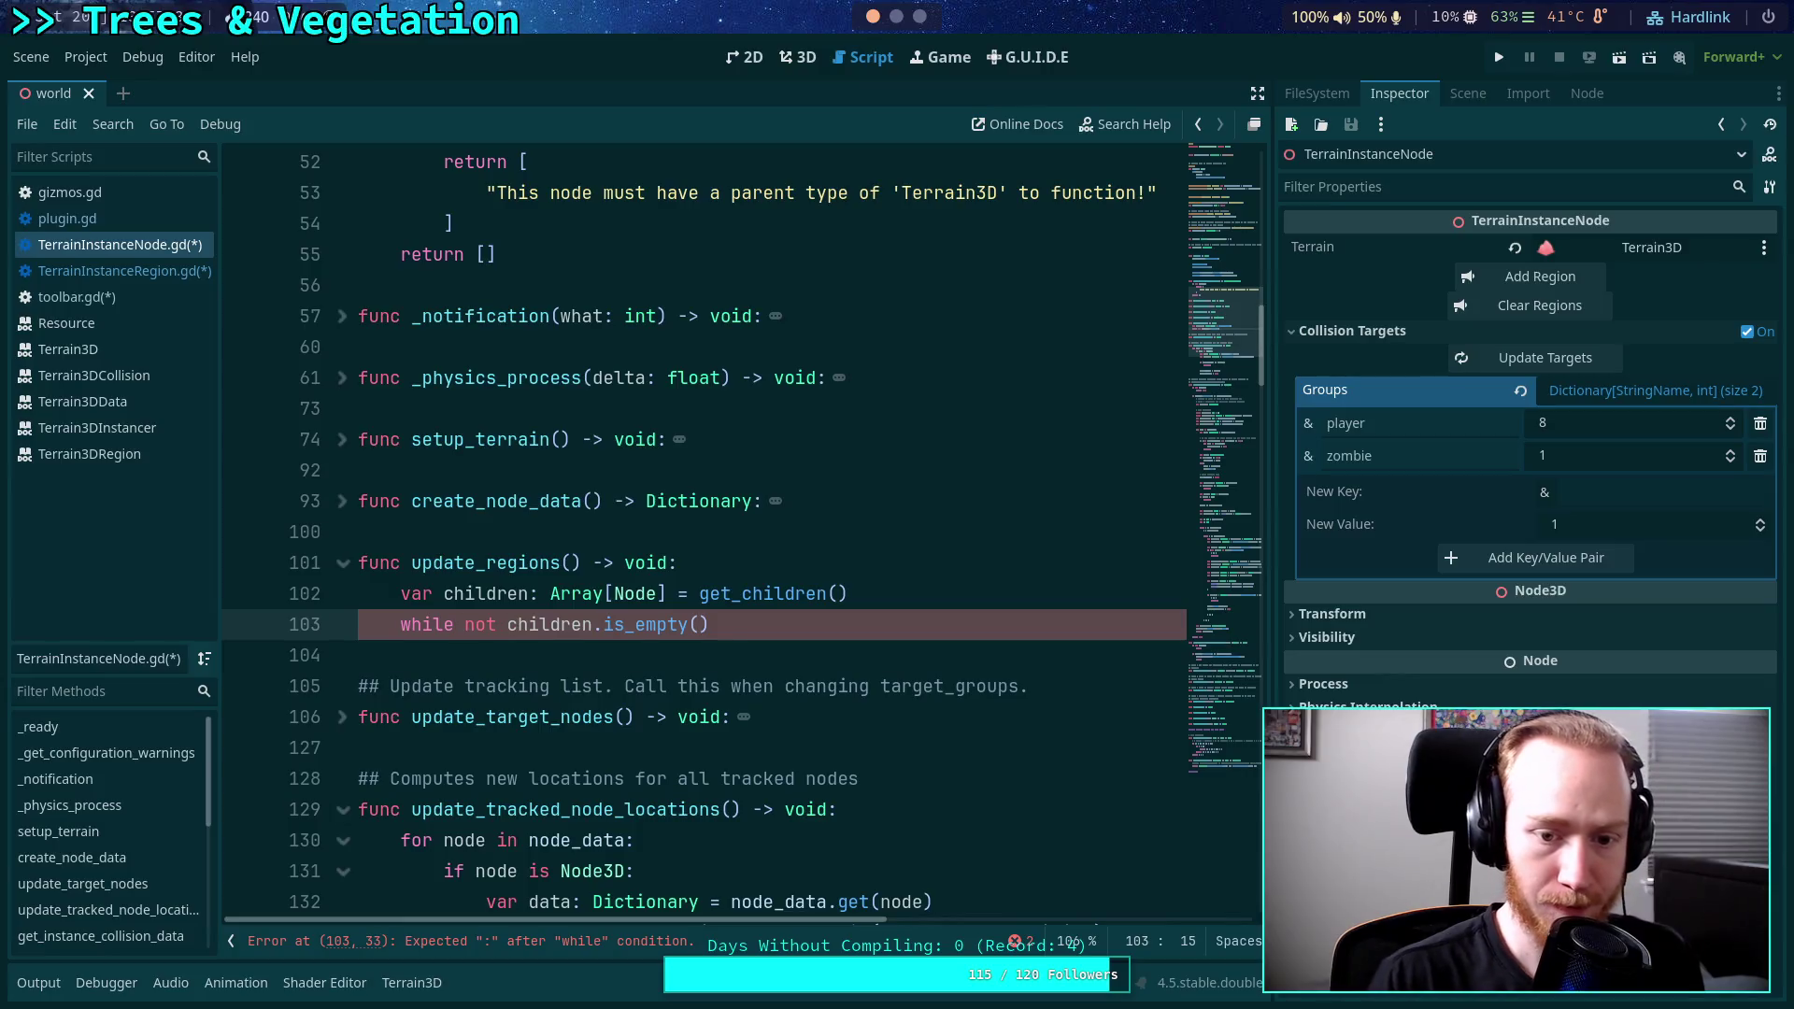
# Open the while loop body with 'var child: Node = children.pop_front()'.
pyautogui.click(787, 619)
pyautogui.write(':')
pyautogui.press('Return')
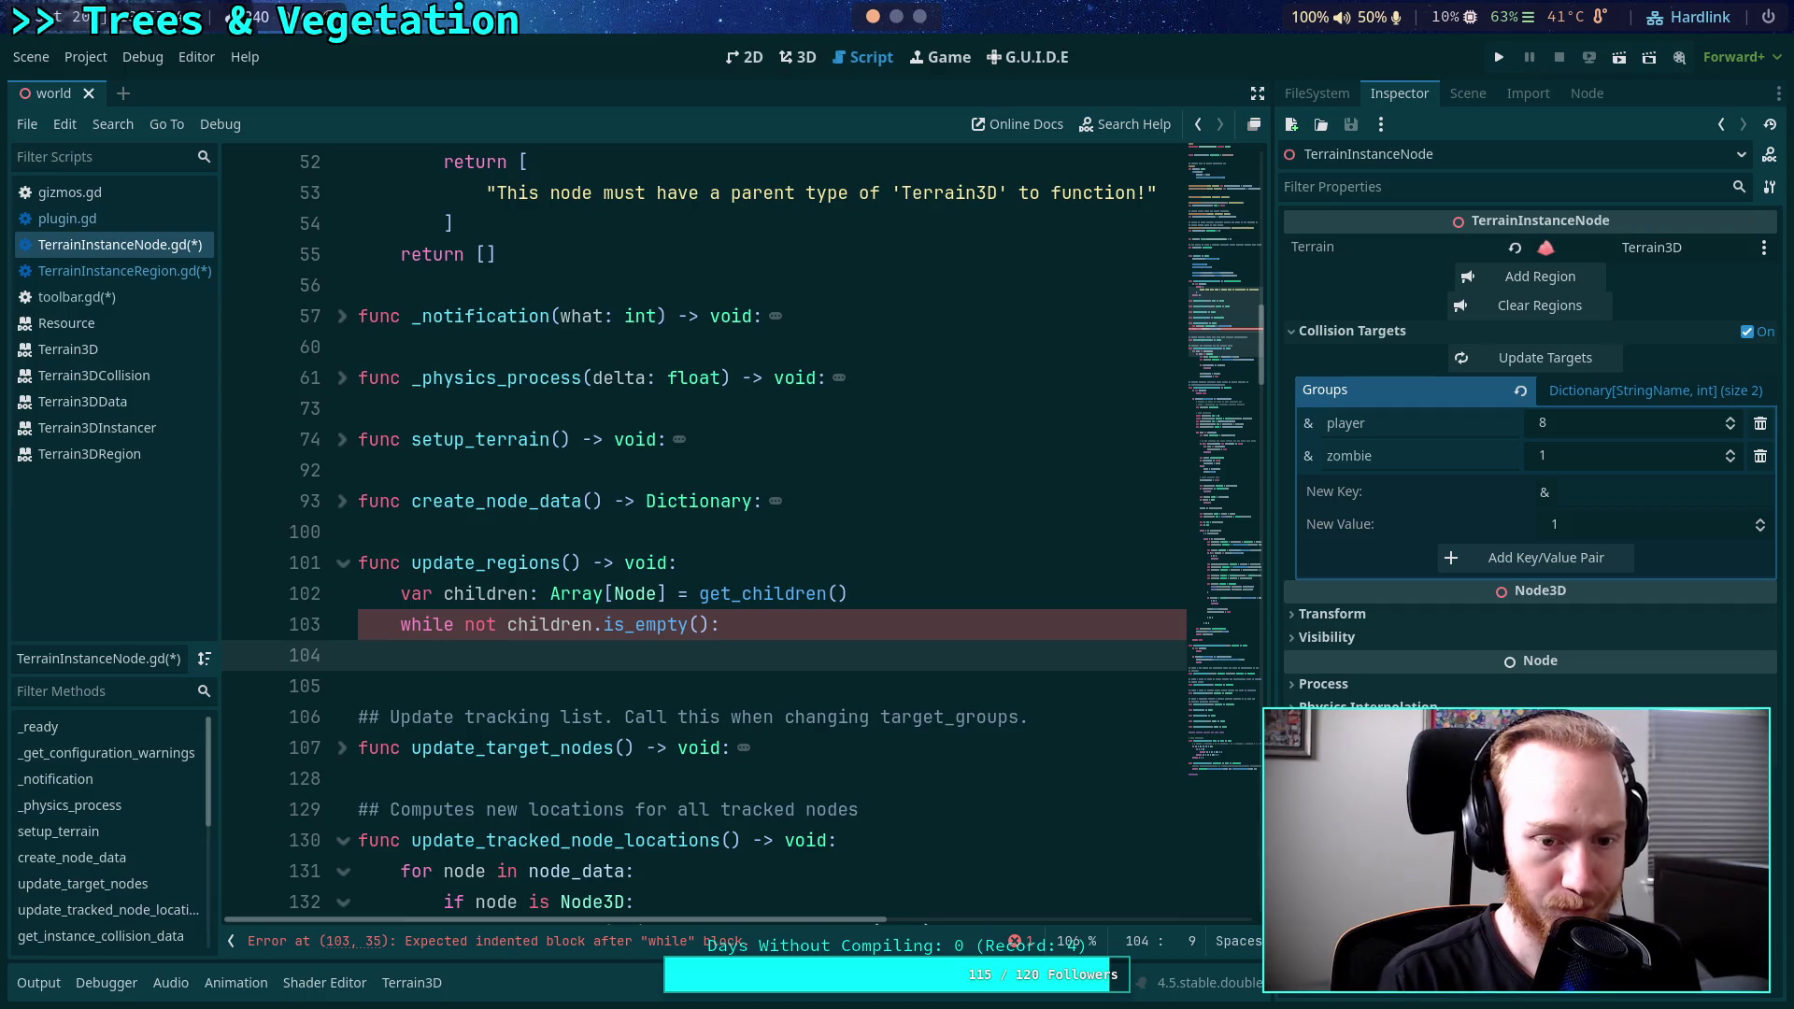
pyautogui.write('var child')
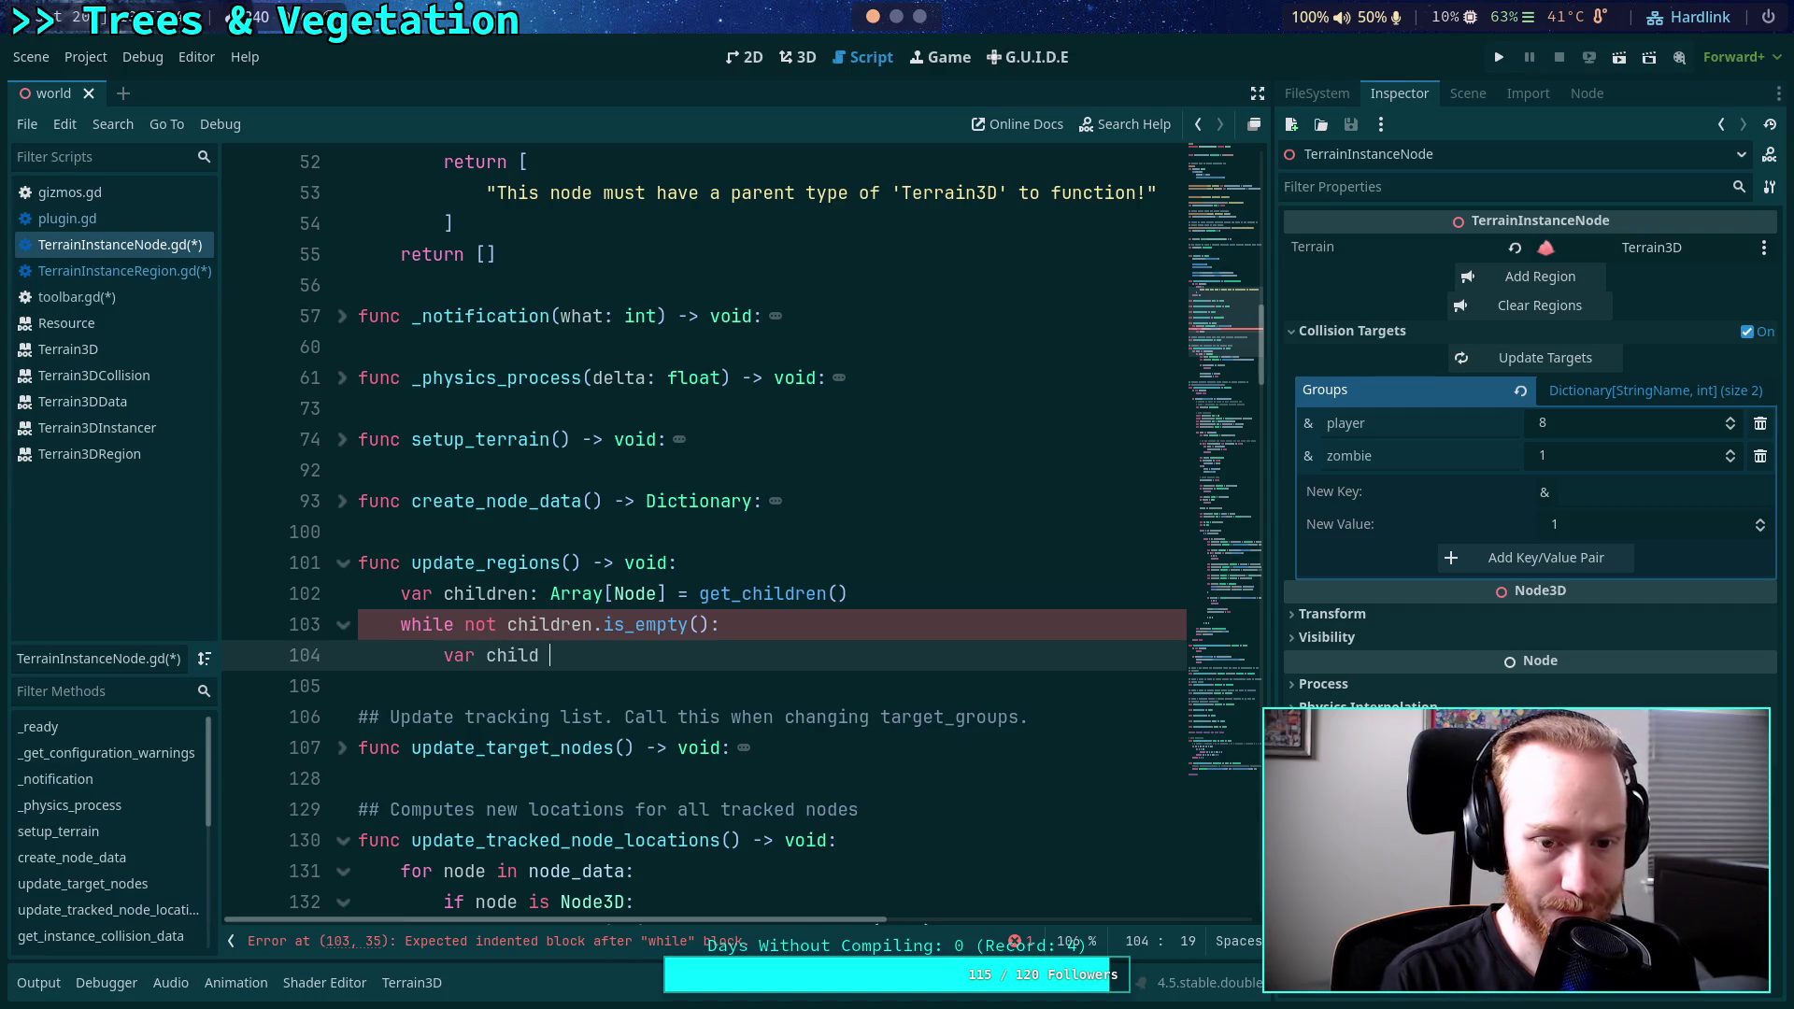
pyautogui.press('BackSpace')
pyautogui.write(': Node = ')
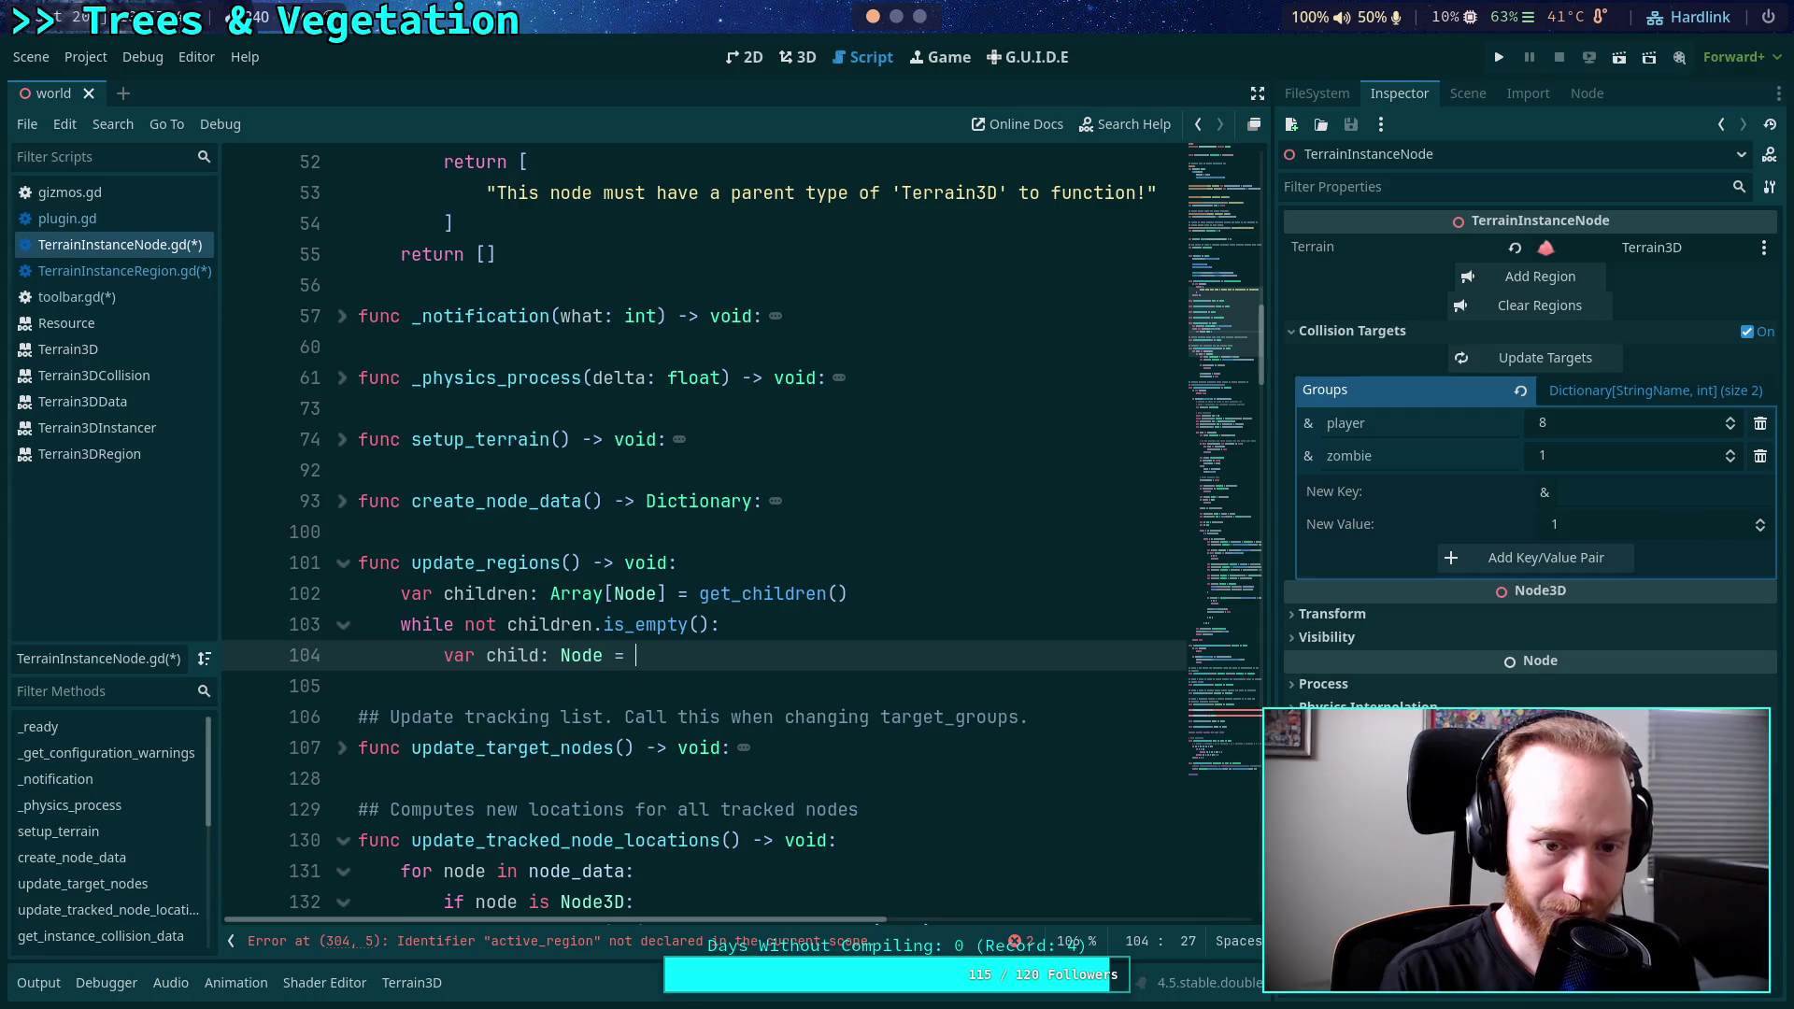
pyautogui.write('child')
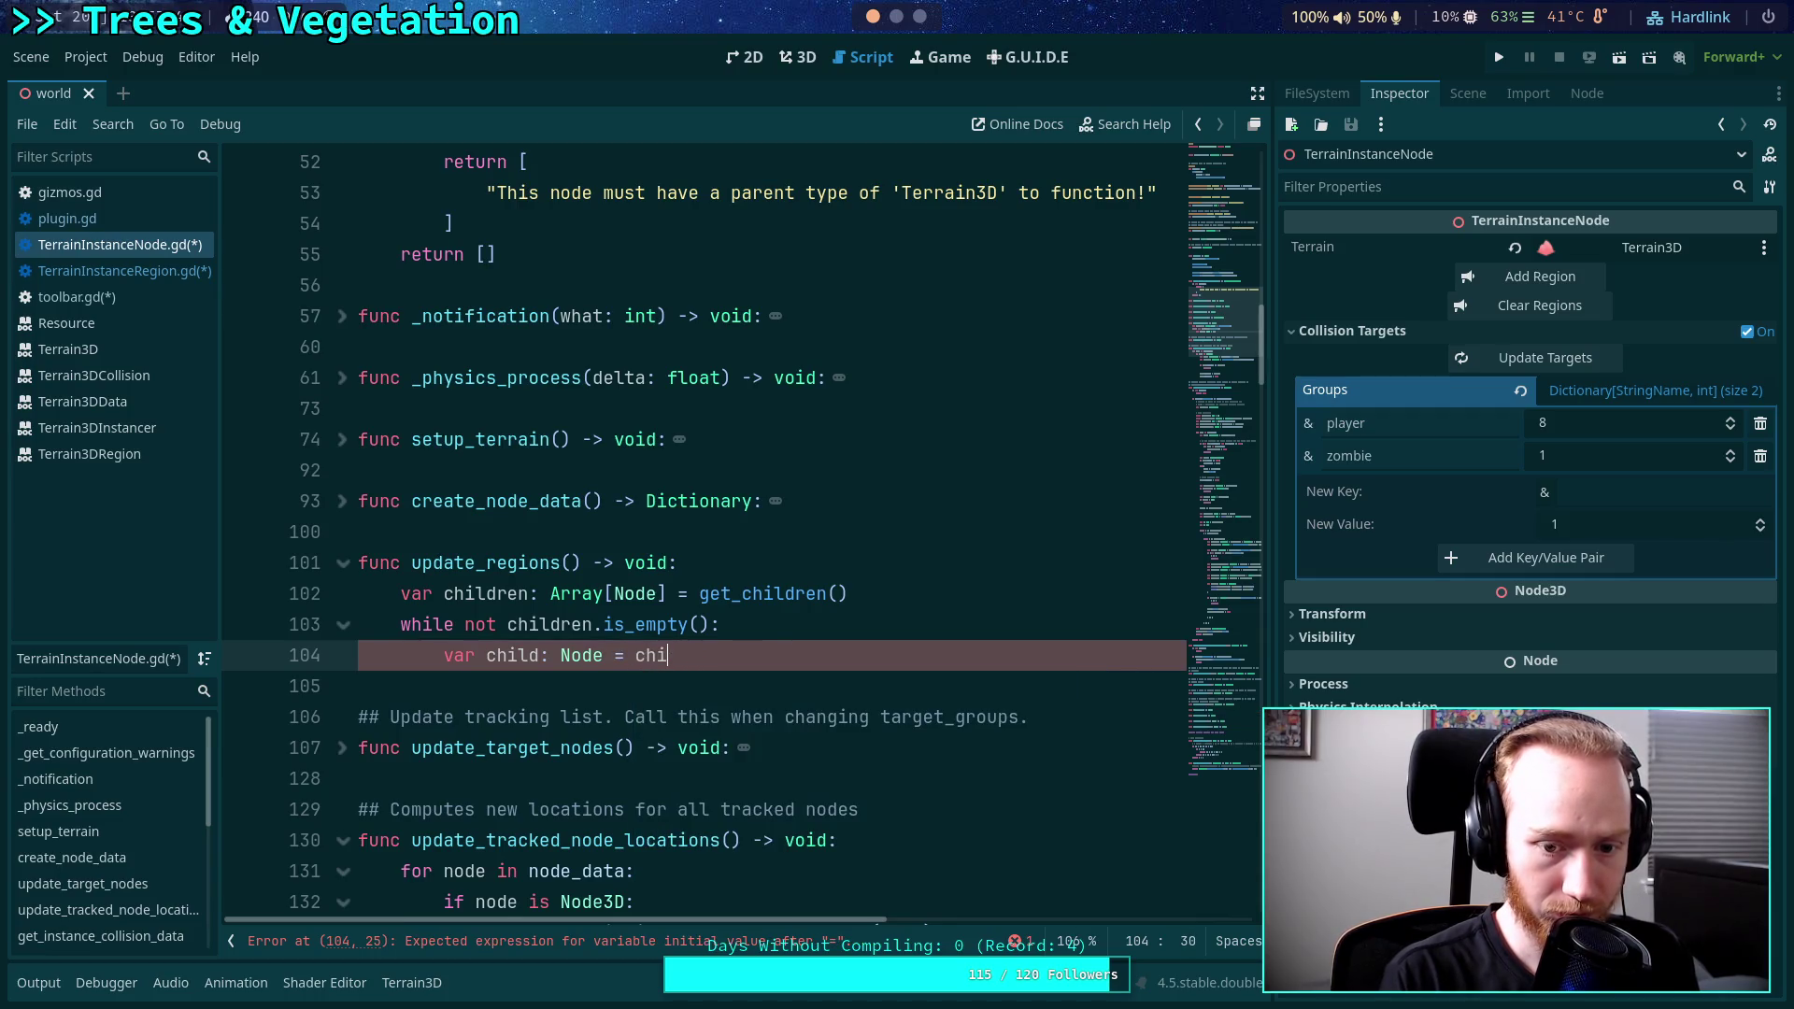
pyautogui.write('ren.')
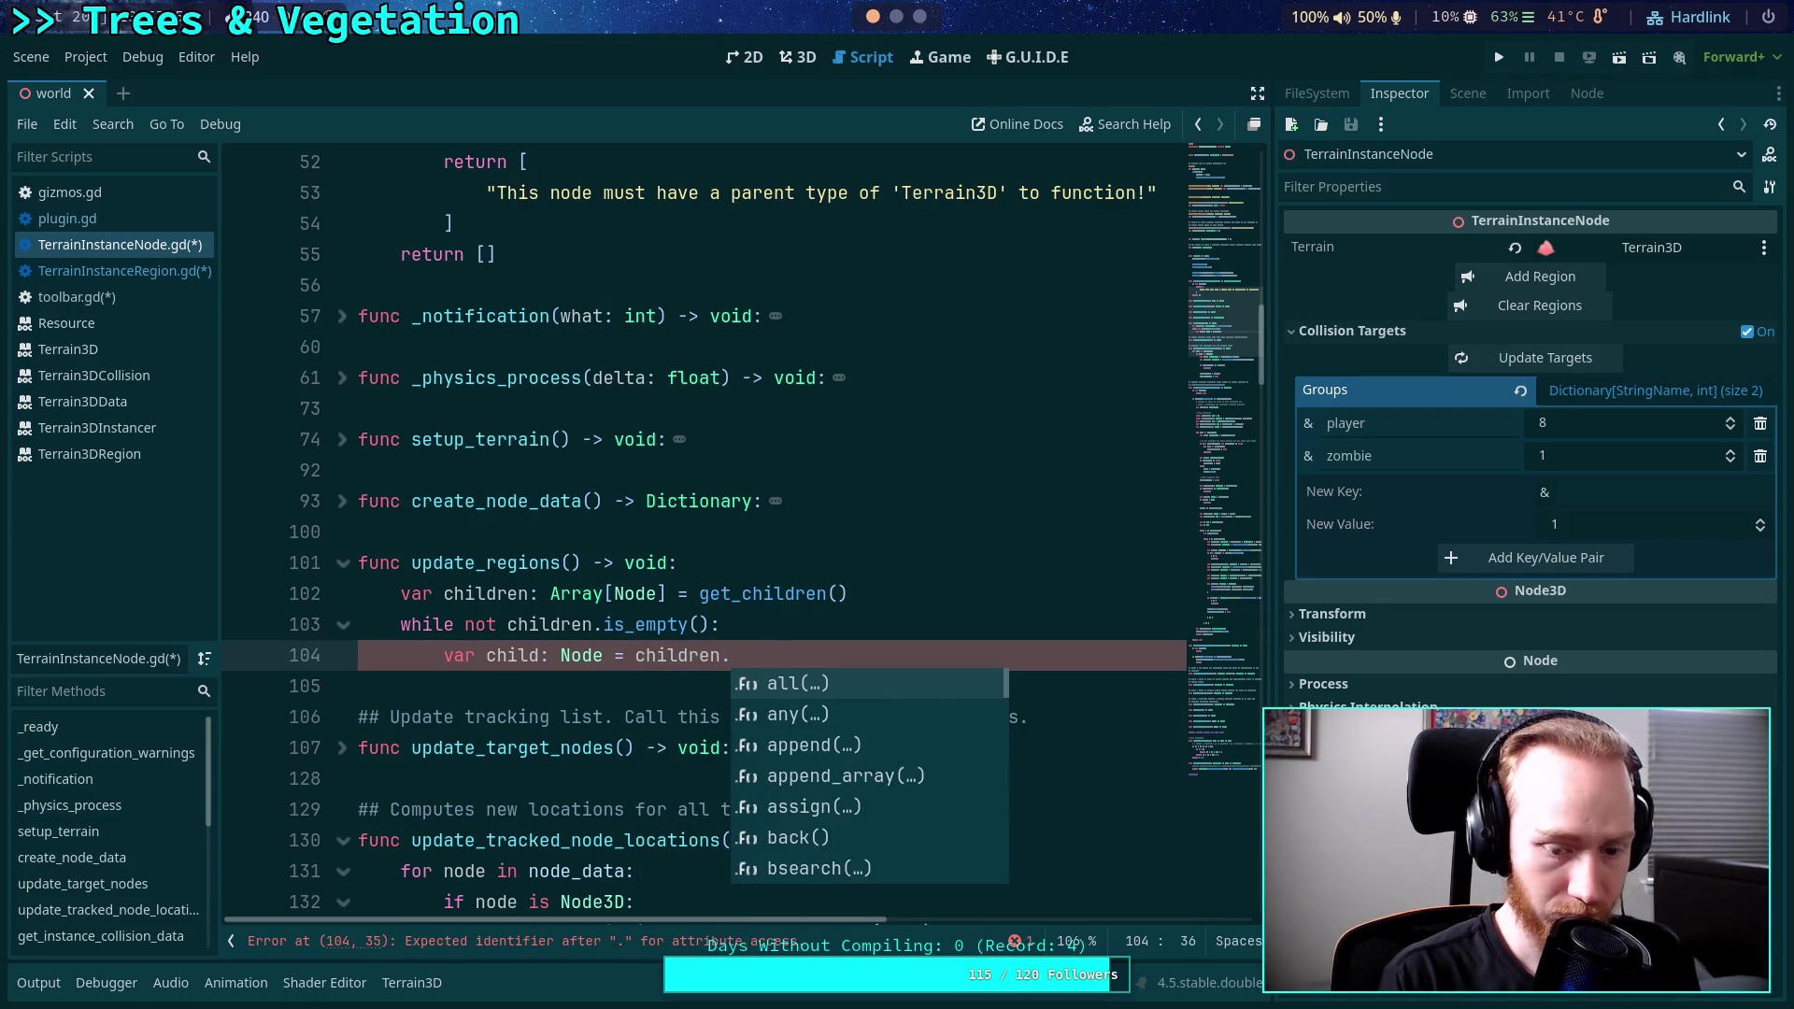
pyautogui.write('p')
pyautogui.press('Down')
pyautogui.press('Down')
pyautogui.press('Return')
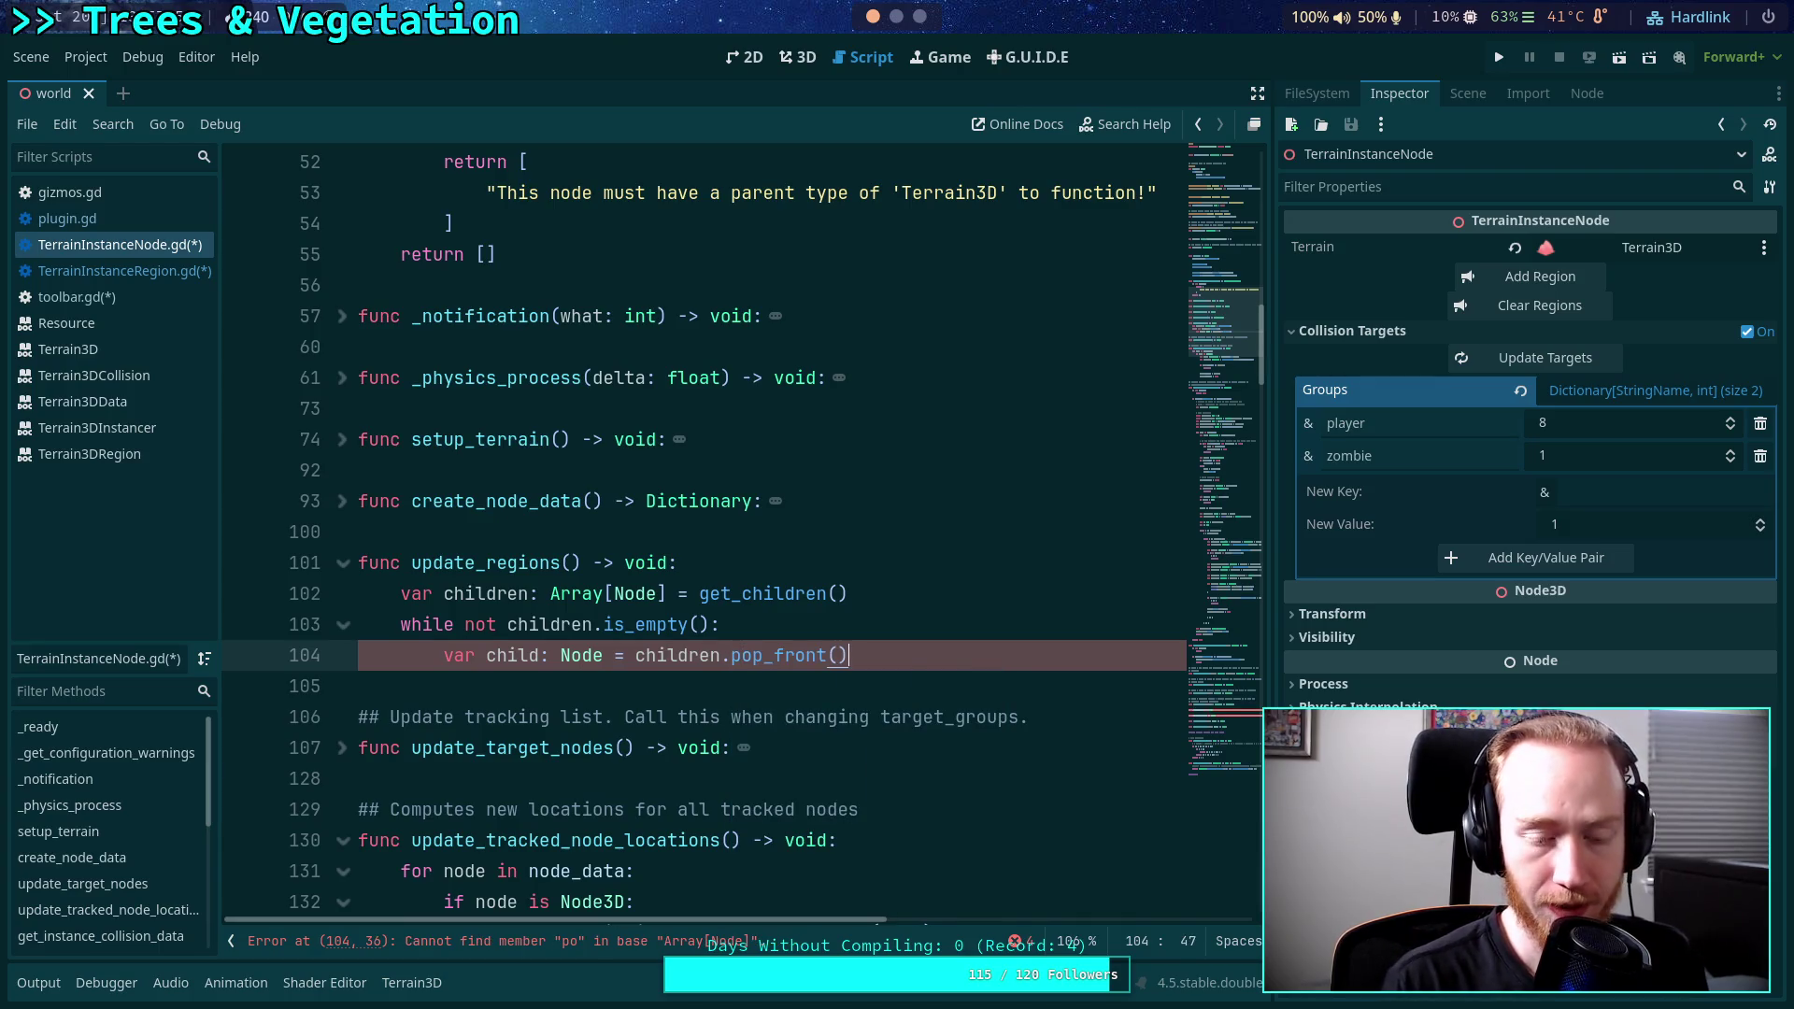
pyautogui.press('Return')
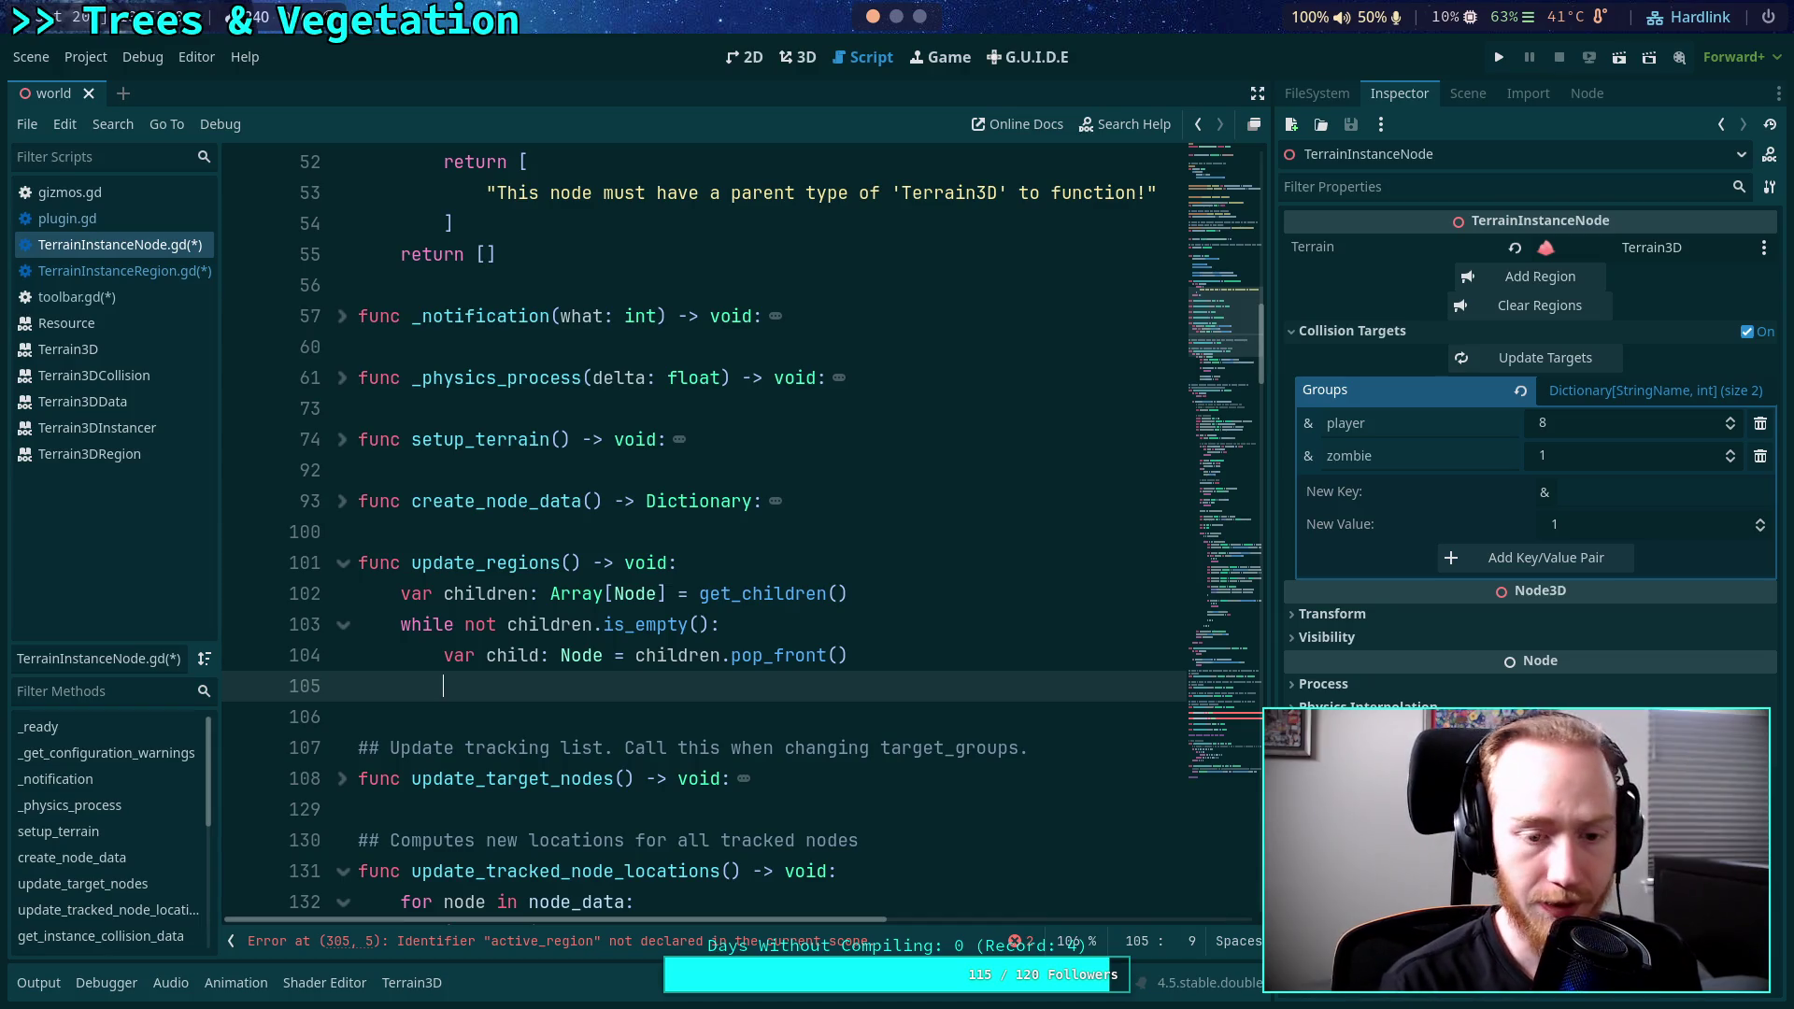
# Add the check 'if child.get_child_count() > 0:' inside the loop.
pyautogui.write('if child.')
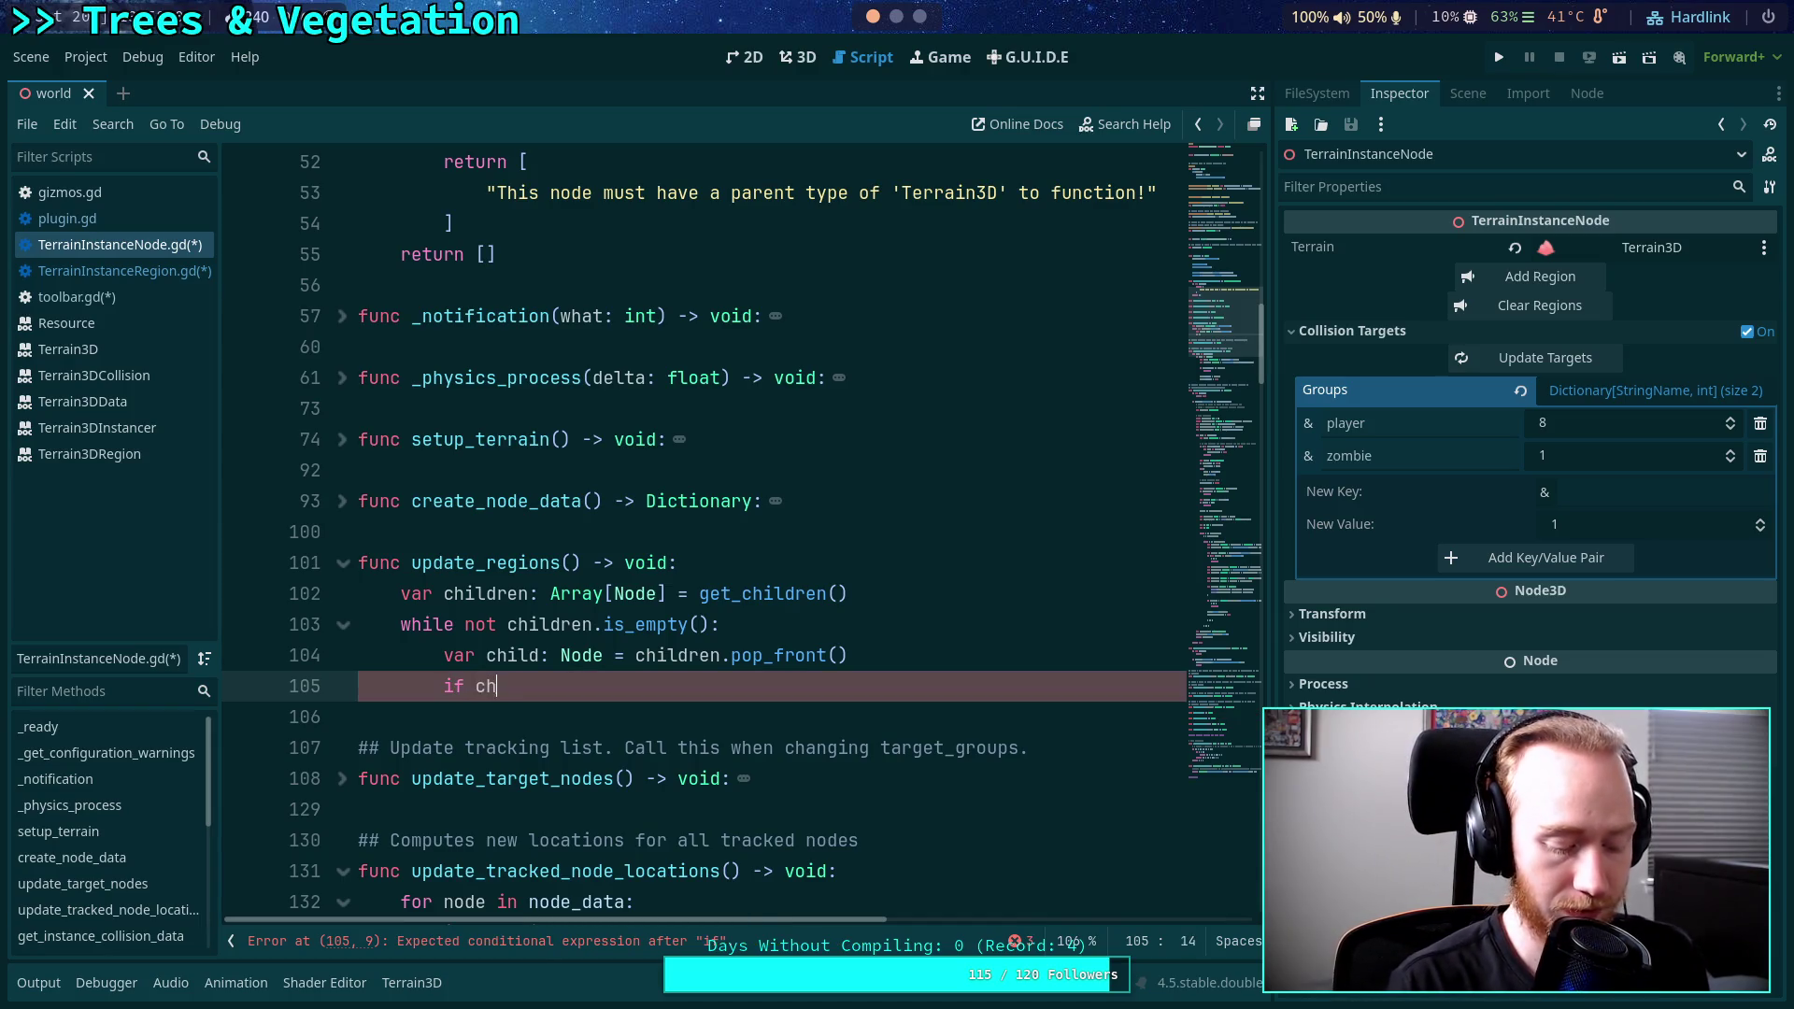
pyautogui.write('ch')
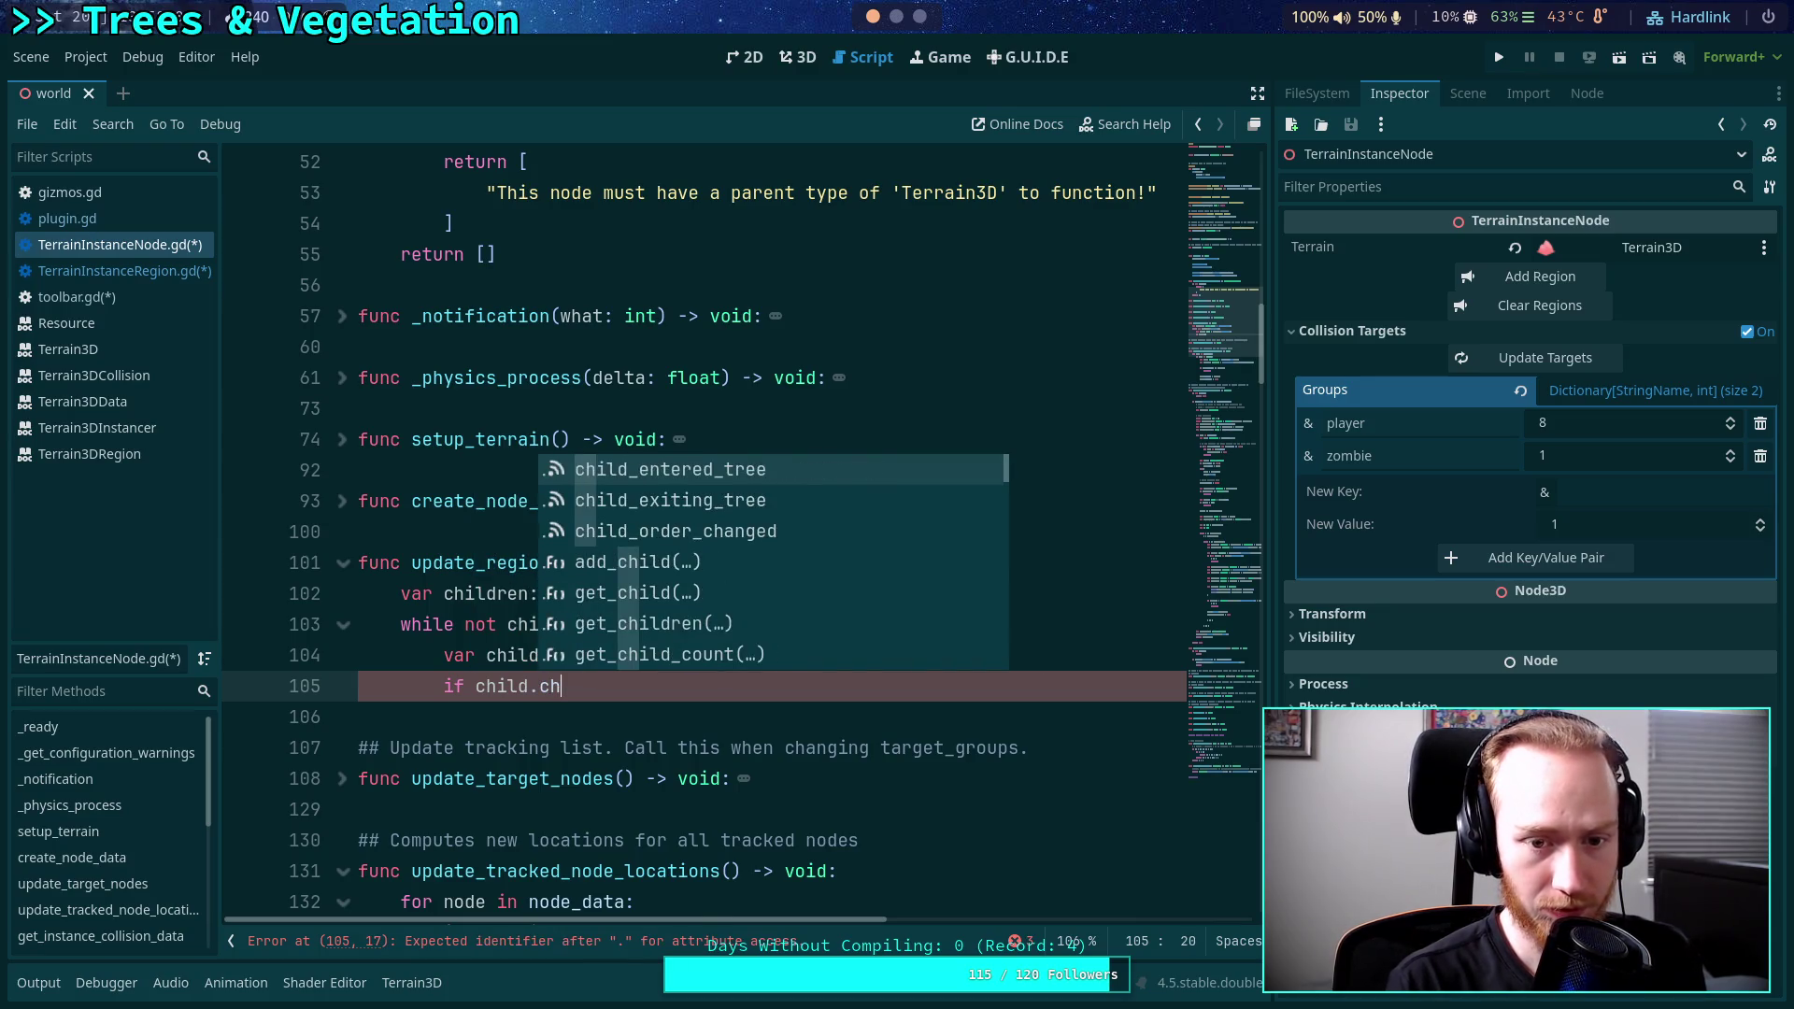
pyautogui.press('Down')
pyautogui.press('Down')
pyautogui.press('Down')
pyautogui.press('Down')
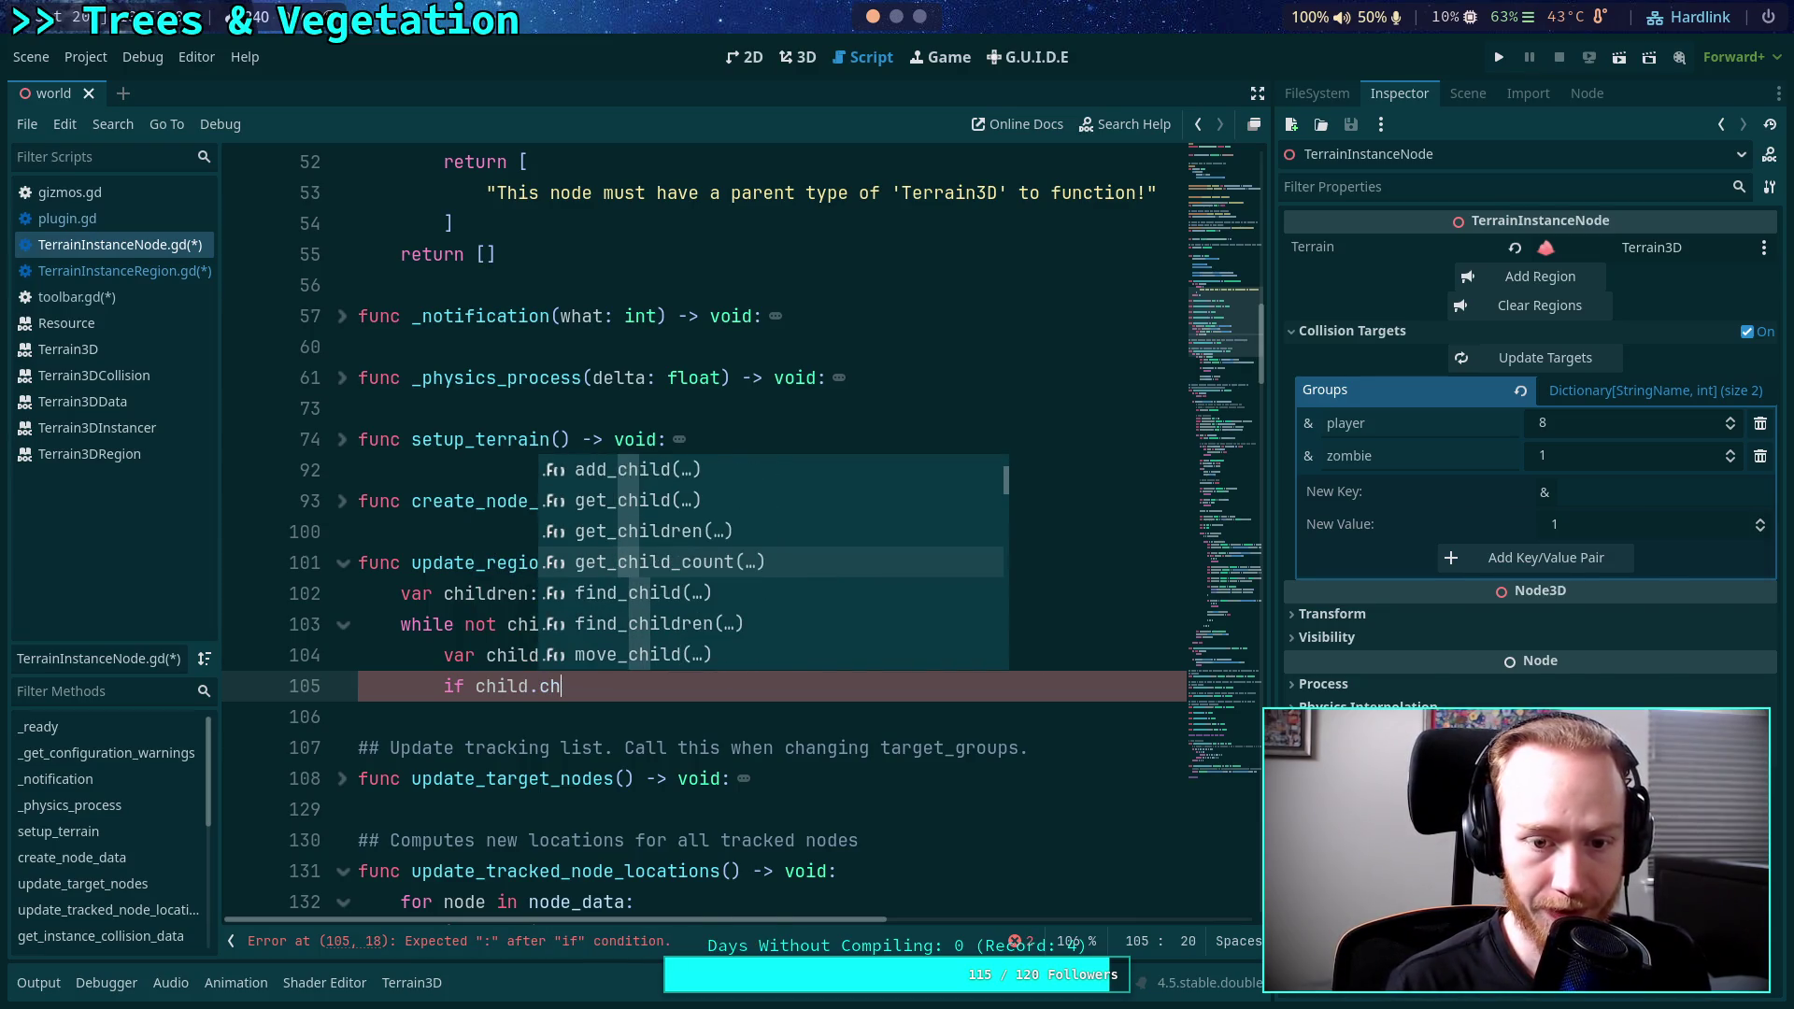
pyautogui.press('Return')
pyautogui.write(') > ')
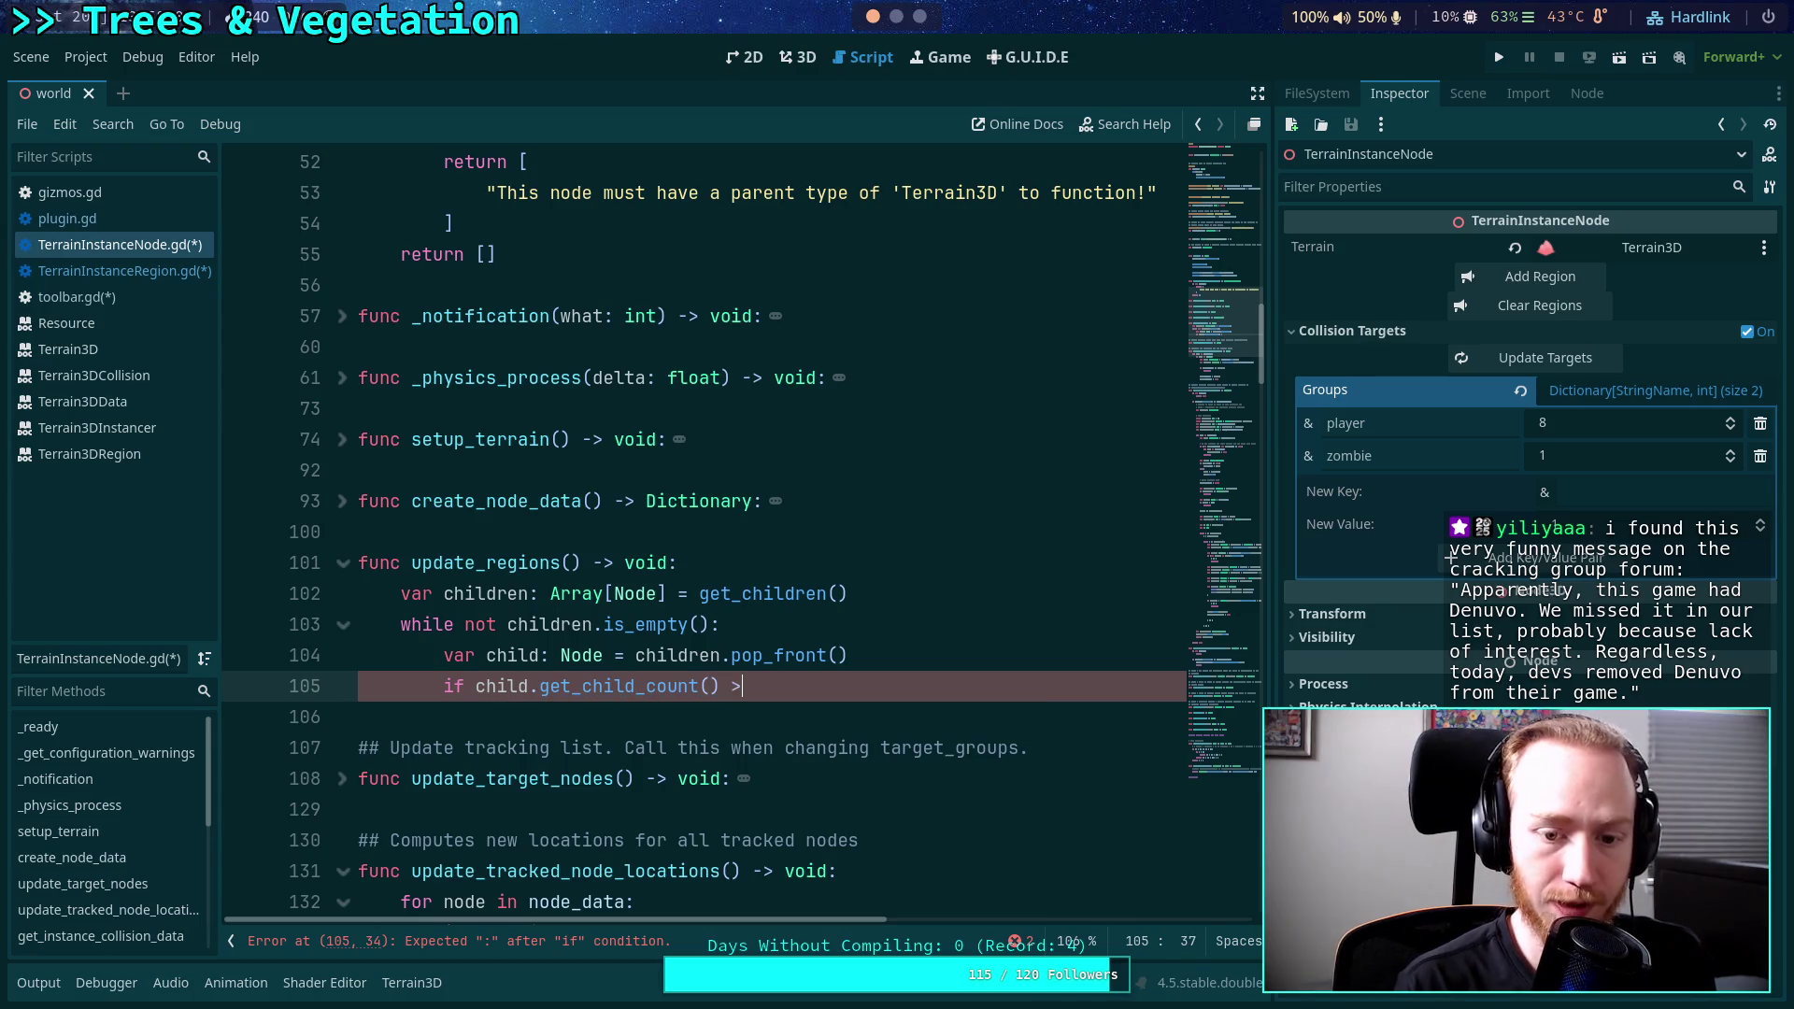
pyautogui.write('0:')
pyautogui.press('Return')
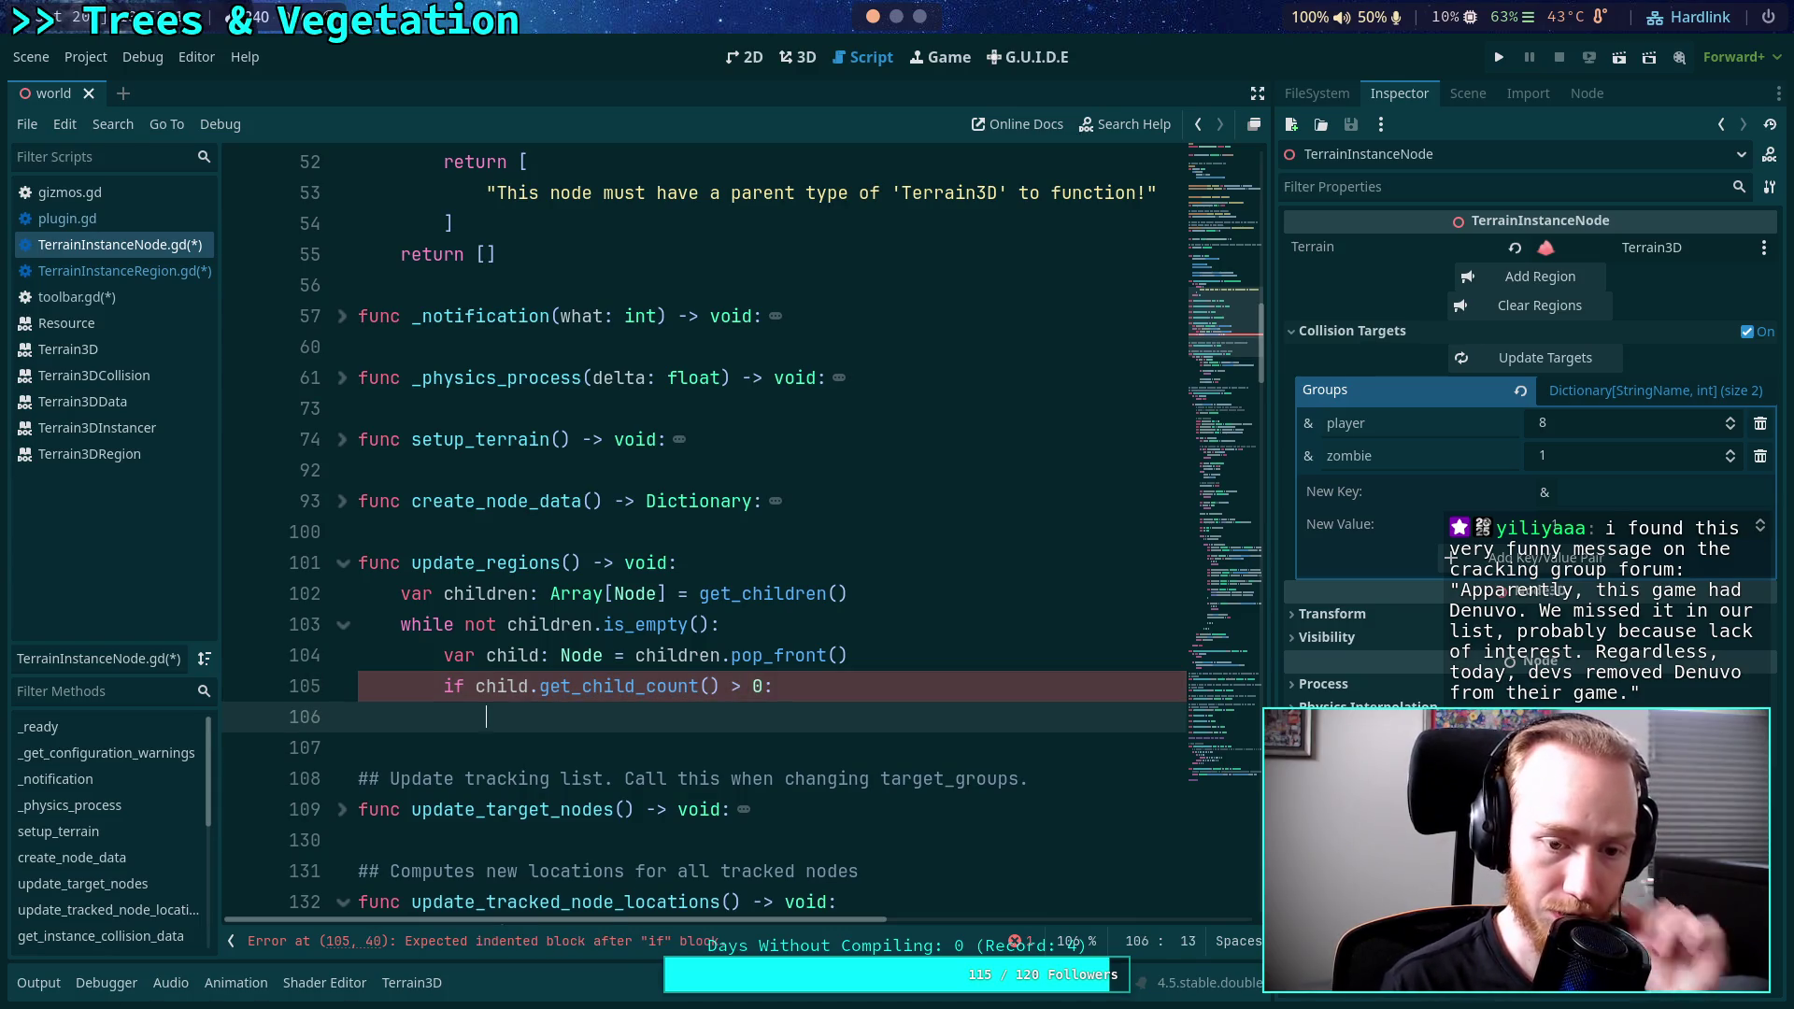
# Append child.get_children() to children with append_array, then begin a new 'if' line.
pyautogui.write('children.')
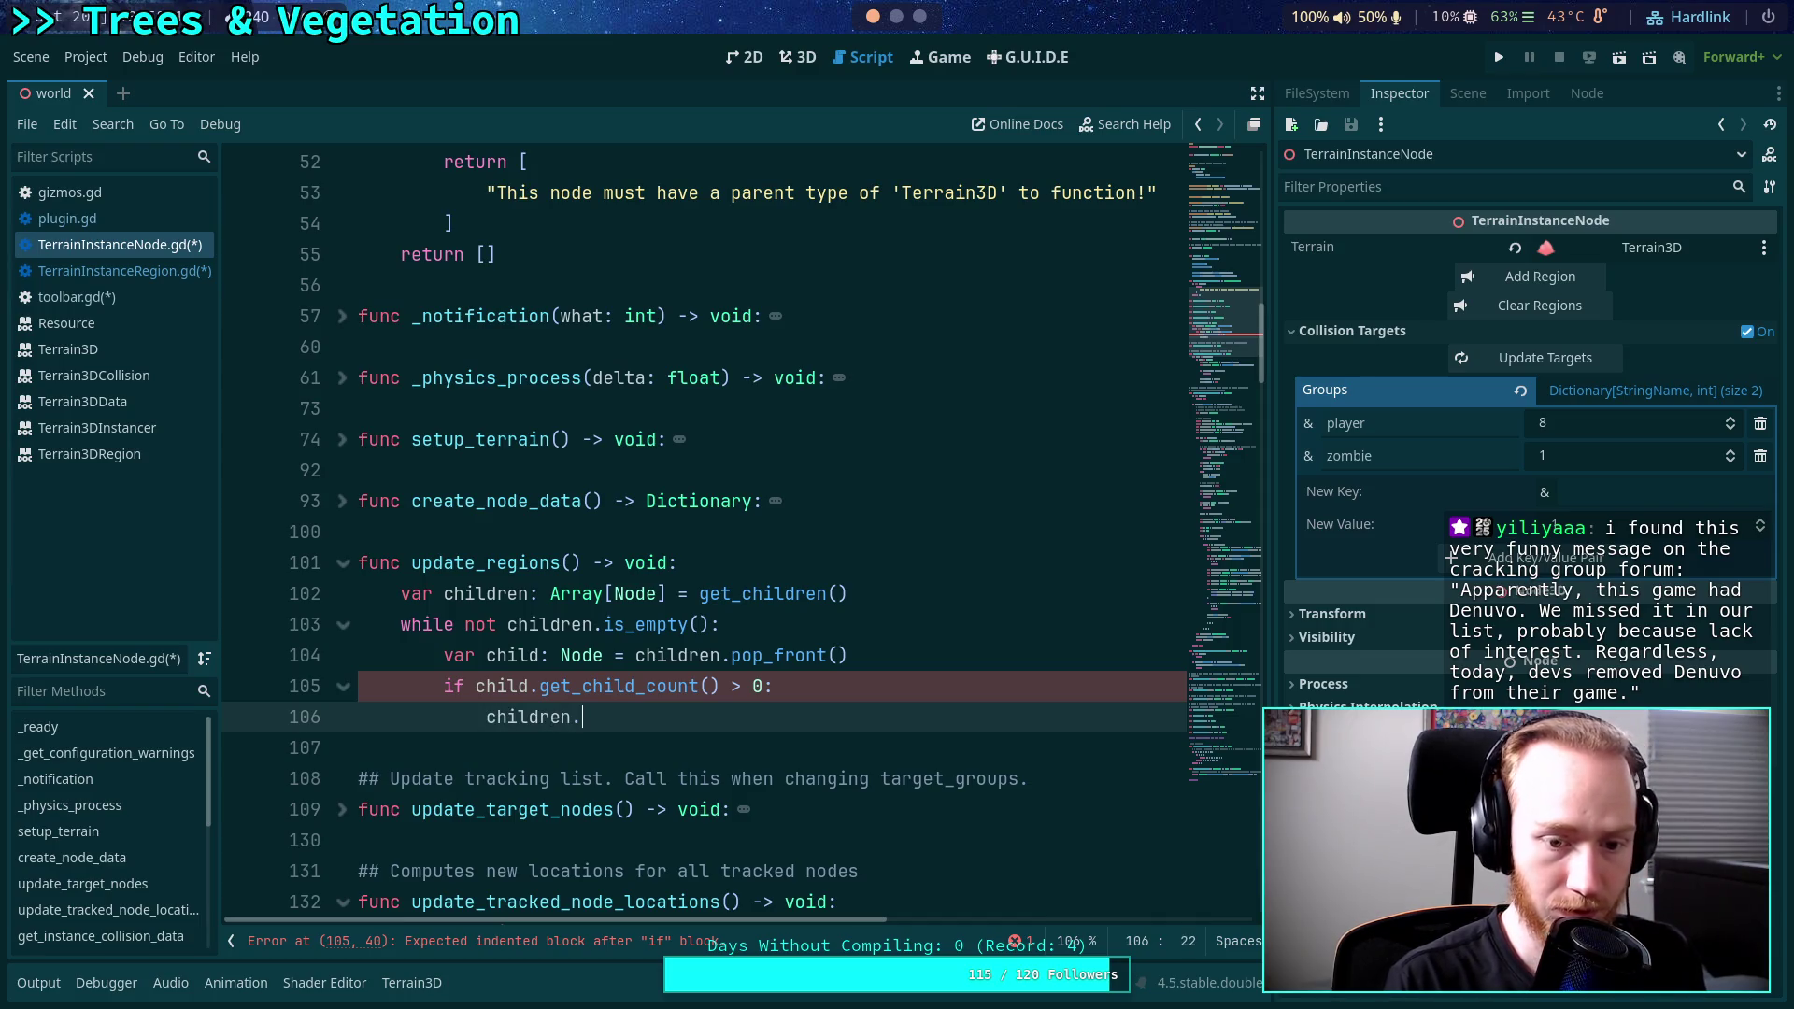
pyautogui.write('append')
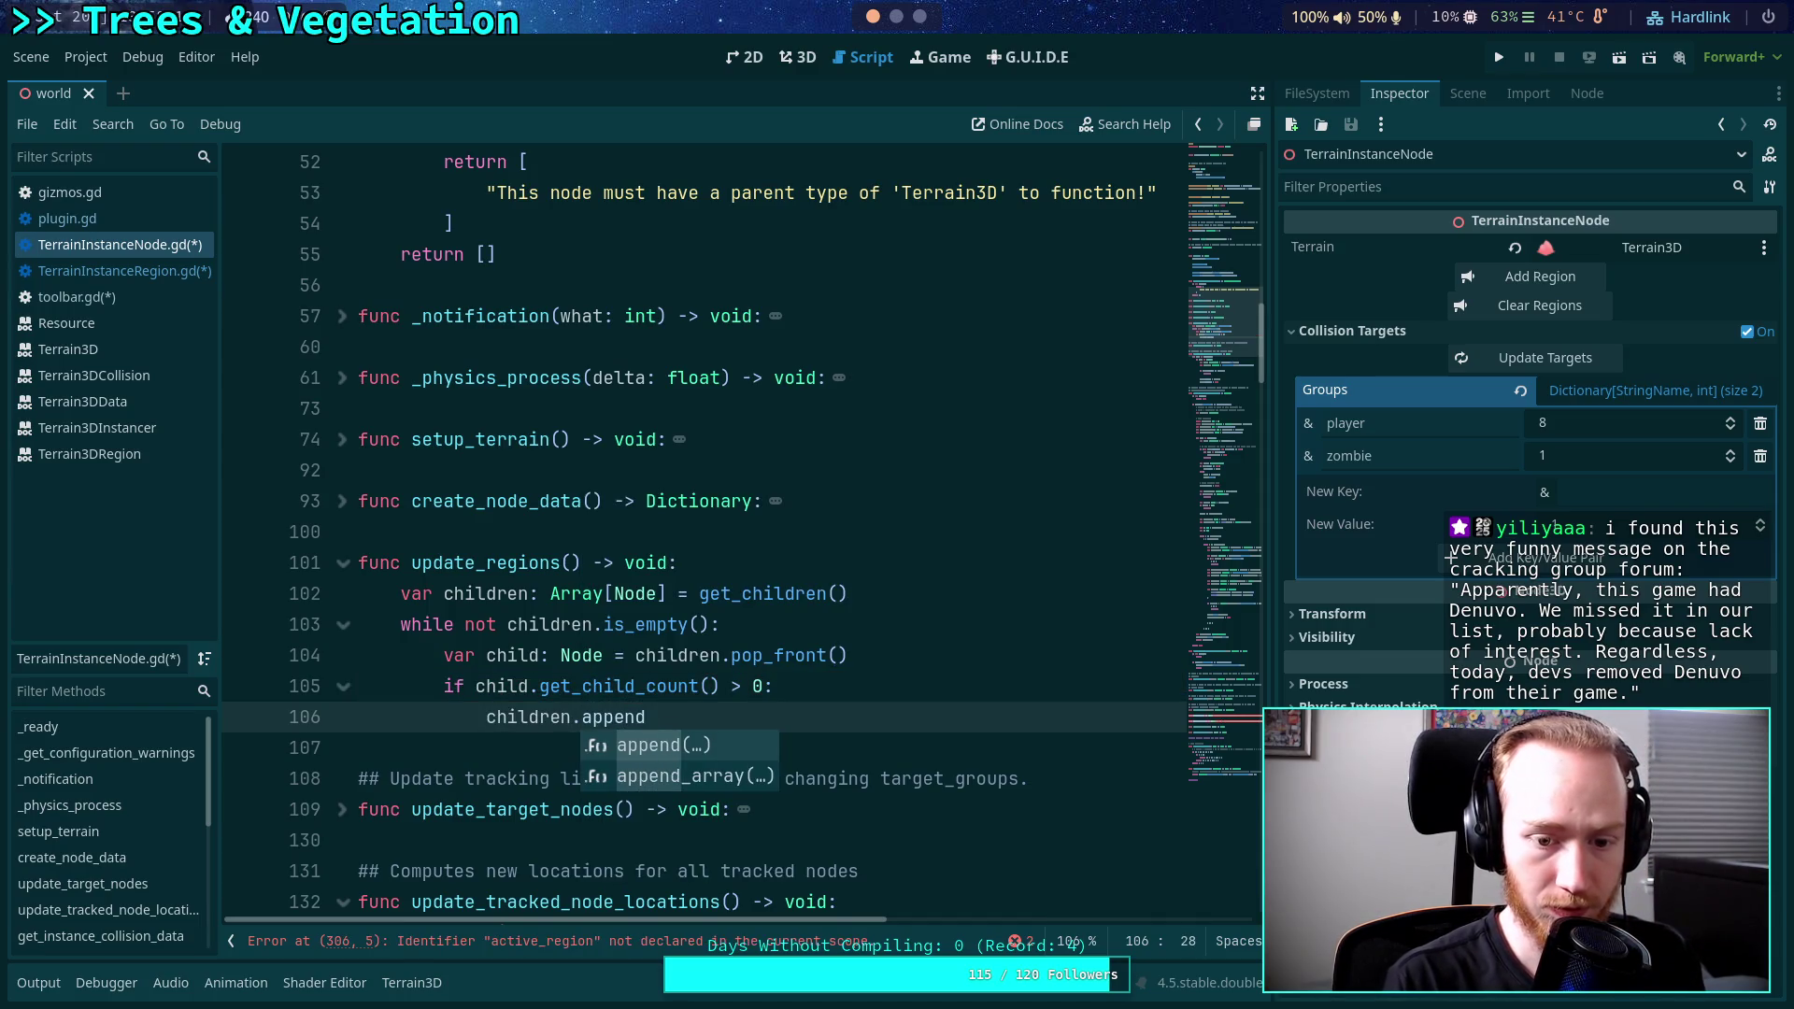
pyautogui.press('Down')
pyautogui.press('Return')
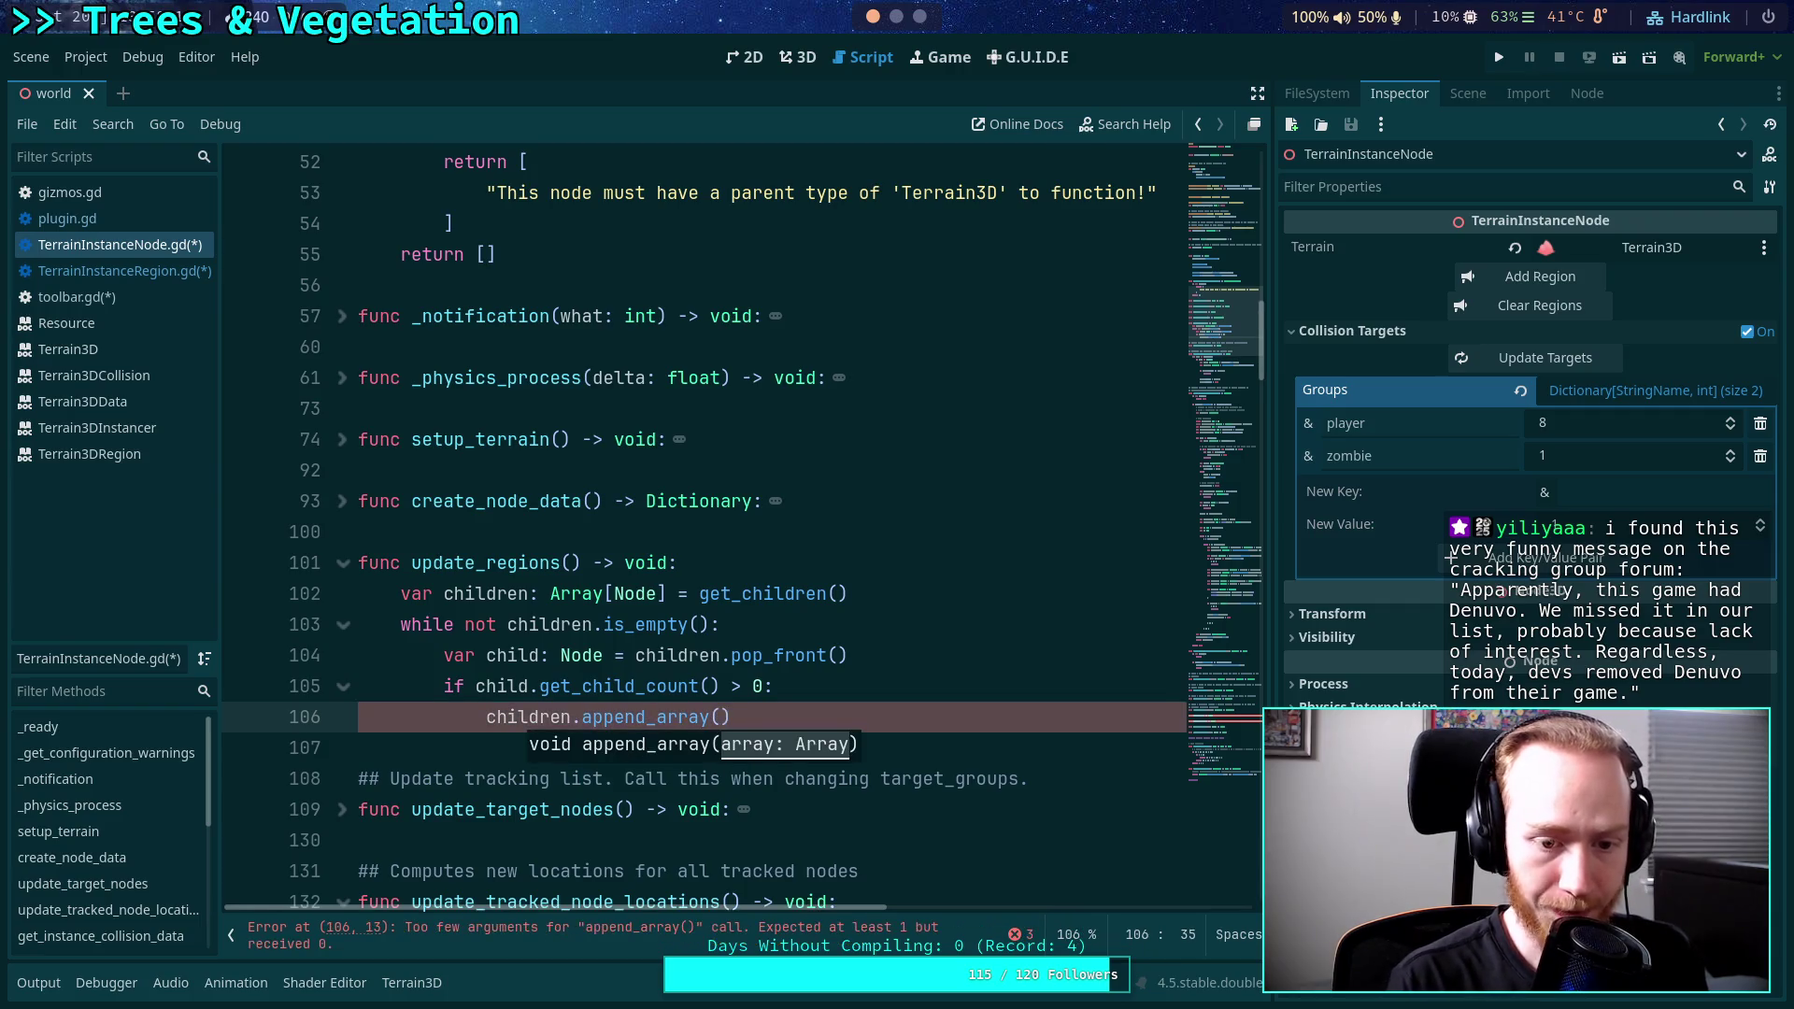
pyautogui.write('child.get_ch')
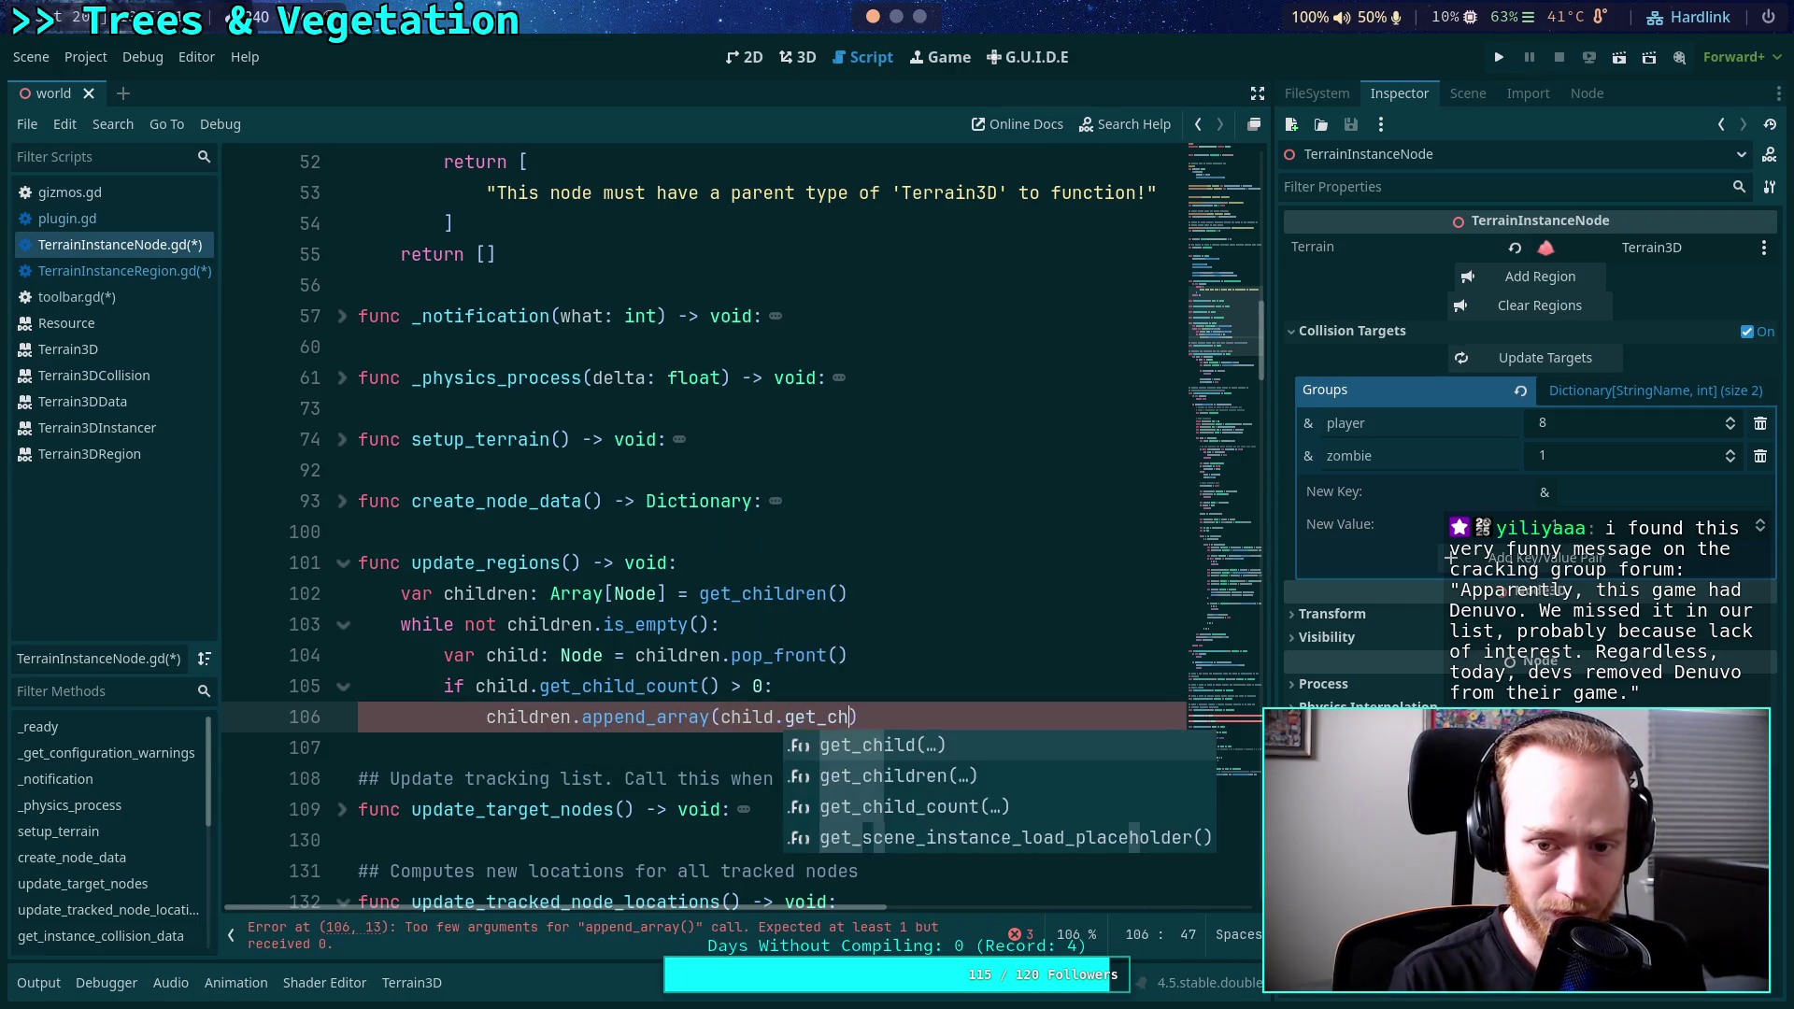
pyautogui.press('Down')
pyautogui.press('Return')
pyautogui.press('End')
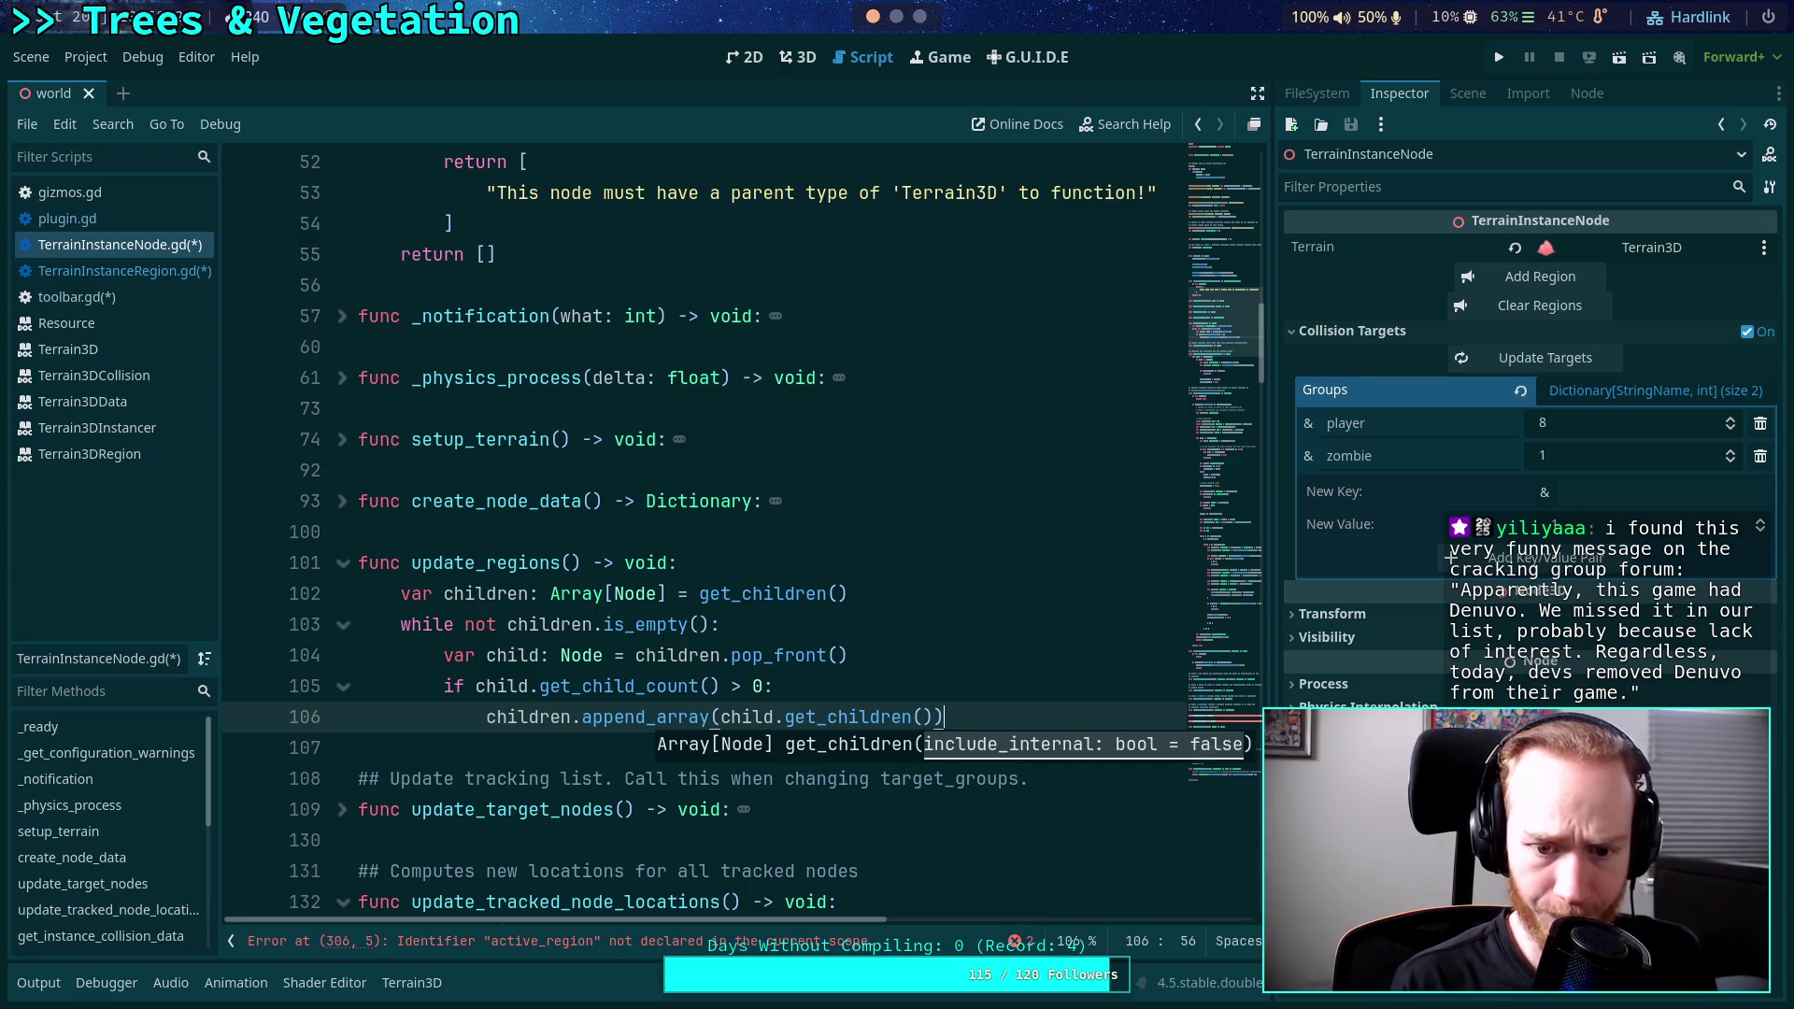
pyautogui.press('Return')
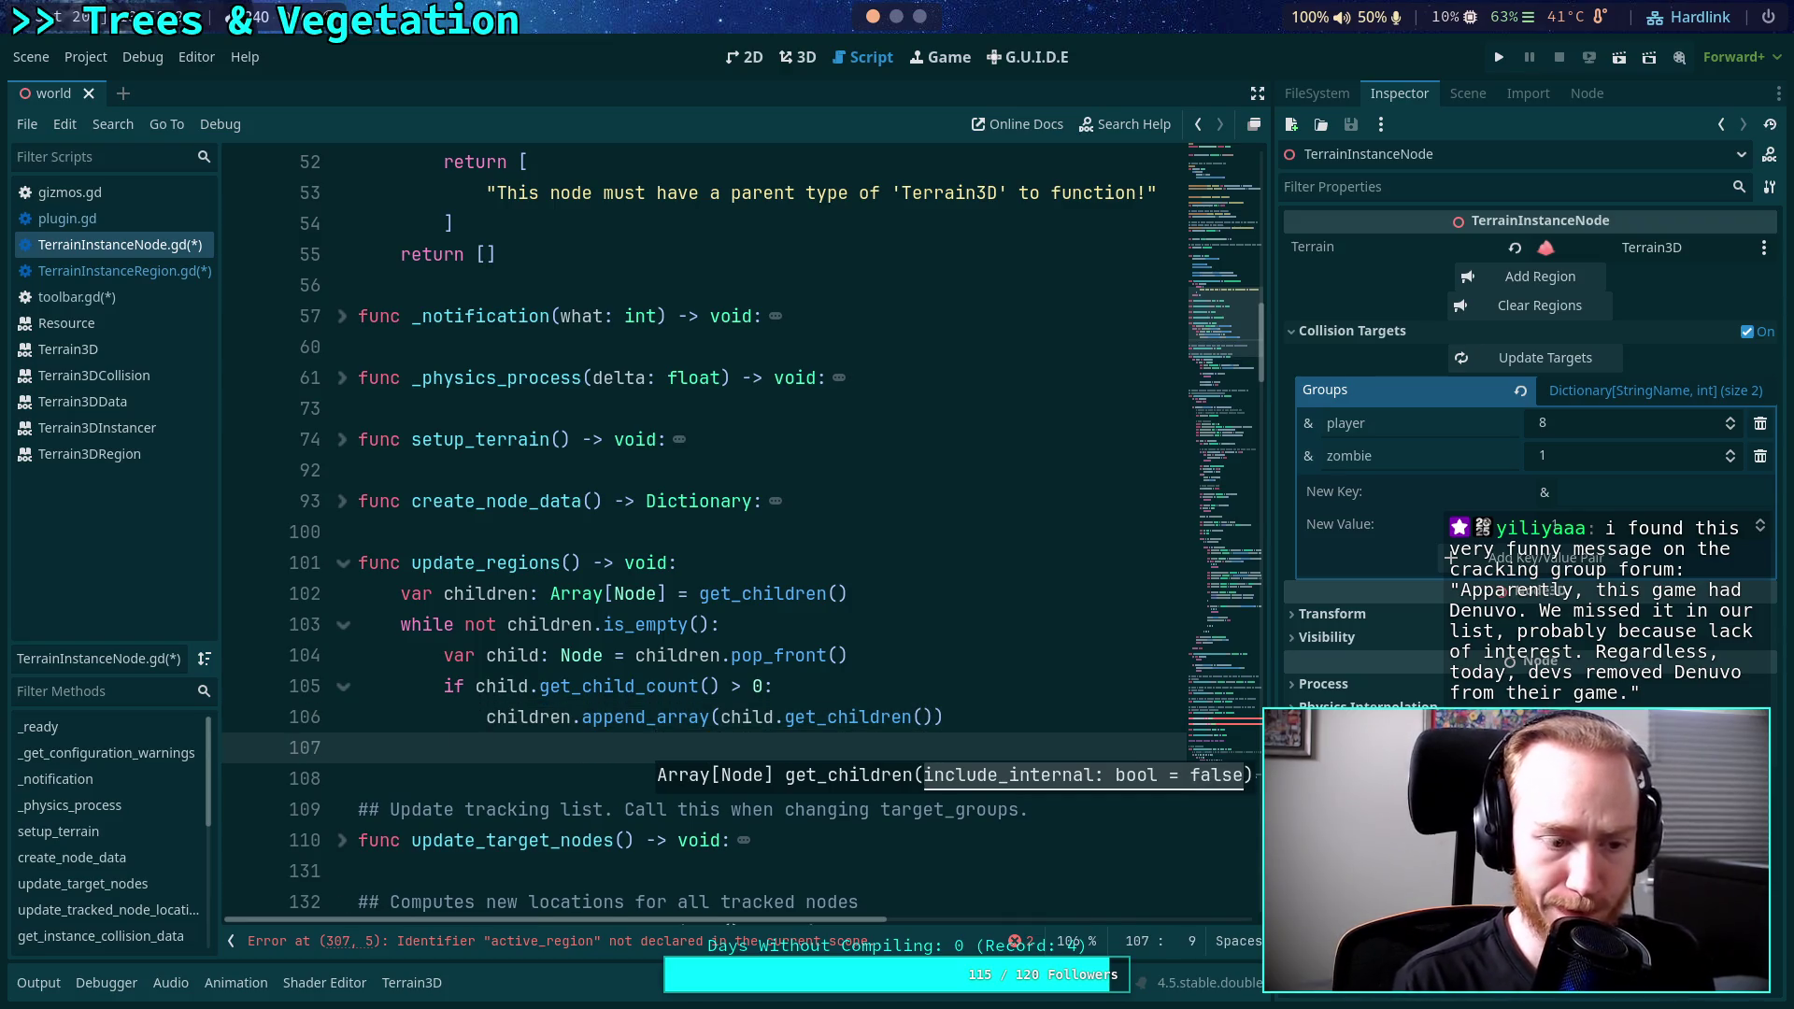
pyautogui.write('if')
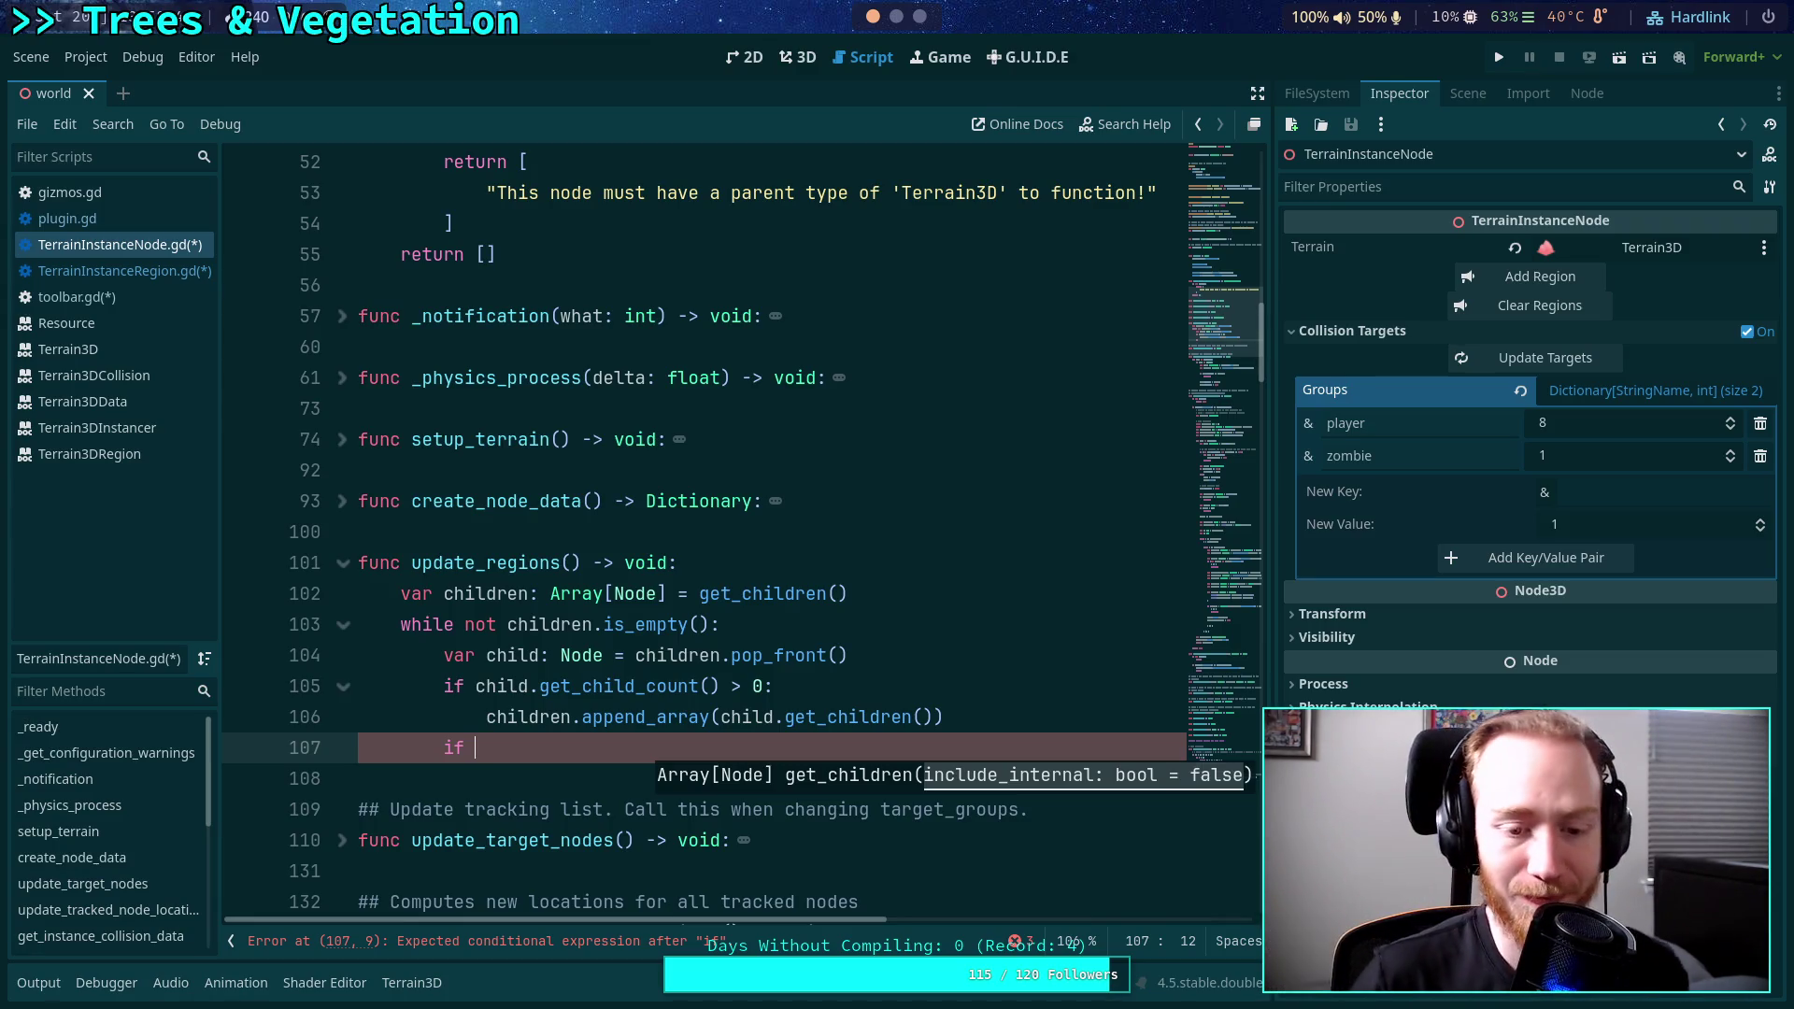
# Extend line 107 to the type check 'if child is Terra'.
pyautogui.scroll(-2, 633, 674)
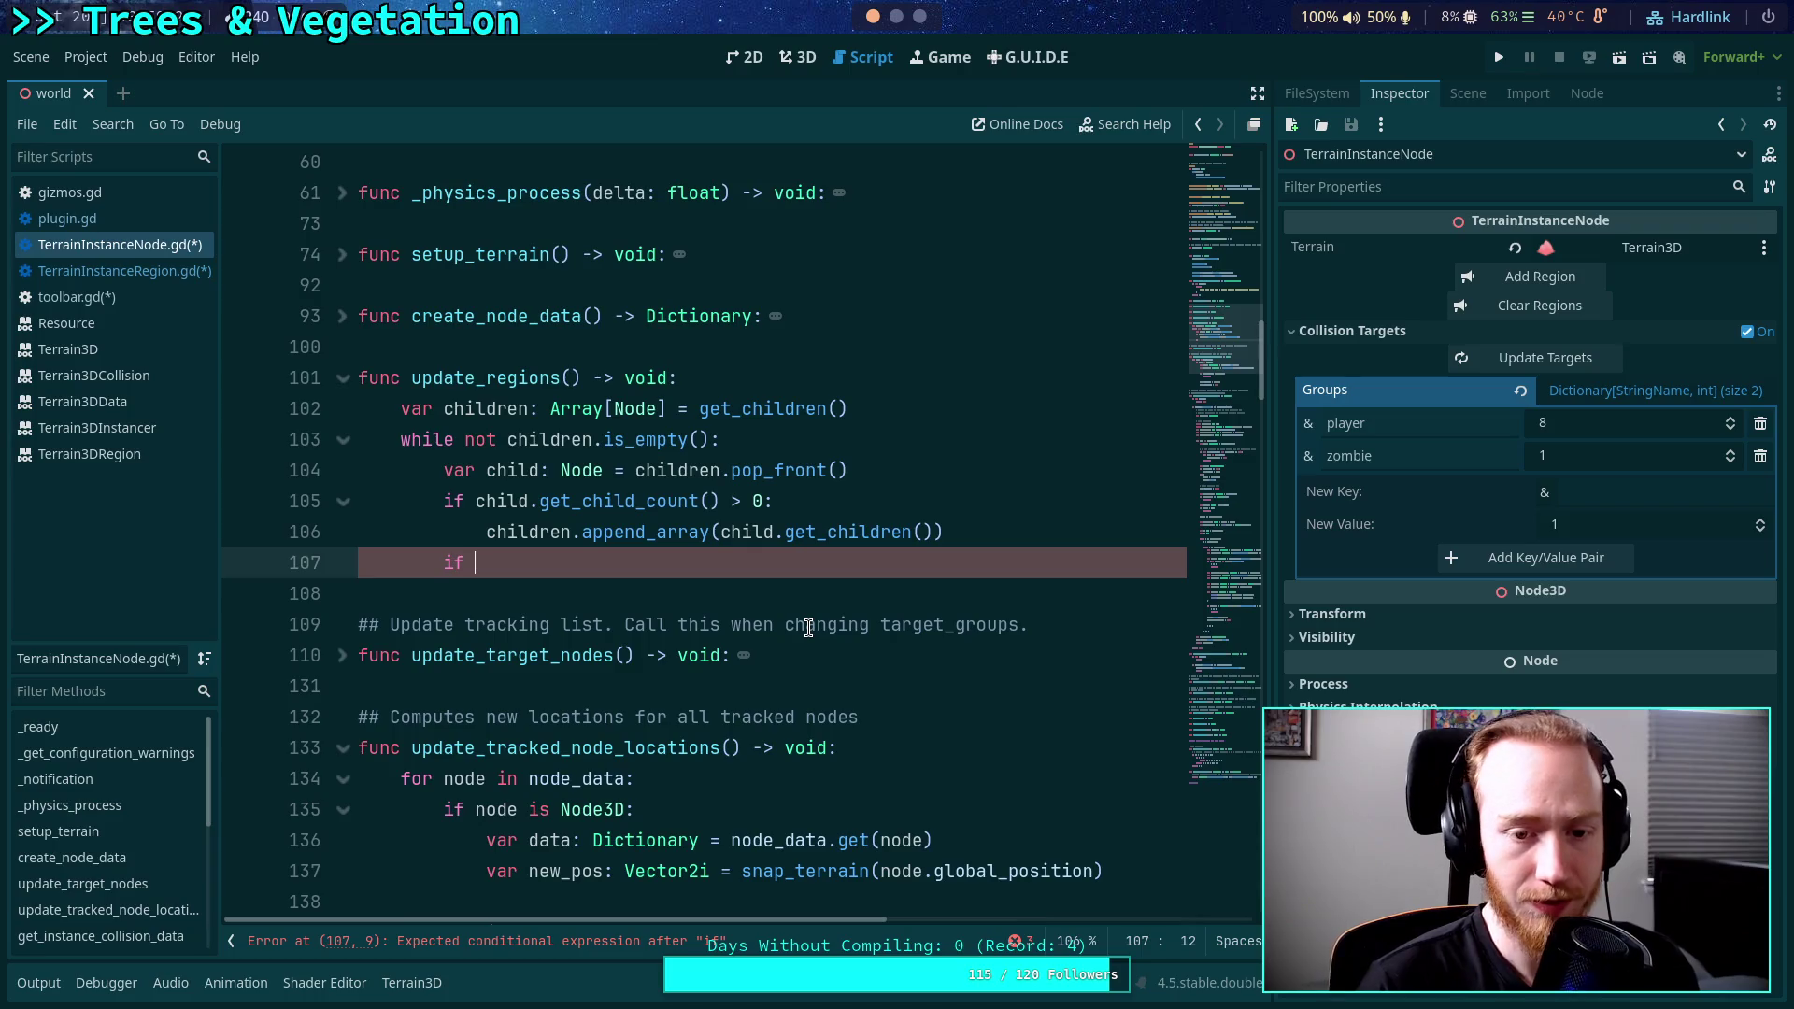
pyautogui.write('child is ')
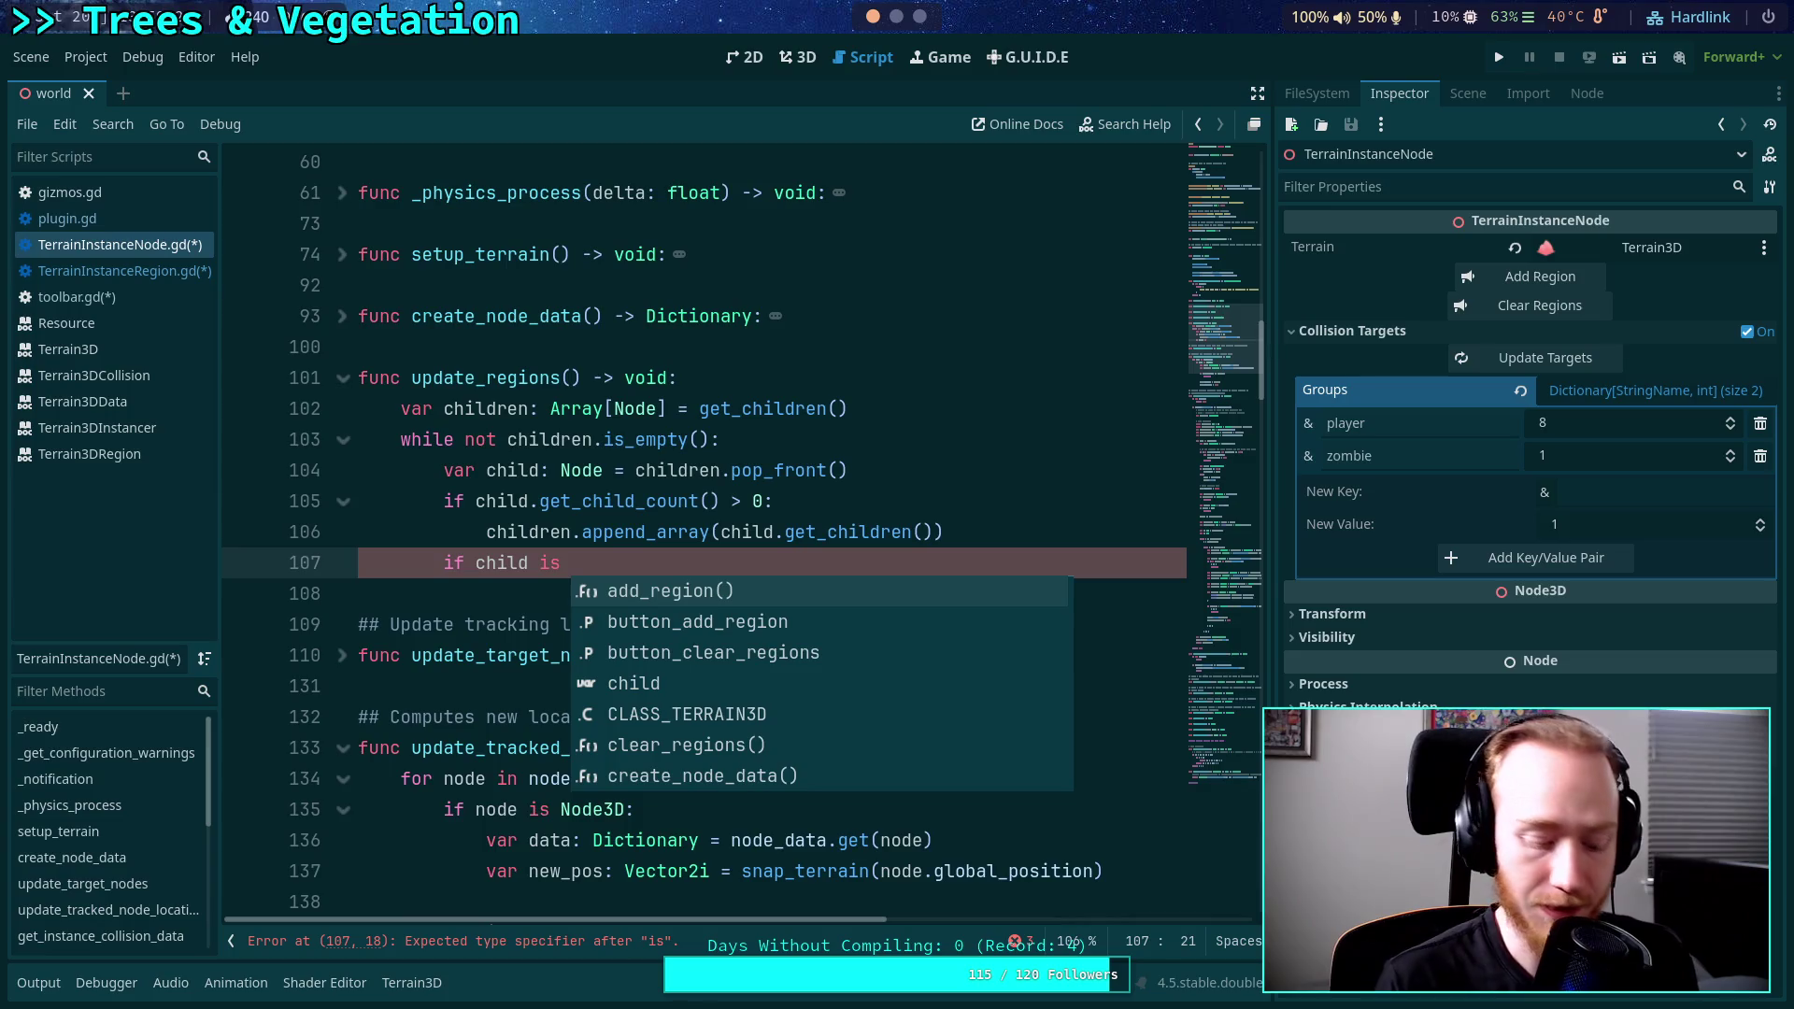
pyautogui.write('Terra')
# Complete 'if child is TerrainInstanceRegion: regions.append(child)', save, and open TerrainInstanceRegion.gd.
pyautogui.press('Down')
pyautogui.press('Down')
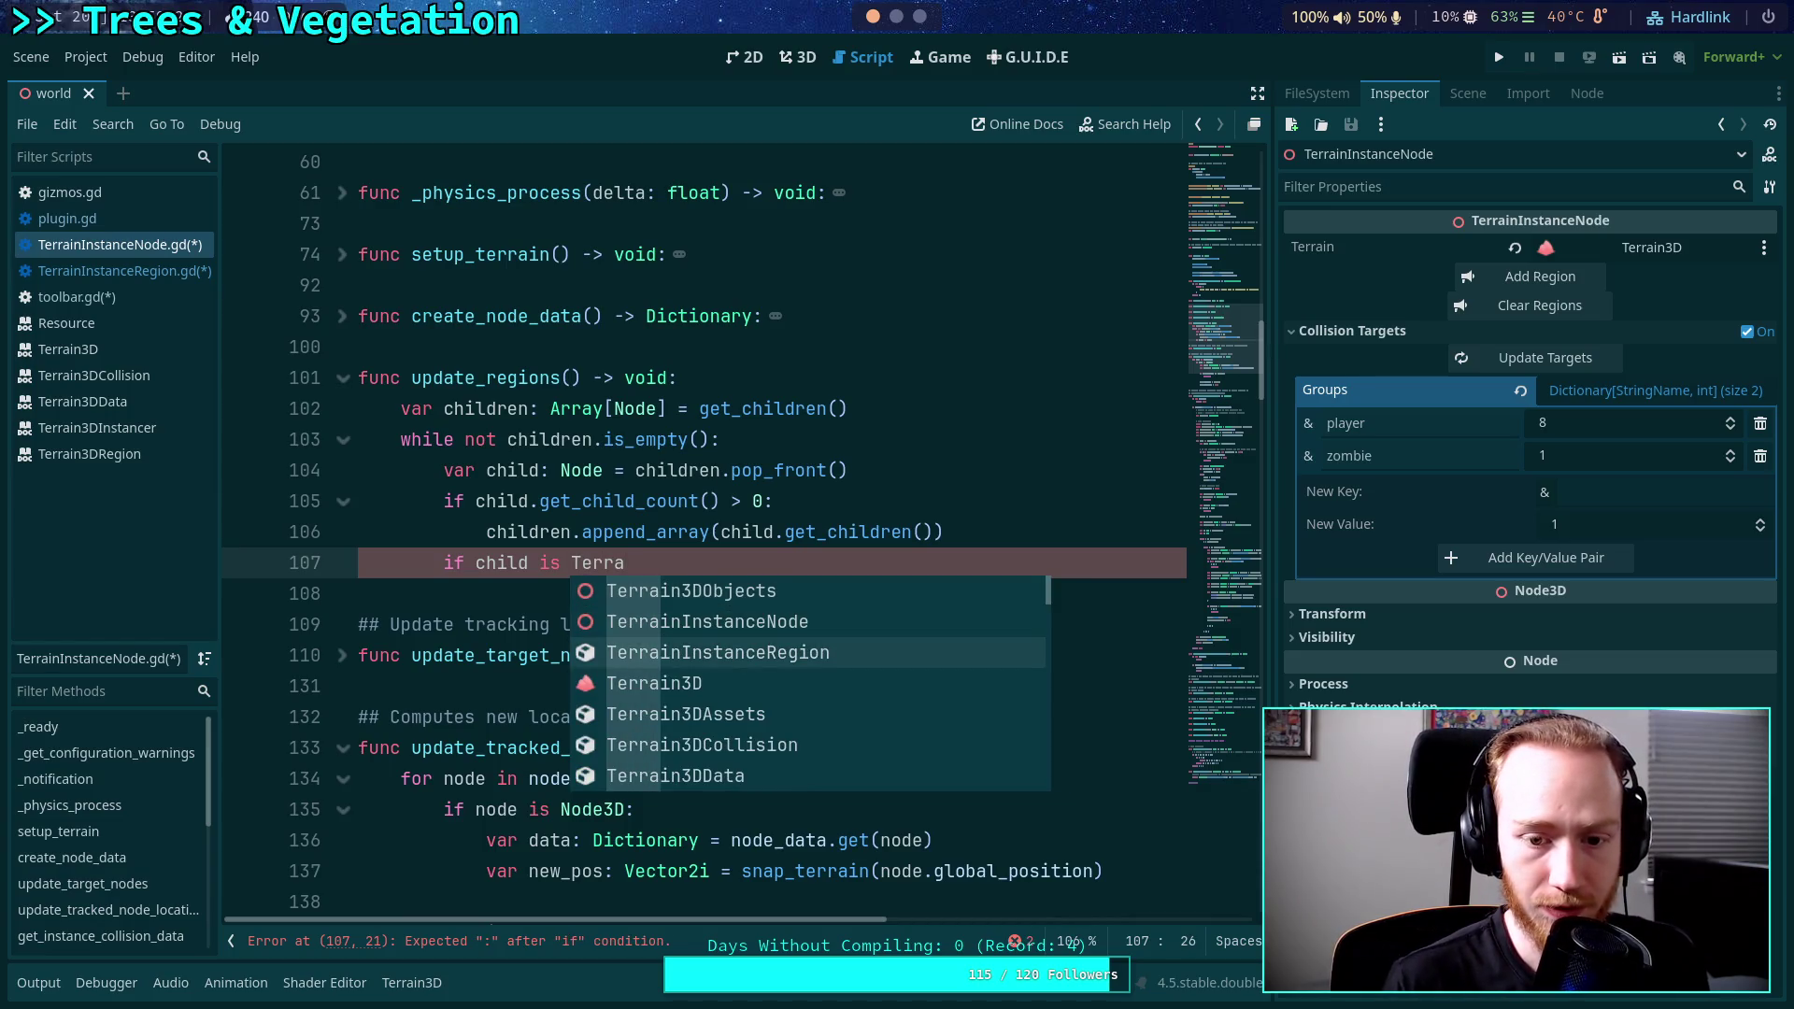
pyautogui.press('Return')
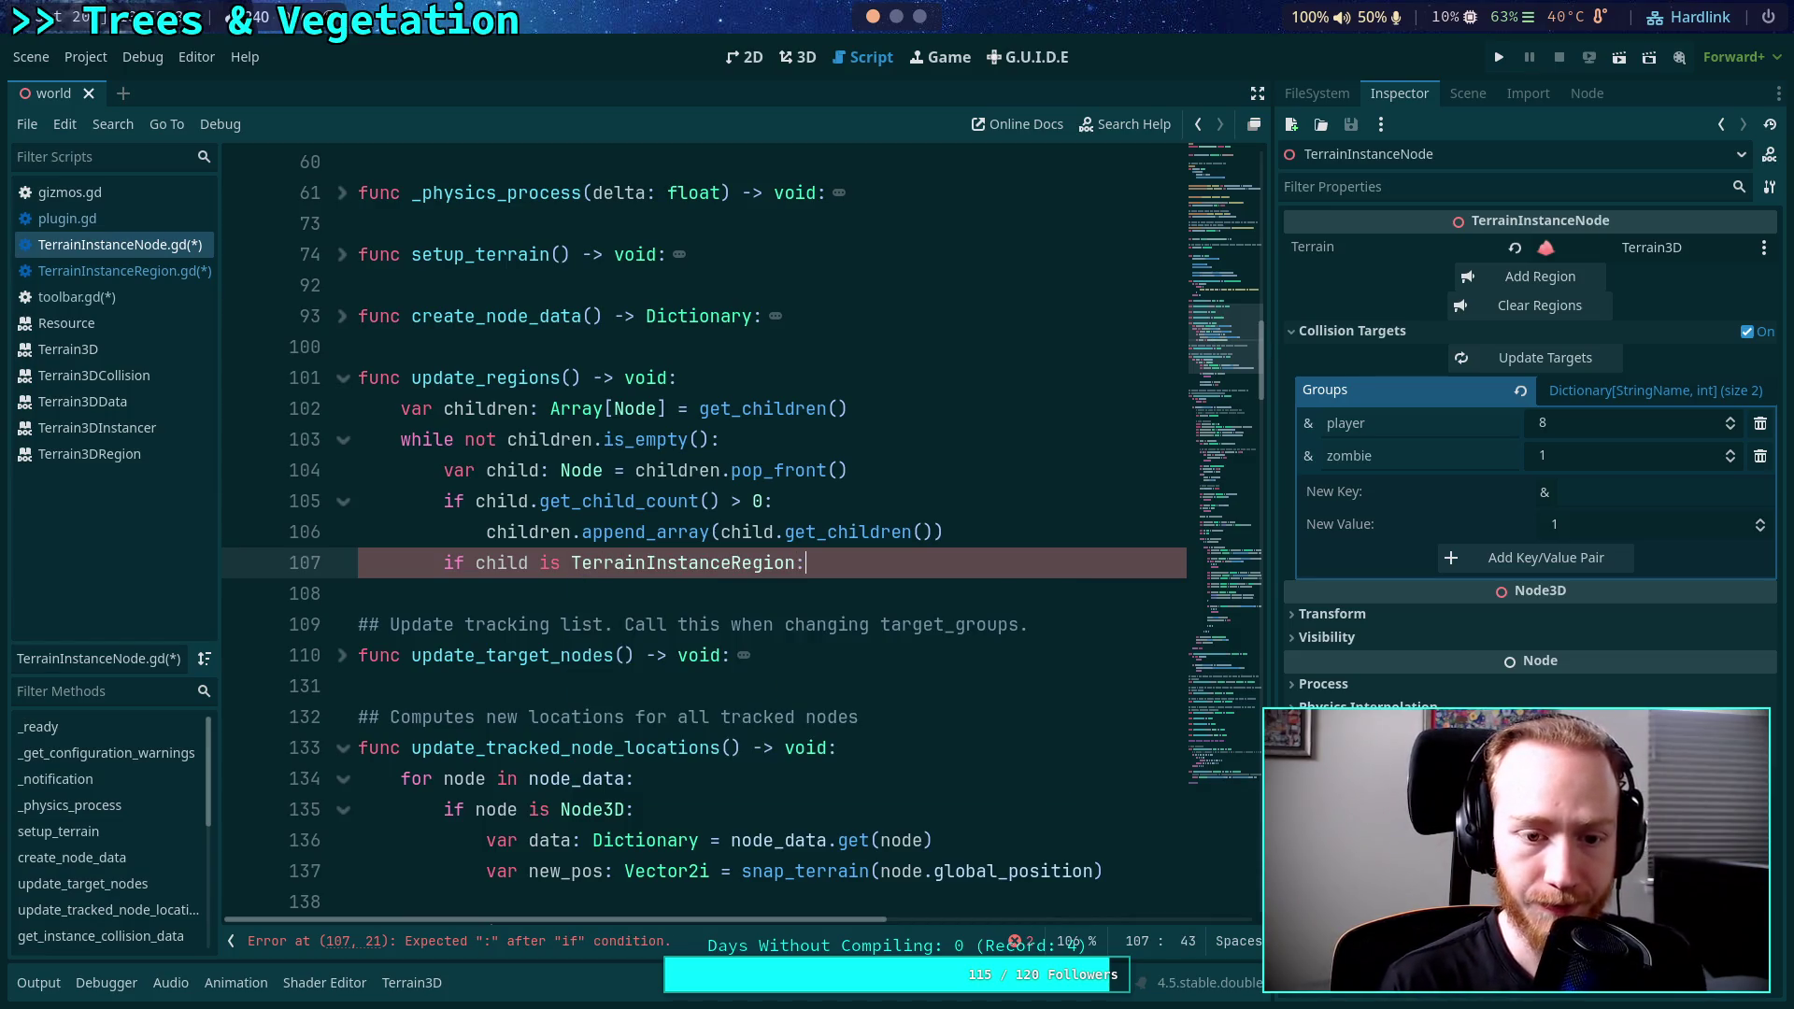
pyautogui.press('Return')
pyautogui.write('reg')
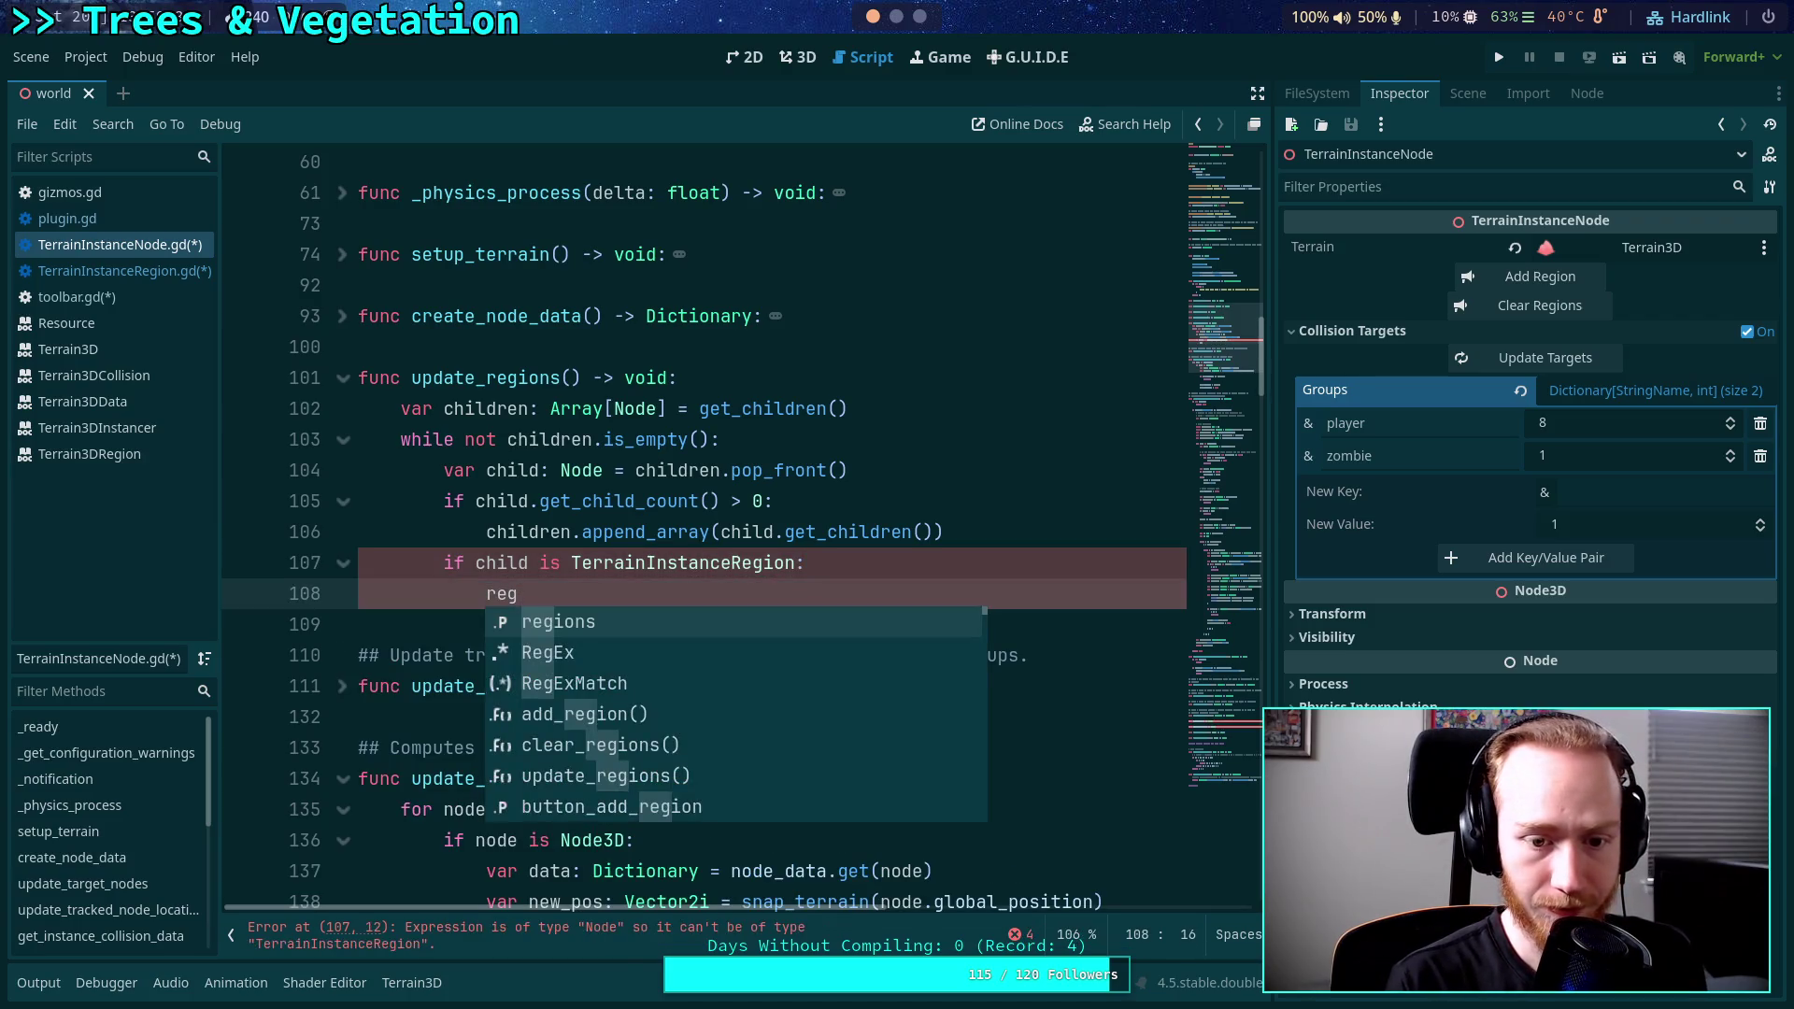
pyautogui.press('Return')
pyautogui.write('.a')
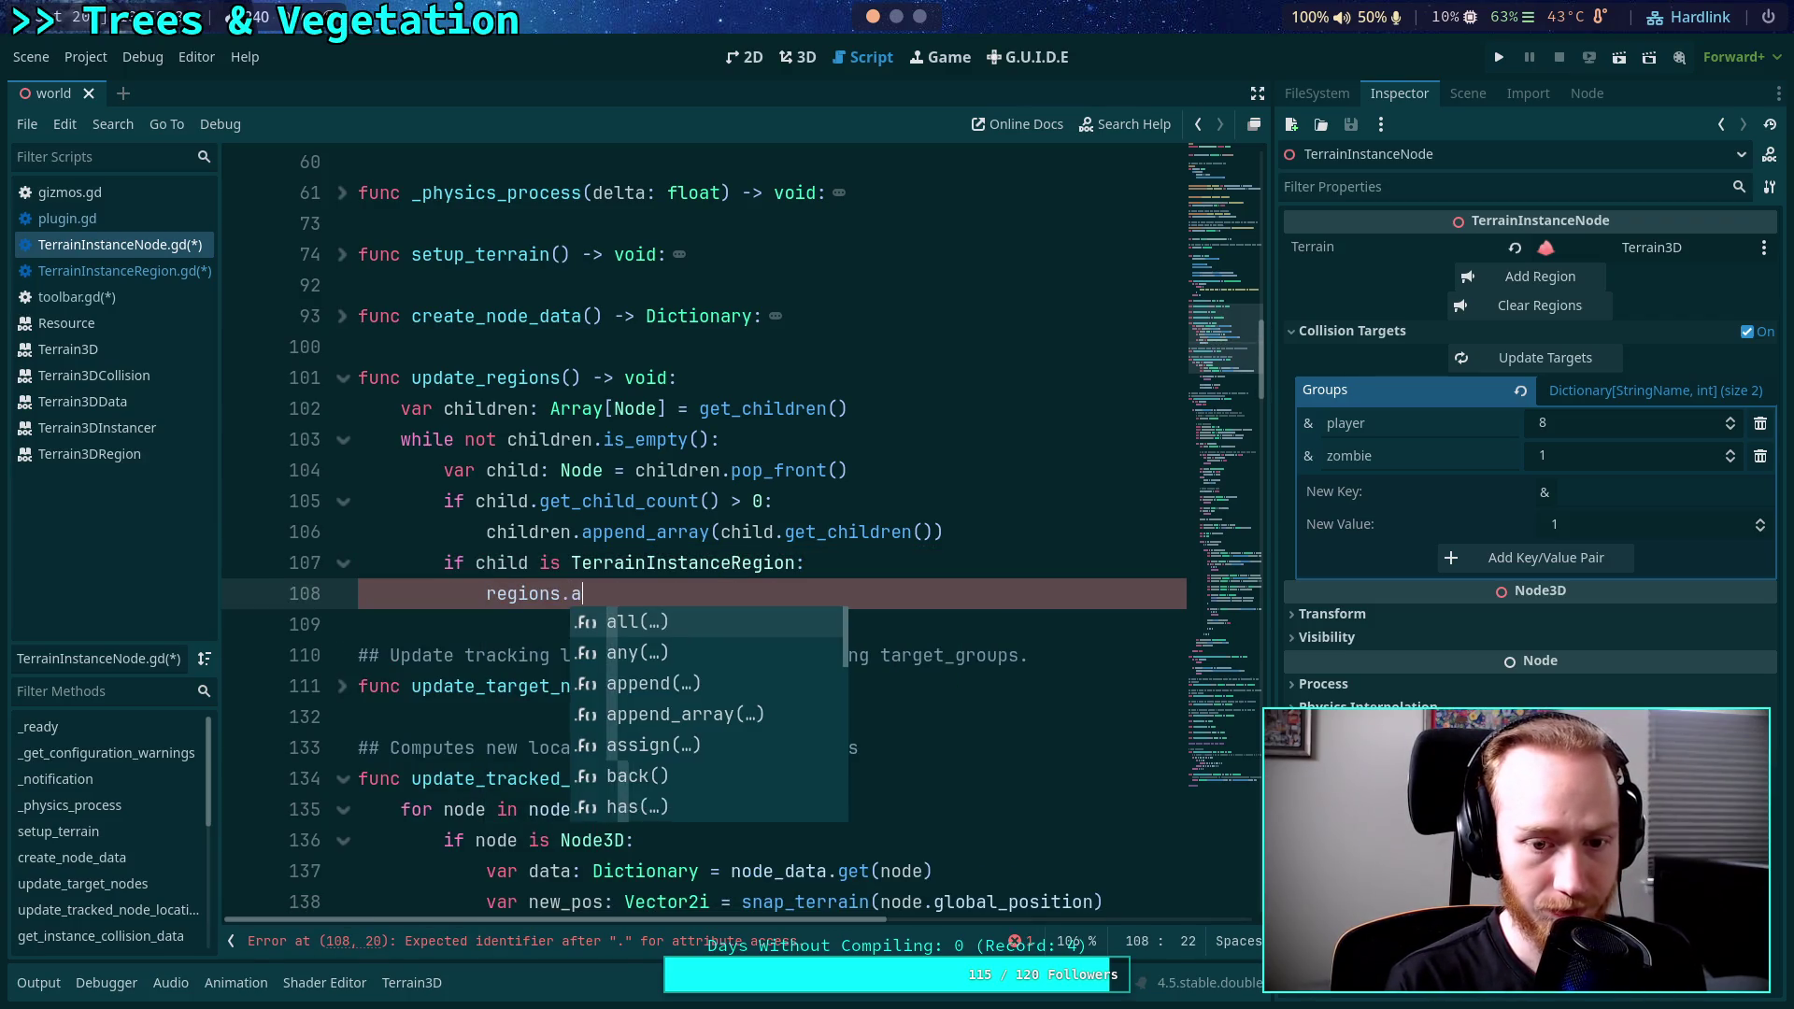
pyautogui.write('pp')
pyautogui.press('Return')
pyautogui.write('child)')
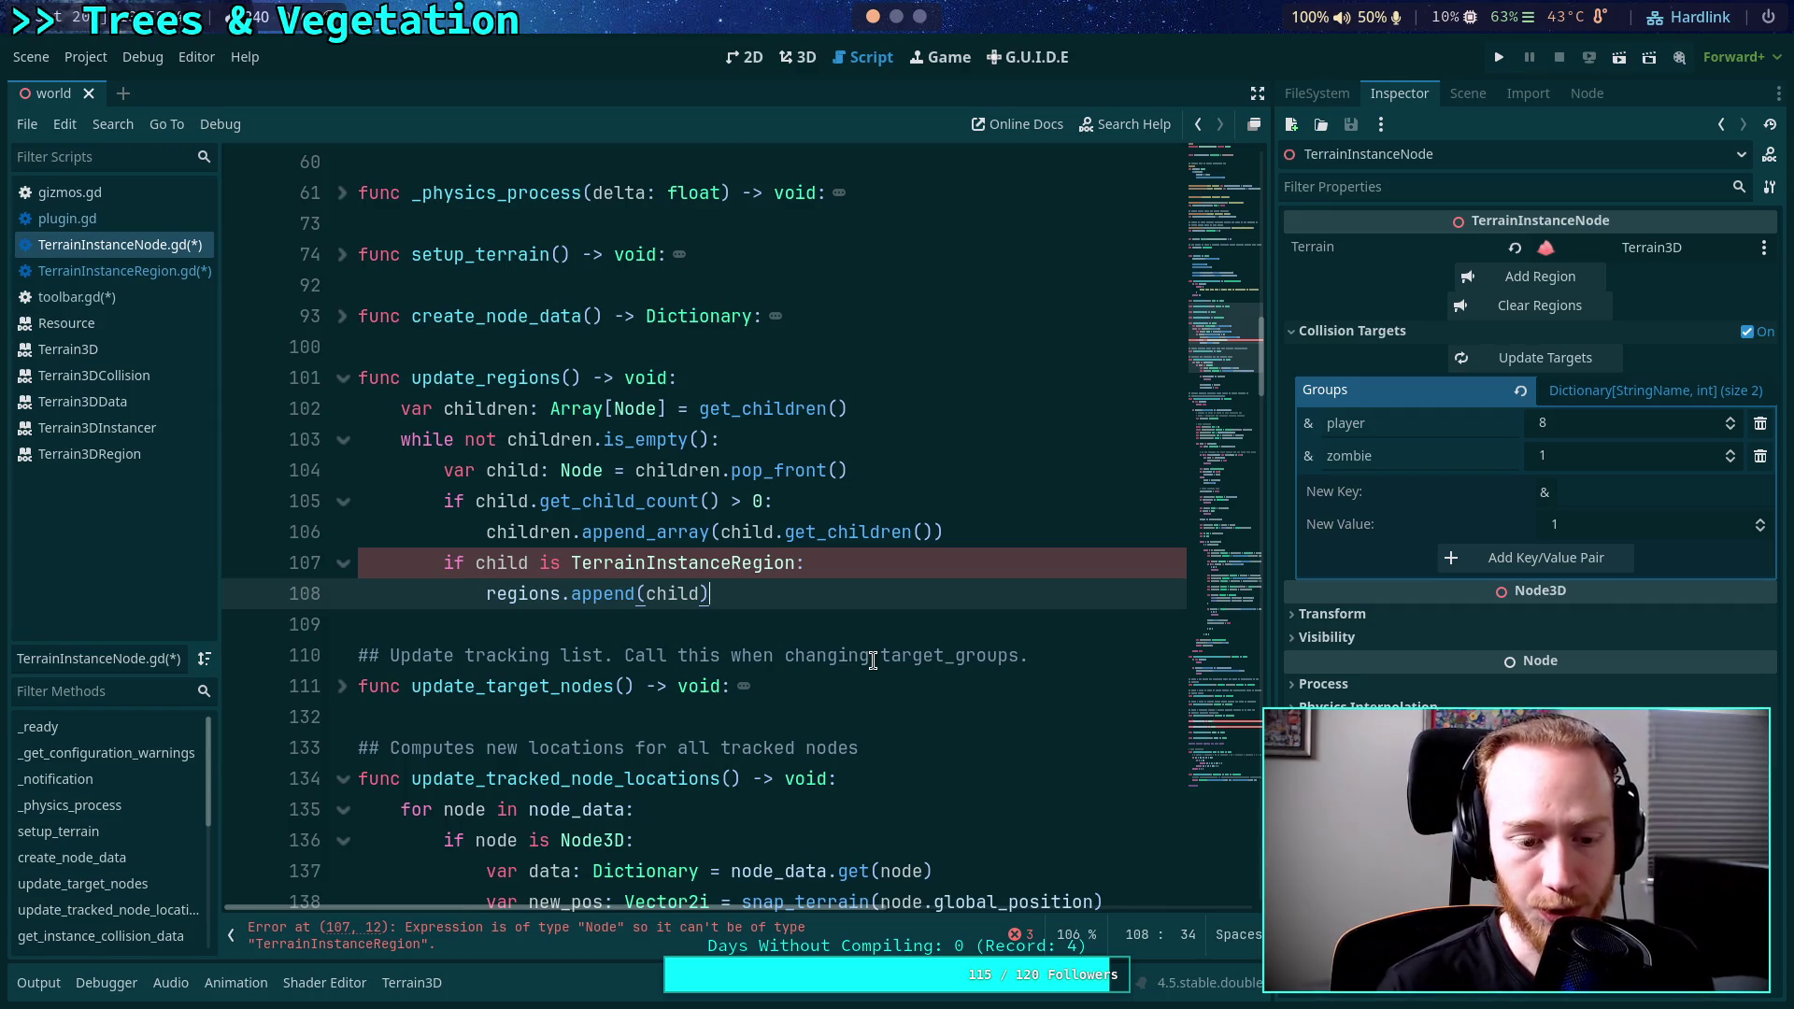
pyautogui.hotkey('ctrl', 's')
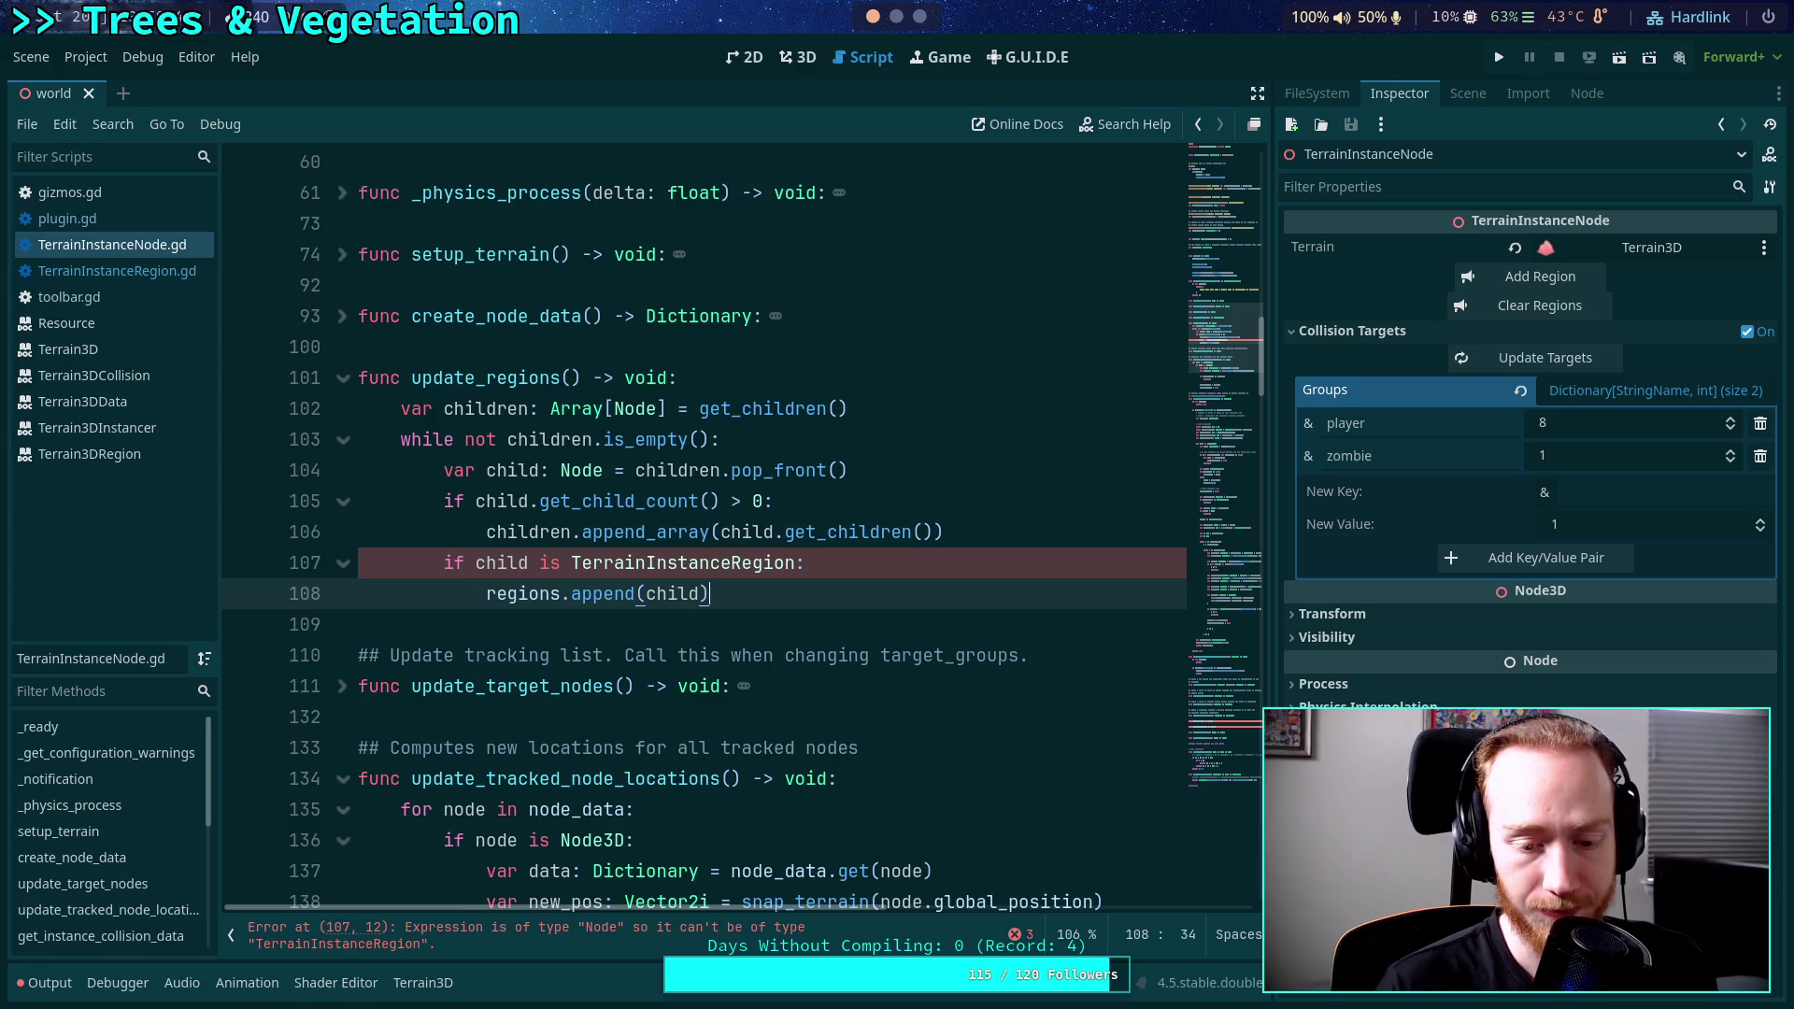
pyautogui.click(166, 272)
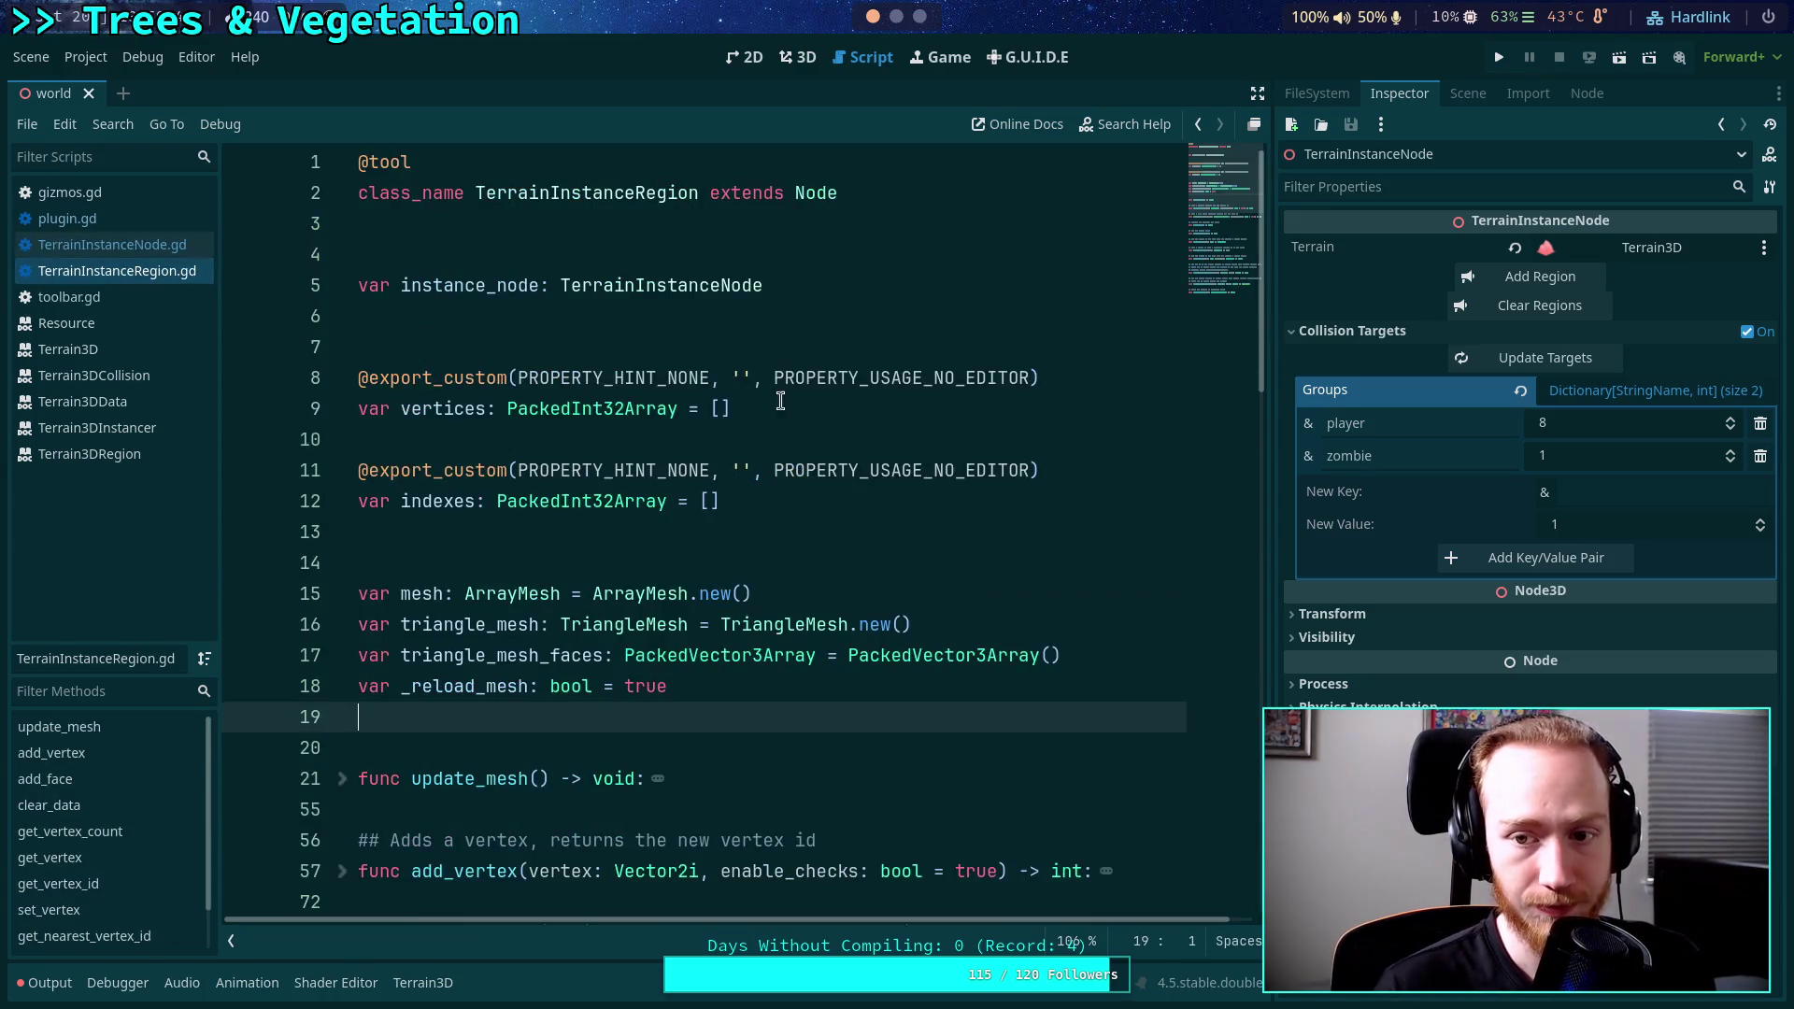
# Back in TerrainInstanceNode.gd, add regions.clear() as the first line of update_regions().
pyautogui.hotkey('alt', 'Left')
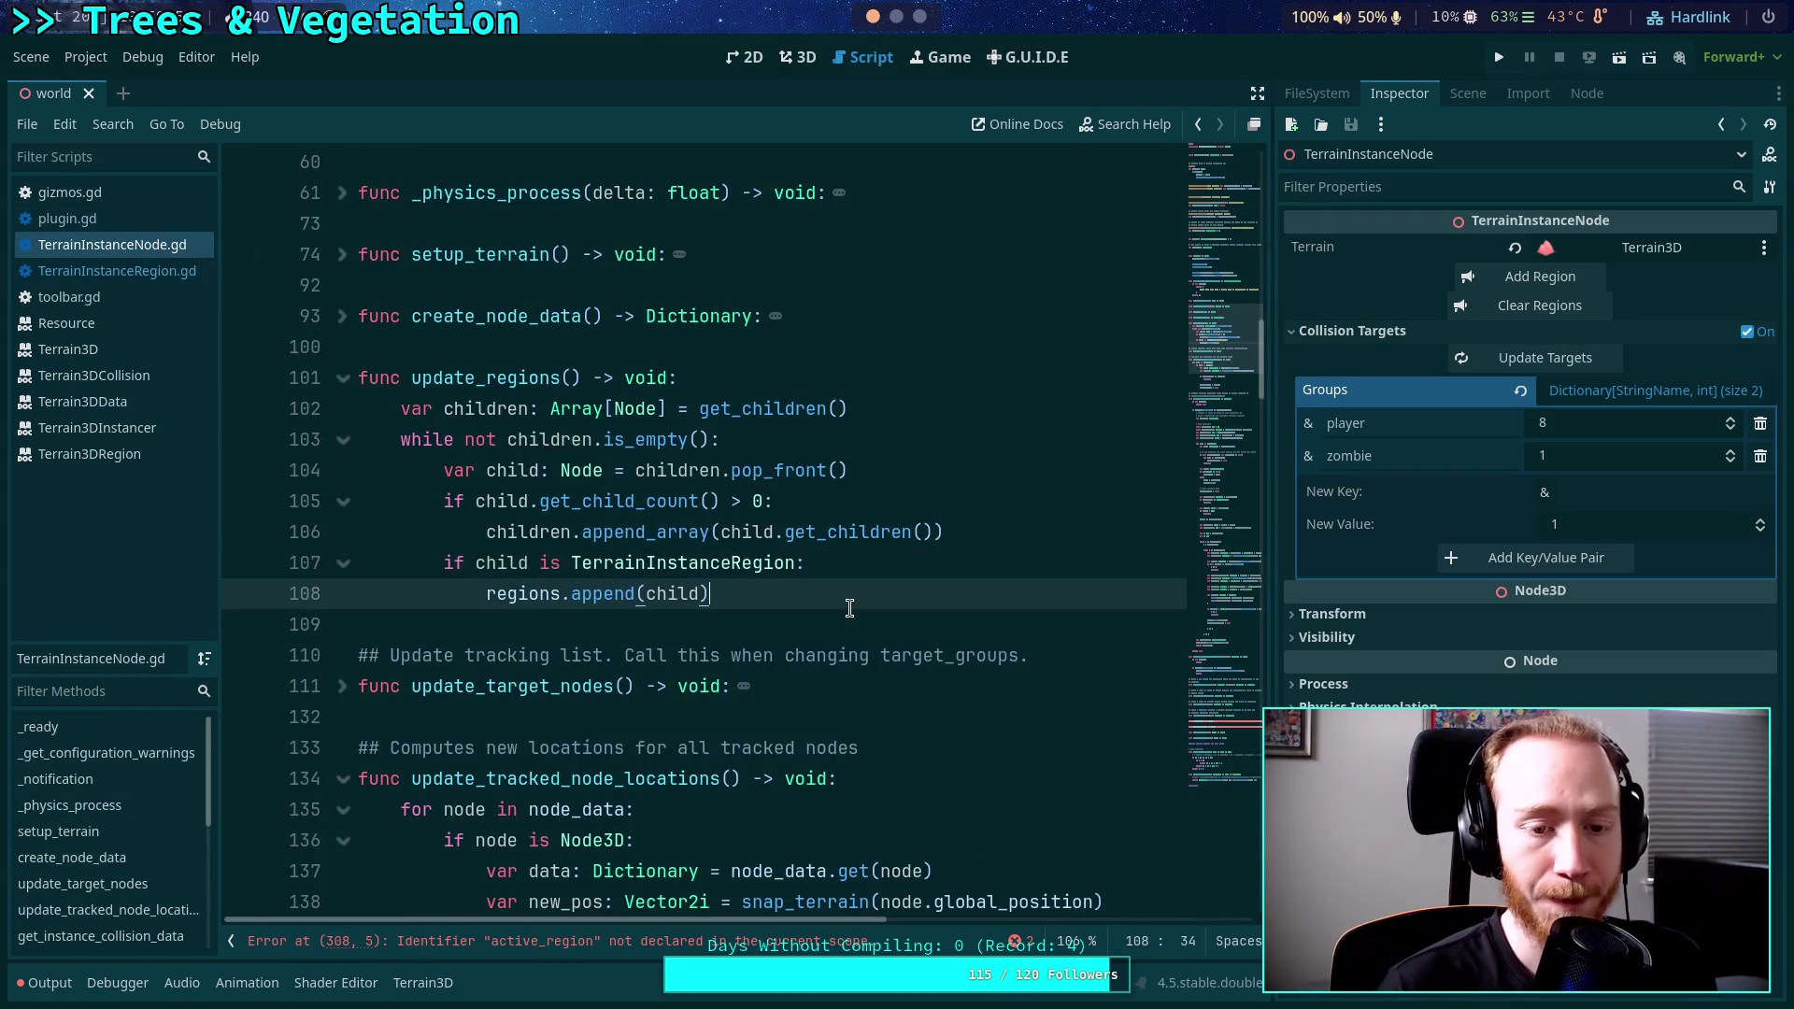
pyautogui.press('Return')
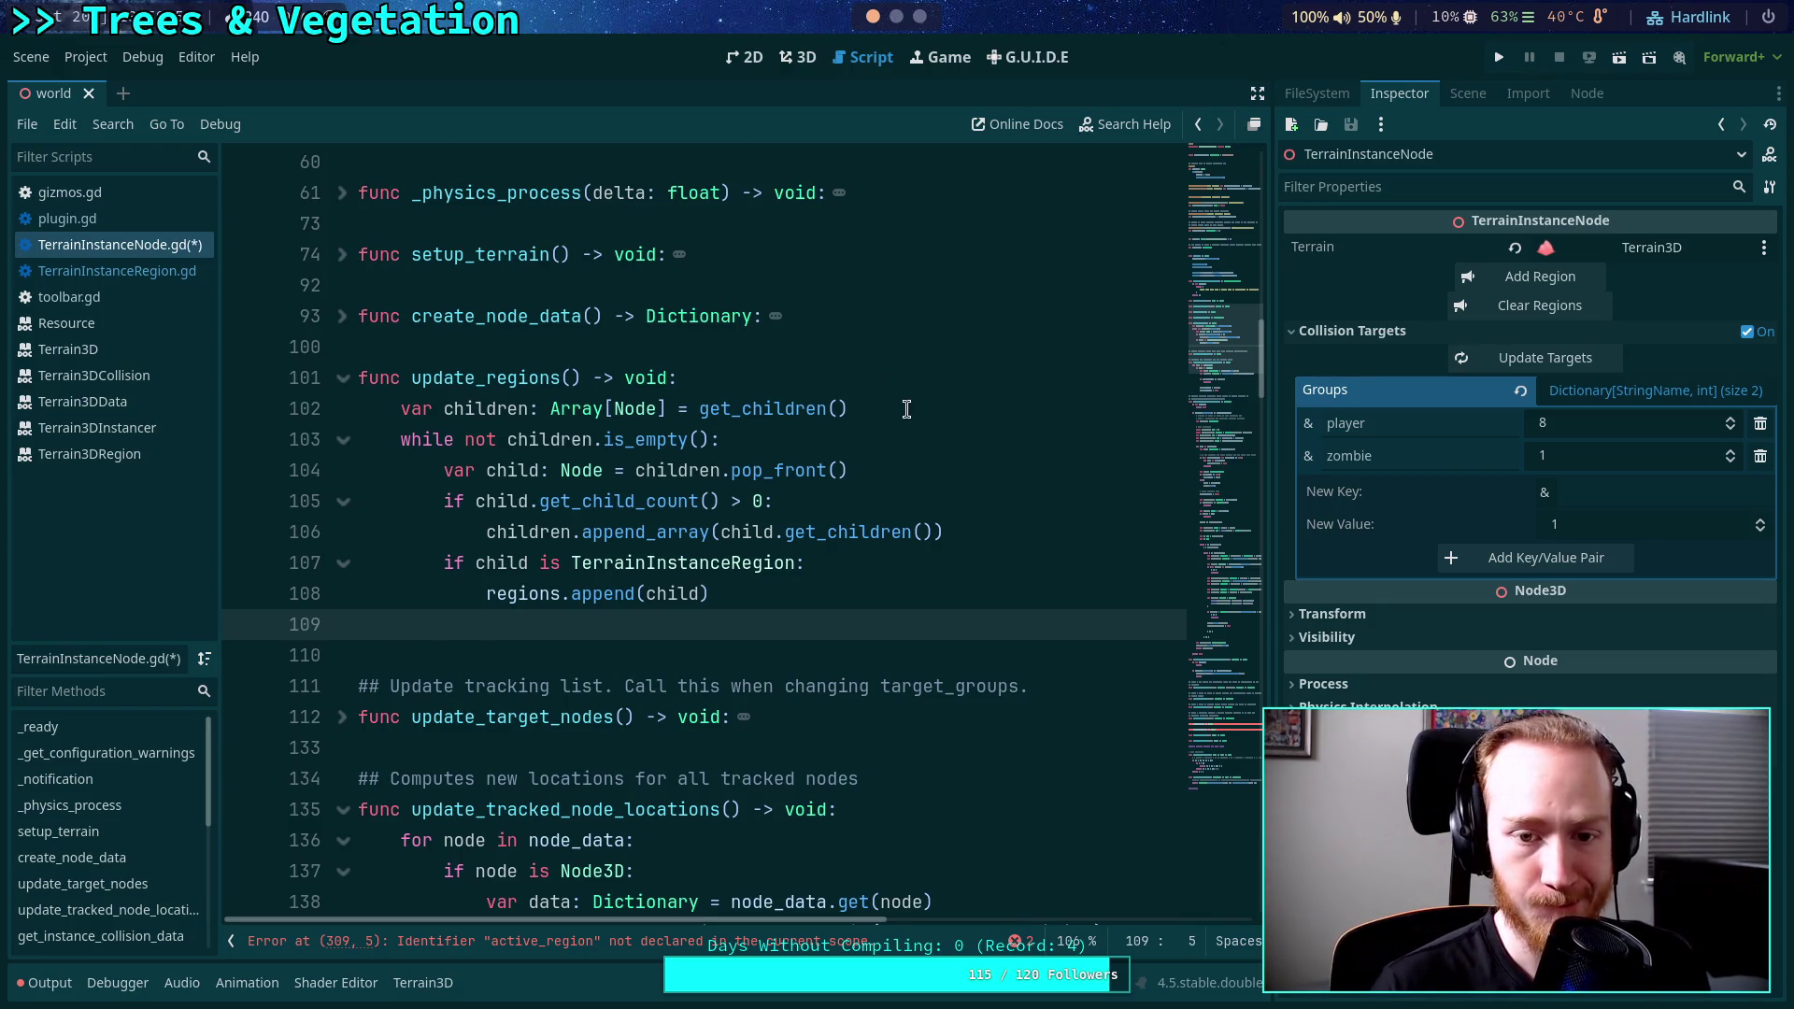
pyautogui.click(804, 377)
pyautogui.press('Return')
pyautogui.write('regions.clear')
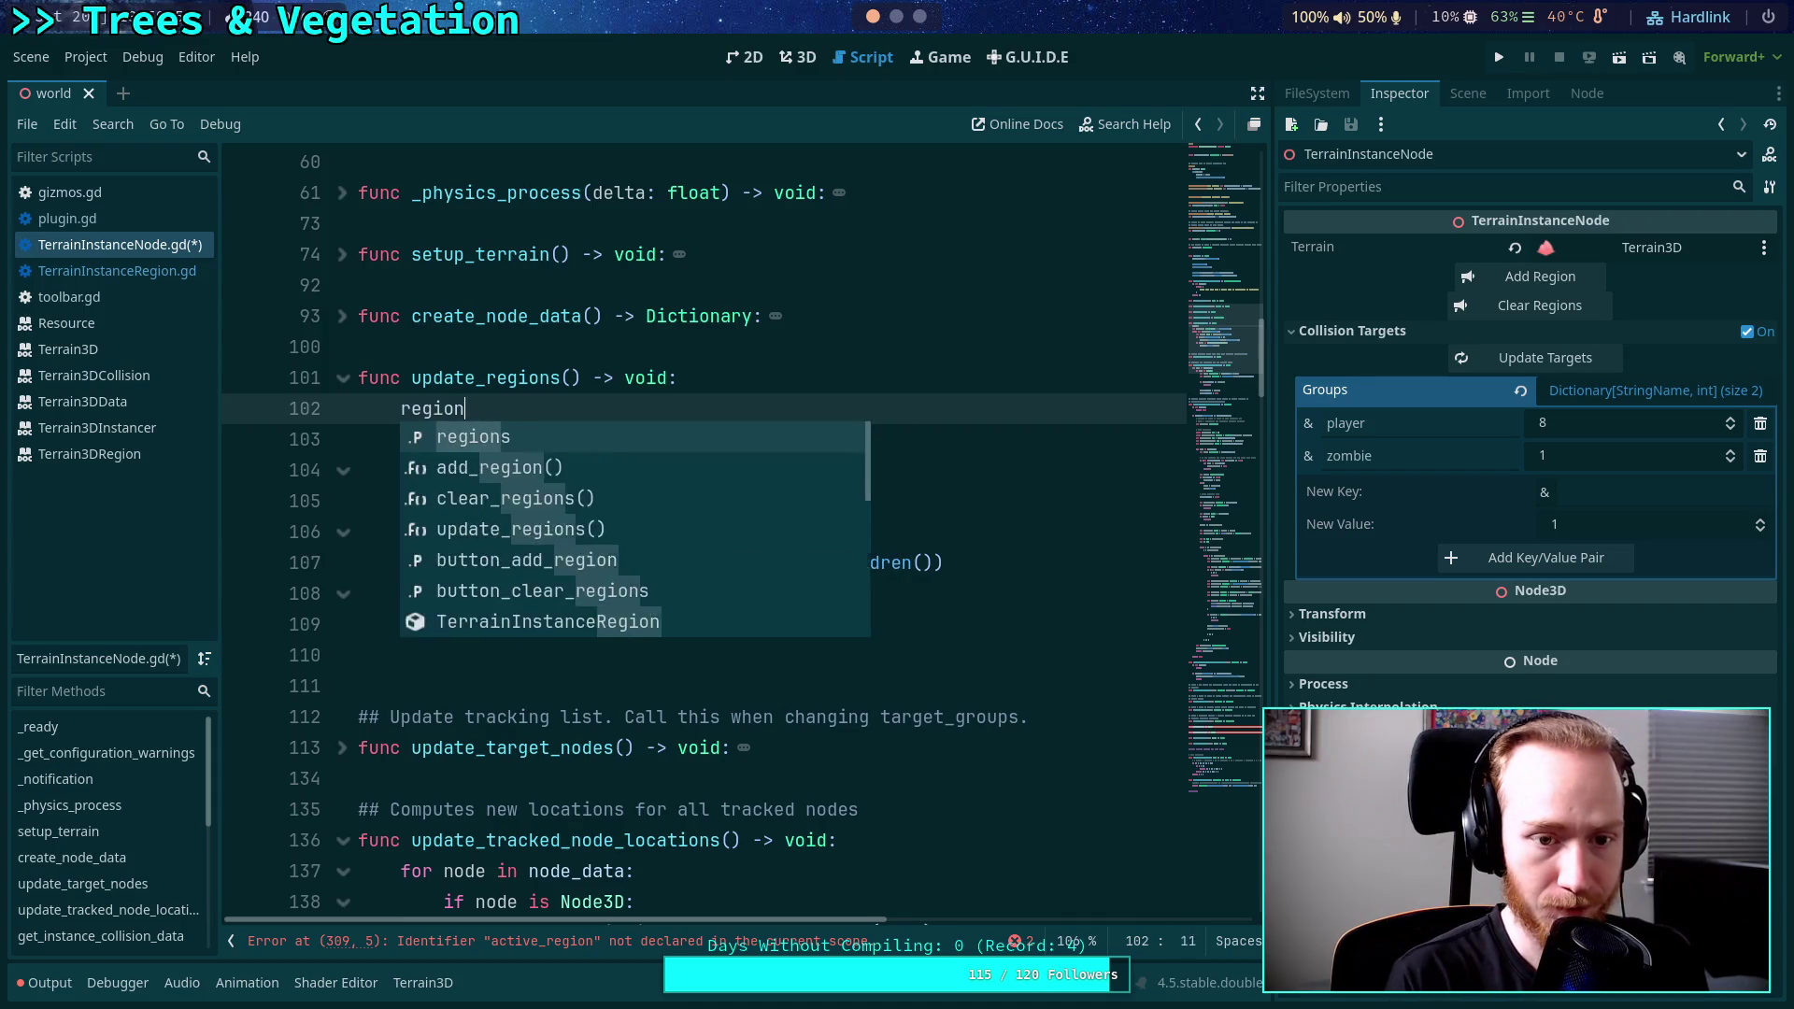
pyautogui.press('Return')
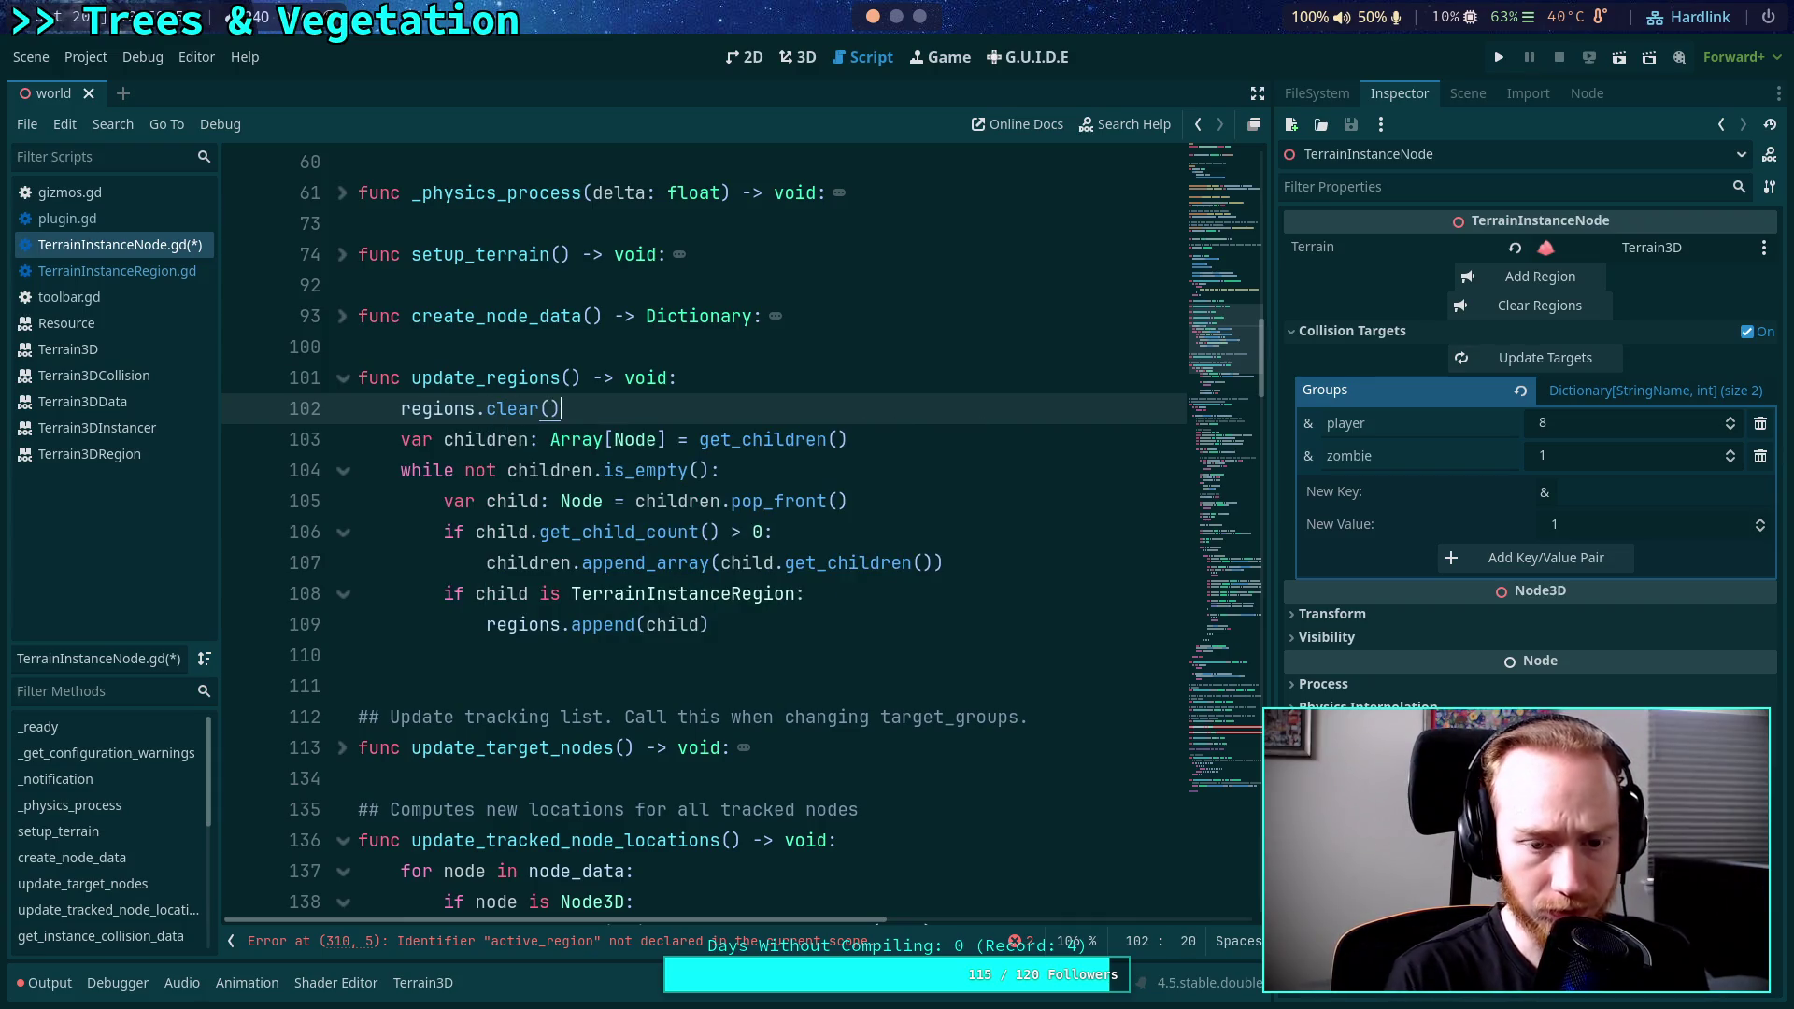
# Put a blank line after regions.clear() and review the child-gathering loop.
pyautogui.scroll(8, 747, 600)
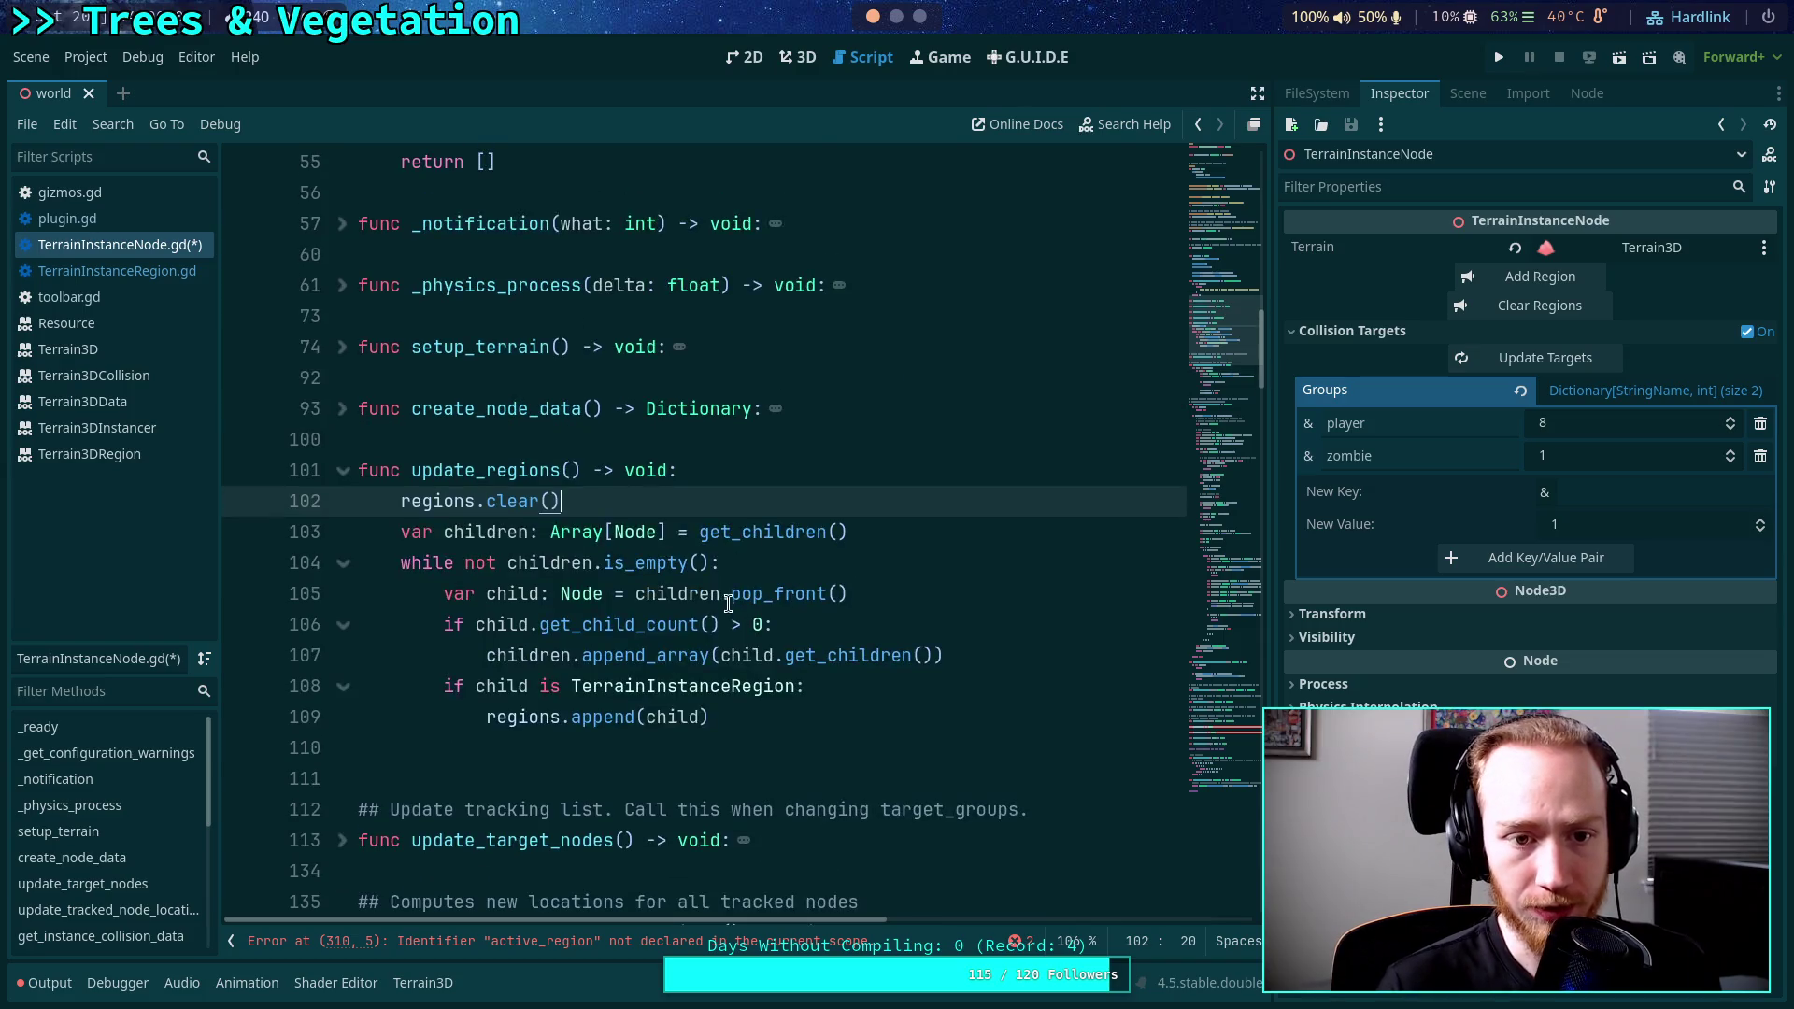
pyautogui.scroll(-4, 724, 590)
pyautogui.scroll(-5, 724, 591)
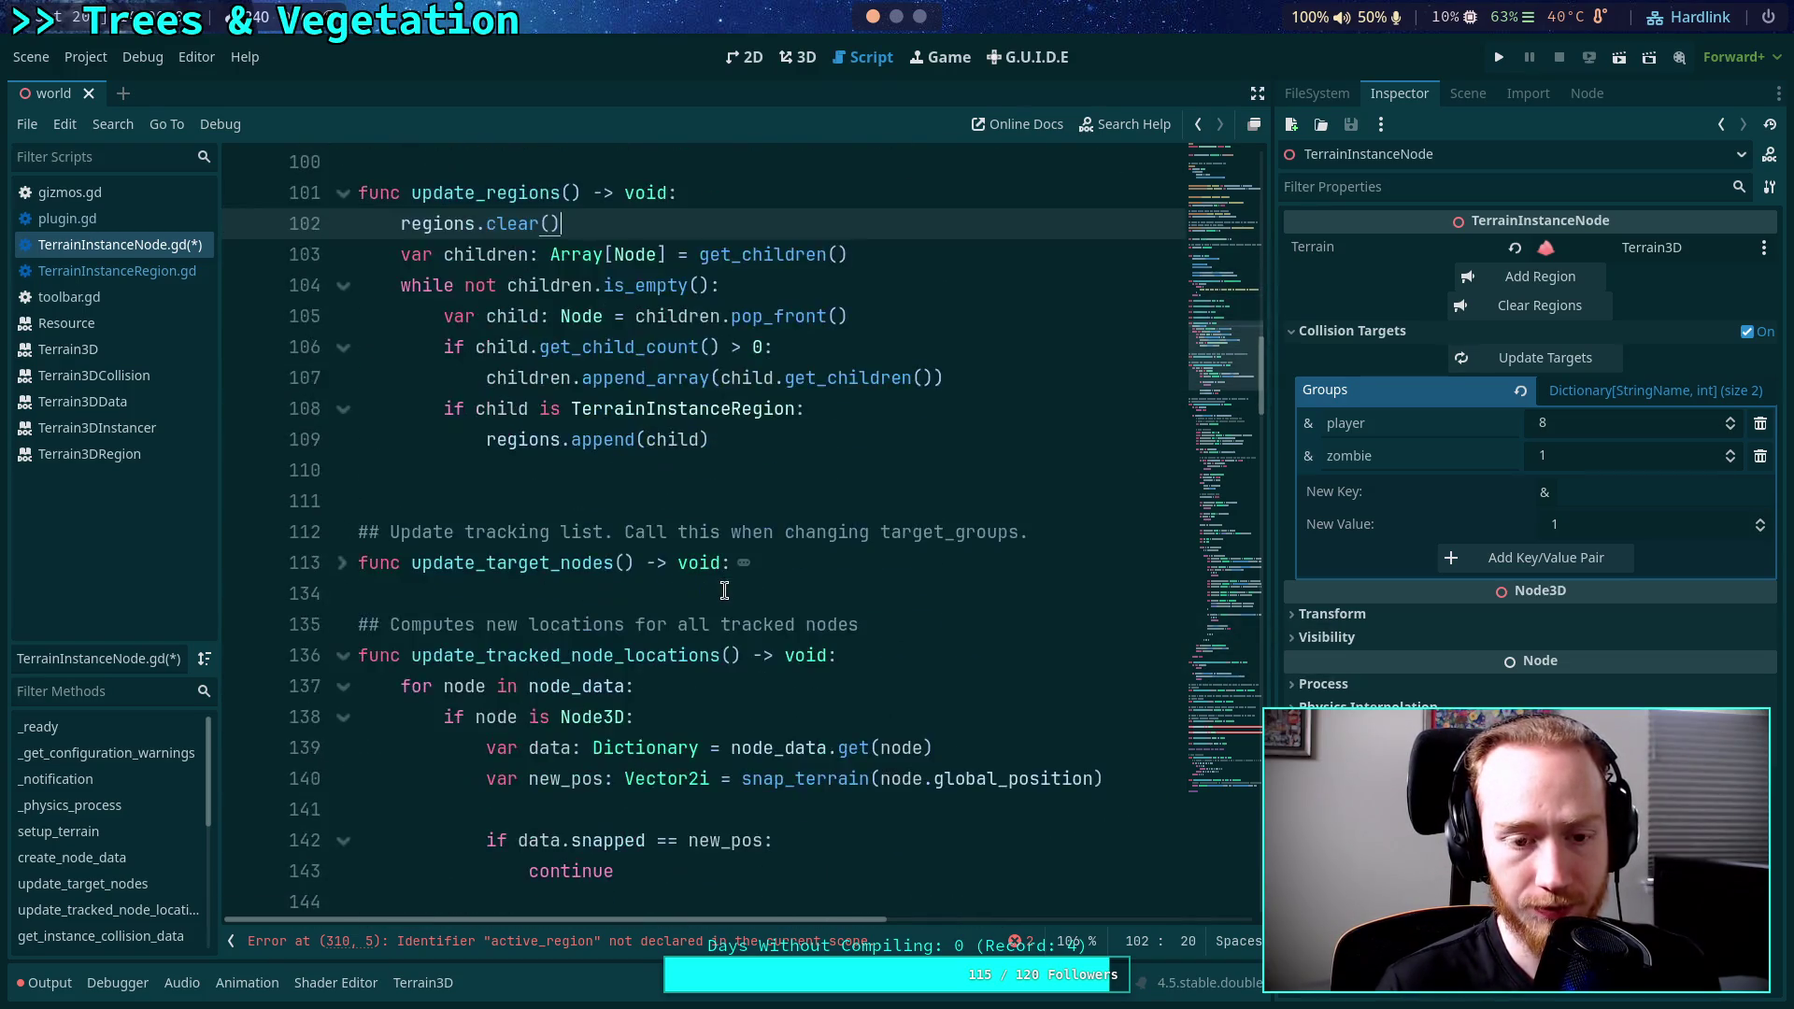
pyautogui.scroll(2, 724, 590)
pyautogui.press('Return')
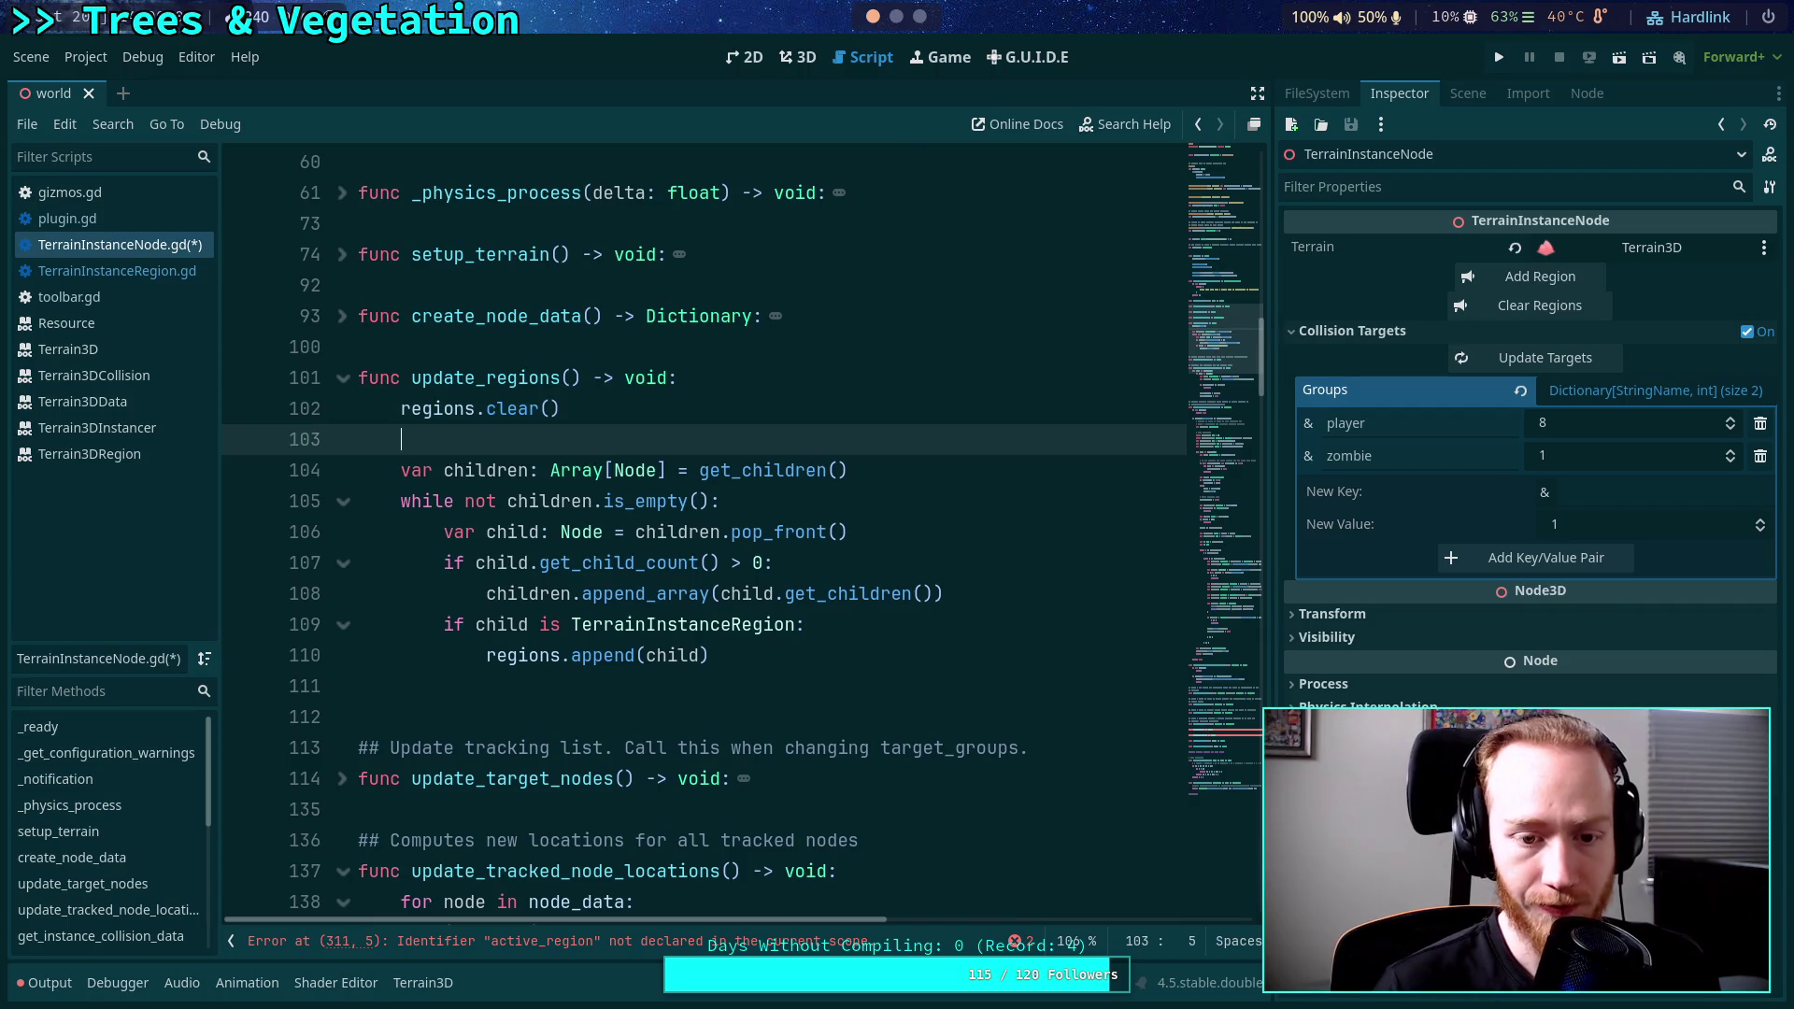
pyautogui.moveTo(785, 660); pyautogui.dragTo(421, 477)
pyautogui.click(811, 560)
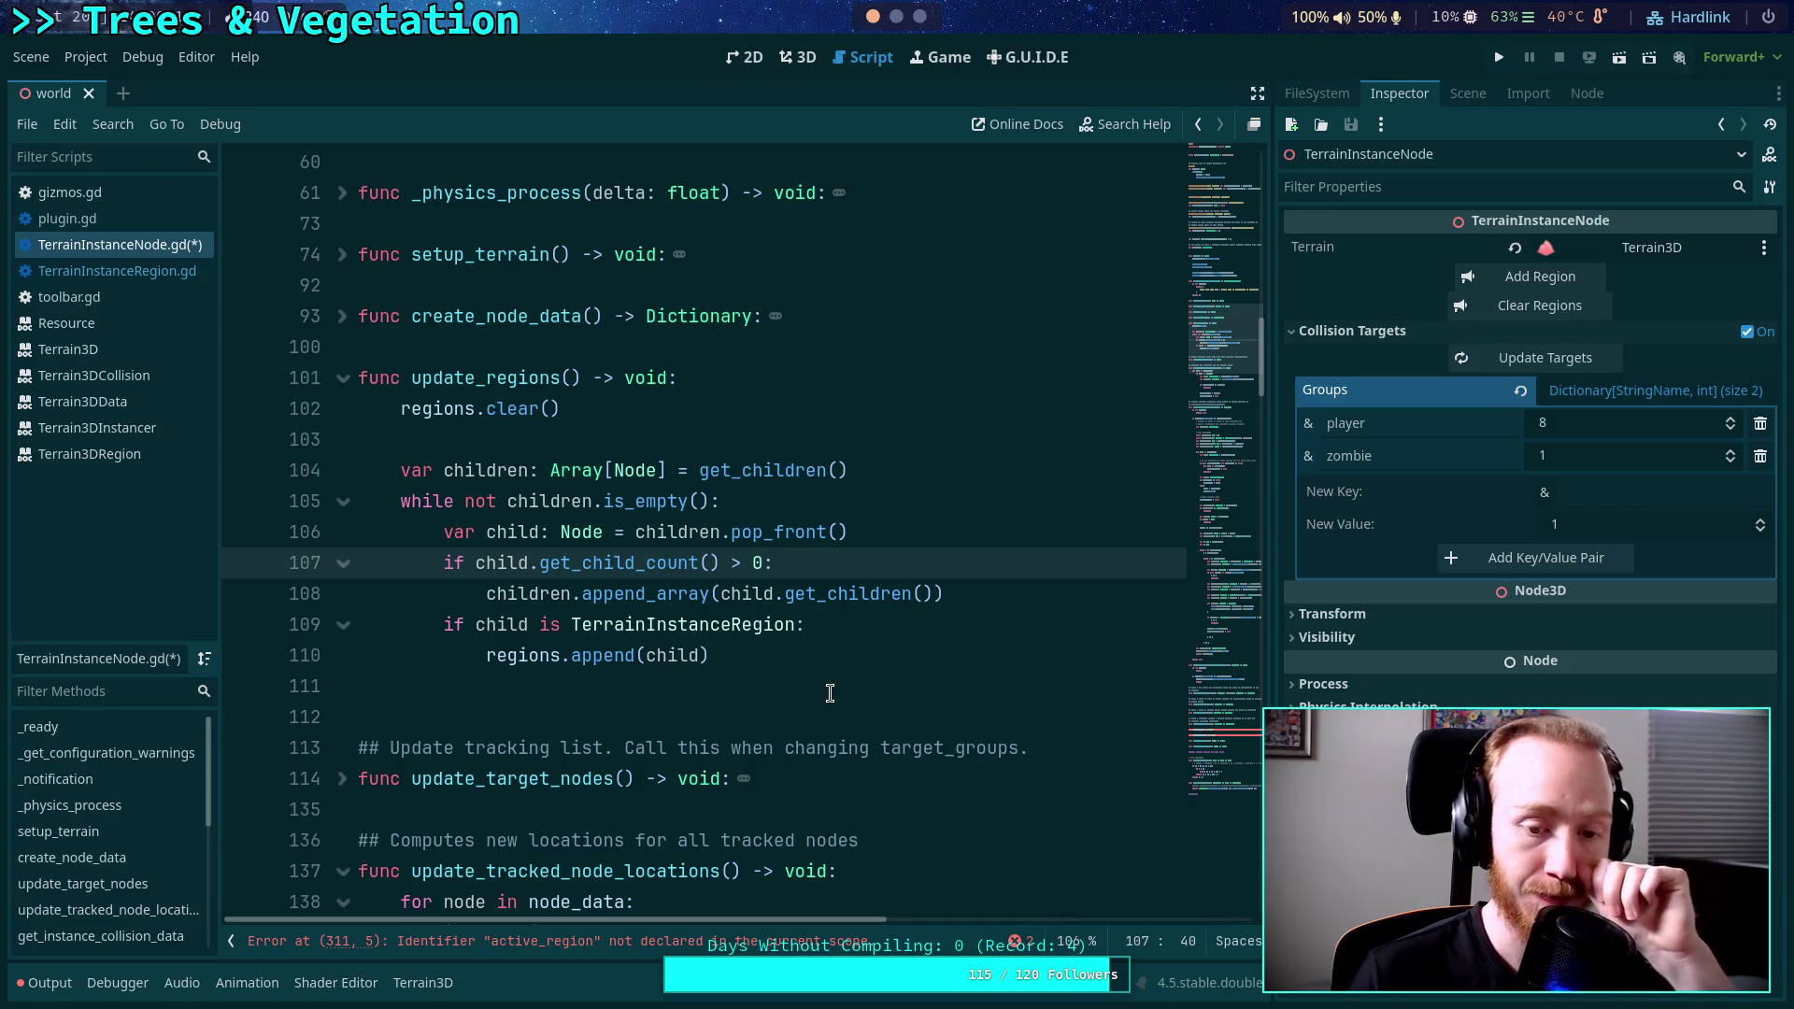
pyautogui.click(873, 638)
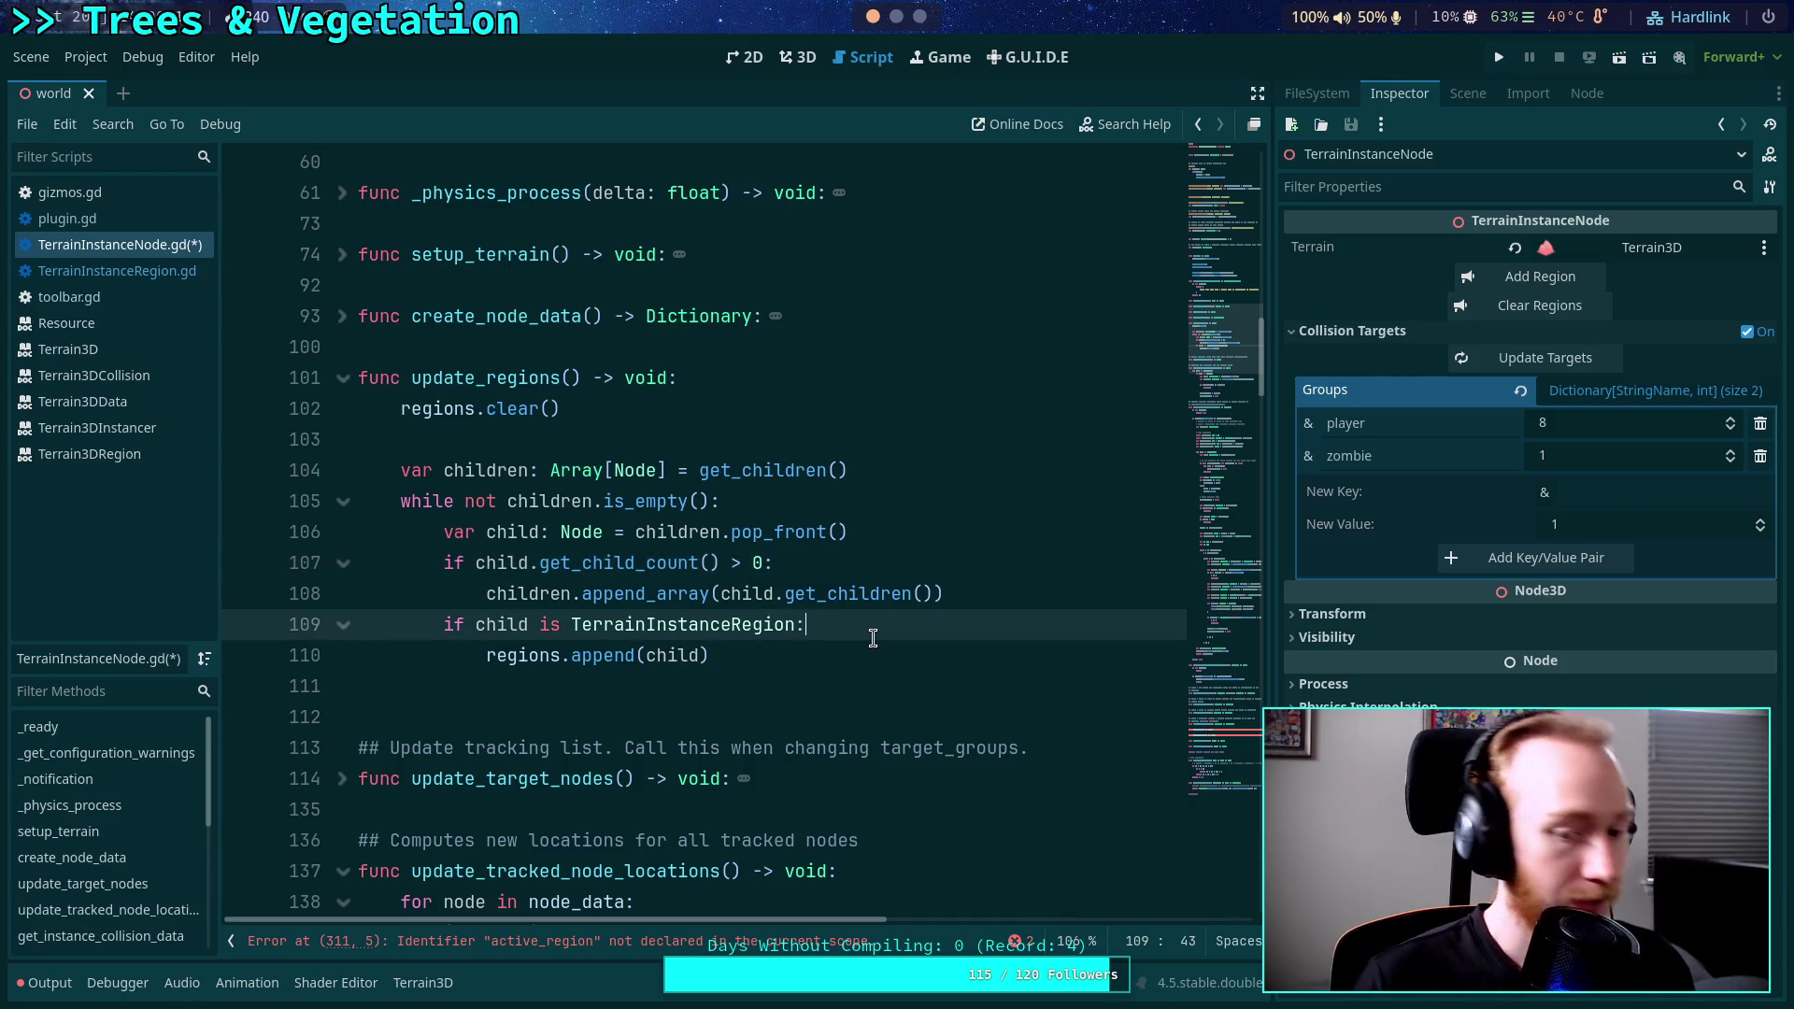
# Set child.instance_node = self inside the TerrainInstanceRegion check and save the script.
pyautogui.press('Return')
pyautogui.write('child.')
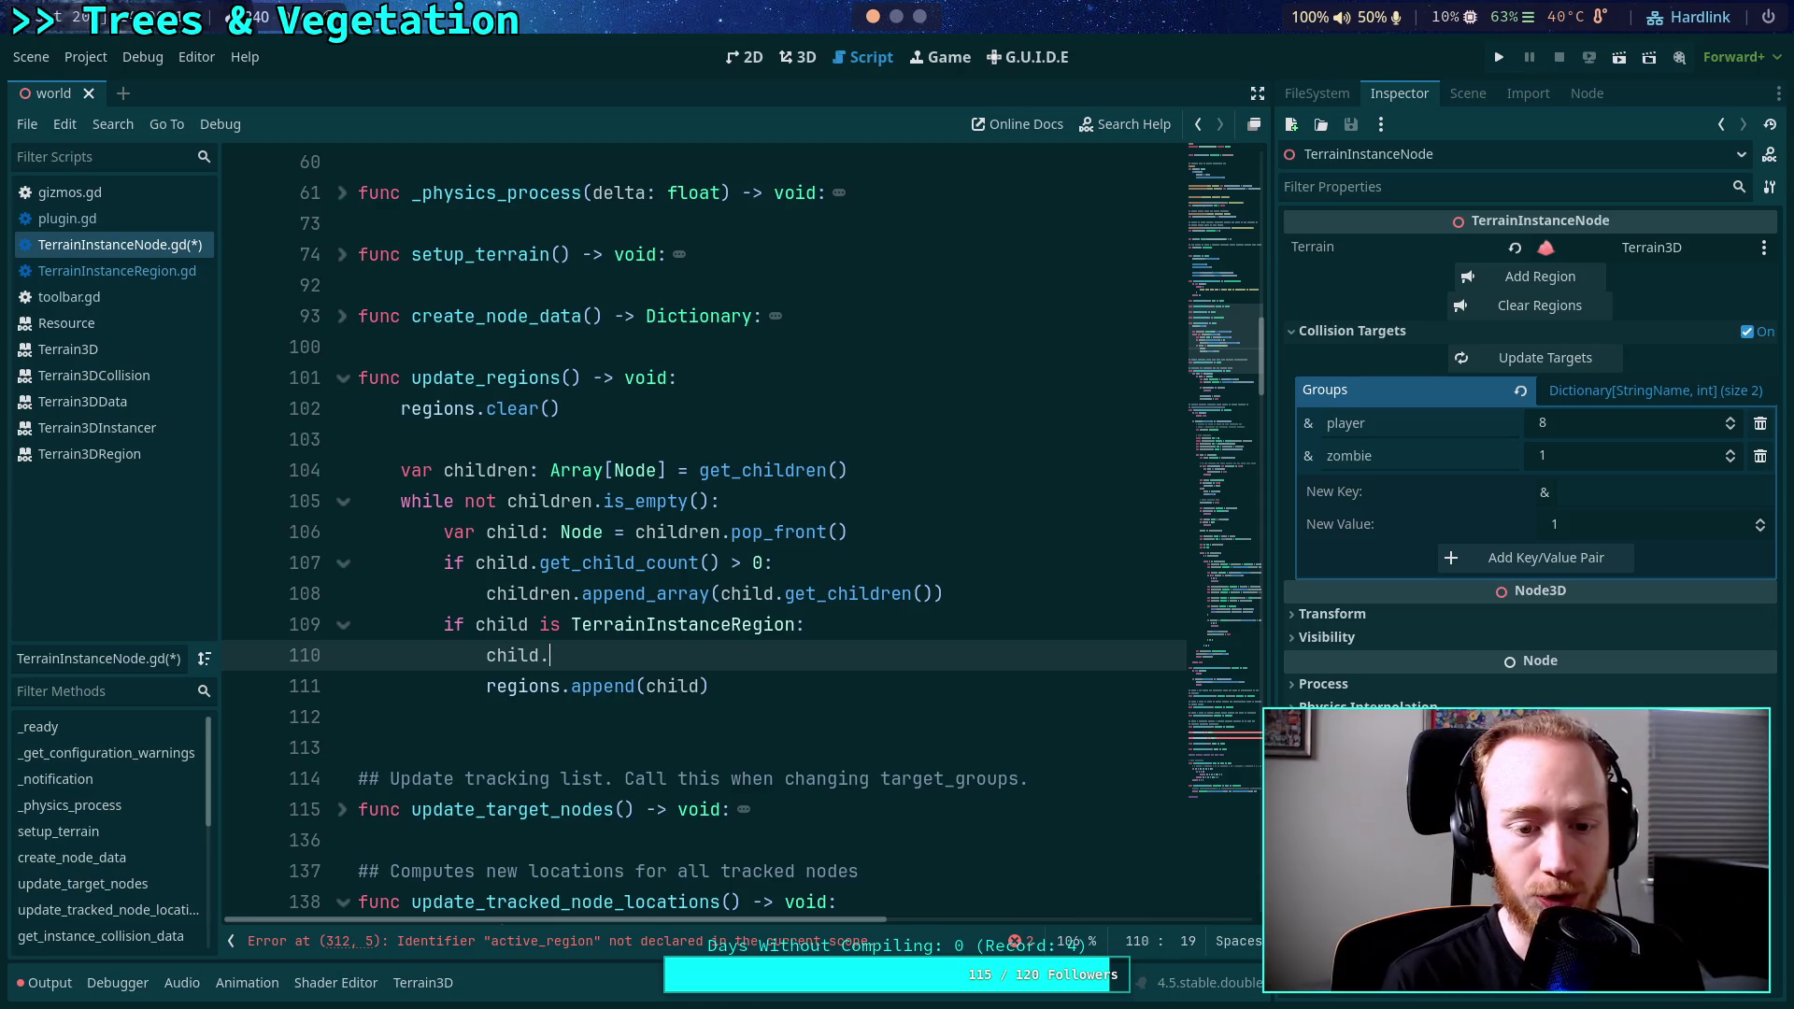
pyautogui.write('instance_node')
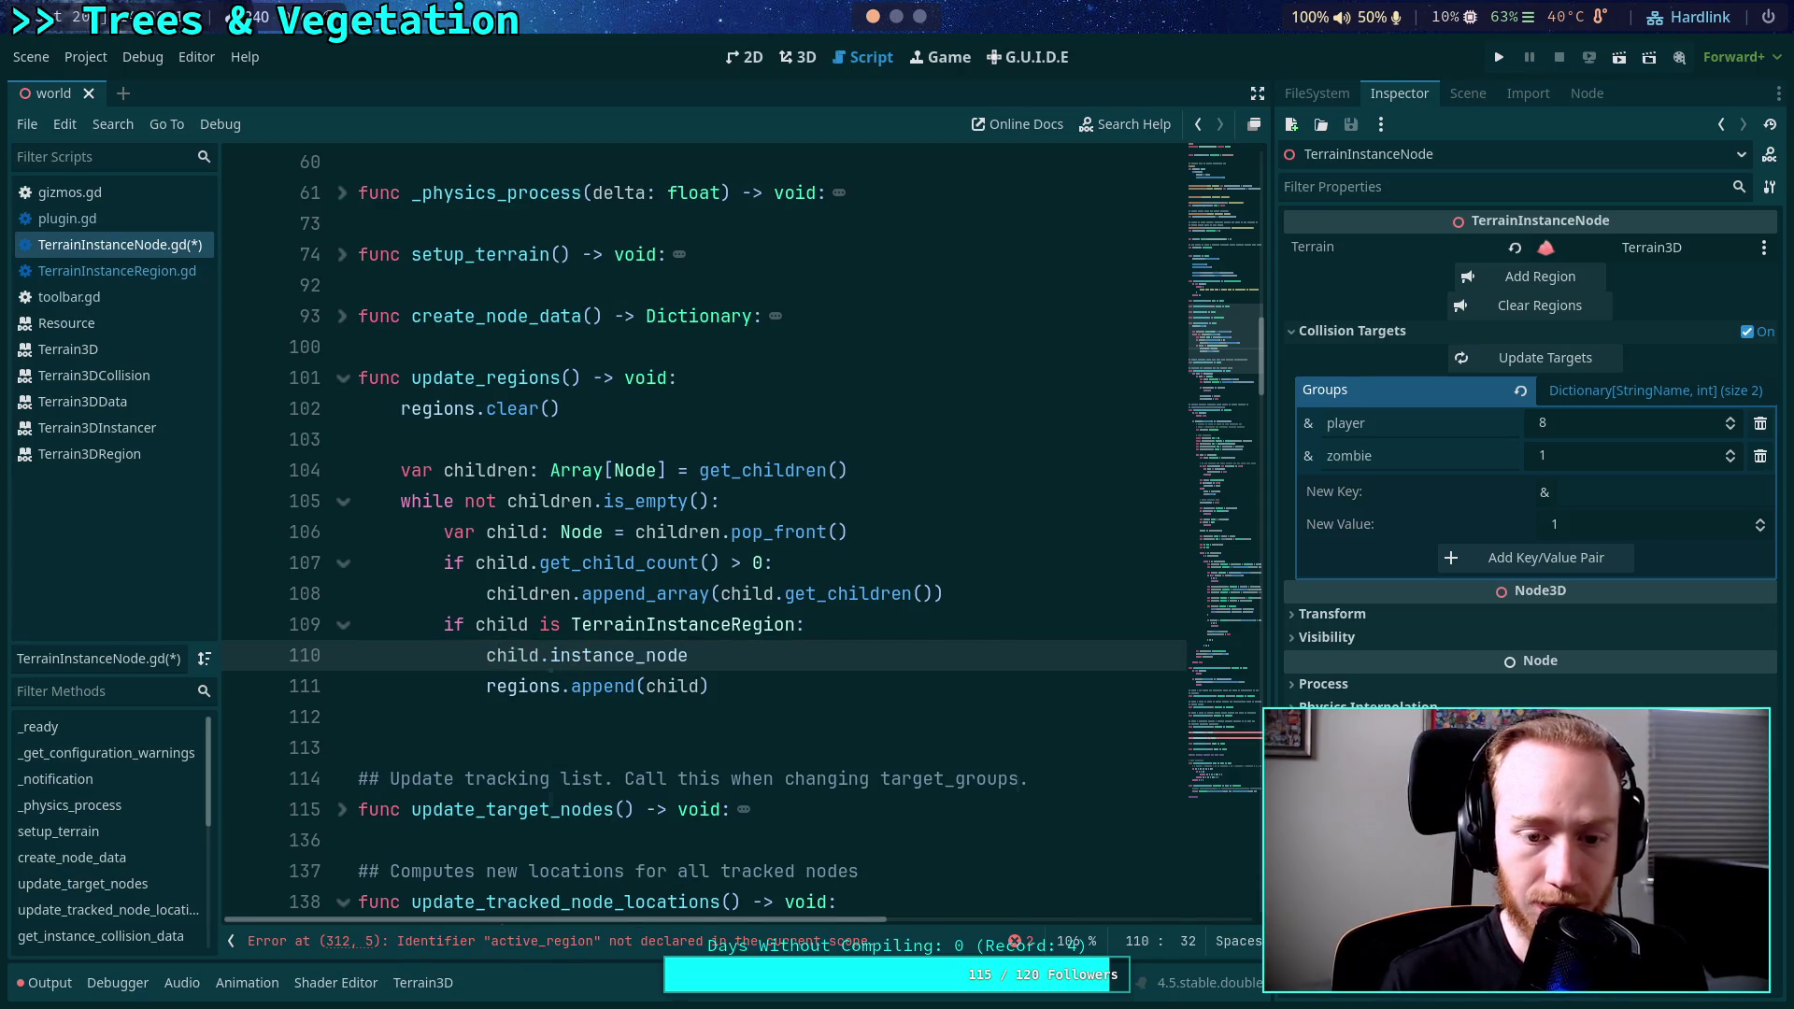
pyautogui.write(' = self')
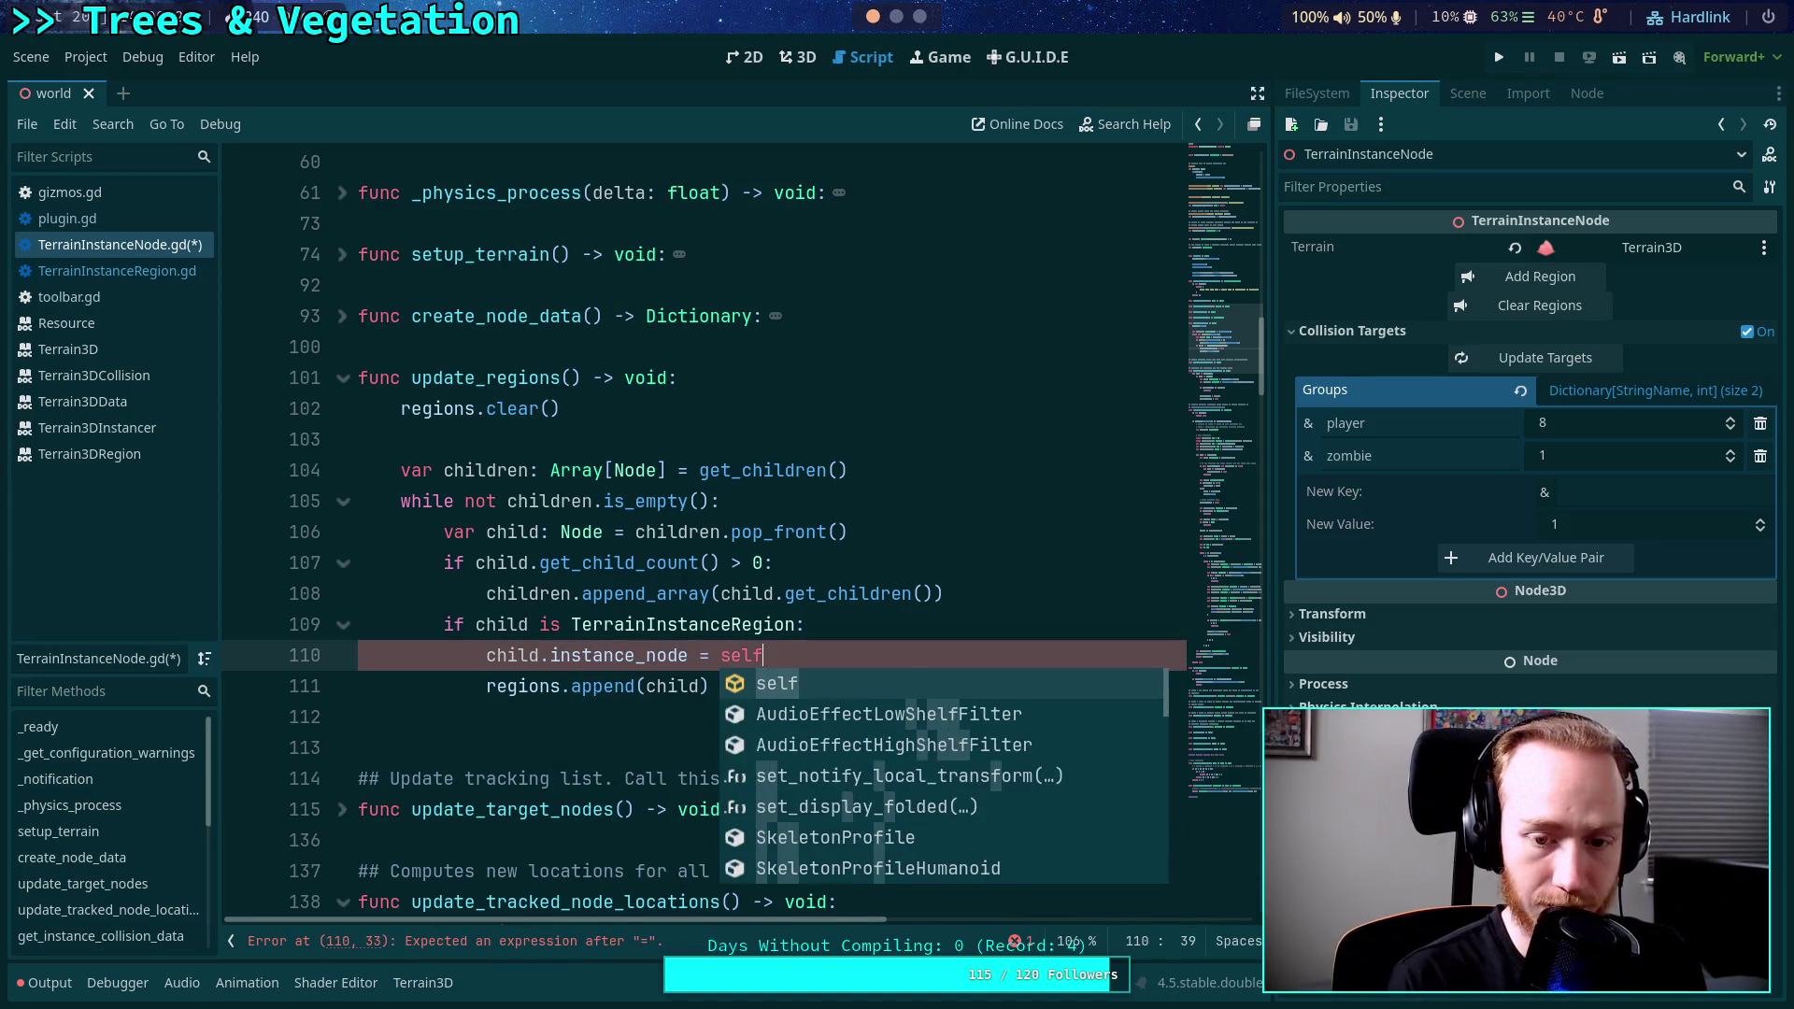
pyautogui.hotkey('ctrl', 's')
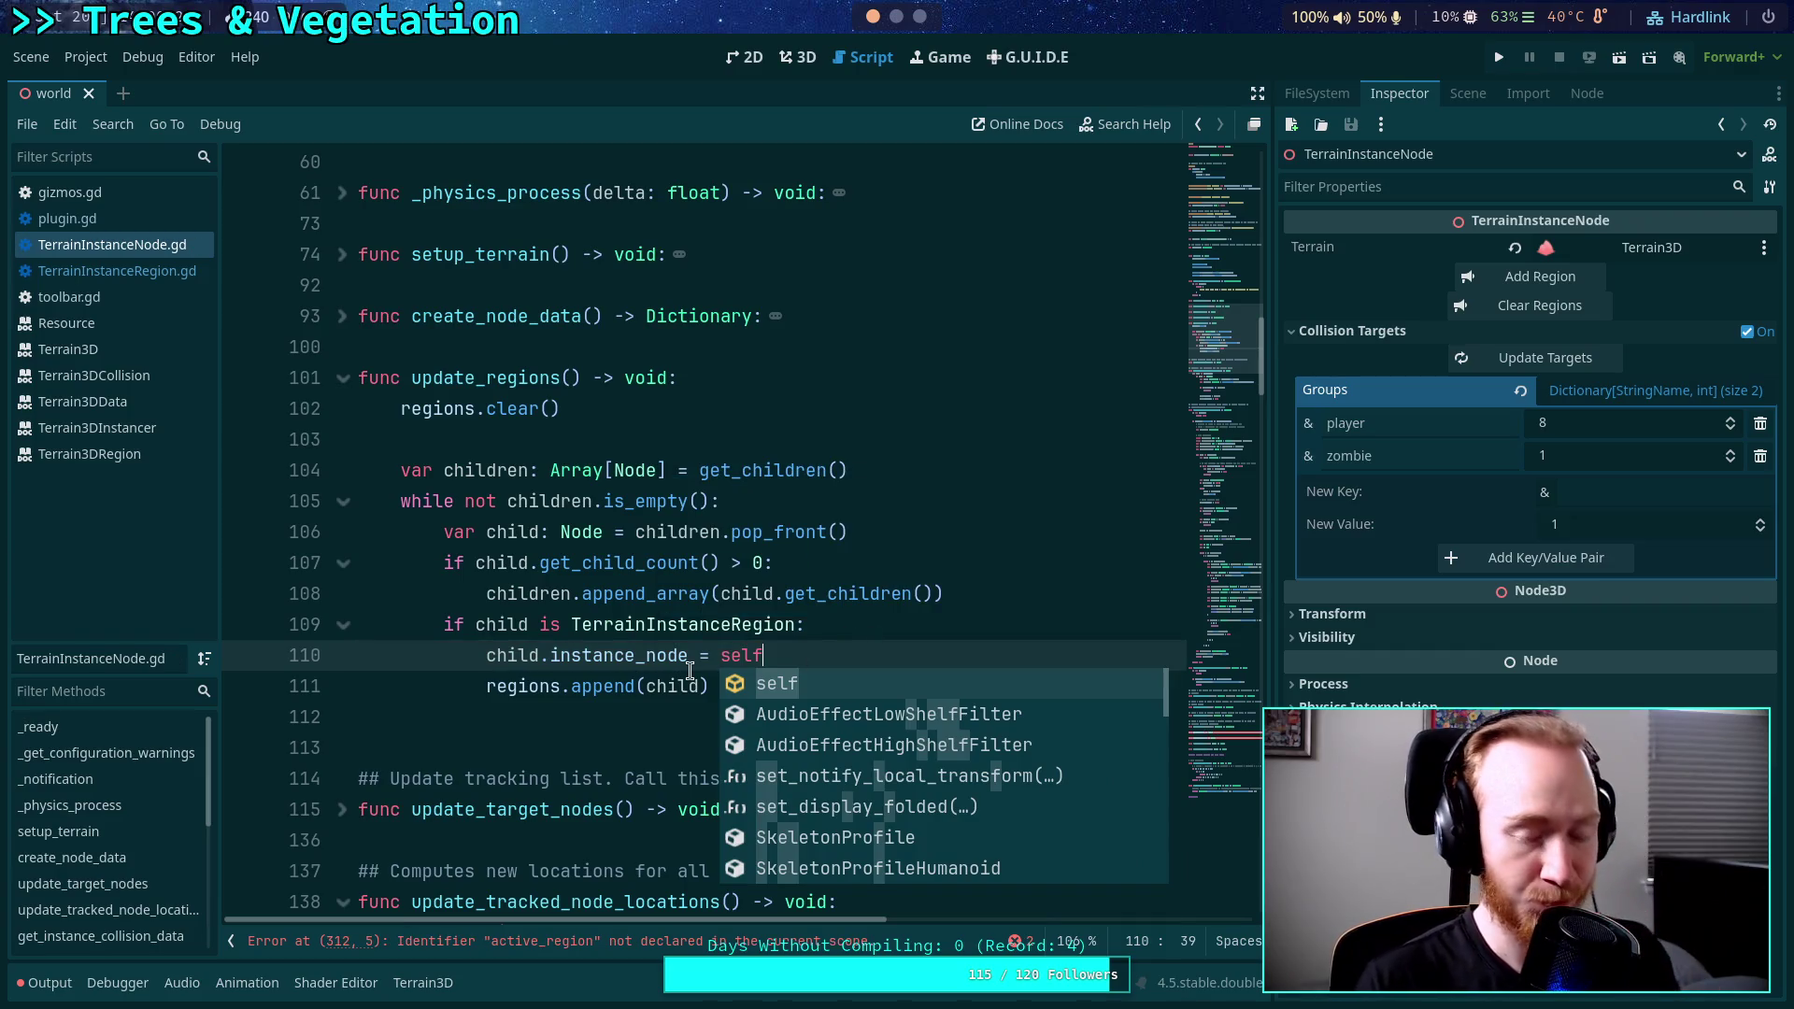
pyautogui.click(790, 375)
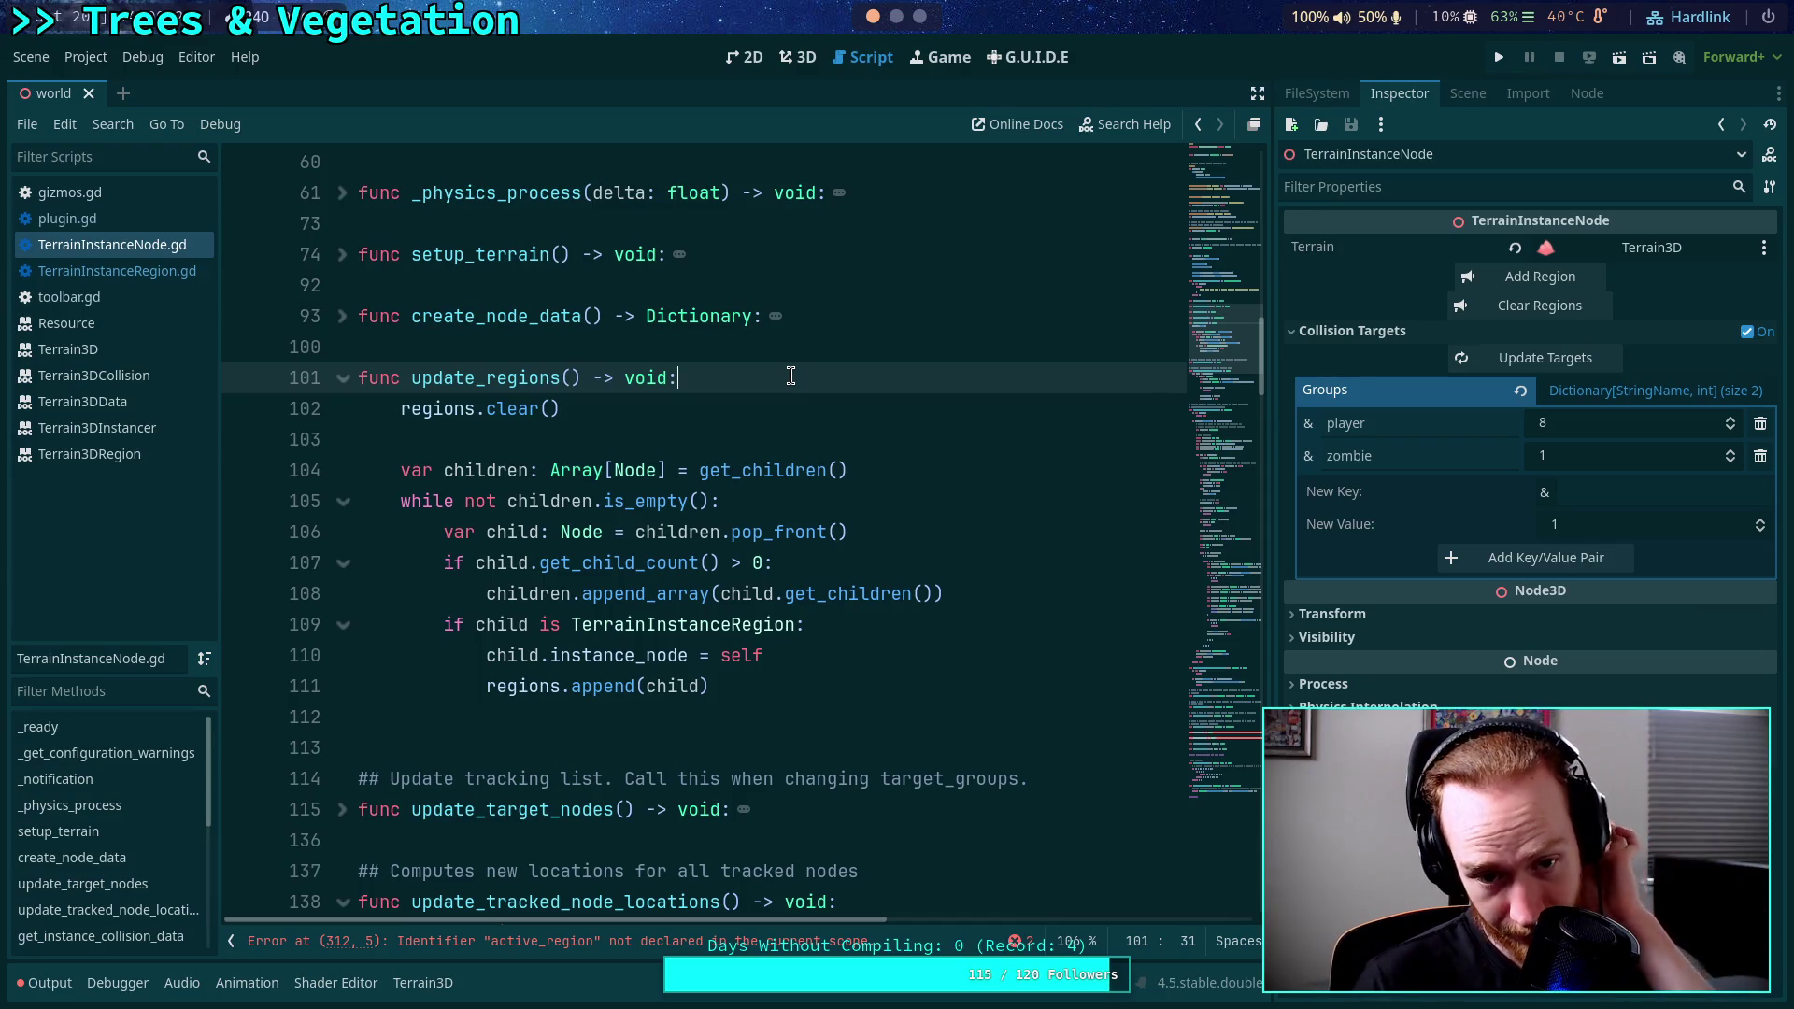
pyautogui.press('Return')
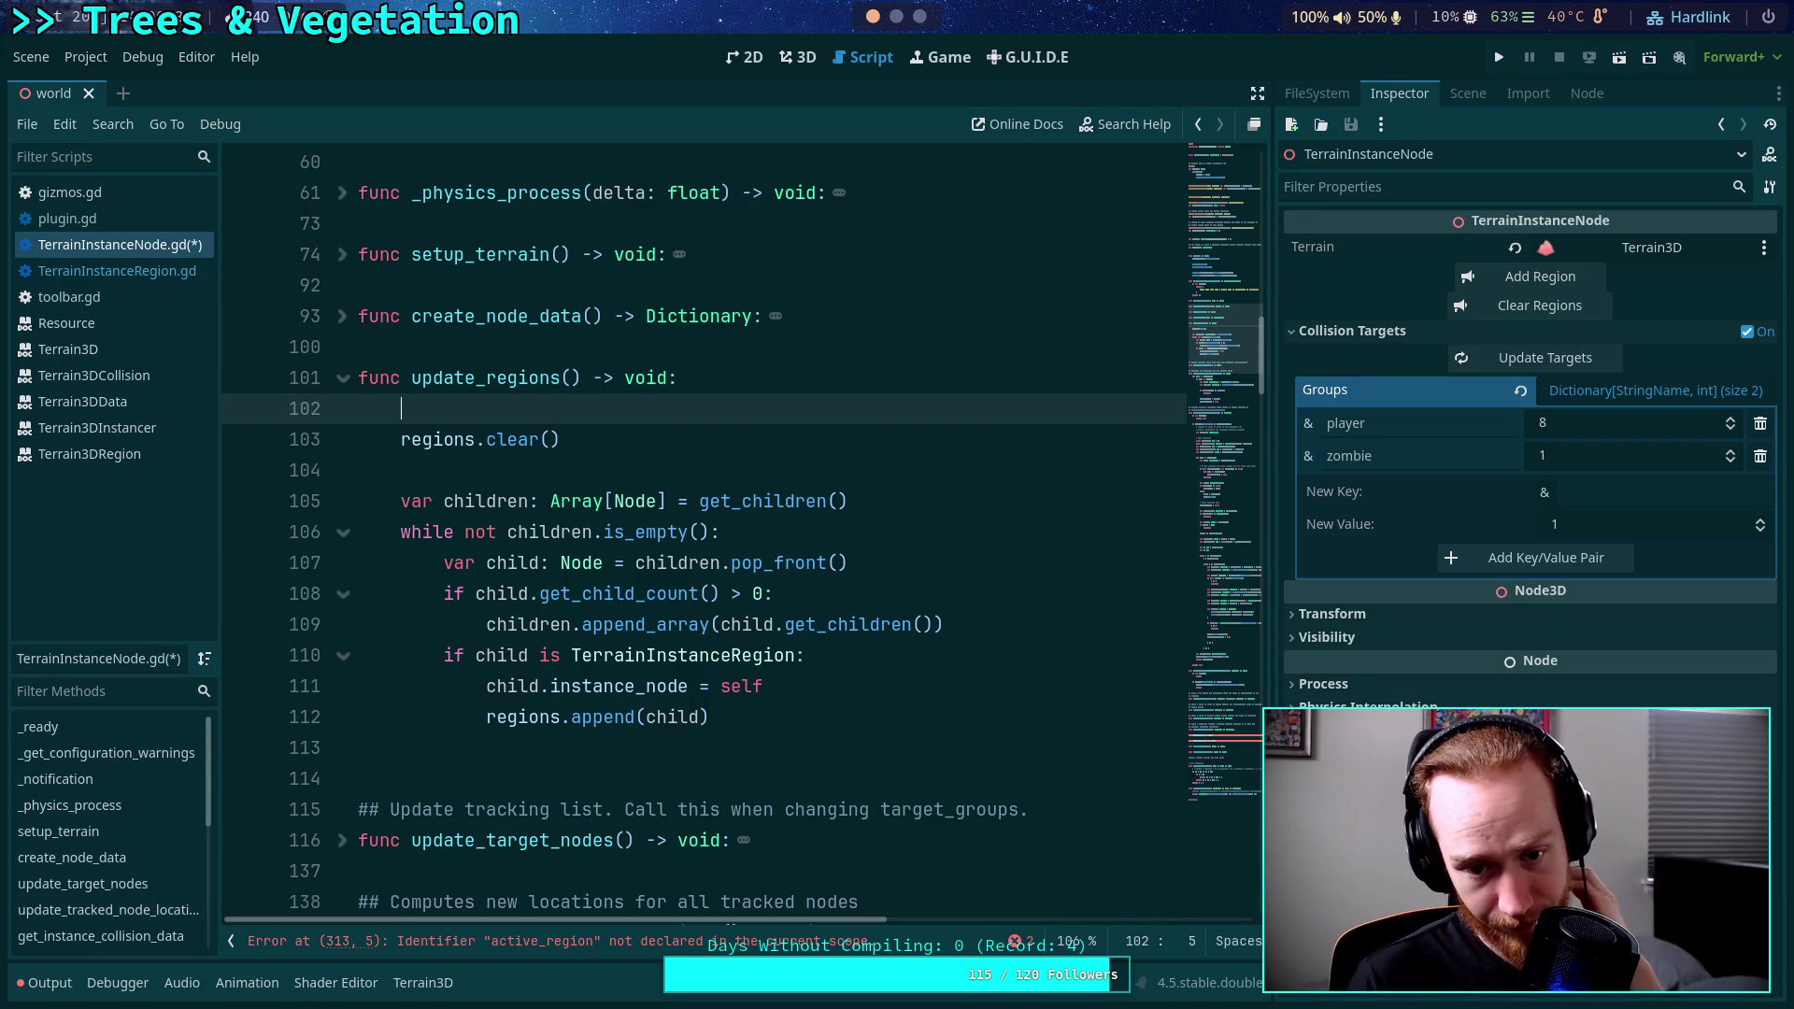
pyautogui.press('BackSpace')
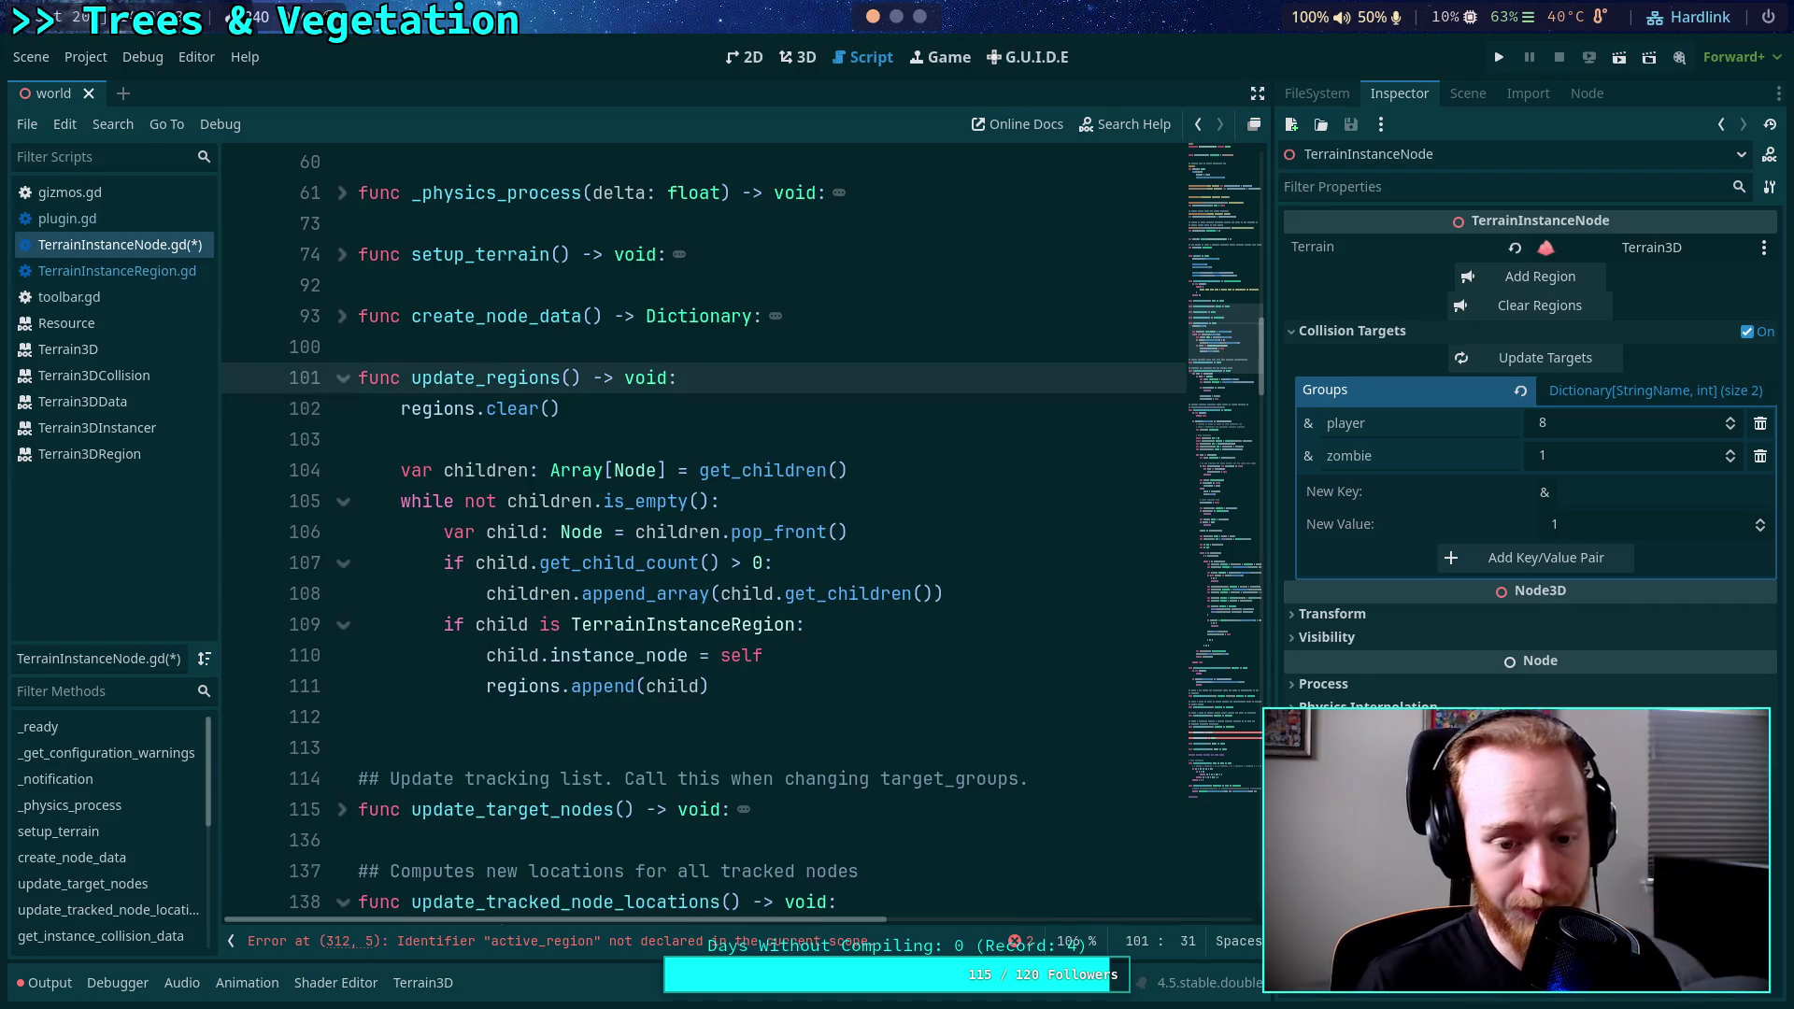
pyautogui.click(771, 691)
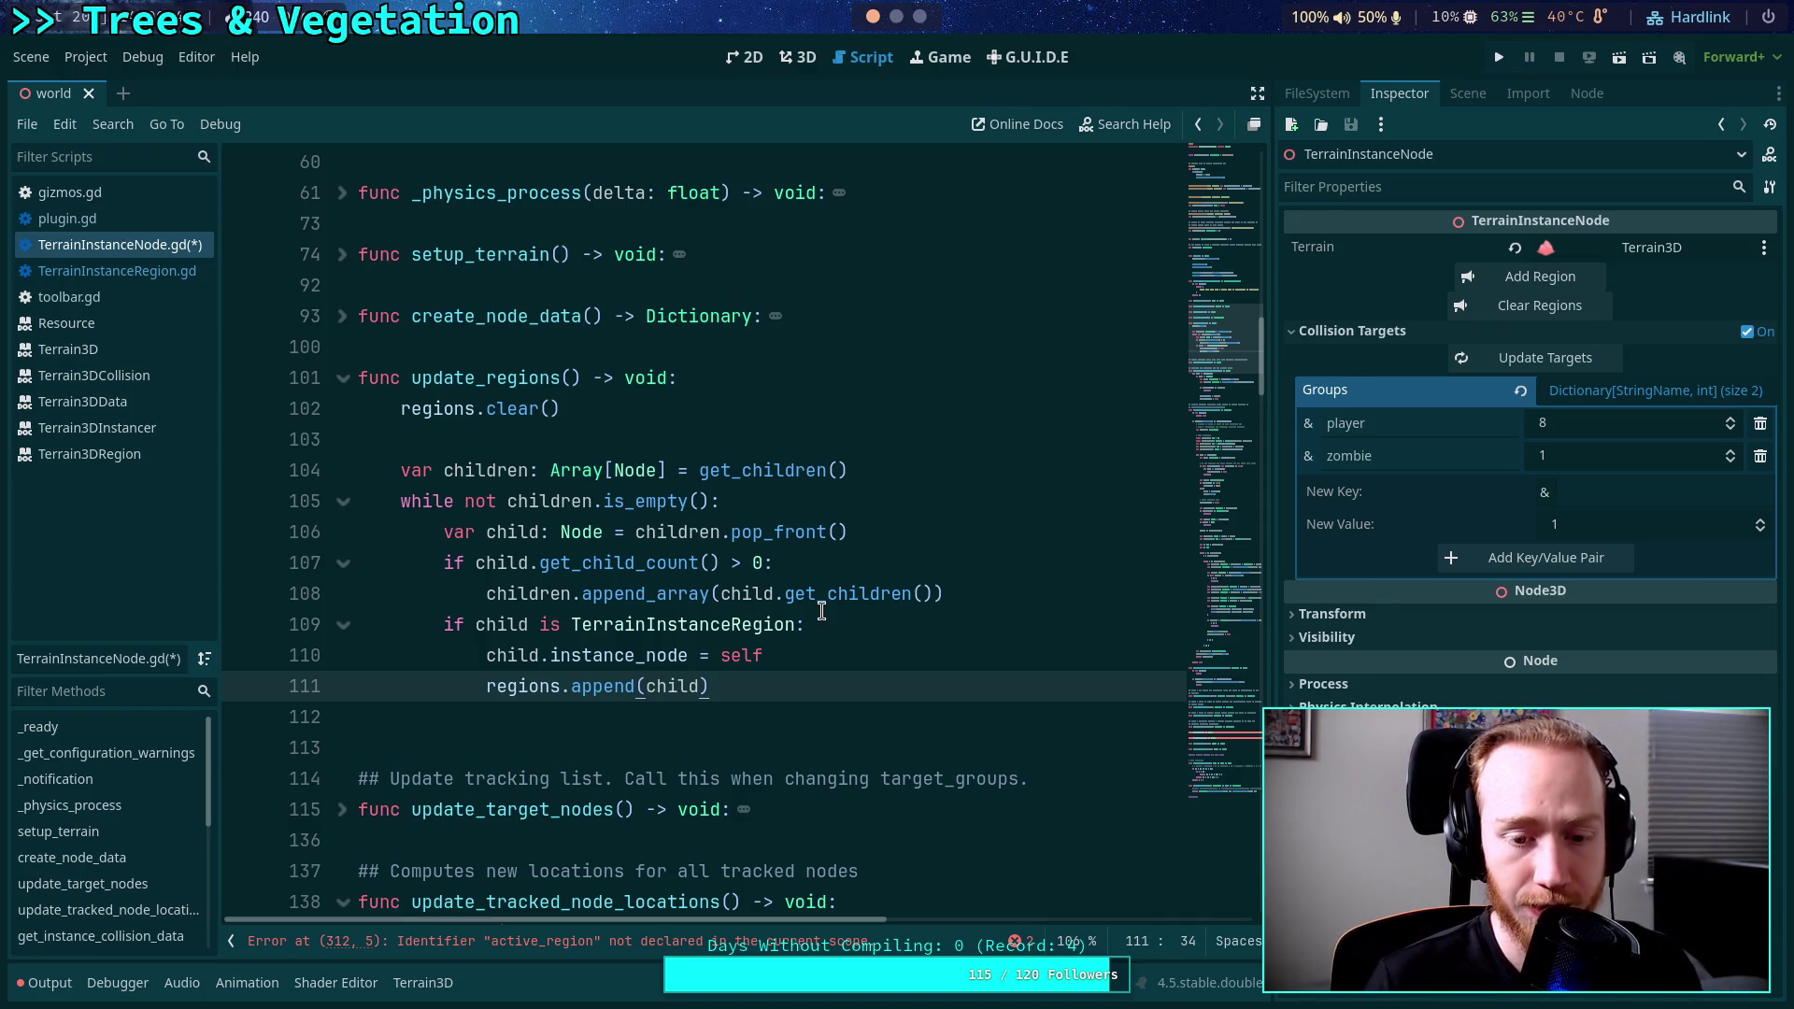
pyautogui.moveTo(768, 693)
pyautogui.mouseDown()
pyautogui.moveTo(444, 532)
pyautogui.moveTo(336, 437)
pyautogui.moveTo(405, 438)
pyautogui.mouseUp()
pyautogui.moveTo(729, 659); pyautogui.dragTo(304, 425)
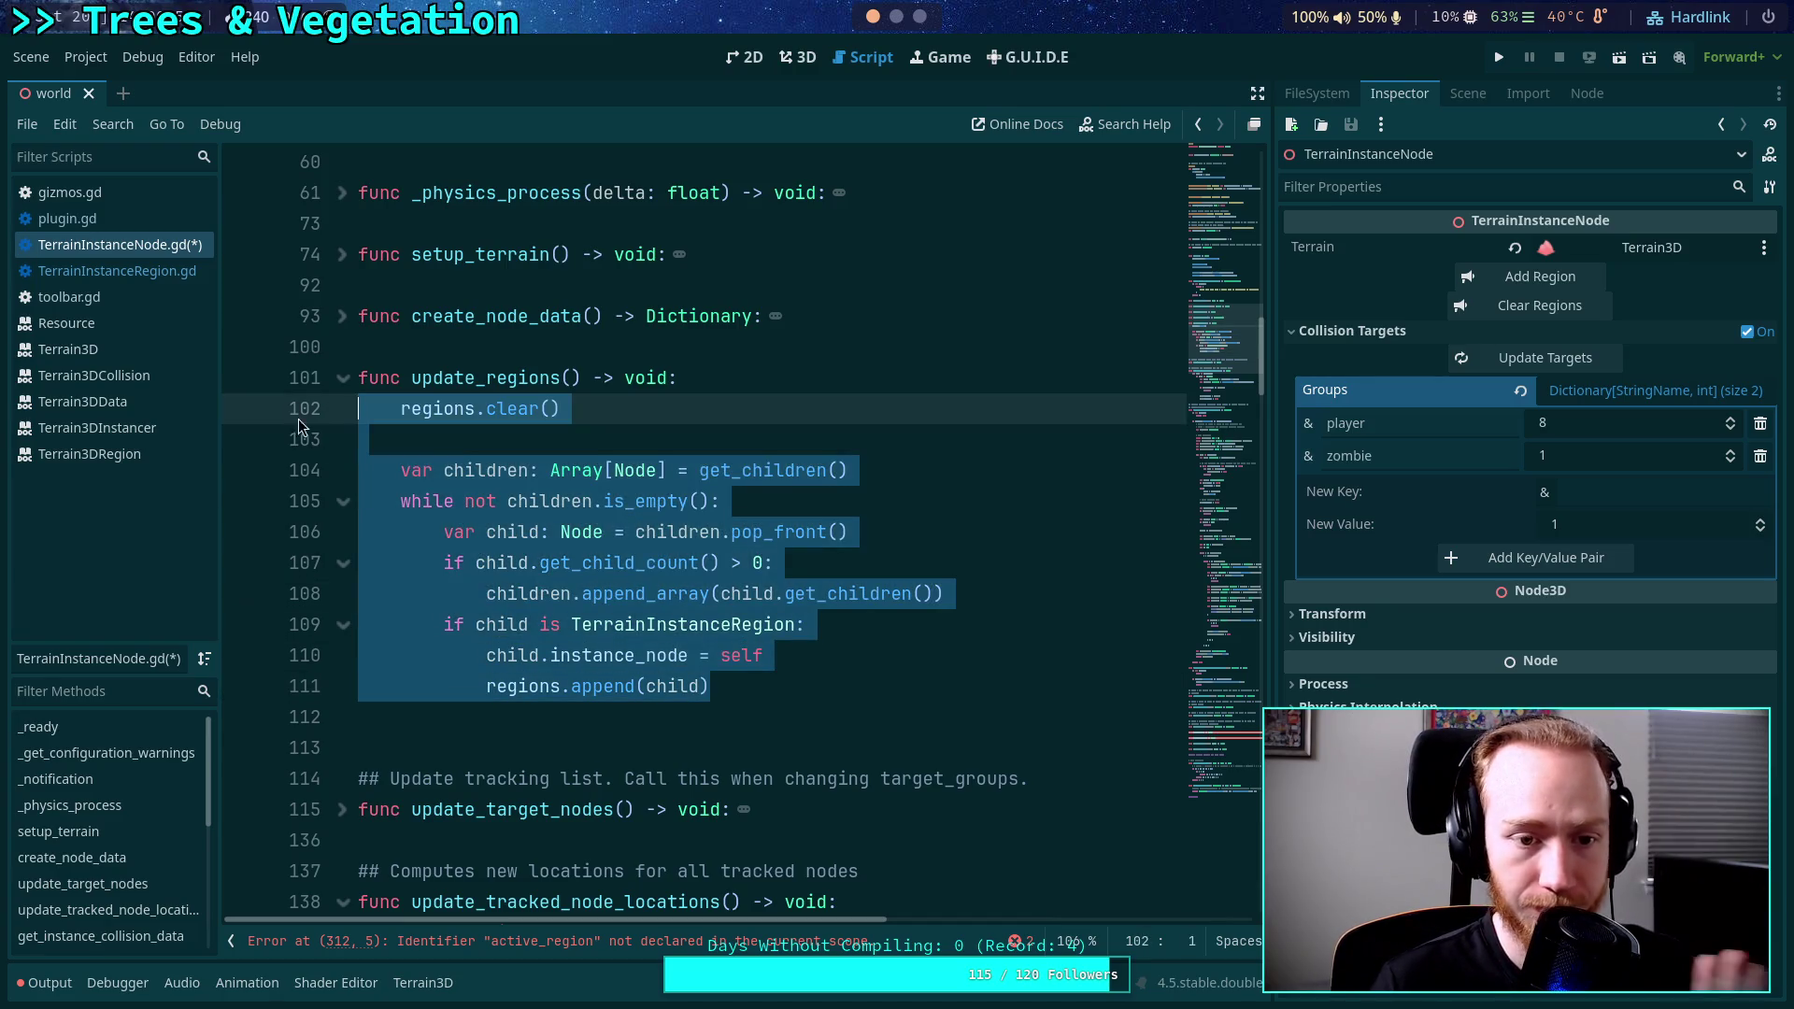
pyautogui.click(827, 668)
# Unfold and select the add_region function, then unfold clear_regions.
pyautogui.scroll(-5, 858, 693)
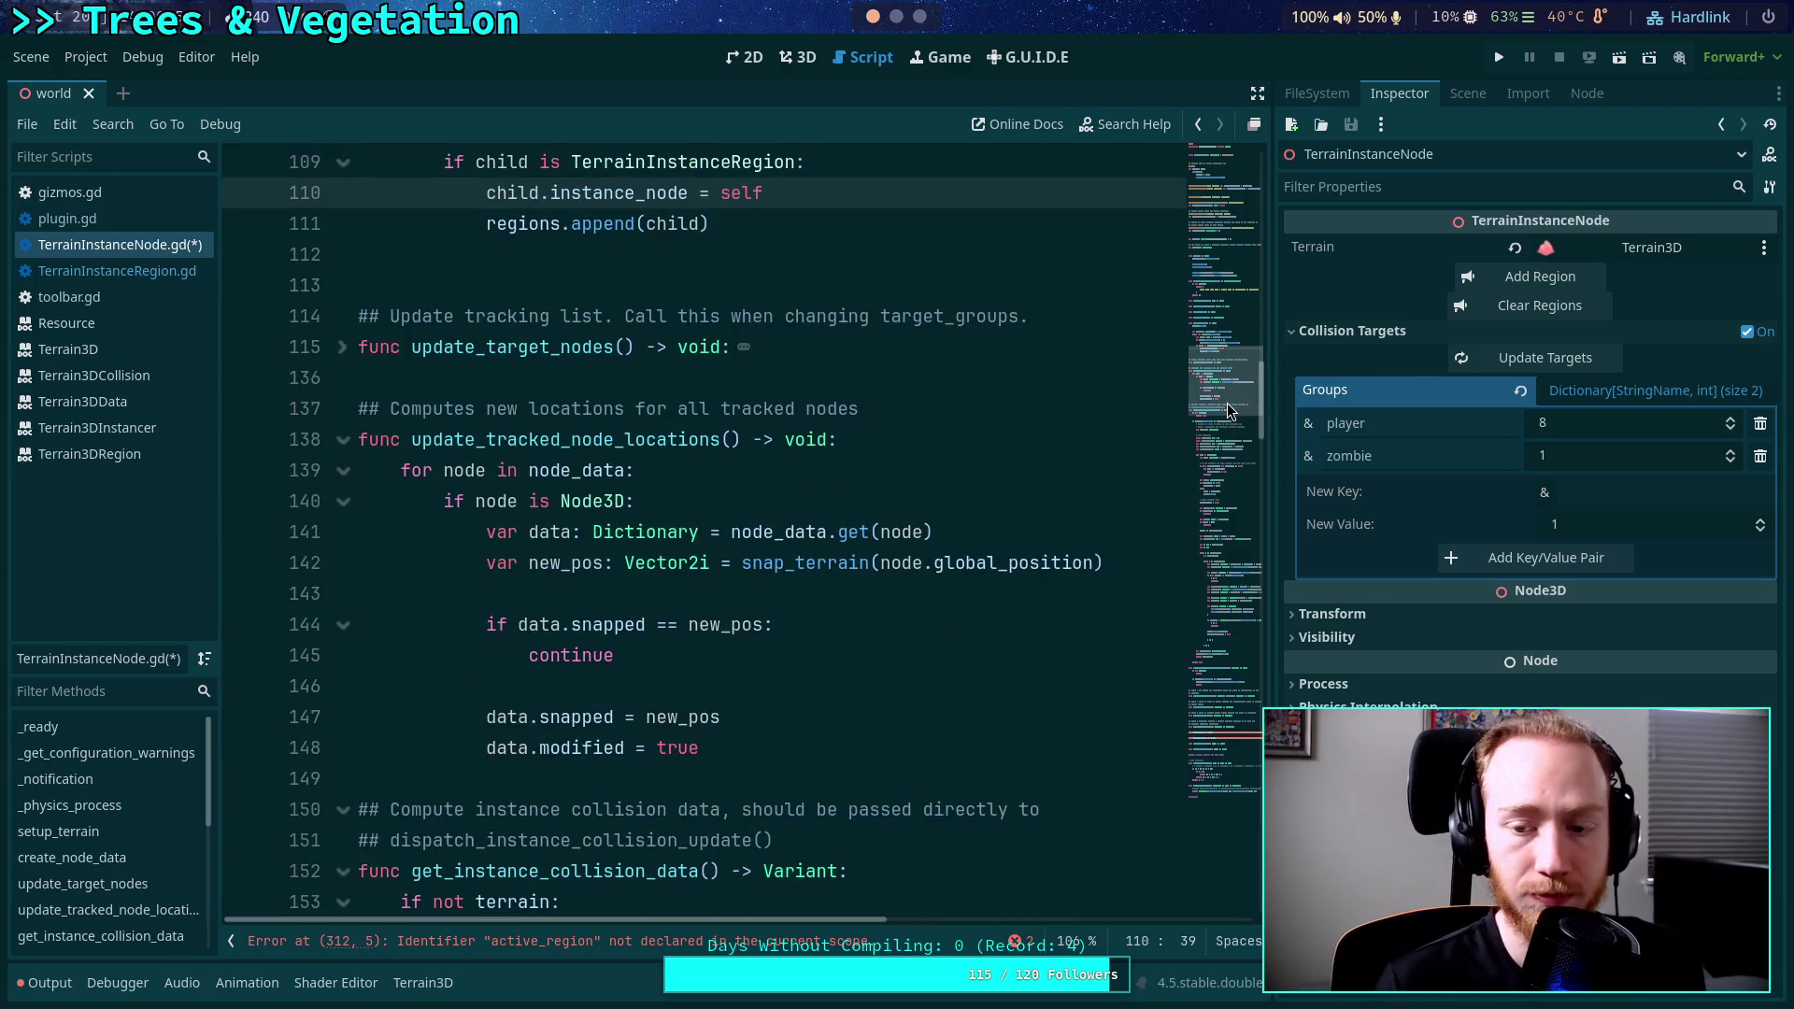
pyautogui.scroll(-7, 888, 696)
pyautogui.click(342, 609)
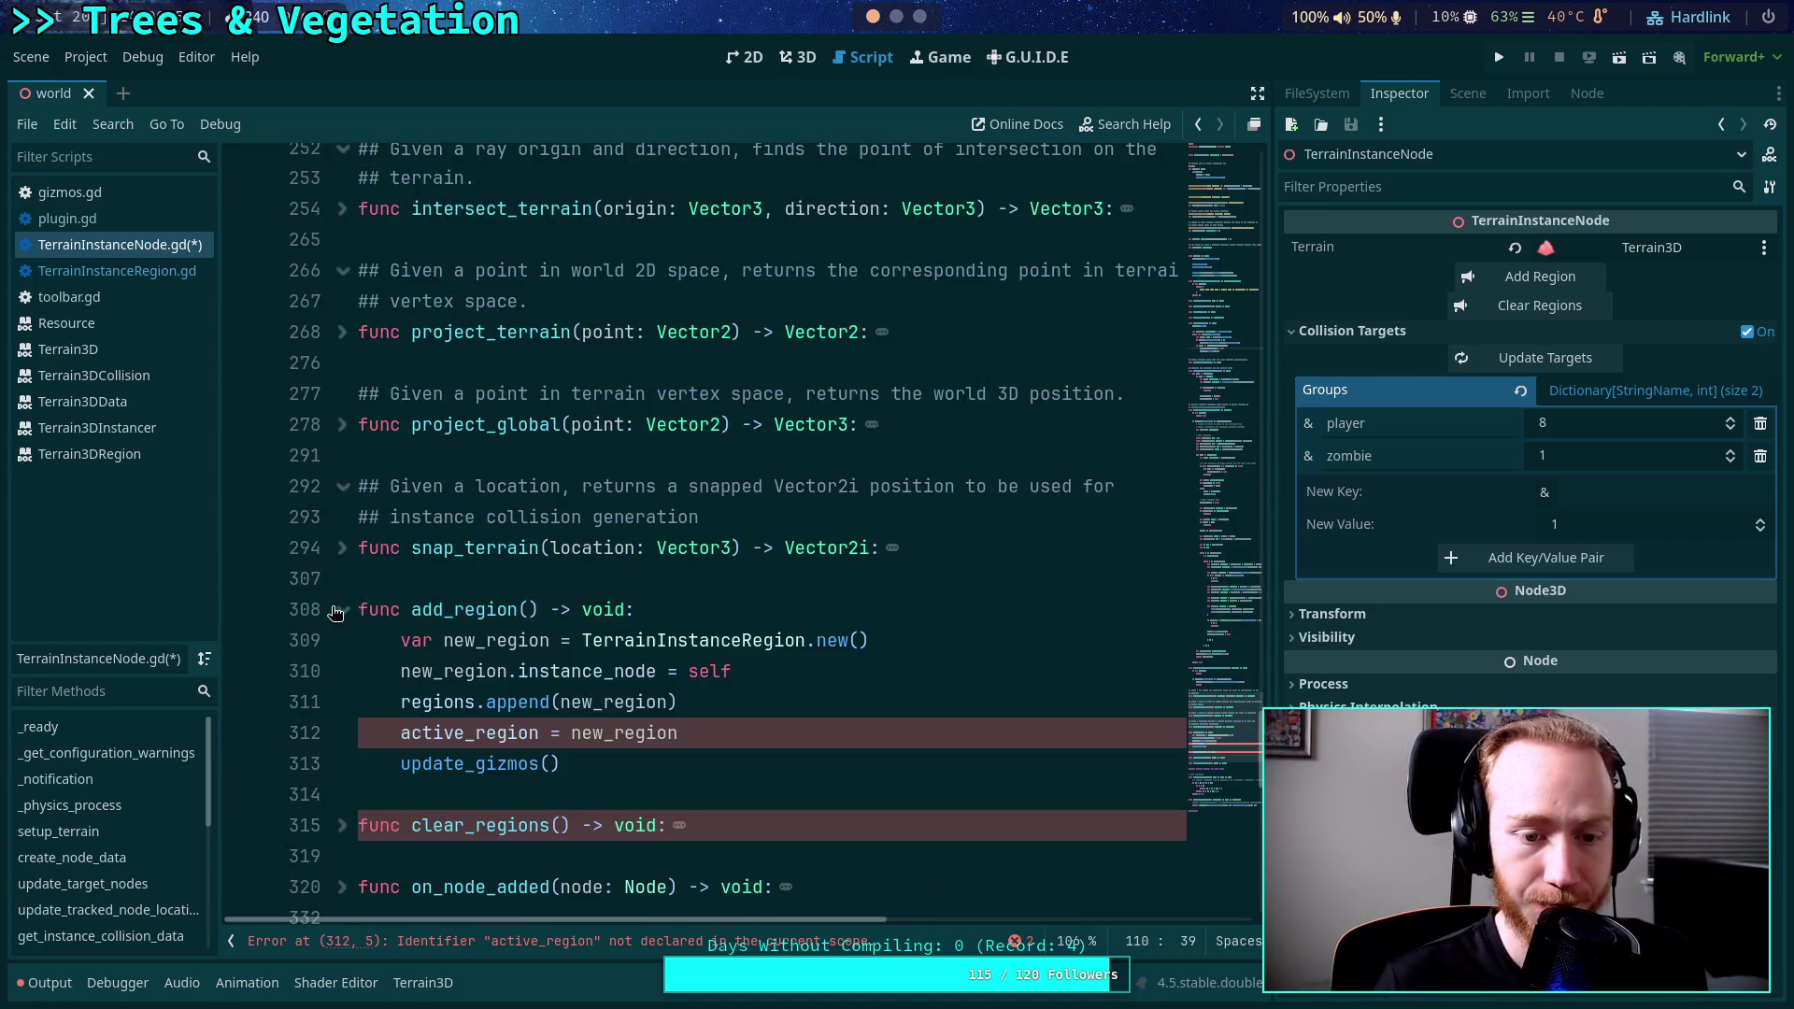
pyautogui.scroll(-2, 445, 611)
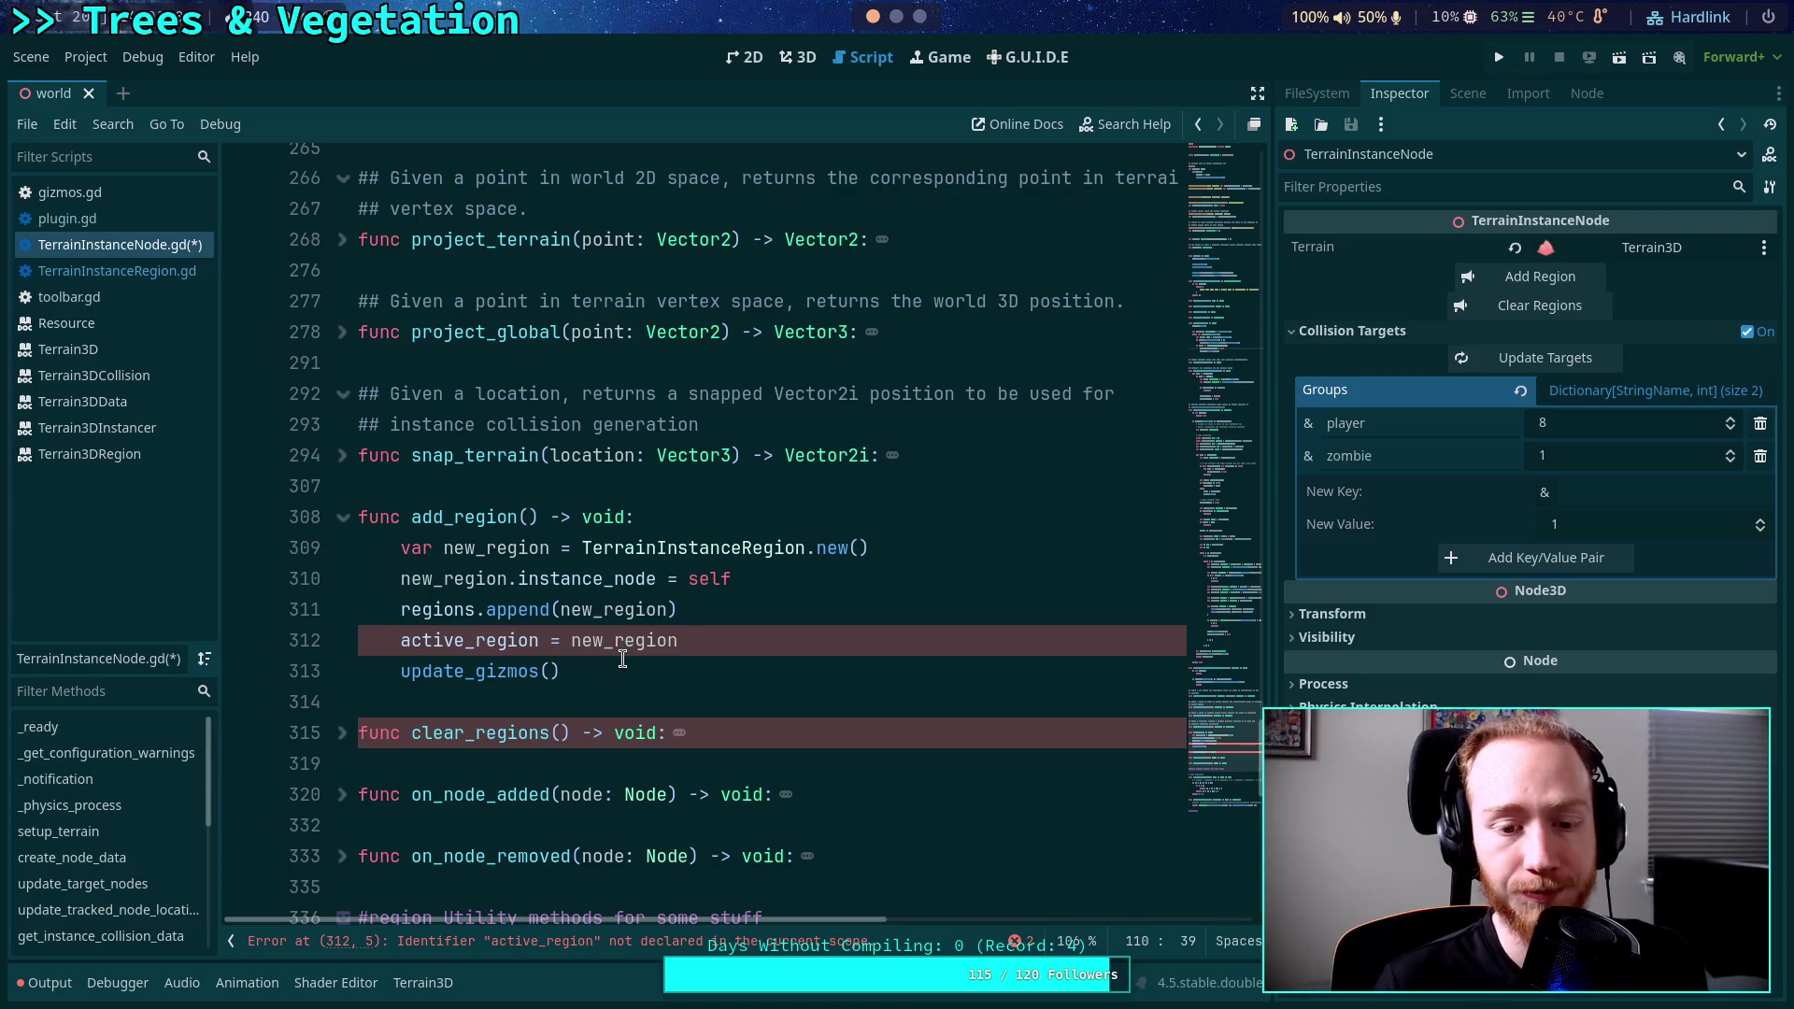
pyautogui.moveTo(618, 666); pyautogui.dragTo(174, 513)
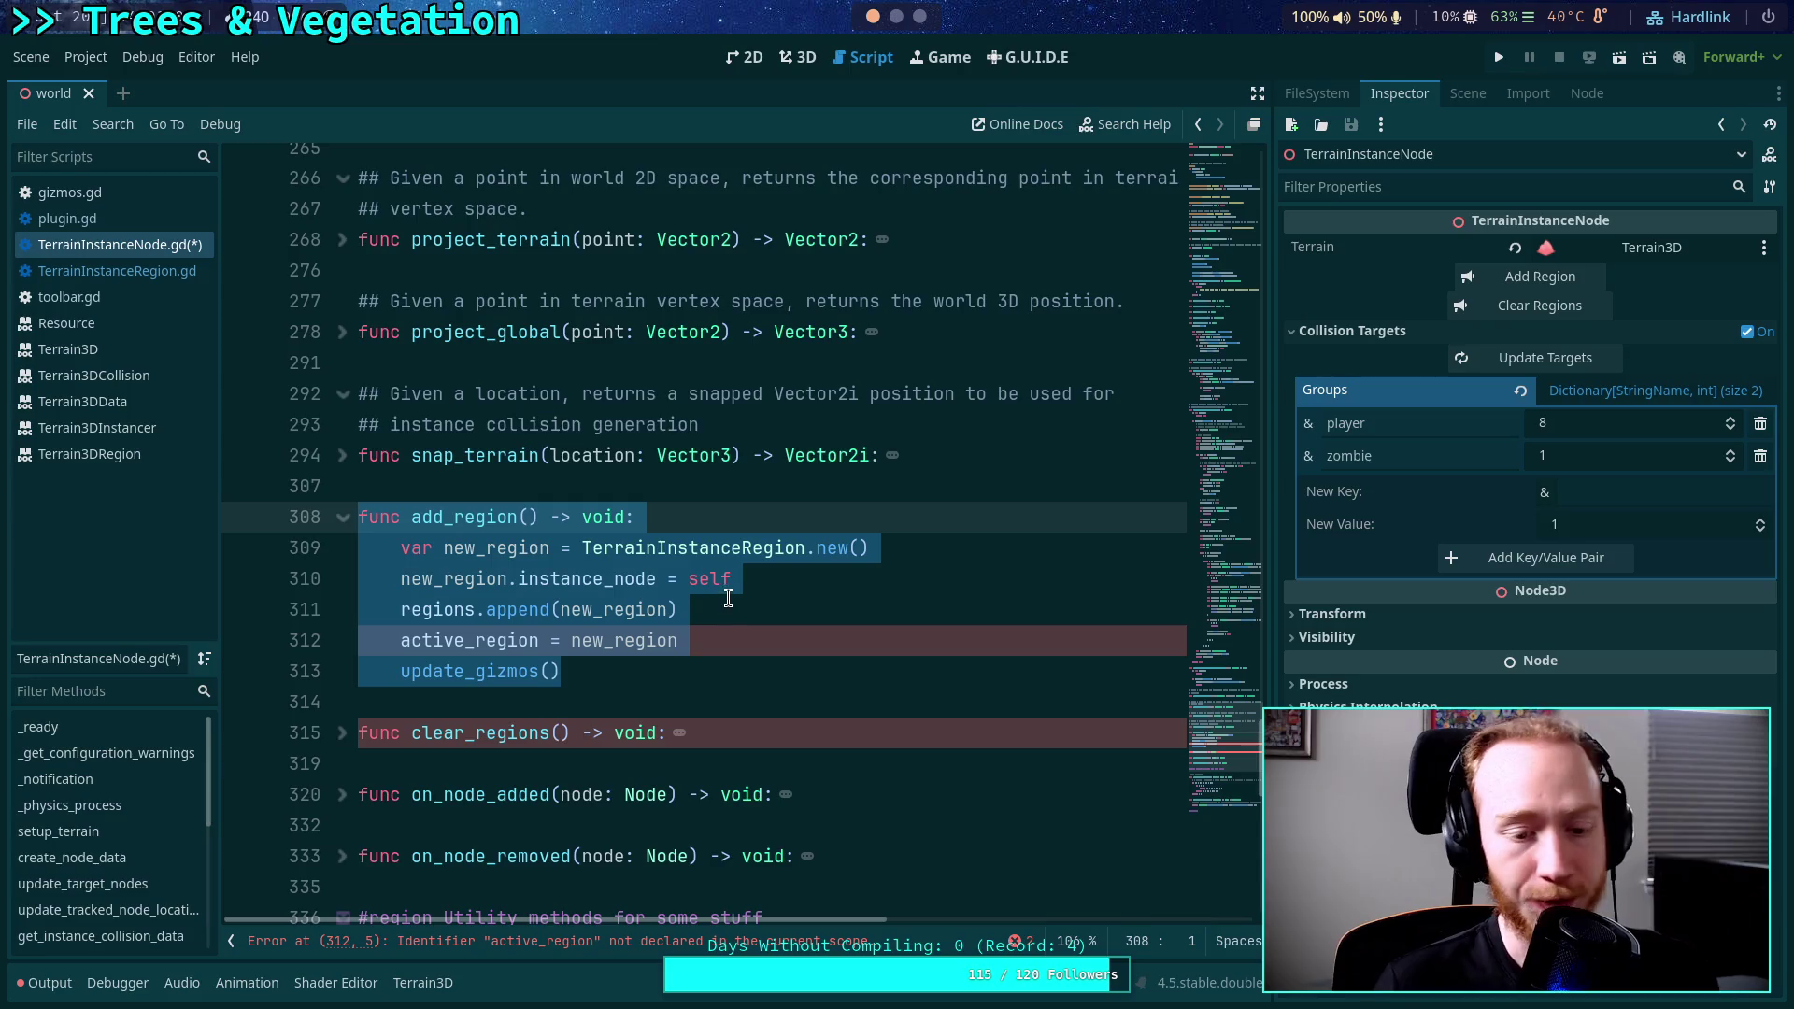
pyautogui.click(342, 736)
# Cut the add_region and clear_regions functions out of the script.
pyautogui.scroll(-1, 643, 753)
pyautogui.moveTo(642, 747)
pyautogui.mouseDown()
pyautogui.moveTo(205, 446)
pyautogui.moveTo(193, 416)
pyautogui.mouseUp()
pyautogui.hotkey('ctrl', 'x')
pyautogui.press('BackSpace')
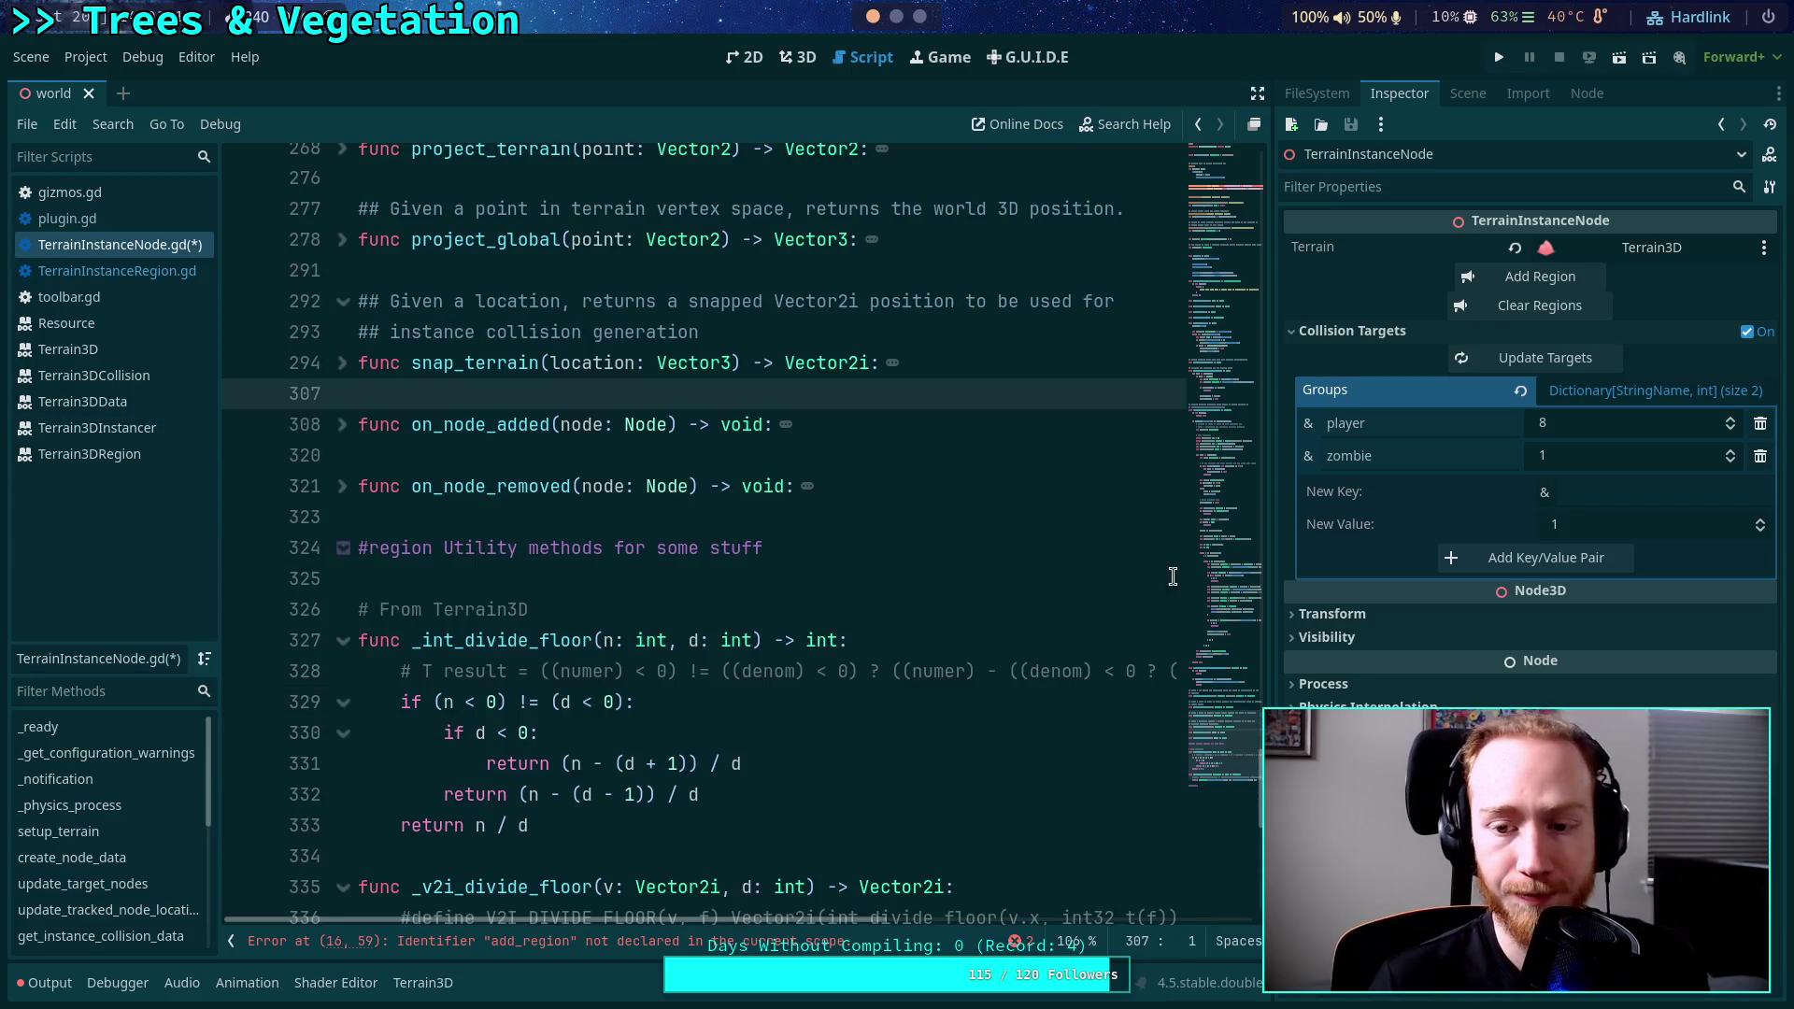
# Relabel the tool button to 'Update Regions' and delete the Clear Regions button export.
pyautogui.click(1196, 213)
pyautogui.scroll(6, 1196, 213)
pyautogui.click(420, 462)
pyautogui.hotkey('shift', 'Up')
pyautogui.hotkey('shift', 'Up')
pyautogui.hotkey('shift', 'Up')
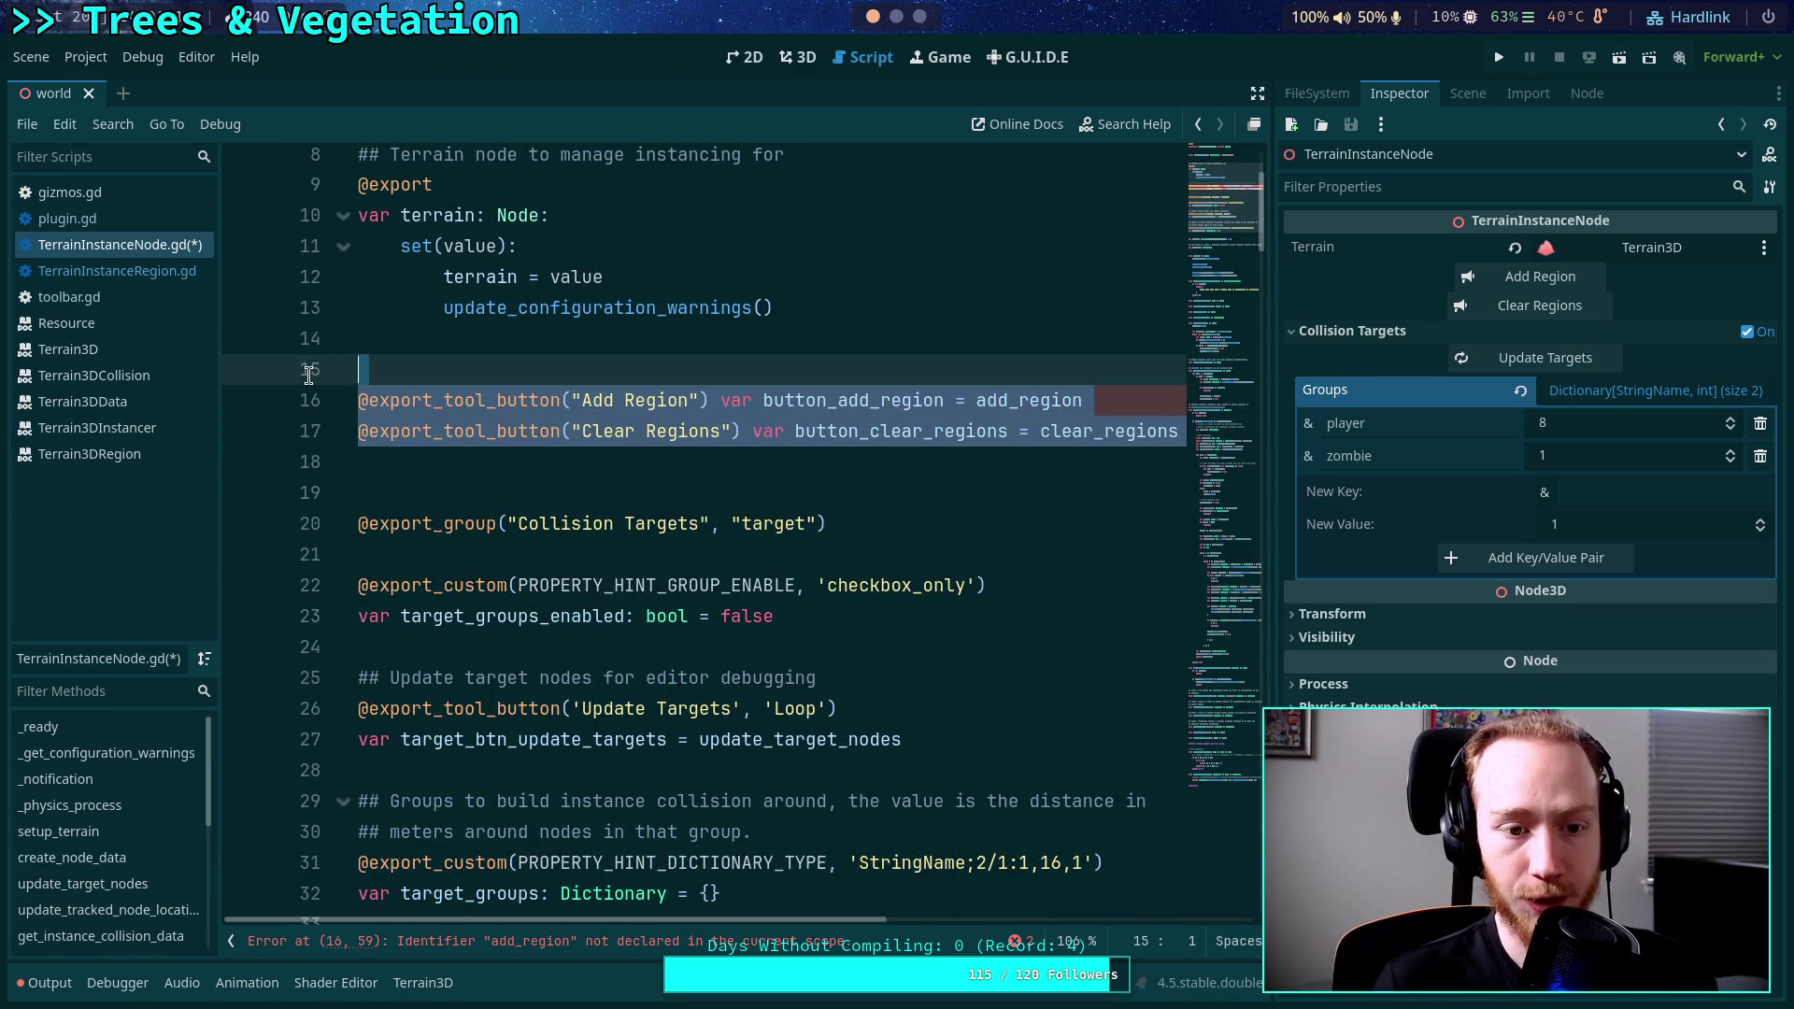
pyautogui.click(645, 464)
pyautogui.doubleClick(610, 400)
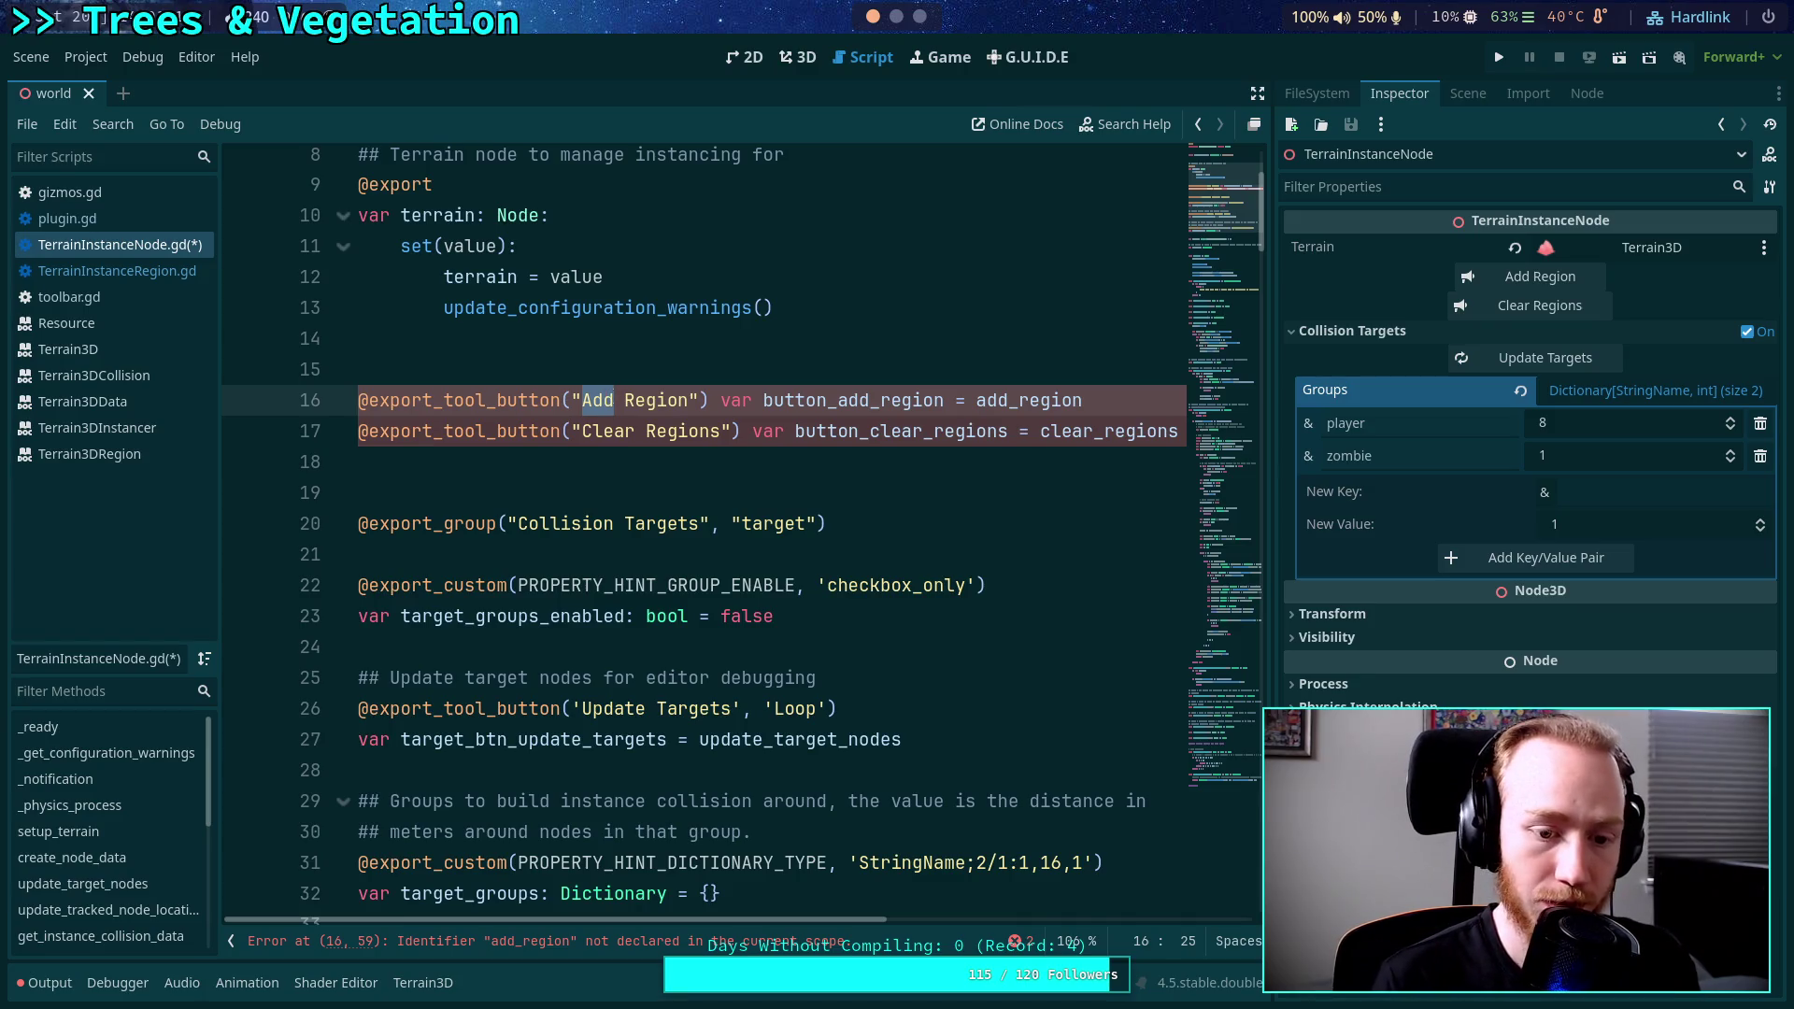
pyautogui.write('Update')
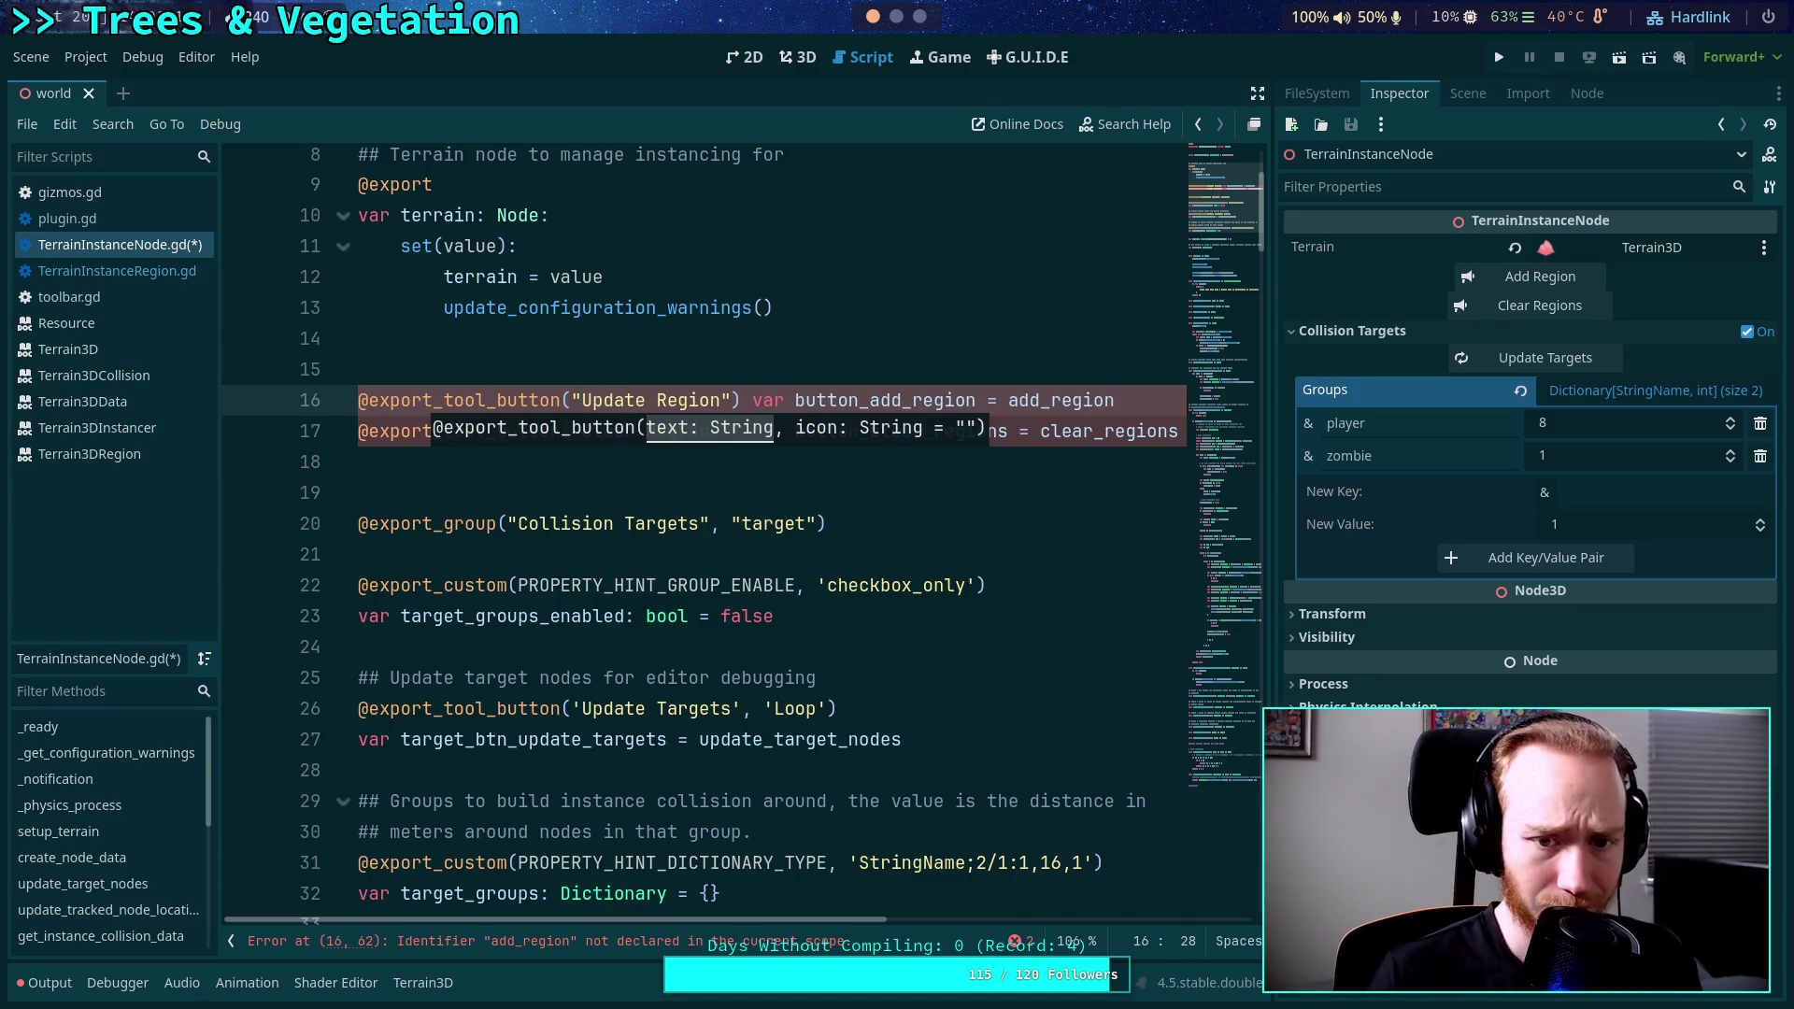
pyautogui.click(730, 400)
pyautogui.write('s')
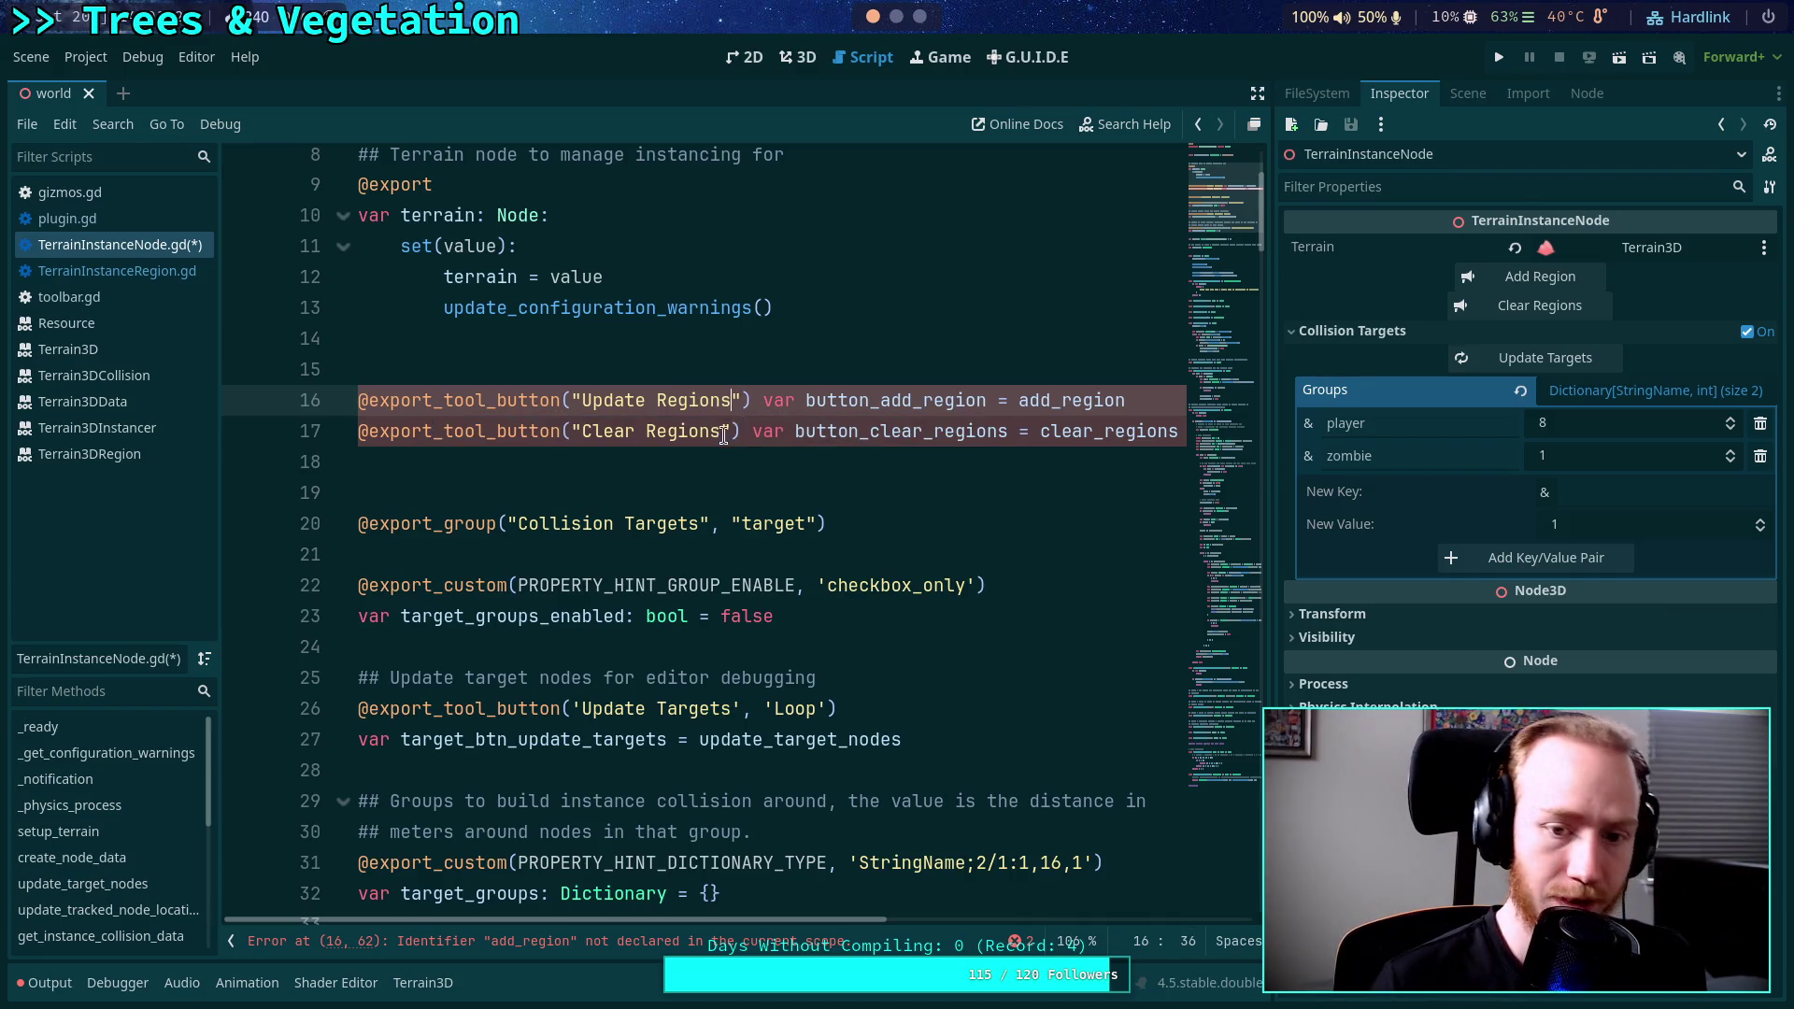
pyautogui.tripleClick(360, 436)
pyautogui.press('BackSpace')
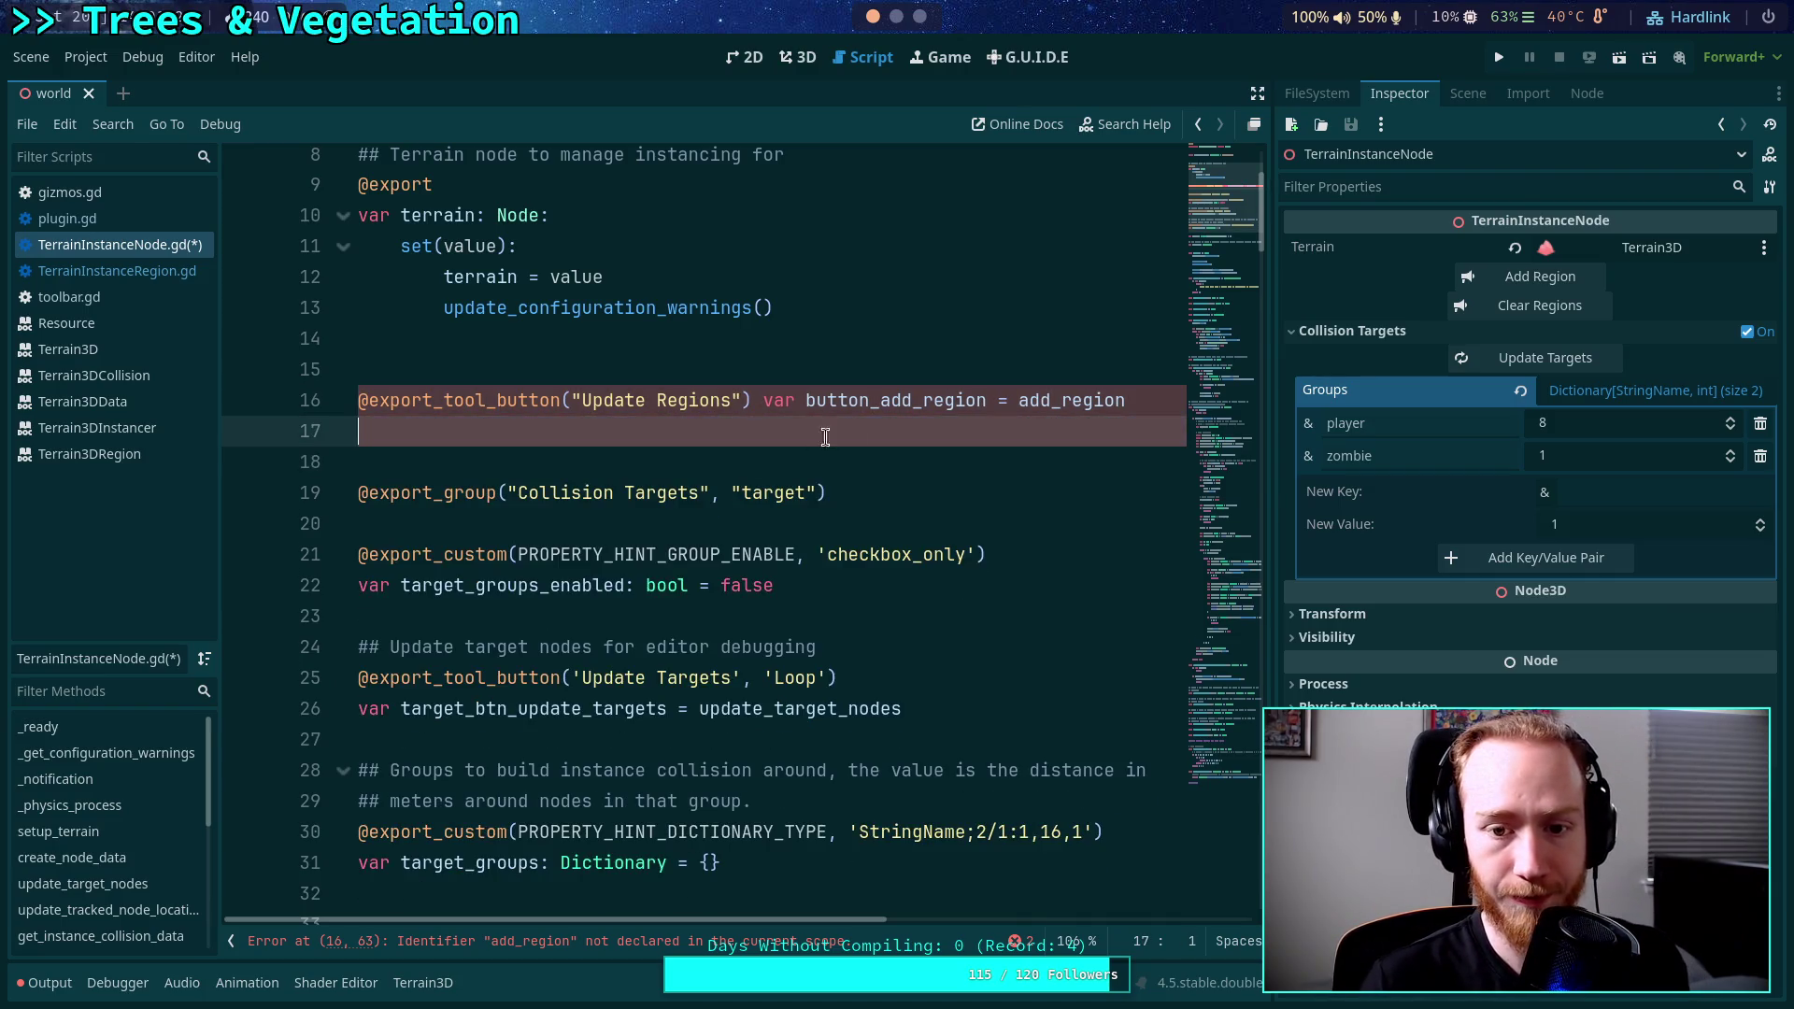
# Rename the export to button_update_region bound to update_regions, and save.
pyautogui.moveTo(879, 400); pyautogui.dragTo(913, 400)
pyautogui.write('update')
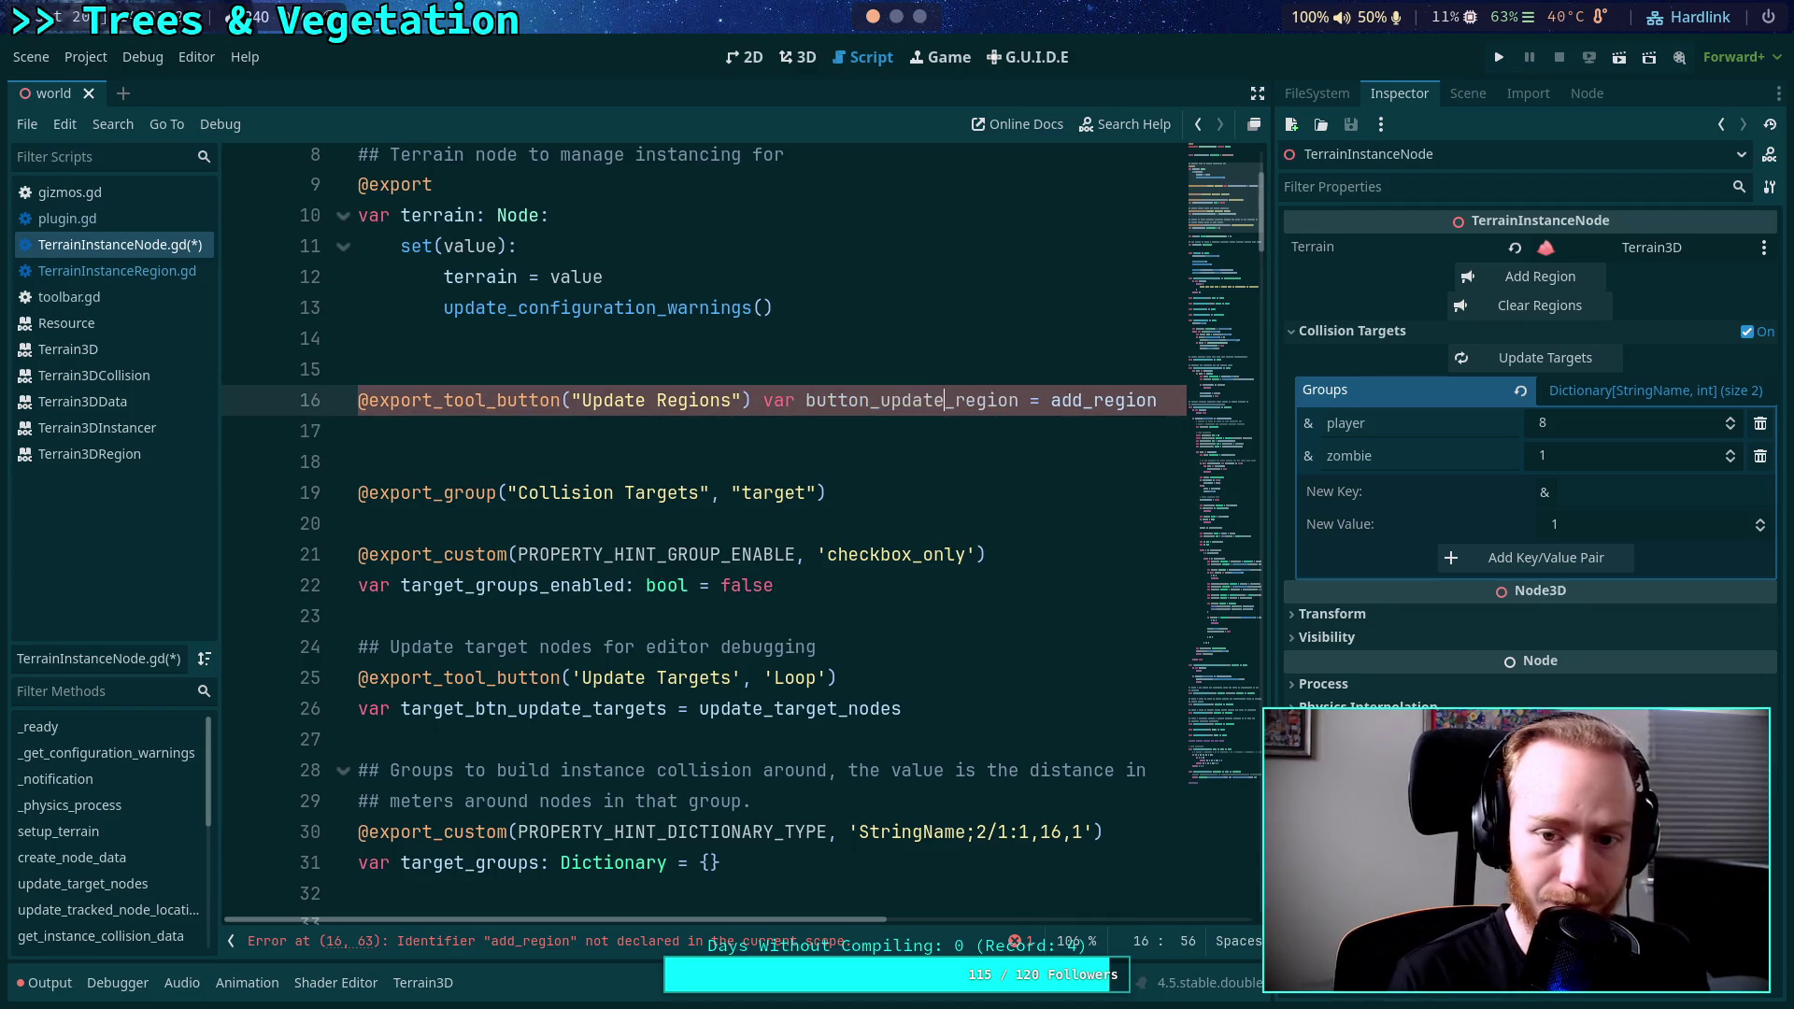
pyautogui.moveTo(1057, 400); pyautogui.dragTo(1158, 400)
pyautogui.press('BackSpace')
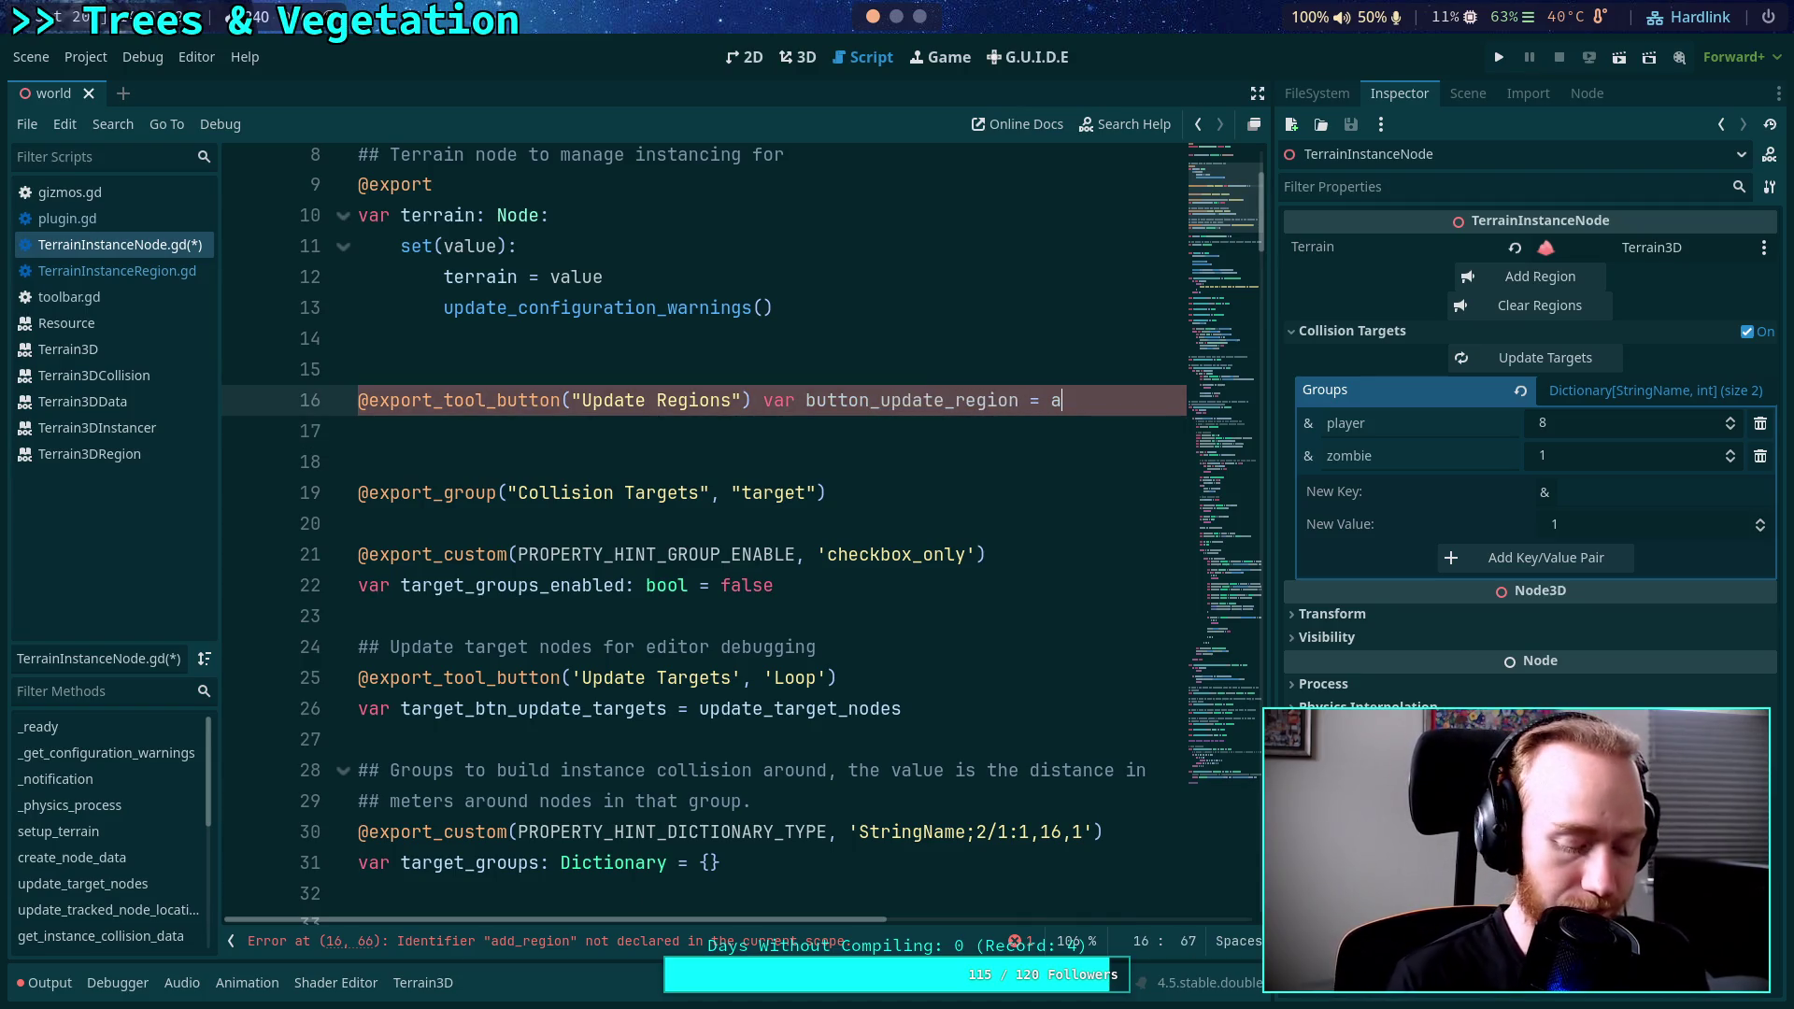
pyautogui.write('update_')
pyautogui.press('BackSpace')
pyautogui.press('BackSpace')
pyautogui.press('BackSpace')
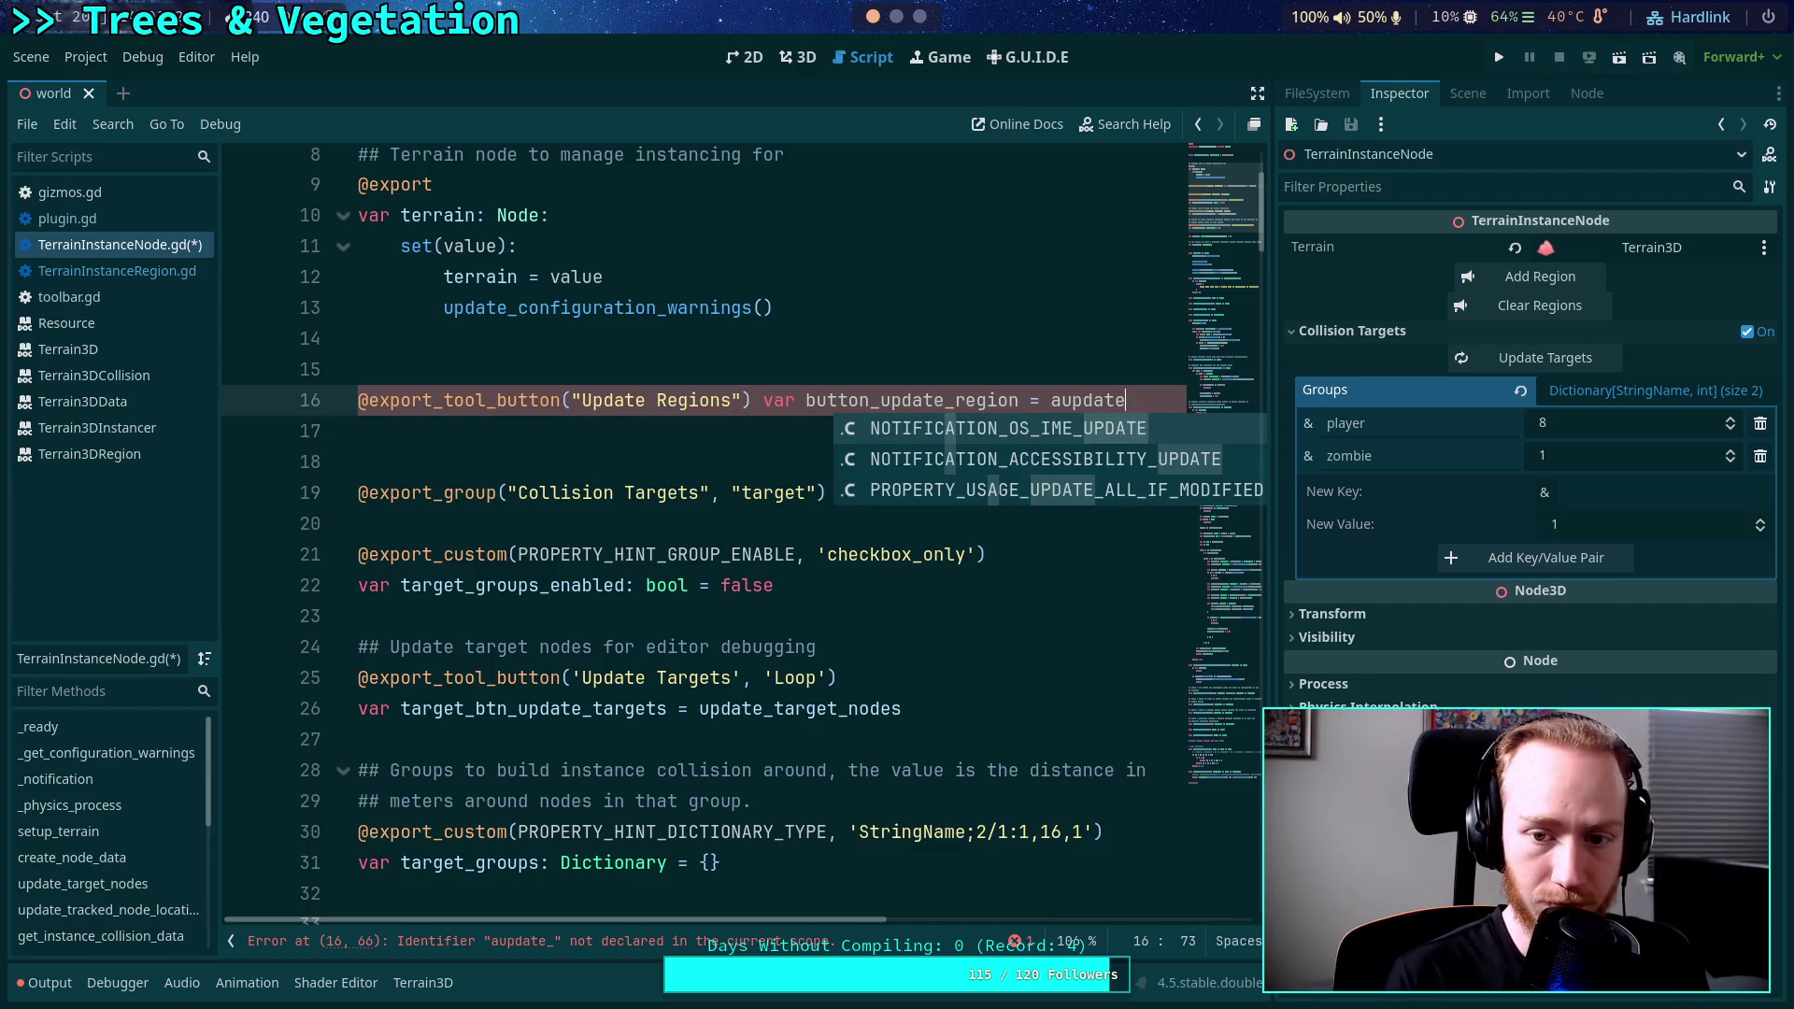
pyautogui.write('update_region')
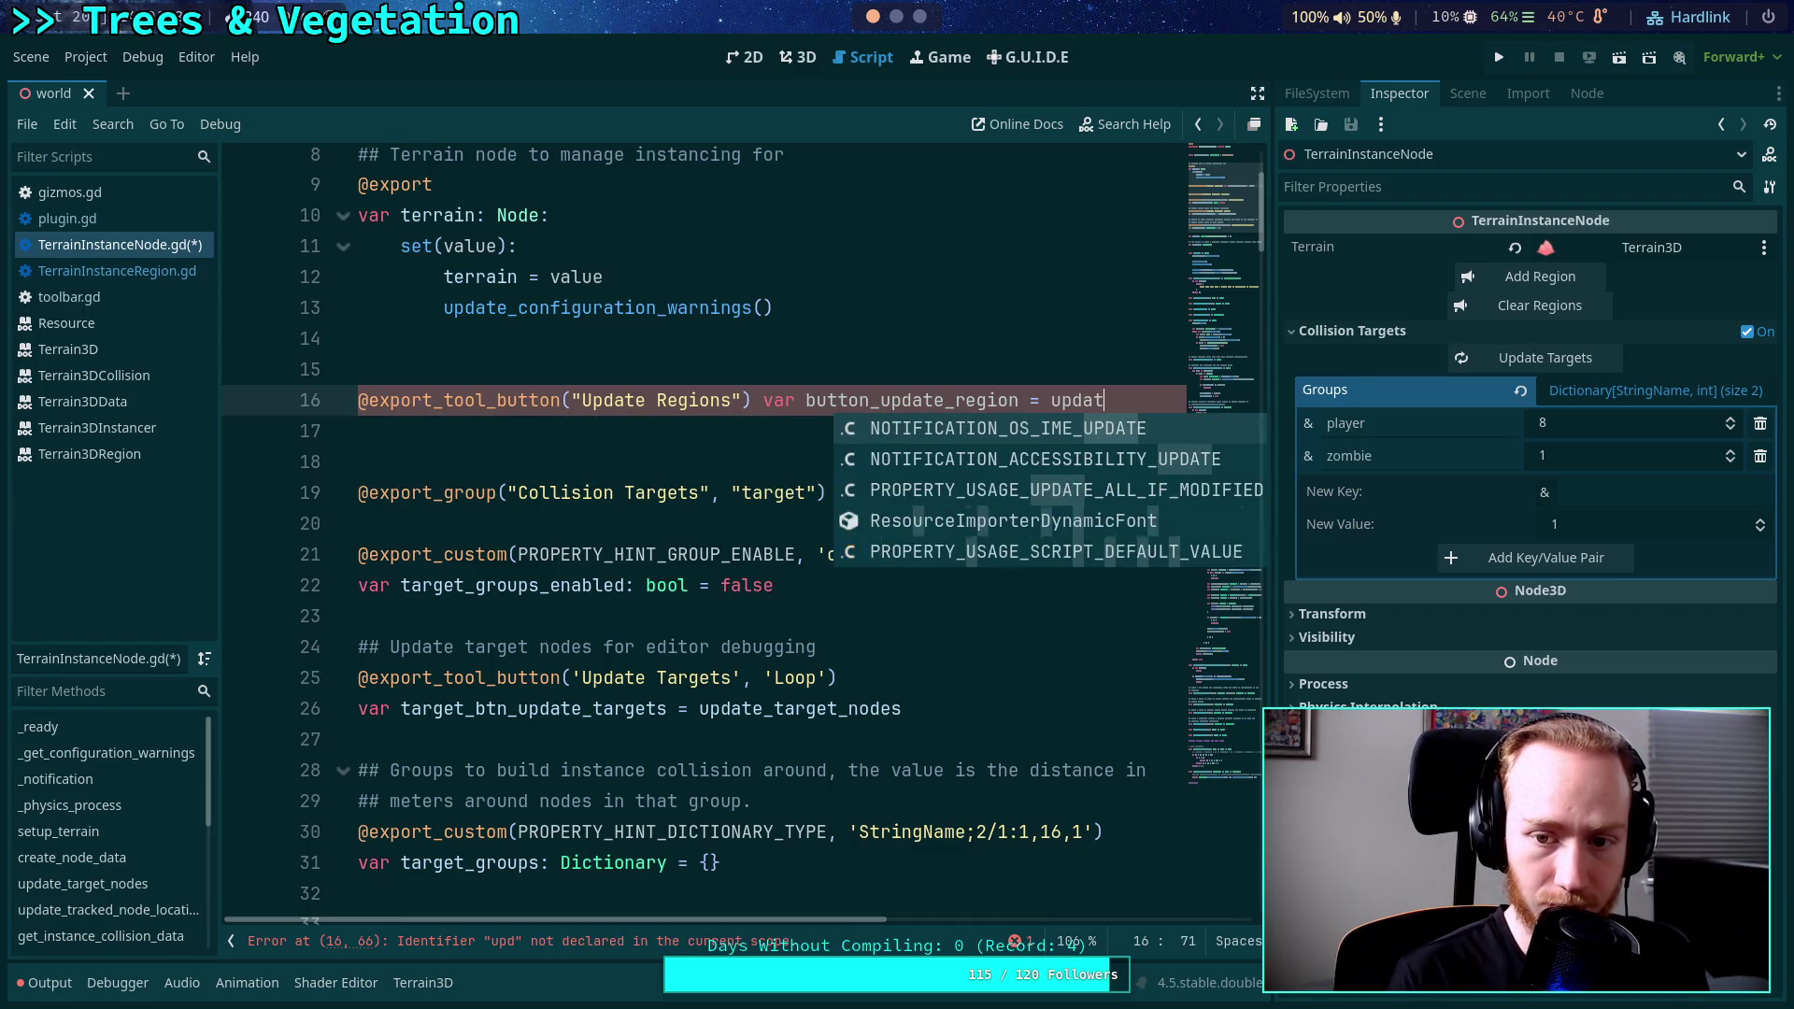
pyautogui.write('s')
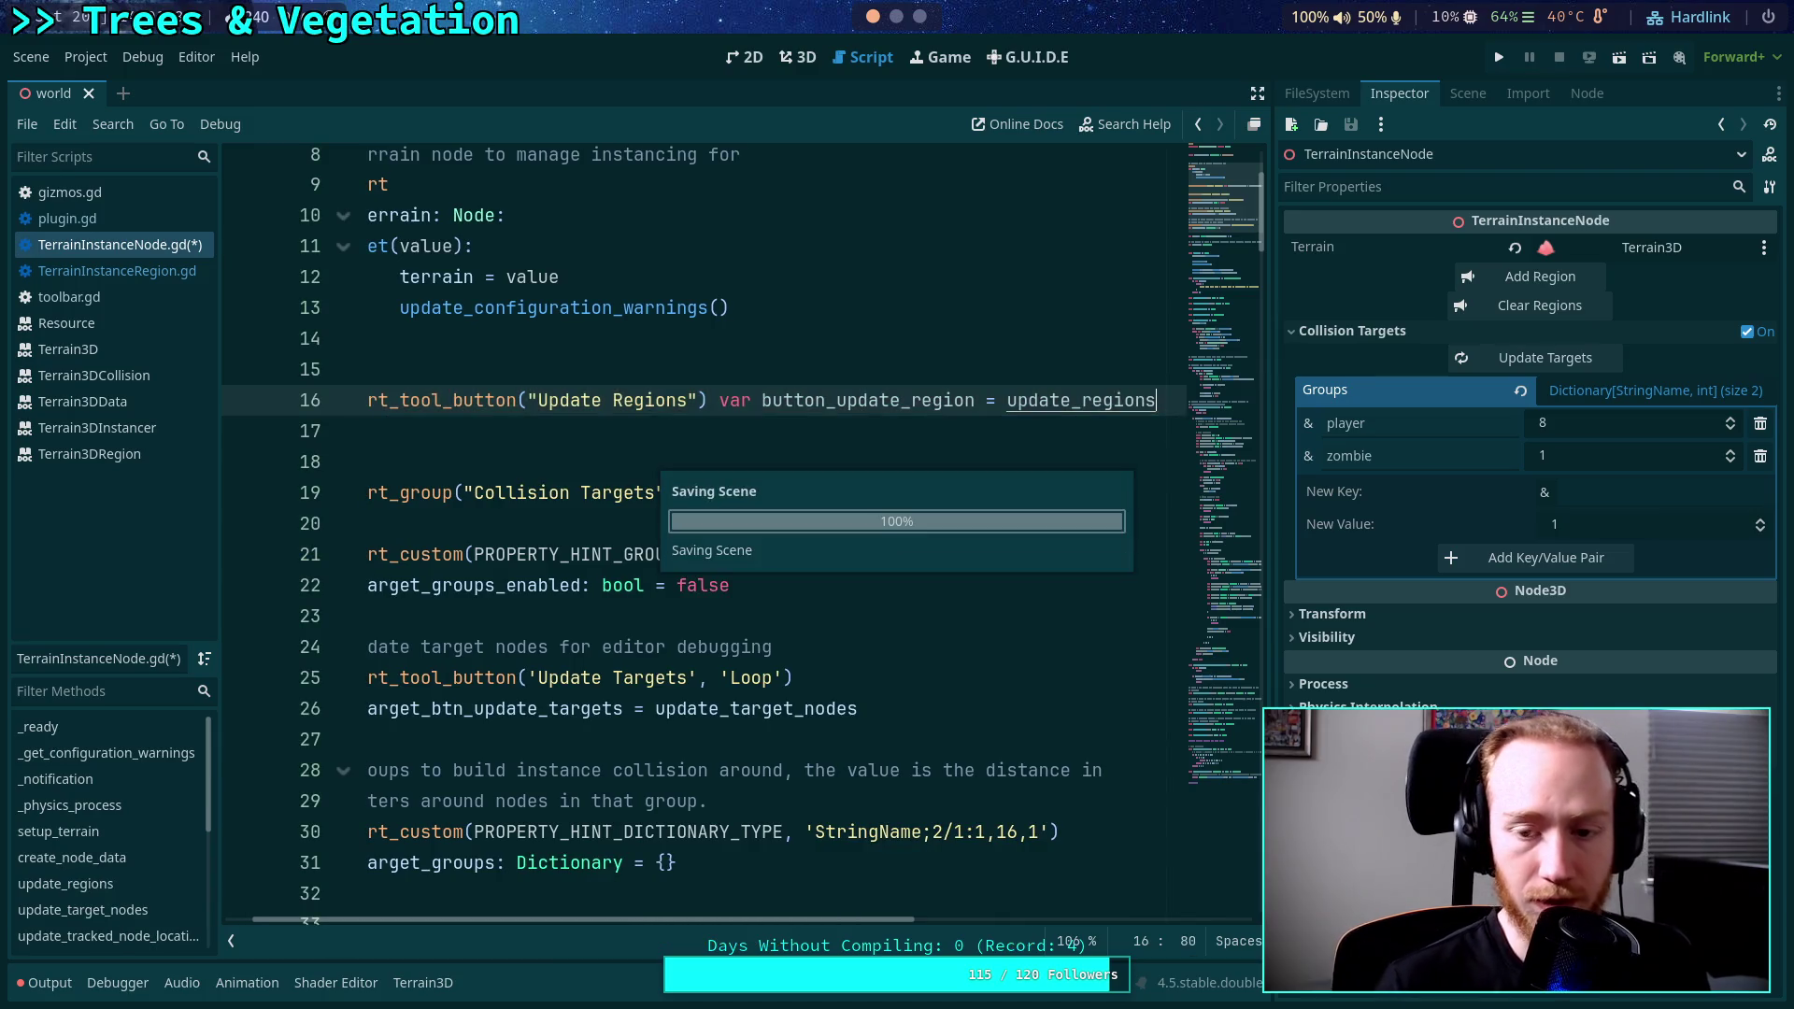
pyautogui.hotkey('ctrl', 's')
# Fold the get_instance_collision_data function.
pyautogui.hscroll(-1, 719, 910)
pyautogui.moveTo(1213, 178)
pyautogui.mouseDown()
pyautogui.moveTo(1247, 491)
pyautogui.moveTo(1253, 405)
pyautogui.mouseUp()
pyautogui.click(344, 532)
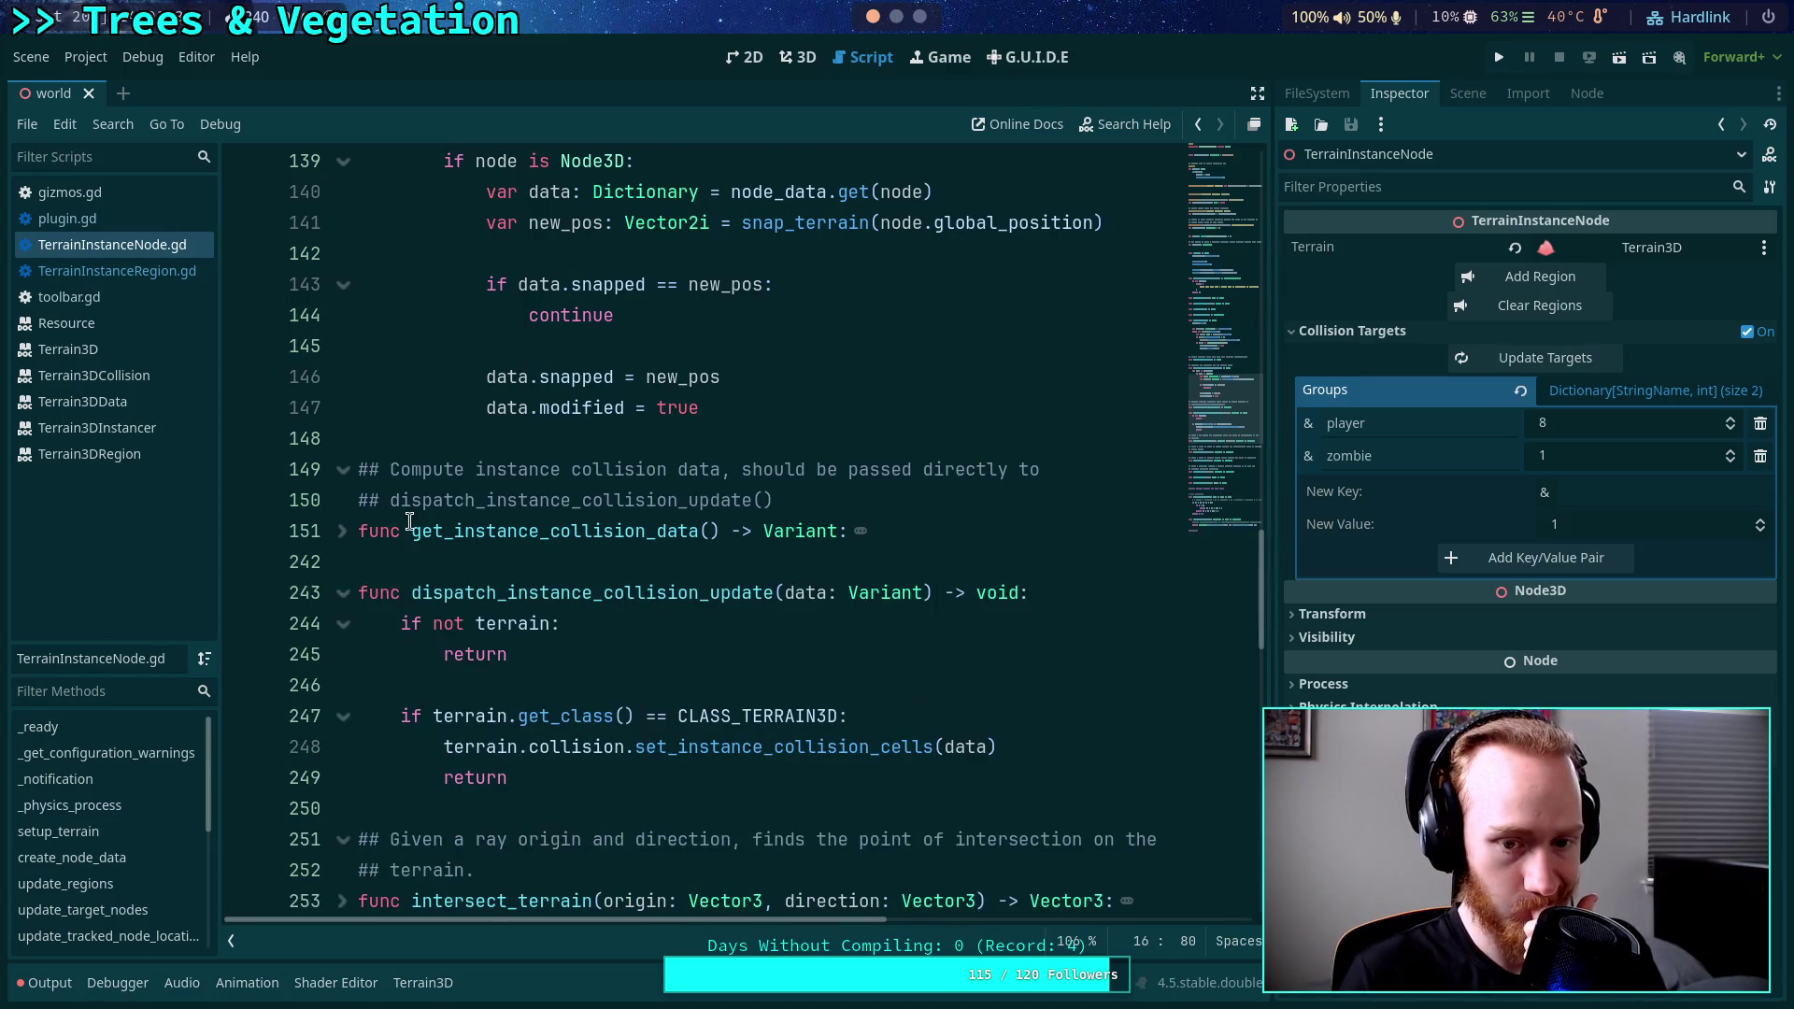
# Fold dispatch_instance_collision_update and update_tracked_node_locations, then expand on_node_added.
pyautogui.click(346, 594)
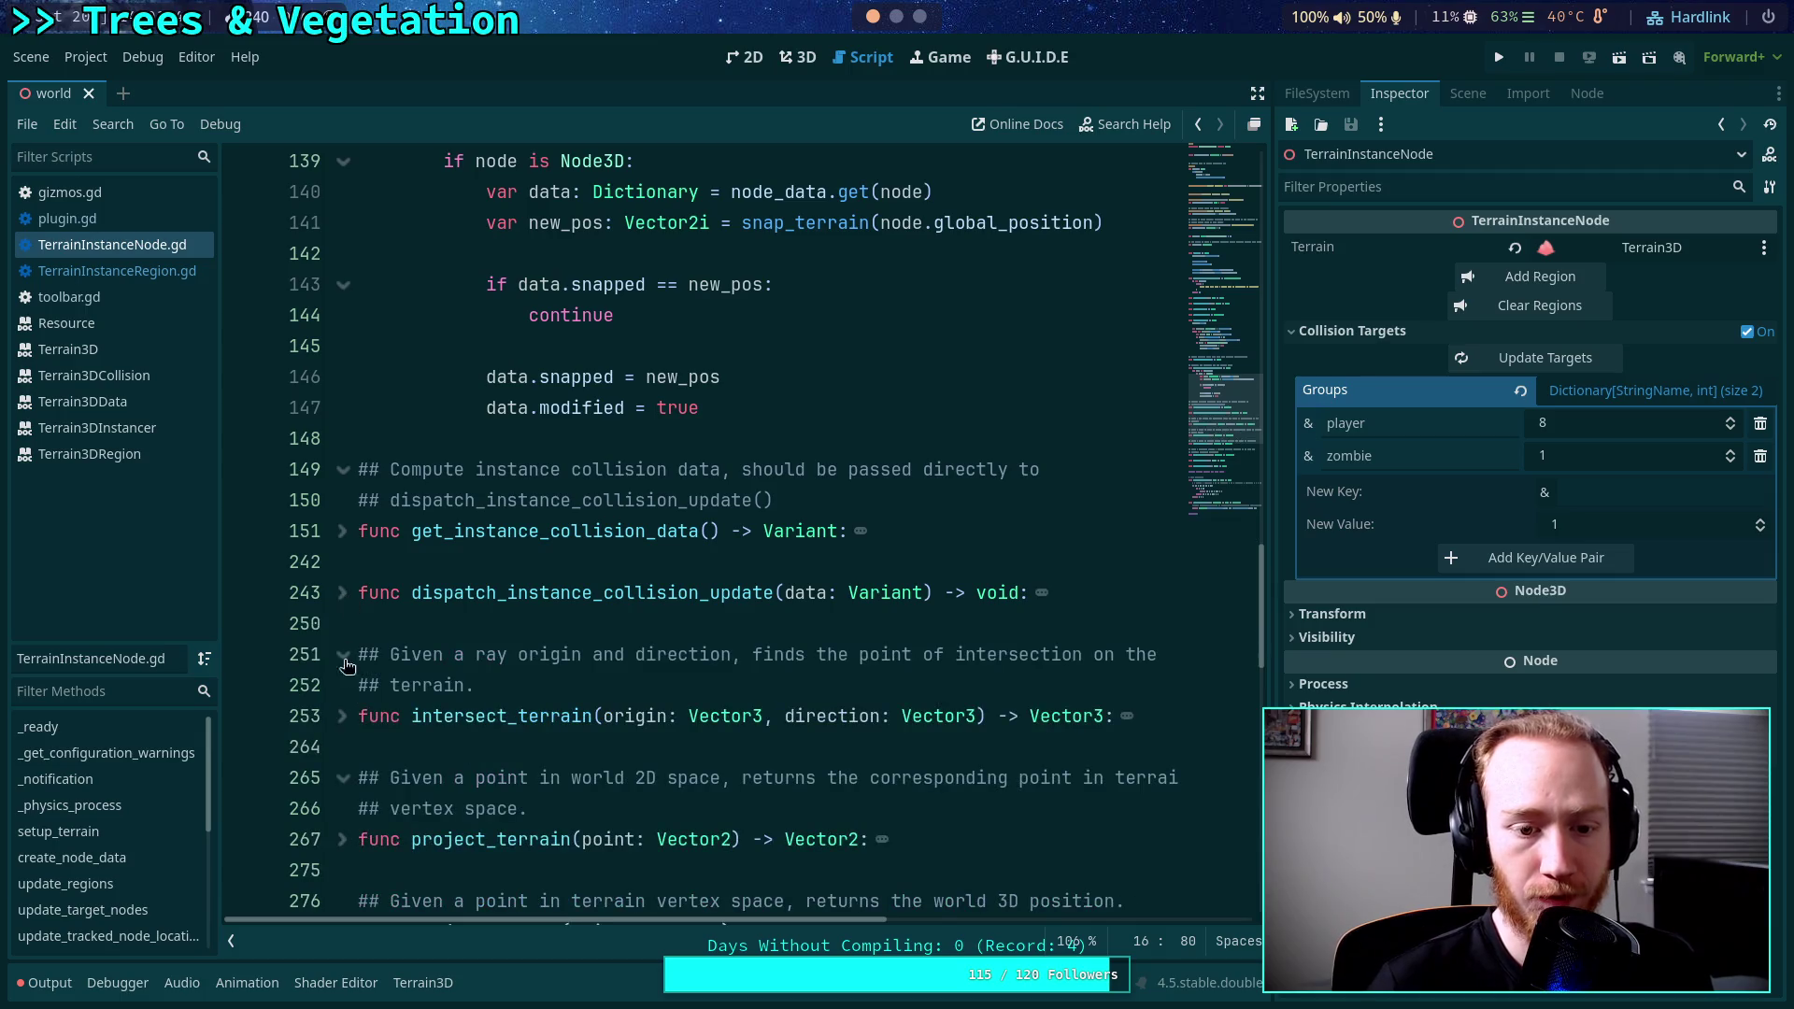
pyautogui.click(344, 592)
pyautogui.click(345, 589)
pyautogui.scroll(4, 439, 587)
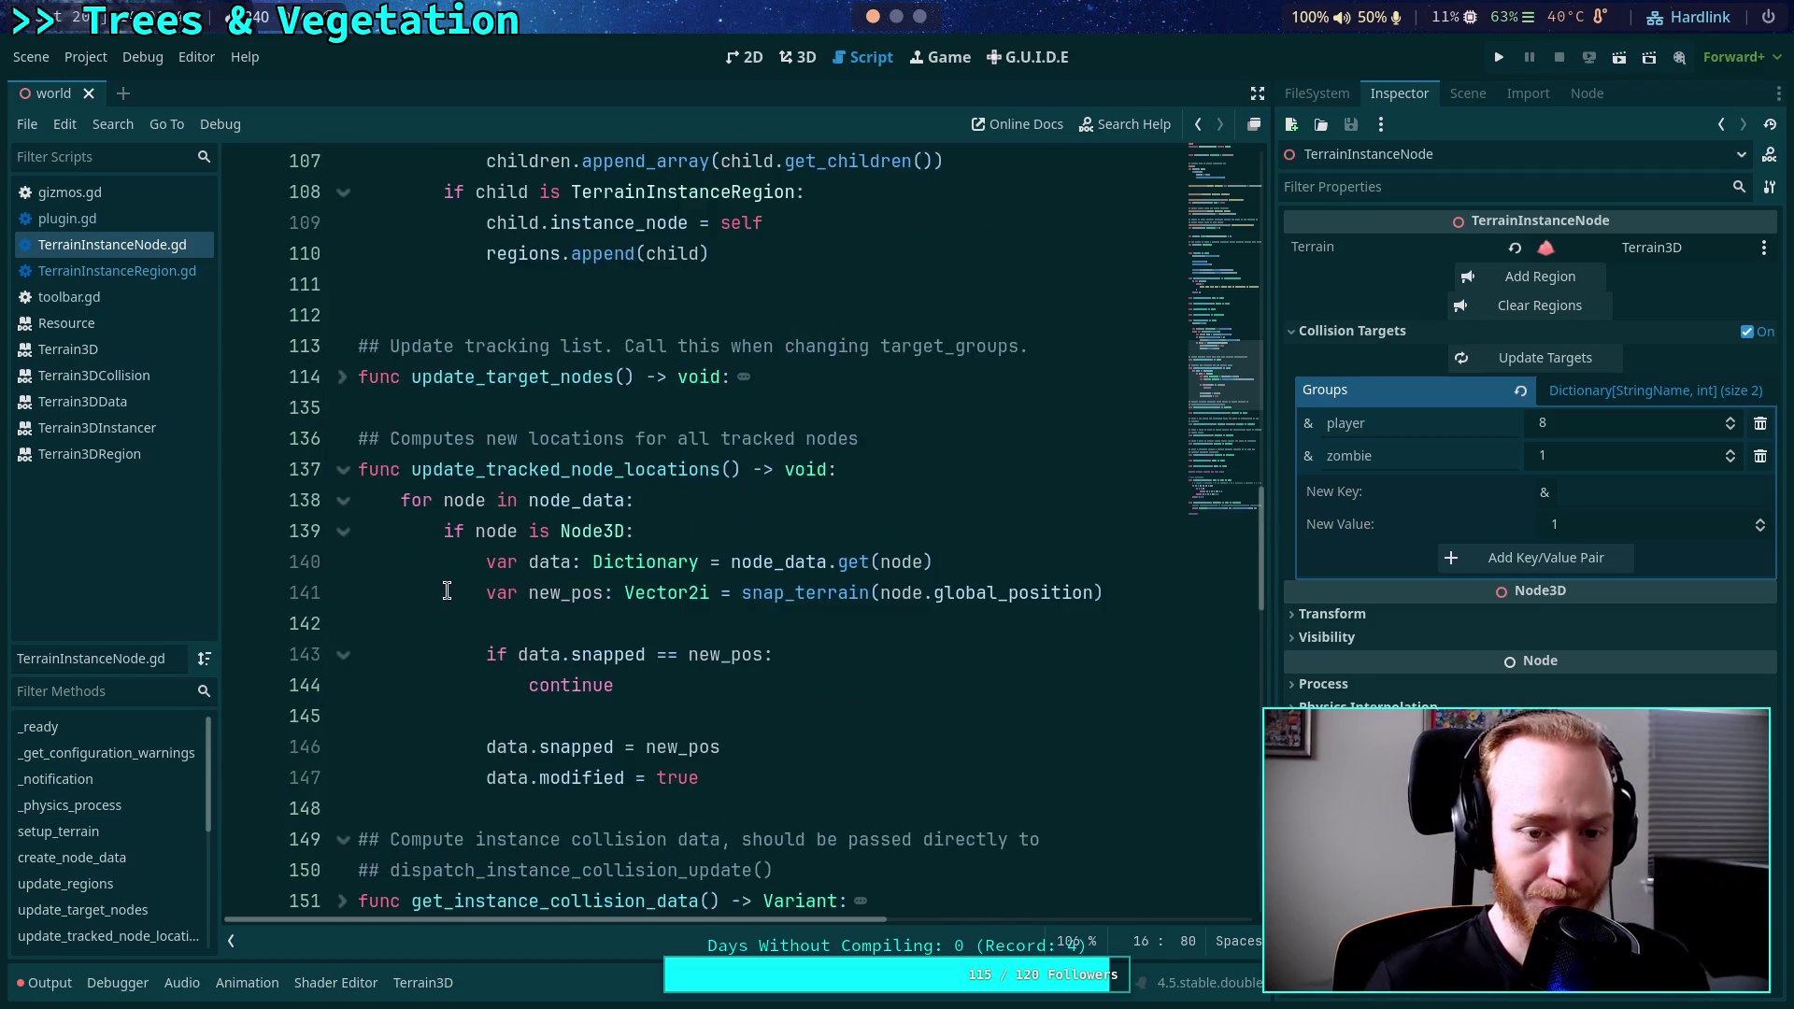
pyautogui.click(343, 470)
pyautogui.scroll(4, 375, 496)
pyautogui.scroll(1, 375, 496)
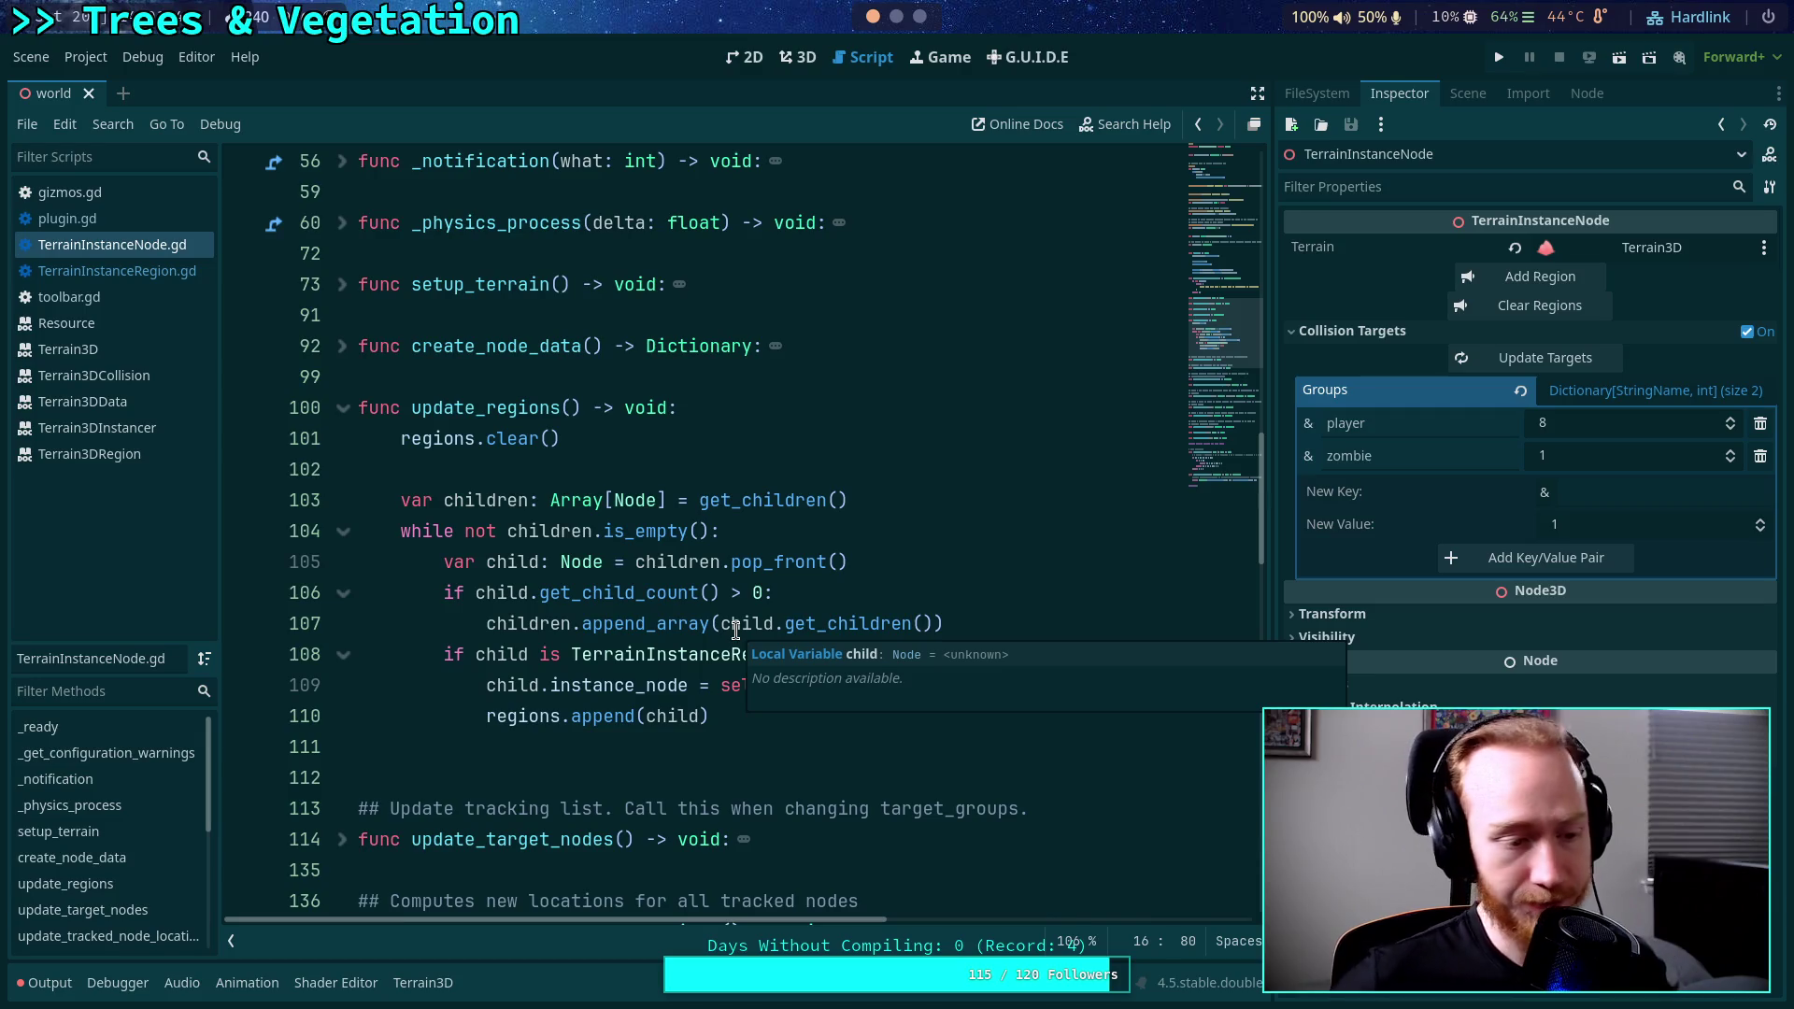
pyautogui.scroll(-20, 735, 631)
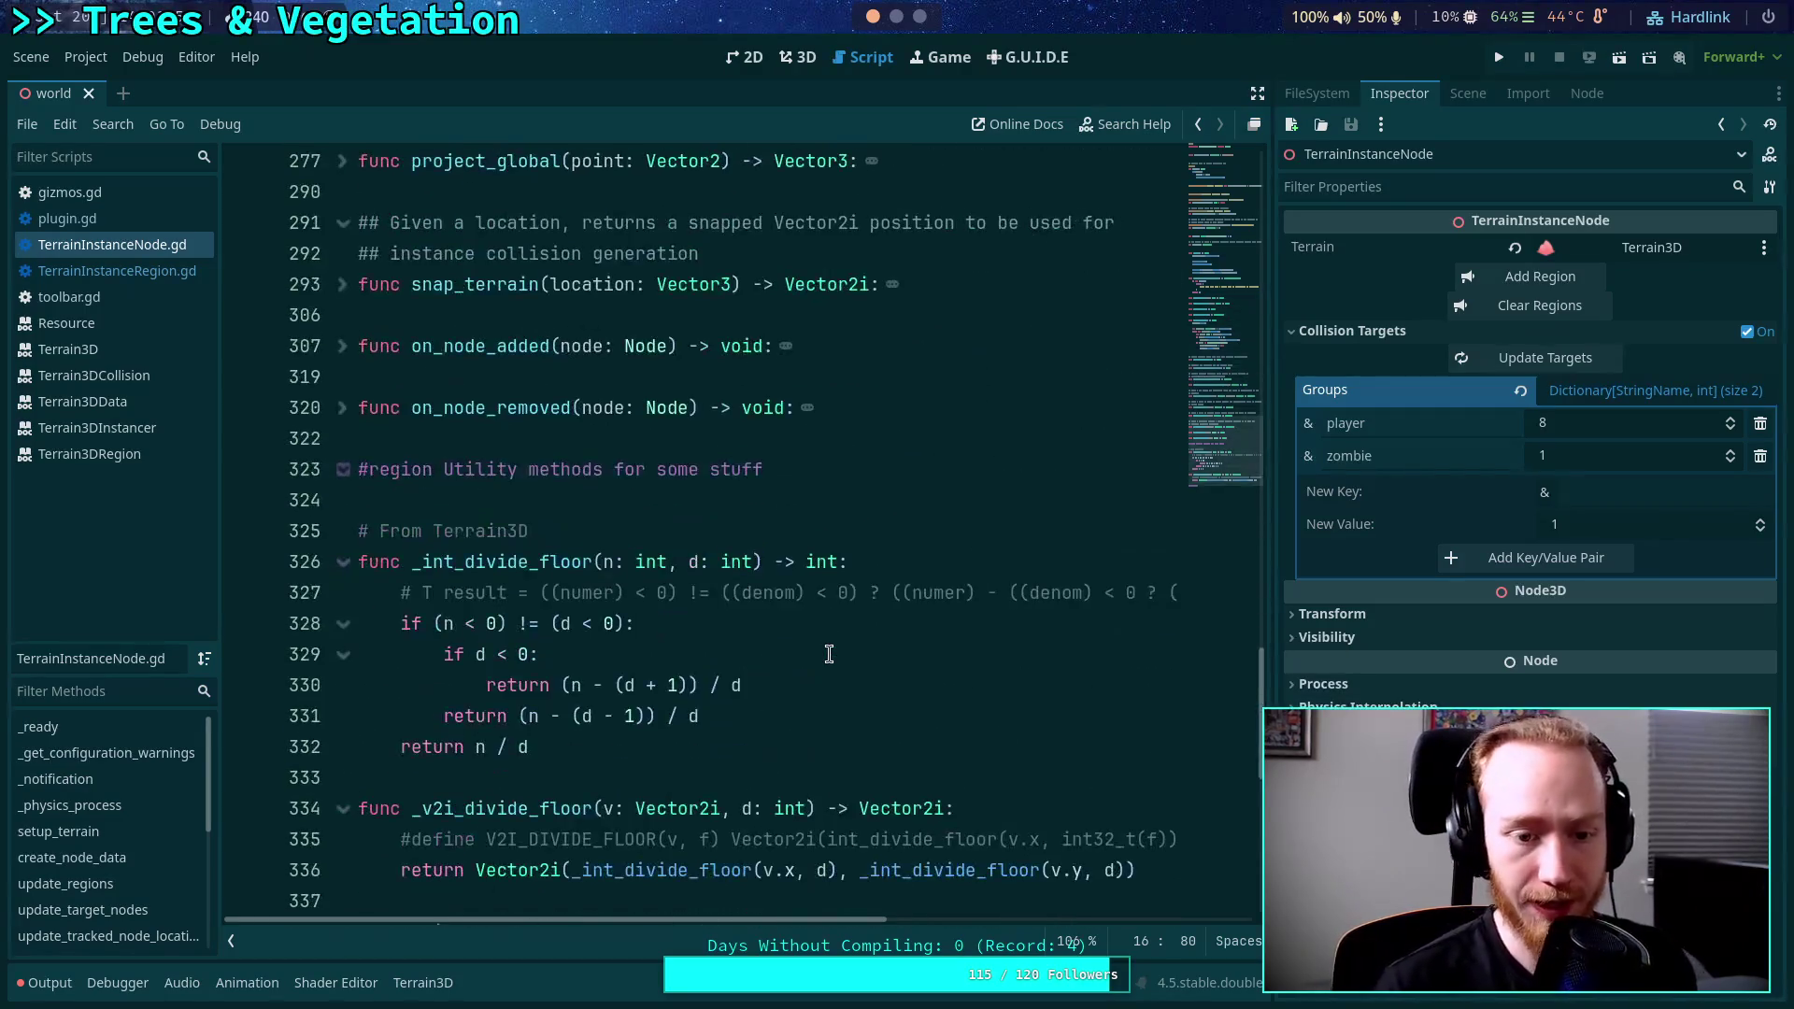
pyautogui.scroll(3, 719, 654)
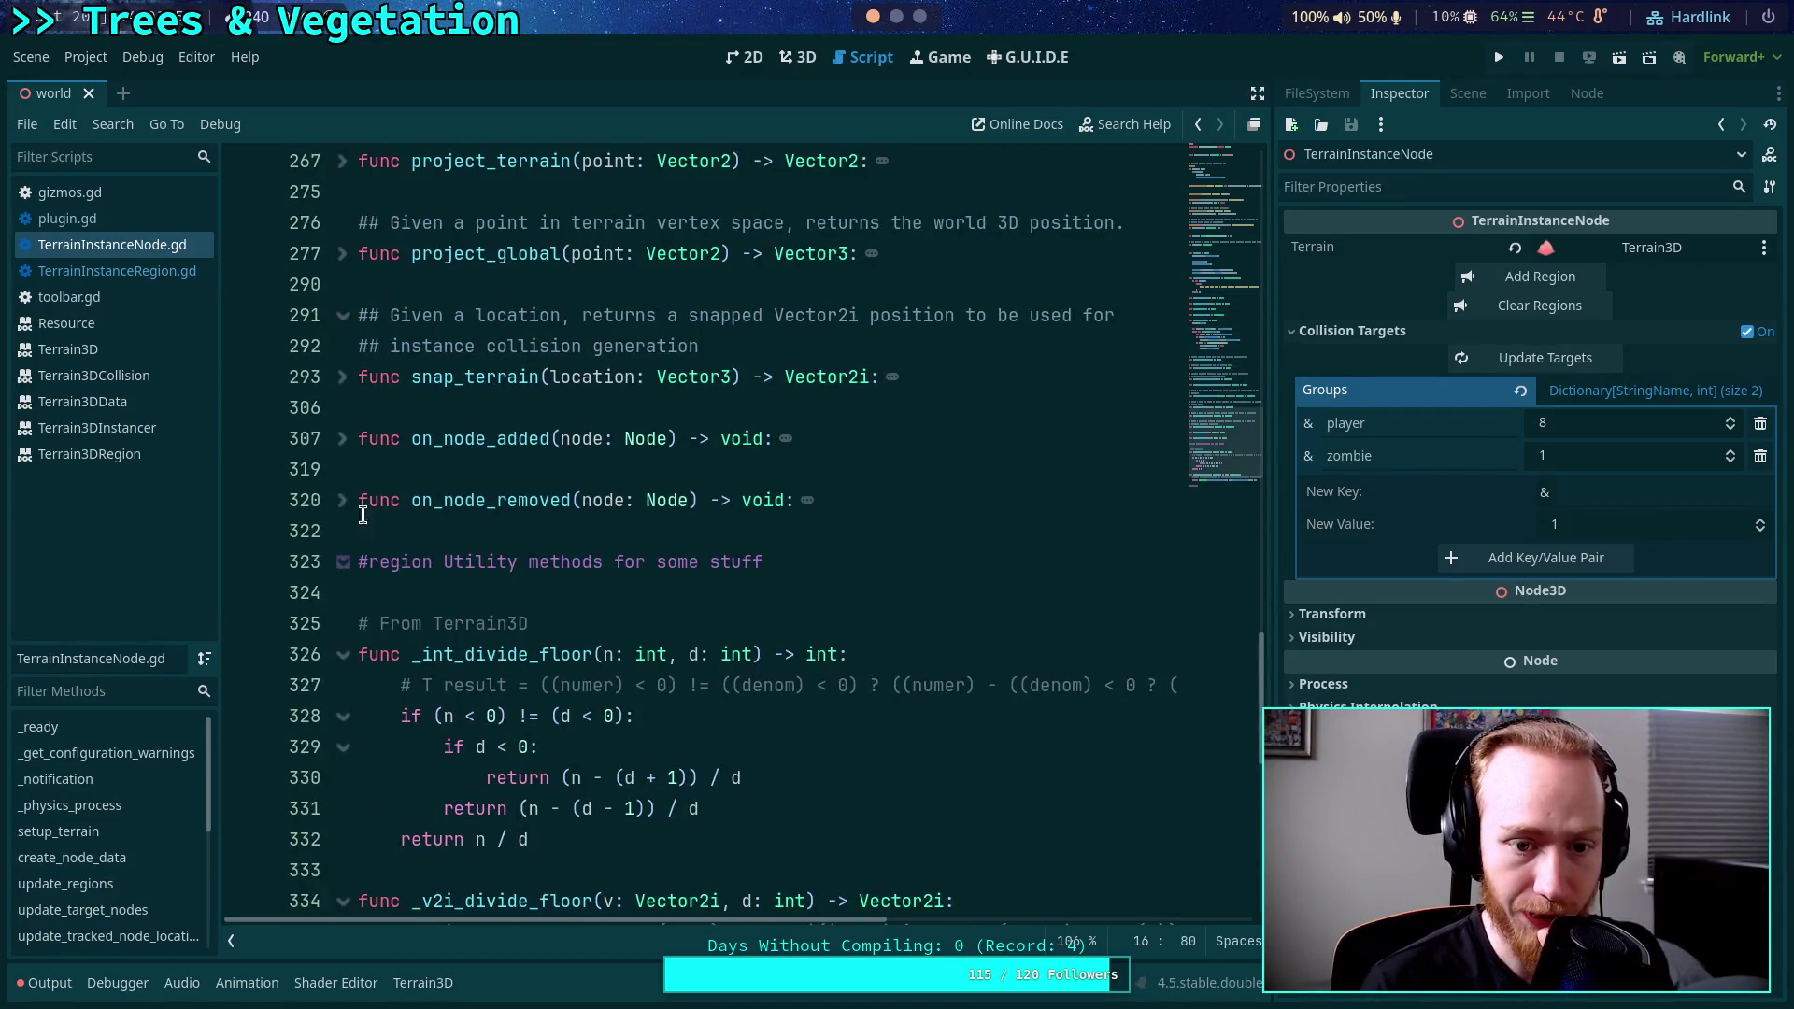
pyautogui.click(344, 439)
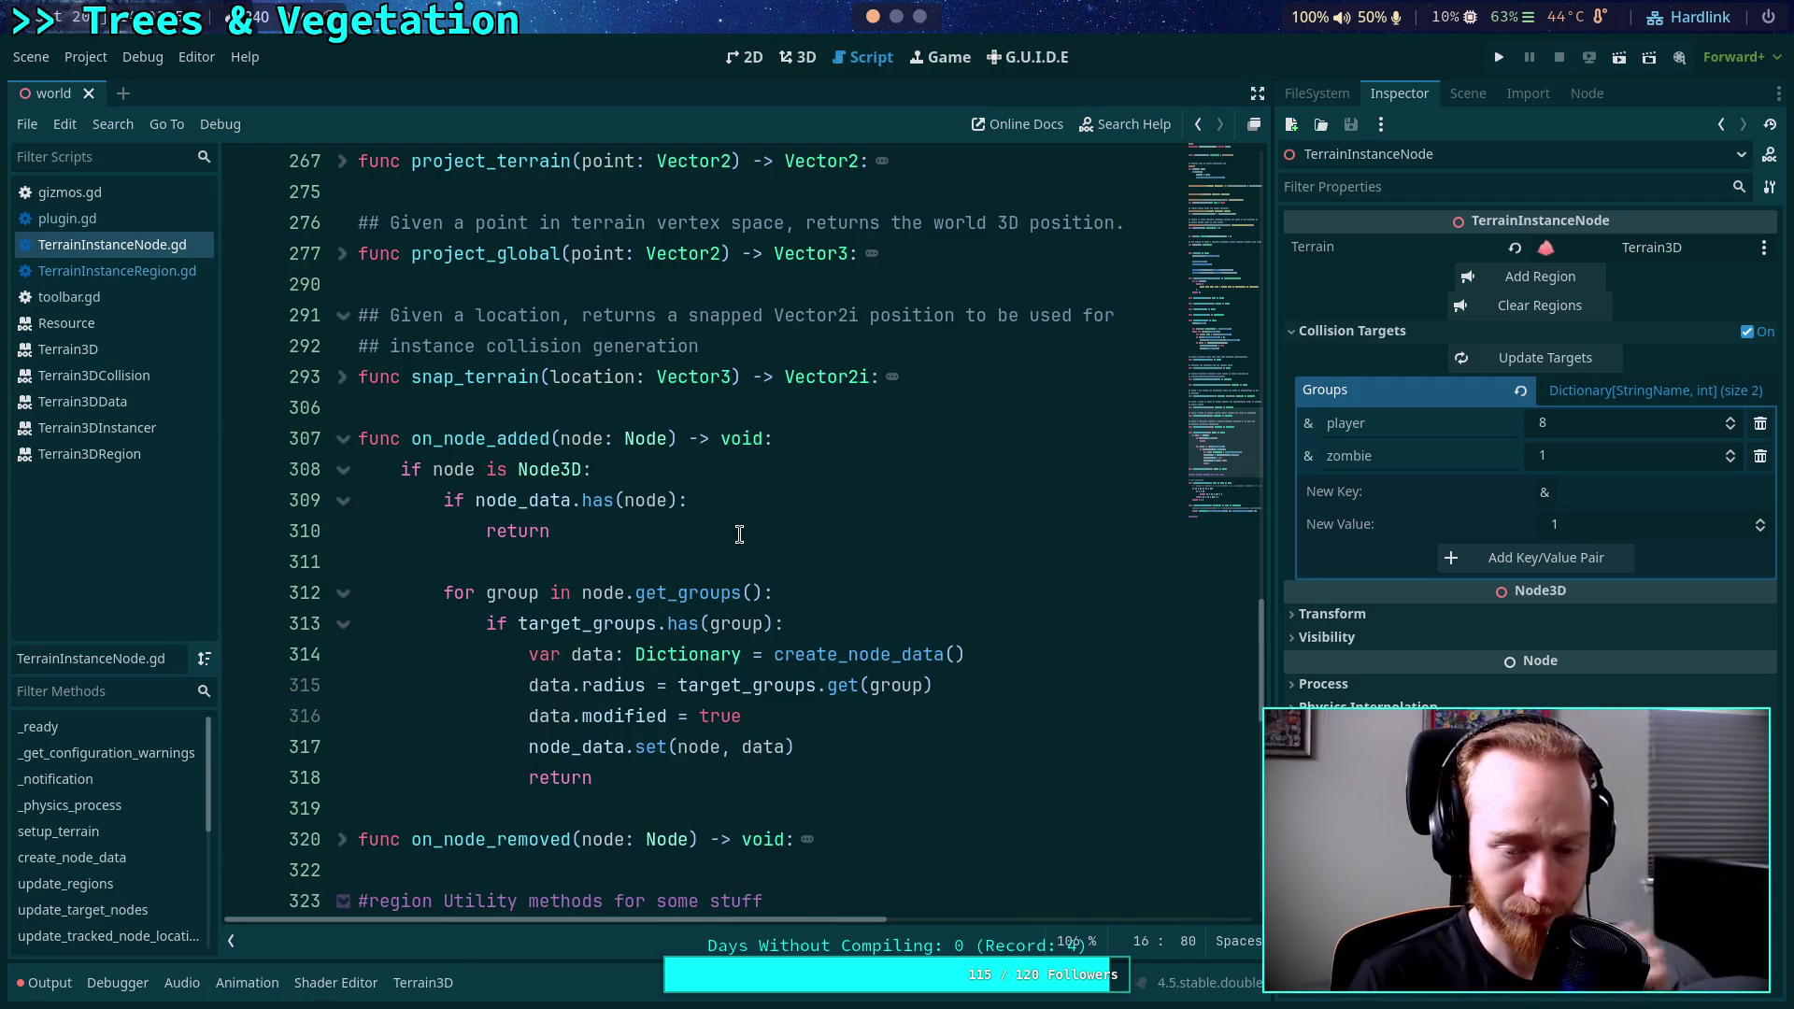
pyautogui.click(693, 795)
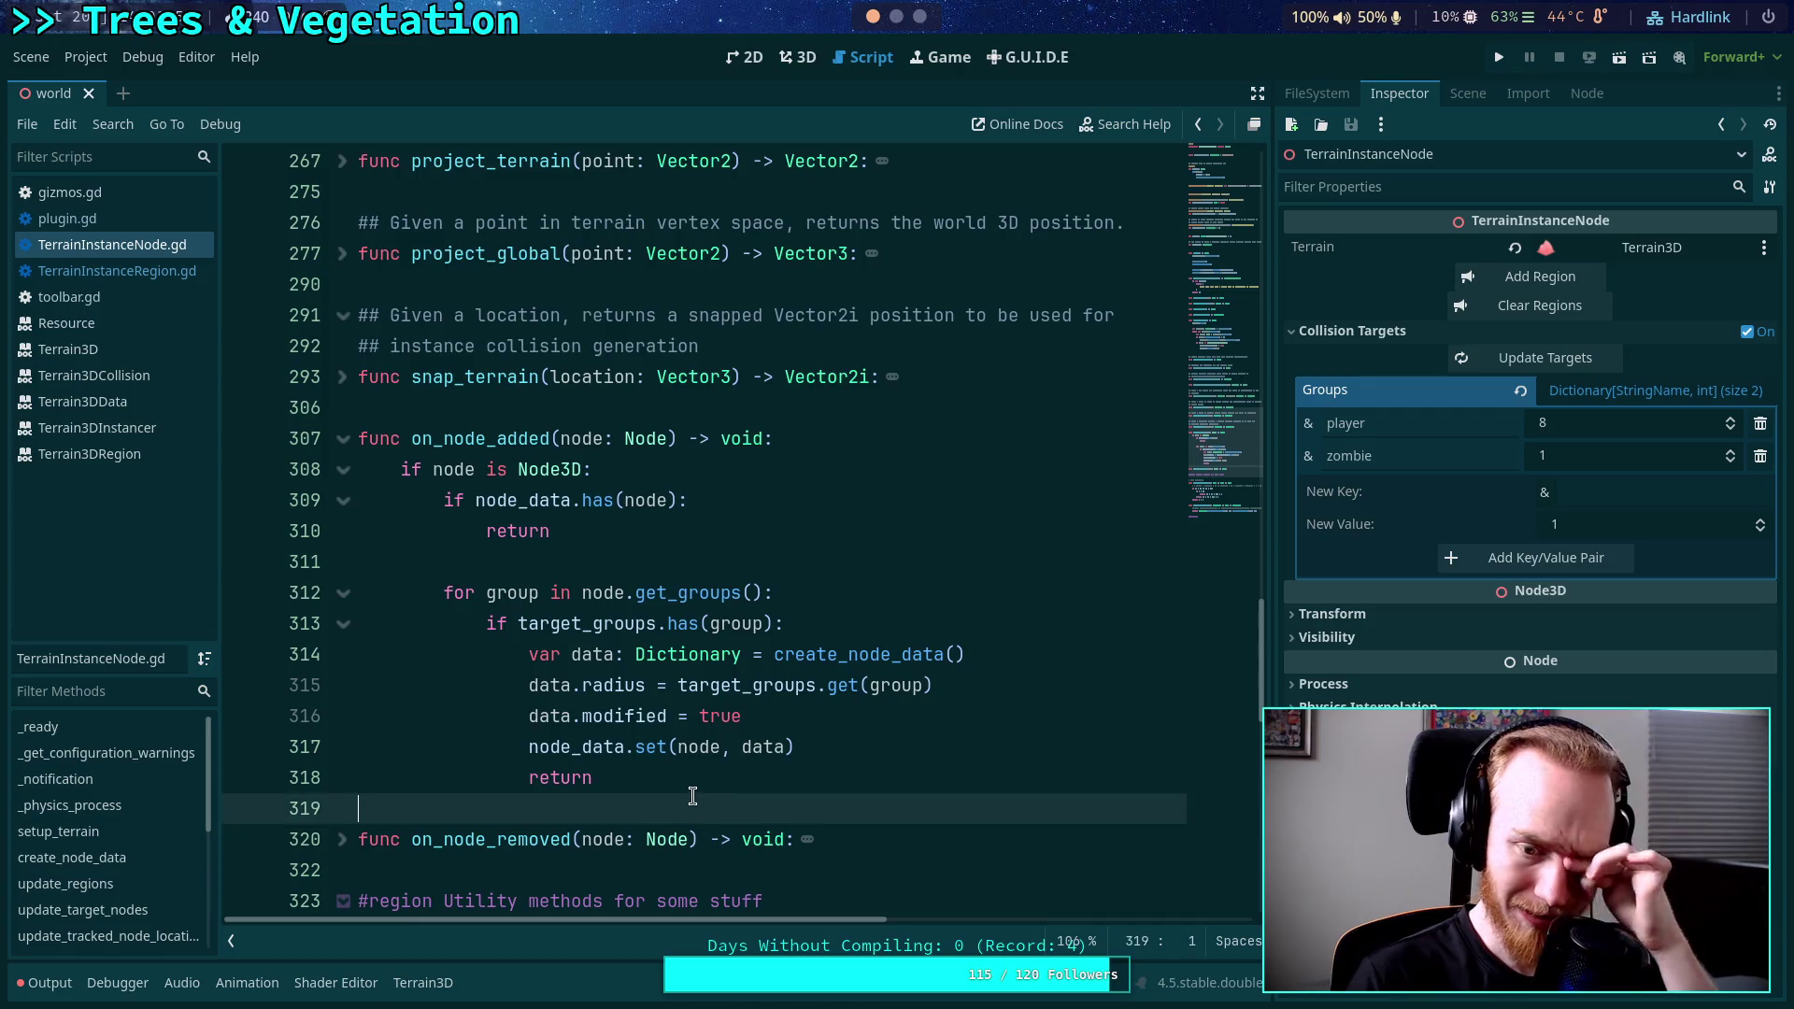
# Add an 'elif node is TerrainInstanceRegion:' branch after the return on line 318.
pyautogui.click(719, 778)
pyautogui.press('Return')
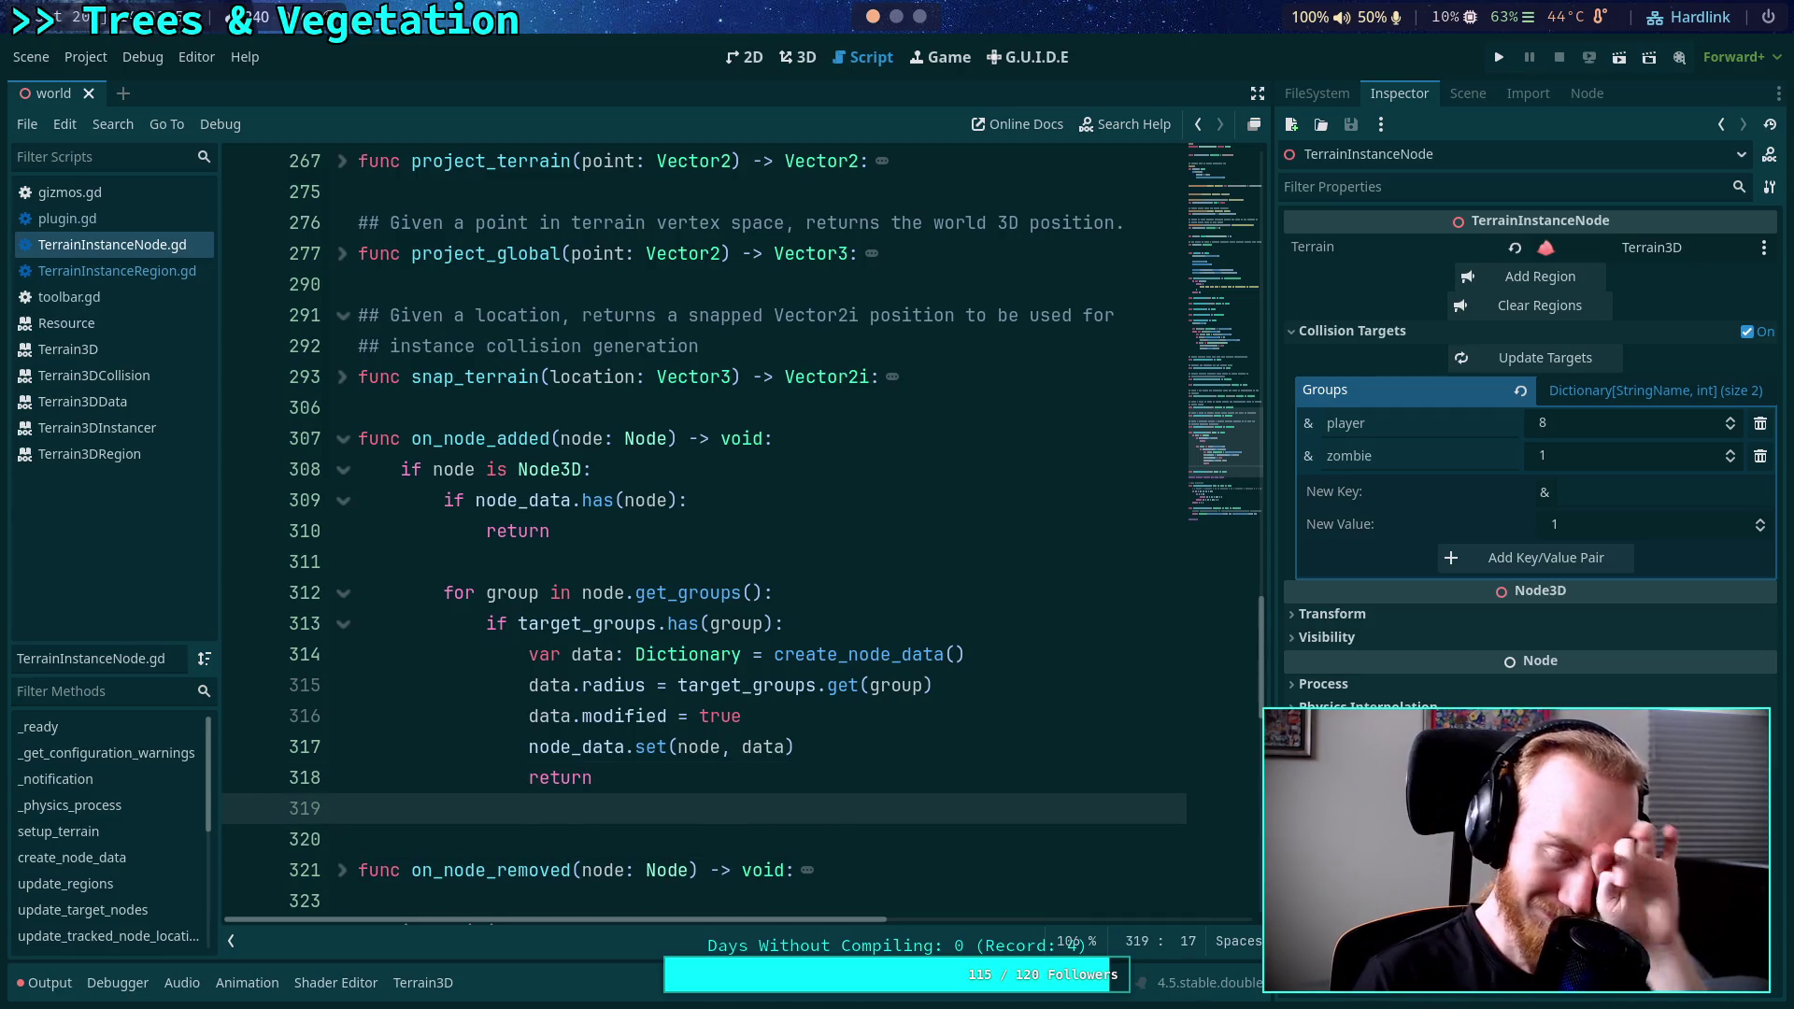
pyautogui.press('BackSpace')
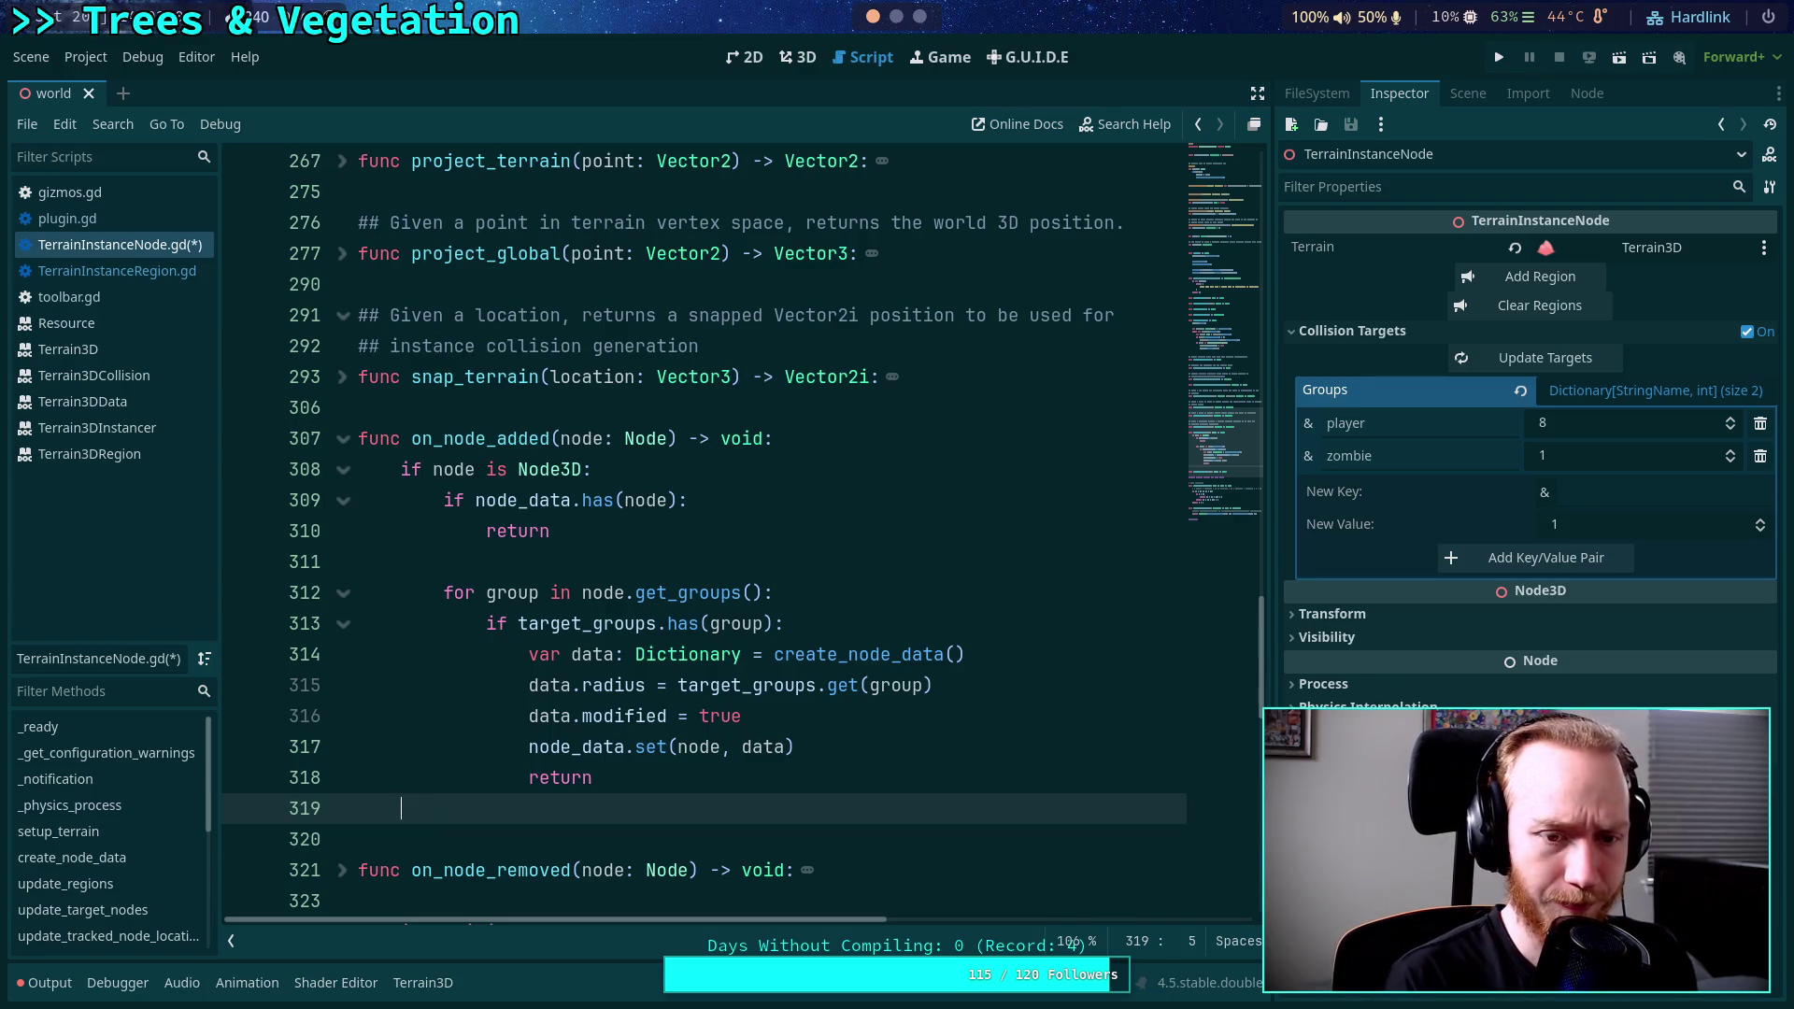
pyautogui.write('elif ')
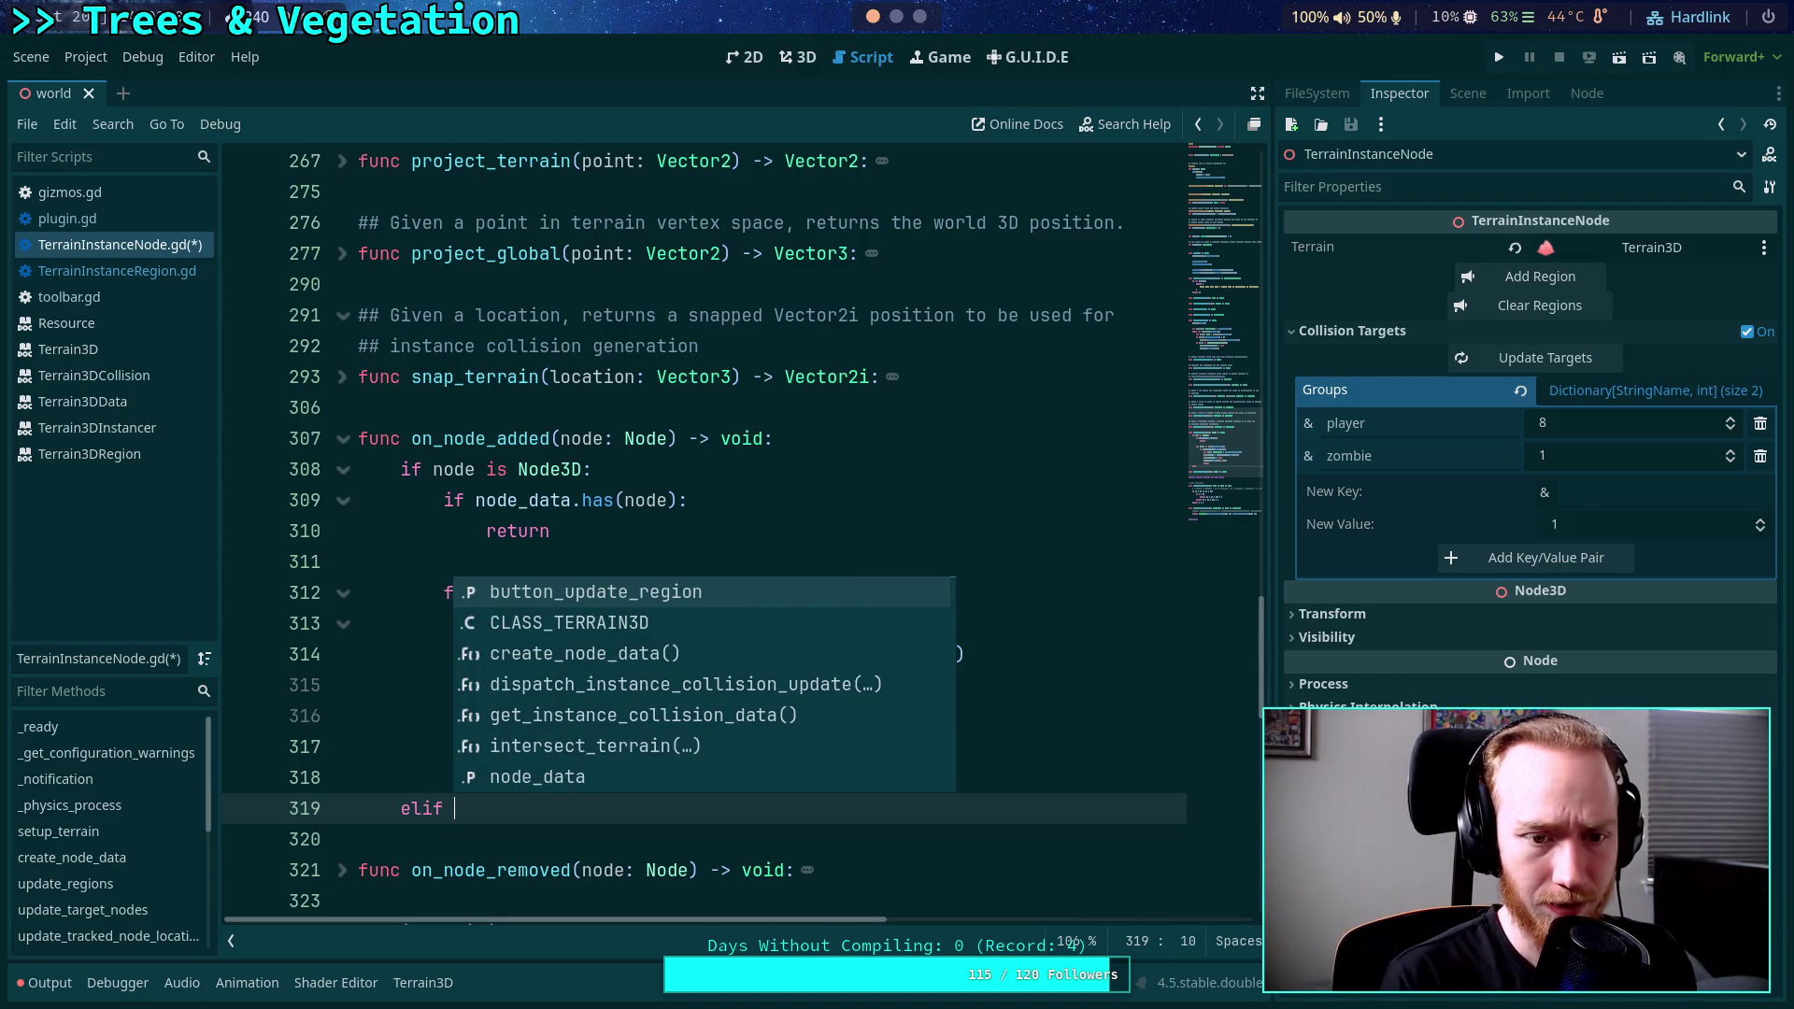
pyautogui.write('nod')
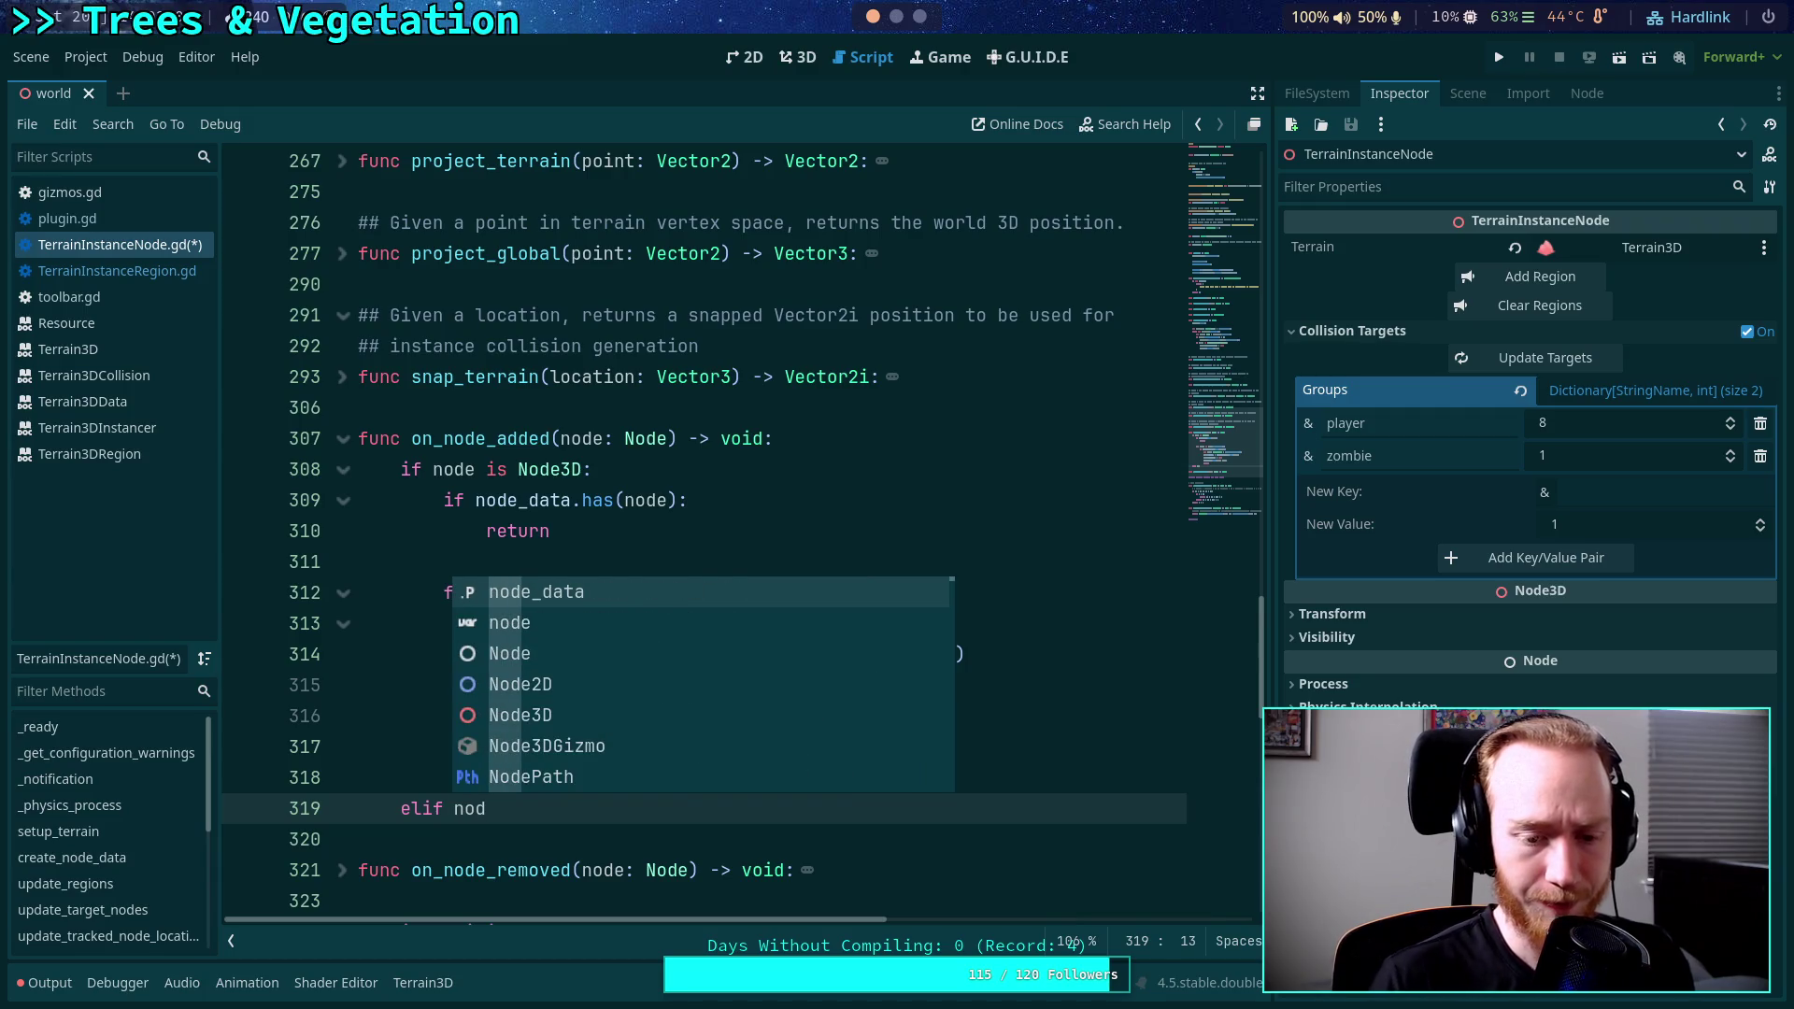
pyautogui.write('e is ')
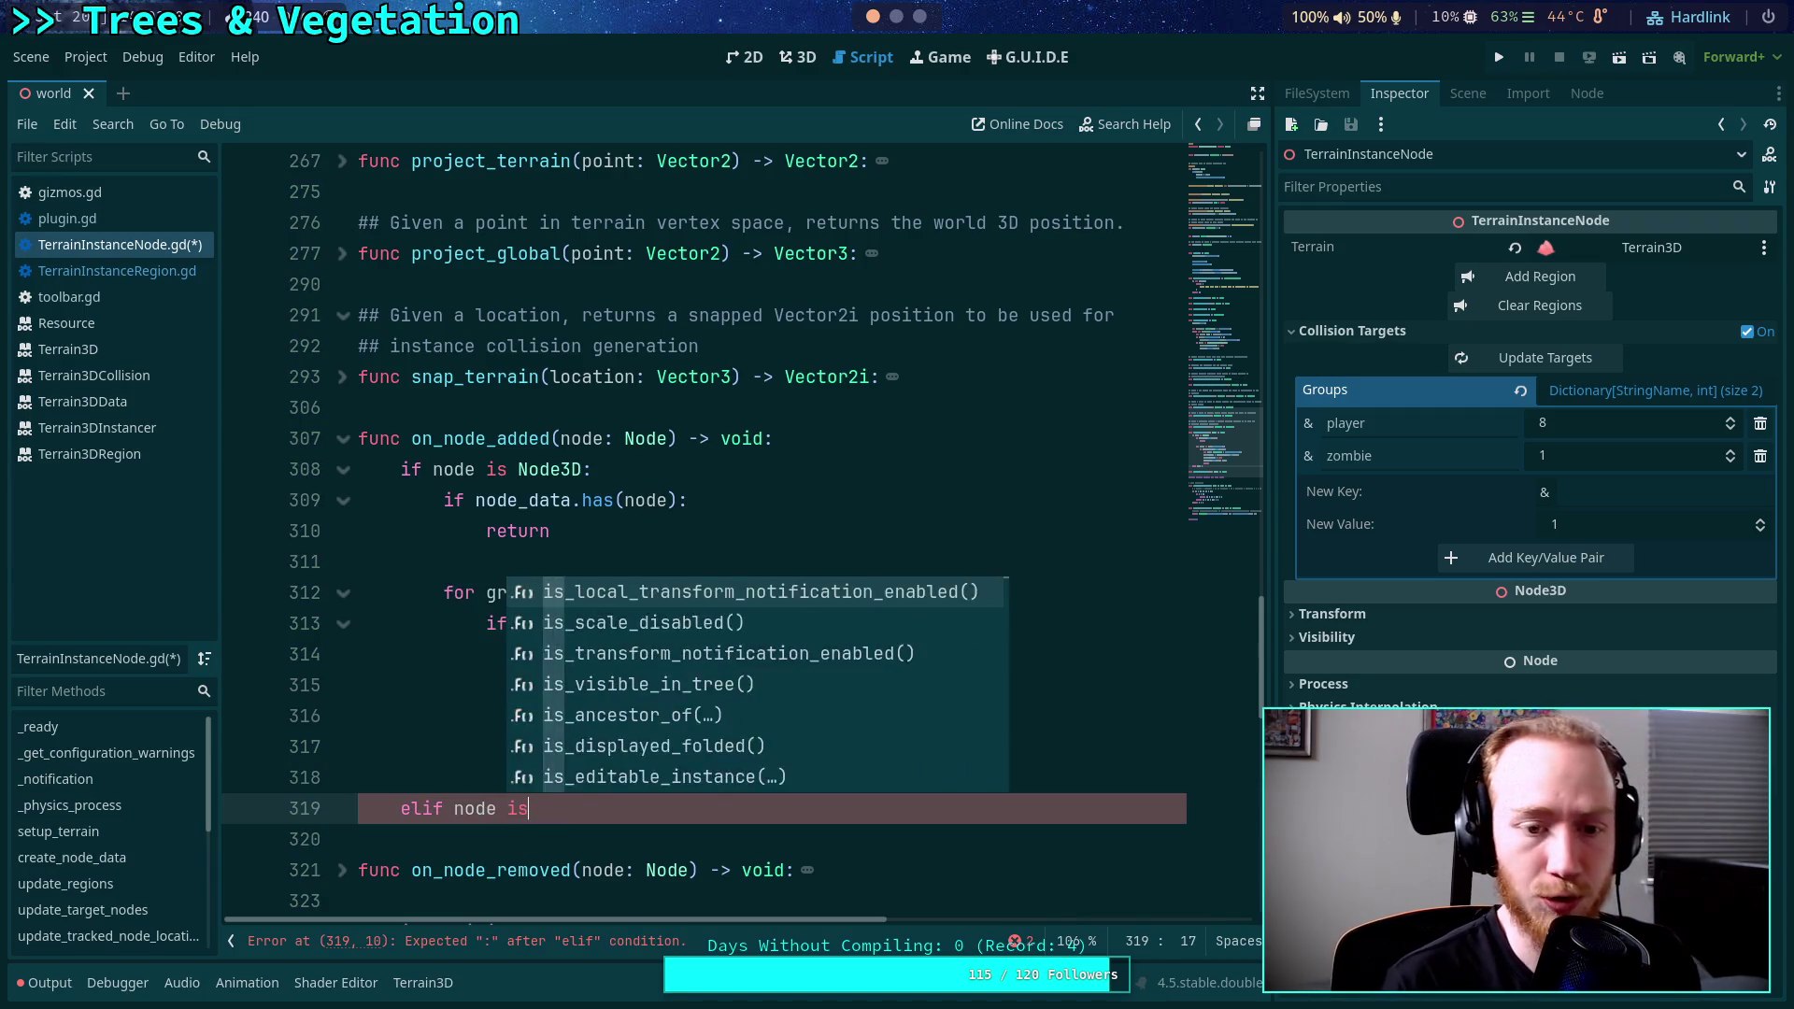
pyautogui.write('Terrain')
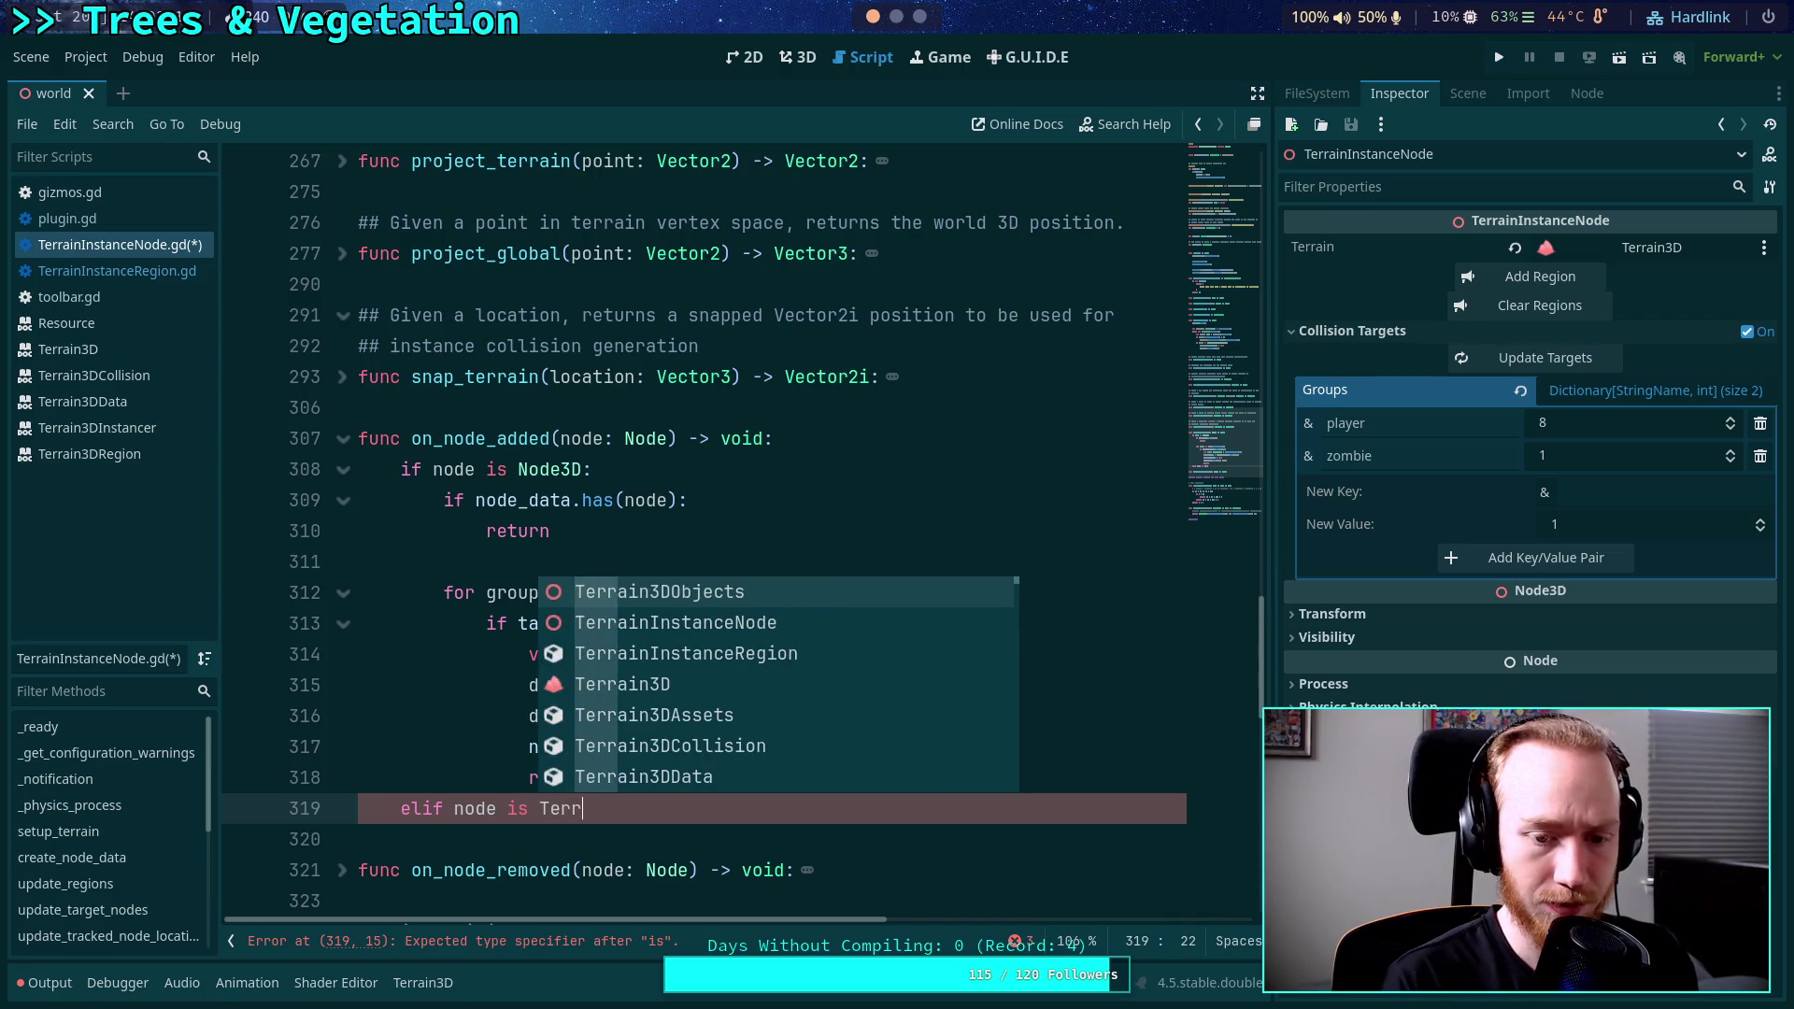
pyautogui.press('Down')
pyautogui.press('Down')
pyautogui.press('Return')
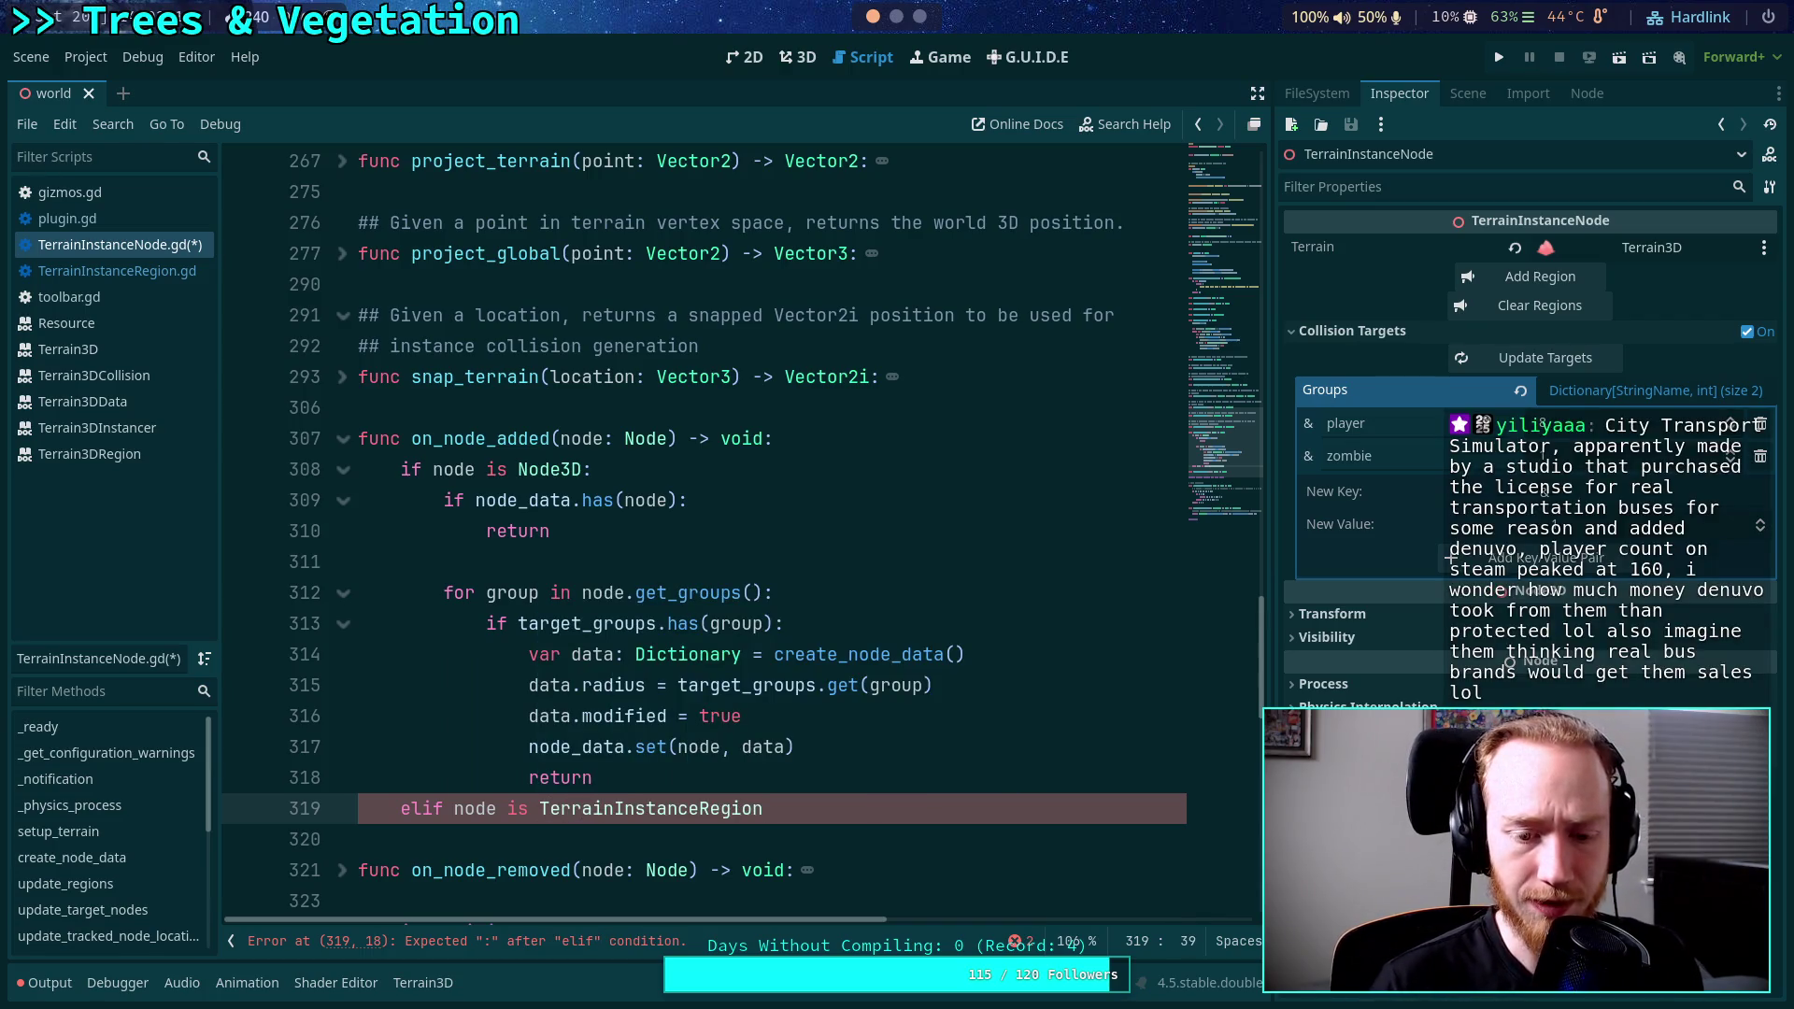
pyautogui.write(':')
pyautogui.press('Return')
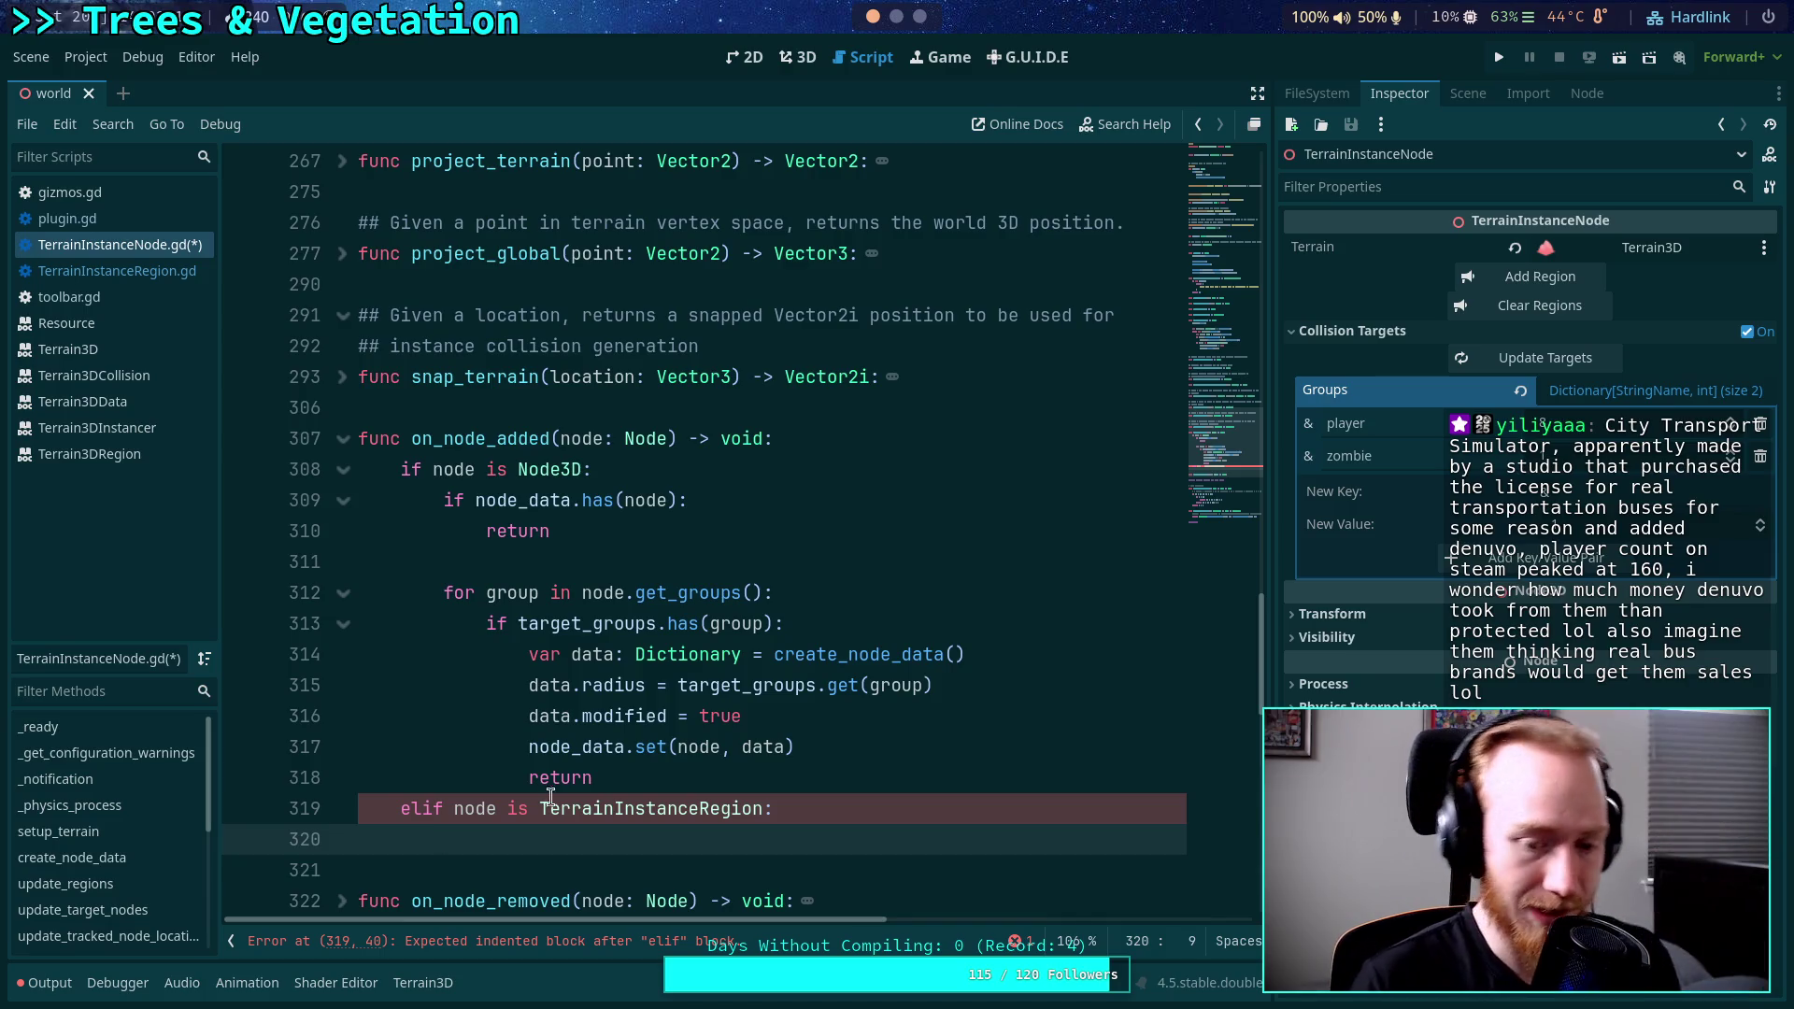
# Write 'var top: Node = get_tree()' in the branch and view the SceneTree documentation.
pyautogui.scroll(-1, 565, 790)
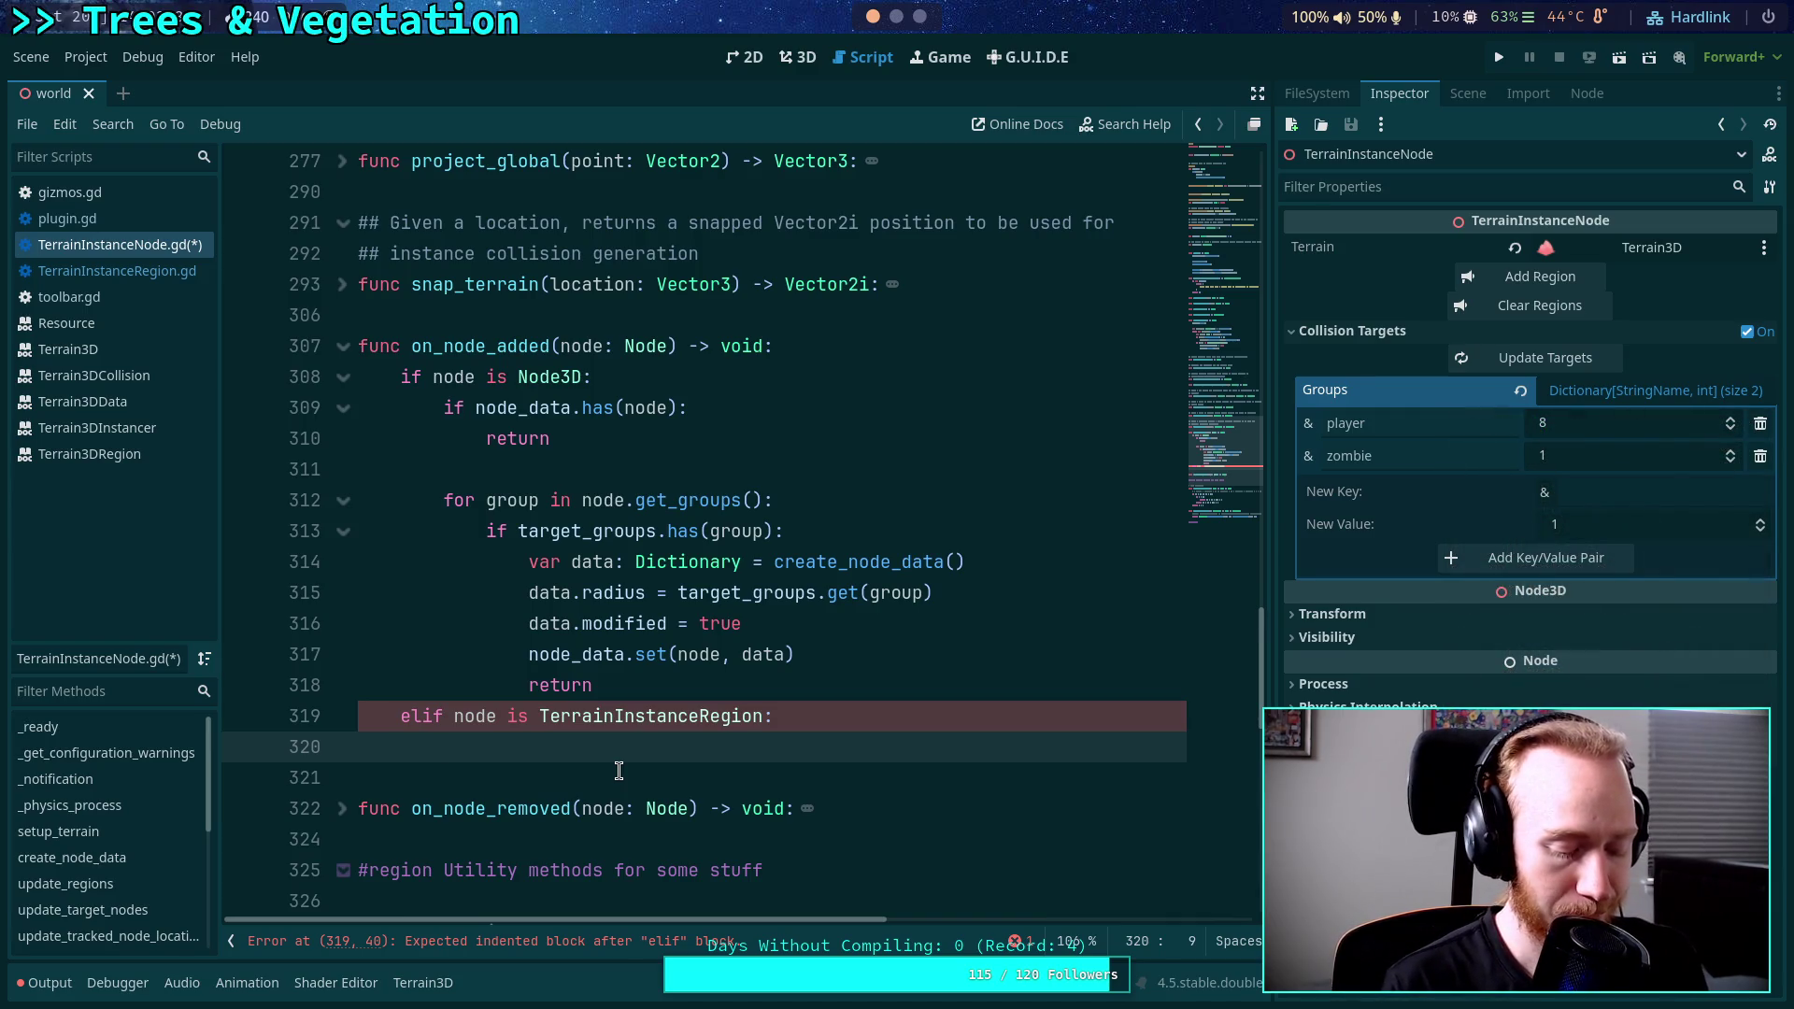
pyautogui.write('var top: ')
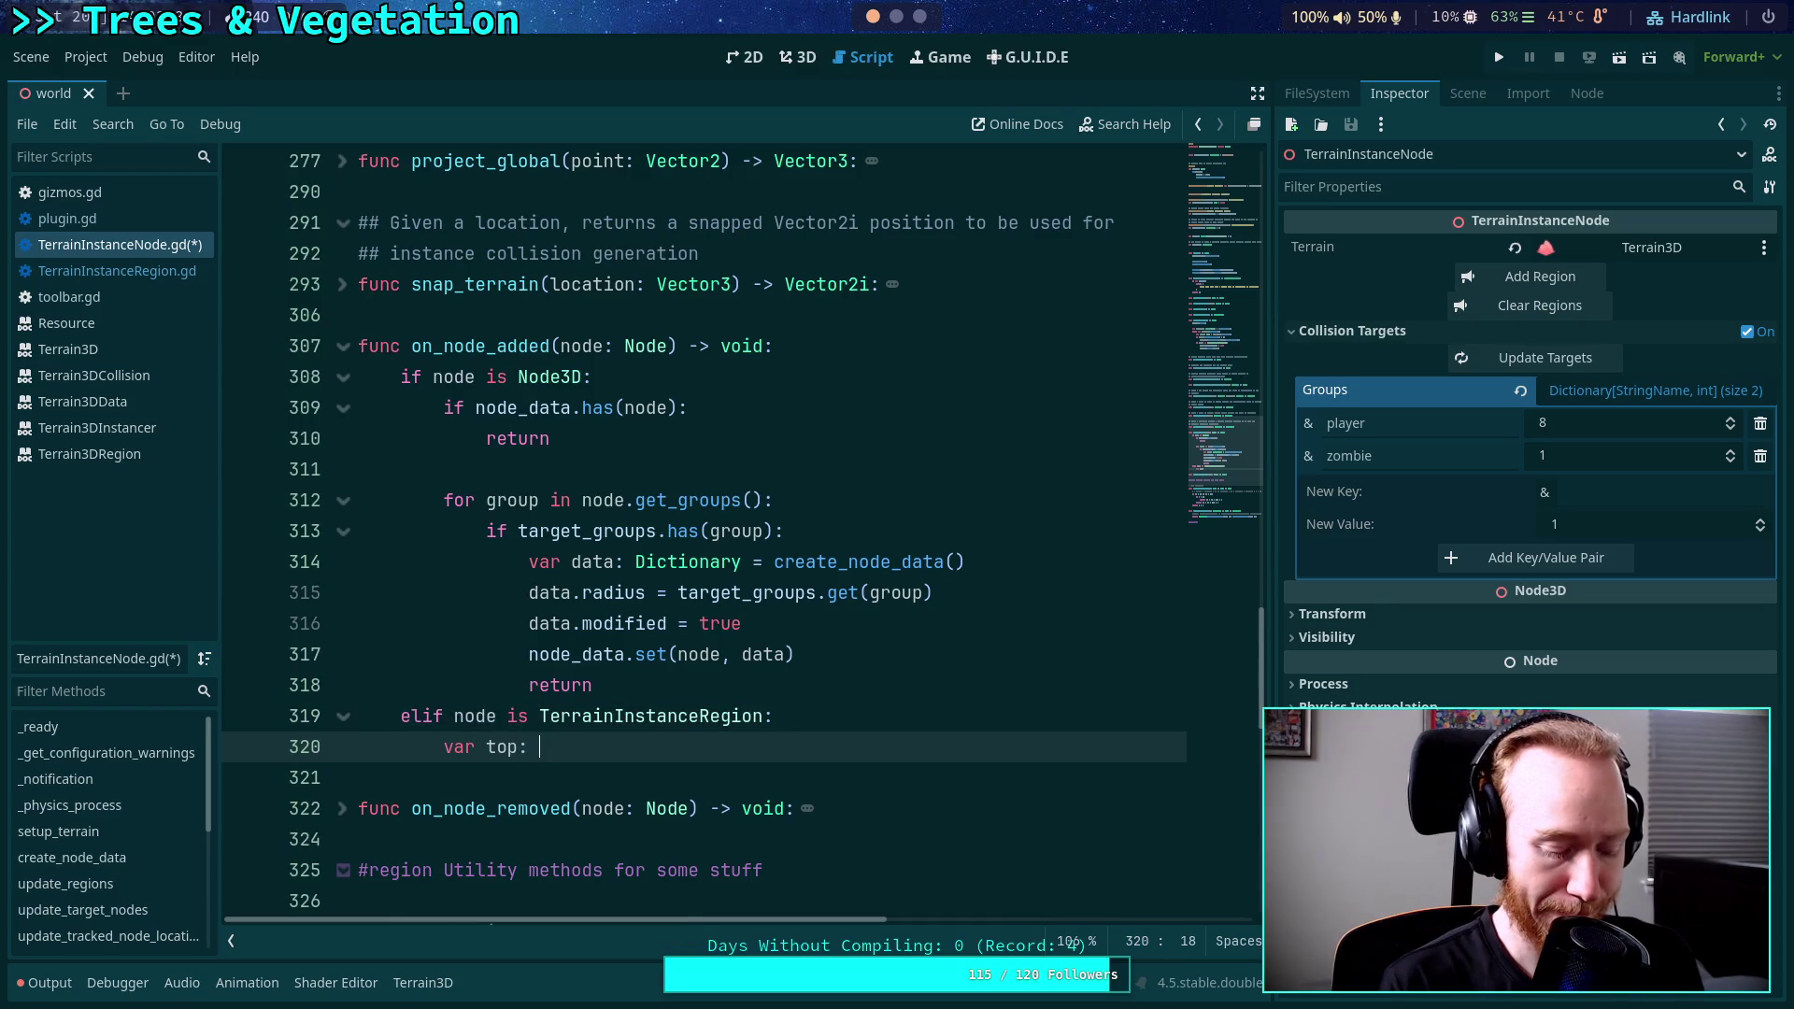
pyautogui.write('Node = get_tre')
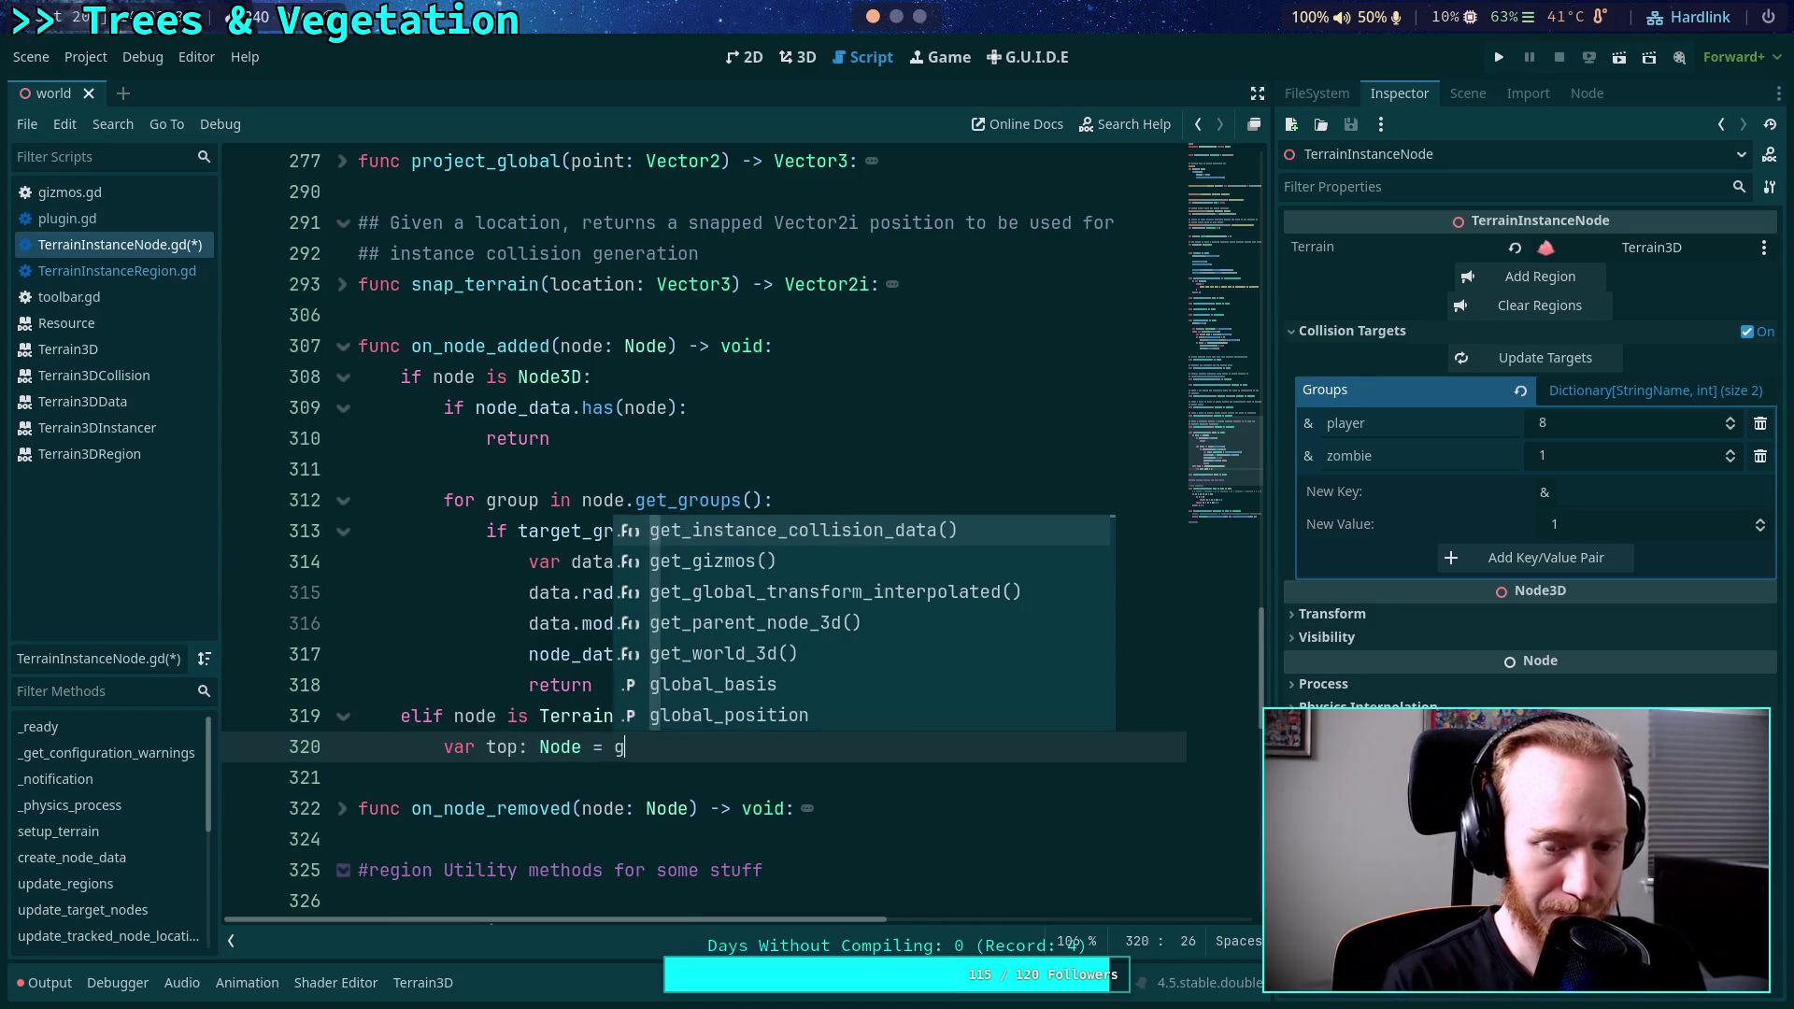
pyautogui.press('Return')
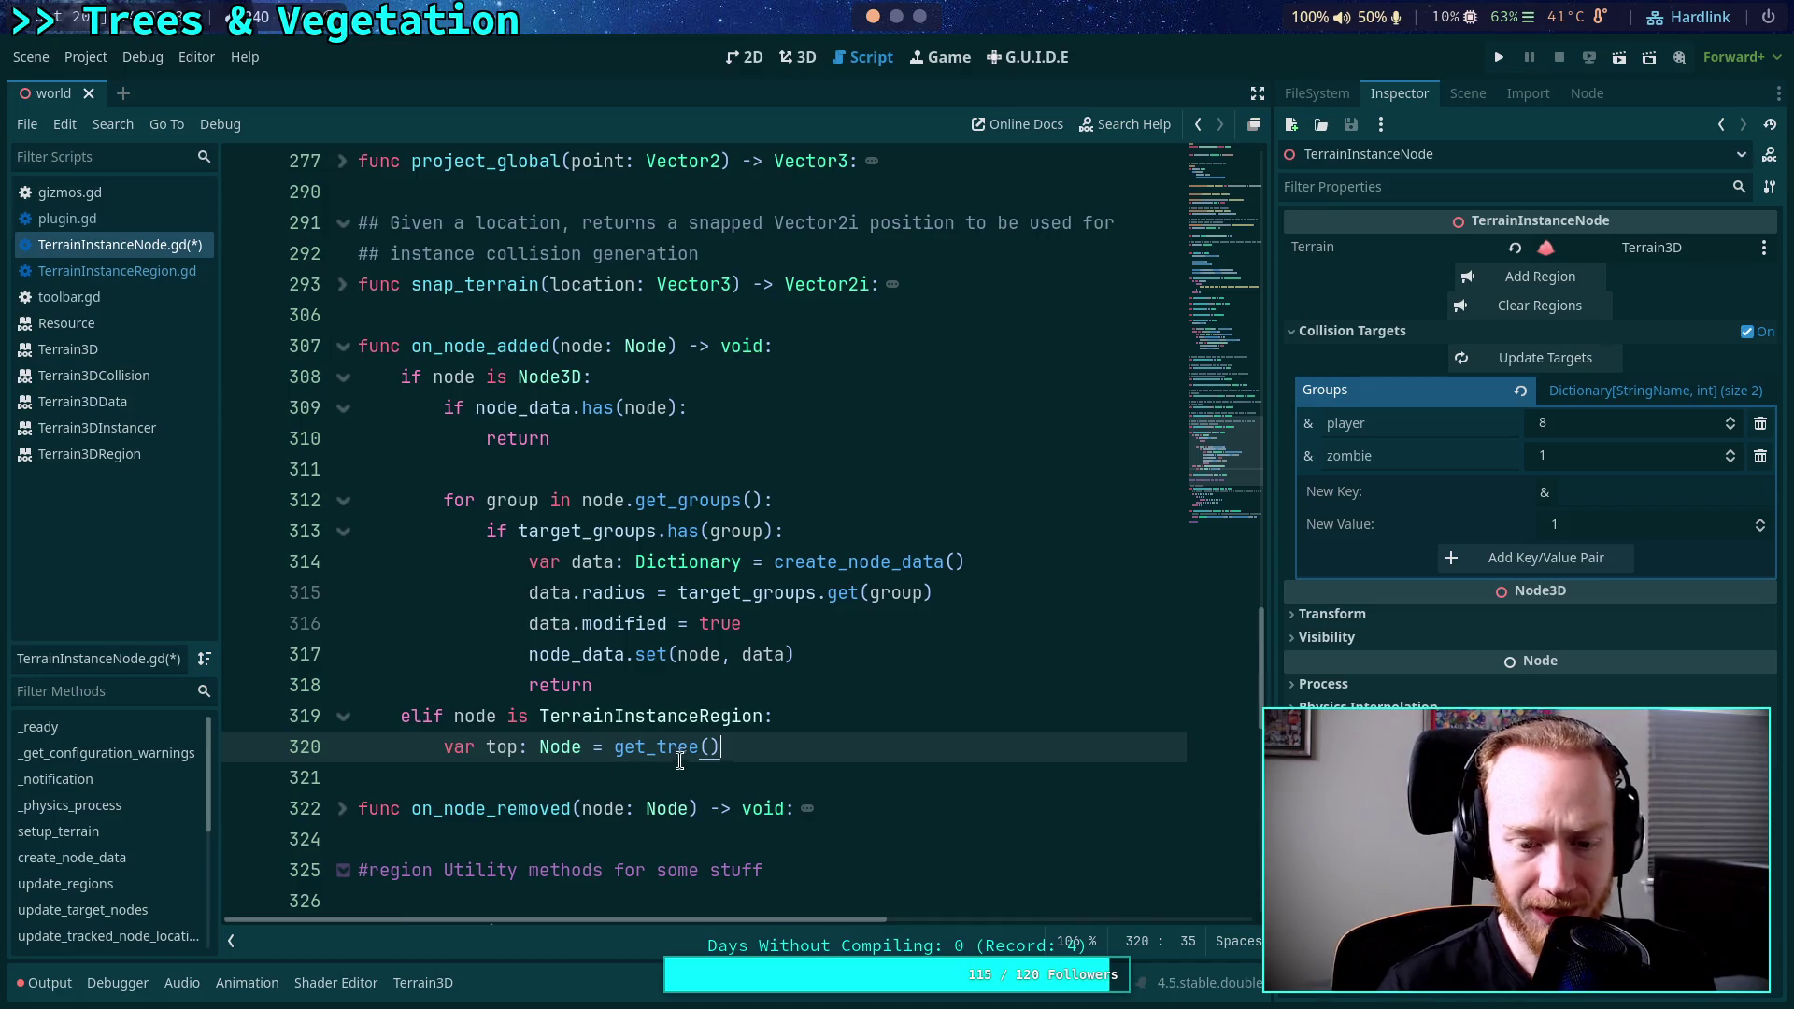
pyautogui.moveTo(663, 749)
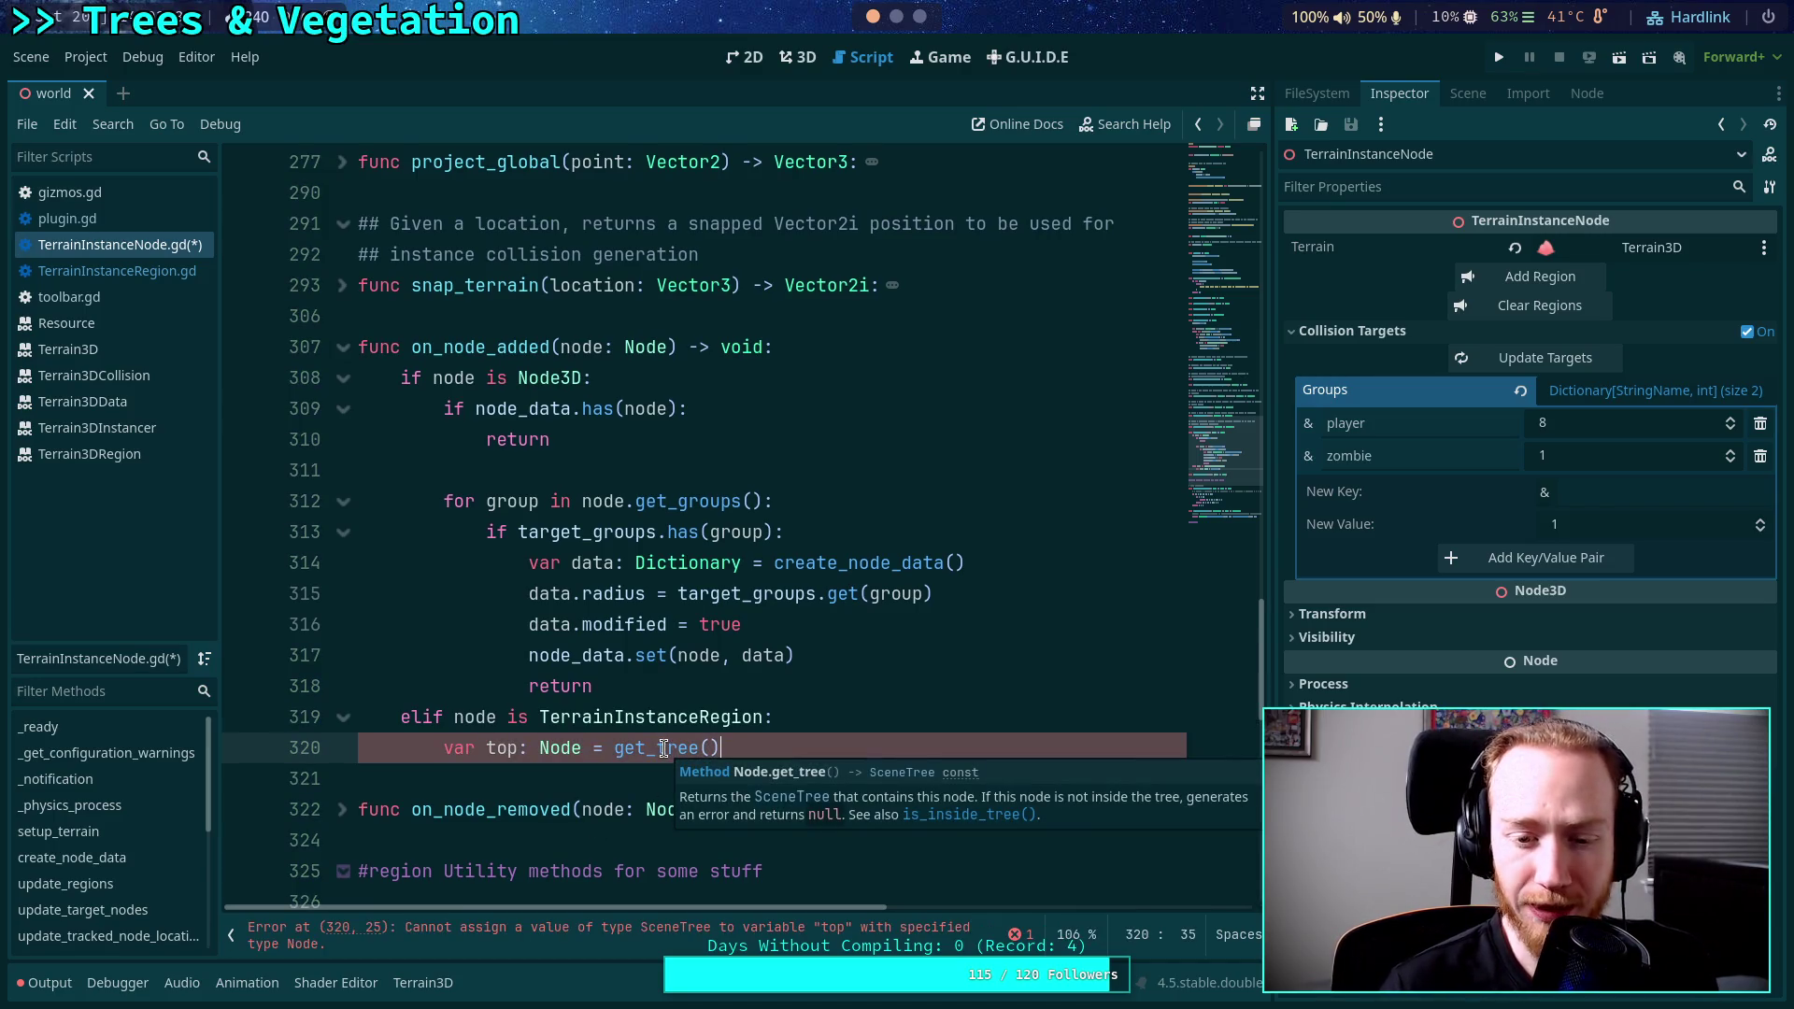
pyautogui.click(905, 774)
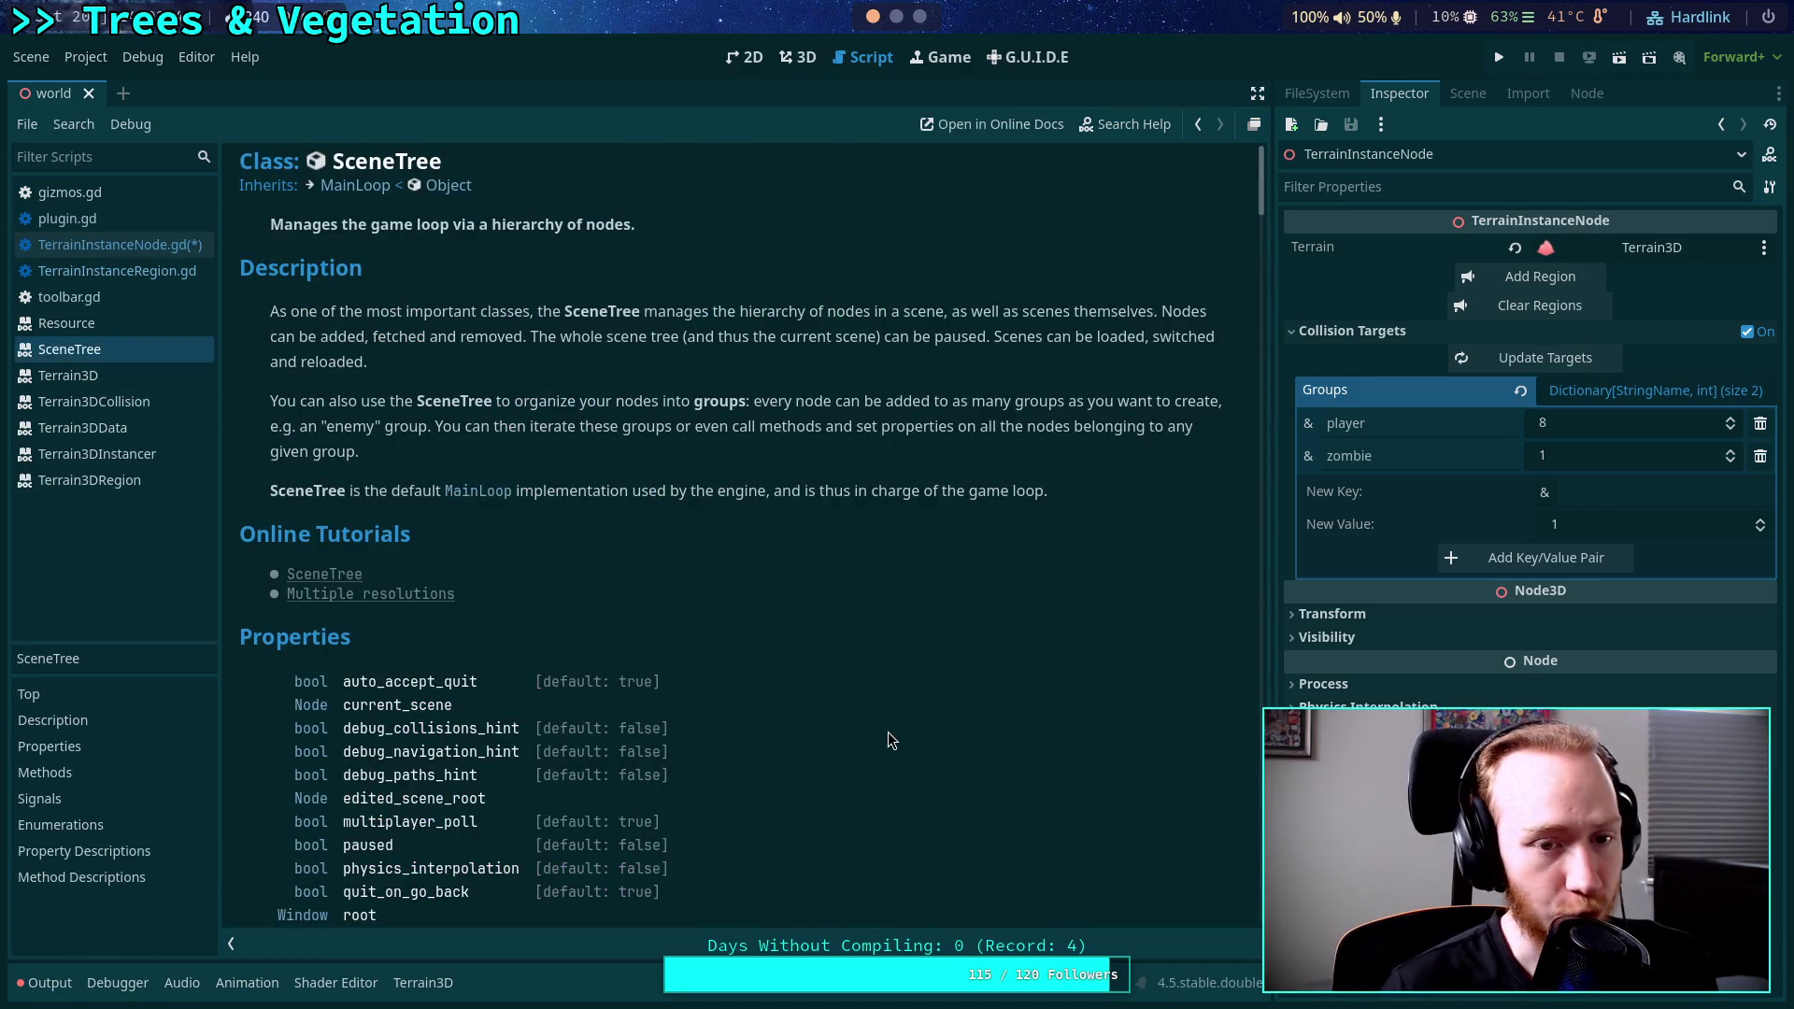
# Add a dot after get_tree() and consult the SceneTree documentation page.
pyautogui.click(131, 243)
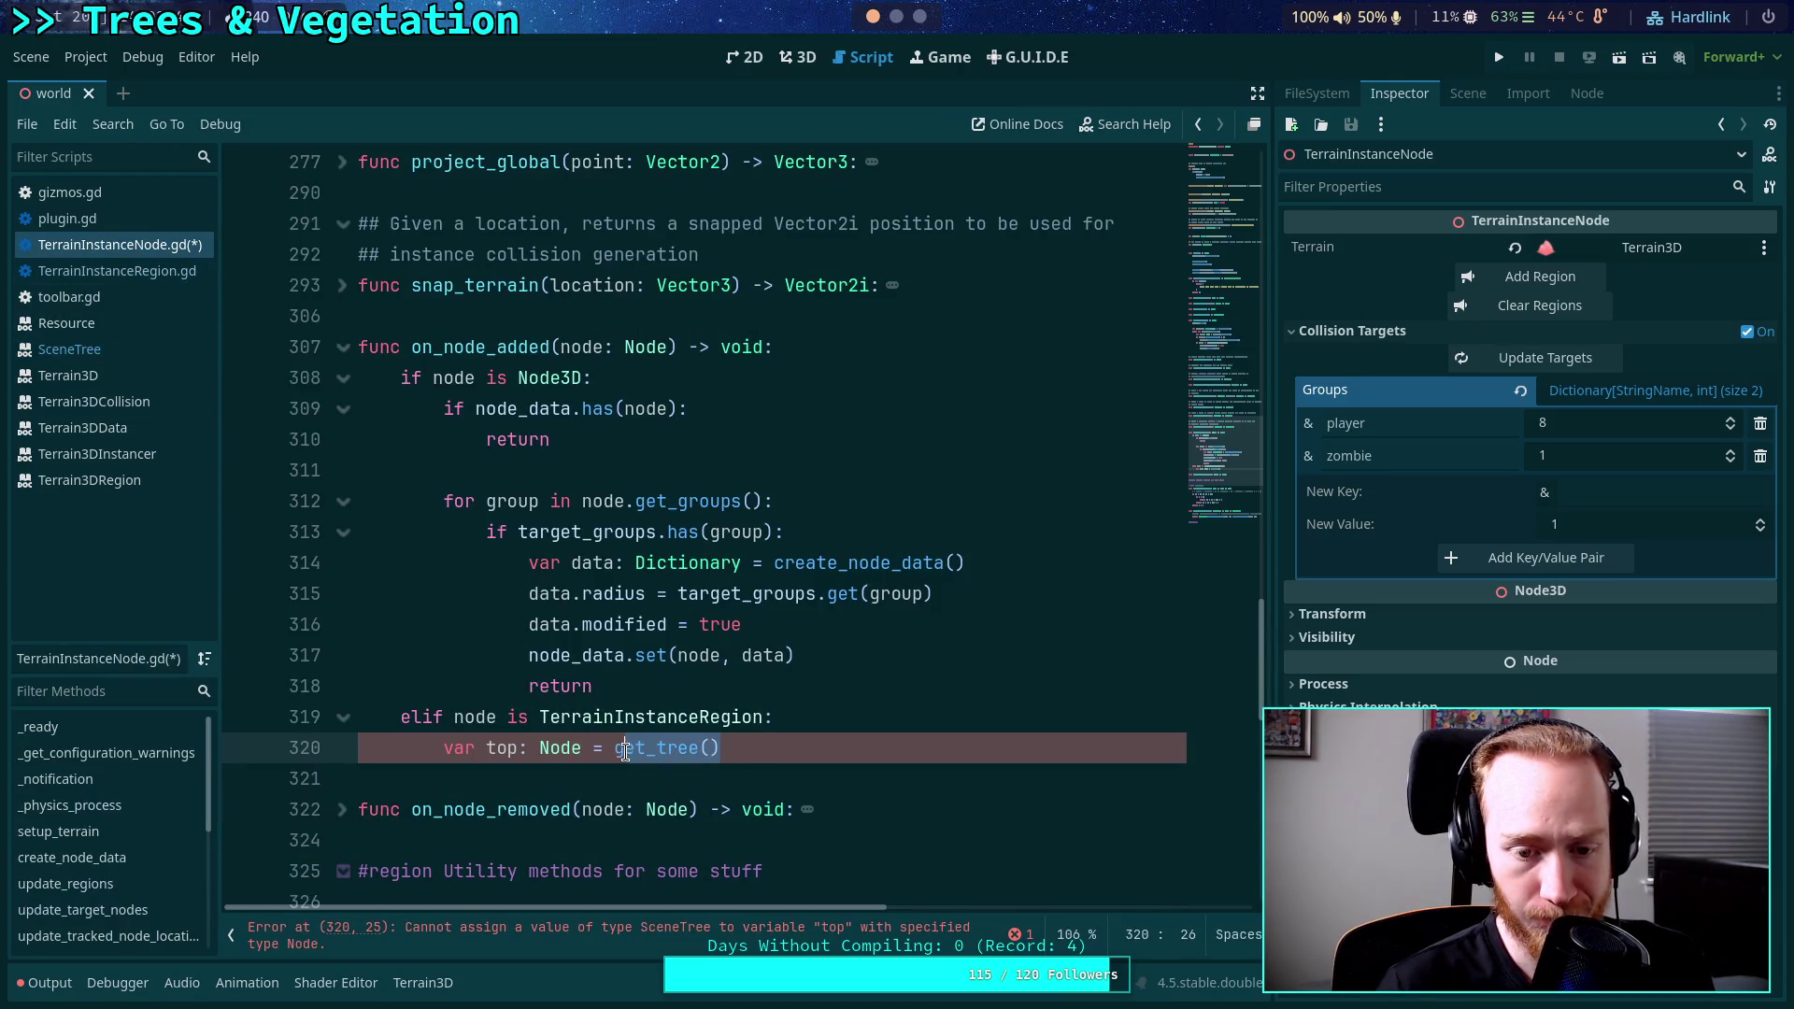
pyautogui.write('.')
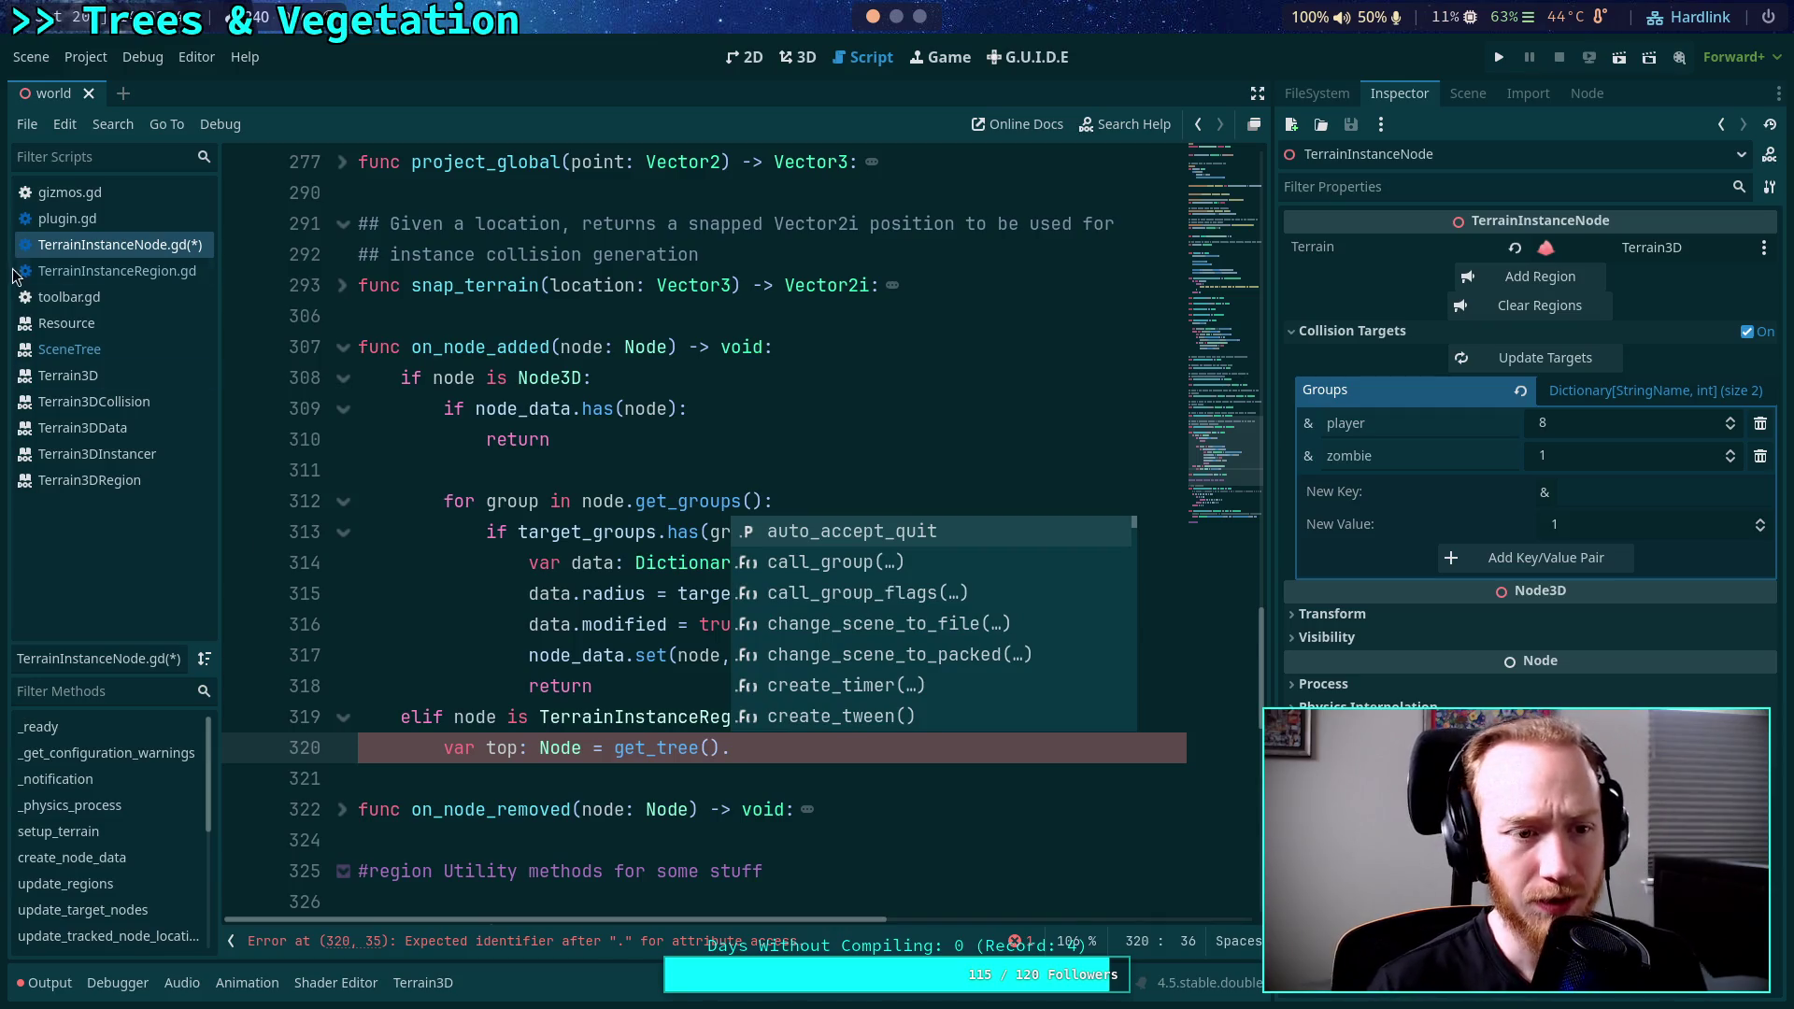
pyautogui.click(78, 358)
pyautogui.scroll(-3, 573, 452)
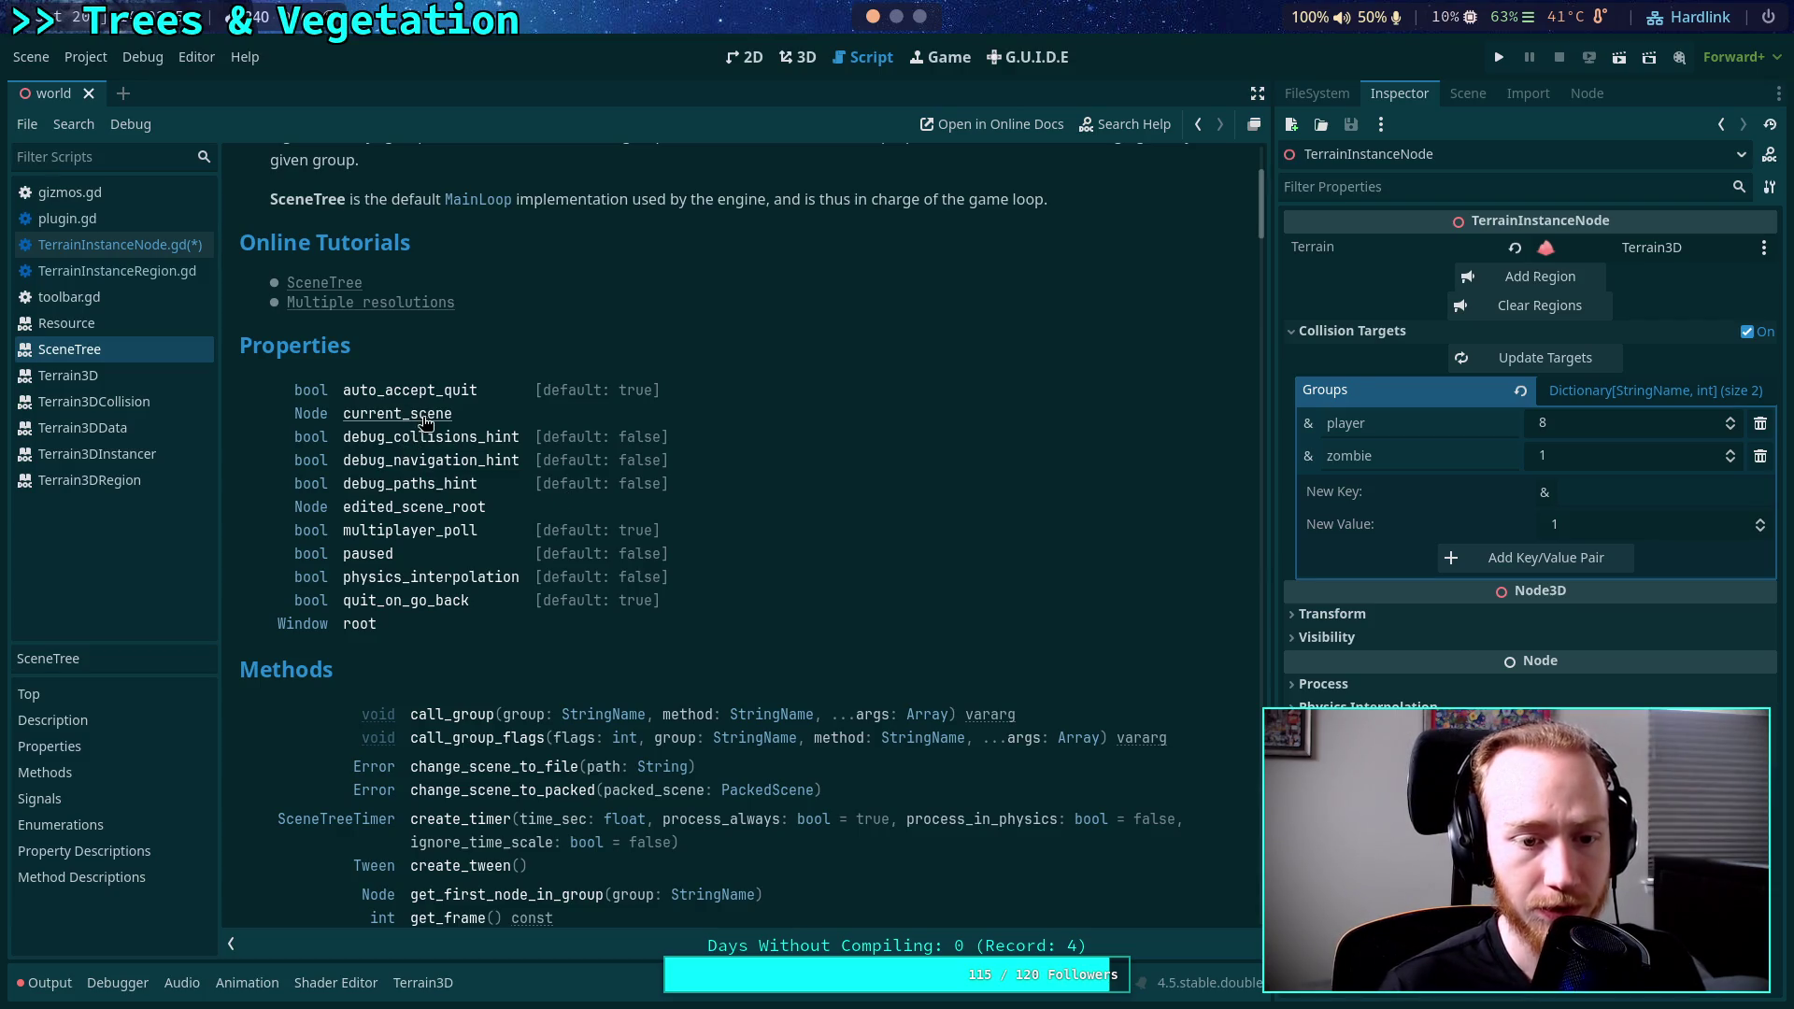
# Complete line 320 as 'var top: Node = get_tree().current_scene' and start a new line.
pyautogui.click(130, 245)
pyautogui.click(773, 753)
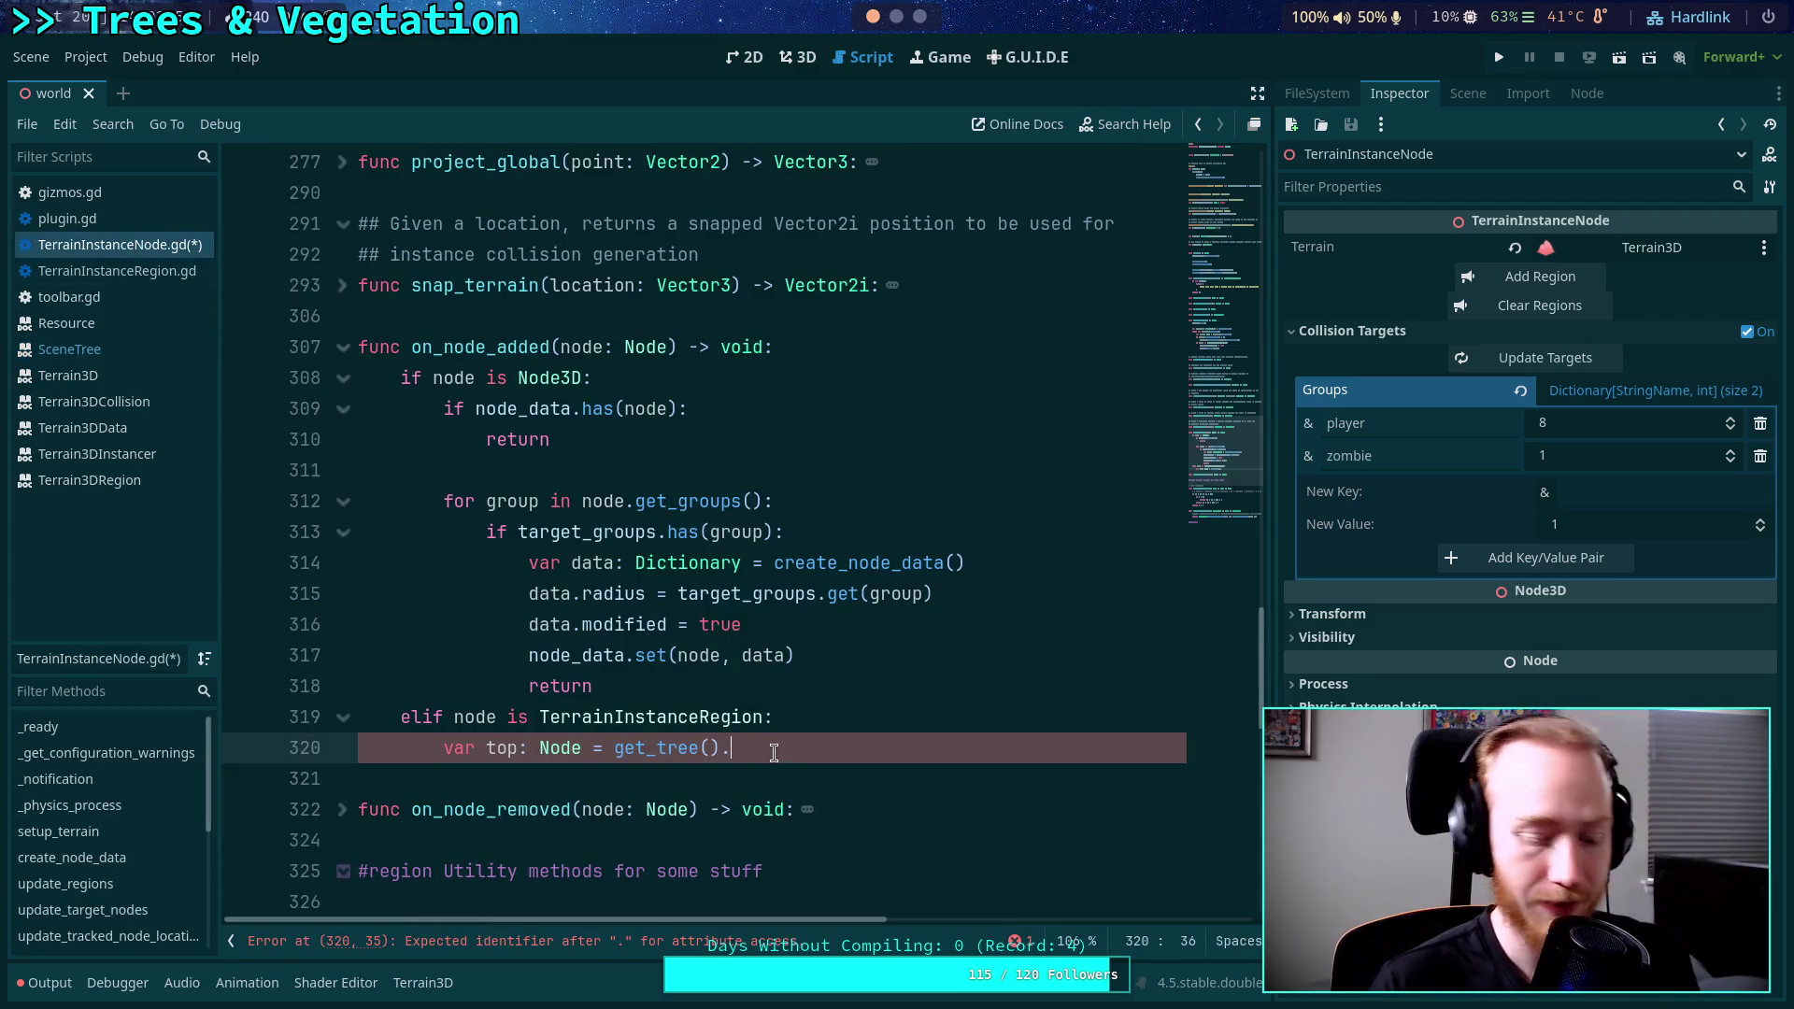
pyautogui.write('current_')
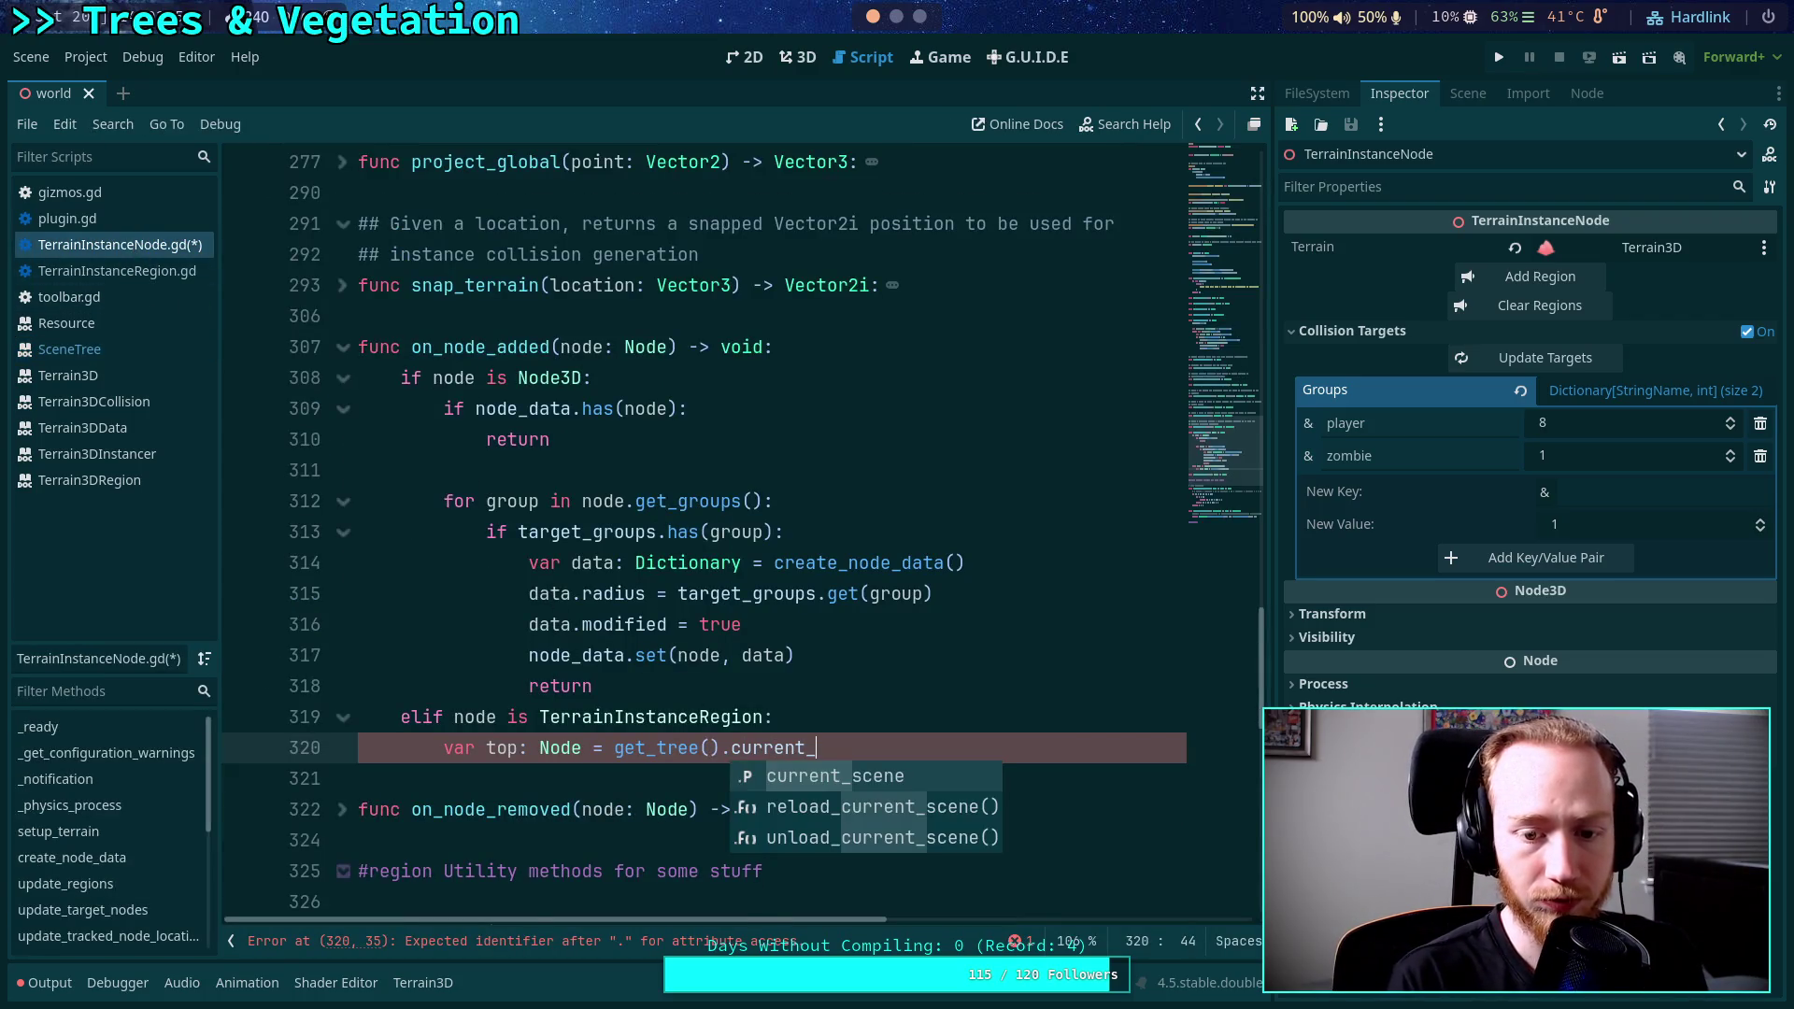
pyautogui.press('Return')
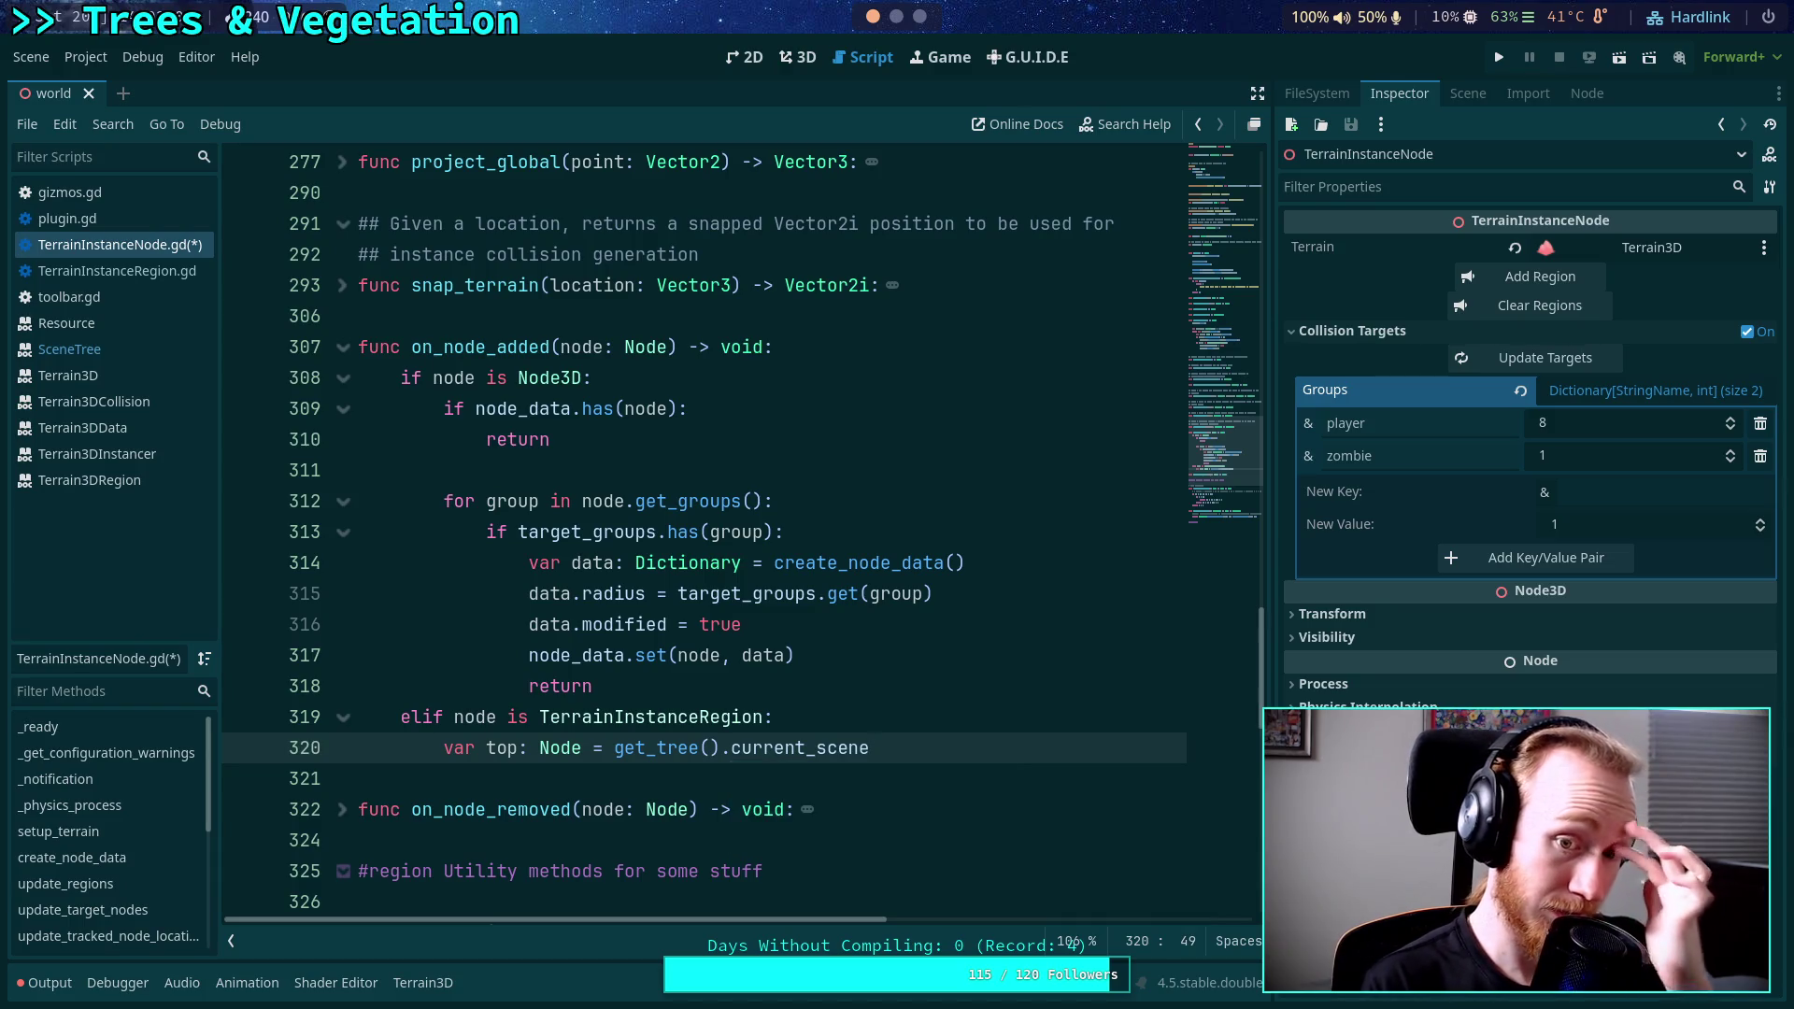
pyautogui.press('Return')
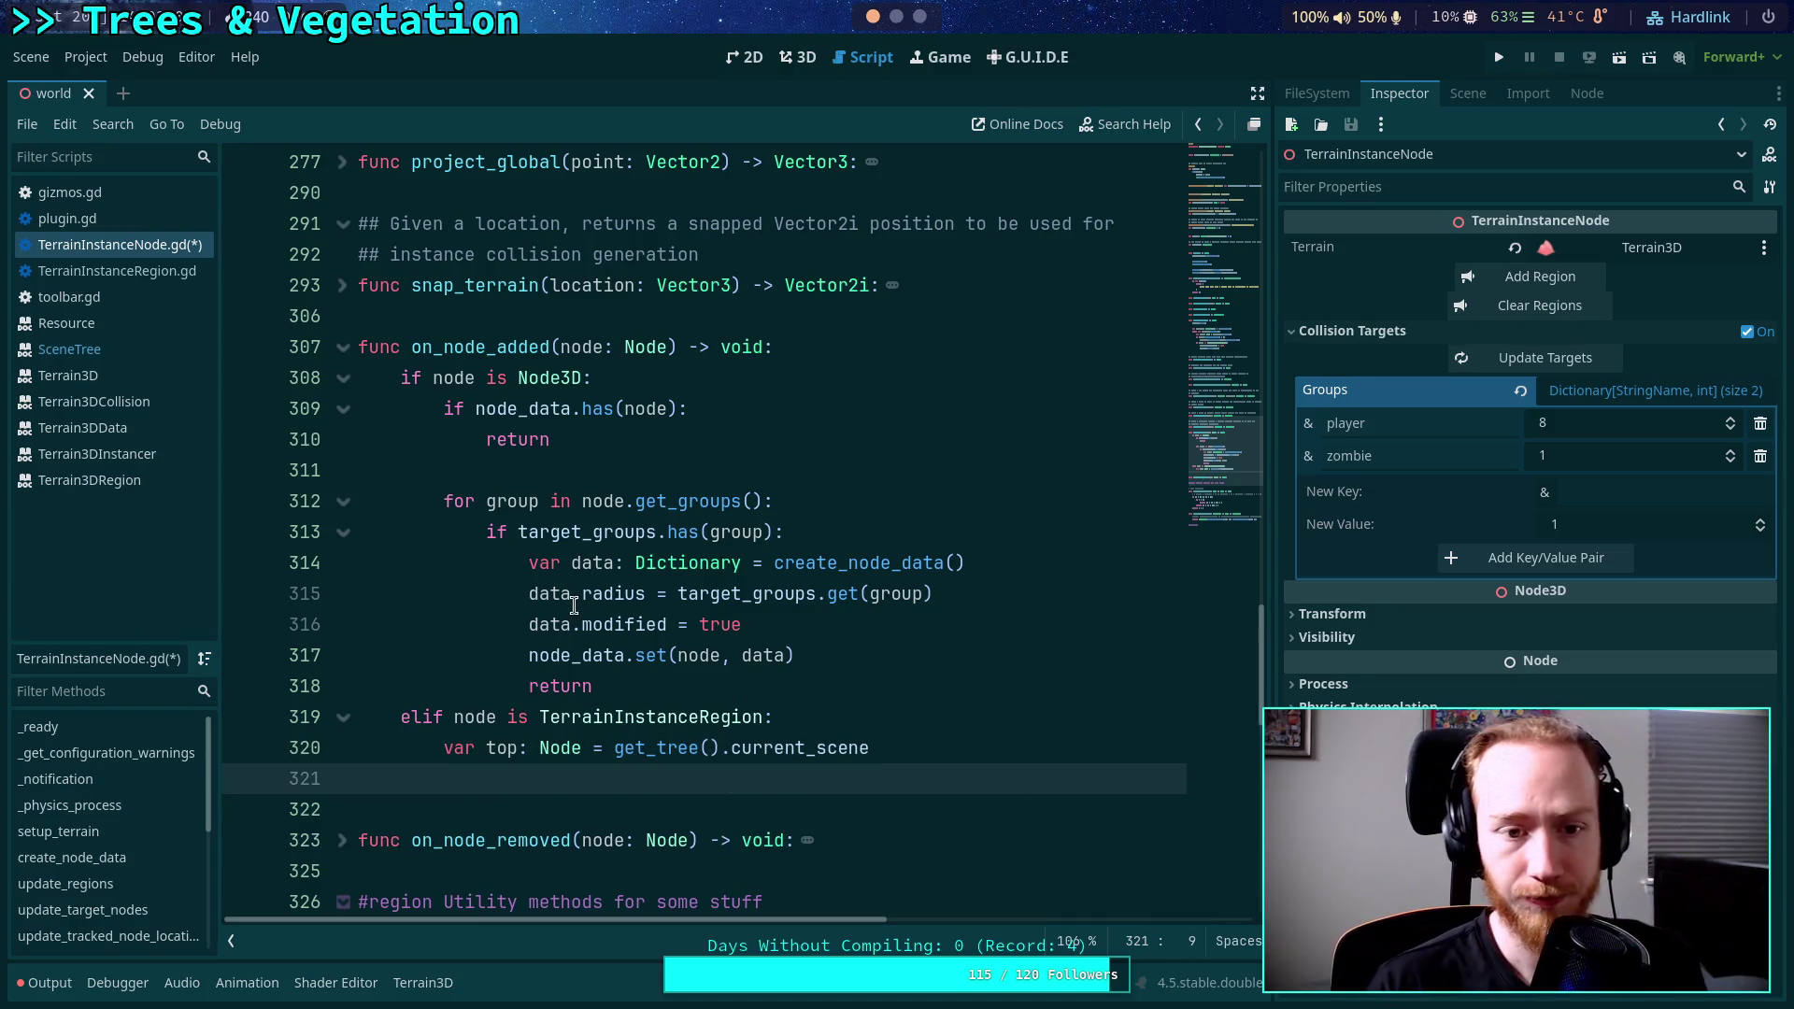
pyautogui.scroll(20, 574, 604)
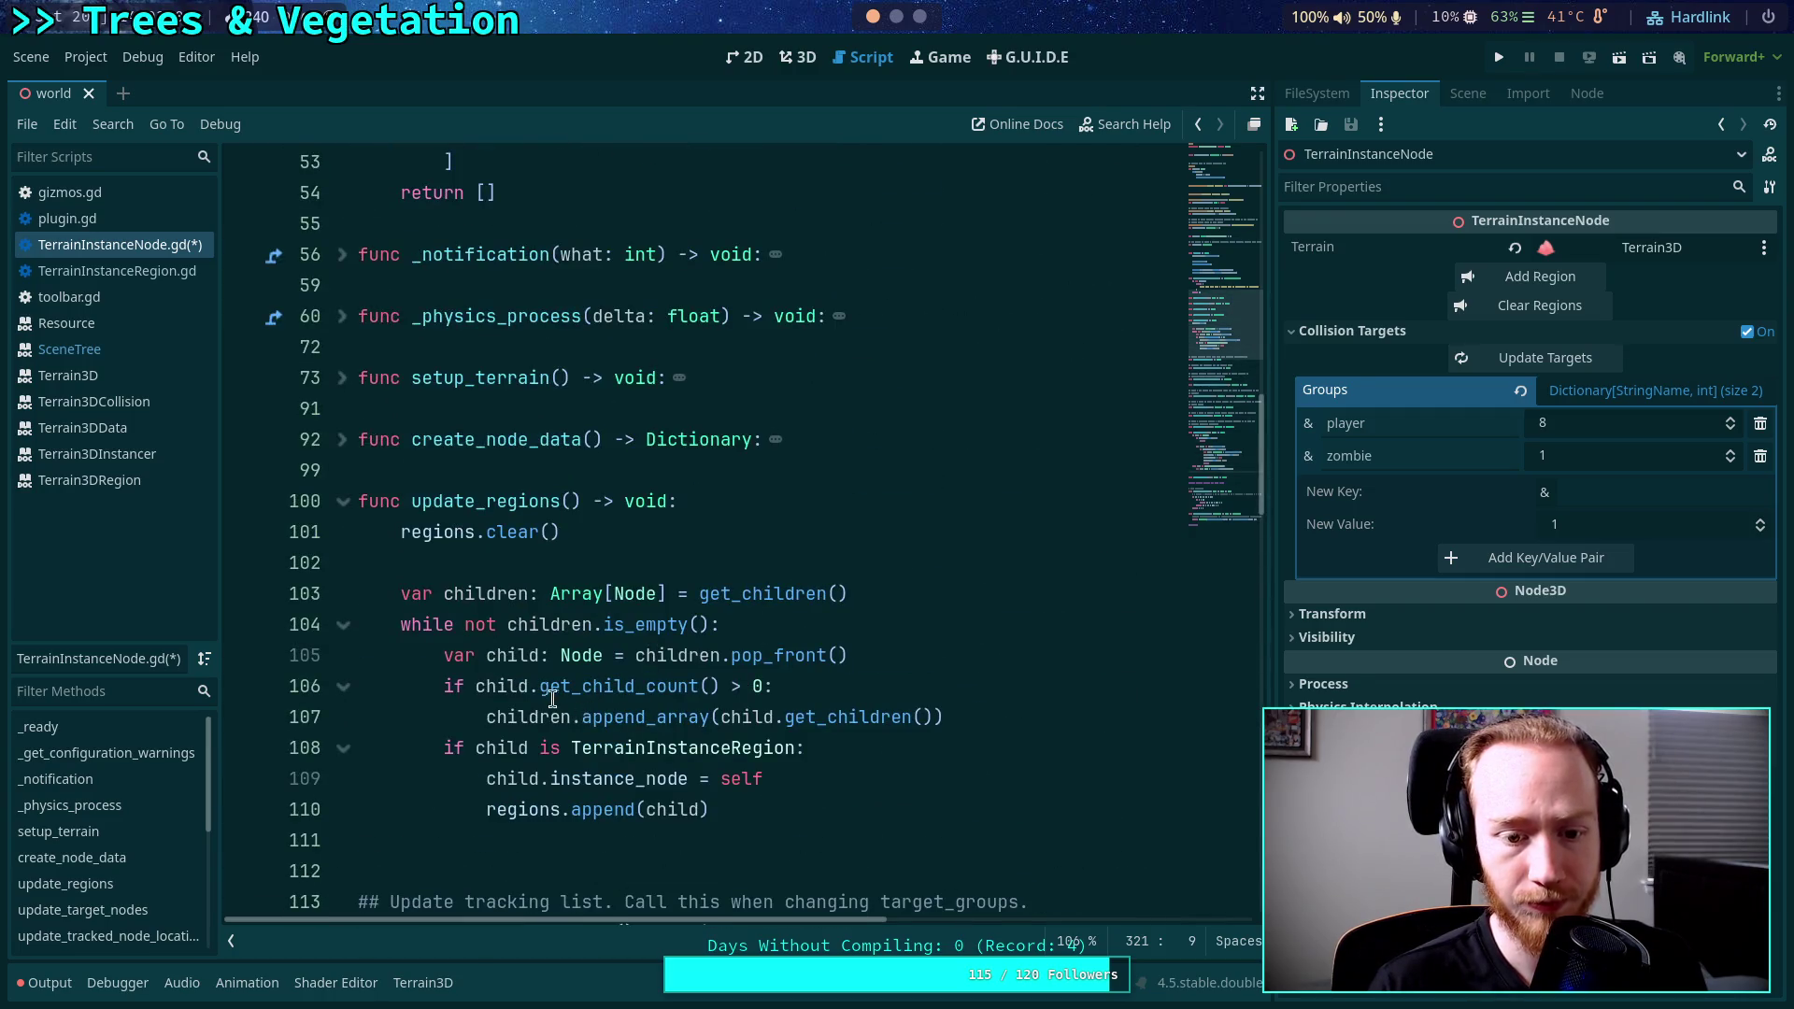
pyautogui.scroll(3, 552, 699)
pyautogui.scroll(-10, 652, 502)
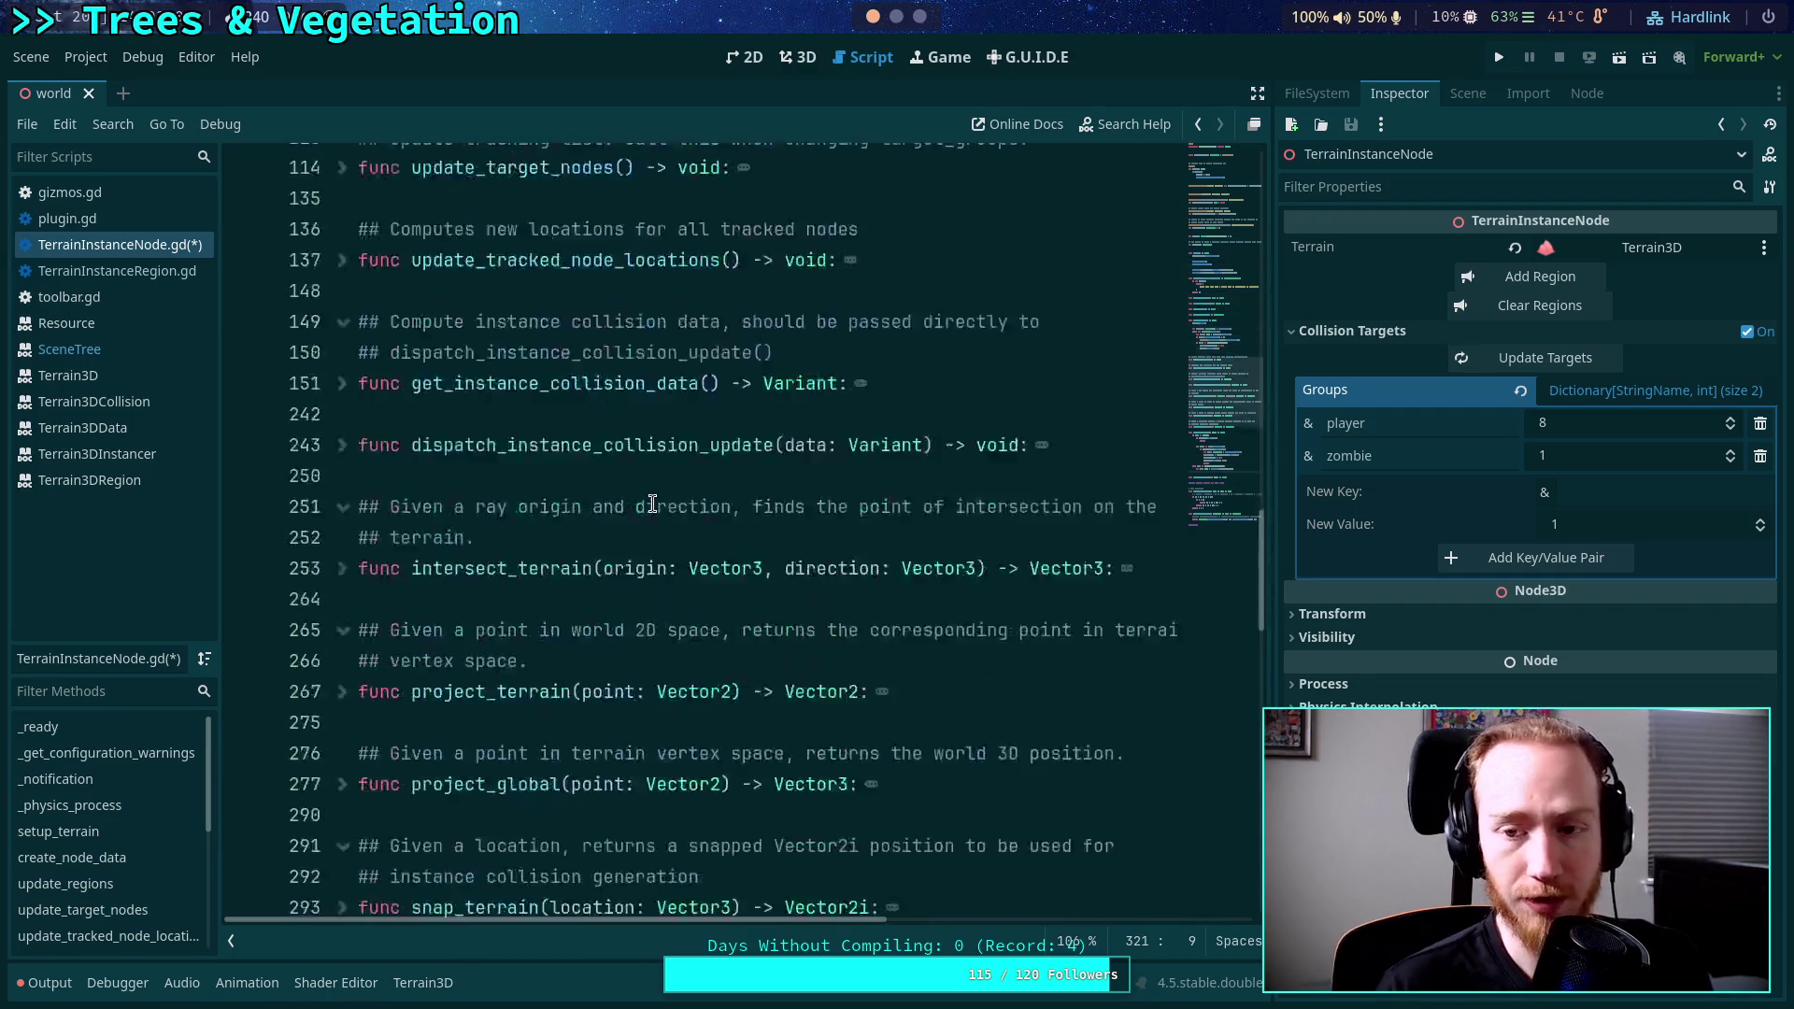
# Write 'while node and node != top:' on line 321, removing an accidental top_level completion.
pyautogui.scroll(-8, 652, 503)
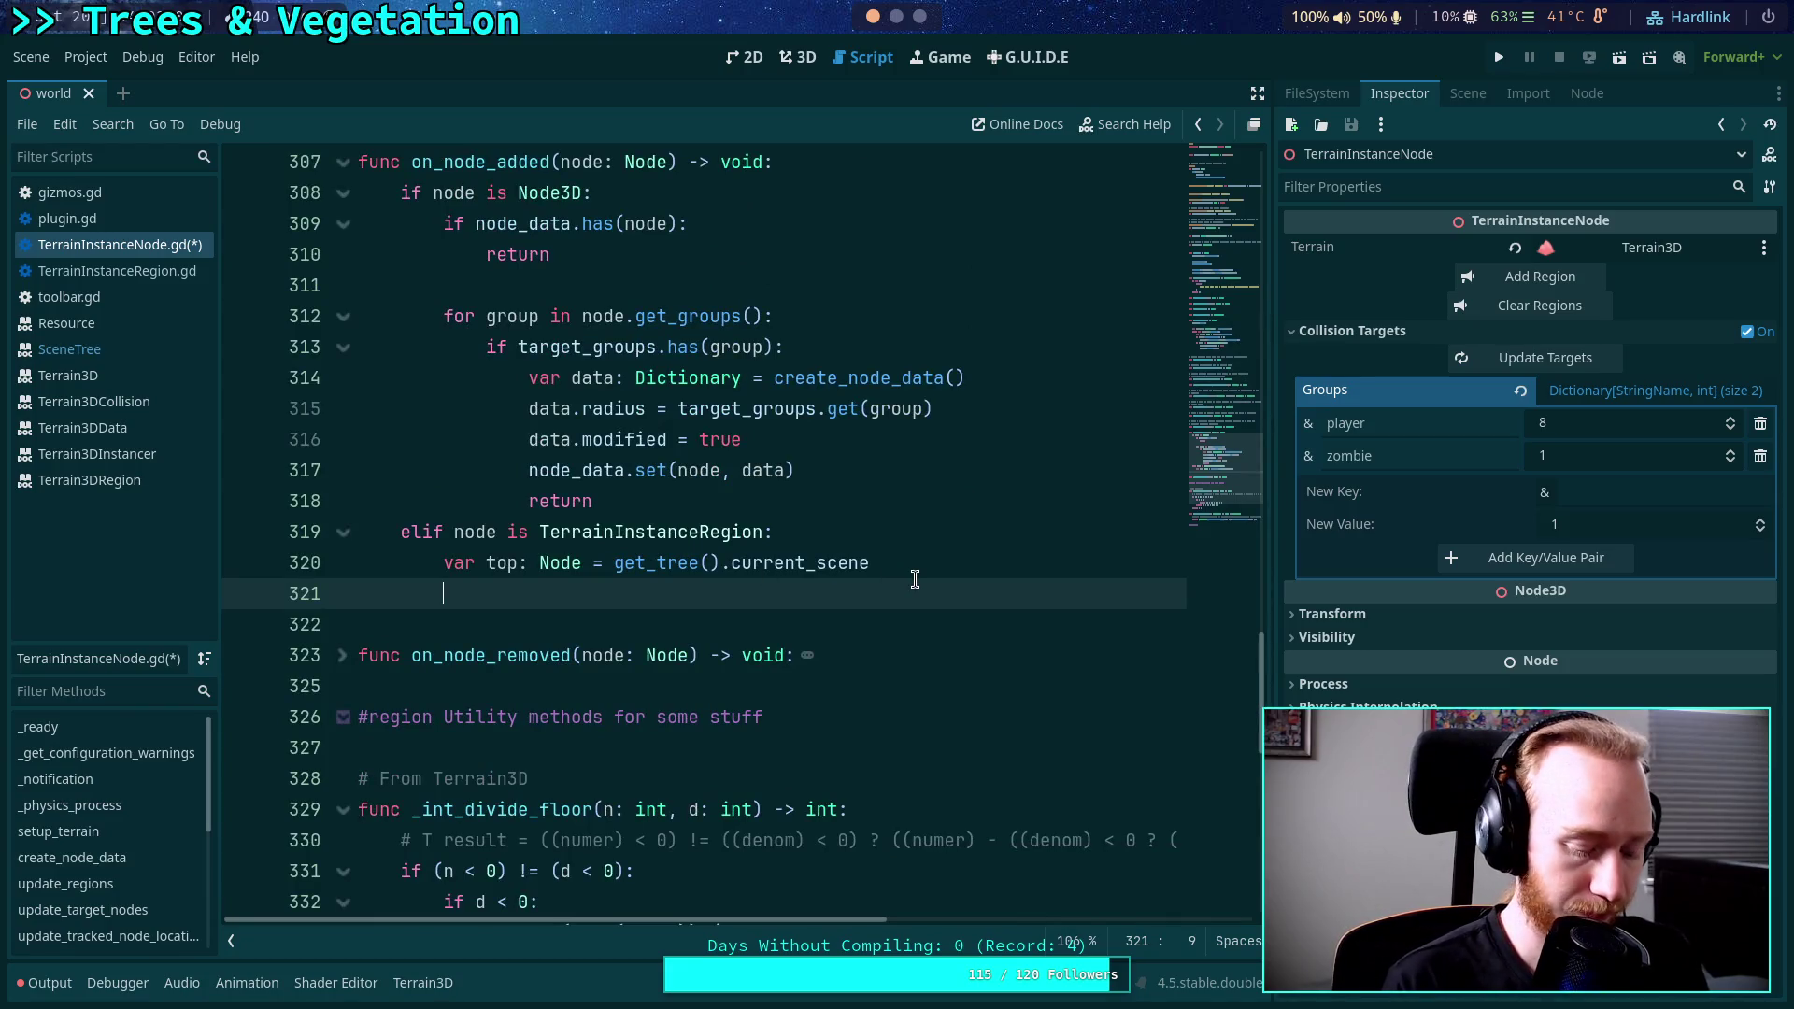
pyautogui.write('while node')
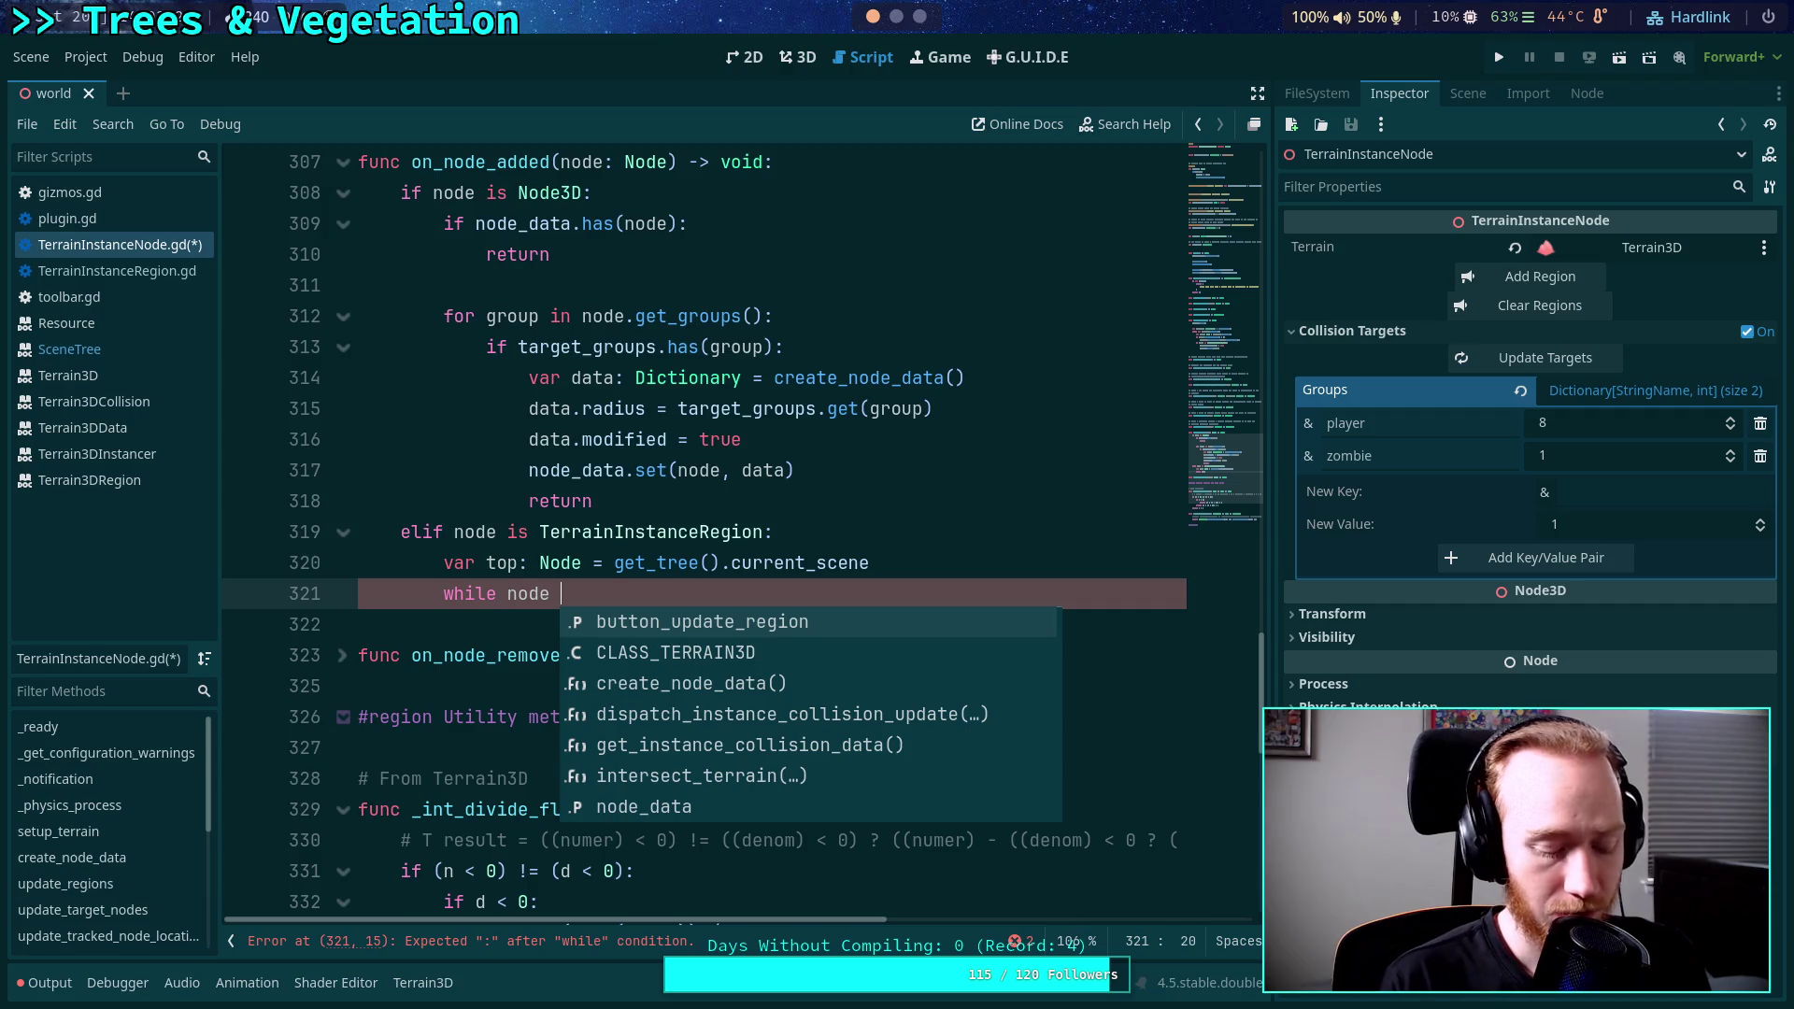
pyautogui.write('and')
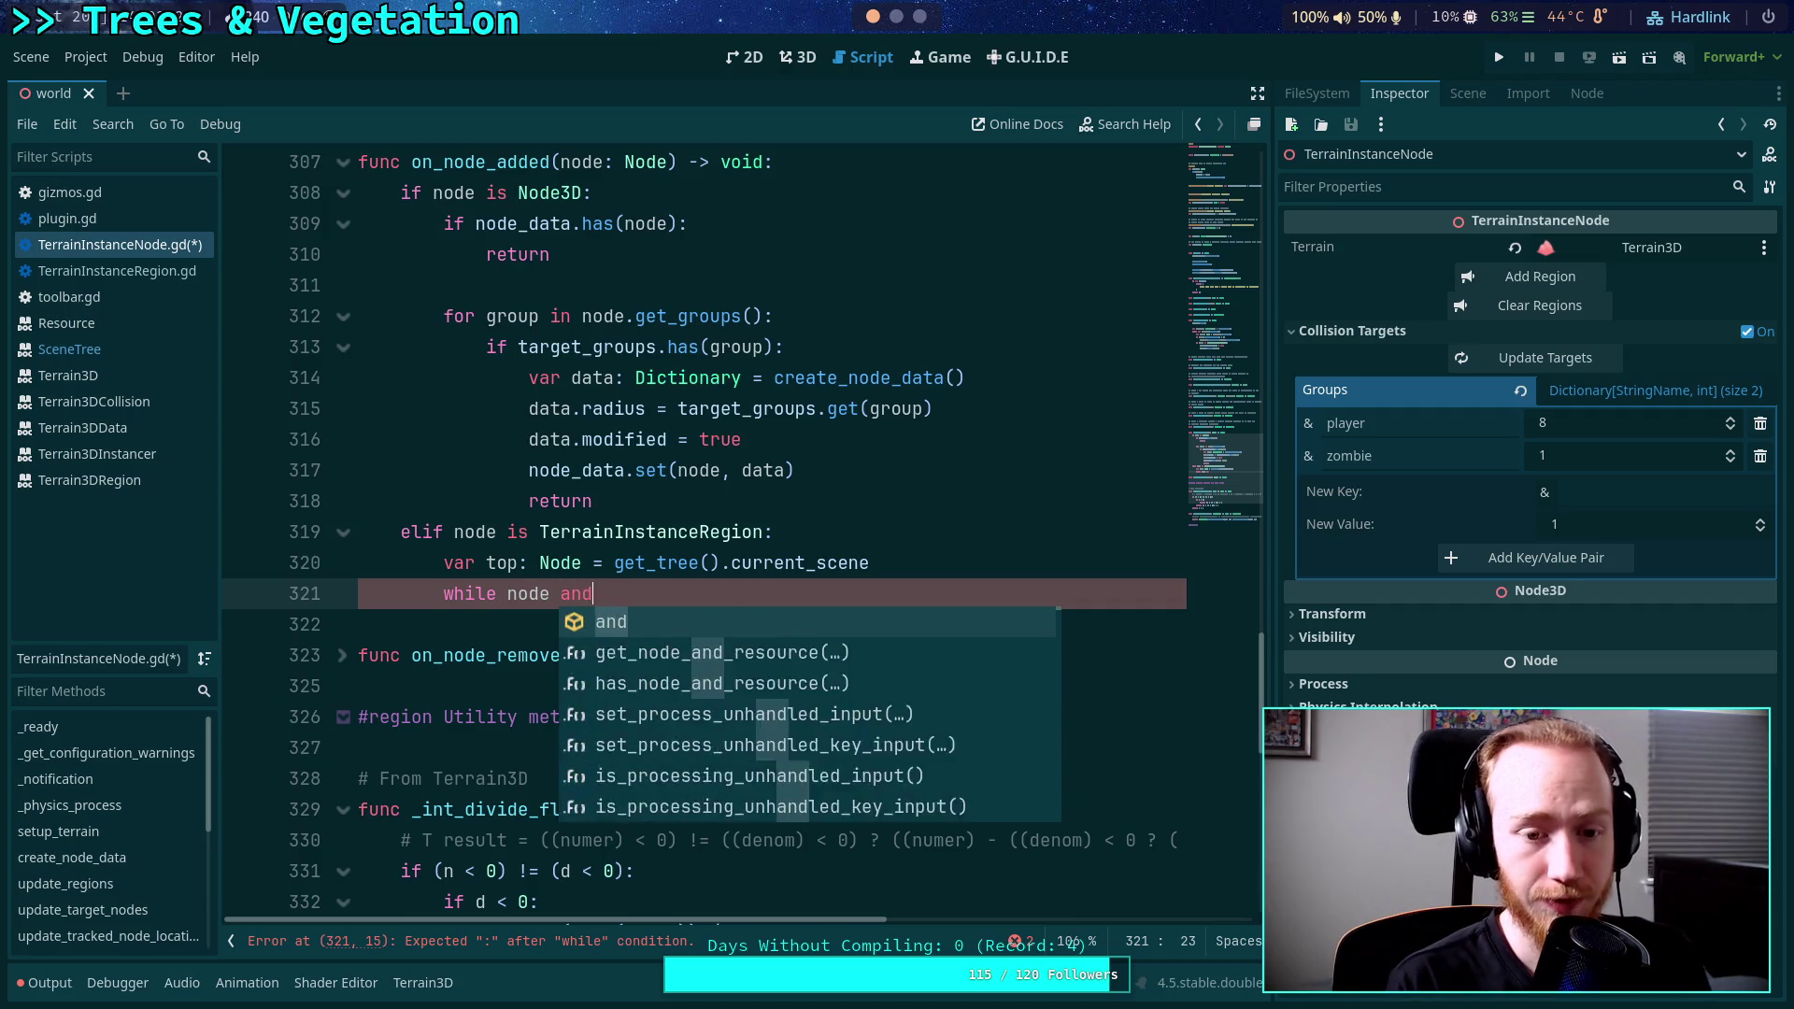
pyautogui.write(' node ')
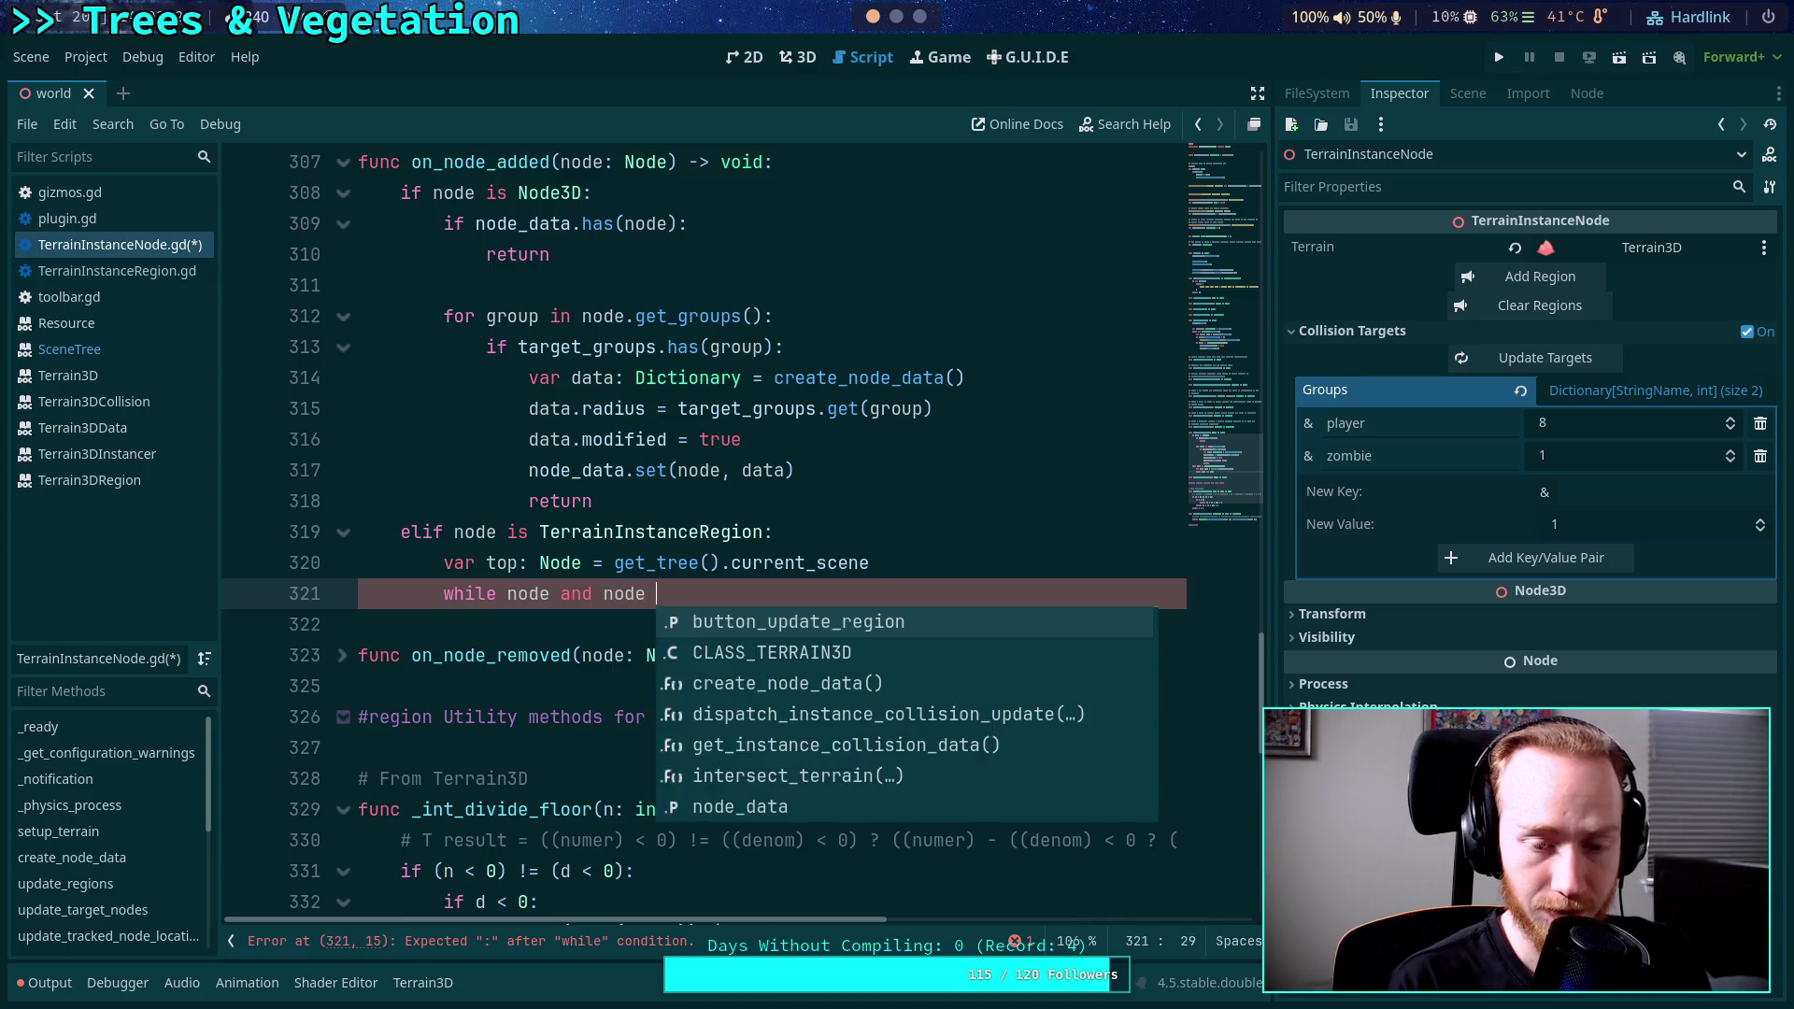
pyautogui.write('!= top:')
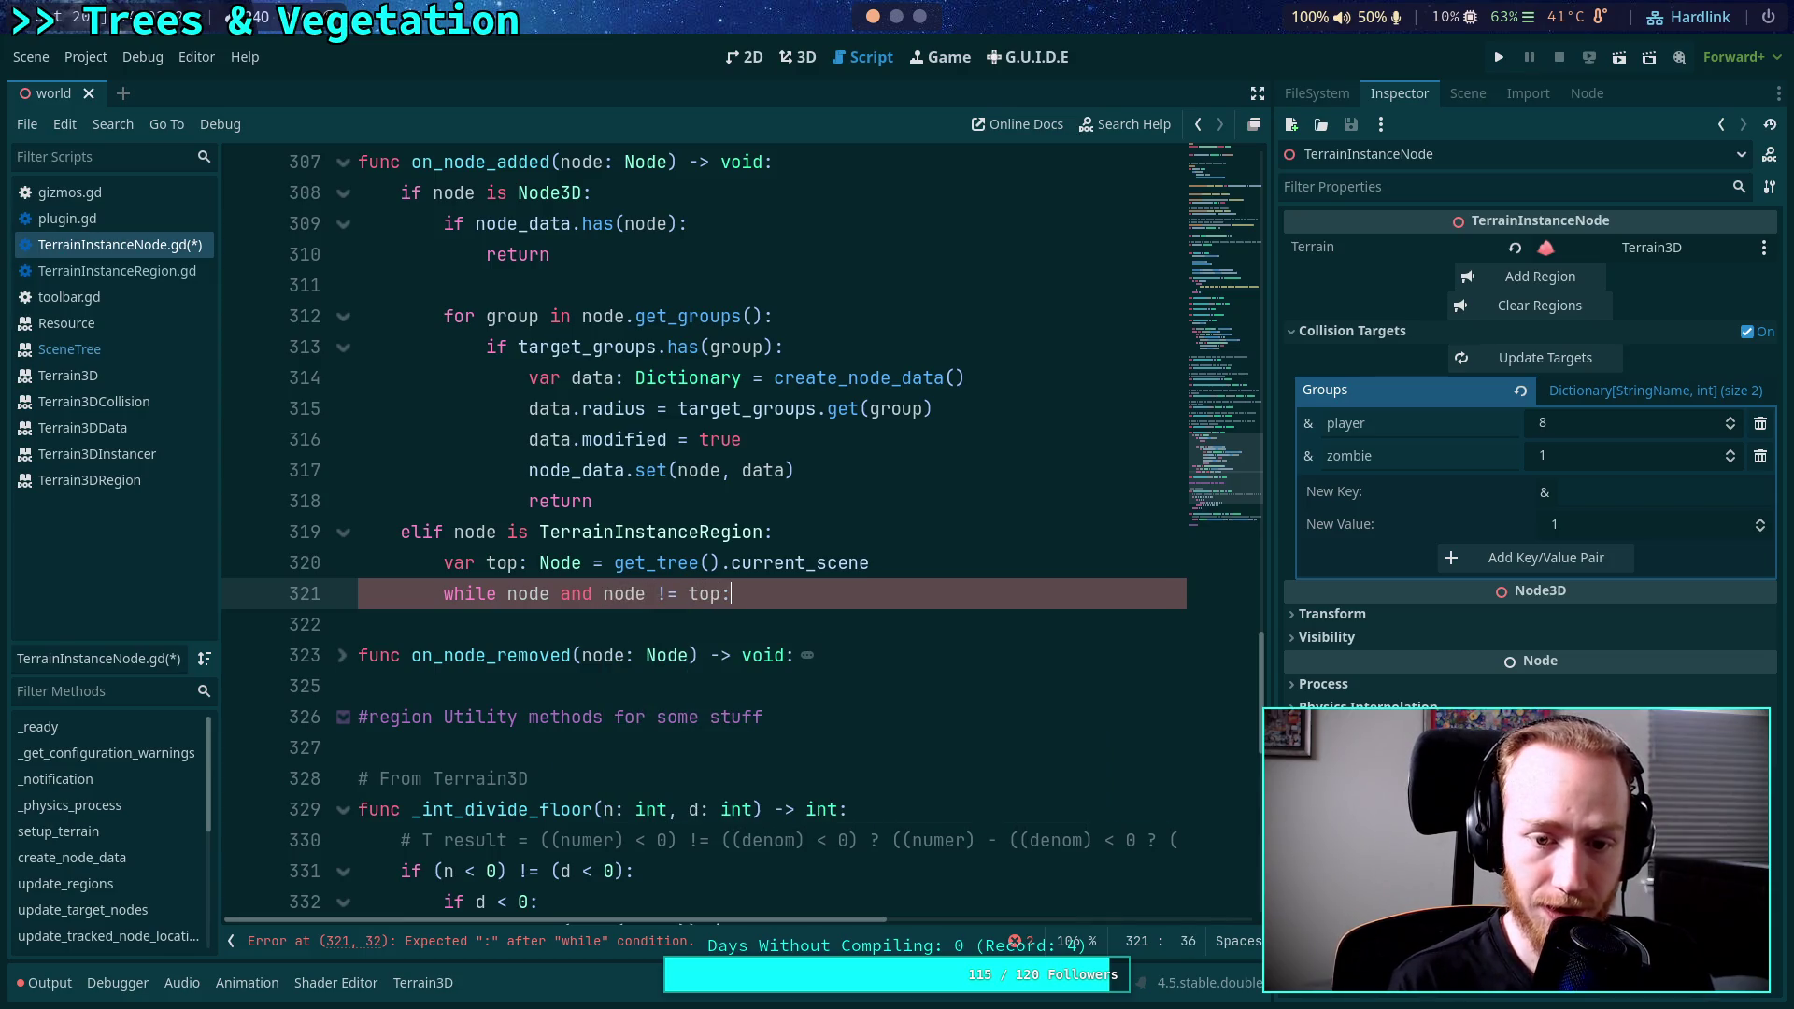
pyautogui.press('Return')
pyautogui.write('top_')
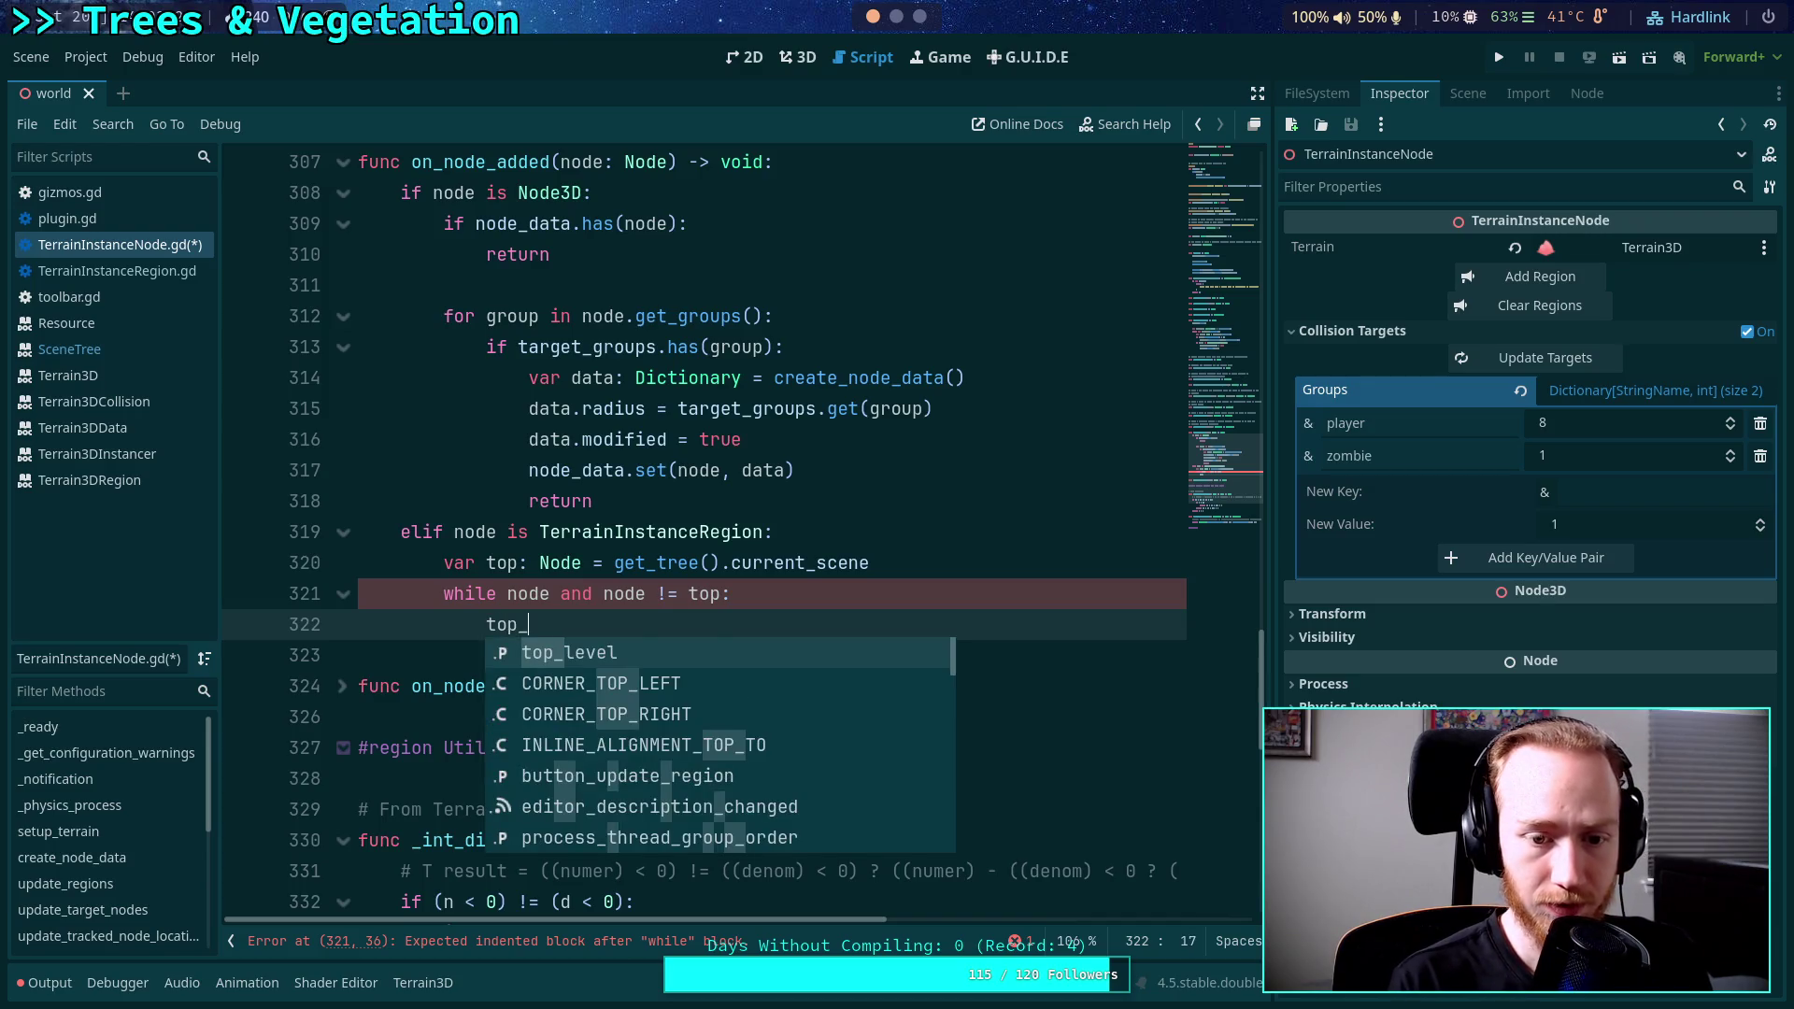
pyautogui.press('Return')
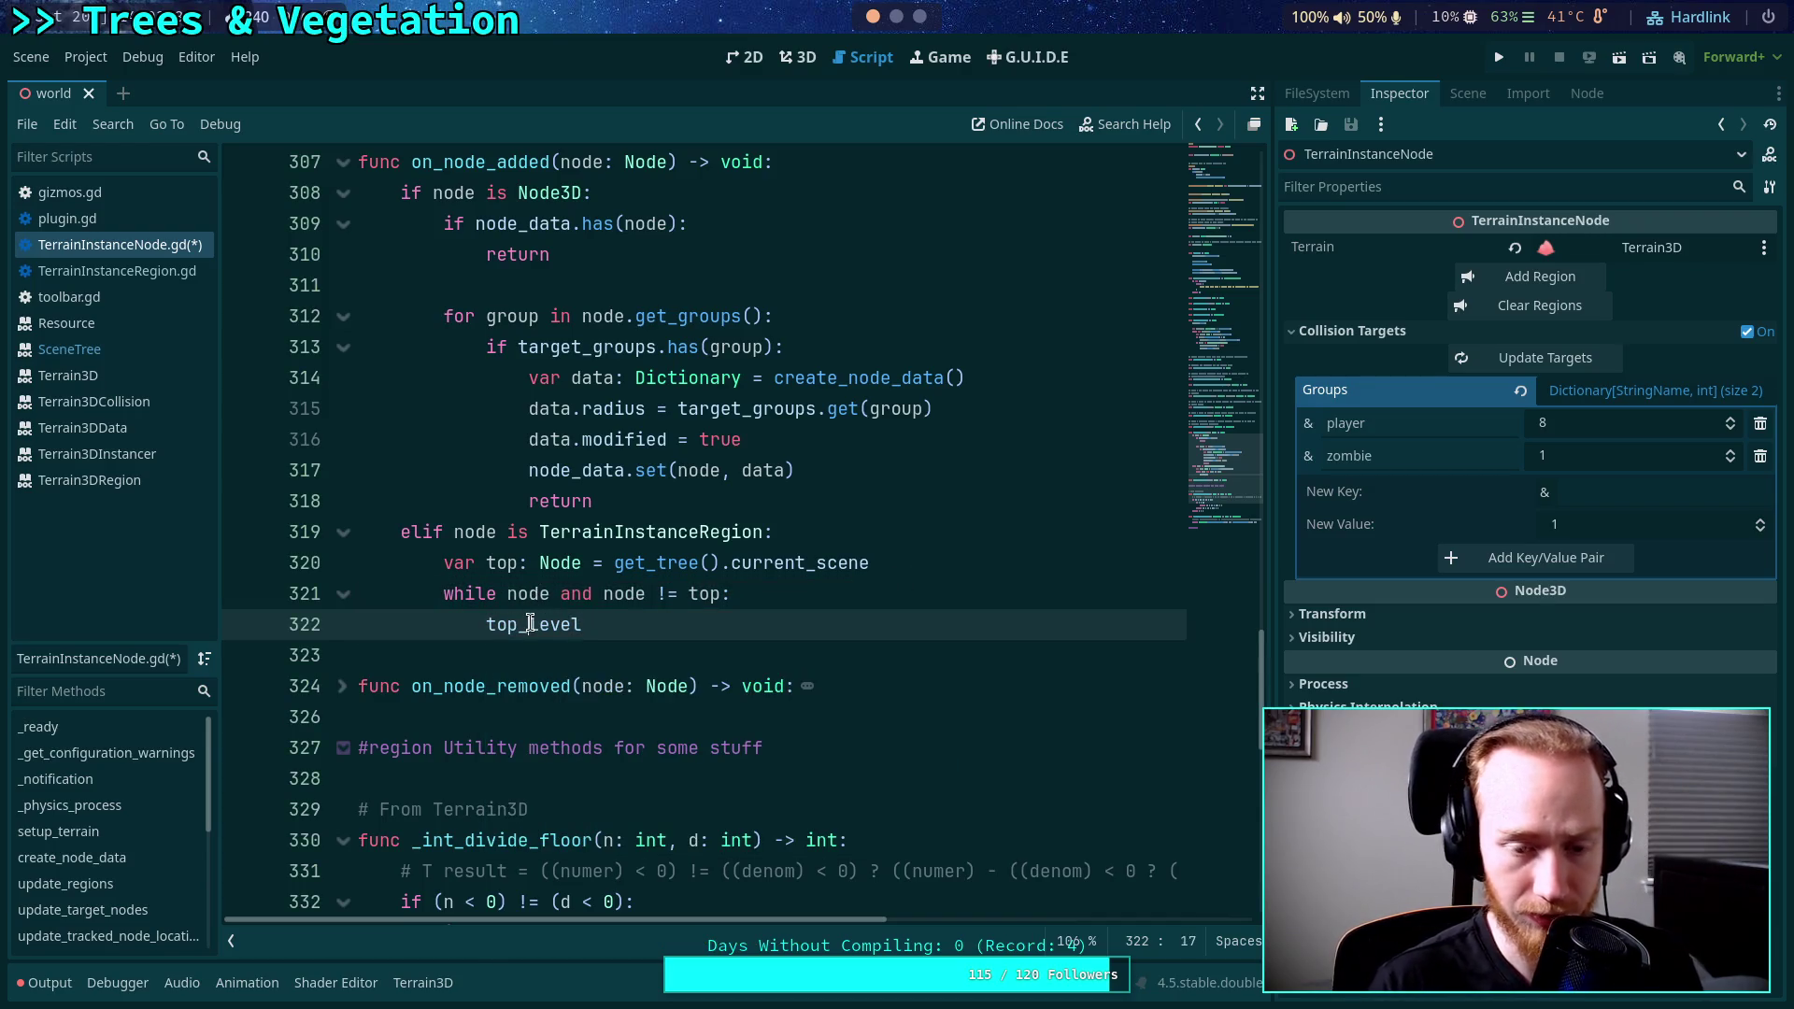
pyautogui.hotkey('ctrl', 'BackSpace')
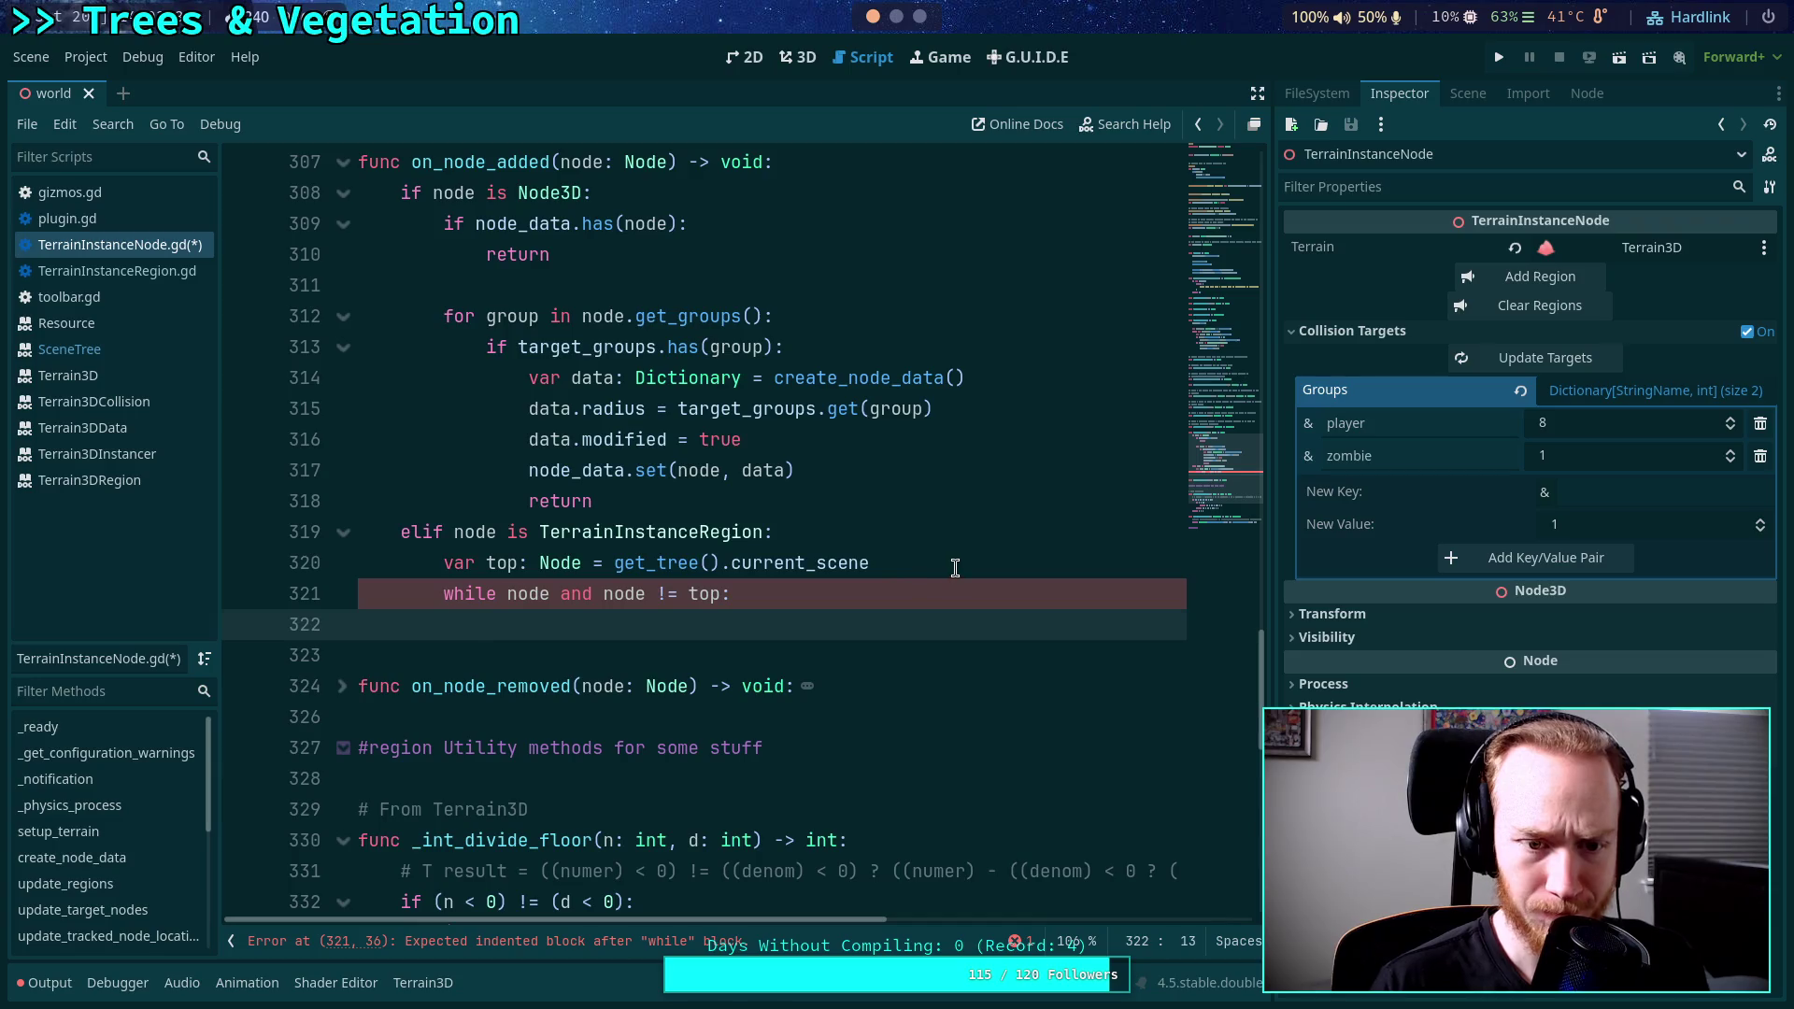
# Add the line 'node = node.get_parent()' just above the while loop.
pyautogui.click(955, 567)
pyautogui.press('Return')
pyautogui.write('var')
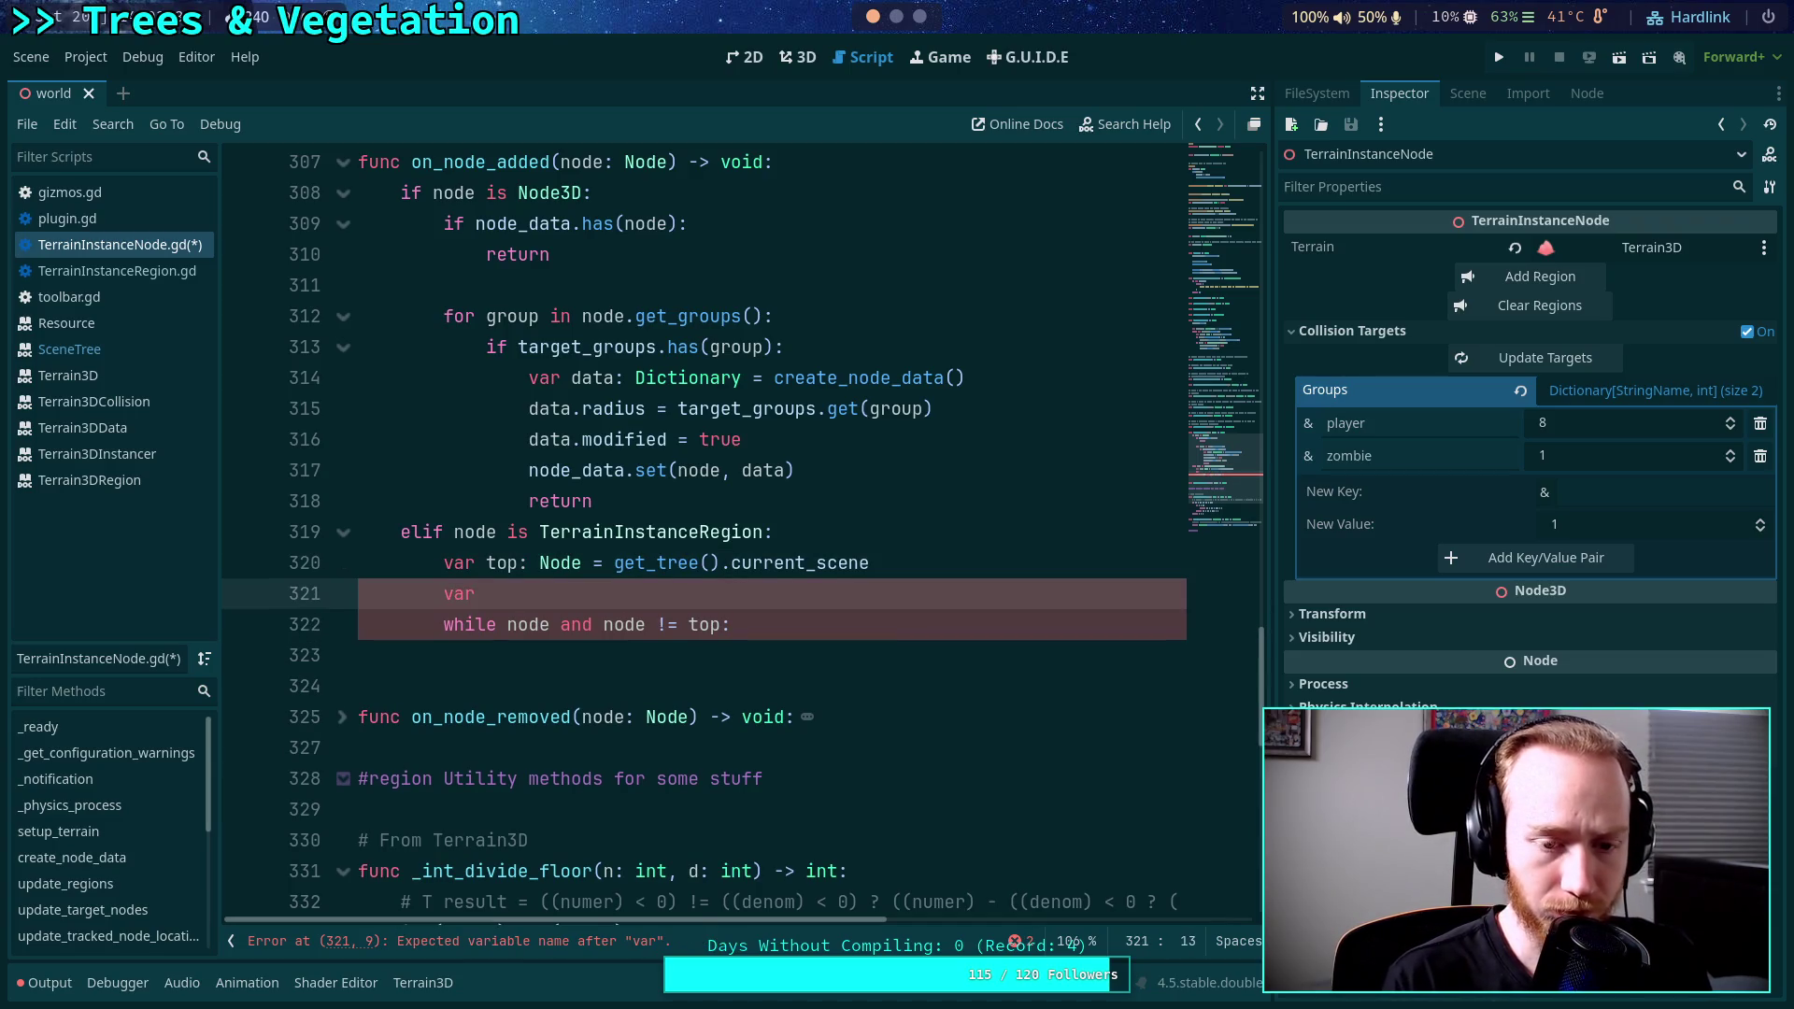
pyautogui.press('BackSpace')
pyautogui.press('BackSpace')
pyautogui.press('BackSpace')
pyautogui.write('no')
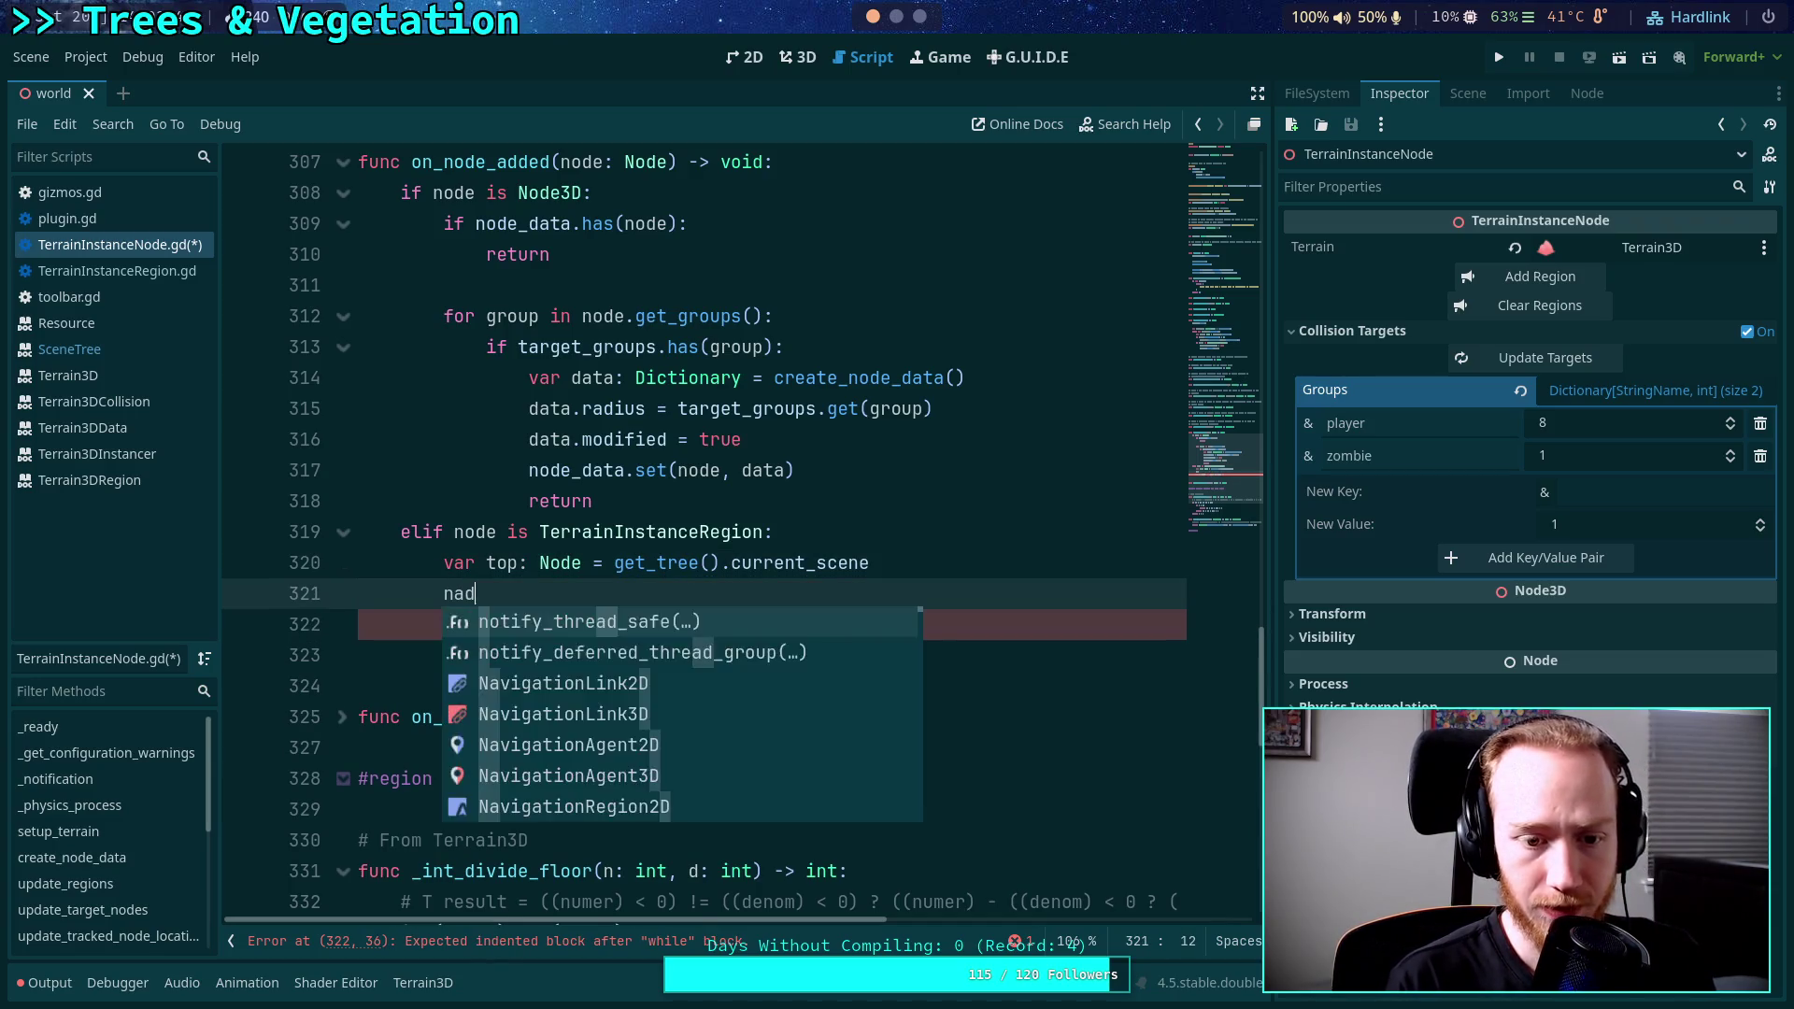
pyautogui.write('de = node.')
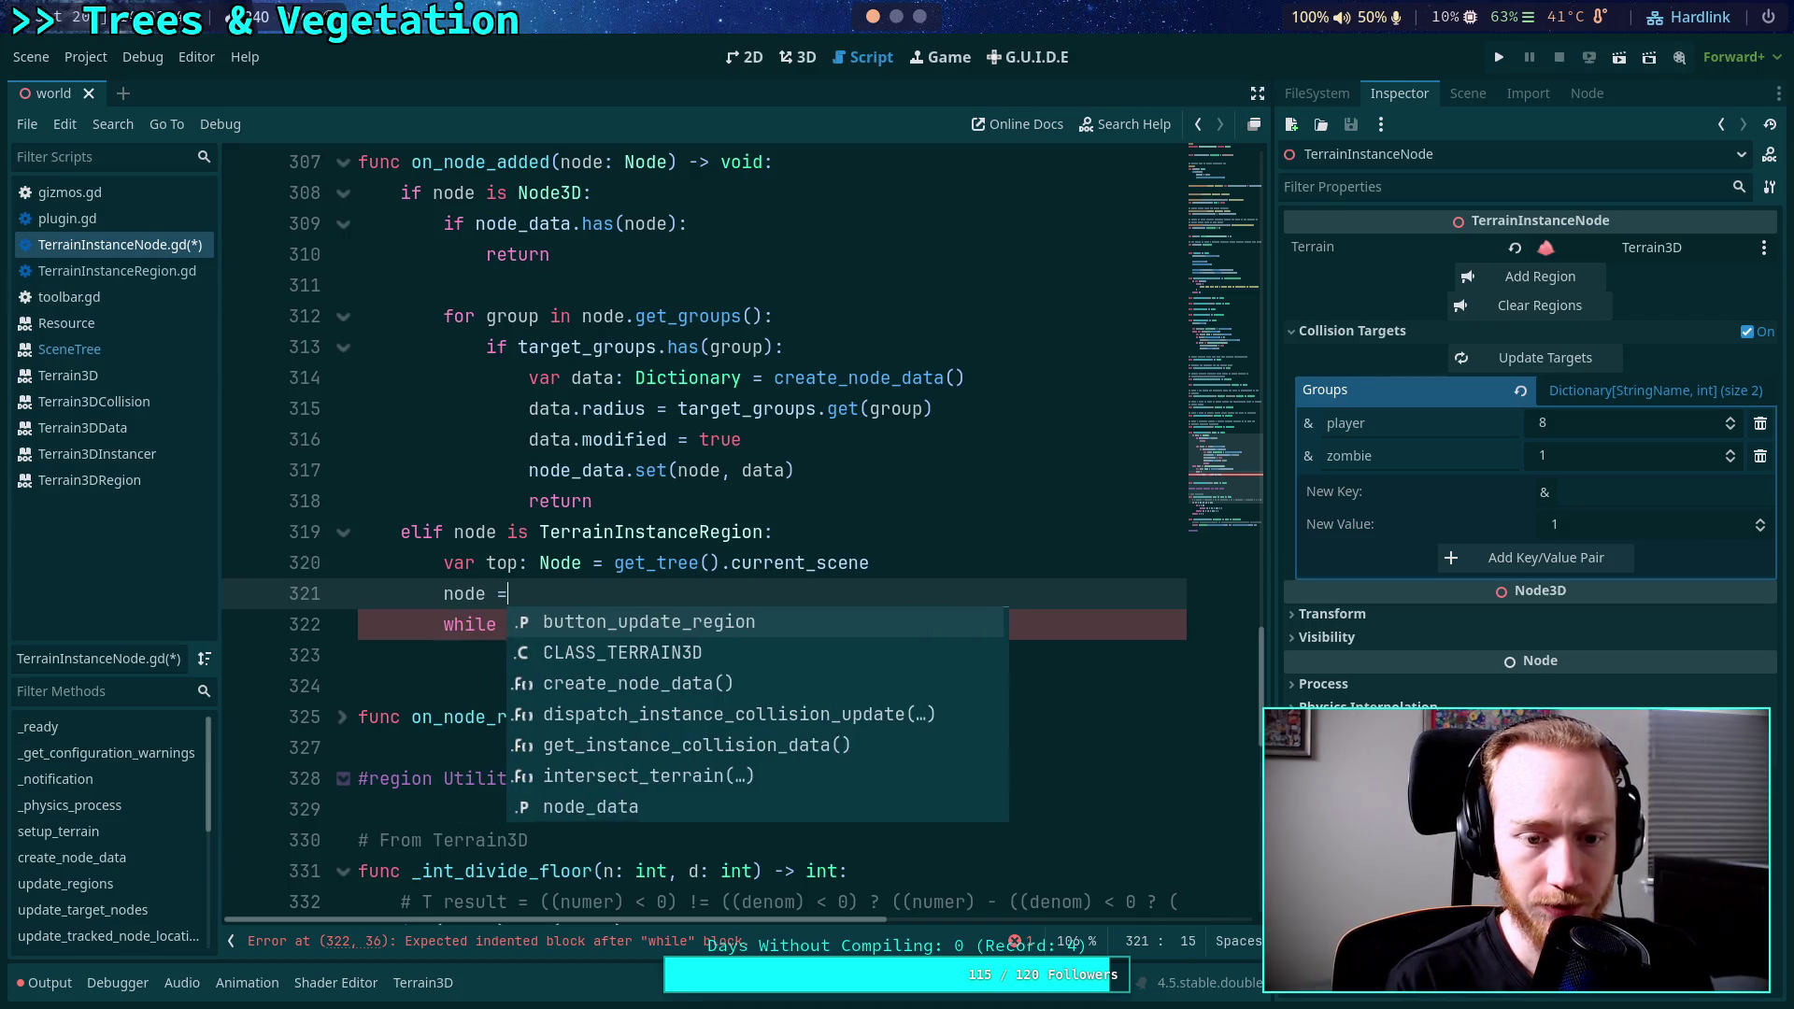
pyautogui.write('get_parint')
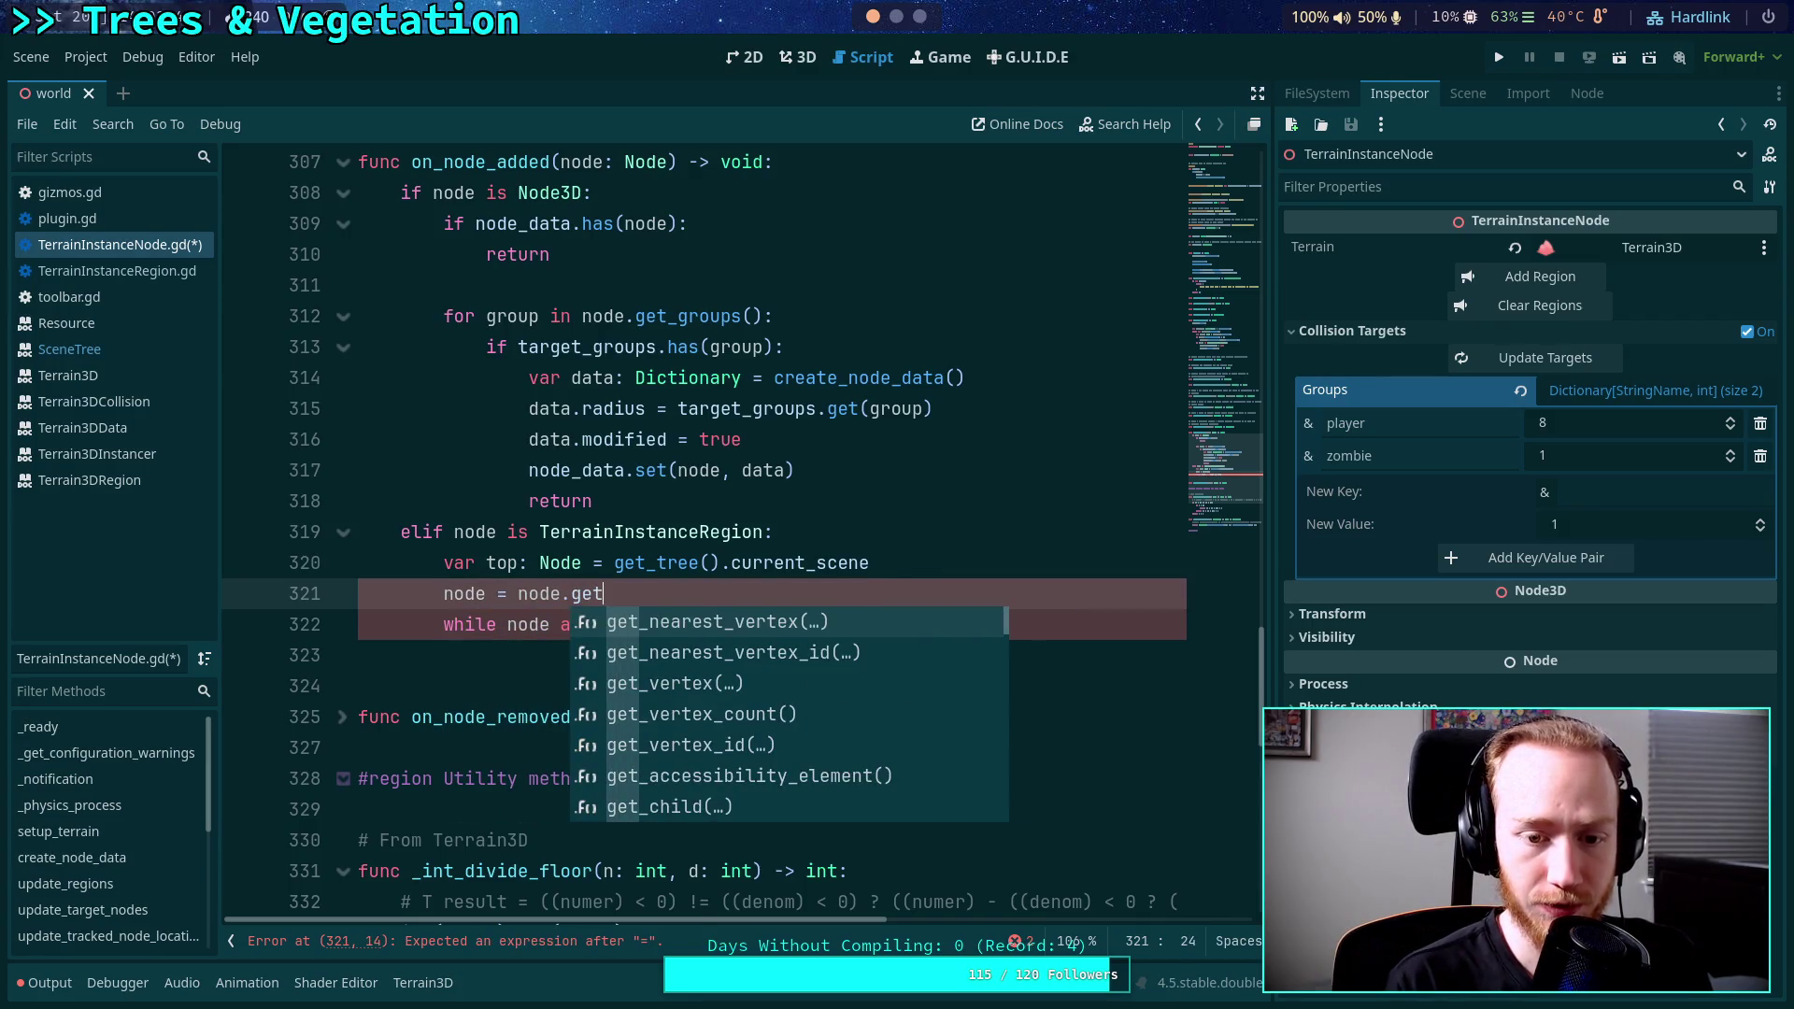
pyautogui.press('BackSpace')
pyautogui.press('BackSpace')
pyautogui.press('BackSpace')
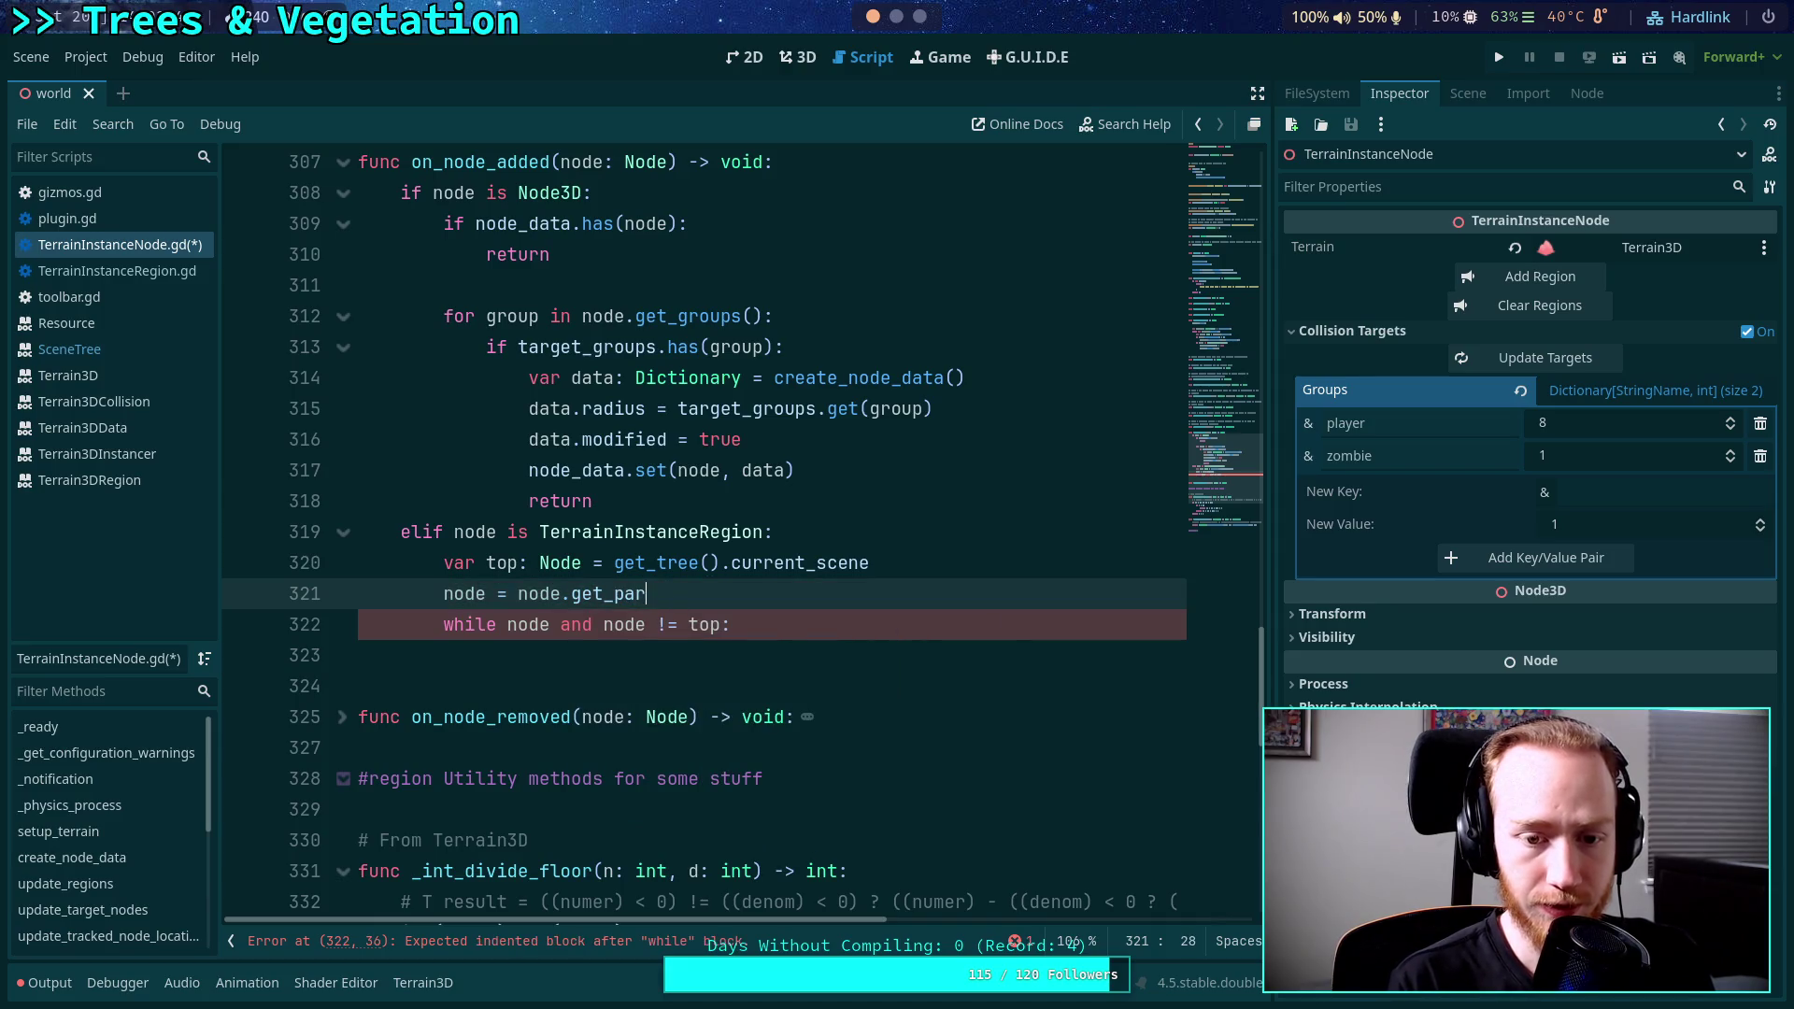
pyautogui.write('unt')
pyautogui.press('BackSpace')
pyautogui.press('BackSpace')
pyautogui.press('BackSpace')
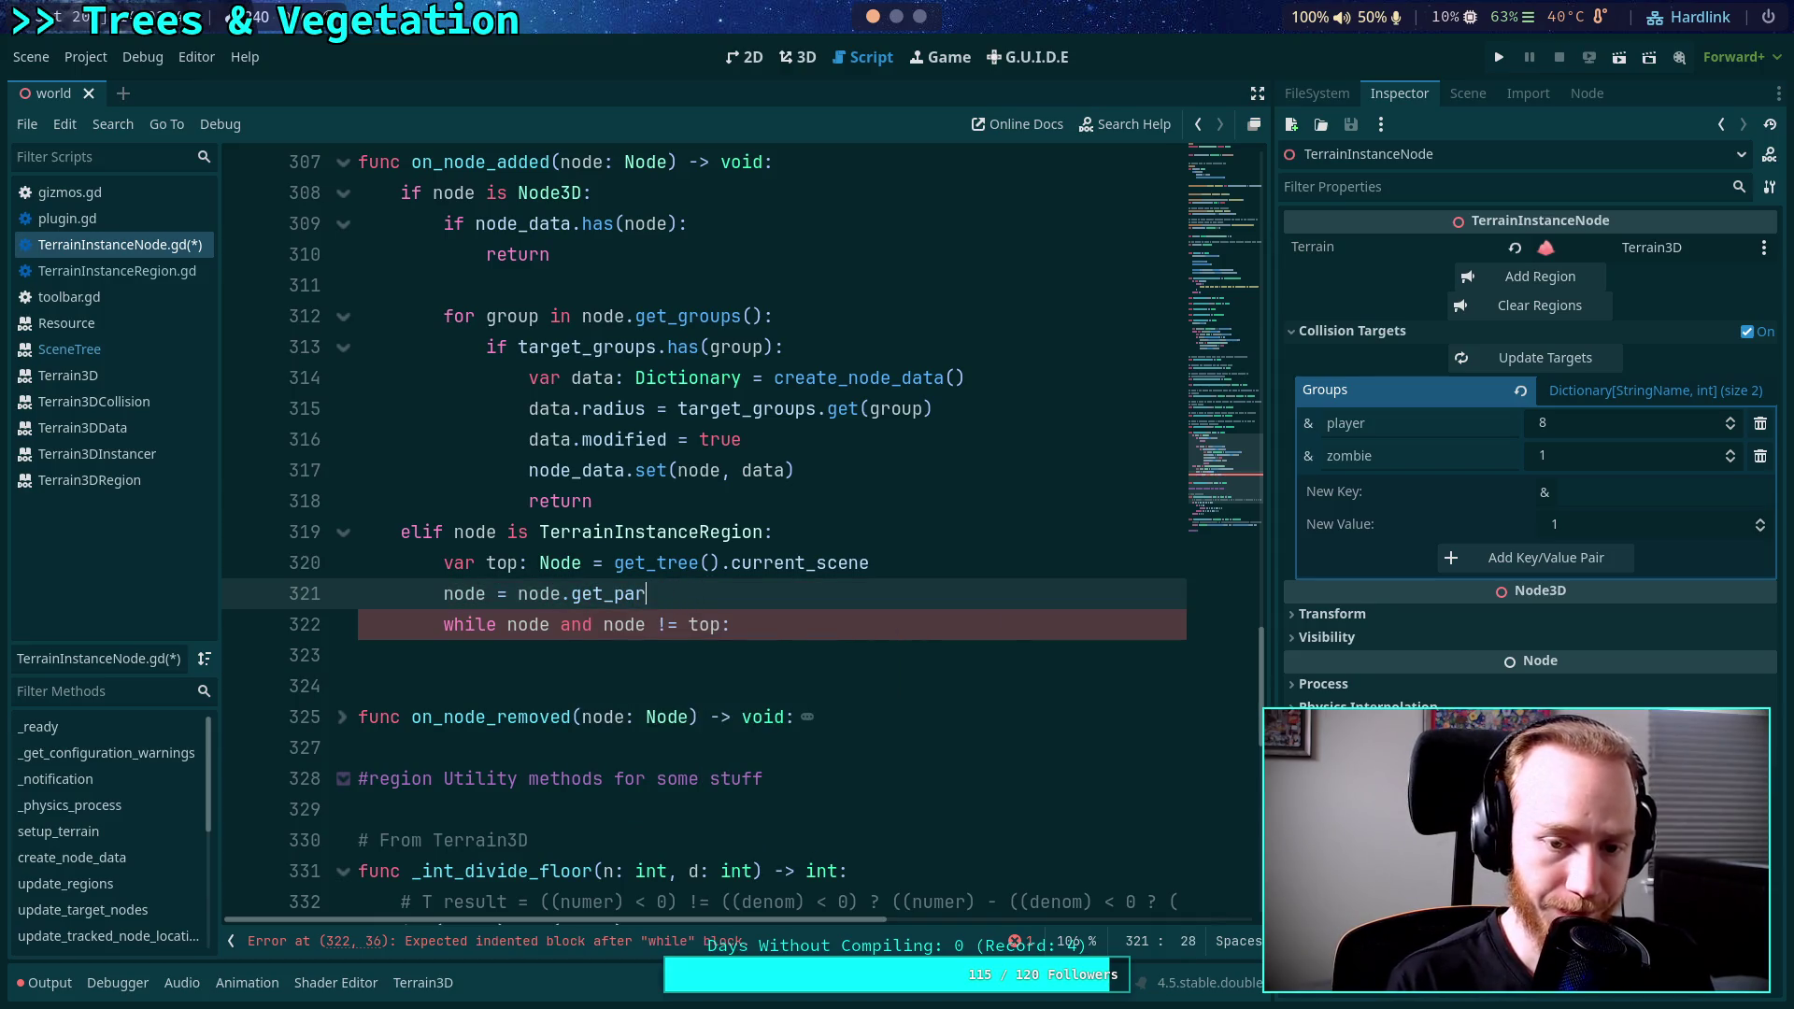
pyautogui.write('nt()')
# Move the get_parent line below the while statement and indent it into the loop body.
pyautogui.hotkey('alt', 'Left')
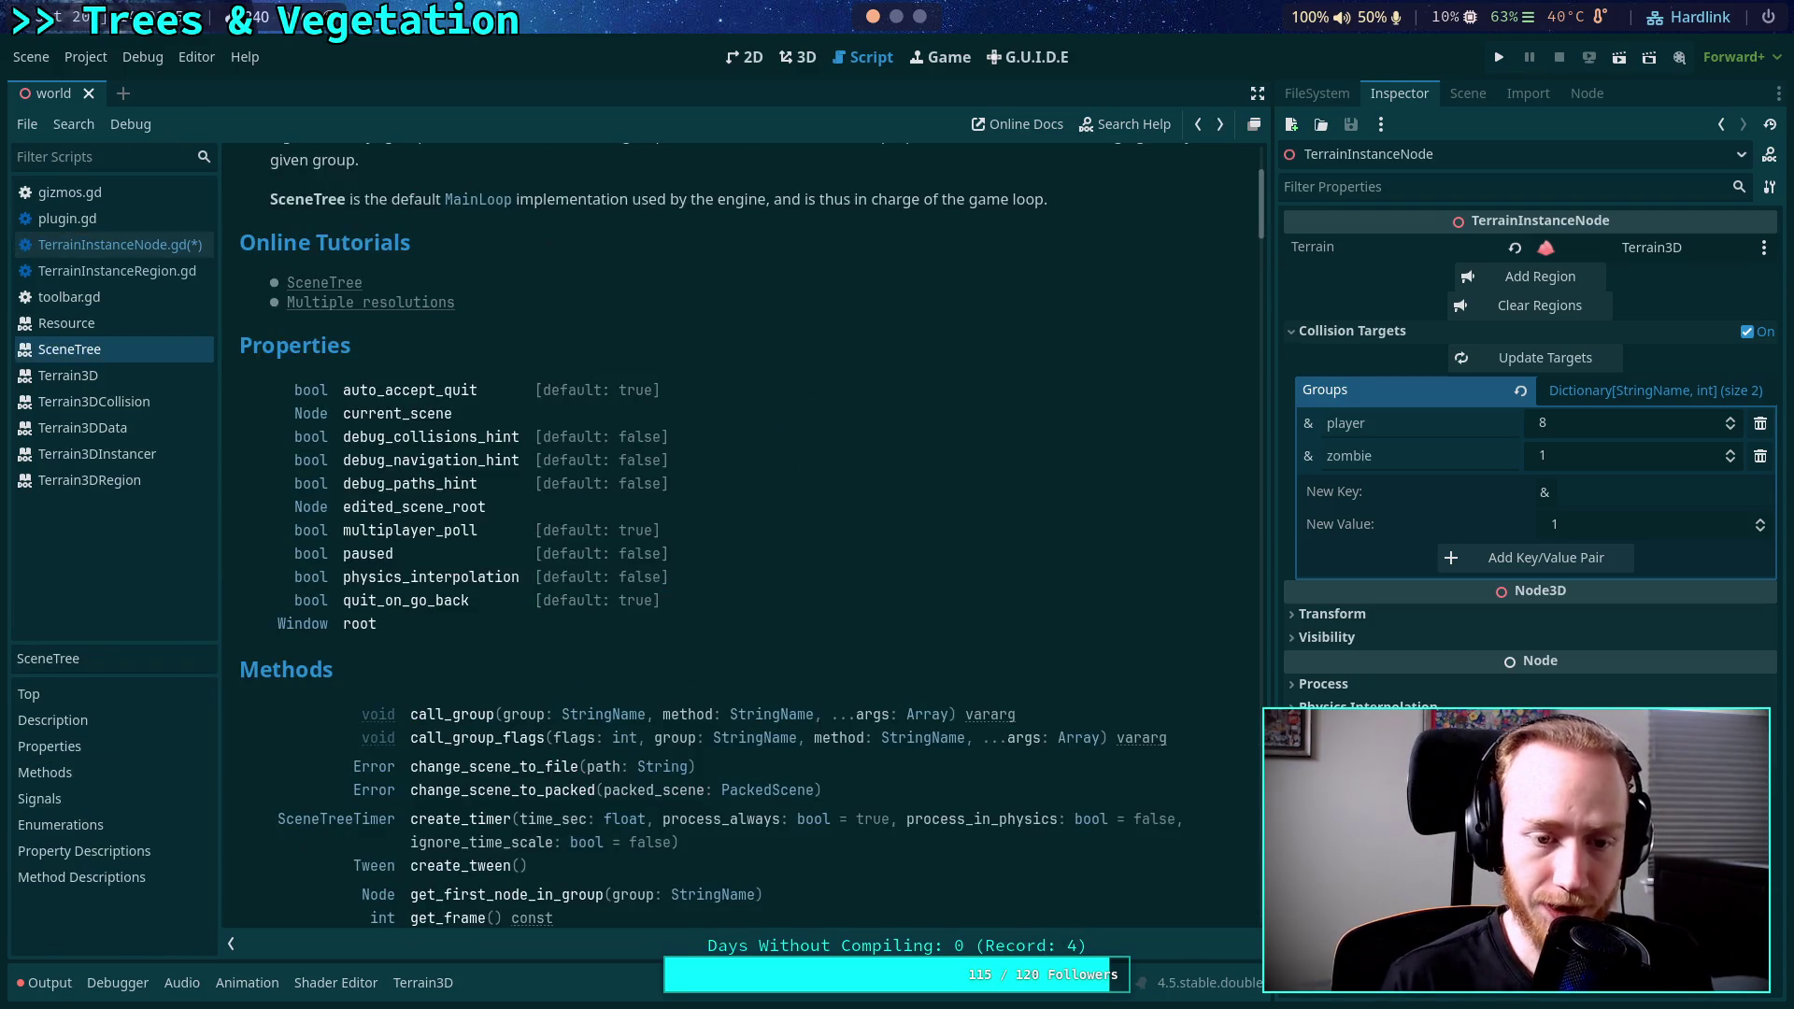
pyautogui.click(154, 250)
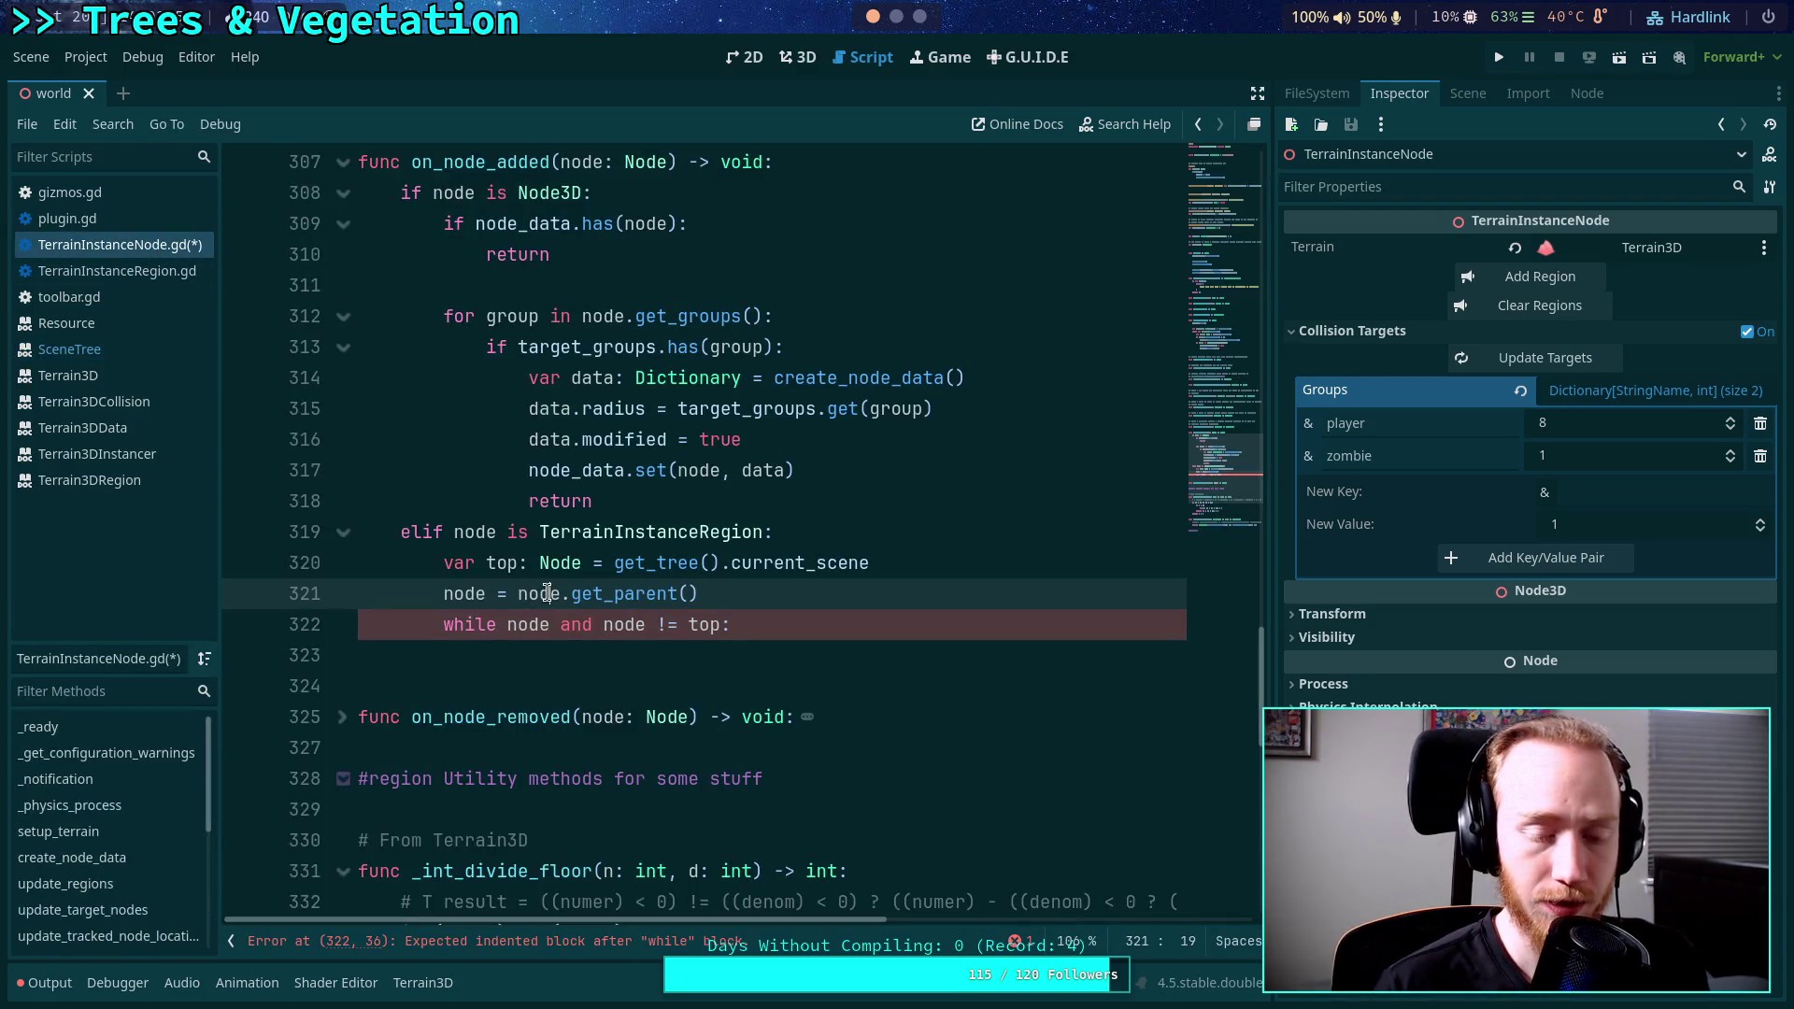
pyautogui.hotkey('alt', 'Down')
pyautogui.click(445, 624)
pyautogui.press('Tab')
pyautogui.click(905, 626)
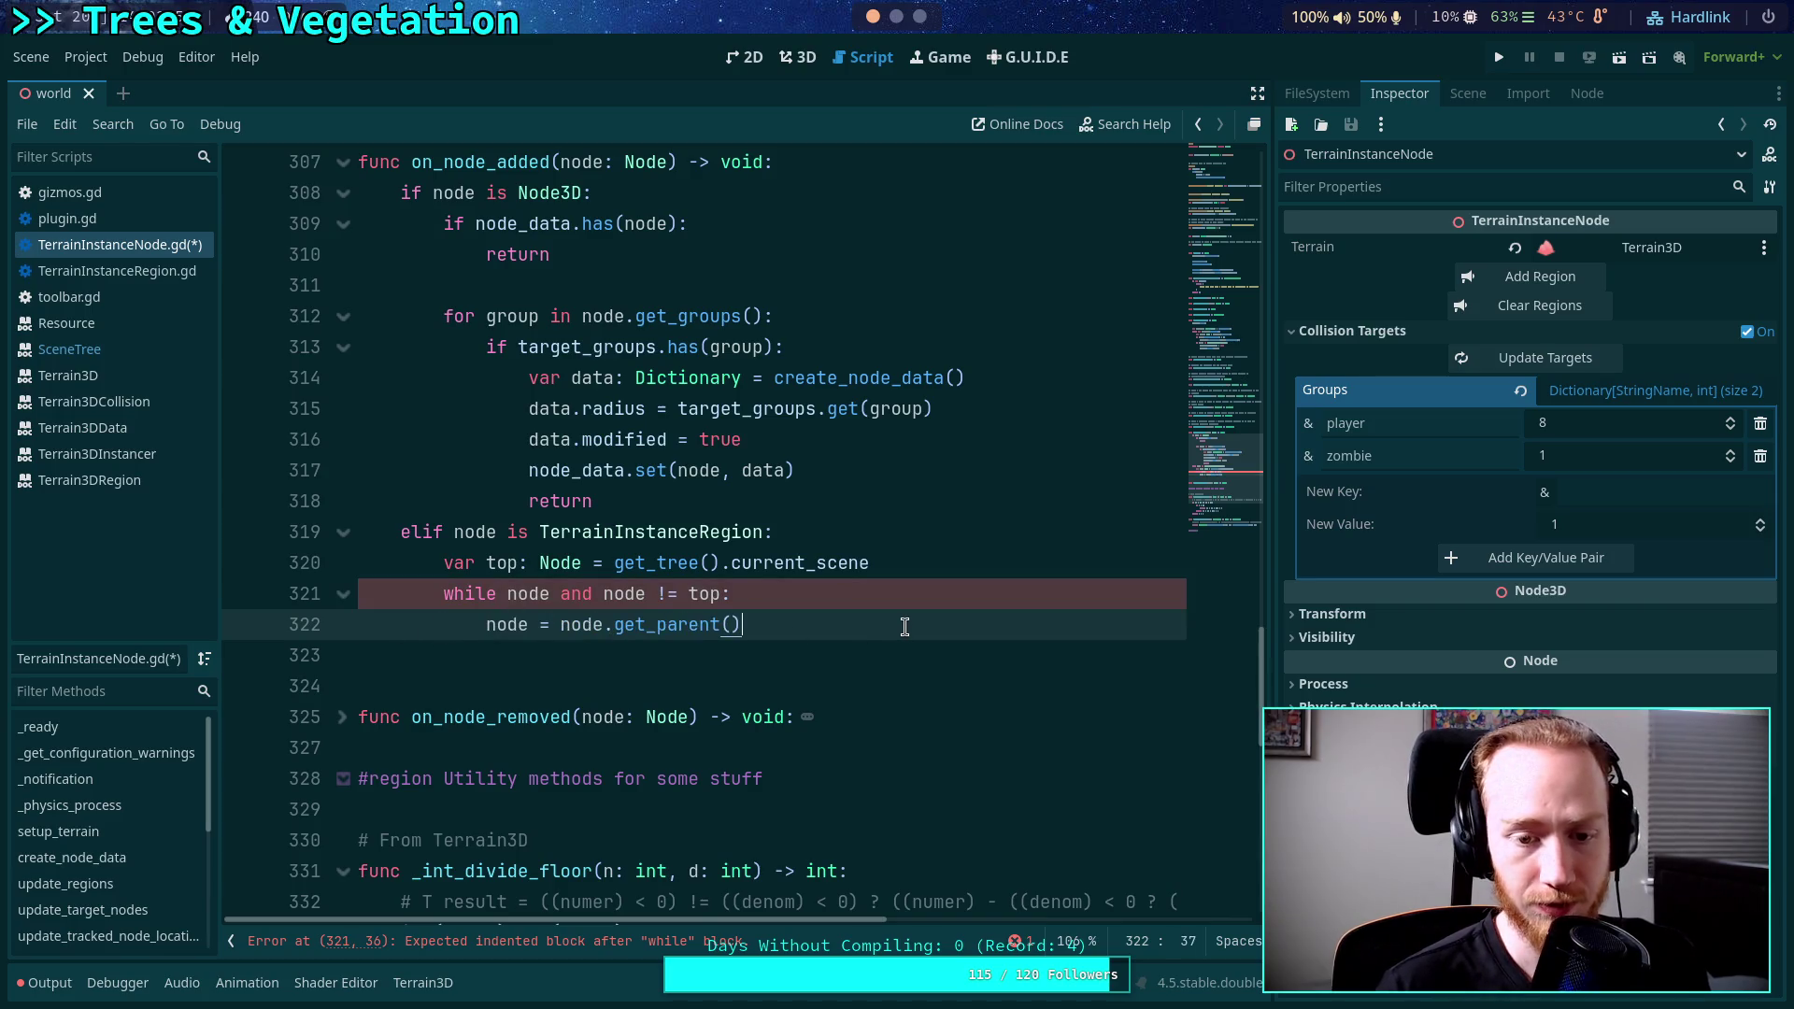
pyautogui.press('Return')
# Add 'if node is TerrainInstanceNode:' in the loop with a nested 'if node == self:' check.
pyautogui.write('if node')
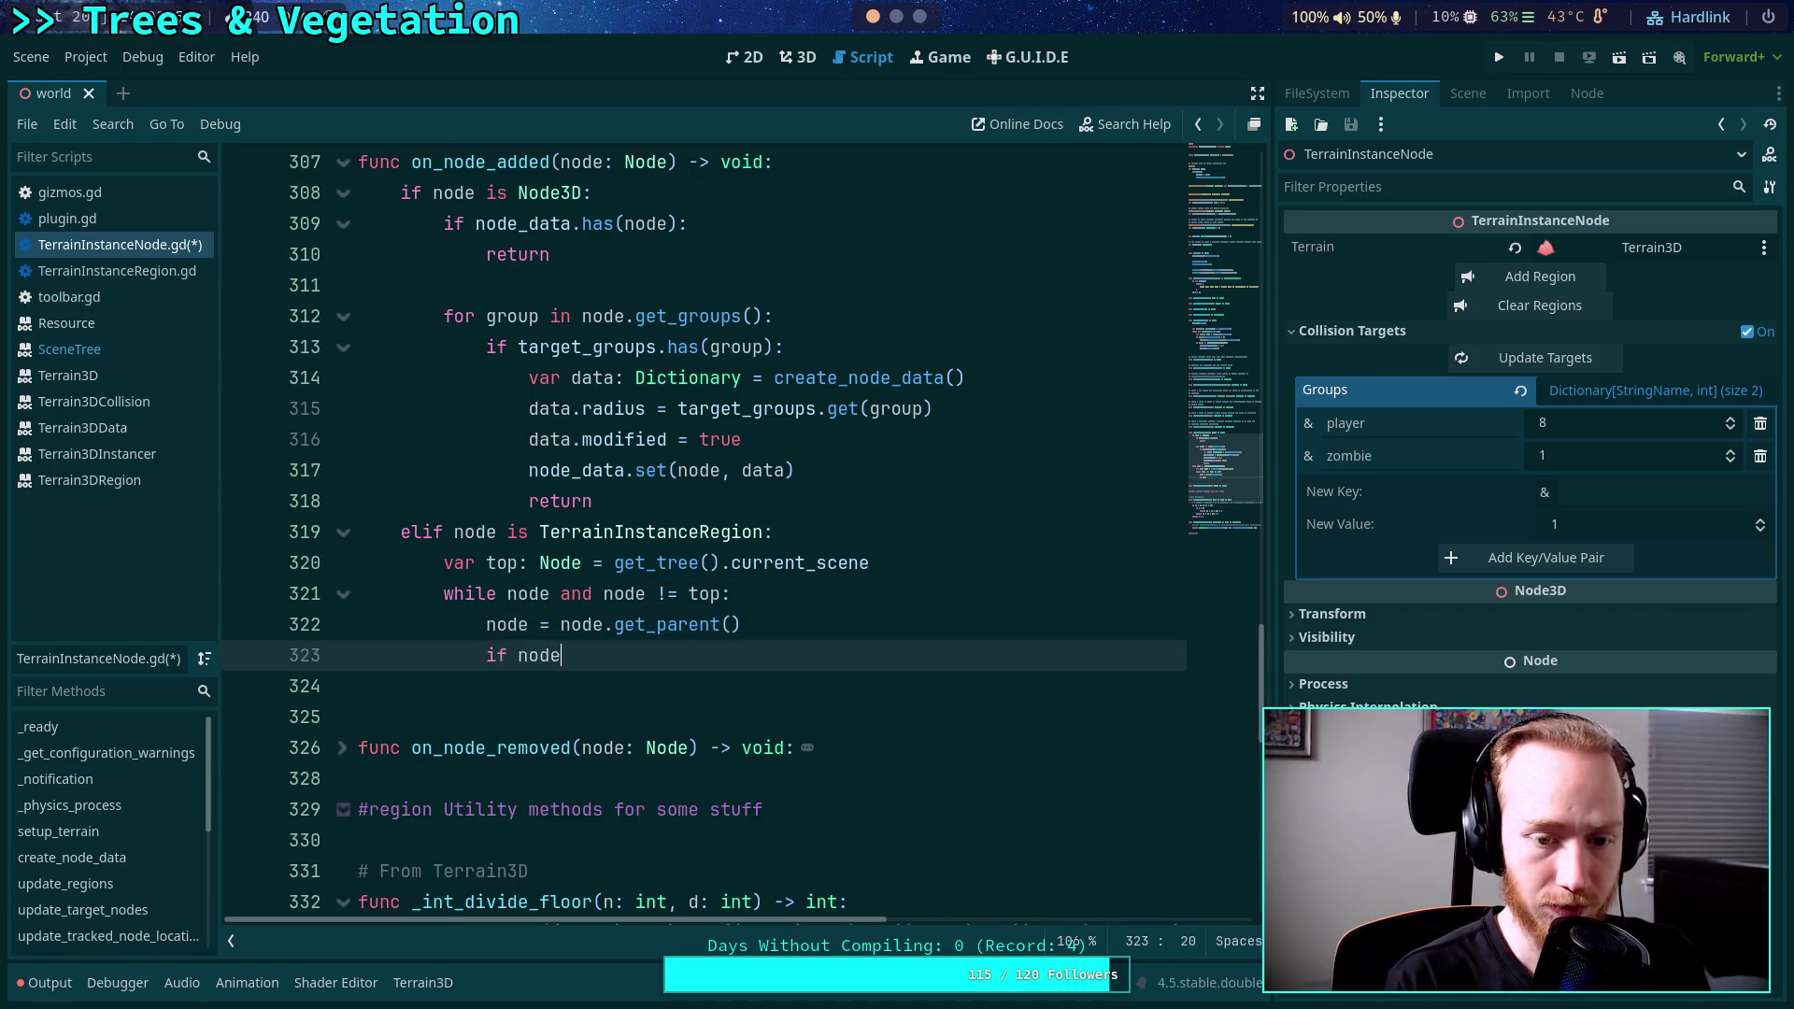
pyautogui.write(' == solf')
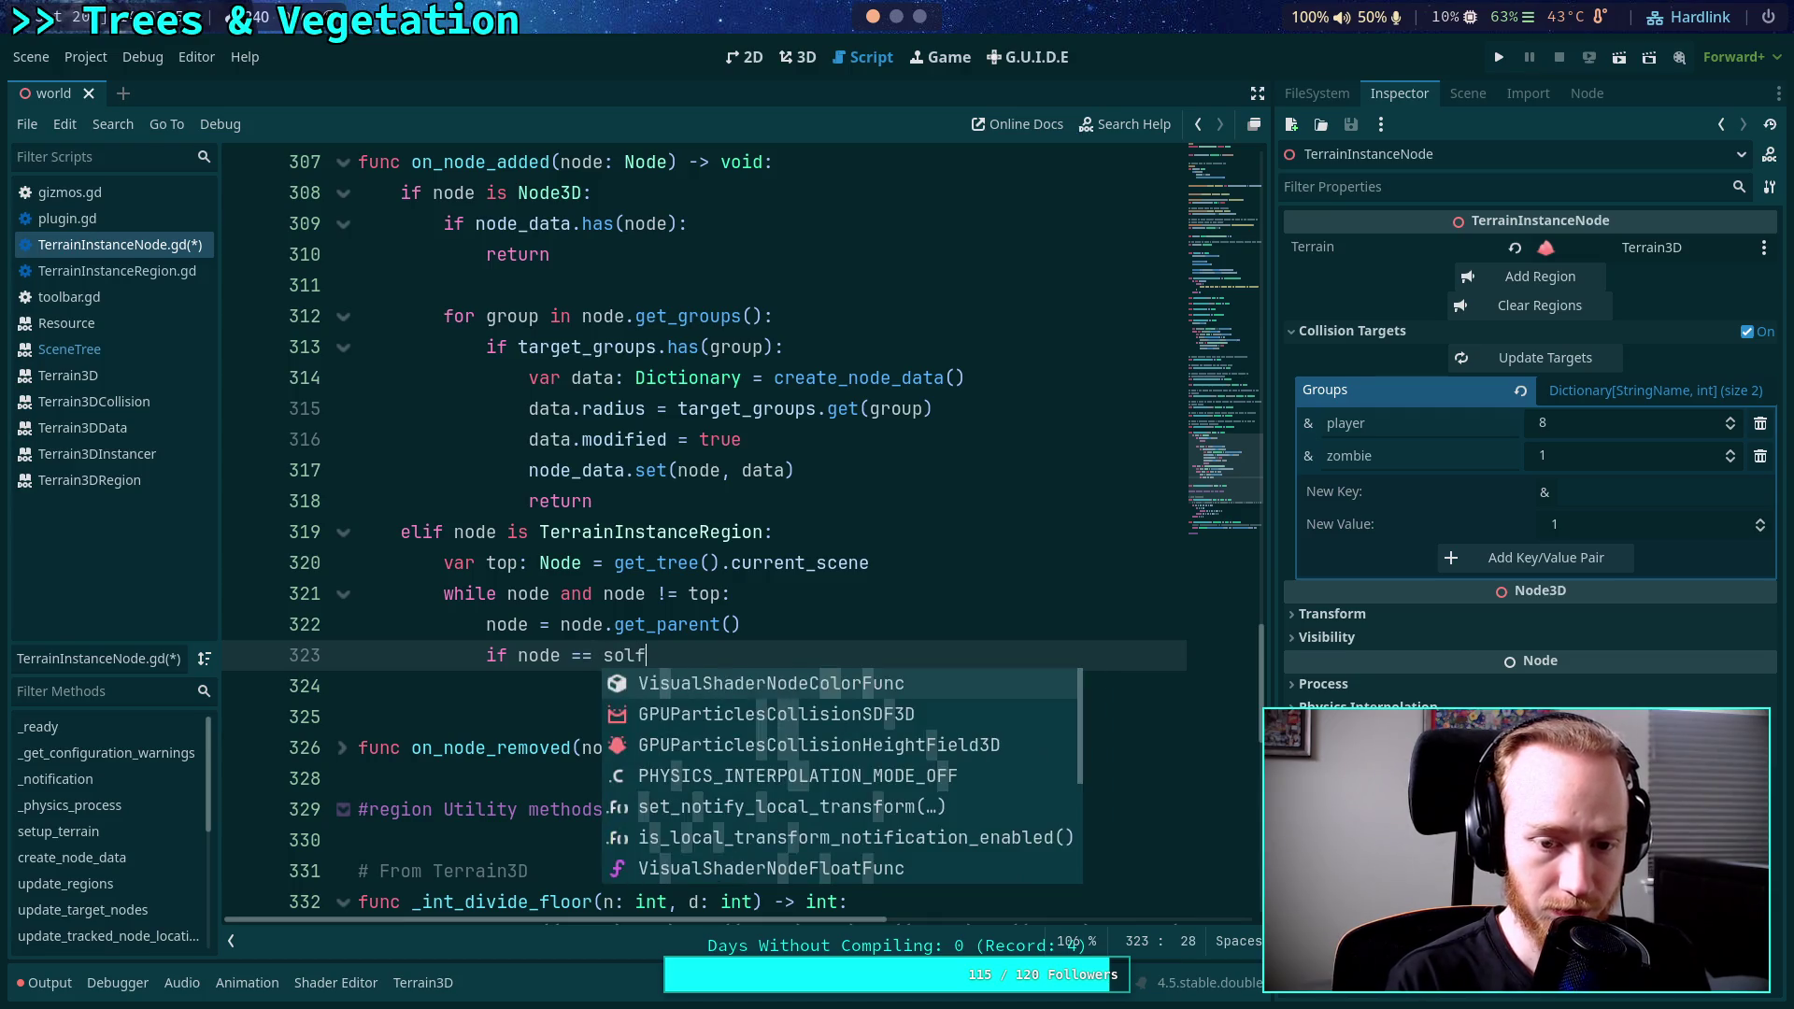
pyautogui.press('BackSpace')
pyautogui.press('BackSpace')
pyautogui.press('BackSpace')
pyautogui.write('elf:')
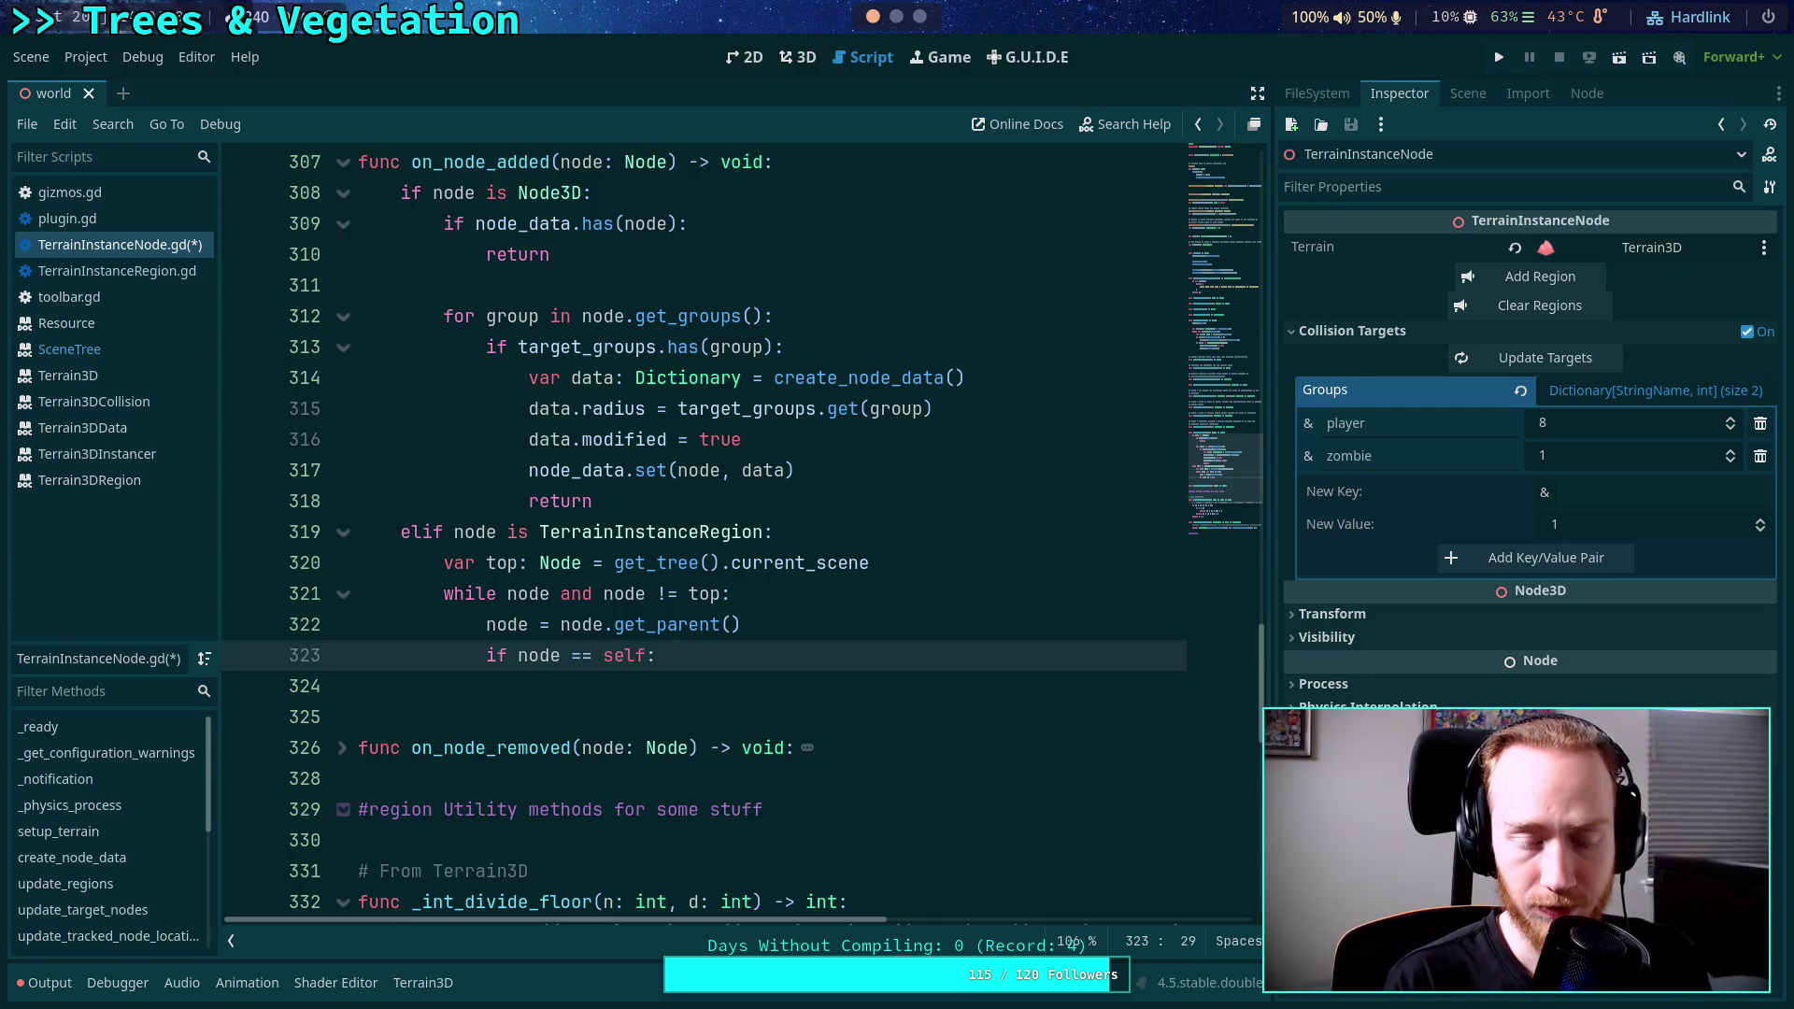
pyautogui.press('BackSpace')
pyautogui.press('BackSpace')
pyautogui.press('BackSpace')
pyautogui.press('BackSpace')
pyautogui.press('BackSpace')
pyautogui.press('BackSpace')
pyautogui.press('BackSpace')
pyautogui.press('BackSpace')
pyautogui.write('is ')
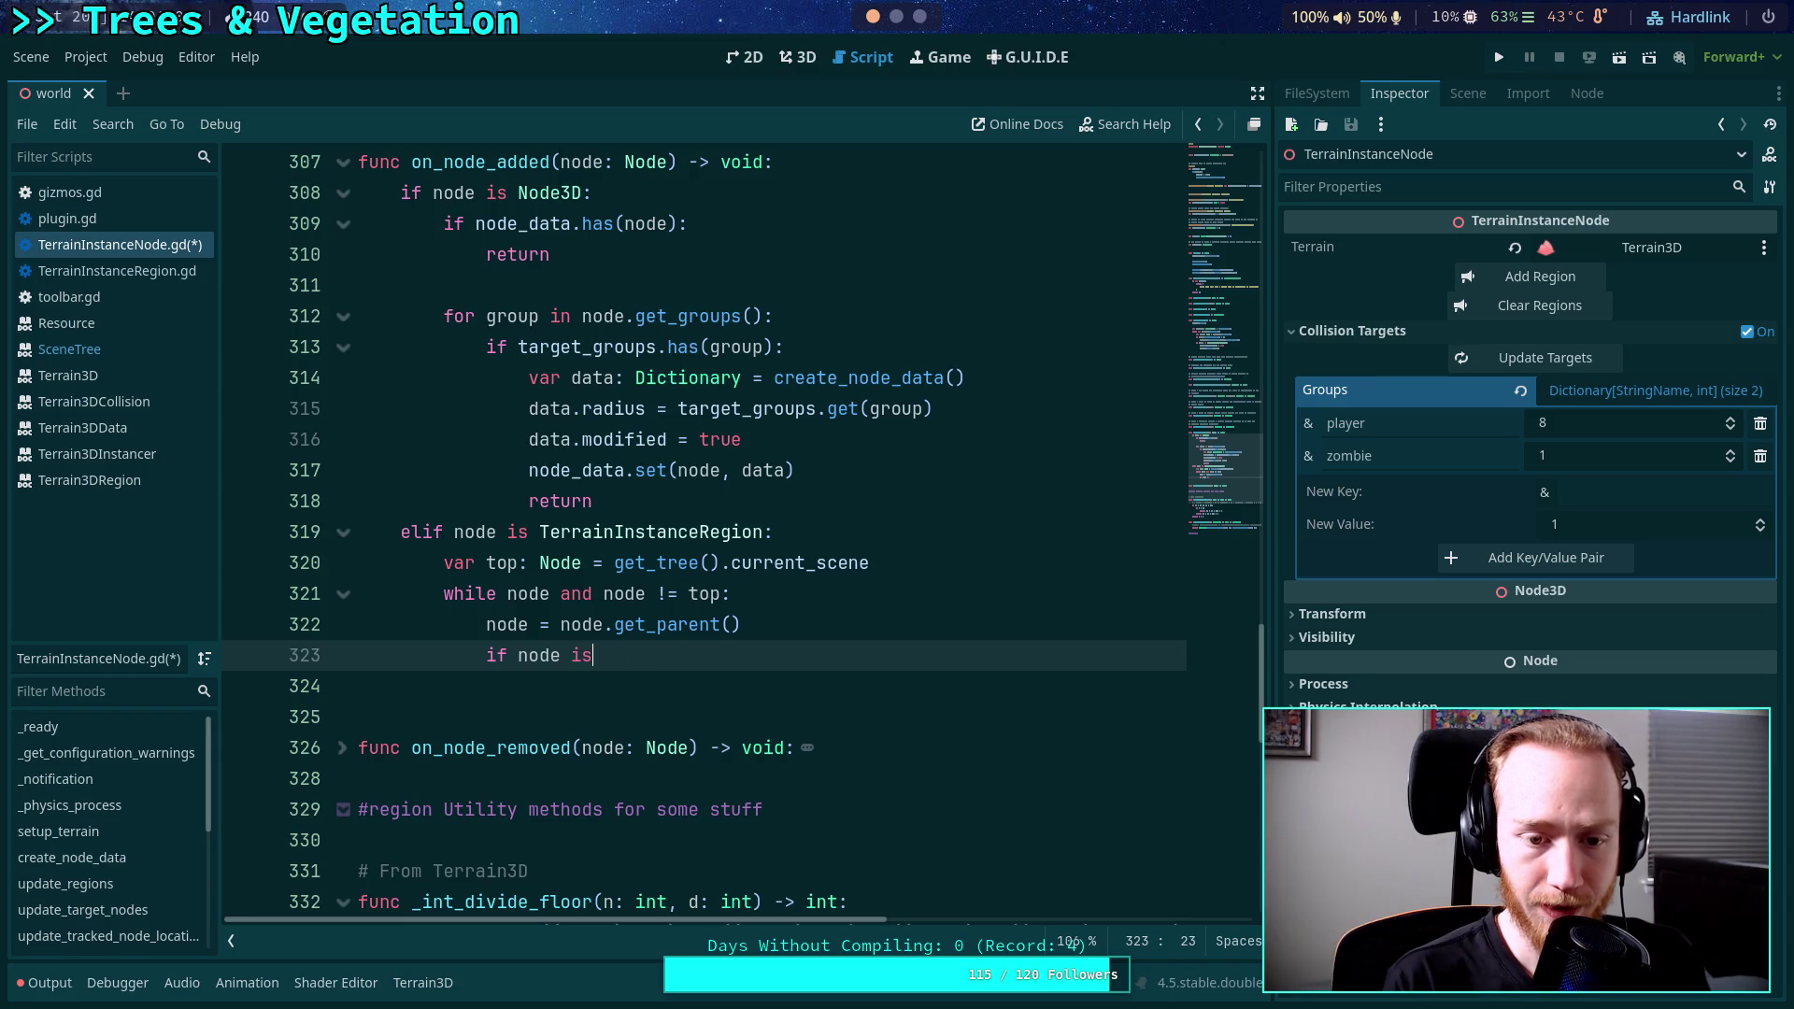
pyautogui.write('Terrain')
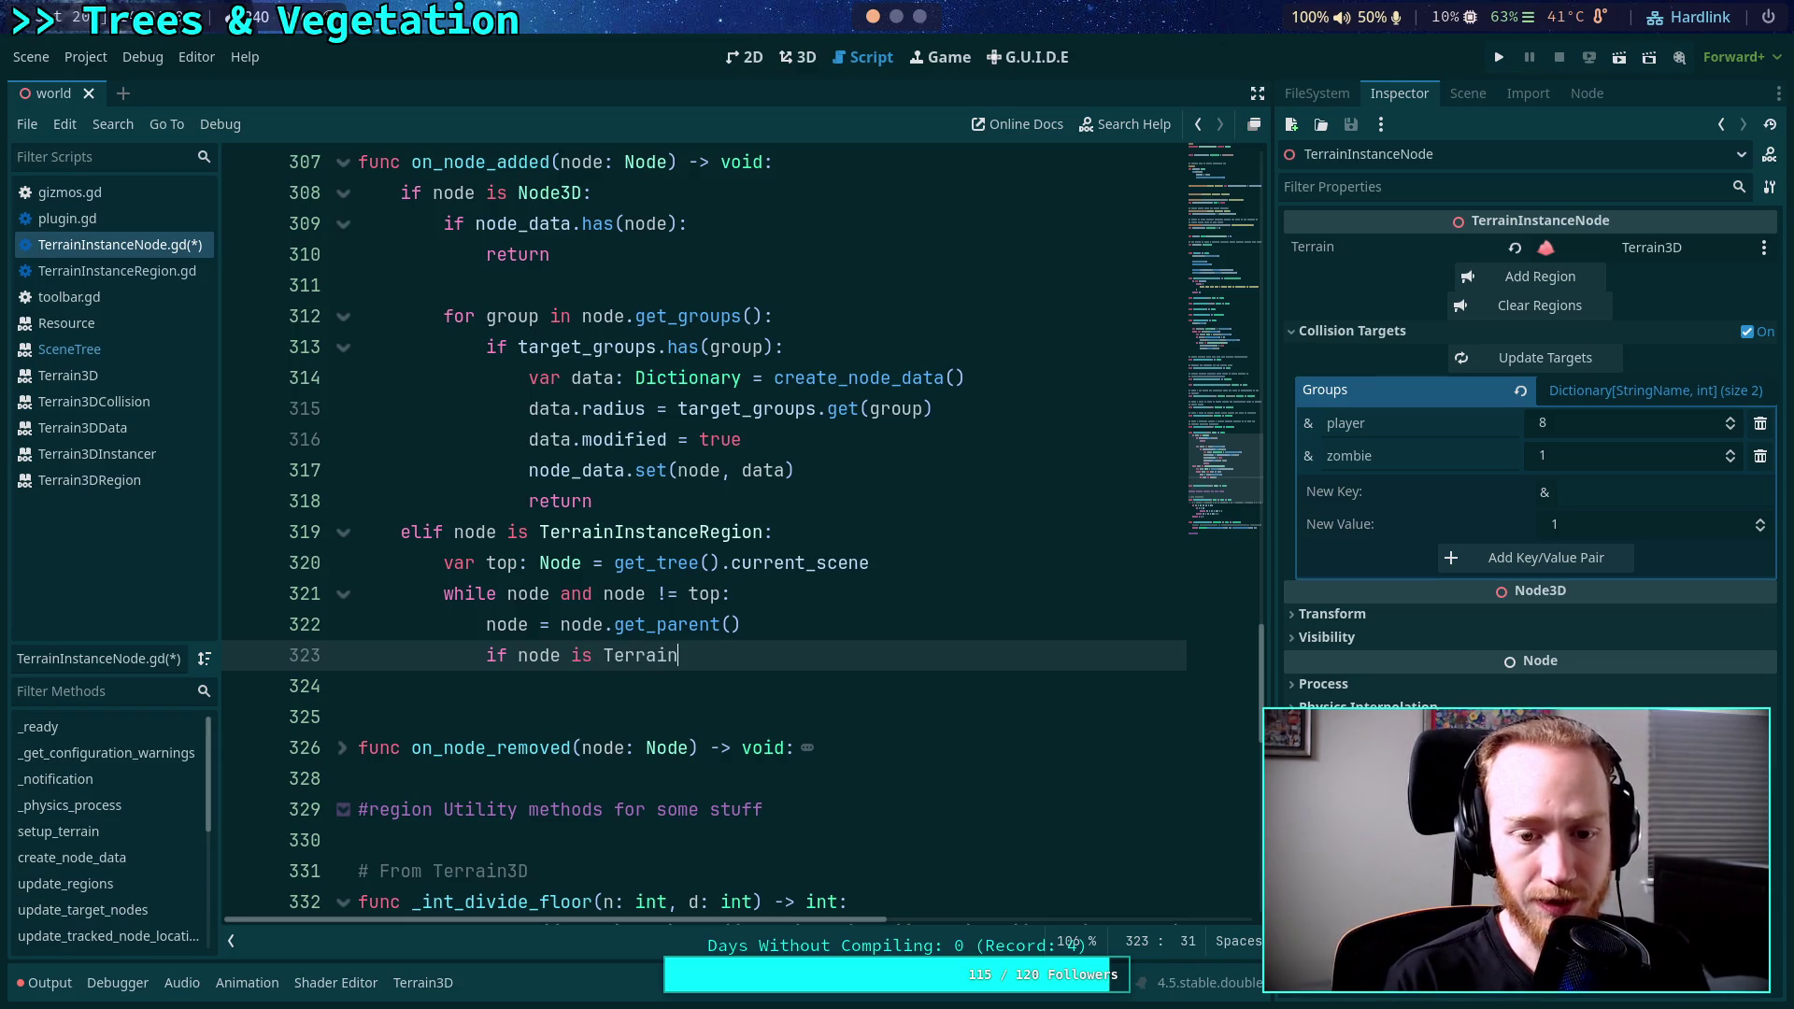
pyautogui.press('Return')
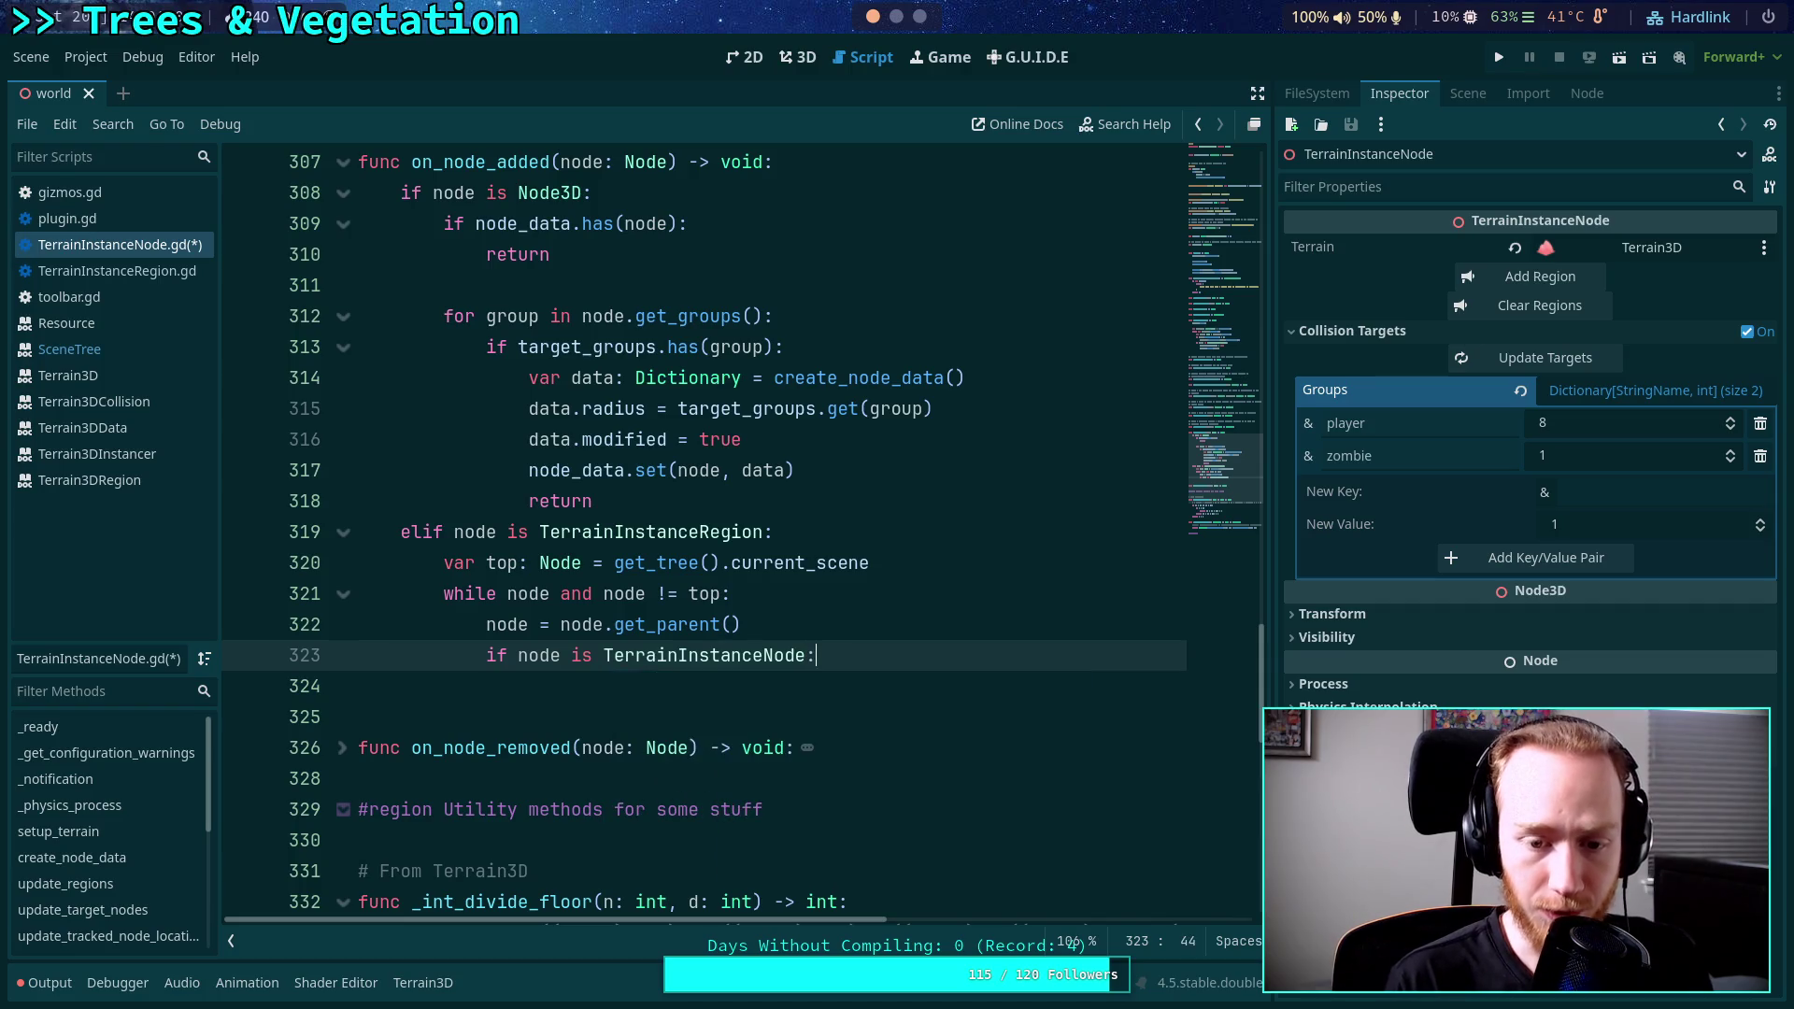
pyautogui.press('Return')
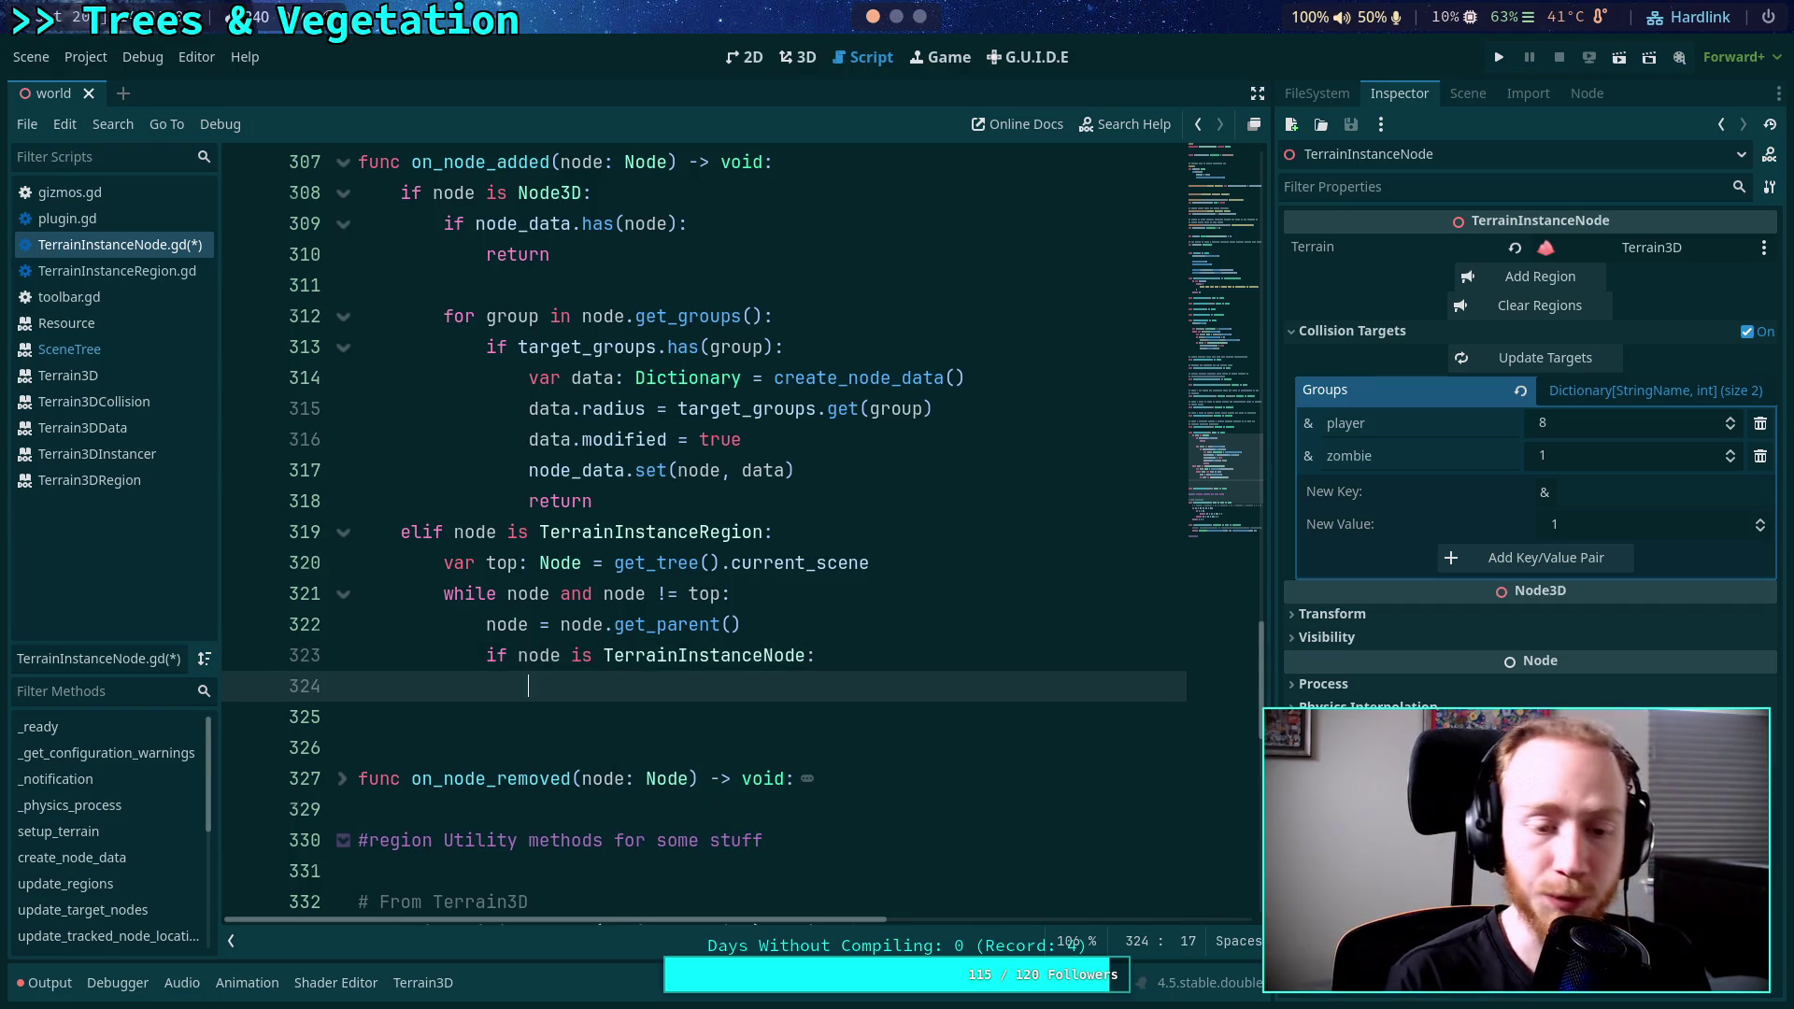
pyautogui.write('if nod')
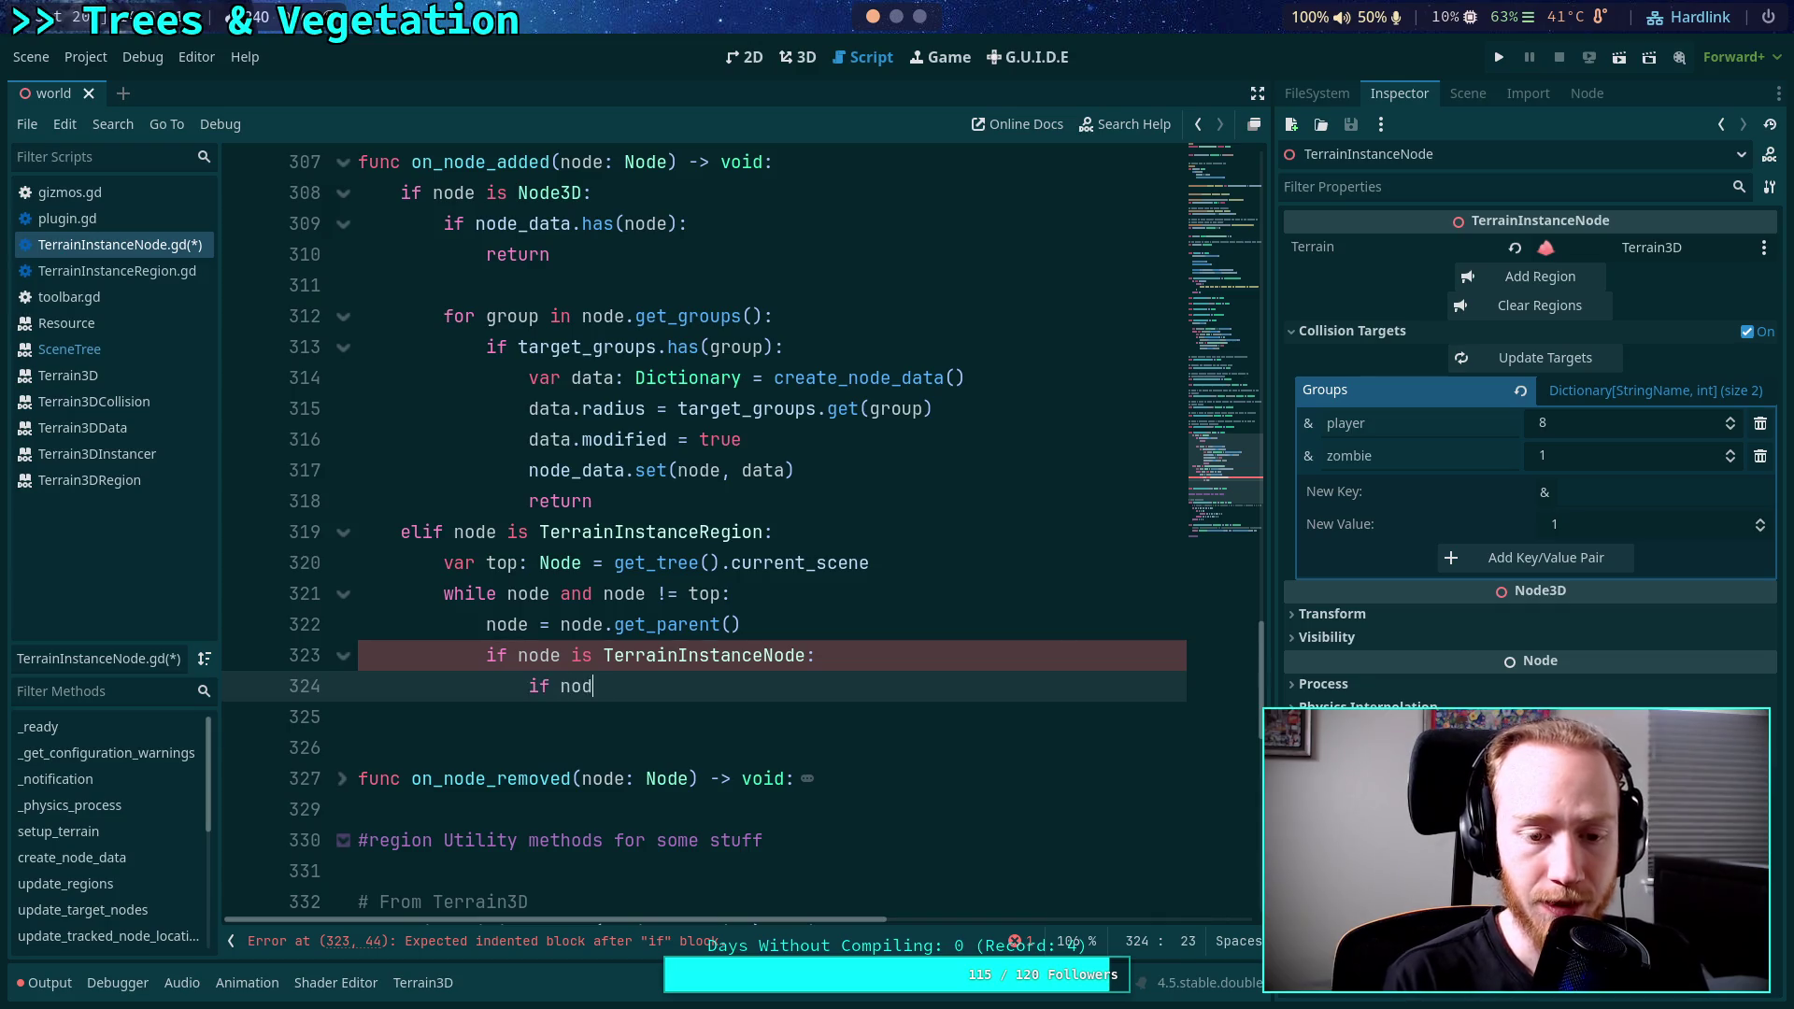
pyautogui.write('e == self:')
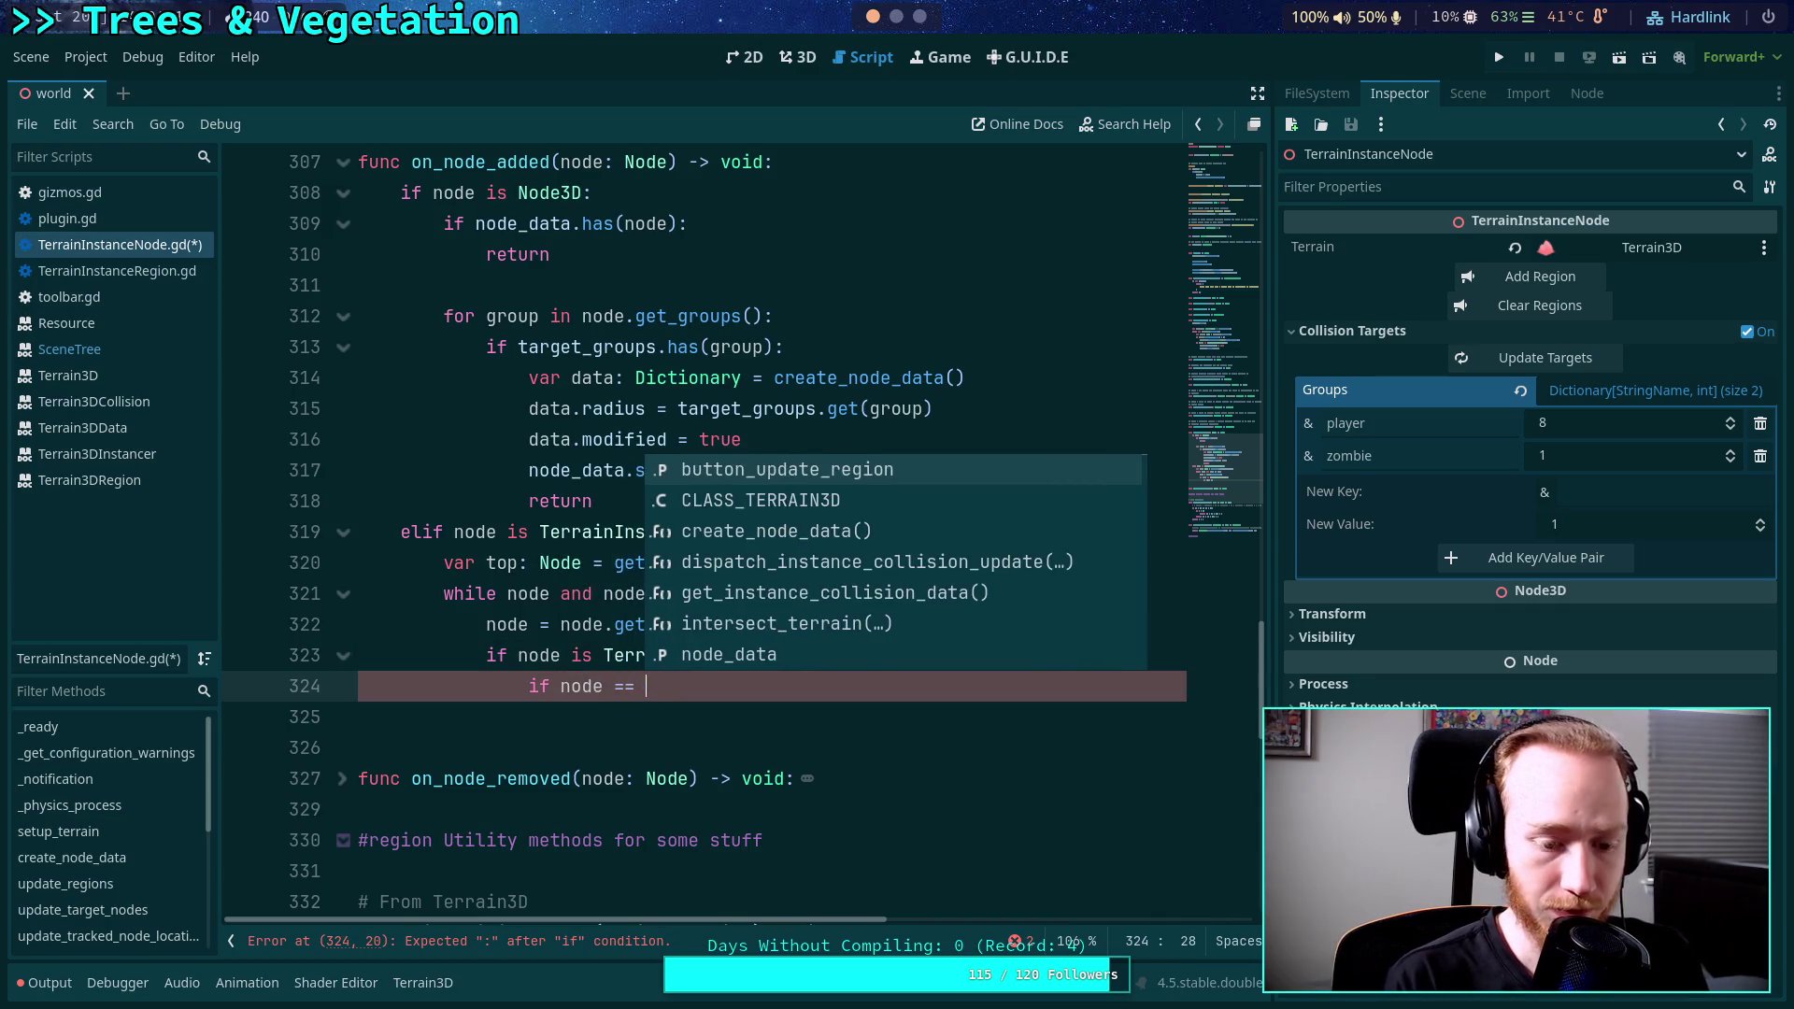
pyautogui.press('Return')
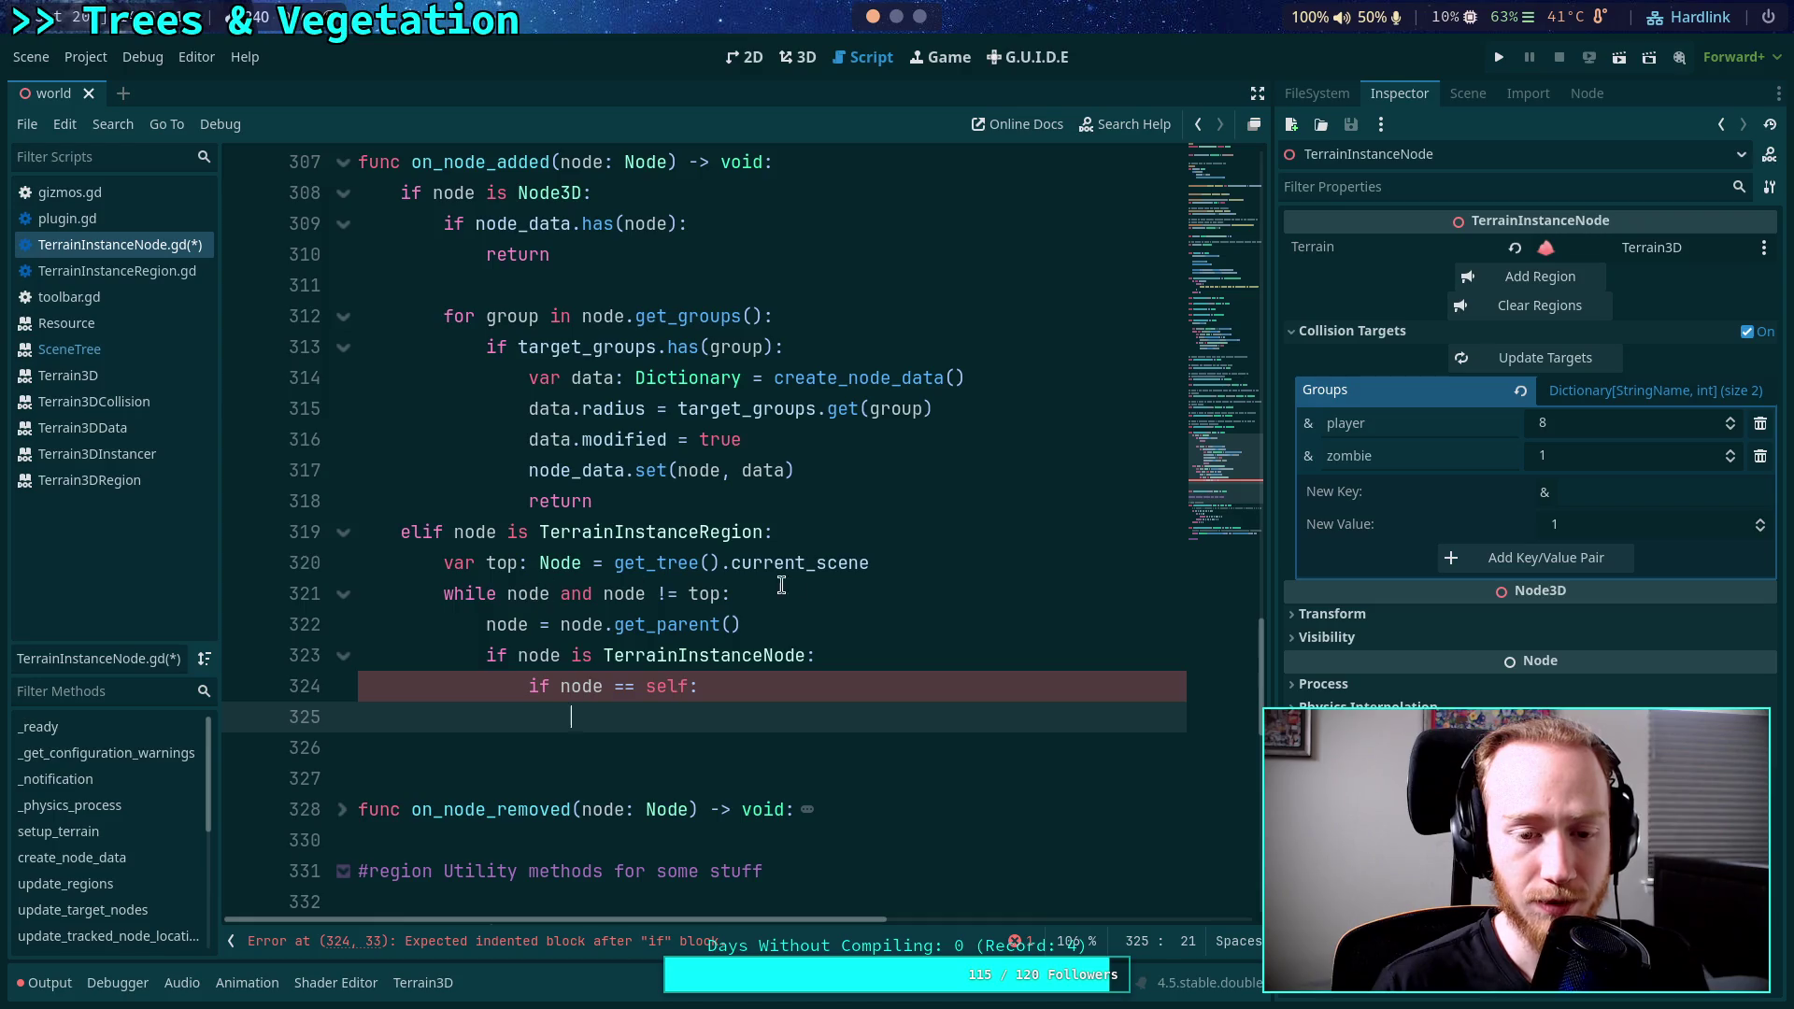
# Turn the get_parent assignment into a 'var next: Node' declaration.
pyautogui.click(897, 563)
pyautogui.press('Return')
pyautogui.write('var')
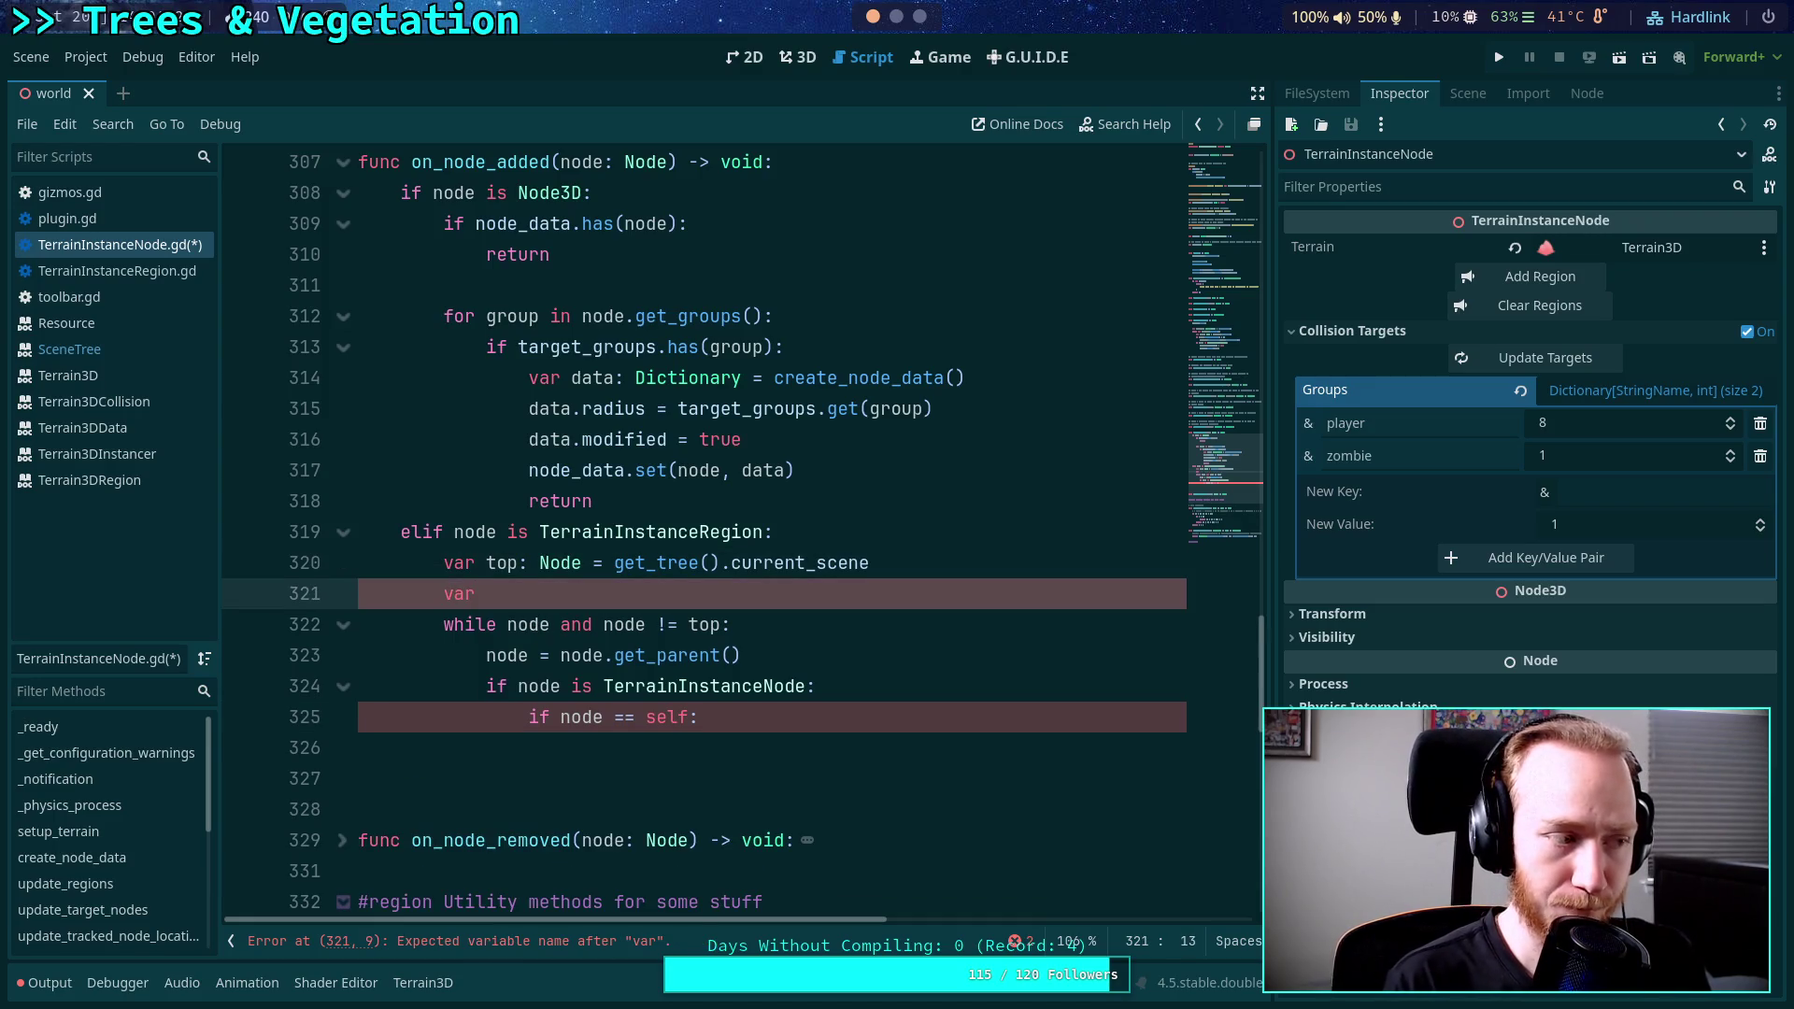
pyautogui.press('BackSpace')
pyautogui.press('BackSpace')
pyautogui.press('BackSpace')
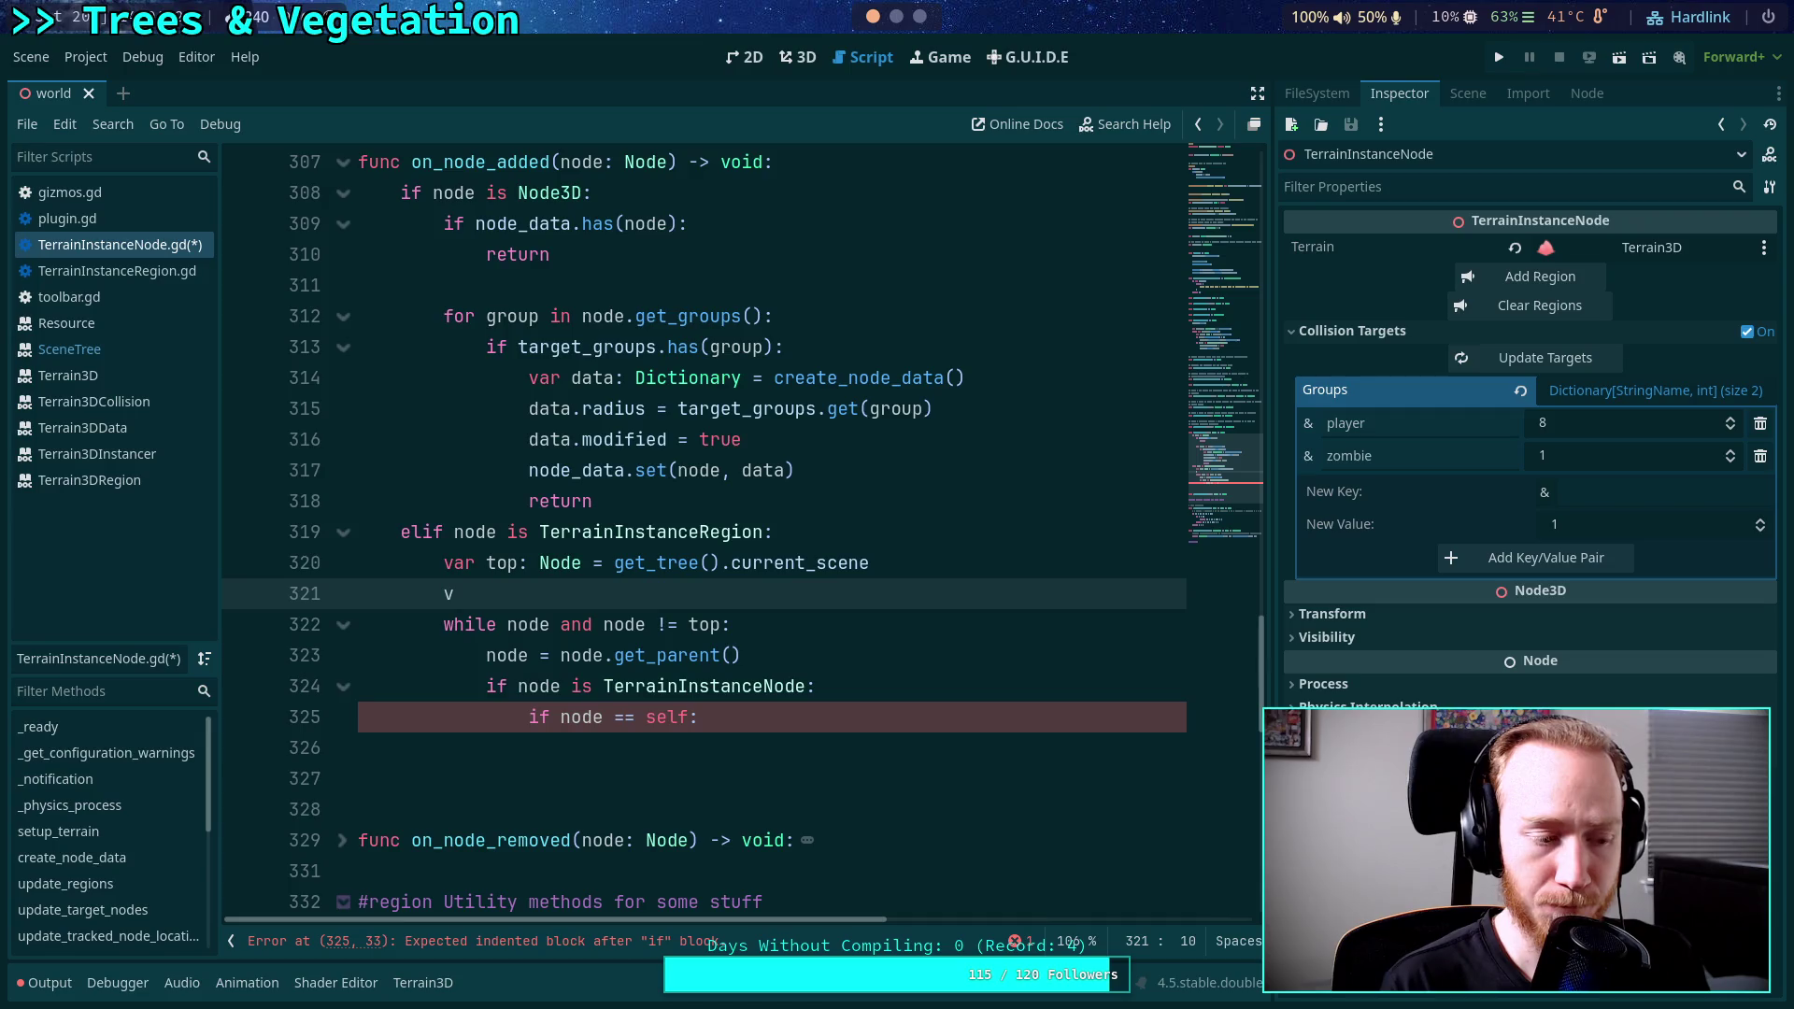
pyautogui.press('BackSpace')
pyautogui.press('BackSpace')
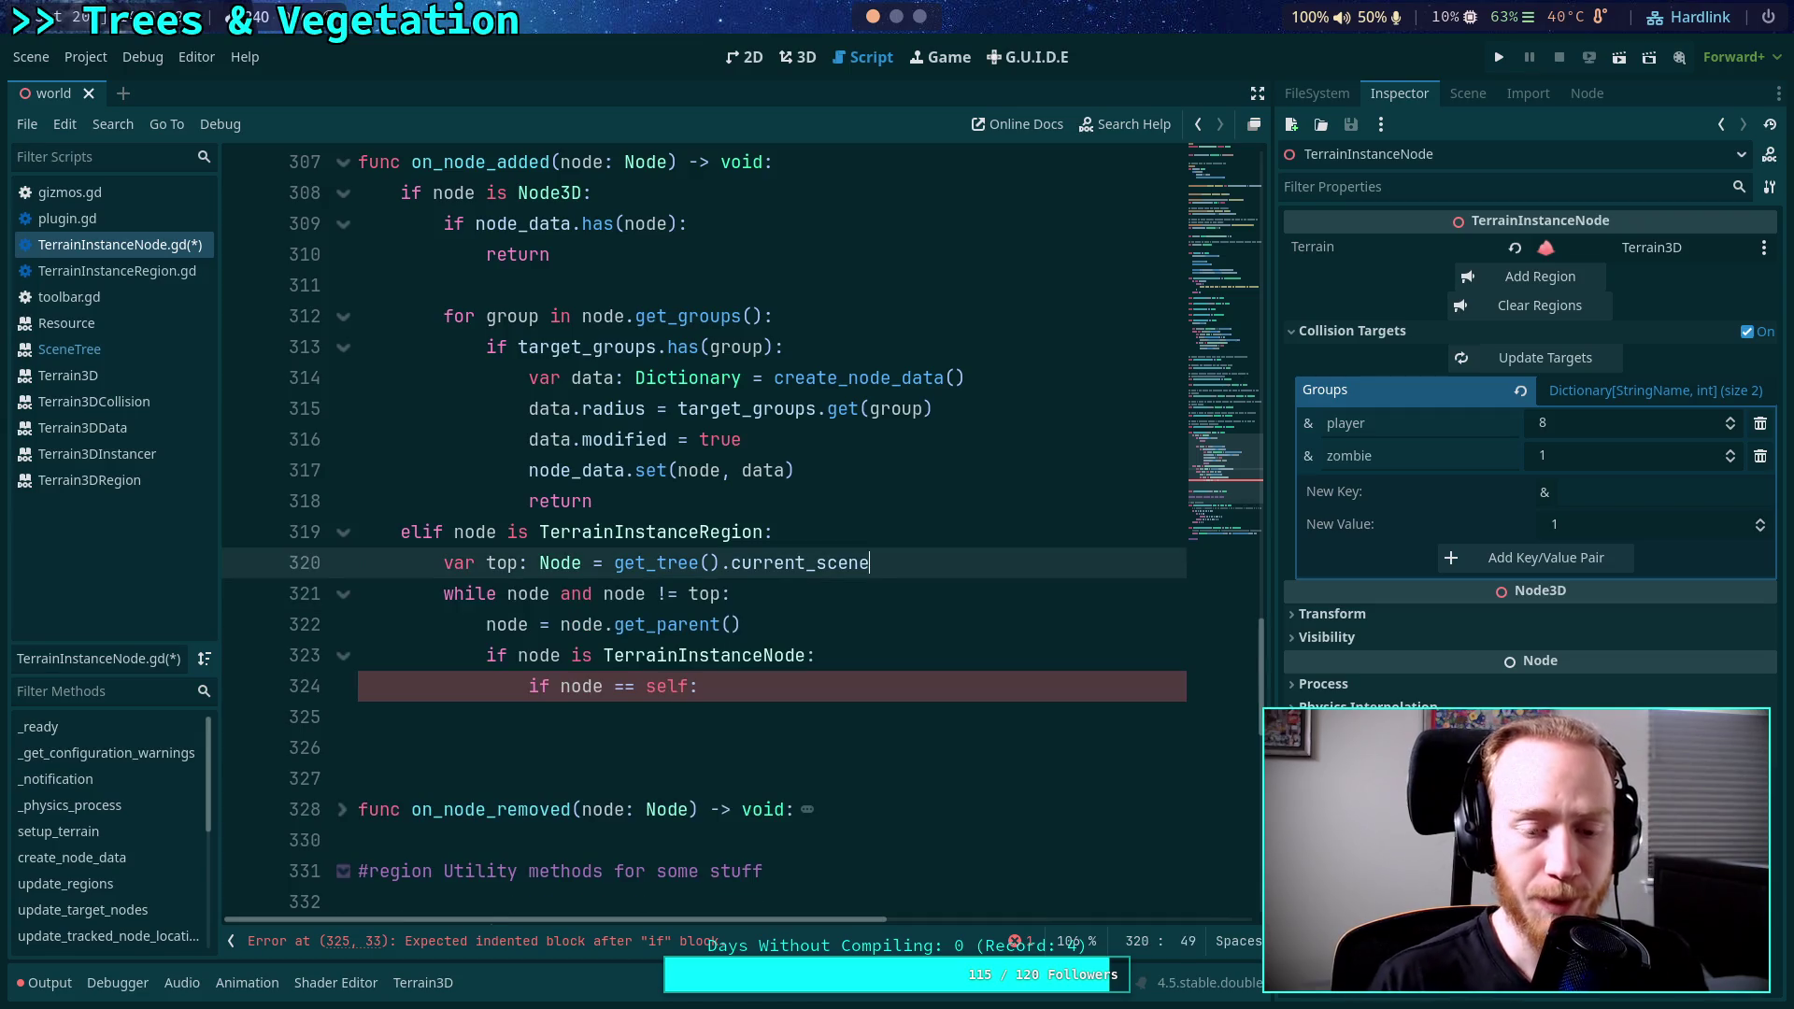
pyautogui.click(487, 624)
pyautogui.write('var ')
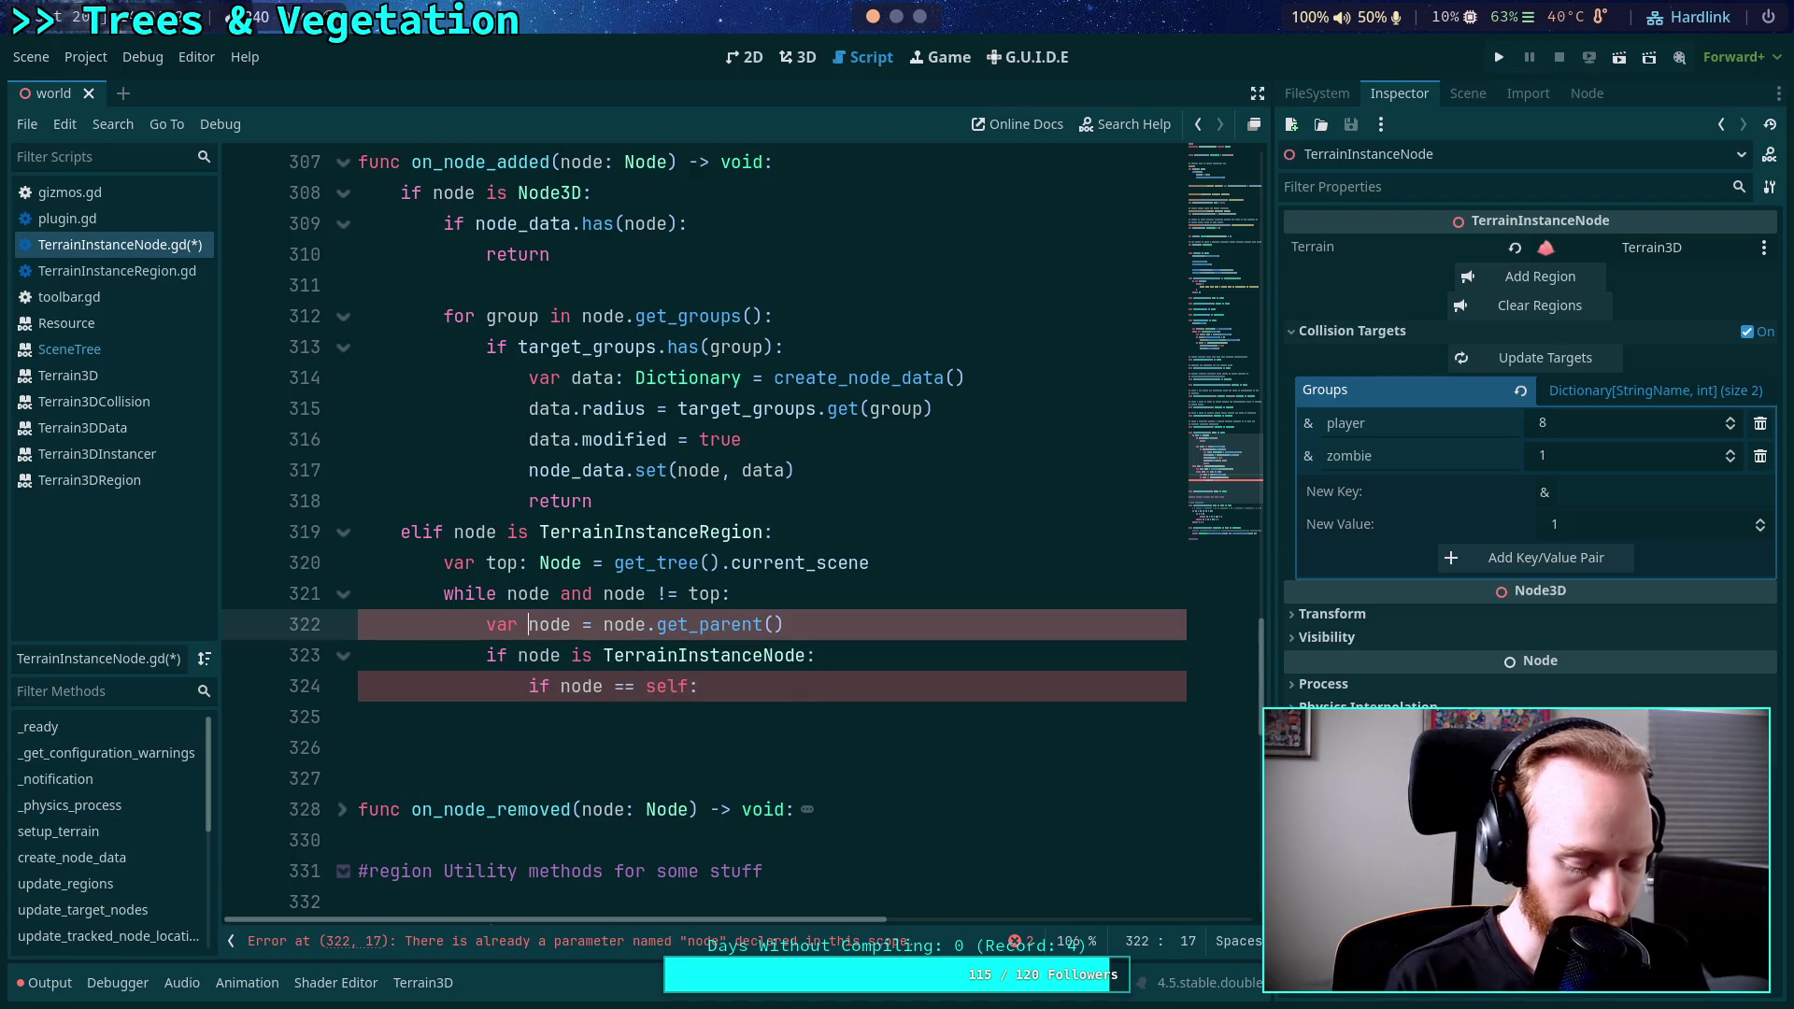
pyautogui.write('next:')
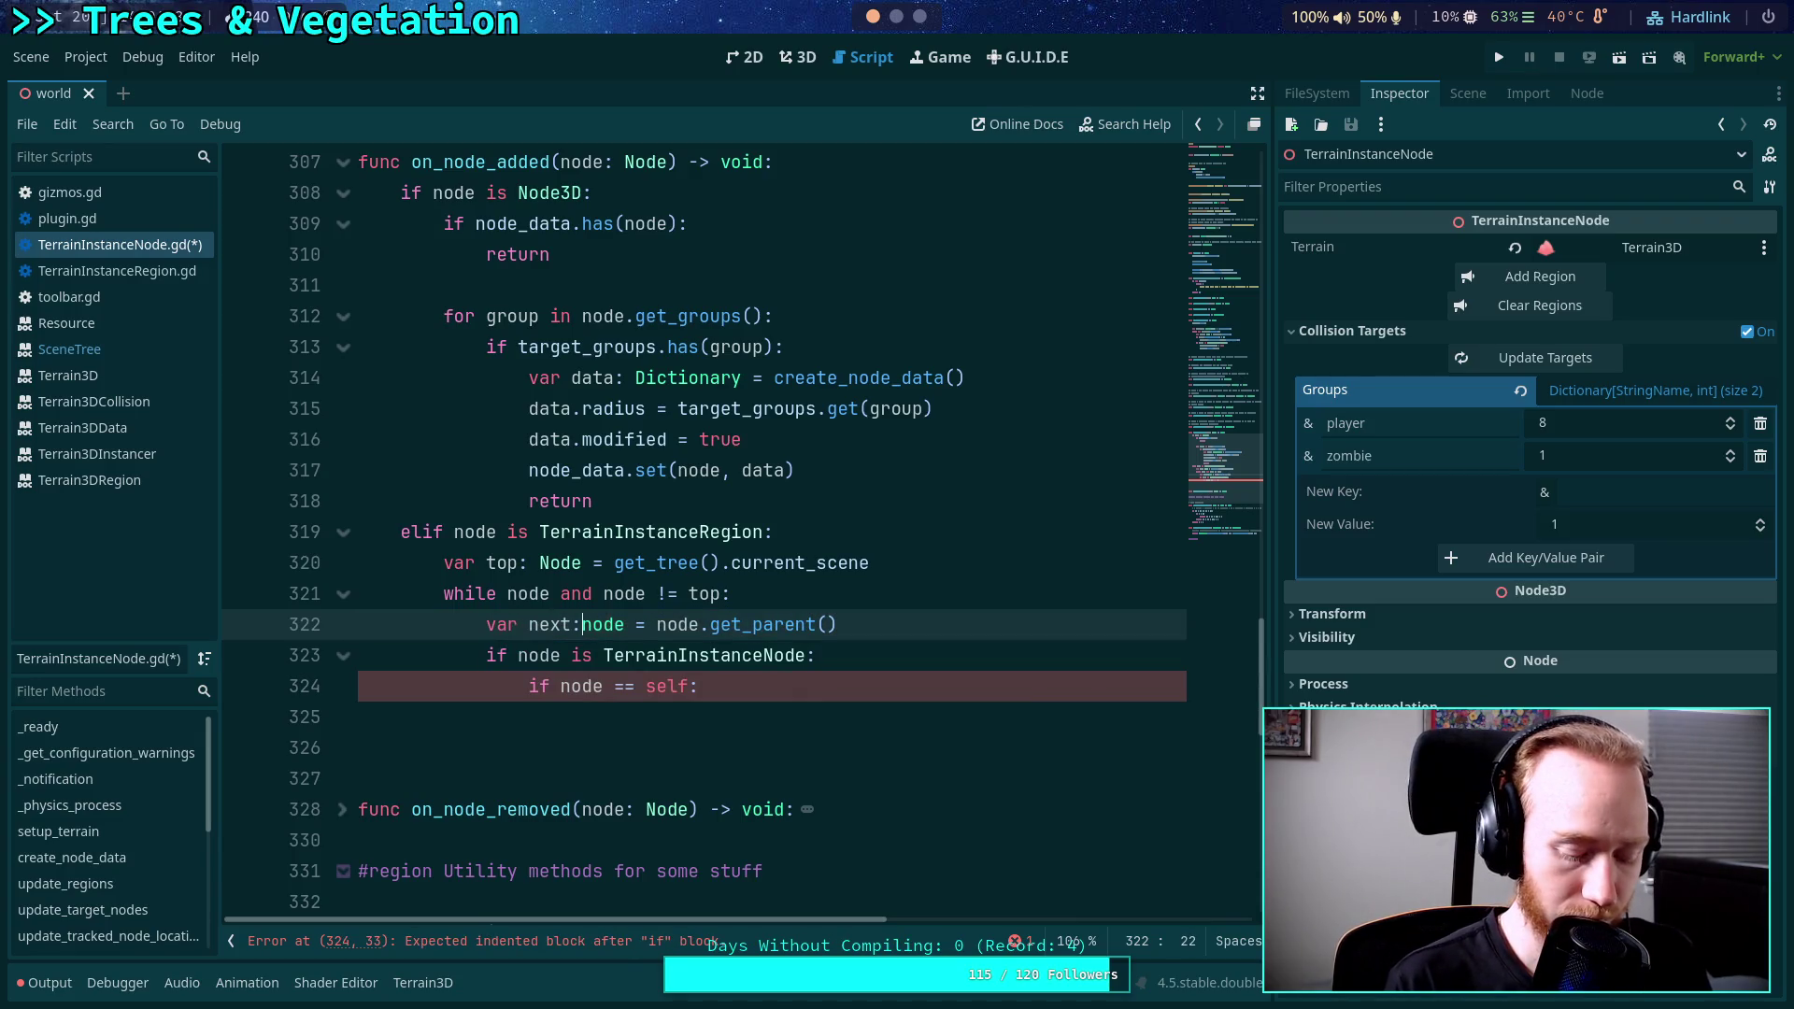
pyautogui.press('Delete')
pyautogui.press('Delete')
pyautogui.press('Delete')
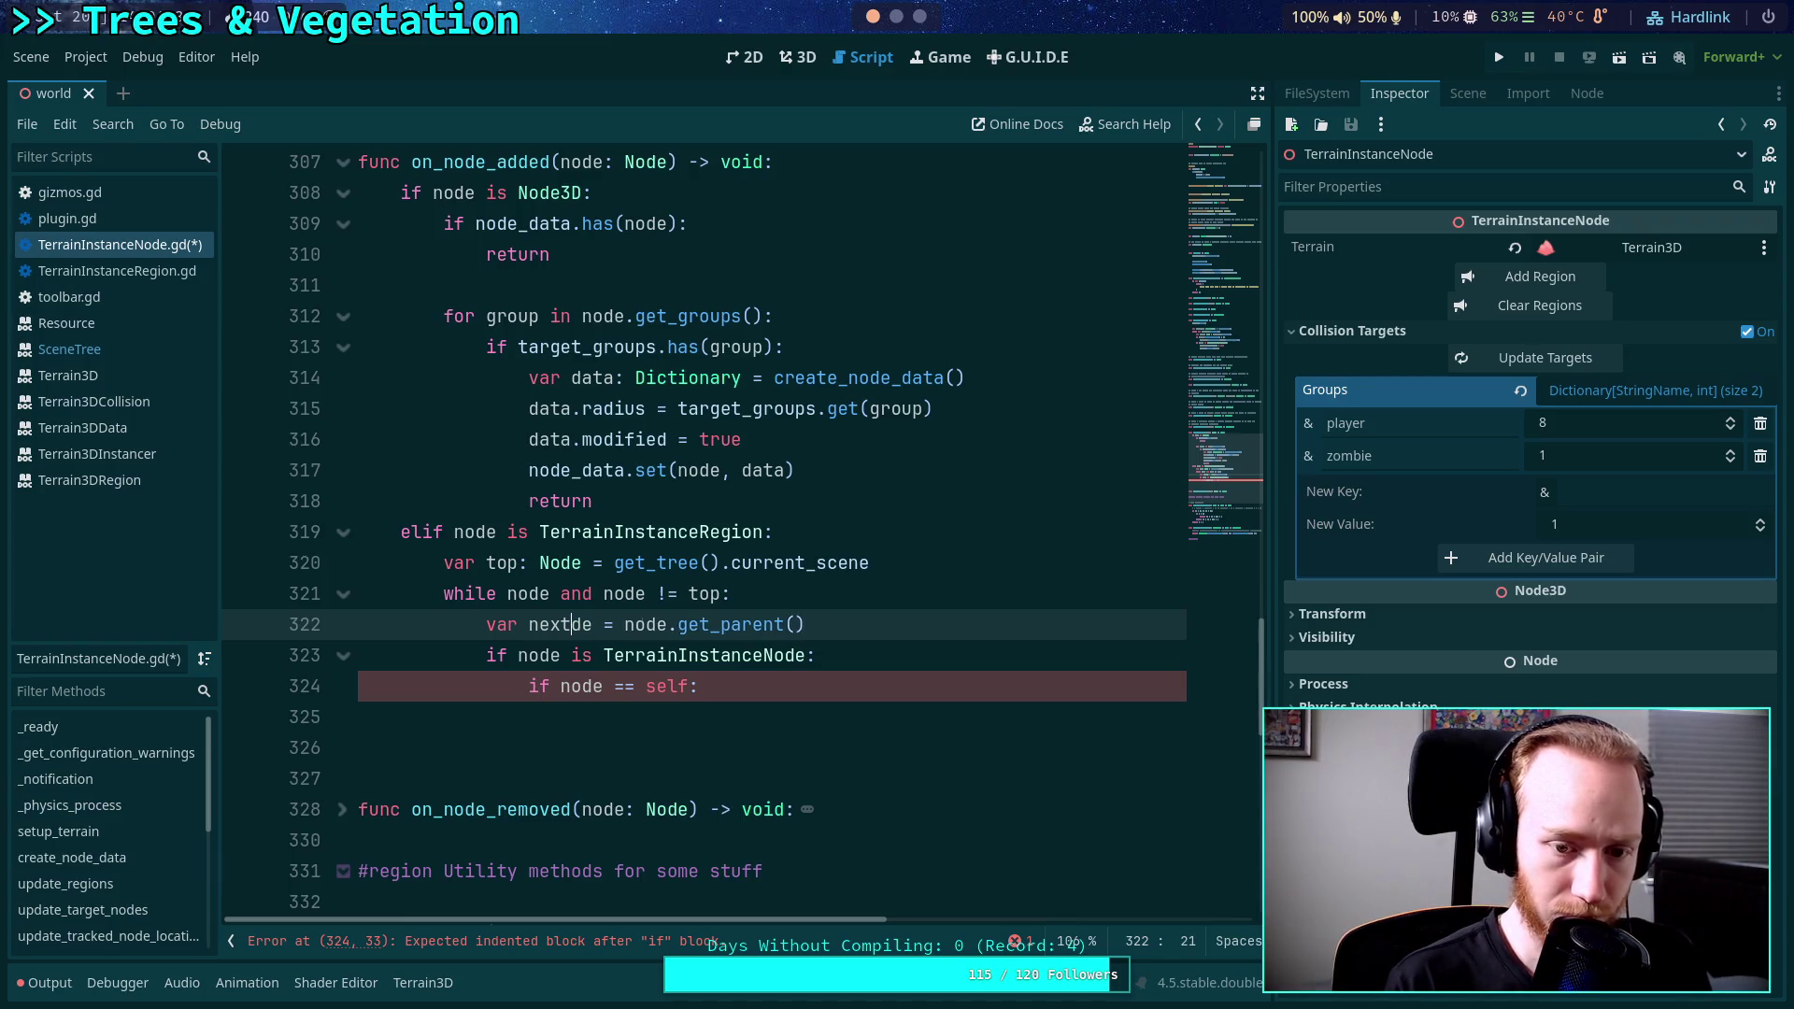
pyautogui.write('Node')
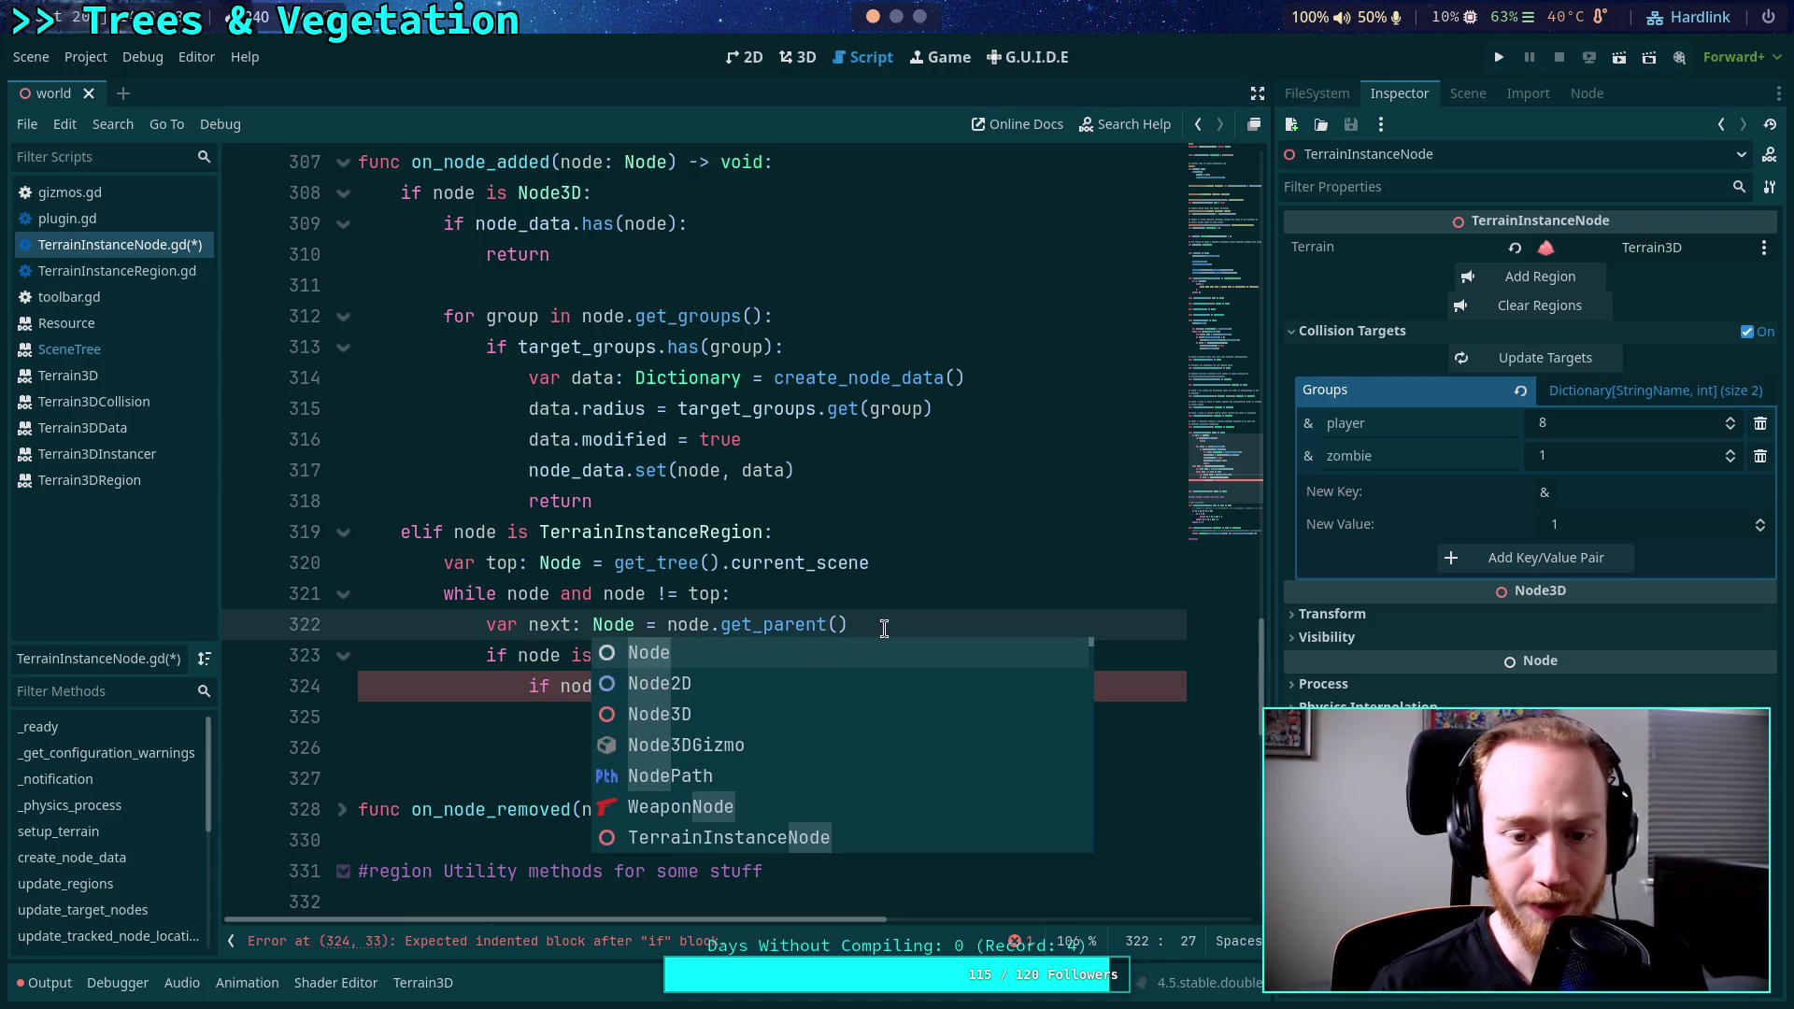
pyautogui.press('Escape')
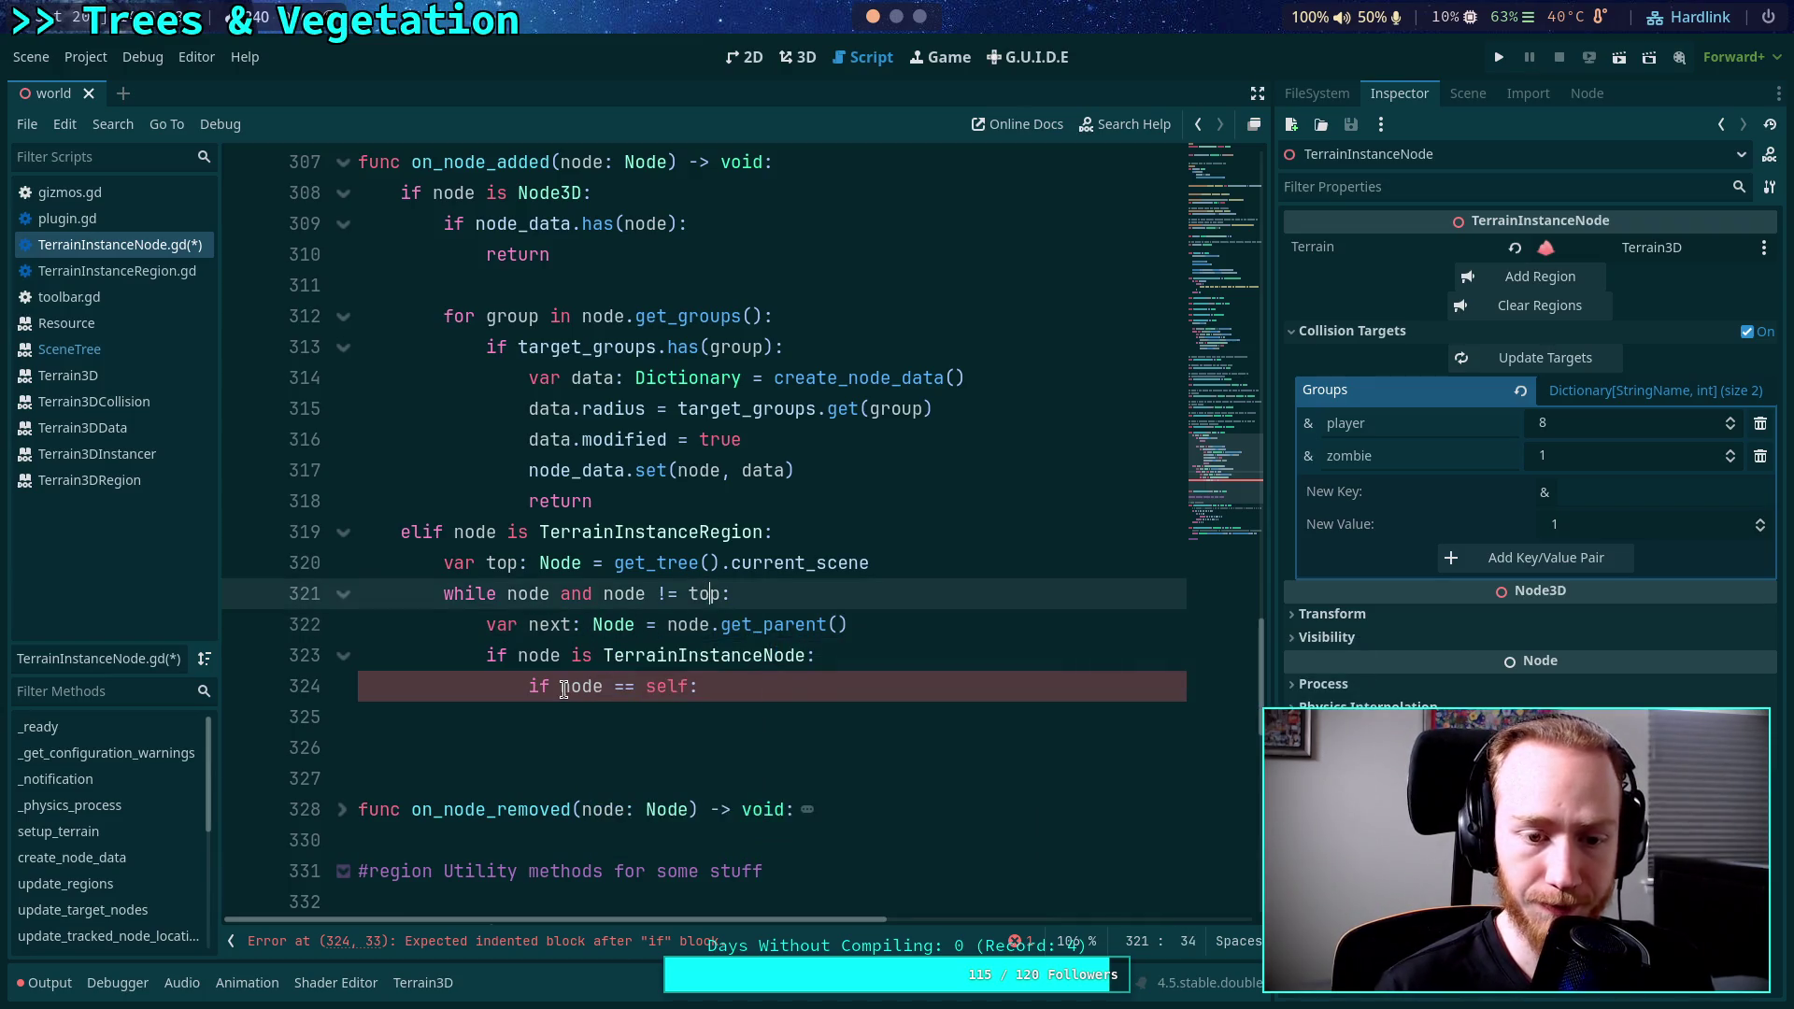
# Replace 'node' with 'next' in the TerrainInstanceNode check and the self comparison.
pyautogui.doubleClick(534, 659)
pyautogui.write('next')
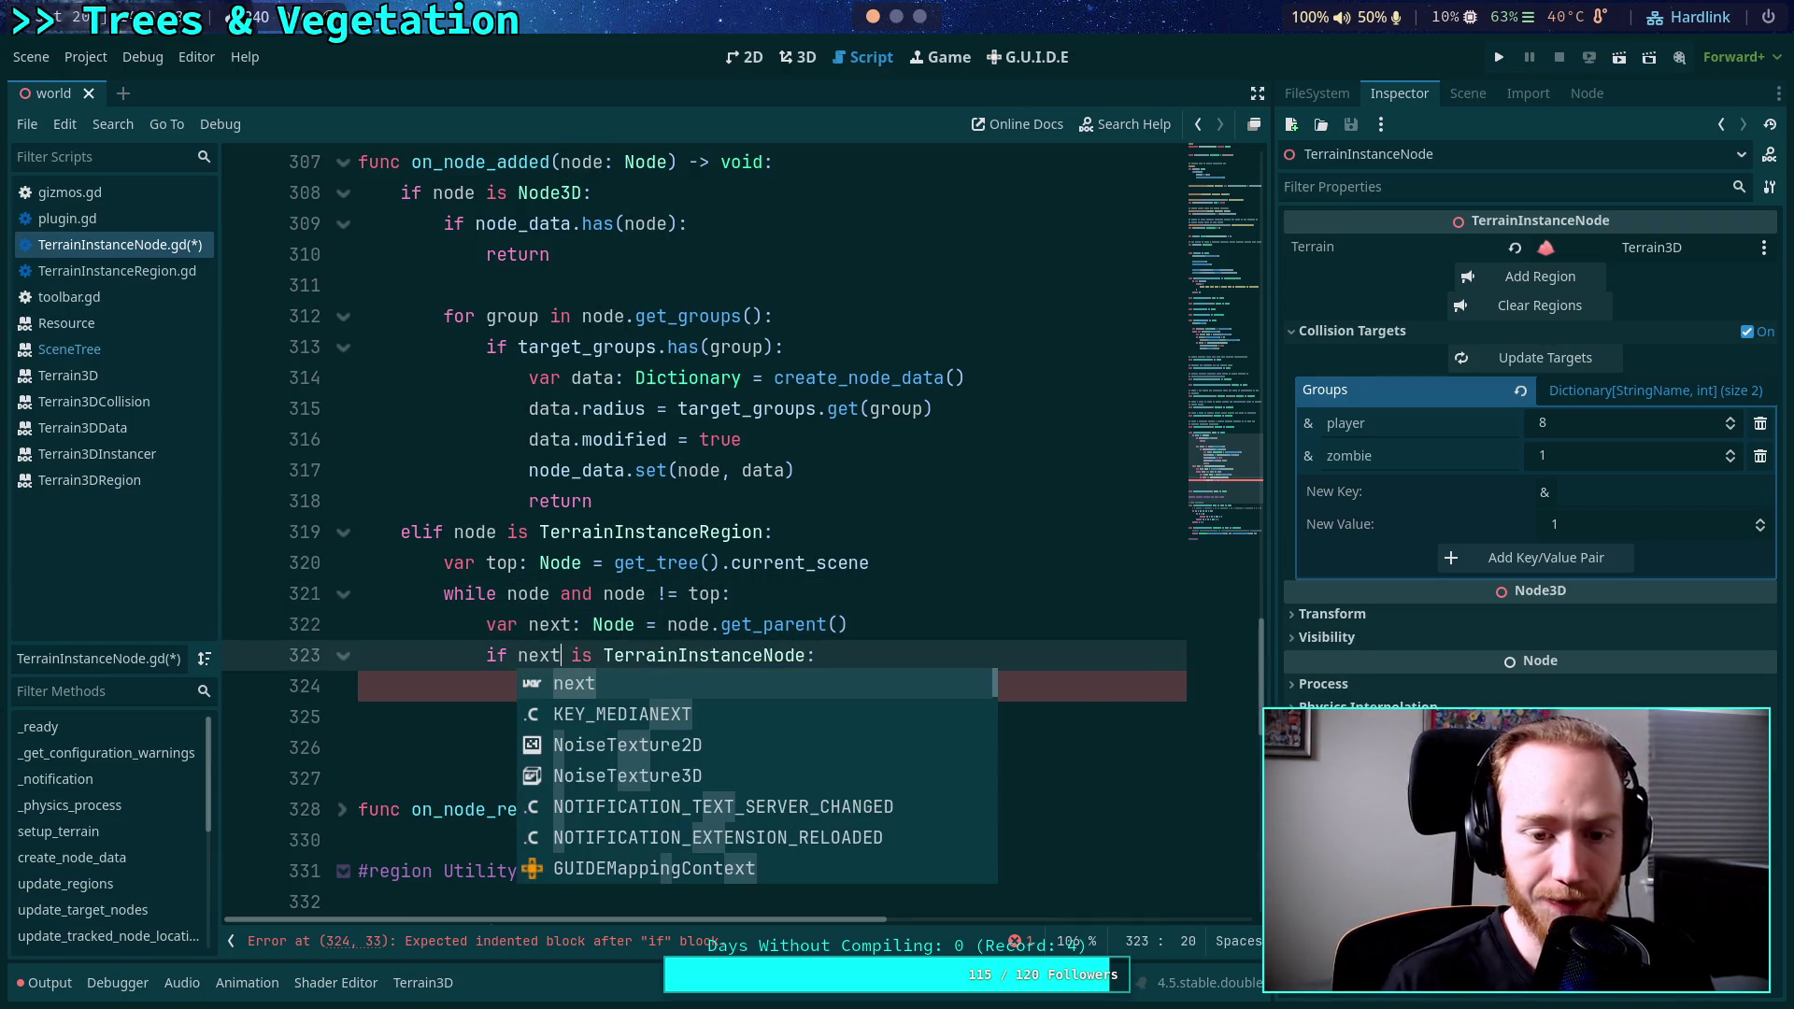
pyautogui.click(505, 563)
pyautogui.doubleClick(572, 686)
pyautogui.write('next')
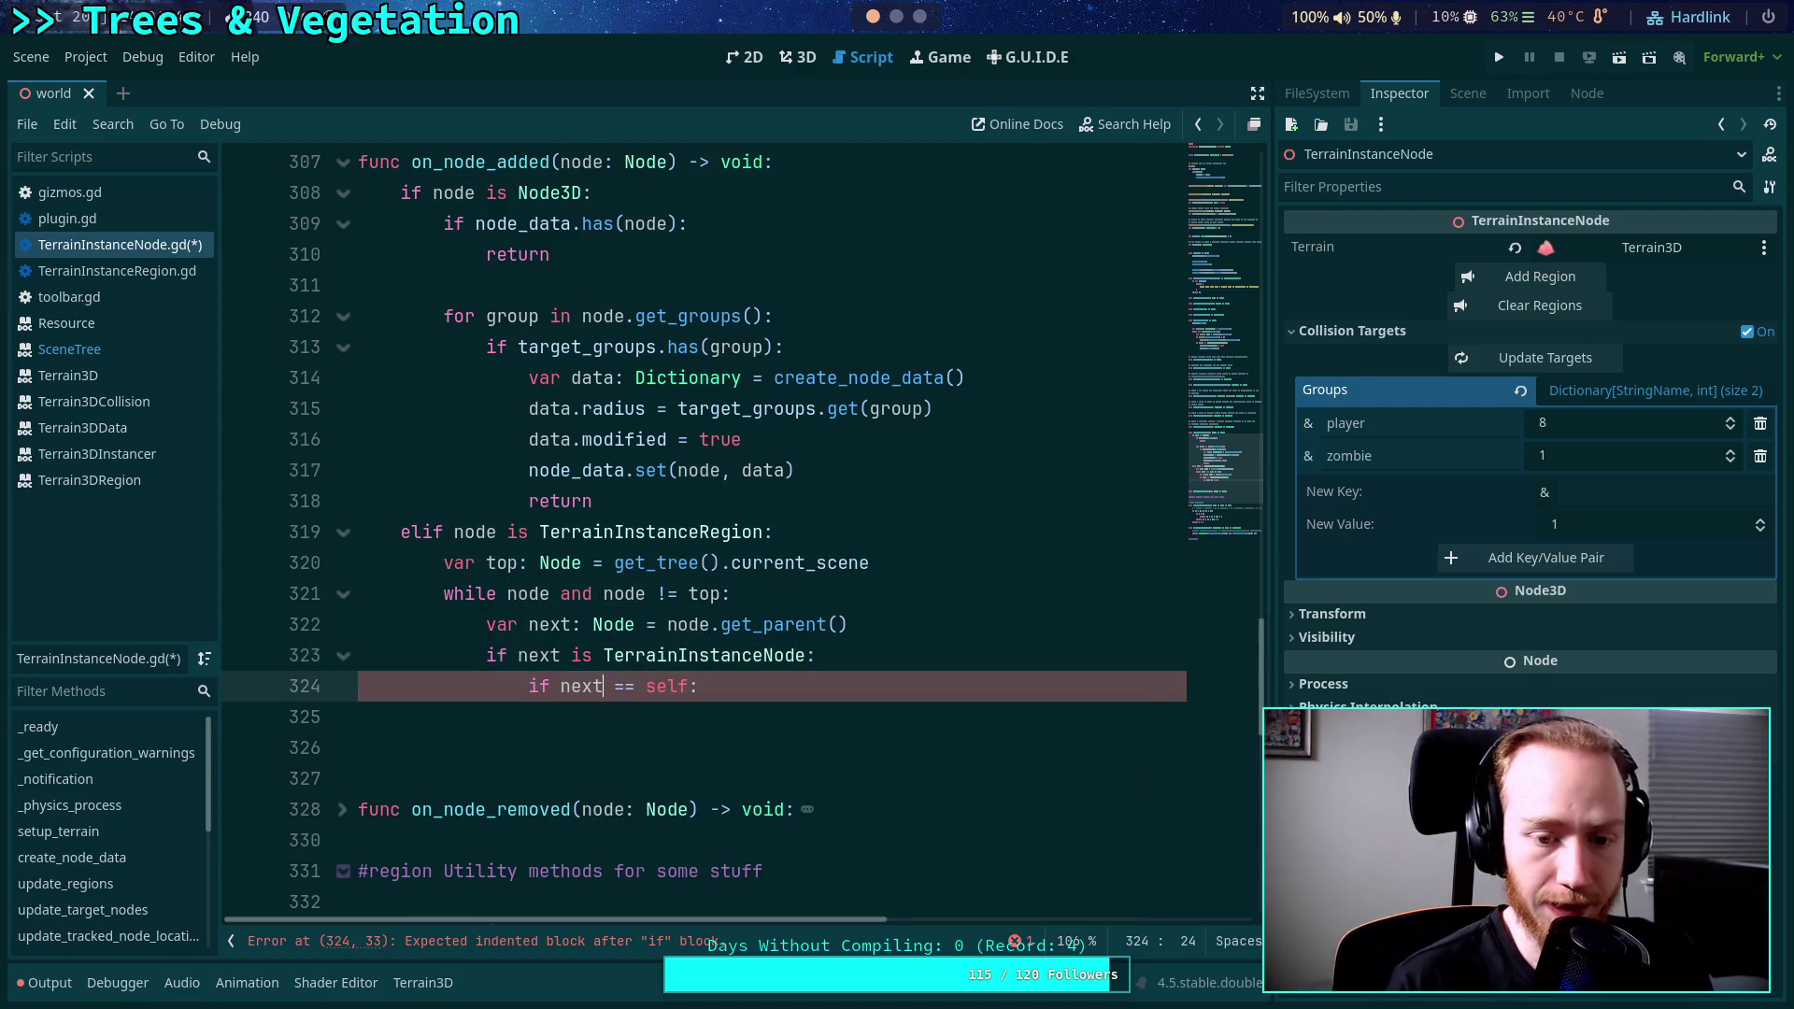
pyautogui.click(817, 715)
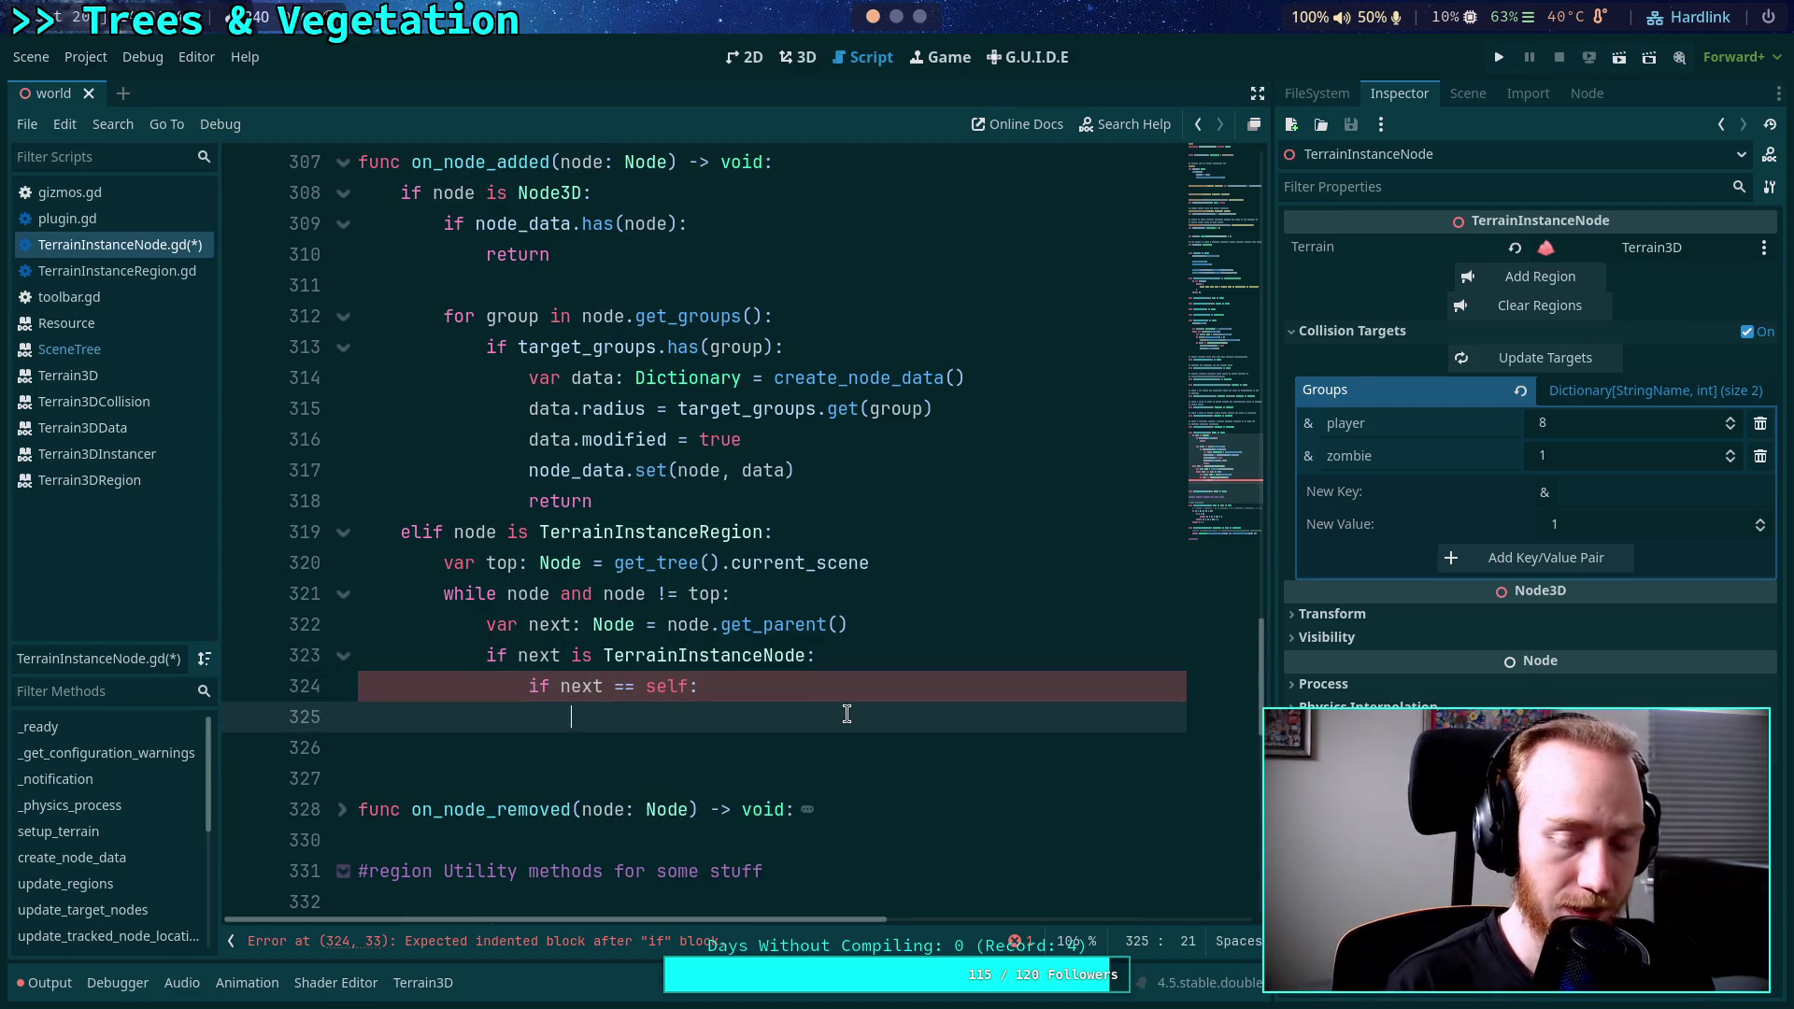
pyautogui.write('node.')
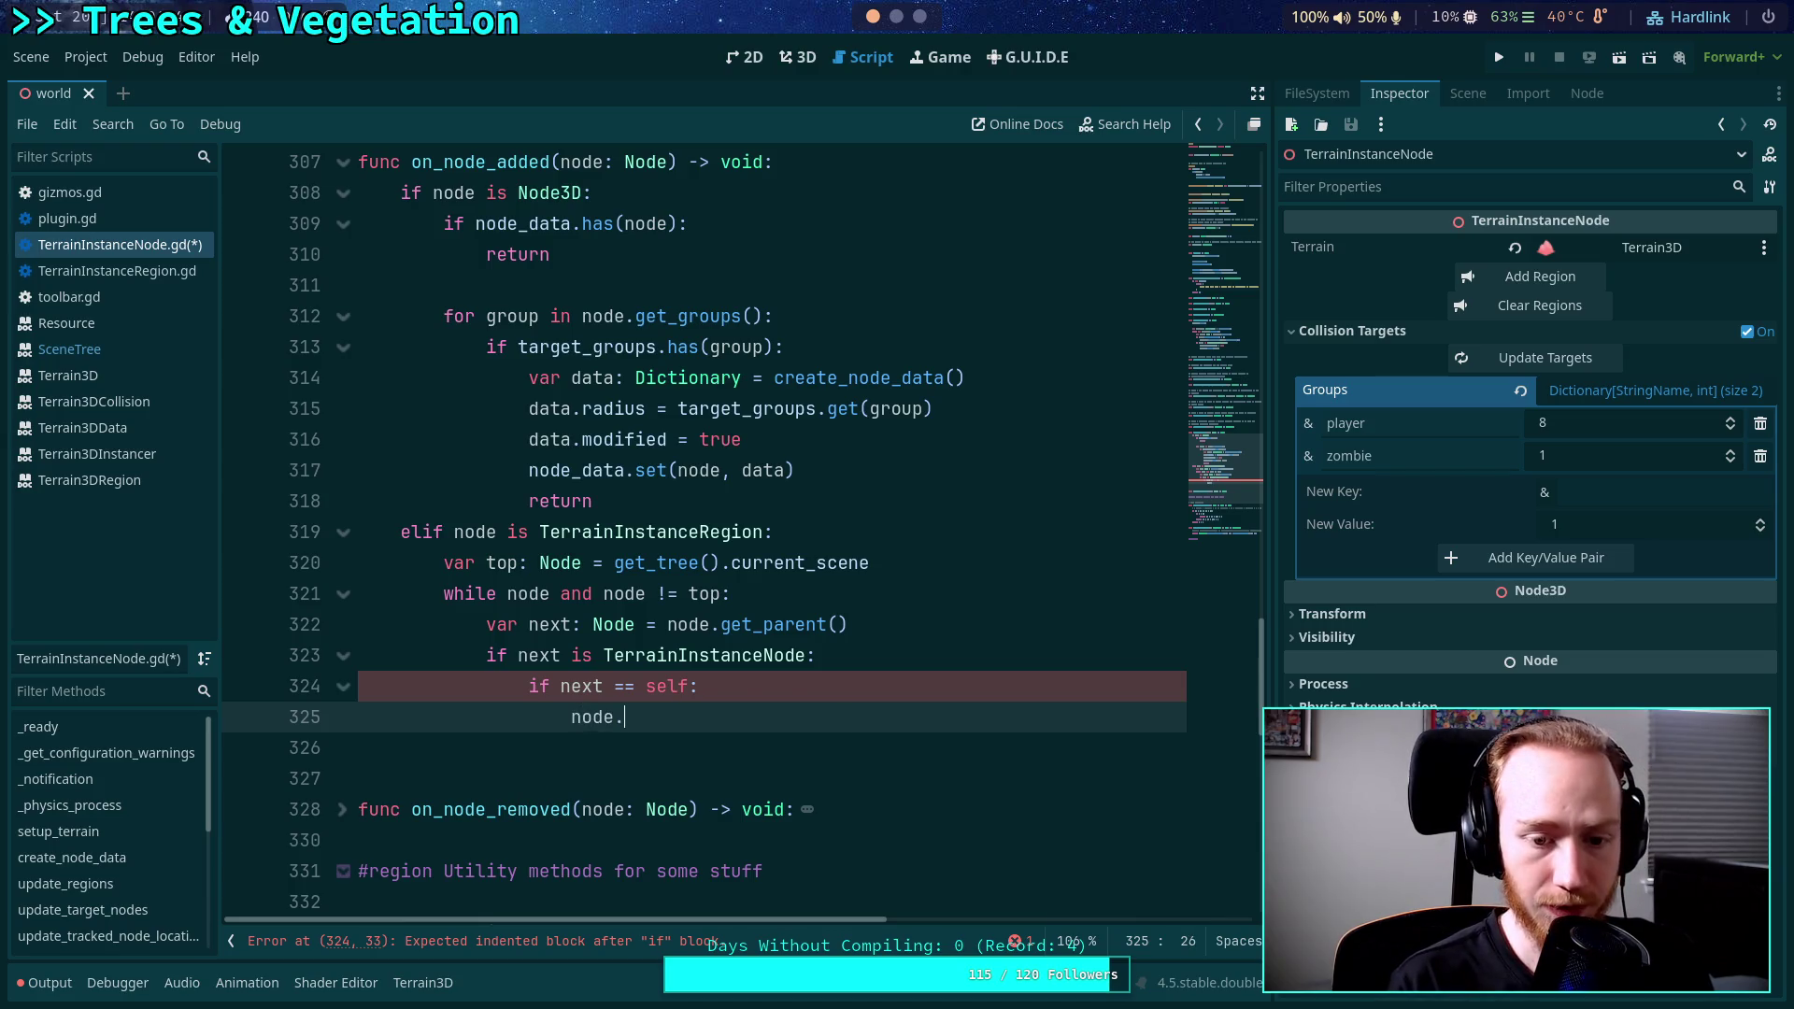
pyautogui.press('BackSpace')
pyautogui.press('BackSpace')
pyautogui.press('BackSpace')
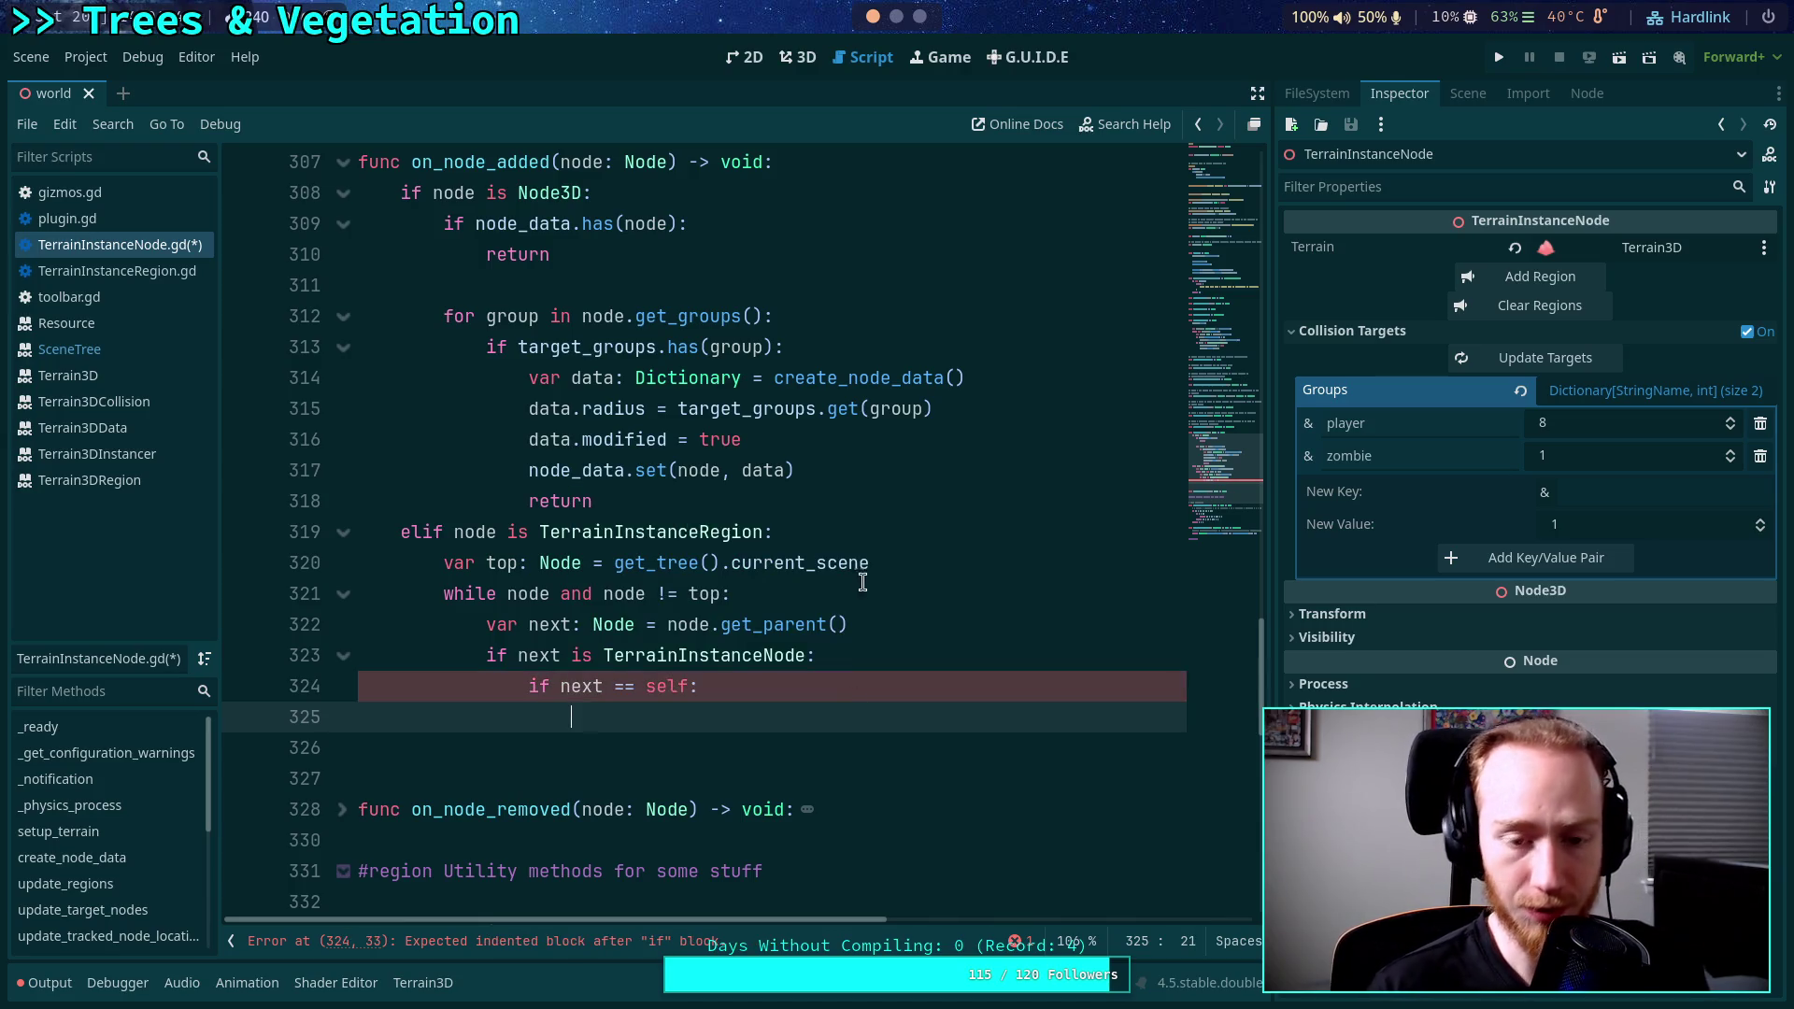
# Use 'next' in the while condition and move the 'var next' declaration above the loop.
pyautogui.click(938, 567)
pyautogui.press('Return')
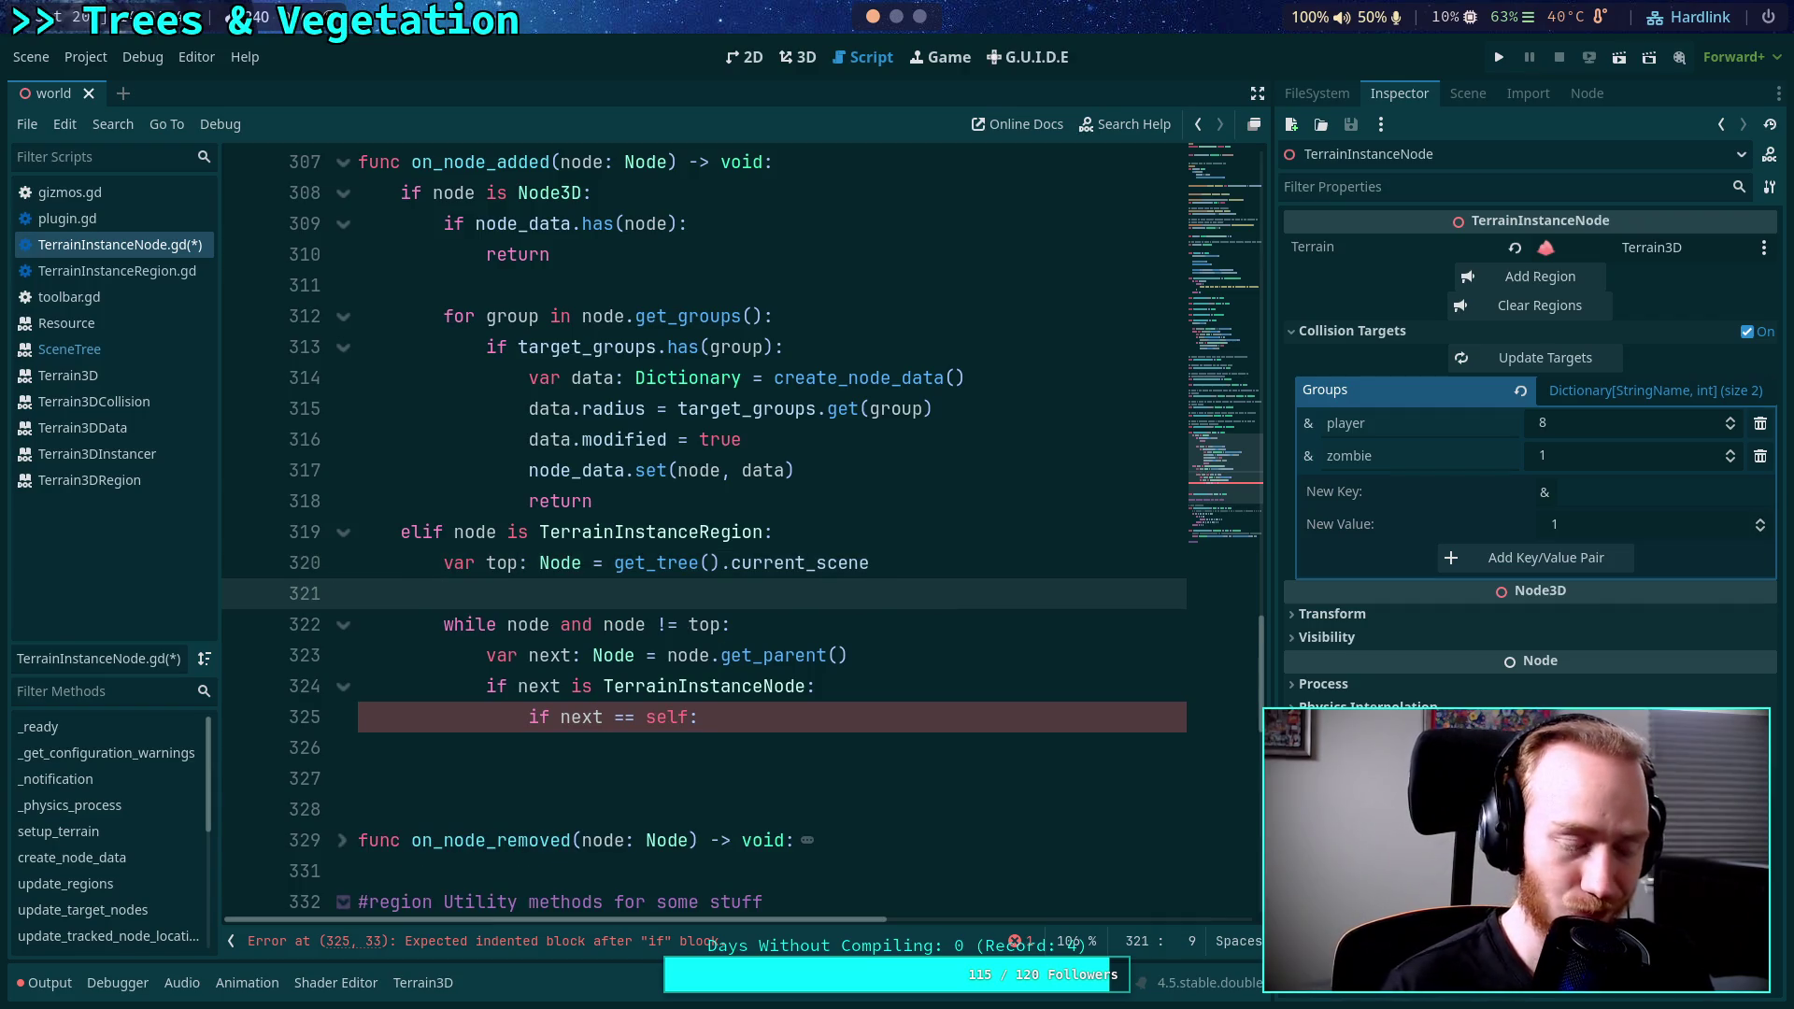
pyautogui.click(519, 624)
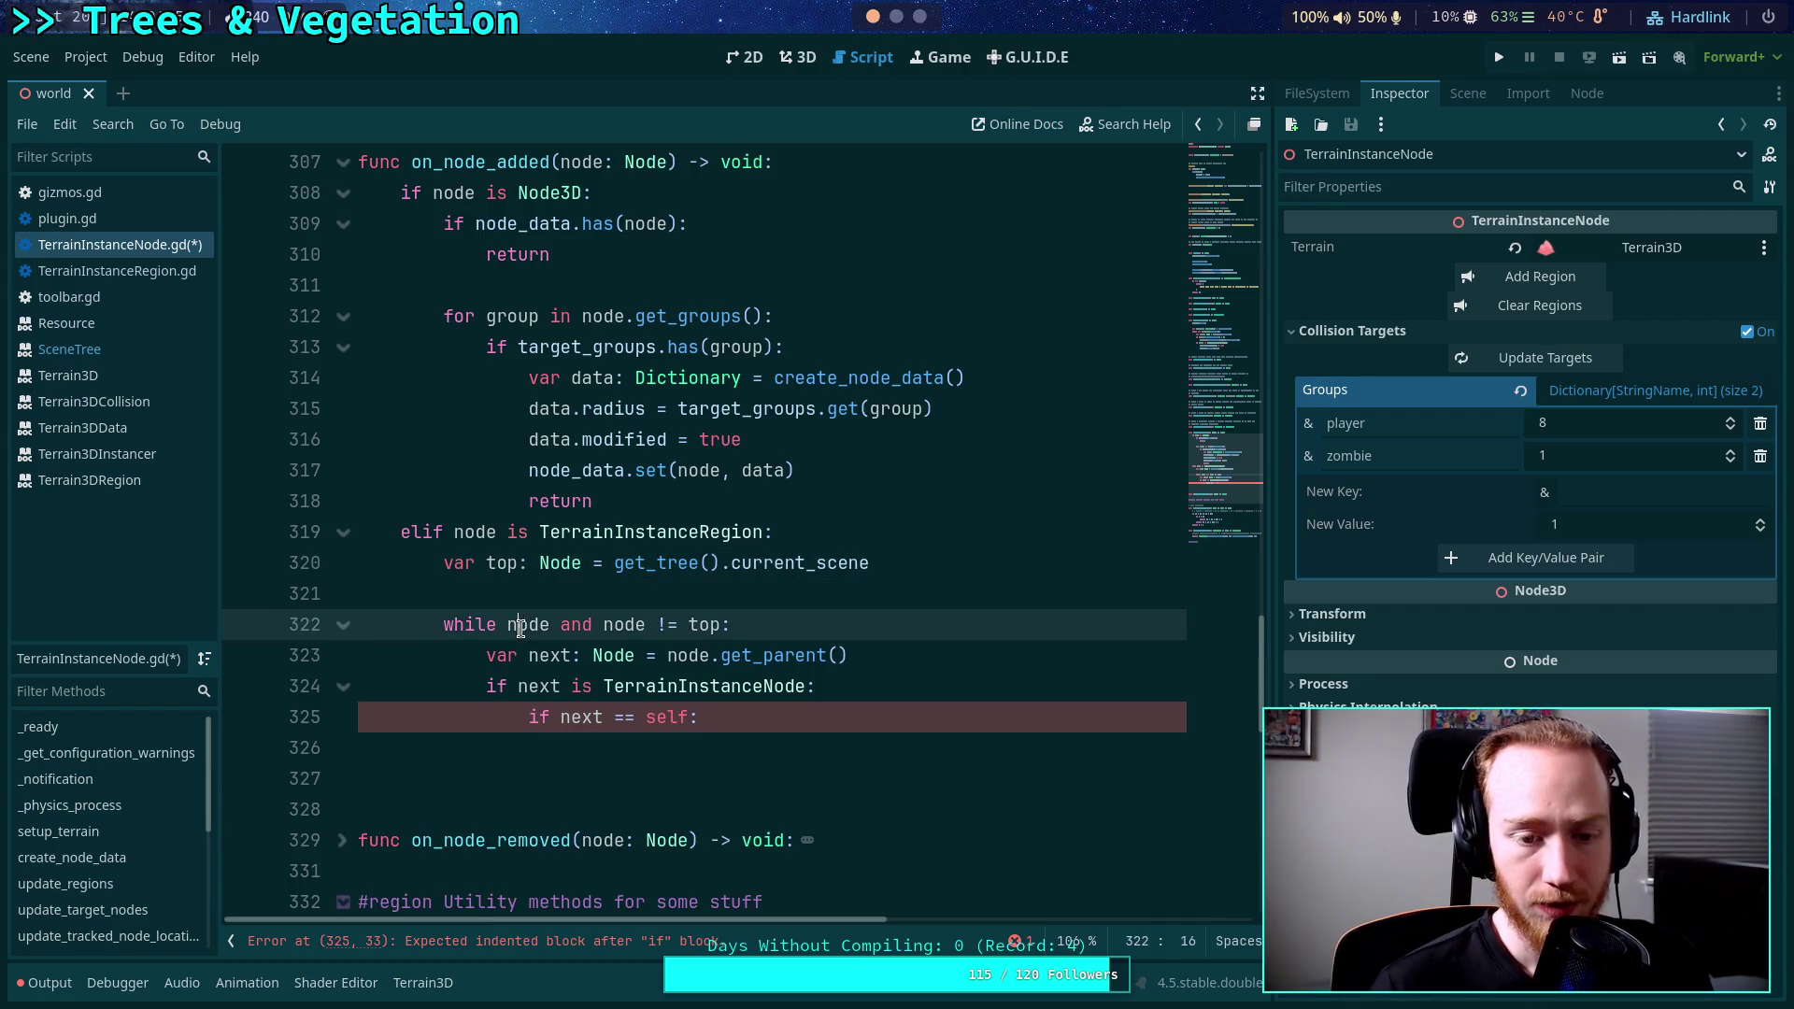
pyautogui.doubleClick(527, 624)
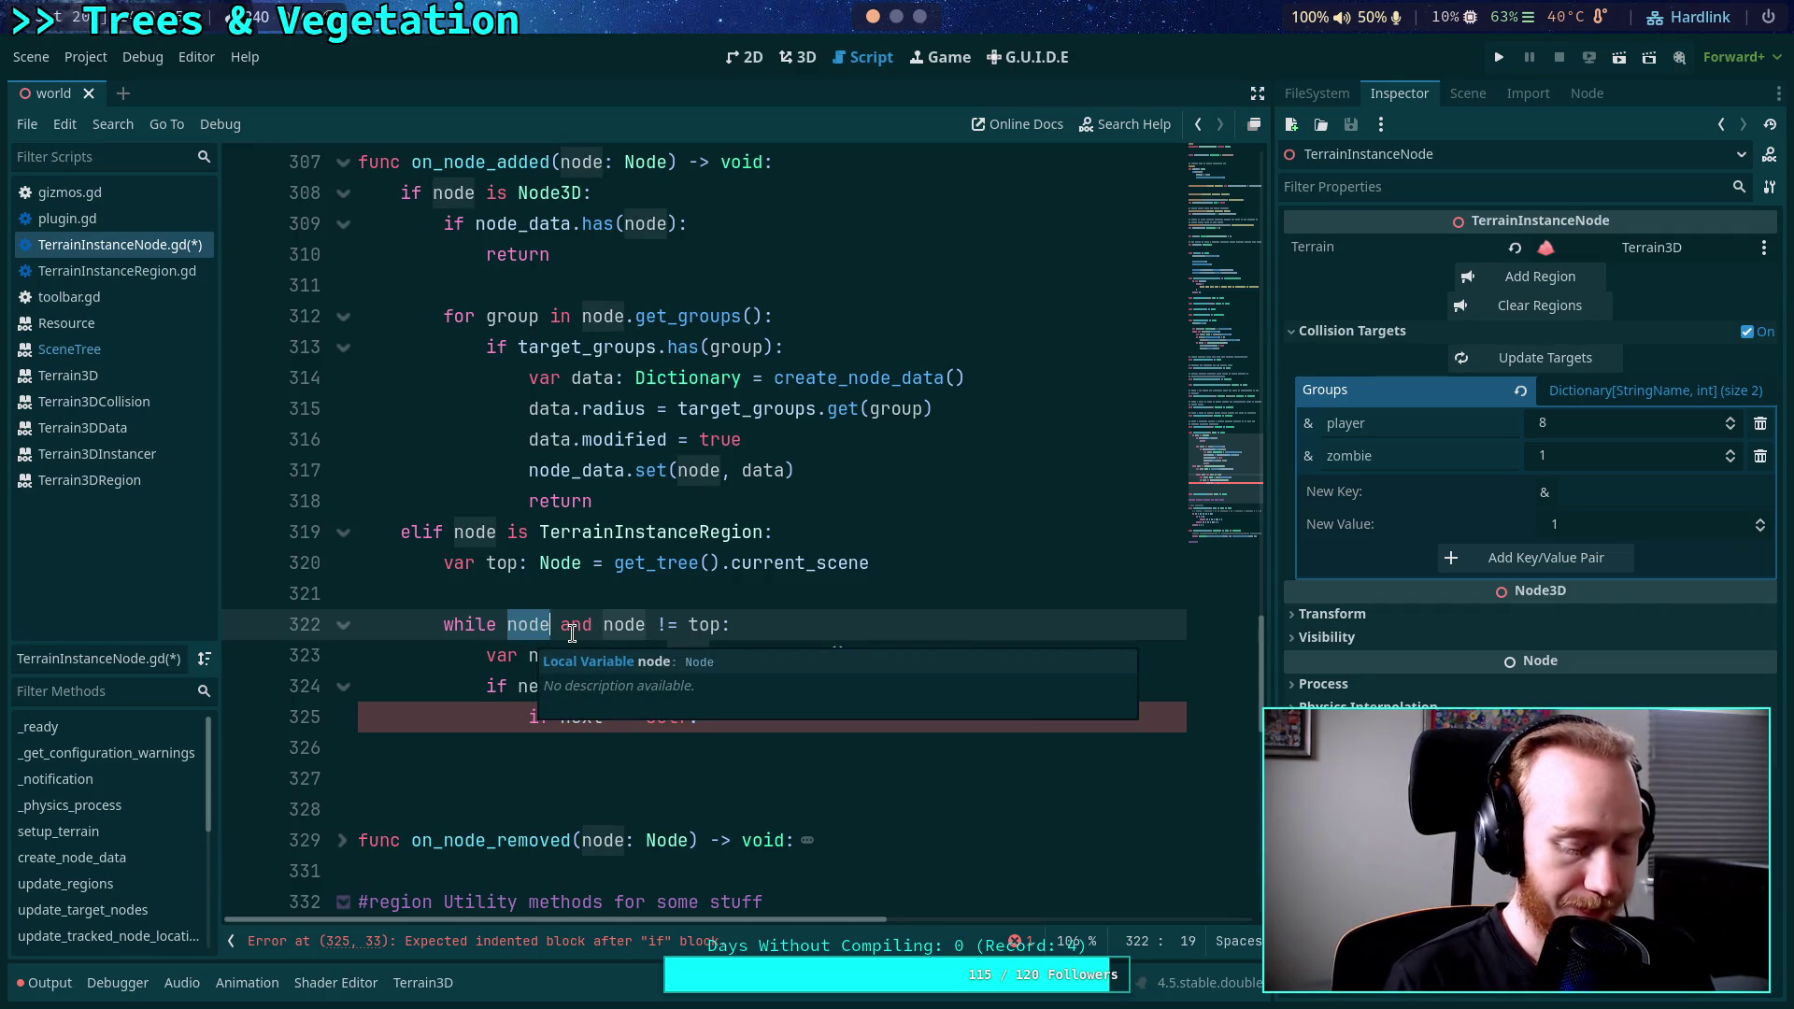
pyautogui.write('next')
pyautogui.doubleClick(624, 624)
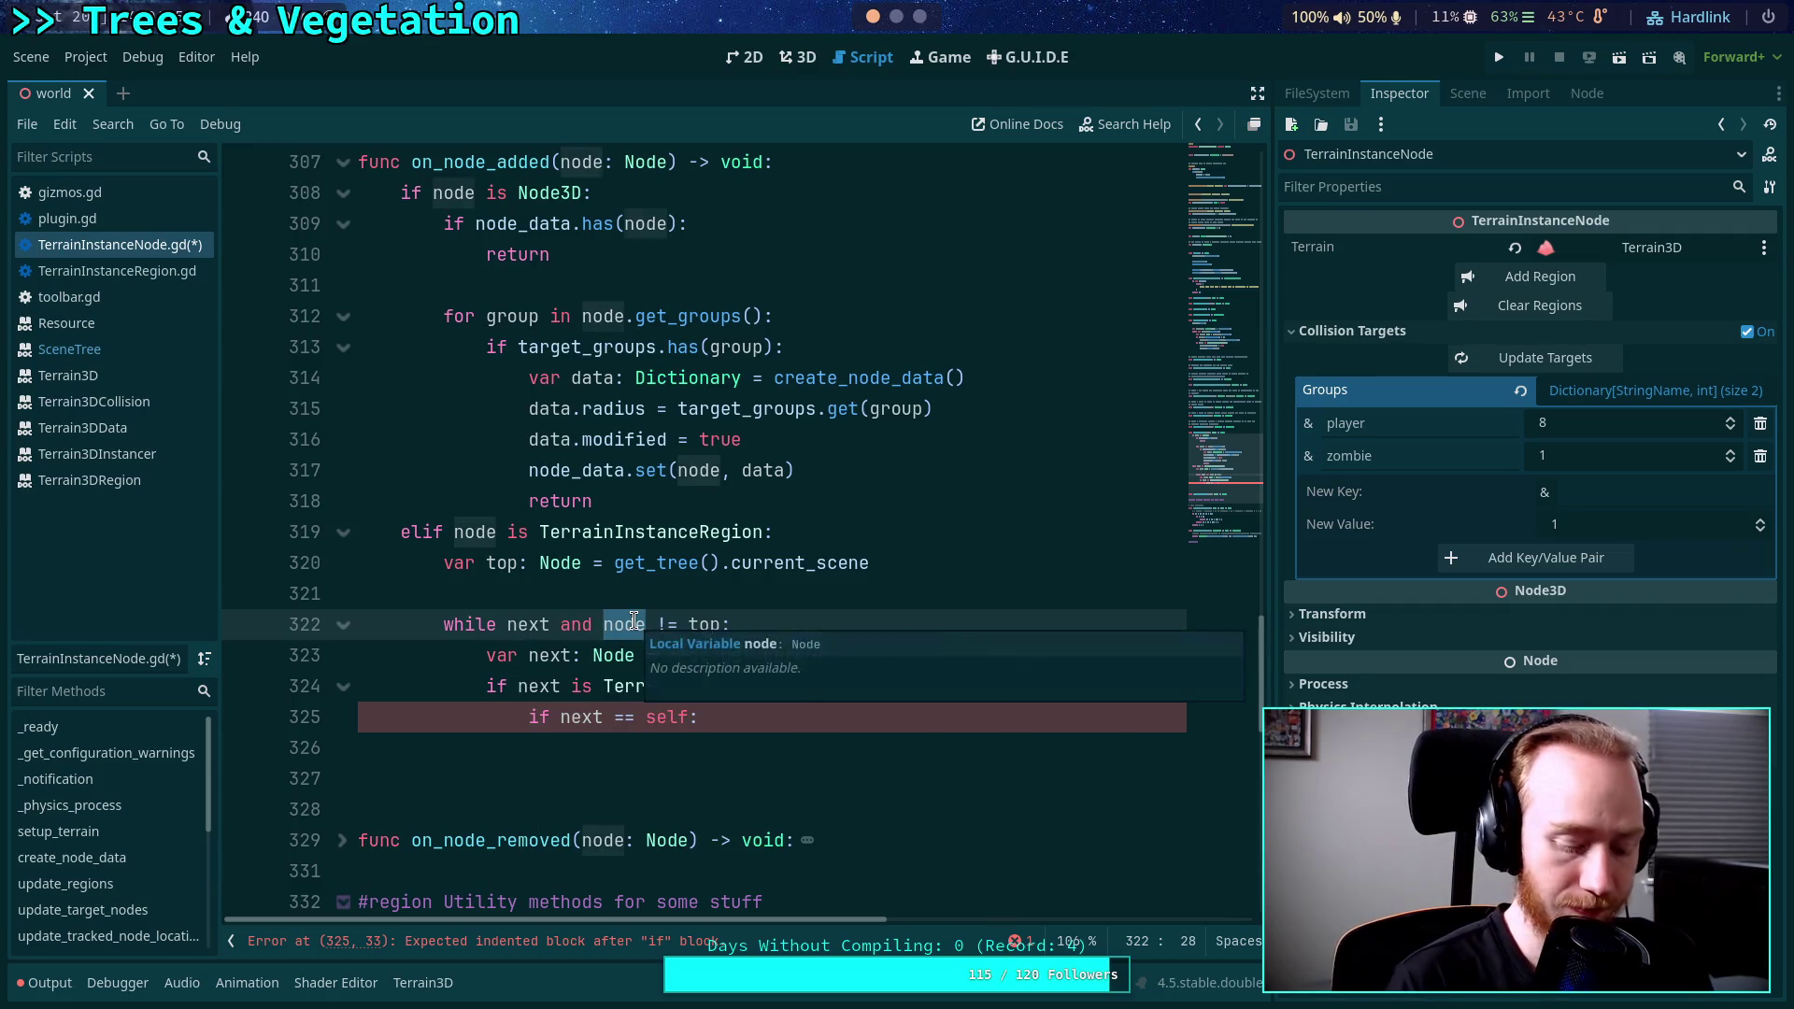
pyautogui.write('next')
pyautogui.click(529, 655)
pyautogui.hotkey('alt', 'Up')
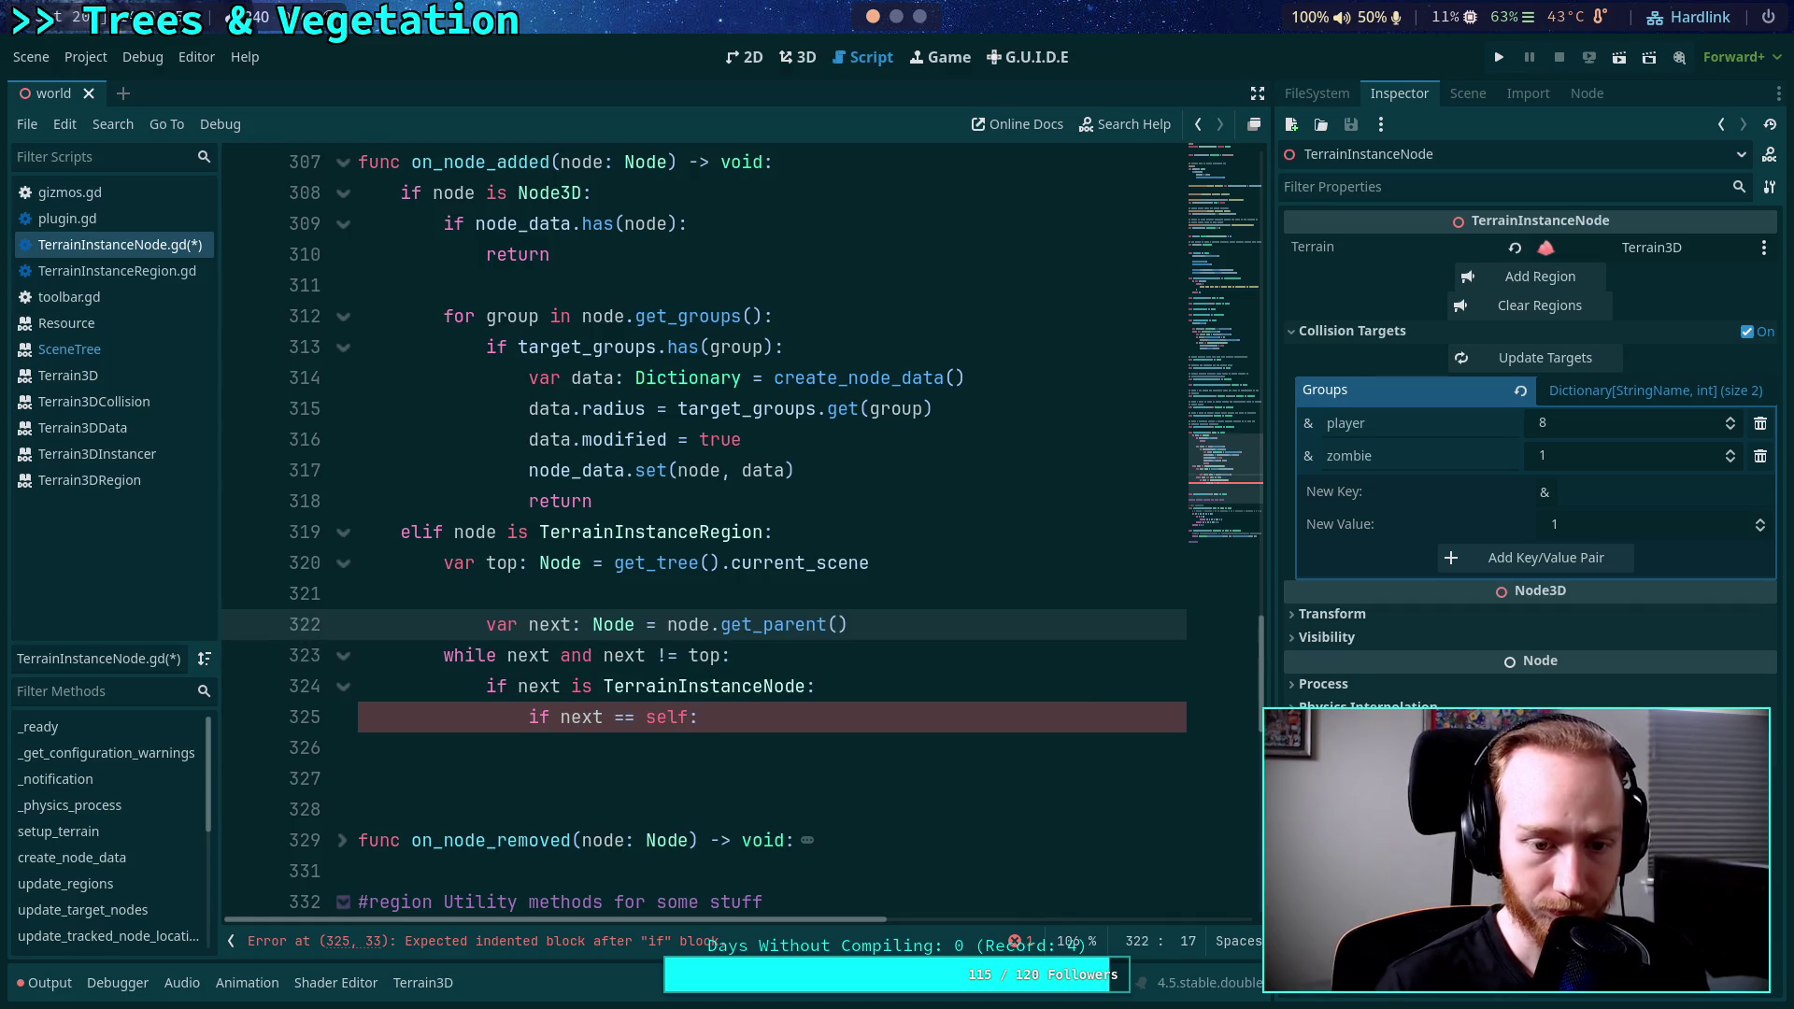
pyautogui.hotkey('shift', 'Tab')
pyautogui.click(583, 598)
pyautogui.press('BackSpace')
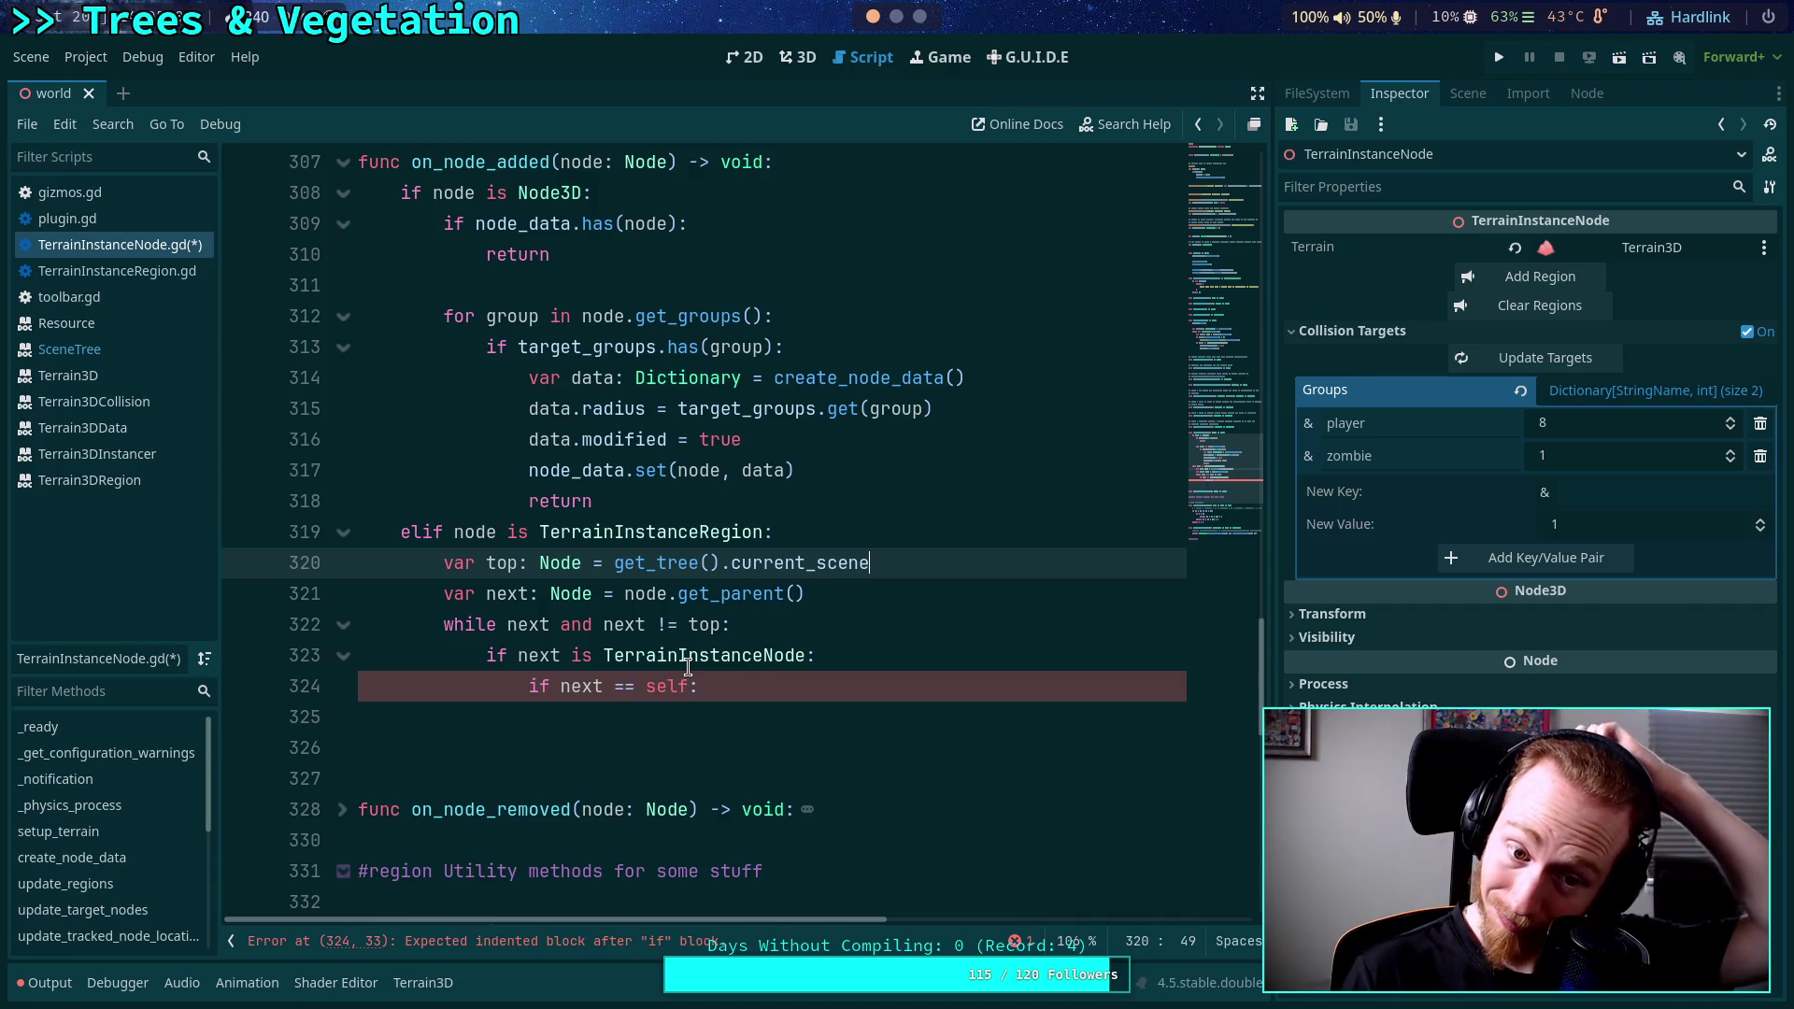
# Inside the match, set 'node.instance_node = self' followed by a dedented 'return'.
pyautogui.click(774, 712)
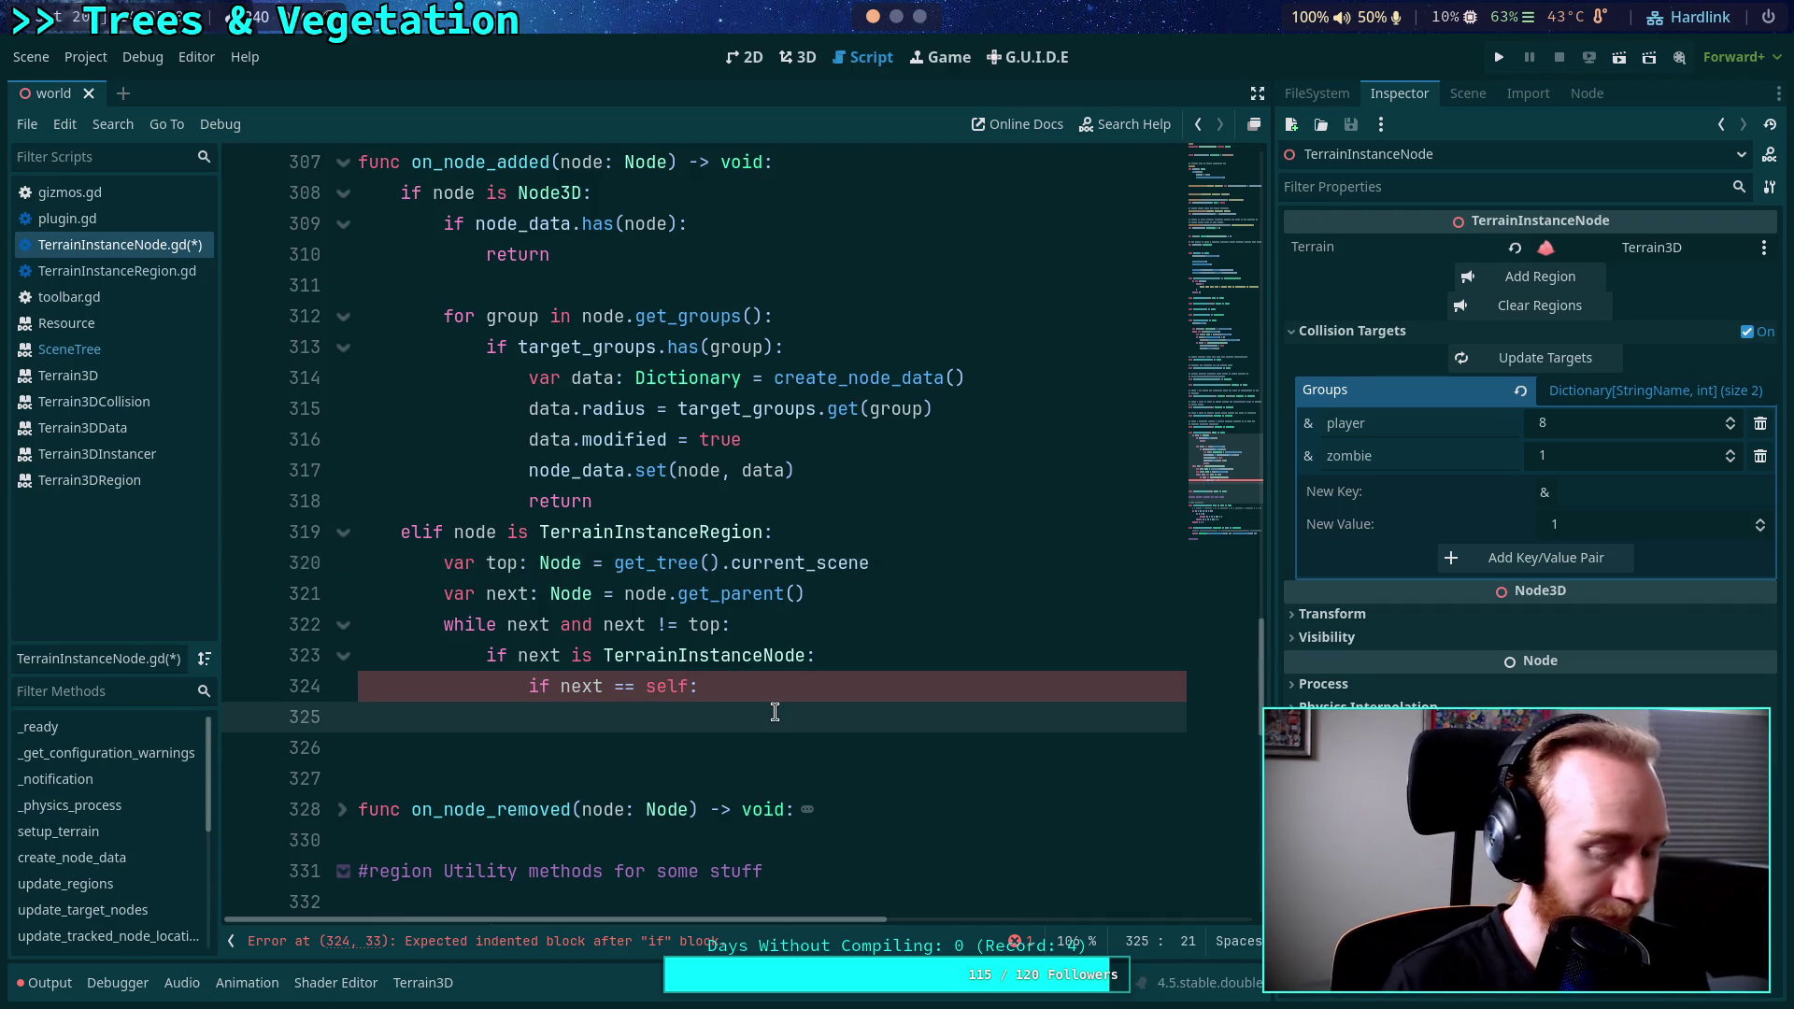
pyautogui.write('node.')
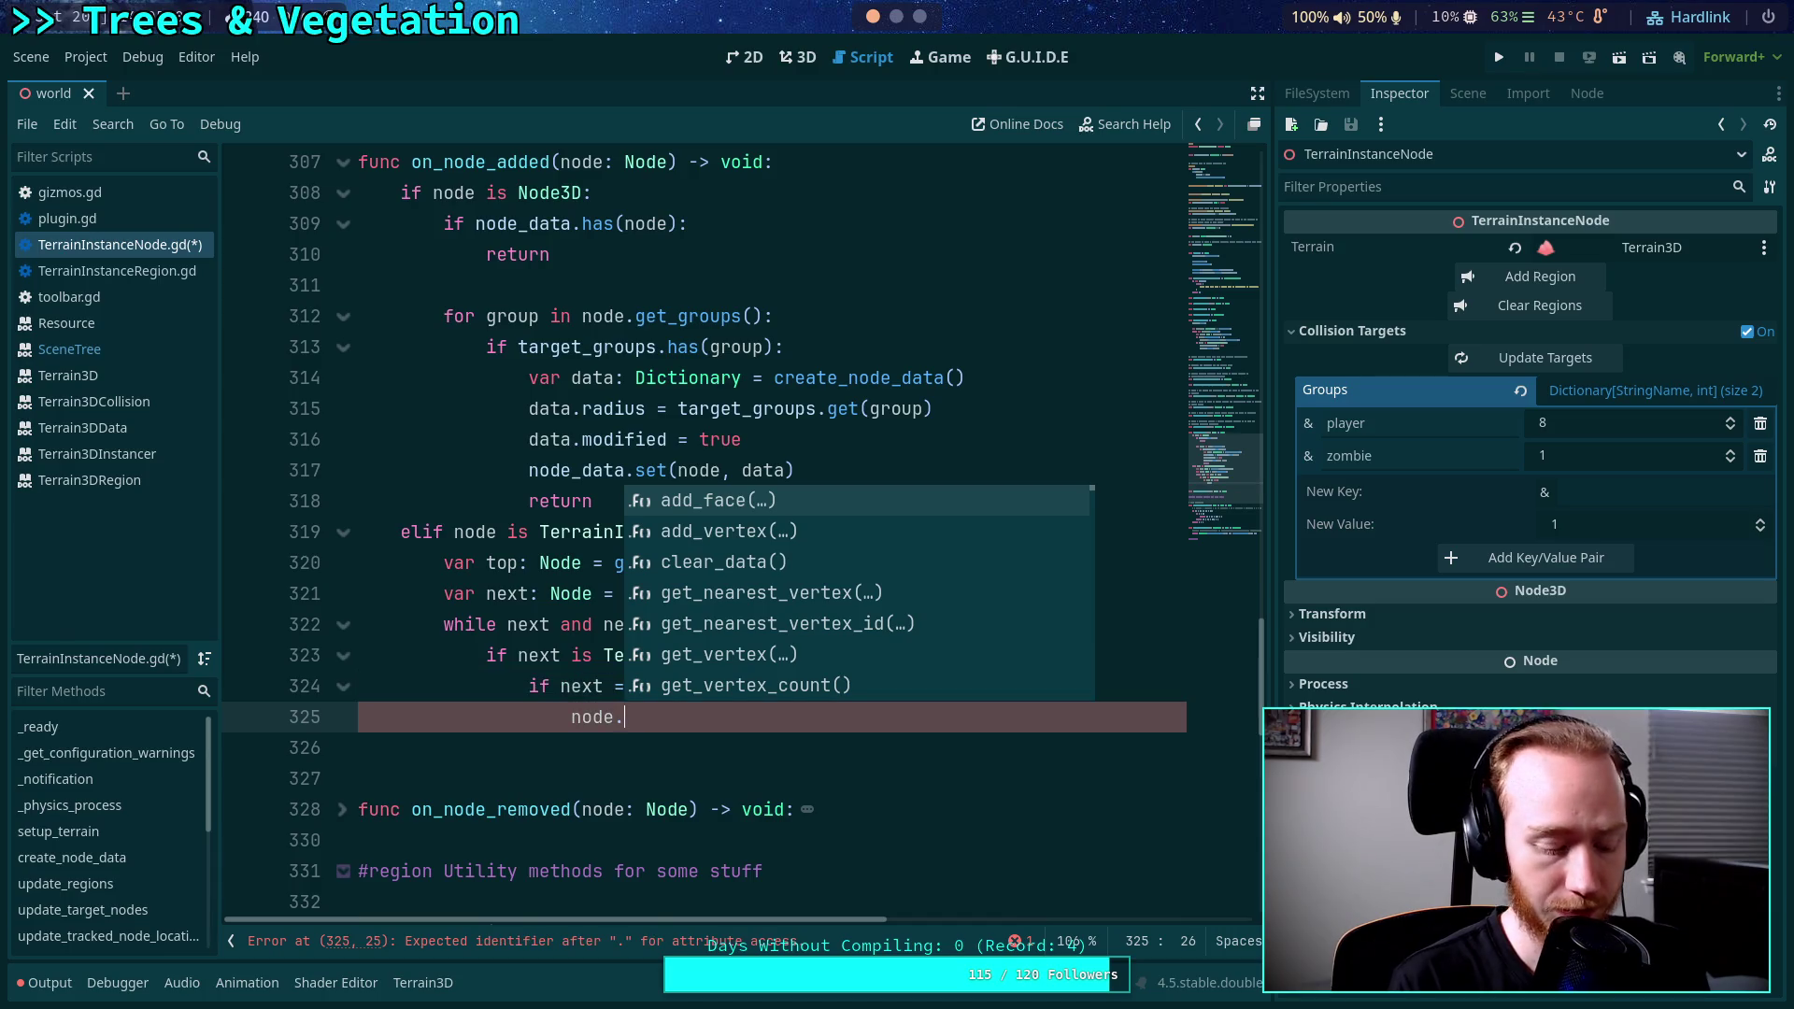
pyautogui.write('instance_node = so')
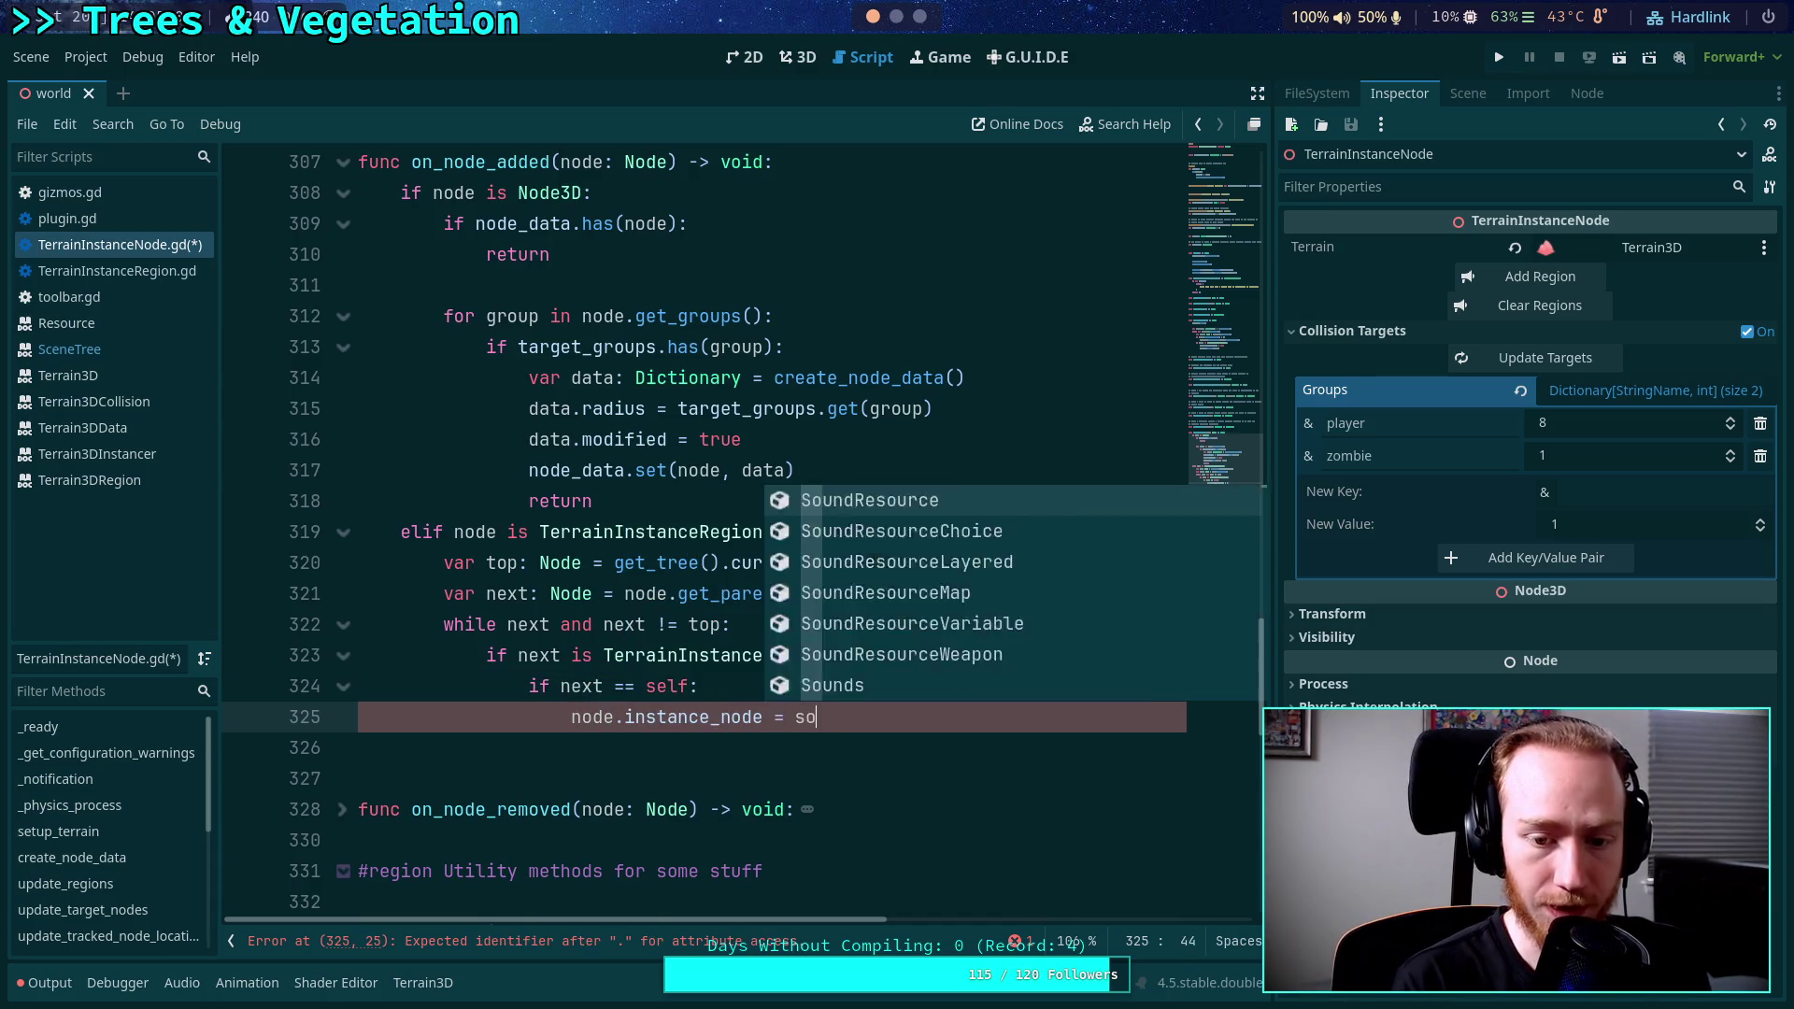
pyautogui.press('BackSpace')
pyautogui.write('elf')
pyautogui.press('Return')
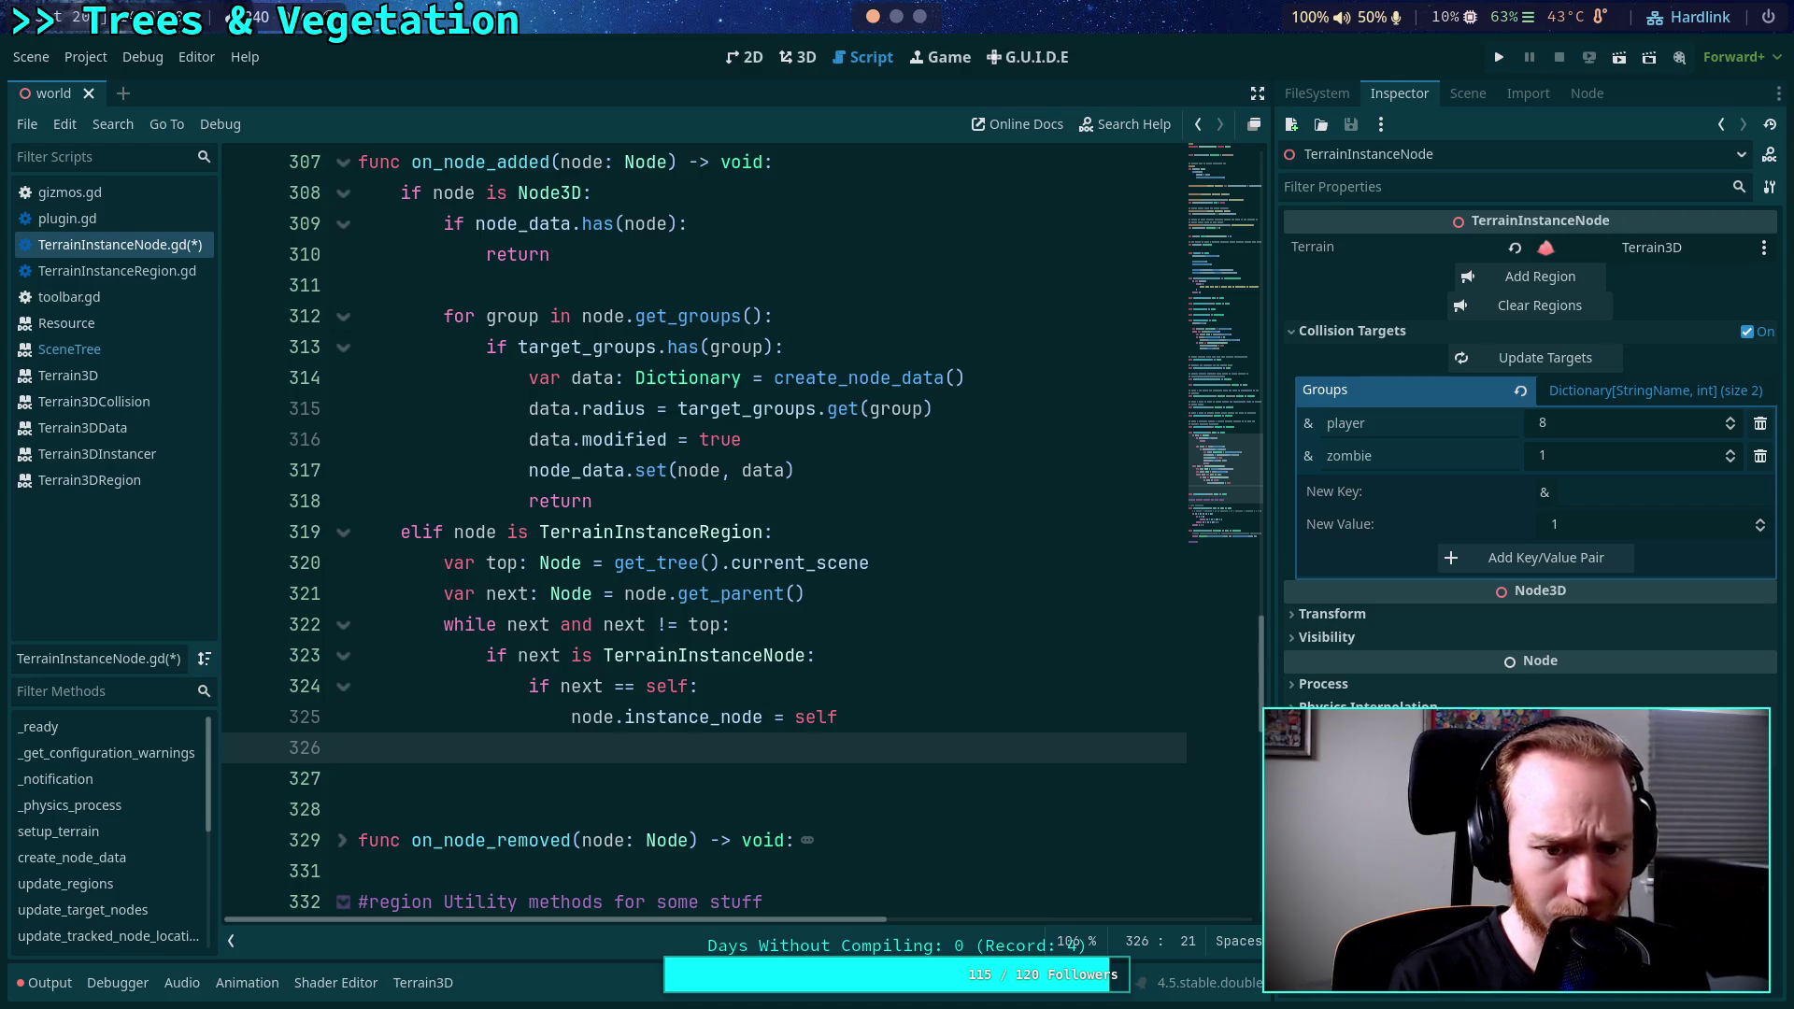
pyautogui.write('return')
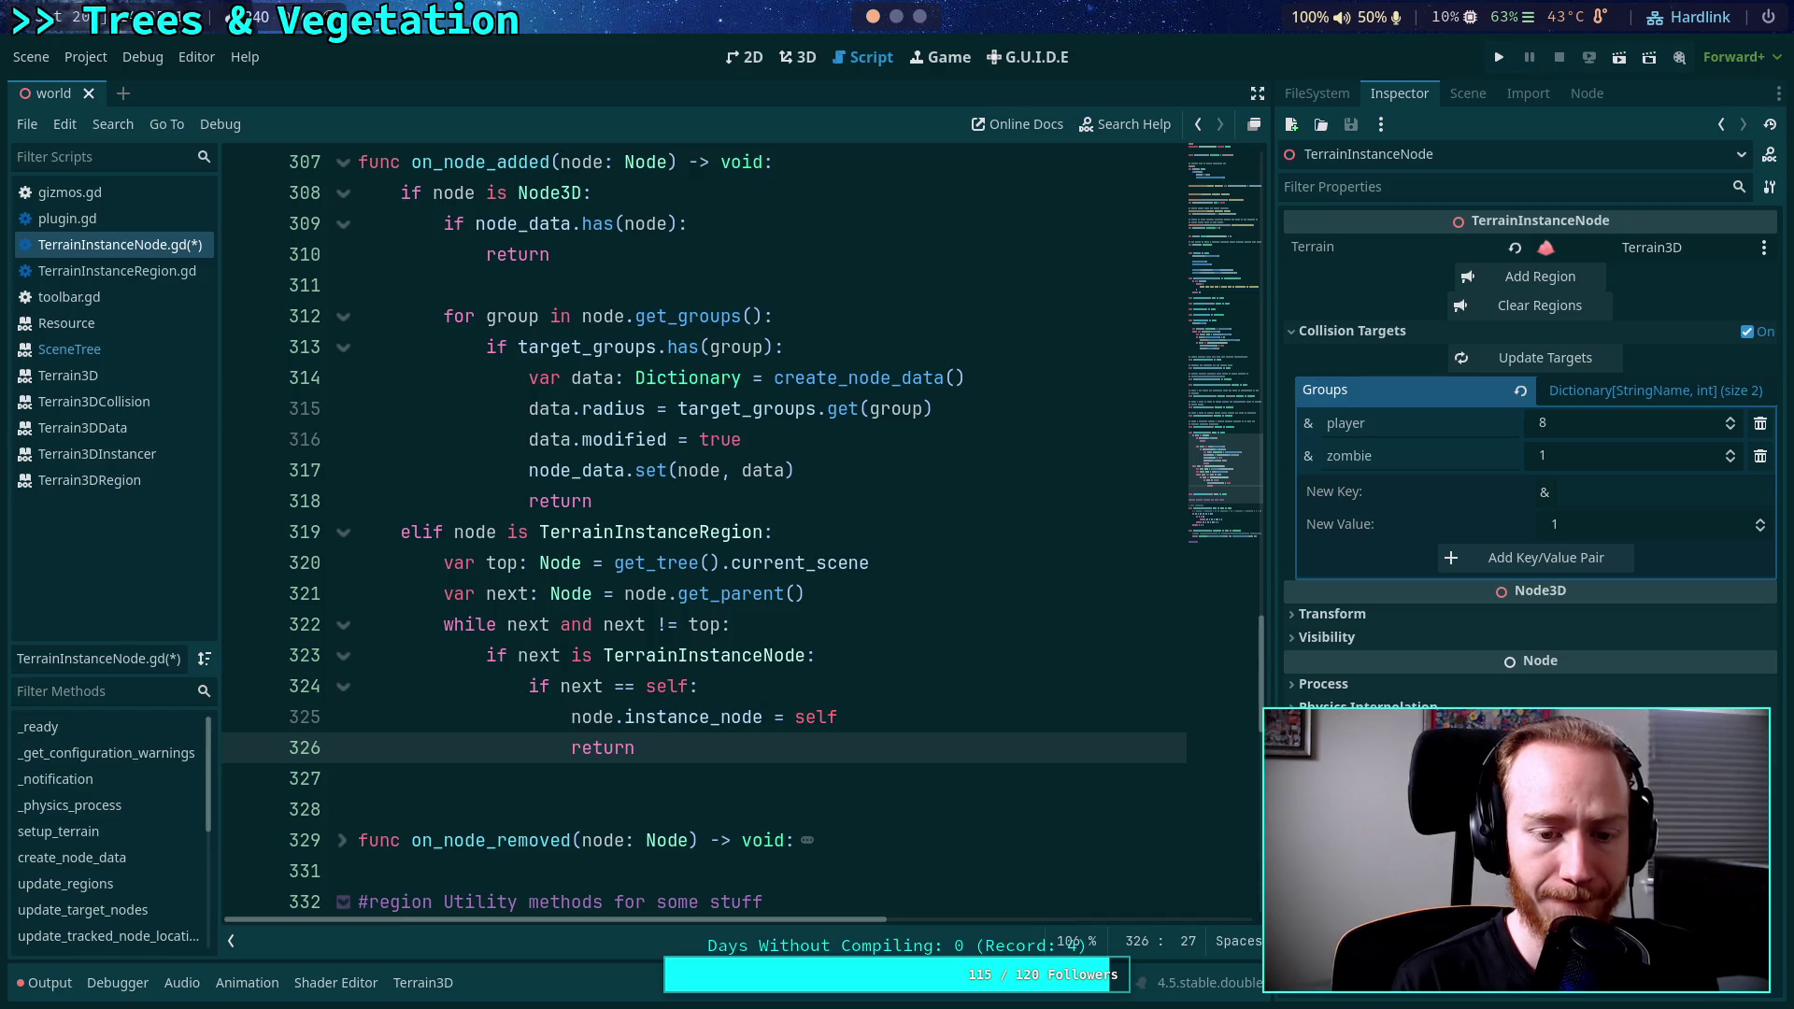
pyautogui.press('BackSpace')
pyautogui.write('n')
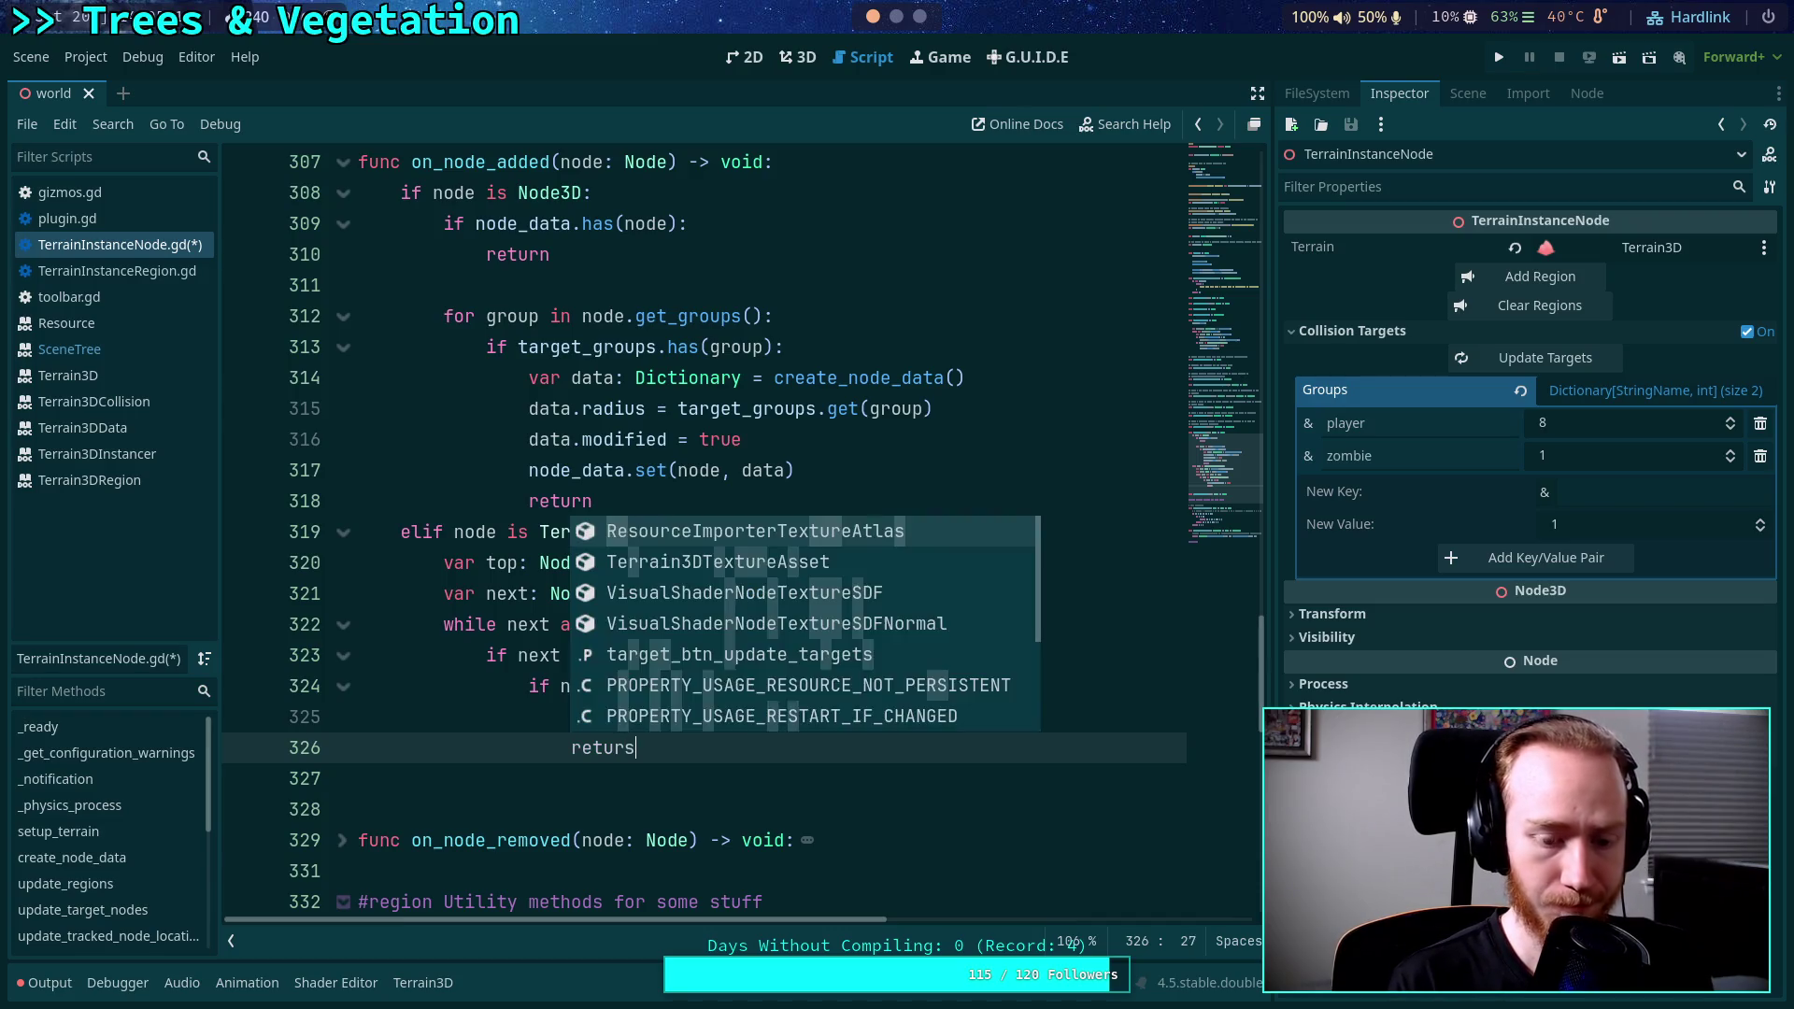
pyautogui.press('Escape')
pyautogui.hotkey('shift', 'Tab')
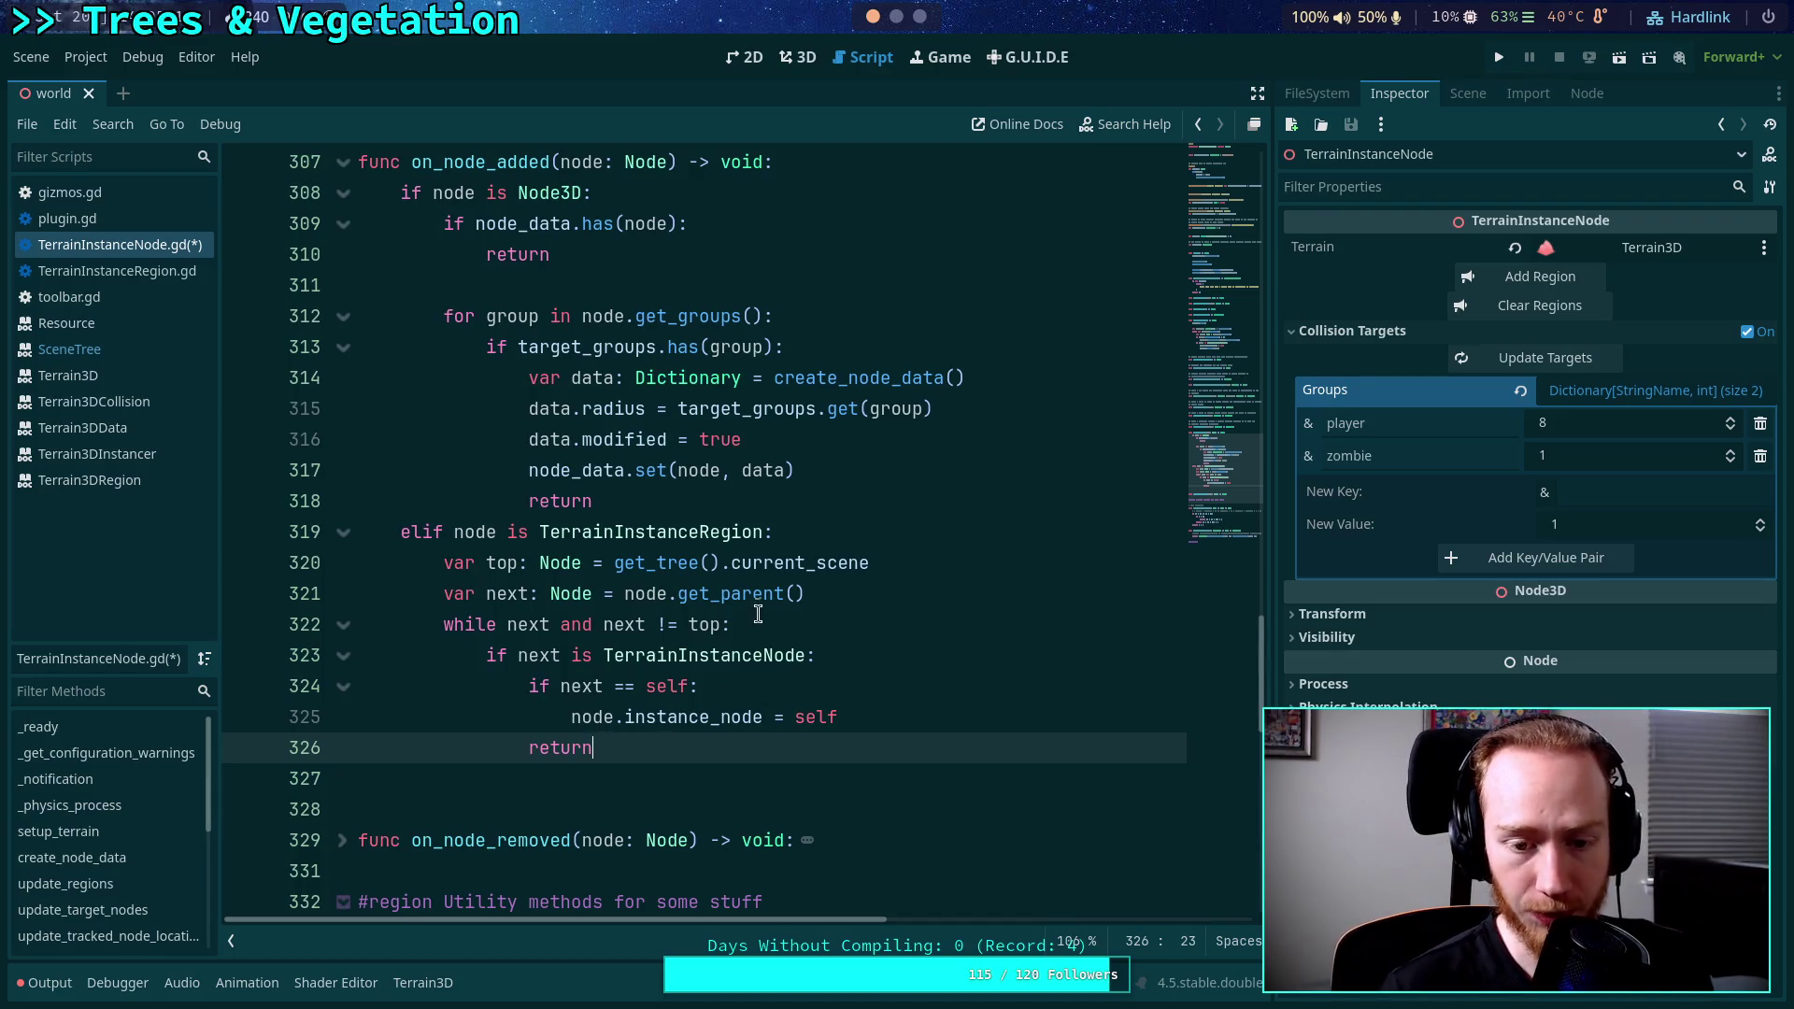
# Add 'next = next.get_parent()' after the return so the loop climbs upward.
pyautogui.doubleClick(745, 654)
pyautogui.click(659, 747)
pyautogui.moveTo(529, 686)
pyautogui.mouseDown()
pyautogui.moveTo(579, 748)
pyautogui.moveTo(620, 748)
pyautogui.mouseUp()
pyautogui.click(621, 748)
pyautogui.doubleClick(658, 719)
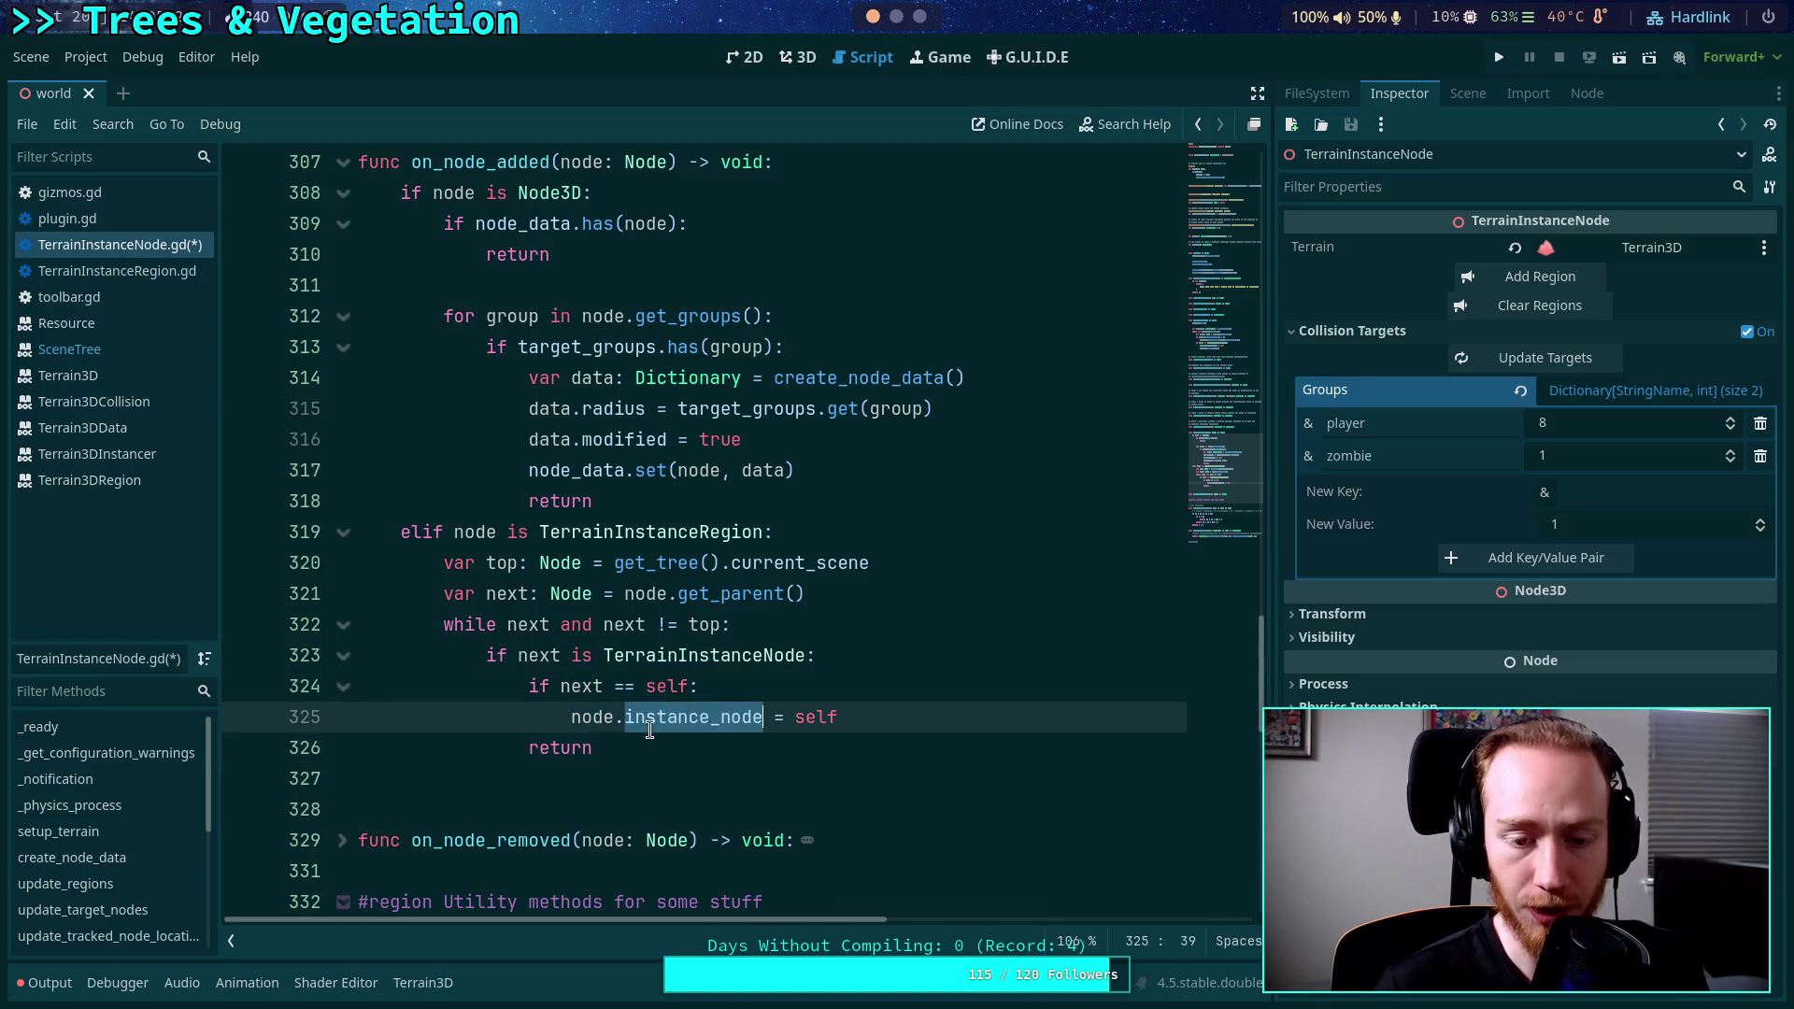
pyautogui.click(669, 750)
pyautogui.press('Return')
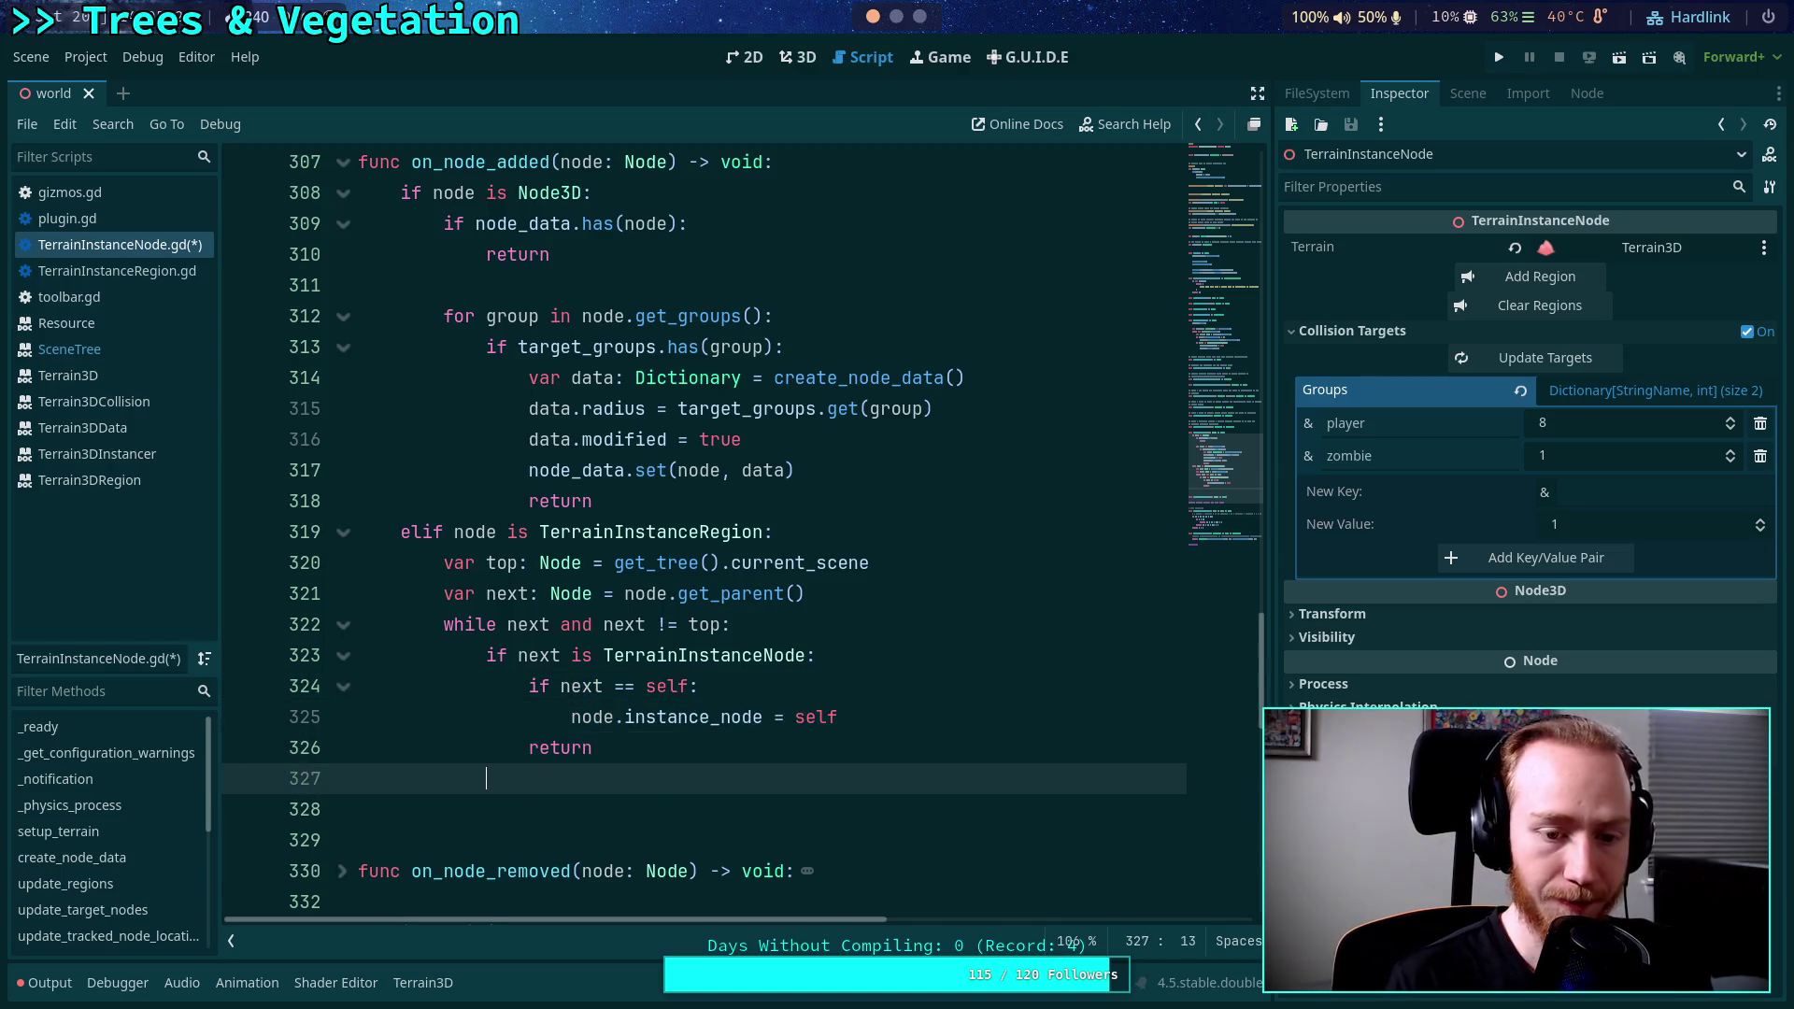
pyautogui.write('next = ')
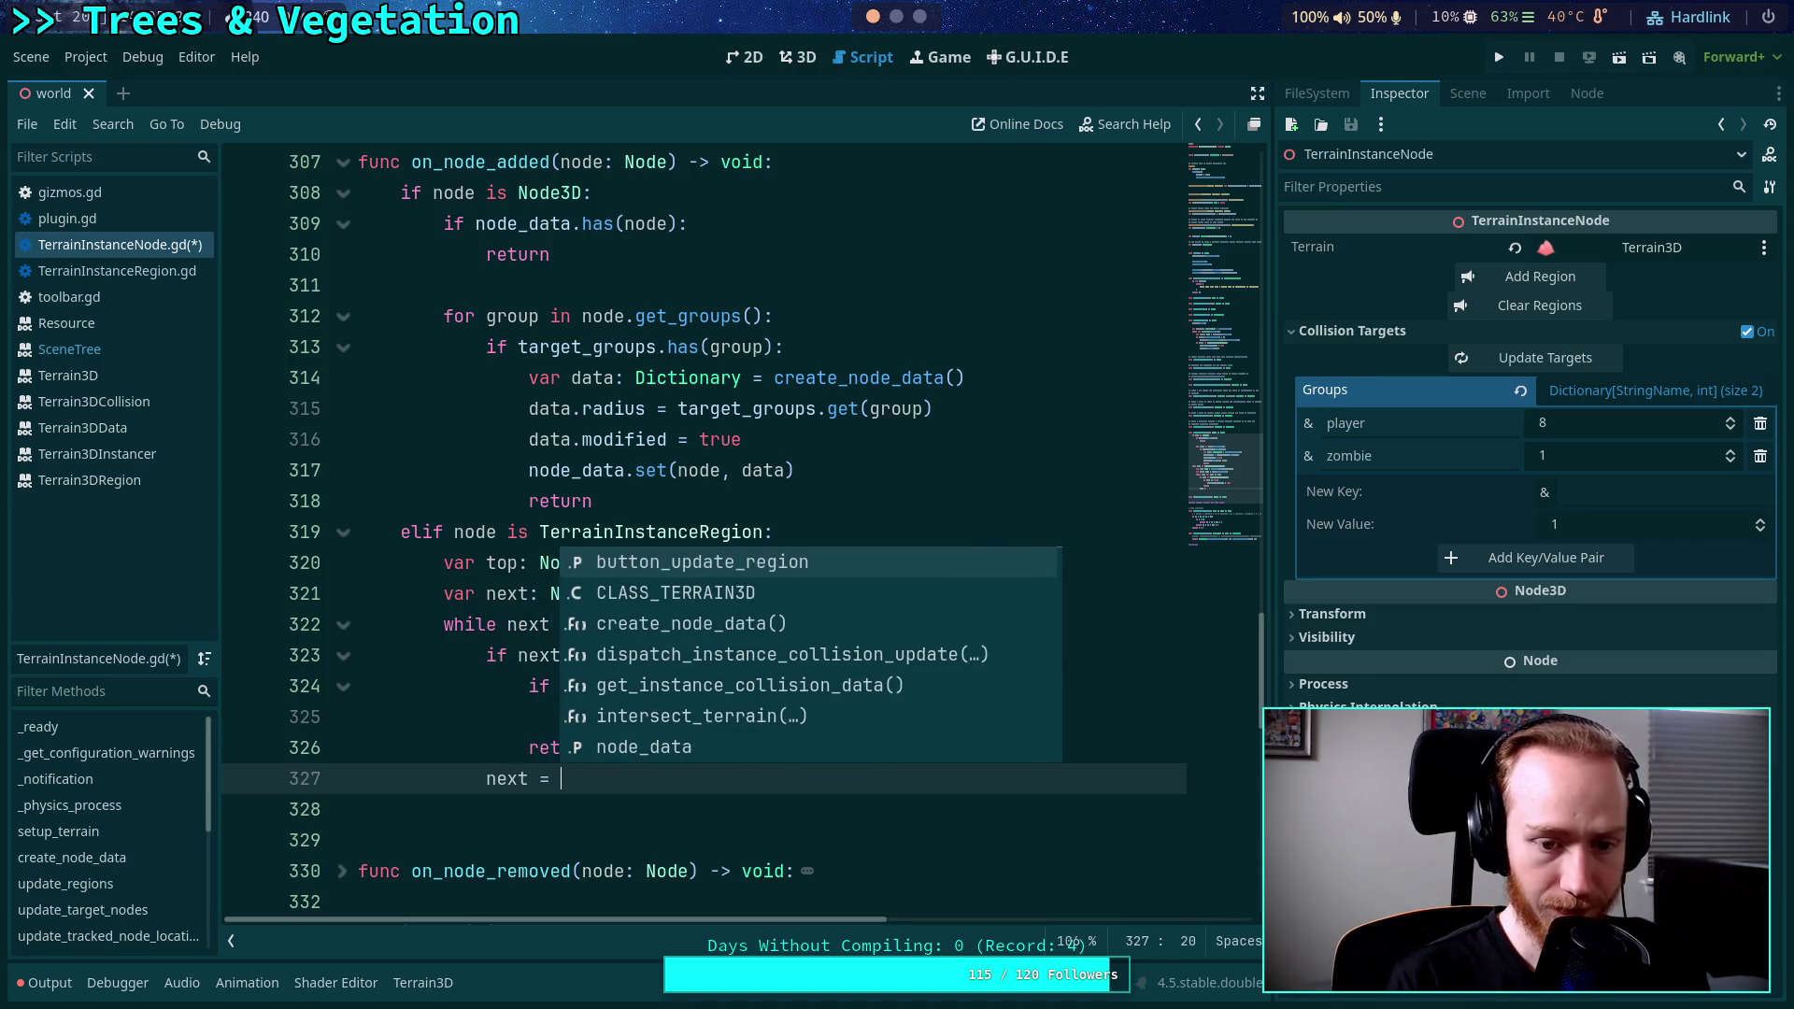
pyautogui.write('next.')
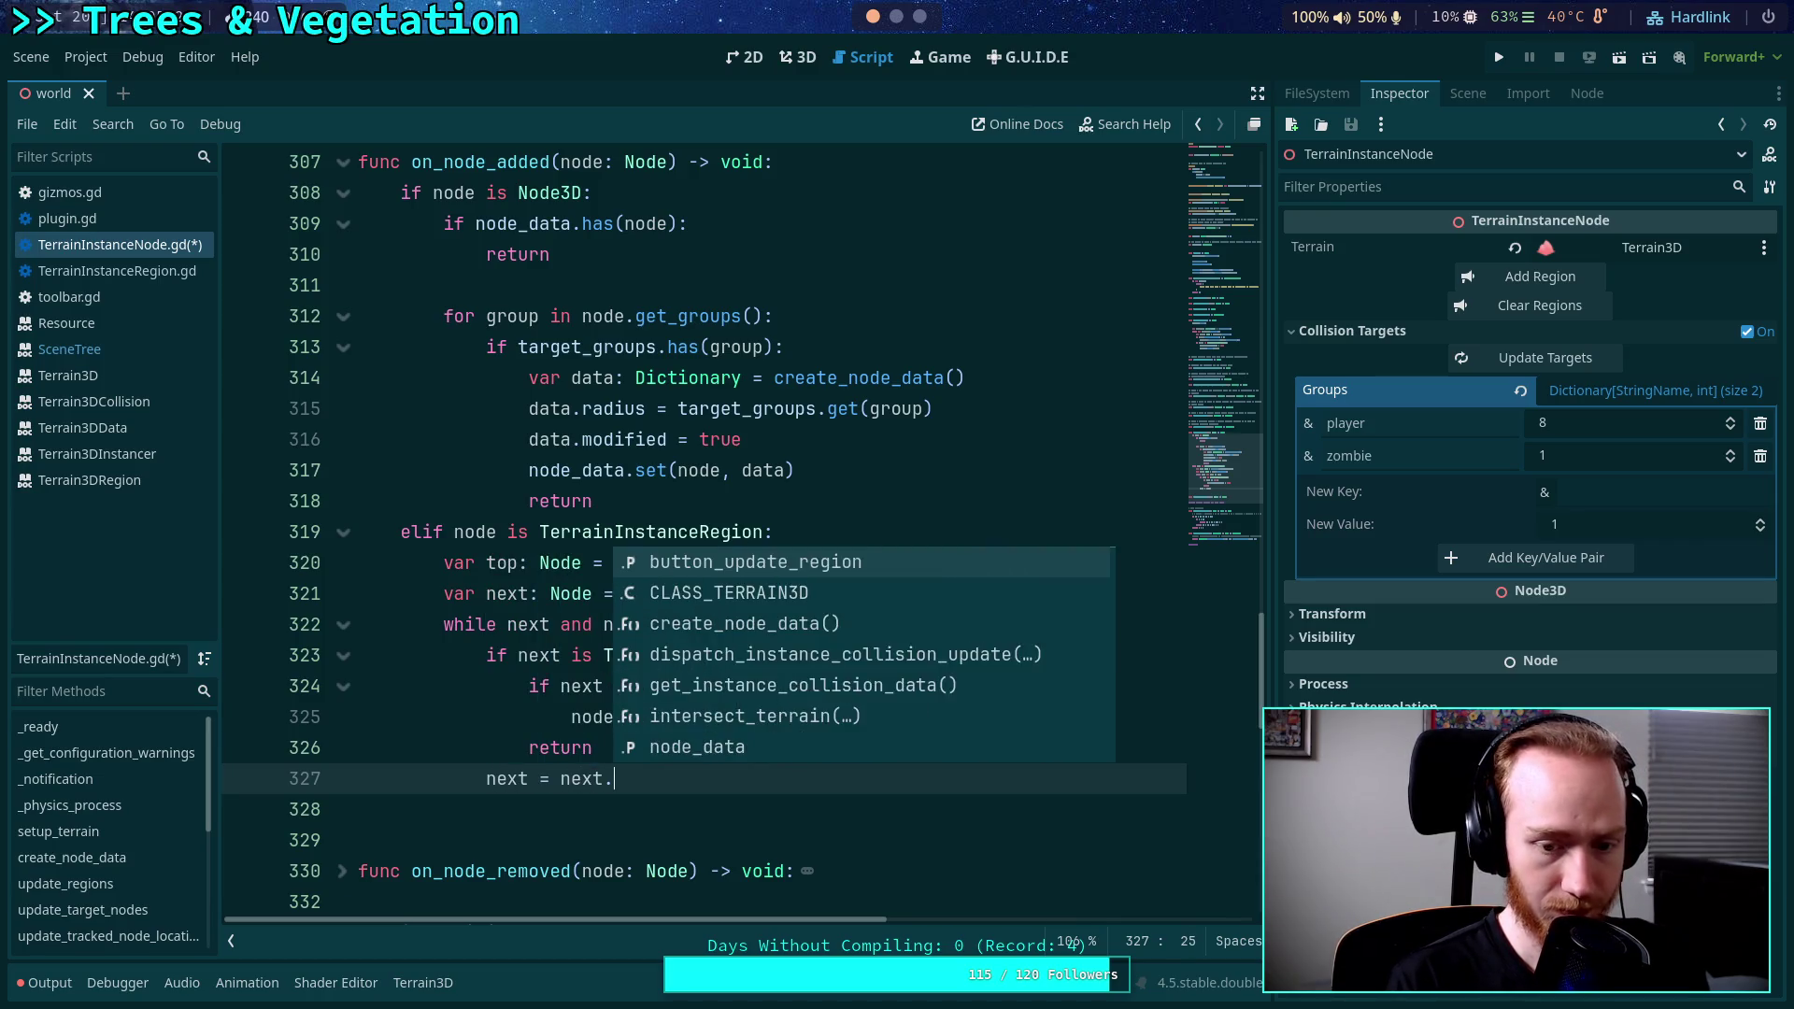
pyautogui.write('get_pare')
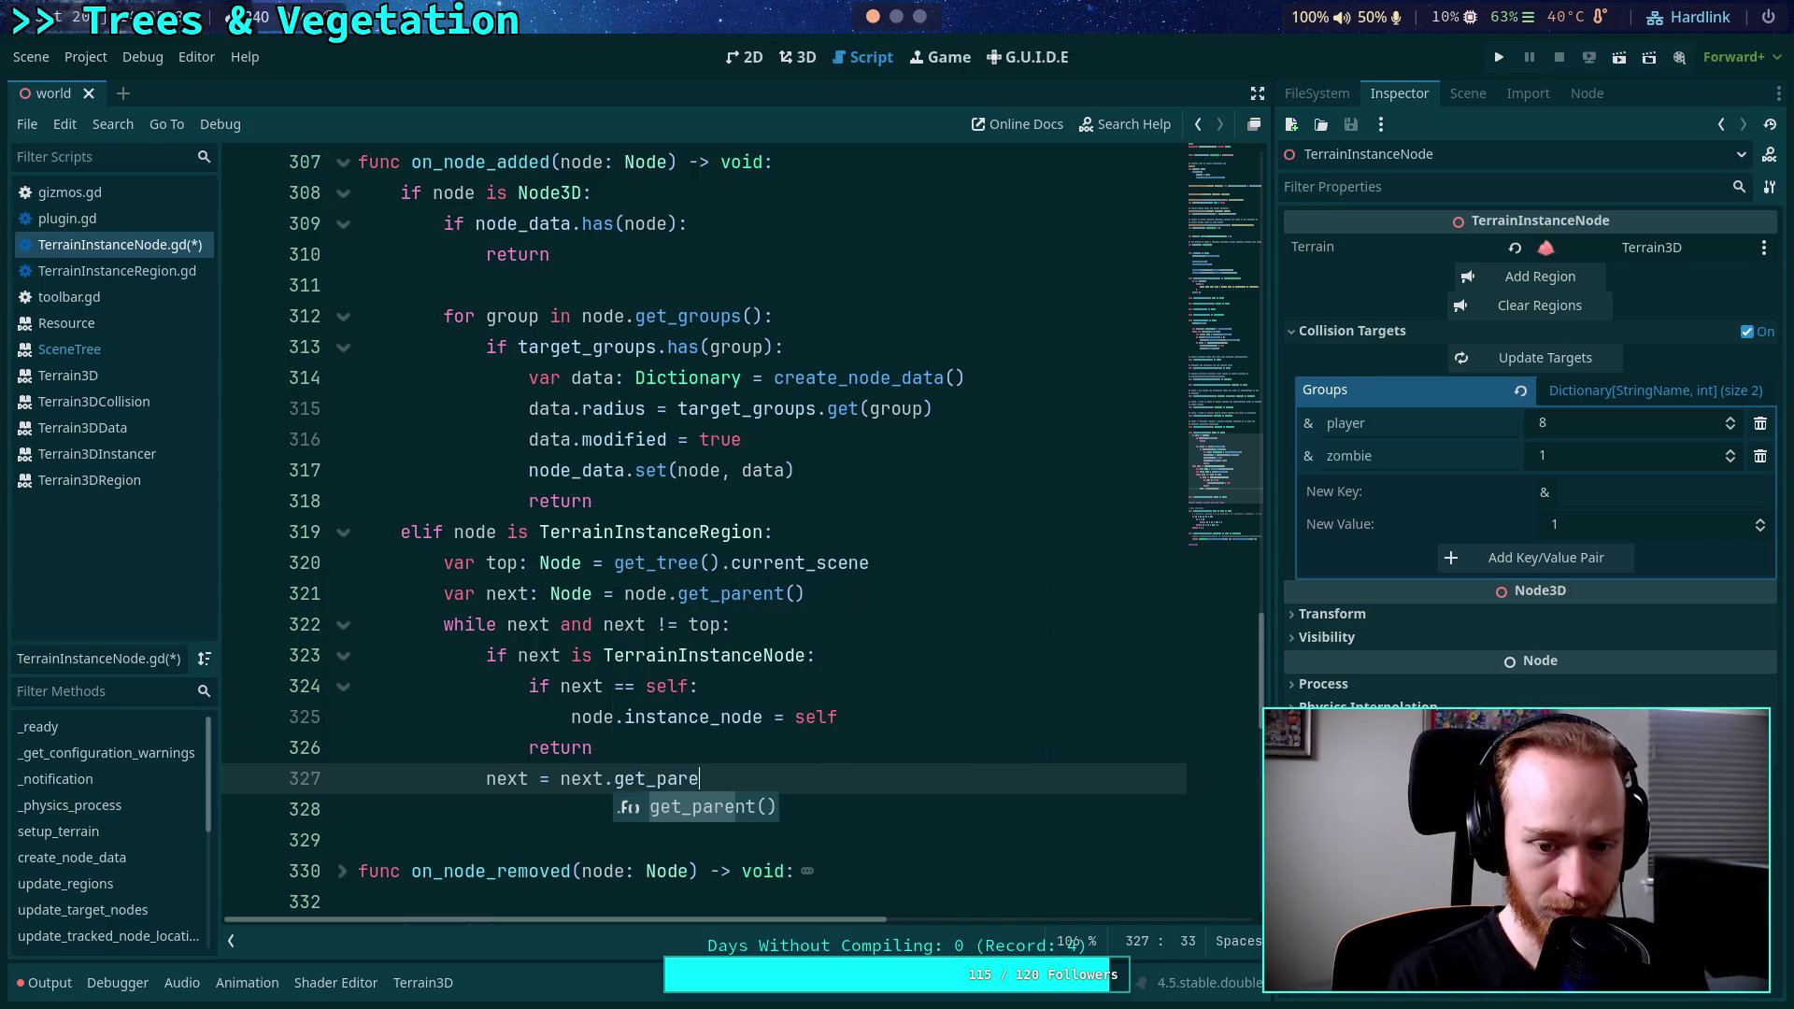
pyautogui.press('Return')
pyautogui.click(720, 717)
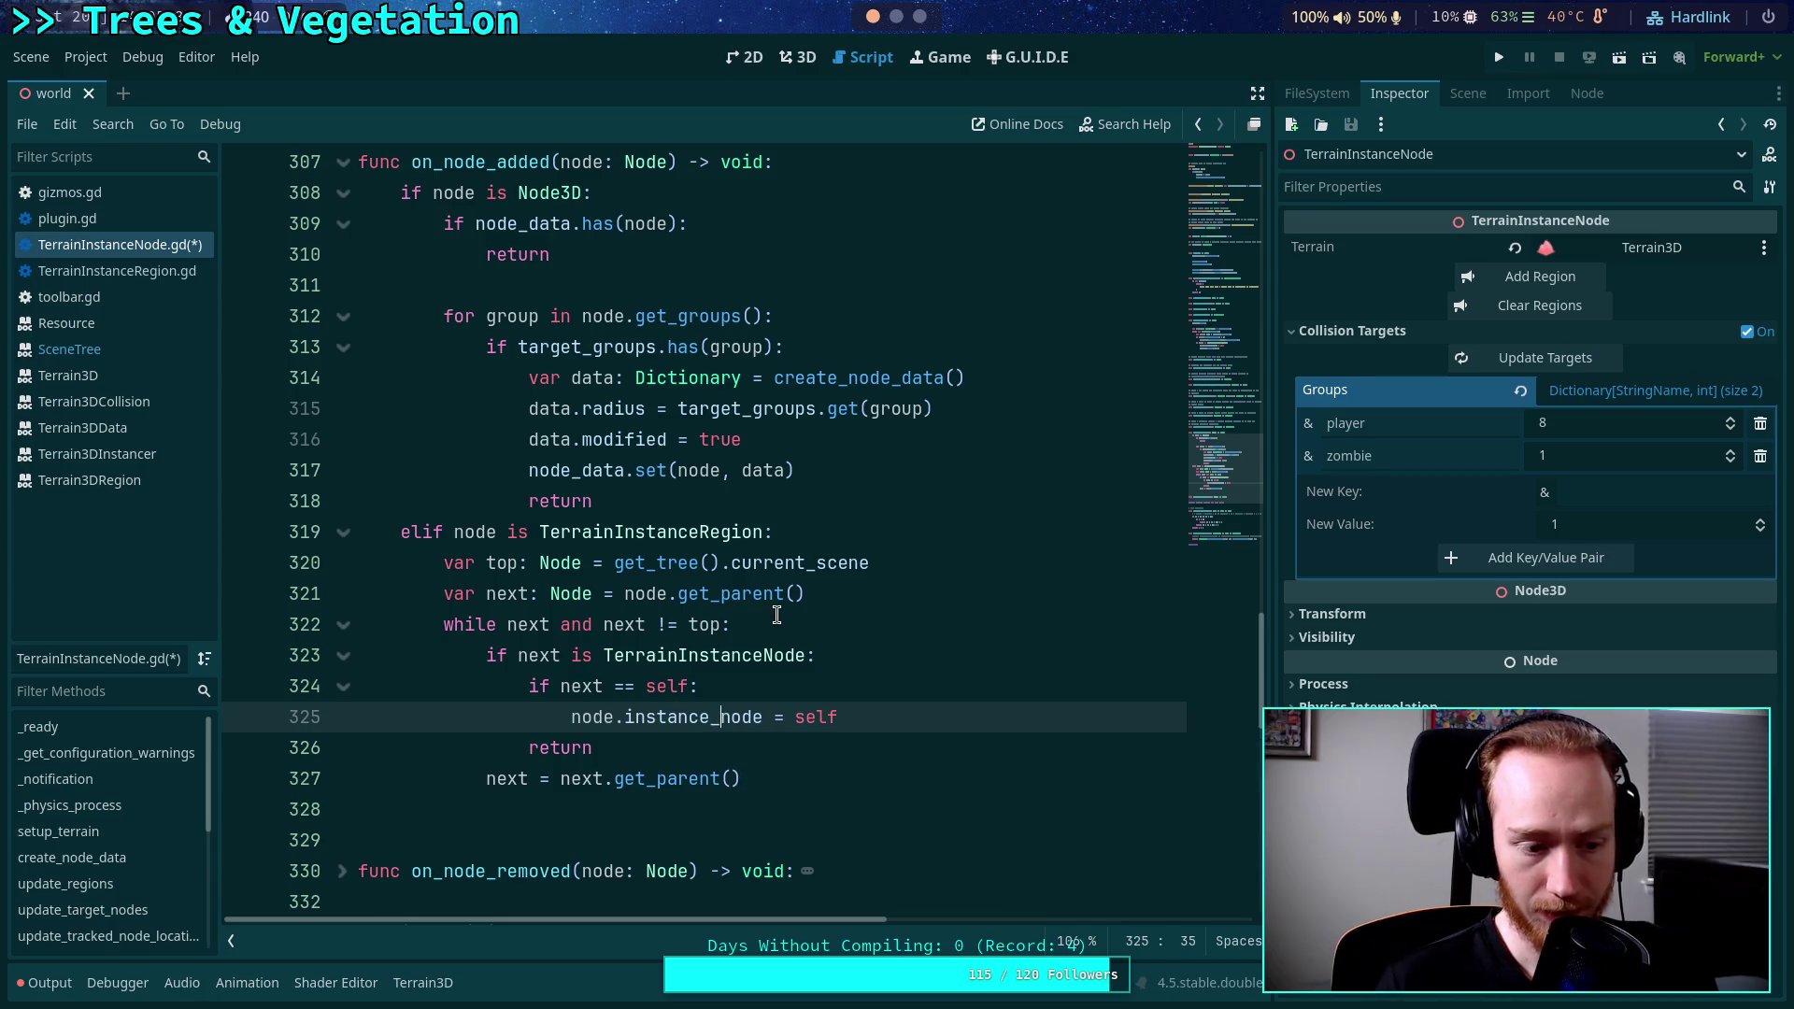
pyautogui.click(930, 598)
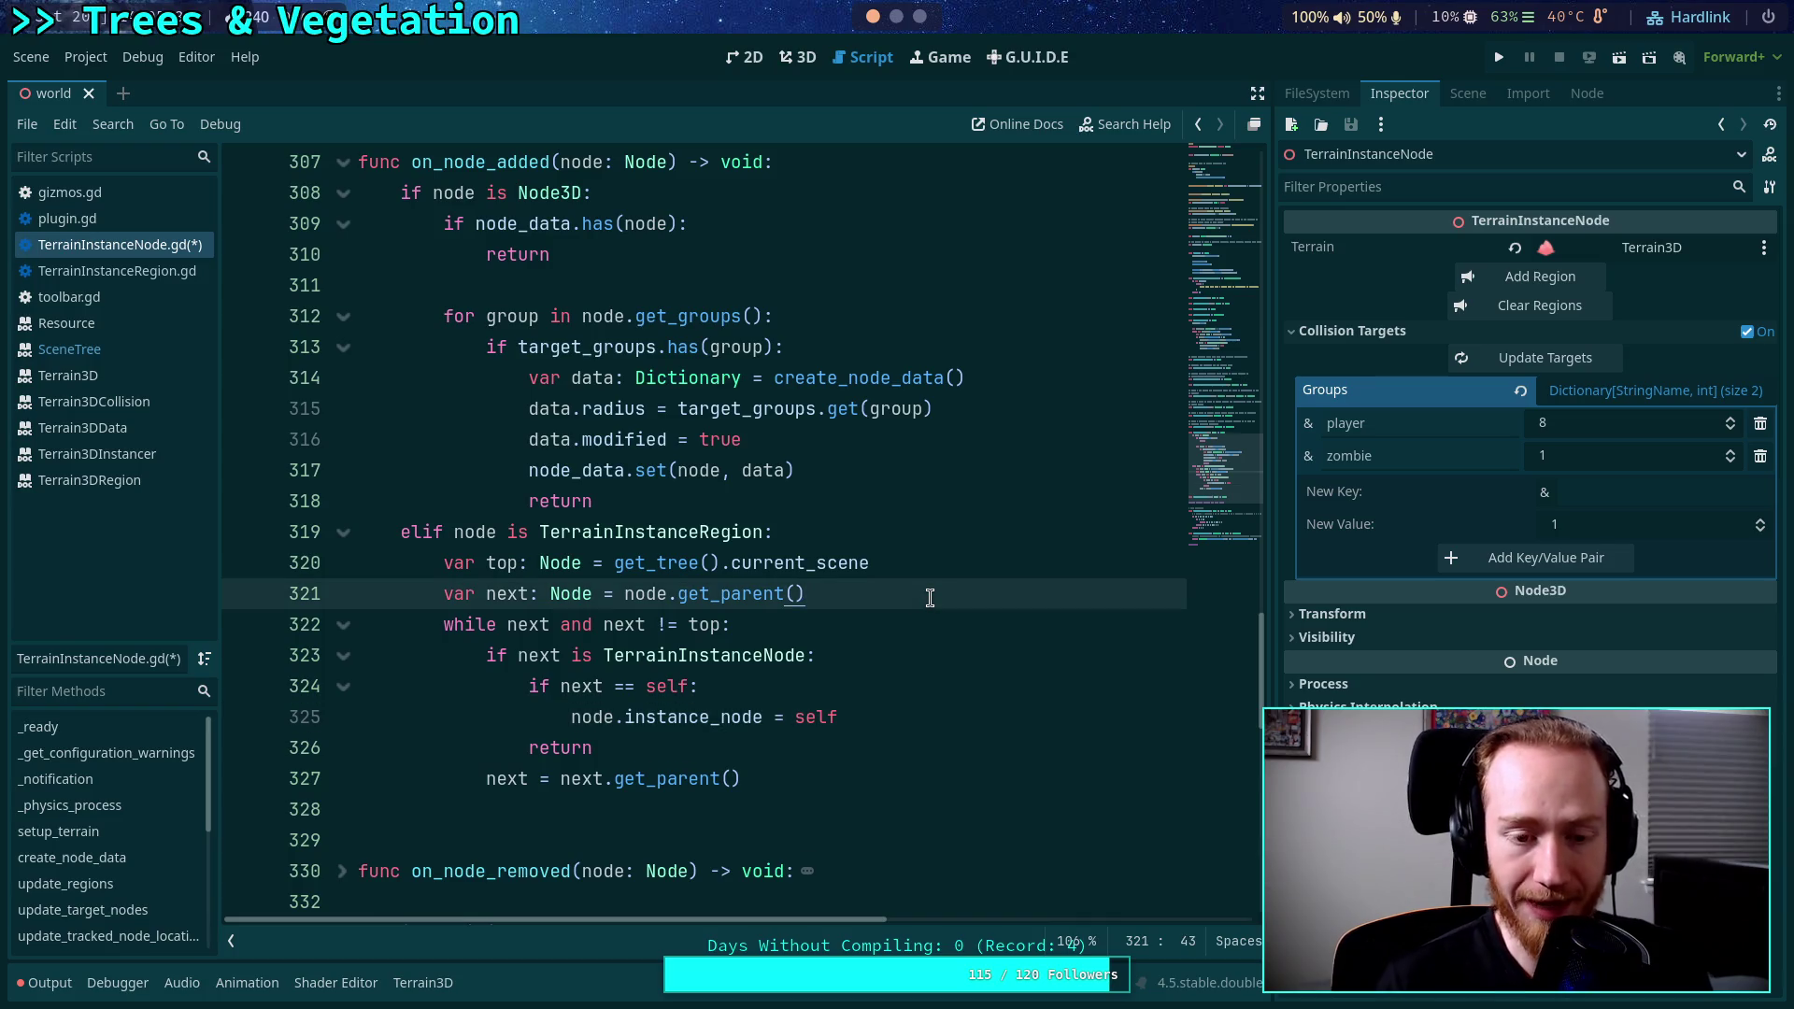
# Declare 'var max_count: int = 7' and prepend 'max_count > 0 and' to the while condition.
pyautogui.press('Return')
pyautogui.write('var ')
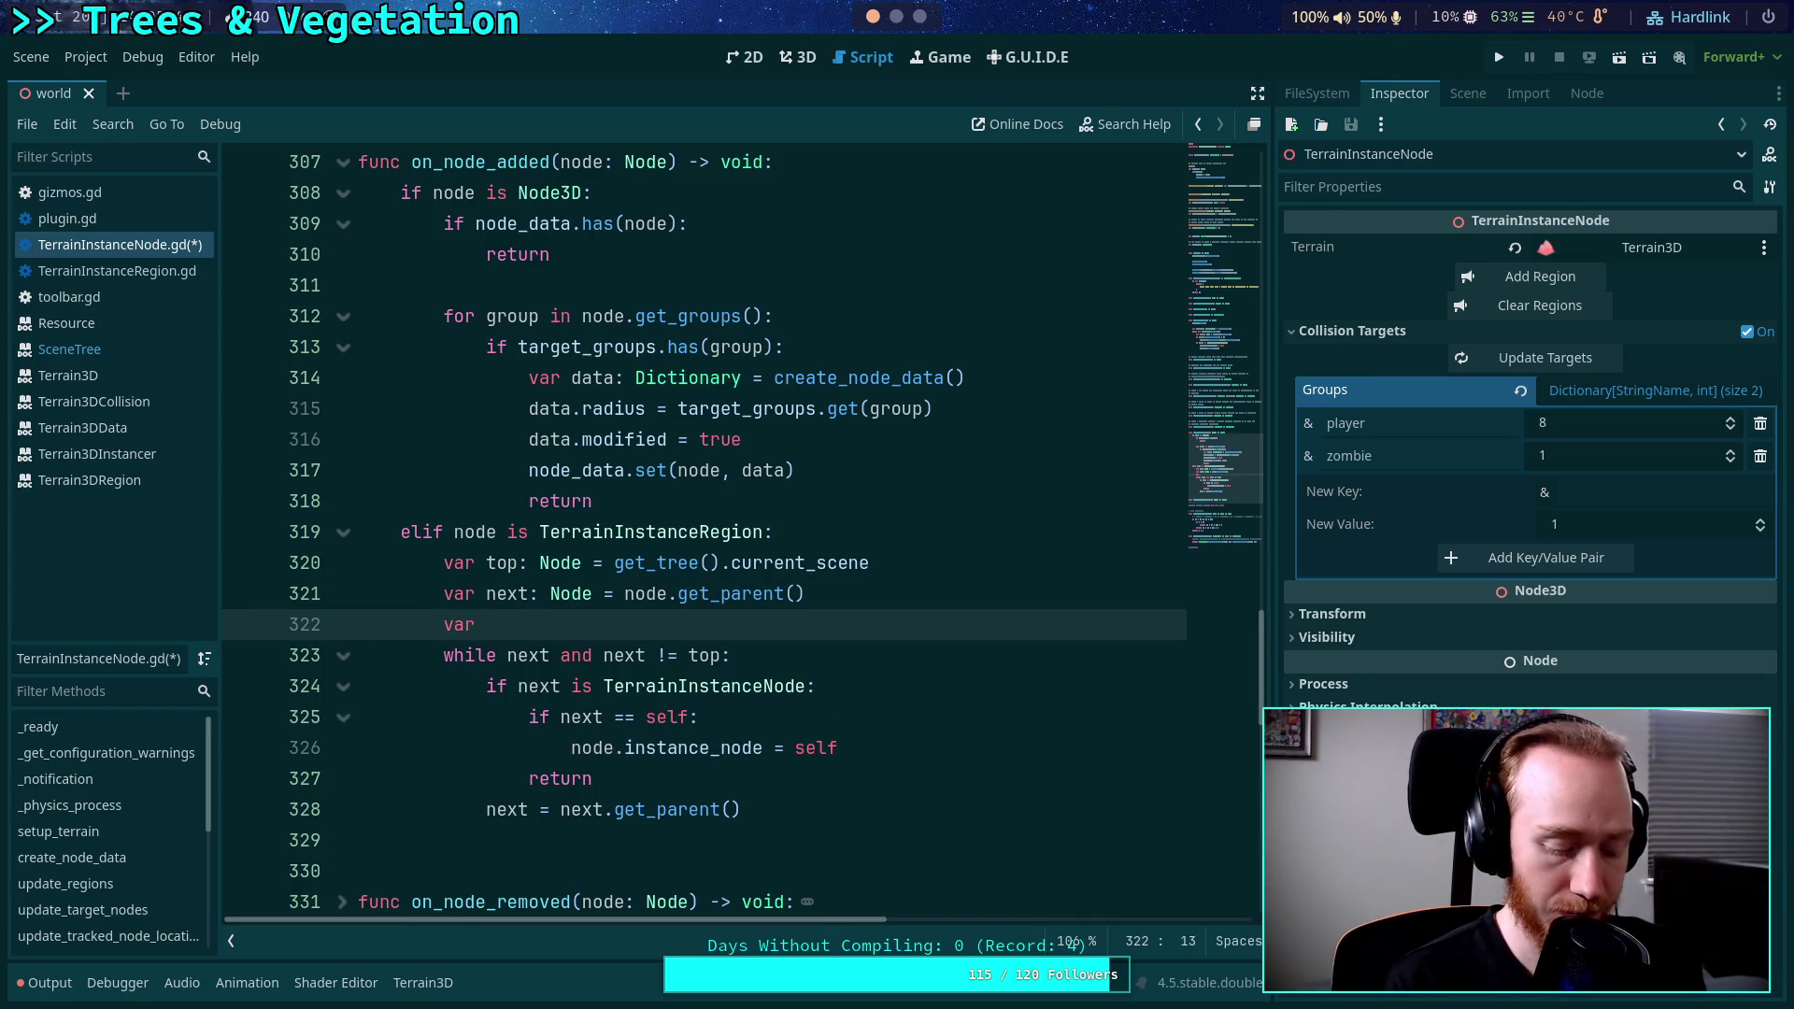
pyautogui.write('max_count: i')
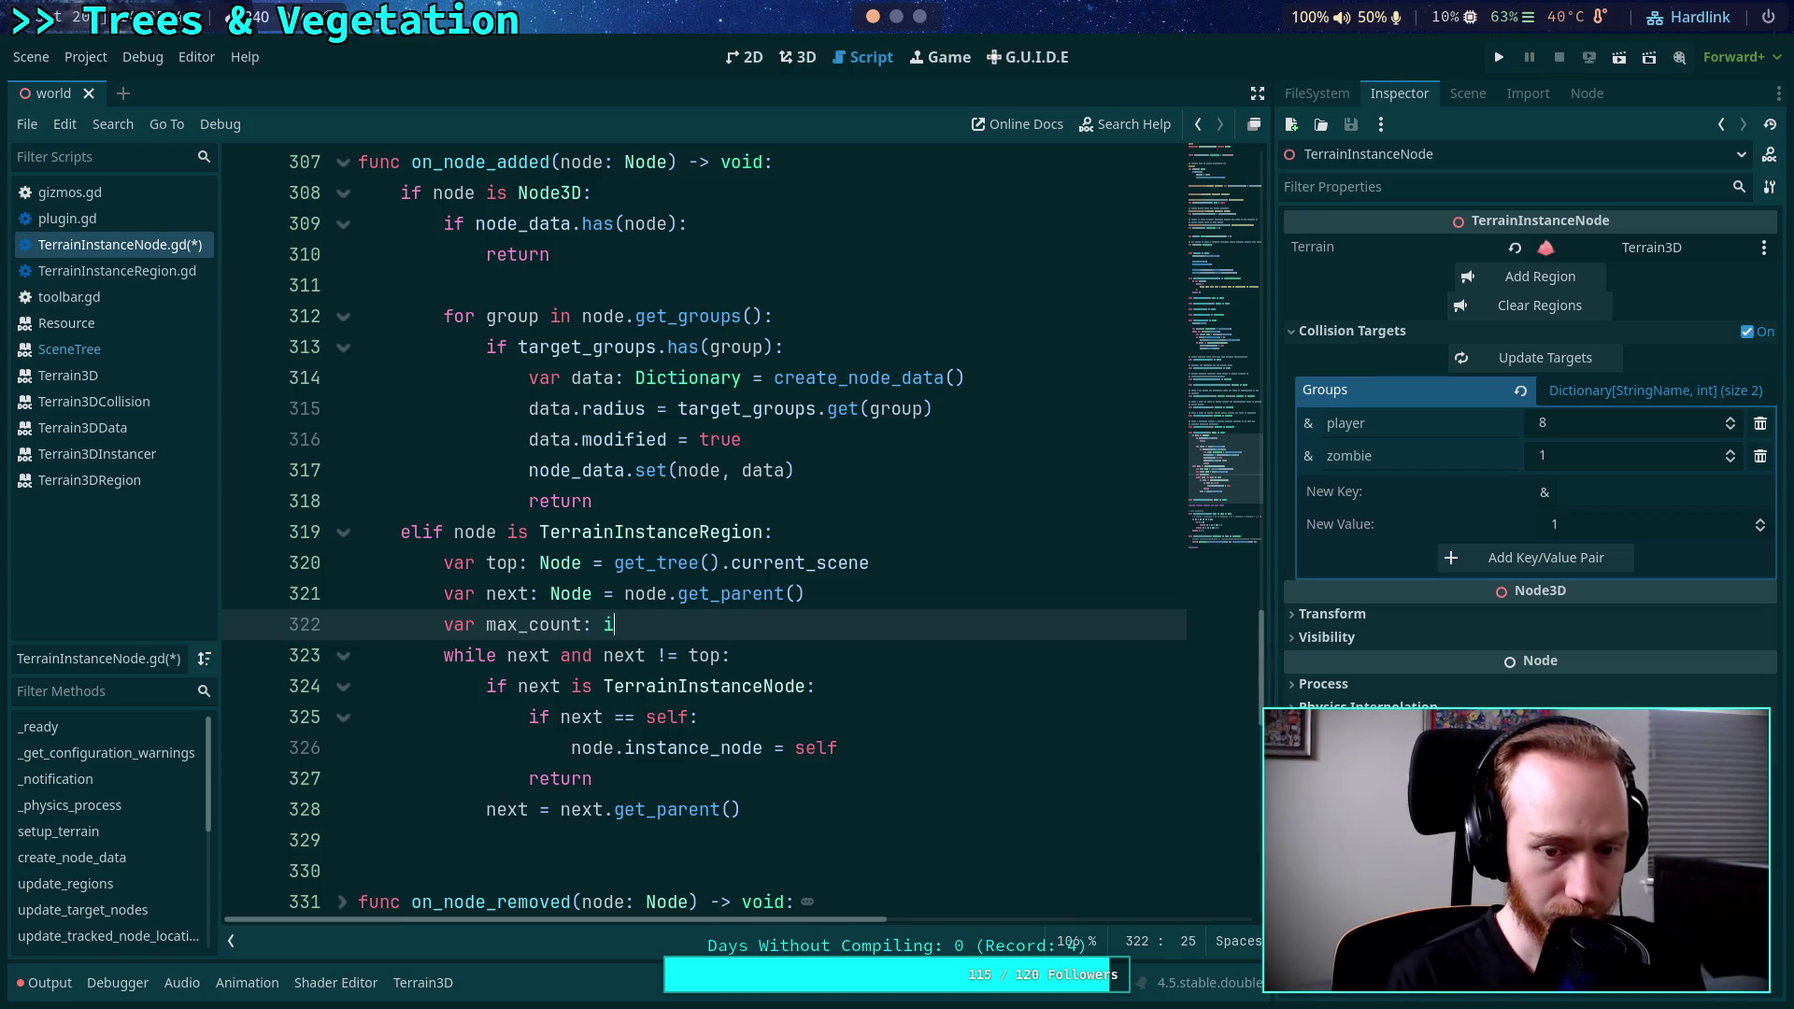
pyautogui.write('nt = ')
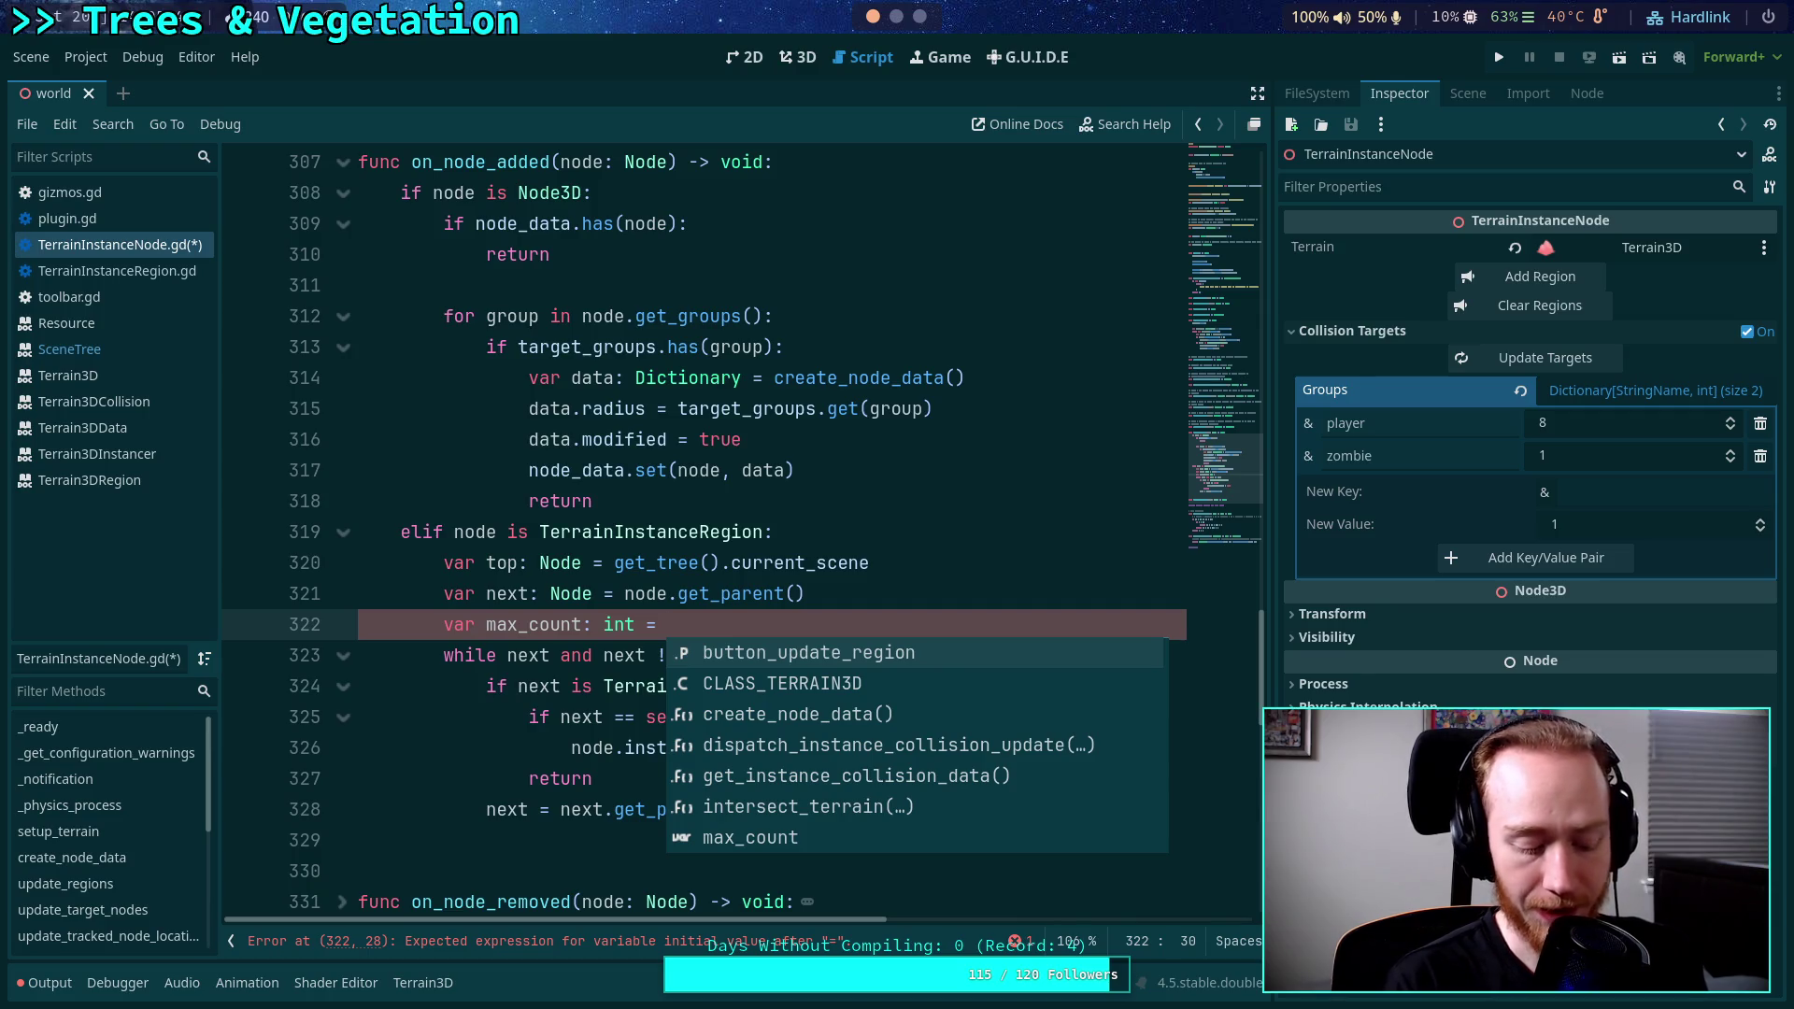
pyautogui.write('7')
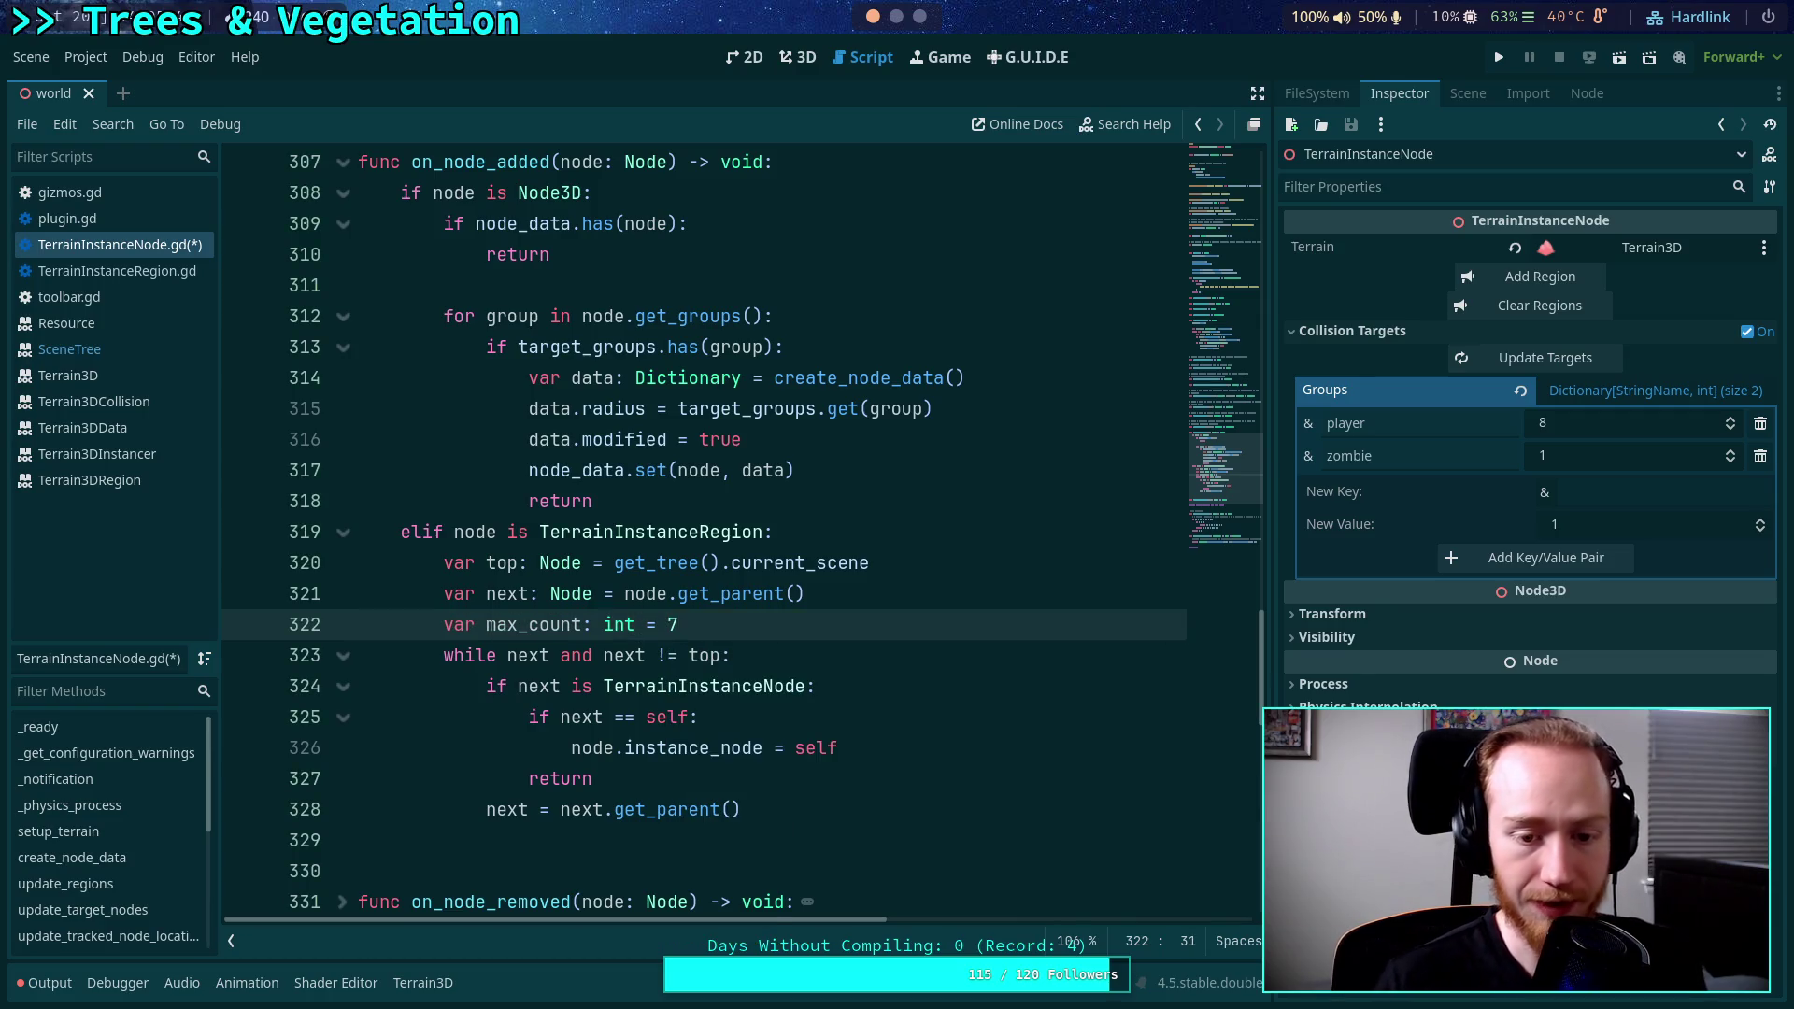
pyautogui.click(503, 660)
pyautogui.write('max')
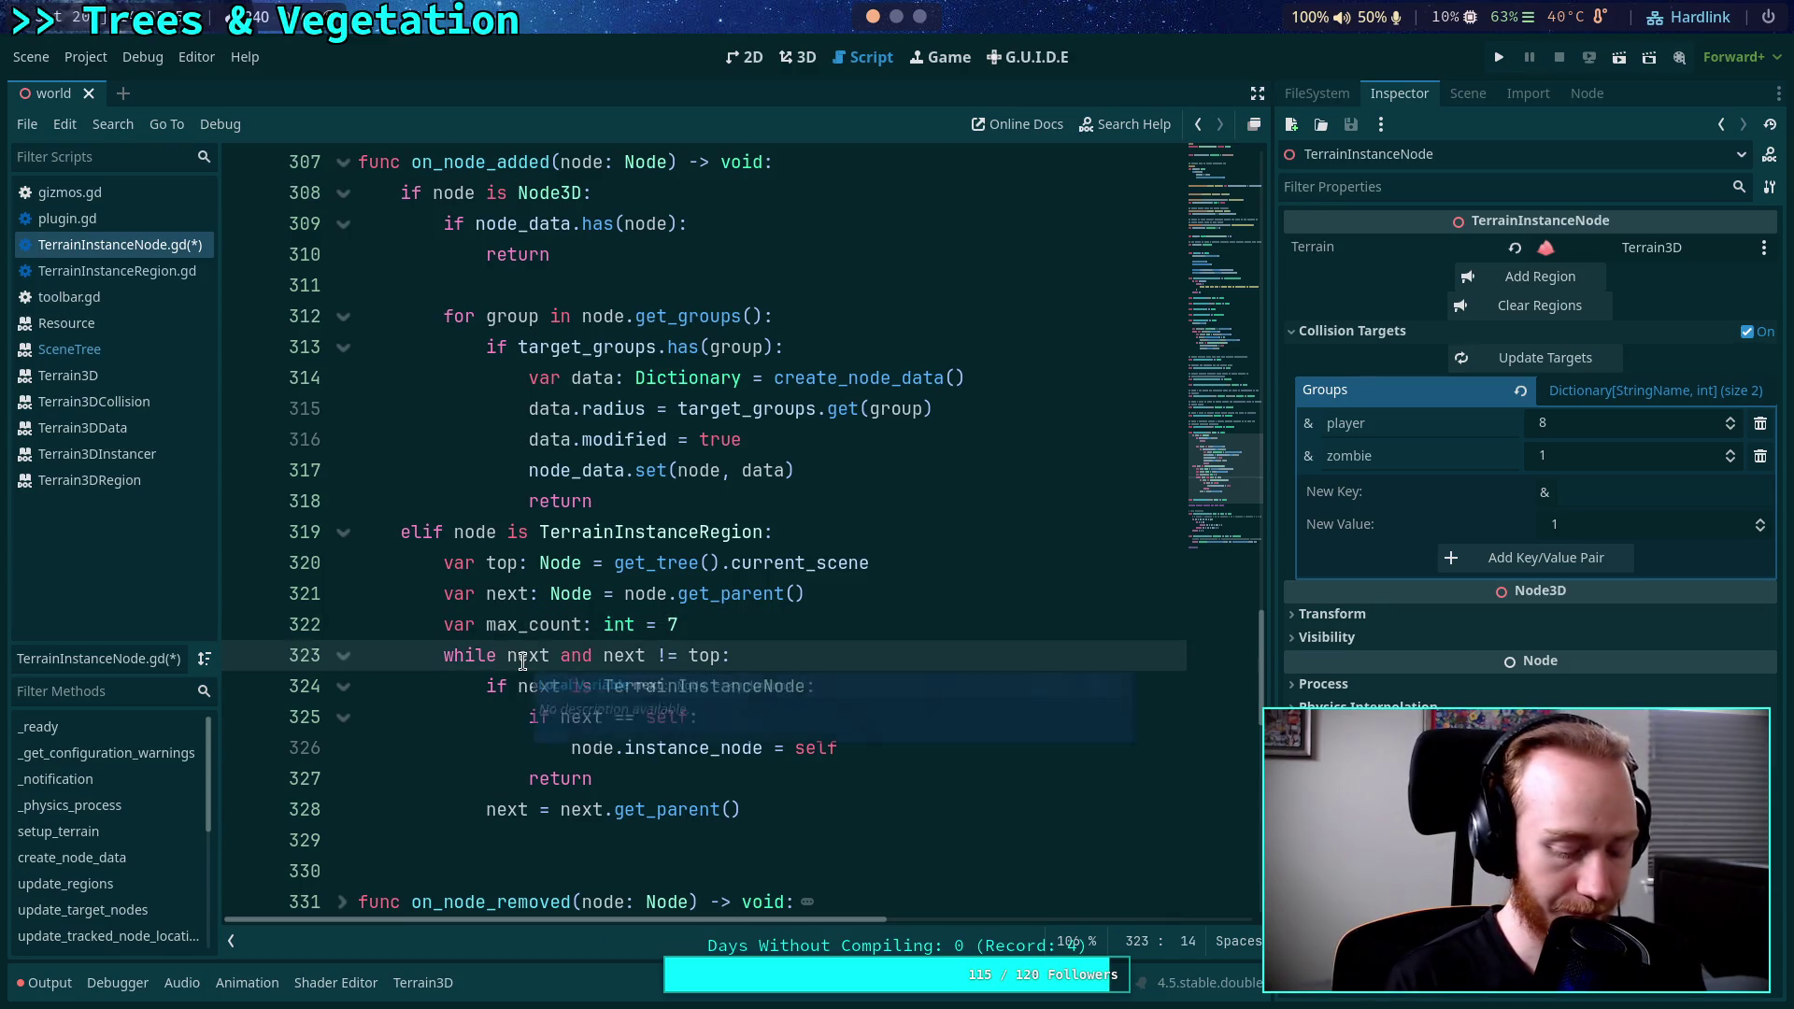
pyautogui.write('_count > 0')
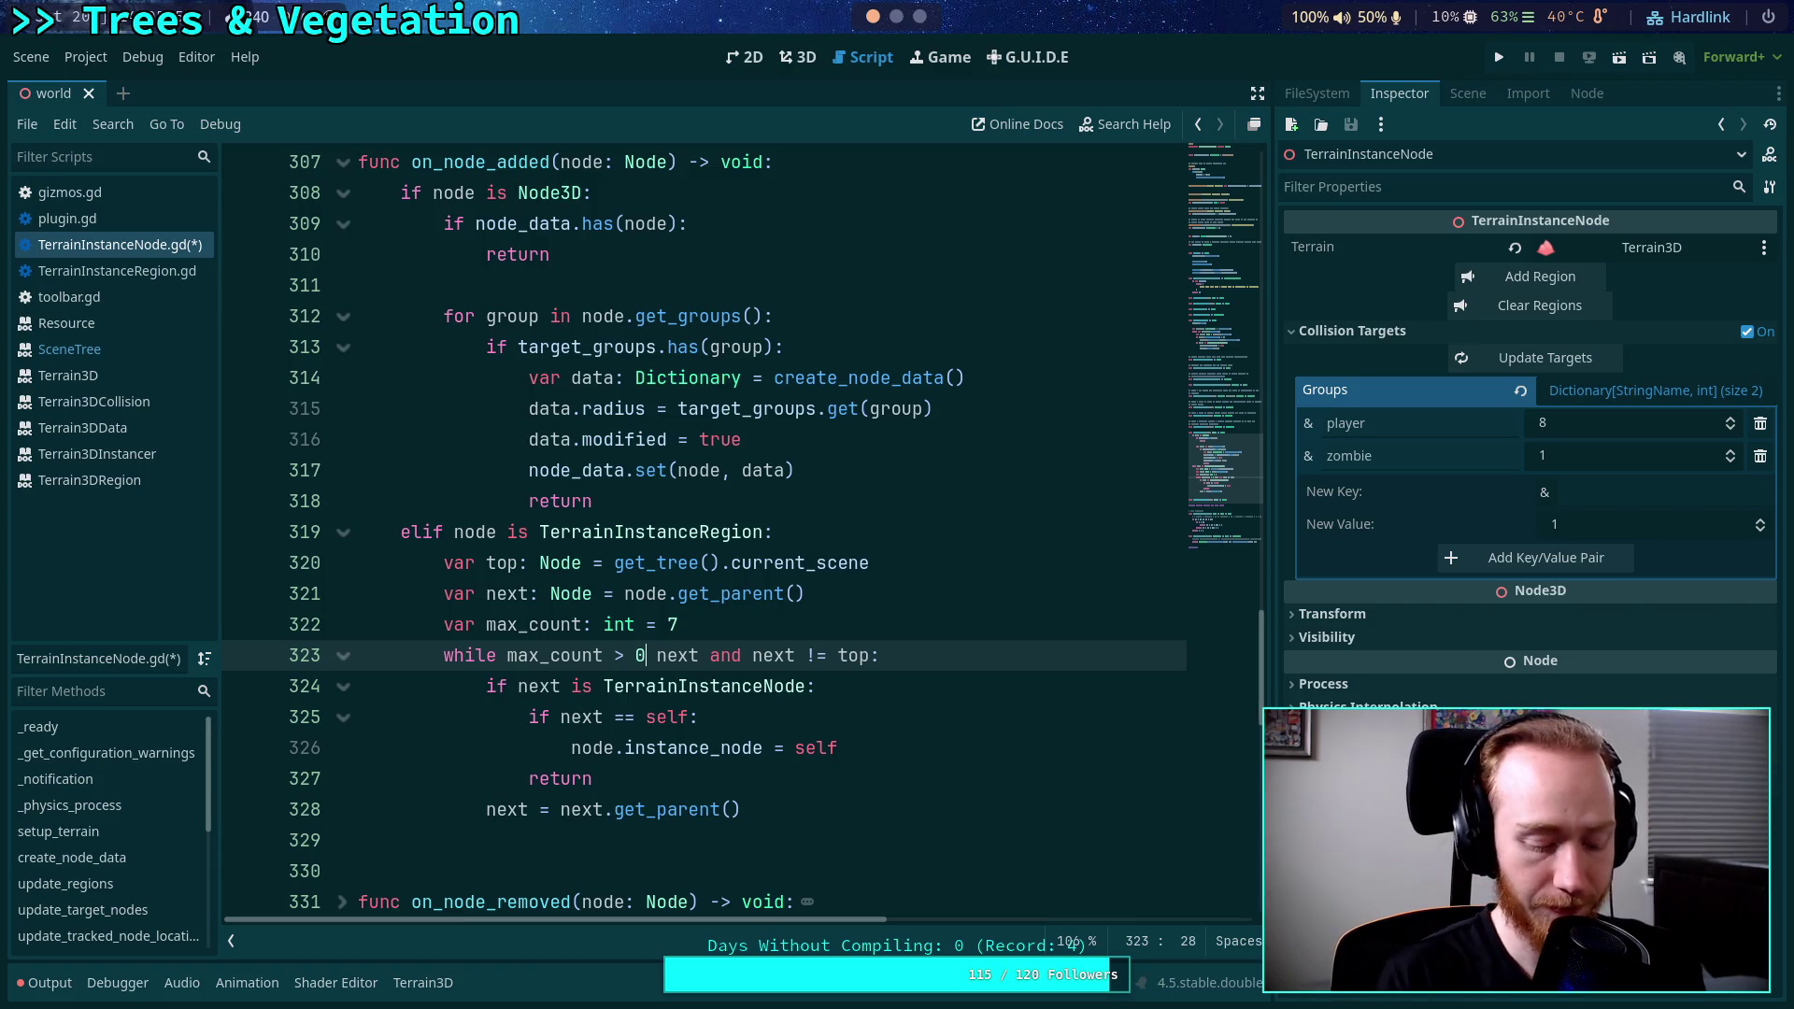
pyautogui.write(' and')
pyautogui.click(590, 609)
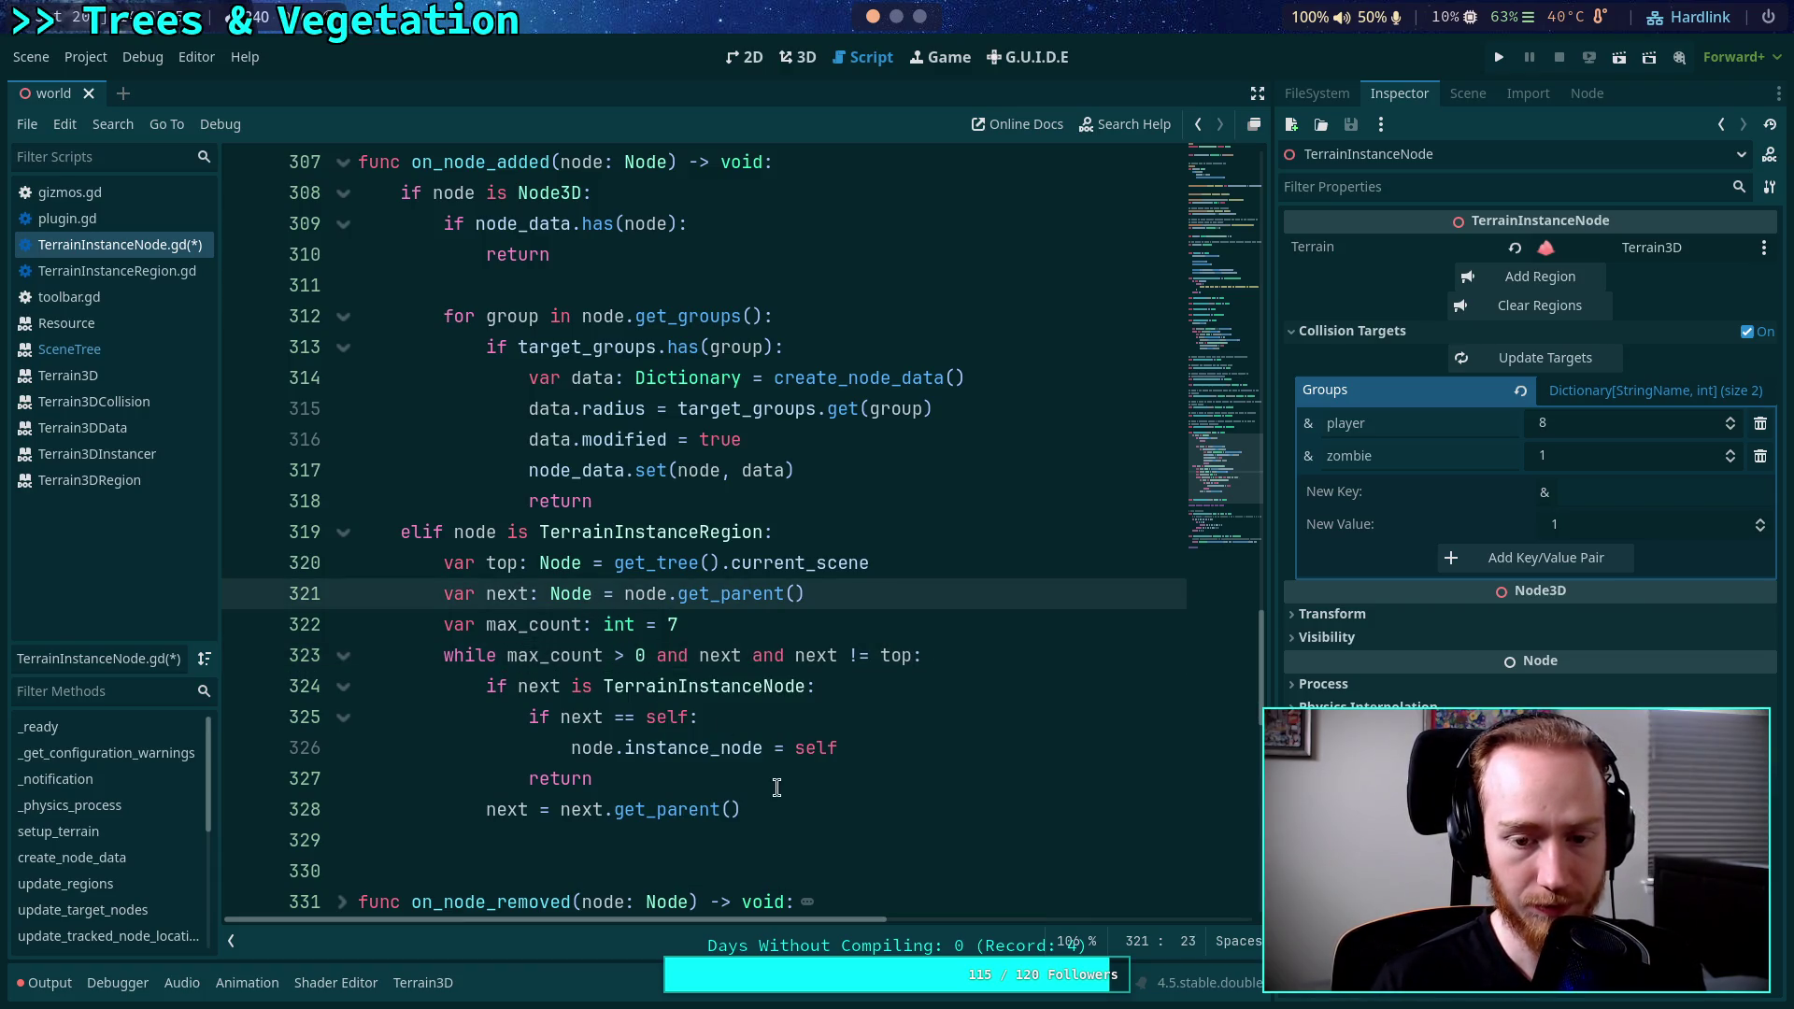
# Add 'max_count -= 1' inside the loop and save the script.
pyautogui.click(893, 810)
pyautogui.press('Return')
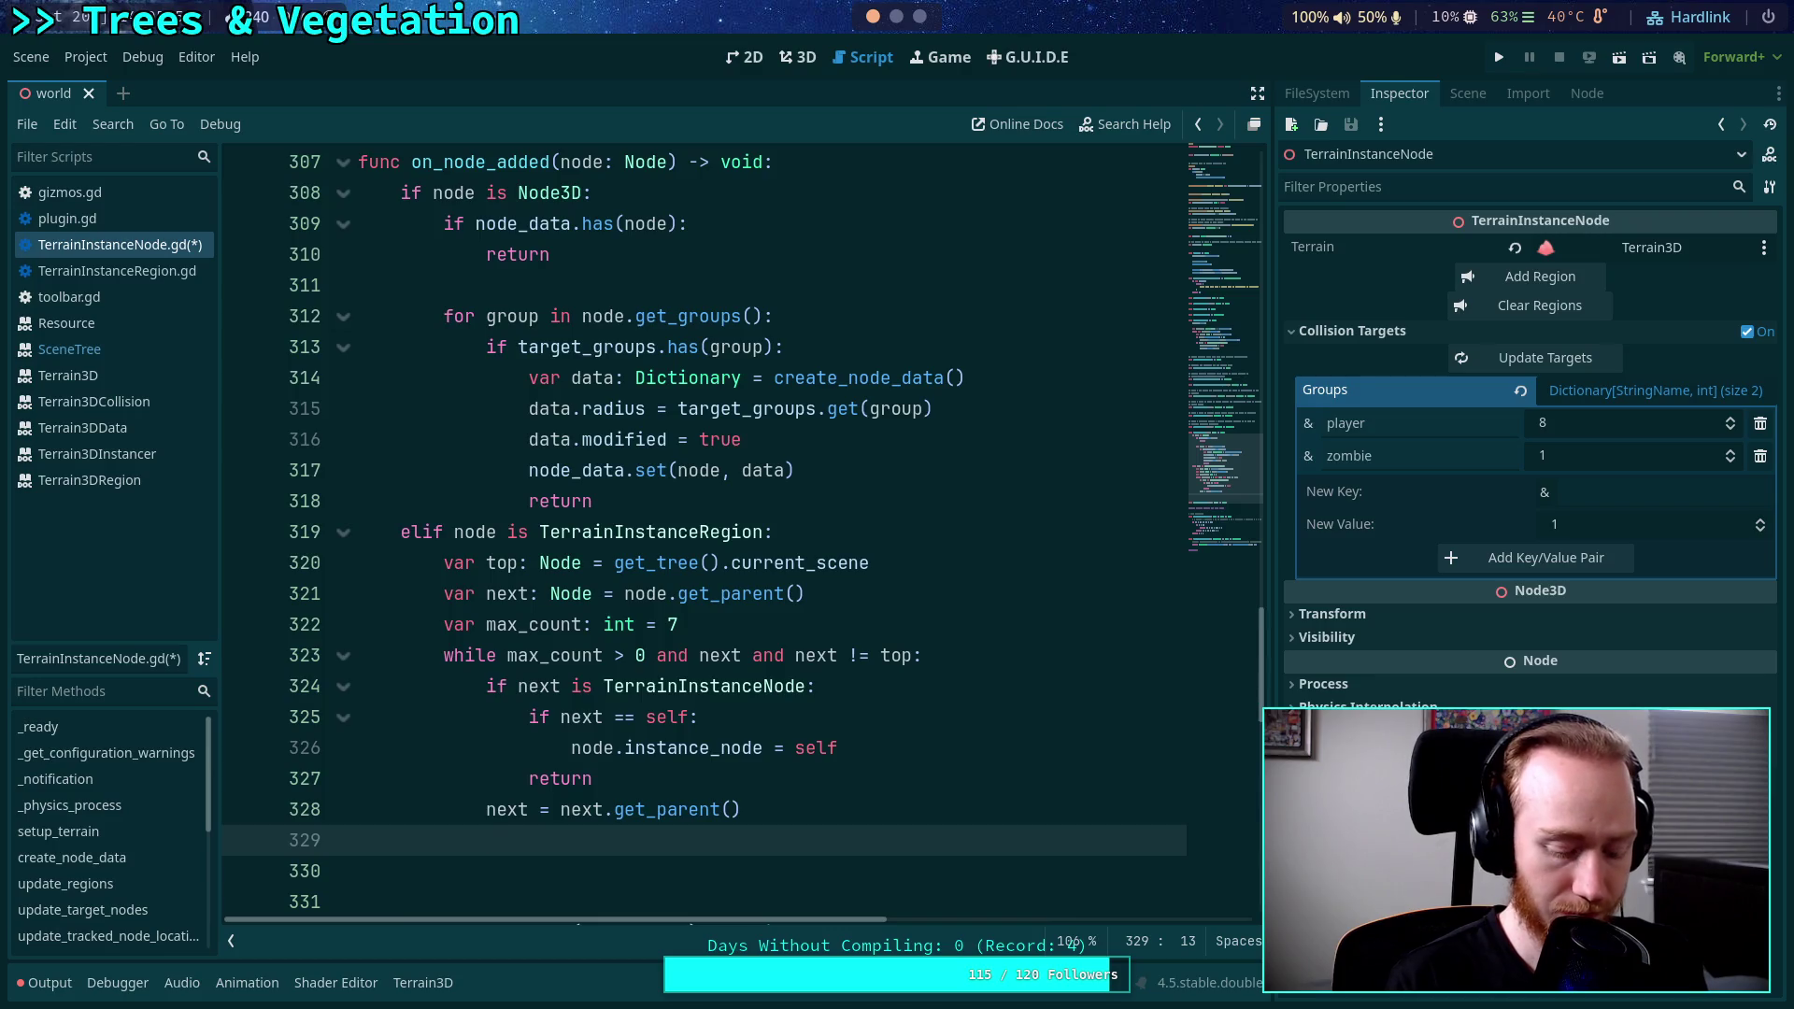
pyautogui.write('max_count -= ')
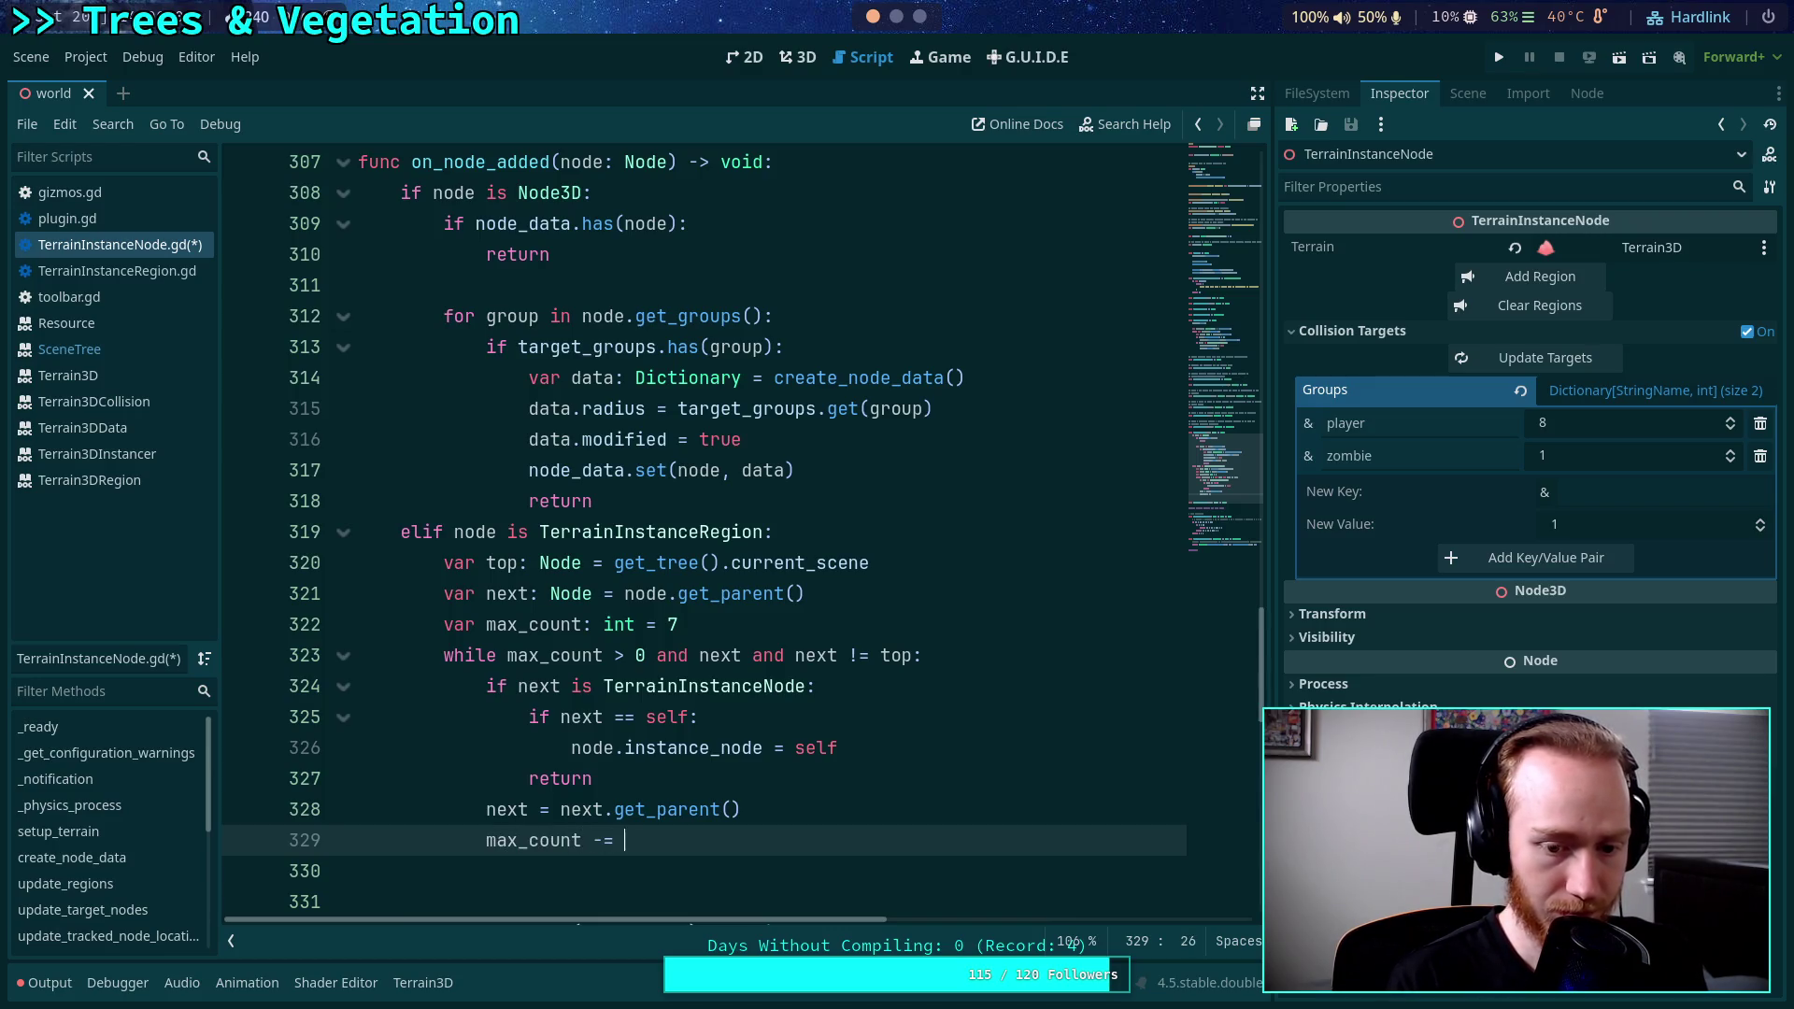
pyautogui.write('1')
pyautogui.hotkey('ctrl', 's')
pyautogui.scroll(-1, 774, 763)
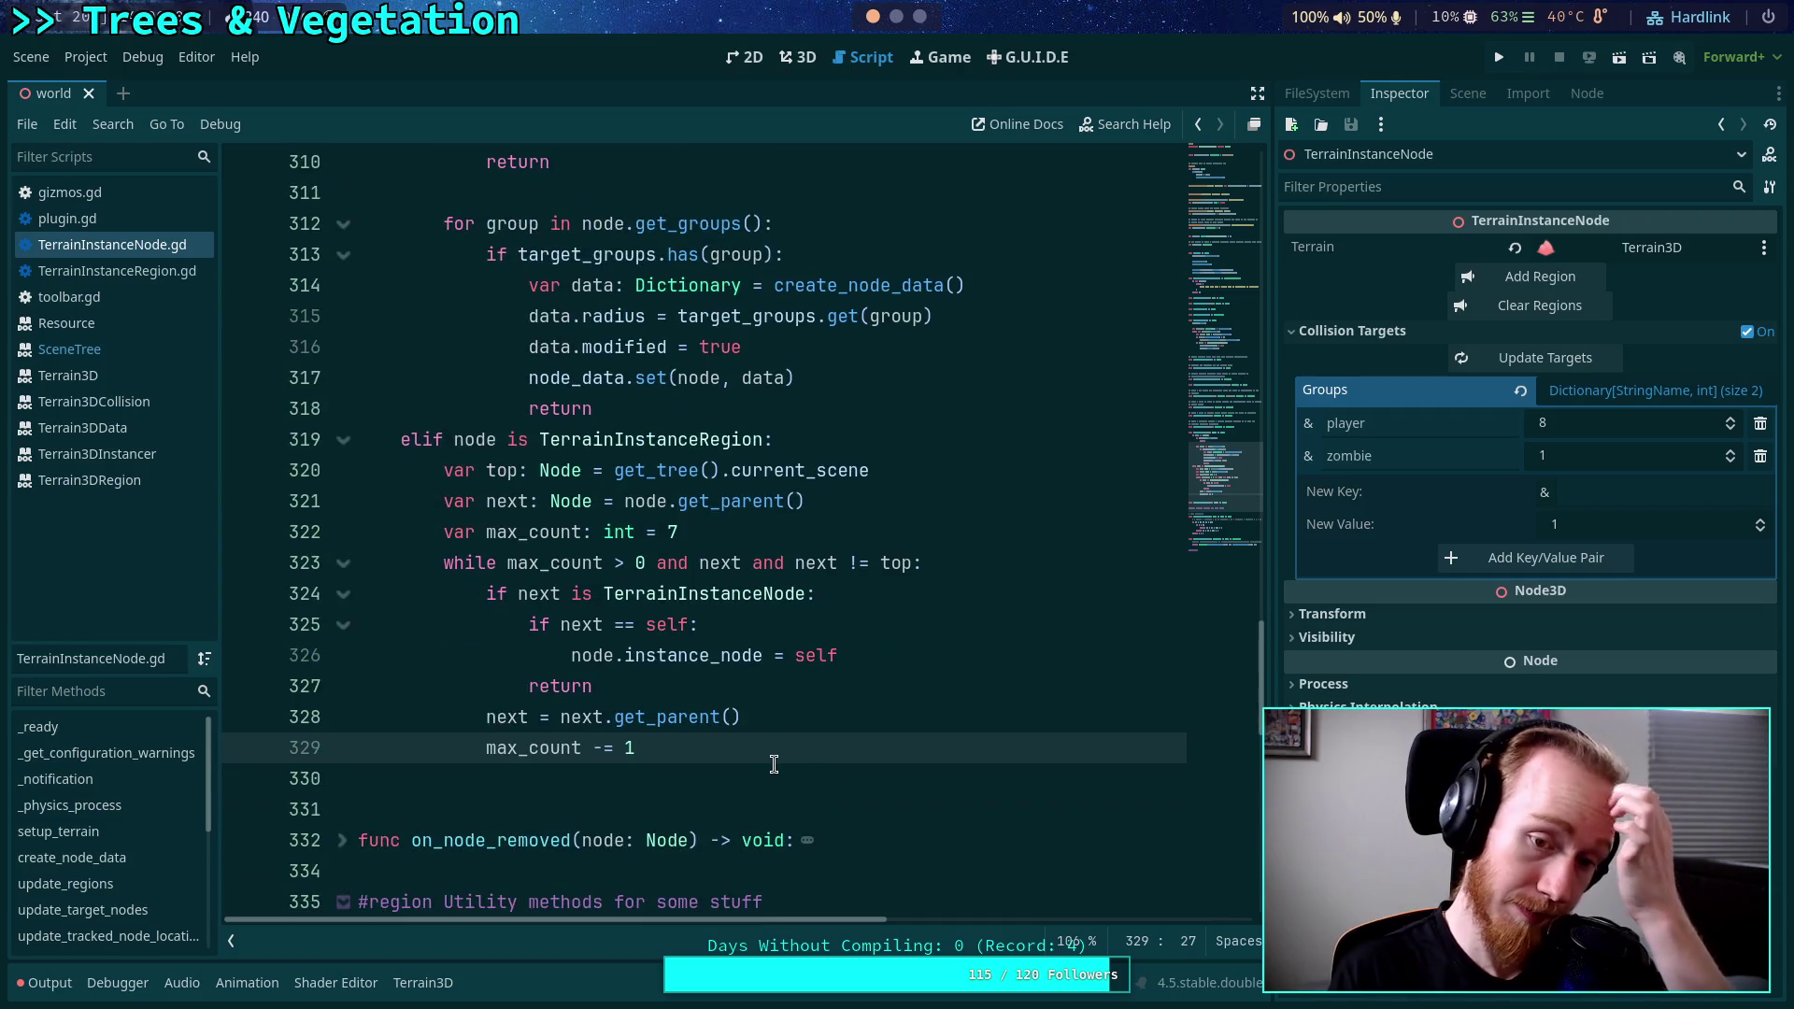
pyautogui.press('Up')
pyautogui.press('Down')
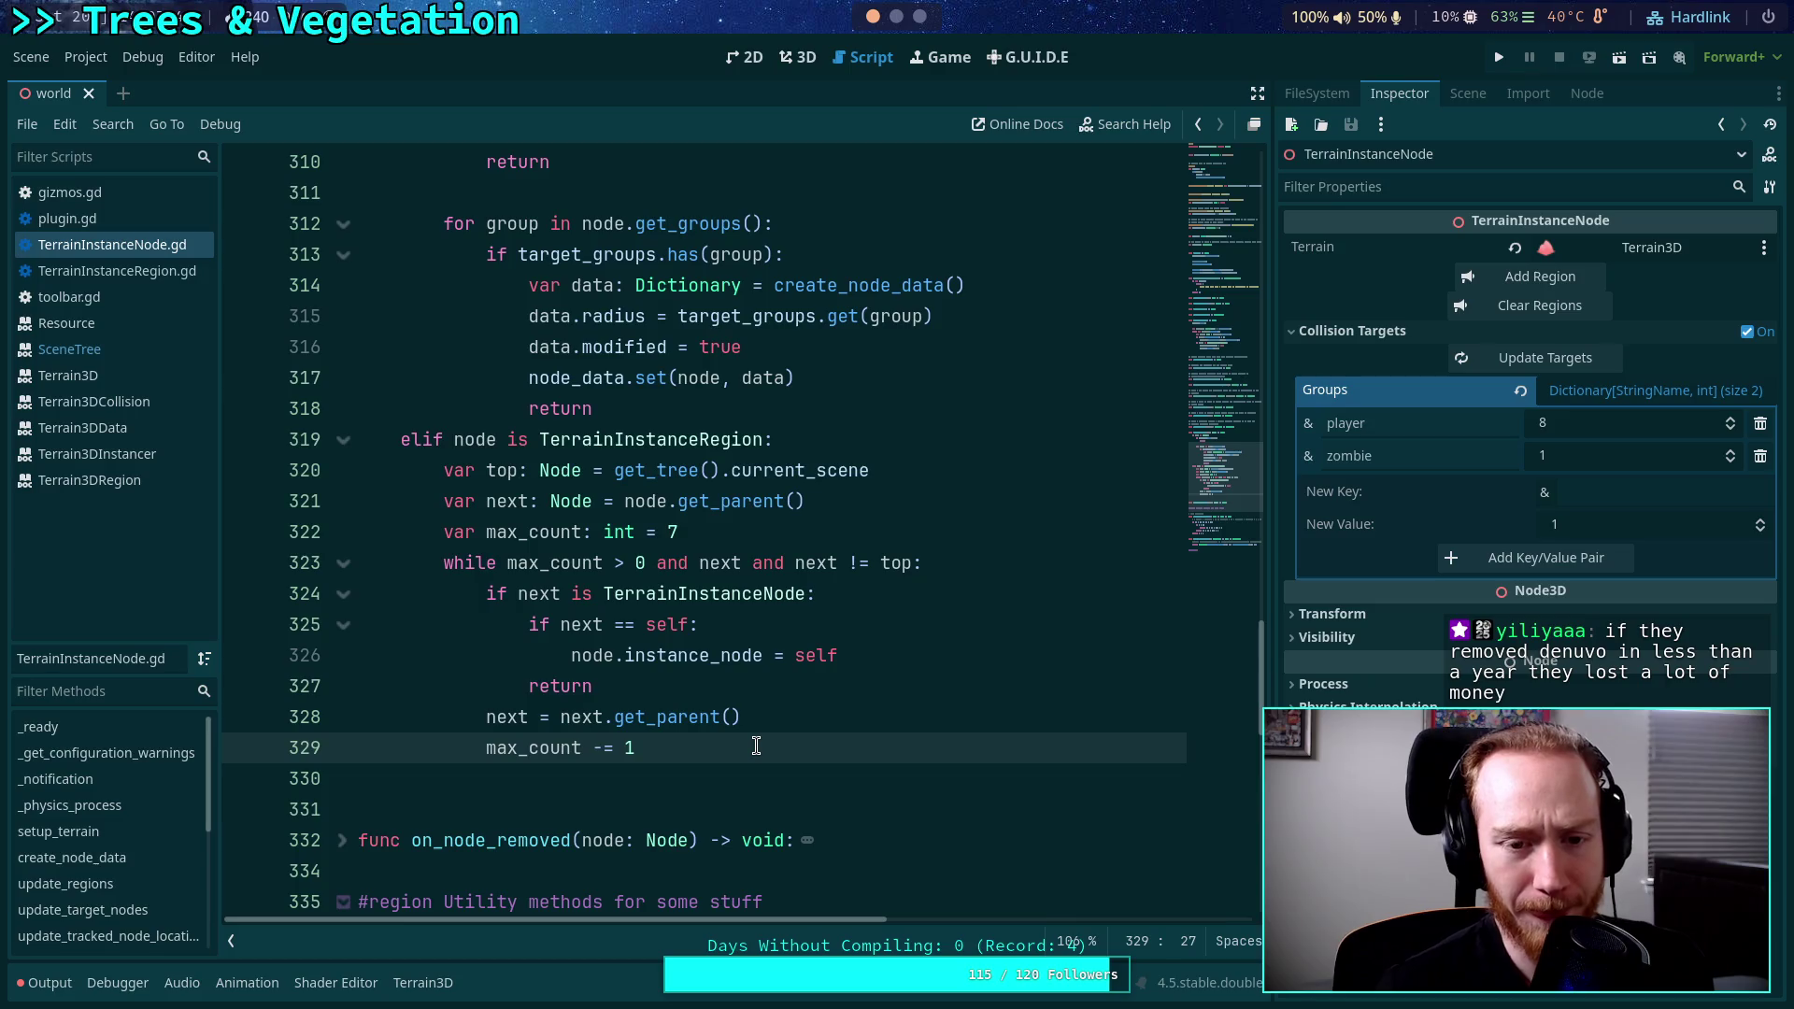
pyautogui.scroll(2, 628, 619)
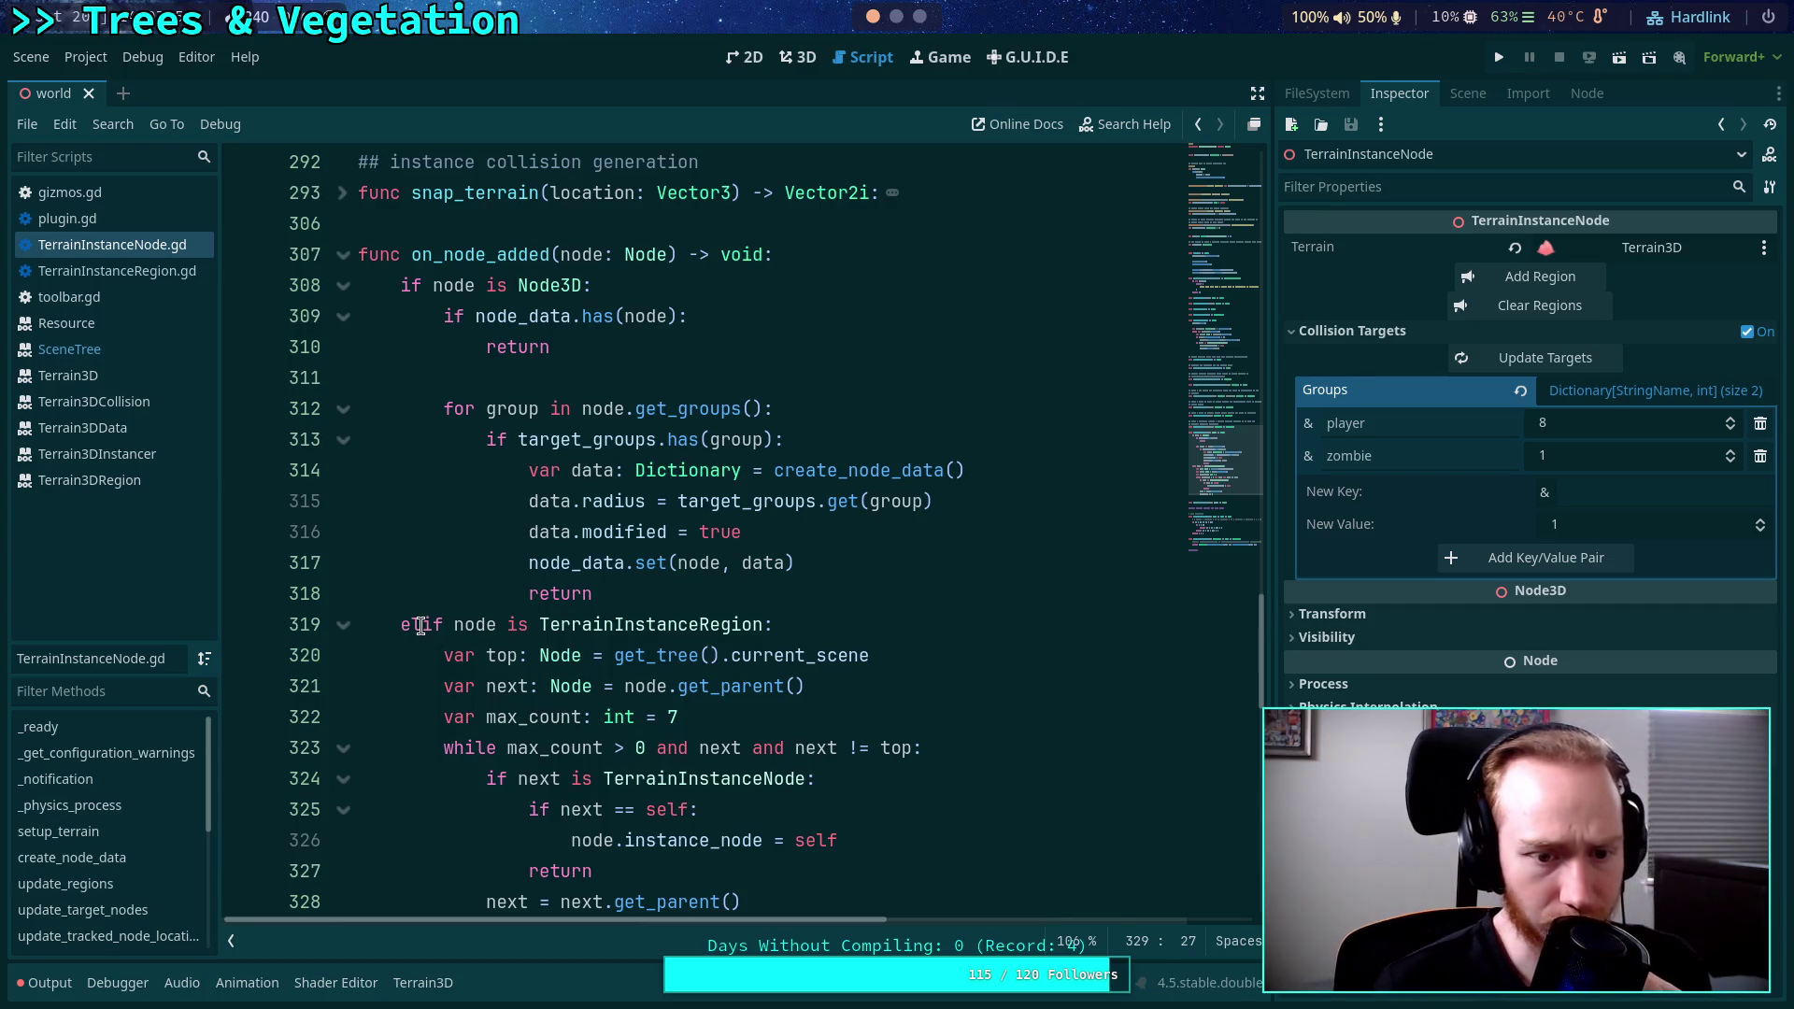
# Move the TerrainInstanceRegion branch to the top of on_node_added, ending it with a return.
pyautogui.moveTo(421, 625)
pyautogui.mouseDown()
pyautogui.moveTo(587, 688)
pyautogui.moveTo(598, 809)
pyautogui.moveTo(658, 844)
pyautogui.mouseUp()
pyautogui.hotkey('ctrl', 'c')
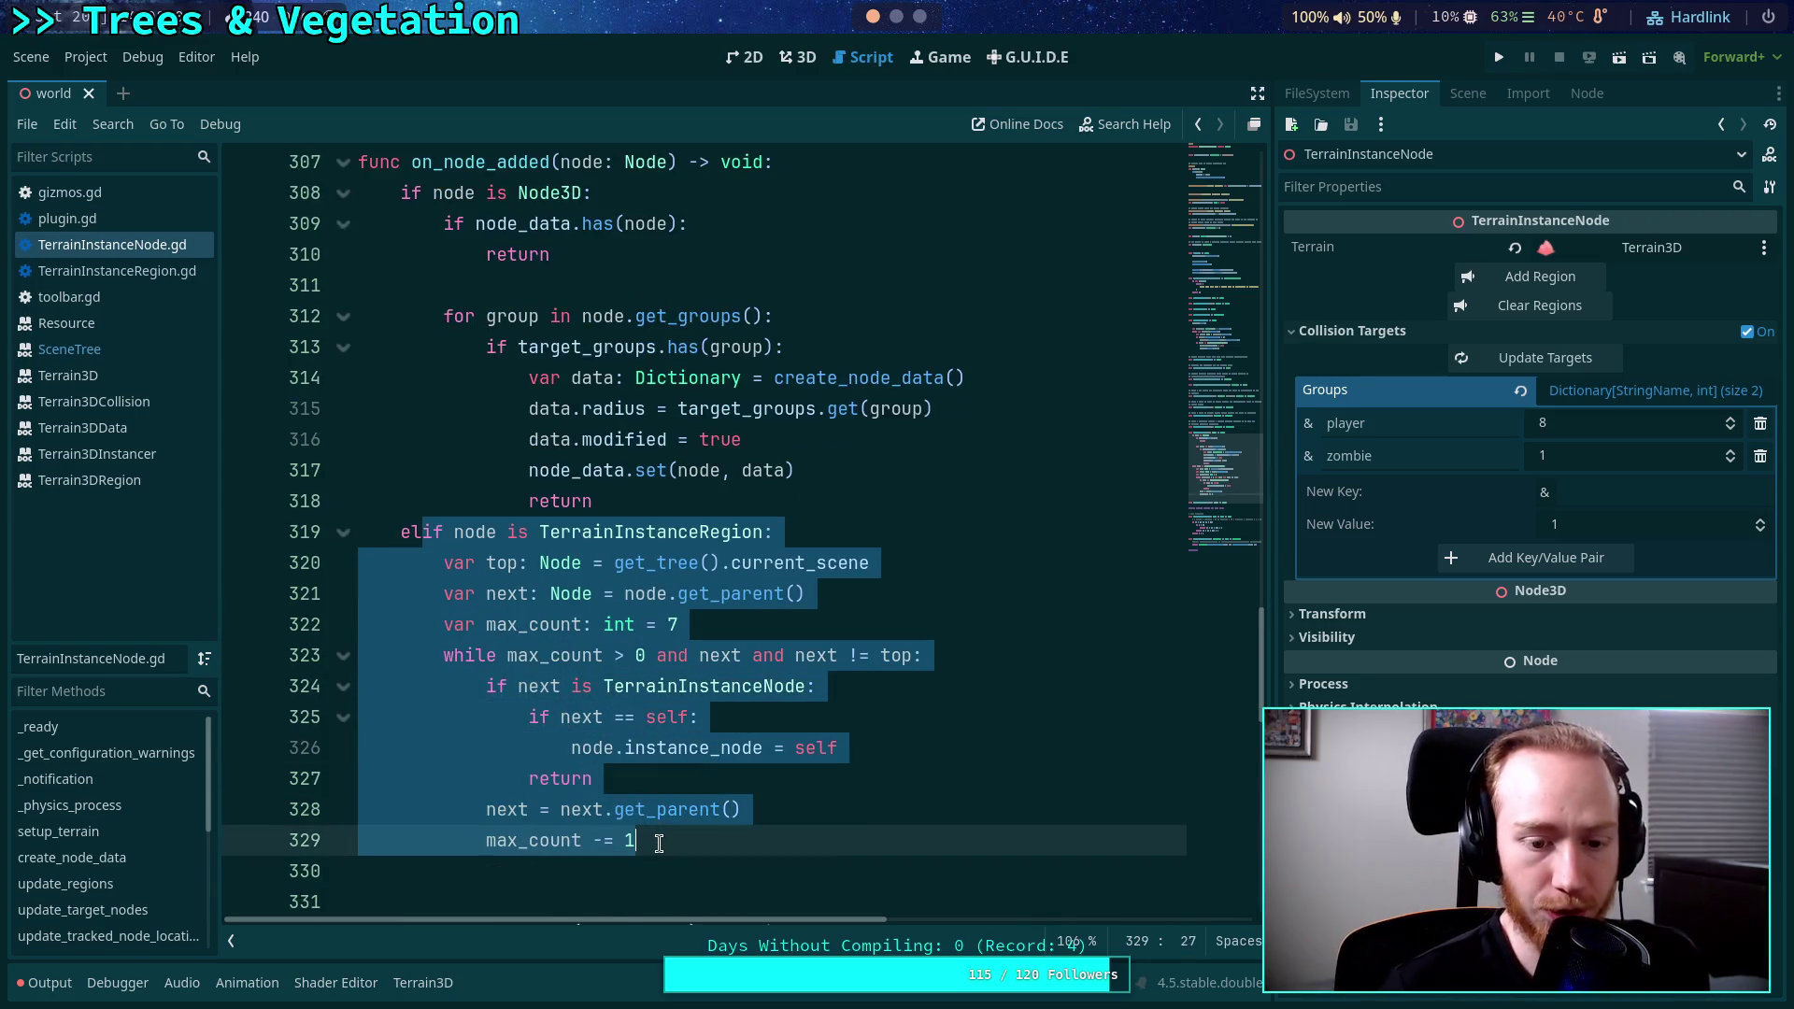
pyautogui.press('BackSpace')
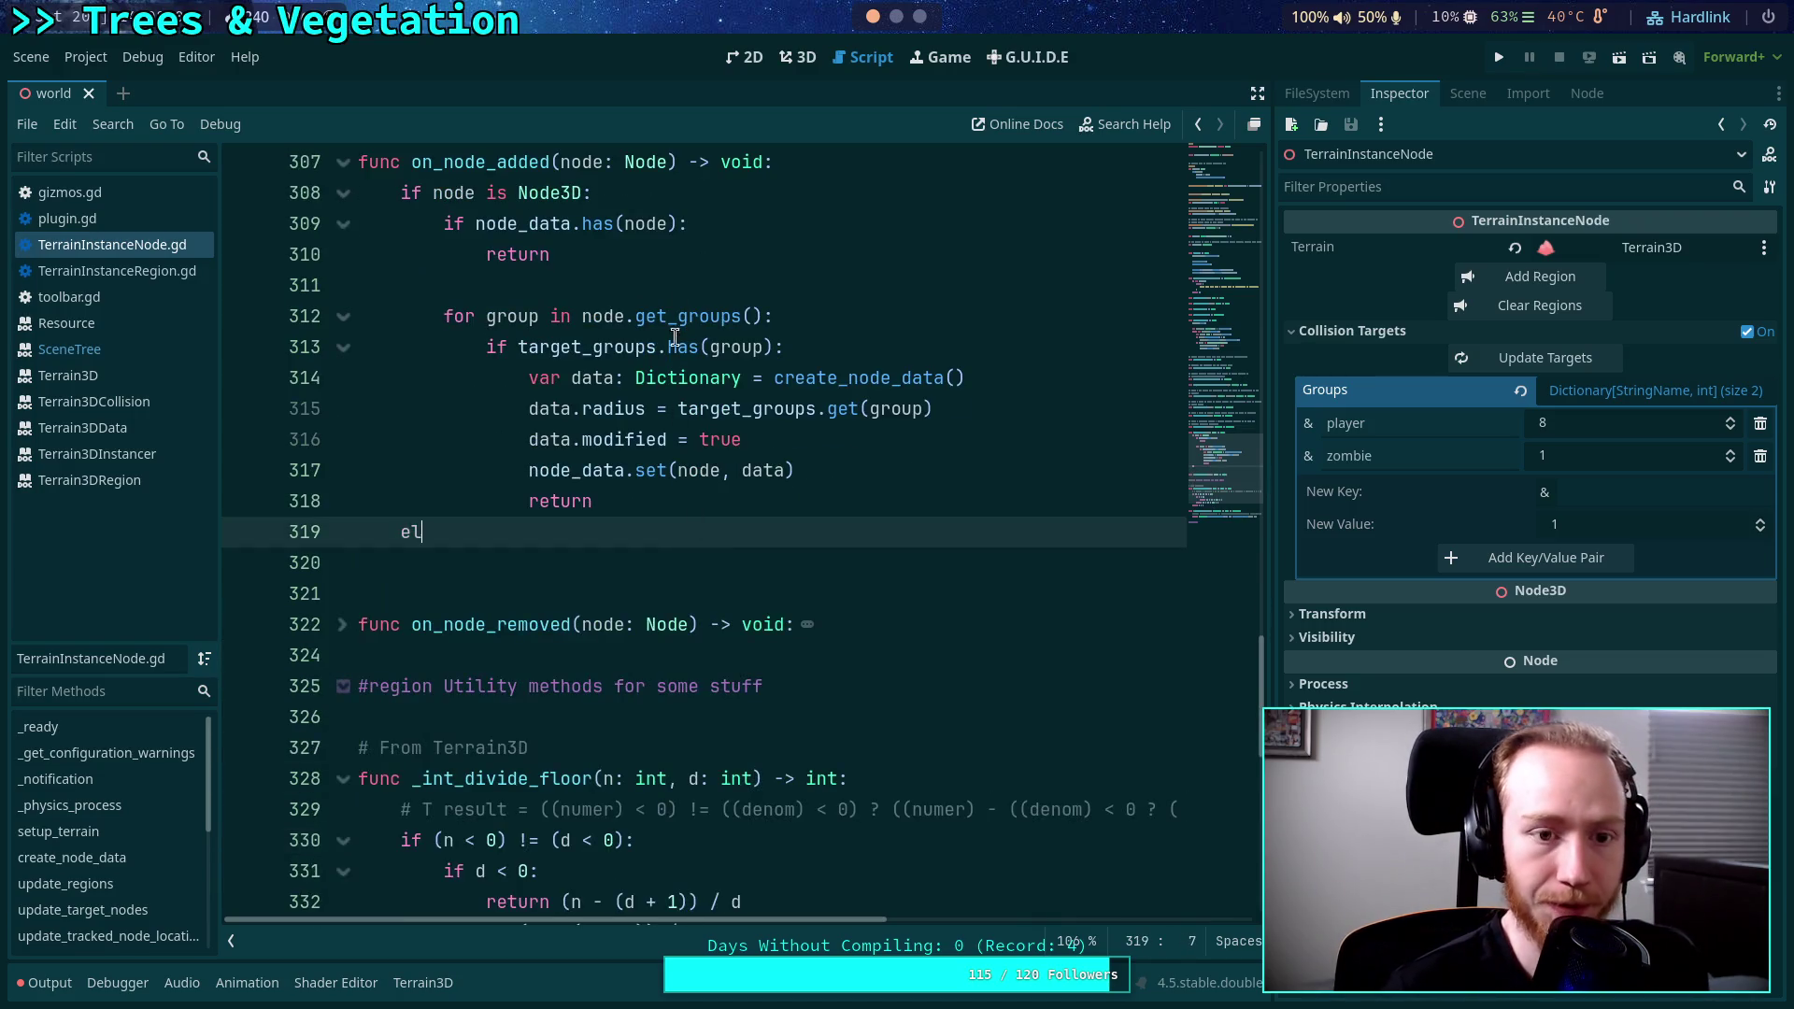
pyautogui.click(771, 166)
pyautogui.press('Return')
pyautogui.hotkey('ctrl', 'v')
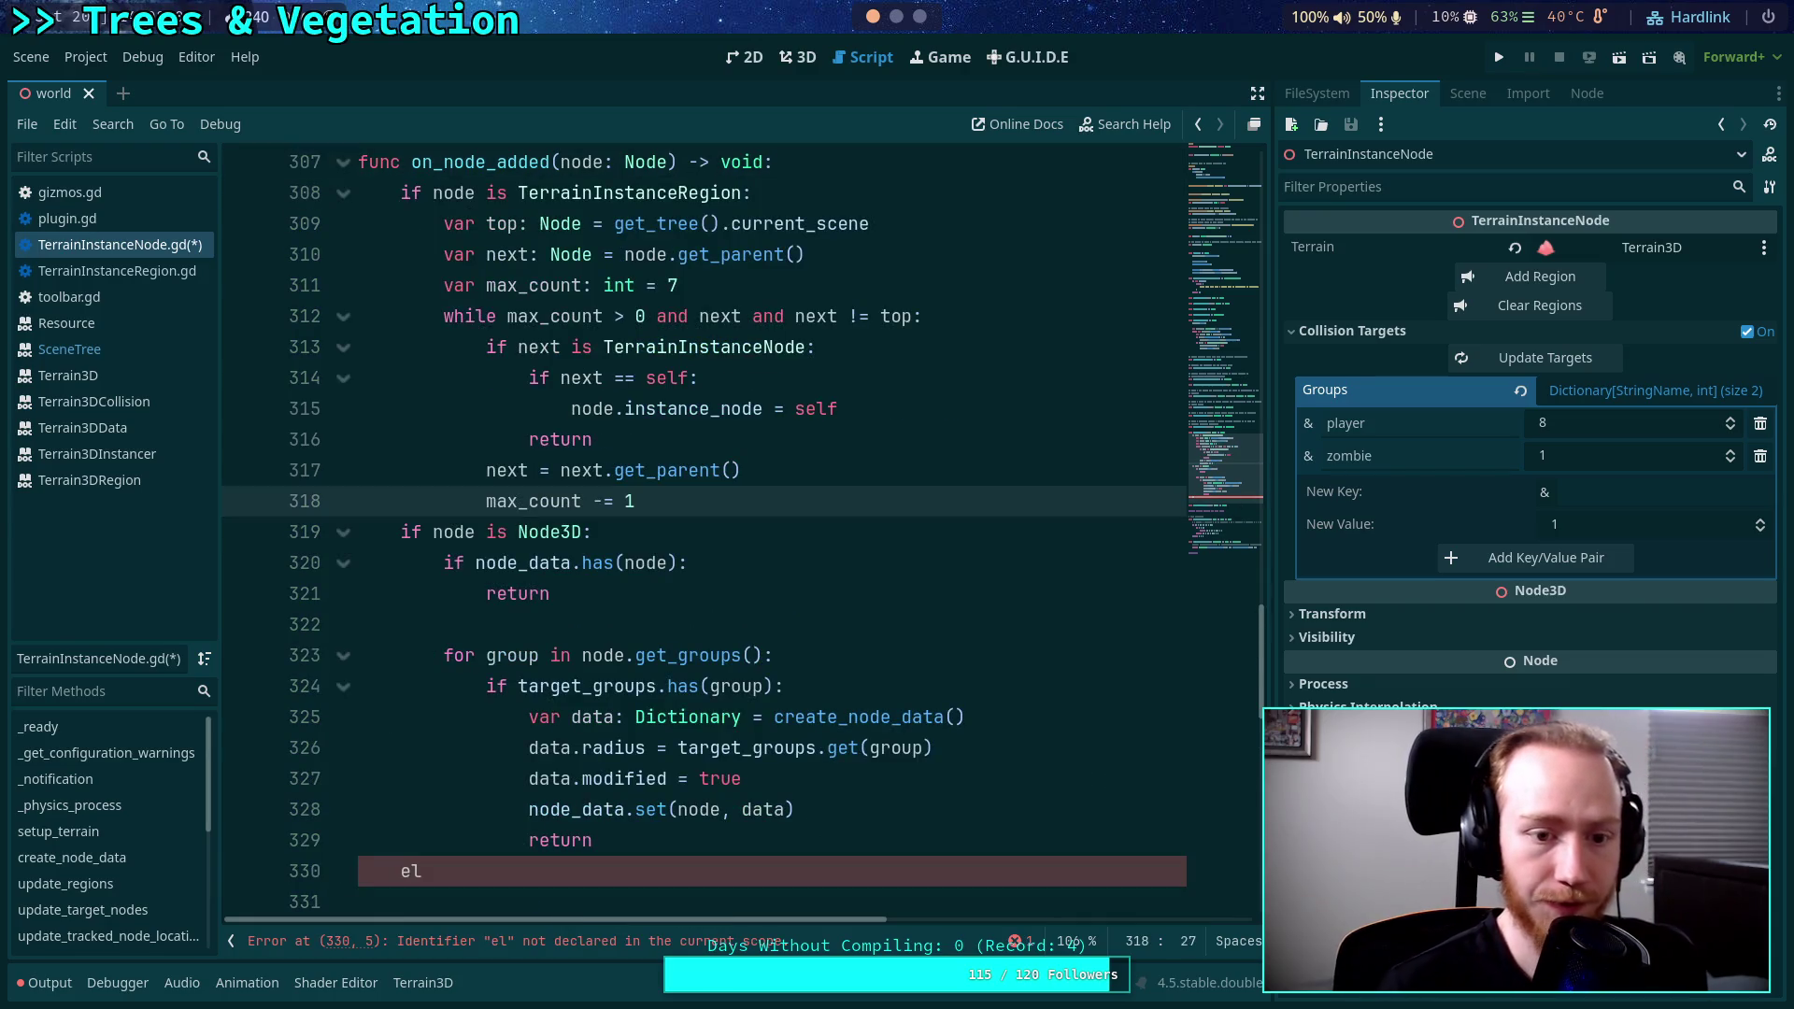
pyautogui.press('Return')
pyautogui.write('return')
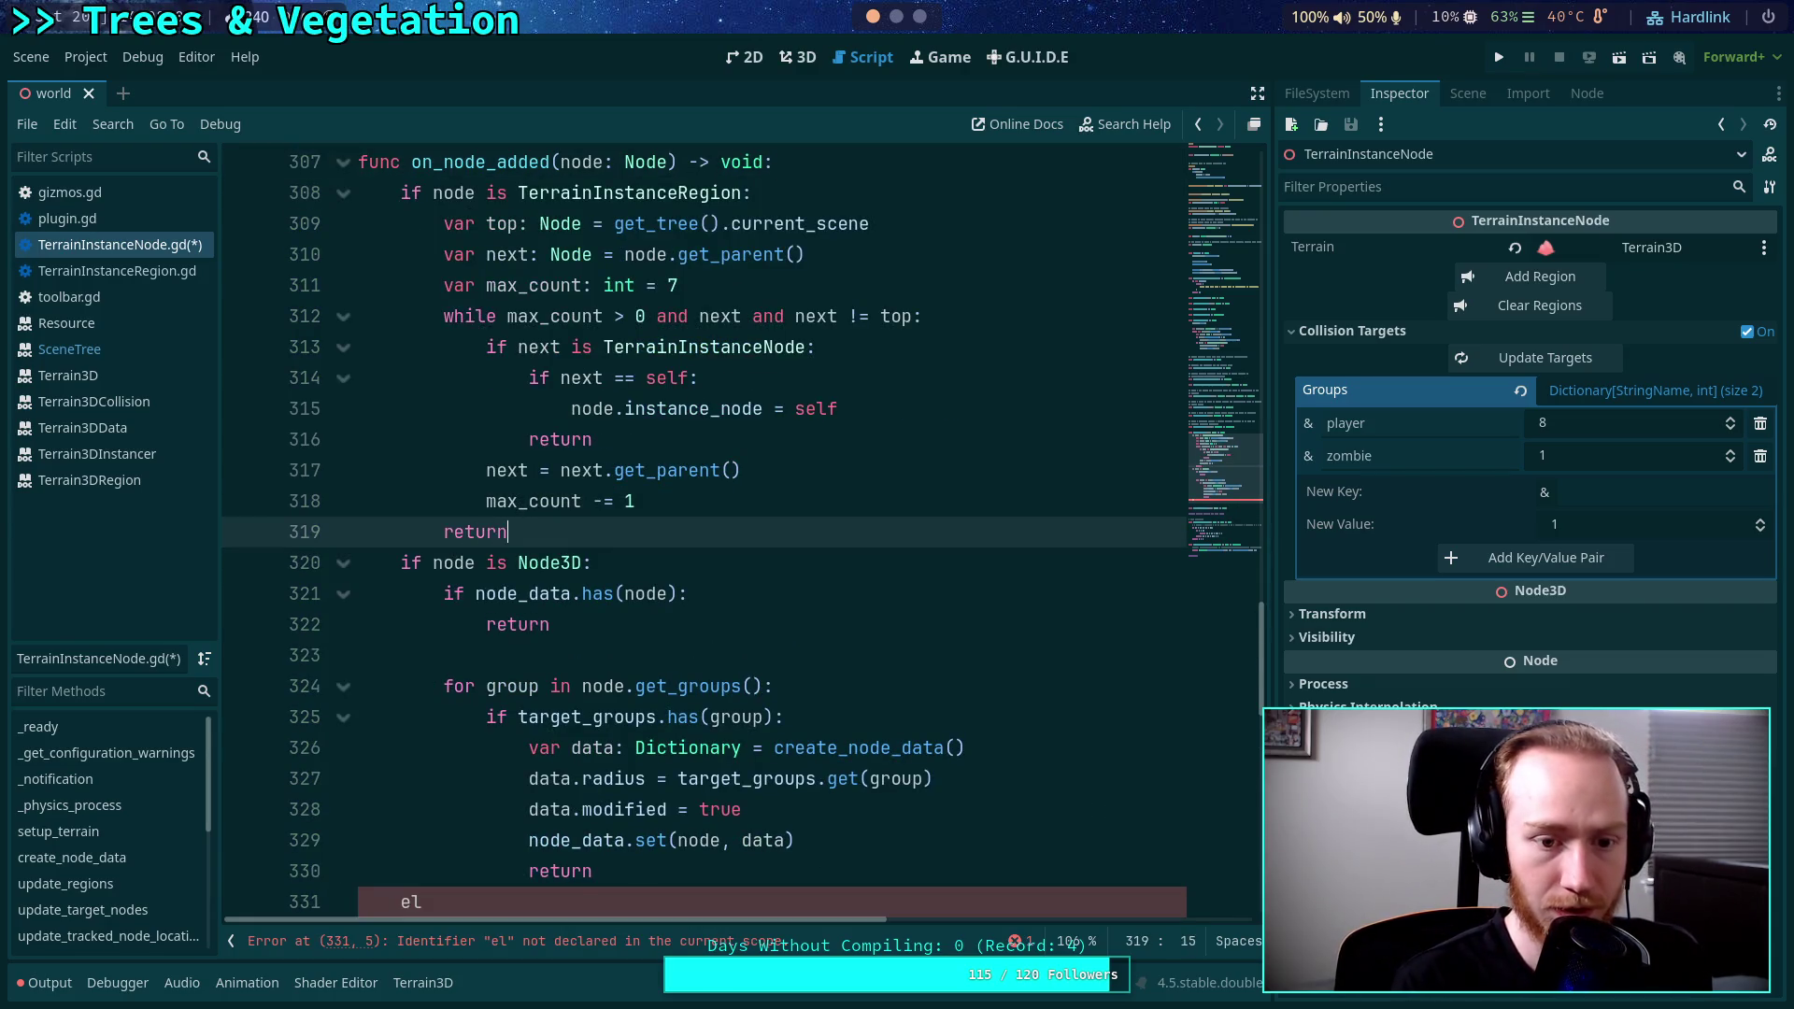
pyautogui.press('Return')
# Delete the leftover 'el' fragment and save TerrainInstanceNode.gd.
pyautogui.scroll(-2, 718, 555)
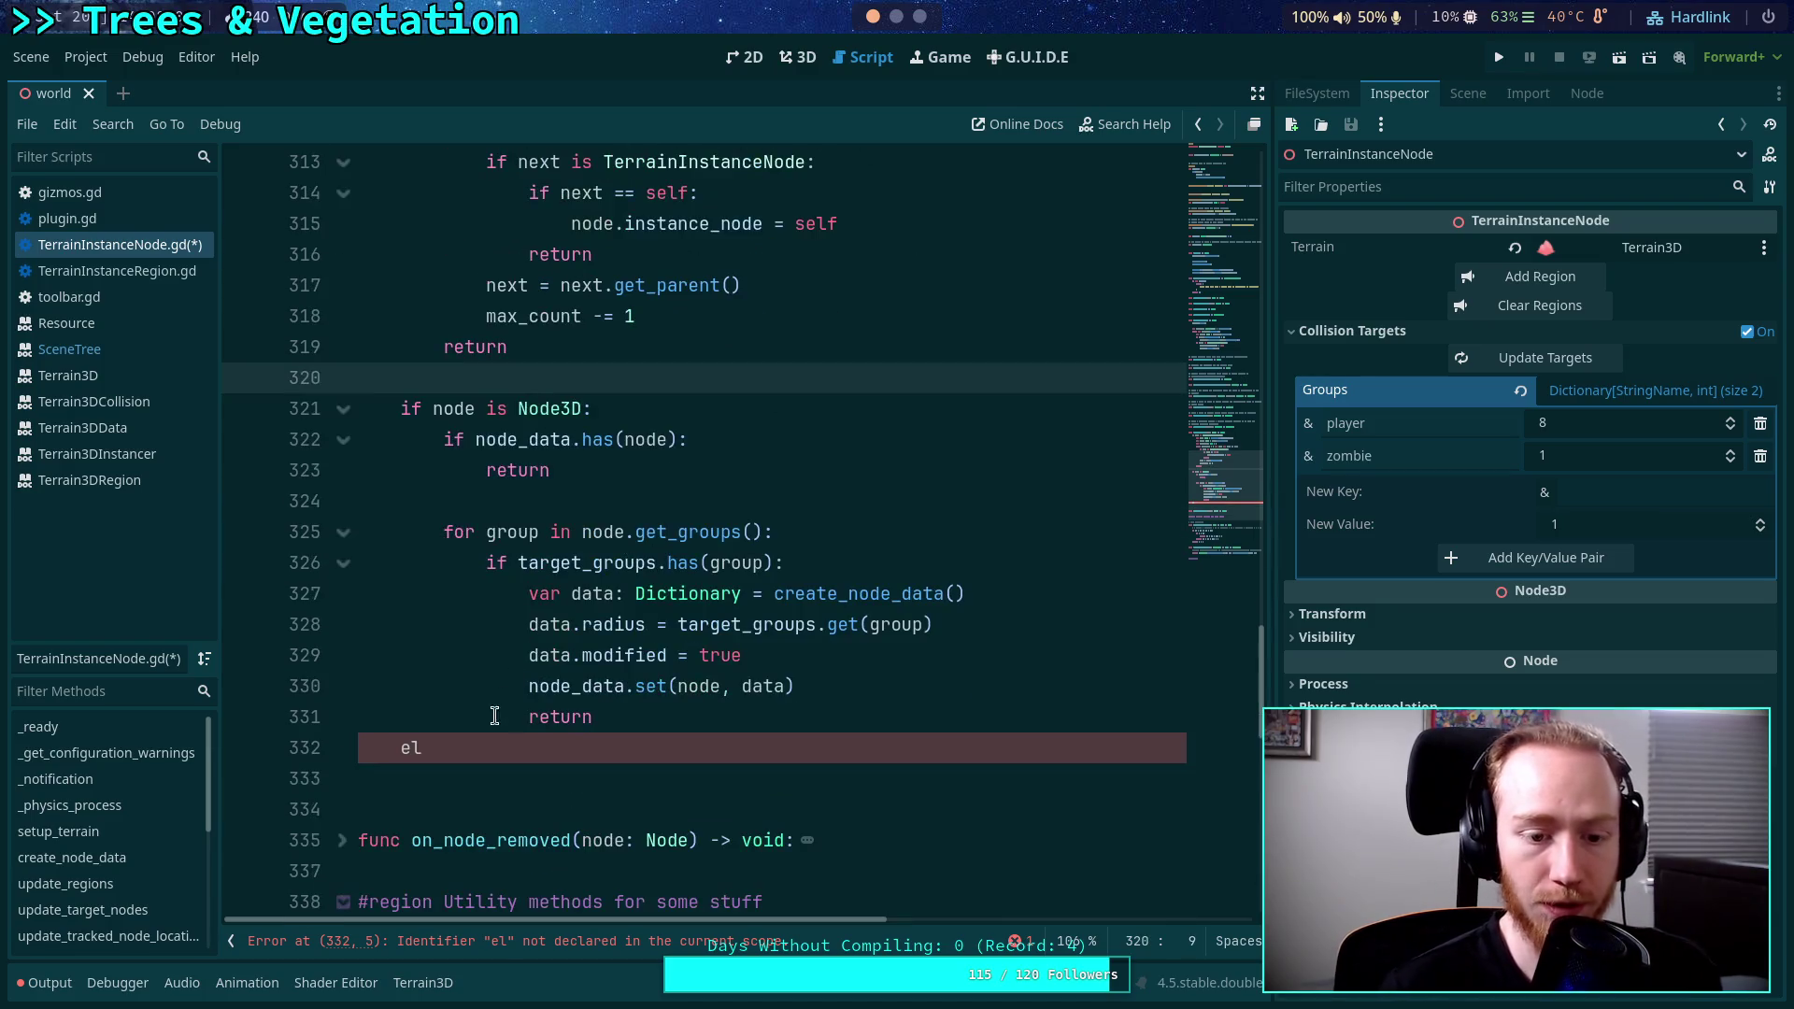
pyautogui.moveTo(485, 748); pyautogui.dragTo(364, 748)
pyautogui.press('BackSpace')
pyautogui.press('BackSpace')
pyautogui.scroll(3, 621, 556)
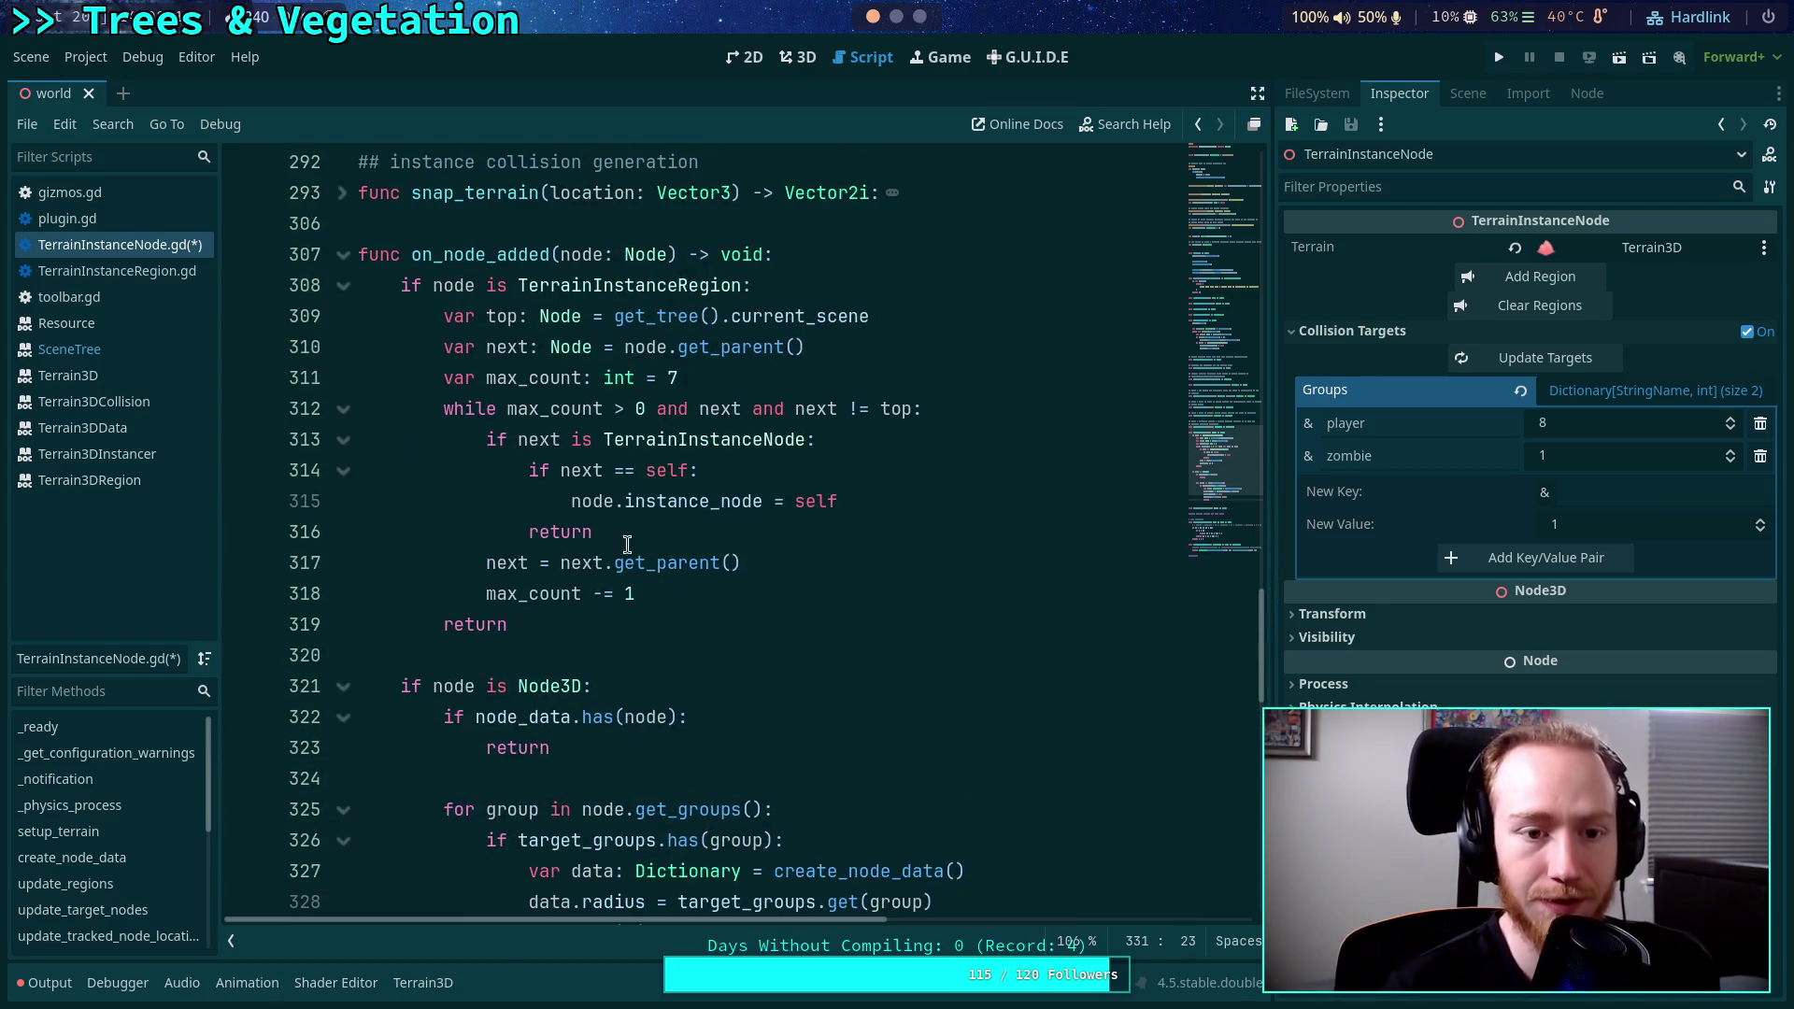
pyautogui.doubleClick(588, 287)
pyautogui.doubleClick(550, 686)
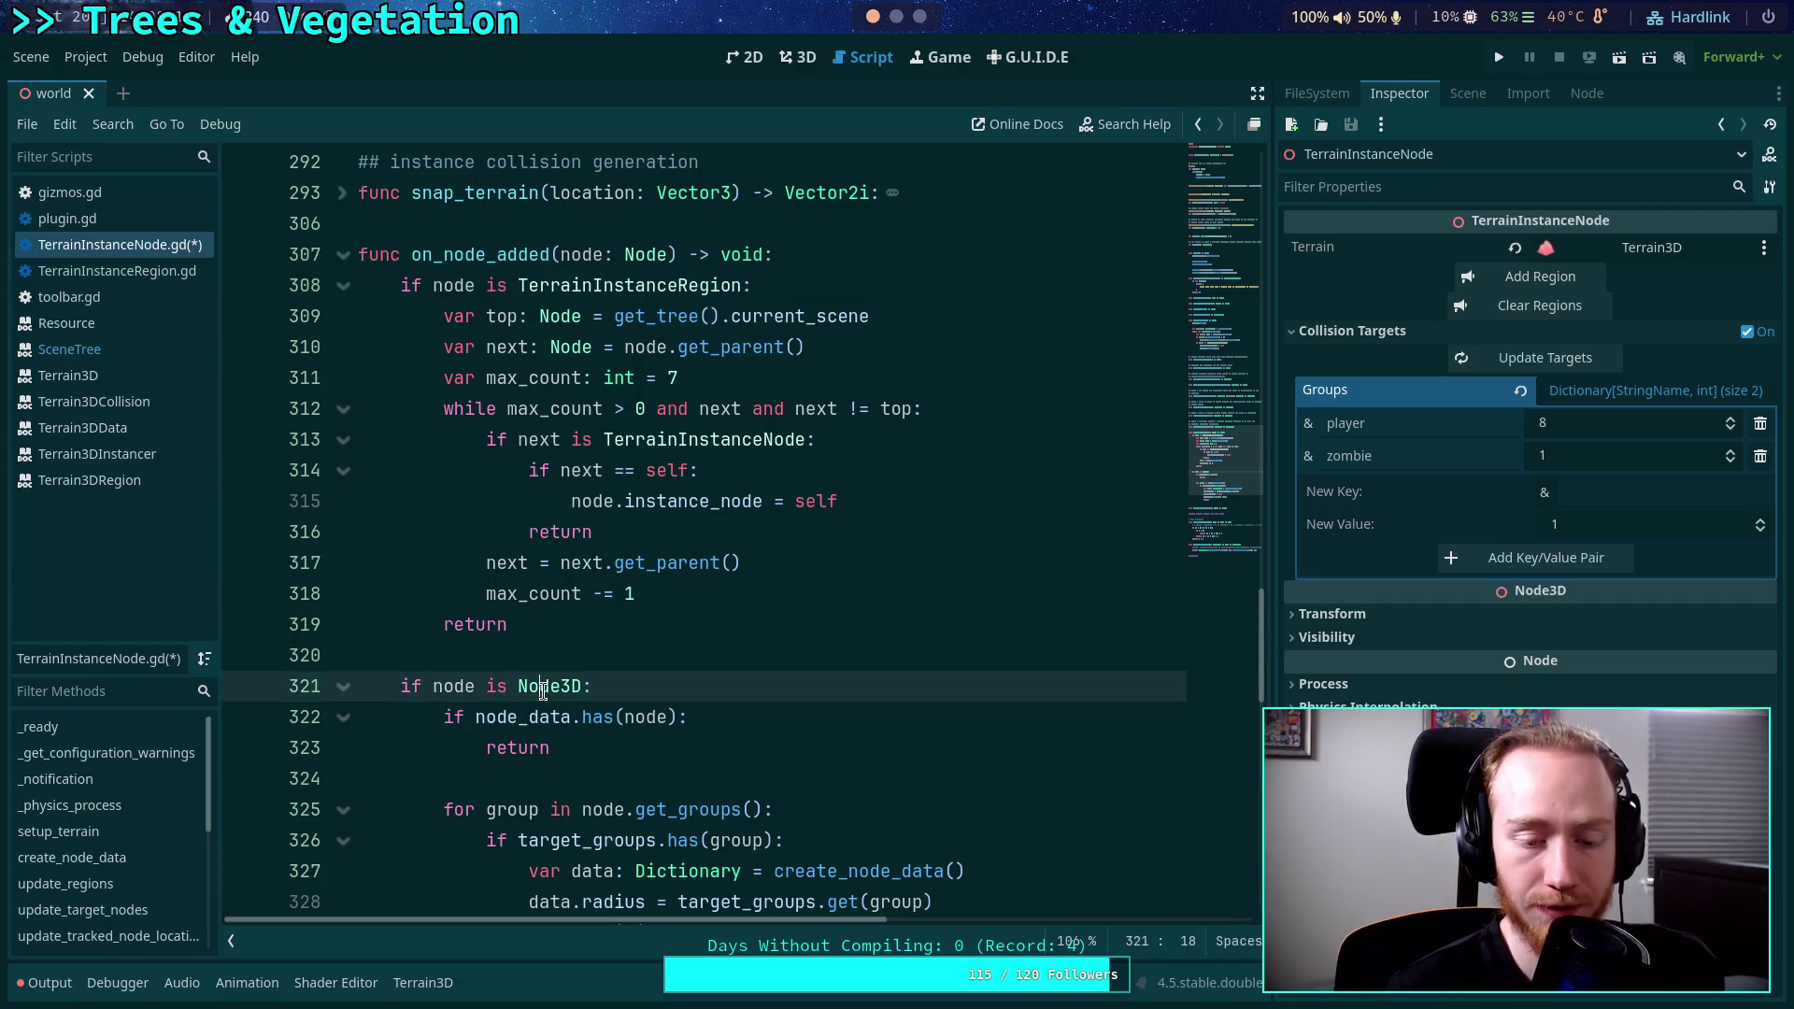
pyautogui.click(697, 654)
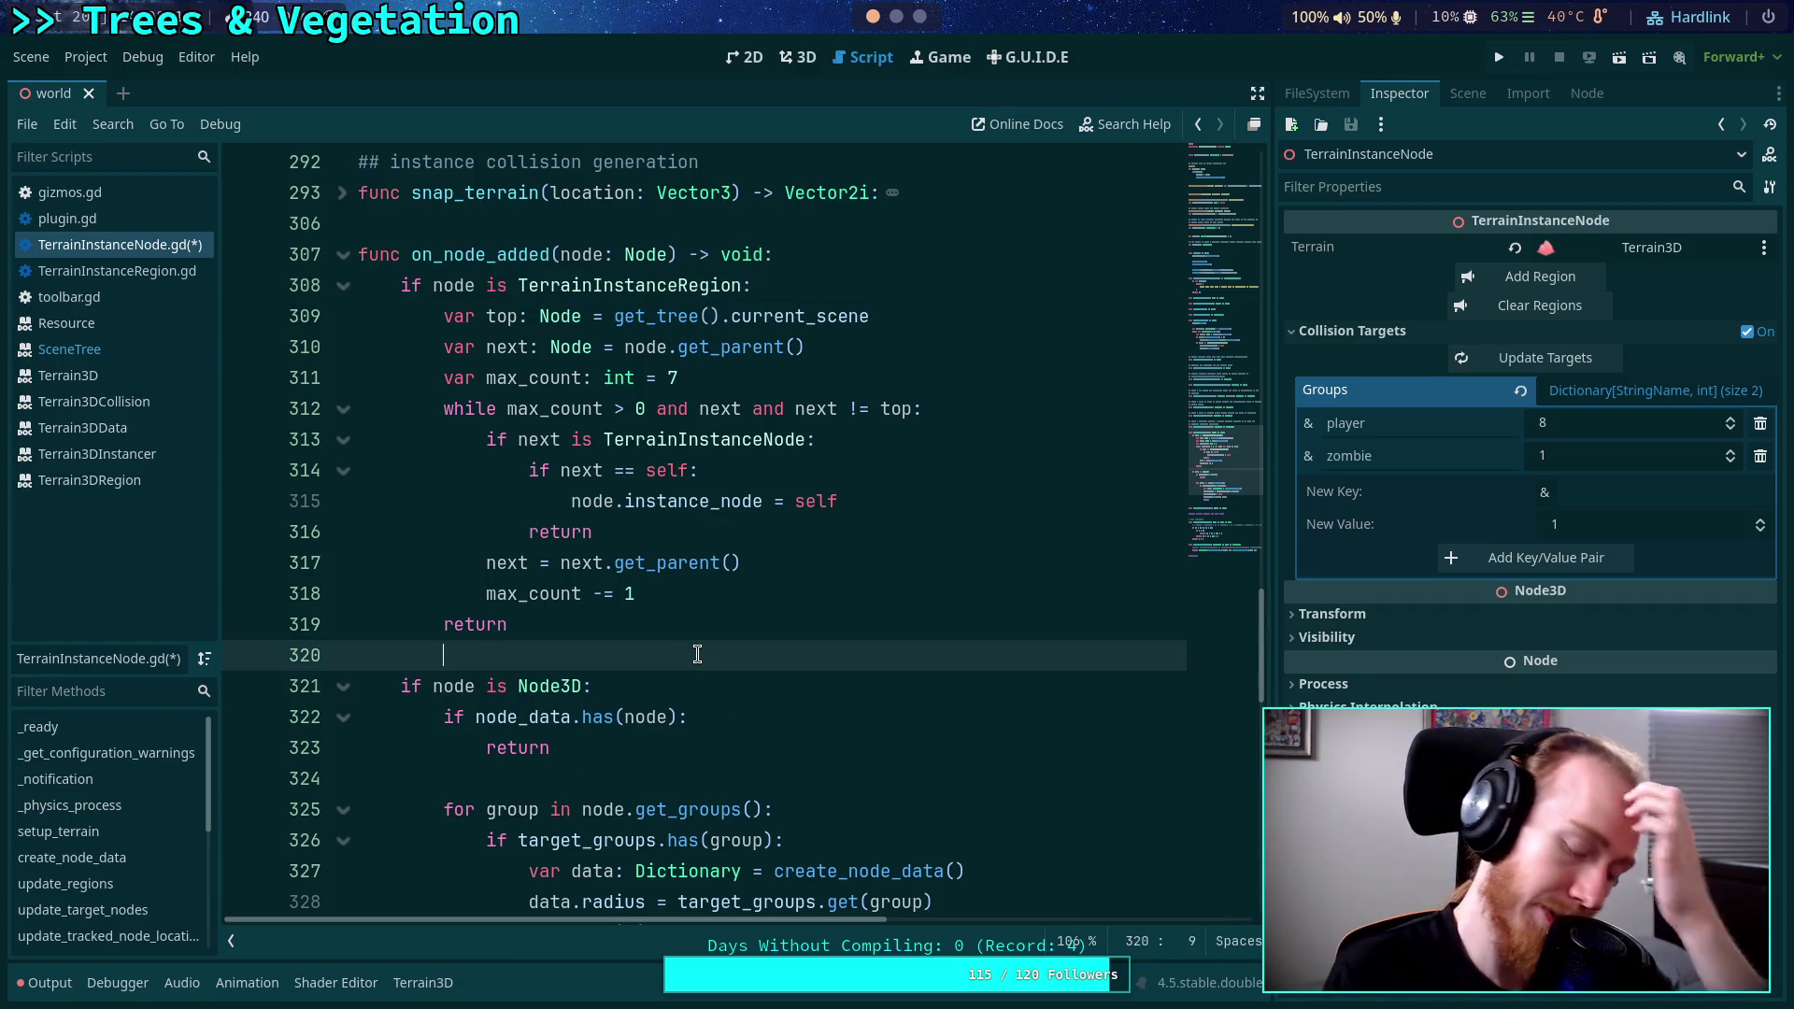
pyautogui.hotkey('ctrl', 's')
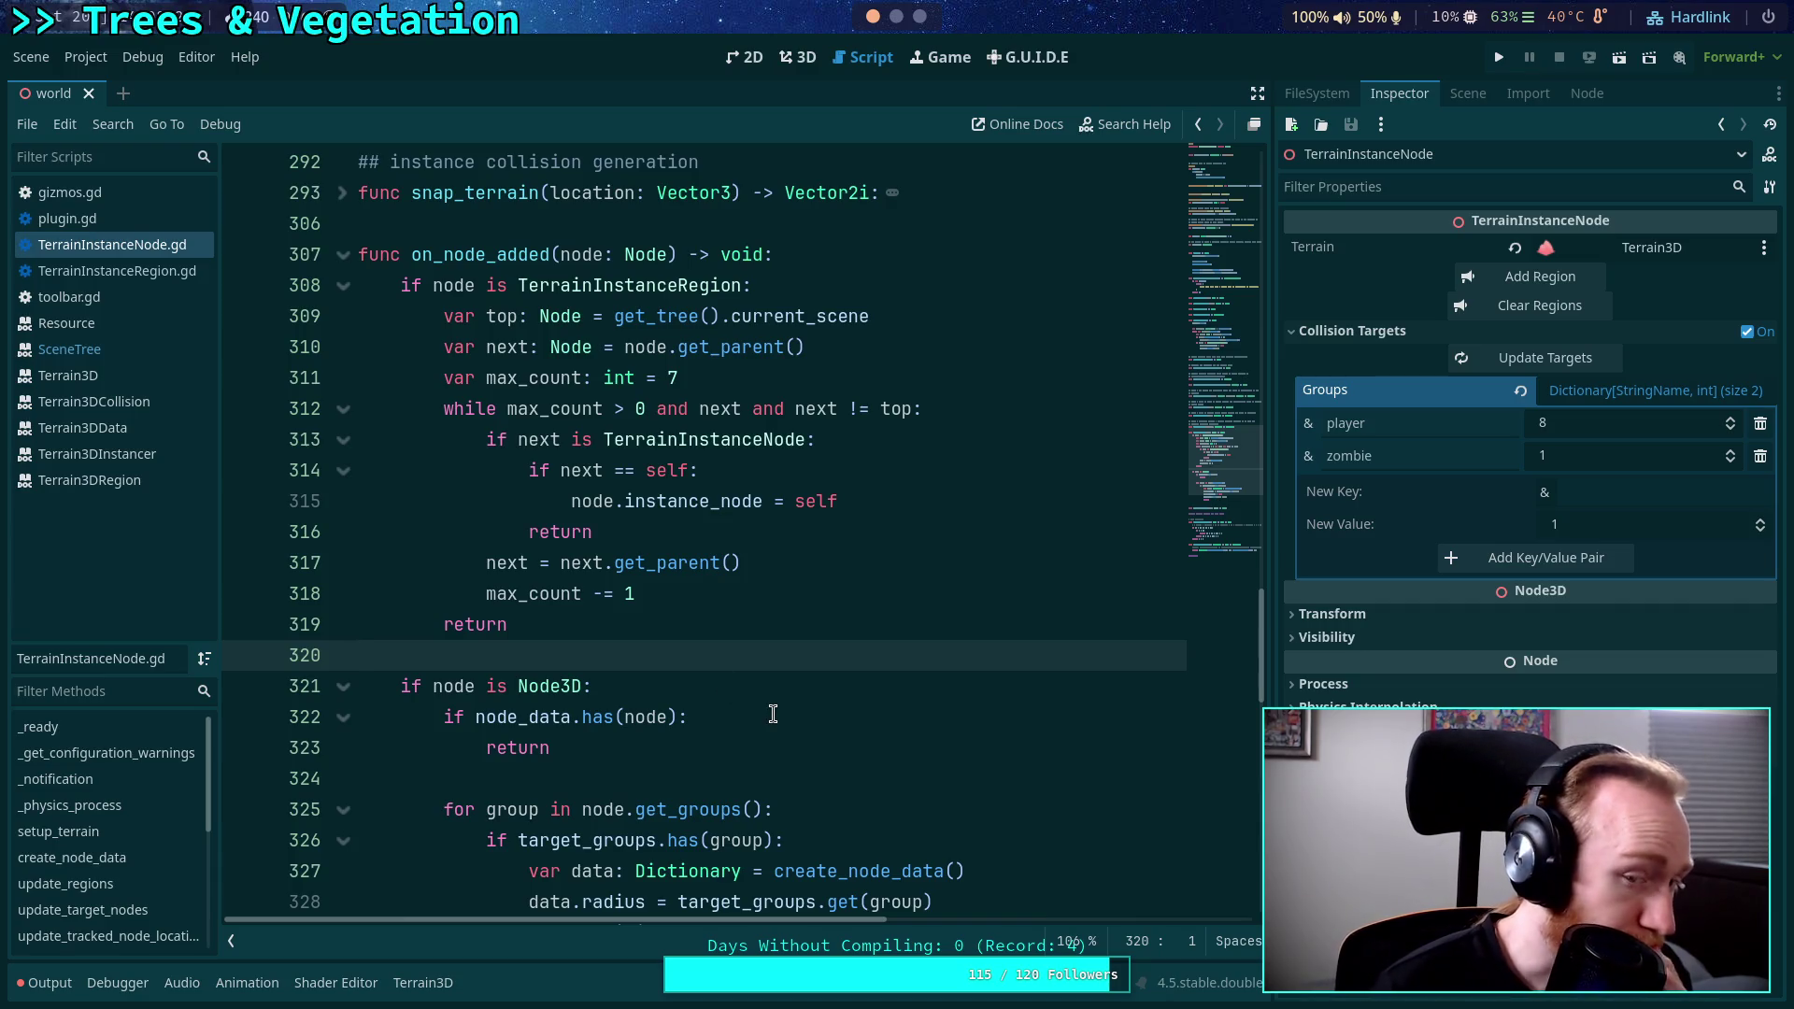
pyautogui.click(116, 270)
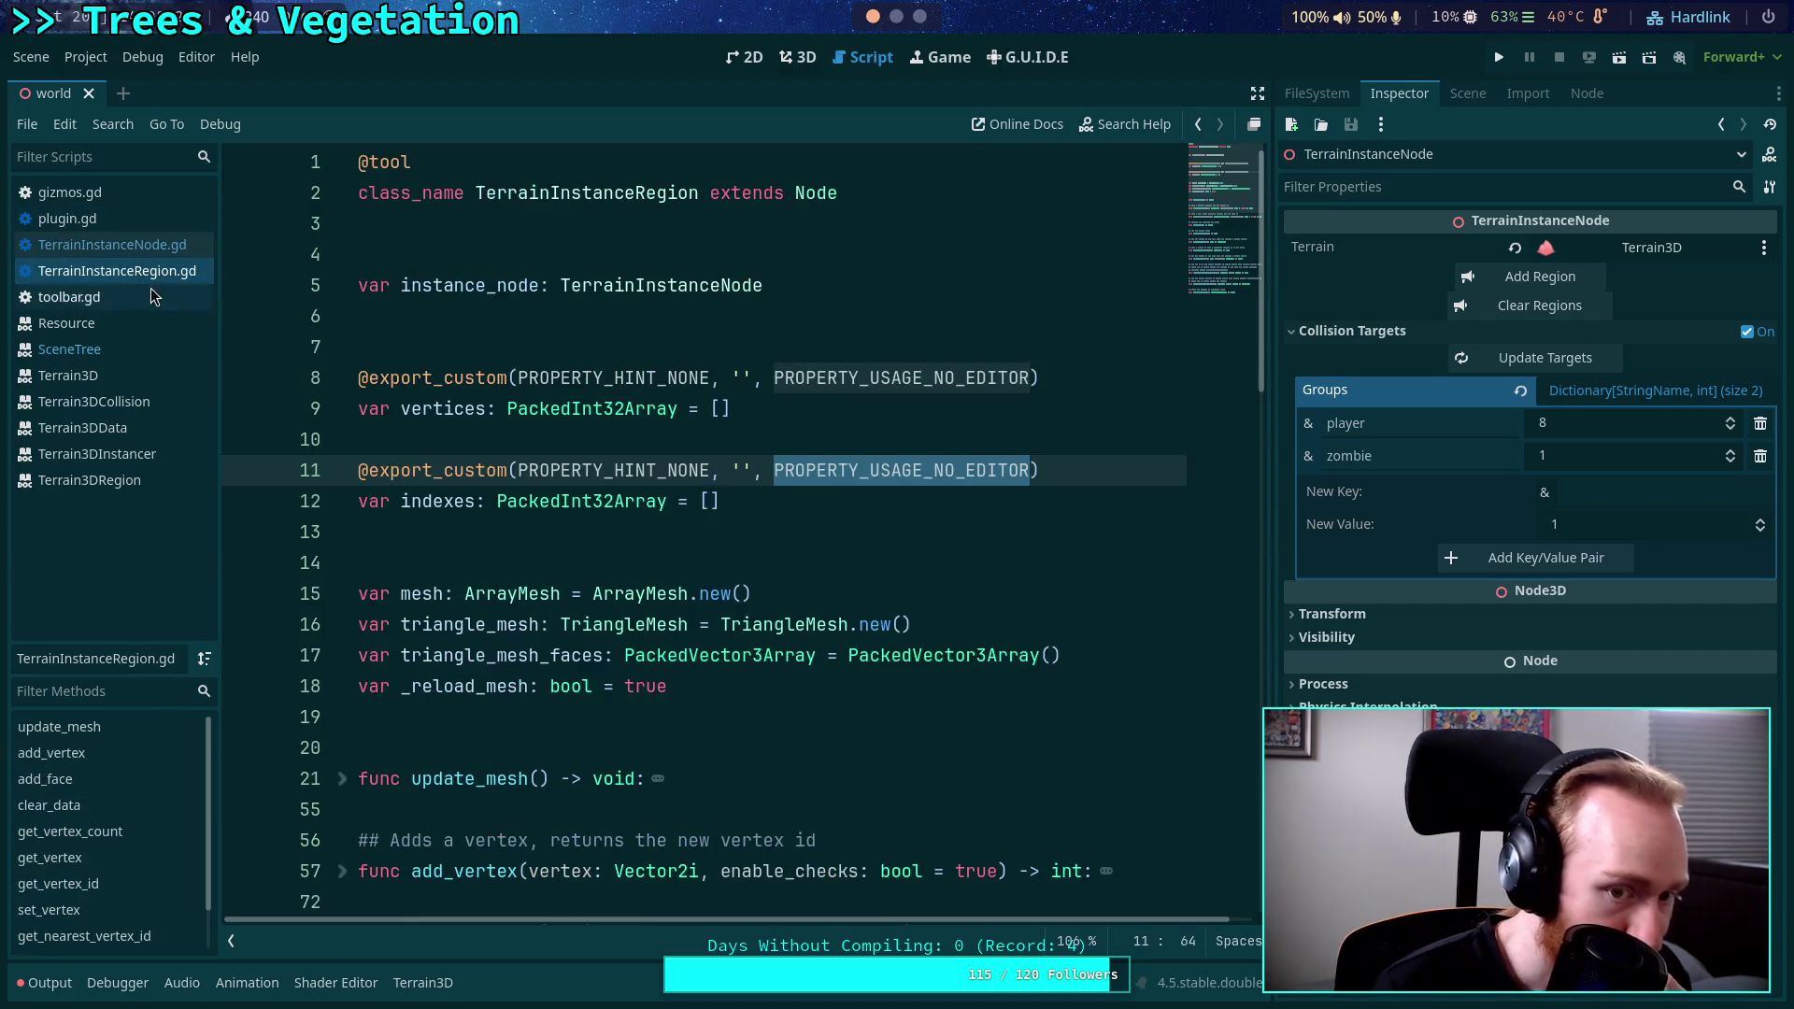
# Flip through gizmos.gd, TerrainInstanceNode.gd and back to TerrainInstanceRegion.gd in the Scripts list.
pyautogui.scroll(-2, 809, 587)
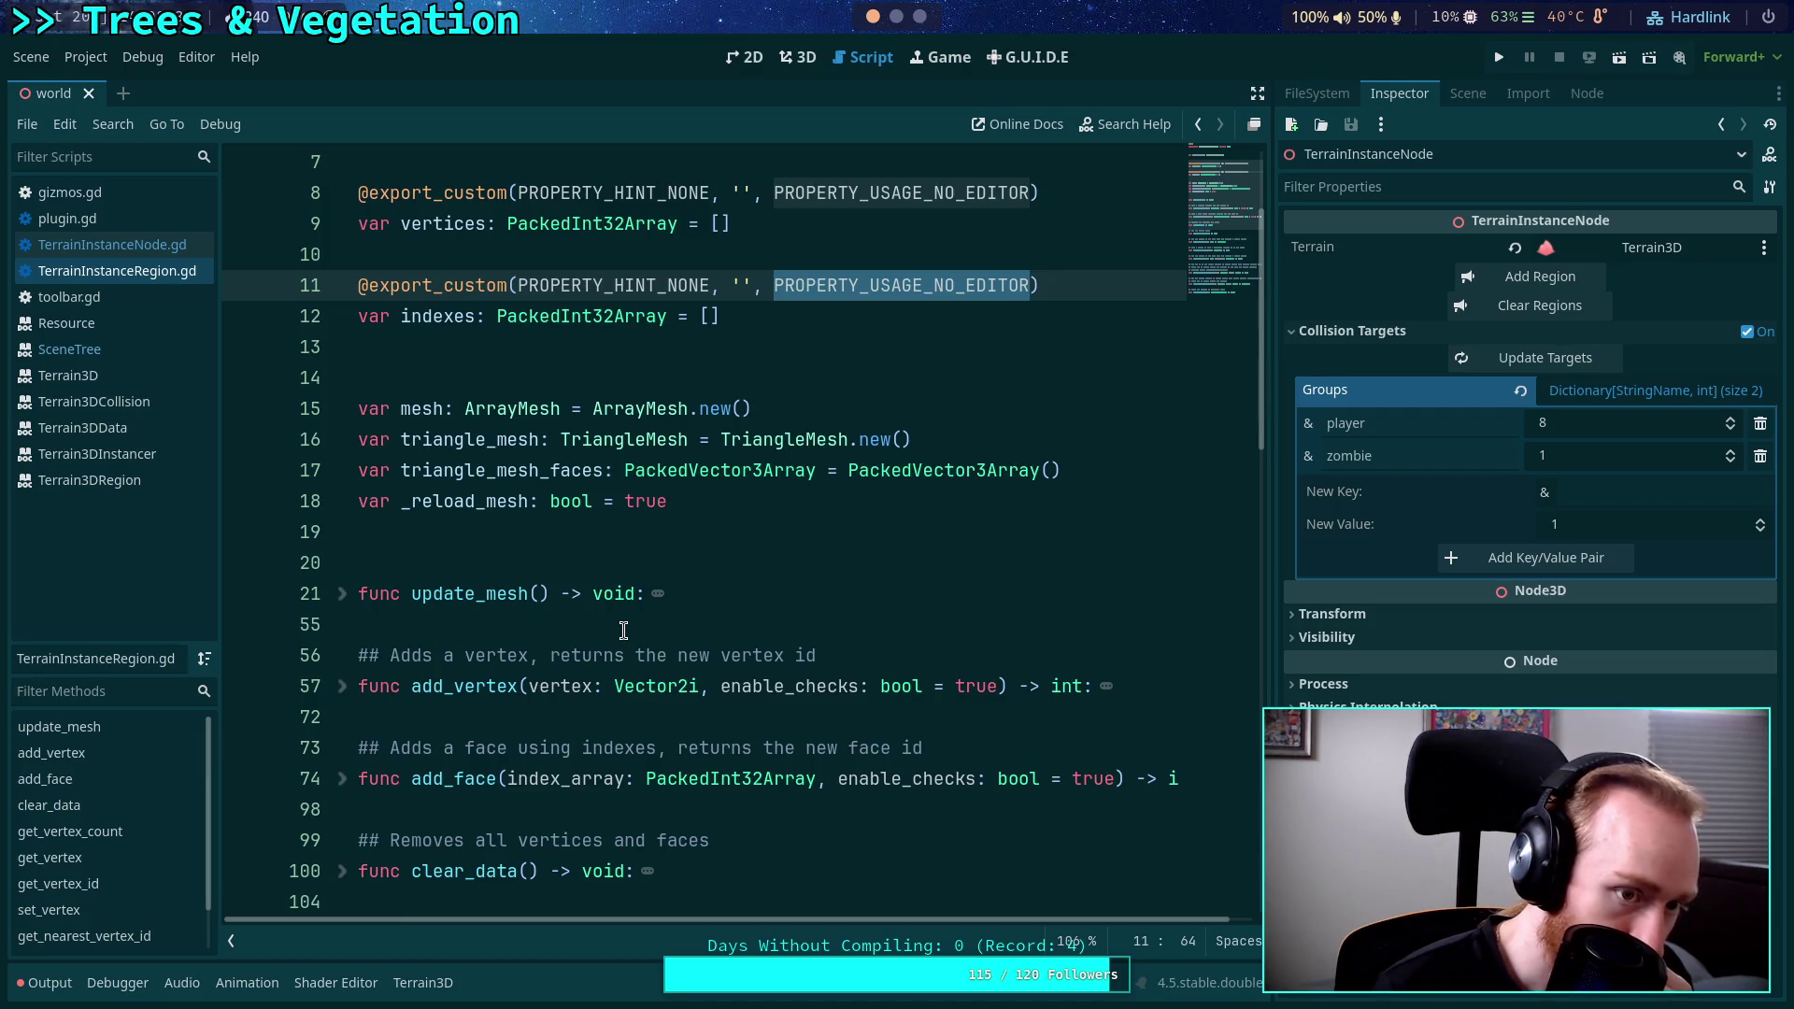
pyautogui.click(139, 198)
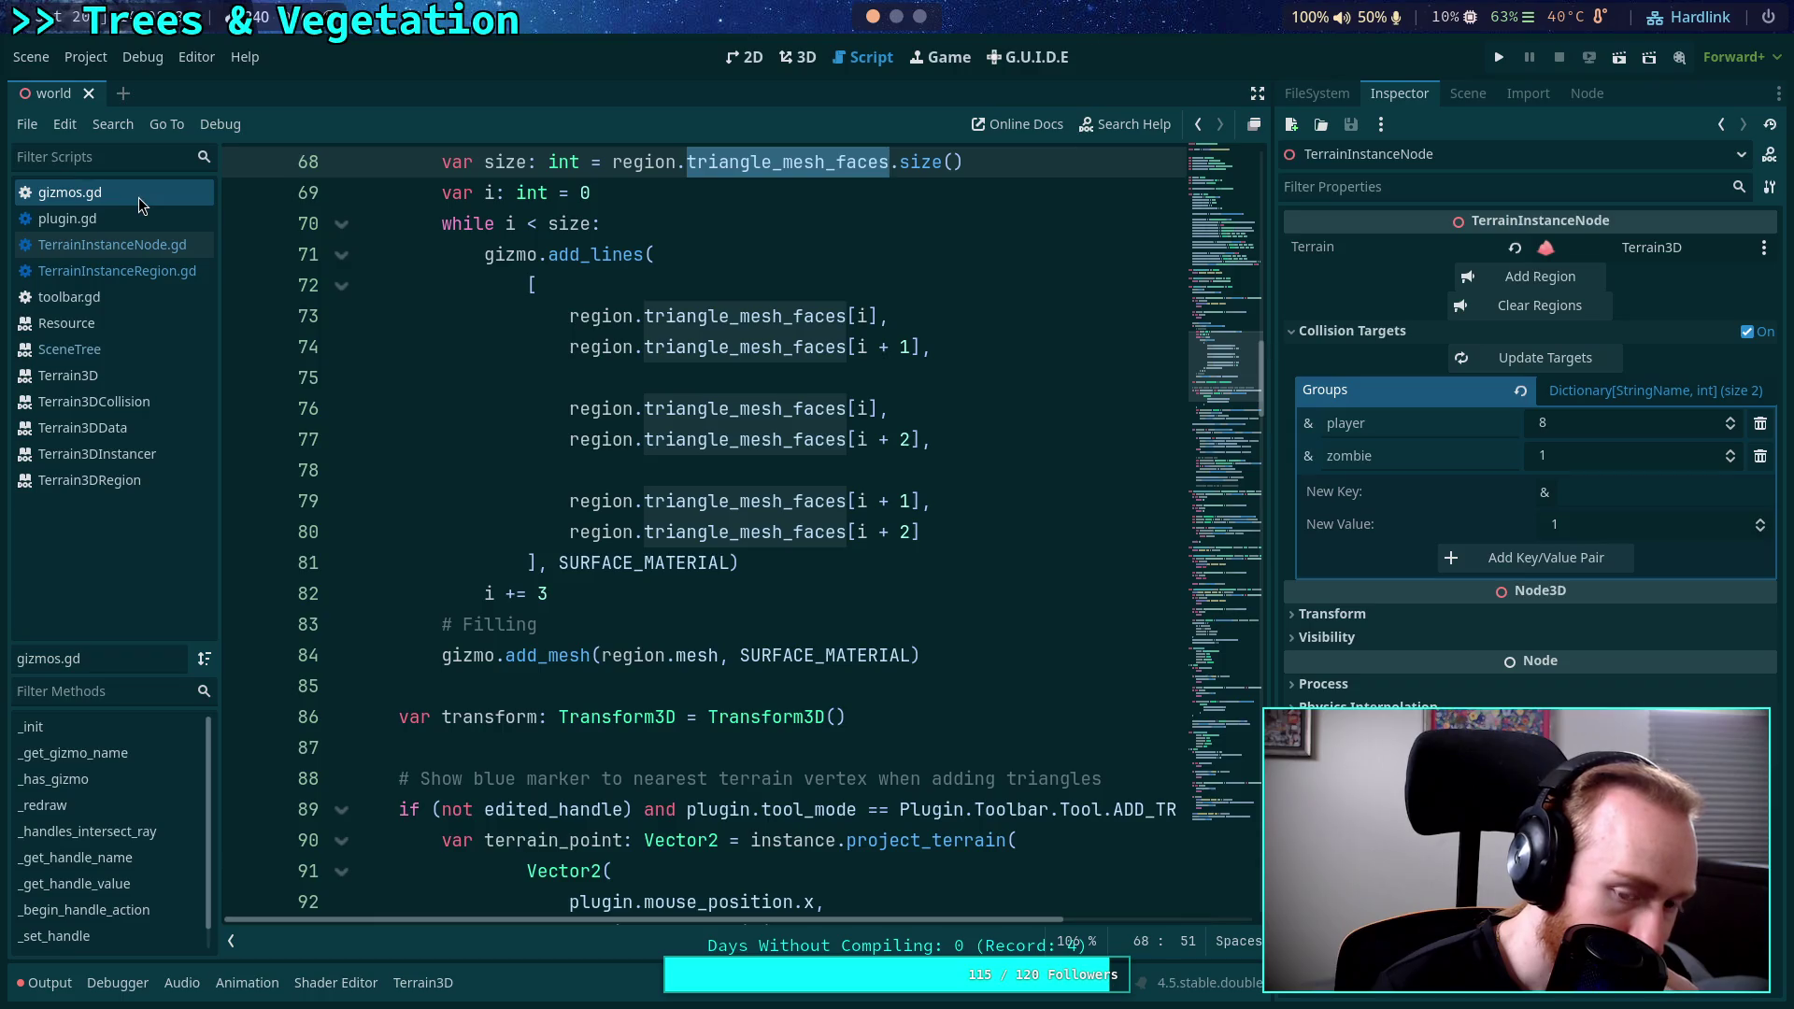
pyautogui.click(144, 247)
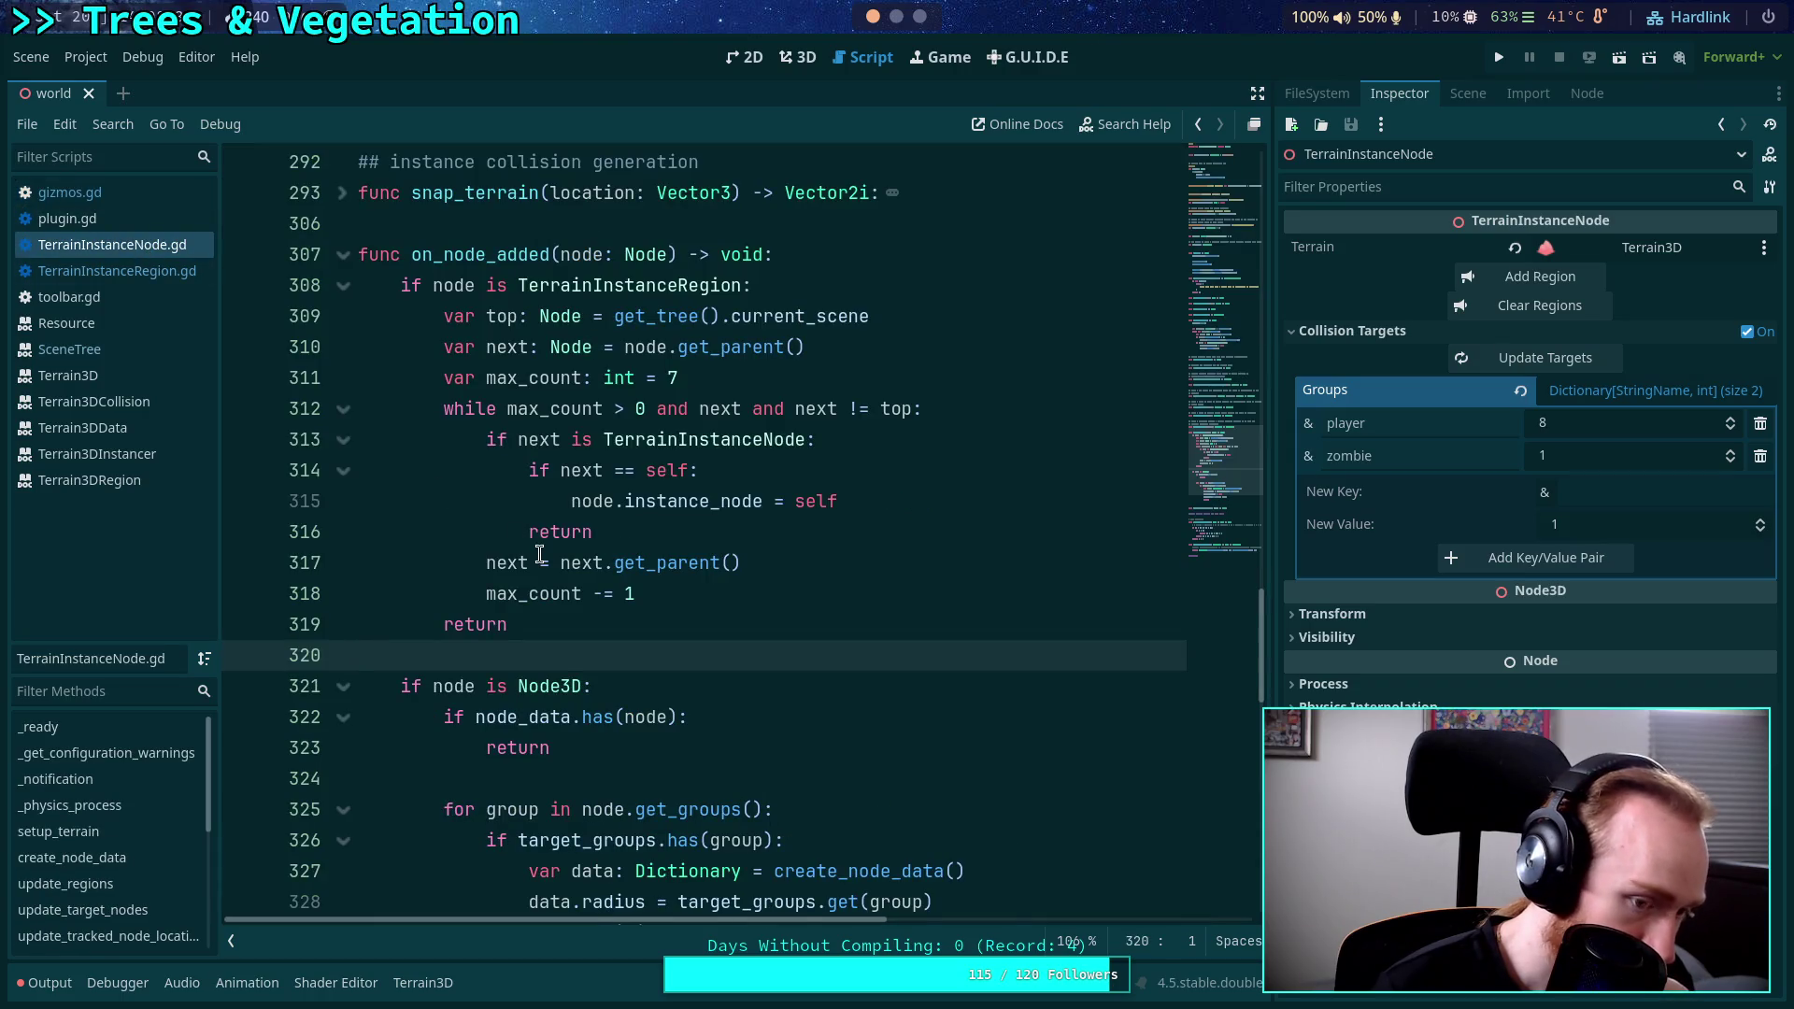
pyautogui.click(168, 273)
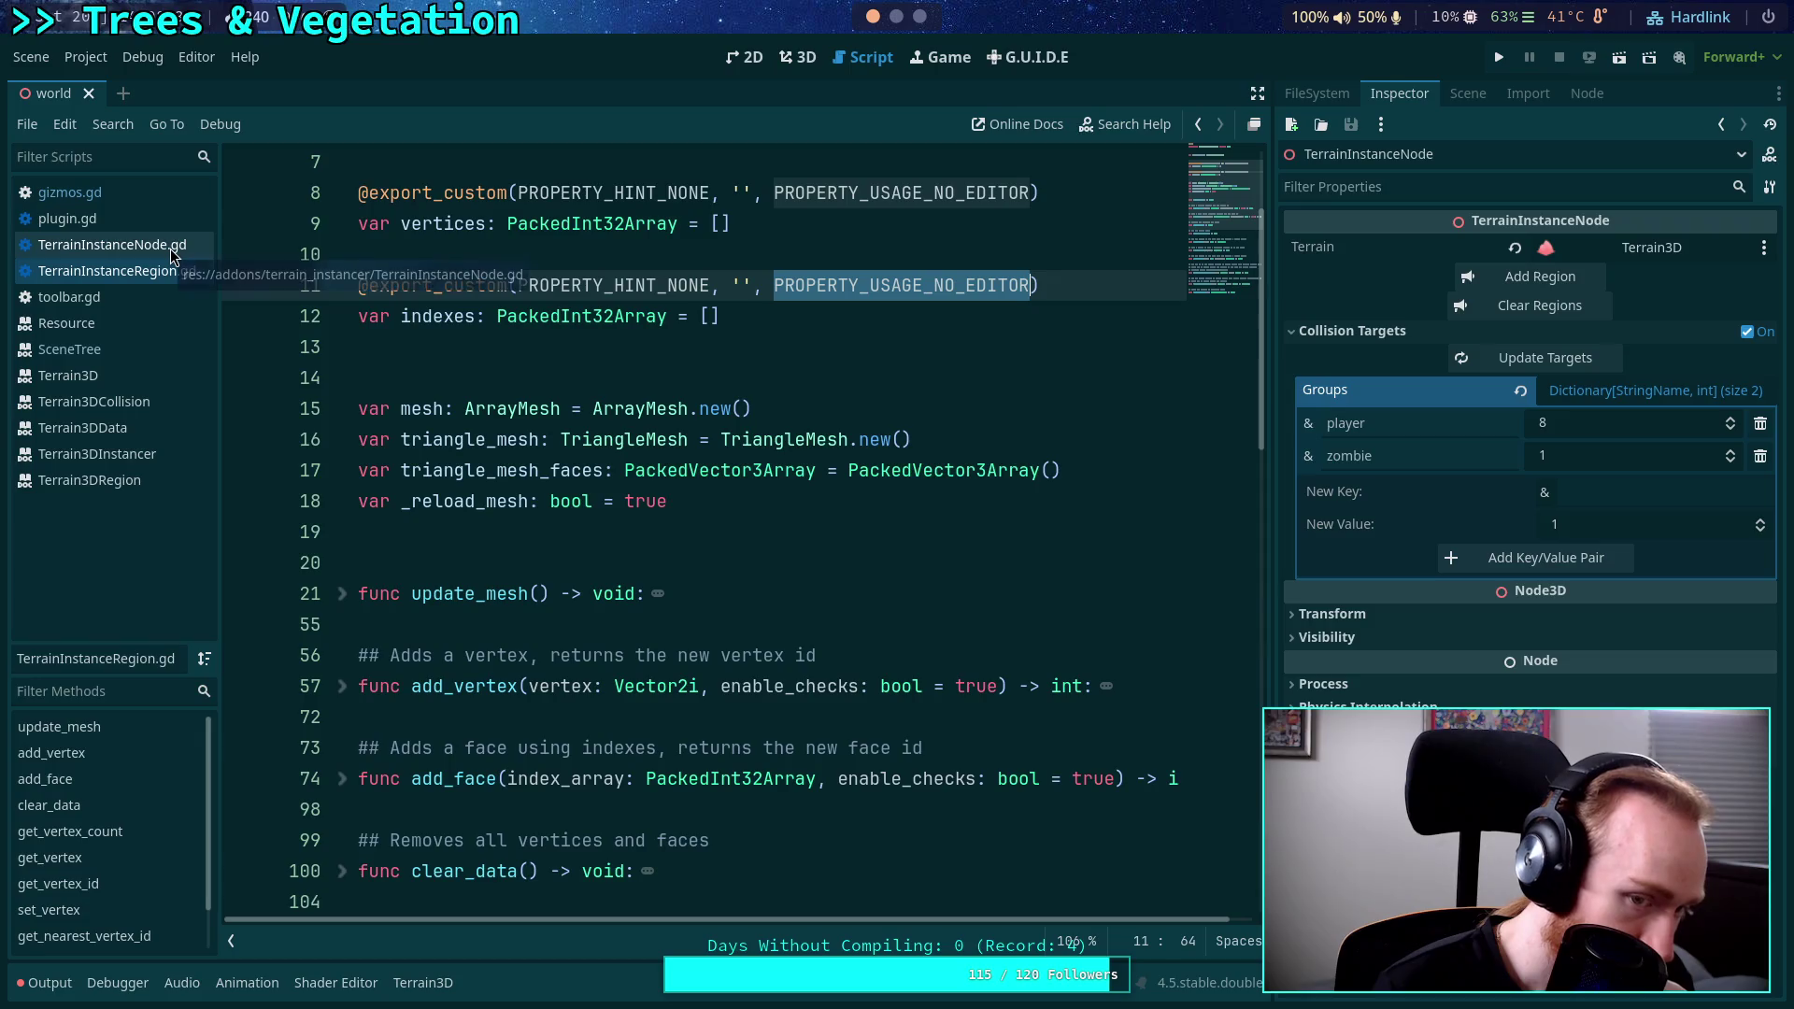
pyautogui.scroll(2, 635, 560)
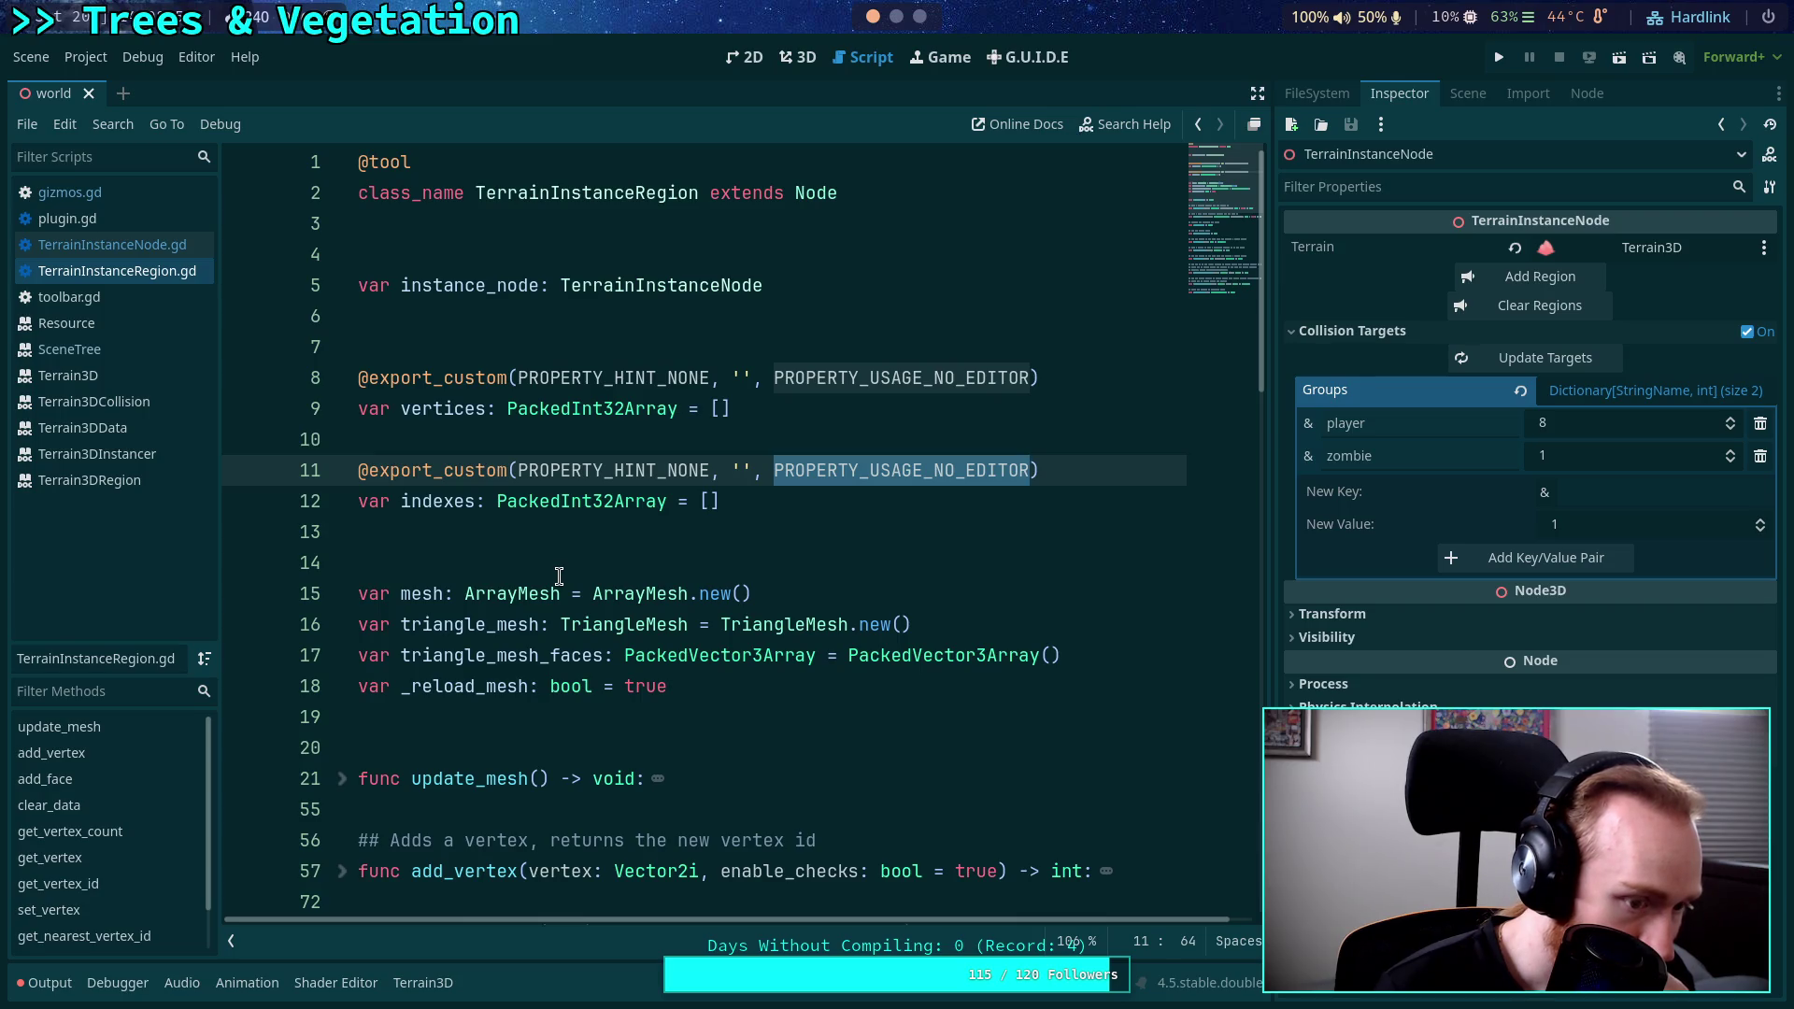
pyautogui.click(604, 541)
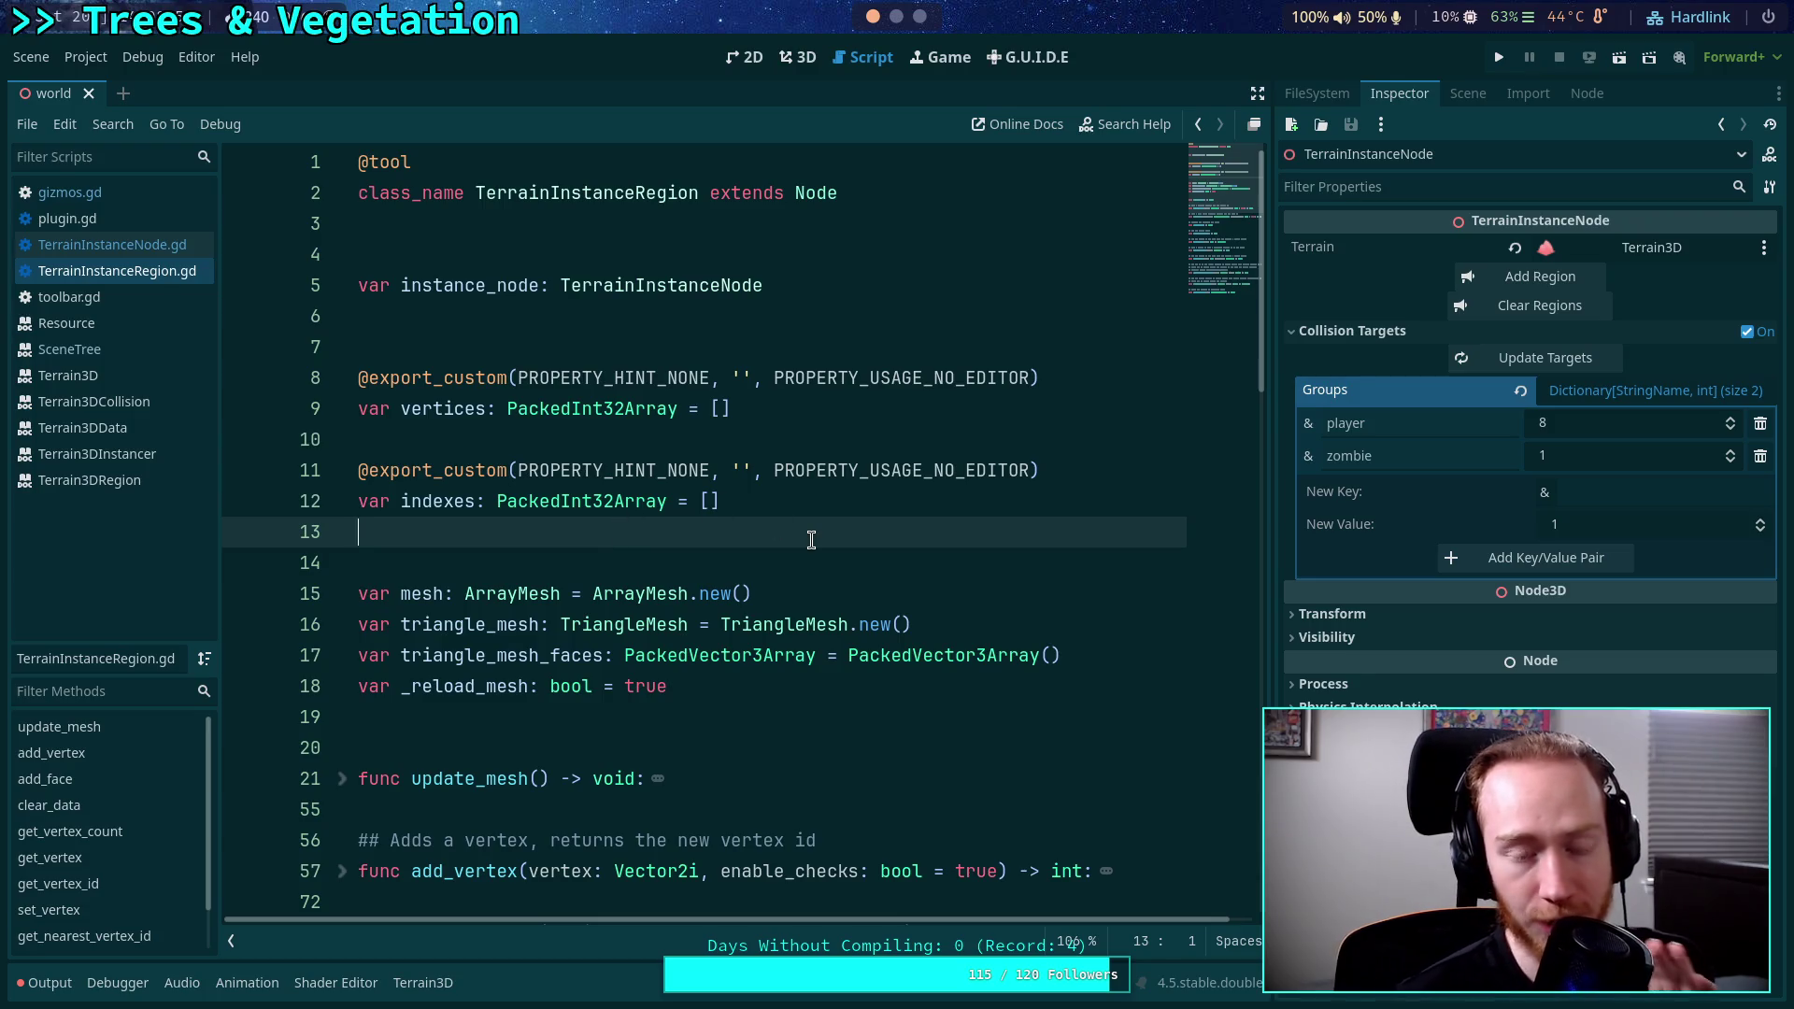
# Show the FileSystem dock and collapse the terrain_3d and terrain_instancer folders.
pyautogui.click(1483, 97)
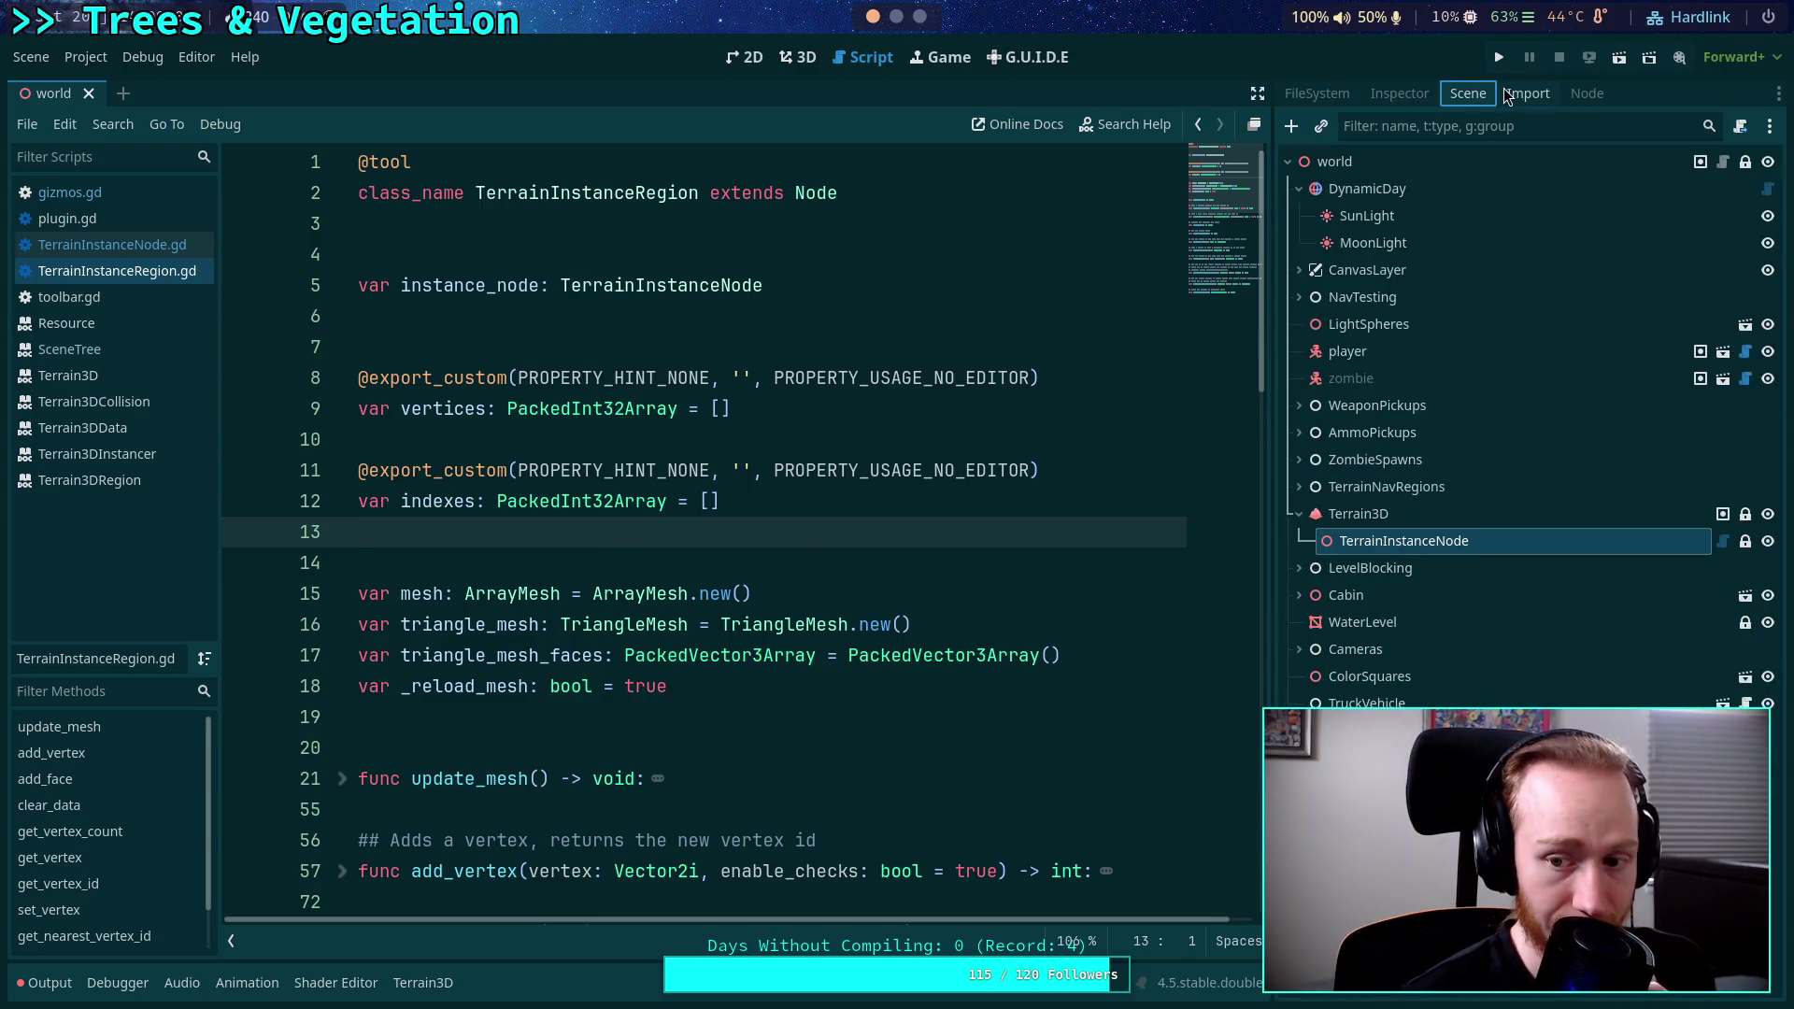
pyautogui.click(1505, 100)
pyautogui.click(1316, 93)
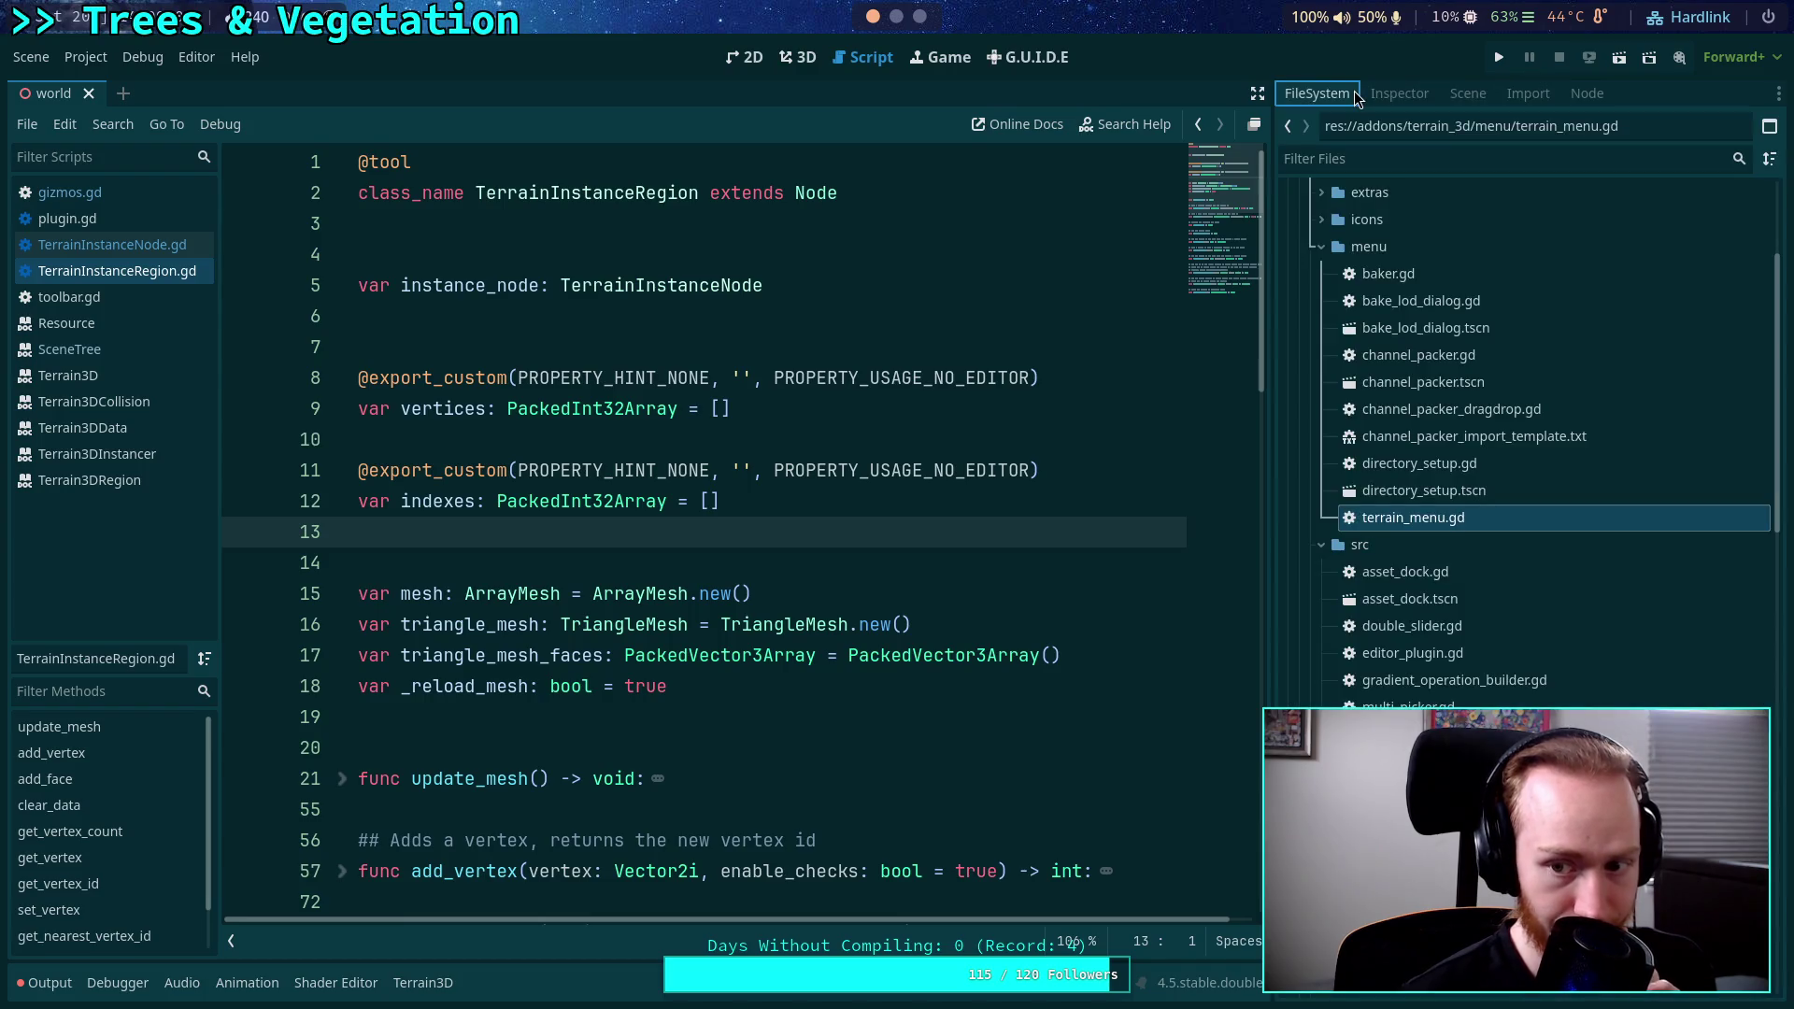
pyautogui.scroll(5, 1448, 327)
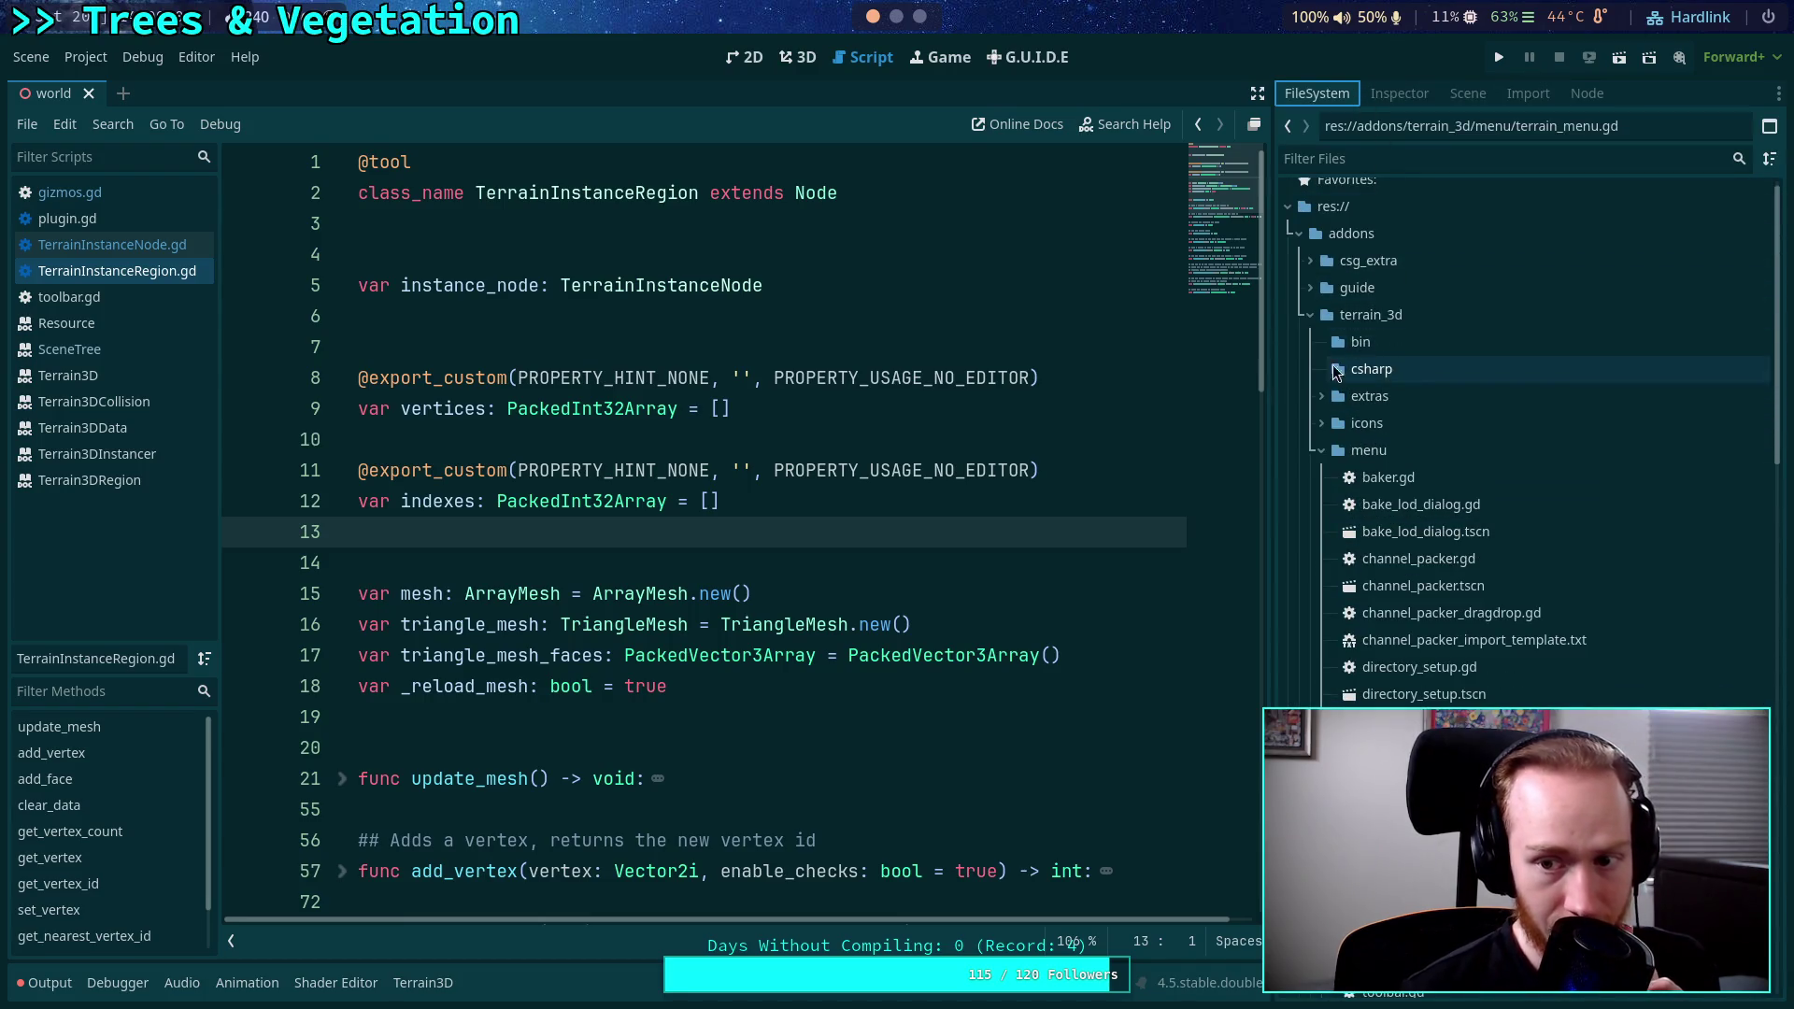
pyautogui.click(1310, 316)
pyautogui.click(1311, 342)
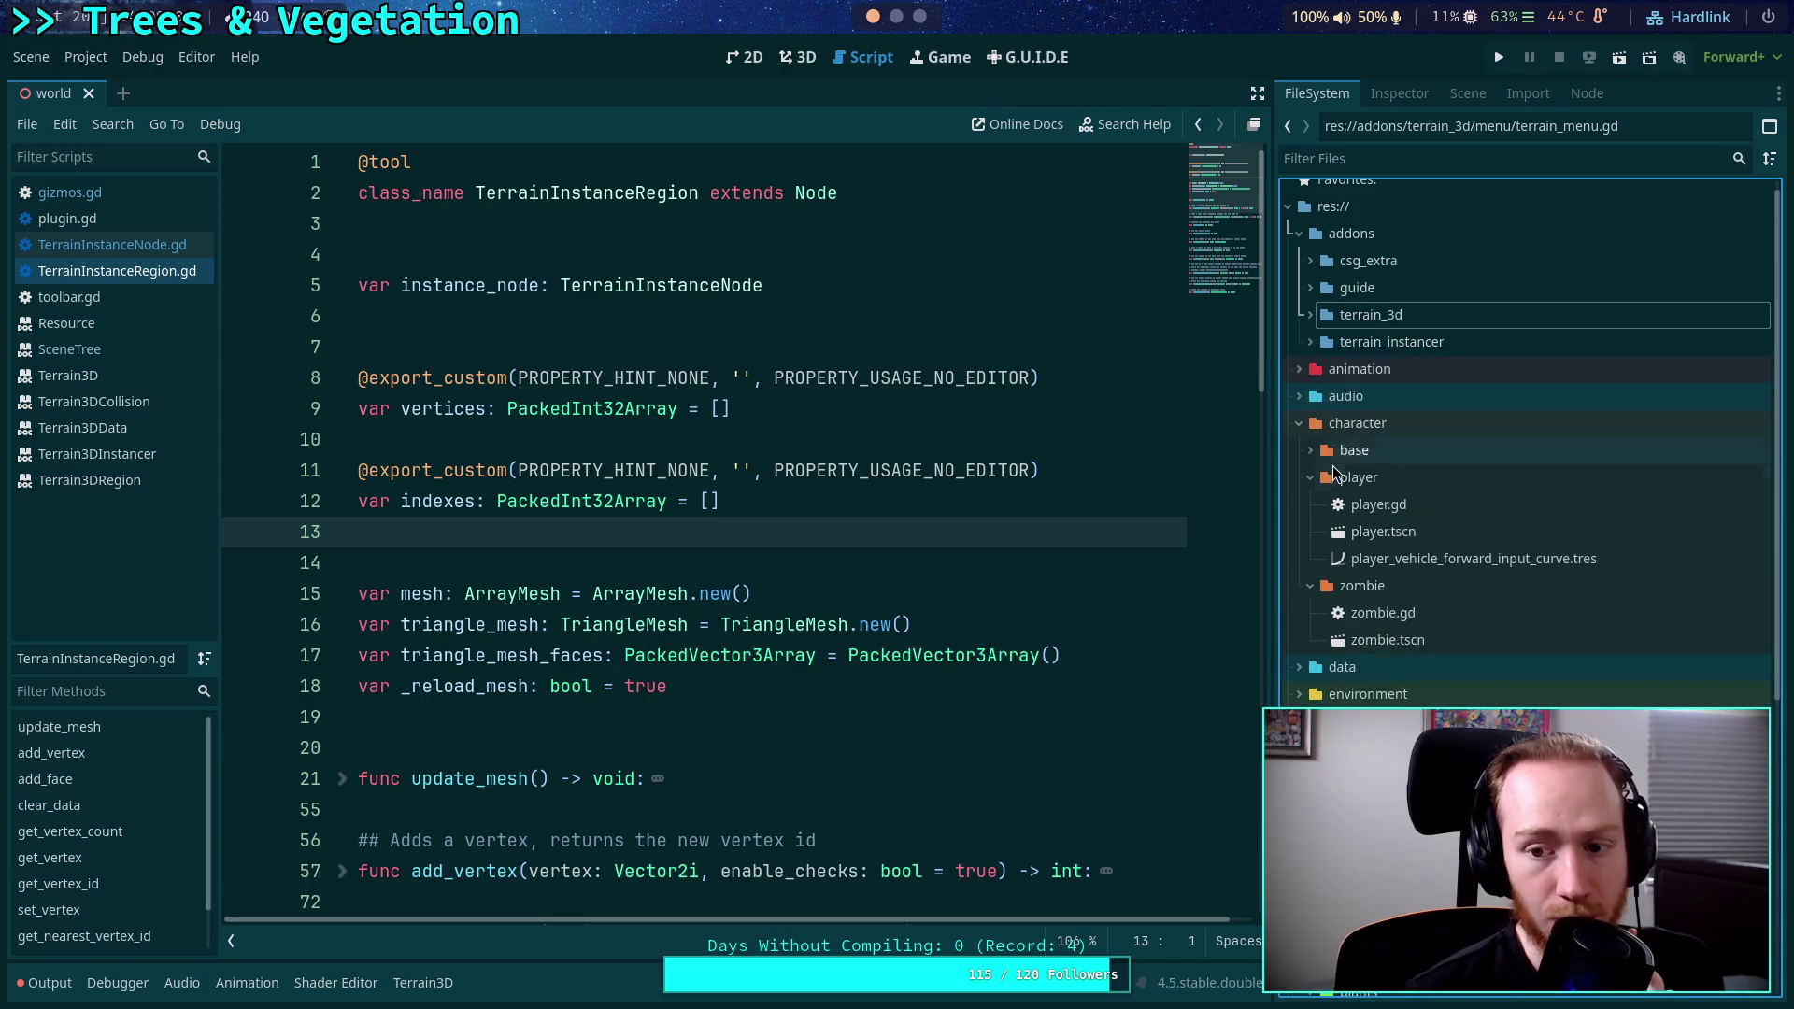
pyautogui.scroll(-3, 1448, 547)
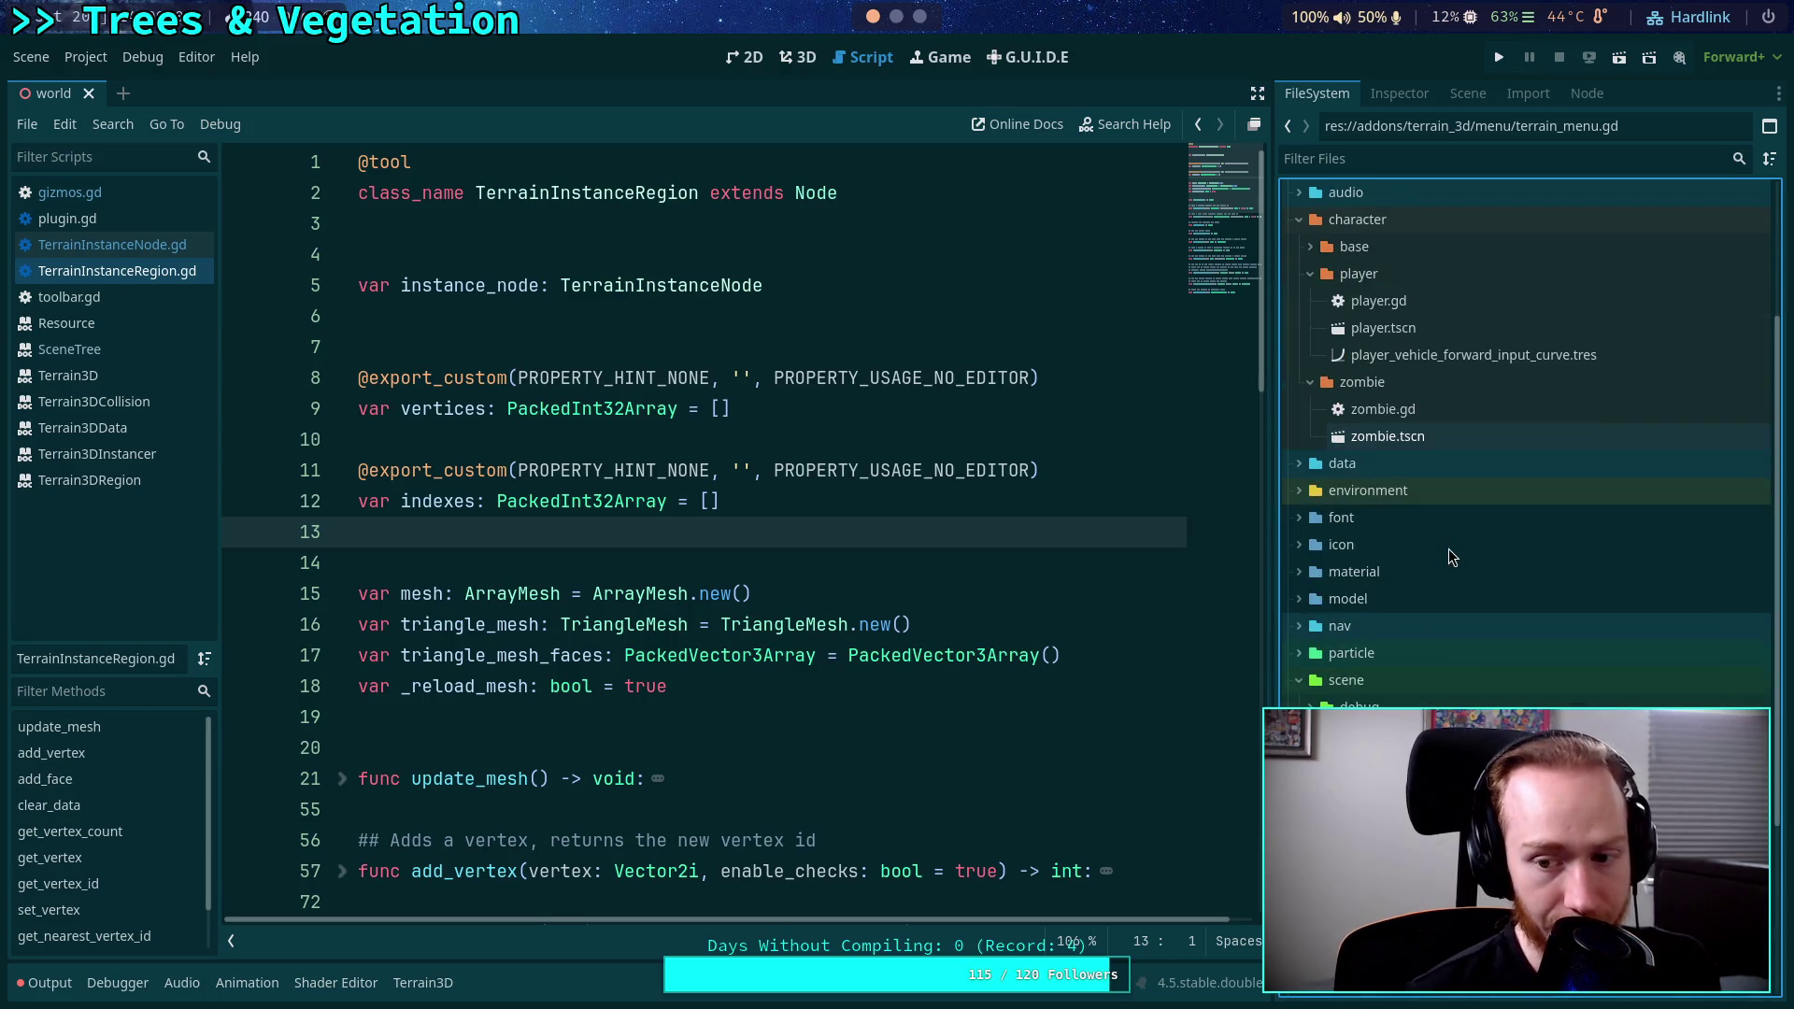
pyautogui.scroll(-2, 1448, 547)
pyautogui.scroll(-2, 1448, 552)
pyautogui.scroll(-2, 1449, 551)
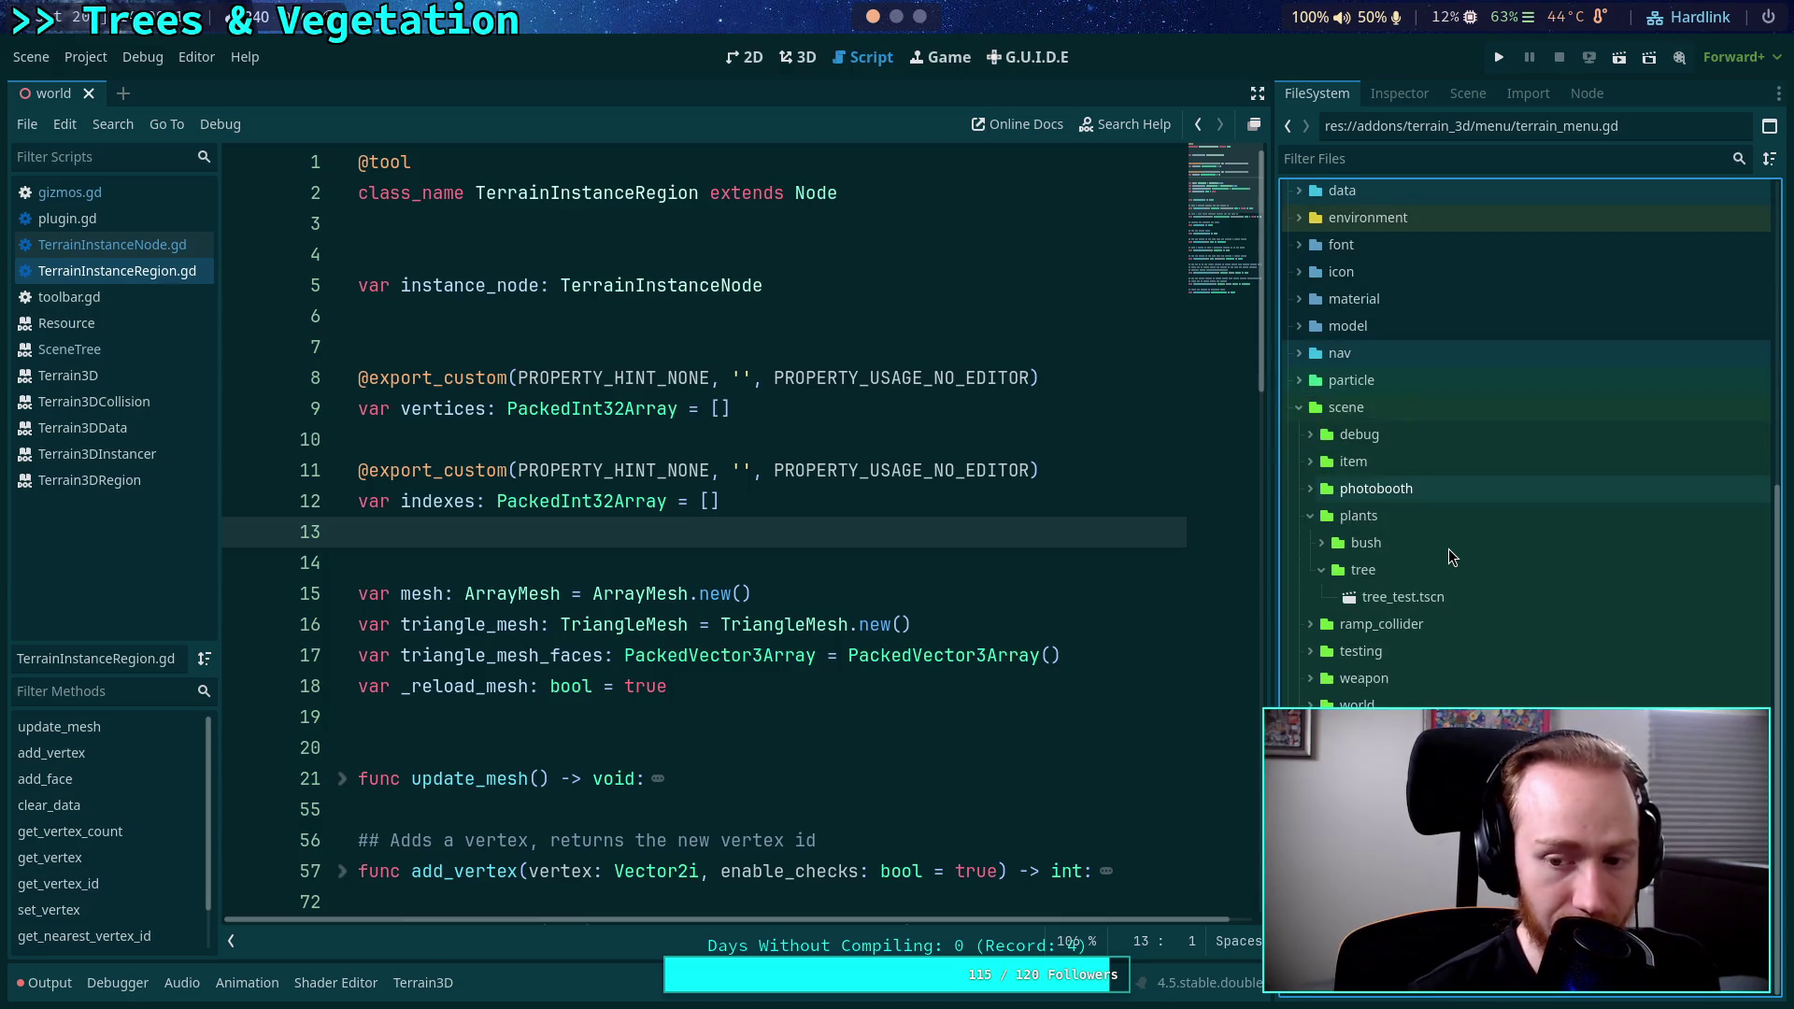
# Scroll through TerrainInstanceNode.gd to review its code.
pyautogui.click(112, 244)
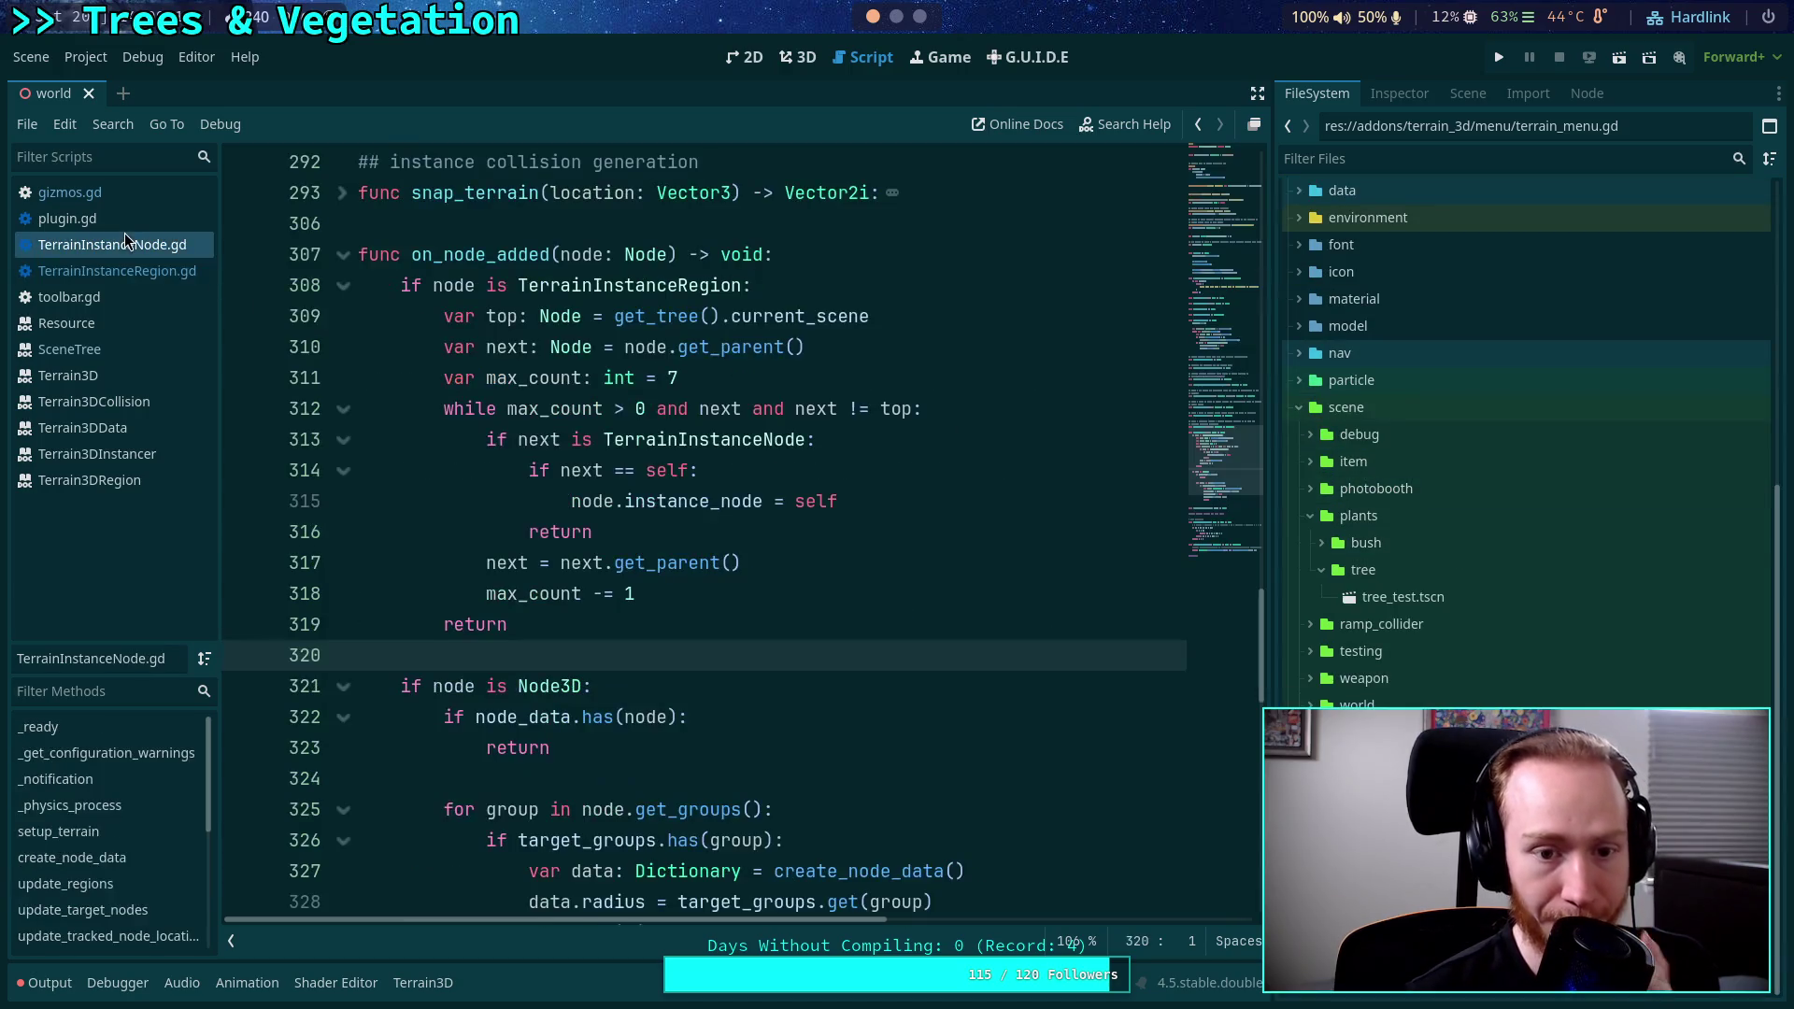
pyautogui.scroll(8, 621, 374)
pyautogui.scroll(15, 621, 374)
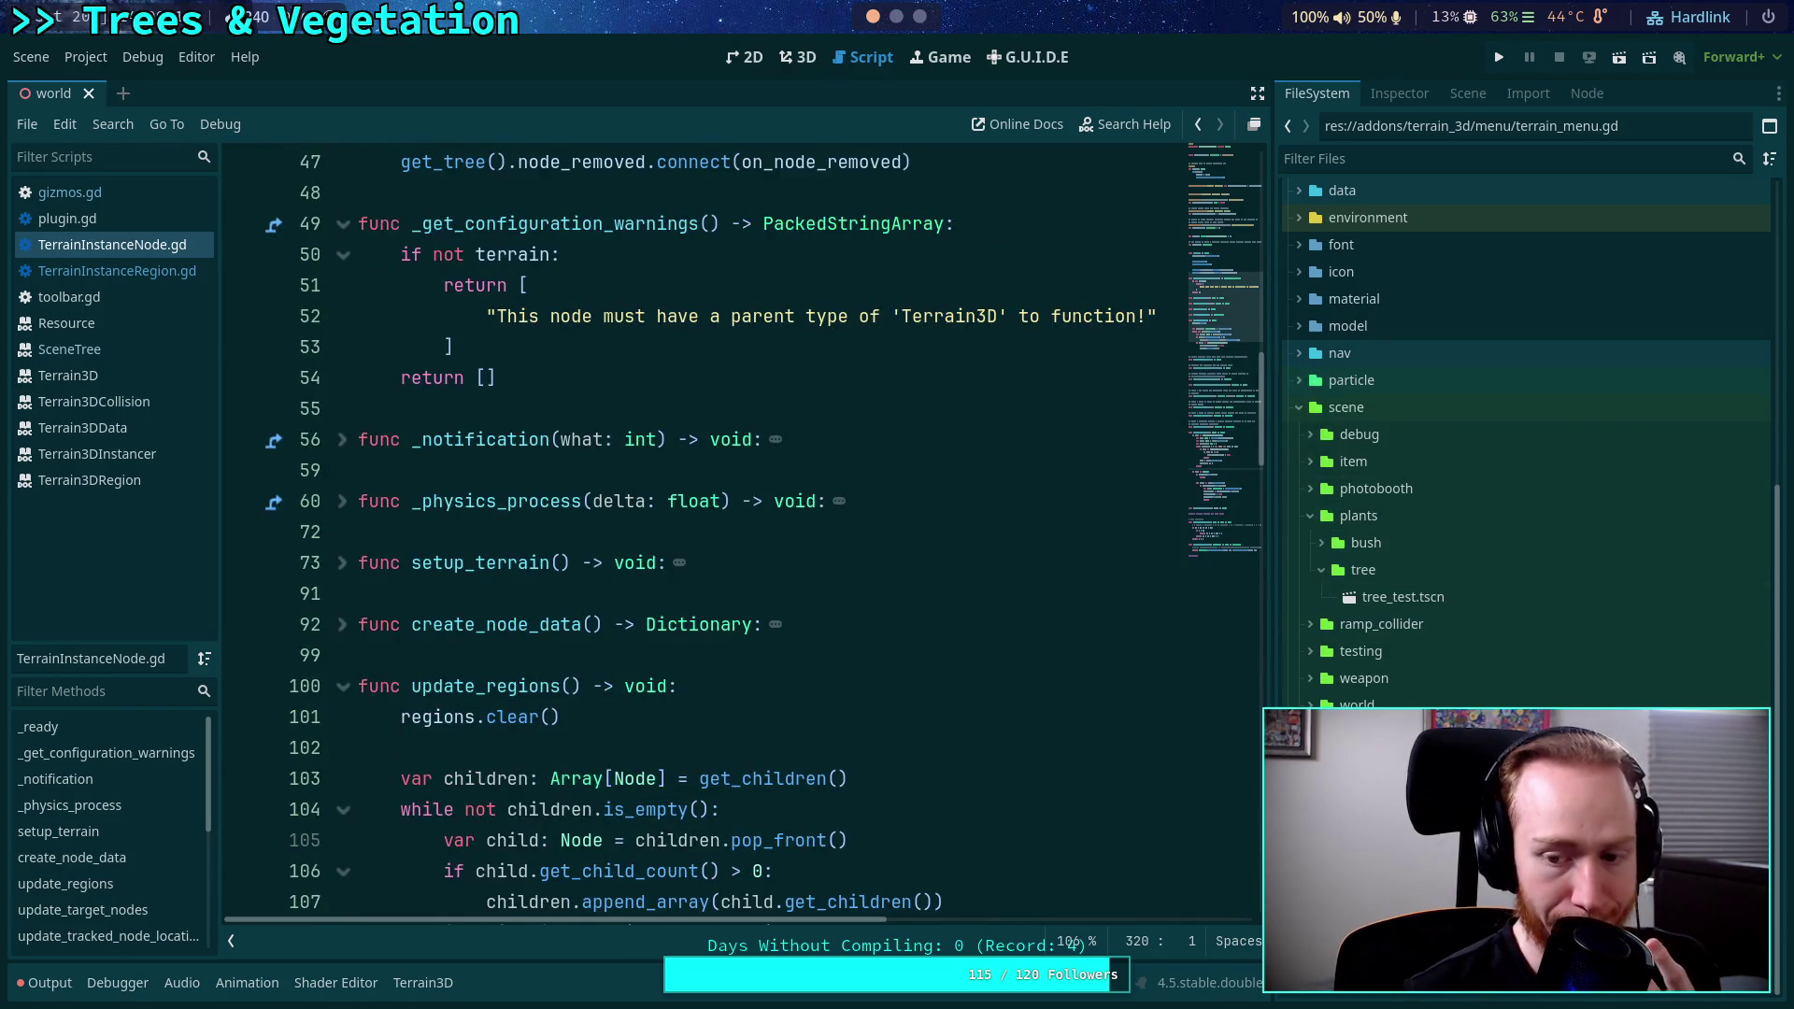
pyautogui.click(1402, 748)
pyautogui.scroll(-4, 1564, 692)
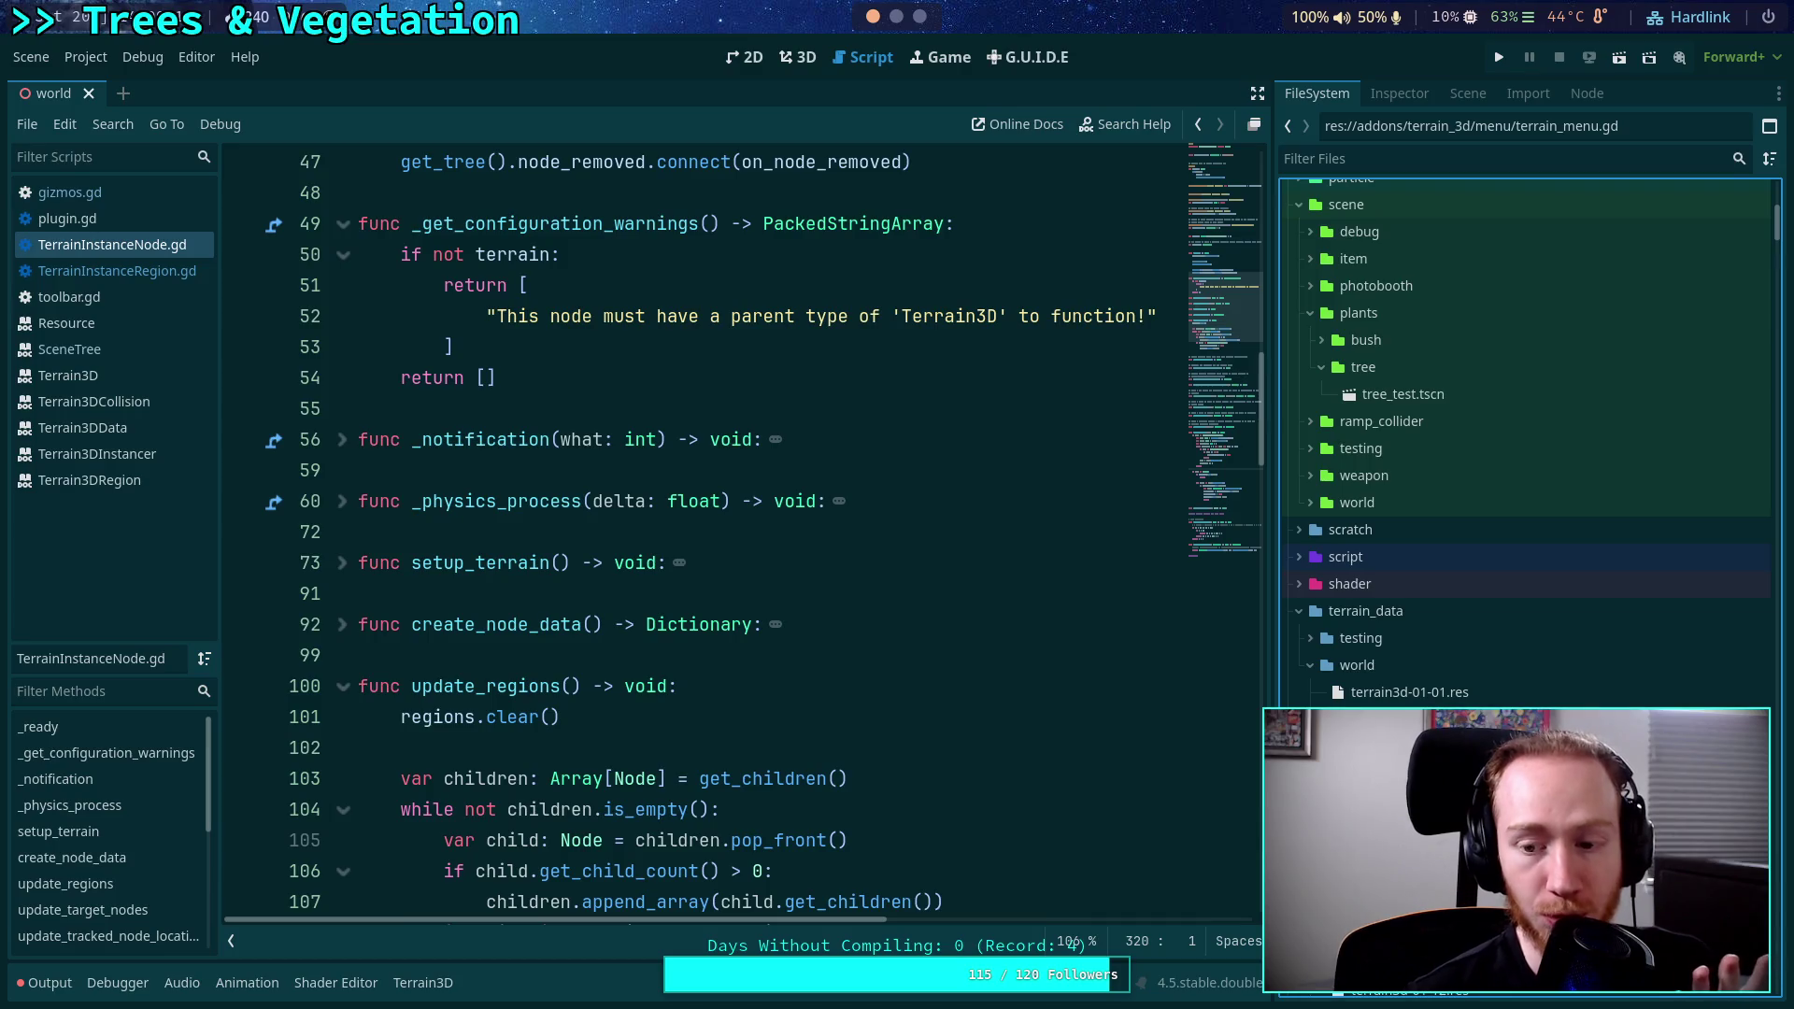
pyautogui.scroll(-8, 1435, 707)
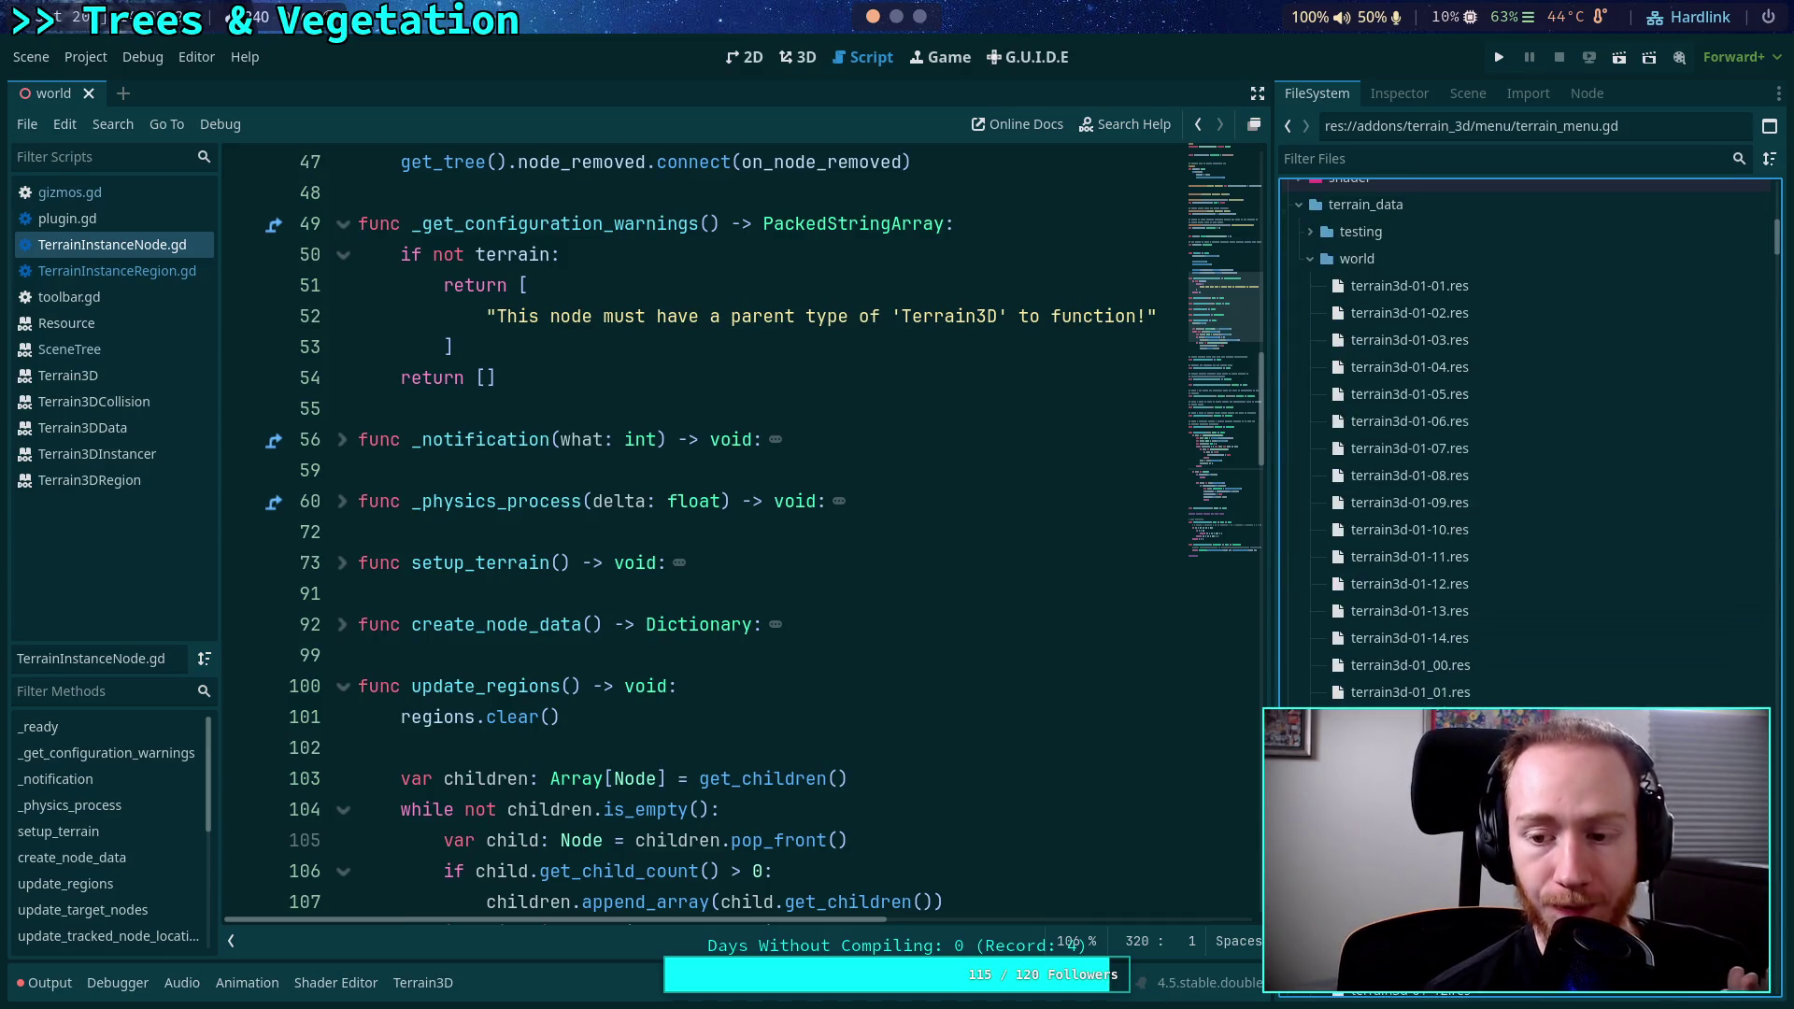
pyautogui.scroll(8, 1435, 691)
pyautogui.scroll(-20, 1435, 654)
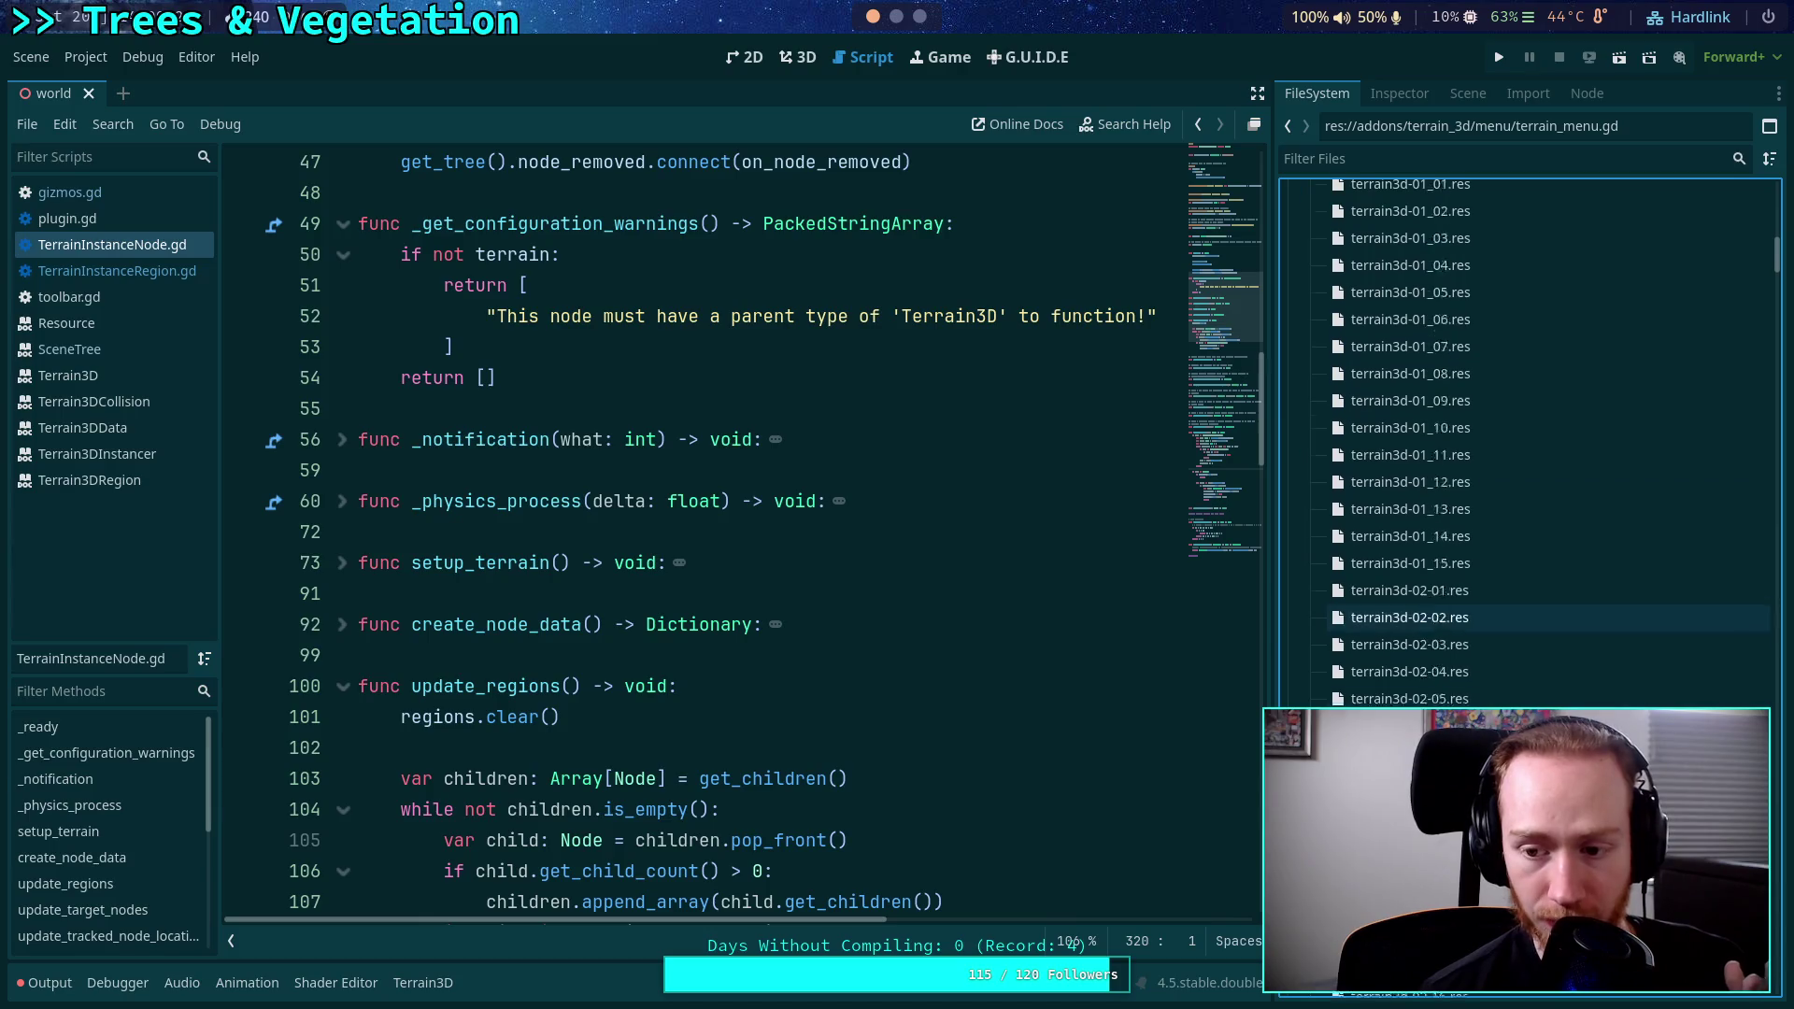
pyautogui.scroll(20, 1586, 682)
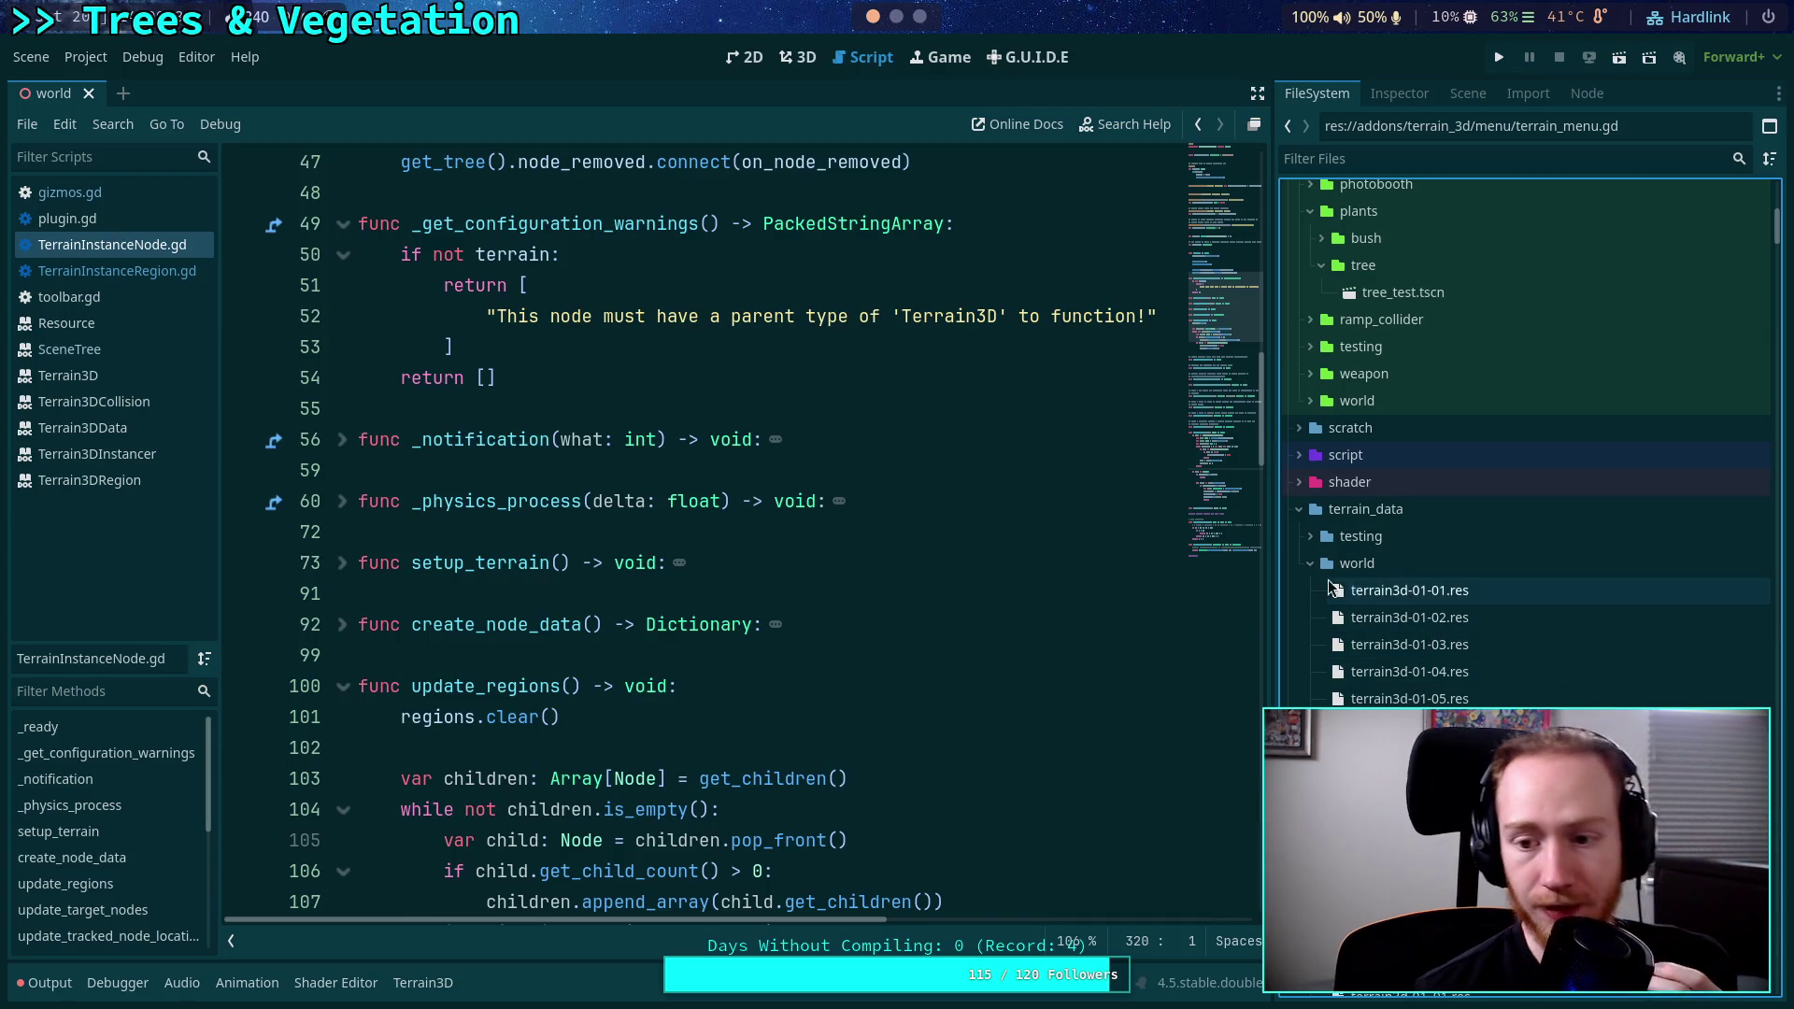
pyautogui.scroll(3, 1308, 584)
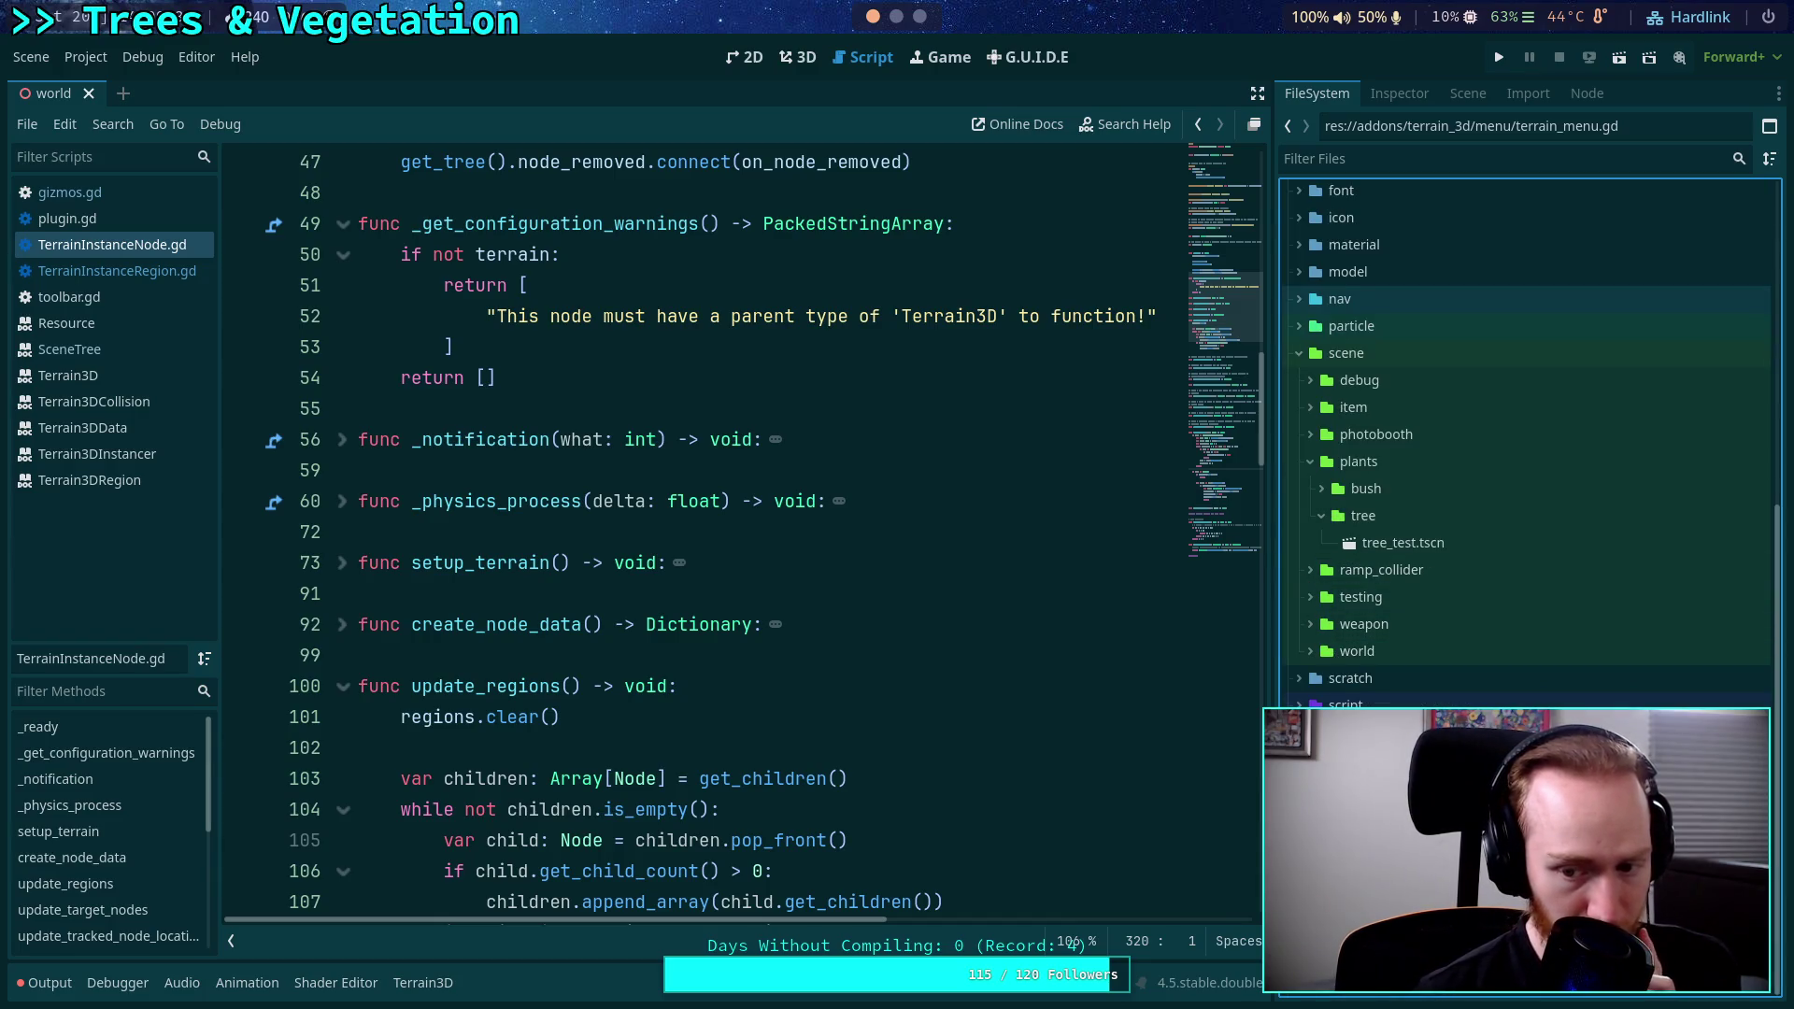
pyautogui.scroll(15, 813, 640)
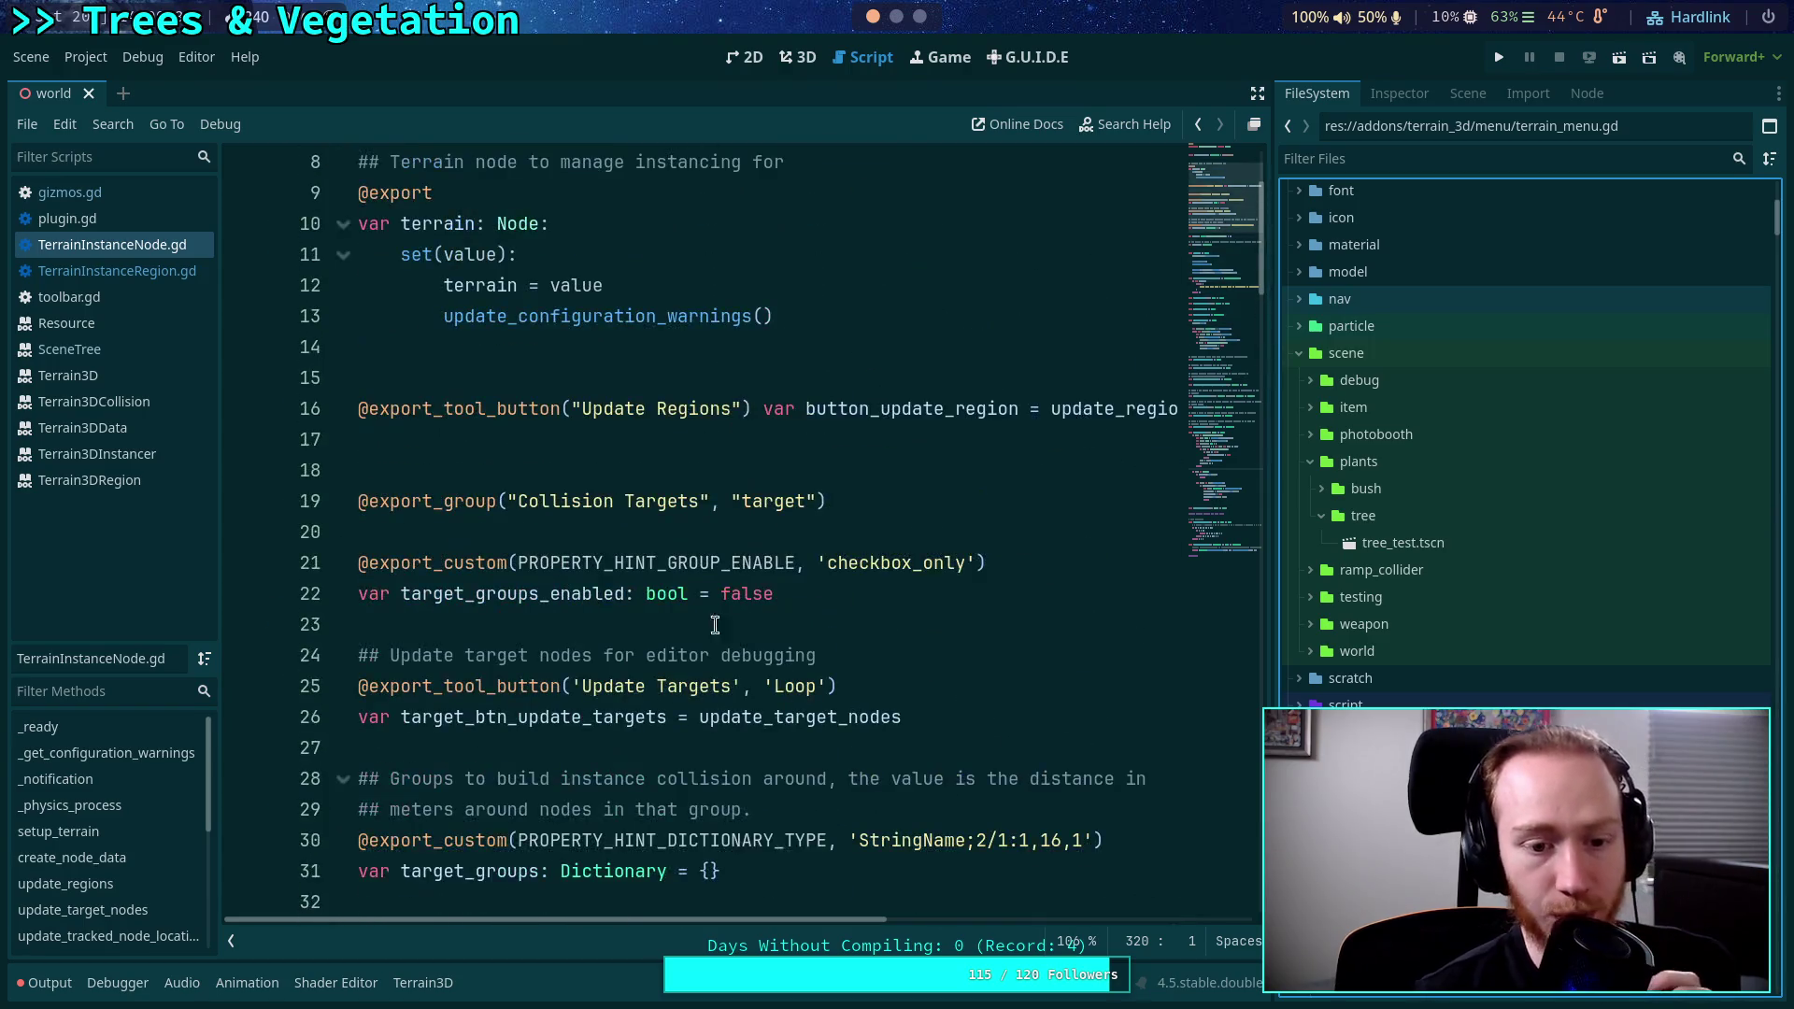
# Bring up the context menu on the terrain variable at line 10, then return to TerrainInstanceRegion.gd.
pyautogui.click(443, 439)
pyautogui.rightClick(439, 440)
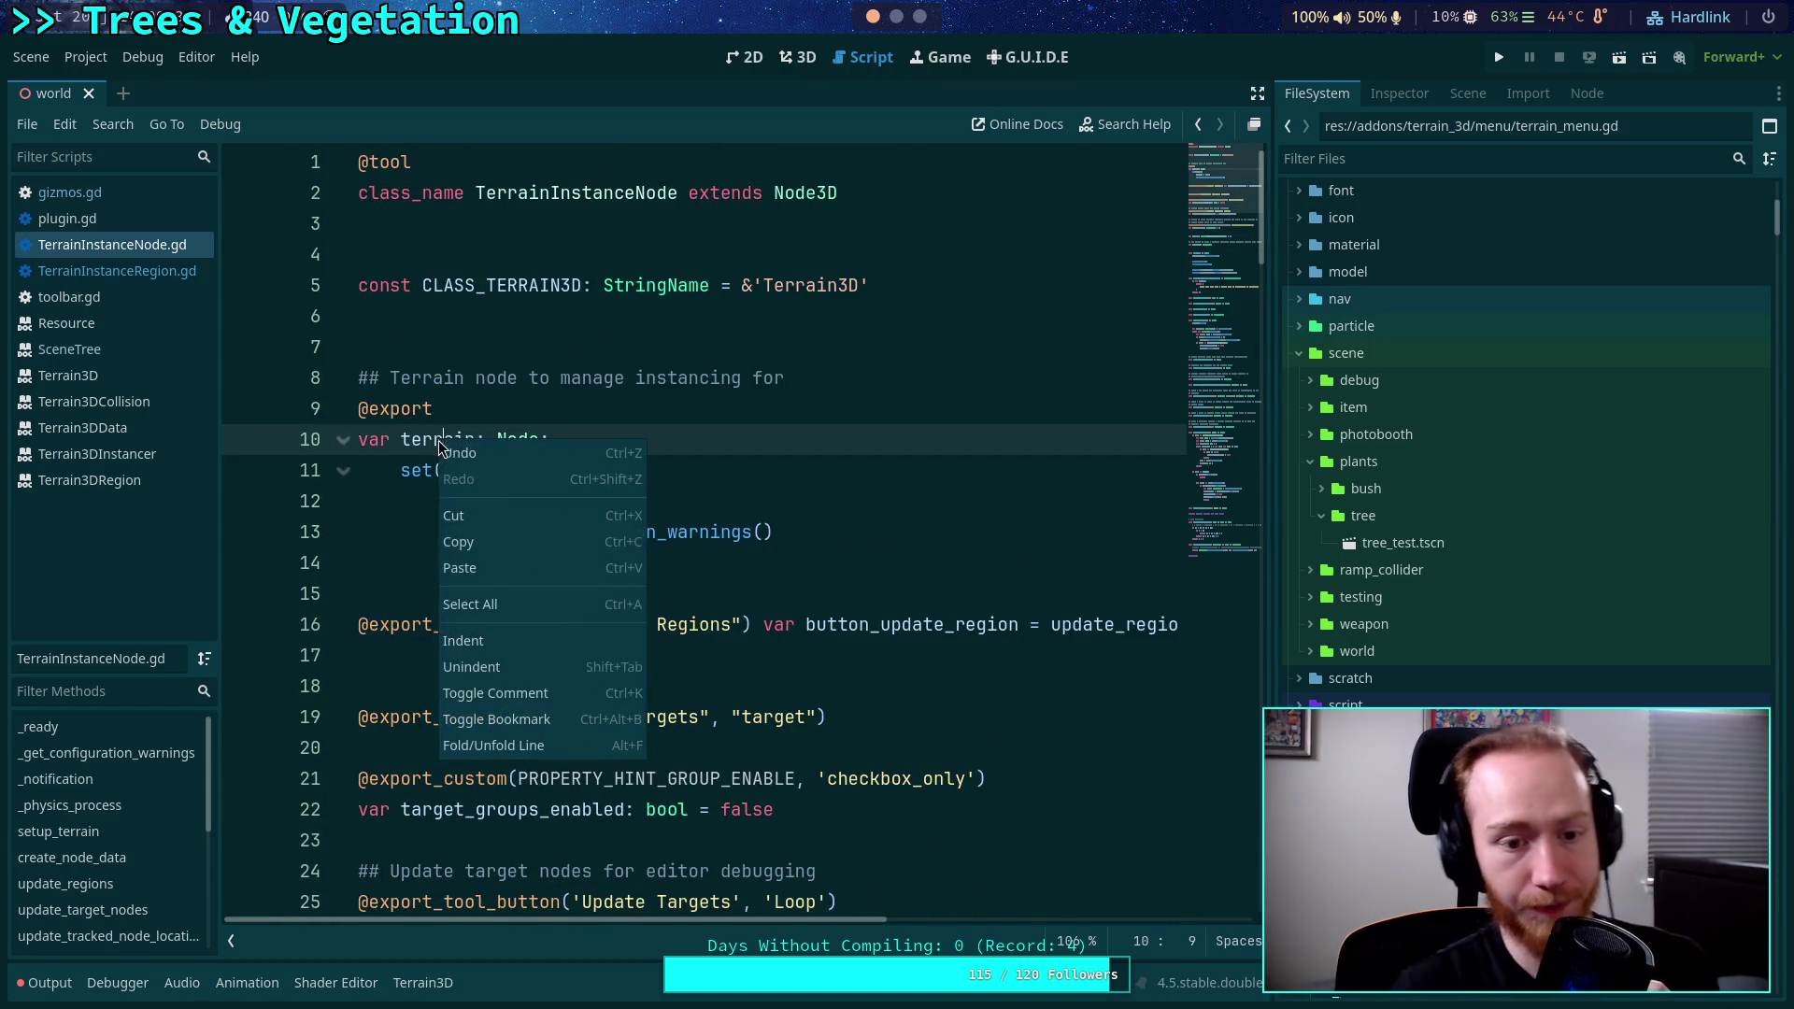
pyautogui.press('Escape')
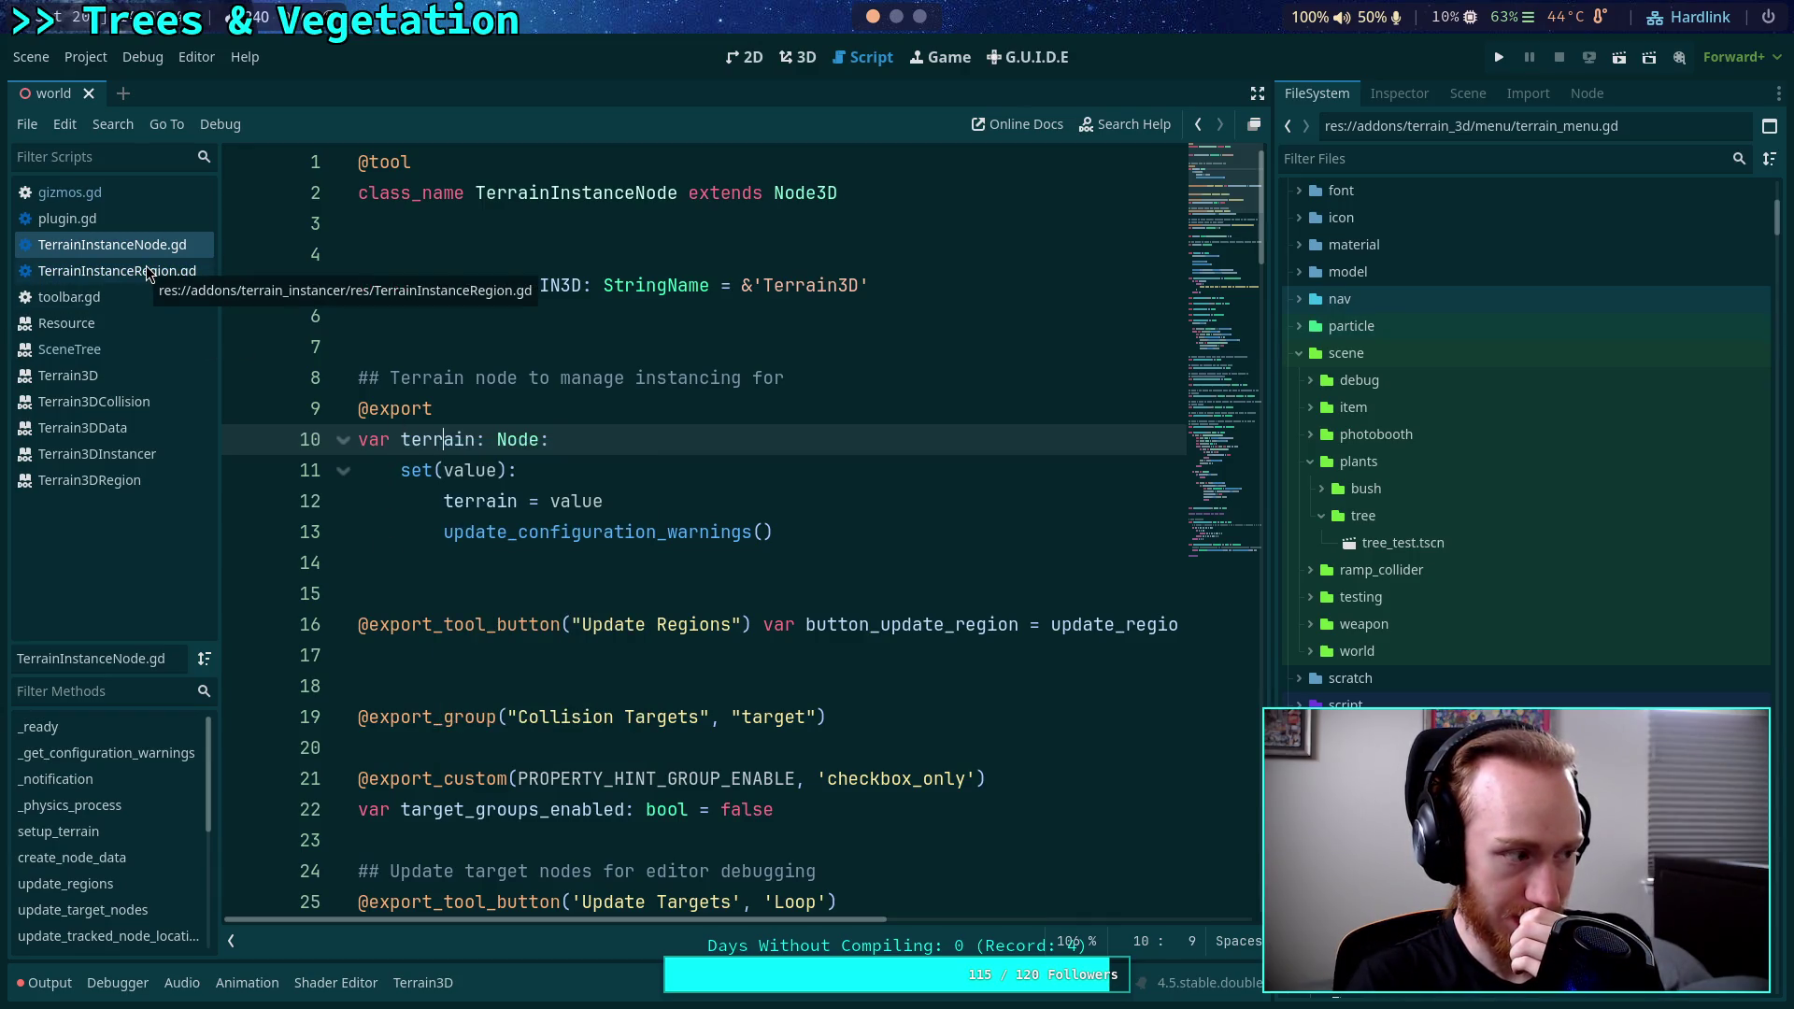
pyautogui.click(145, 268)
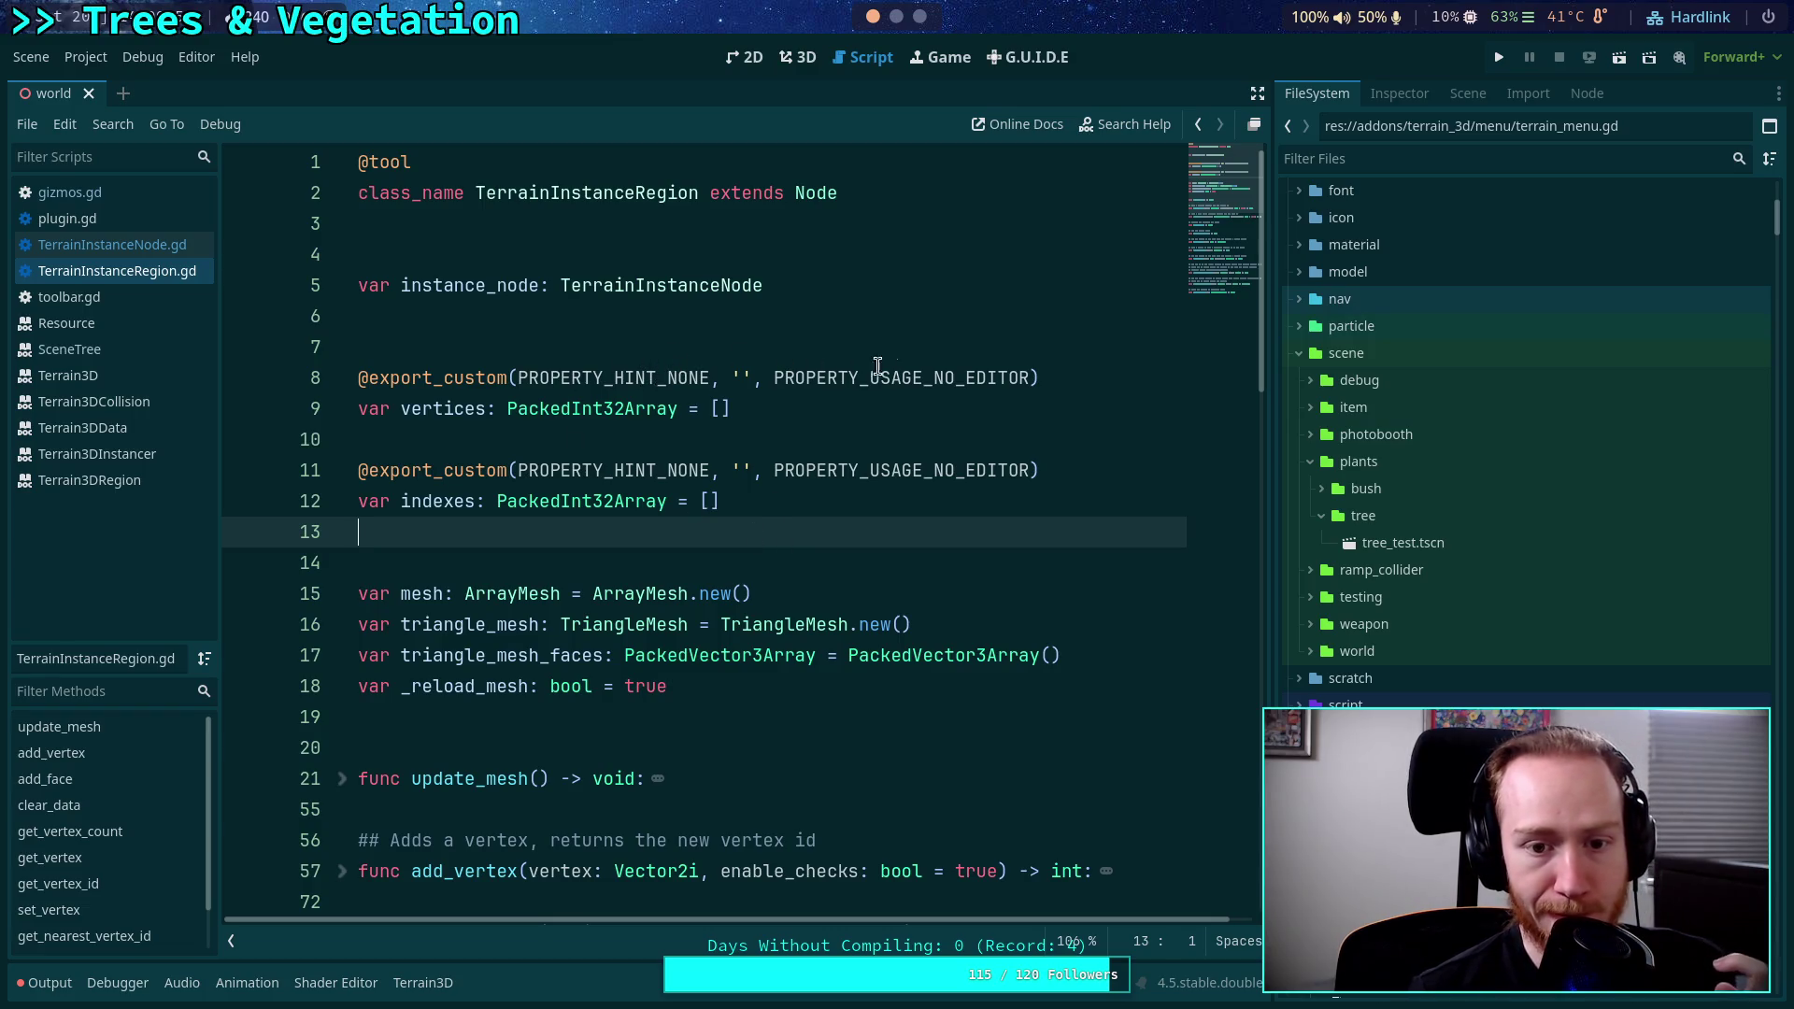
# Move TerrainInstanceRegion.gd out of the res folder into the terrain_instancer folder root.
pyautogui.click(1394, 92)
pyautogui.click(1450, 101)
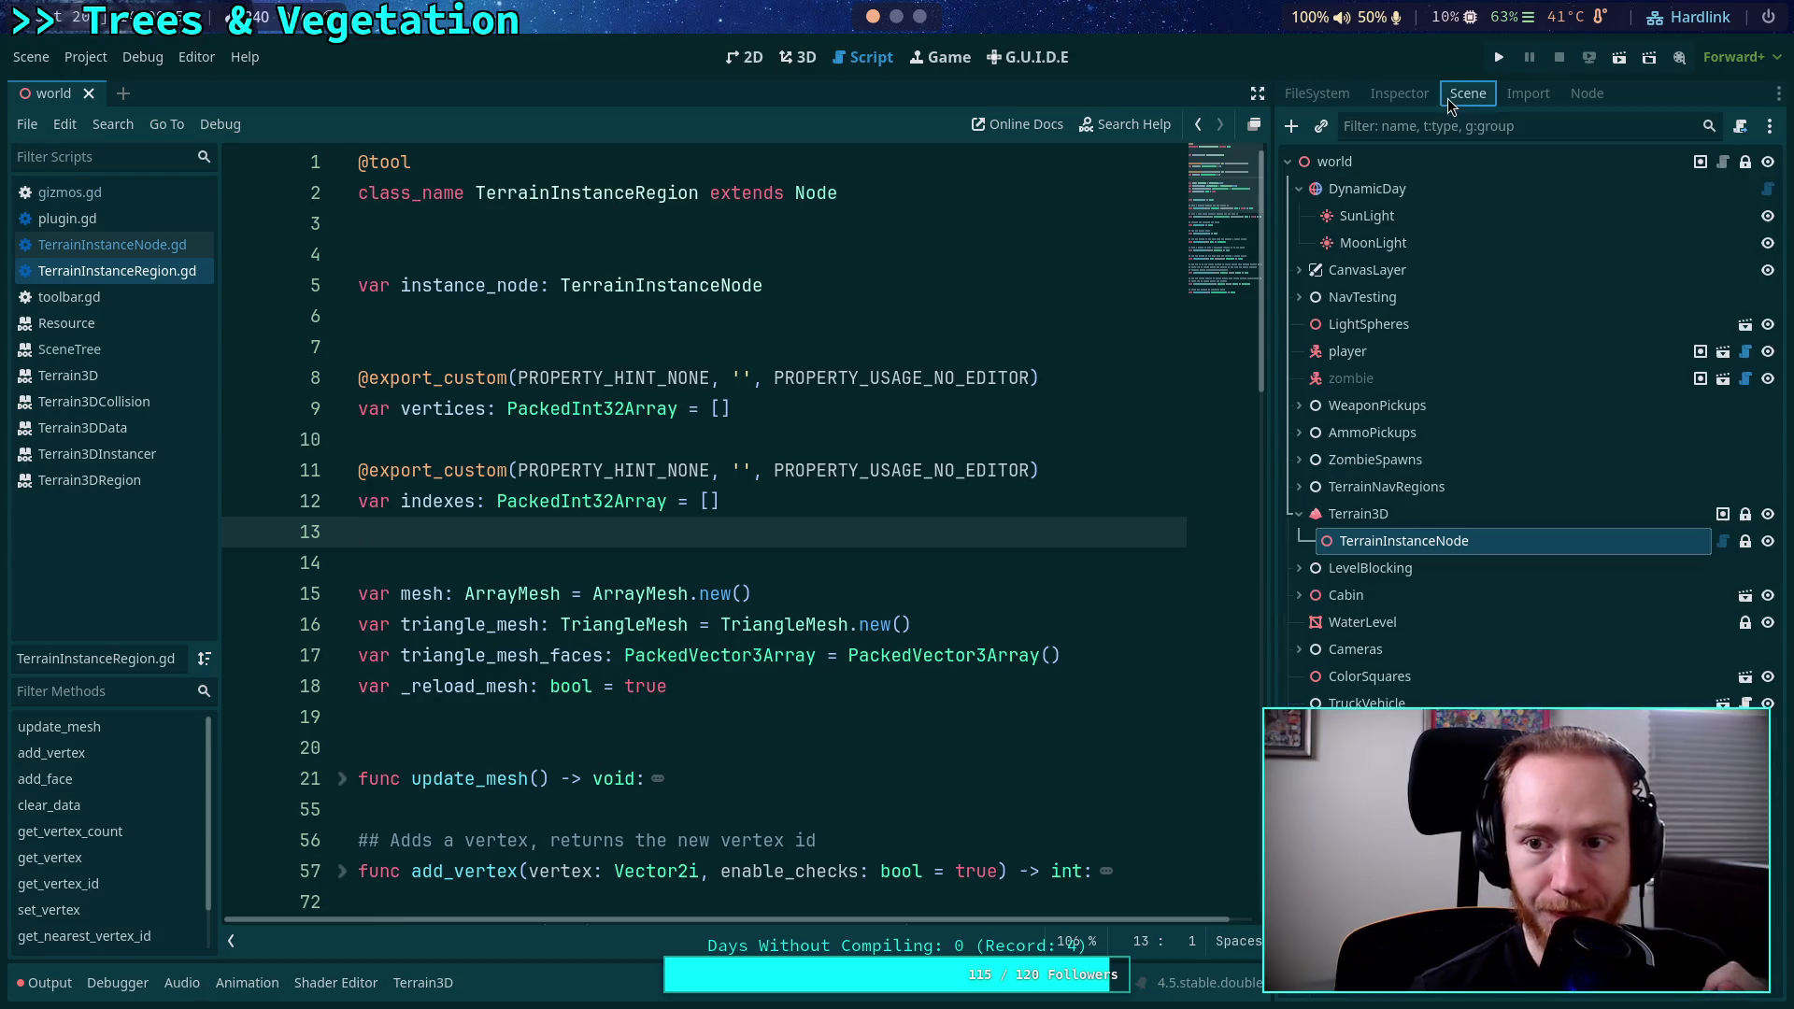
pyautogui.click(1316, 92)
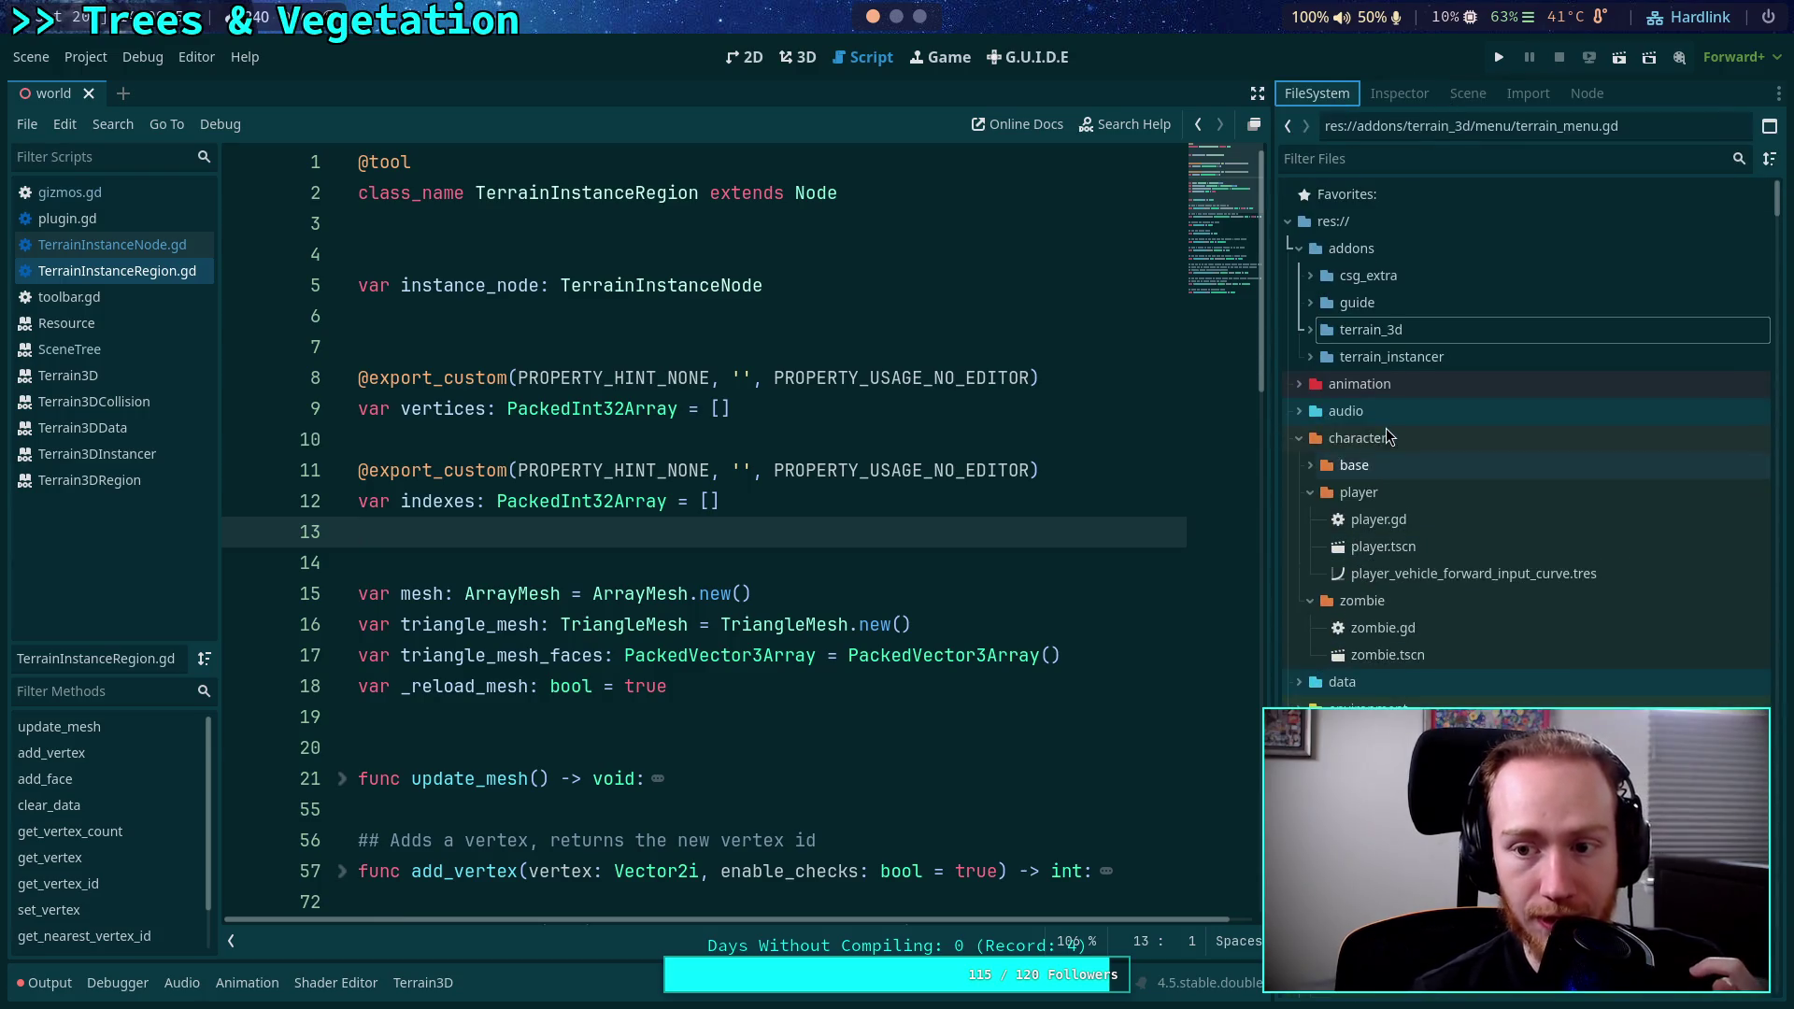
pyautogui.click(1309, 356)
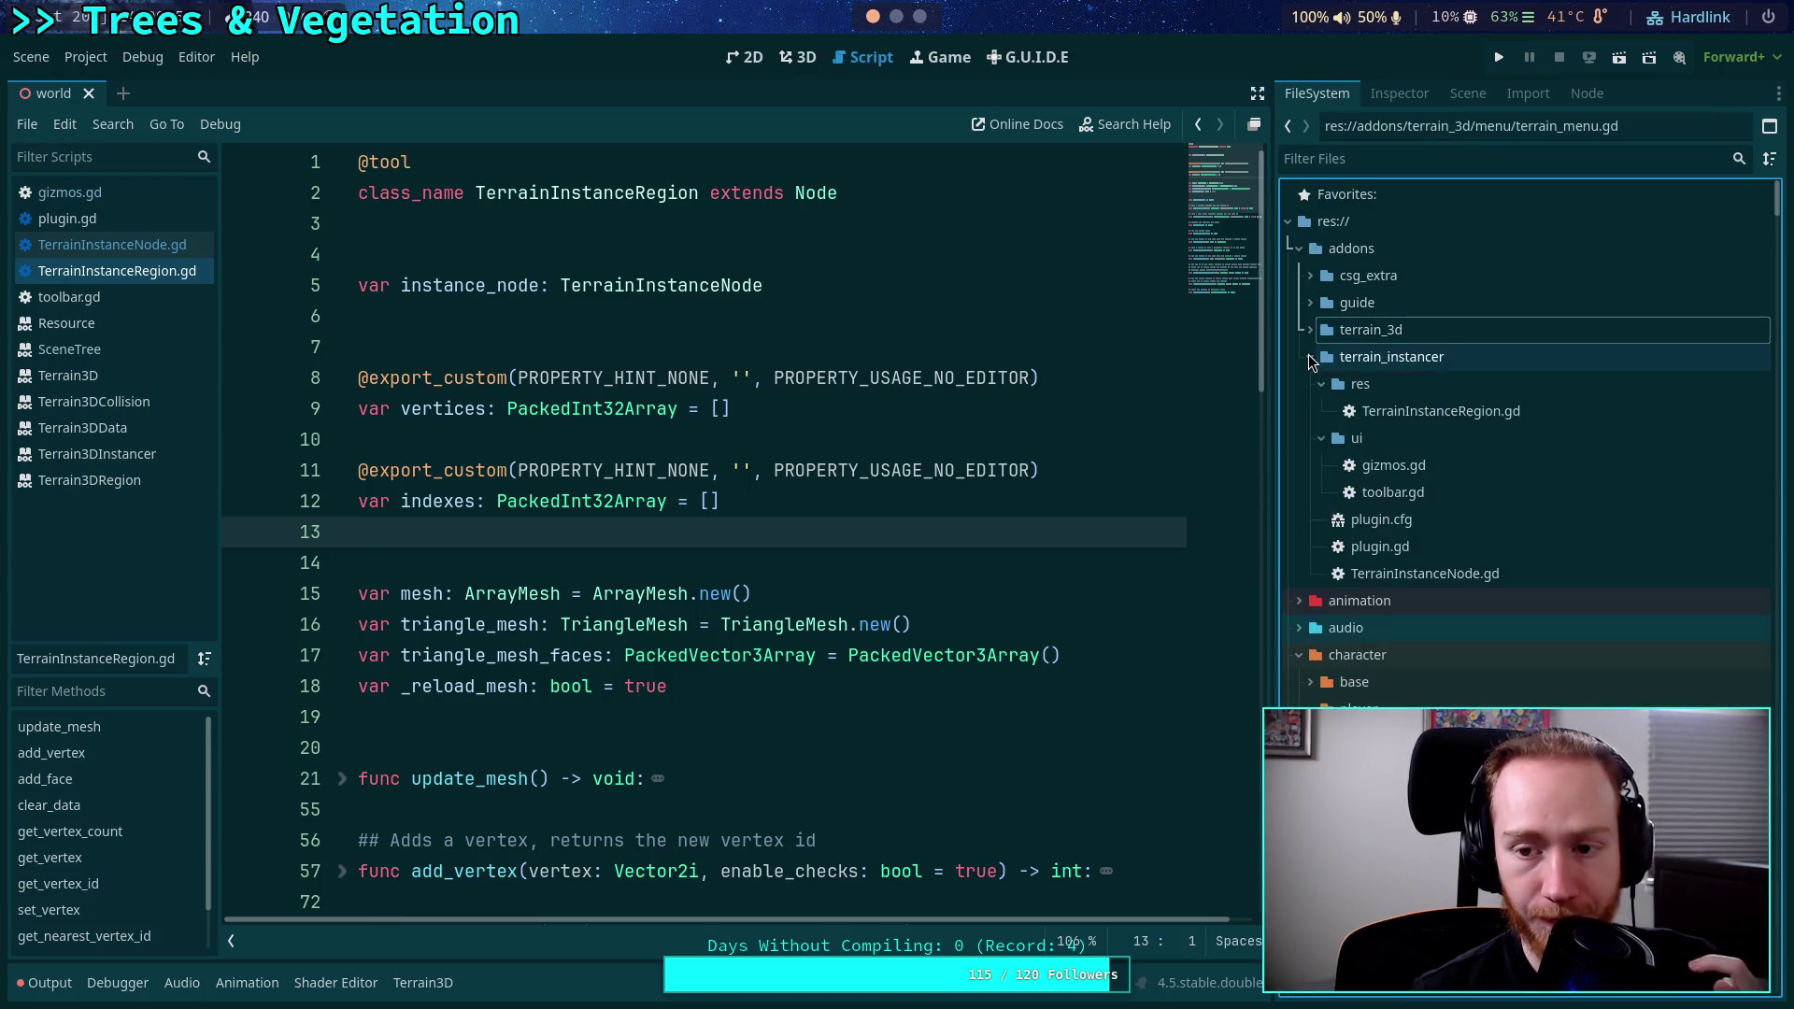
pyautogui.rightClick(1369, 383)
pyautogui.press('Escape')
pyautogui.click(1420, 411)
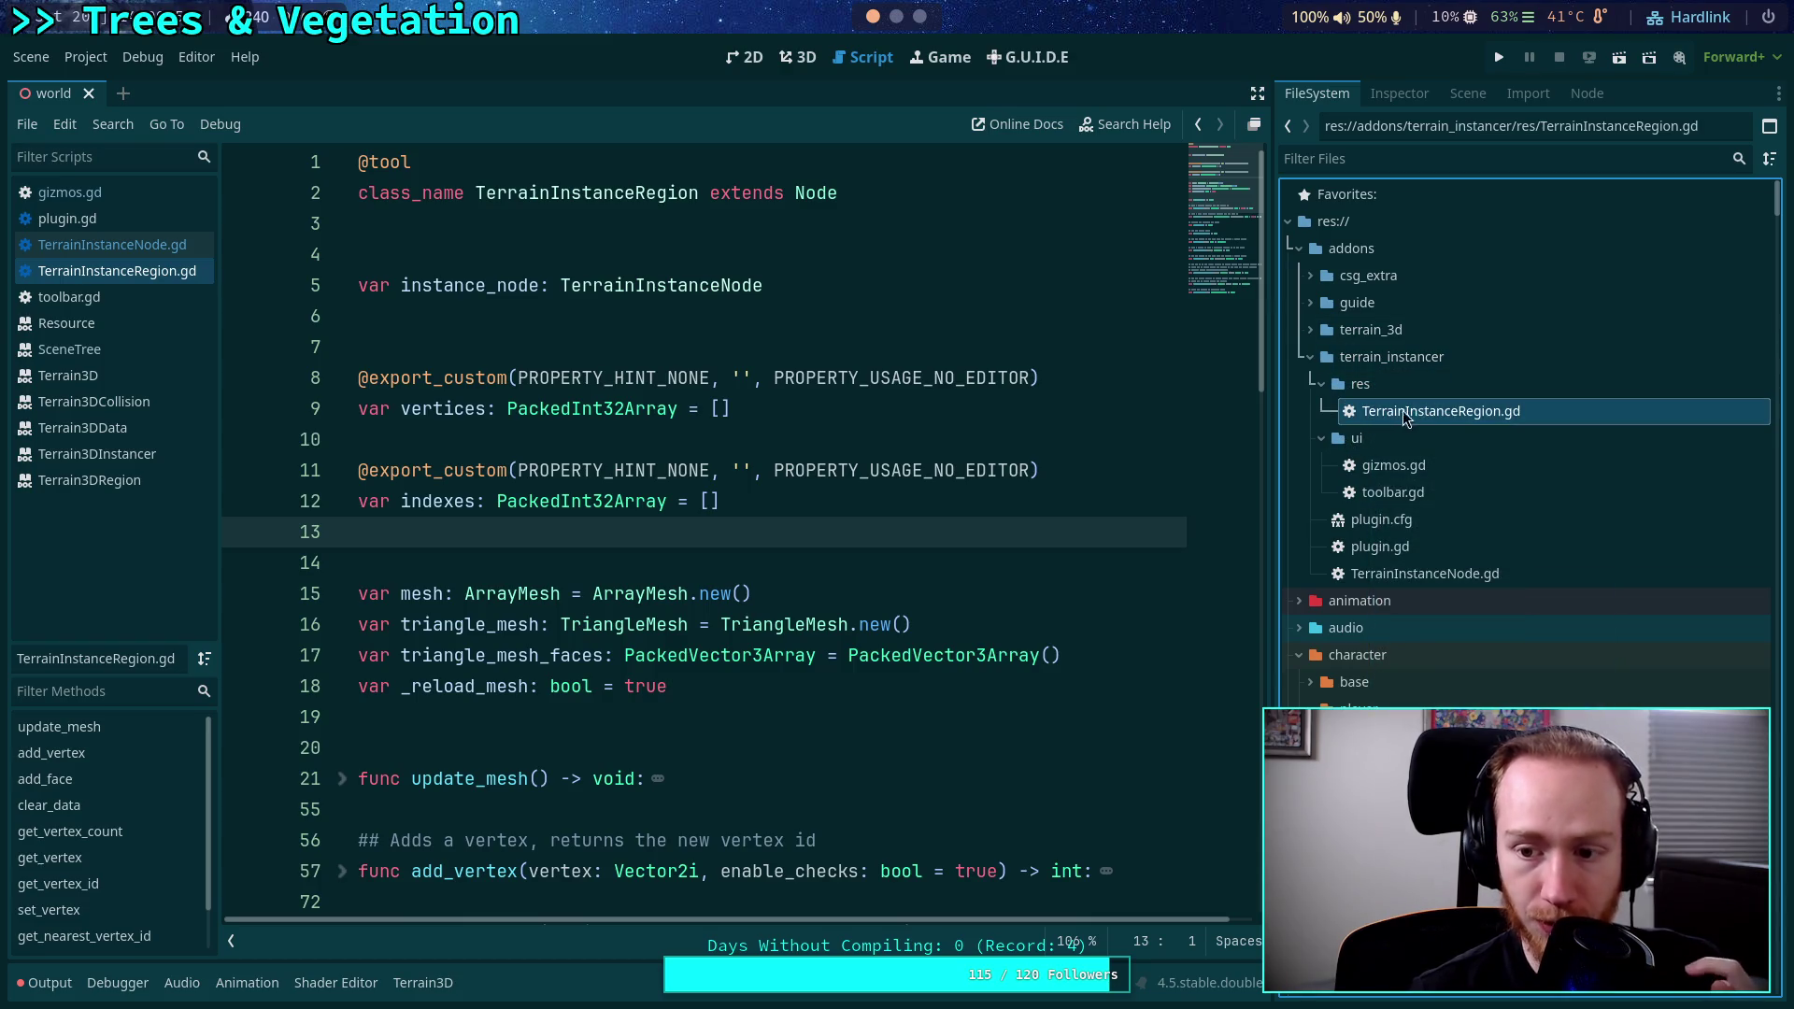
pyautogui.moveTo(1417, 414); pyautogui.dragTo(1364, 585)
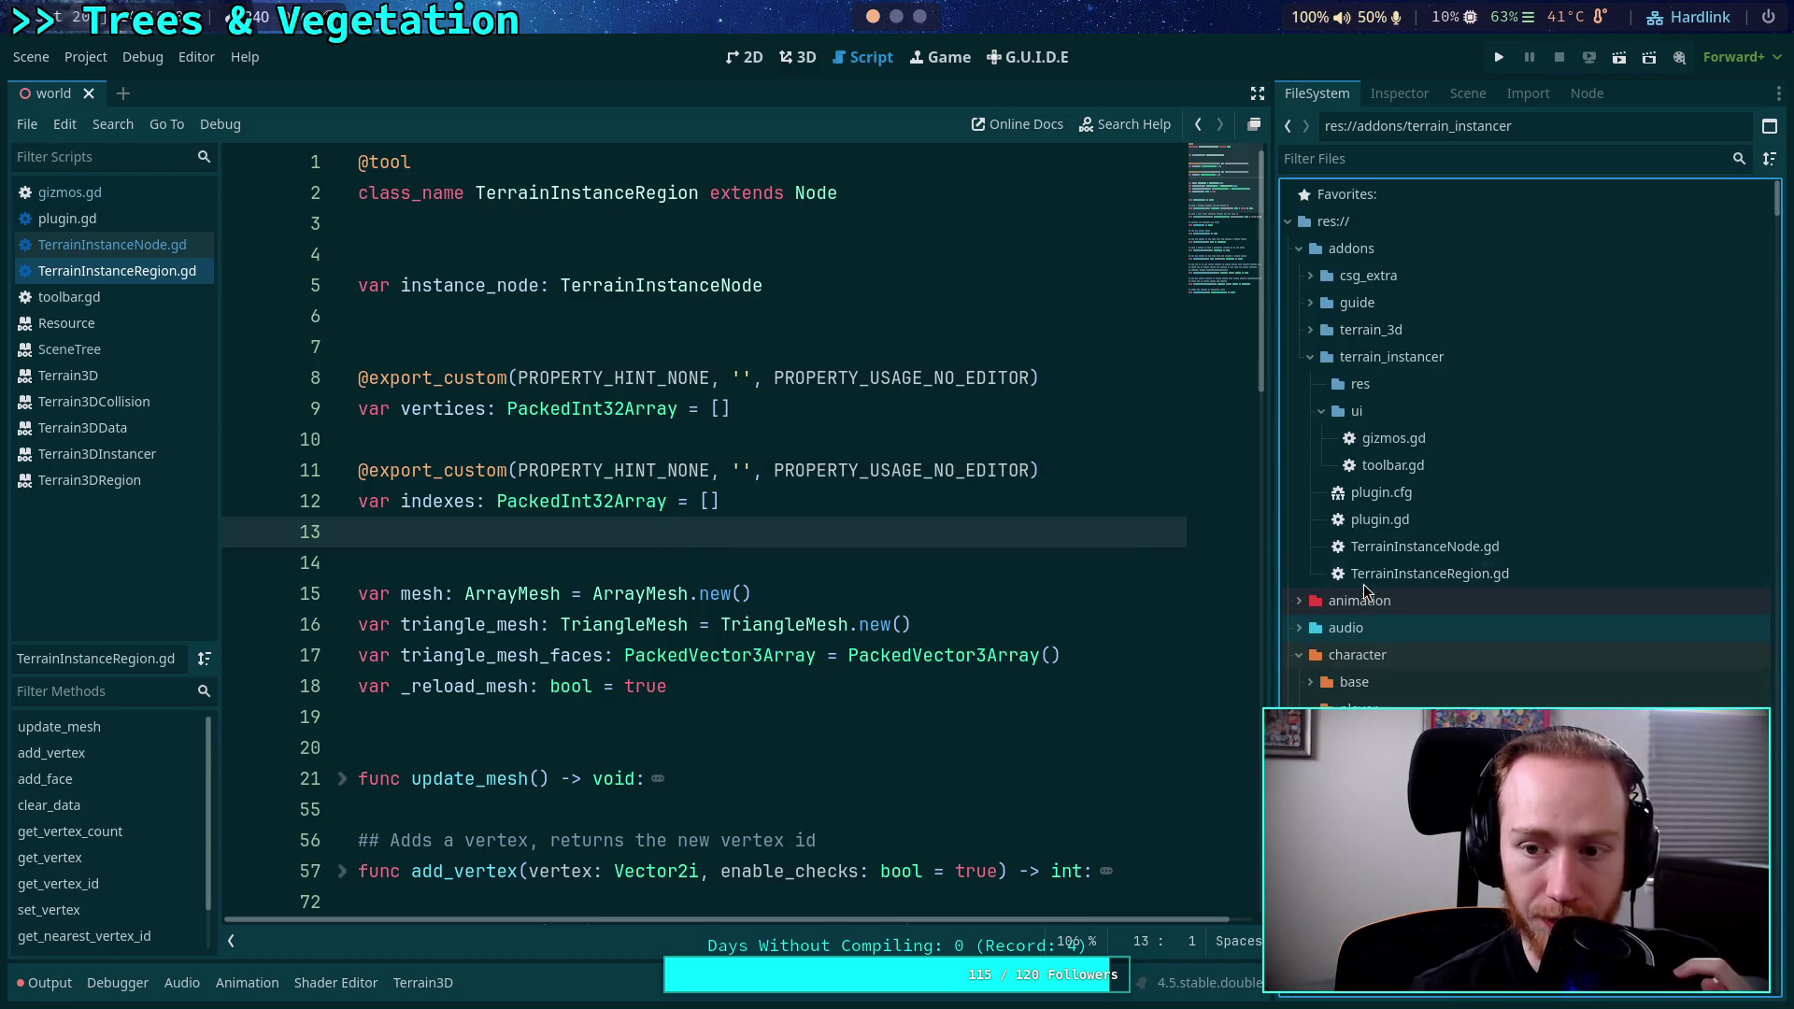
# Create a new script InstanceData.gd in the res folder, inheriting from Resource.
pyautogui.rightClick(1392, 383)
pyautogui.moveTo(1521, 393)
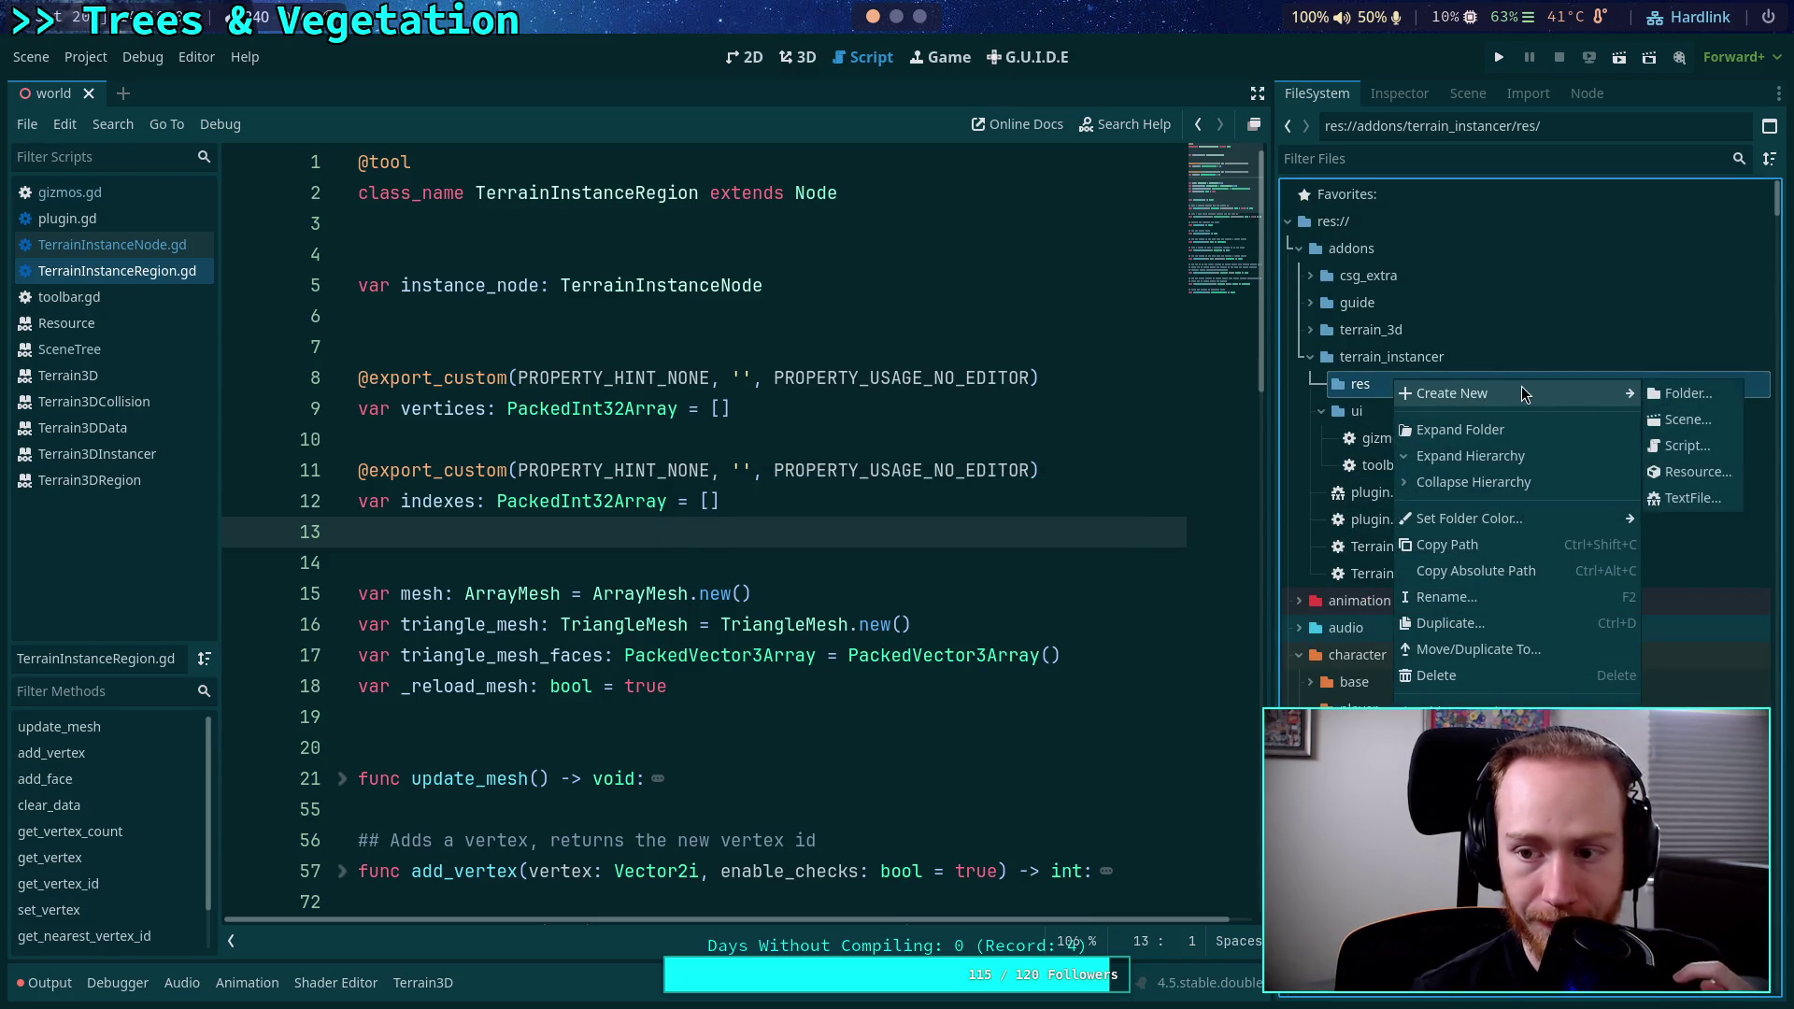
pyautogui.click(1682, 446)
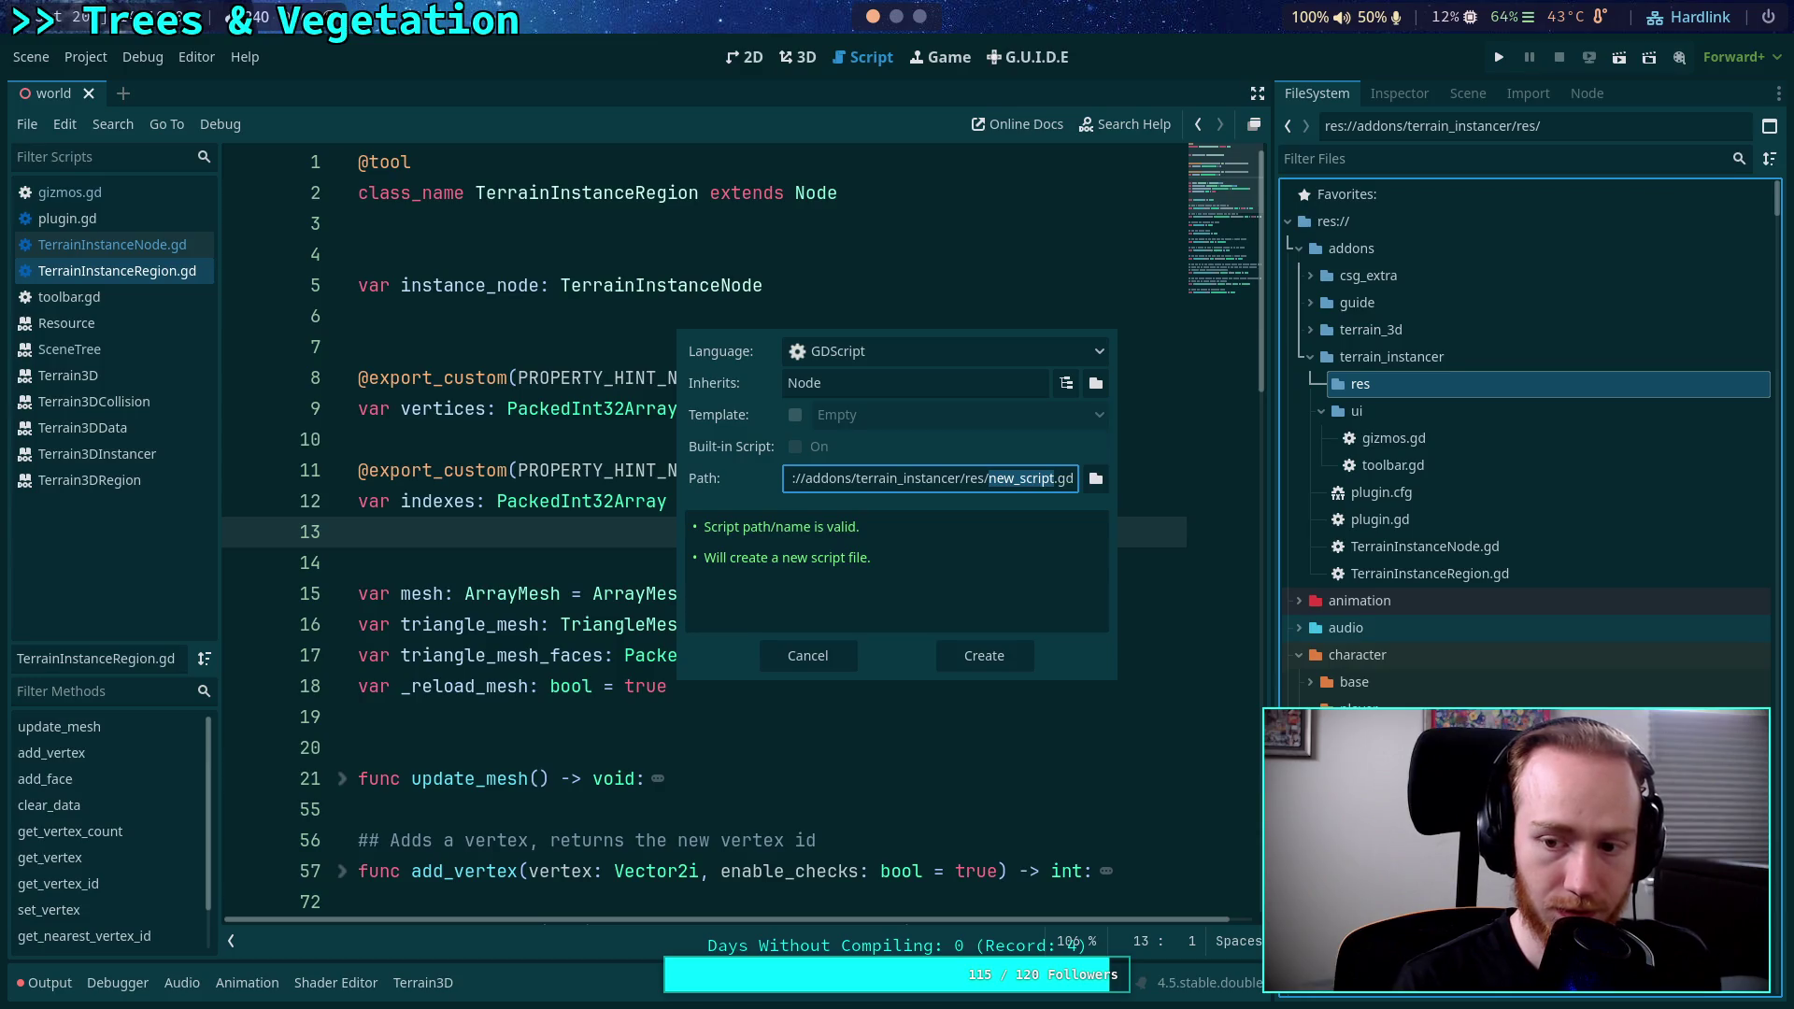
pyautogui.write('Ins')
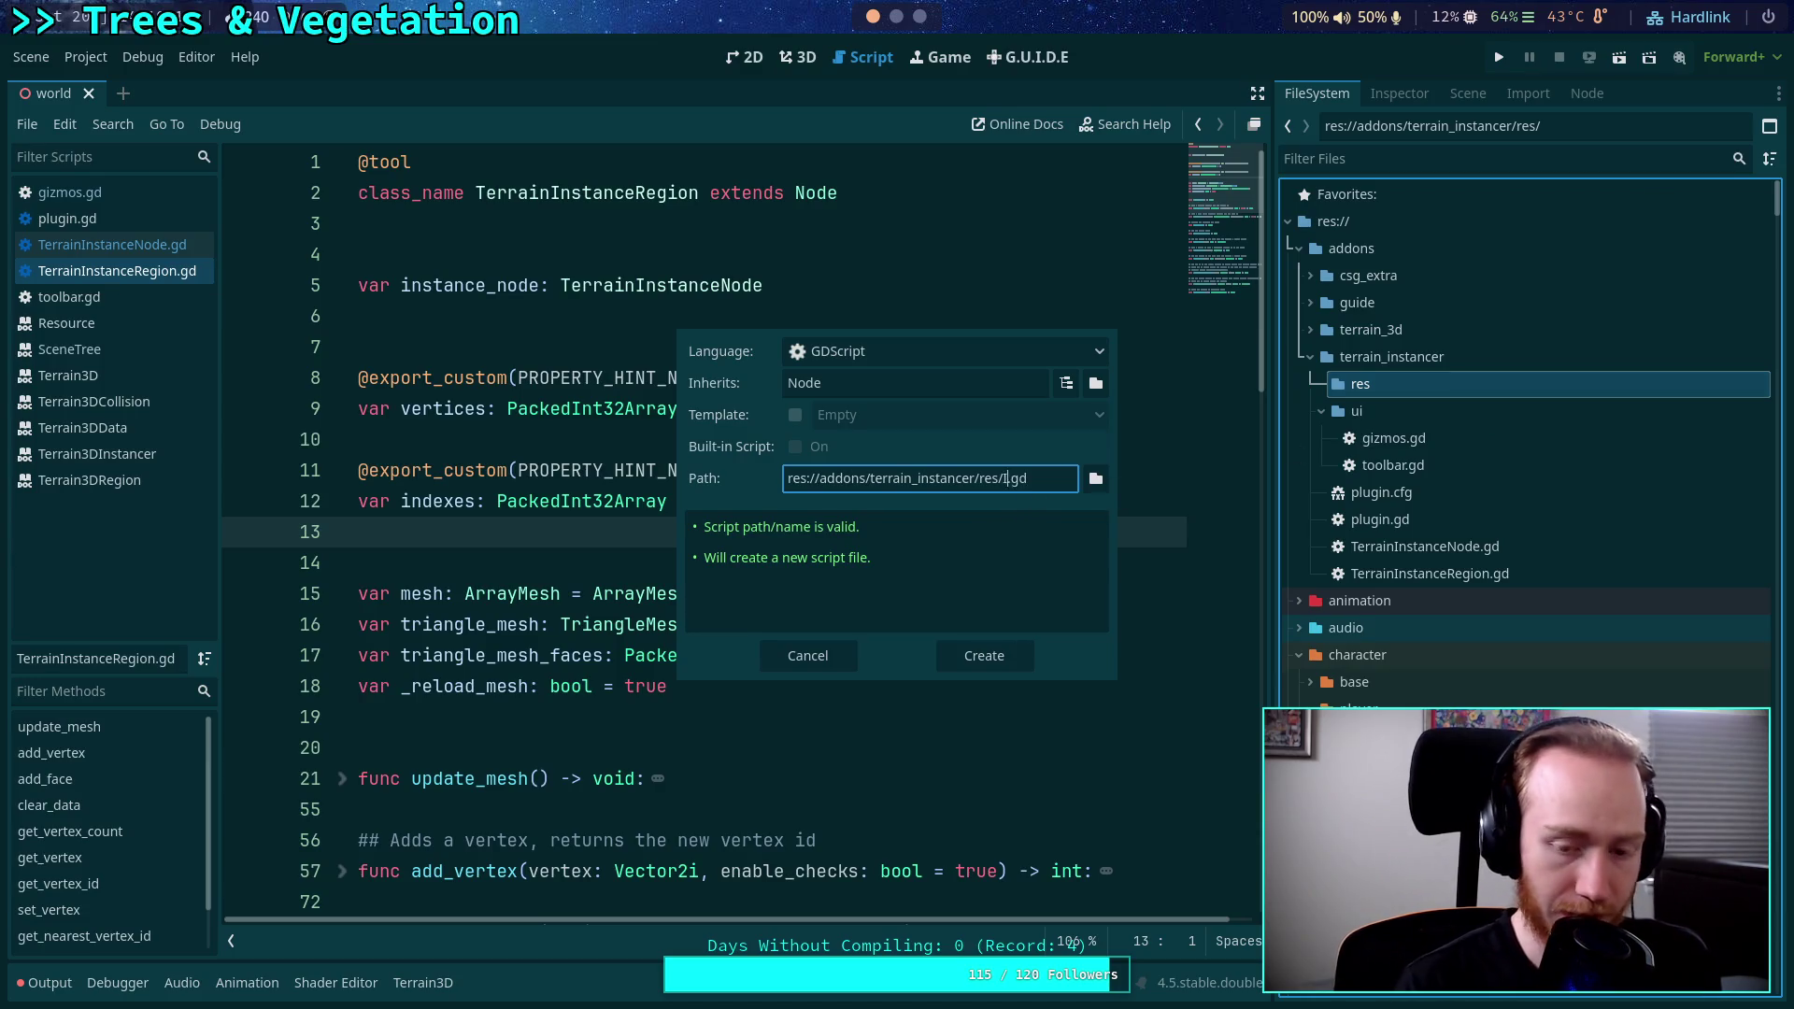
pyautogui.write('t')
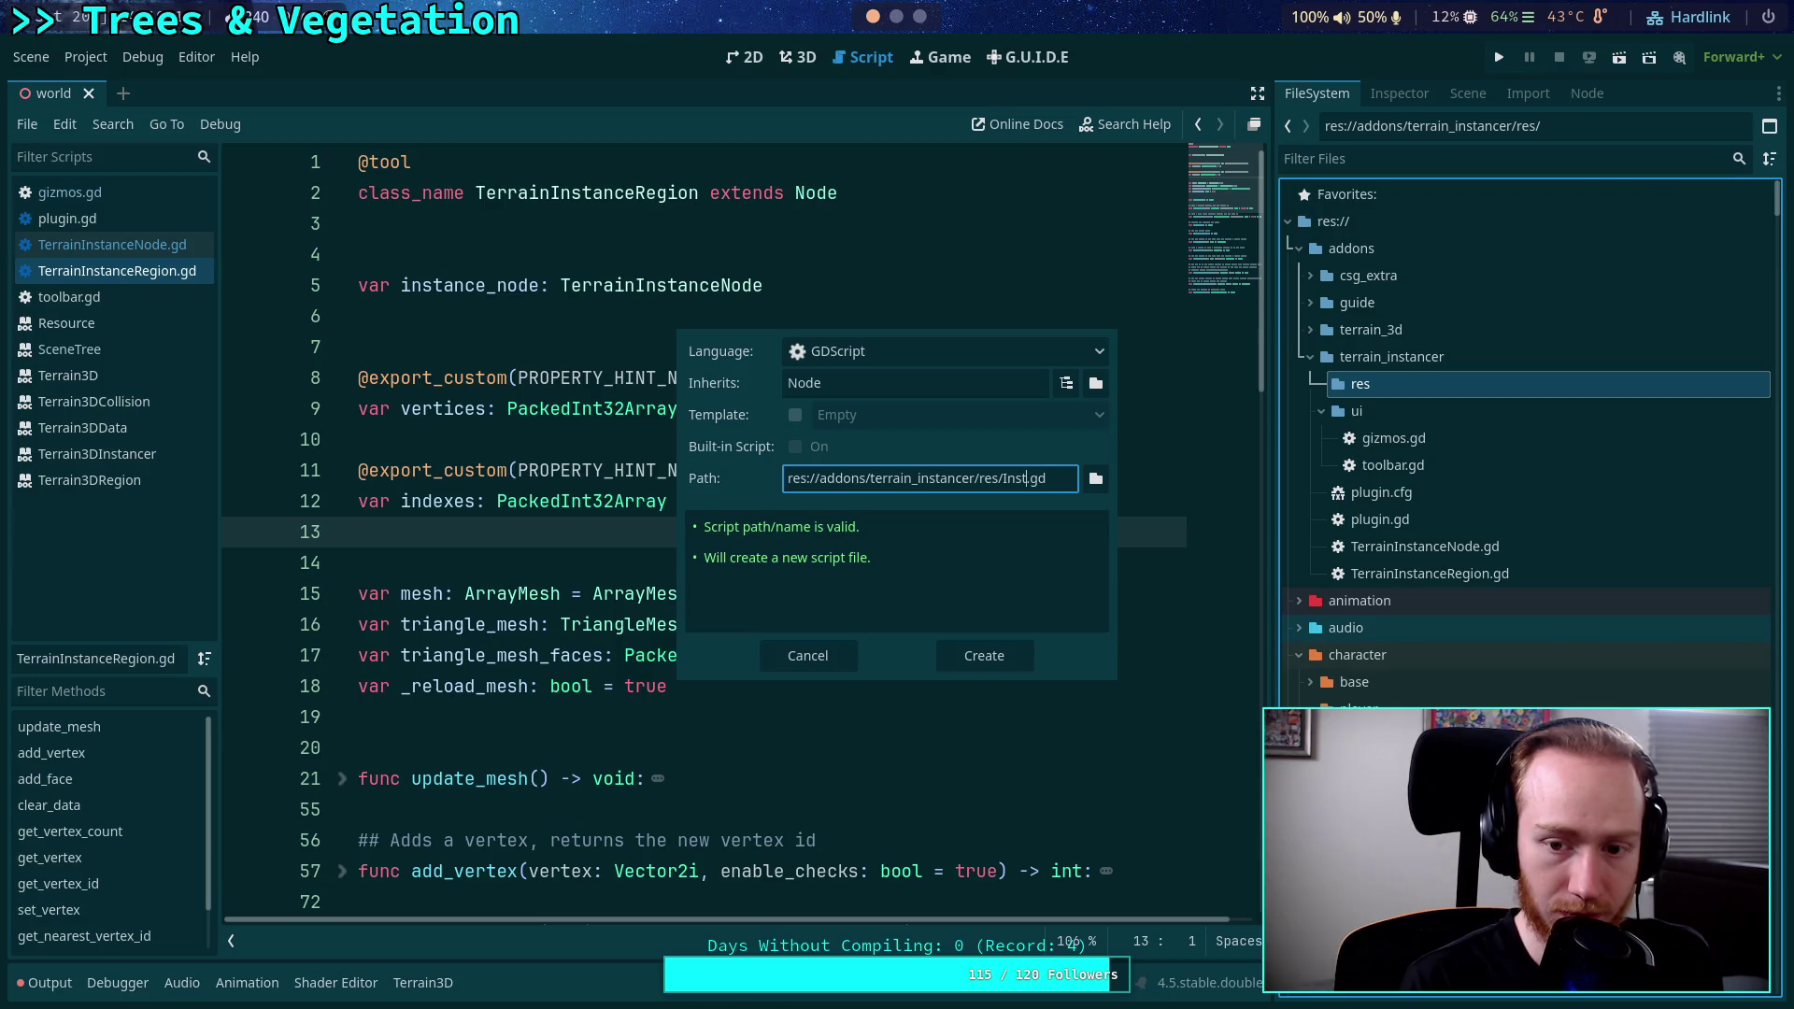
pyautogui.write('anceD')
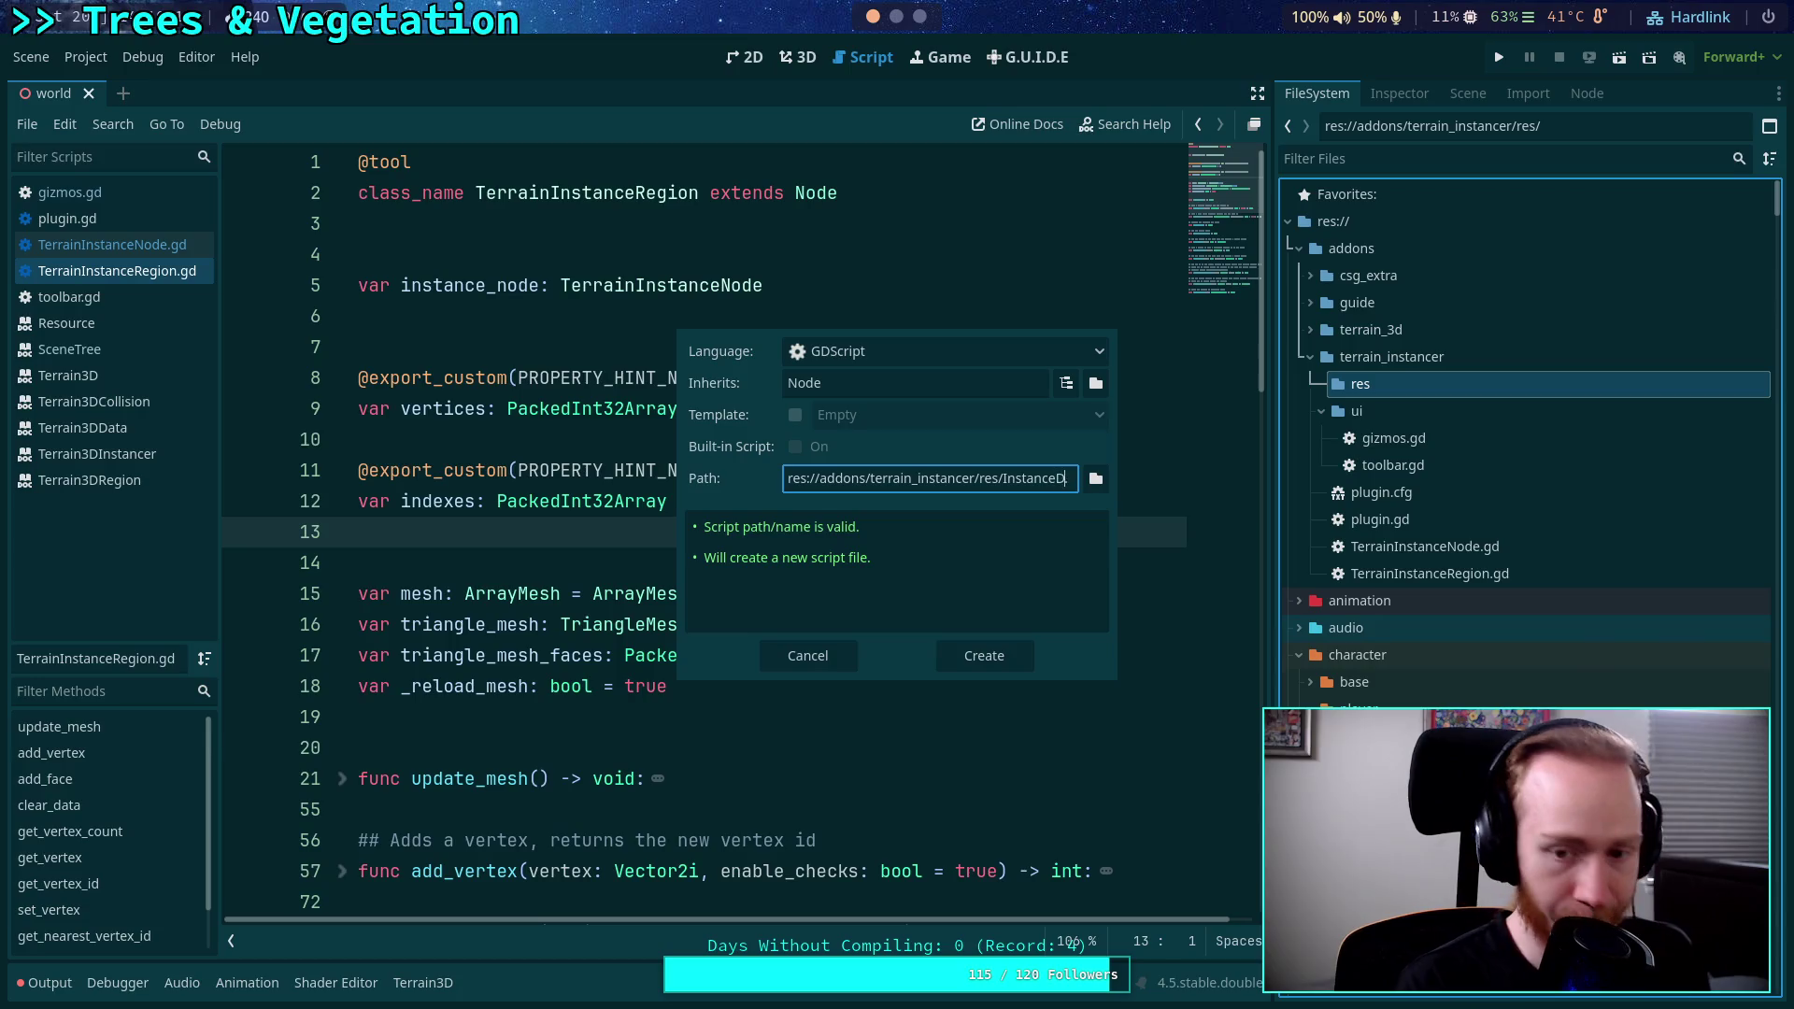
pyautogui.write('ata')
pyautogui.click(827, 383)
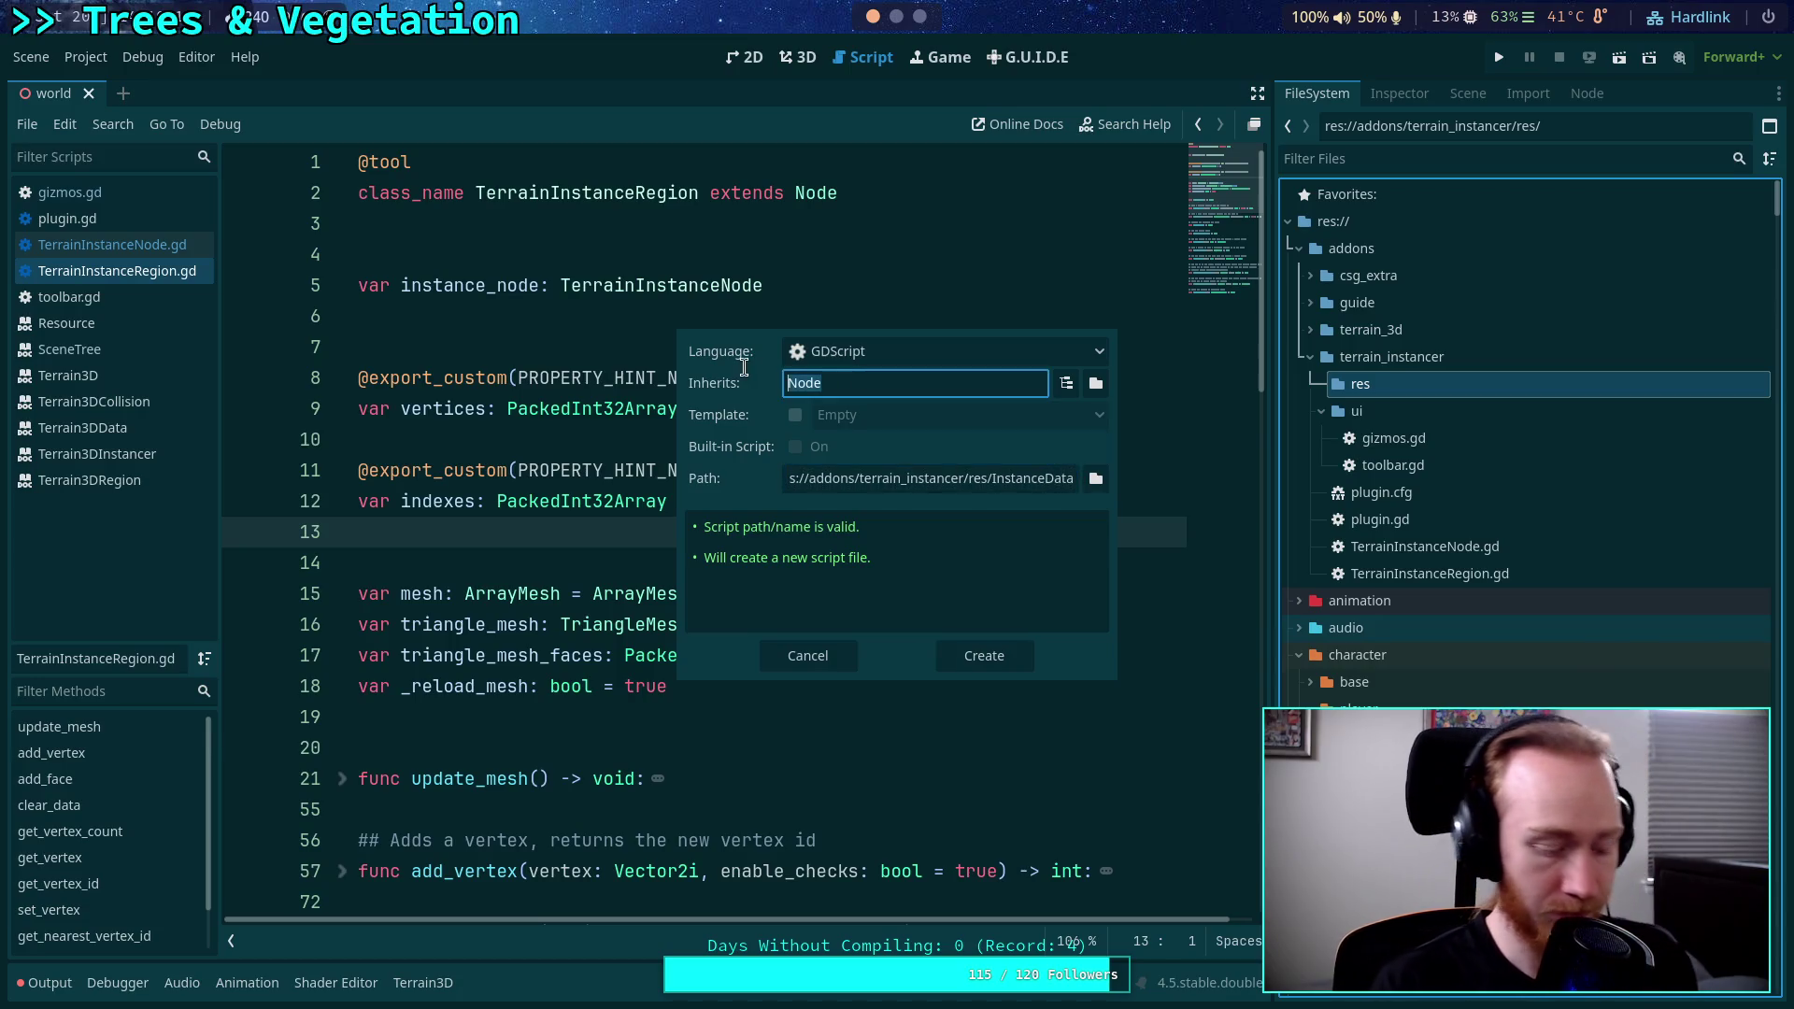
pyautogui.write('Resource')
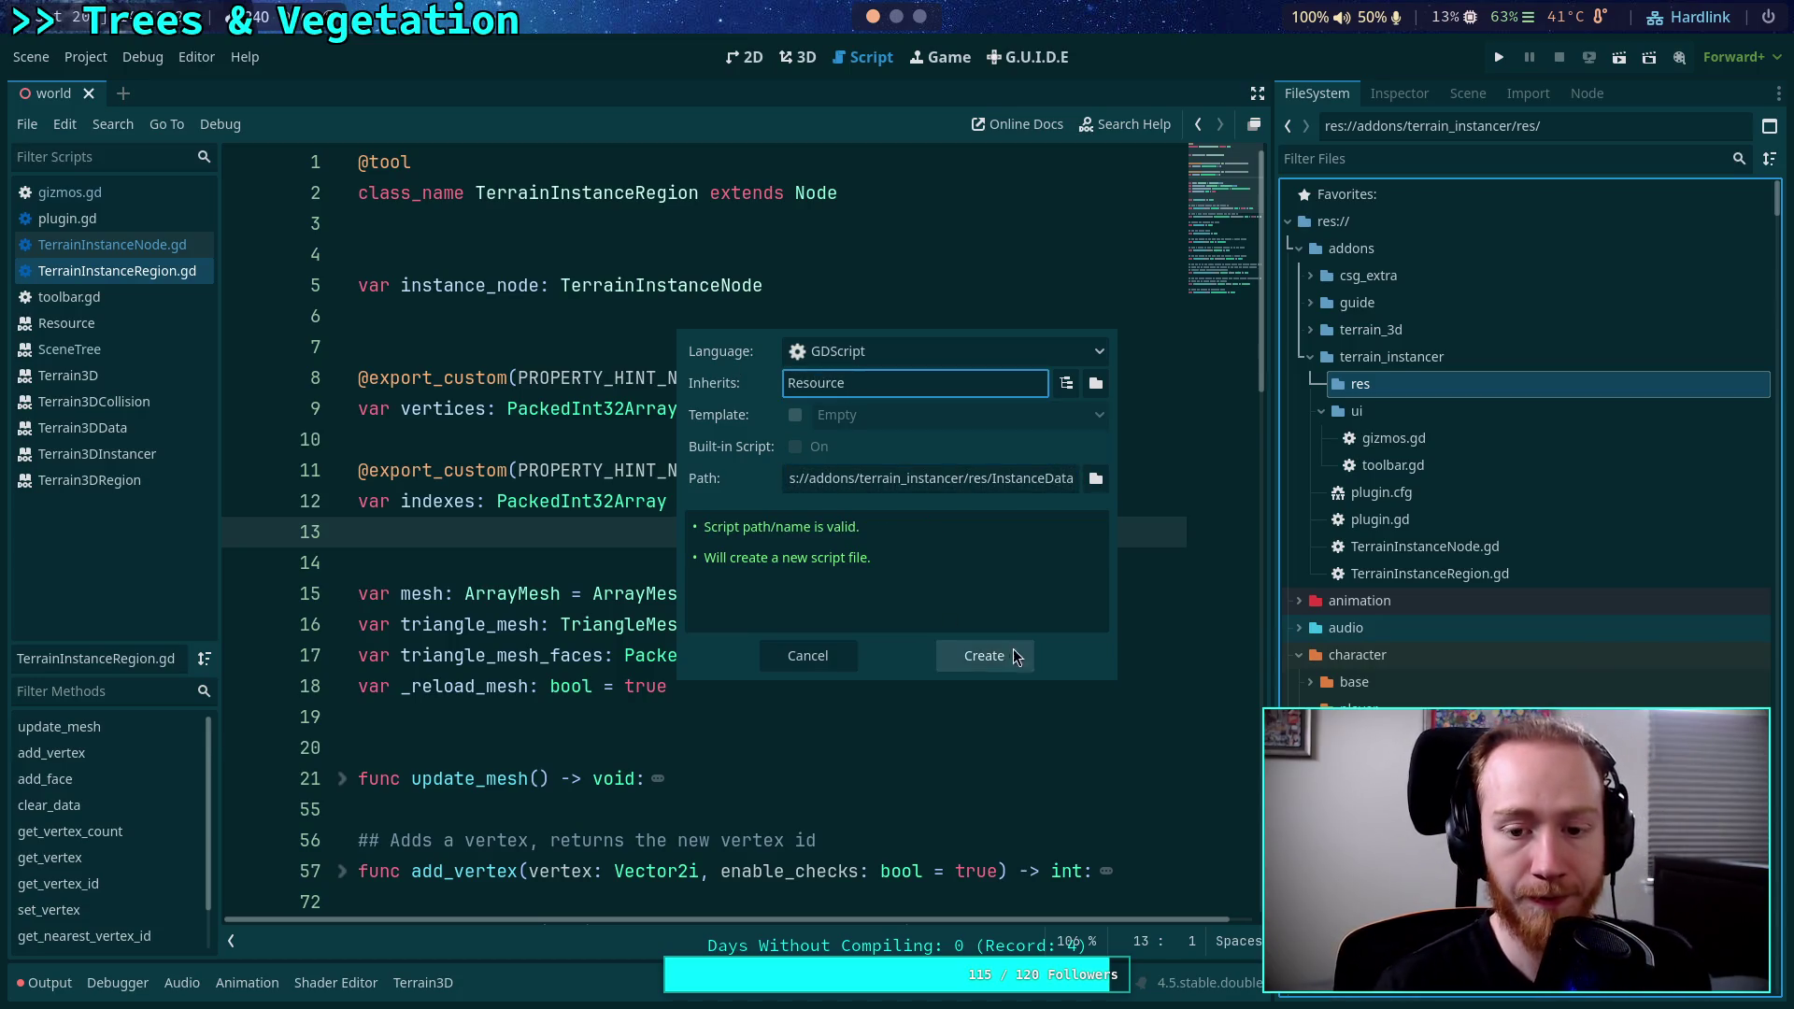
pyautogui.click(1016, 657)
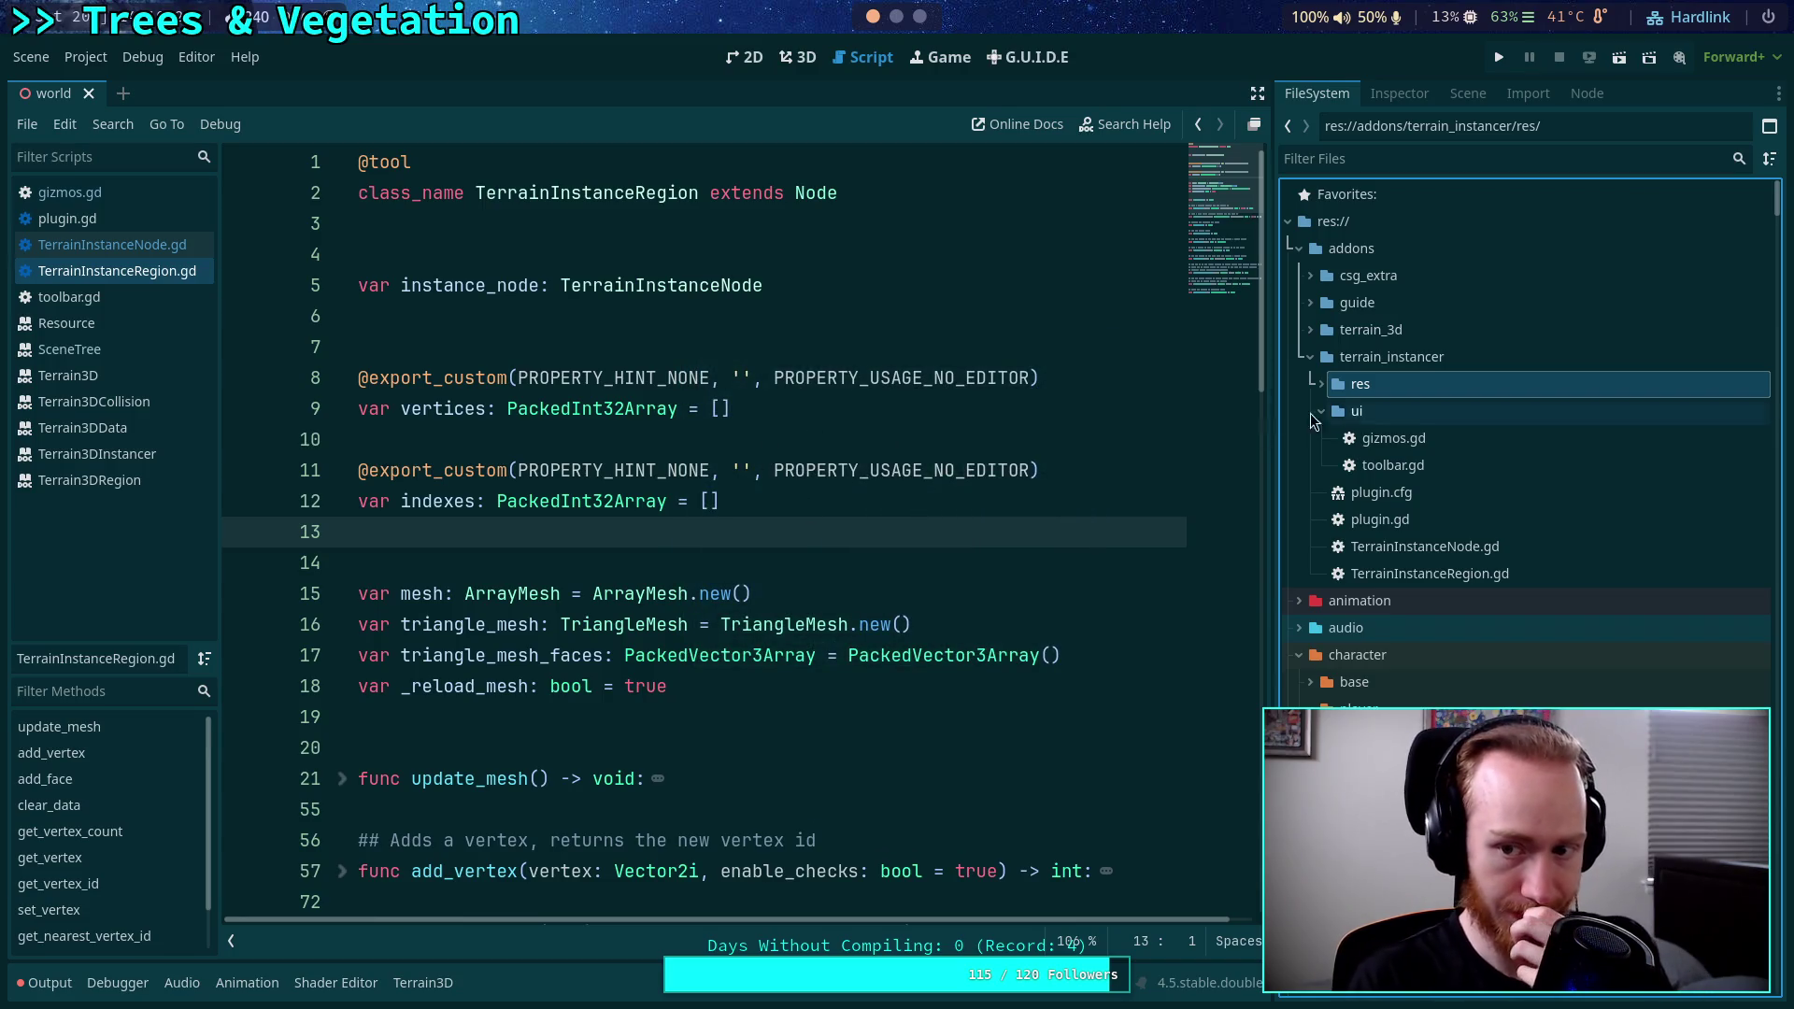
# Cut the vertices and indexes export declarations from TerrainInstanceRegion.gd and paste them into InstanceData.gd.
pyautogui.moveTo(788, 498); pyautogui.dragTo(343, 378)
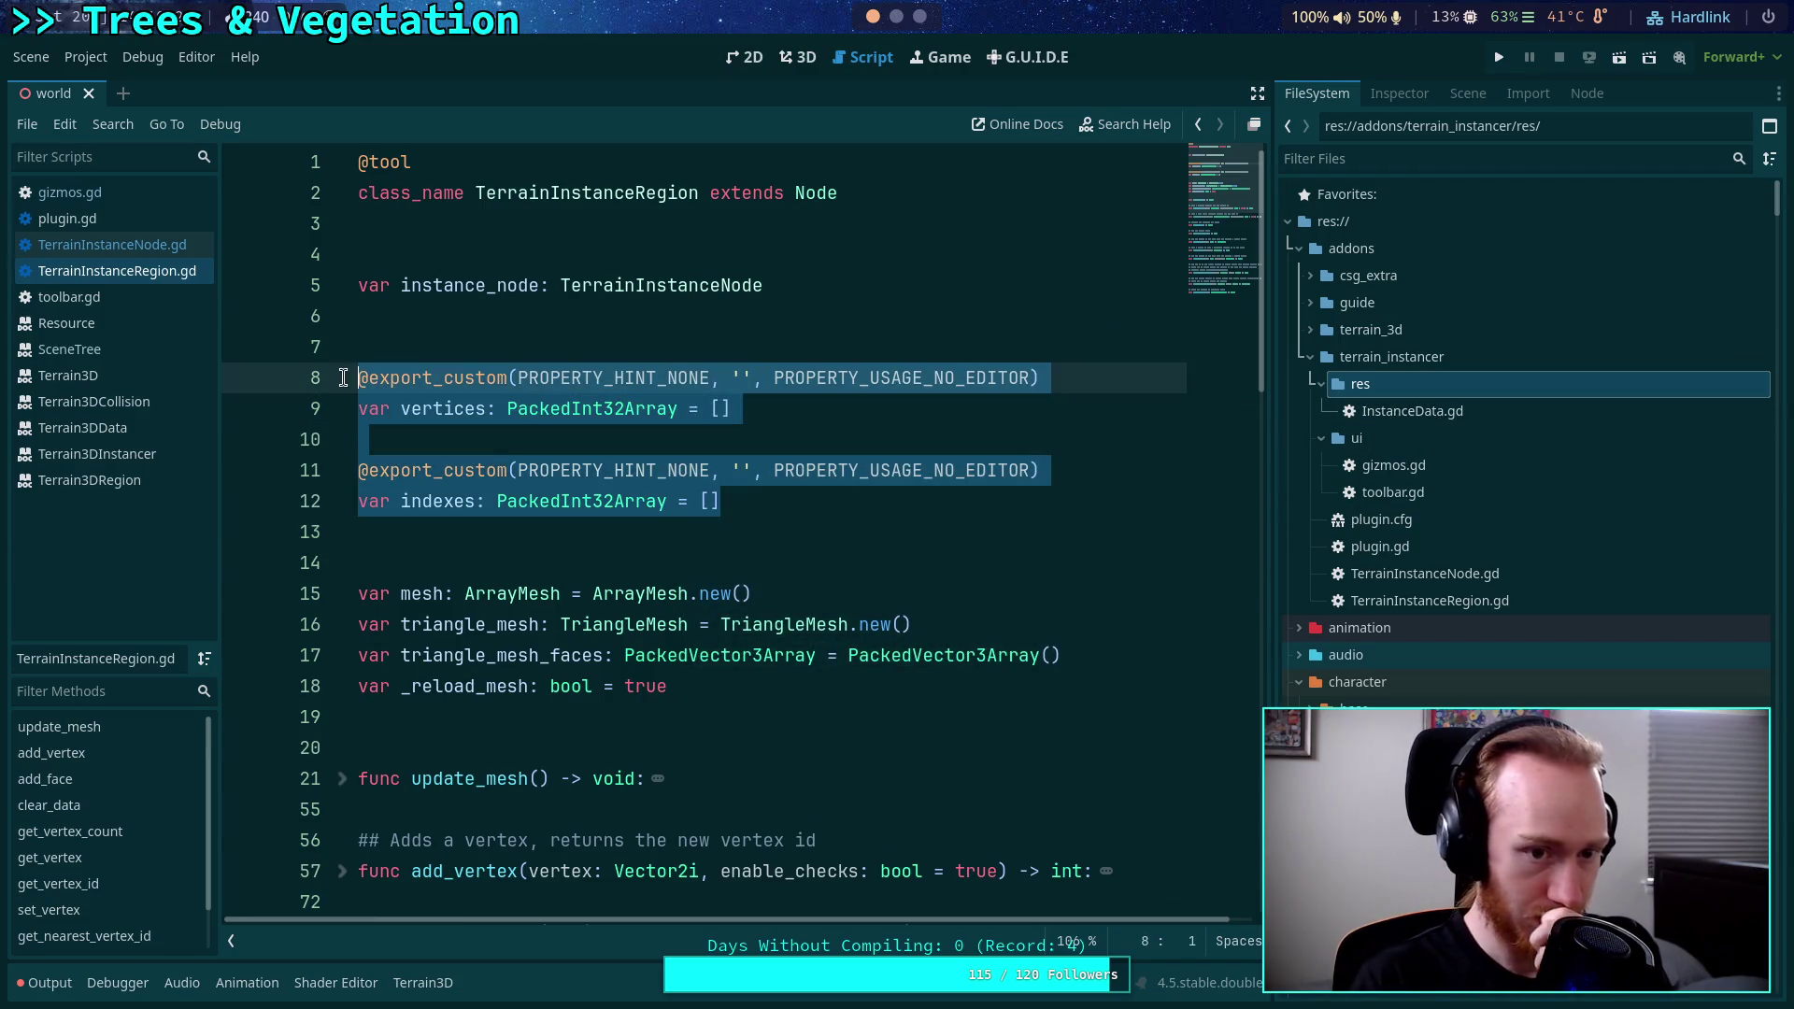
pyautogui.hotkey('ctrl', 'x')
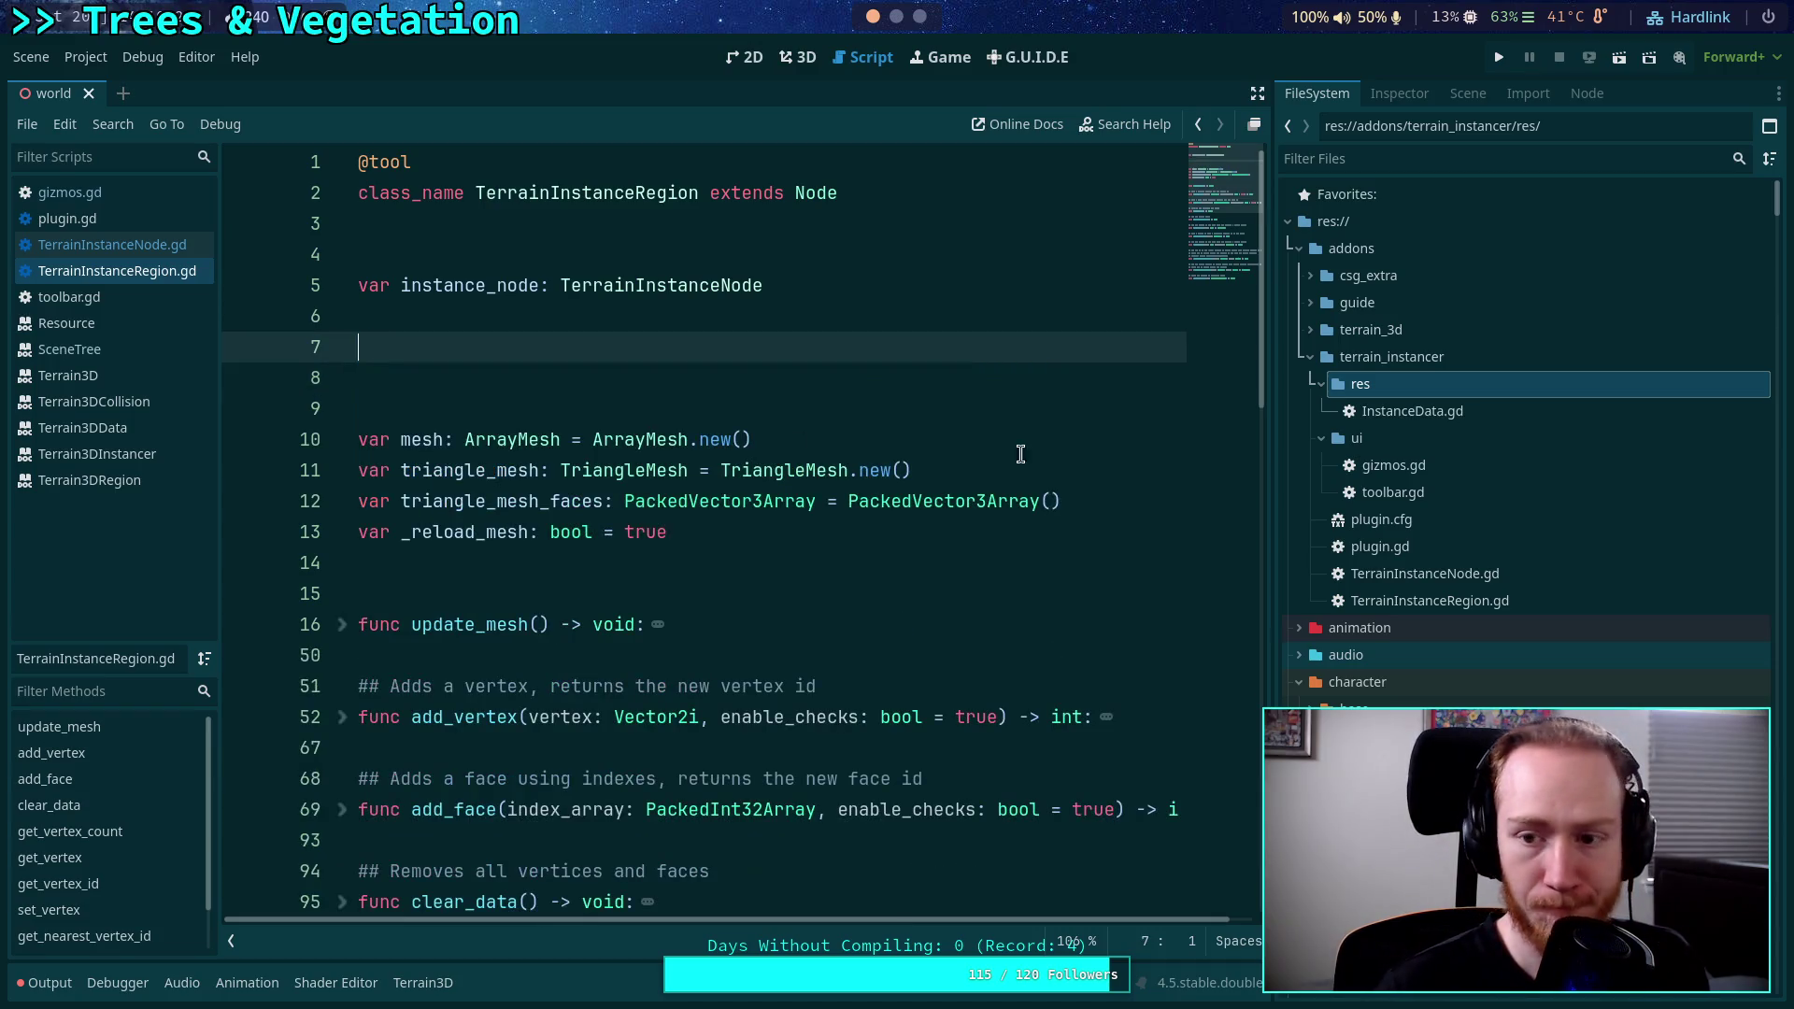
pyautogui.click(1395, 421)
pyautogui.doubleClick(1396, 426)
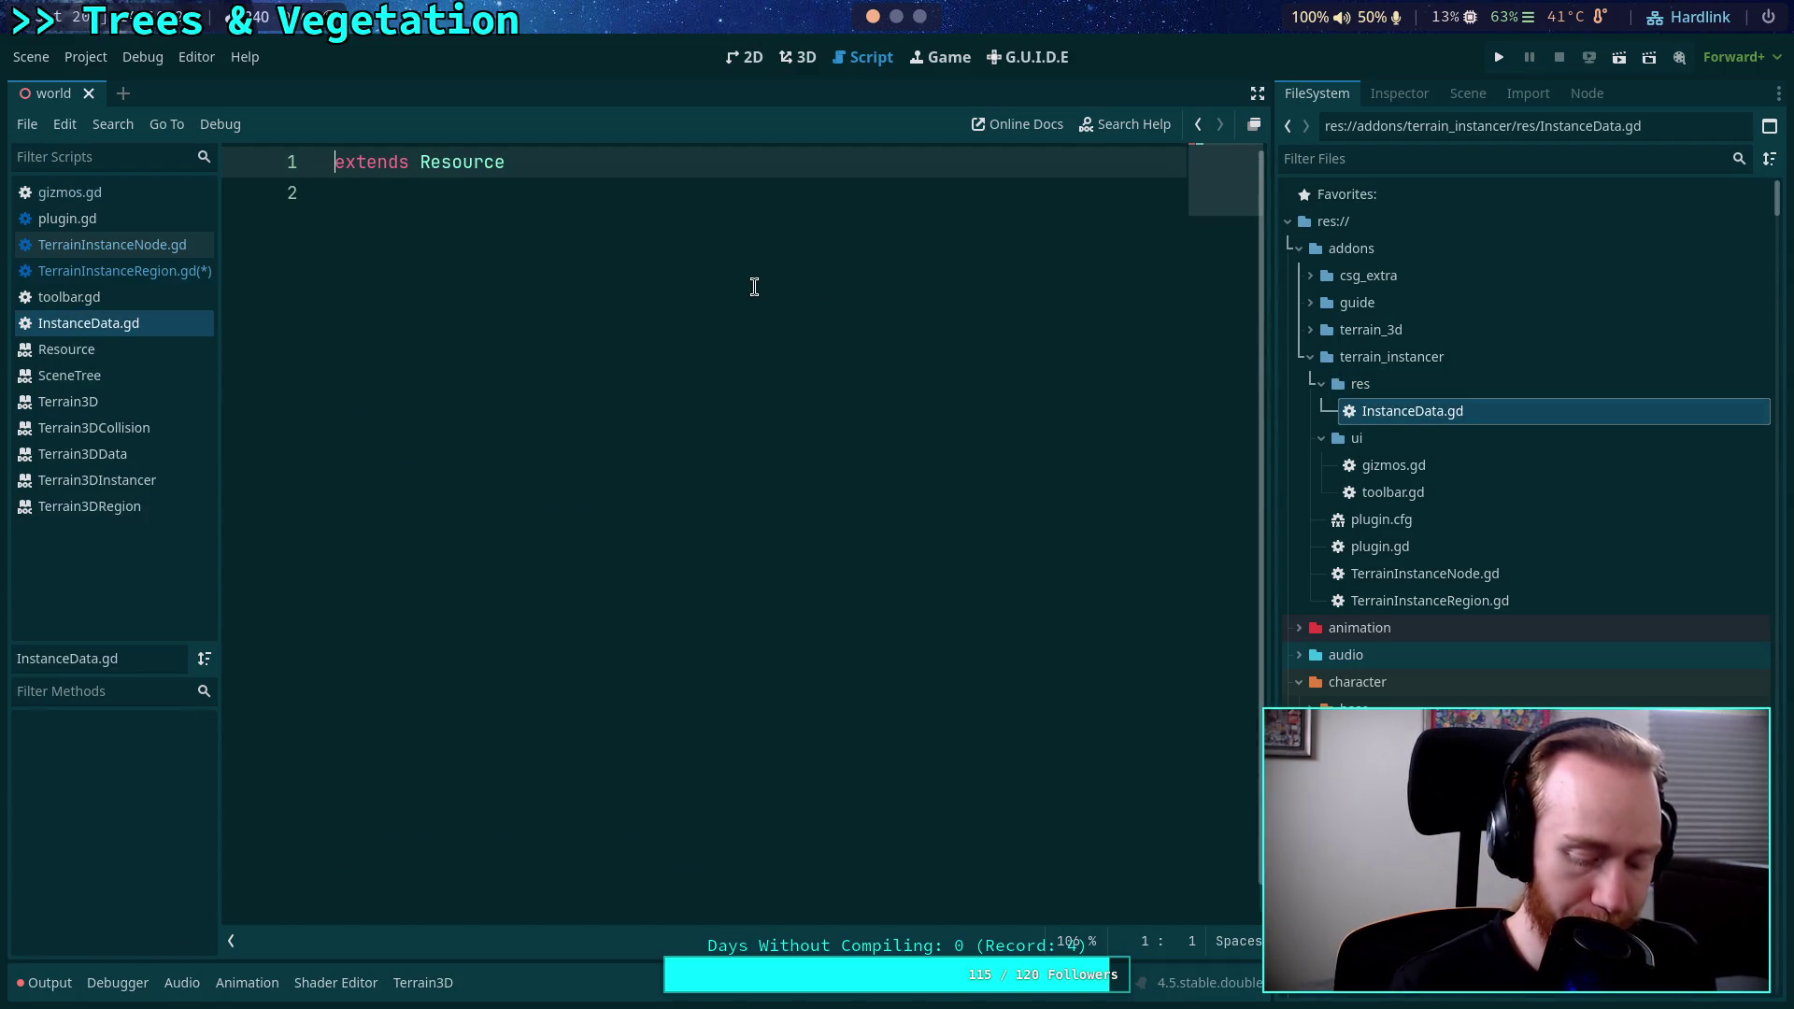
pyautogui.press('Down')
pyautogui.press('Return')
pyautogui.hotkey('ctrl', 'v')
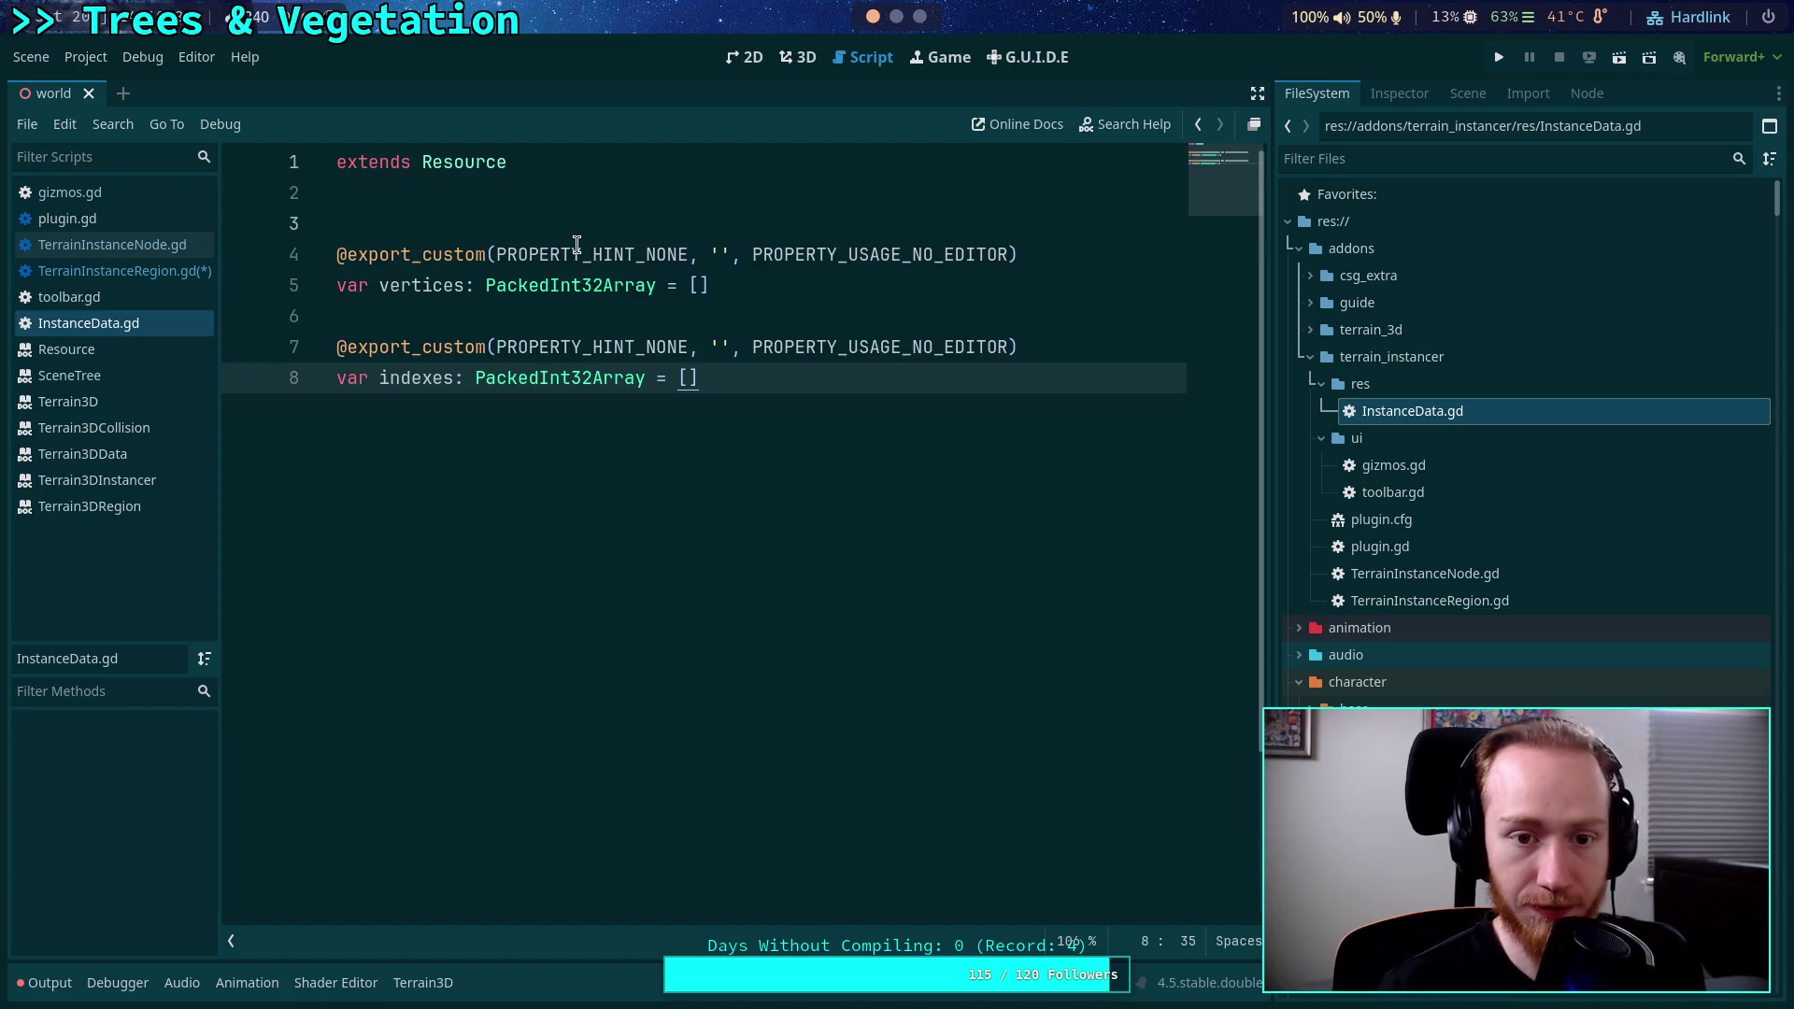
# Add 'class_name TerrainInstanceRegionData' above the extends line and save both scripts.
pyautogui.click(339, 164)
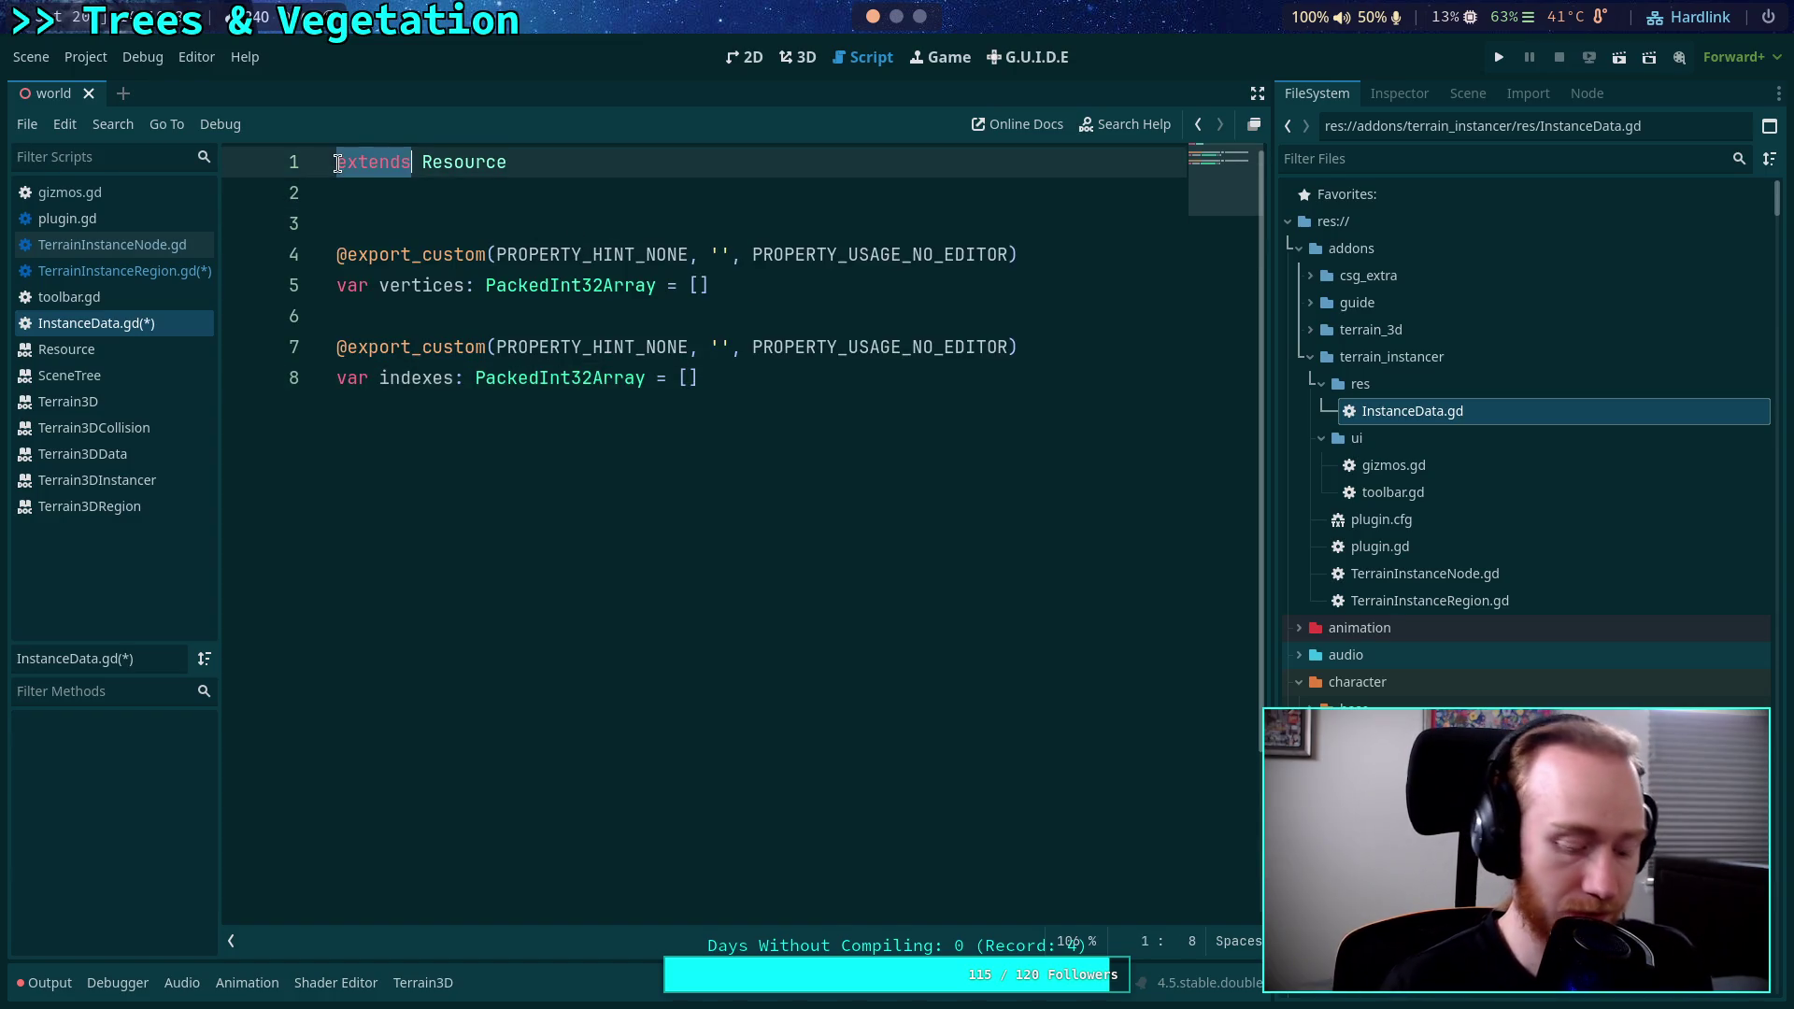
pyautogui.write('class_name ')
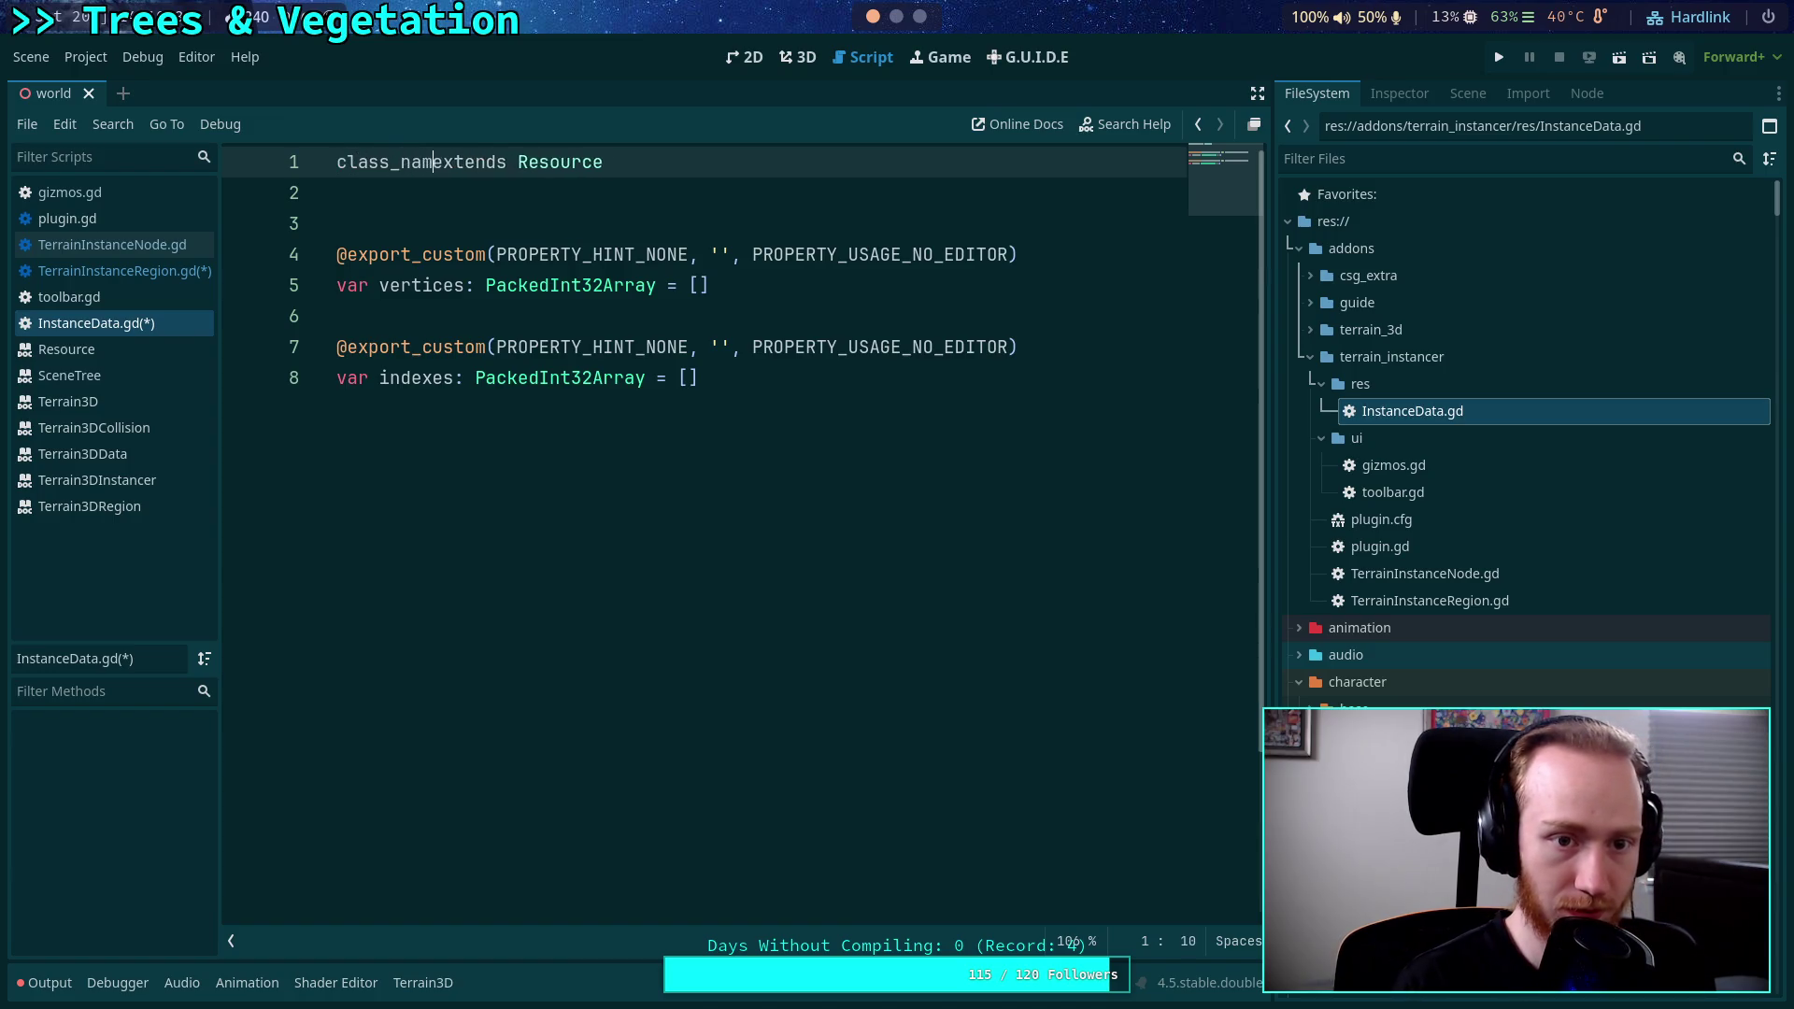
pyautogui.write('TerrainInstan')
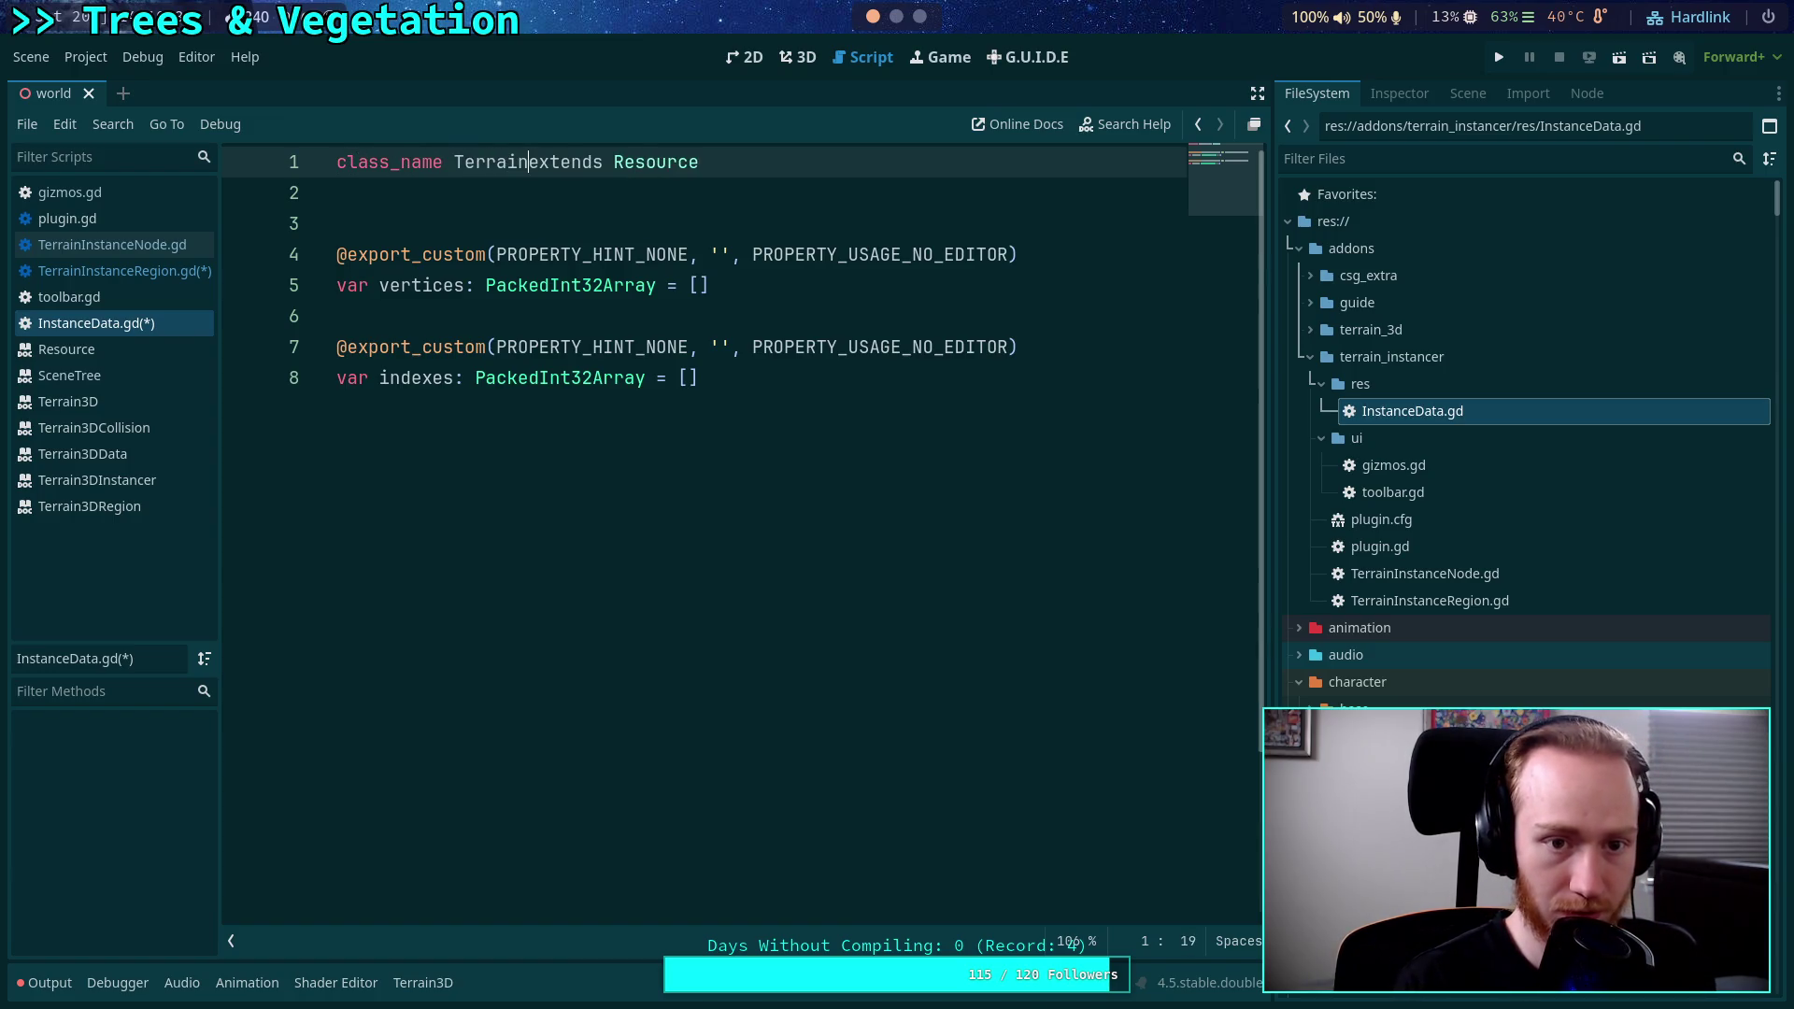
pyautogui.write('c')
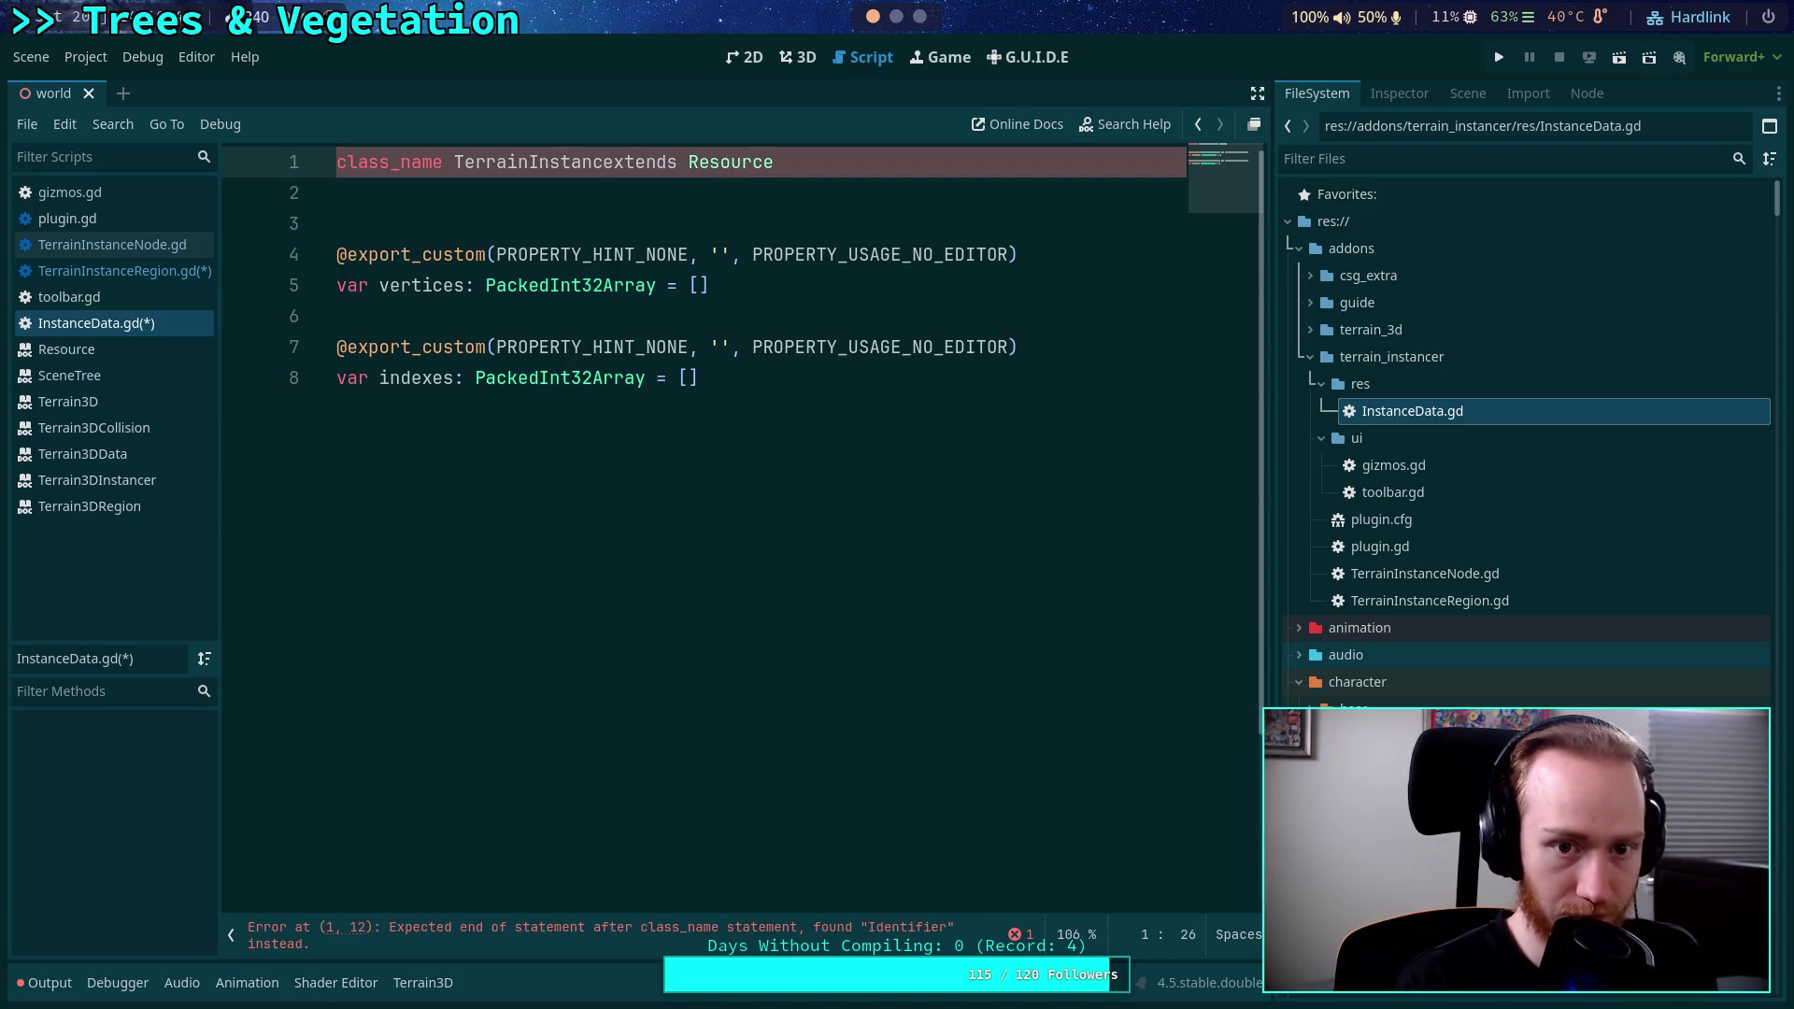
pyautogui.write('eRegionDat')
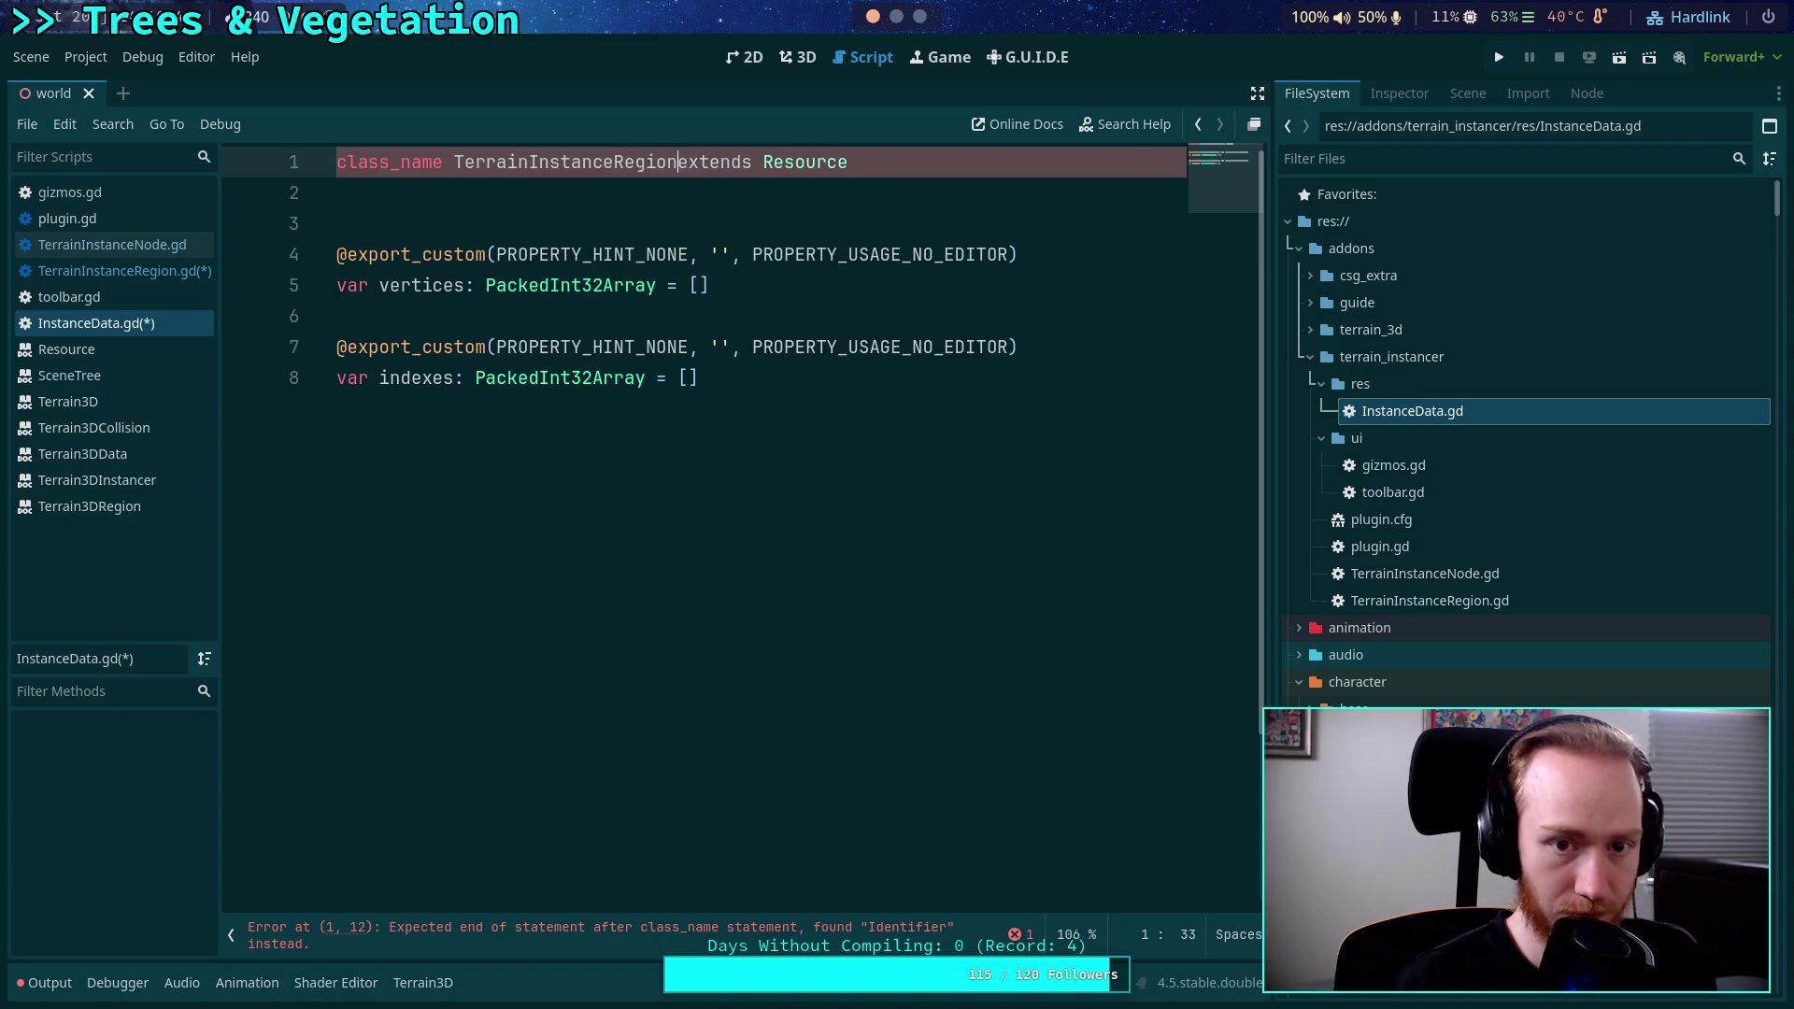
pyautogui.write('a')
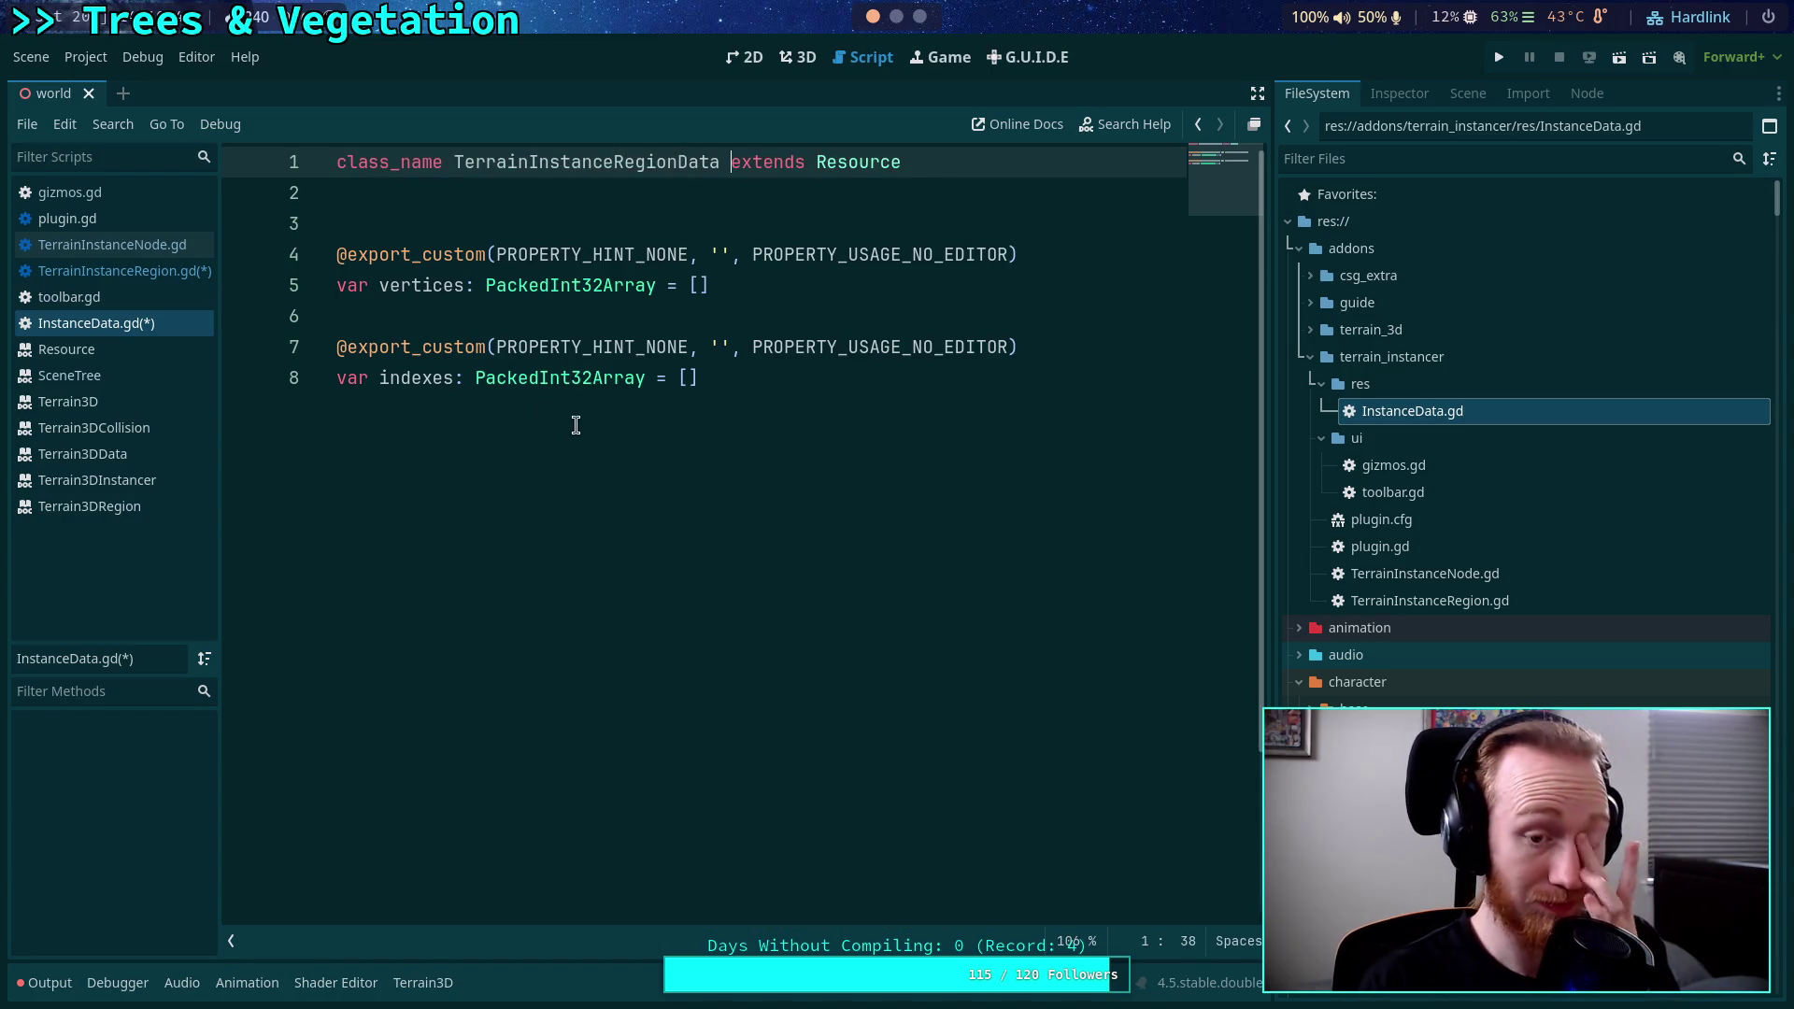
pyautogui.click(811, 477)
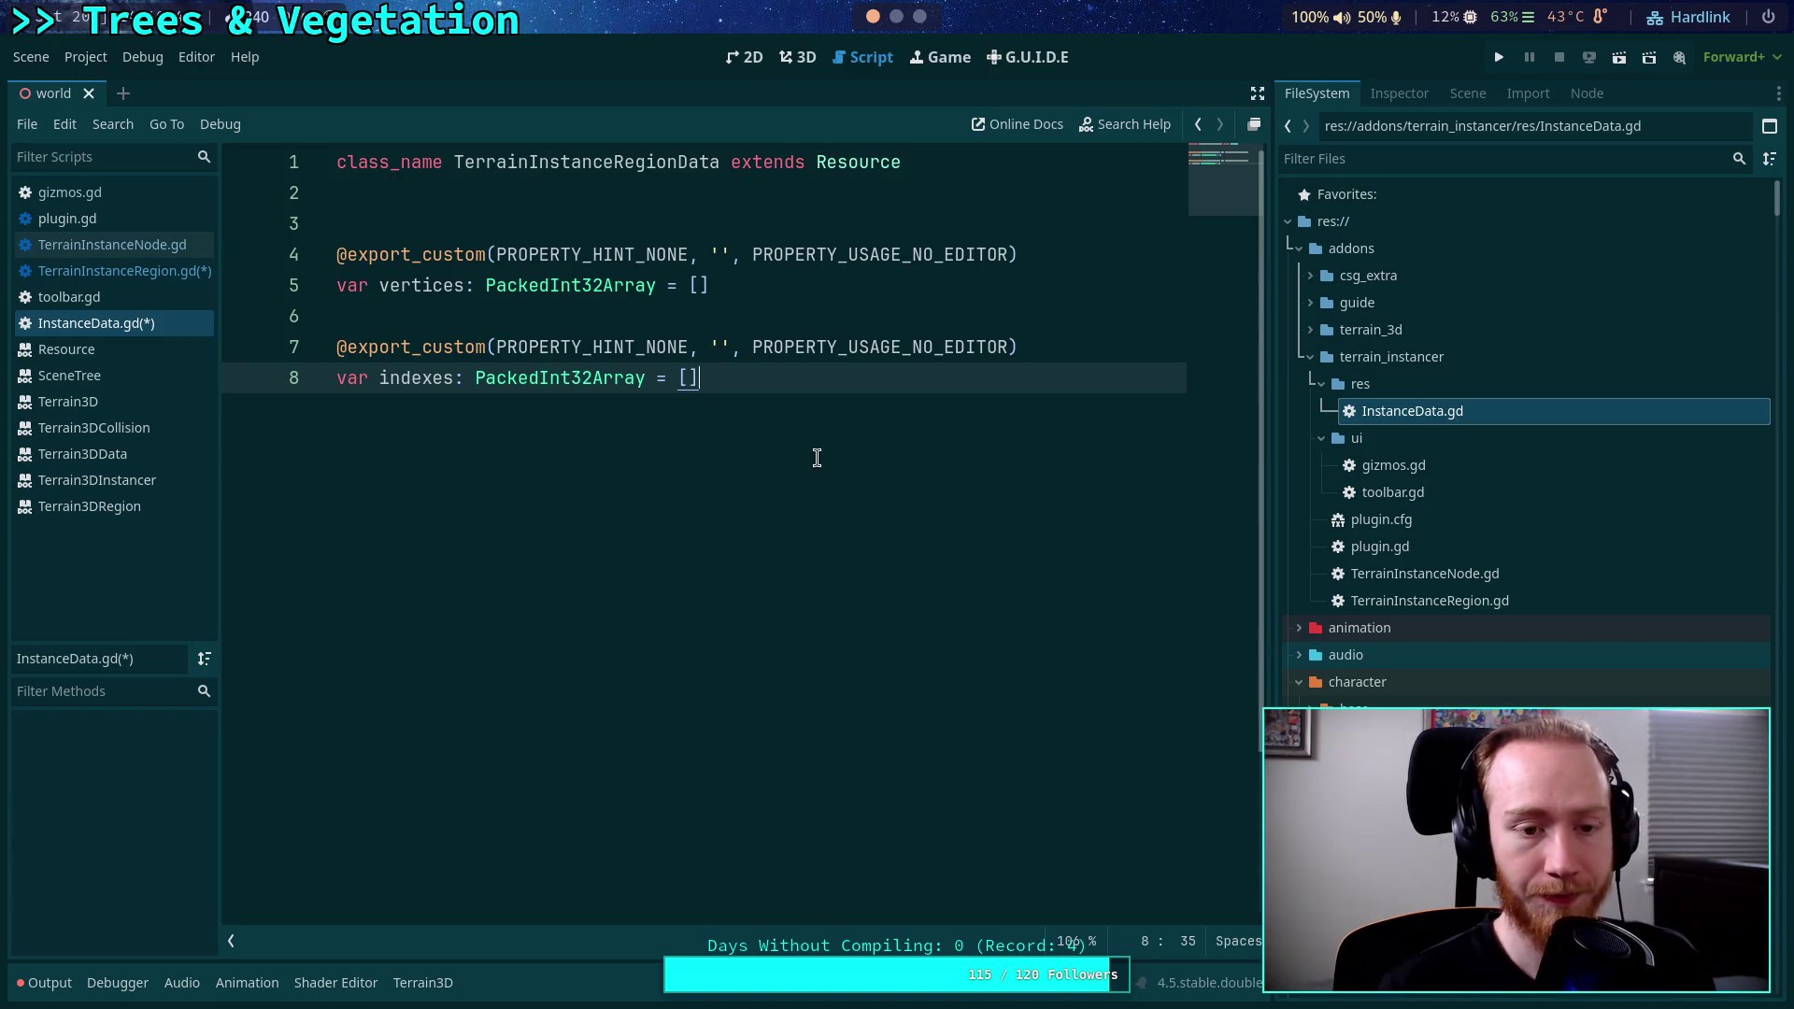
pyautogui.press('Return')
pyautogui.hotkey('ctrl', 's')
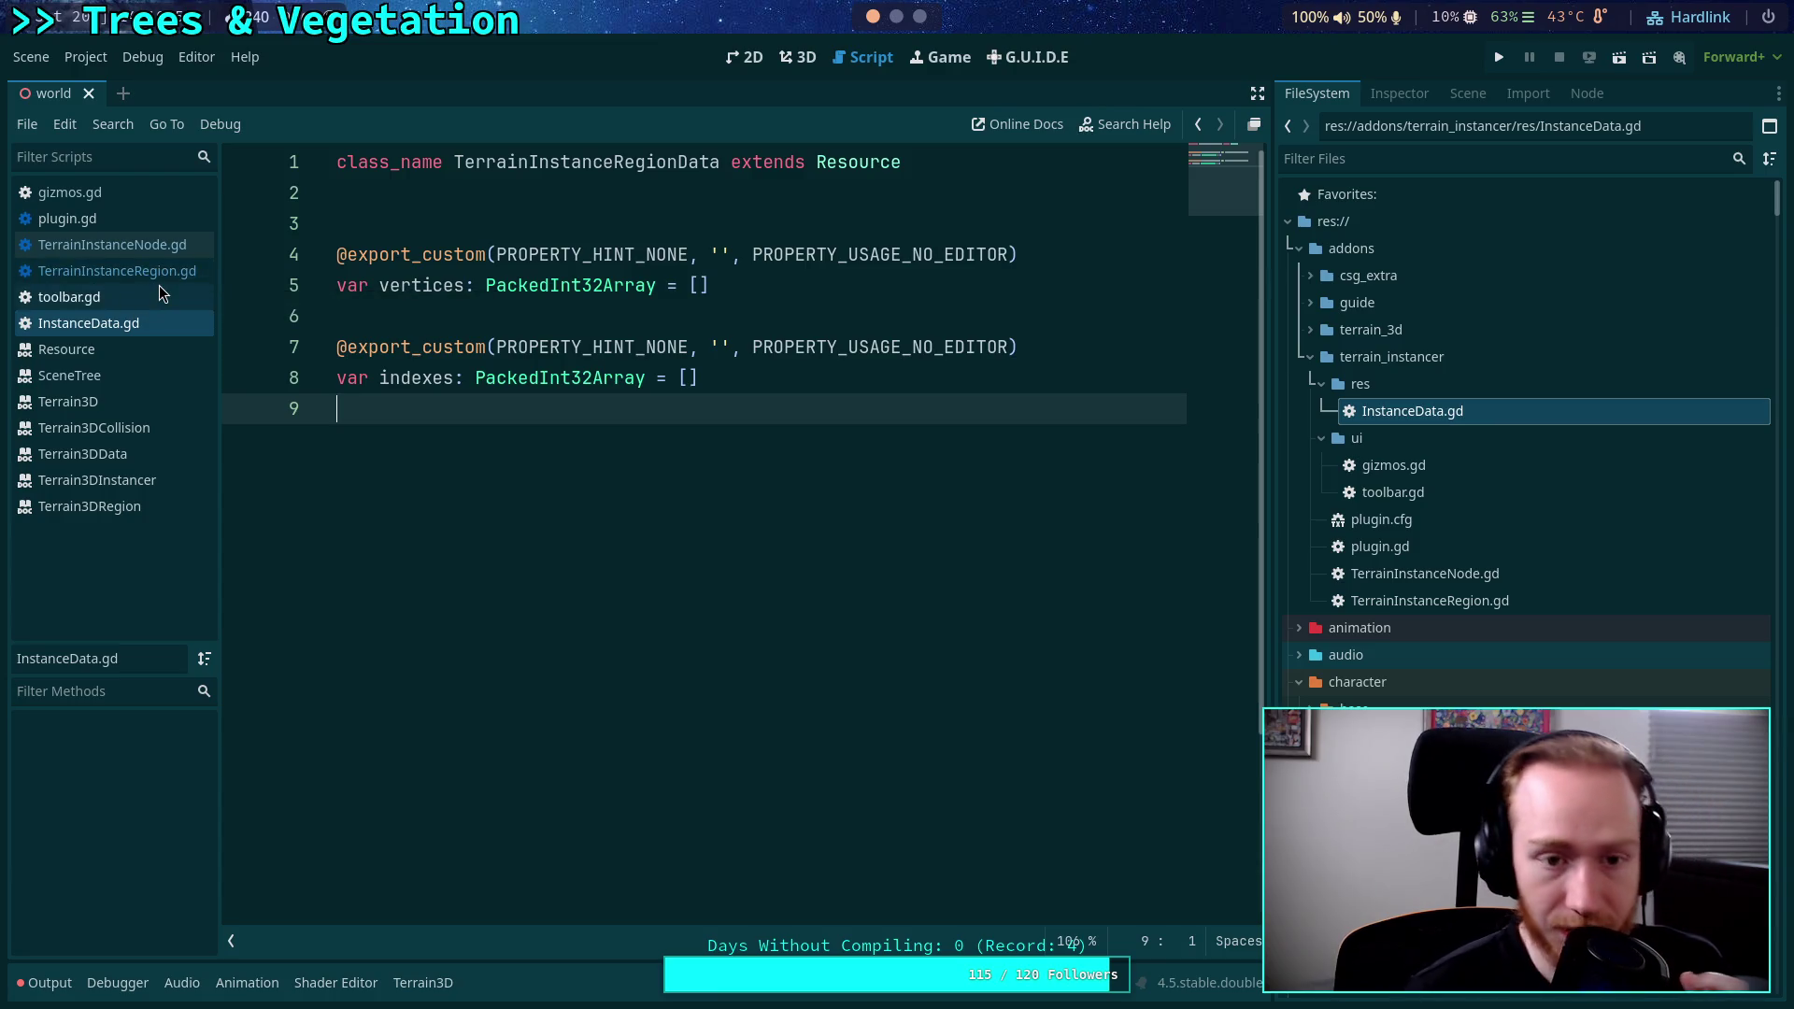
pyautogui.click(144, 283)
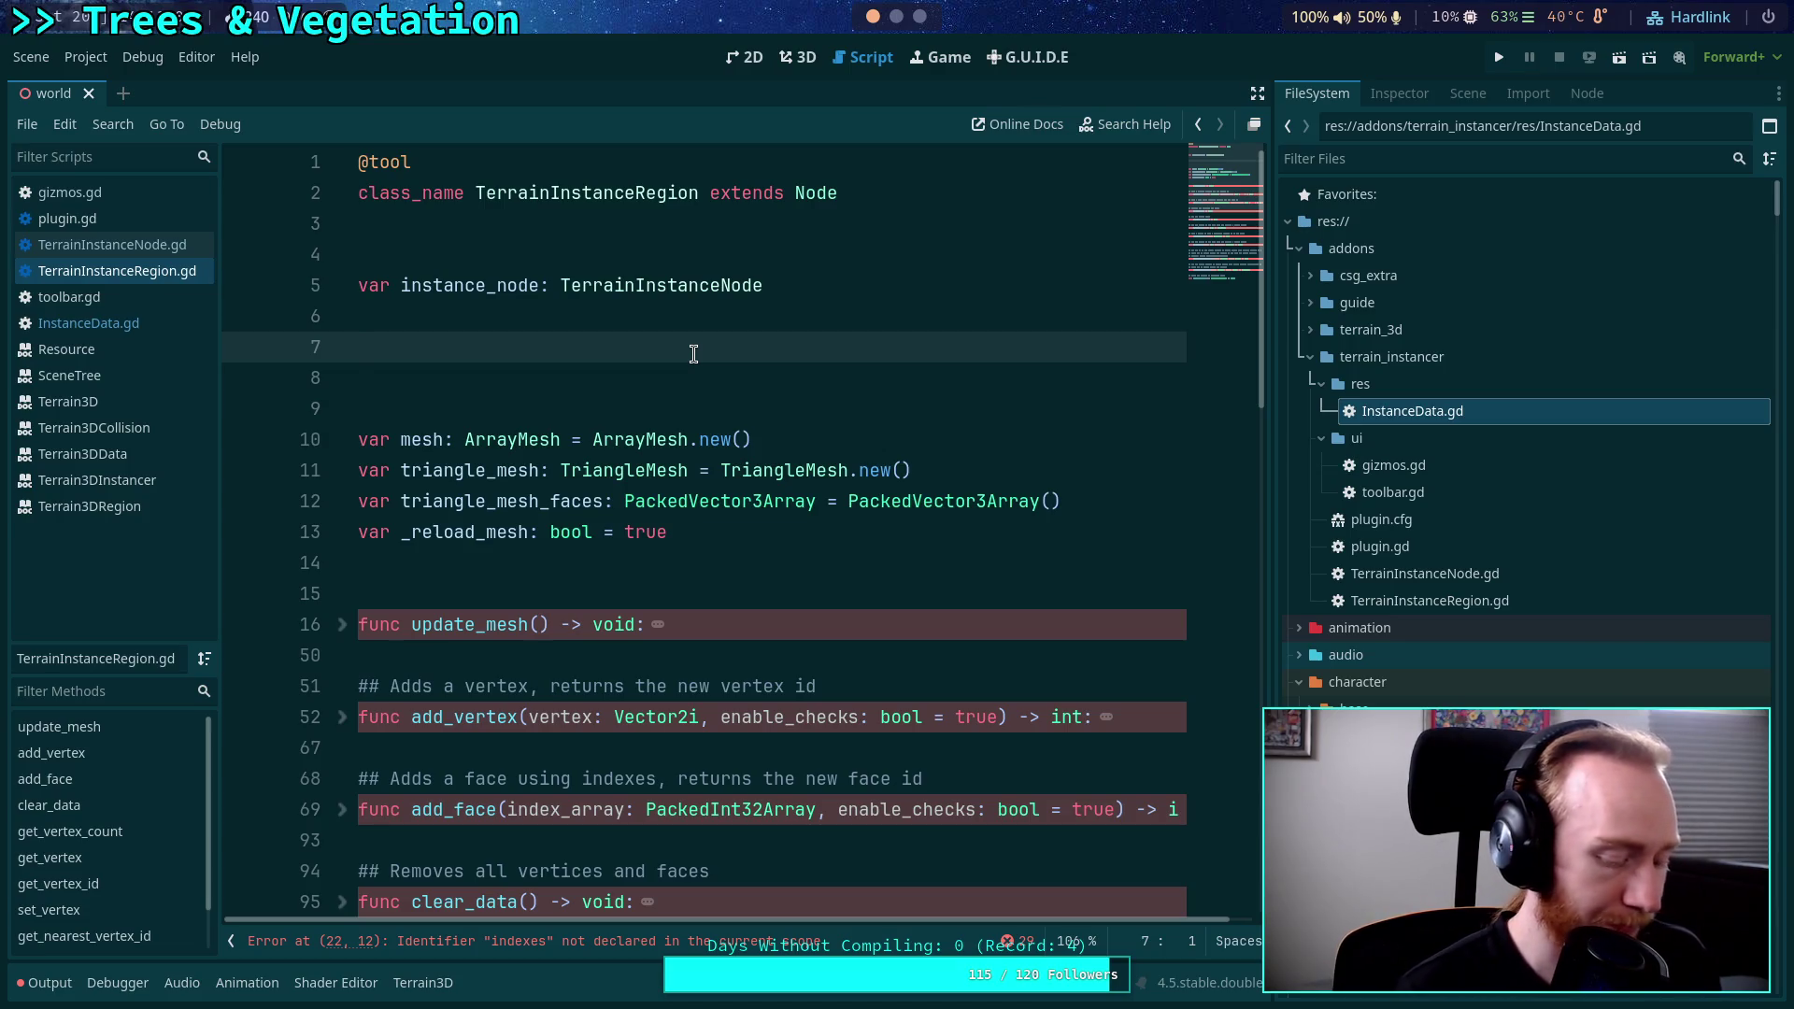
pyautogui.write('@')
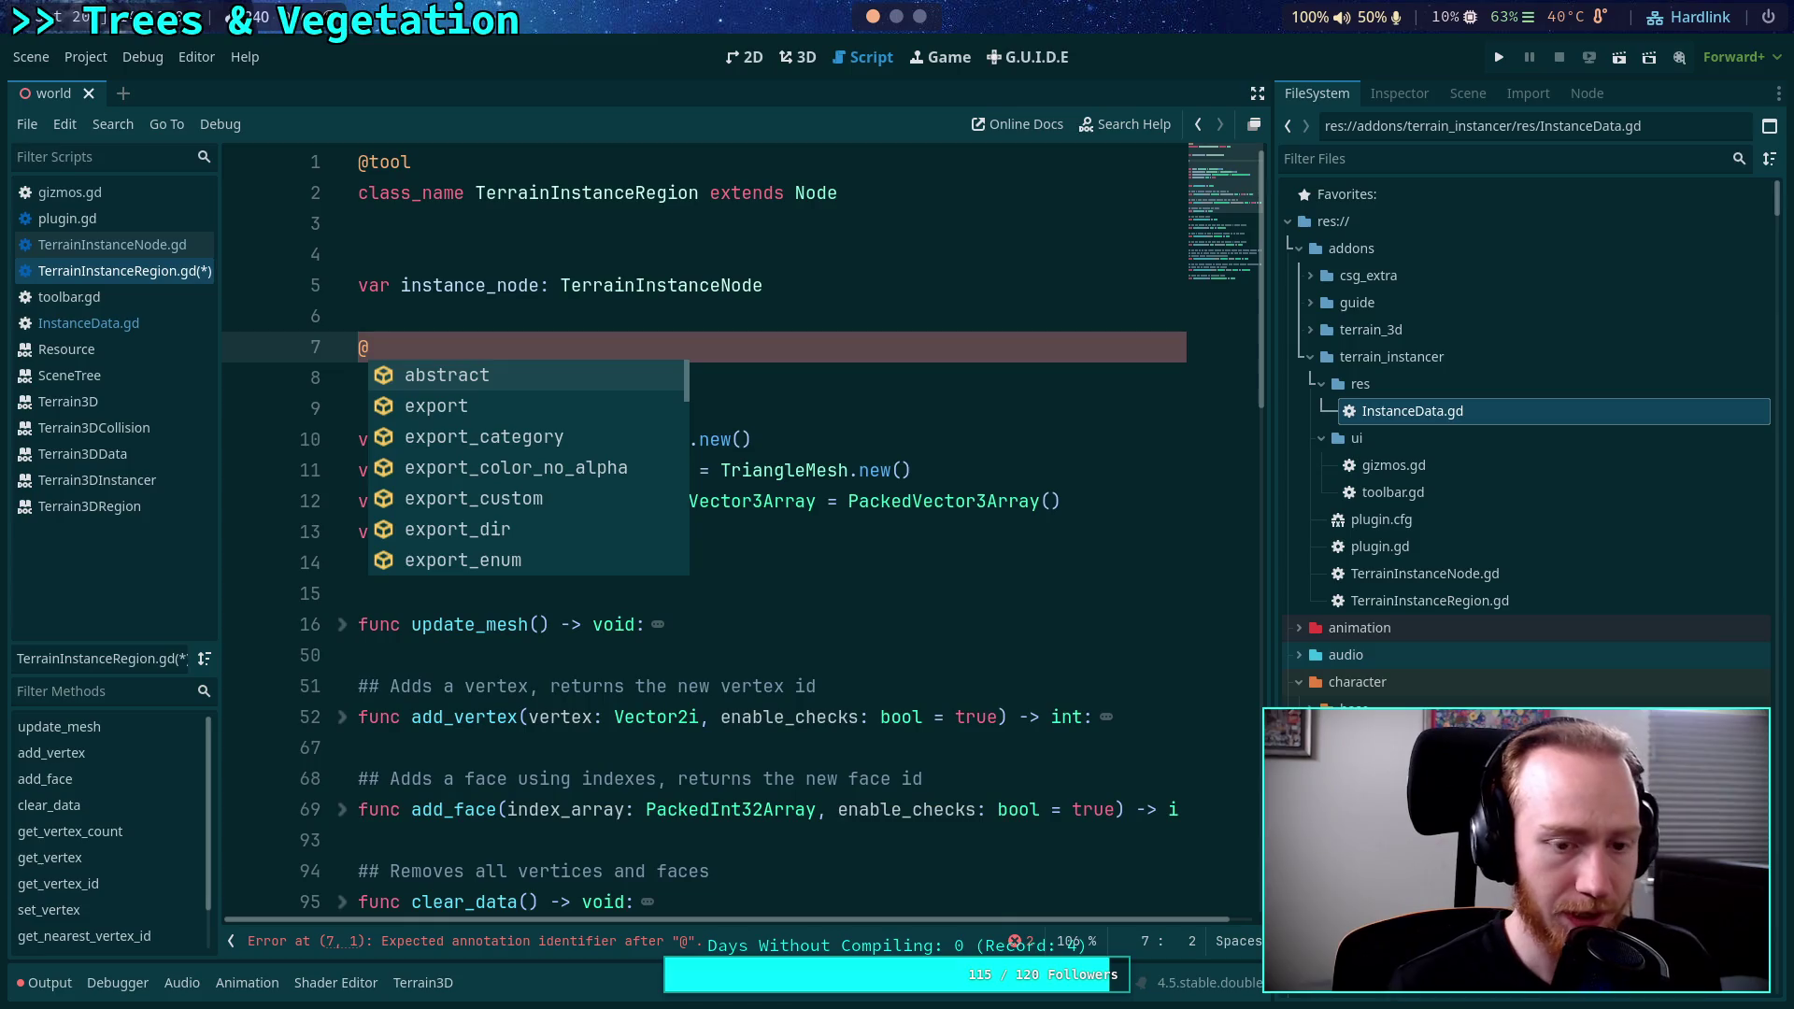
pyautogui.press('BackSpace')
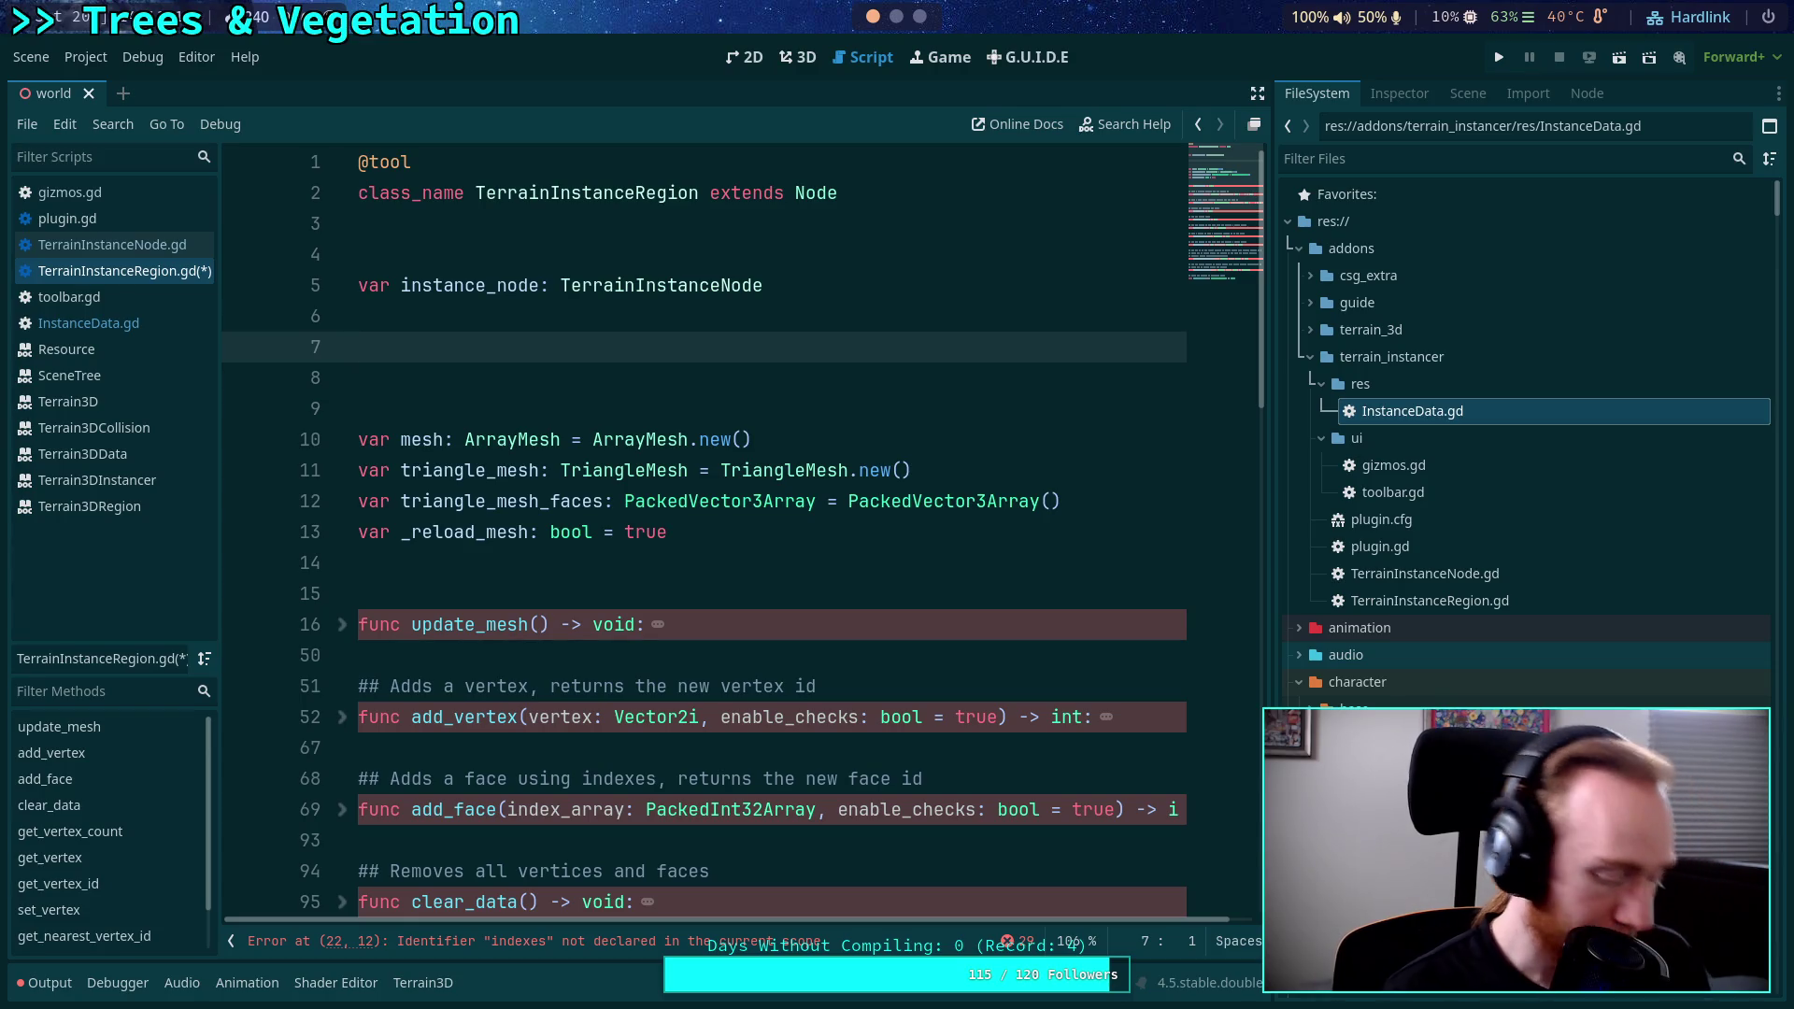
pyautogui.write('@export_custom')
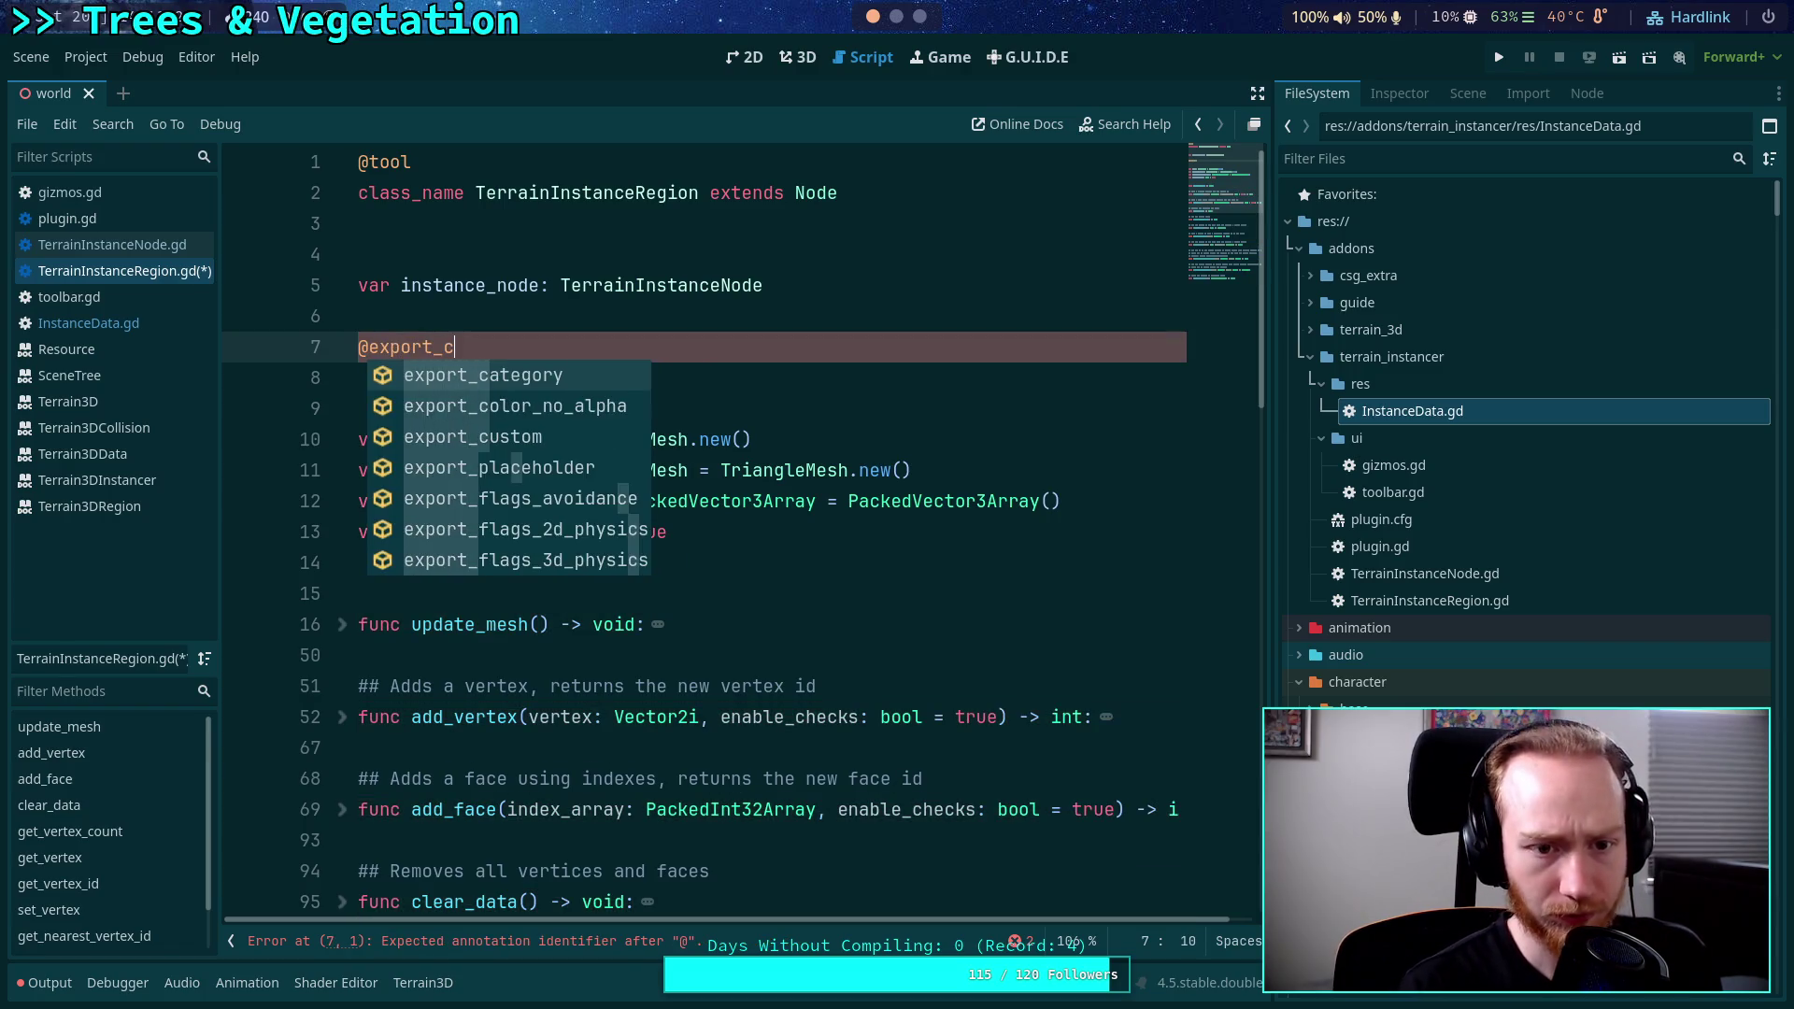
pyautogui.press('BackSpace')
pyautogui.press('BackSpace')
pyautogui.write('a')
pyautogui.press('BackSpace')
pyautogui.write('om(')
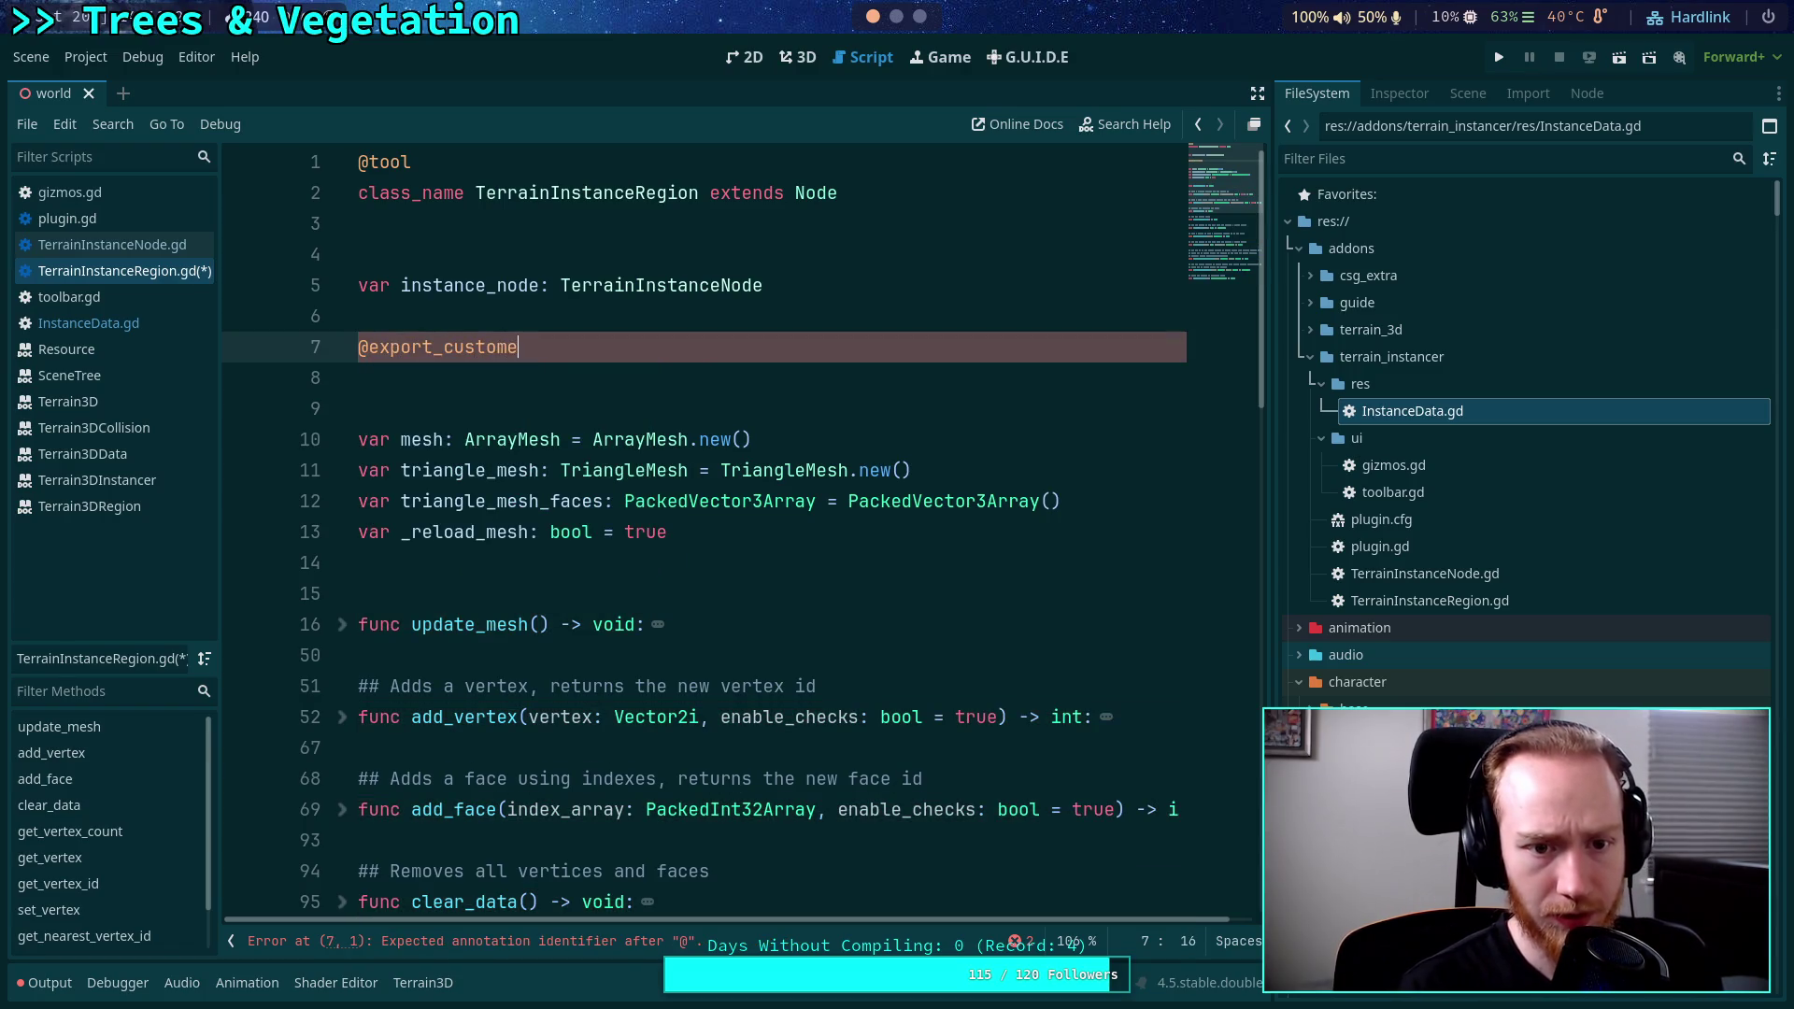
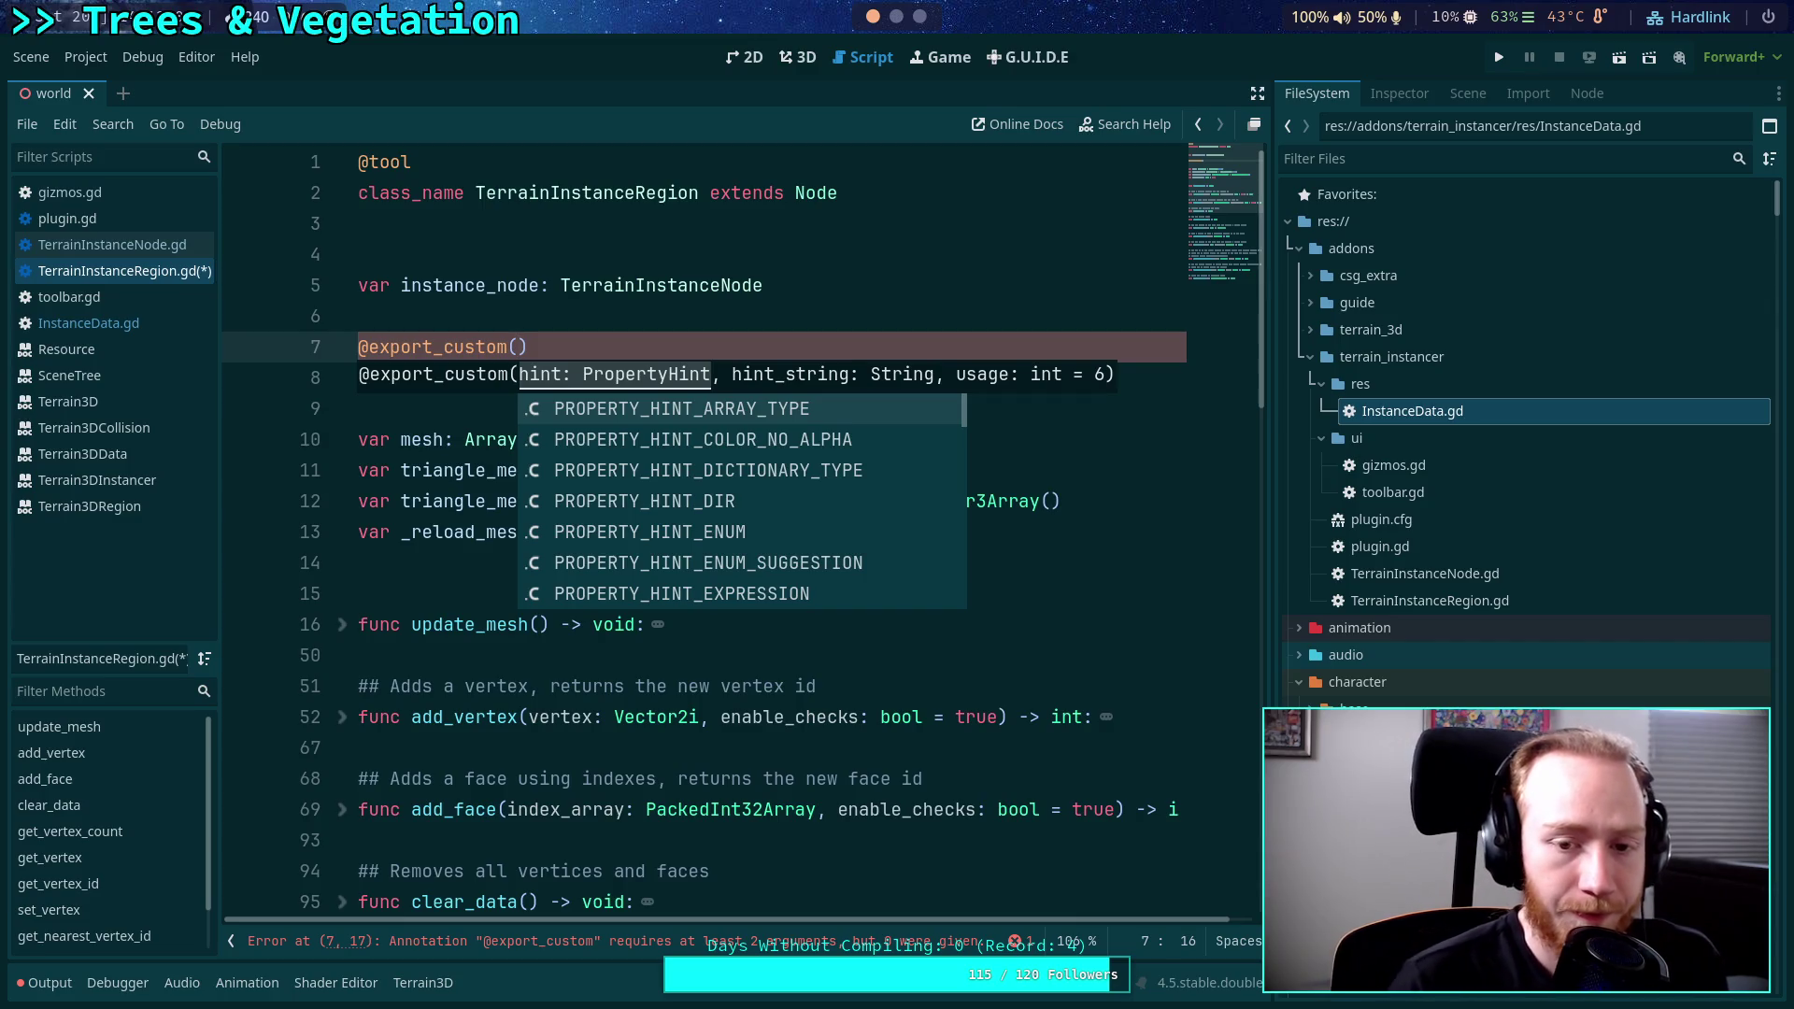
# Fill the annotation's hint arguments with PROPERTY_HINT_NONE and an empty hint string ''.
pyautogui.press('Down')
pyautogui.press('Down')
pyautogui.press('Down')
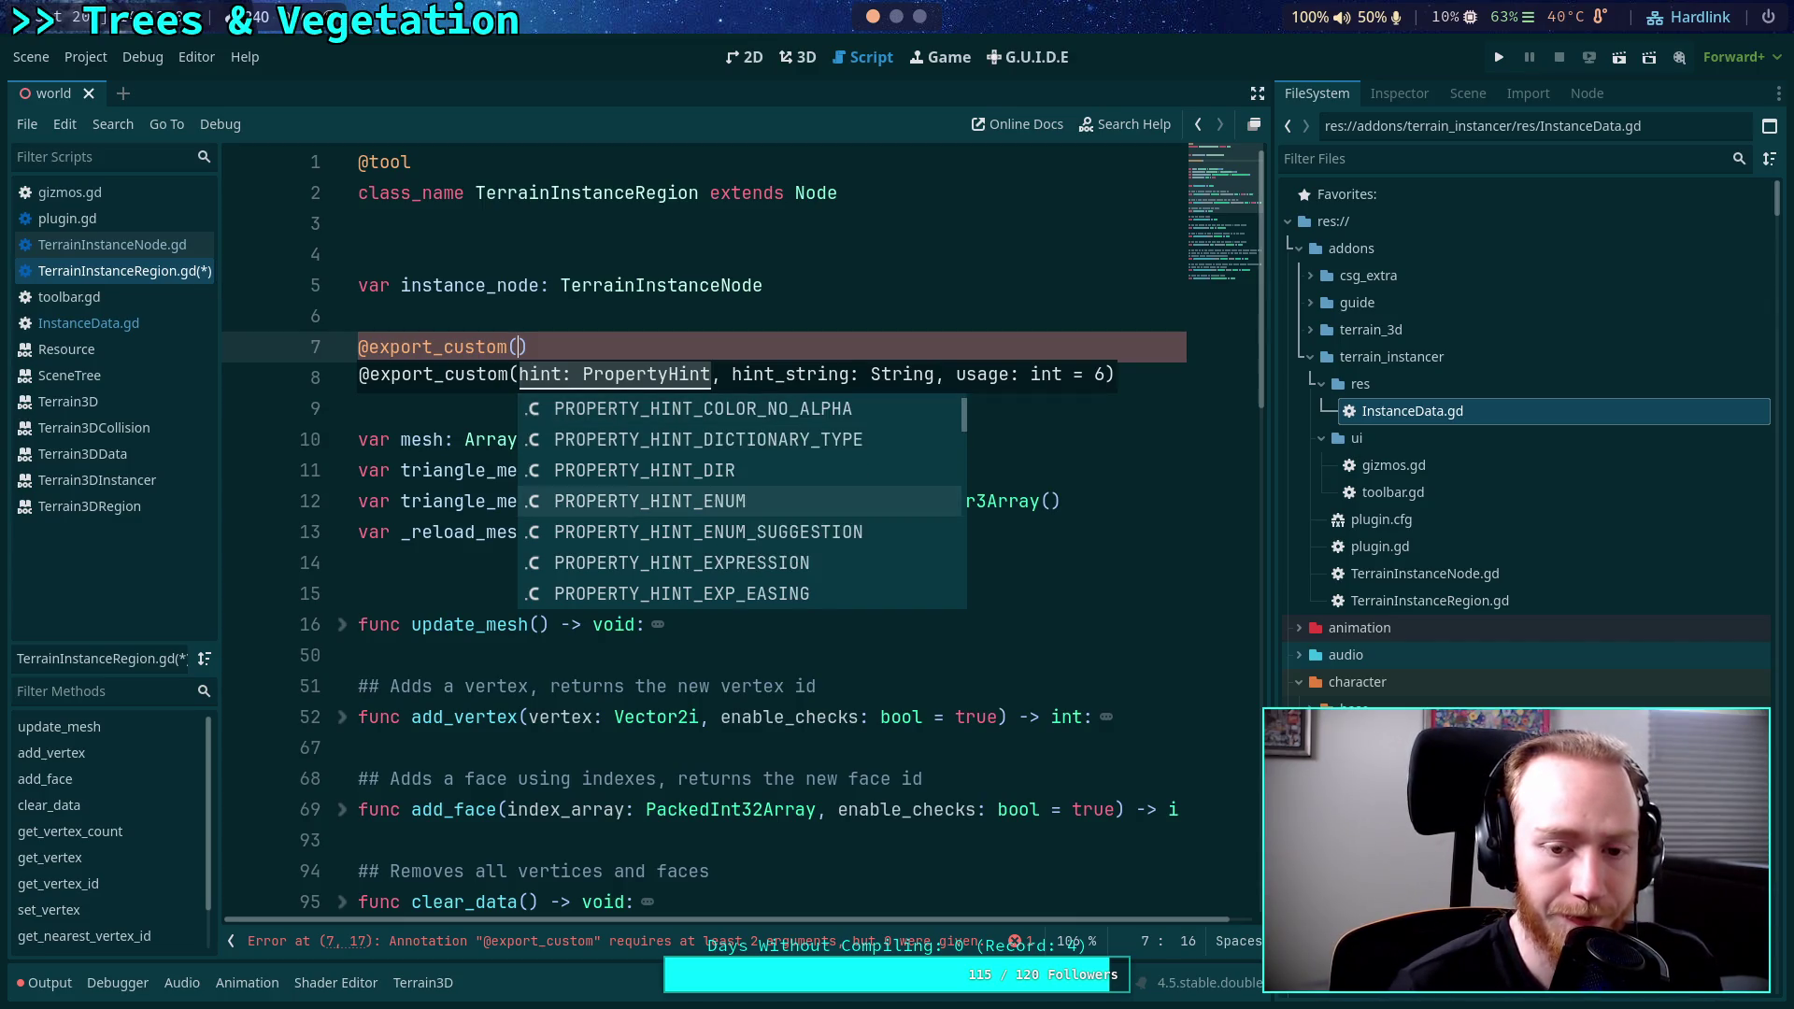
pyautogui.press('Down')
pyautogui.press('Down')
pyautogui.press('Down')
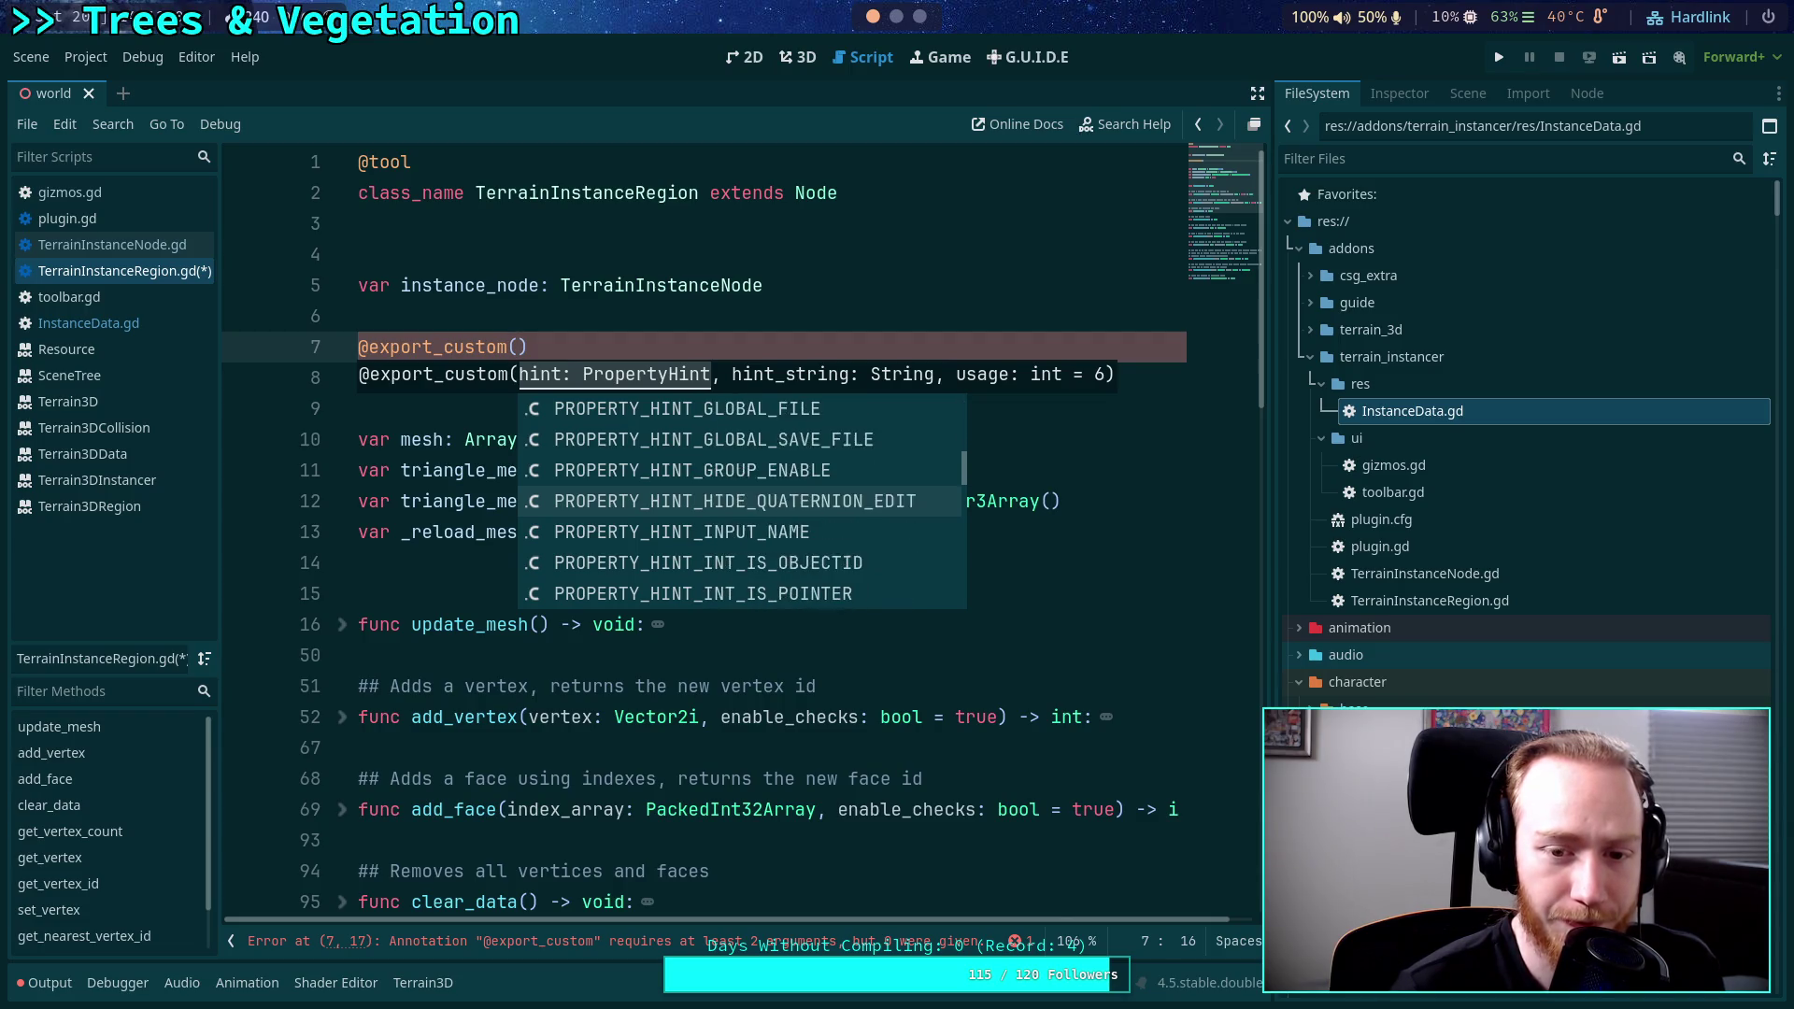
pyautogui.press('Down')
pyautogui.press('Down')
pyautogui.press('Down')
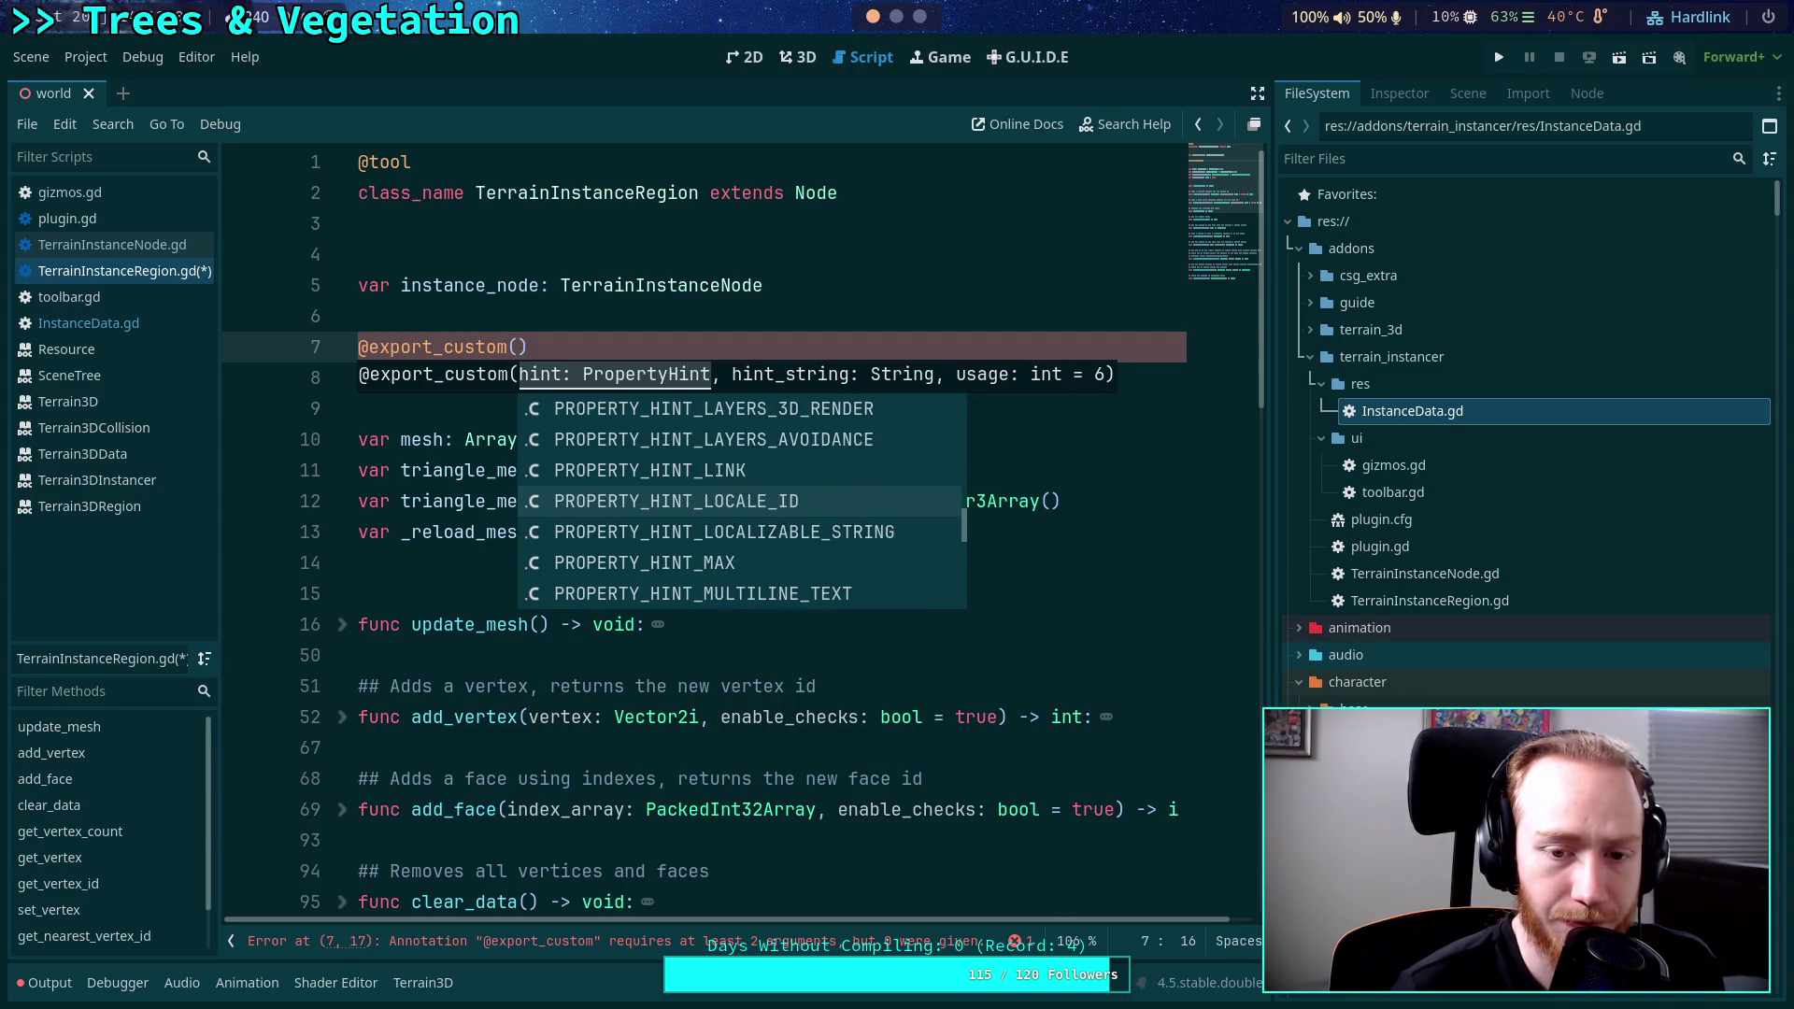
pyautogui.press('Down')
pyautogui.press('Down')
pyautogui.press('Return')
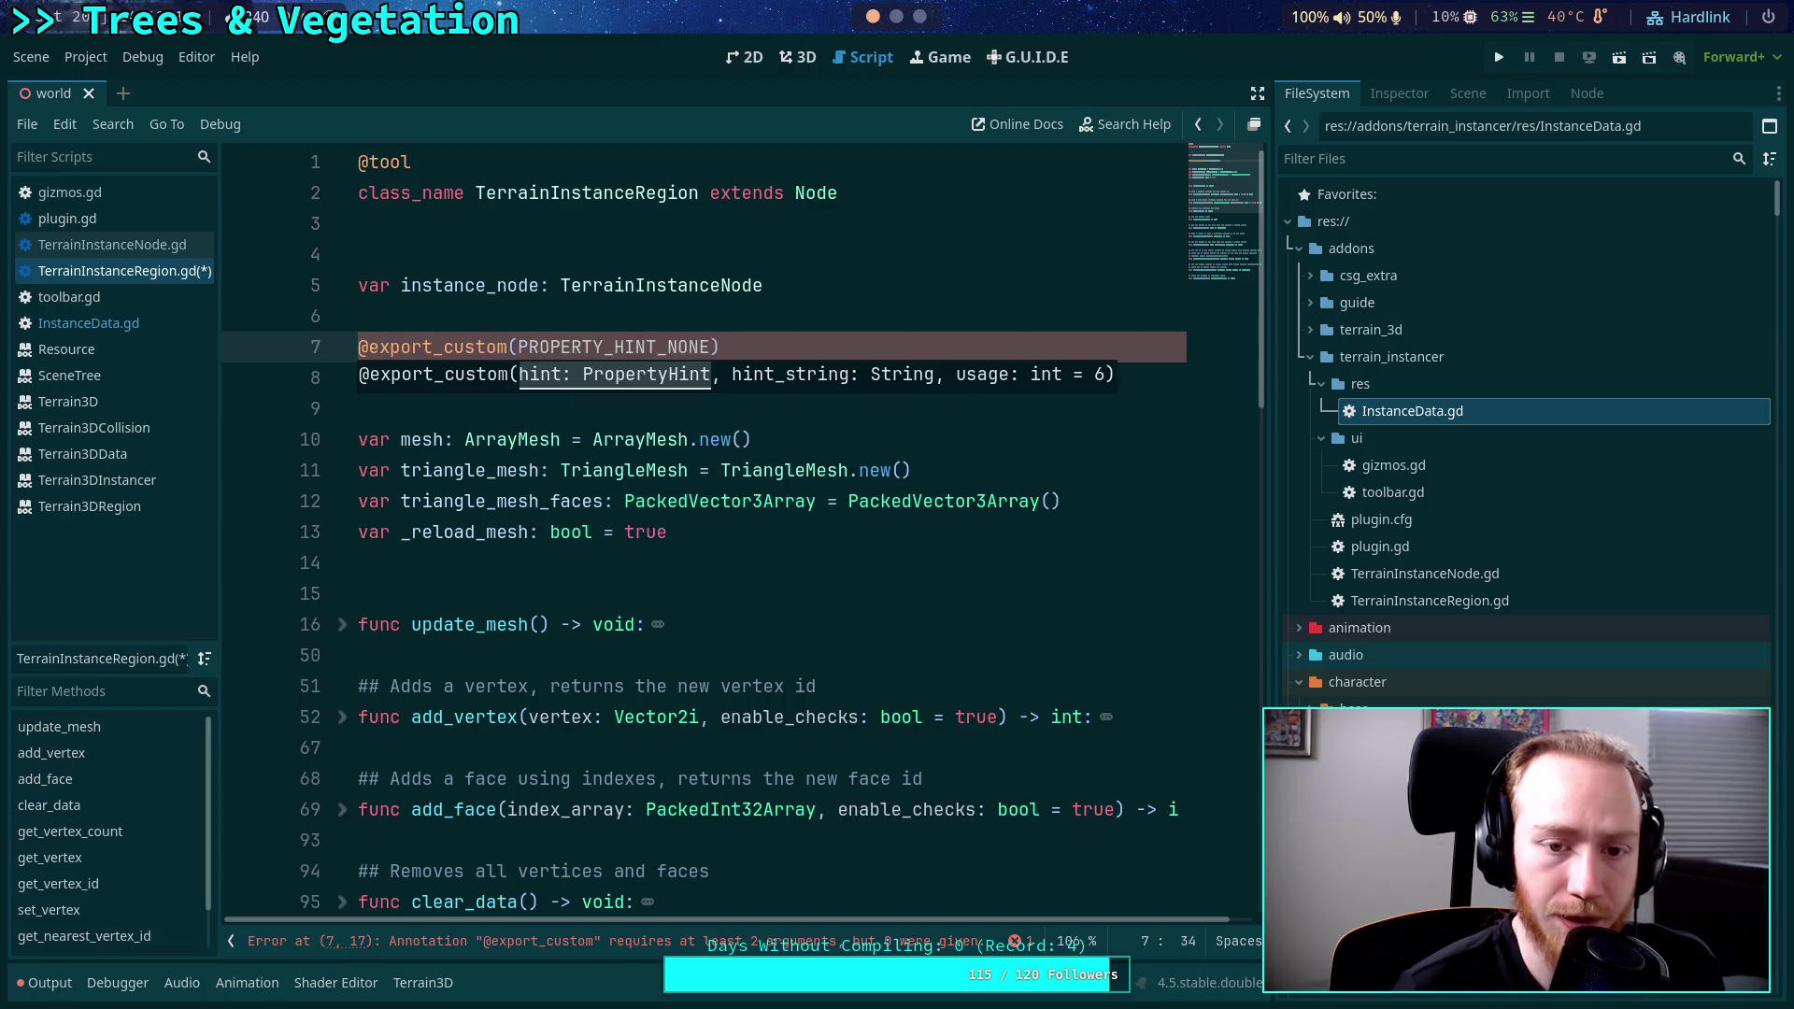
pyautogui.write(',')
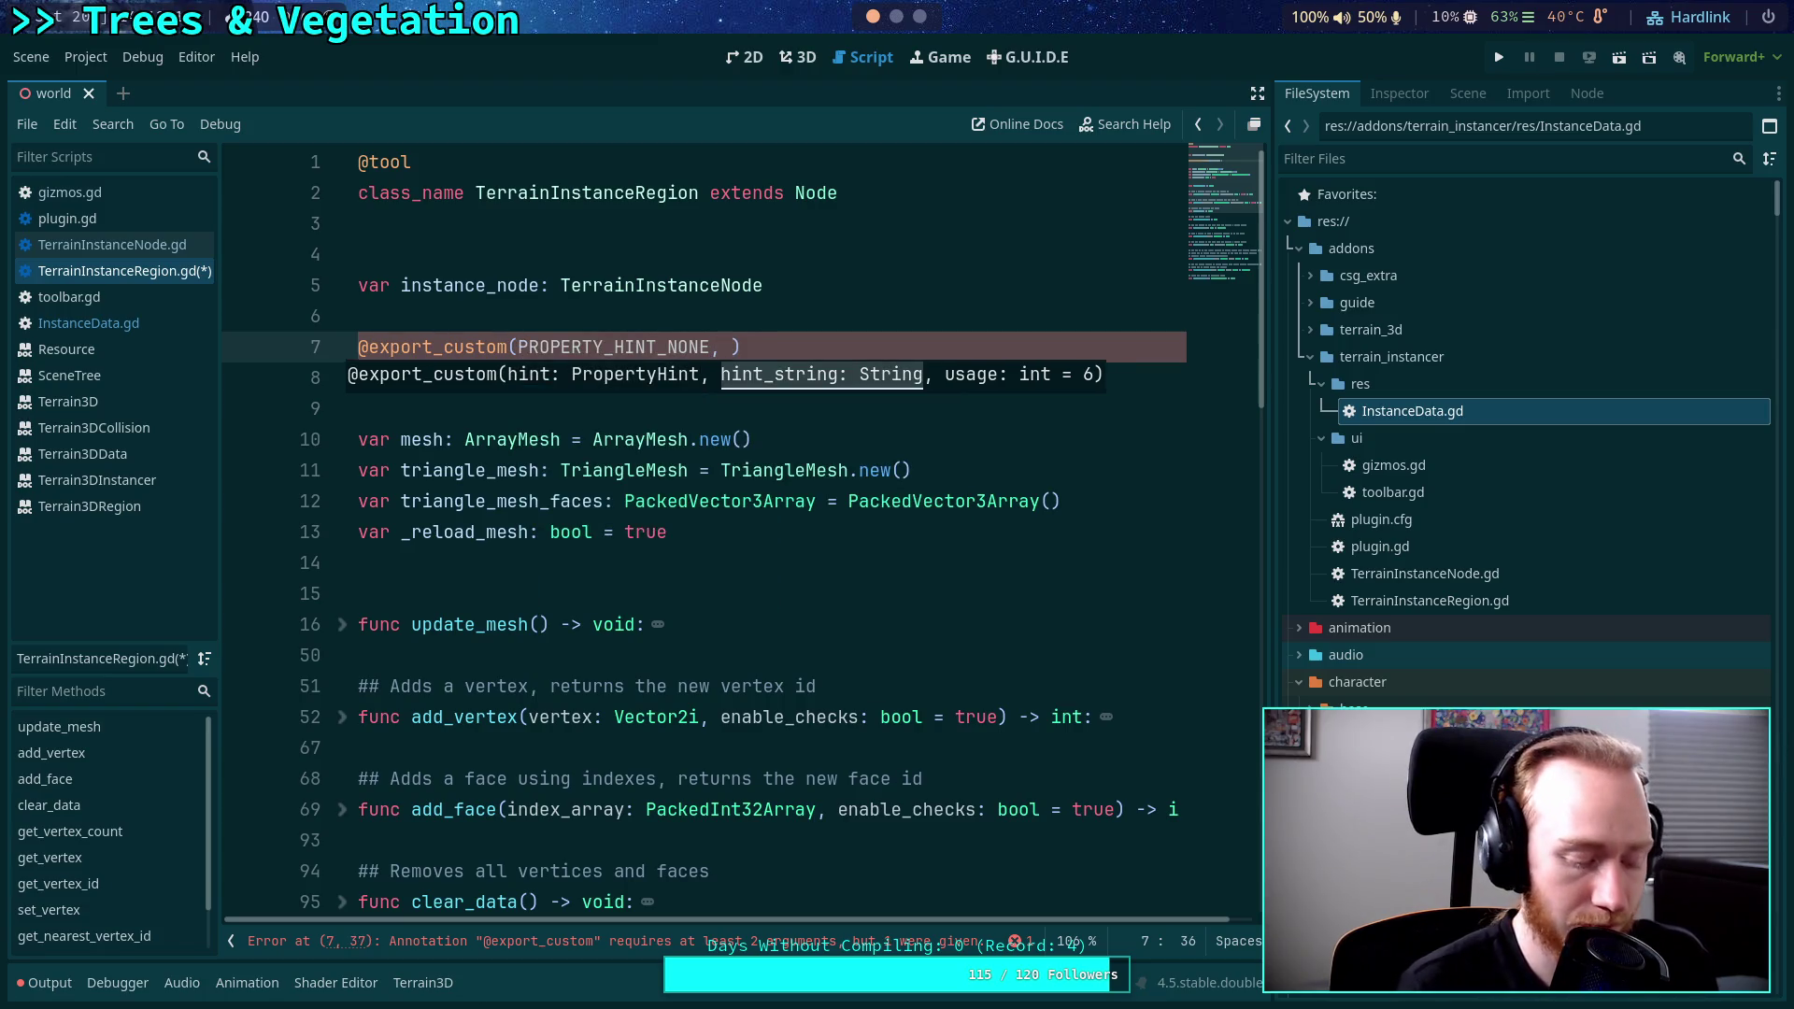
pyautogui.write(" '',")
# Add PROPERTY_USAGE_NO_EDITOR as the usage flag and begin 'var region_id' on the next line.
pyautogui.press('Down')
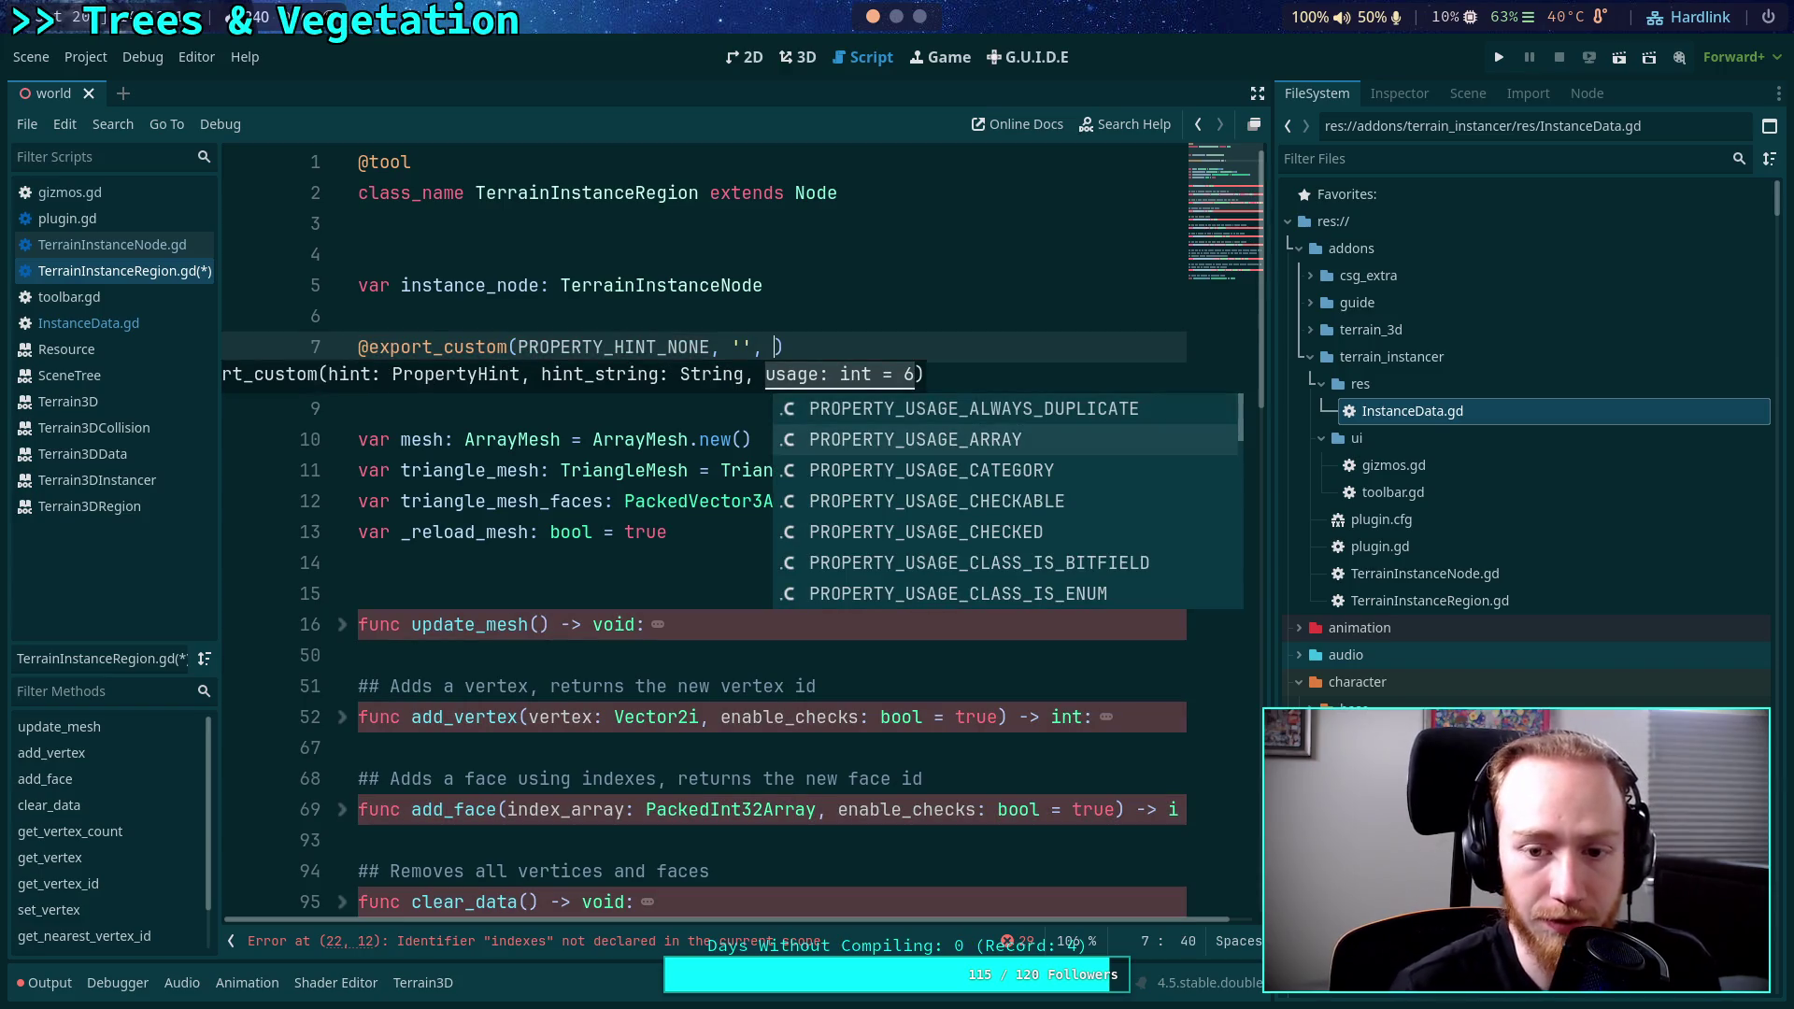
pyautogui.press('Down')
pyautogui.press('Down')
pyautogui.press('Down')
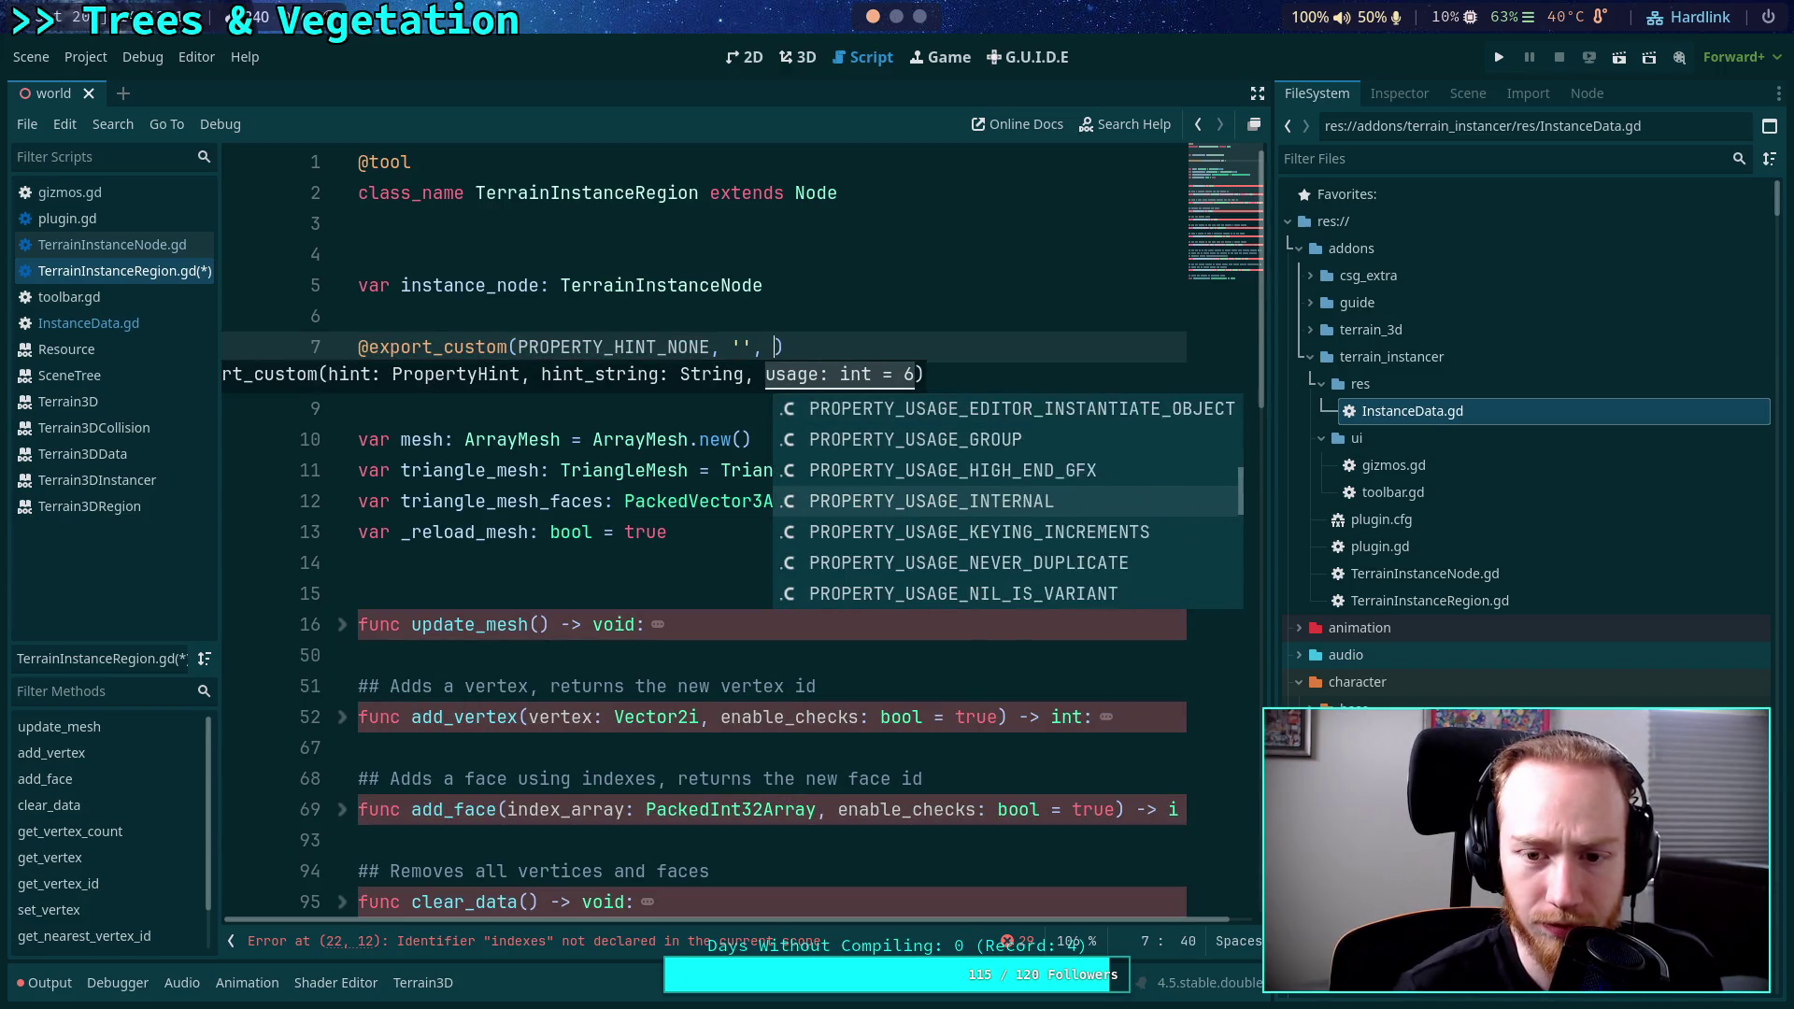
pyautogui.press('Down')
pyautogui.press('Down')
pyautogui.press('Down')
pyautogui.press('Return')
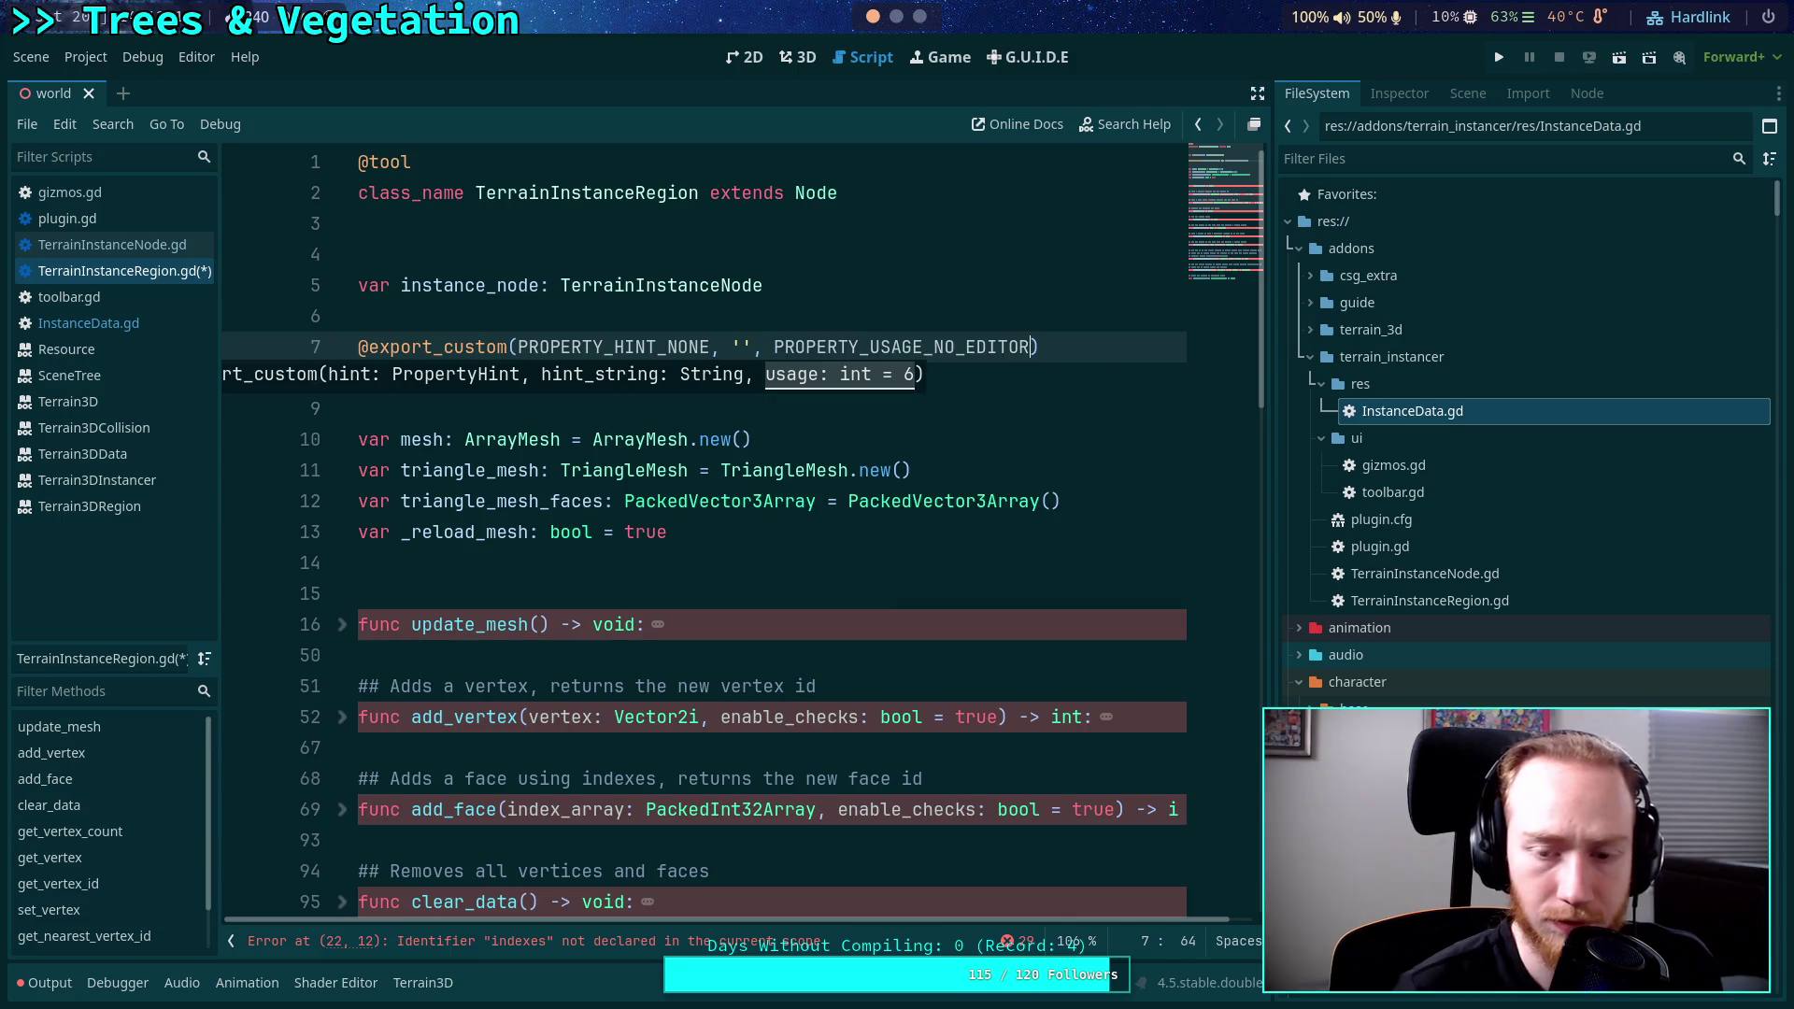
pyautogui.press('Down')
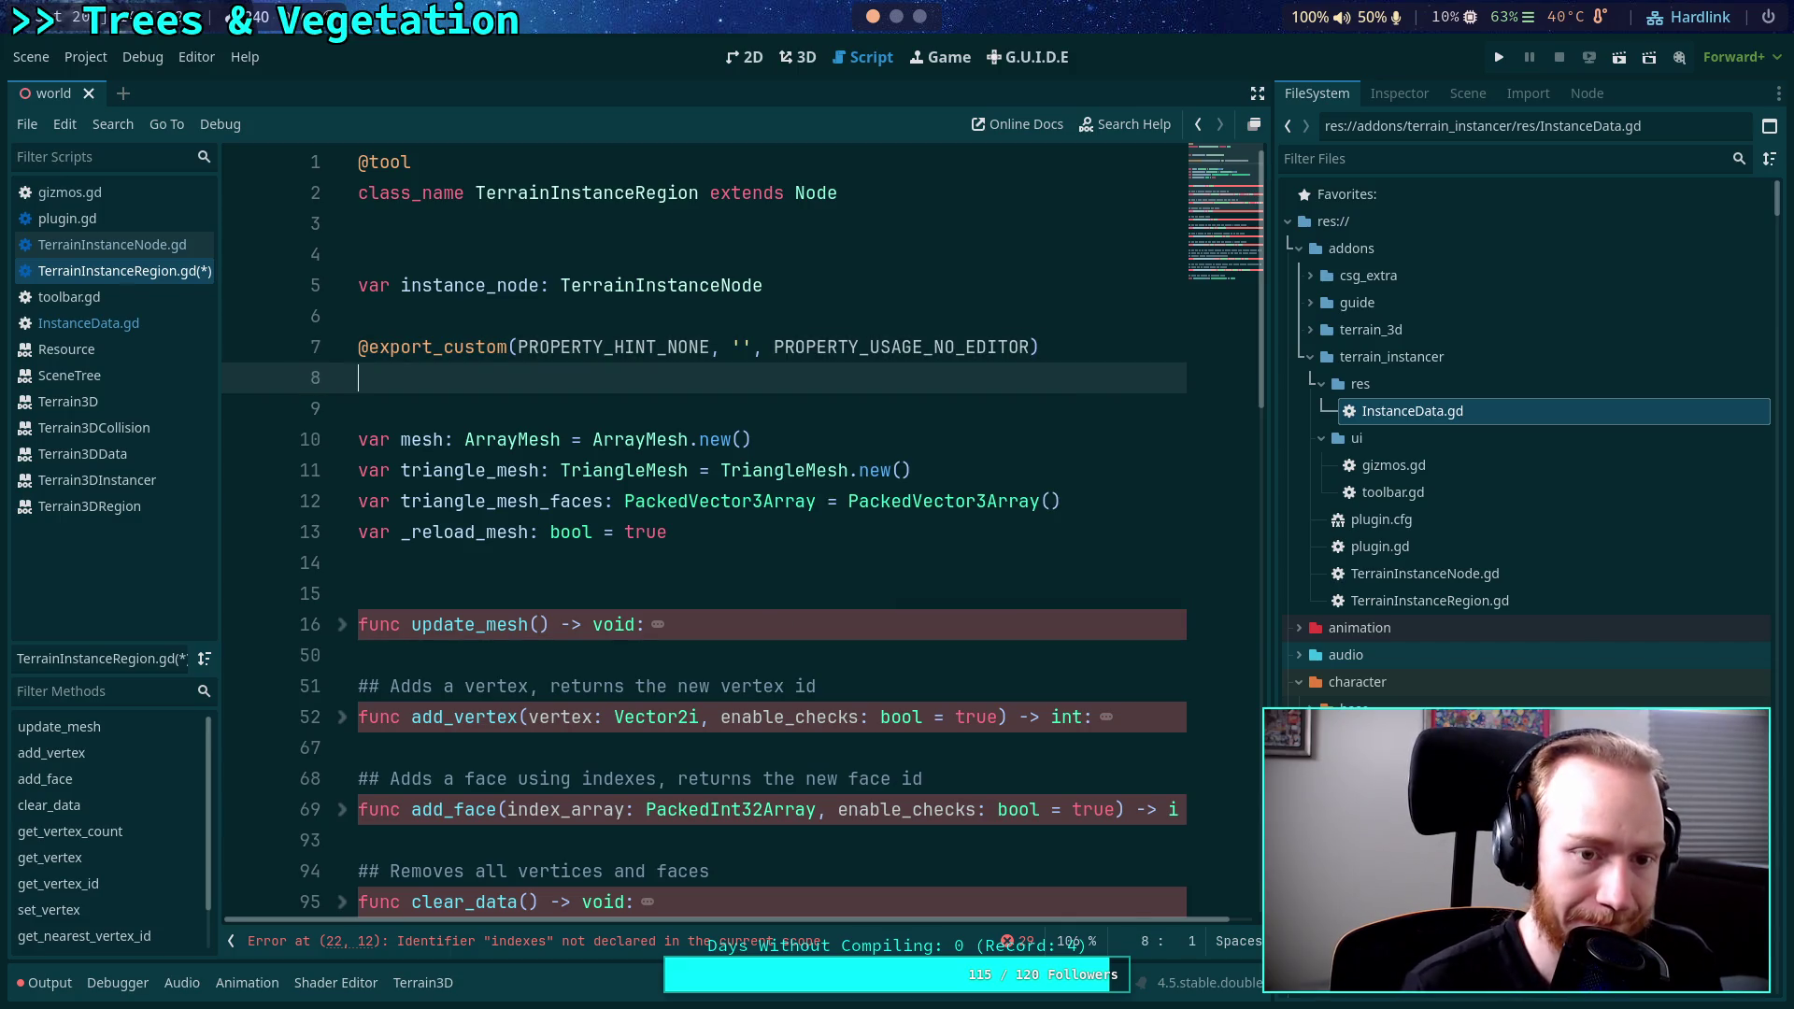
pyautogui.write('var ')
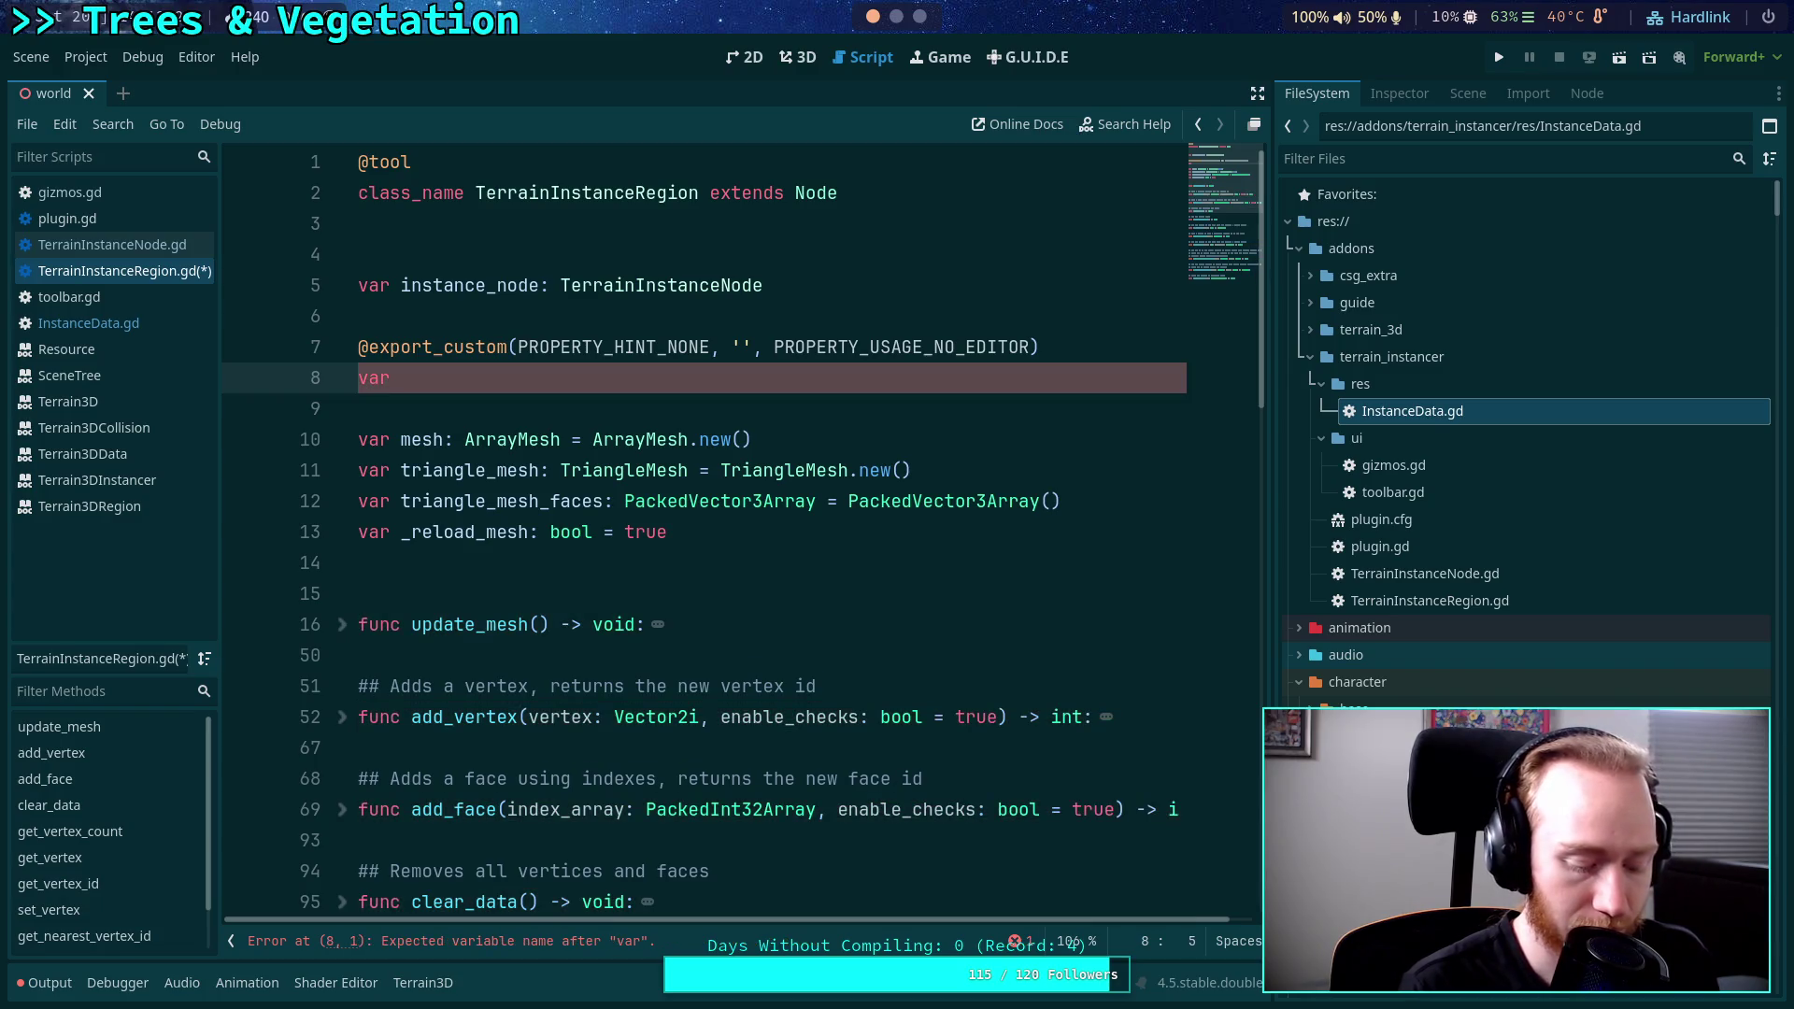
pyautogui.write('region_id:')
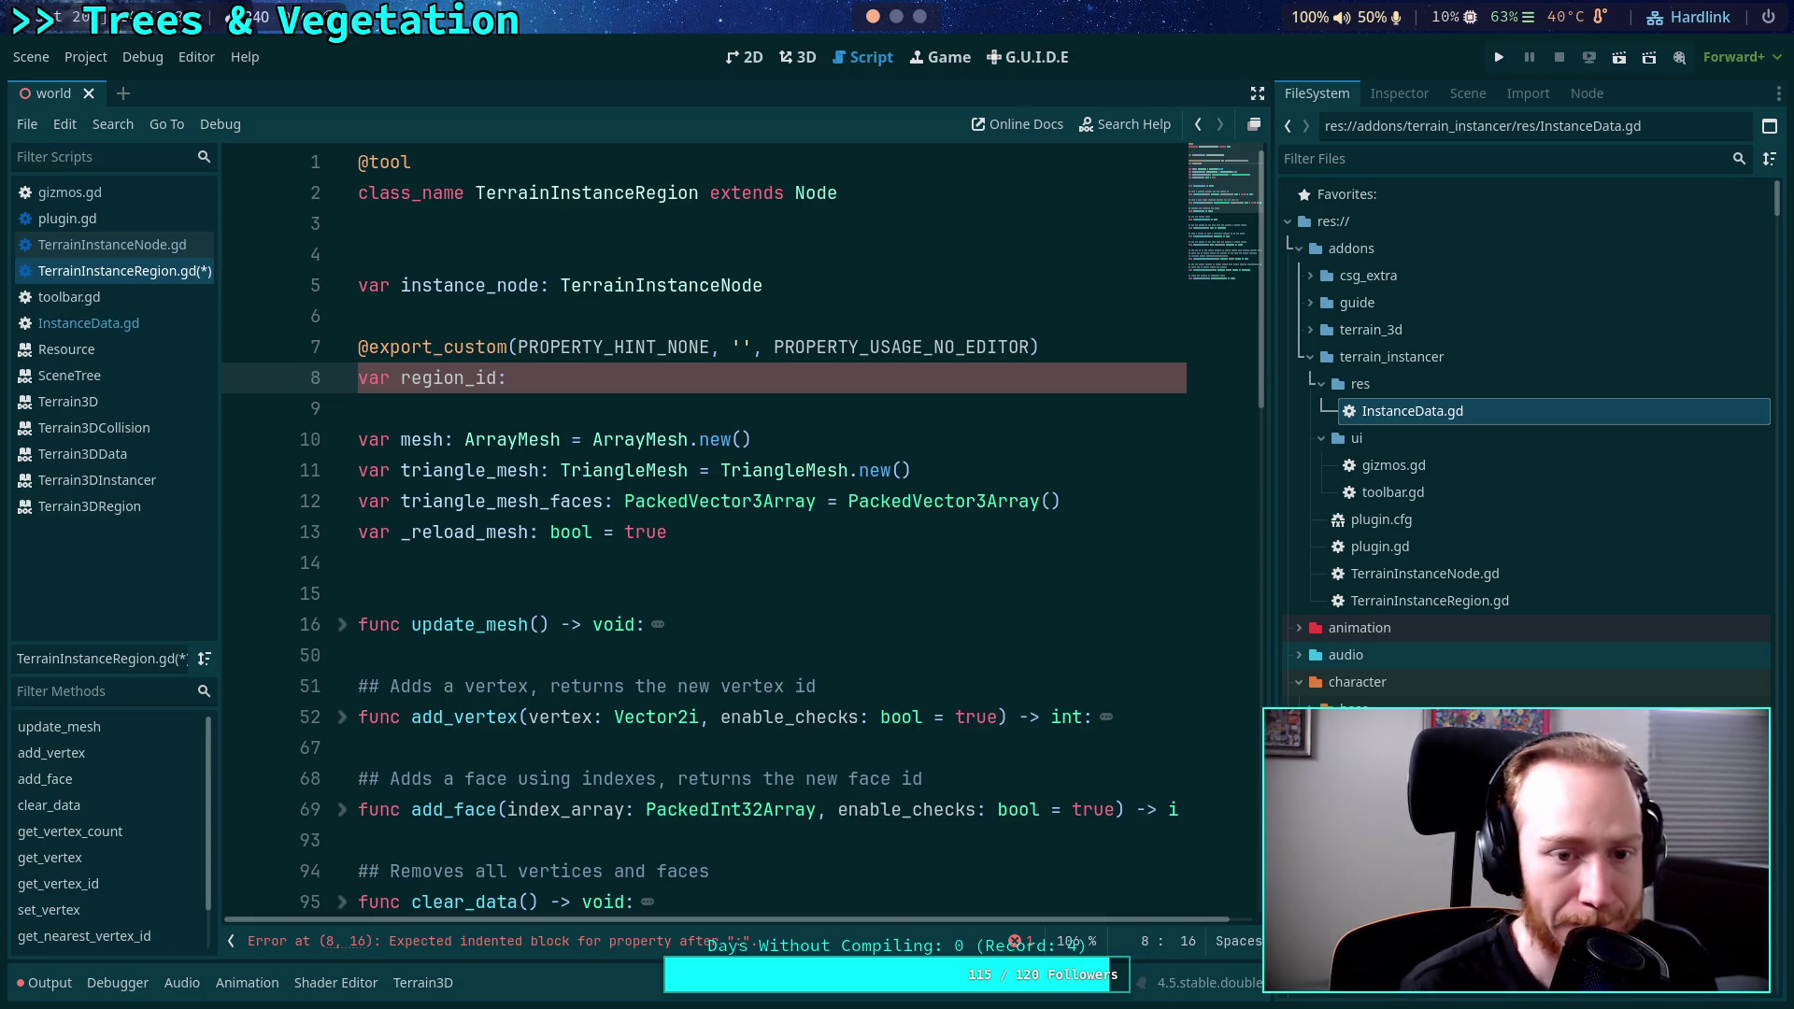
# Finish line 8 as 'var region_id: int = 0' and move to line 9.
pyautogui.write('int ')
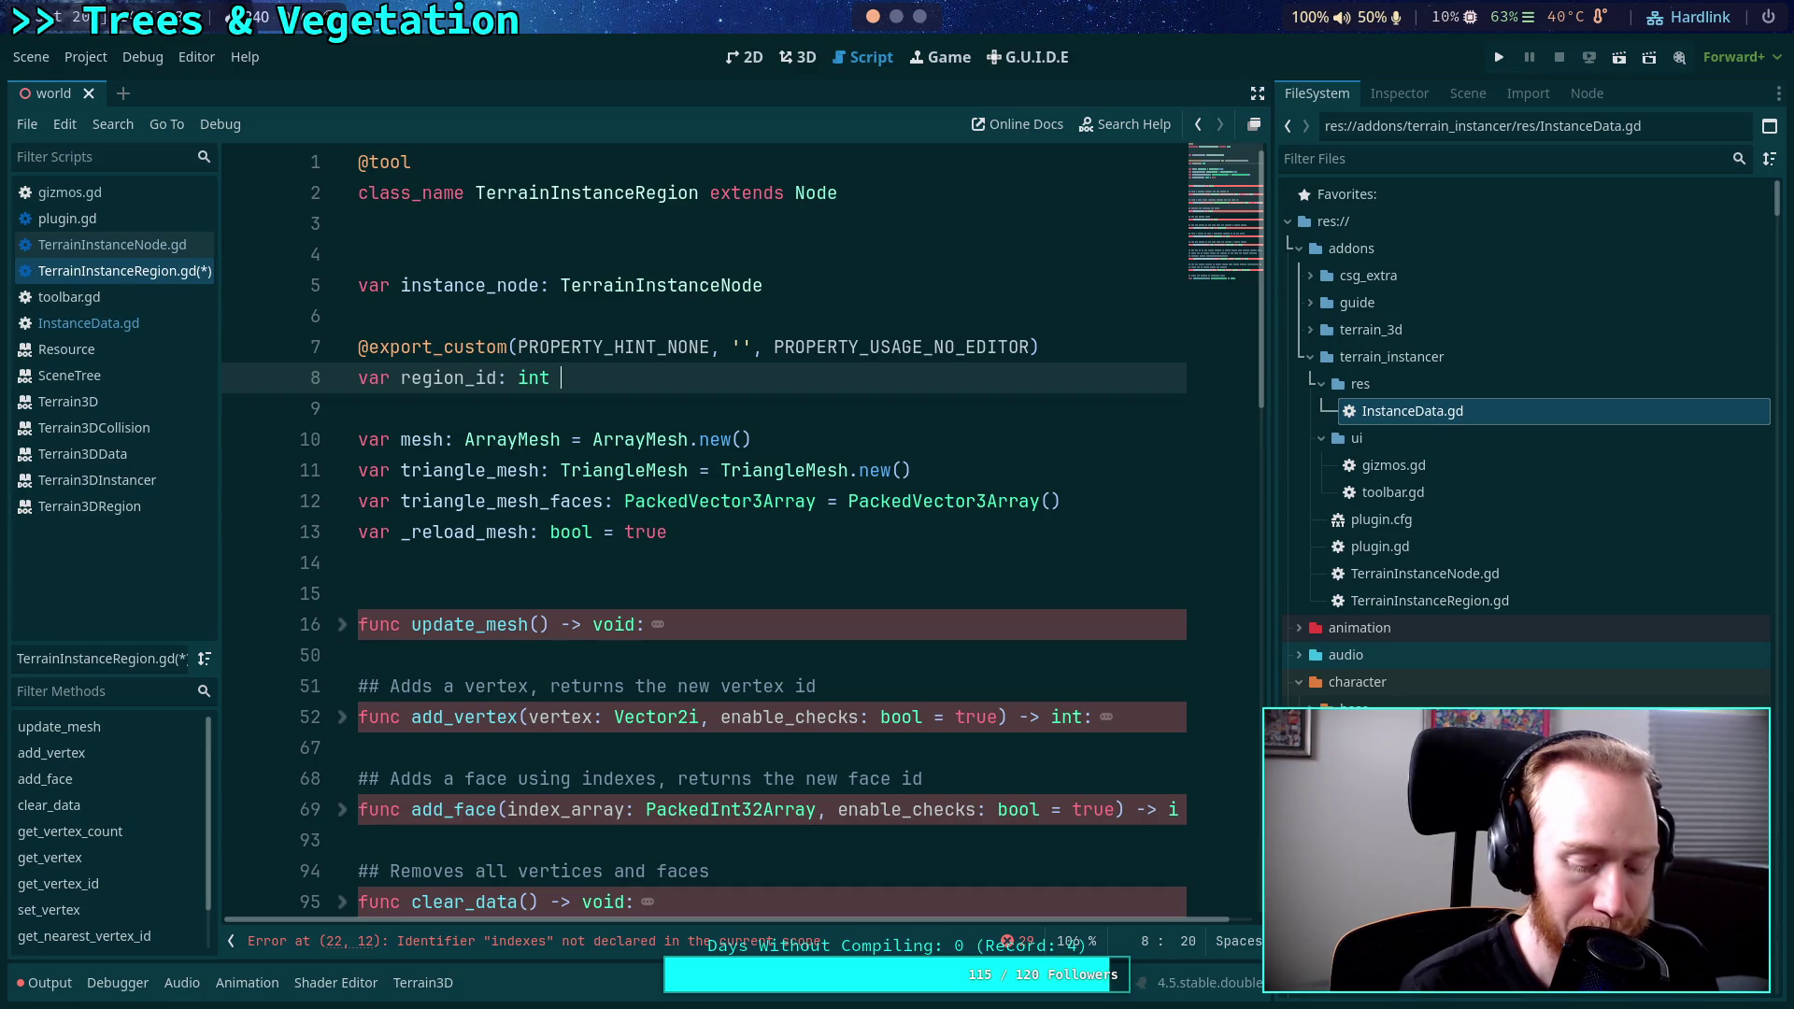
pyautogui.write('= 0')
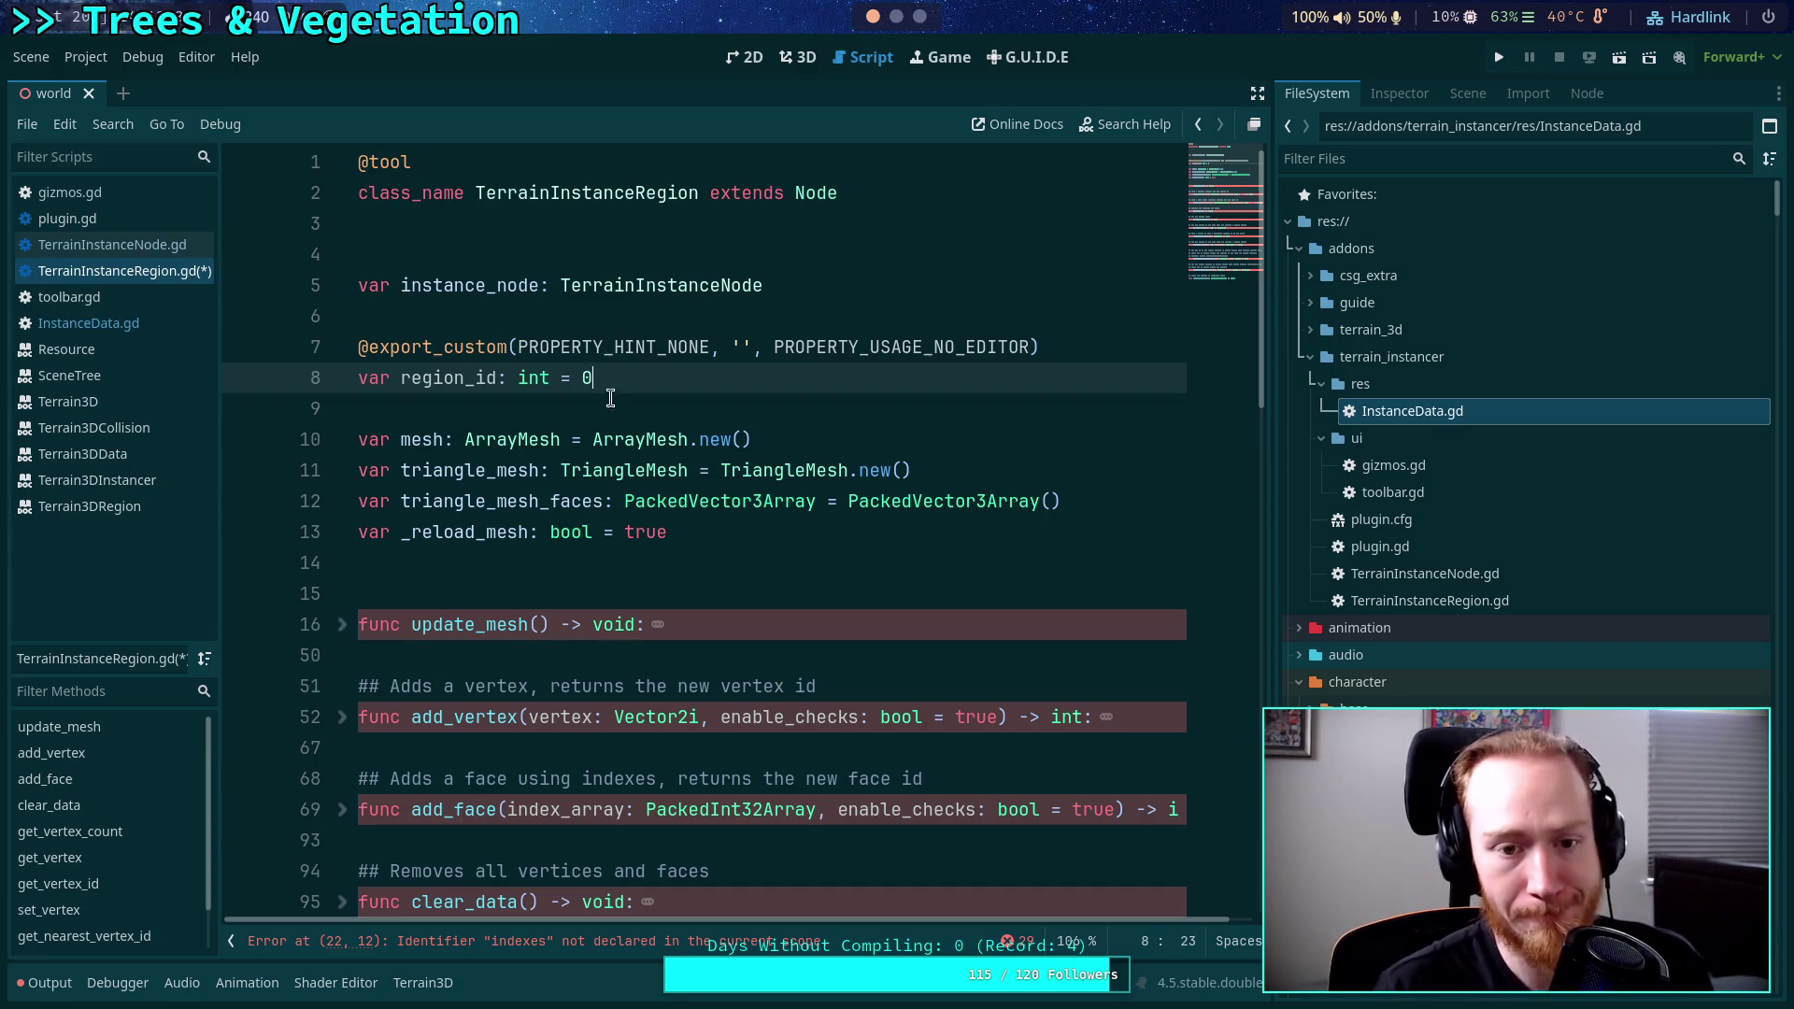
pyautogui.click(626, 404)
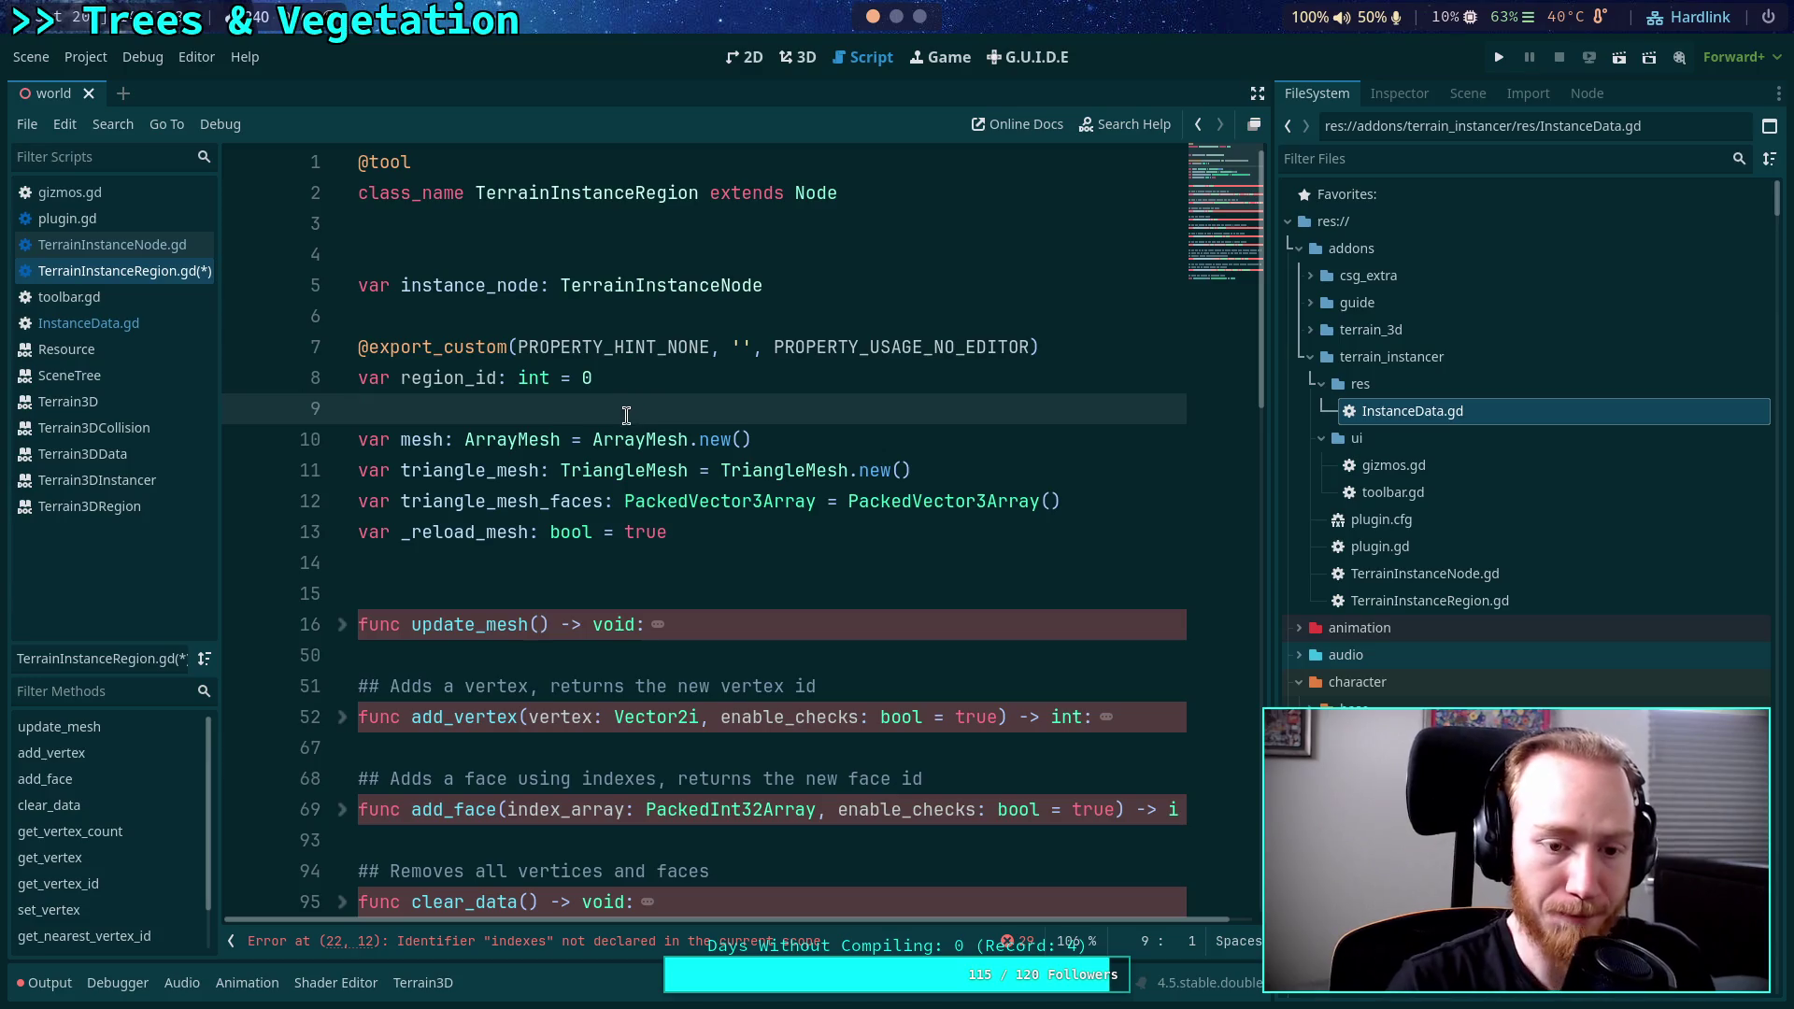
# Unfold the collapsed update_mesh function.
pyautogui.click(343, 624)
pyautogui.scroll(-1, 546, 611)
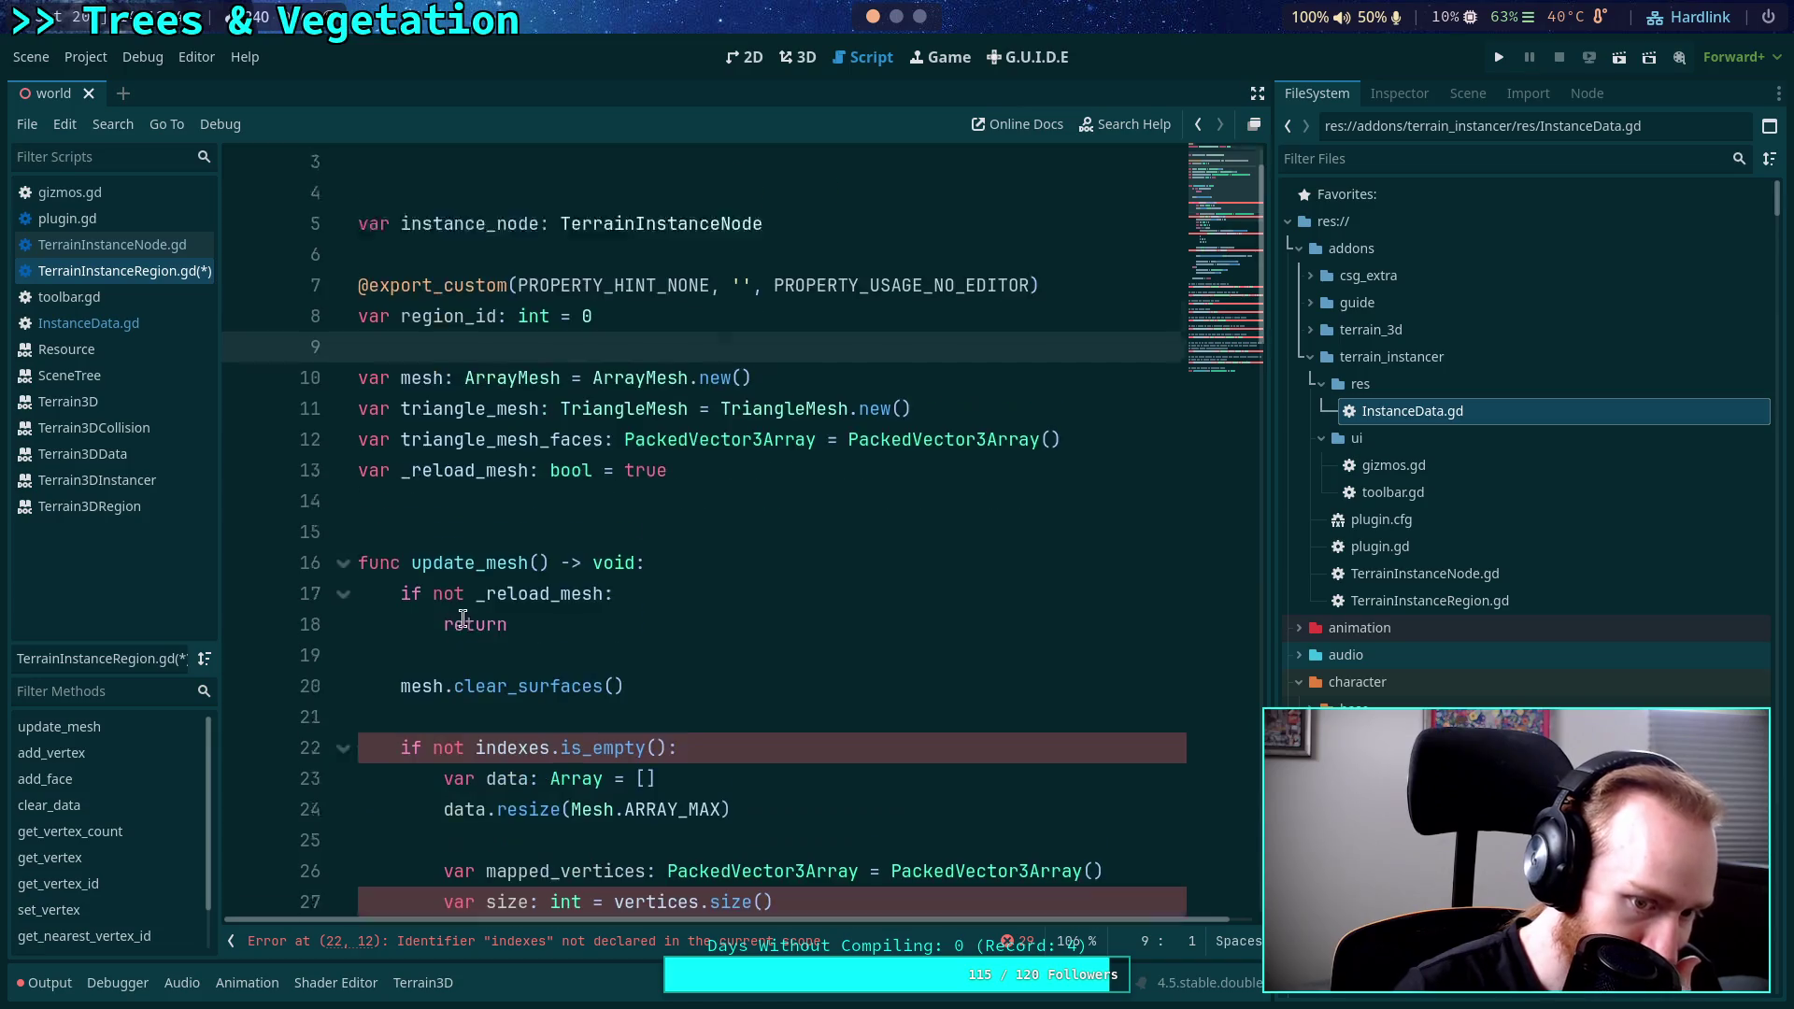
pyautogui.scroll(1, 463, 573)
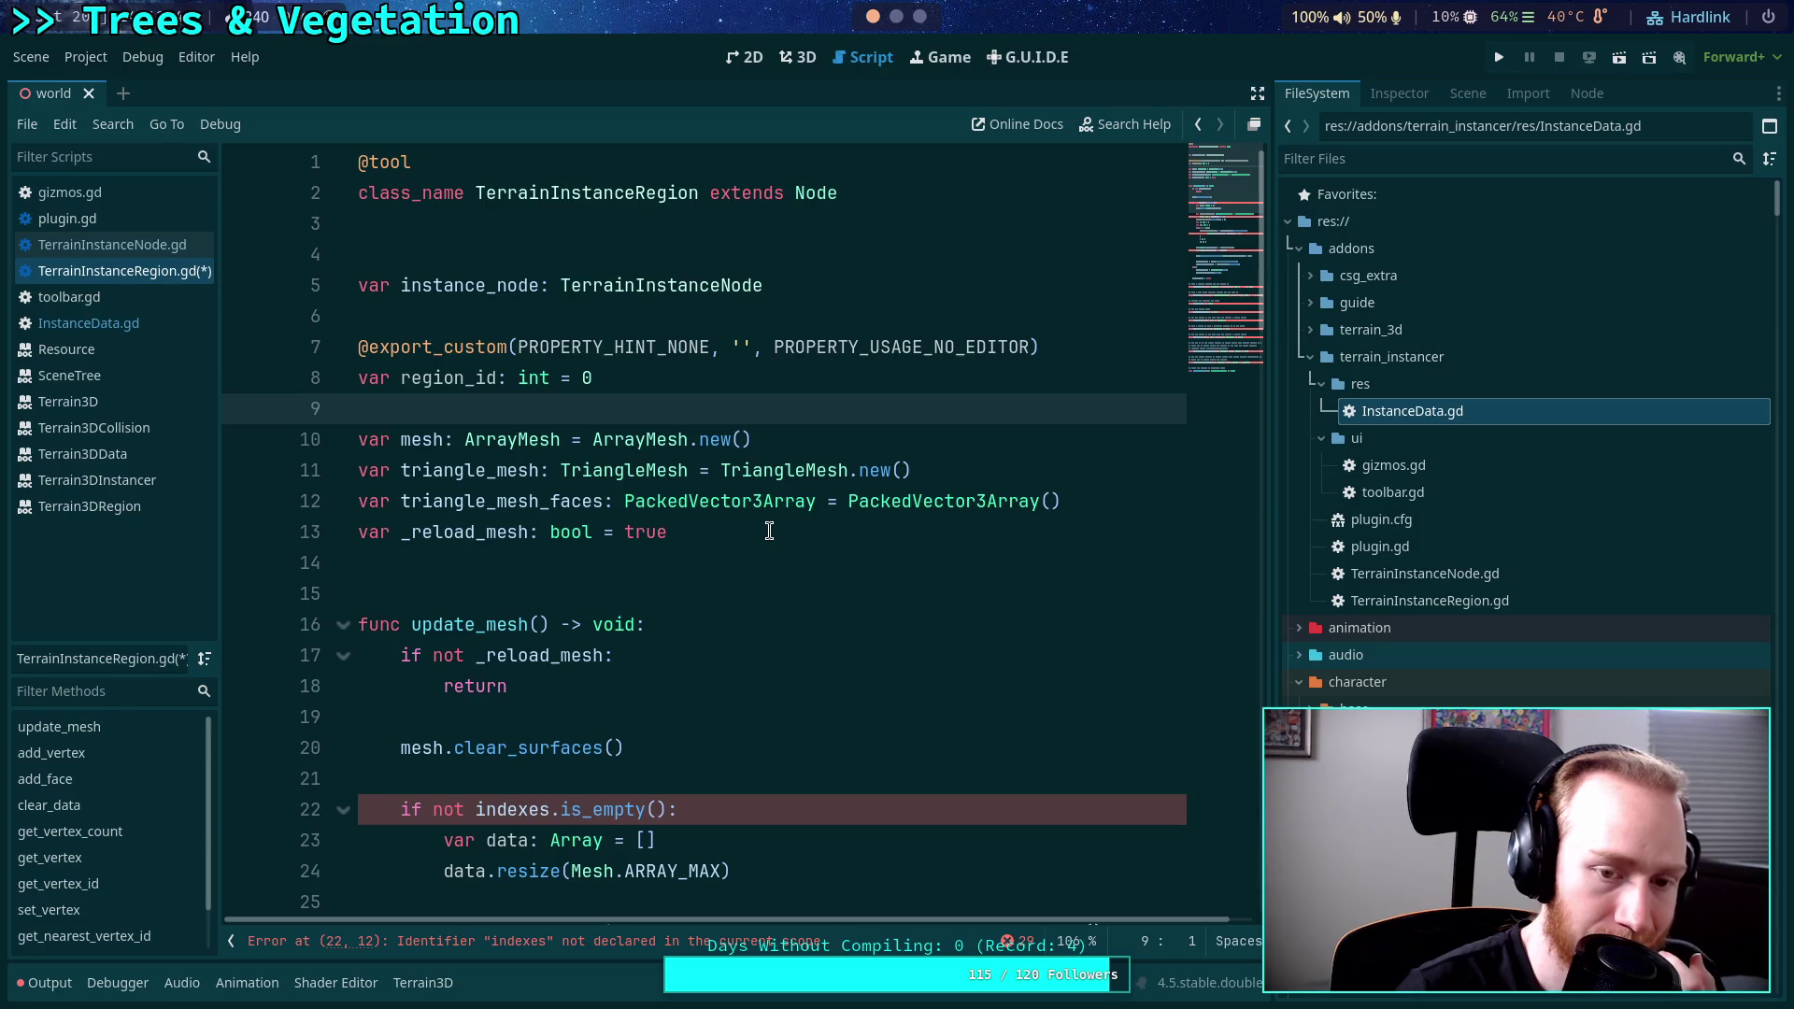
# Declare 'var data: TerrainInstanceRegionData' on line 10, correcting typos in the type name.
pyautogui.press('Return')
pyautogui.press('Return')
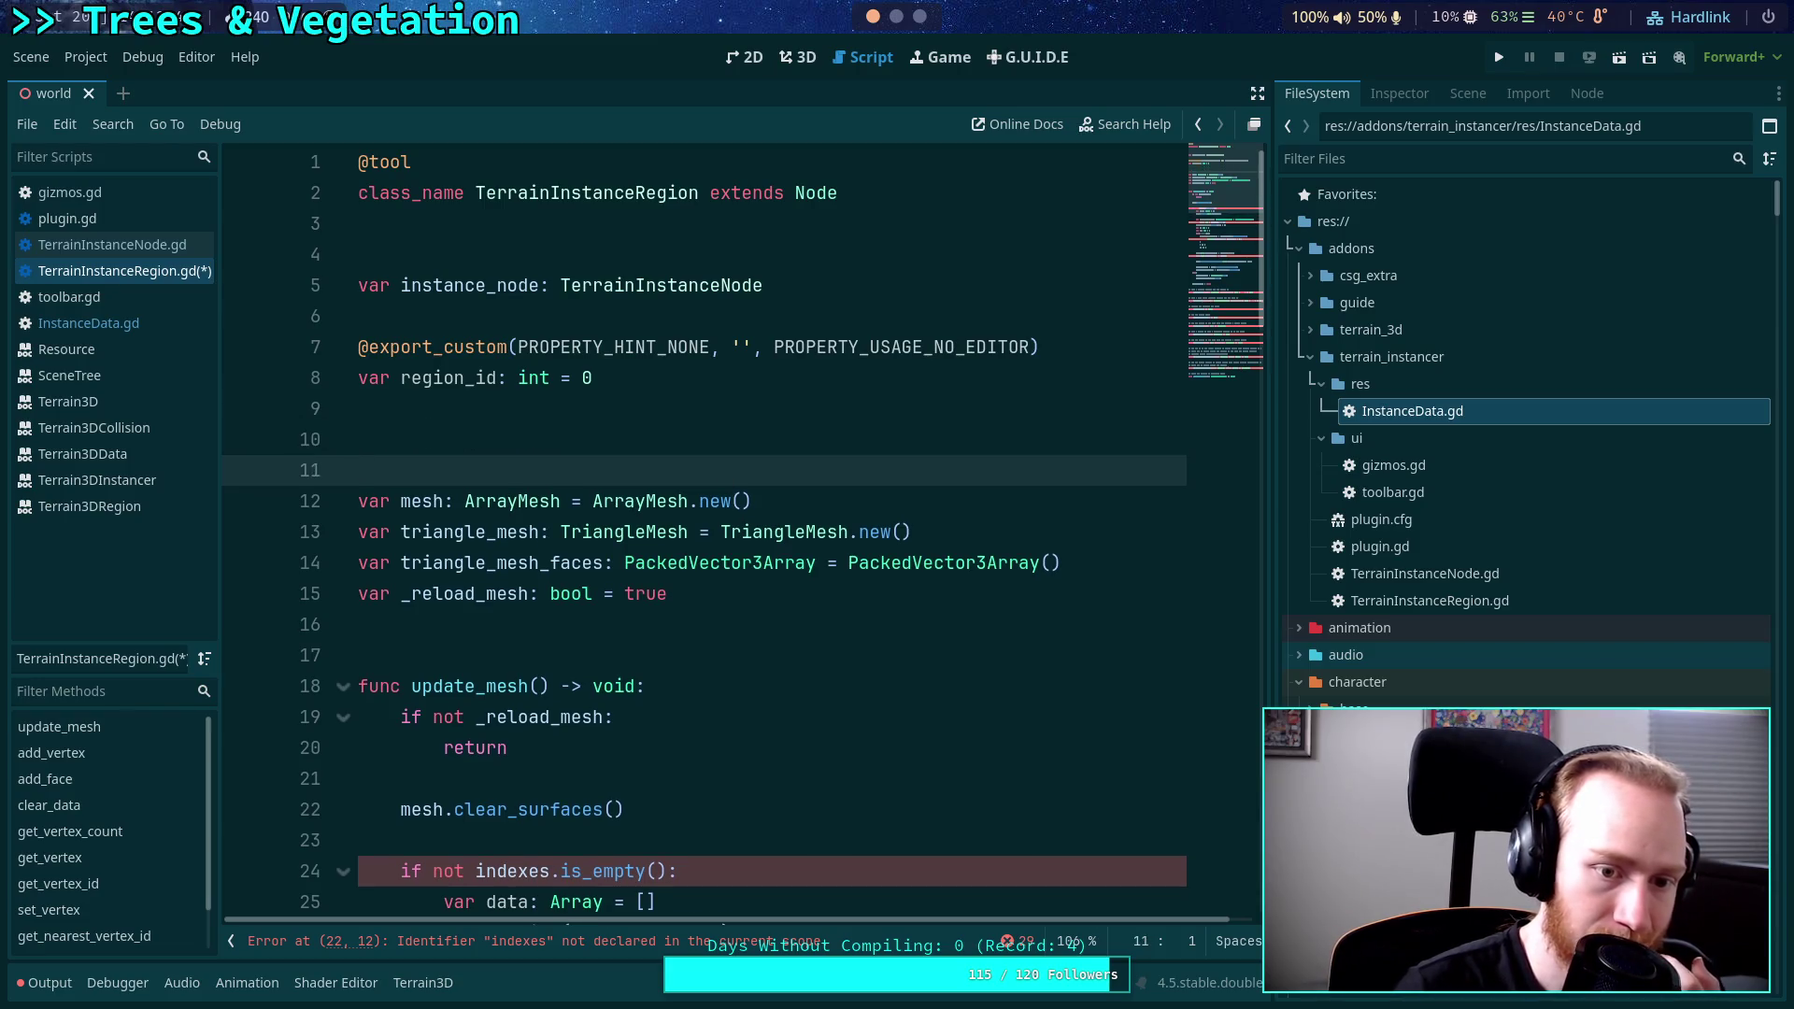
pyautogui.press('Up')
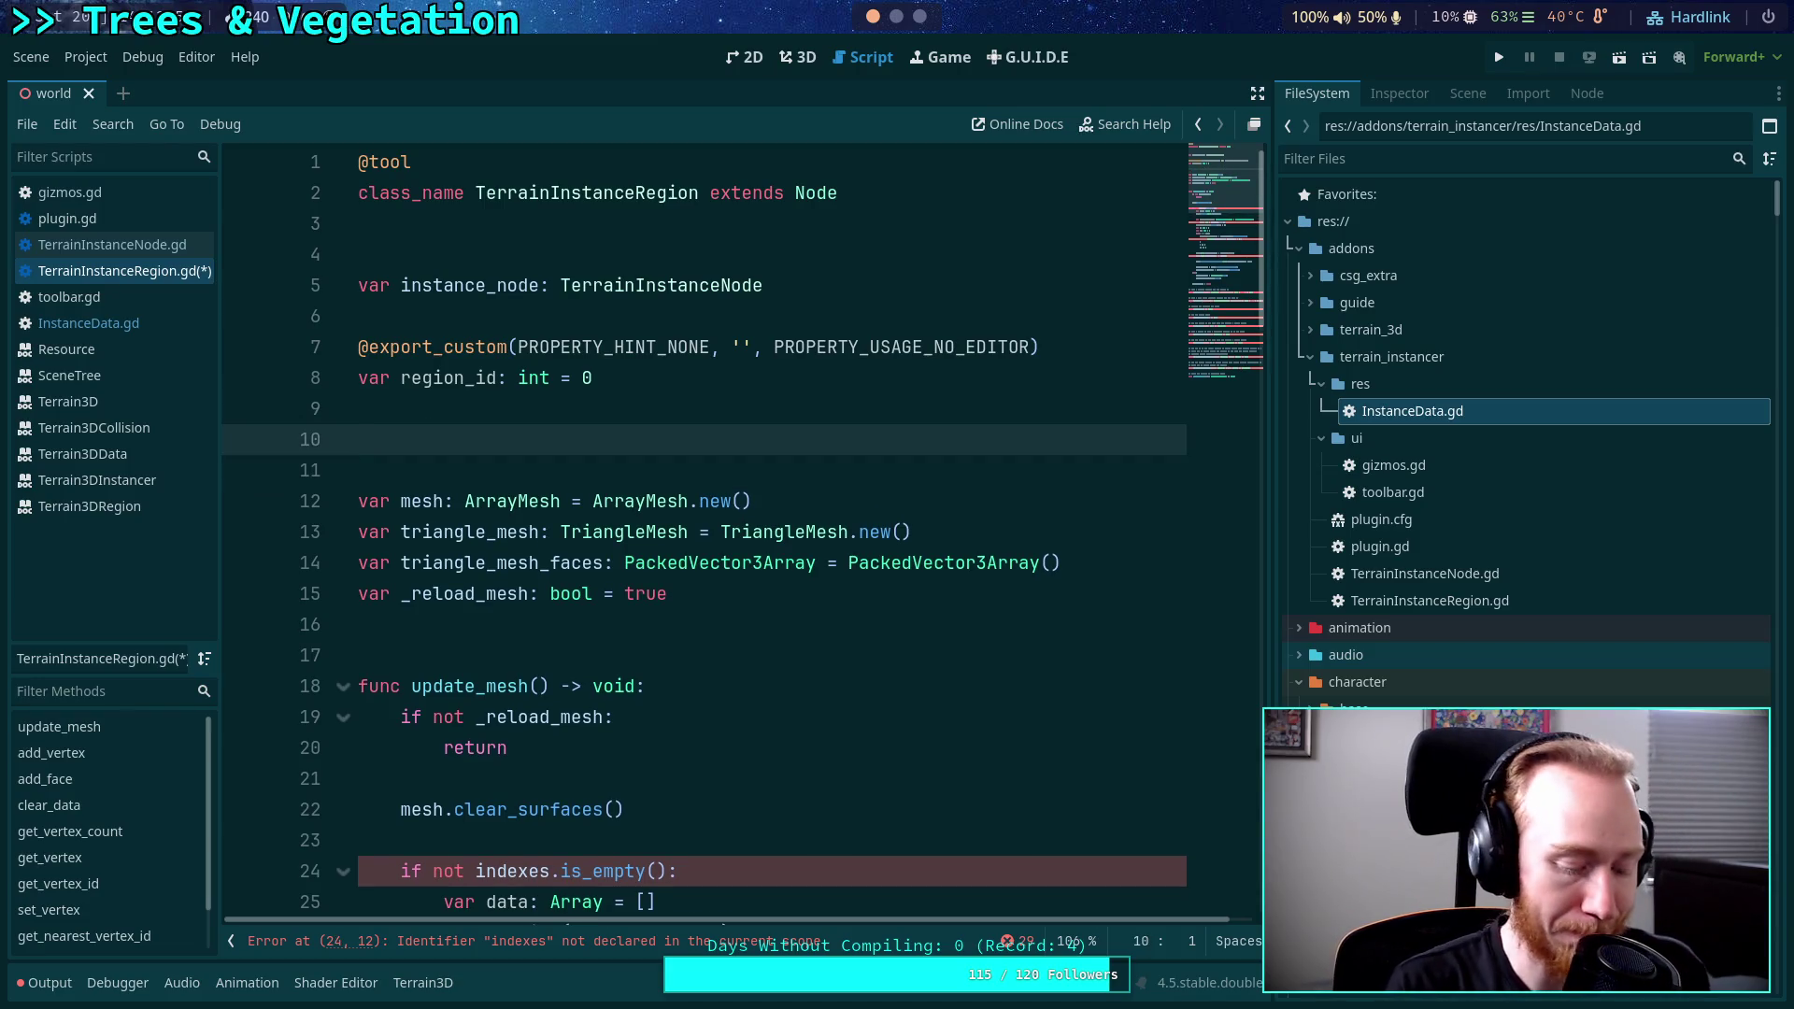
pyautogui.write('var data')
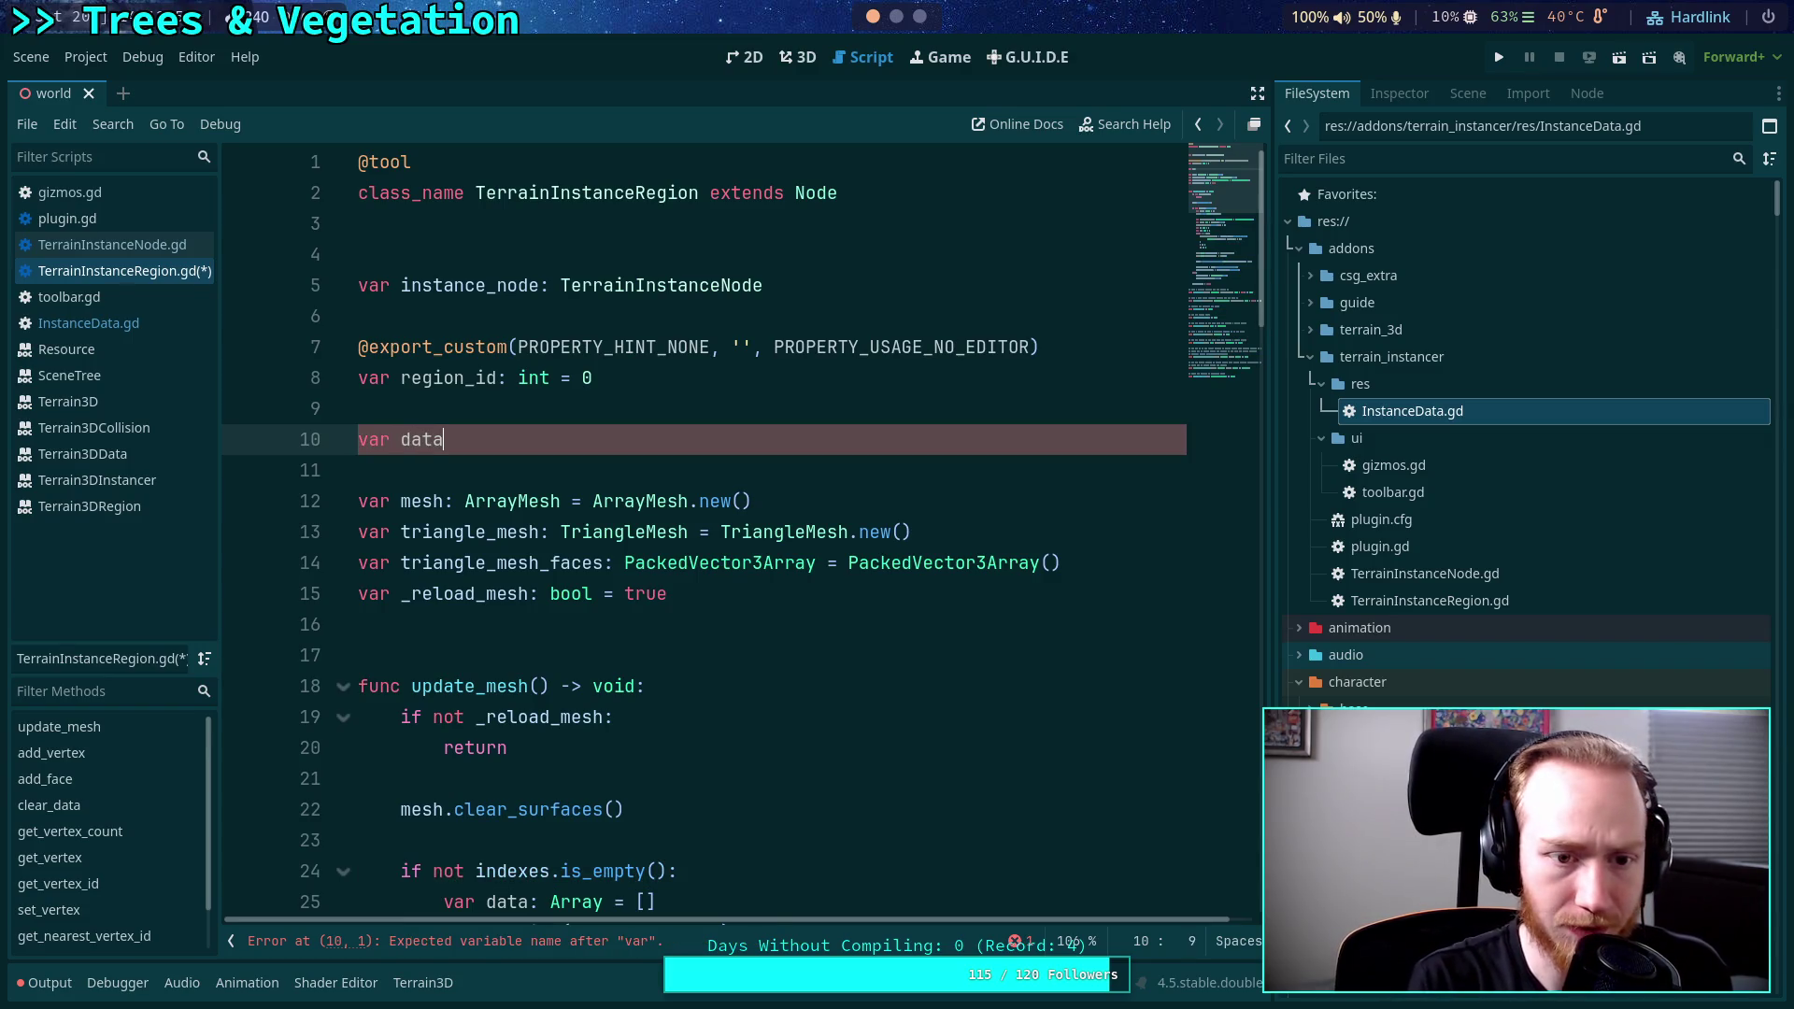
pyautogui.write(':T')
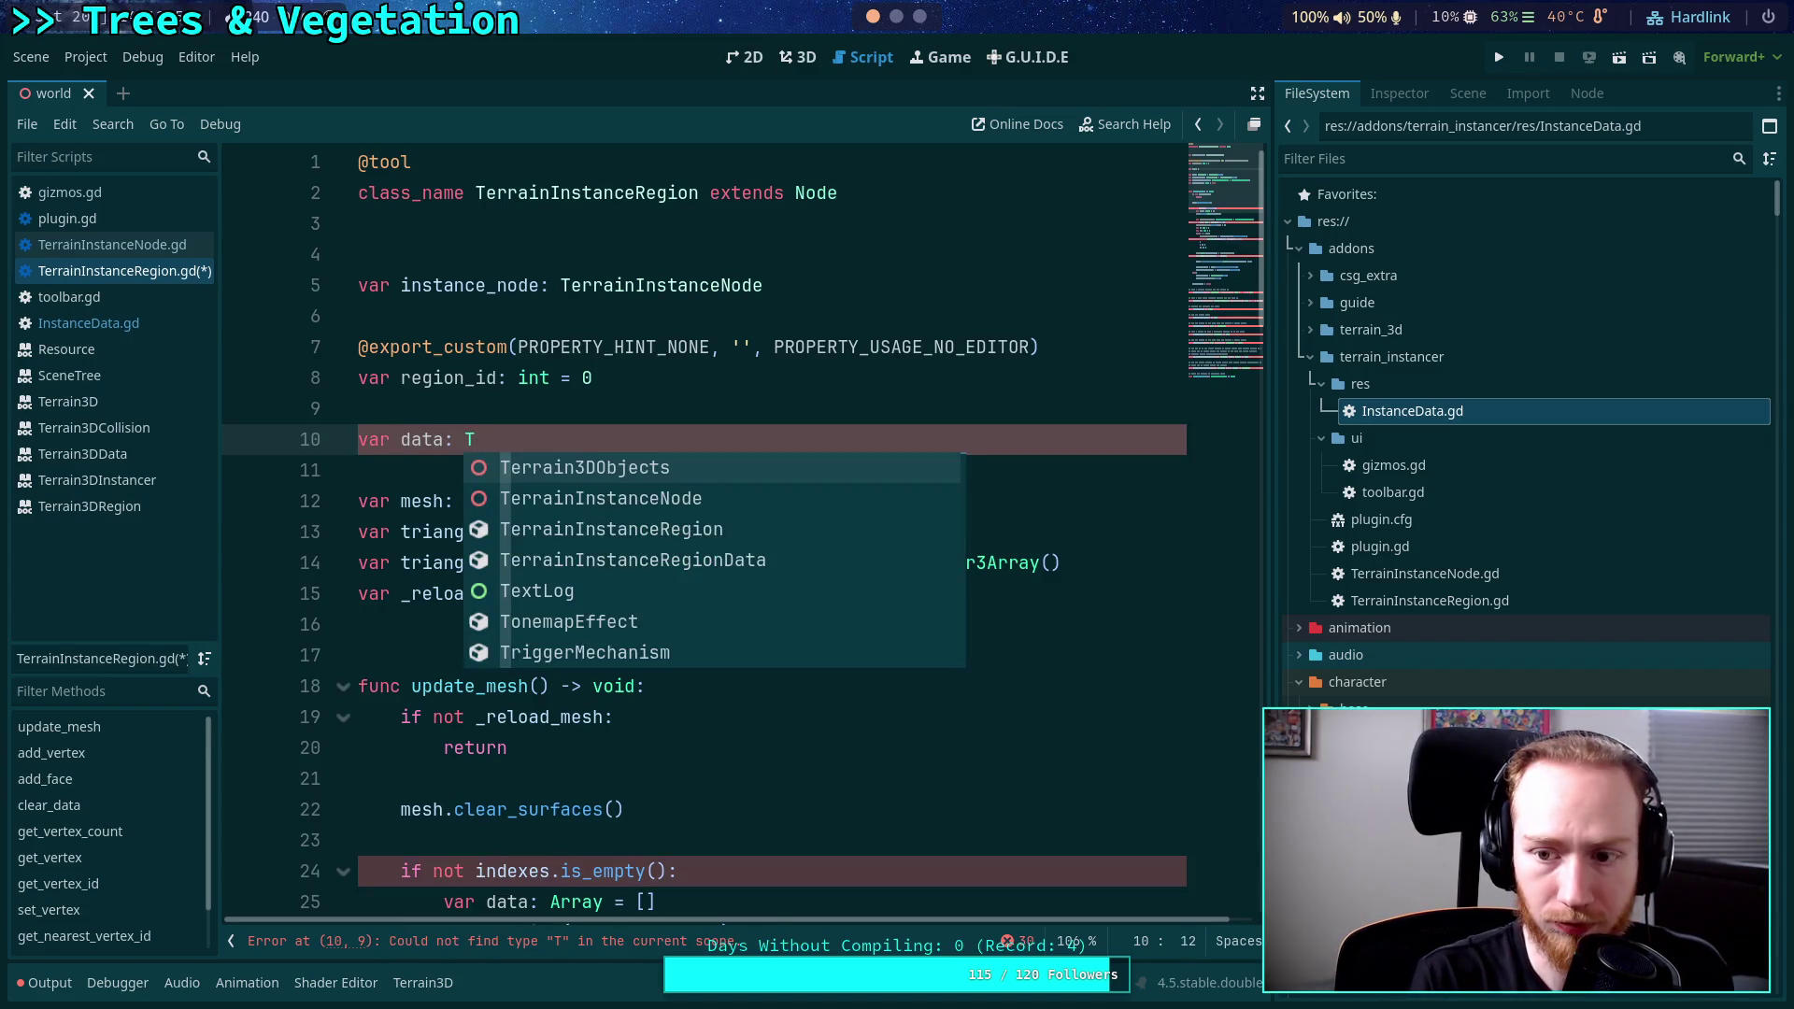
pyautogui.press('BackSpace')
pyautogui.write('Ins')
pyautogui.press('BackSpace')
pyautogui.press('BackSpace')
pyautogui.press('BackSpace')
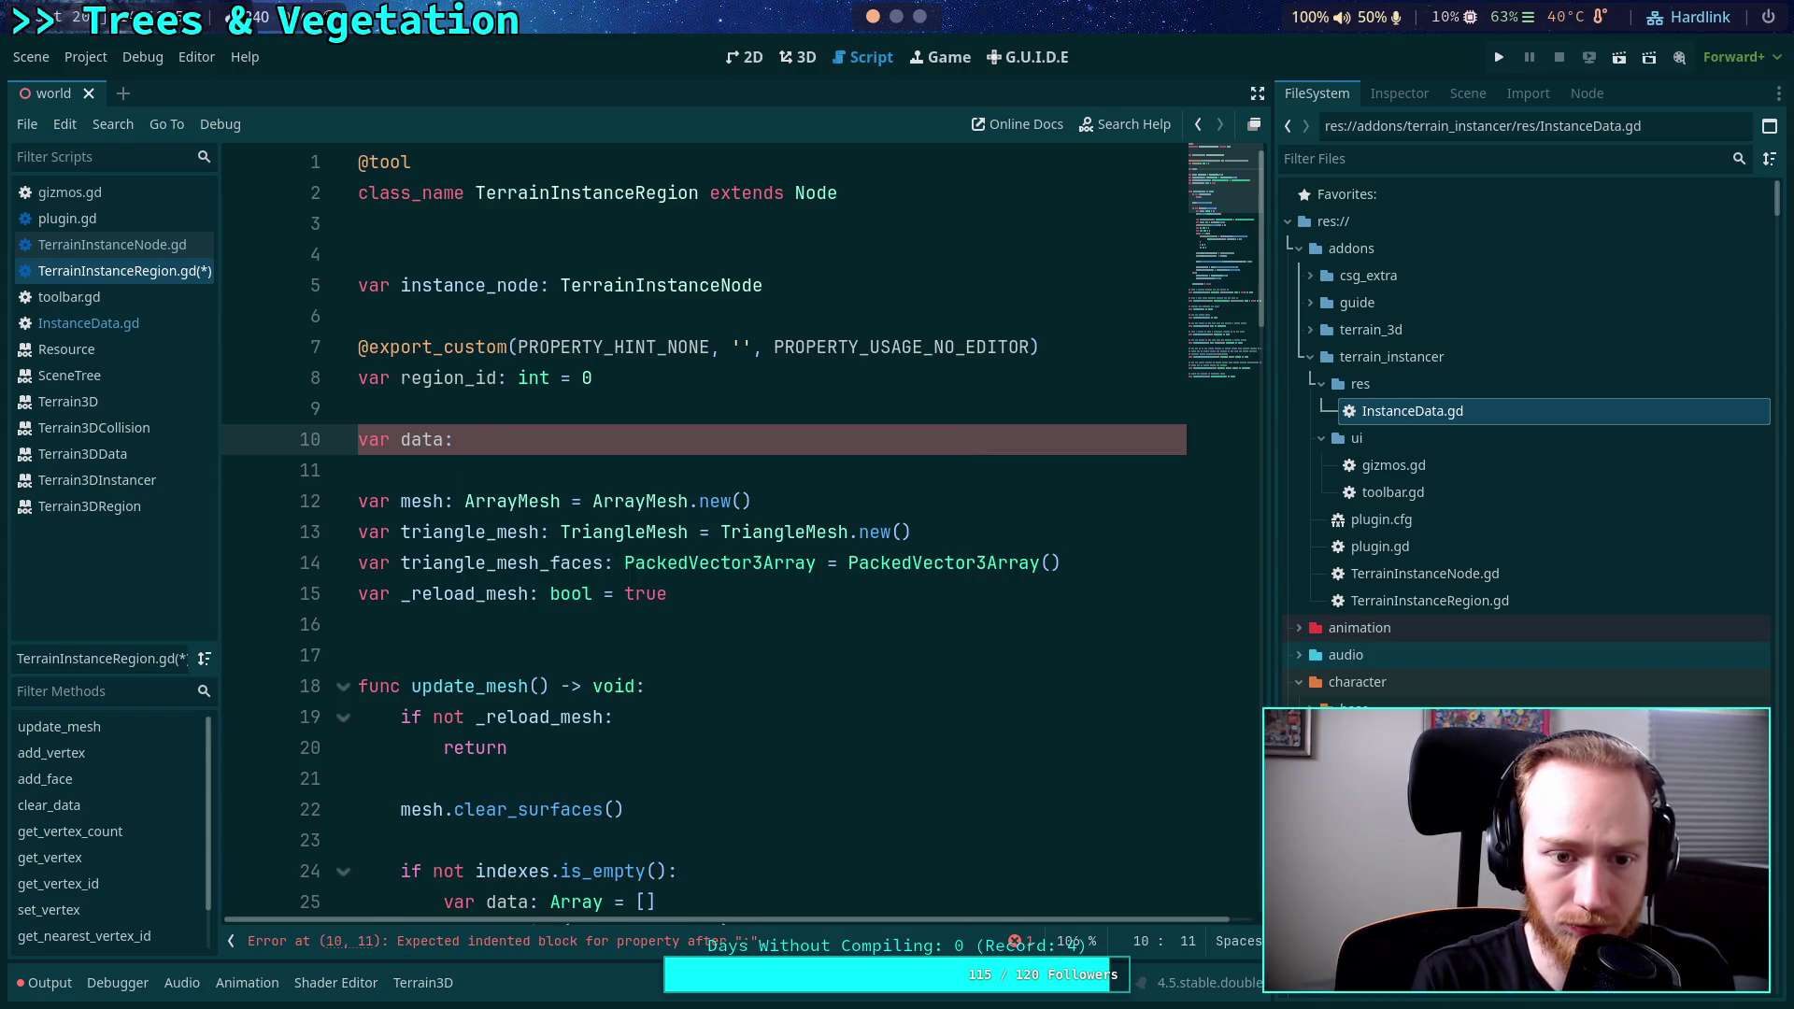
pyautogui.write('Ter')
pyautogui.press('Down')
pyautogui.press('Down')
pyautogui.press('Down')
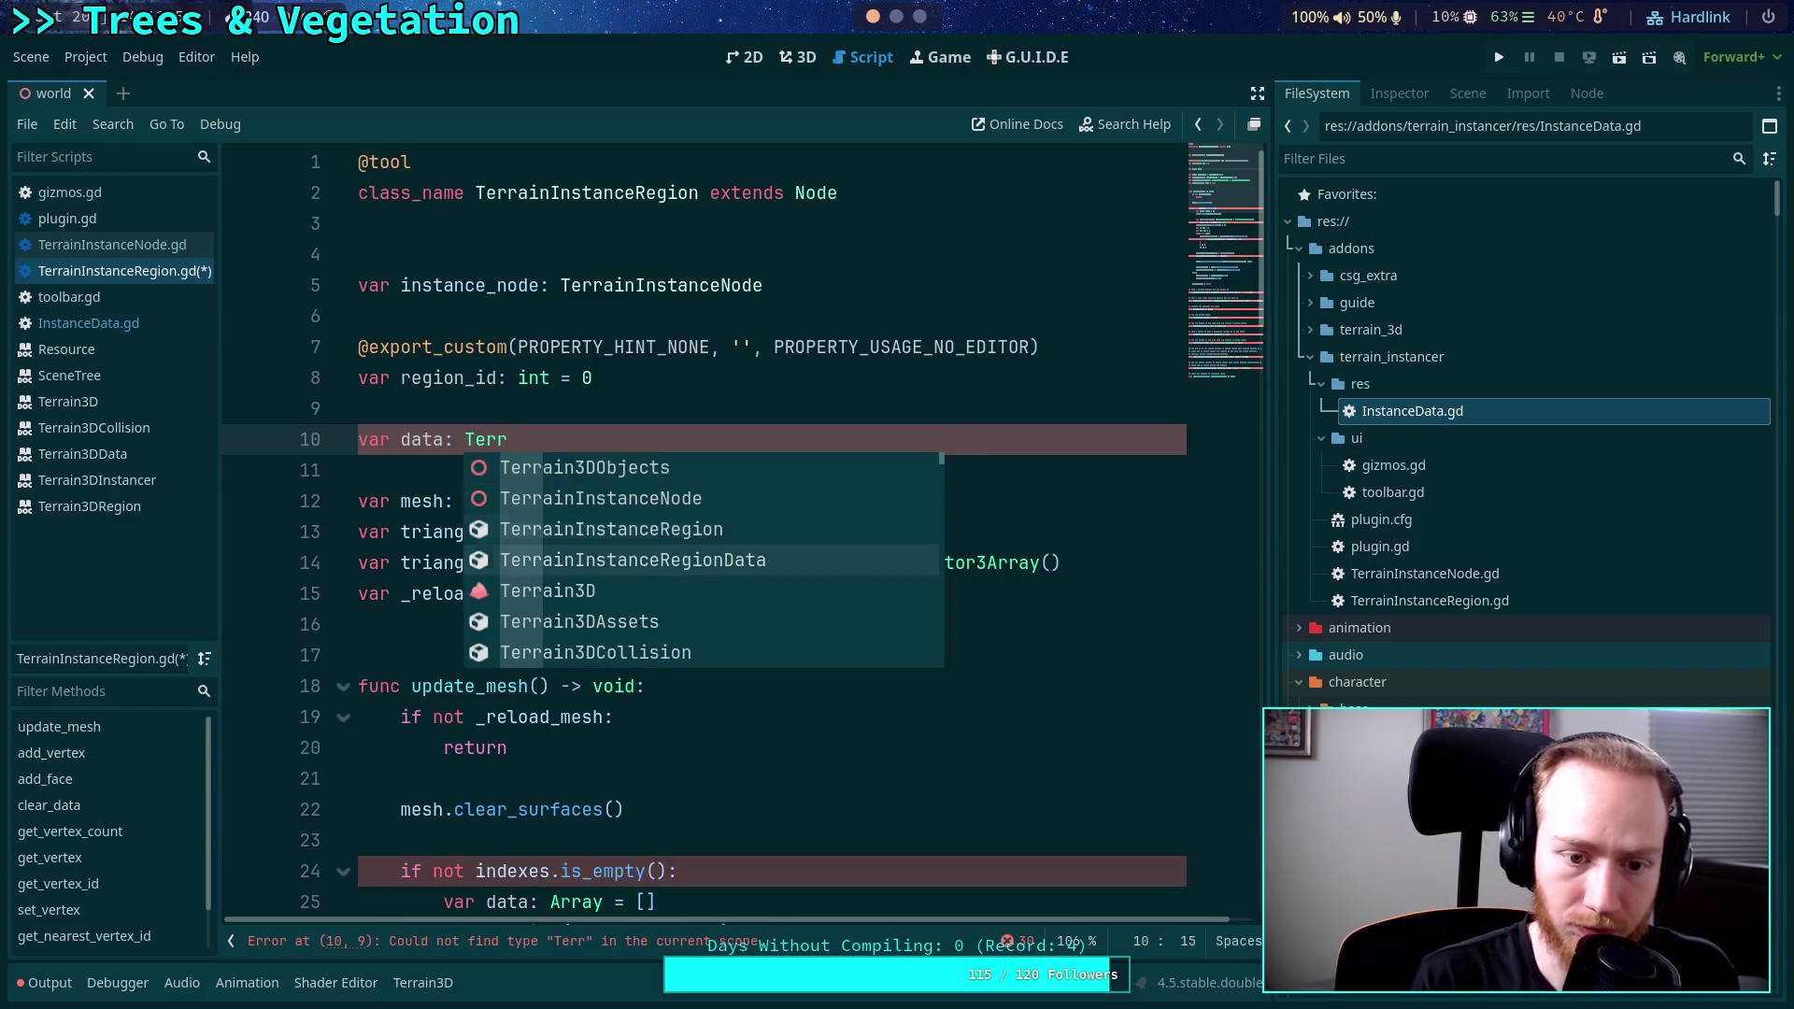
pyautogui.press('Return')
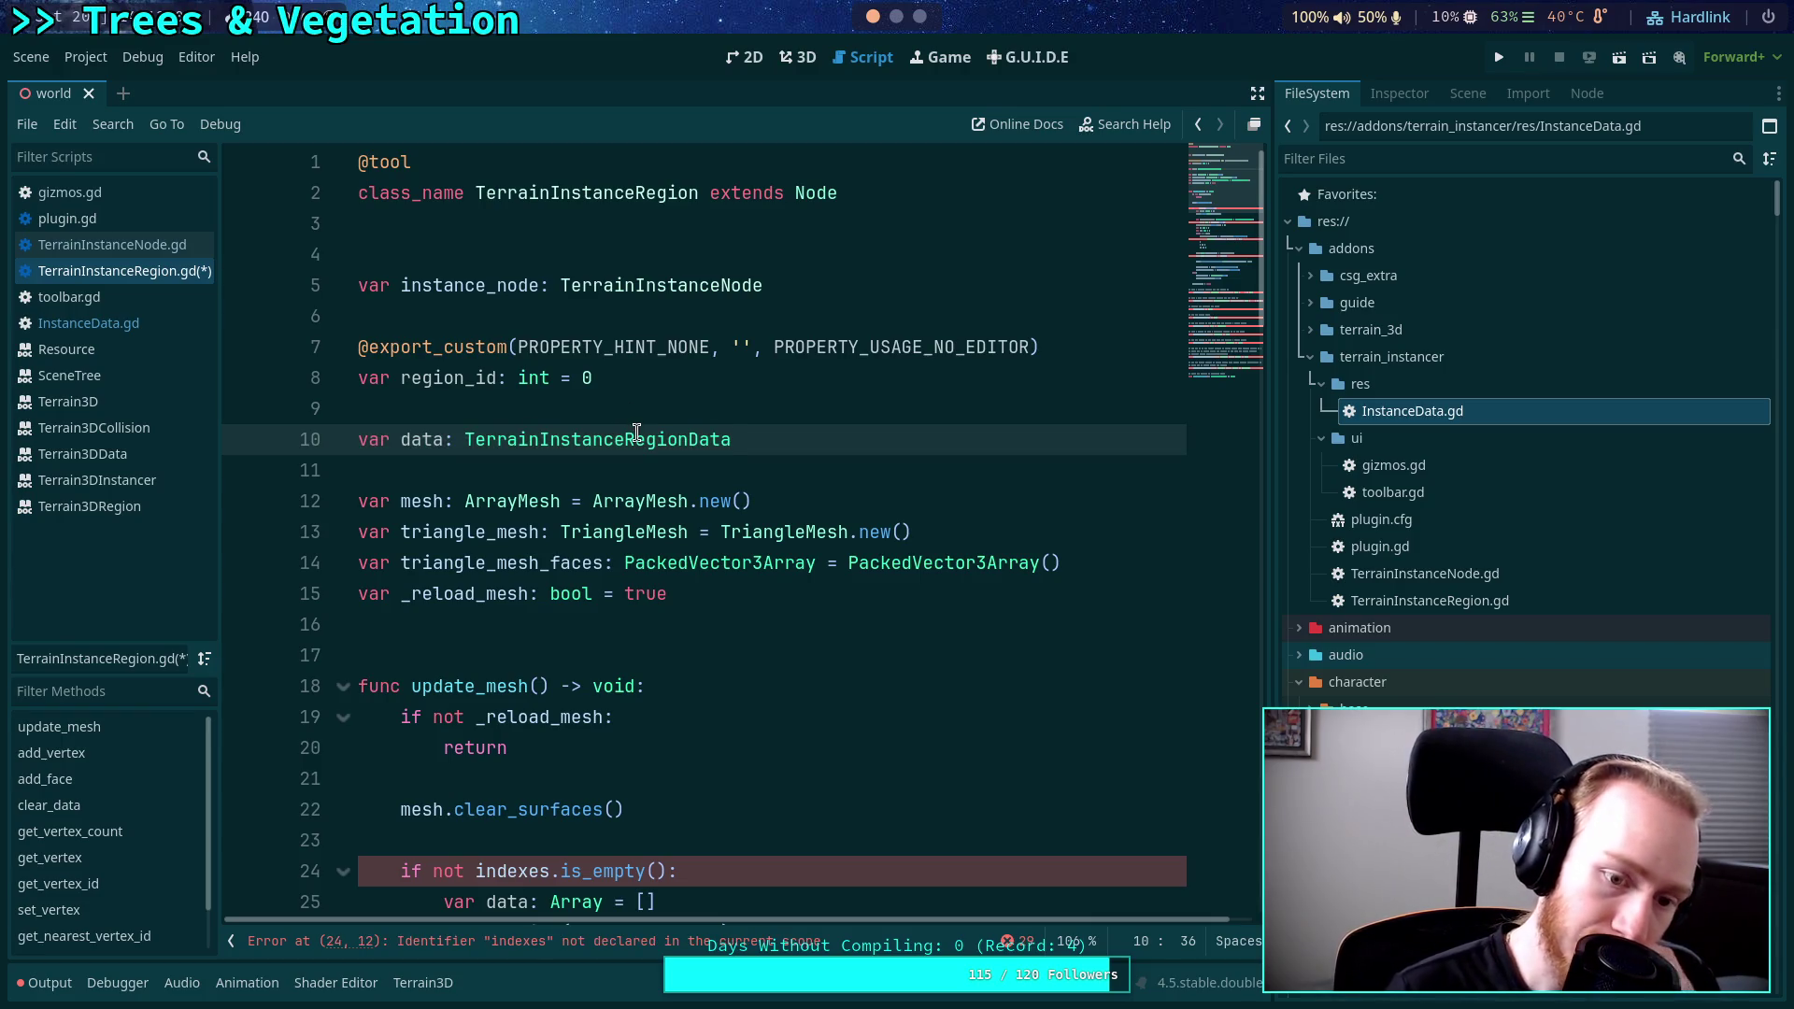
# Go to the undeclared indexes error on line 24 and review the surrounding code.
pyautogui.scroll(-2, 626, 546)
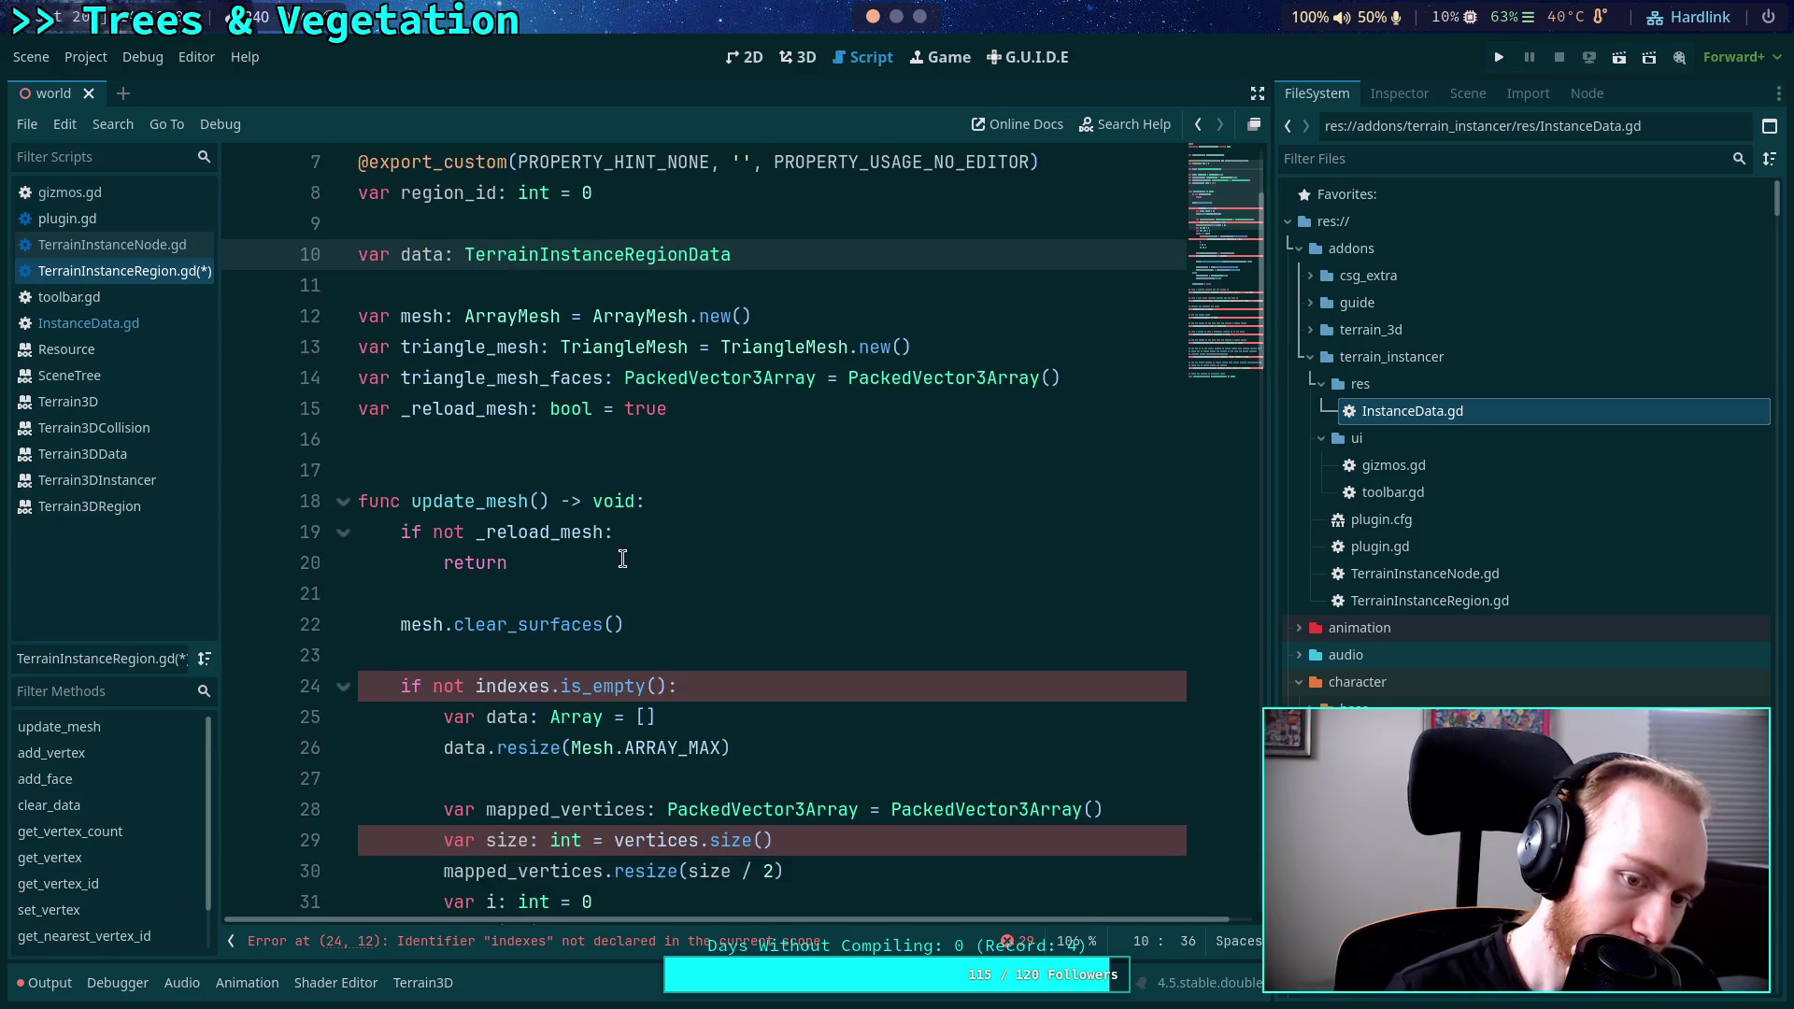
pyautogui.click(478, 686)
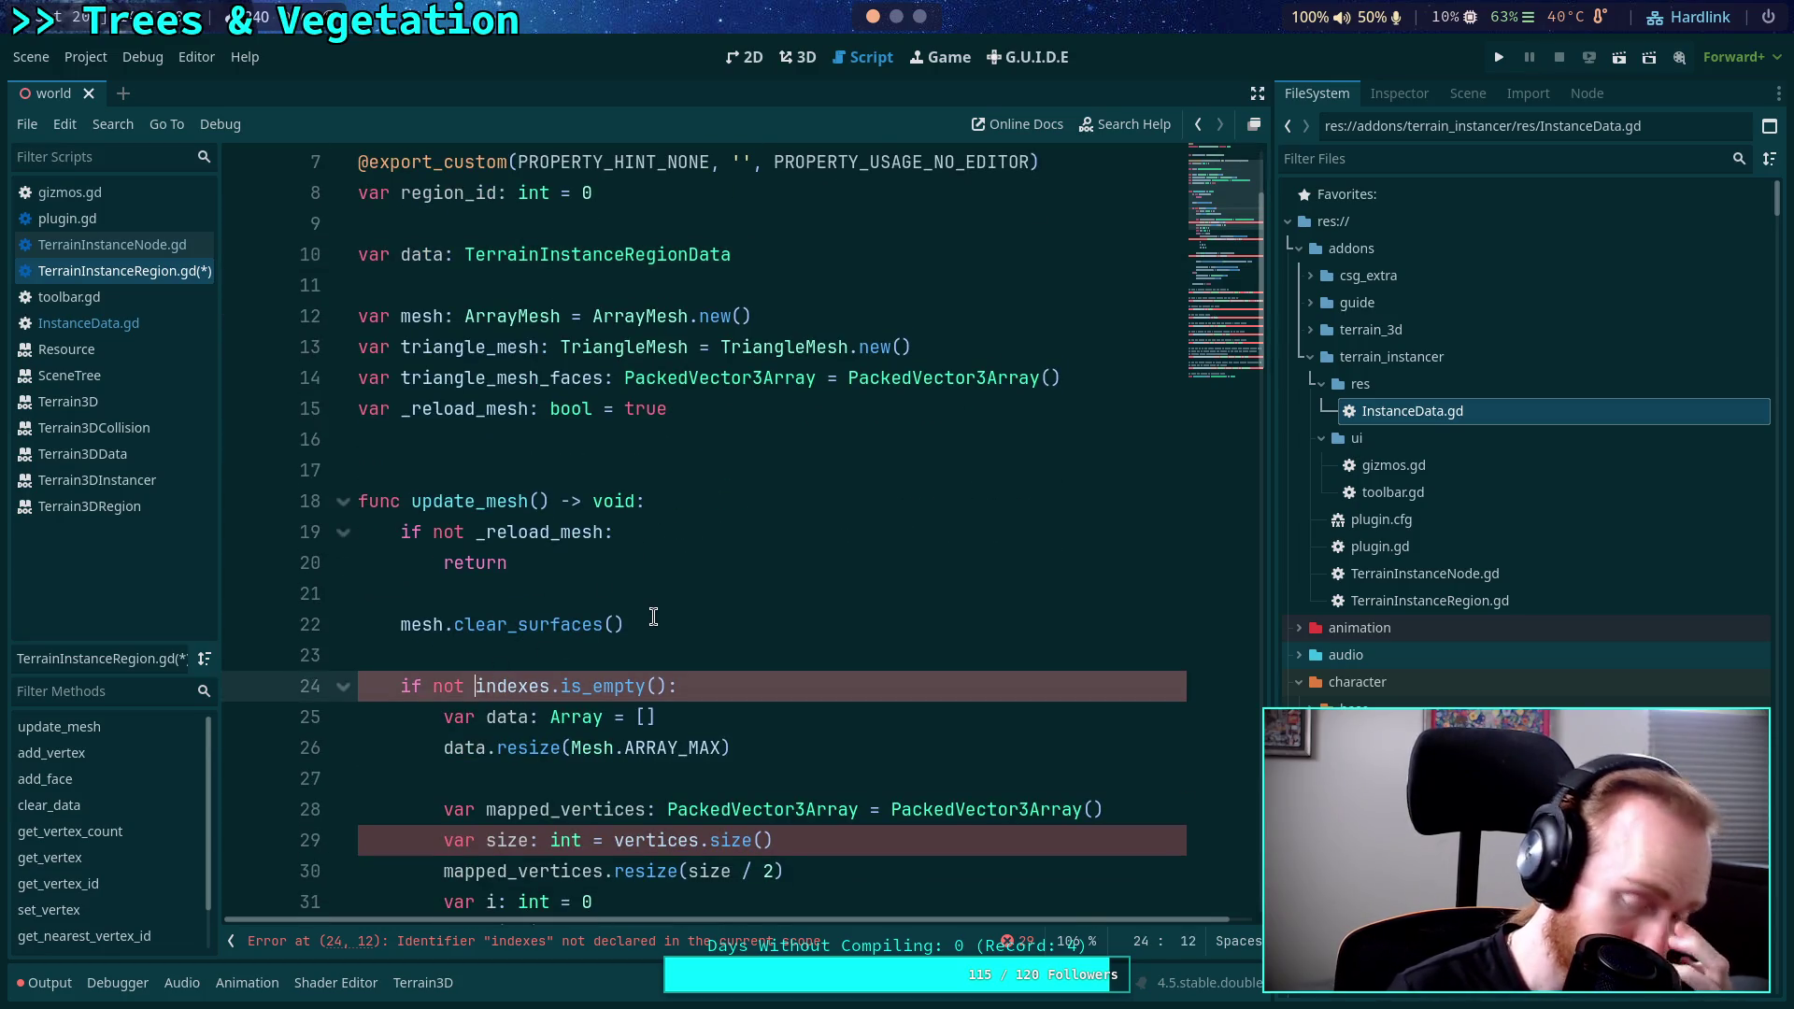
pyautogui.scroll(-3, 653, 616)
pyautogui.scroll(-3, 653, 616)
pyautogui.scroll(8, 420, 475)
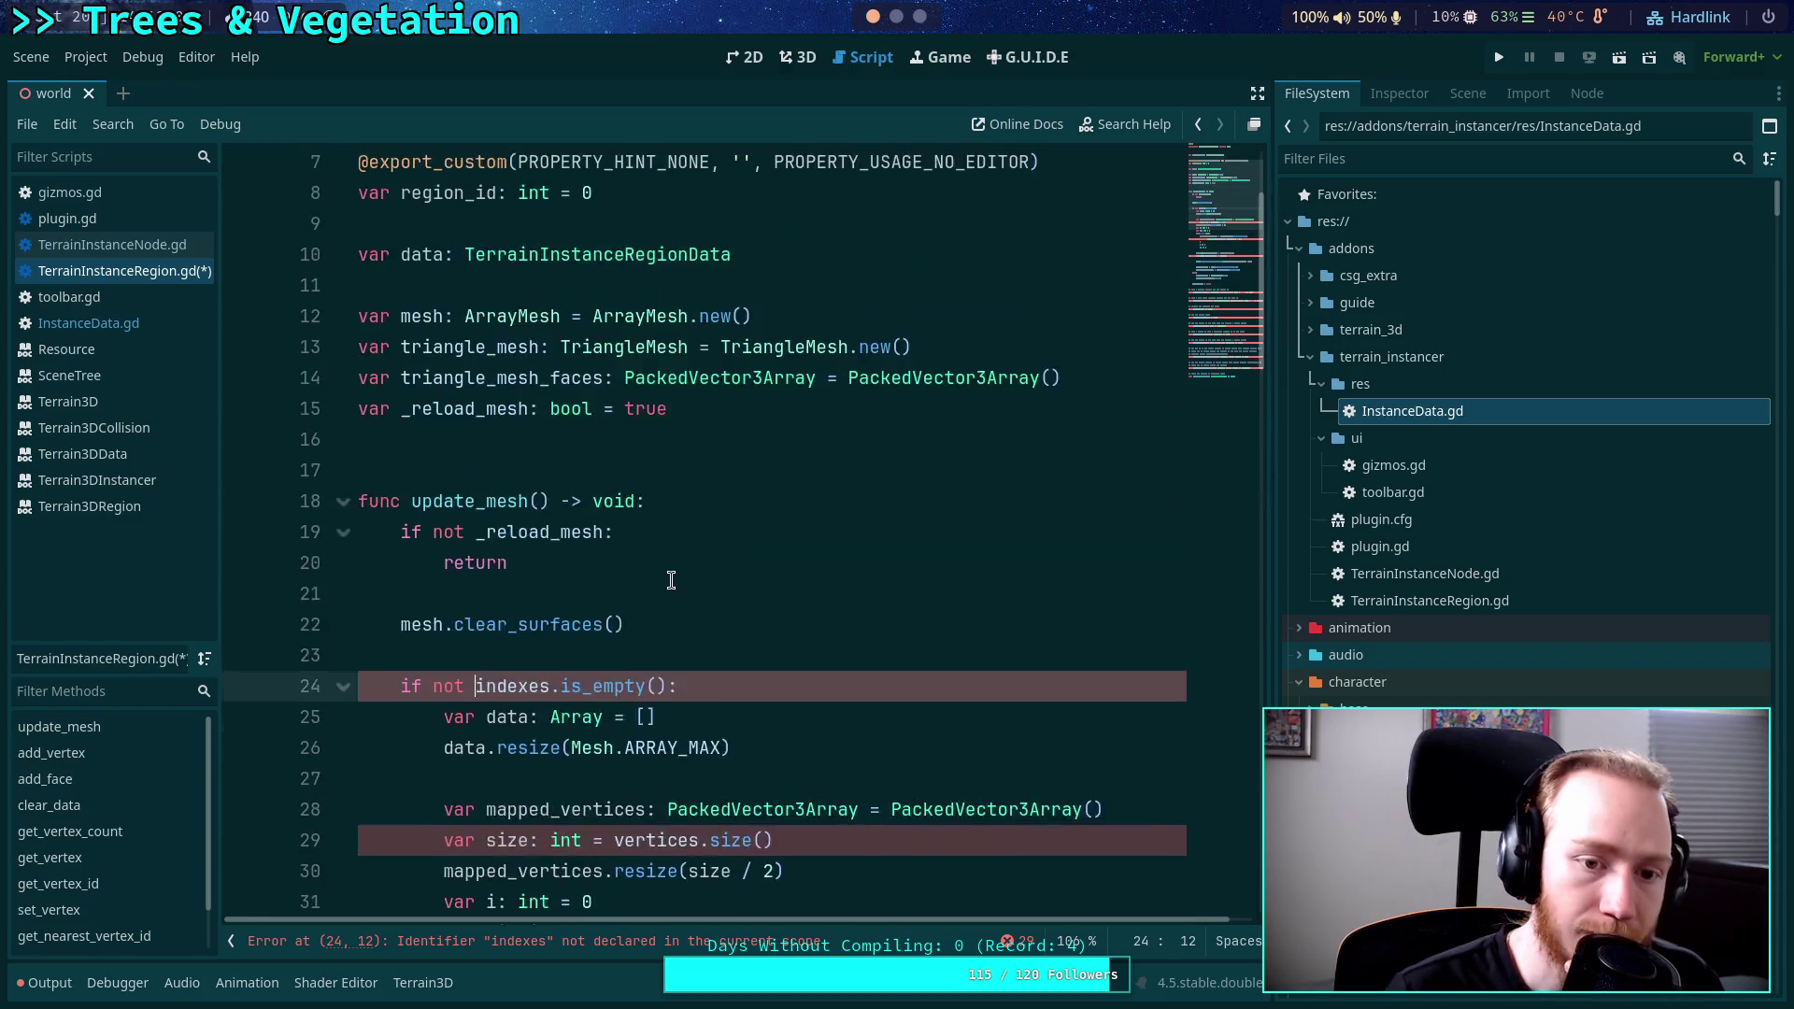
# Select the variable name data on line 10 so it can be renamed.
pyautogui.doubleClick(404, 439)
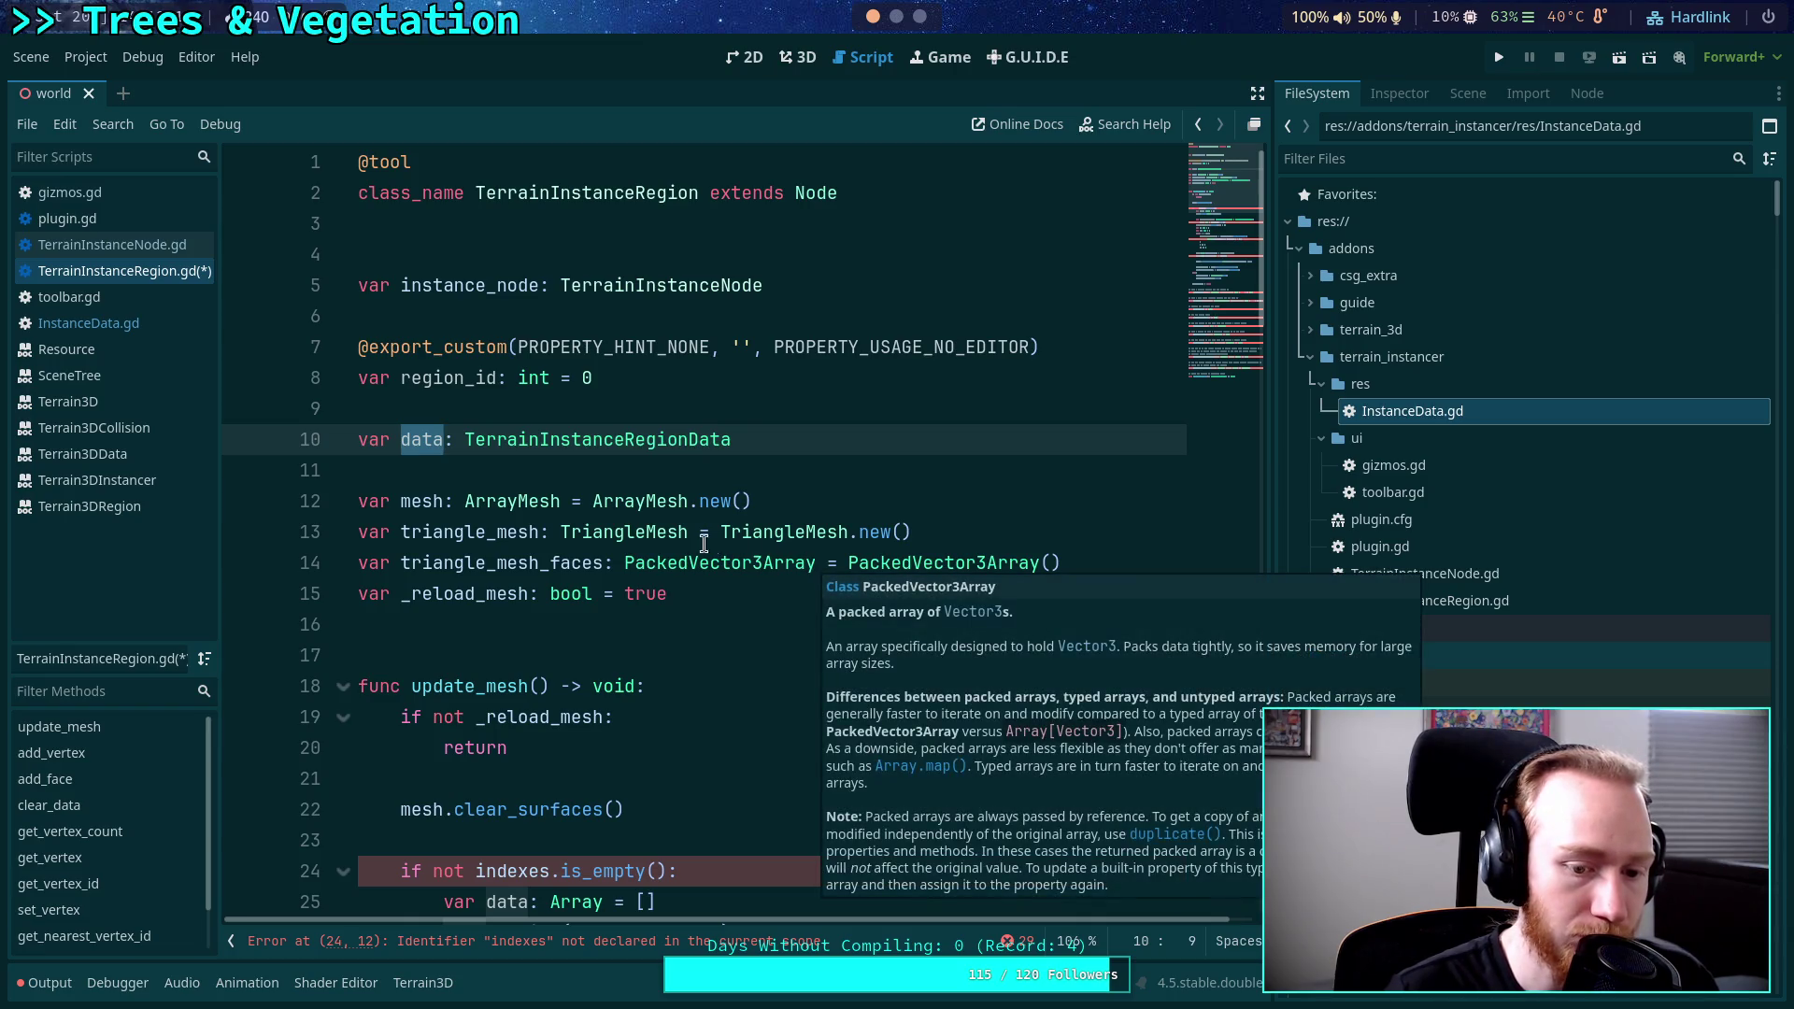
pyautogui.moveTo(635, 572)
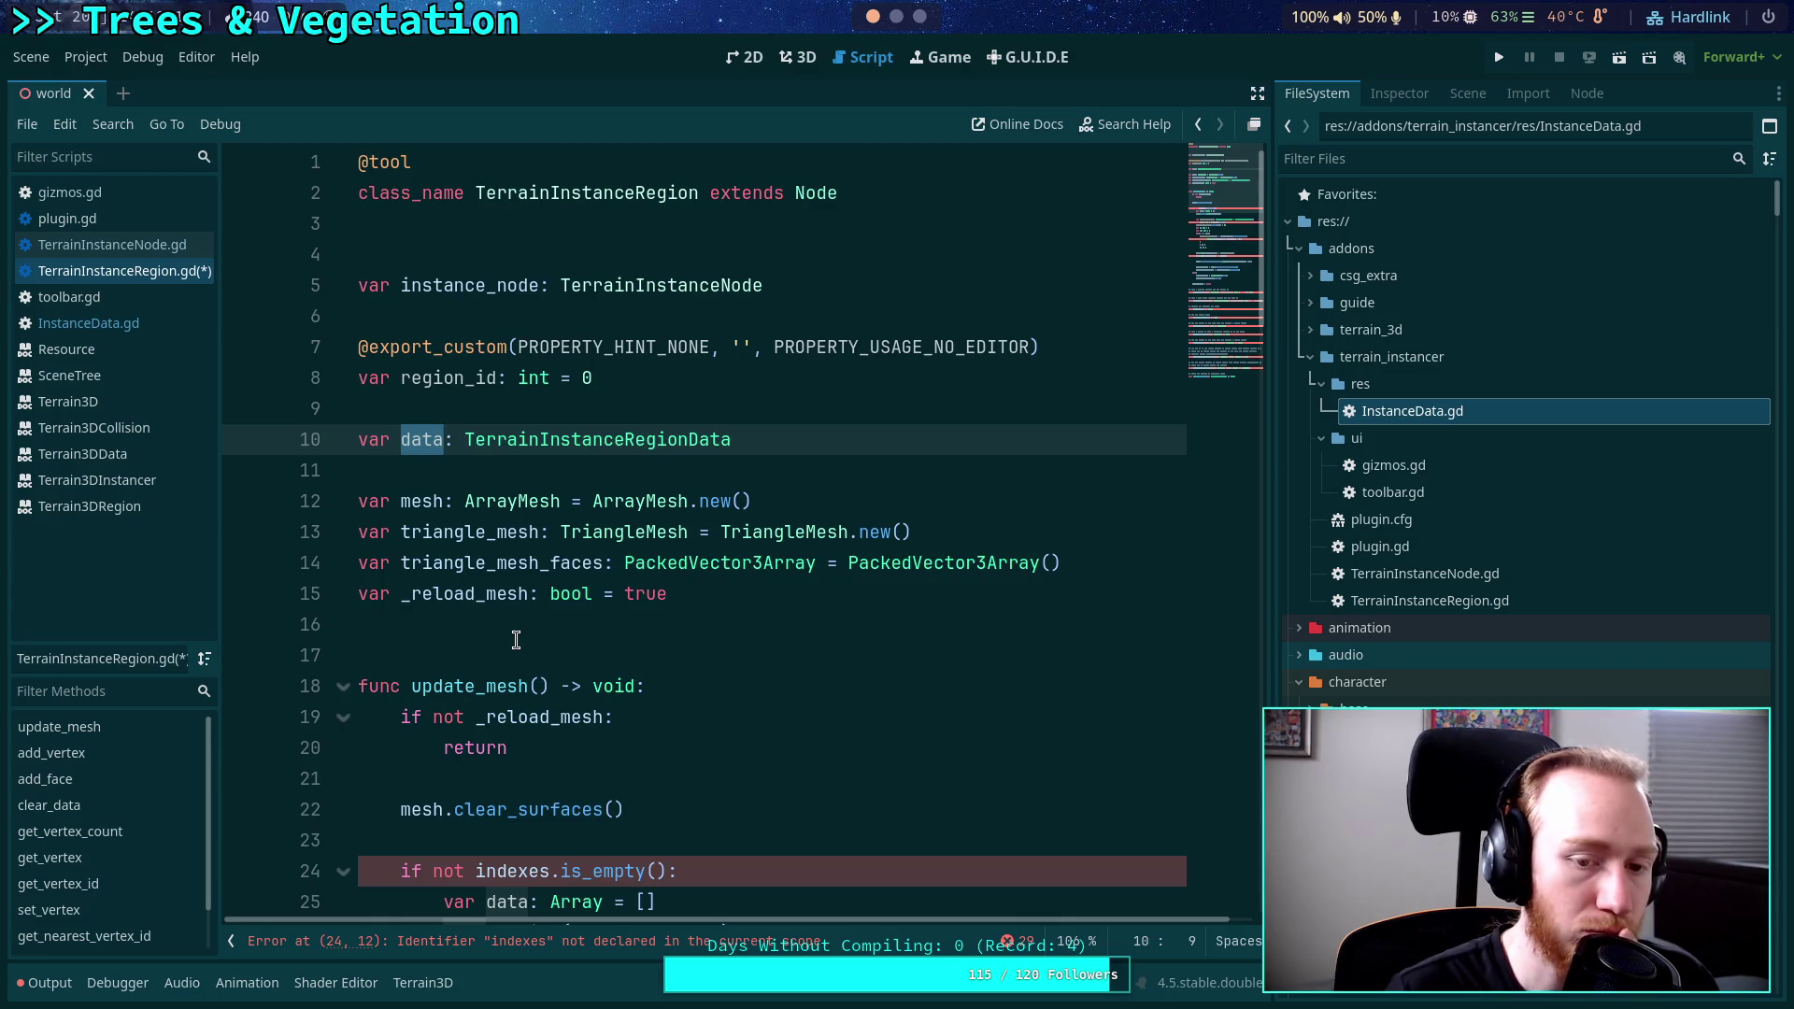
pyautogui.click(791, 441)
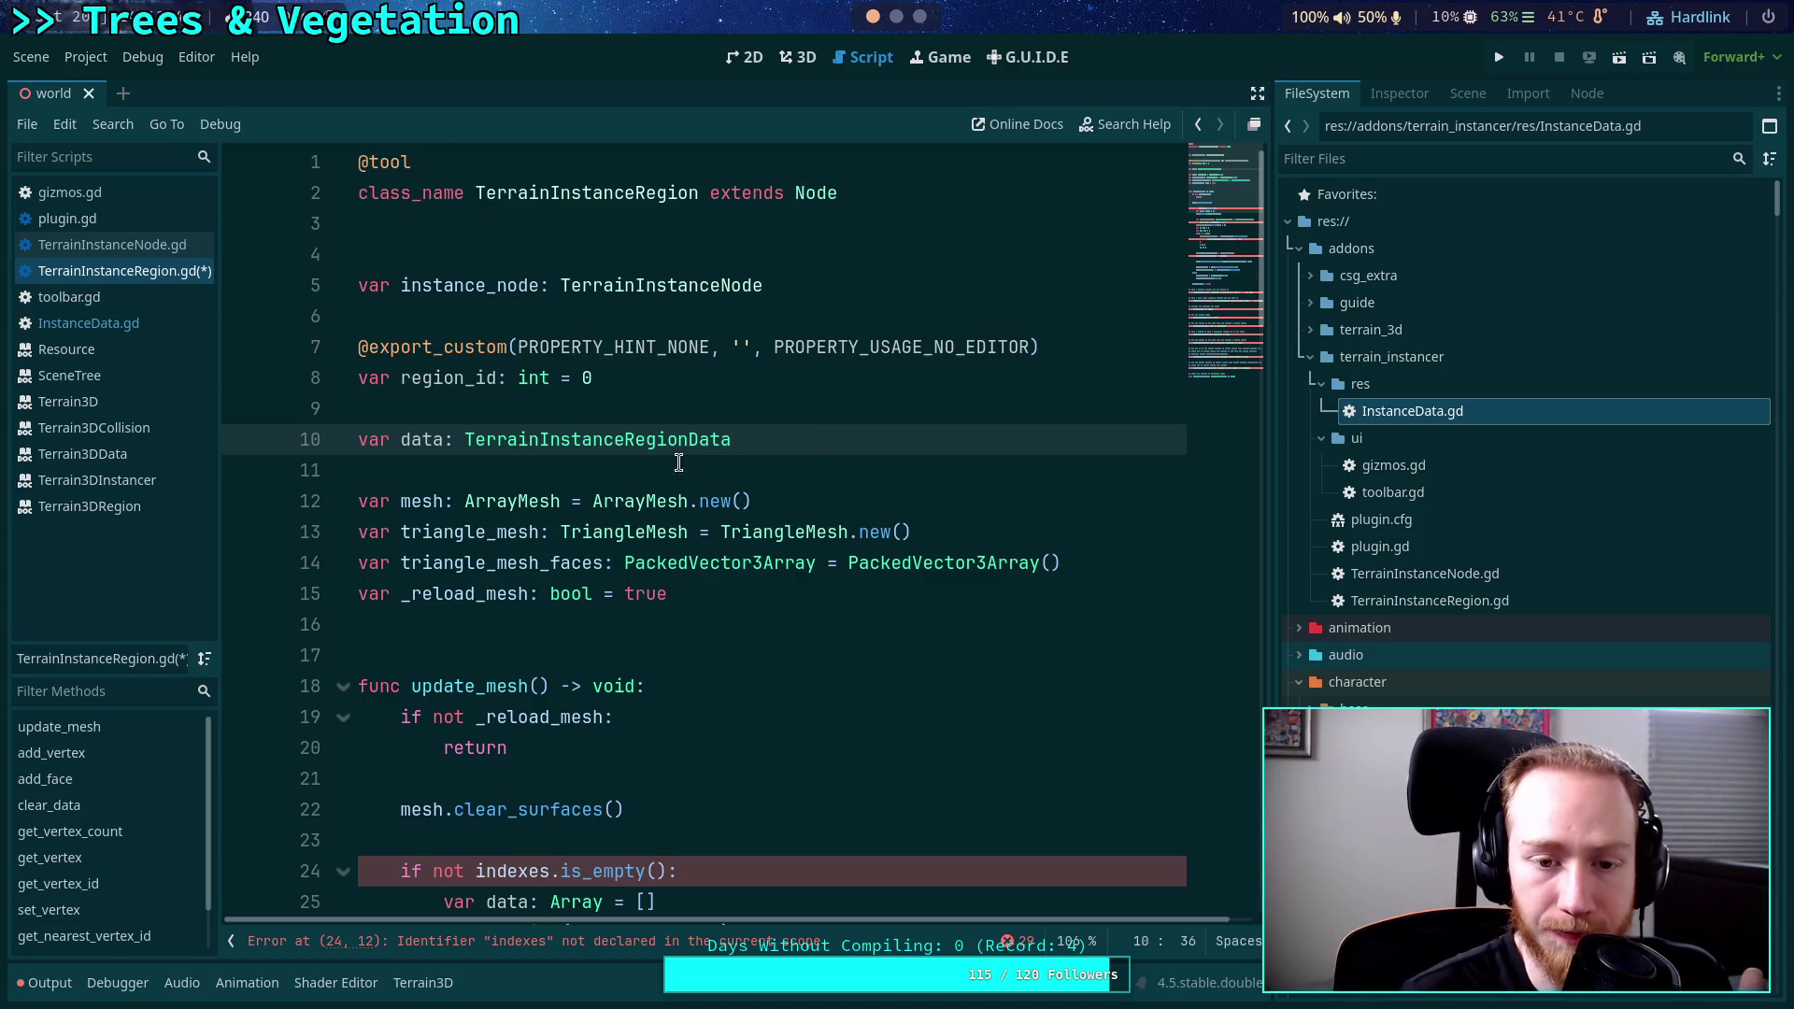
pyautogui.doubleClick(425, 440)
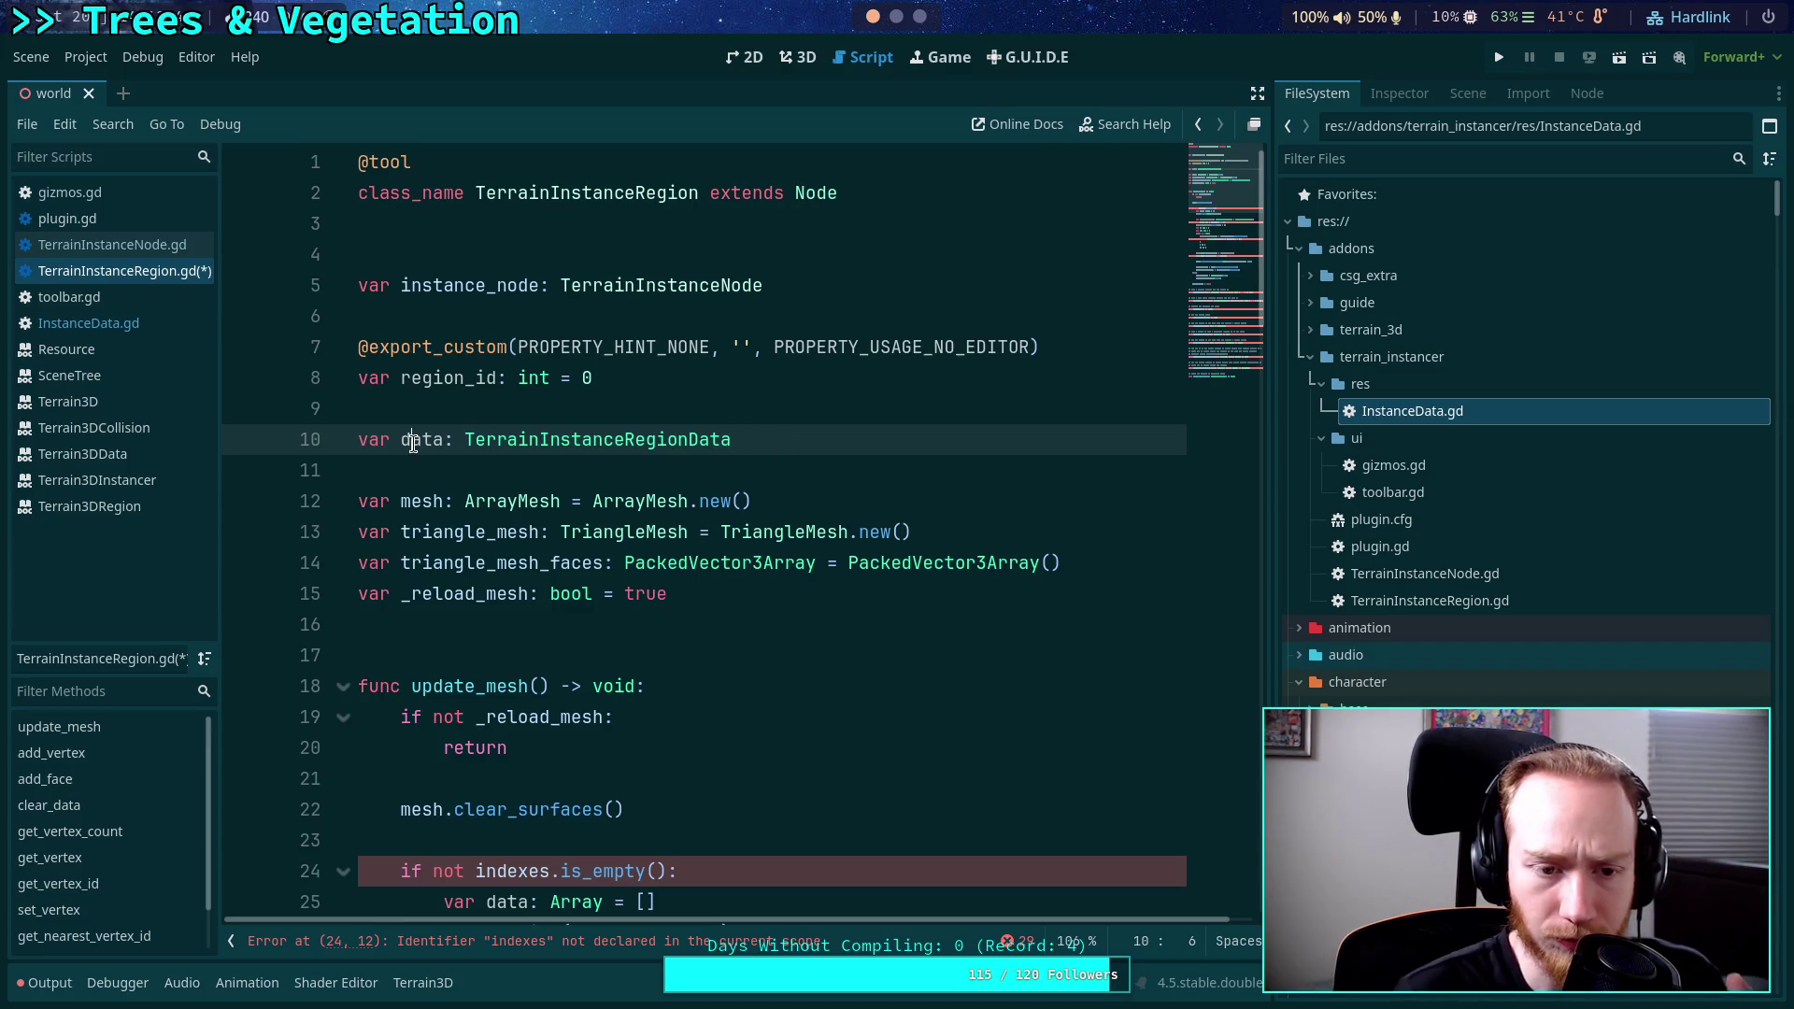
# Rename data to region_data and add the comment '# Aliases for code' below it.
pyautogui.write('region_data')
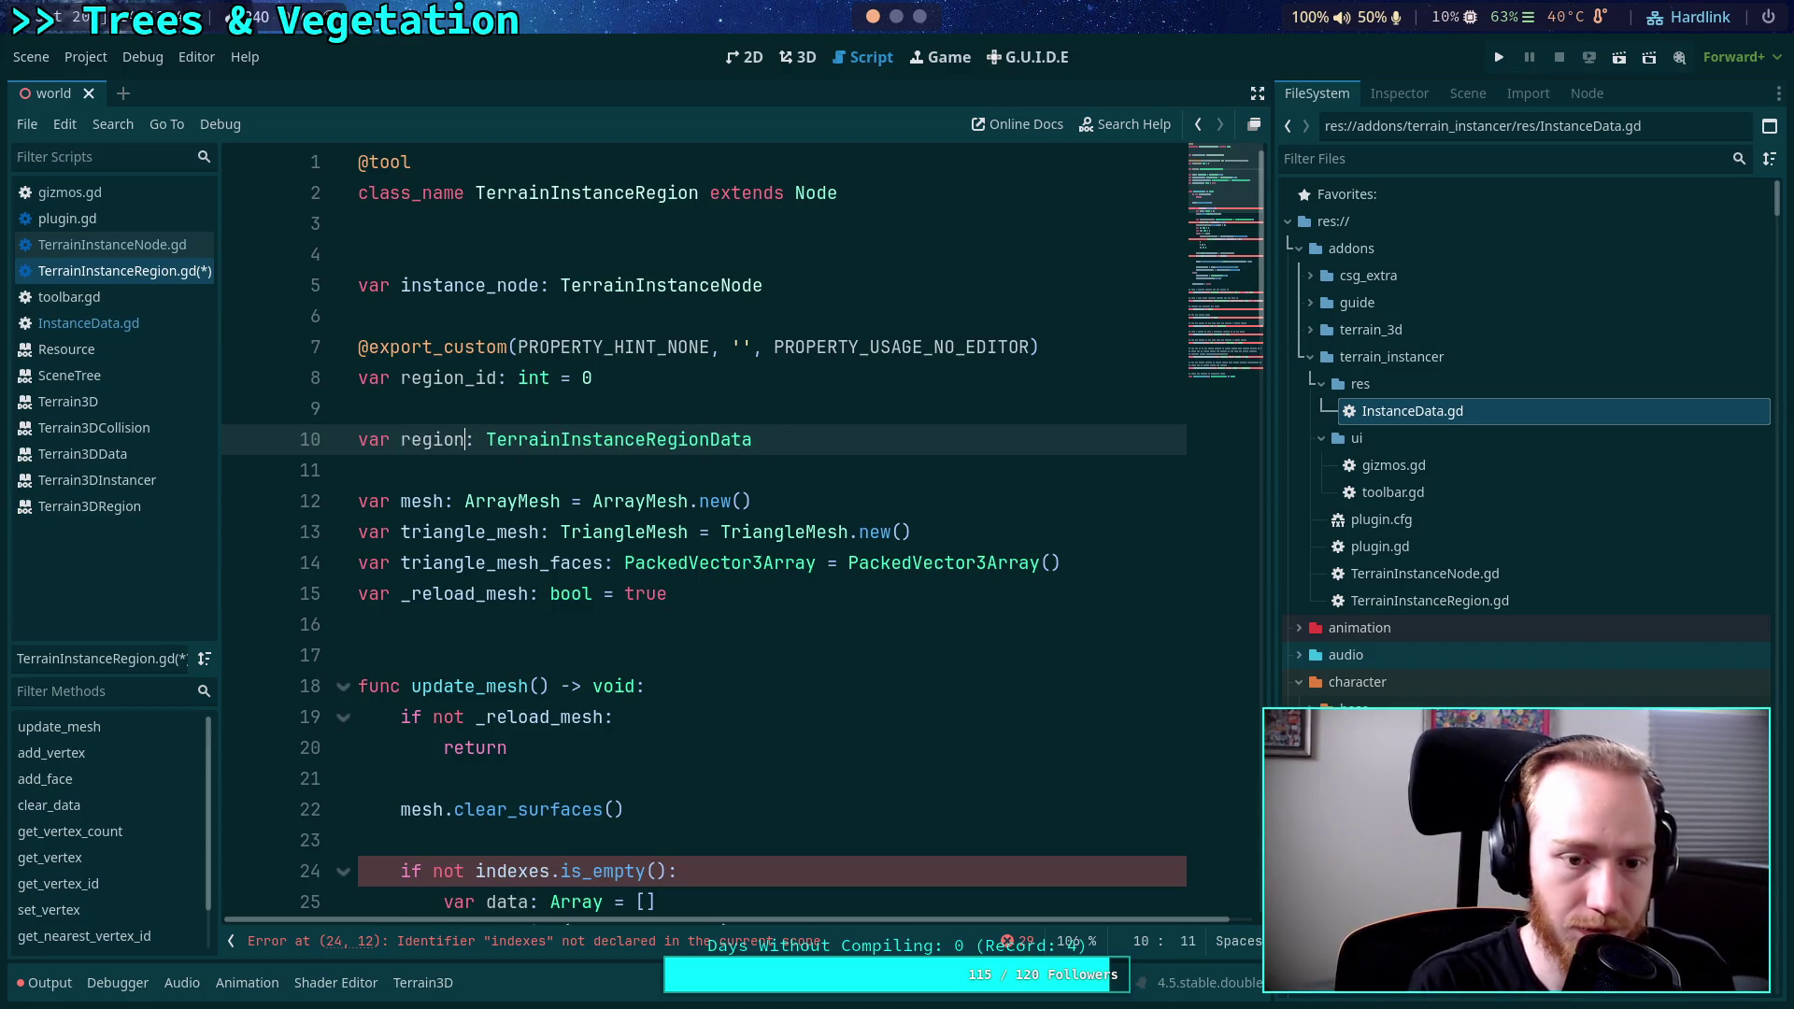
pyautogui.click(868, 439)
pyautogui.press('Return')
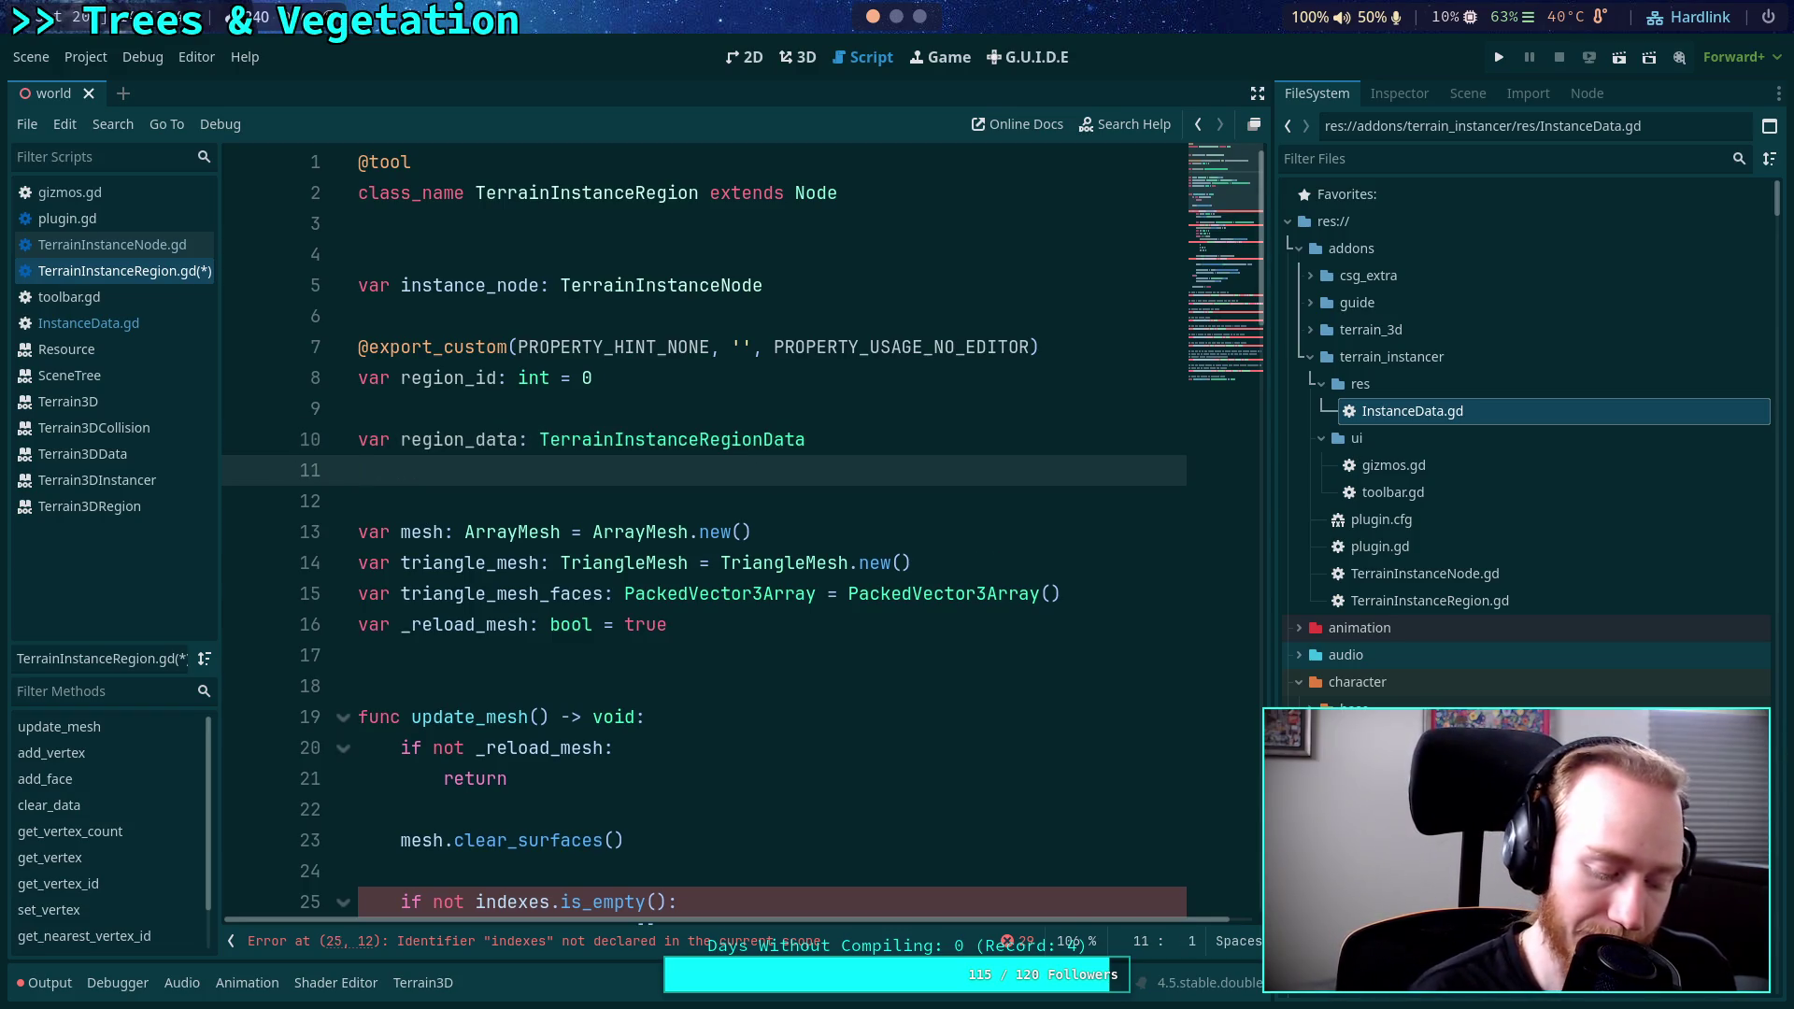
pyautogui.press('Return')
pyautogui.write('# Aliases ')
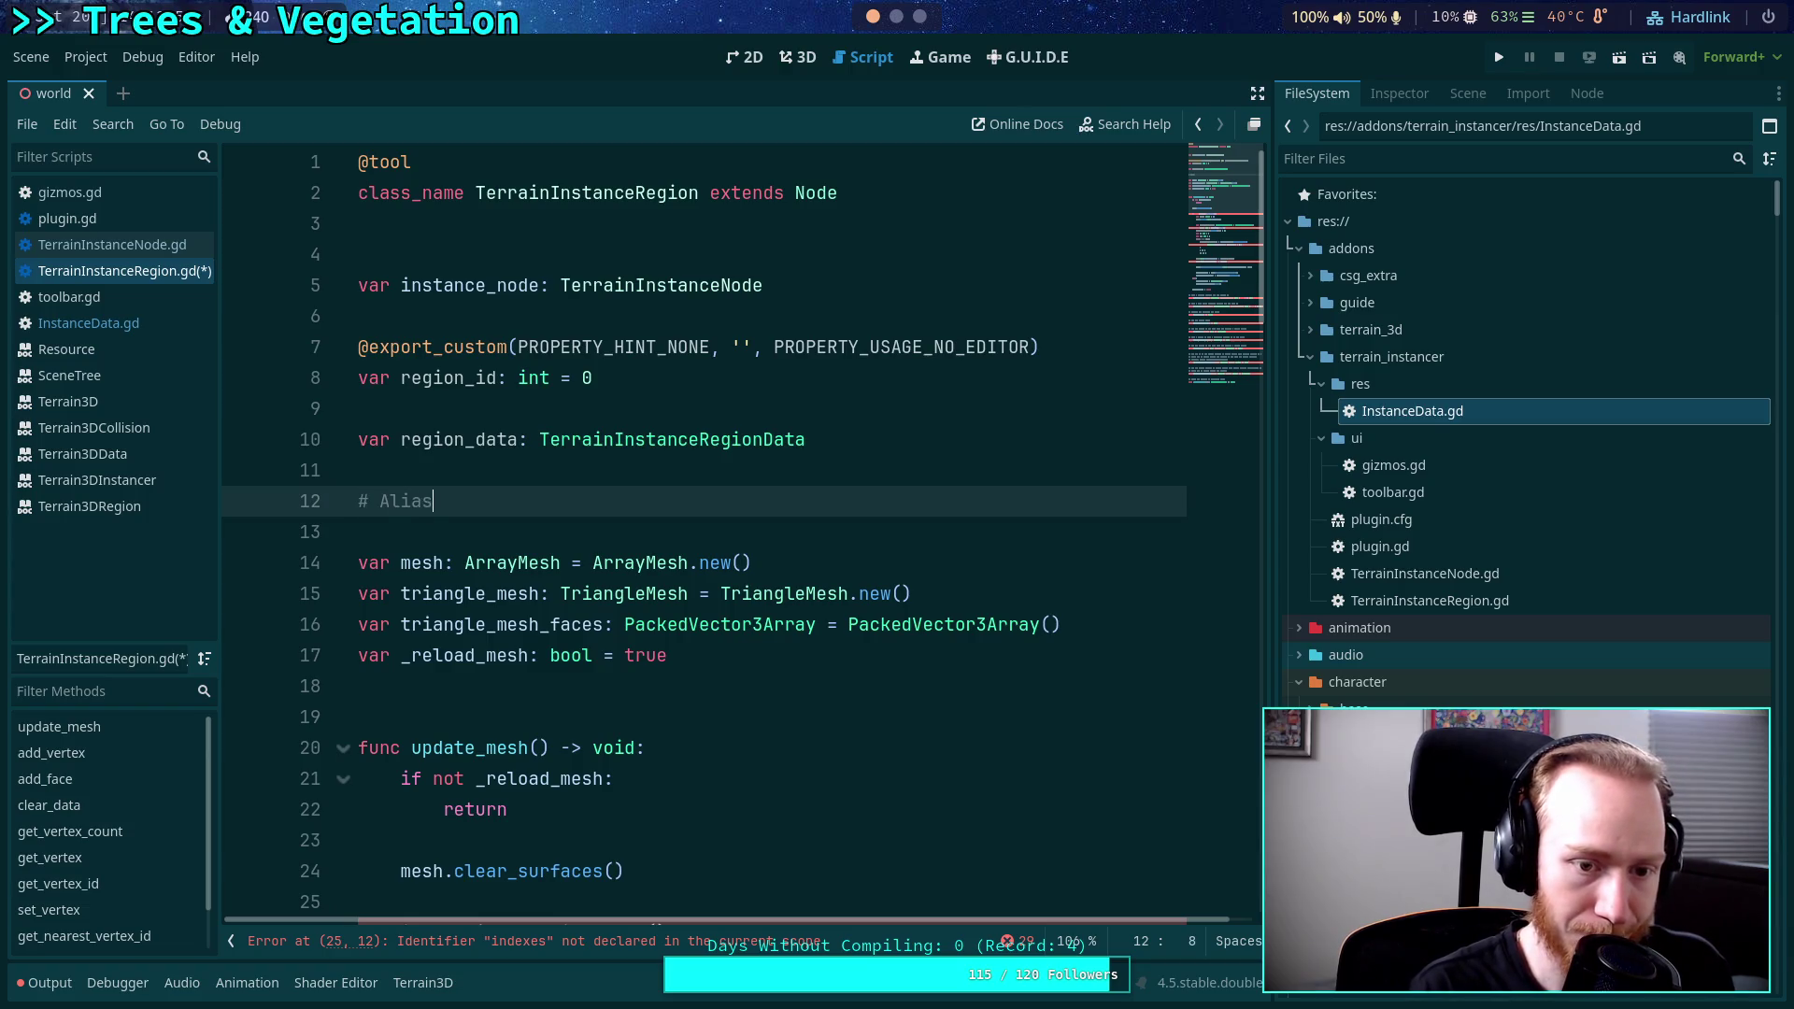
pyautogui.write('for codi')
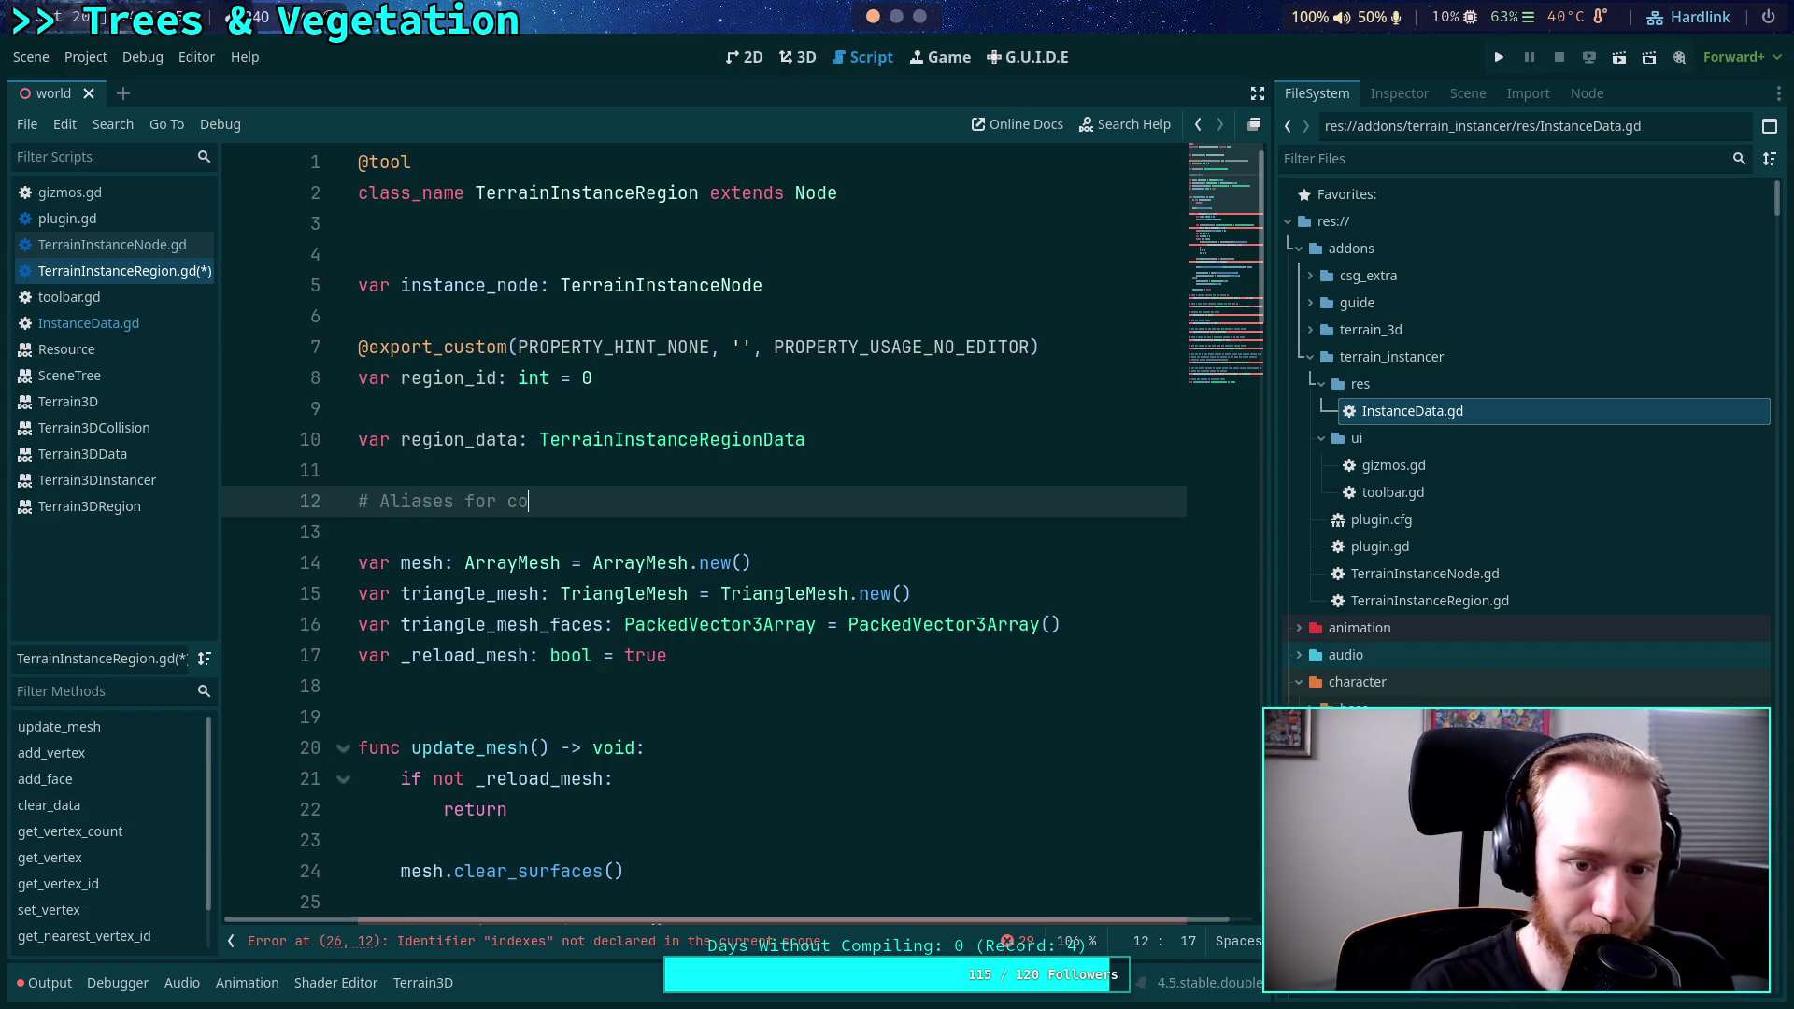
pyautogui.press('BackSpace')
pyautogui.write('e')
pyautogui.press('Return')
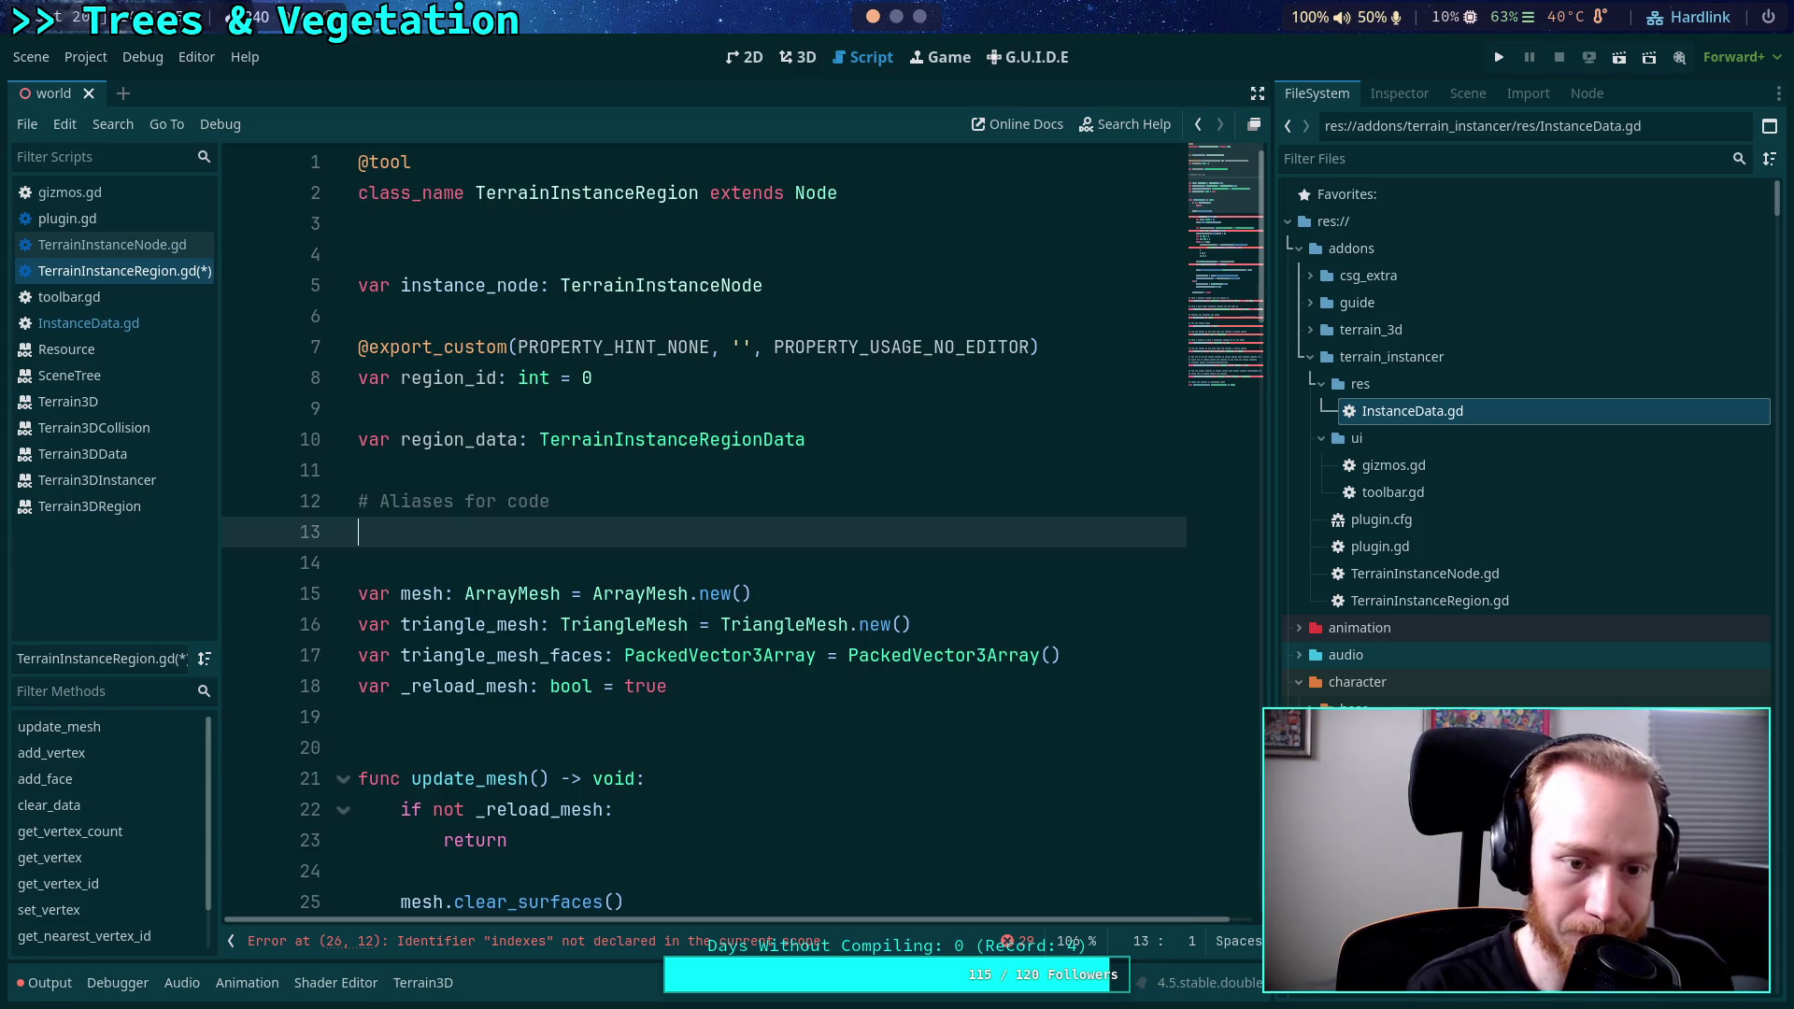
# Declare 'var vertices: PackedInt32Array' with a getter returning region_data.vertices.
pyautogui.write('var ')
pyautogui.write('i')
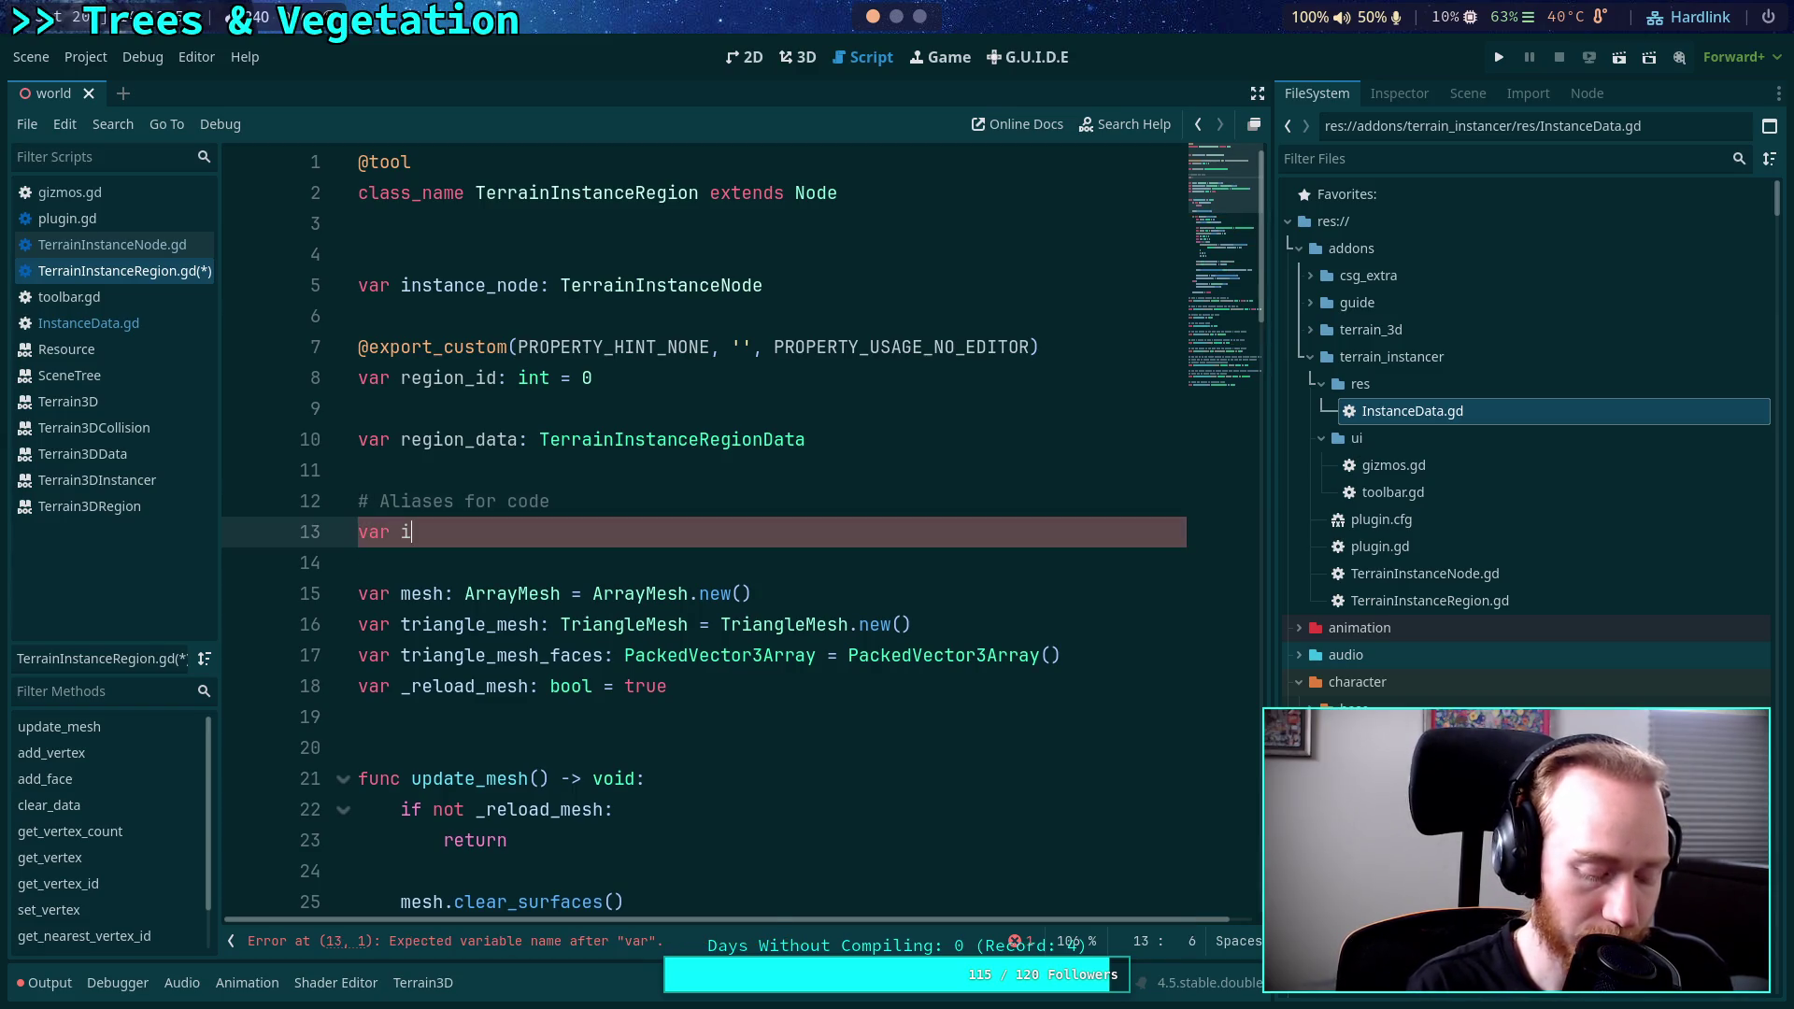
pyautogui.press('BackSpace')
pyautogui.write('ver')
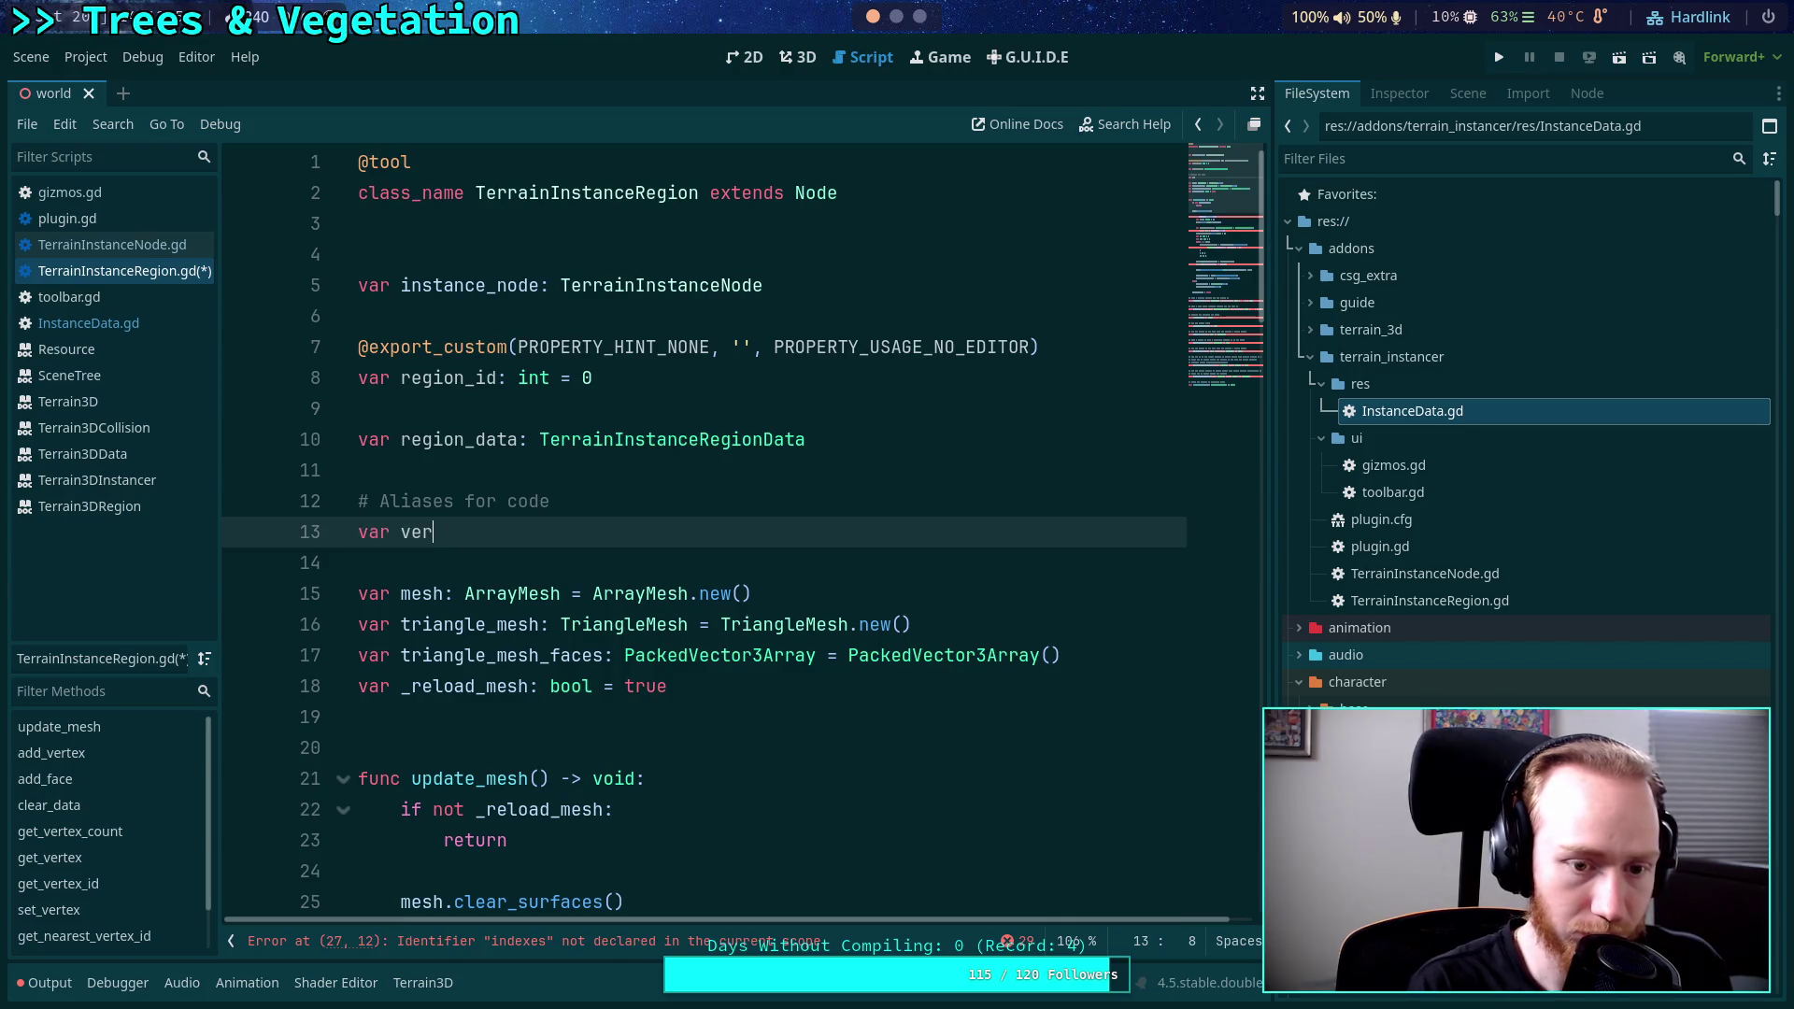
pyautogui.write('ticle')
pyautogui.press('BackSpace')
pyautogui.press('BackSpace')
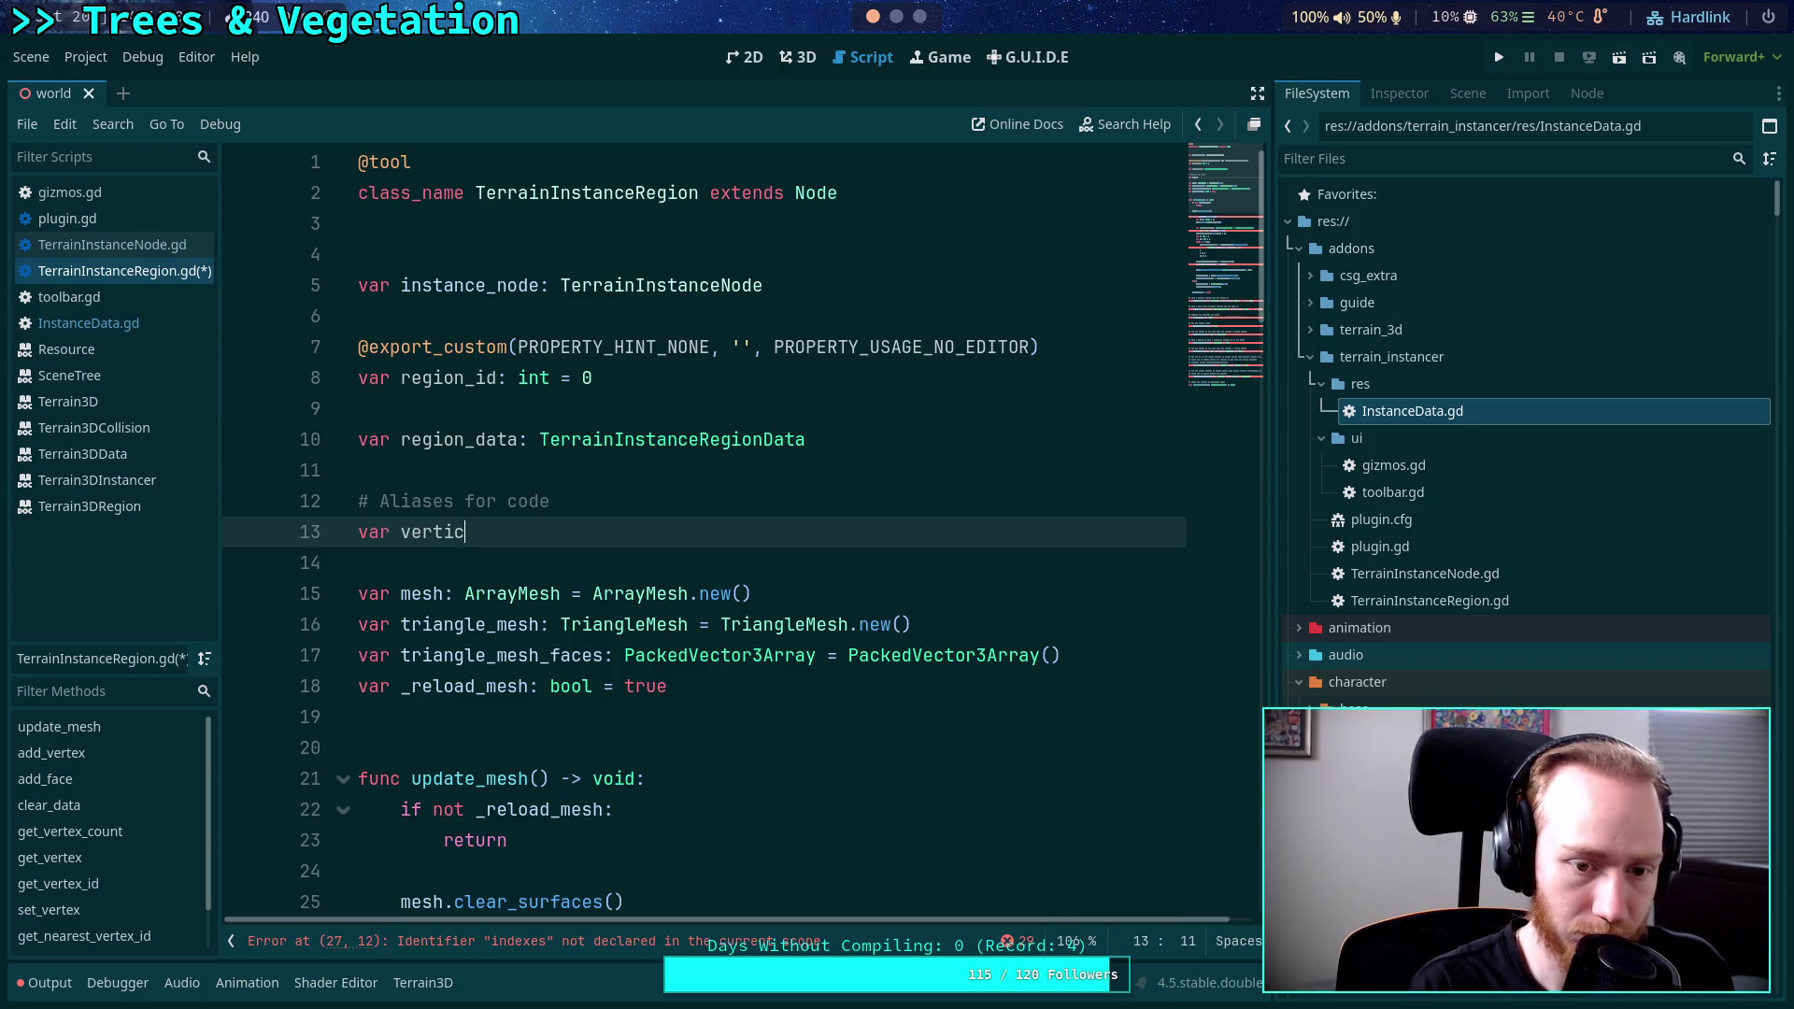
pyautogui.write('es: Pack')
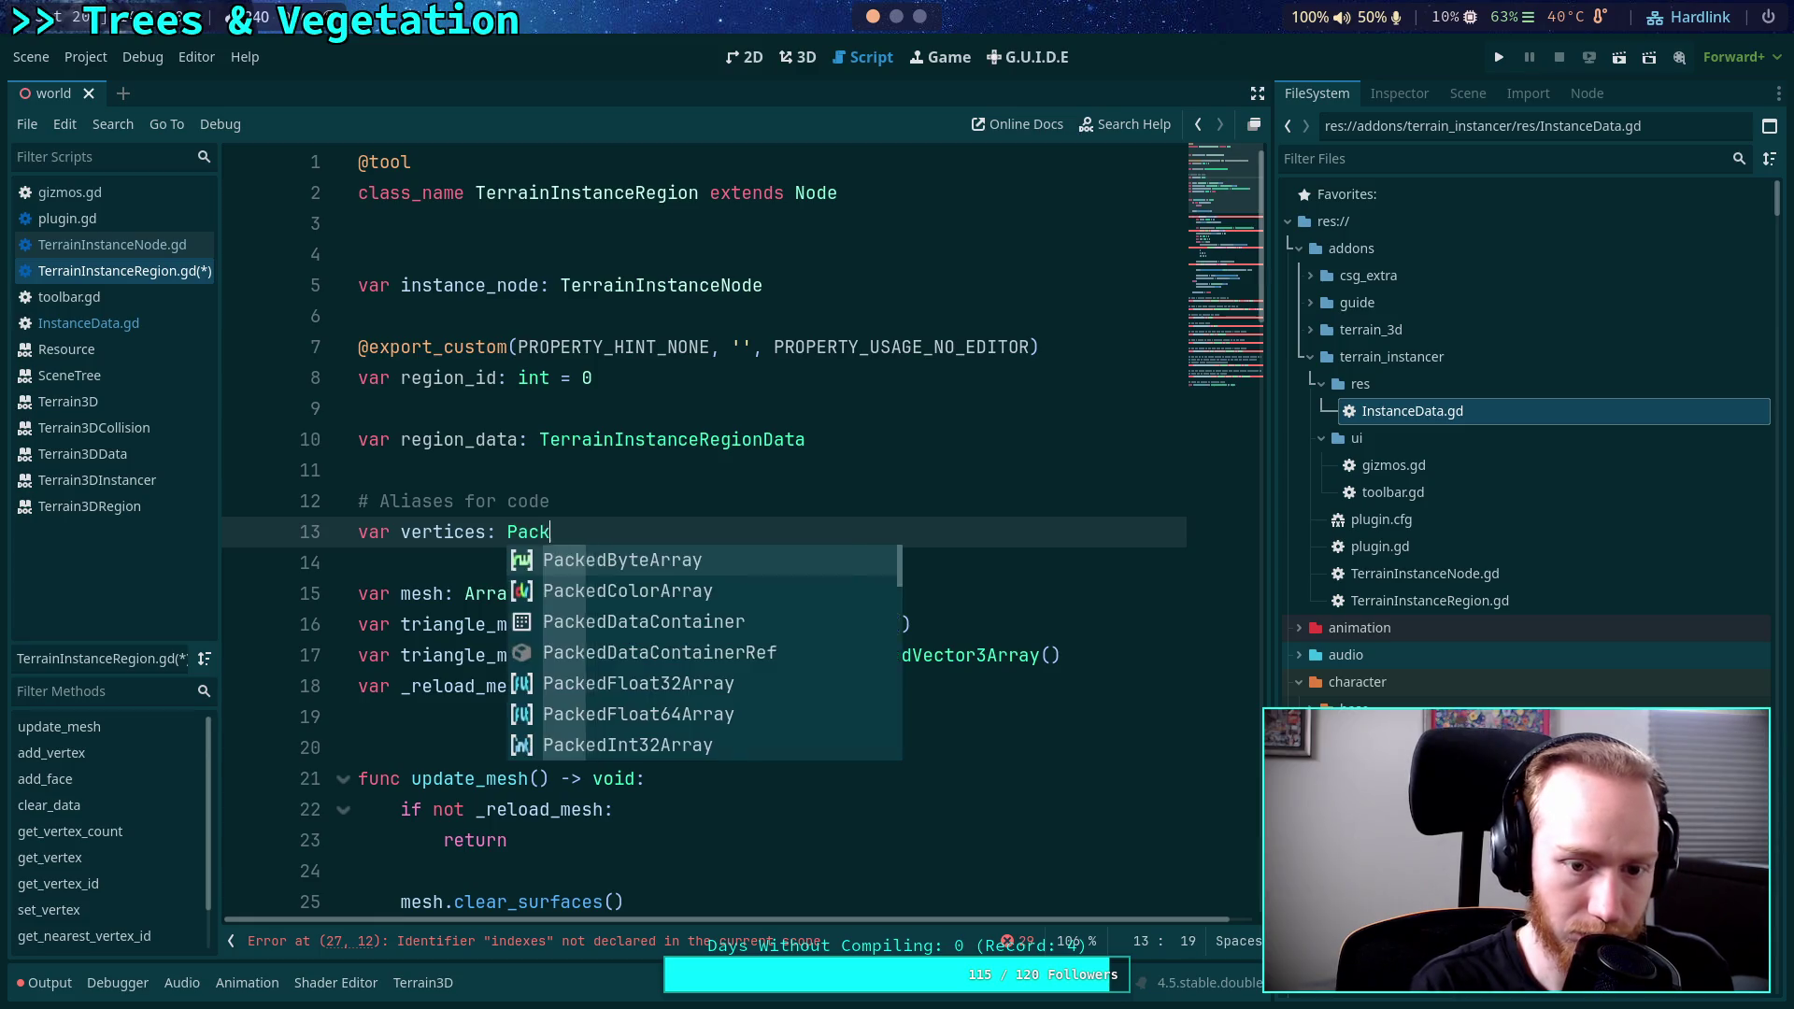
pyautogui.write('edInt')
pyautogui.press('Return')
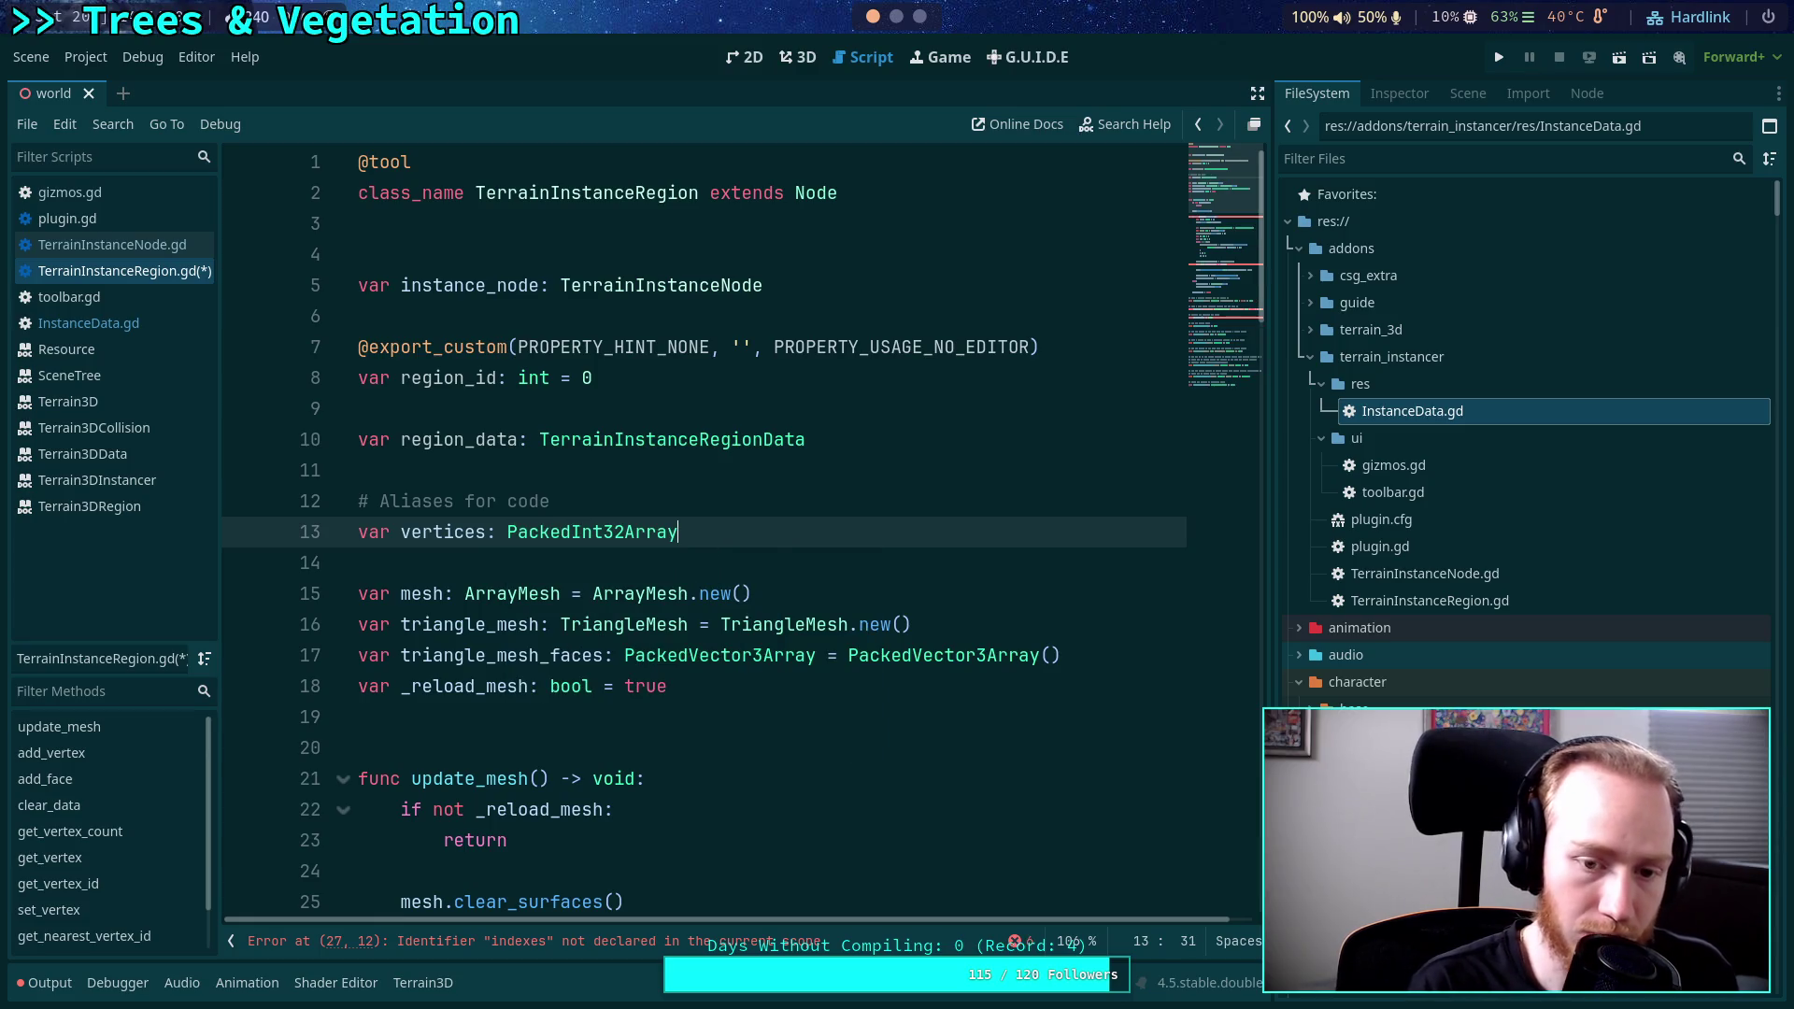
pyautogui.write(':')
pyautogui.press('Return')
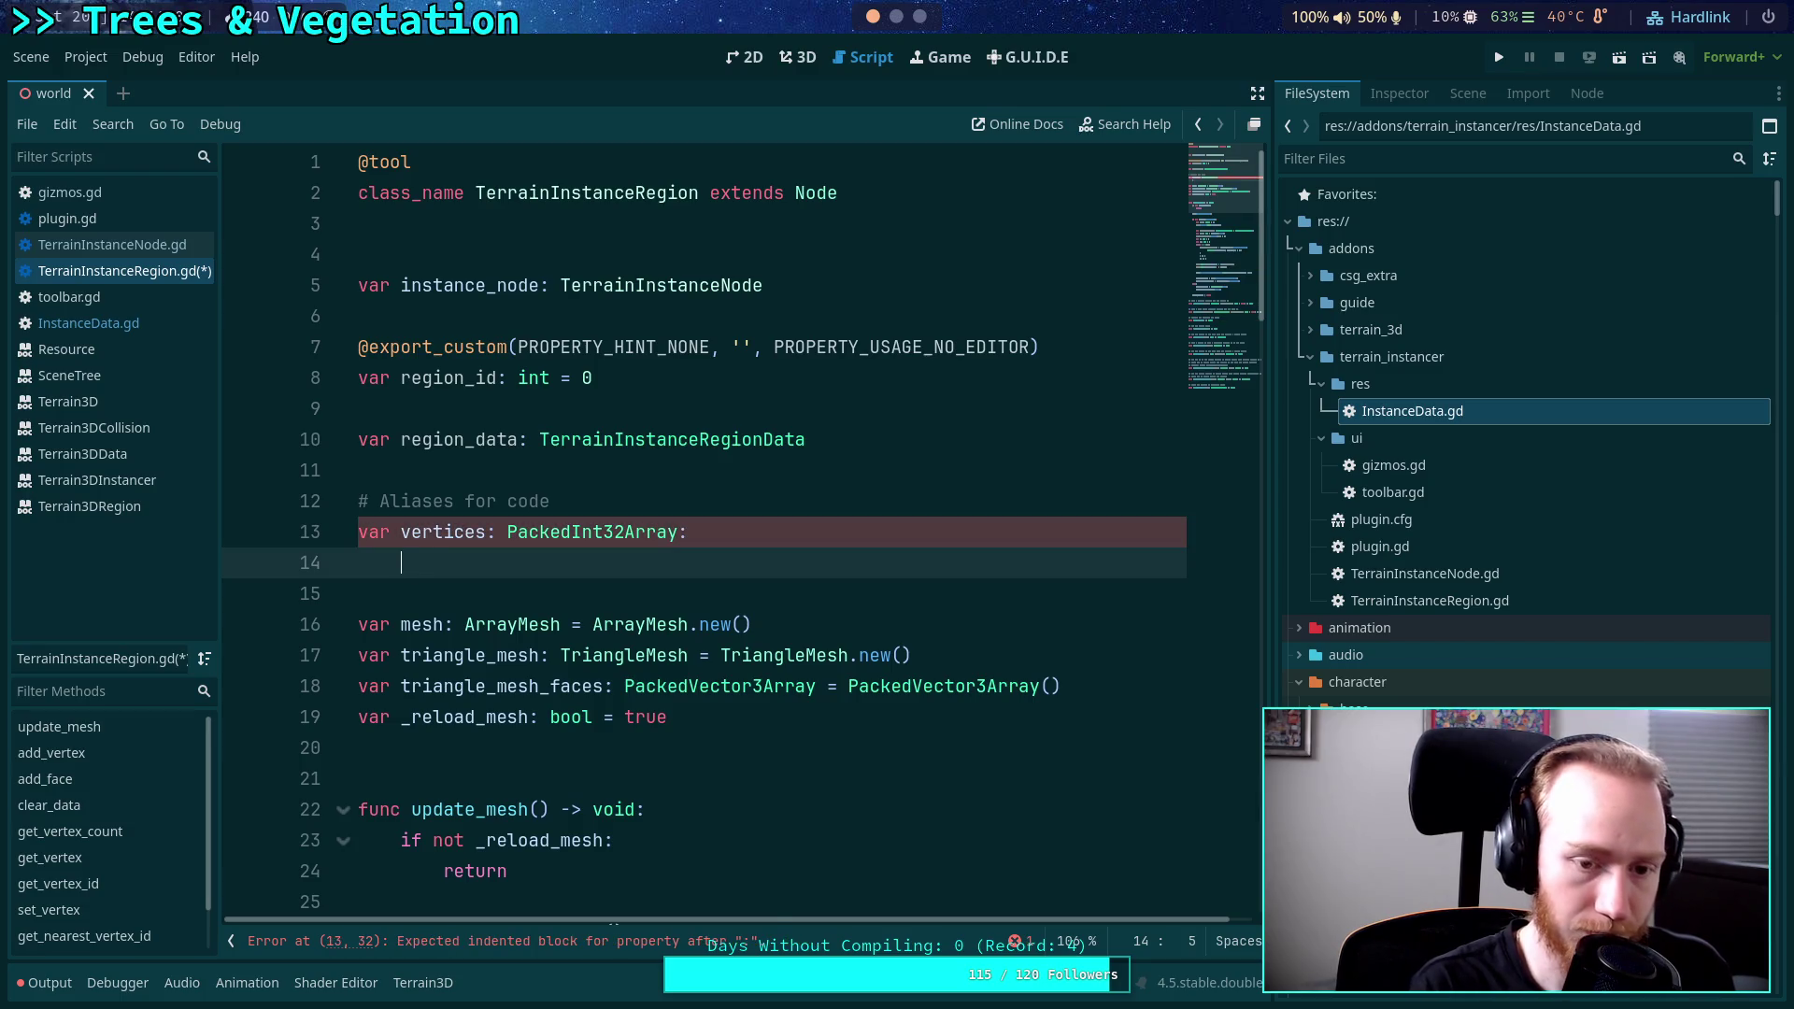
pyautogui.write('get():')
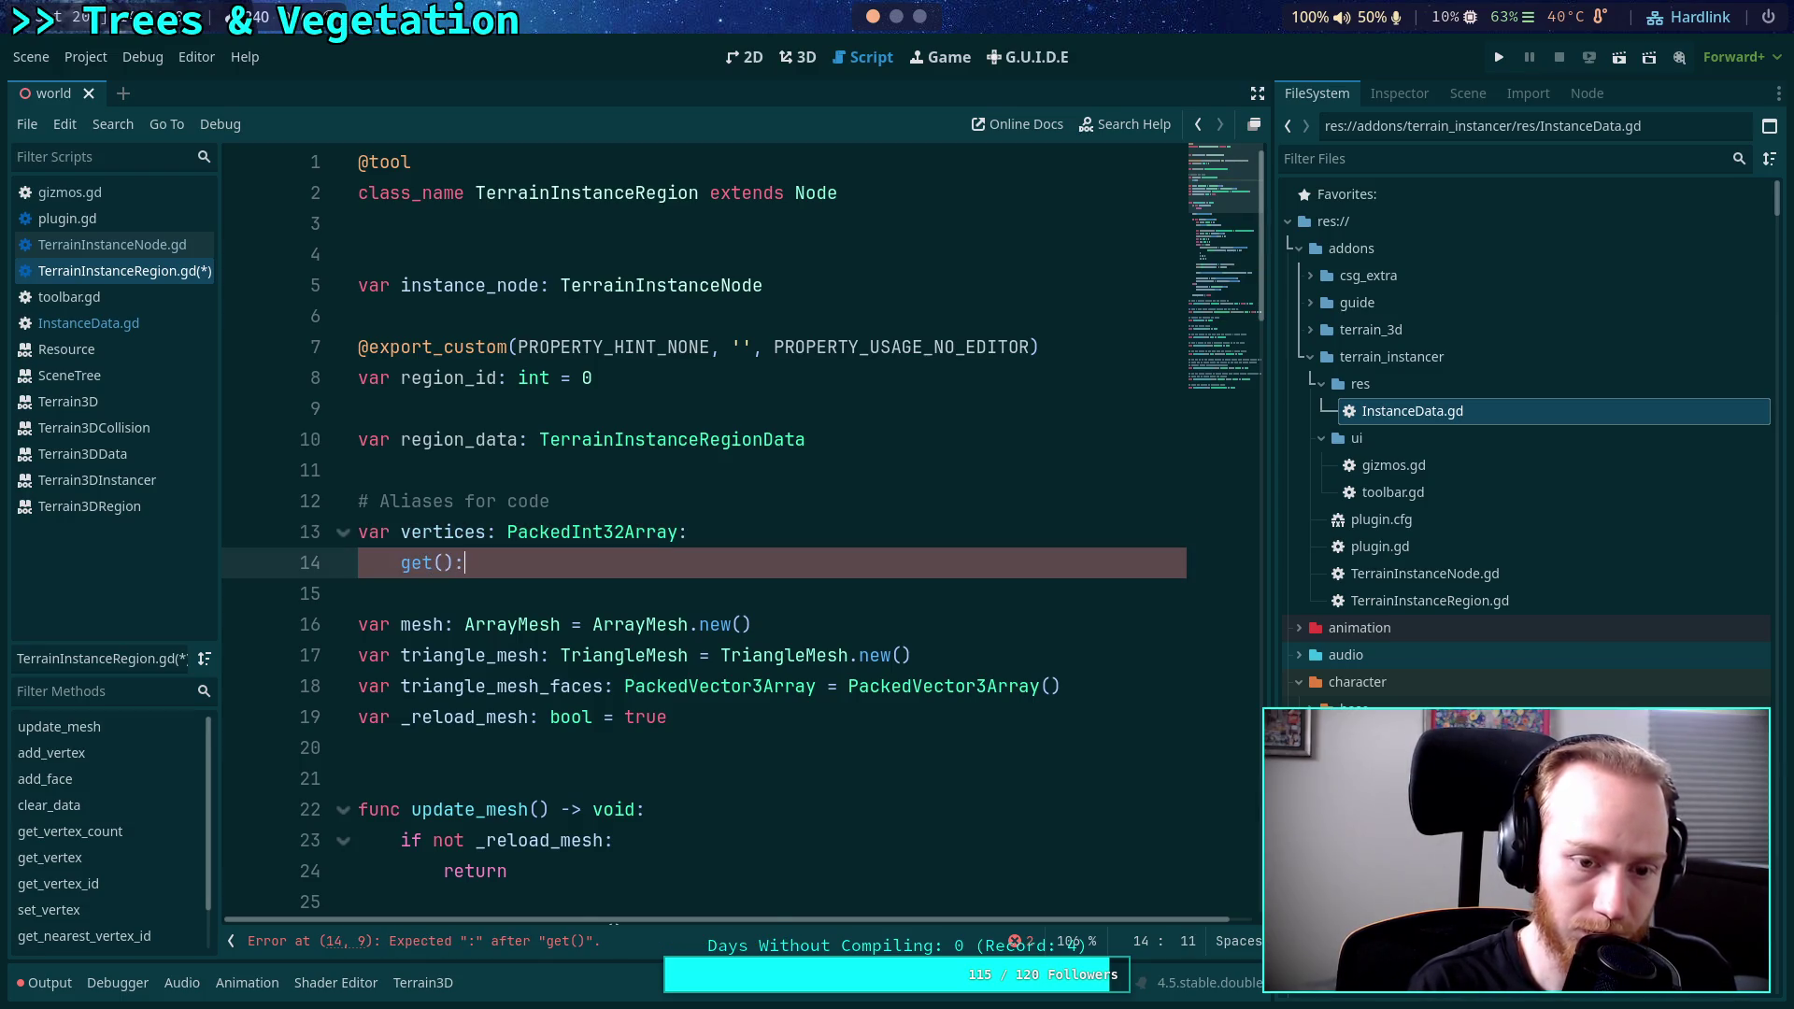
pyautogui.press('Return')
pyautogui.write('return r')
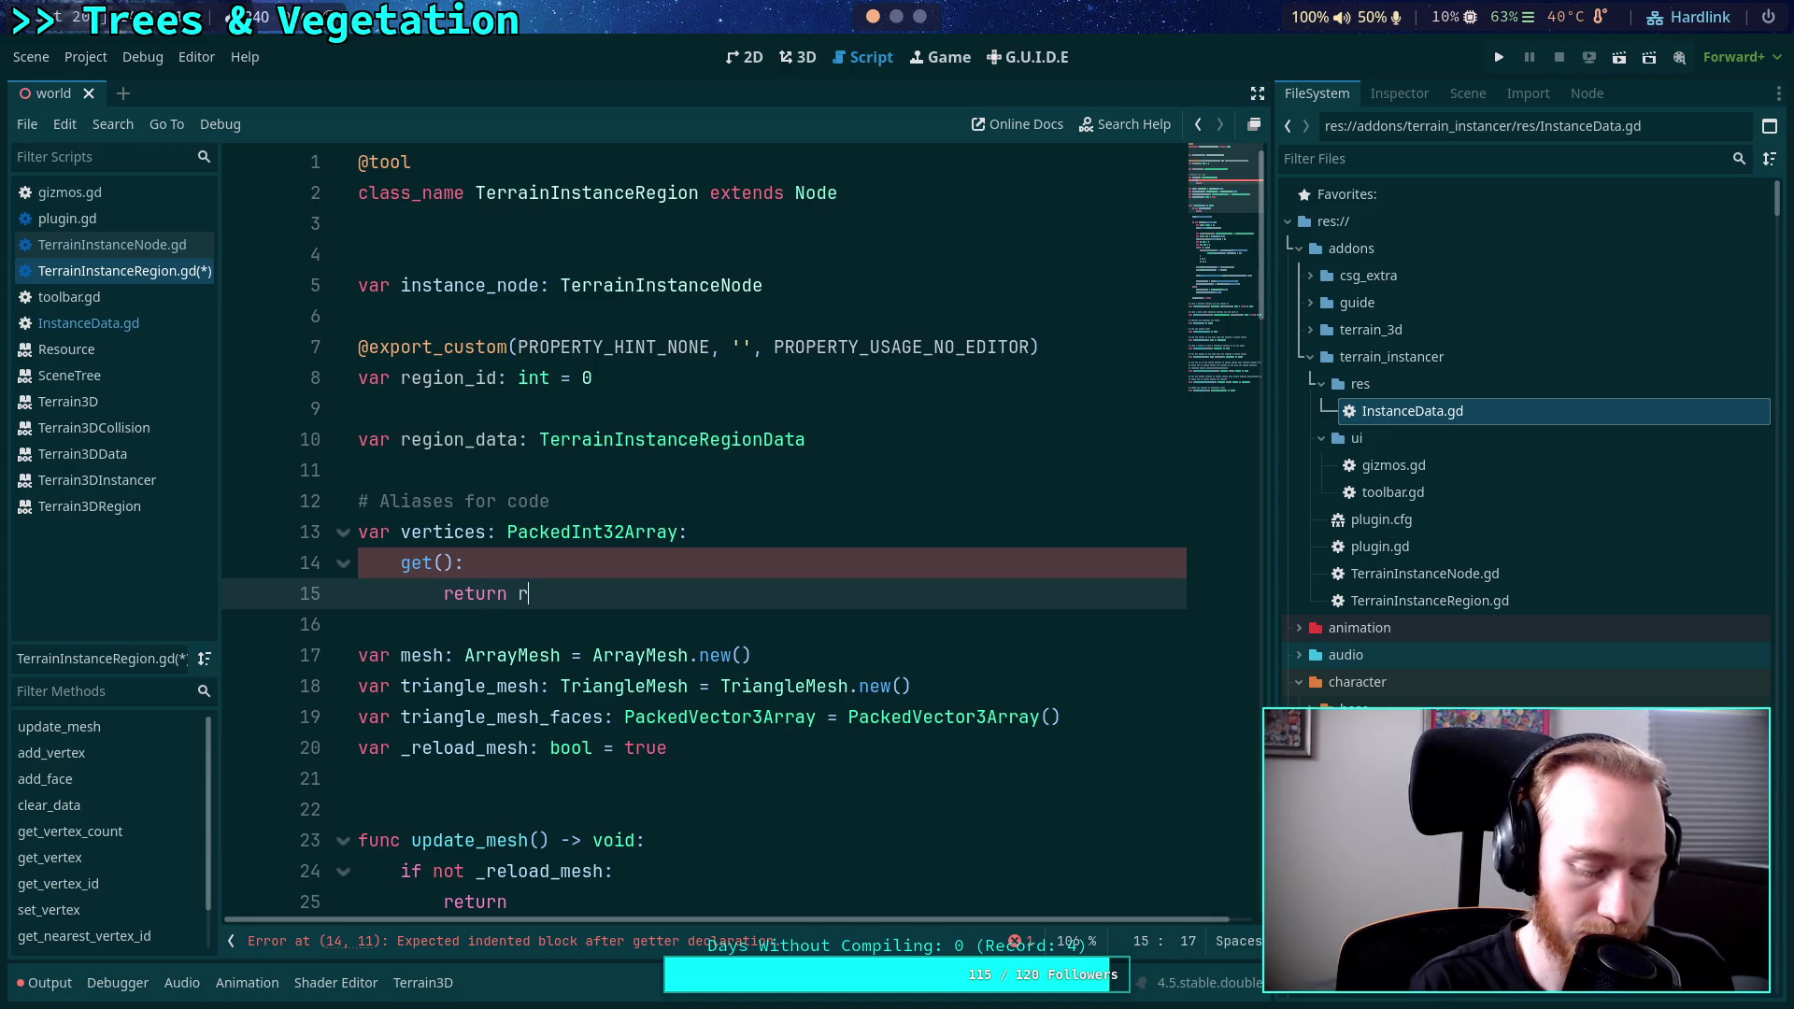
pyautogui.write('eg')
pyautogui.press('Return')
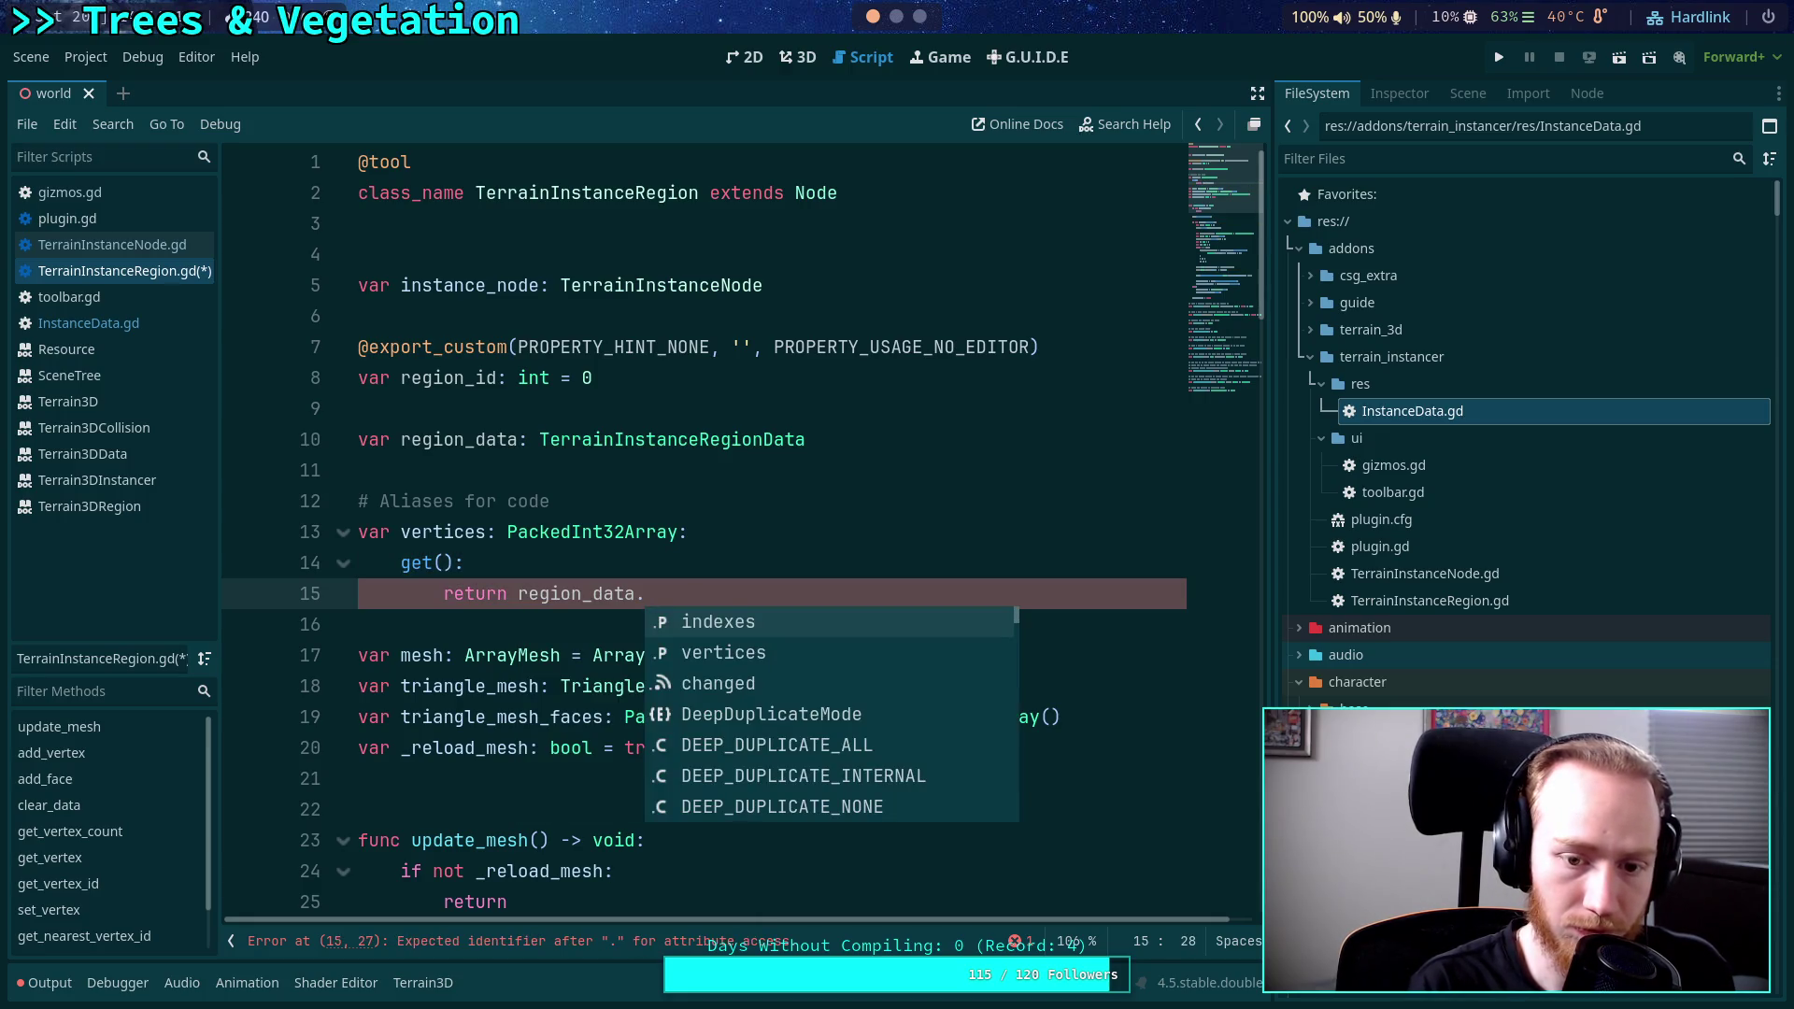
pyautogui.press('Down')
pyautogui.press('Return')
pyautogui.press('Return')
# Add the vertices setter, set(value), assigning value to region_data.vertices.
pyautogui.press('BackSpace')
pyautogui.write('s')
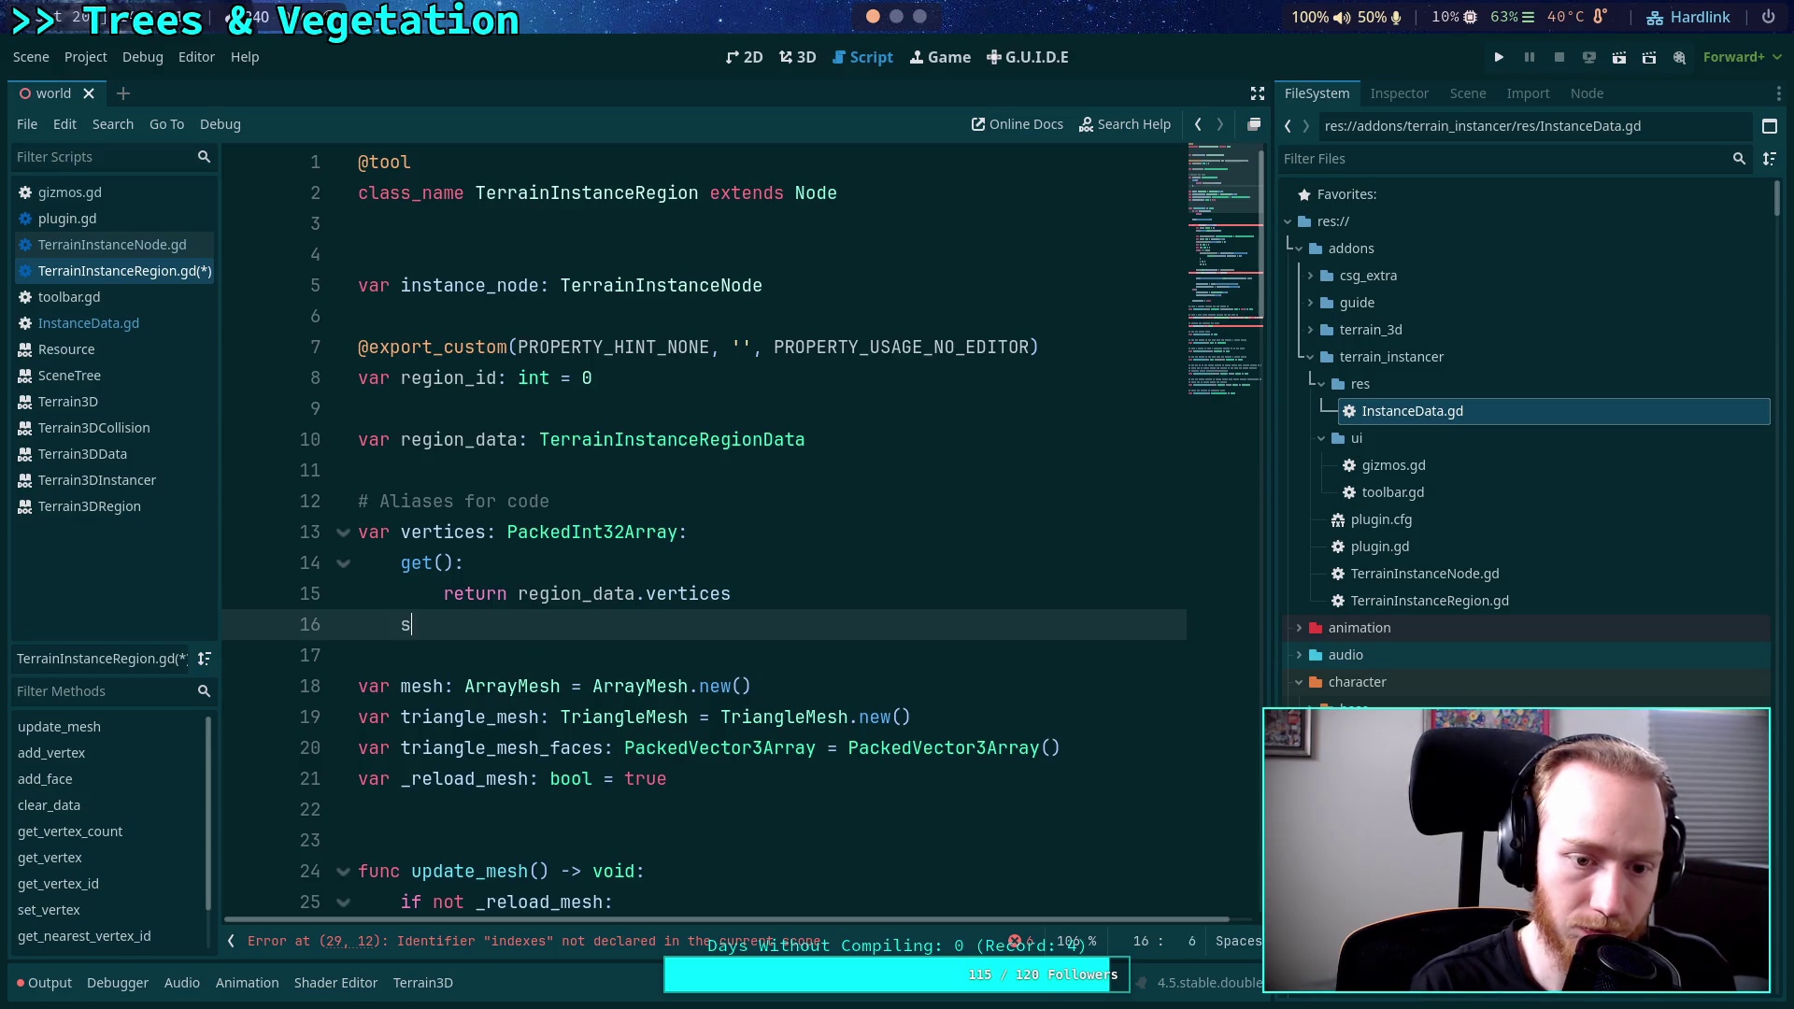
pyautogui.write('et(value):')
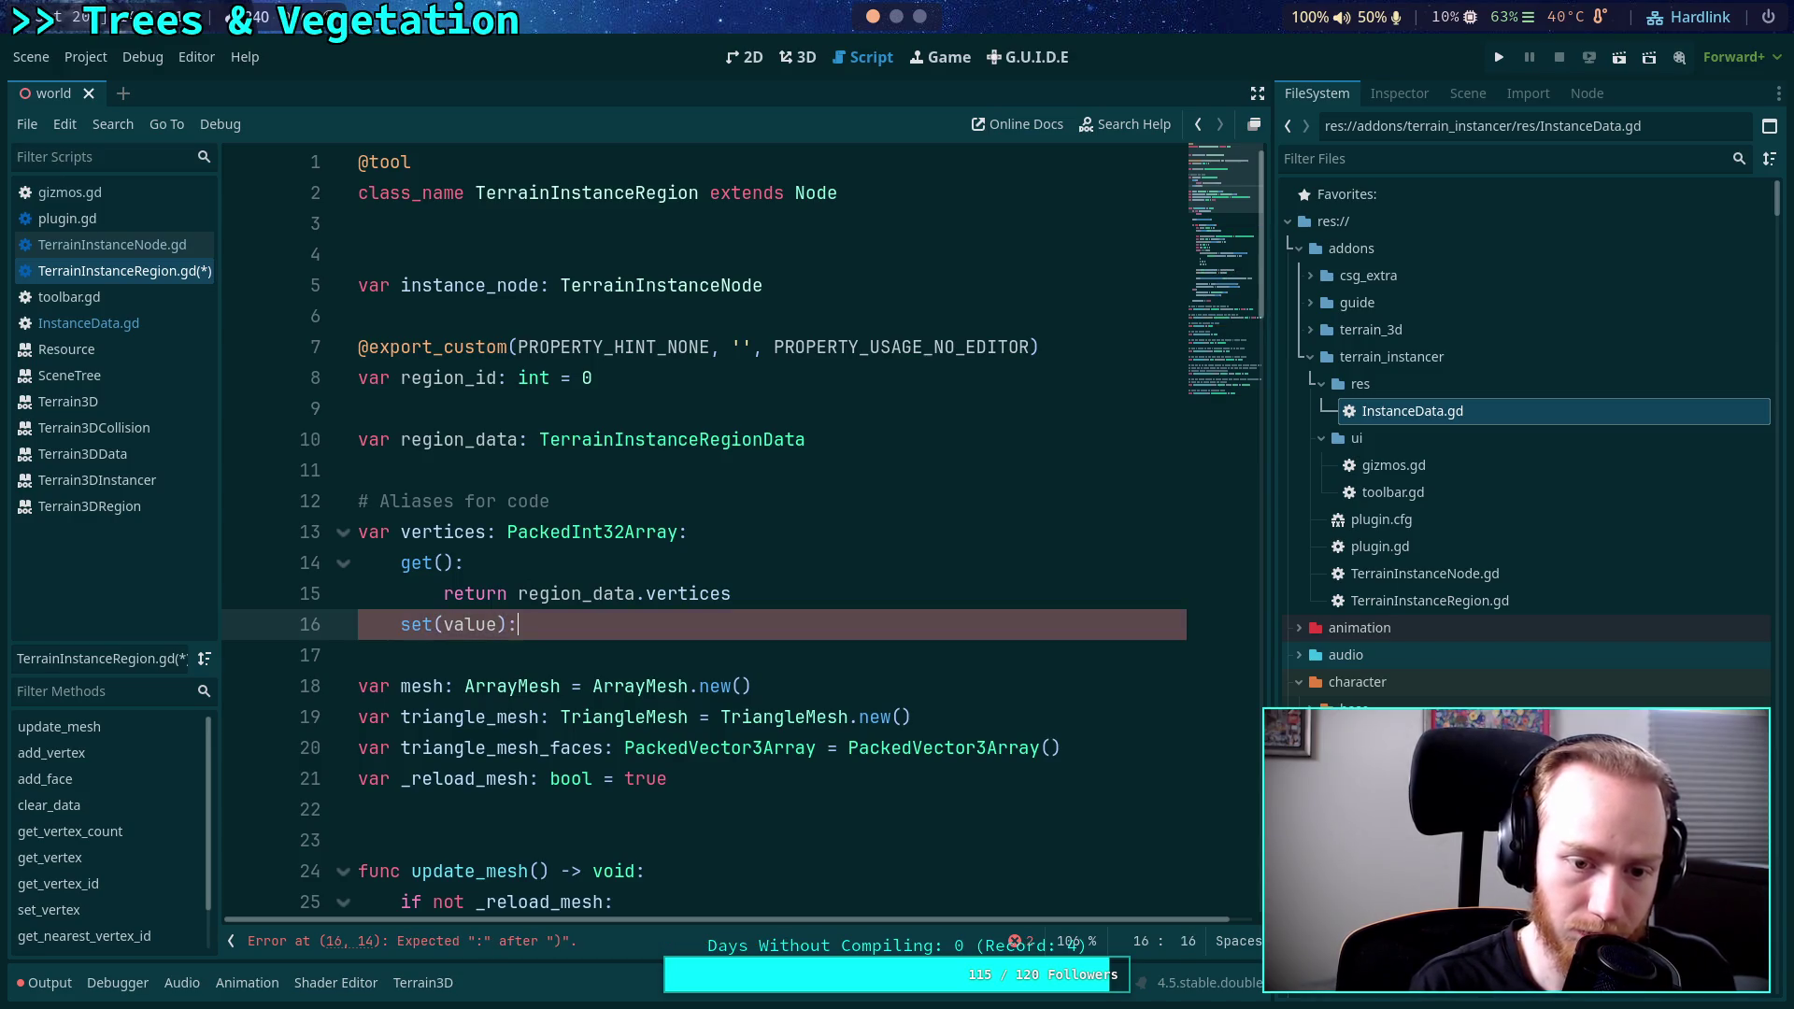
pyautogui.press('Return')
pyautogui.write('regio')
pyautogui.write('n')
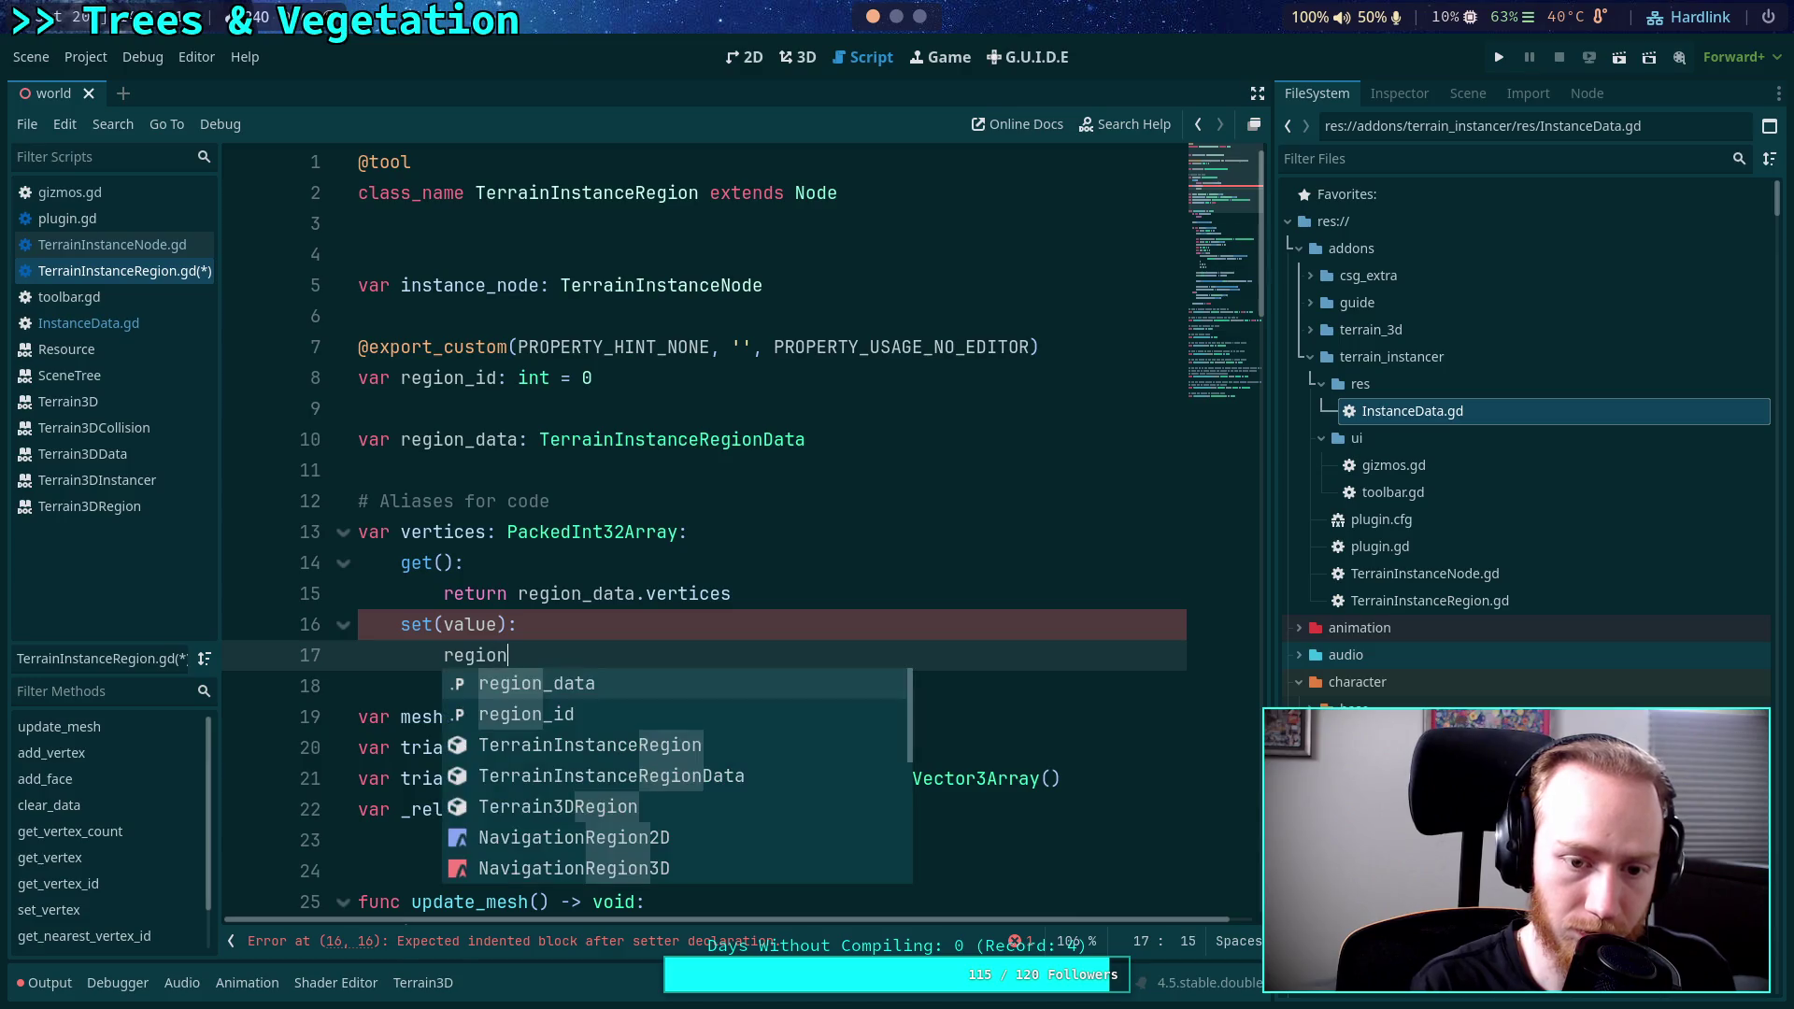
pyautogui.press('Return')
pyautogui.write('.v')
pyautogui.press('Return')
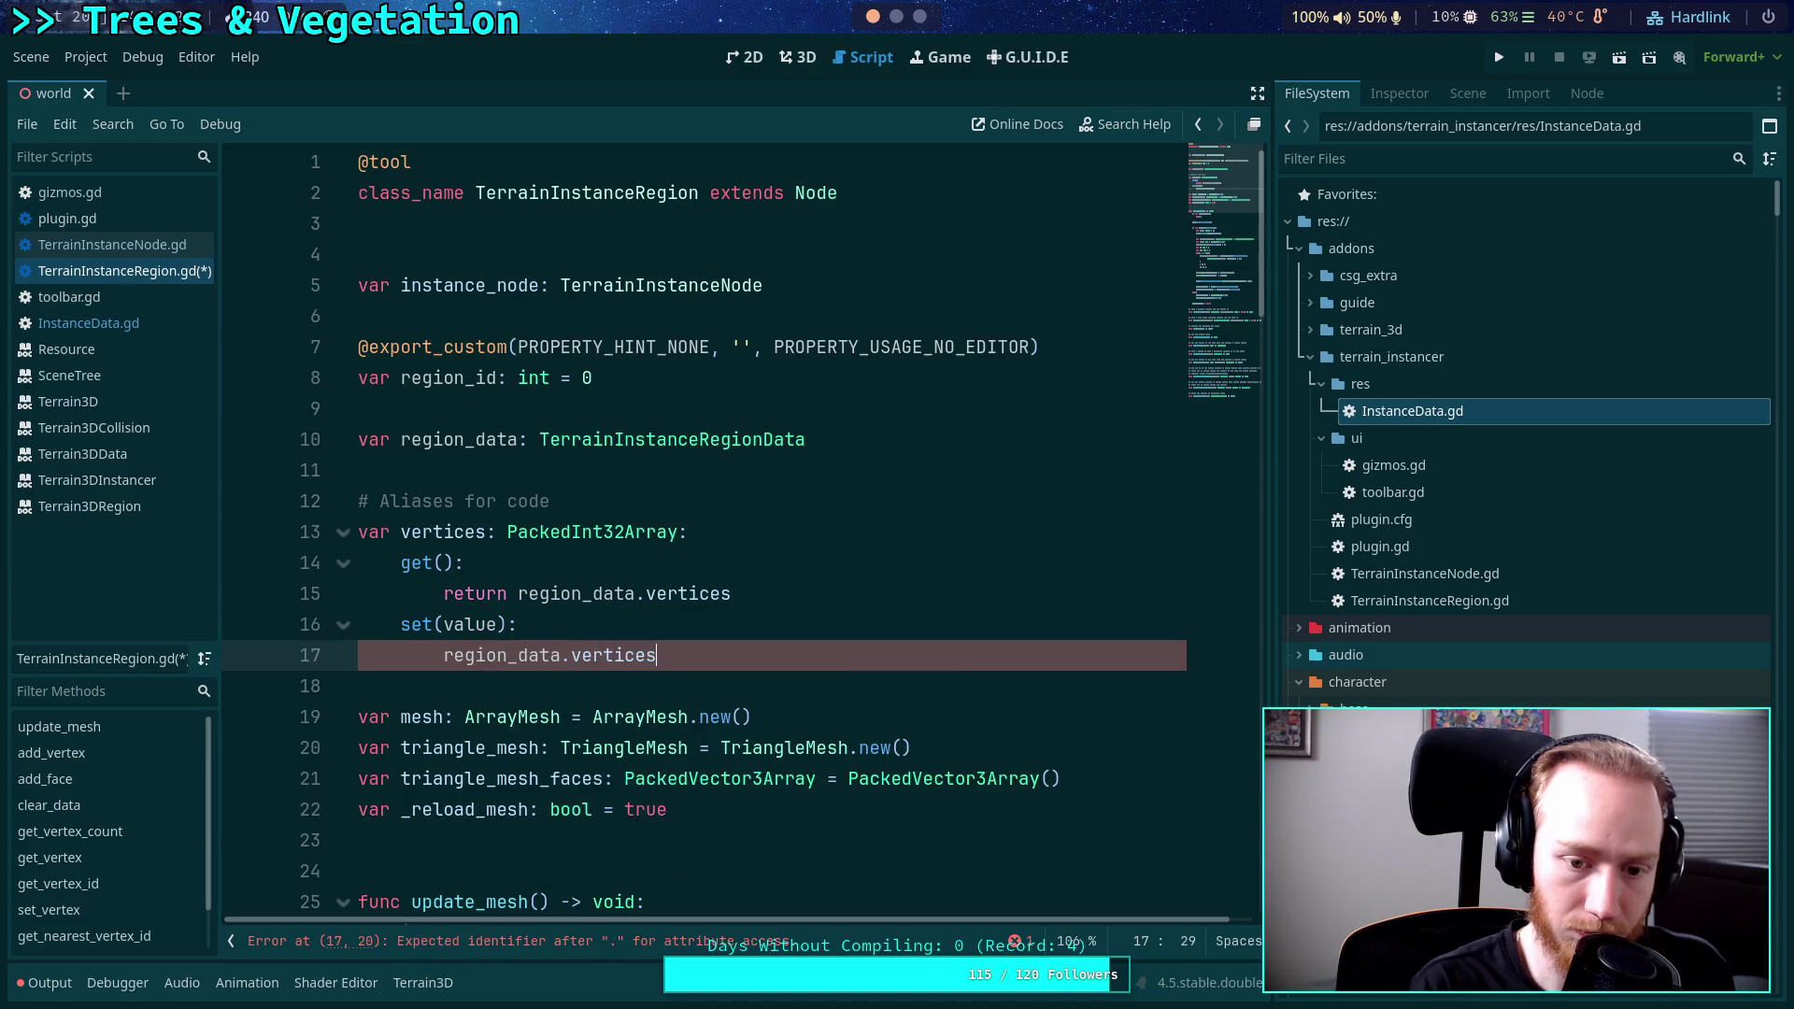
pyautogui.write(' = value')
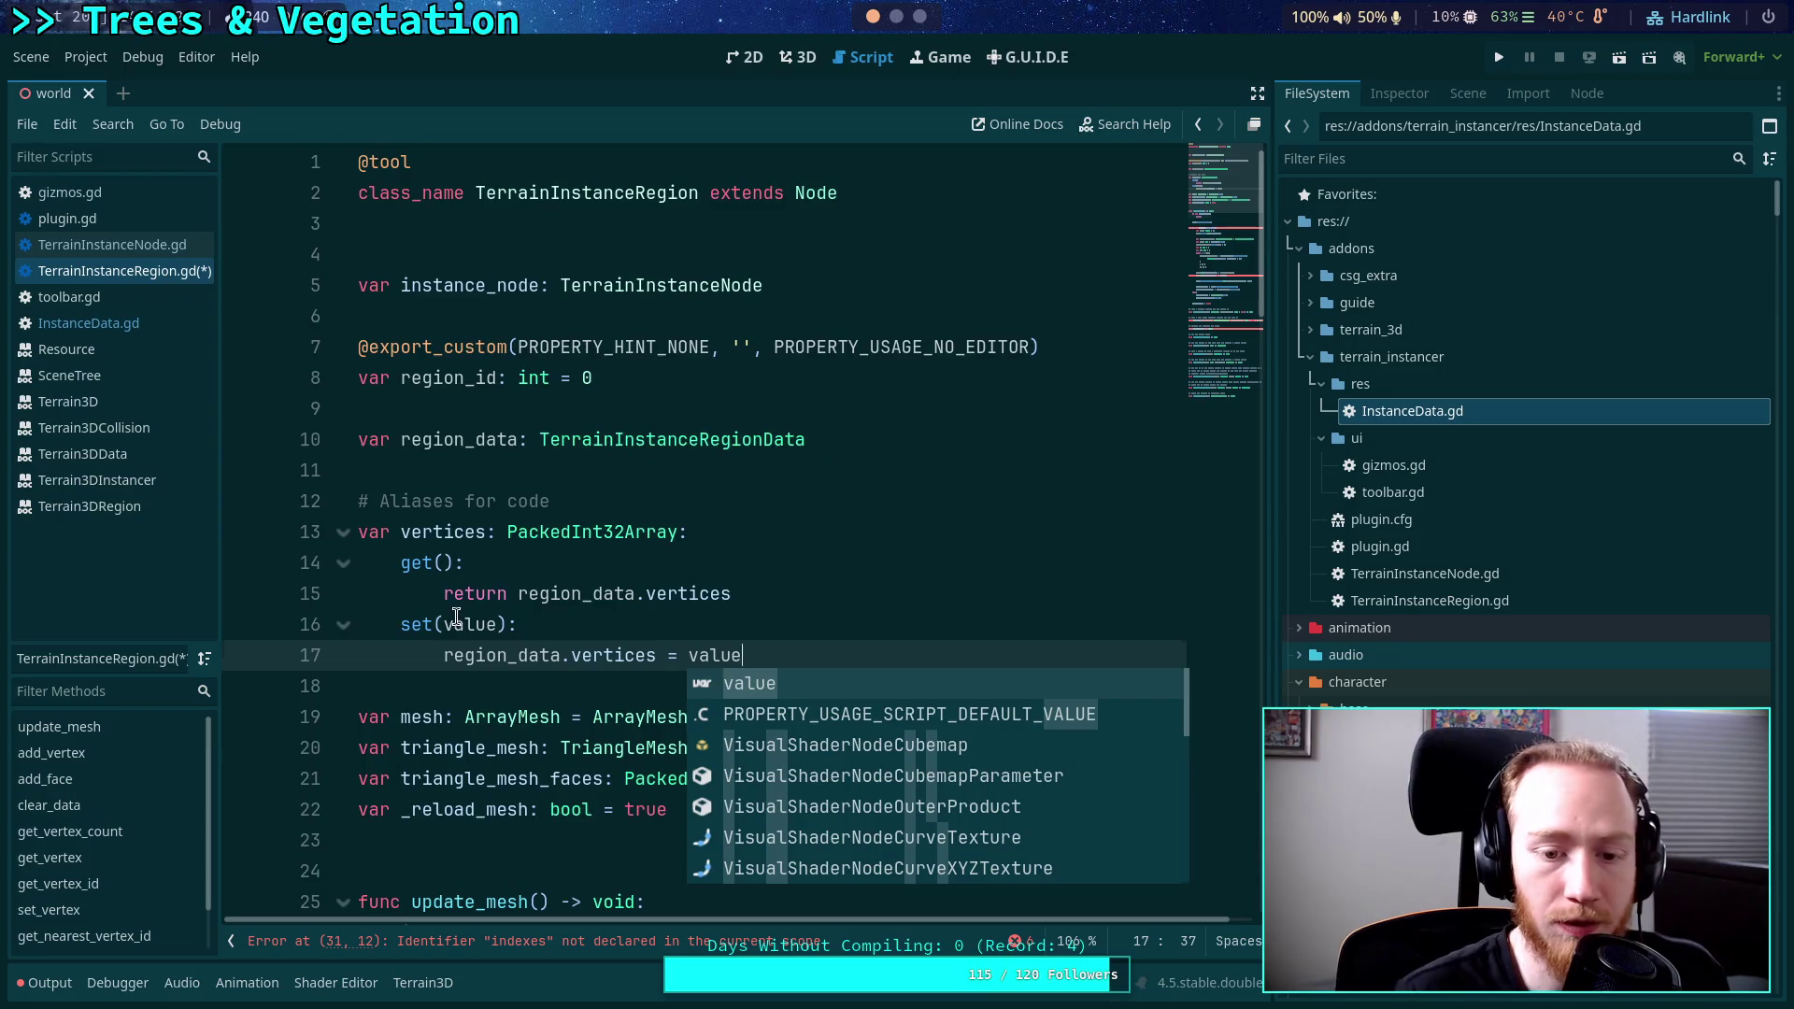
pyautogui.scroll(-2, 823, 467)
pyautogui.press('Return')
pyautogui.press('BackSpace')
pyautogui.press('BackSpace')
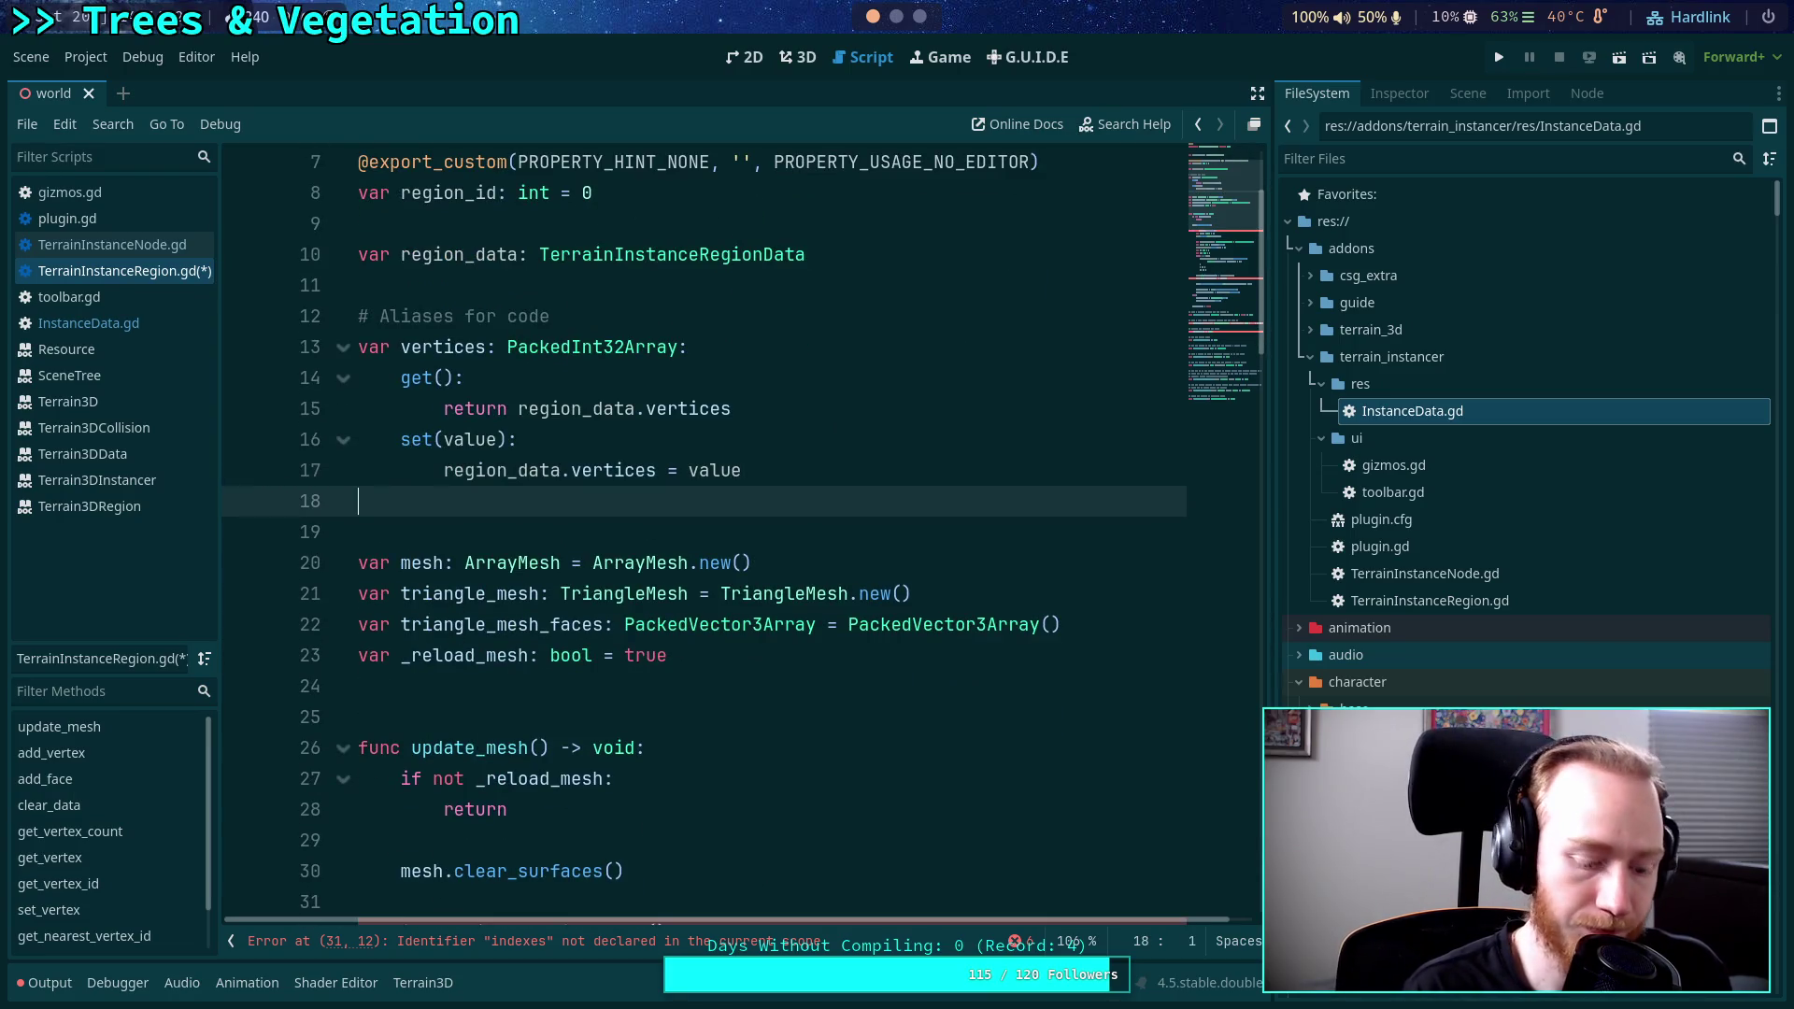
# Declare 'var indexes: PackedInt32Array' with a getter returning region_data.indexes.
pyautogui.write('var e')
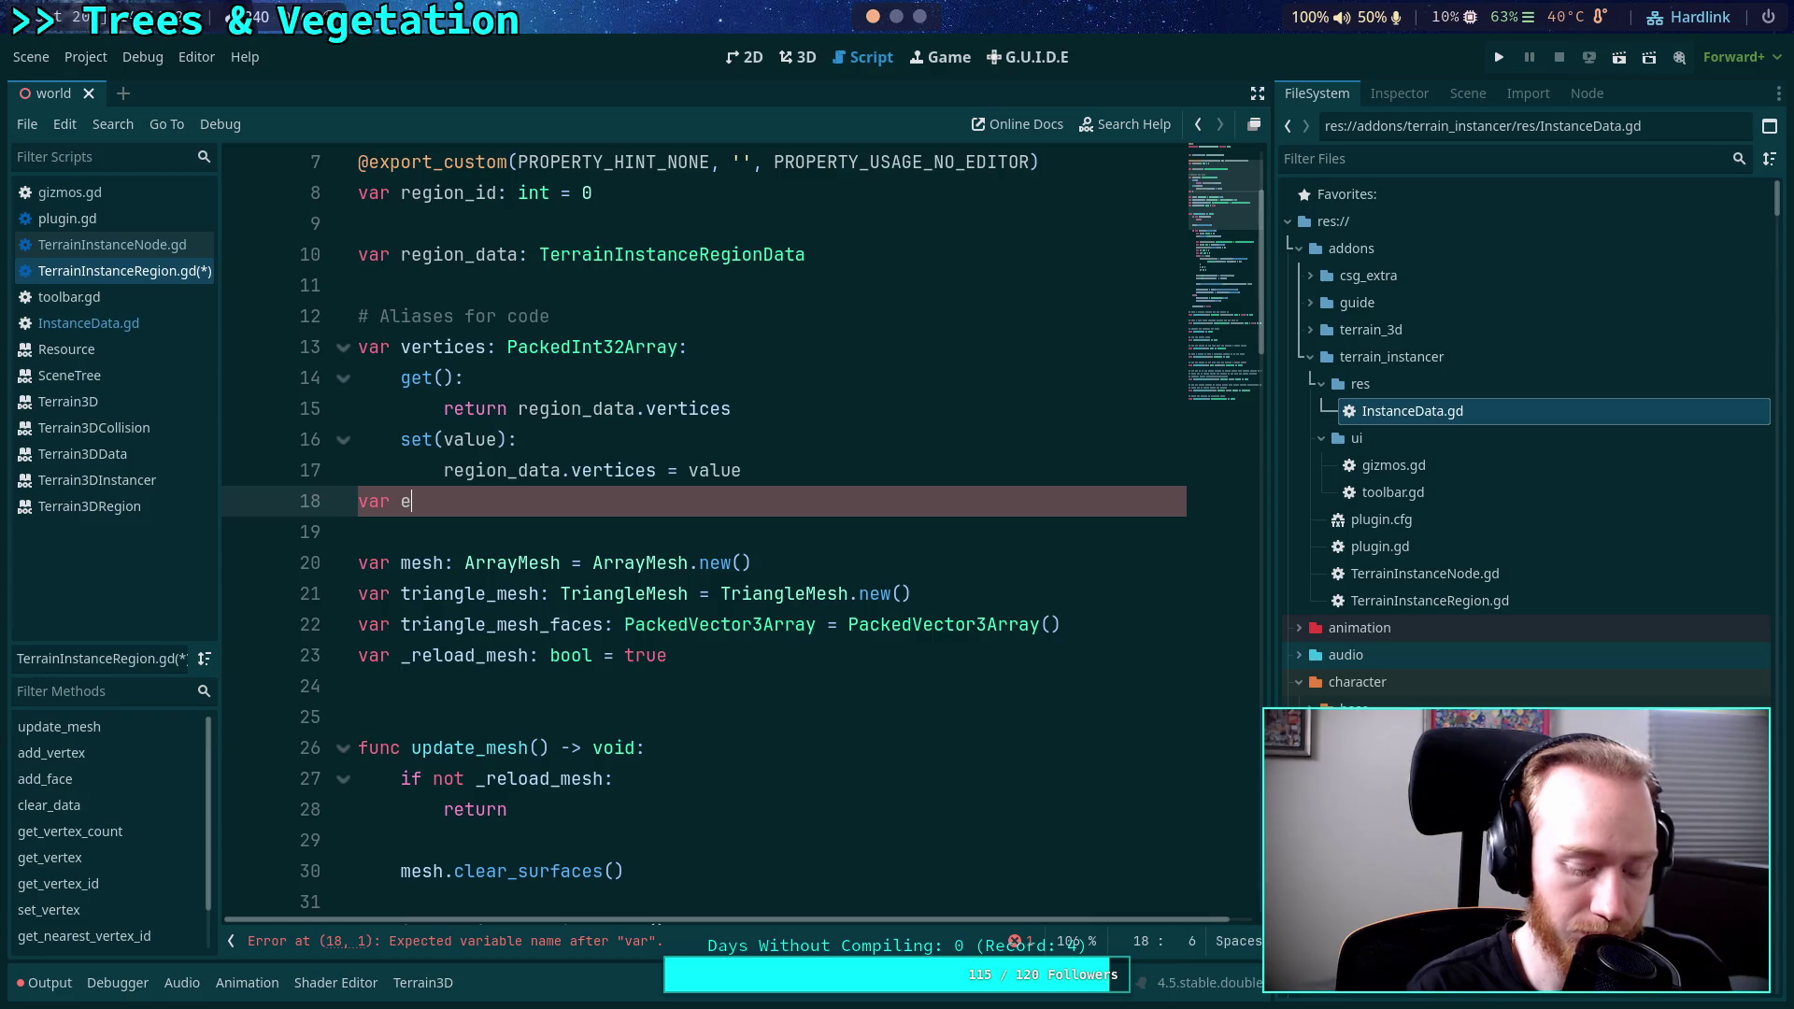
pyautogui.press('BackSpace')
pyautogui.write('indexes: Pack')
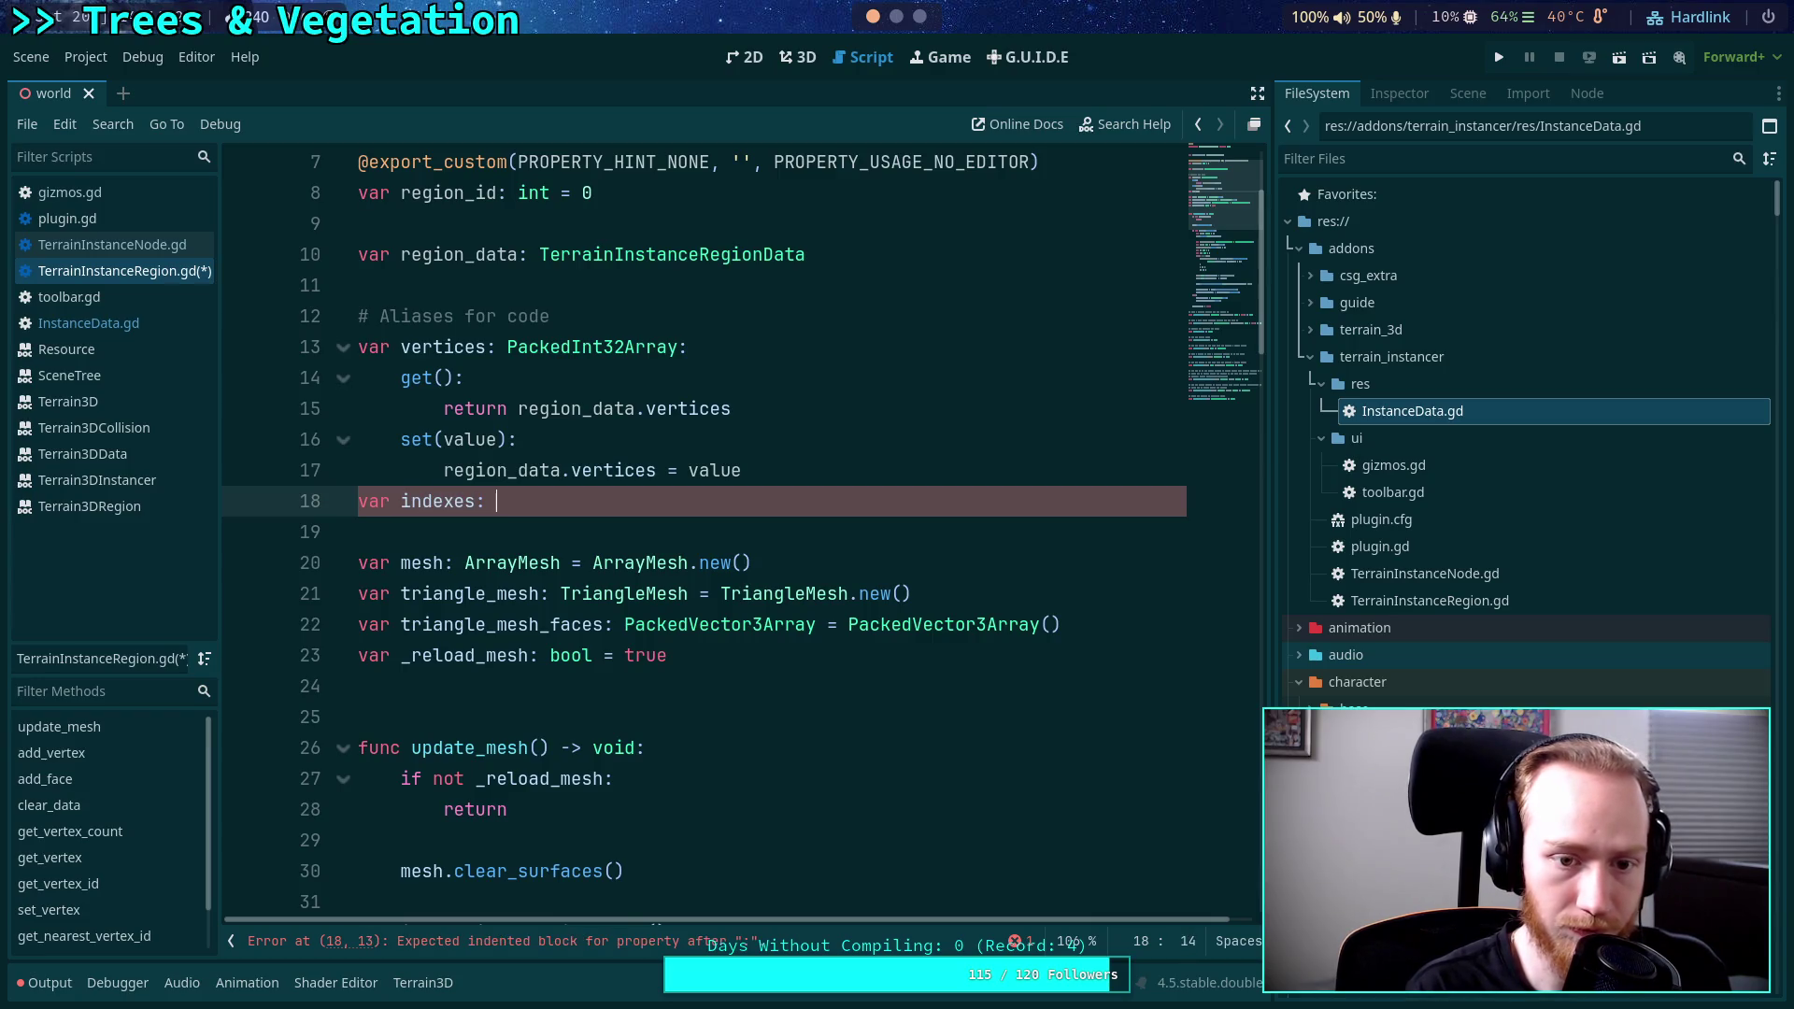
pyautogui.write('edInt')
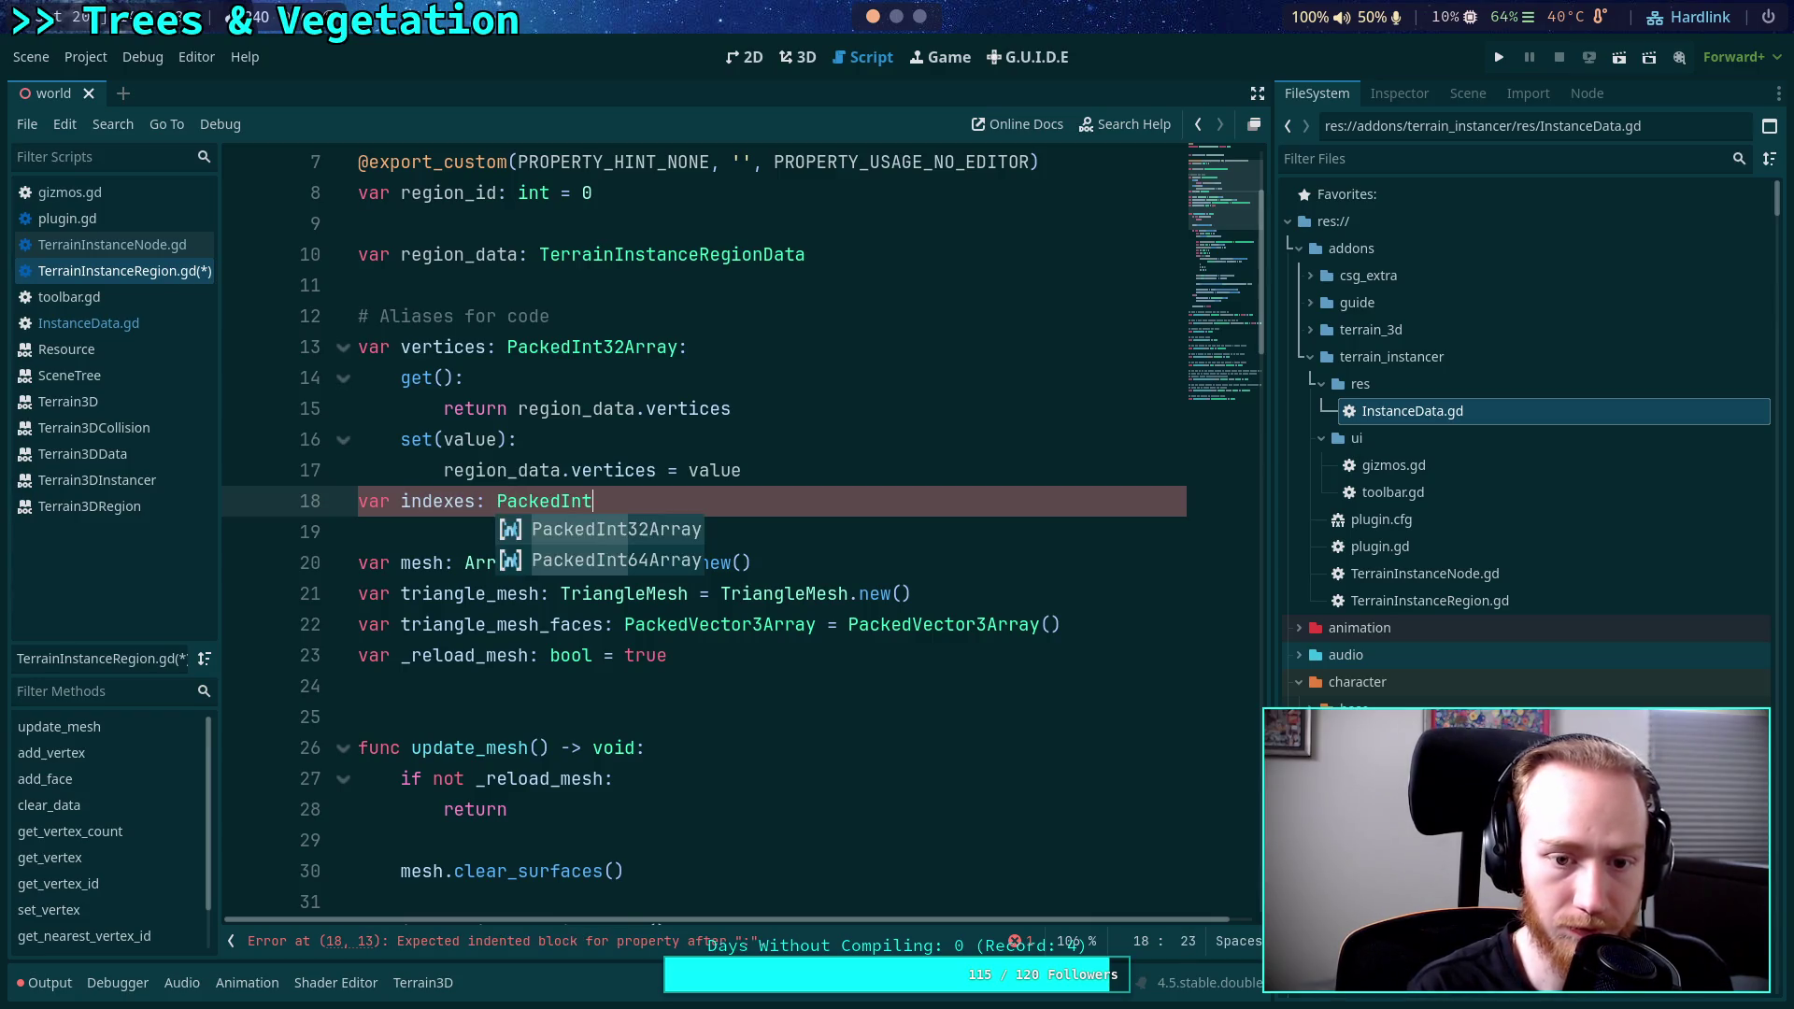
pyautogui.press('Return')
pyautogui.write(':')
pyautogui.press('Return')
pyautogui.write('get():')
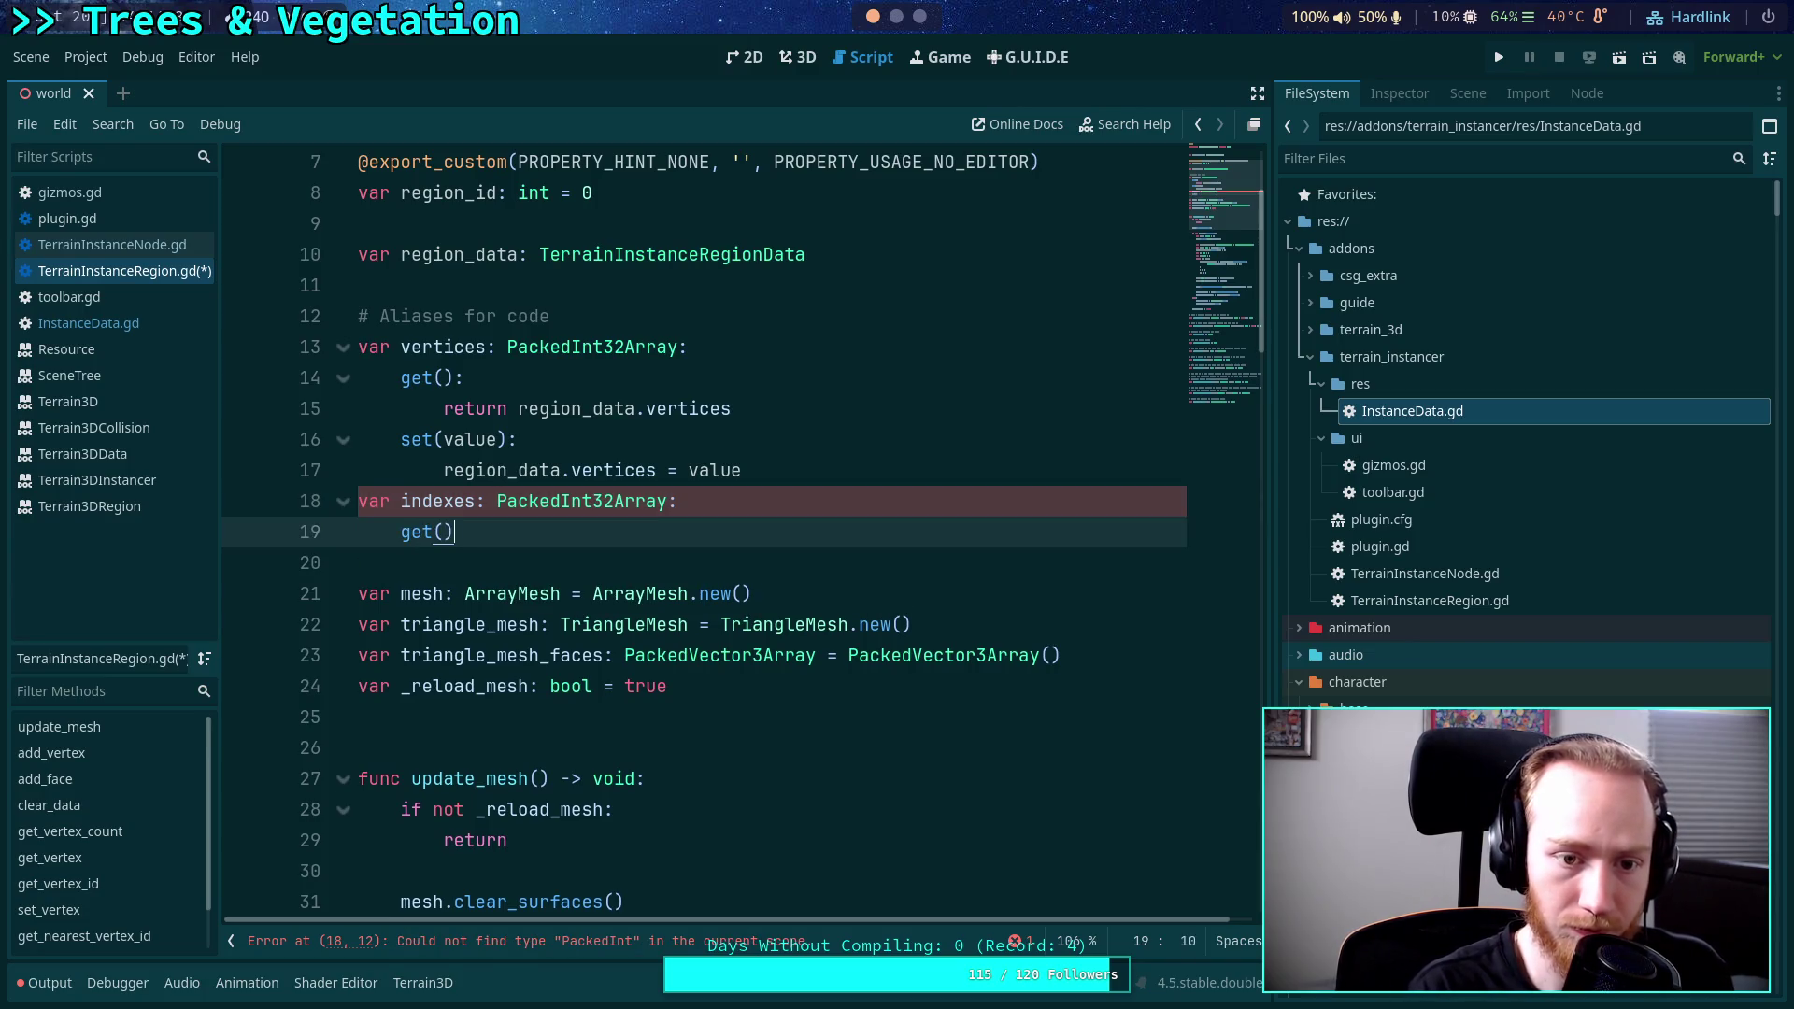
pyautogui.press('Return')
pyautogui.write('regi')
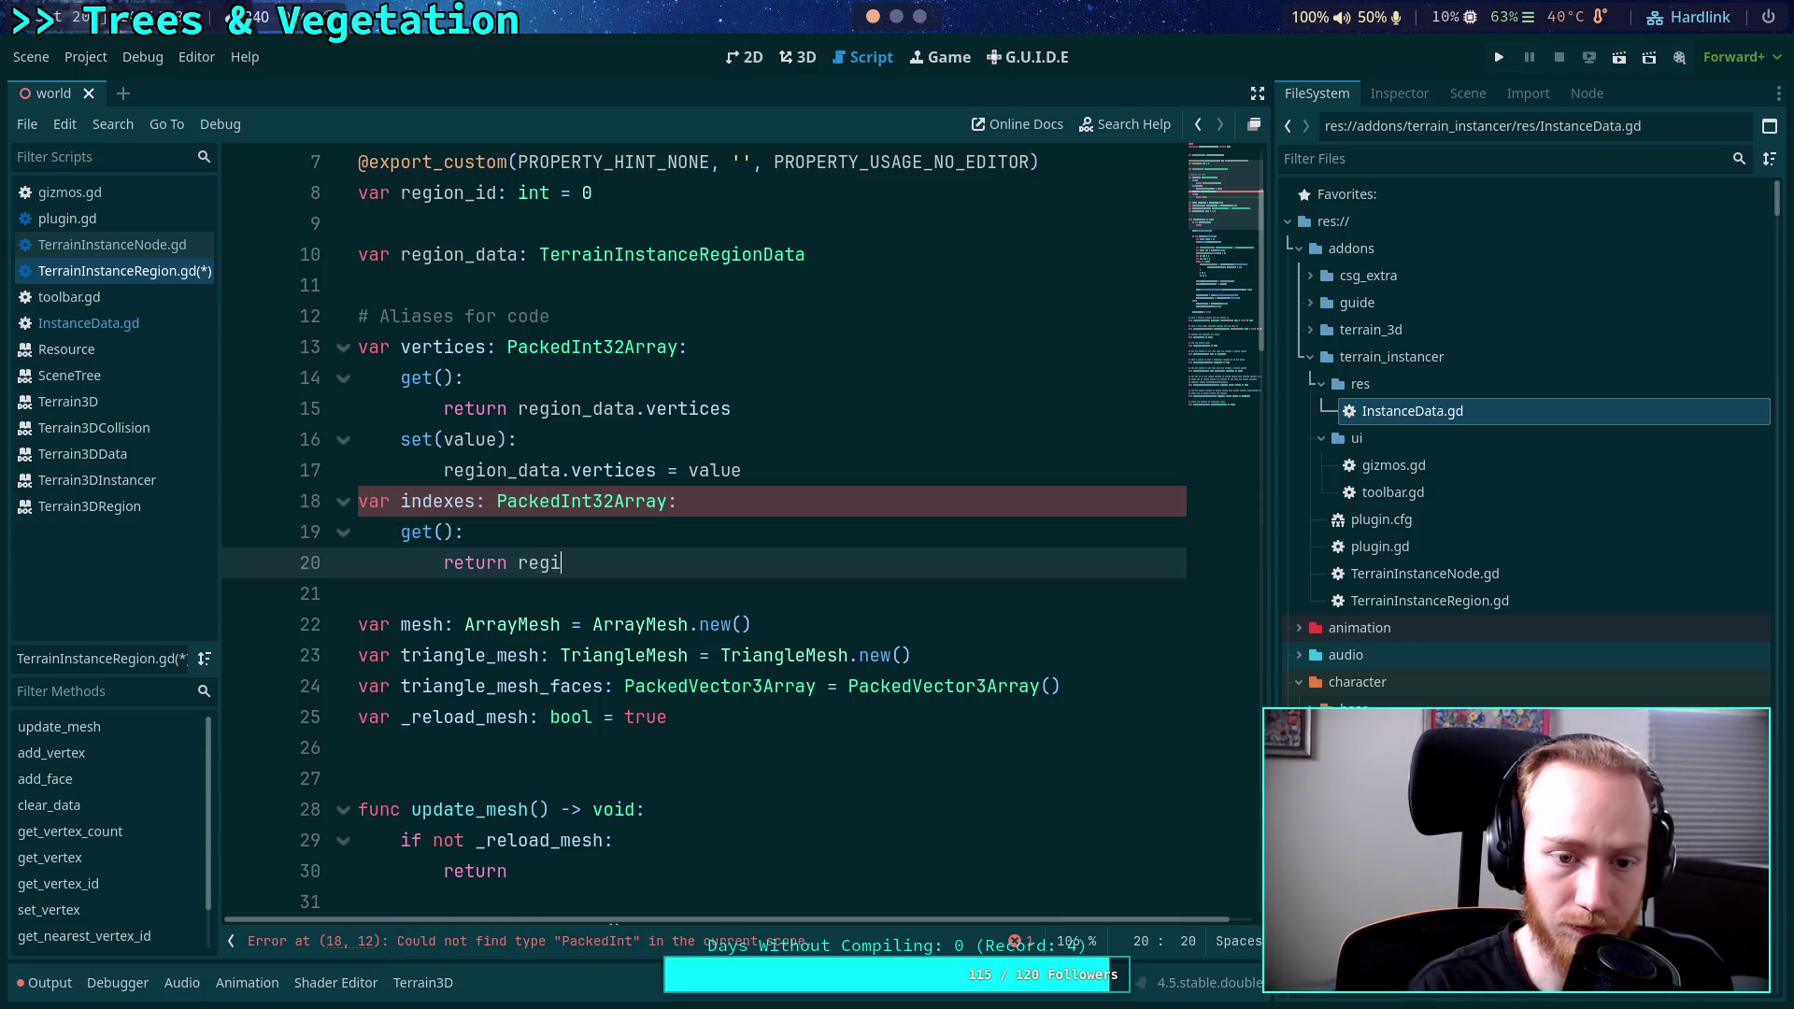
pyautogui.write('on_data.ind')
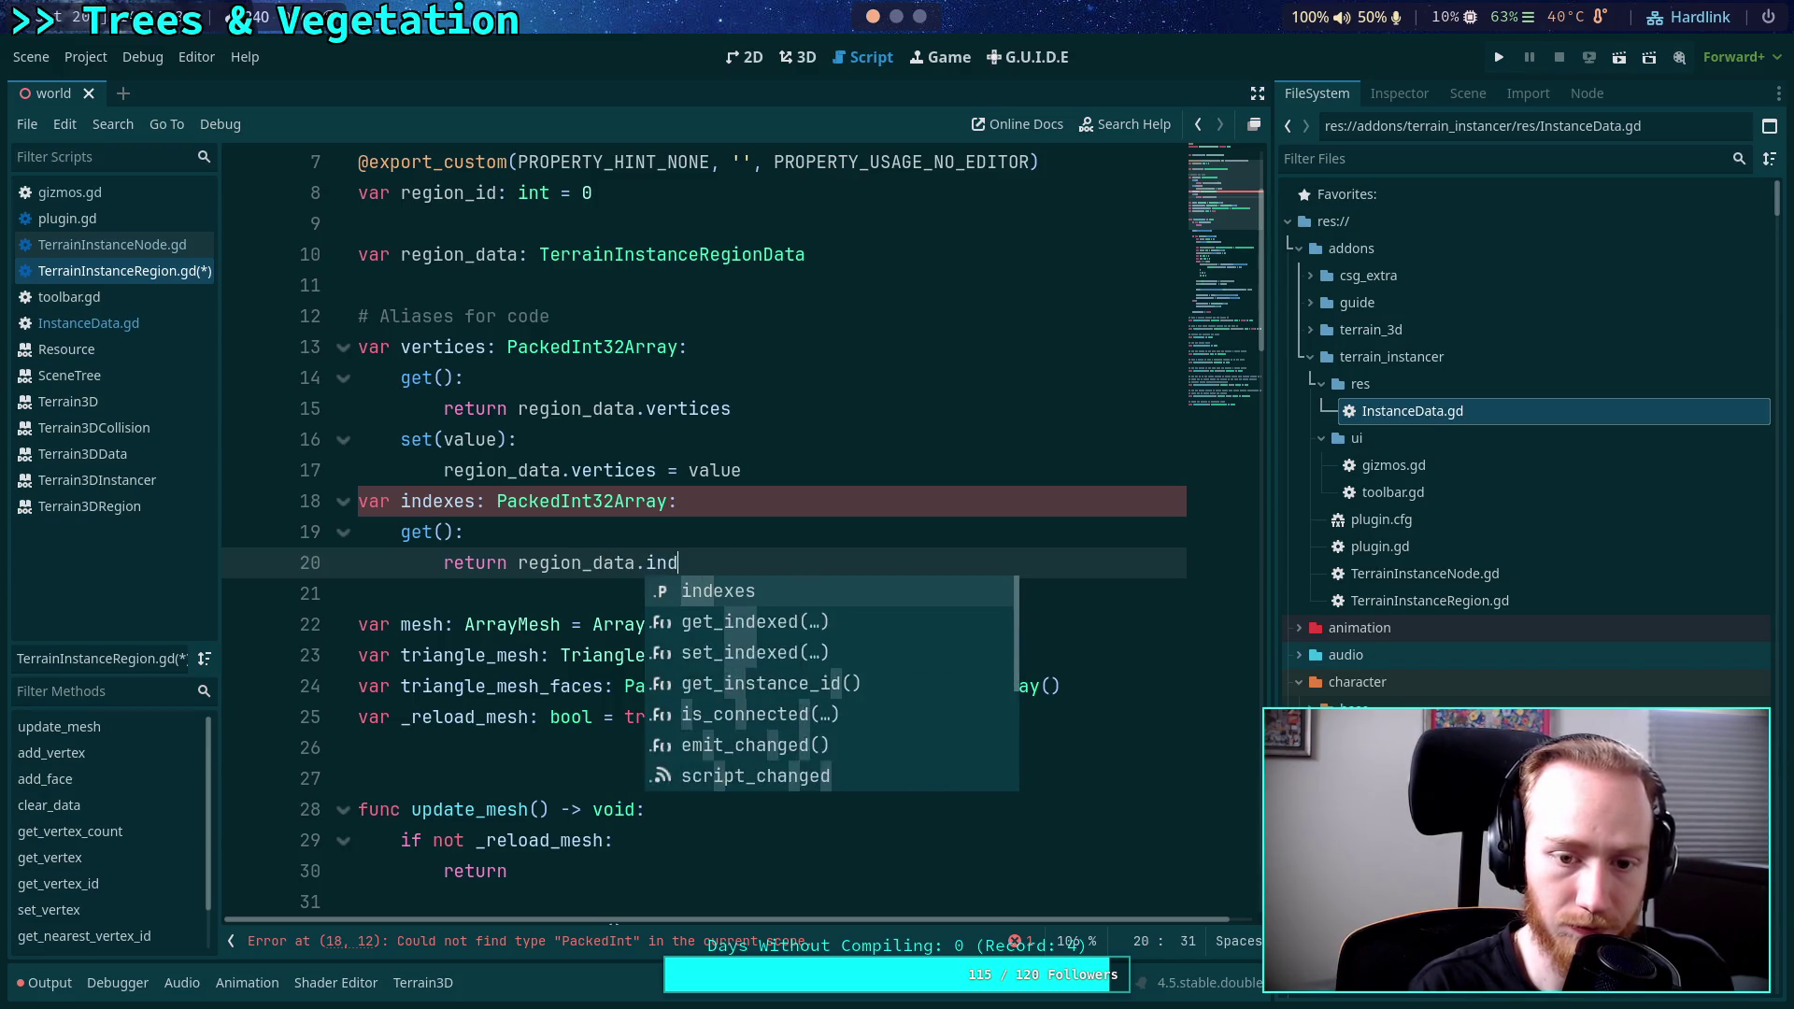
pyautogui.press('Return')
pyautogui.press('Return')
# Add the indexes setter assigning value to region_data.indexes, and save the script.
pyautogui.write('set(')
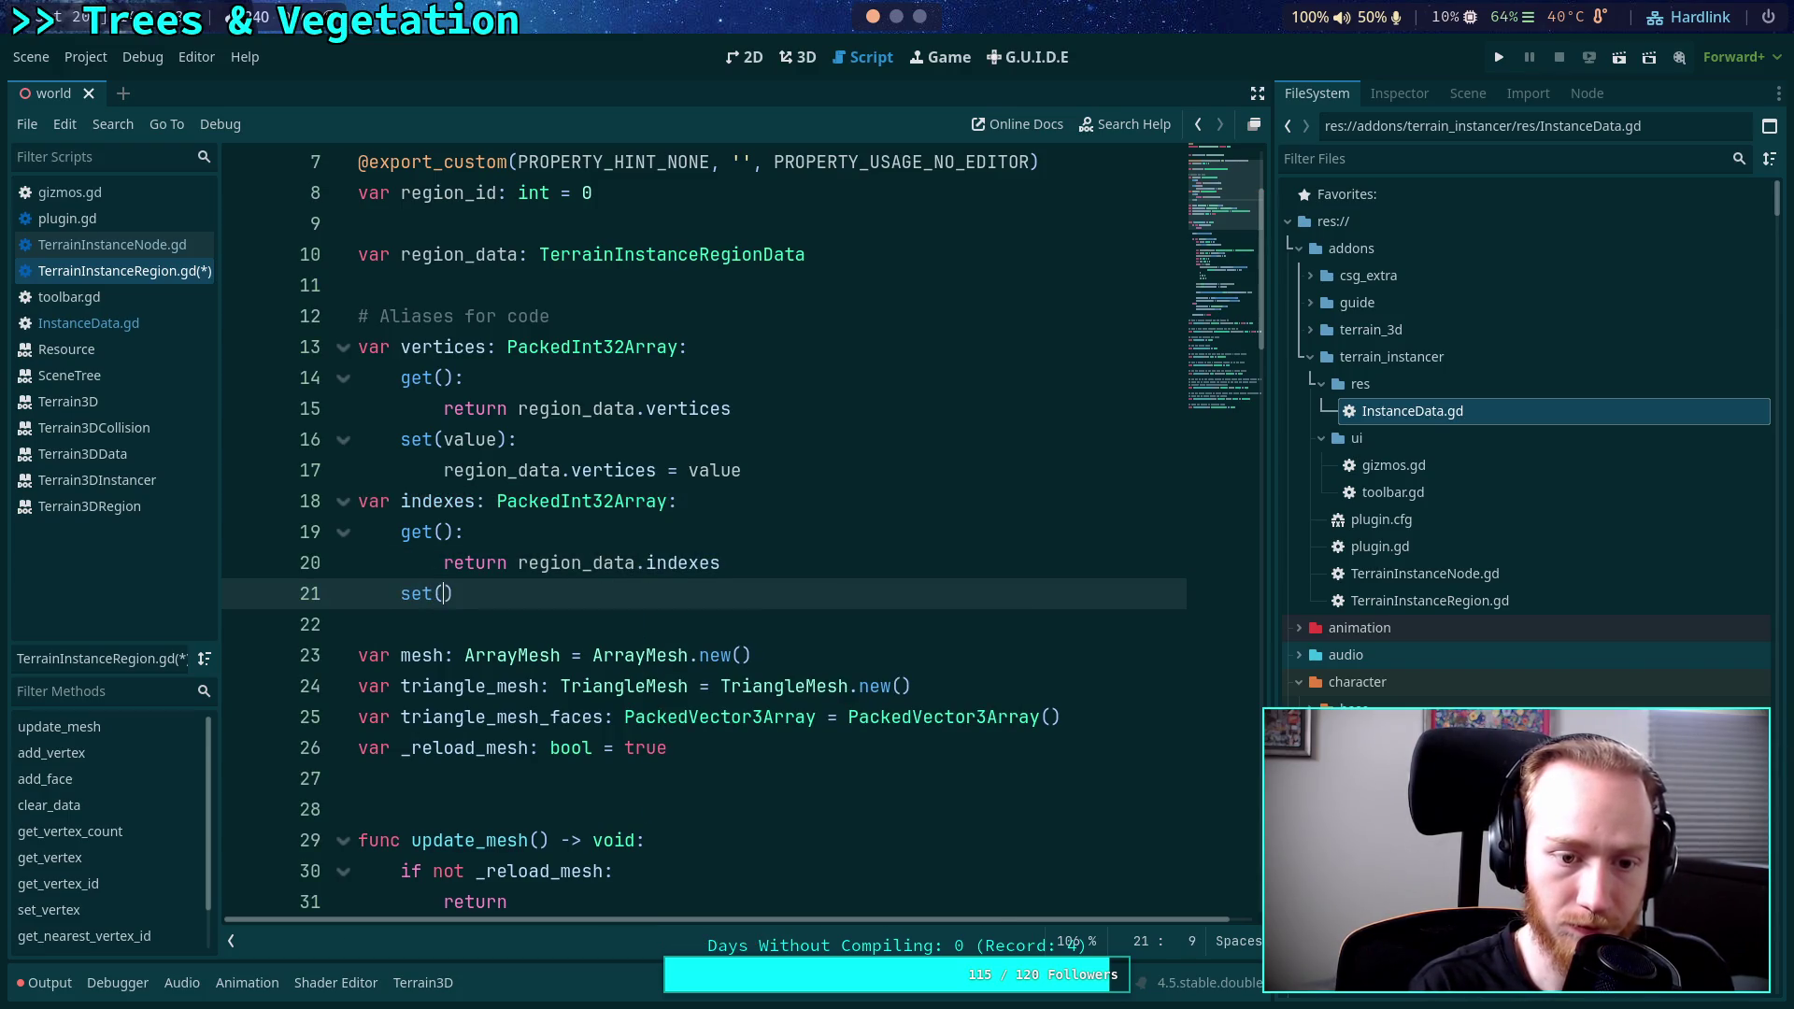
pyautogui.write('value):')
pyautogui.press('Return')
pyautogui.write('regio')
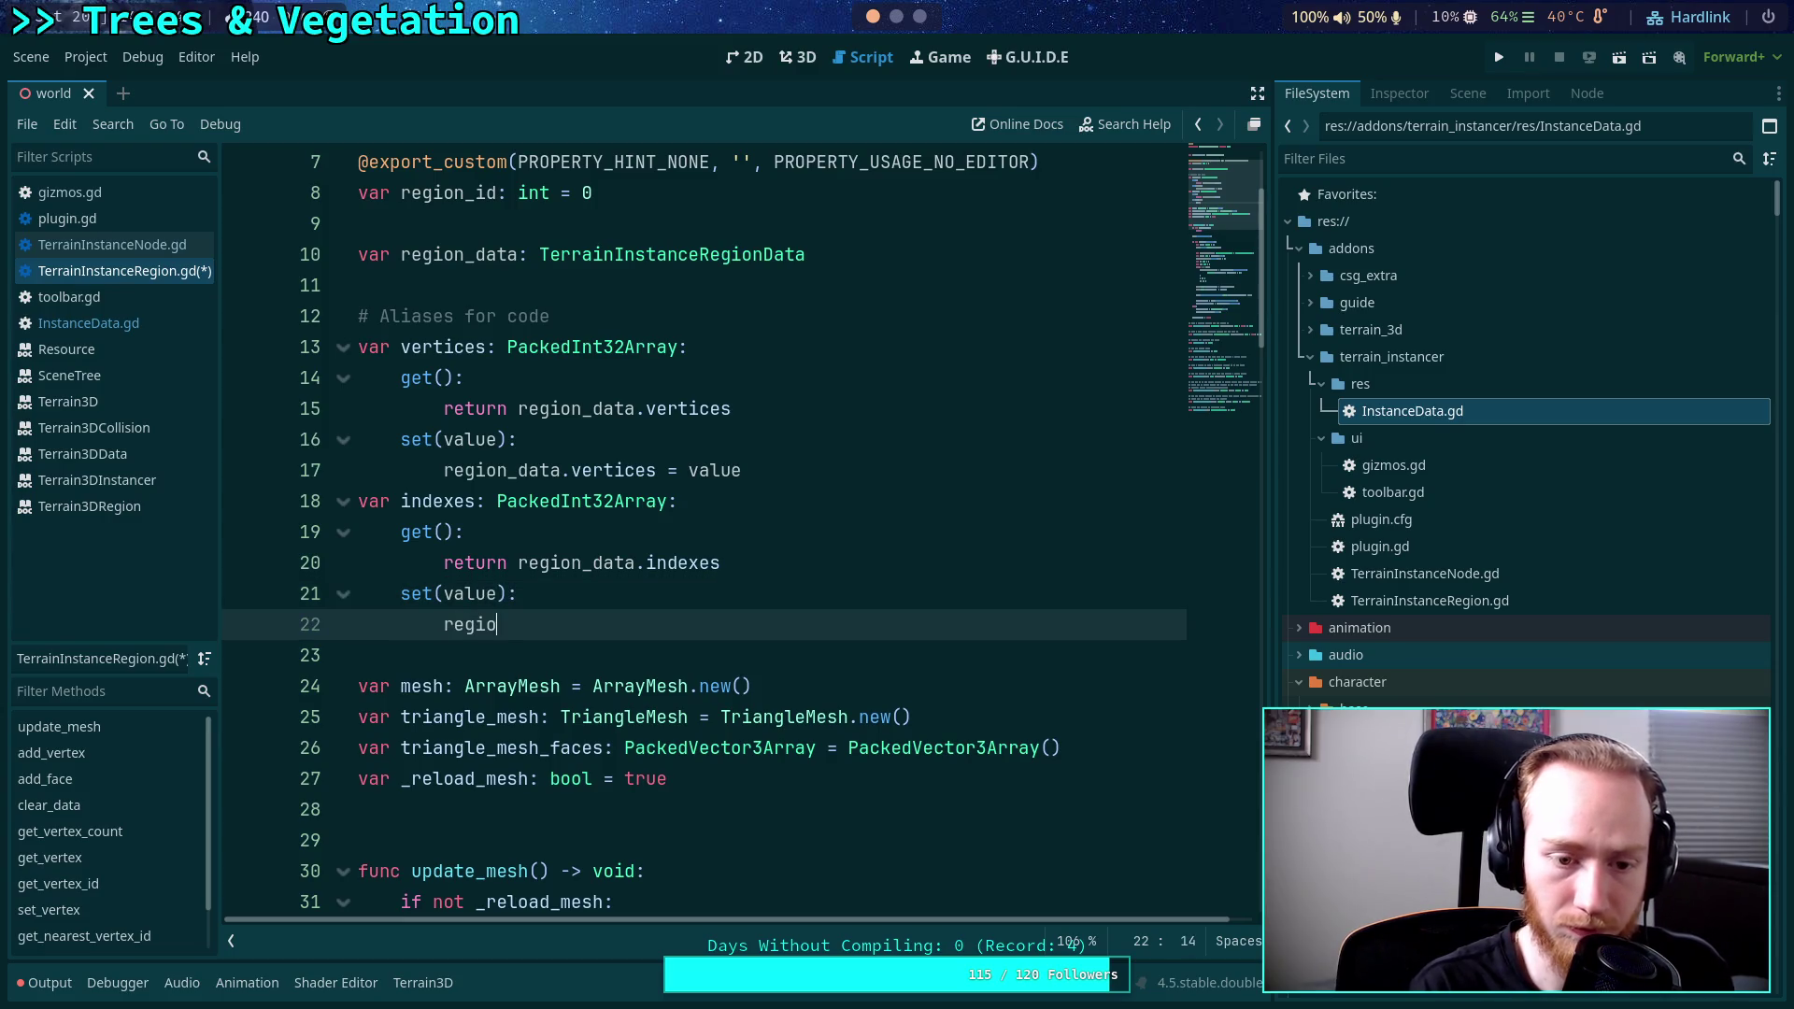
pyautogui.write('n_data')
pyautogui.press('BackSpace')
pyautogui.write('i')
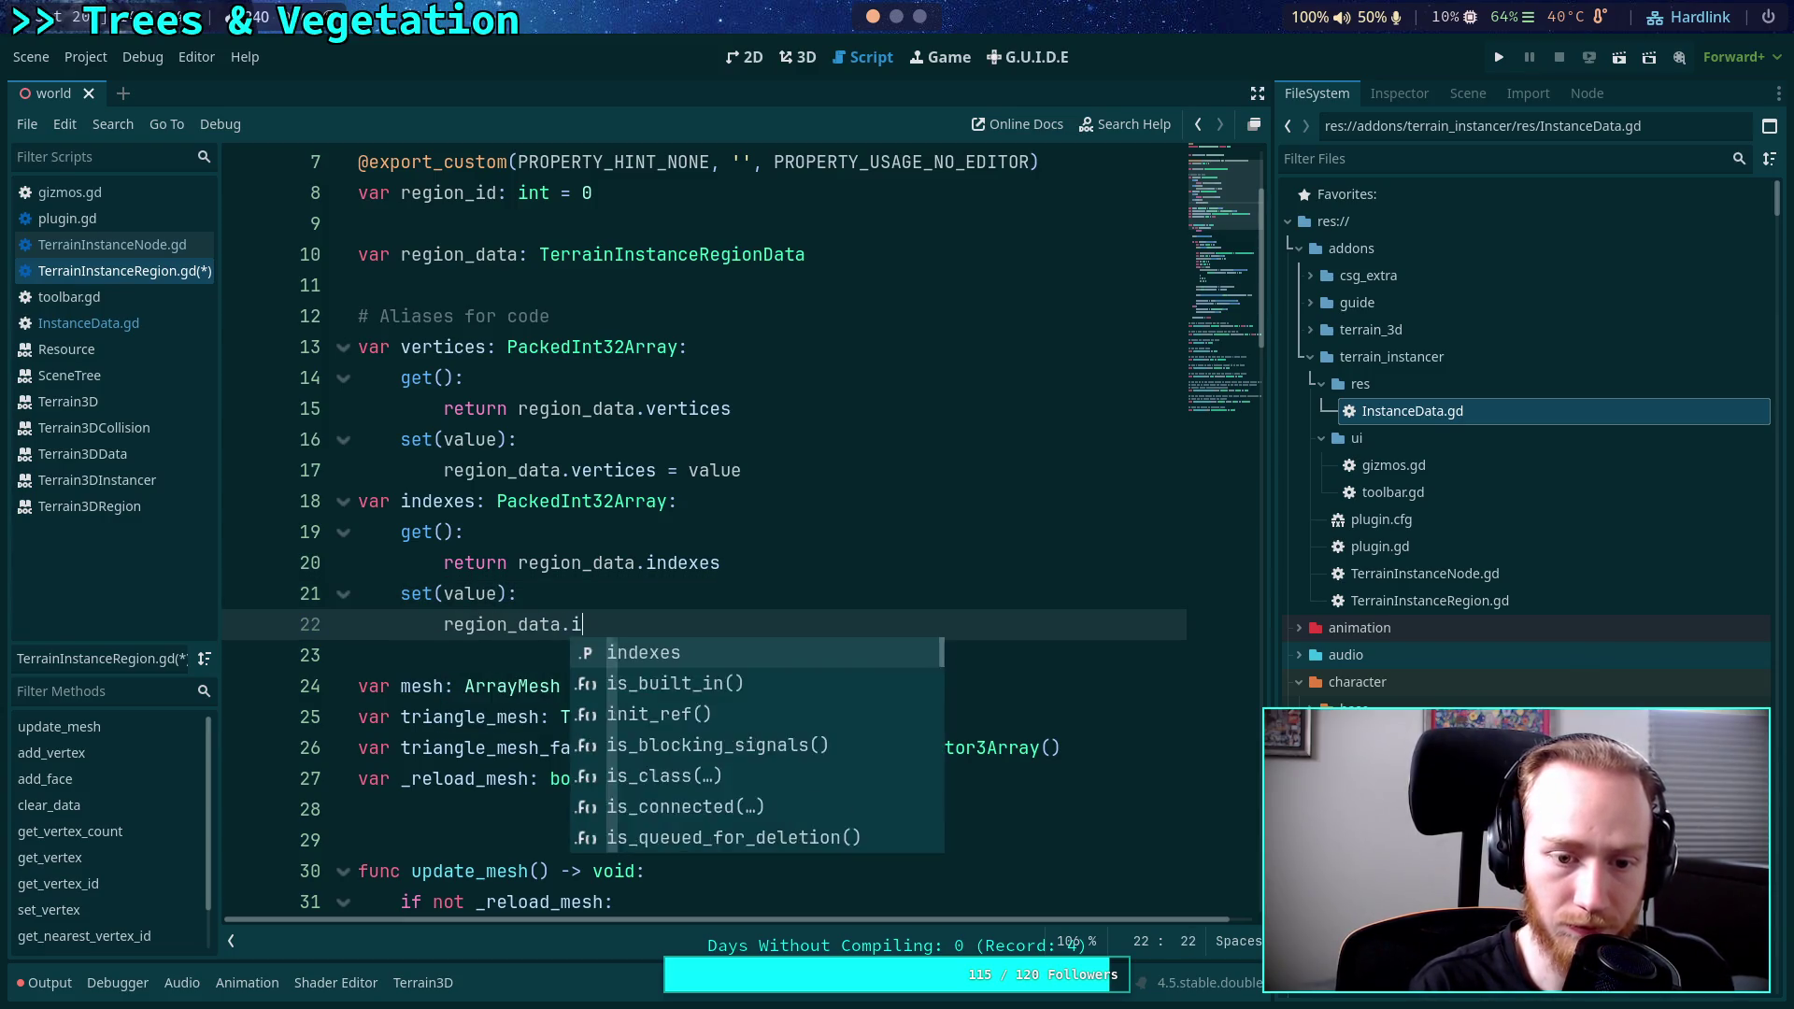
pyautogui.press('Return')
pyautogui.write('value')
pyautogui.hotkey('ctrl', 's')
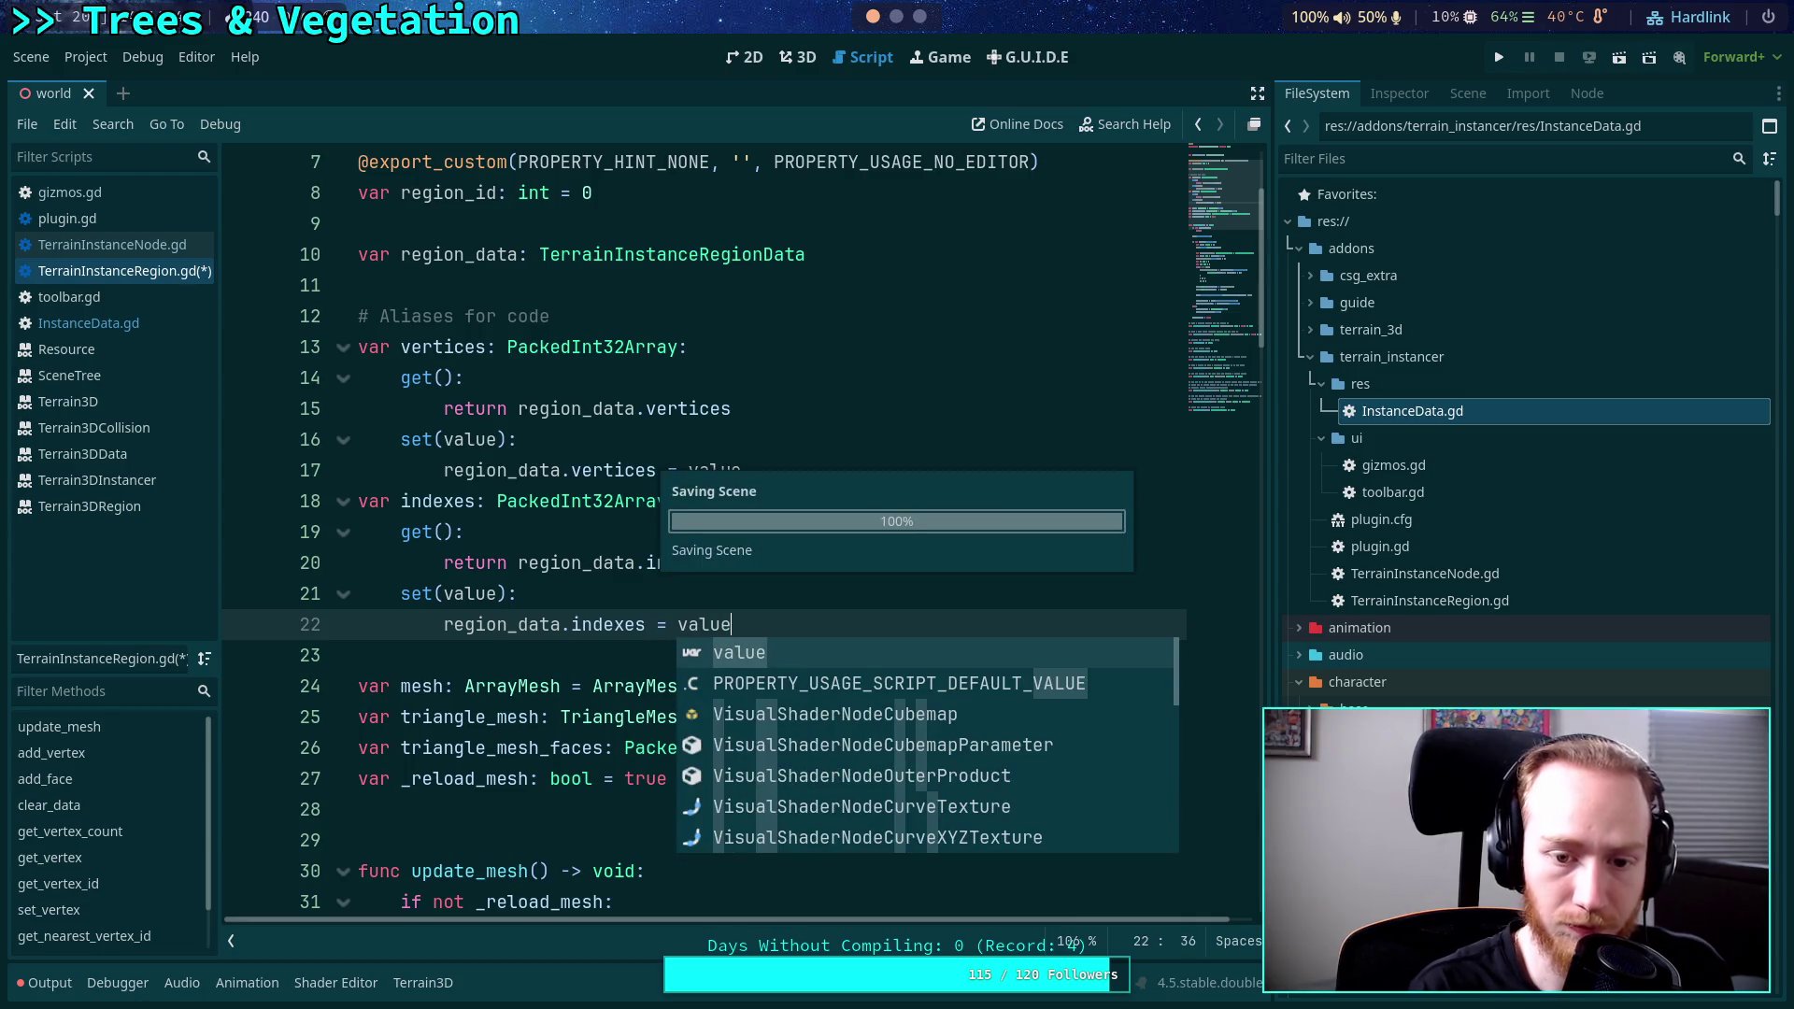
pyautogui.click(570, 656)
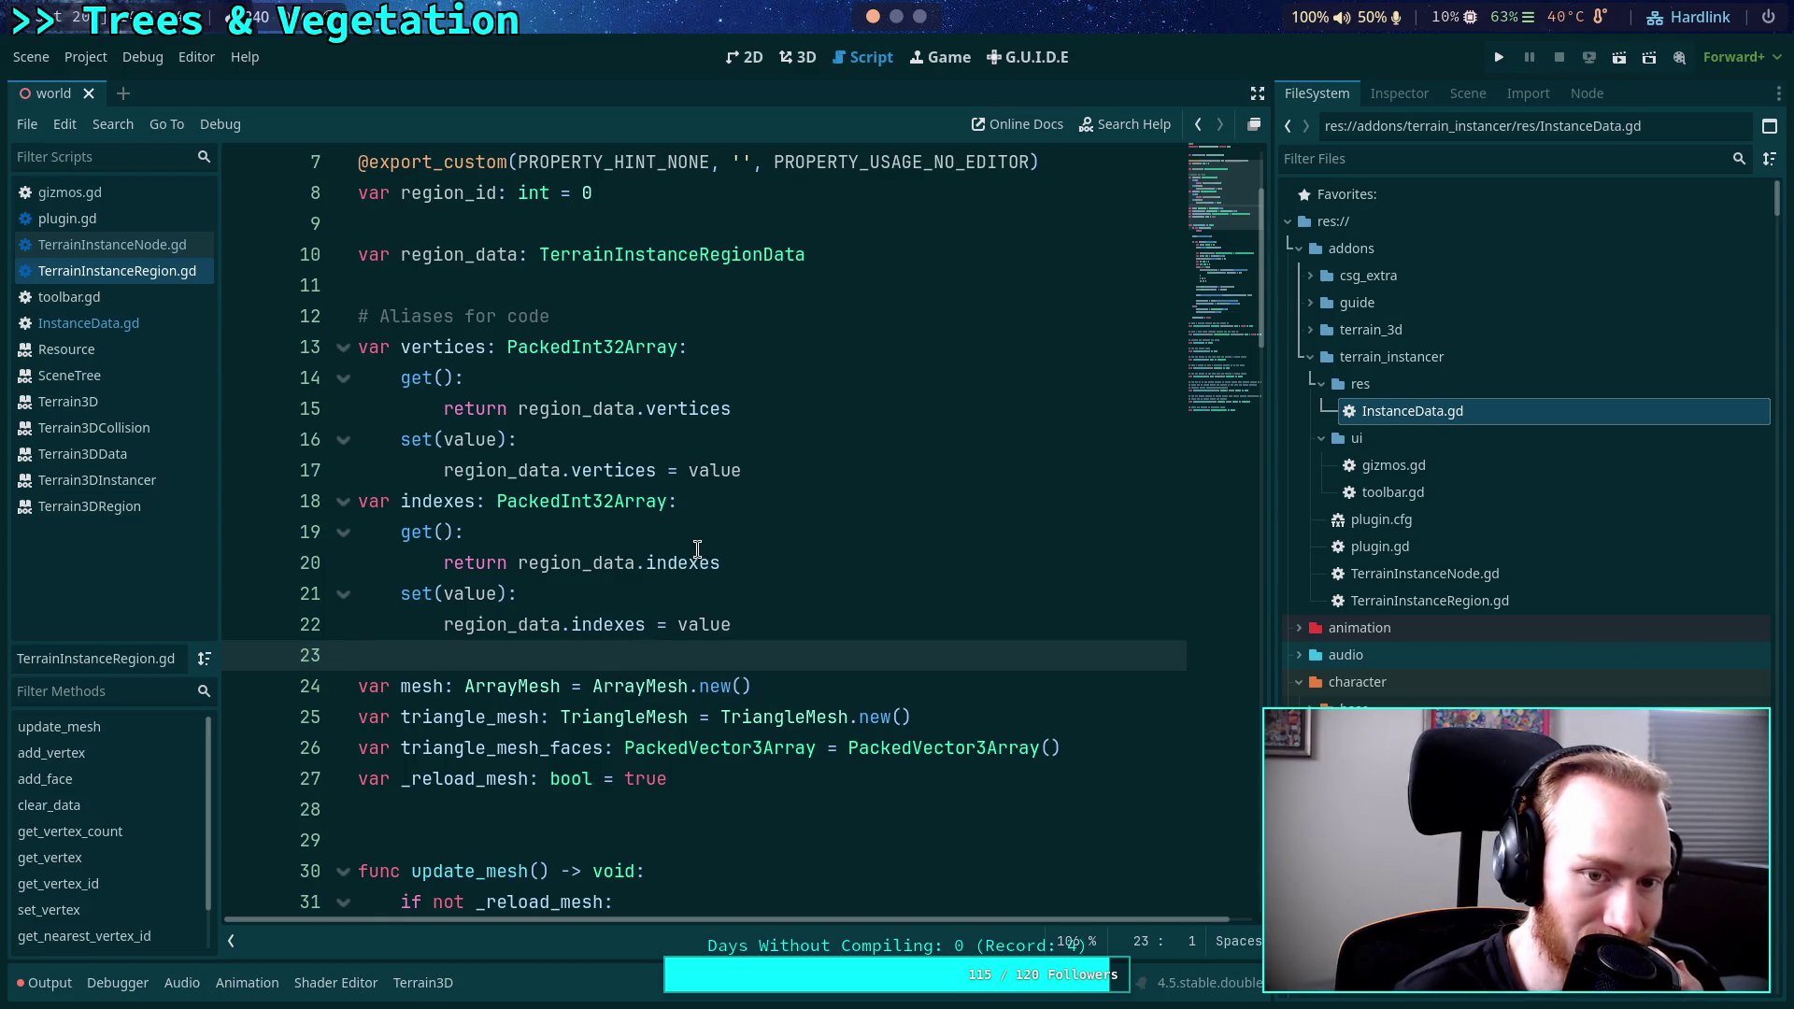
# Join each vertices and indexes getter and setter body onto its header line, then save.
pyautogui.click(443, 408)
pyautogui.press('BackSpace')
pyautogui.press('BackSpace')
pyautogui.press('BackSpace')
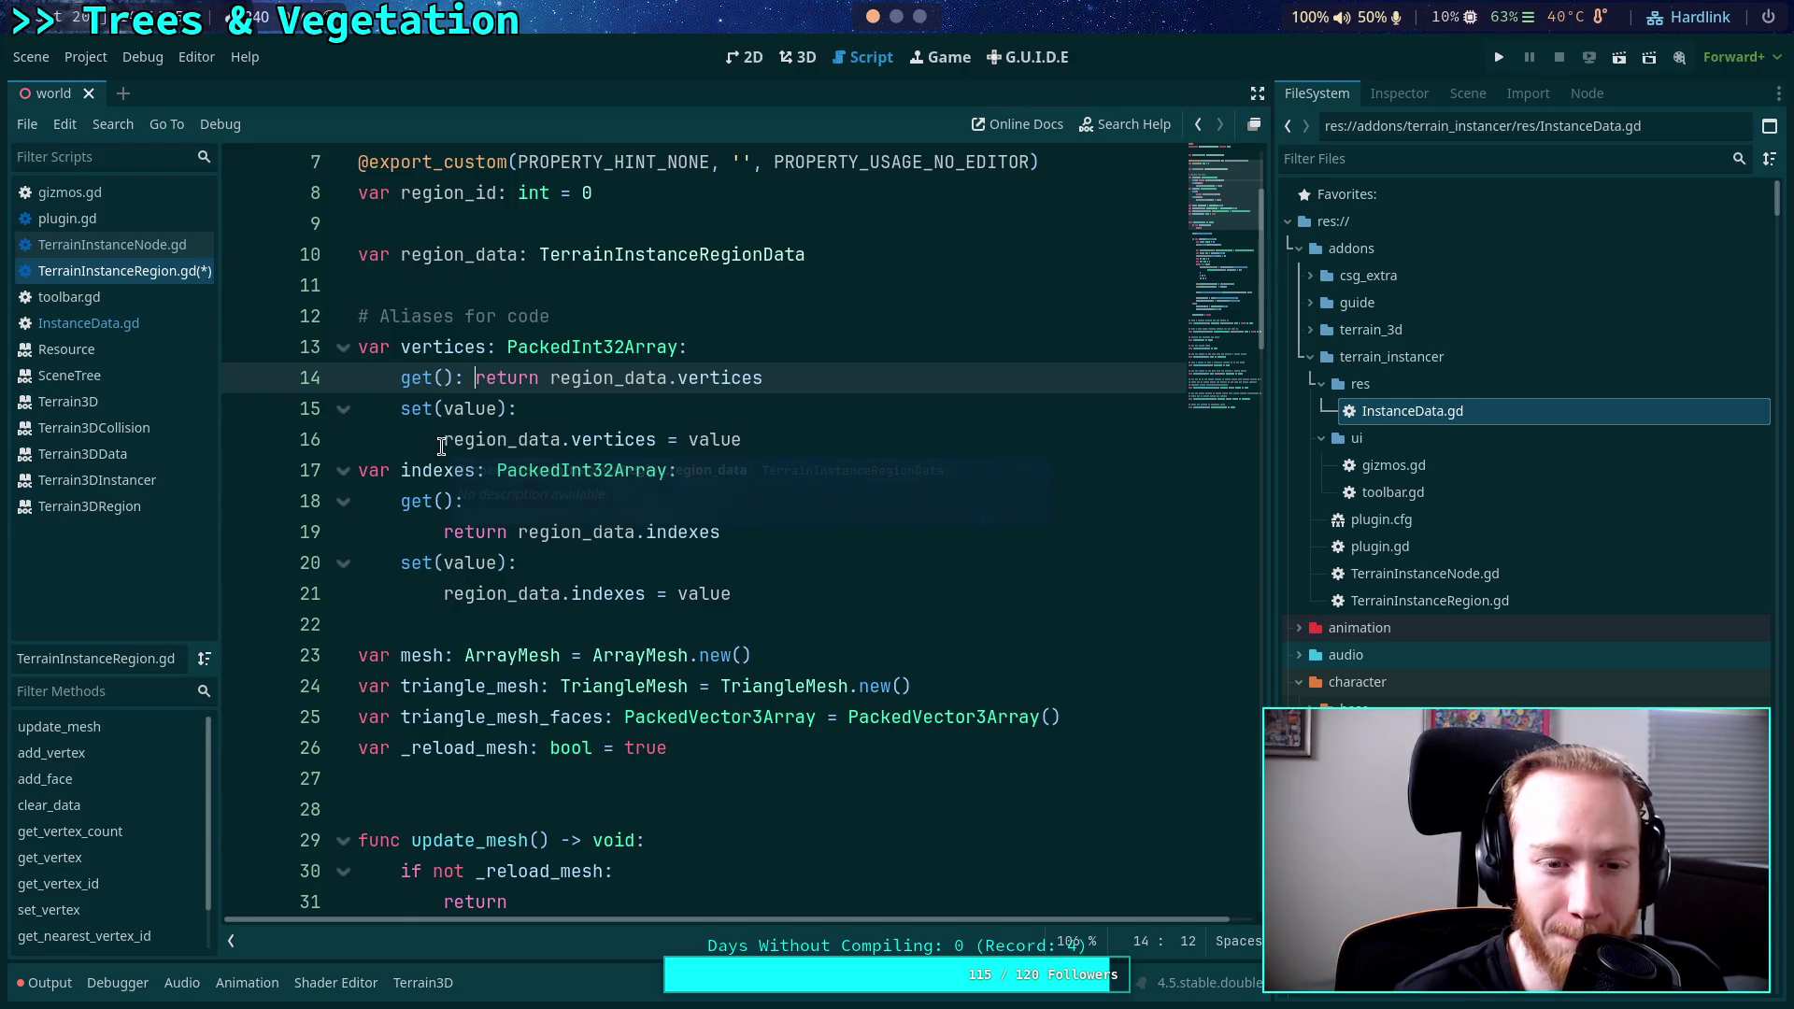
pyautogui.click(442, 445)
pyautogui.press('BackSpace')
pyautogui.press('BackSpace')
pyautogui.press('BackSpace')
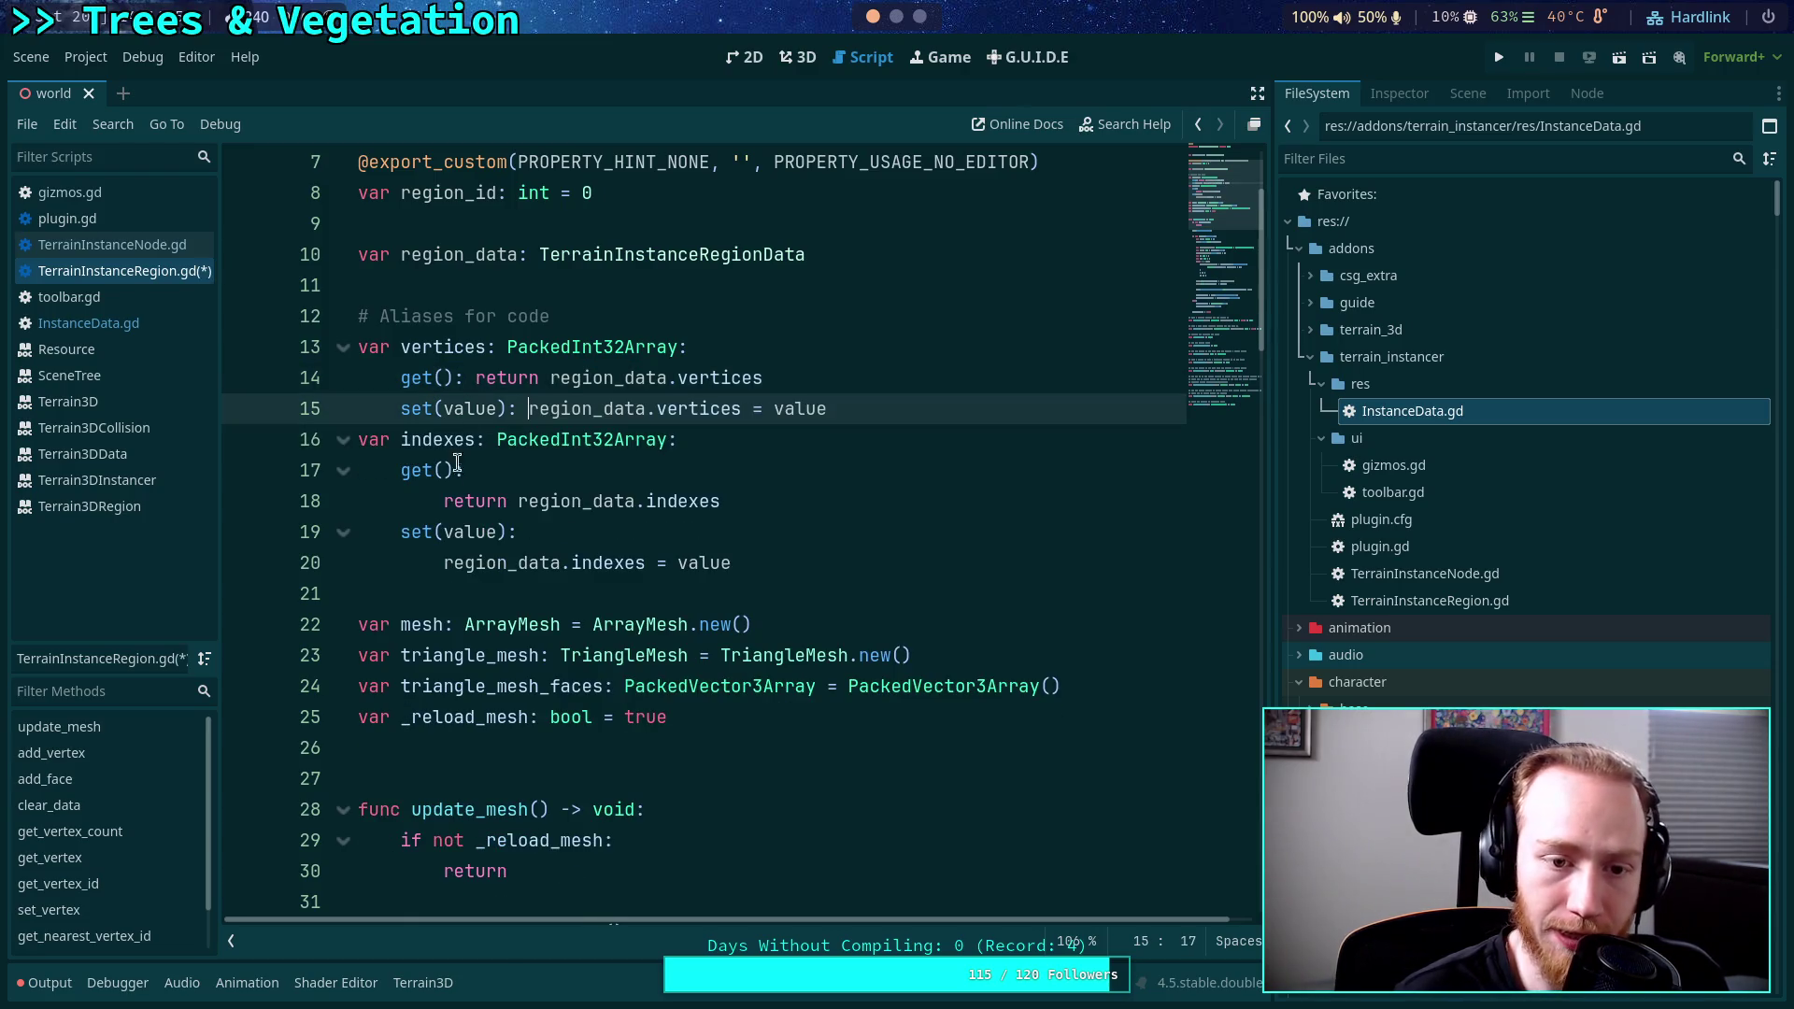
pyautogui.click(479, 377)
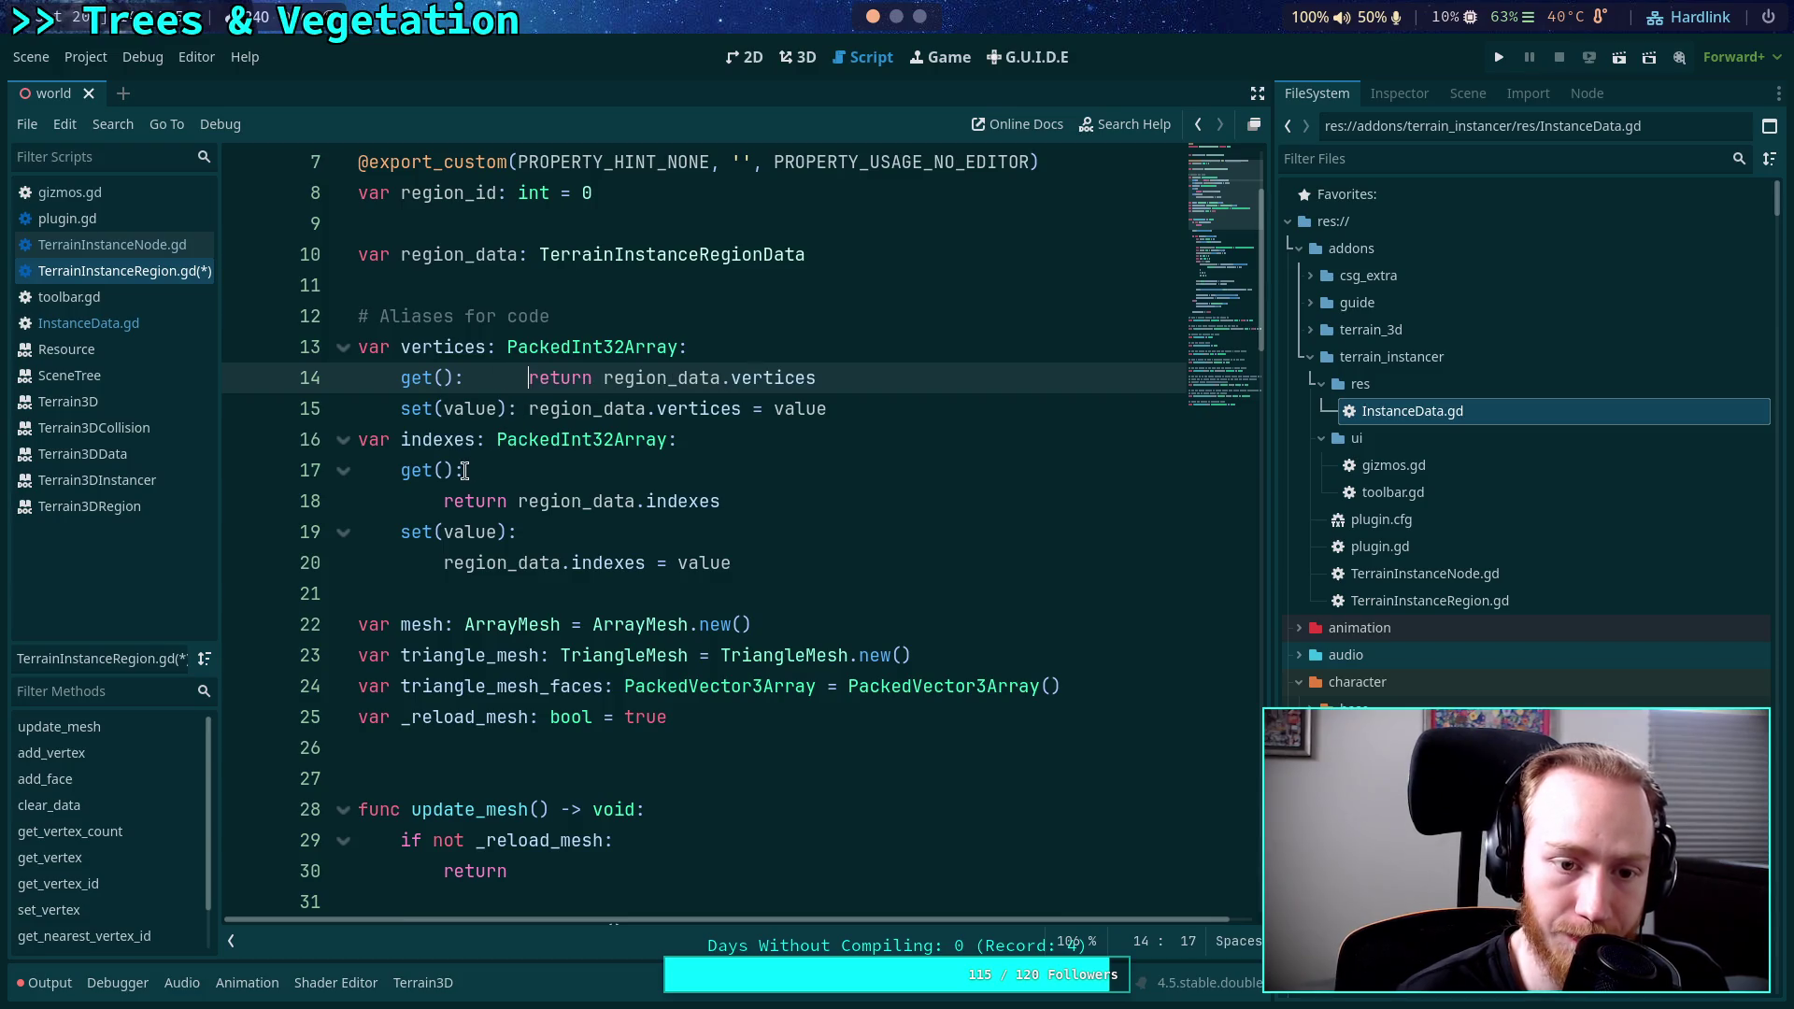
pyautogui.click(436, 501)
pyautogui.press('BackSpace')
pyautogui.press('BackSpace')
pyautogui.press('BackSpace')
pyautogui.click(431, 530)
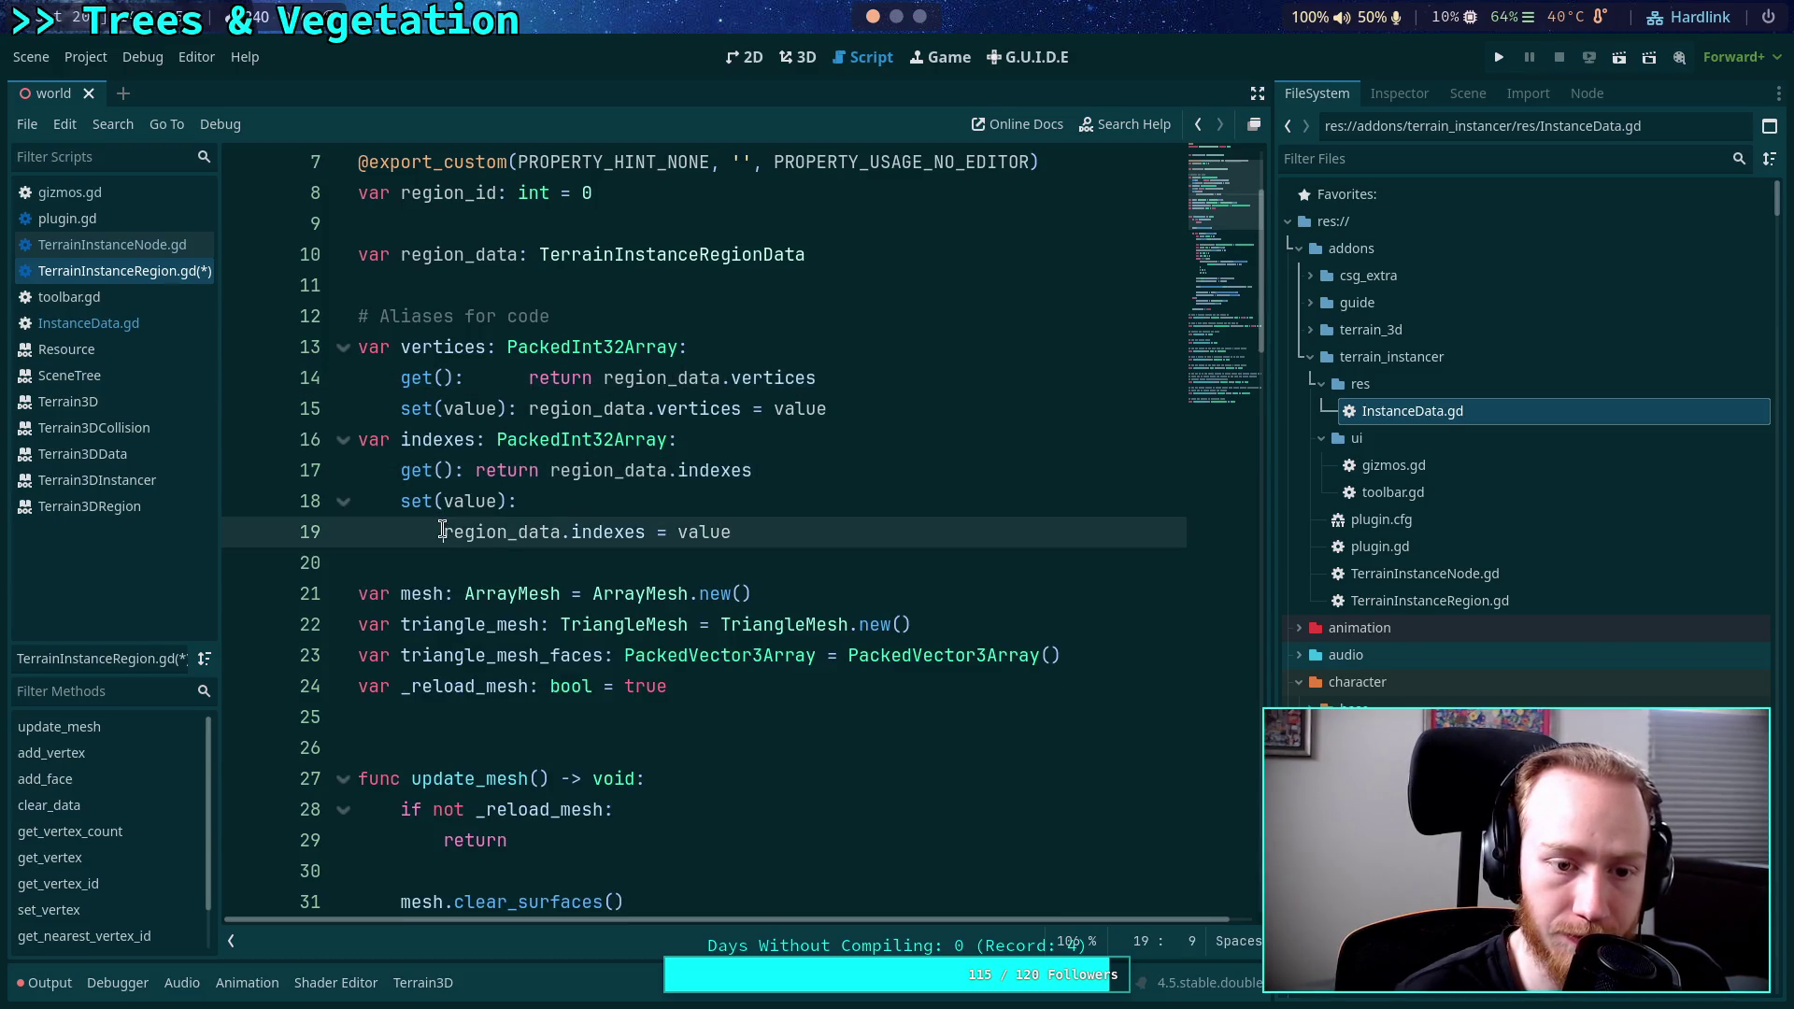
pyautogui.press('BackSpace')
pyautogui.press('BackSpace')
pyautogui.press('BackSpace')
pyautogui.click(475, 470)
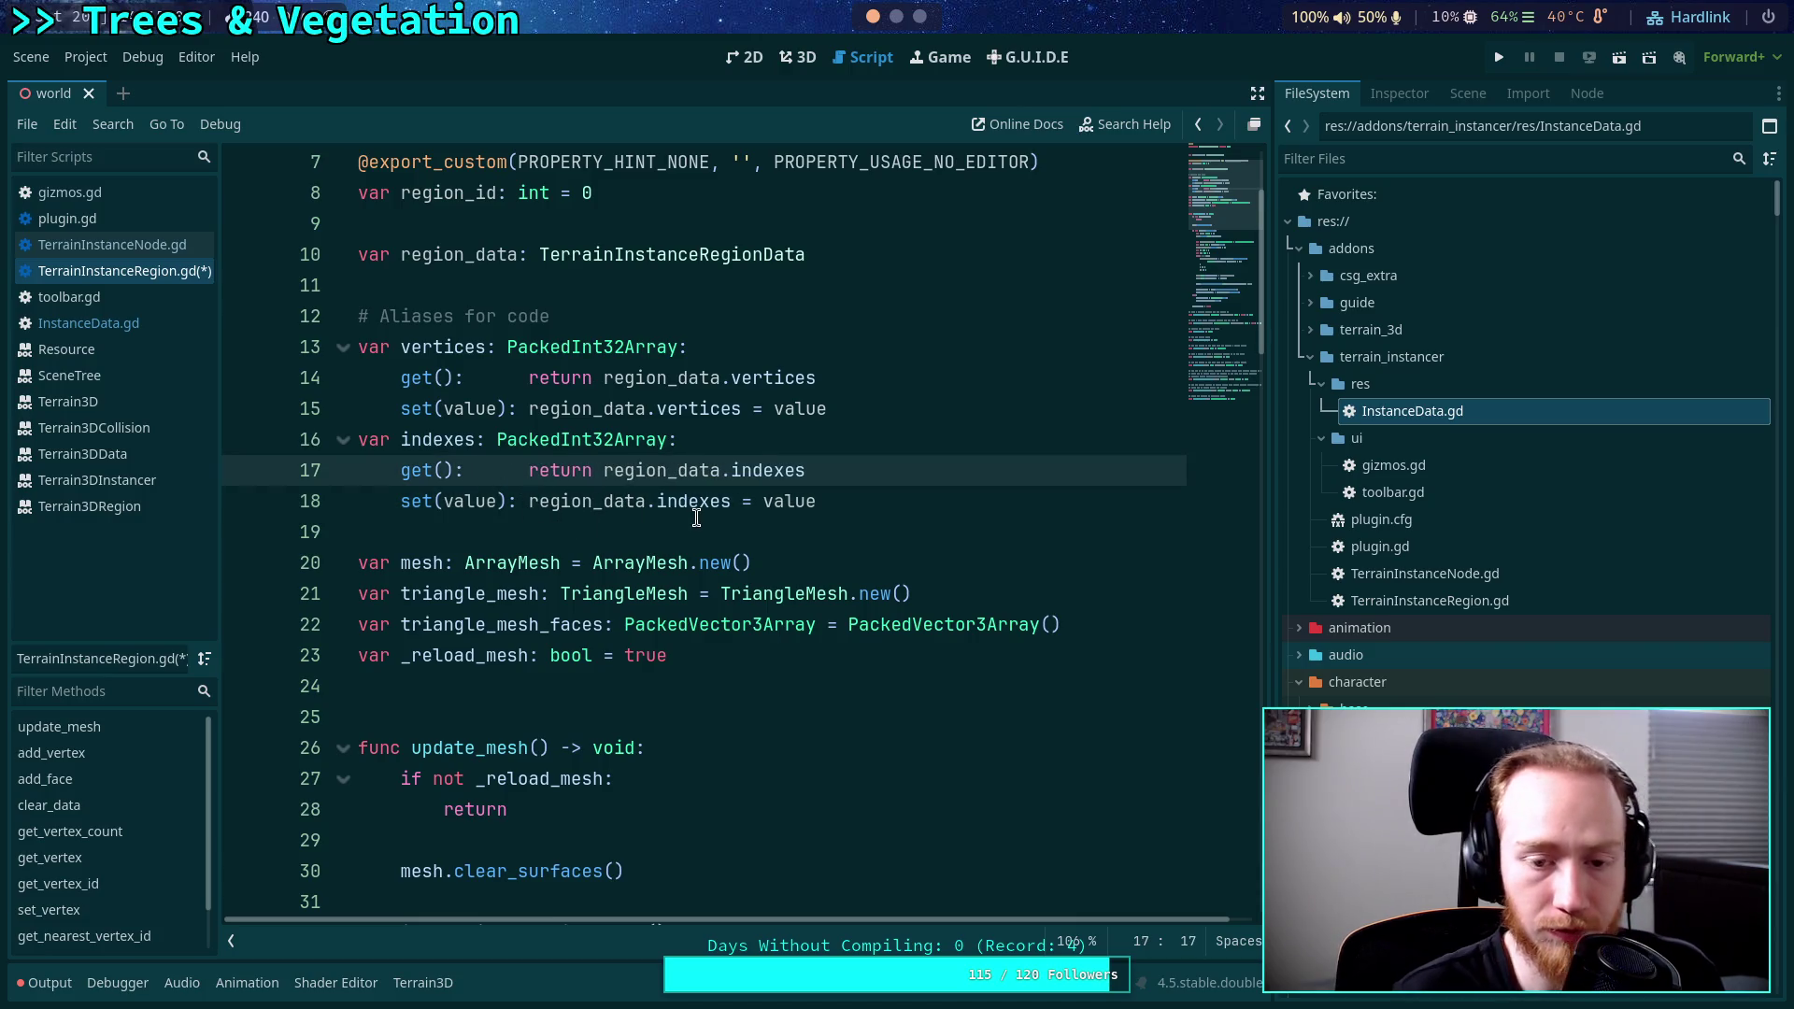
pyautogui.click(357, 532)
pyautogui.hotkey('ctrl', 's')
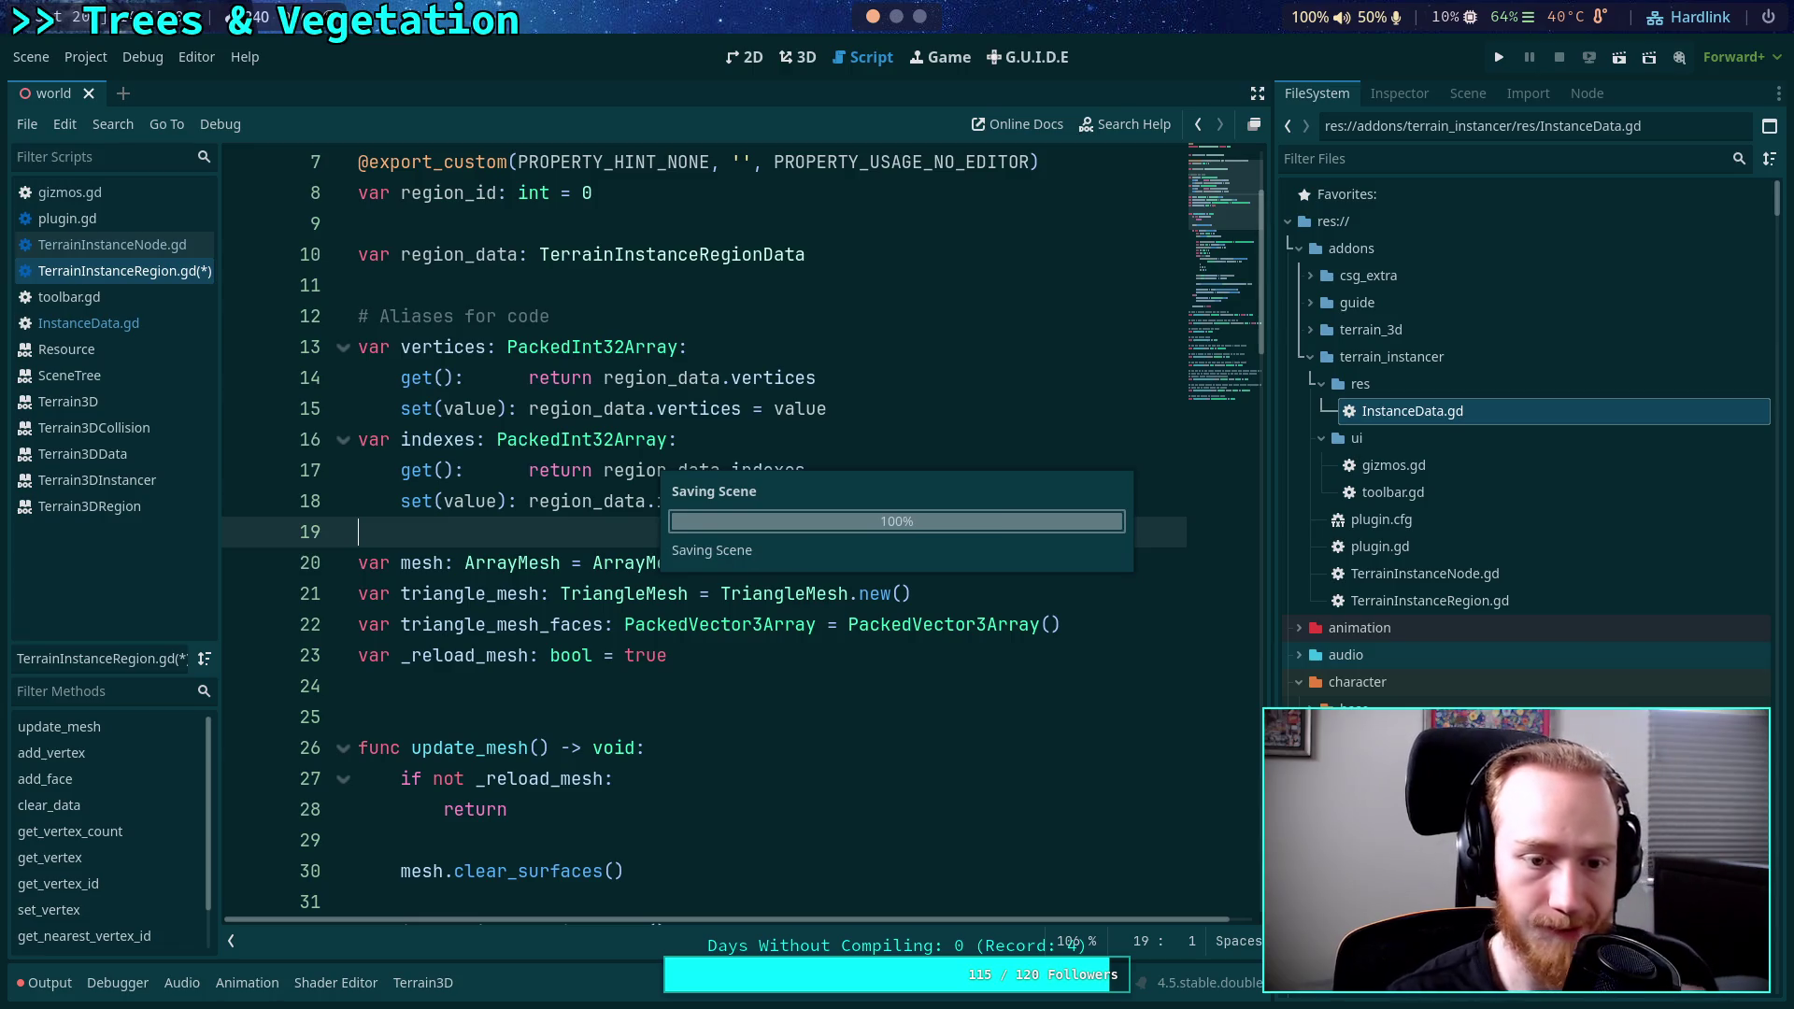
# Rename both setter parameters to v, assign v, remove extra spacing before return, and save.
pyautogui.click(467, 502)
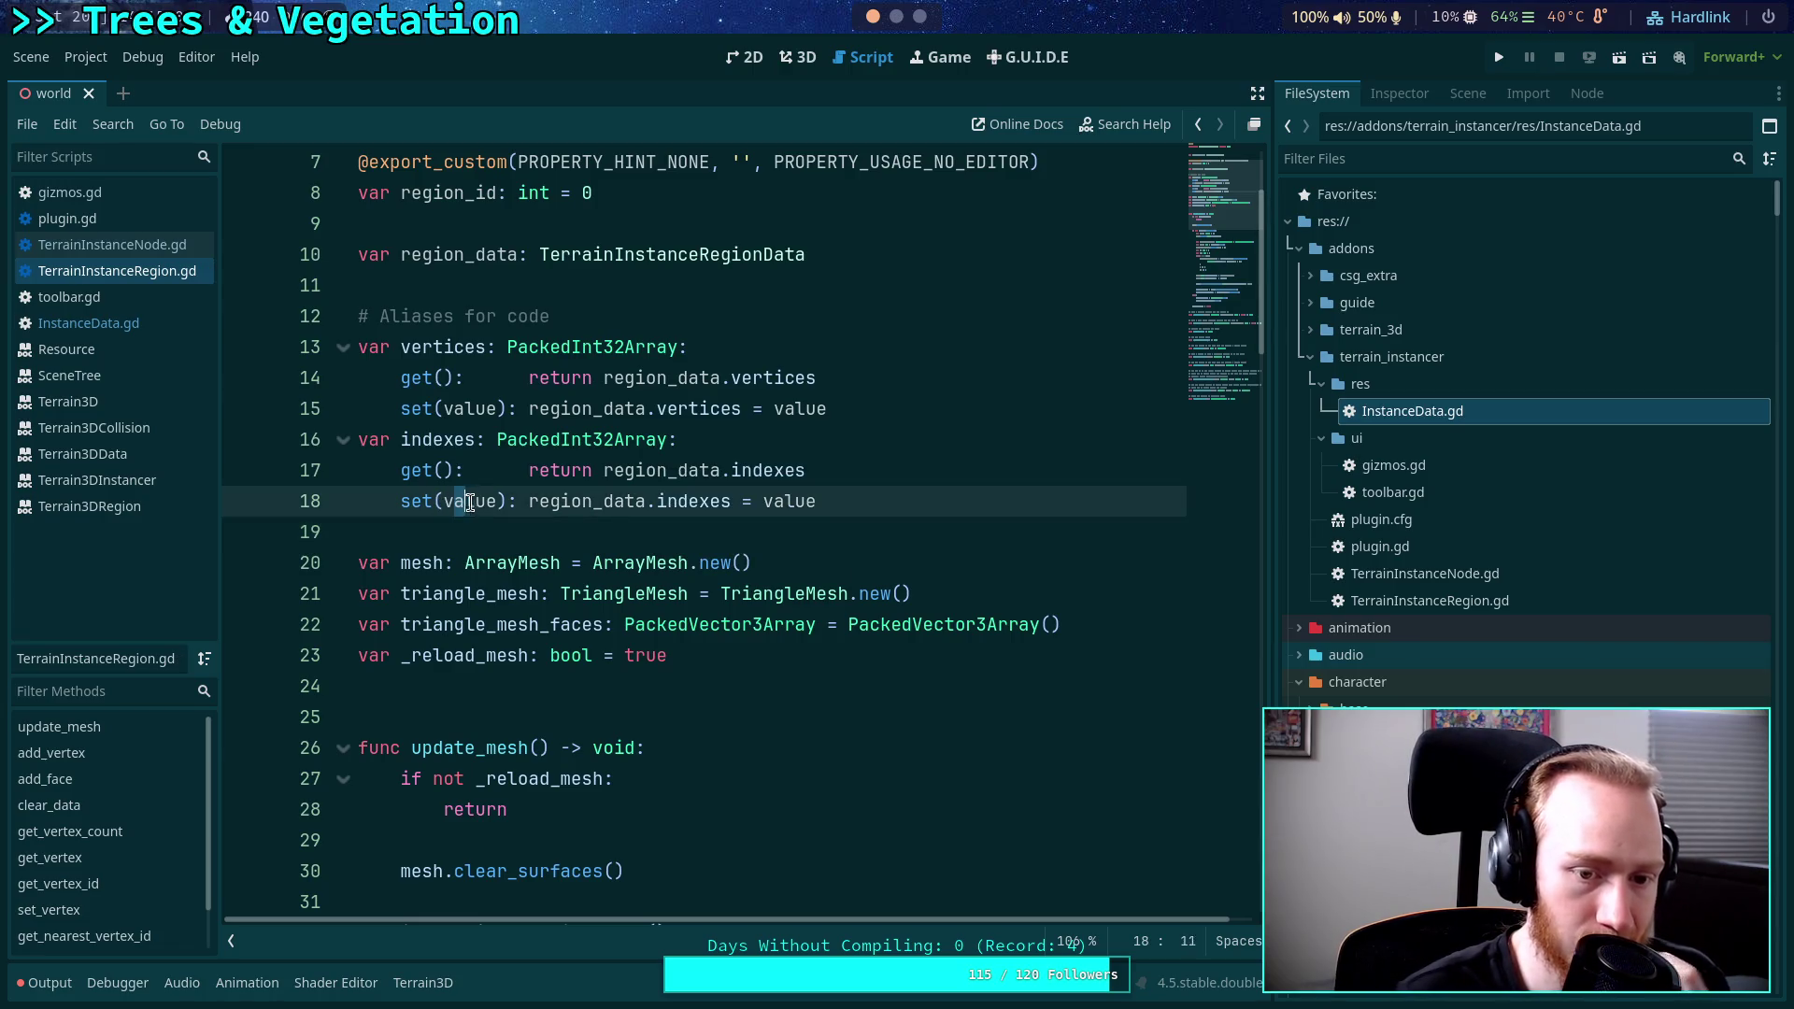
pyautogui.moveTo(455, 502); pyautogui.dragTo(500, 501)
pyautogui.press('BackSpace')
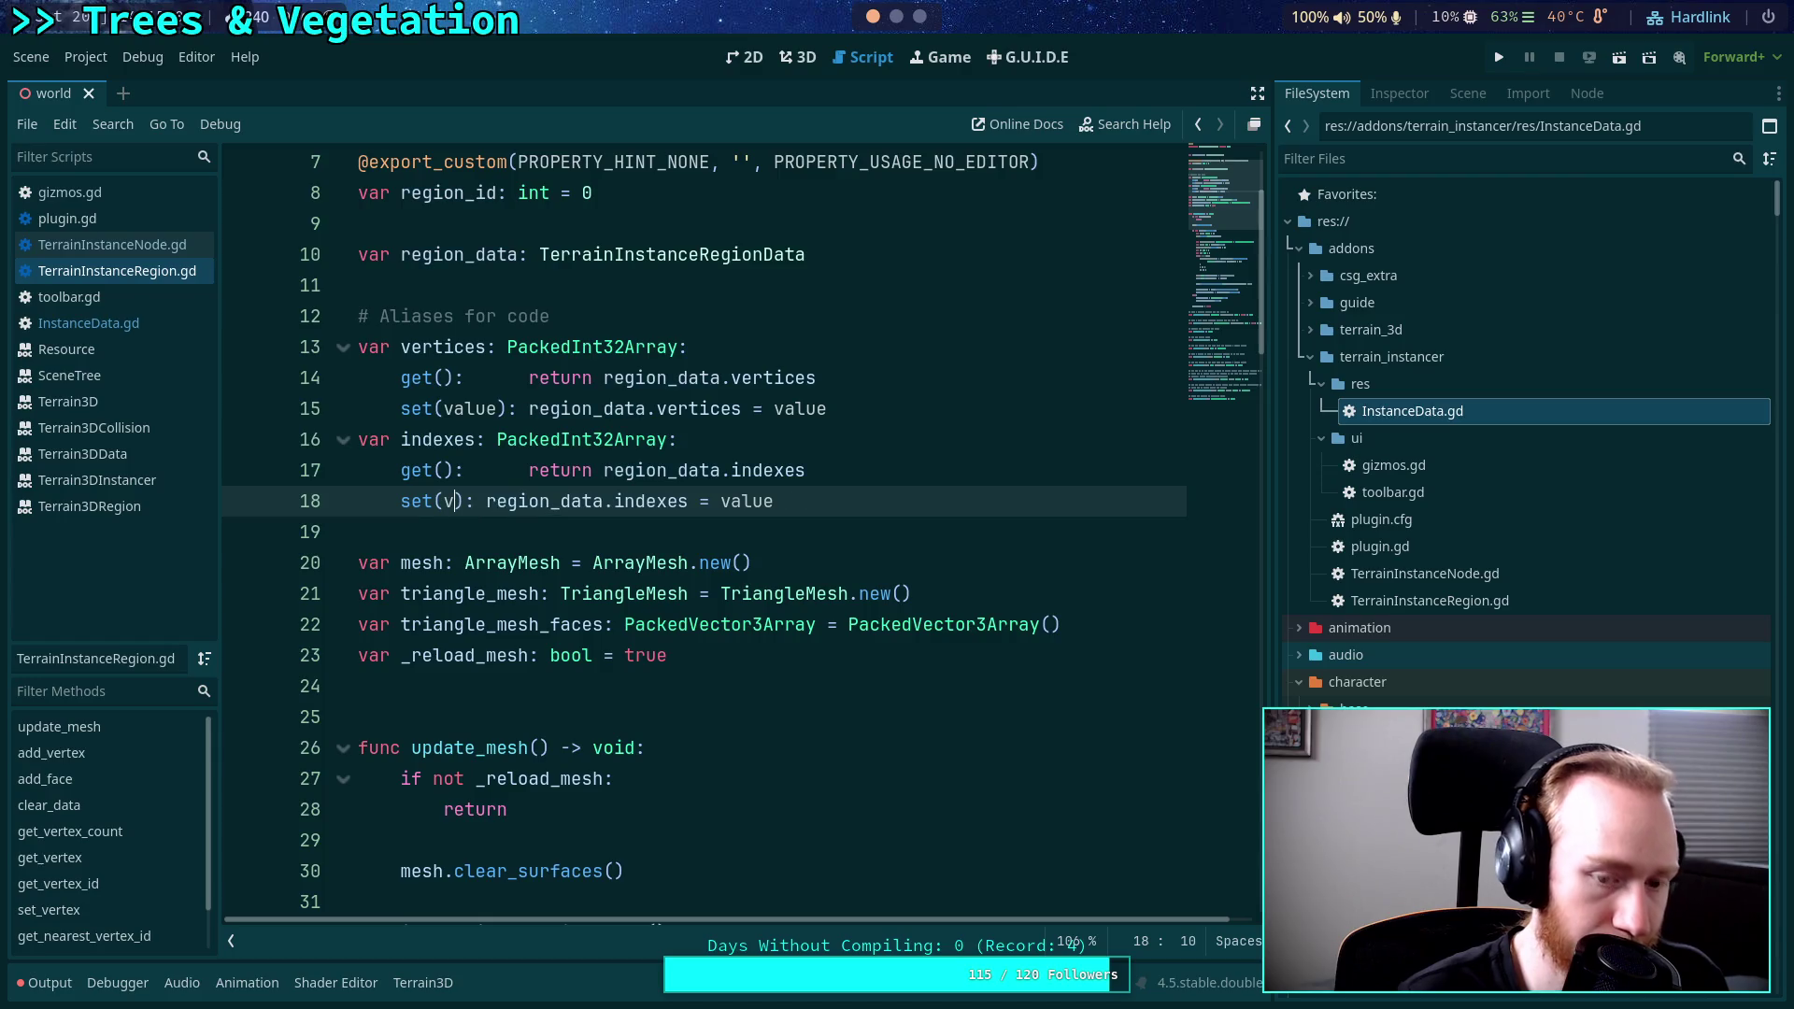
pyautogui.moveTo(456, 408); pyautogui.dragTo(500, 408)
pyautogui.press('BackSpace')
pyautogui.moveTo(528, 470); pyautogui.dragTo(486, 470)
pyautogui.press('BackSpace')
pyautogui.moveTo(526, 377); pyautogui.dragTo(490, 378)
pyautogui.press('BackSpace')
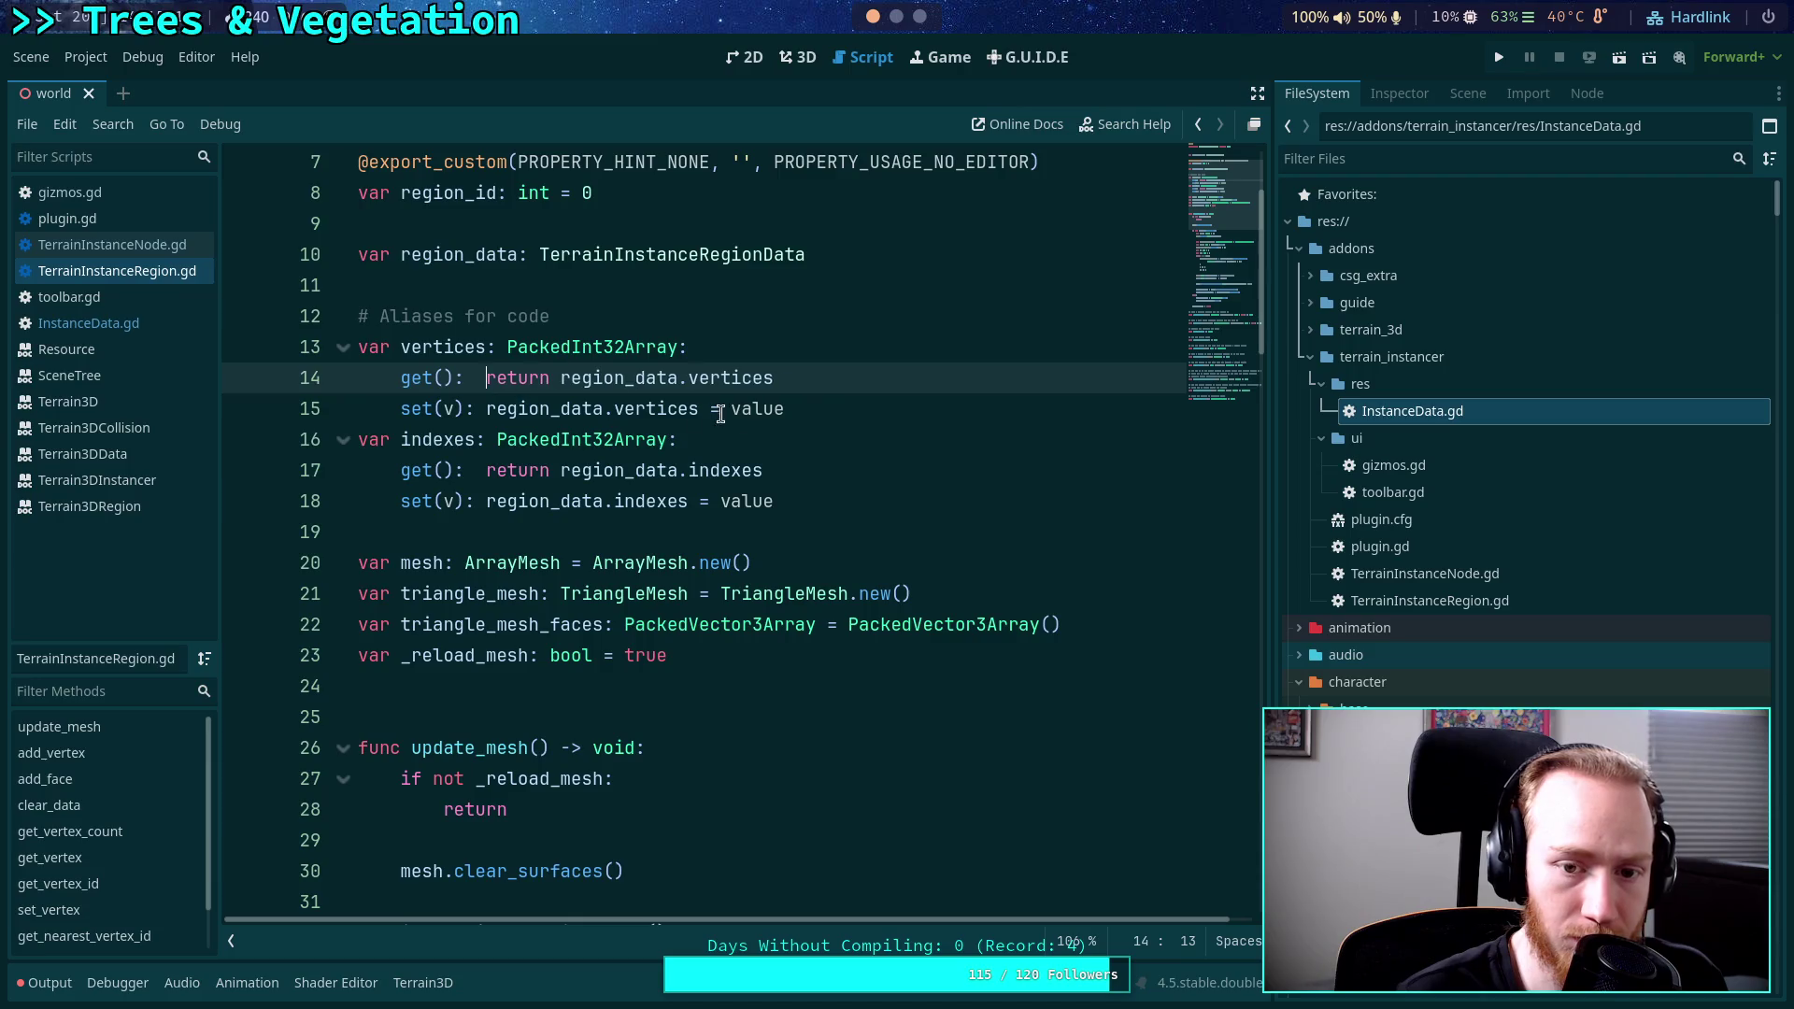
pyautogui.moveTo(808, 408); pyautogui.dragTo(745, 408)
pyautogui.press('BackSpace')
pyautogui.moveTo(783, 501); pyautogui.dragTo(739, 504)
pyautogui.press('BackSpace')
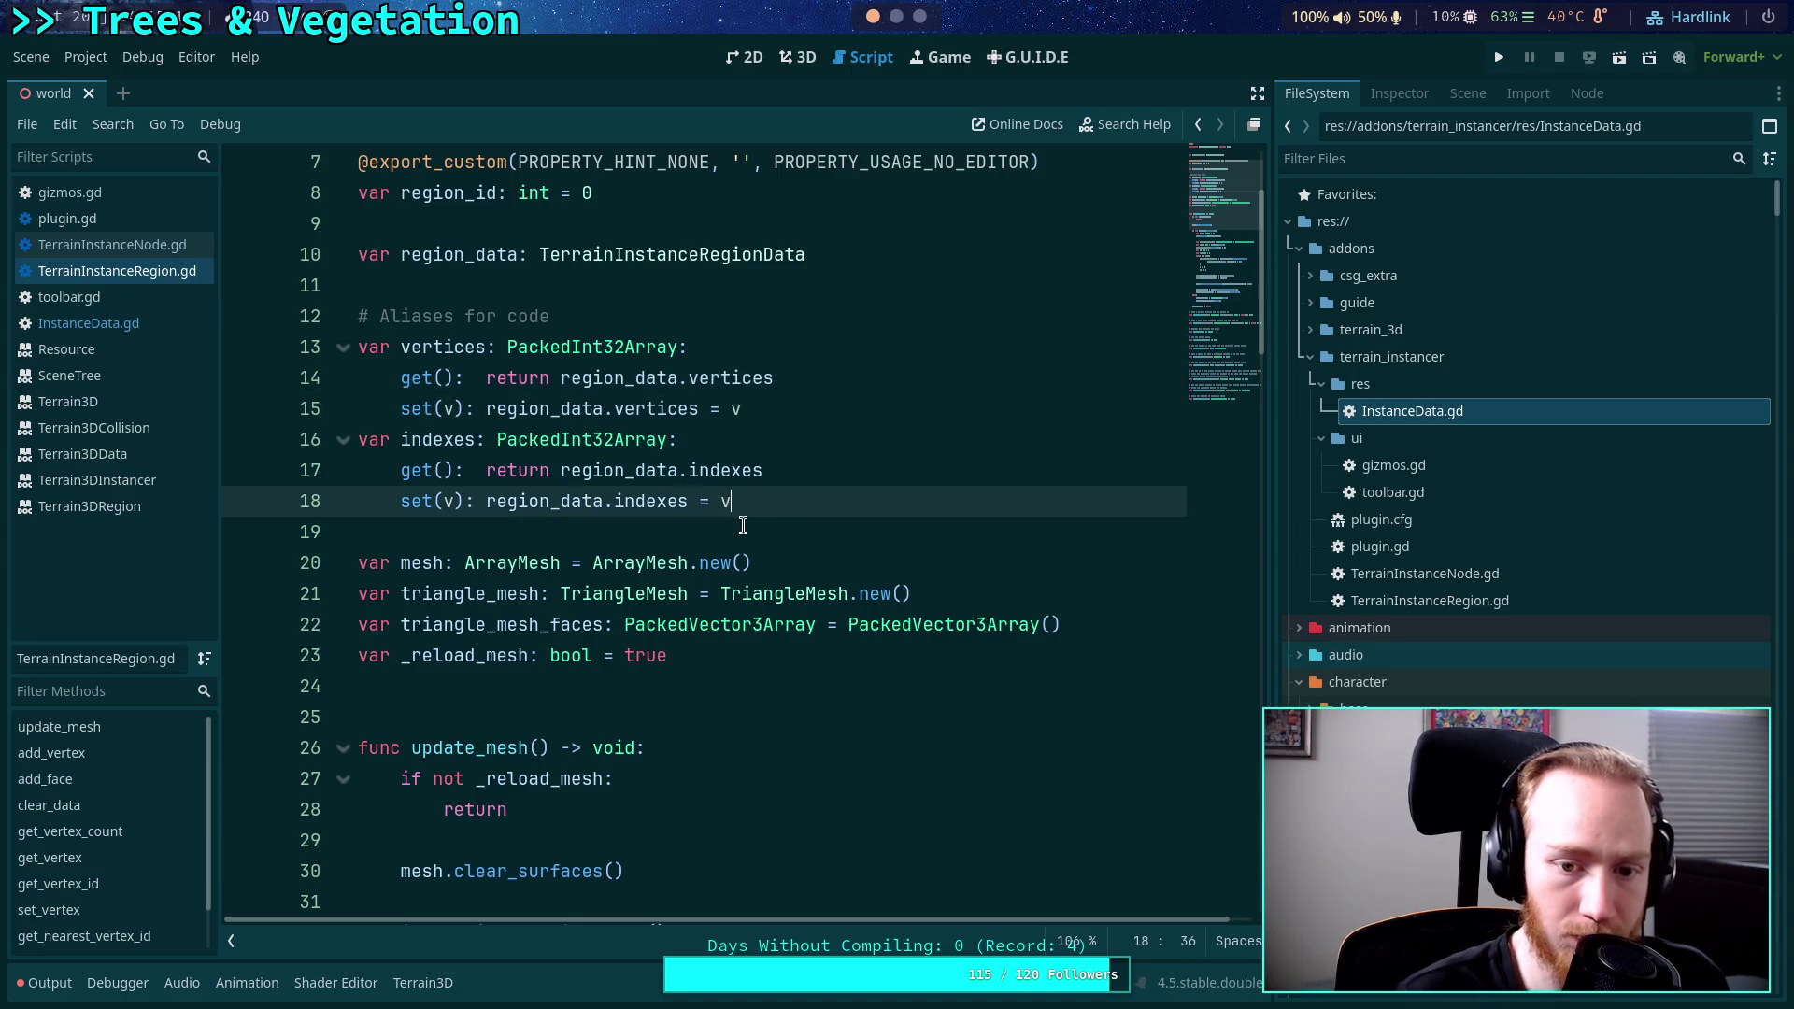
pyautogui.click(741, 528)
pyautogui.hotkey('ctrl', 's')
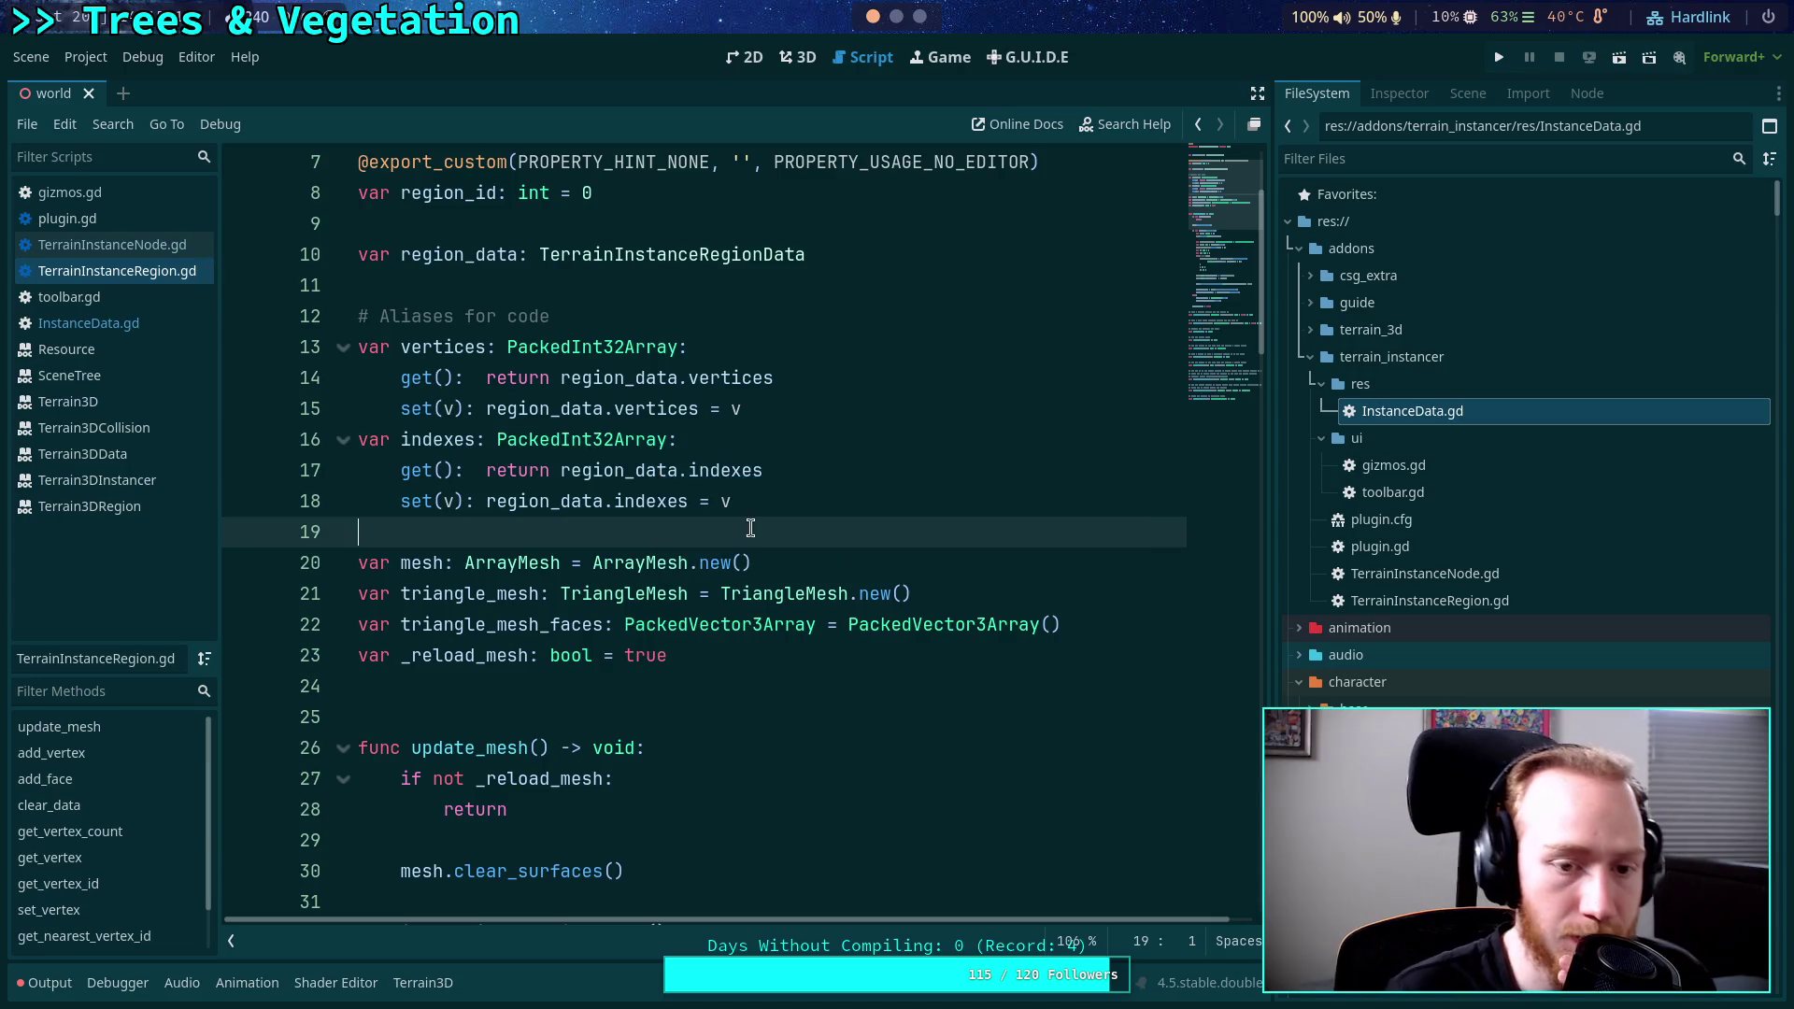
# Scroll through the script and collapse the add_vertex function.
pyautogui.scroll(-6, 618, 512)
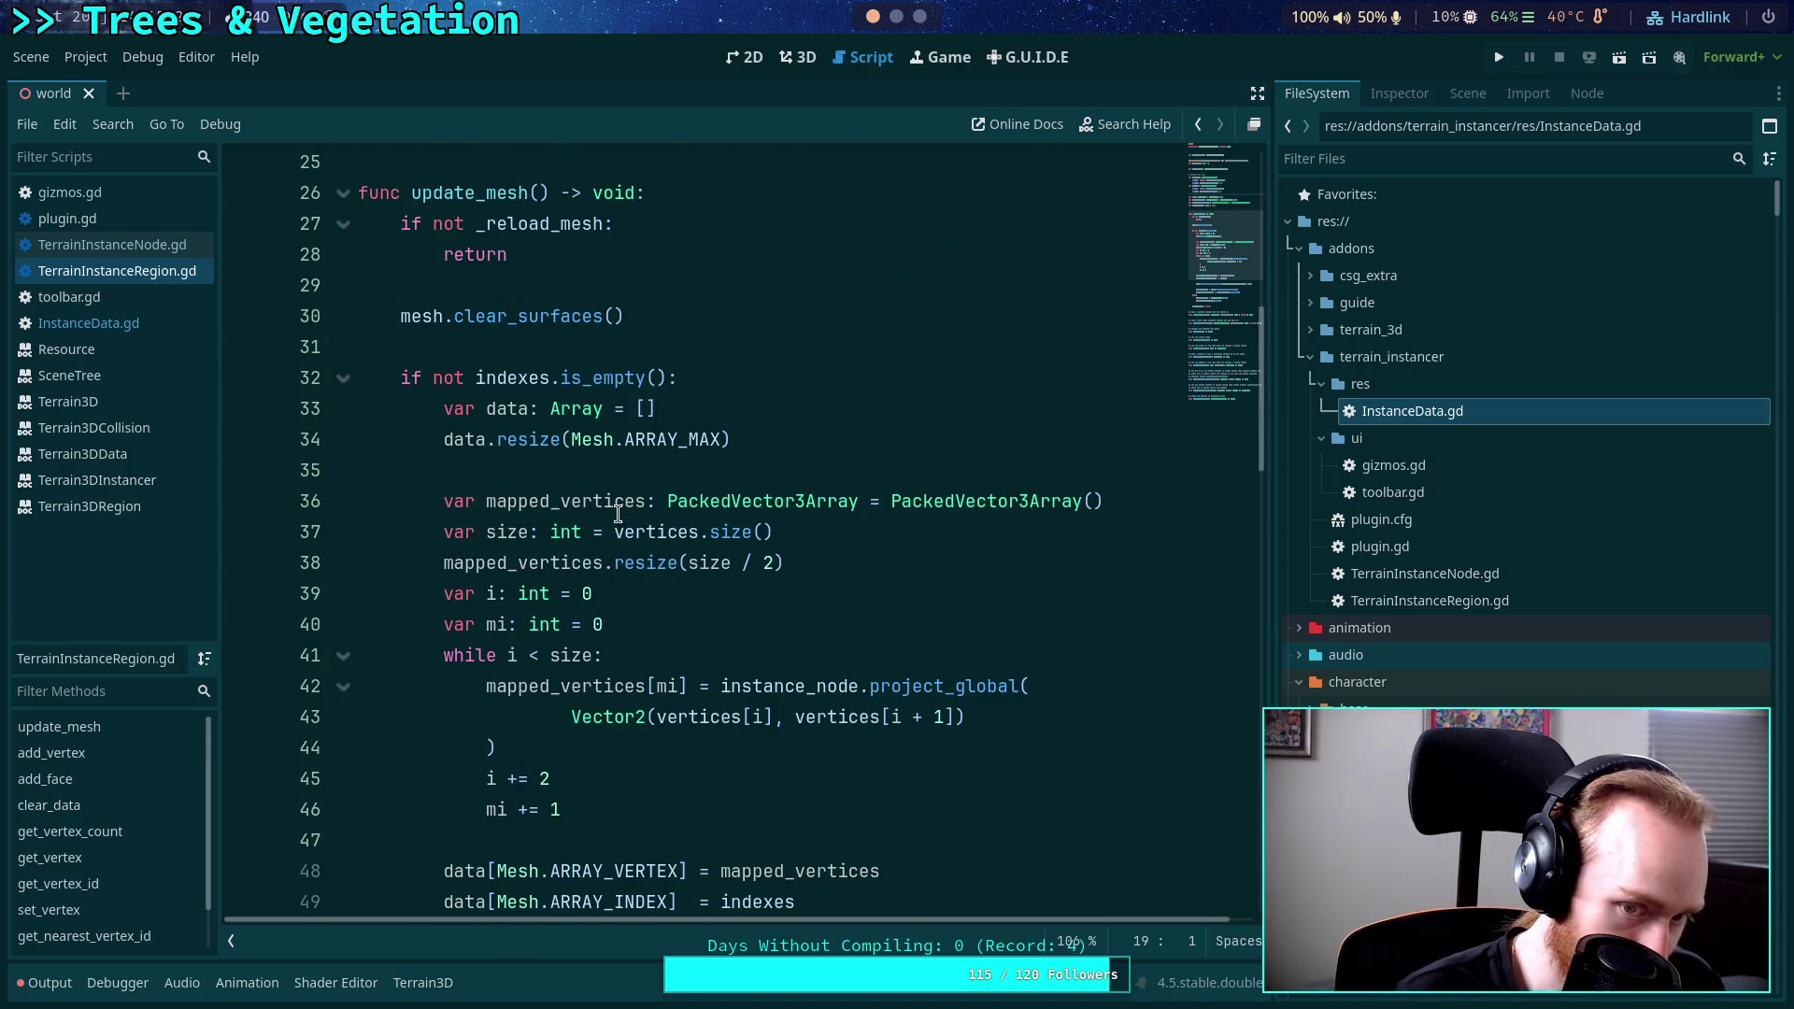
pyautogui.scroll(-2, 617, 513)
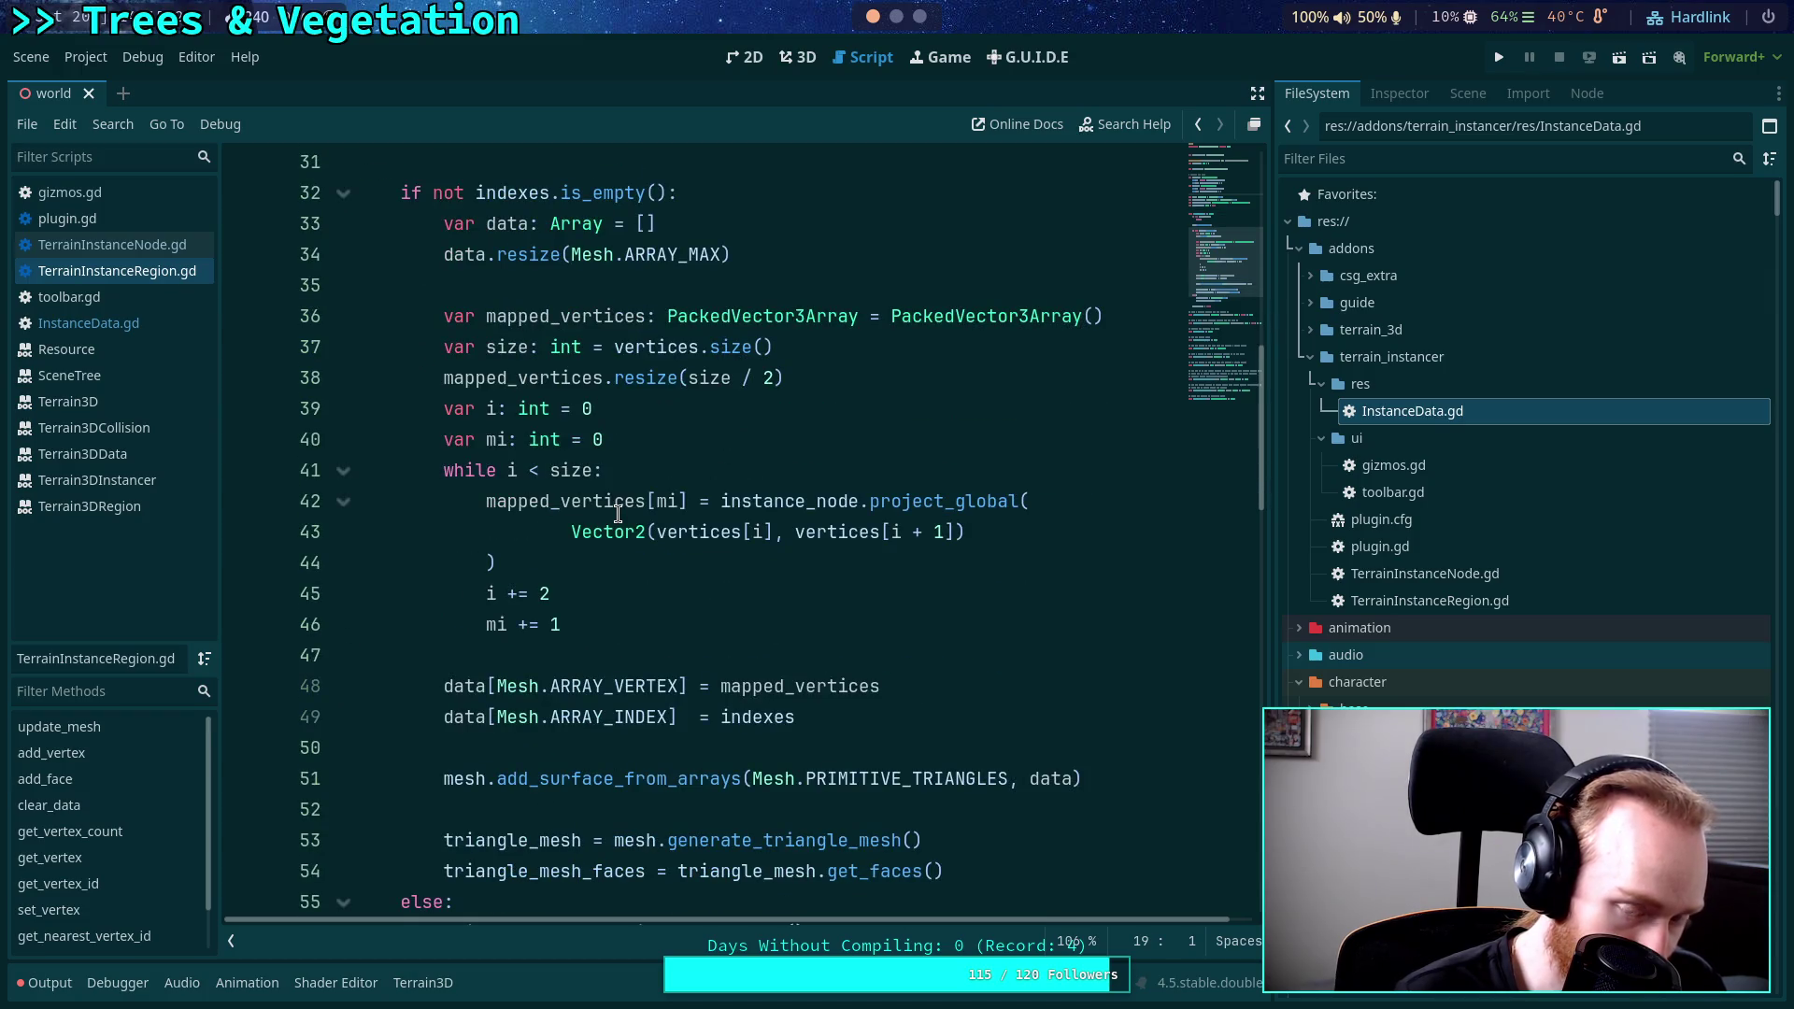
pyautogui.scroll(-2, 617, 513)
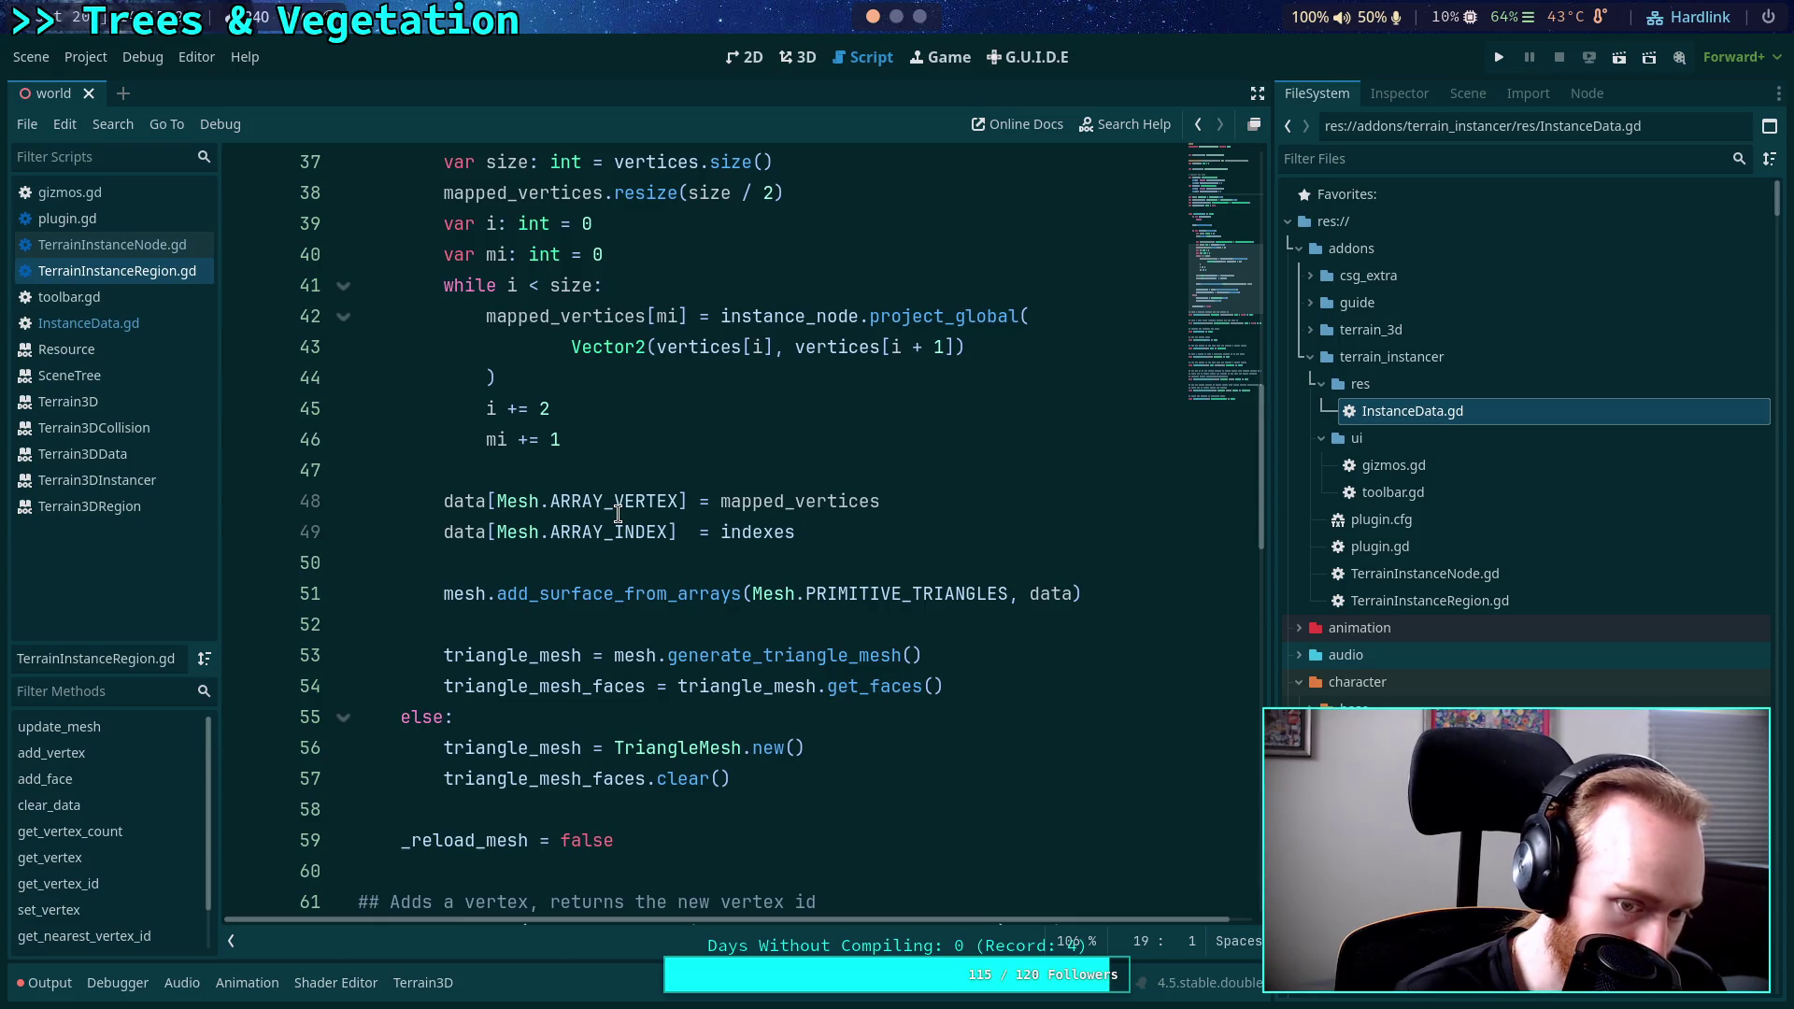
pyautogui.scroll(-3, 618, 513)
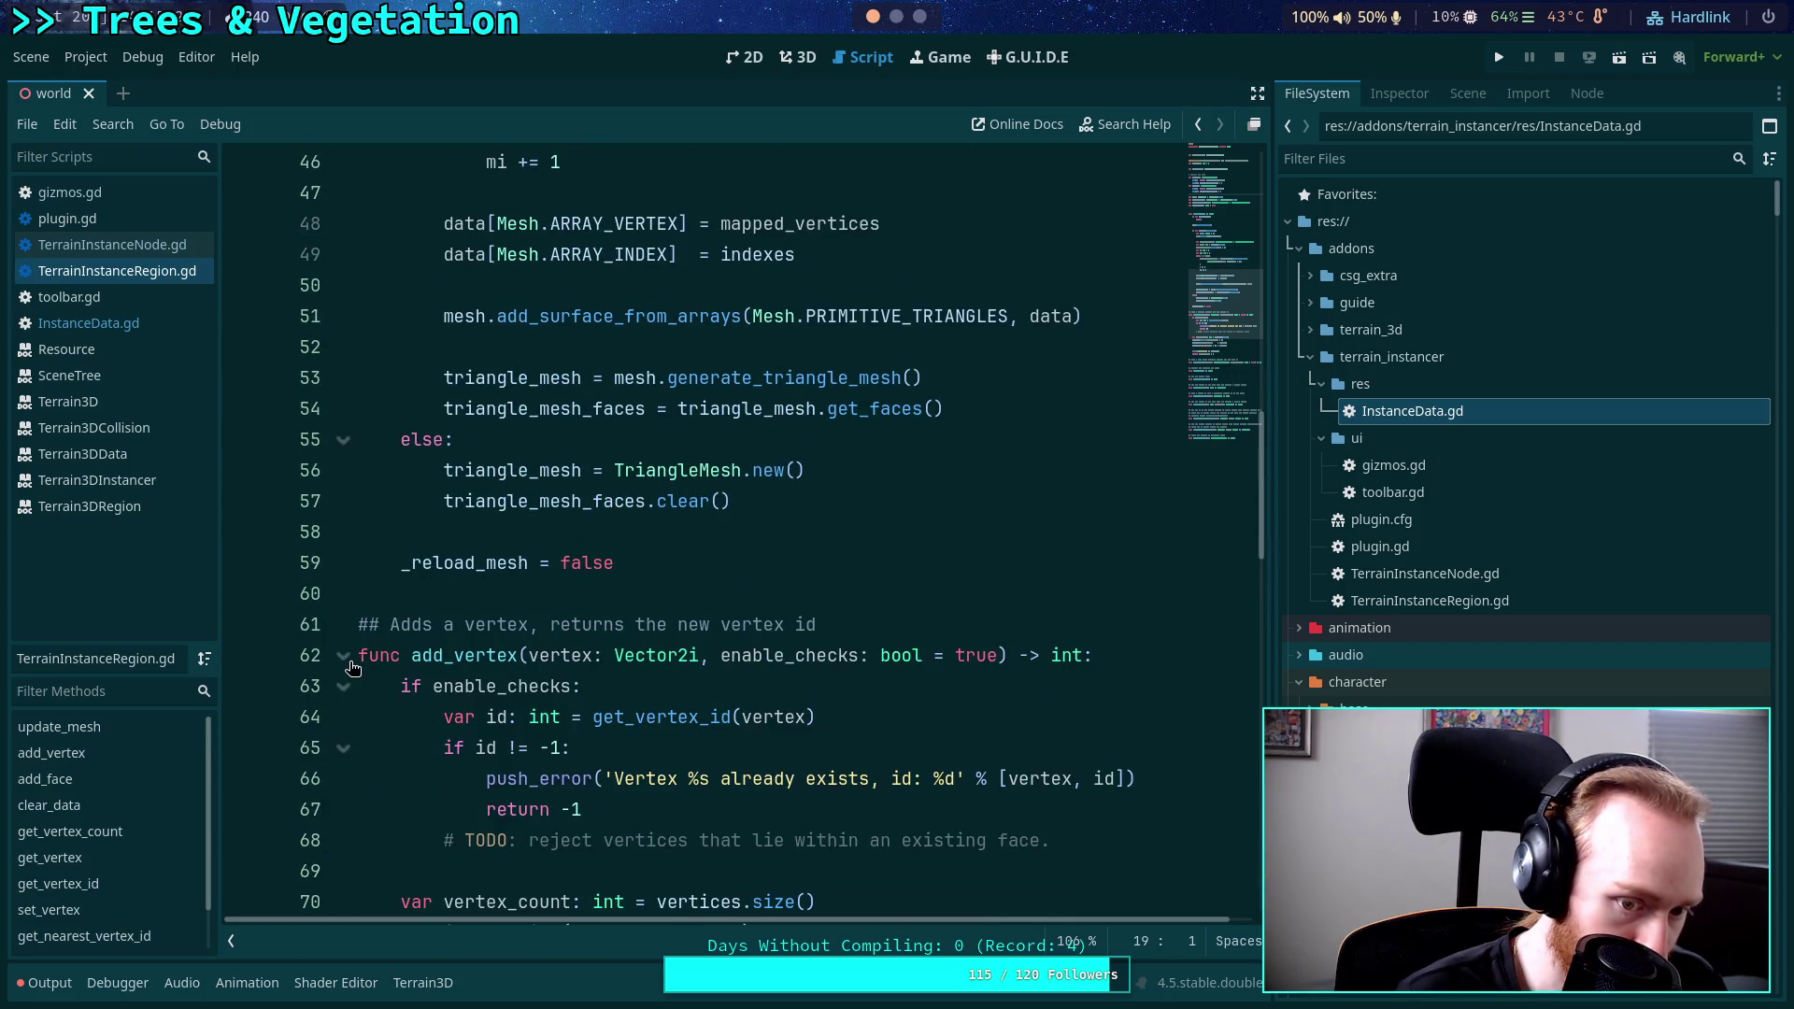
pyautogui.scroll(-4, 409, 631)
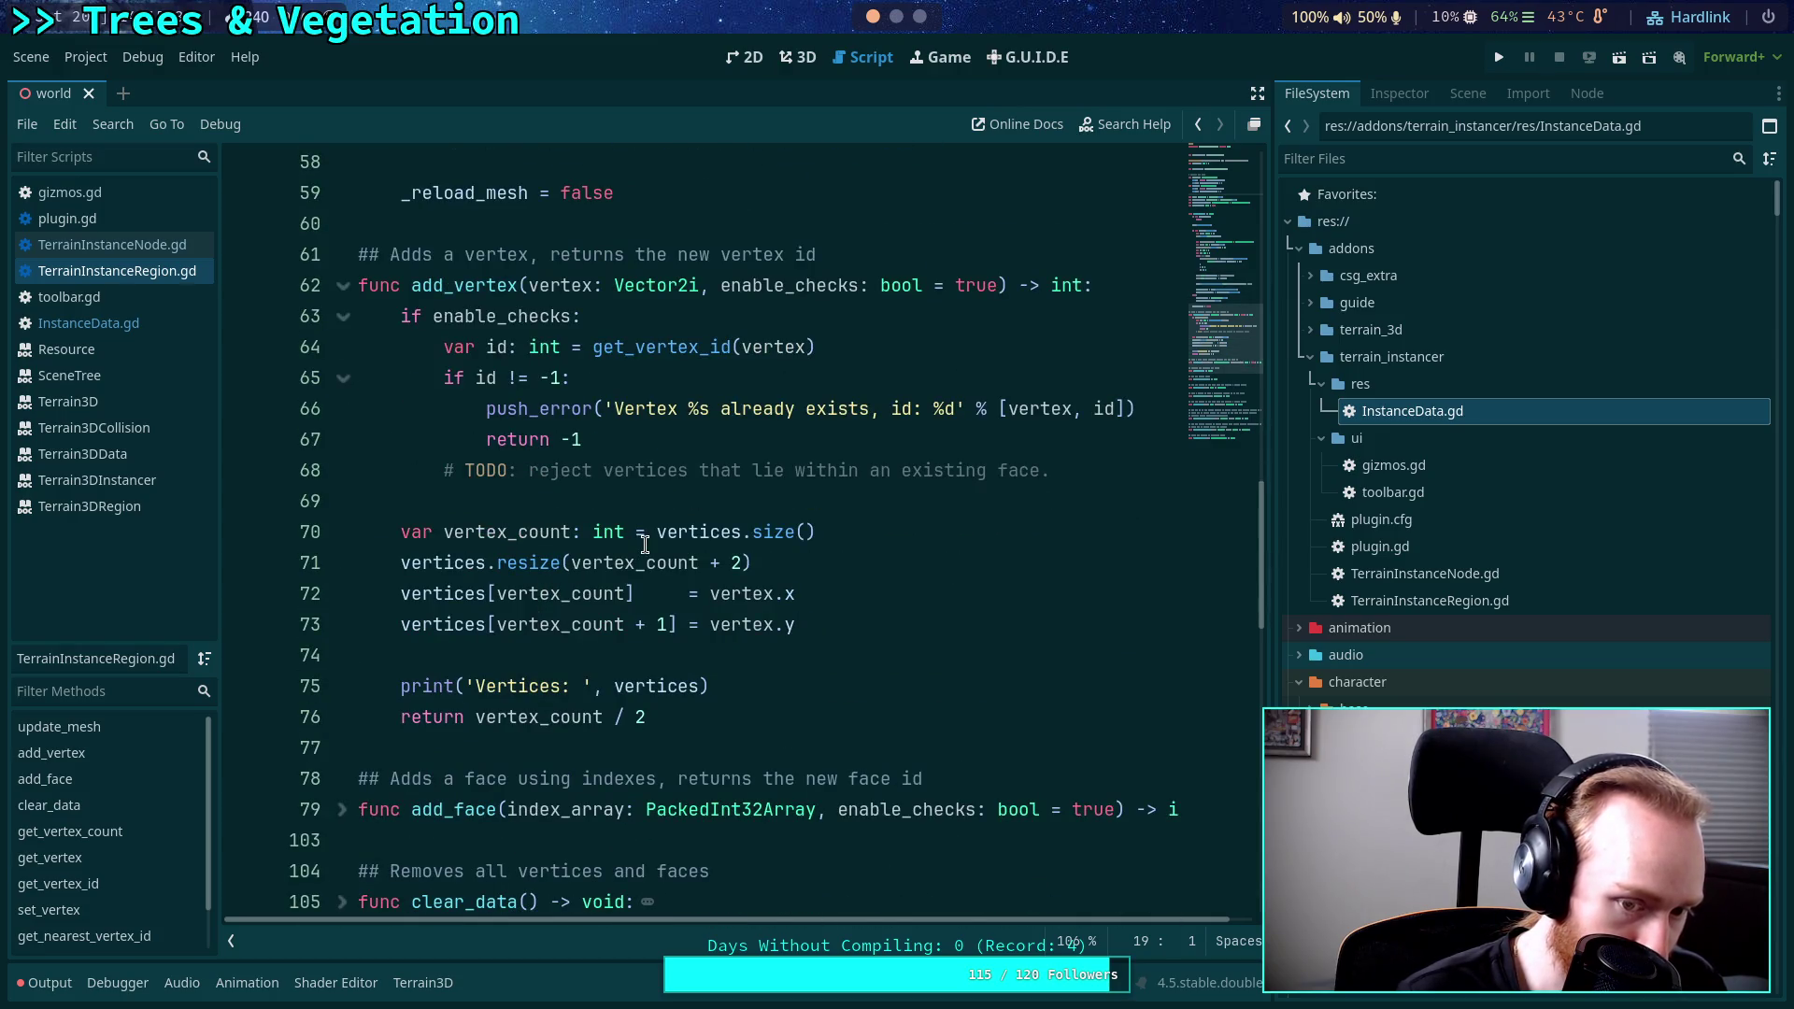
pyautogui.scroll(2, 645, 544)
pyautogui.click(343, 483)
# Select the vertices and indexes alias properties on lines 12–18 and delete them.
pyautogui.scroll(2, 693, 493)
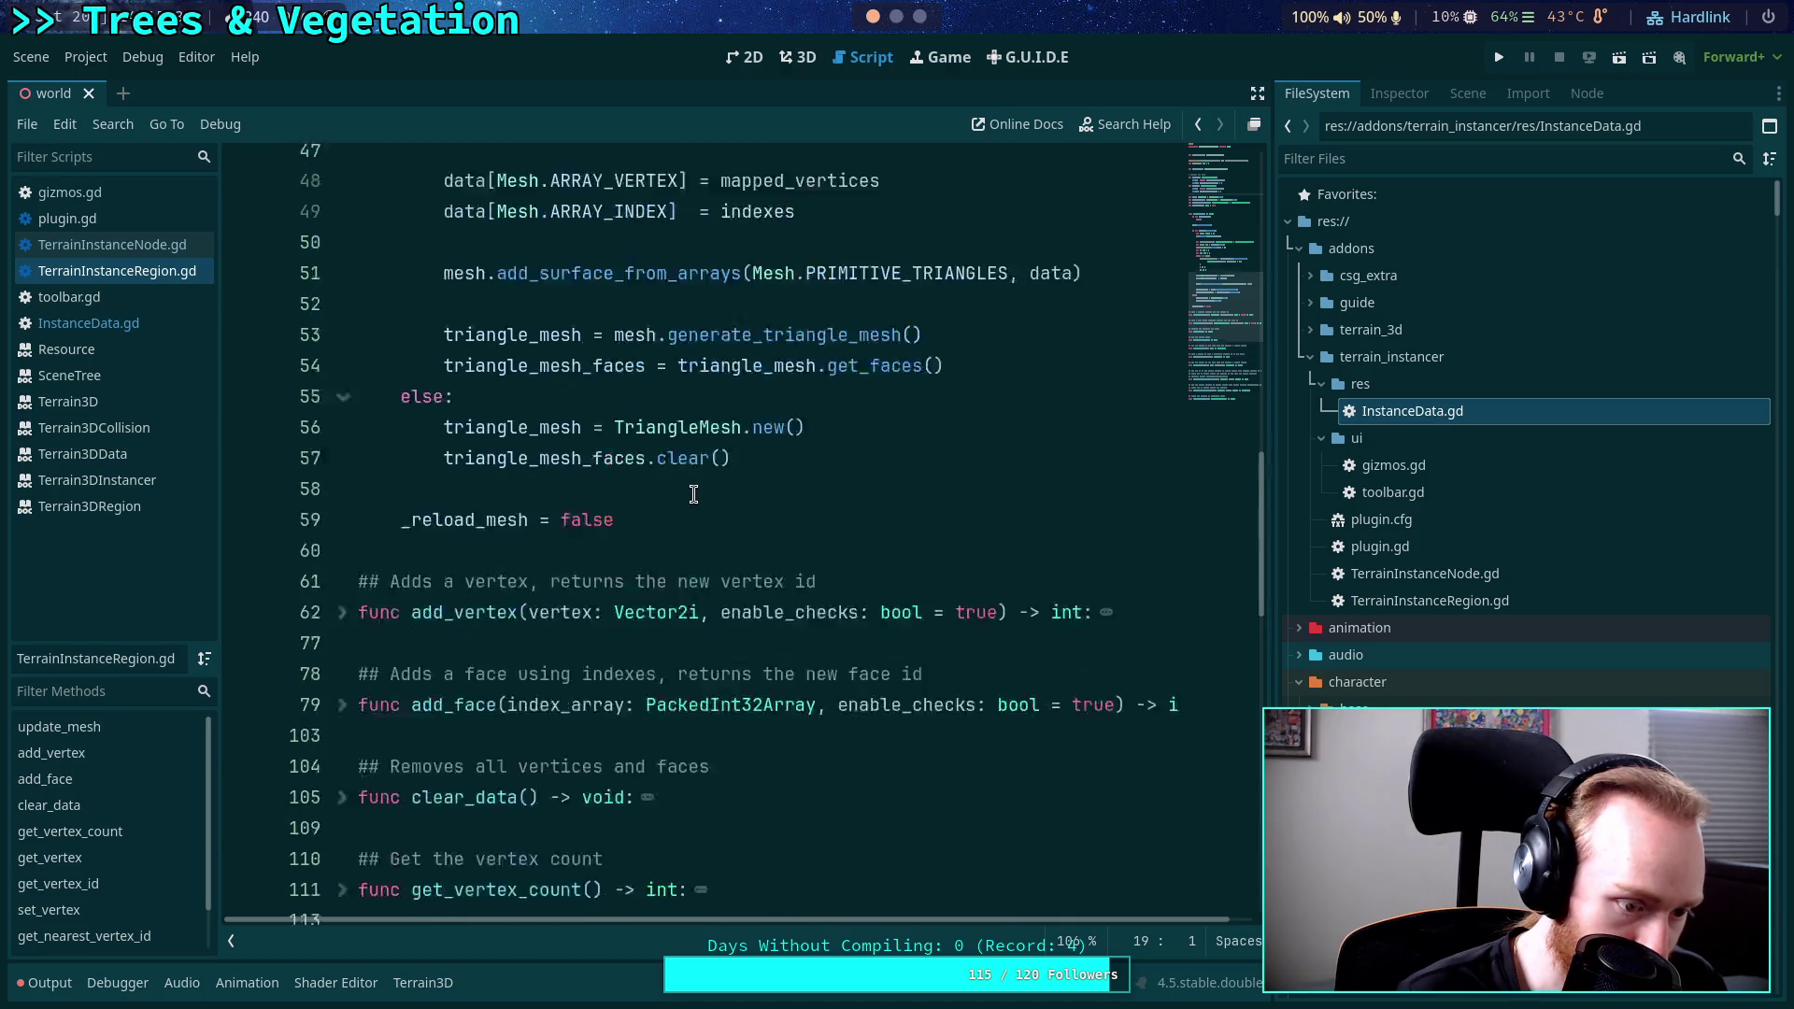
pyautogui.scroll(10, 693, 493)
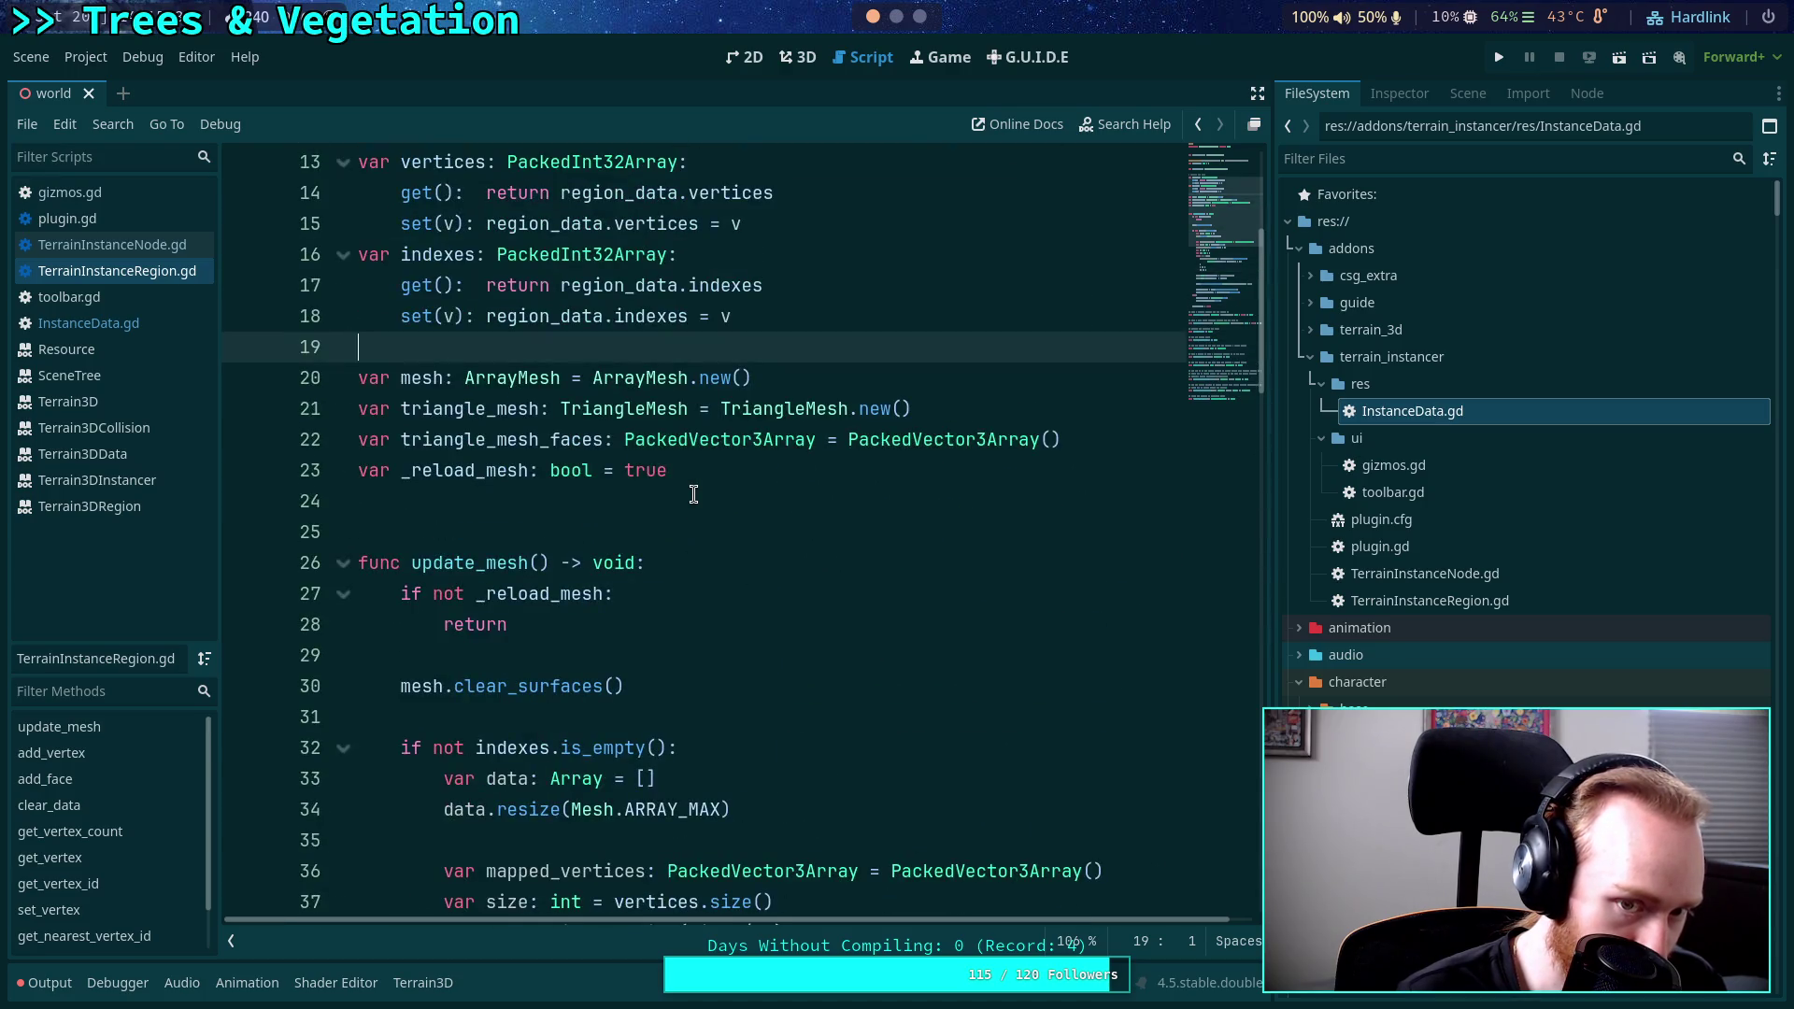
pyautogui.scroll(1, 693, 493)
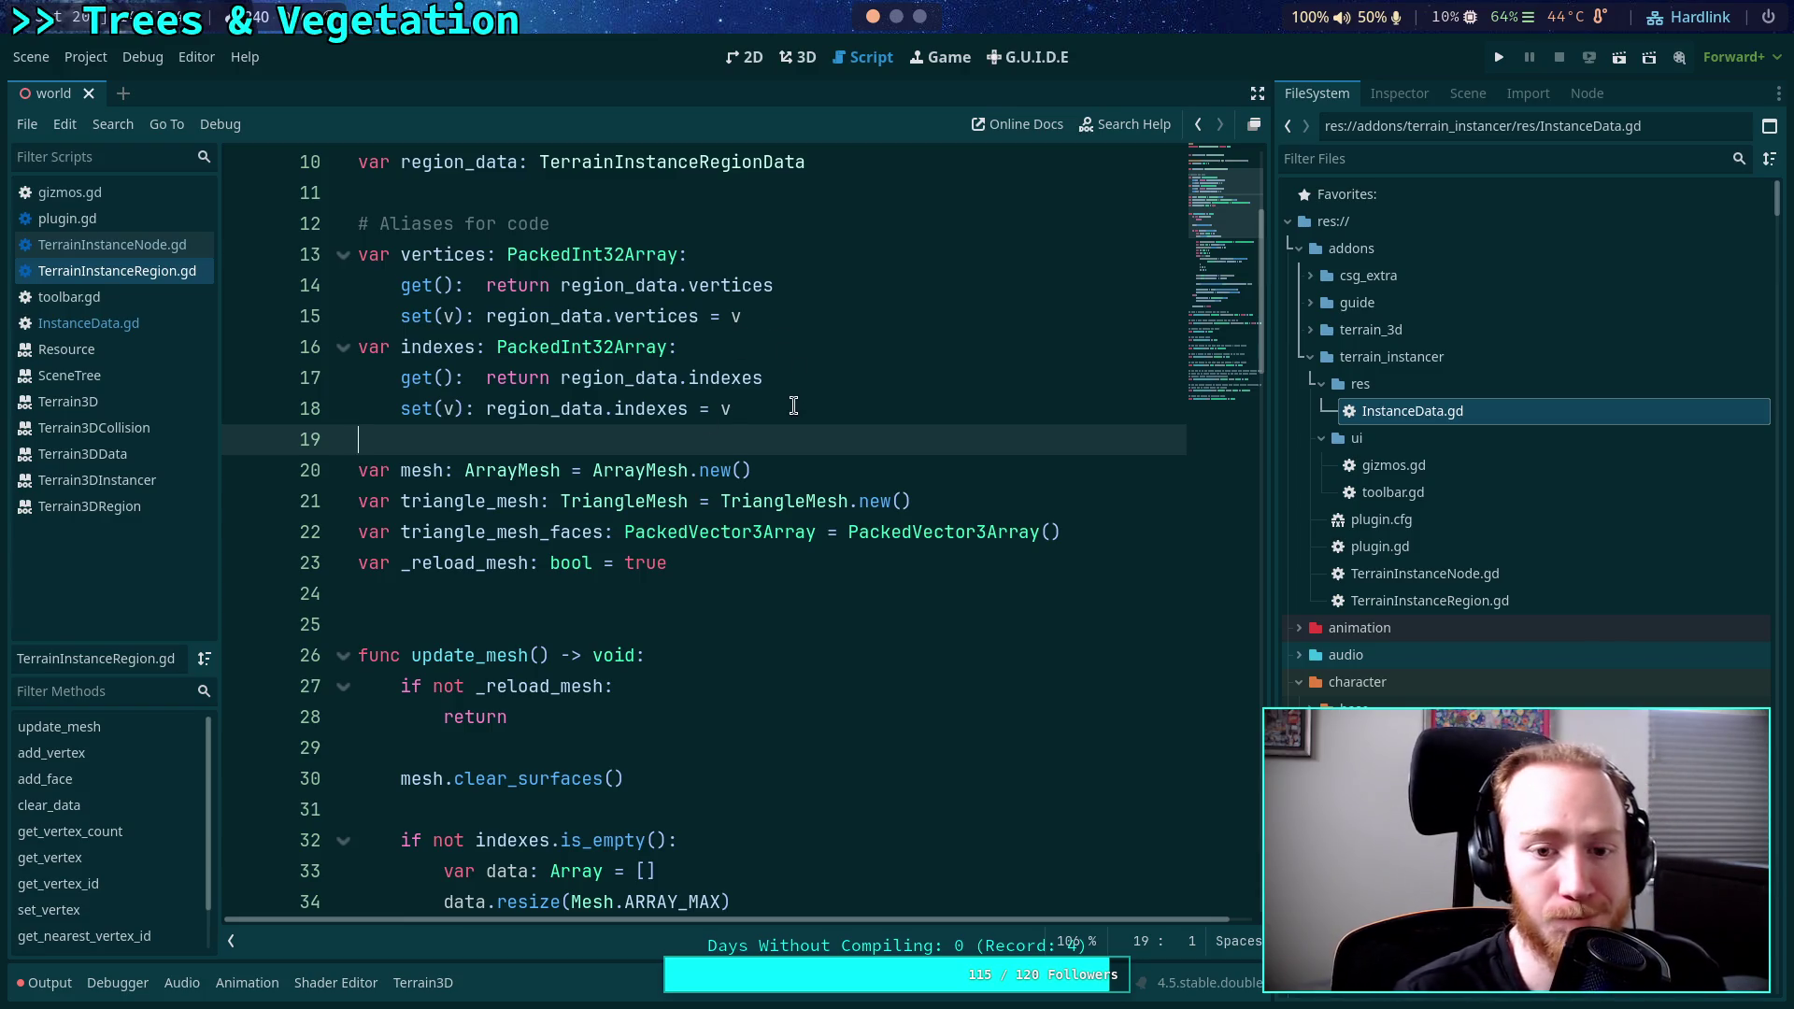
pyautogui.moveTo(793, 408)
pyautogui.mouseDown()
pyautogui.moveTo(224, 267)
pyautogui.moveTo(194, 236)
pyautogui.mouseUp()
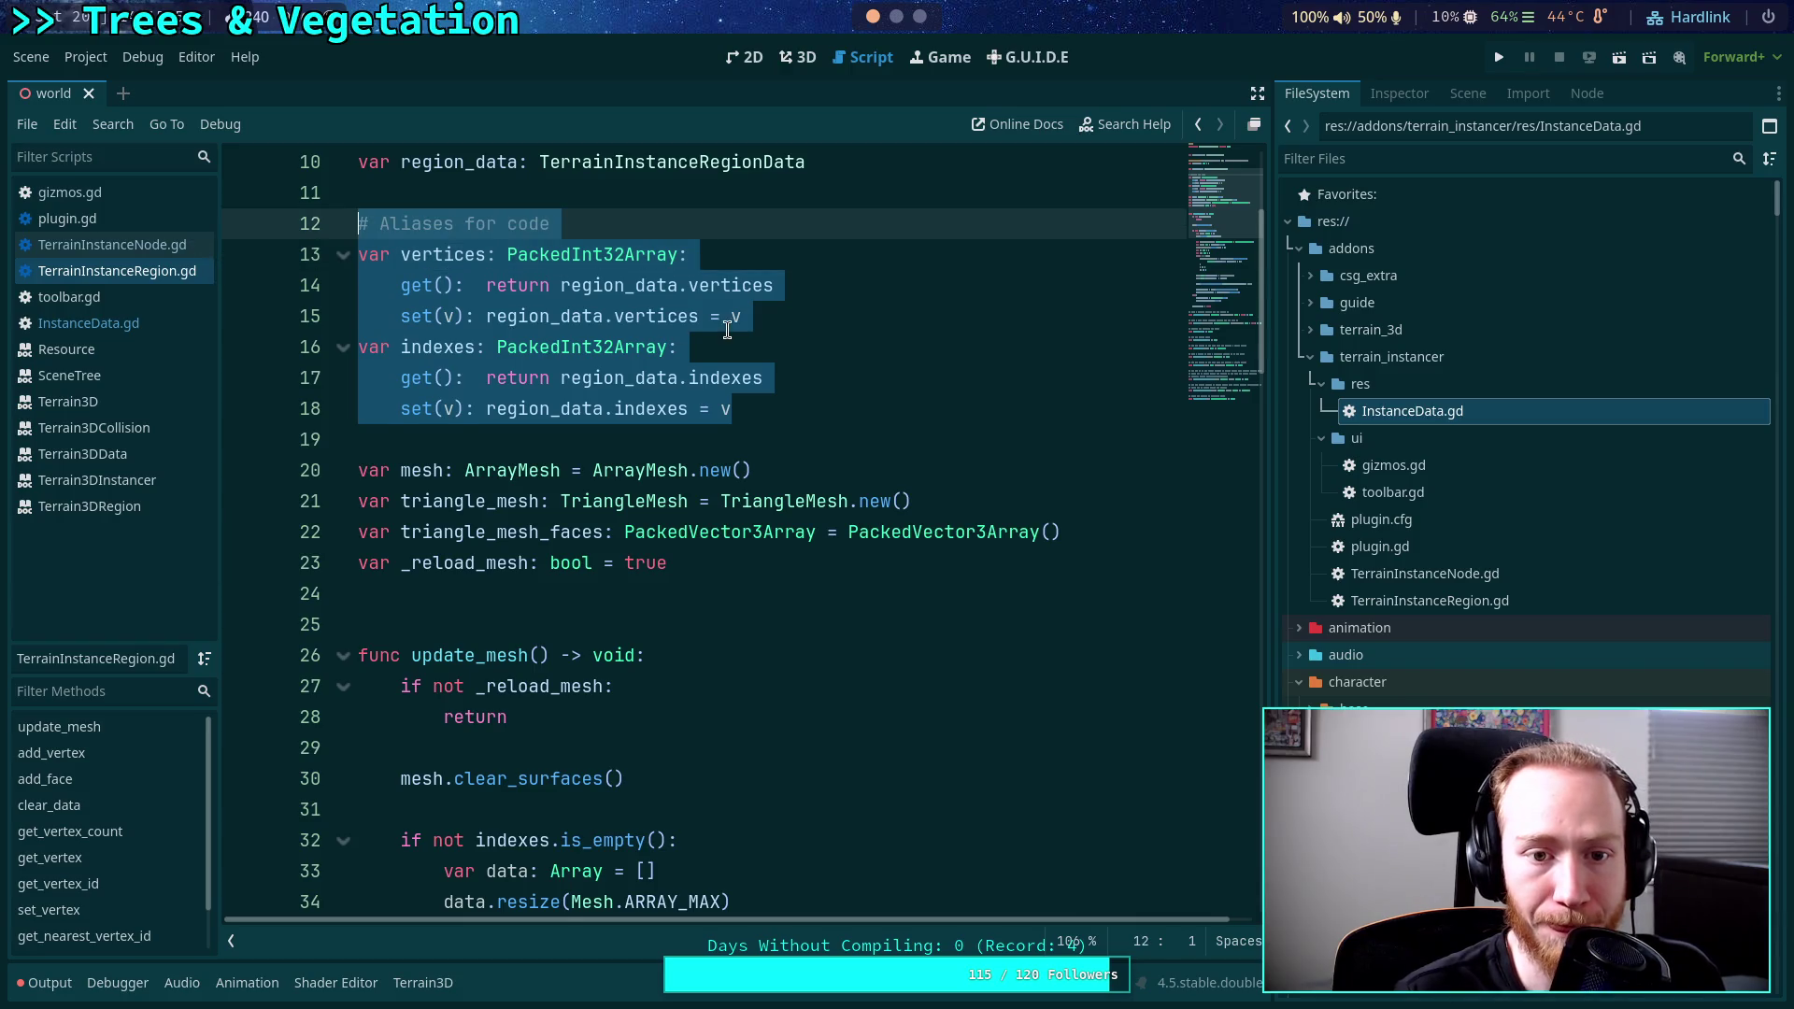
pyautogui.press('BackSpace')
pyautogui.press('BackSpace')
pyautogui.press('BackSpace')
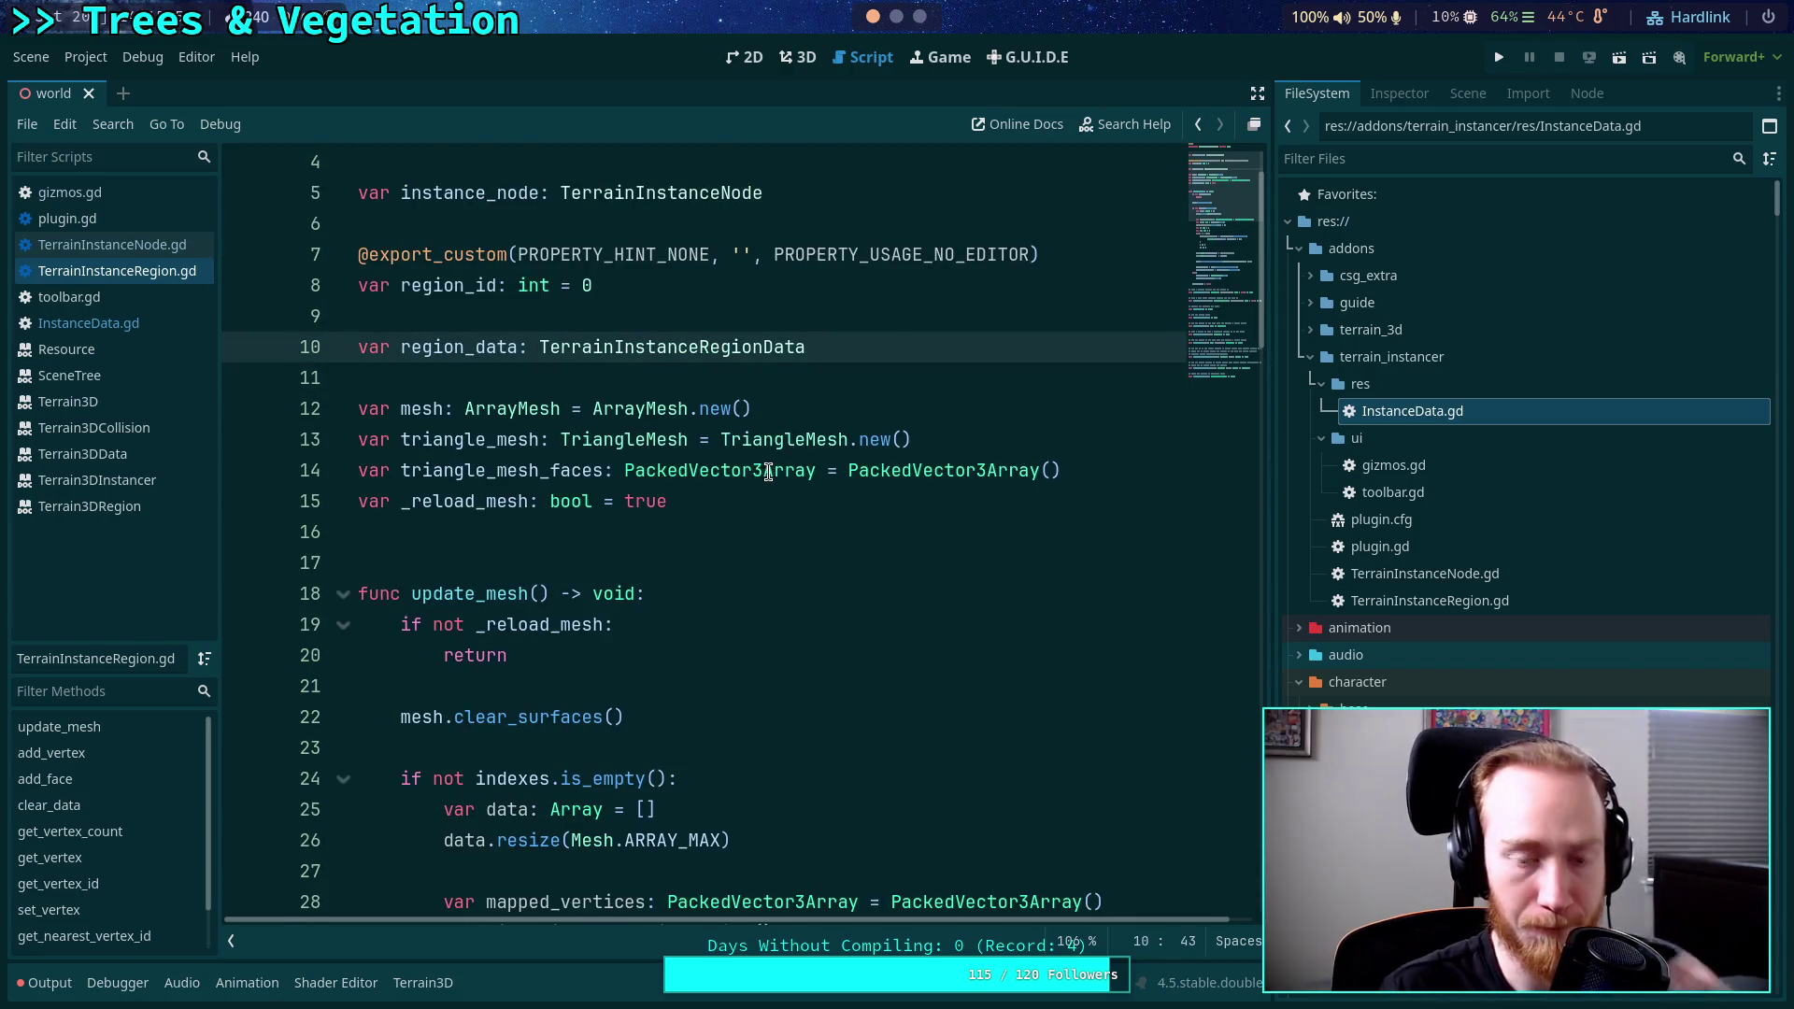
# Remove the blank line before region_data and prefix indexes on line 23 with 'region_data.'.
pyautogui.click(605, 299)
pyautogui.press('Delete')
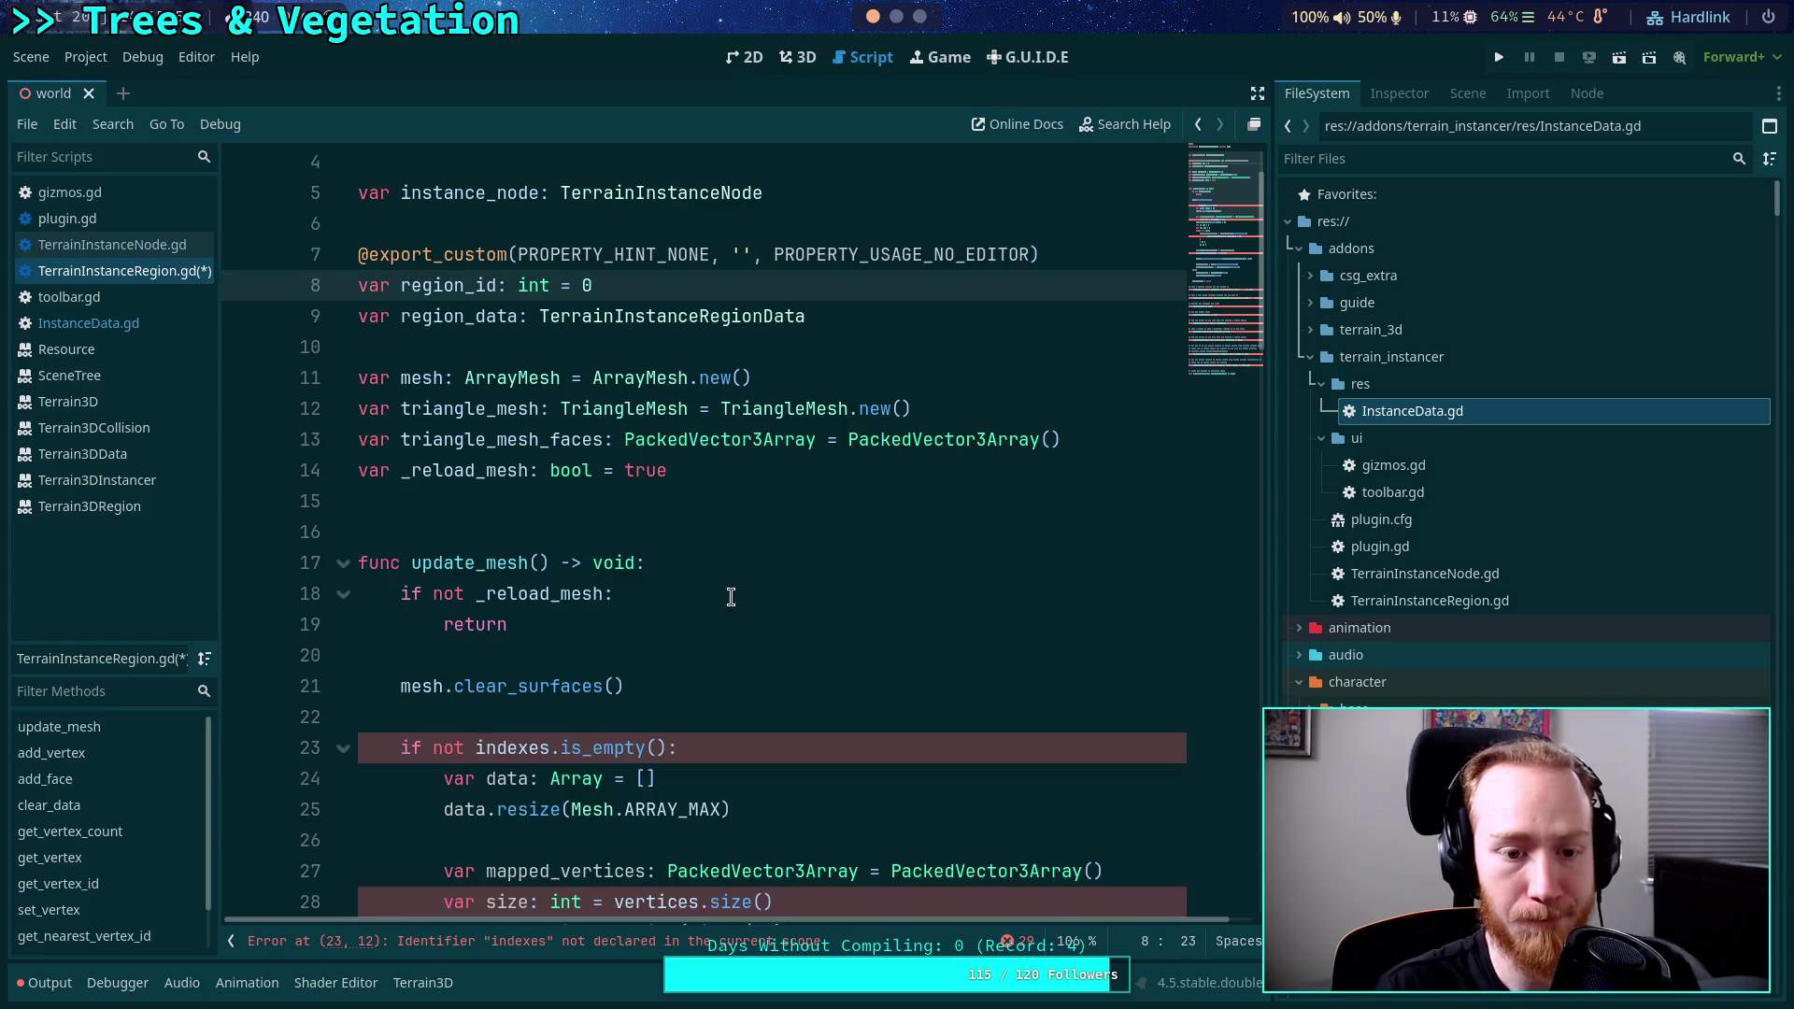
pyautogui.click(801, 687)
pyautogui.scroll(-6, 827, 664)
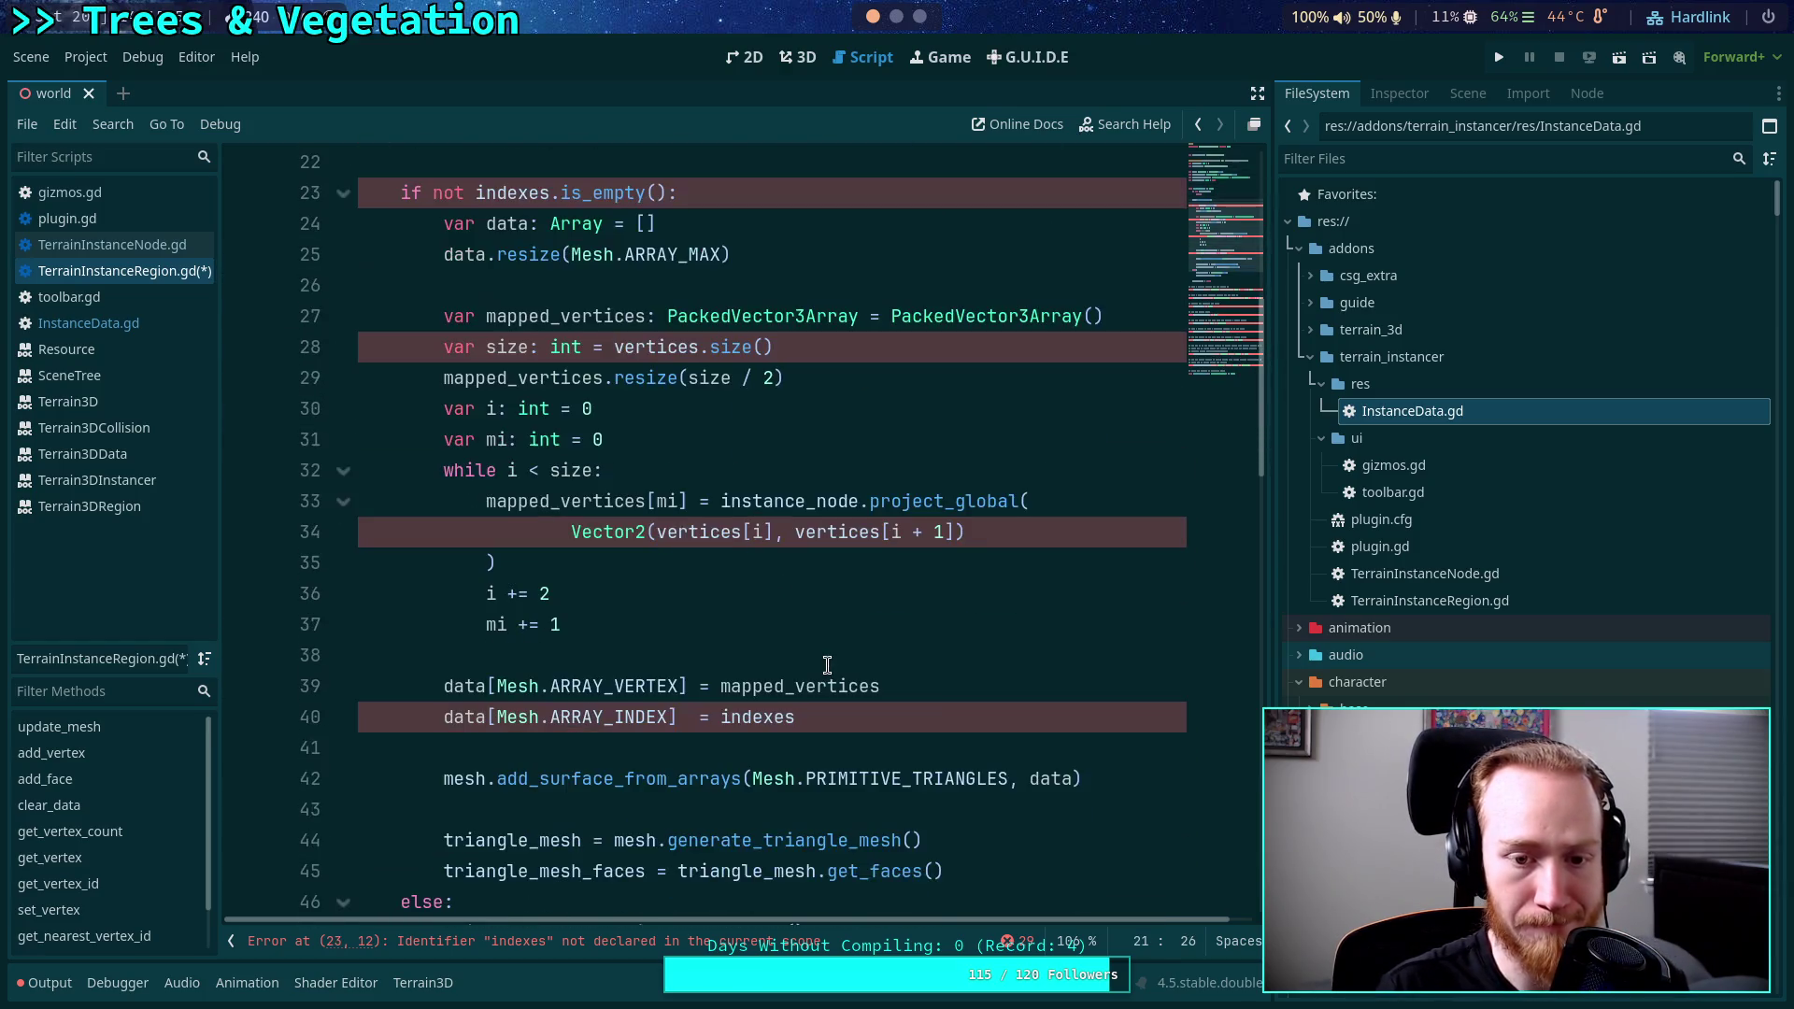
pyautogui.scroll(-3, 964, 614)
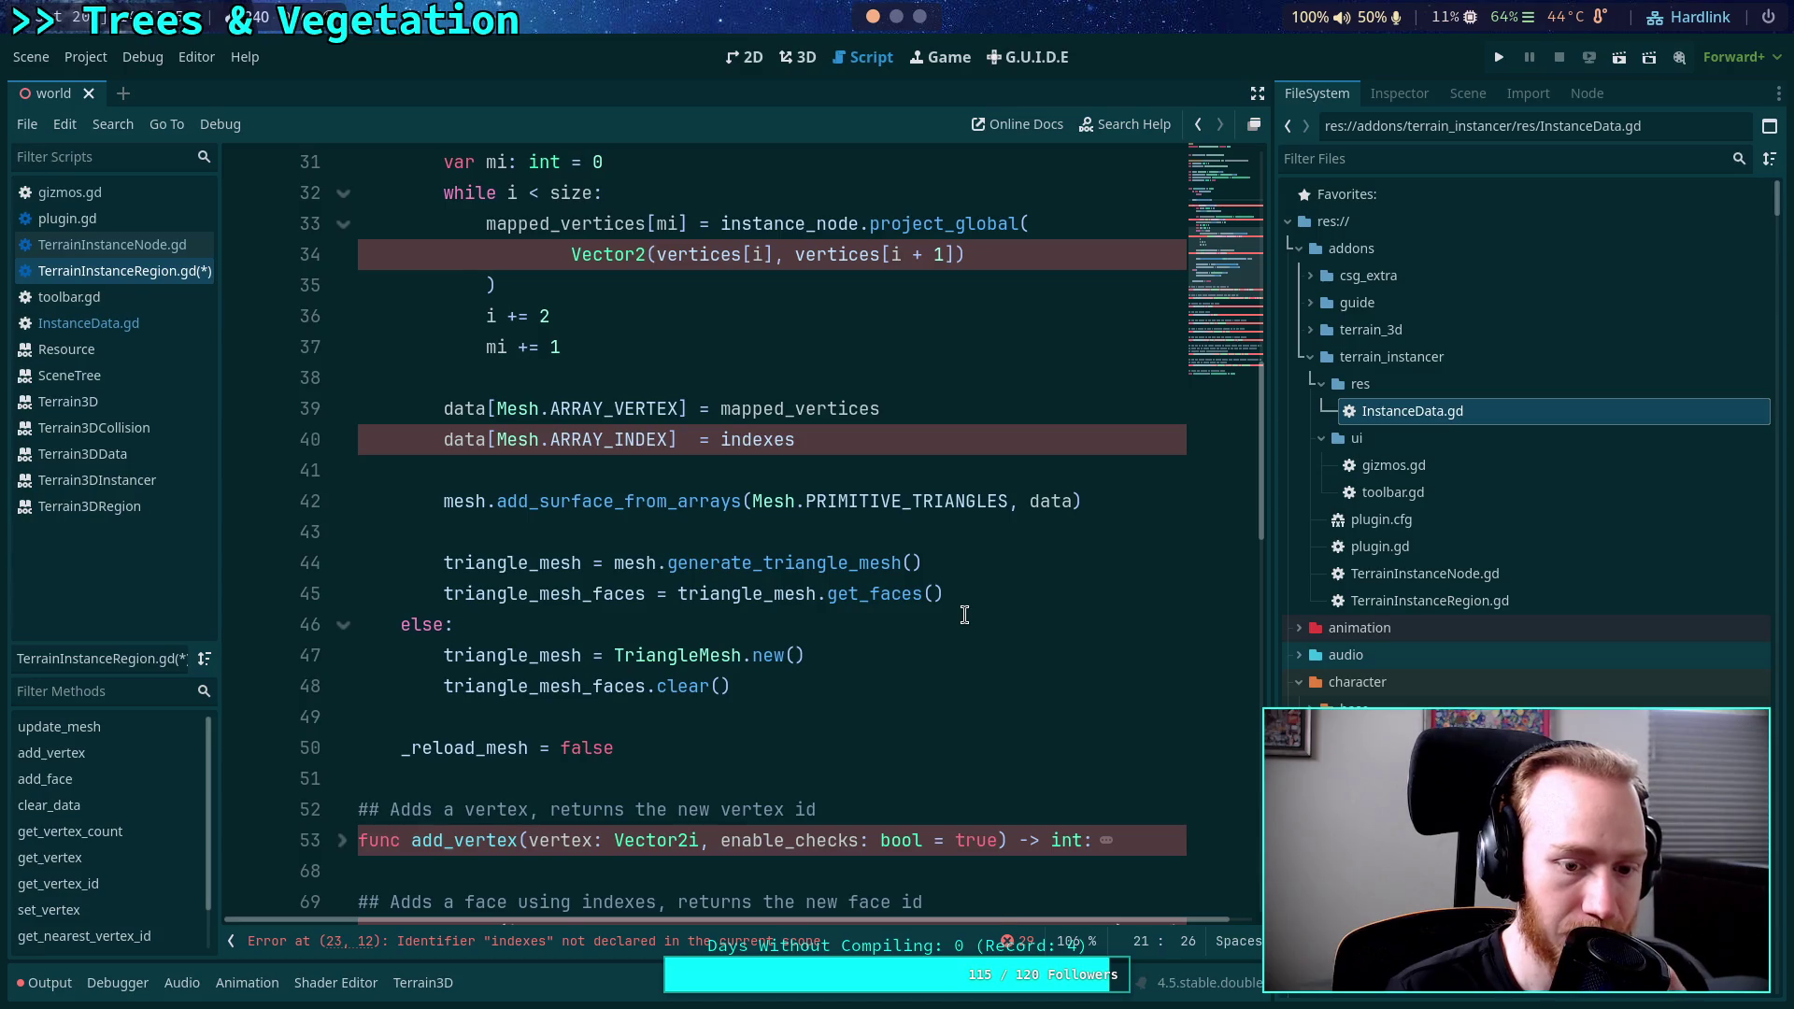
pyautogui.scroll(4, 964, 613)
pyautogui.scroll(-3, 964, 614)
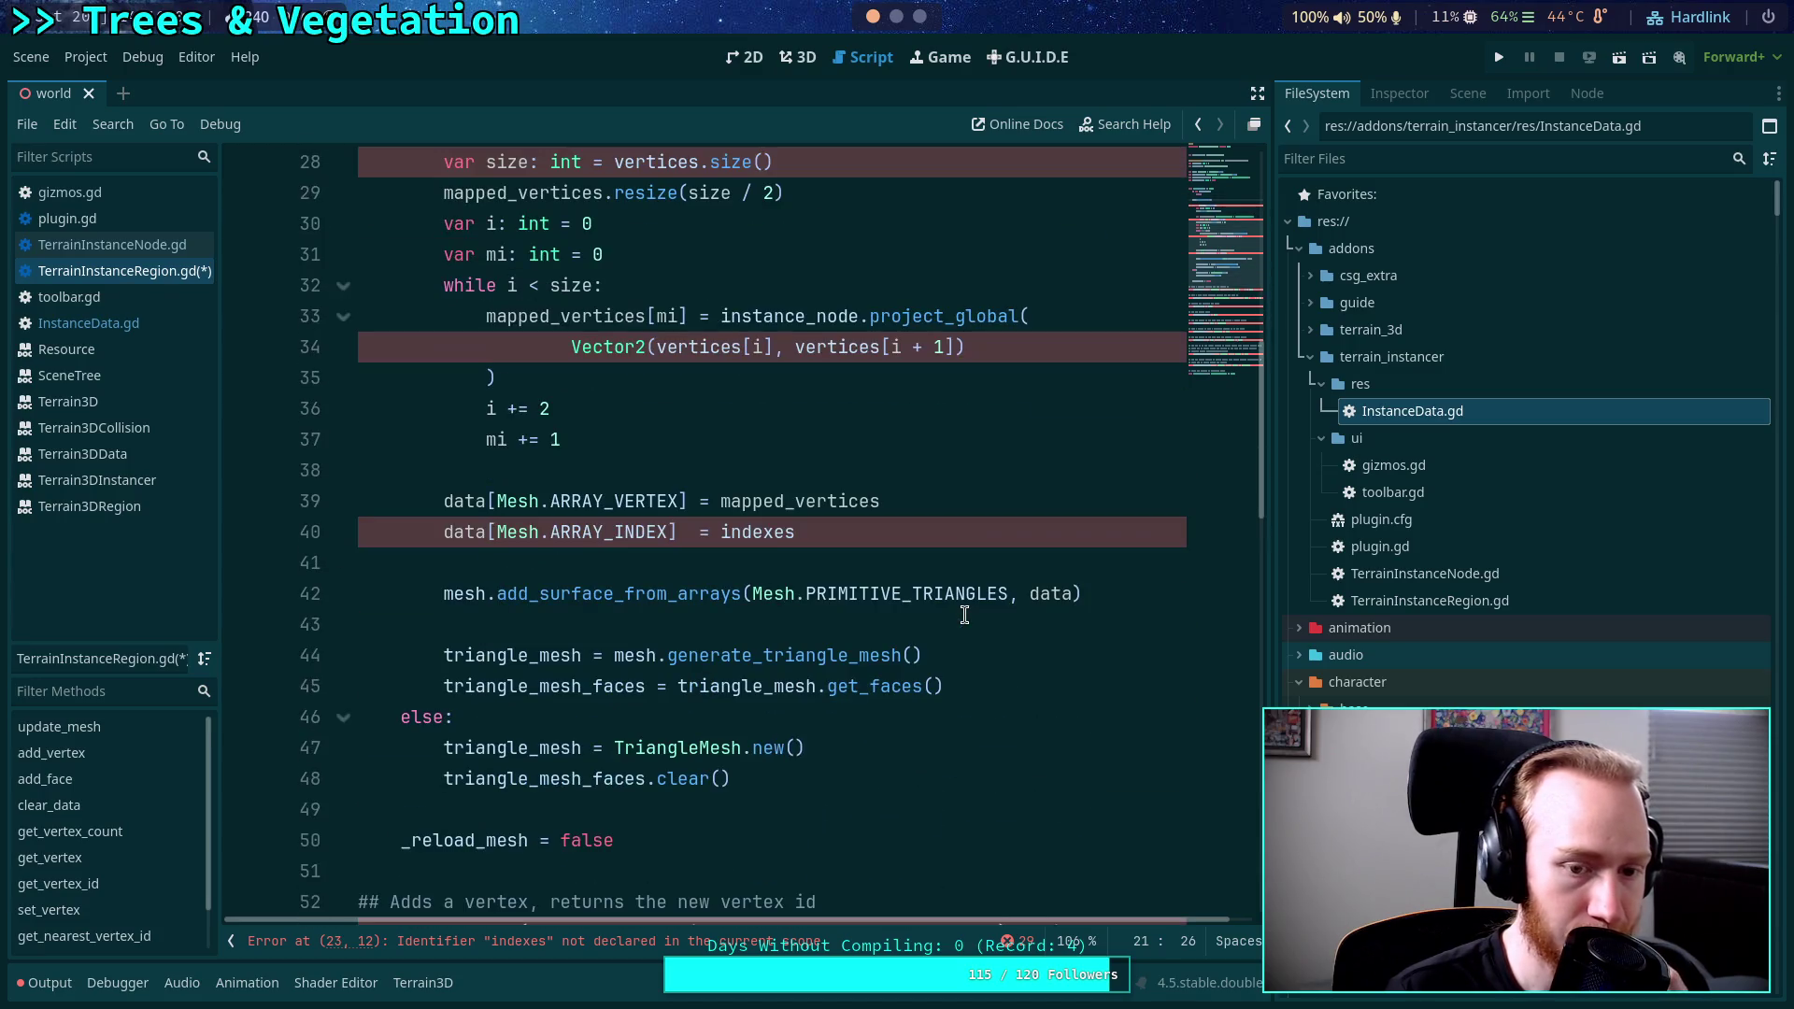
pyautogui.scroll(5, 964, 614)
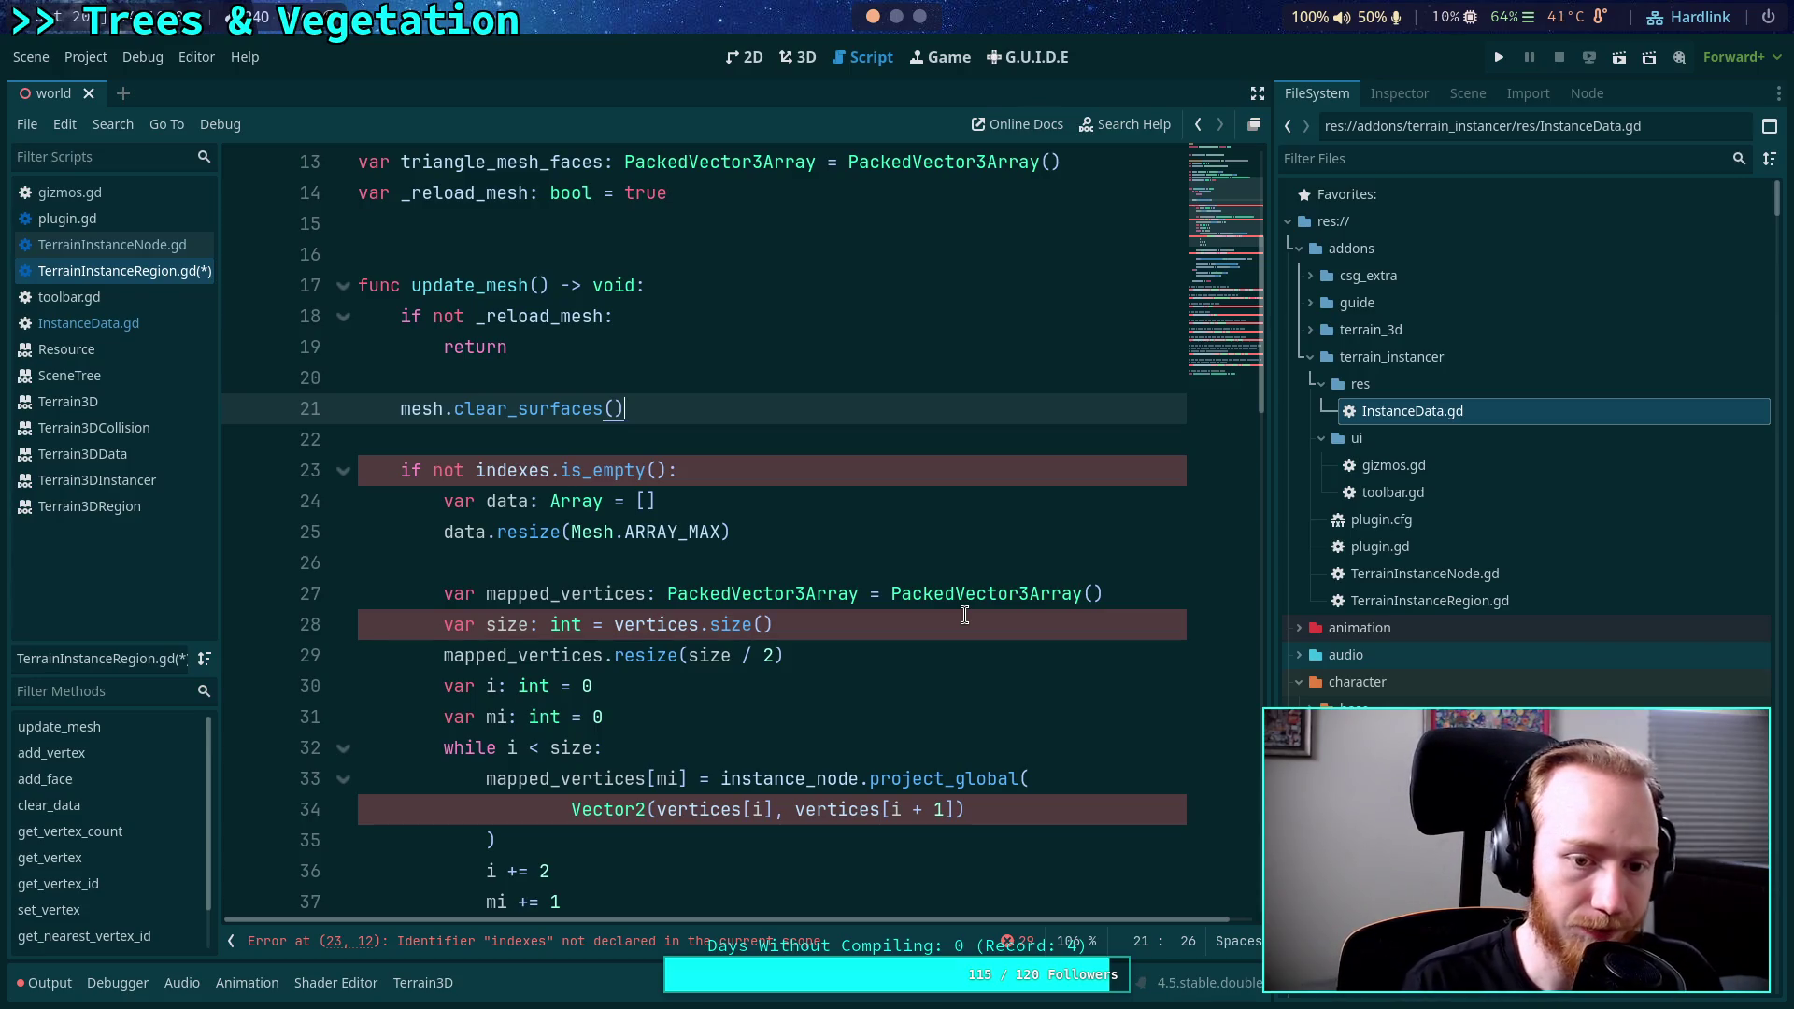
pyautogui.scroll(-2, 964, 614)
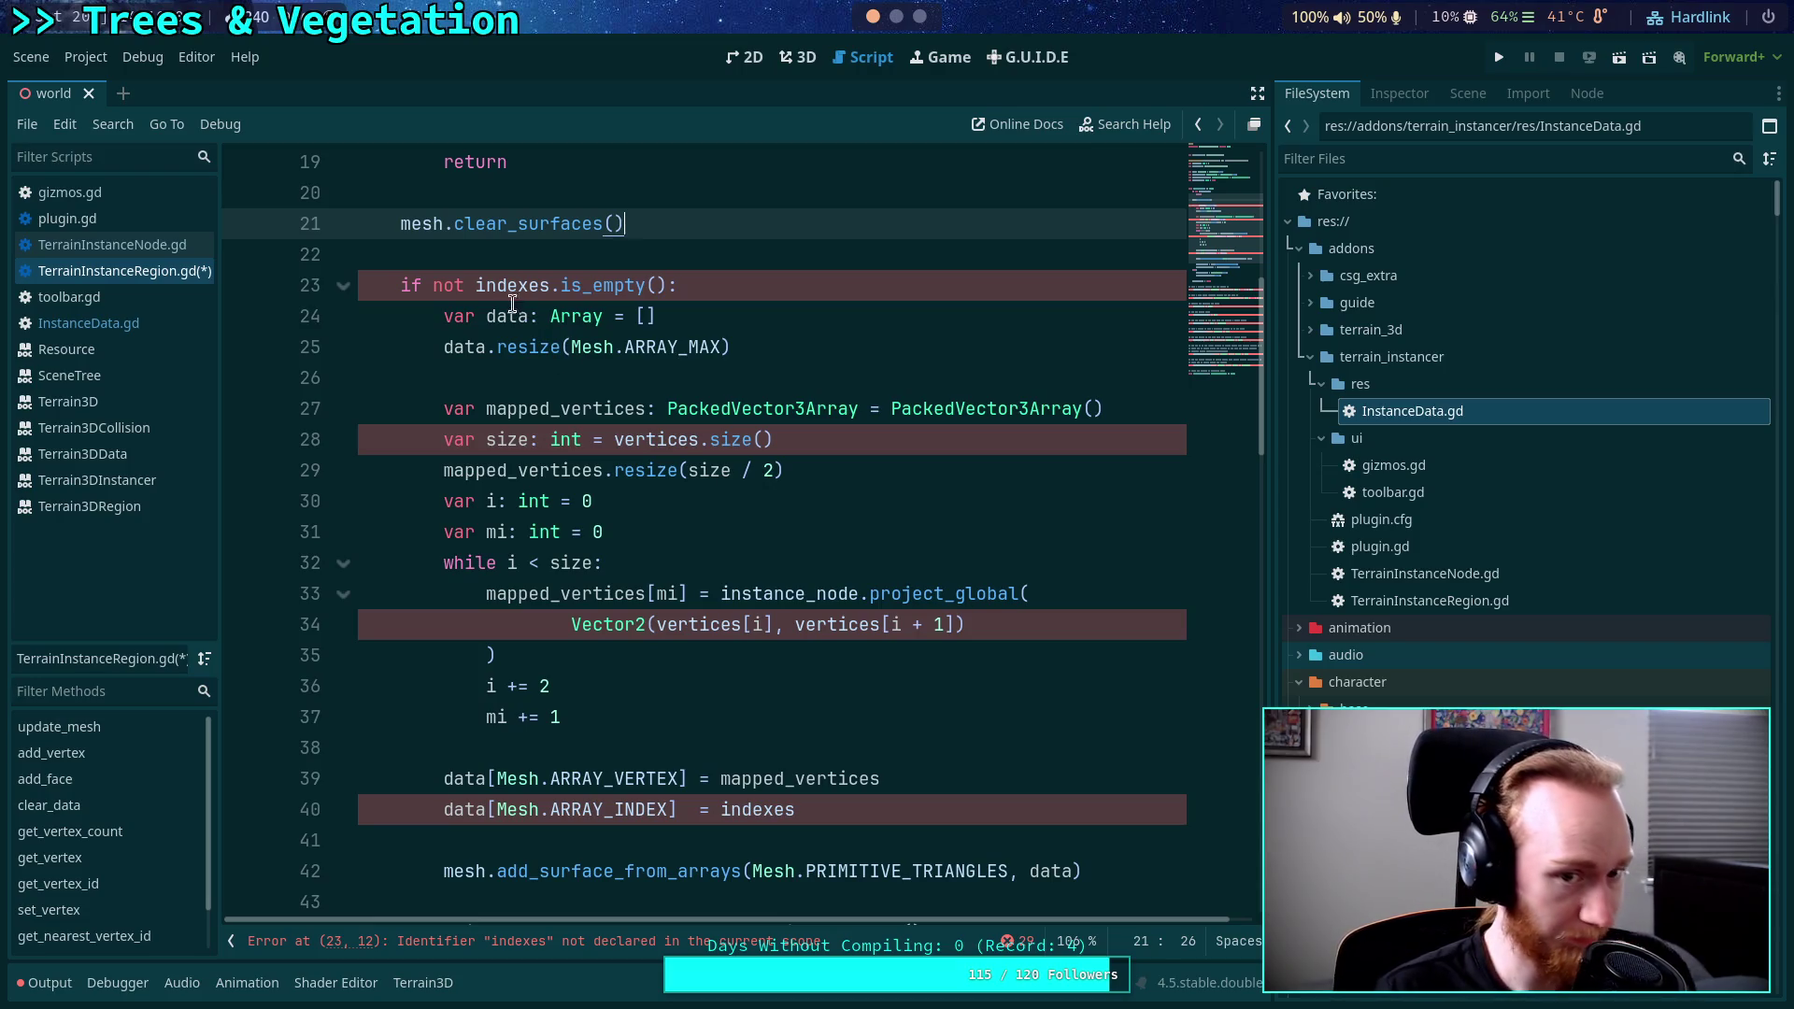
pyautogui.click(476, 293)
pyautogui.write('region_data.')
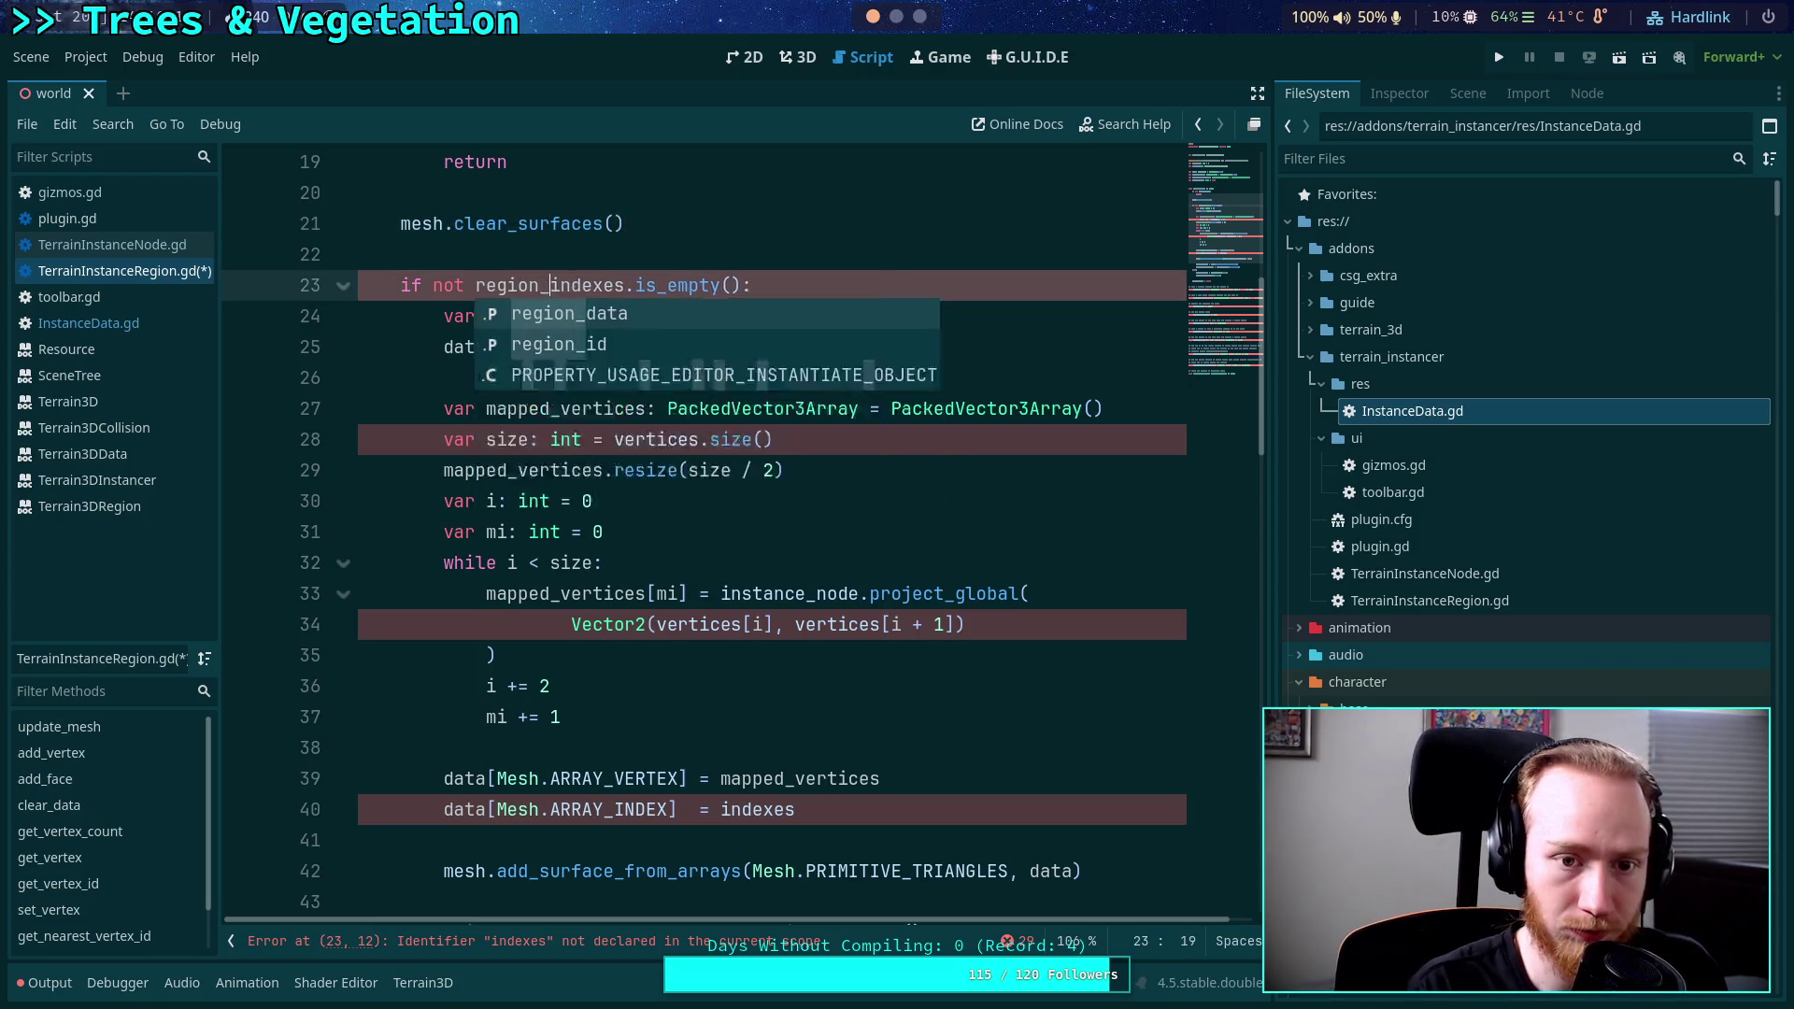
# Add 'var vertices := region_data.vertices' inside the mesh block above mapped_vertices.
pyautogui.click(647, 381)
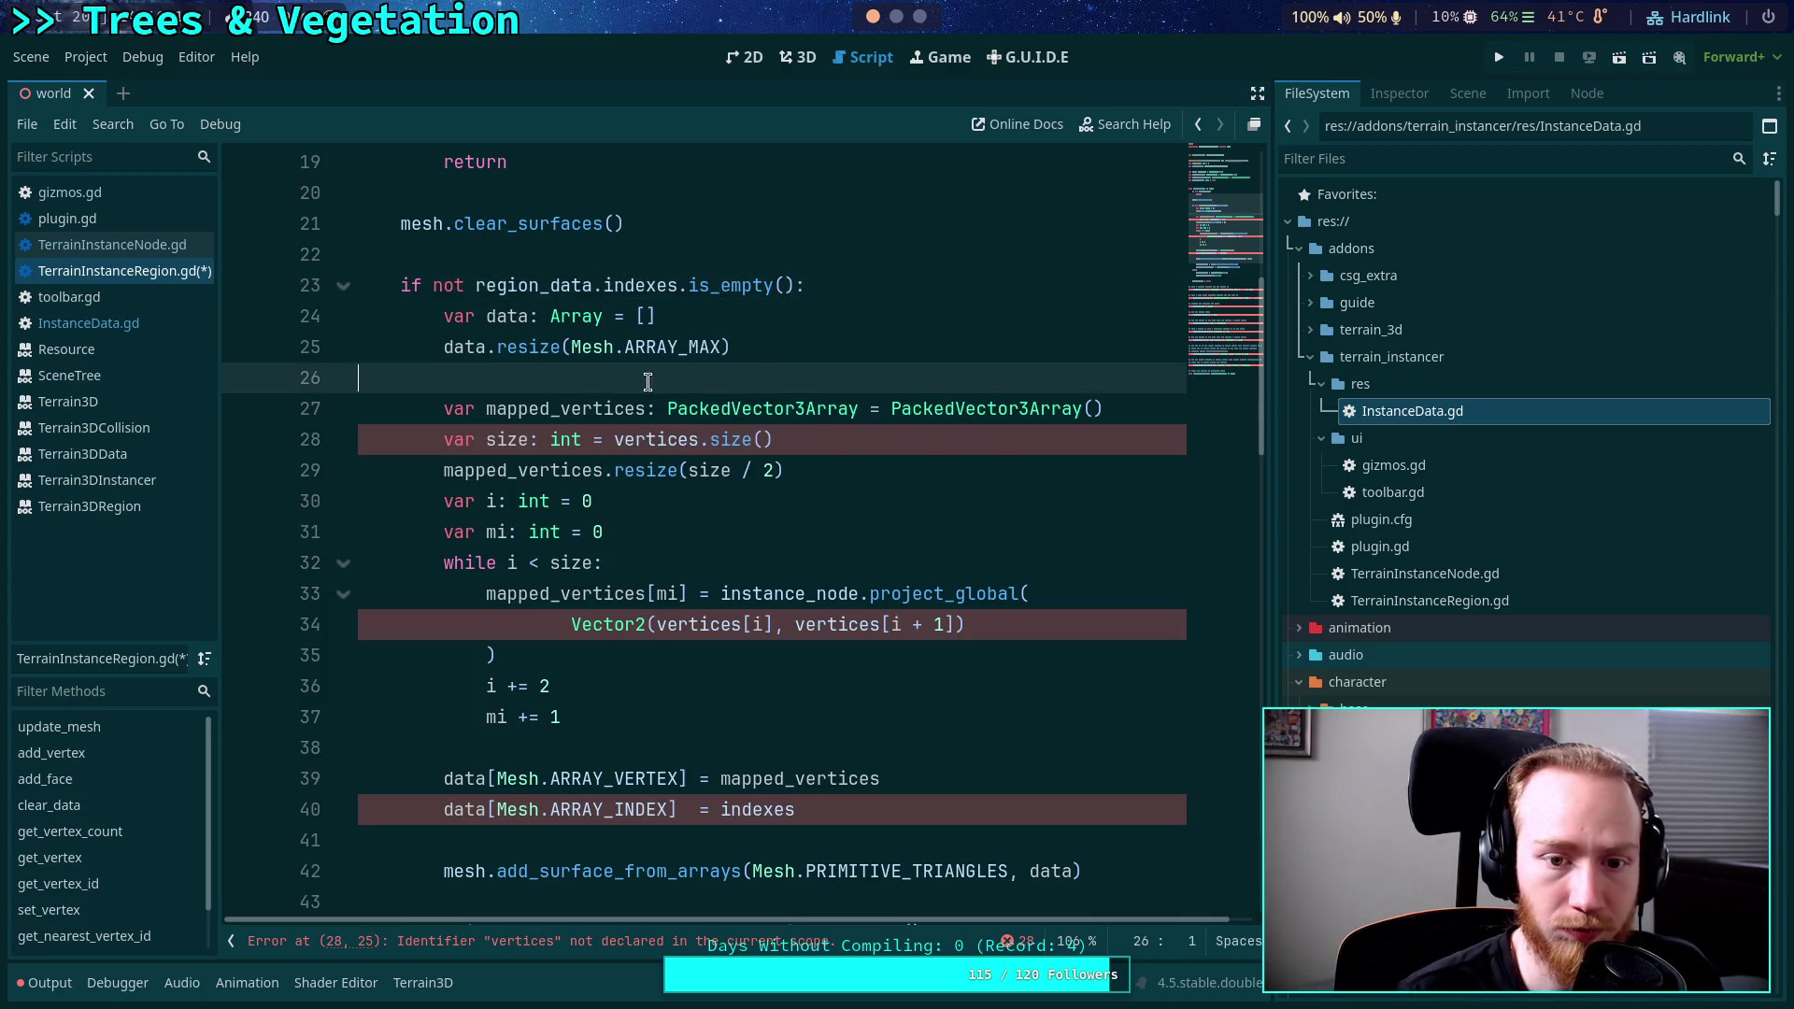
pyautogui.click(1150, 411)
pyautogui.press('Up')
pyautogui.press('Return')
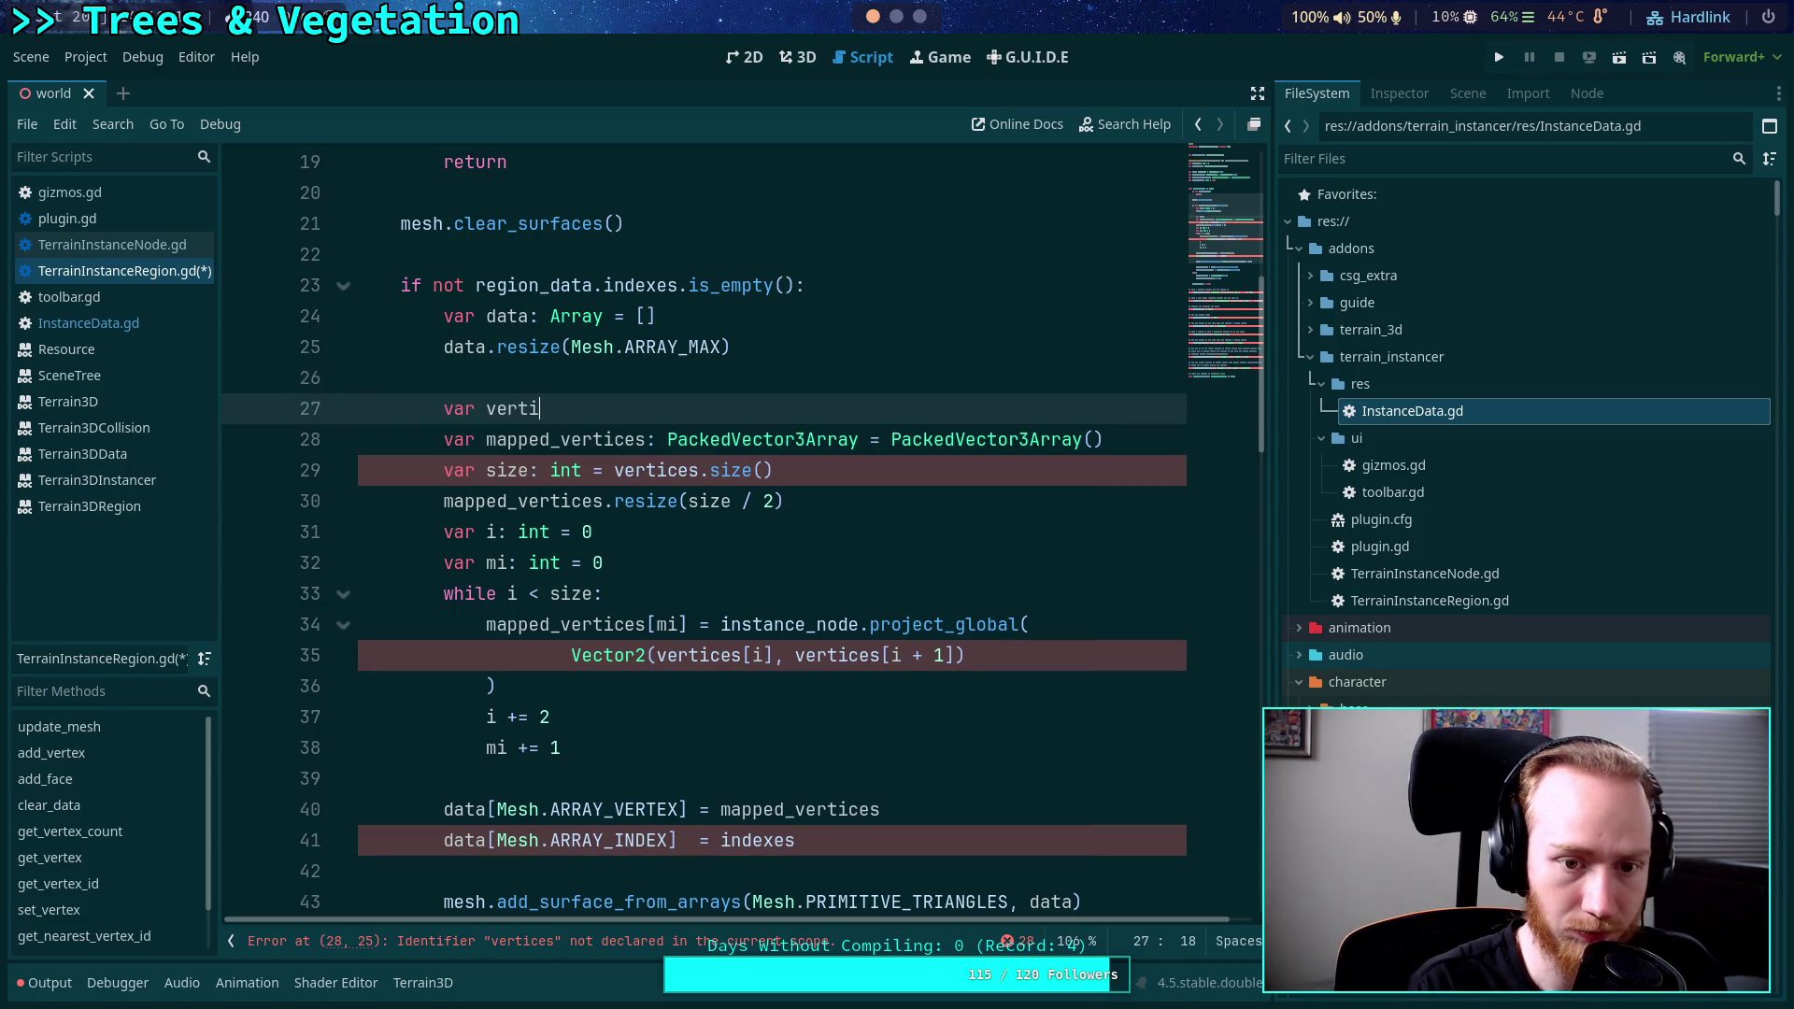
pyautogui.write('ces: Pa')
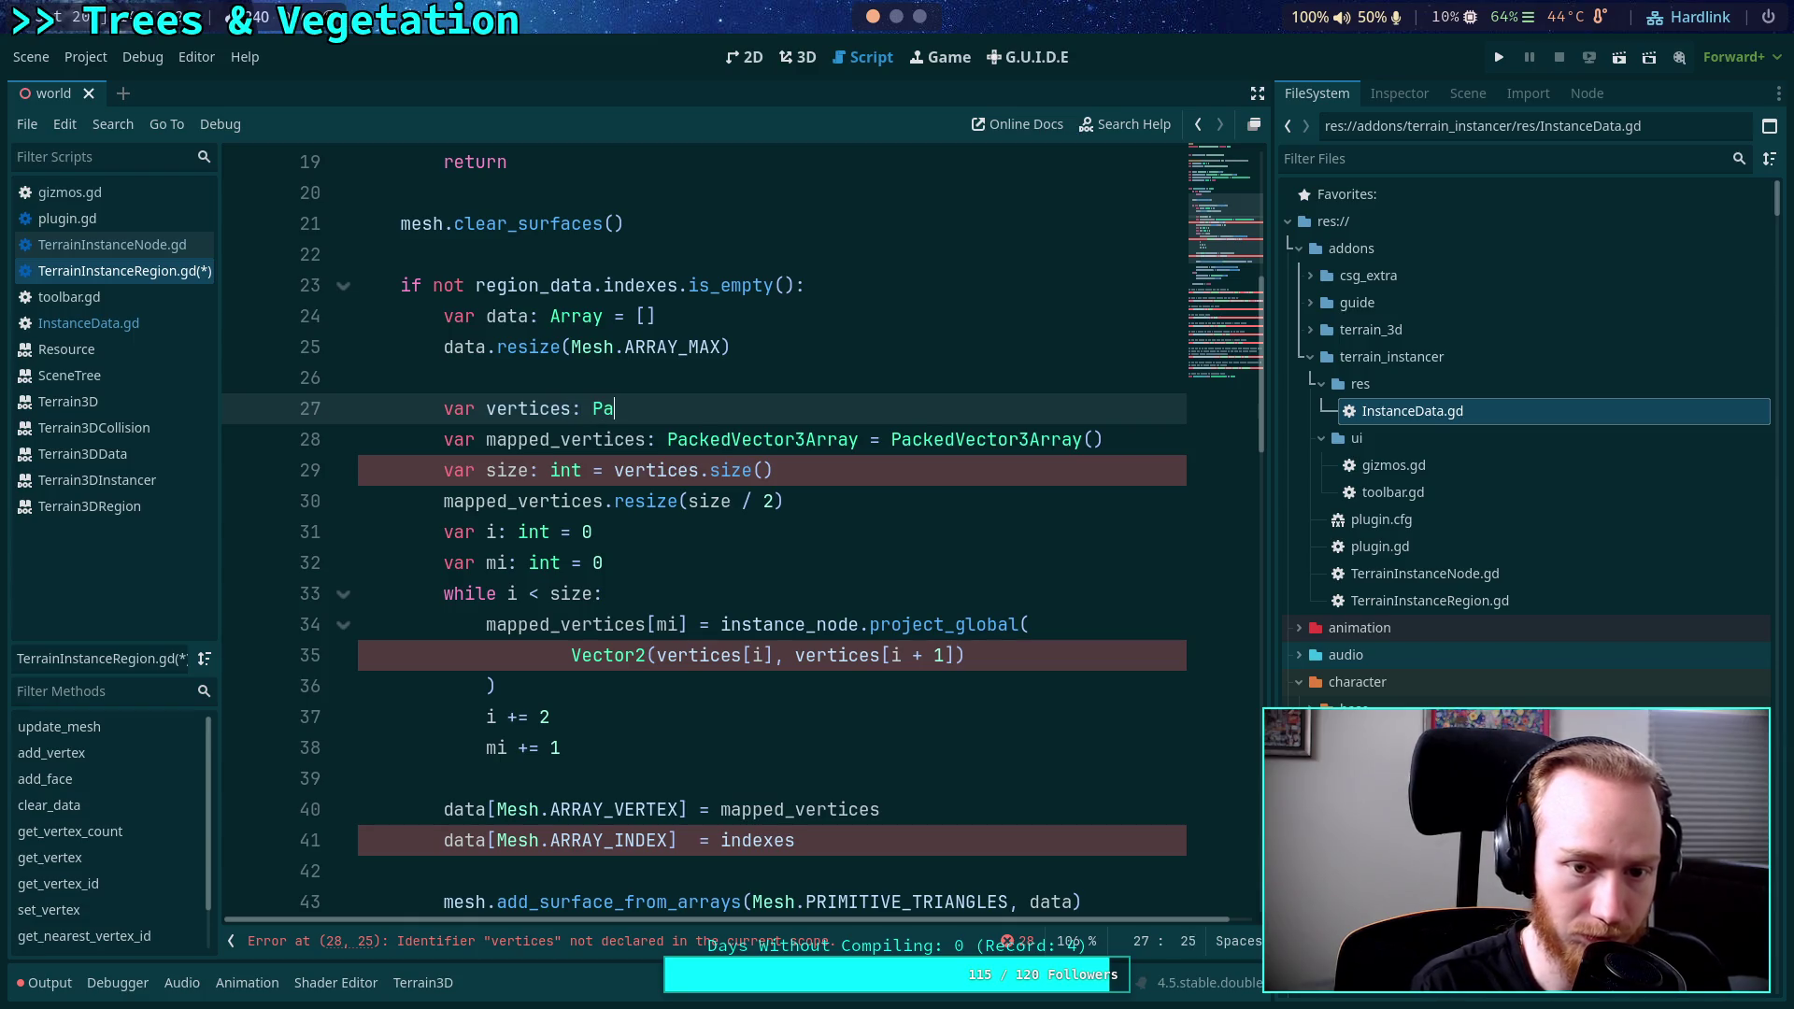
pyautogui.press('BackSpace')
pyautogui.press('BackSpace')
pyautogui.press('BackSpace')
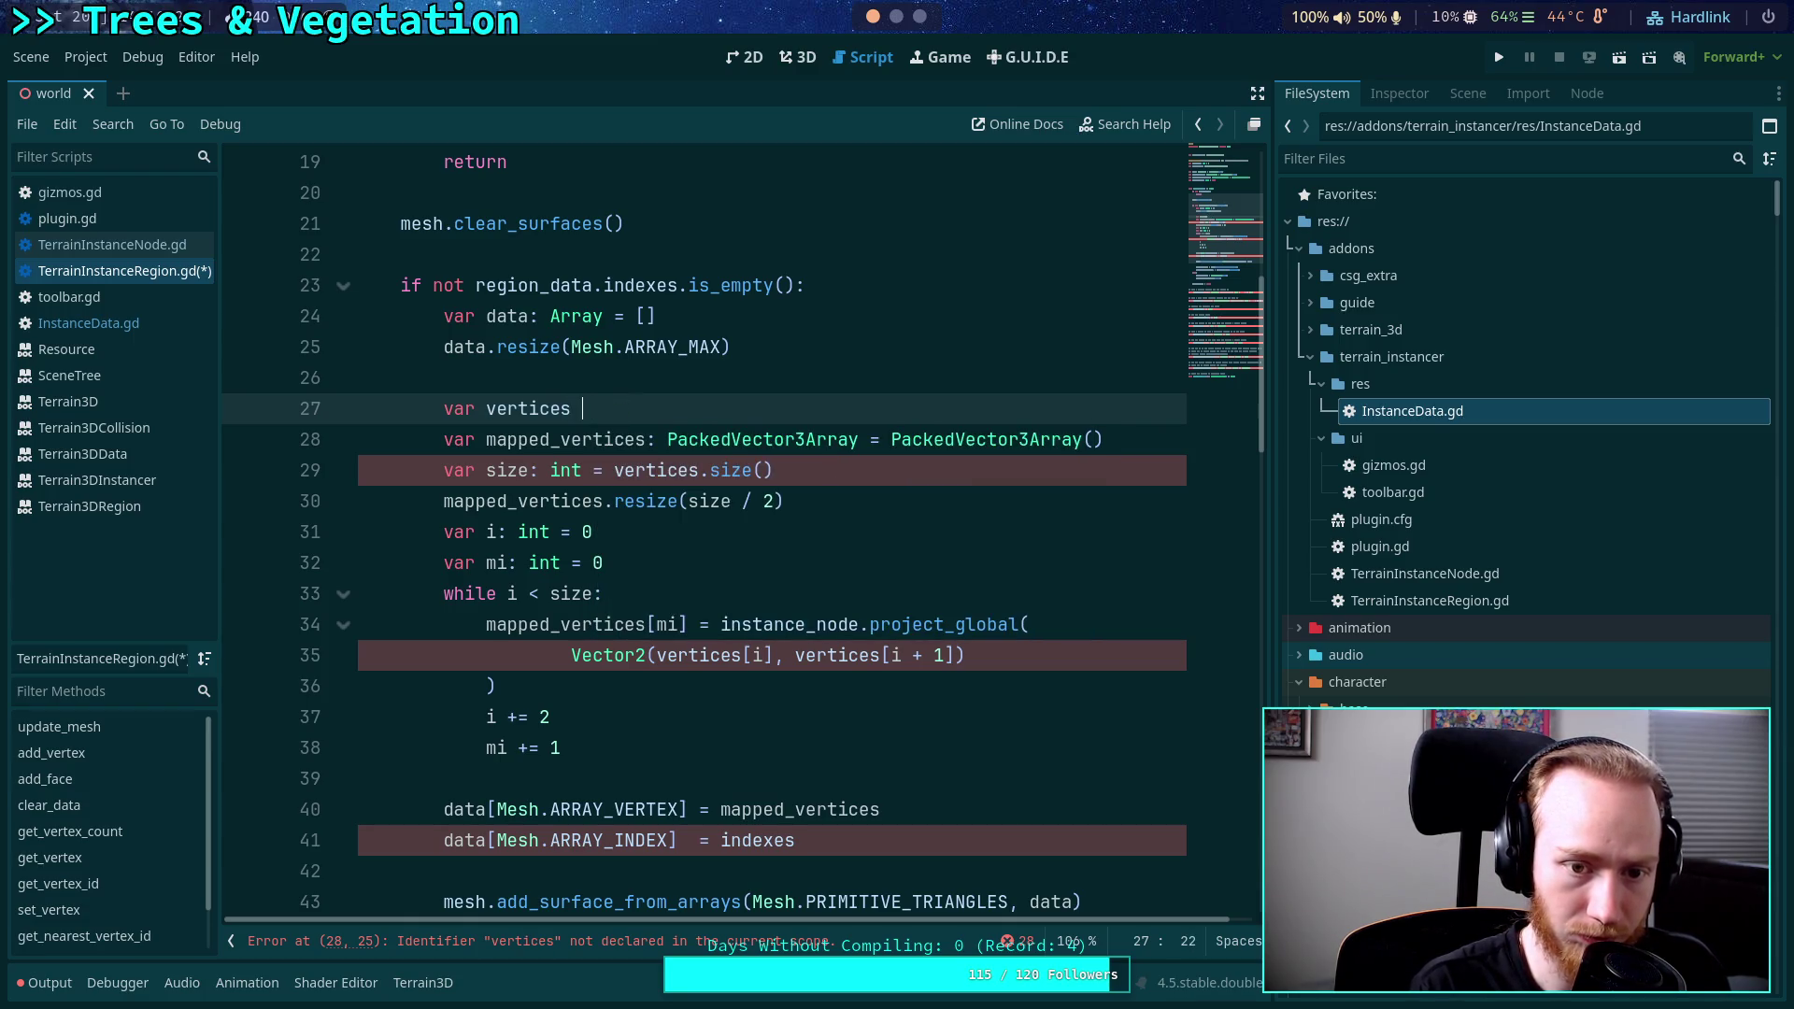
pyautogui.write(':=re')
pyautogui.press('Return')
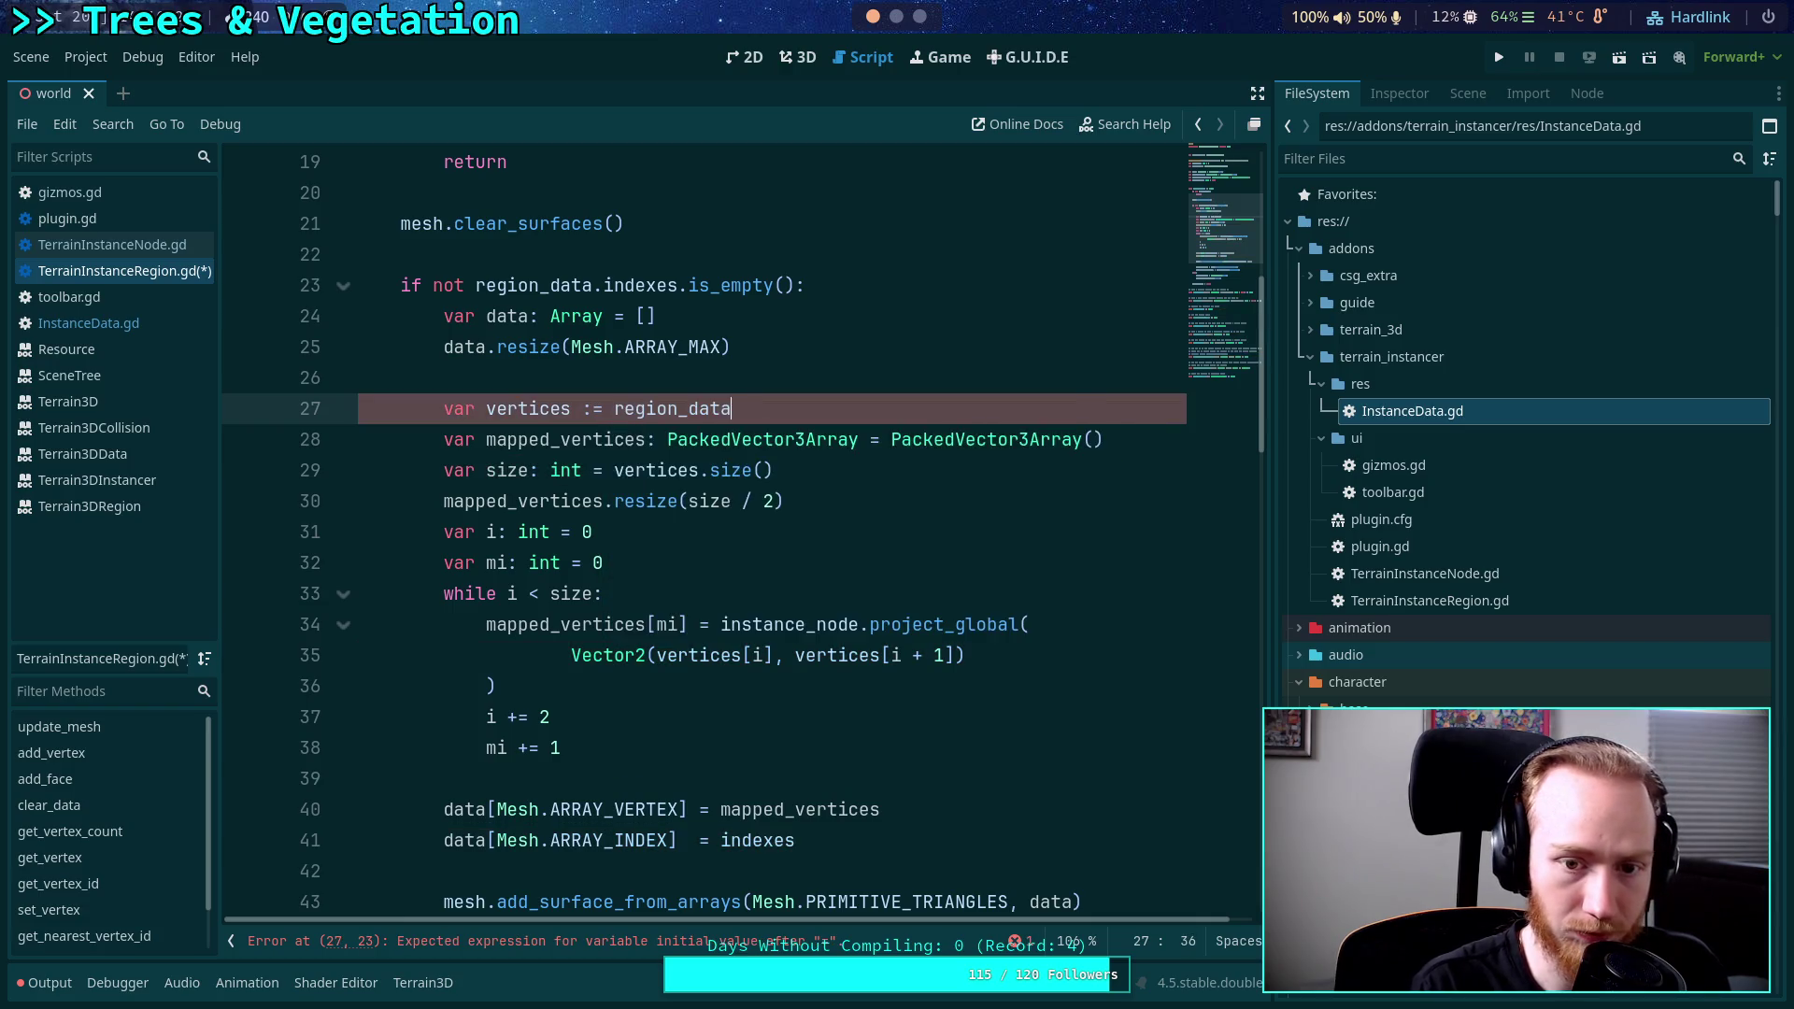
pyautogui.write('.ver')
pyautogui.press('Return')
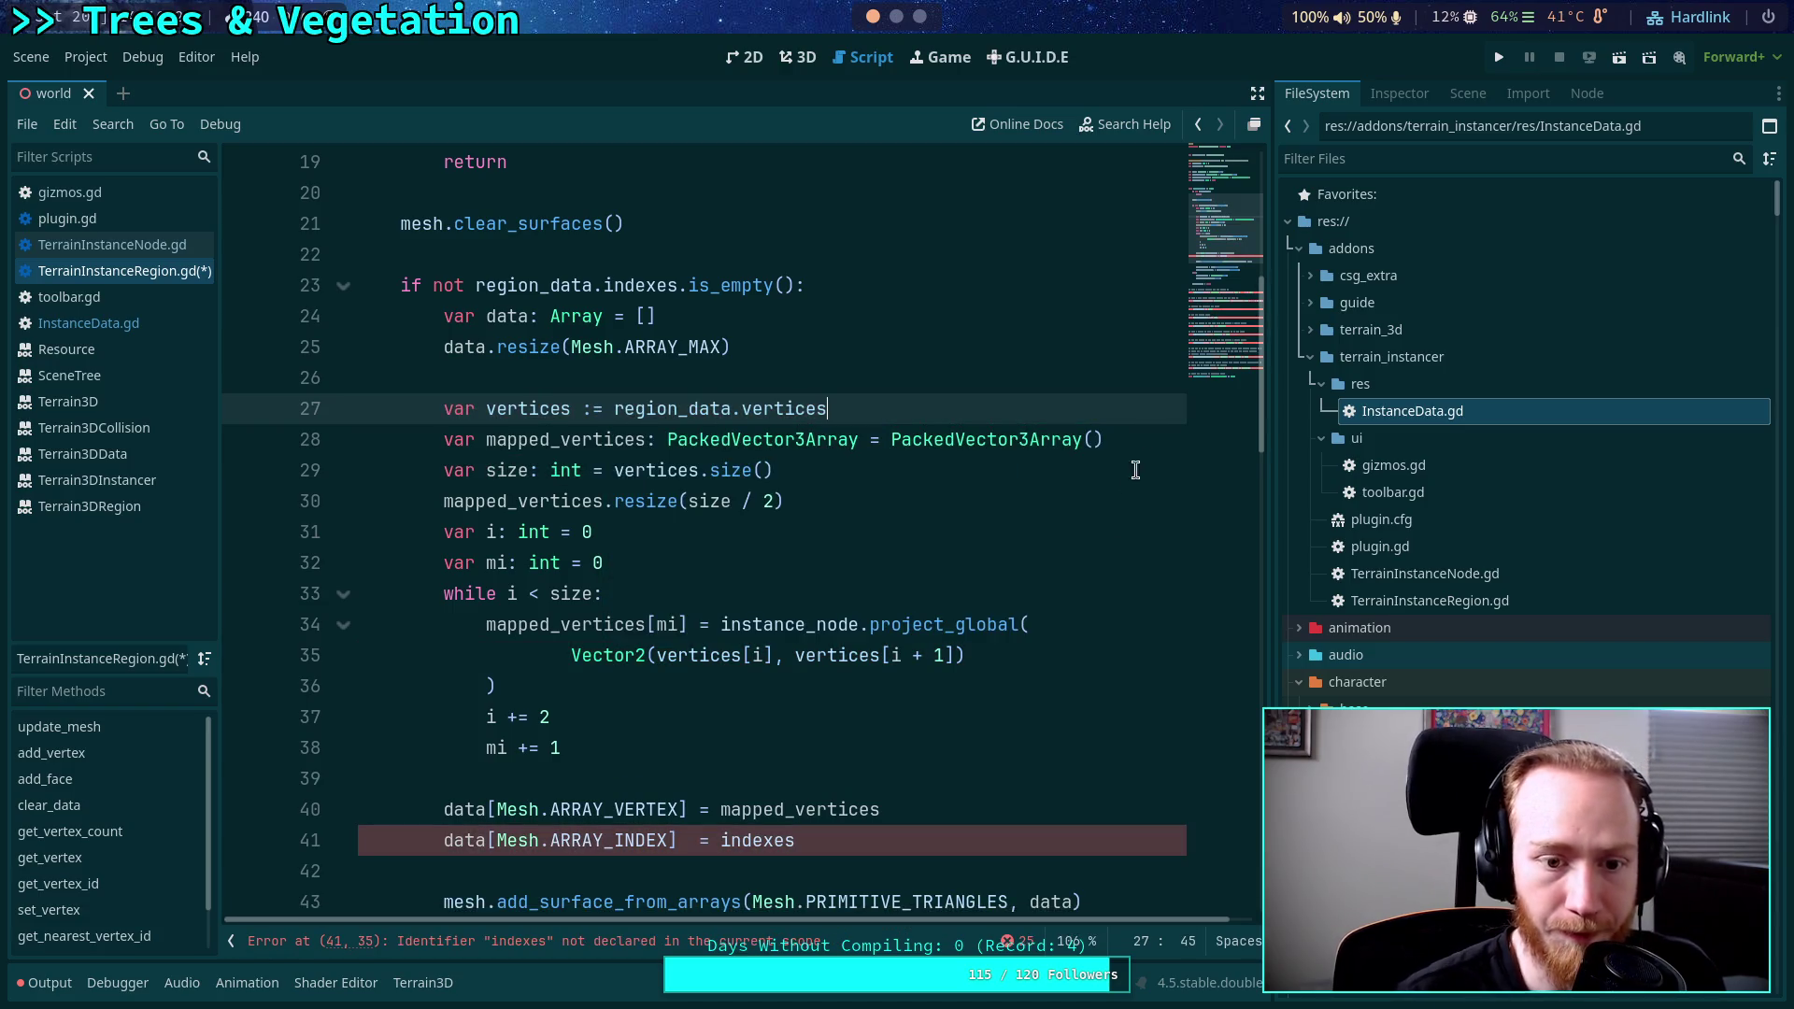
pyautogui.scroll(-1, 917, 606)
pyautogui.scroll(1, 703, 735)
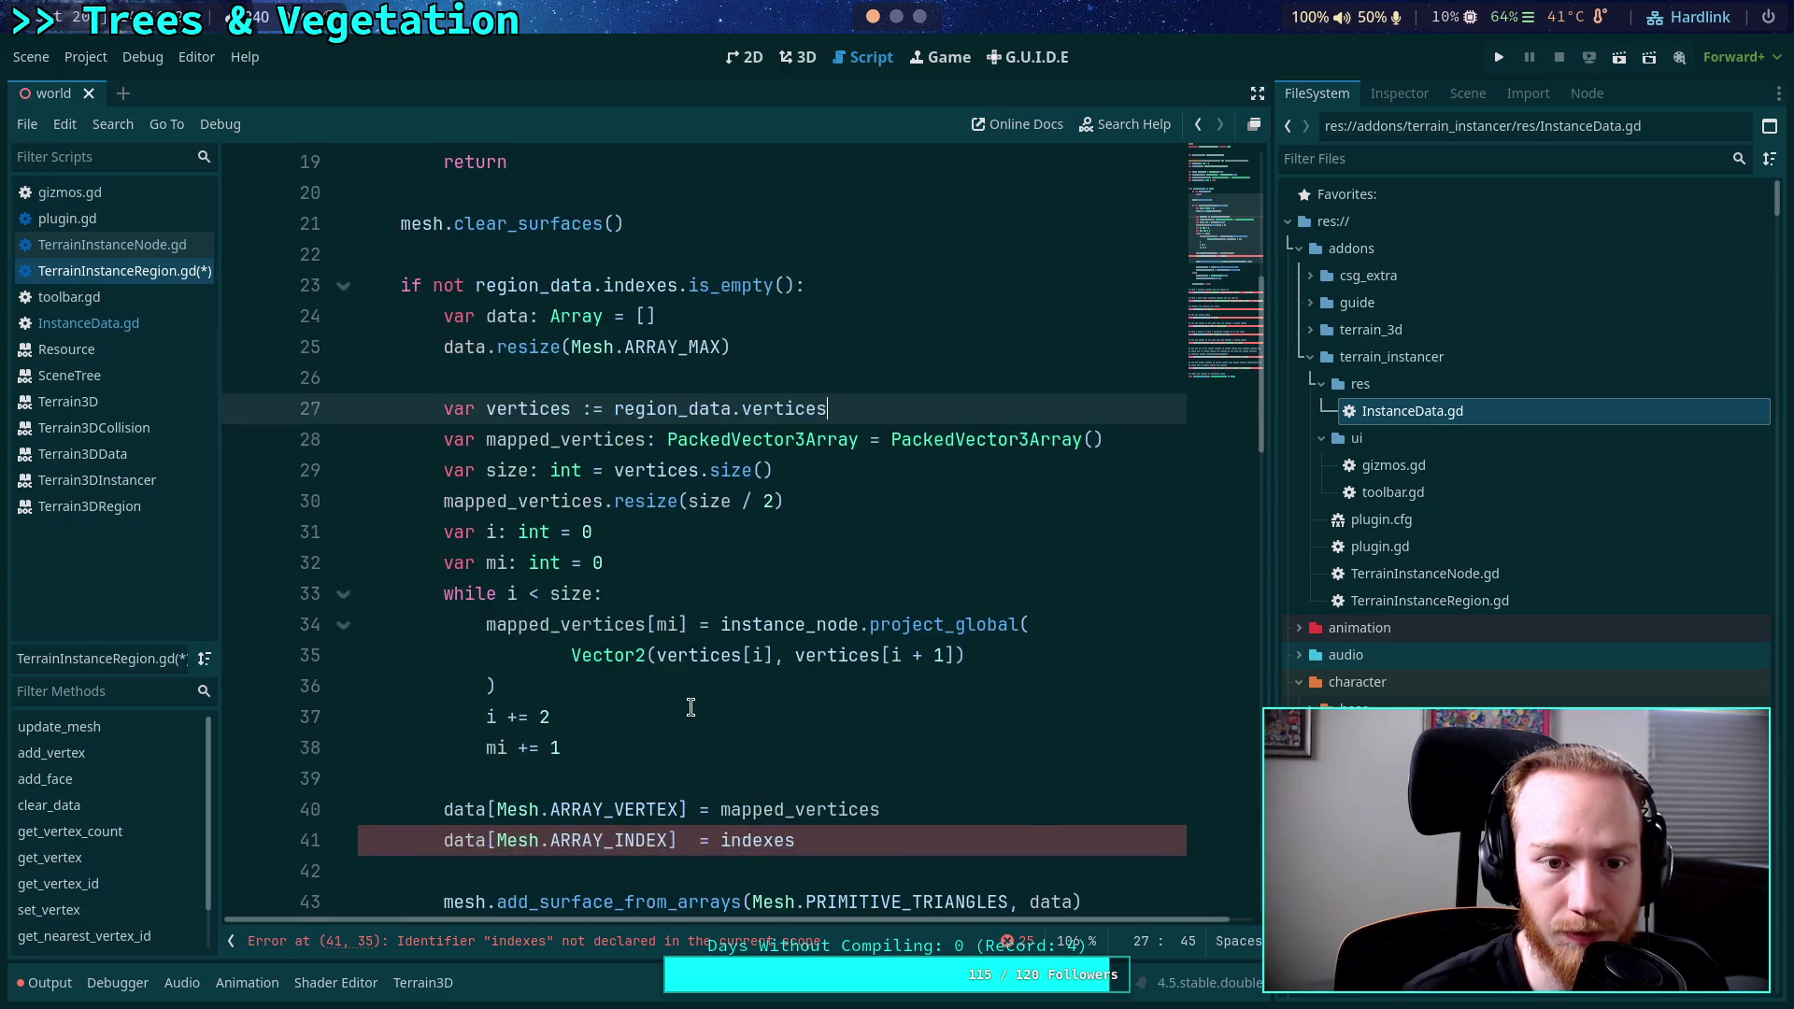
# Declare 'var indexes := region_data.indexes' above the if and make it test indexes.is_empty().
pyautogui.click(693, 258)
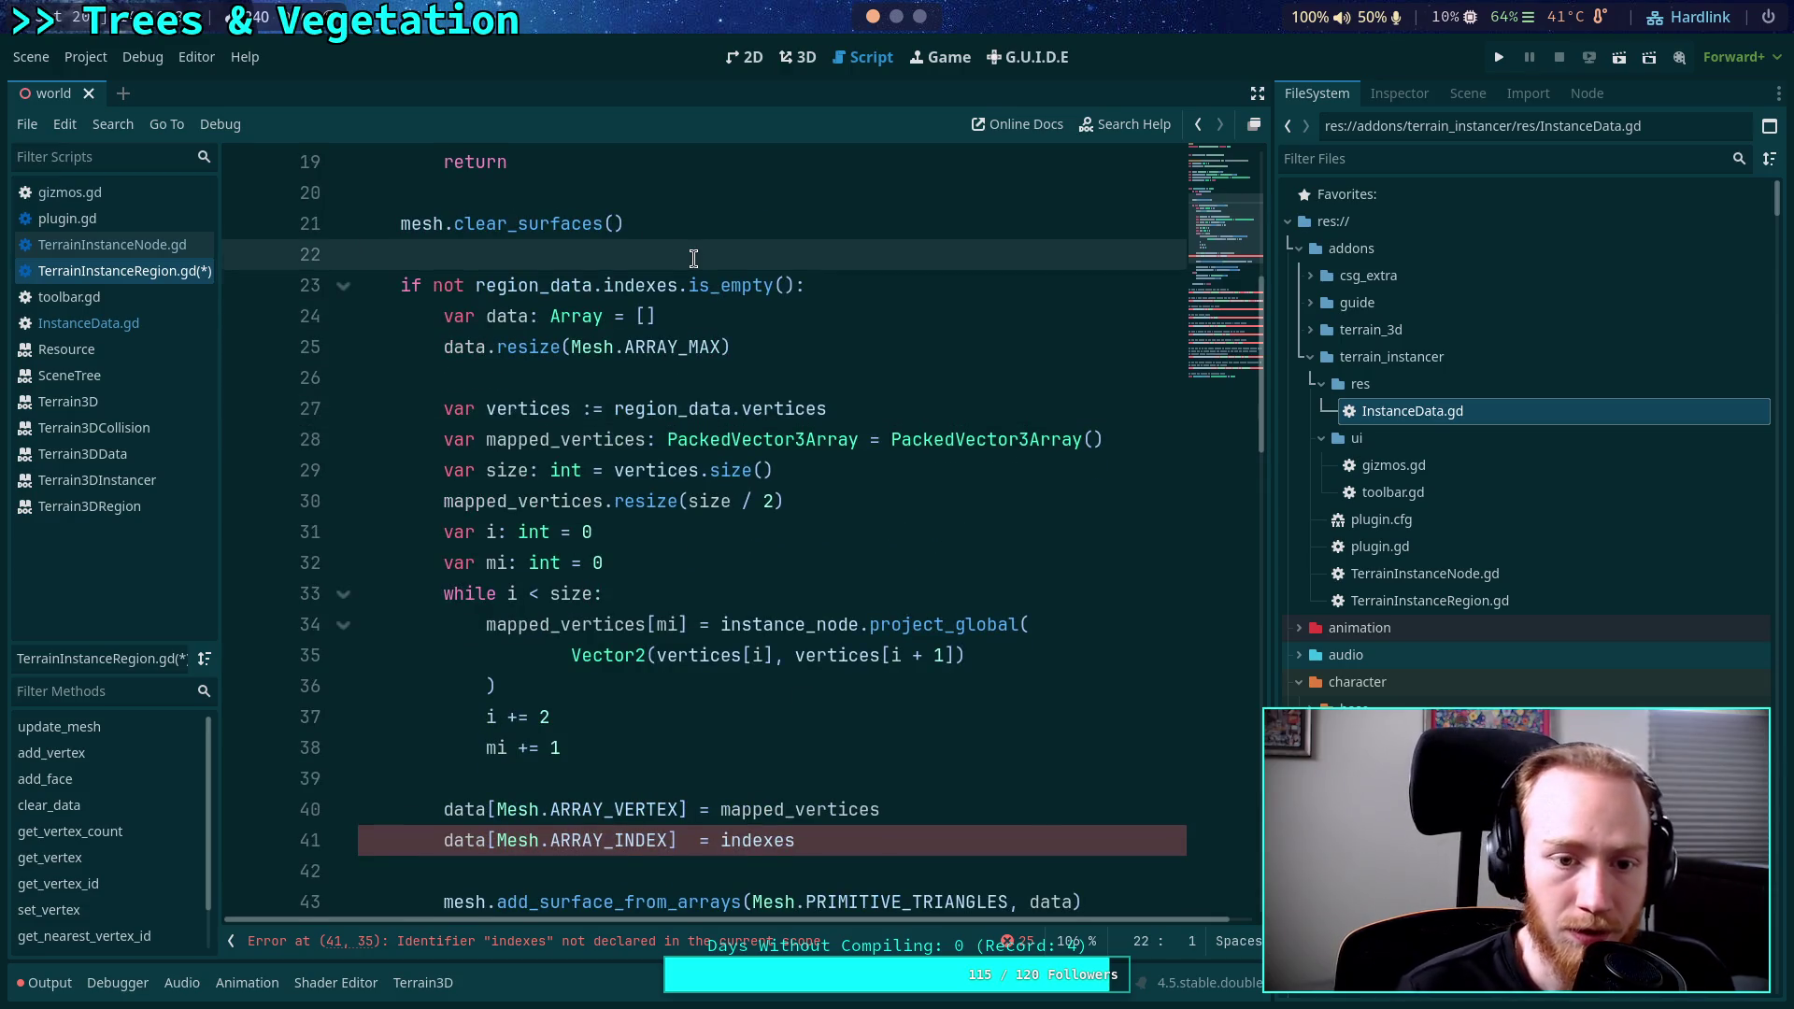
pyautogui.press('Return')
pyautogui.write('var')
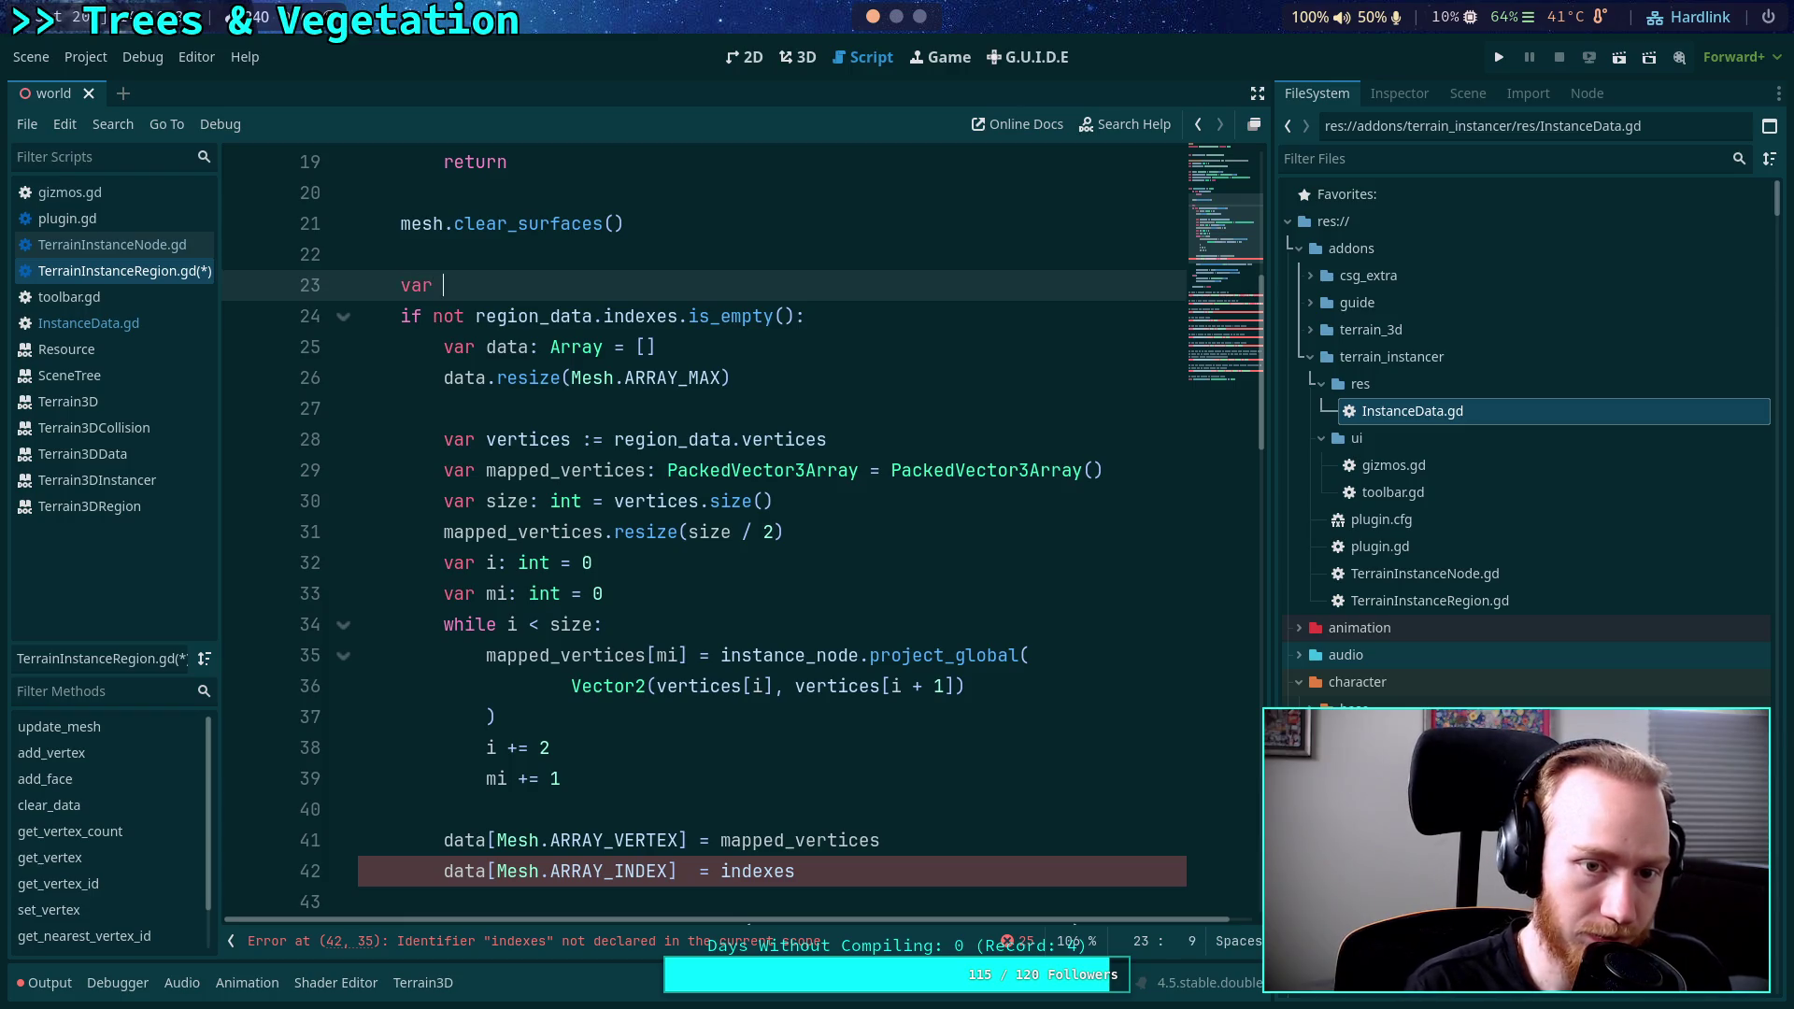
pyautogui.write('indexes:')
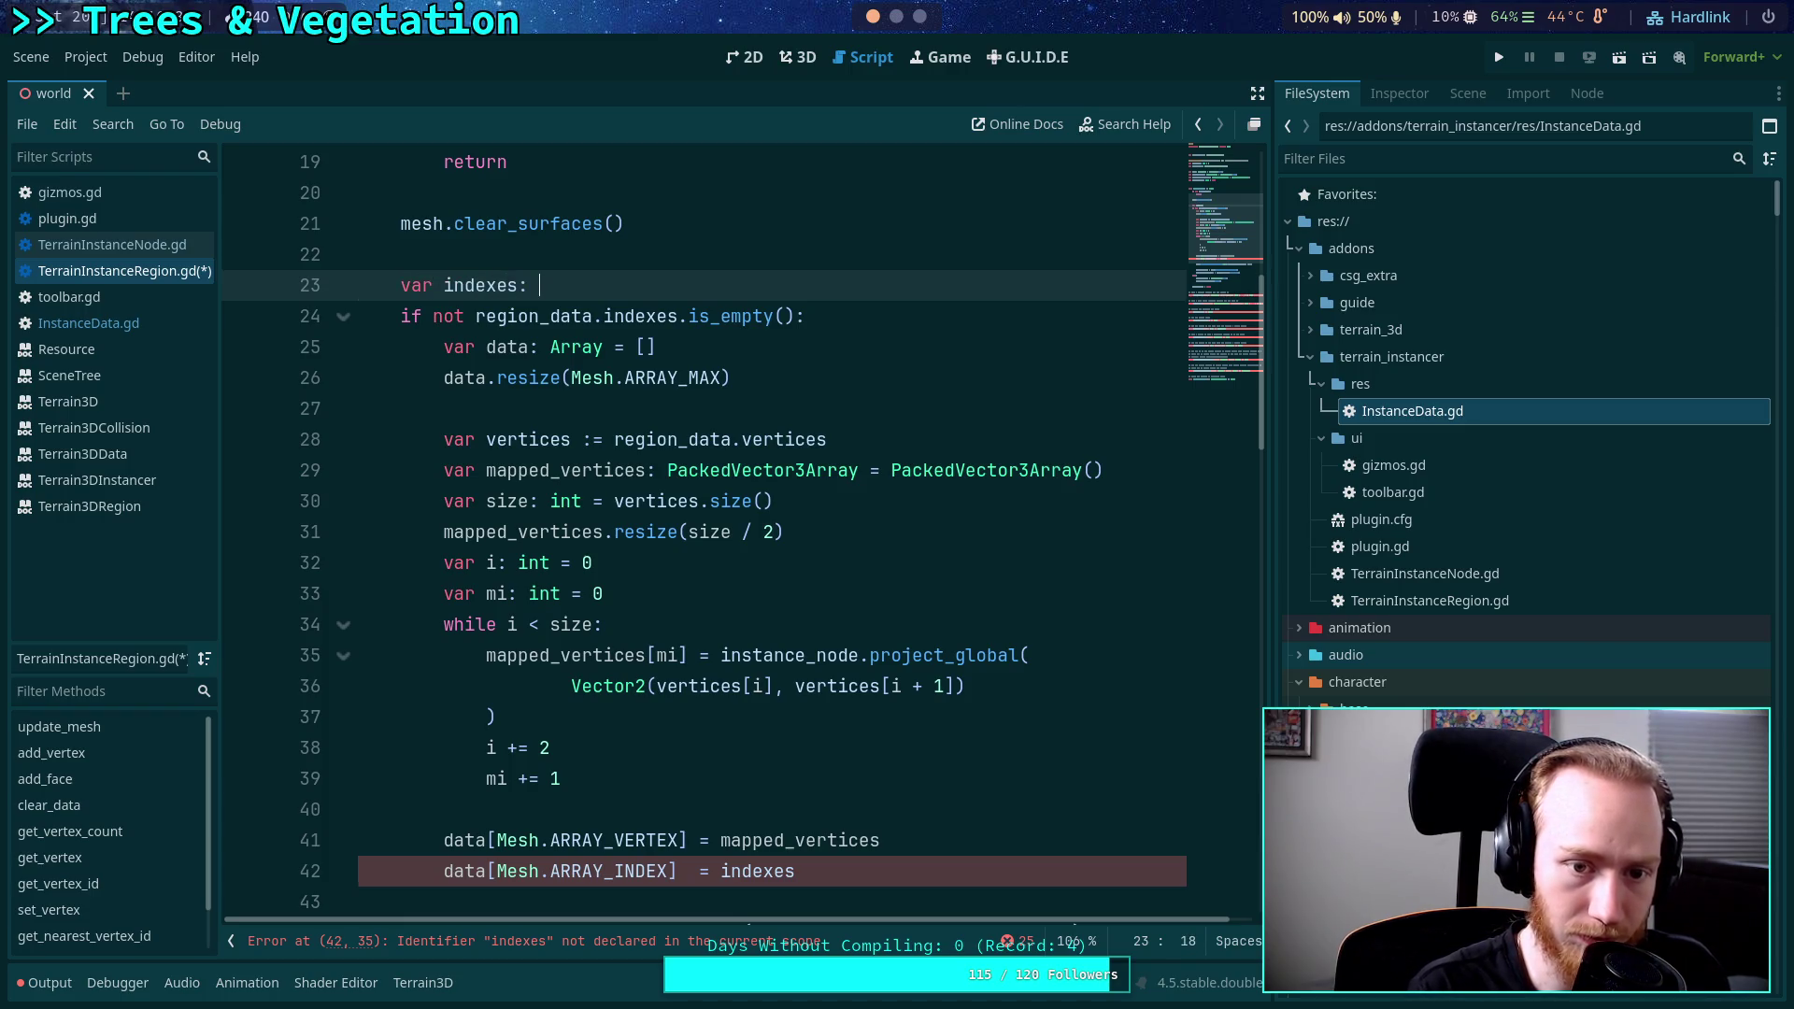
pyautogui.press('BackSpace')
pyautogui.write('region.')
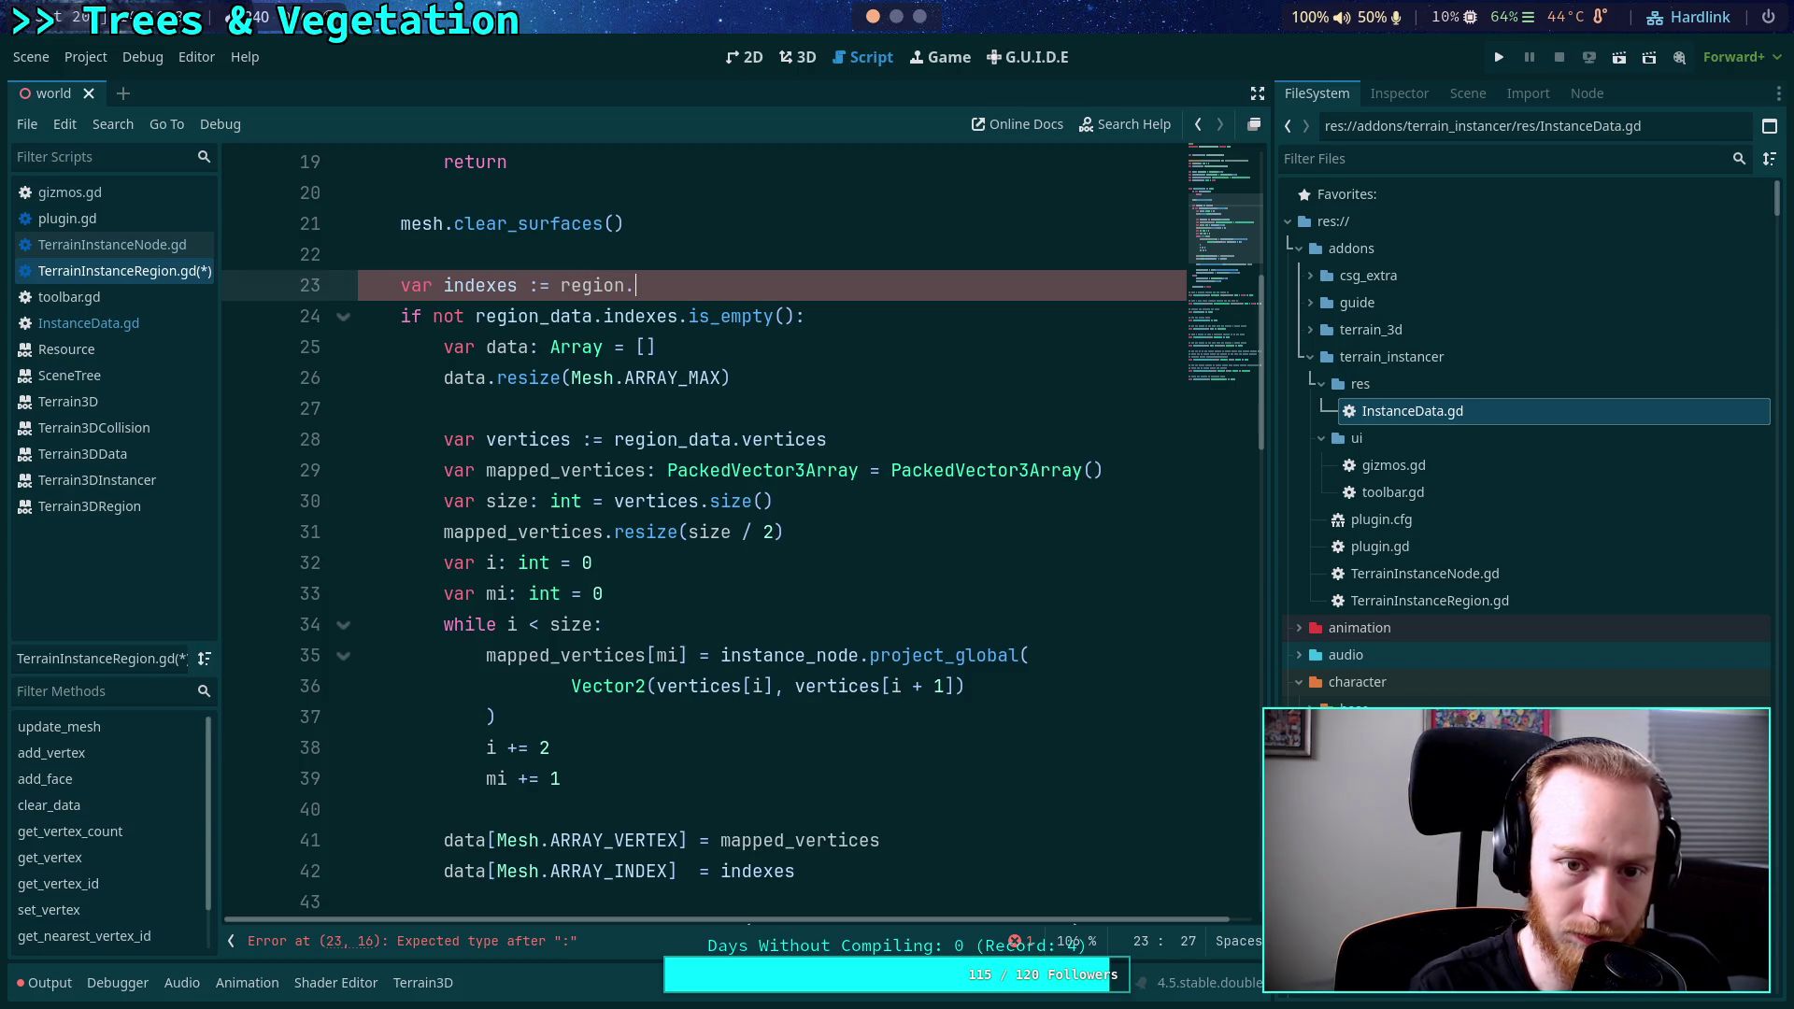
pyautogui.press('BackSpace')
pyautogui.write('_data.ind')
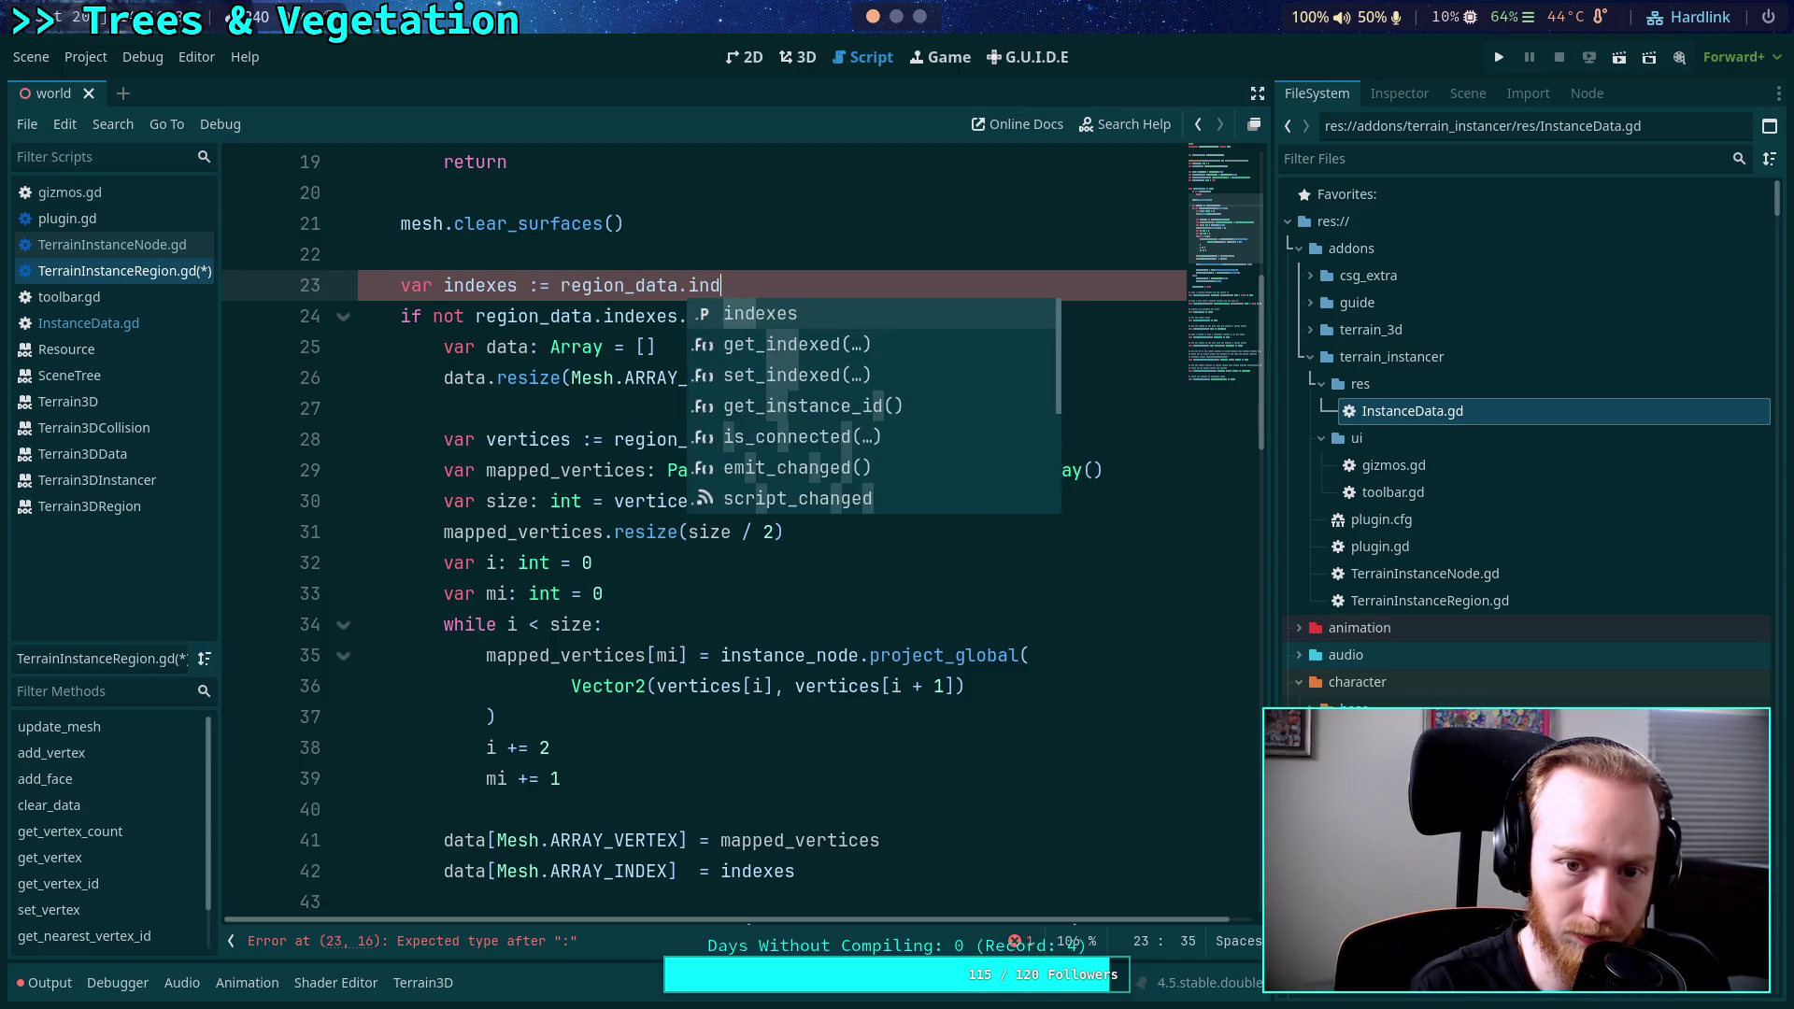
pyautogui.press('Return')
pyautogui.scroll(-1, 670, 531)
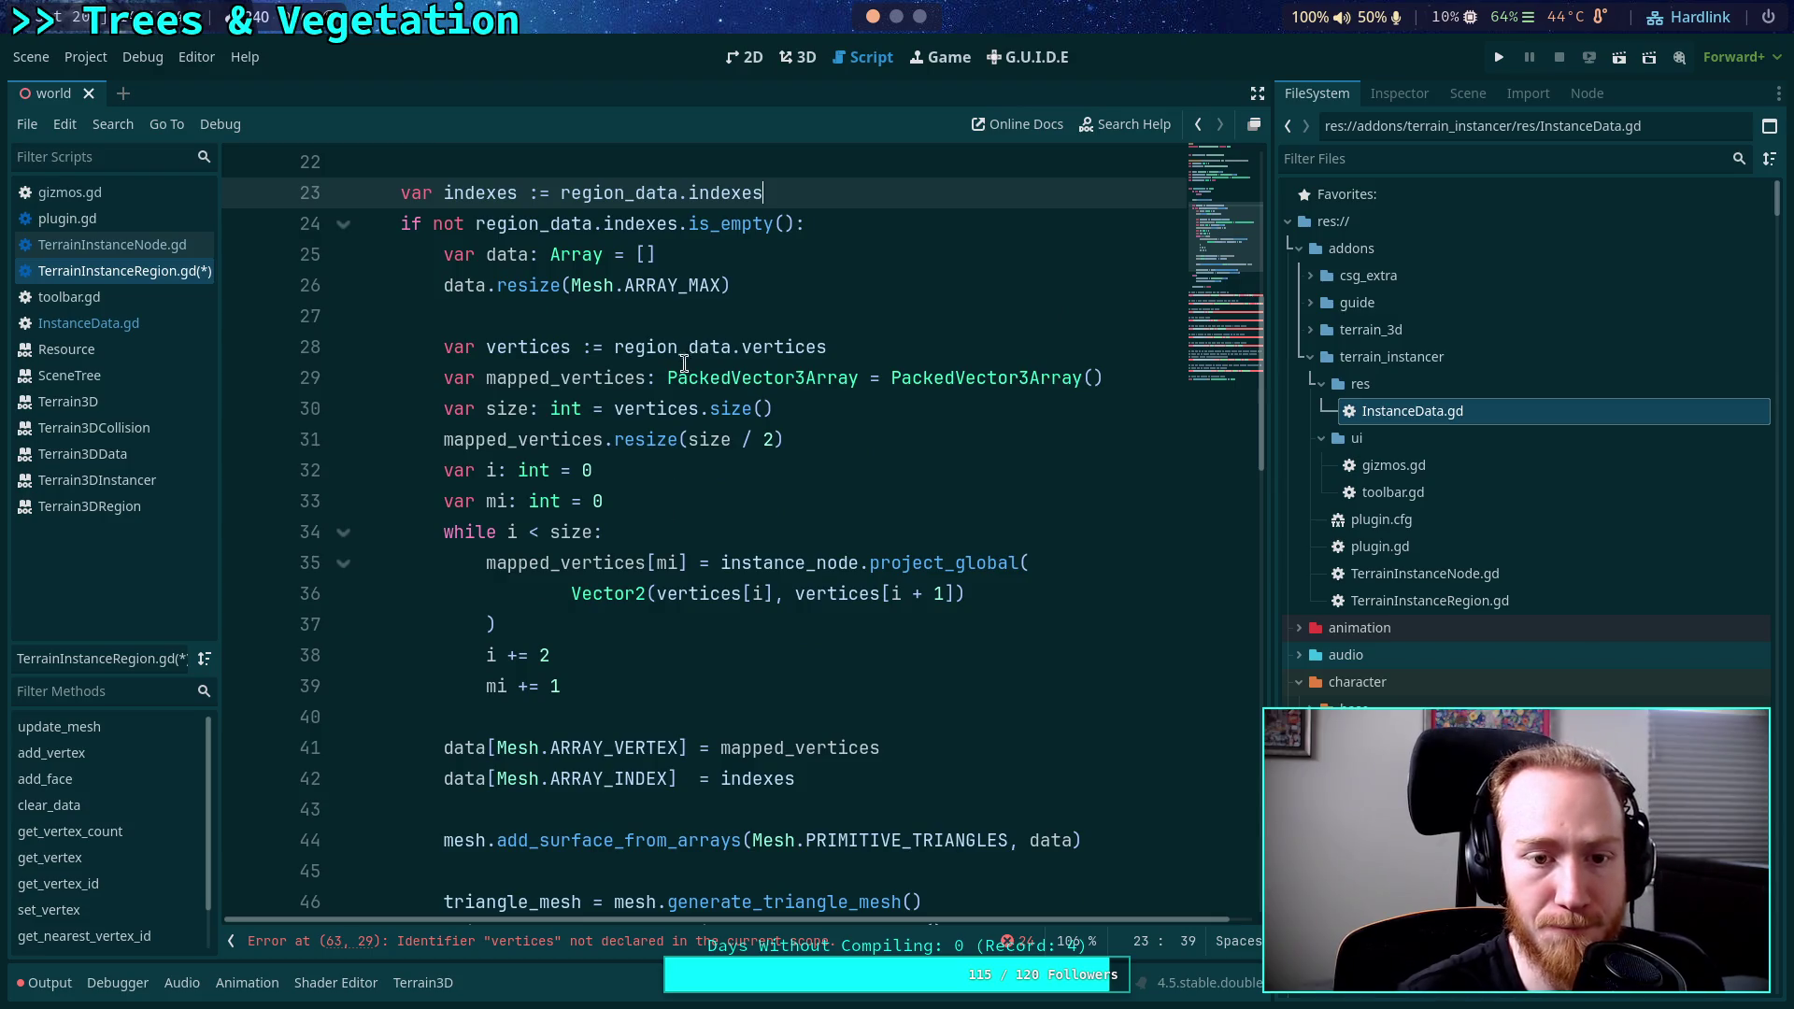
pyautogui.moveTo(475, 223); pyautogui.dragTo(603, 223)
pyautogui.press('BackSpace')
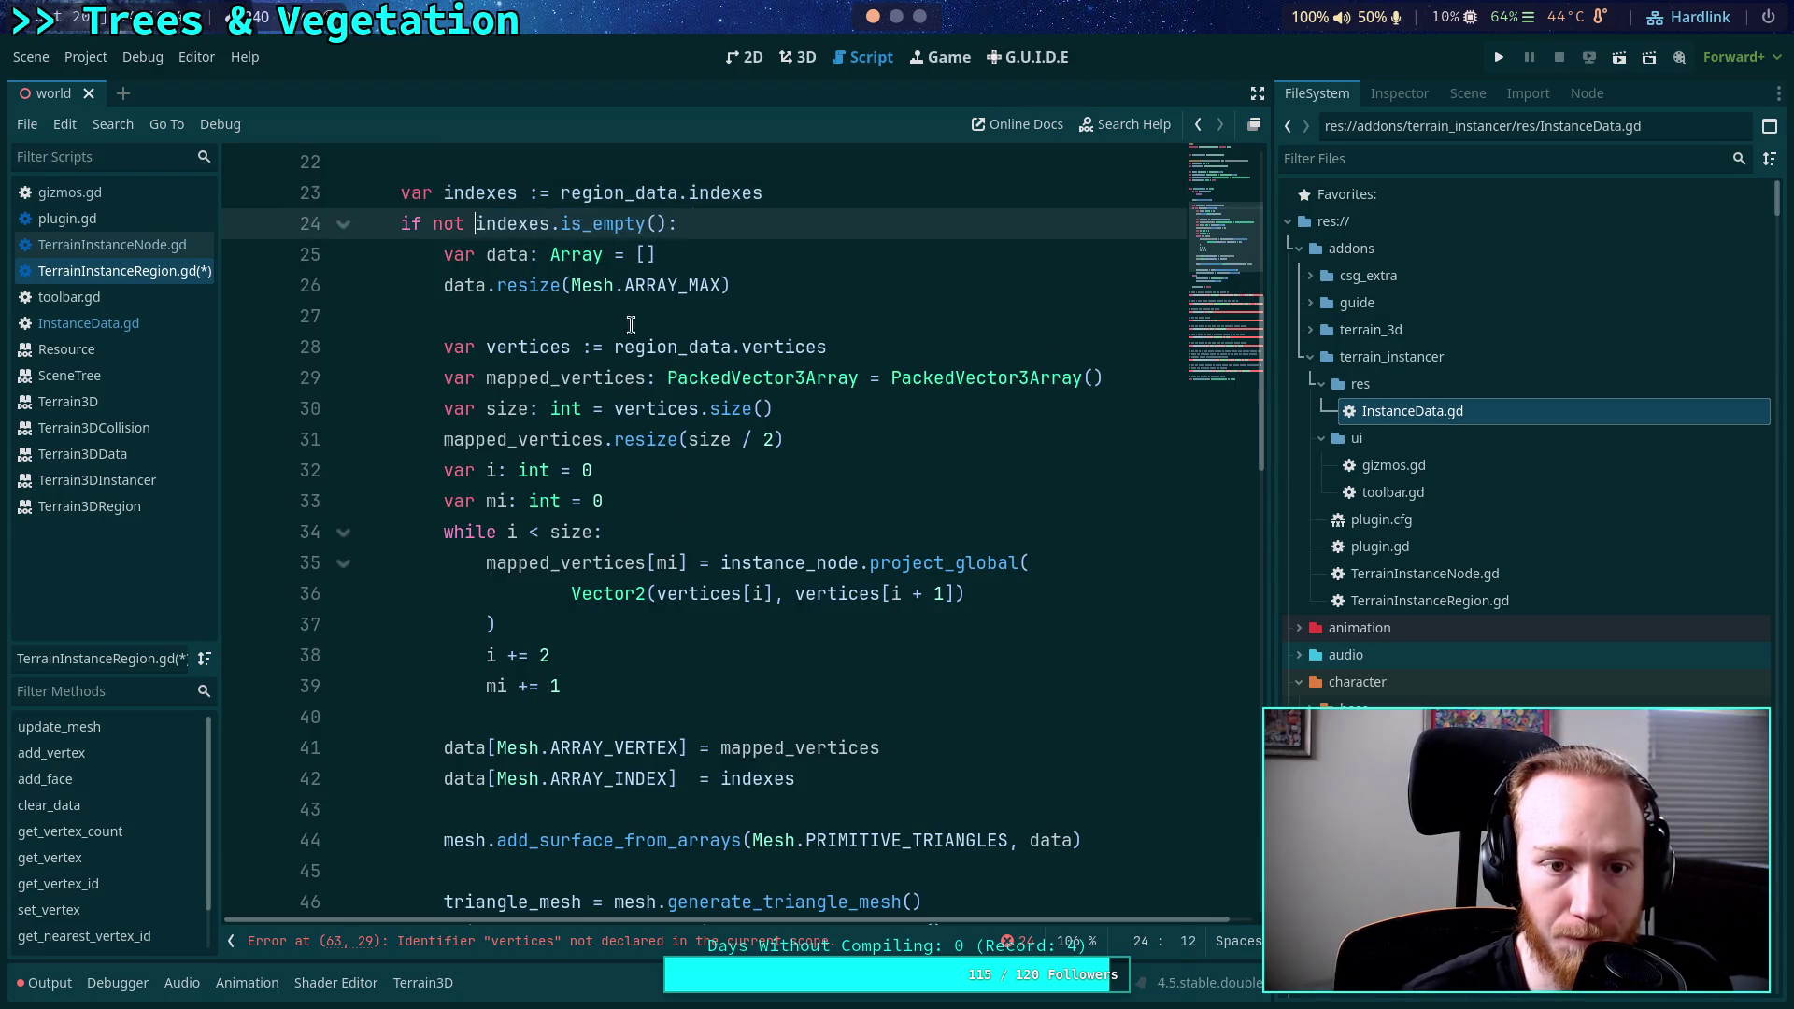
pyautogui.click(738, 531)
pyautogui.scroll(-7, 738, 531)
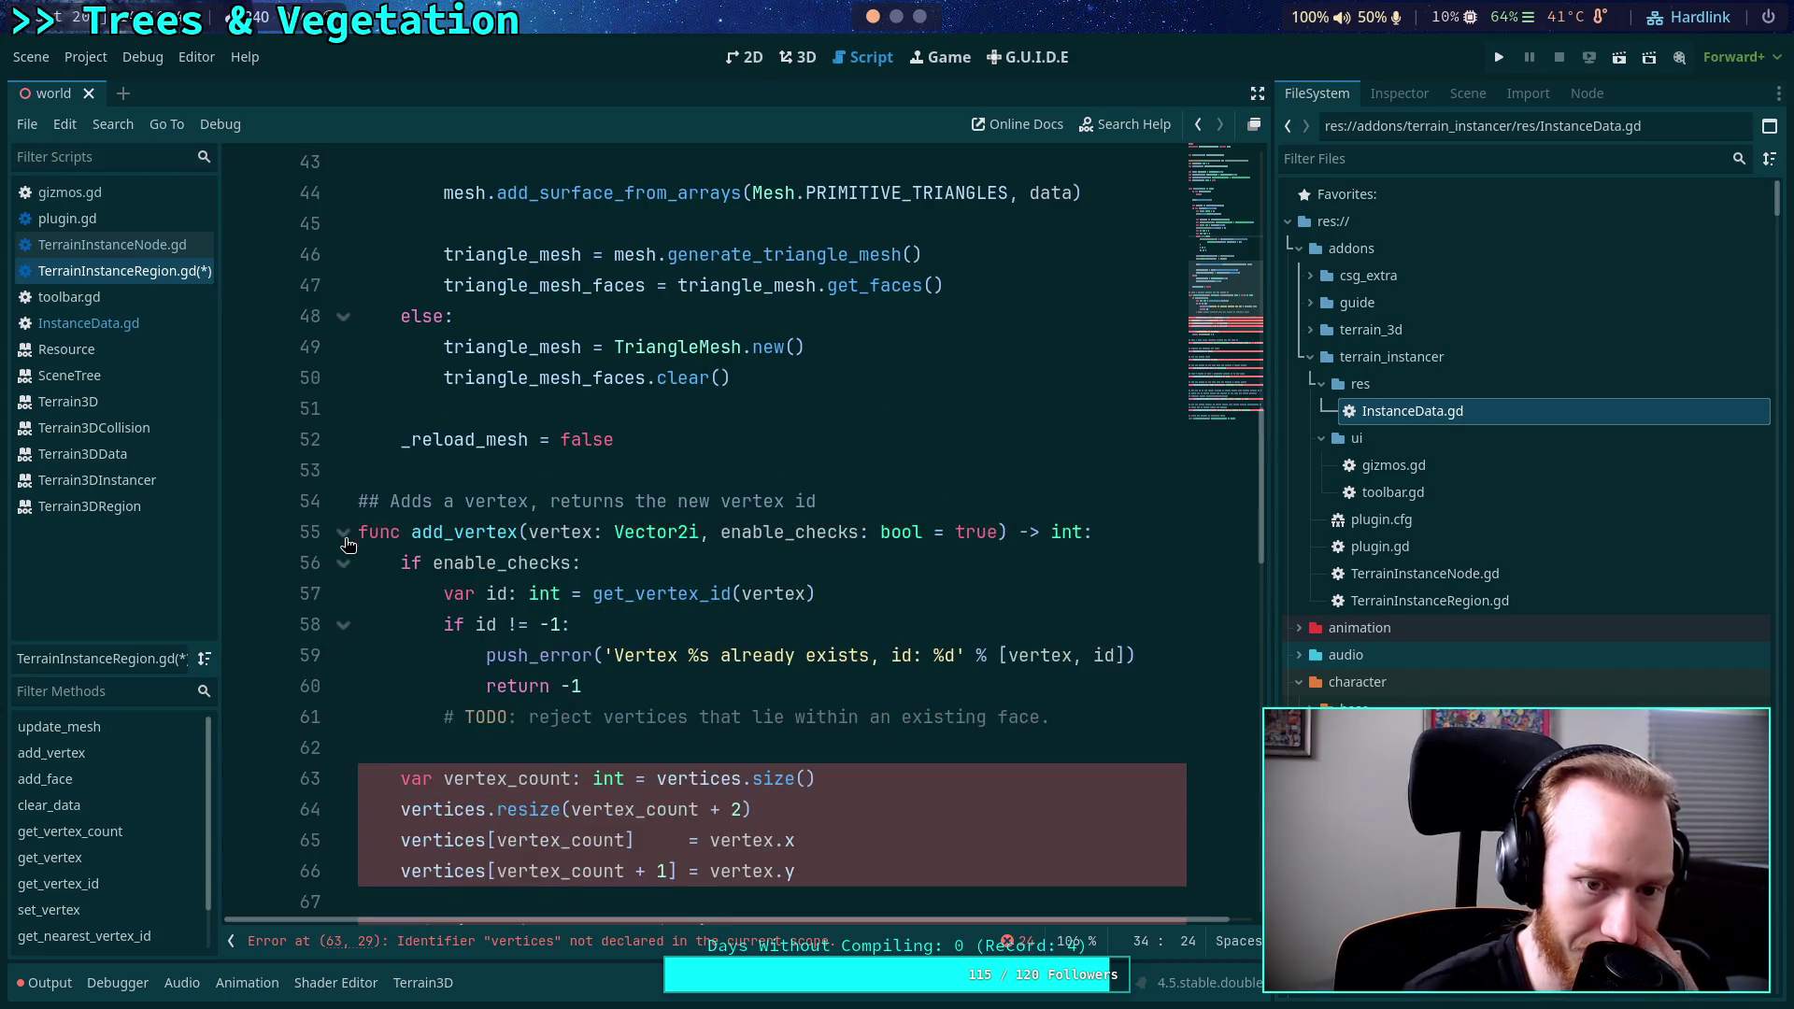
# Add a function-level 'indexes := region_data.indexes' declaration in add_face.
pyautogui.scroll(9, 671, 507)
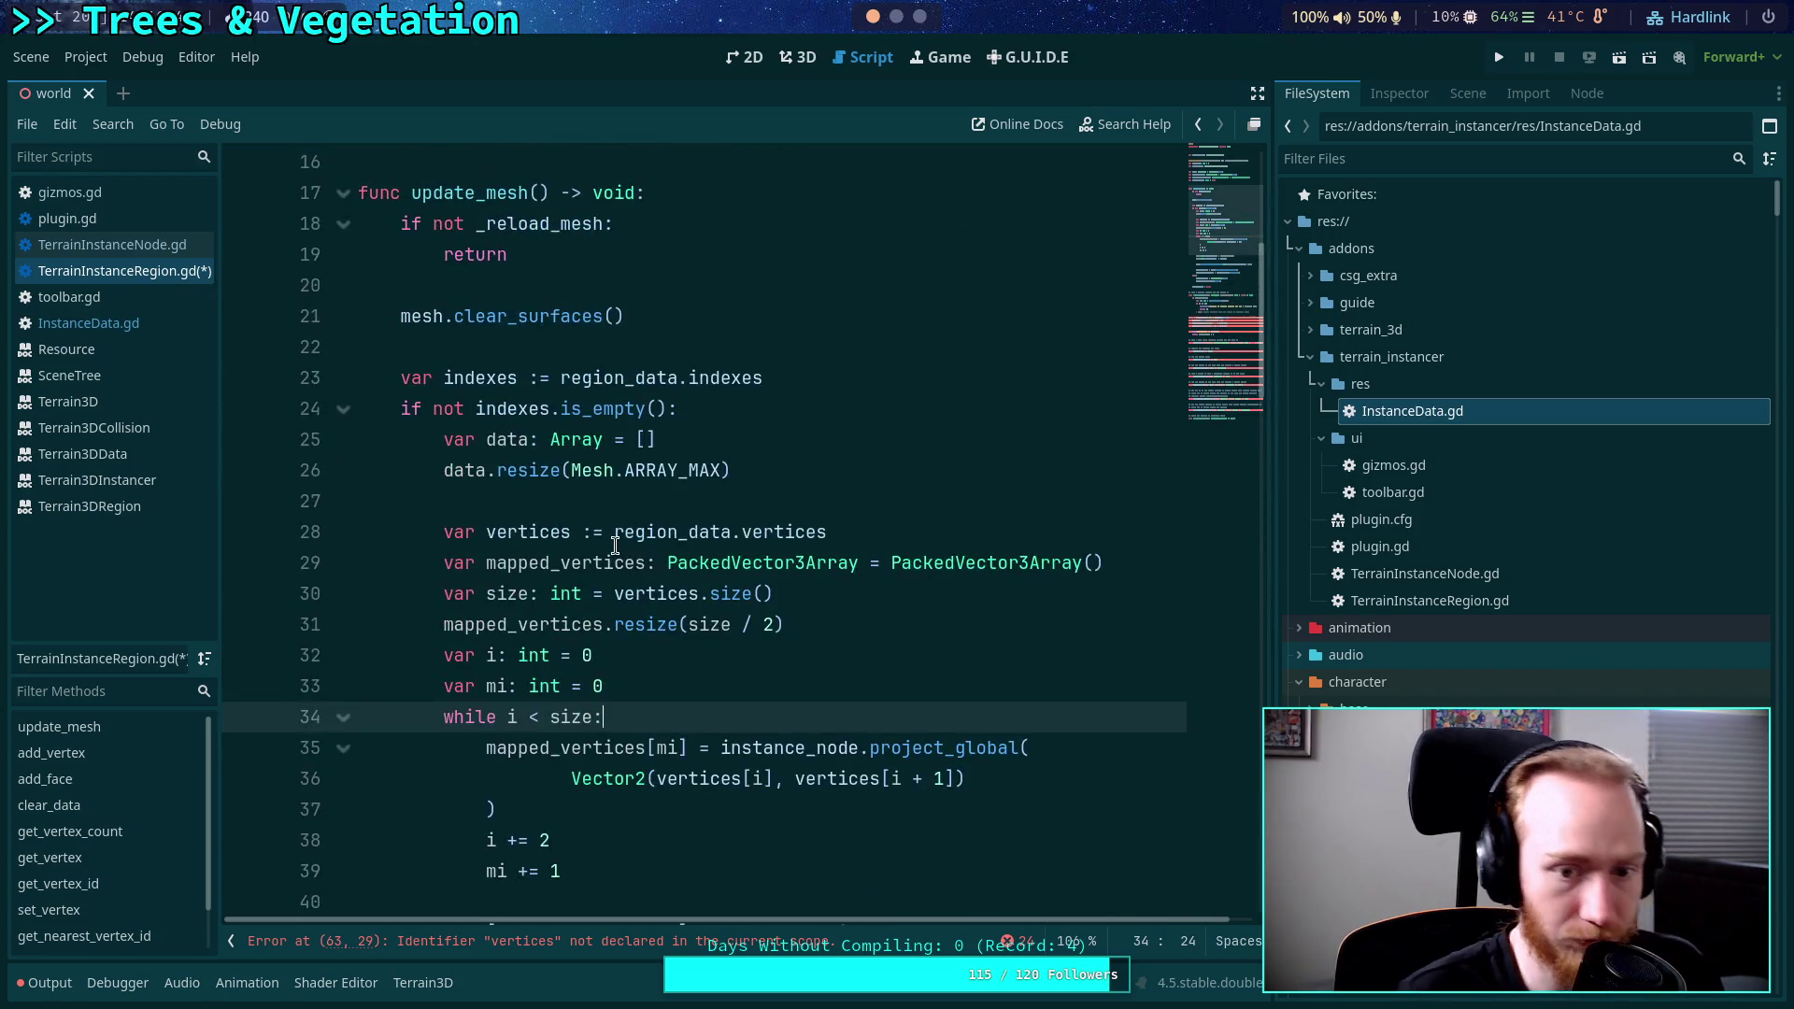
pyautogui.click(615, 544)
pyautogui.scroll(-12, 639, 480)
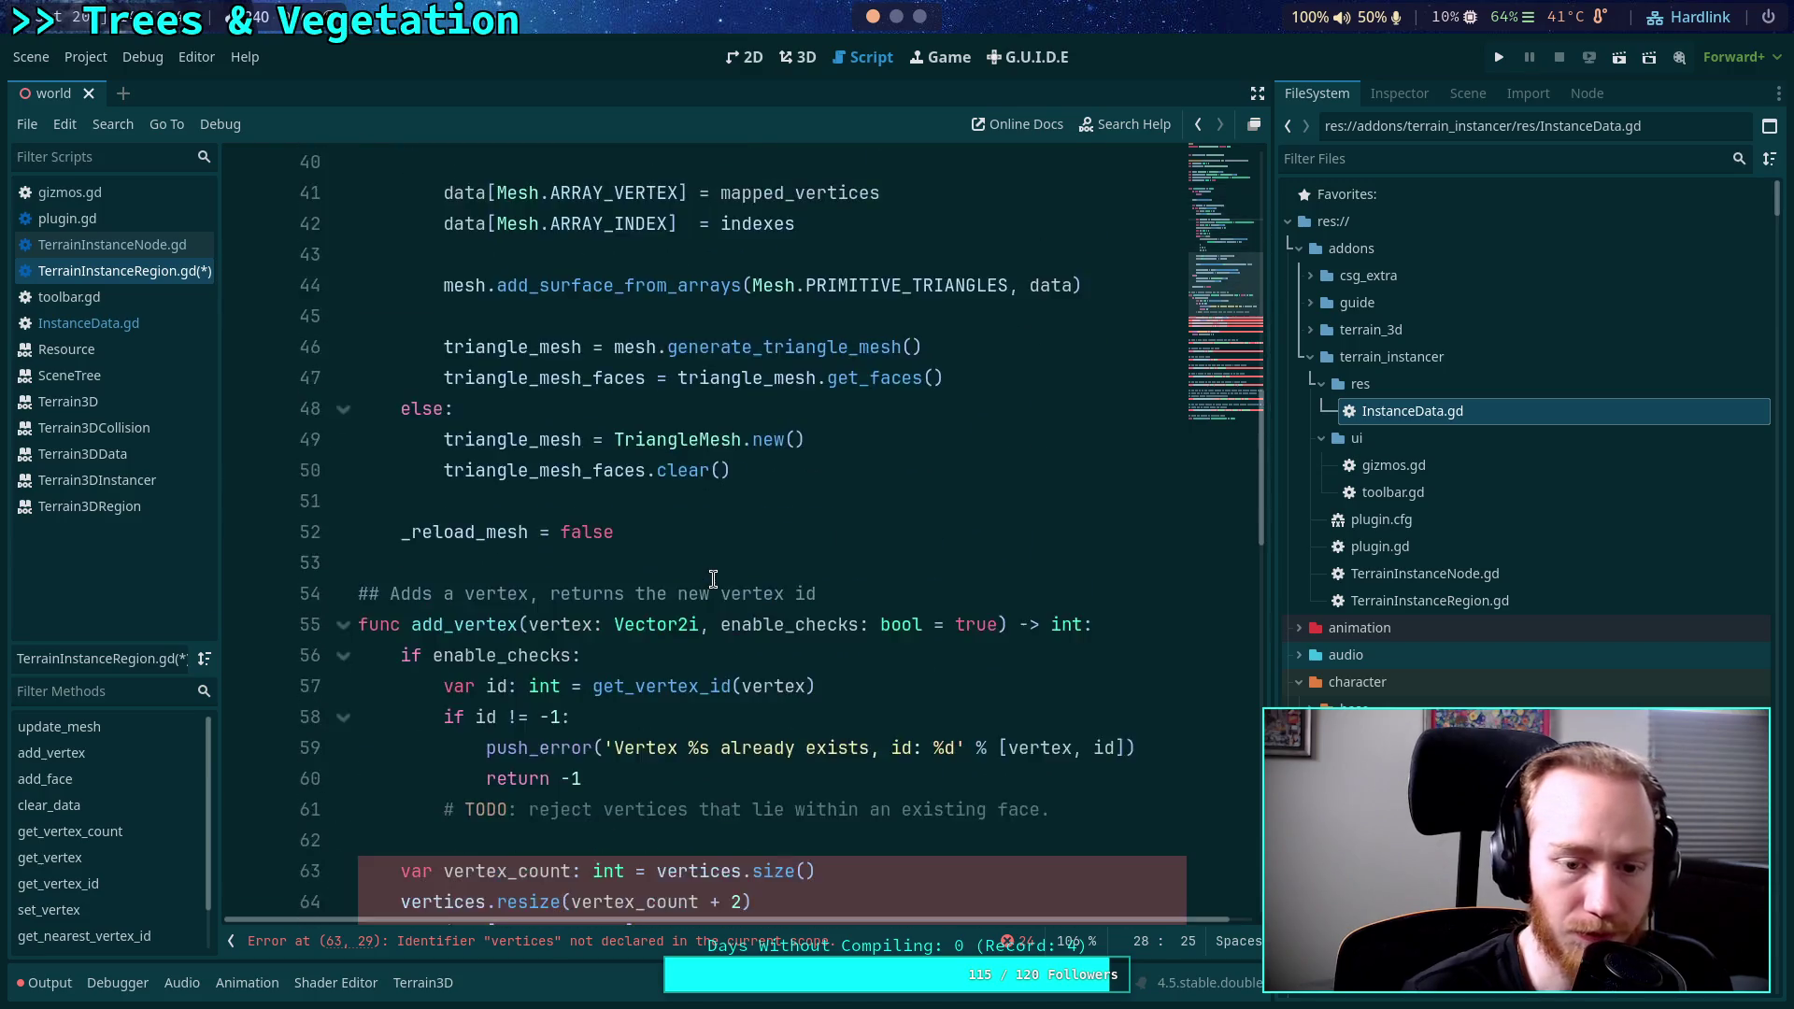
pyautogui.click(639, 479)
pyautogui.hotkey('ctrl', 'z')
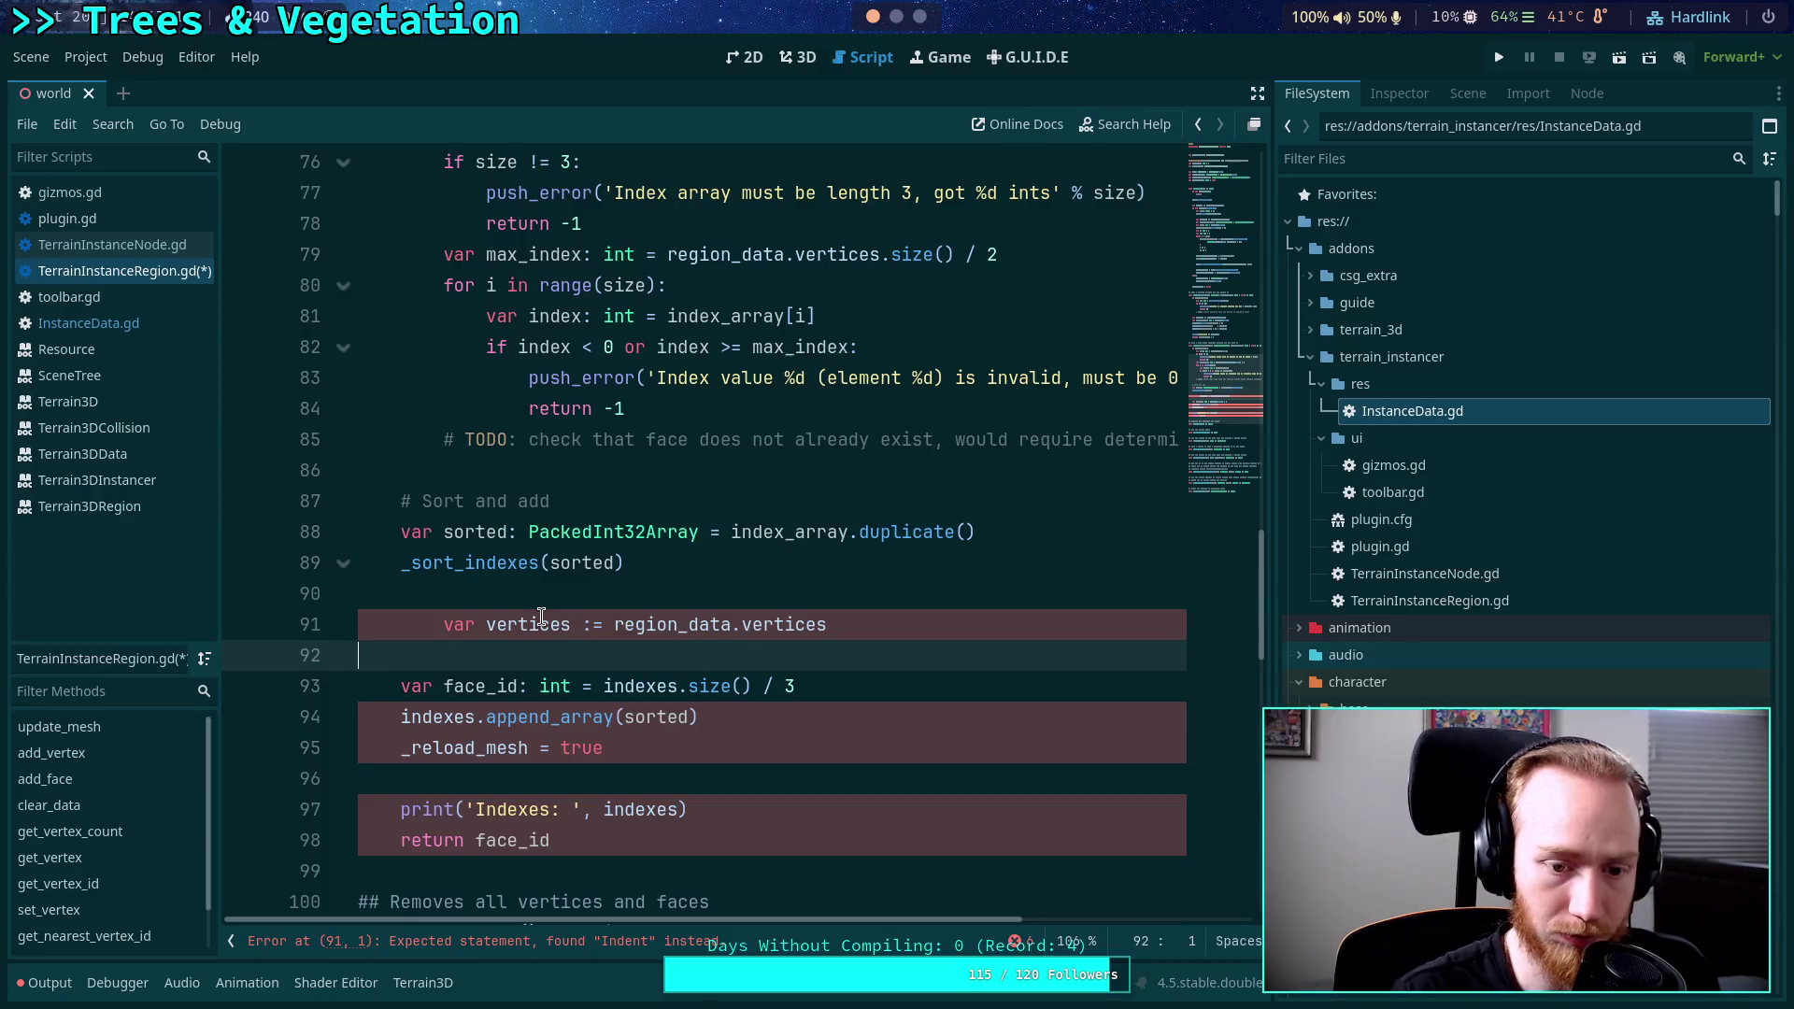
pyautogui.doubleClick(495, 626)
pyautogui.write('indexes')
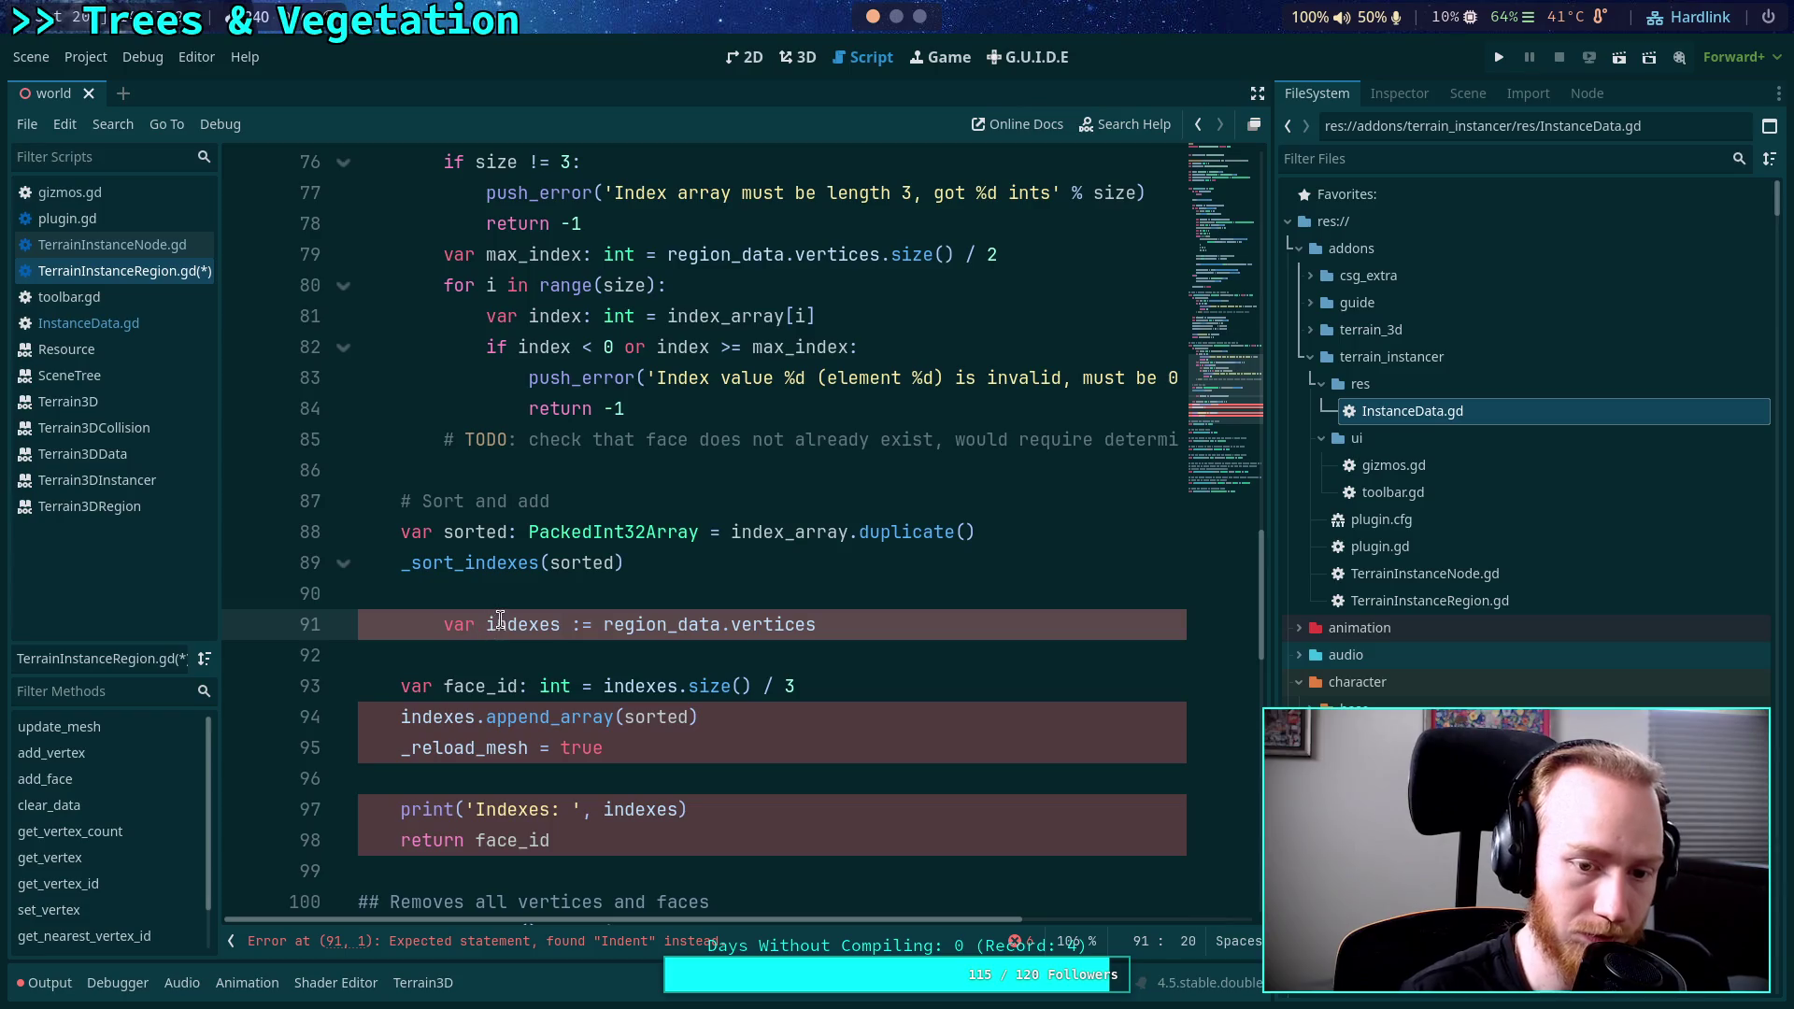
pyautogui.doubleClick(765, 626)
pyautogui.write('indexes')
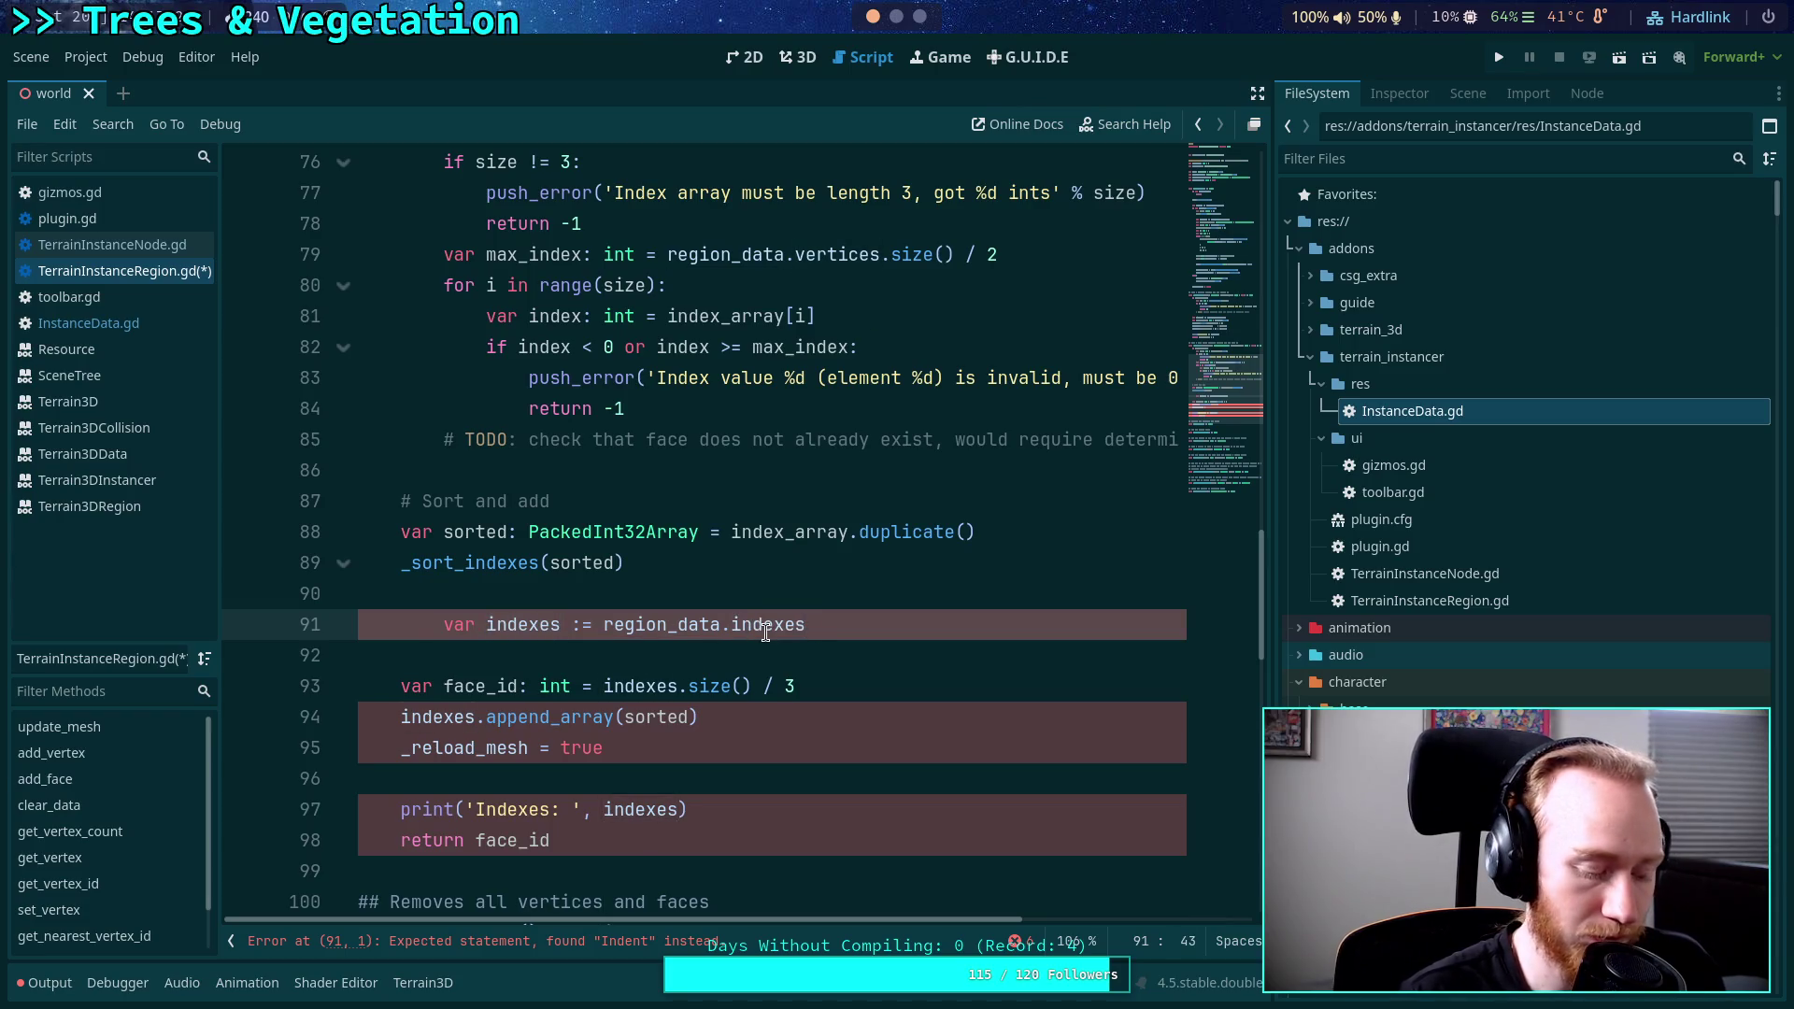
pyautogui.hotkey('shift', 'Tab')
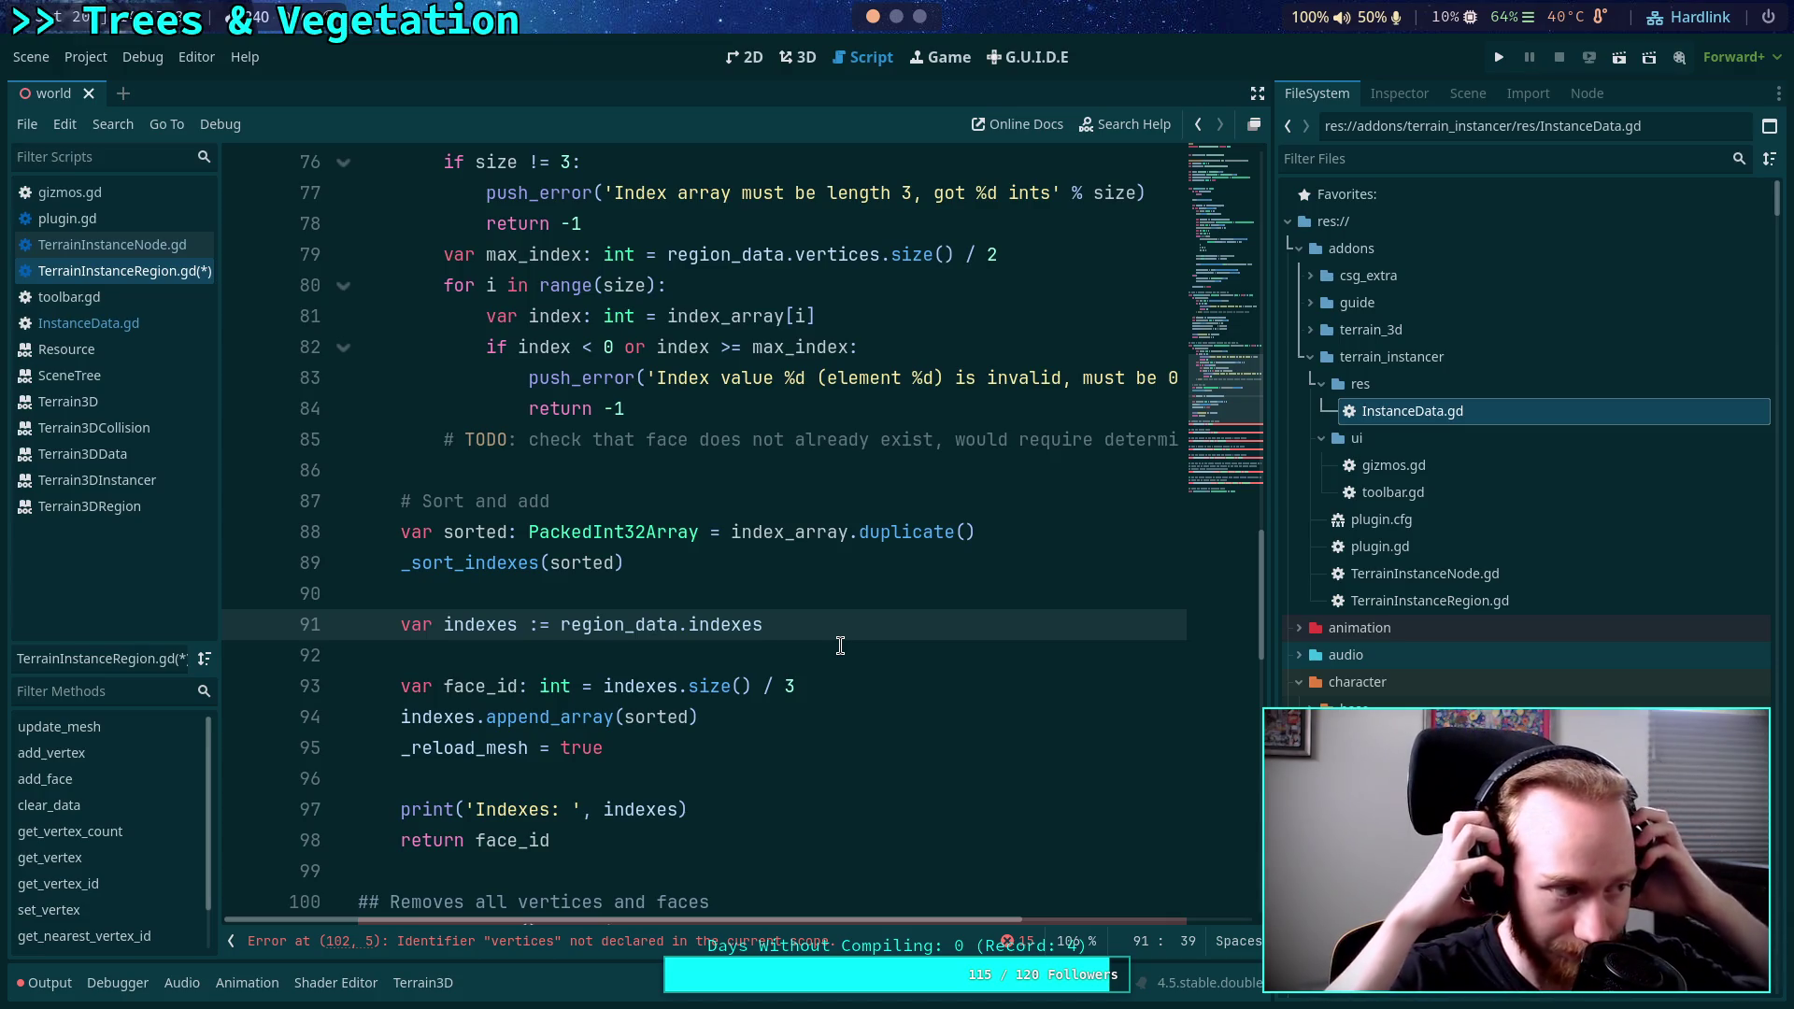
# Remove the empty line below the new indexes declaration.
pyautogui.scroll(-1, 840, 646)
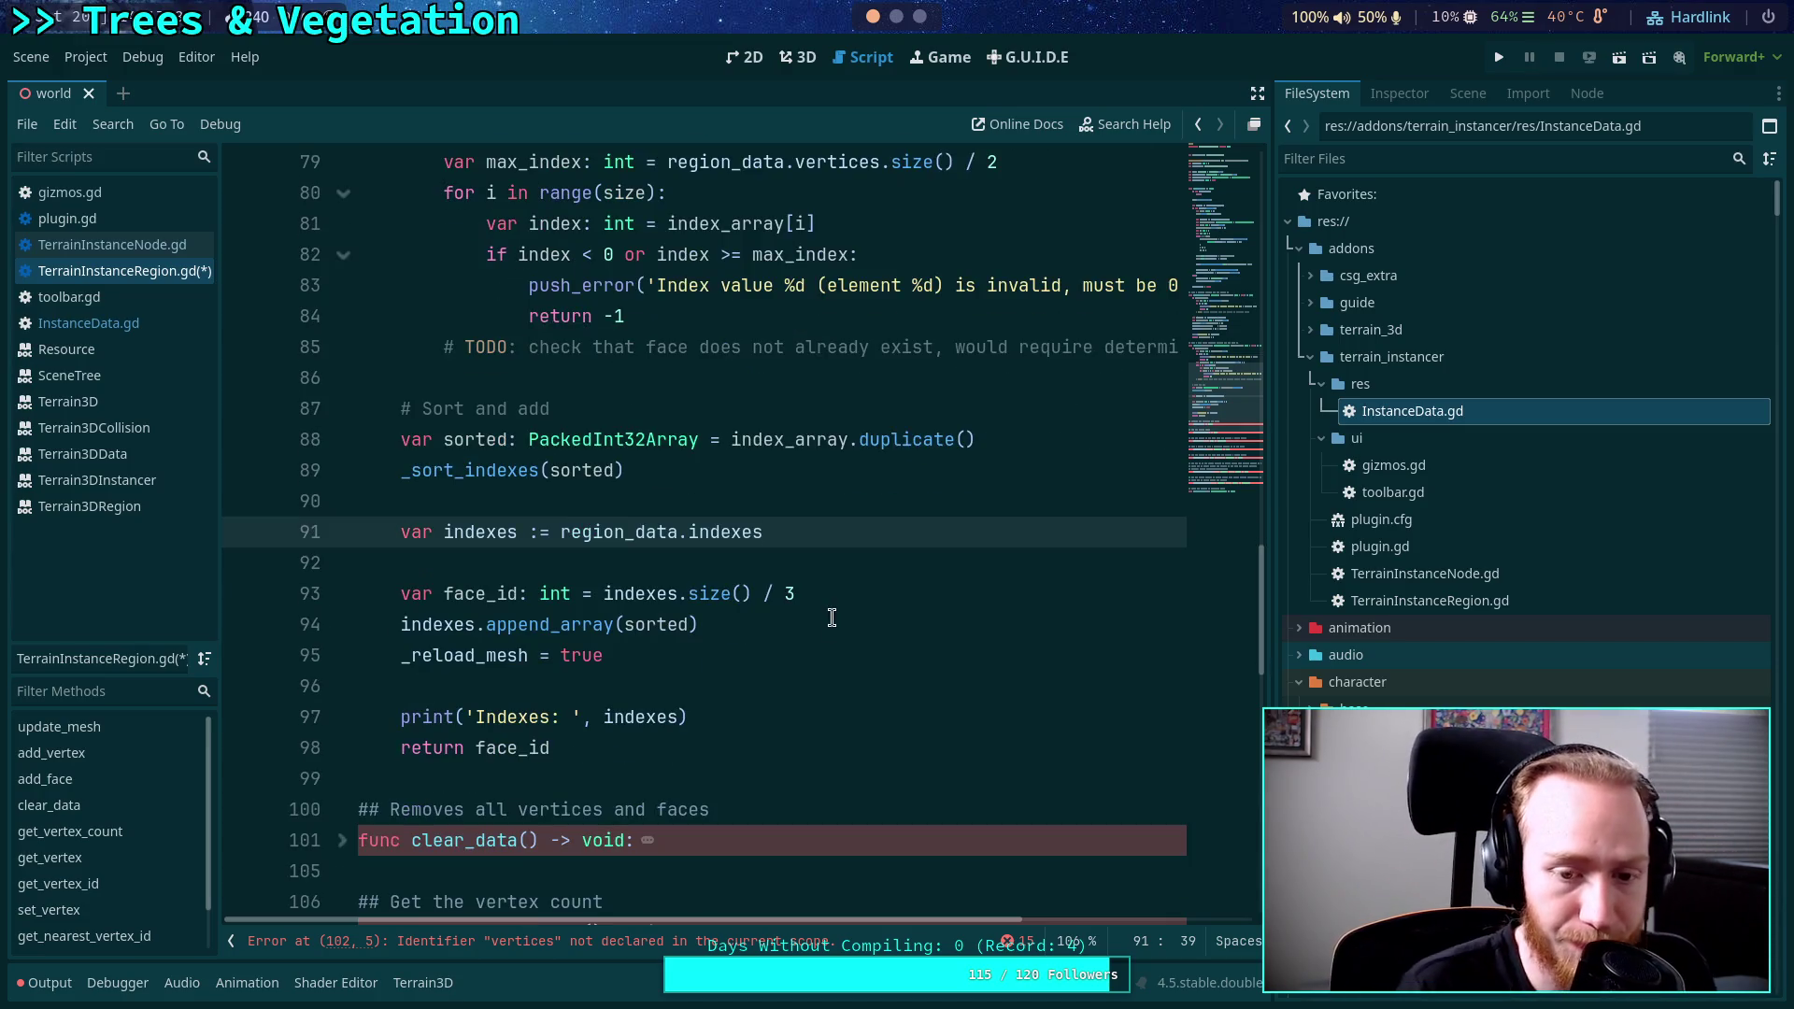
pyautogui.scroll(4, 547, 595)
pyautogui.scroll(-3, 598, 588)
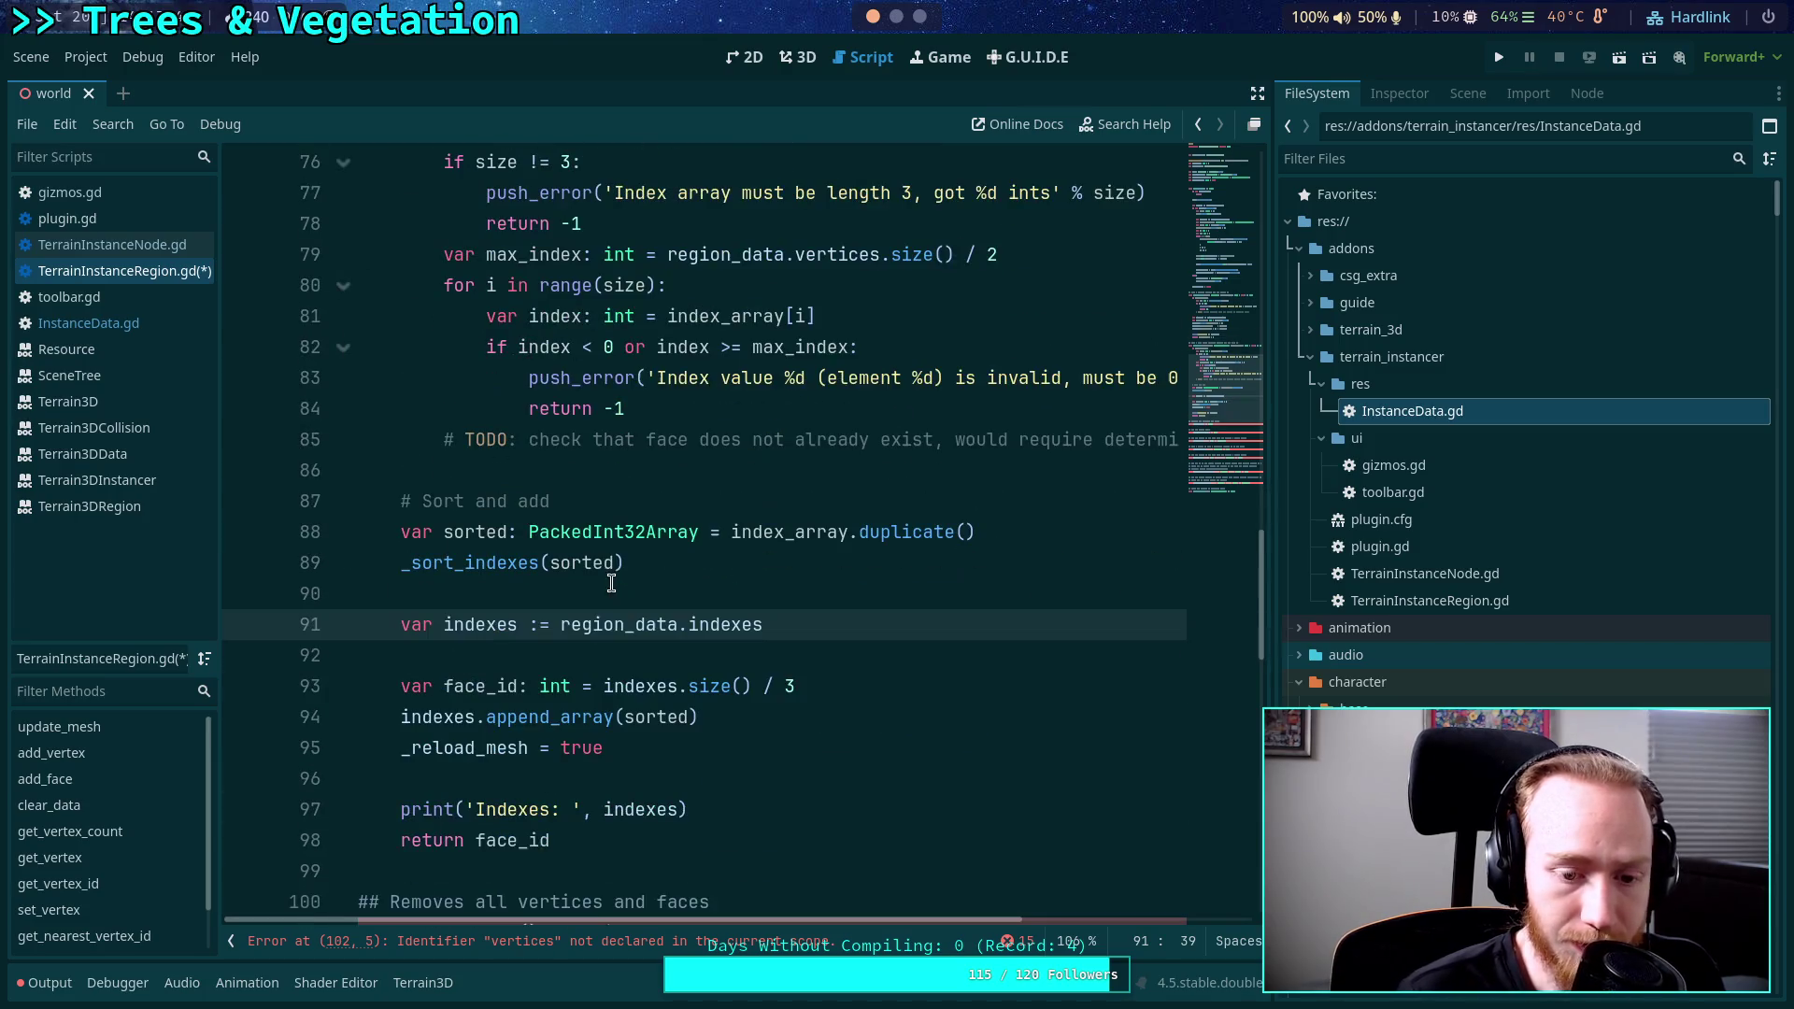
pyautogui.click(616, 654)
pyautogui.press('BackSpace')
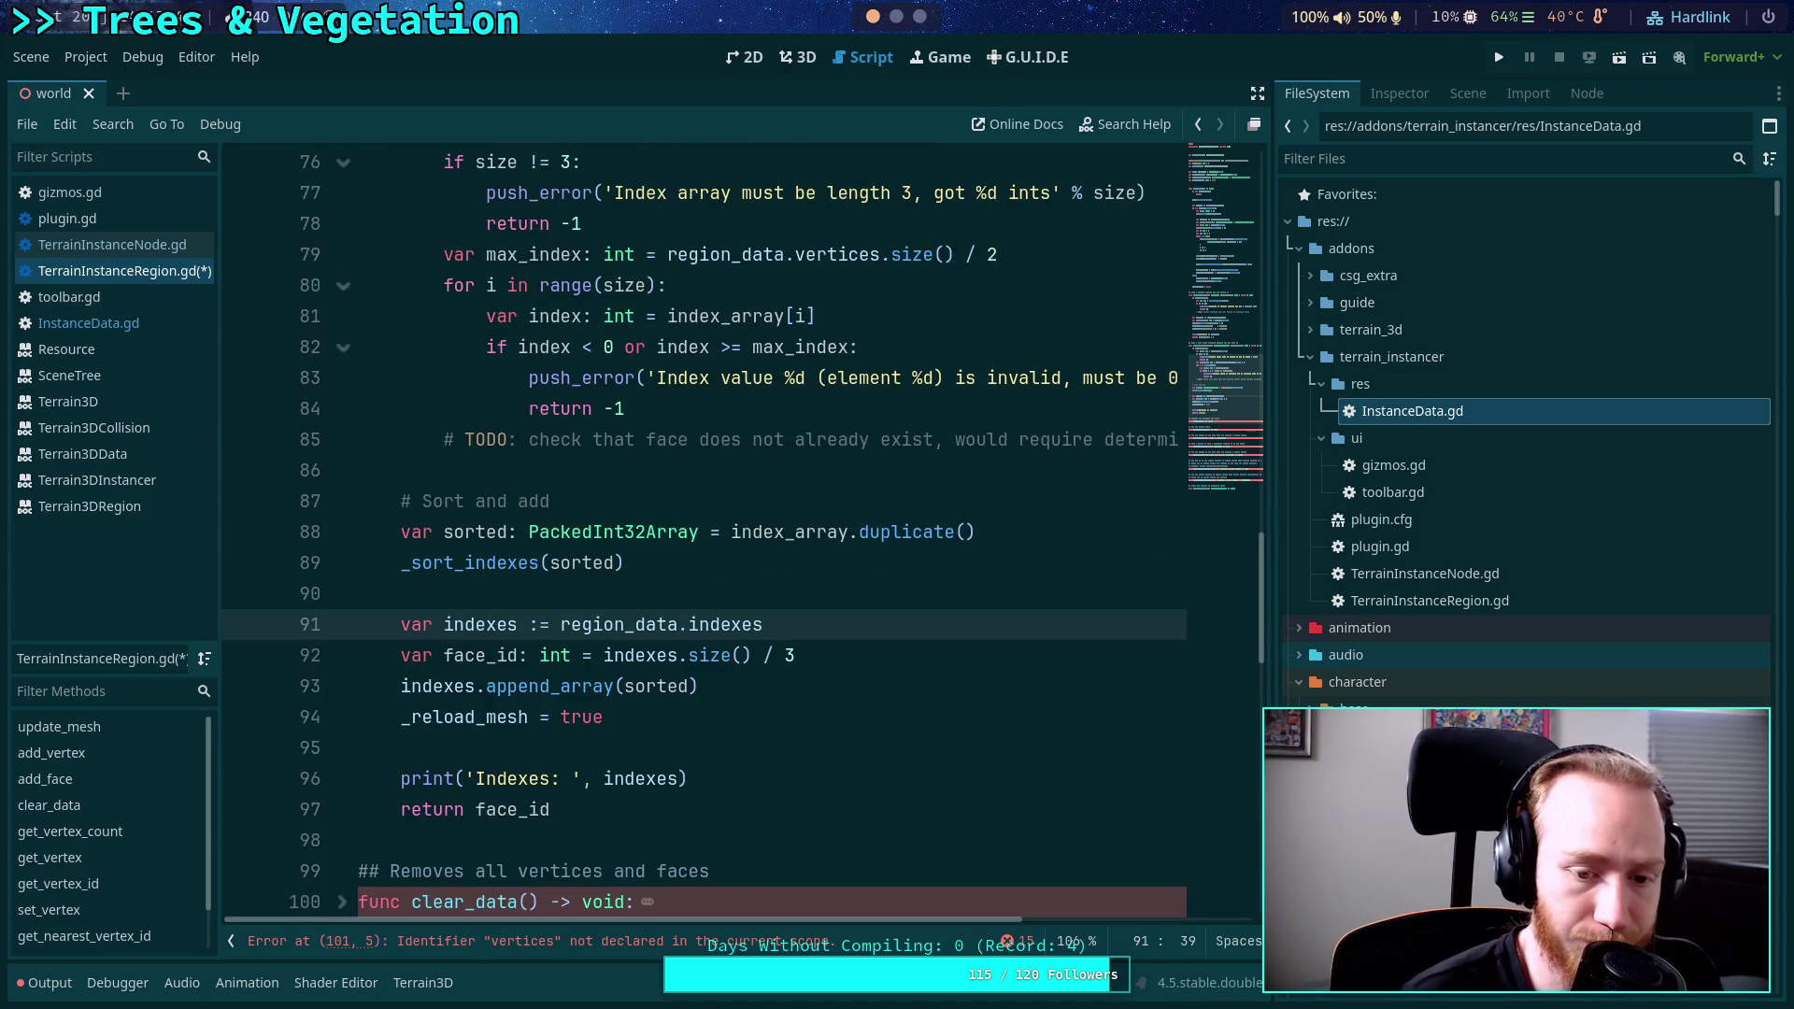
# Change clear_data to call region_data.clear() and delete the indexes.clear() line.
pyautogui.scroll(3, 421, 513)
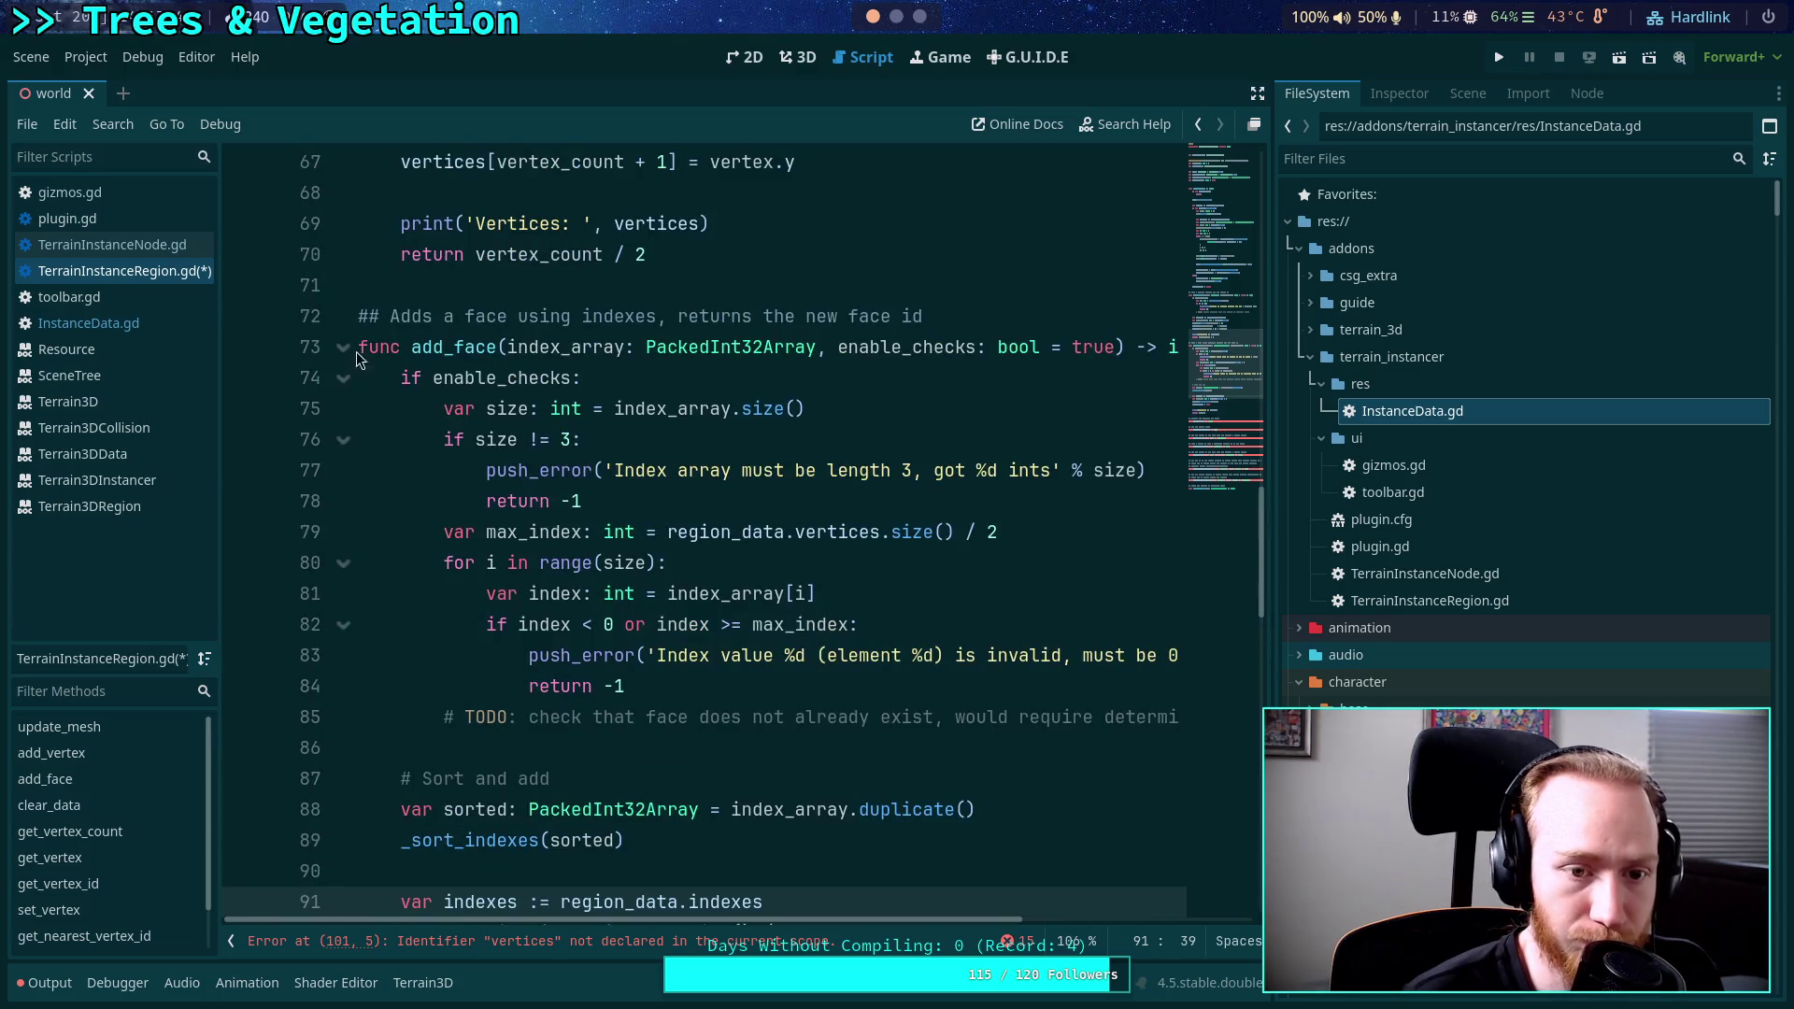
pyautogui.click(343, 348)
pyautogui.click(342, 439)
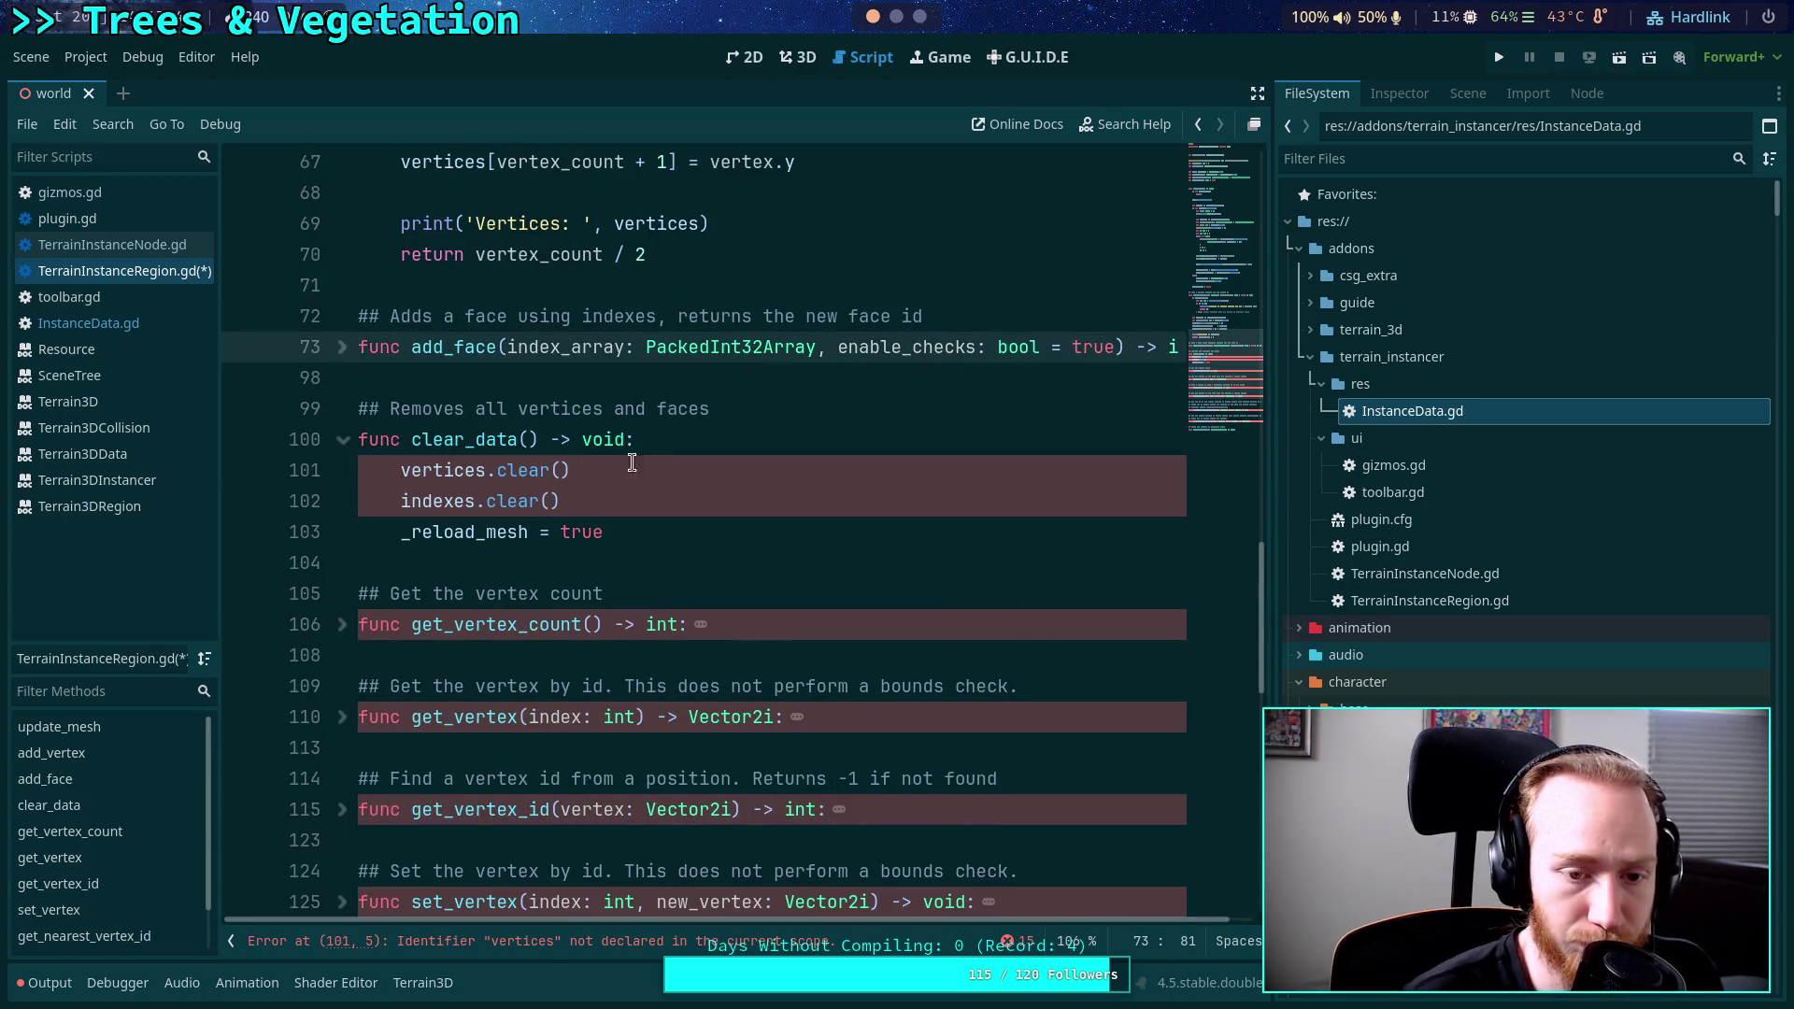
pyautogui.click(394, 469)
pyautogui.write('region_d')
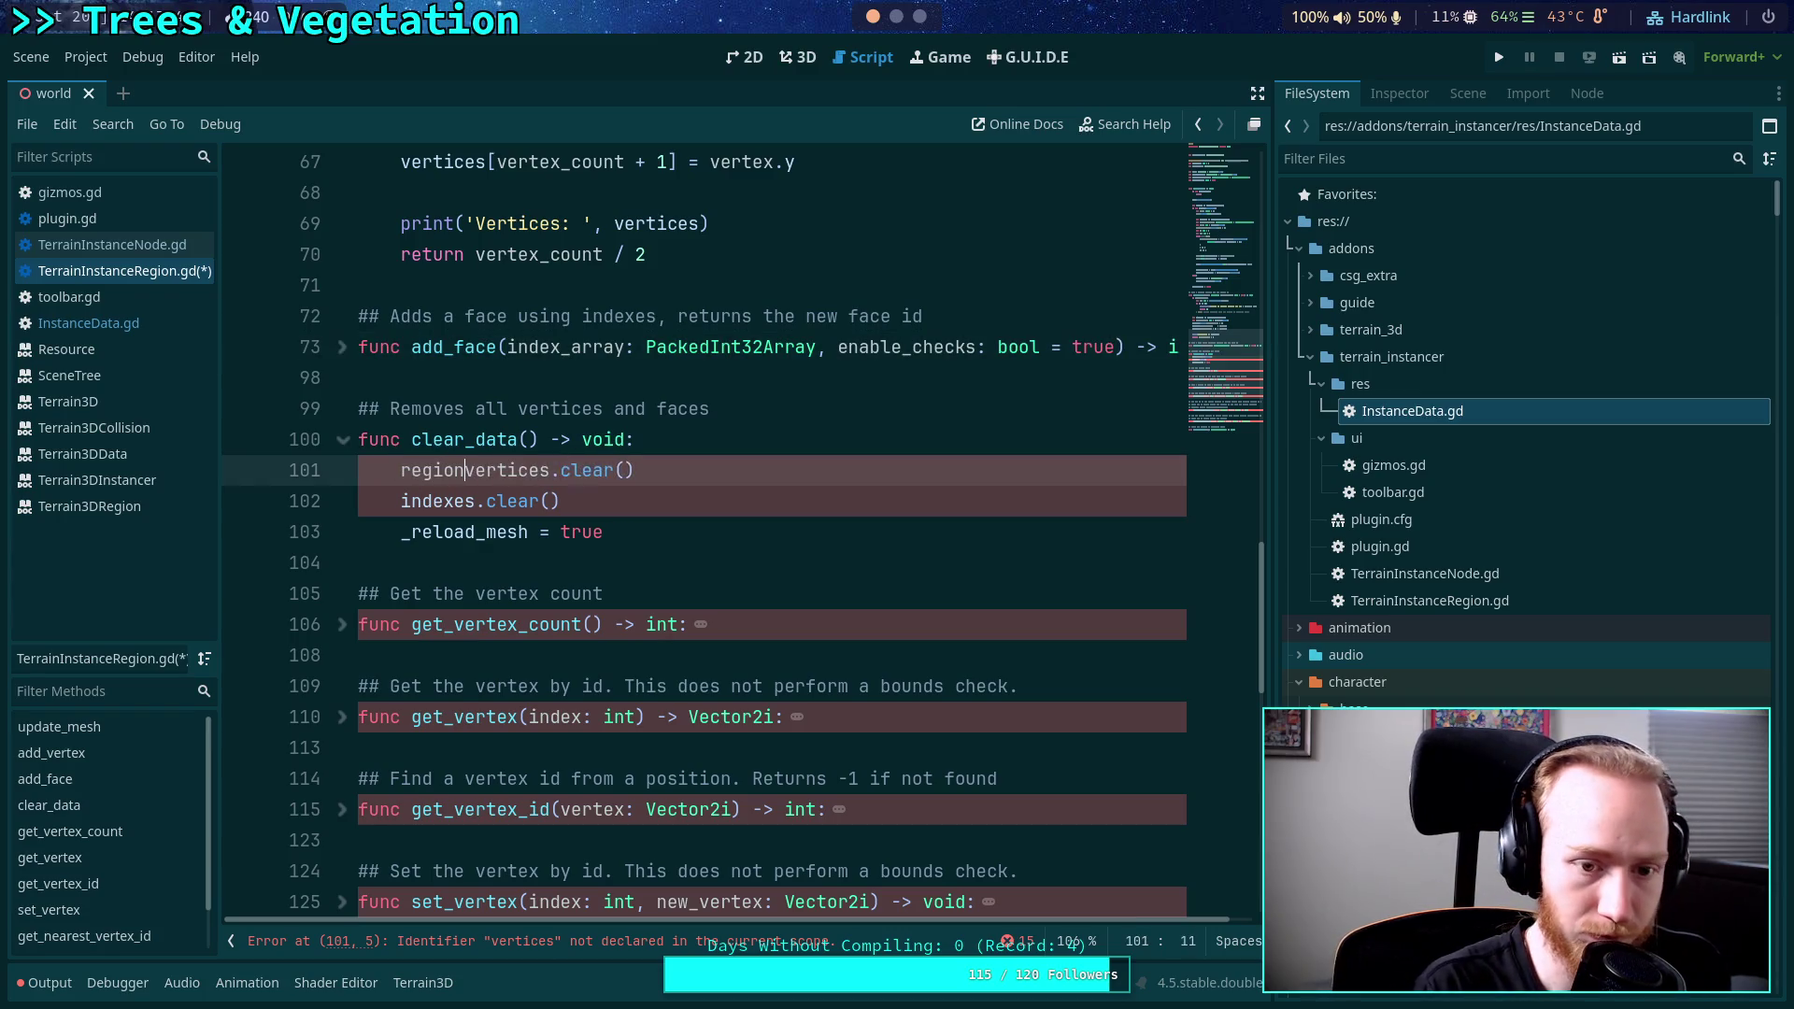
pyautogui.write('ata.')
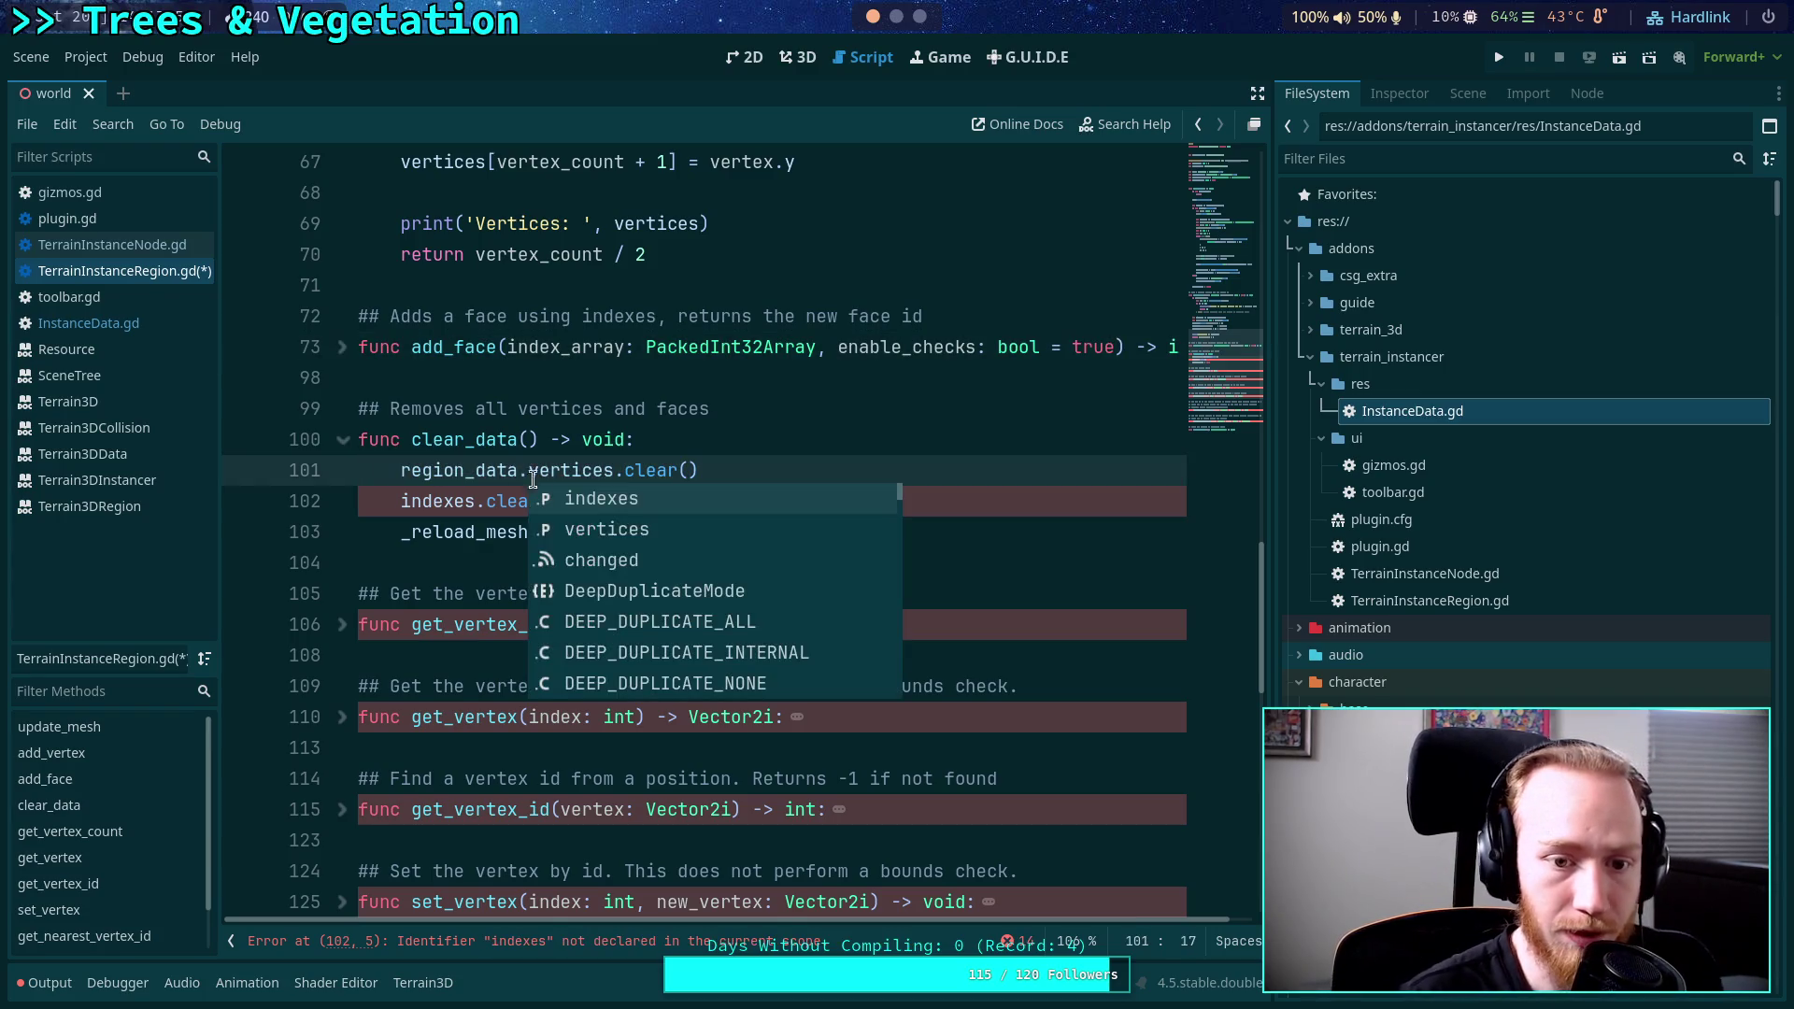
pyautogui.moveTo(529, 469); pyautogui.dragTo(598, 469)
pyautogui.press('Delete')
pyautogui.press('Delete')
pyautogui.press('Delete')
pyautogui.moveTo(720, 501); pyautogui.dragTo(717, 480)
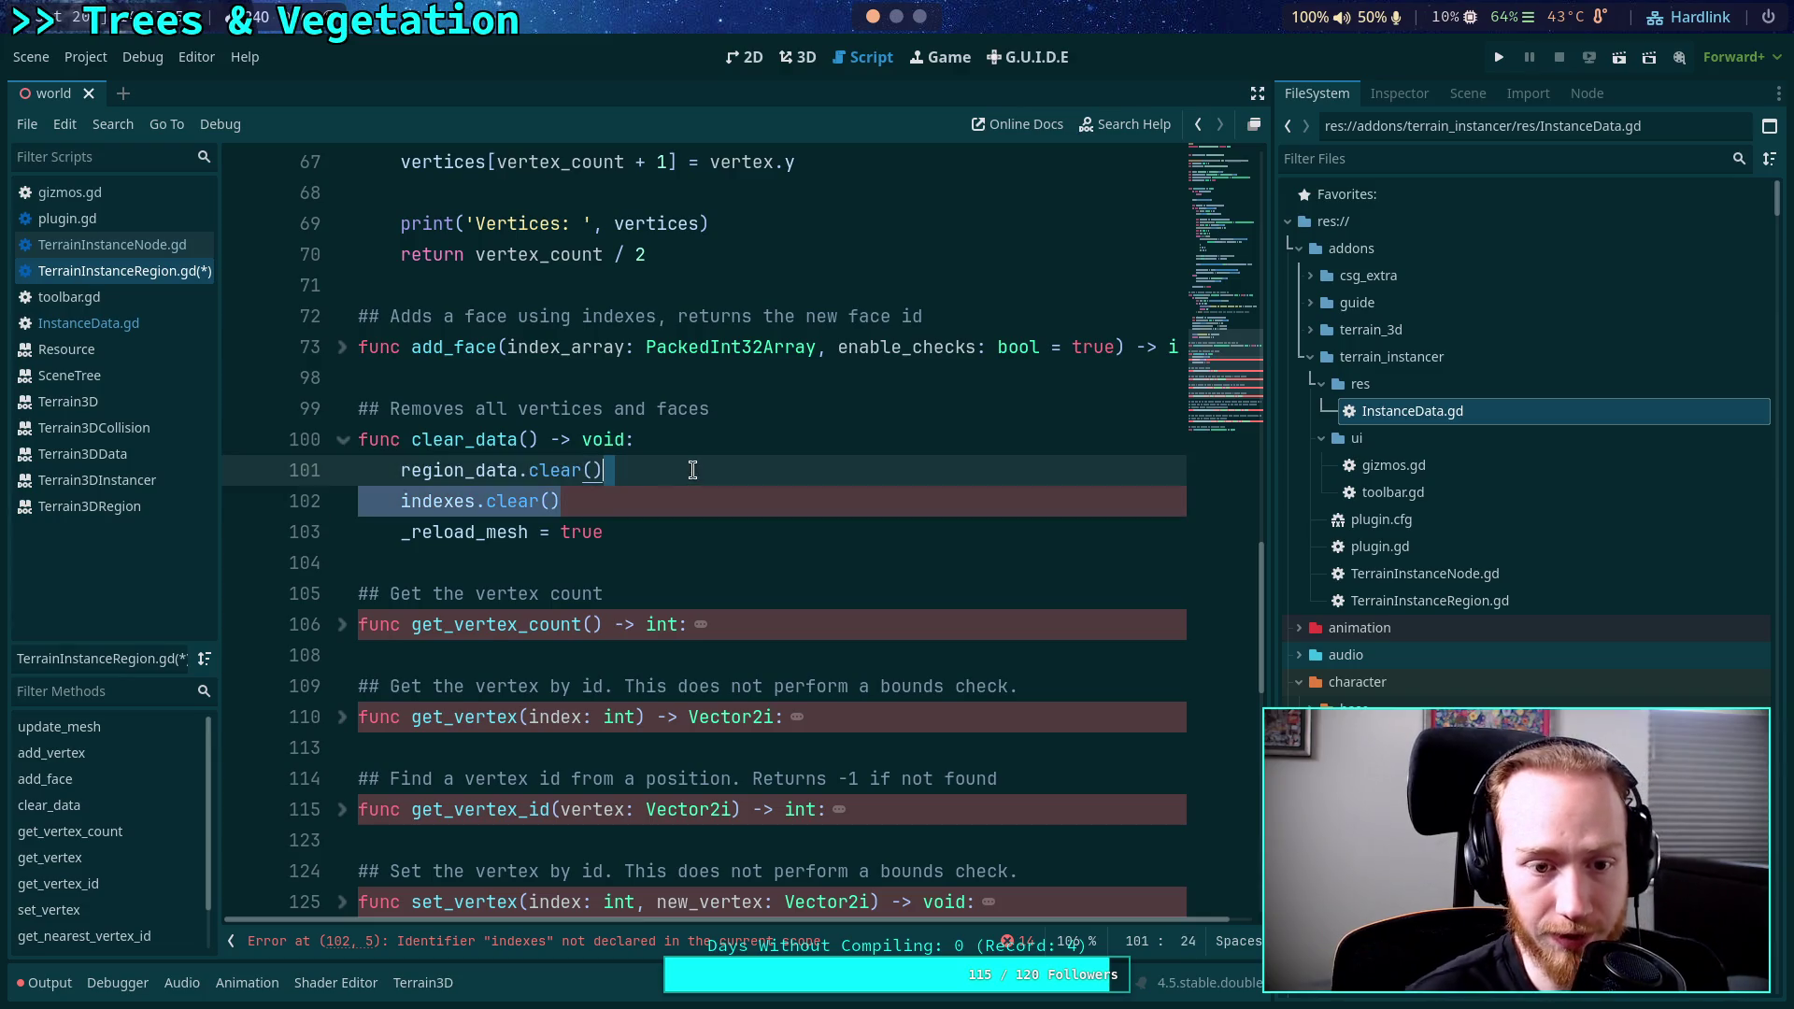
pyautogui.press('Delete')
# Open InstanceData.gd from the FileSystem dock.
pyautogui.scroll(1, 710, 471)
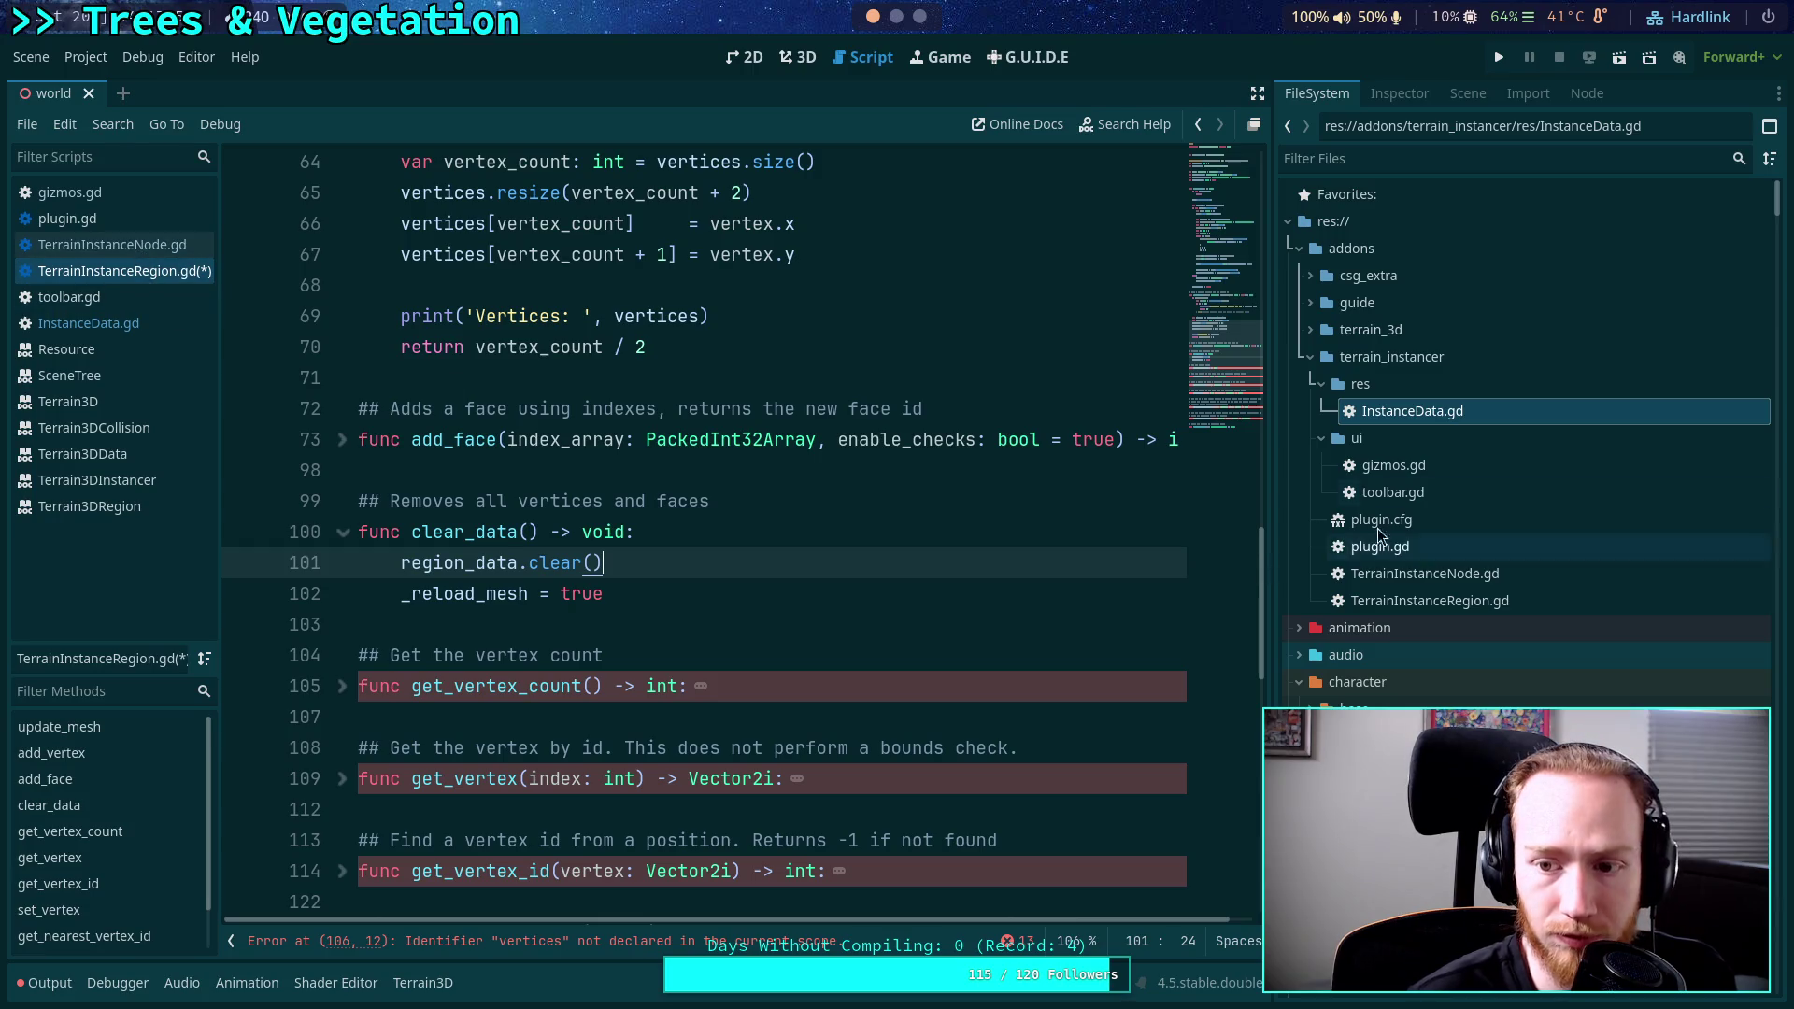
pyautogui.click(1439, 418)
pyautogui.doubleClick(1438, 417)
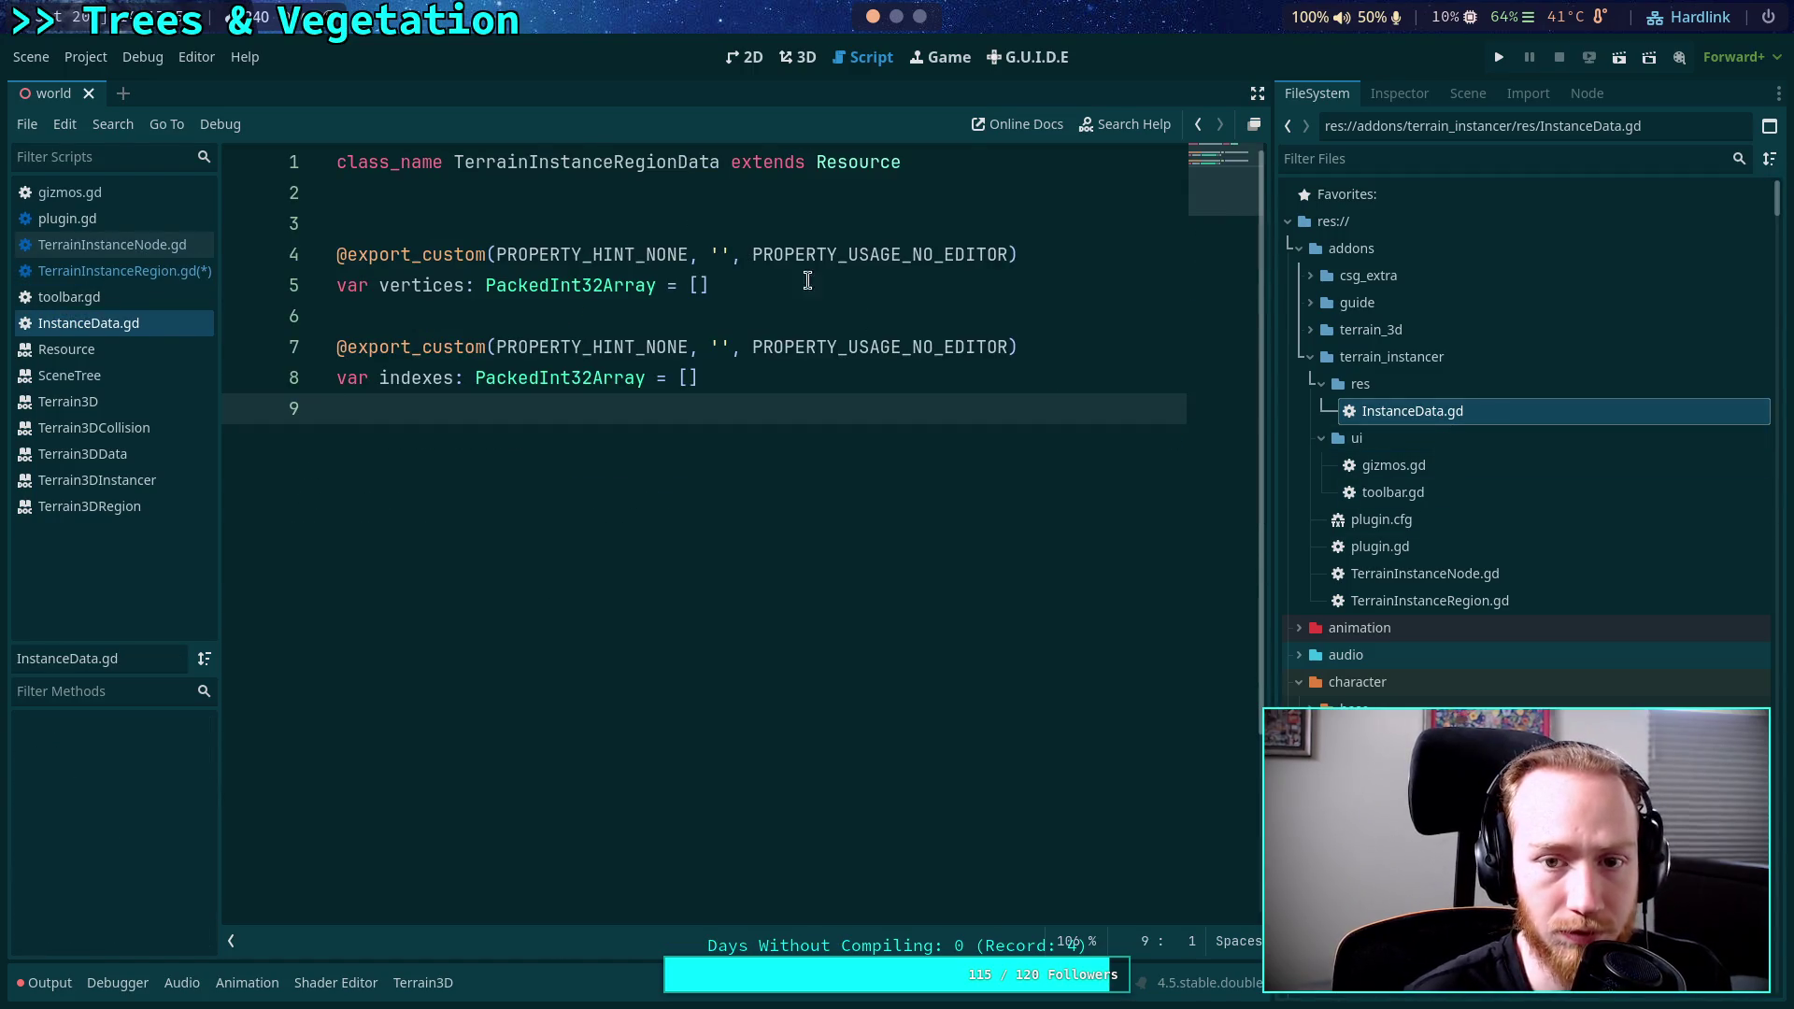
# Rename InstanceData.gd to TerrainInstanceRegionData.gd through the FileSystem context menu.
pyautogui.rightClick(1414, 413)
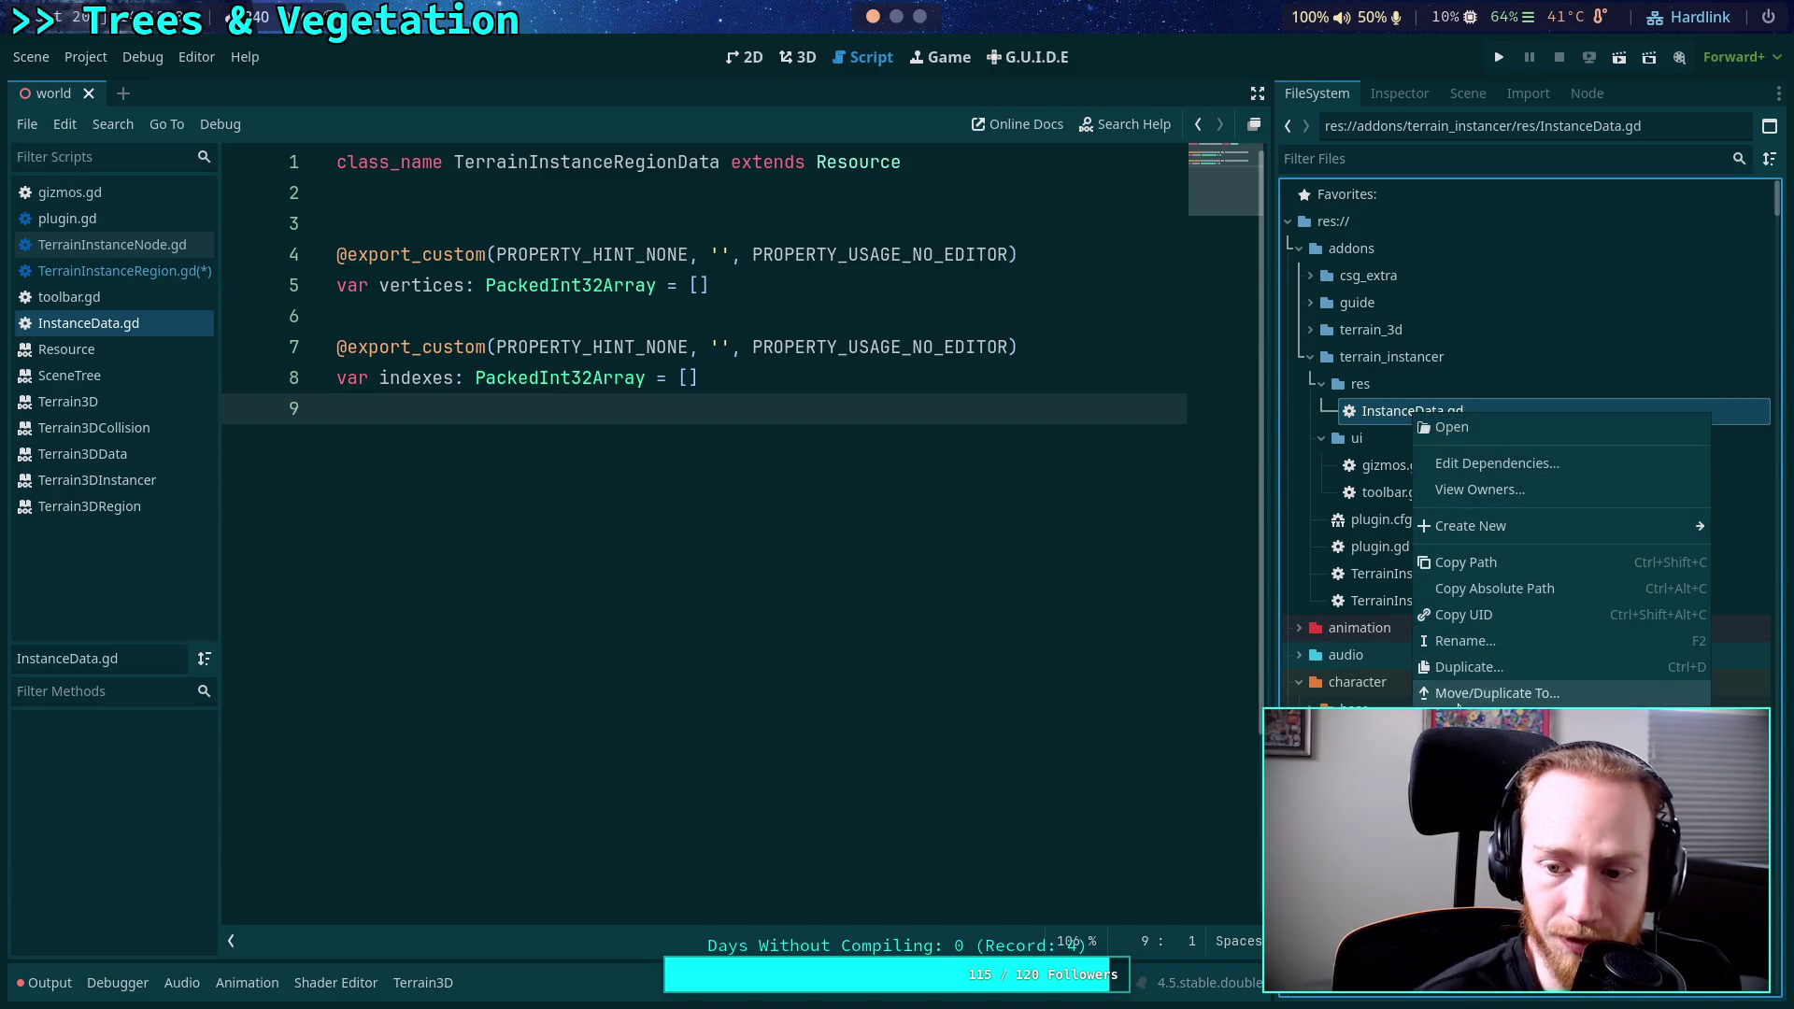
pyautogui.click(1465, 641)
pyautogui.press('Home')
pyautogui.write('Terra')
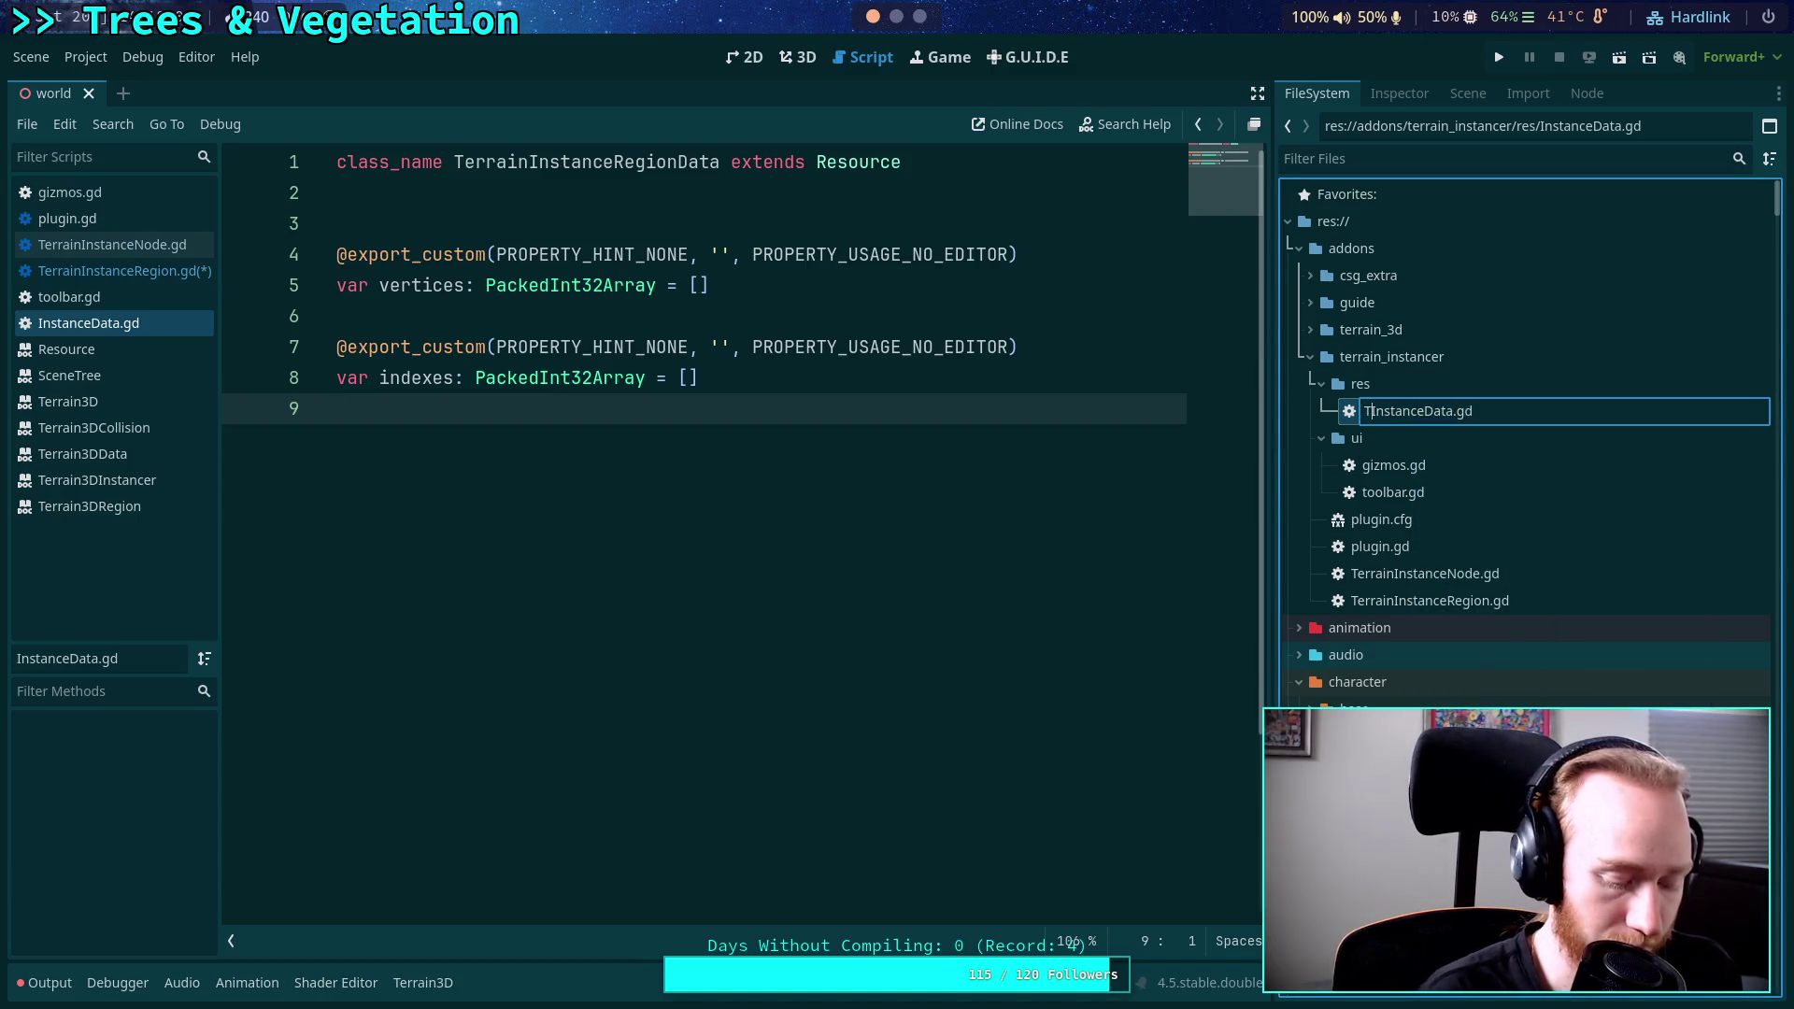
pyautogui.write('inRegion')
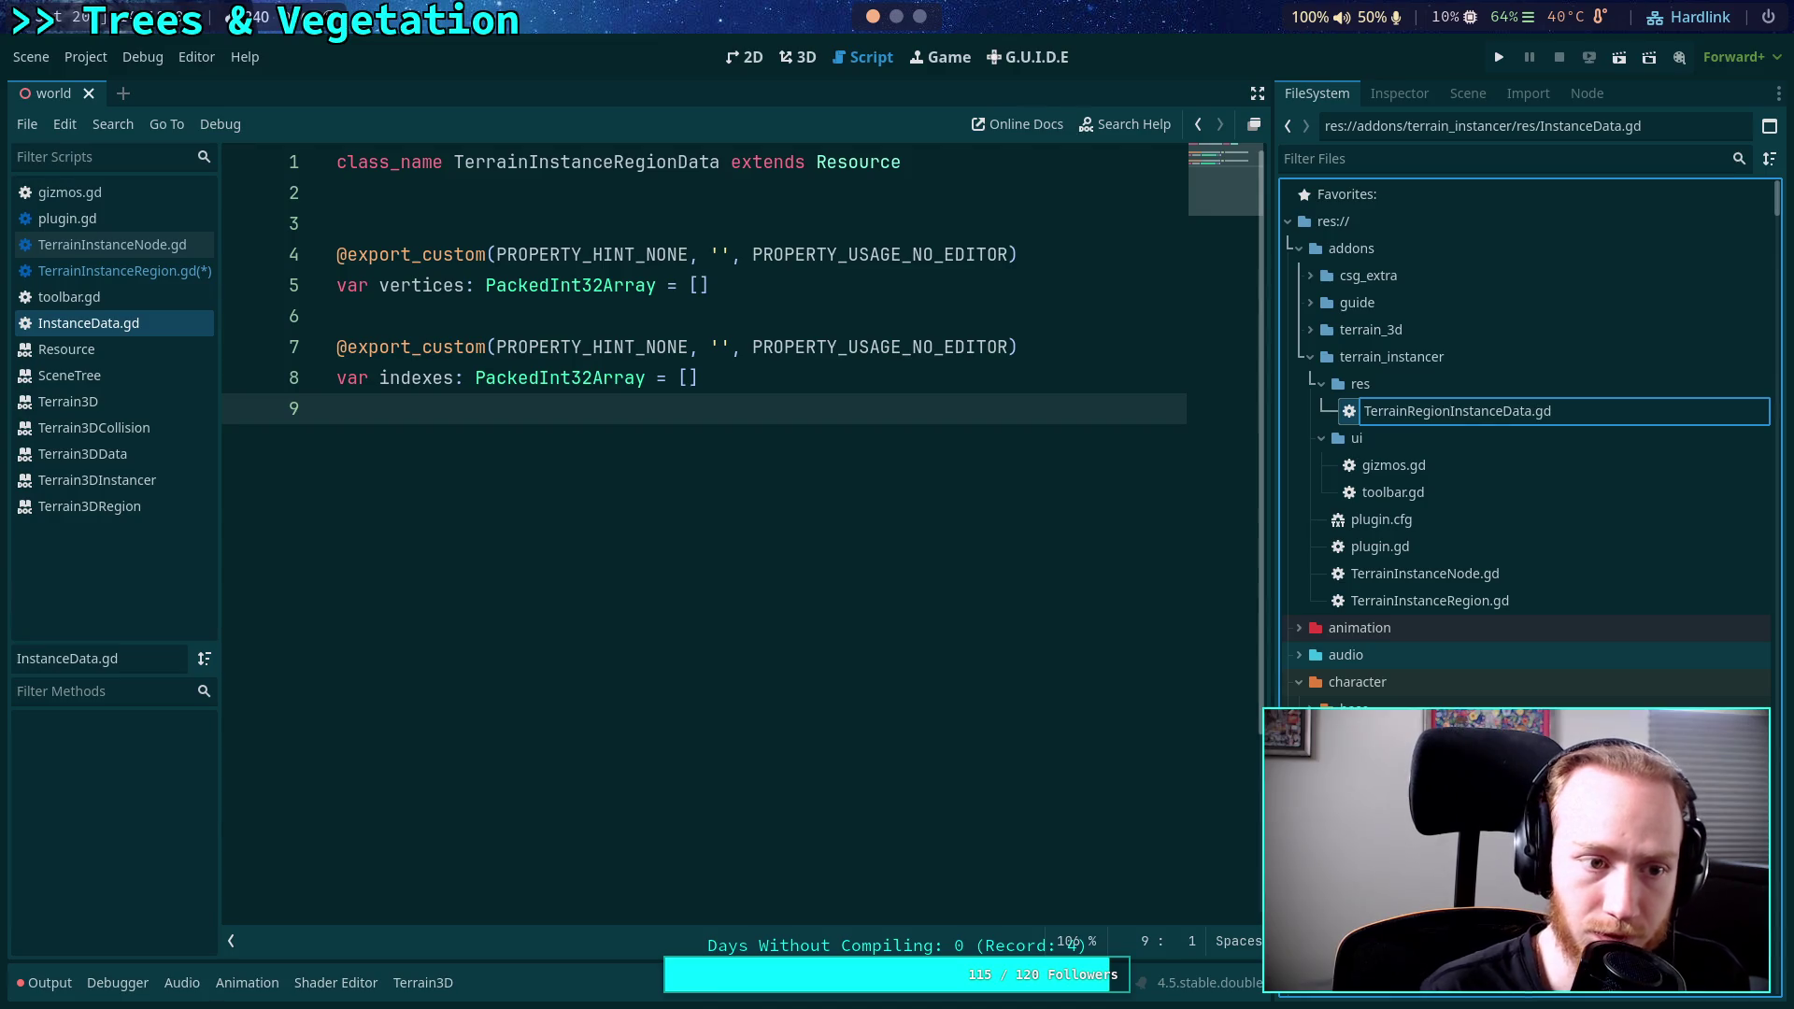
pyautogui.press('BackSpace')
pyautogui.press('BackSpace')
pyautogui.press('BackSpace')
pyautogui.write('Re')
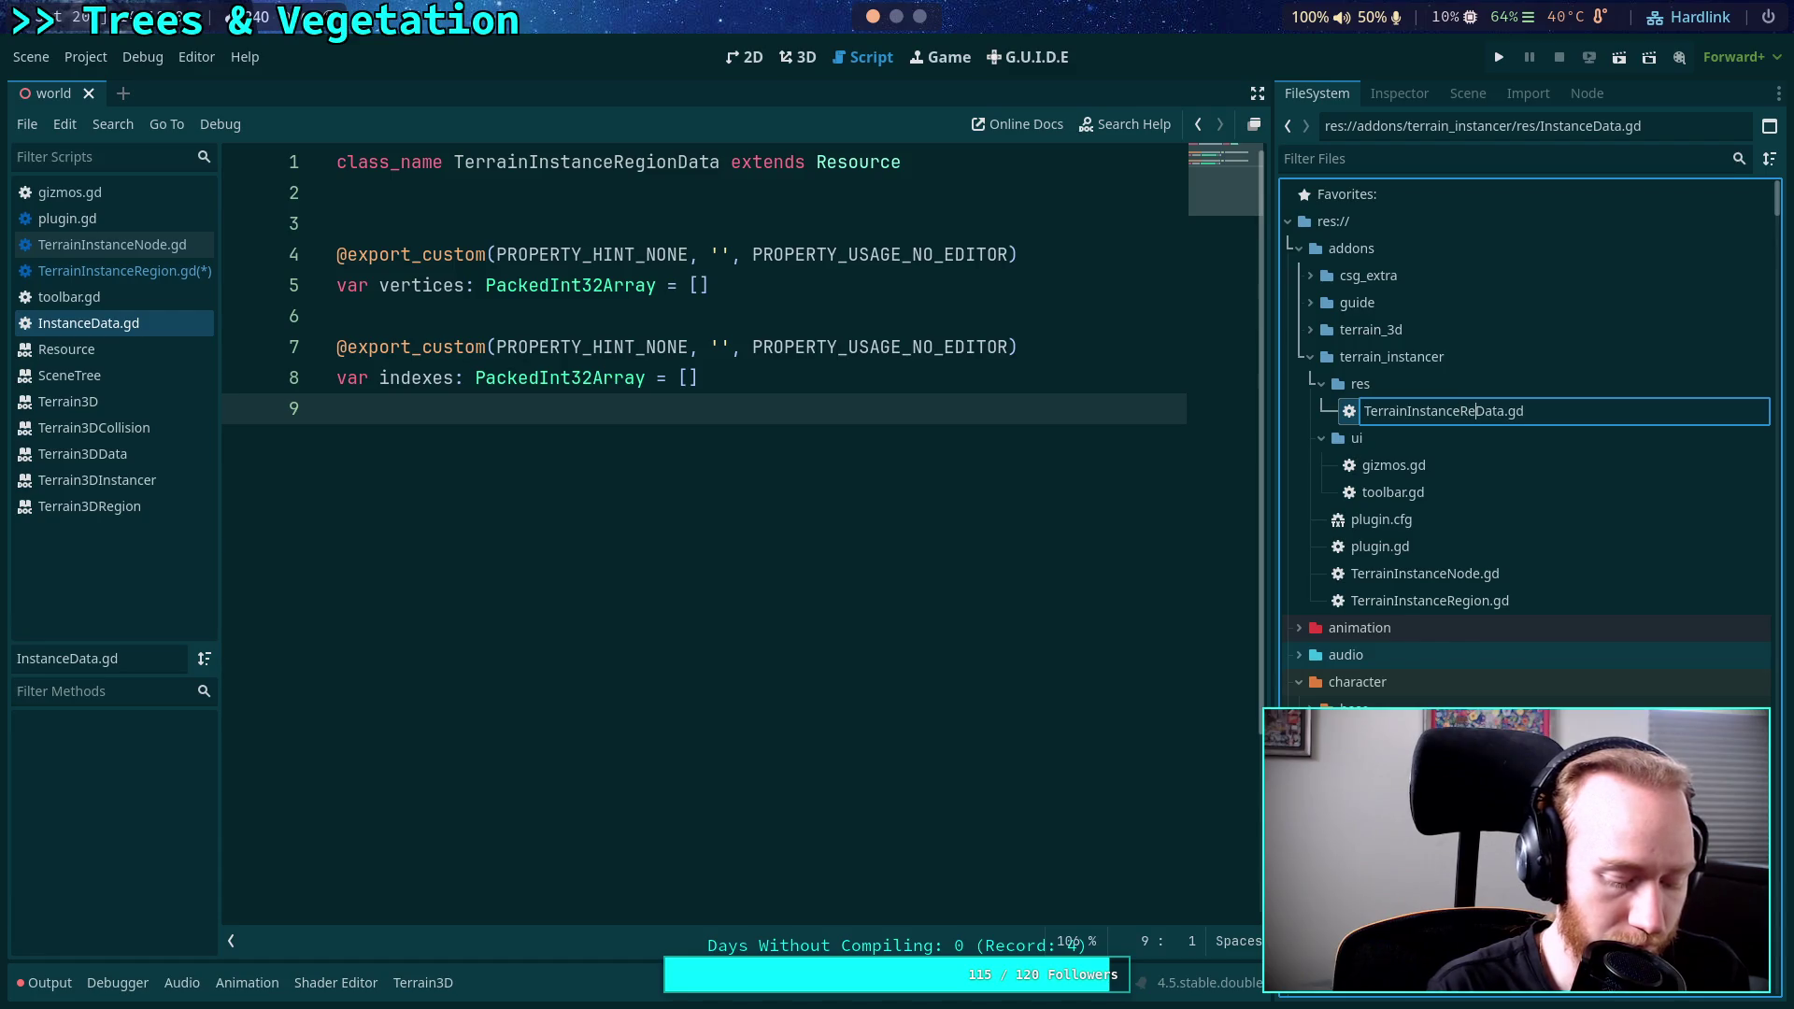
pyautogui.write('gion')
pyautogui.press('Return')
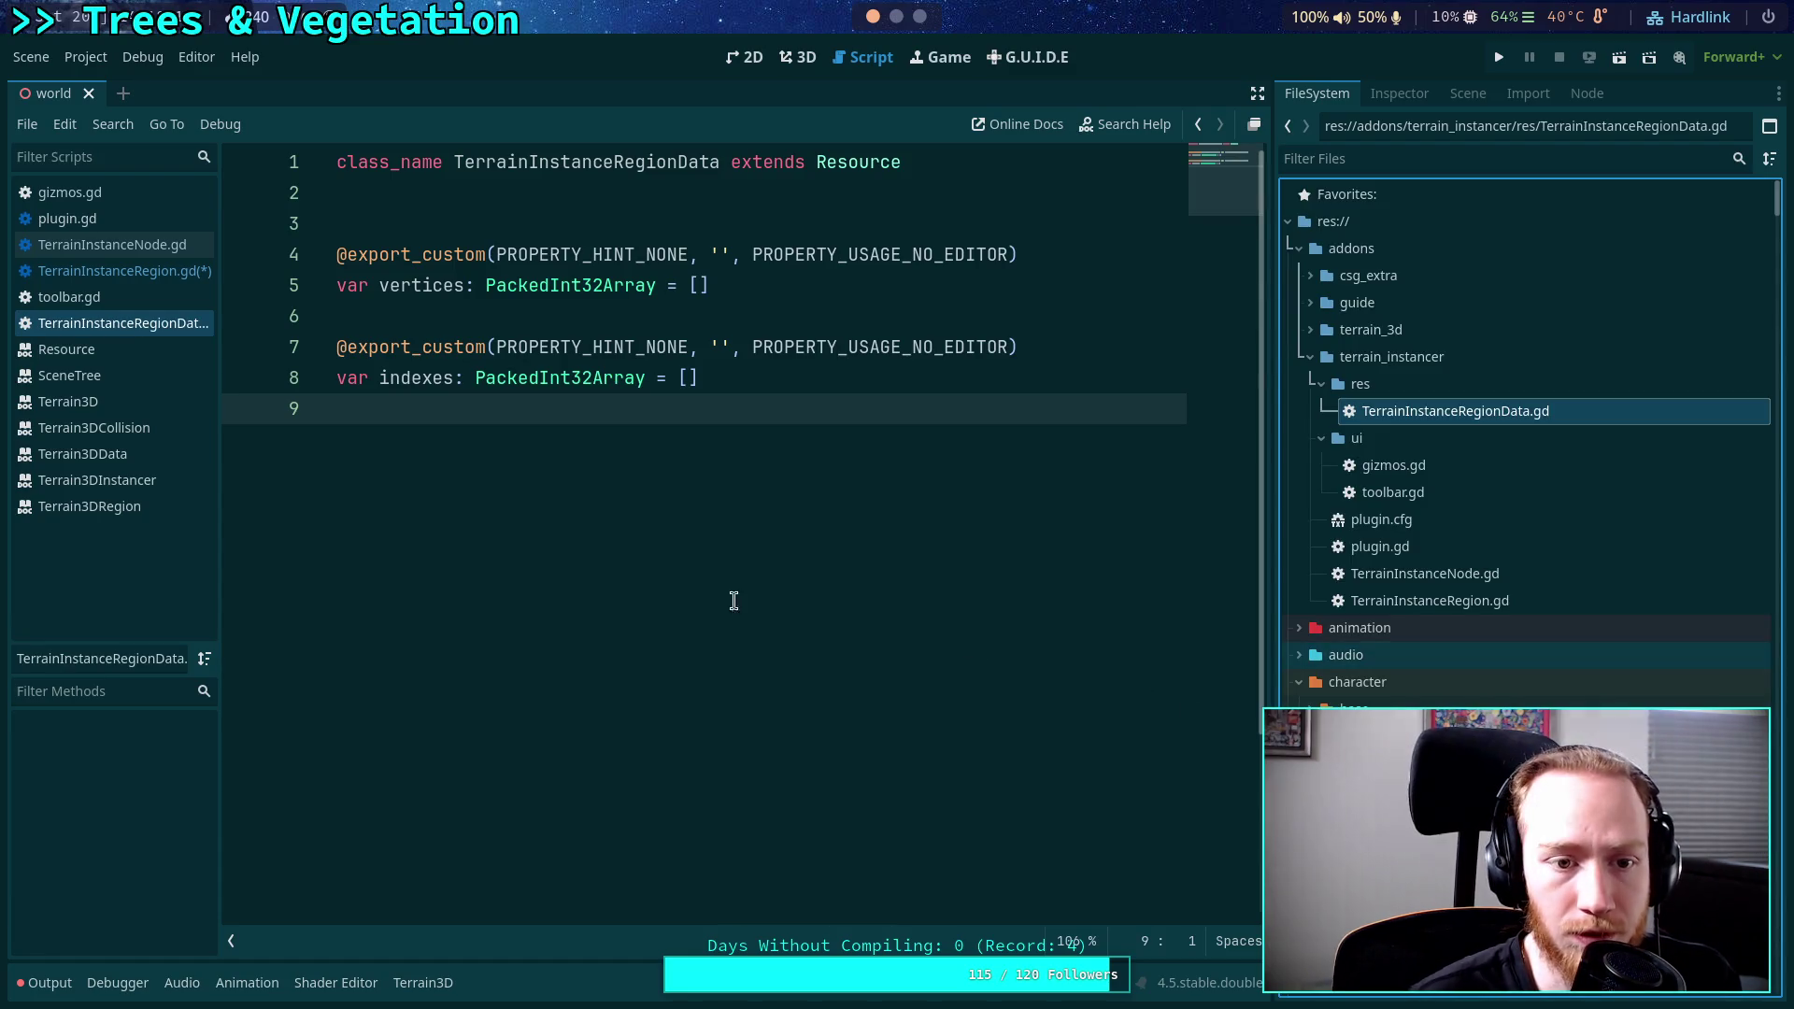
# Append func clear() -> void calling vertices.clear() and indexes.clear(), then save the script.
pyautogui.click(691, 532)
pyautogui.press('Return')
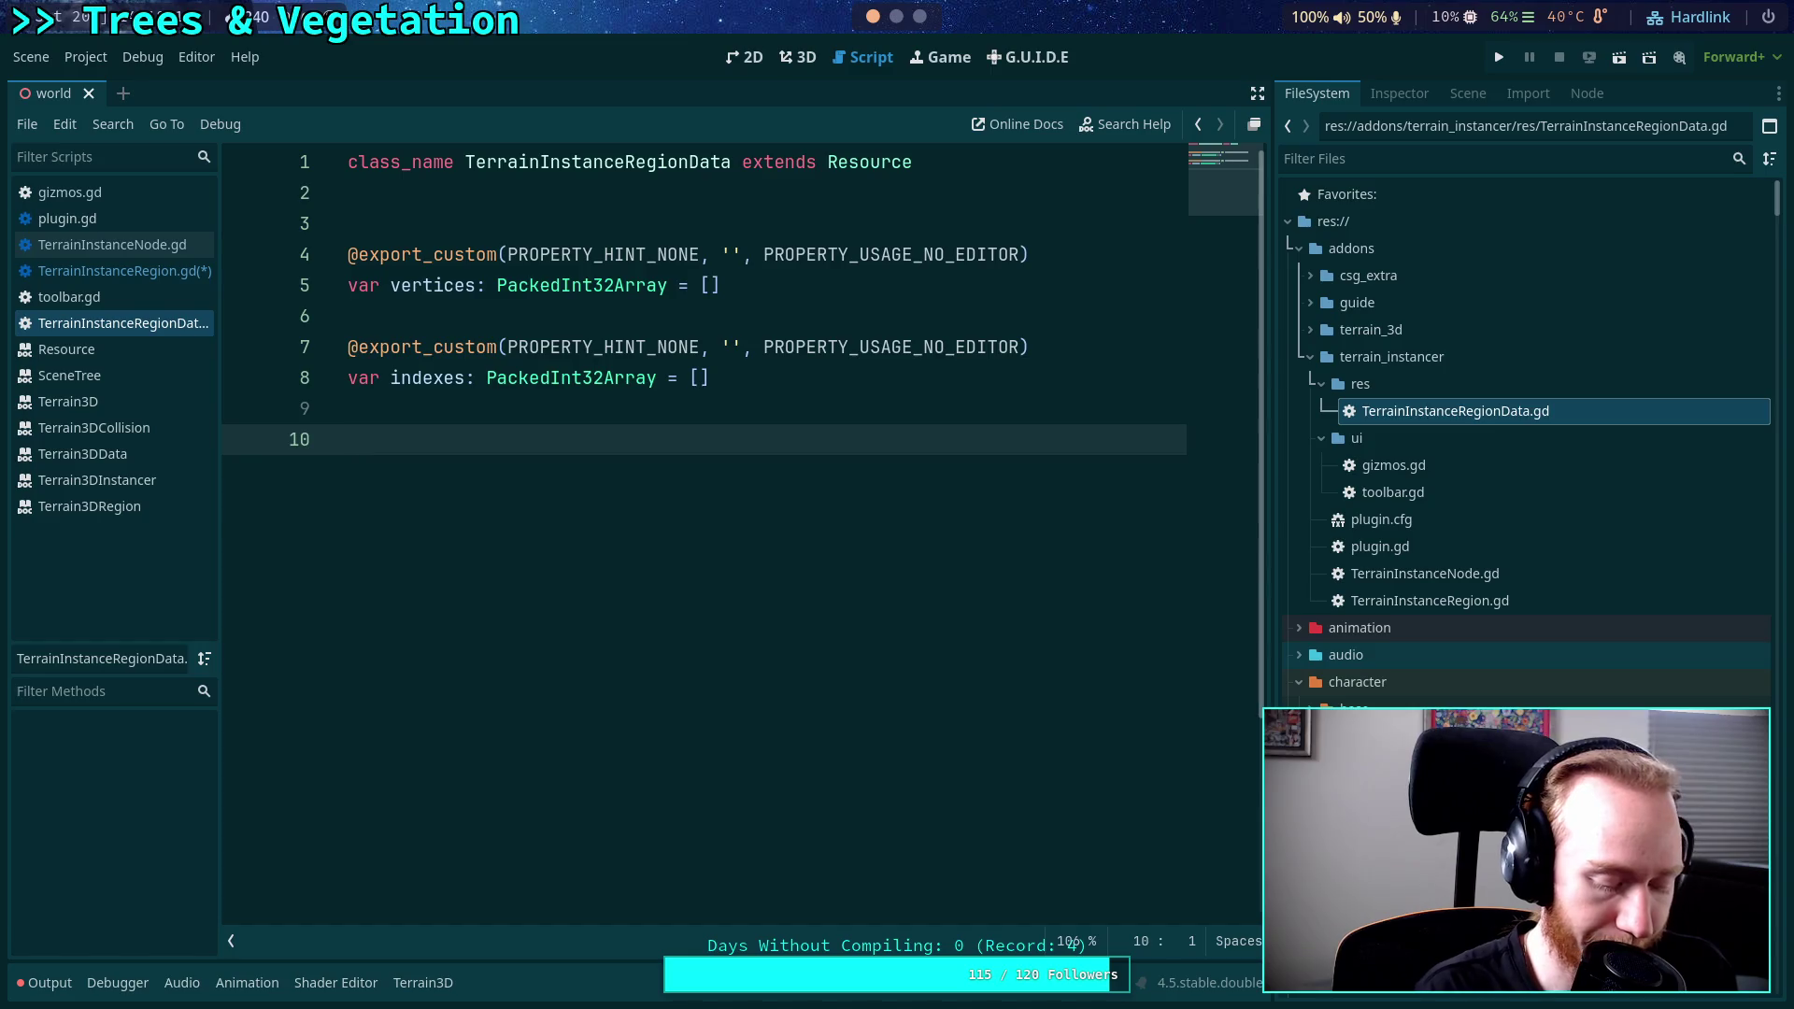
pyautogui.write('func clear() -> void:')
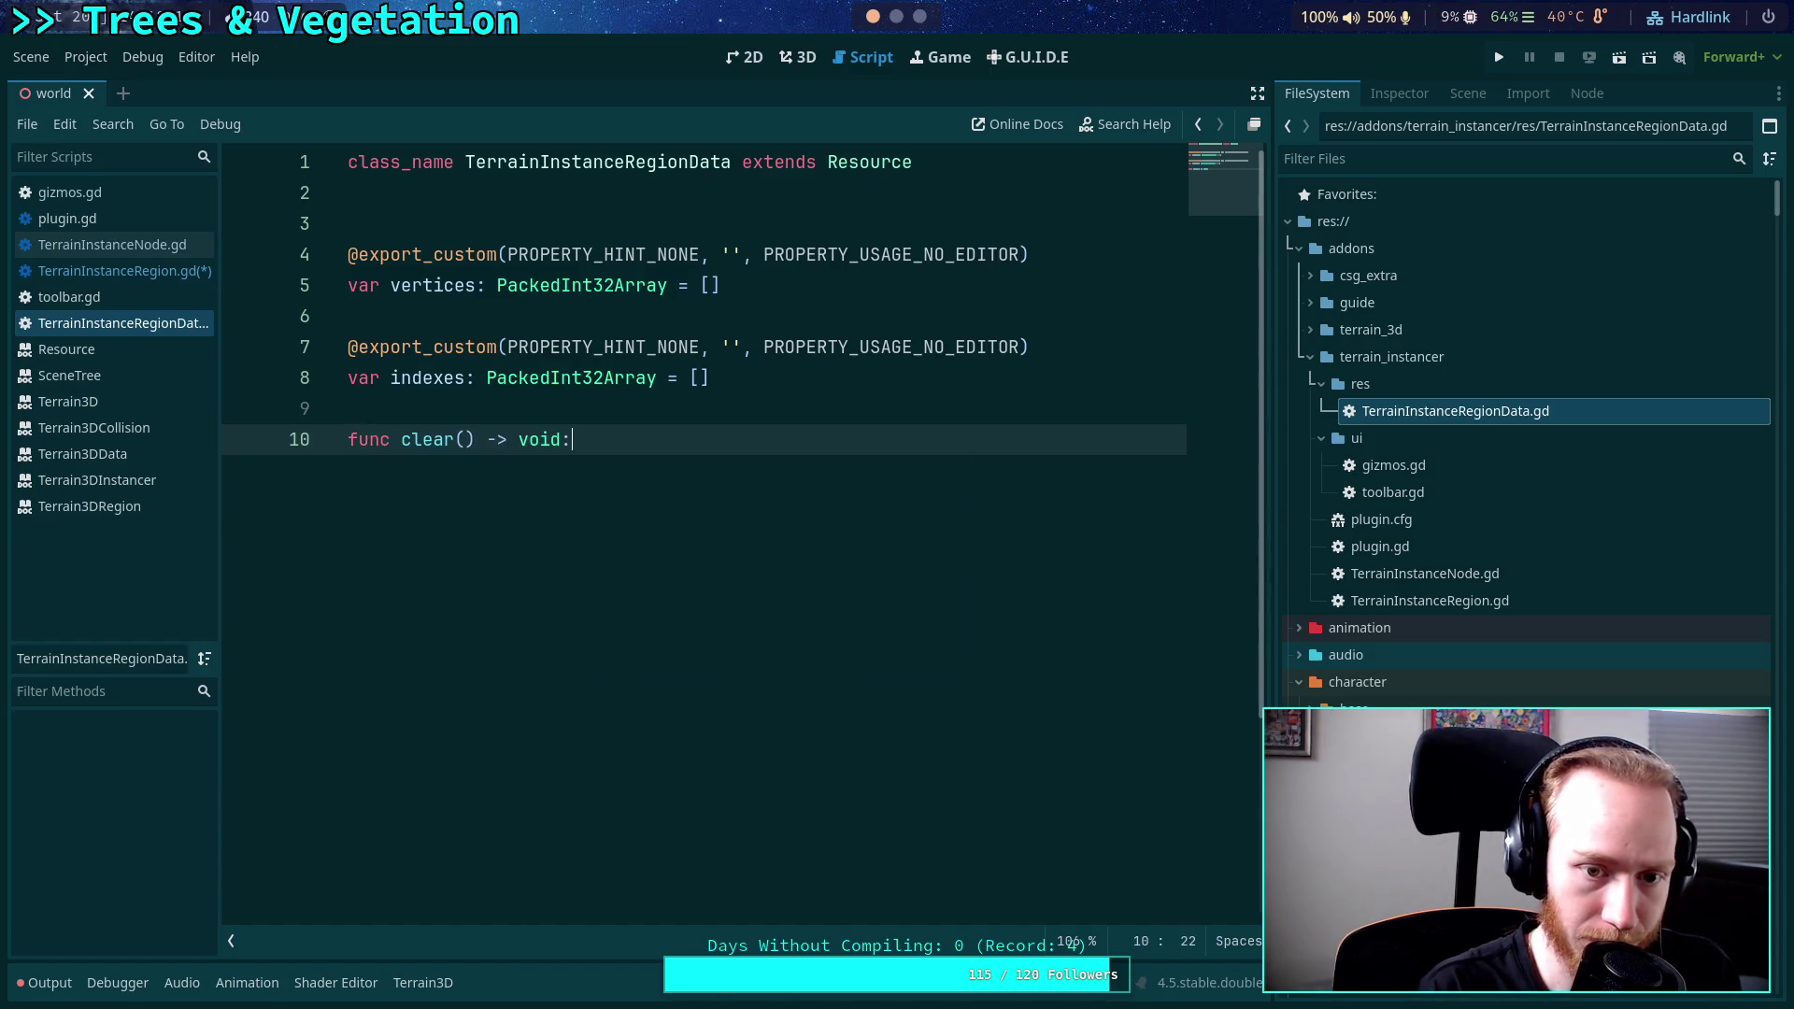
pyautogui.press('Return')
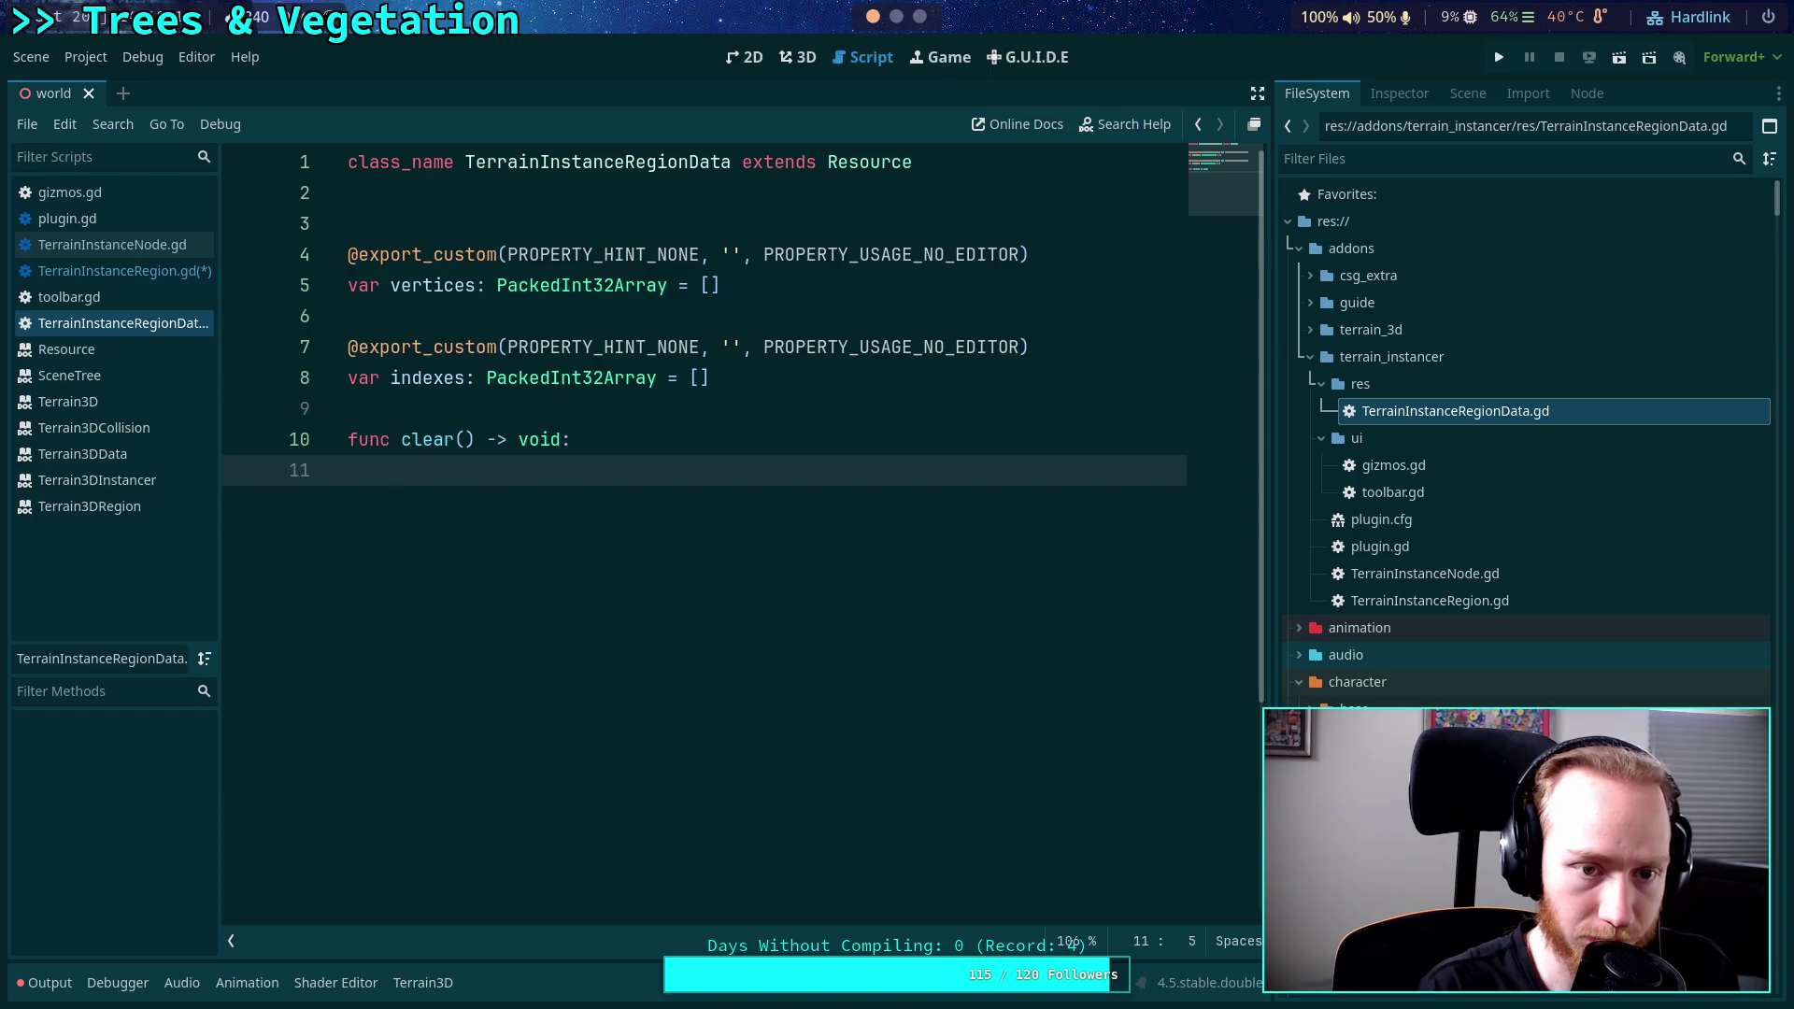
pyautogui.write('vert')
pyautogui.press('Return')
pyautogui.write('vertices.clear')
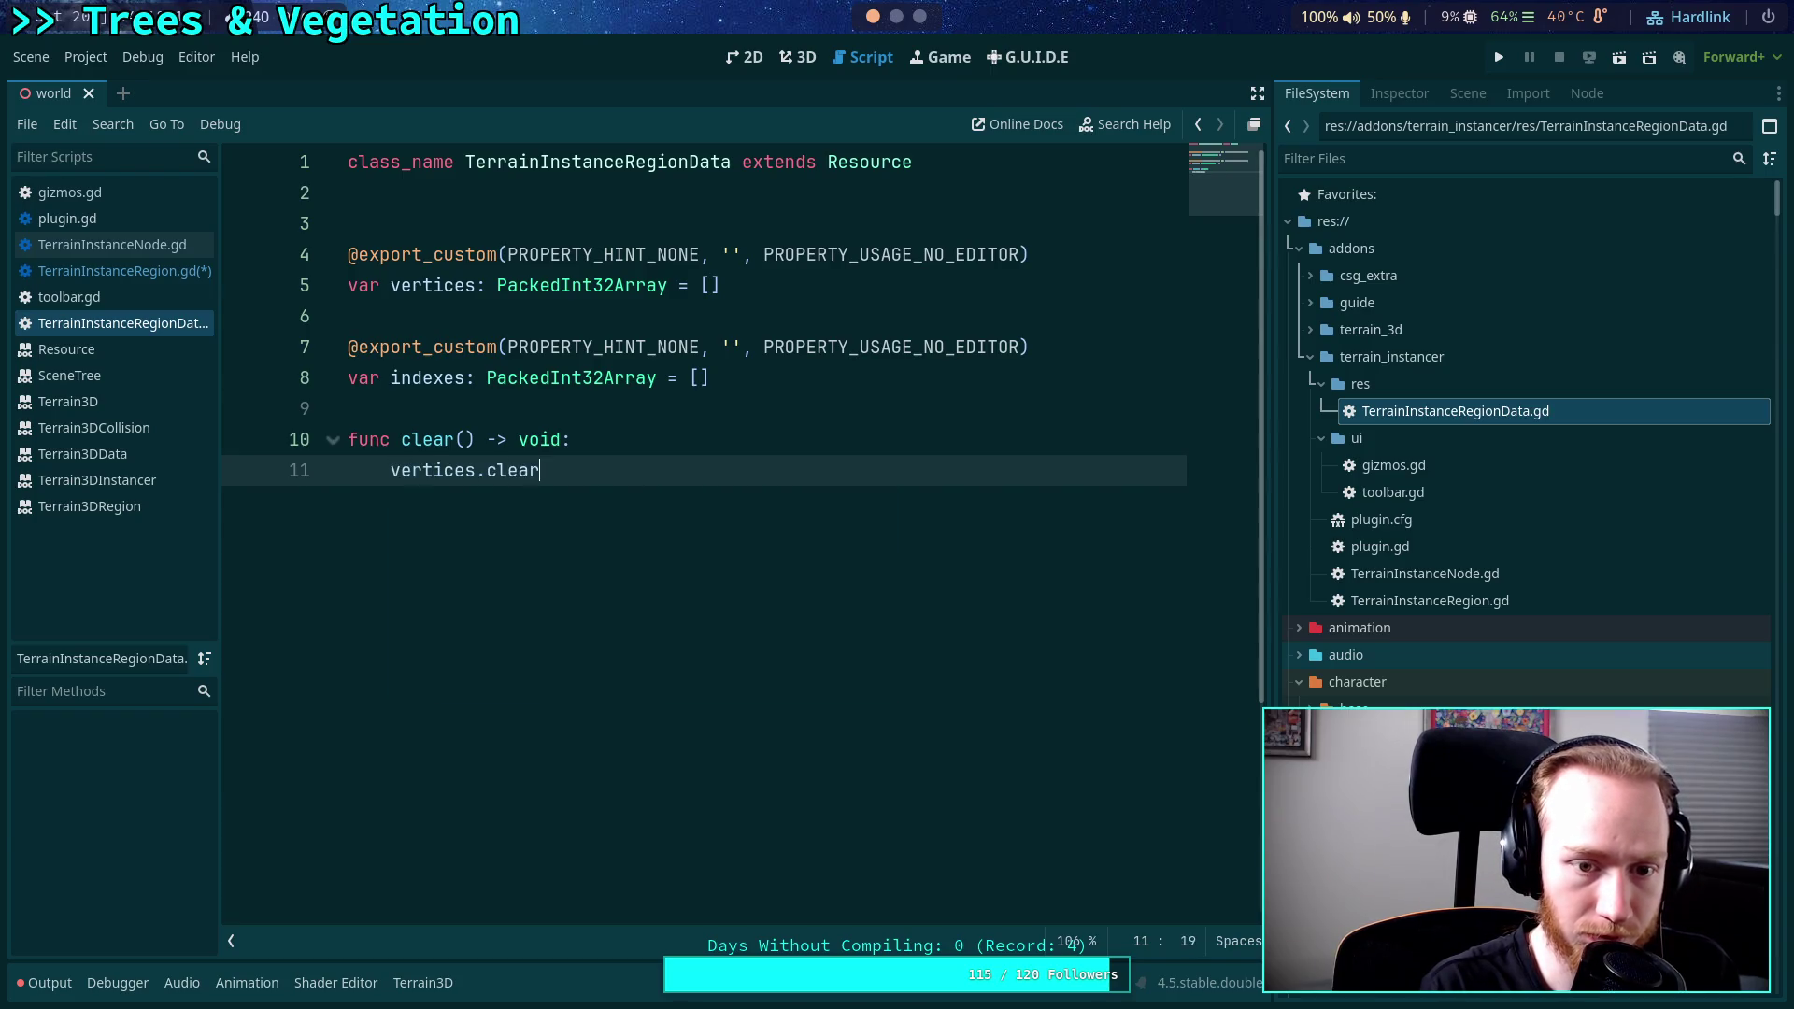
pyautogui.write('()')
pyautogui.press('Return')
pyautogui.write('index')
pyautogui.press('Return')
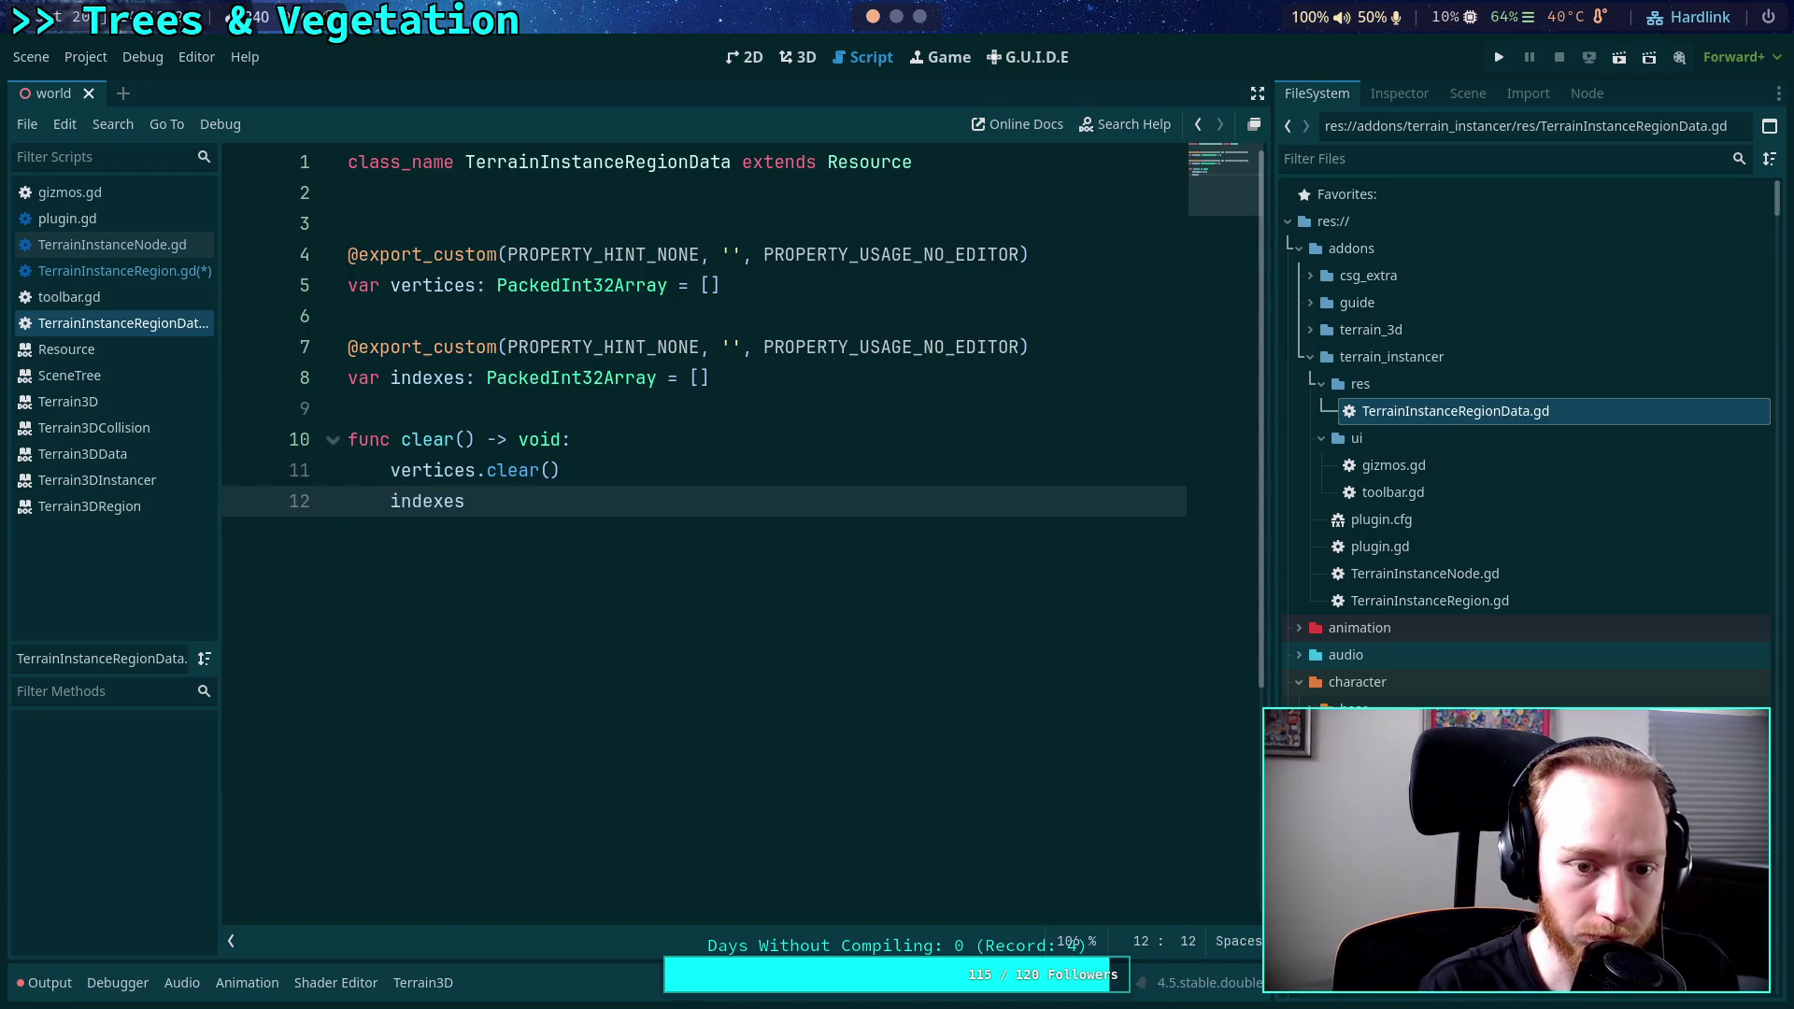
pyautogui.write('.clear)')
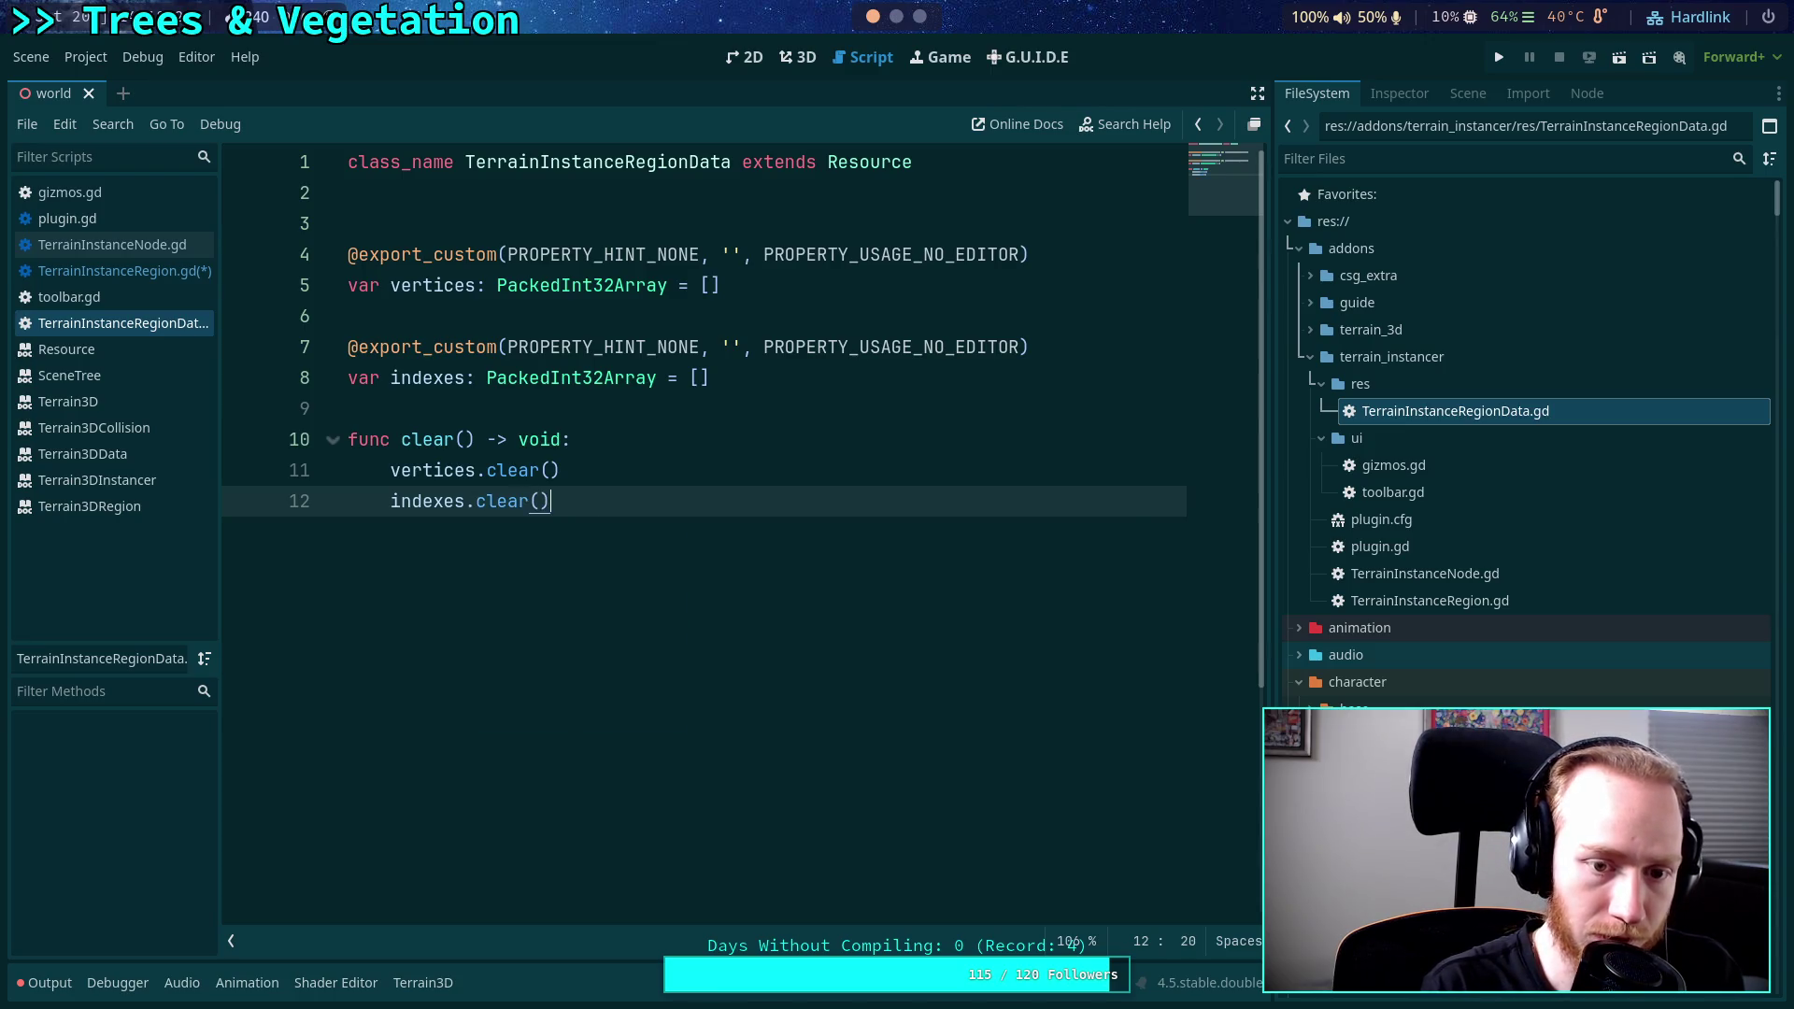
pyautogui.hotkey('ctrl', 's')
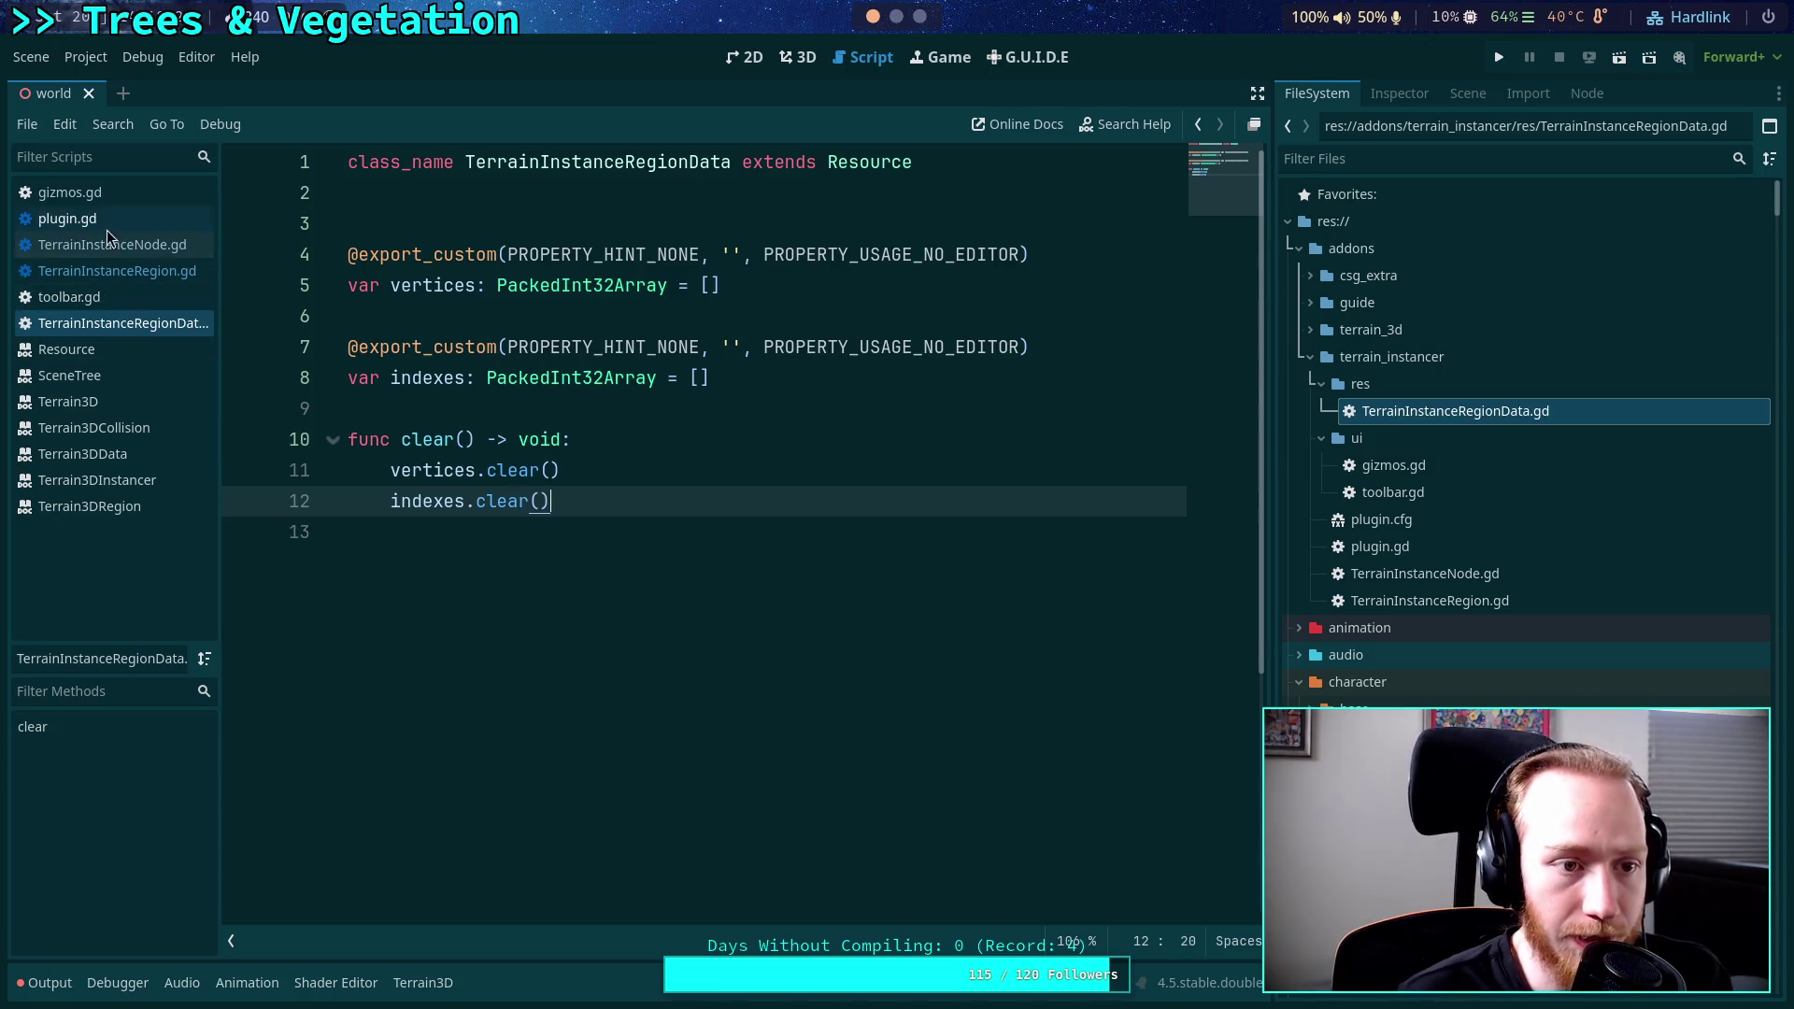
# Switch from TerrainInstanceNode.gd to the TerrainInstanceRegion.gd script.
pyautogui.click(110, 241)
pyautogui.click(158, 271)
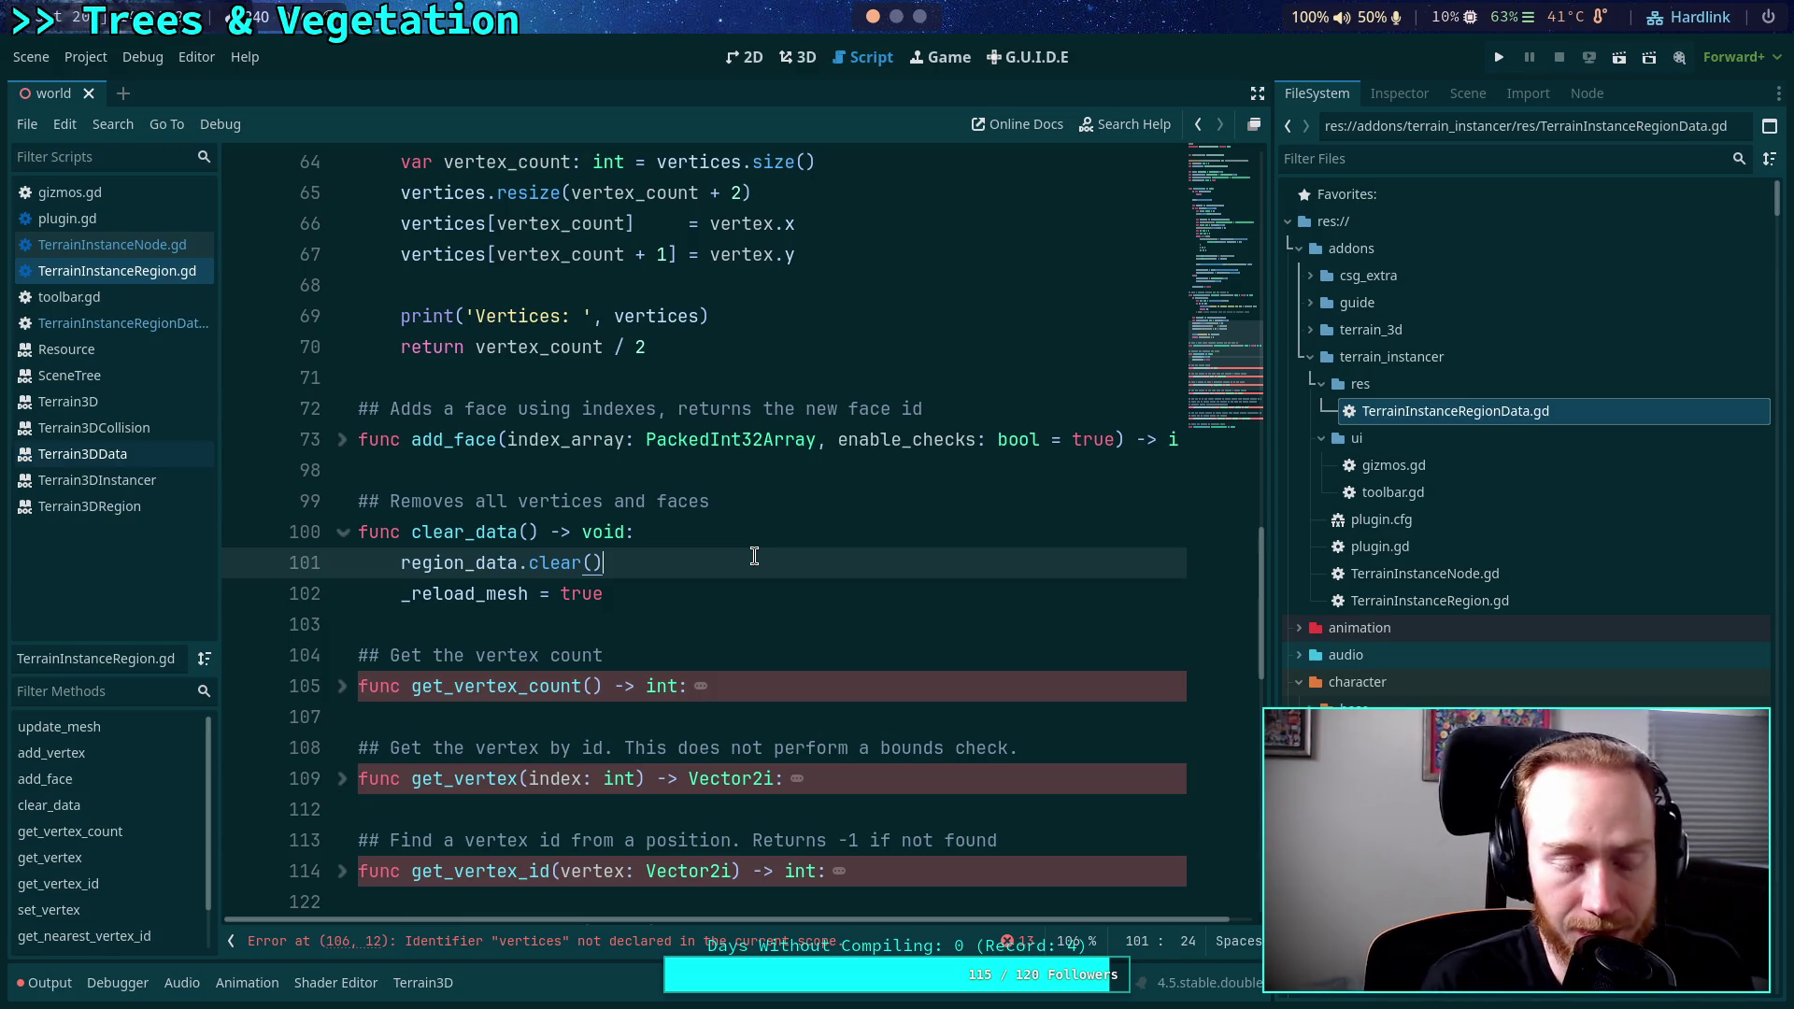
# Prefix vertices in get_vertex_count on line 106 with 'region_data.'.
pyautogui.scroll(1, 798, 573)
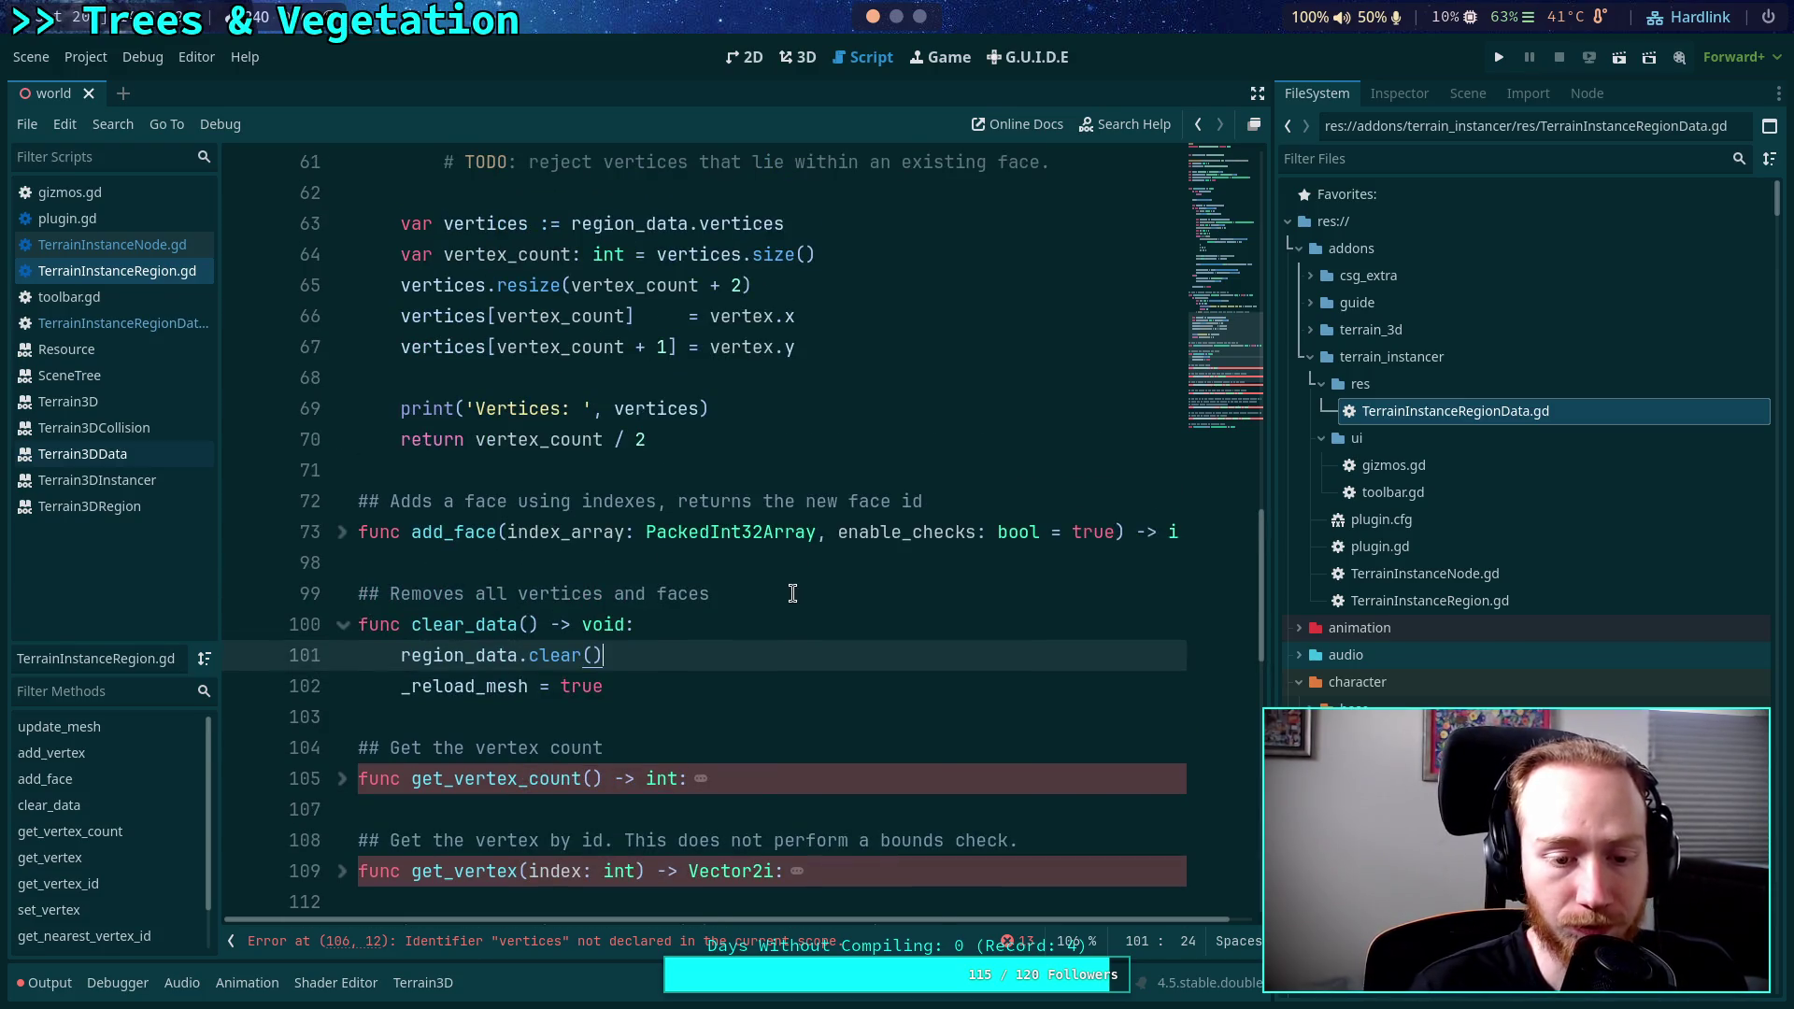
pyautogui.scroll(-3, 792, 593)
pyautogui.click(342, 500)
pyautogui.click(479, 535)
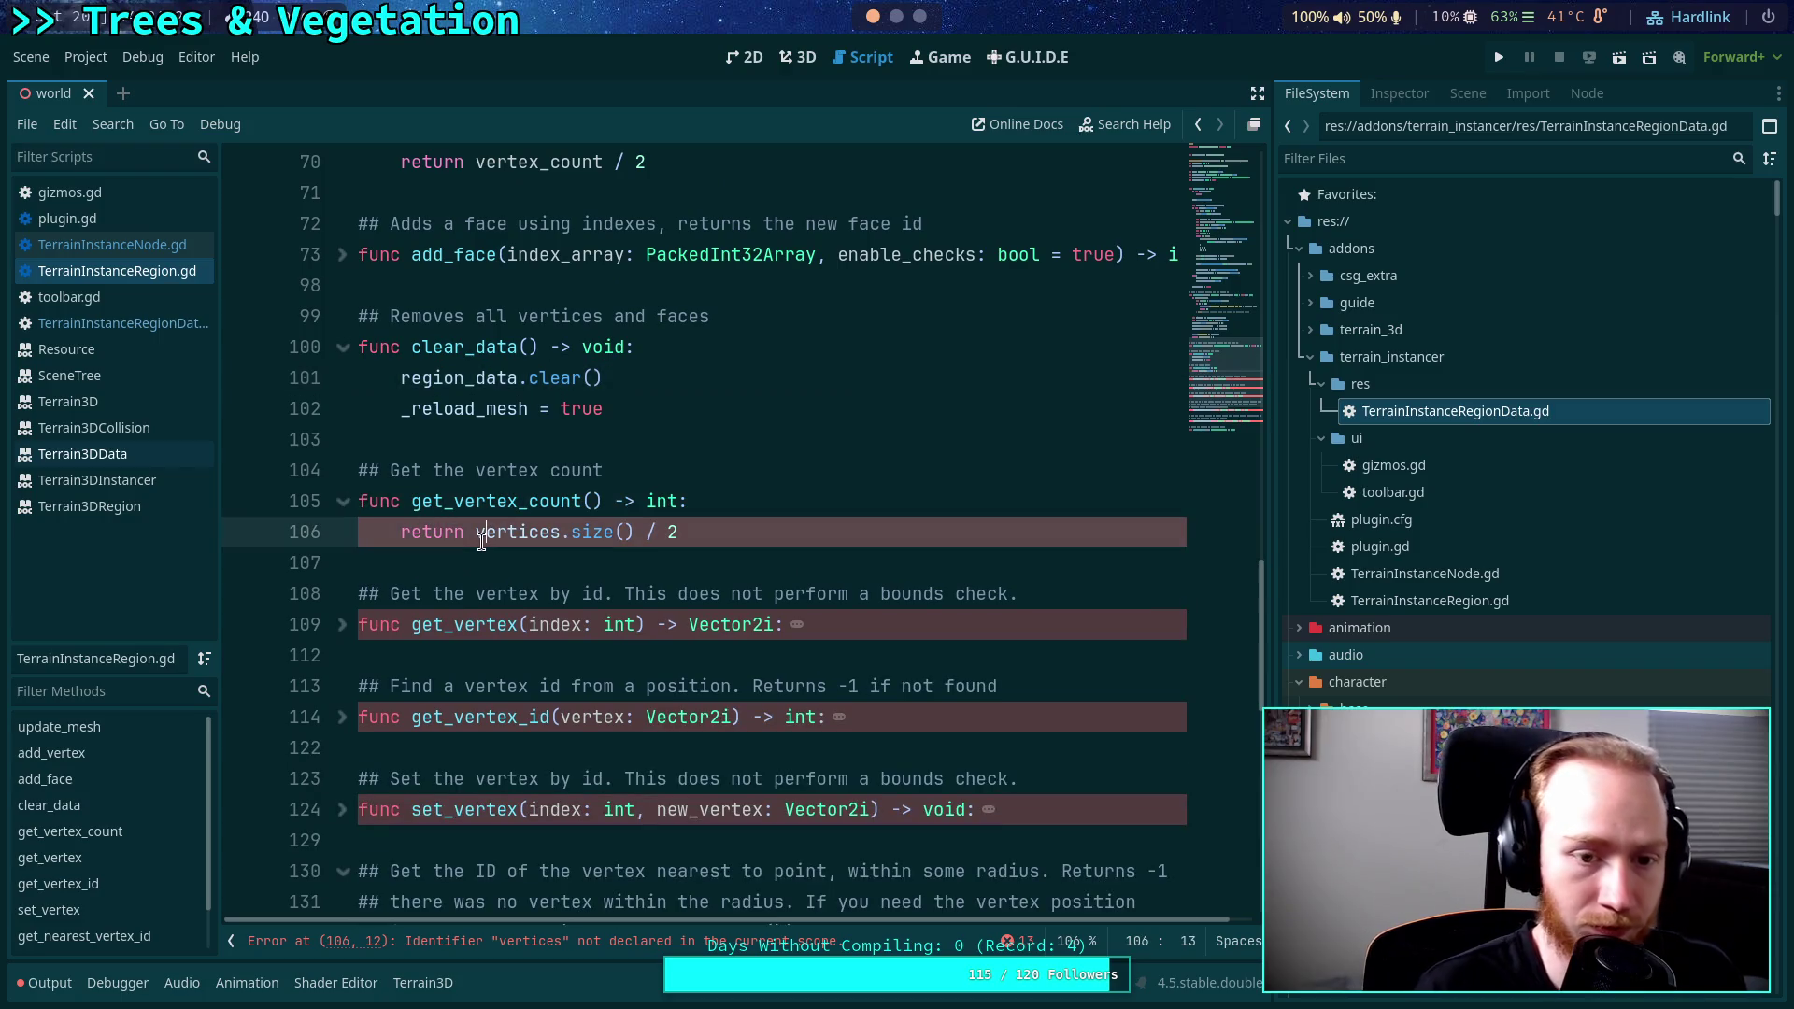
pyautogui.write('region_data')
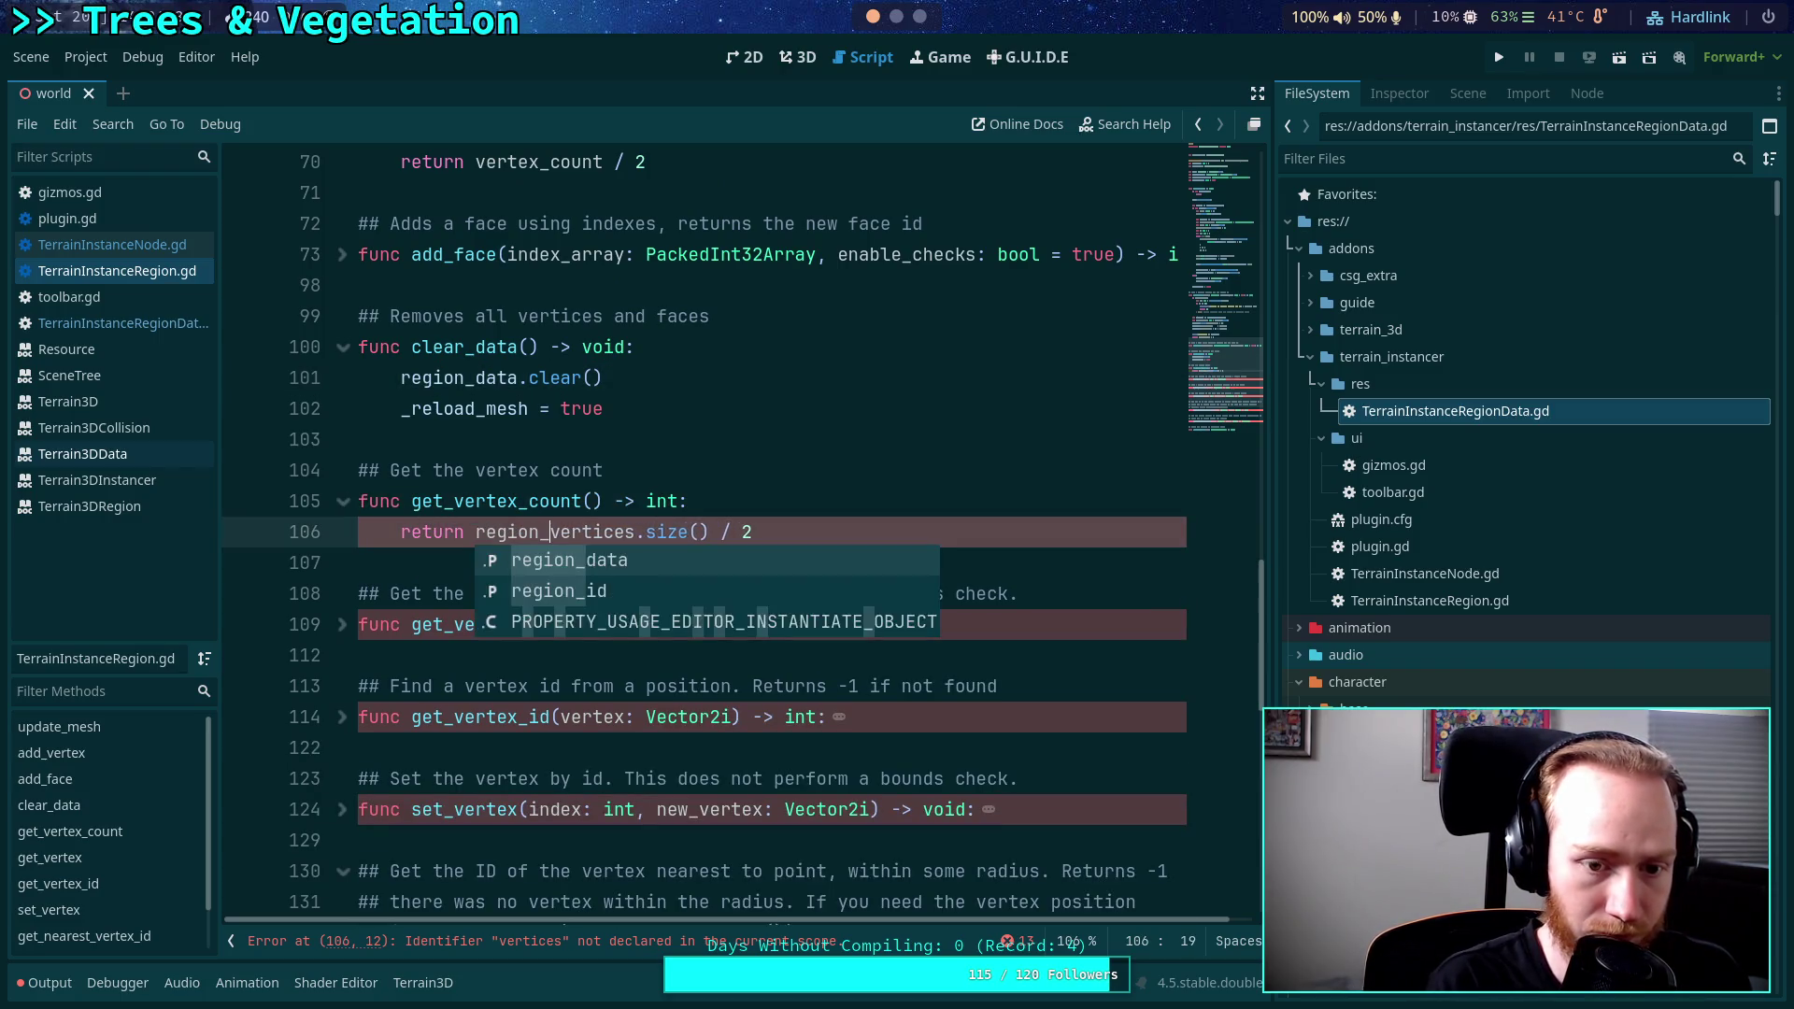
pyautogui.write('.')
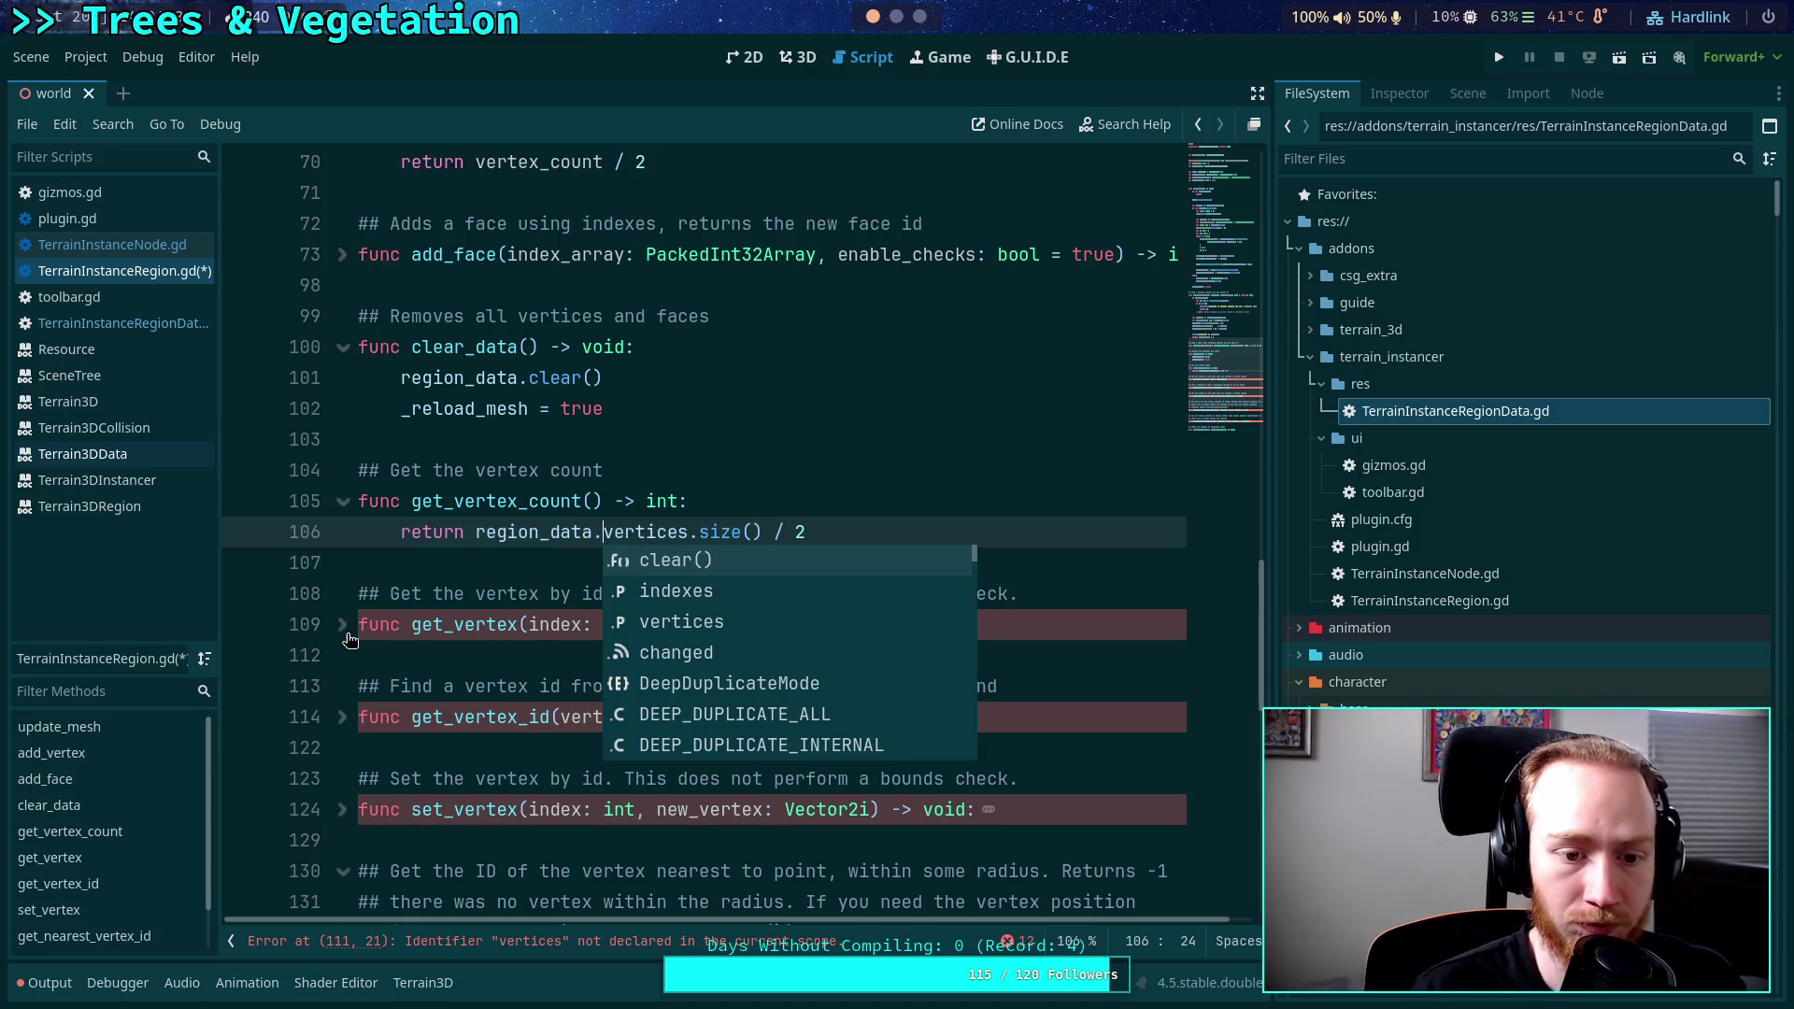
# In get_vertex, break the Vector2i arguments onto lines and prefix the first vertices with region_data.
pyautogui.click(342, 624)
pyautogui.scroll(-1, 397, 608)
pyautogui.click(593, 572)
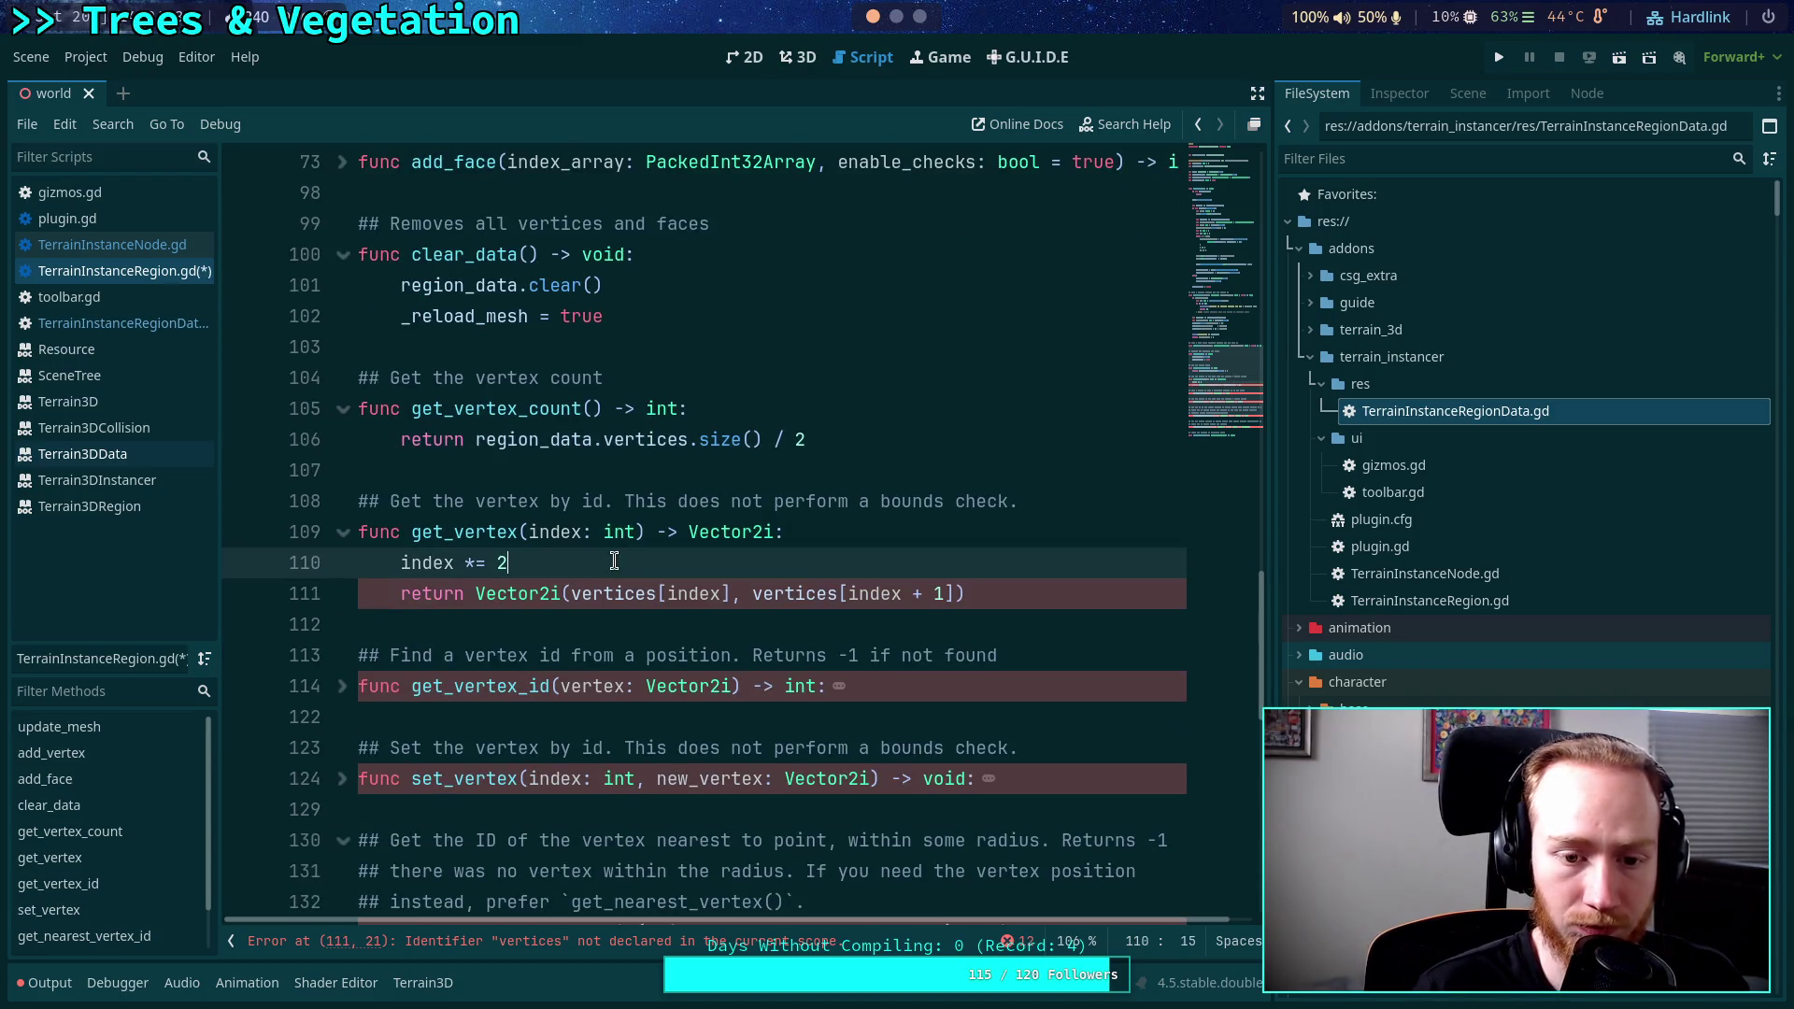
pyautogui.click(572, 594)
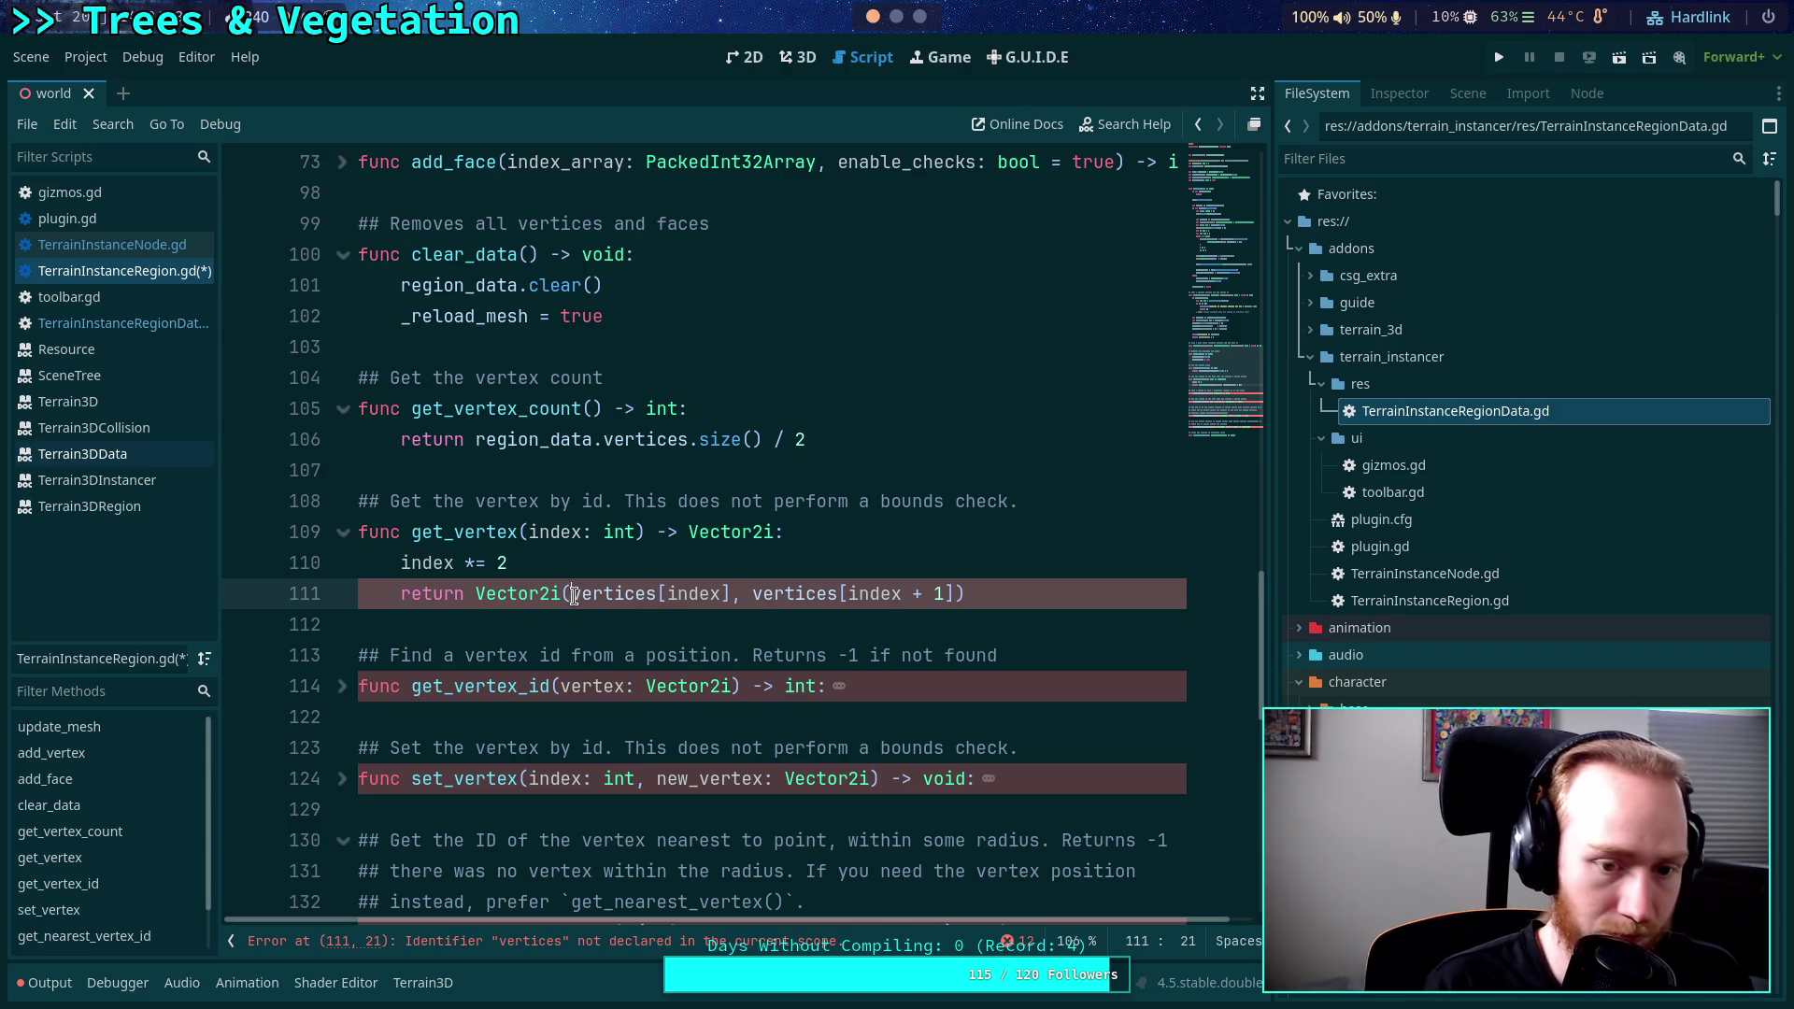
pyautogui.press('Return')
pyautogui.write('region_d')
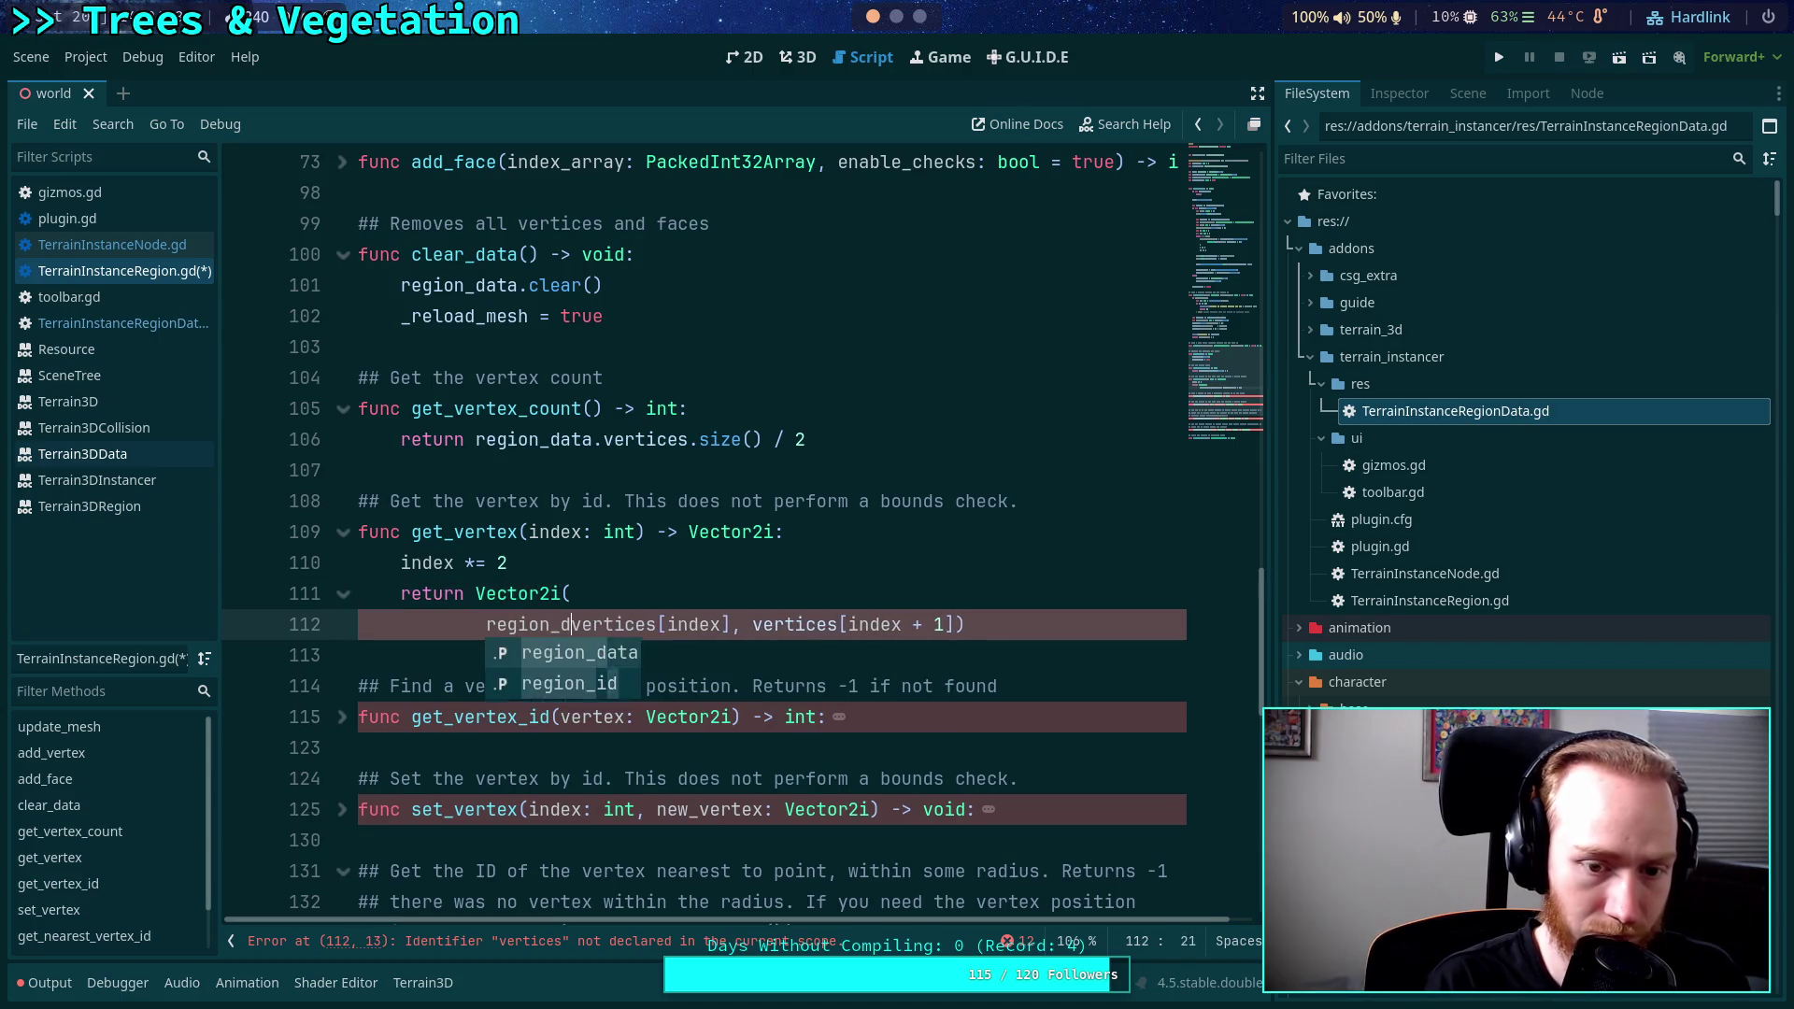
pyautogui.write('ata.')
pyautogui.click(794, 624)
pyautogui.press('BackSpace')
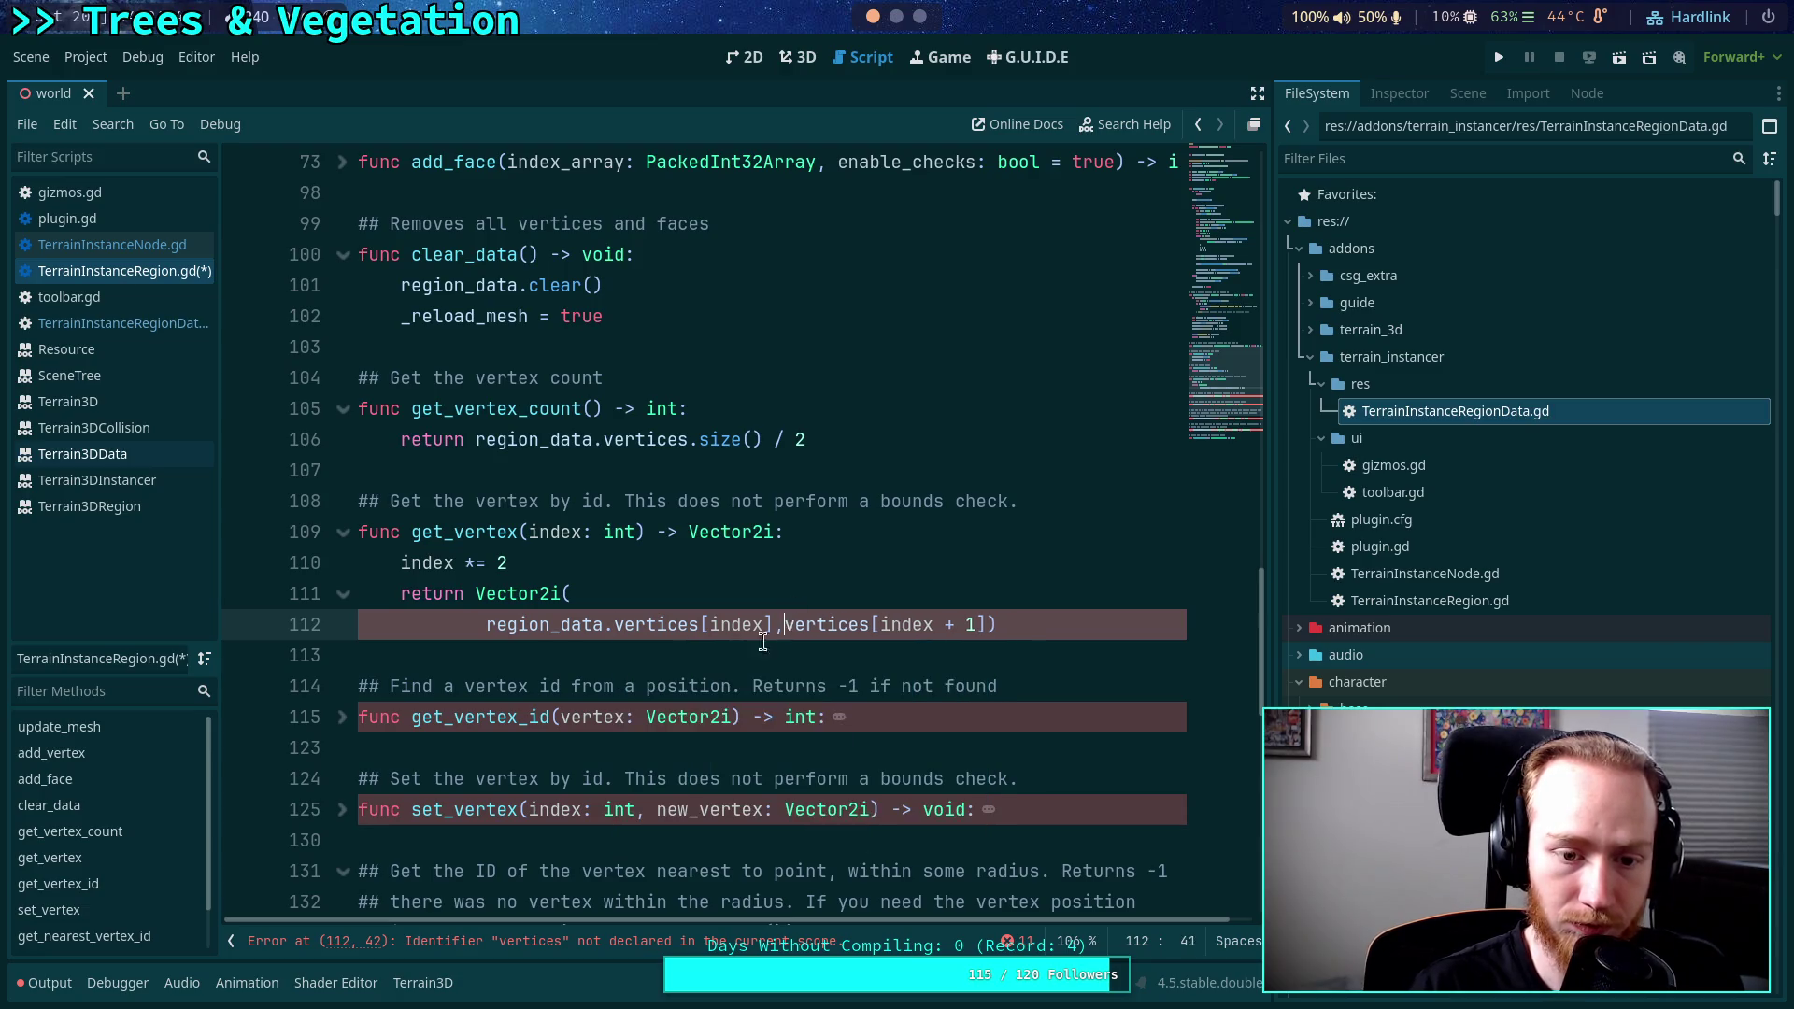
pyautogui.press('Return')
# Prefix the second vertices reference in get_vertex's return with 'region_data.'.
pyautogui.doubleClick(523, 624)
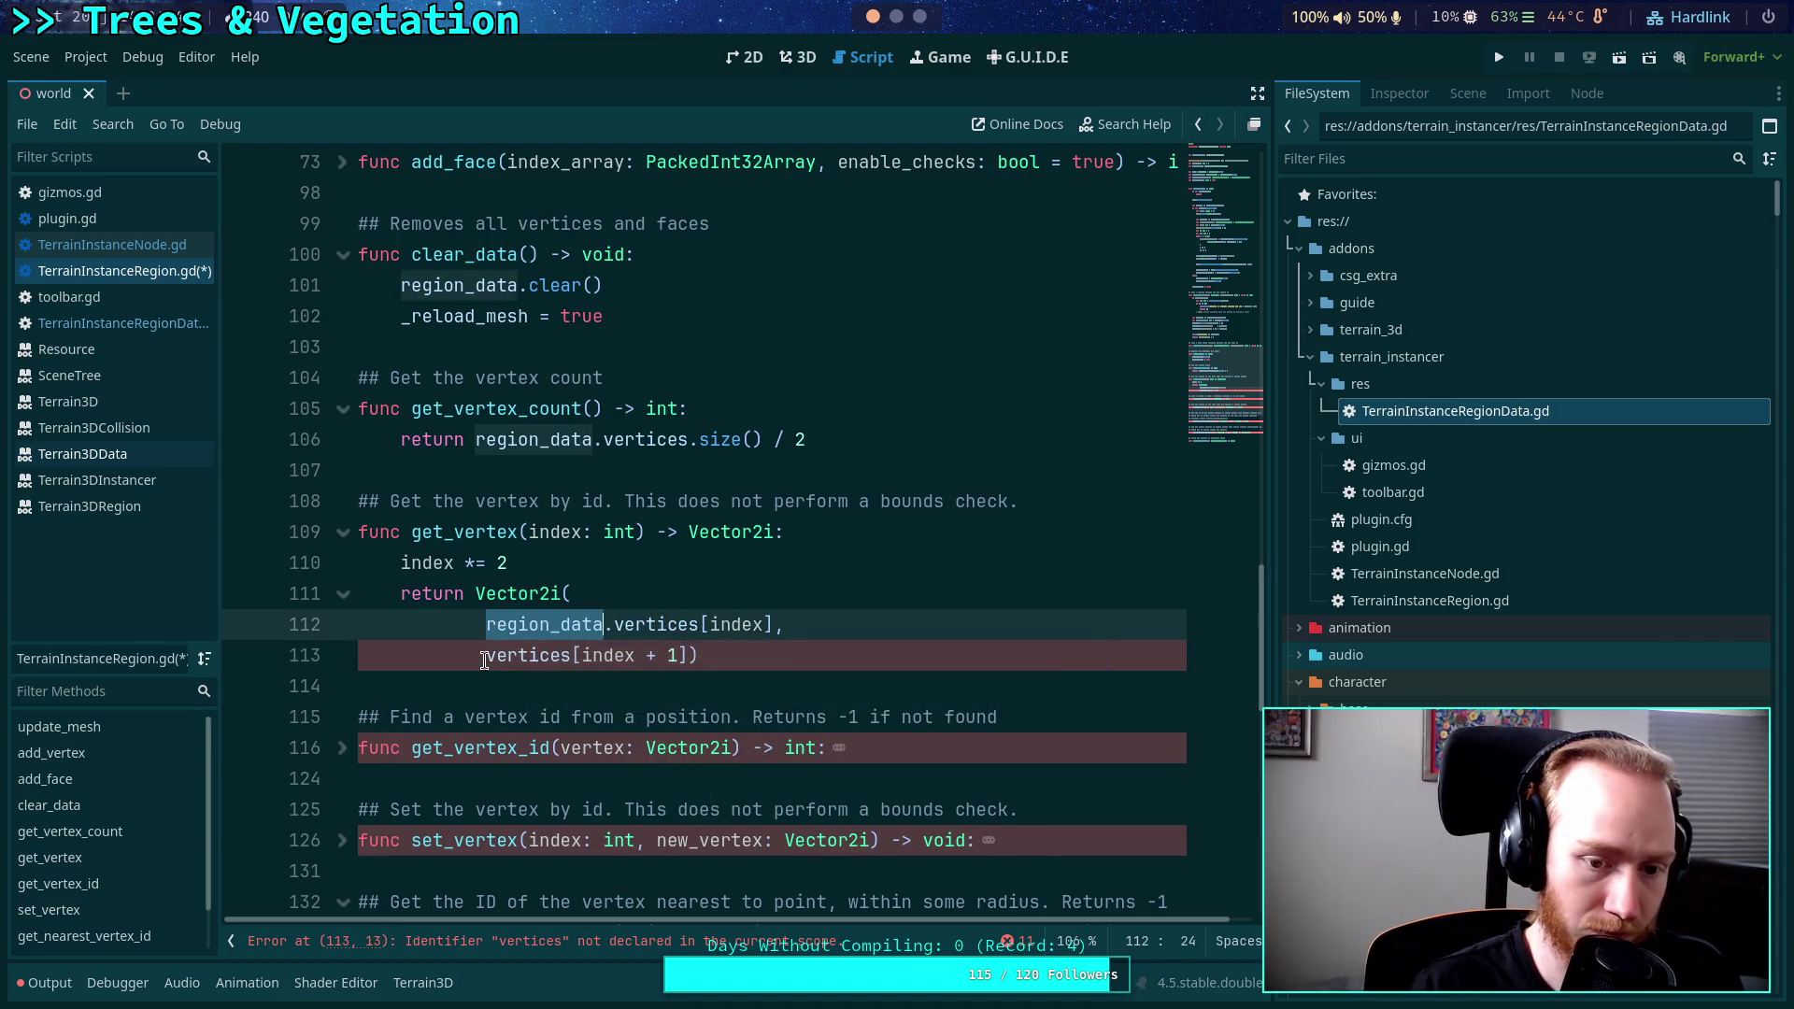
pyautogui.click(487, 655)
pyautogui.write('V')
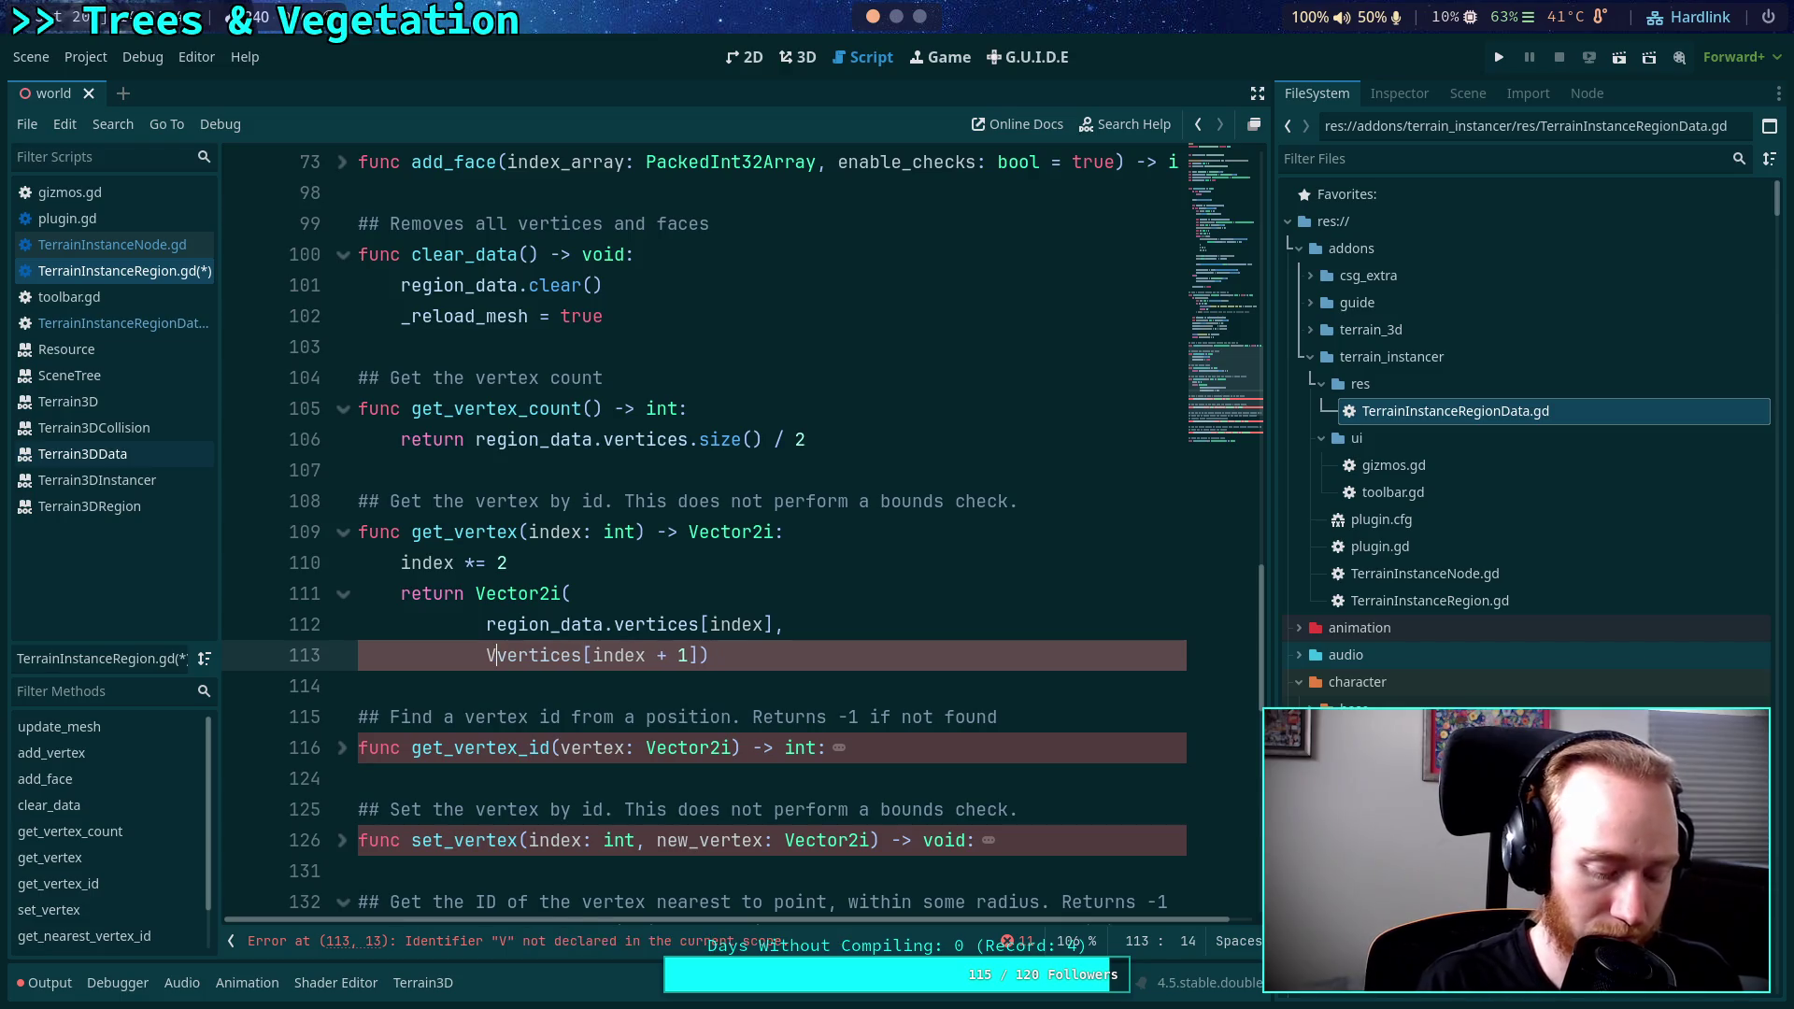
pyautogui.write('region_data.')
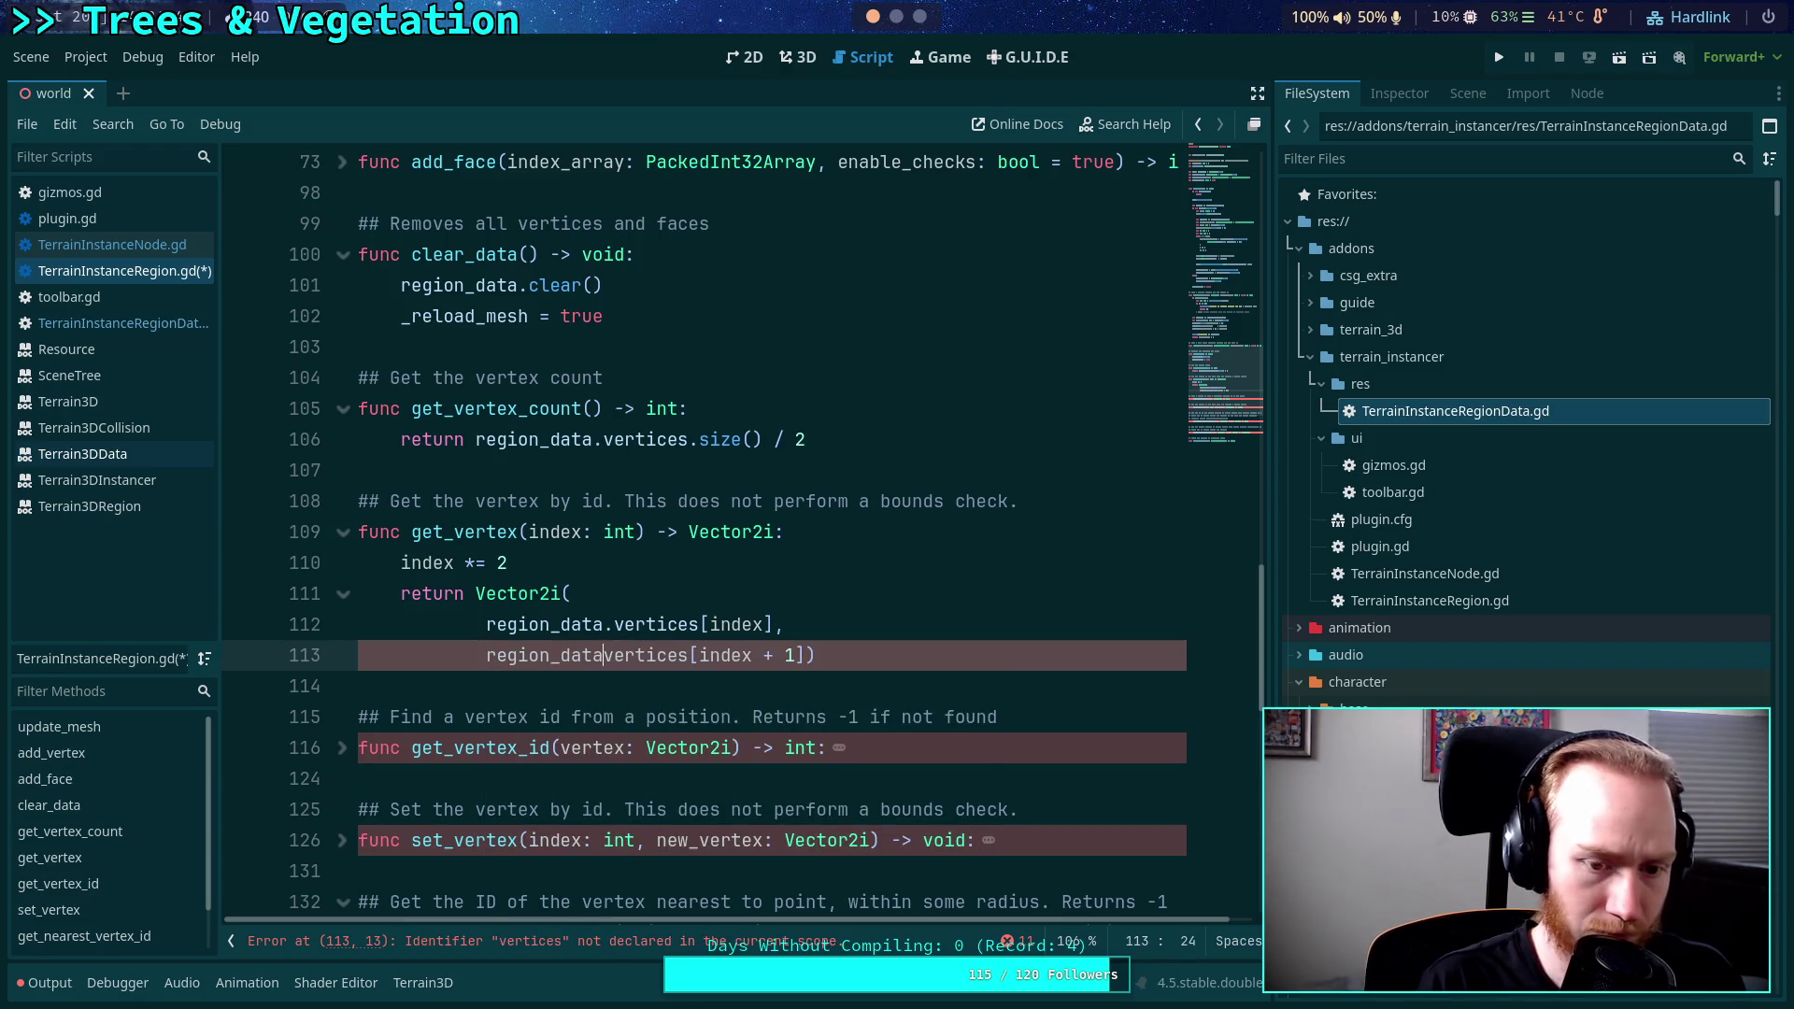
pyautogui.click(820, 654)
pyautogui.press('Return')
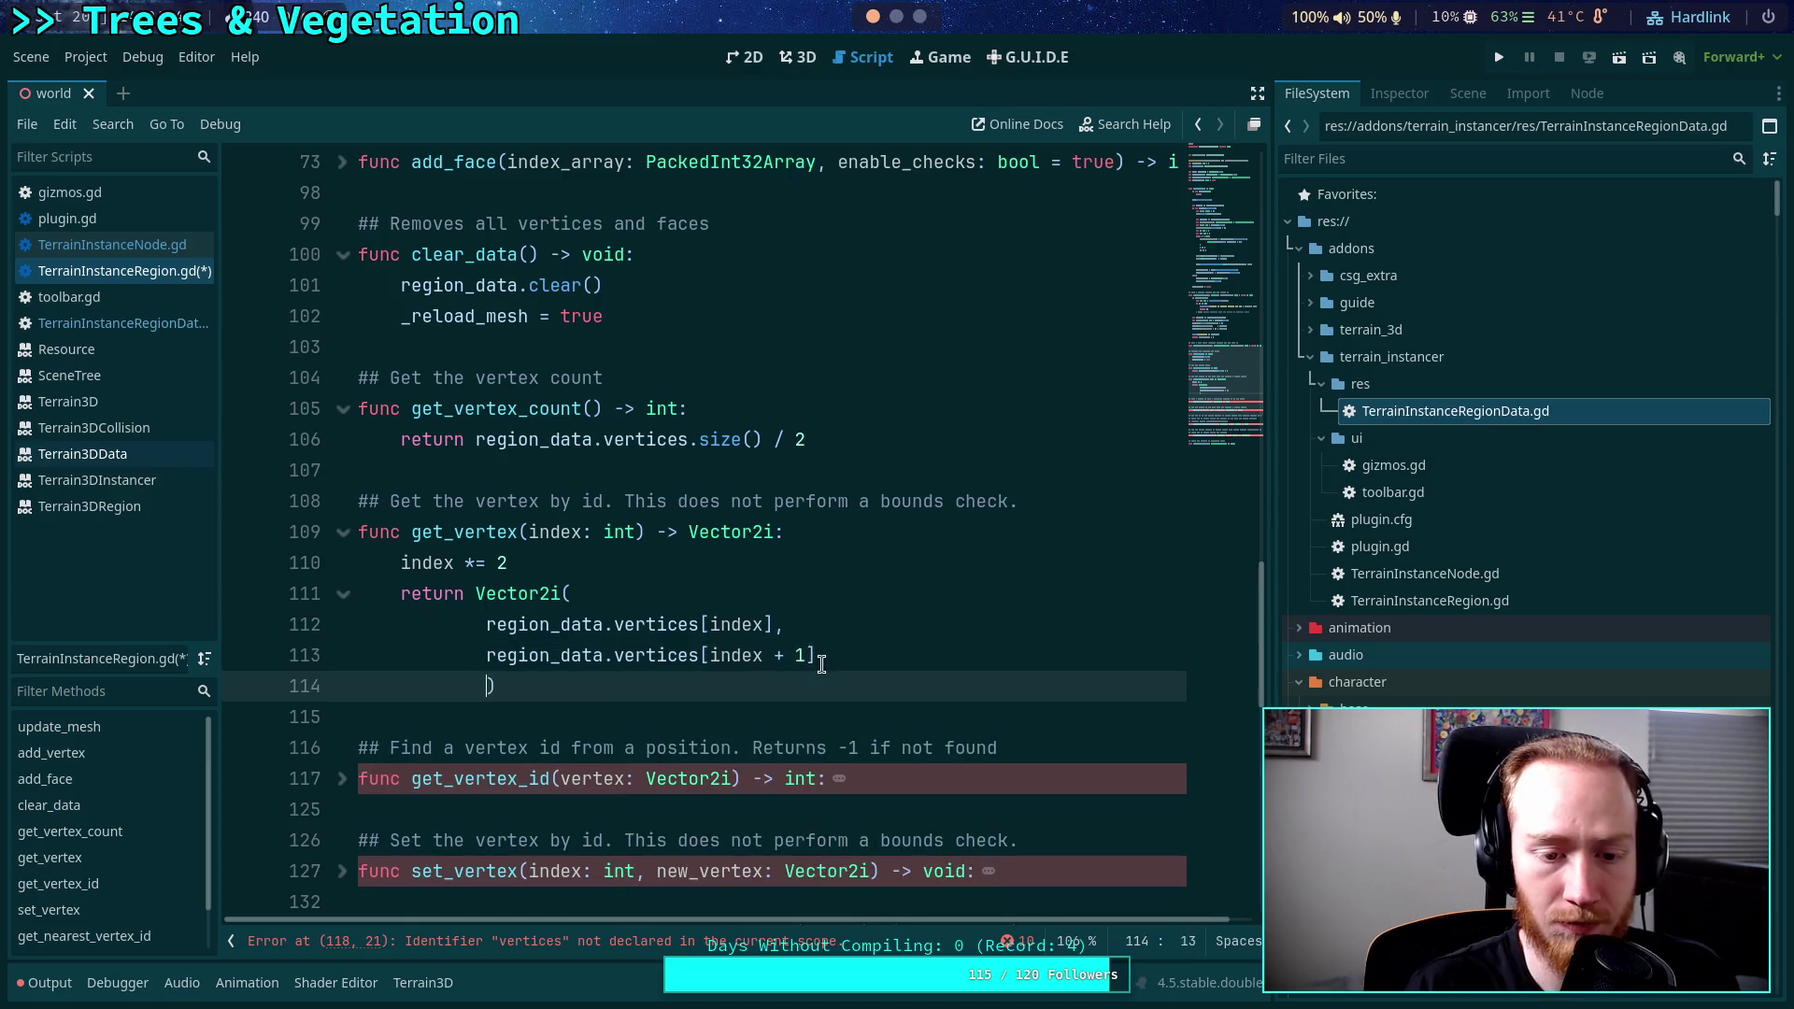
pyautogui.press('BackSpace')
pyautogui.press('BackSpace')
# Join get_vertex's Vector2i arguments and closing parenthesis back onto line 111.
pyautogui.click(592, 655)
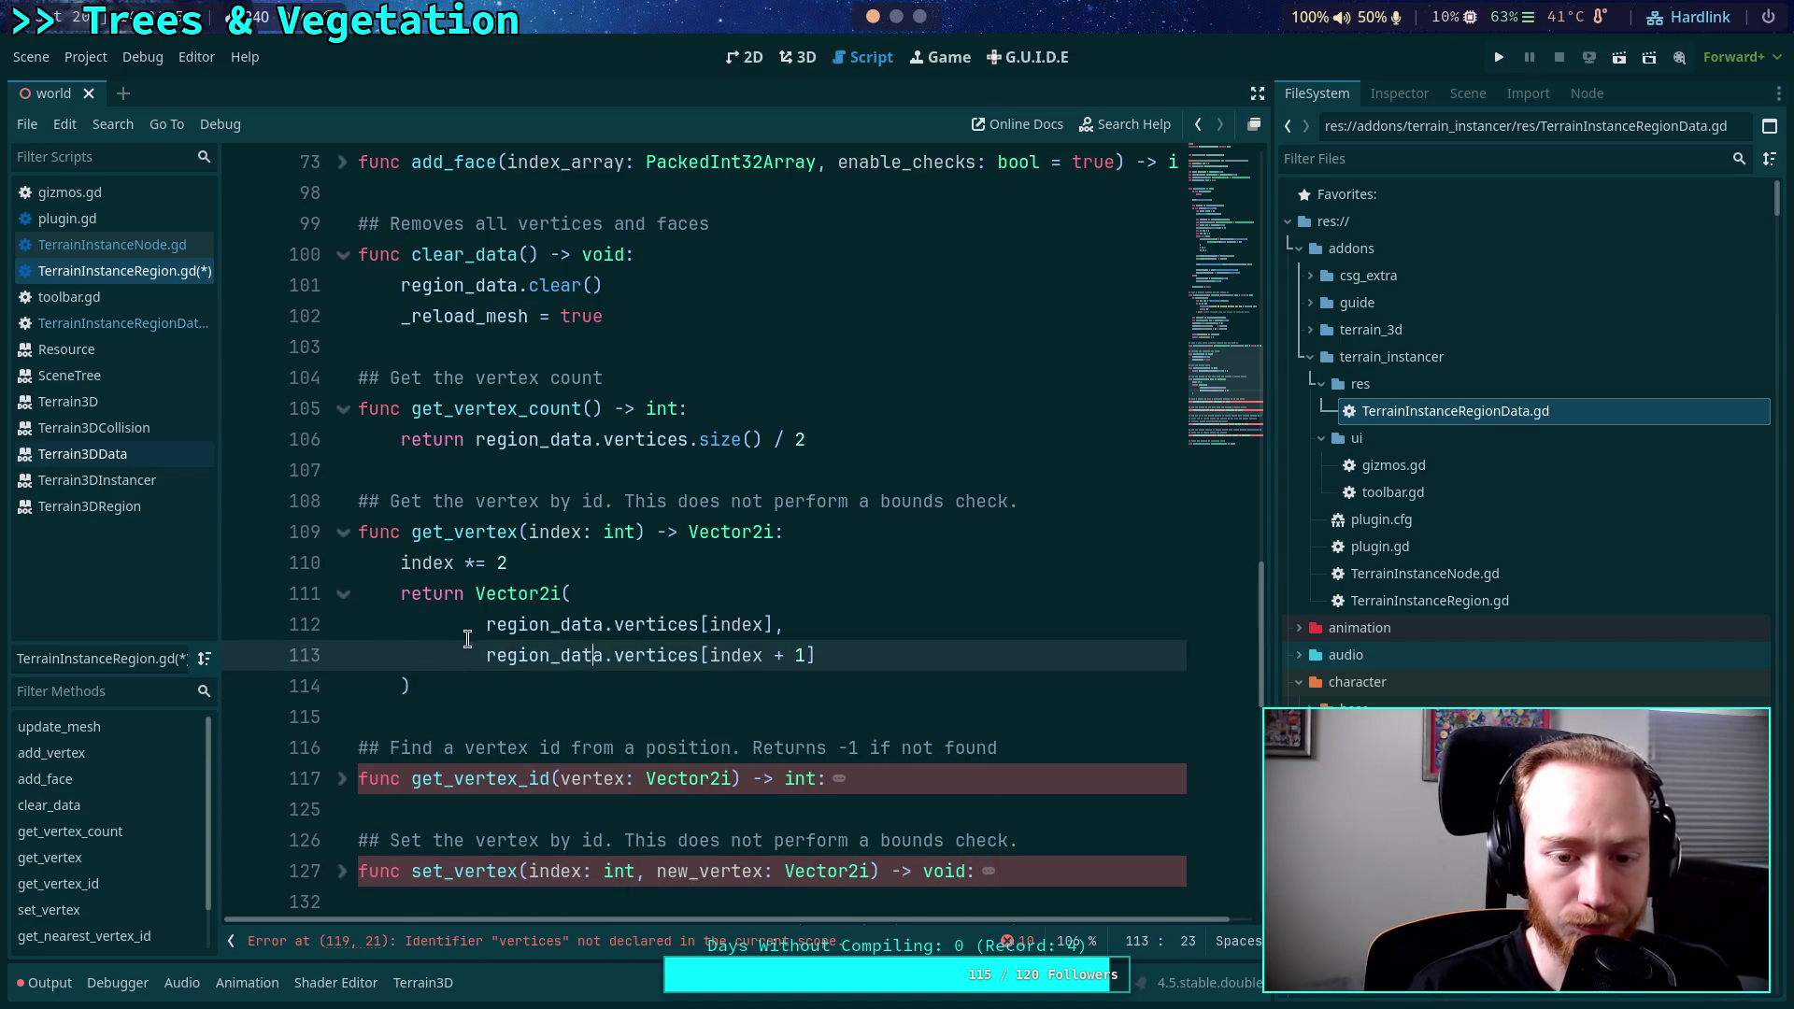
pyautogui.click(485, 624)
pyautogui.press('BackSpace')
pyautogui.press('BackSpace')
pyautogui.press('BackSpace')
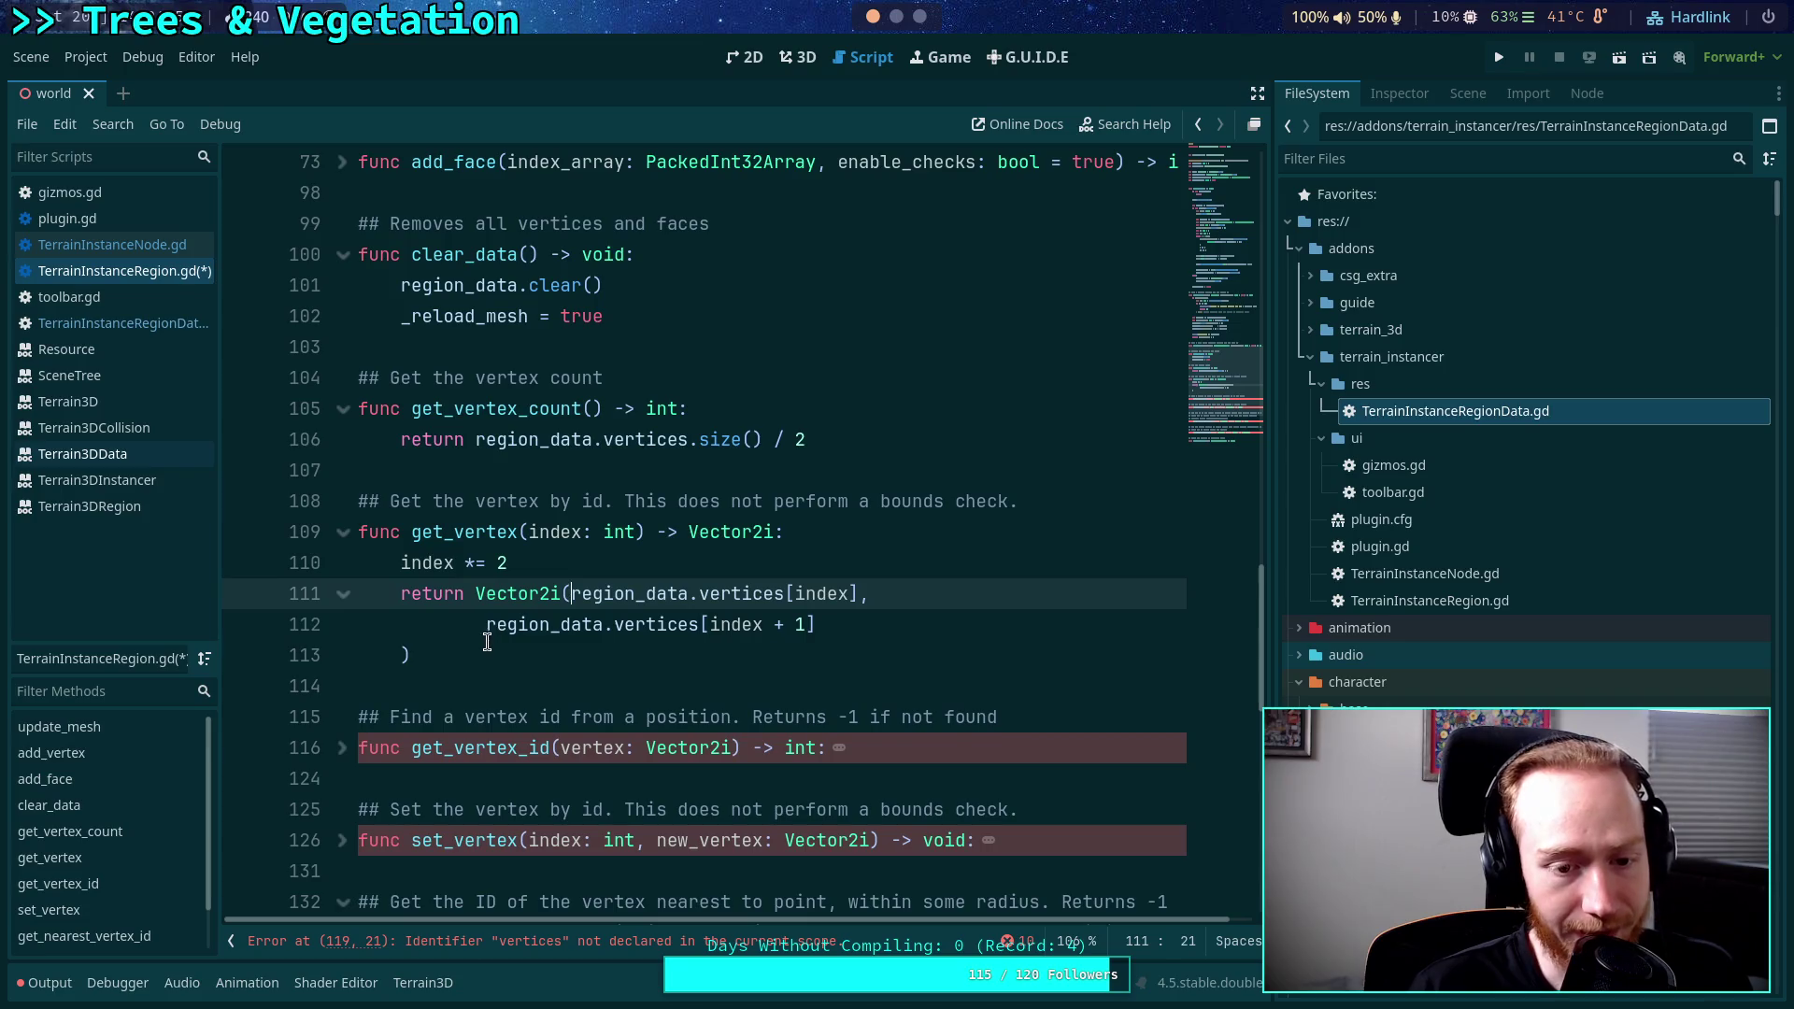
pyautogui.click(488, 633)
pyautogui.press('BackSpace')
pyautogui.press('BackSpace')
pyautogui.press('BackSpace')
pyautogui.click(403, 624)
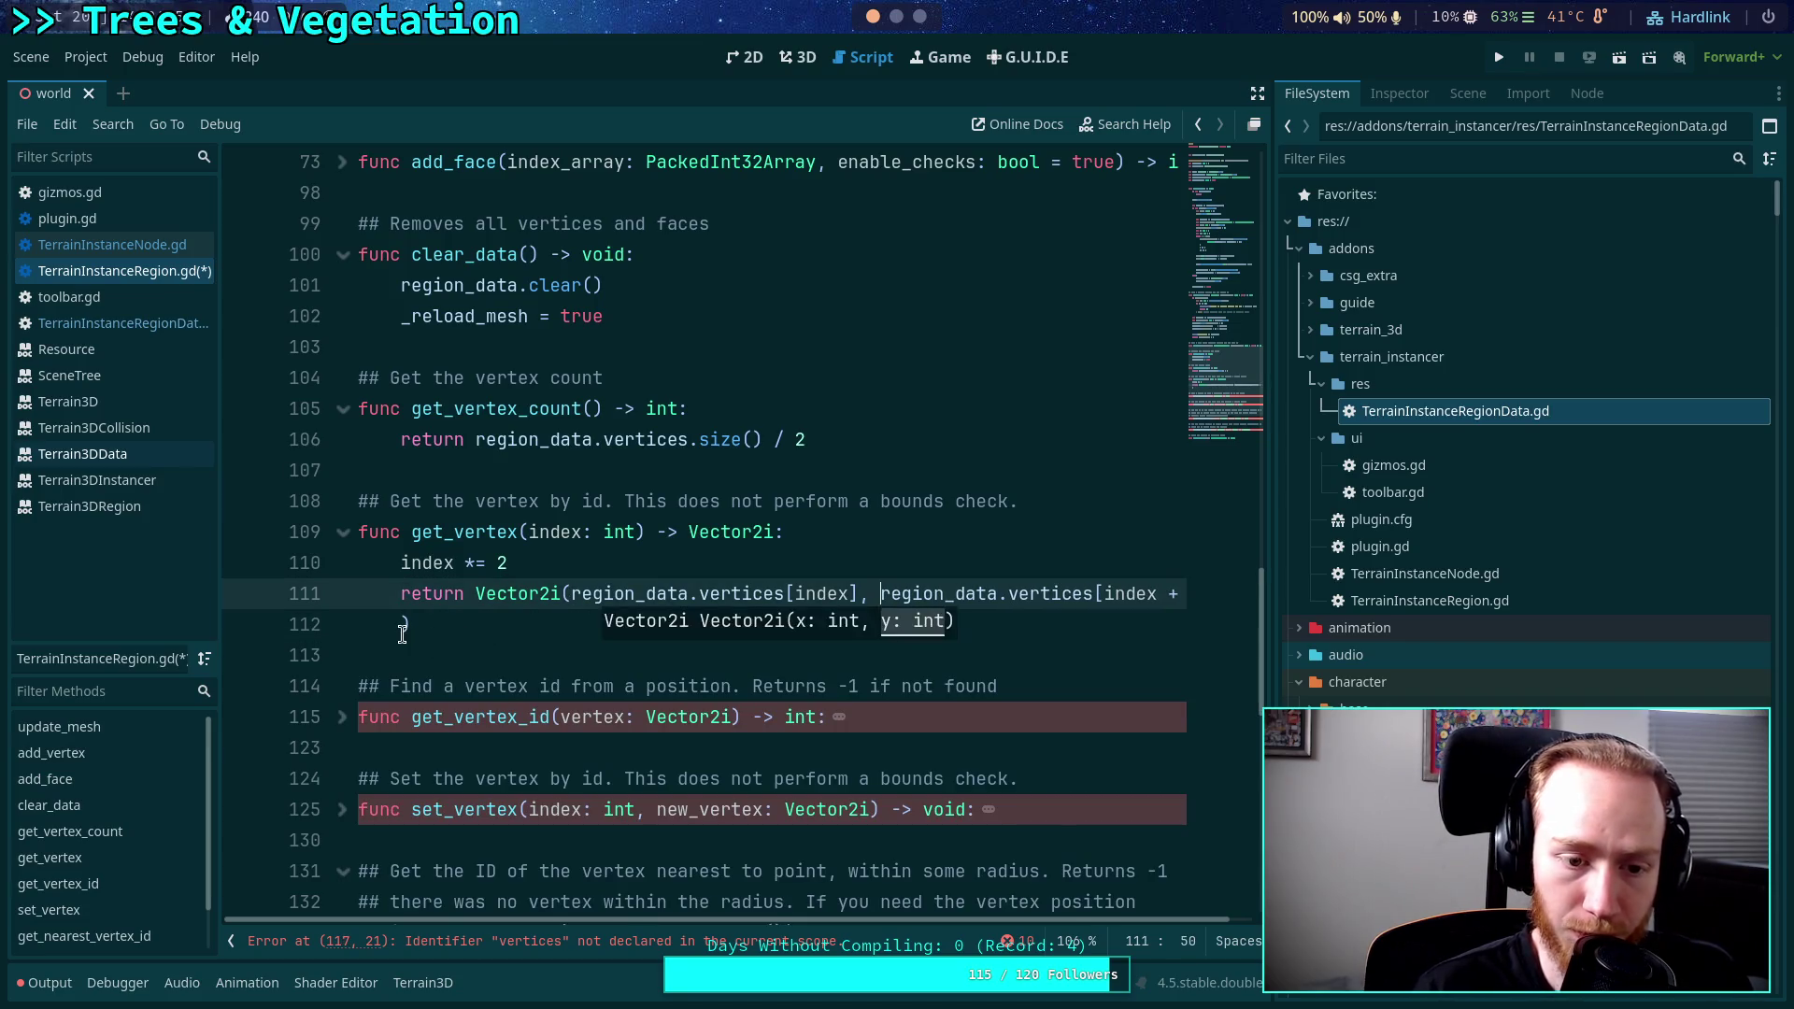
pyautogui.press('BackSpace')
pyautogui.press('BackSpace')
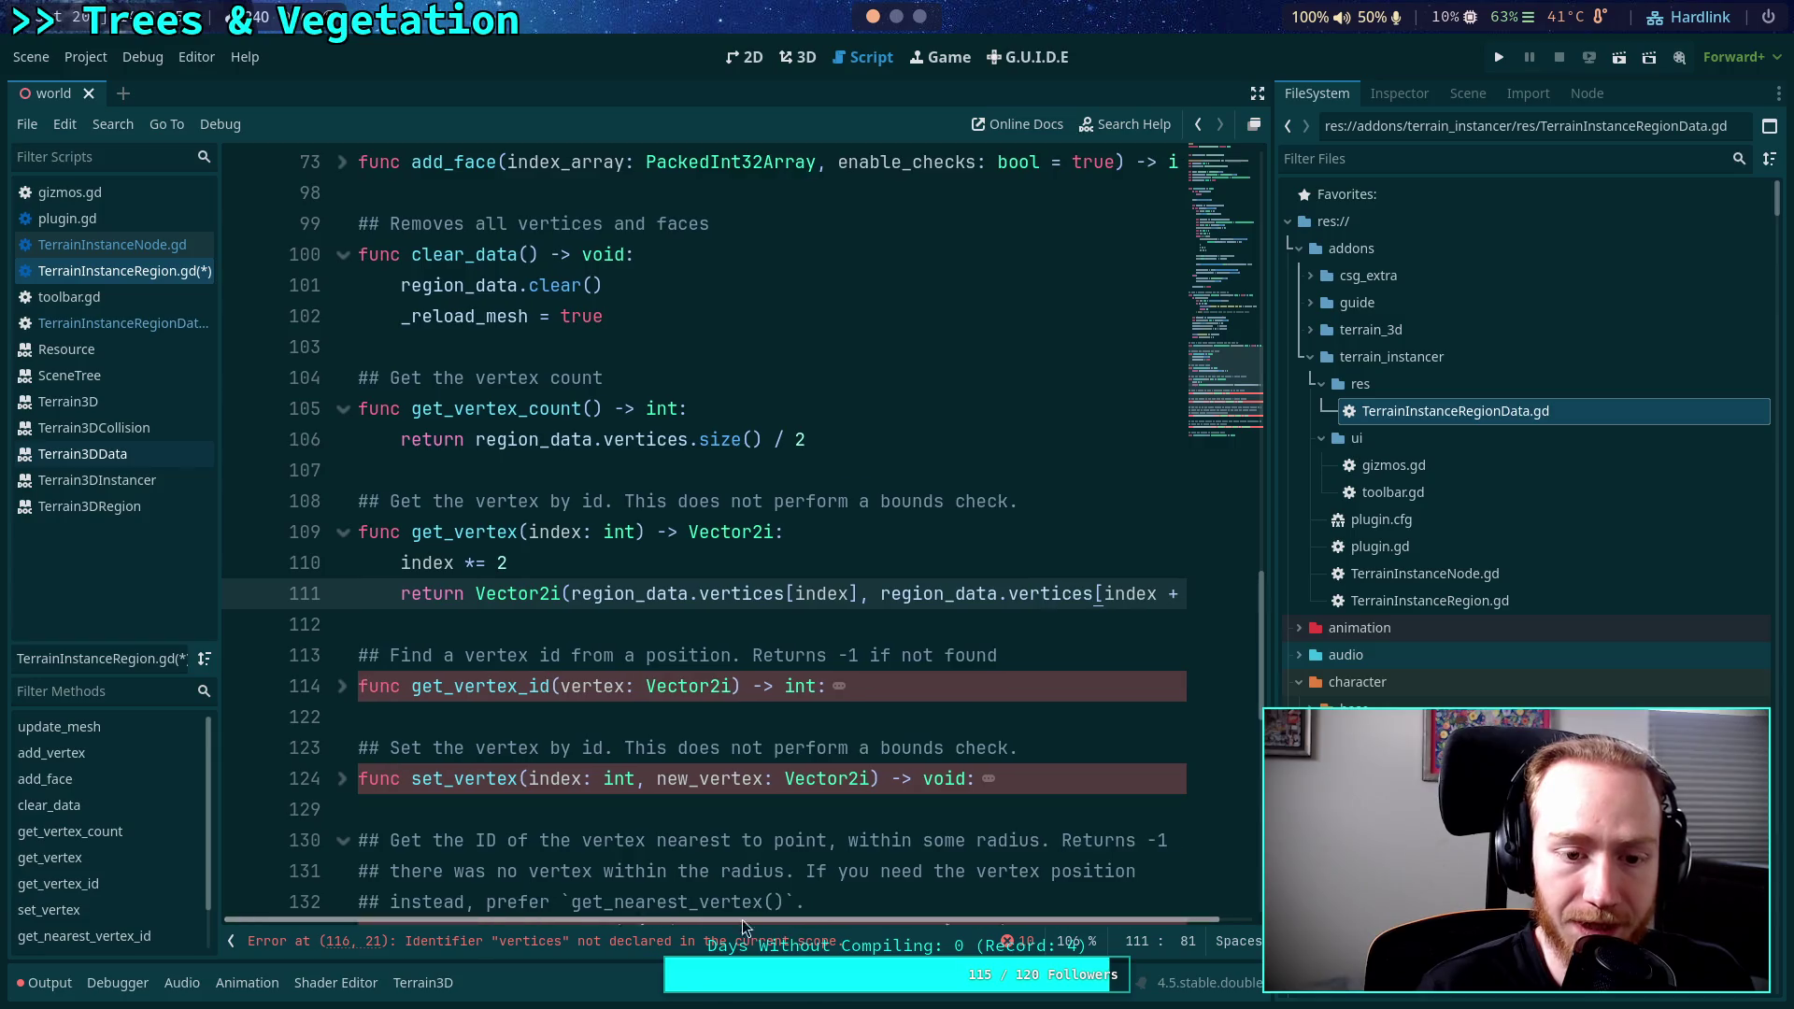
# Expand the folded get_vertex_id function and move into its body.
pyautogui.click(468, 672)
pyautogui.hotkey('alt', 'f')
pyautogui.scroll(-2, 406, 673)
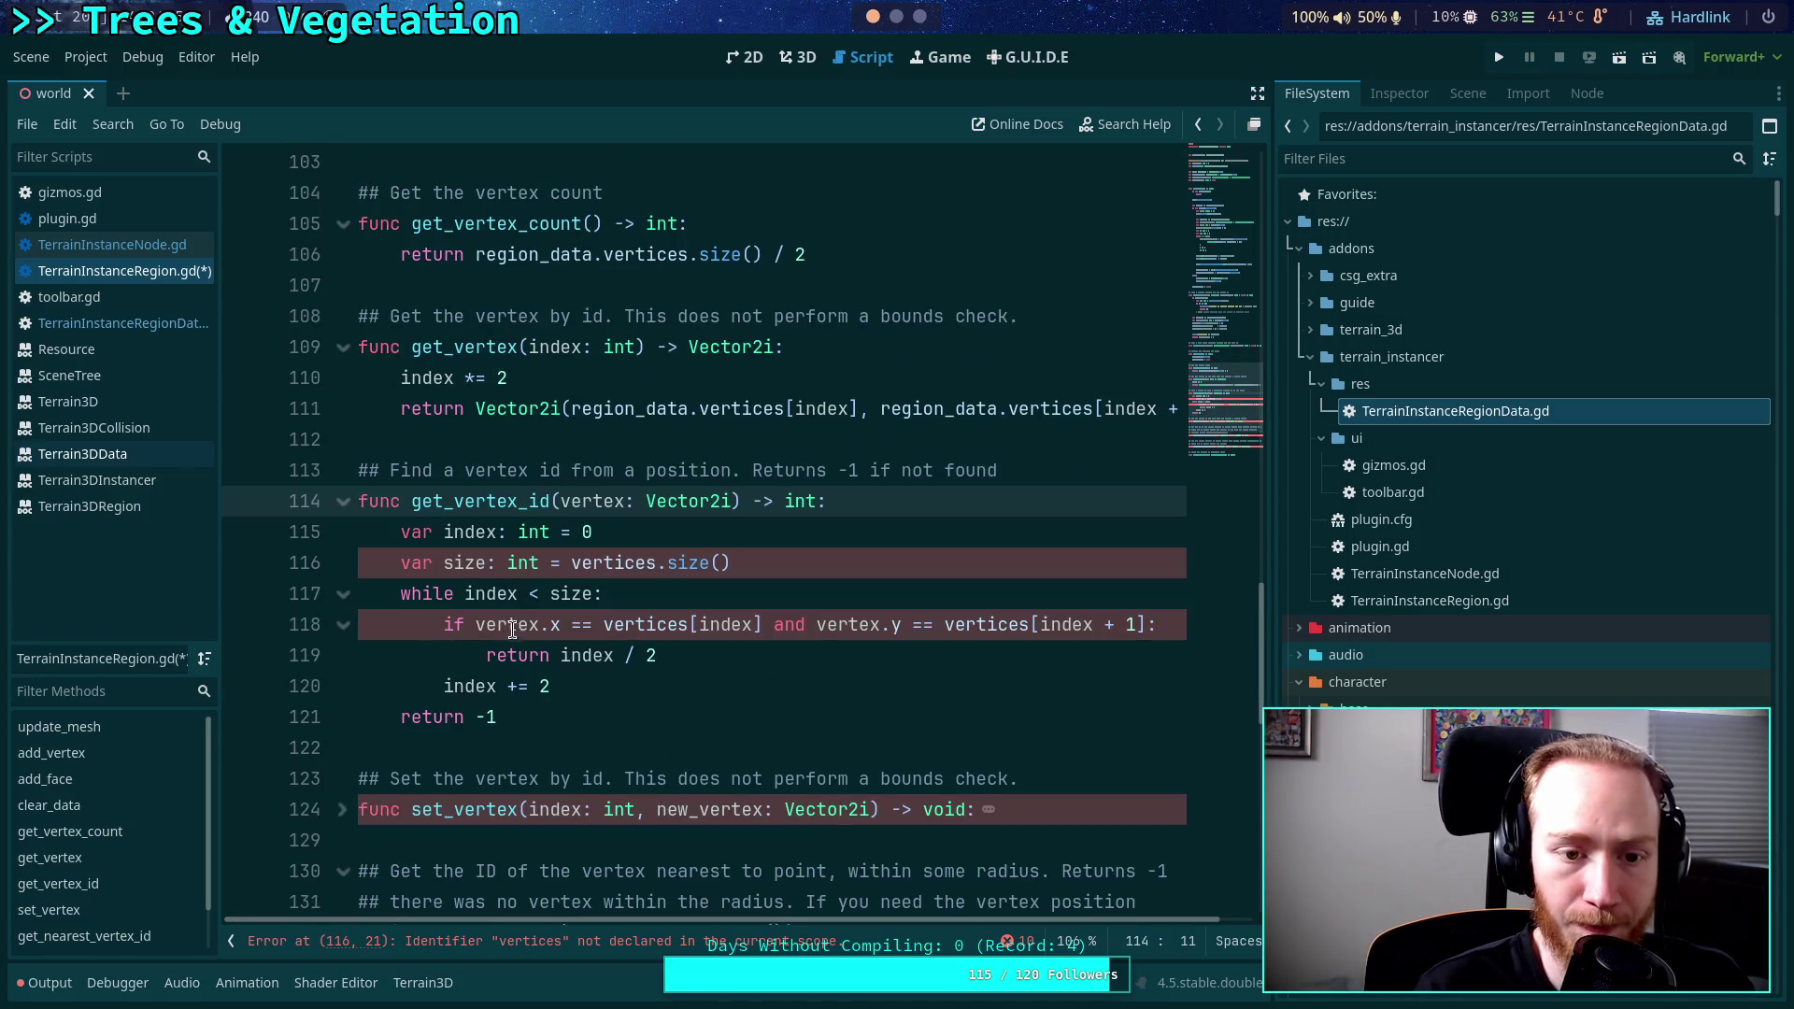
# Hide the script list and widen the code editor area.
pyautogui.click(563, 422)
pyautogui.click(563, 432)
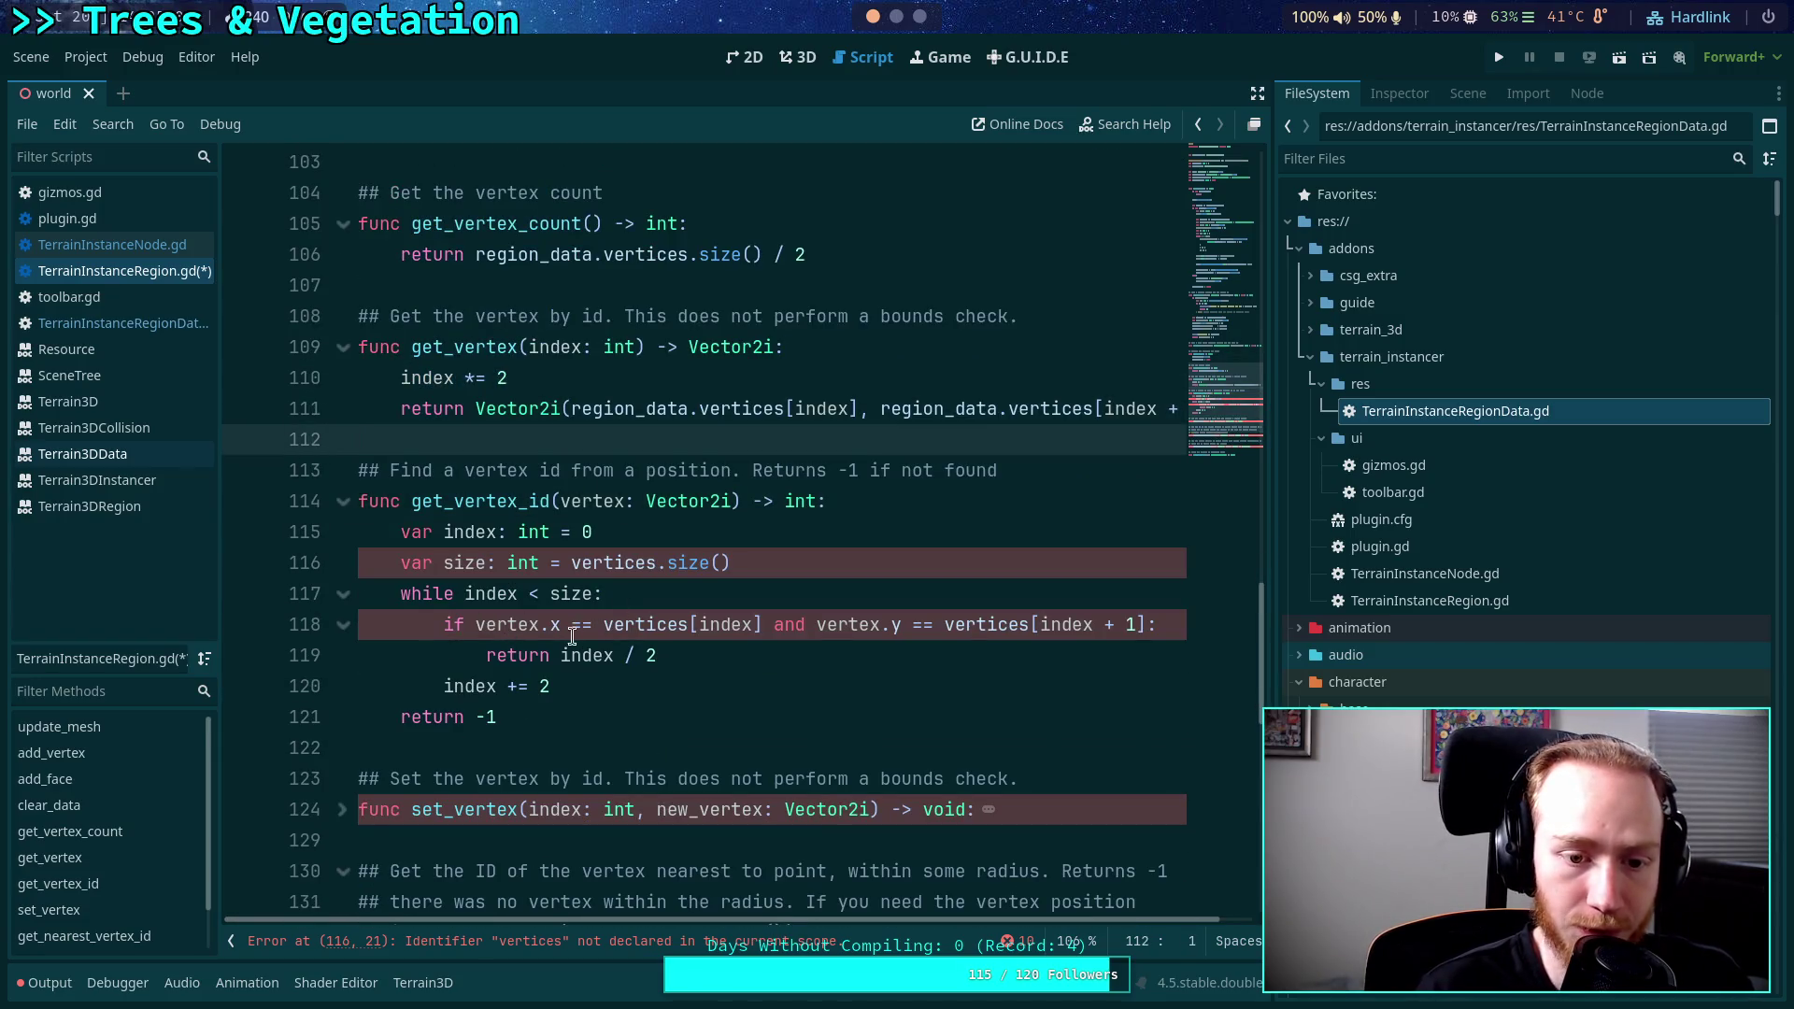
pyautogui.click(231, 940)
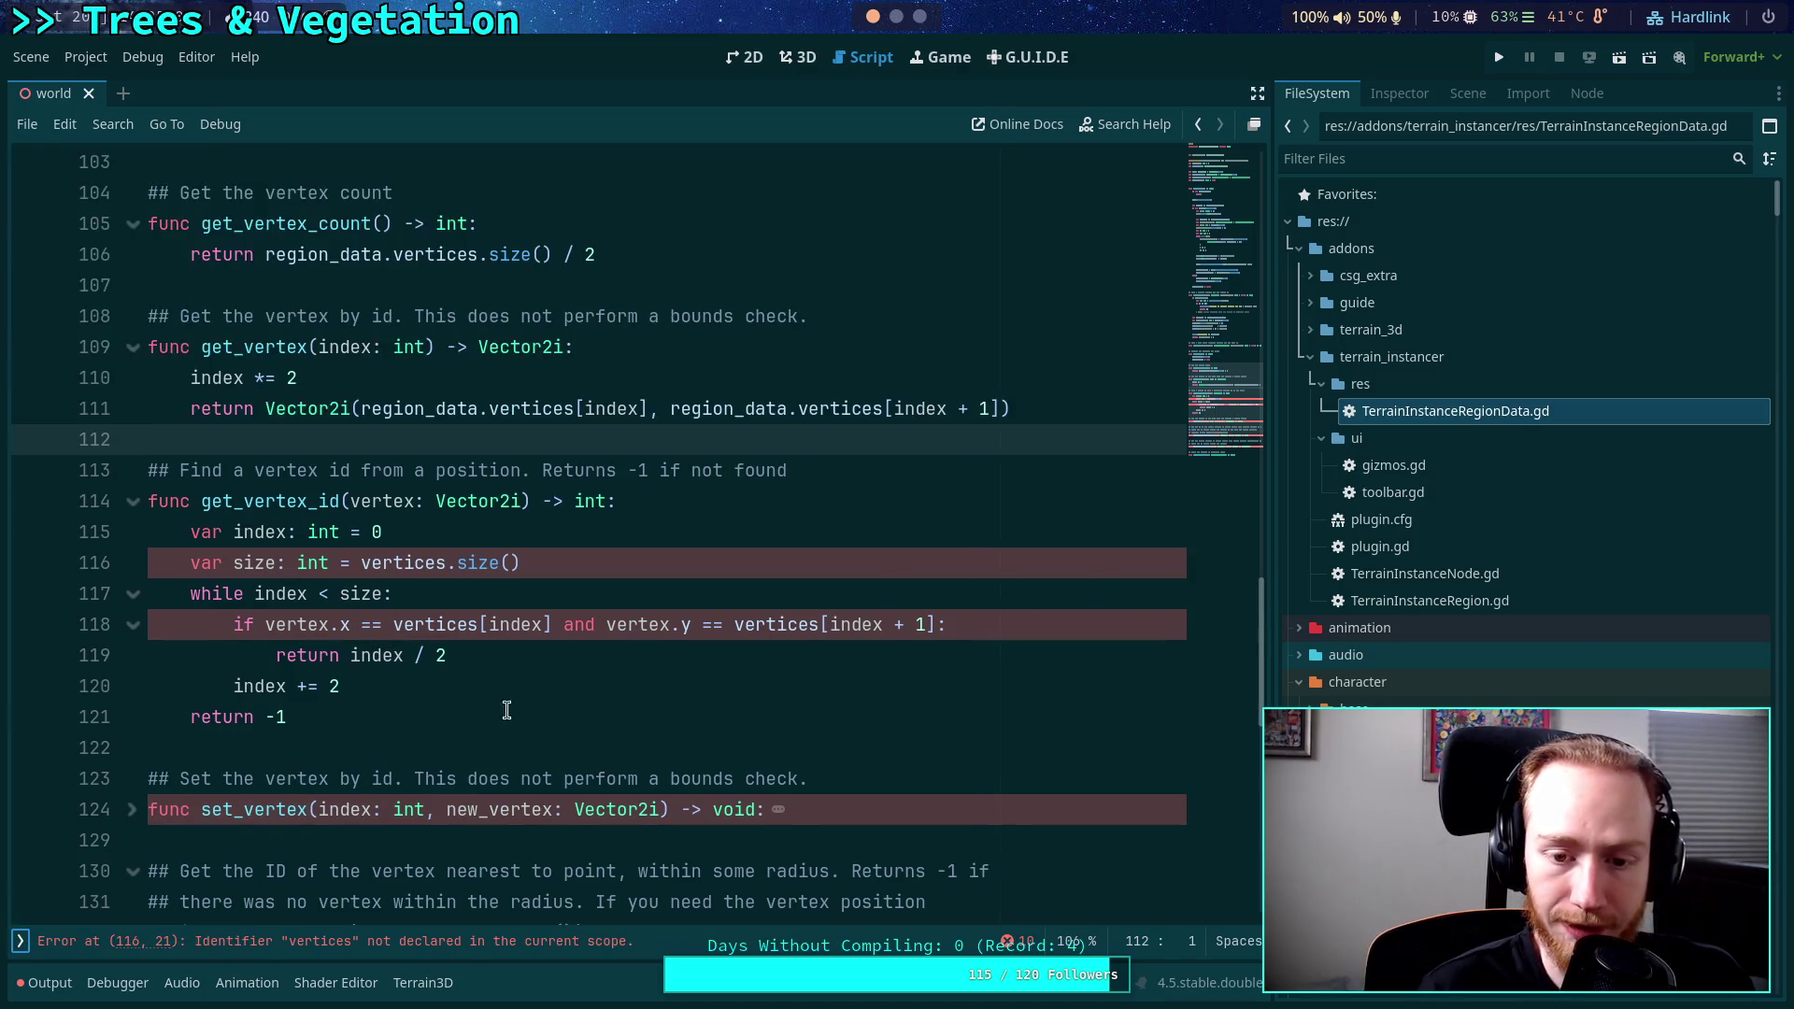
pyautogui.moveTo(1274, 564); pyautogui.dragTo(1386, 559)
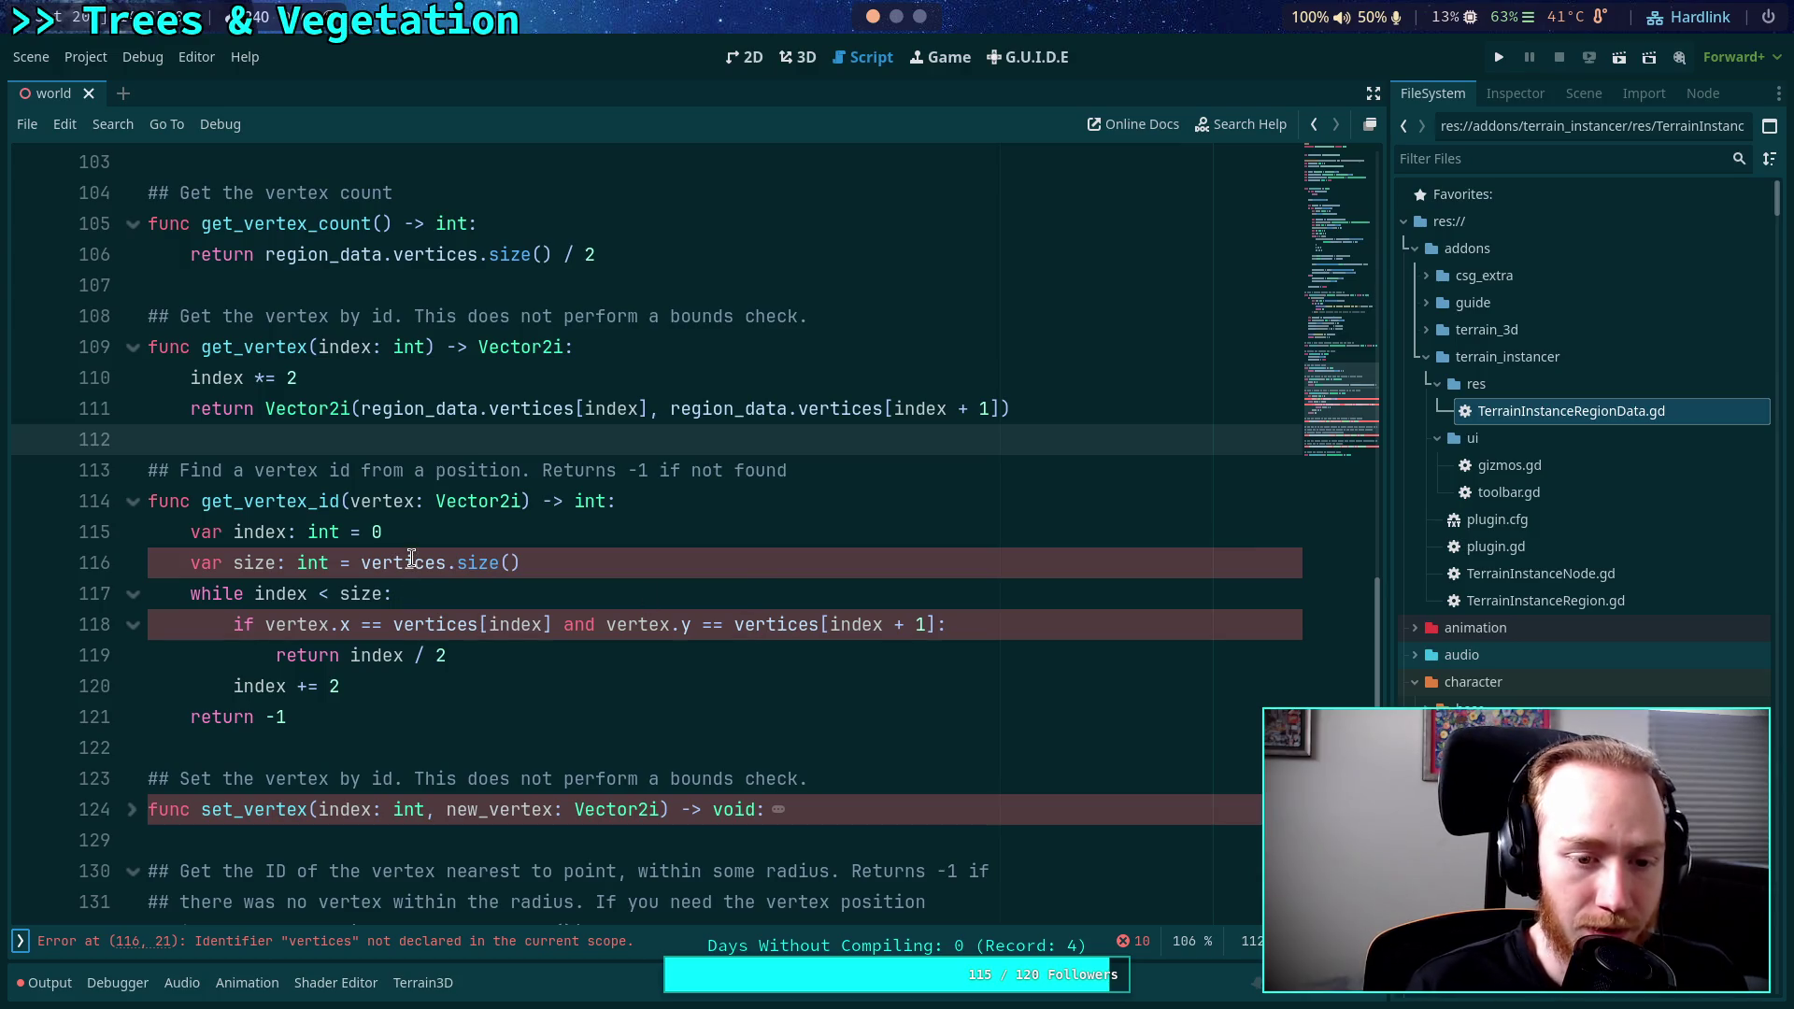
# Copy 'region_data.' and paste it before the vertices references on lines 116 and 118.
pyautogui.click(360, 563)
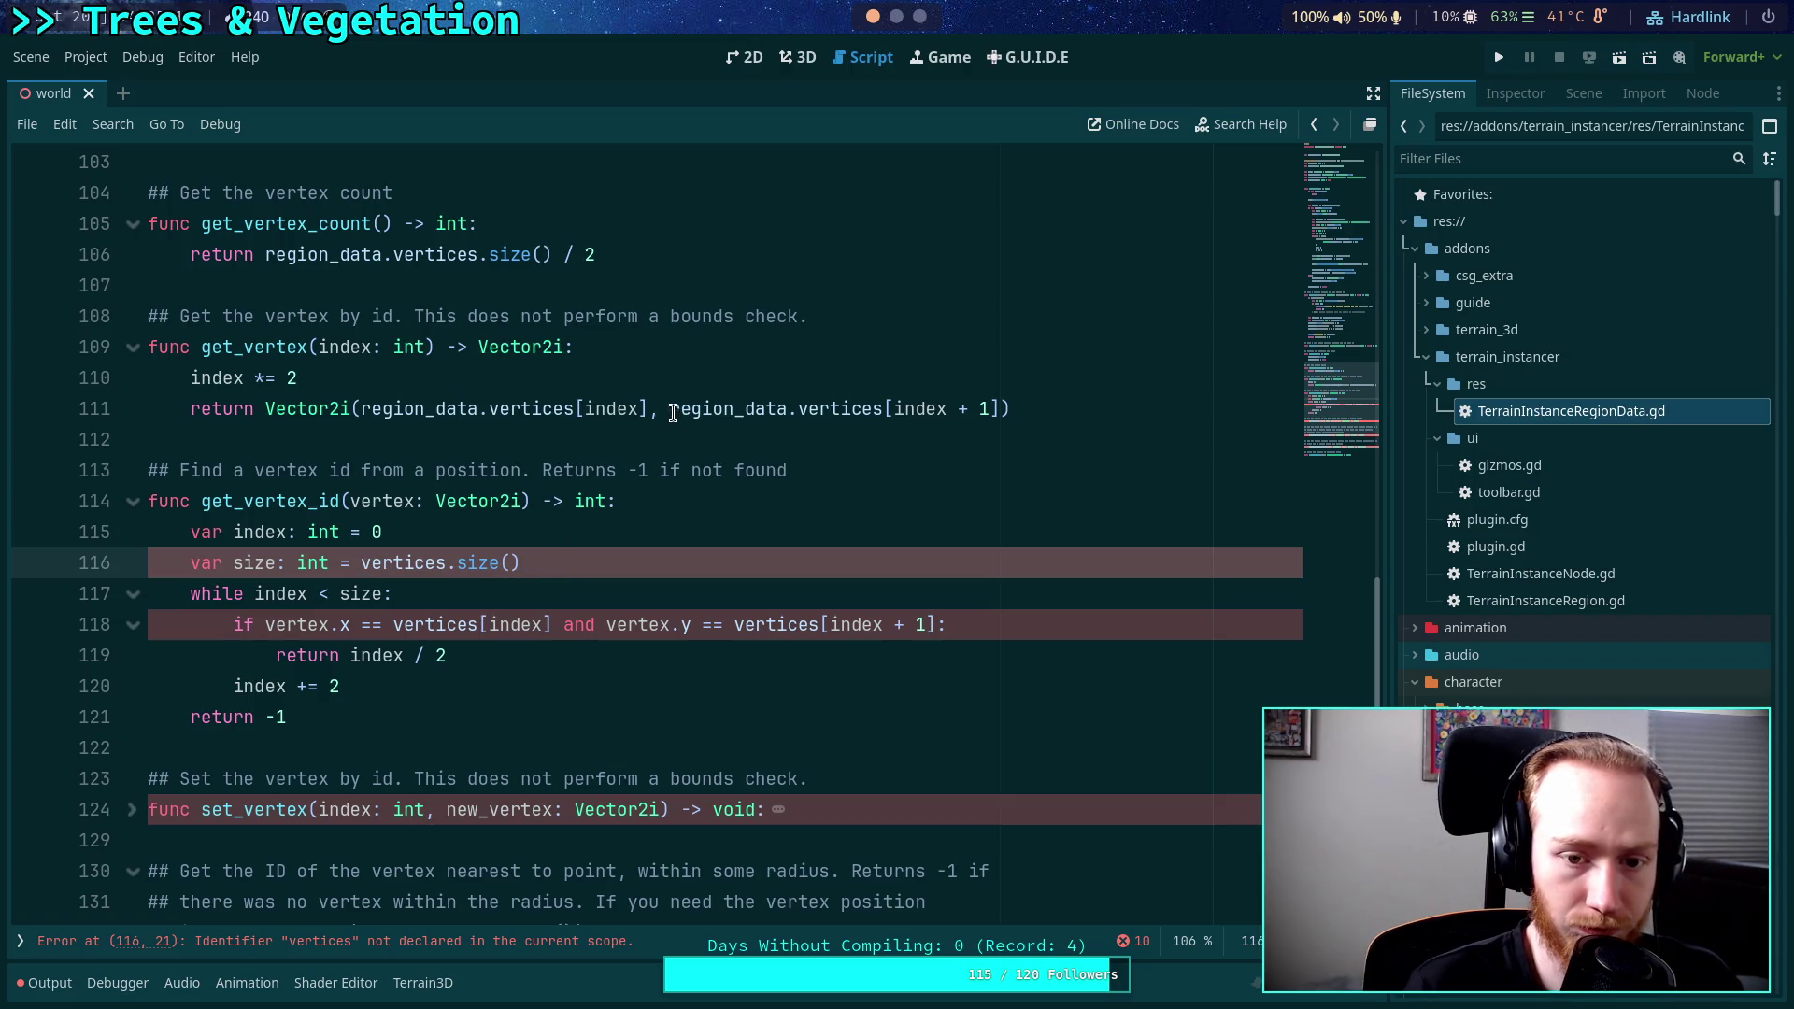
pyautogui.moveTo(671, 410); pyautogui.dragTo(797, 409)
pyautogui.hotkey('ctrl', 'c')
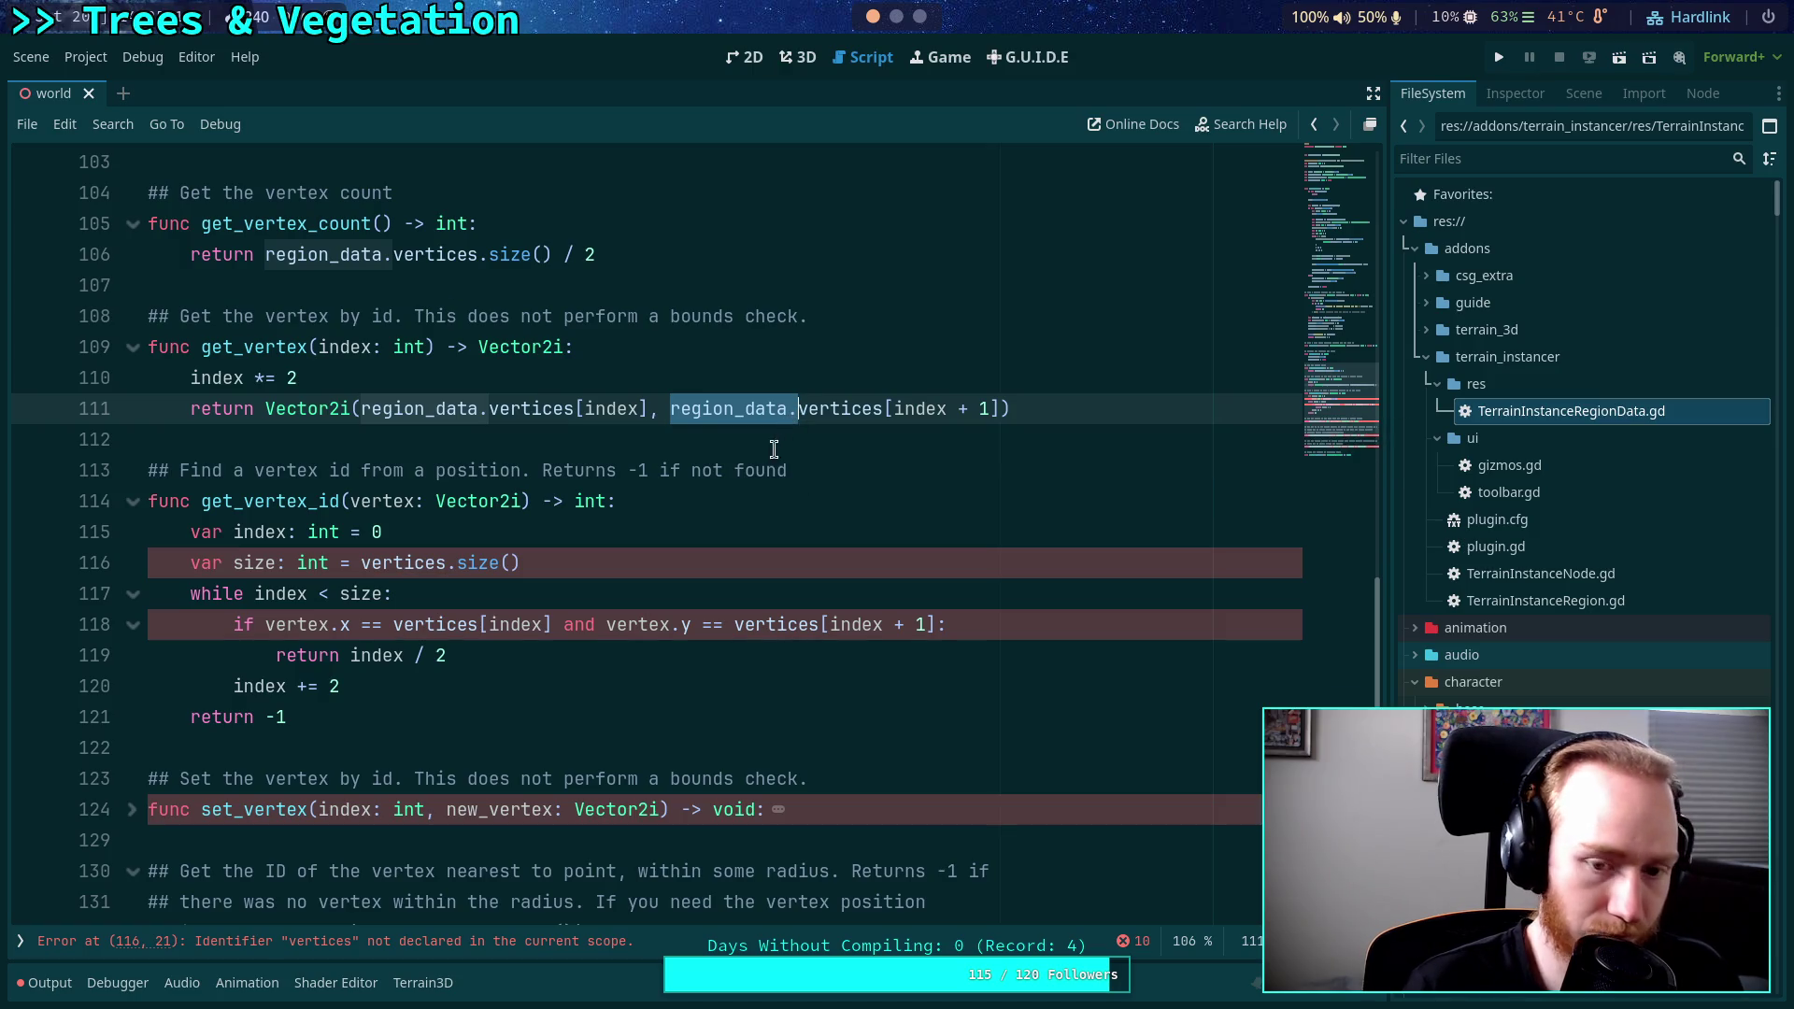
pyautogui.click(734, 624)
pyautogui.hotkey('ctrl', 'v')
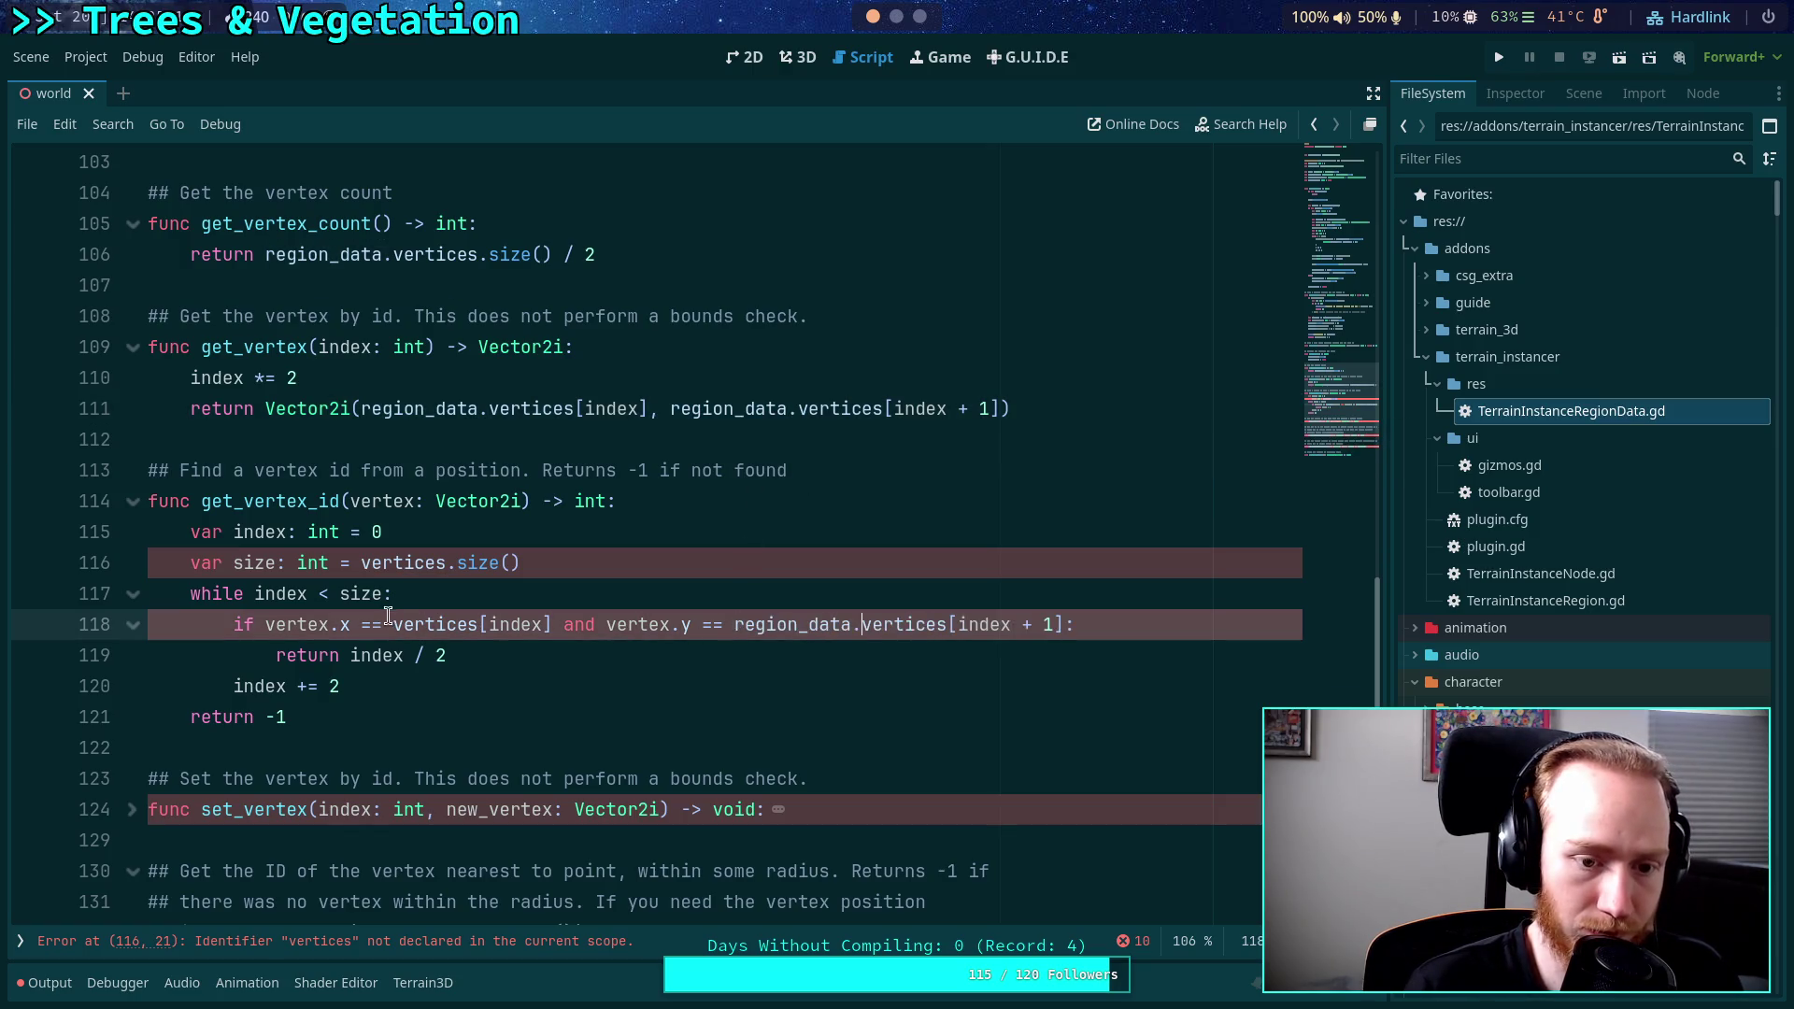
pyautogui.click(393, 624)
pyautogui.hotkey('ctrl', 'v')
pyautogui.click(362, 563)
pyautogui.hotkey('ctrl', 'v')
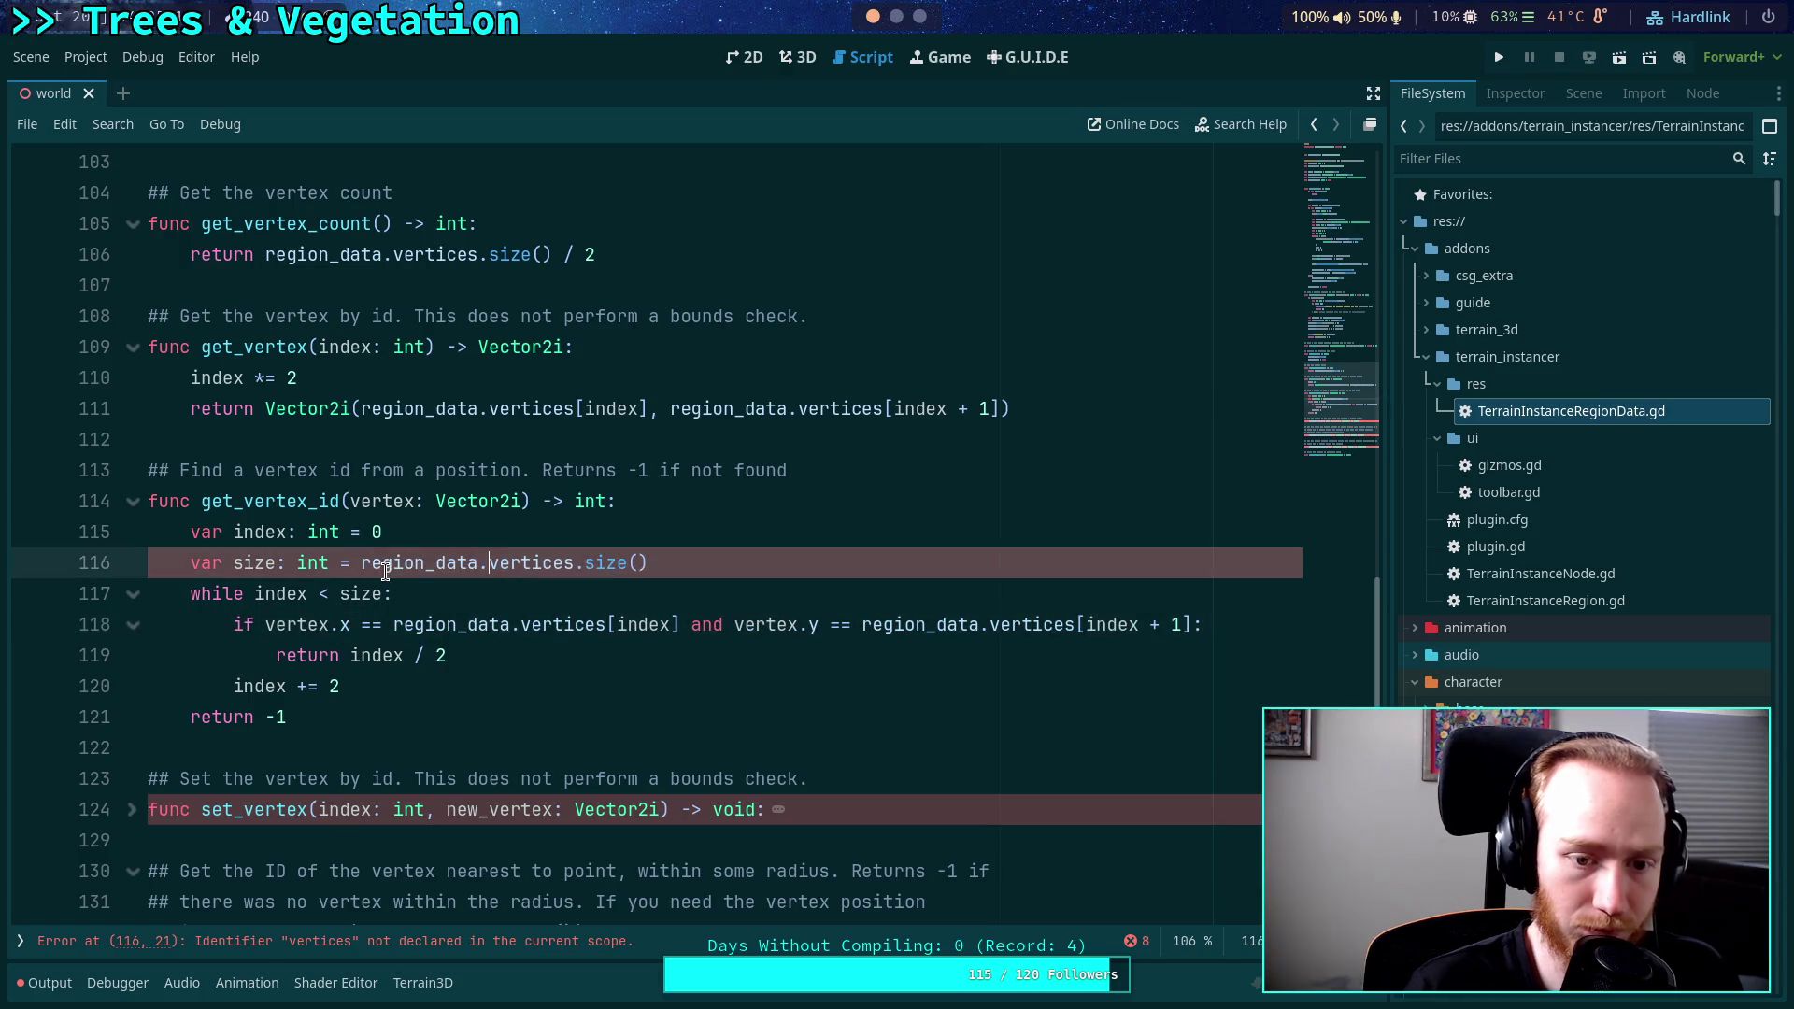
pyautogui.click(441, 654)
# In get_vertex_id, add a local 'vertices := region_data.vertices' and remove the extra region_data. prefixes.
pyautogui.click(702, 530)
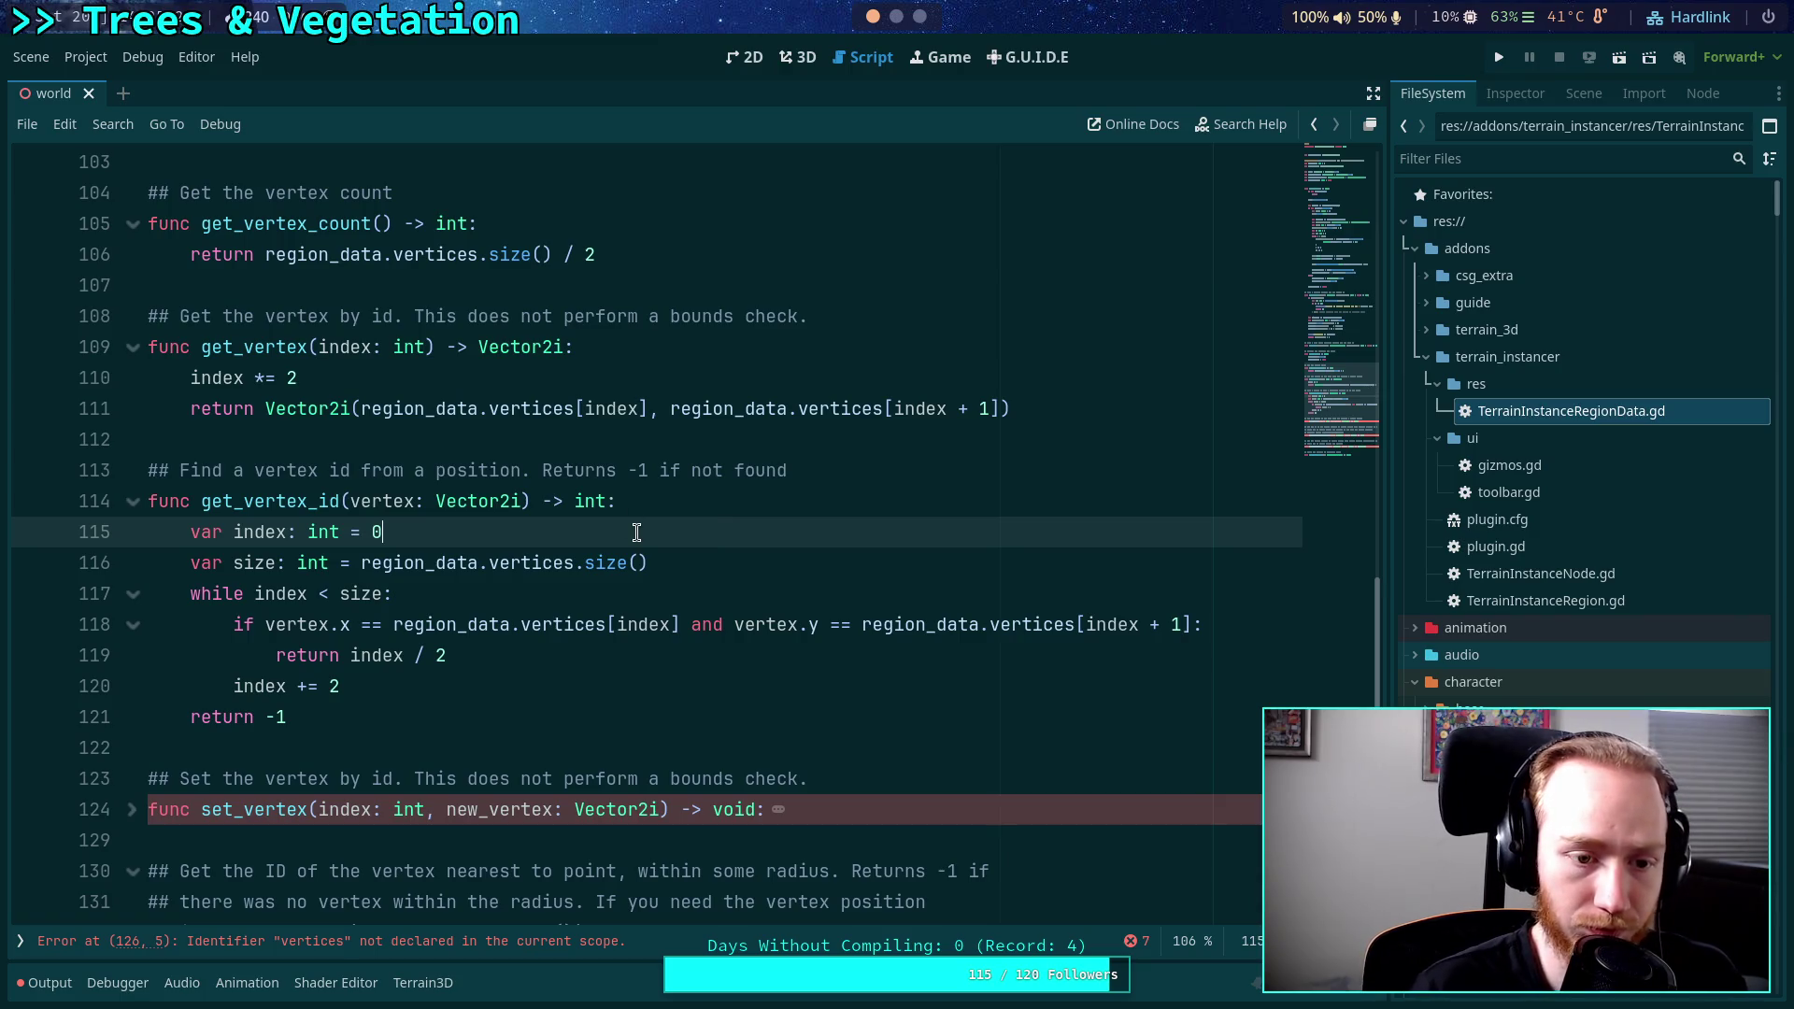
pyautogui.click(664, 505)
pyautogui.press('Return')
pyautogui.write('vertices: ')
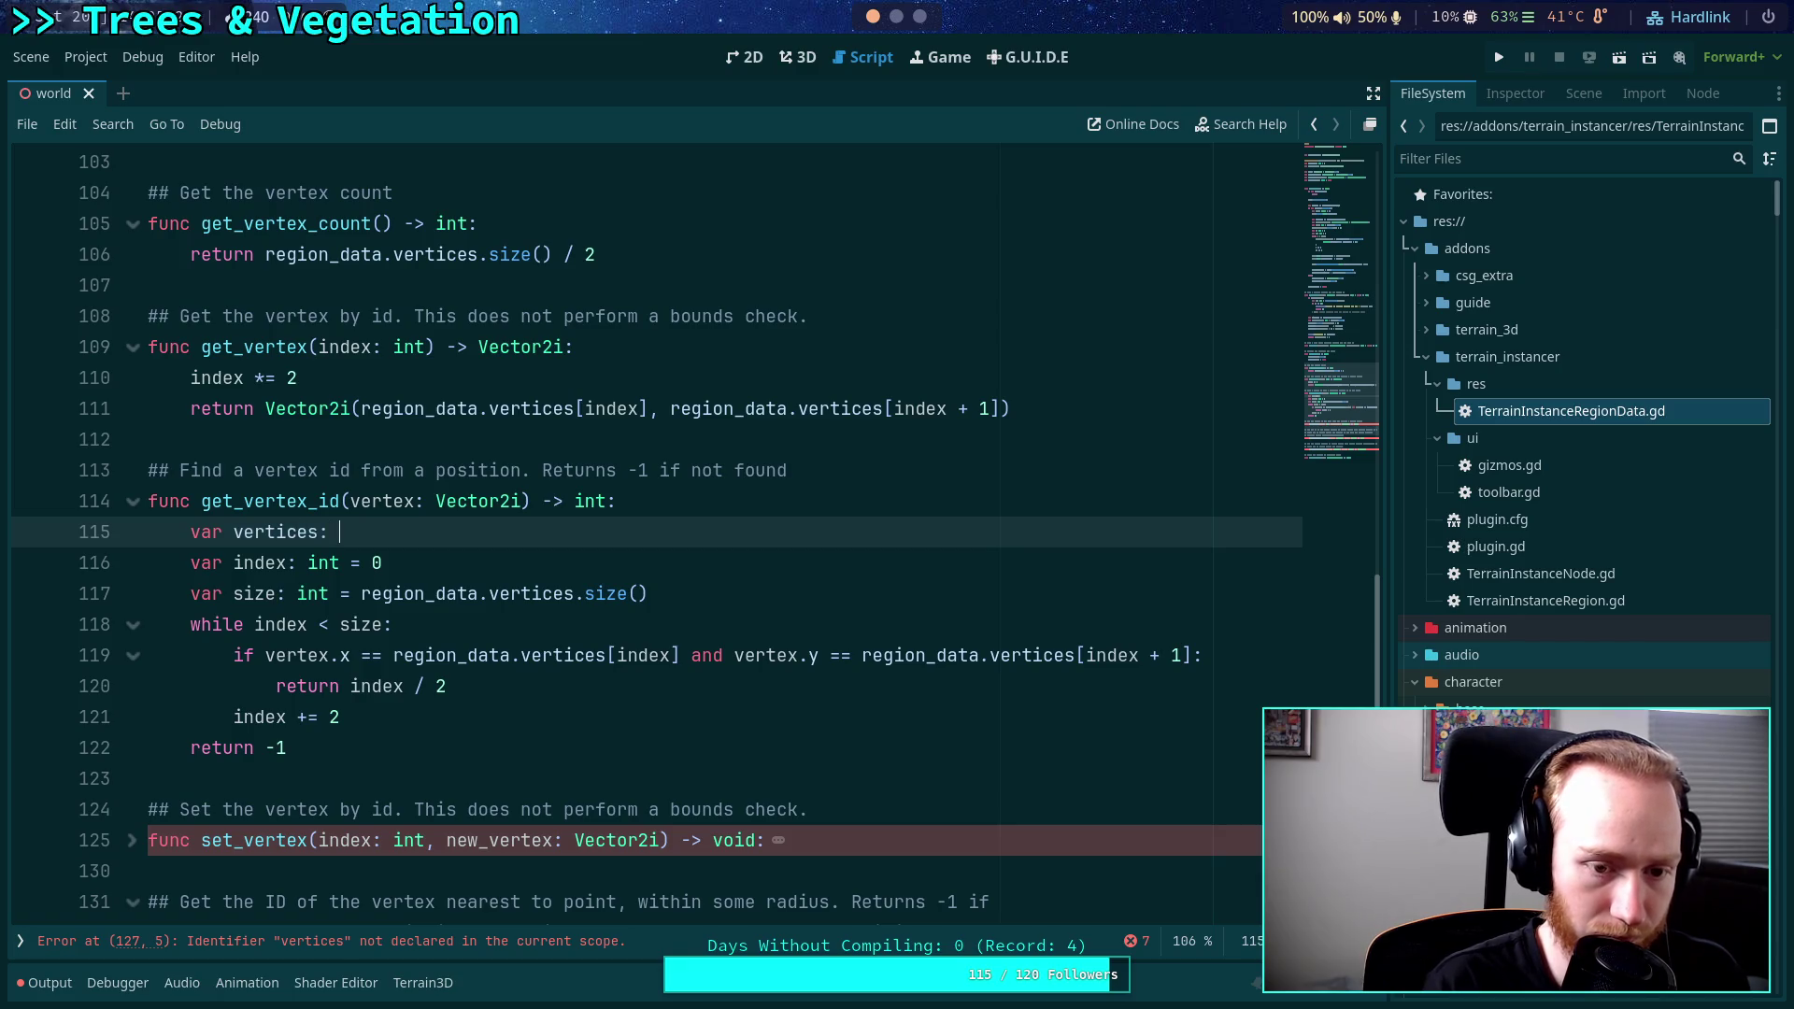
pyautogui.press('BackSpace')
pyautogui.press('BackSpace')
pyautogui.write(' := region_data.ver')
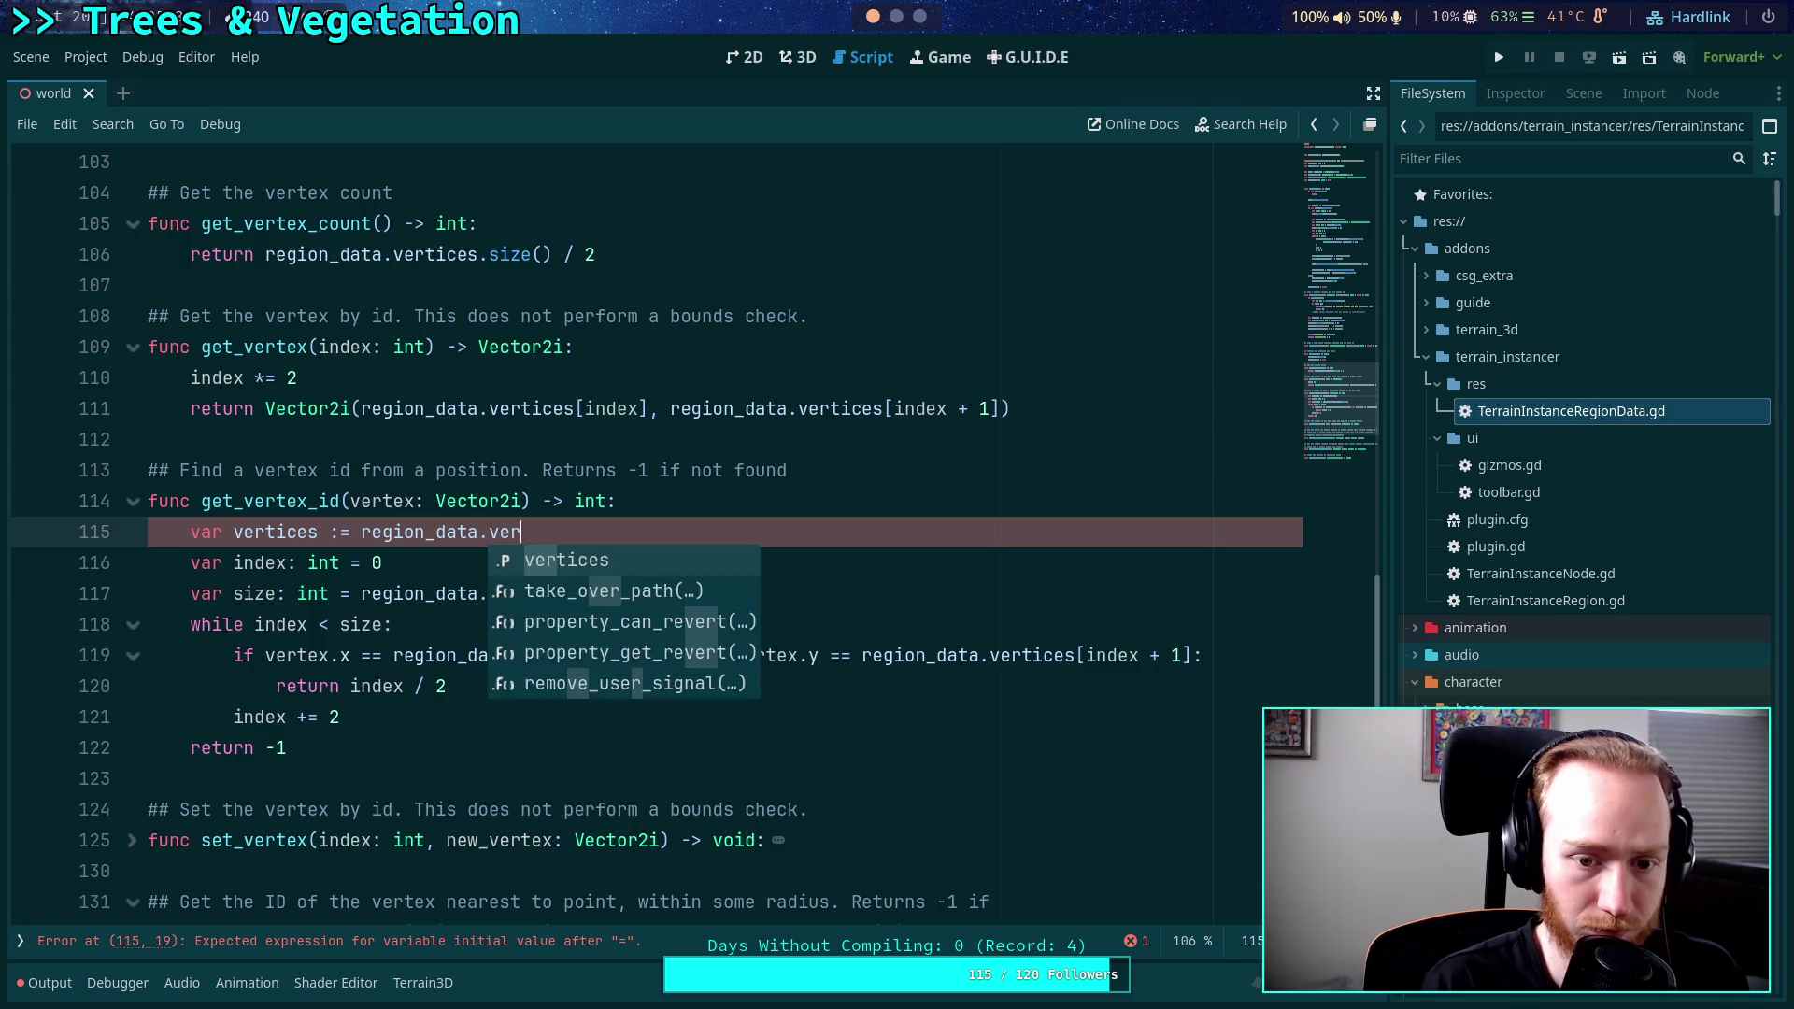
pyautogui.press('Return')
pyautogui.moveTo(361, 595); pyautogui.dragTo(489, 595)
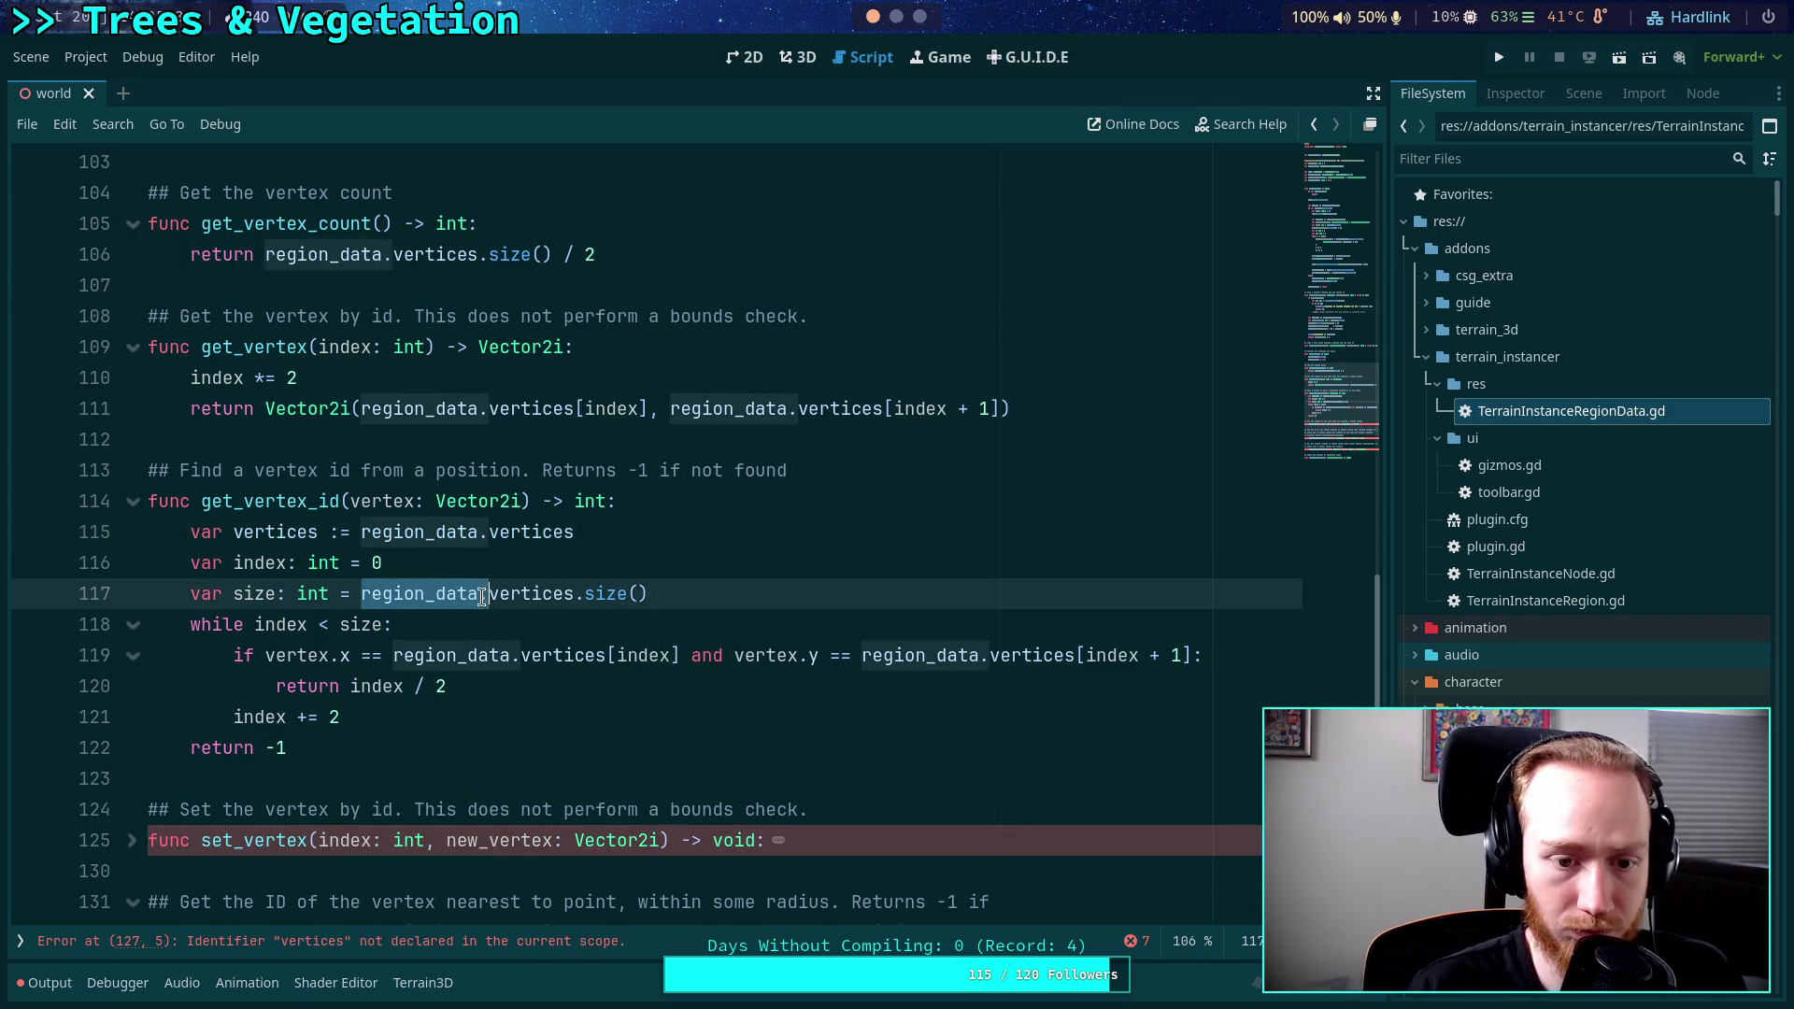
pyautogui.press('BackSpace')
pyautogui.moveTo(392, 655); pyautogui.dragTo(522, 654)
pyautogui.press('BackSpace')
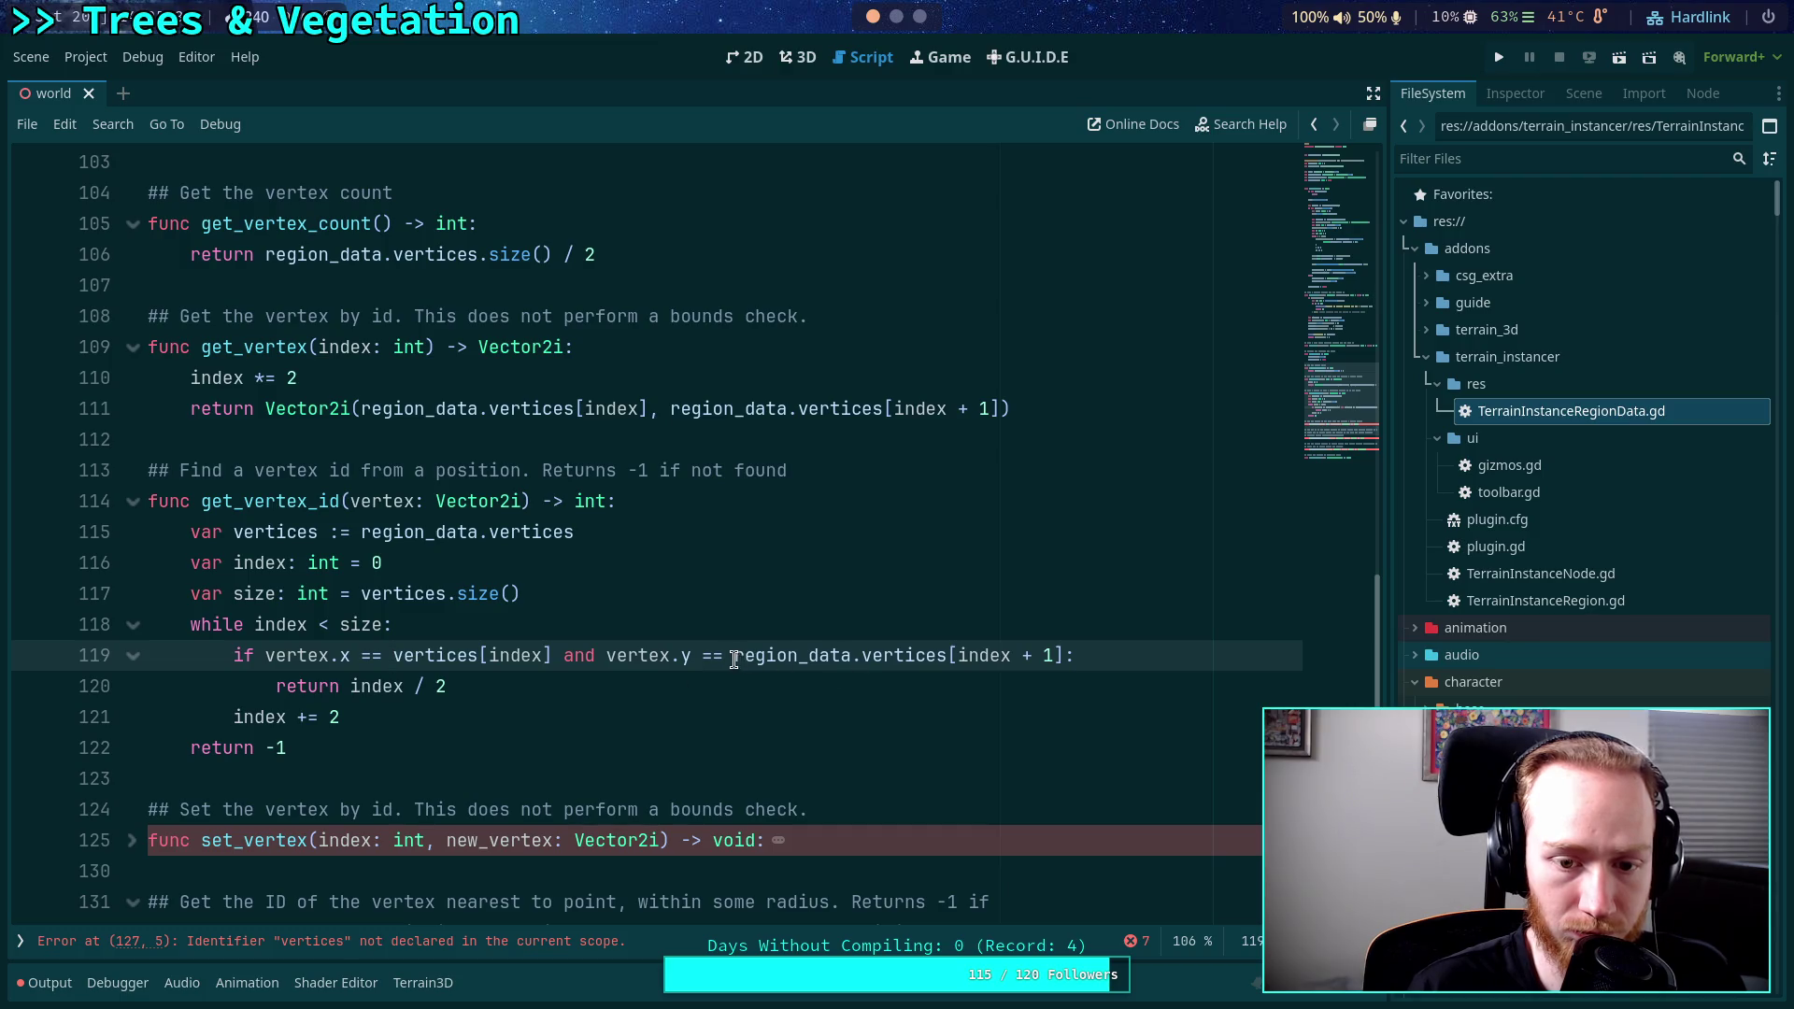
pyautogui.moveTo(734, 660); pyautogui.dragTo(860, 657)
pyautogui.press('BackSpace')
pyautogui.click(692, 687)
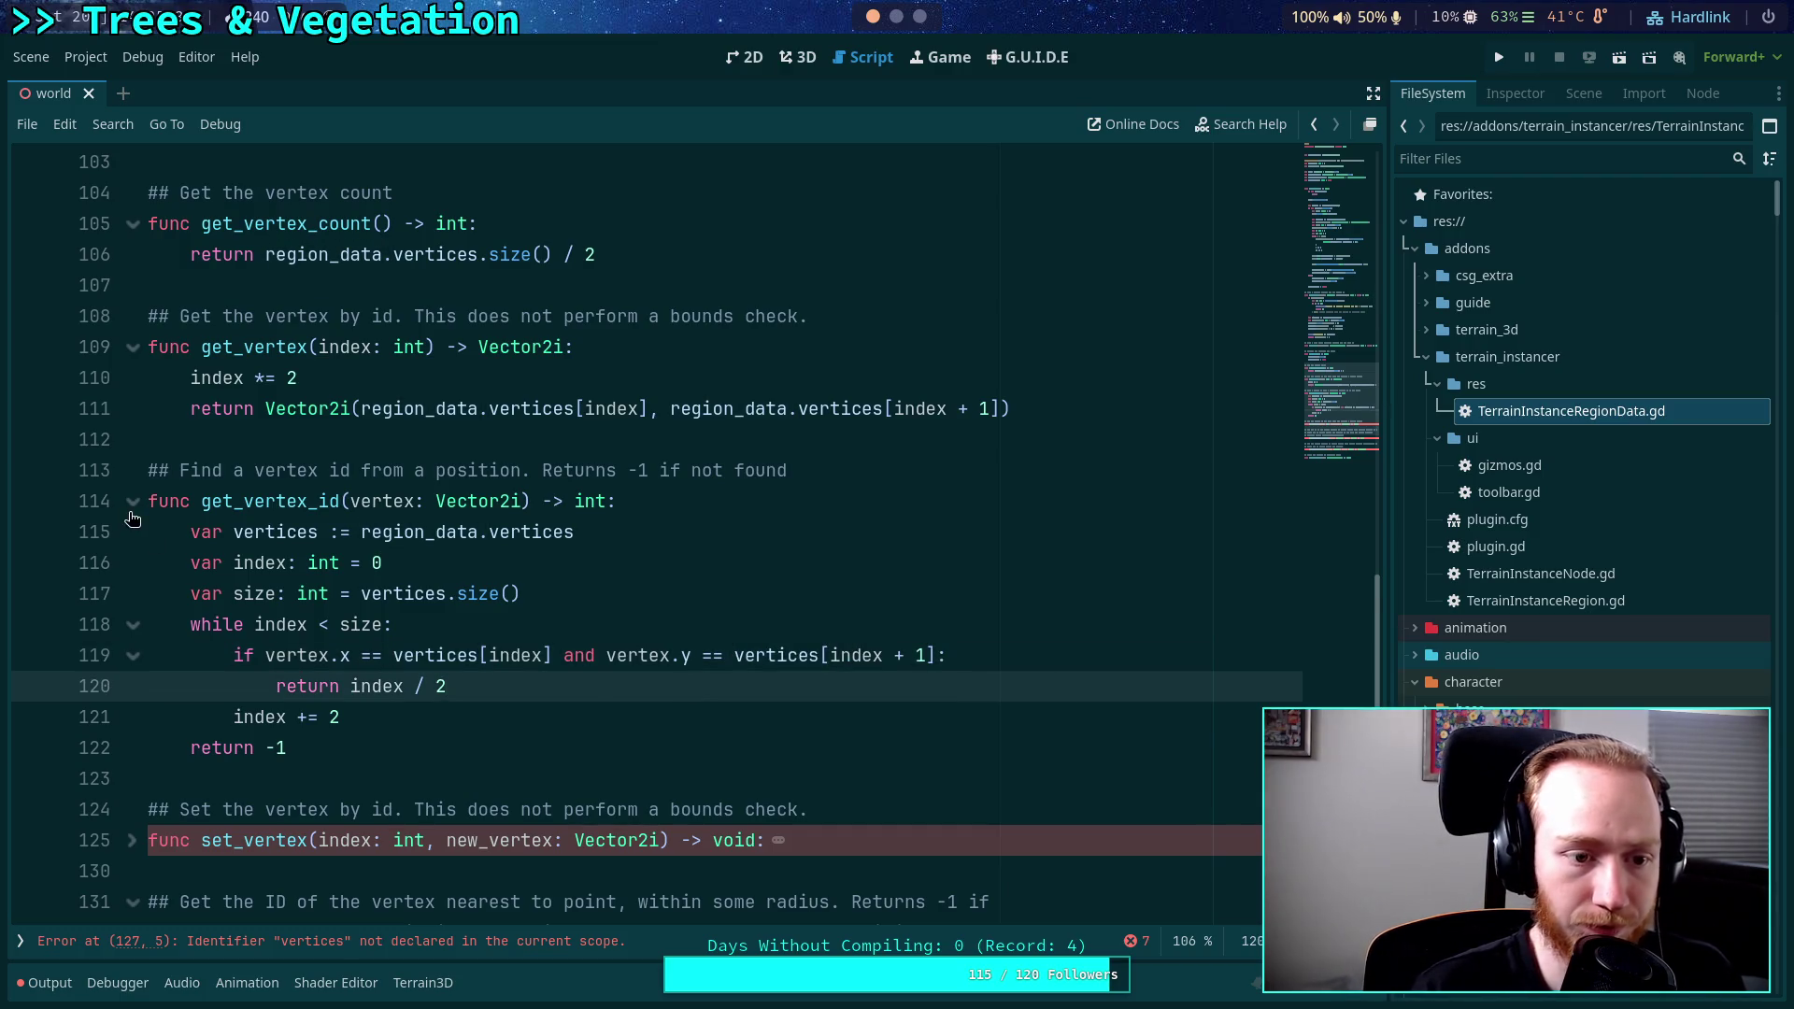
# In set_vertex, prefix the vertices references on lines 127 and 128 with 'region_data.'.
pyautogui.click(132, 504)
pyautogui.click(132, 593)
pyautogui.scroll(-1, 186, 598)
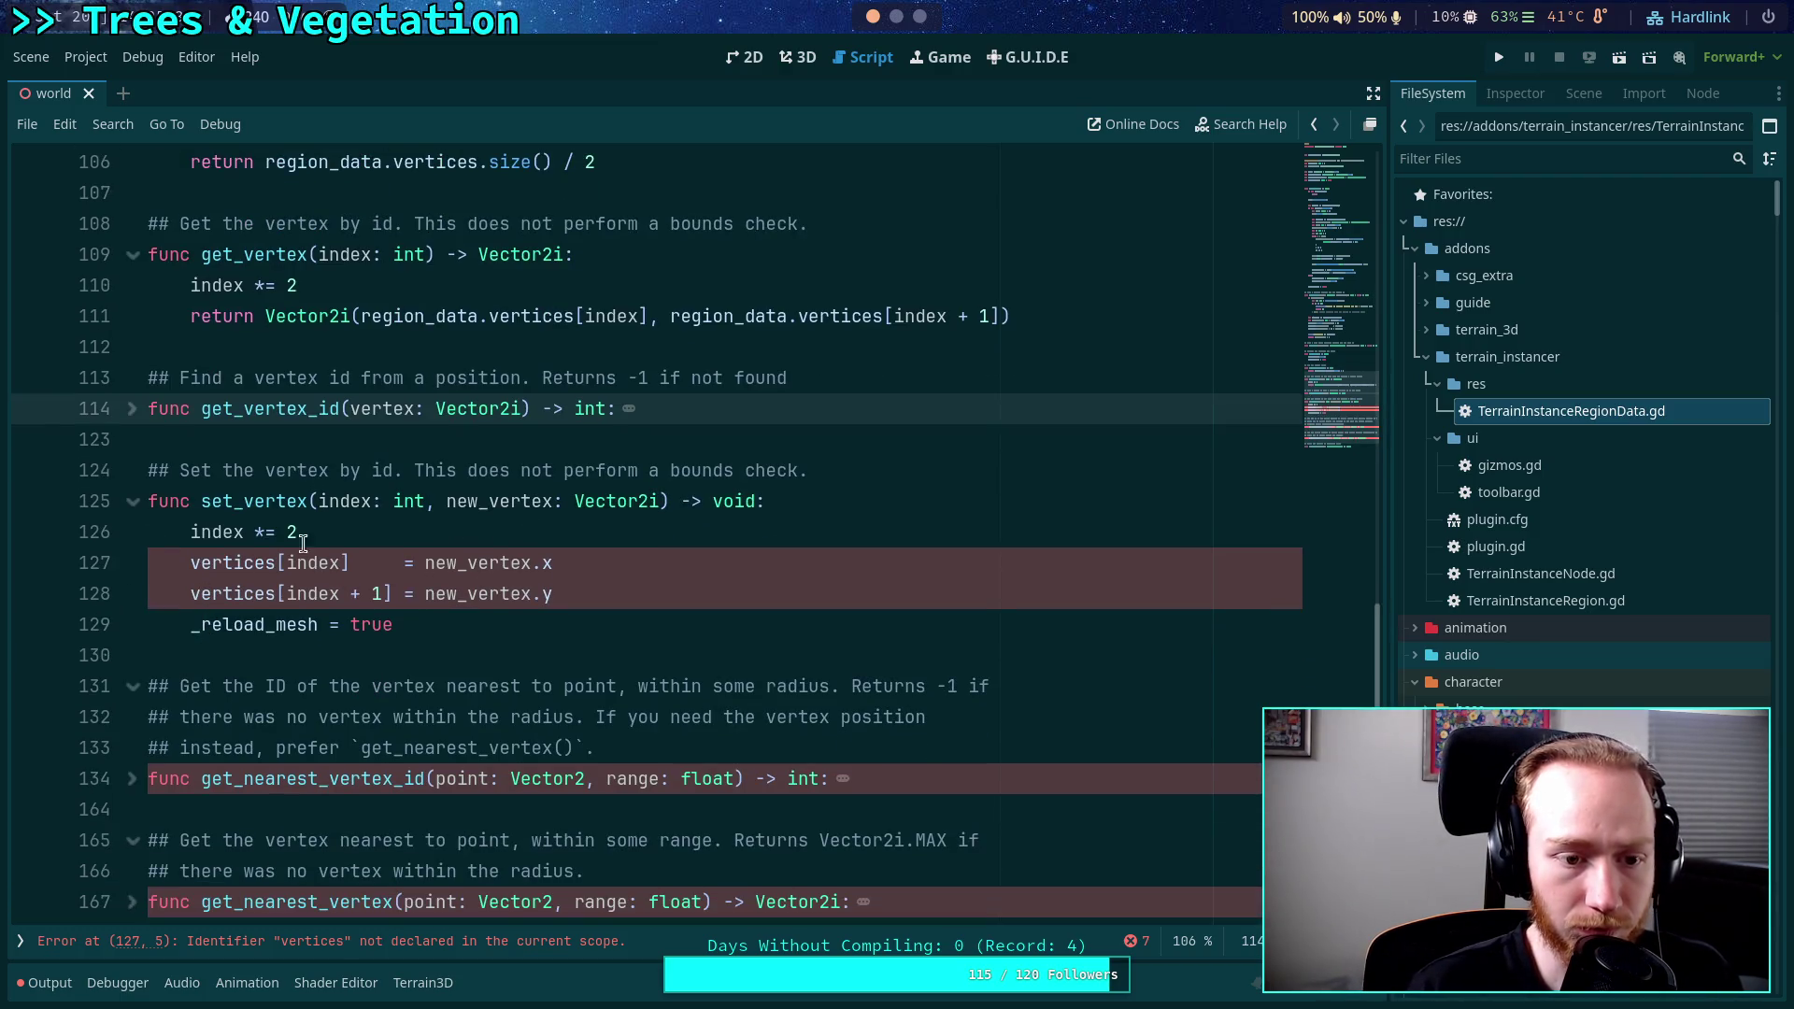
pyautogui.click(190, 568)
pyautogui.write('region_data..')
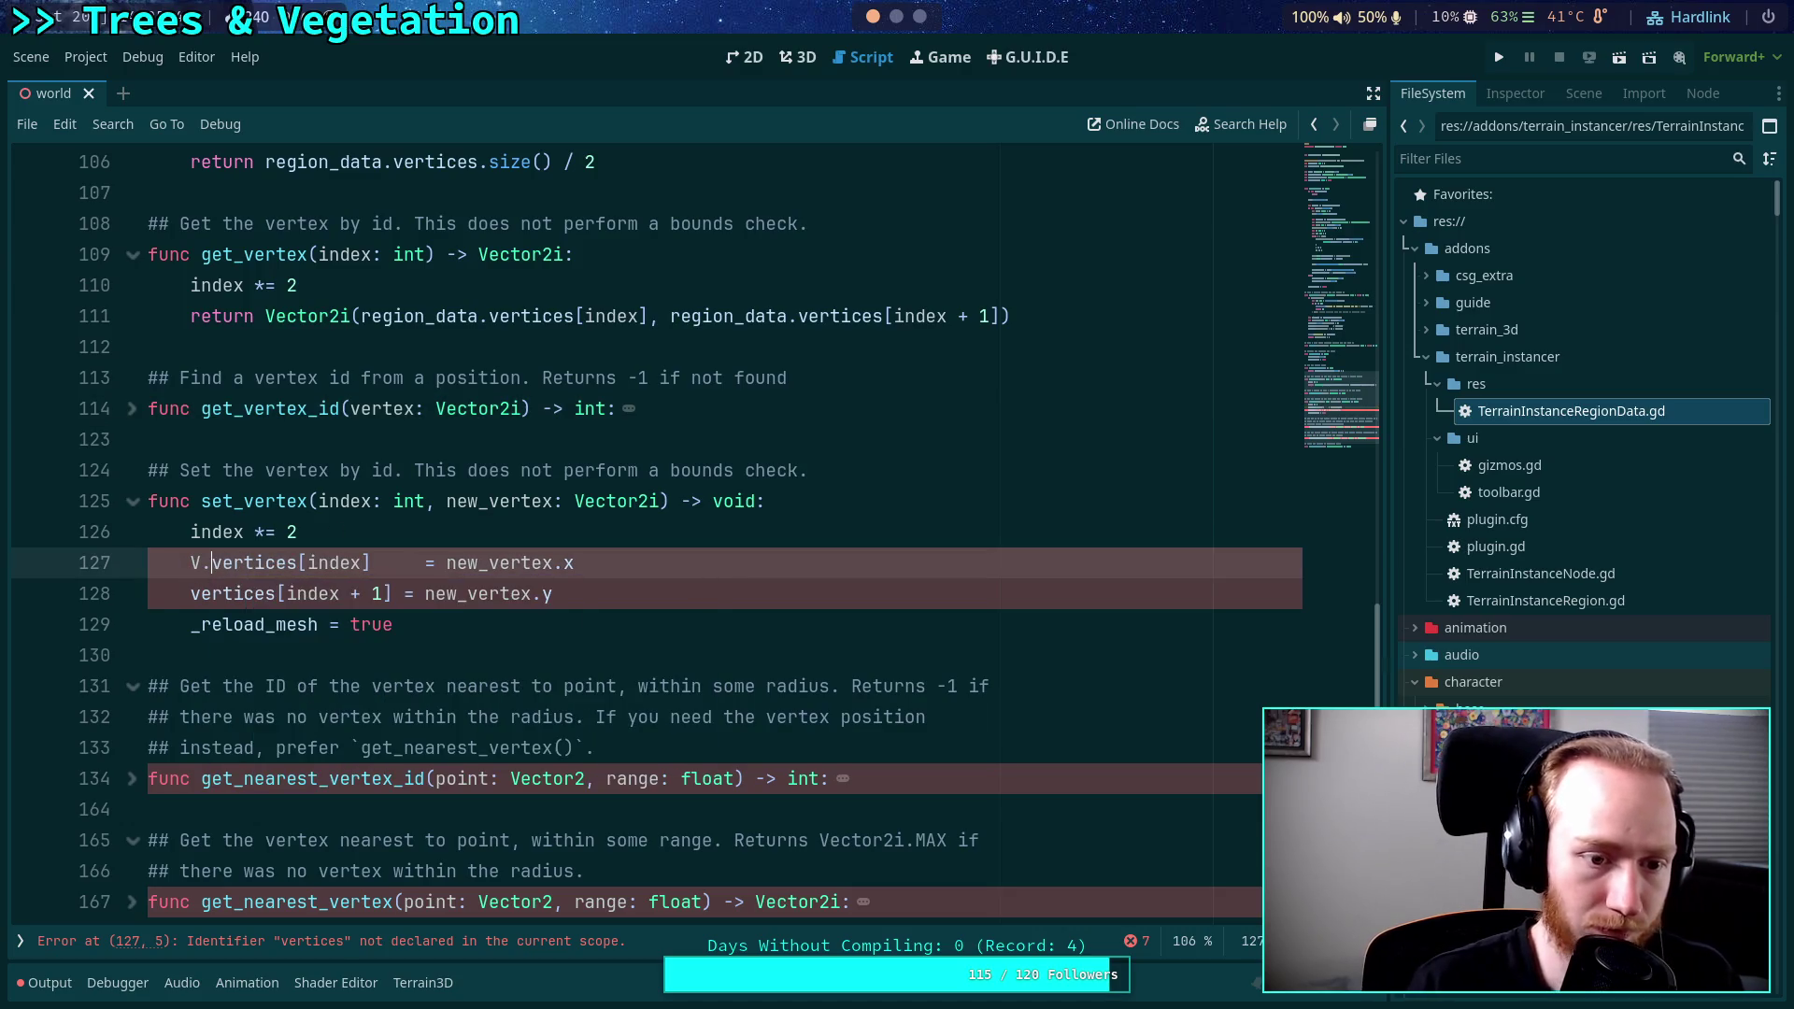
pyautogui.press('BackSpace')
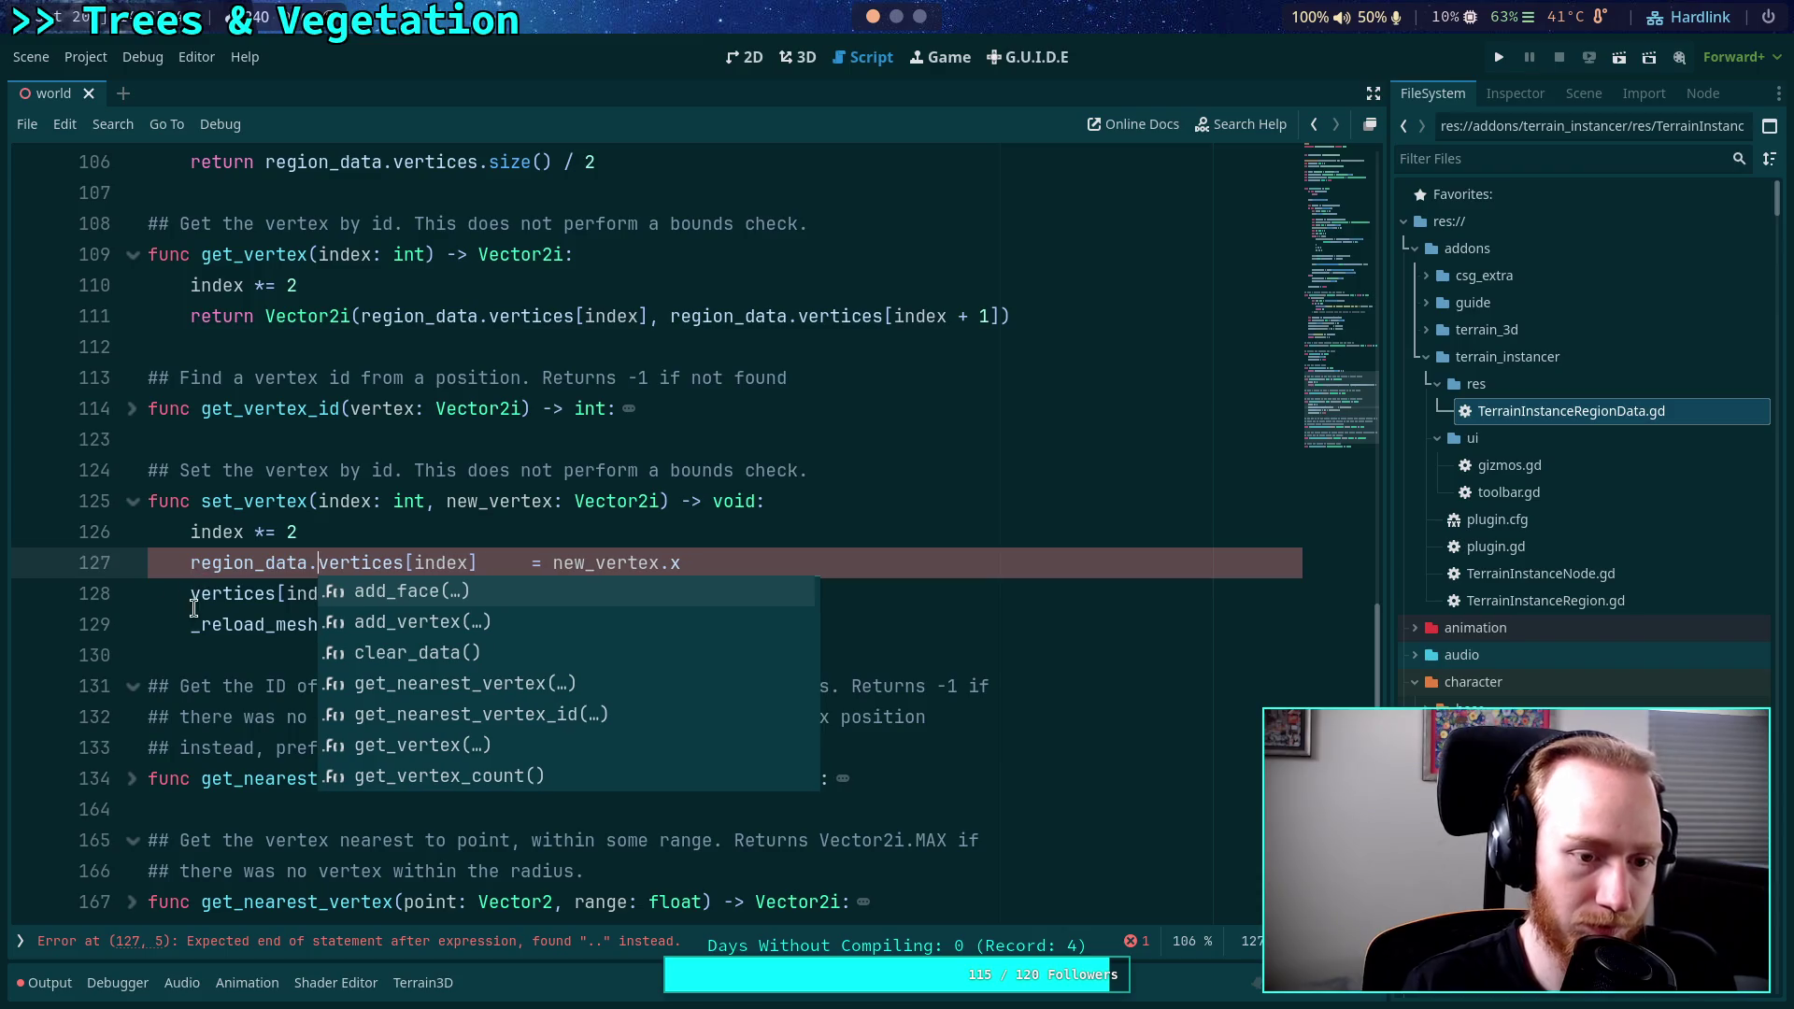
pyautogui.click(191, 593)
pyautogui.write('region_data.')
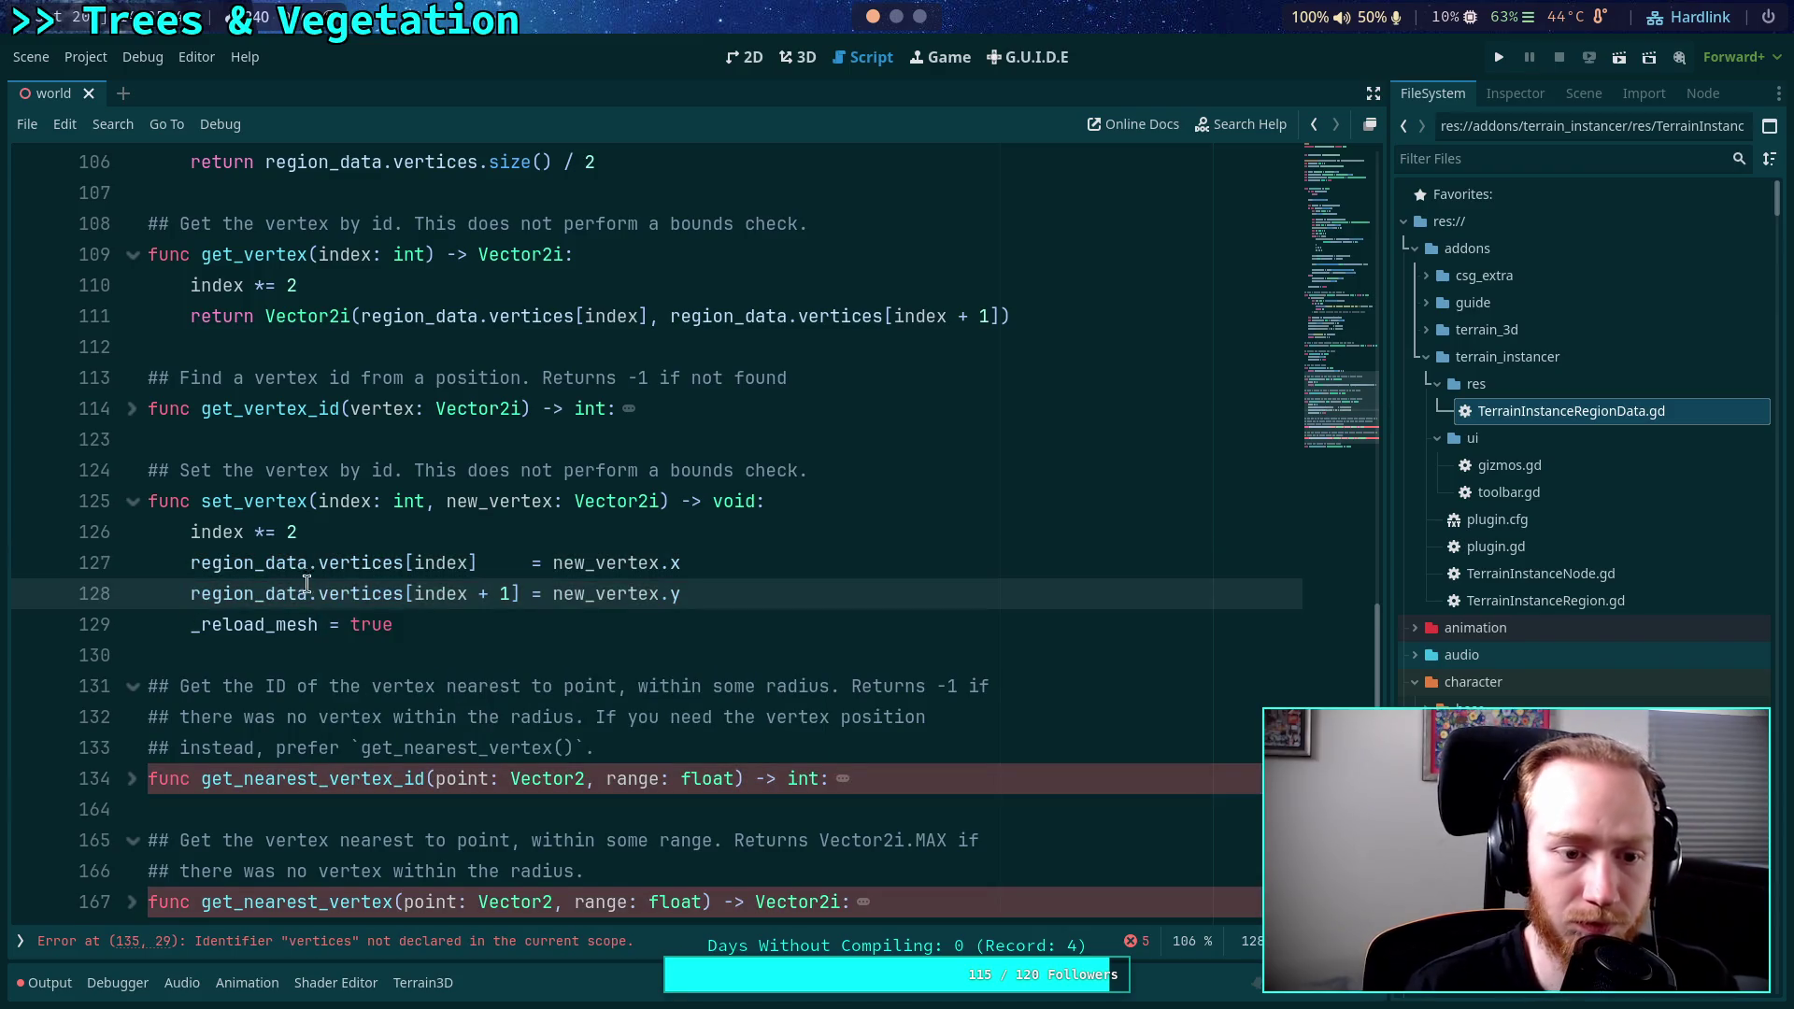
pyautogui.scroll(-1, 138, 425)
pyautogui.click(132, 409)
# In get_nearest_vertex_id, add a local 'vertices := region_data.vertices' variable, then fold the function.
pyautogui.click(130, 562)
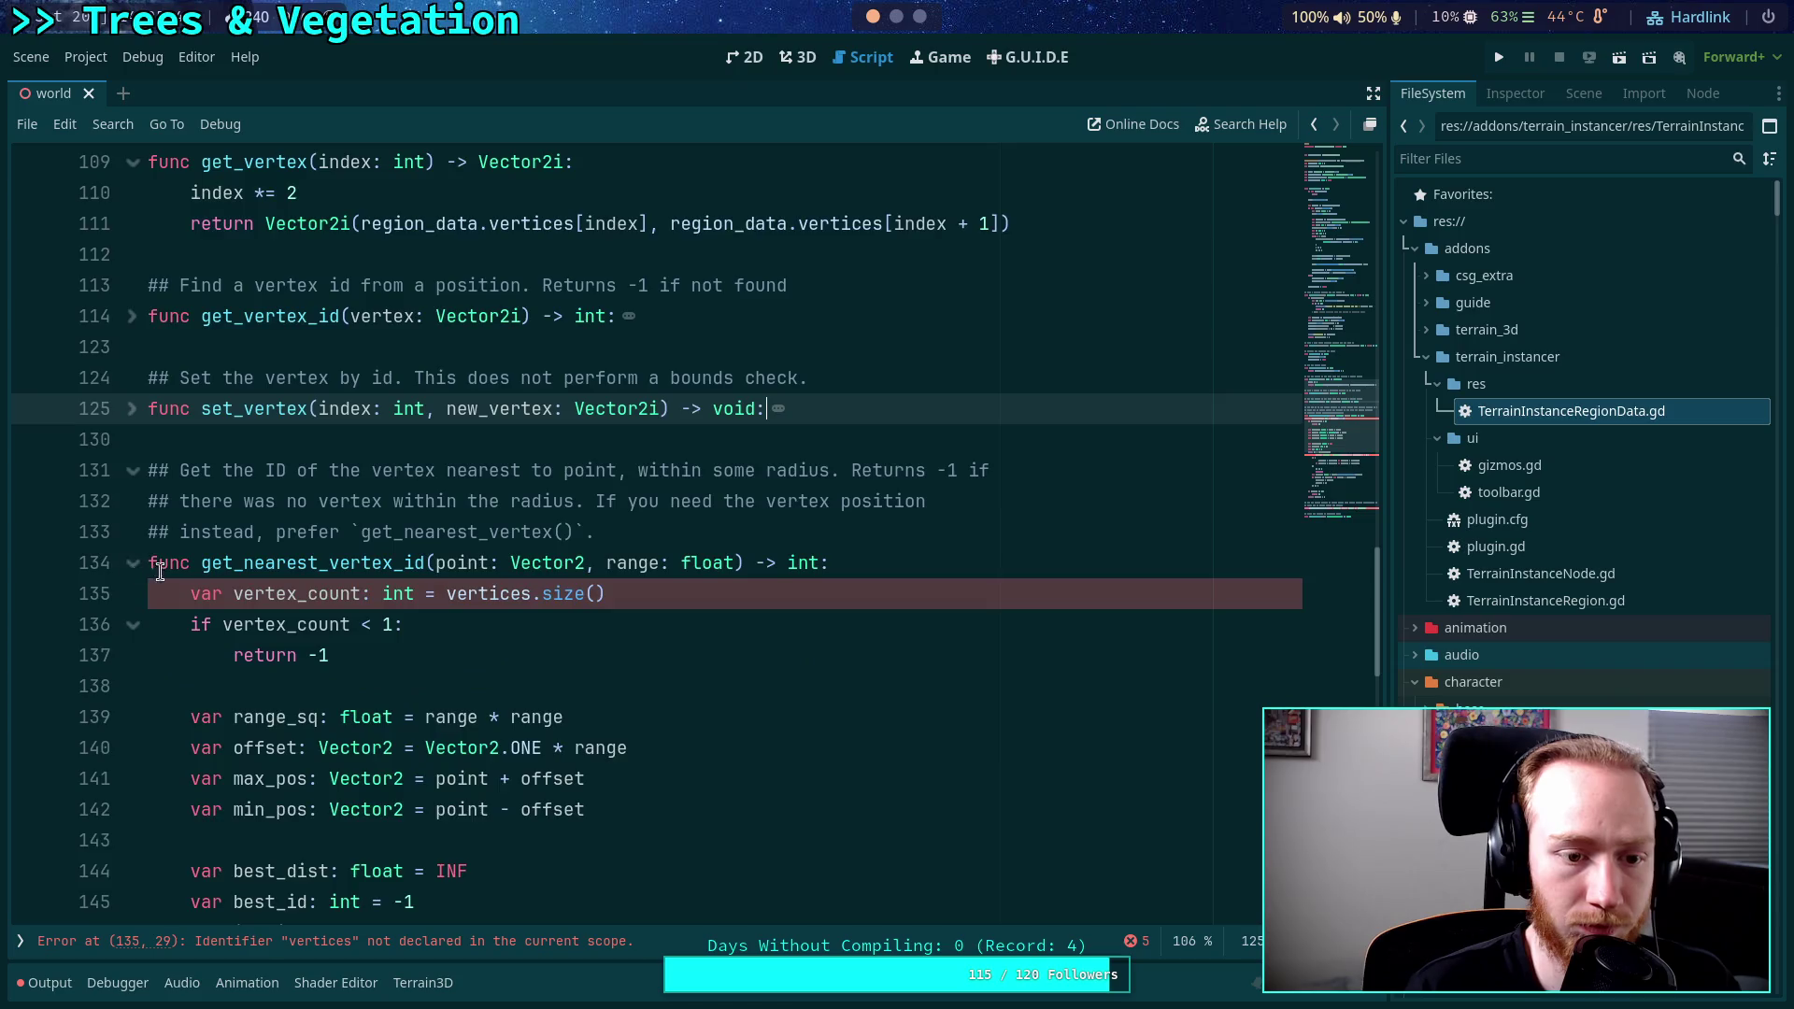
pyautogui.scroll(-5, 245, 521)
pyautogui.scroll(-5, 342, 472)
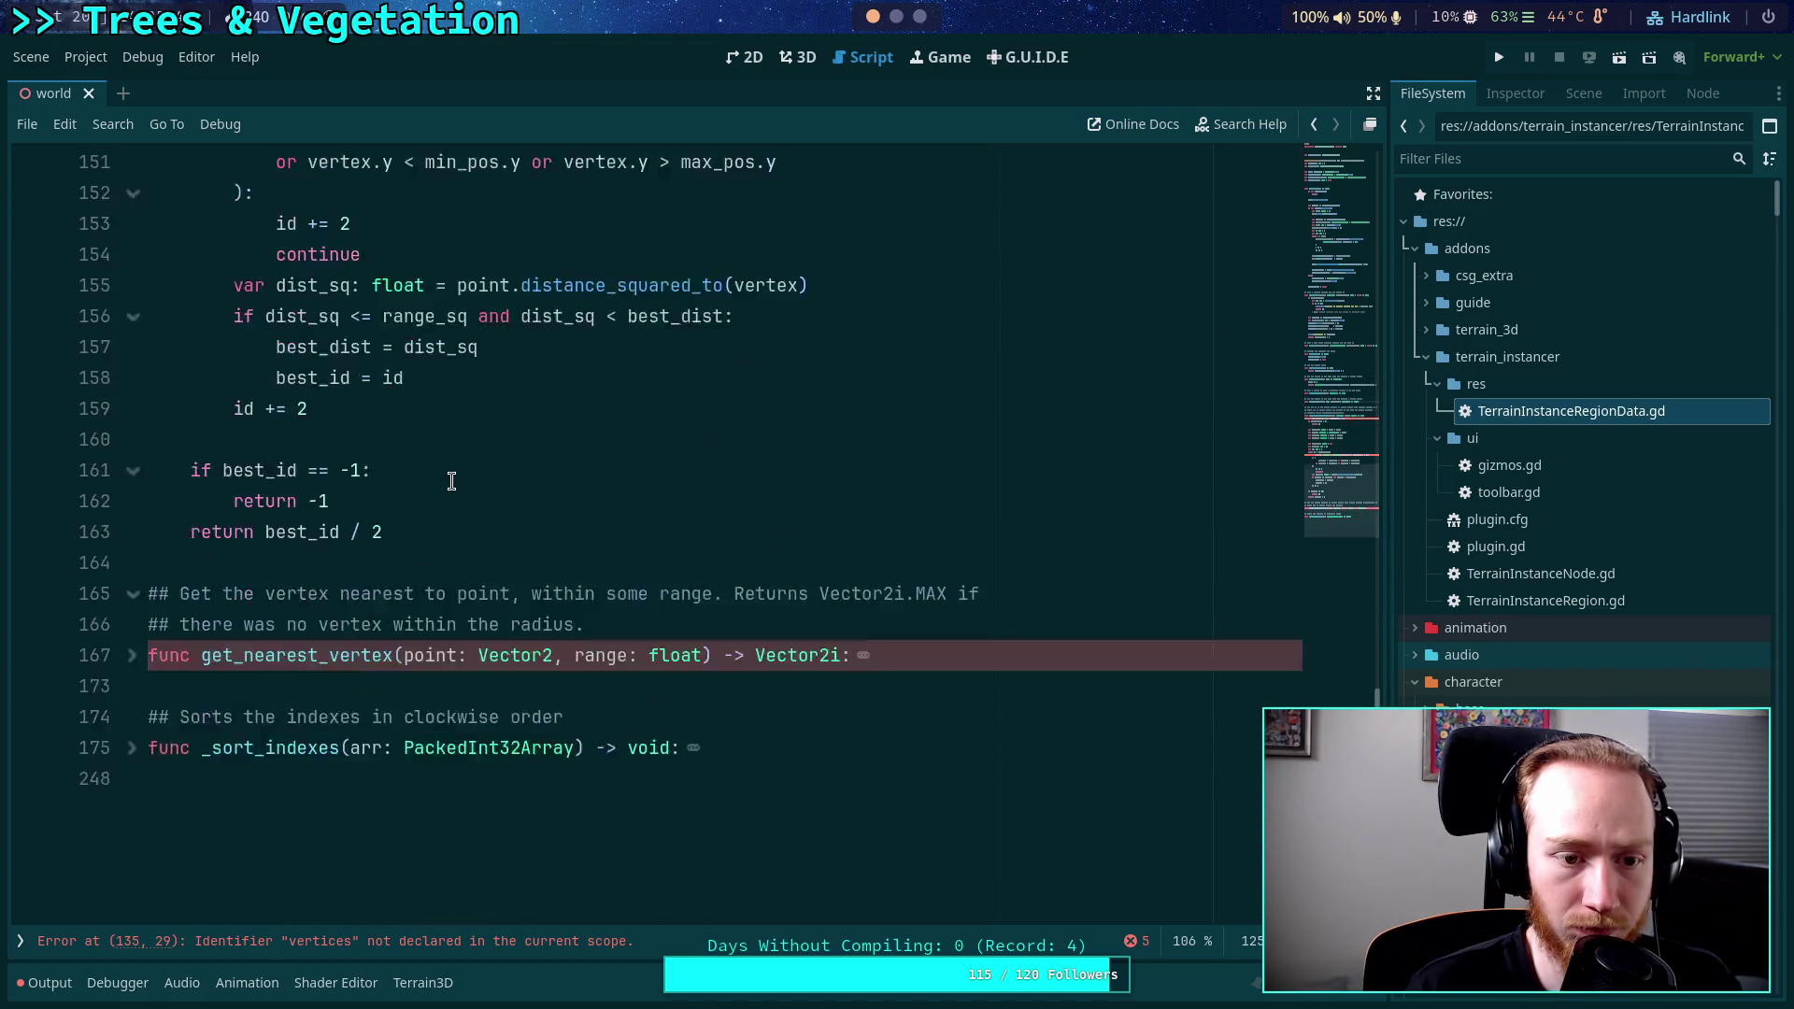
pyautogui.scroll(6, 472, 481)
pyautogui.scroll(3, 472, 483)
pyautogui.click(913, 469)
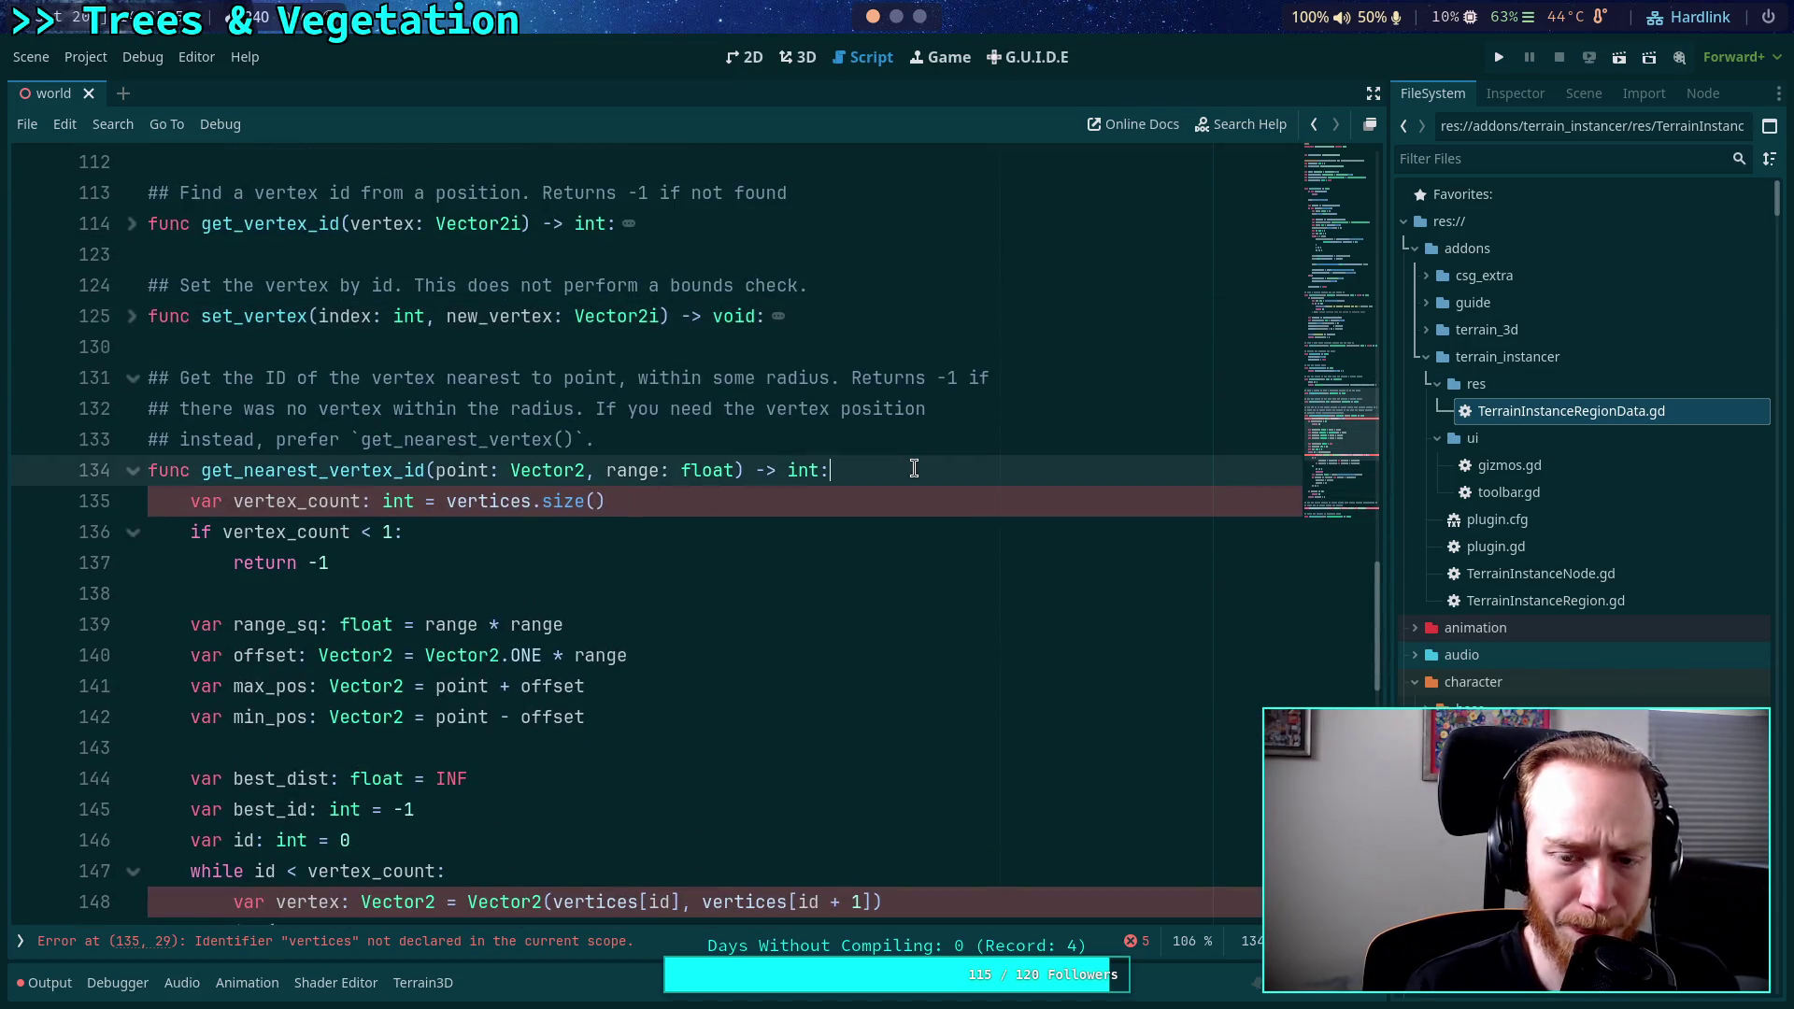
pyautogui.press('Return')
pyautogui.write('var ver')
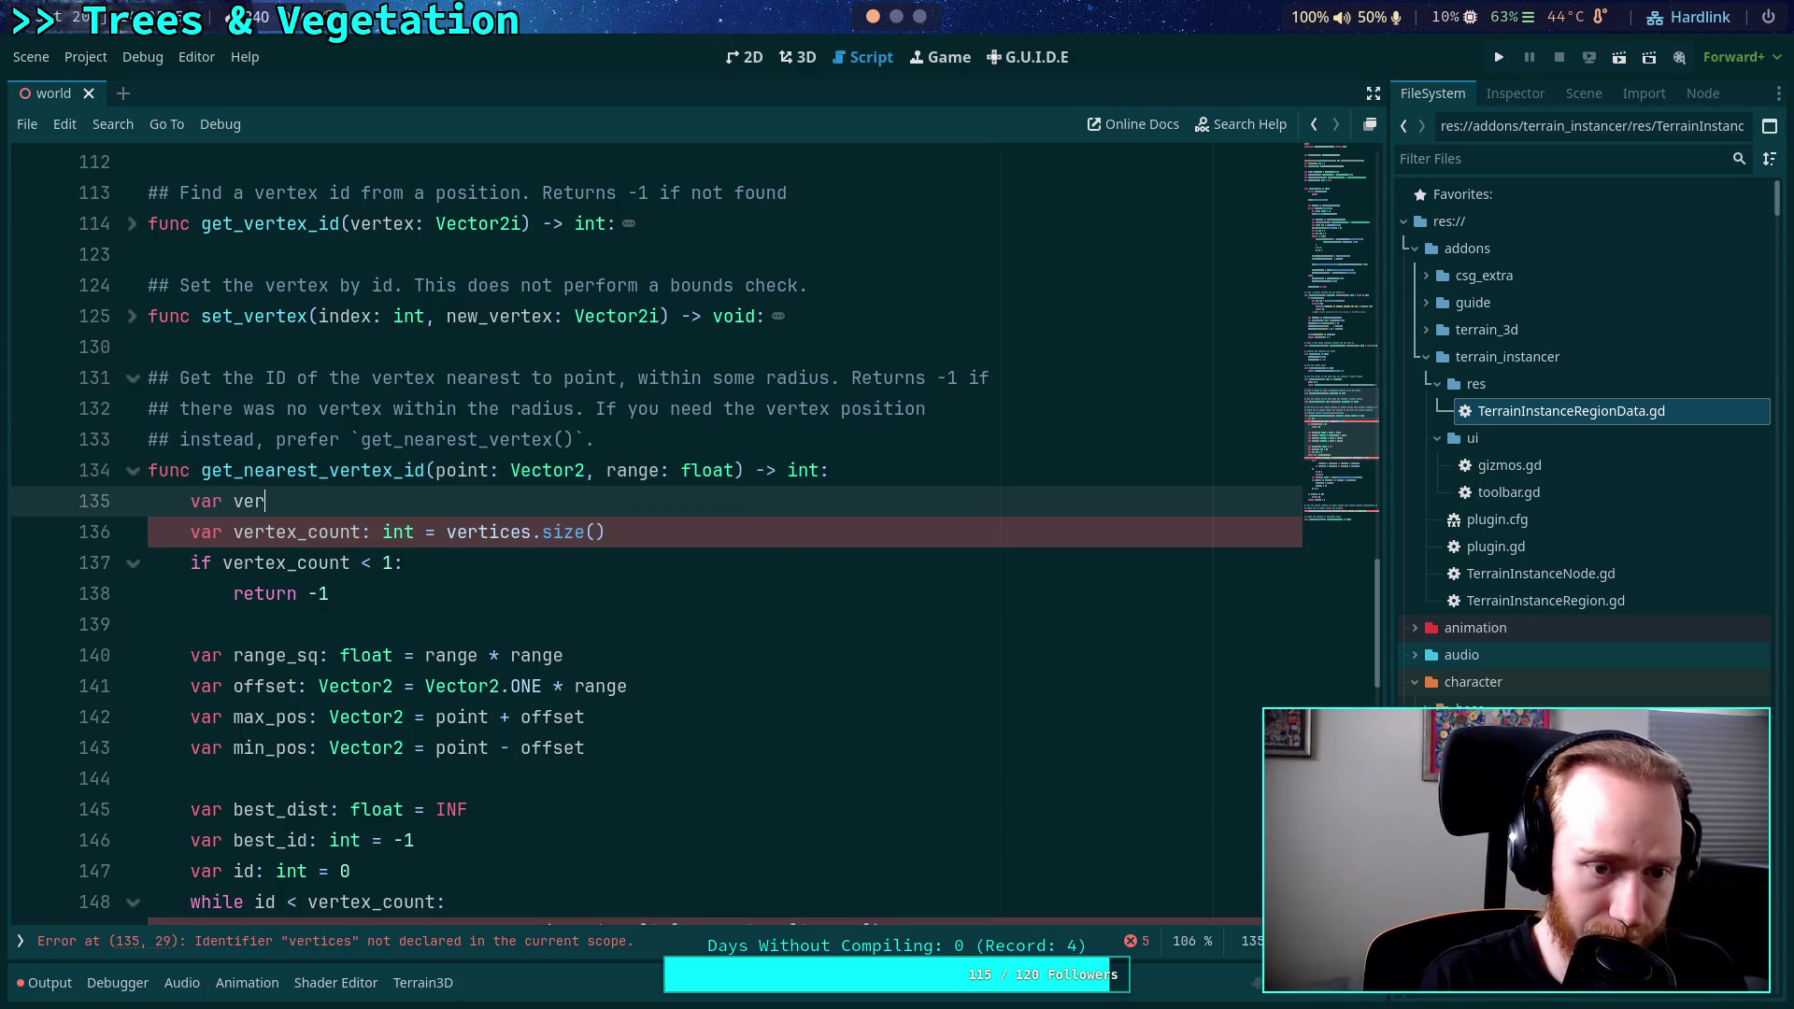
pyautogui.write('tices')
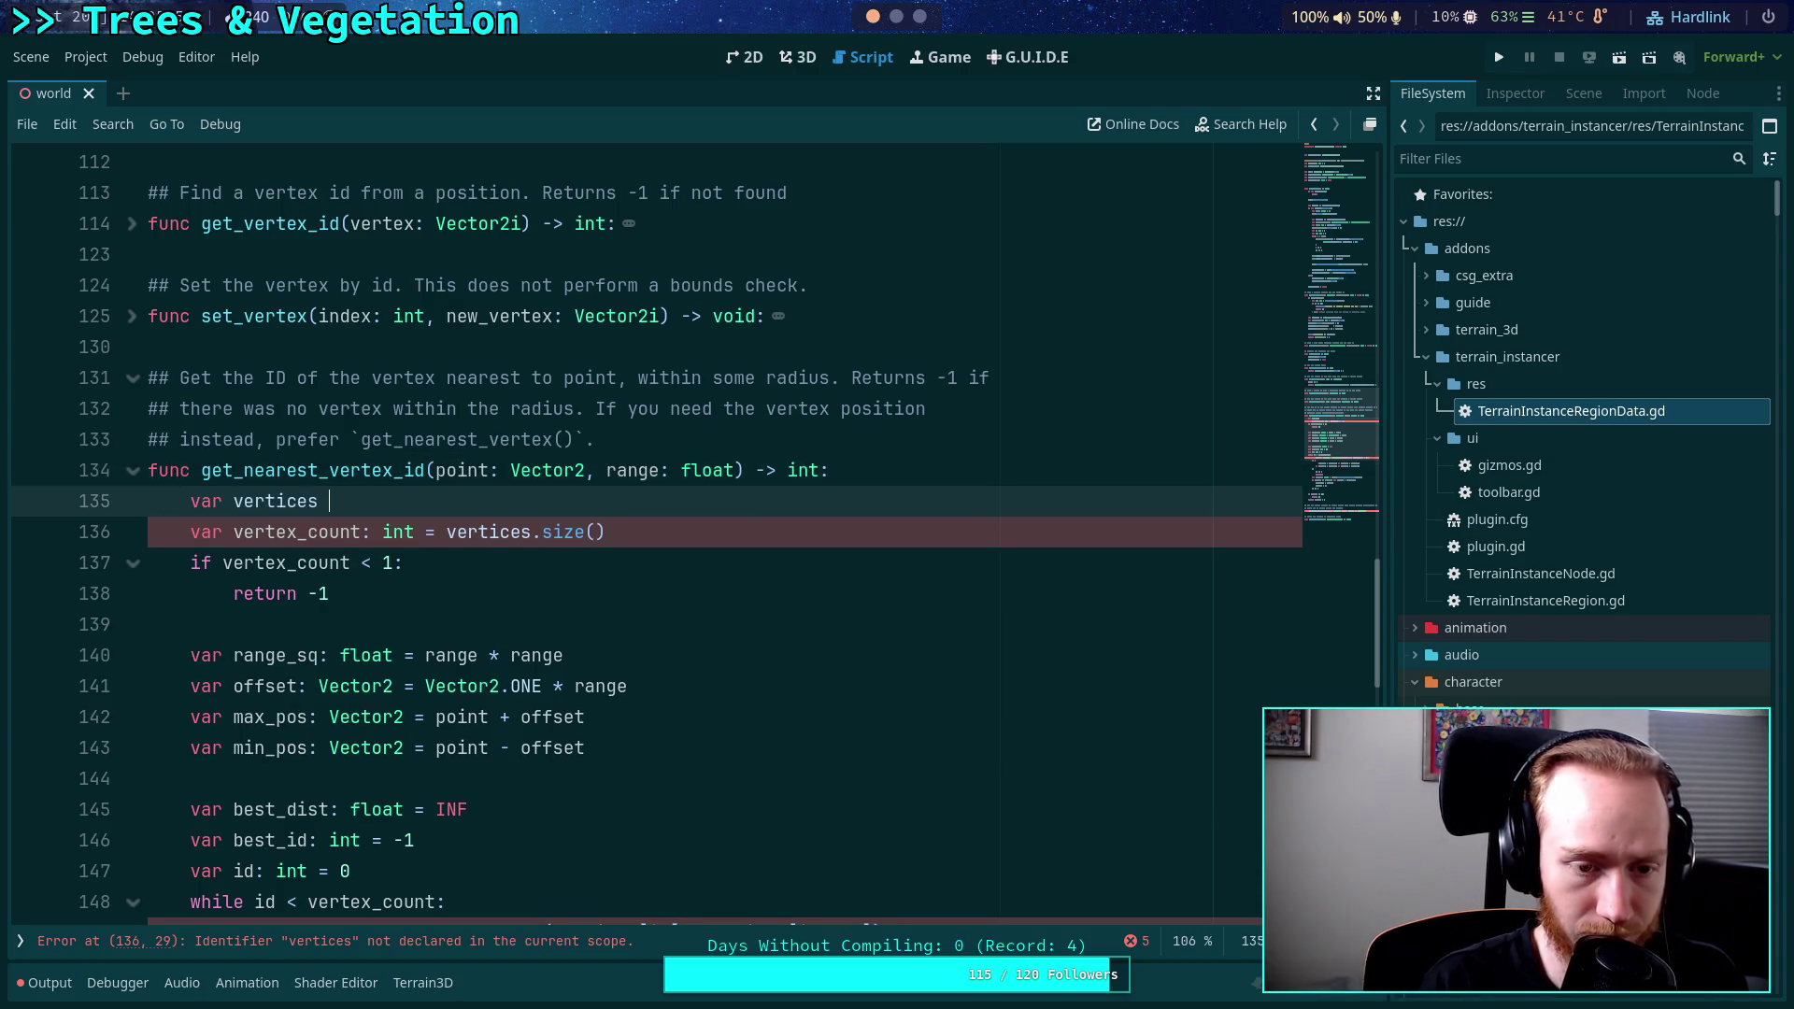
pyautogui.write(' := region_data.ve')
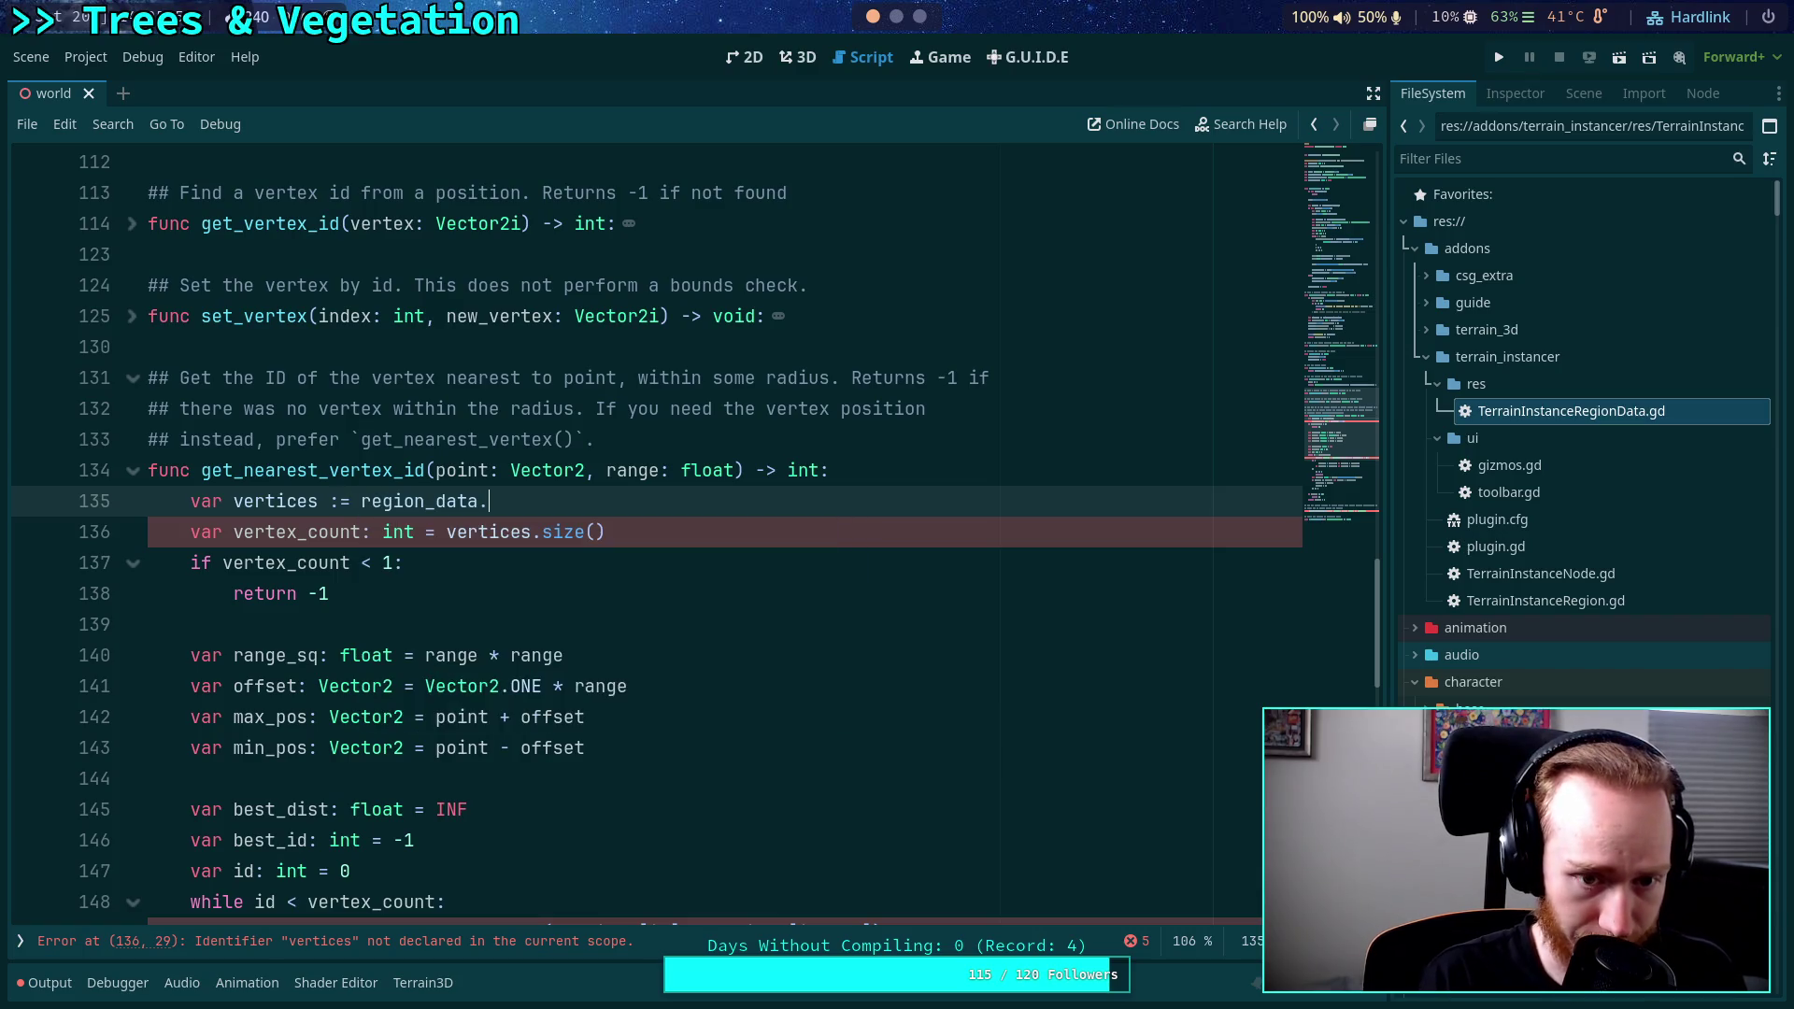
pyautogui.press('Return')
pyautogui.scroll(-7, 801, 501)
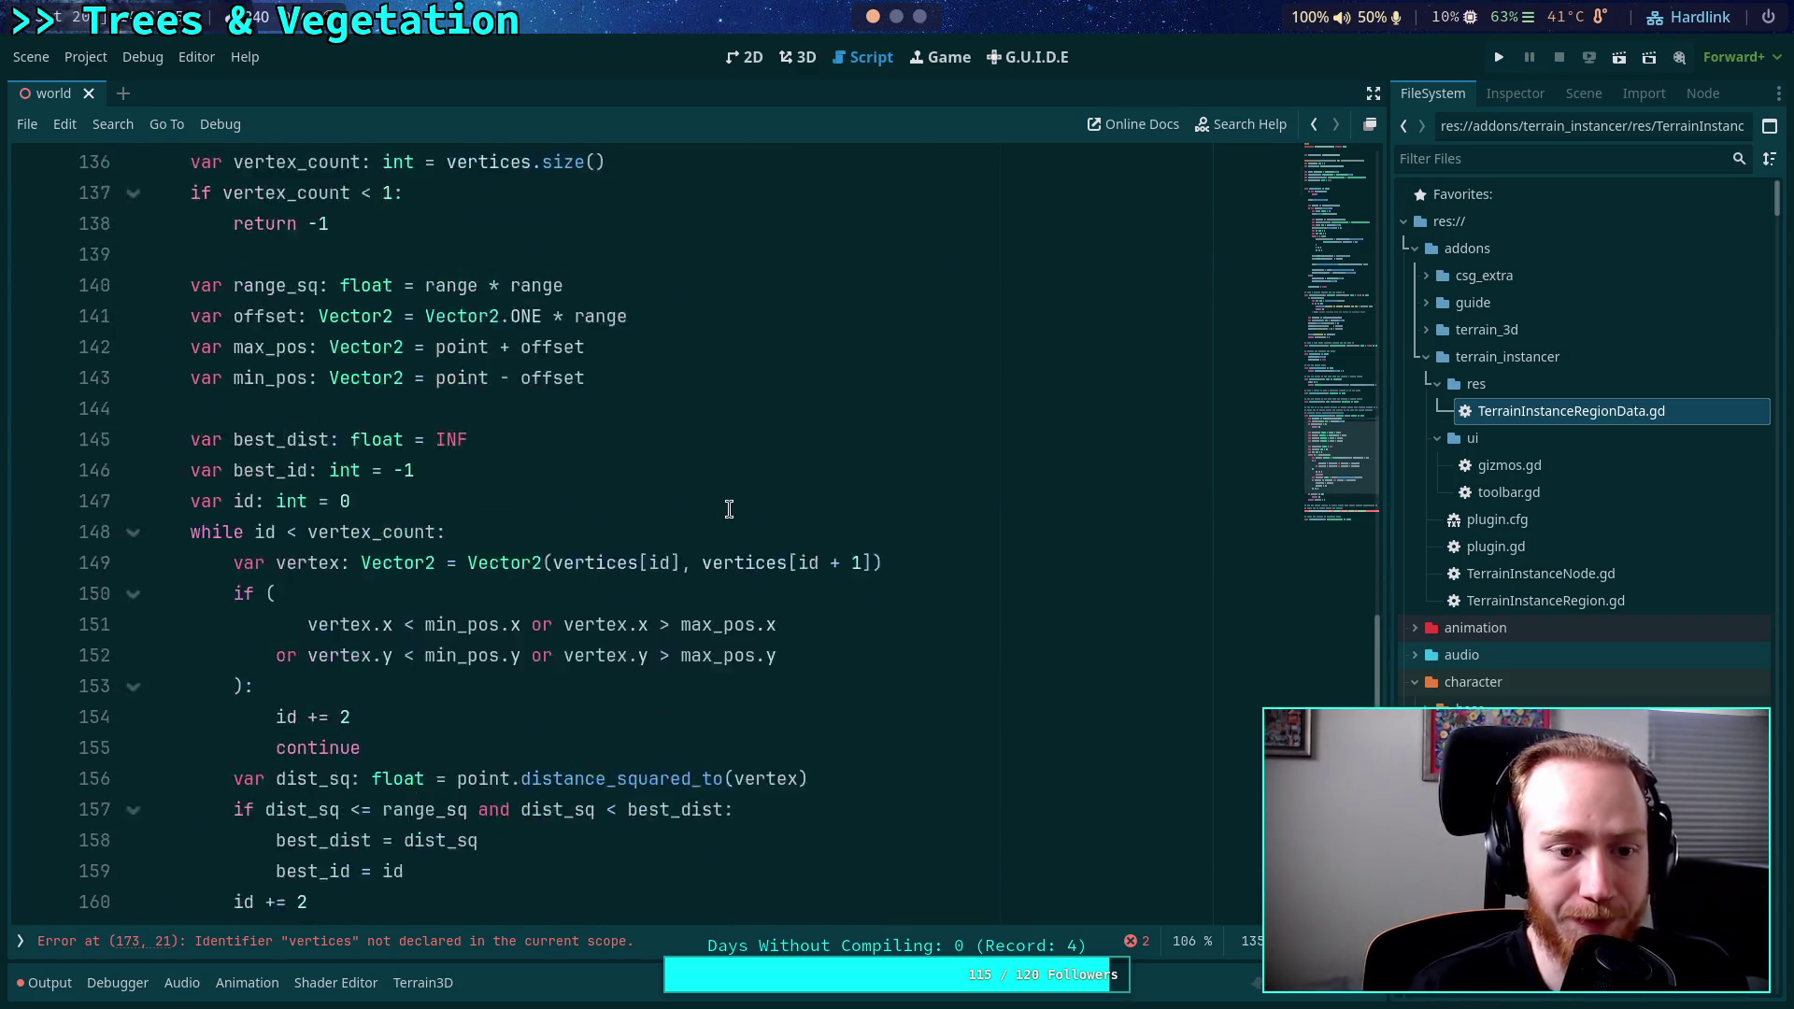
pyautogui.click(133, 192)
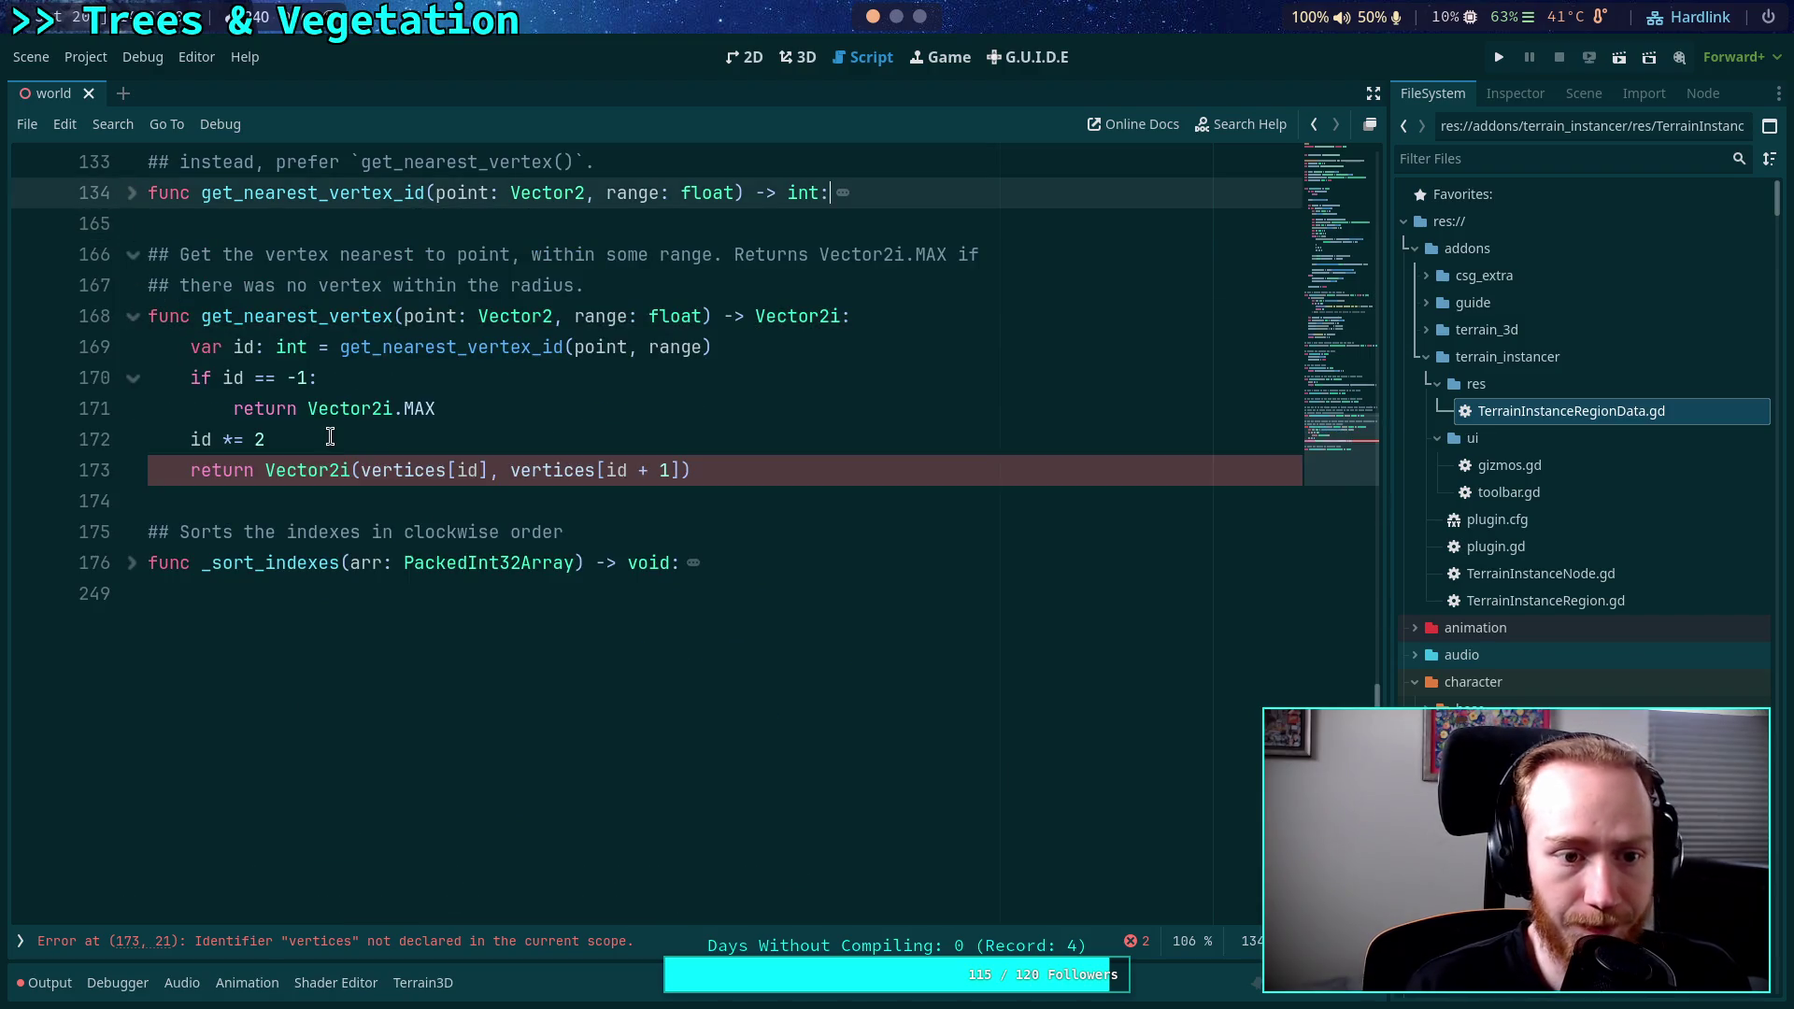
# Prefix the vertices references on erroring line 173 with 'region_data.' and save the script.
pyautogui.scroll(1, 485, 469)
pyautogui.click(360, 562)
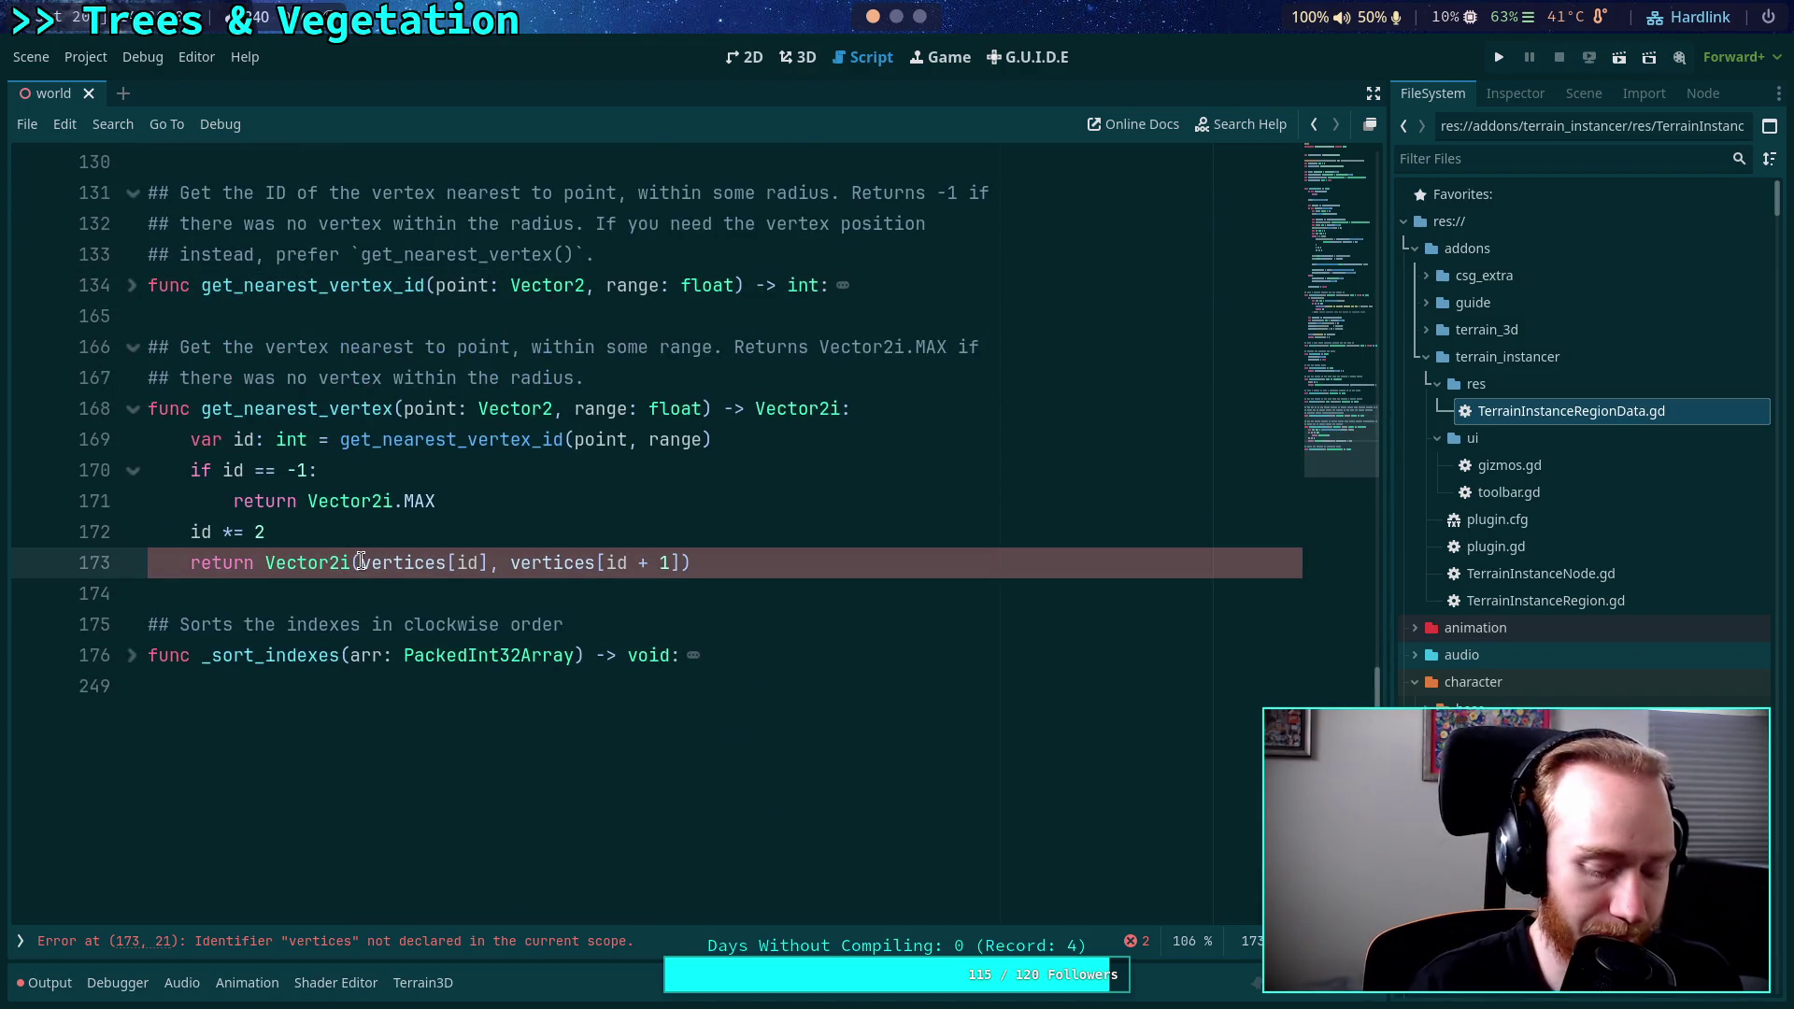
pyautogui.write('region_data.')
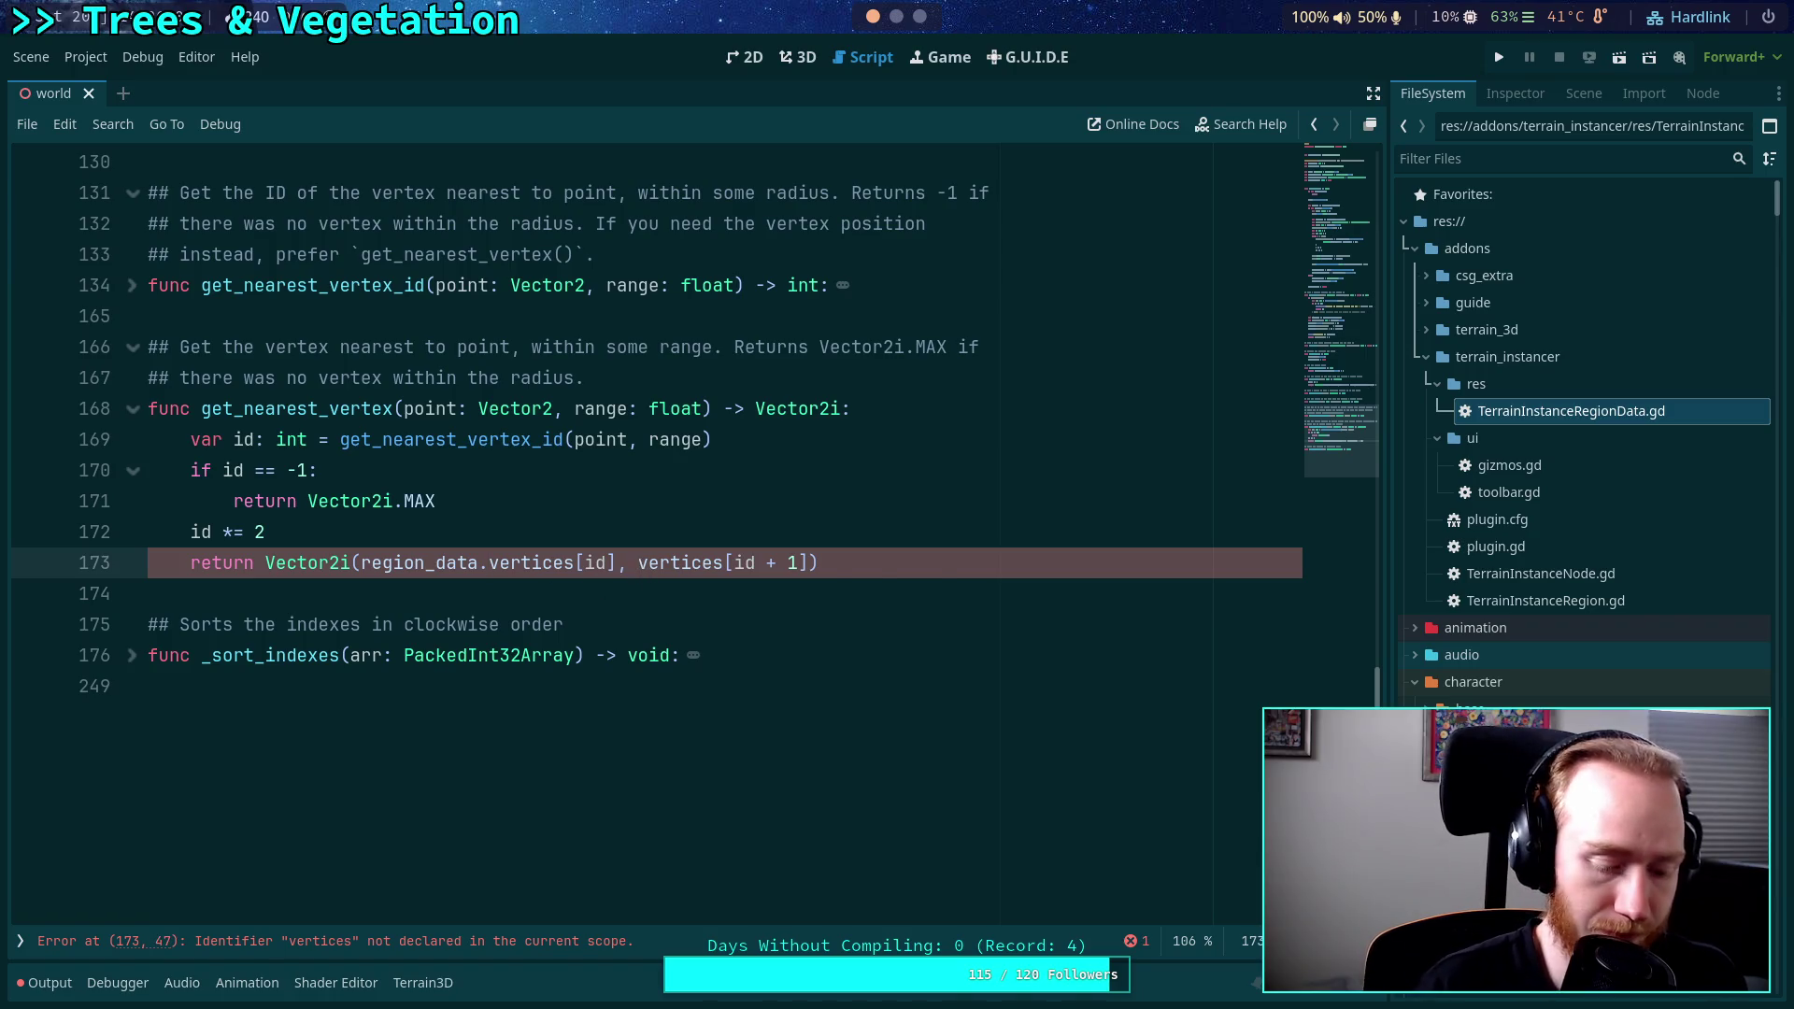
pyautogui.write('region_data.')
pyautogui.hotkey('ctrl', 's')
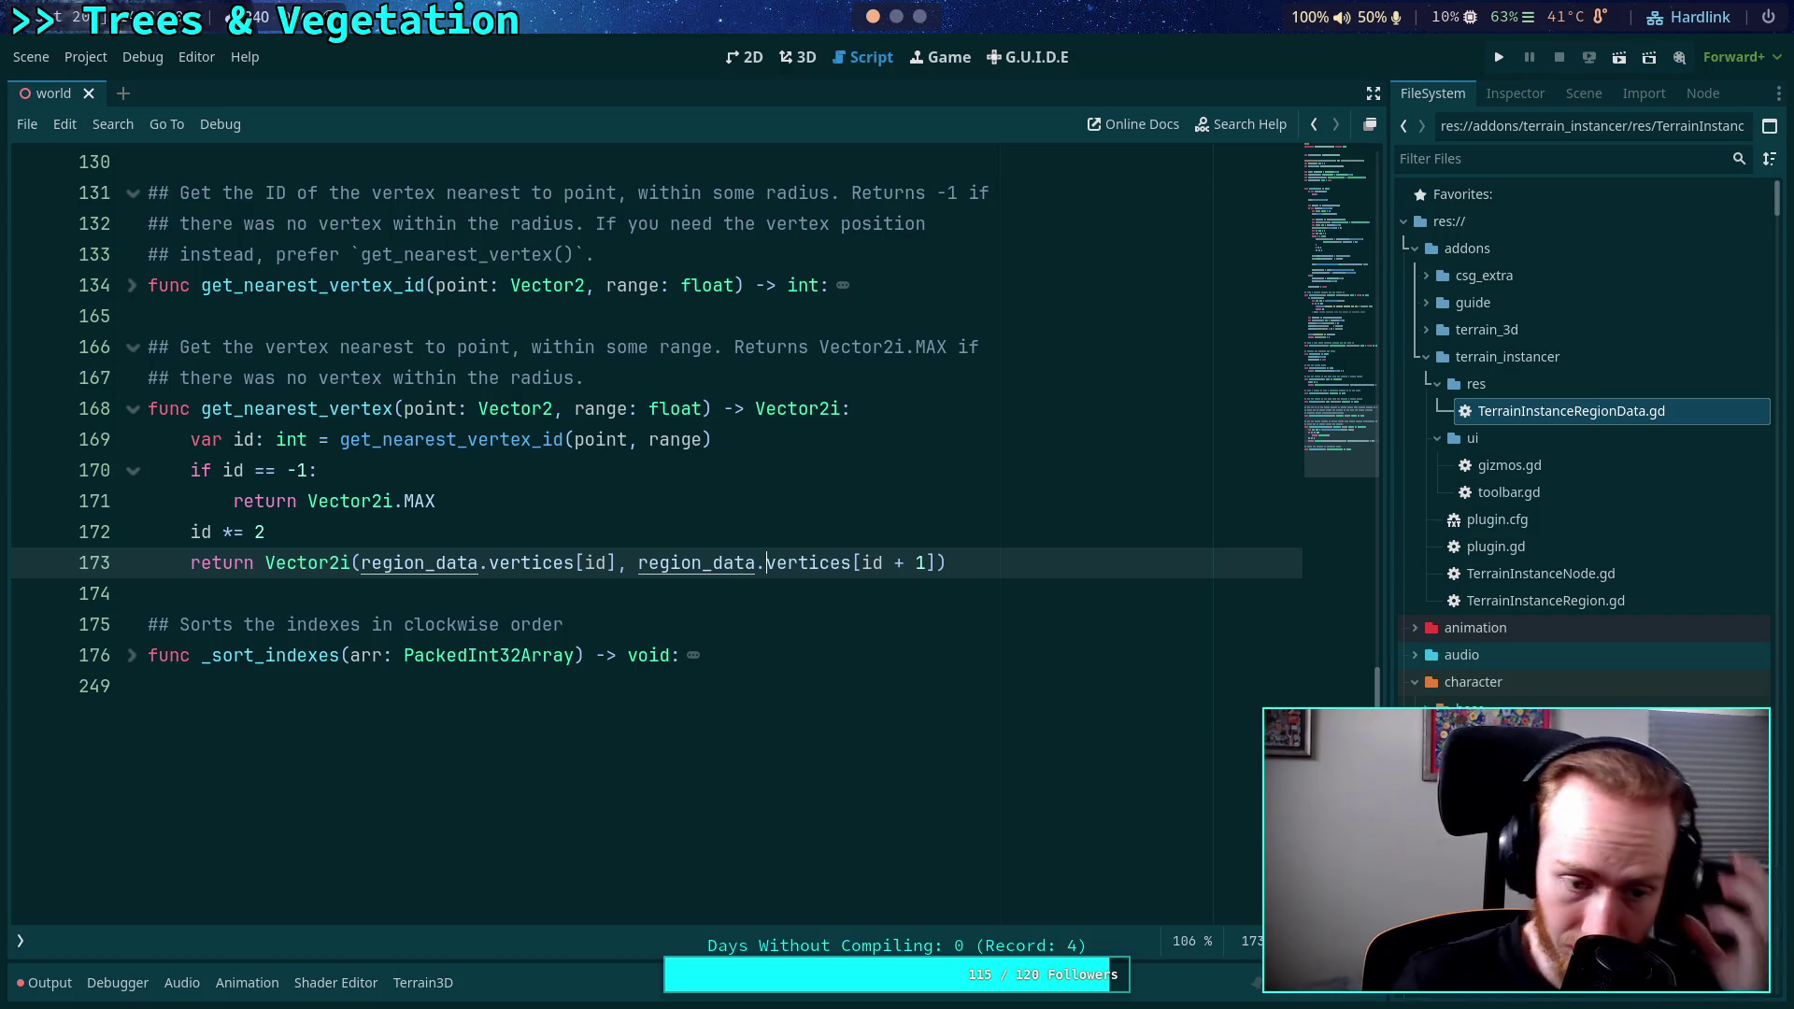
pyautogui.click(132, 654)
# Check where get_vertex is used in the TerrainInstanceRegion script.
pyautogui.scroll(-3, 408, 701)
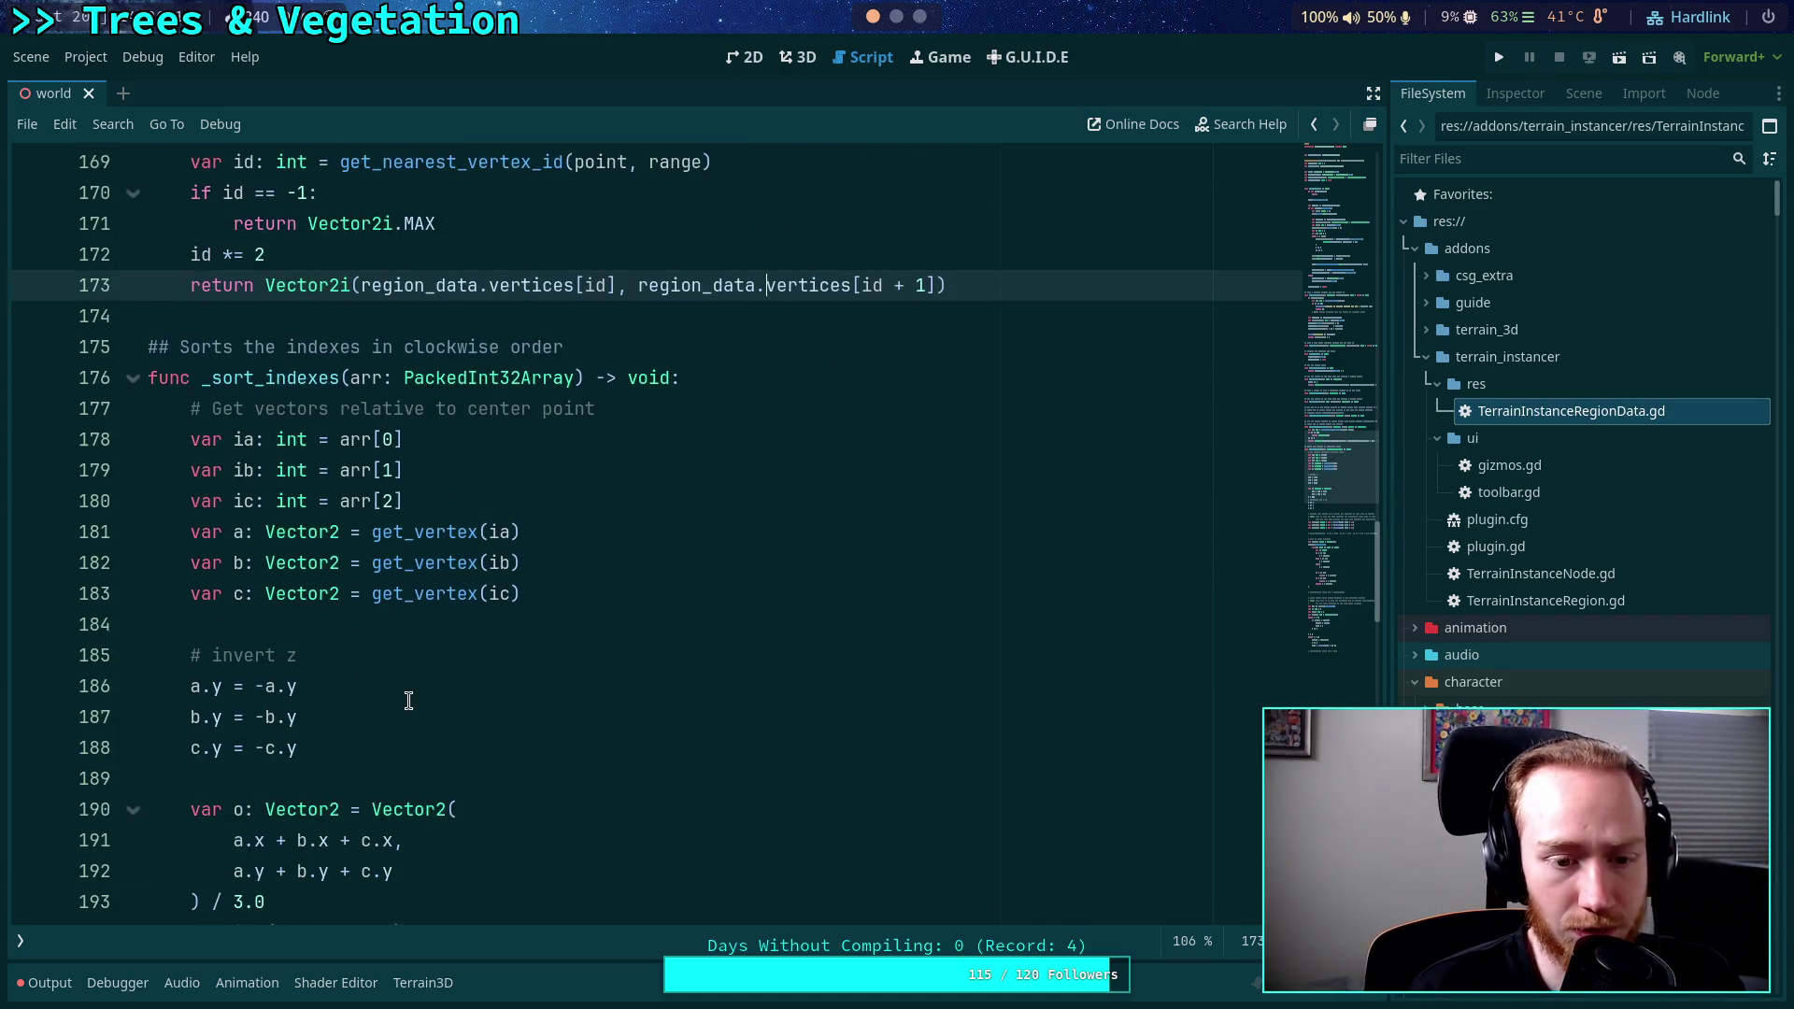
pyautogui.click(433, 551)
pyautogui.scroll(-14, 439, 551)
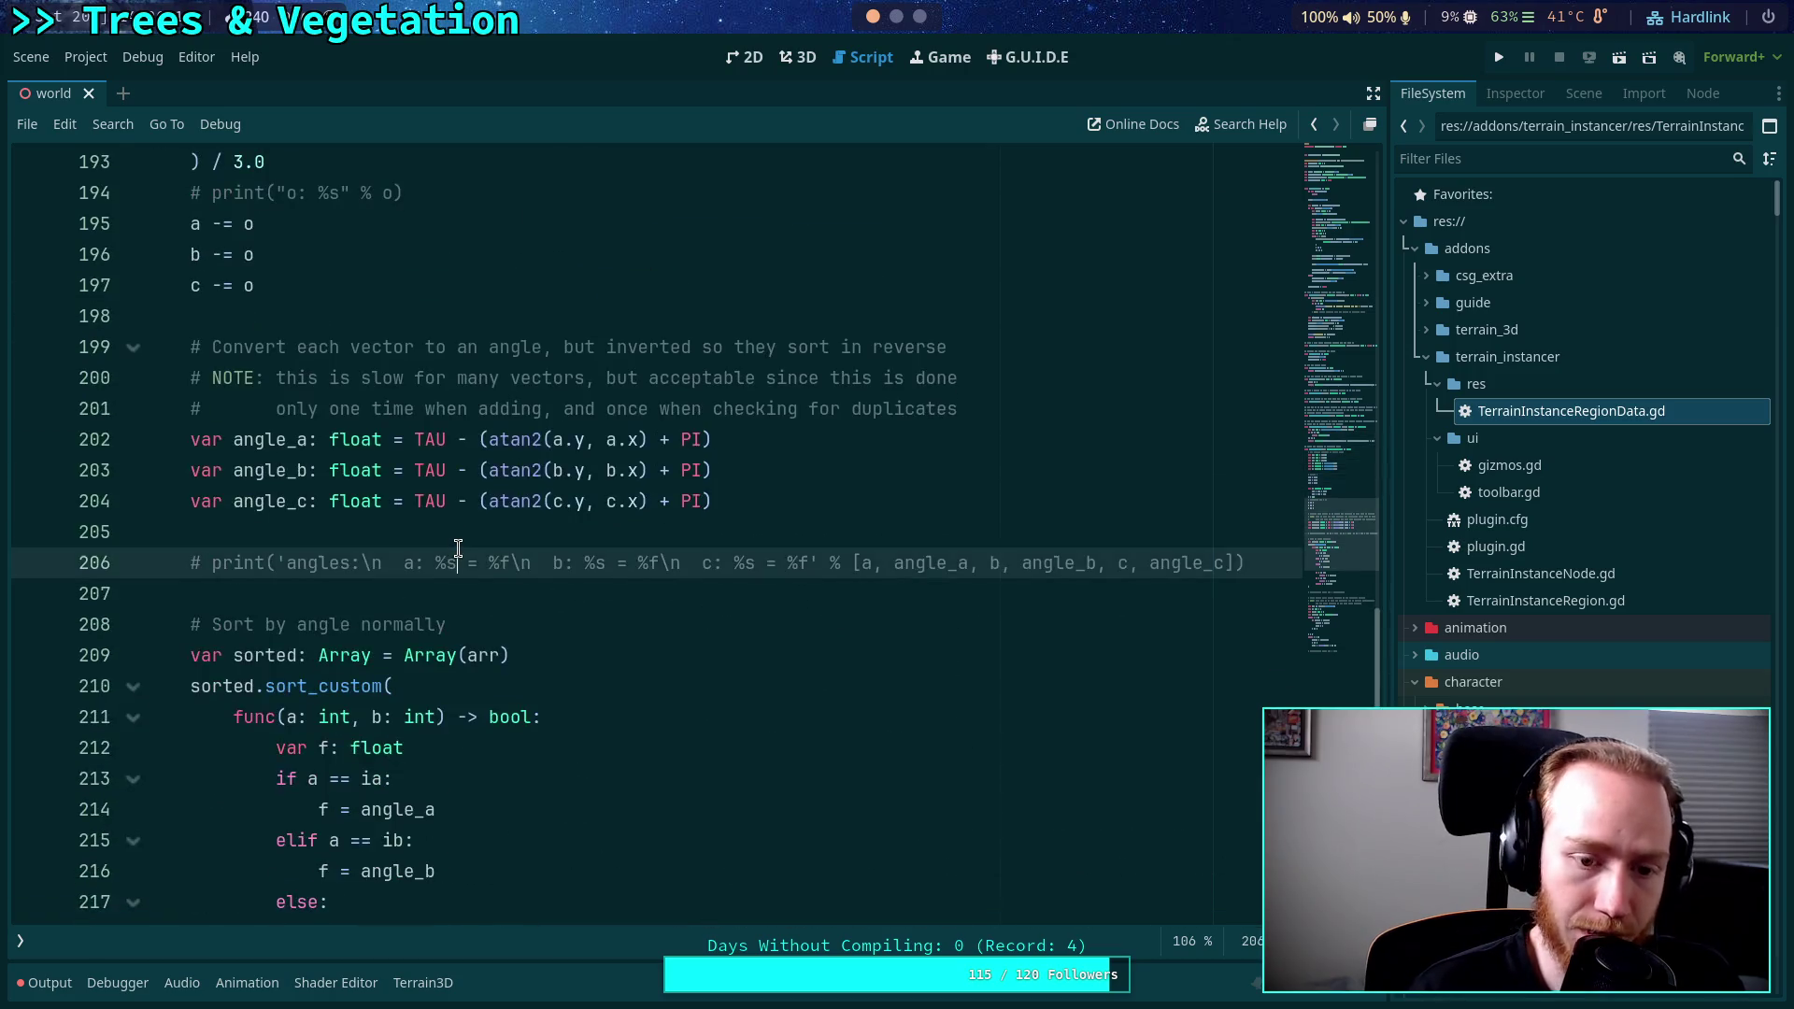
pyautogui.scroll(-9, 523, 579)
pyautogui.scroll(15, 561, 585)
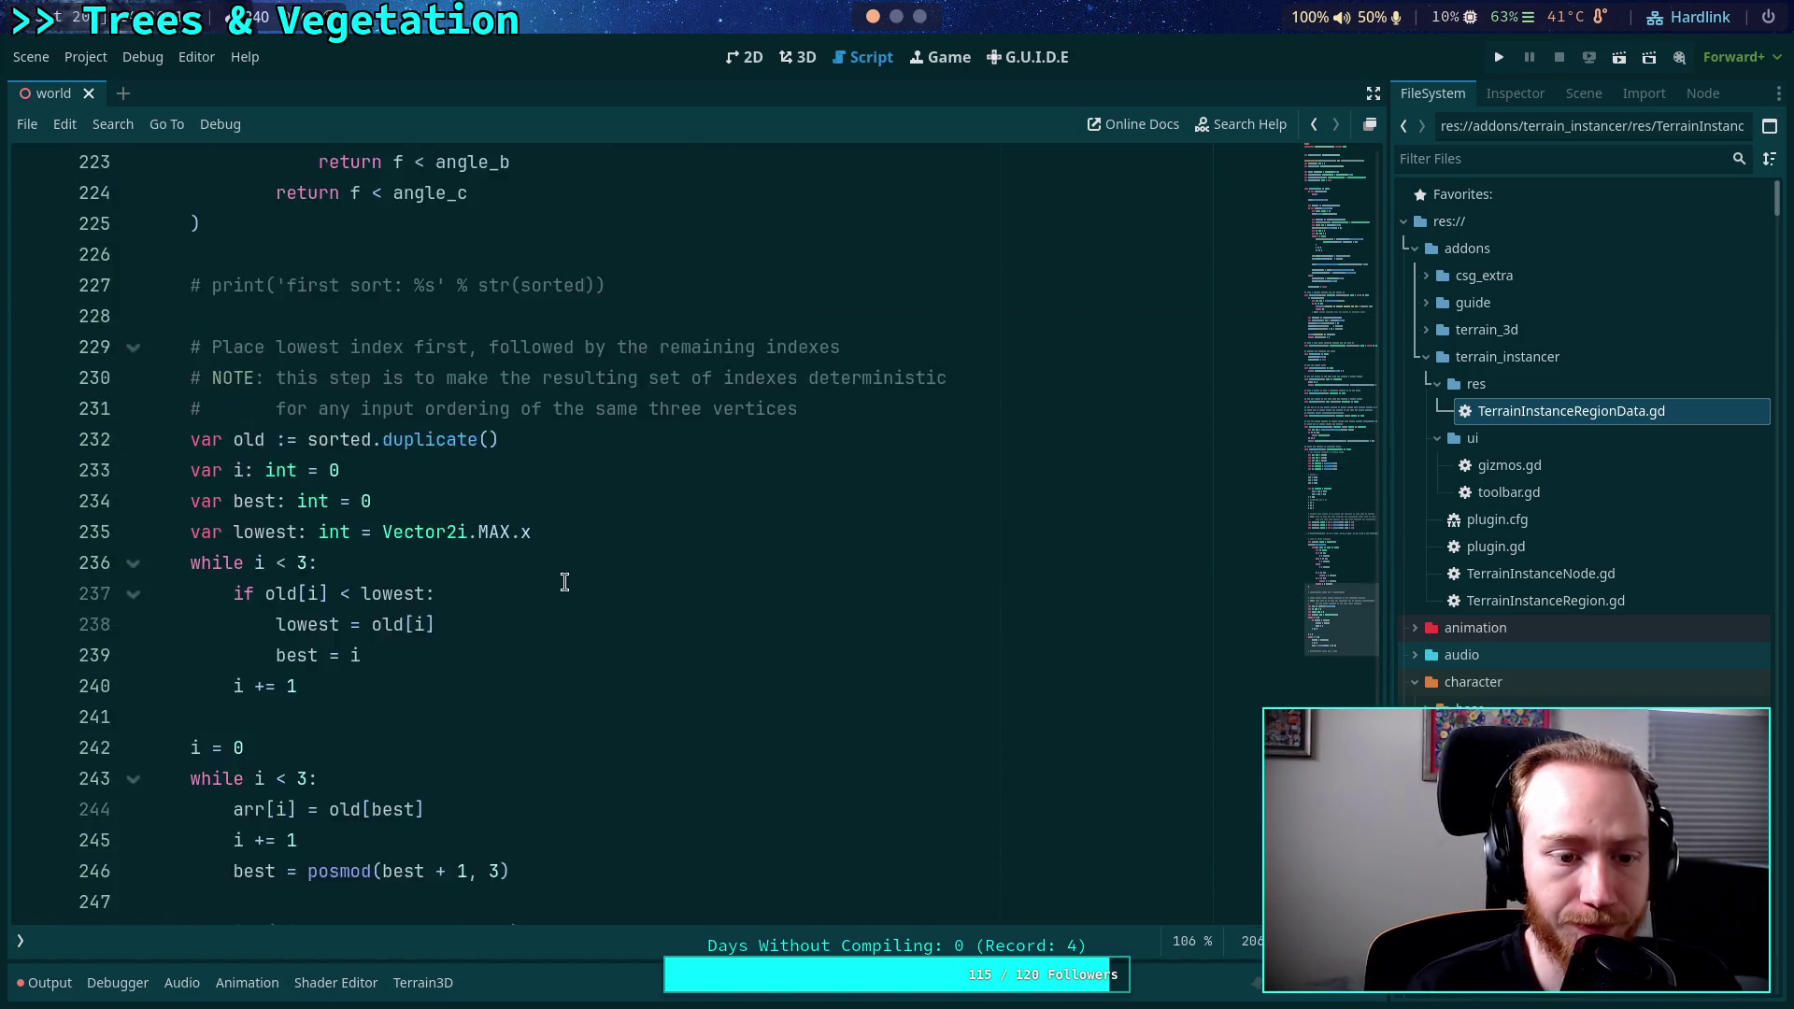
pyautogui.click(554, 566)
pyautogui.scroll(11, 554, 567)
# Collapse _sort_indexes, get_nearest_vertex, get_vertex, get_vertex_count, clear_data, add_vertex and update_mesh.
pyautogui.click(131, 655)
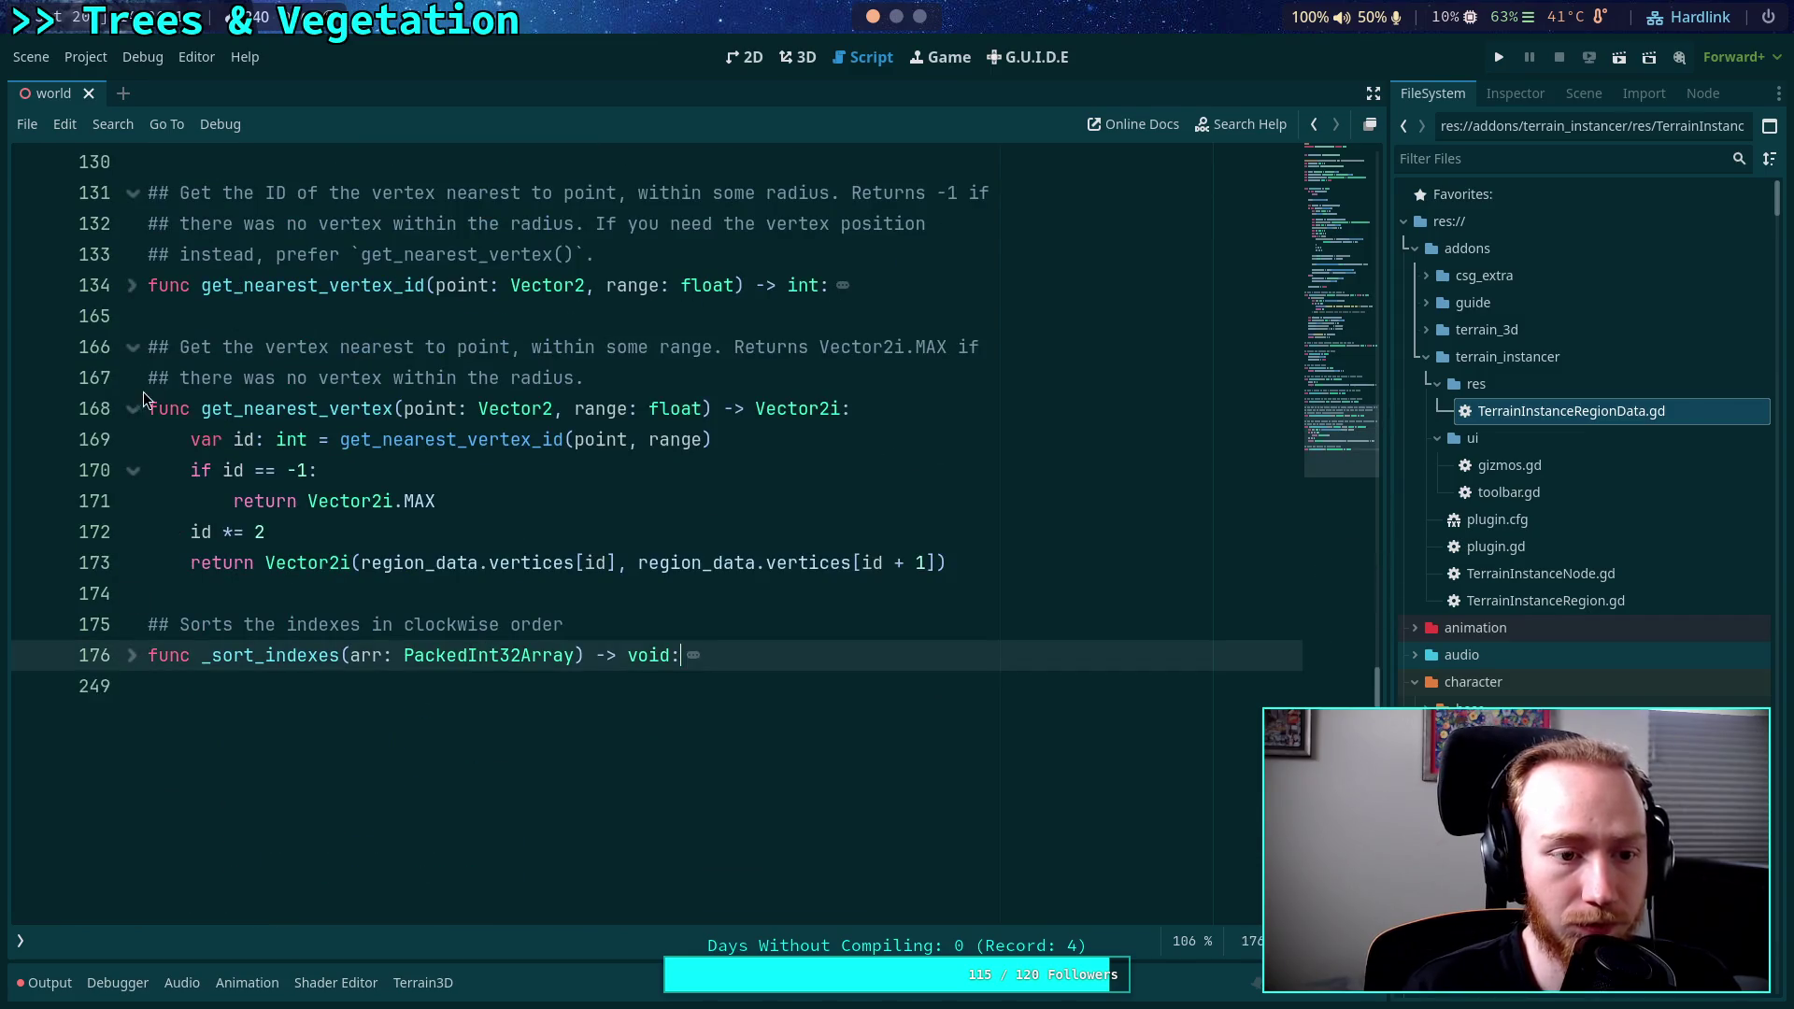
pyautogui.click(136, 408)
pyautogui.scroll(5, 232, 402)
pyautogui.click(132, 346)
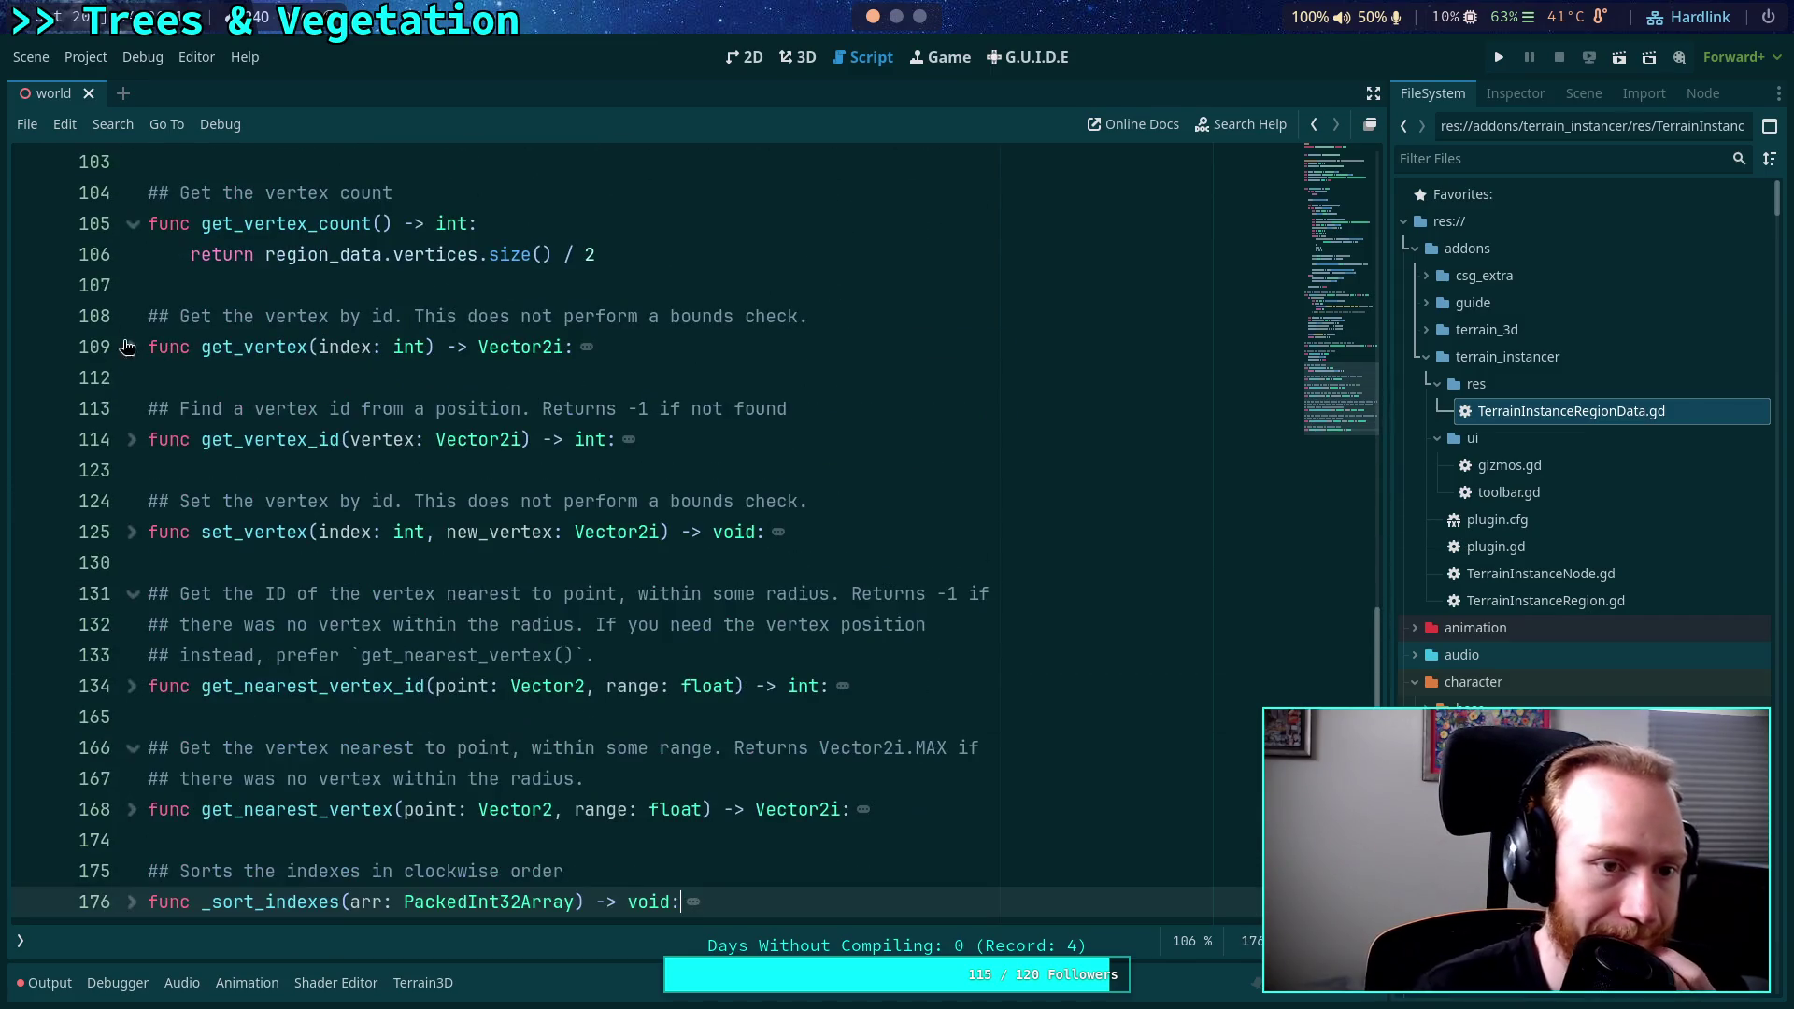
pyautogui.click(132, 223)
pyautogui.scroll(6, 135, 421)
pyautogui.click(132, 625)
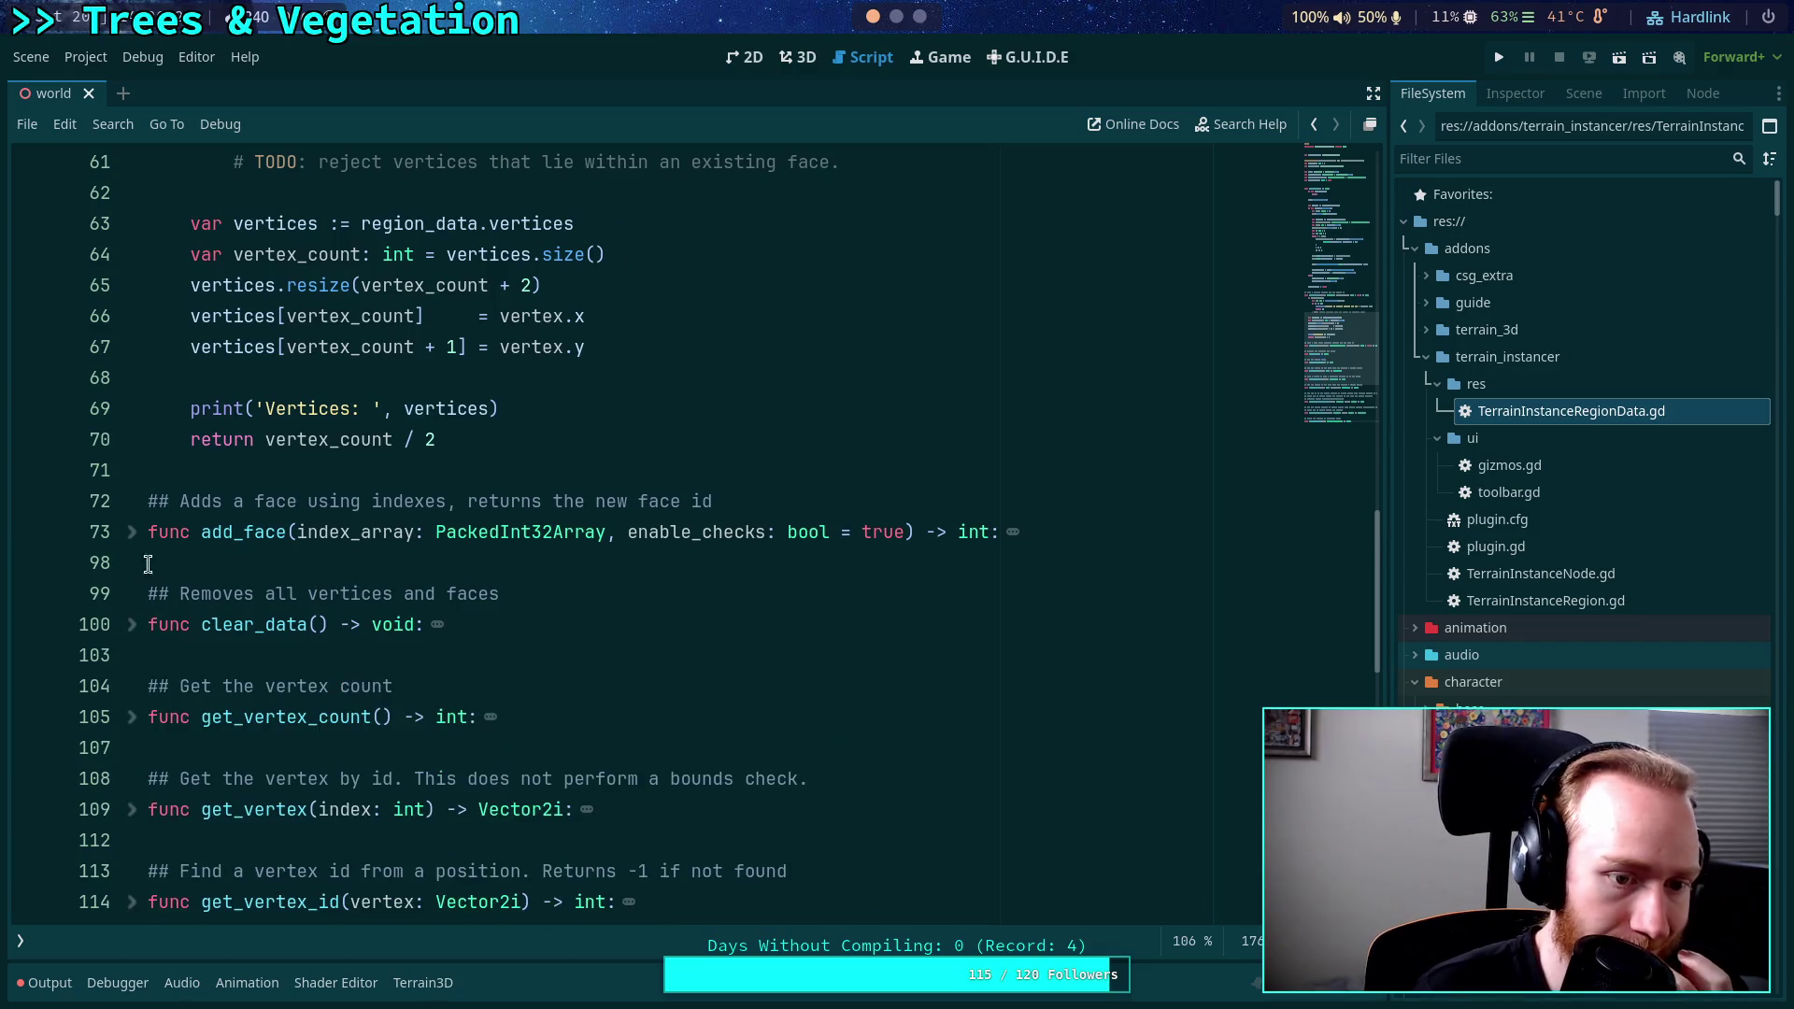
pyautogui.scroll(5, 166, 509)
pyautogui.click(132, 439)
pyautogui.scroll(10, 145, 435)
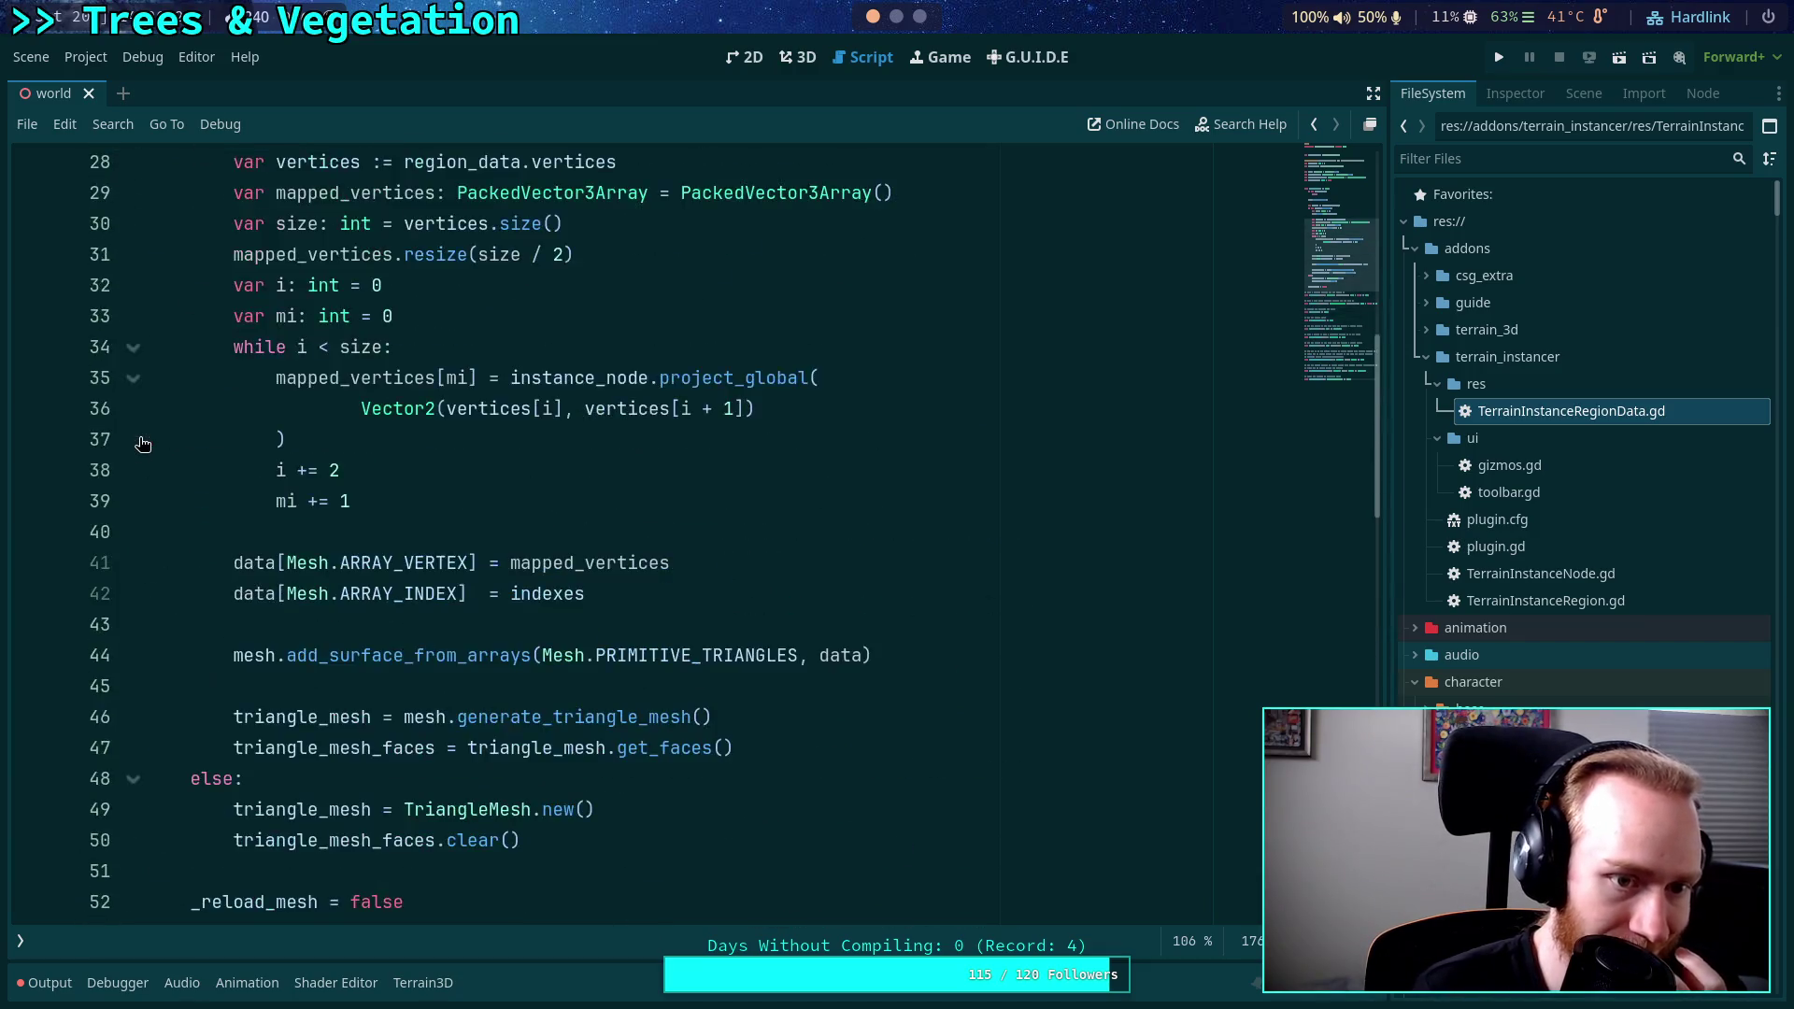
pyautogui.click(132, 377)
pyautogui.scroll(3, 135, 386)
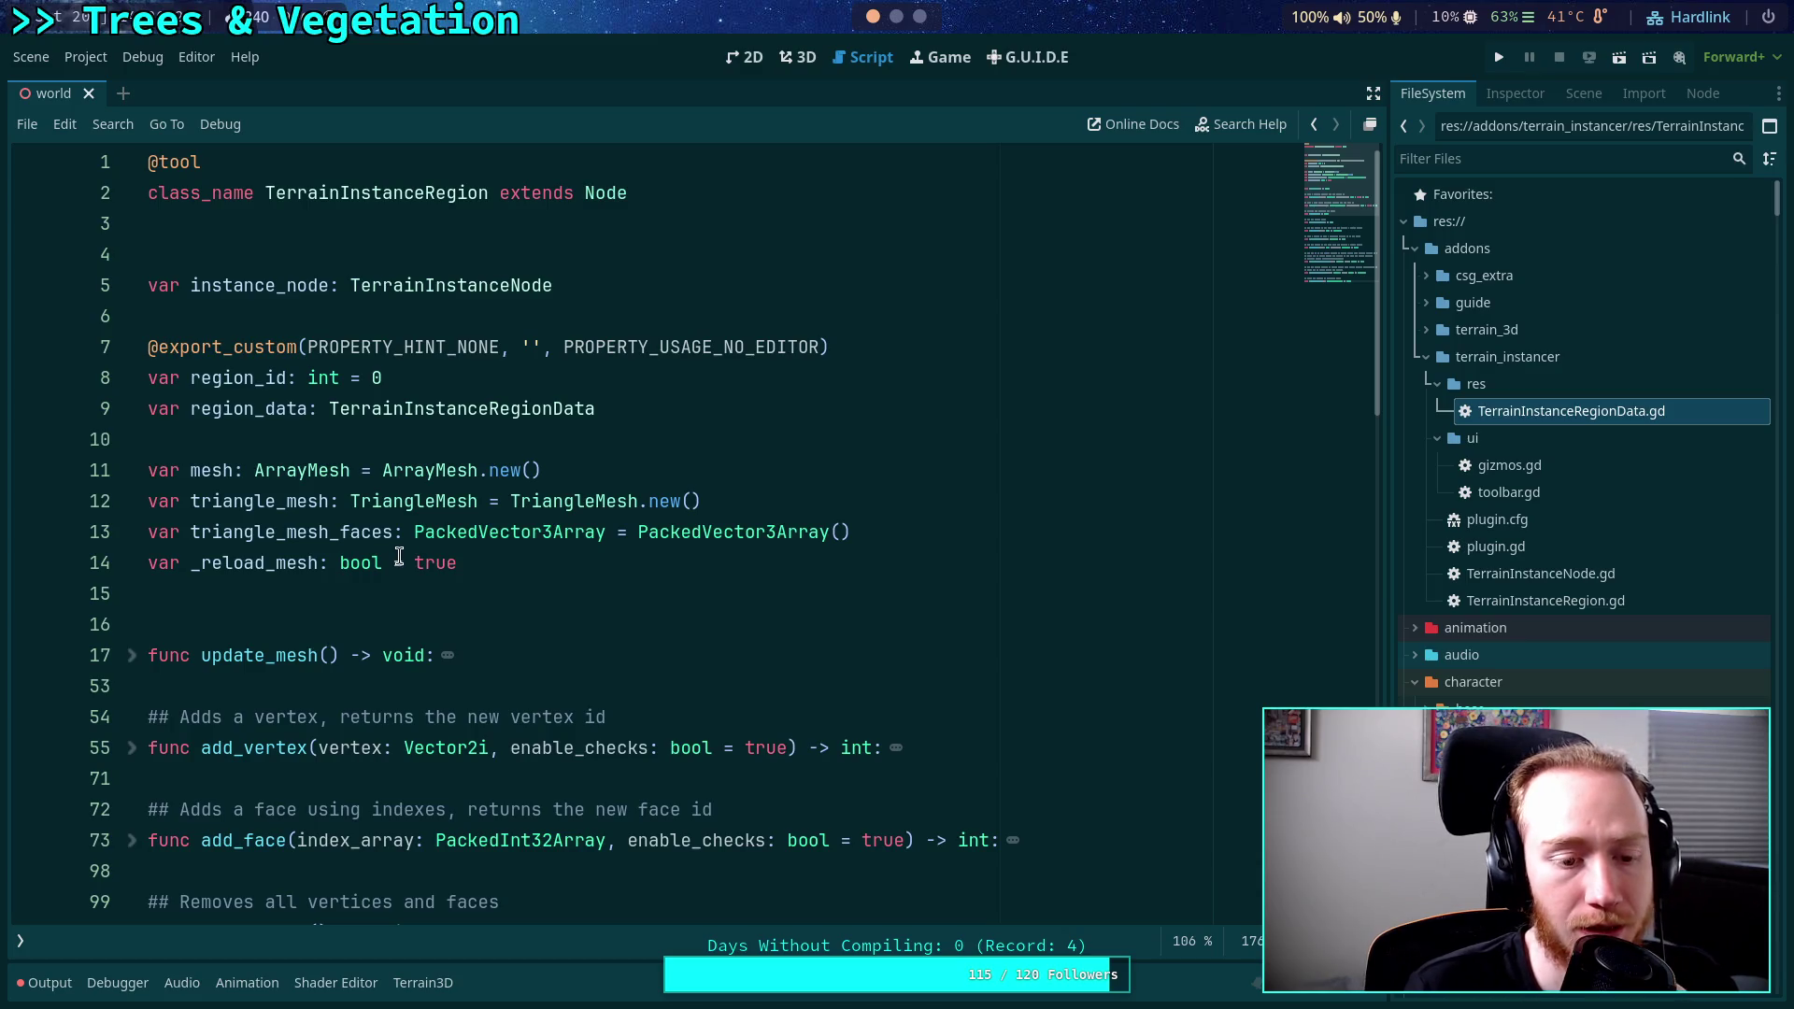
# Expand and review the add_vertex and add_face bodies, then collapse them again.
pyautogui.scroll(-3, 399, 556)
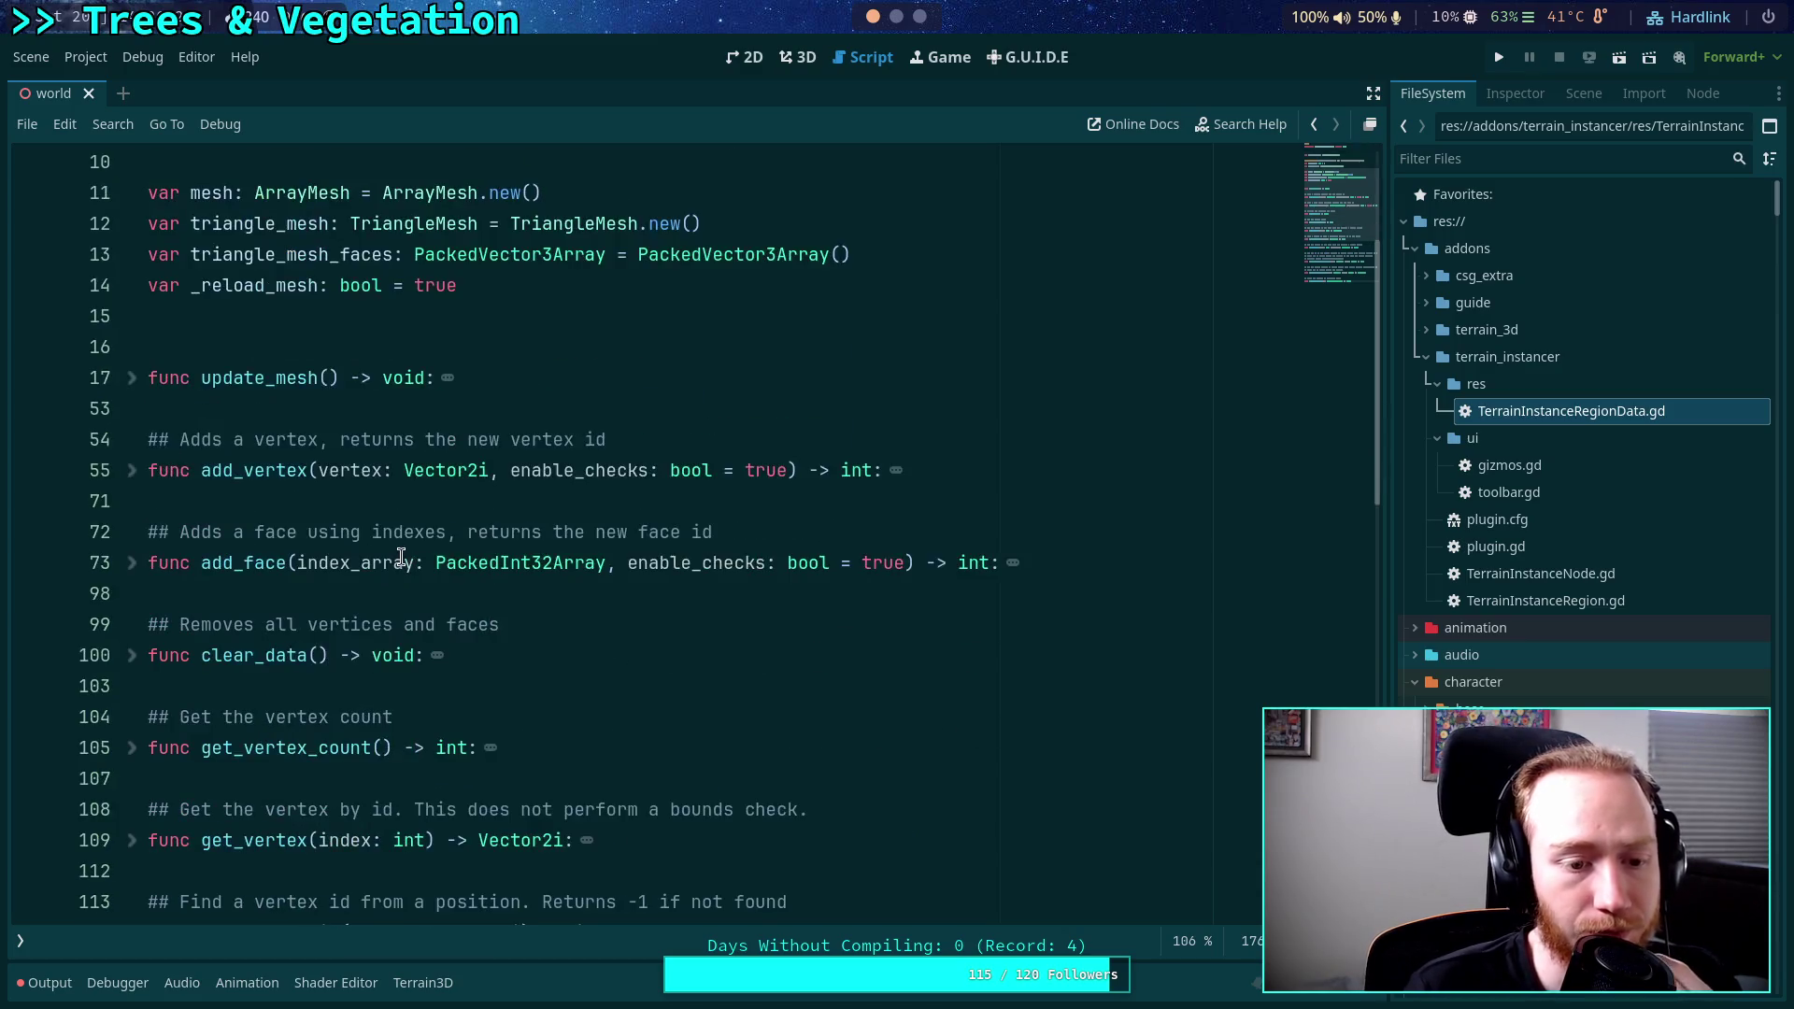
pyautogui.click(133, 470)
pyautogui.scroll(-3, 435, 551)
pyautogui.scroll(3, 435, 552)
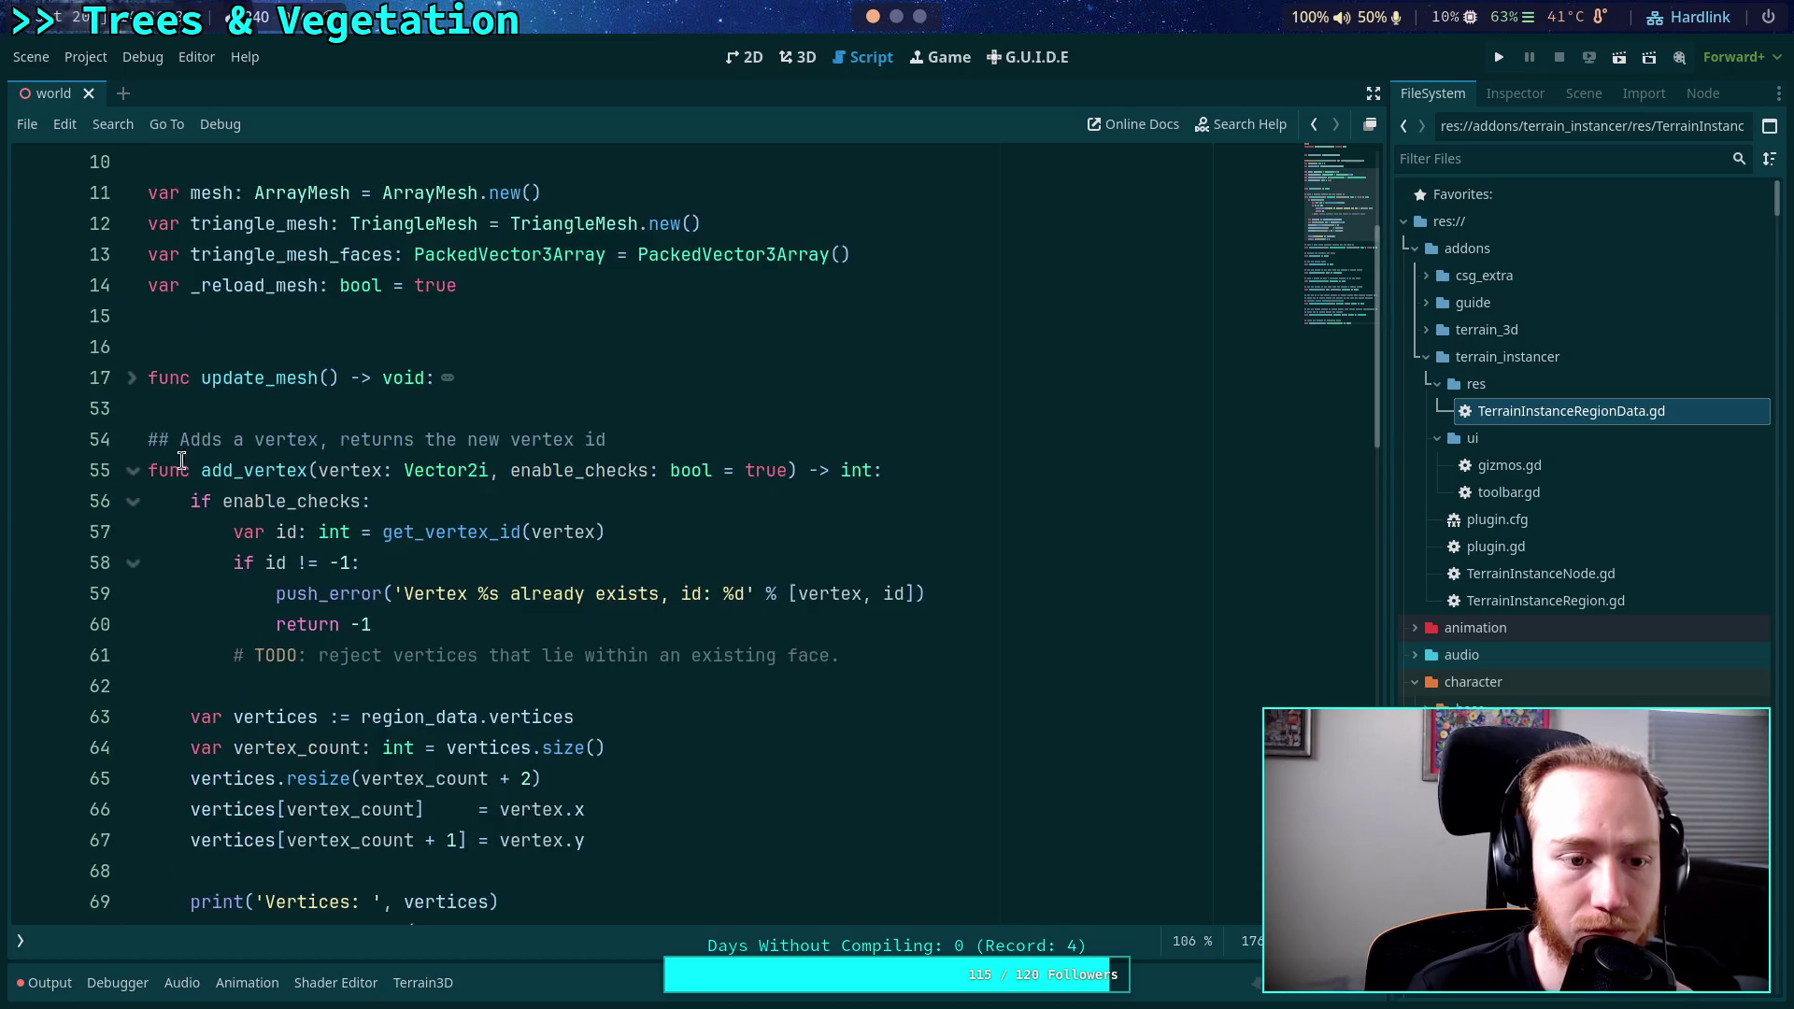
pyautogui.click(132, 470)
pyautogui.scroll(3, 431, 519)
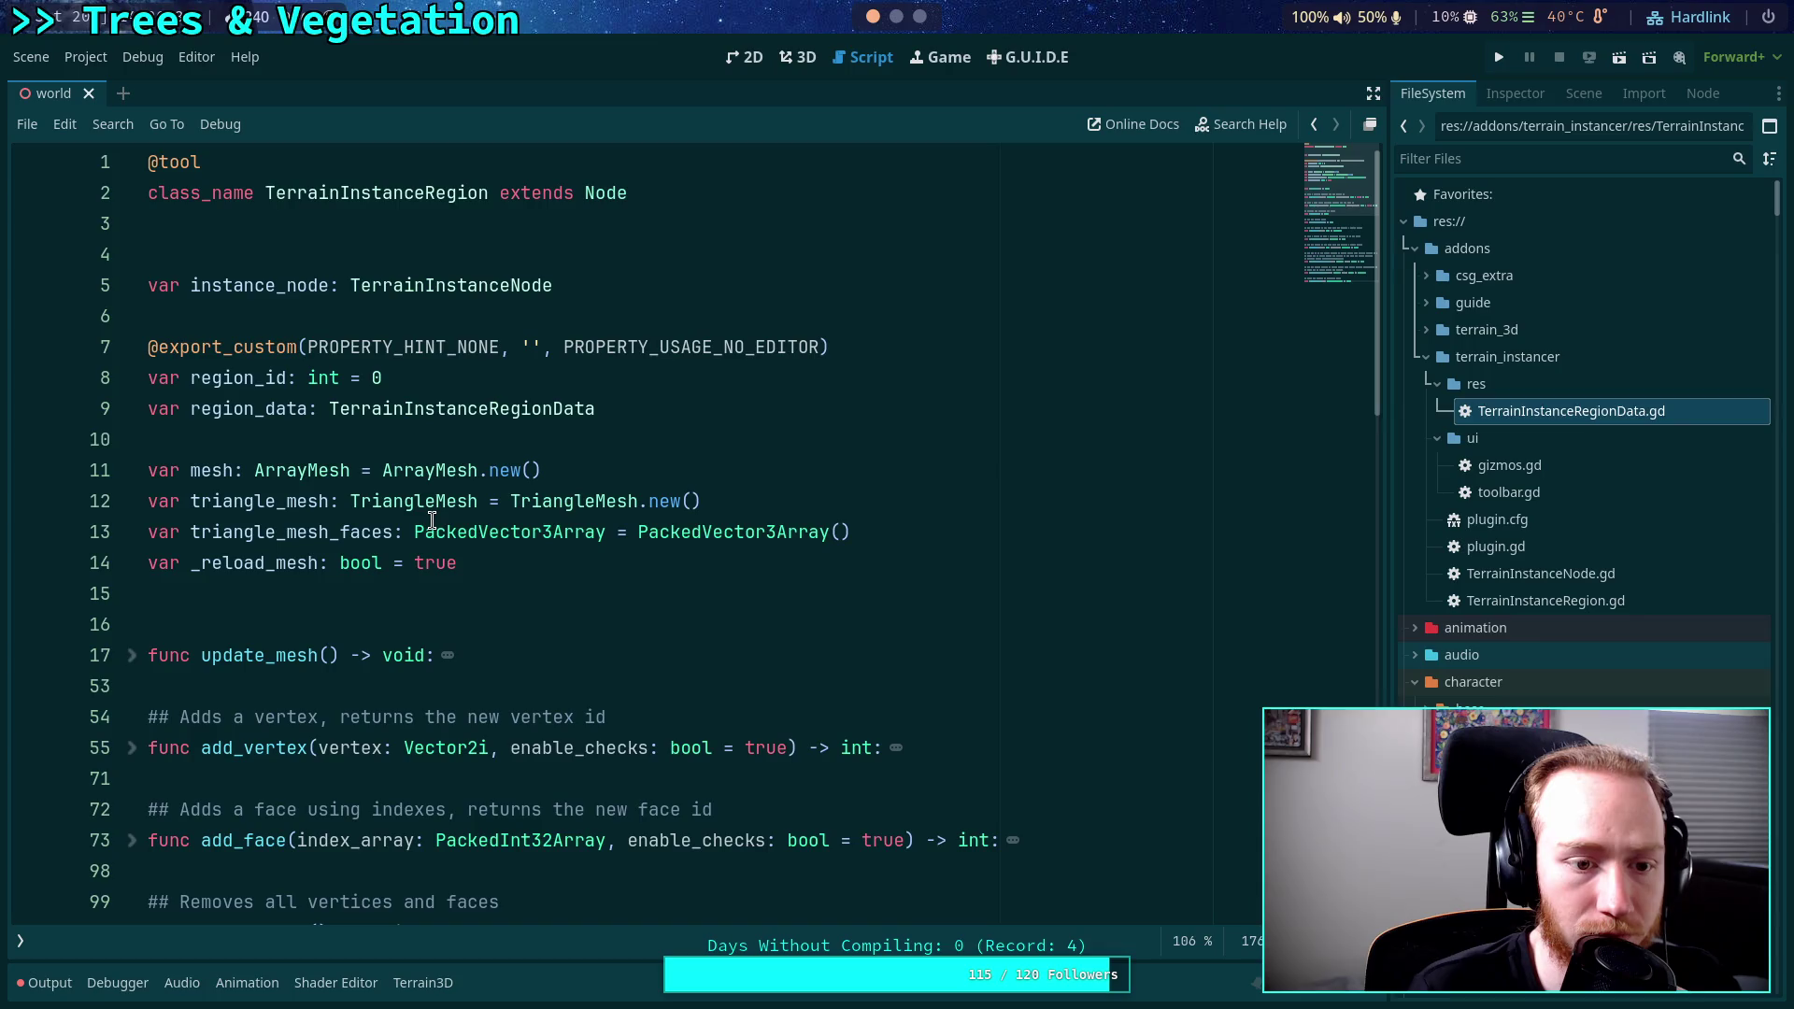
pyautogui.scroll(-2, 281, 542)
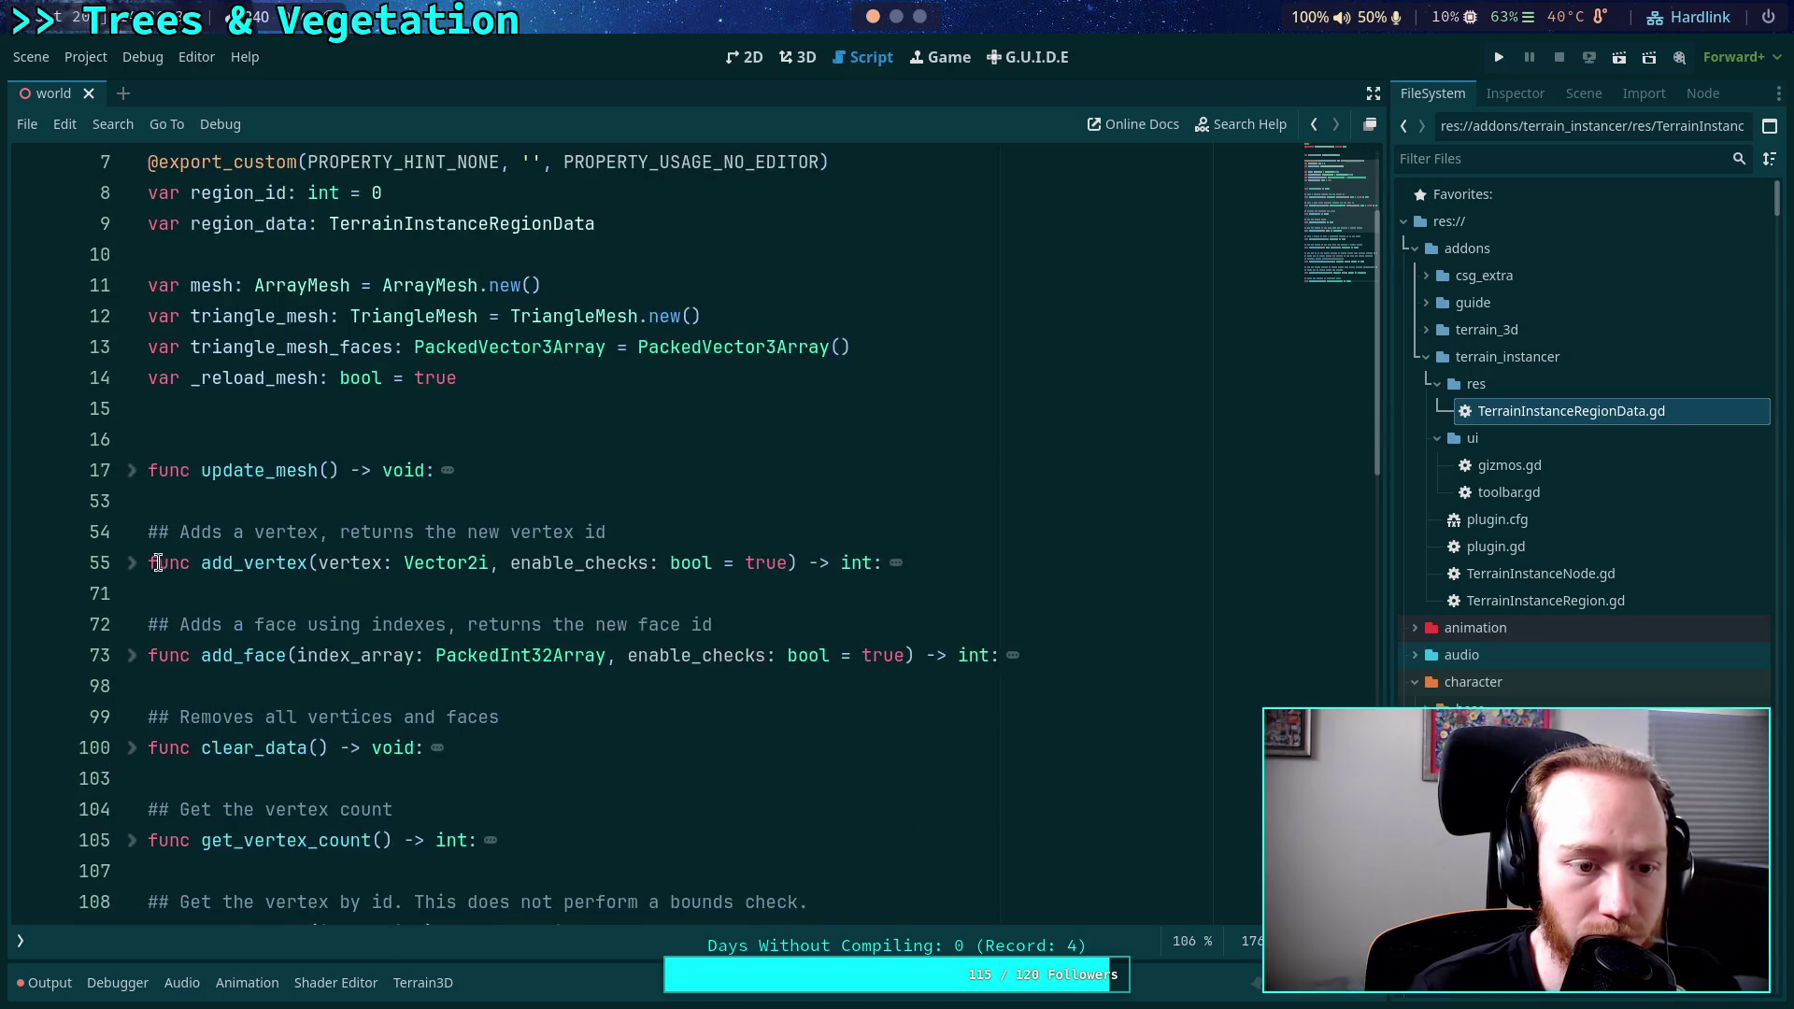
pyautogui.click(132, 562)
pyautogui.scroll(-3, 159, 560)
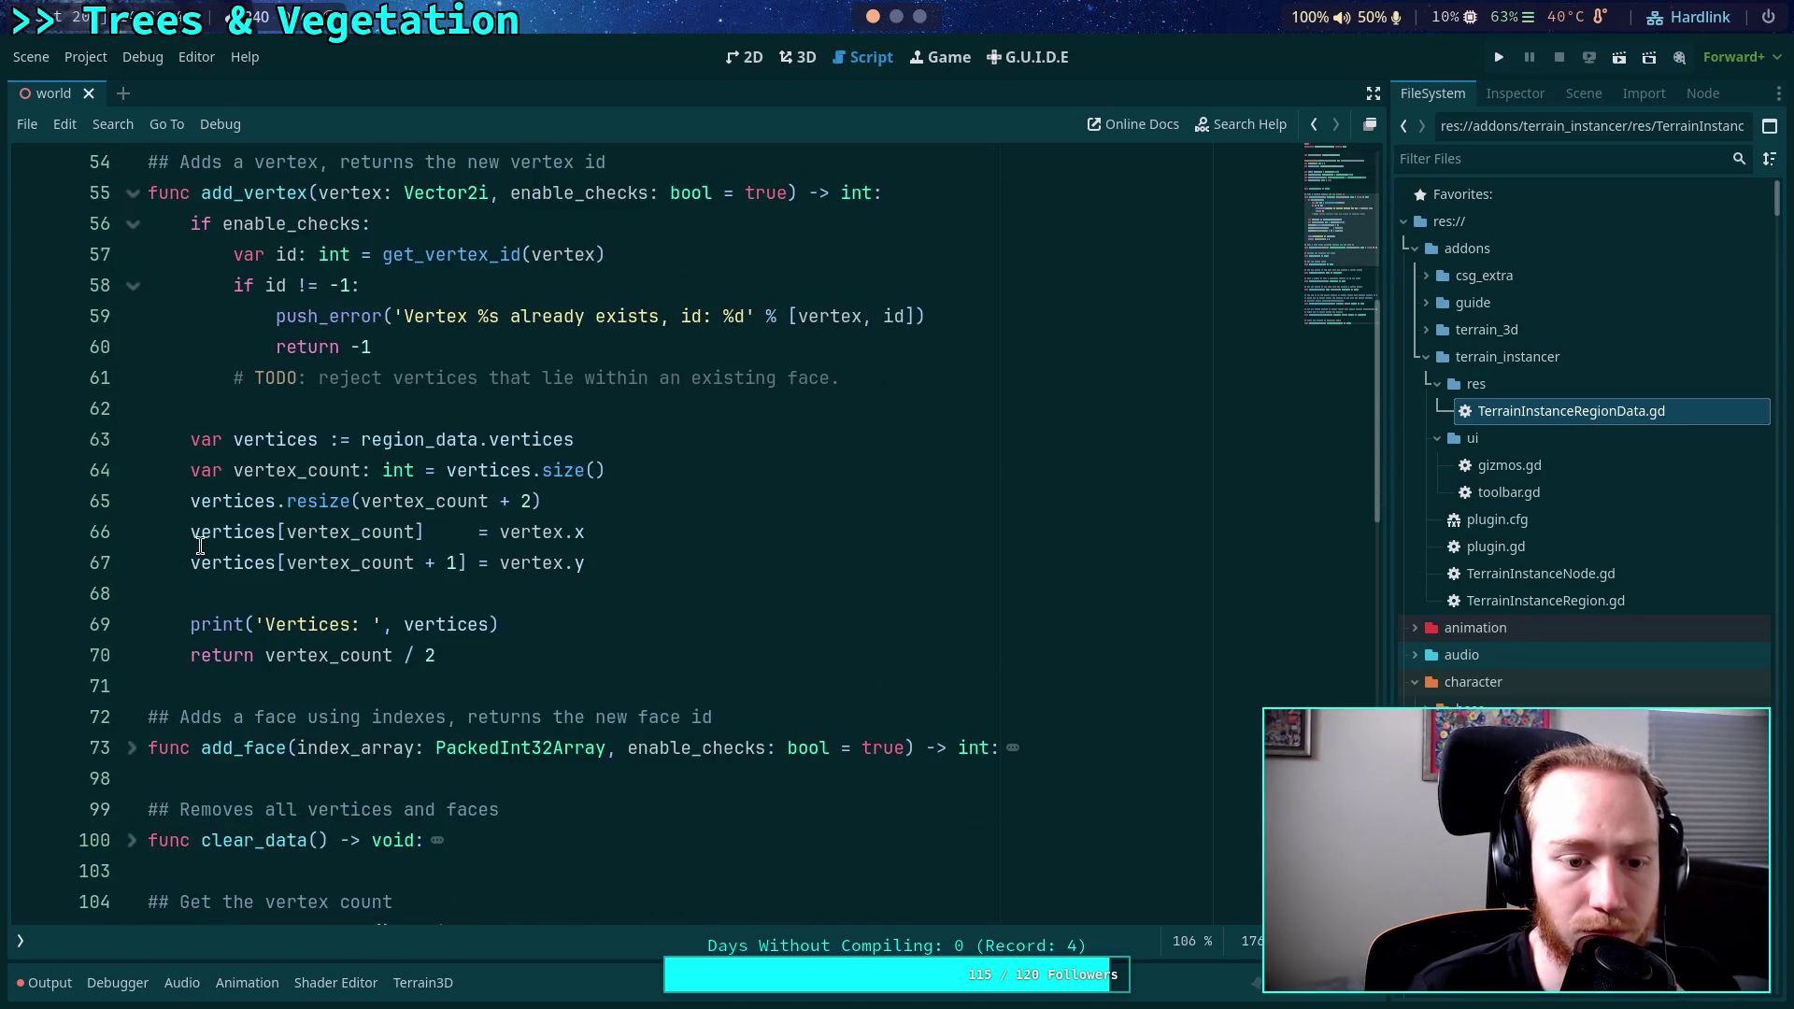
pyautogui.scroll(3, 200, 546)
pyautogui.click(133, 378)
pyautogui.click(133, 470)
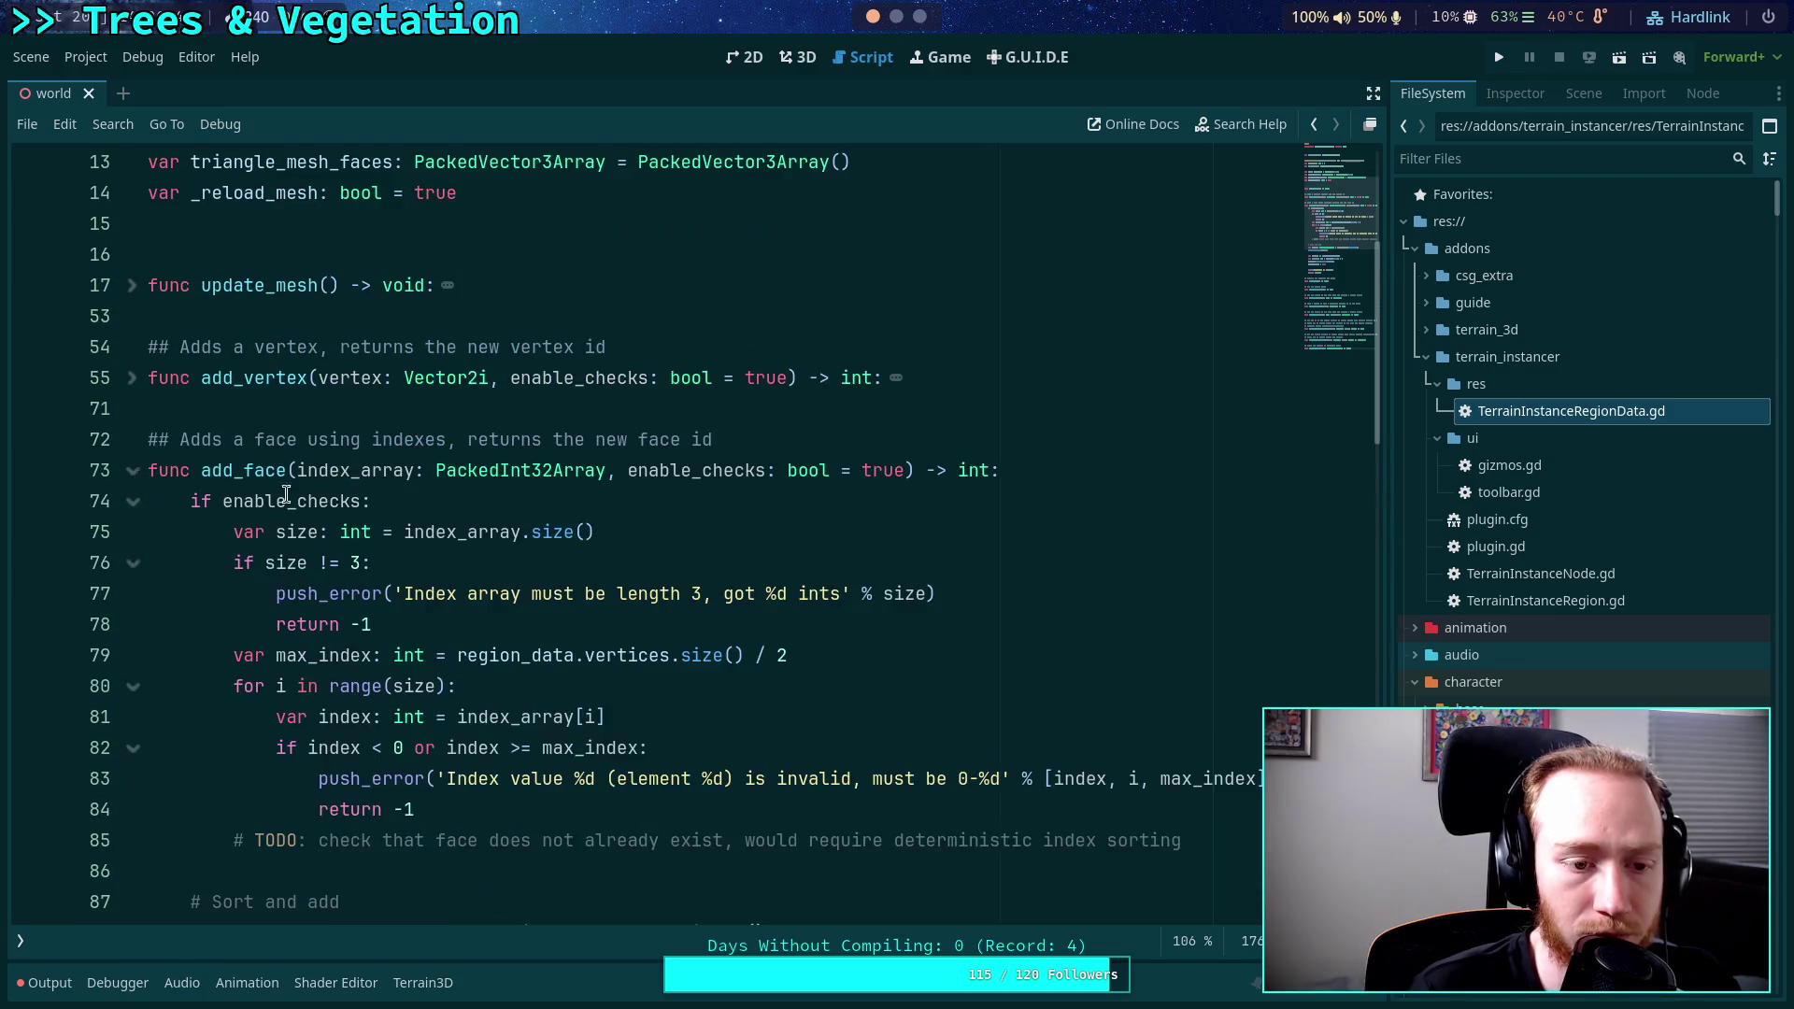
pyautogui.scroll(-5, 286, 494)
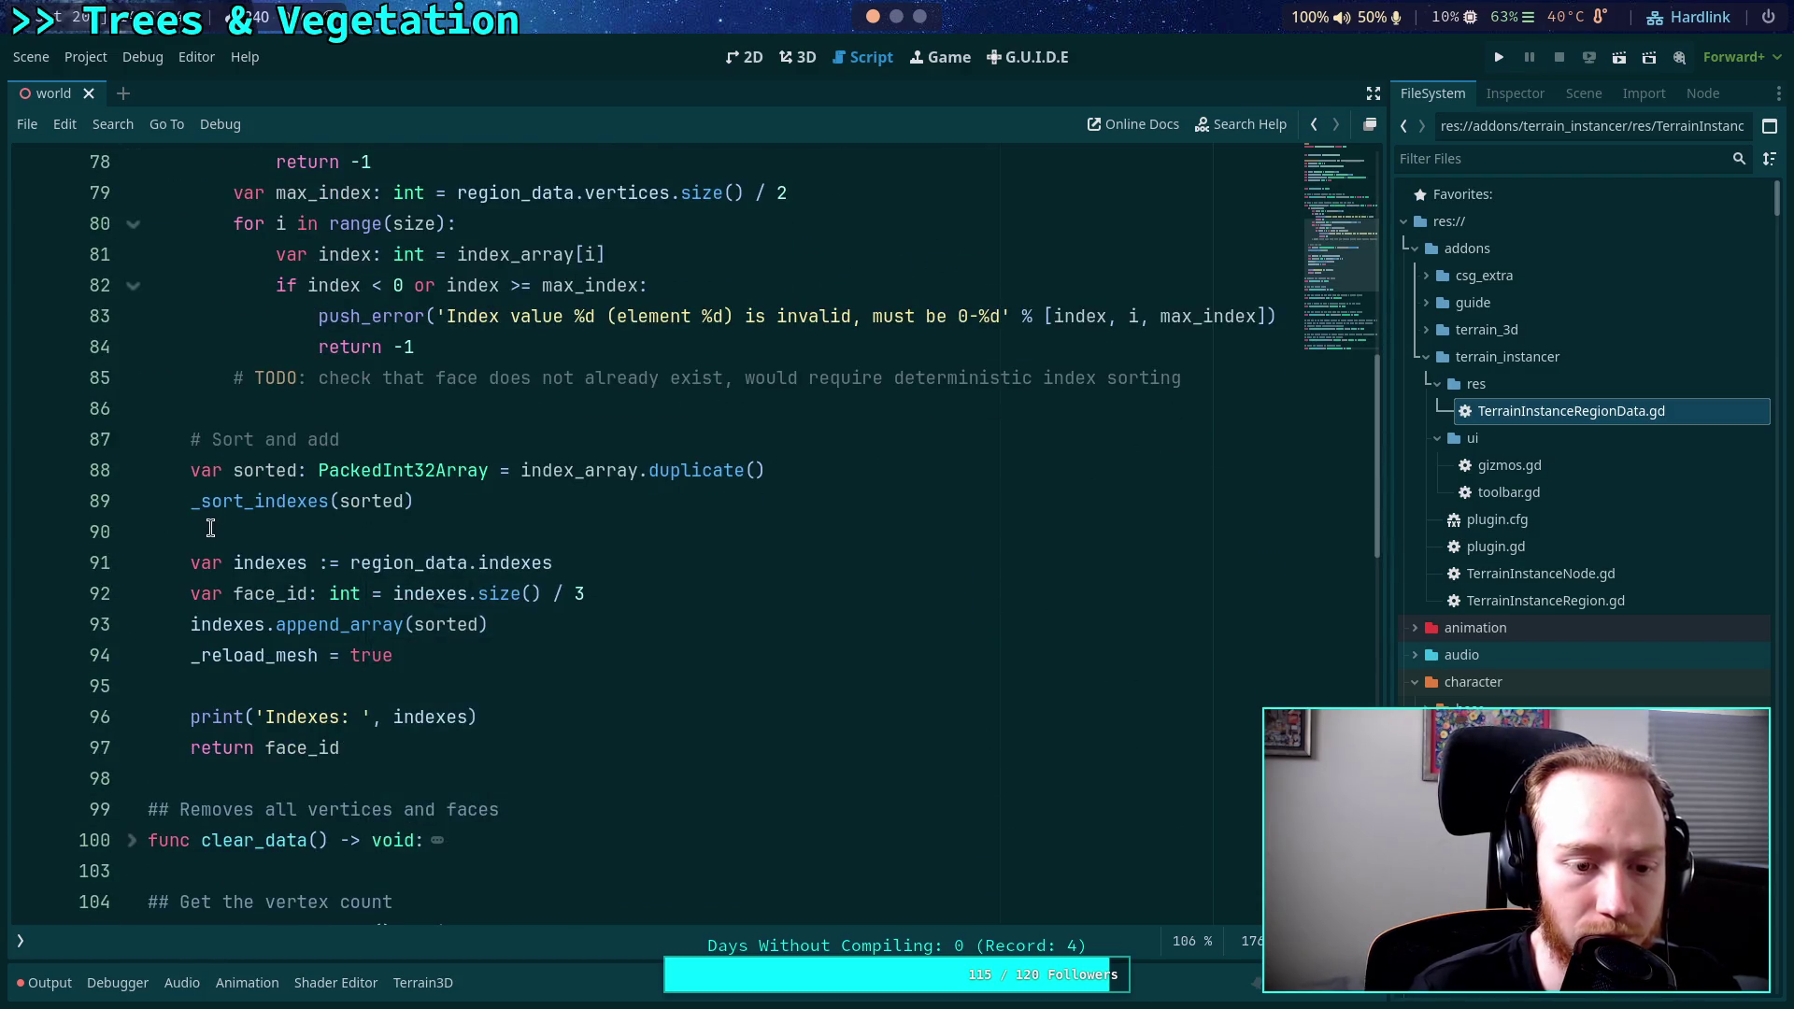
pyautogui.scroll(6, 213, 527)
pyautogui.click(133, 562)
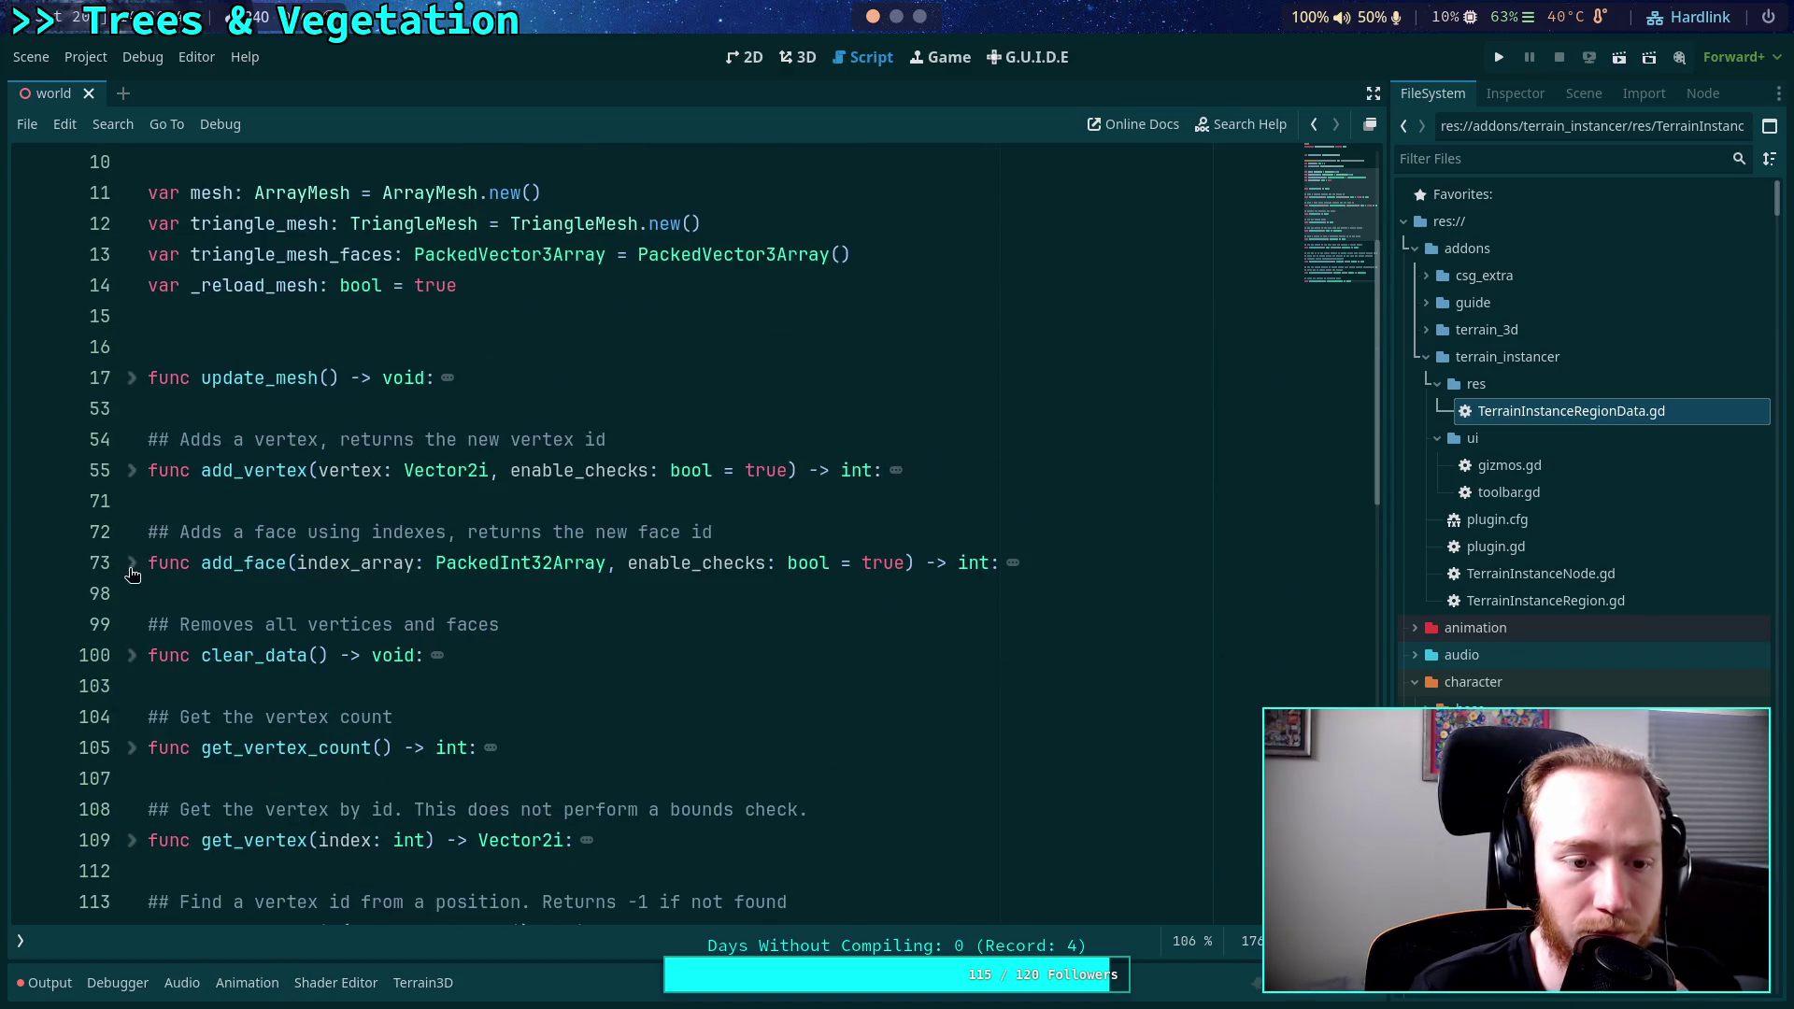
# Return to line 15 at the top and save the script.
pyautogui.scroll(3, 216, 536)
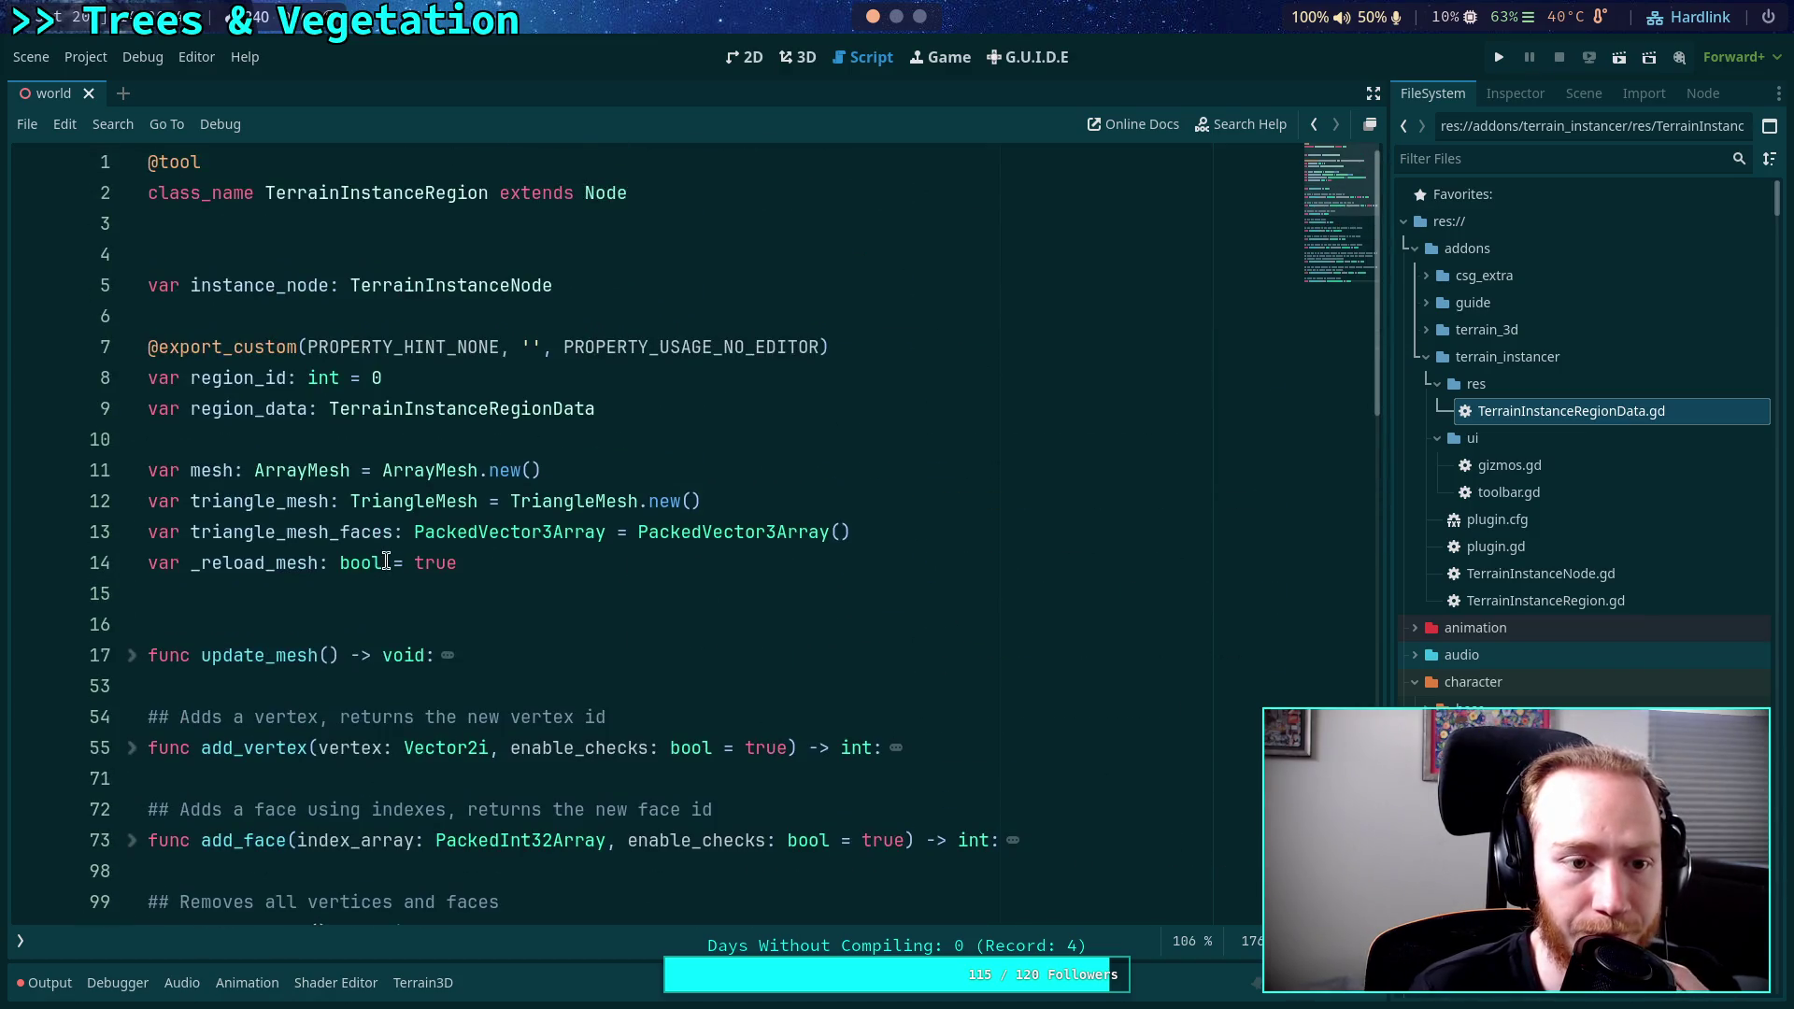
pyautogui.click(426, 597)
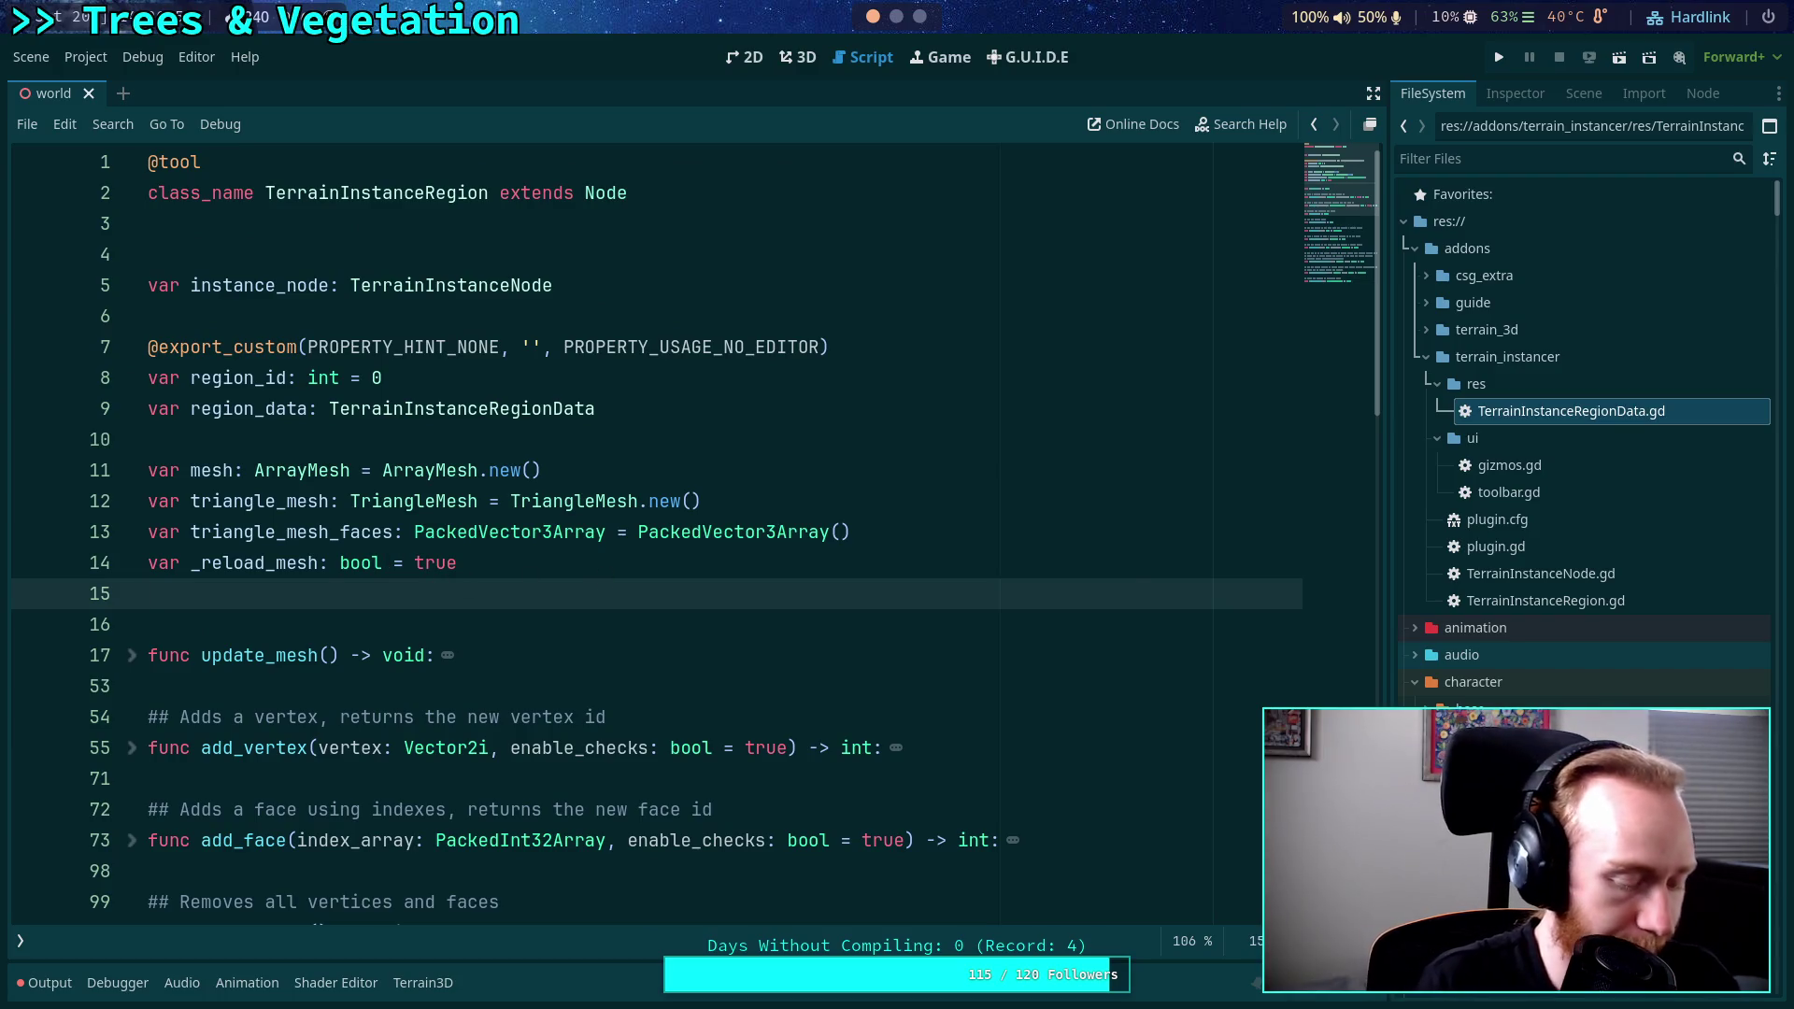
pyautogui.hotkey('ctrl', 's')
pyautogui.click(19, 941)
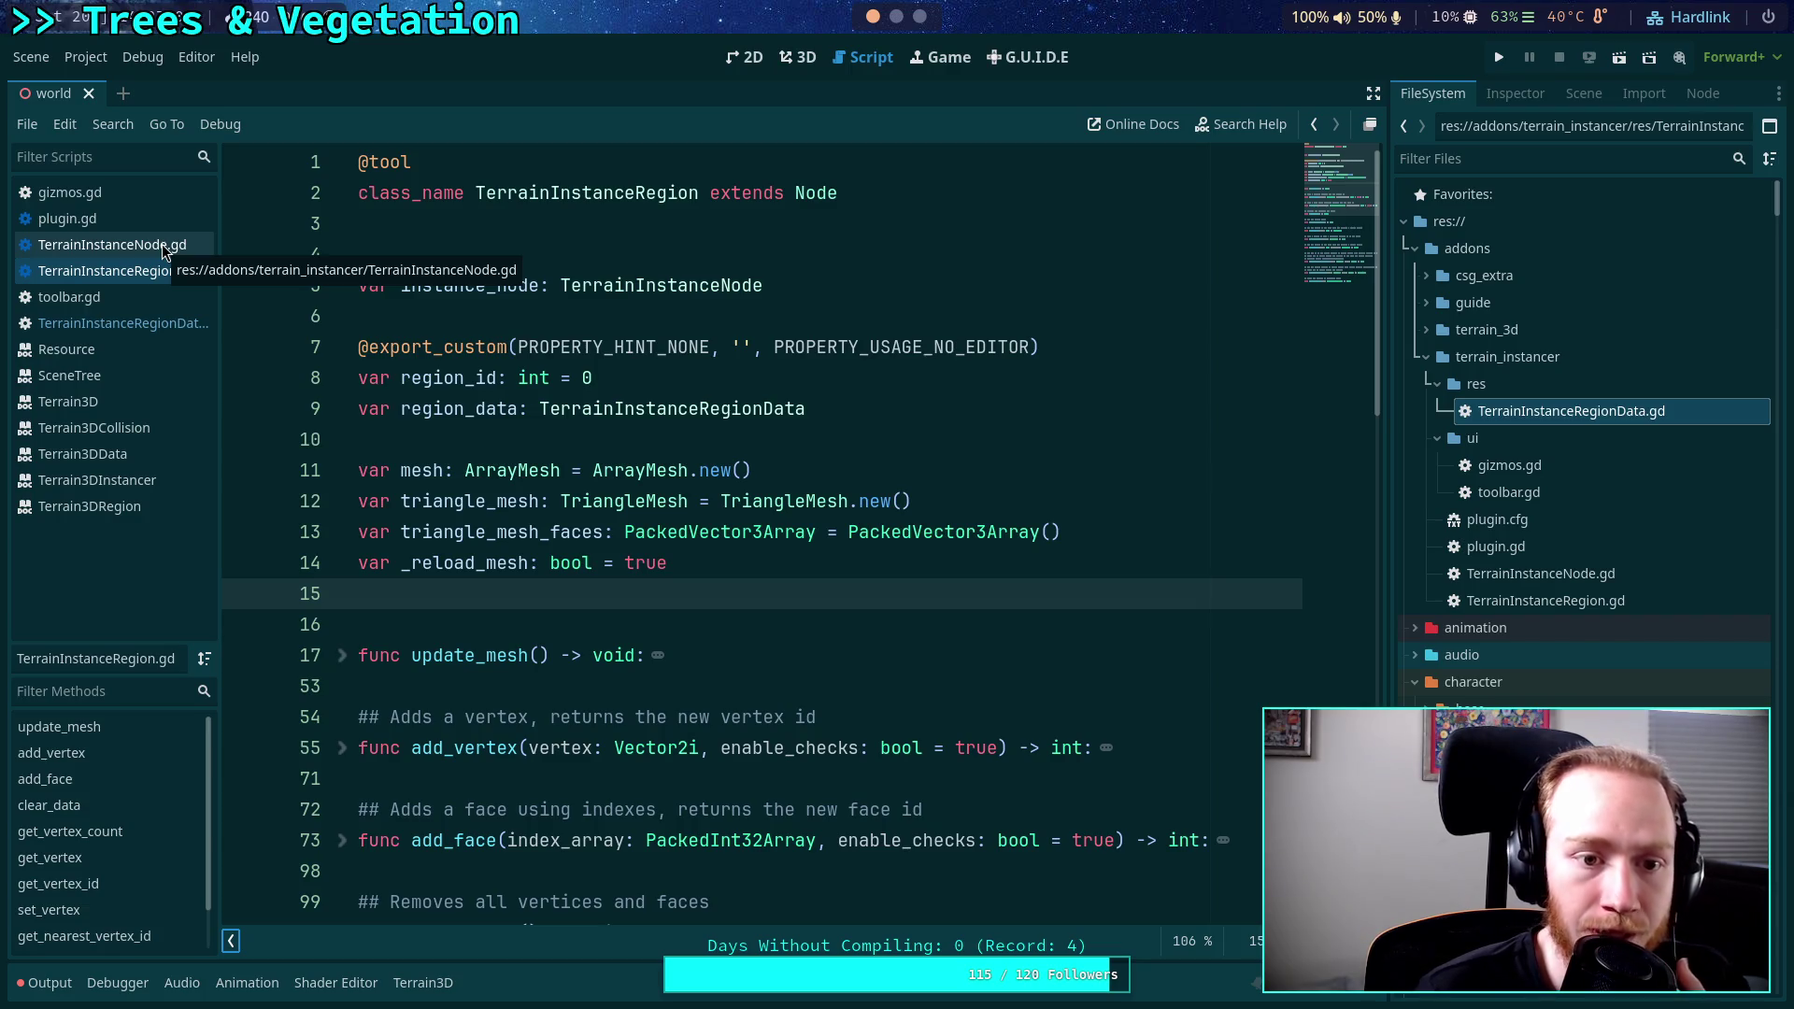
pyautogui.click(164, 247)
pyautogui.click(1360, 516)
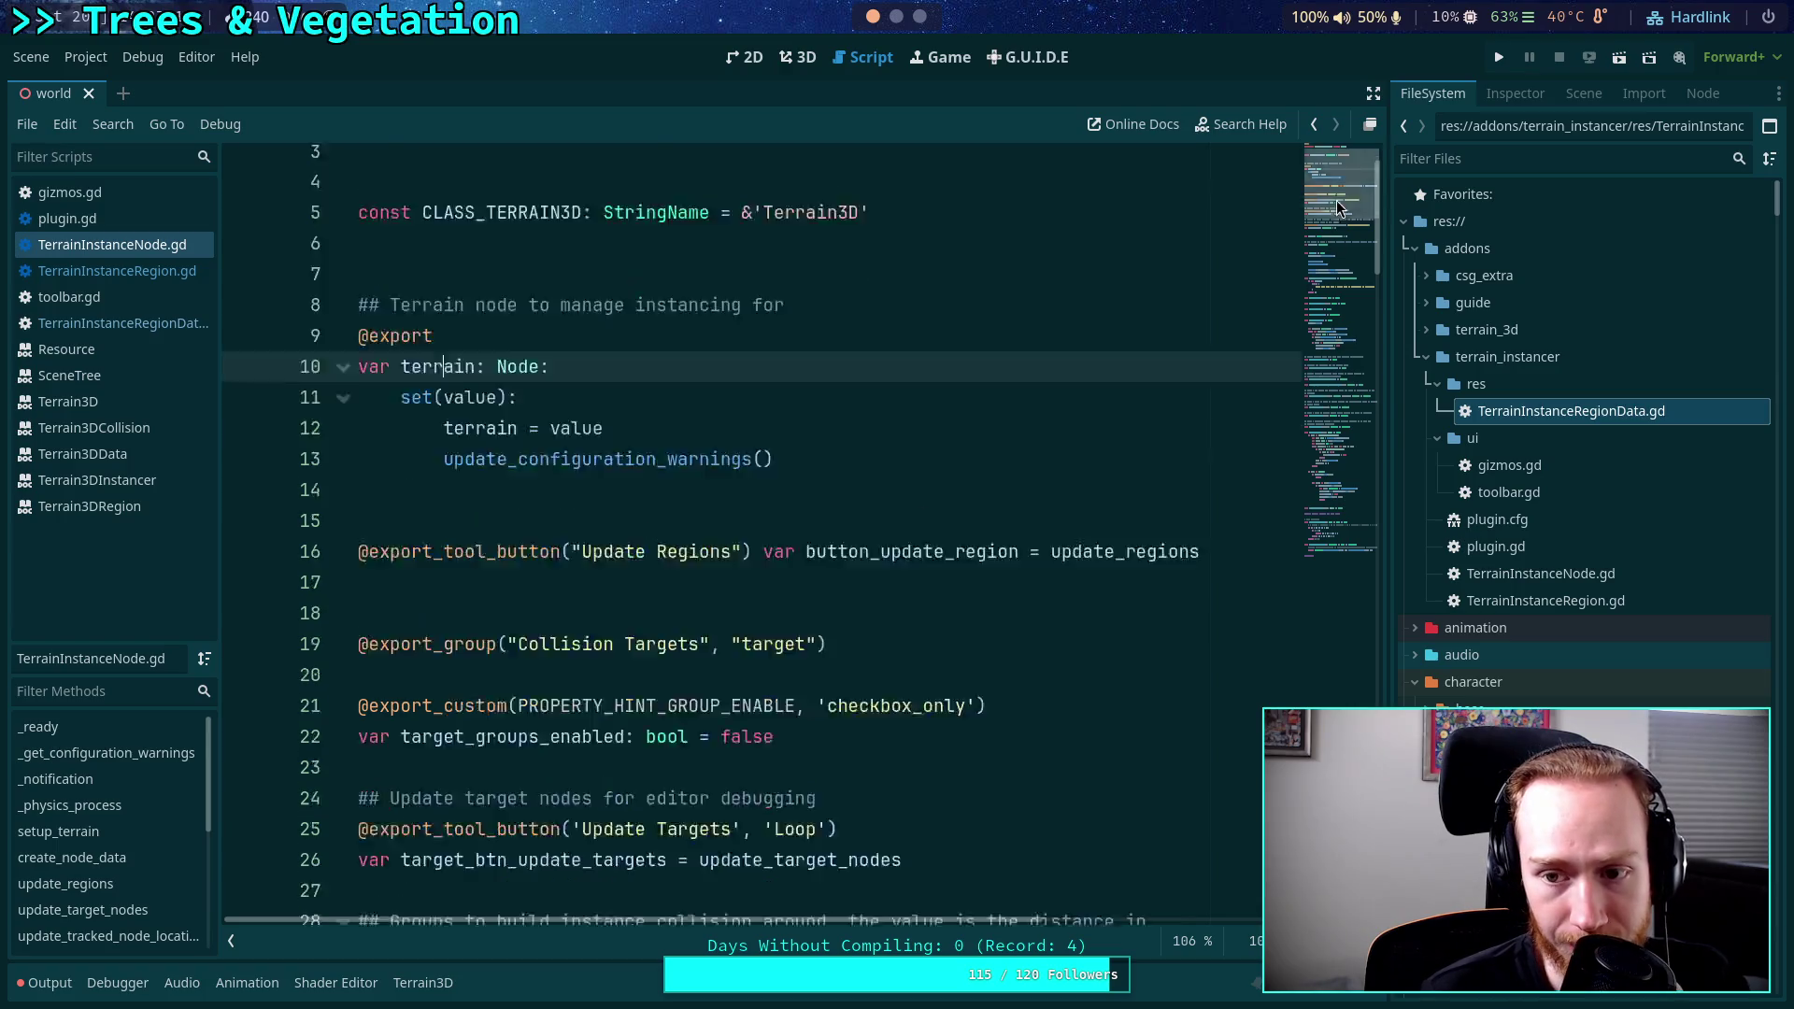
pyautogui.moveTo(1360, 515)
pyautogui.mouseDown()
pyautogui.moveTo(1360, 549)
pyautogui.moveTo(1377, 488)
pyautogui.moveTo(1360, 524)
pyautogui.mouseUp()
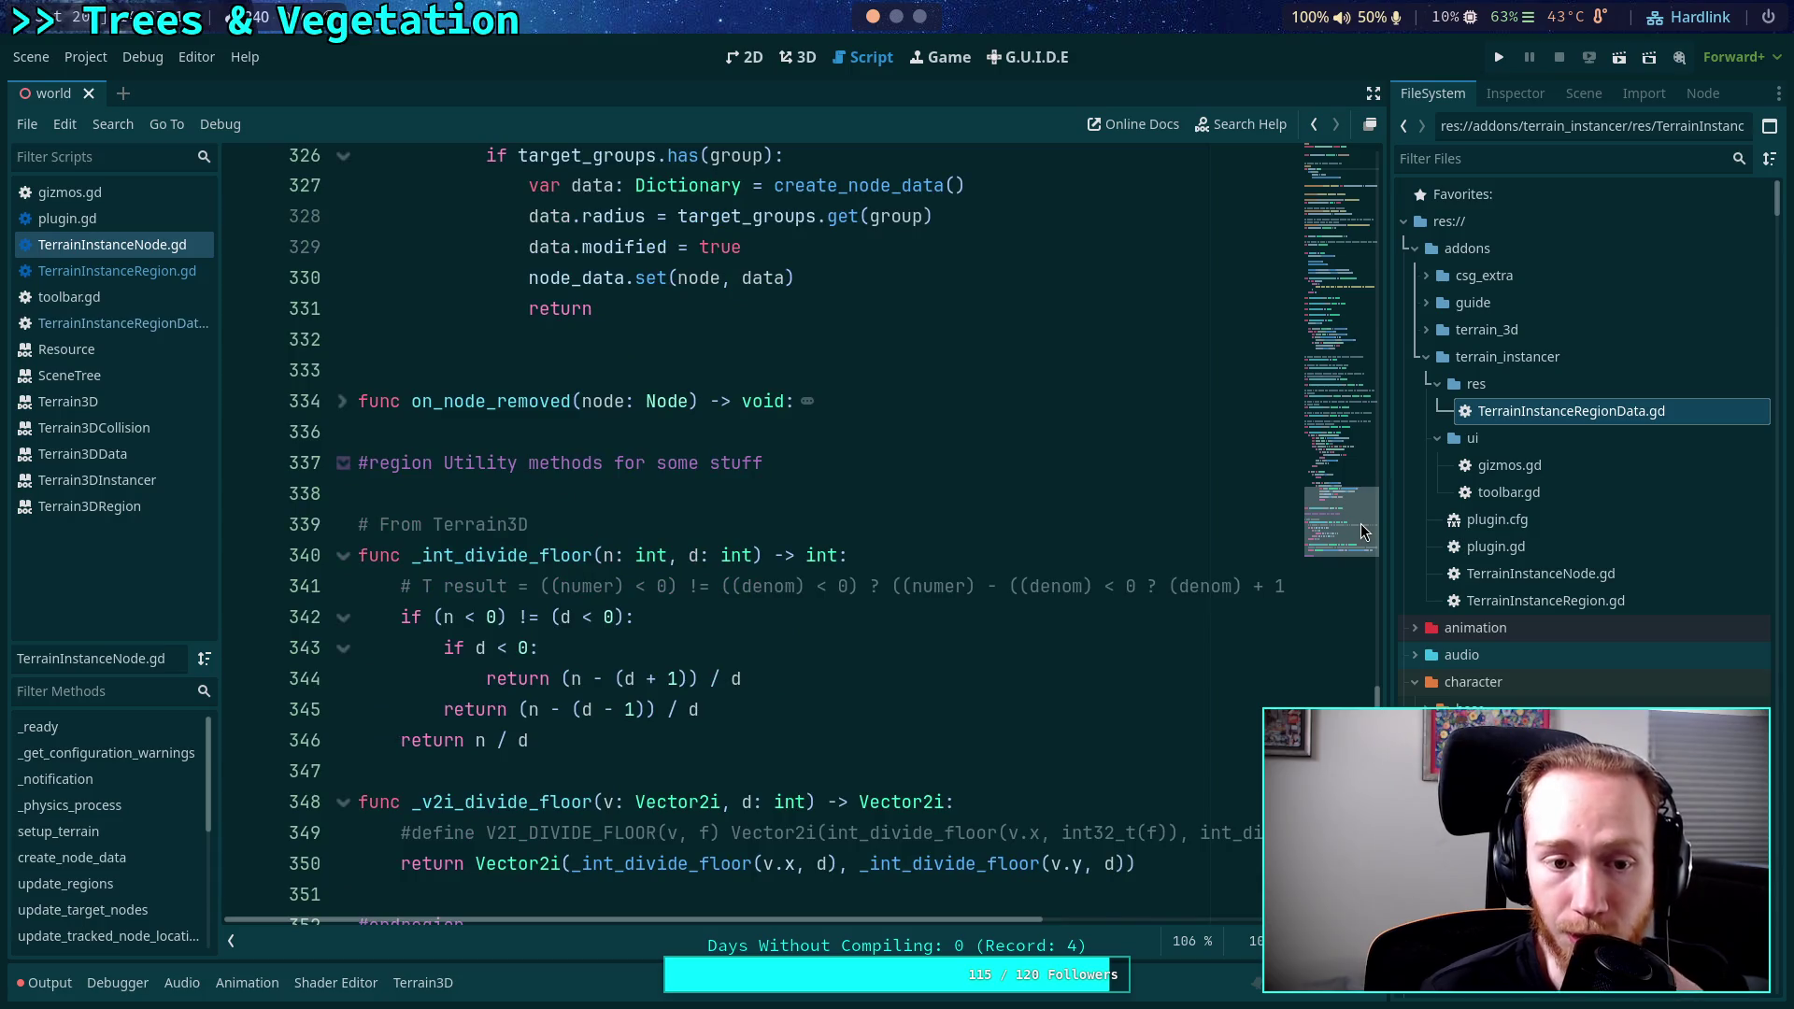
pyautogui.click(343, 462)
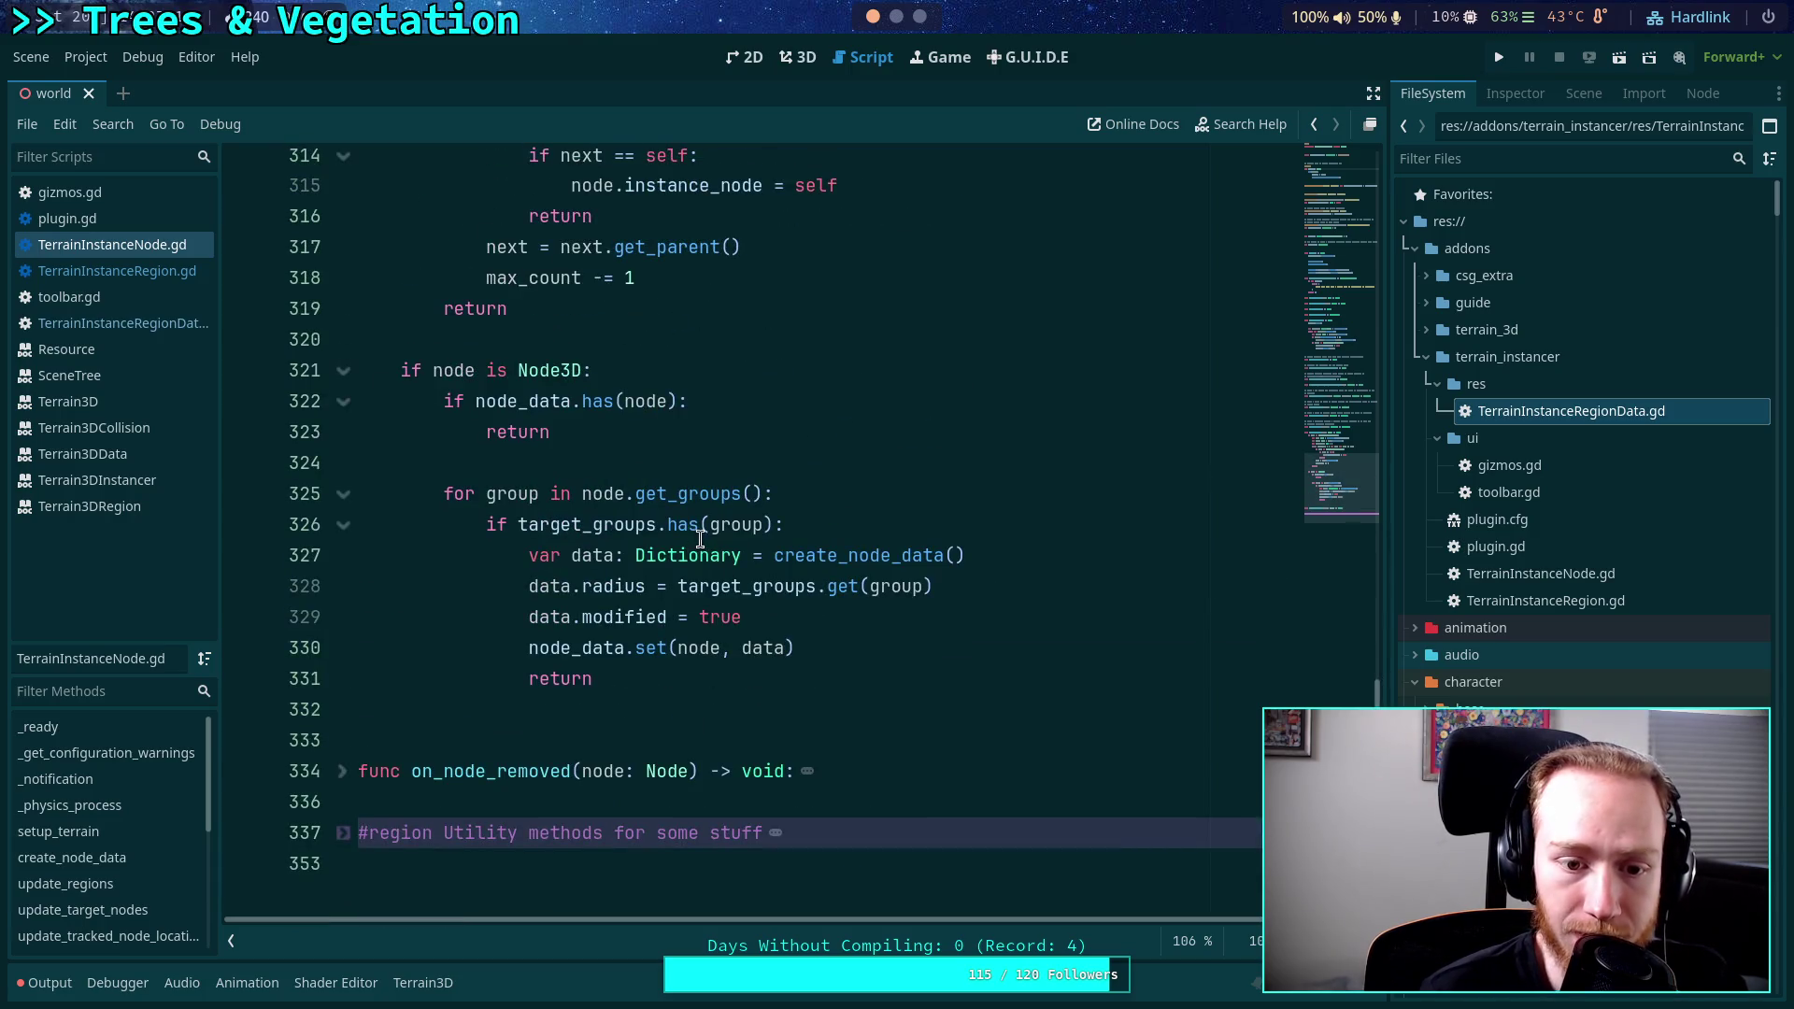
pyautogui.scroll(3, 703, 544)
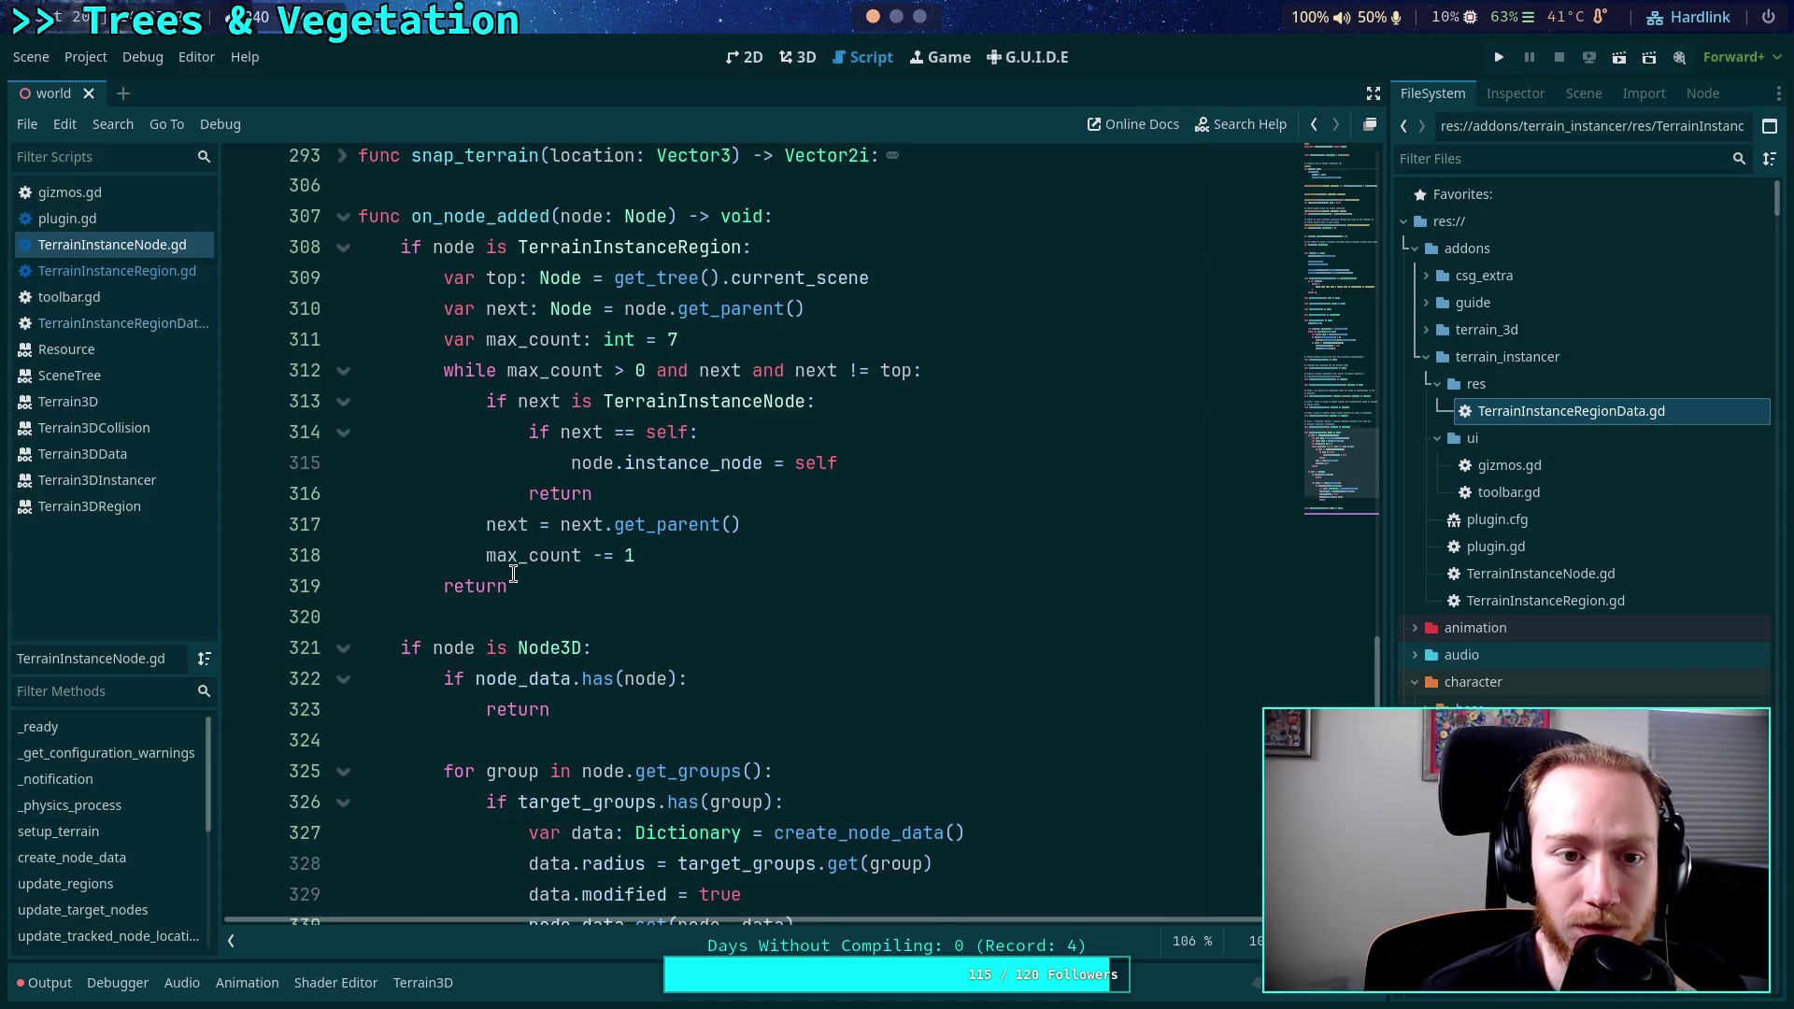
pyautogui.scroll(1, 513, 573)
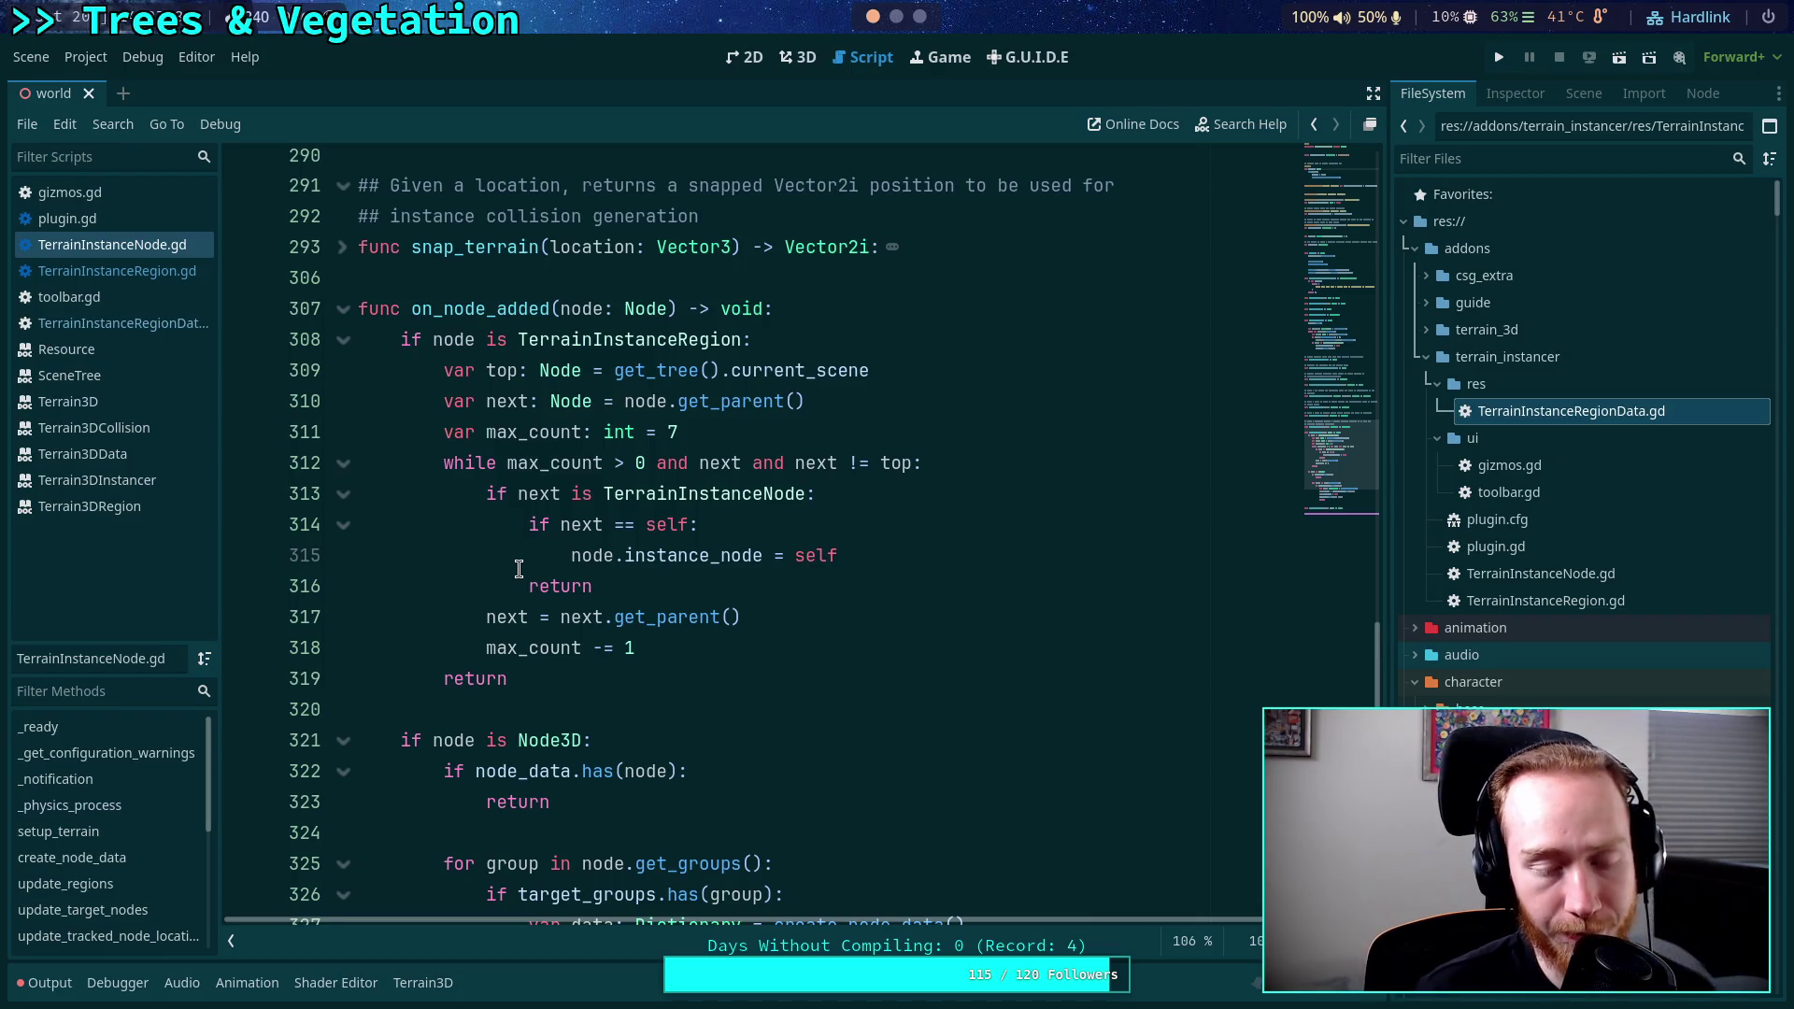
pyautogui.click(881, 559)
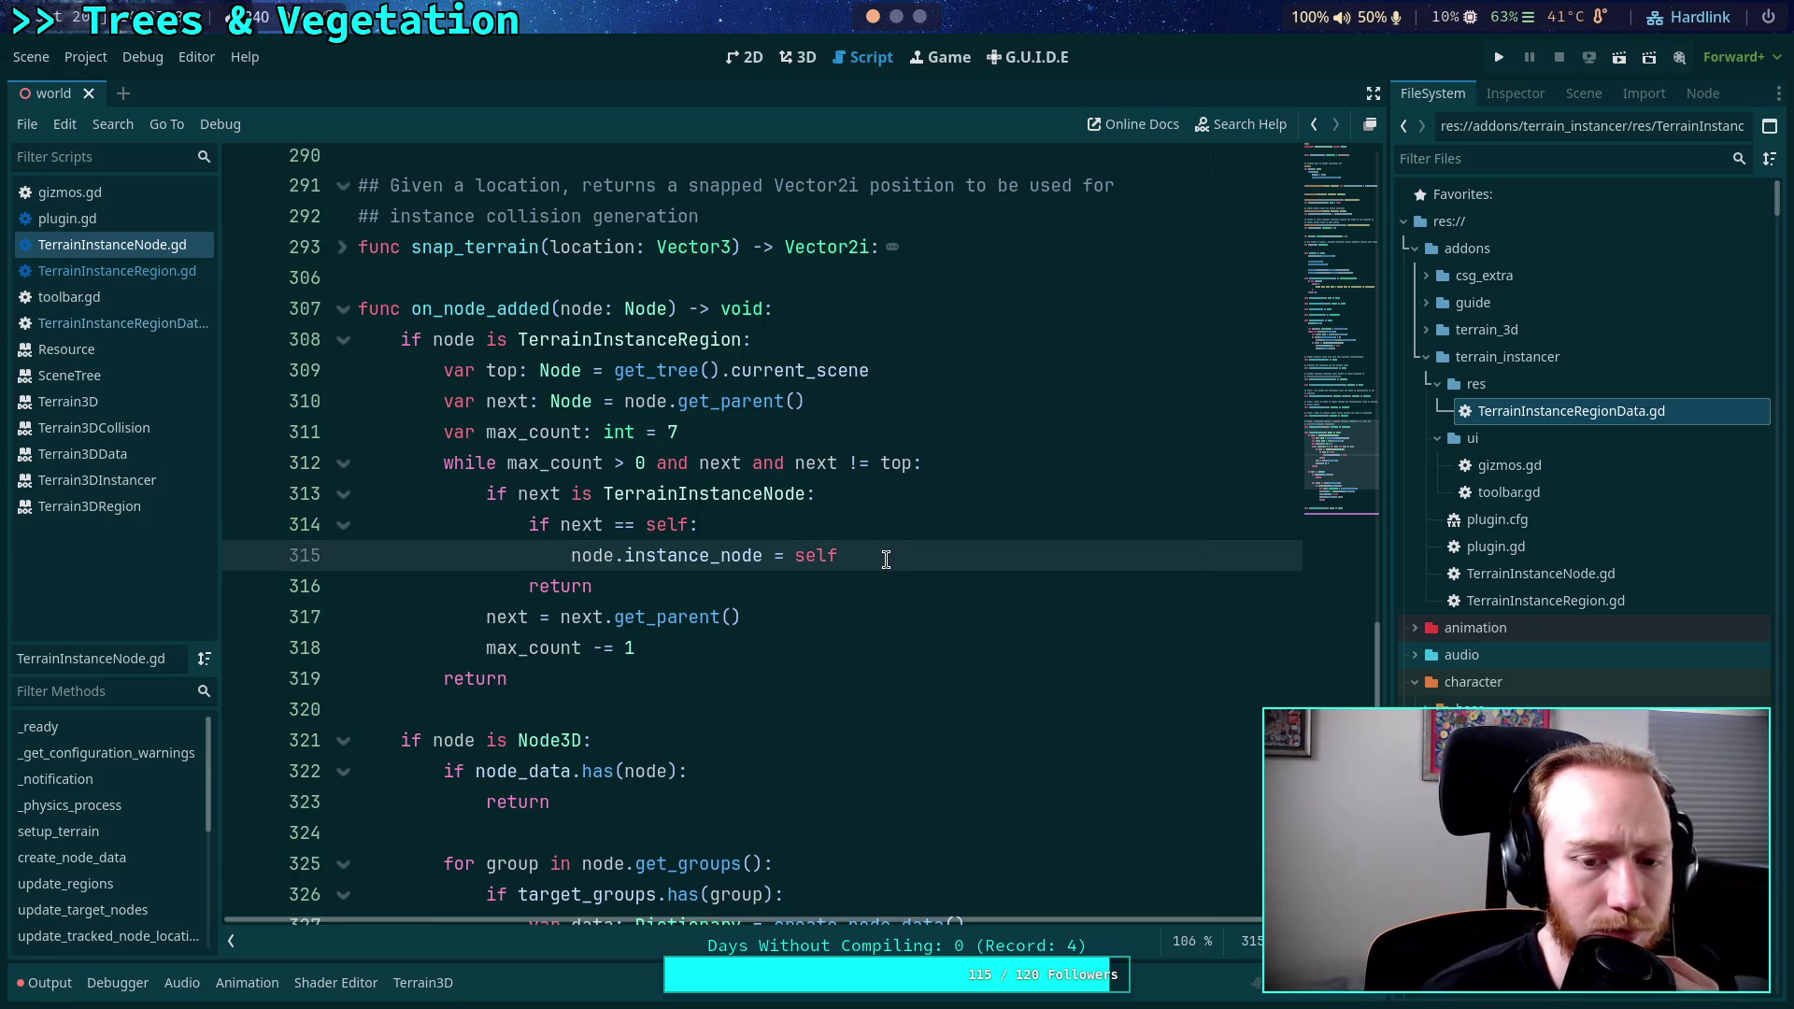
pyautogui.scroll(20, 886, 559)
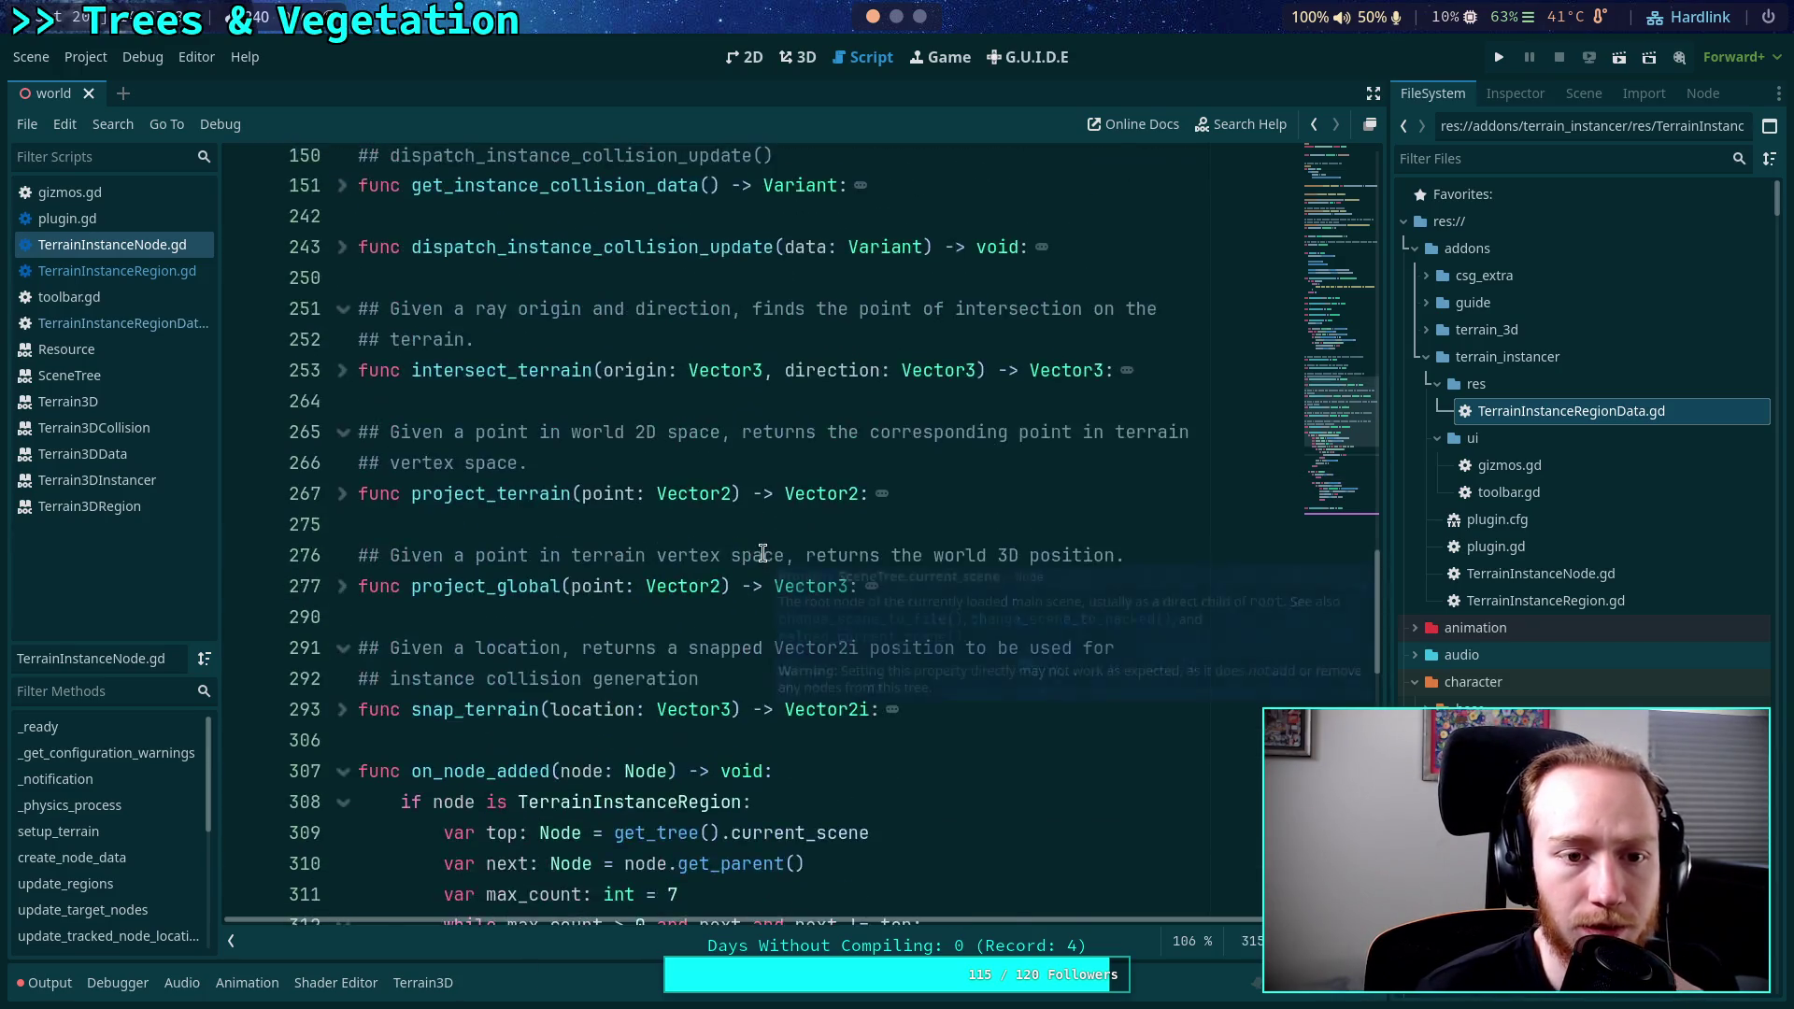
pyautogui.scroll(15, 716, 564)
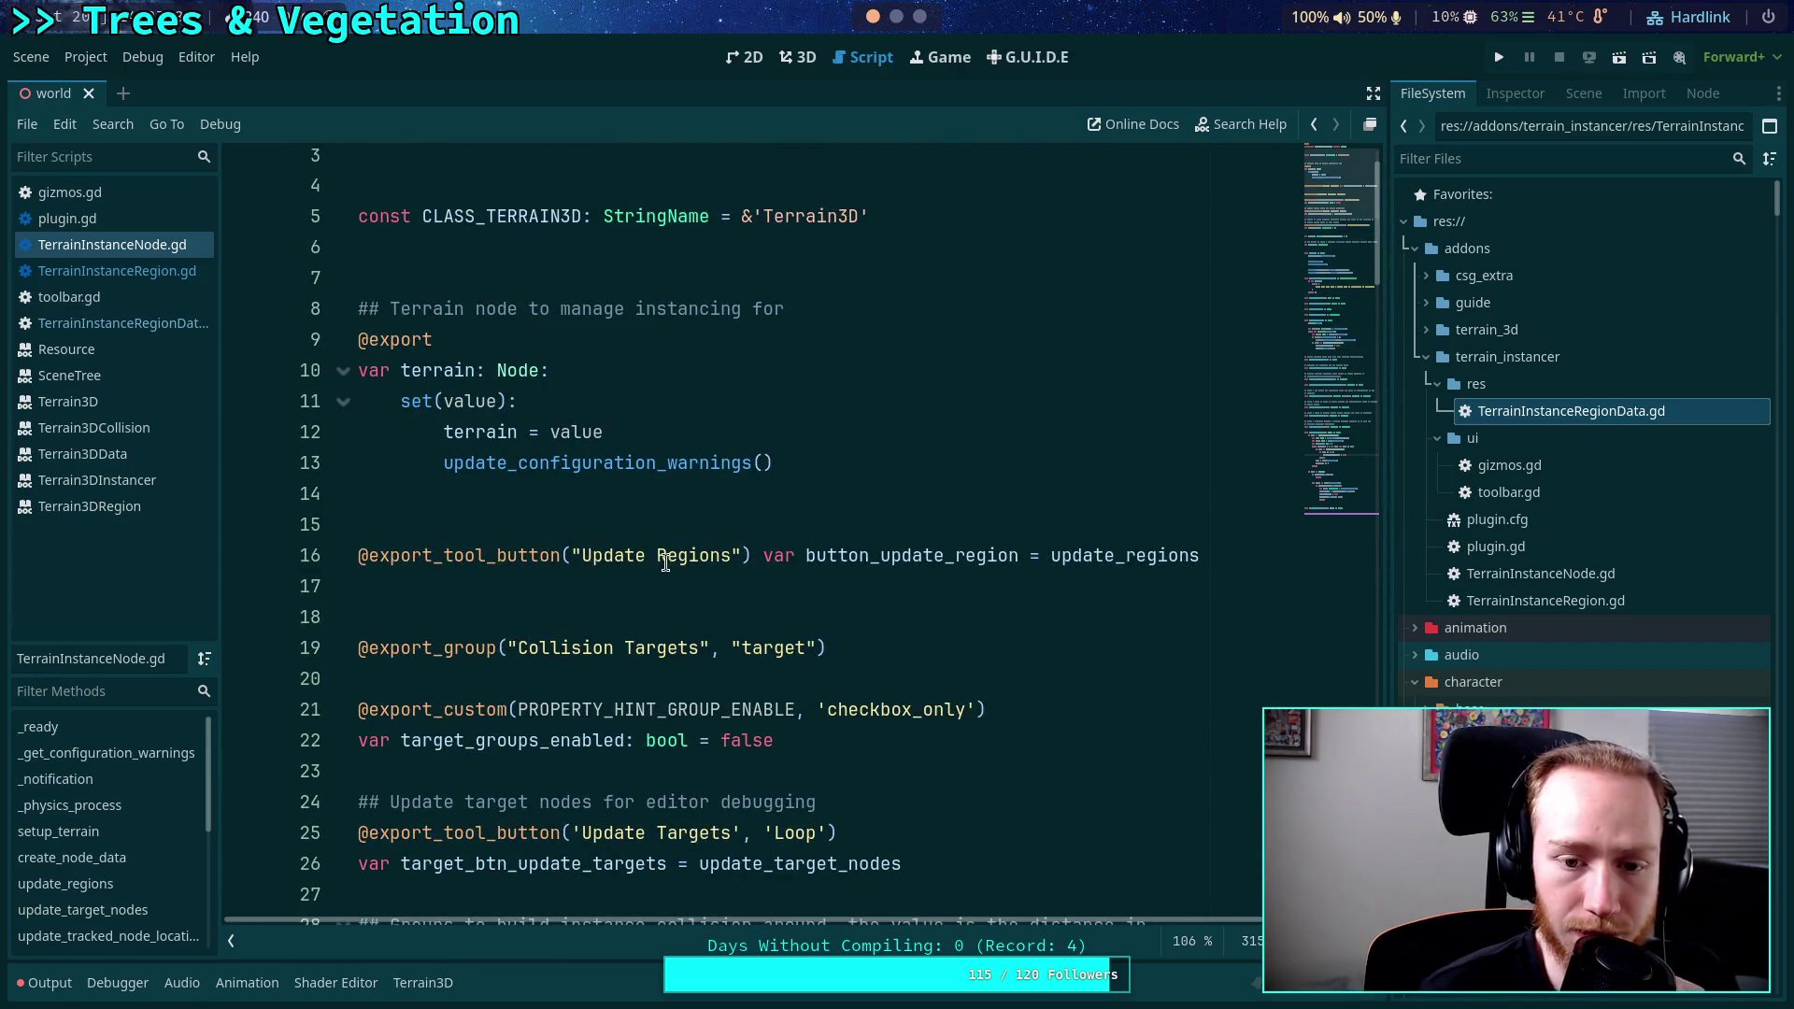
pyautogui.scroll(-10, 682, 565)
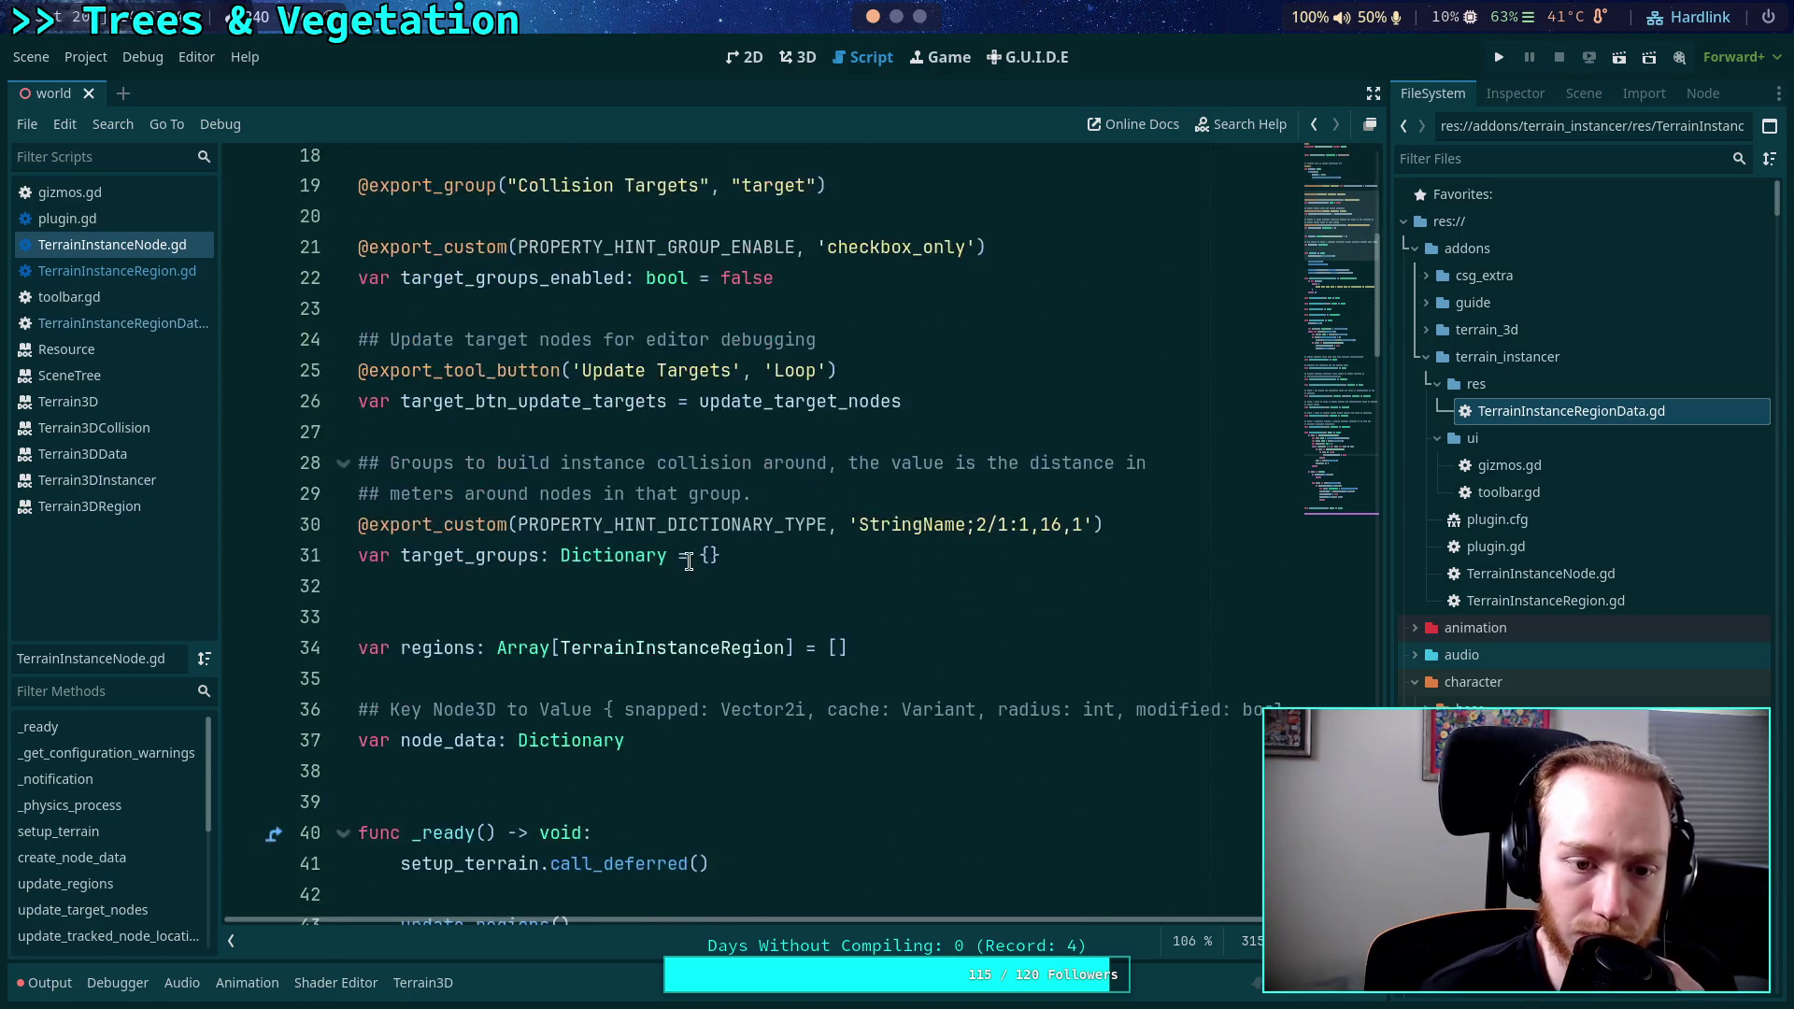
pyautogui.scroll(-6, 688, 561)
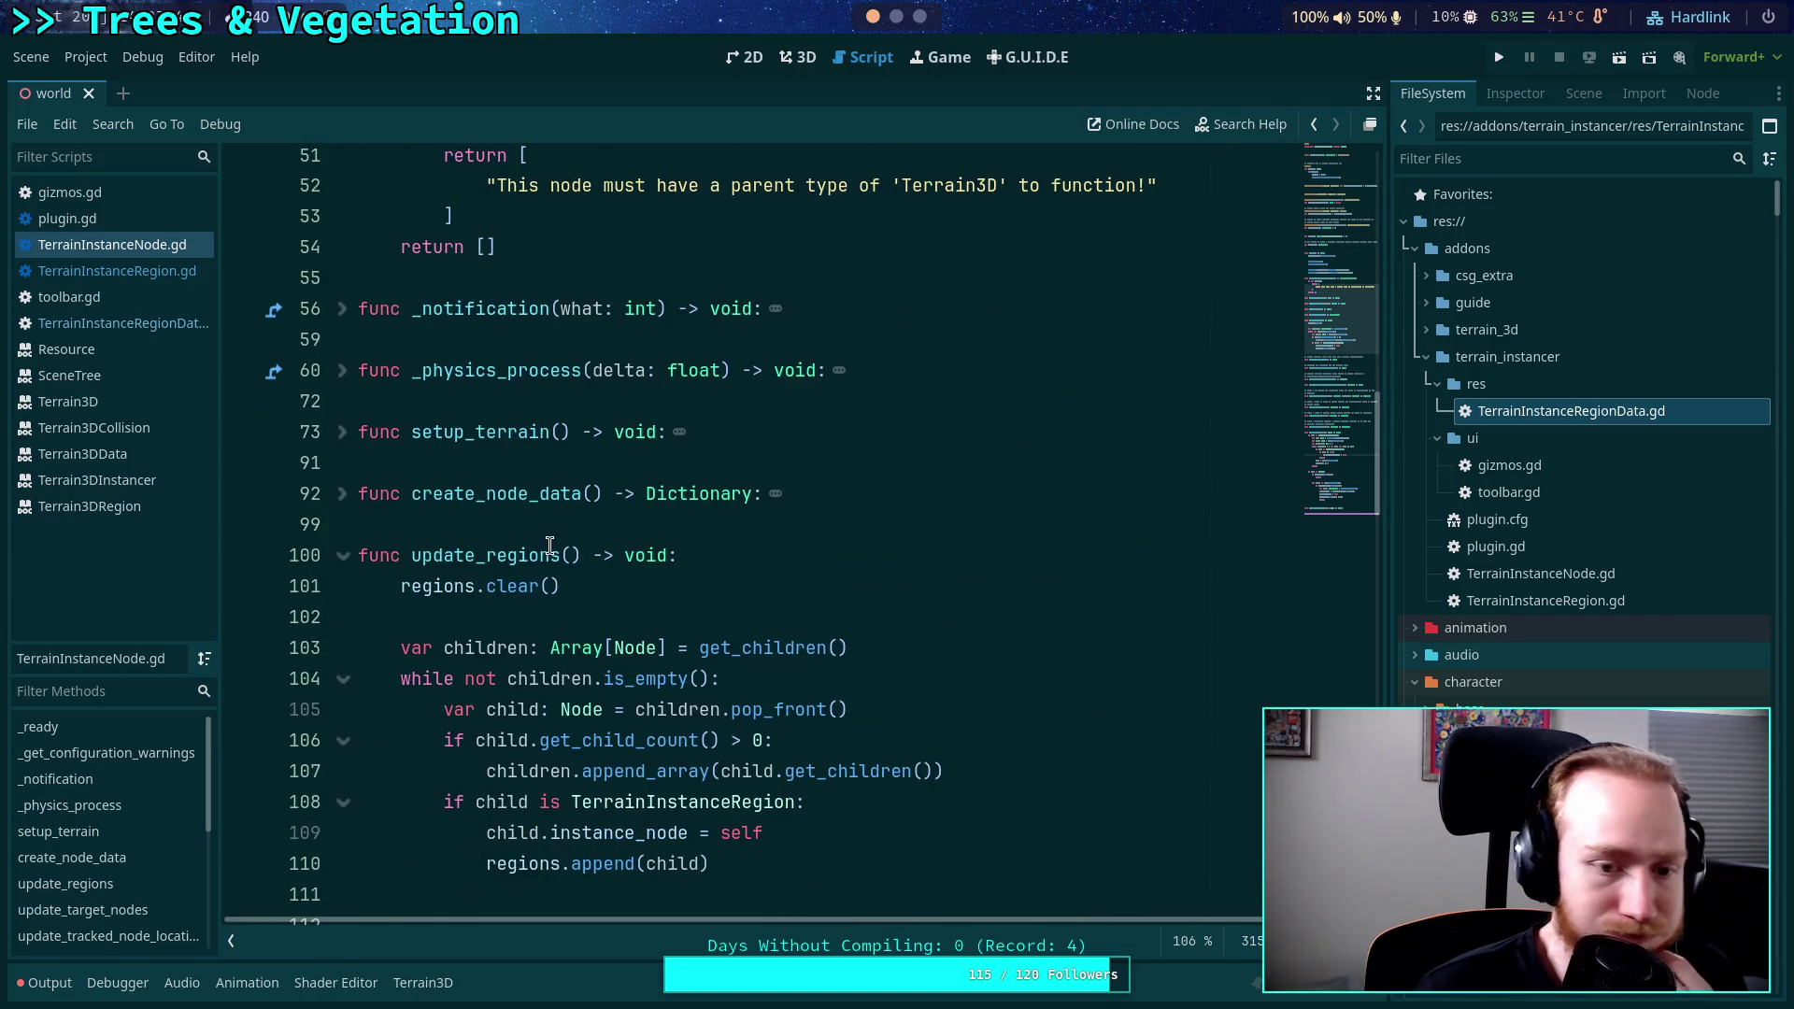
pyautogui.scroll(-4, 549, 545)
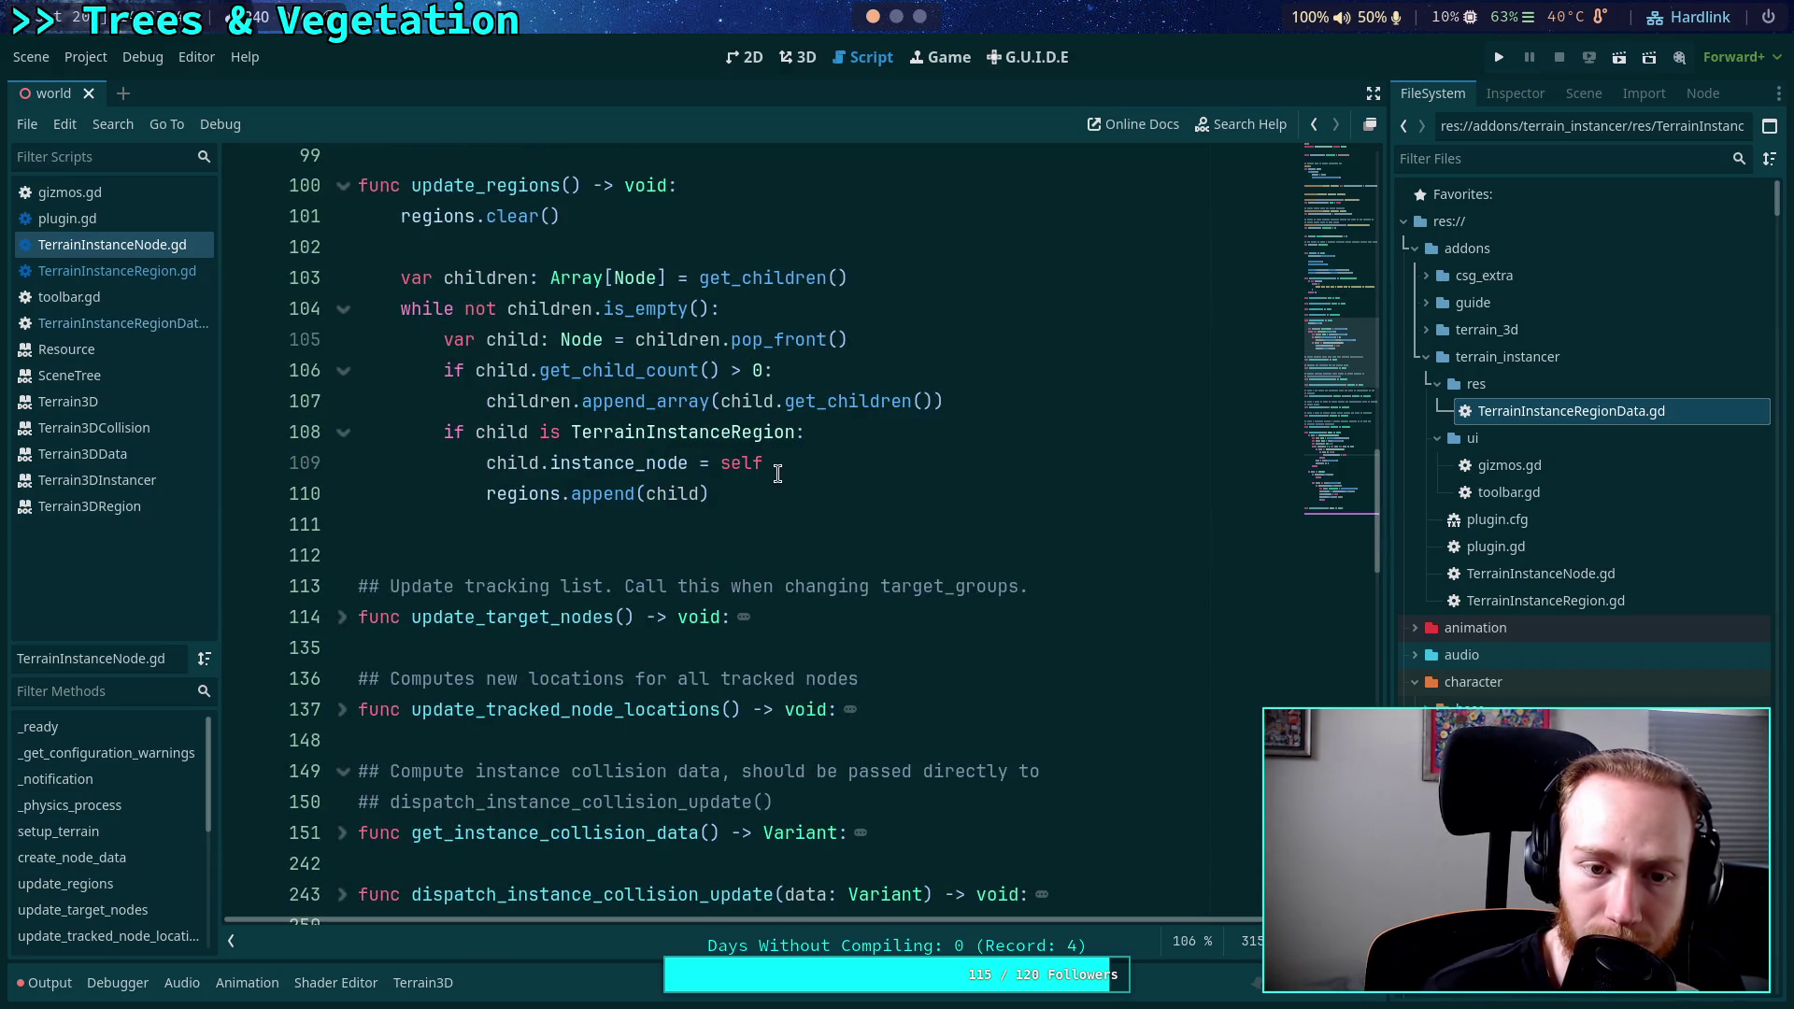
pyautogui.moveTo(555, 505)
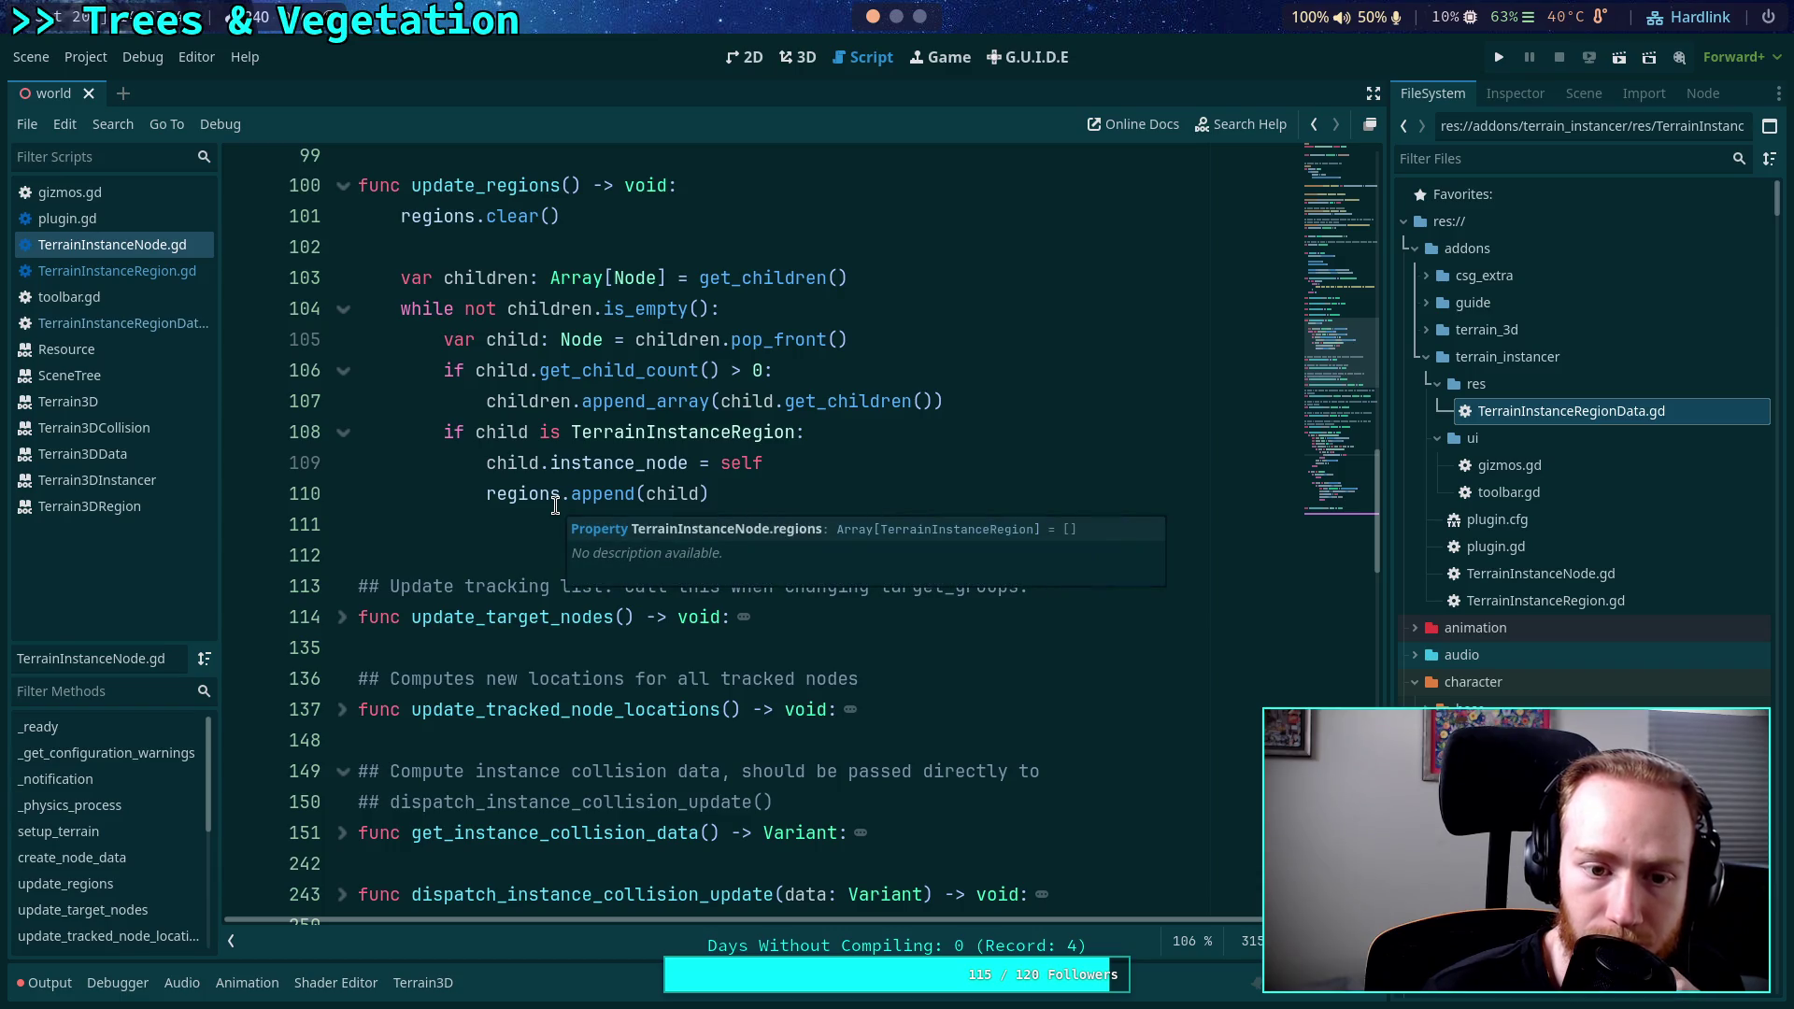
pyautogui.scroll(-15, 561, 514)
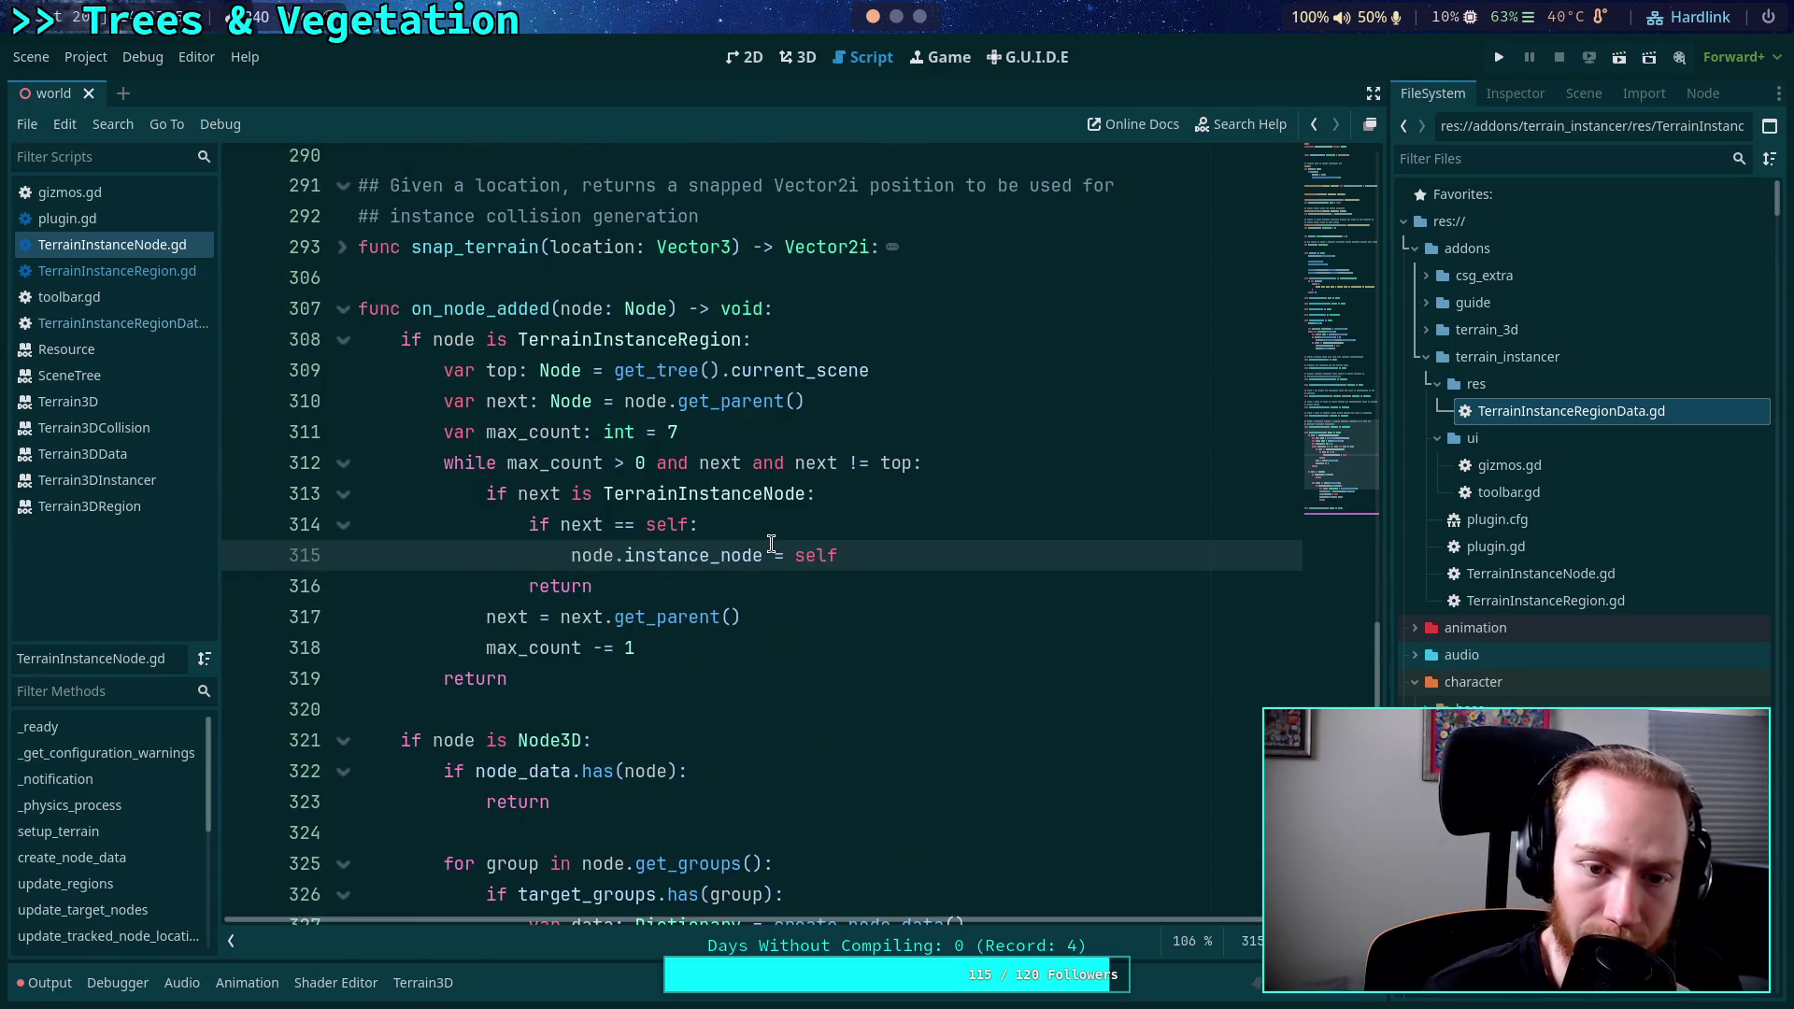
pyautogui.moveTo(764, 546)
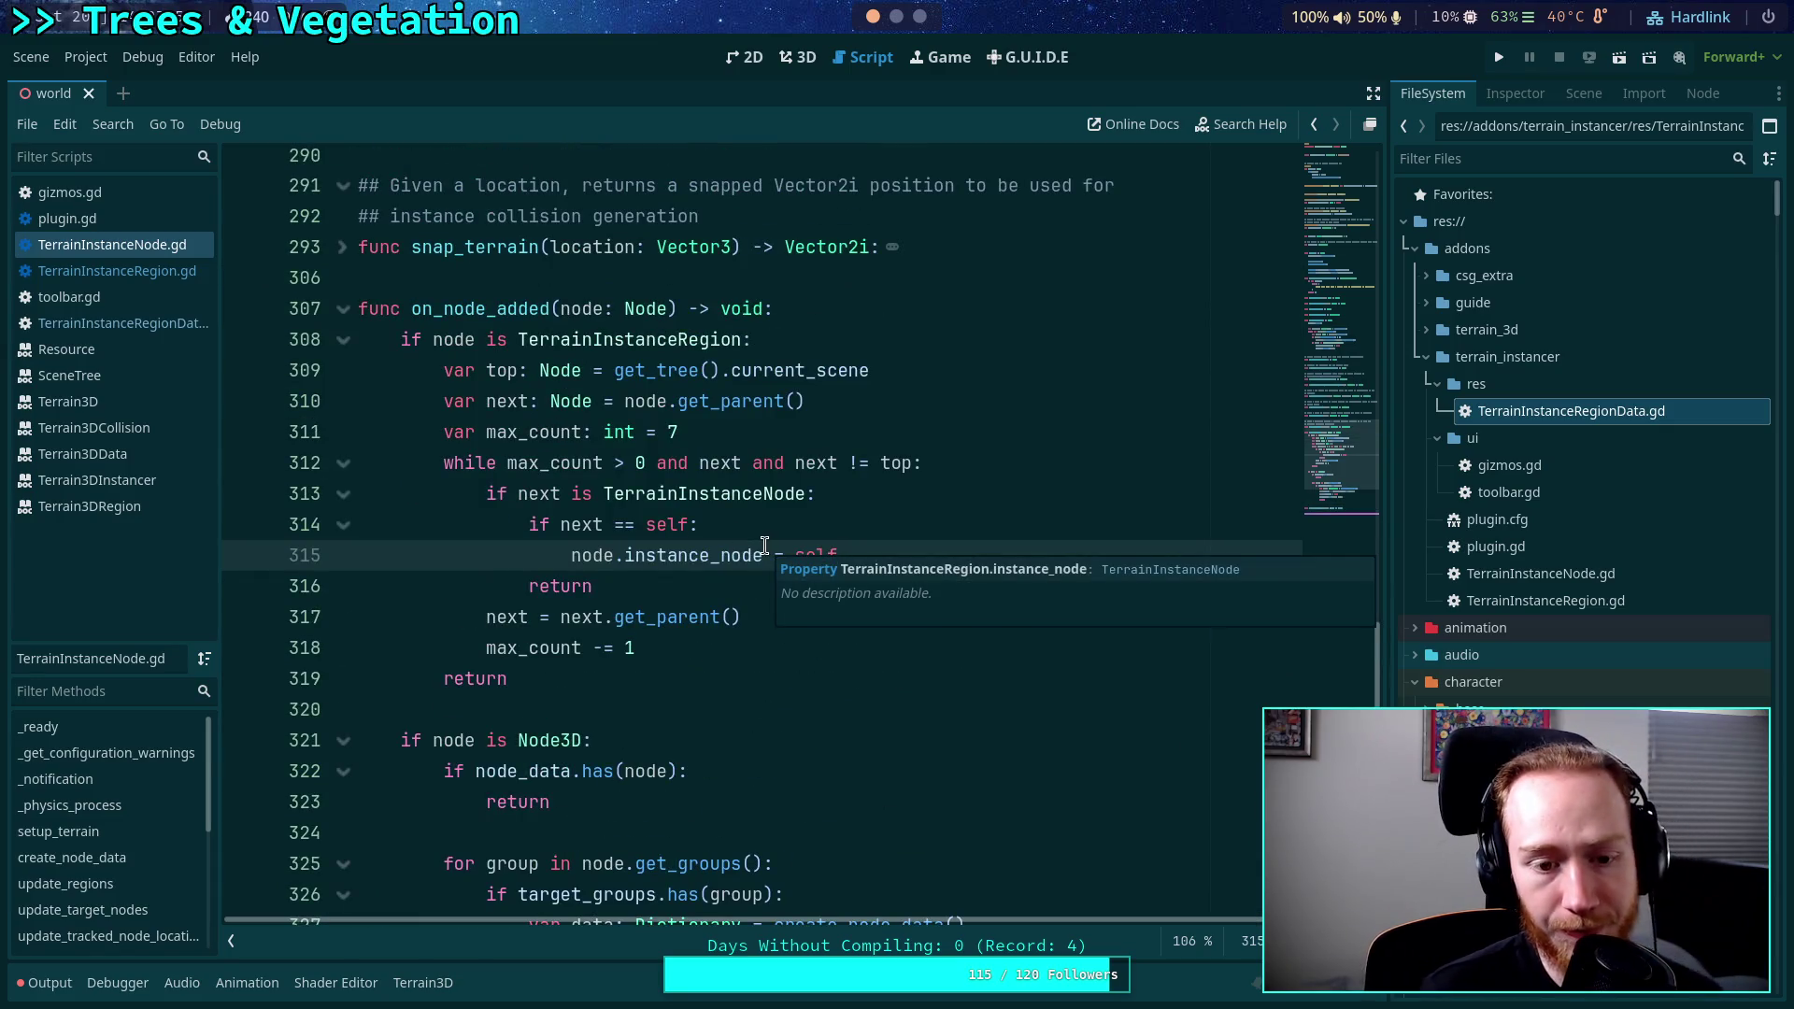
pyautogui.scroll(15, 738, 532)
pyautogui.scroll(5, 663, 548)
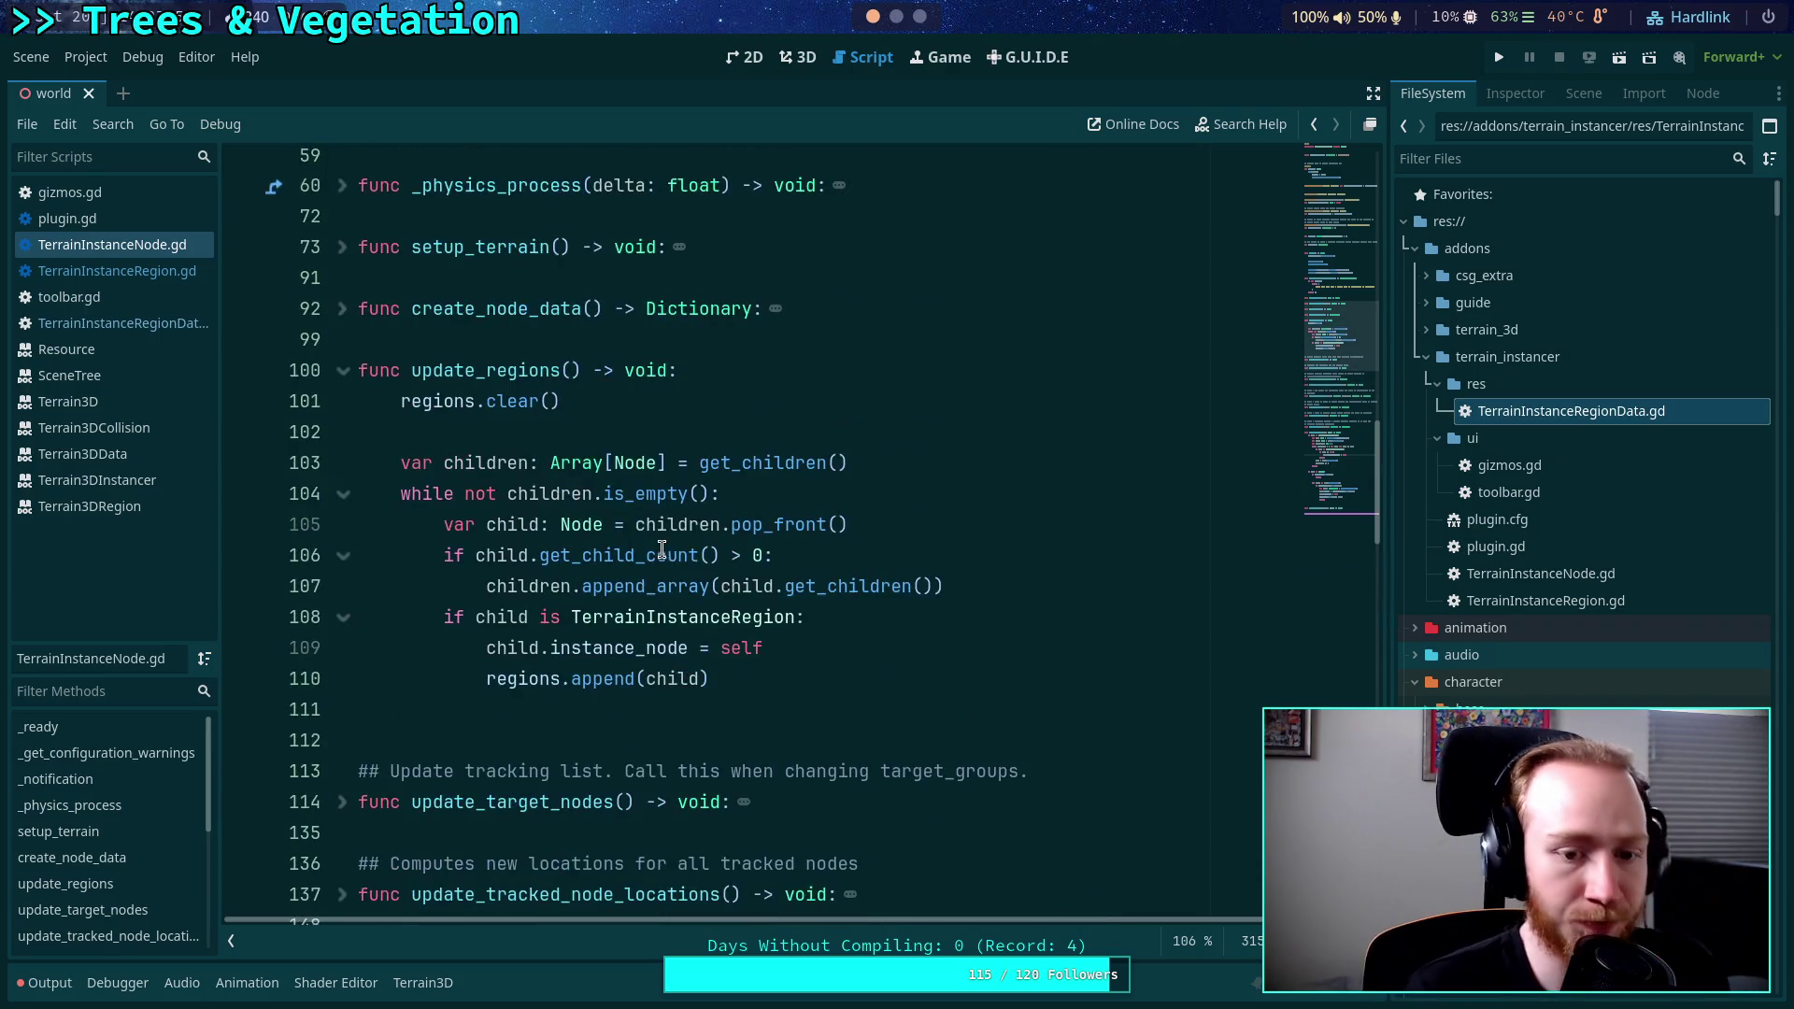
pyautogui.click(744, 705)
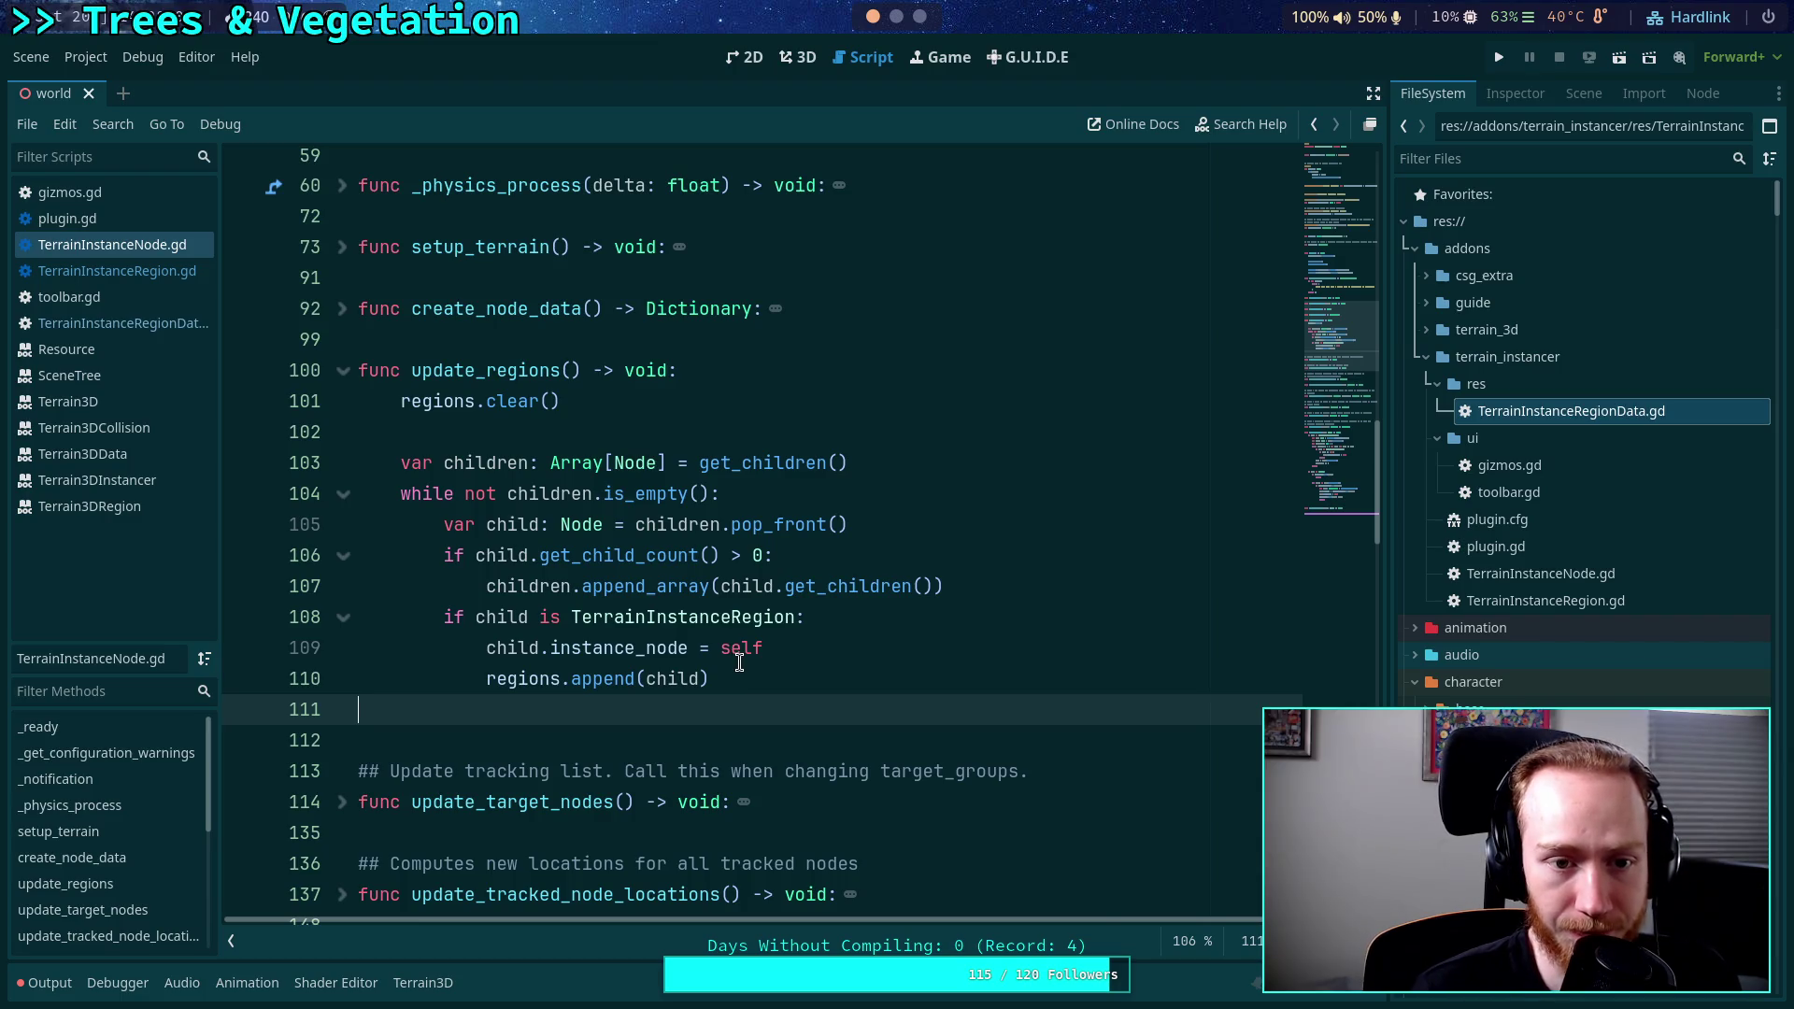
pyautogui.scroll(-1, 739, 661)
pyautogui.moveTo(471, 554)
pyautogui.mouseDown()
pyautogui.moveTo(820, 555)
pyautogui.moveTo(502, 558)
pyautogui.mouseUp()
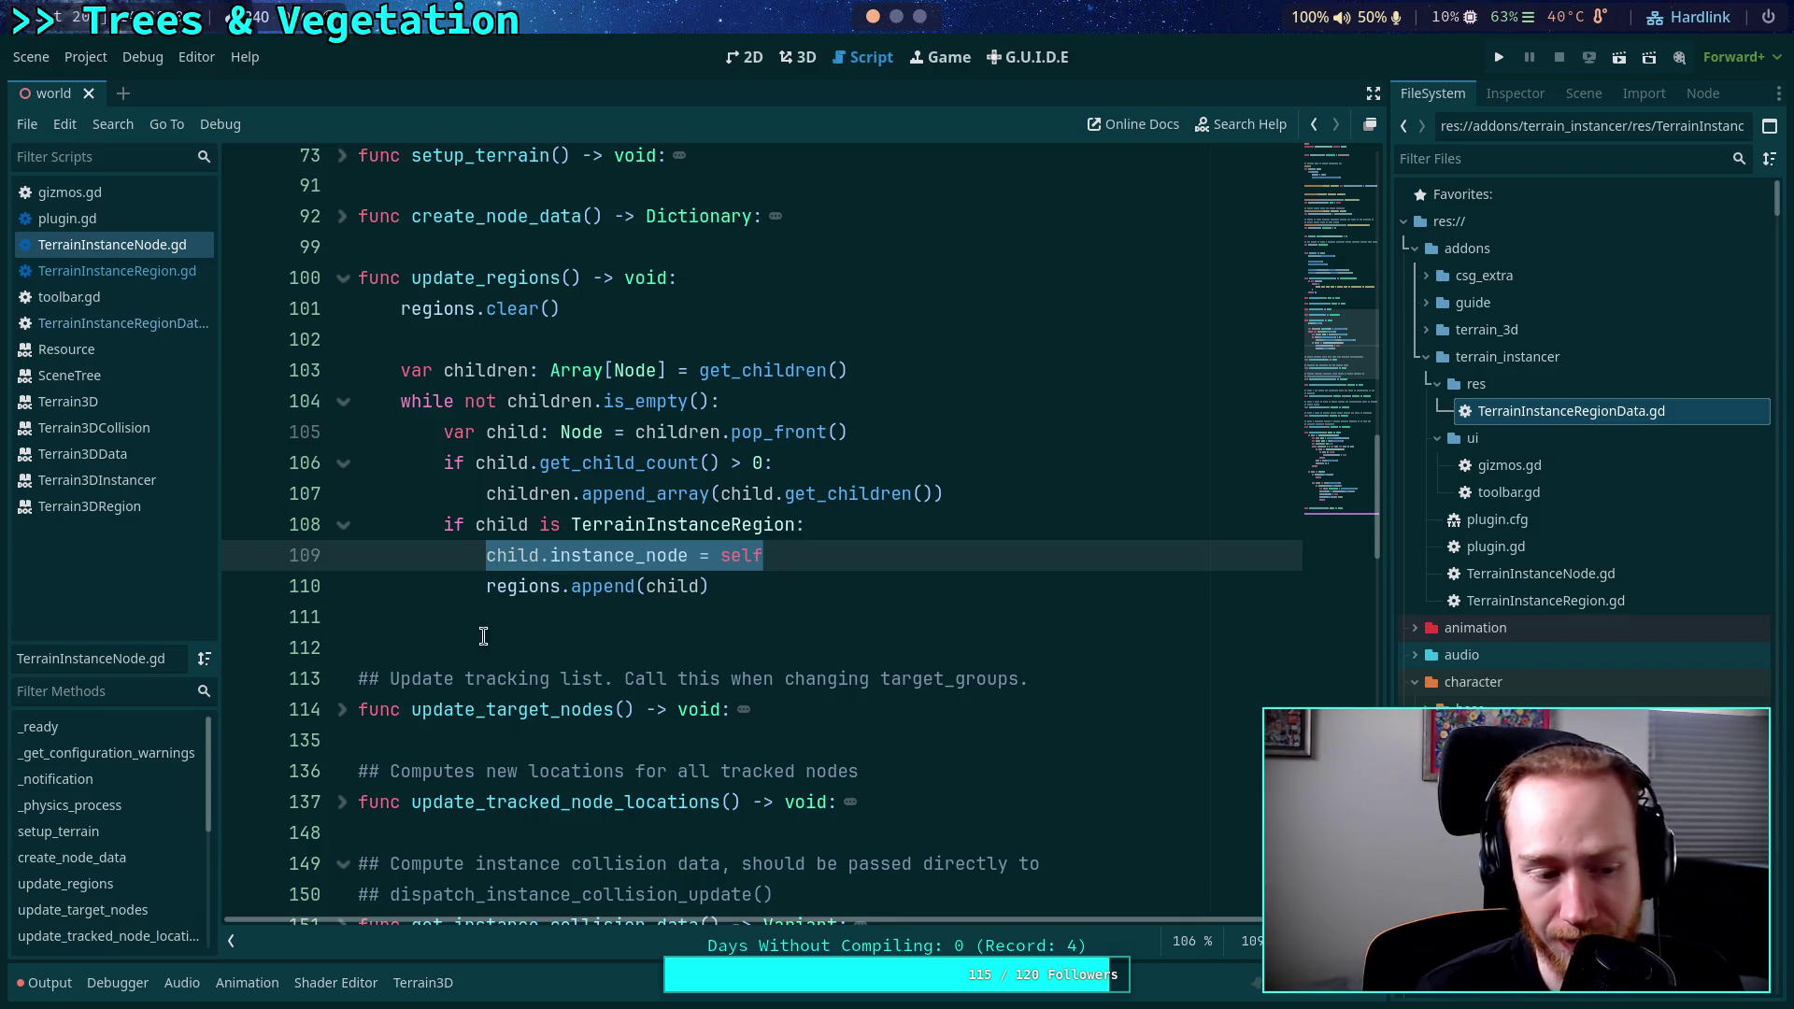
pyautogui.click(576, 616)
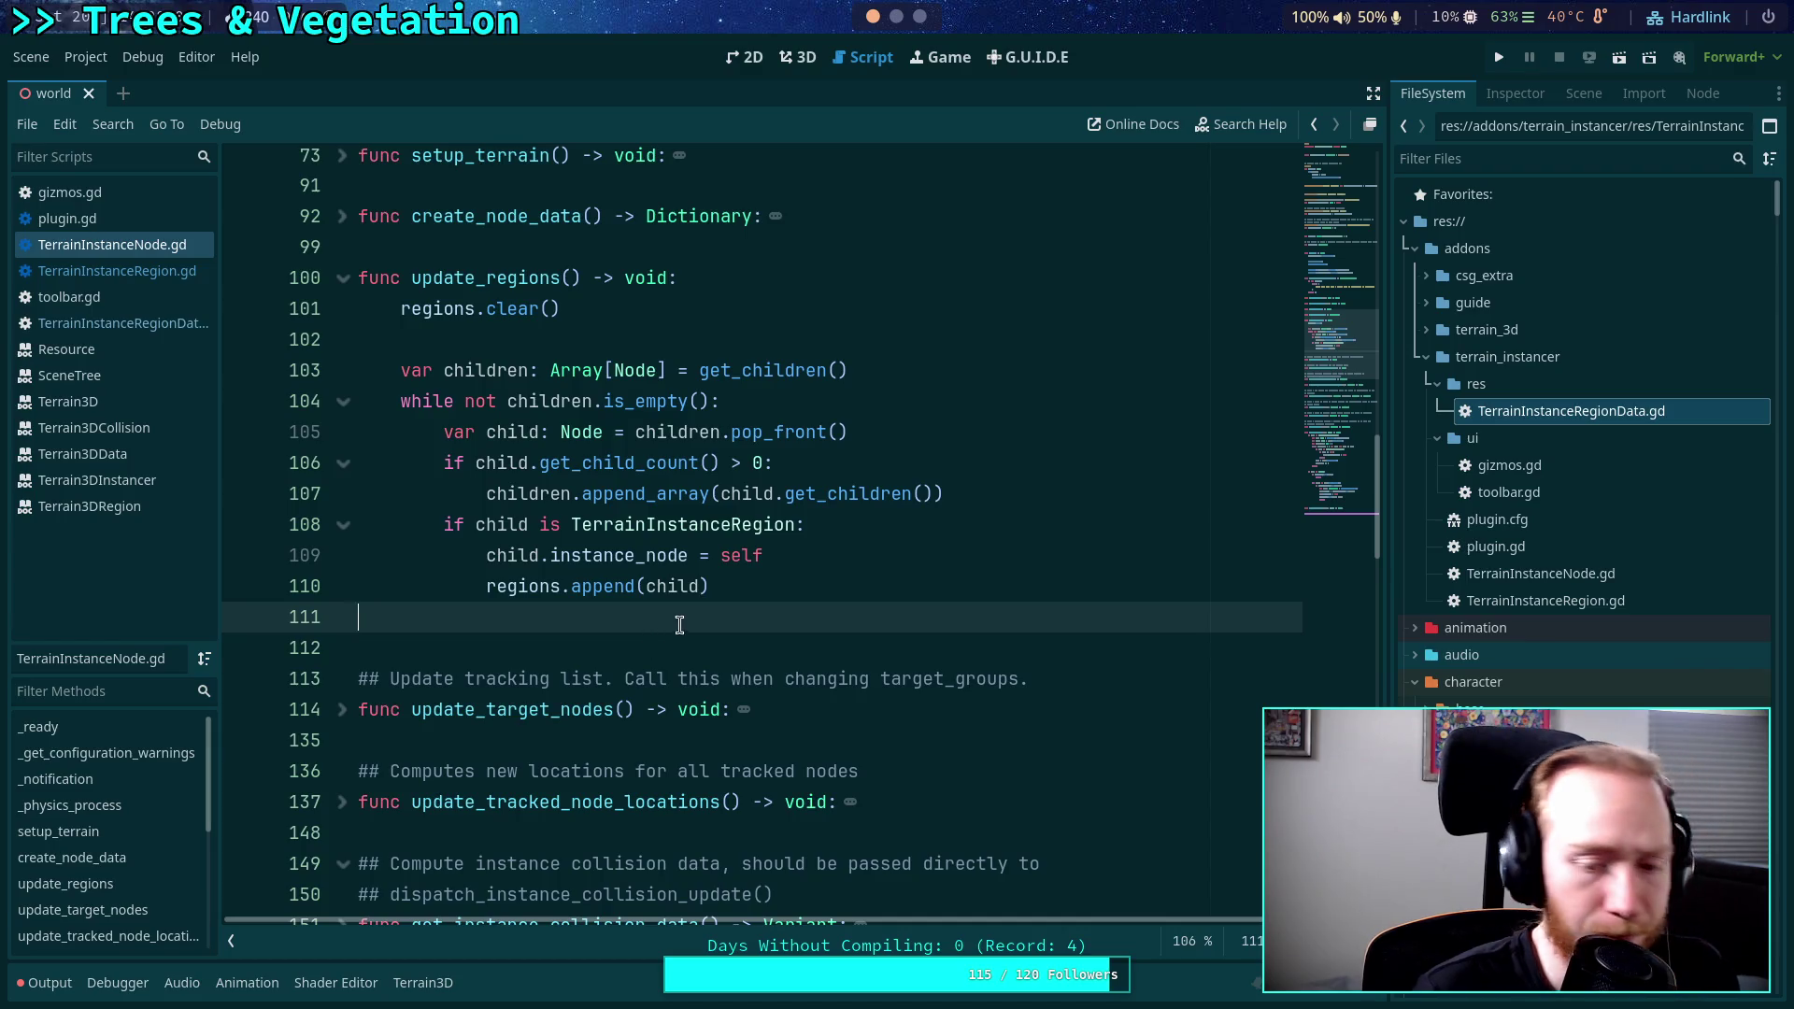
pyautogui.scroll(-4, 654, 640)
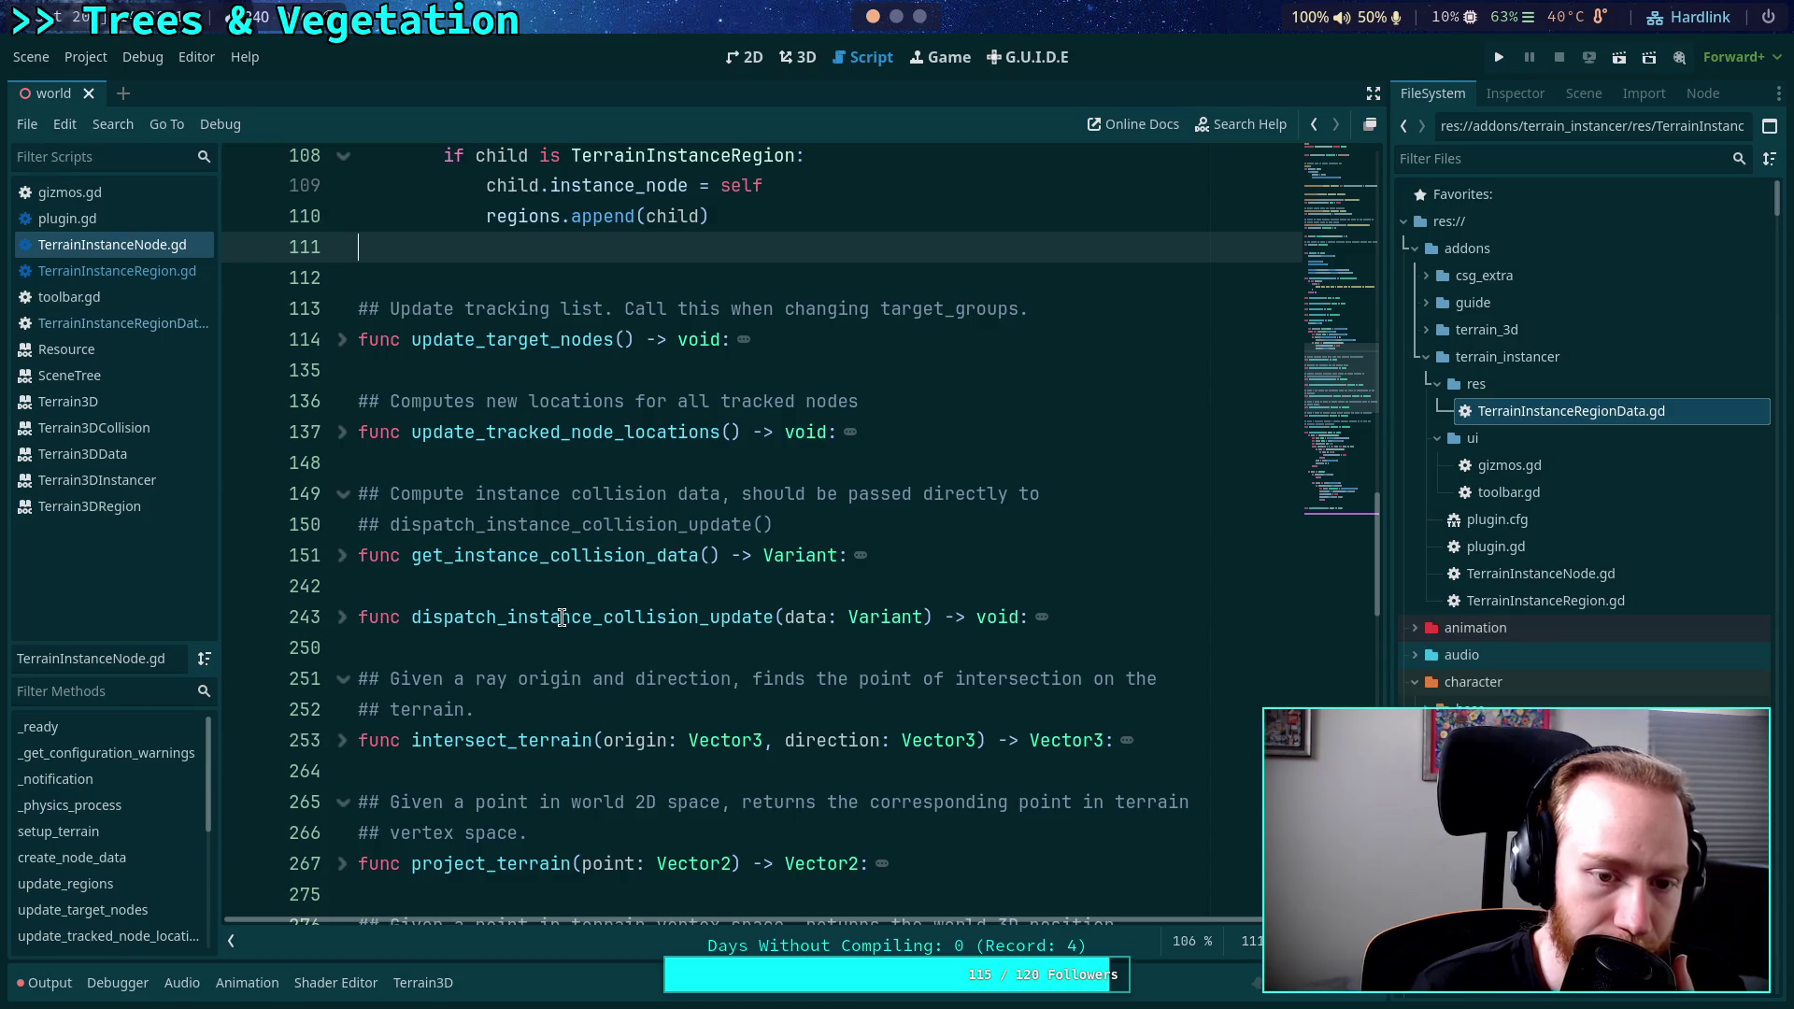
pyautogui.scroll(-5, 563, 618)
pyautogui.scroll(-4, 563, 619)
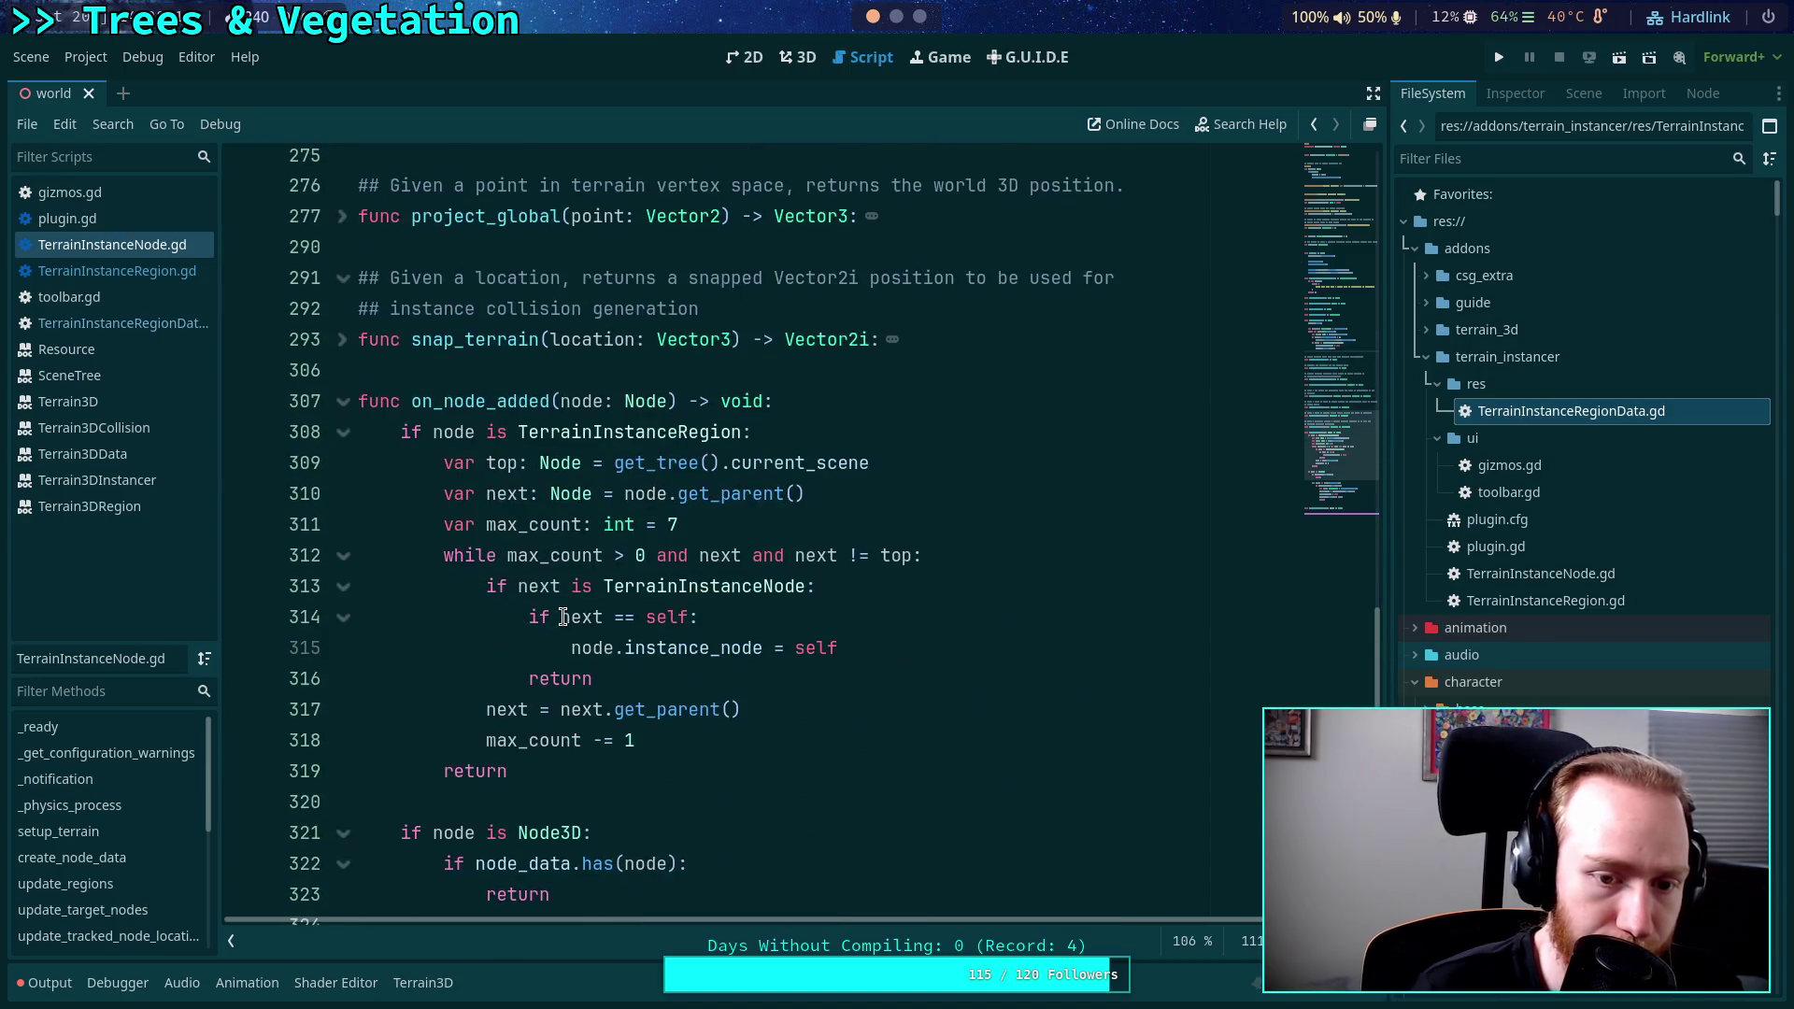
pyautogui.scroll(4, 492, 656)
pyautogui.scroll(10, 492, 657)
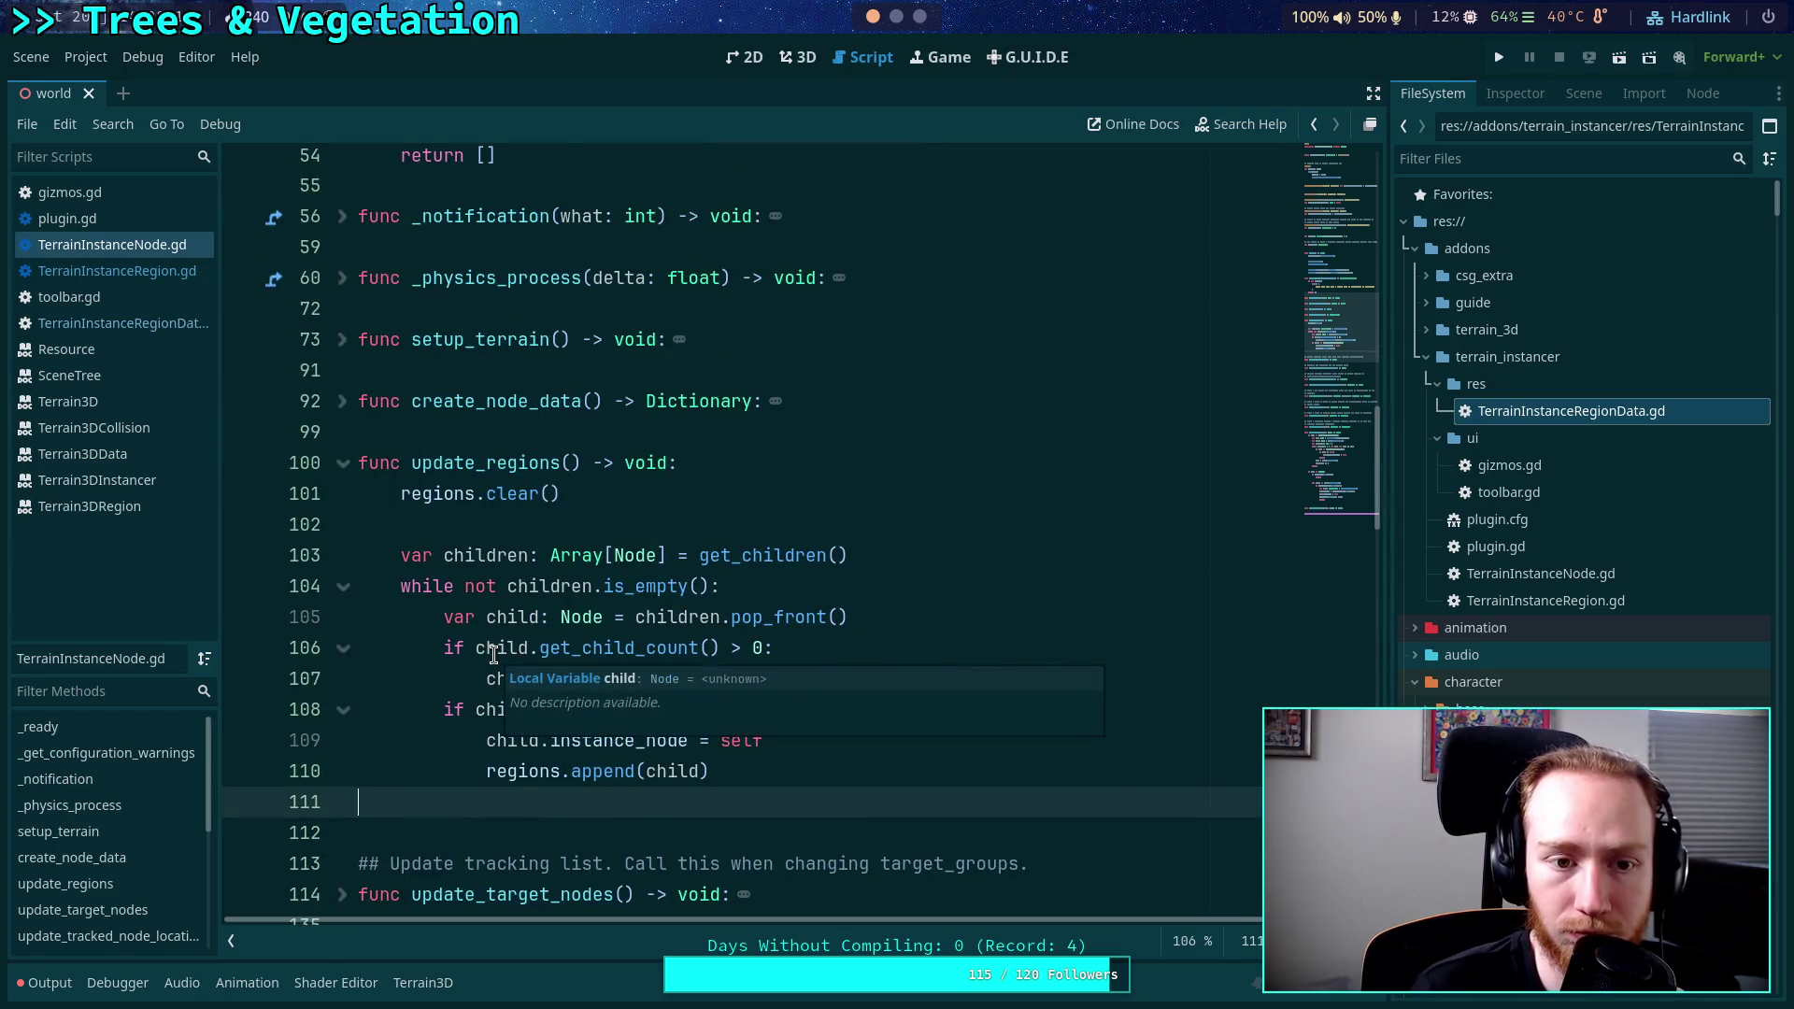
pyautogui.scroll(3, 495, 654)
pyautogui.scroll(2, 495, 654)
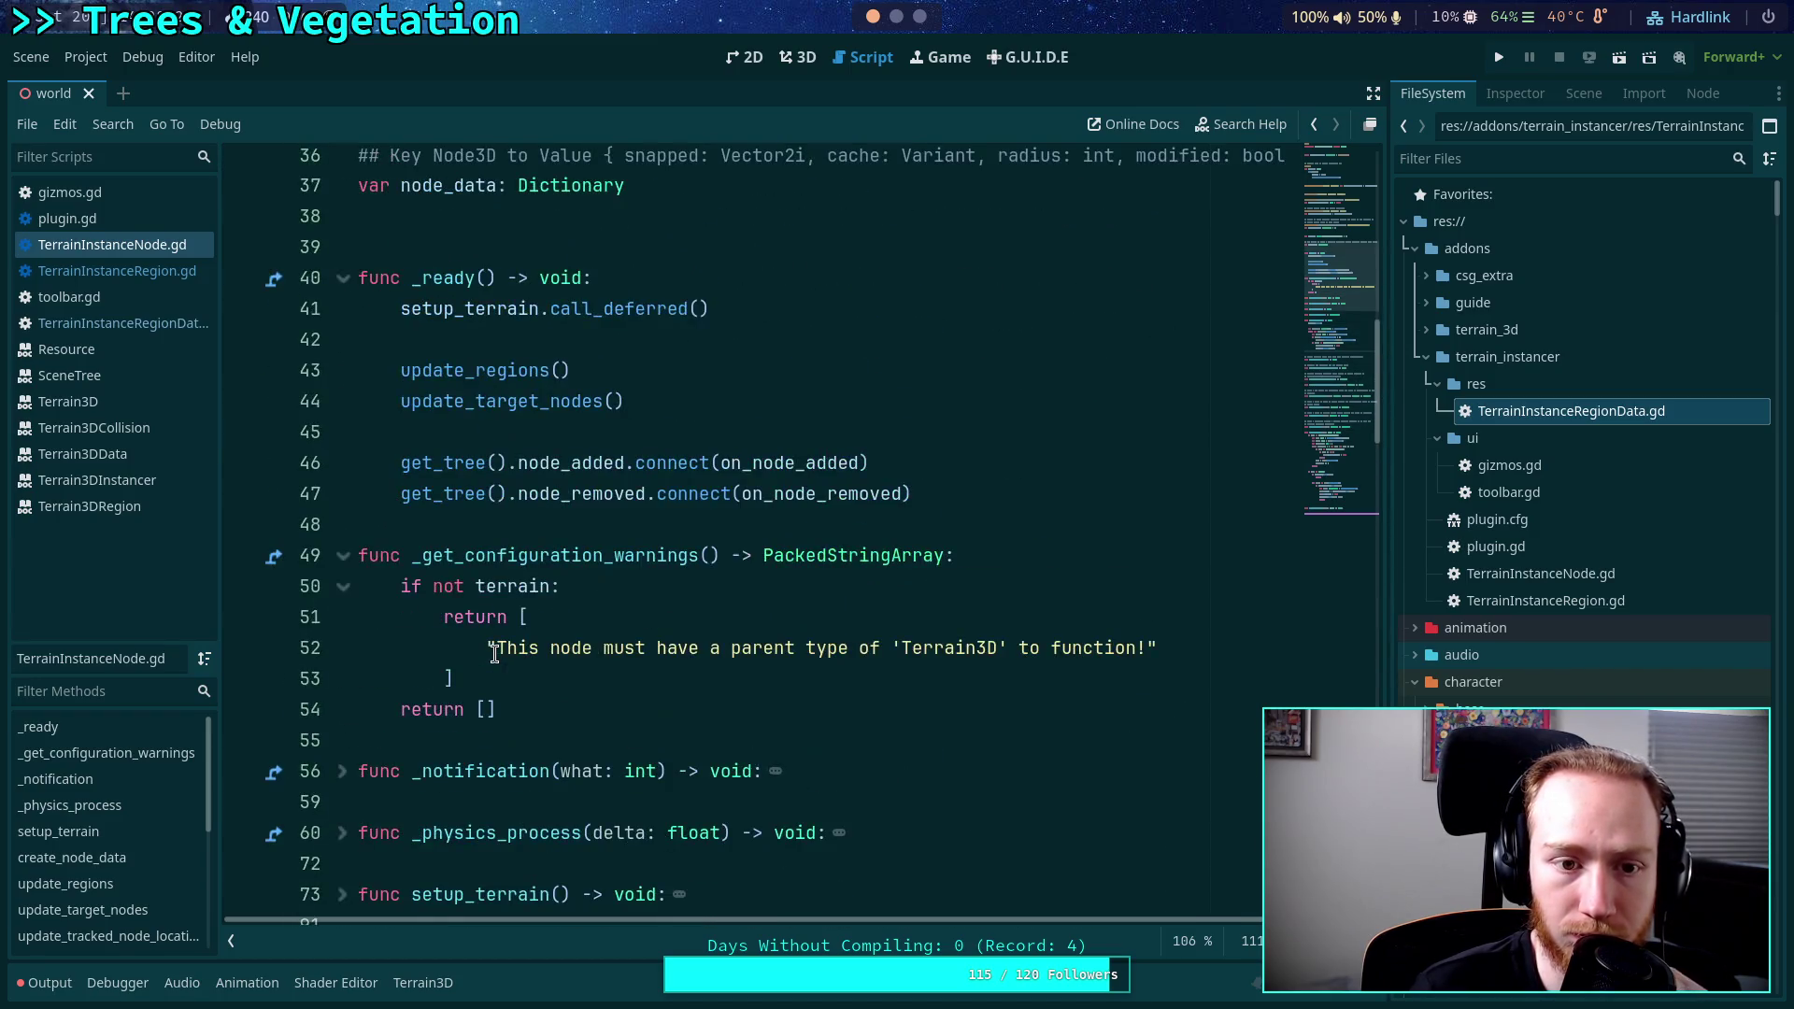
pyautogui.scroll(-3, 495, 654)
pyautogui.scroll(-2, 495, 654)
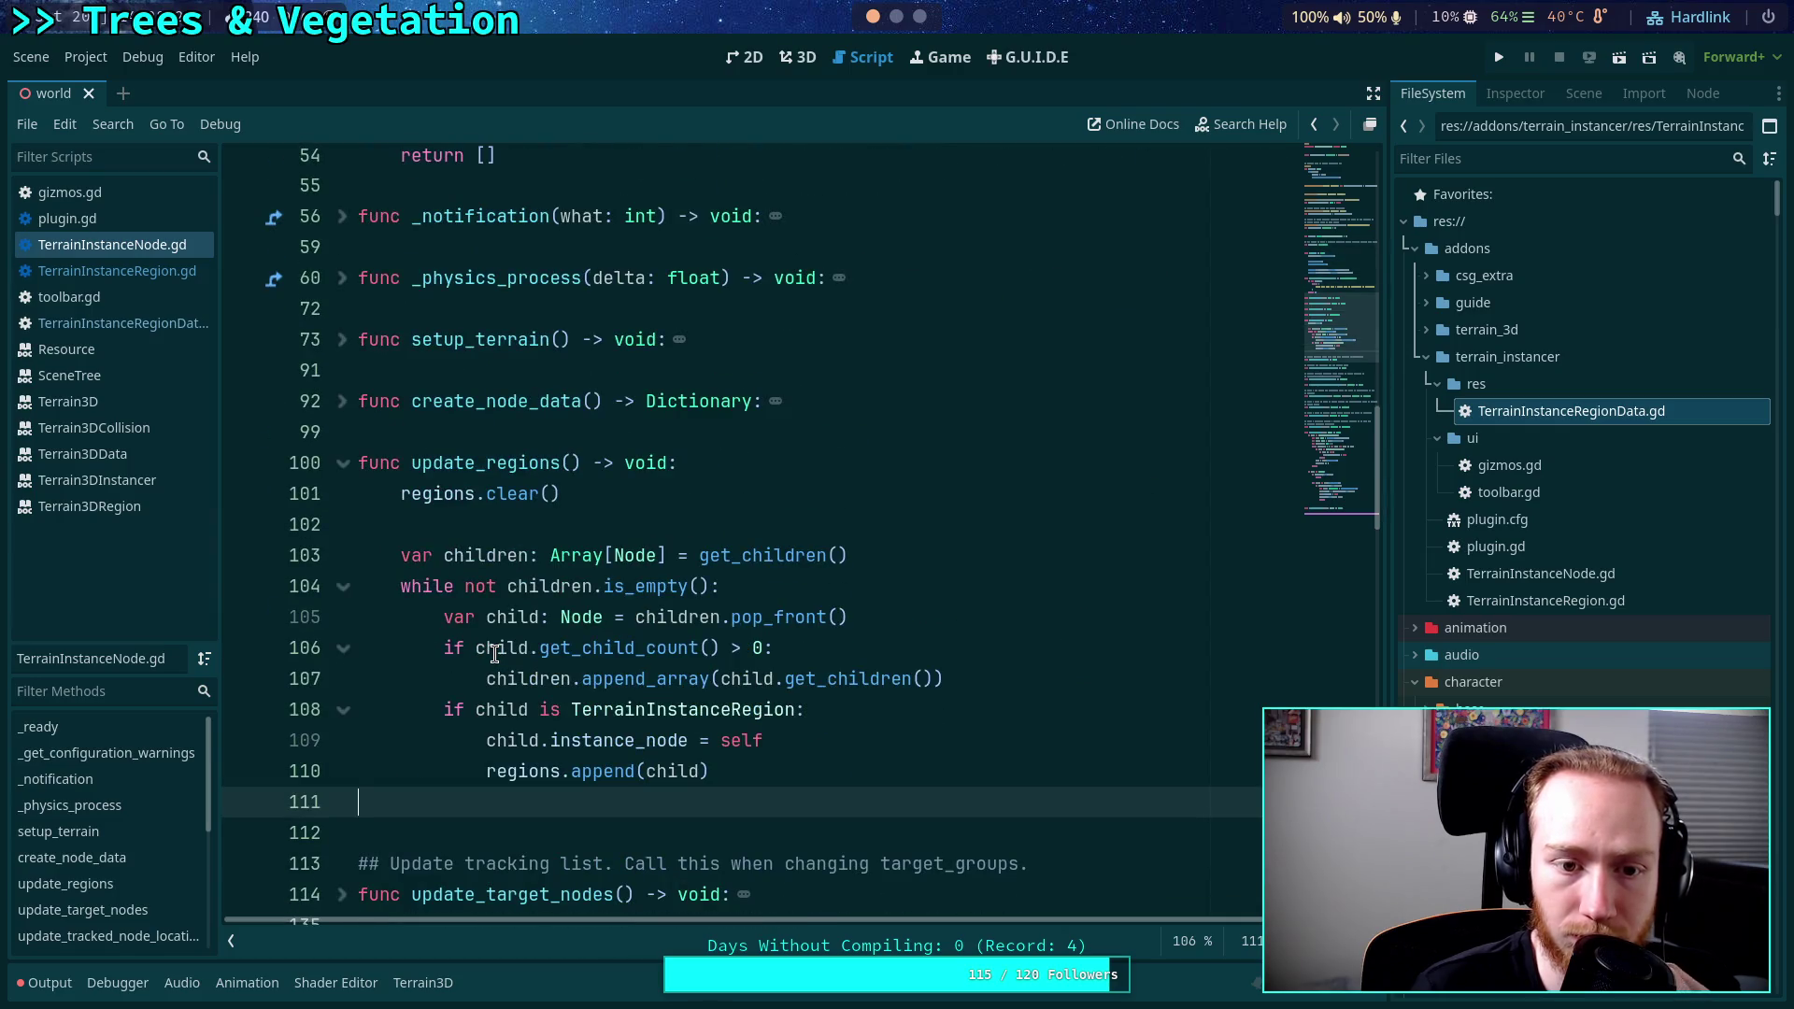
pyautogui.click(344, 400)
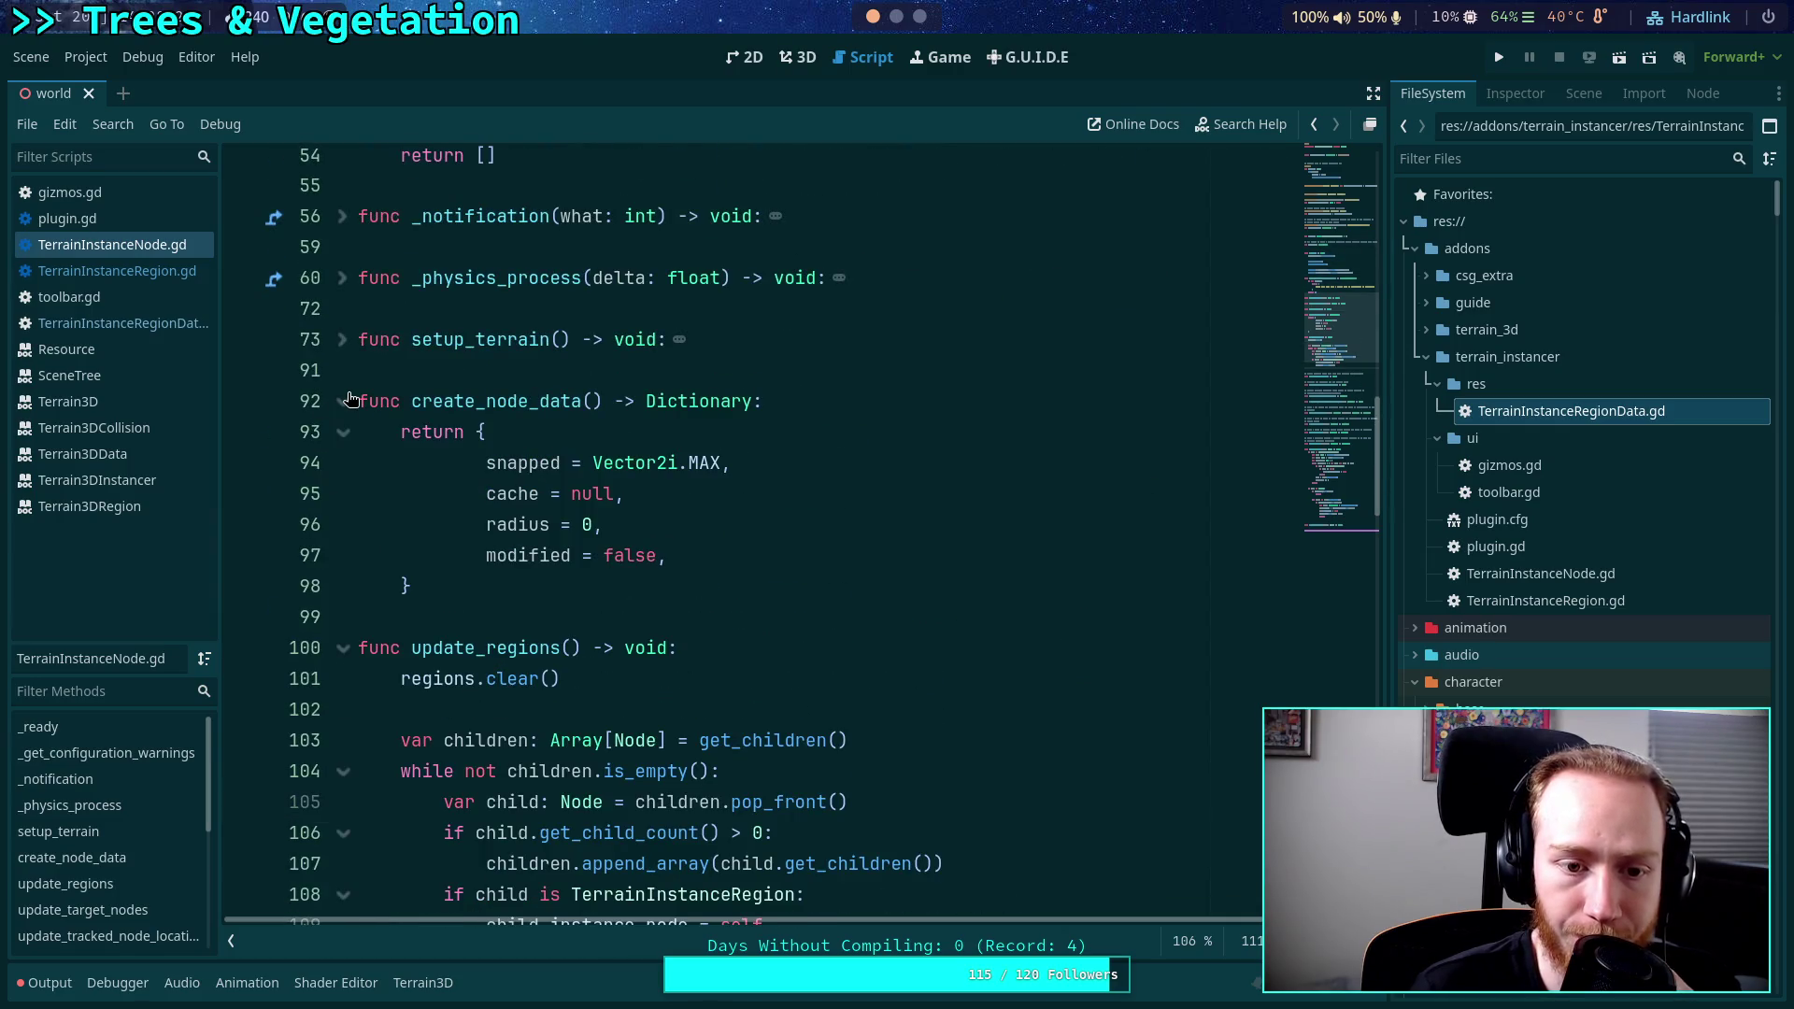
pyautogui.press('Down')
pyautogui.click(345, 409)
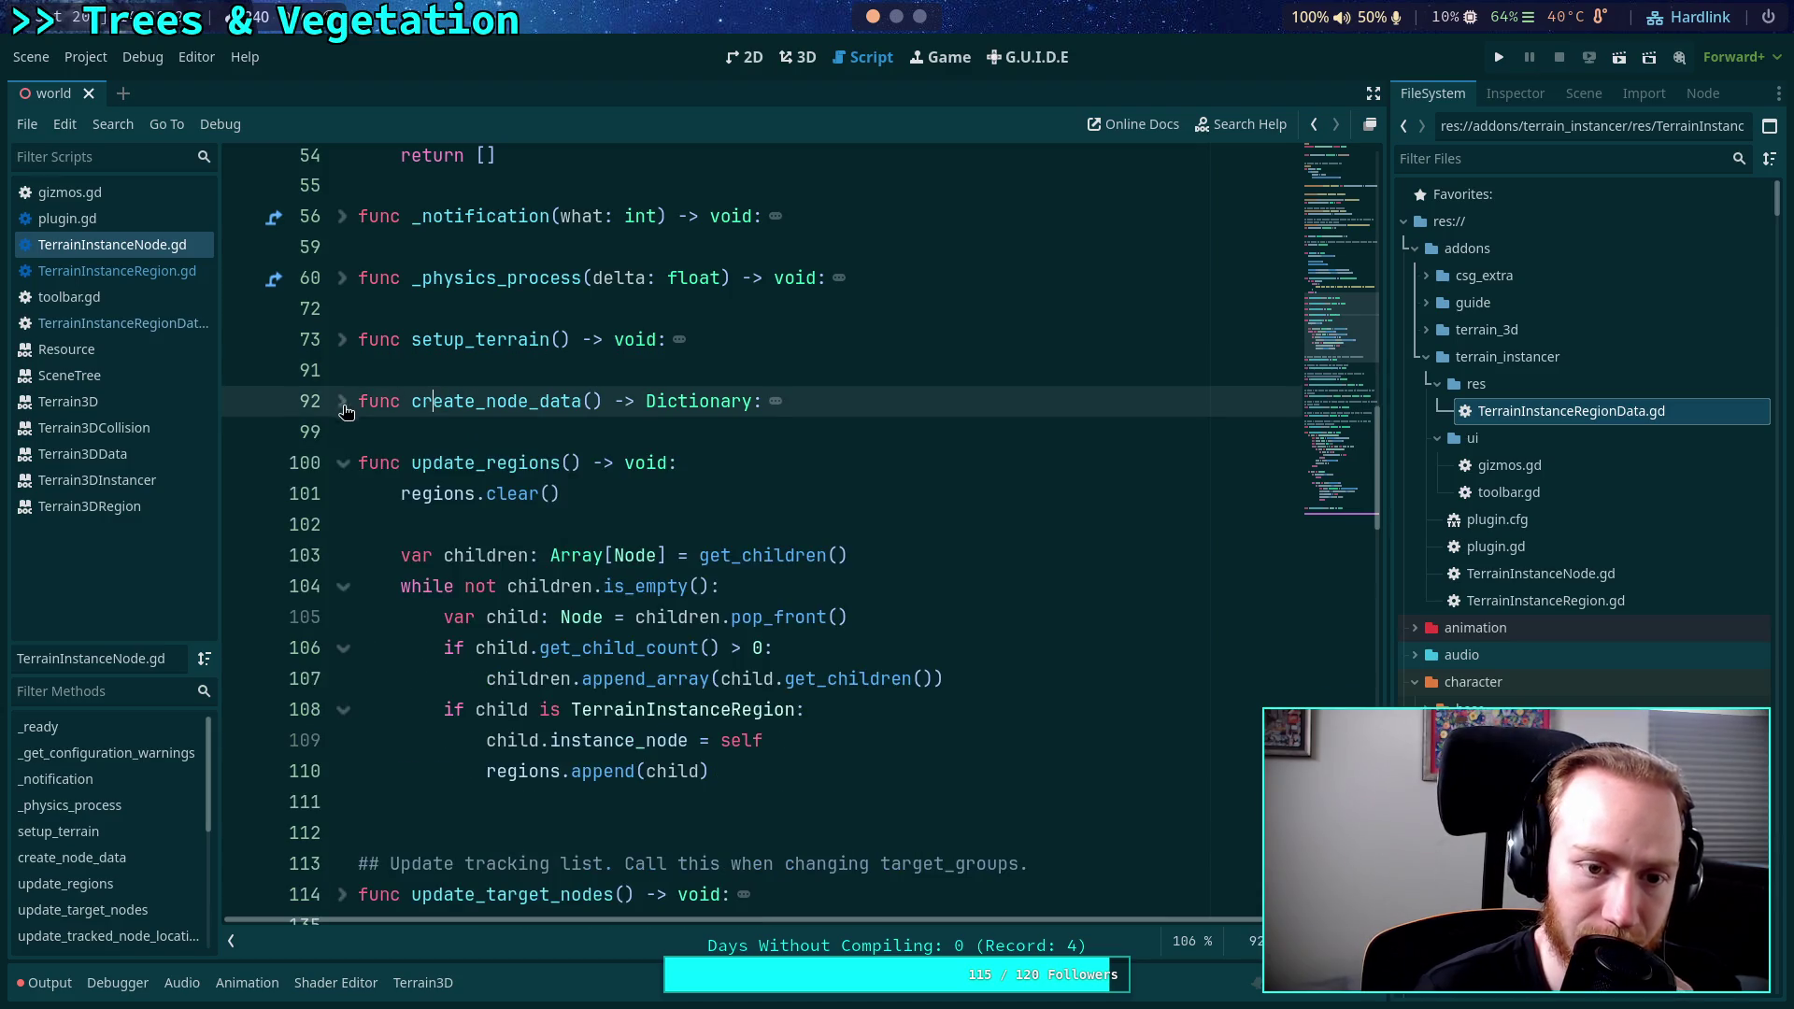
pyautogui.press('Down')
# Add 'func assign_region(region: TerrainInstanceRegion) -> void:' whose body calls regions.append(region).
pyautogui.press('Return')
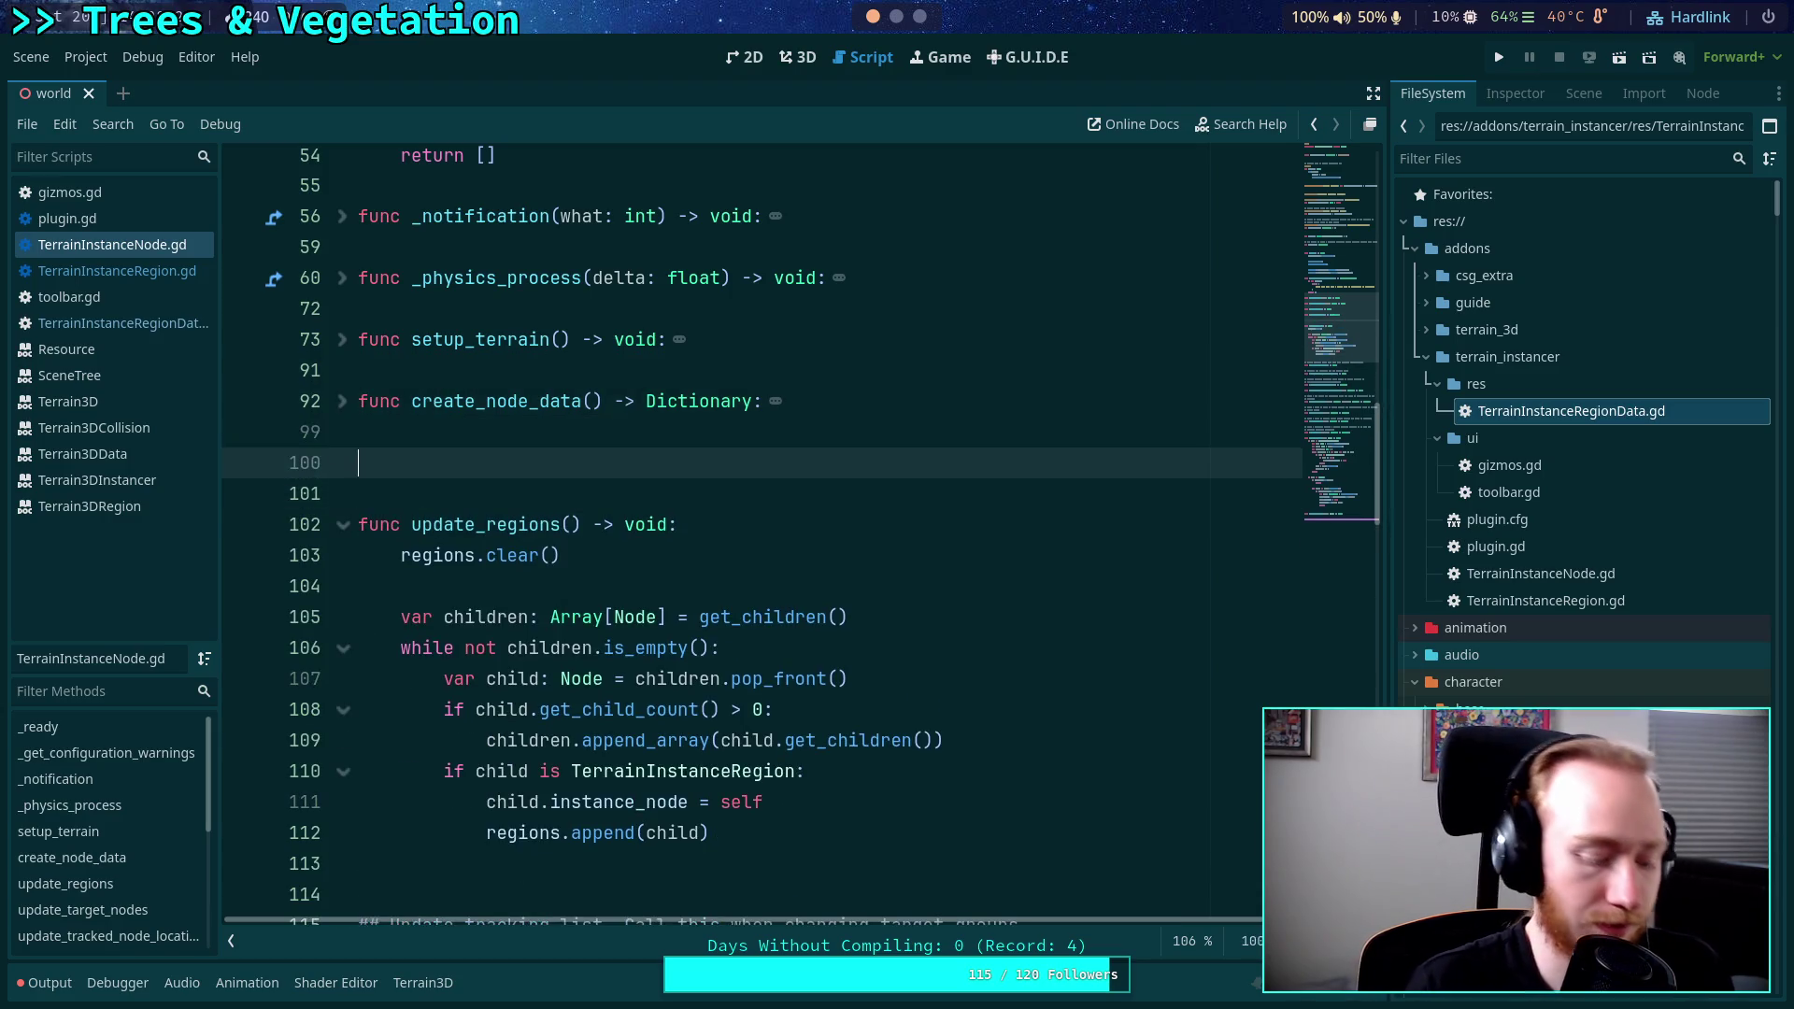
pyautogui.write('func ')
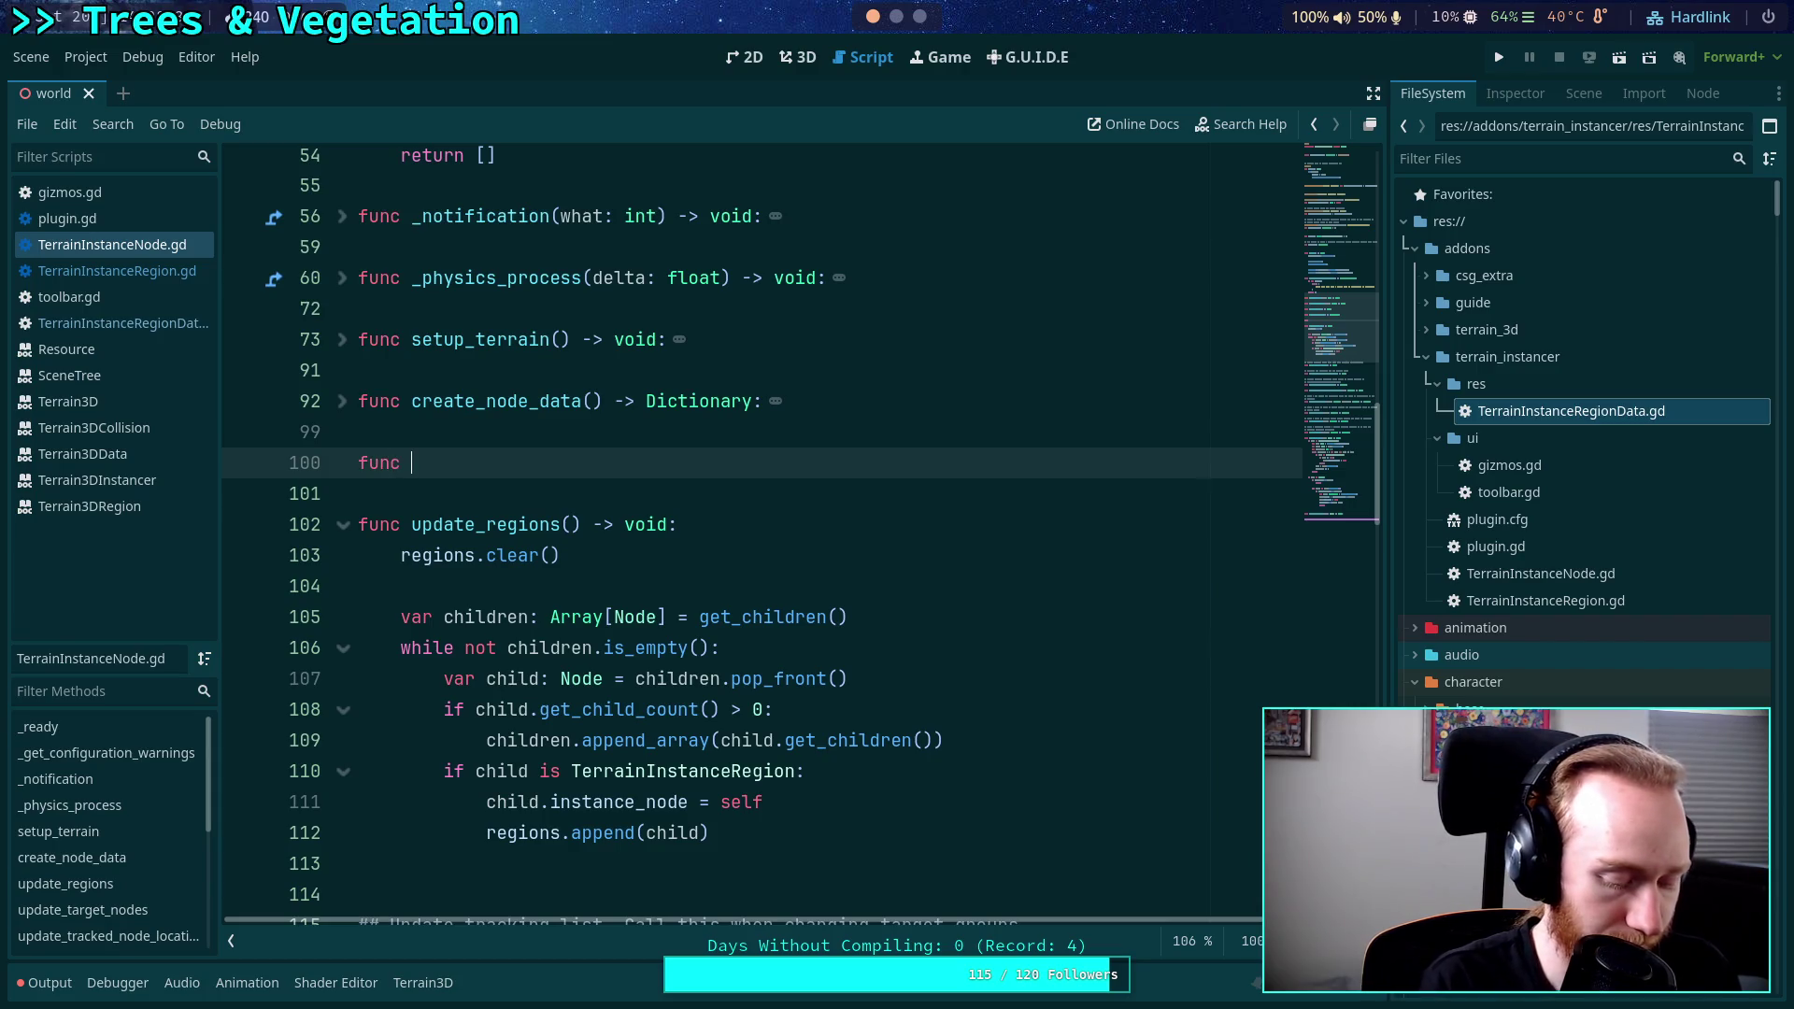
pyautogui.write('acc')
pyautogui.press('BackSpace')
pyautogui.press('BackSpace')
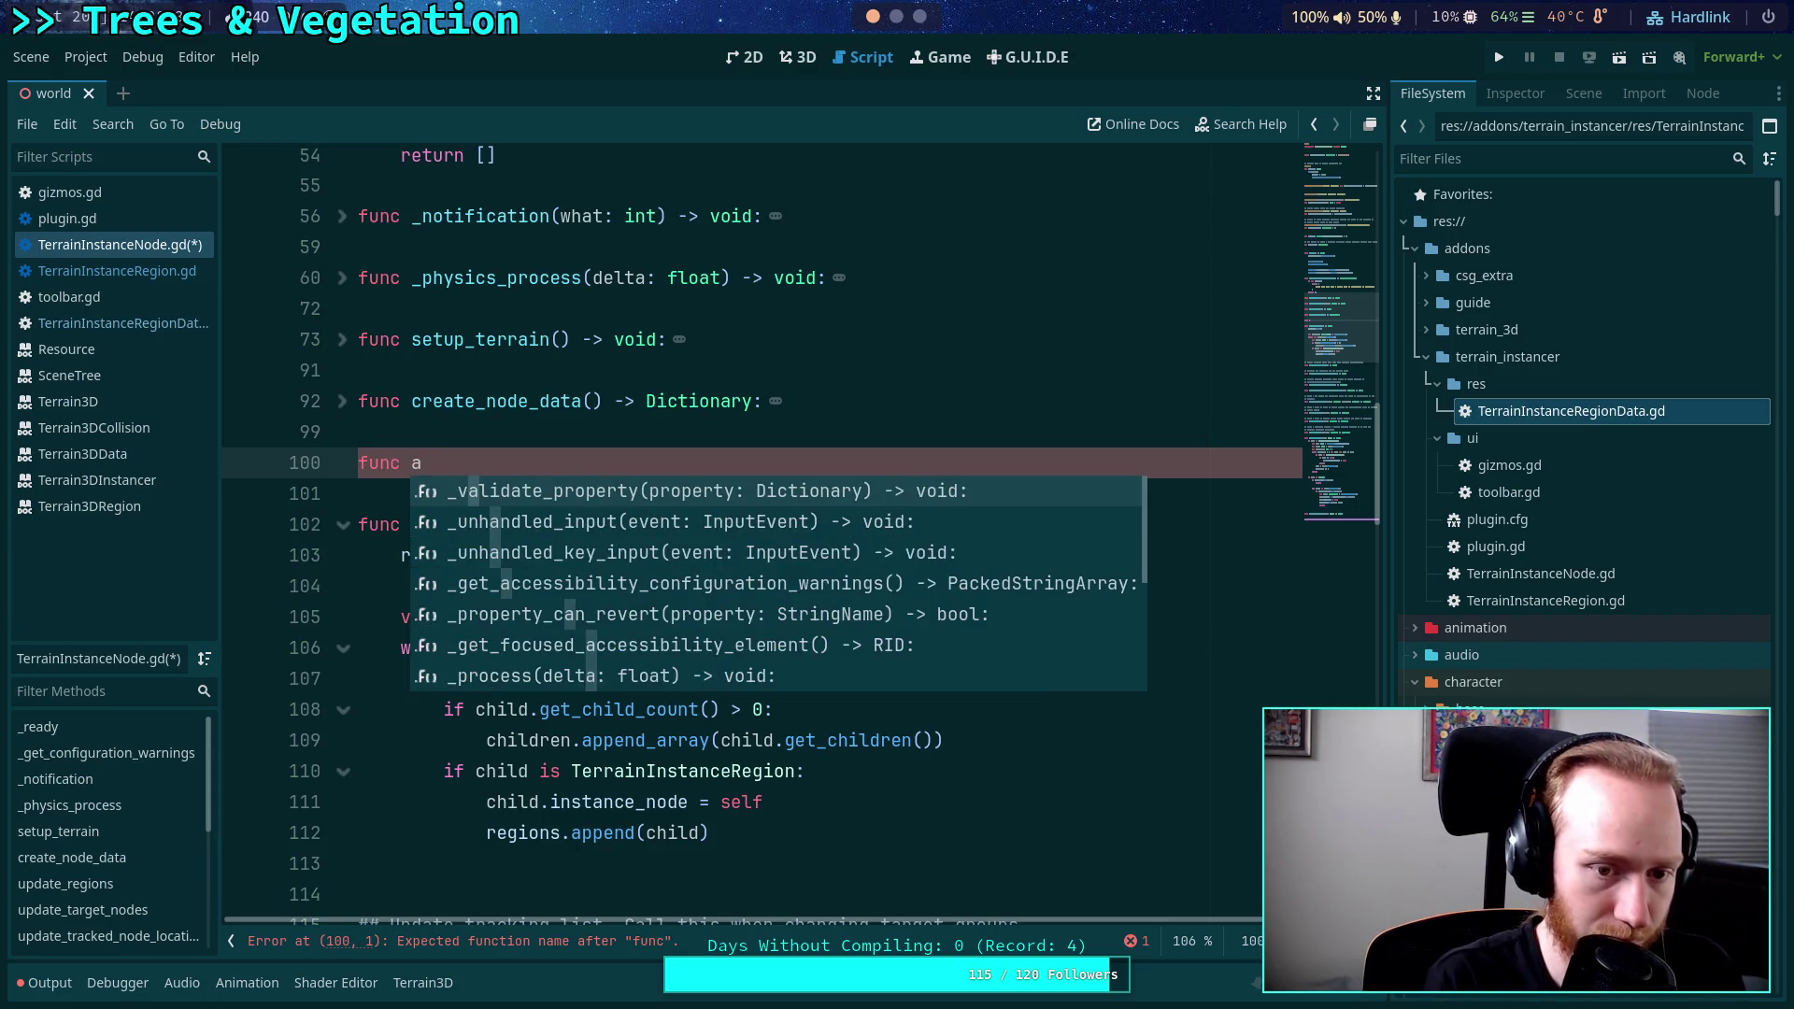
pyautogui.write('ssign')
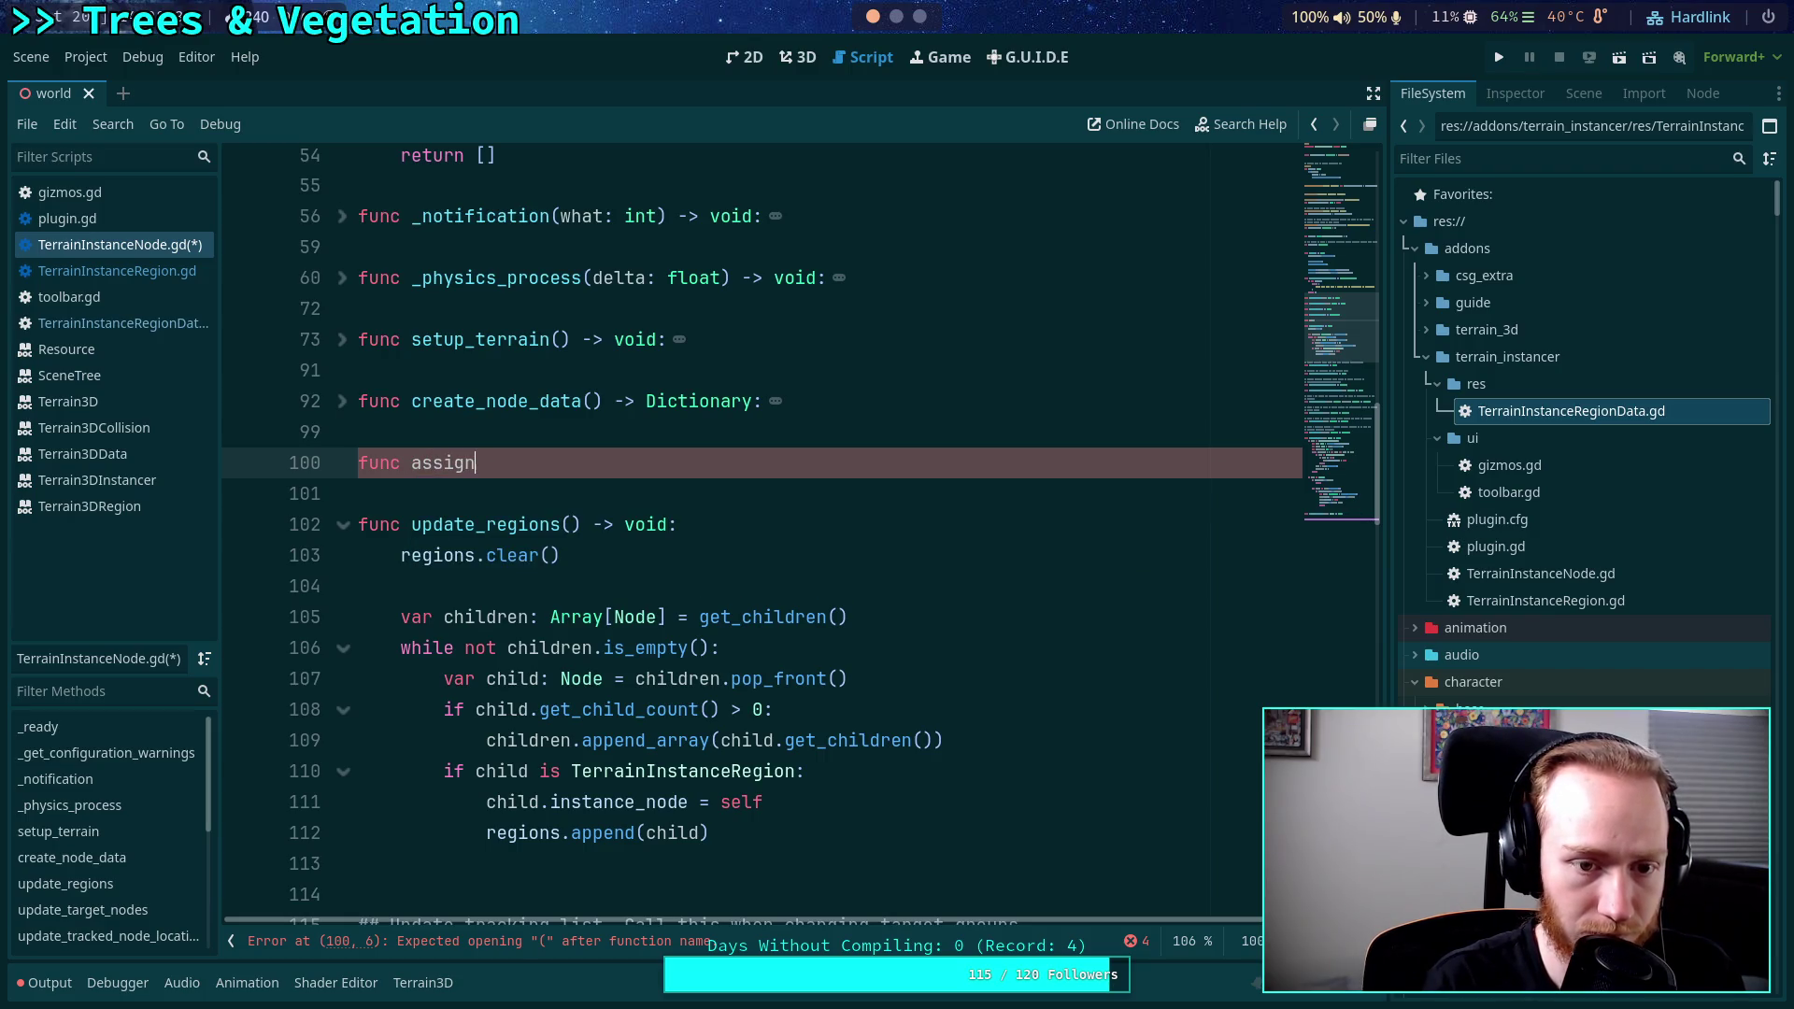
pyautogui.write('_region(')
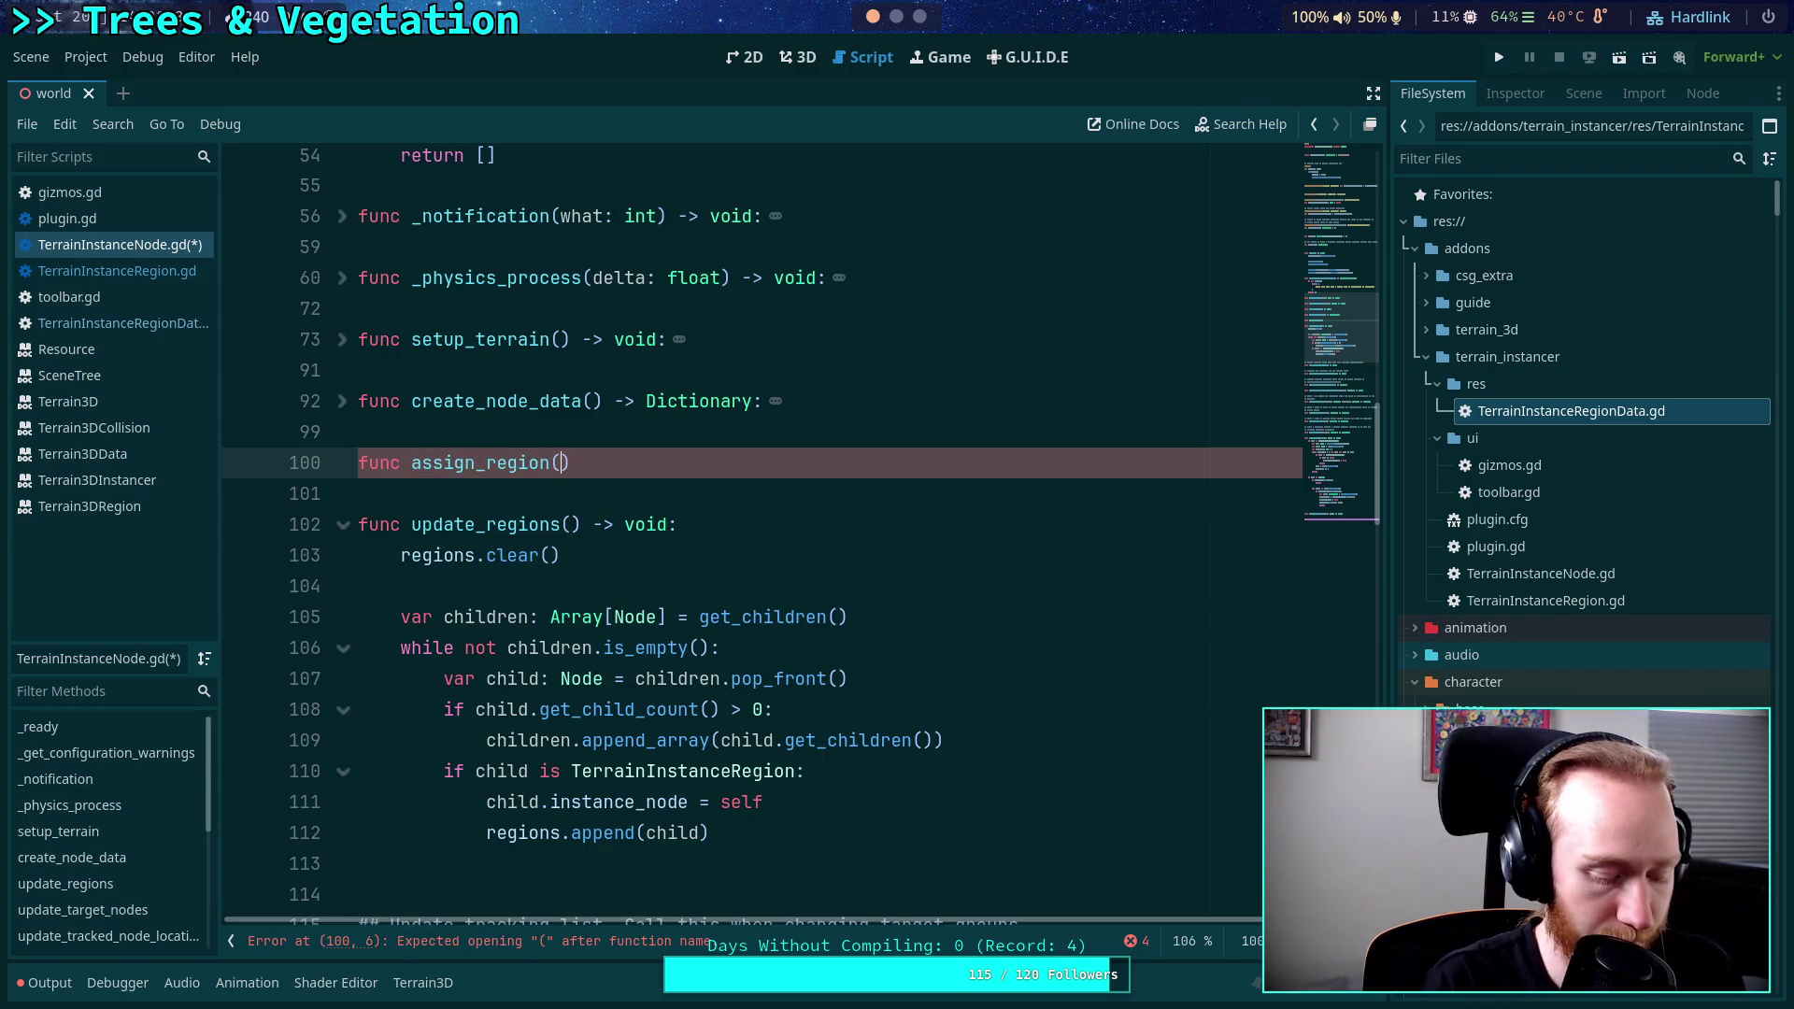
pyautogui.write('reg')
pyautogui.write('ion: Terroi')
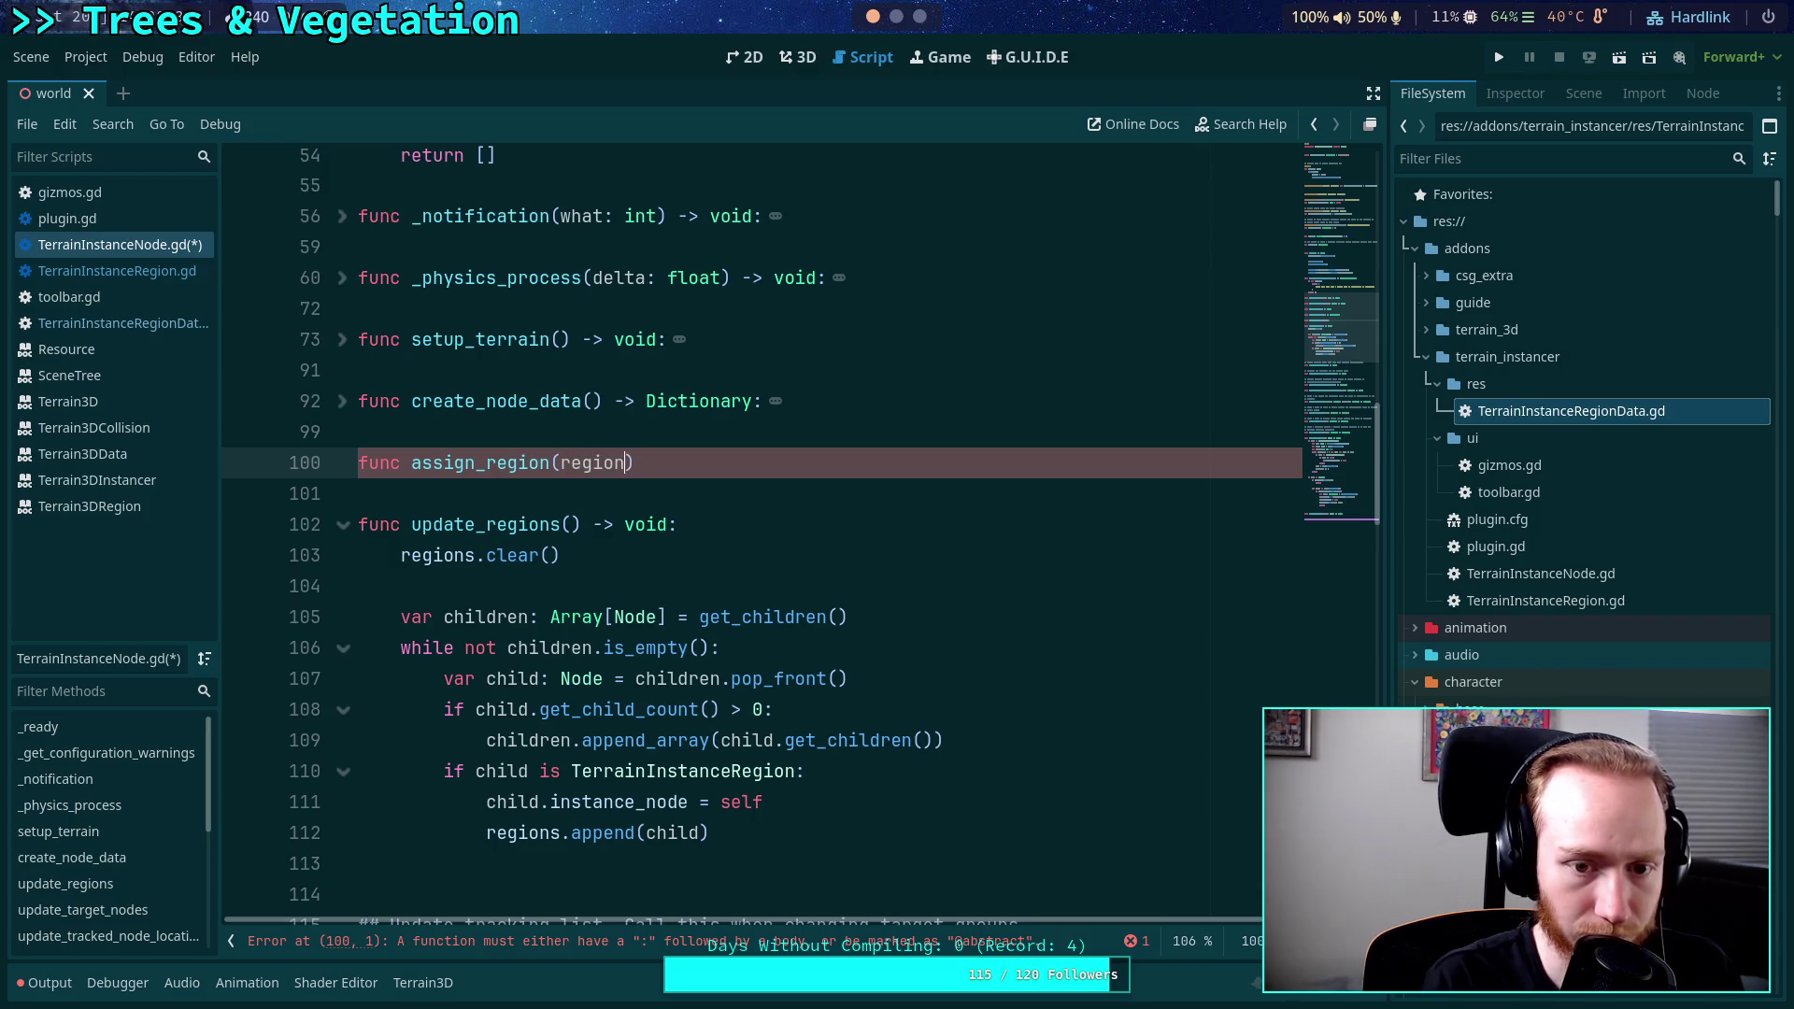
pyautogui.press('BackSpace')
pyautogui.press('BackSpace')
pyautogui.write('ainIn')
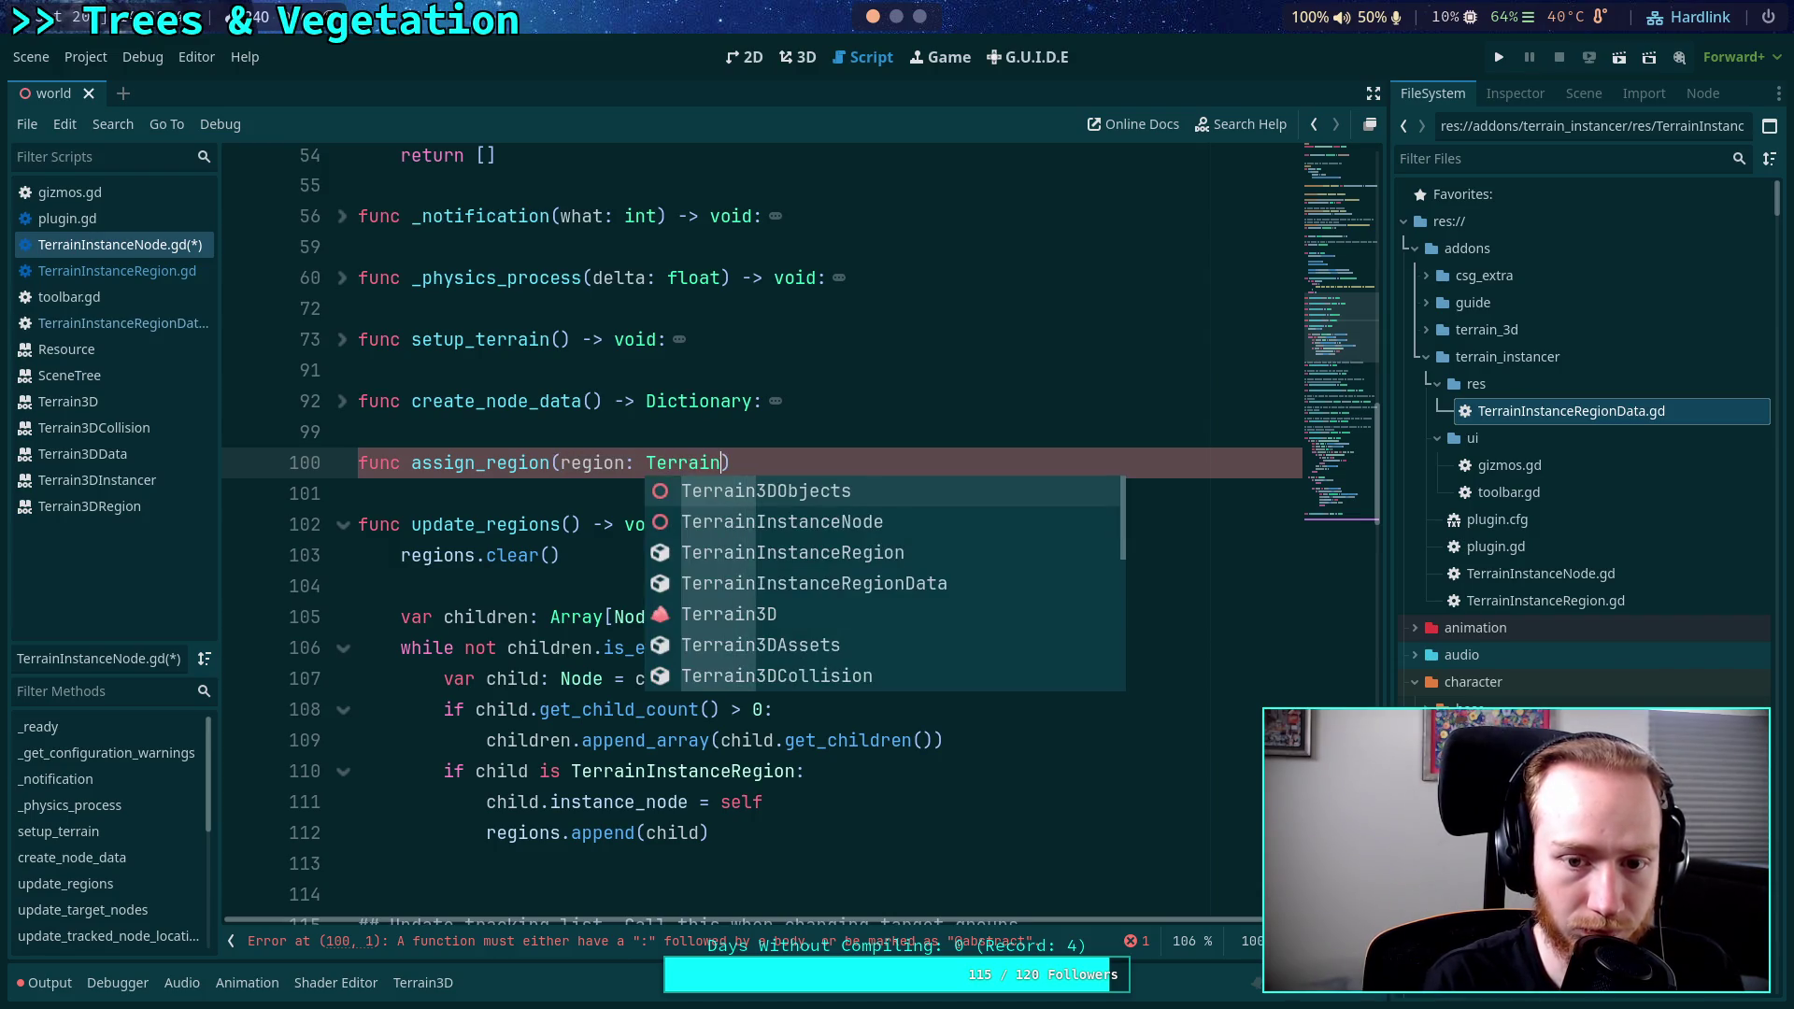
pyautogui.press('Down')
pyautogui.press('Return')
pyautogui.write(') -> void:')
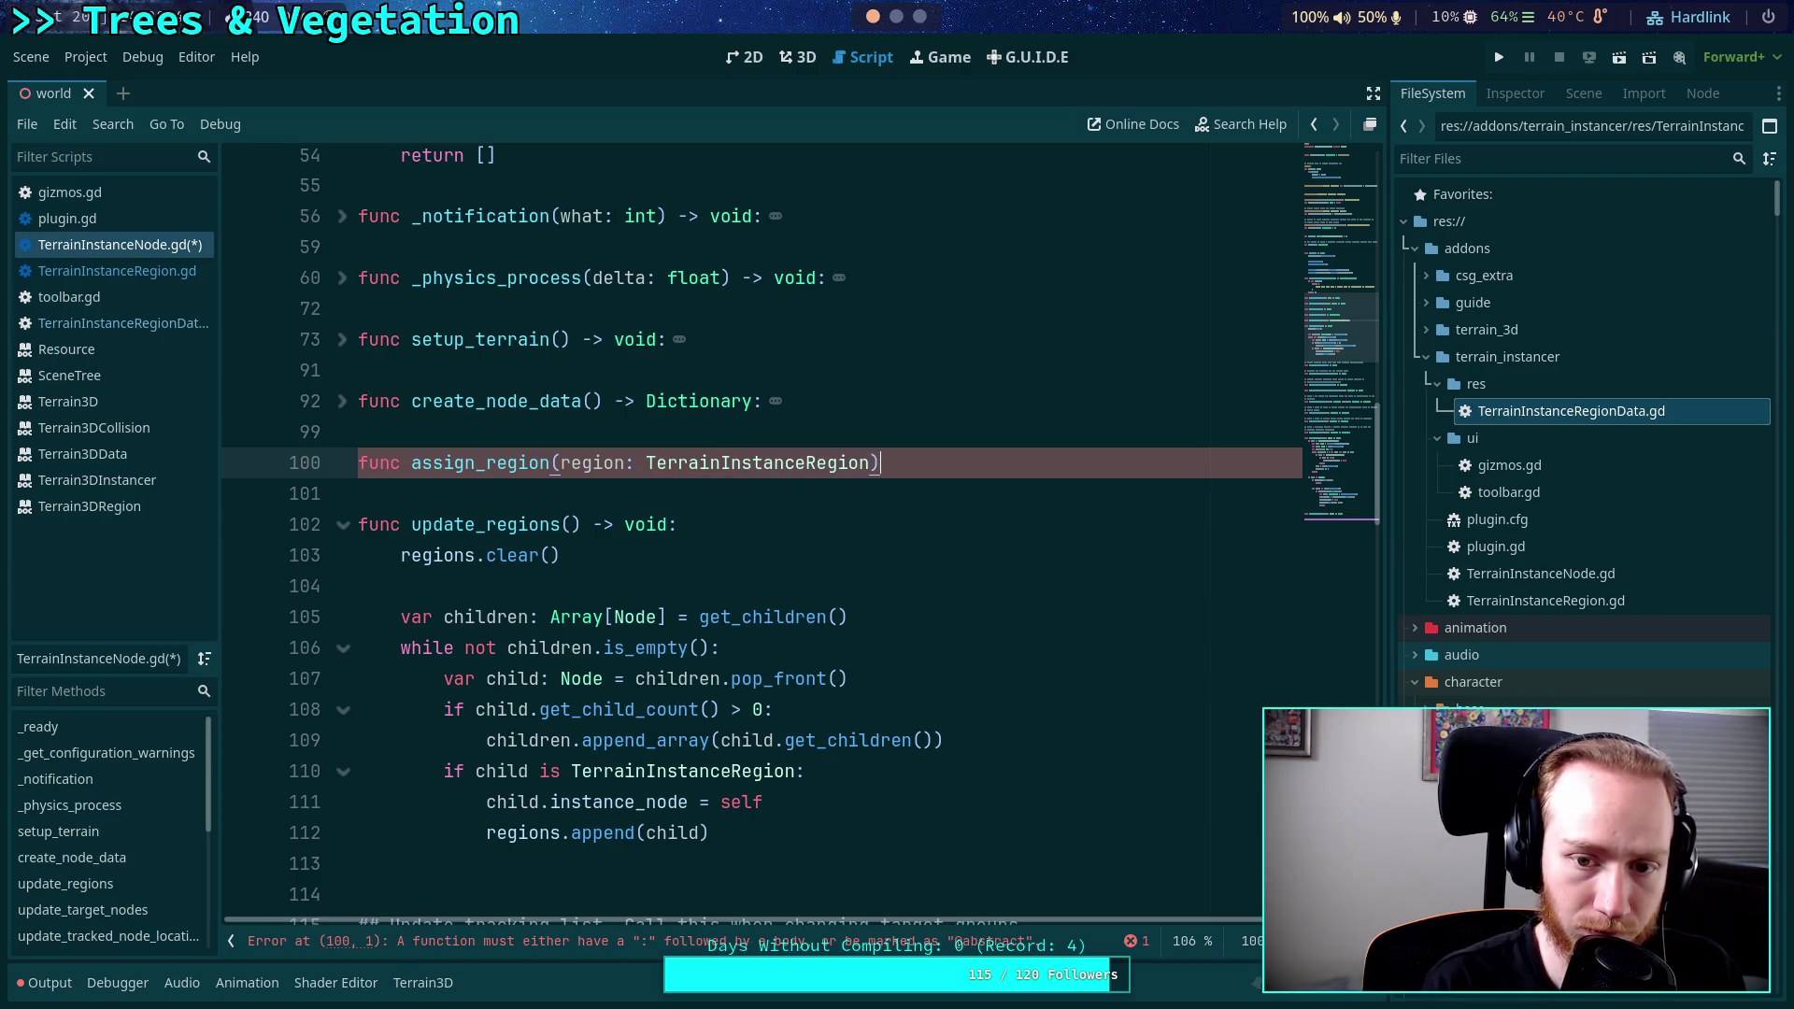
pyautogui.press('Return')
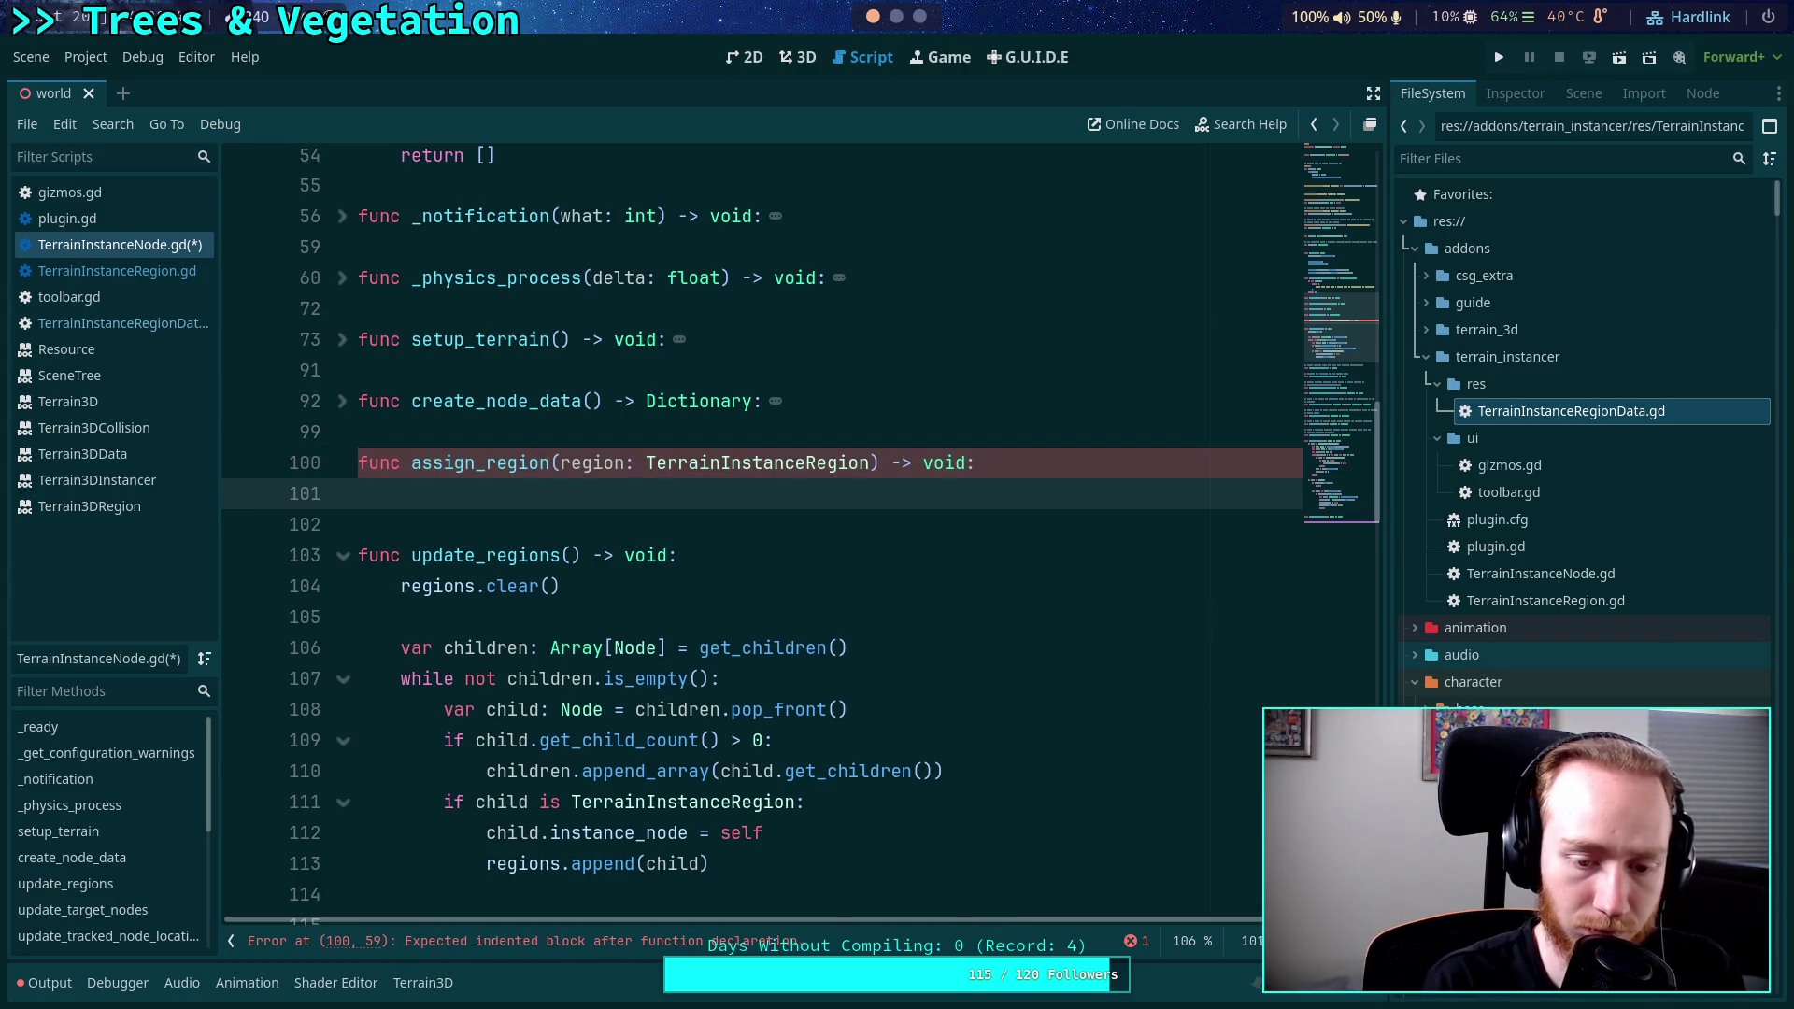
pyautogui.write('regions.')
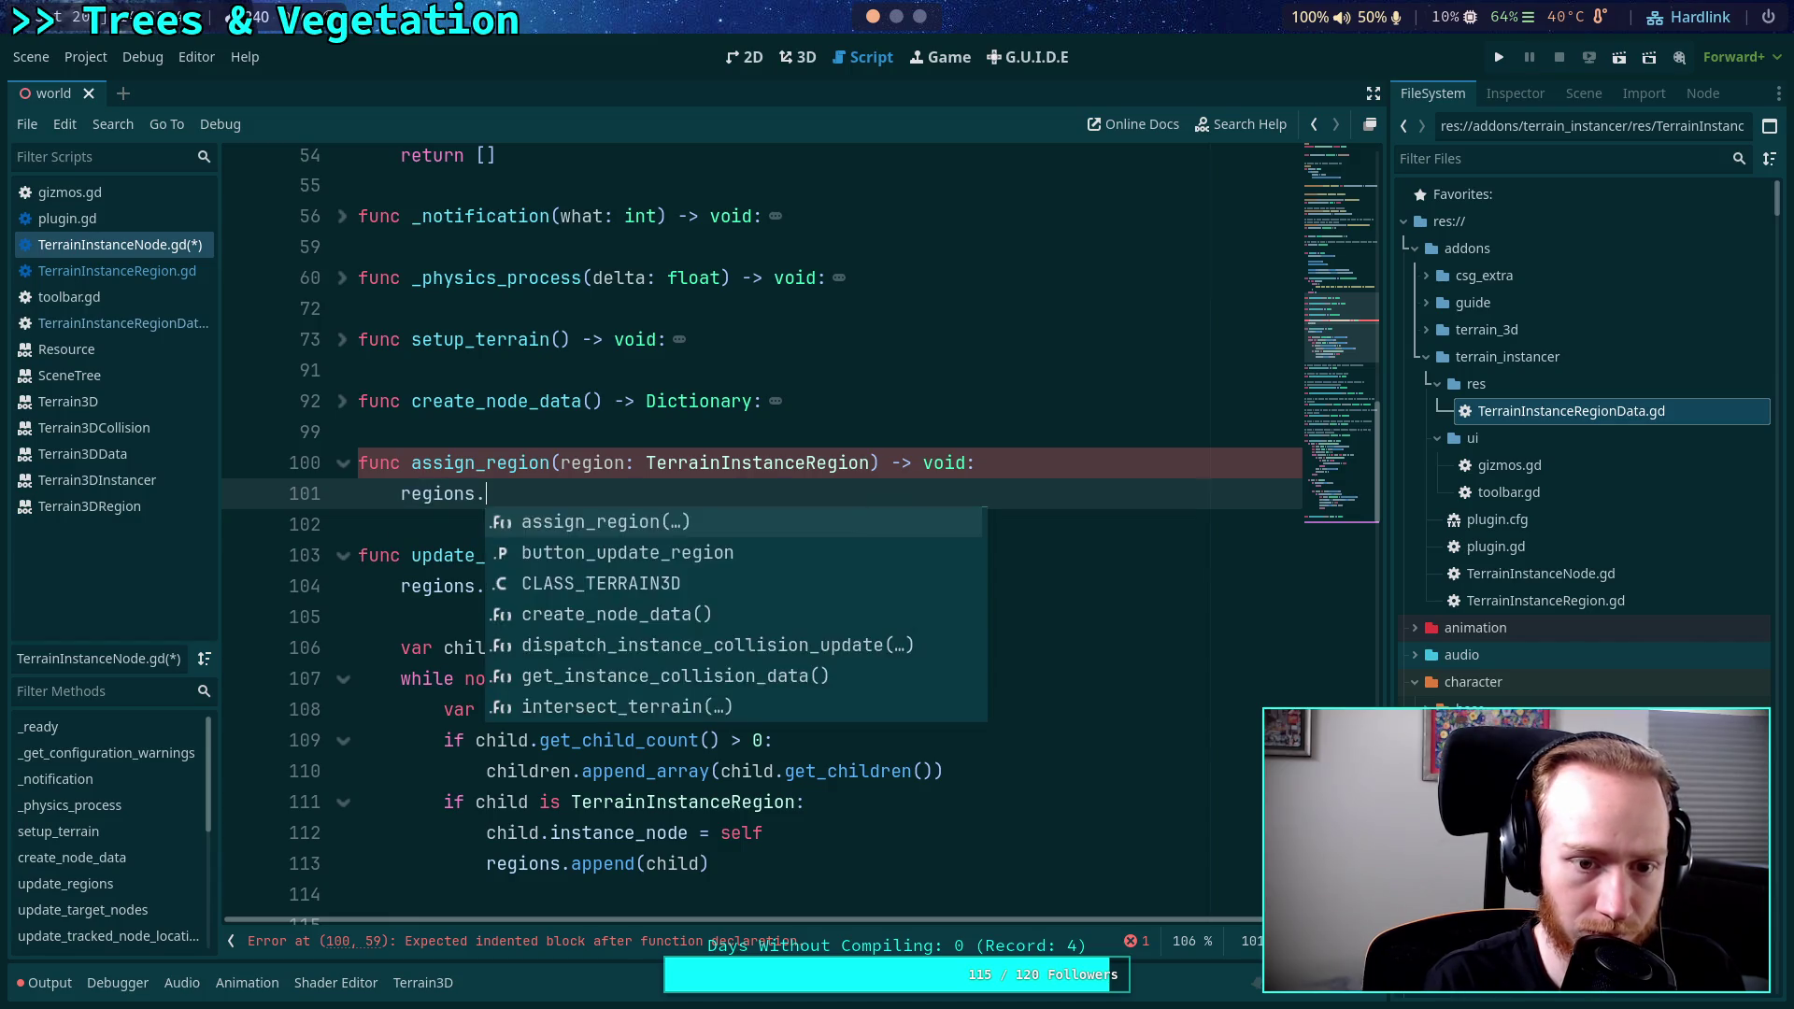
pyautogui.write('append(regio')
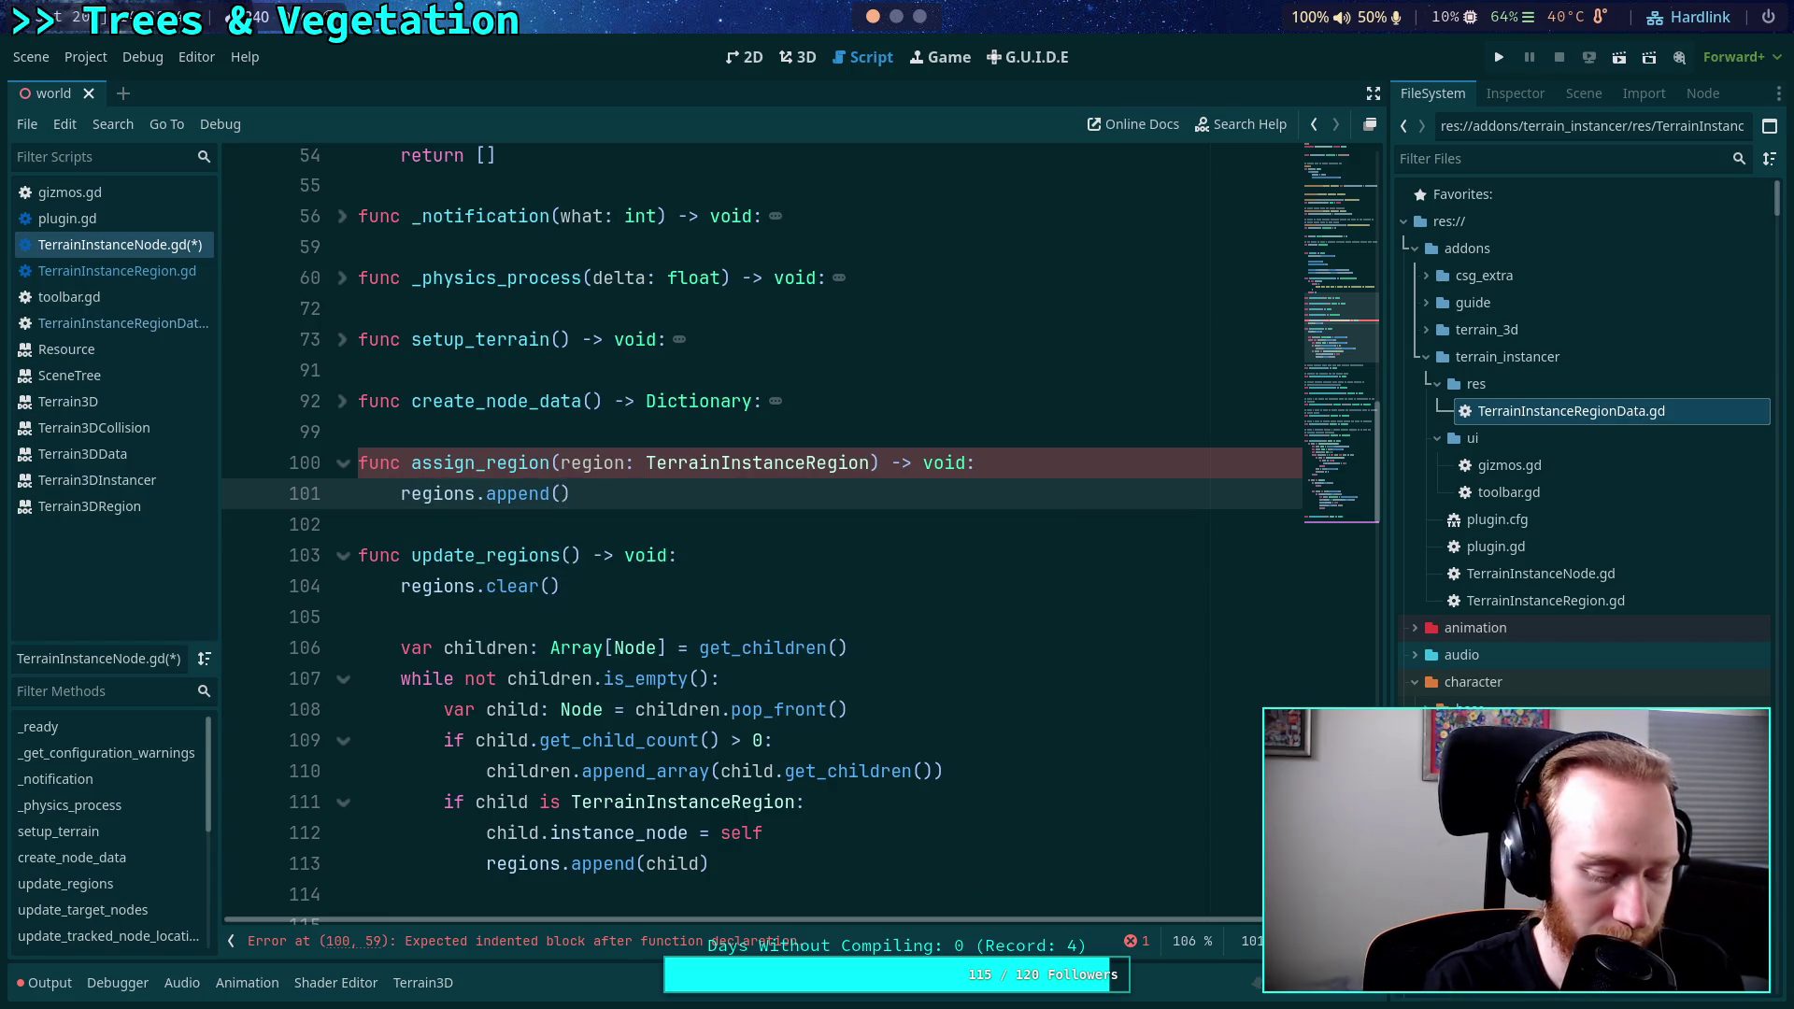
pyautogui.write('n')
pyautogui.scroll(-1, 852, 728)
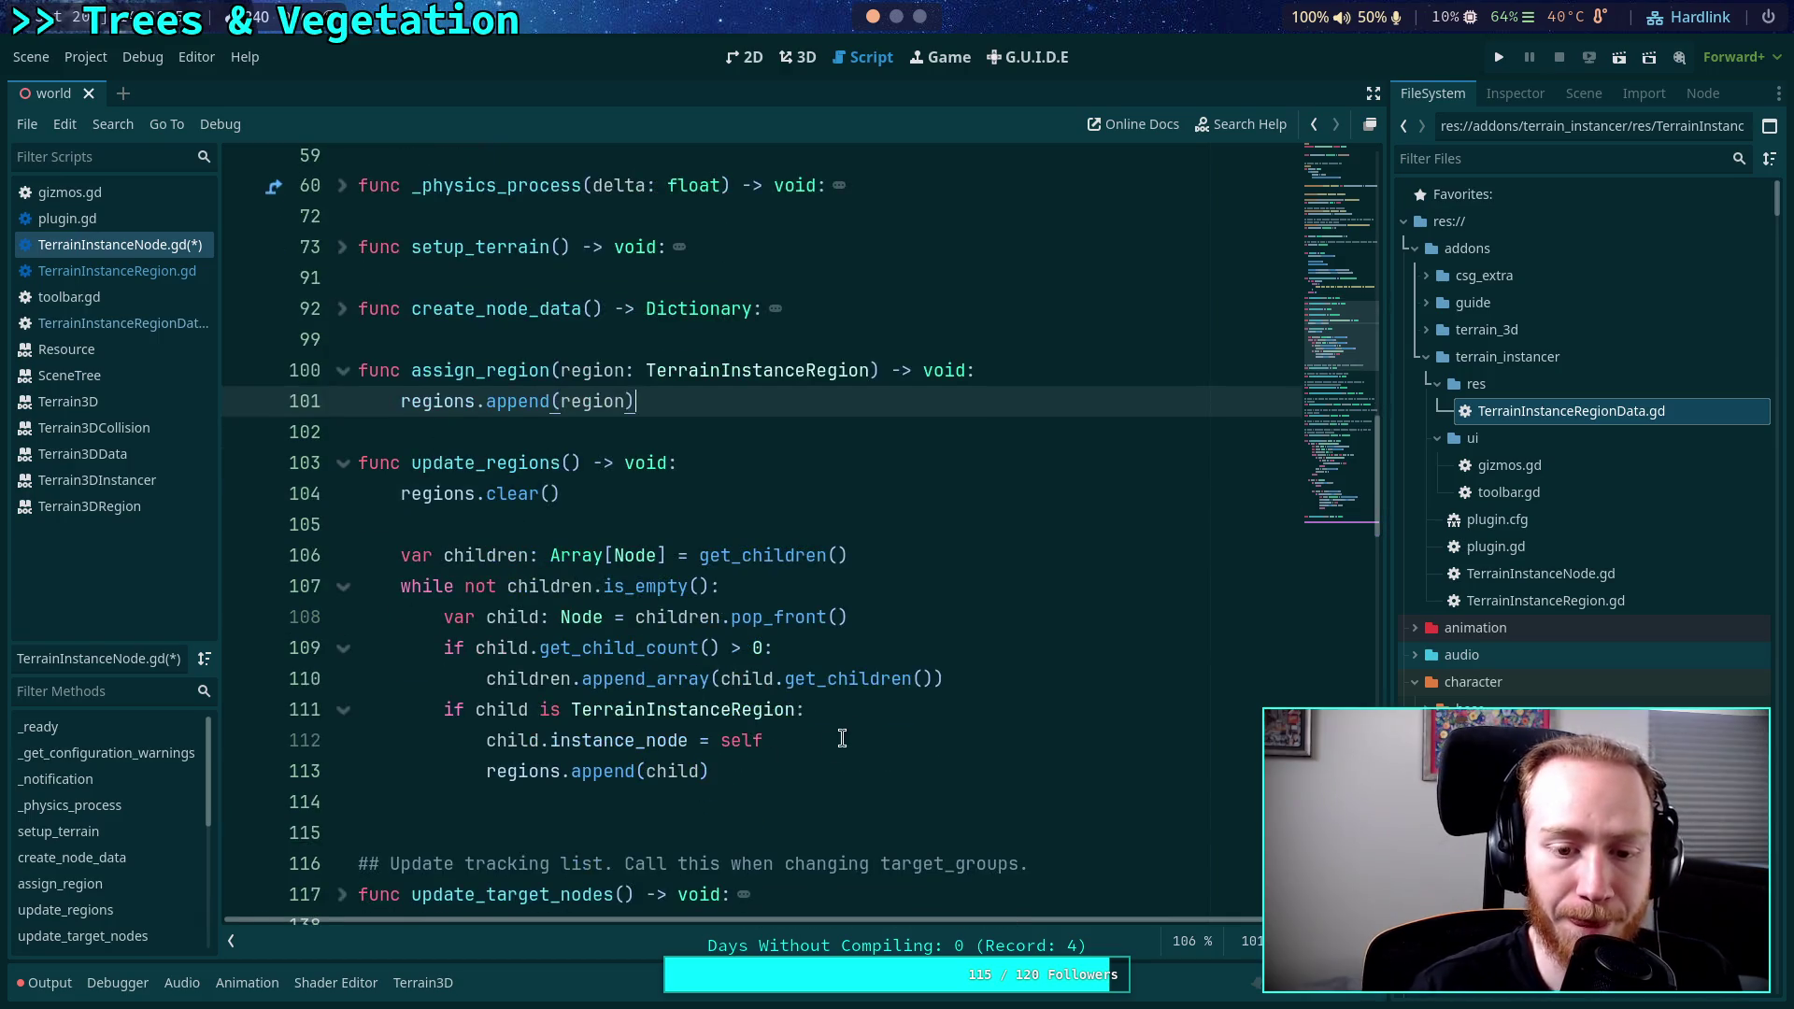
# Insert assign_region(child) under the TerrainInstanceRegion check and delete the old instance_node and append lines.
pyautogui.click(854, 722)
pyautogui.press('Return')
pyautogui.write('ass')
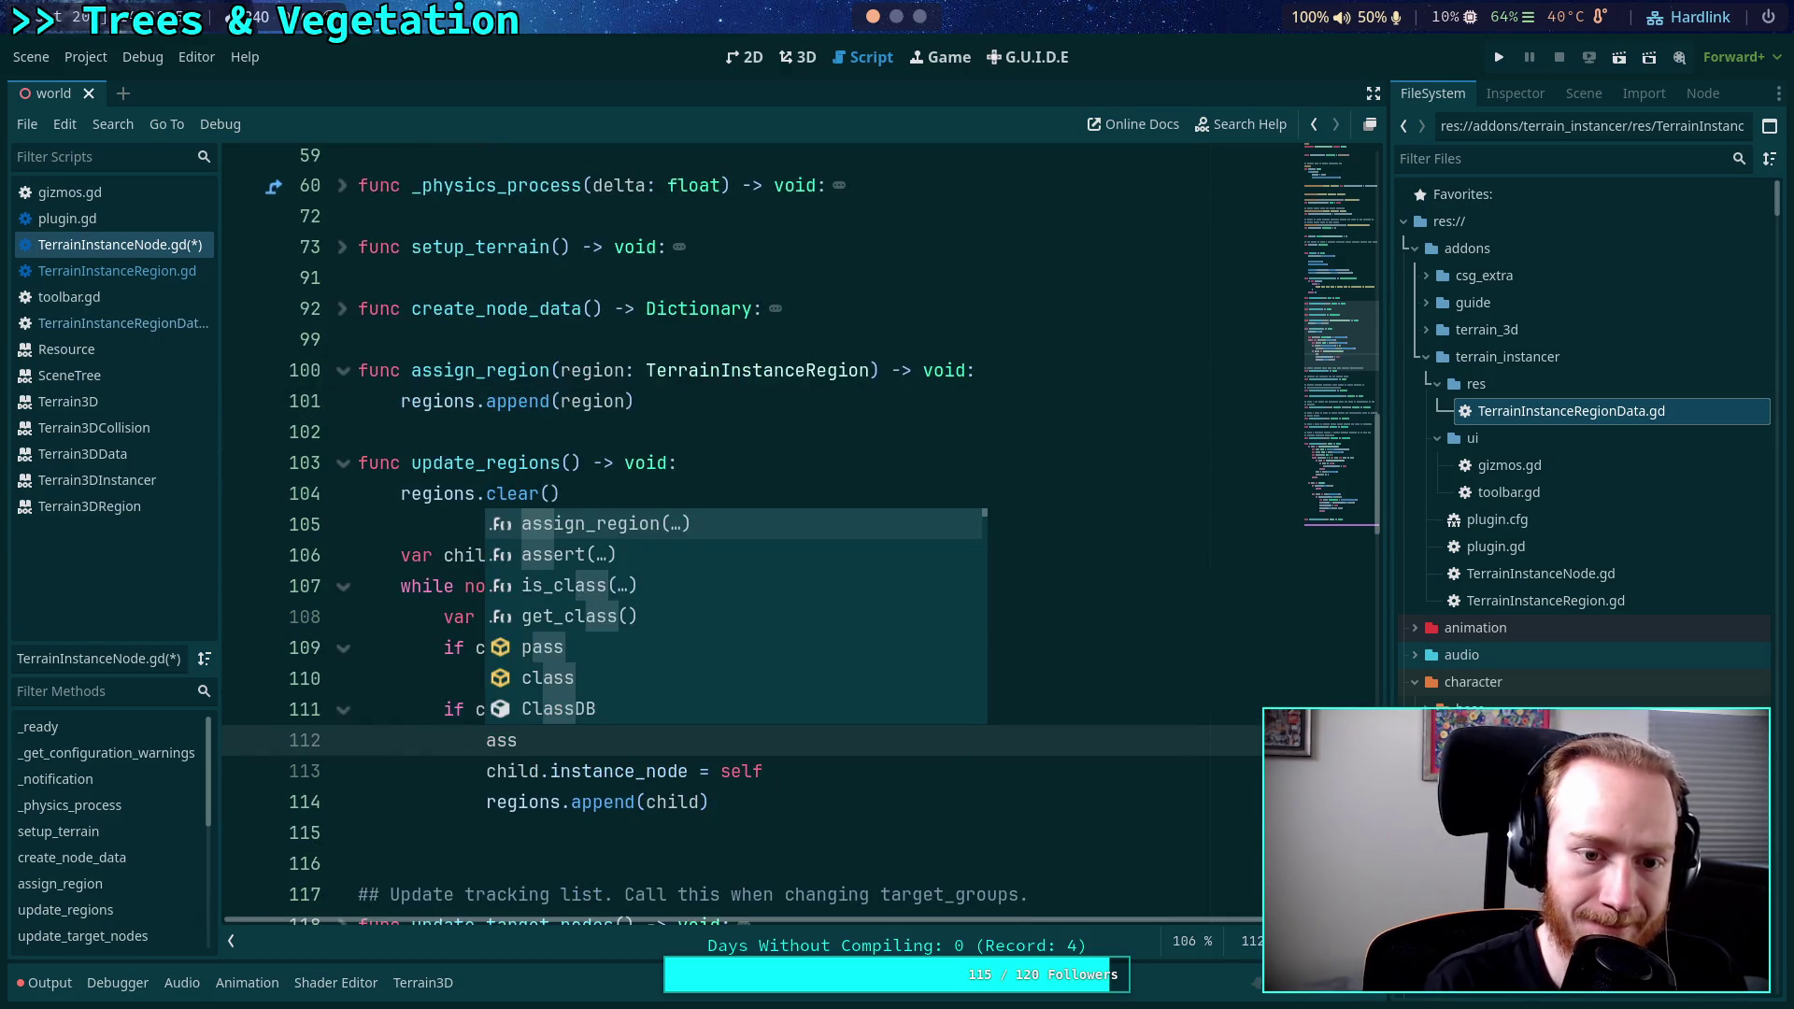
pyautogui.press('Return')
pyautogui.write('child')
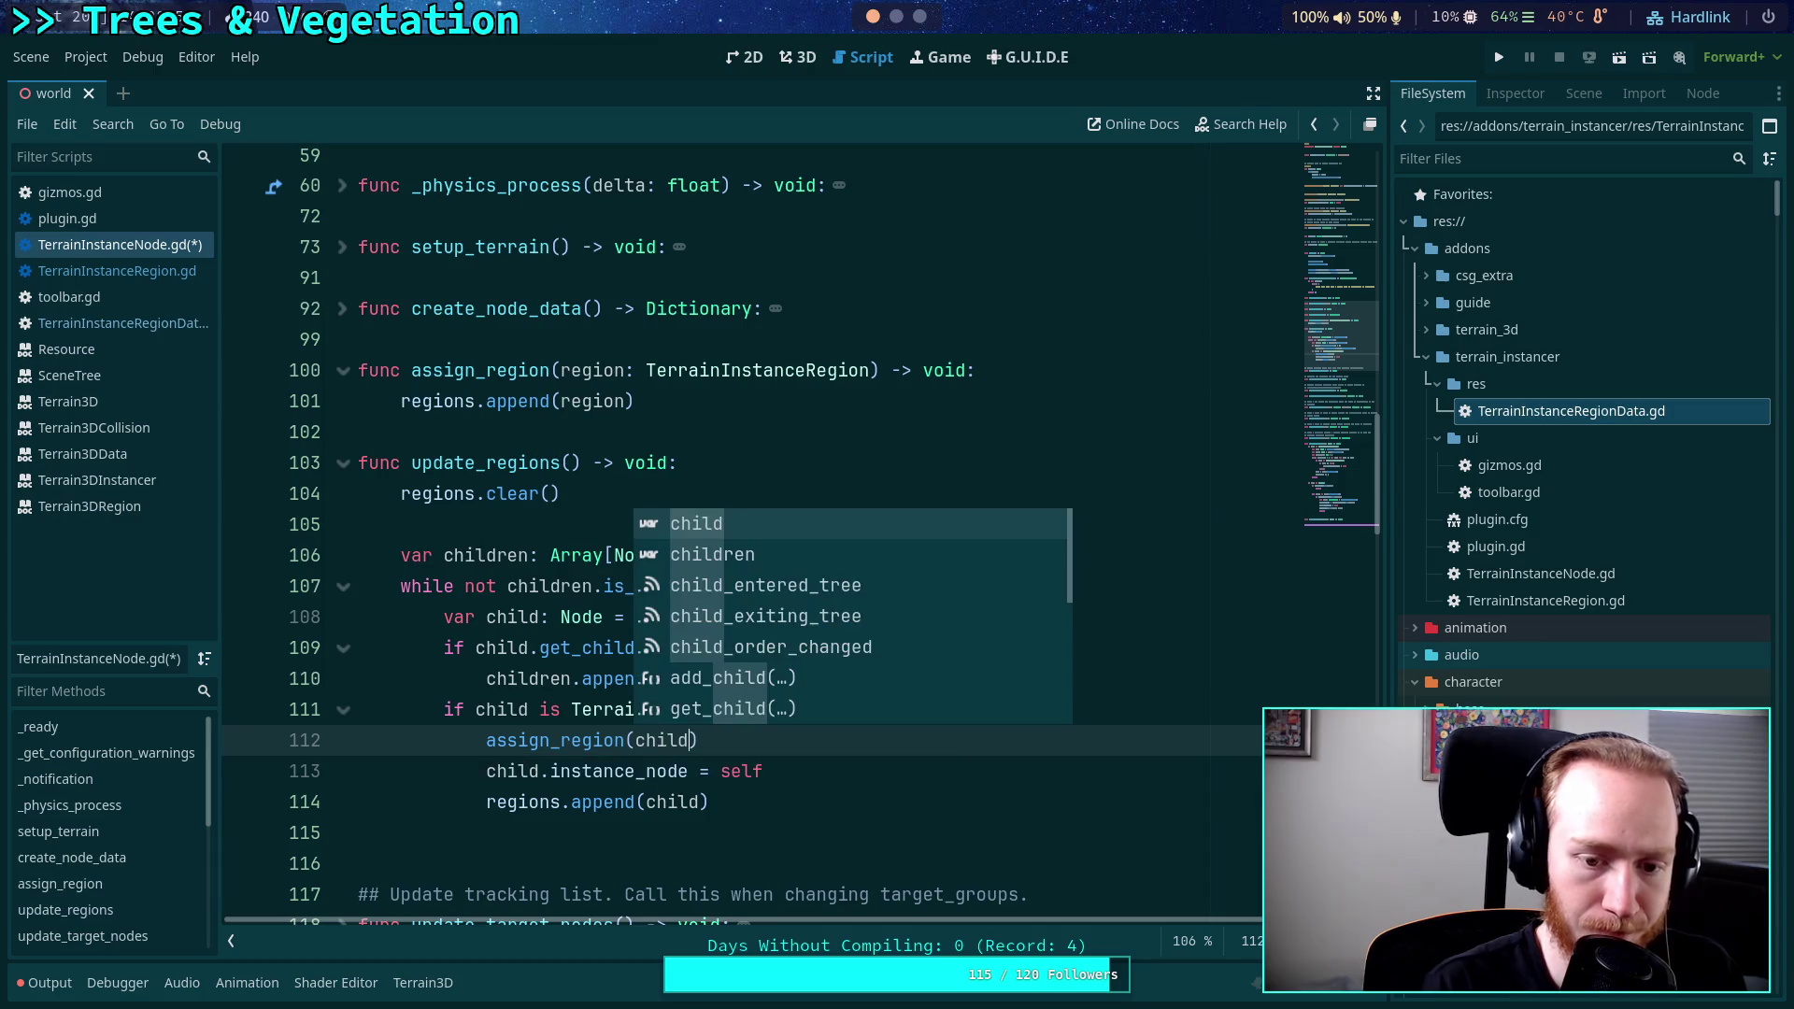
pyautogui.moveTo(736, 804); pyautogui.dragTo(782, 735)
pyautogui.press('Delete')
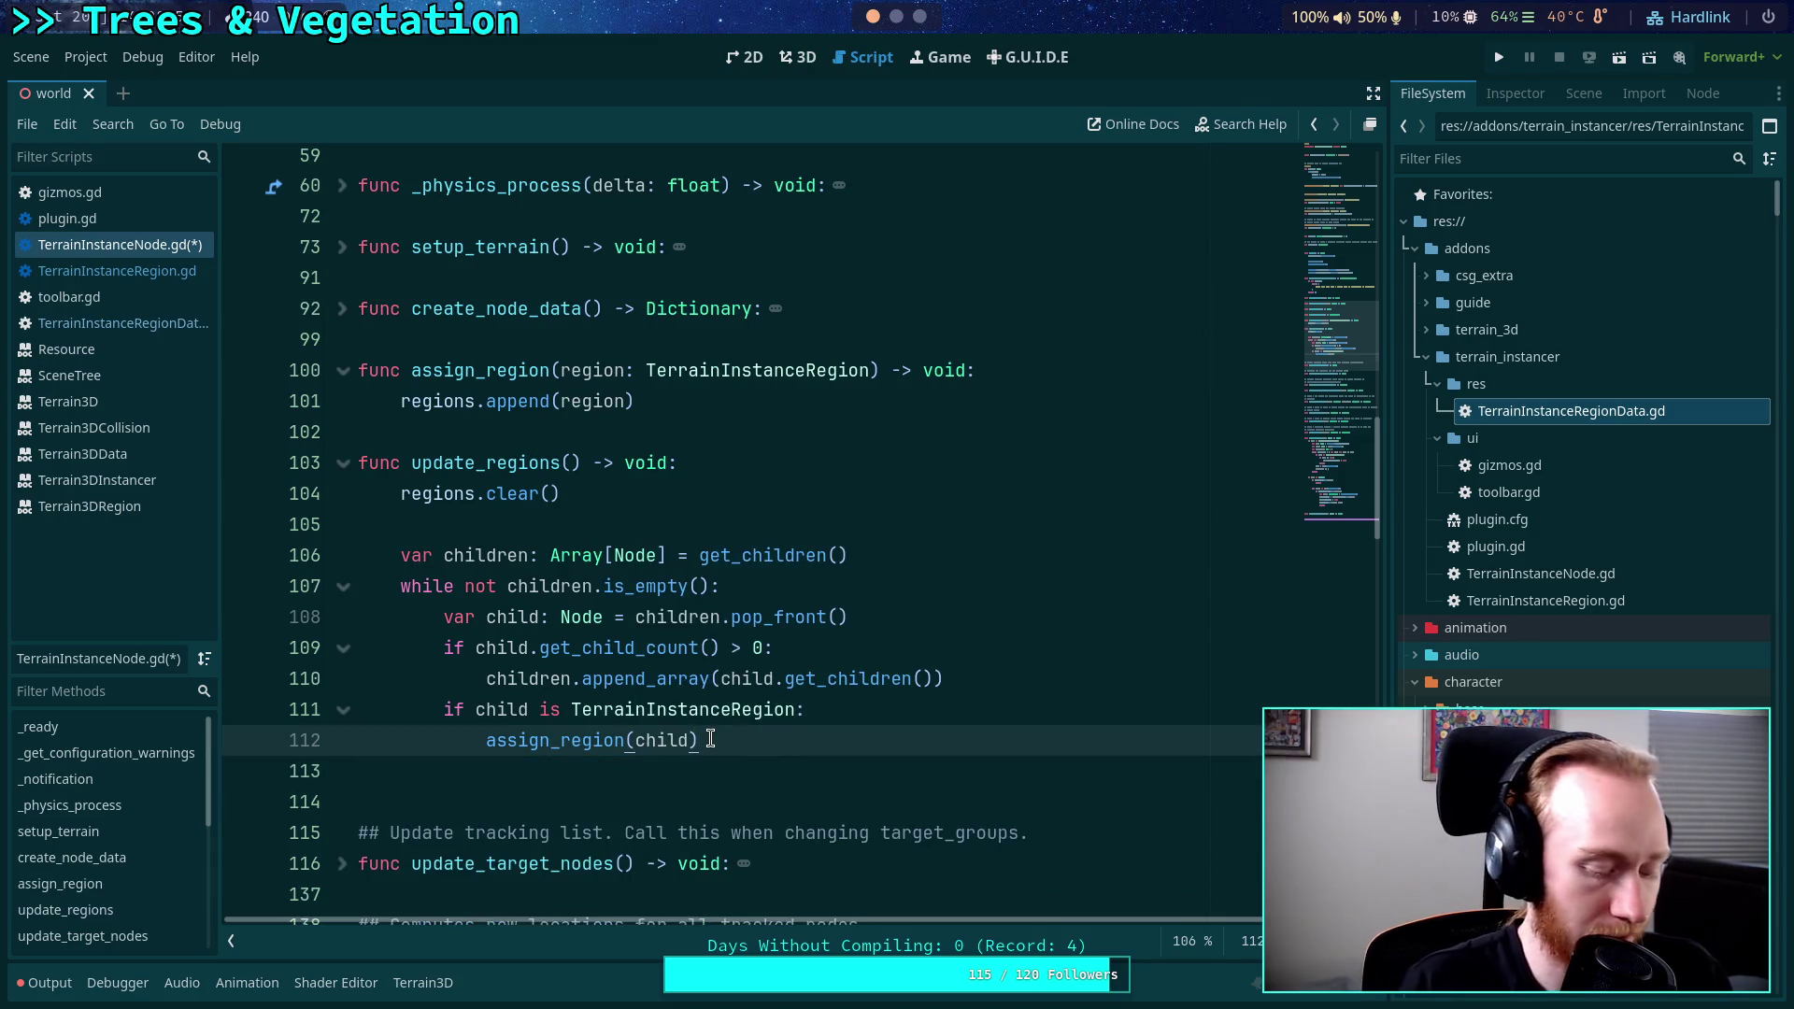
pyautogui.scroll(-10, 541, 654)
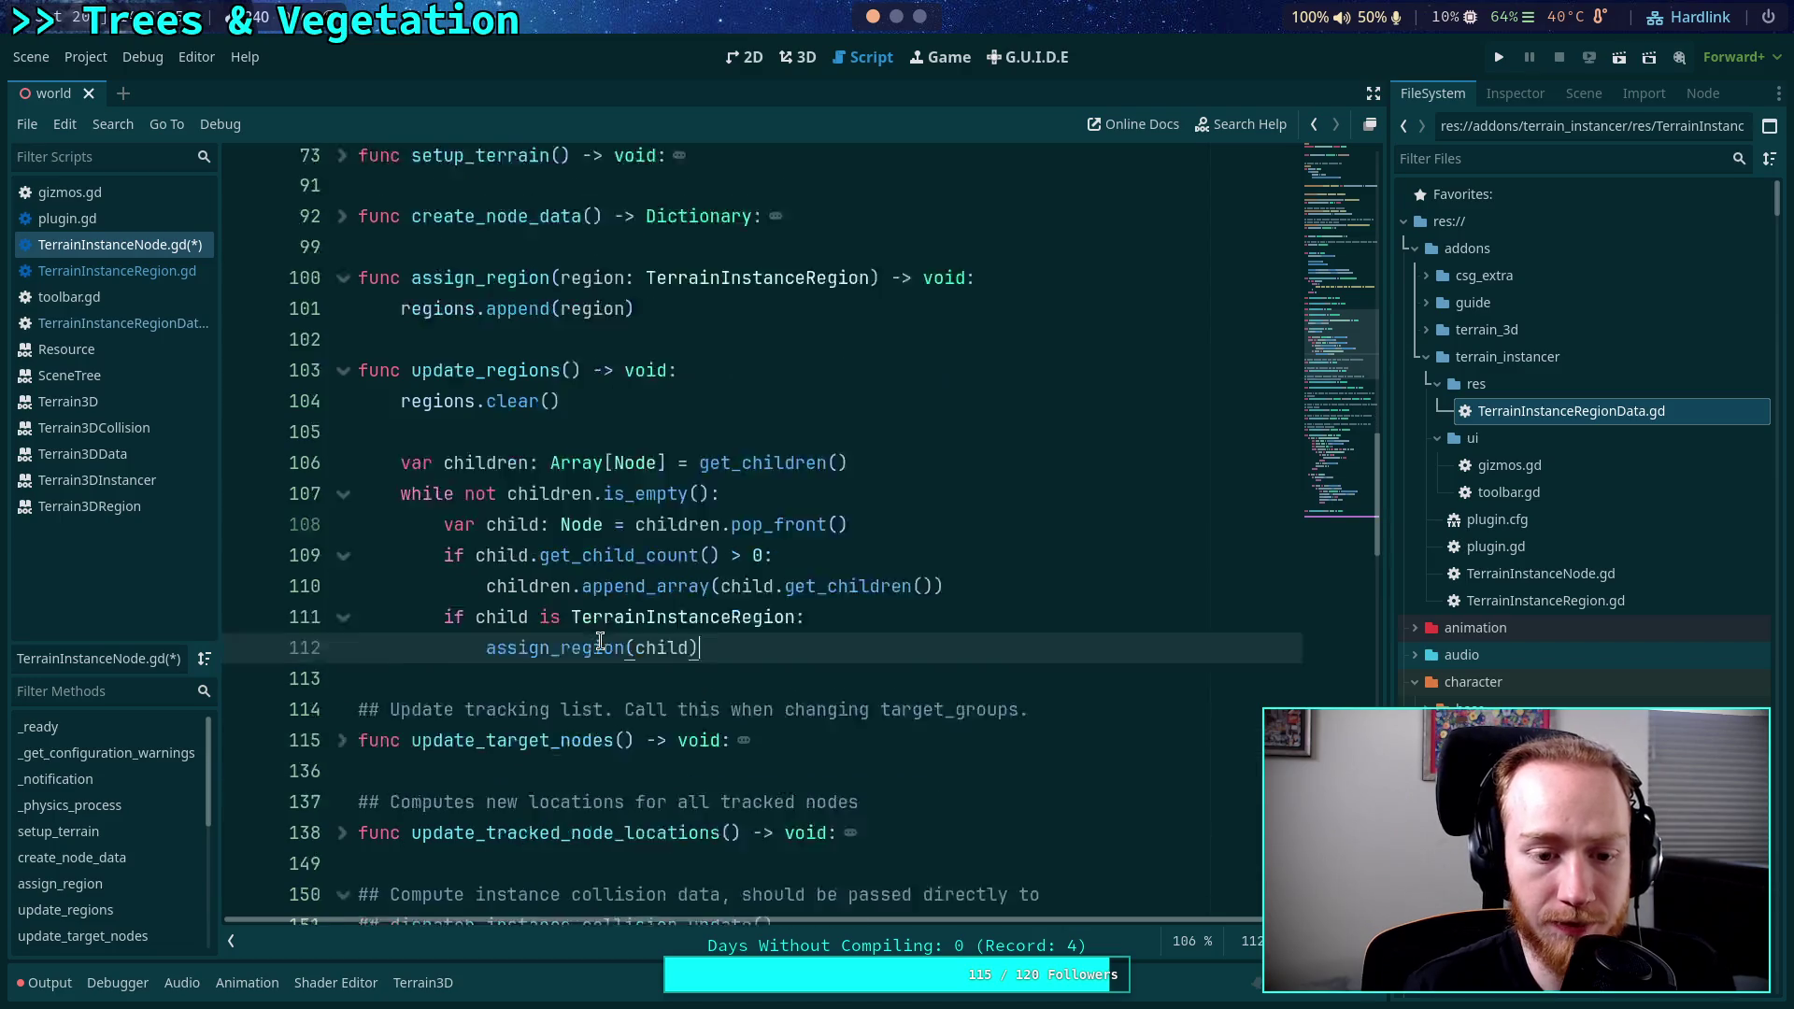
# Replace on_node_added's instance_node line with an indented assign_region(node) call, removing the blank line.
pyautogui.scroll(-5, 557, 620)
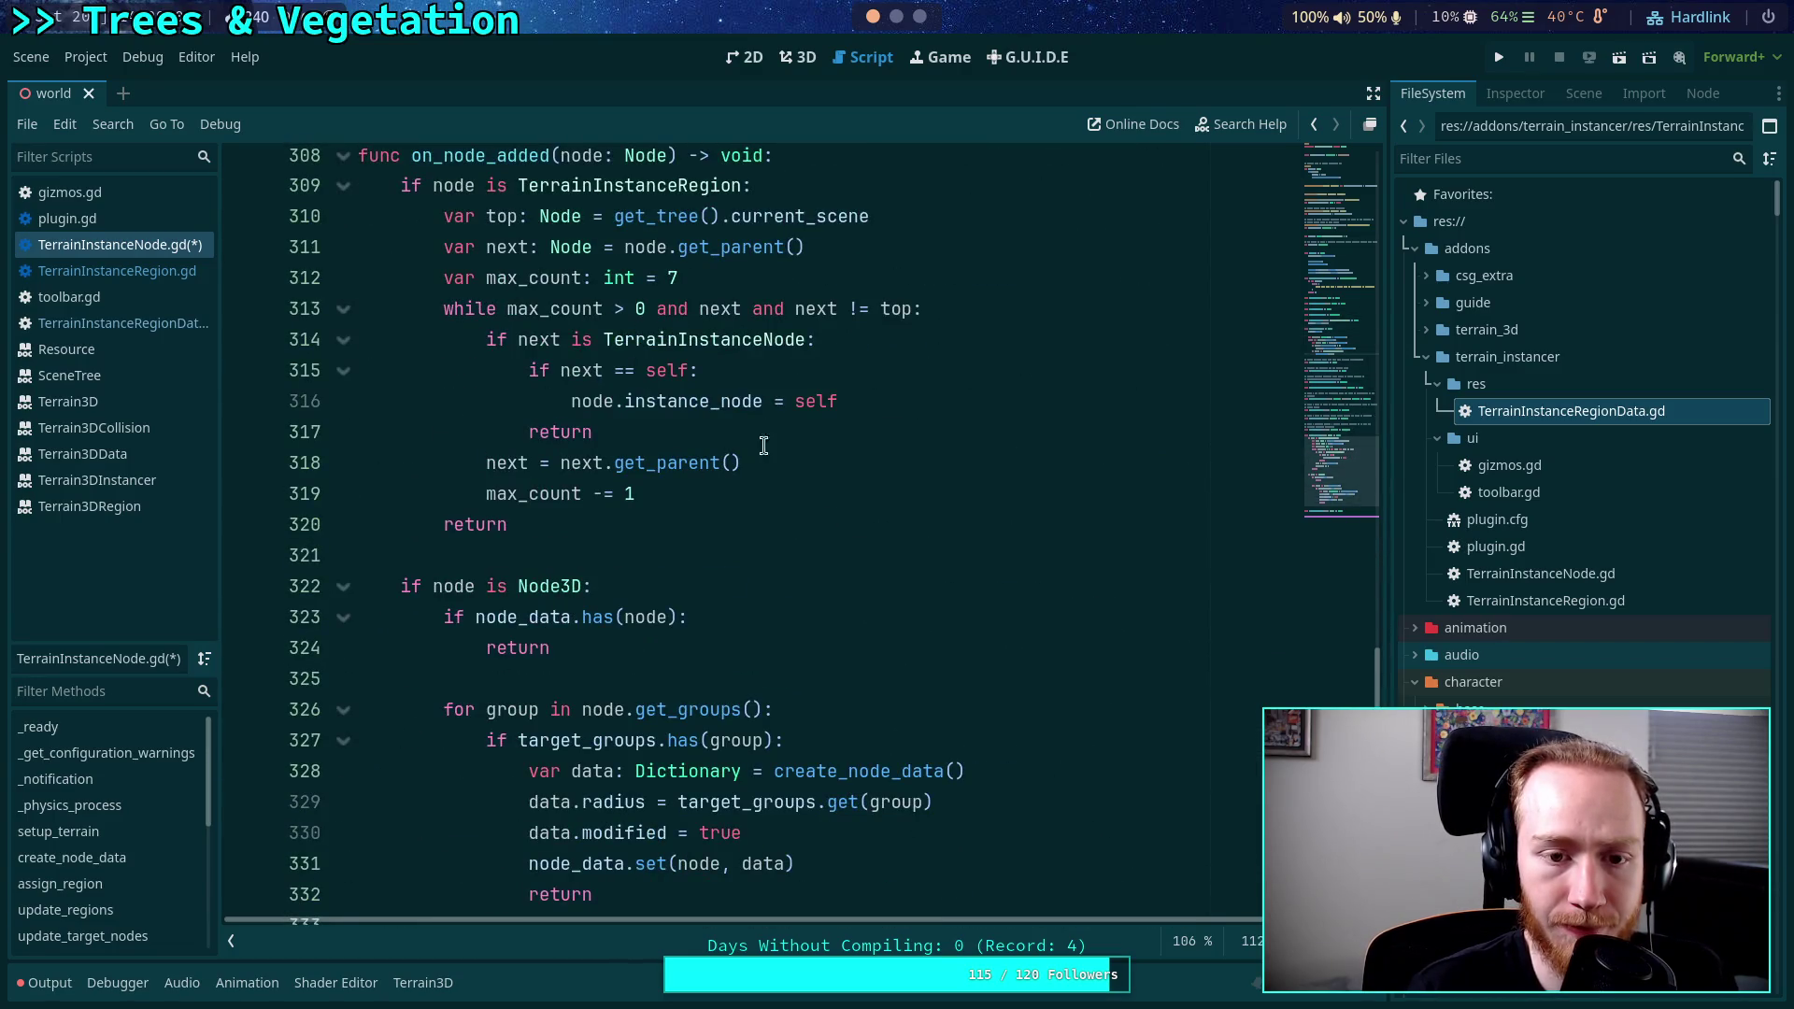
pyautogui.moveTo(838, 402); pyautogui.dragTo(574, 409)
pyautogui.write('assign_region(child)')
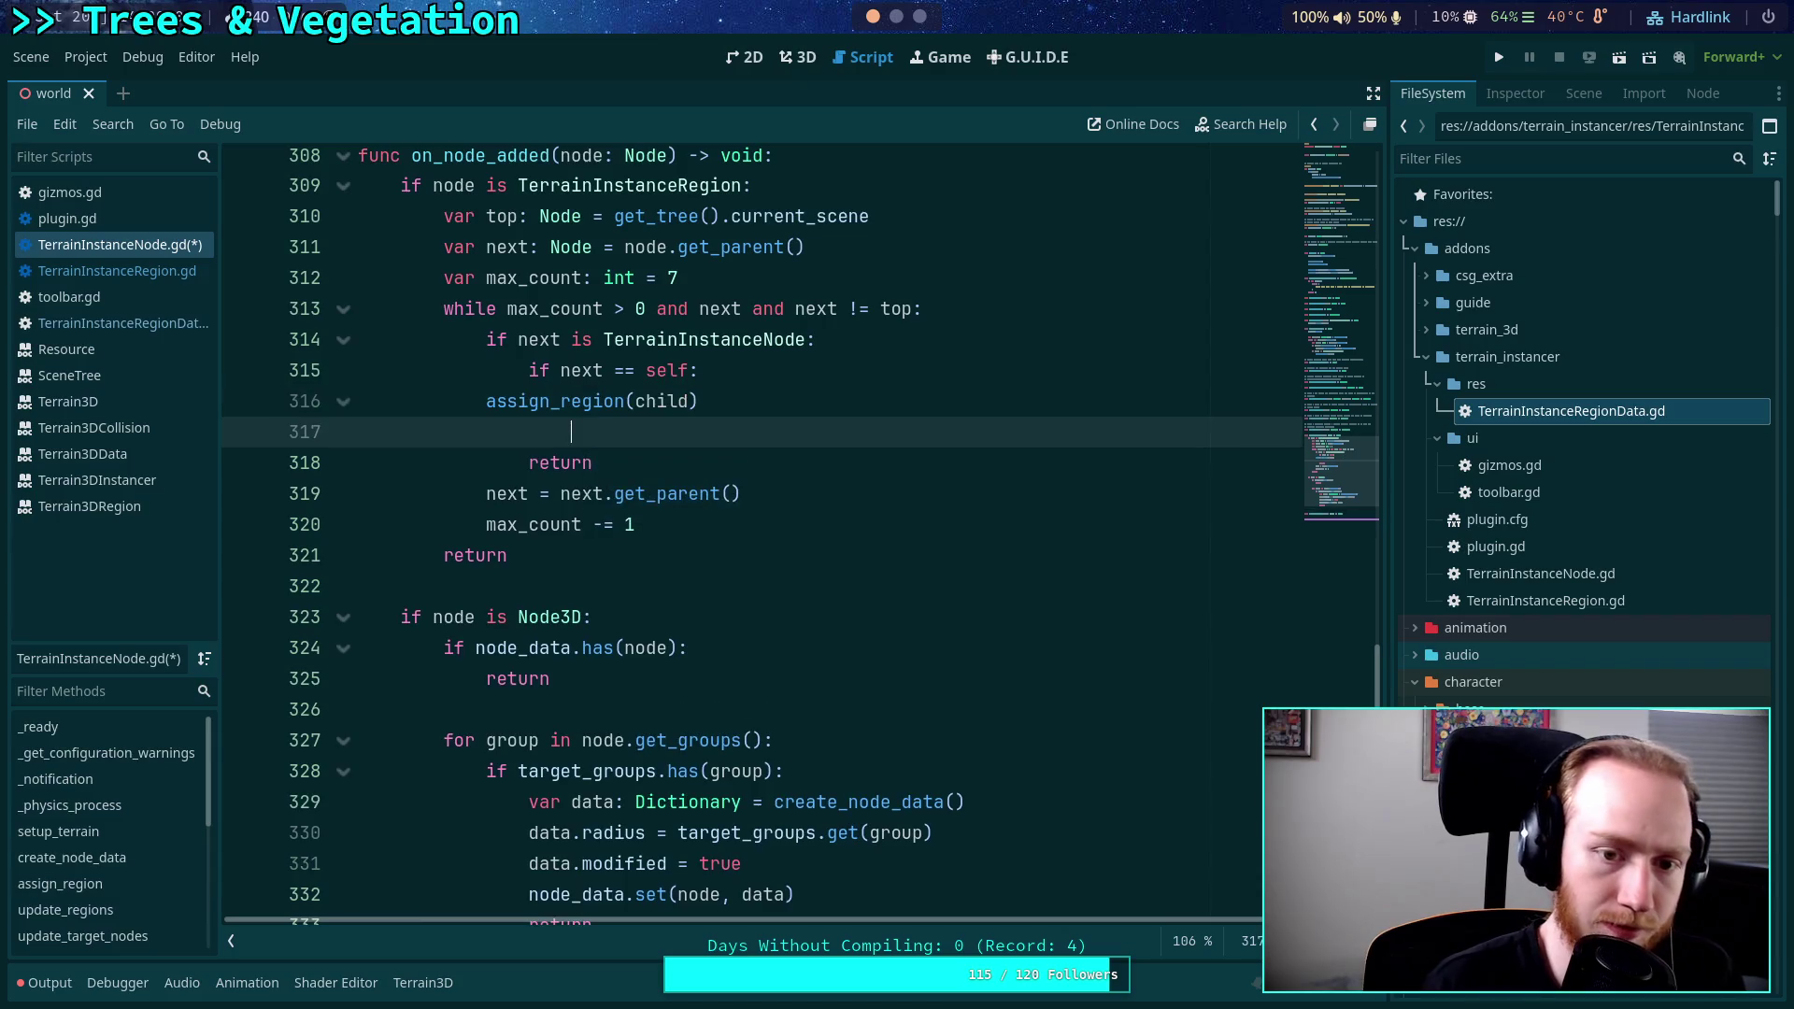
pyautogui.click(477, 411)
pyautogui.press('Tab')
pyautogui.press('Tab')
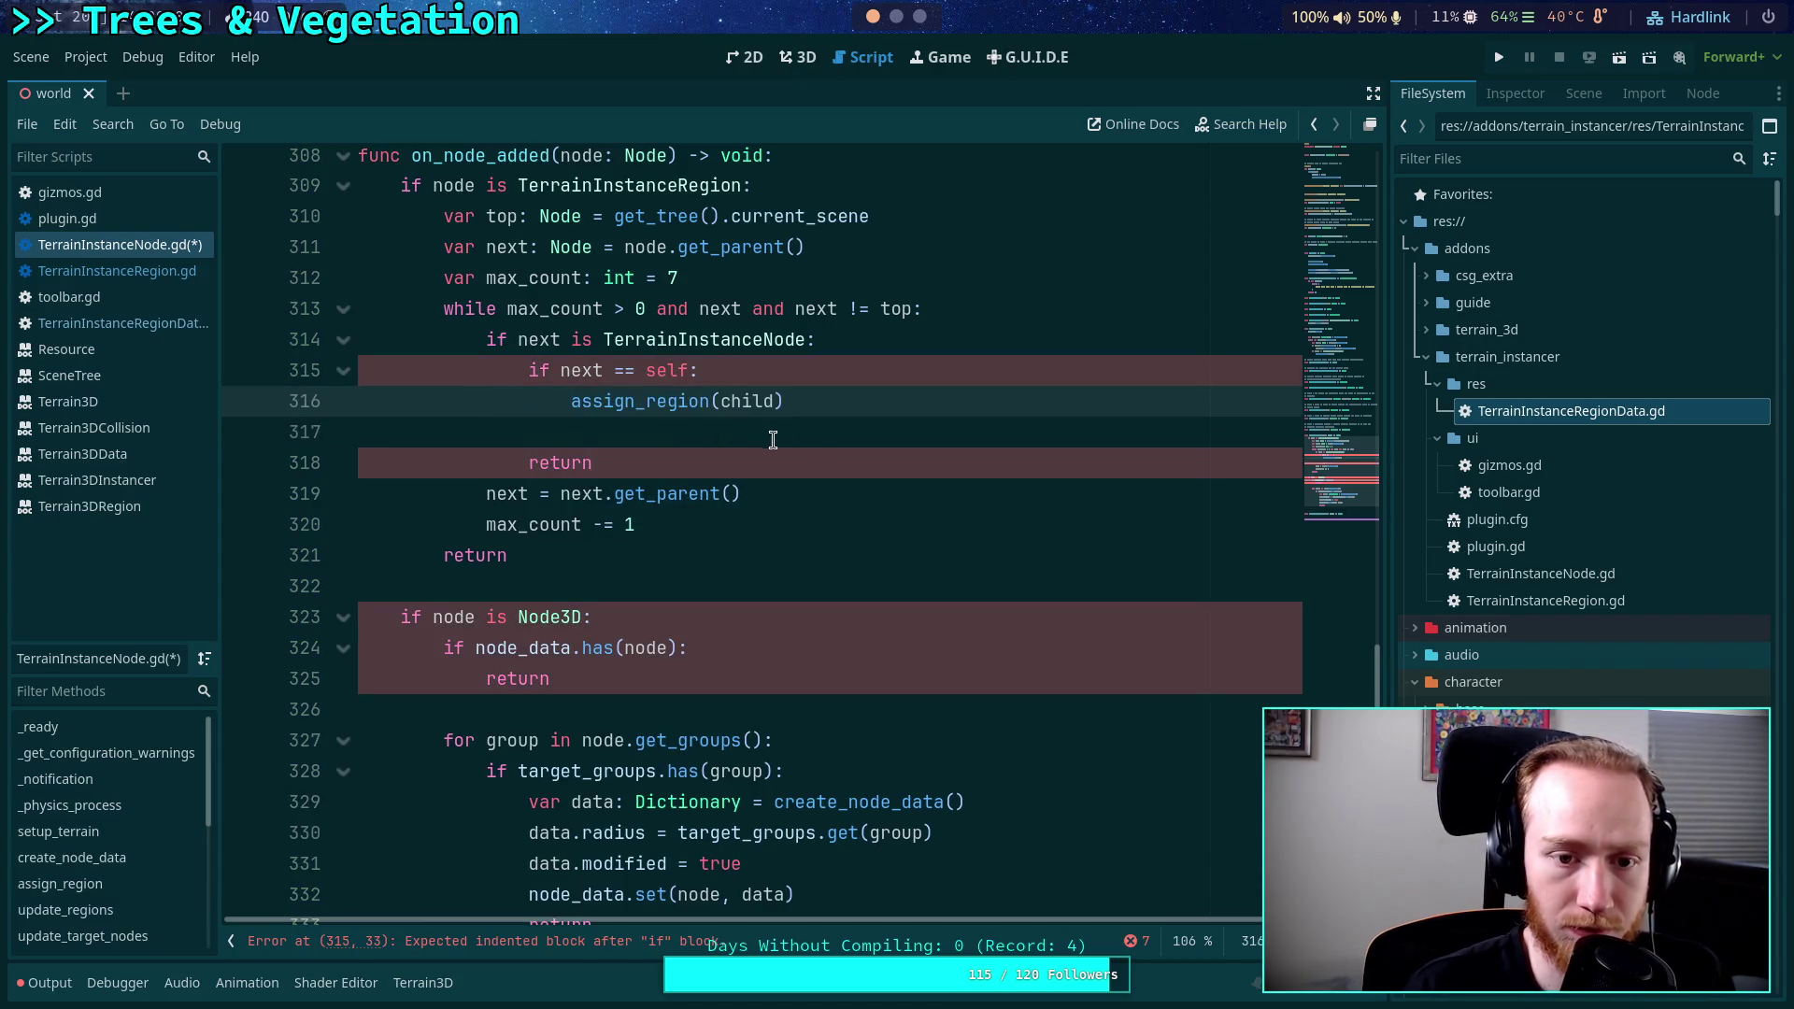
pyautogui.click(820, 434)
pyautogui.press('BackSpace')
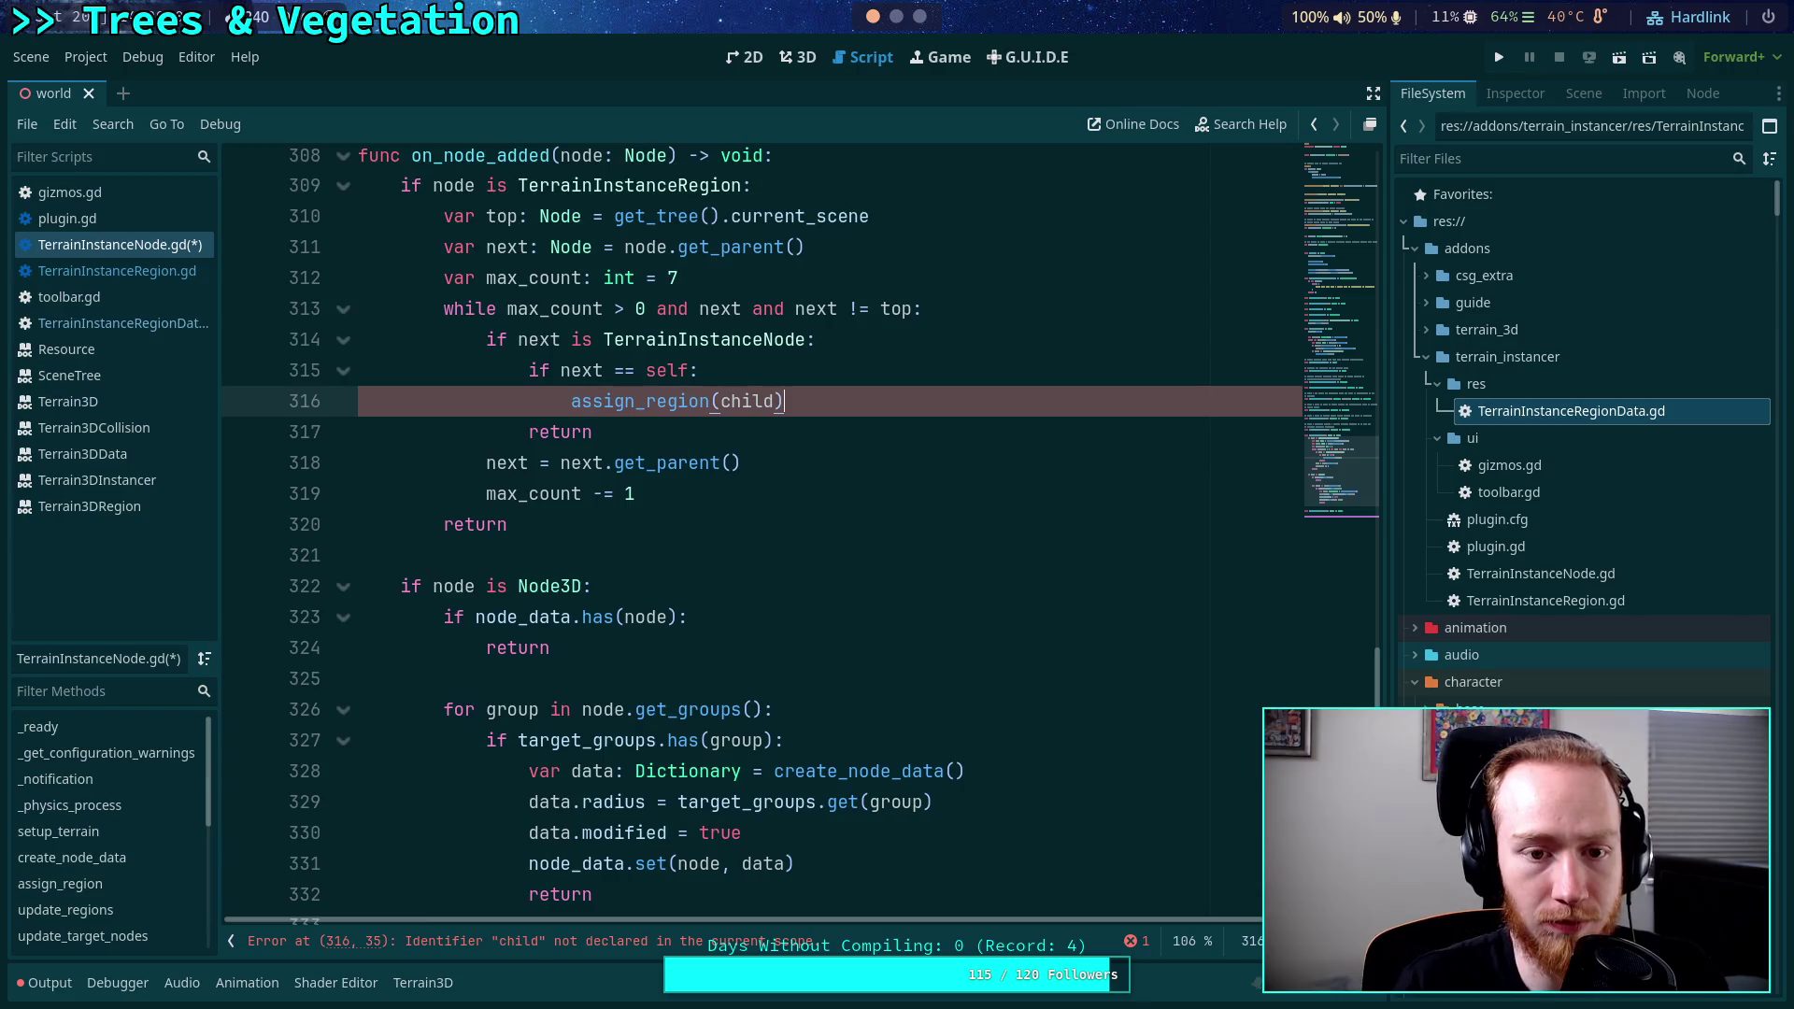
pyautogui.scroll(1, 748, 495)
pyautogui.doubleClick(748, 493)
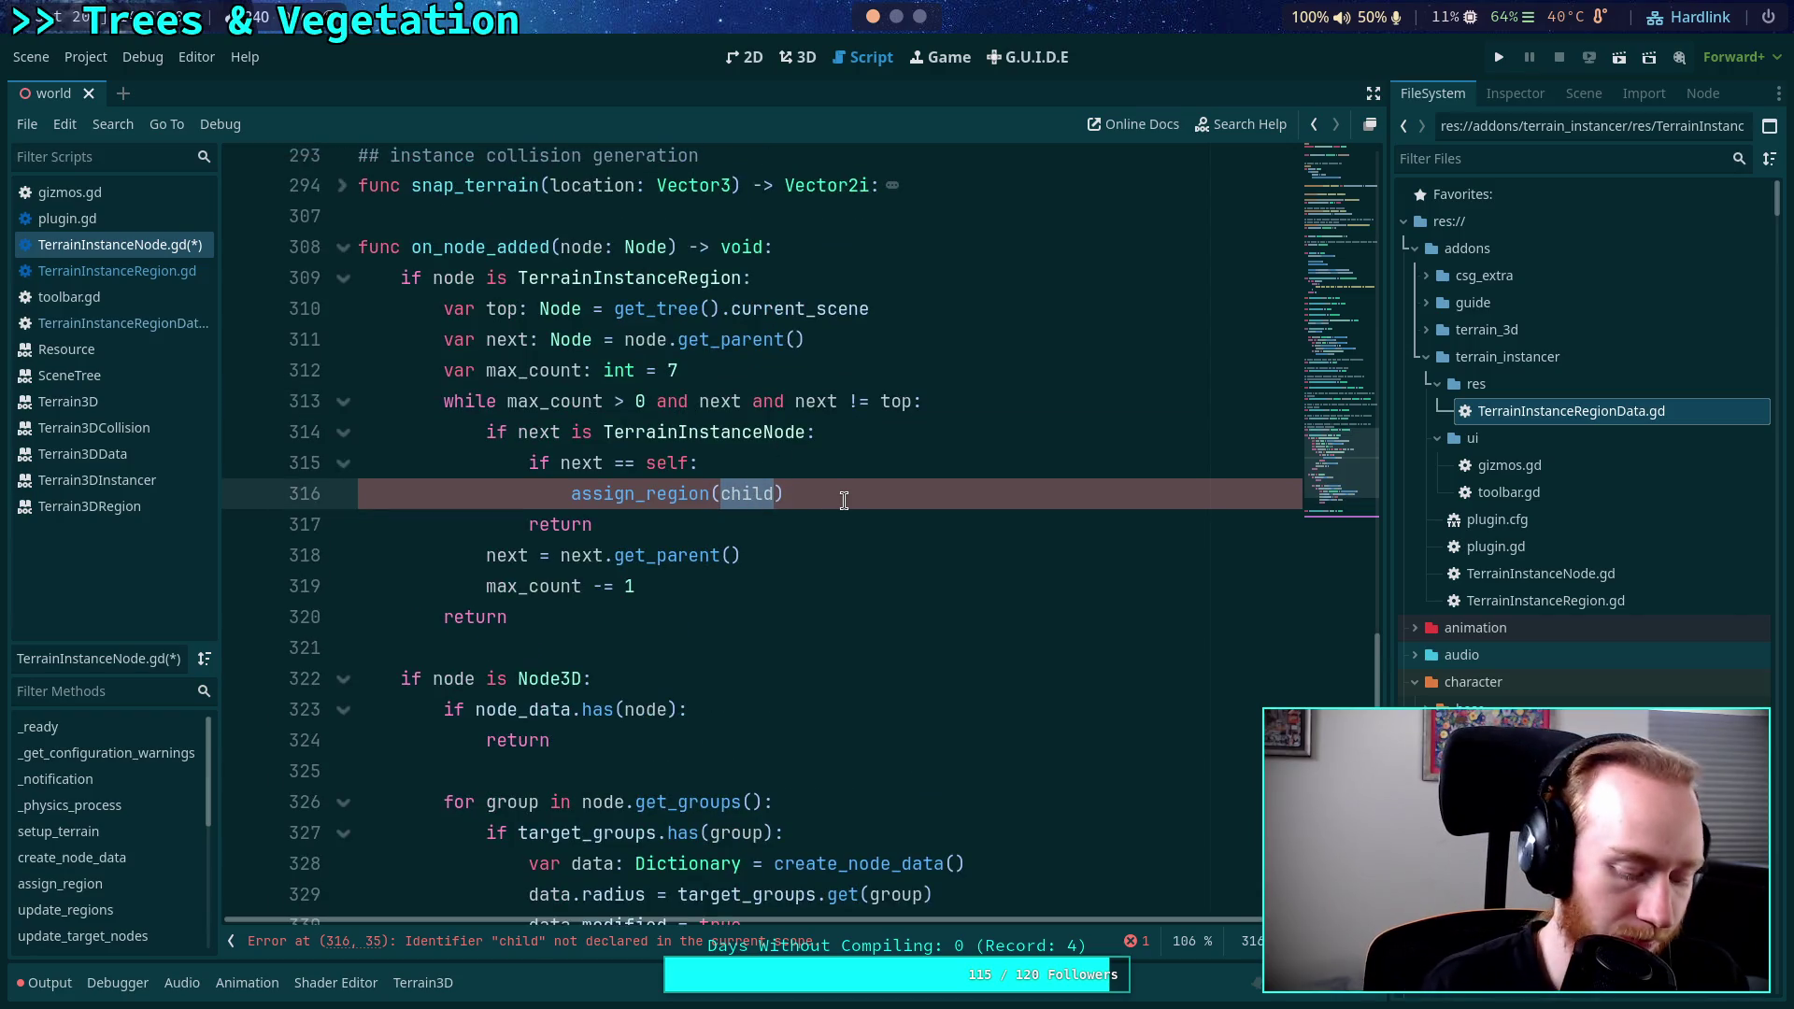
pyautogui.write('node')
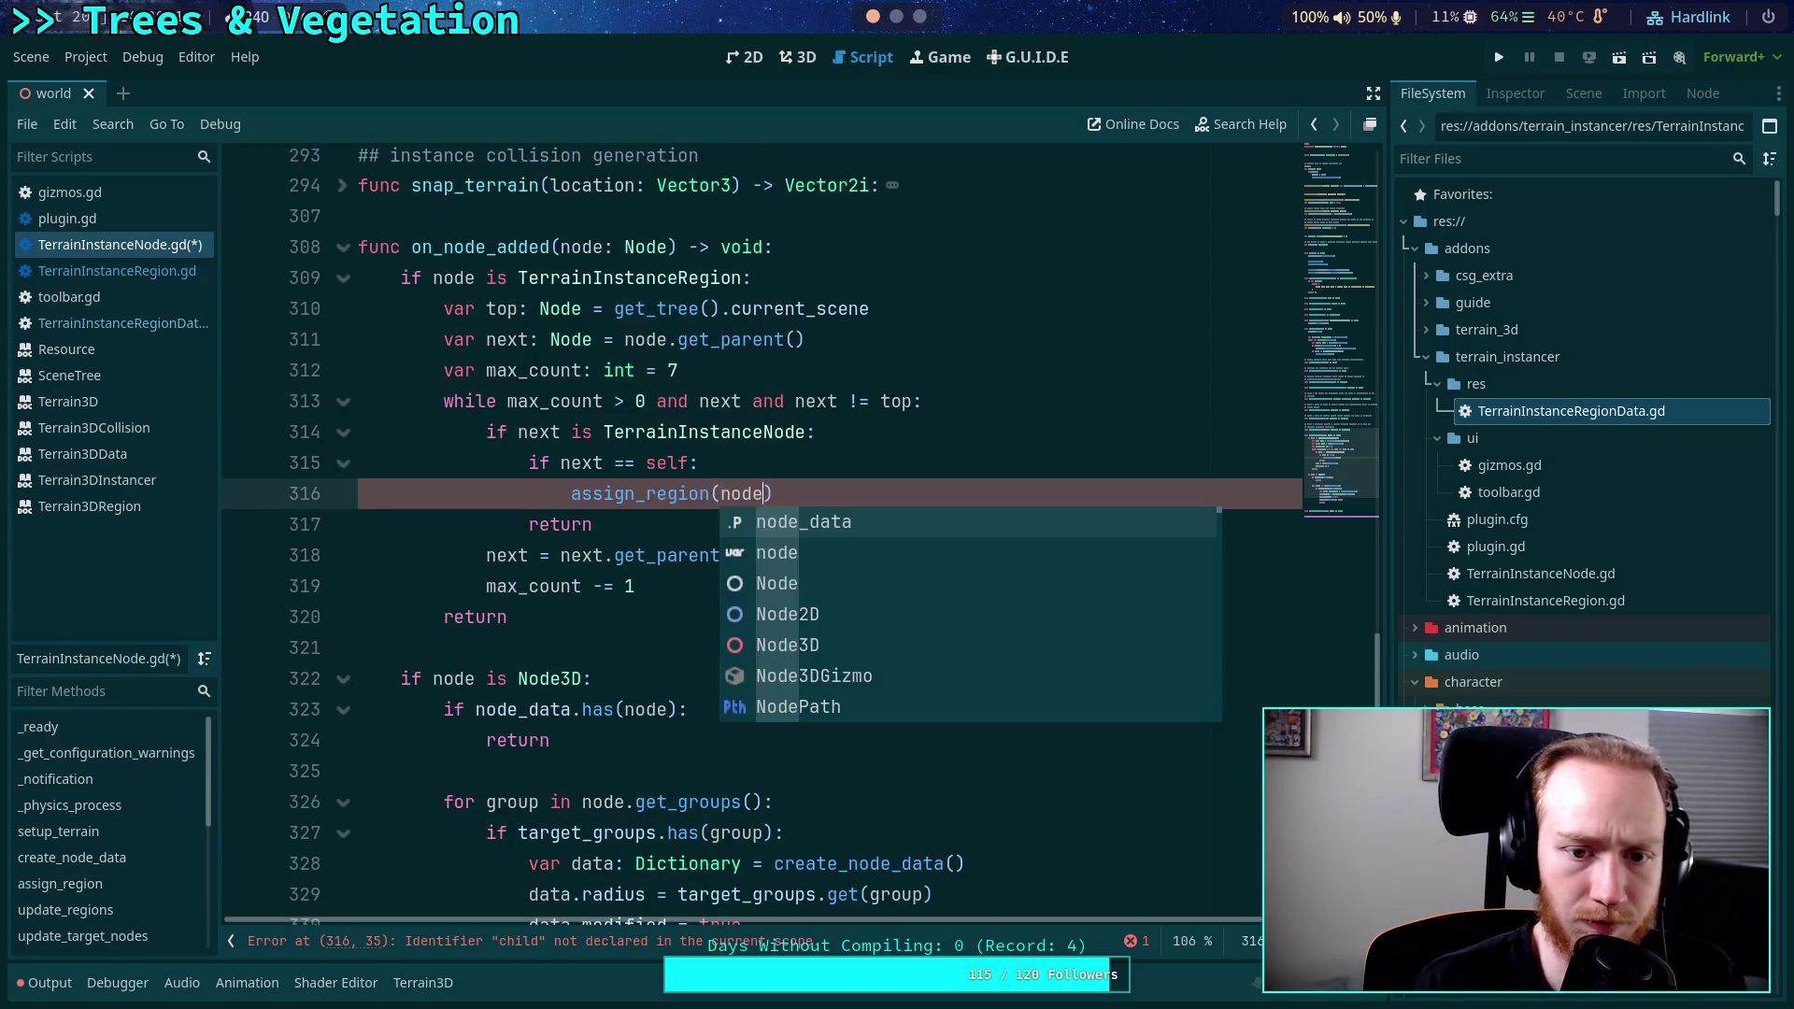
pyautogui.click(646, 522)
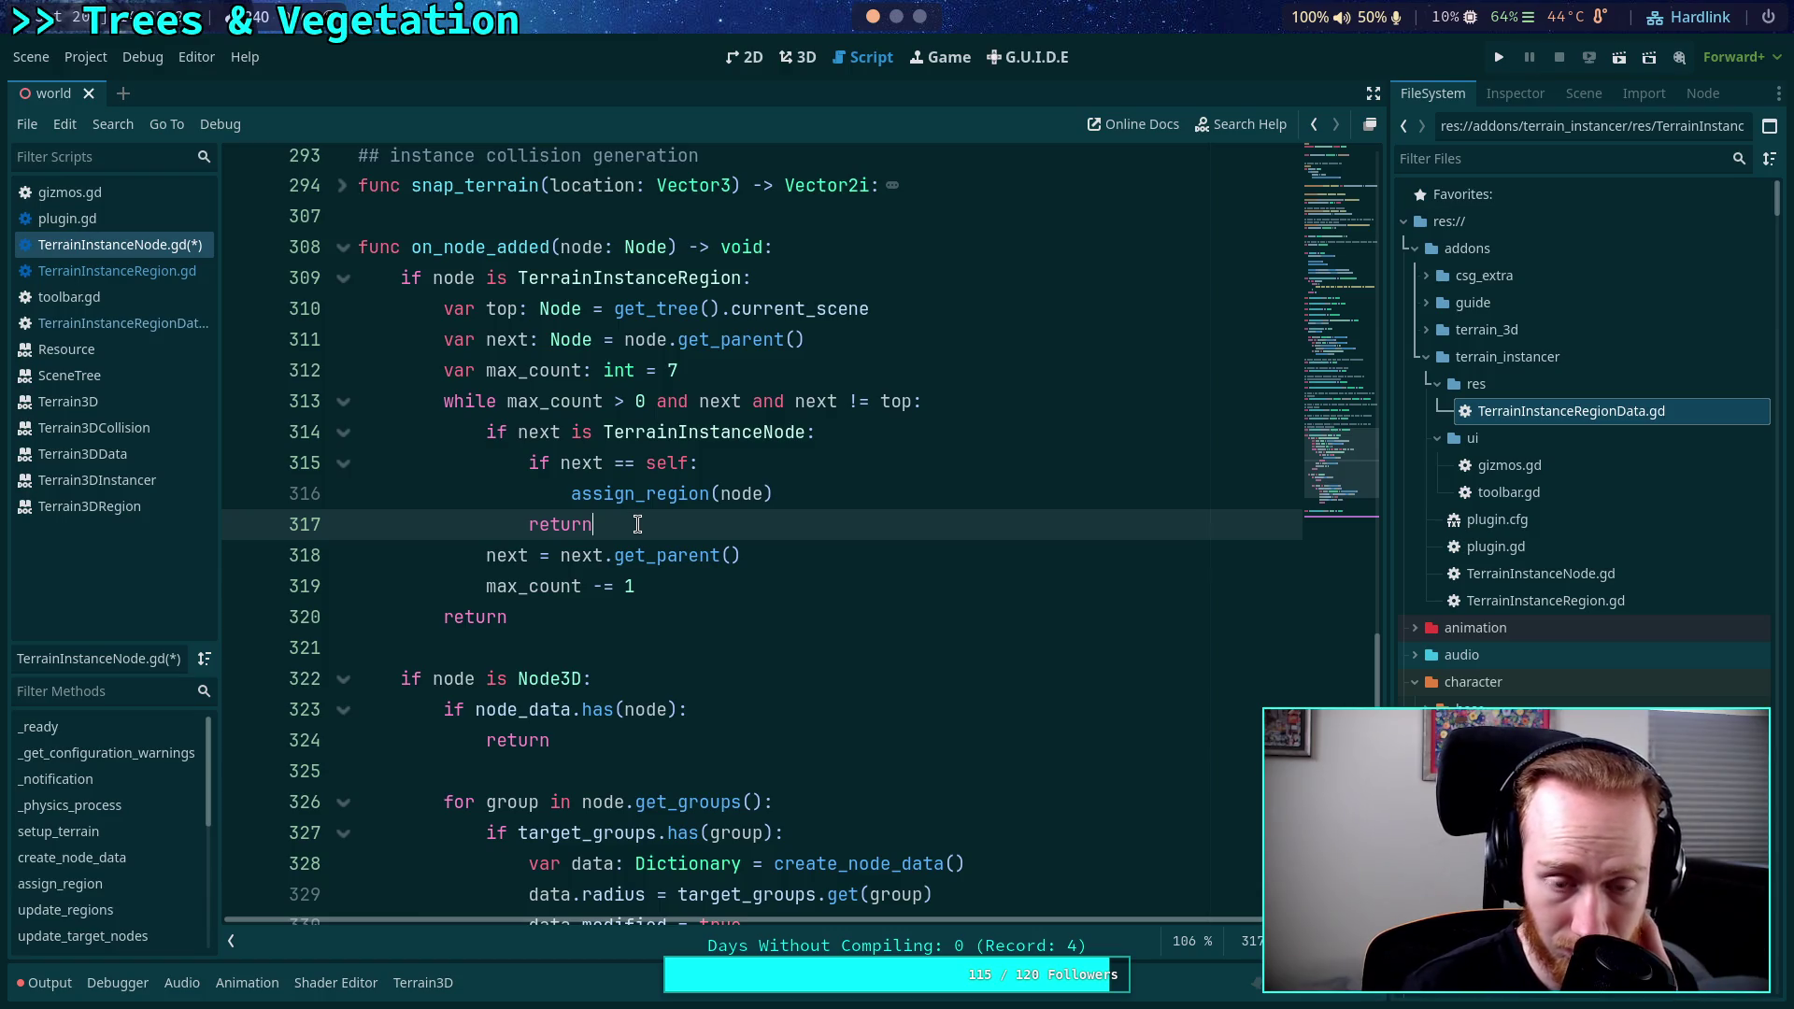
pyautogui.scroll(3, 614, 498)
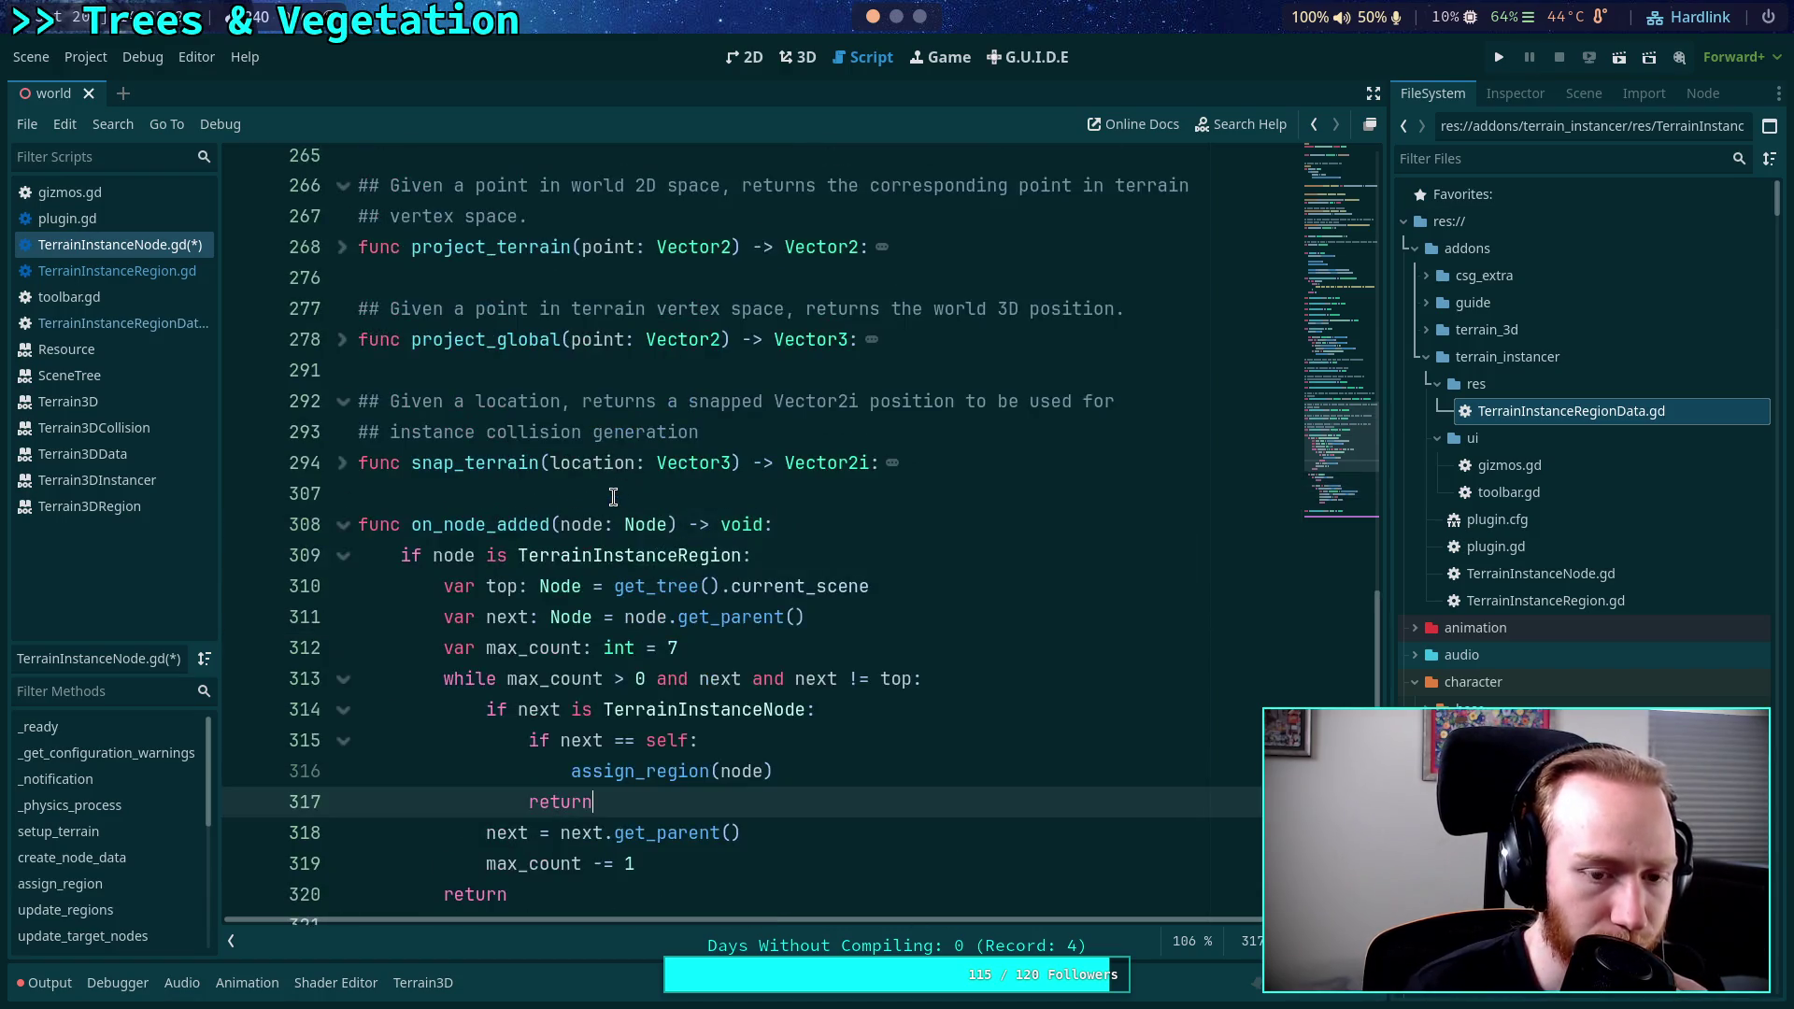
# Add 'region.instance_node = self' as the first line of assign_region.
pyautogui.click(344, 524)
pyautogui.scroll(15, 435, 515)
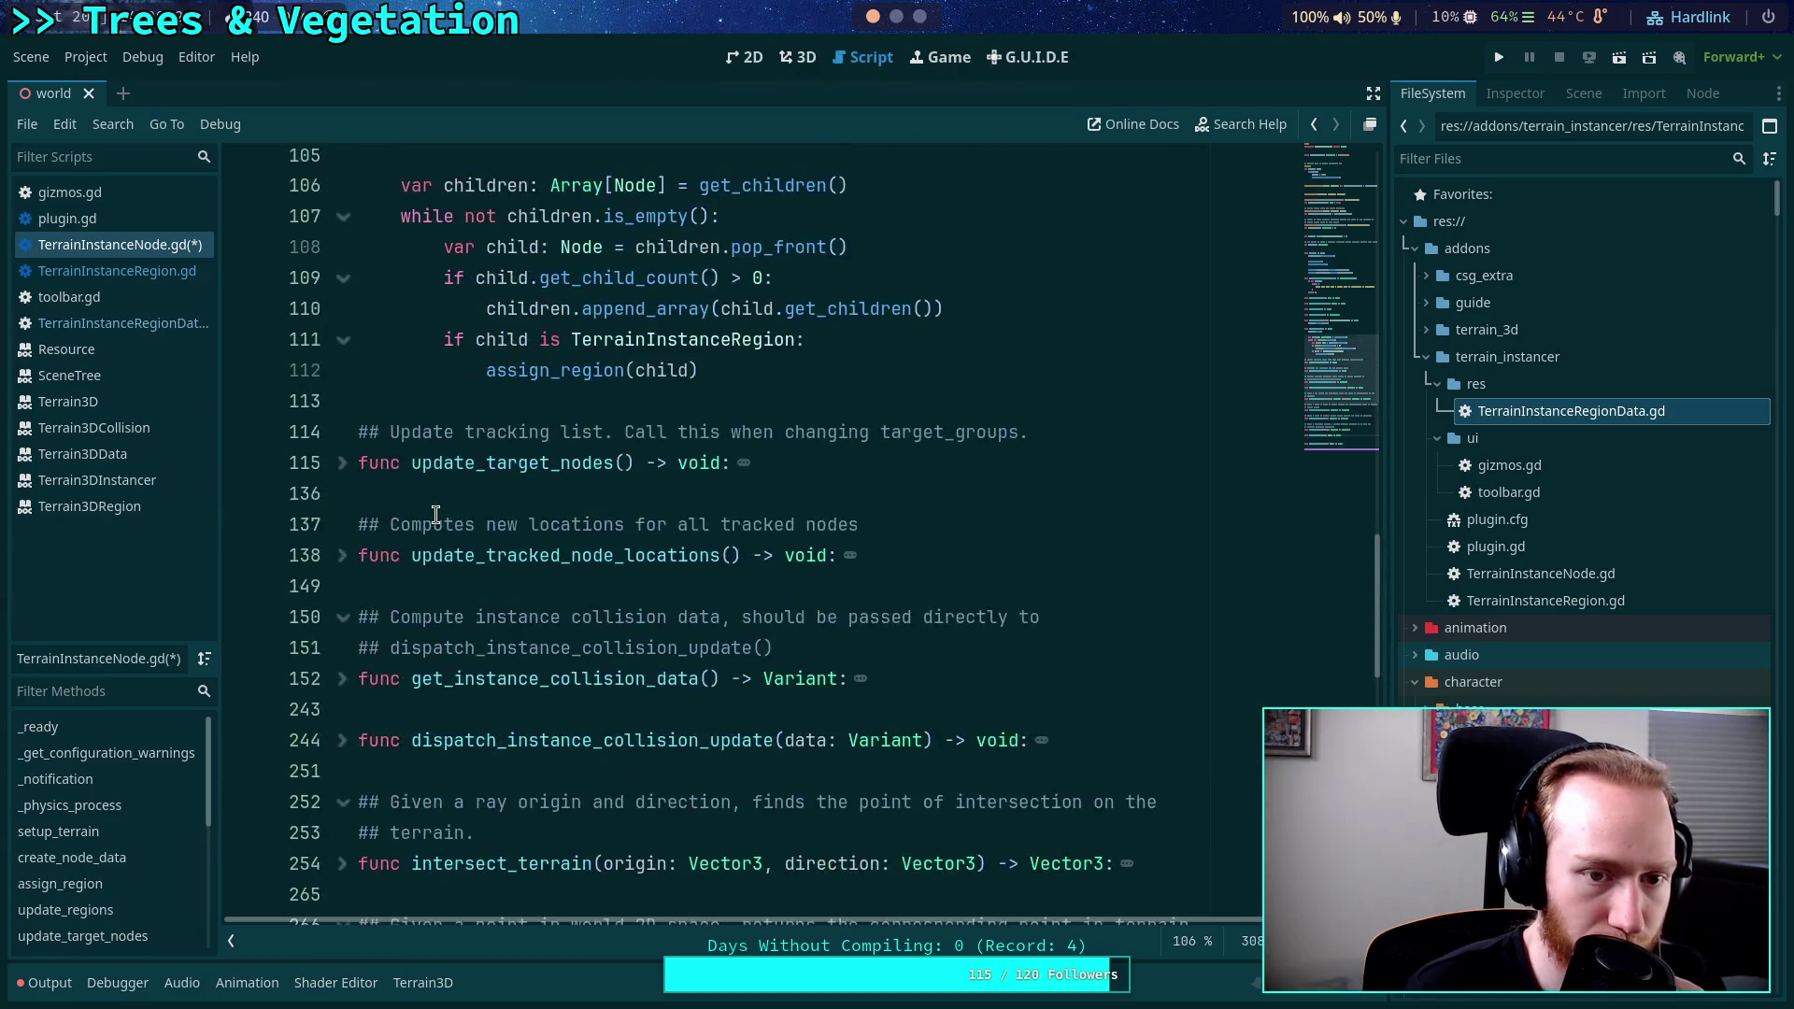
pyautogui.scroll(1, 435, 515)
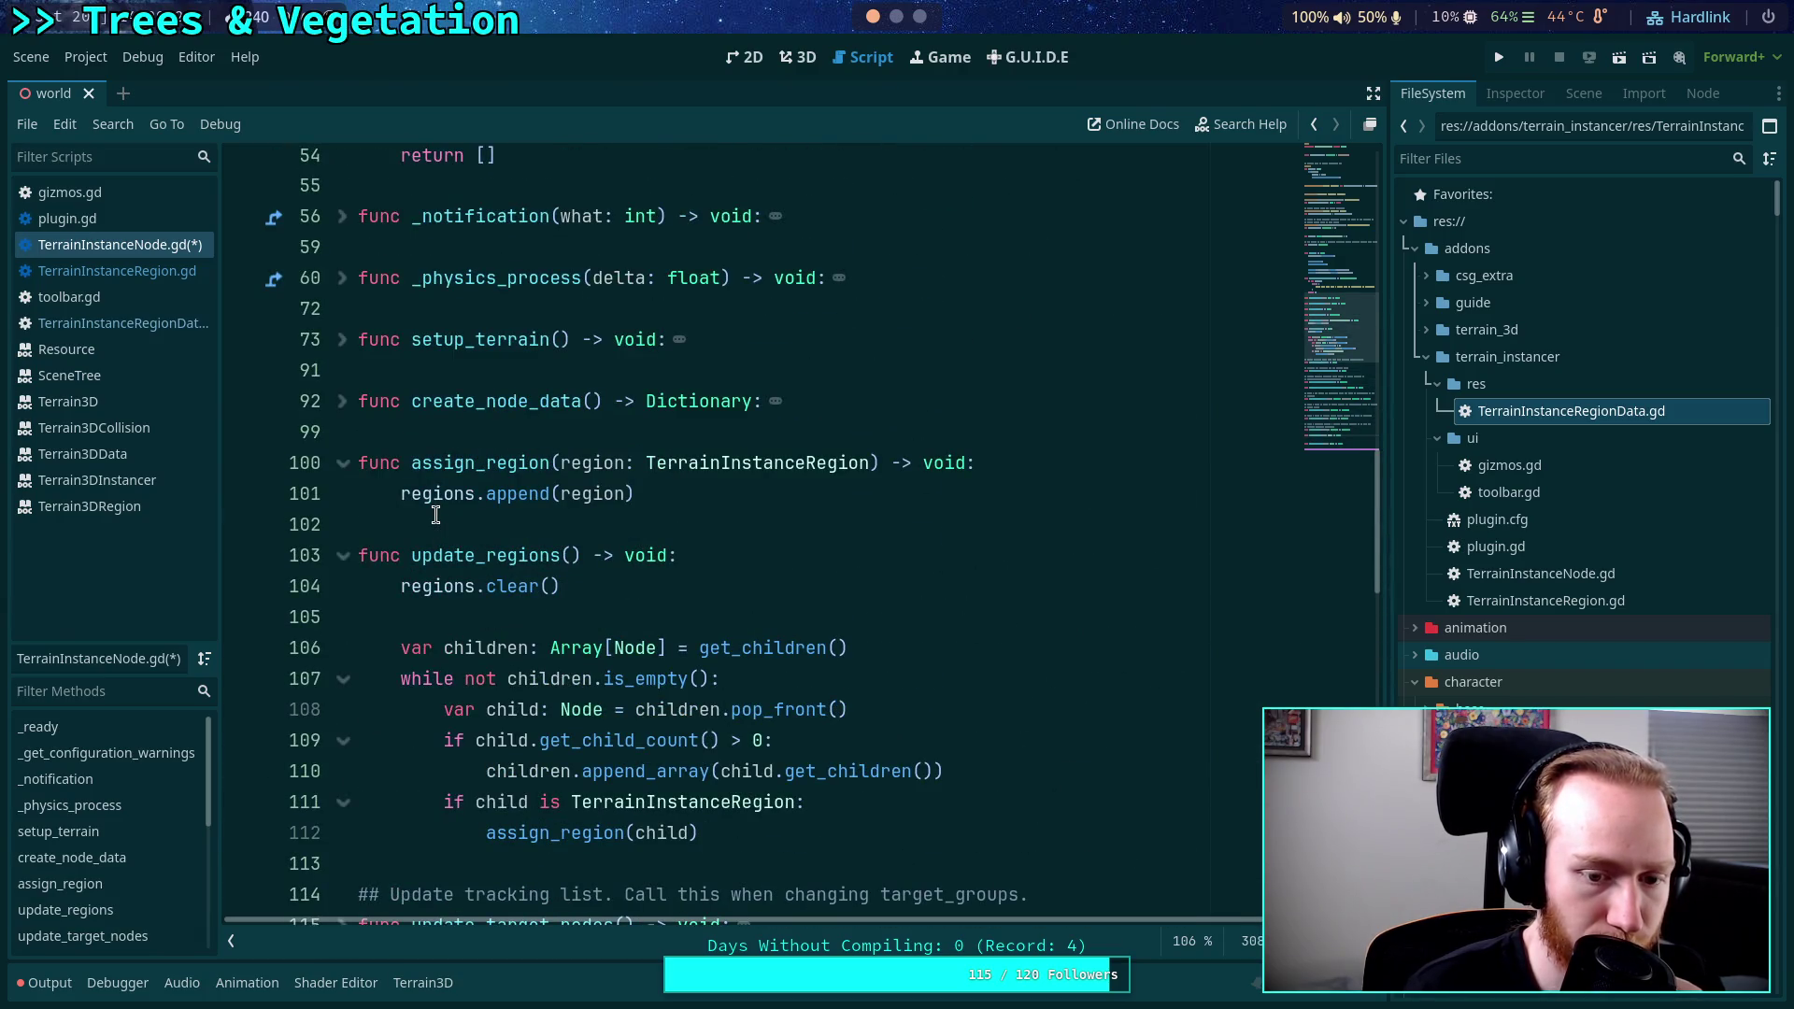
pyautogui.scroll(1, 436, 515)
pyautogui.click(1050, 551)
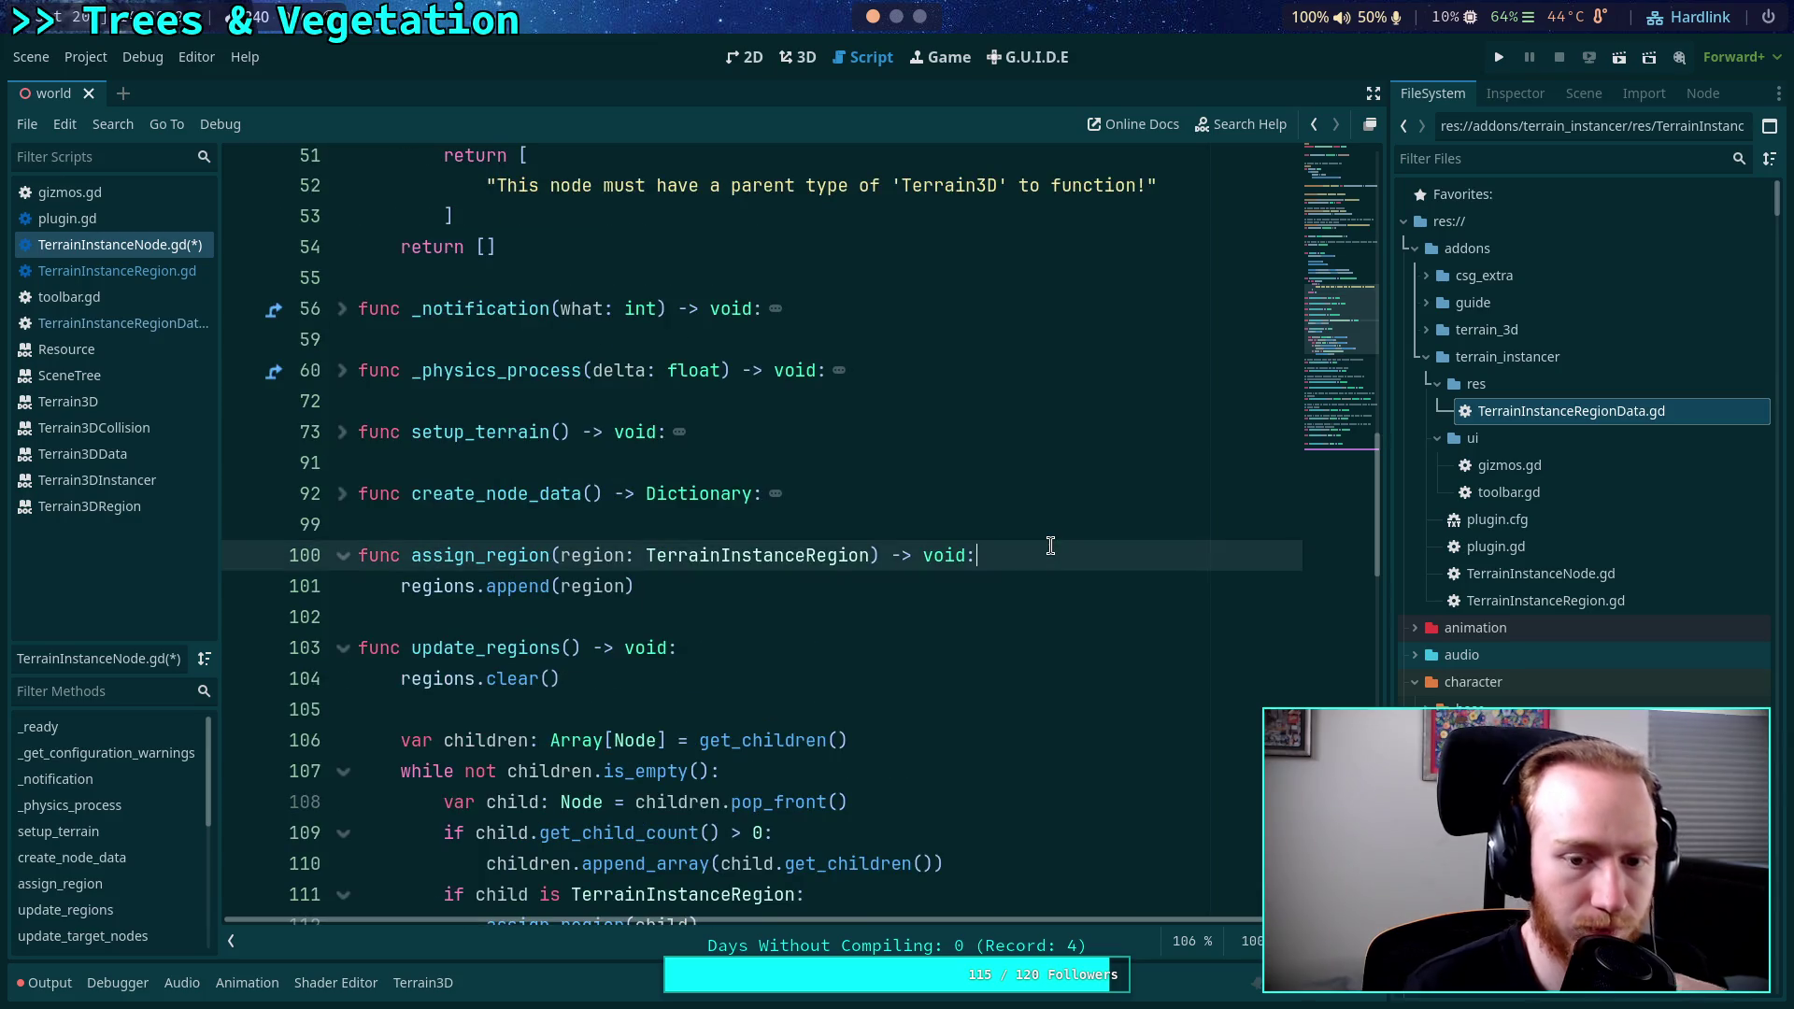
pyautogui.press('Return')
pyautogui.write('region.')
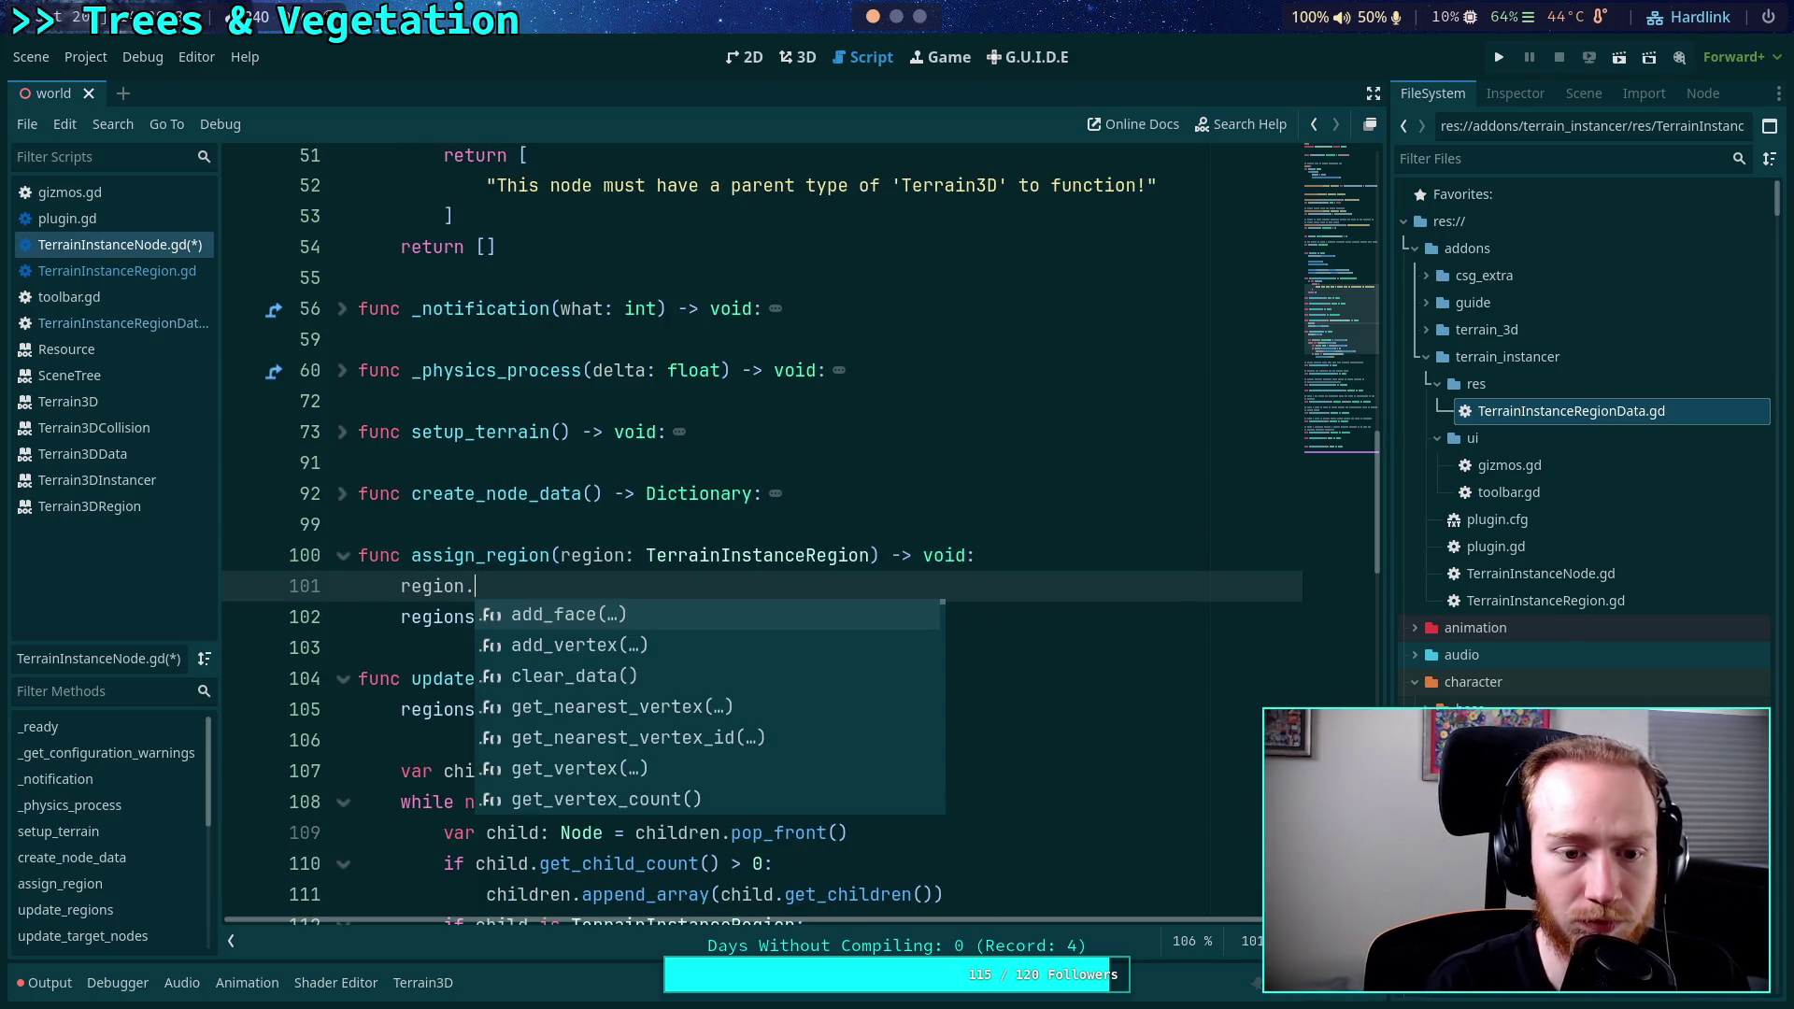
pyautogui.write('ins')
pyautogui.press('Return')
pyautogui.write('= self')
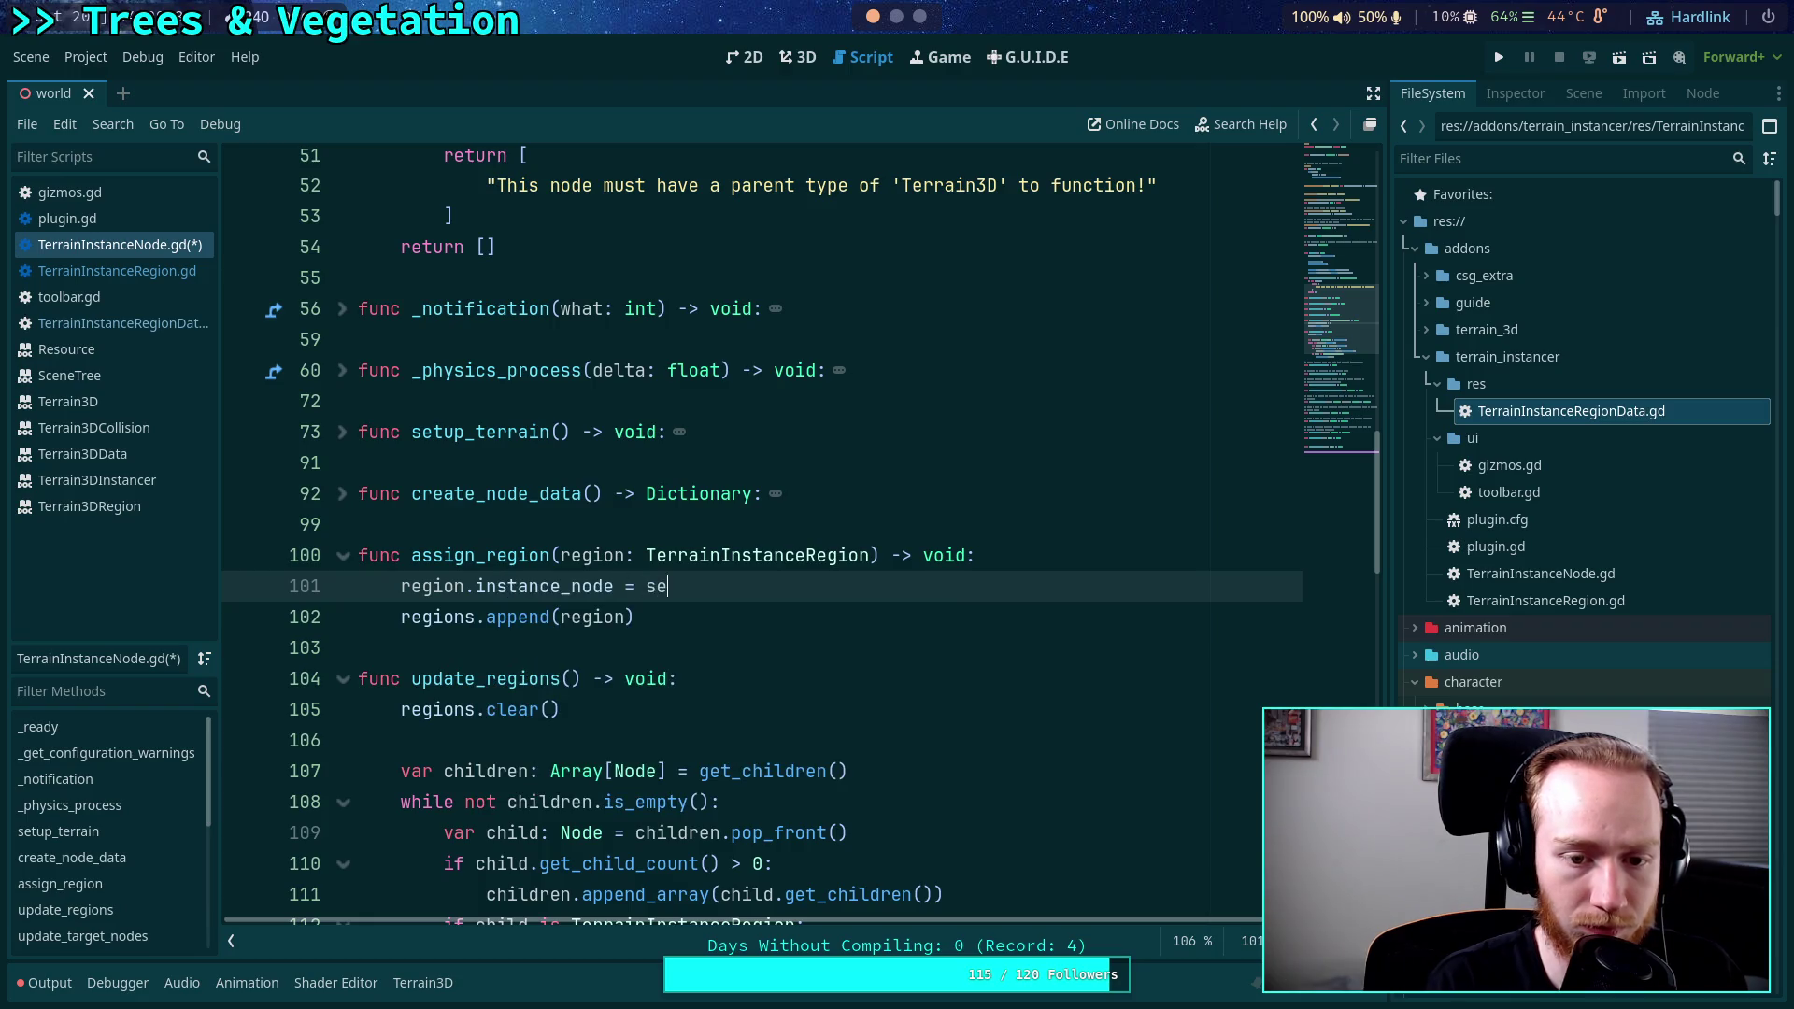
# Add an 'if region.region_id == 0:' check below it with an empty indented body.
pyautogui.press('Return')
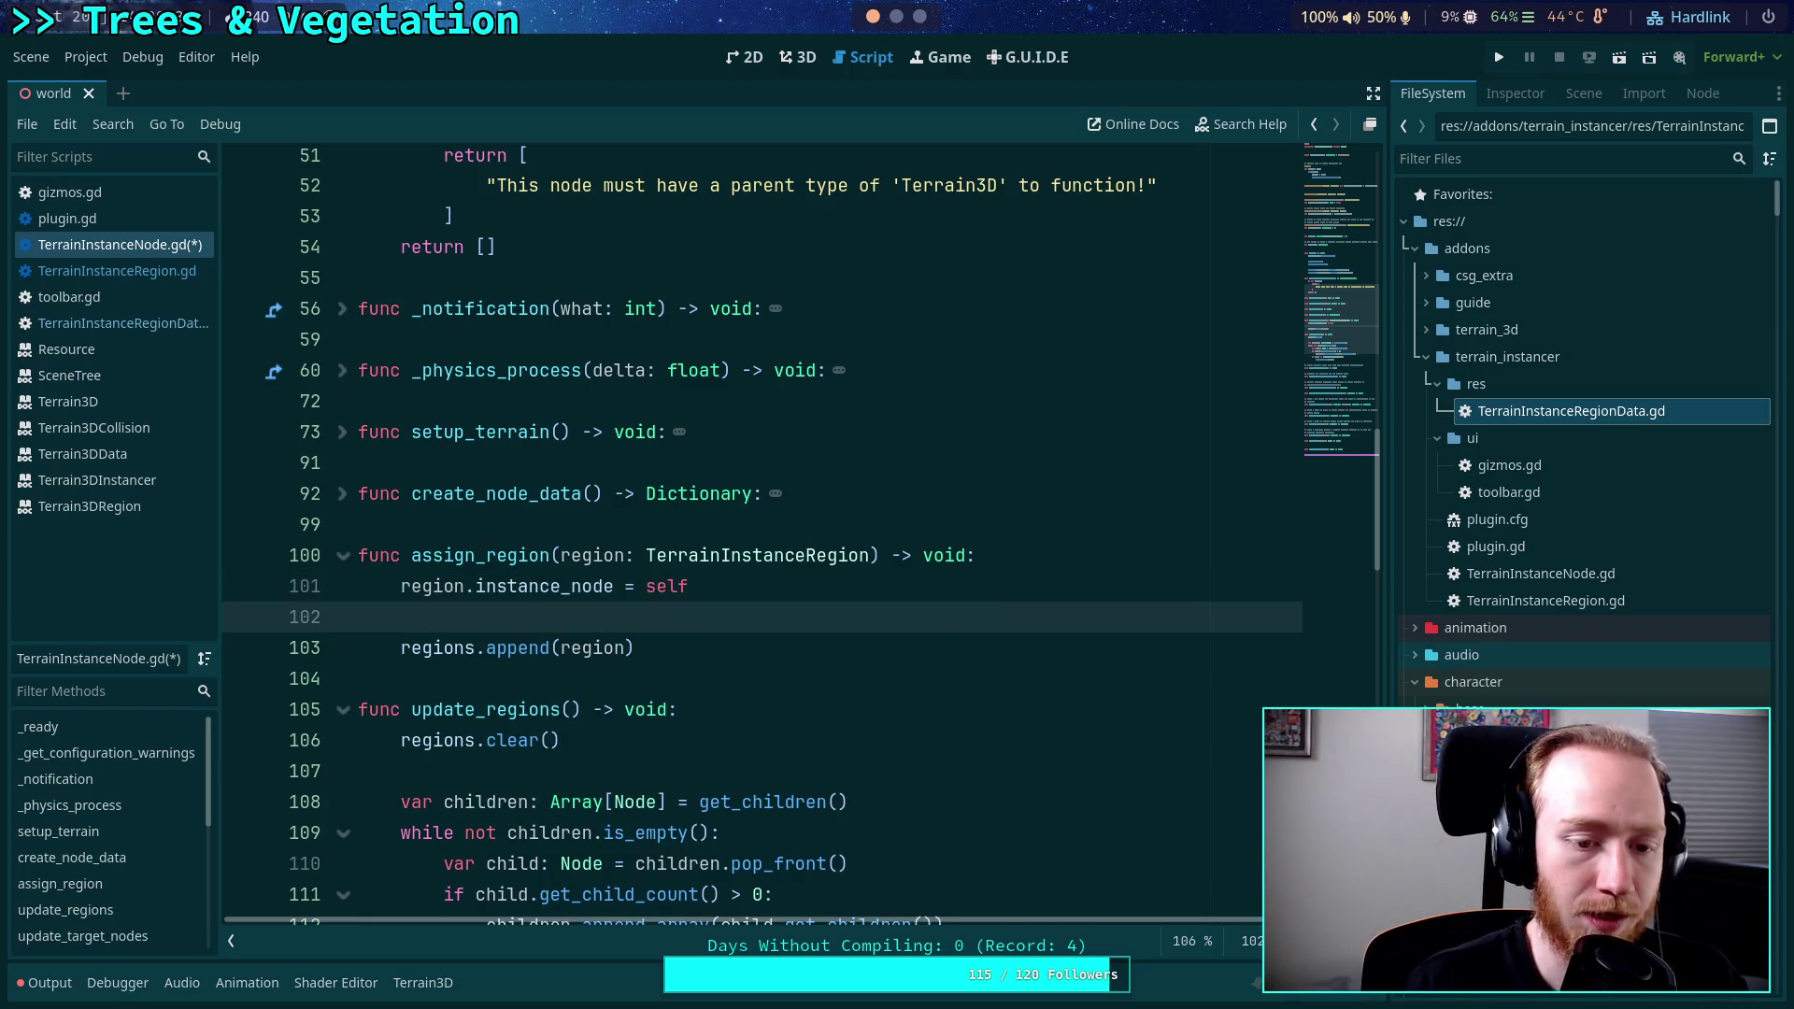
pyautogui.write('if region.')
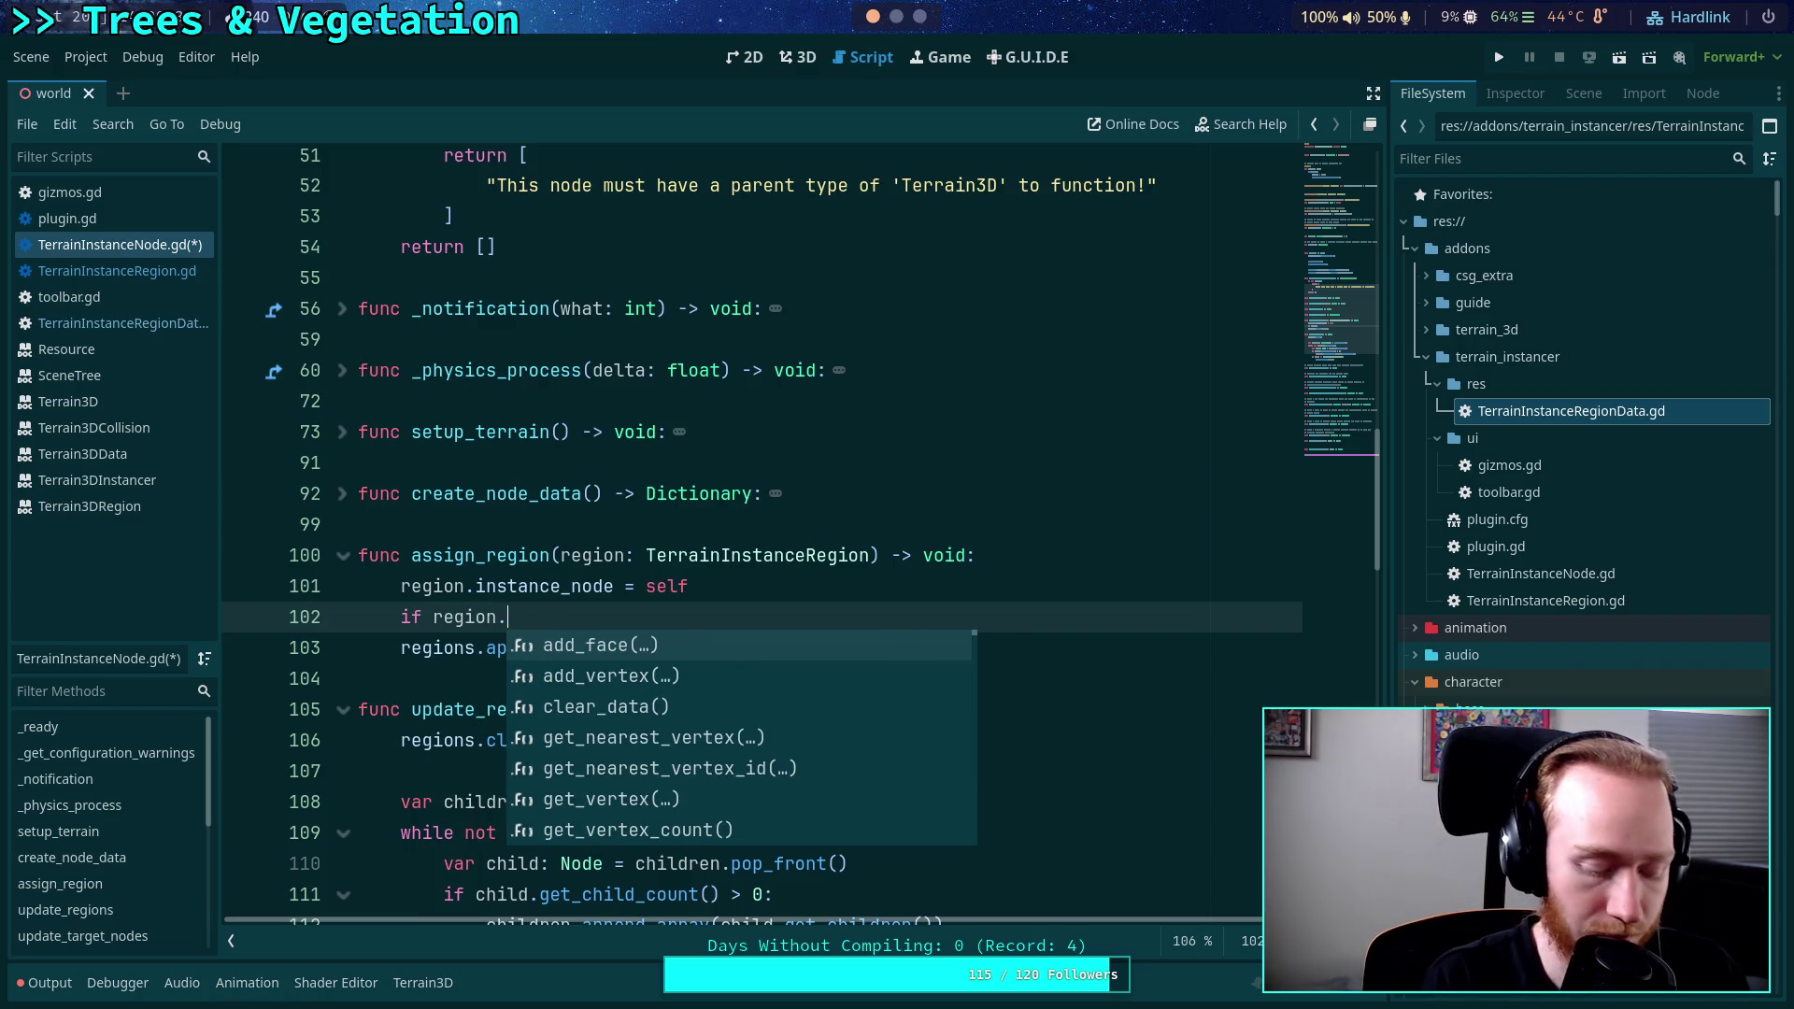
pyautogui.write('re')
pyautogui.press('Down')
pyautogui.press('Return')
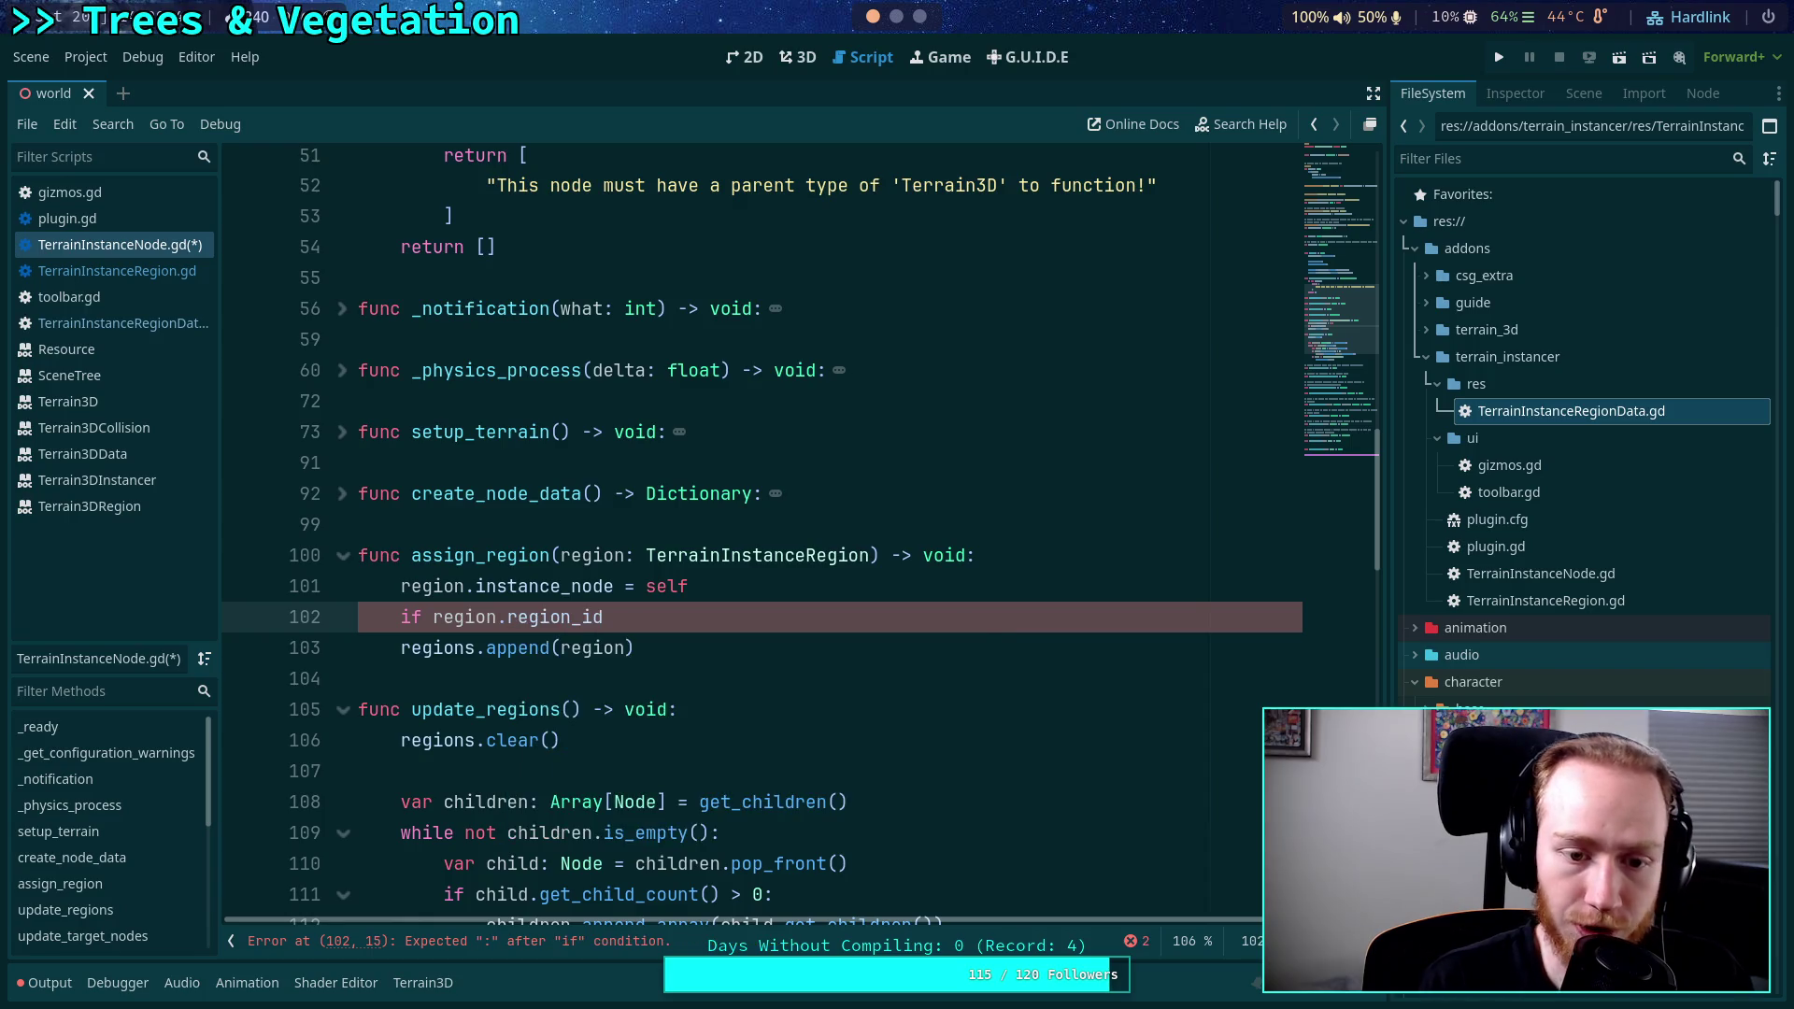
pyautogui.write(' == 0:')
pyautogui.press('Return')
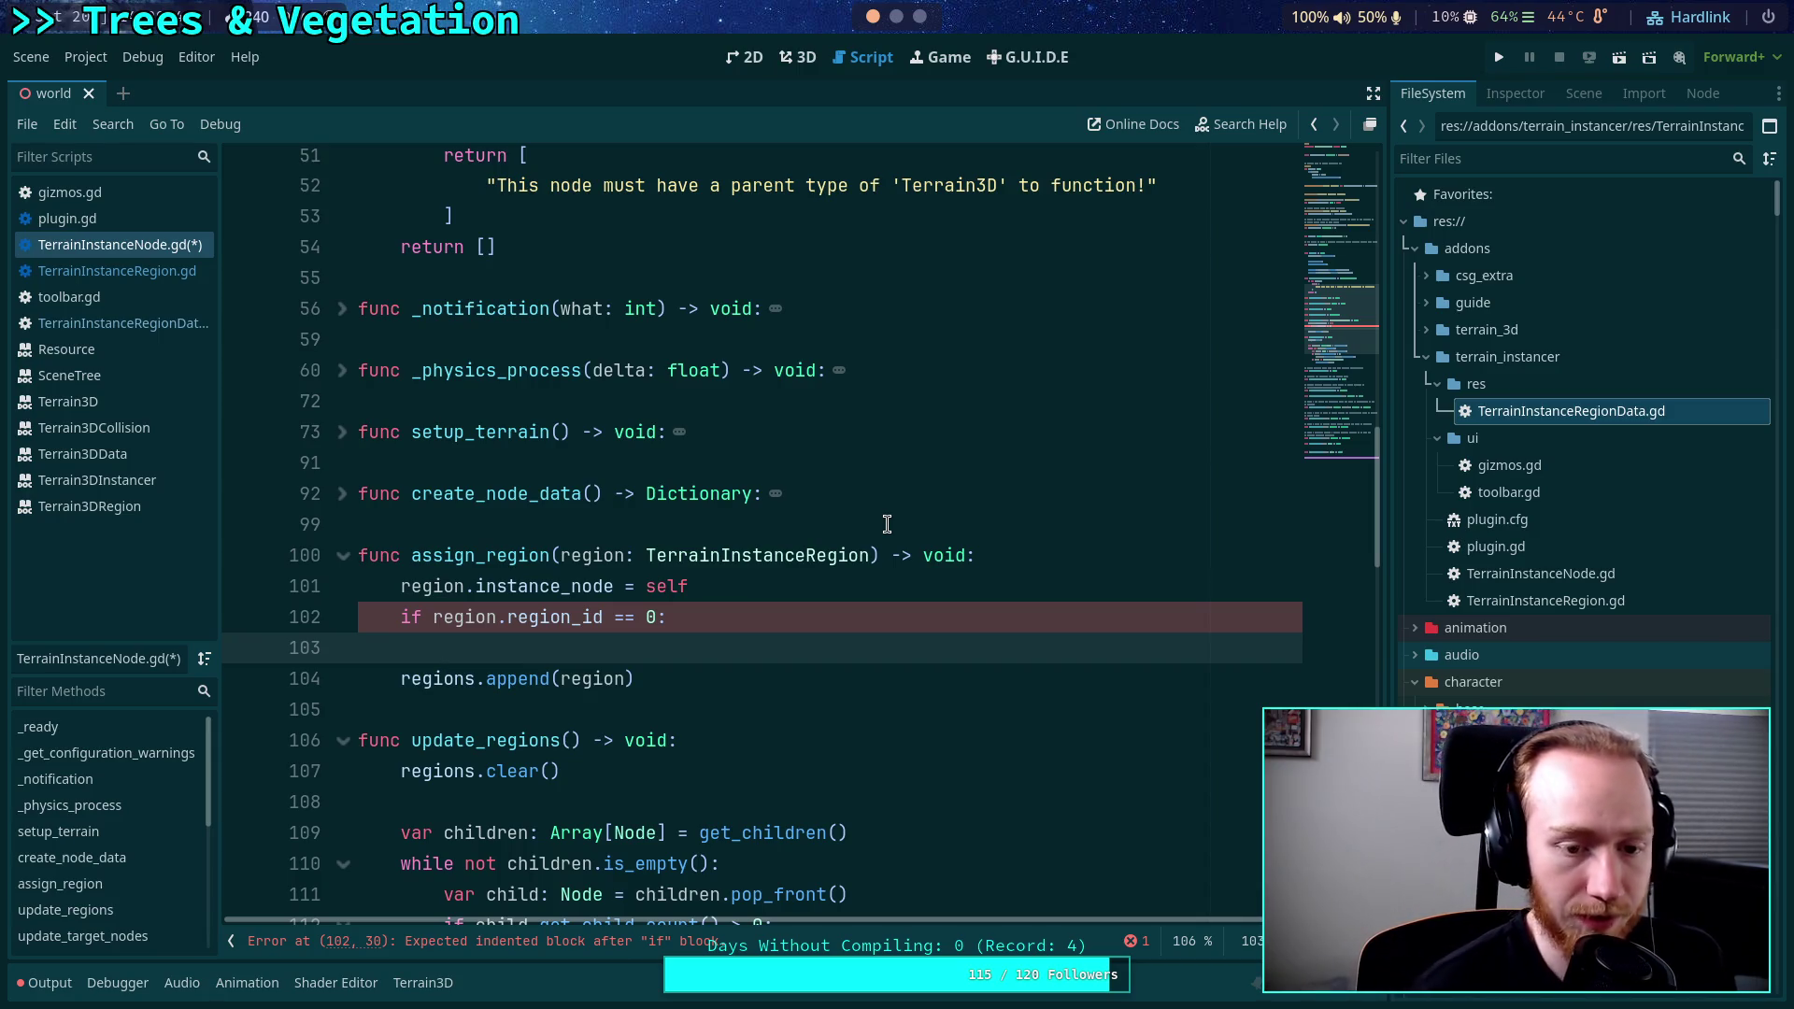
pyautogui.write('region')
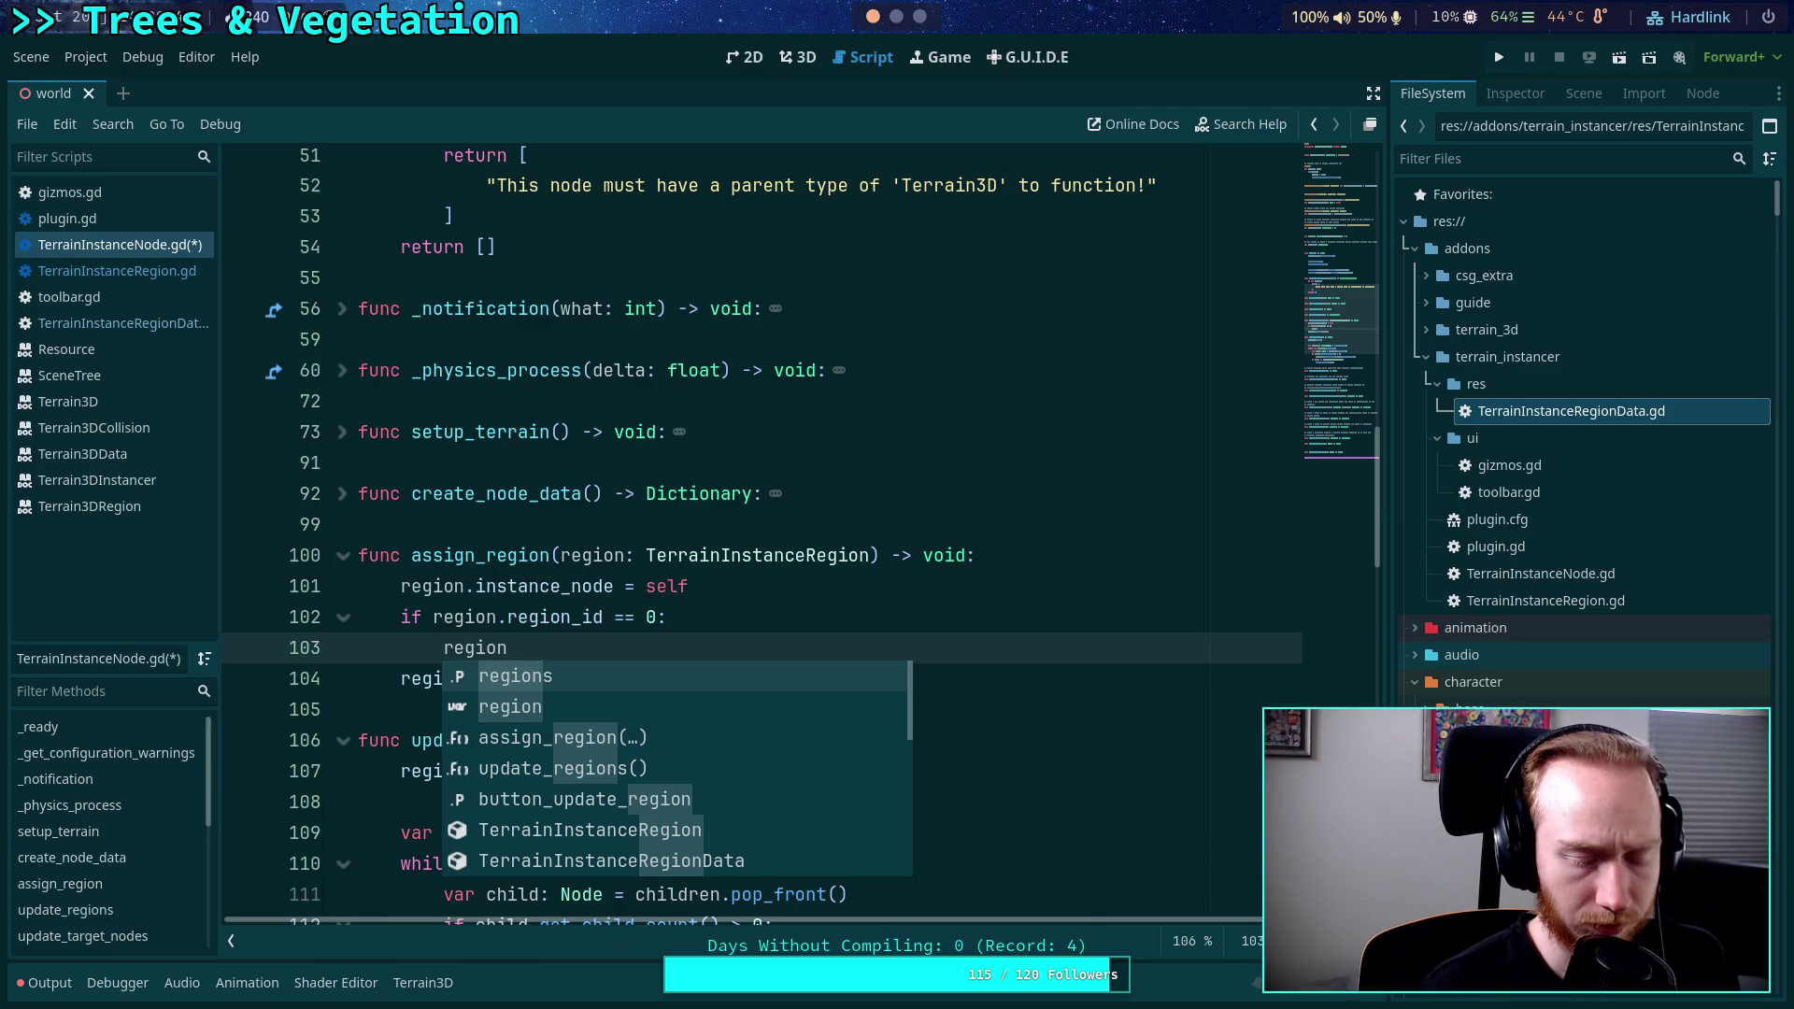
pyautogui.press('BackSpace')
pyautogui.press('BackSpace')
pyautogui.press('BackSpace')
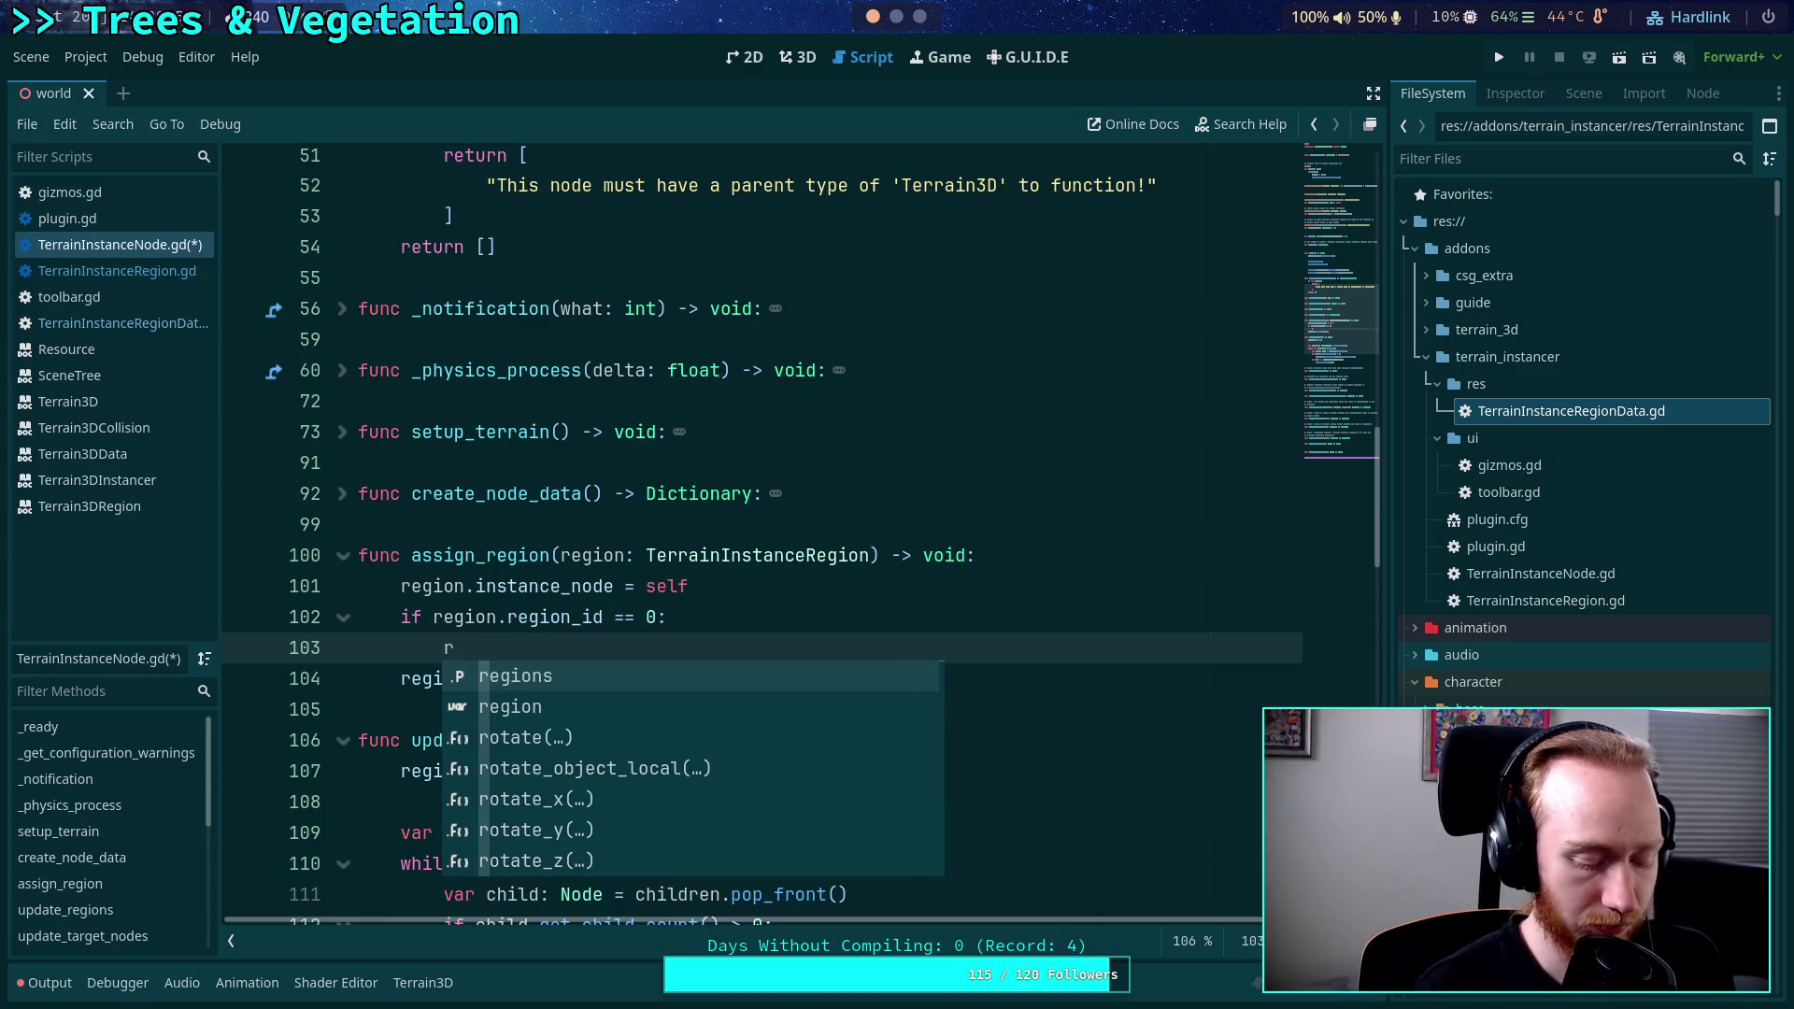
pyautogui.press('BackSpace')
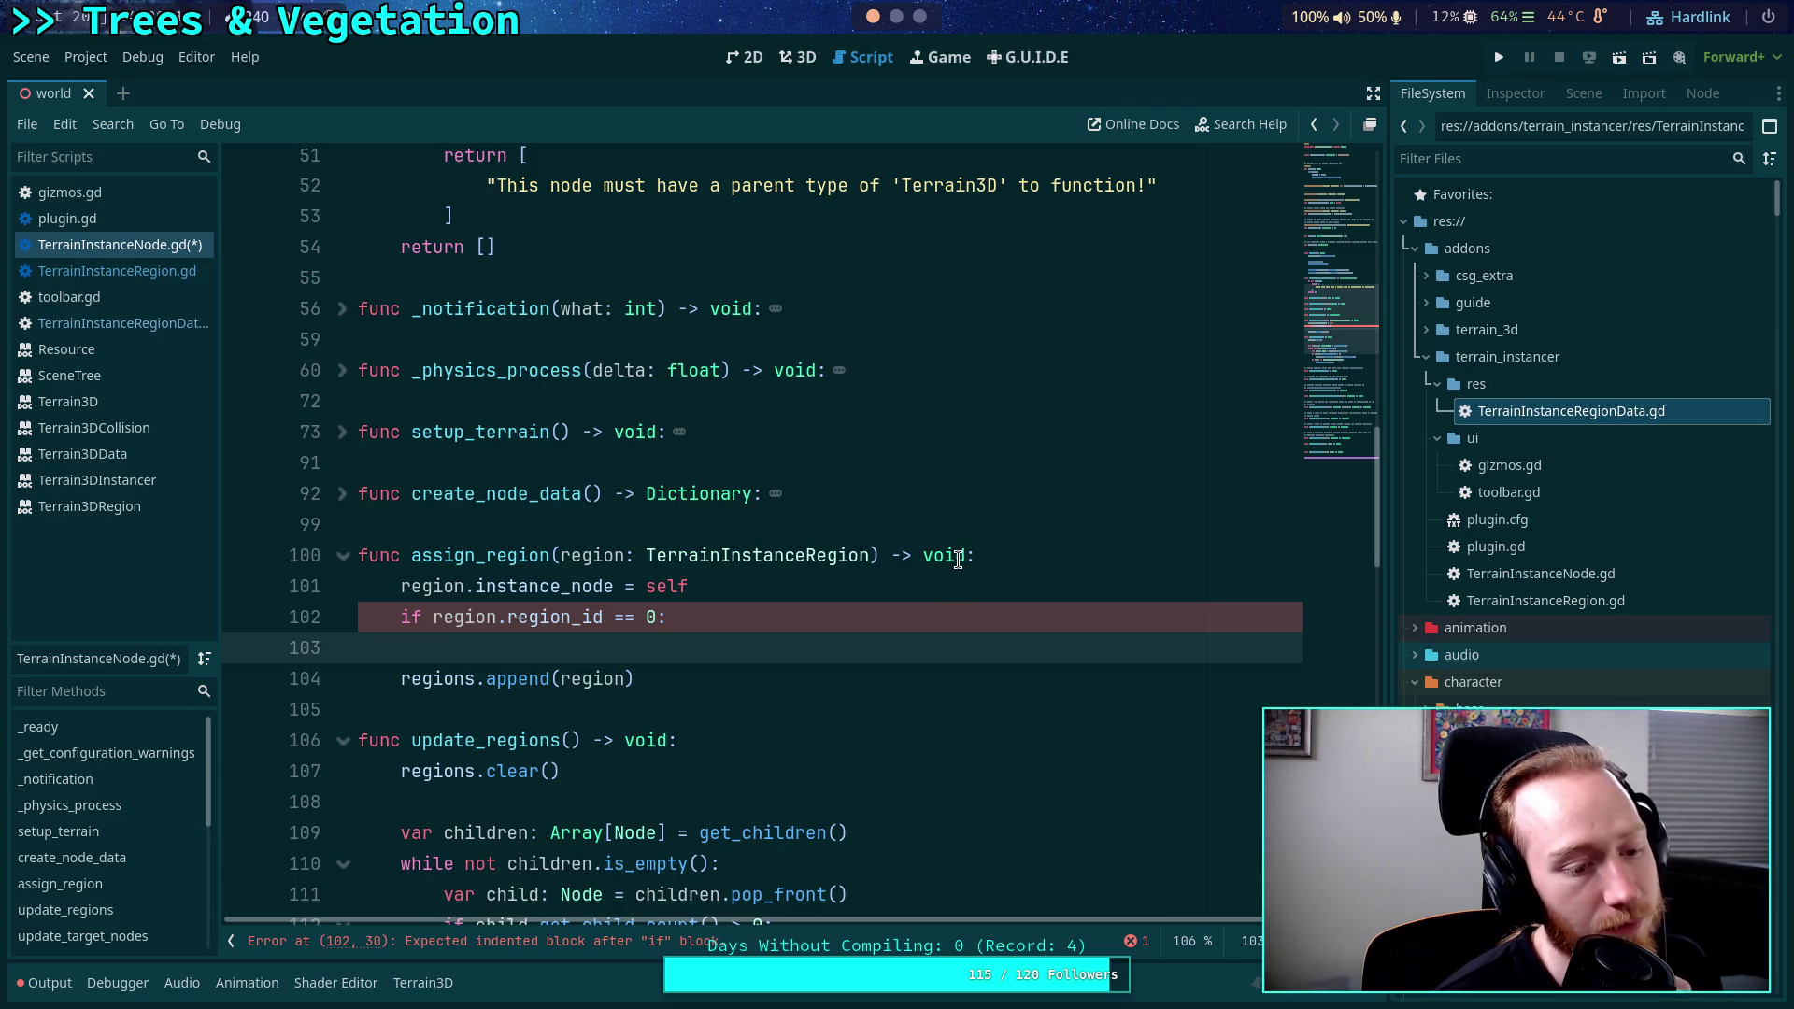
# Below the regions array, start typing 'var region_ids: Dictionary = {' using Dictionary autocompletion.
pyautogui.scroll(10, 958, 559)
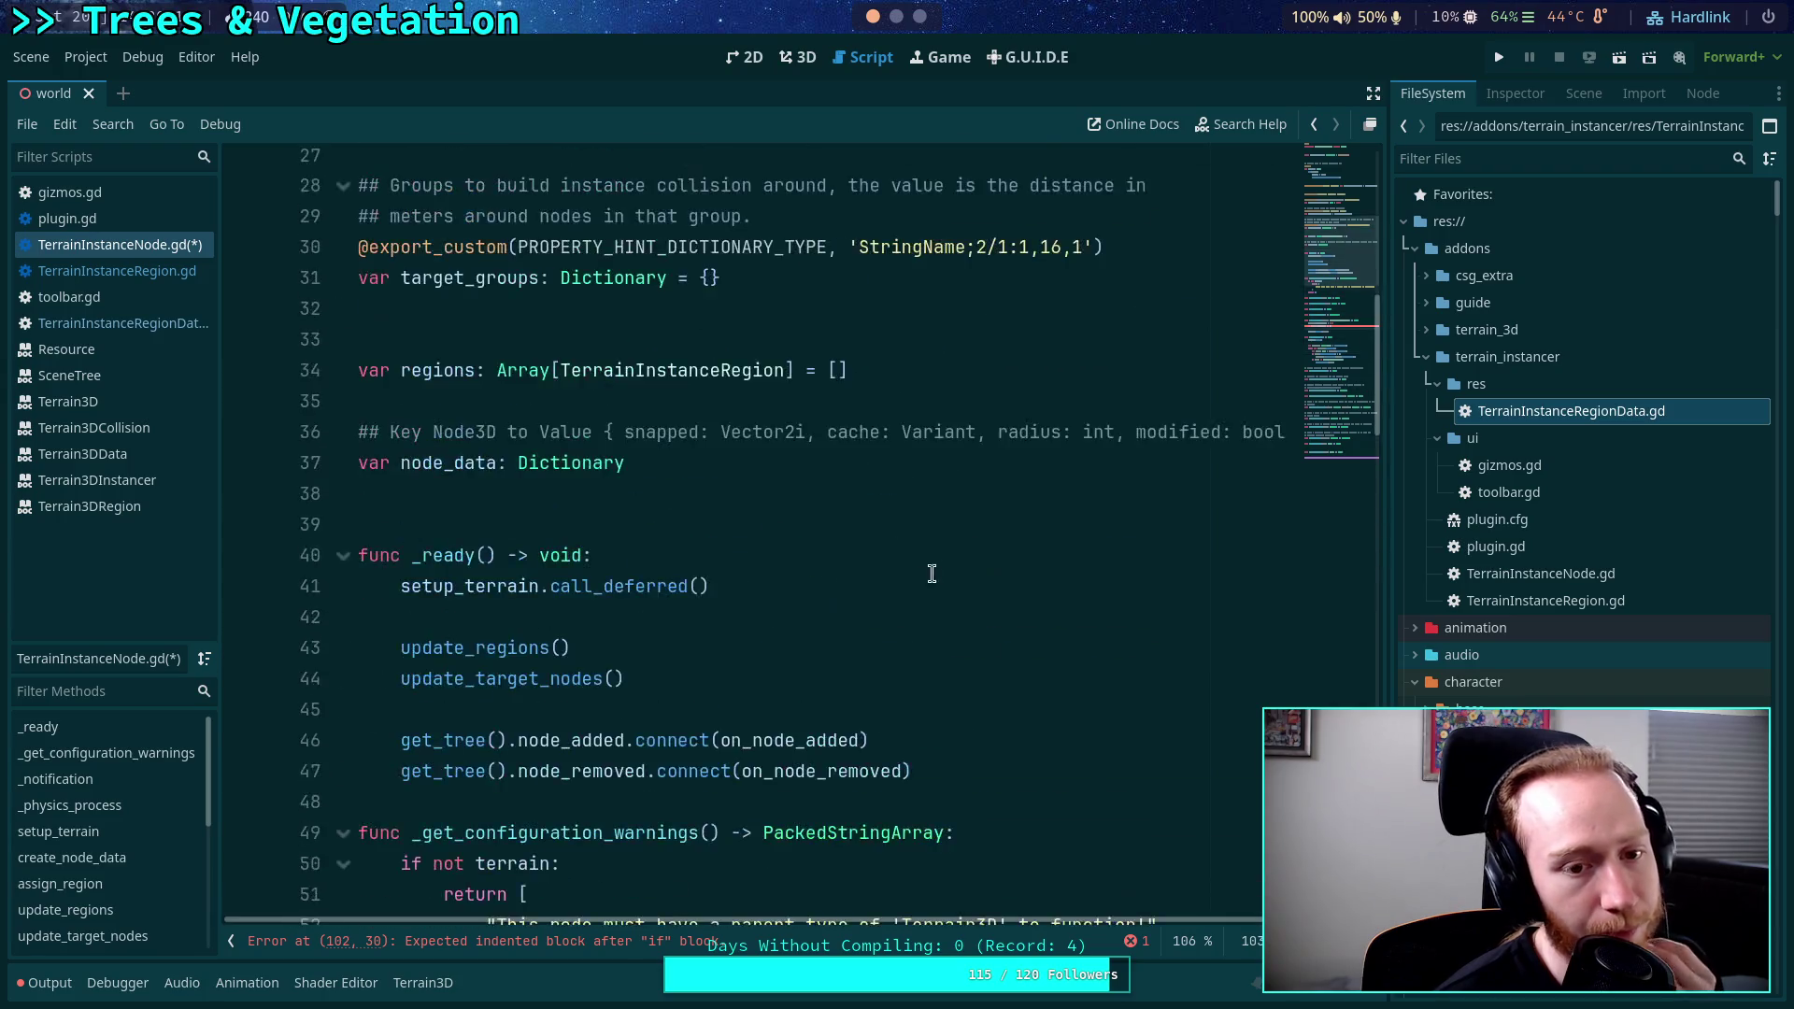
pyautogui.click(923, 652)
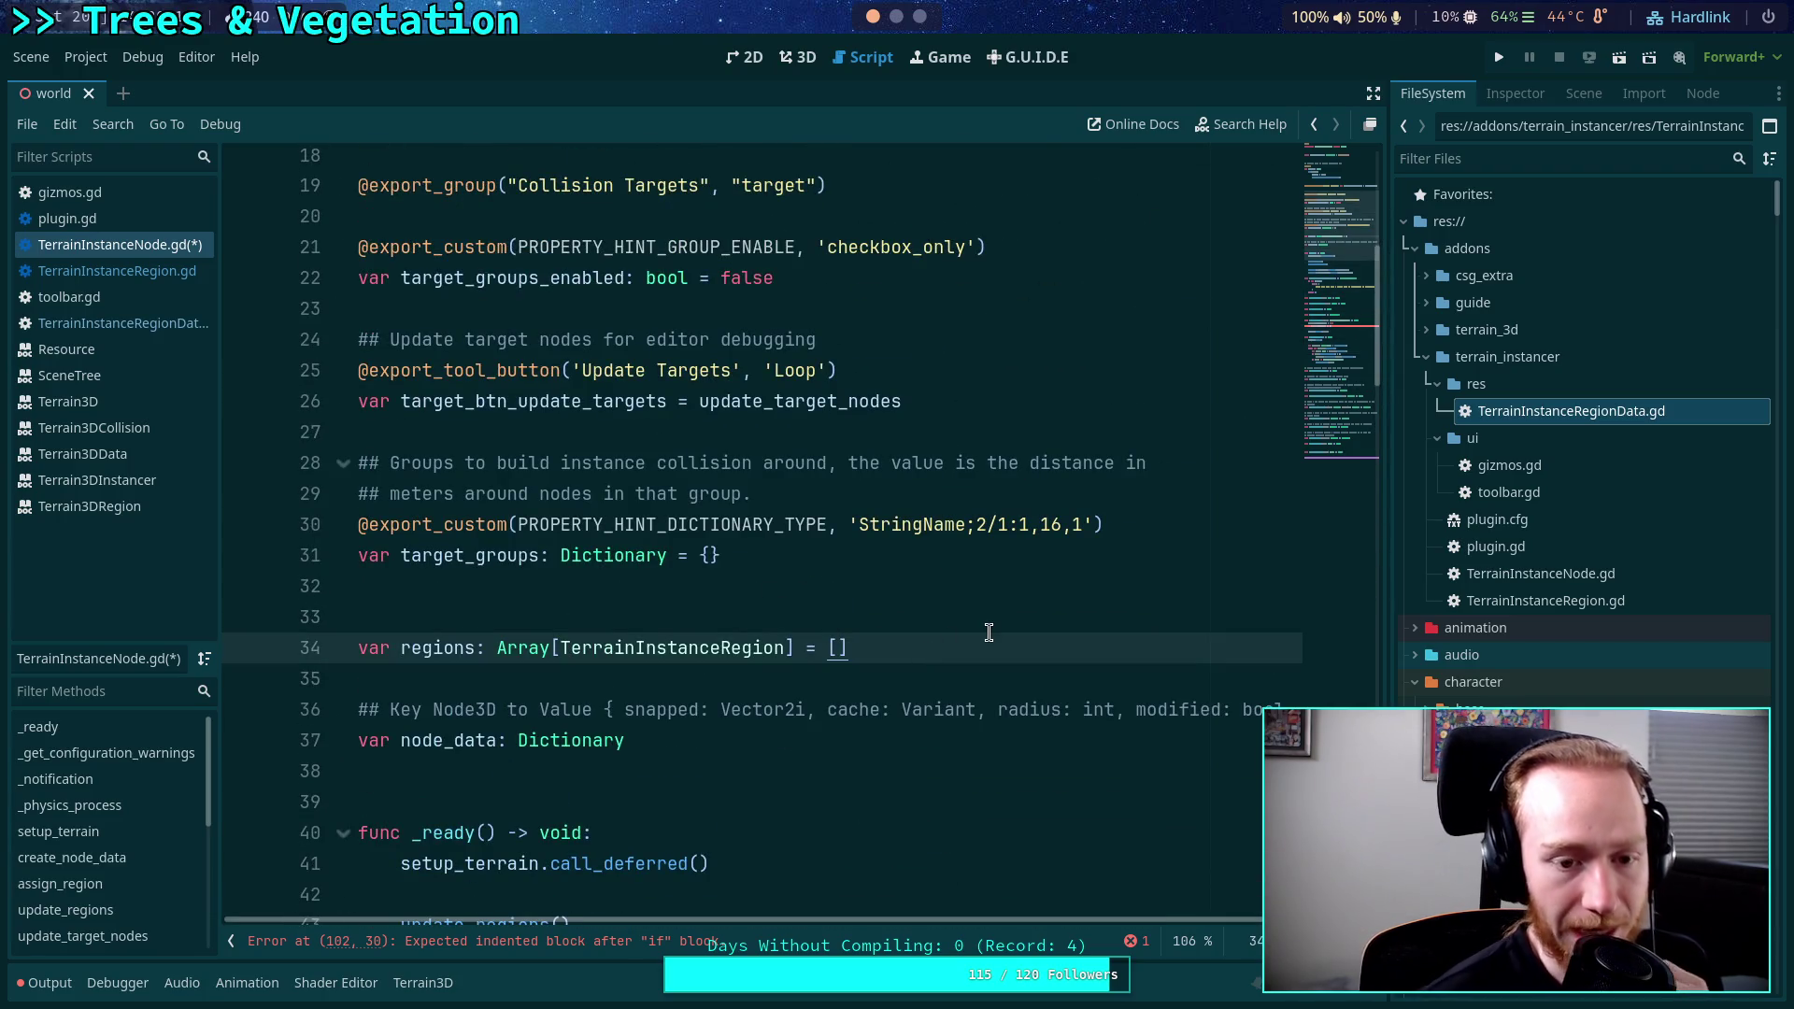
pyautogui.press('Return')
pyautogui.press('Return')
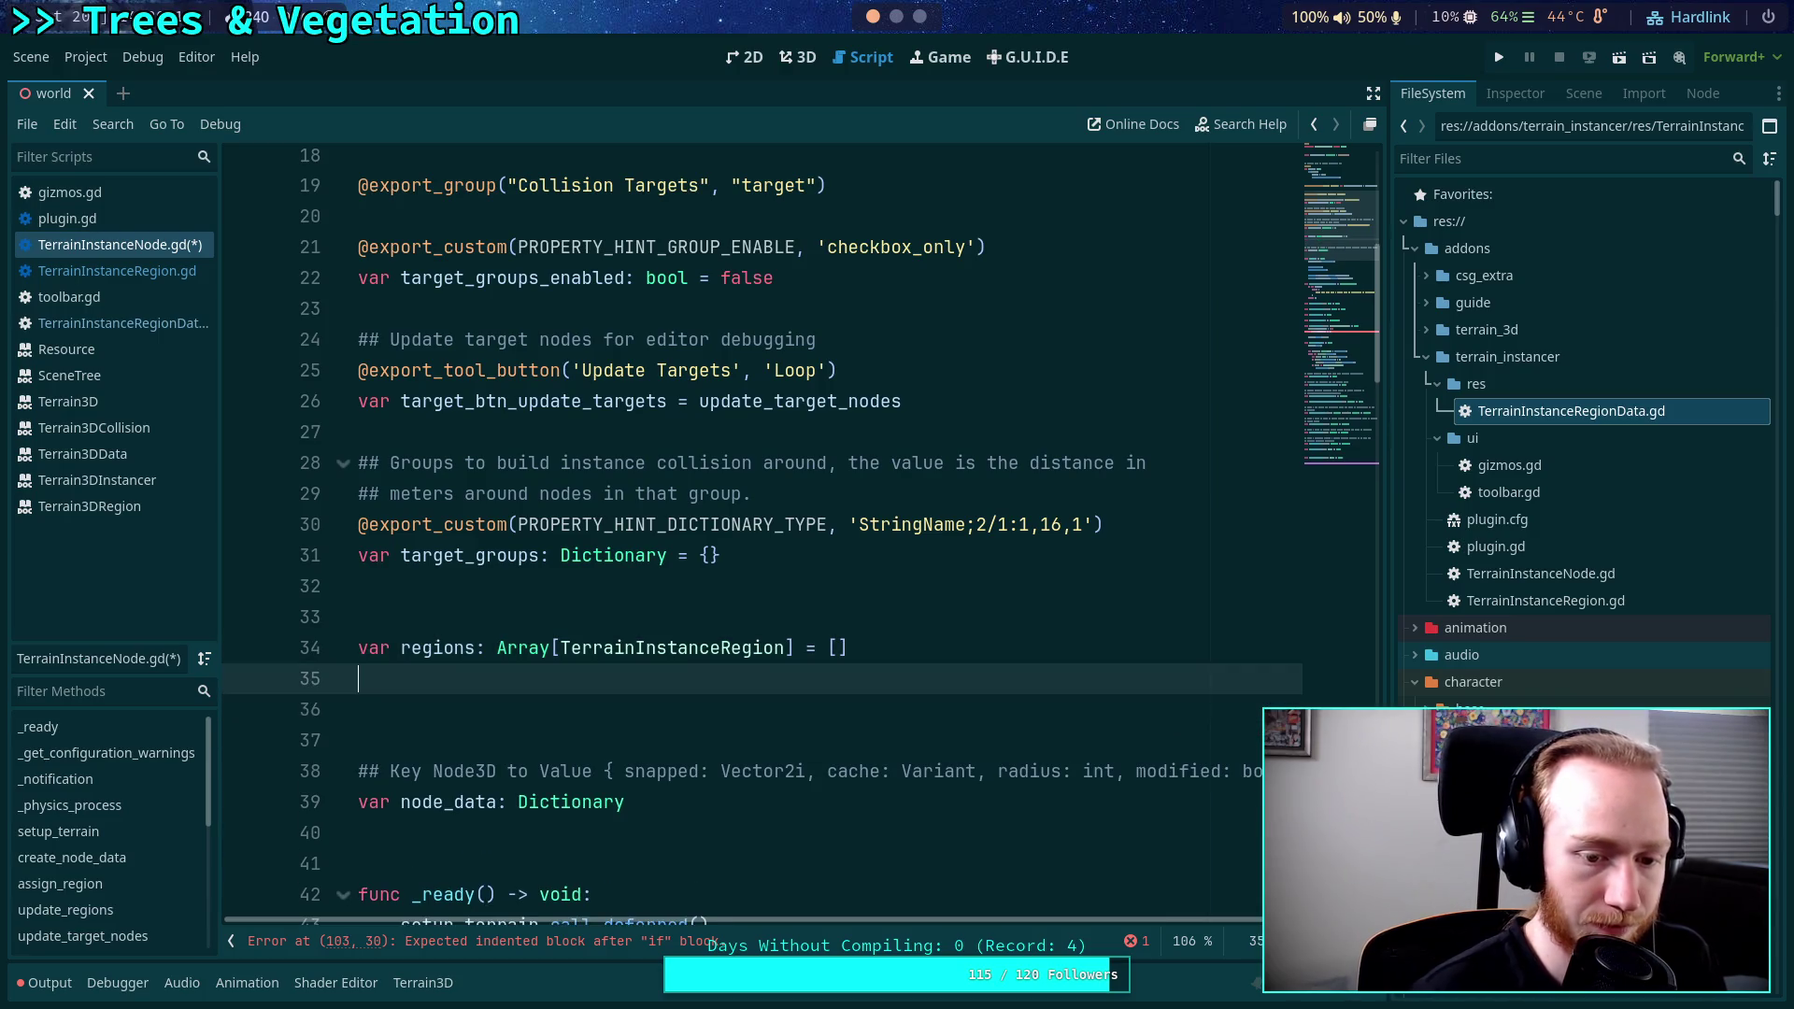
pyautogui.write('var region_ids: ')
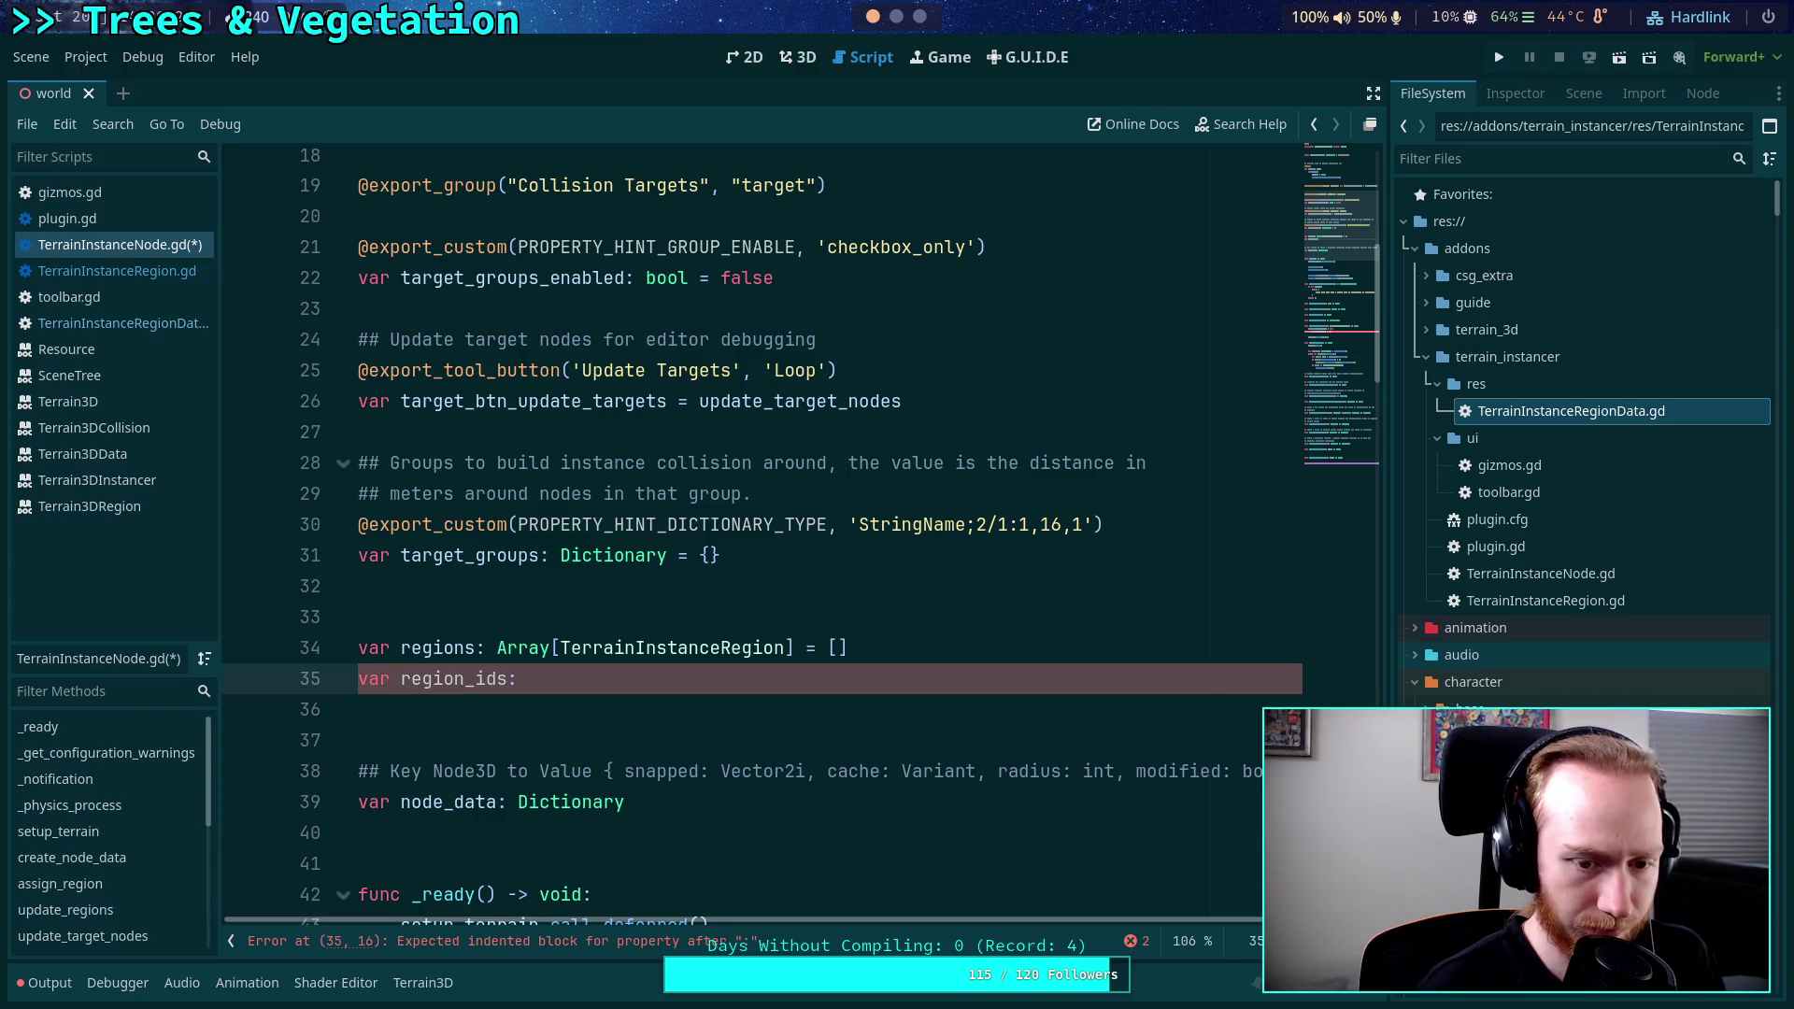
pyautogui.write('Dictionar')
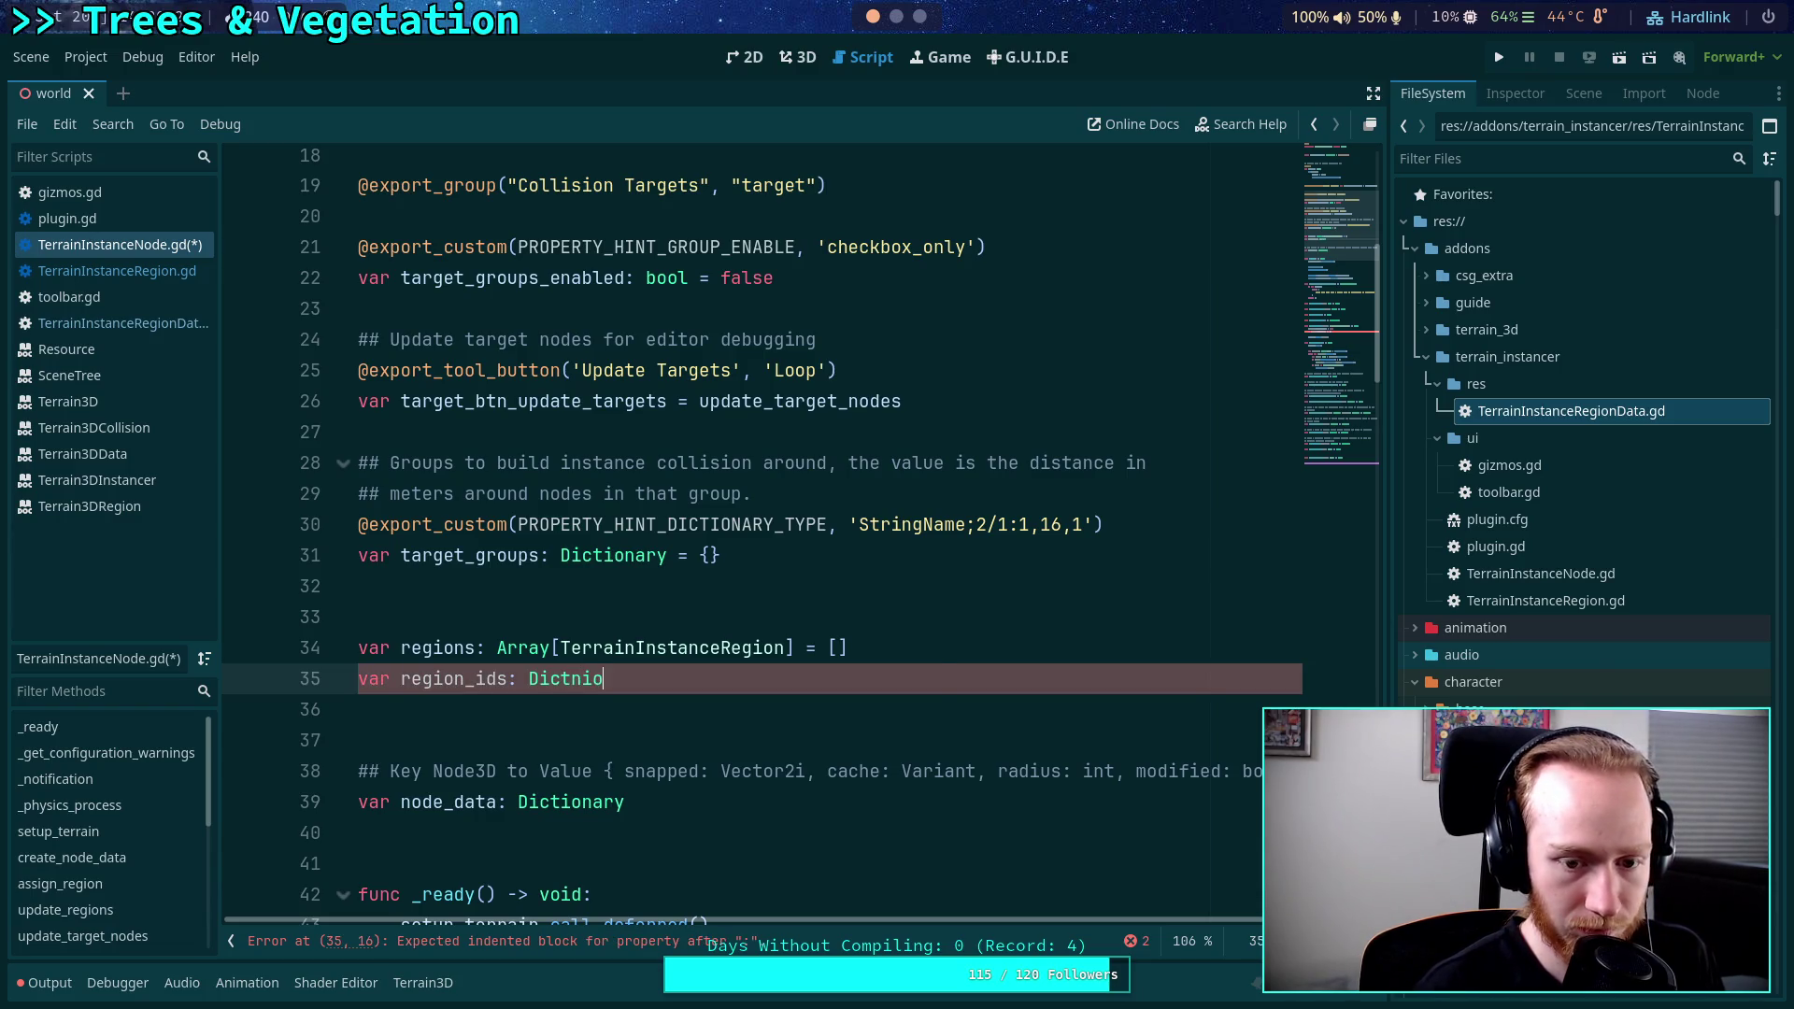
pyautogui.press('Return')
pyautogui.write('= {')
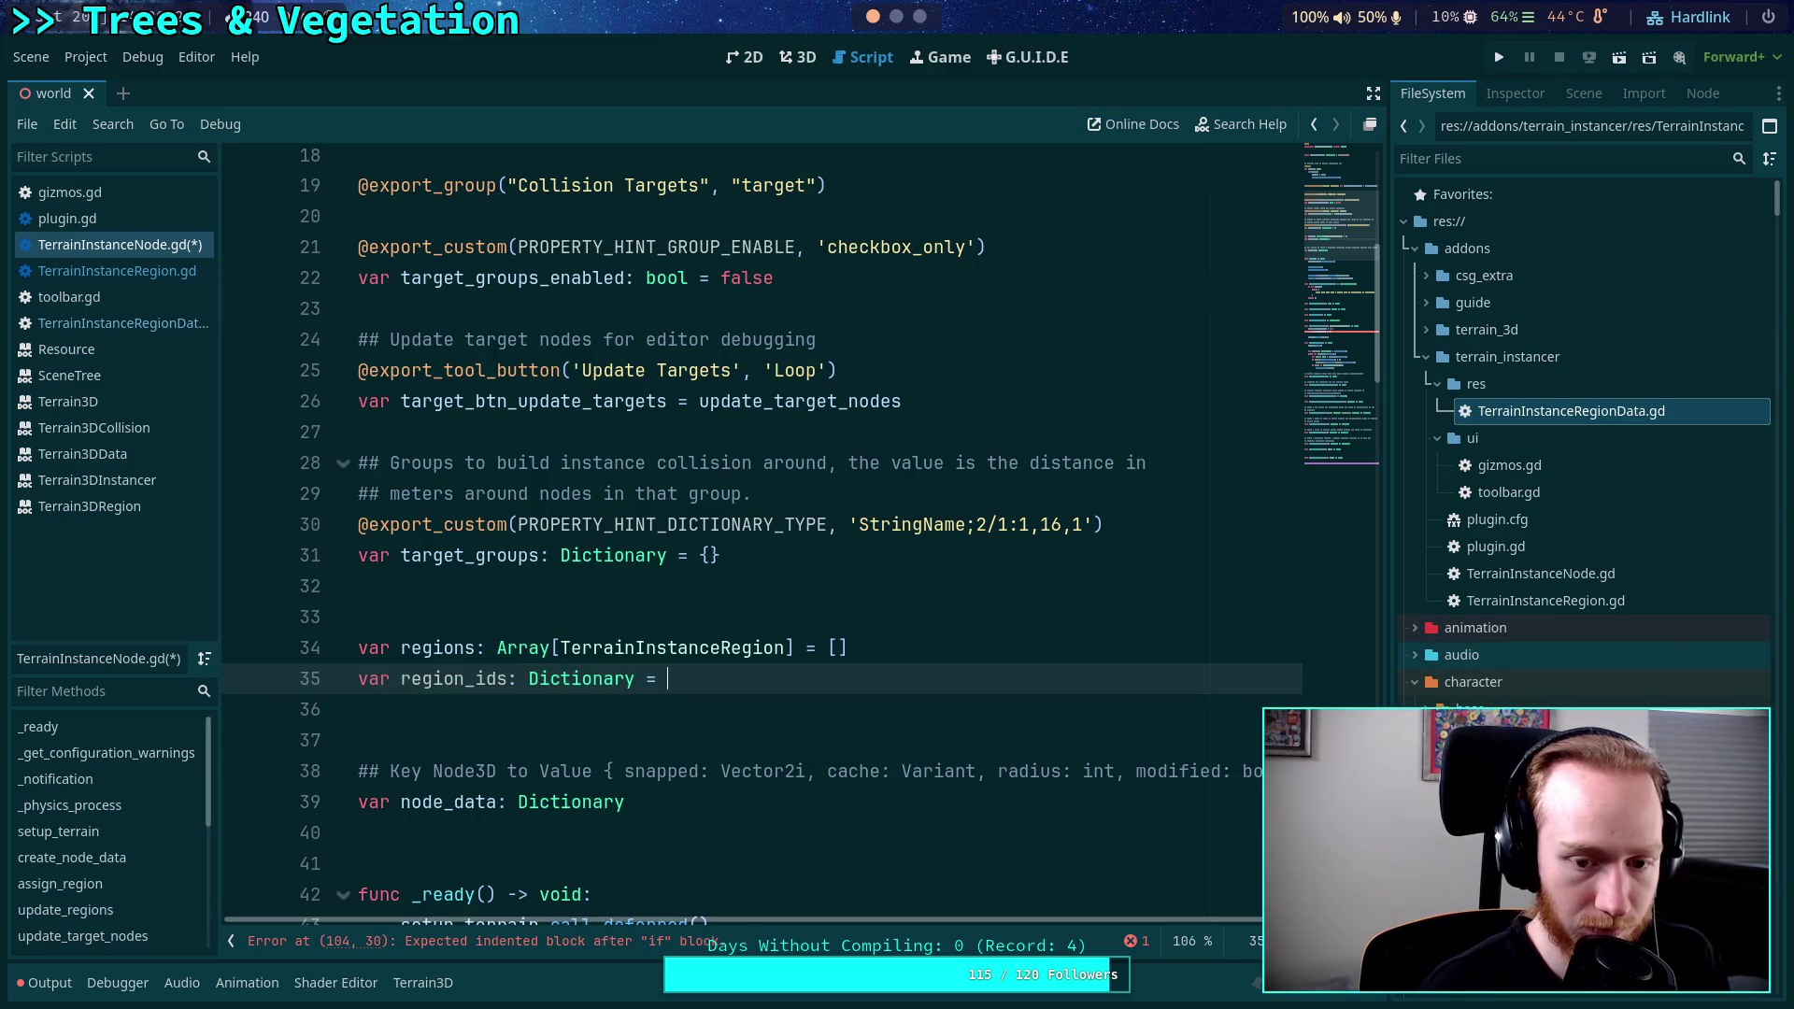
pyautogui.scroll(-10, 906, 607)
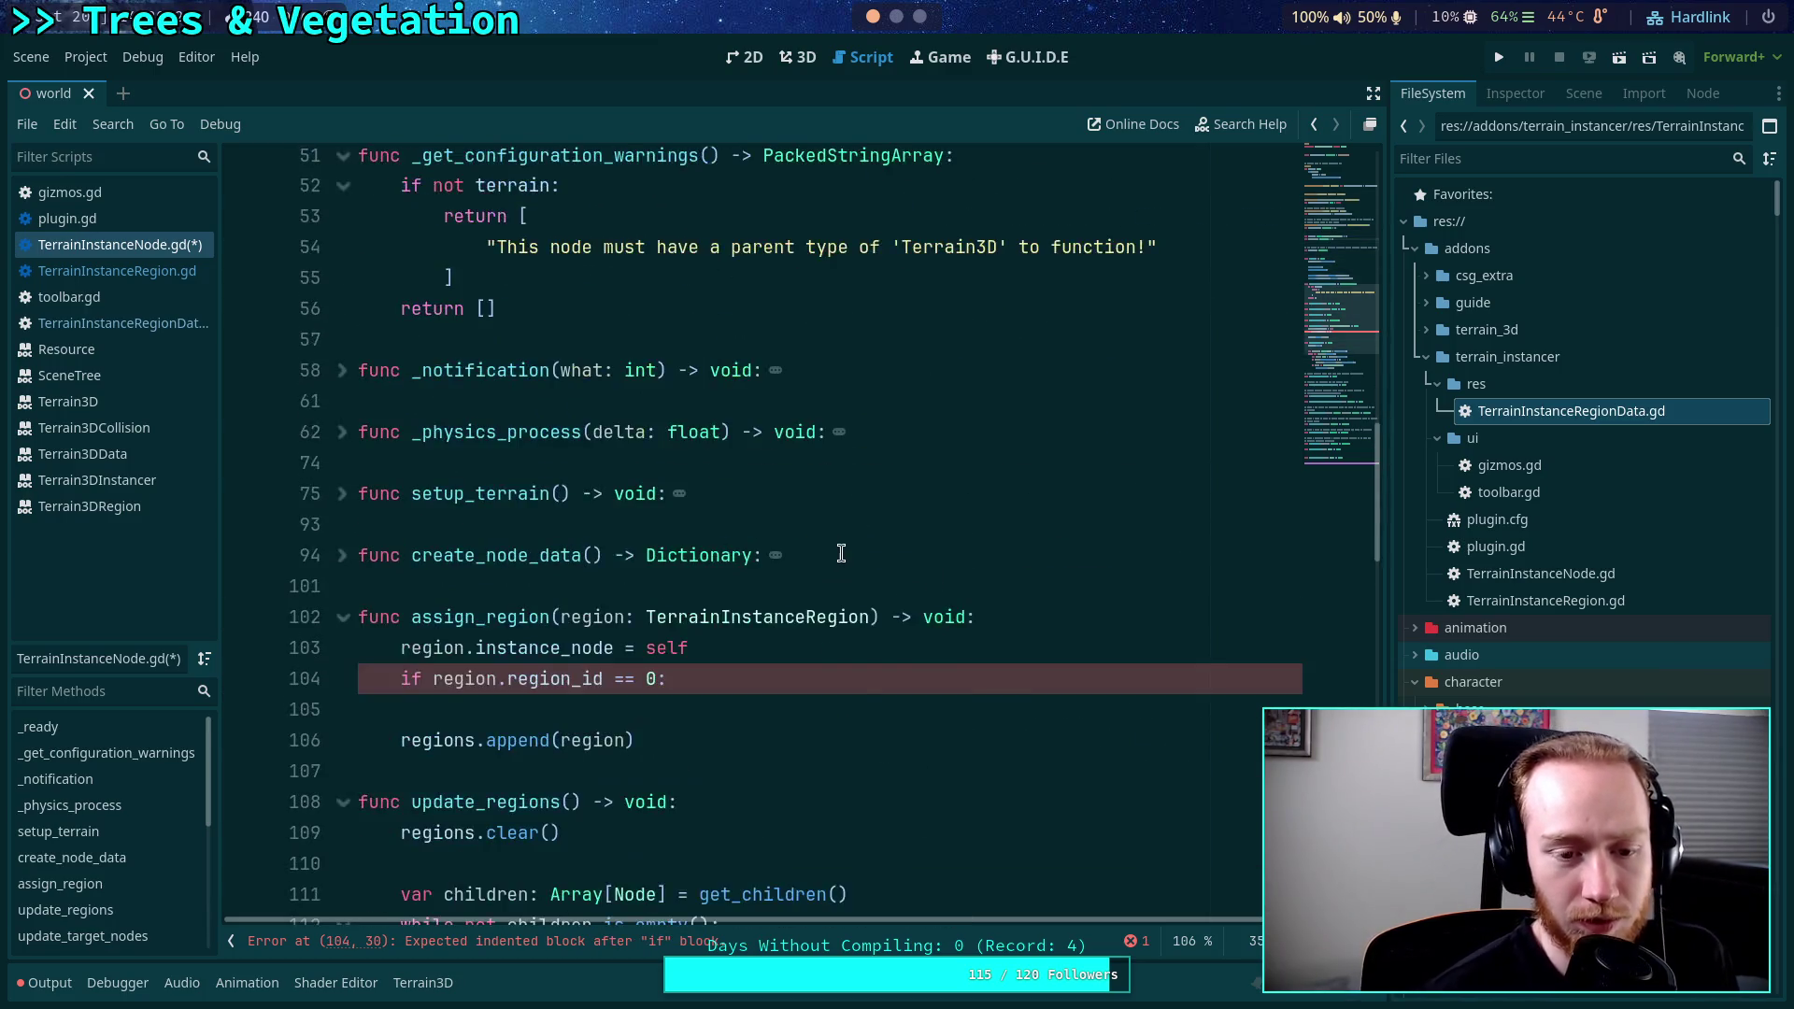
# Under 'if region.region_id == 0:', declare 'var id: int' and add a 'while true:' loop.
pyautogui.click(763, 513)
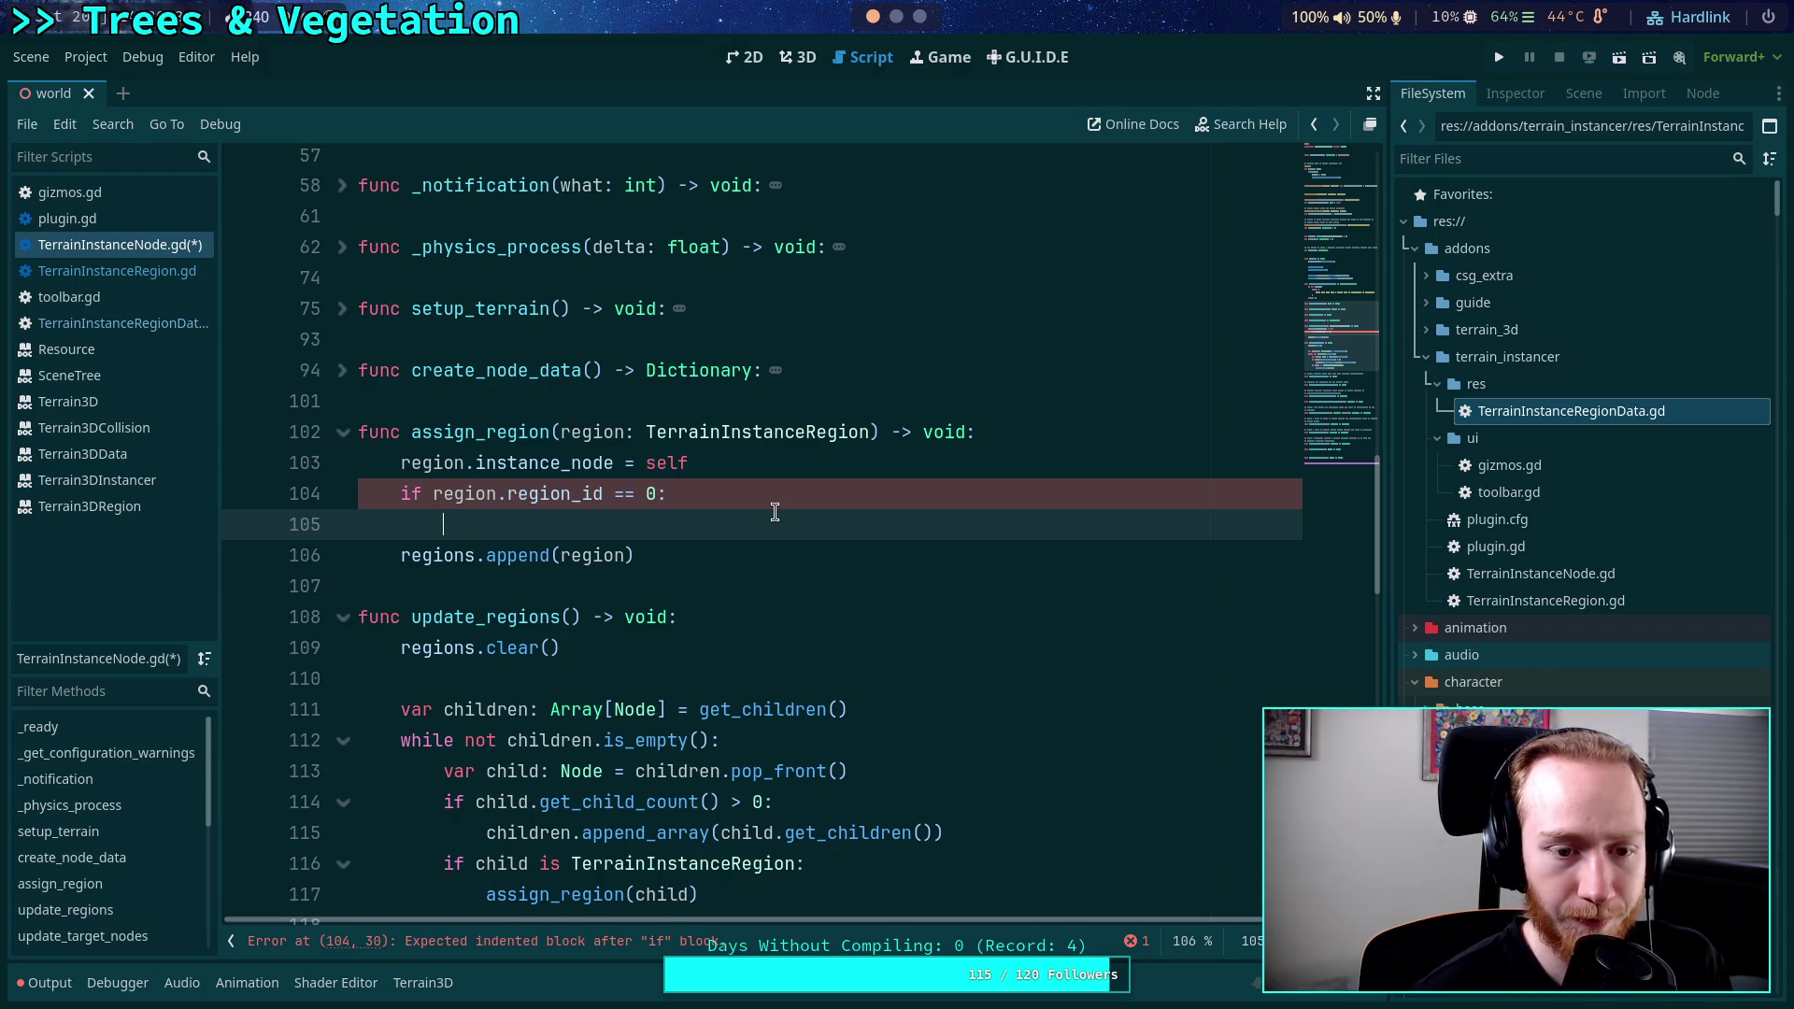
pyautogui.press('Return')
pyautogui.press('Up')
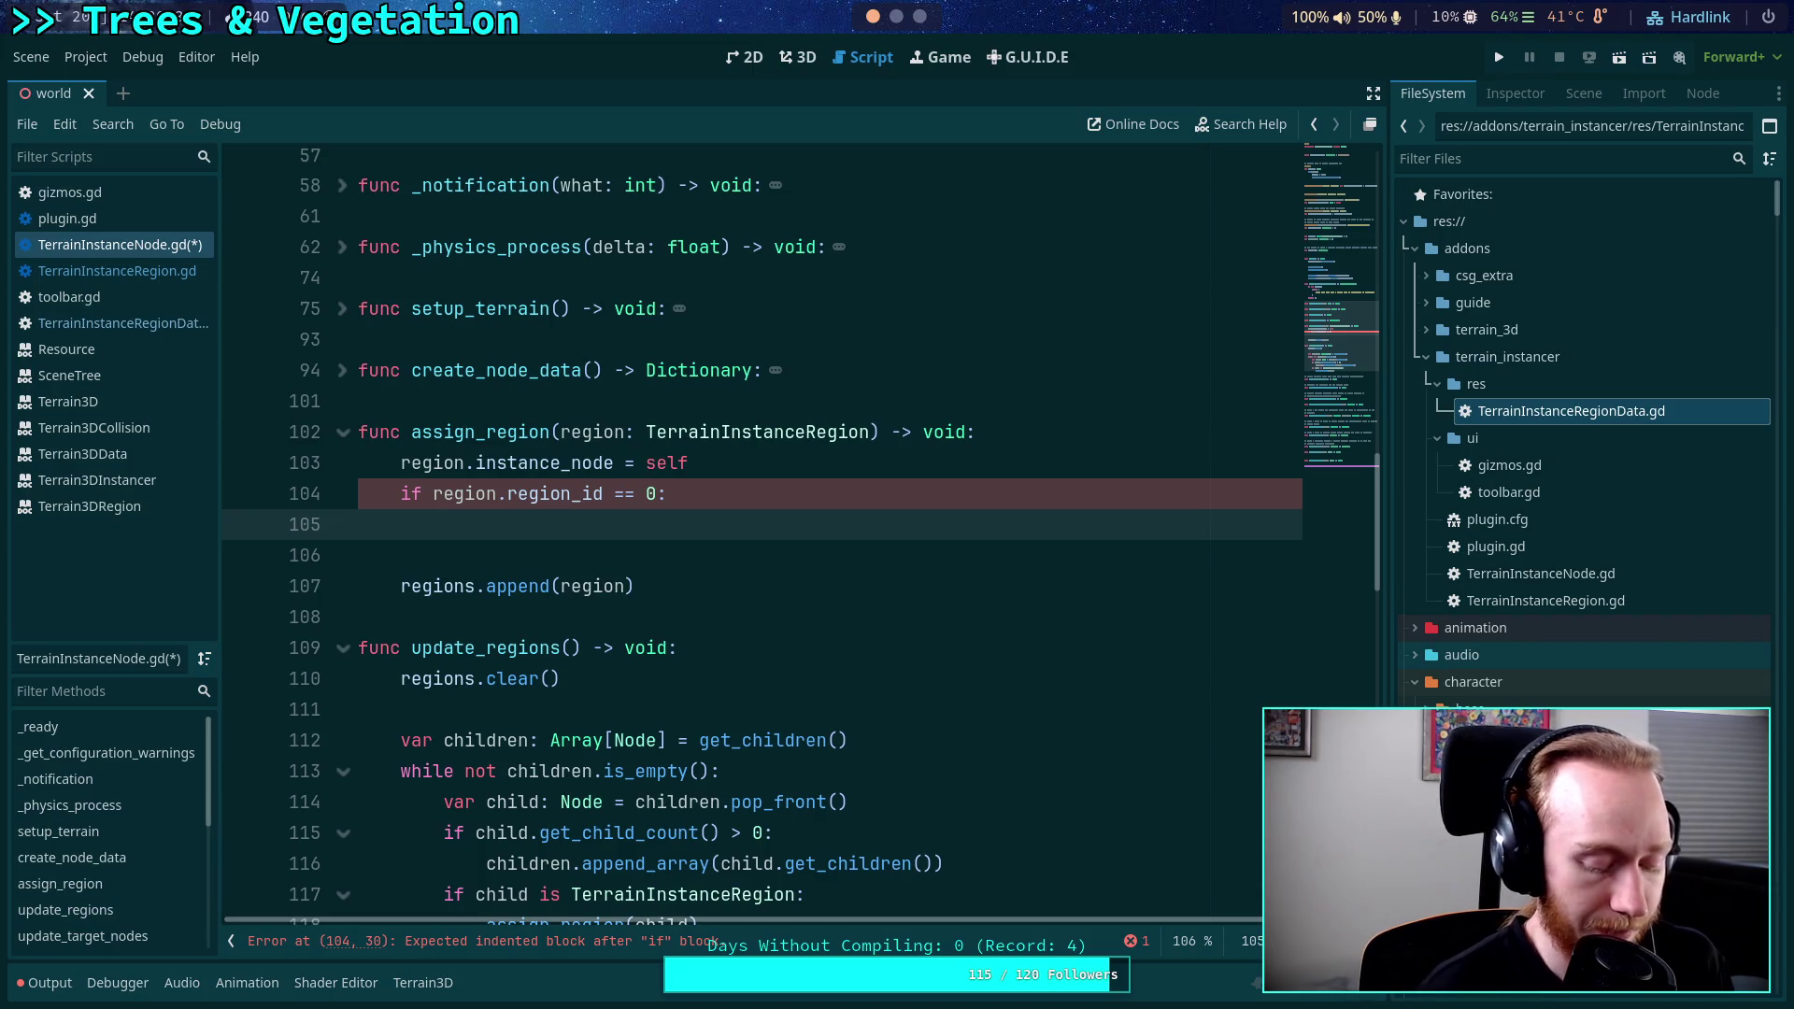
pyautogui.write('while')
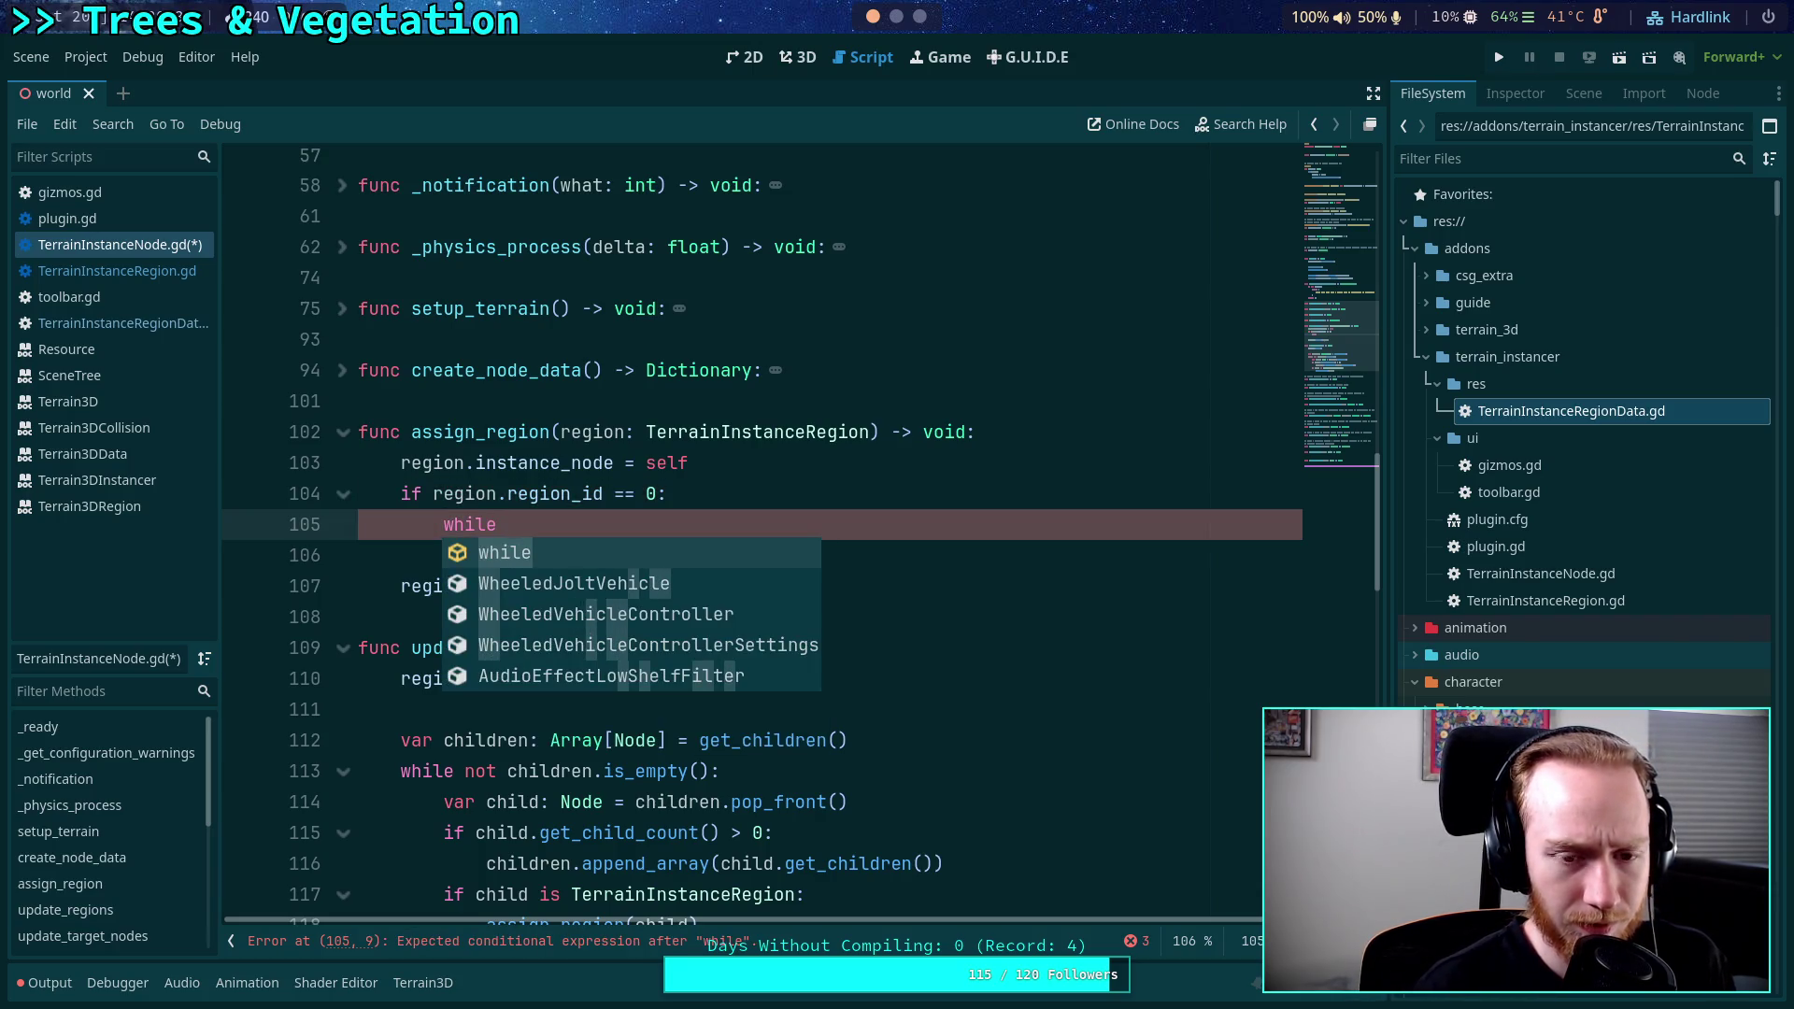
pyautogui.write(' true:')
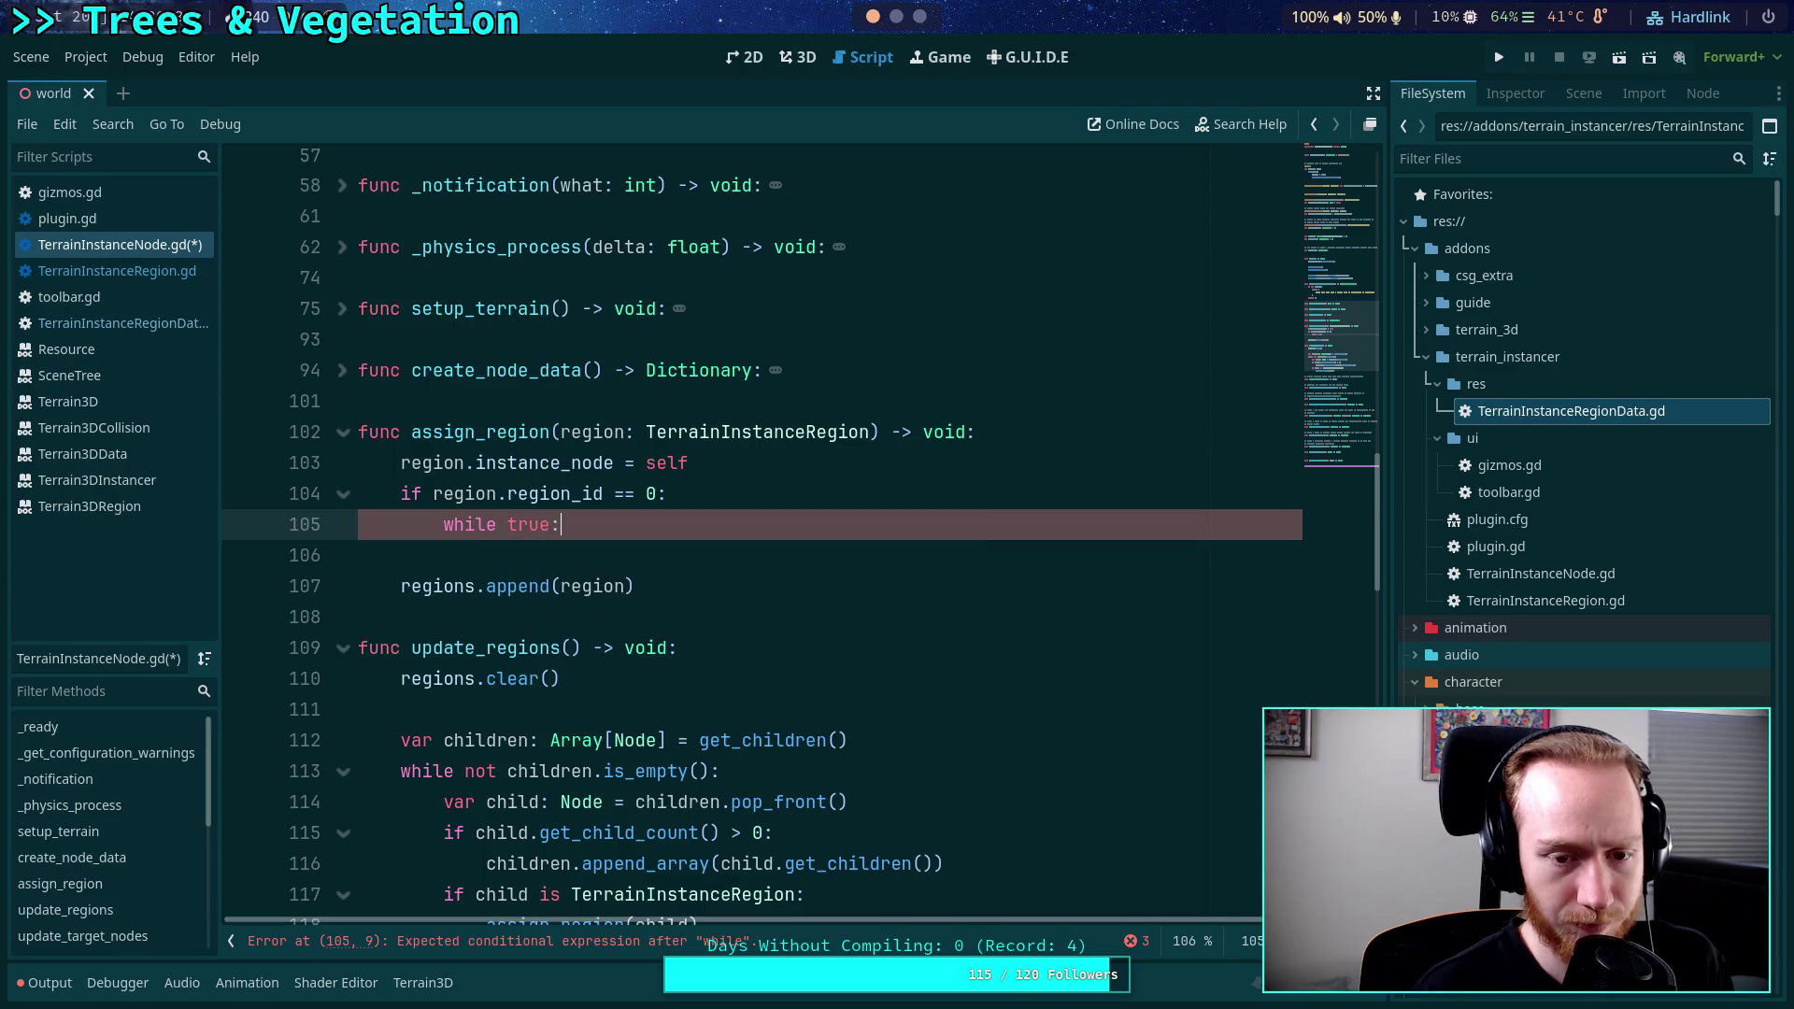
pyautogui.press('Return')
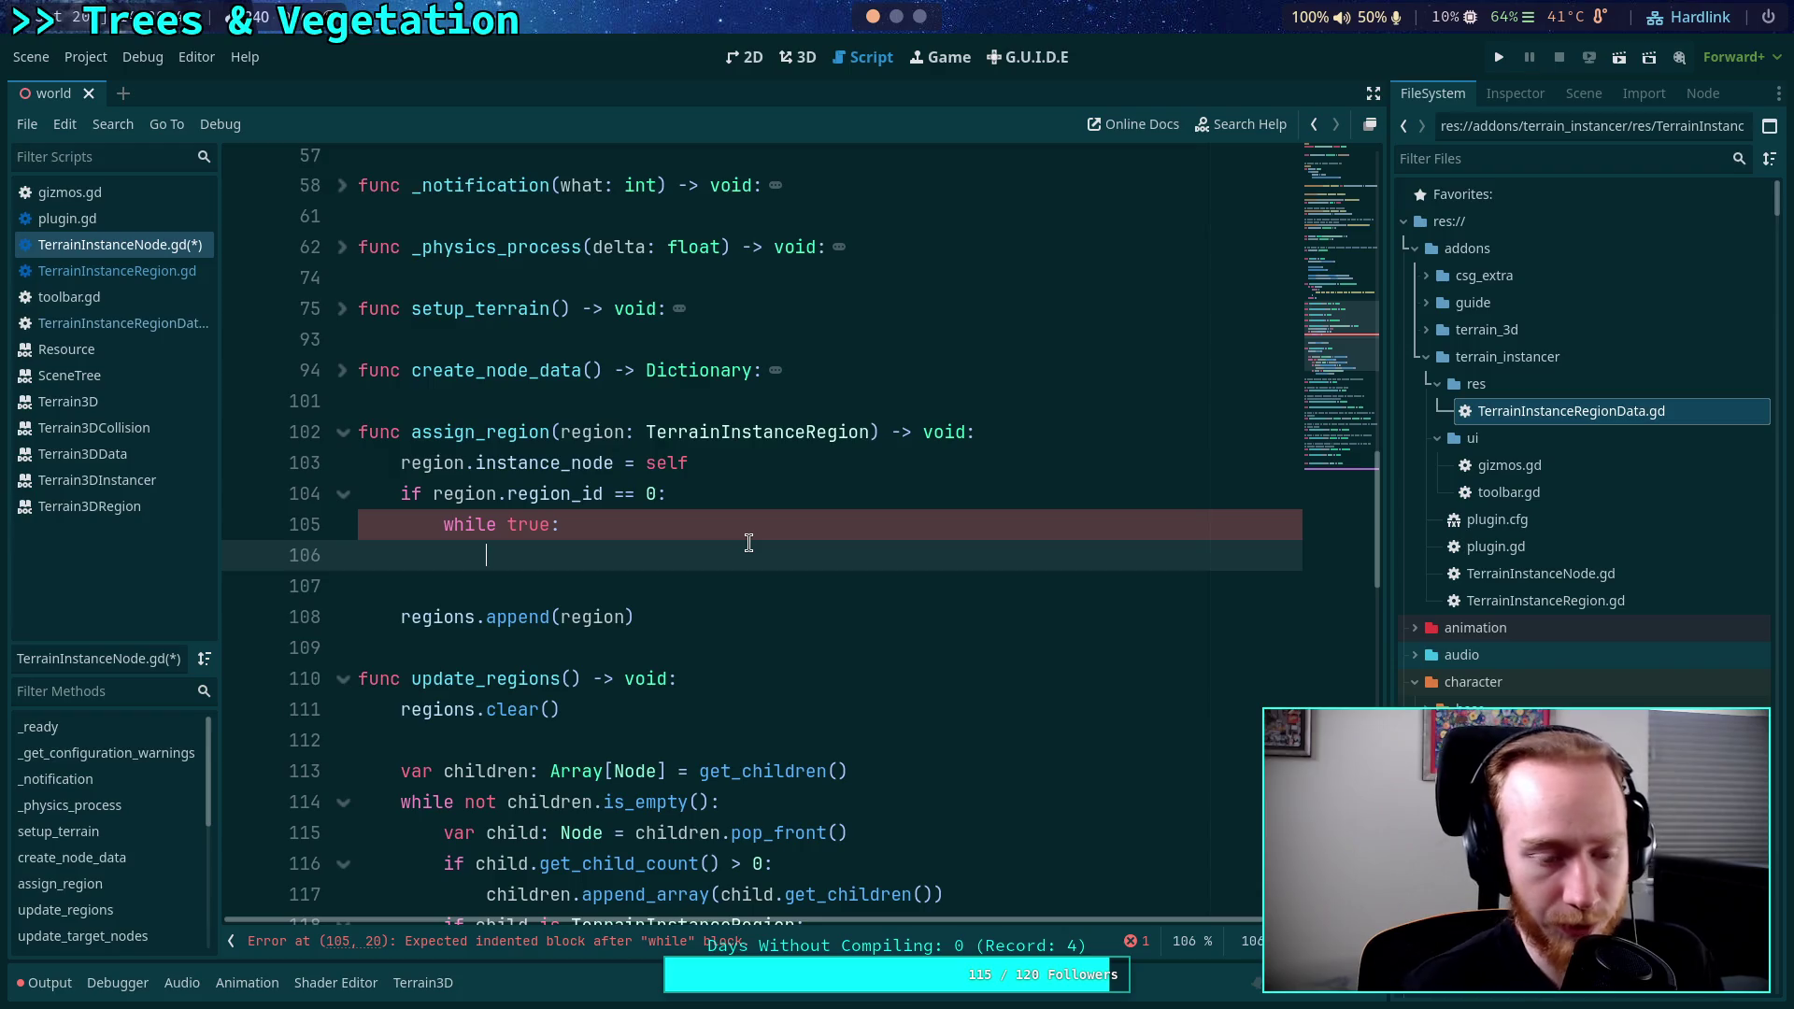
pyautogui.write('var id: ')
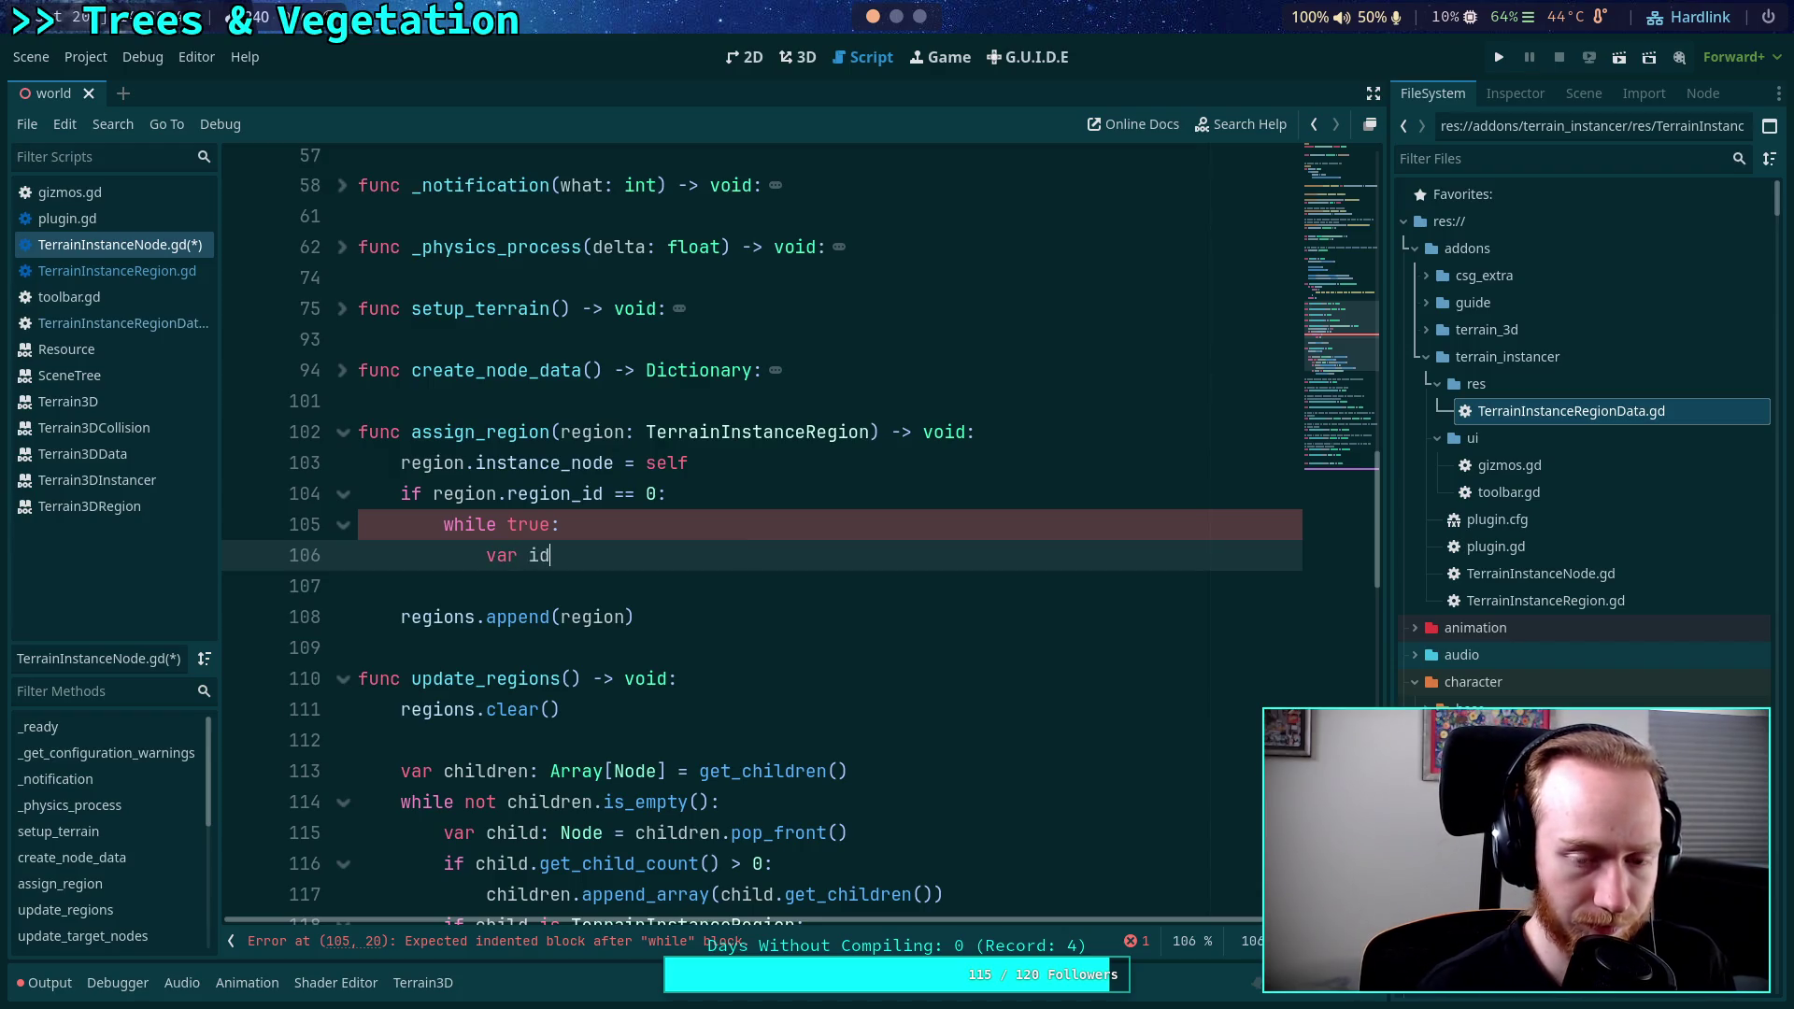
pyautogui.write('it')
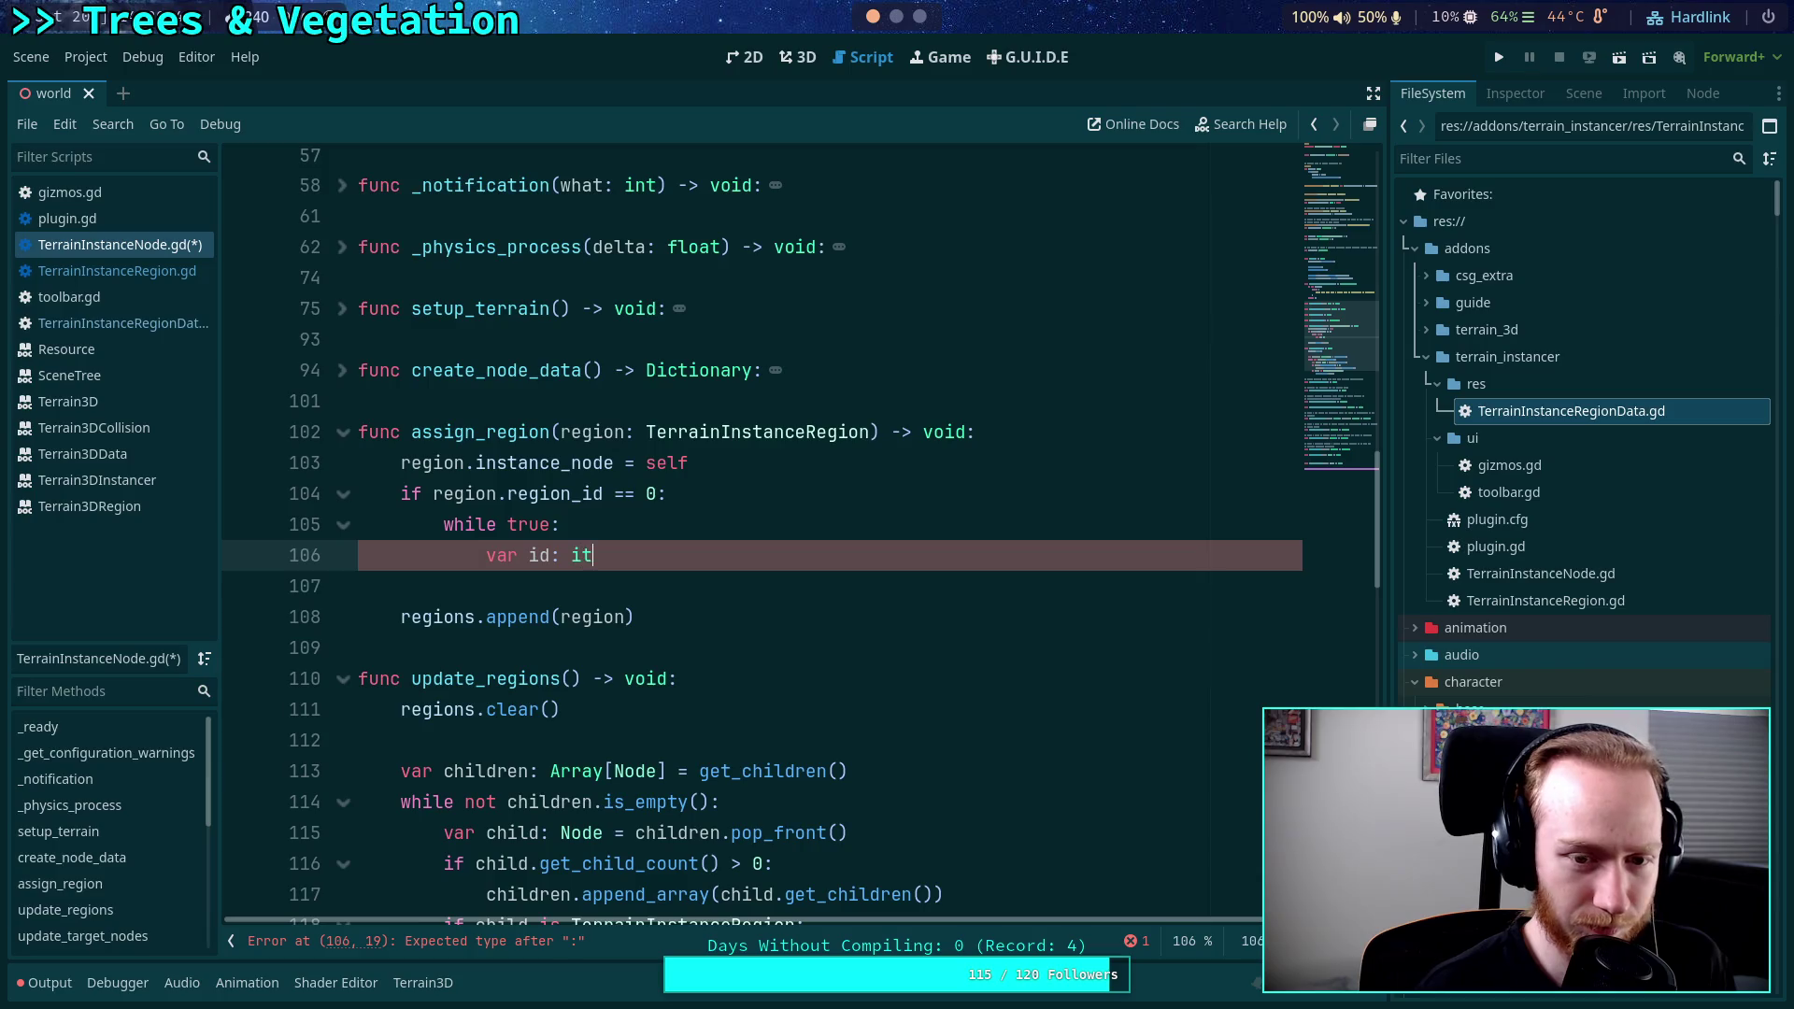
pyautogui.press('BackSpace')
pyautogui.write('nt =')
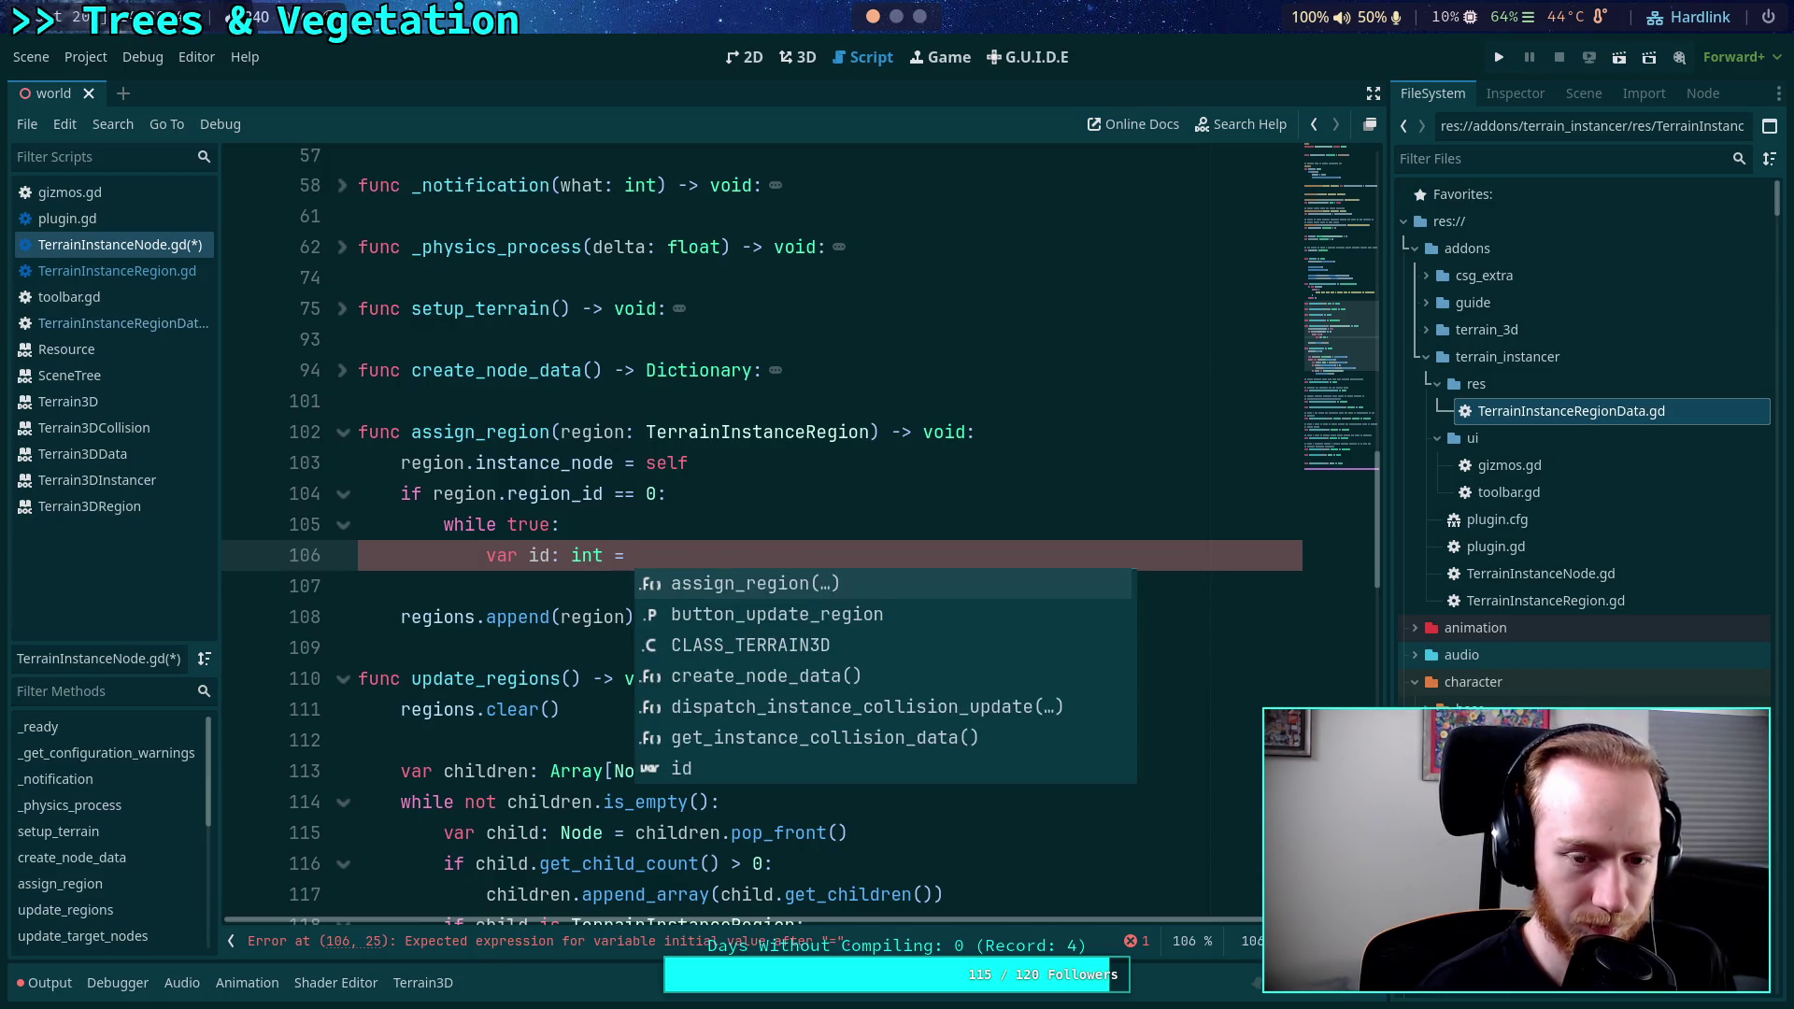
pyautogui.click(745, 494)
pyautogui.press('Return')
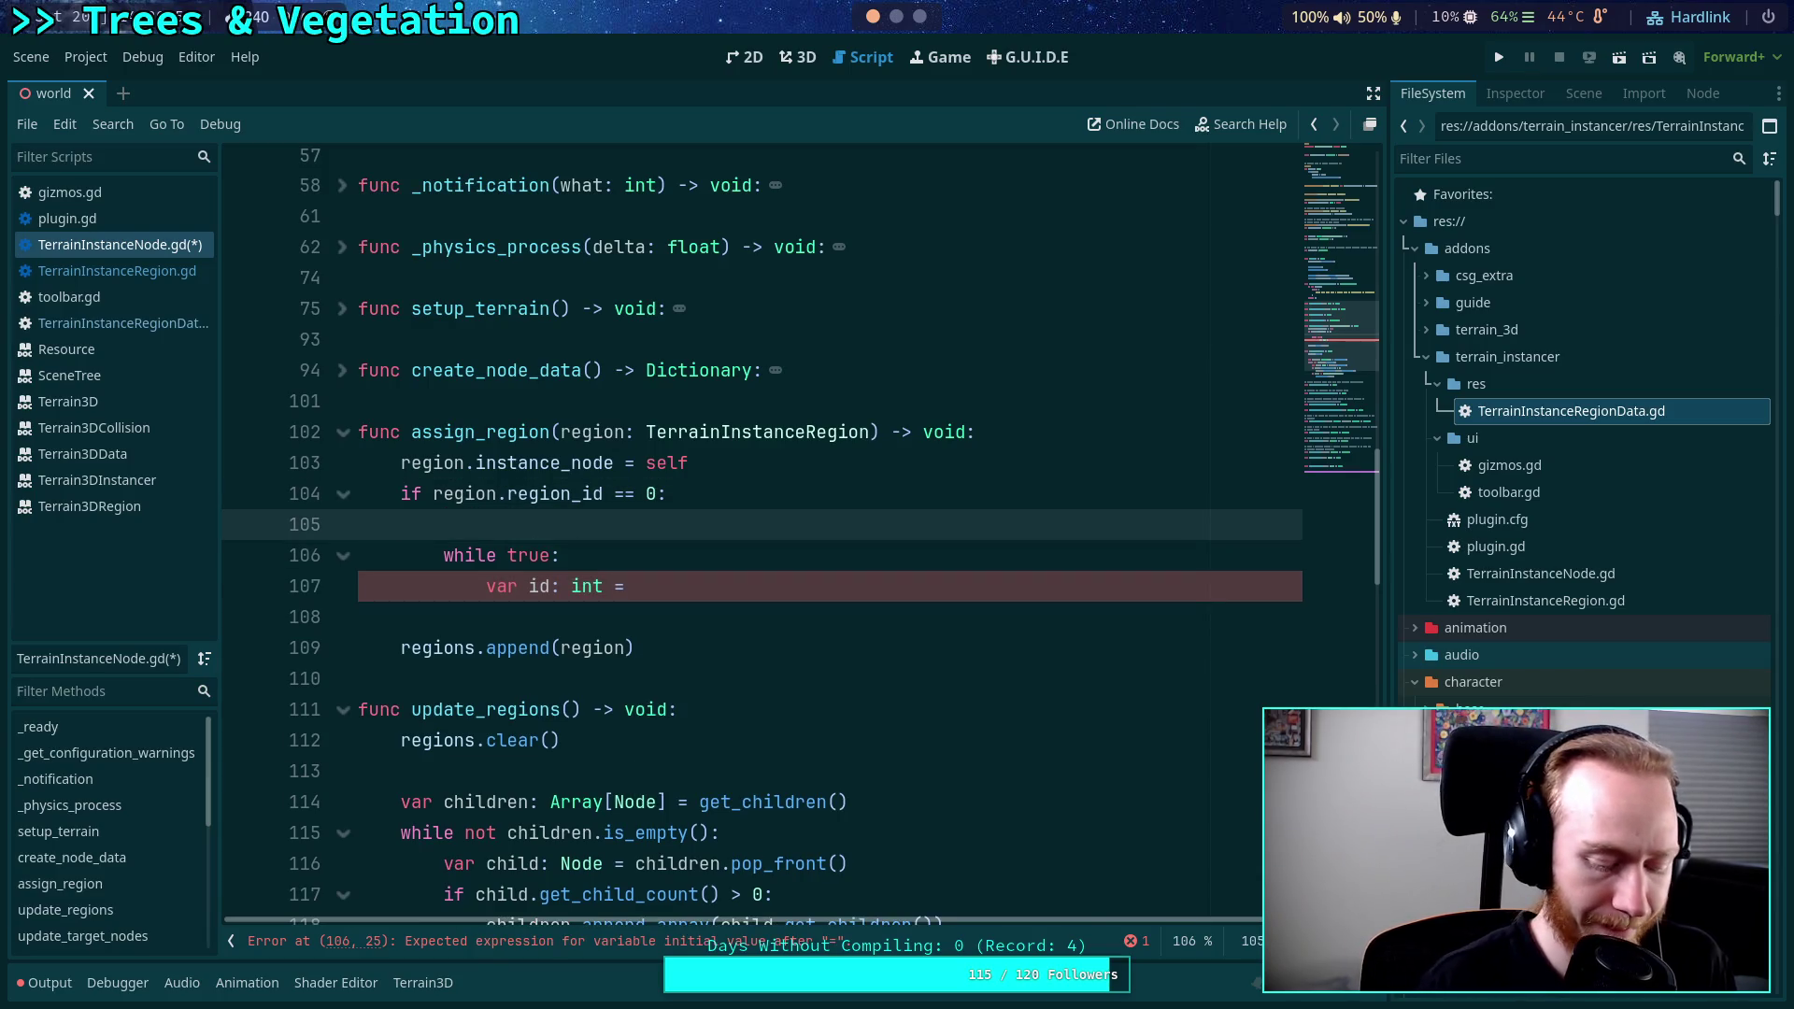
pyautogui.write('var id: int')
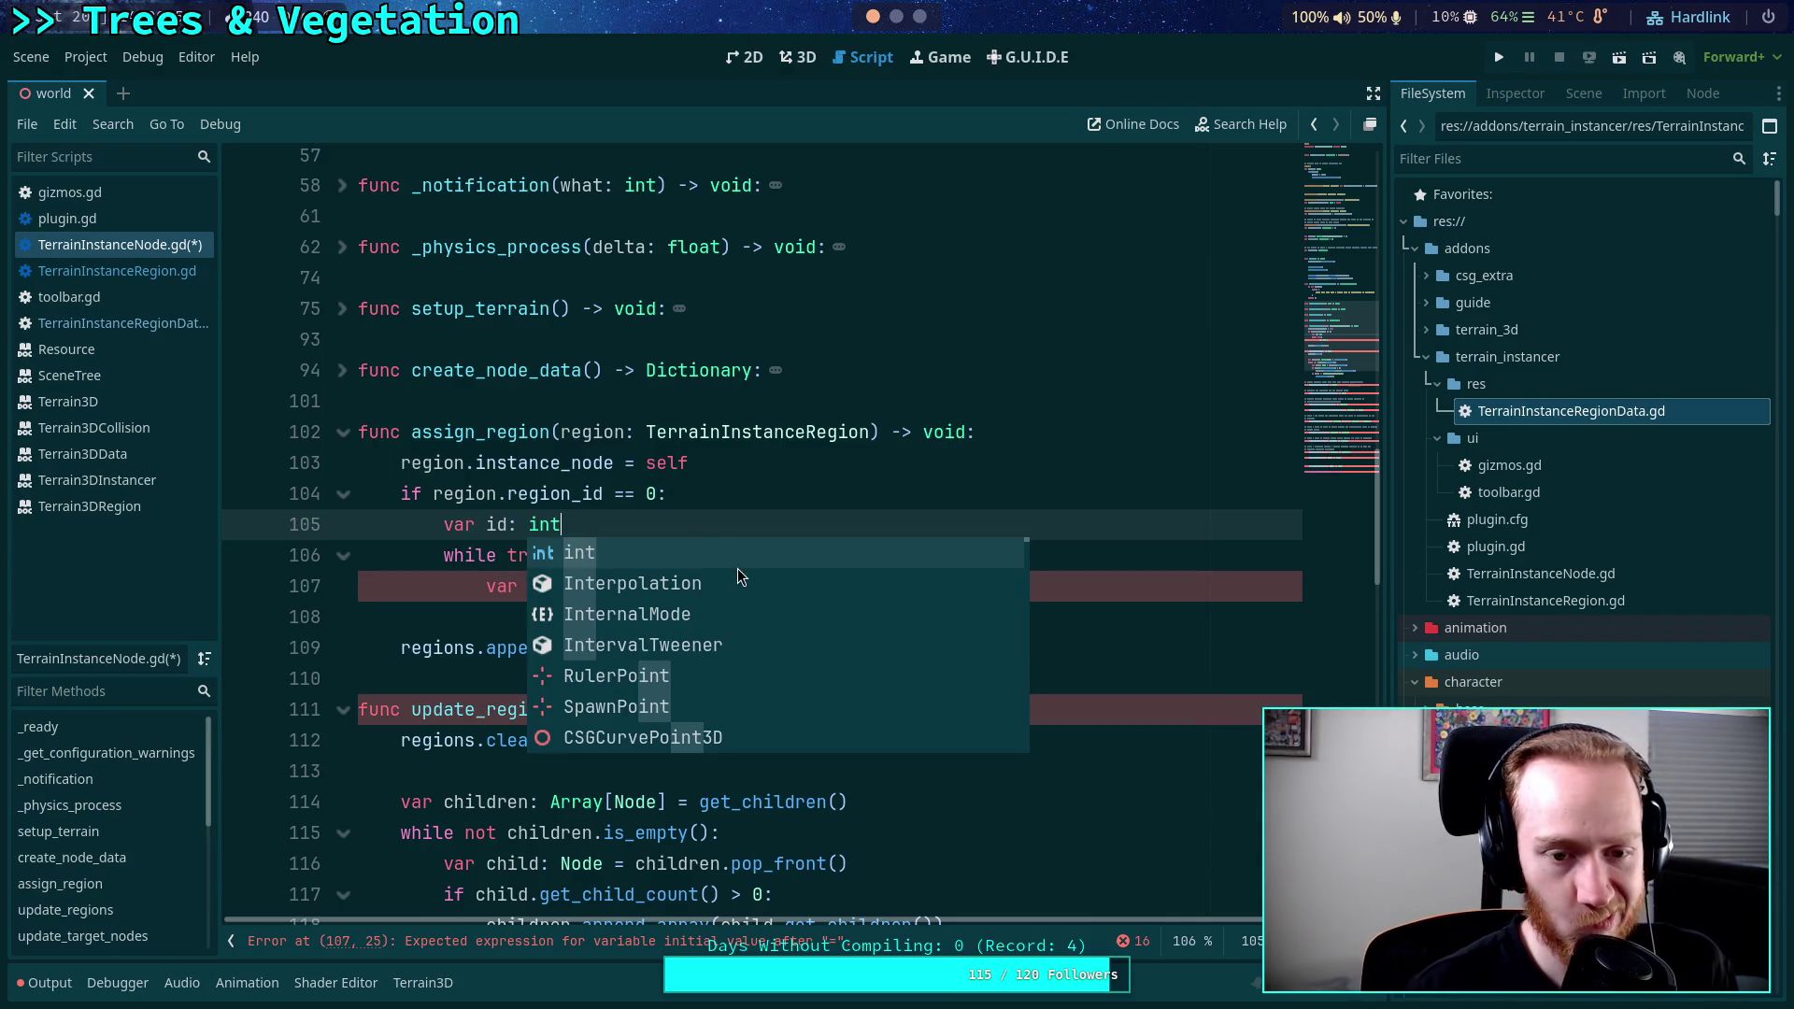
pyautogui.click(725, 505)
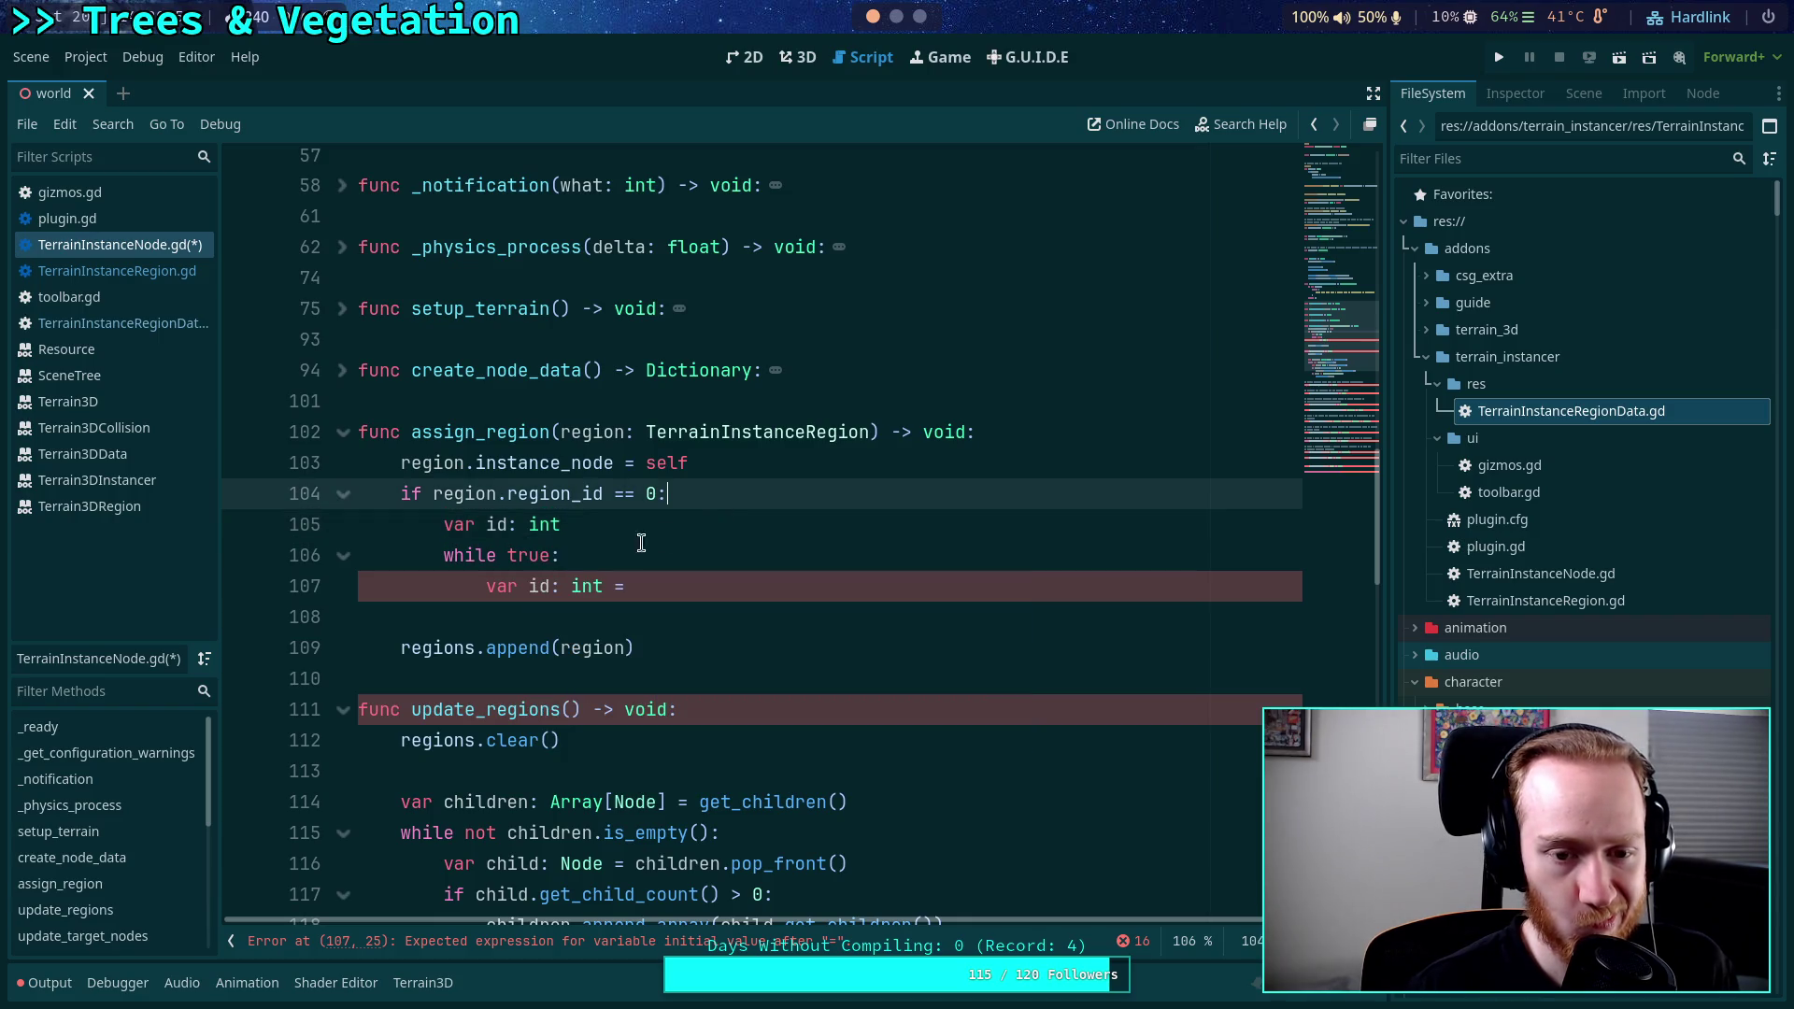
# Make the loop body 'id = randi()', replacing a mistaken randomize() completion.
pyautogui.doubleClick(528, 554)
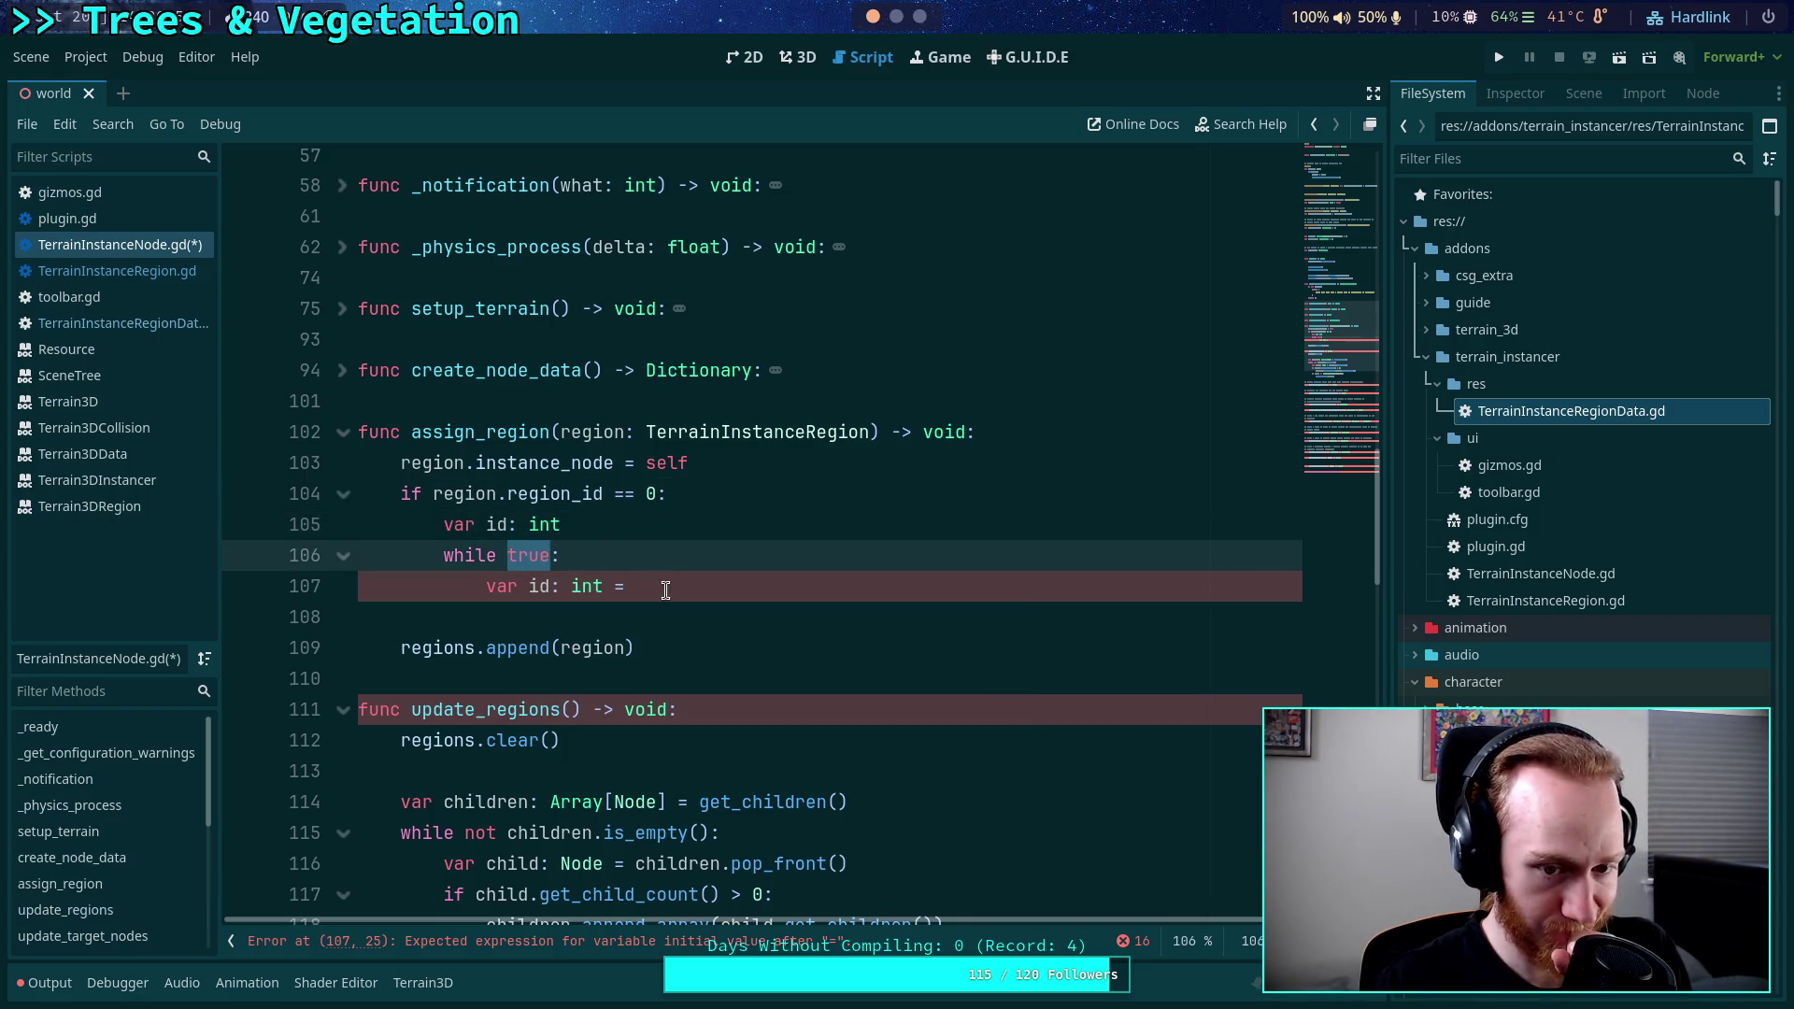
pyautogui.moveTo(663, 586); pyautogui.dragTo(493, 590)
pyautogui.write('id ')
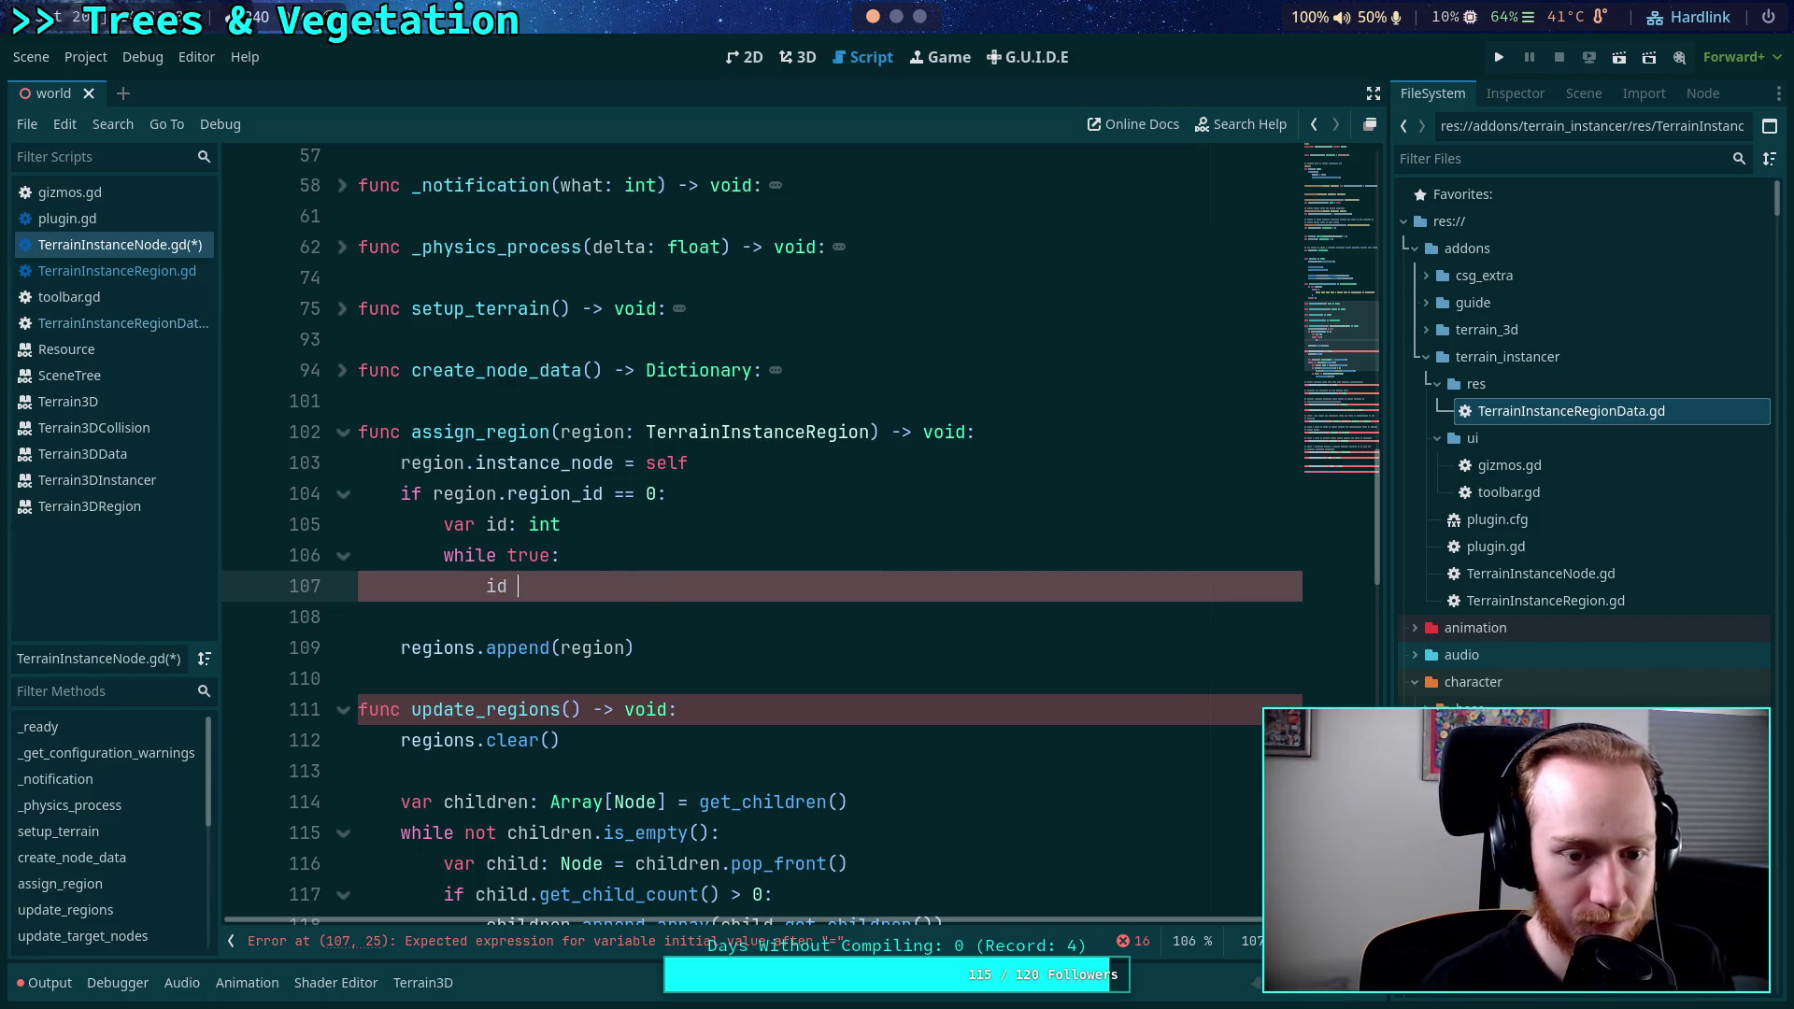
pyautogui.write('= rand')
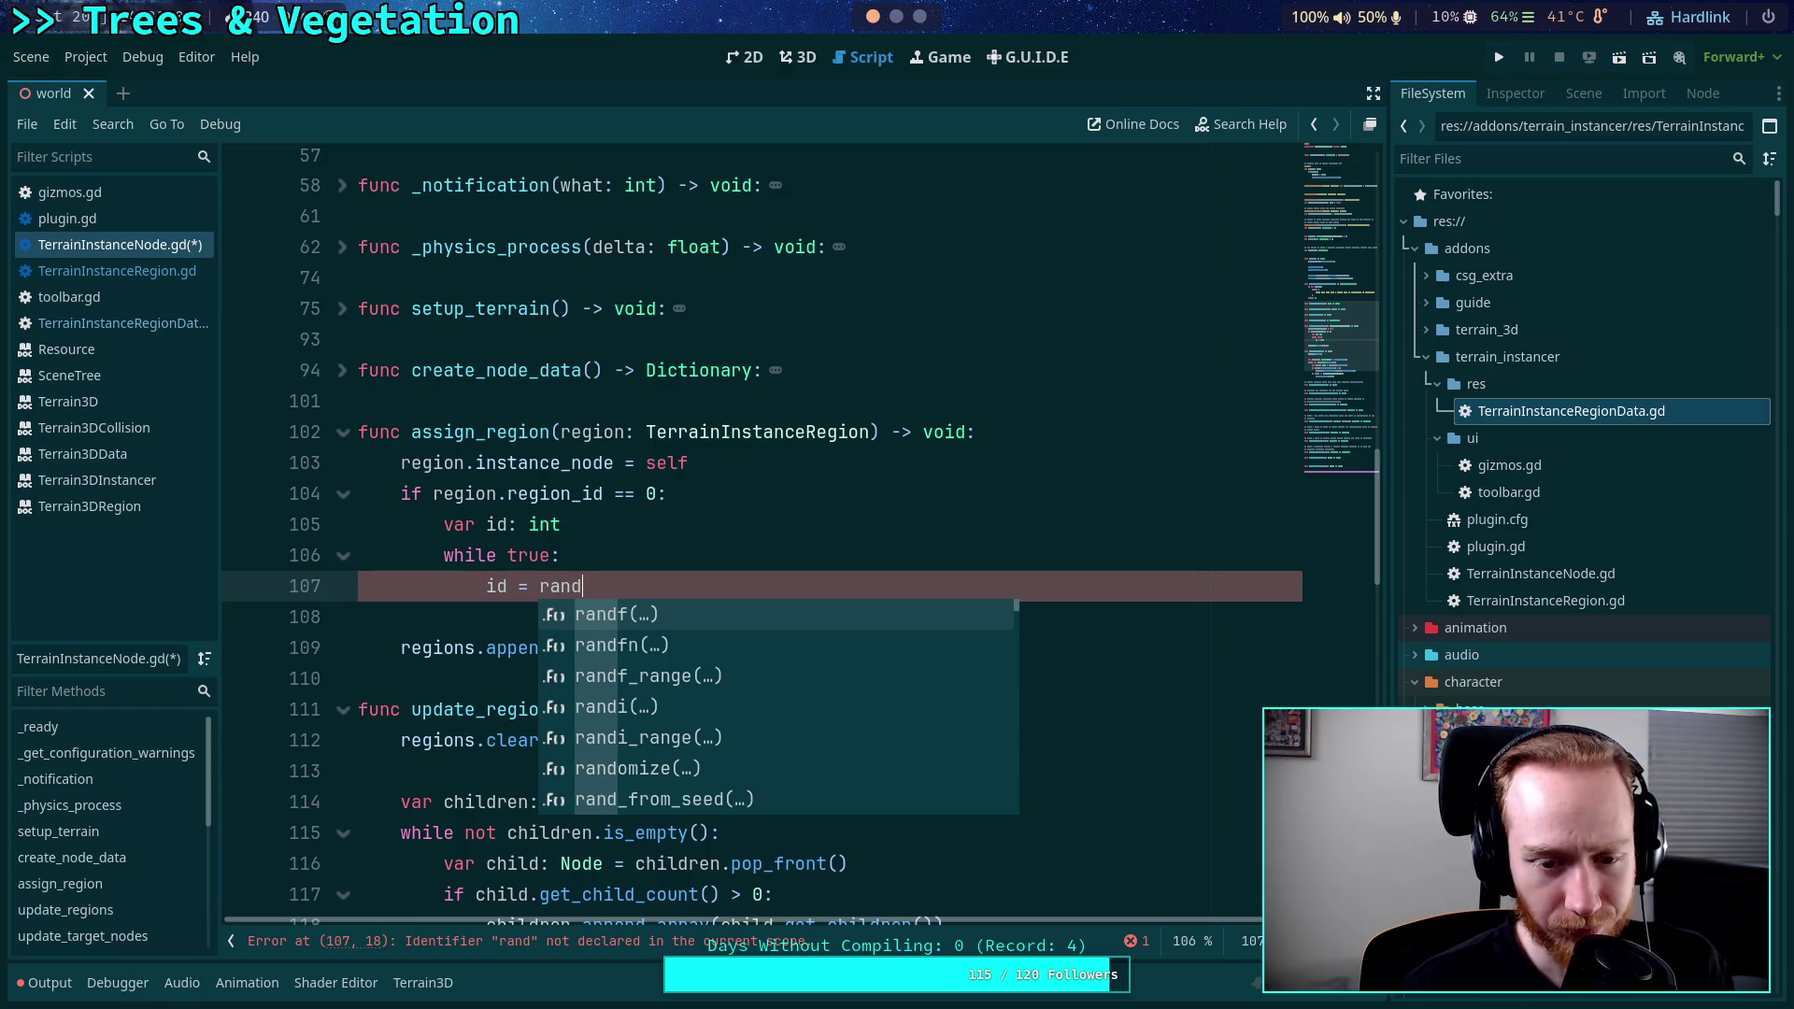
pyautogui.press('Down')
pyautogui.press('Down')
pyautogui.press('Down')
pyautogui.press('Return')
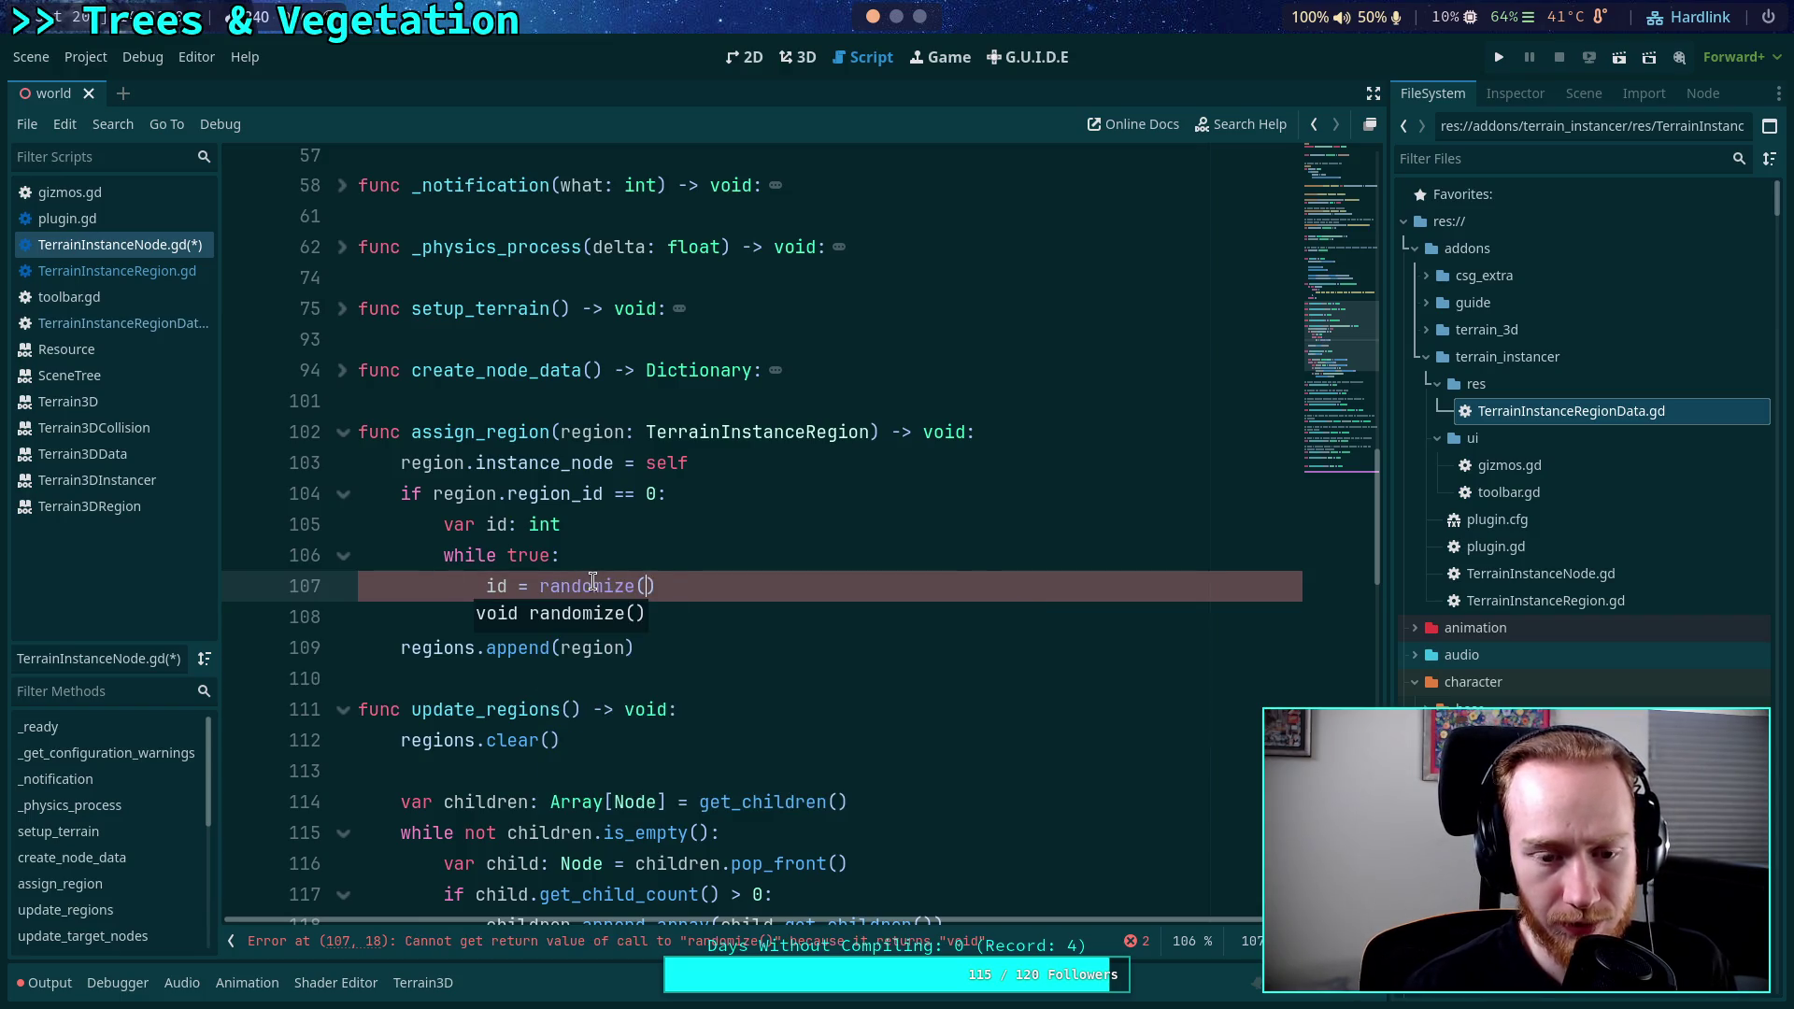
pyautogui.moveTo(593, 581)
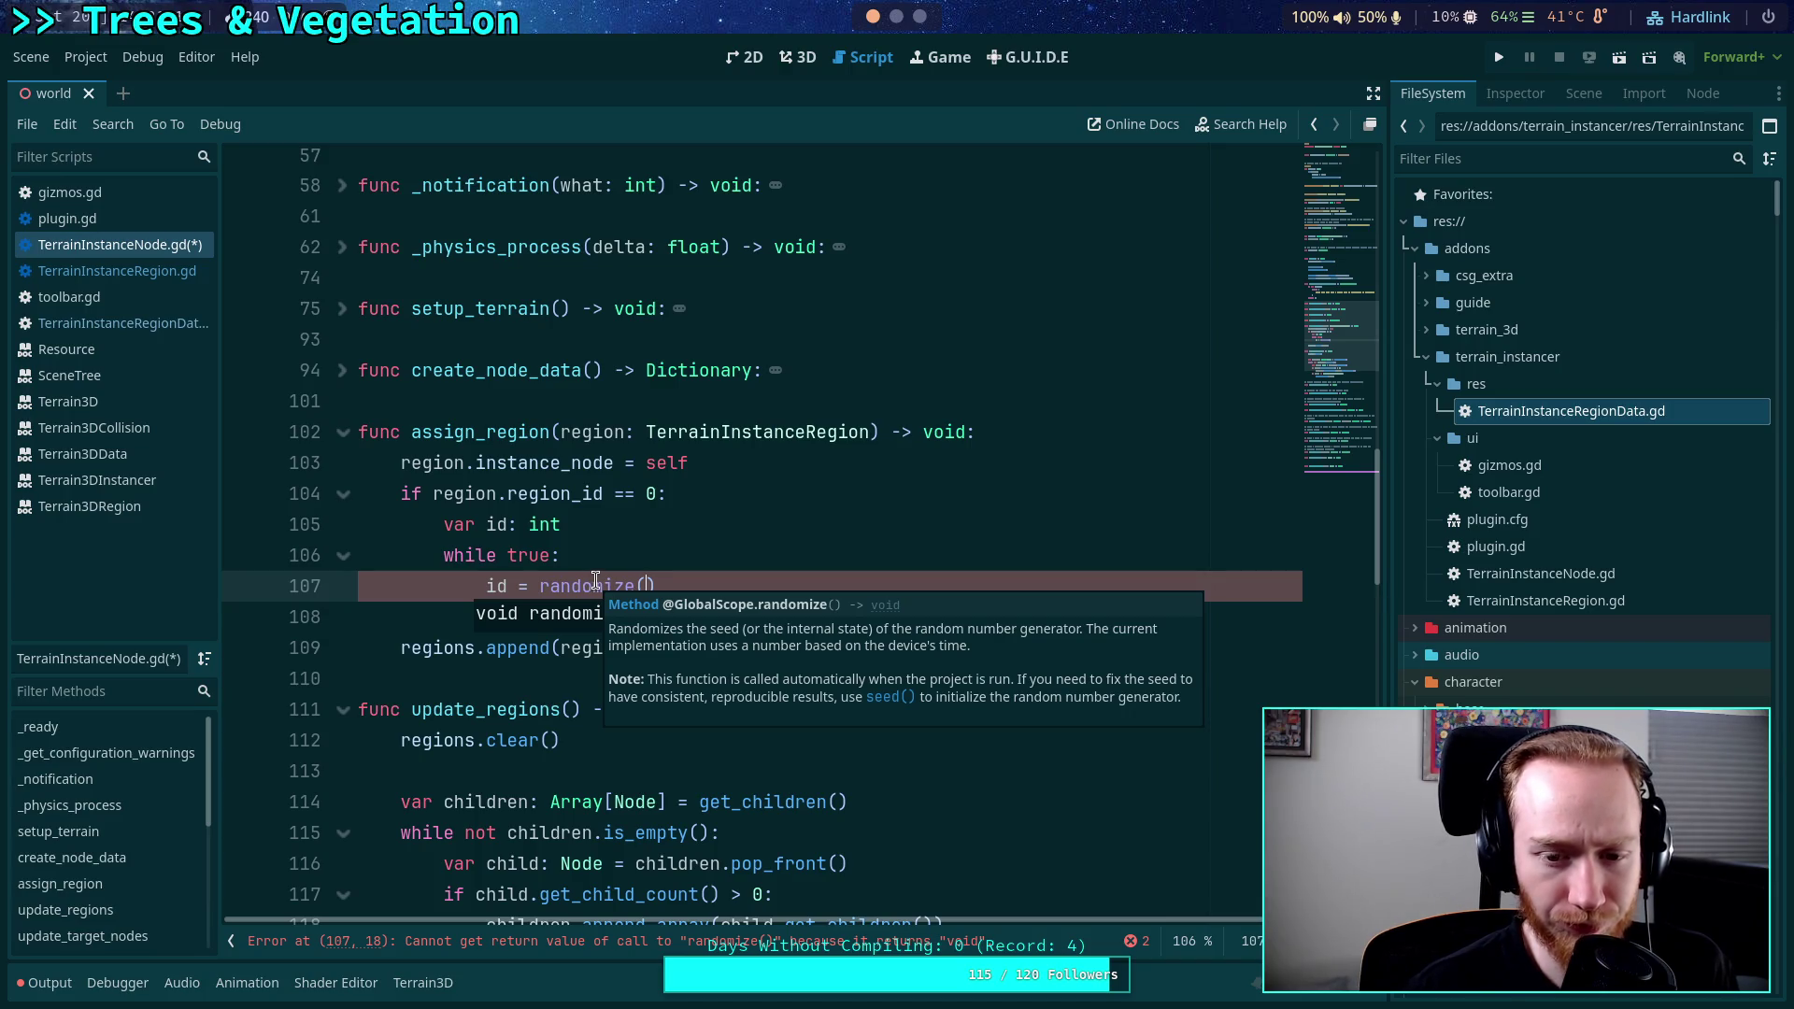
pyautogui.moveTo(657, 585); pyautogui.dragTo(540, 585)
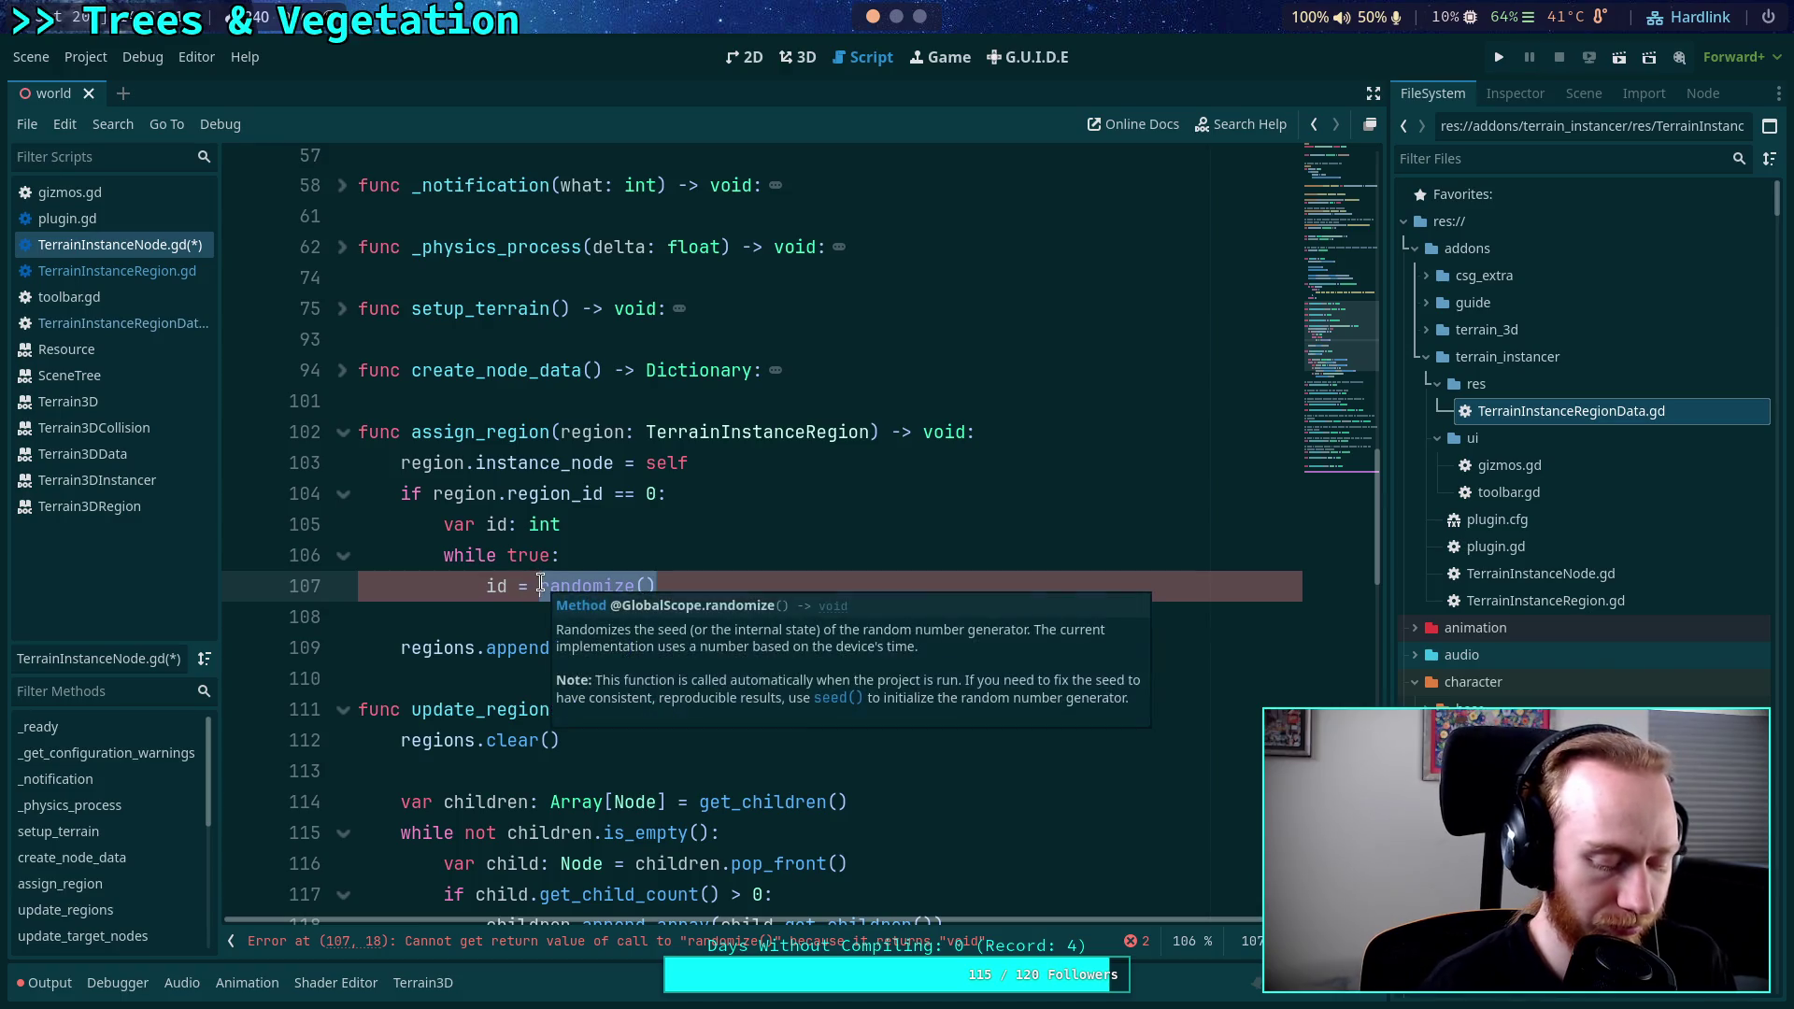
pyautogui.write('rand')
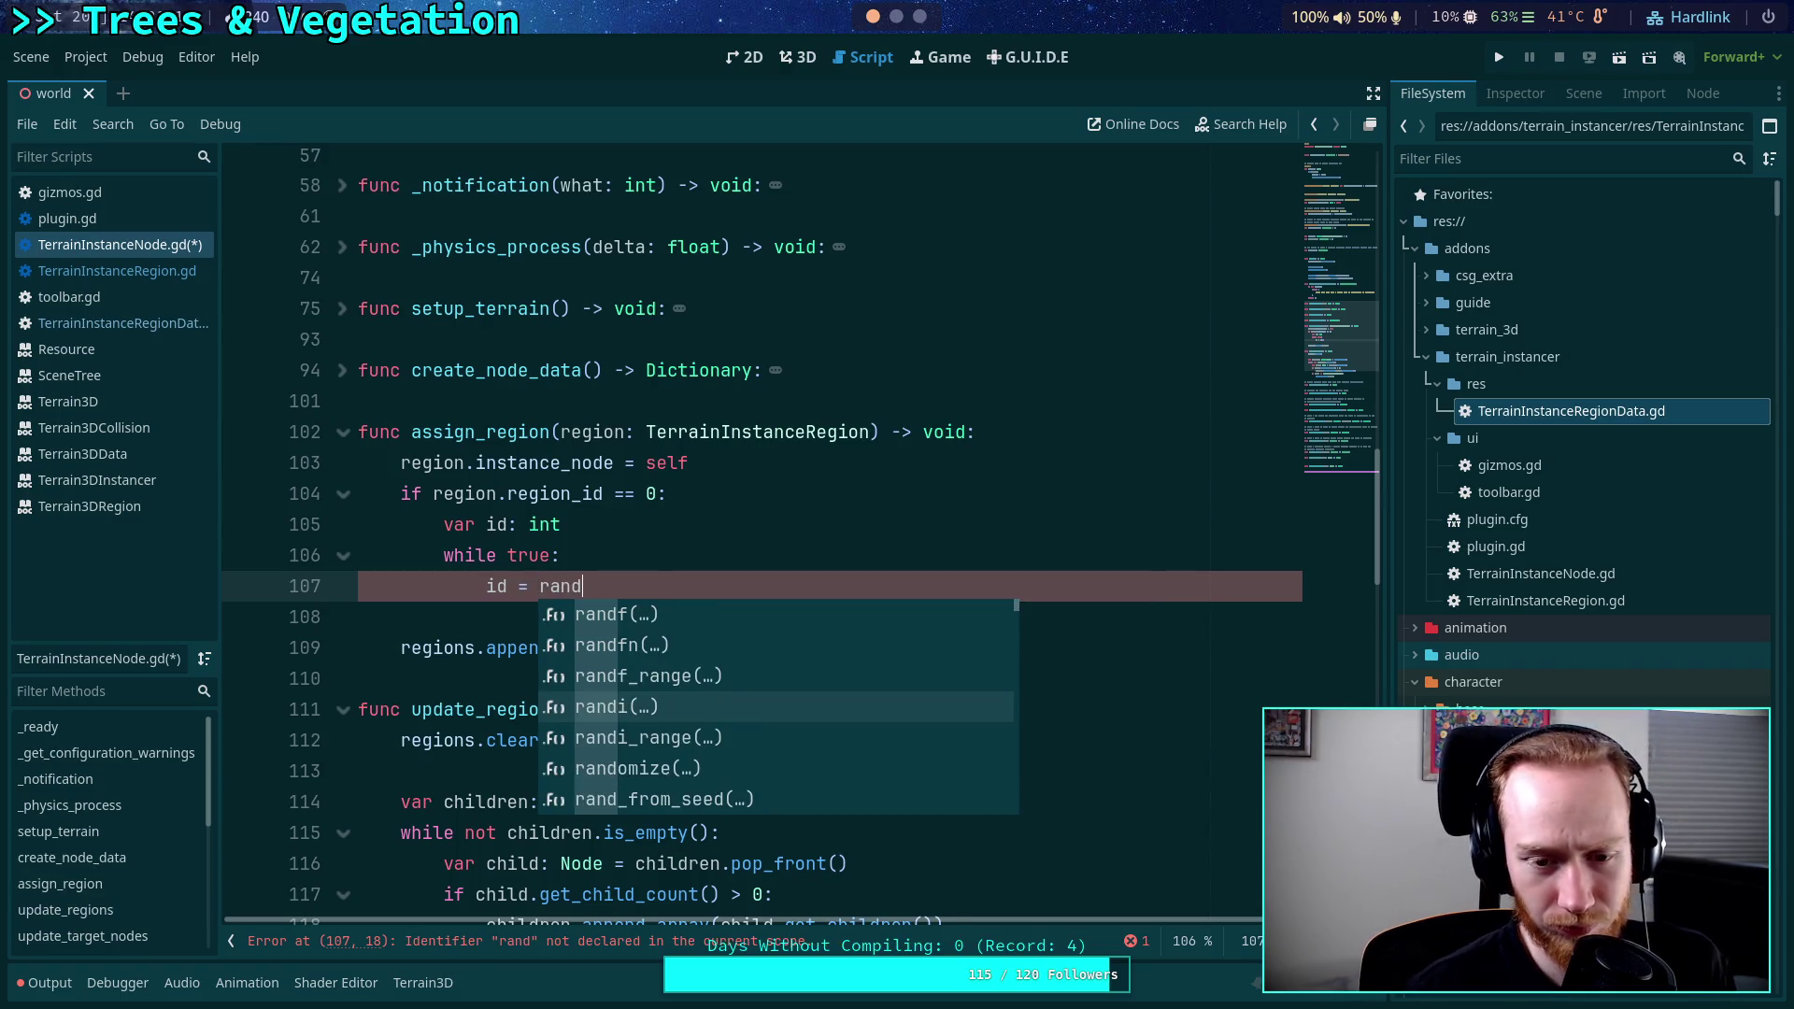
pyautogui.press('Return')
pyautogui.moveTo(567, 586)
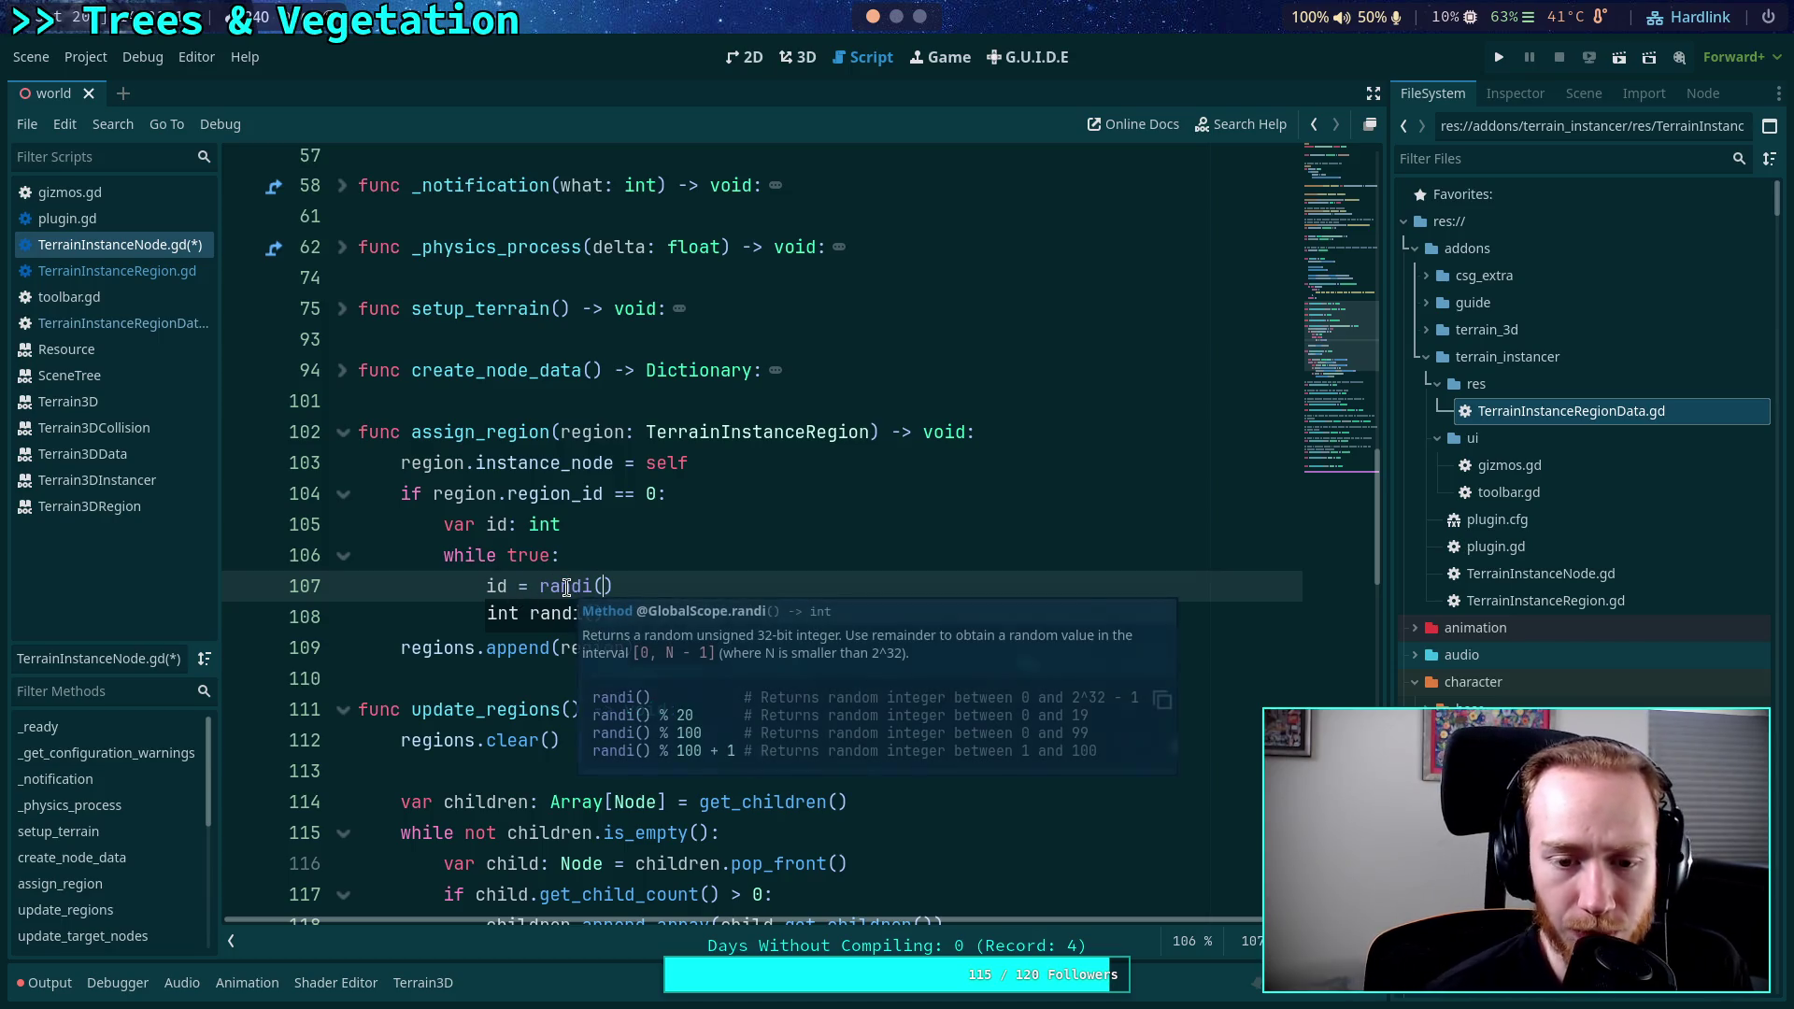
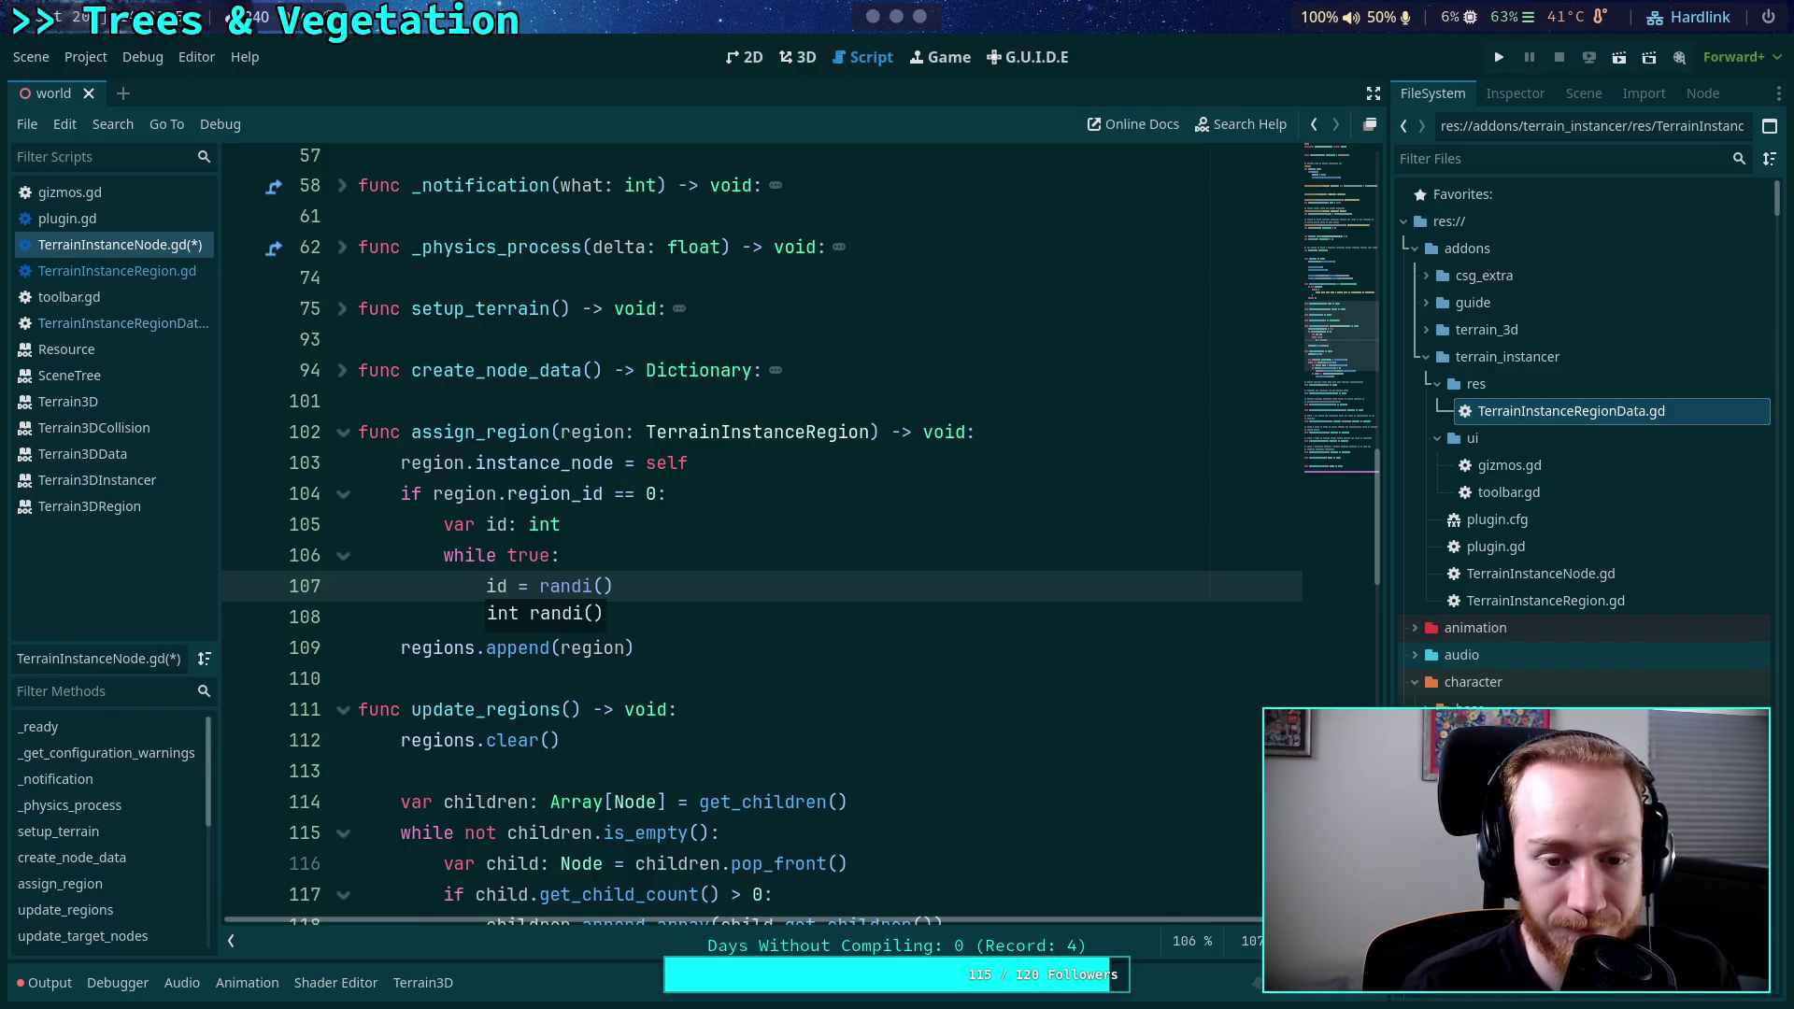
# Replace randi() on line 107 with rid_allocate_id() and read its documentation.
pyautogui.press('Escape')
pyautogui.moveTo(575, 588)
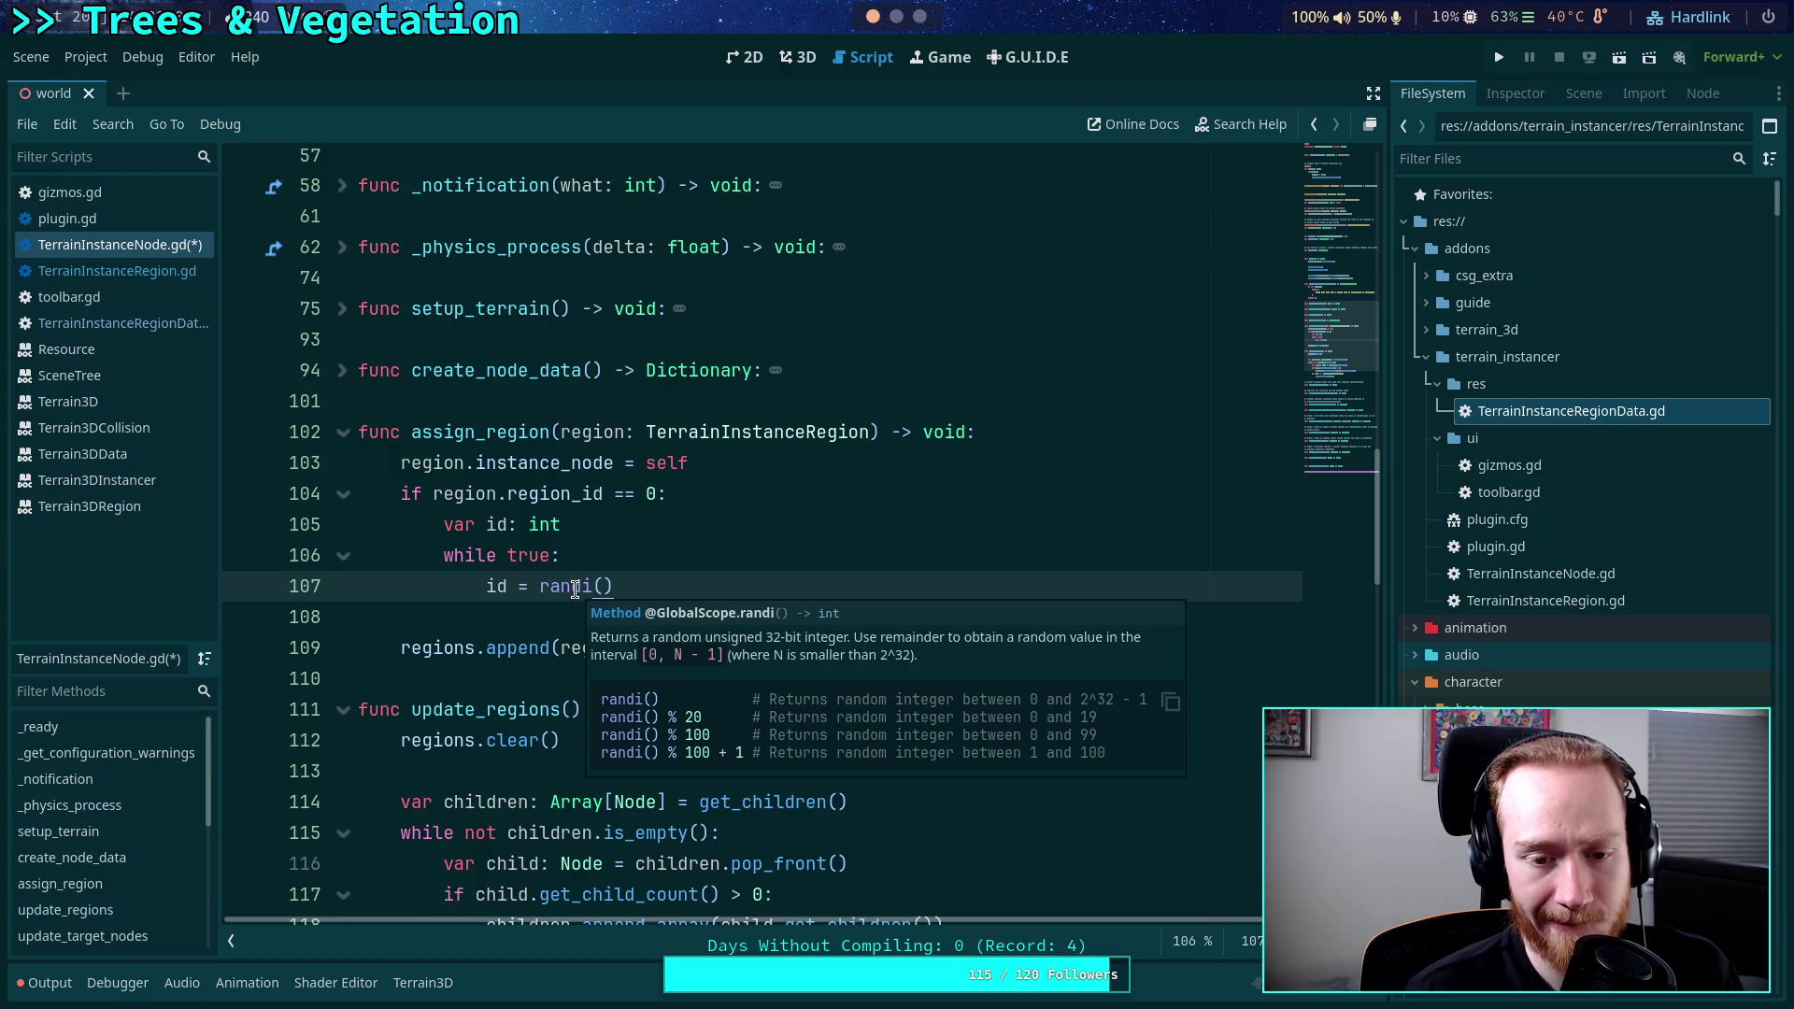
pyautogui.press('BackSpace')
pyautogui.press('BackSpace')
pyautogui.press('BackSpace')
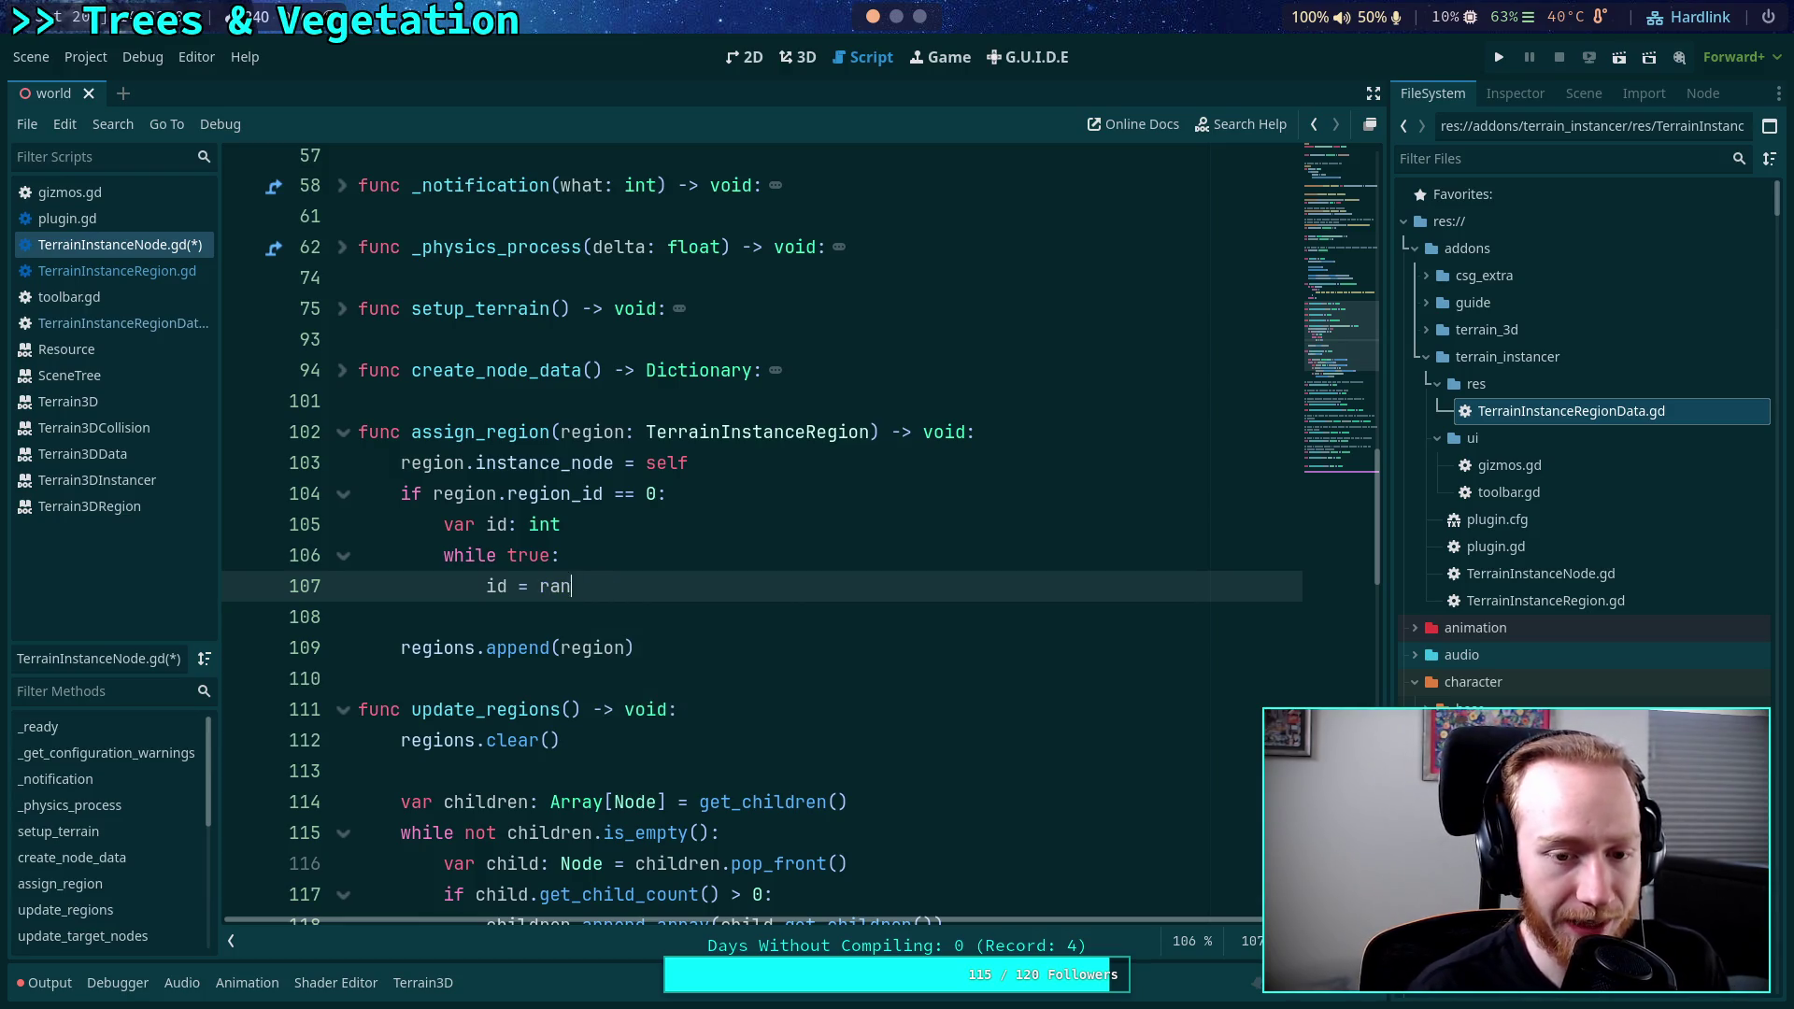
pyautogui.press('BackSpace')
pyautogui.press('BackSpace')
pyautogui.press('BackSpace')
pyautogui.write('RID')
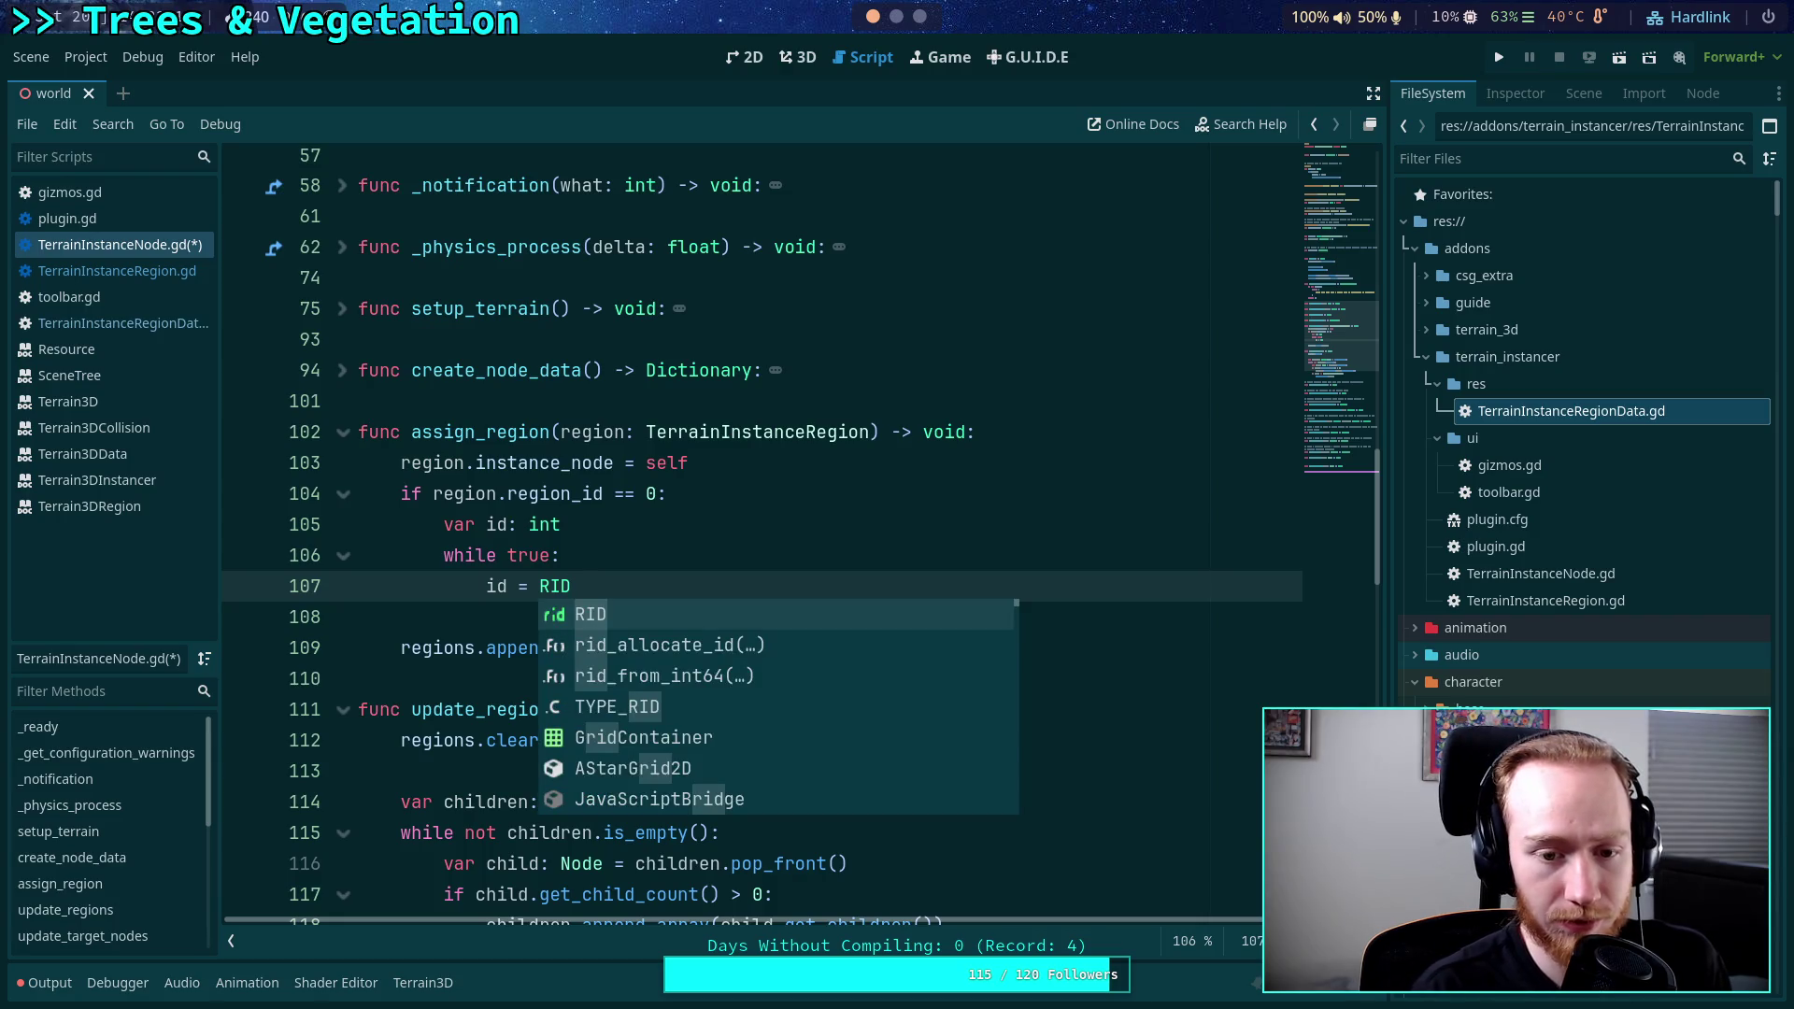
pyautogui.press('Down')
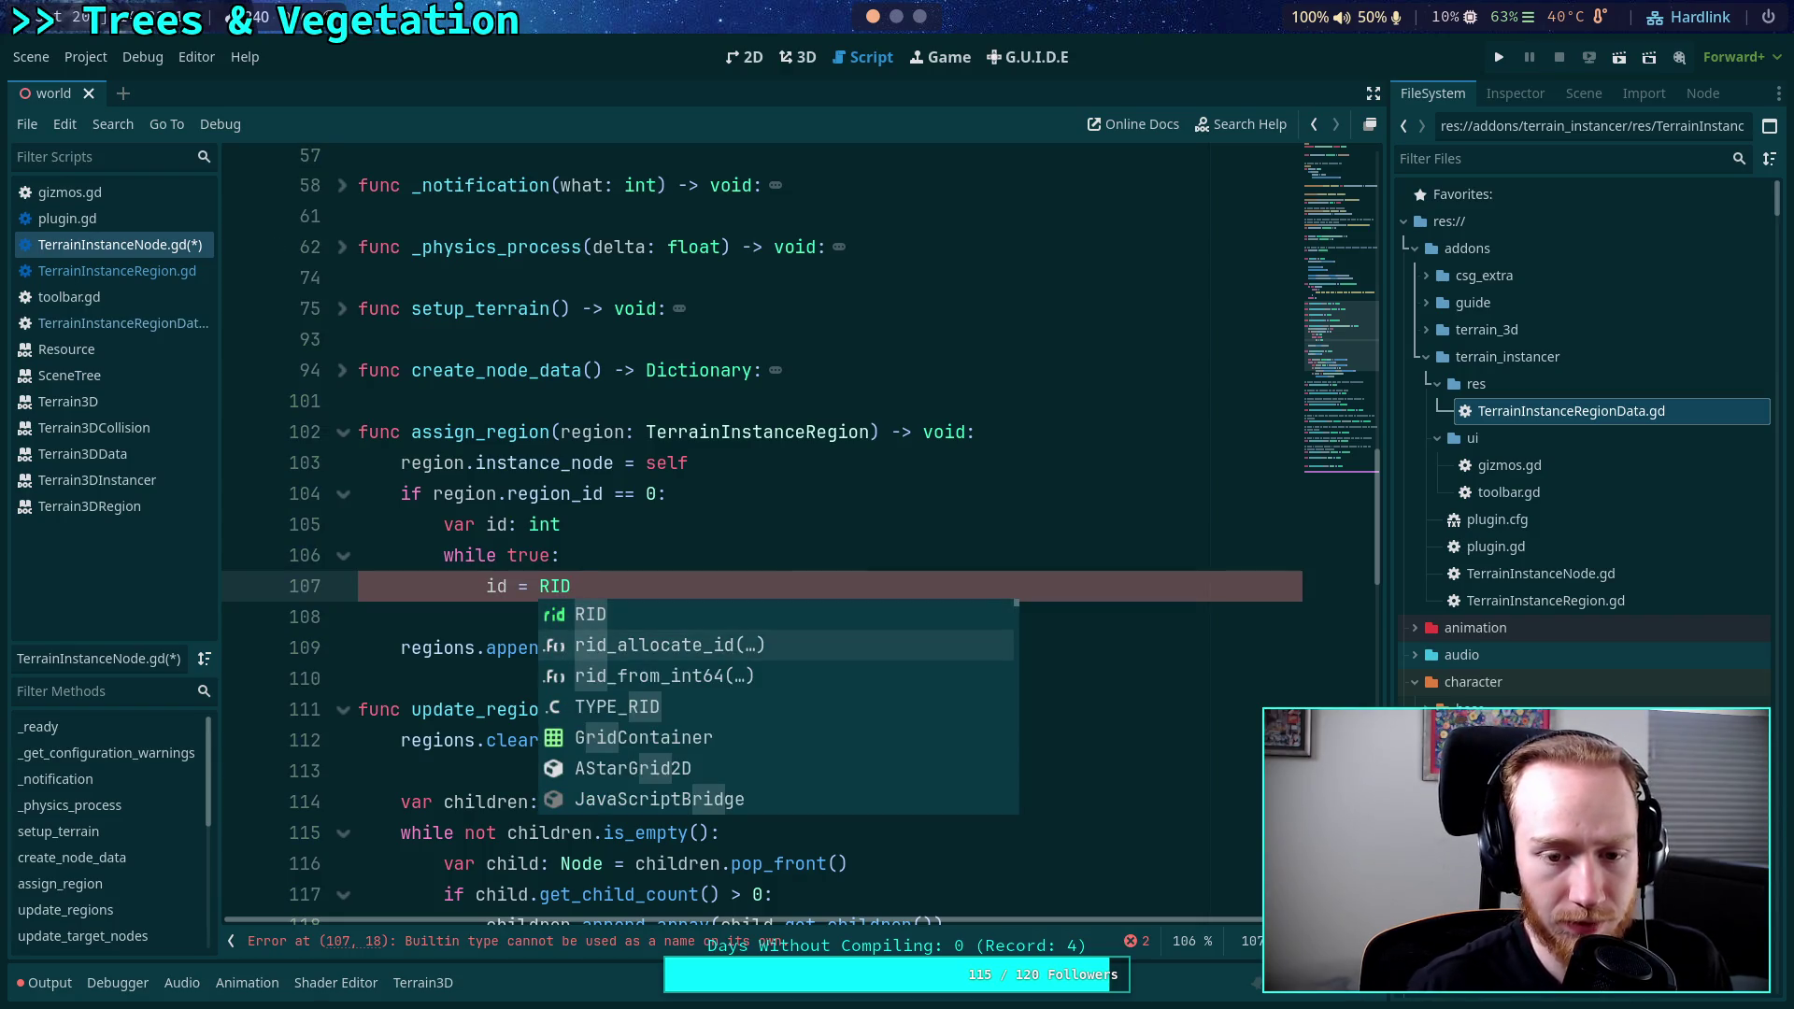
pyautogui.press('Return')
pyautogui.moveTo(641, 583)
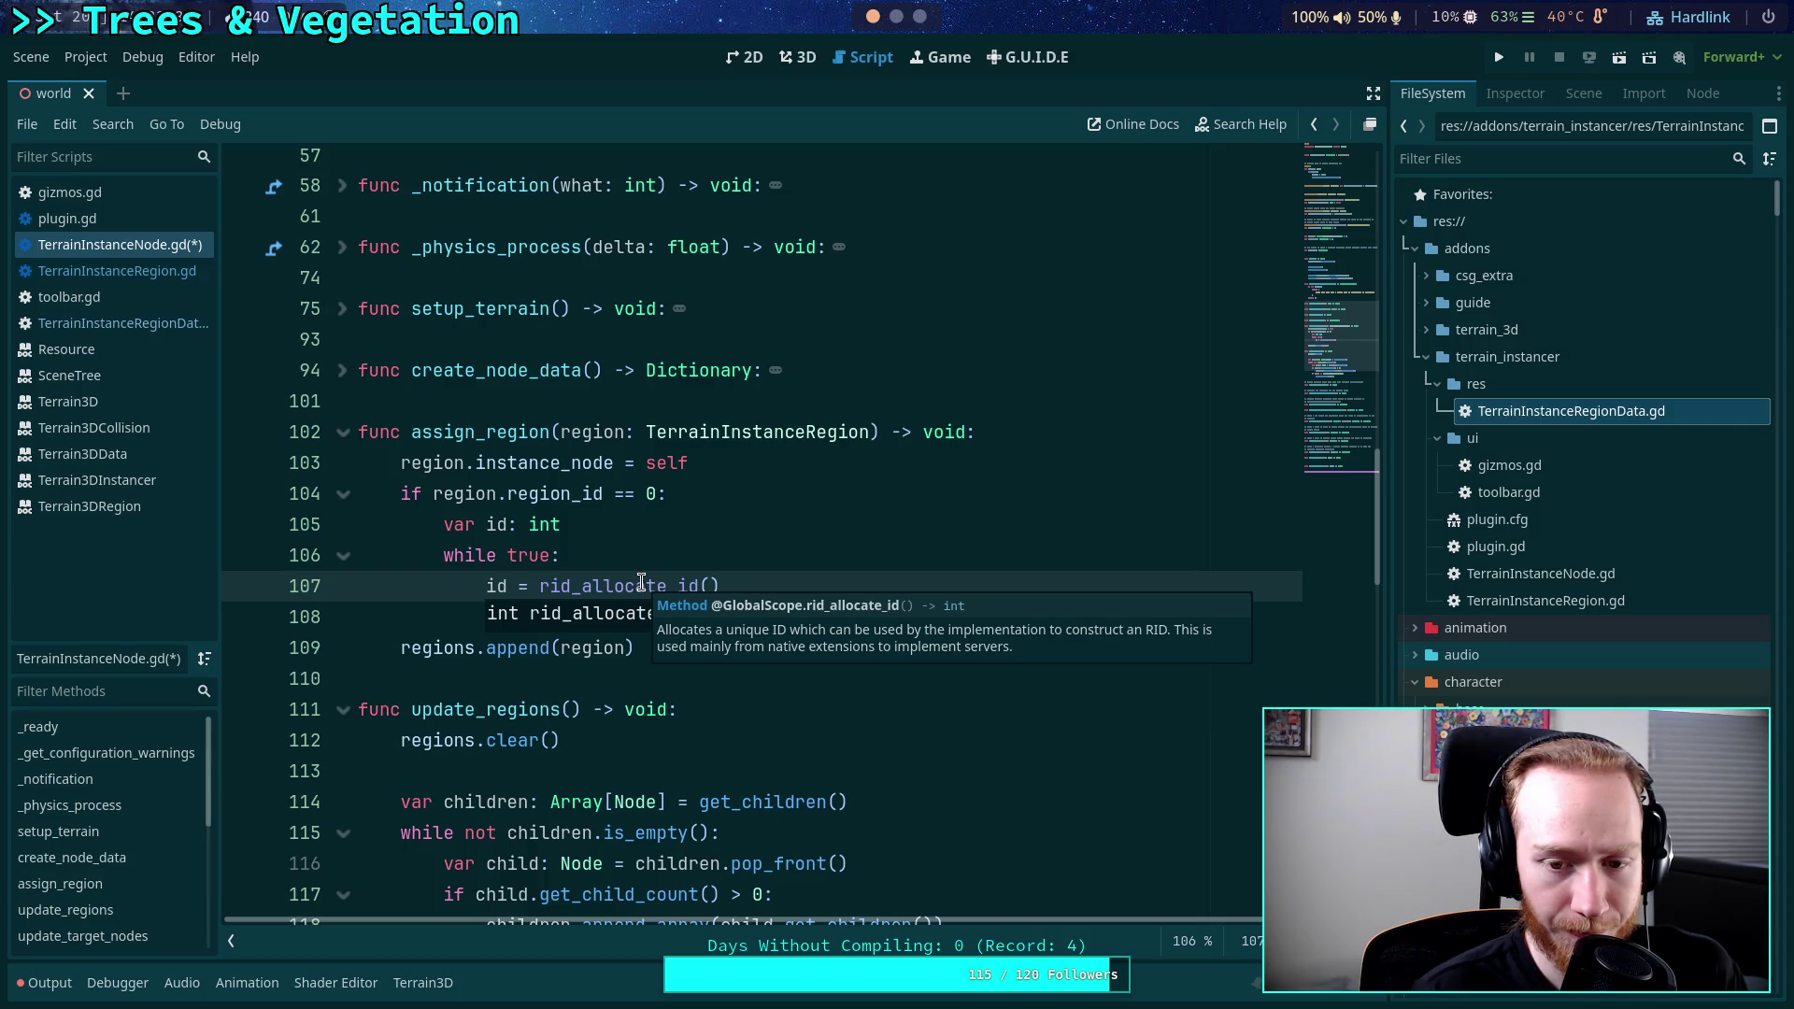
pyautogui.doubleClick(641, 585)
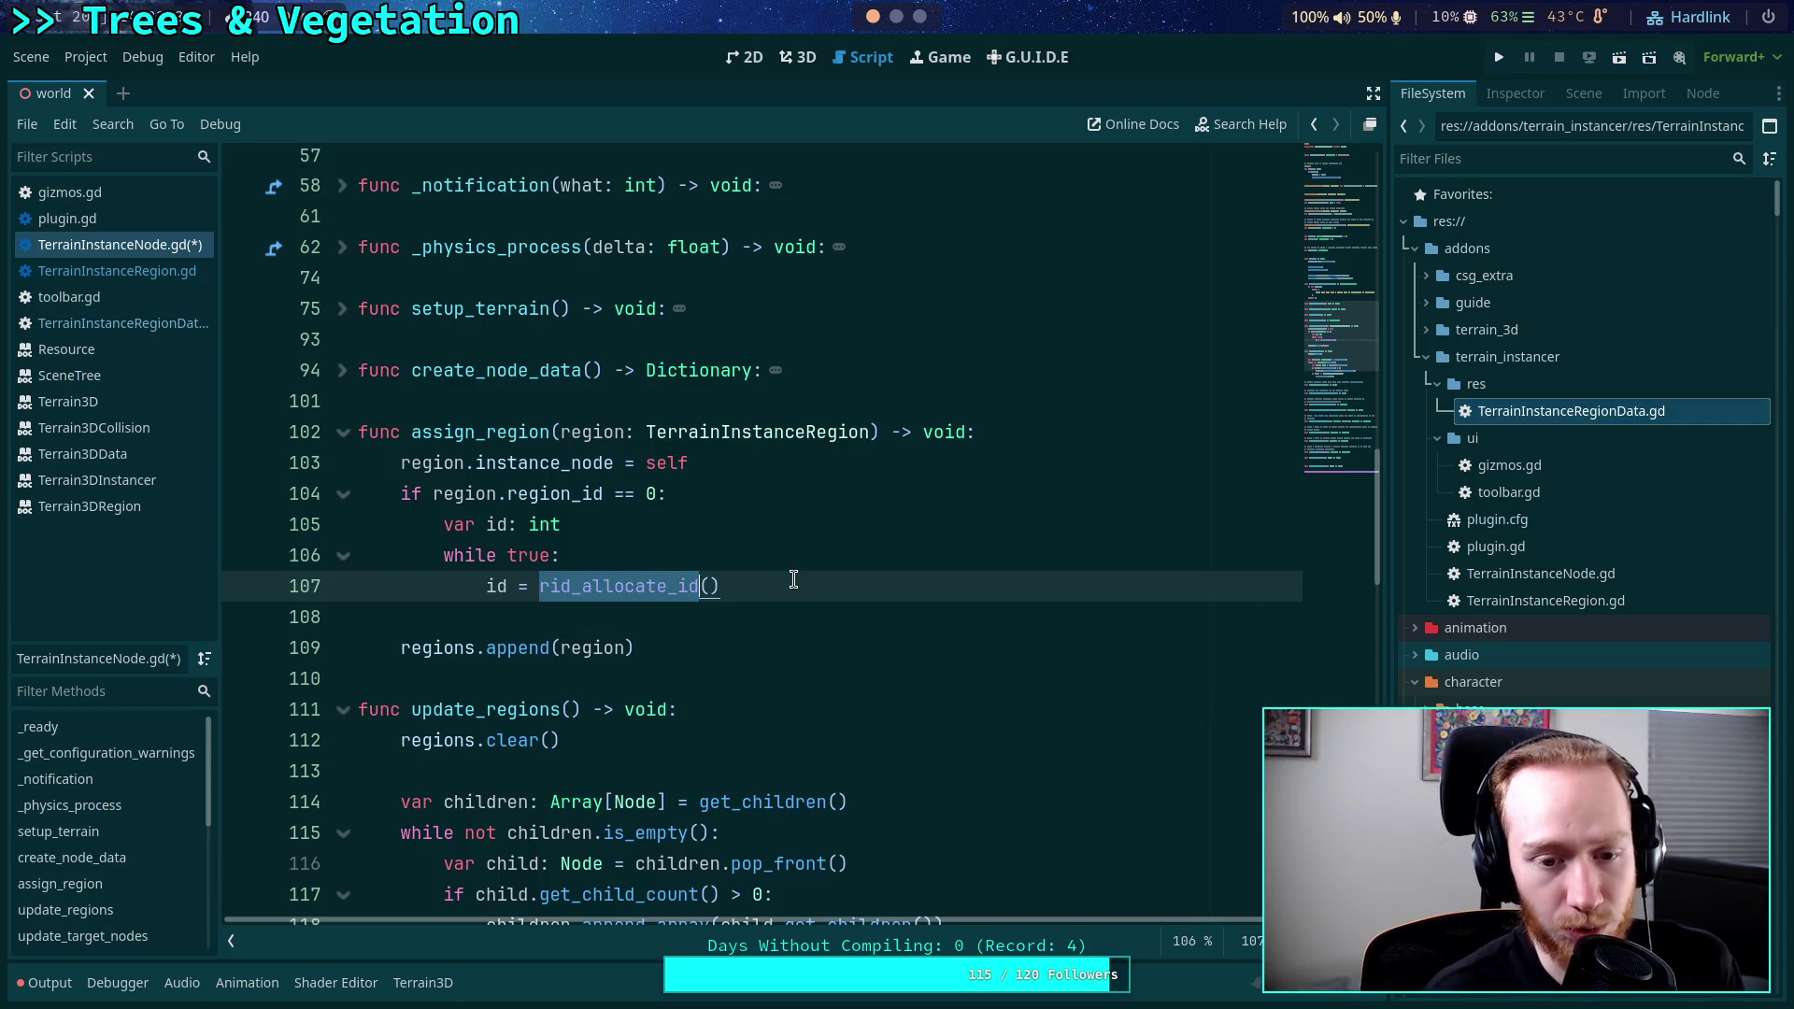
# Swap rid_allocate_id() back to randi() as the id source on line 107.
pyautogui.press('BackSpace')
pyautogui.press('BackSpace')
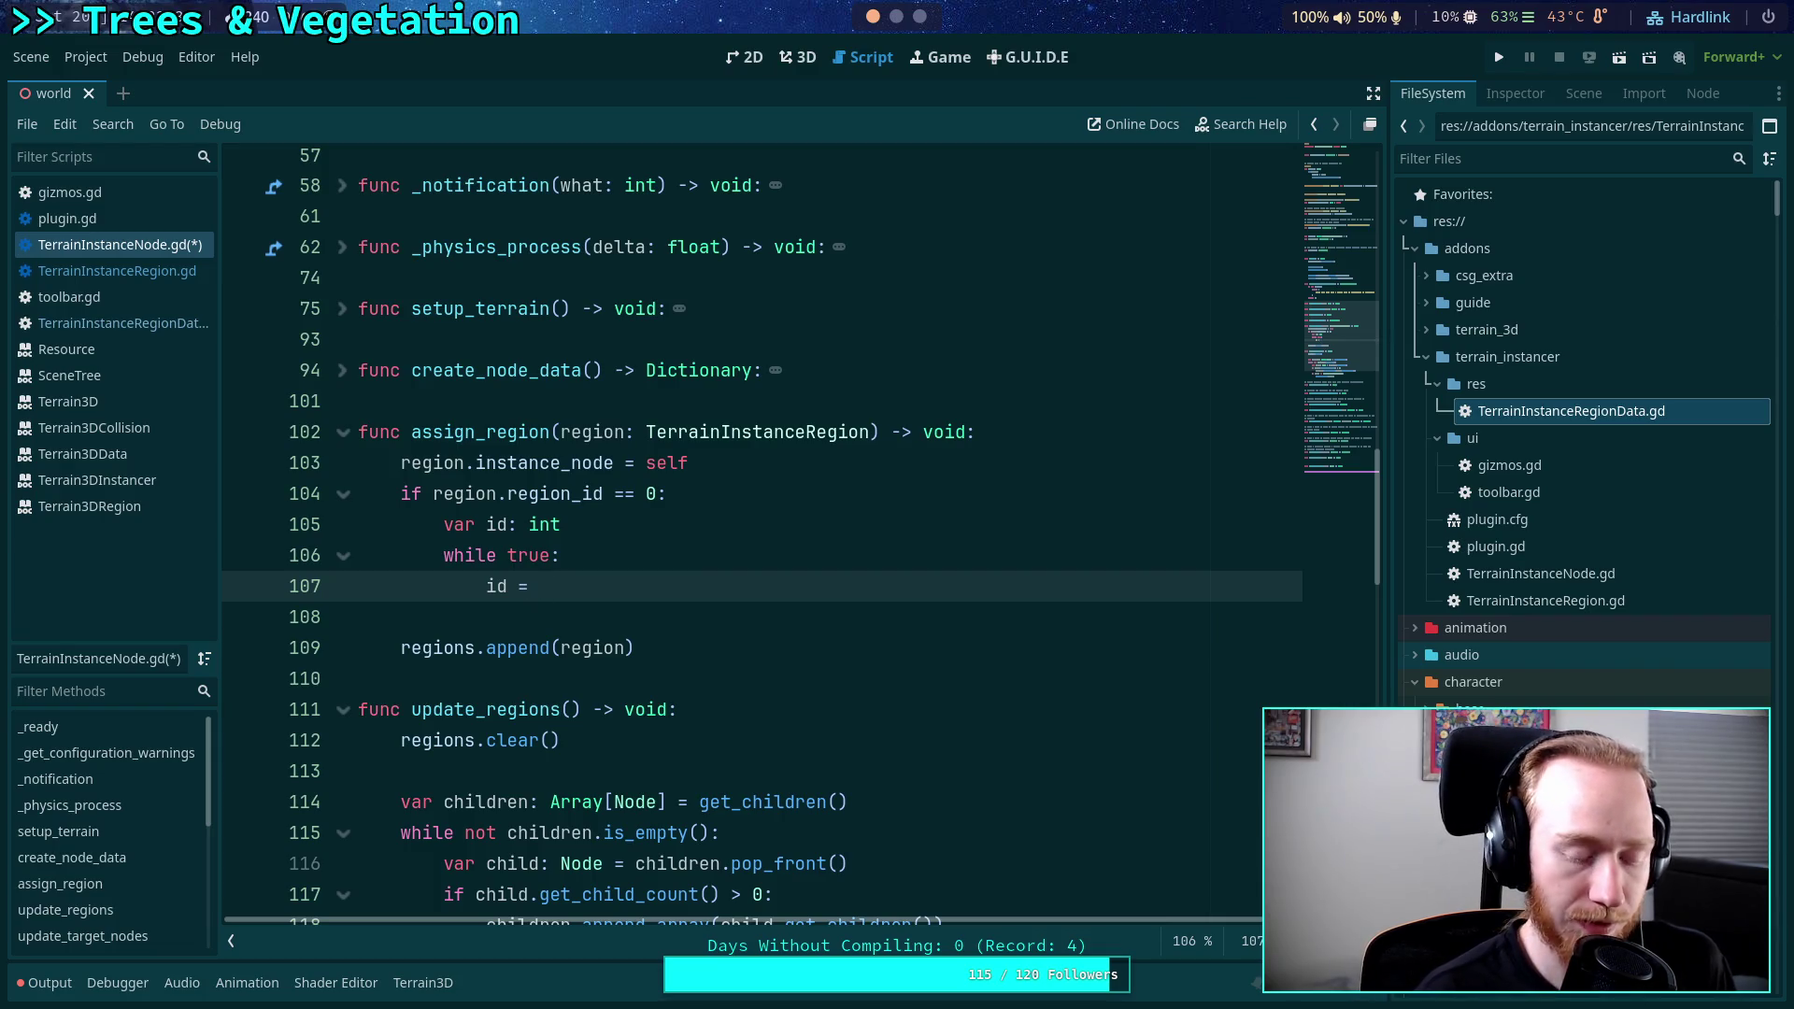
pyautogui.hotkey('ctrl', 'space')
pyautogui.write('rand')
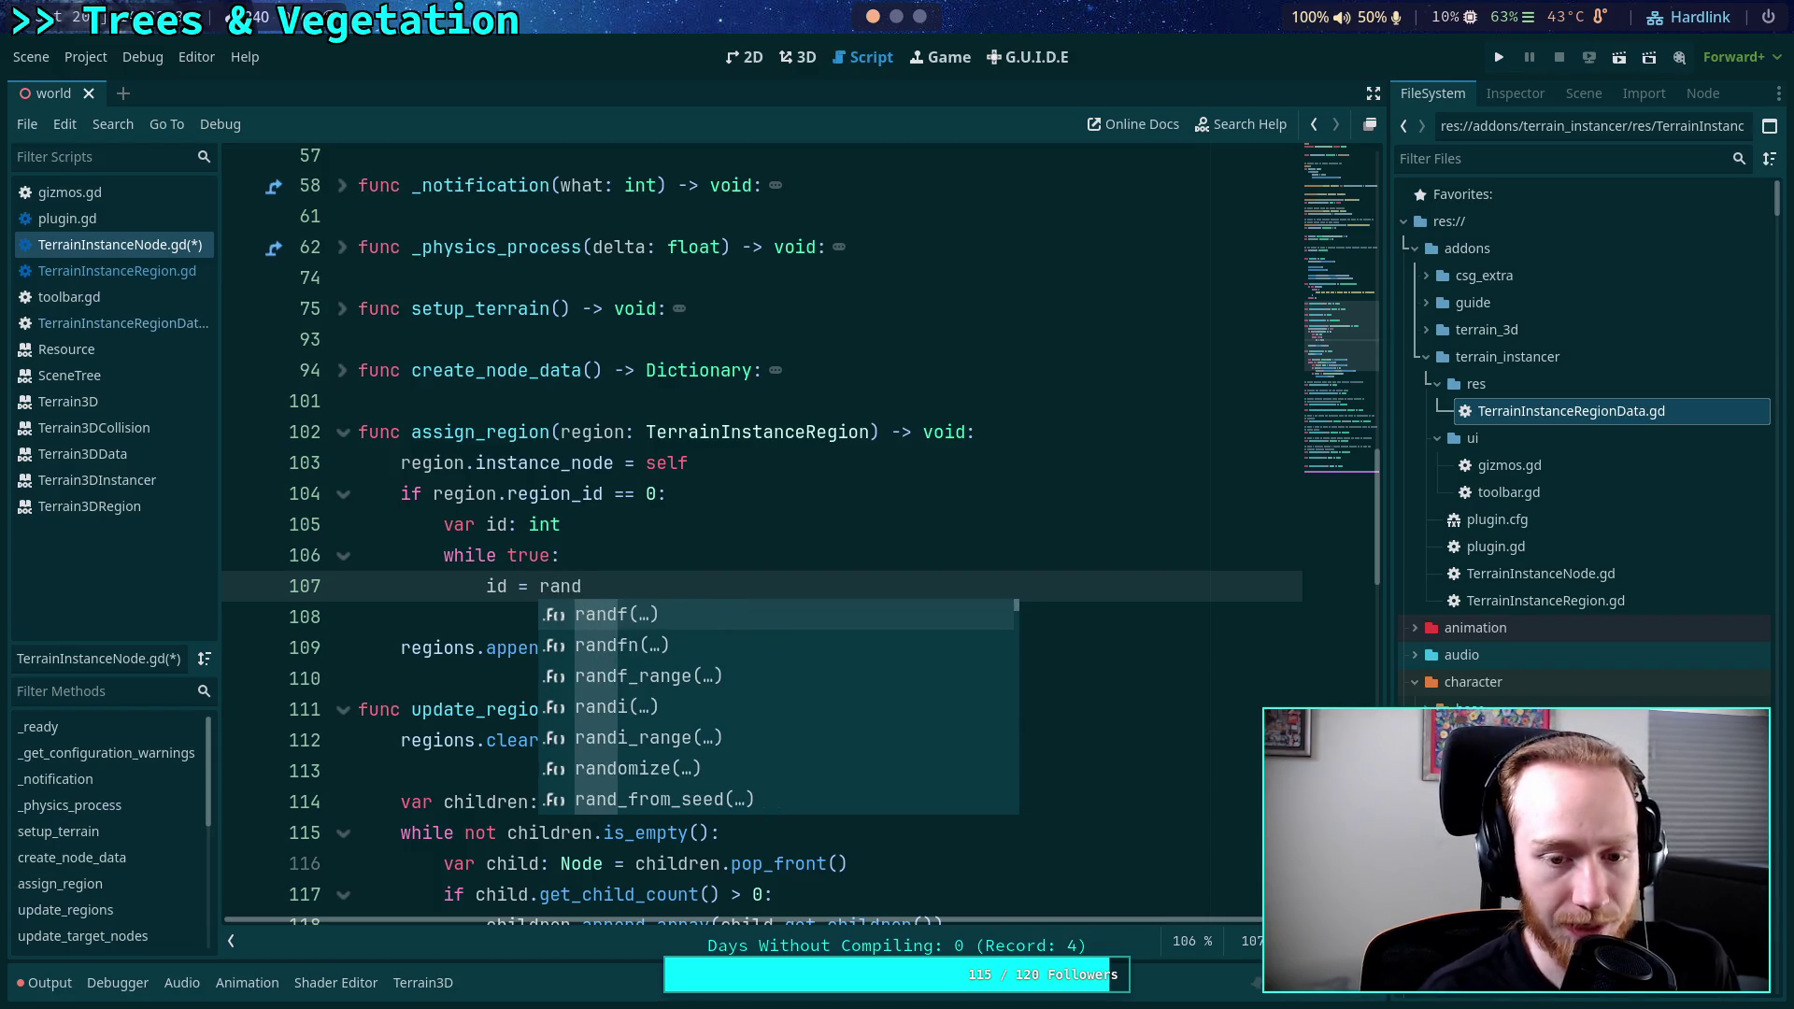
pyautogui.press('Down')
pyautogui.press('Down')
pyautogui.press('Down')
pyautogui.press('Return')
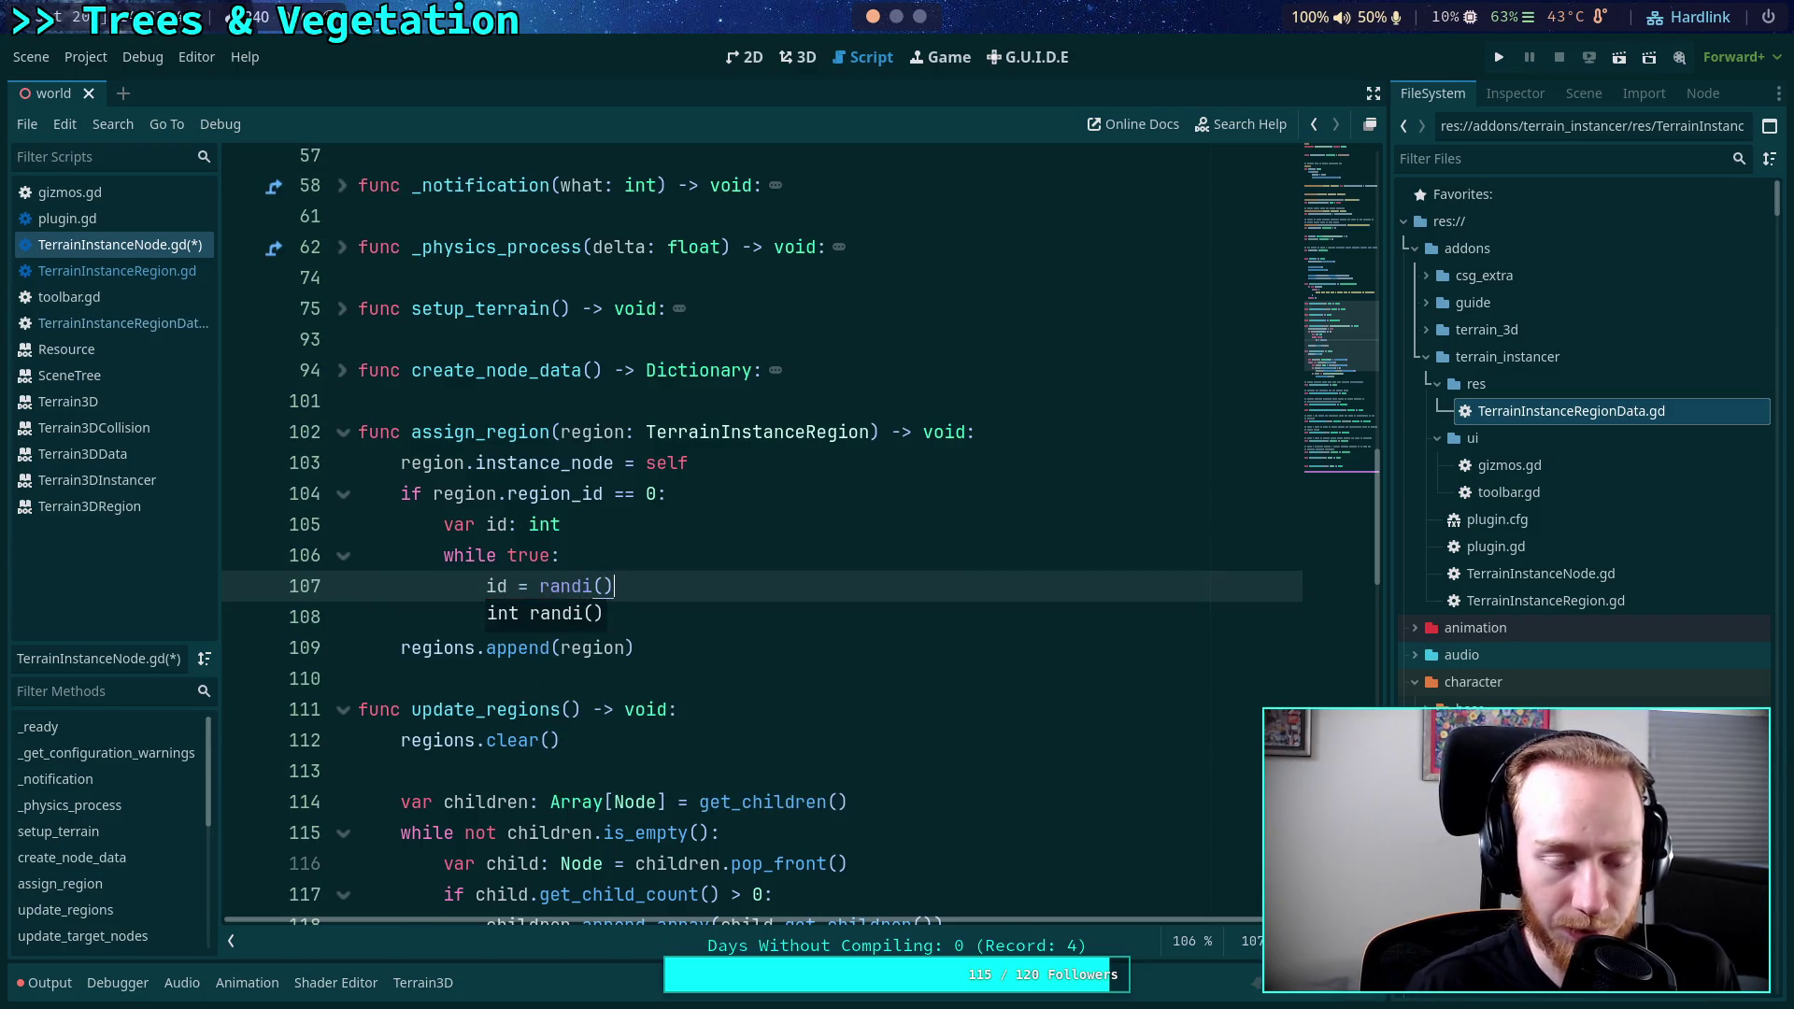
# Add 'if not region_ids.has(id): break' below the randi() call.
pyautogui.press('Return')
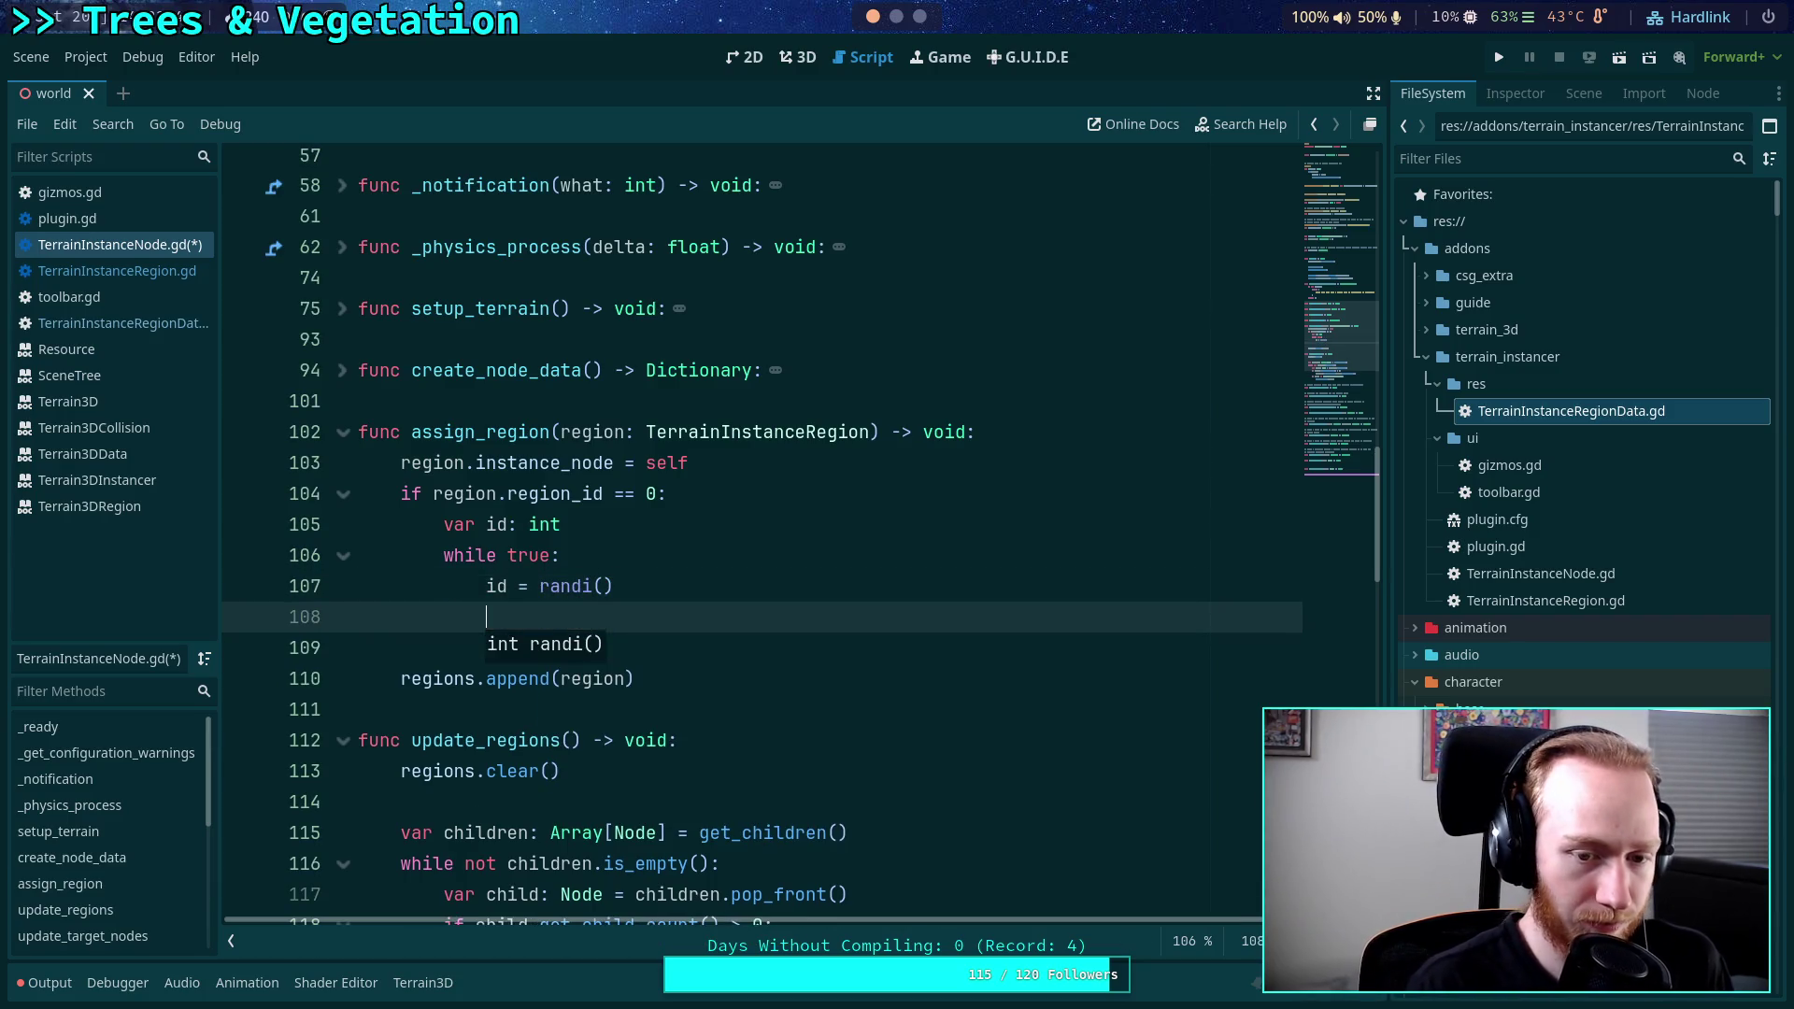
pyautogui.write('if ')
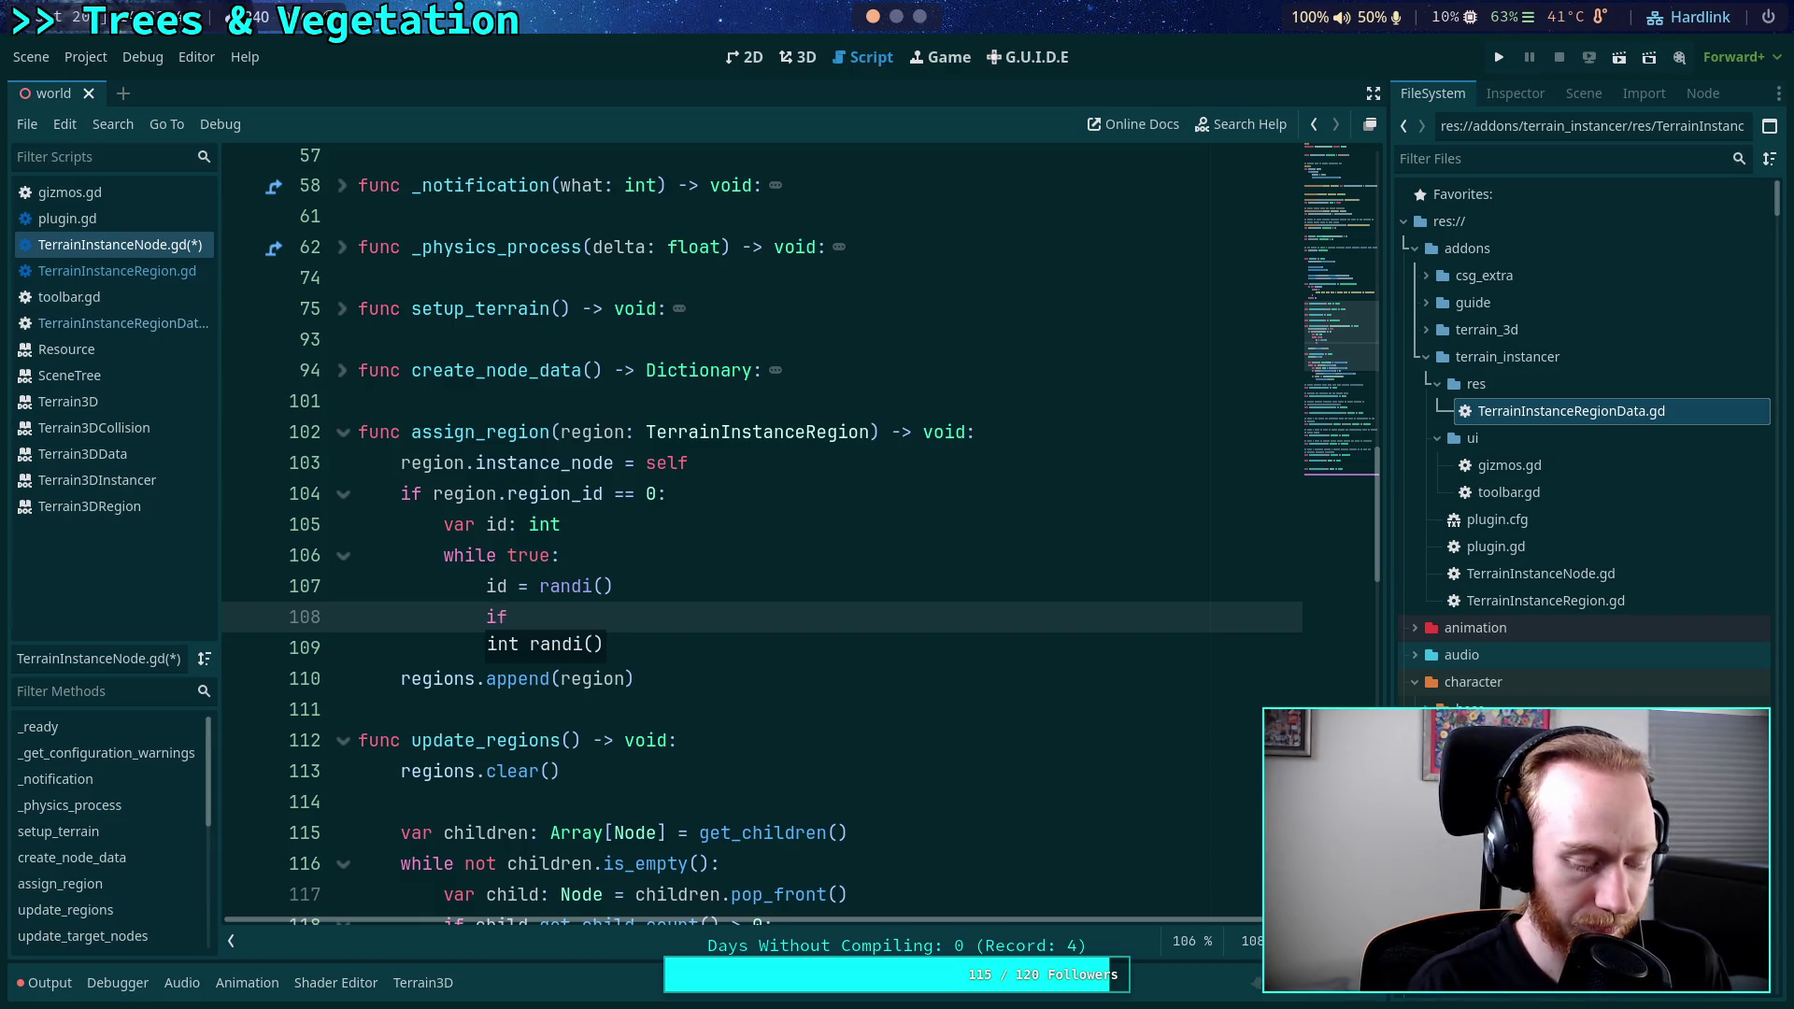
pyautogui.write('region_ids.')
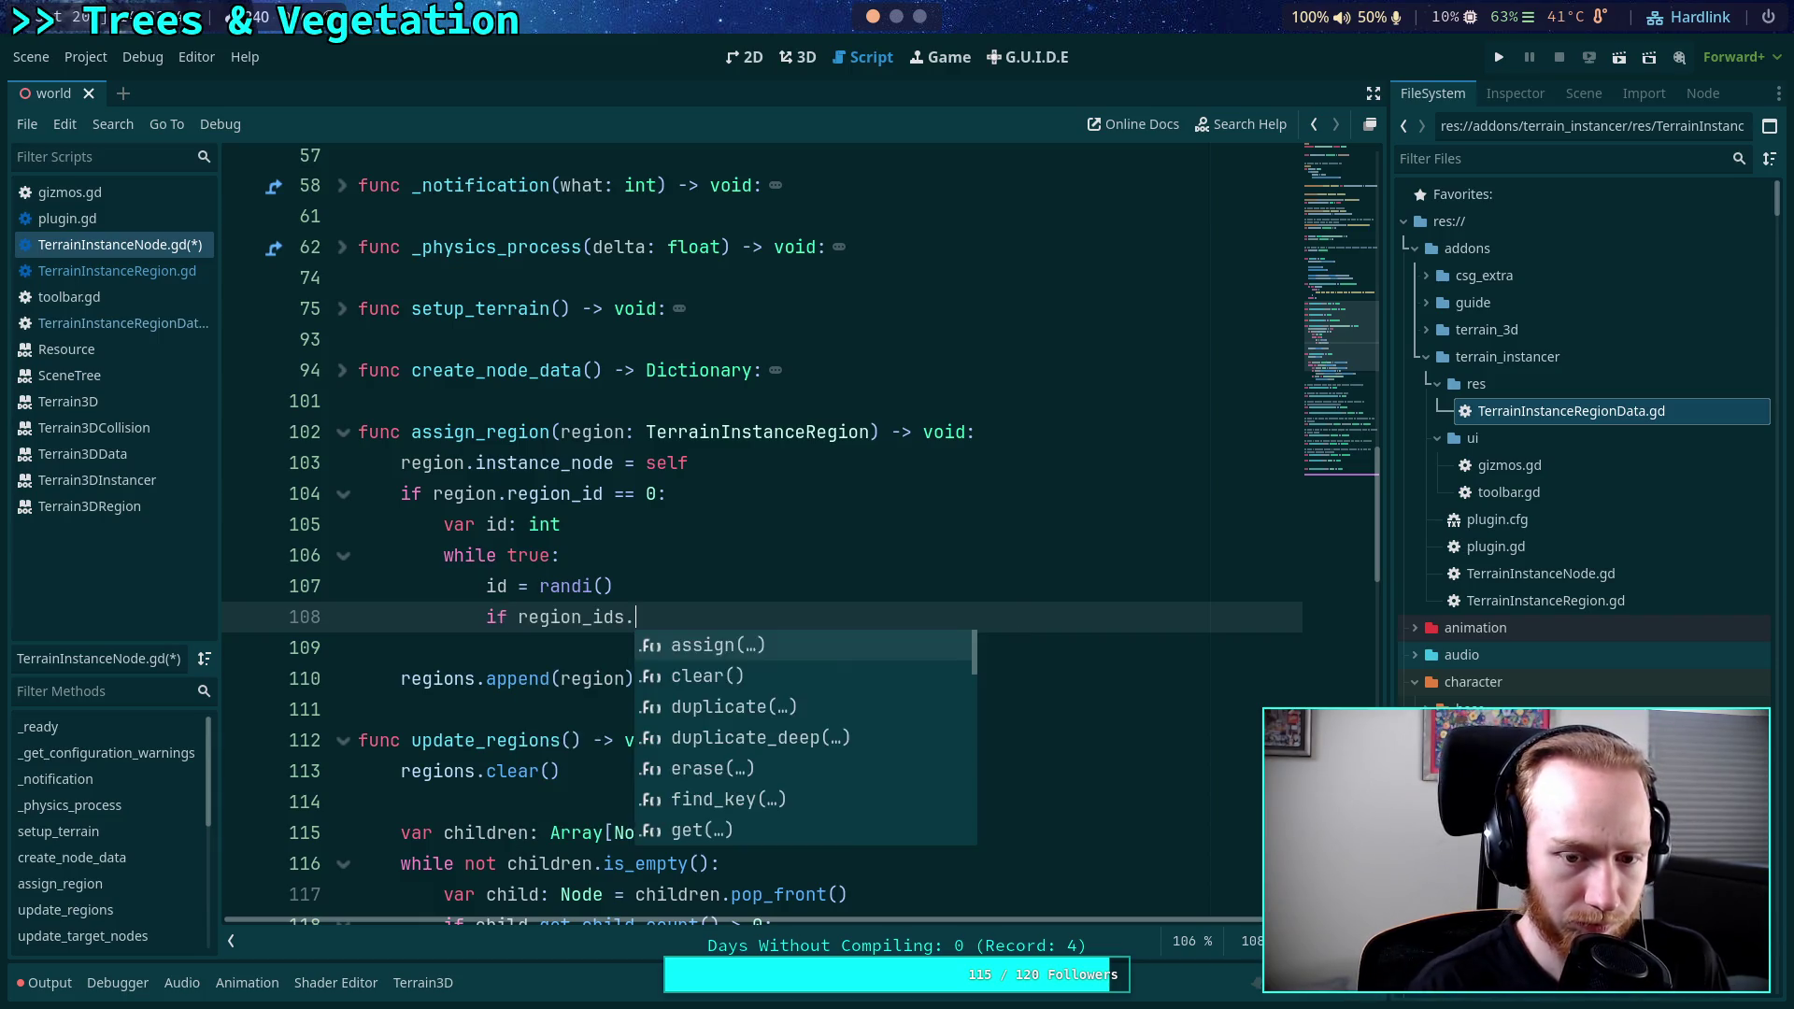
pyautogui.write('con')
pyautogui.press('BackSpace')
pyautogui.press('BackSpace')
pyautogui.press('BackSpace')
pyautogui.write('ha')
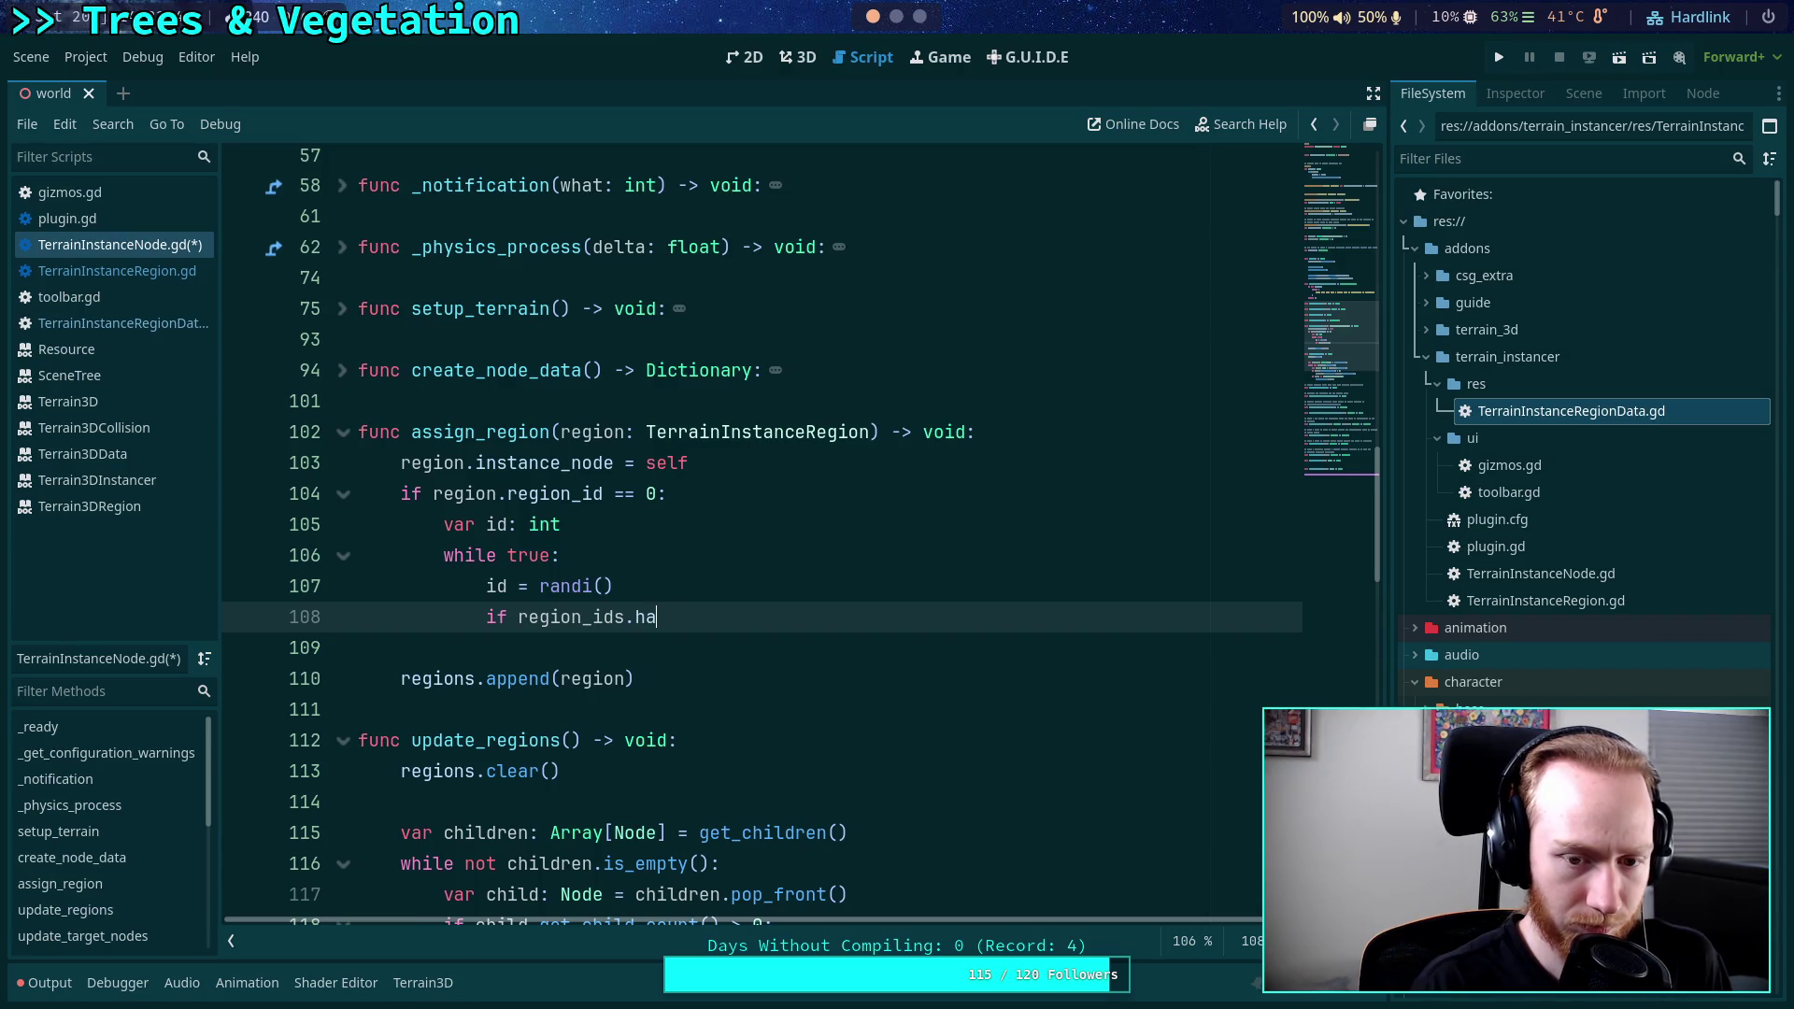
pyautogui.write('s')
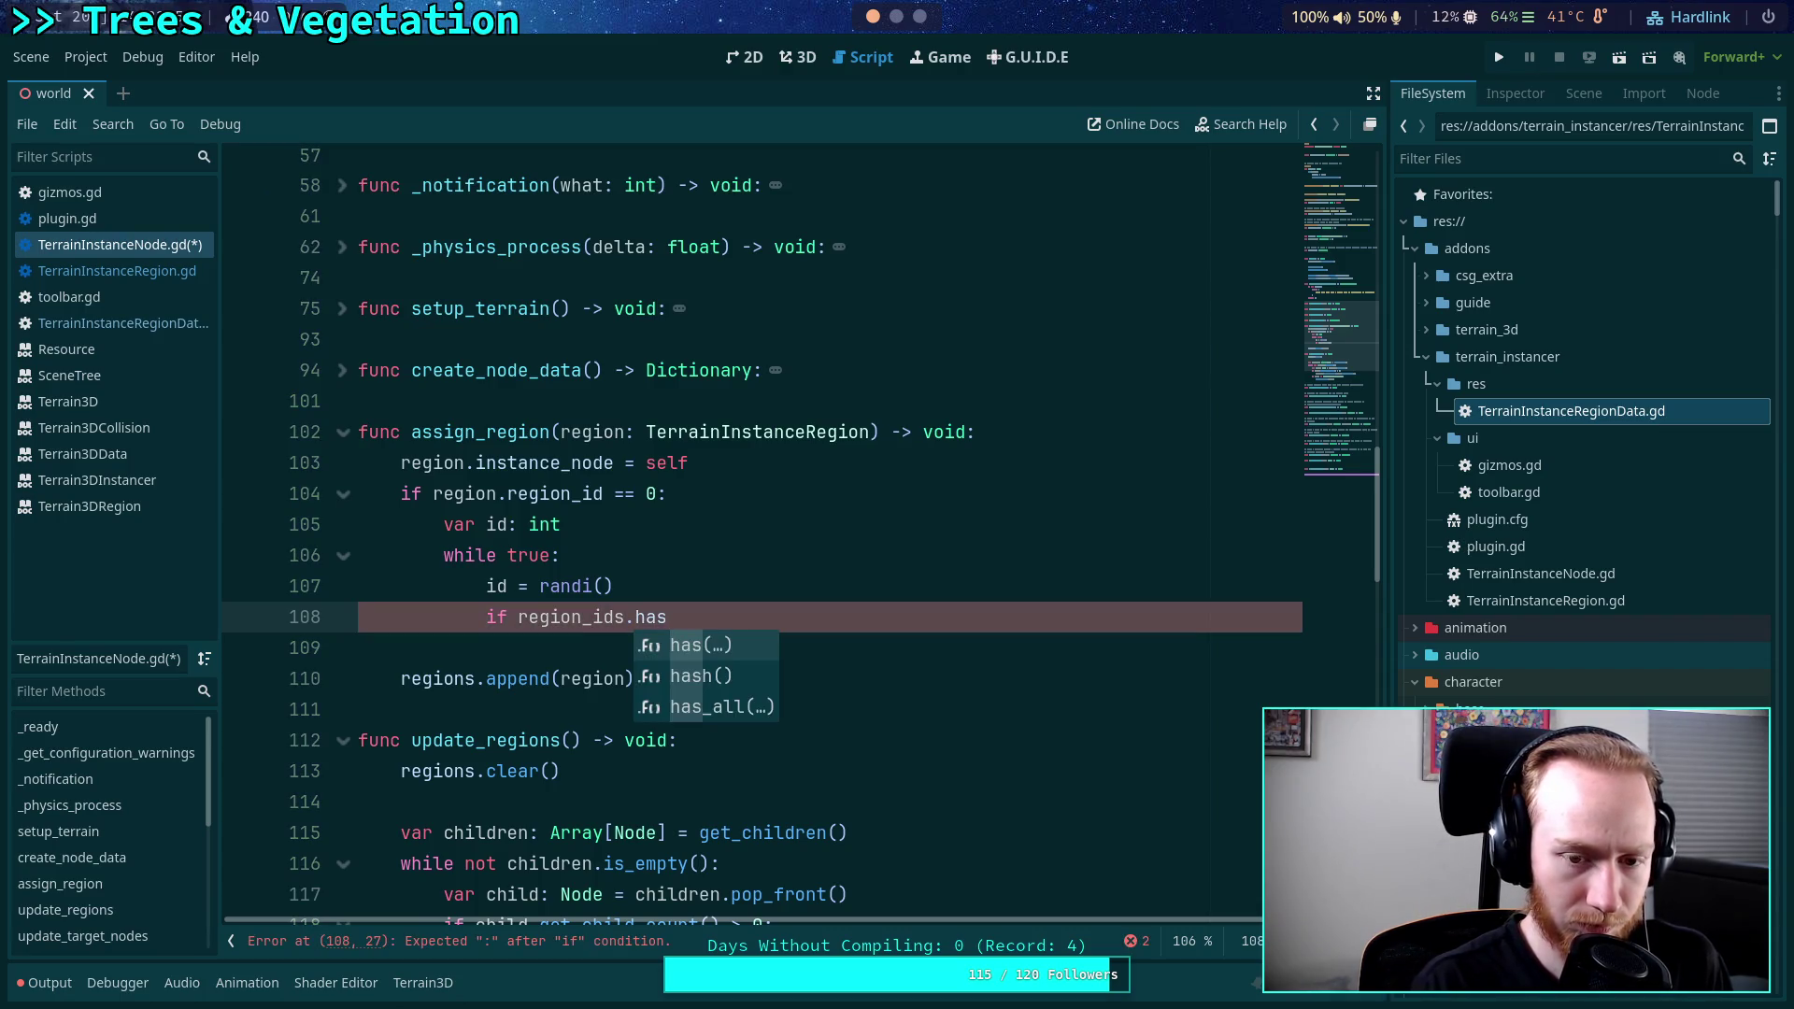
pyautogui.press('Return')
pyautogui.press('Escape')
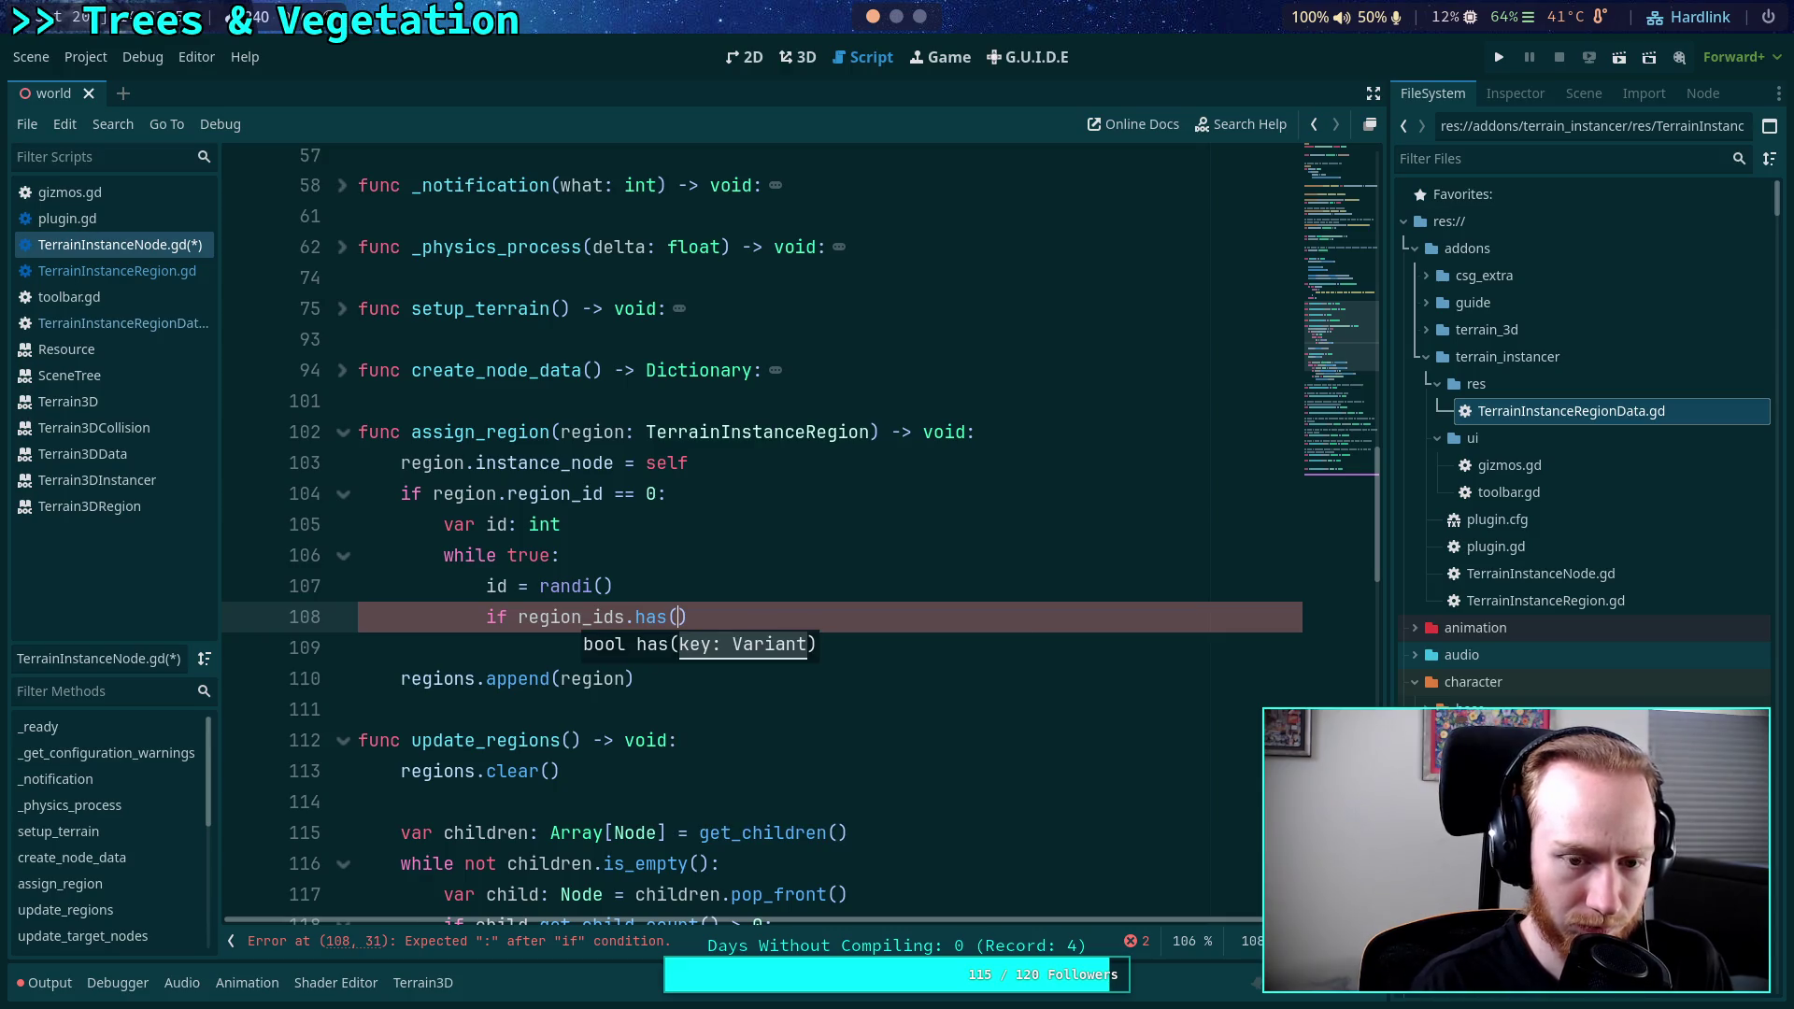
pyautogui.write('id):')
pyautogui.press('Return')
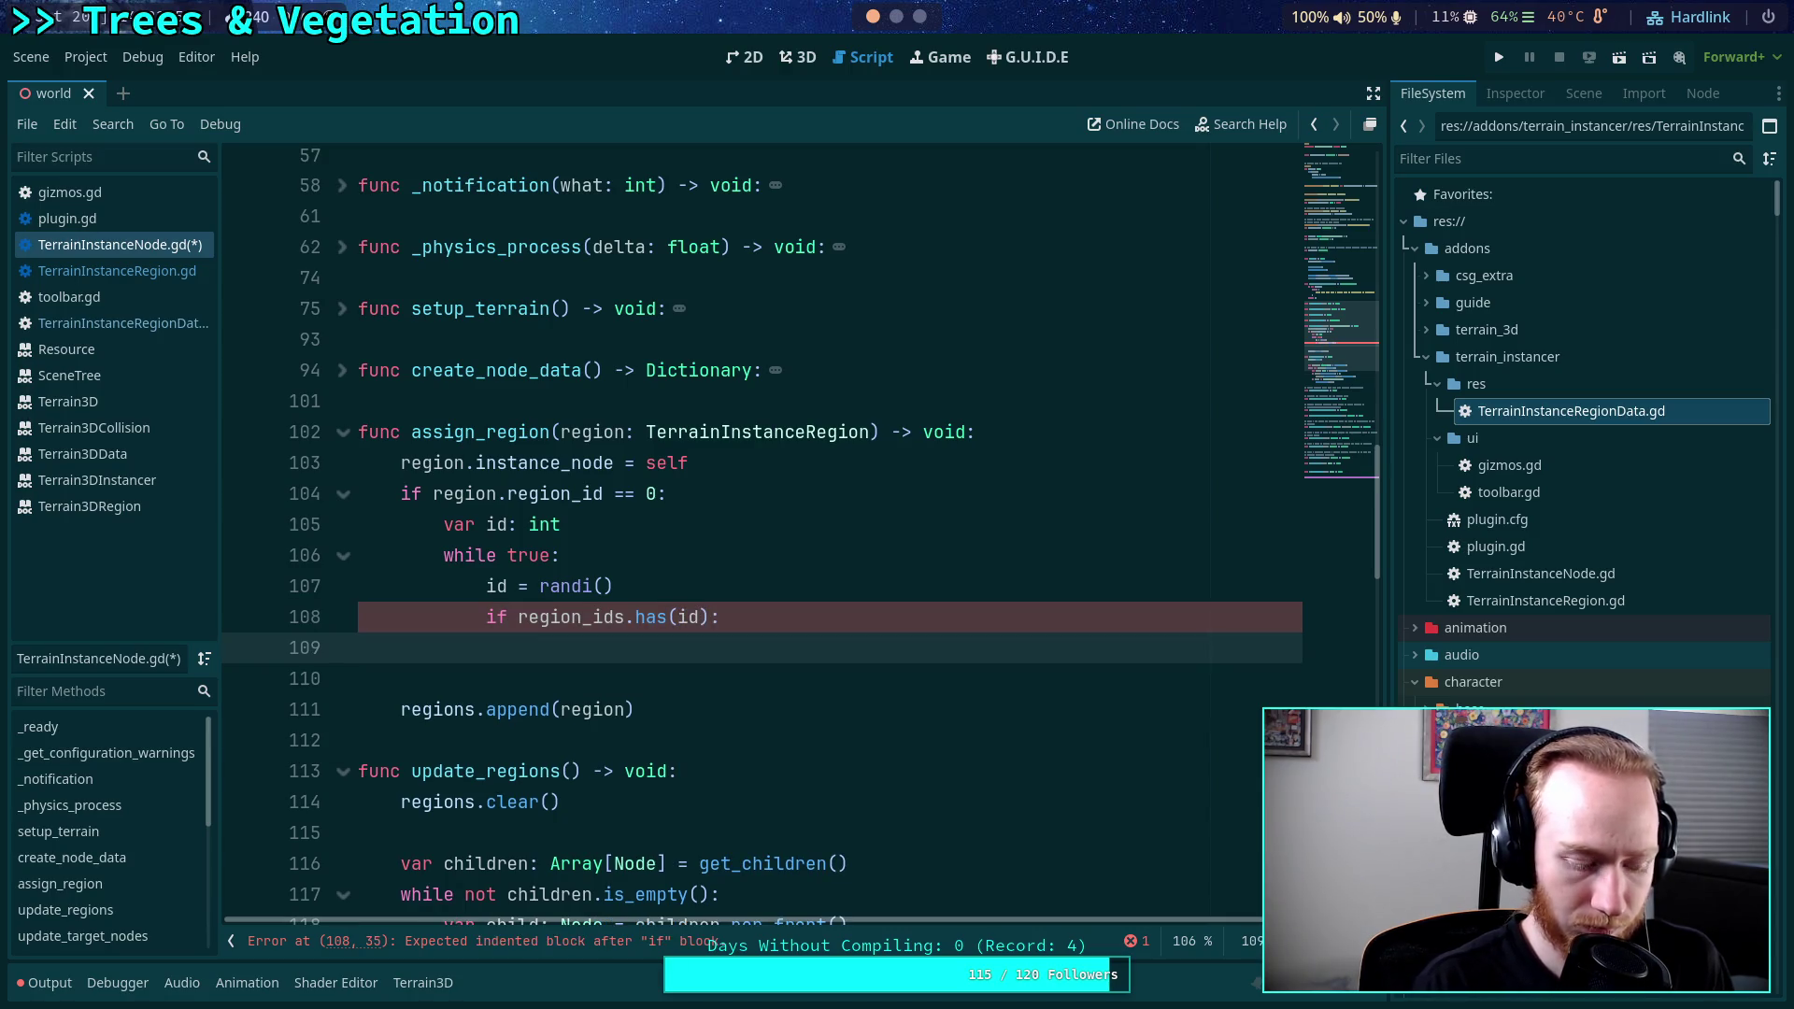
pyautogui.write('break')
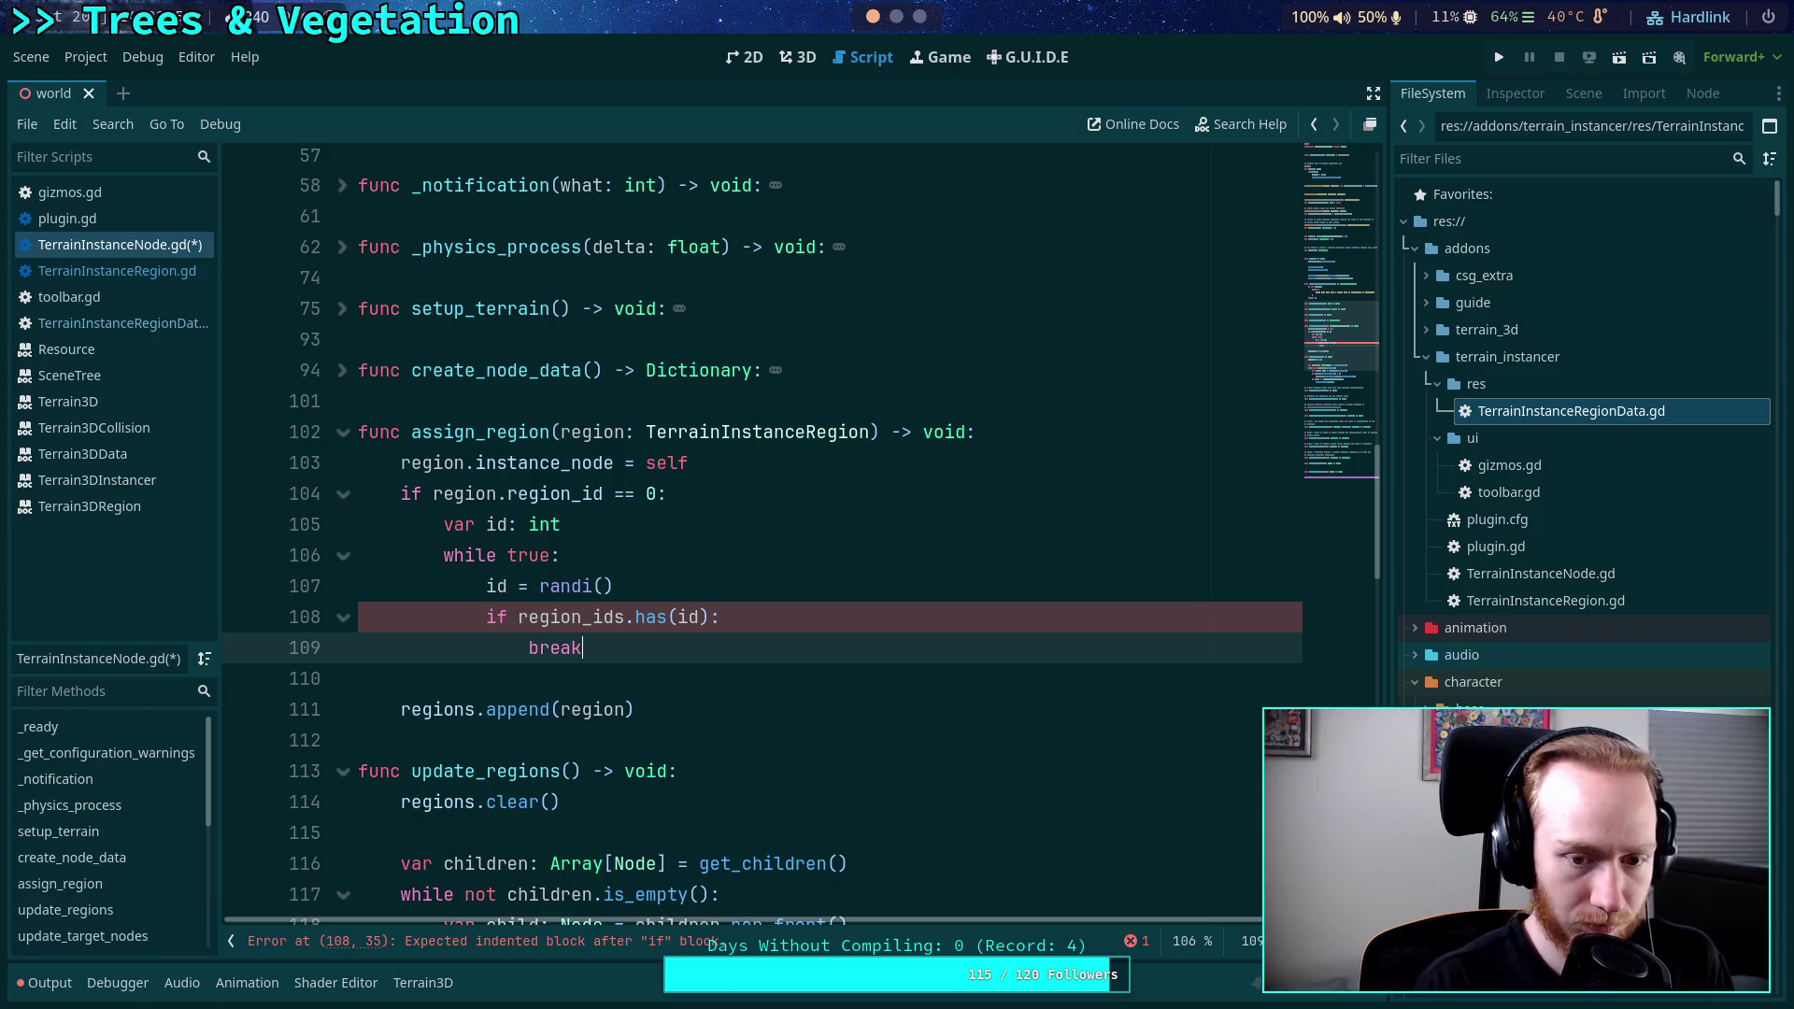
pyautogui.click(517, 612)
pyautogui.write('not')
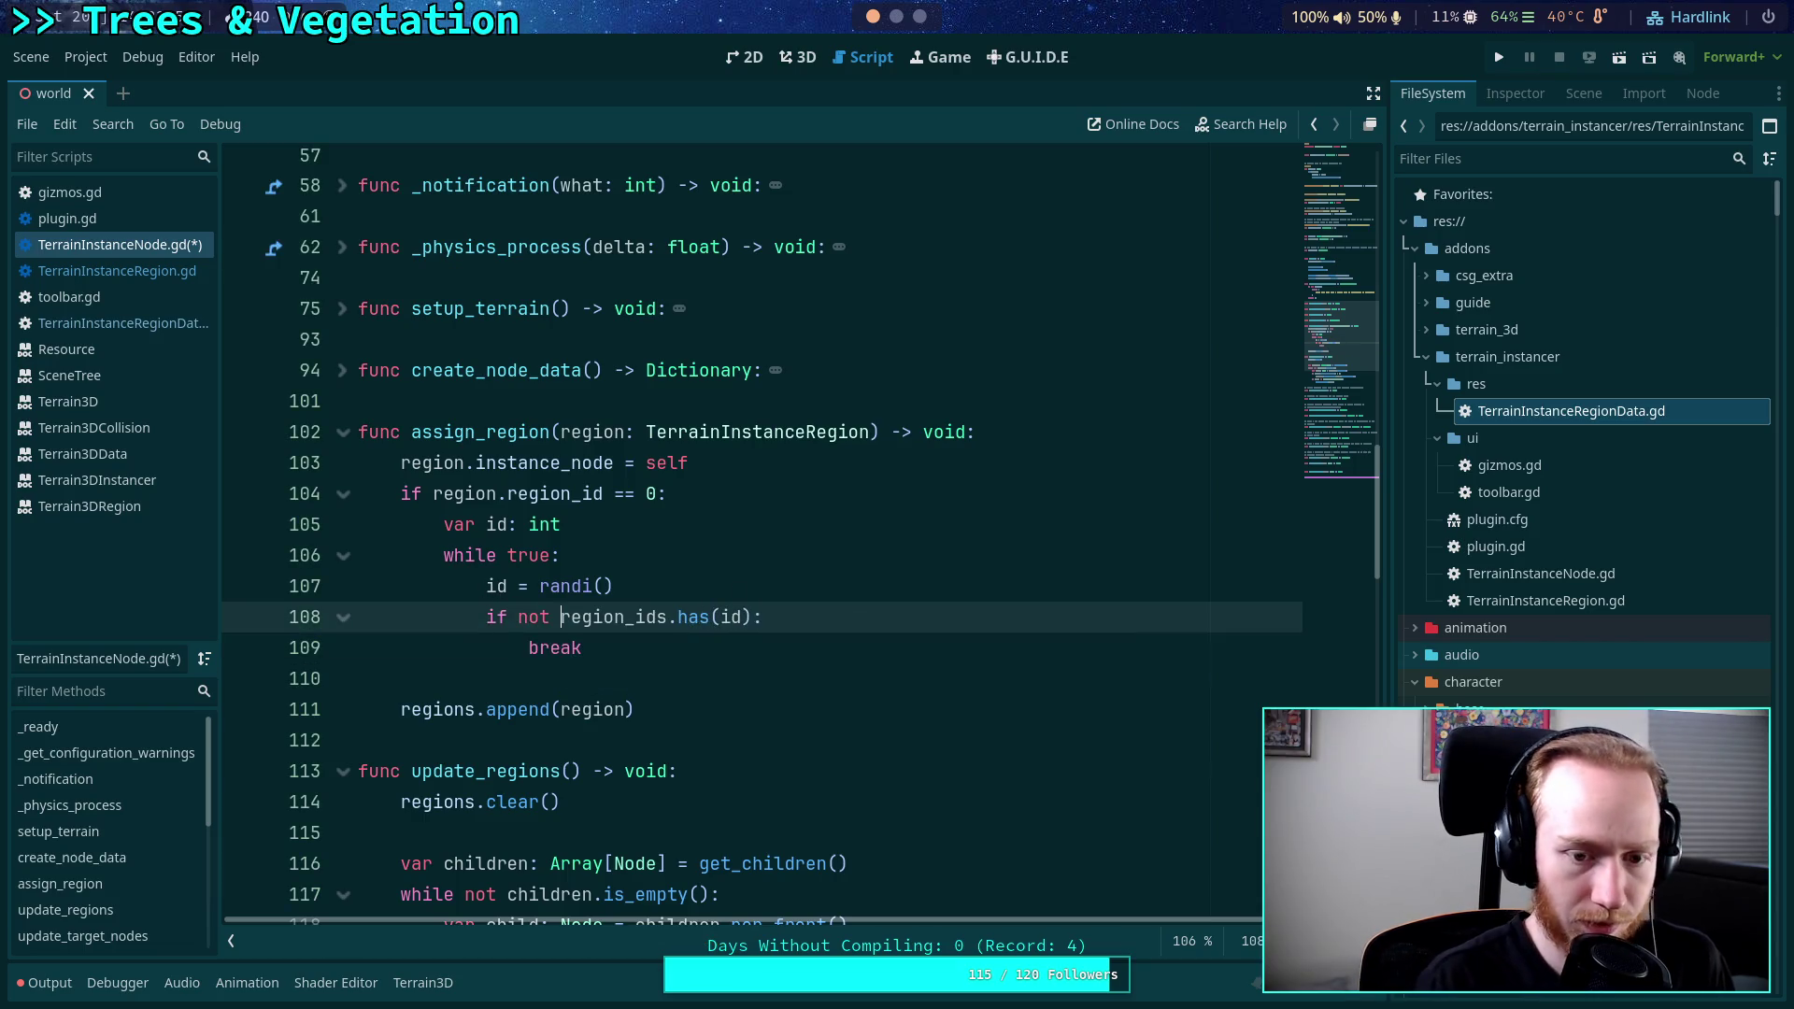
# Add 'region.region_id = id' after the loop and paste in the elif region_ids check.
pyautogui.click(712, 641)
pyautogui.press('Return')
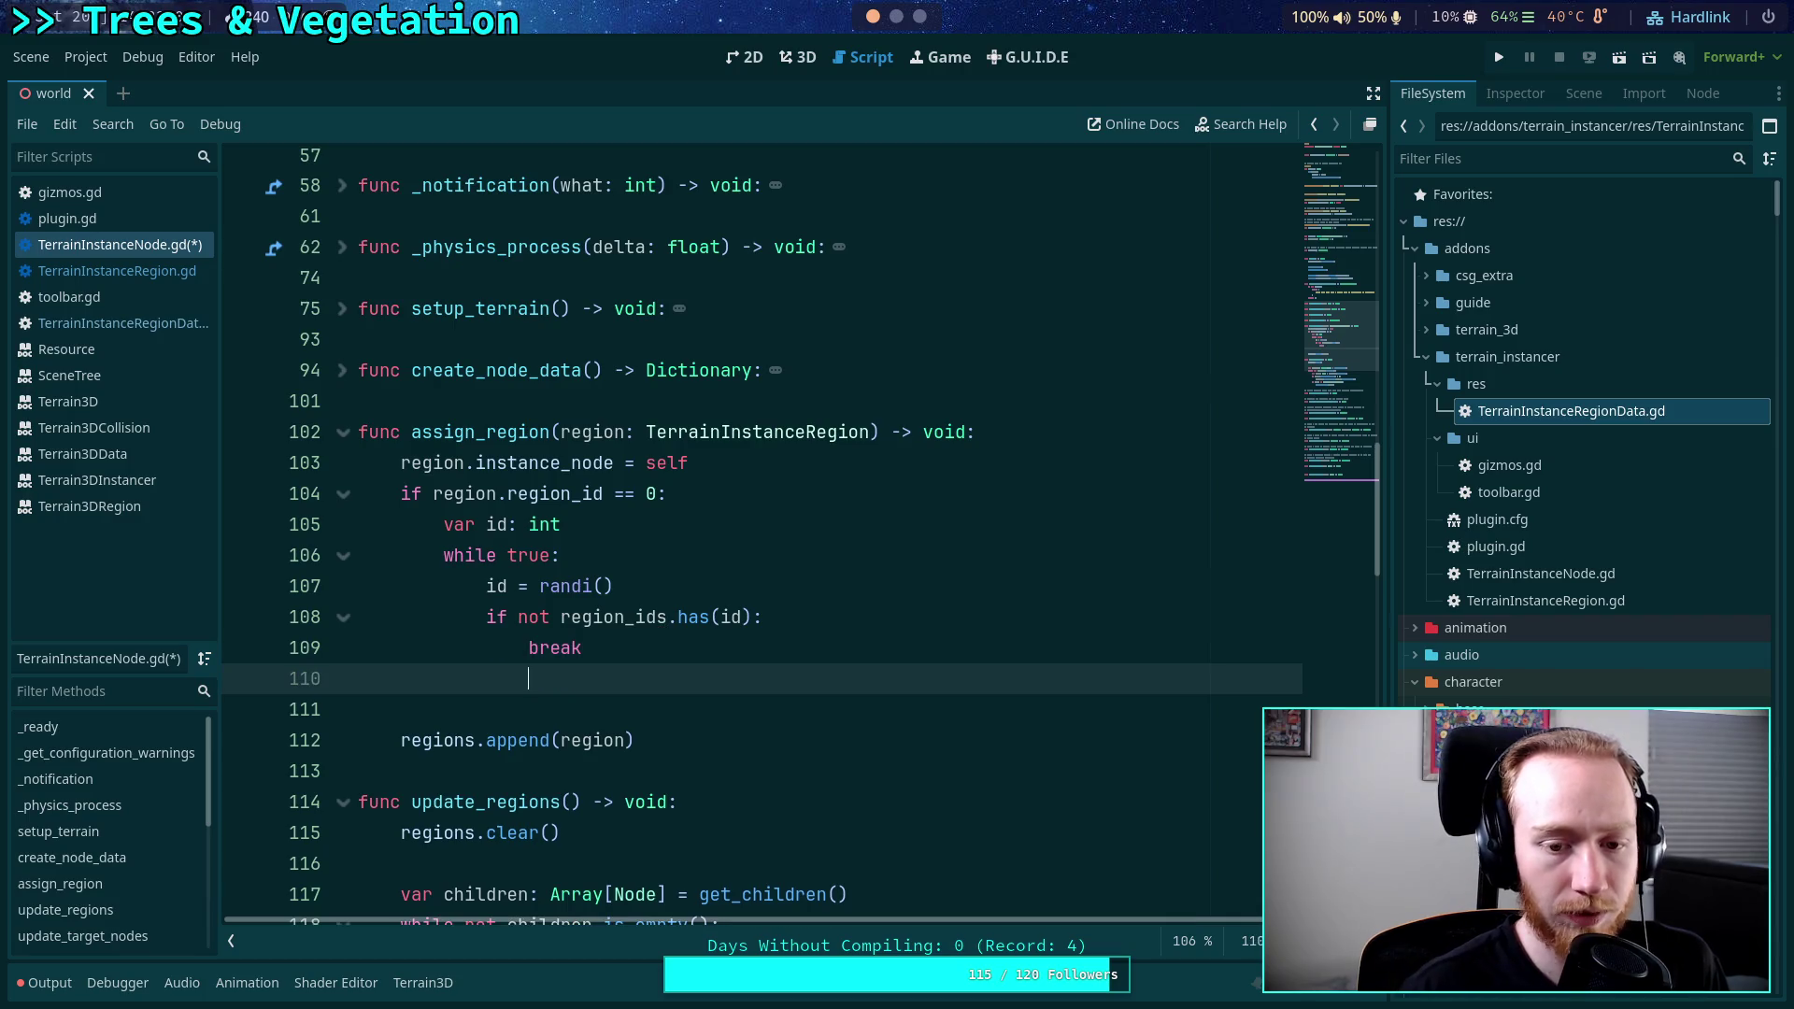
pyautogui.write('region.re')
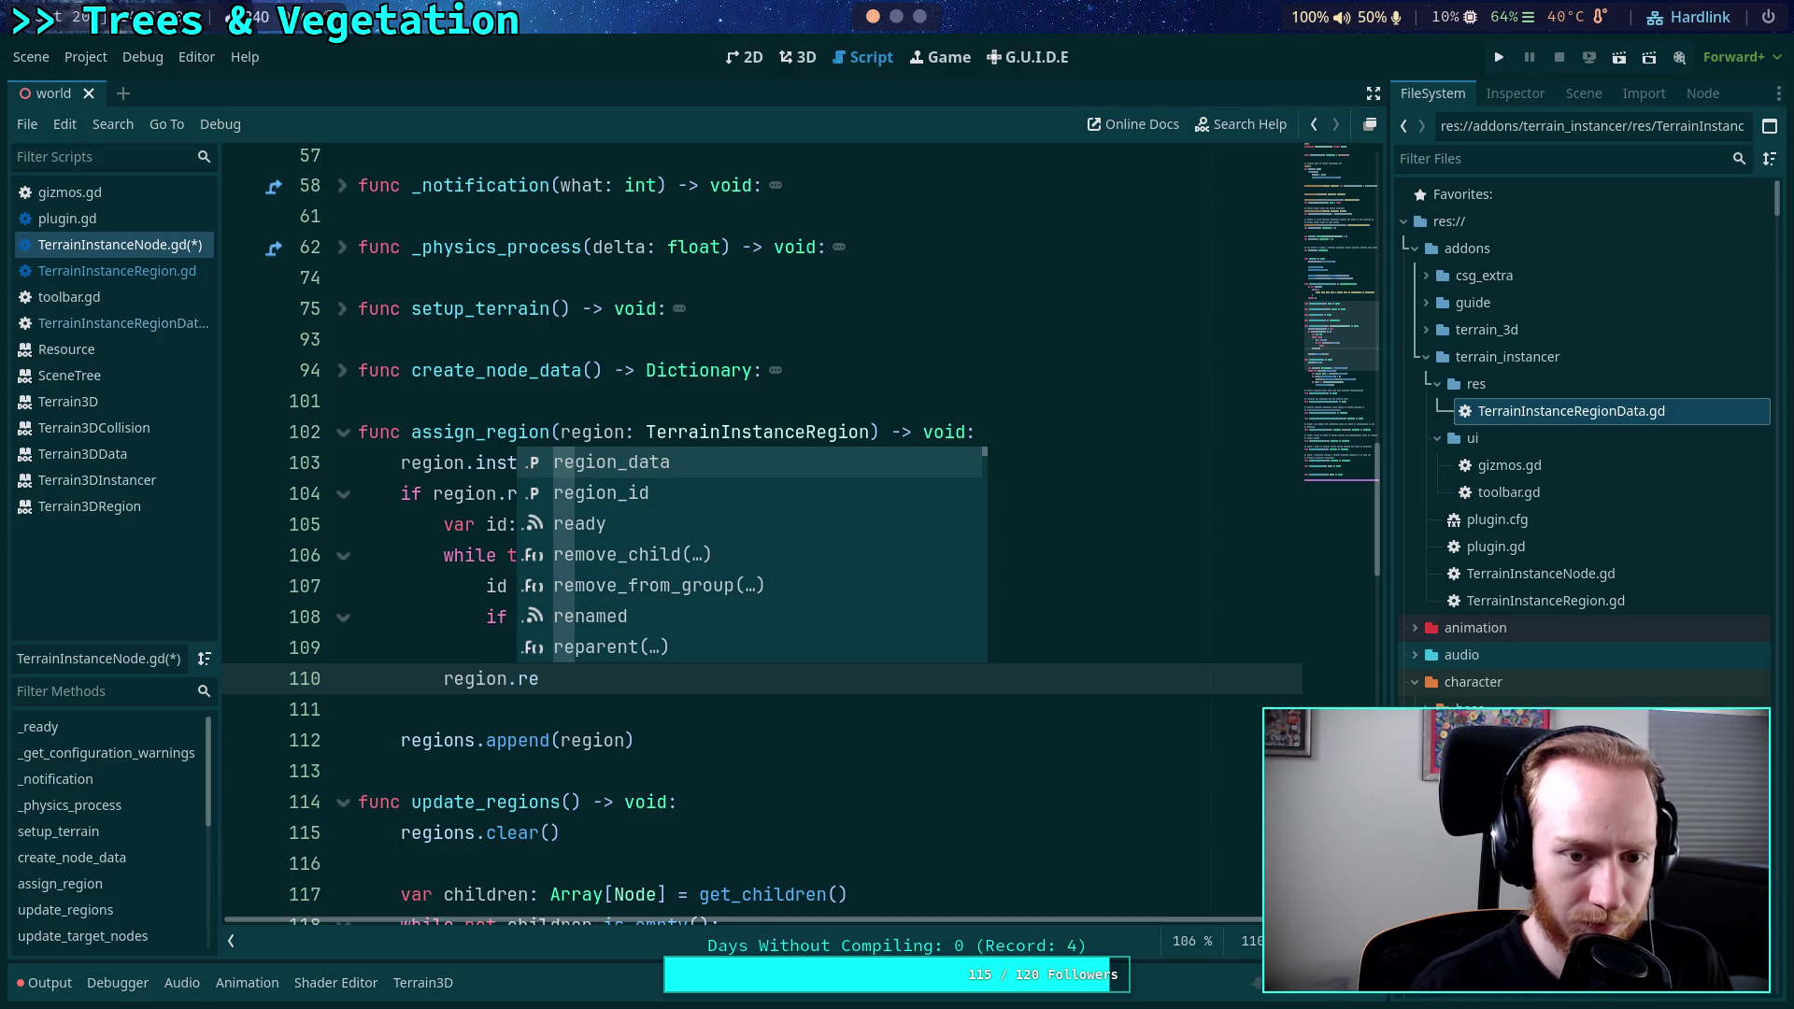
pyautogui.press('Down')
pyautogui.press('Return')
pyautogui.write('= id')
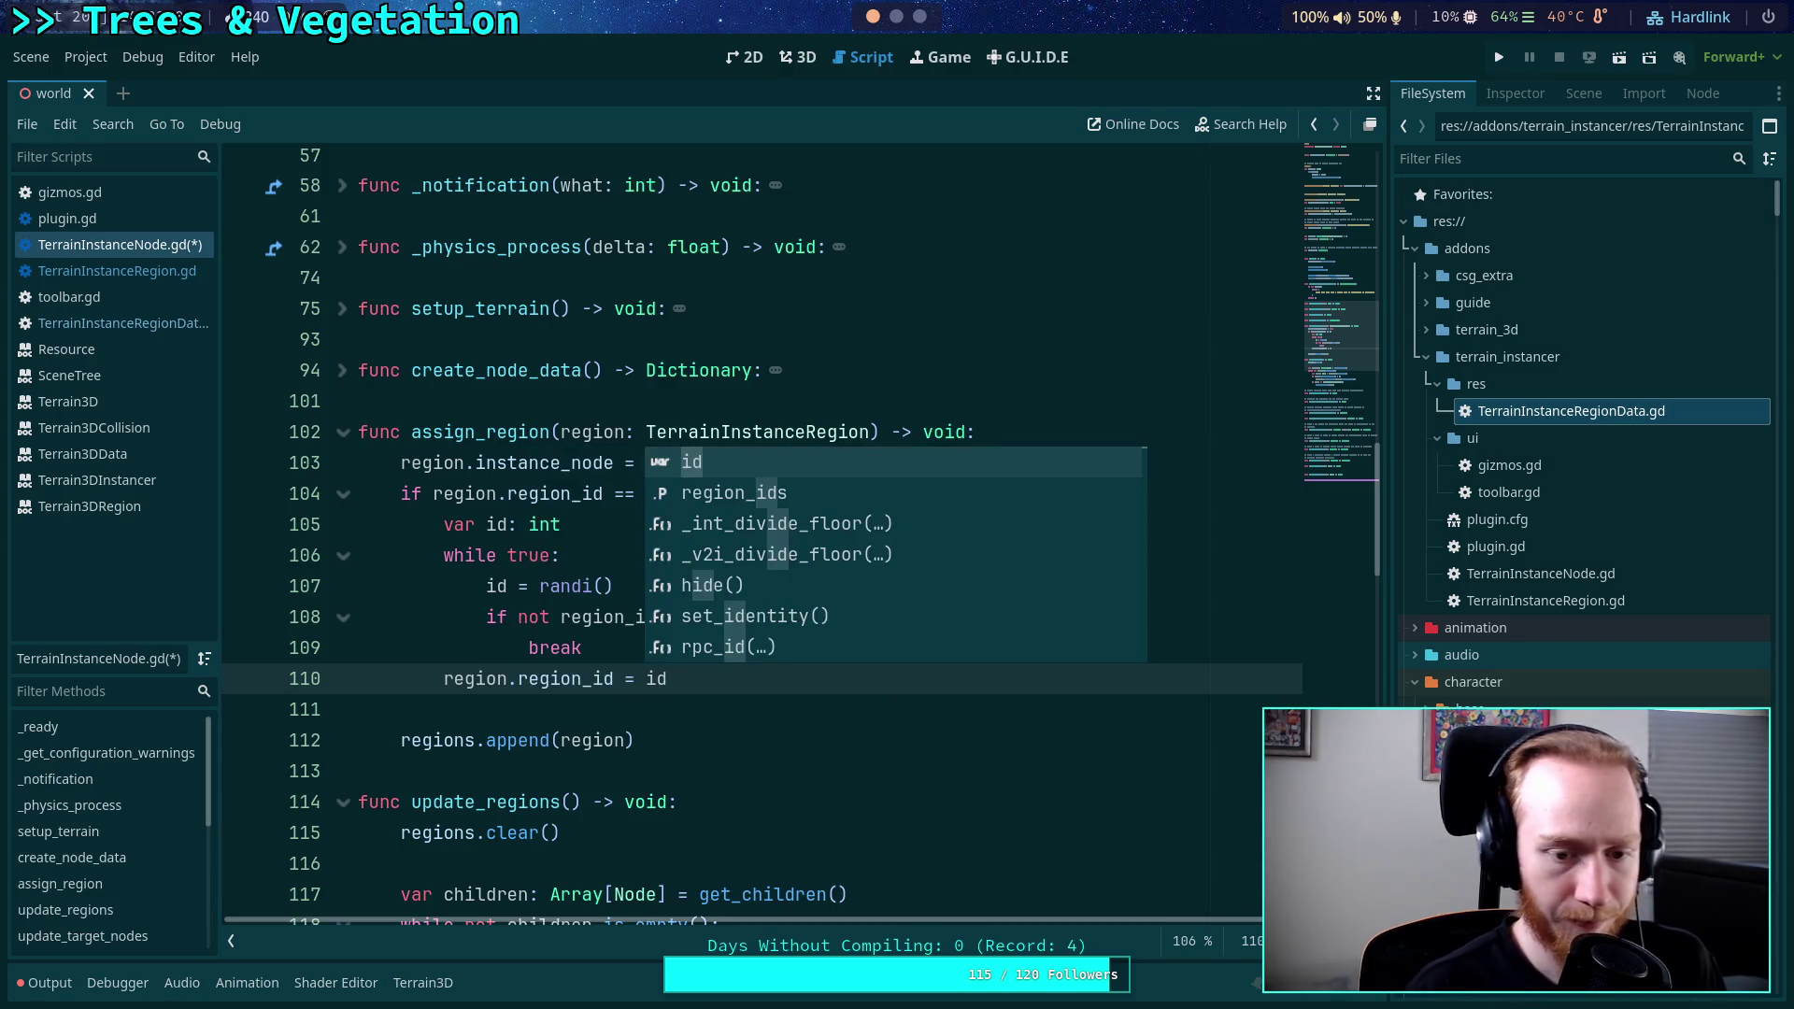
pyautogui.press('Escape')
pyautogui.press('BackSpace')
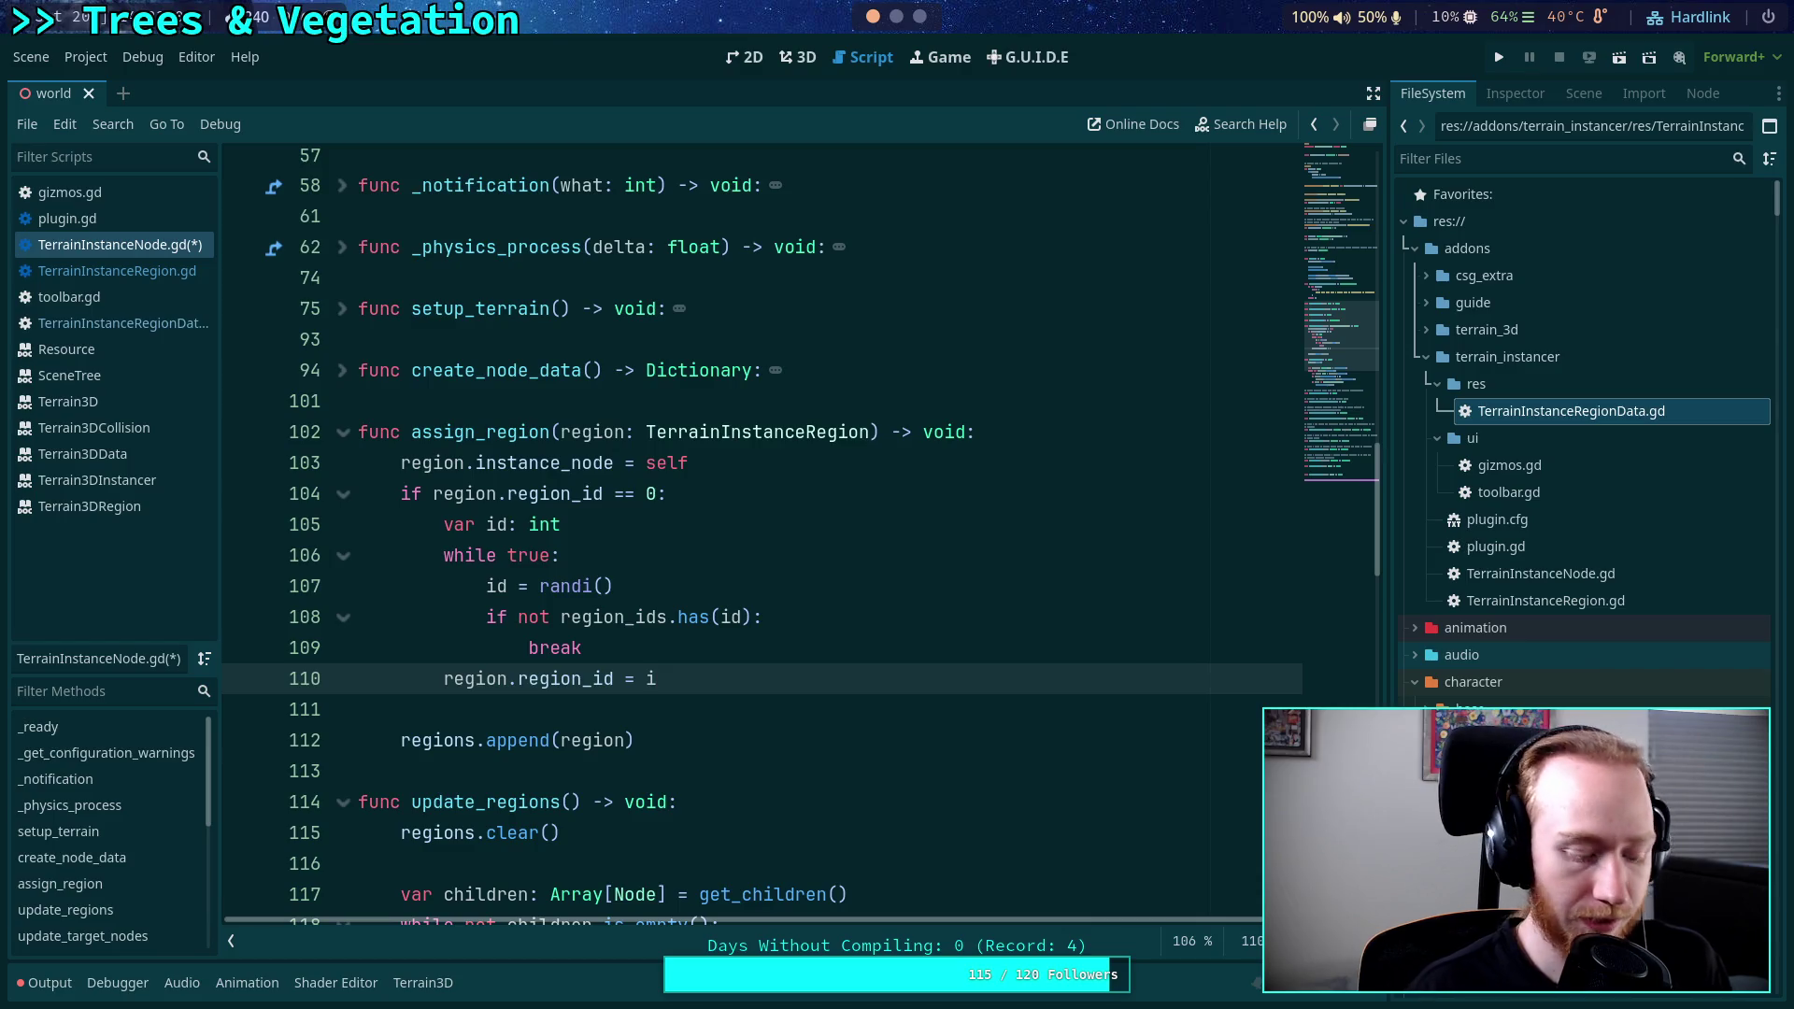
pyautogui.write('d')
pyautogui.press('Return')
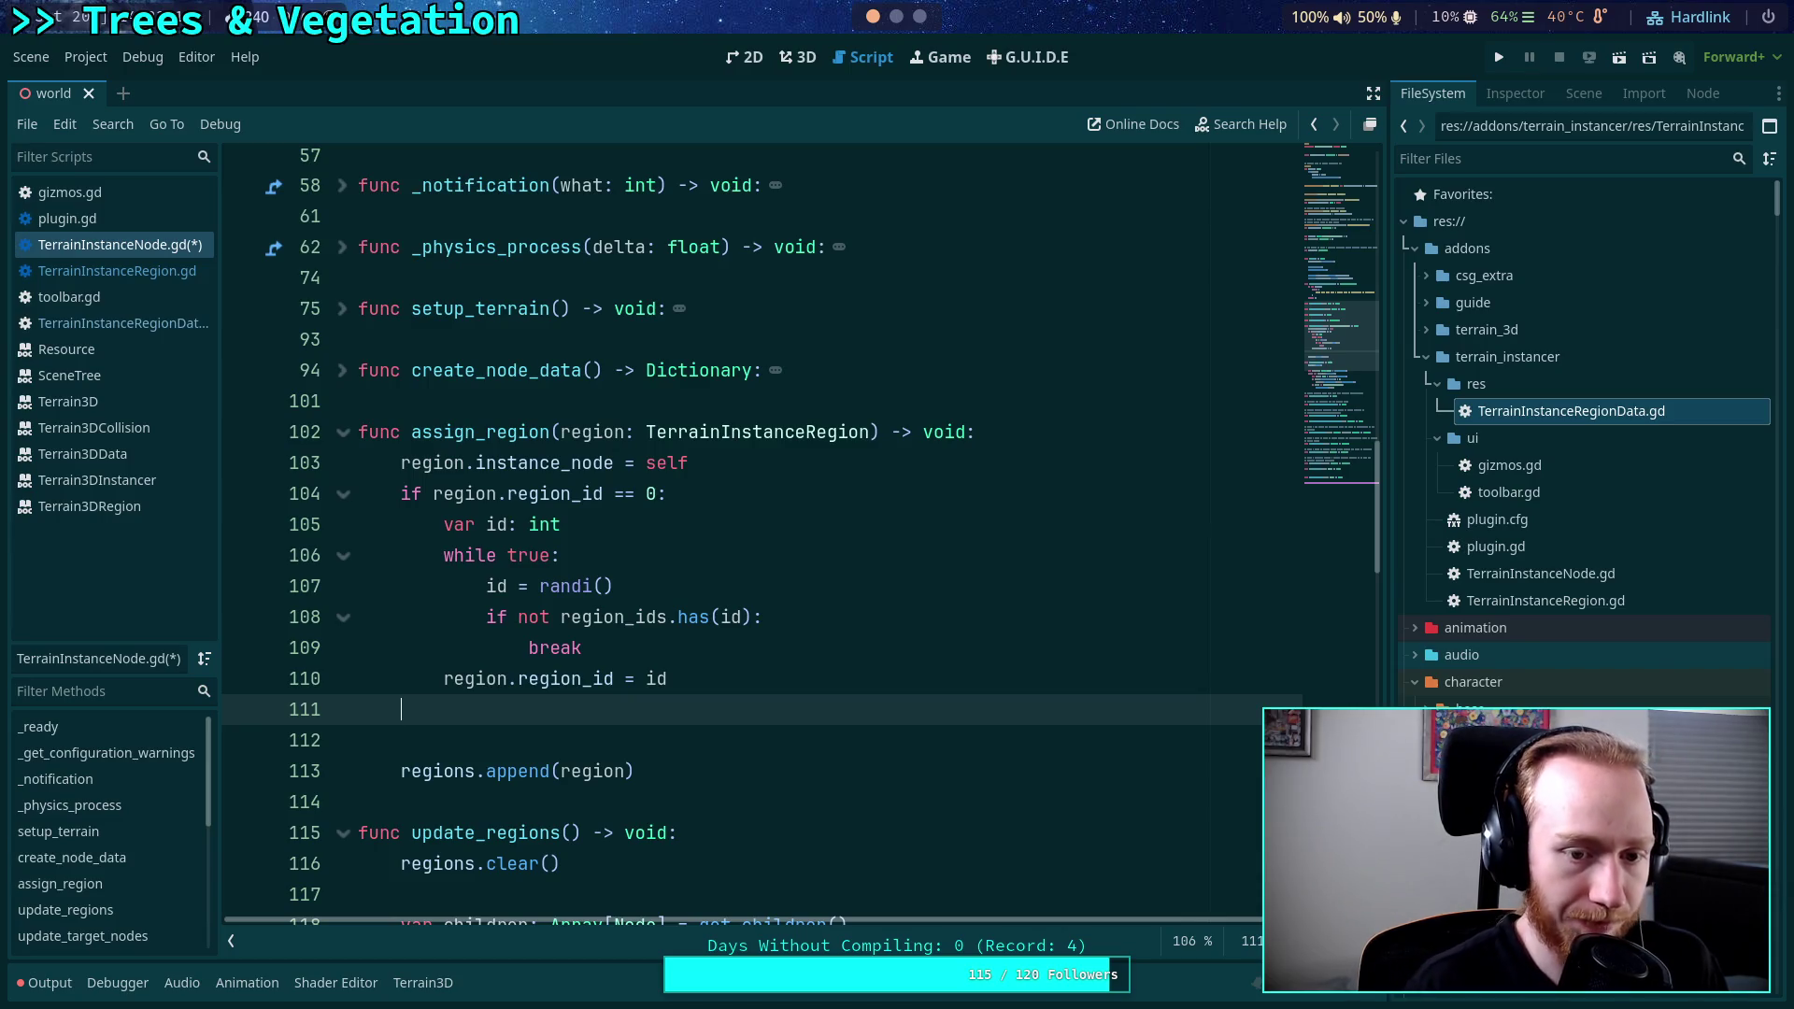
pyautogui.write('elif region_ids.has(region.region_id):')
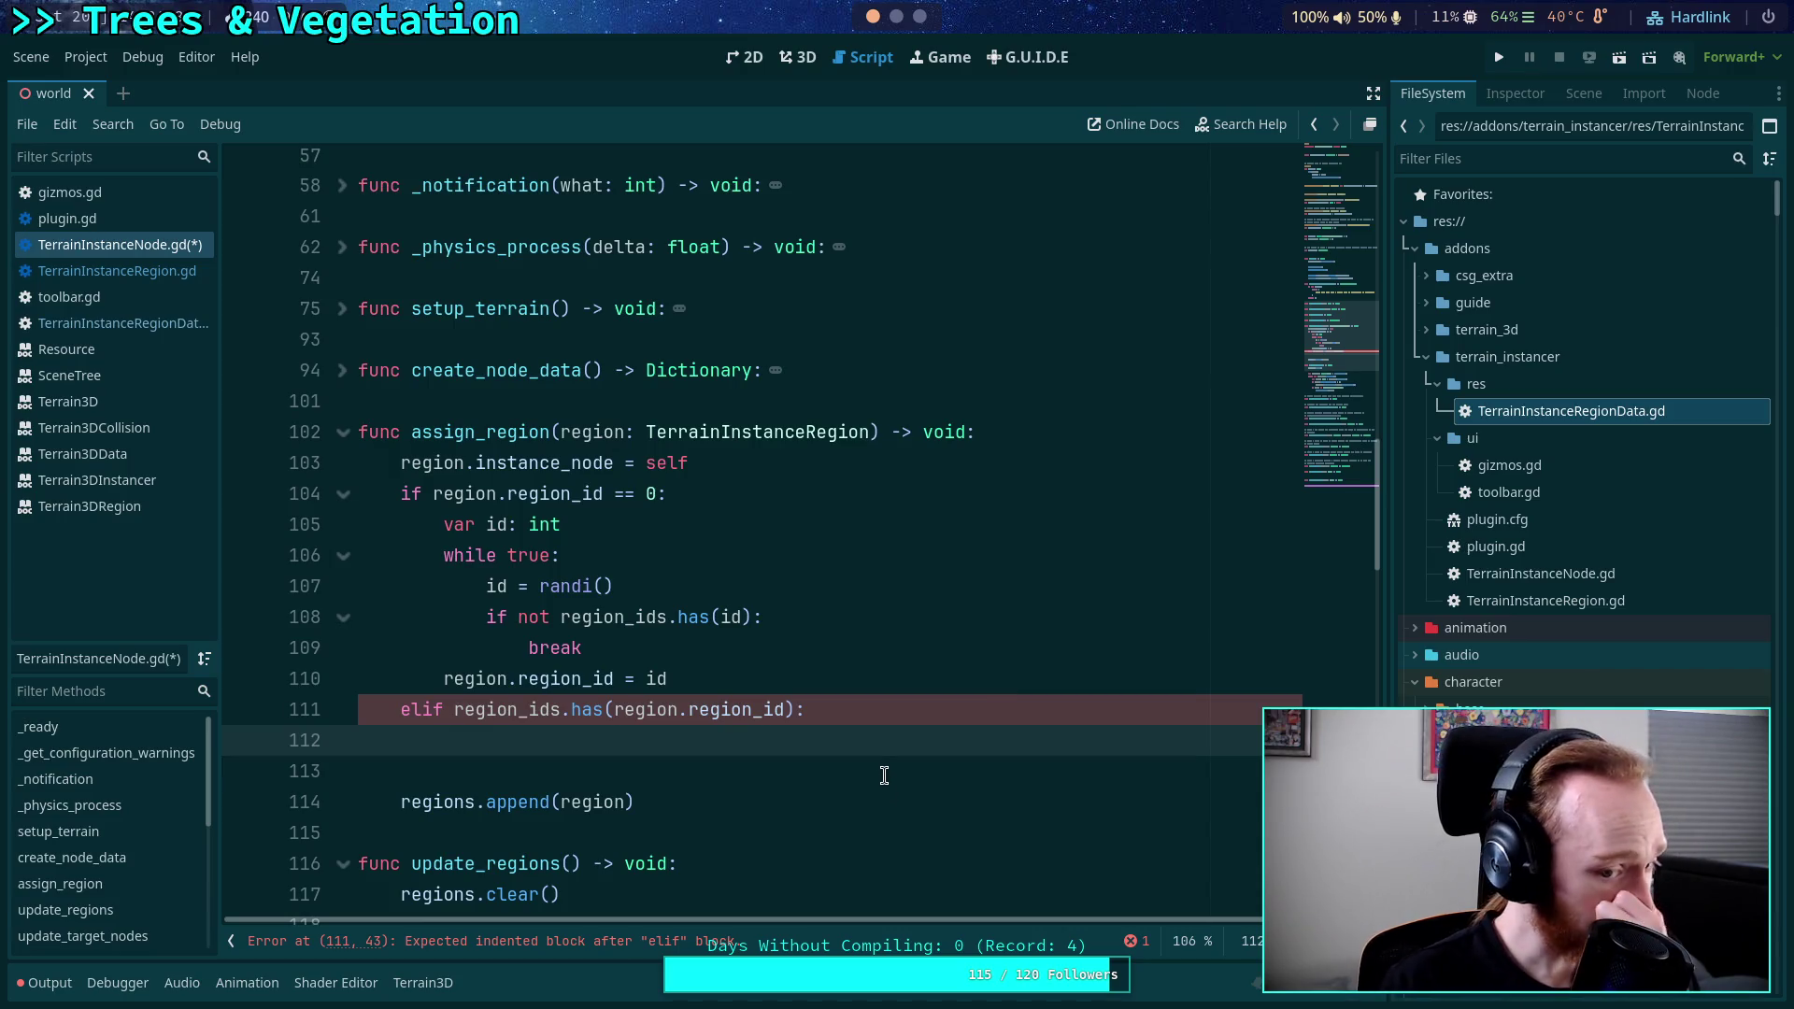
# Scroll down through assign_region to review the new elif branch.
pyautogui.scroll(-3, 926, 702)
# Search the script for 'regions' to locate regions.clear() in update_regions.
pyautogui.scroll(2, 926, 702)
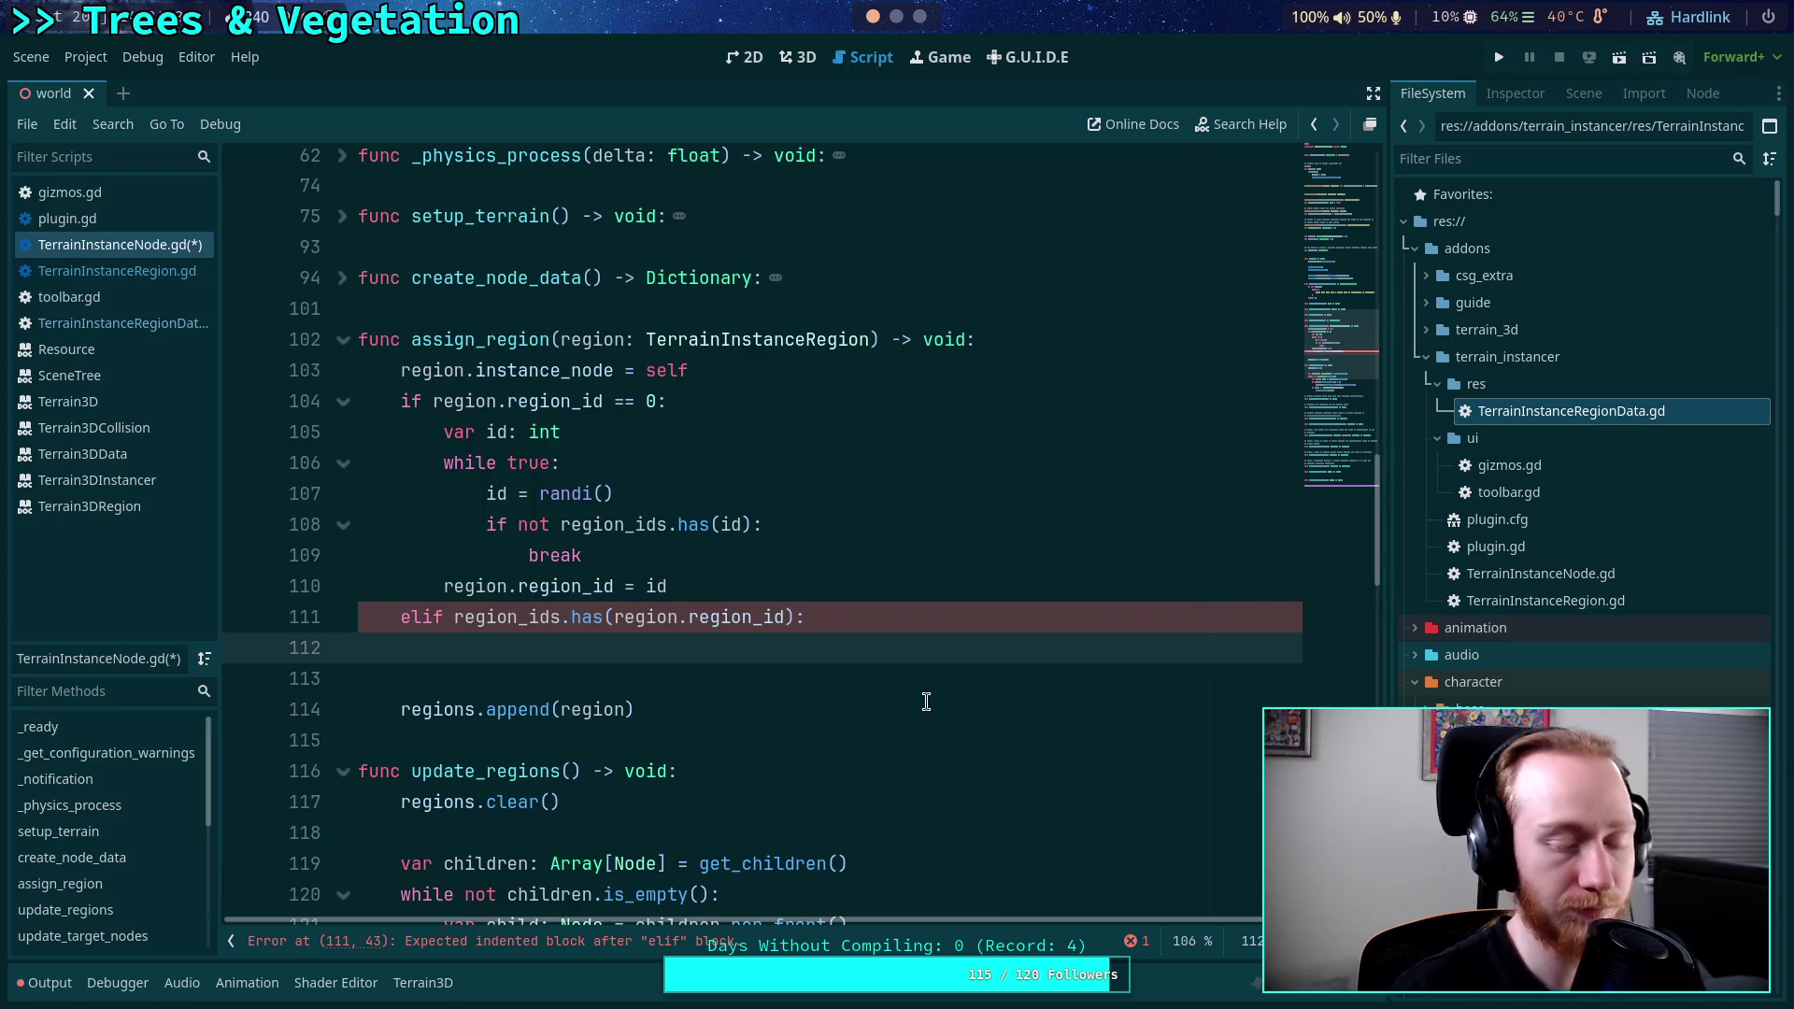
pyautogui.scroll(-1, 898, 713)
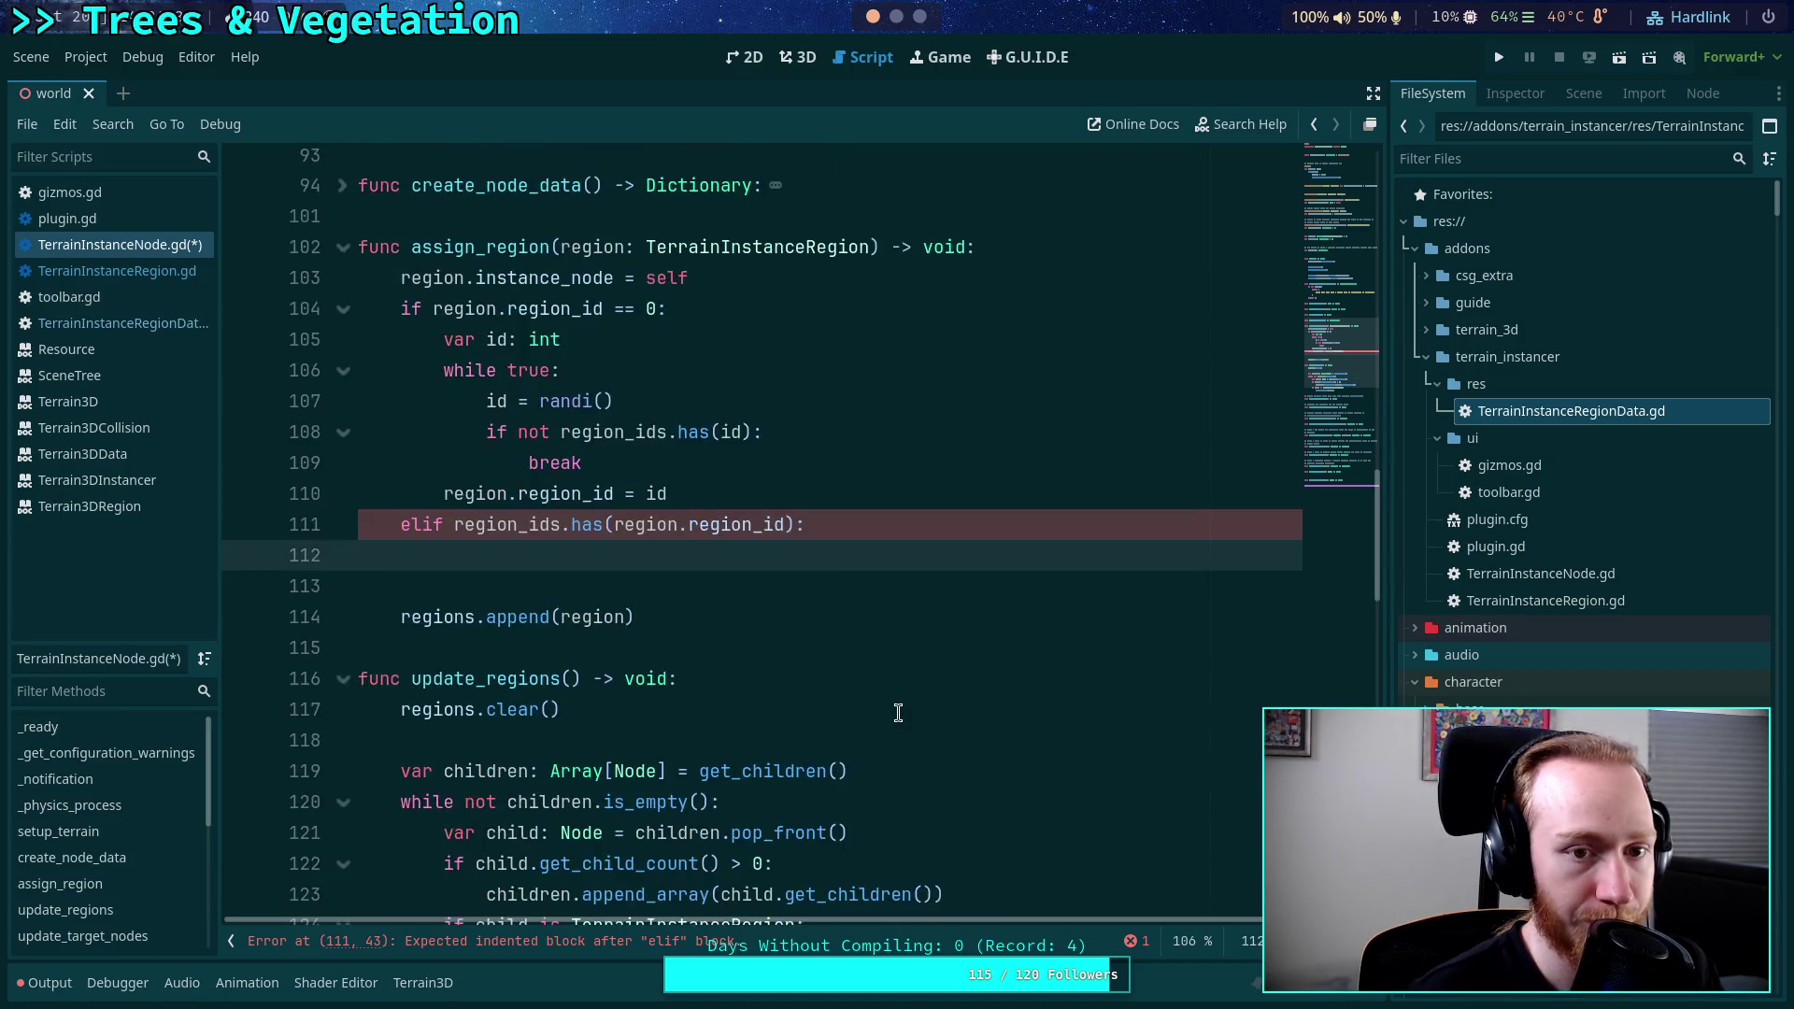
pyautogui.scroll(2, 898, 713)
pyautogui.scroll(-4, 898, 713)
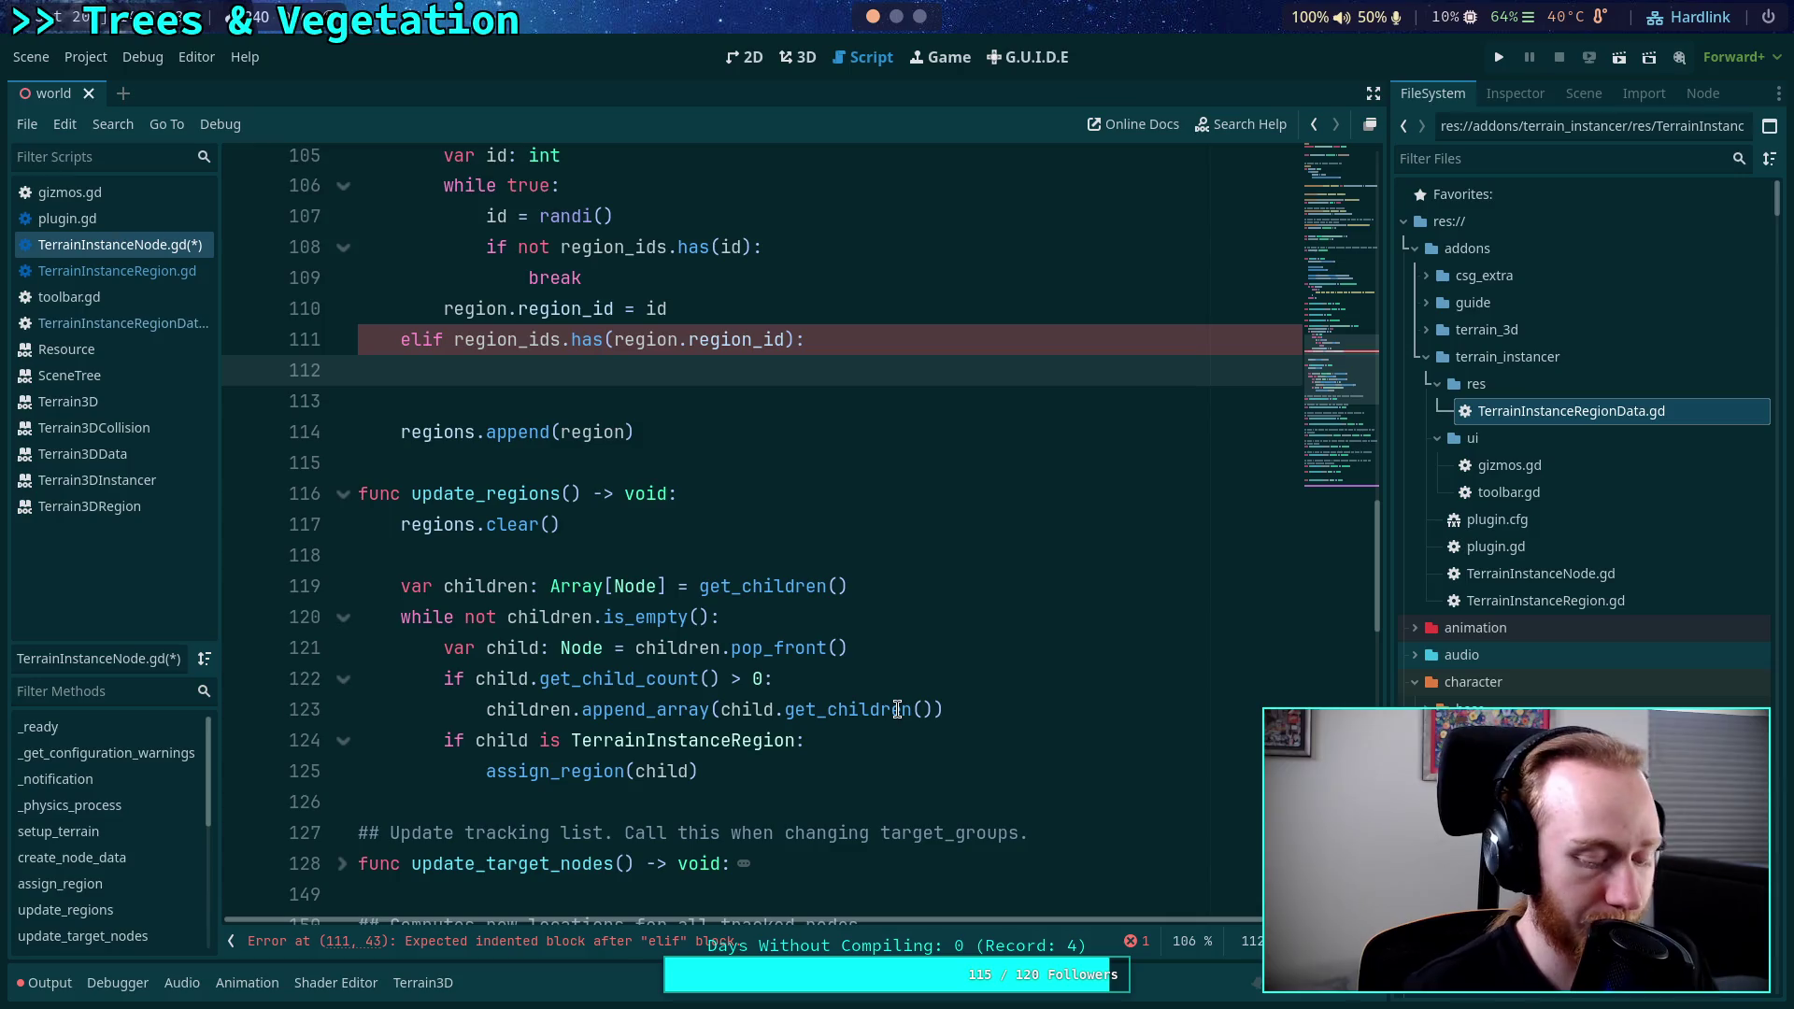
pyautogui.hotkey('ctrl', 'f')
pyautogui.write('regions')
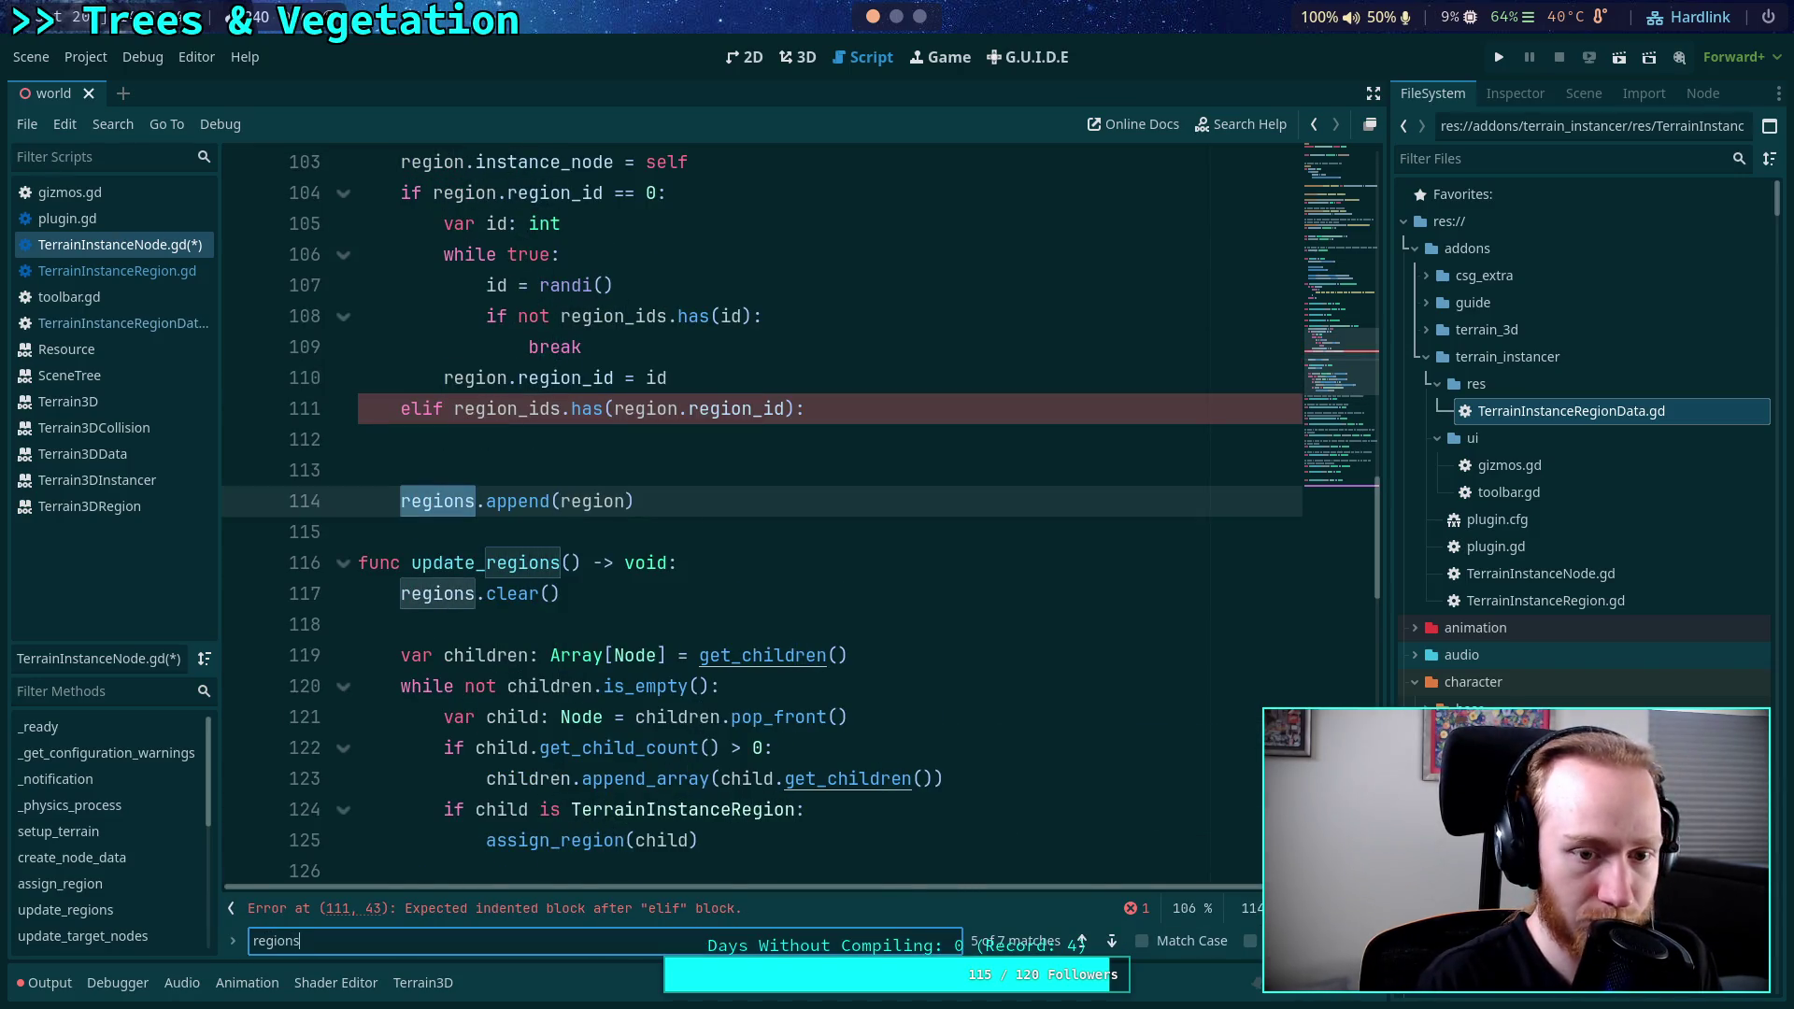
pyautogui.click(1112, 942)
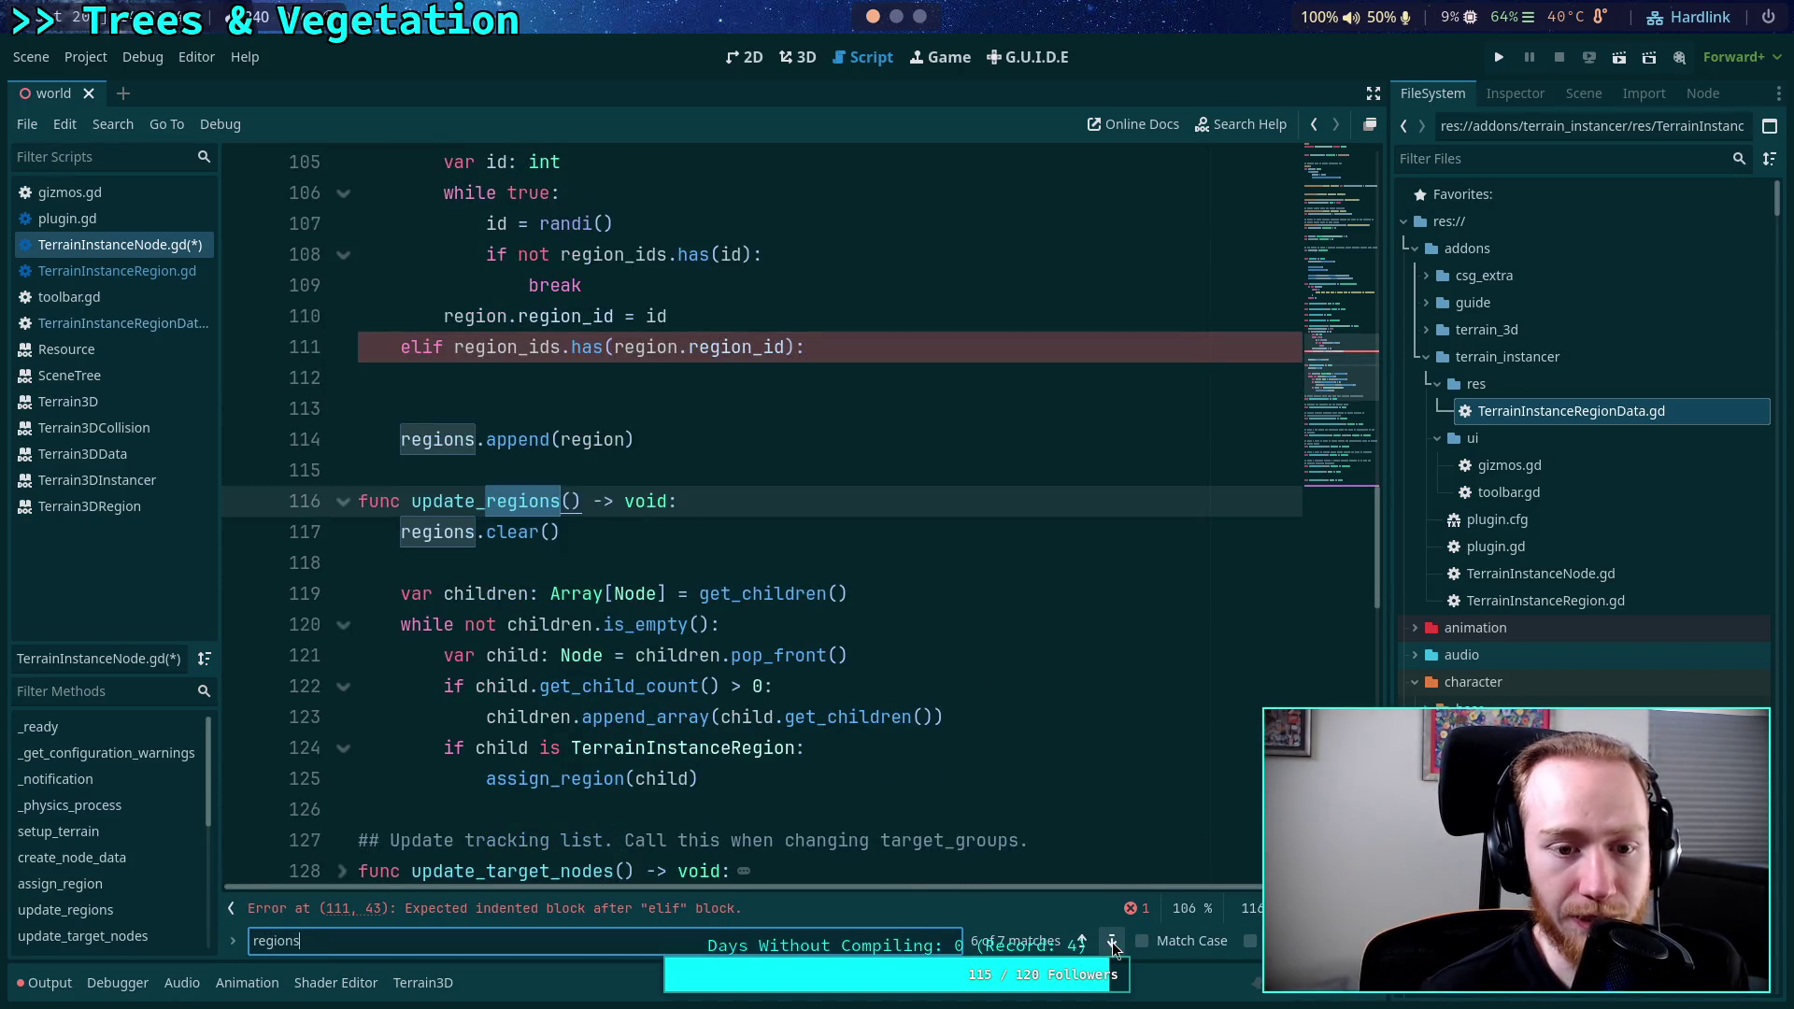
pyautogui.scroll(-1, 771, 686)
# Add region_ids.clear() below regions.clear() and close the search bar.
pyautogui.click(631, 441)
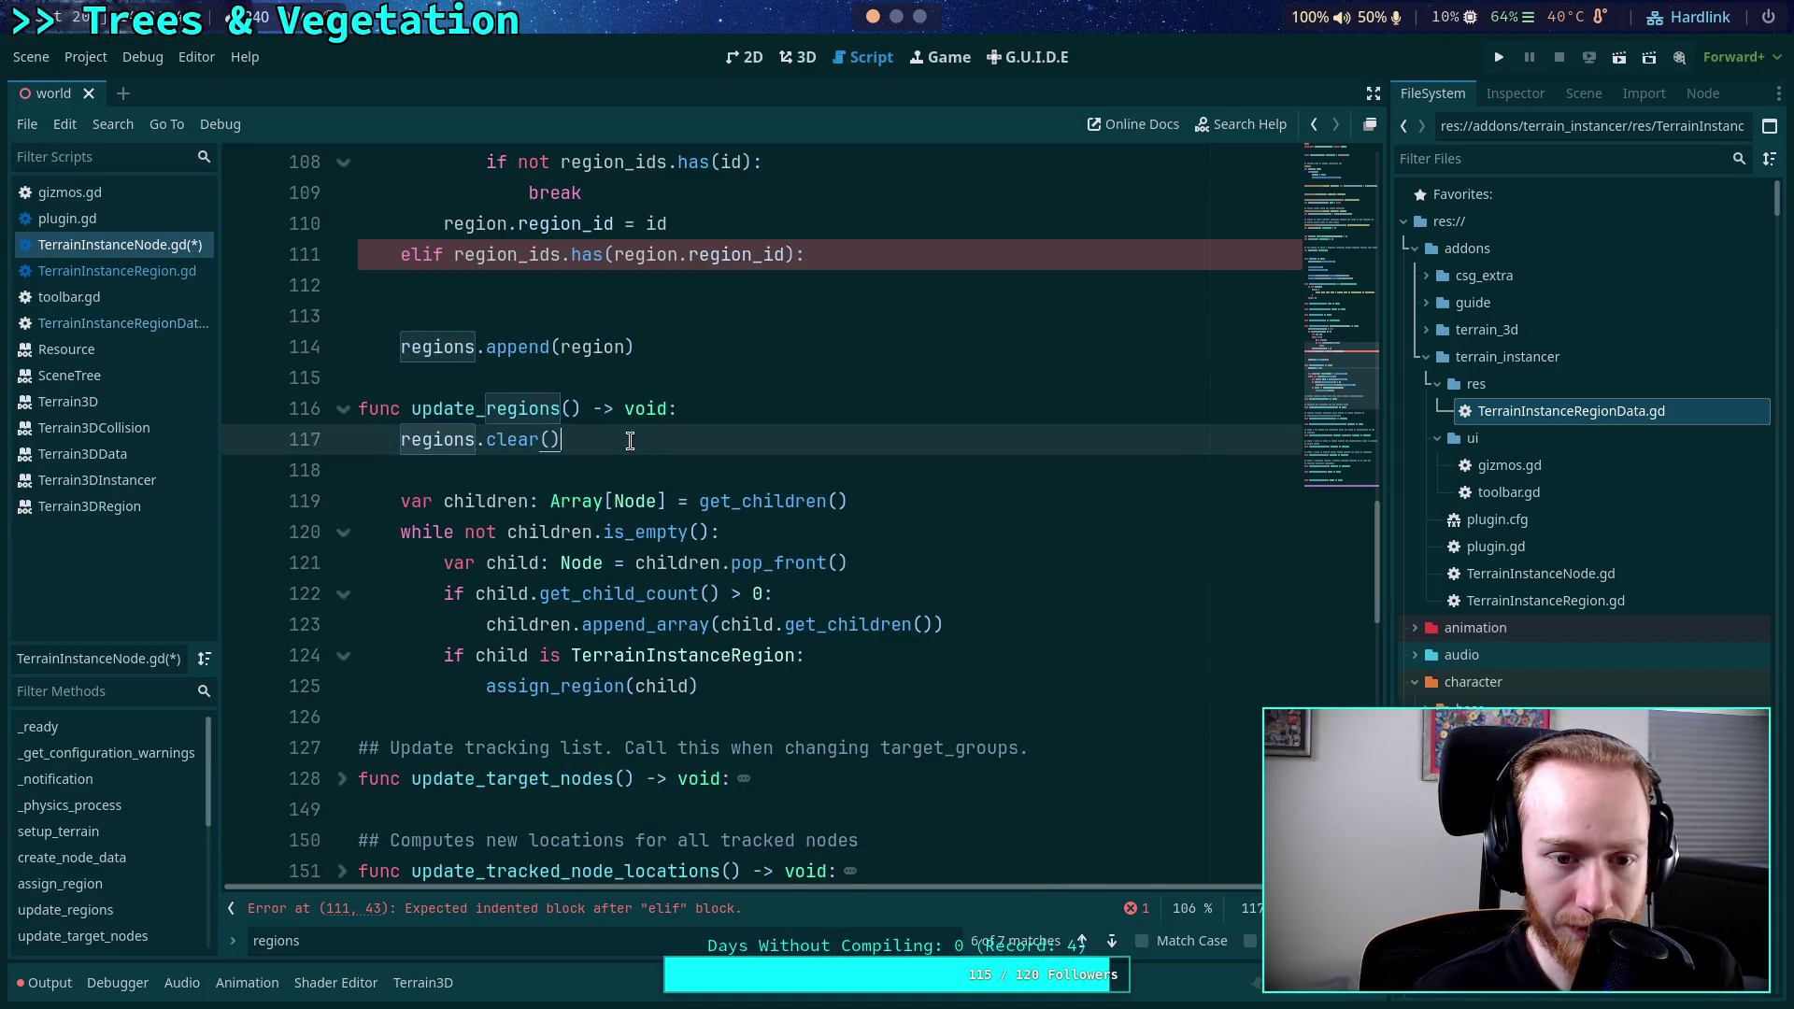
pyautogui.press('Return')
pyautogui.write('region')
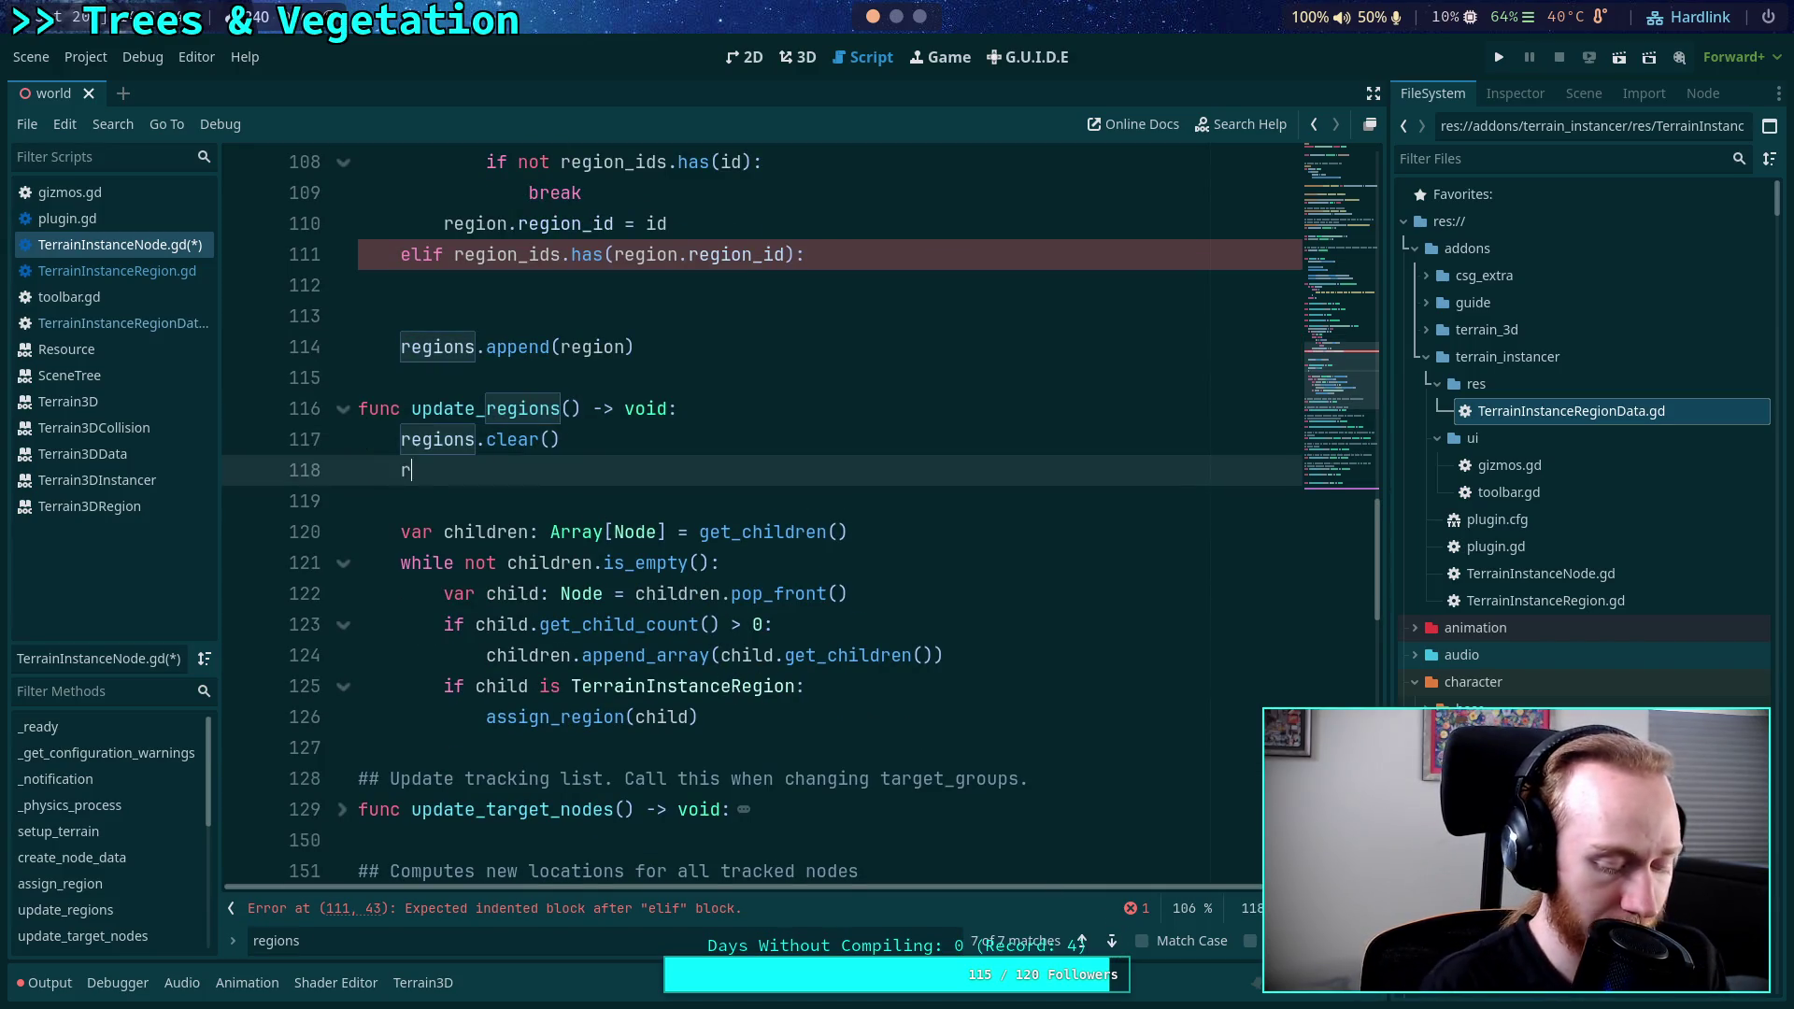
pyautogui.press('Down')
pyautogui.press('Return')
pyautogui.write('.clear()')
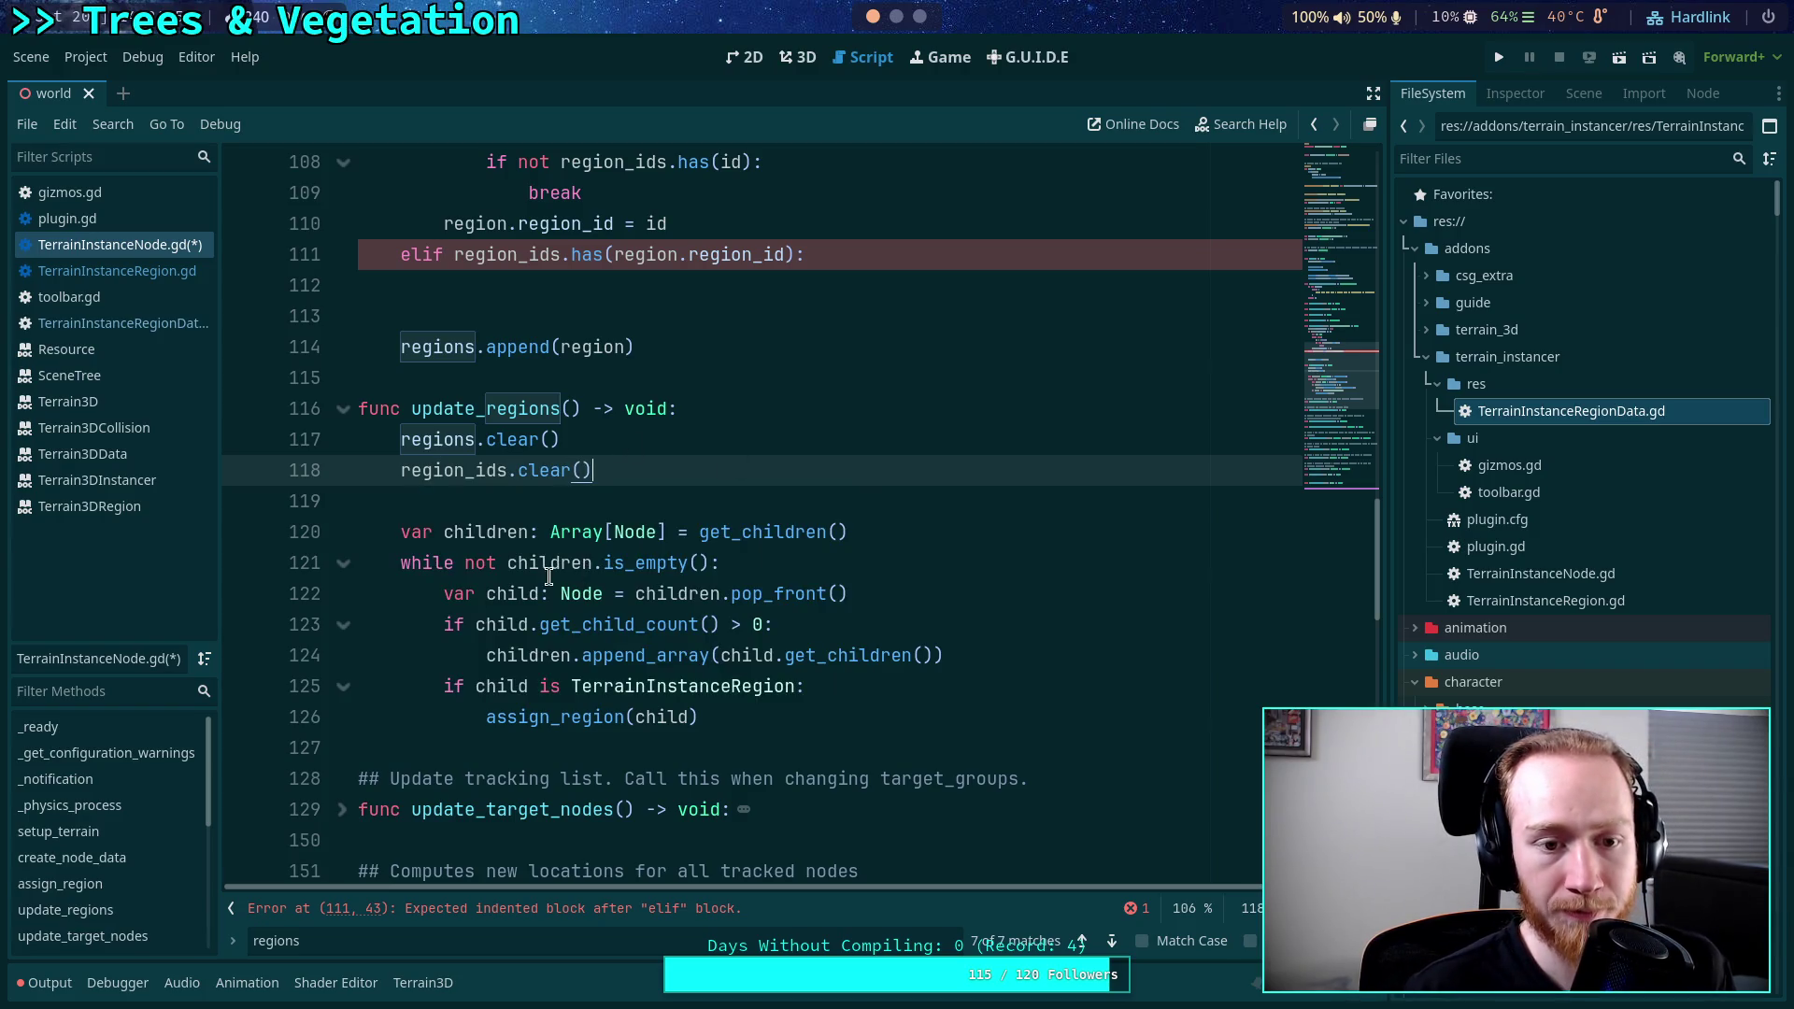
pyautogui.scroll(1, 549, 576)
pyautogui.scroll(2, 912, 760)
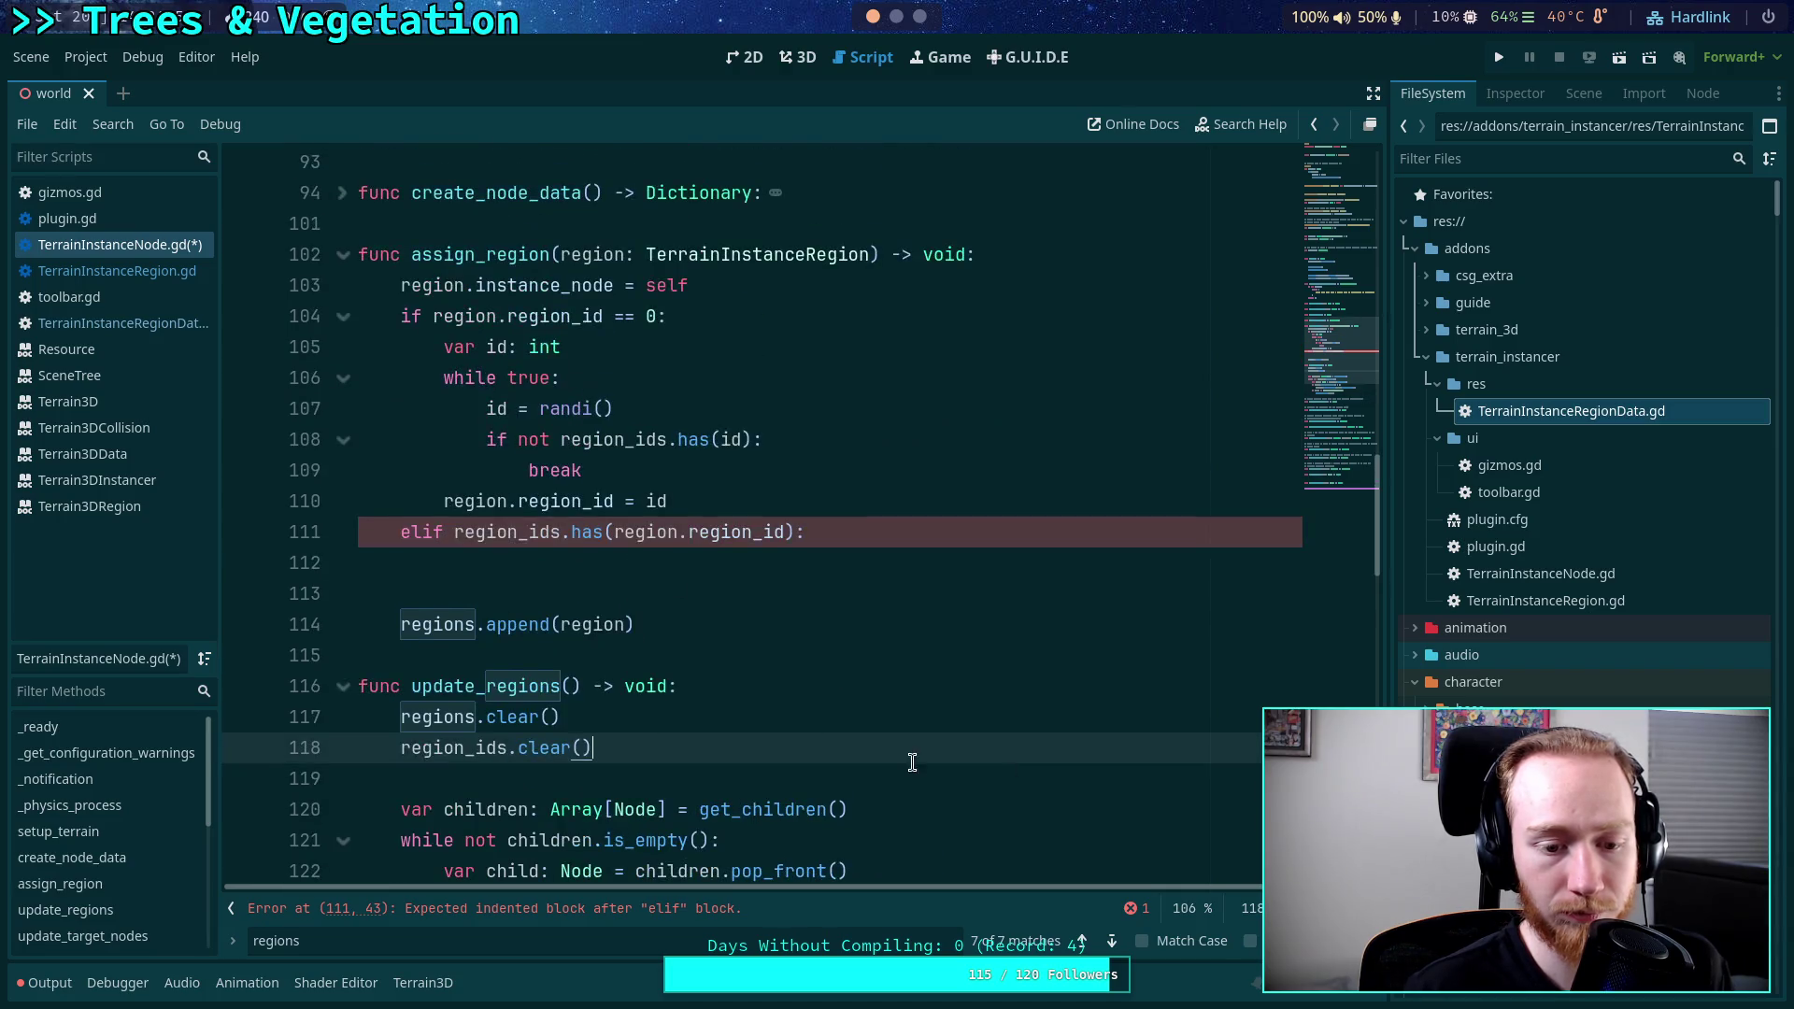
pyautogui.press('Escape')
pyautogui.scroll(1, 725, 666)
pyautogui.click(793, 653)
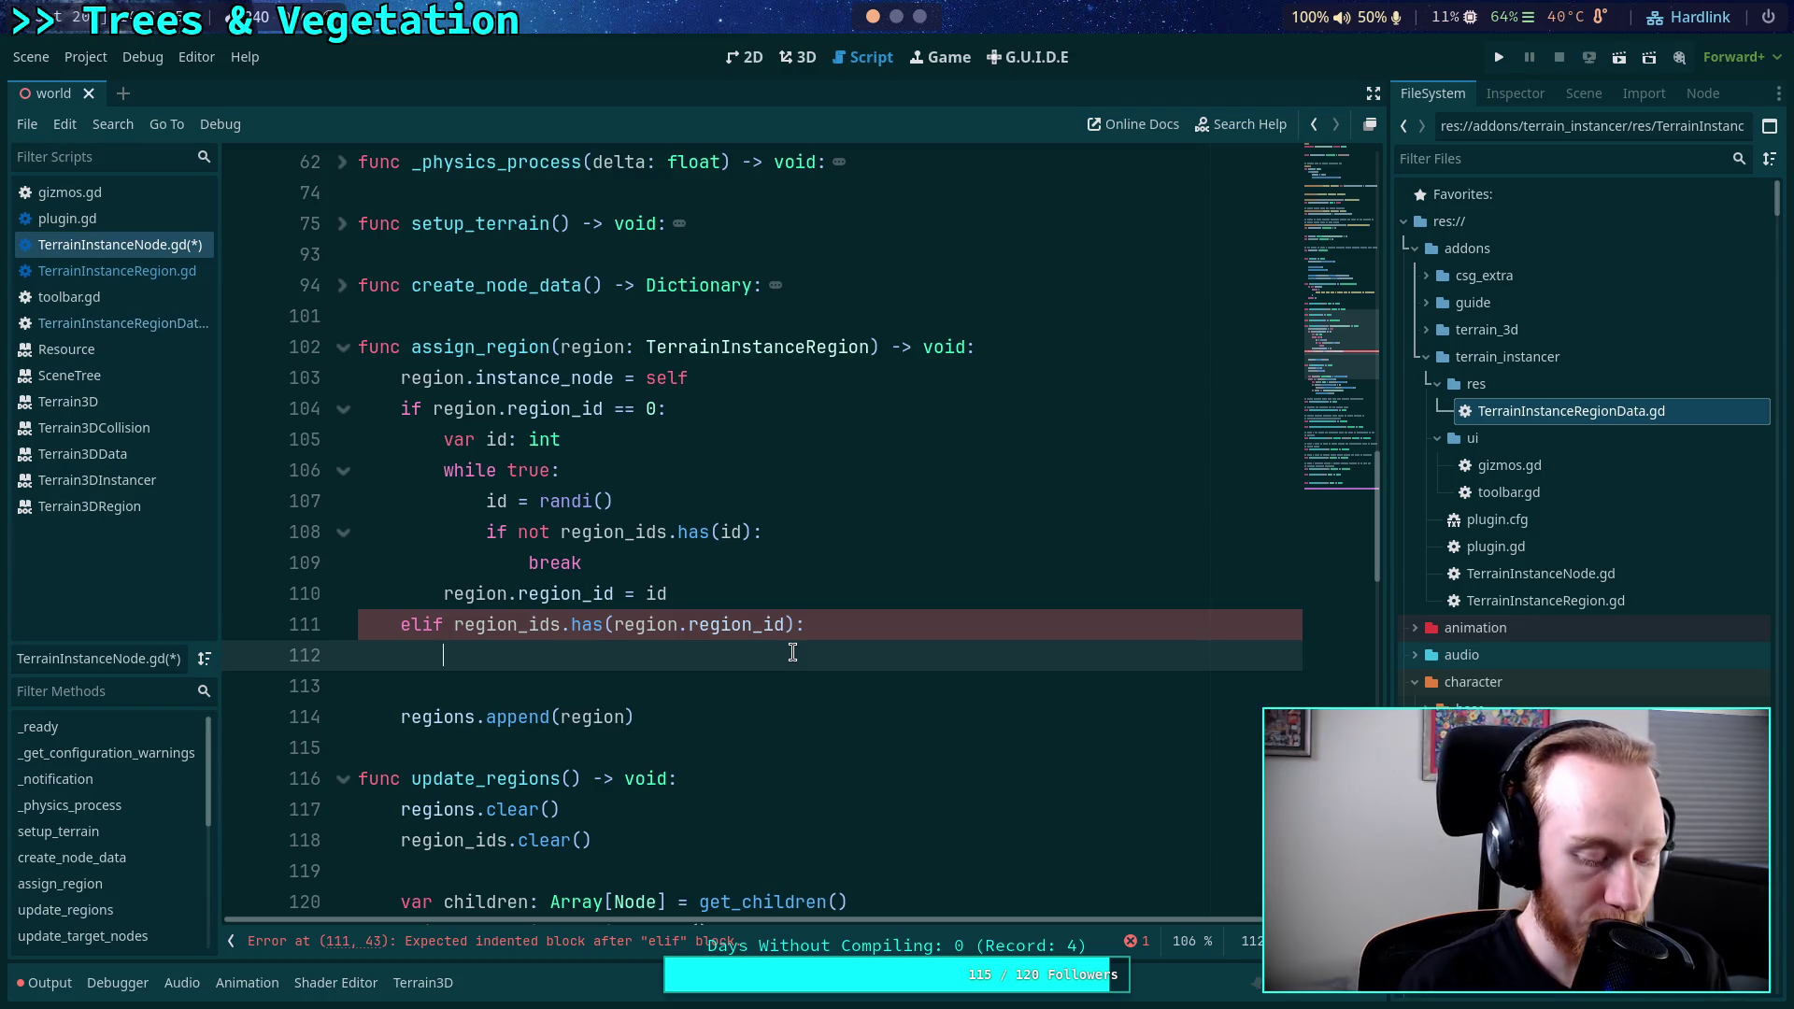
# Under the elif, add push_error('Adding region with existing id %d! Manual intervention required.' % region.region_id) and return.
pyautogui.write('push_')
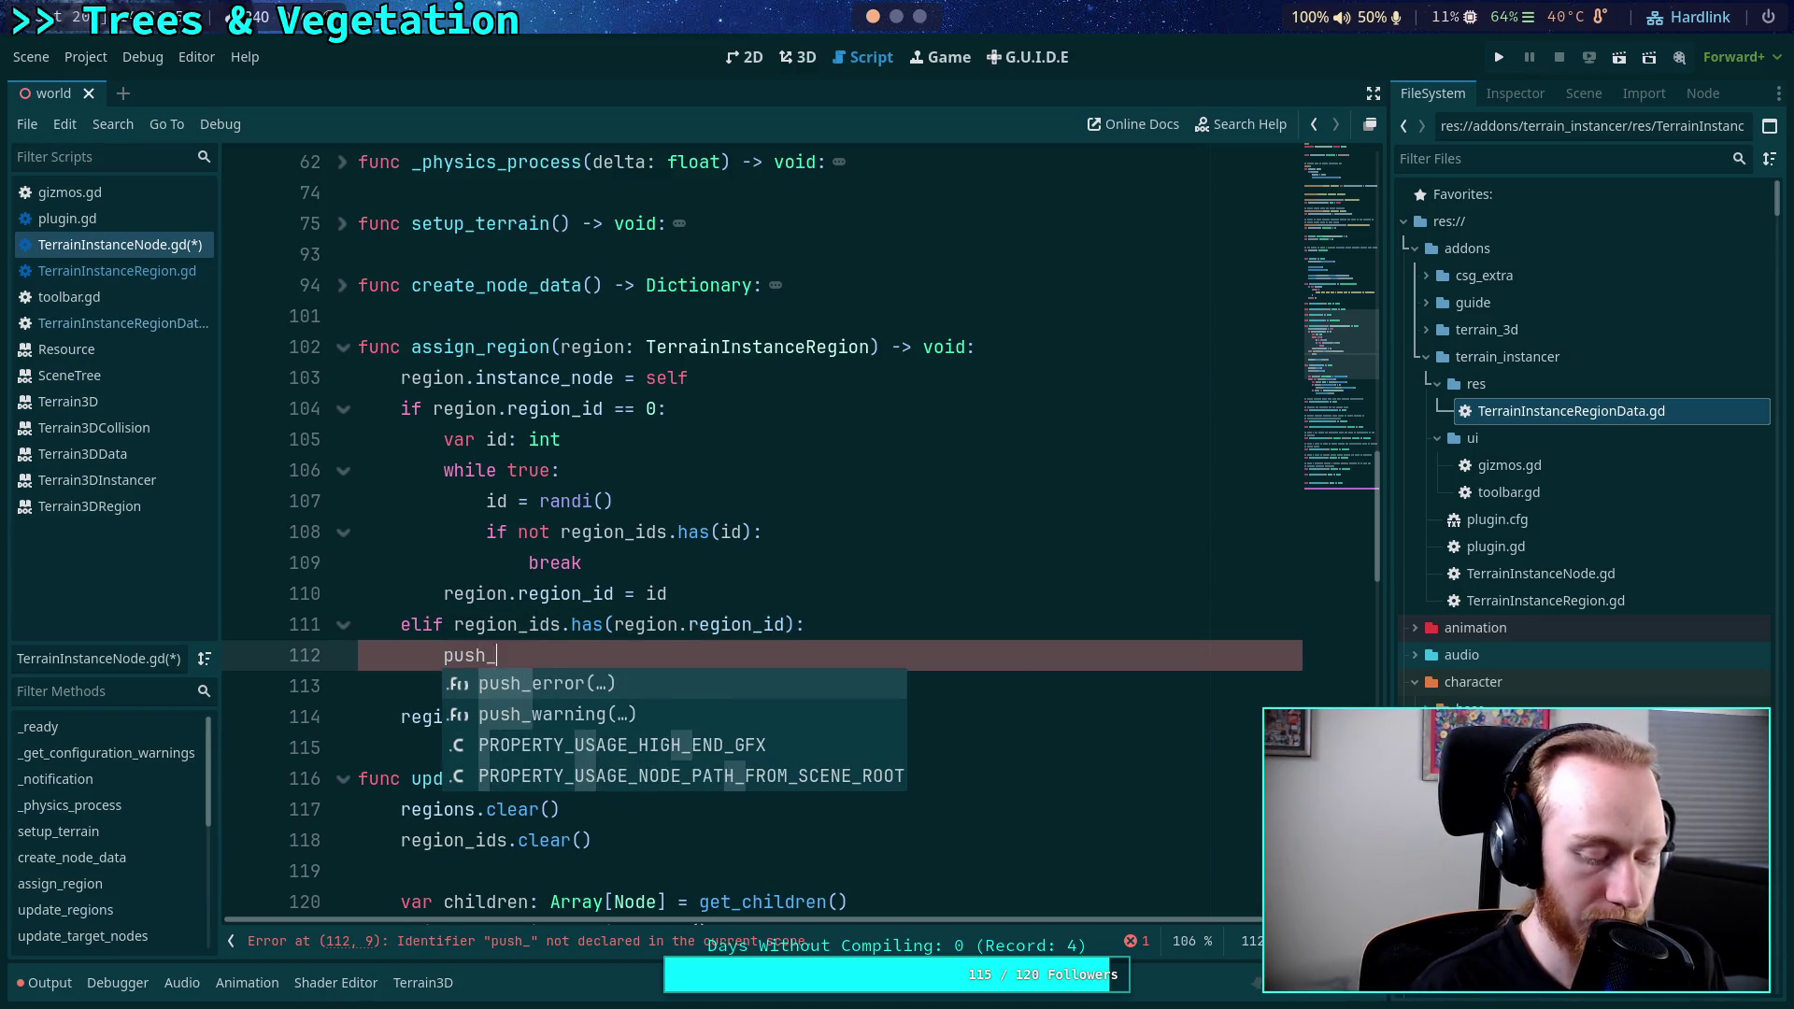
pyautogui.write('erro')
pyautogui.press('Return')
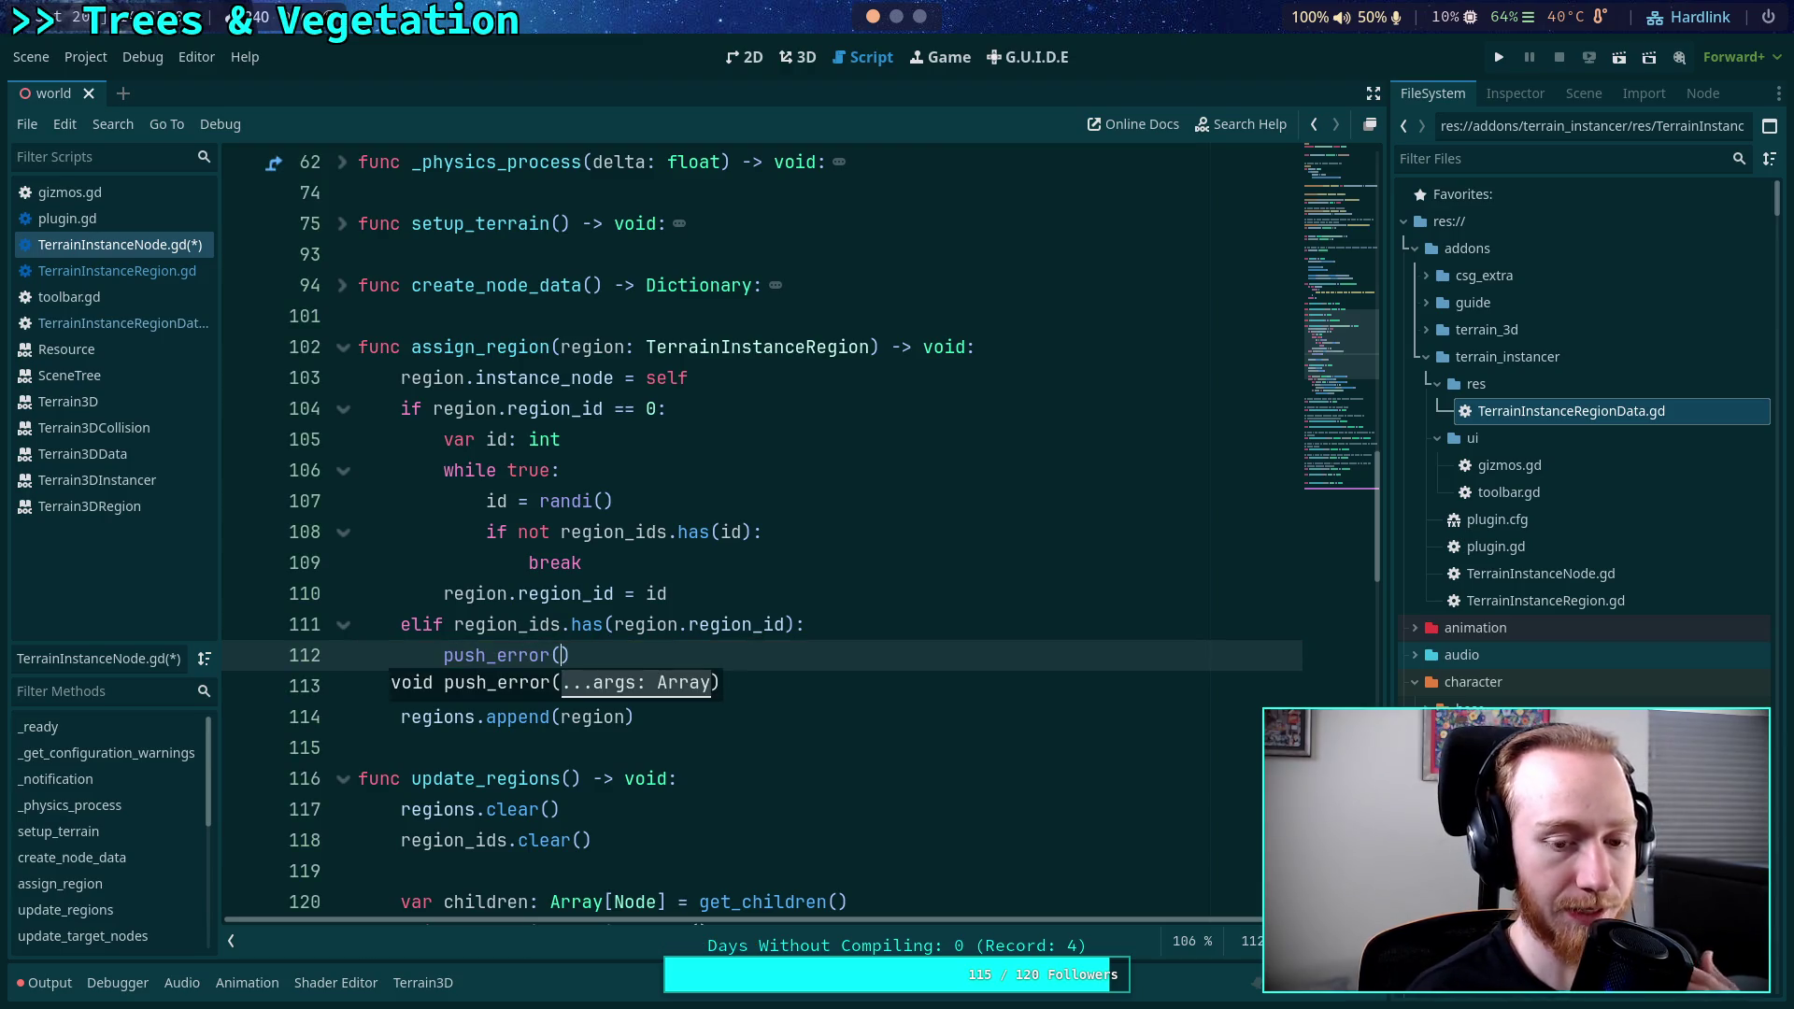
pyautogui.write("'")
pyautogui.write('Adding region')
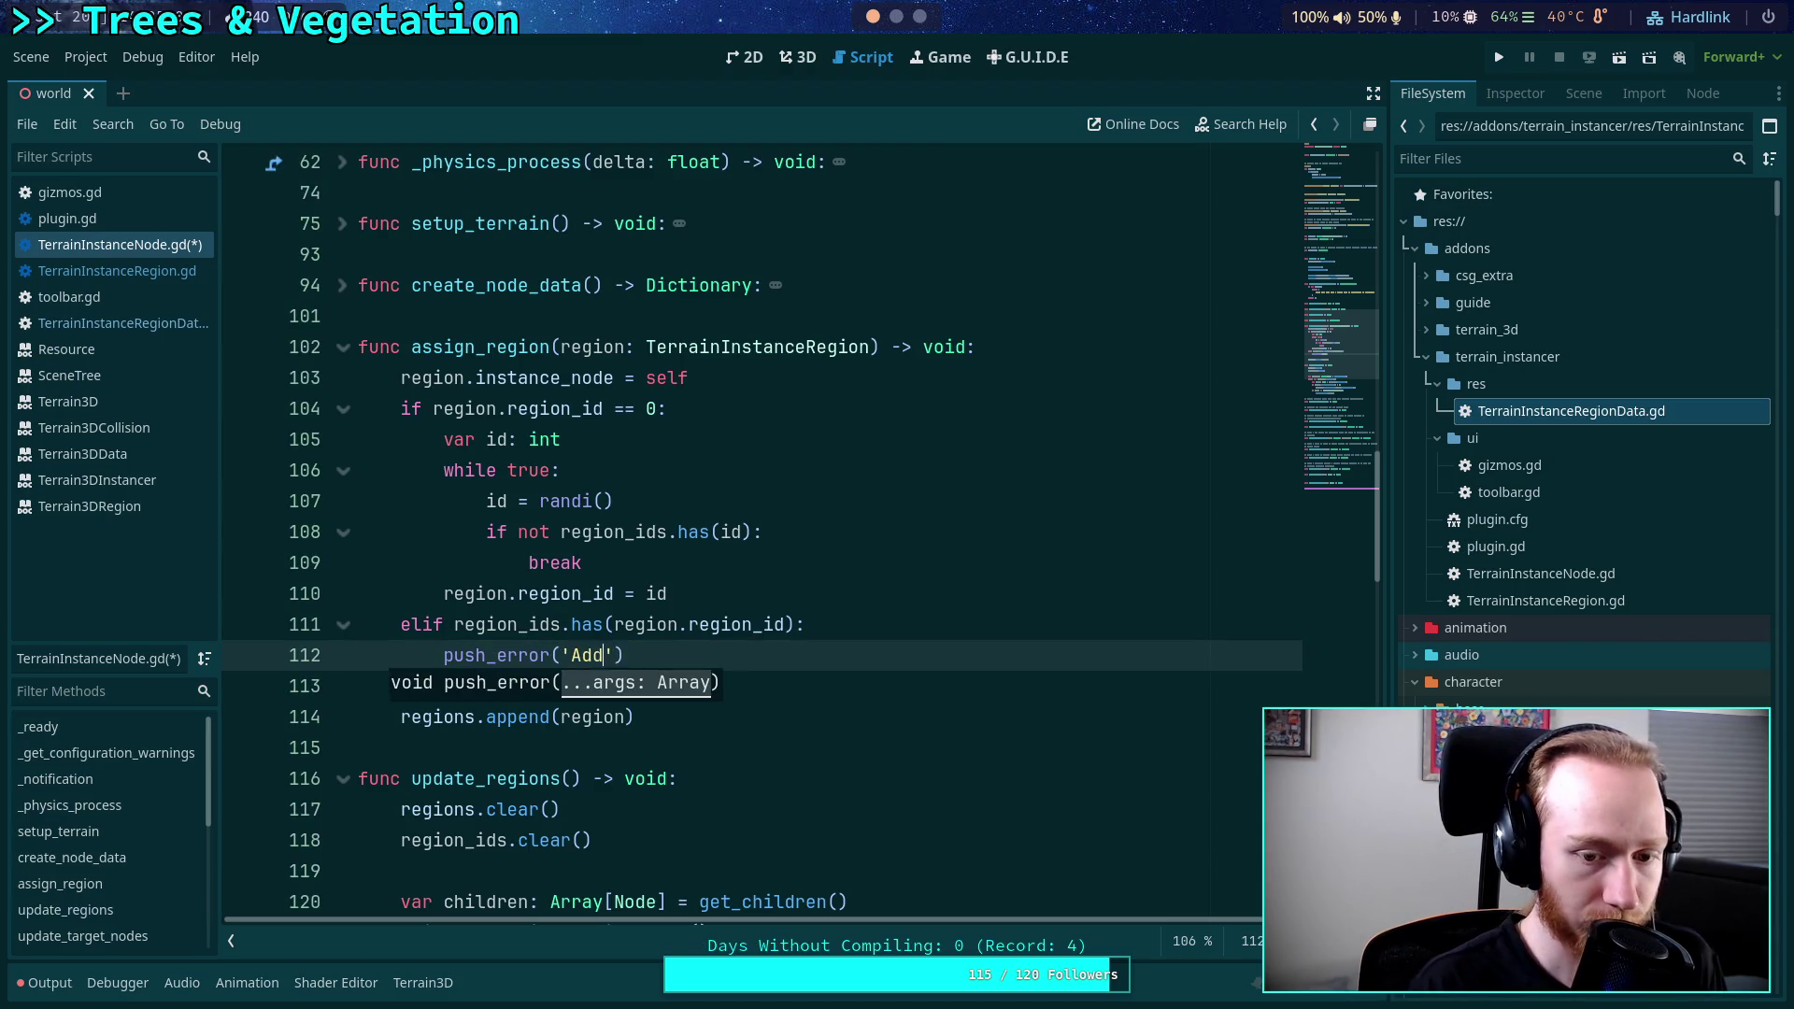
pyautogui.write(' with ex')
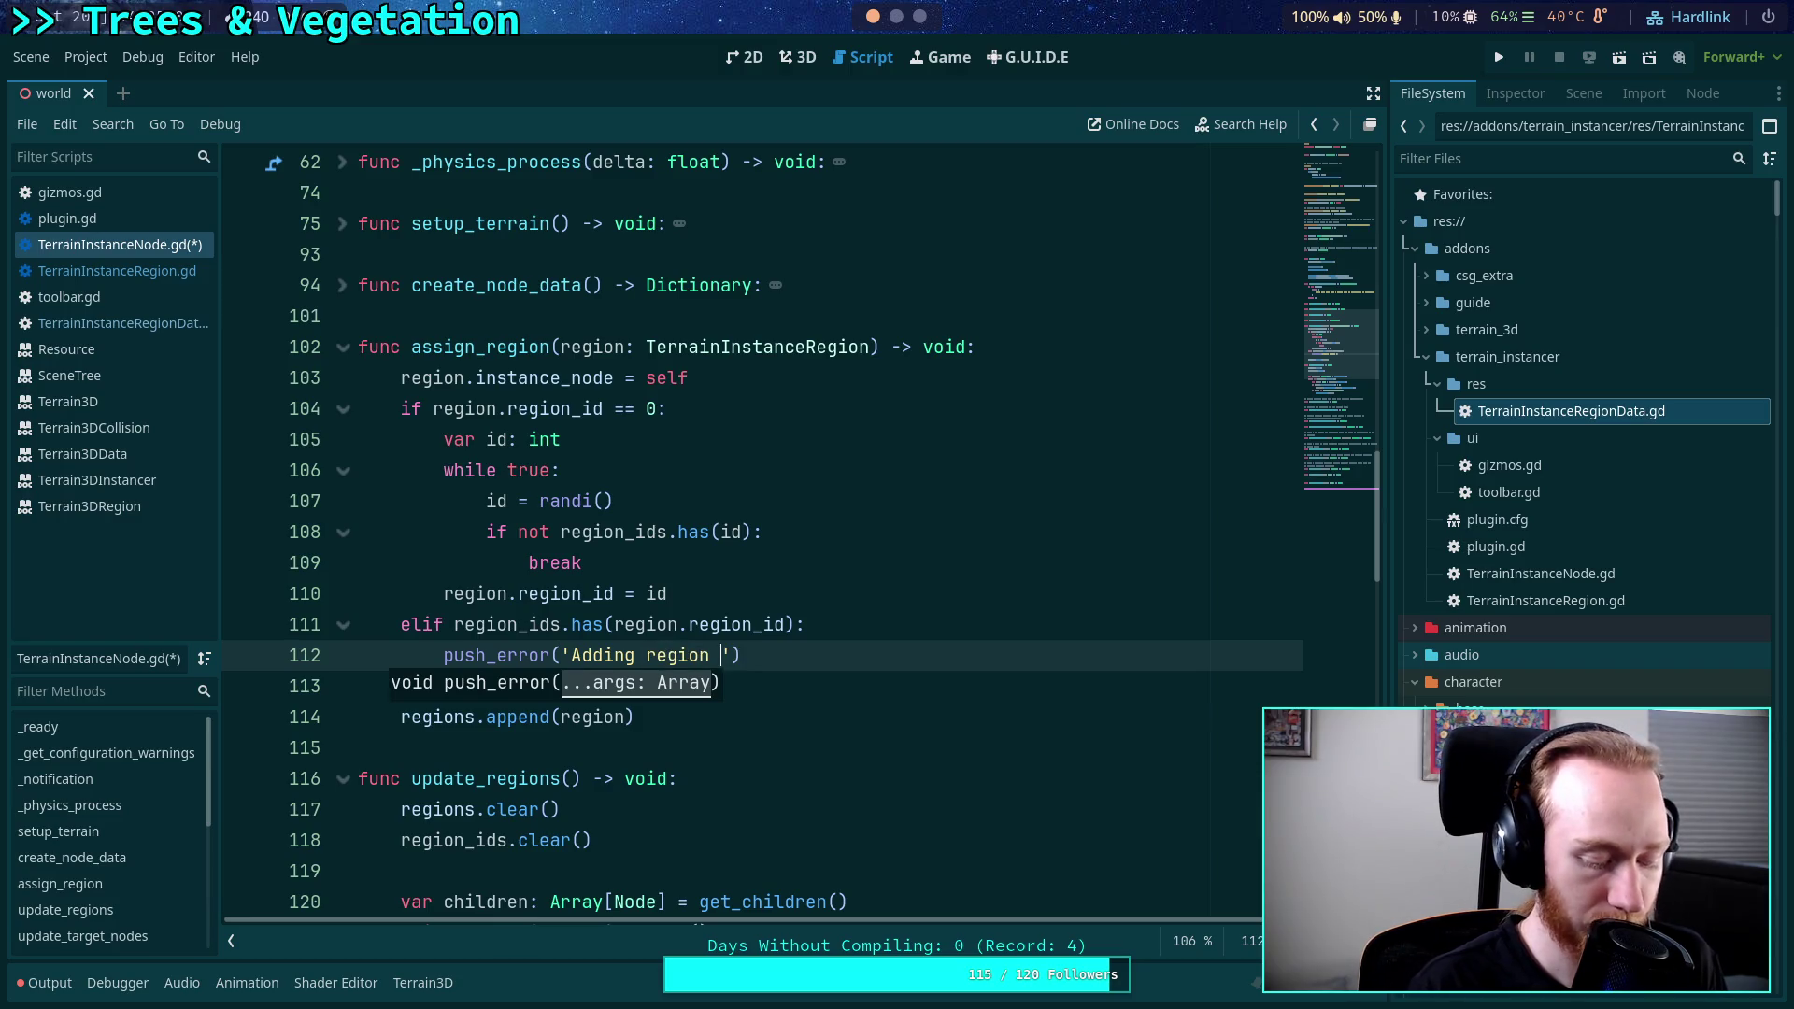
pyautogui.write('isting id')
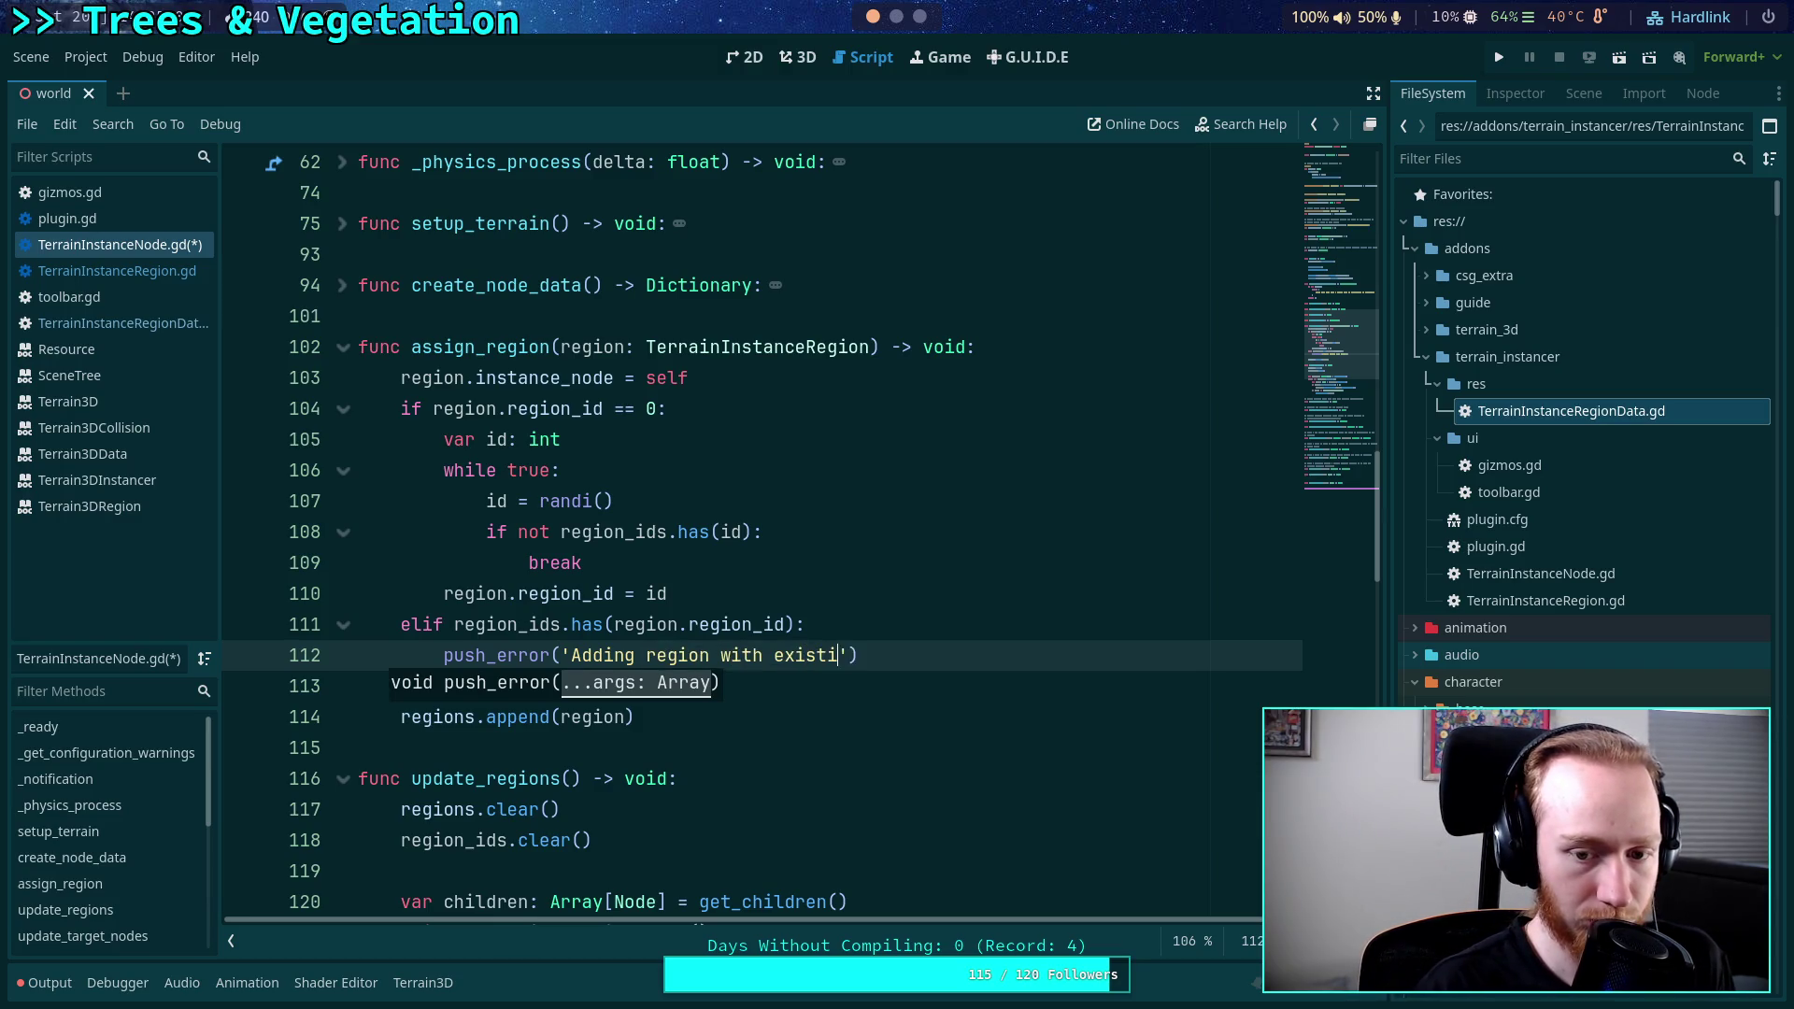
pyautogui.write(' %d')
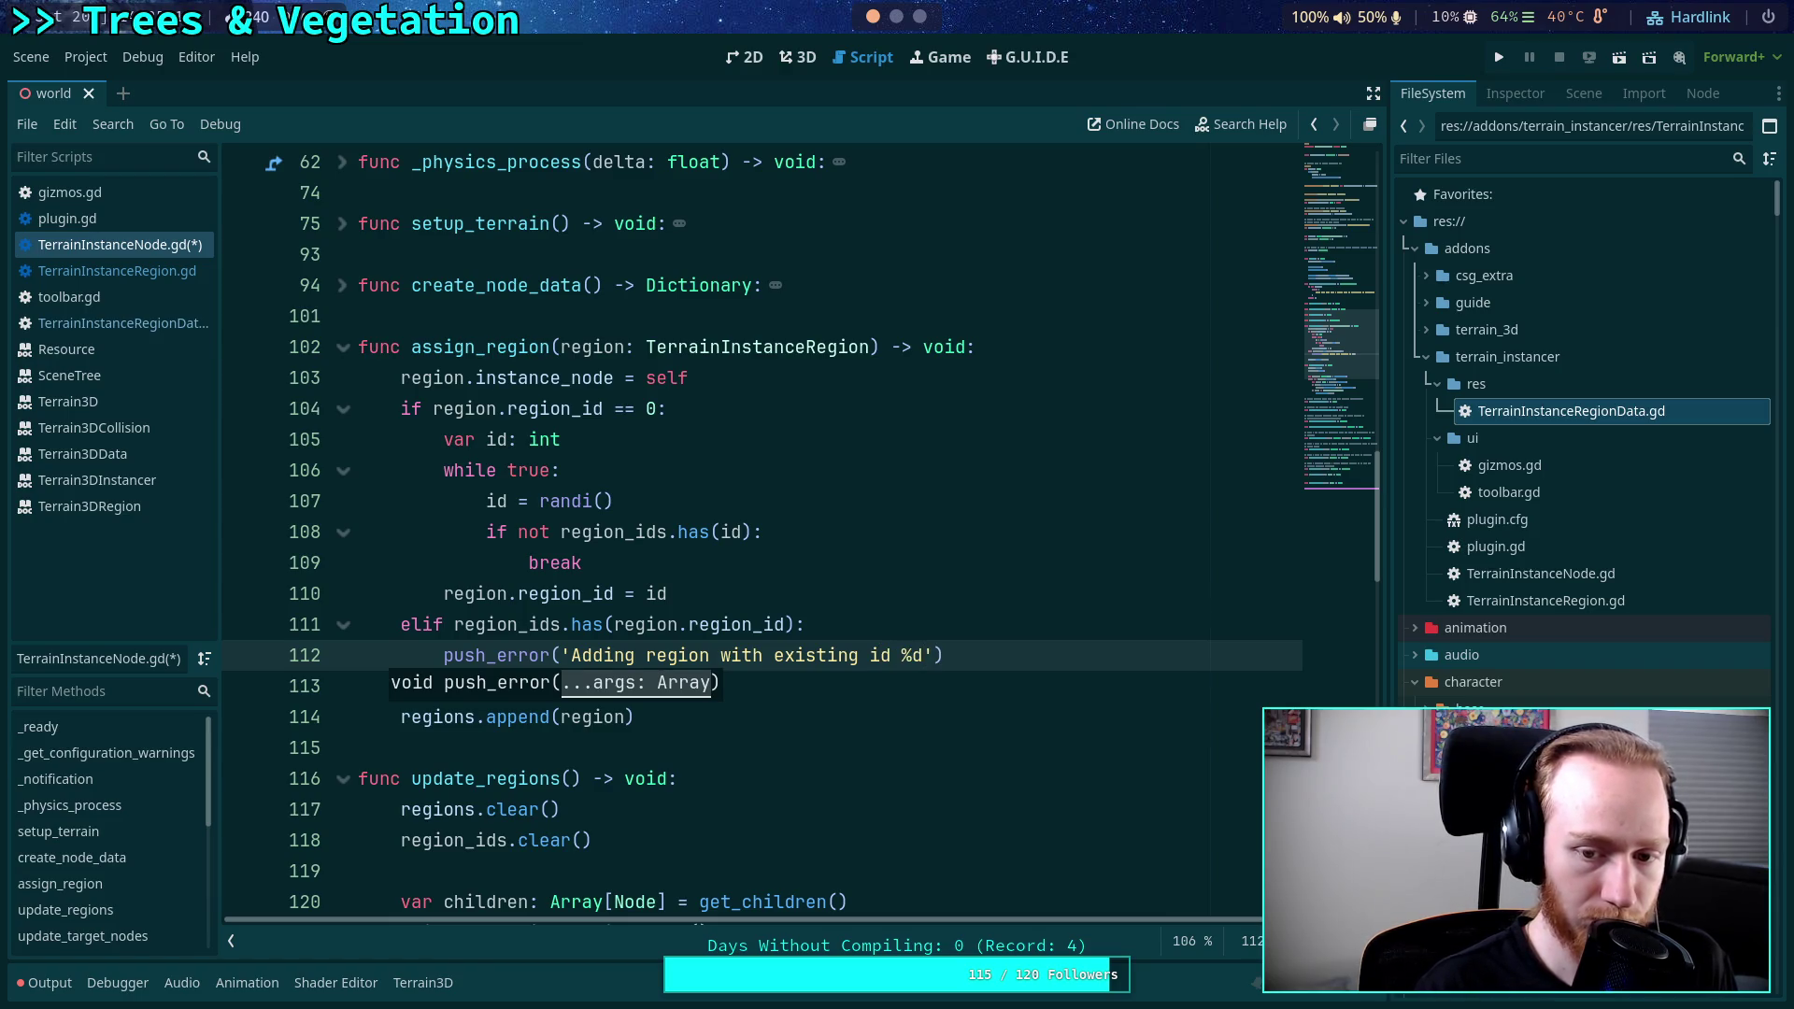
pyautogui.write('! ')
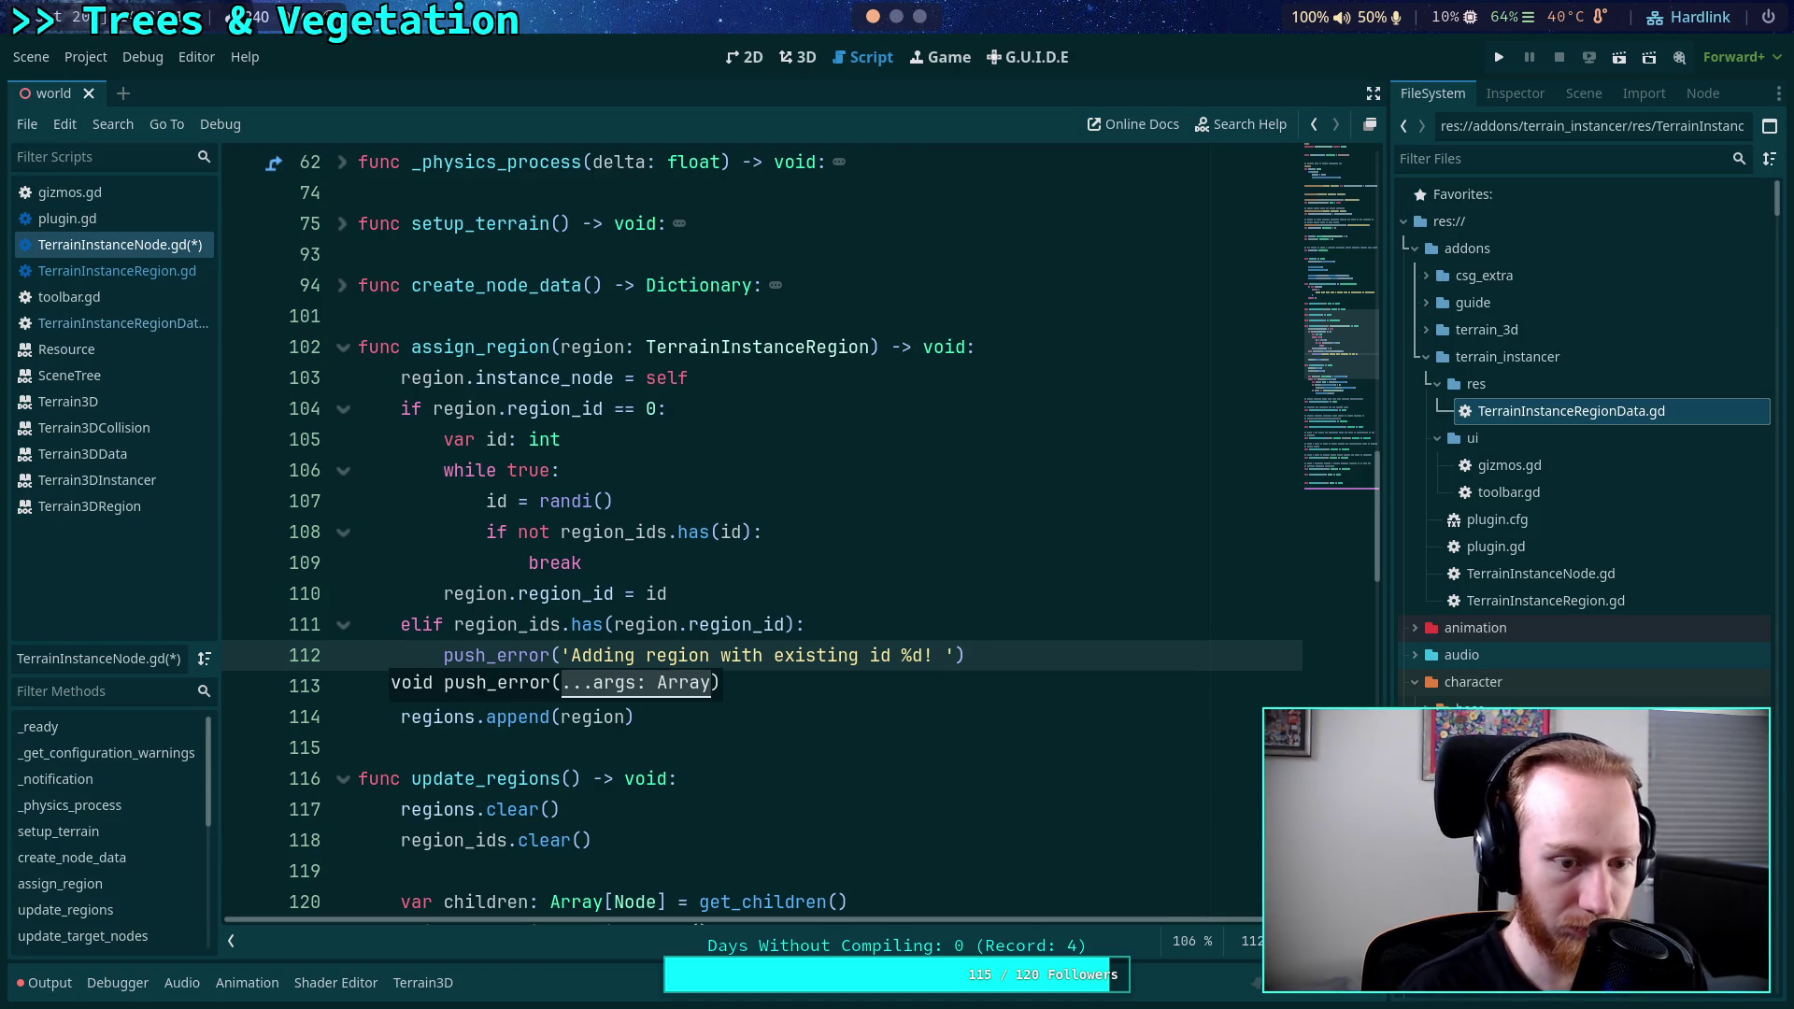
pyautogui.write('Manual')
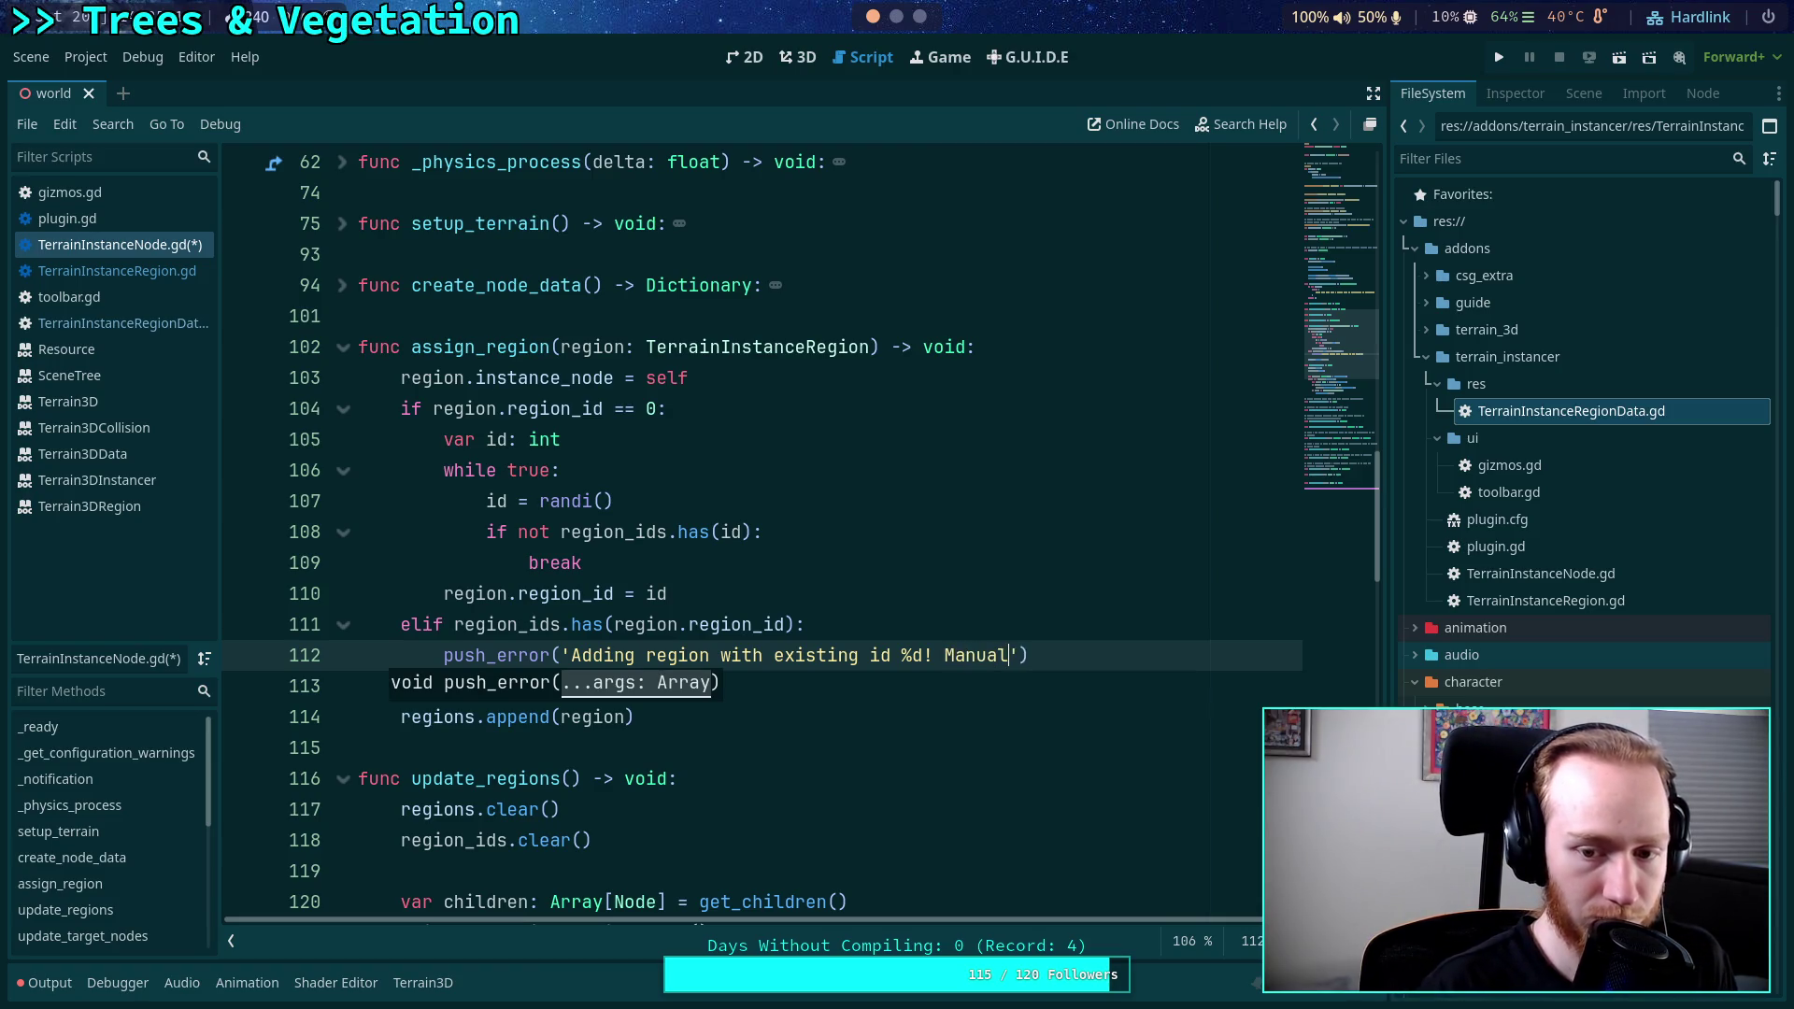
pyautogui.write(' intervent')
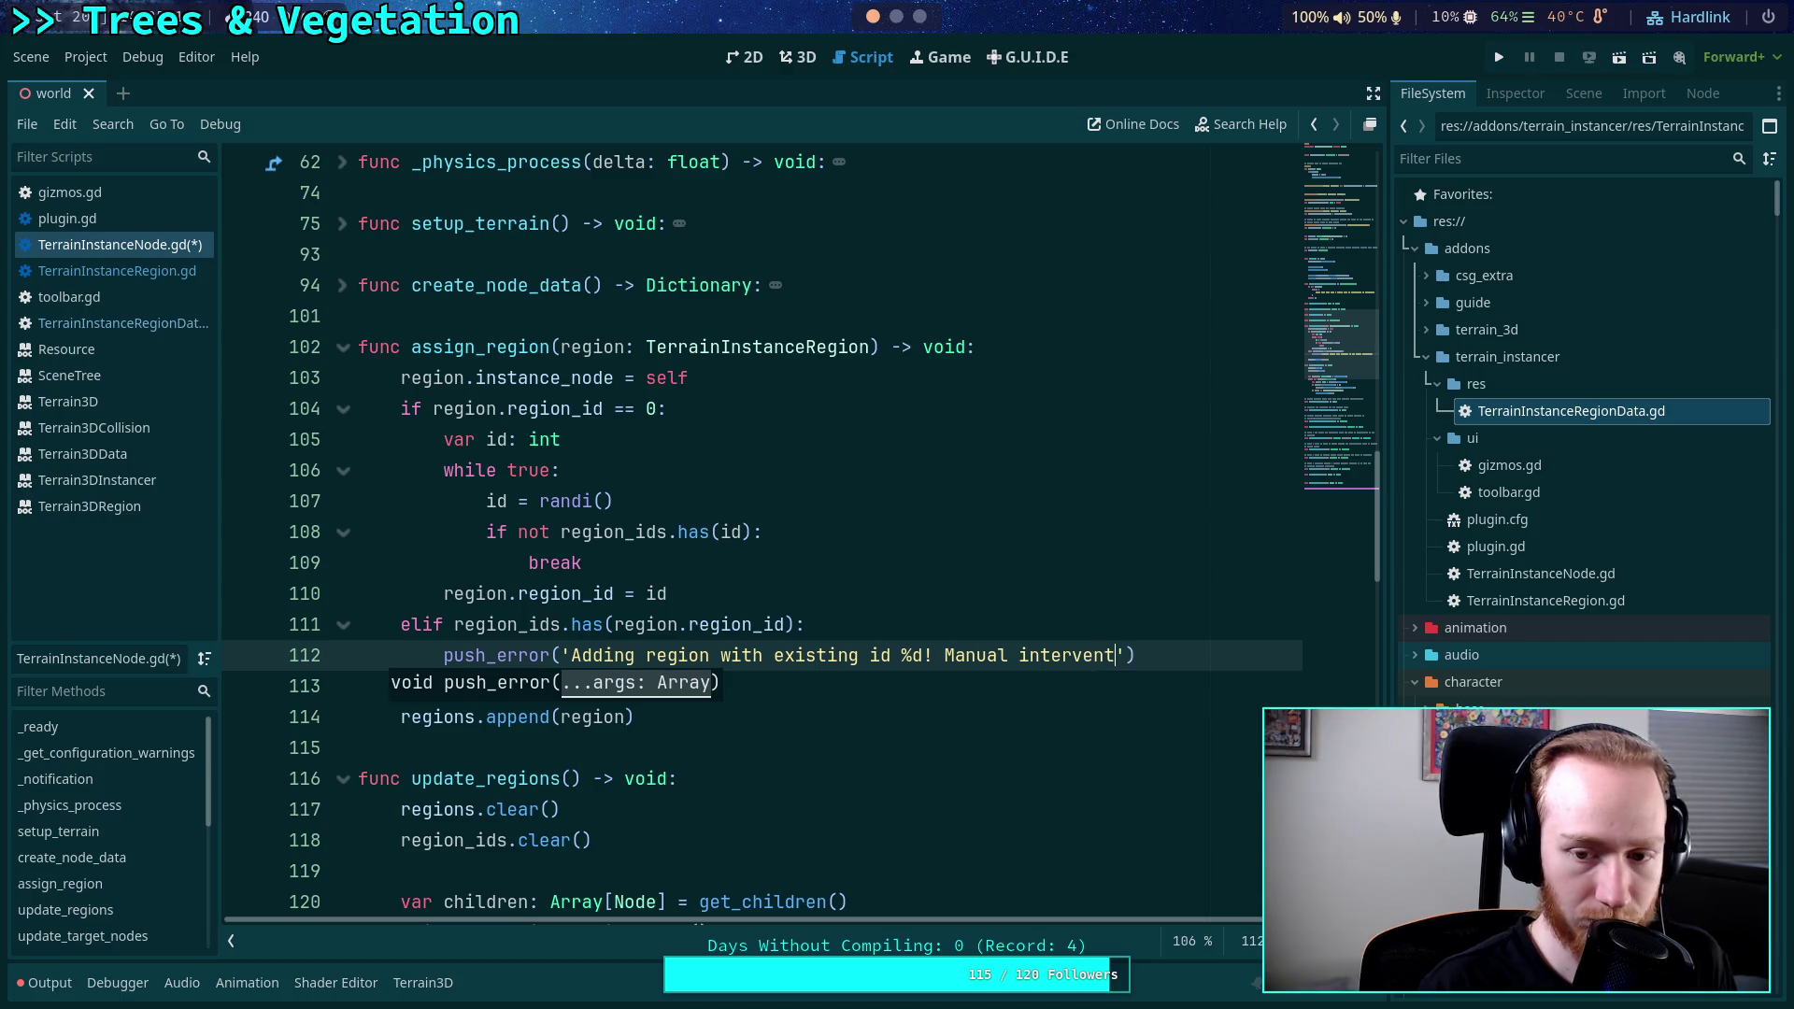
pyautogui.write('ion required')
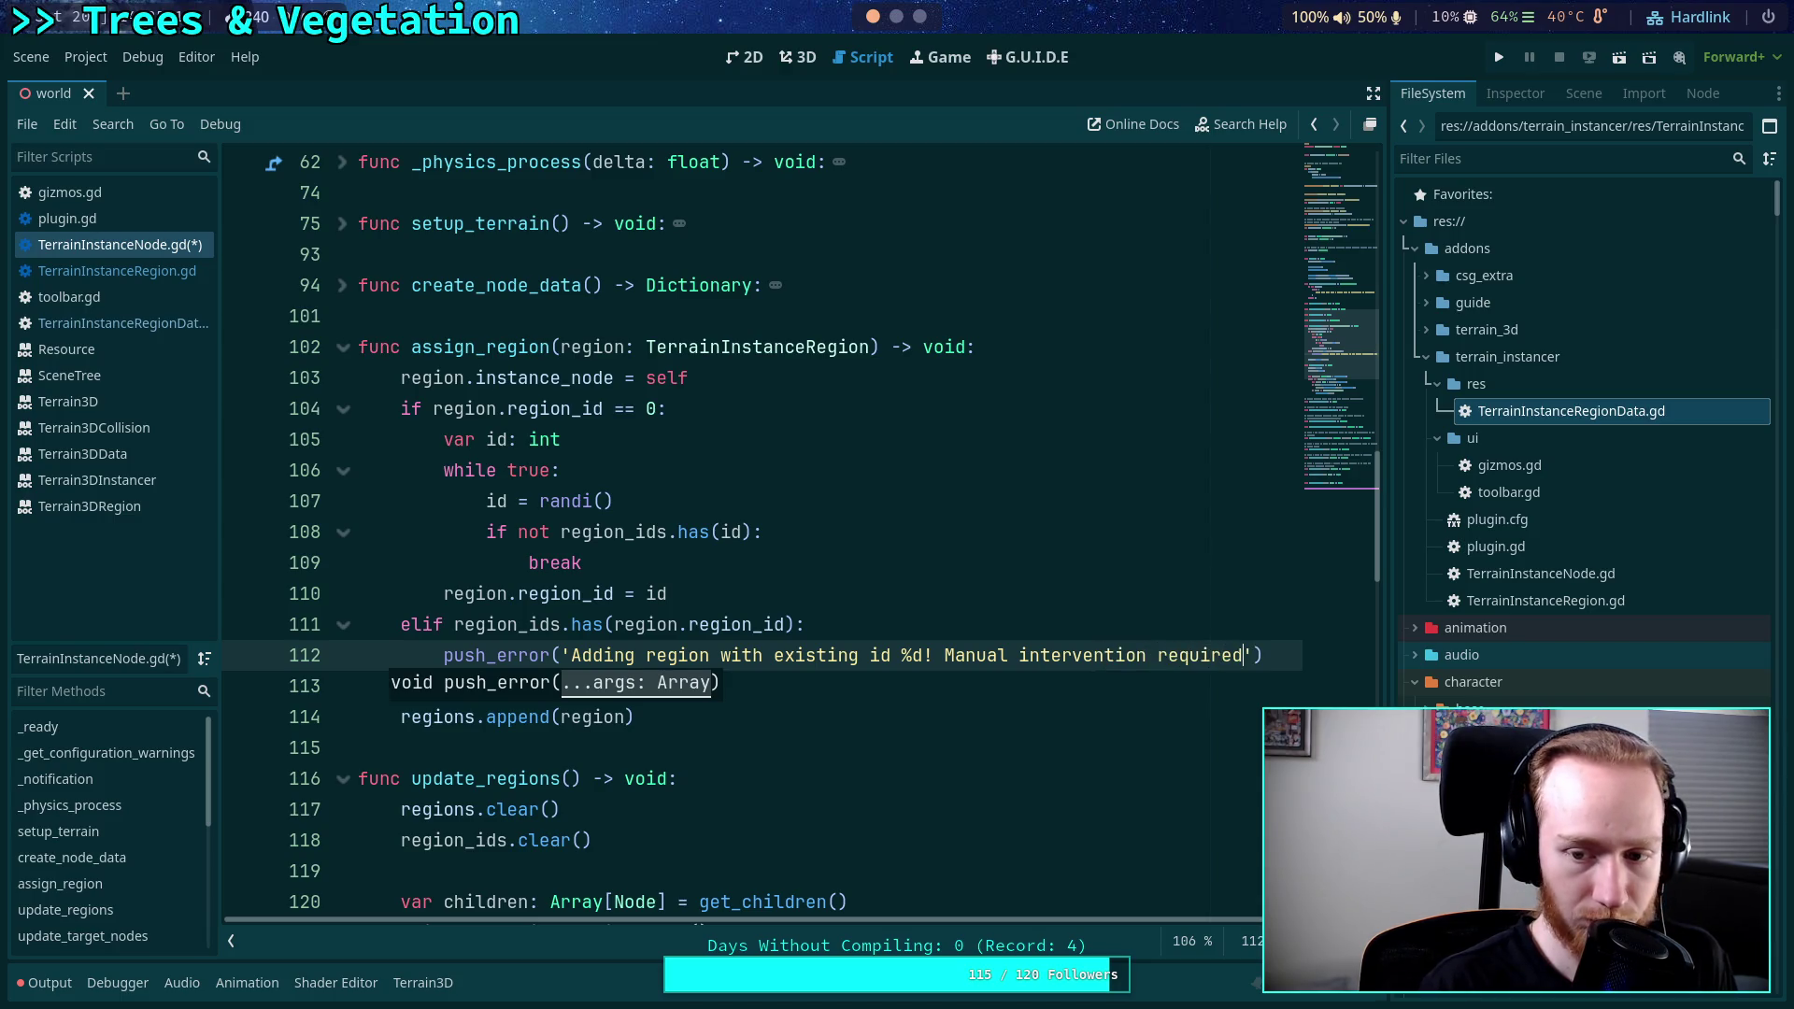
pyautogui.write('.')
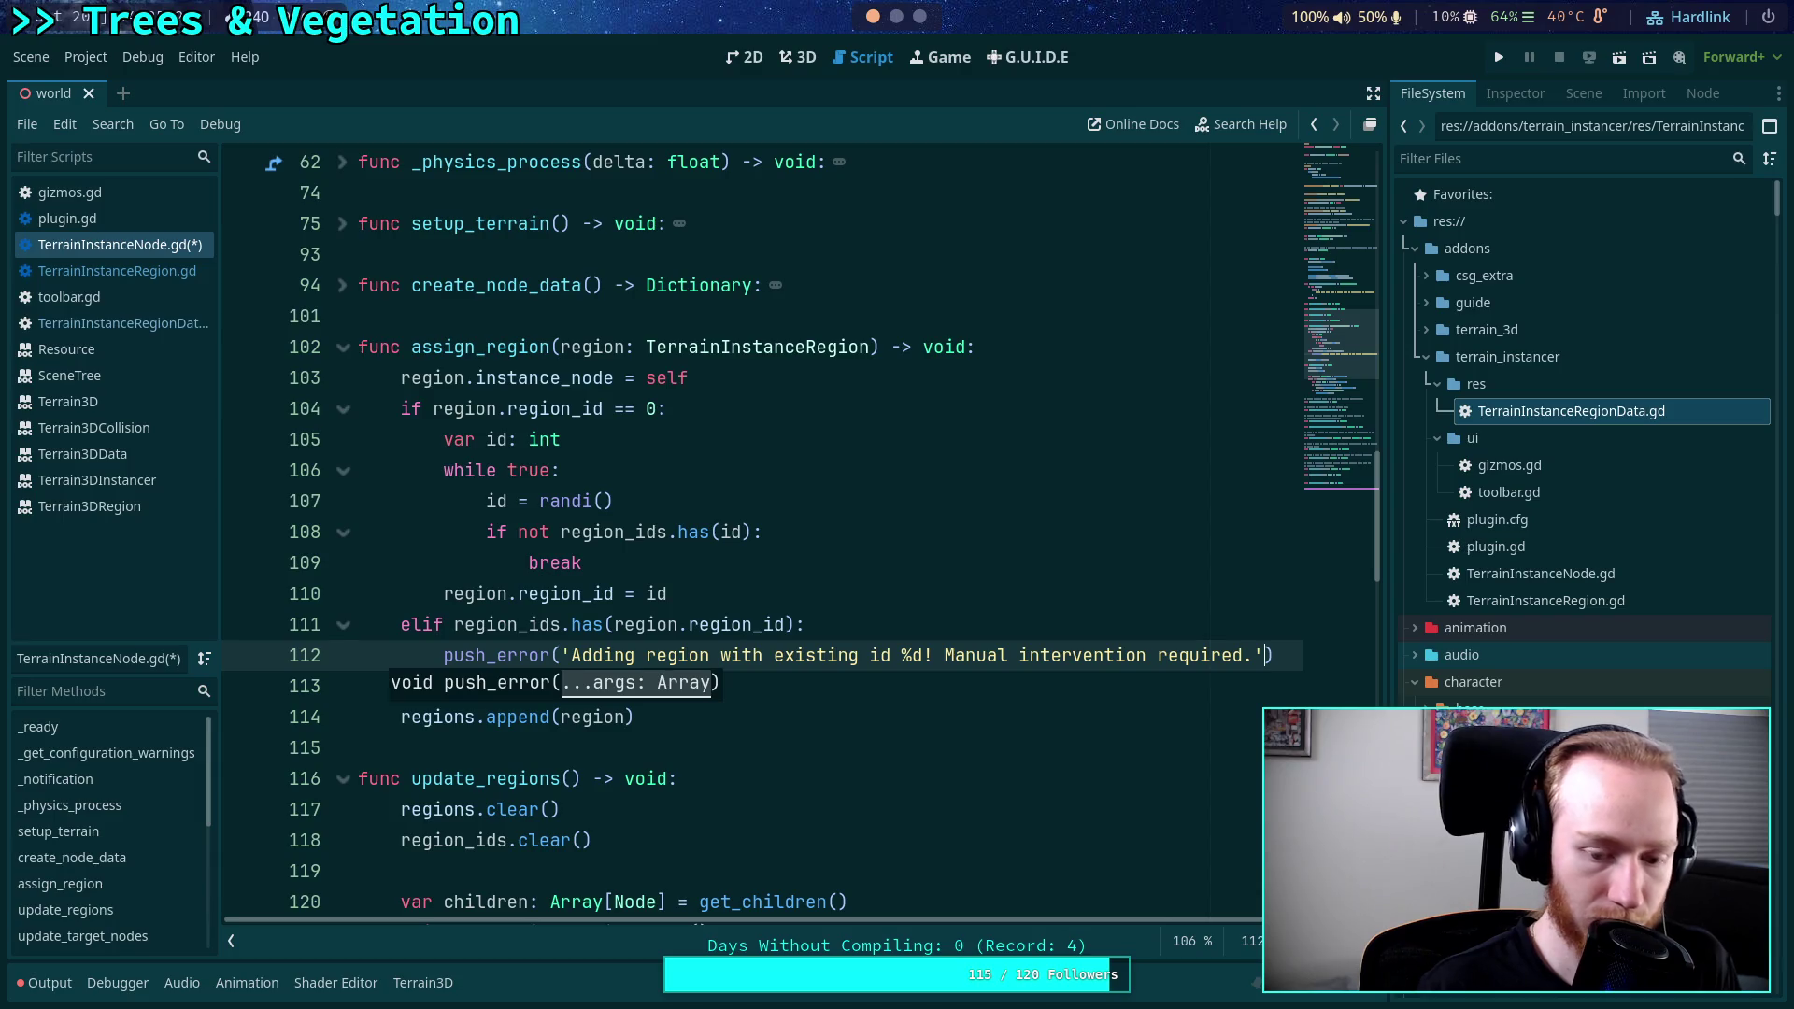
pyautogui.write(' % re')
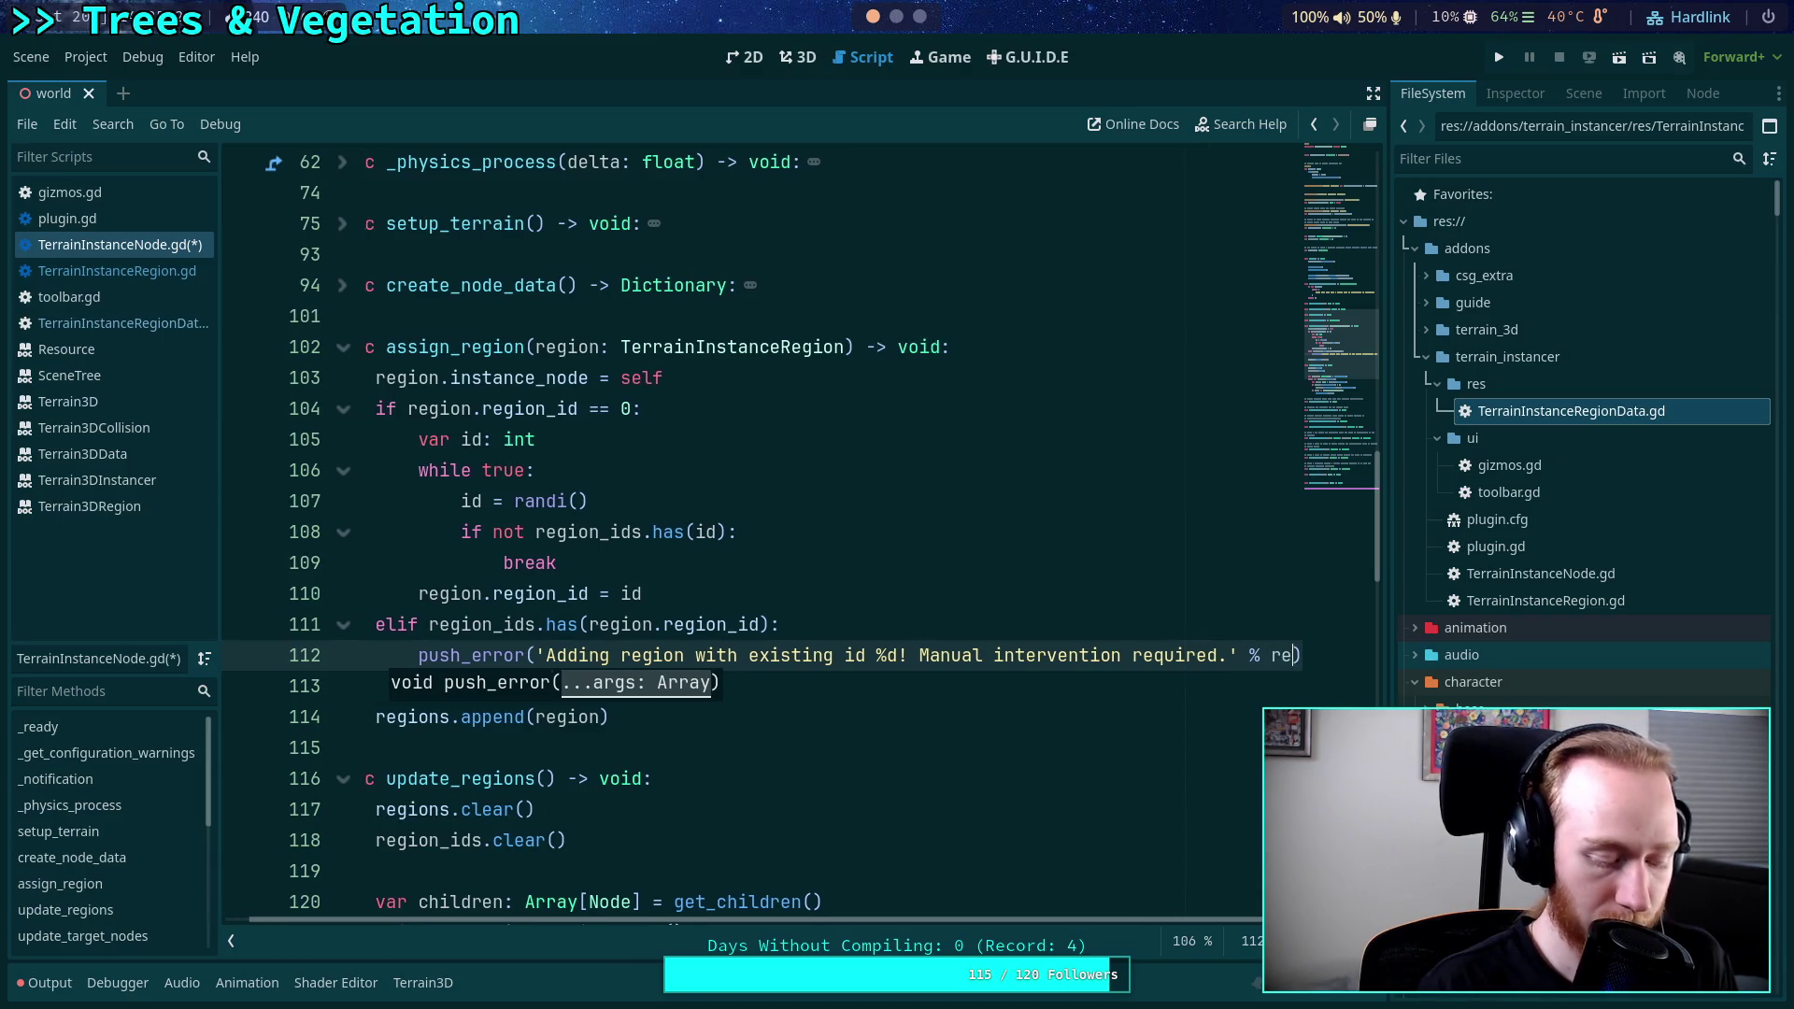
pyautogui.write('gion.region_i')
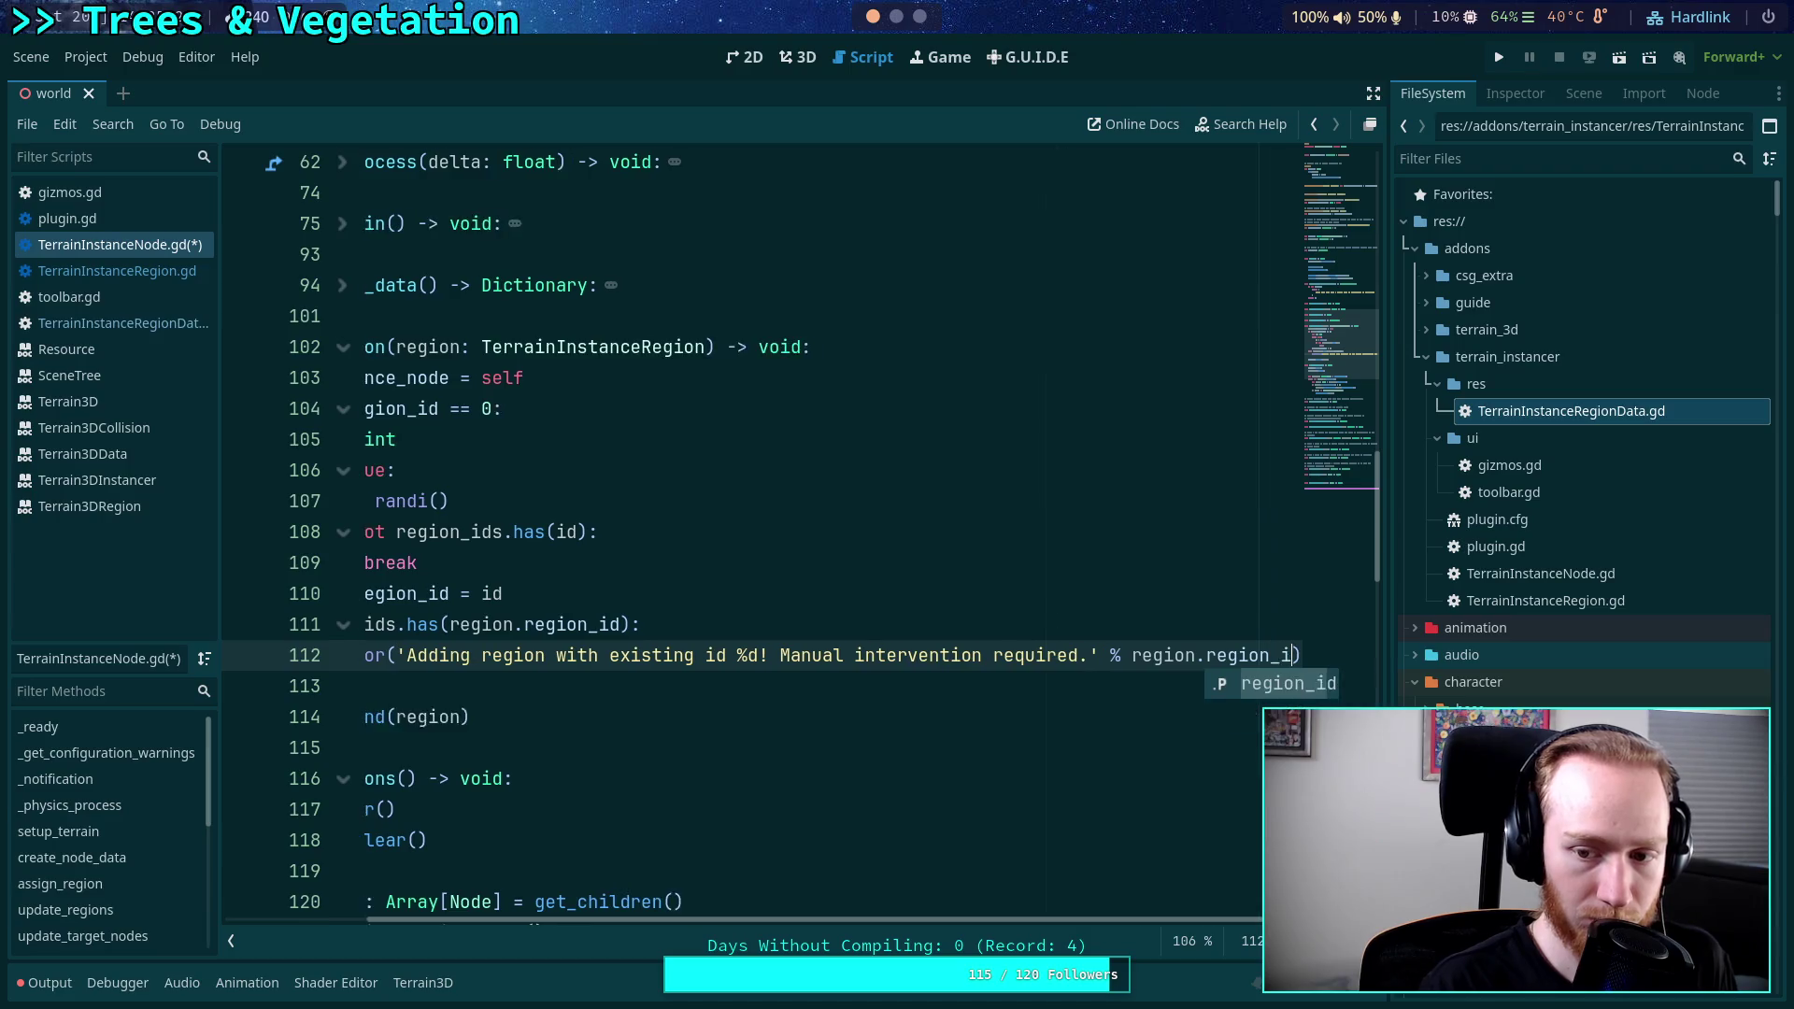
pyautogui.write('d)')
pyautogui.press('Return')
pyautogui.write('retur')
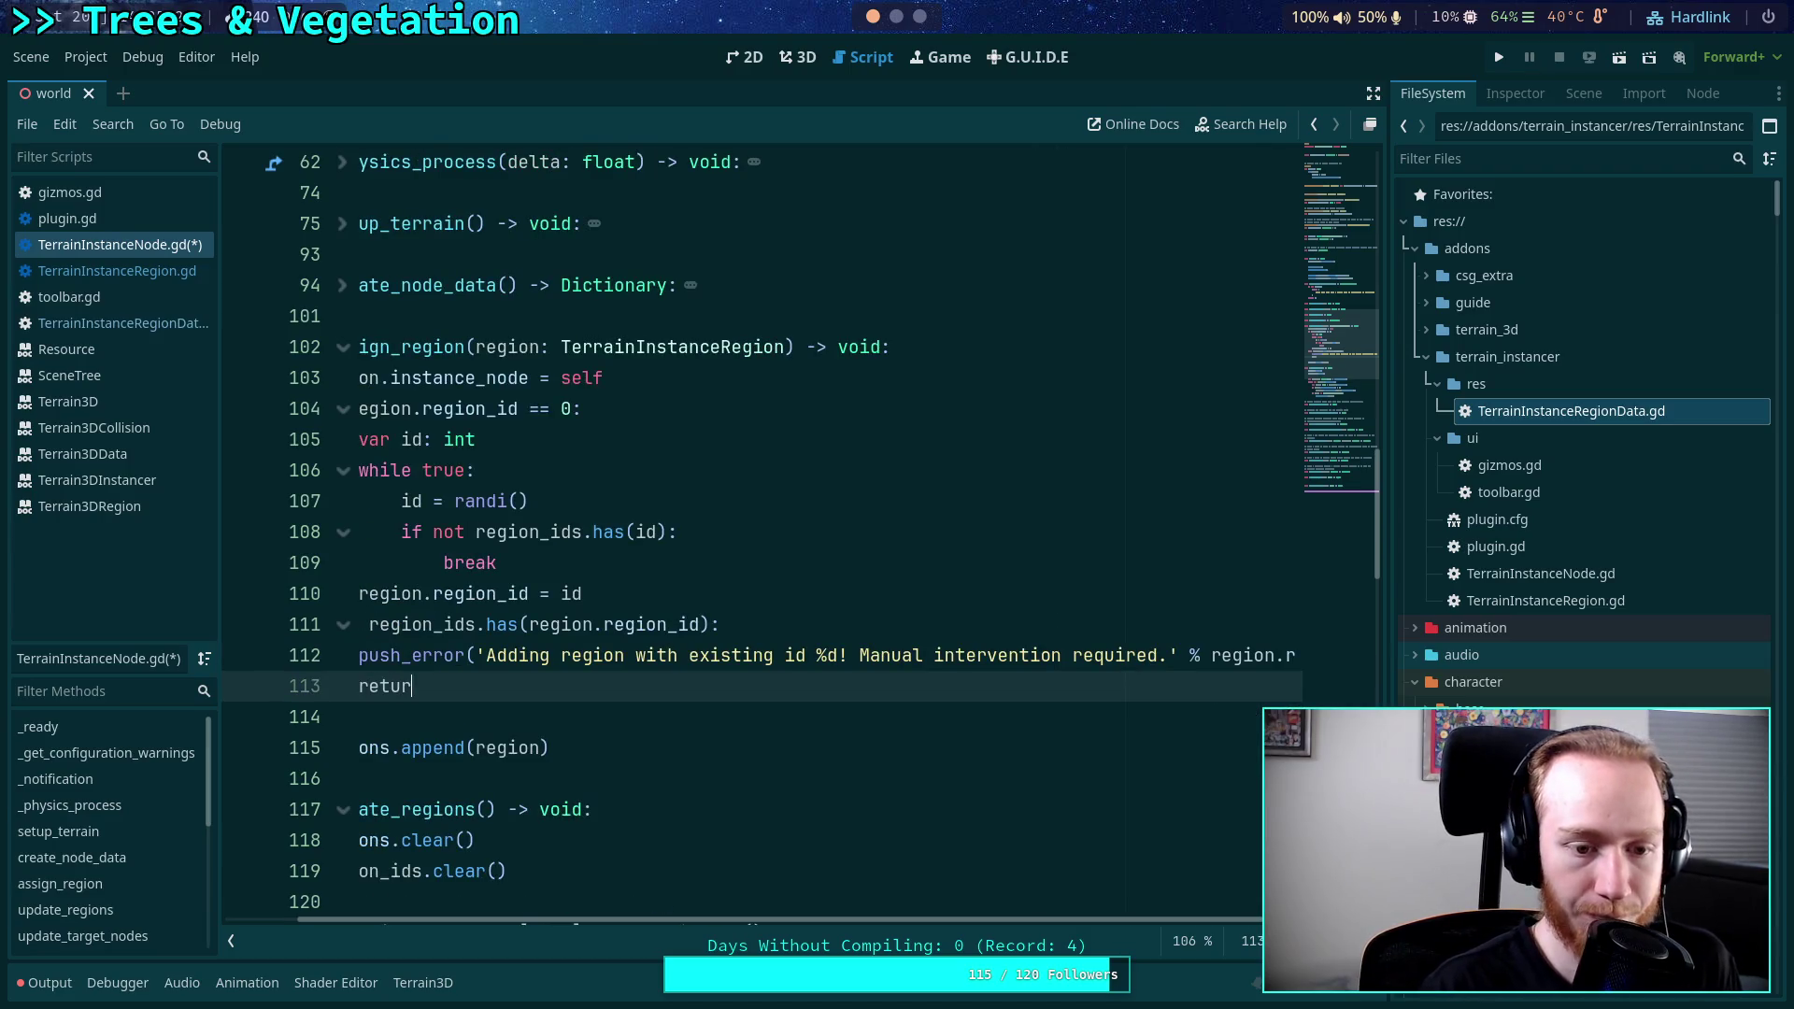
pyautogui.write('n')
# Move the region.instance_node = self line below the return.
pyautogui.click(475, 685)
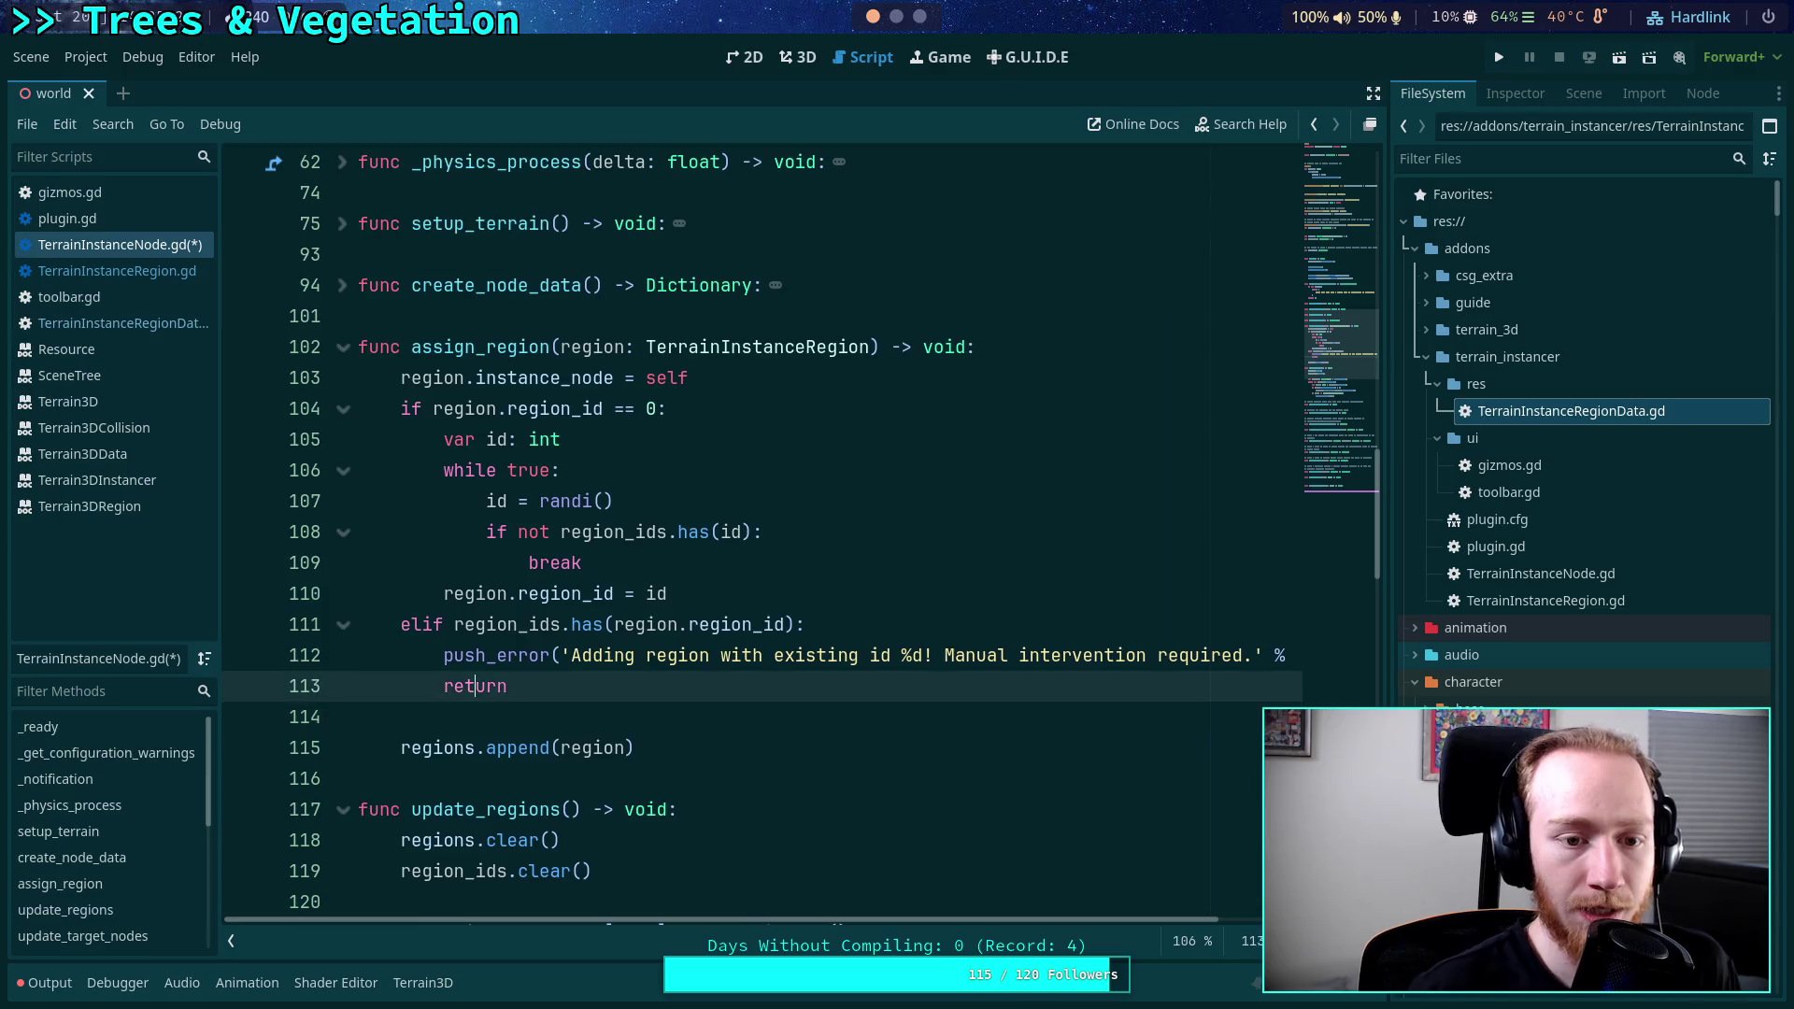
pyautogui.click(620, 377)
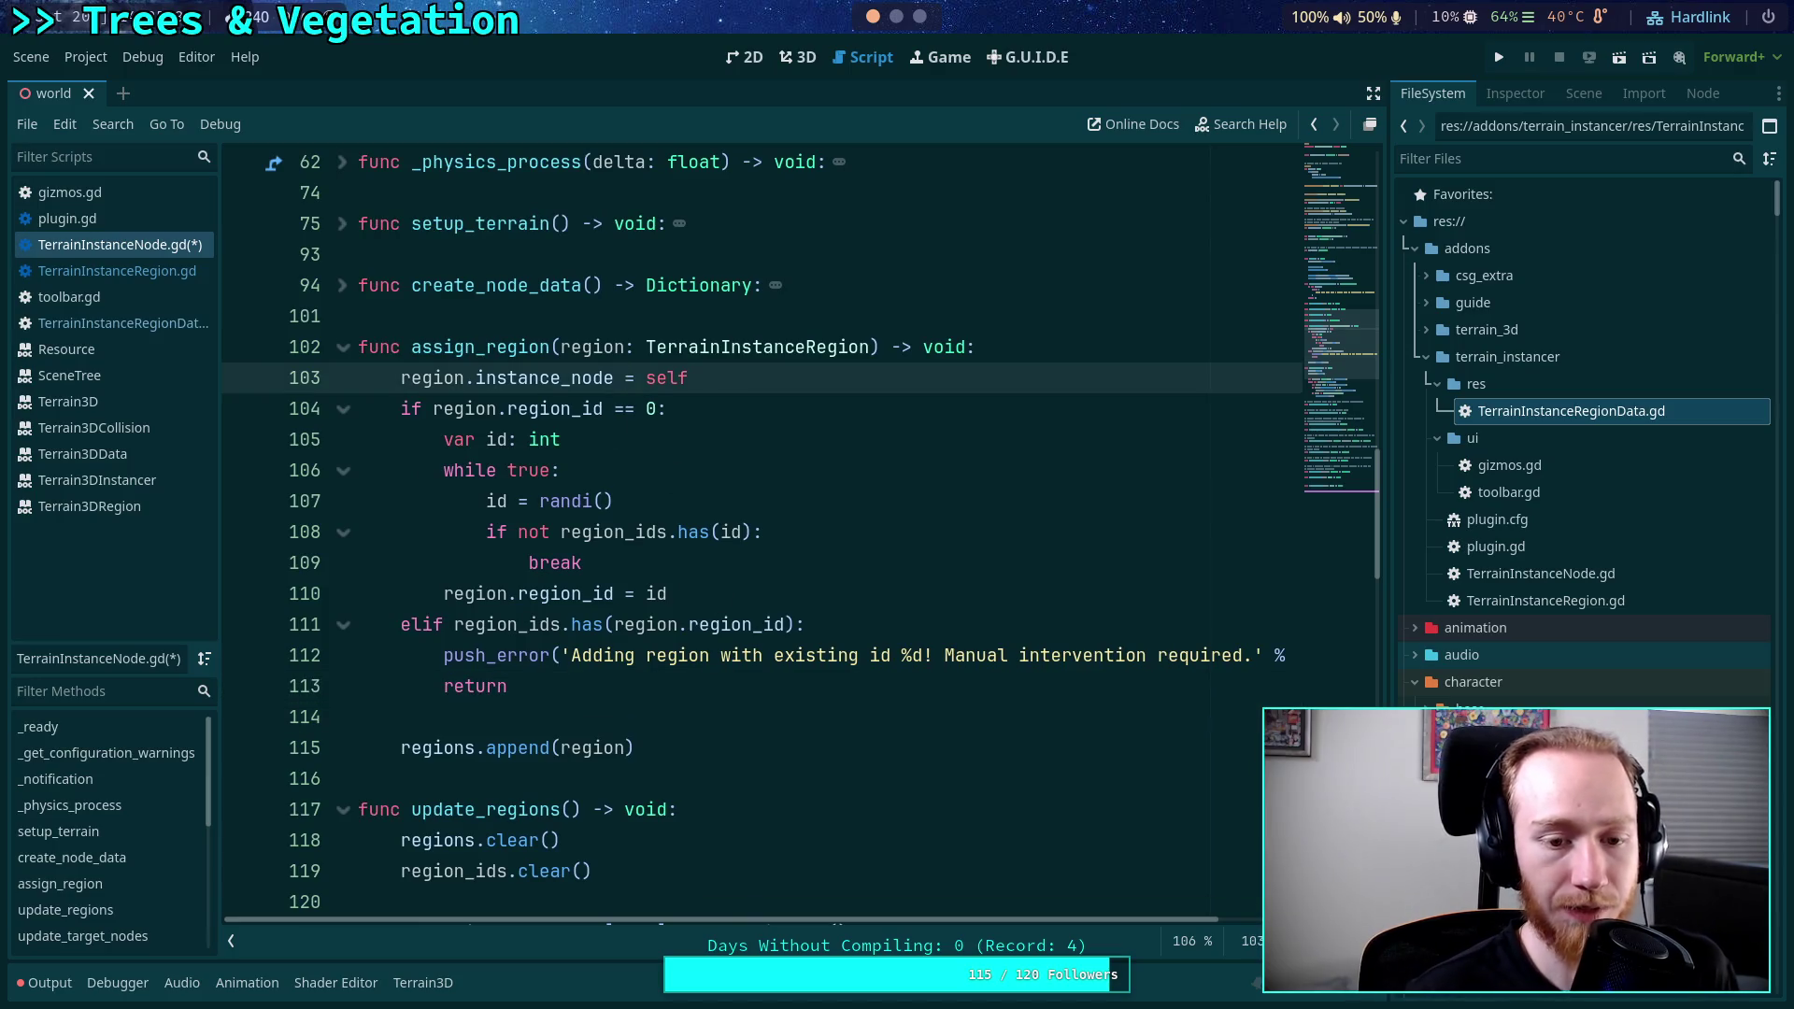
pyautogui.hotkey('alt', 'Down')
pyautogui.hotkey('alt', 'Down')
pyautogui.hotkey('alt', 'Down')
pyautogui.hotkey('alt', 'Down')
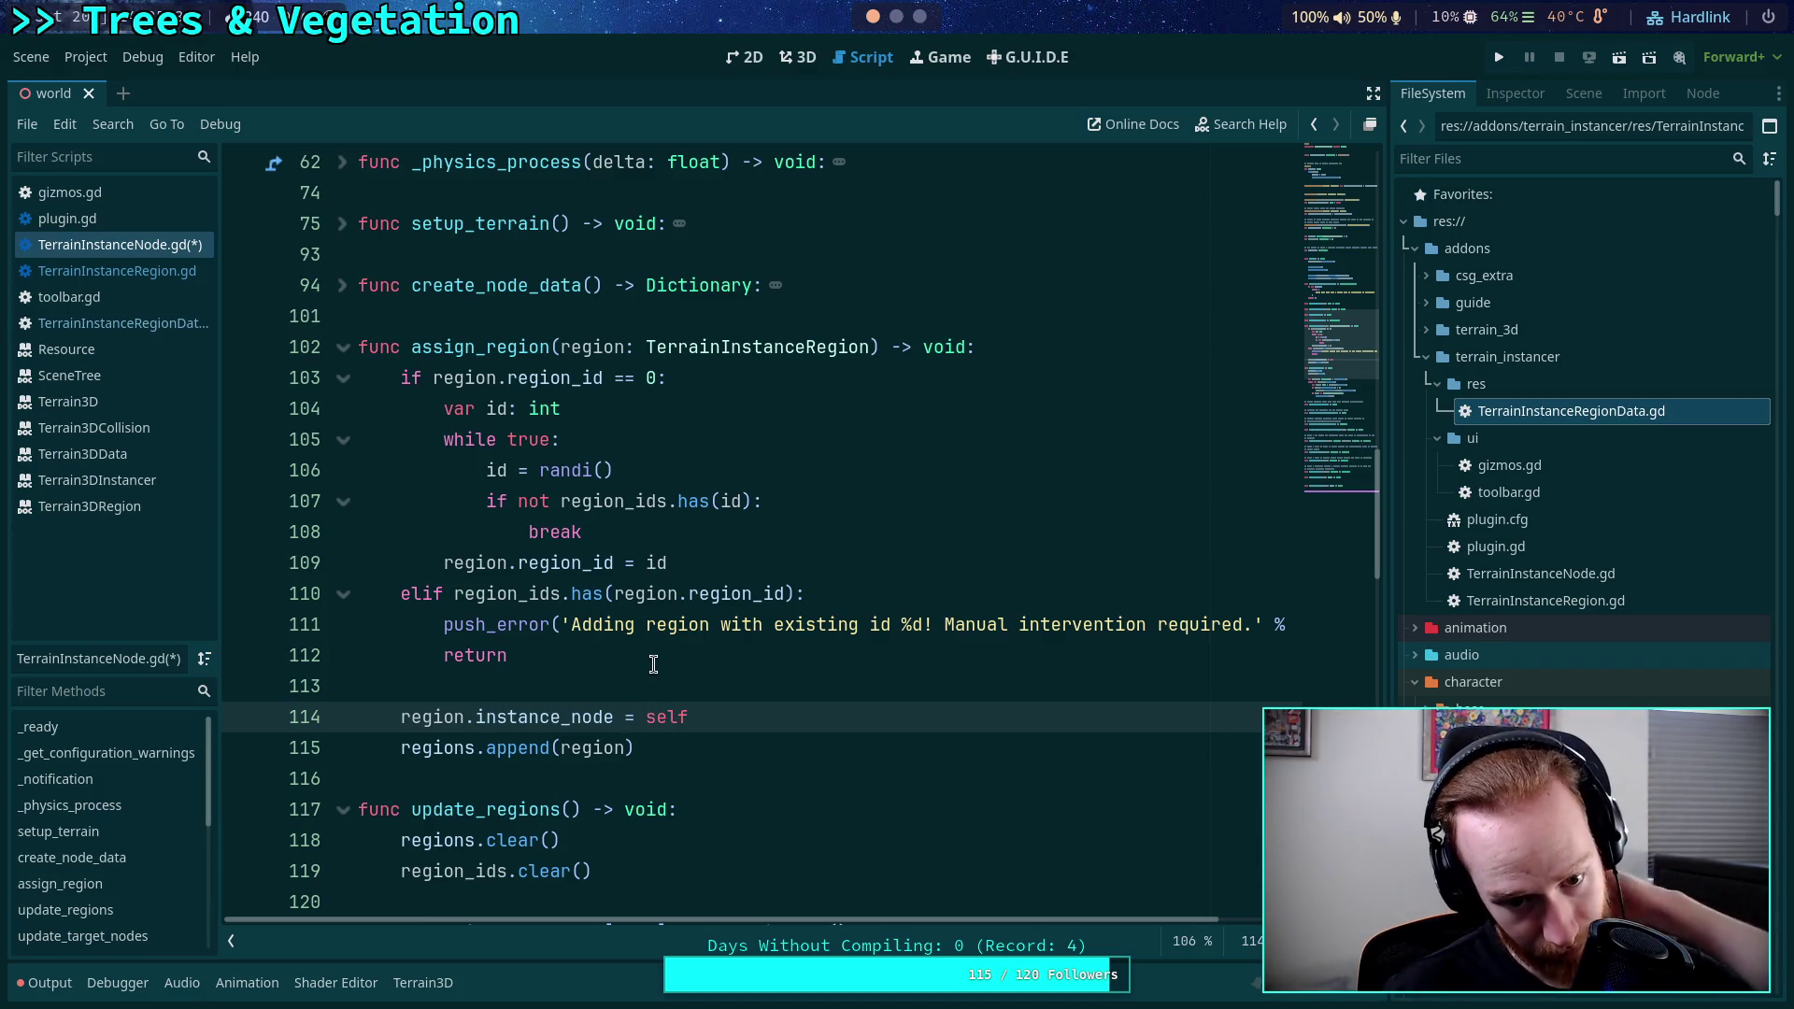
# Insert a region_ids.set(region_id, null) call above the instance_node assignment.
pyautogui.press('Up')
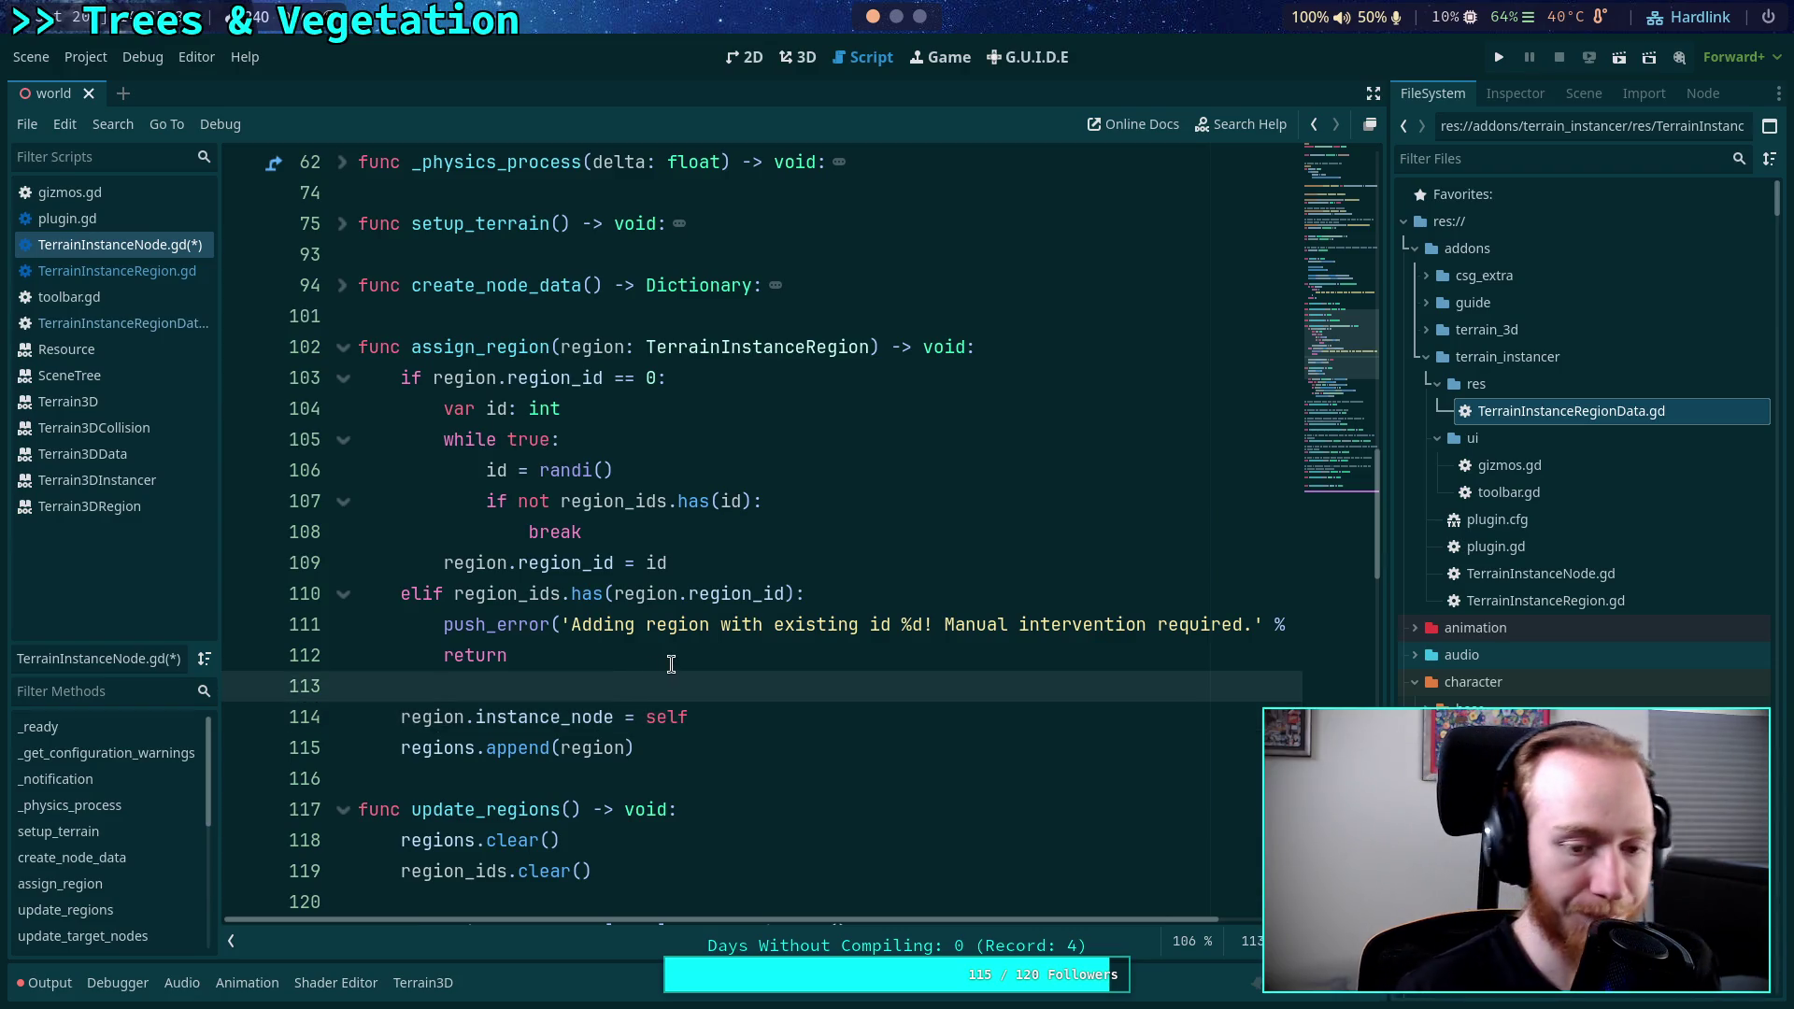
pyautogui.press('Return')
pyautogui.press('Return')
pyautogui.press('Up')
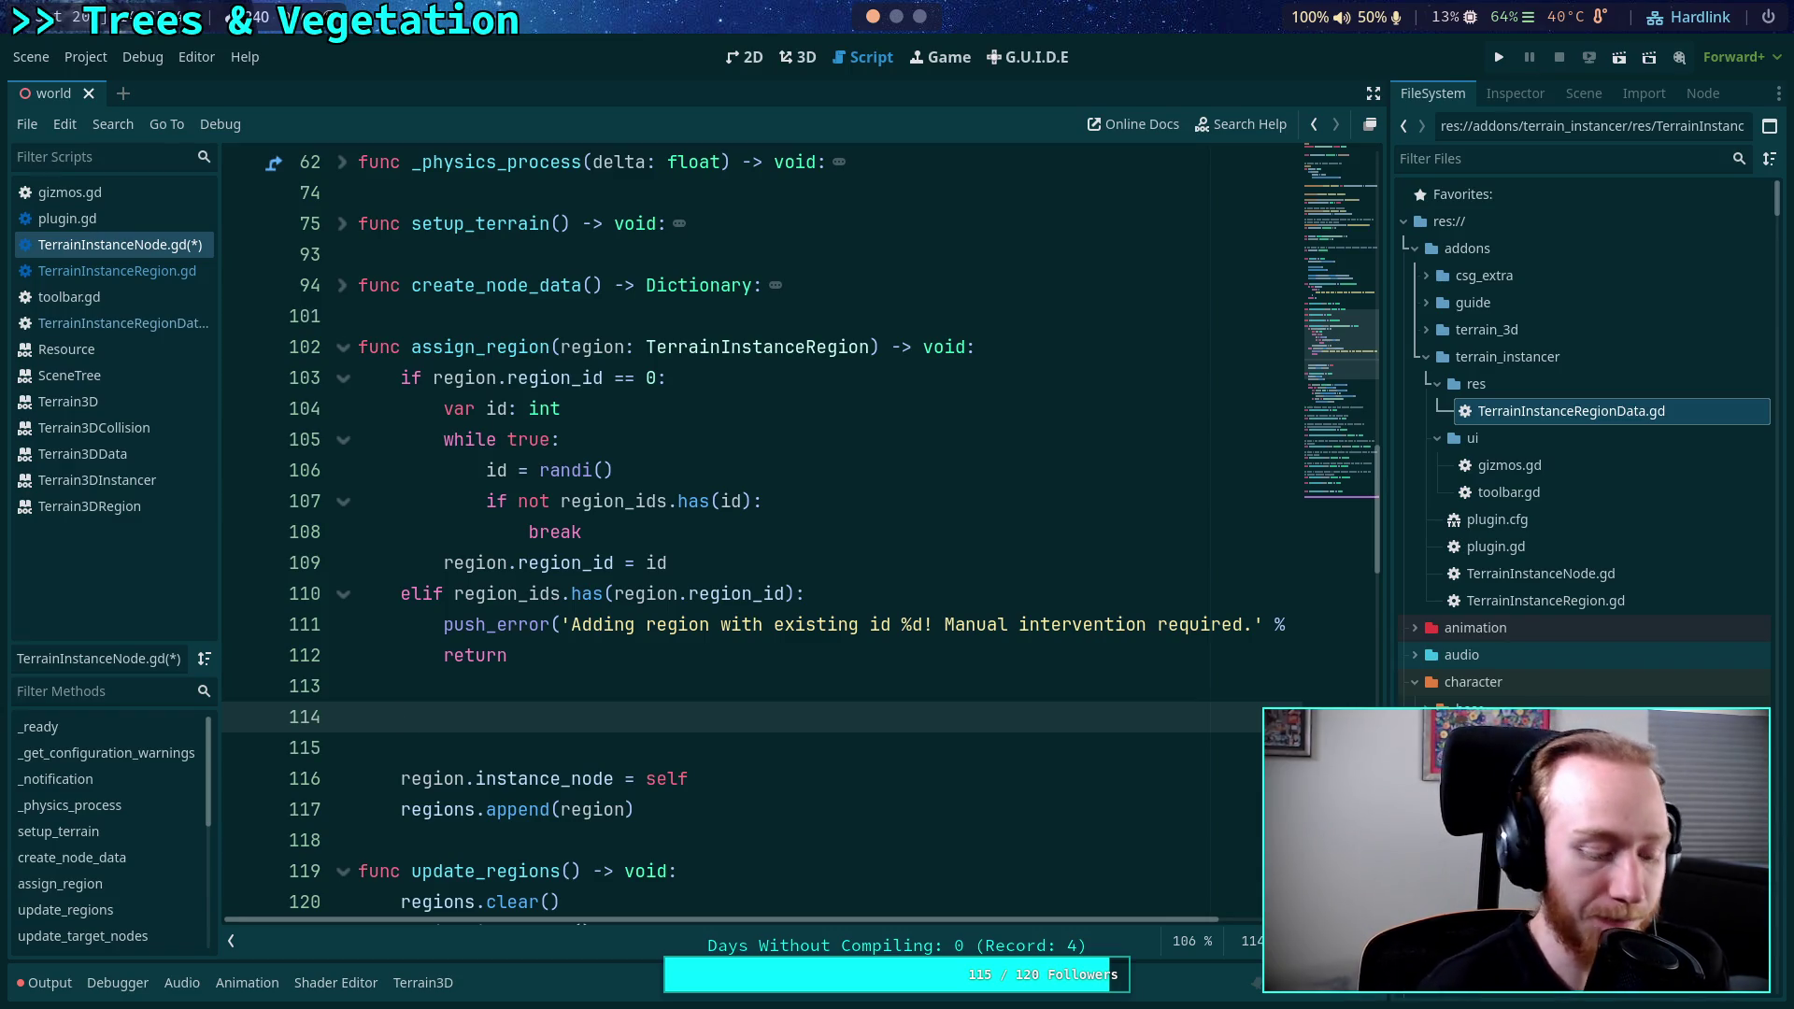
pyautogui.write('region')
pyautogui.press('Down')
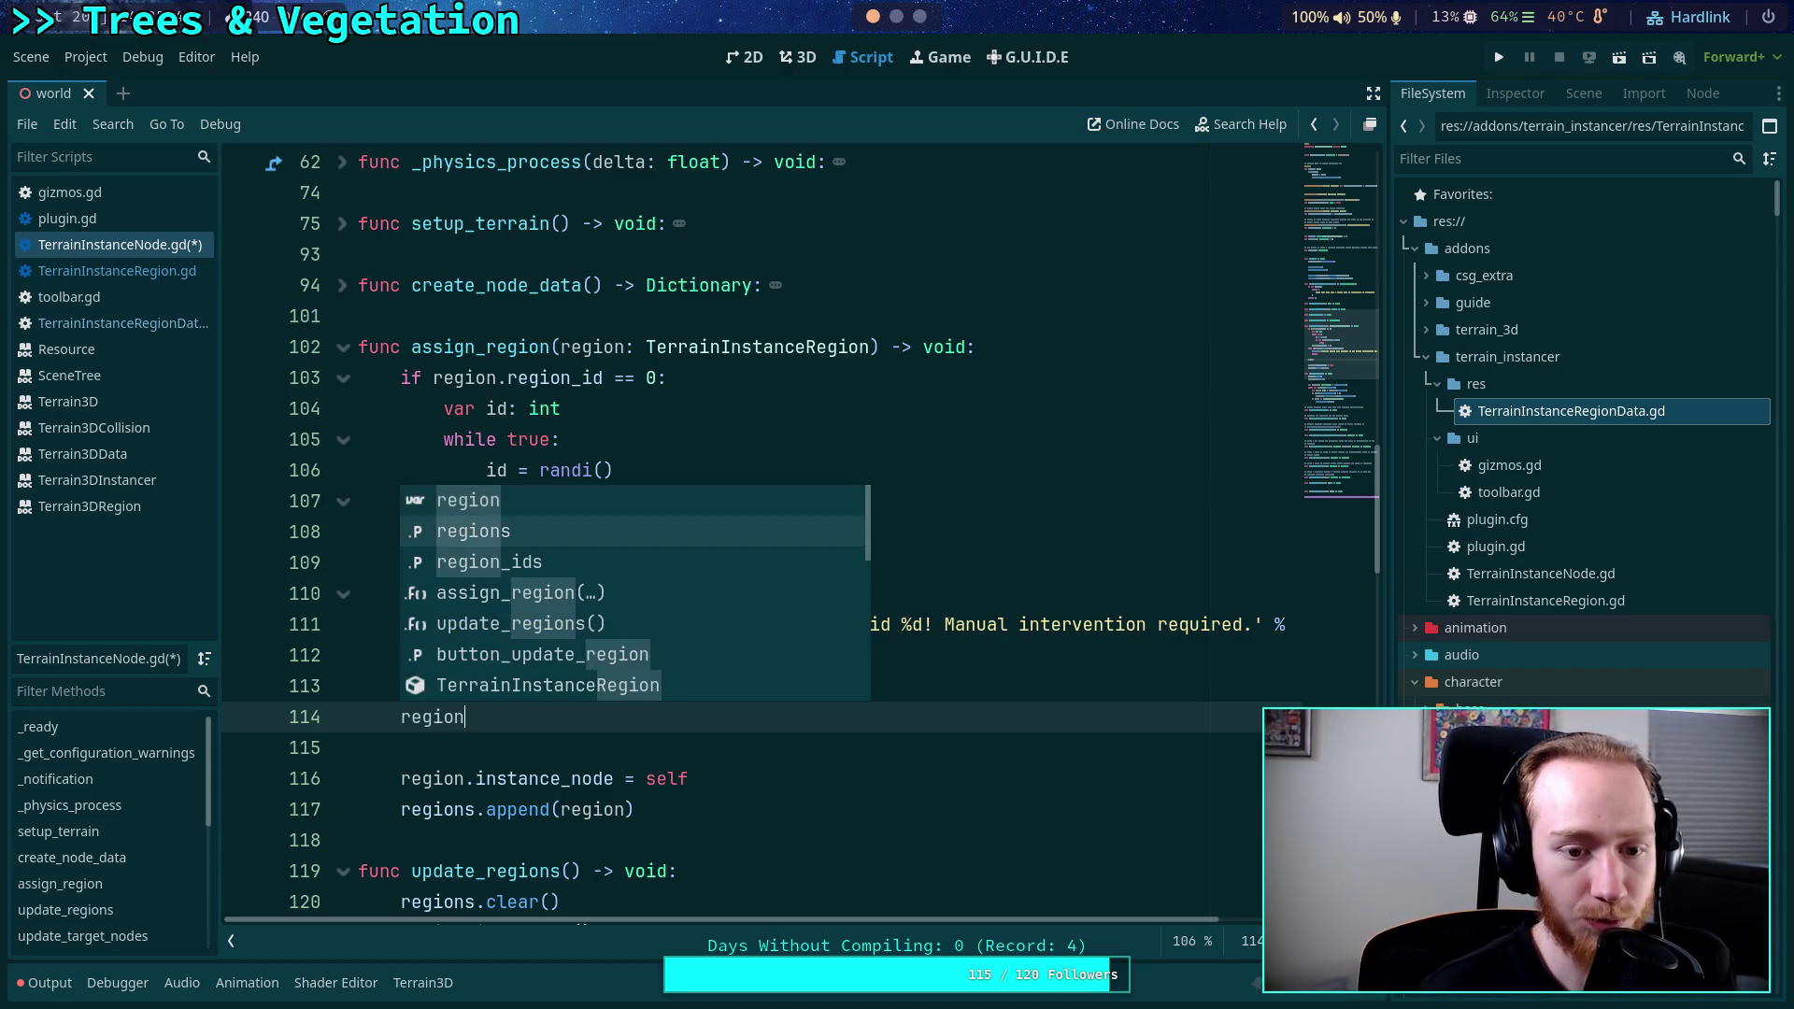
pyautogui.press('Return')
pyautogui.write('.set(')
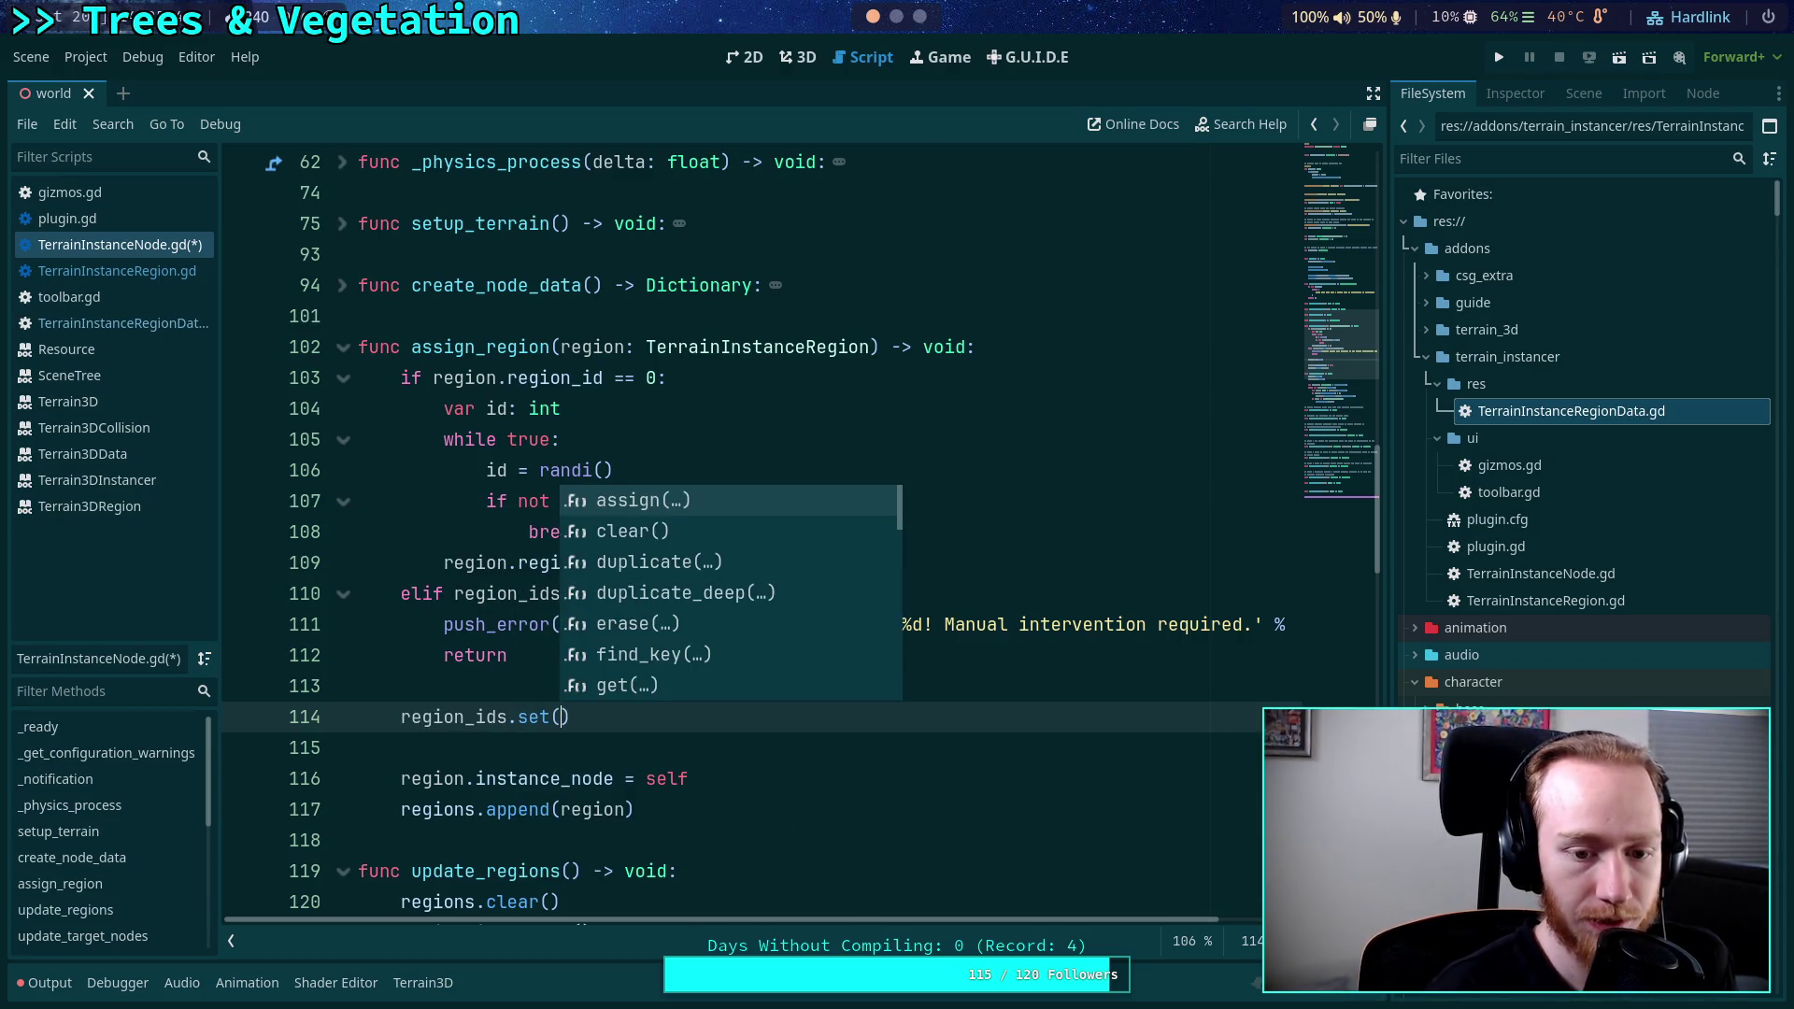
pyautogui.press('Return')
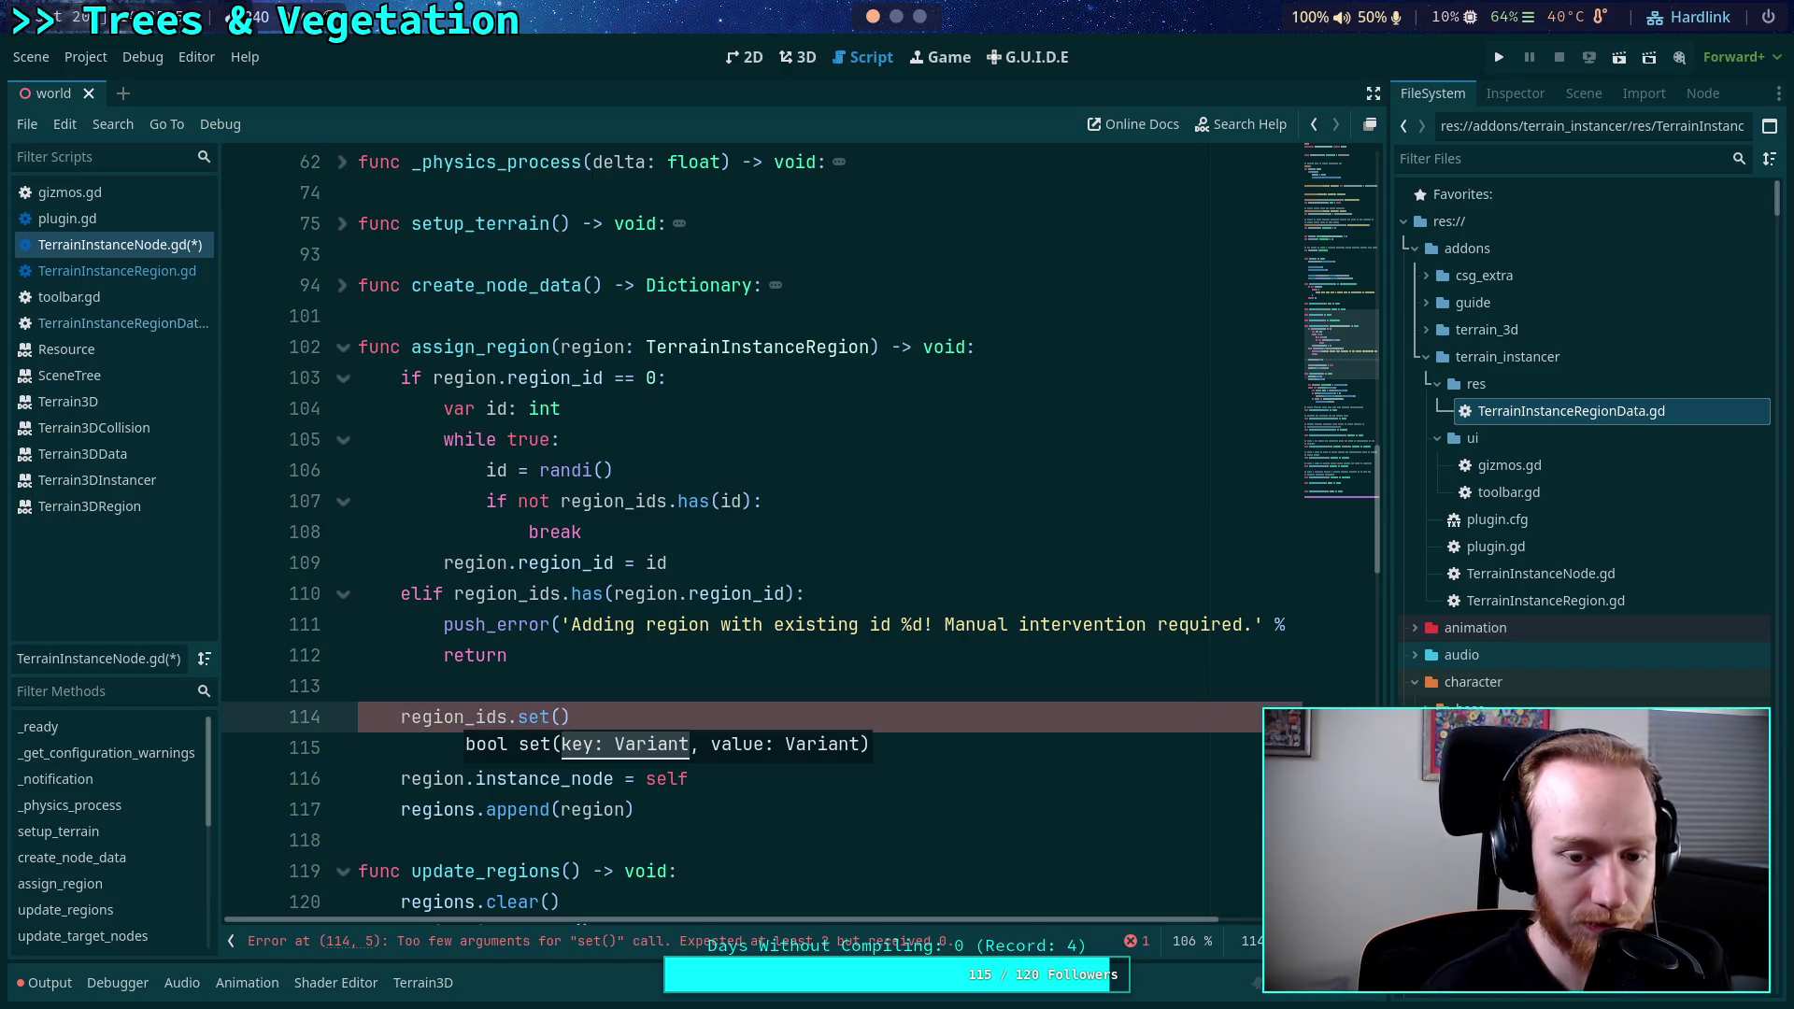
pyautogui.write('region_id')
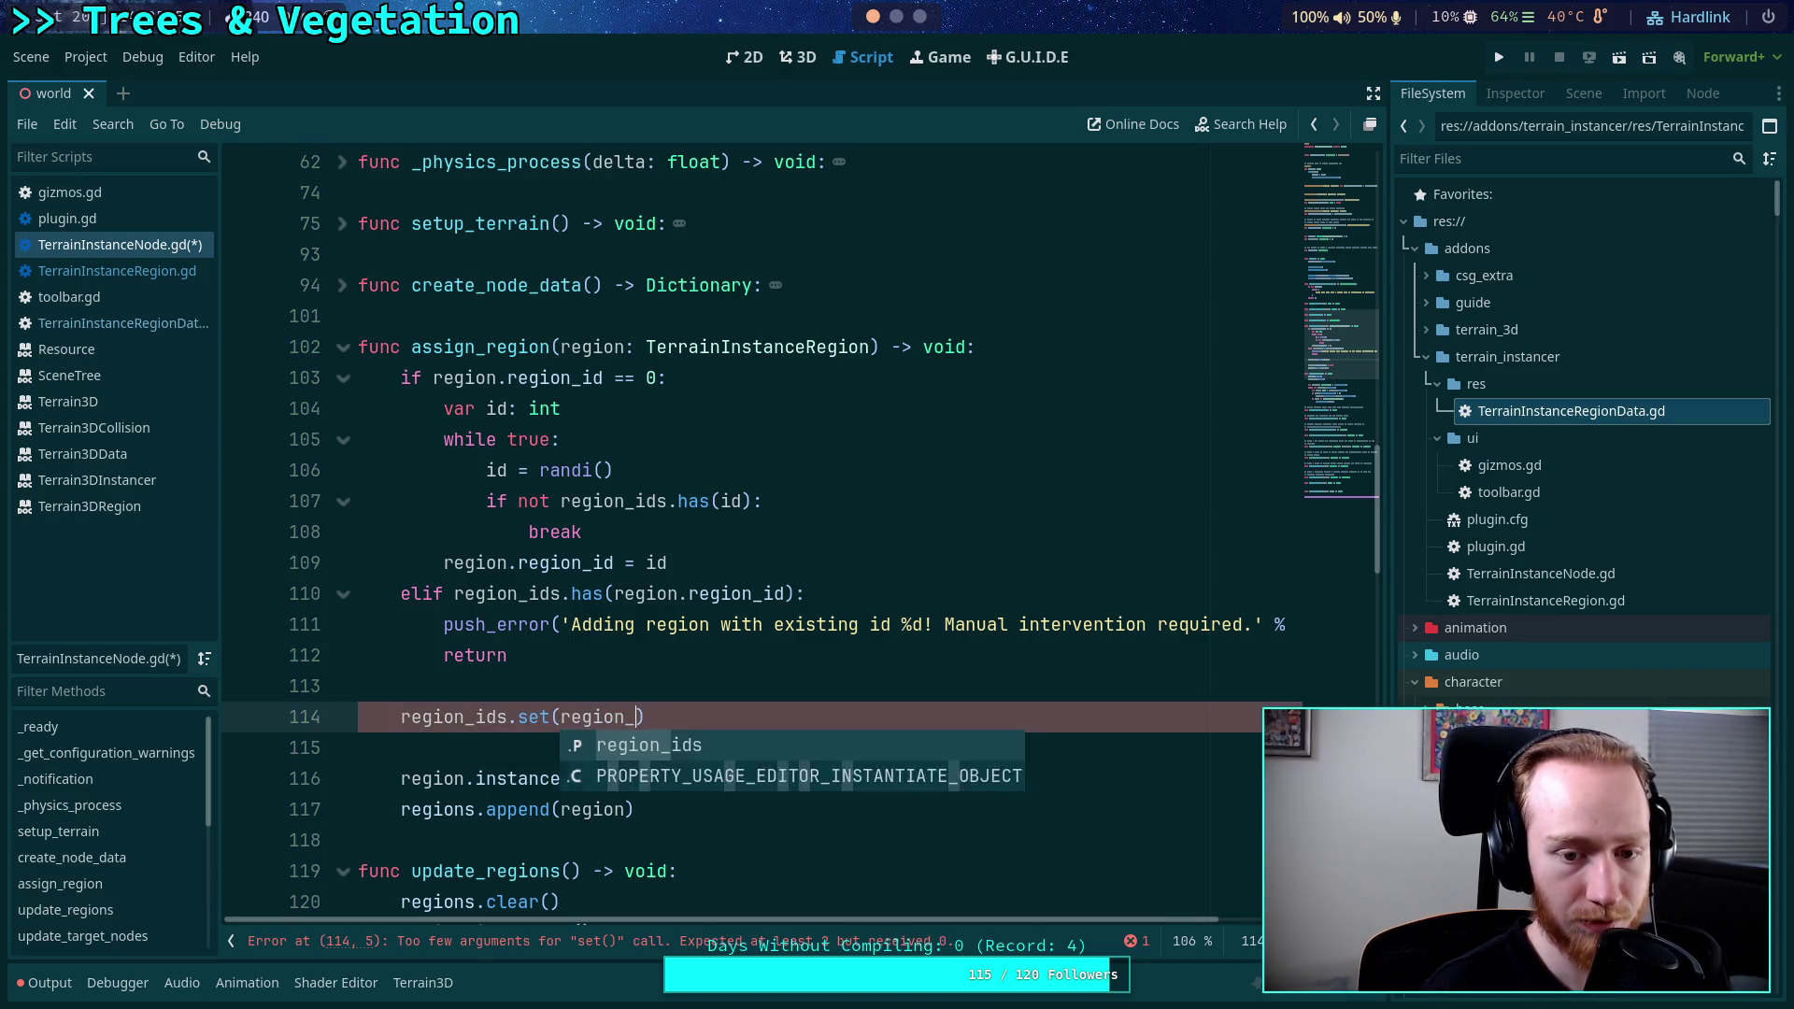
pyautogui.write(', null')
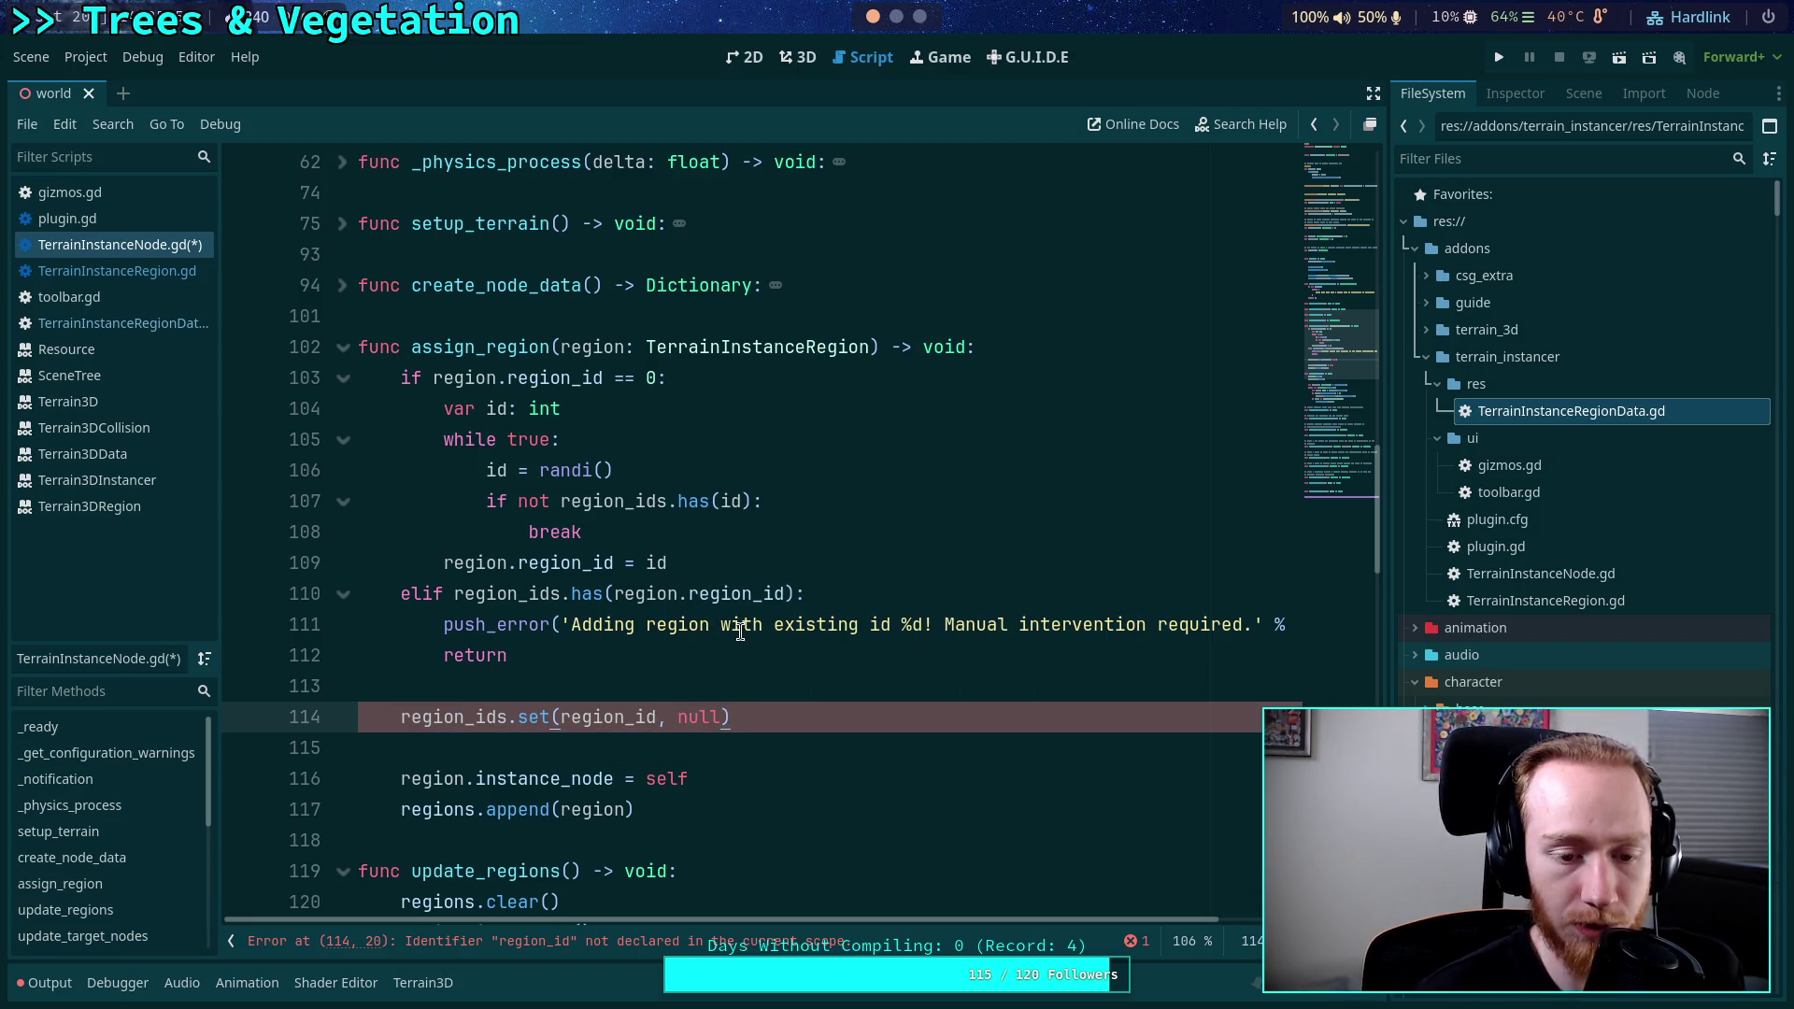
# Change the argument on line 114 to region.region_id and save the script.
pyautogui.moveTo(636, 716); pyautogui.dragTo(559, 719)
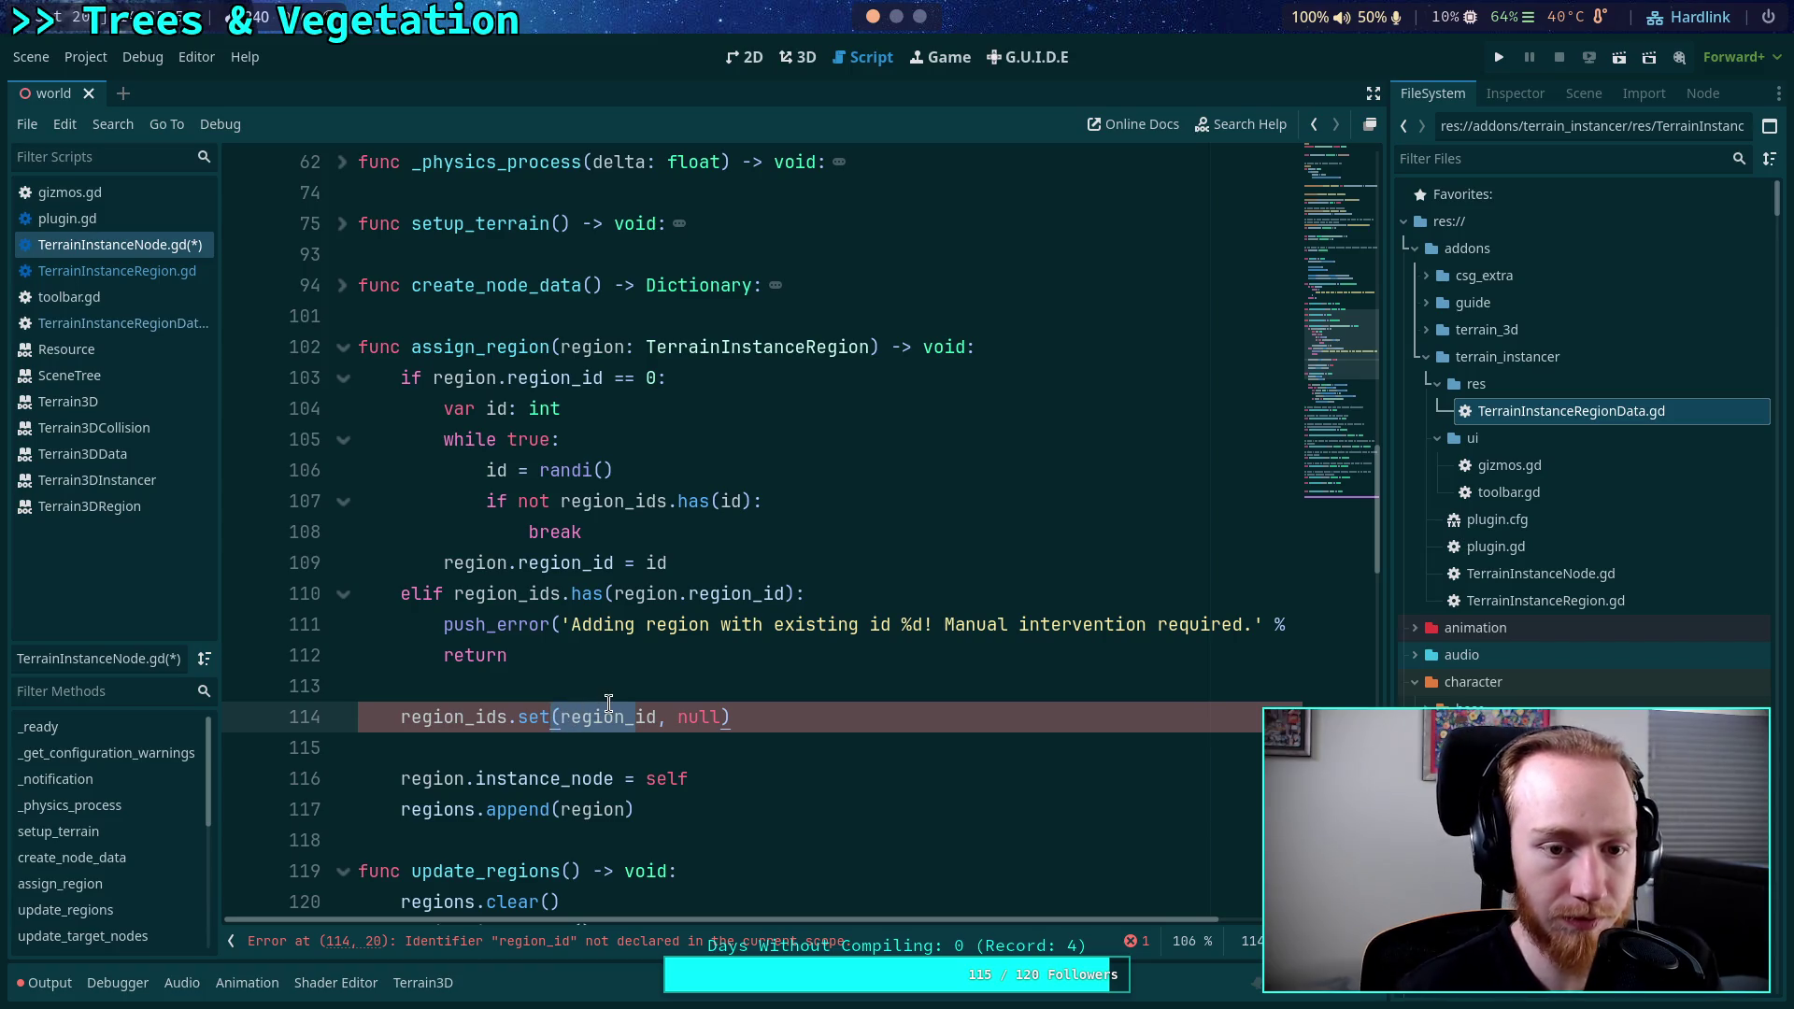
pyautogui.press('Left')
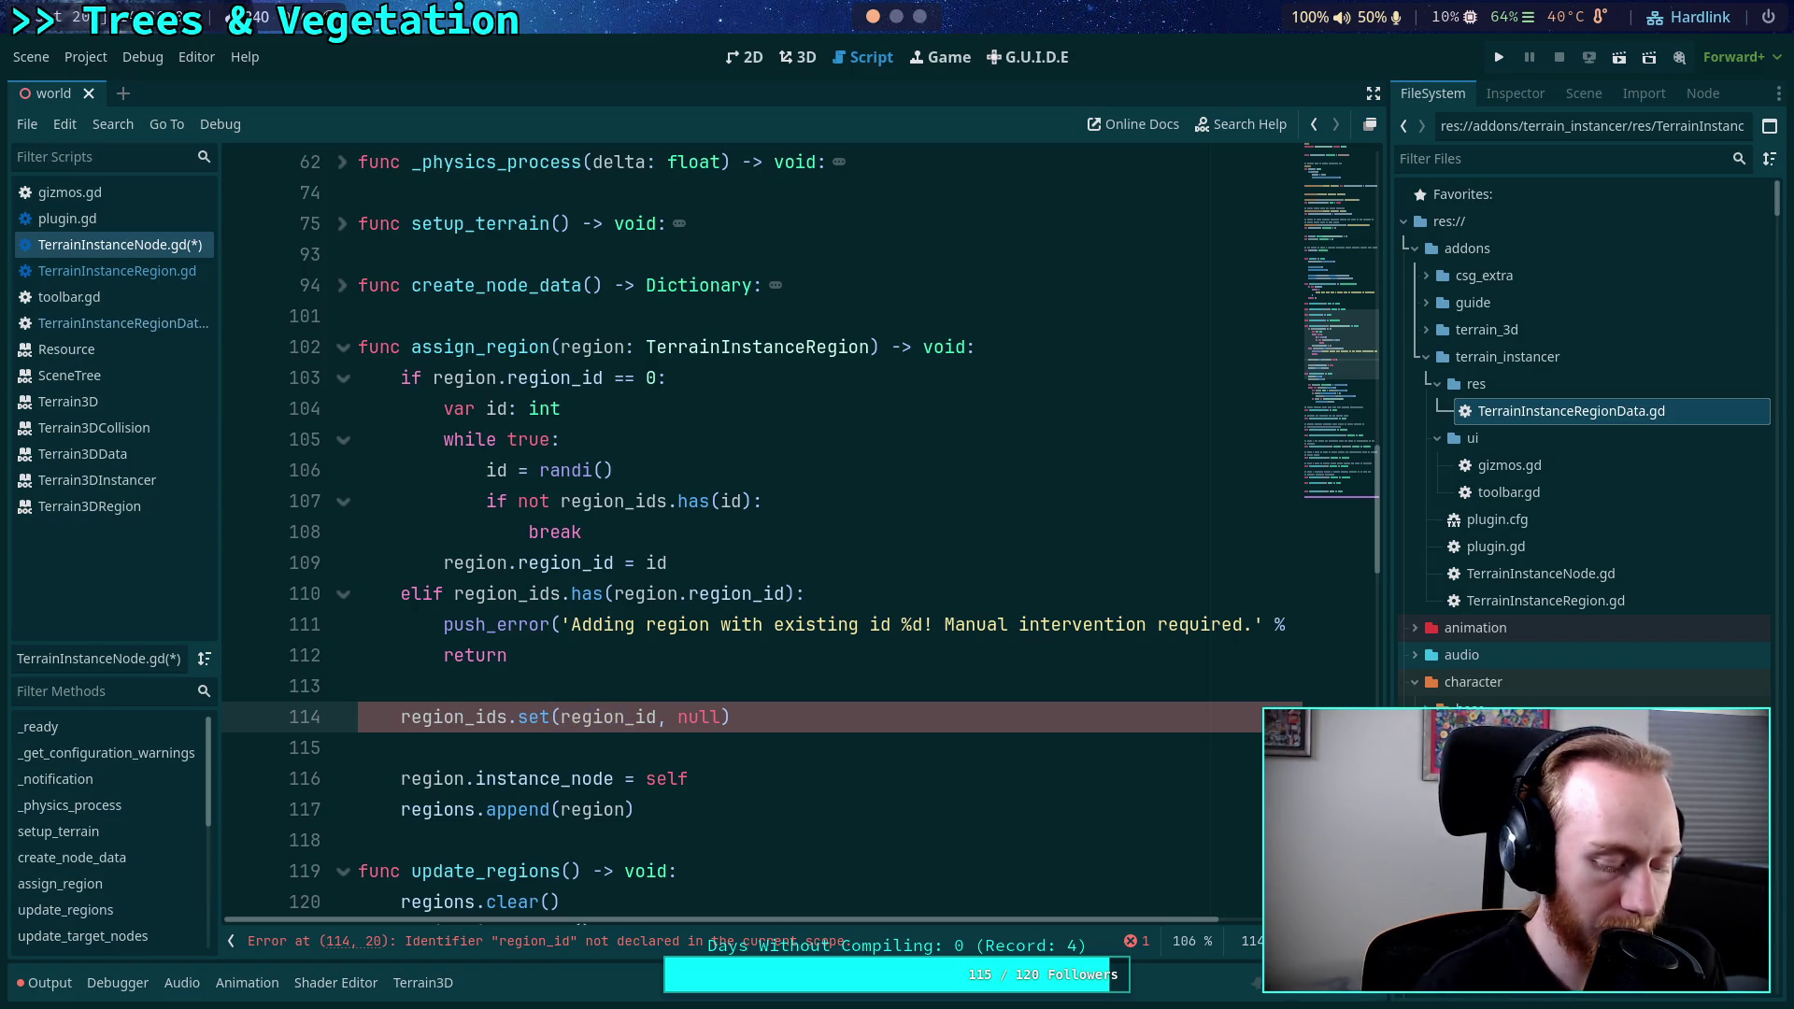
pyautogui.write('region.')
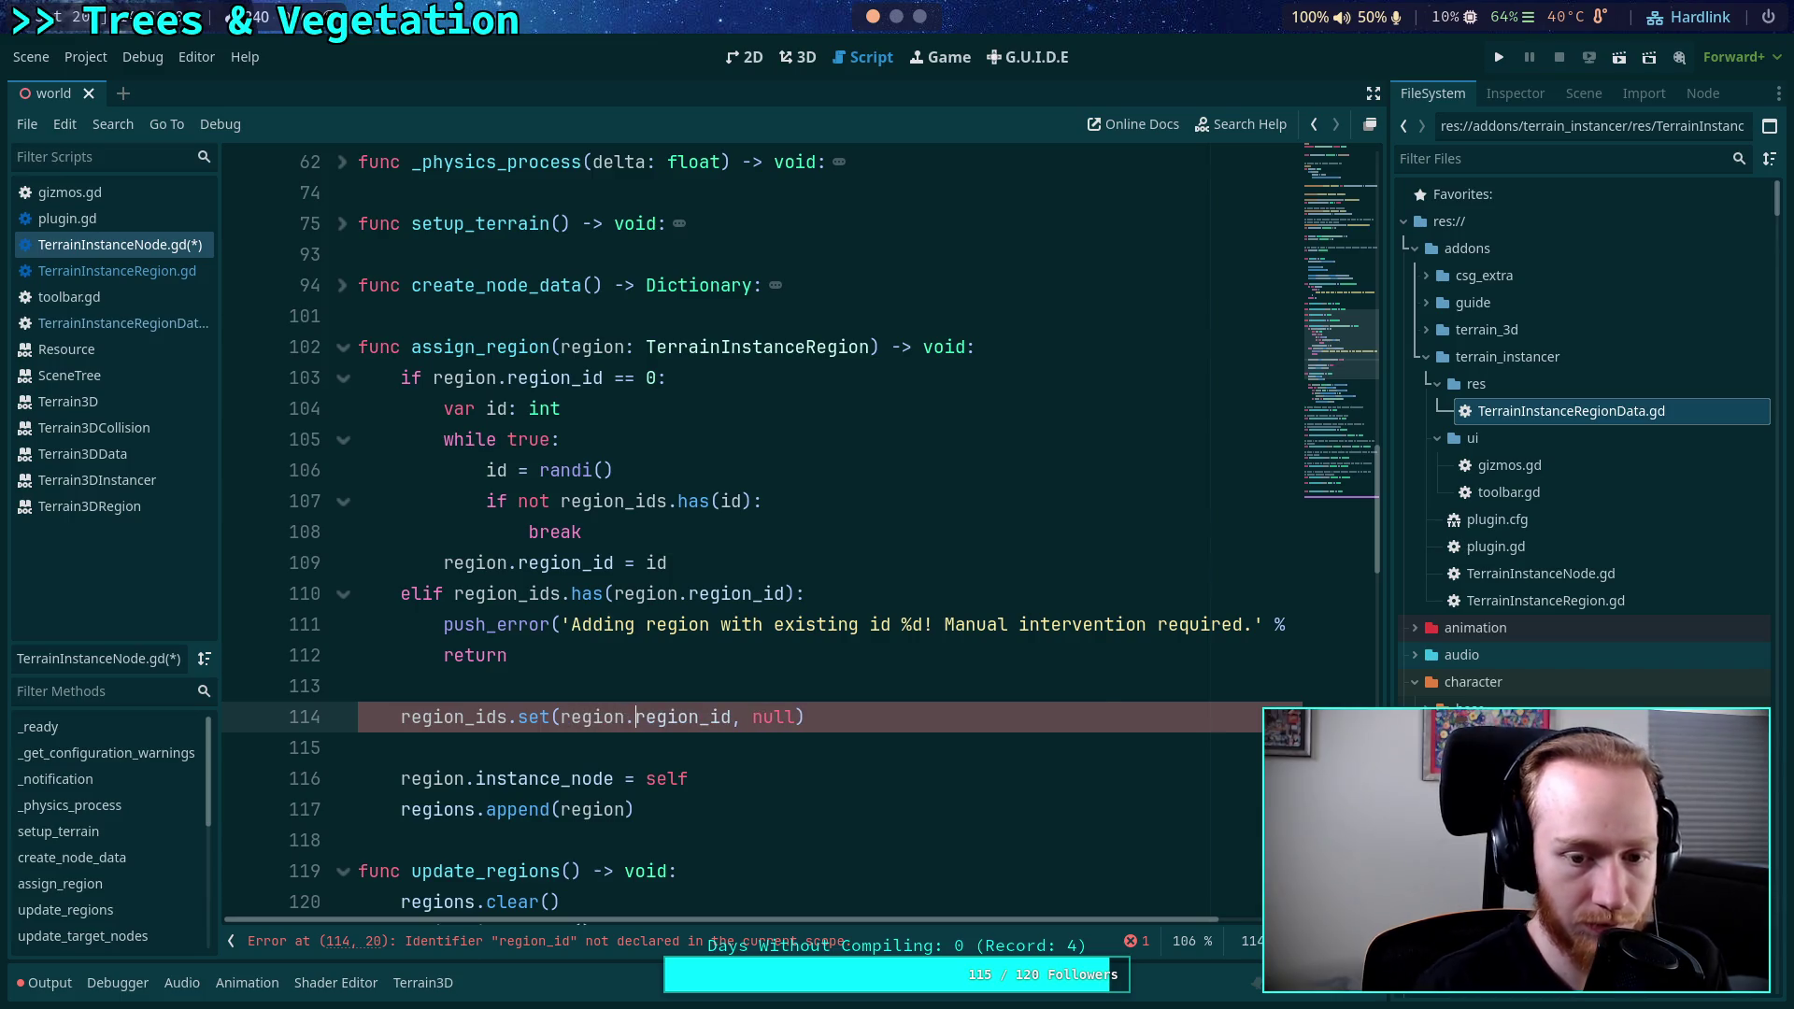
pyautogui.click(644, 748)
pyautogui.click(918, 724)
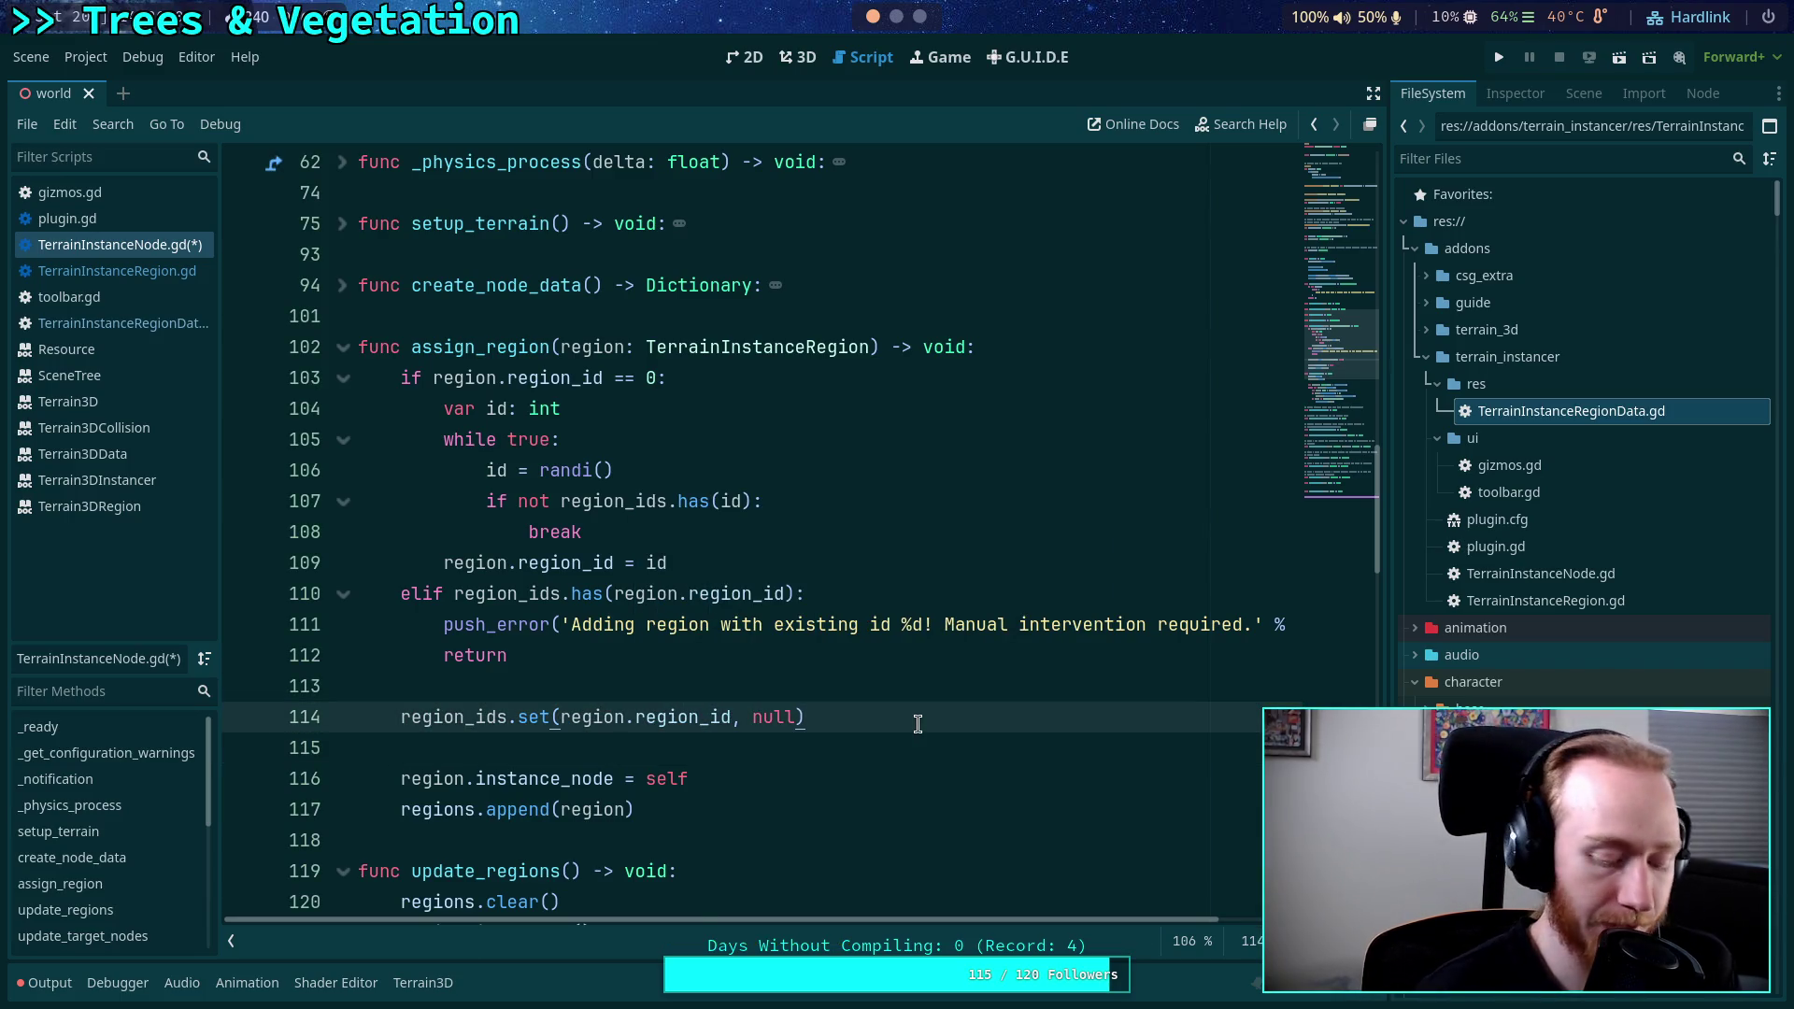
pyautogui.hotkey('ctrl', 's')
pyautogui.scroll(8, 918, 724)
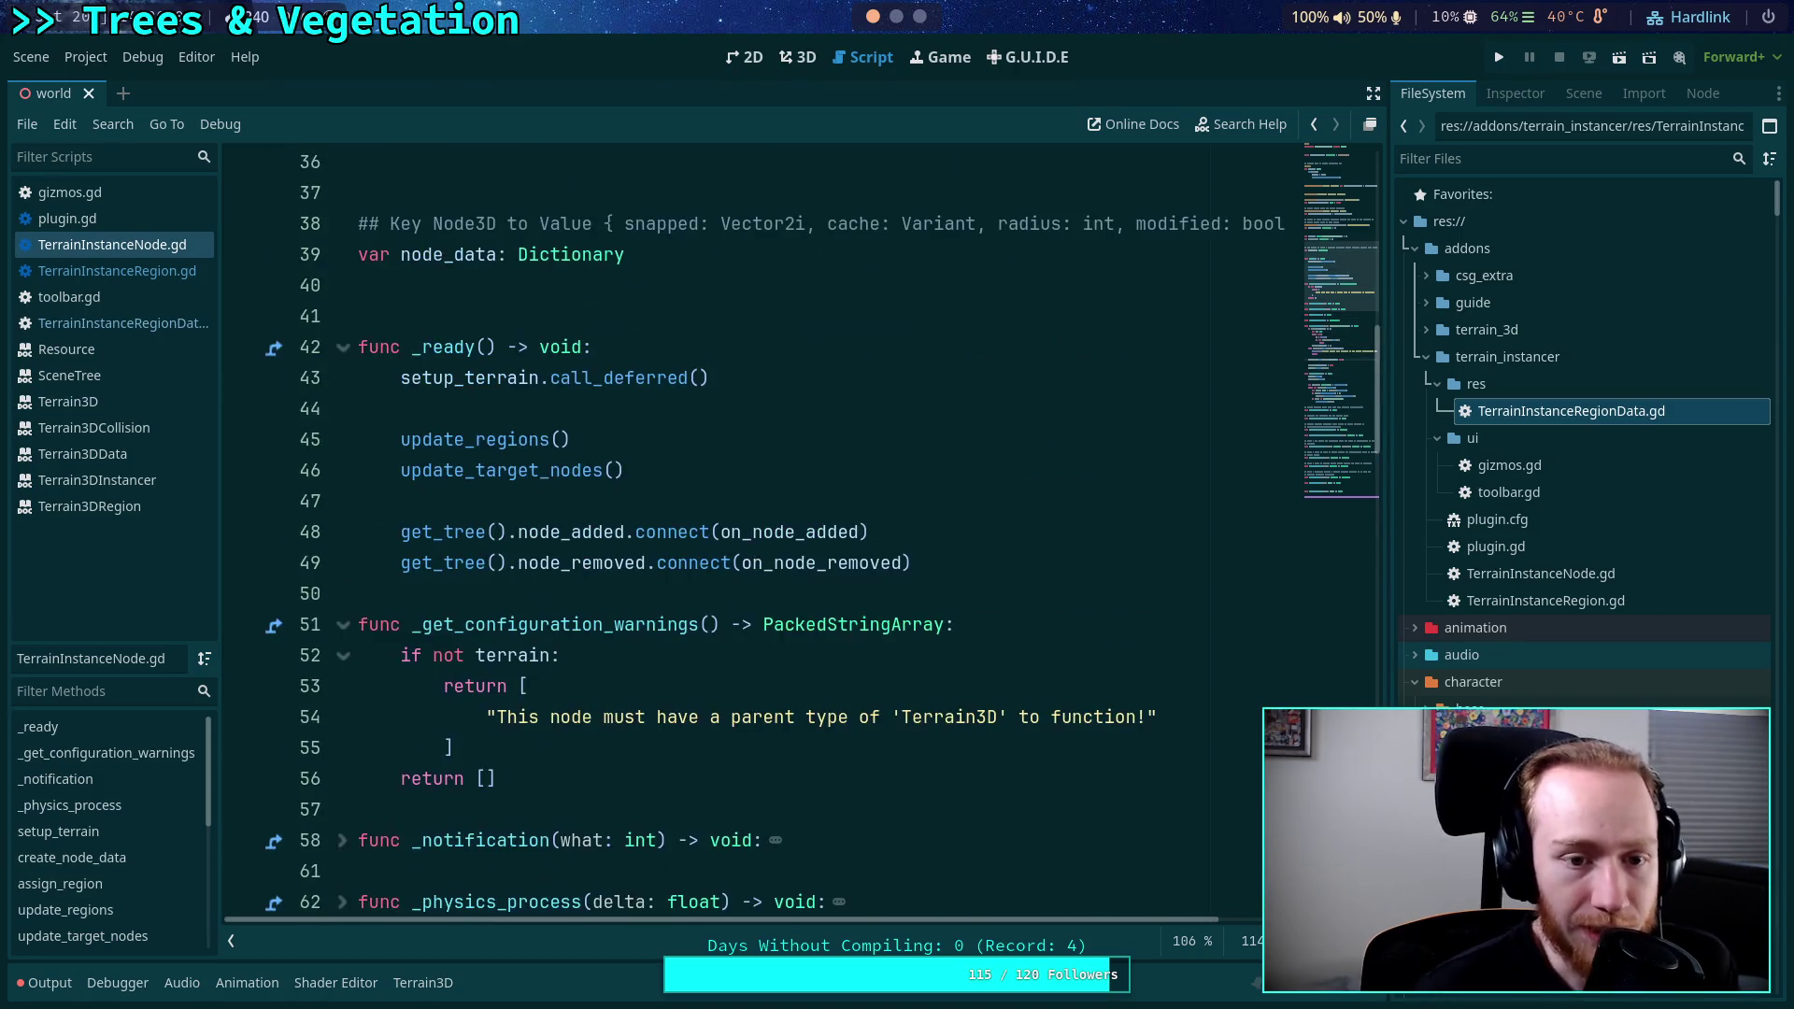
# Delete the extra blank line after line 114 so region_ids.set sits directly above instance_node.
pyautogui.scroll(4, 887, 684)
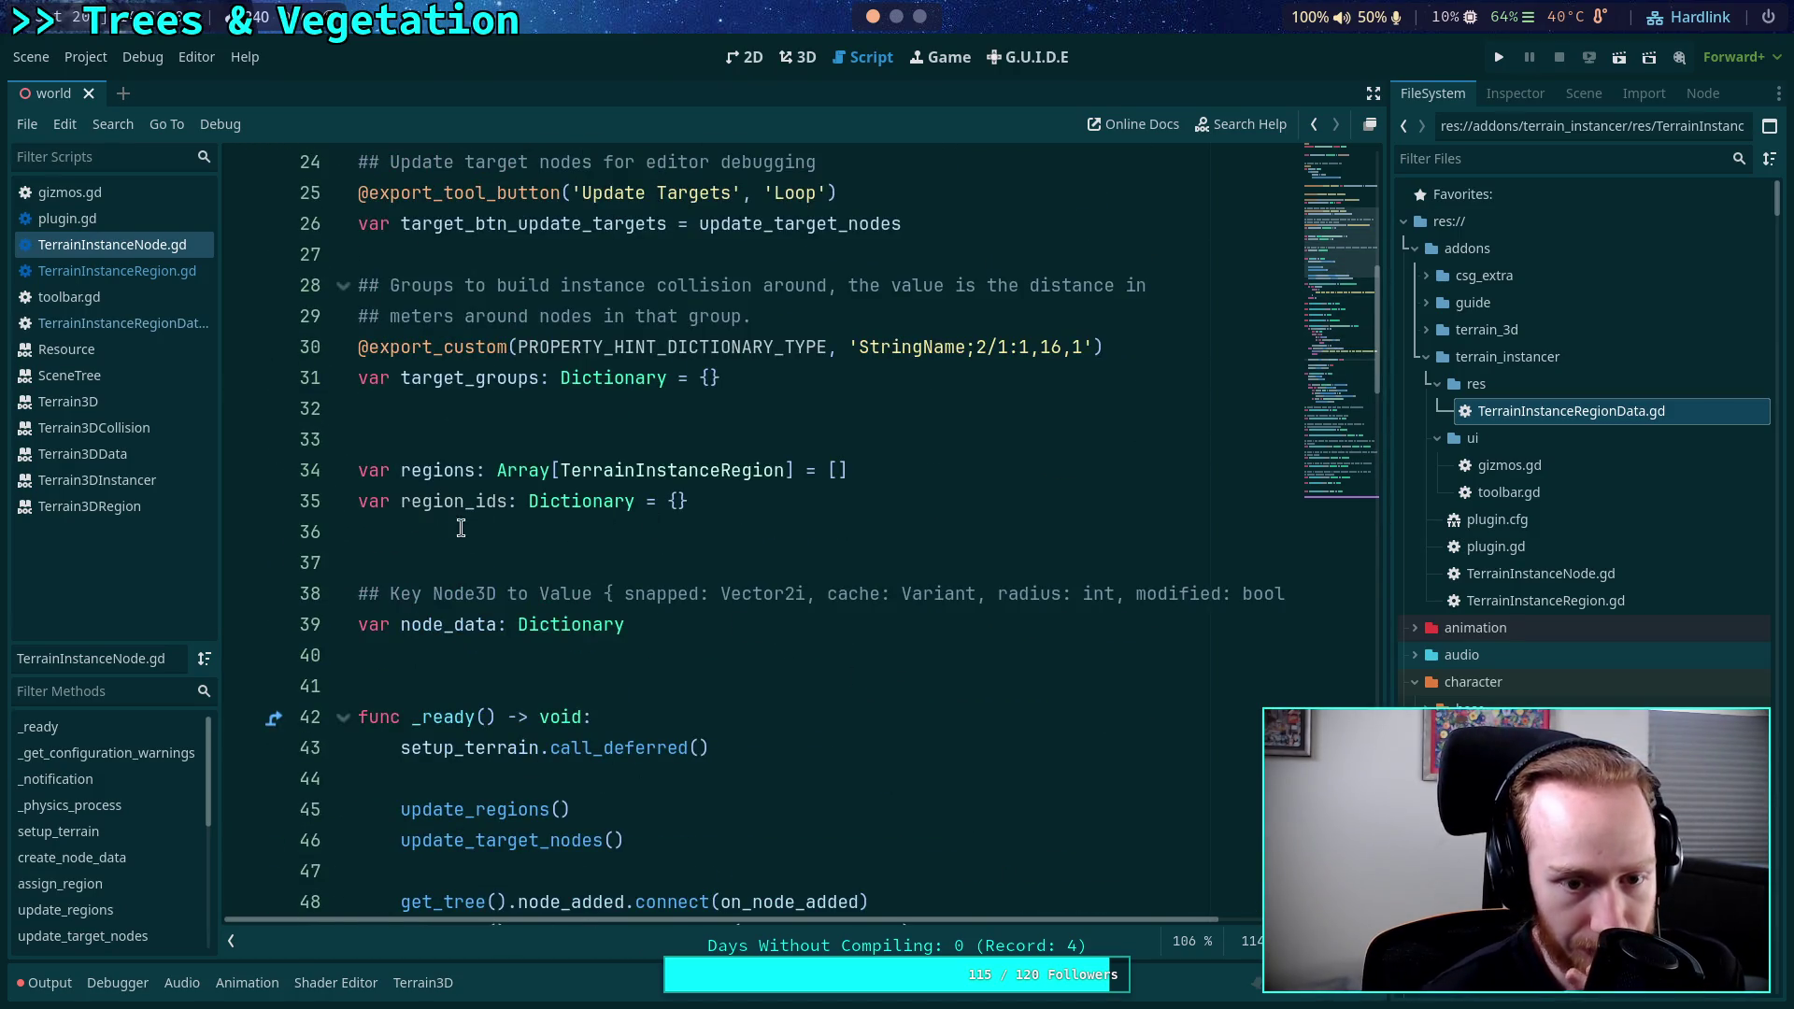
pyautogui.scroll(-12, 654, 589)
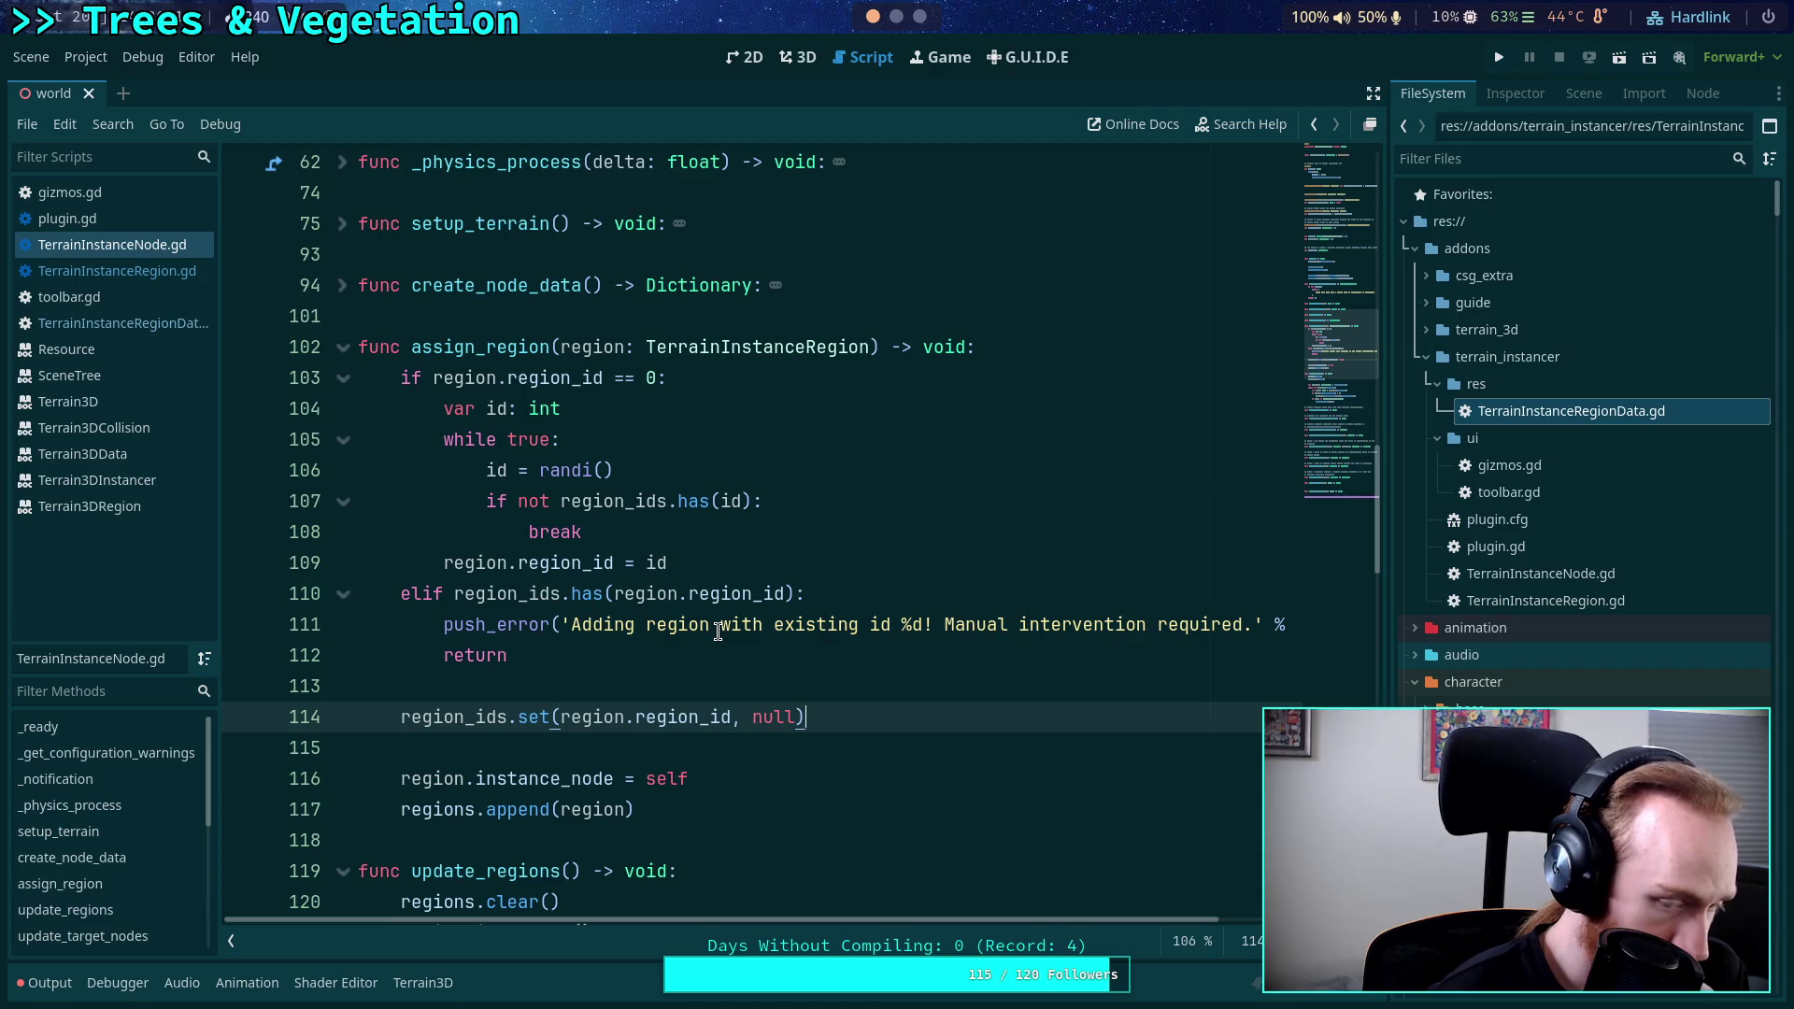
pyautogui.press('Return')
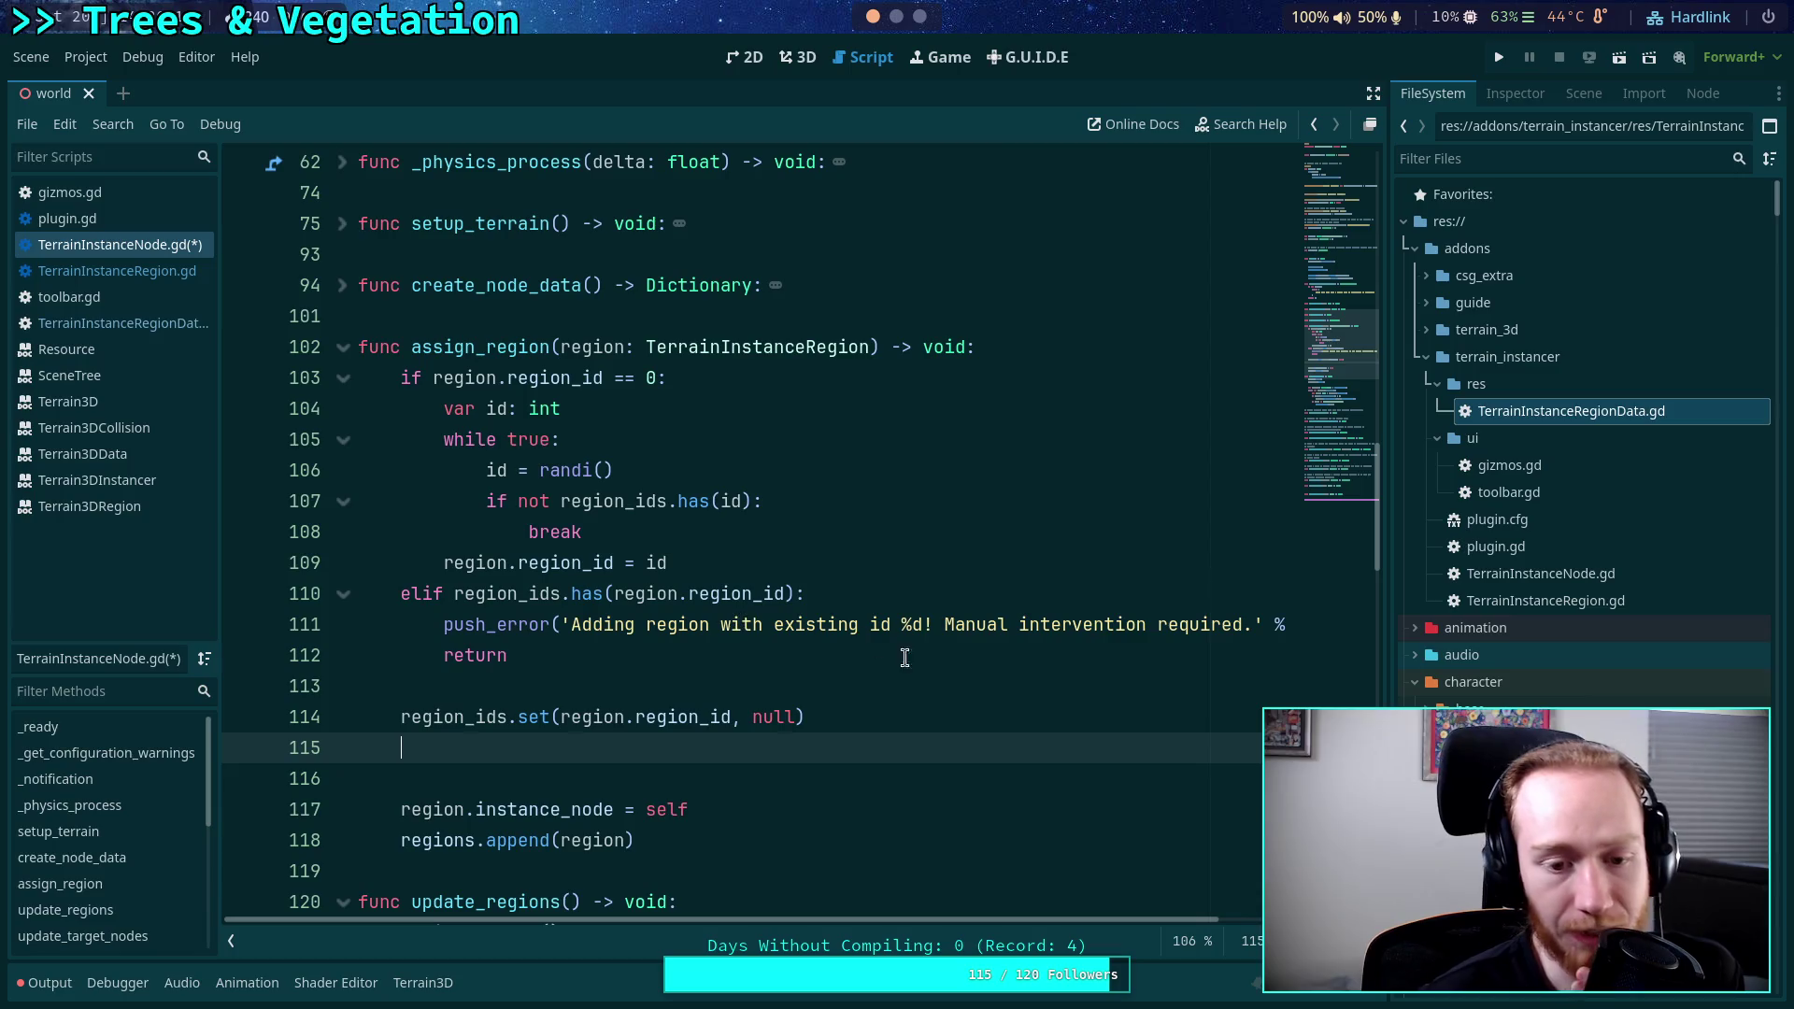
pyautogui.scroll(3, 878, 643)
pyautogui.scroll(4, 878, 643)
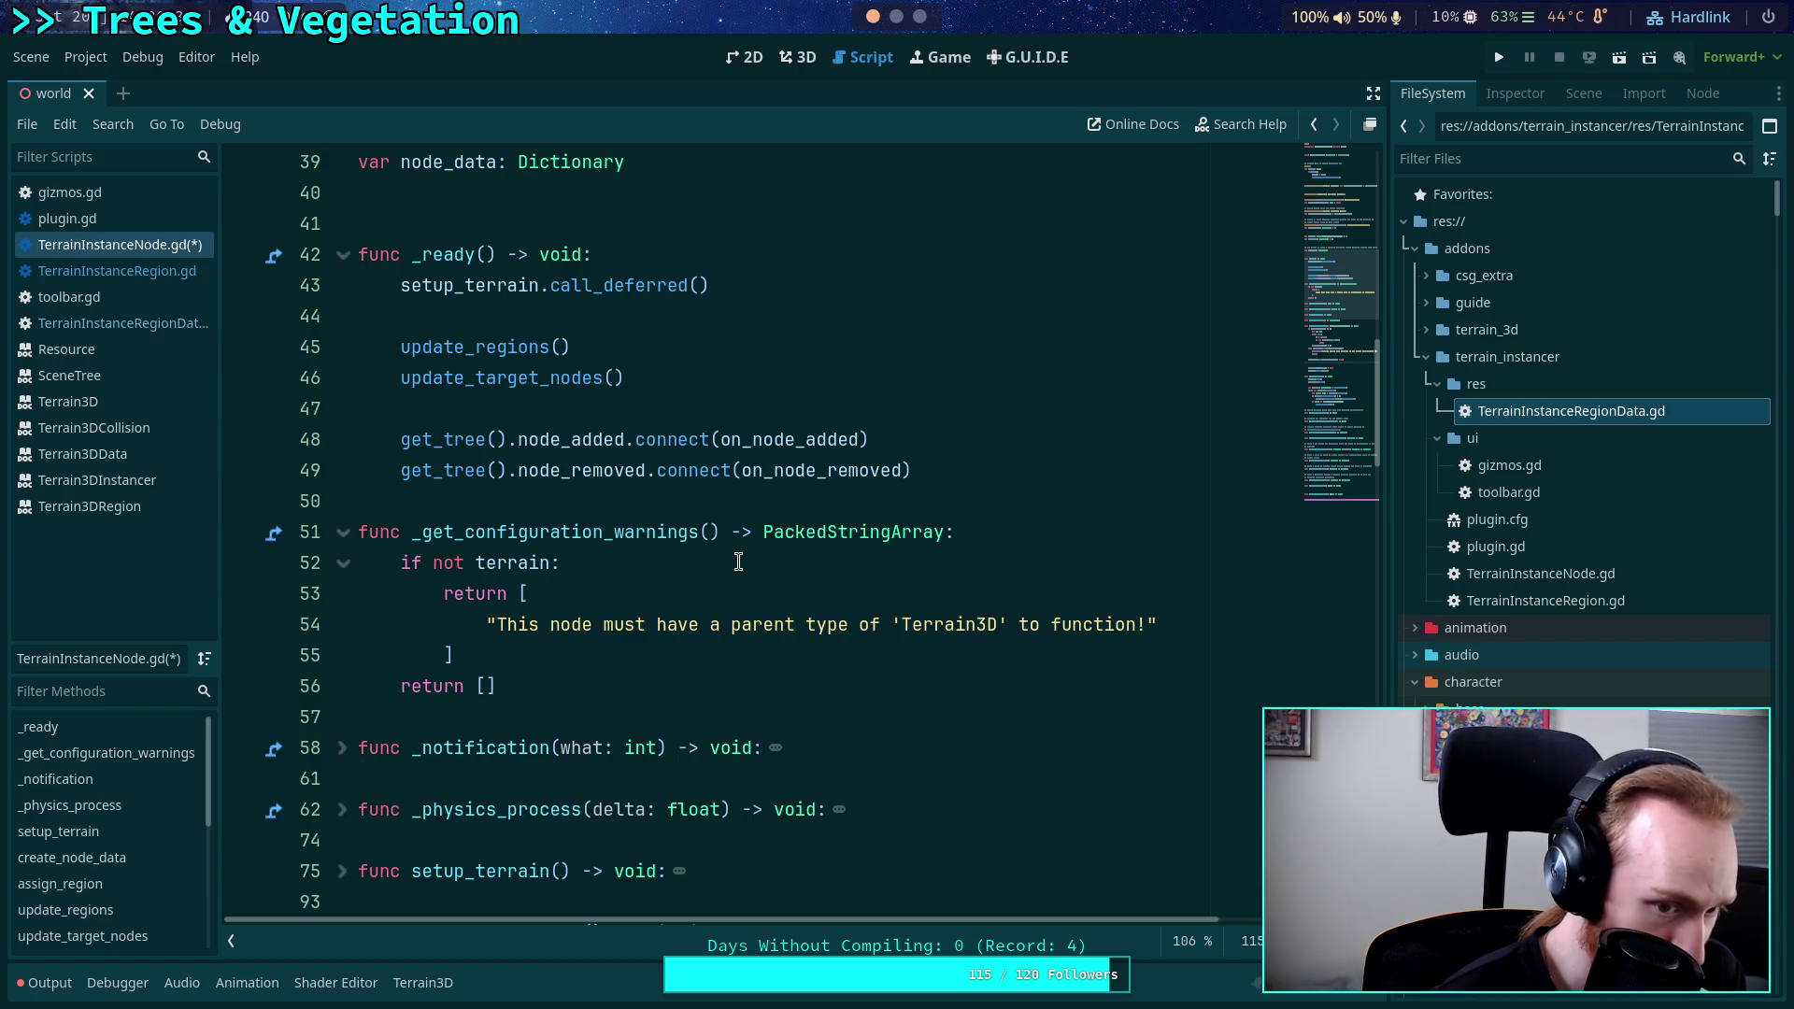
pyautogui.scroll(-2, 738, 561)
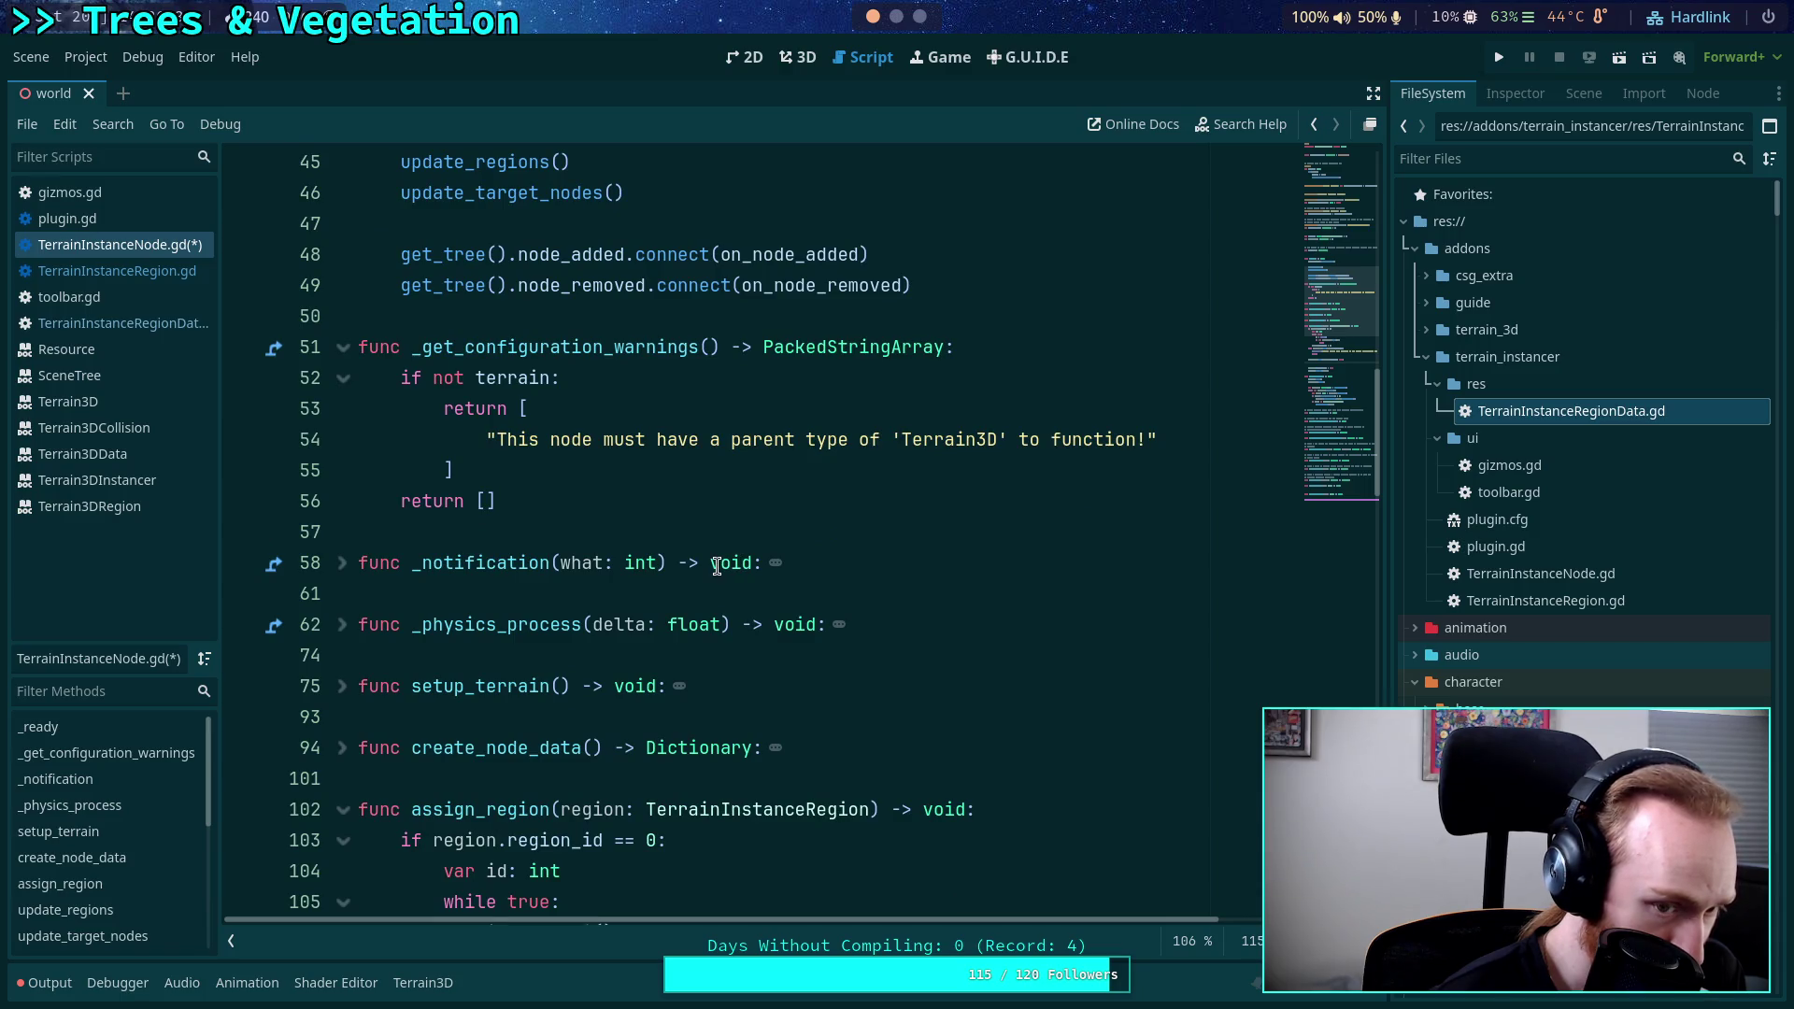
pyautogui.scroll(-4, 569, 654)
pyautogui.scroll(-2, 569, 654)
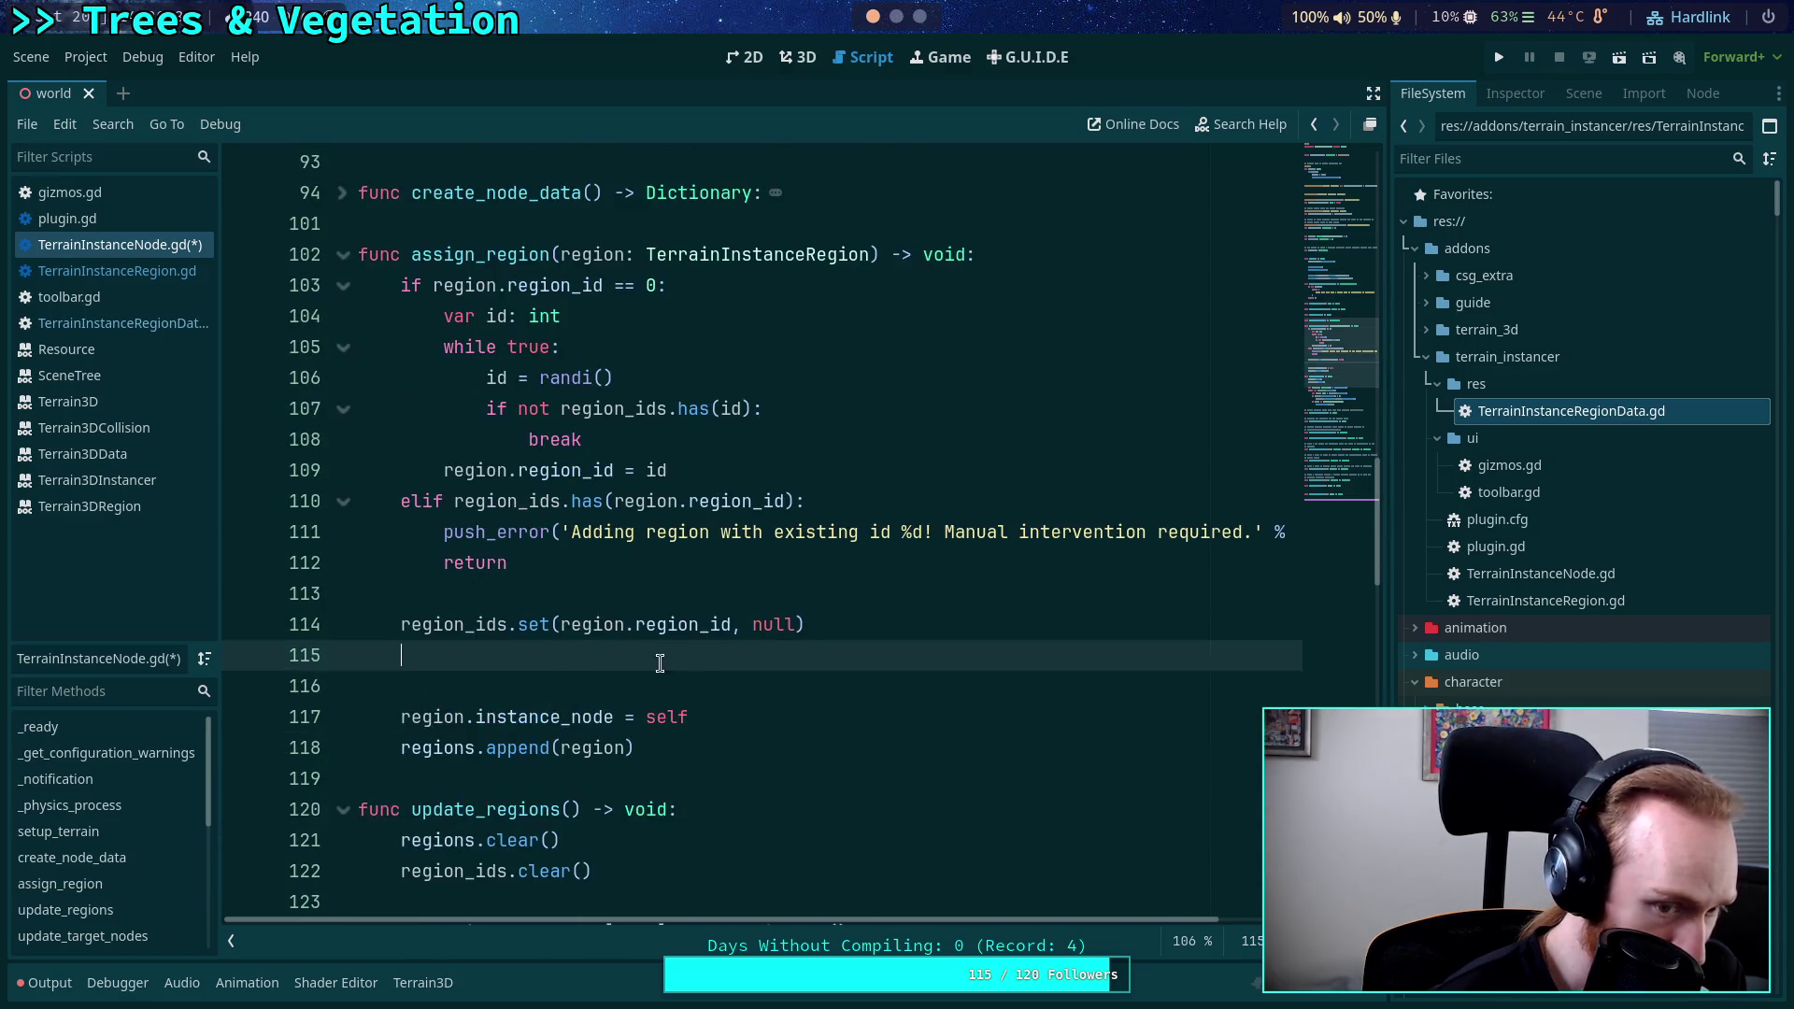
pyautogui.press('Down')
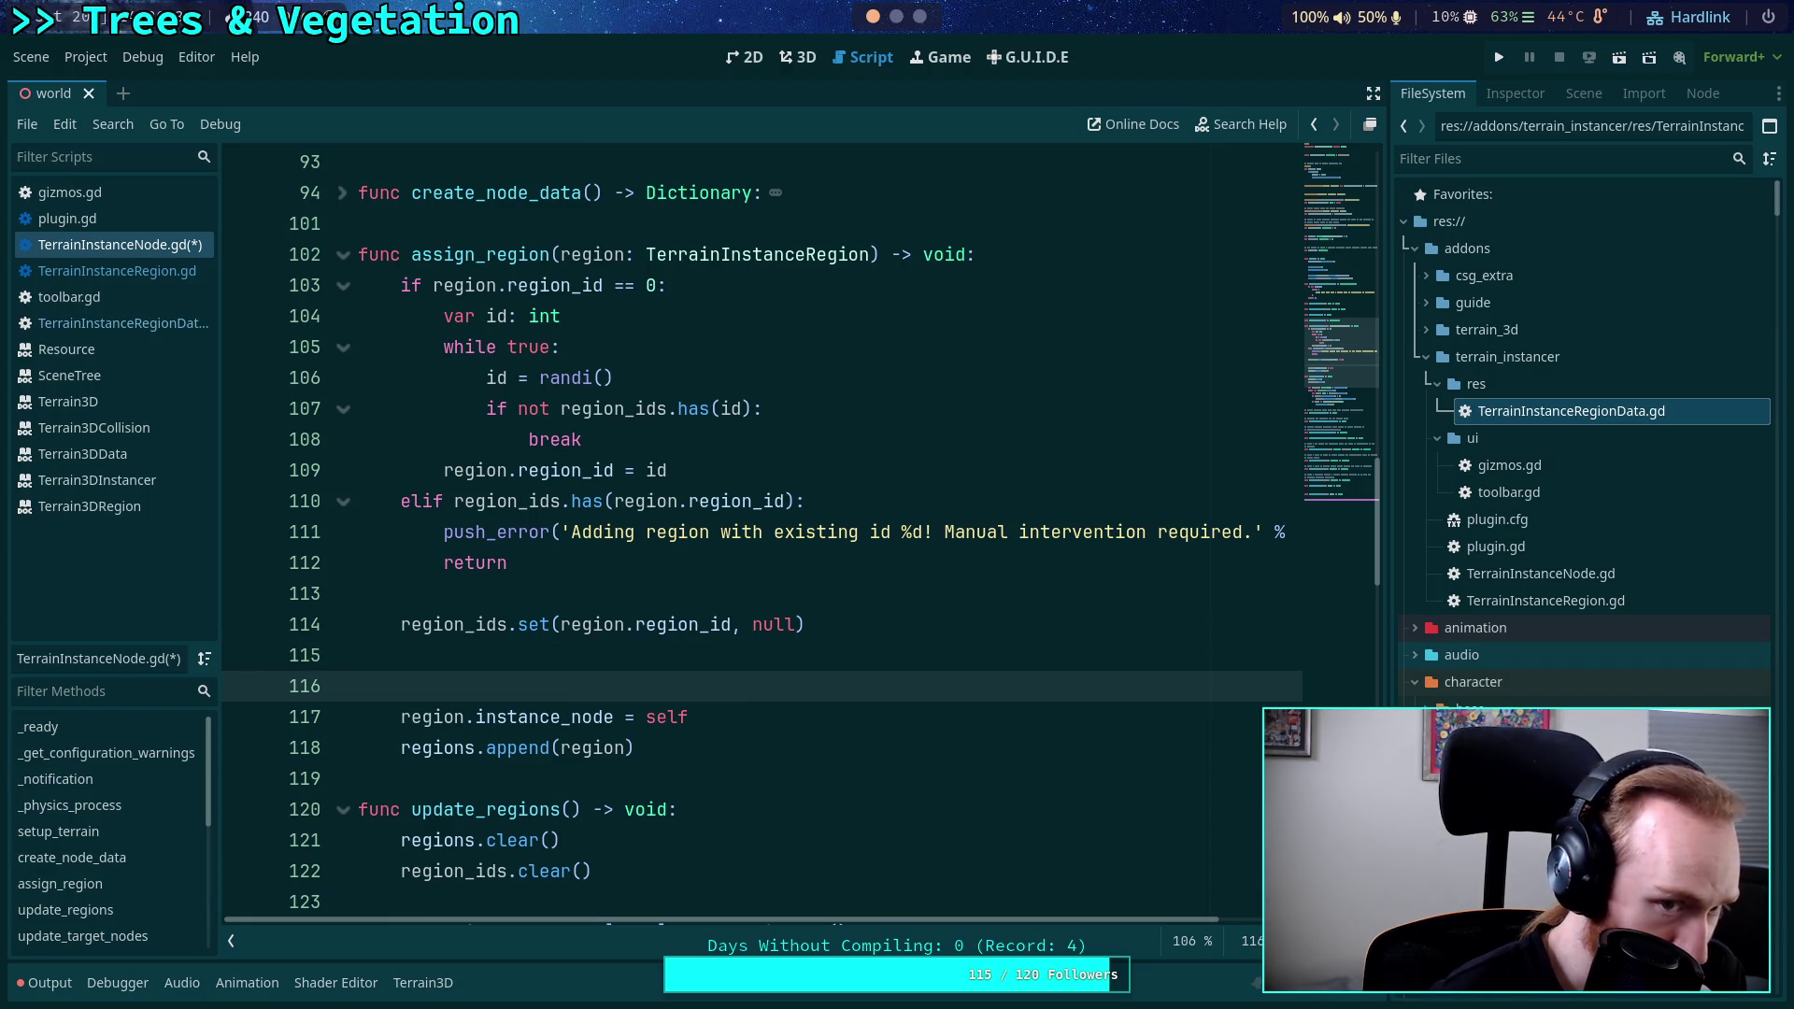
pyautogui.press('BackSpace')
pyautogui.press('BackSpace')
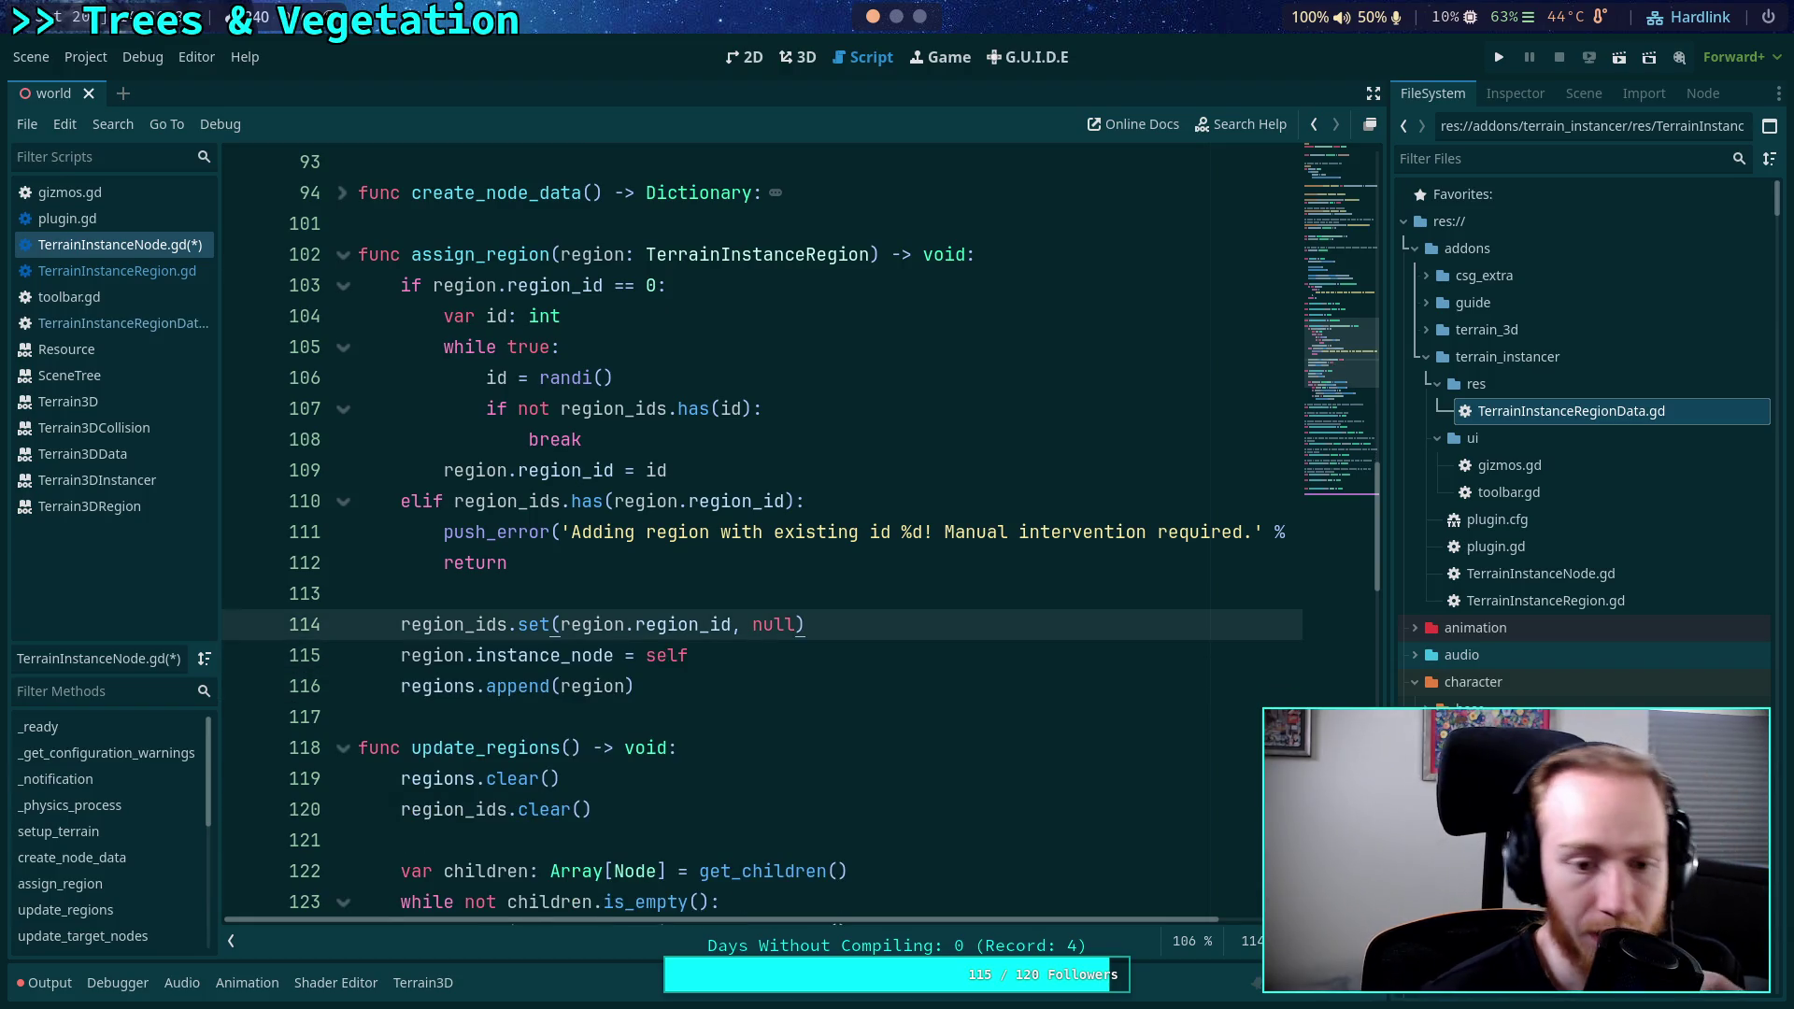
pyautogui.scroll(2, 474, 519)
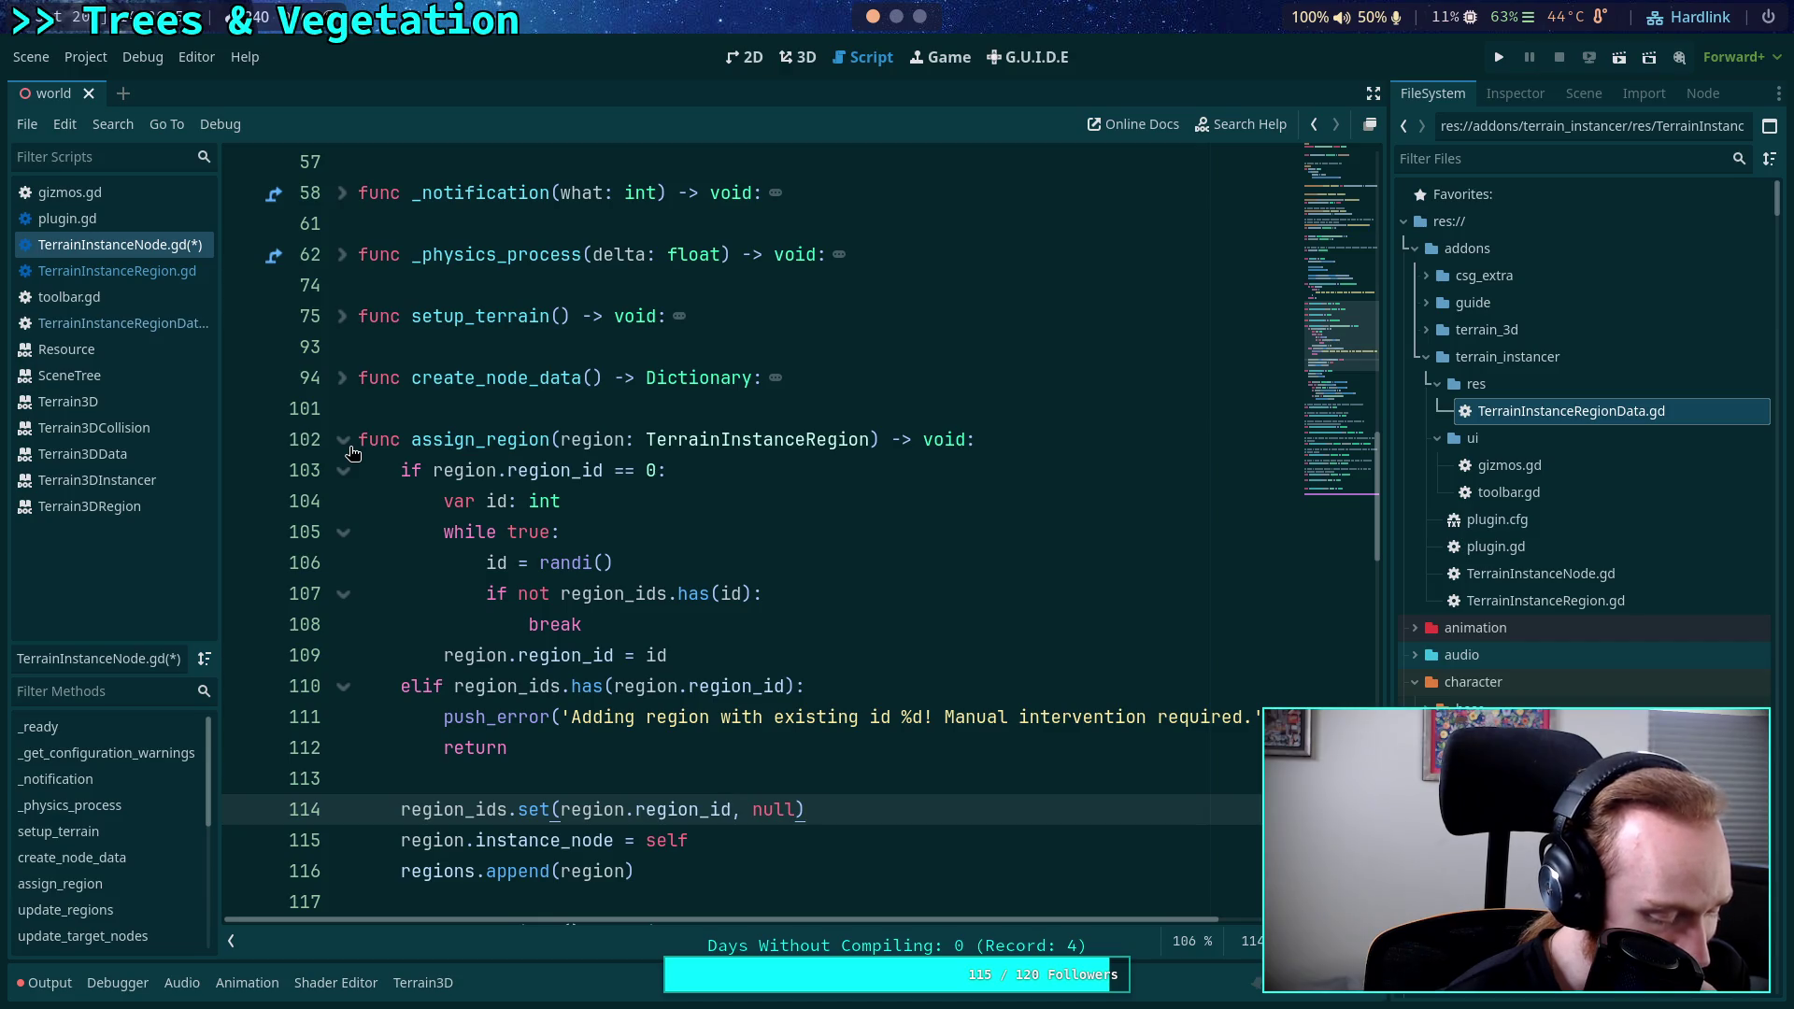
pyautogui.scroll(-2, 889, 652)
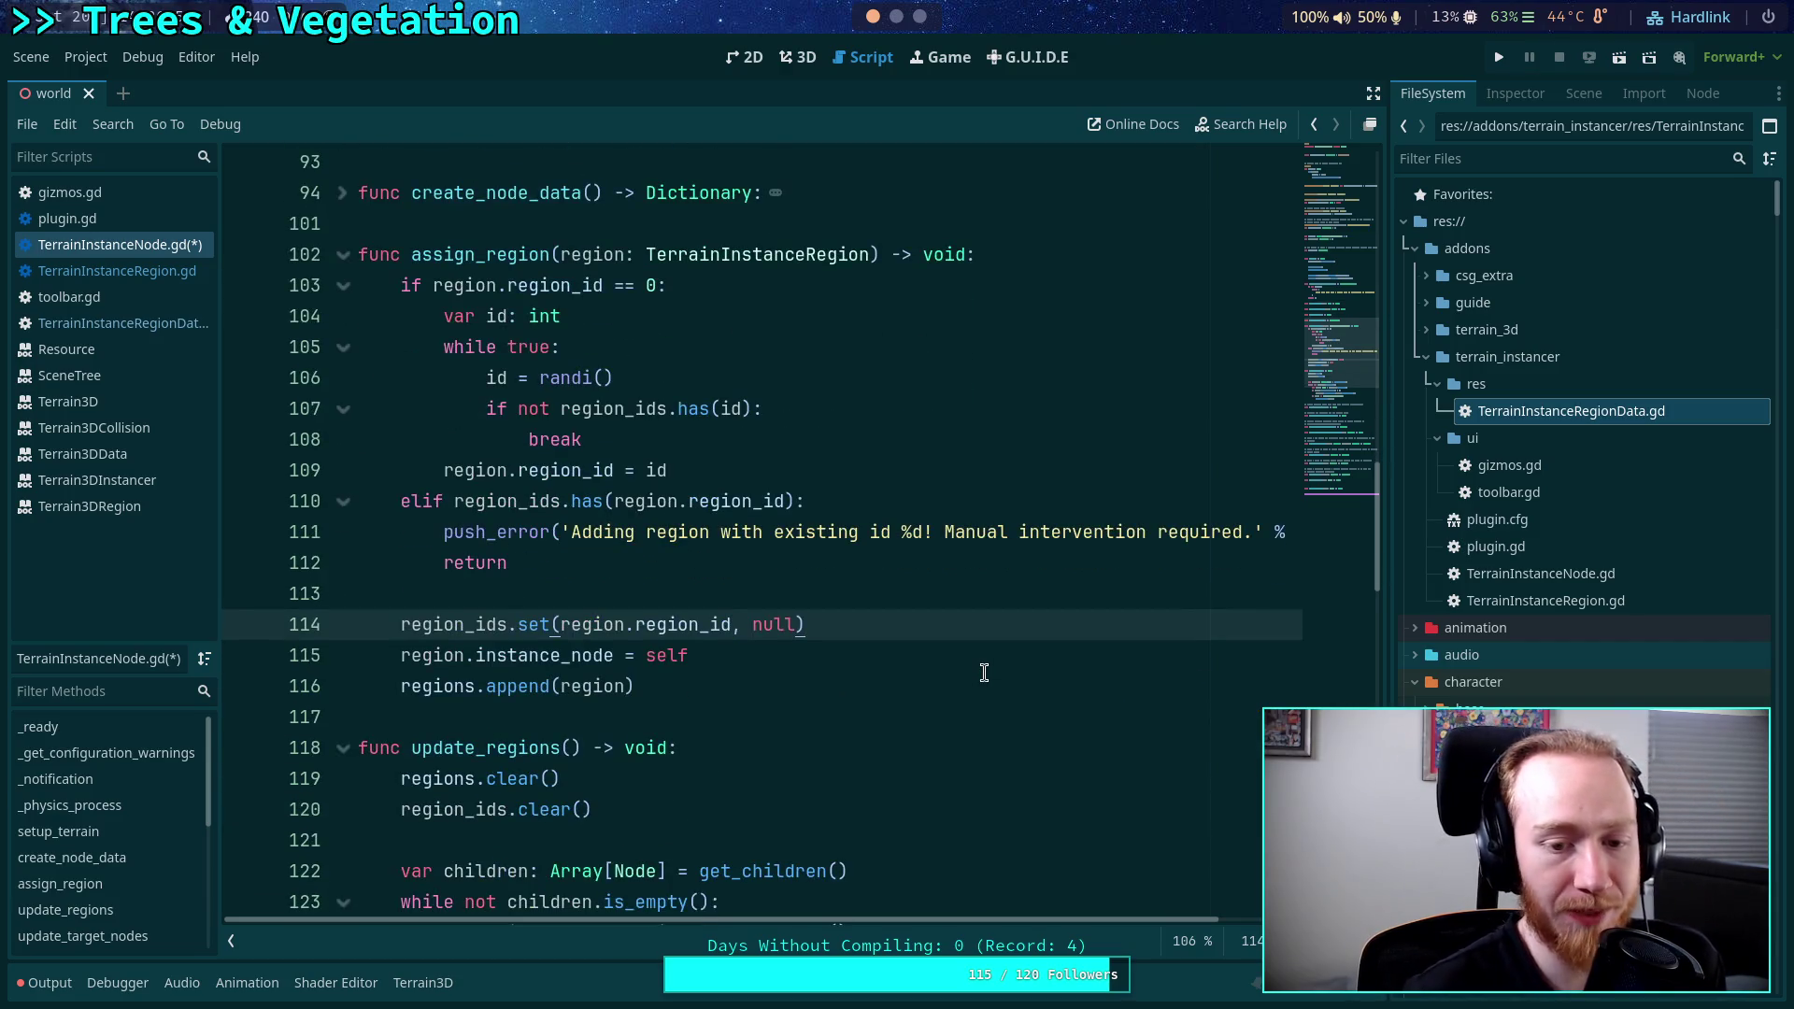
# Add an if terrain check preceded by the comment '# If we have terrain now, load the region data'.
pyautogui.press('Return')
pyautogui.press('Return')
pyautogui.press('Up')
pyautogui.press('Return')
pyautogui.write('if terr')
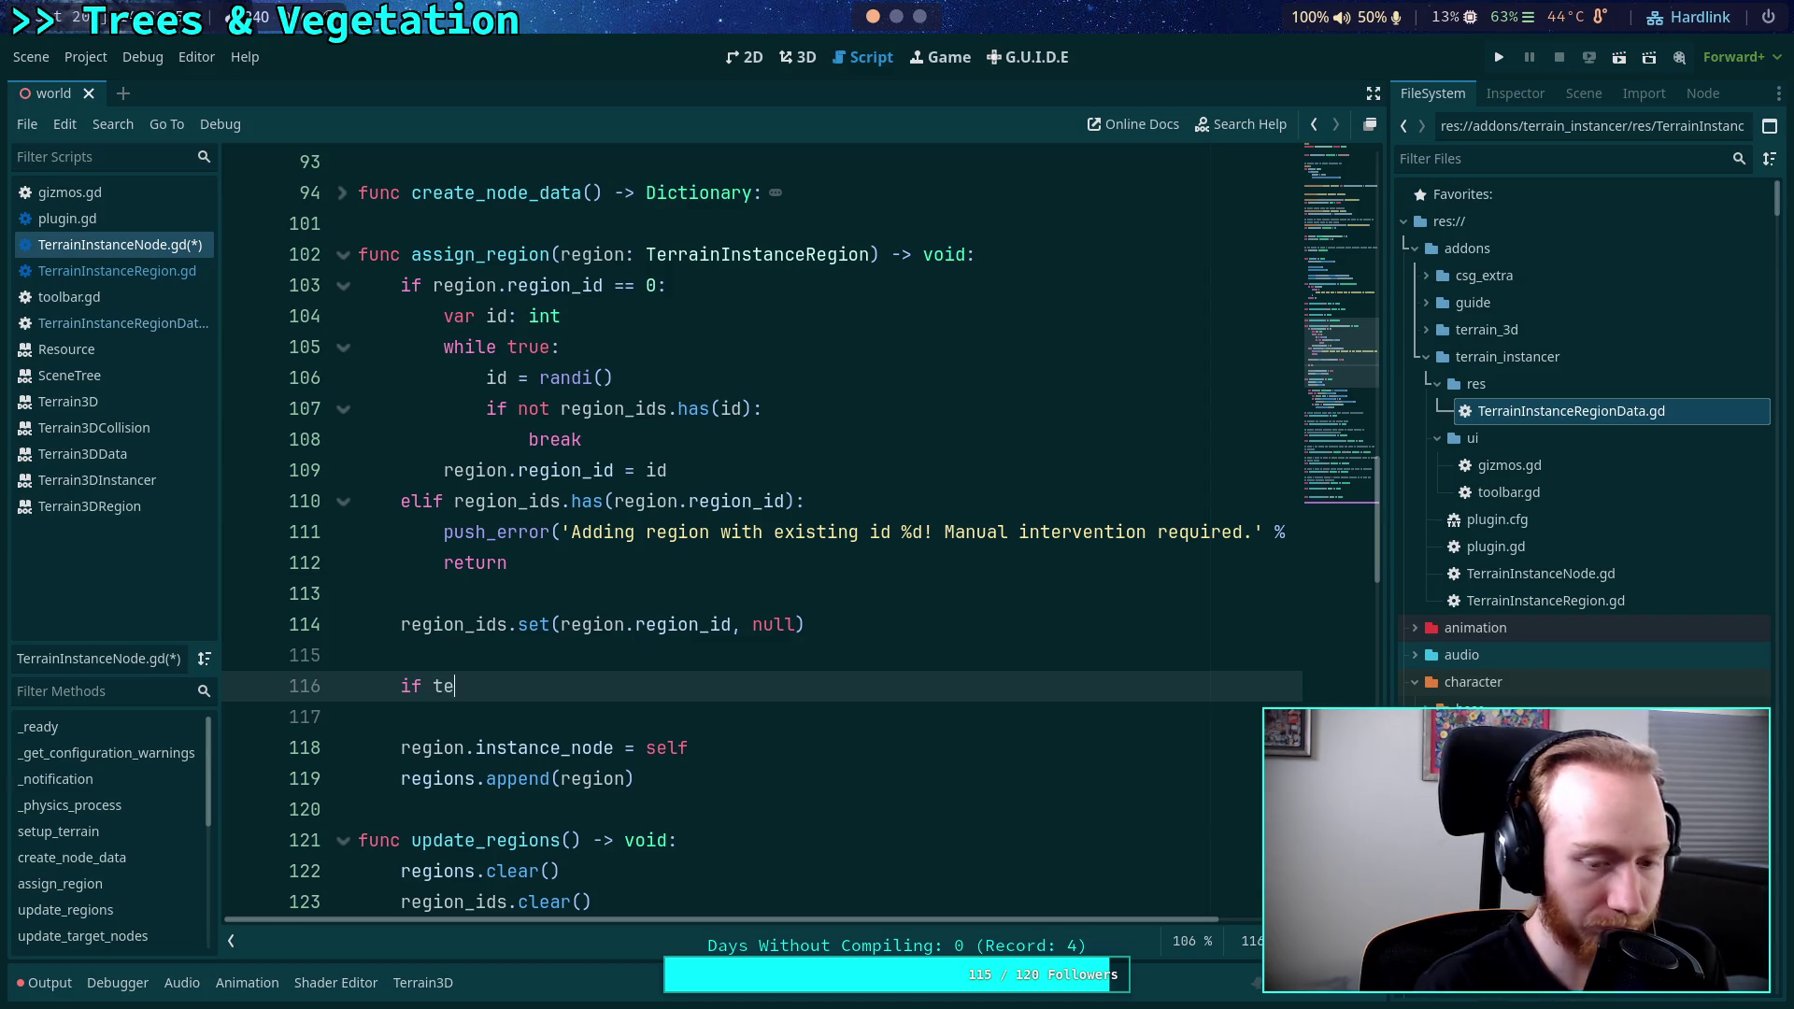
pyautogui.press('Return')
pyautogui.press('Up')
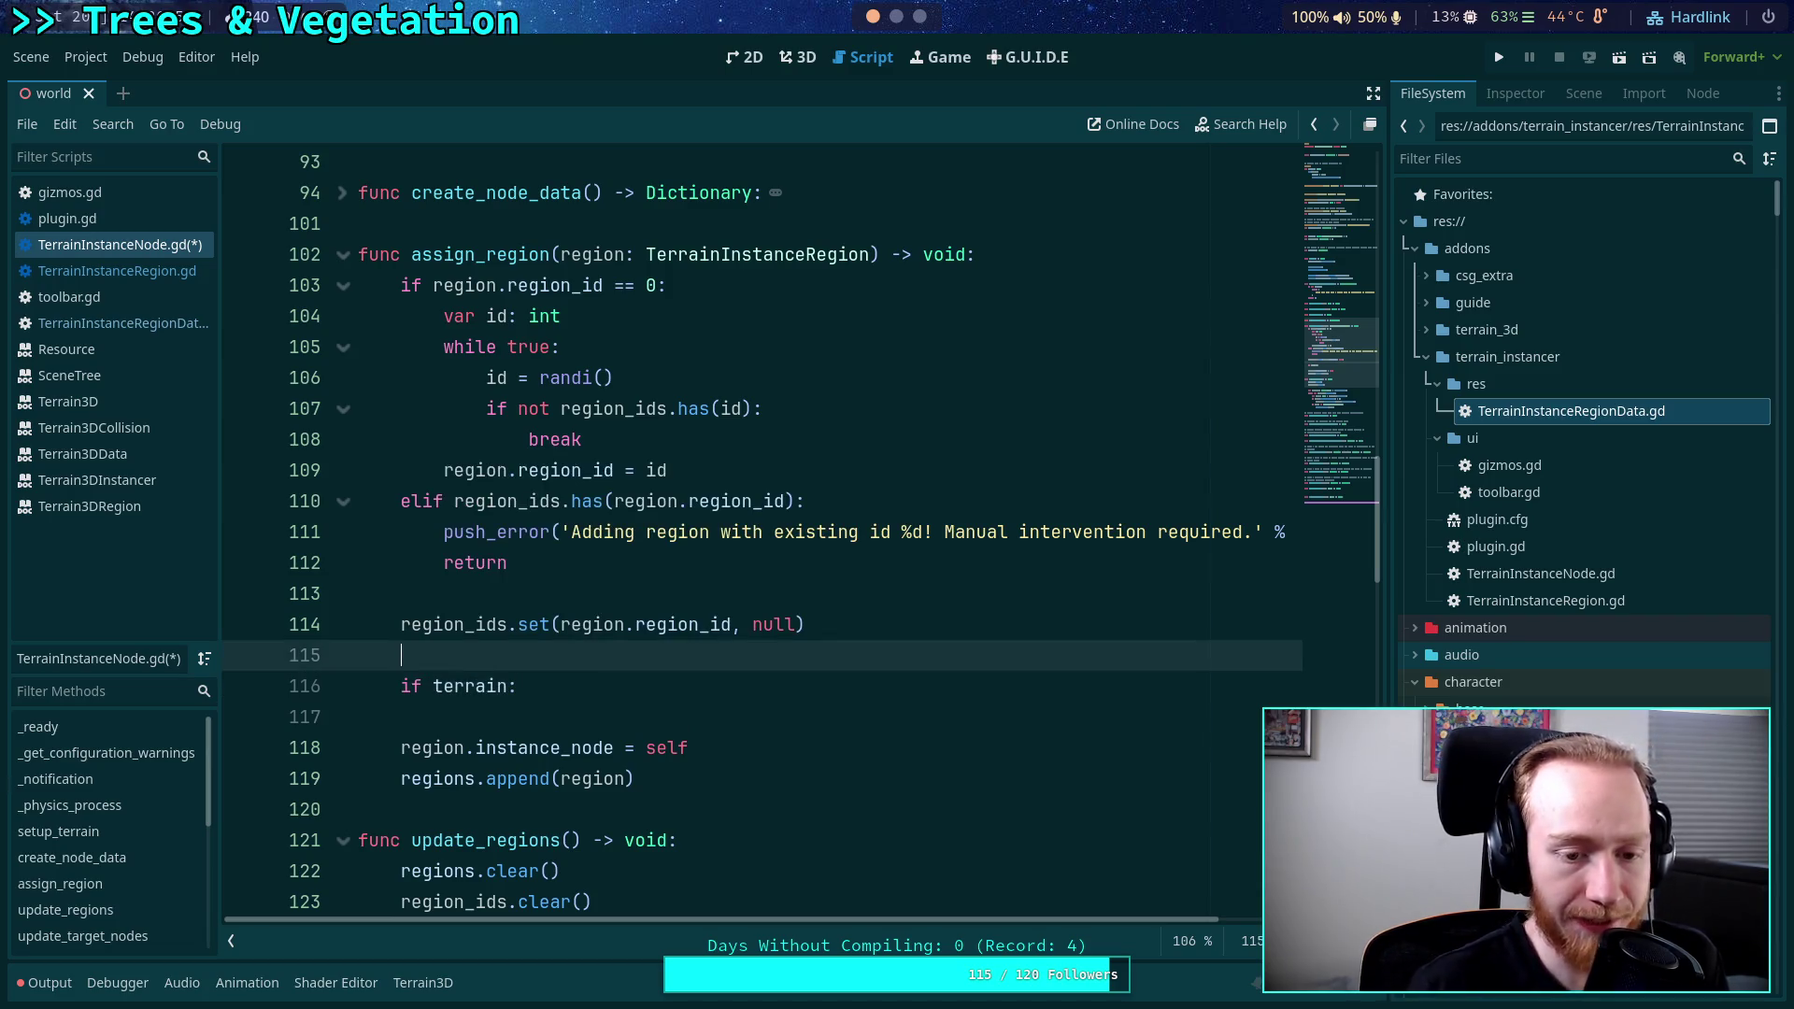
pyautogui.press('Return')
pyautogui.write('#')
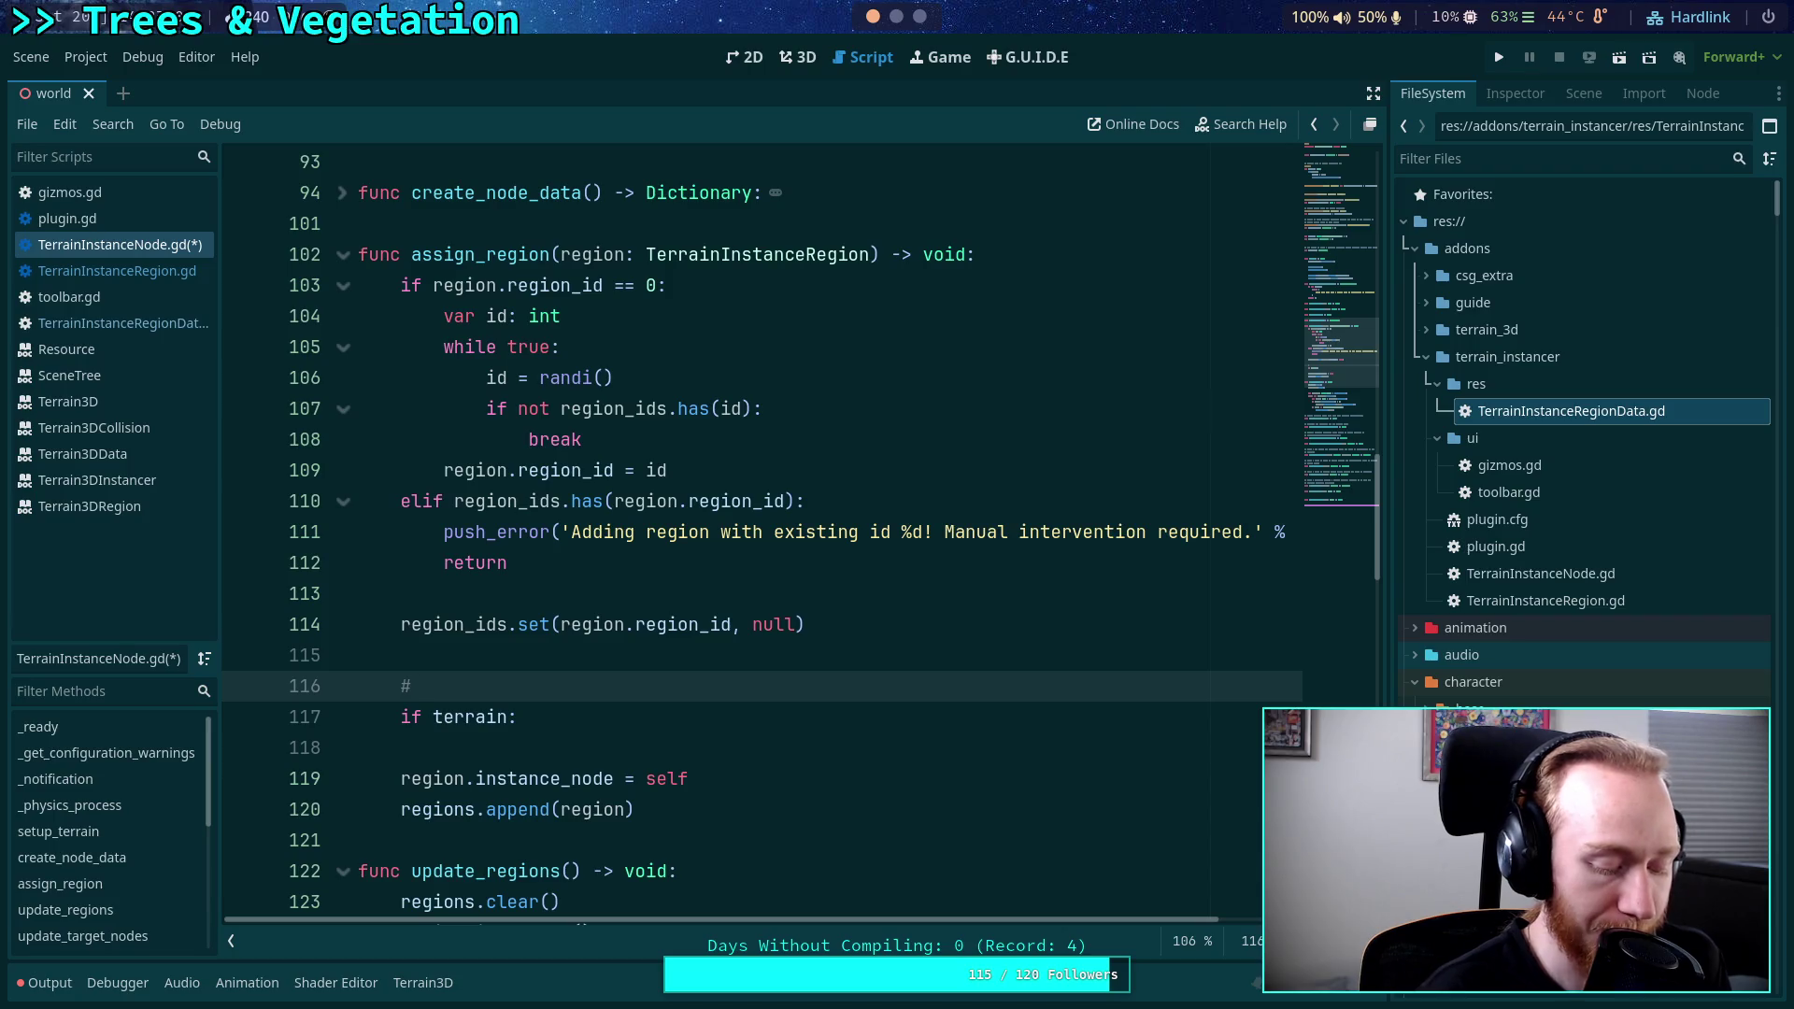
pyautogui.write(' If we have ')
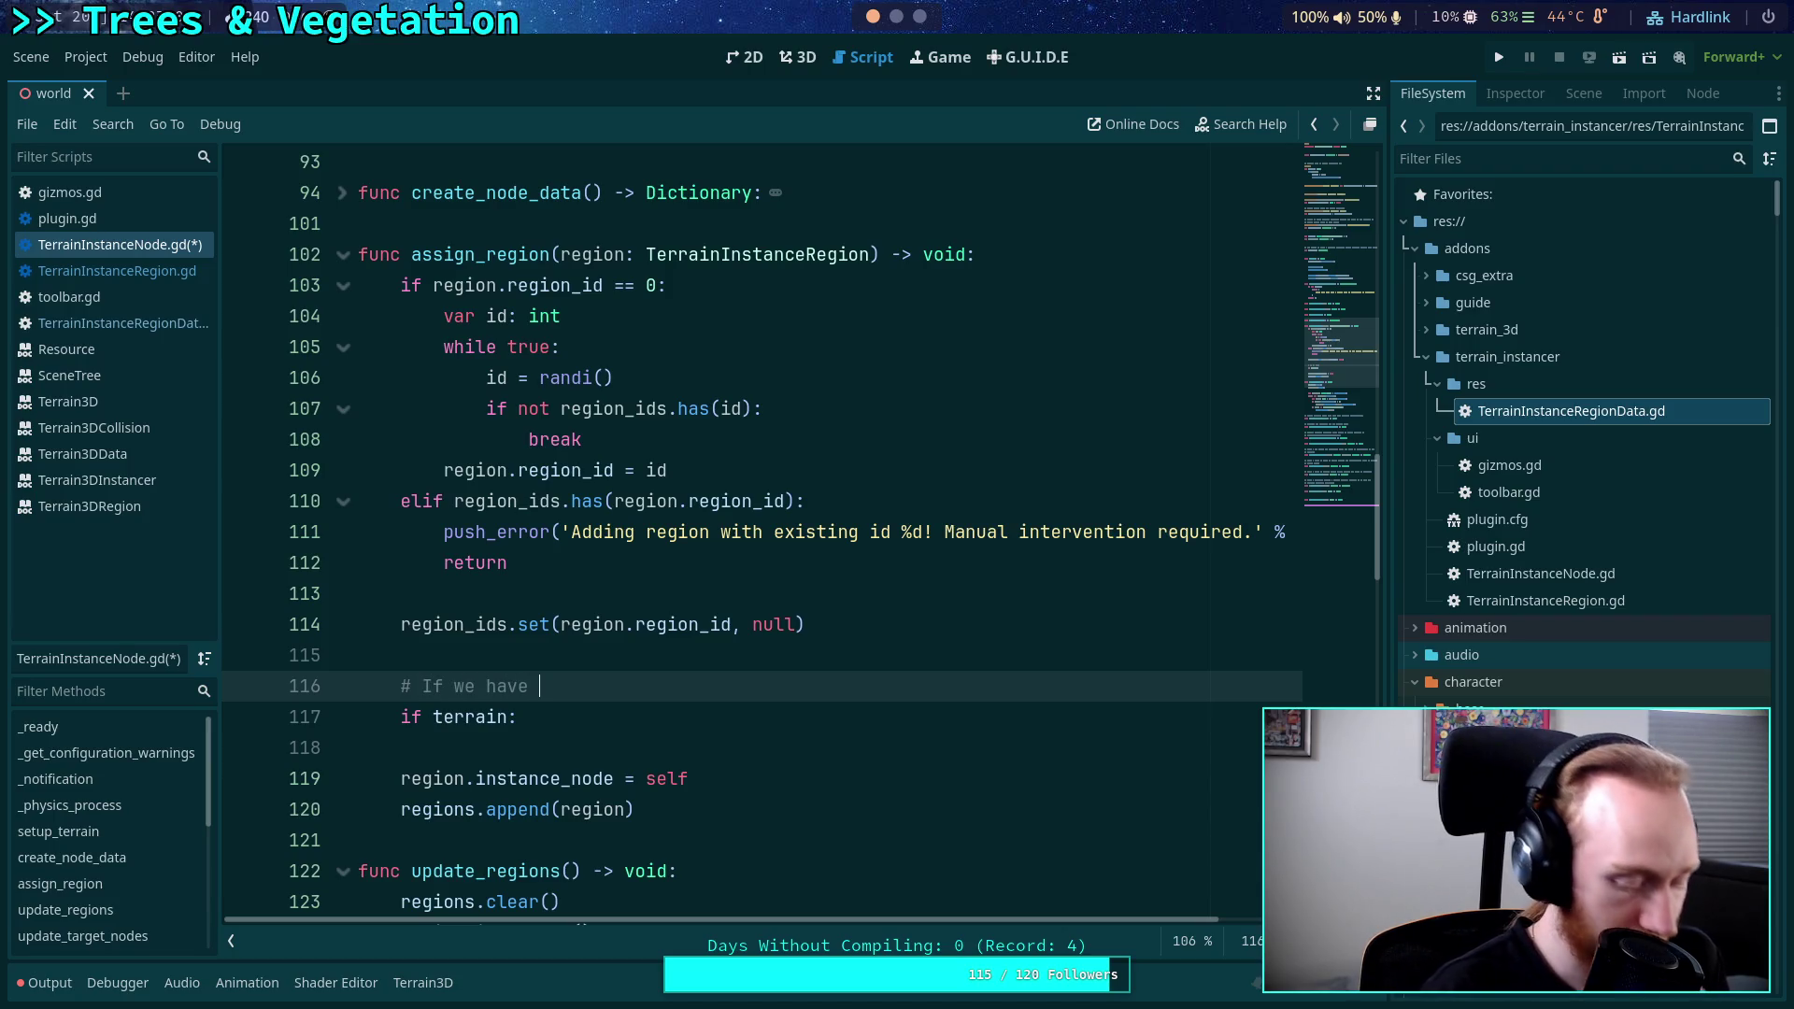
pyautogui.write('terrain ')
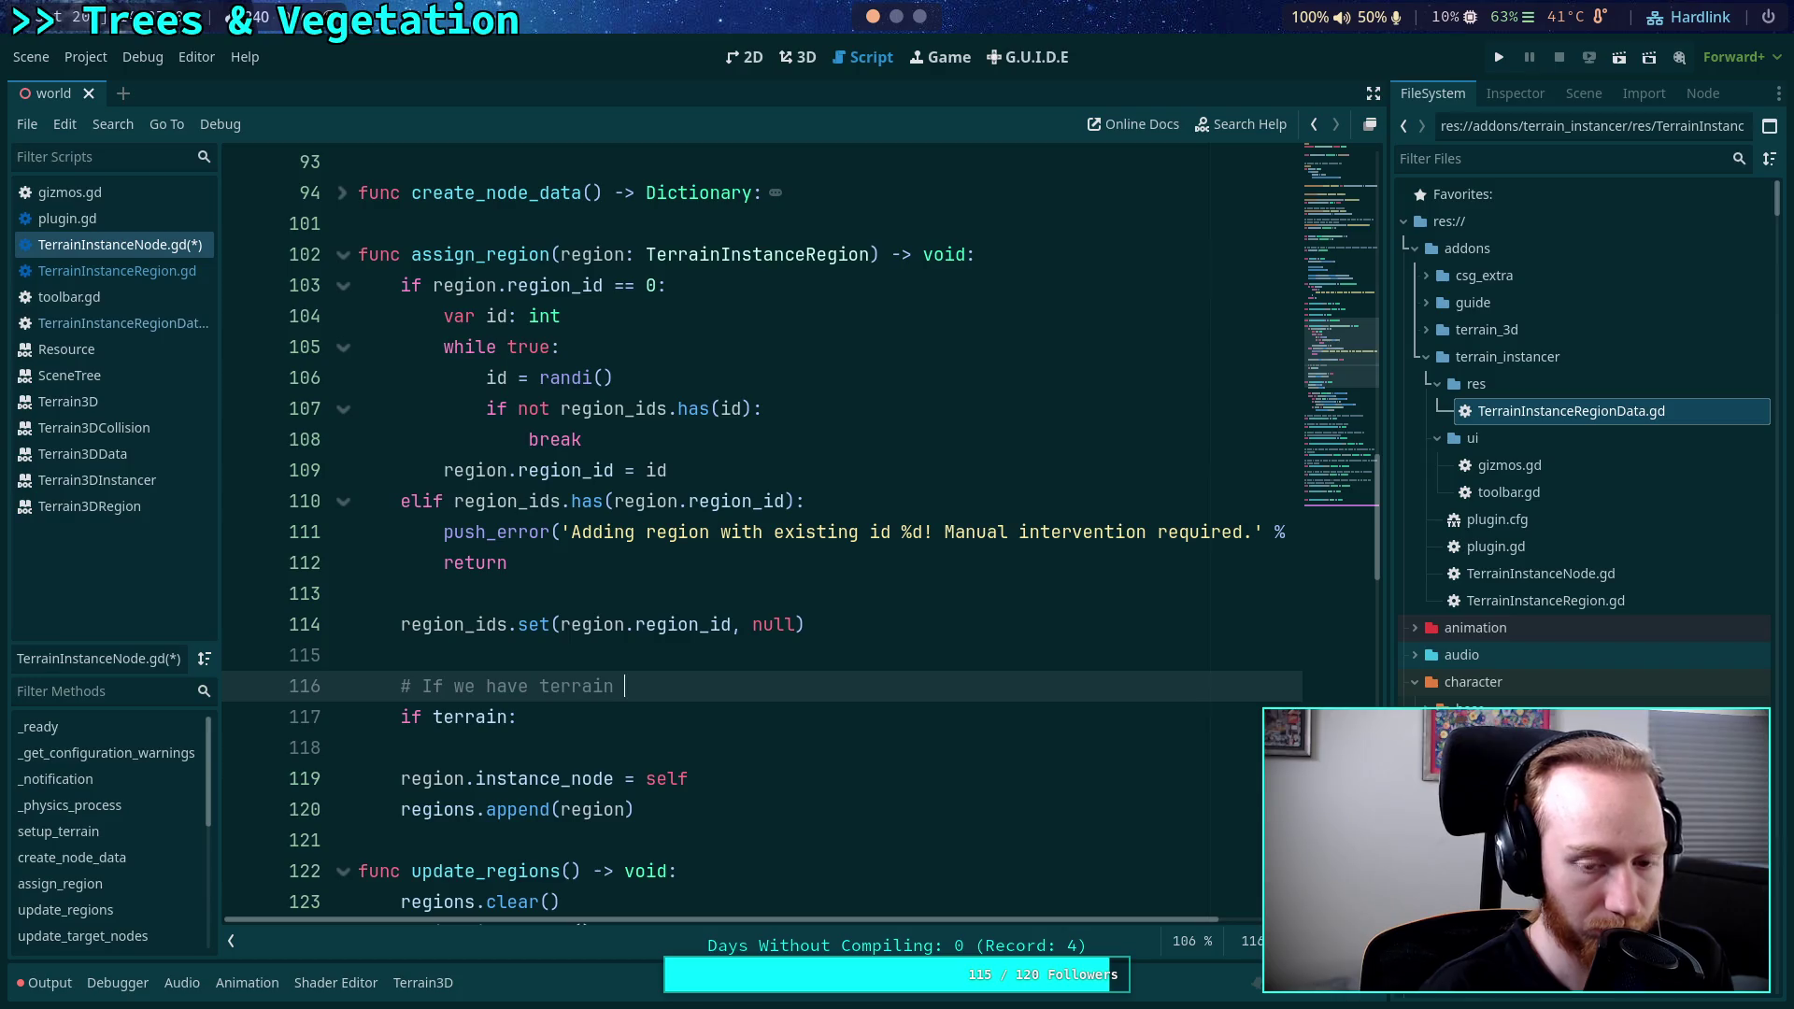
pyautogui.write('now, load the')
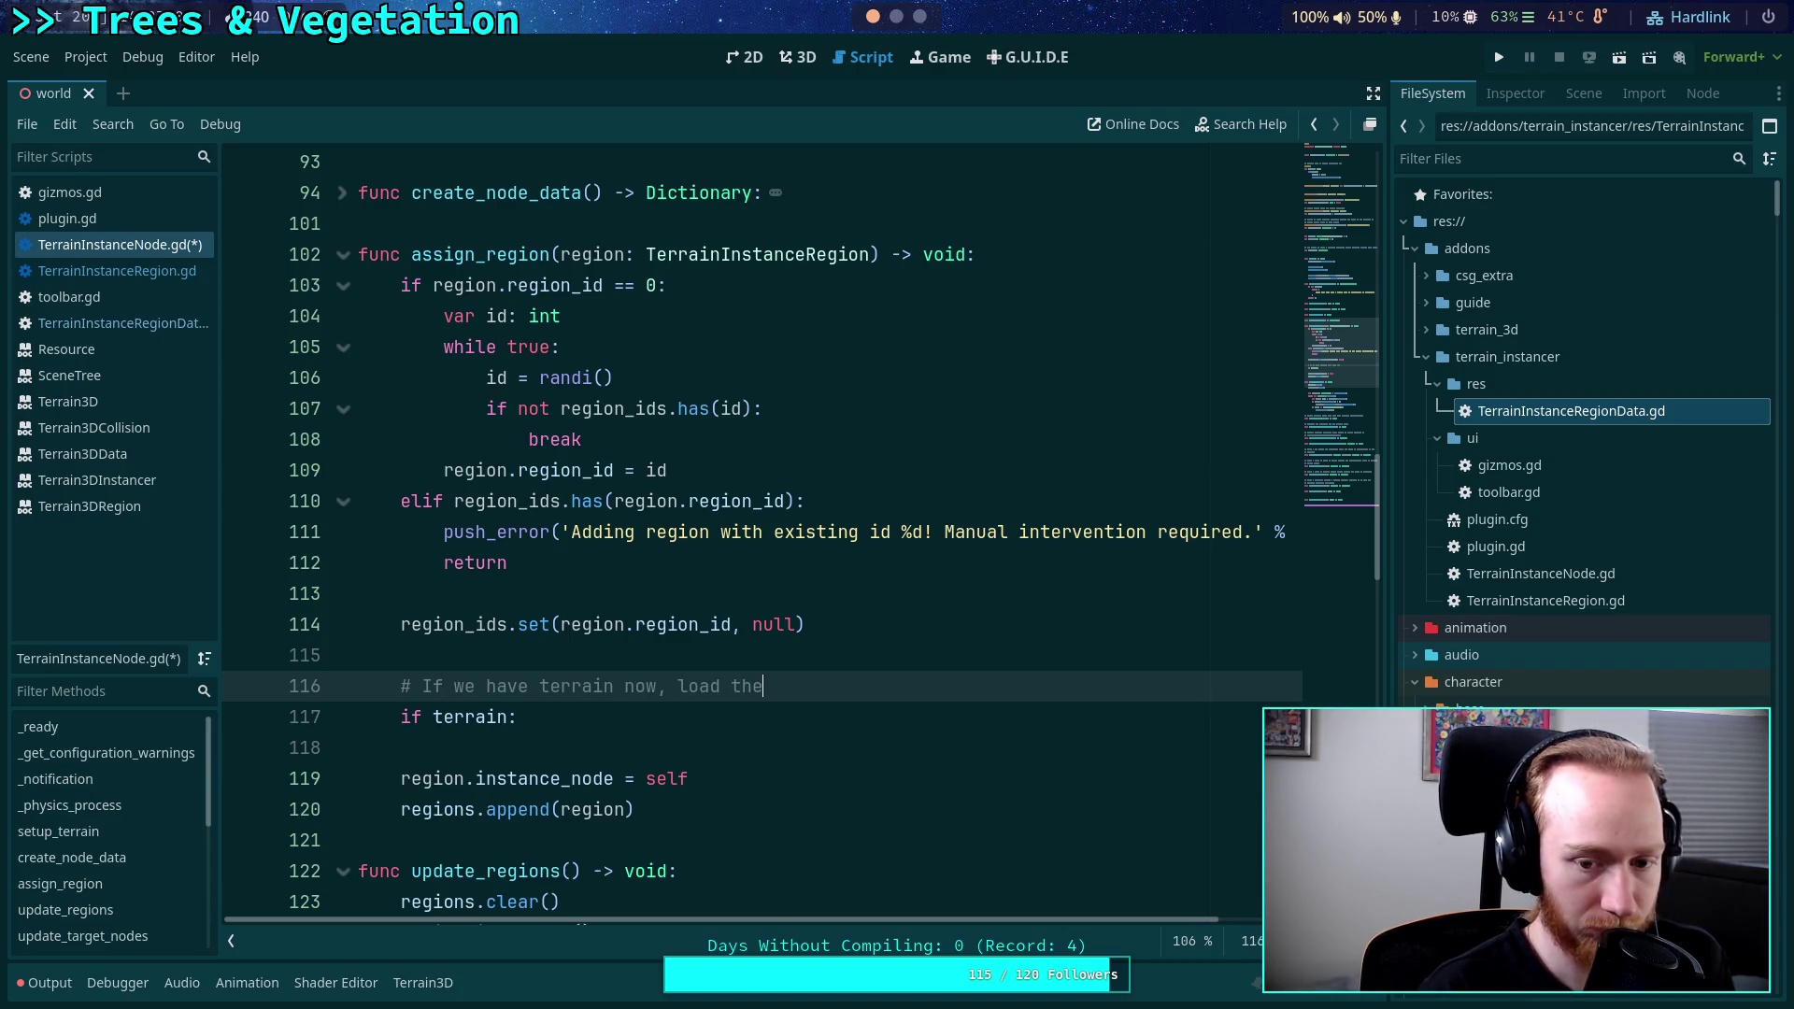
pyautogui.write(' region data')
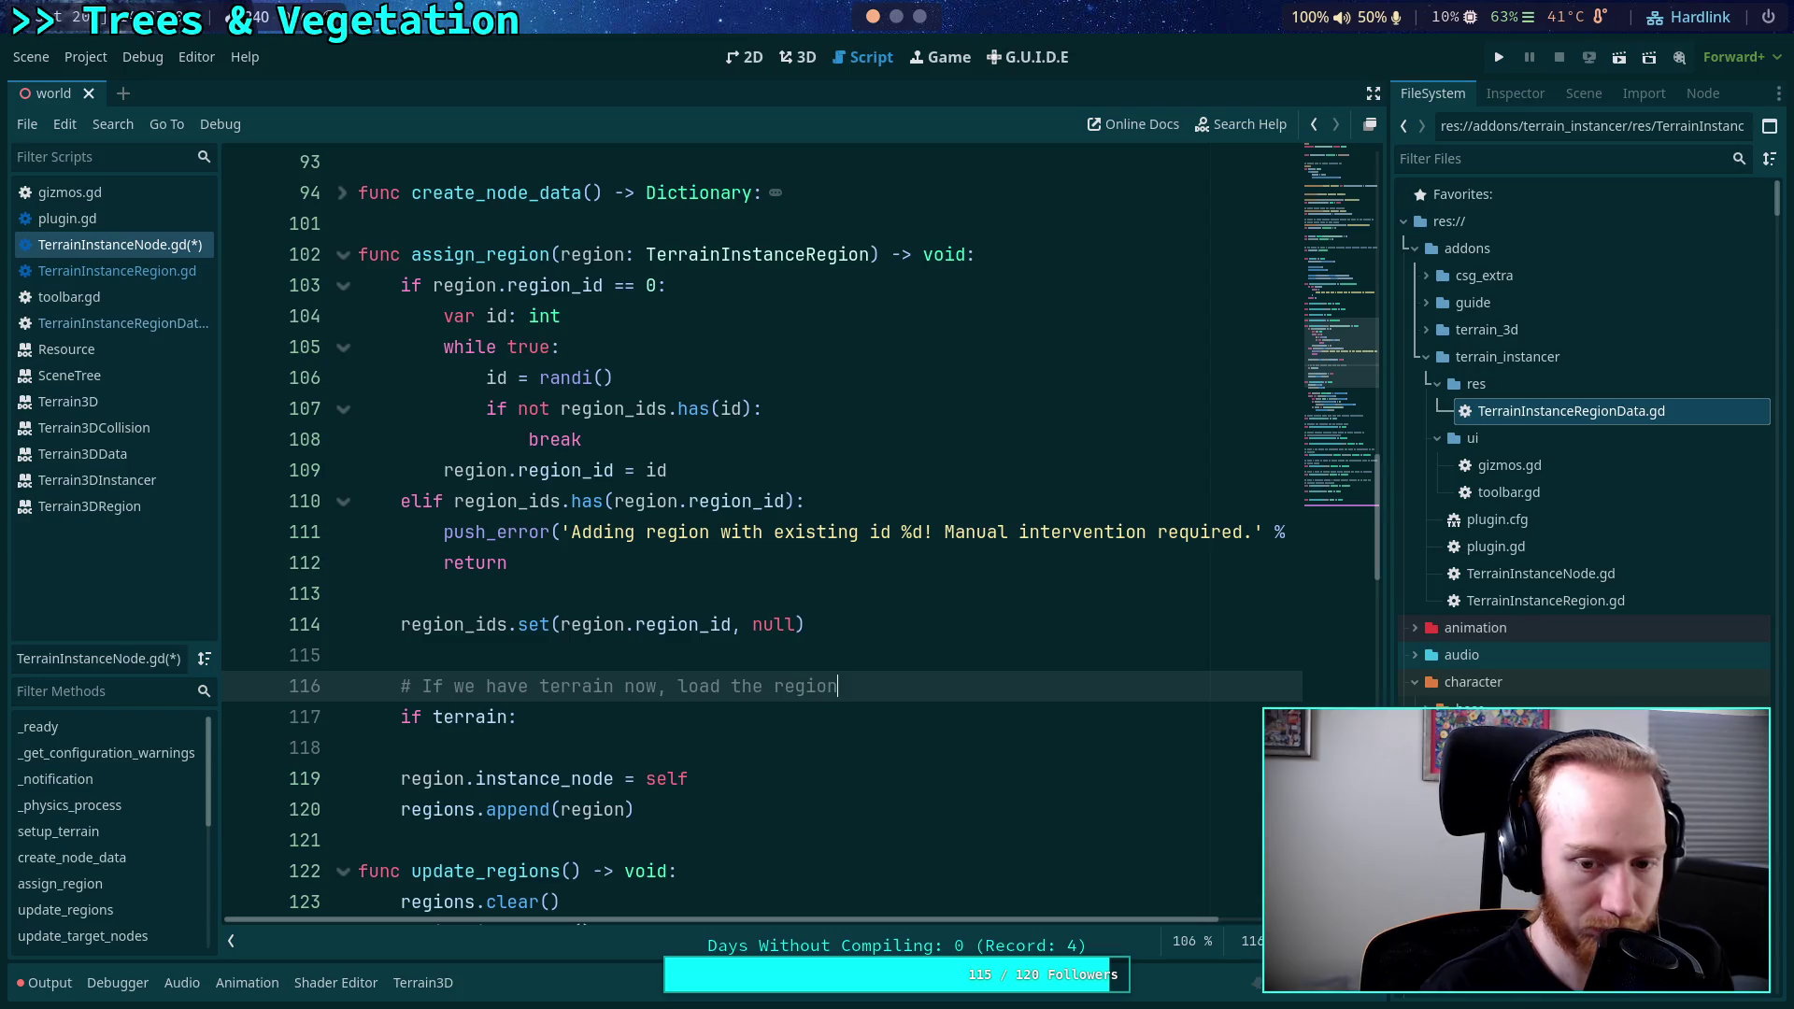
# Give the if terrain block a pass placeholder body.
pyautogui.click(517, 716)
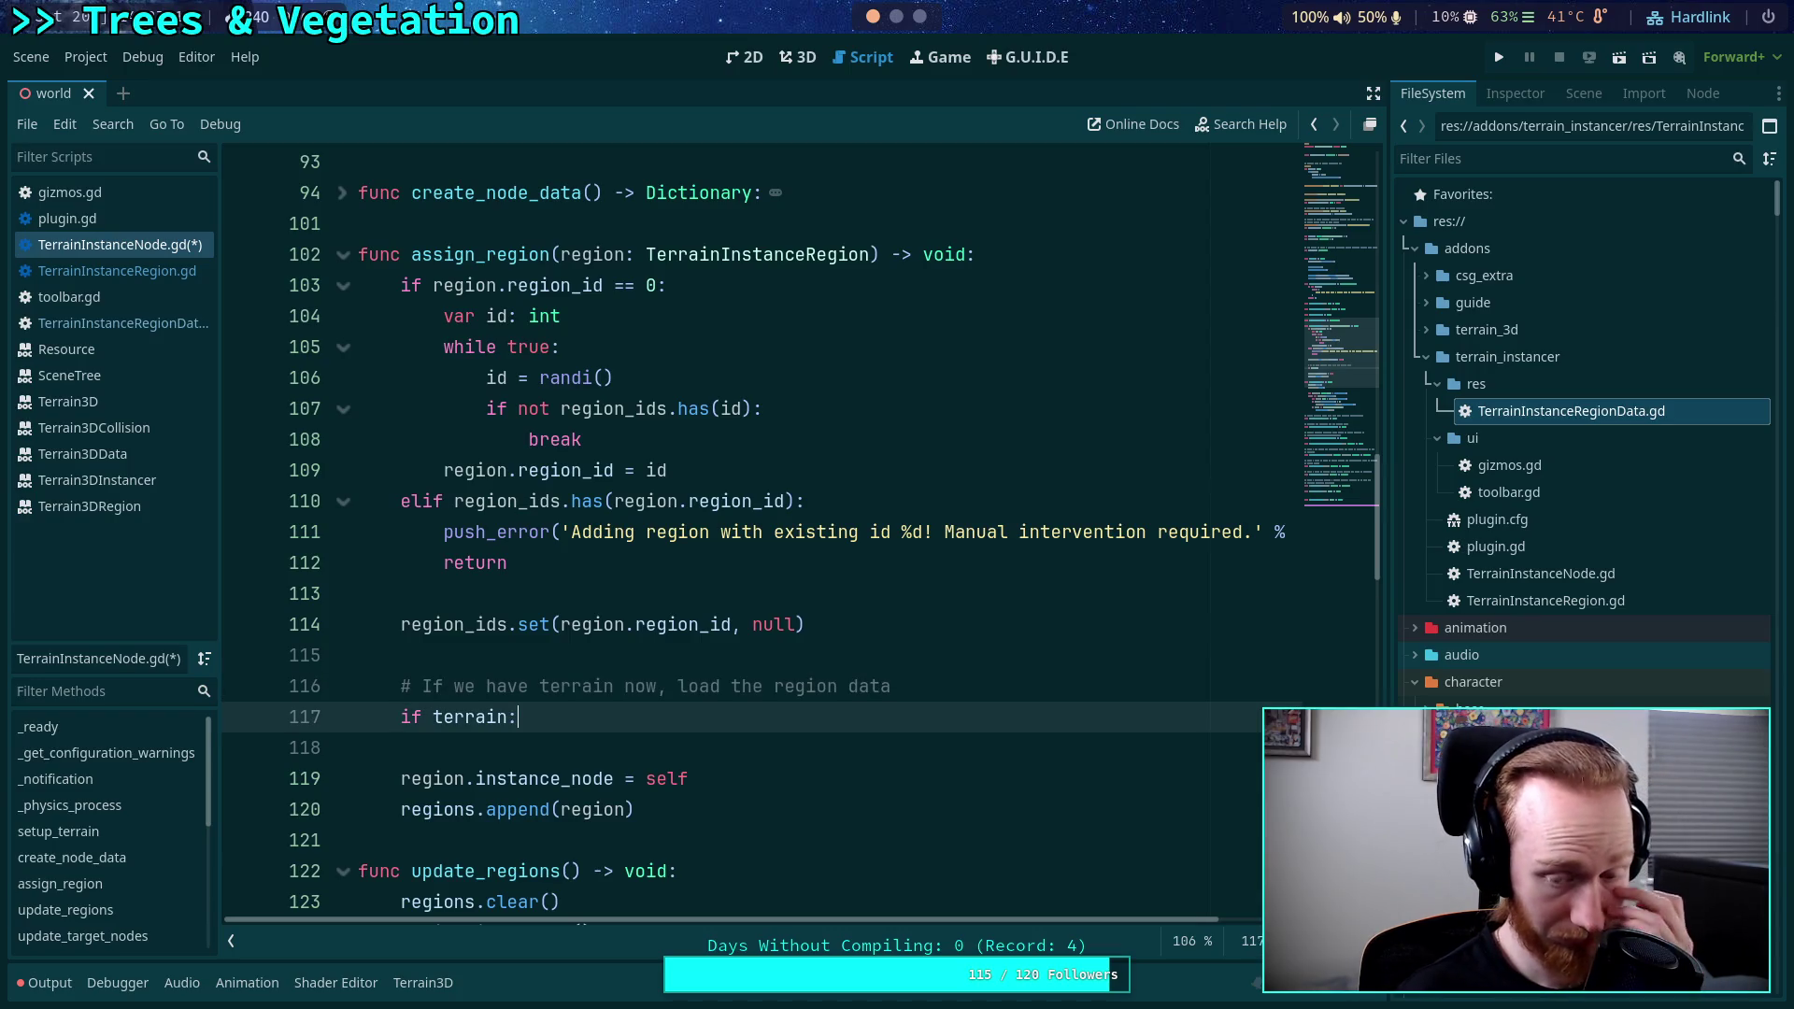
pyautogui.scroll(2, 949, 734)
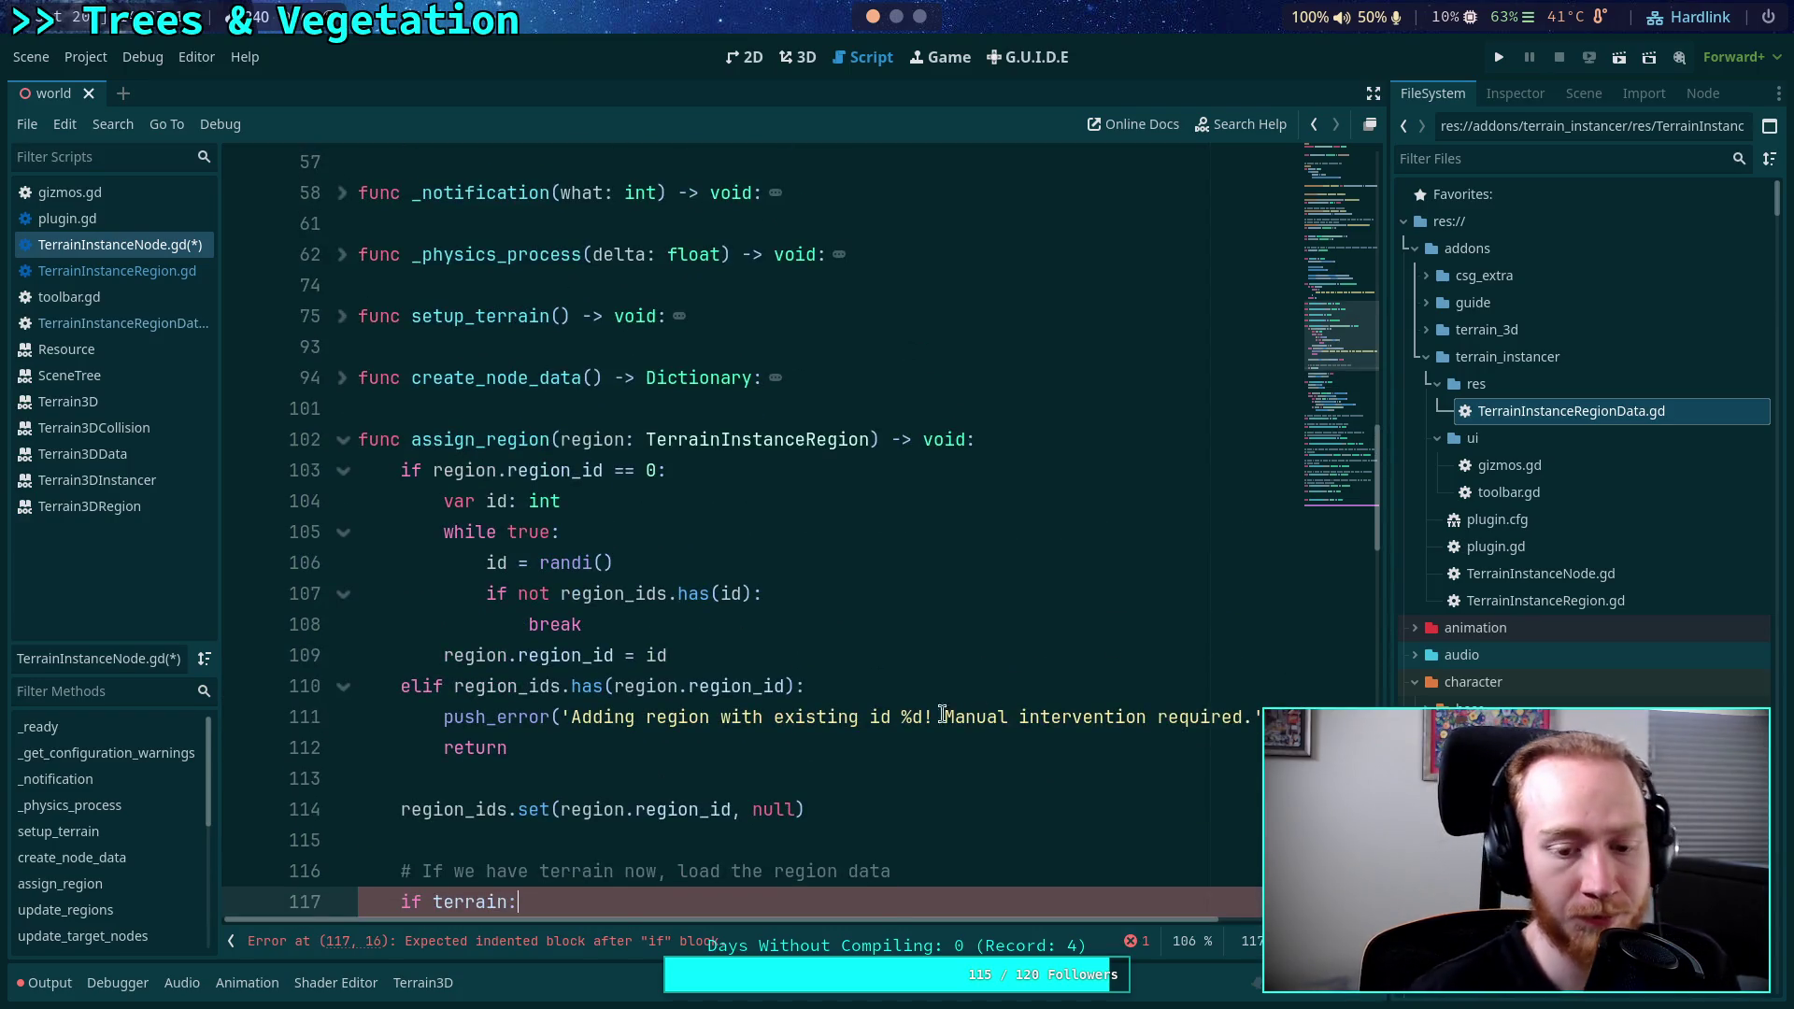
pyautogui.scroll(-2, 948, 734)
pyautogui.press('Return')
pyautogui.write('pass')
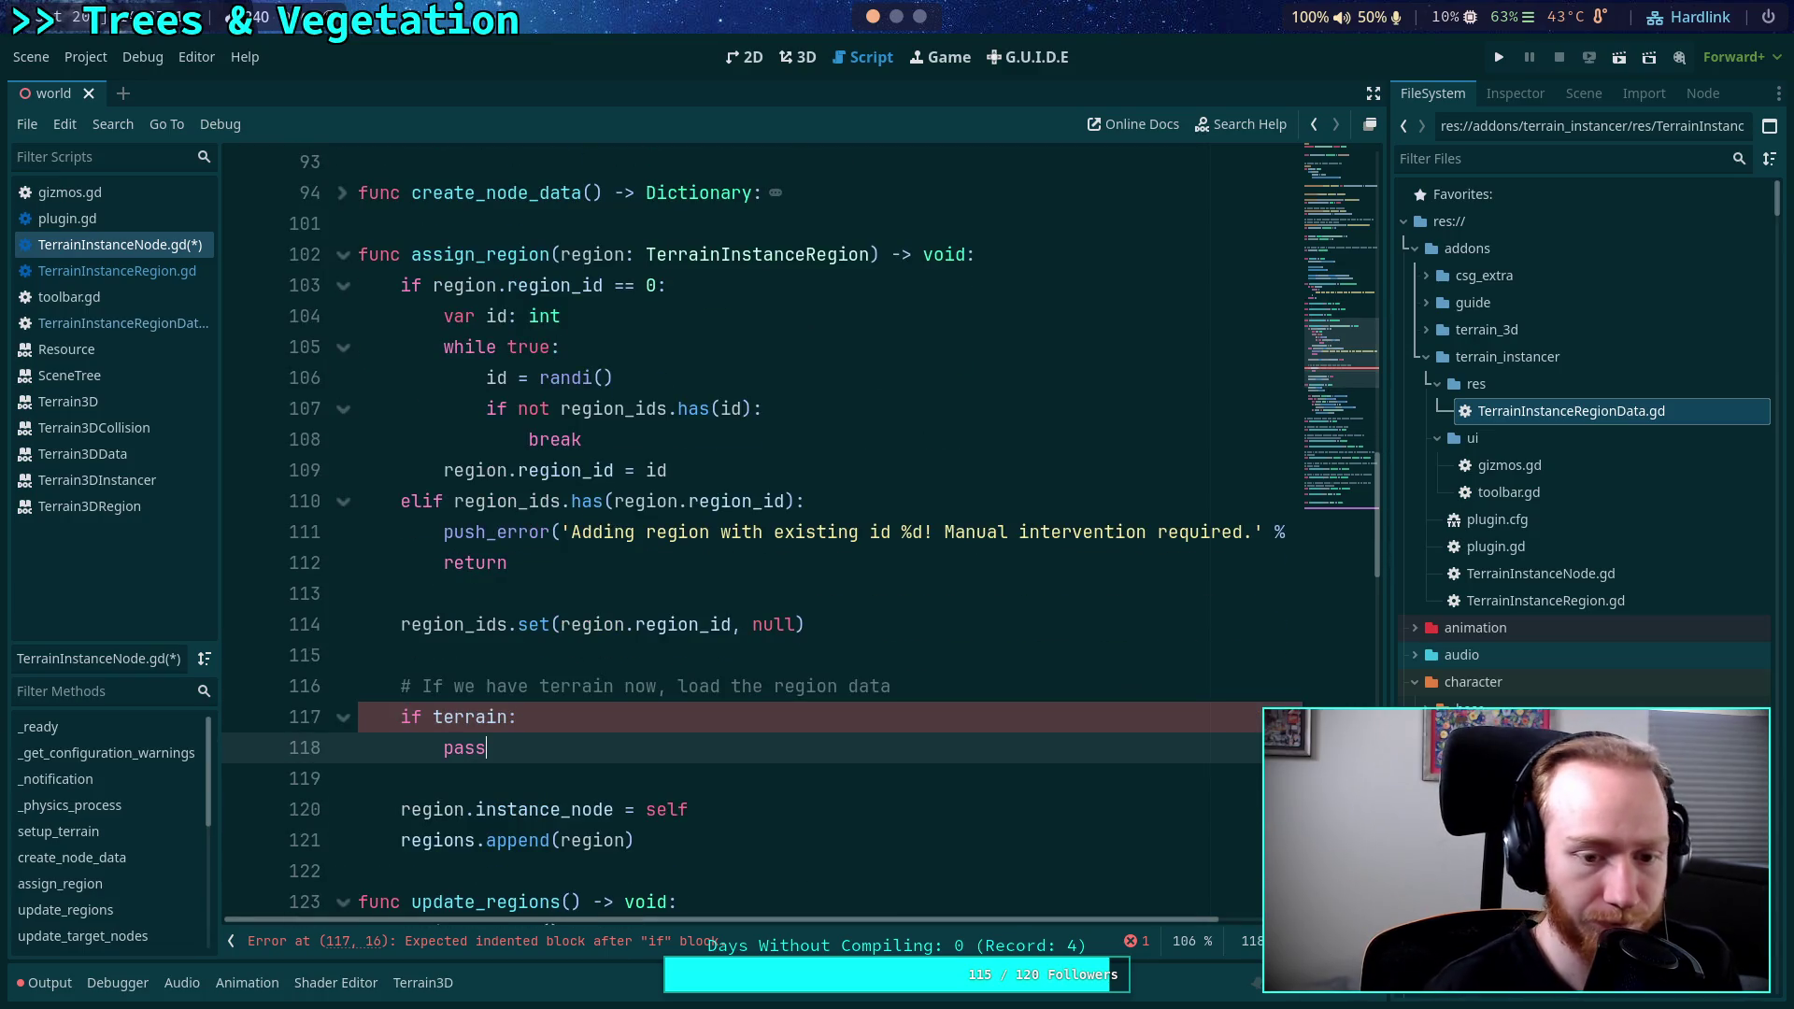
# End the comment with a period and add '# If not, it should be assigned later when the terrain is available'.
pyautogui.click(1045, 685)
pyautogui.write('.')
pyautogui.press('Return')
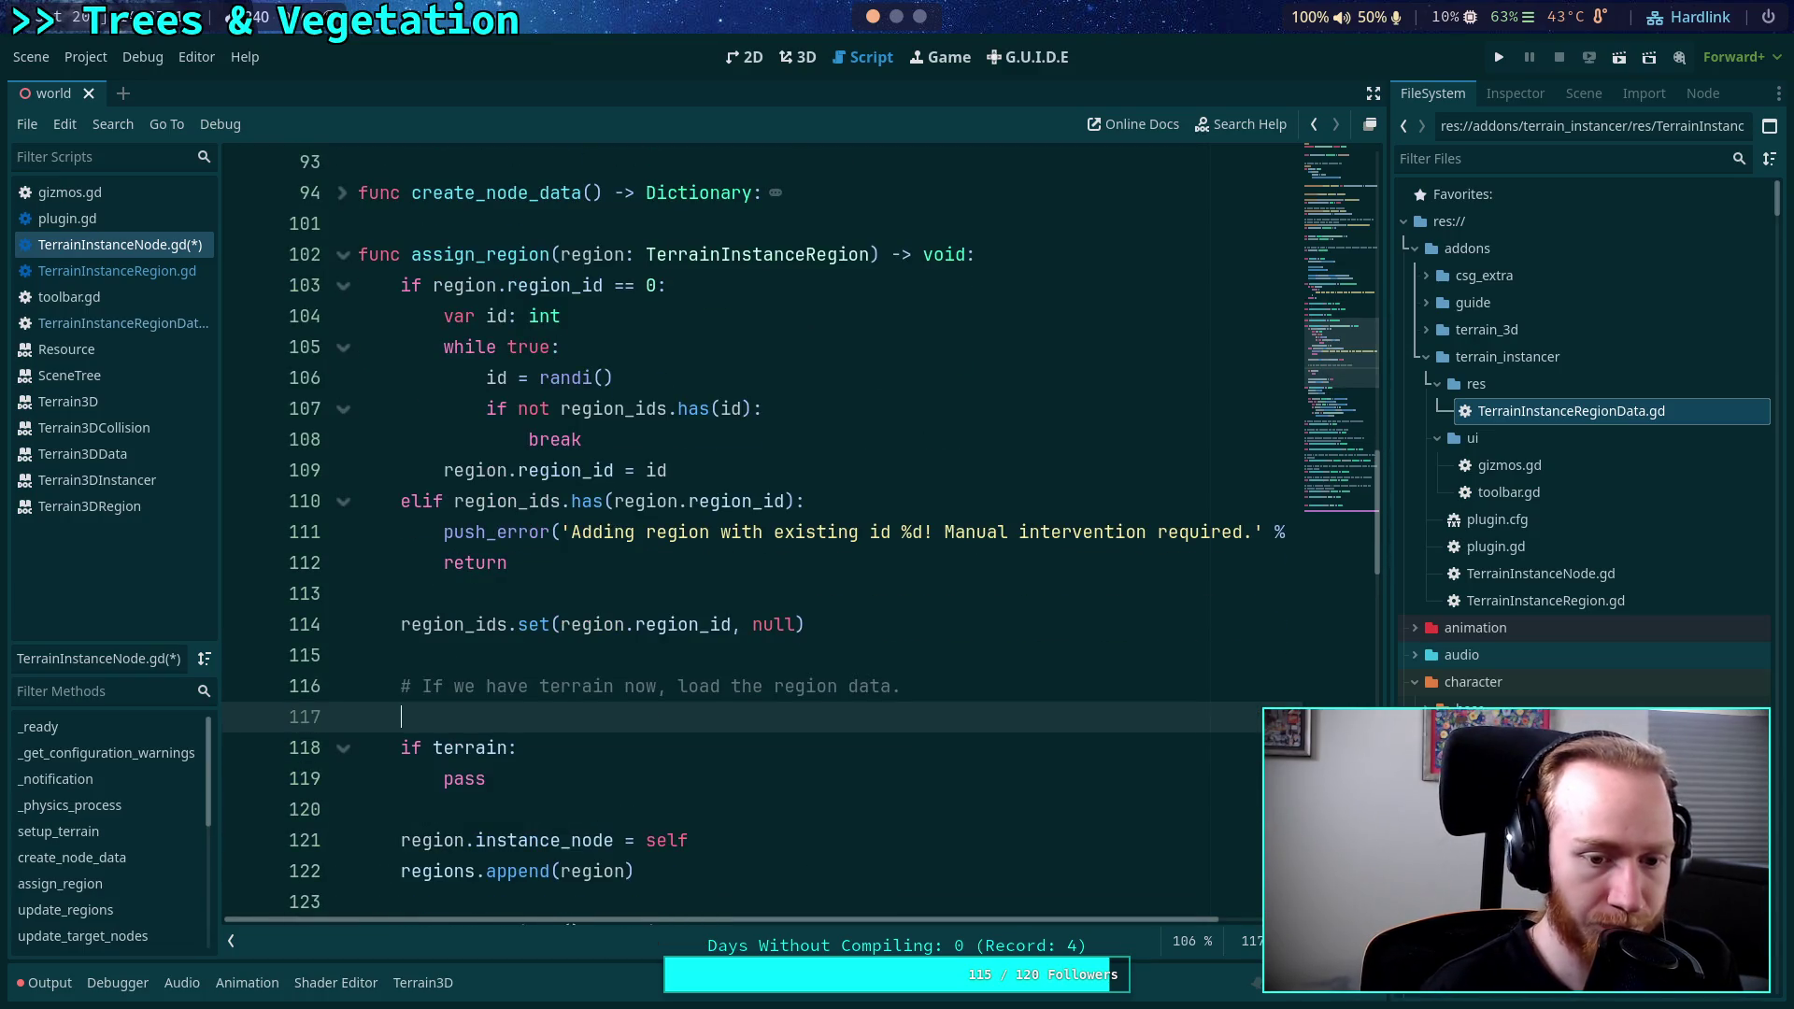
pyautogui.write('# If n')
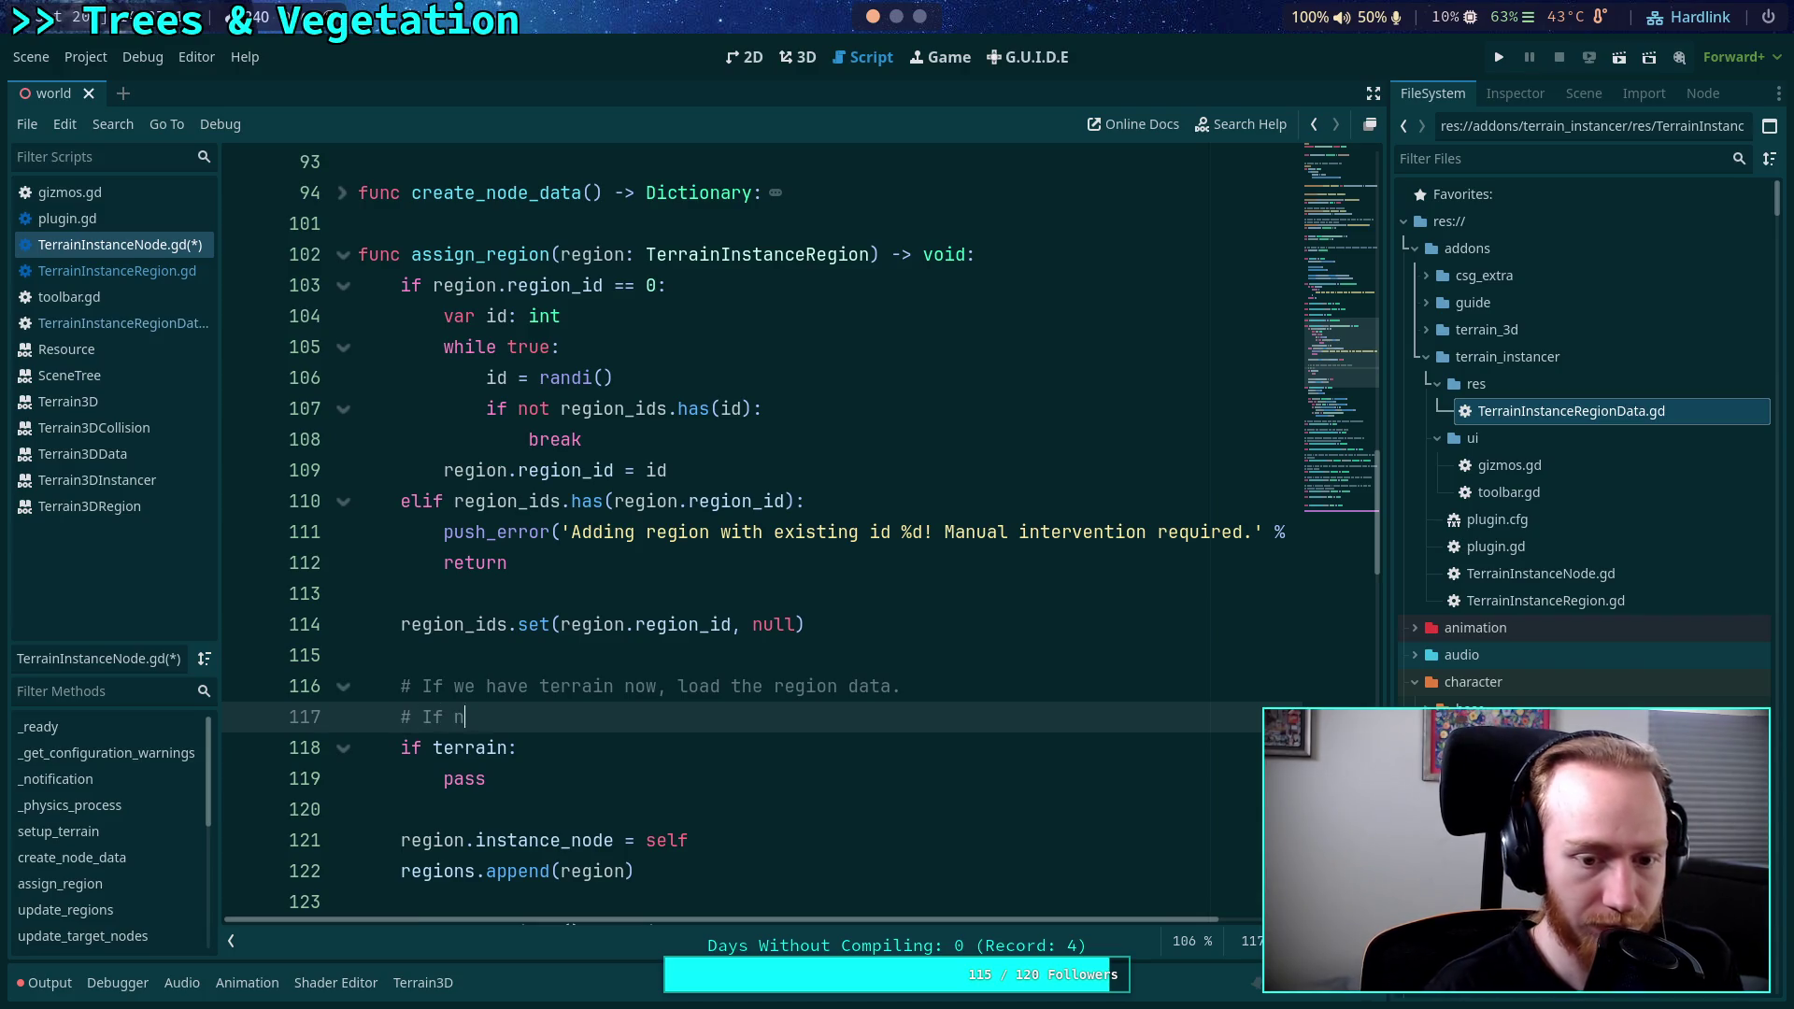
pyautogui.write('ot, it should be')
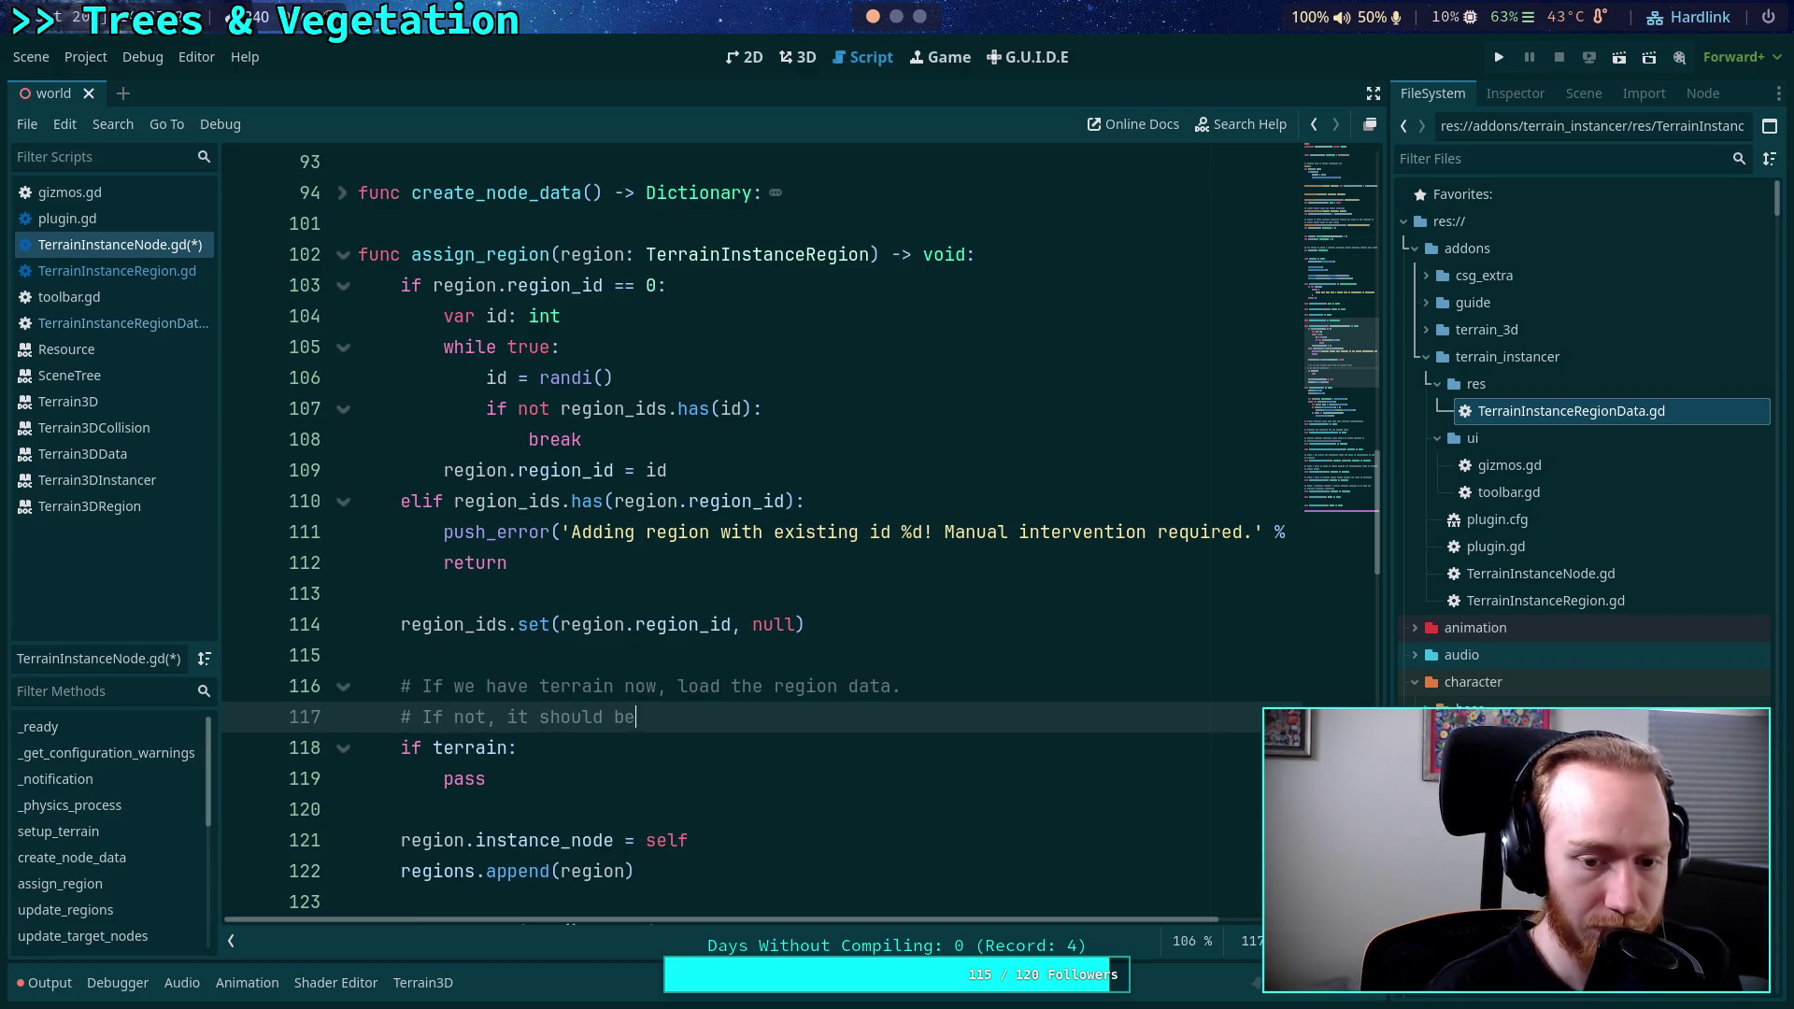
pyautogui.write(' assigned later')
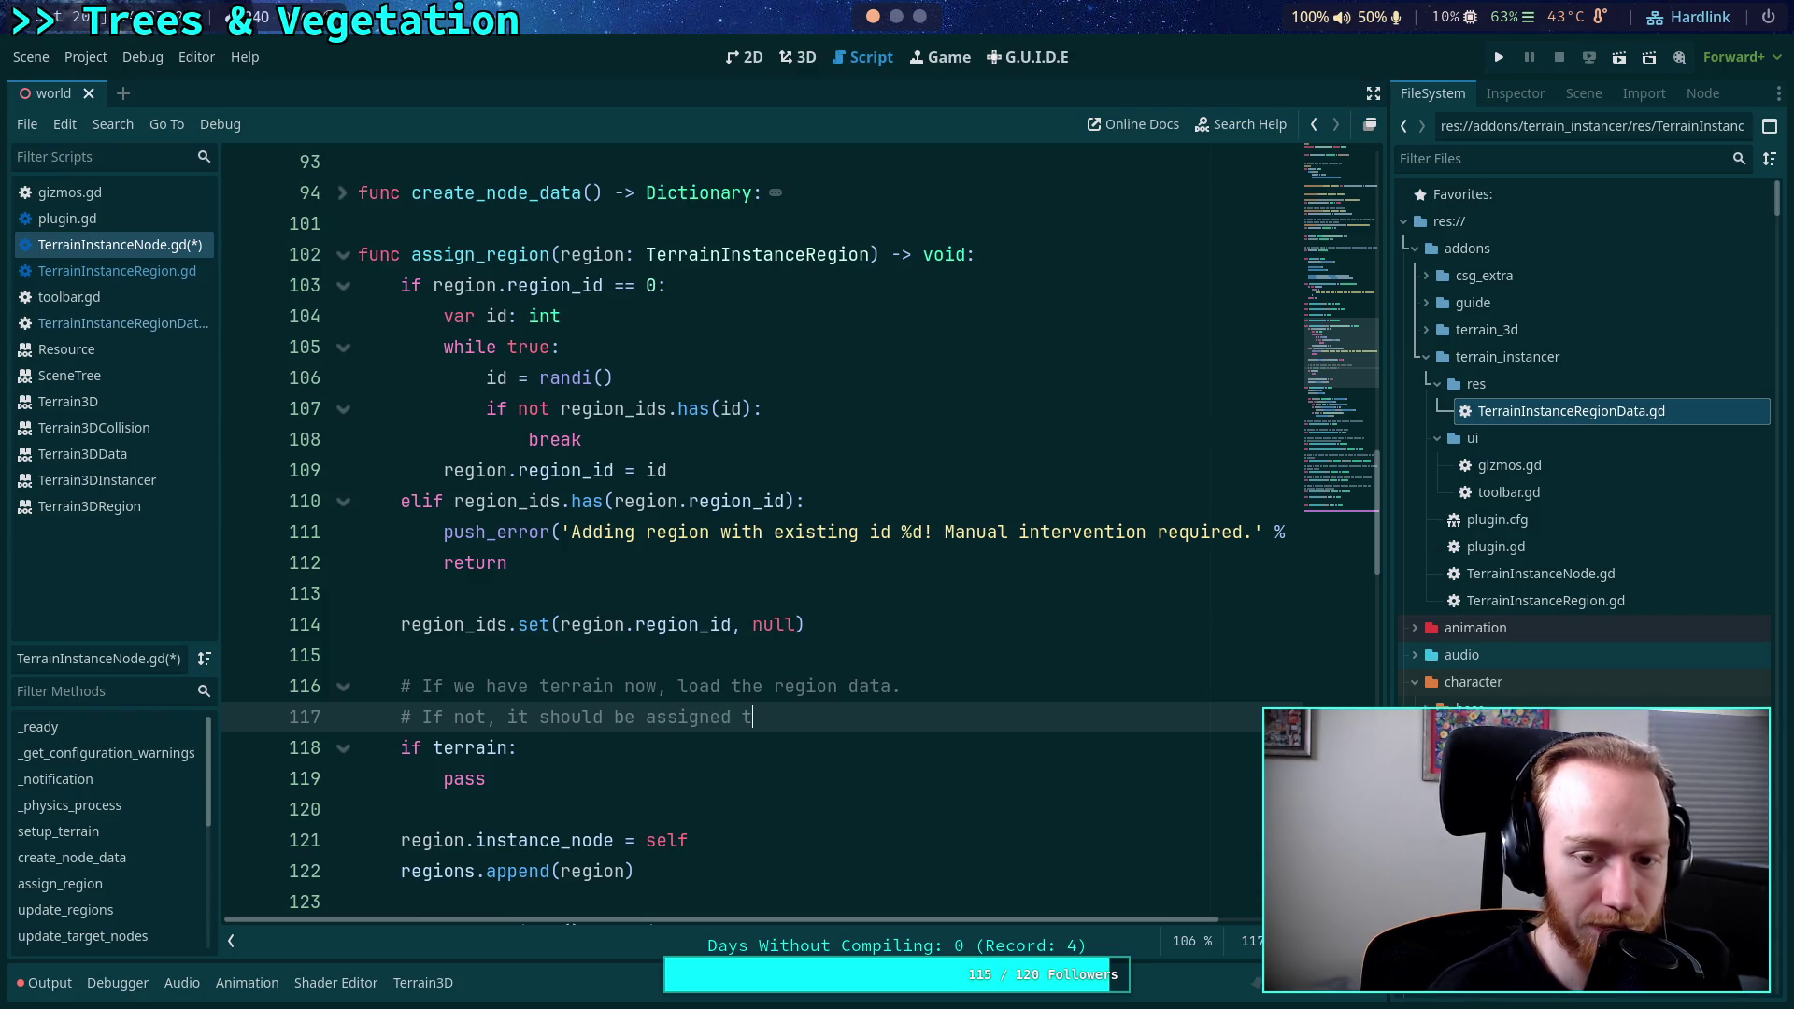
pyautogui.write(' when the ter')
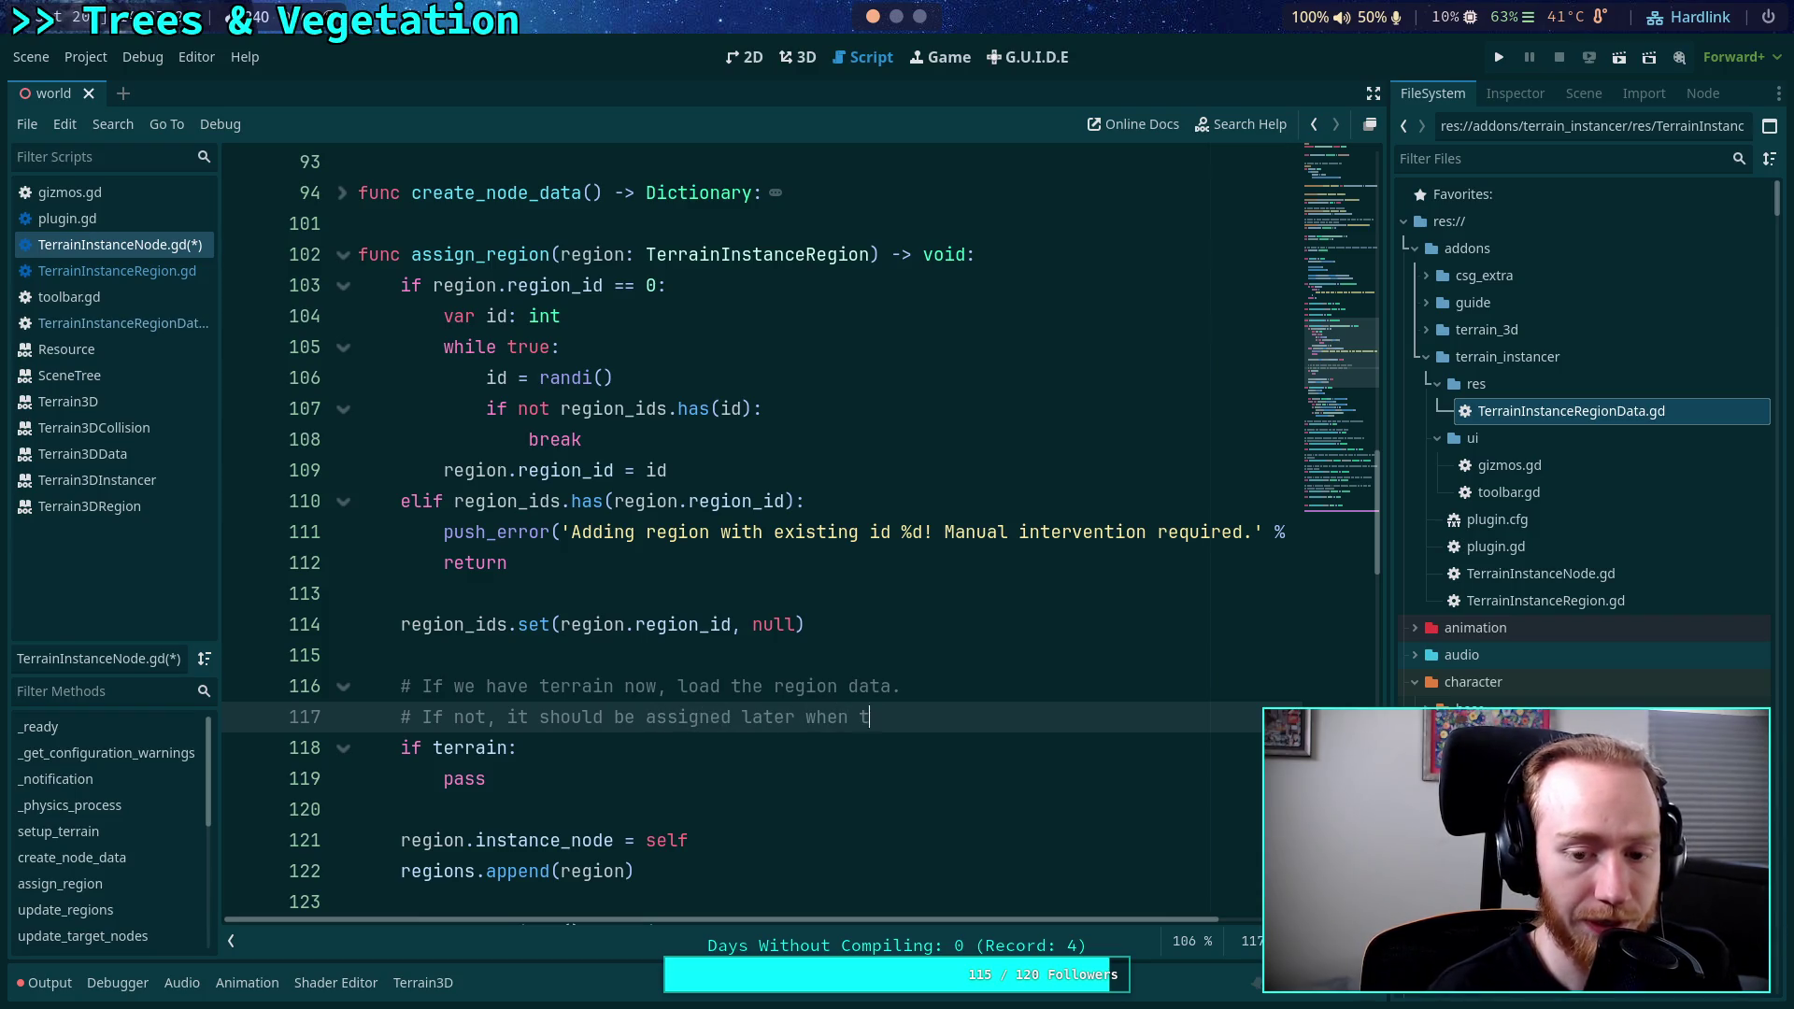
pyautogui.write('rain is ')
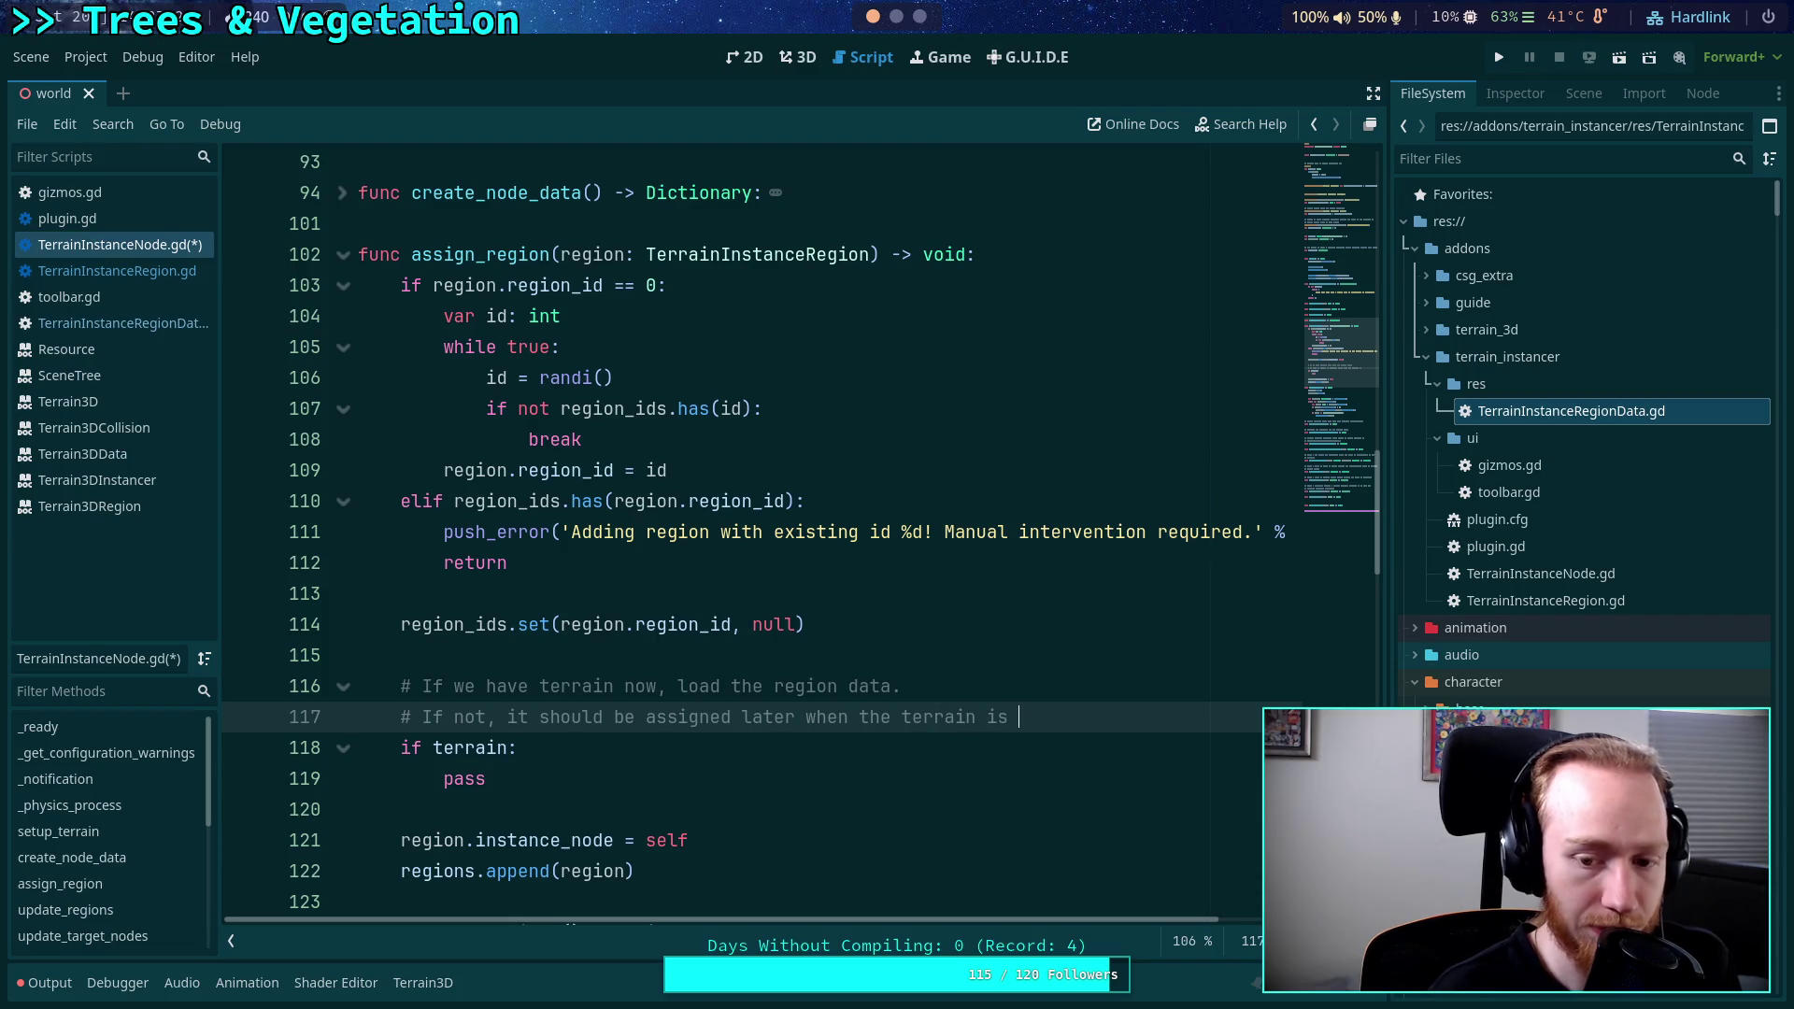
pyautogui.write('available')
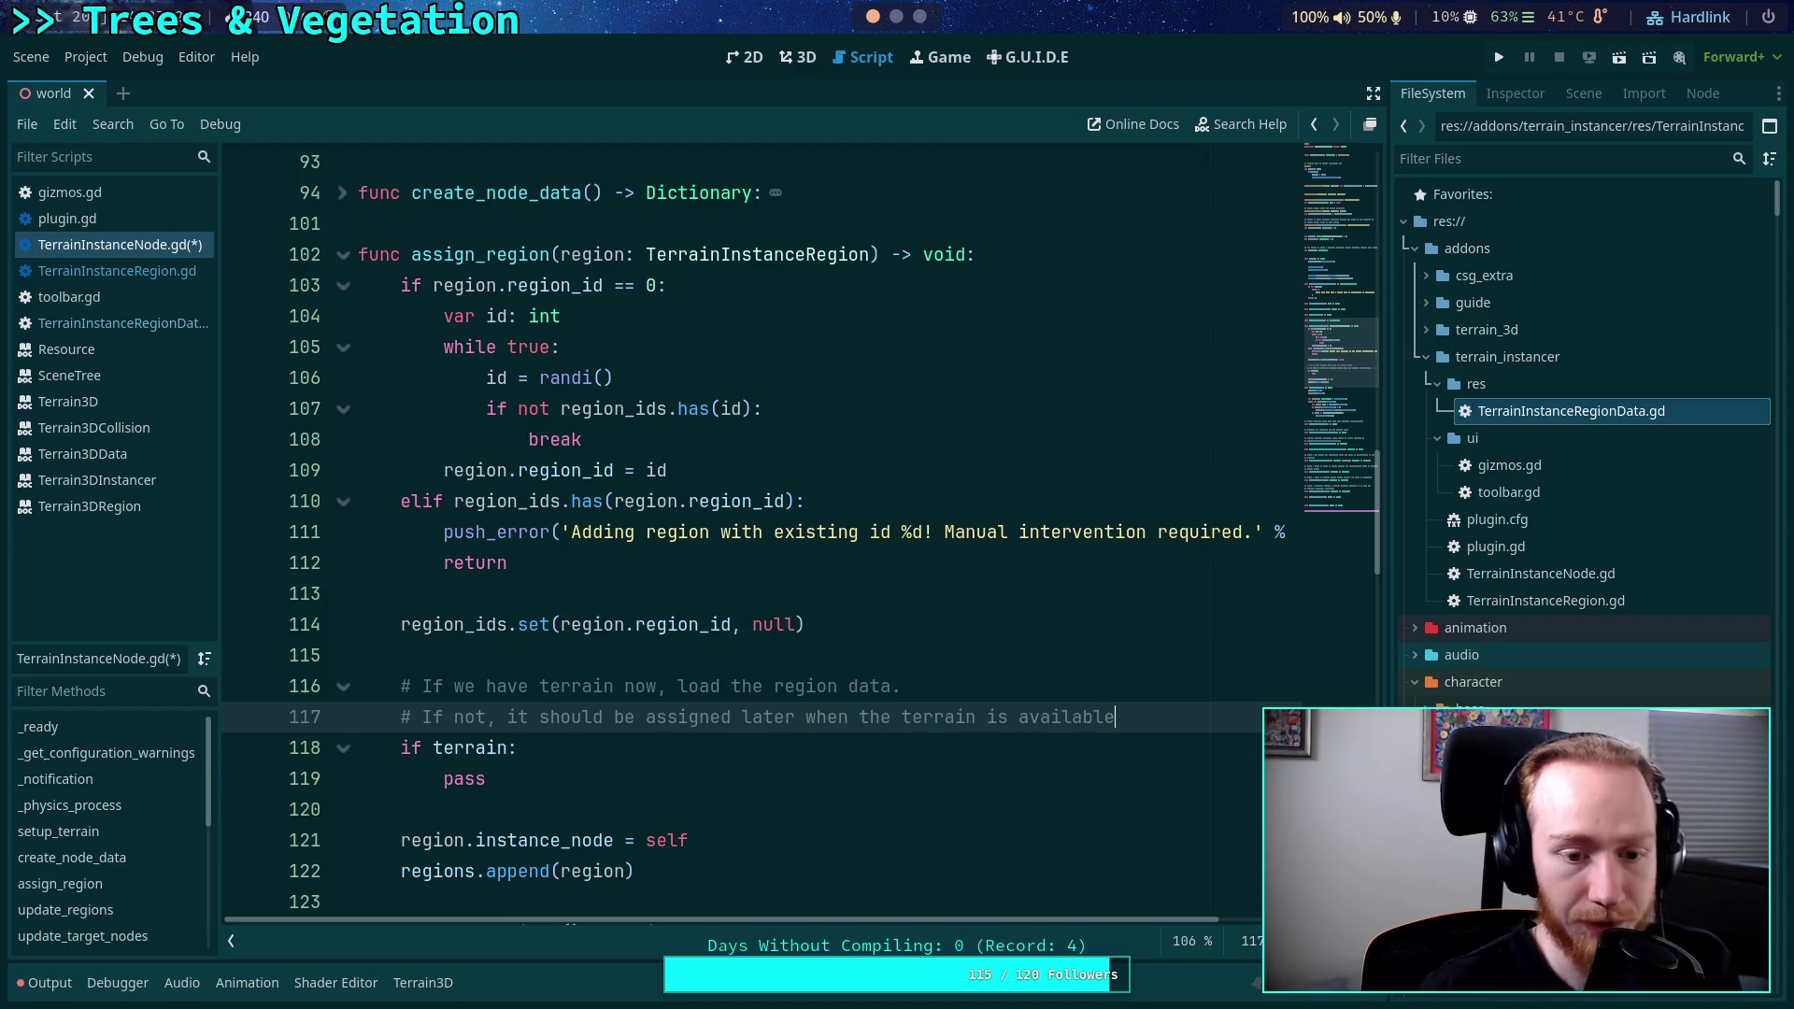
pyautogui.scroll(15, 829, 628)
pyautogui.scroll(9, 829, 628)
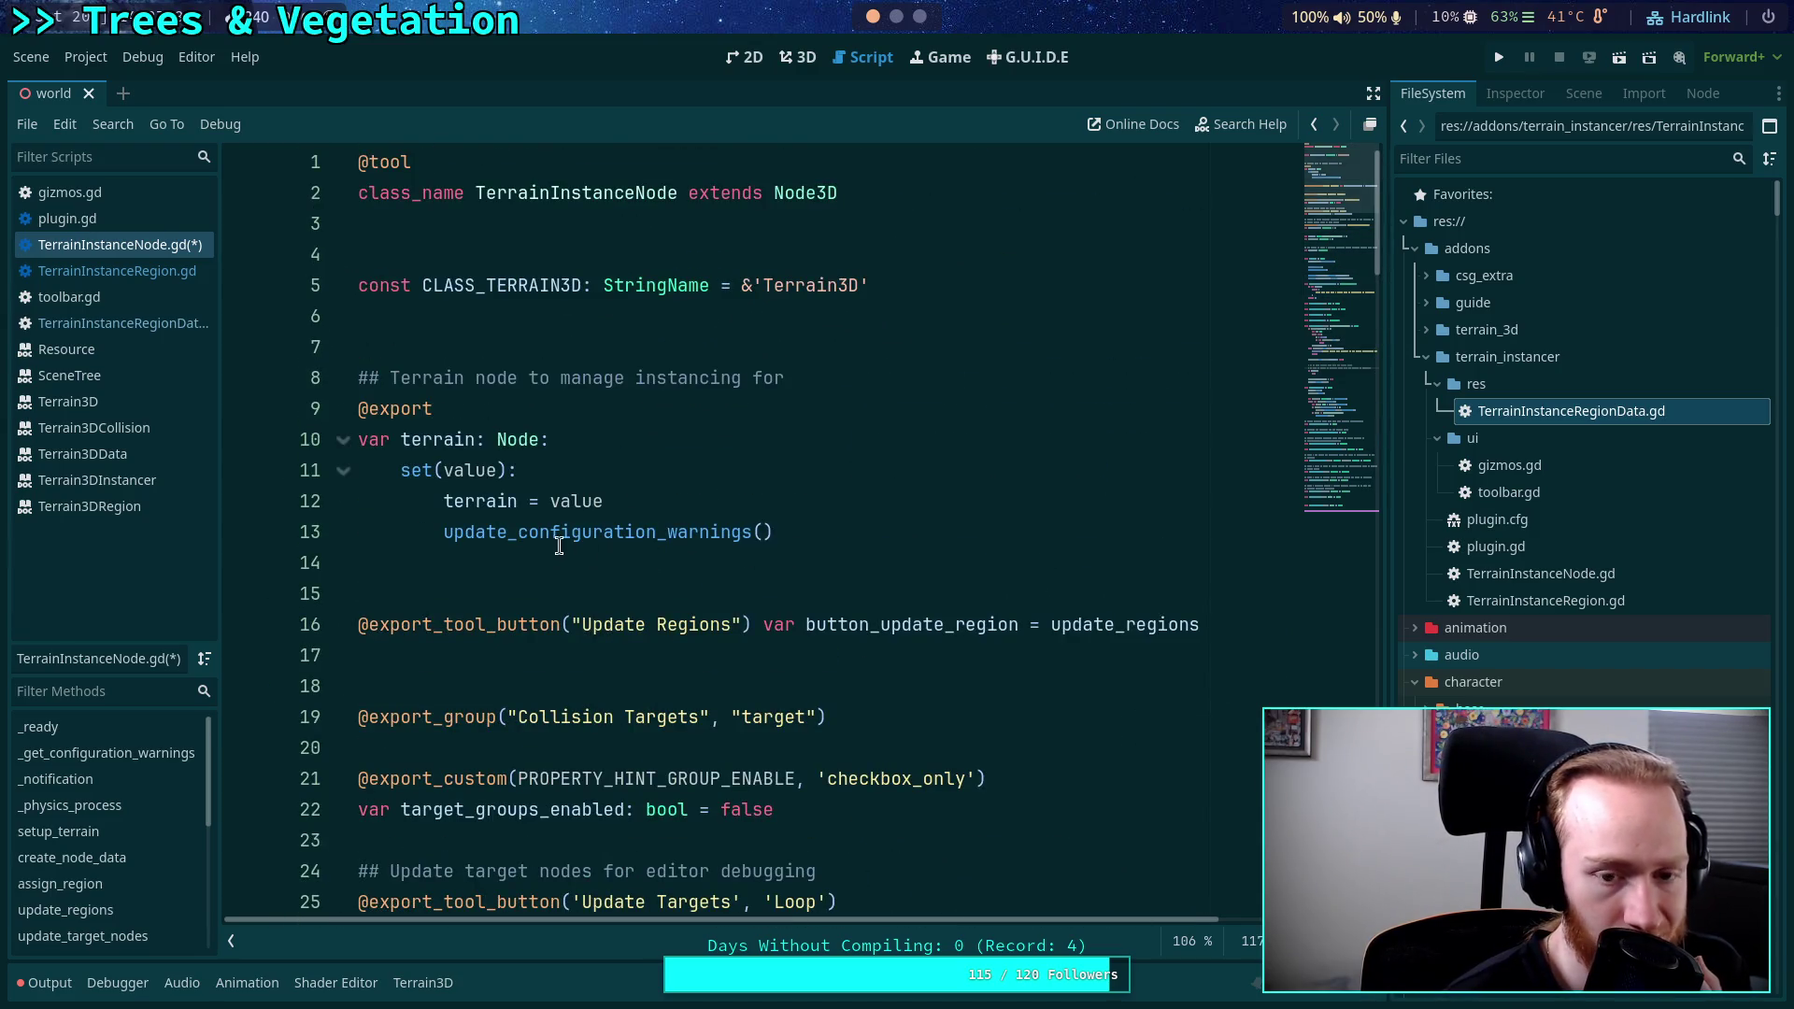
pyautogui.doubleClick(558, 538)
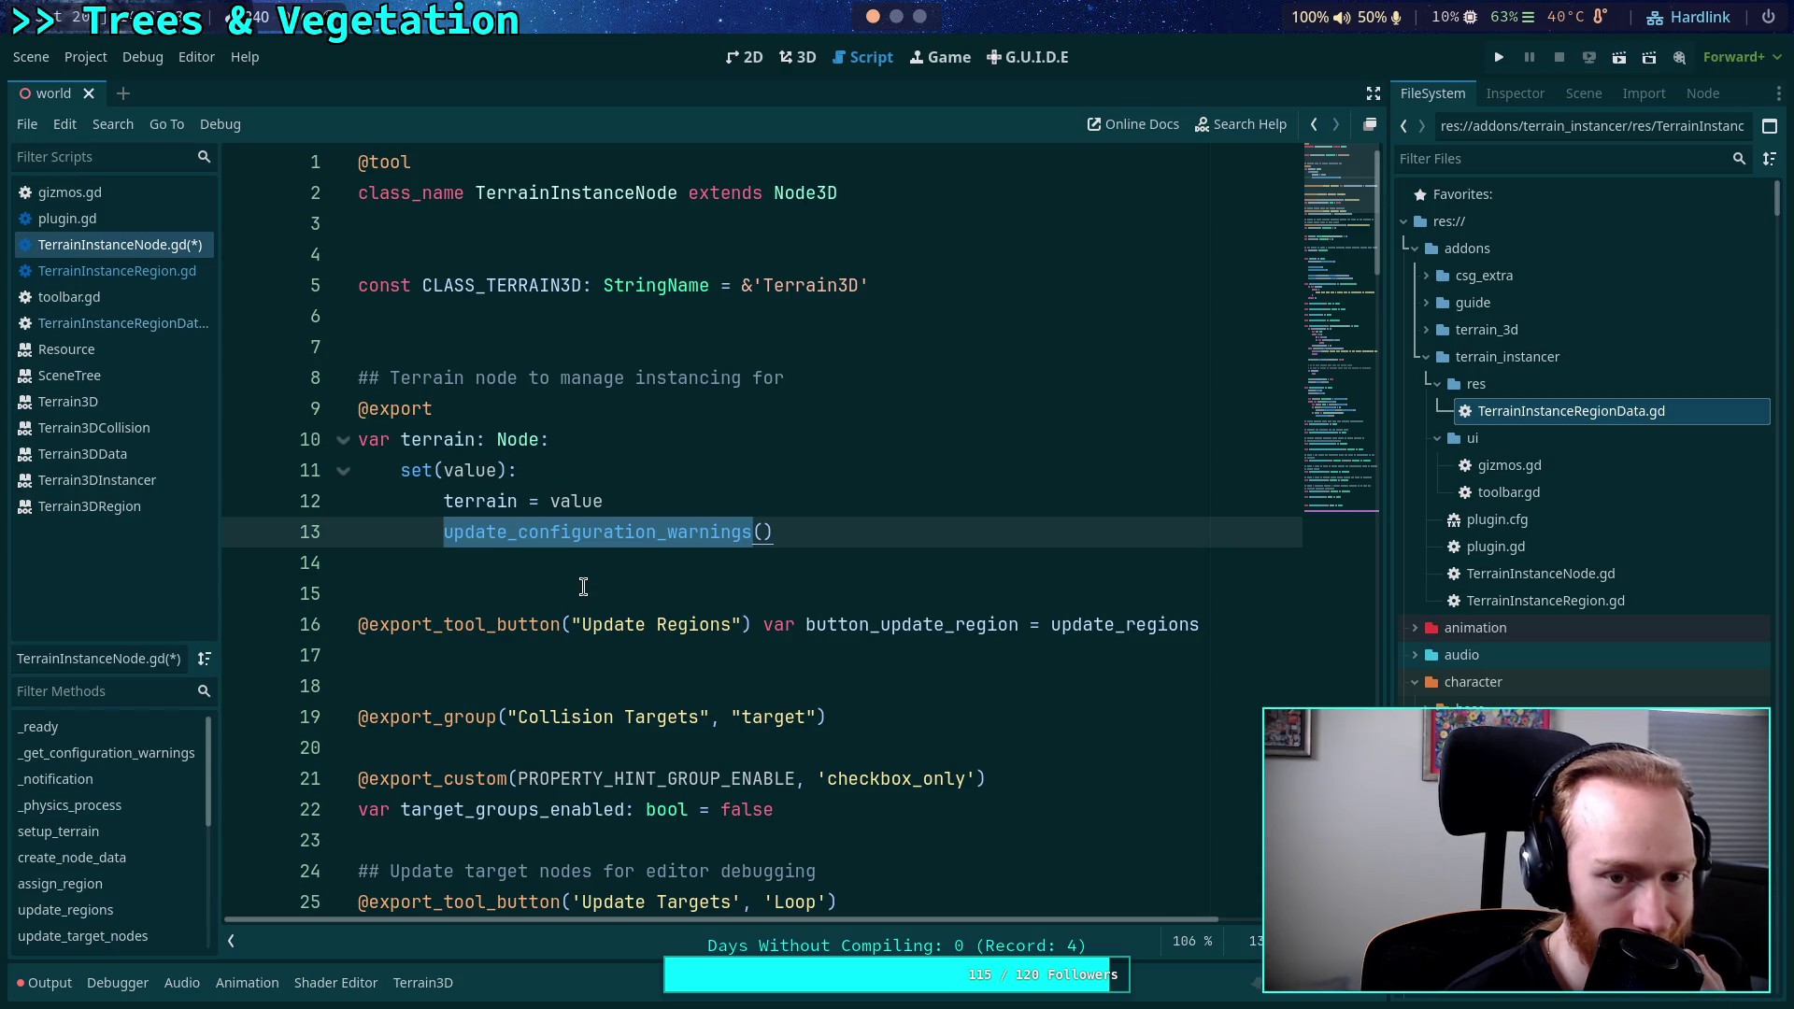
pyautogui.scroll(-6, 584, 587)
pyautogui.scroll(-5, 639, 553)
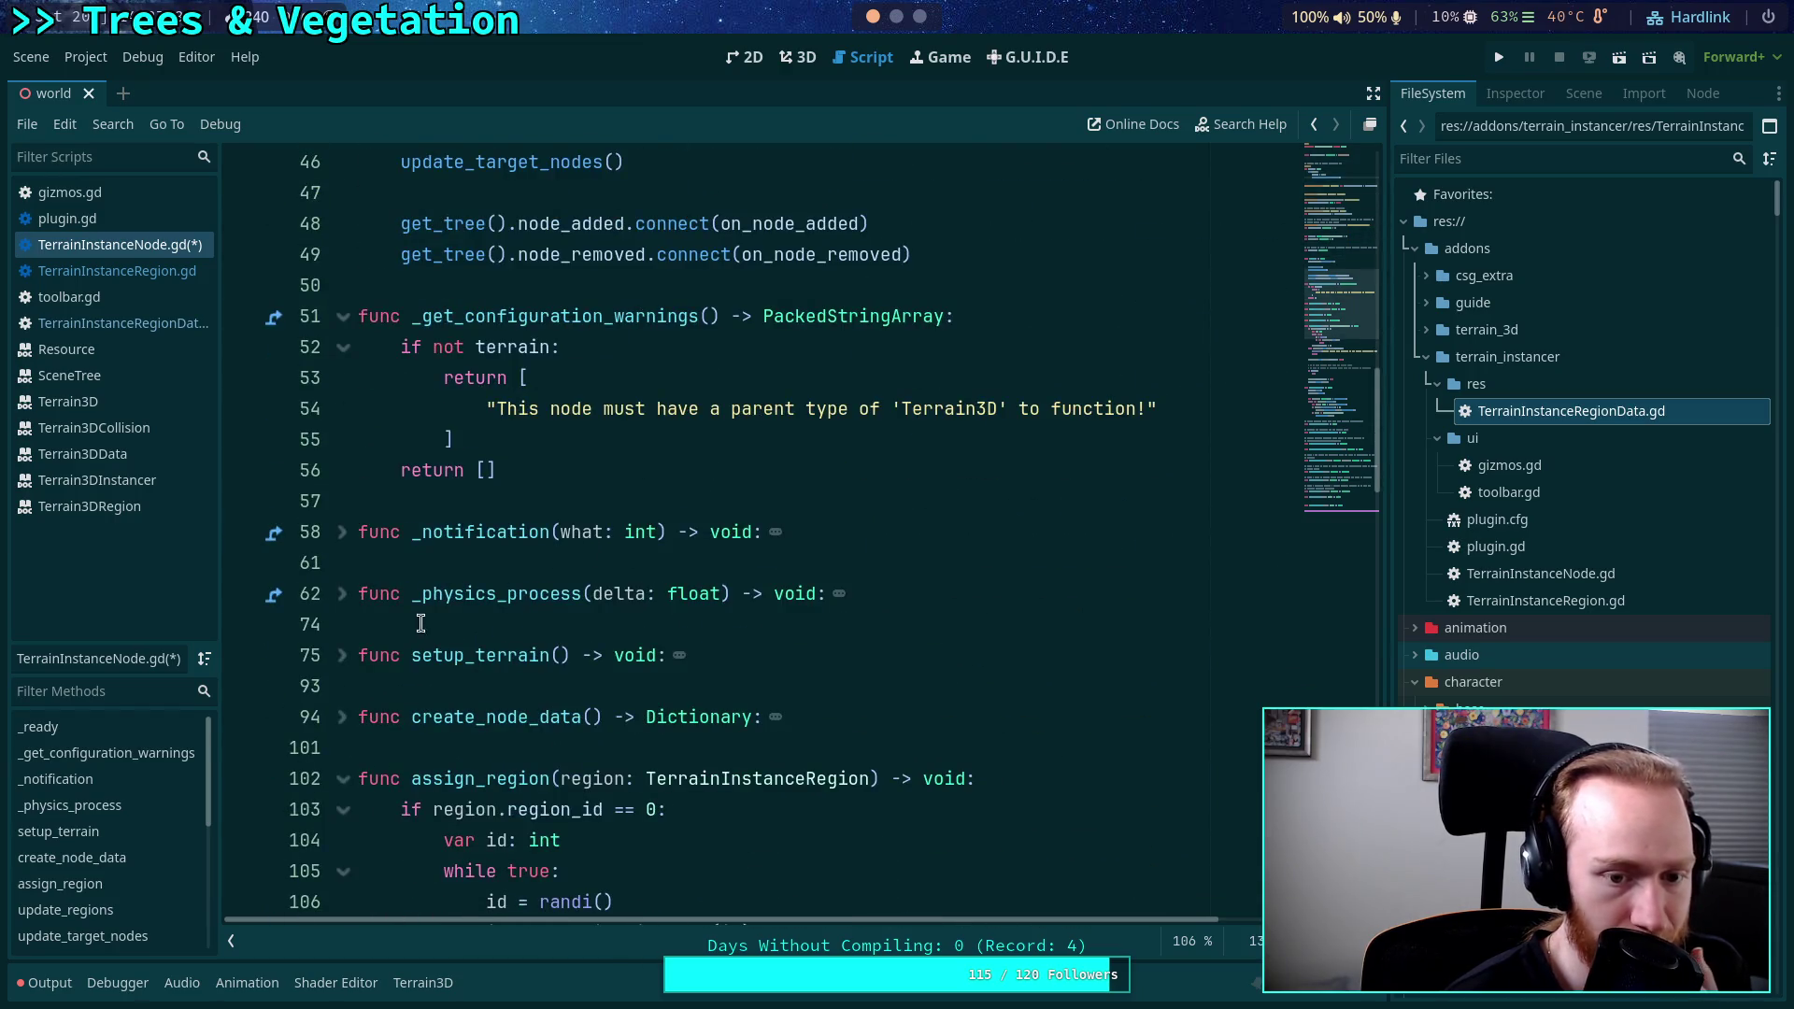
pyautogui.scroll(-2, 352, 664)
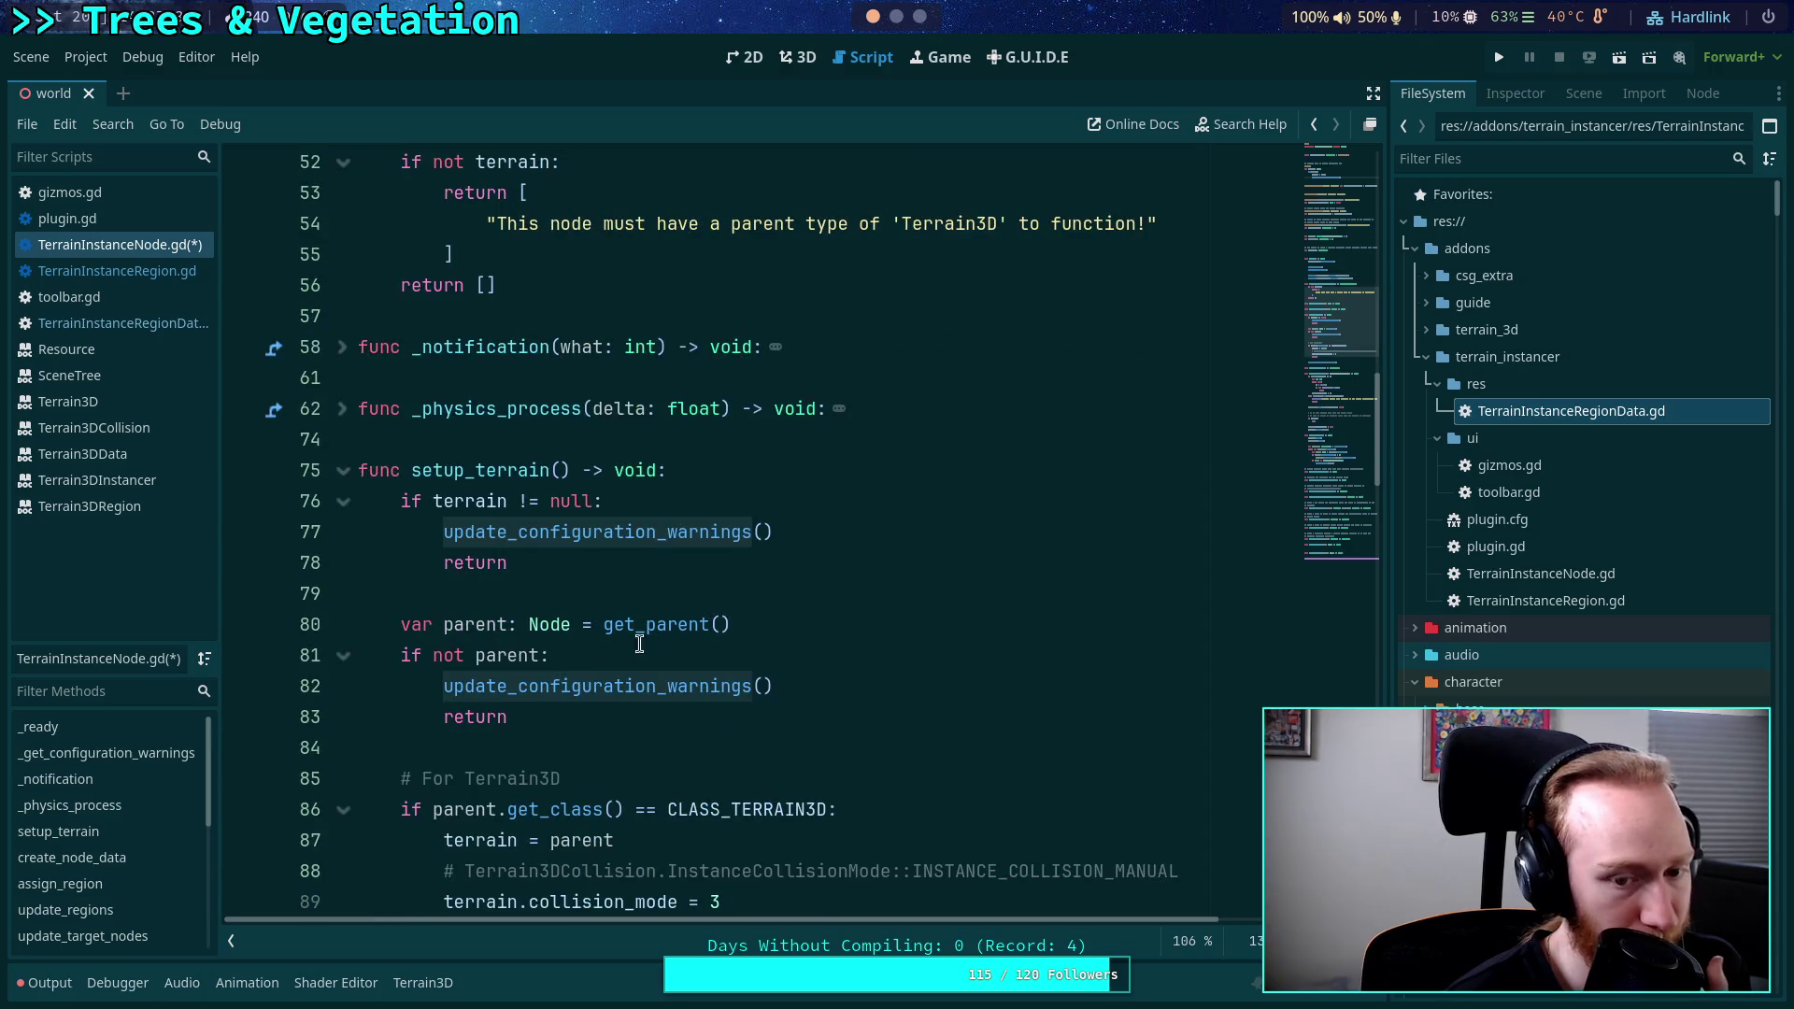
pyautogui.scroll(-2, 749, 658)
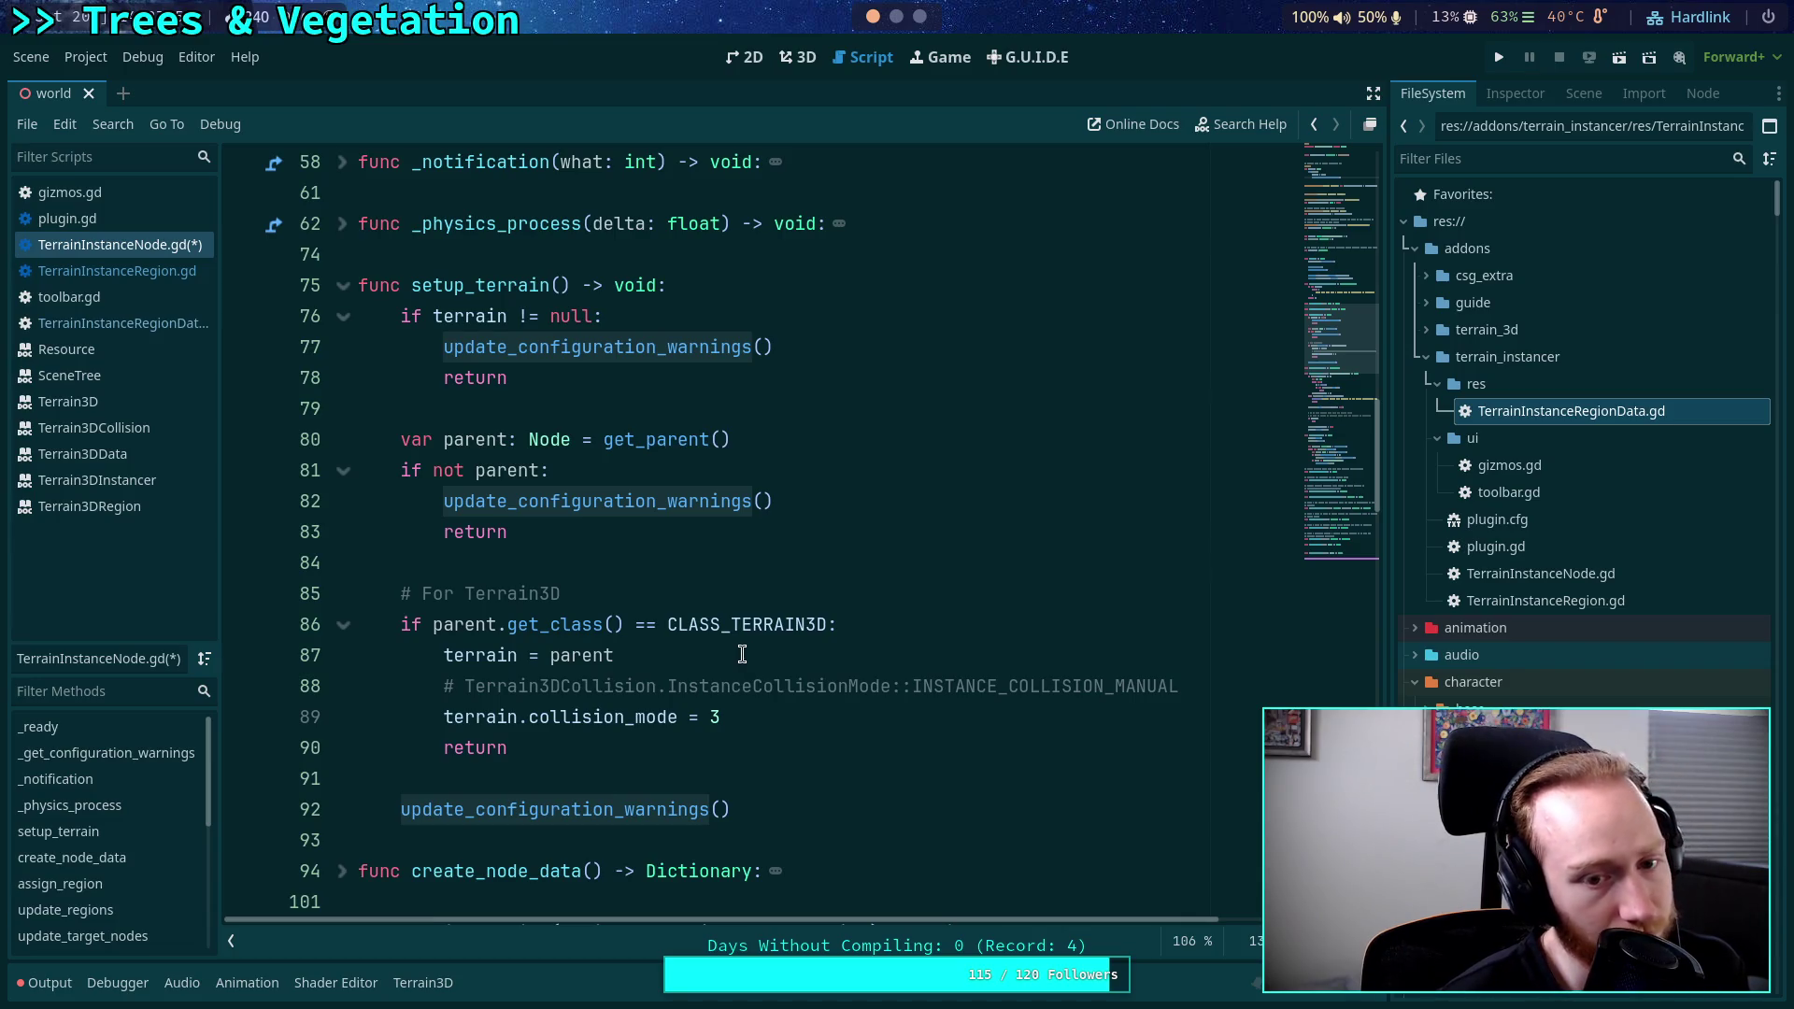
pyautogui.scroll(4, 742, 654)
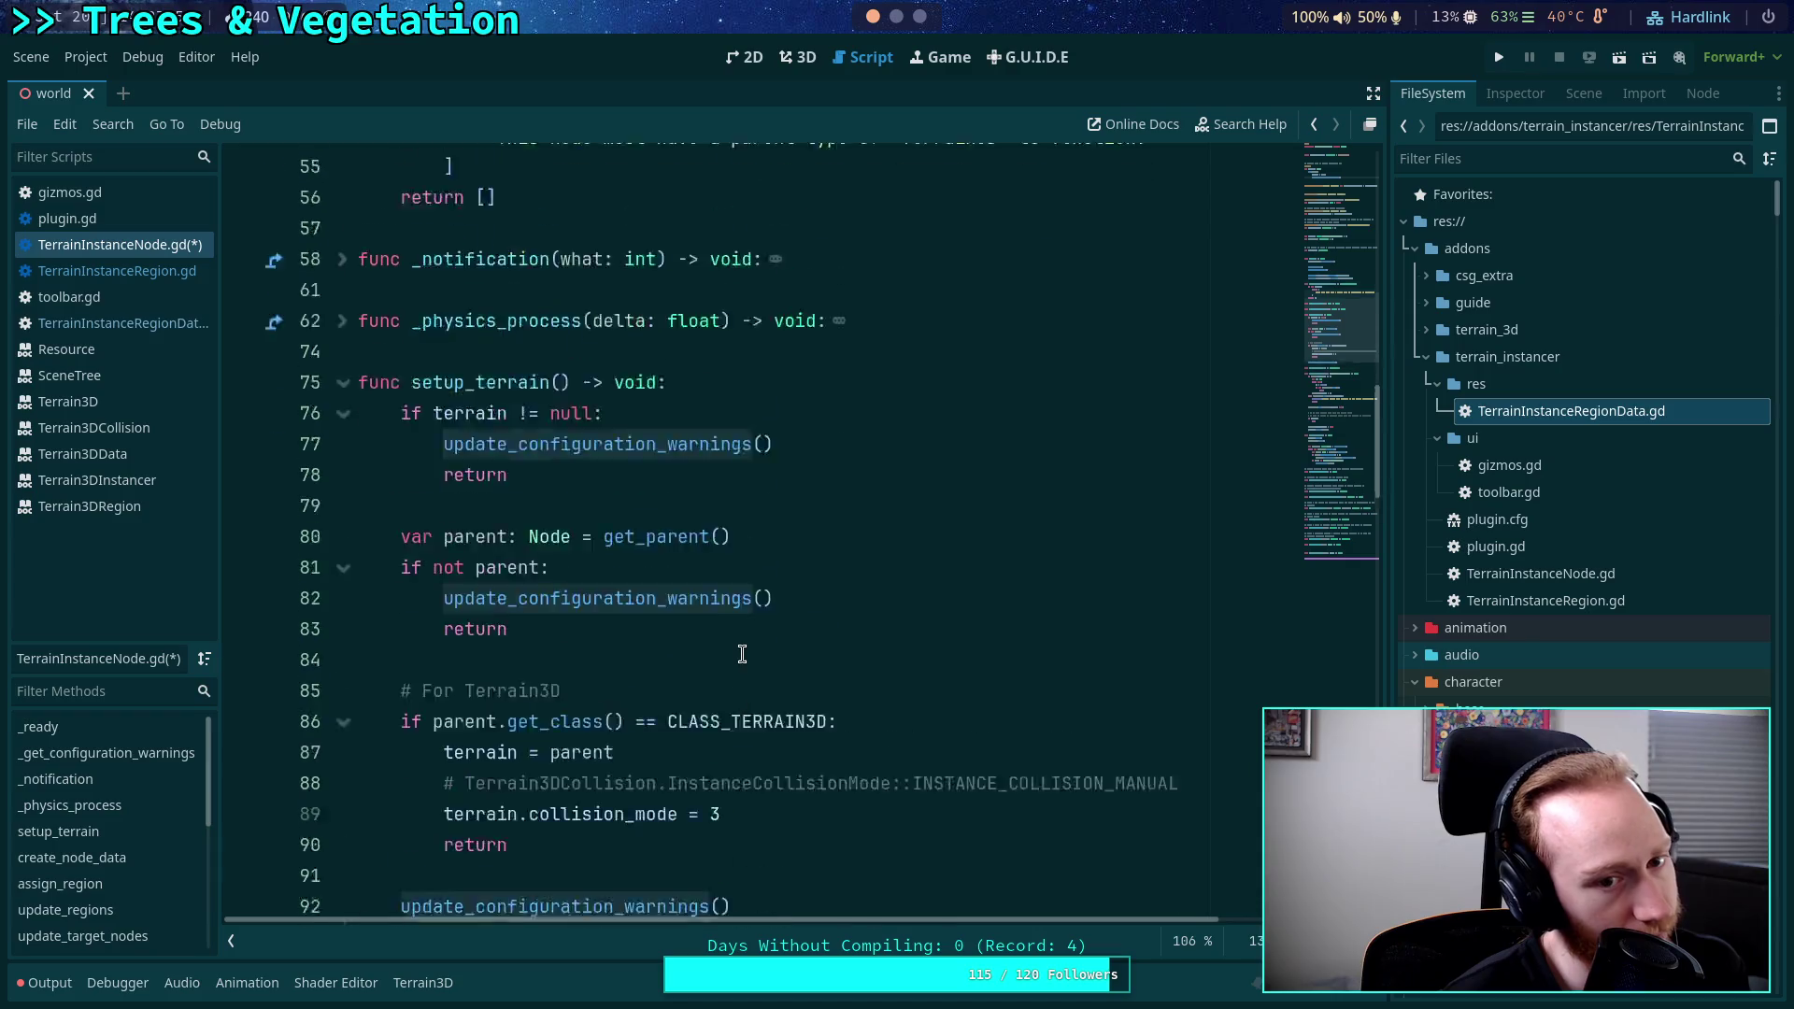
pyautogui.click(344, 656)
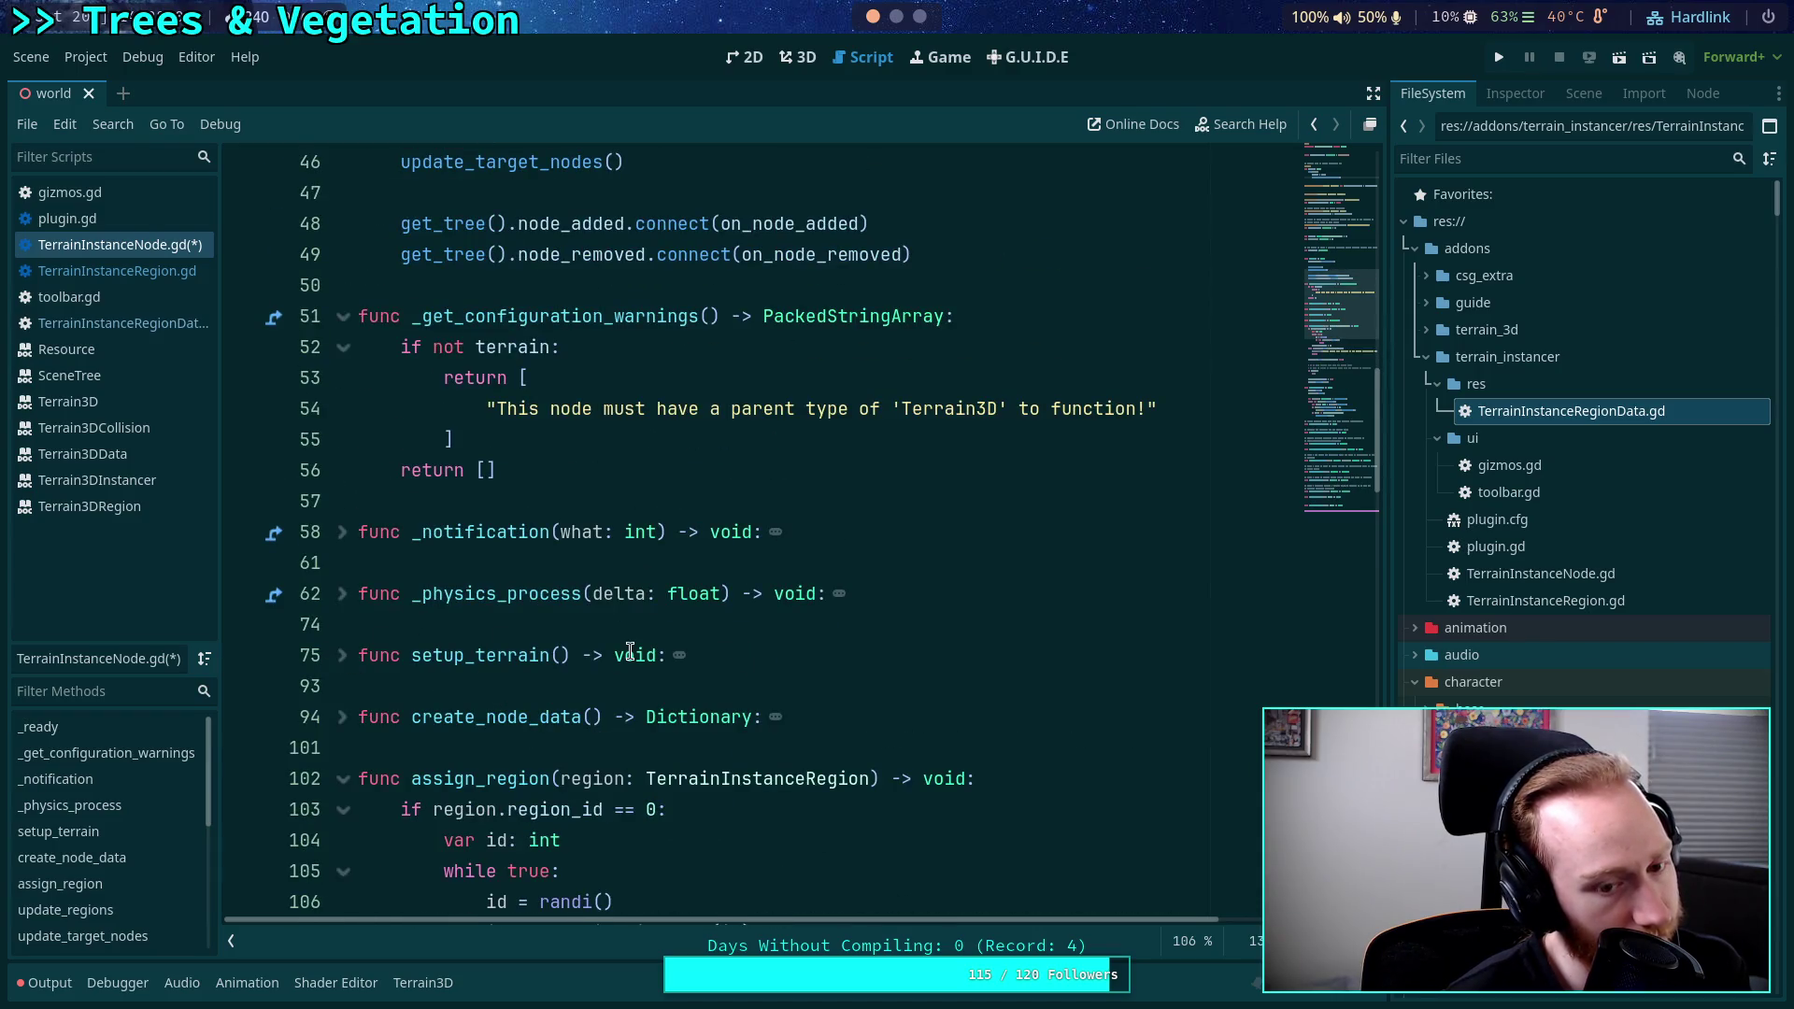
pyautogui.scroll(-4, 631, 651)
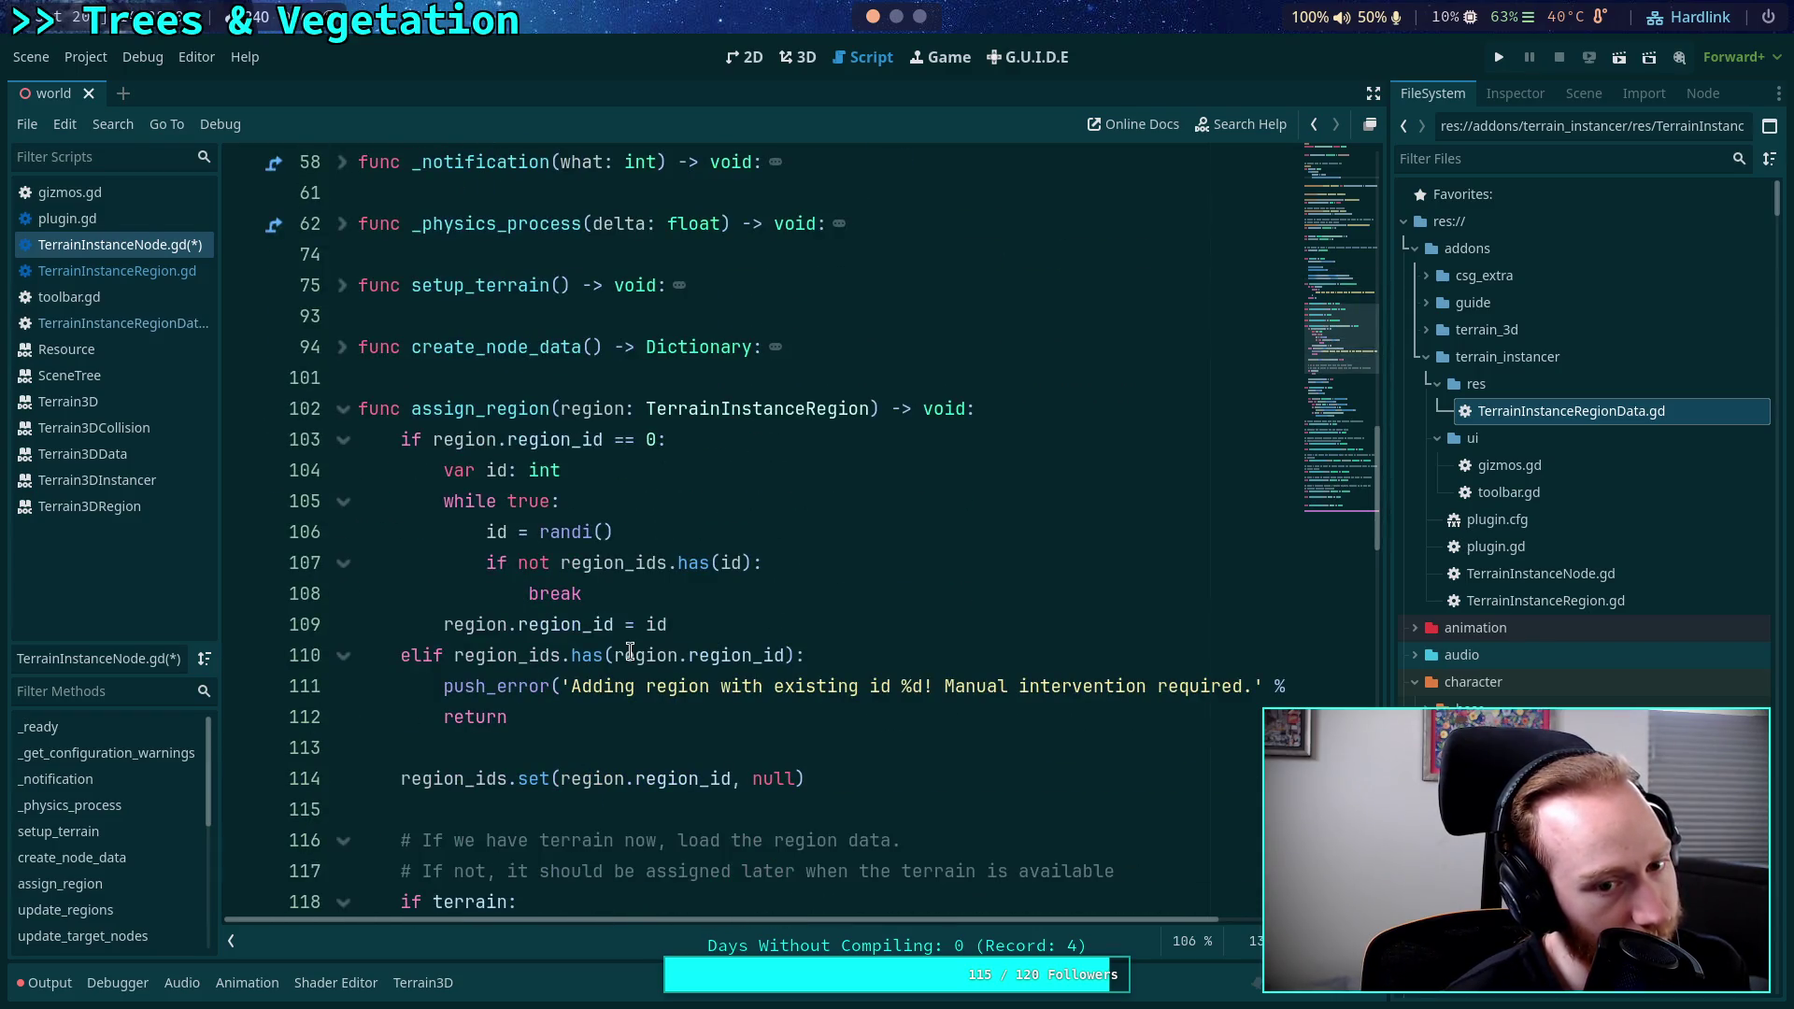
pyautogui.scroll(-3, 631, 651)
pyautogui.click(520, 656)
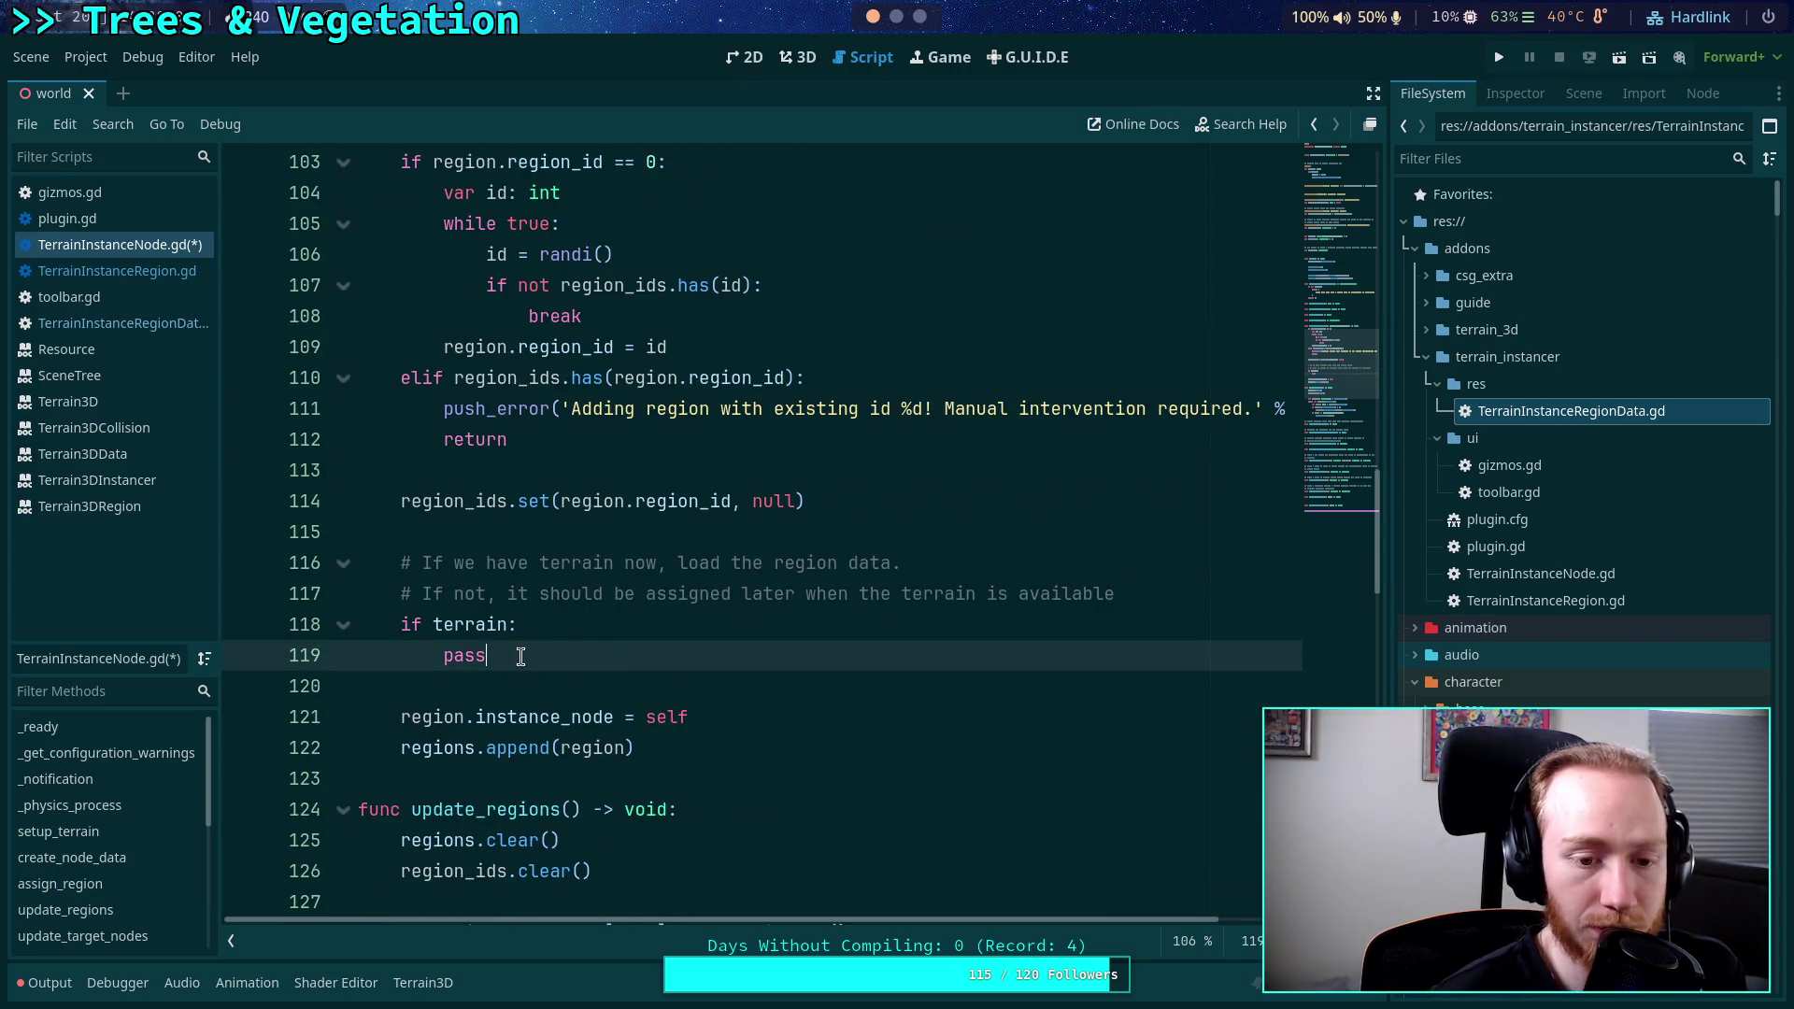
pyautogui.moveTo(520, 657); pyautogui.dragTo(443, 657)
pyautogui.scroll(-3, 555, 647)
pyautogui.click(343, 531)
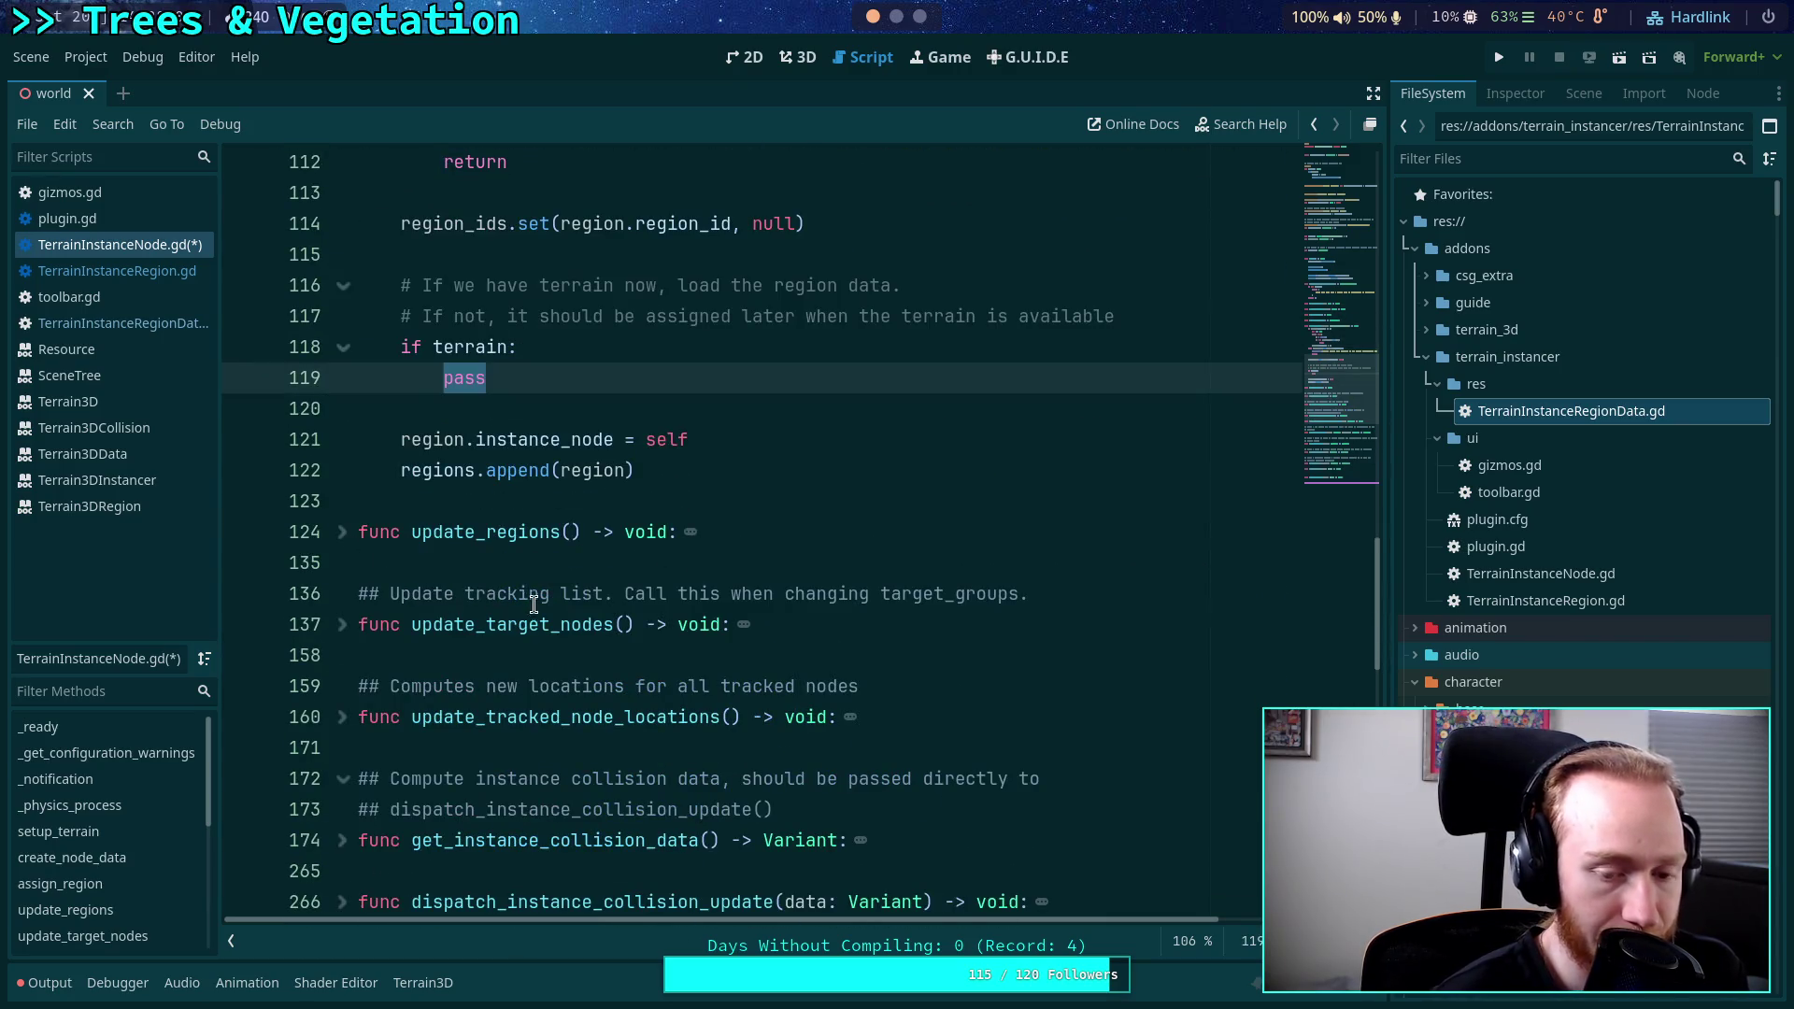
pyautogui.scroll(-2, 533, 604)
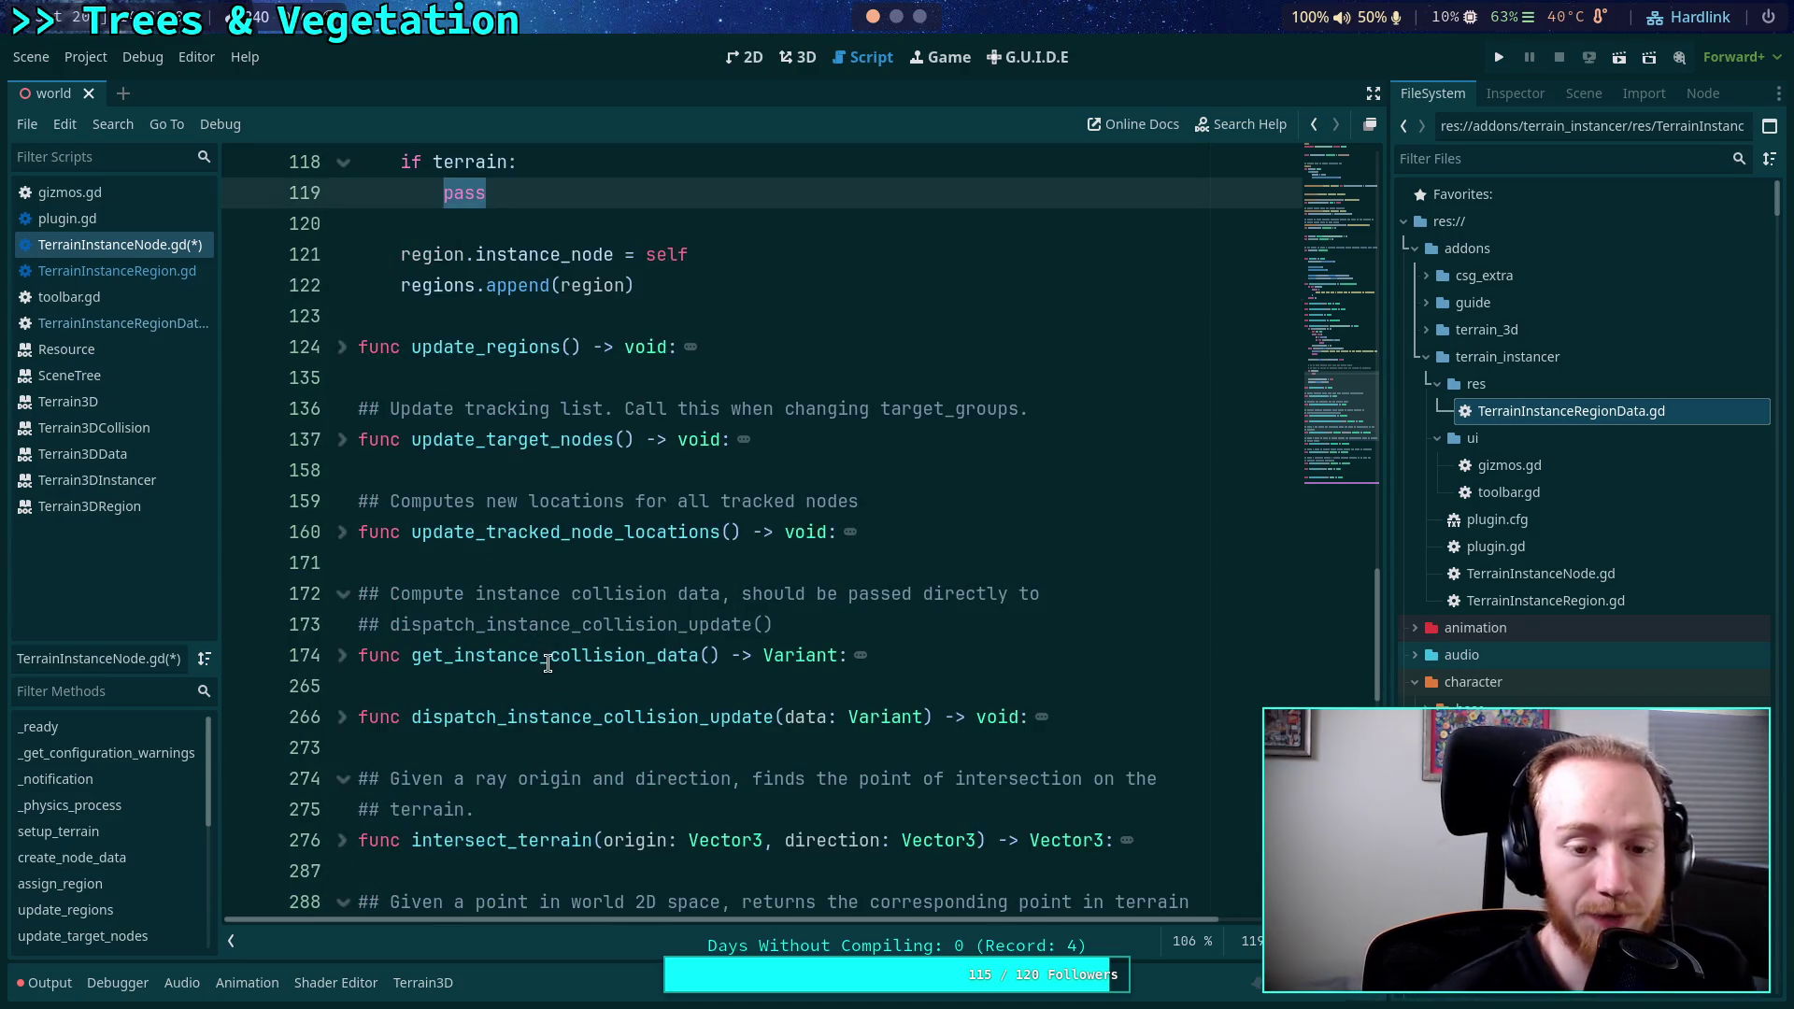
pyautogui.scroll(-3, 528, 671)
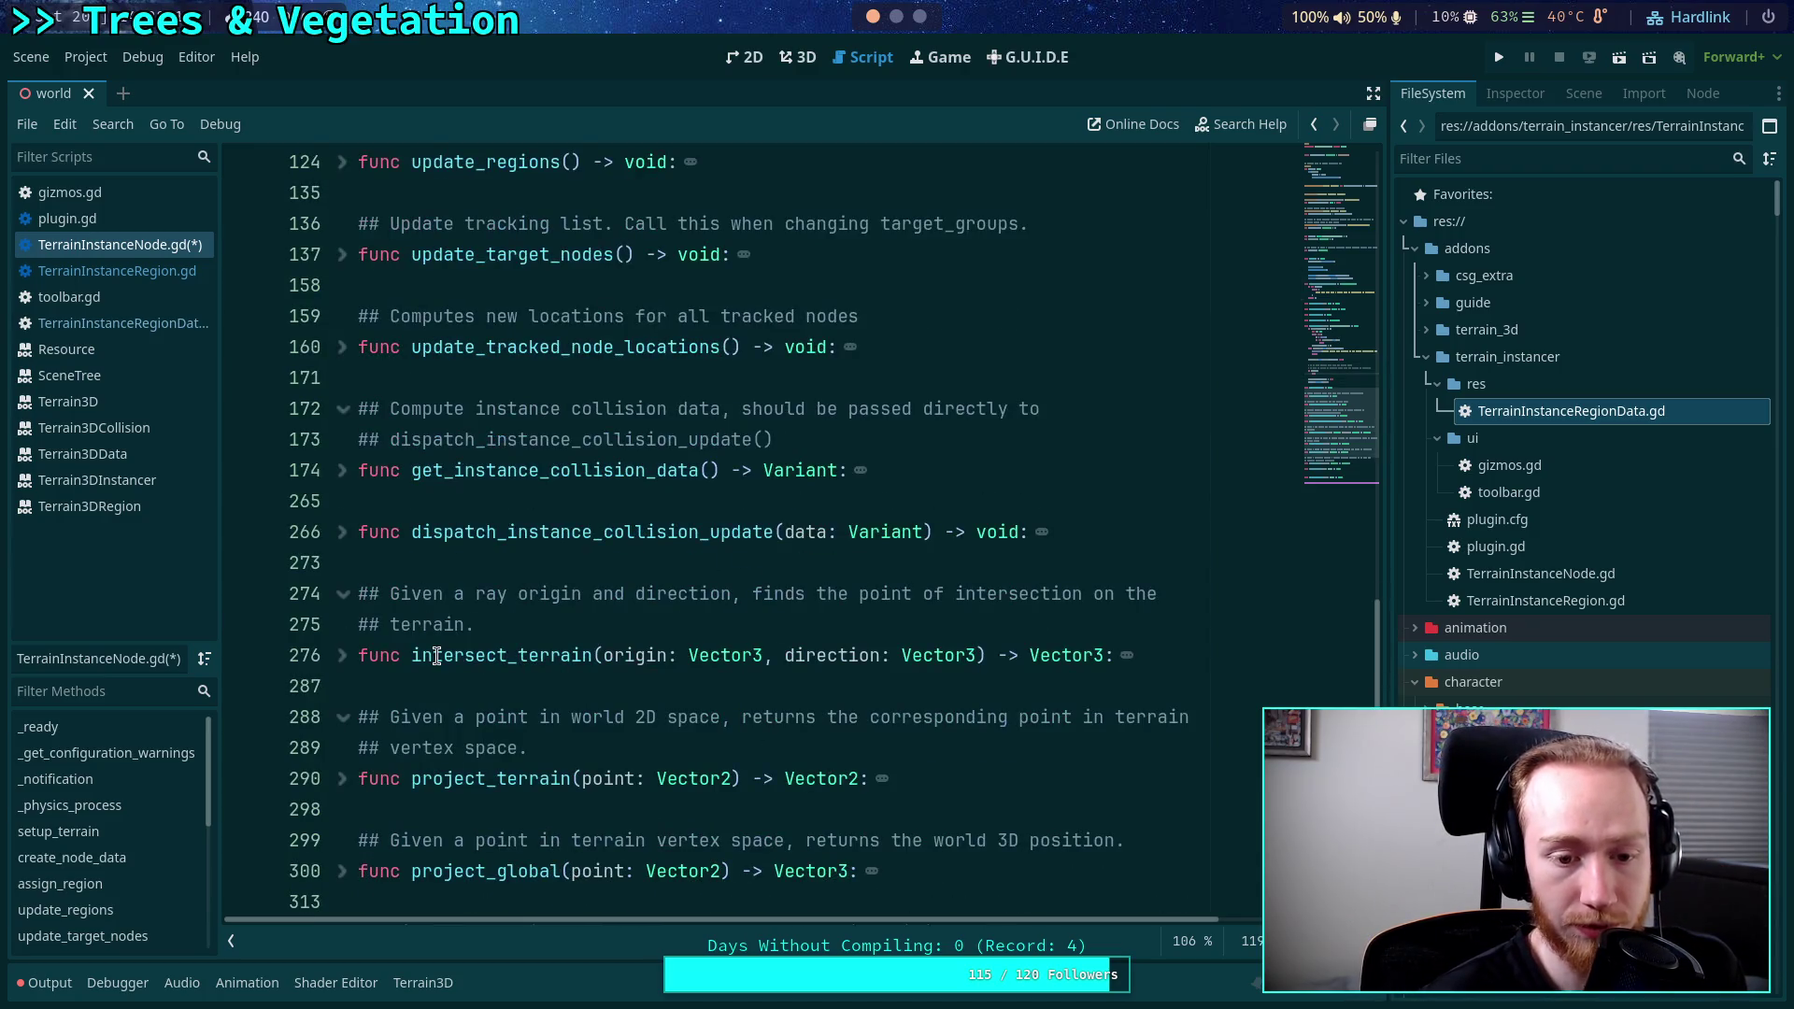
pyautogui.scroll(3, 436, 657)
pyautogui.click(537, 563)
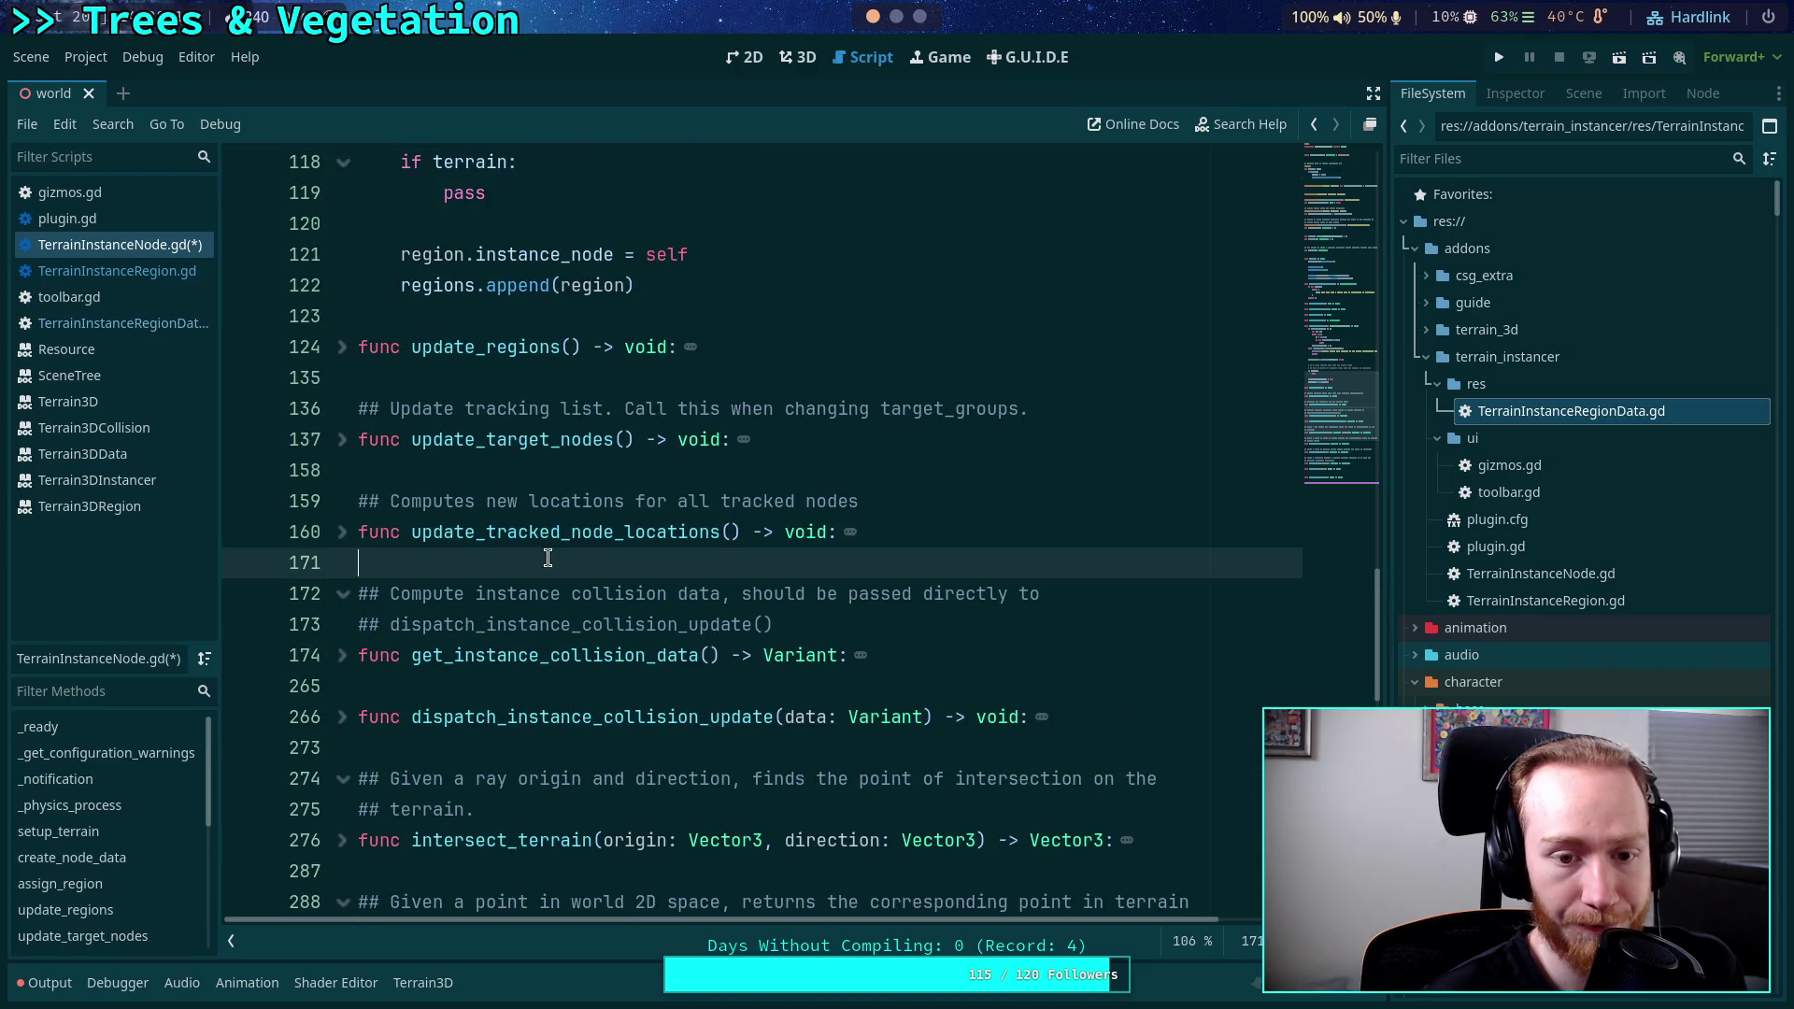
pyautogui.scroll(3, 561, 640)
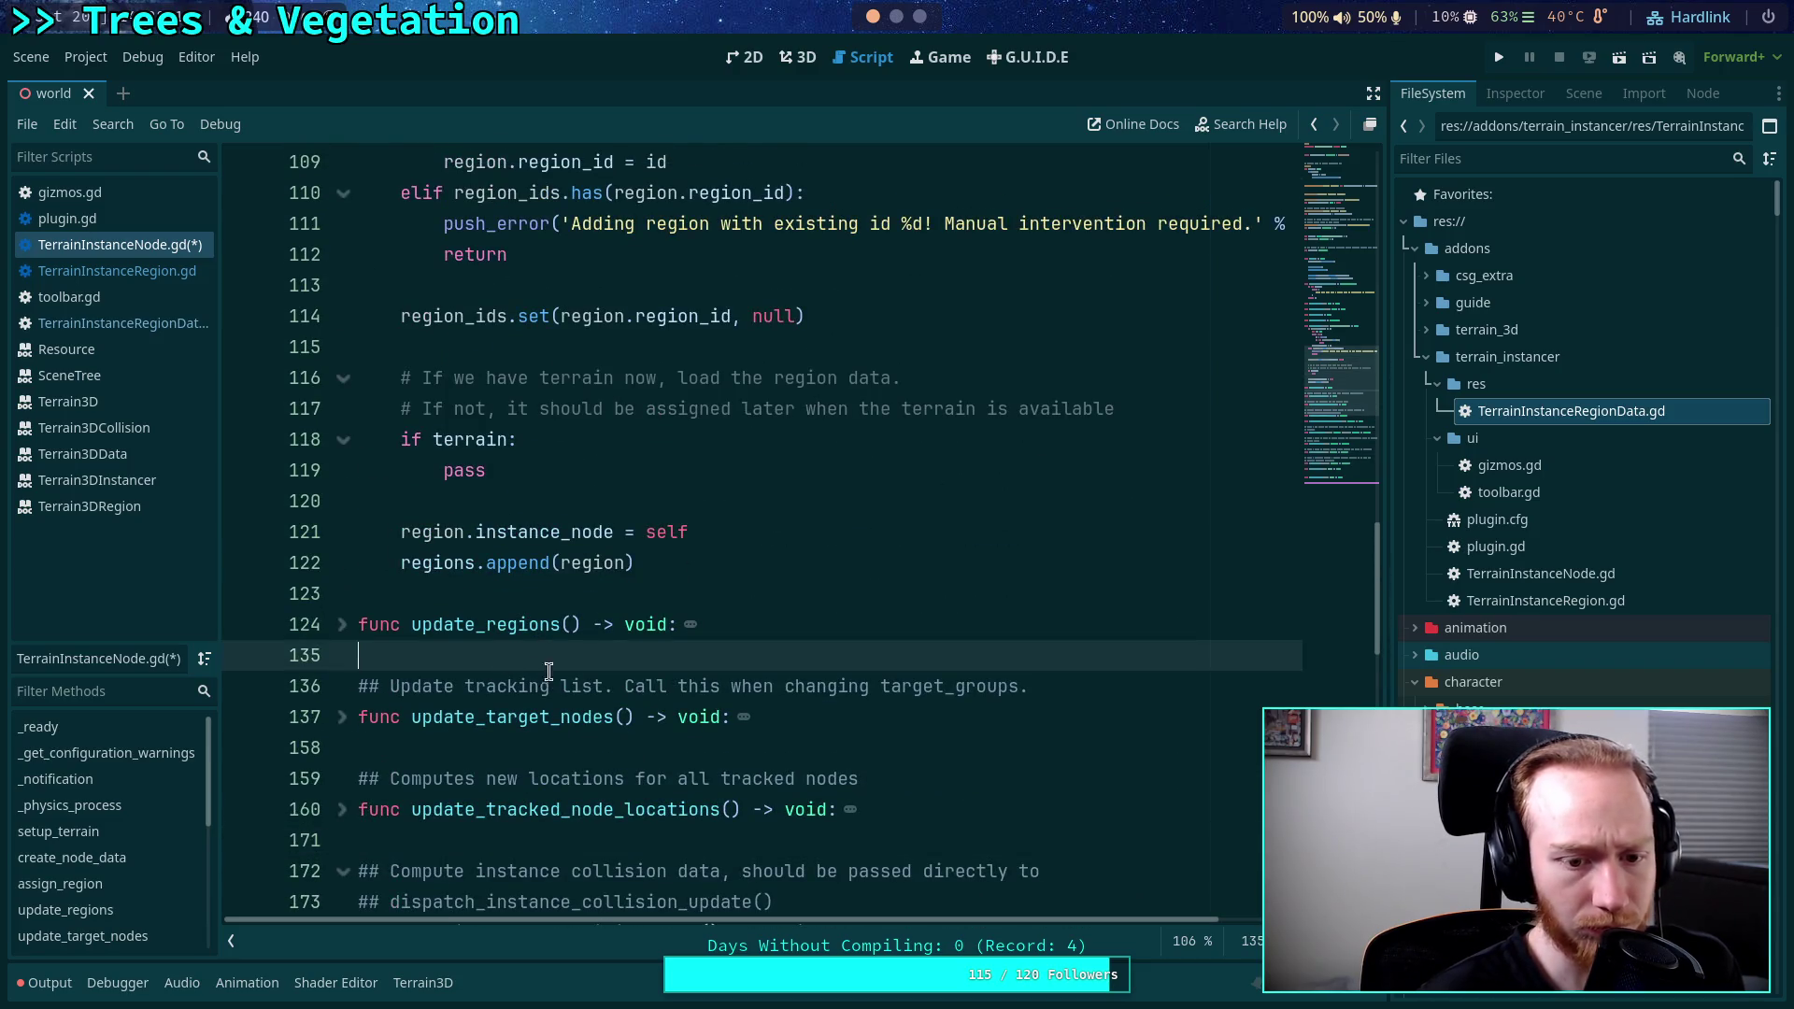
pyautogui.click(504, 658)
# Declare a new function load_region_data(region: TerrainInstanceRegion) -> void.
pyautogui.press('Return')
pyautogui.write('f')
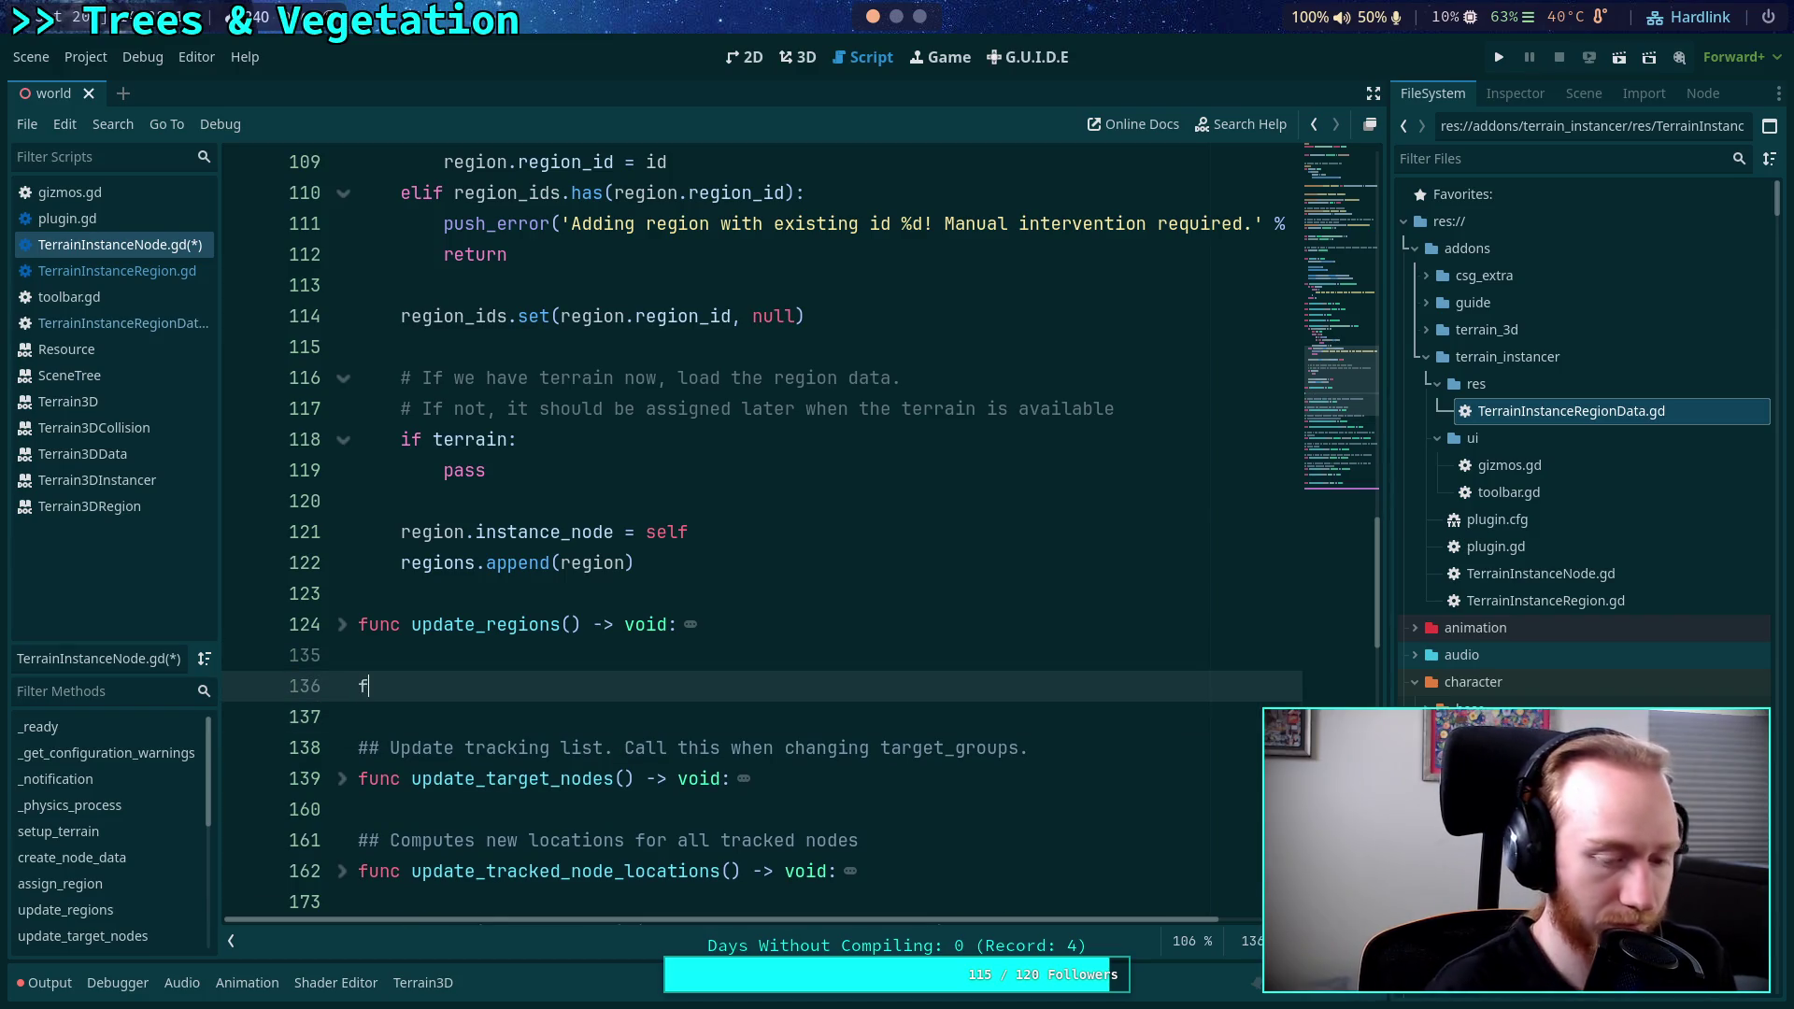
pyautogui.write('unc ')
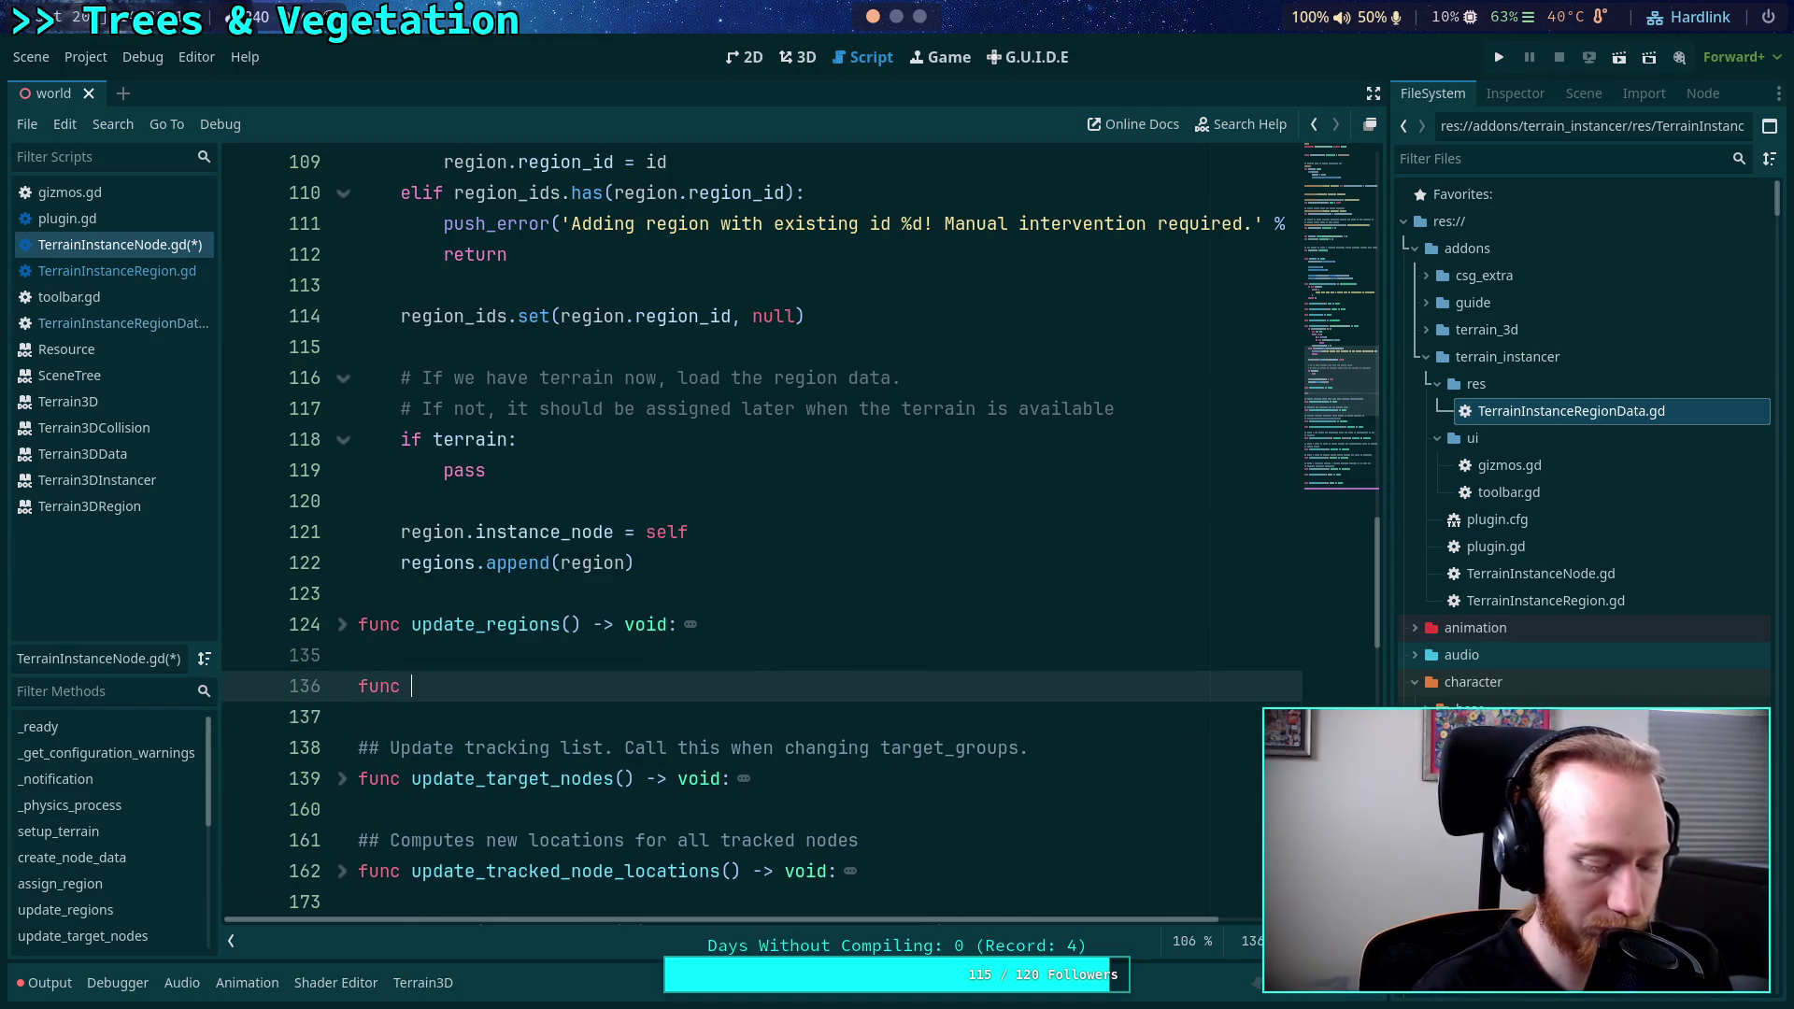
pyautogui.write('load_reg')
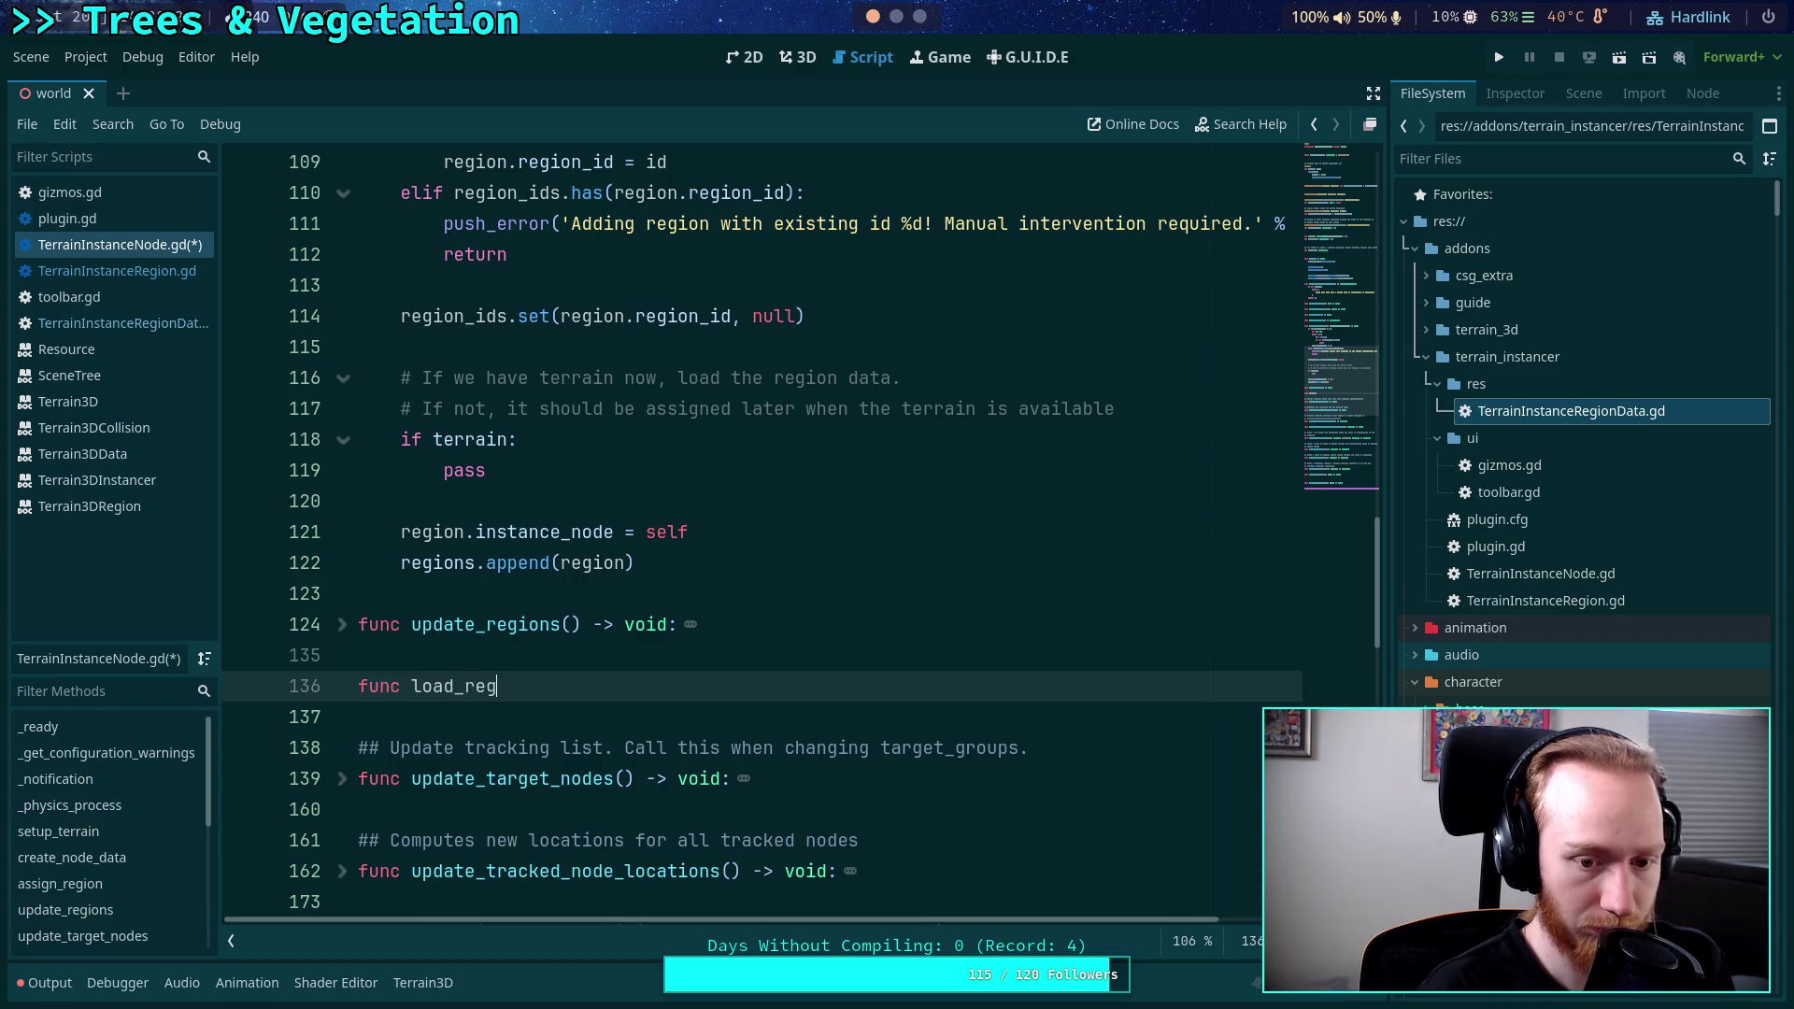
pyautogui.write('ion_d')
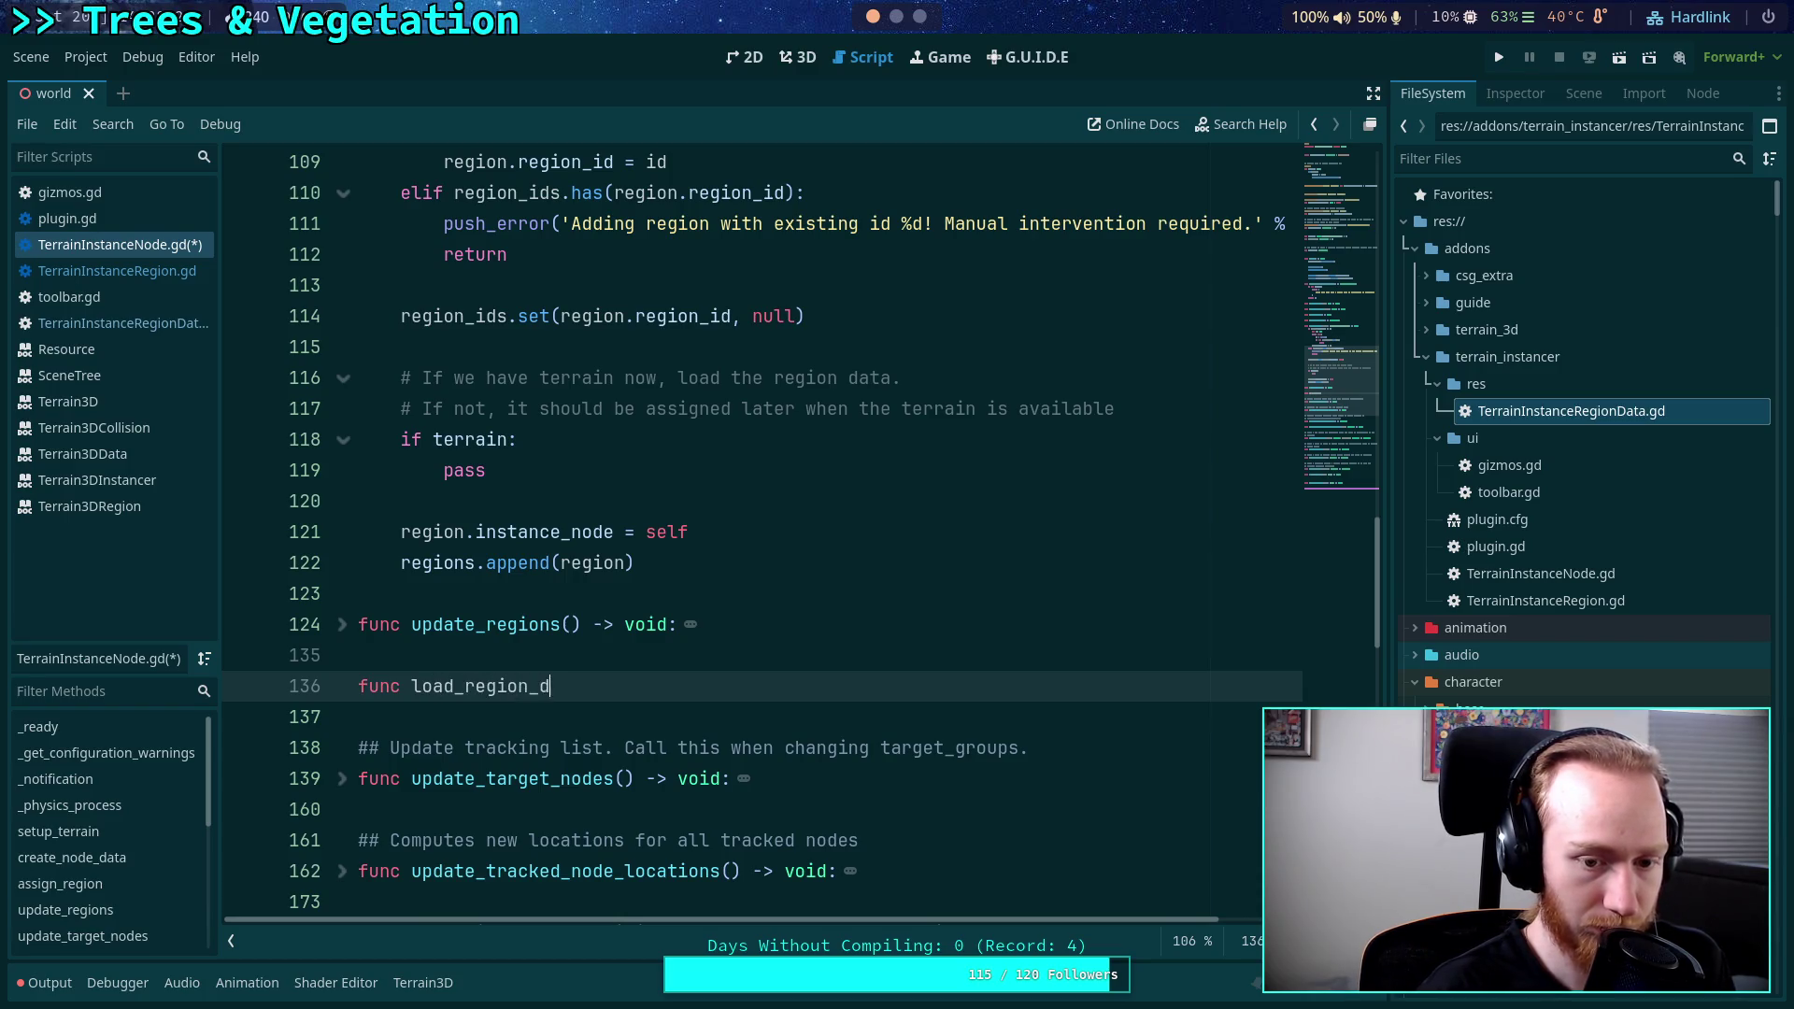
pyautogui.write('ata(region: ')
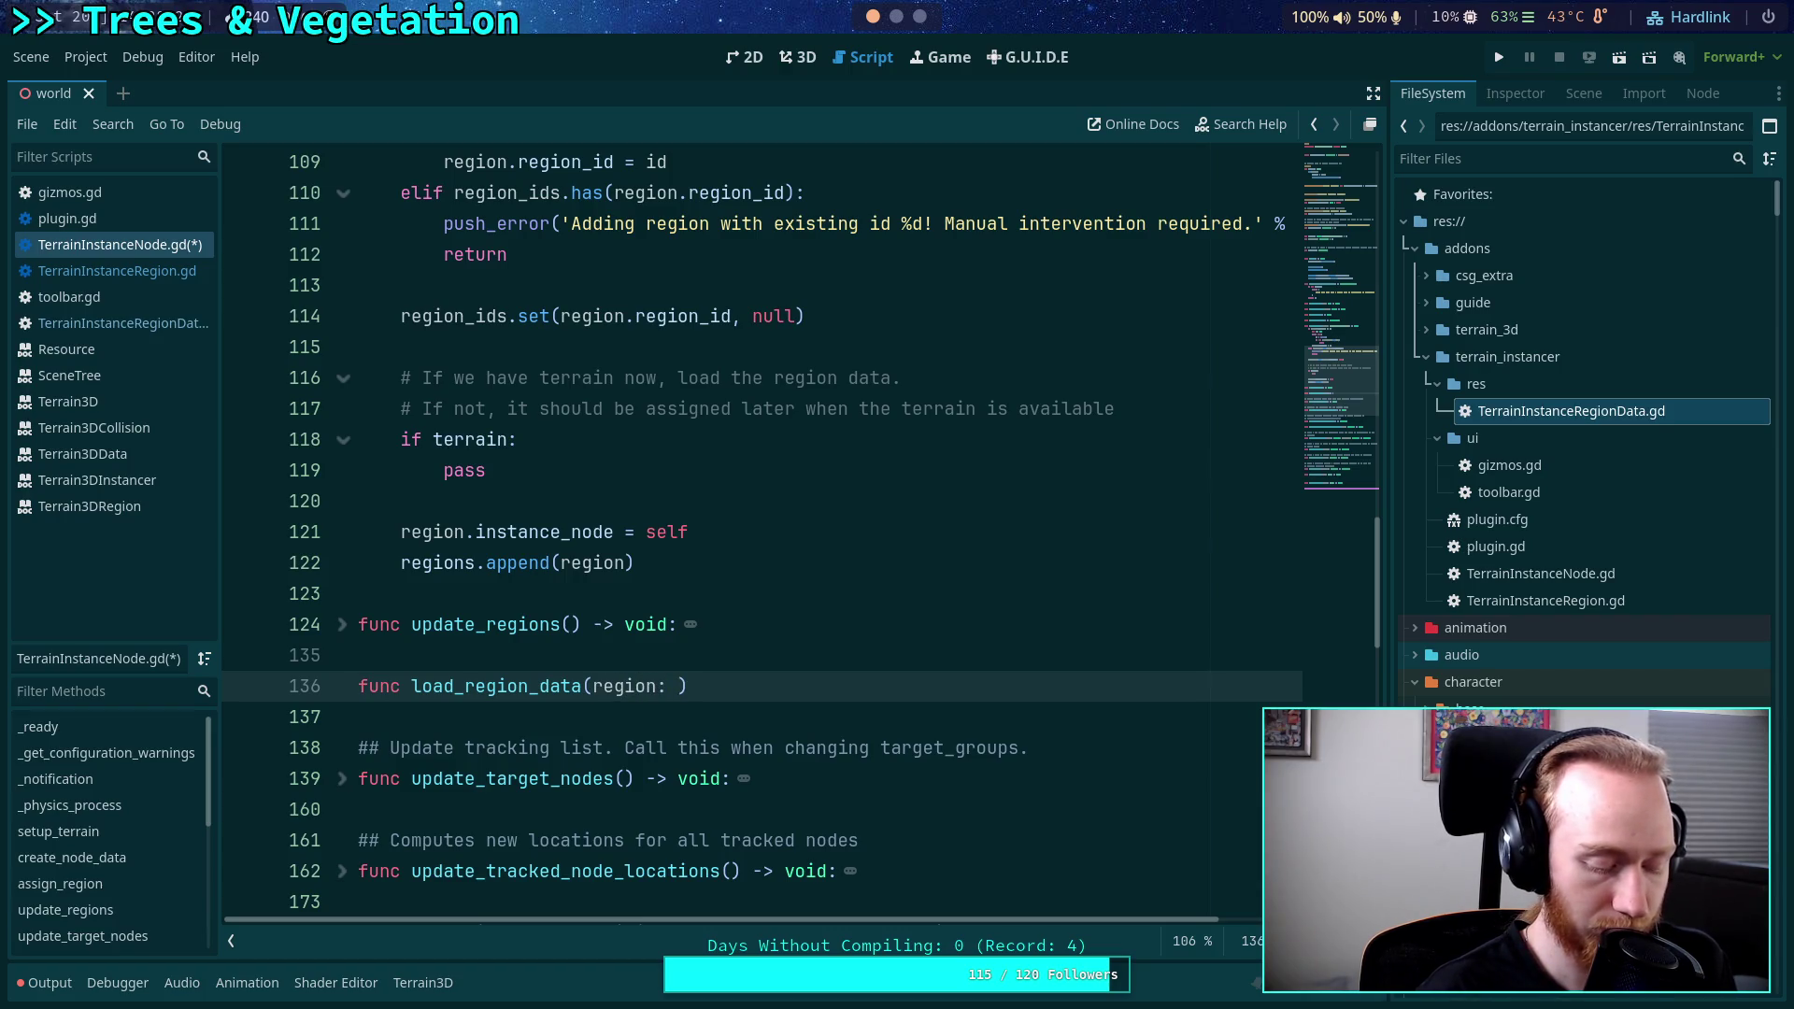
pyautogui.write('Terrain')
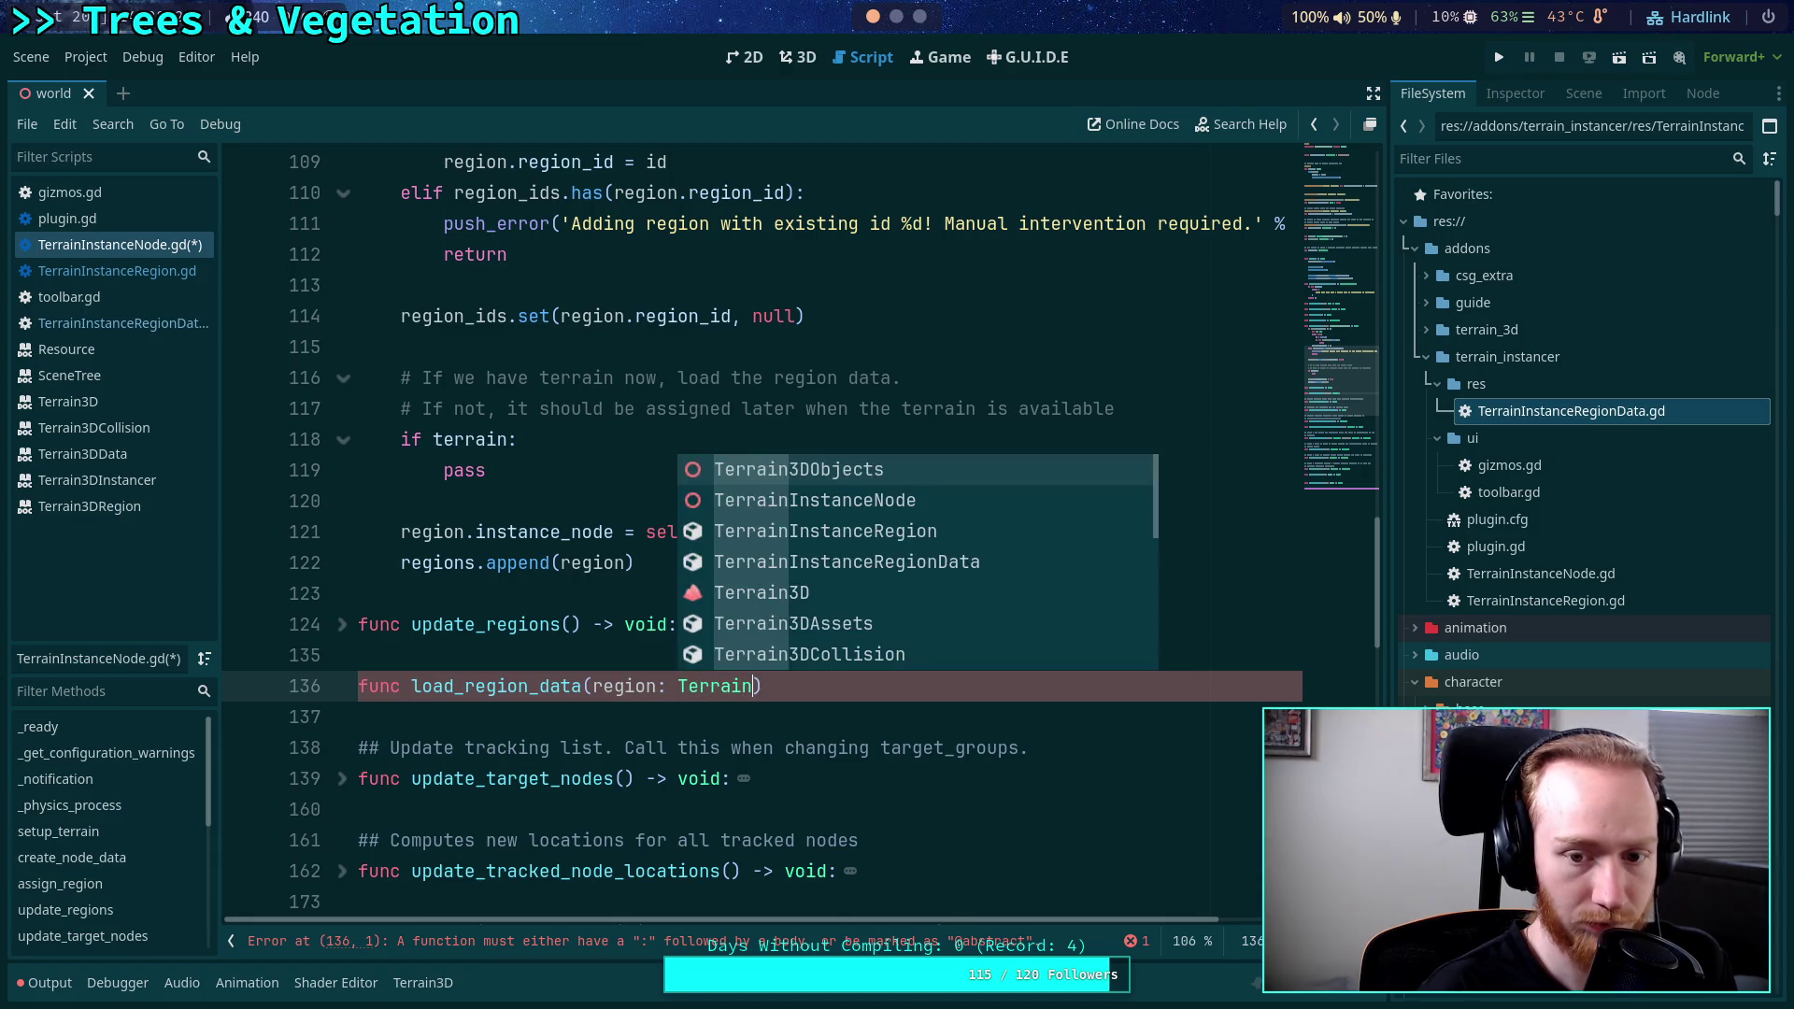
pyautogui.press('Down')
pyautogui.press('Return')
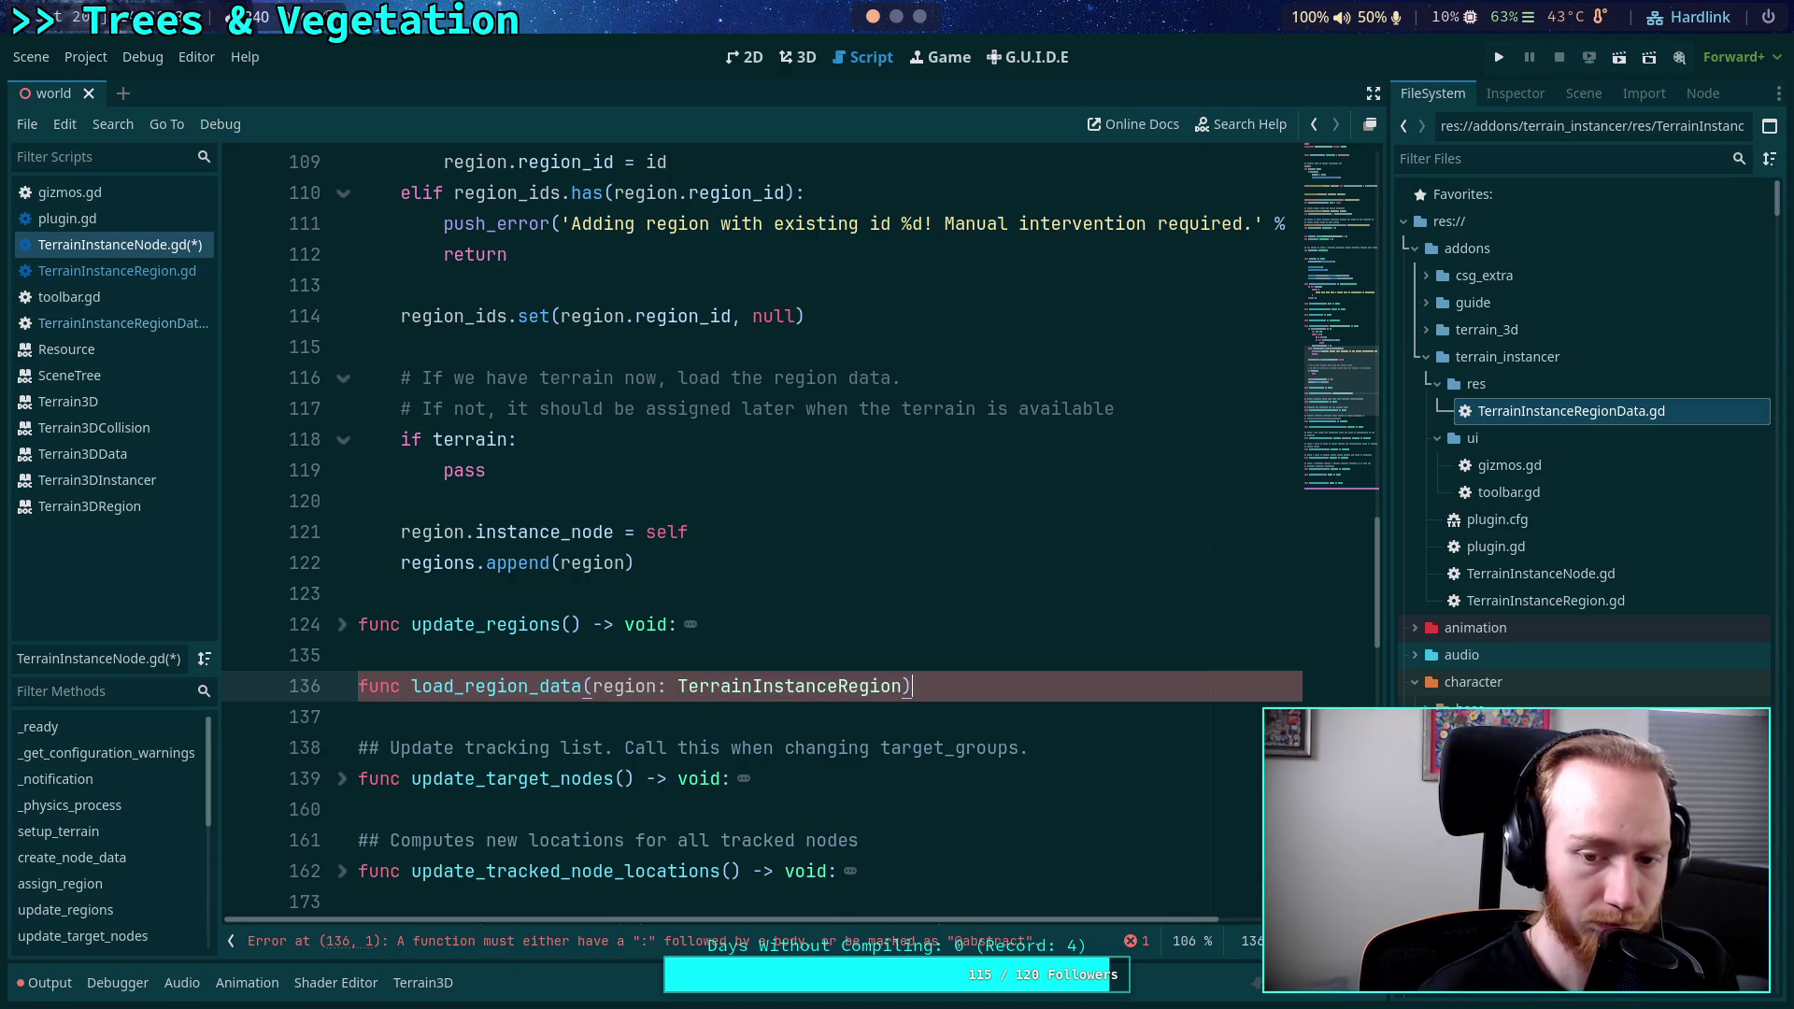
pyautogui.write('> void:')
pyautogui.press('Return')
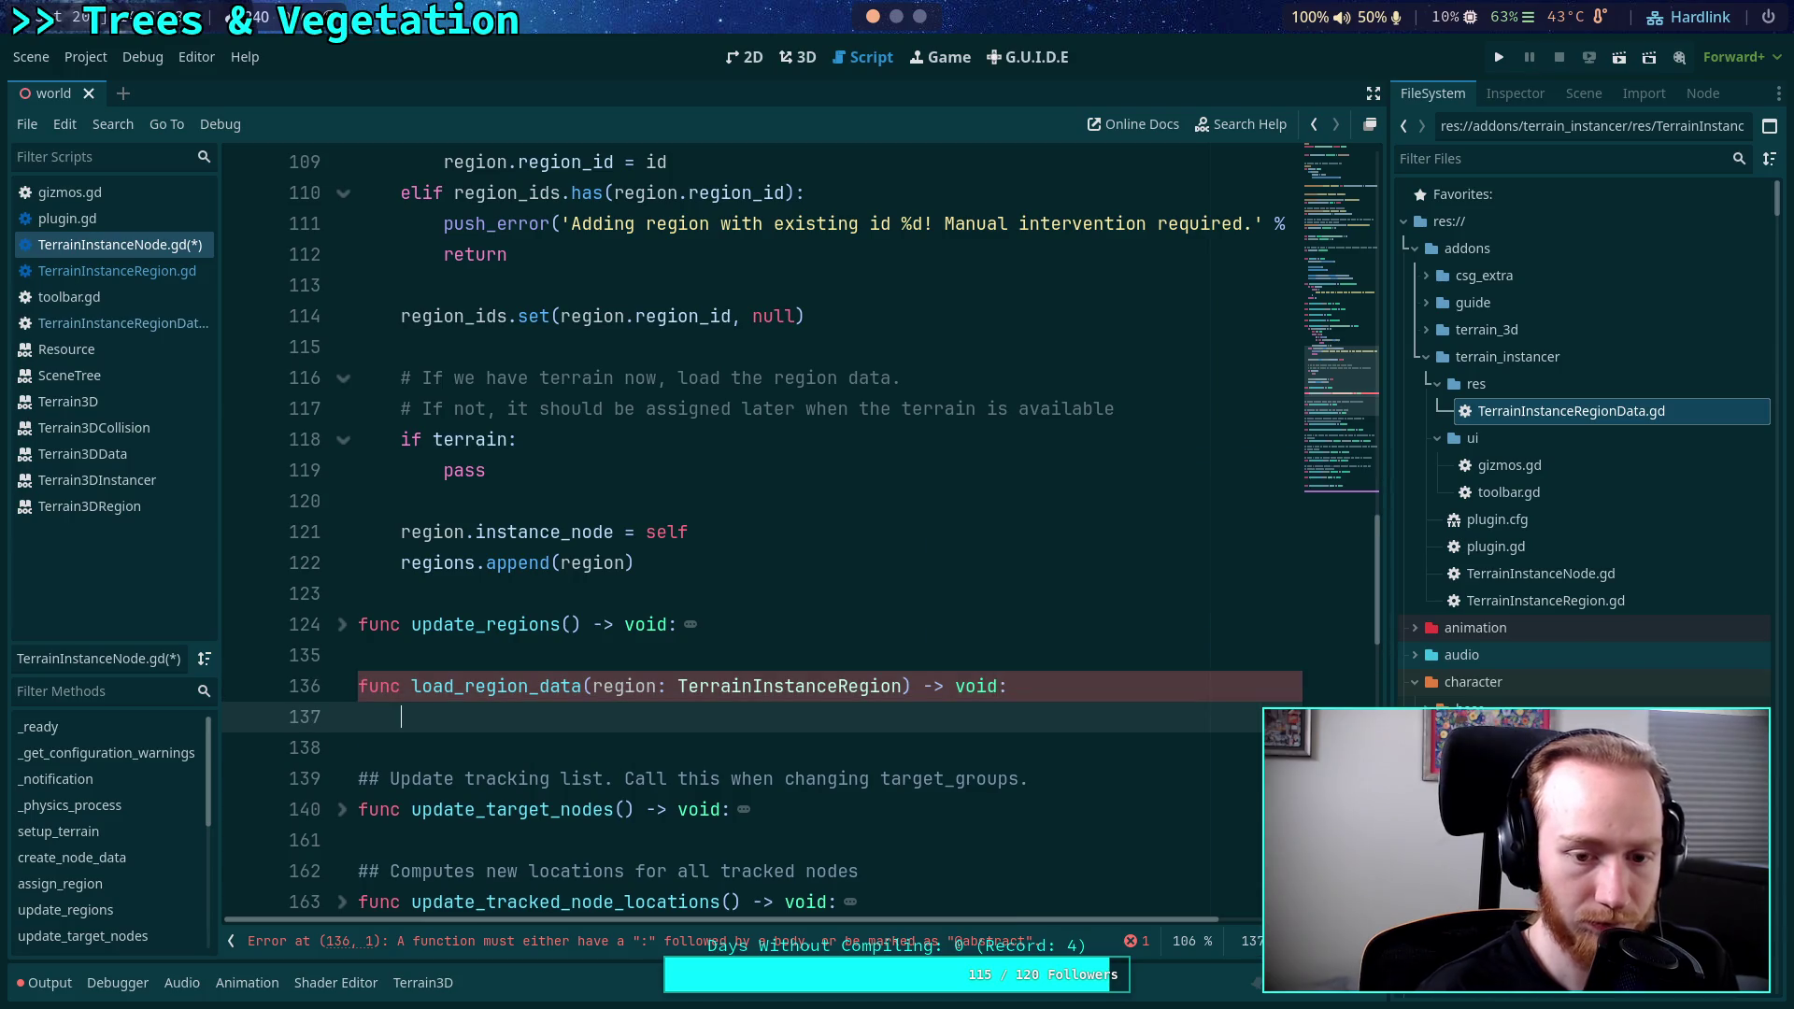
# Replace the pass under if terrain with load_region_data(region).
pyautogui.scroll(2, 392, 680)
pyautogui.doubleClick(445, 654)
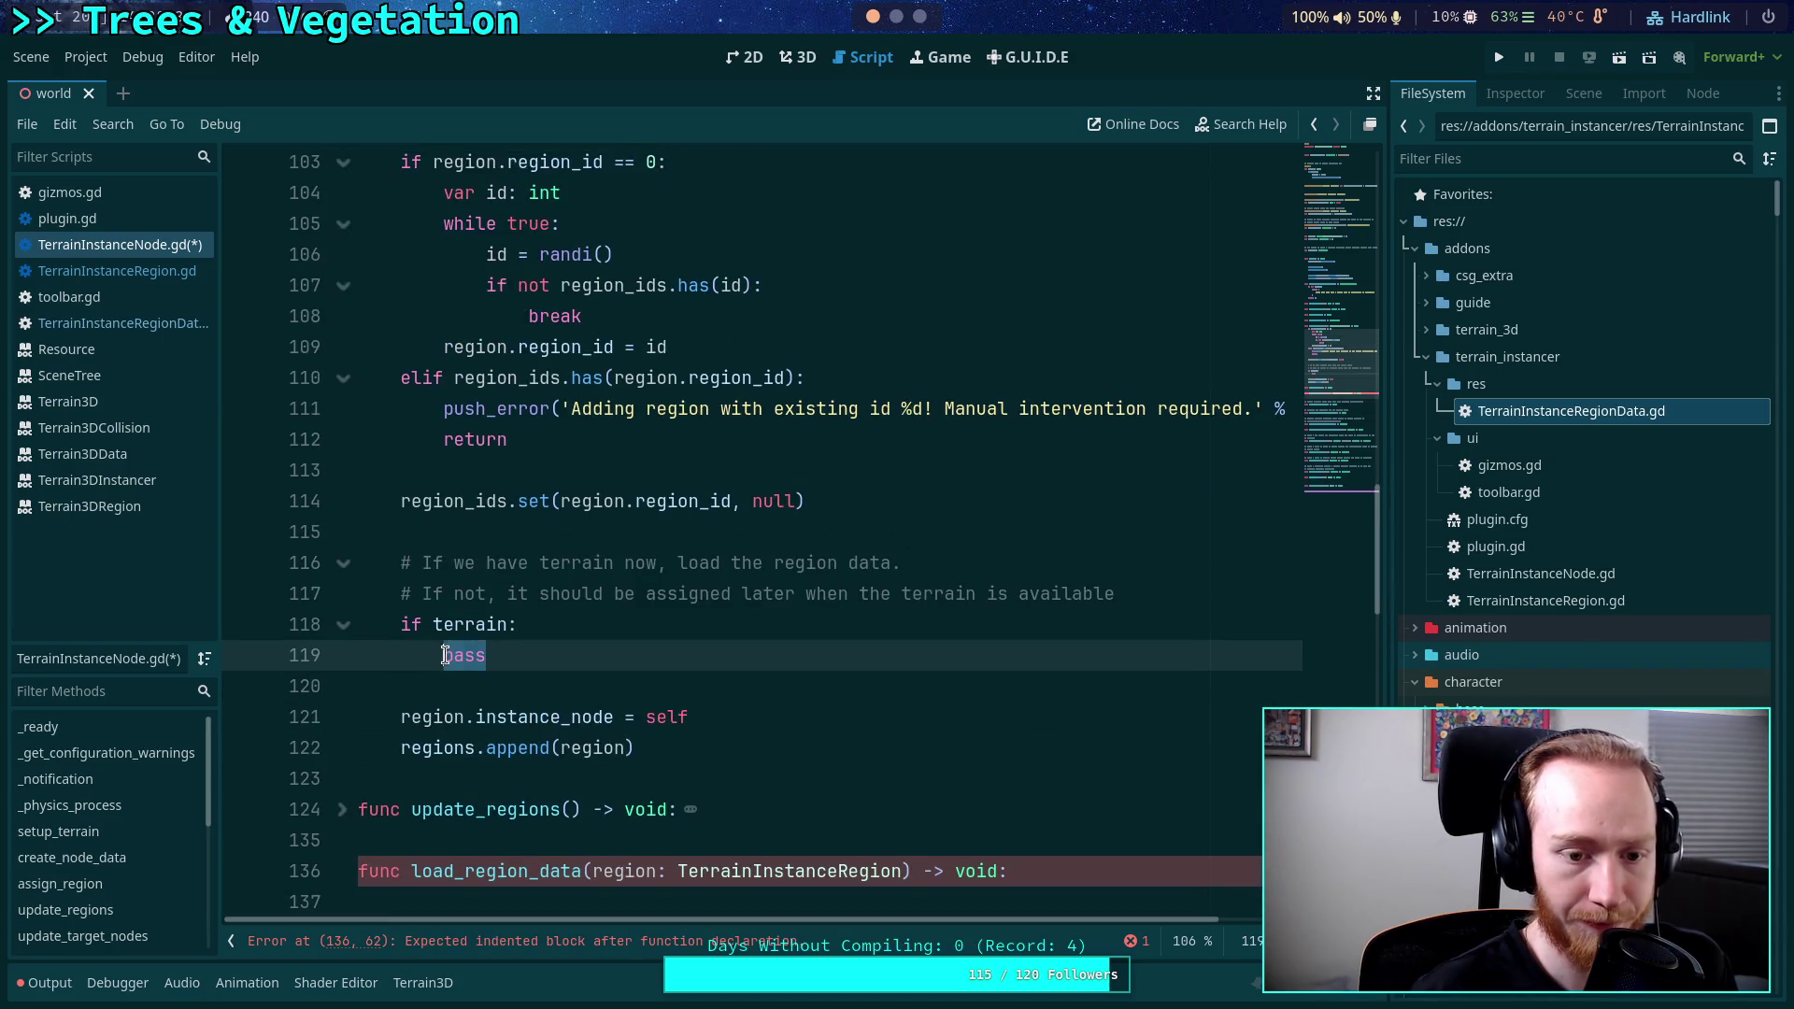
pyautogui.write('load_reg')
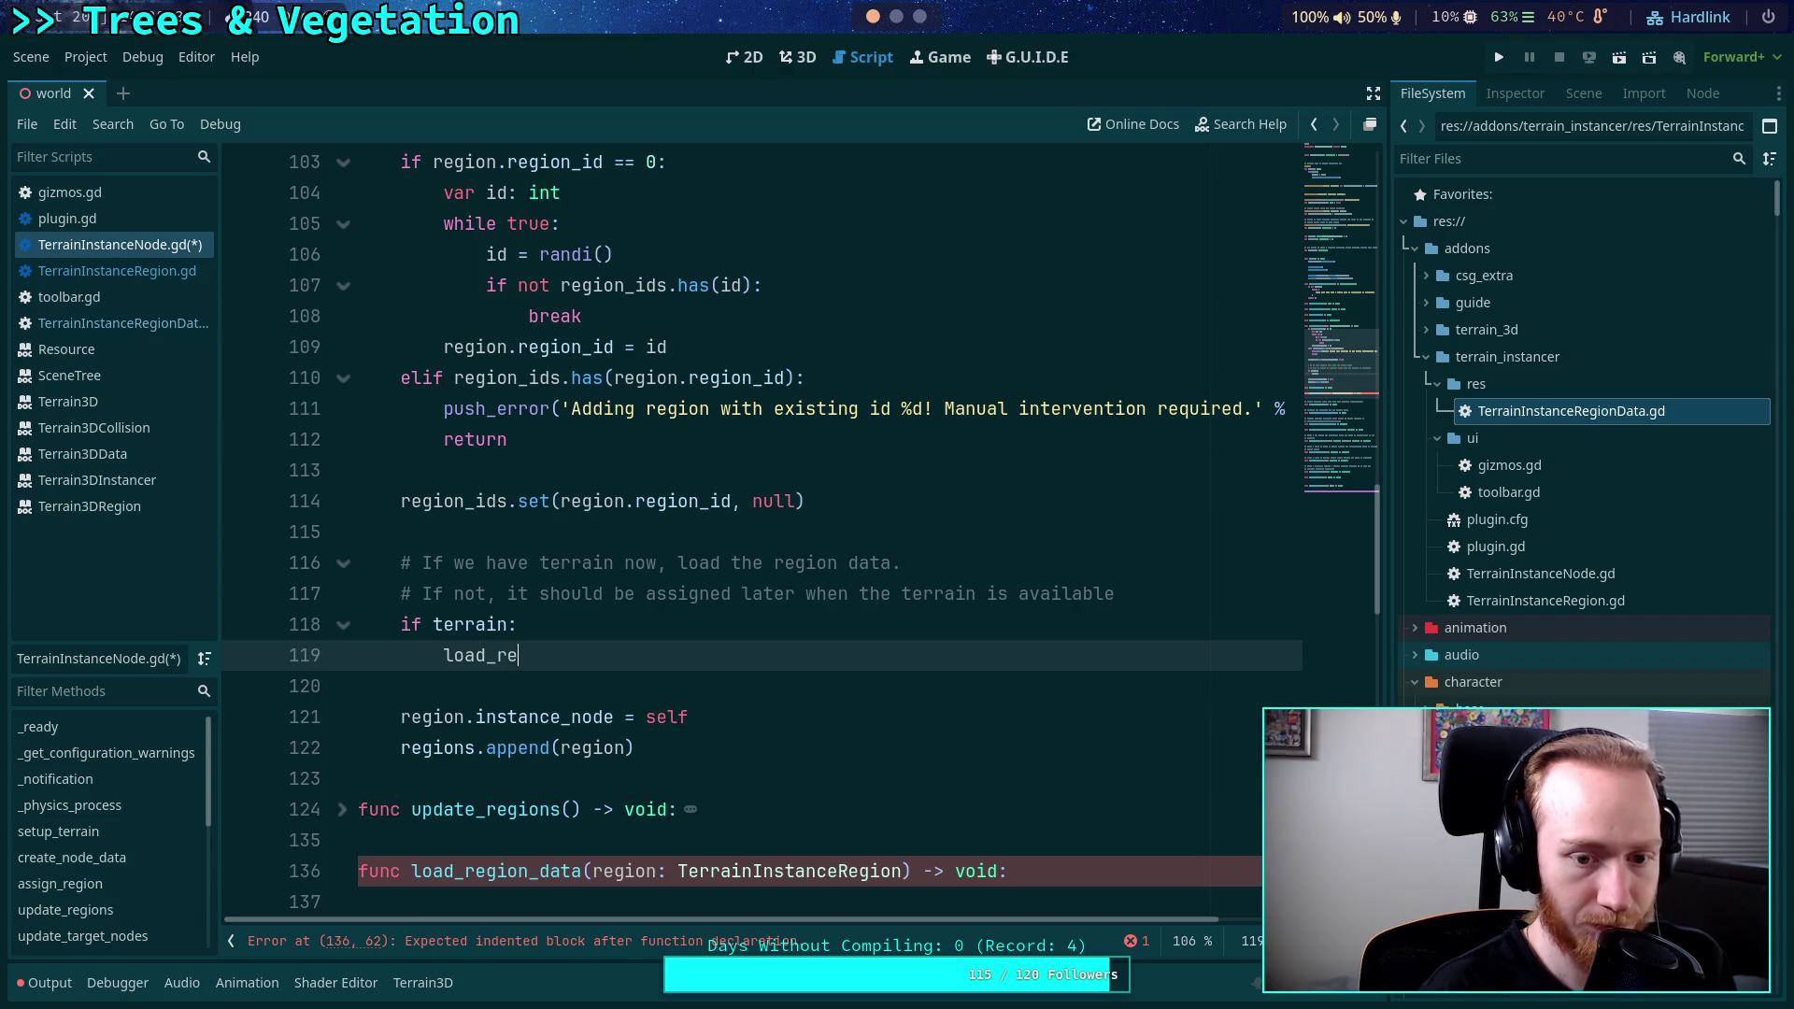
pyautogui.press('Return')
pyautogui.write('region_data(regi')
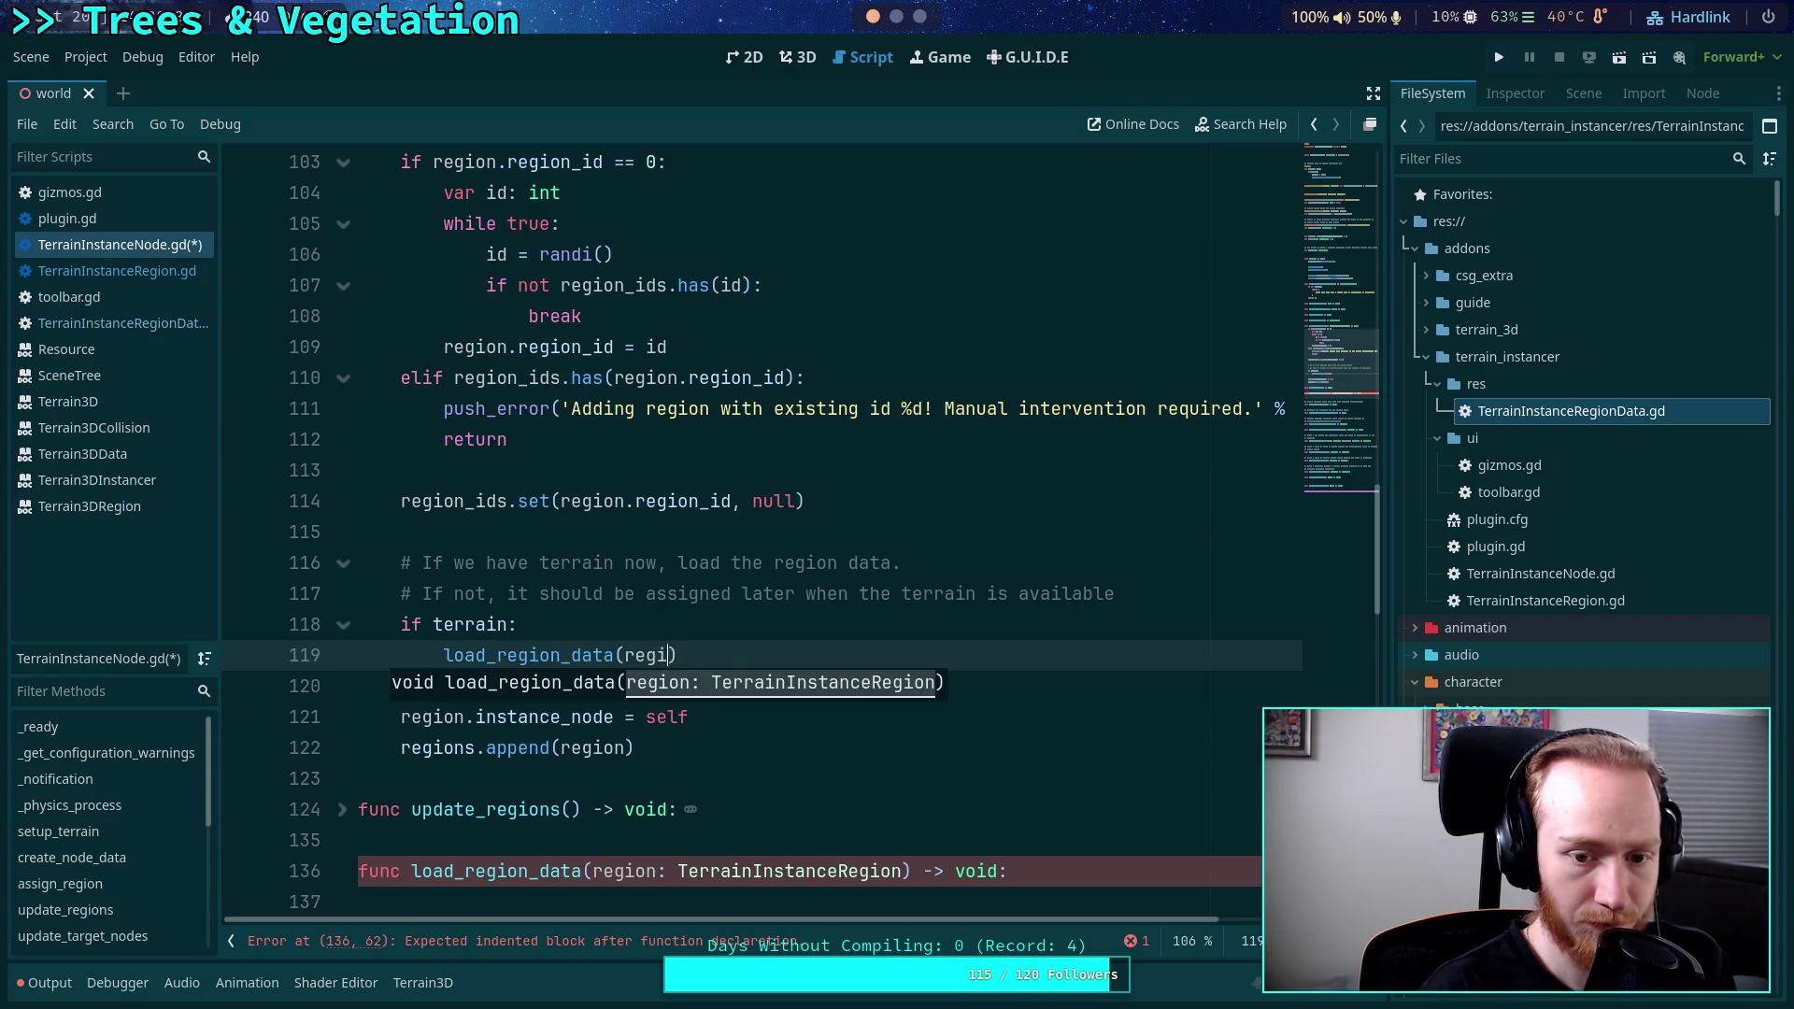
pyautogui.scroll(4, 443, 647)
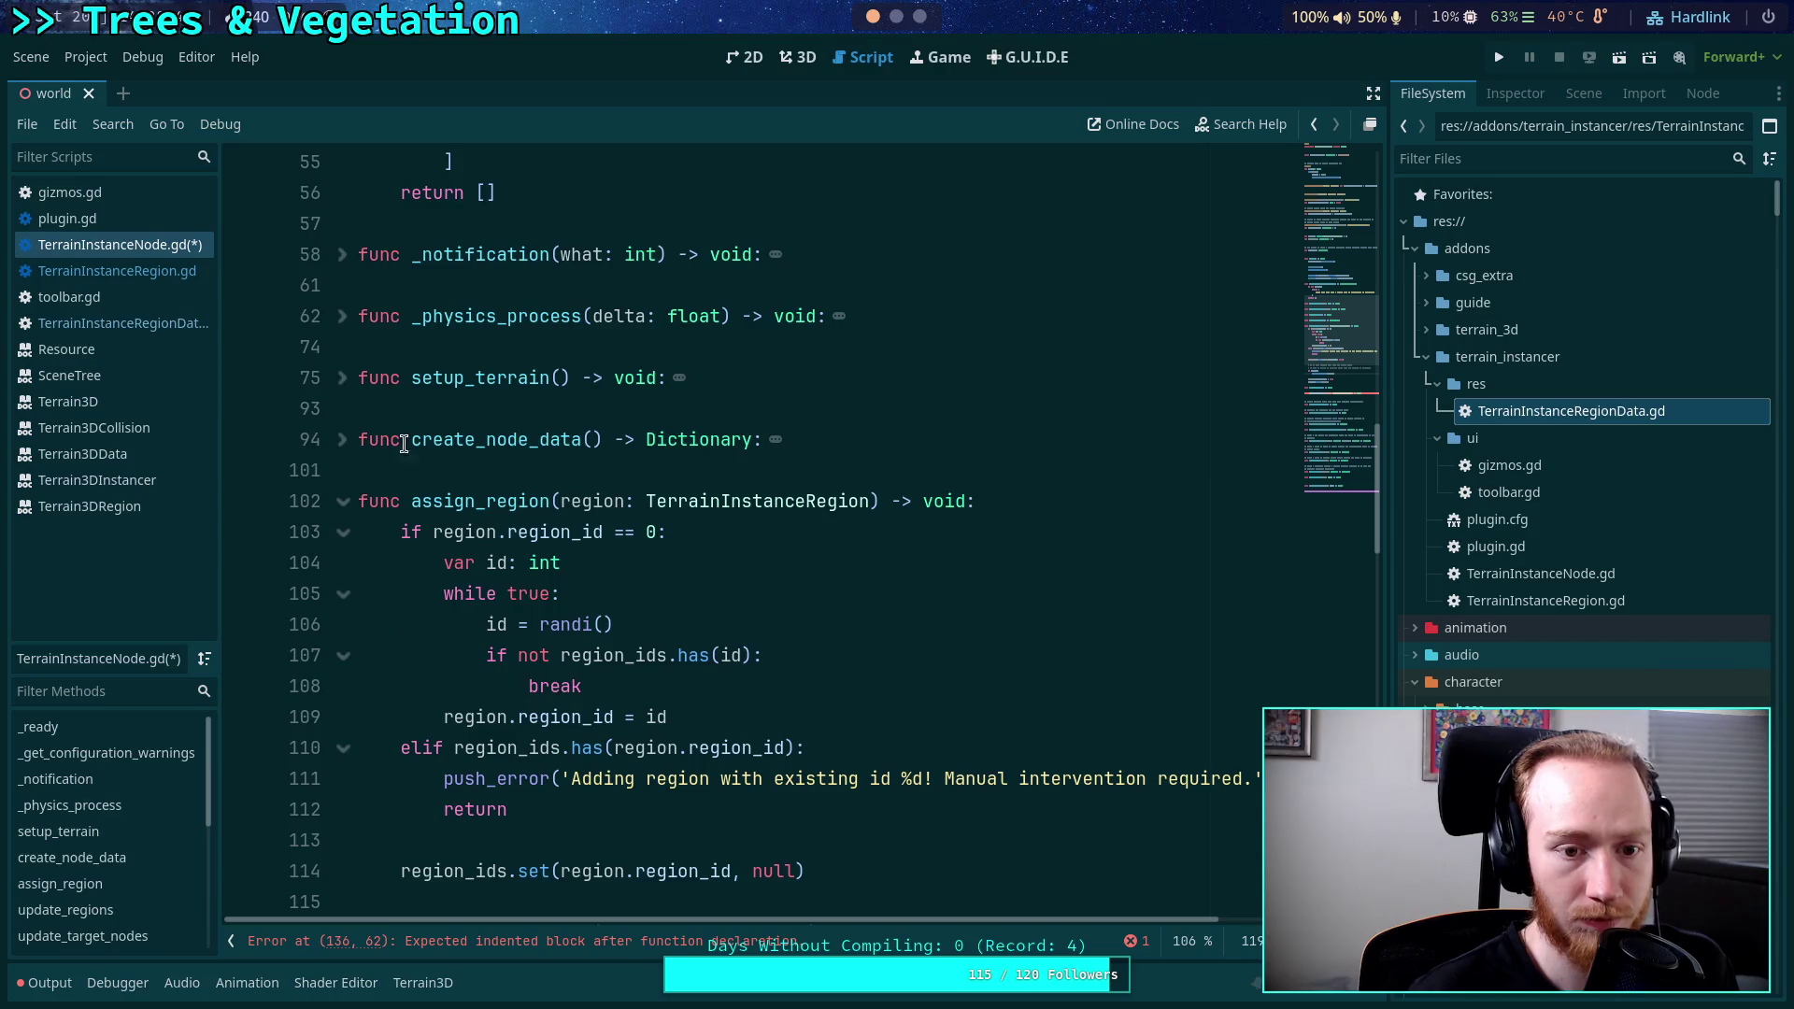
pyautogui.click(346, 368)
# Delete the early return after the collision_mode line in setup_terrain and begin a 'for' loop.
pyautogui.scroll(-2, 557, 505)
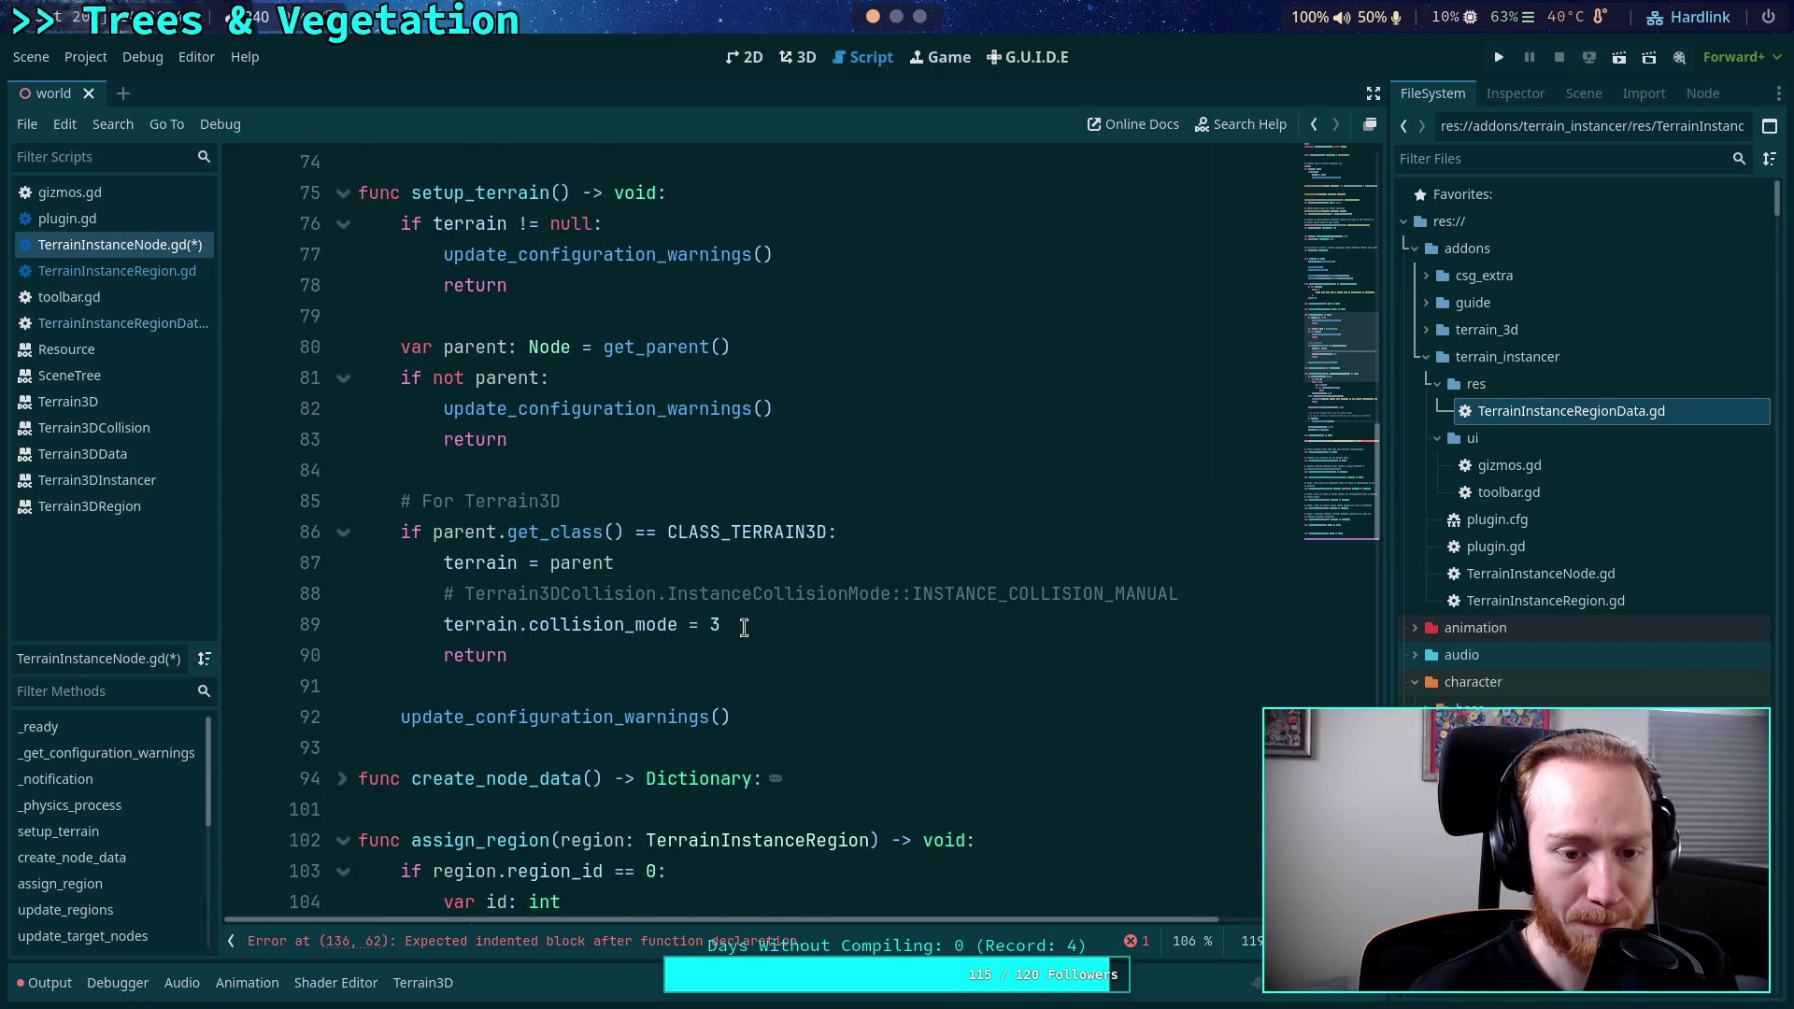
pyautogui.click(732, 682)
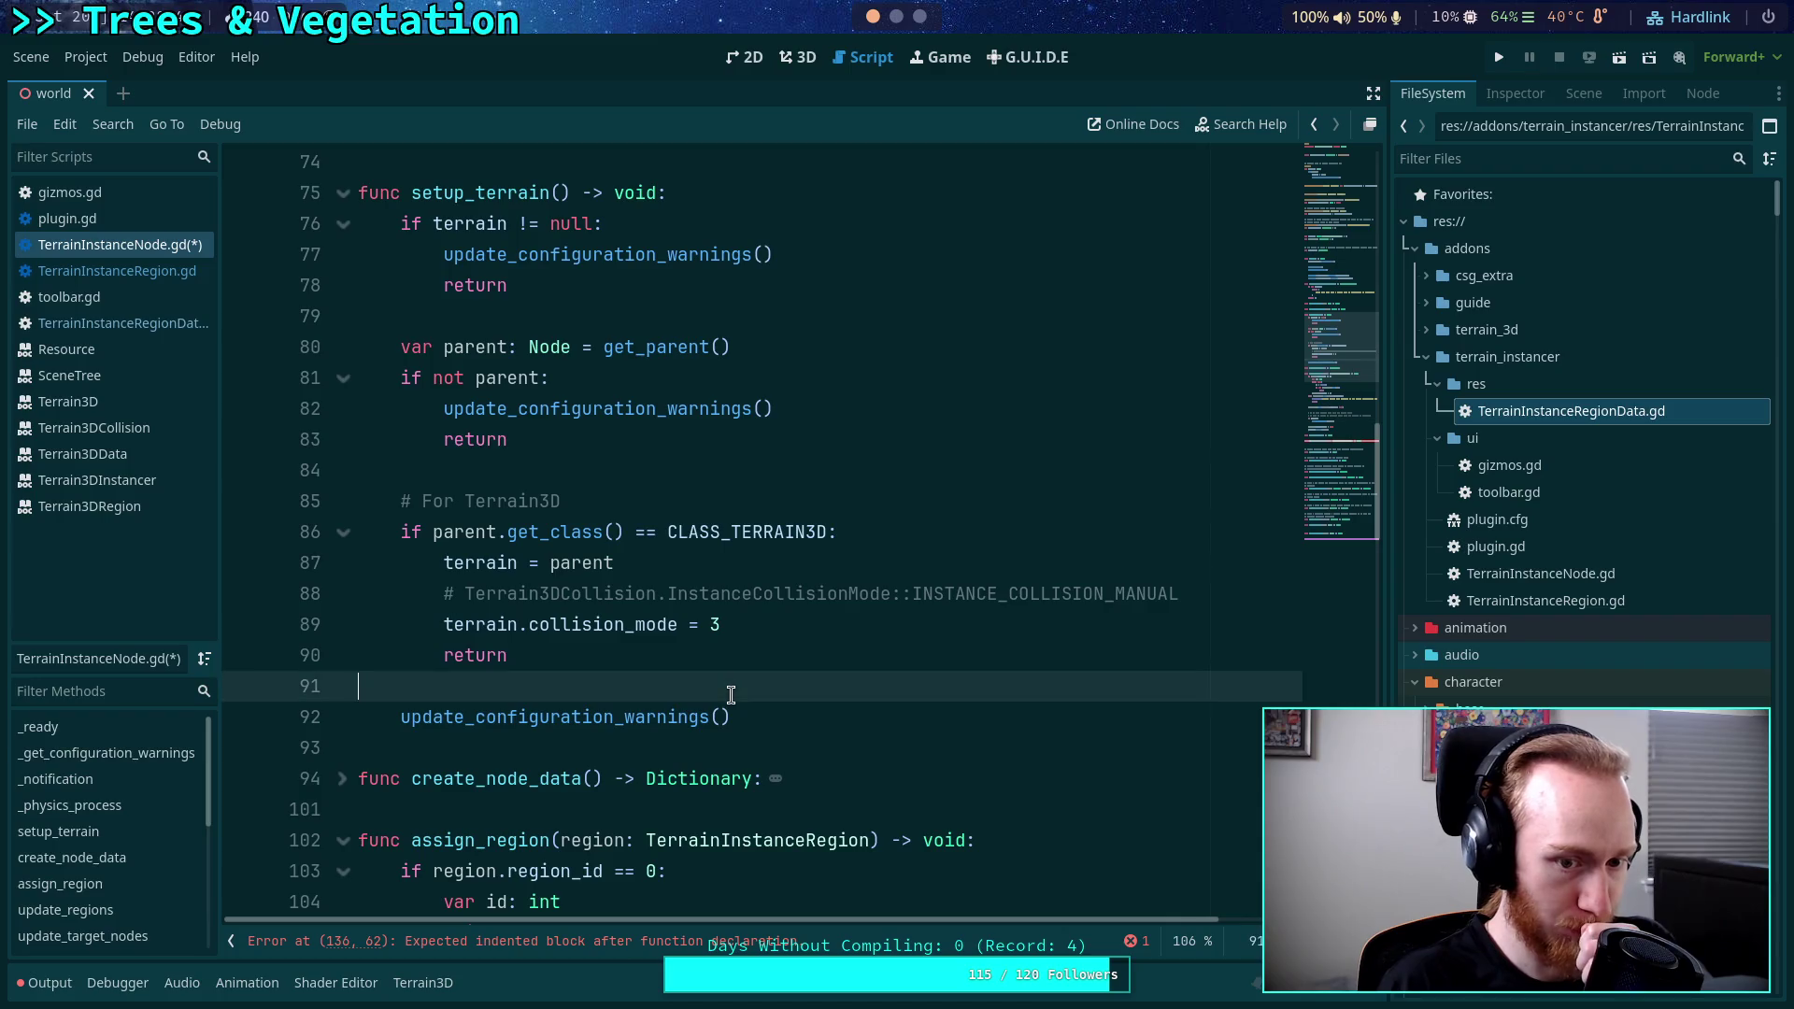
pyautogui.click(810, 625)
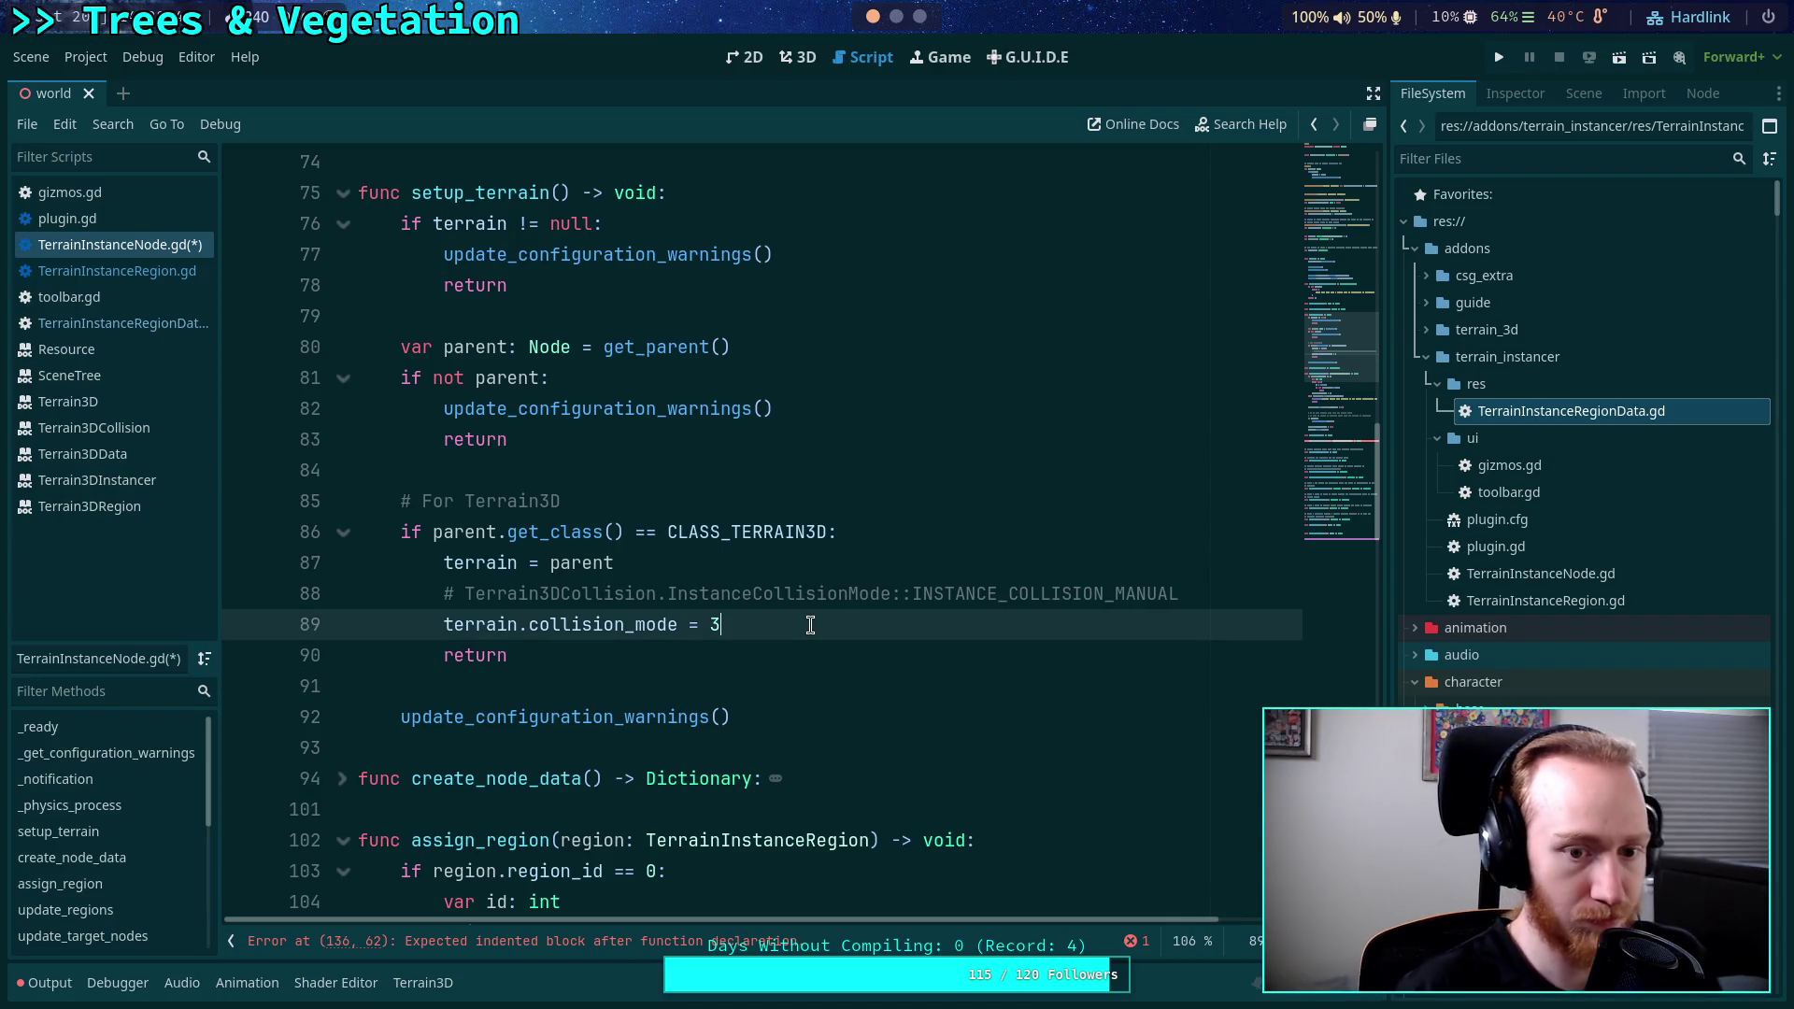
pyautogui.press('Return')
pyautogui.press('Return')
pyautogui.press('Return')
pyautogui.press('Up')
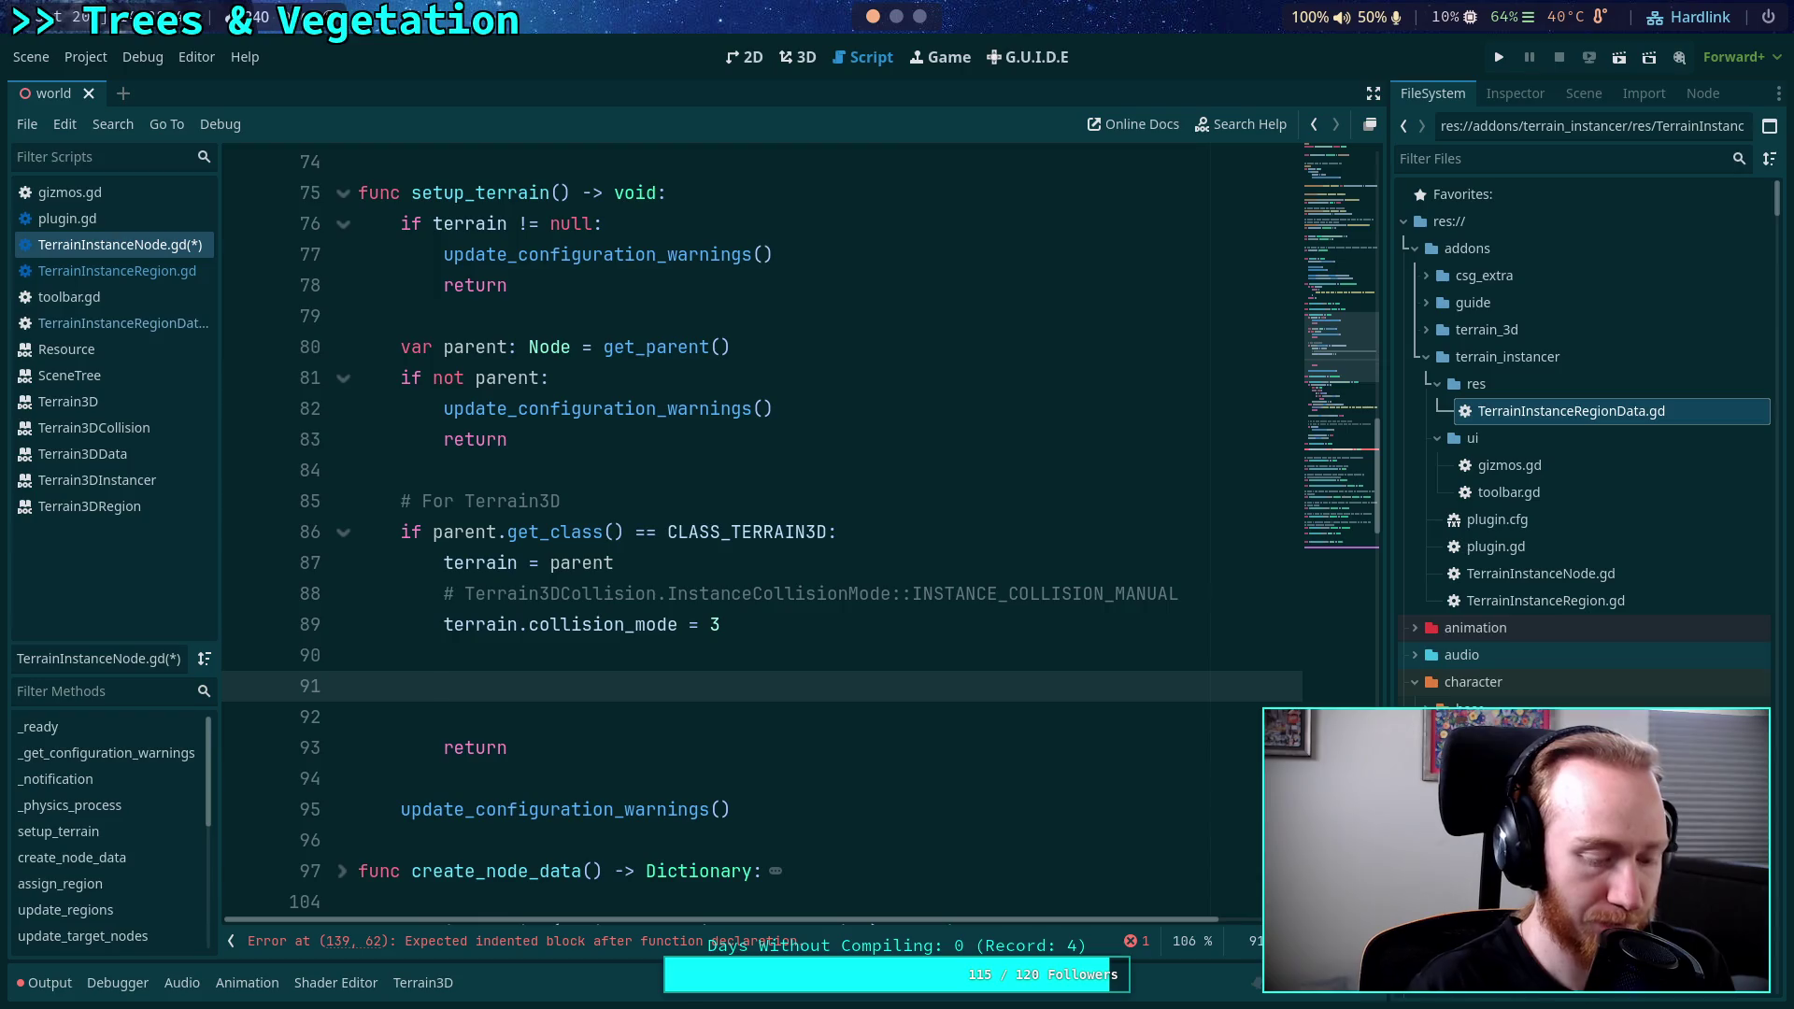
pyautogui.write('for')
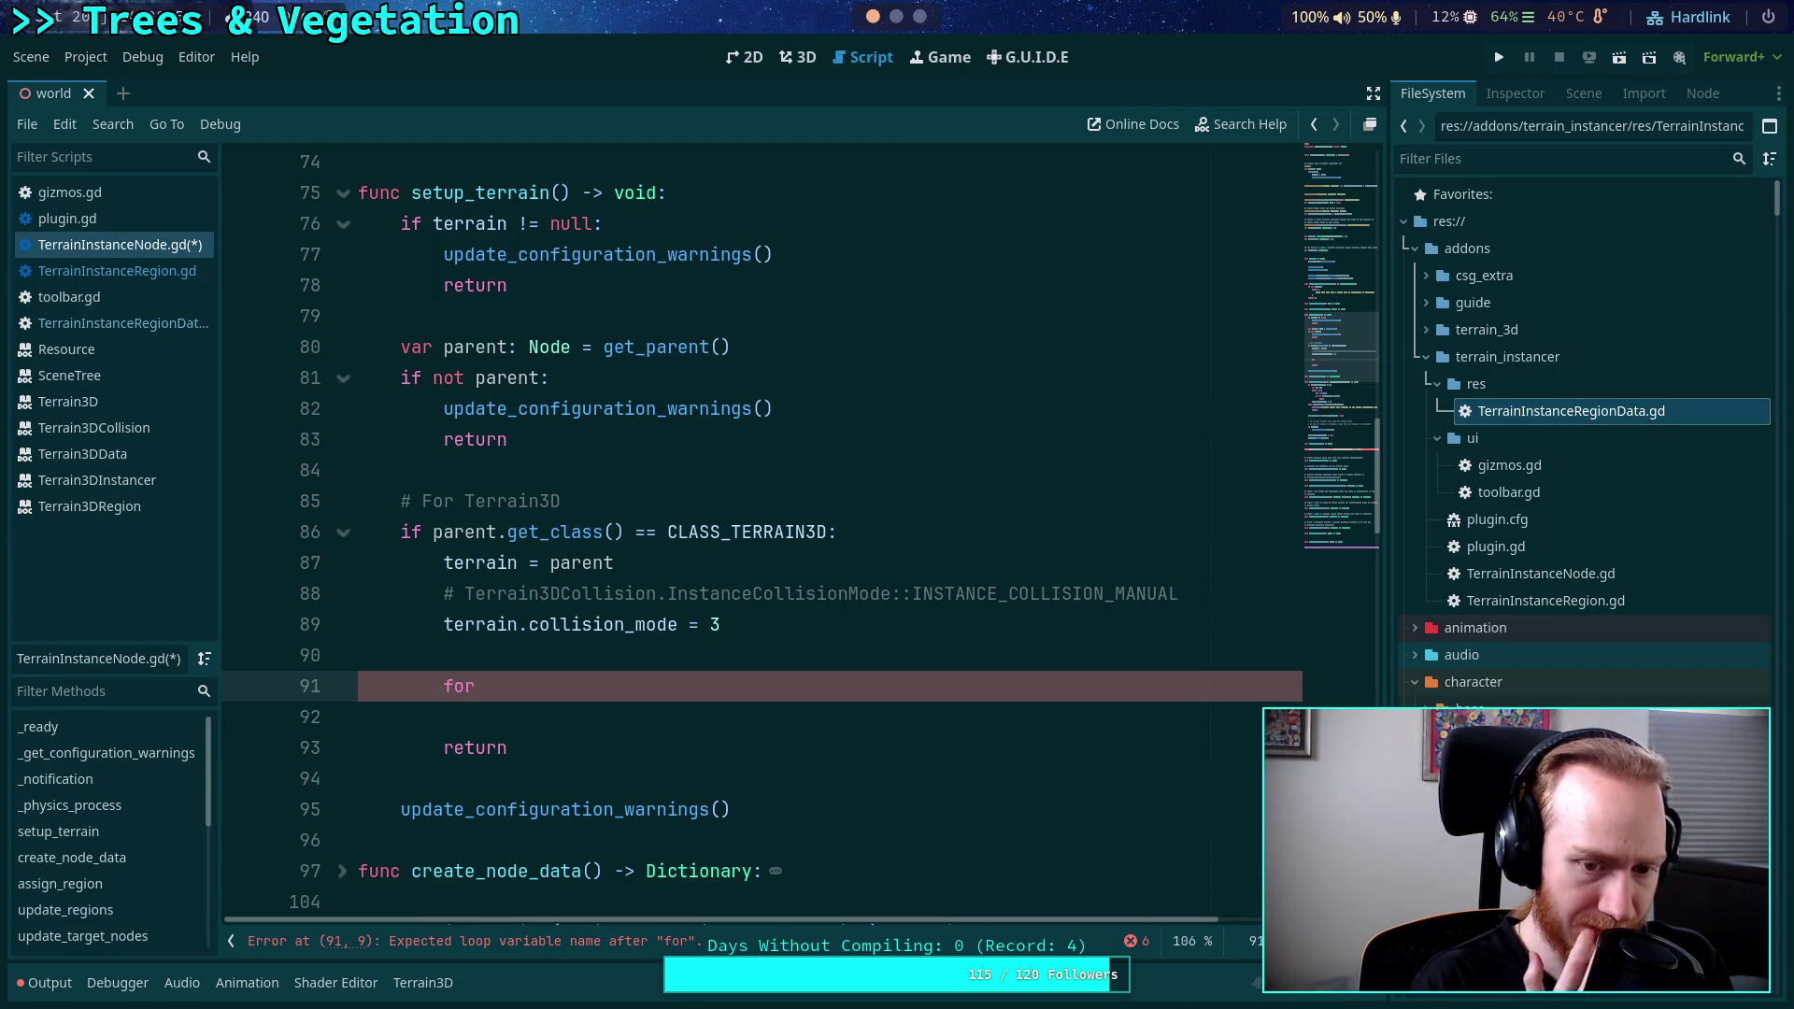
pyautogui.moveTo(665, 741); pyautogui.dragTo(659, 693)
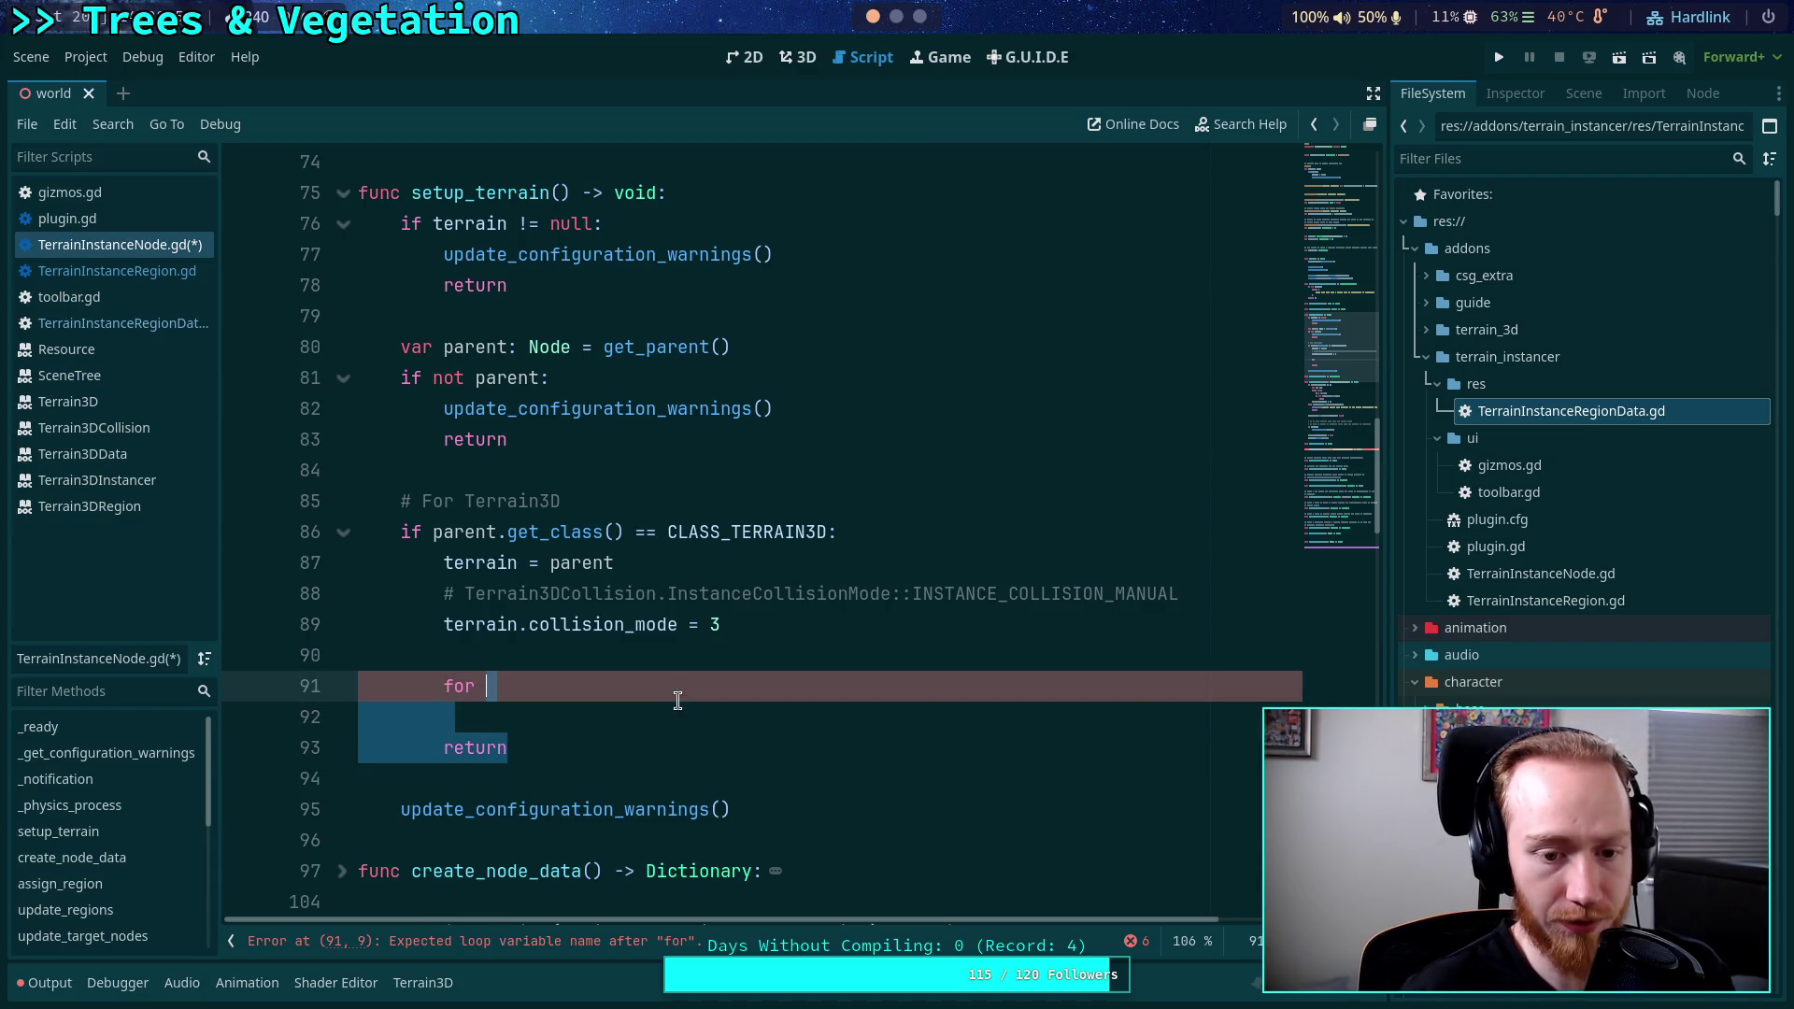
pyautogui.press('BackSpace')
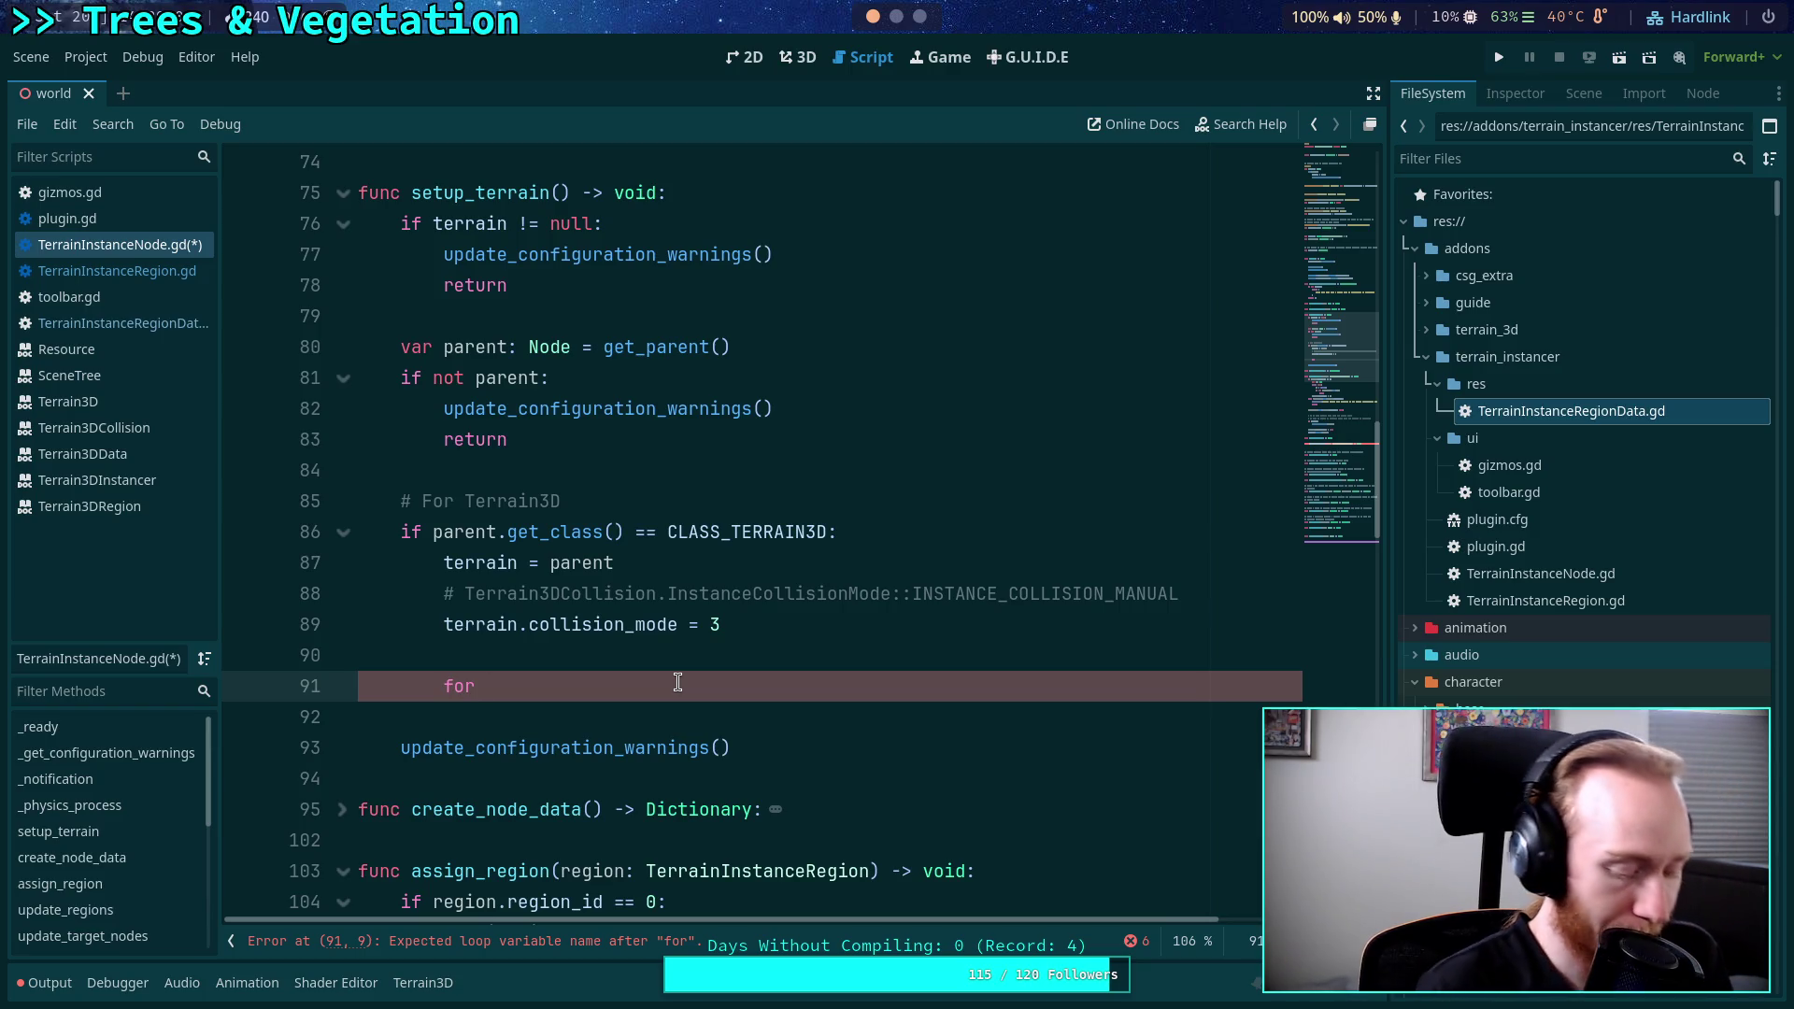
# Complete 'for region in regions:' with load_region_data(region) as its body, then fold assign_region.
pyautogui.write('region in ')
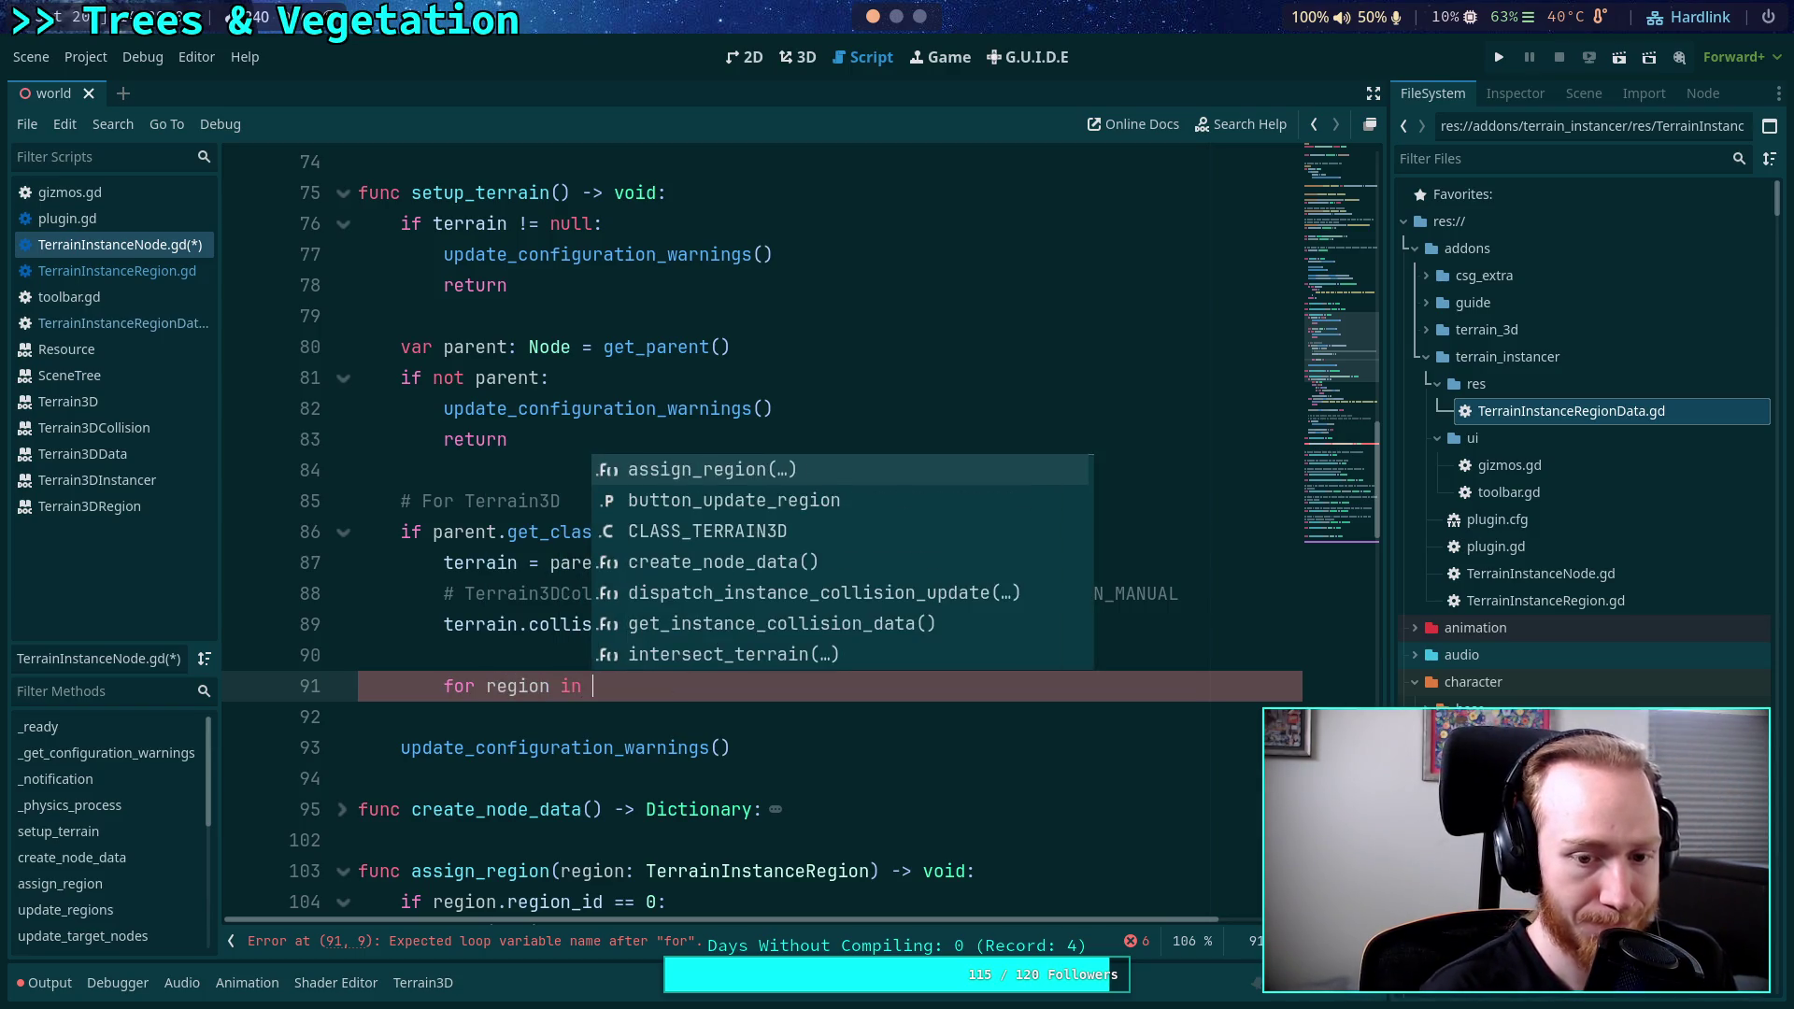
pyautogui.write('regions:')
pyautogui.press('Return')
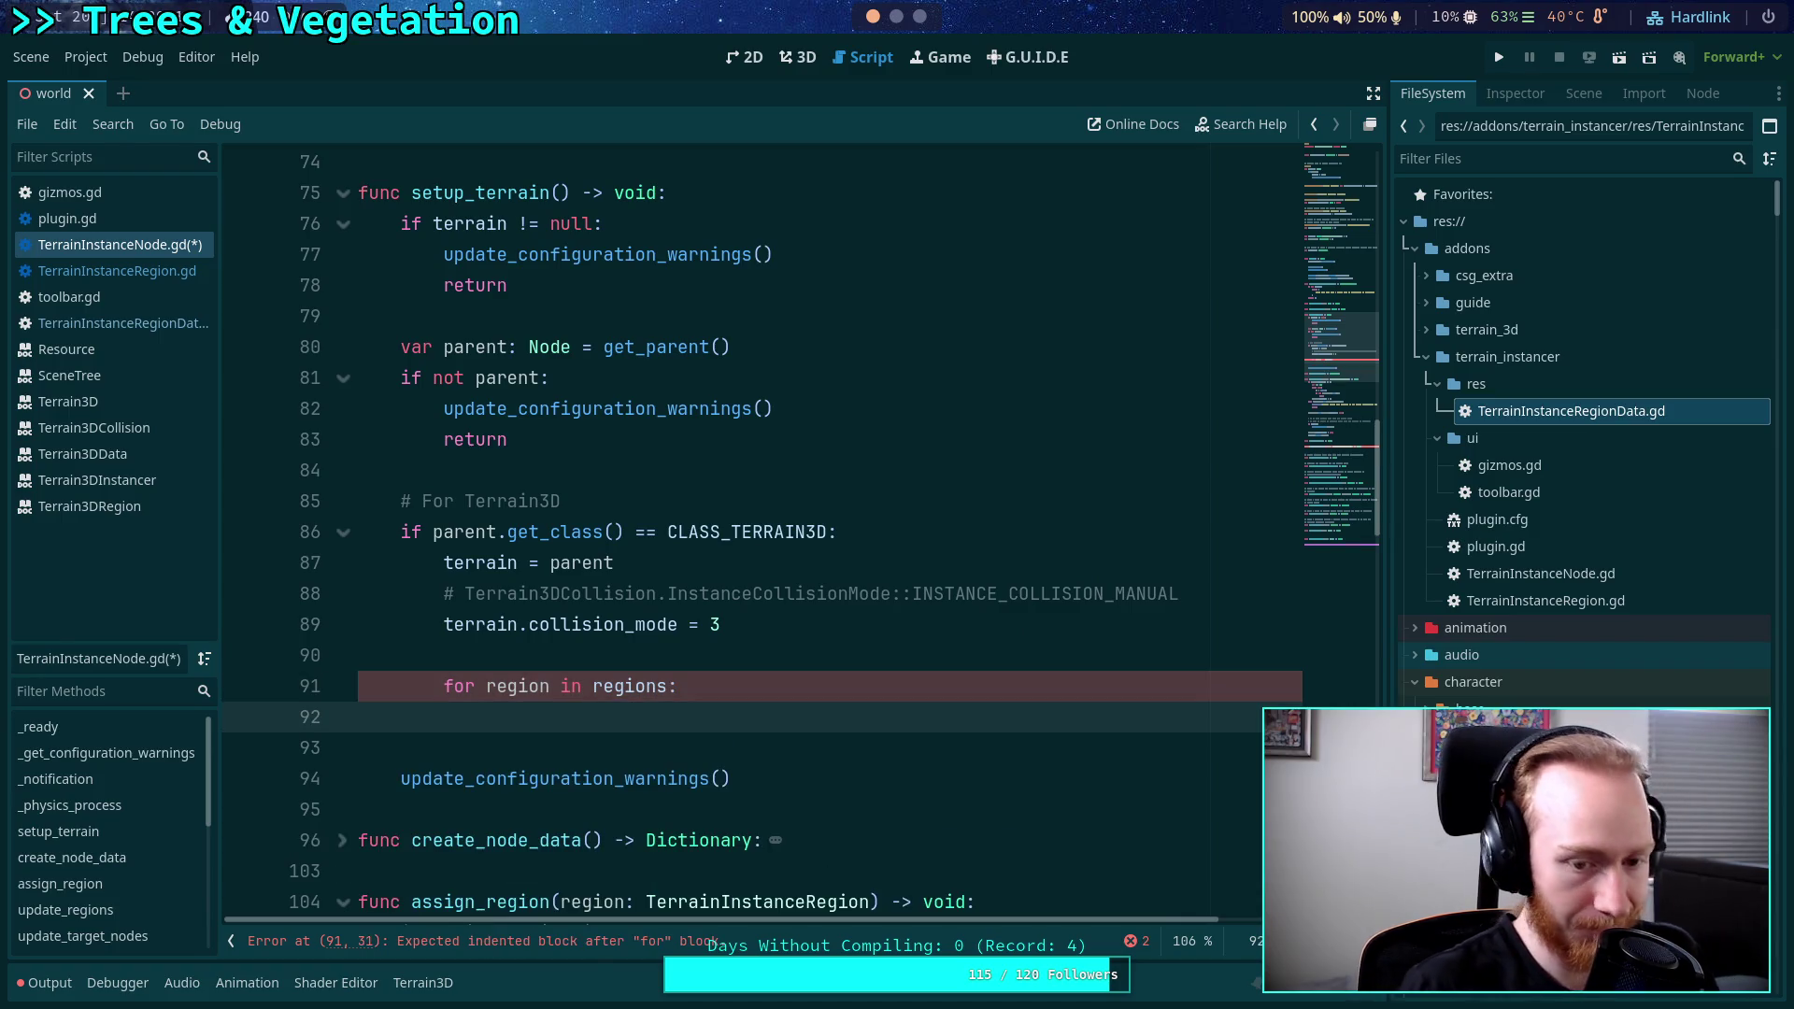
pyautogui.write('load_re')
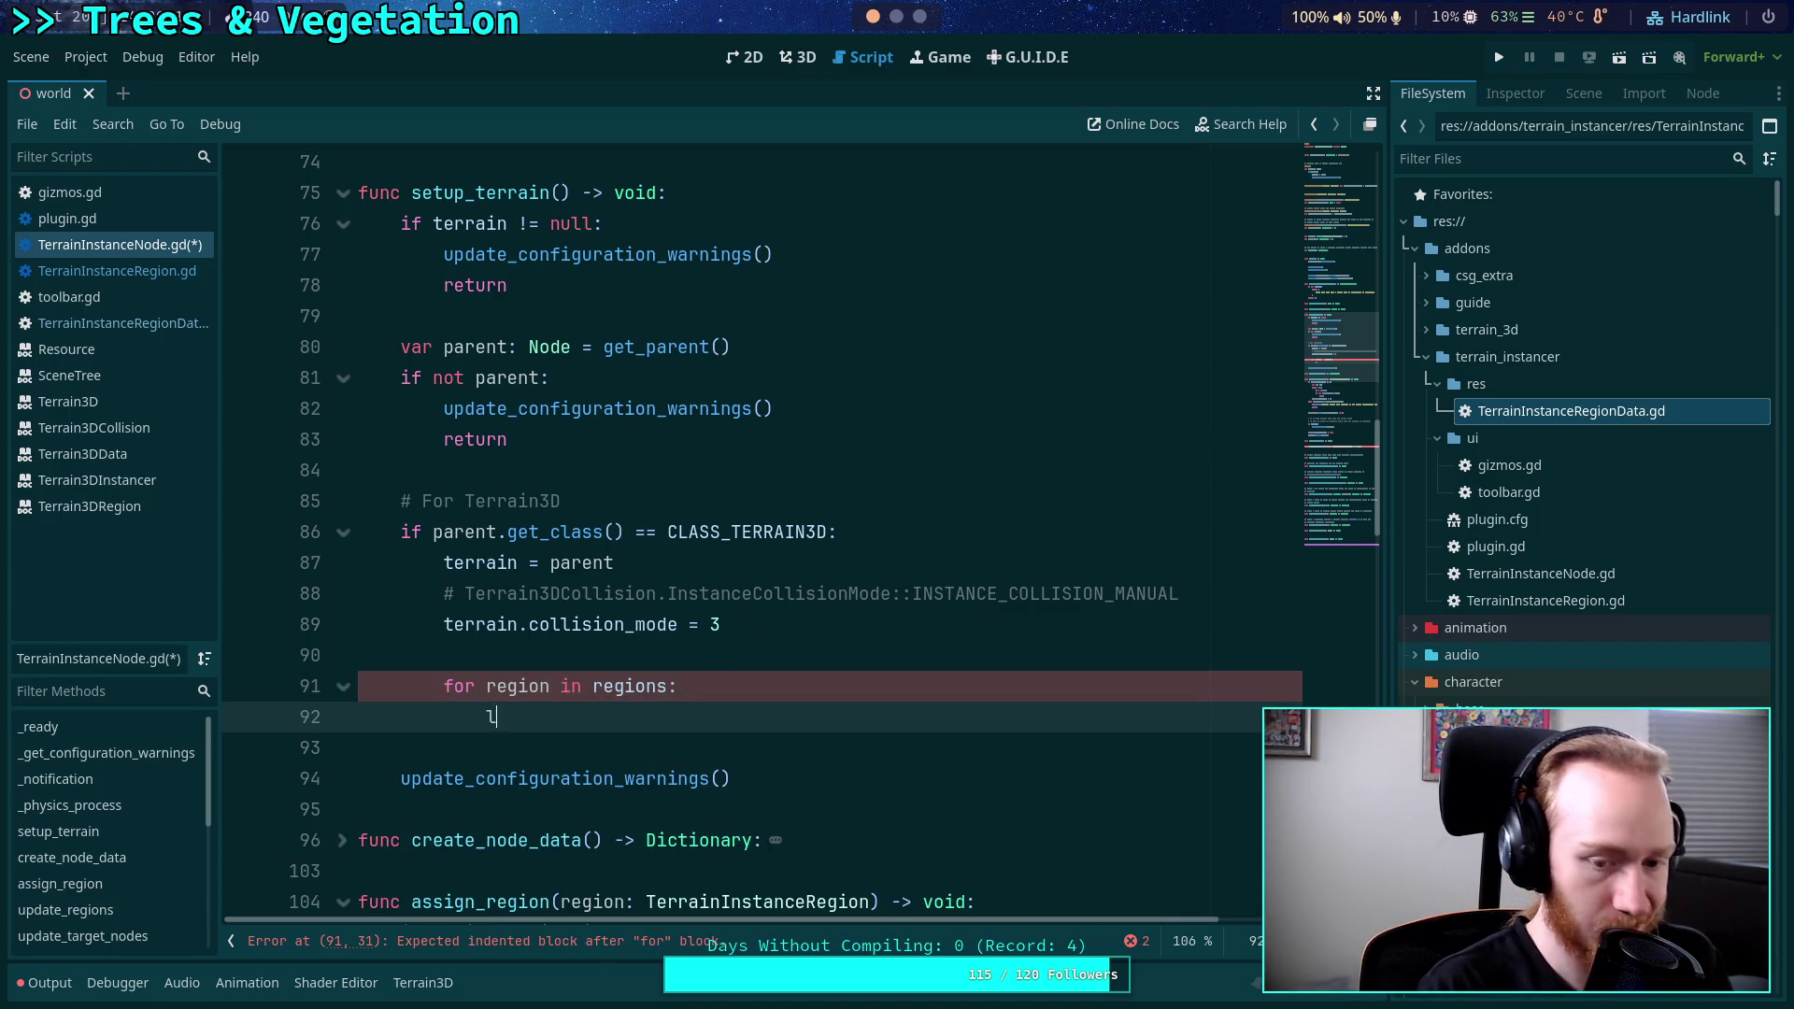
pyautogui.press('Return')
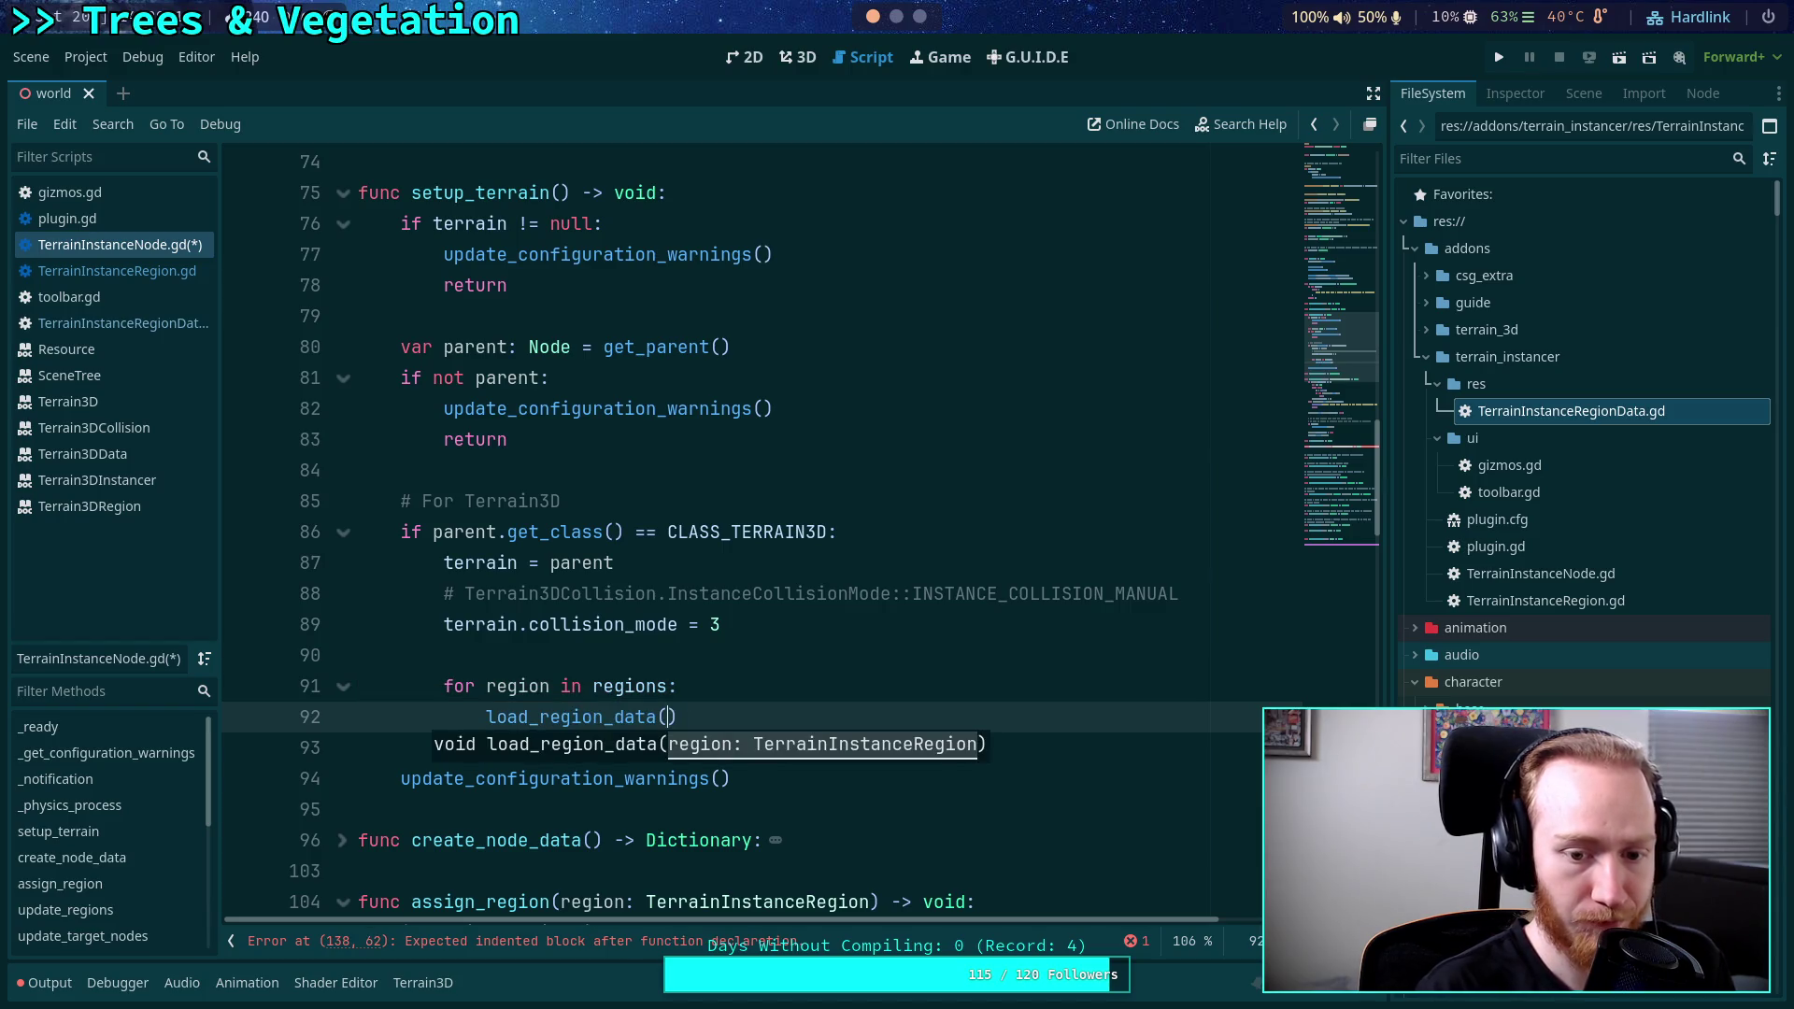
pyautogui.write('region)')
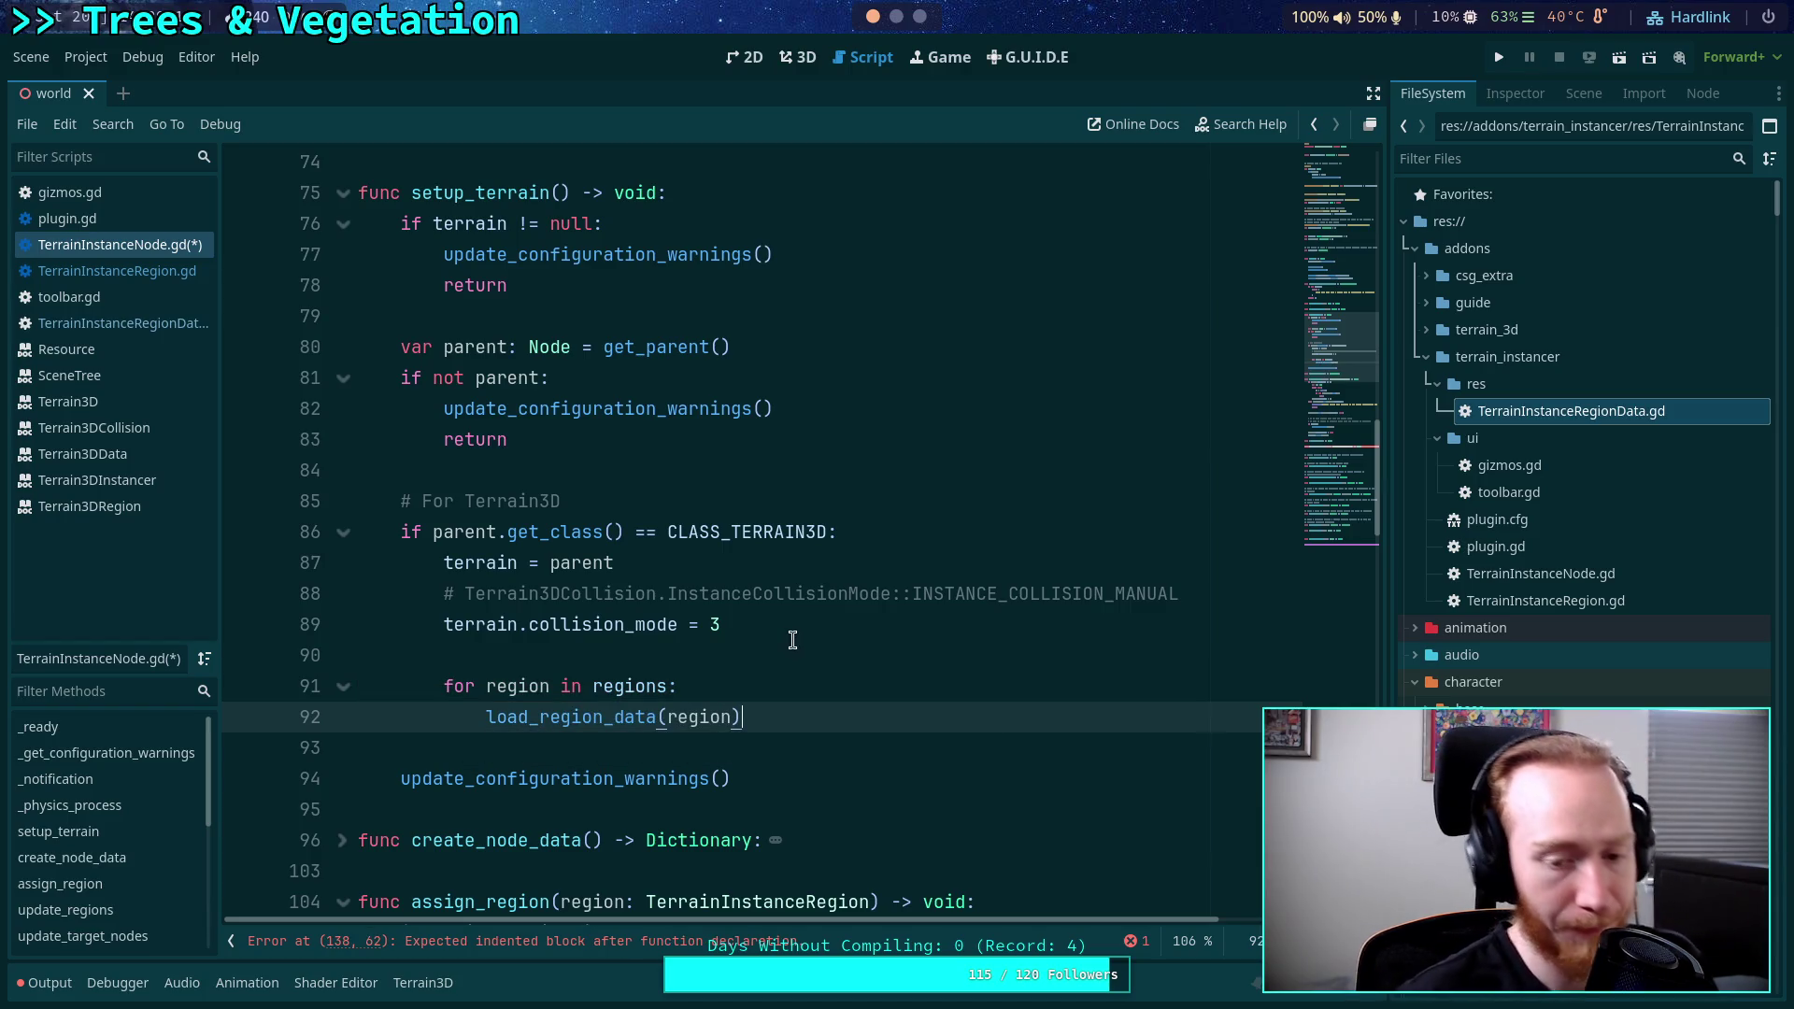
pyautogui.scroll(-3, 792, 639)
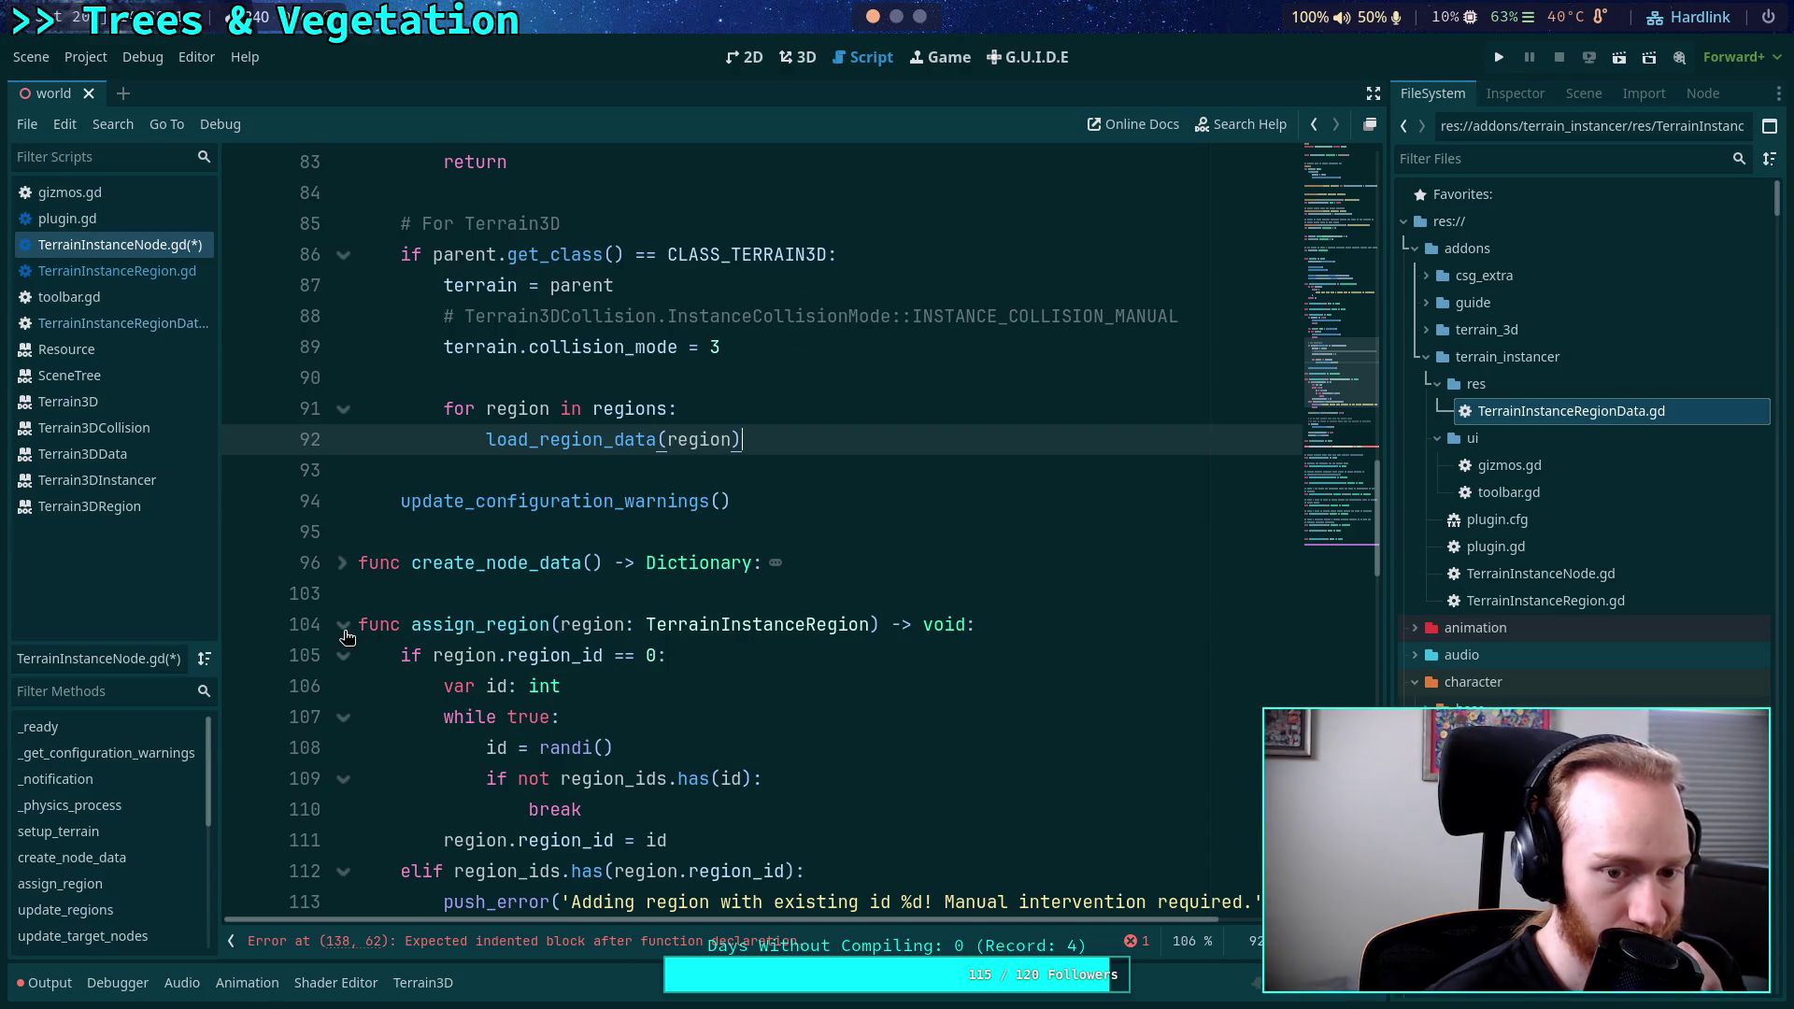
pyautogui.click(344, 627)
pyautogui.scroll(-2, 581, 628)
# Start load_region_data with the condition 'if region.region_id == 0:'.
pyautogui.click(759, 601)
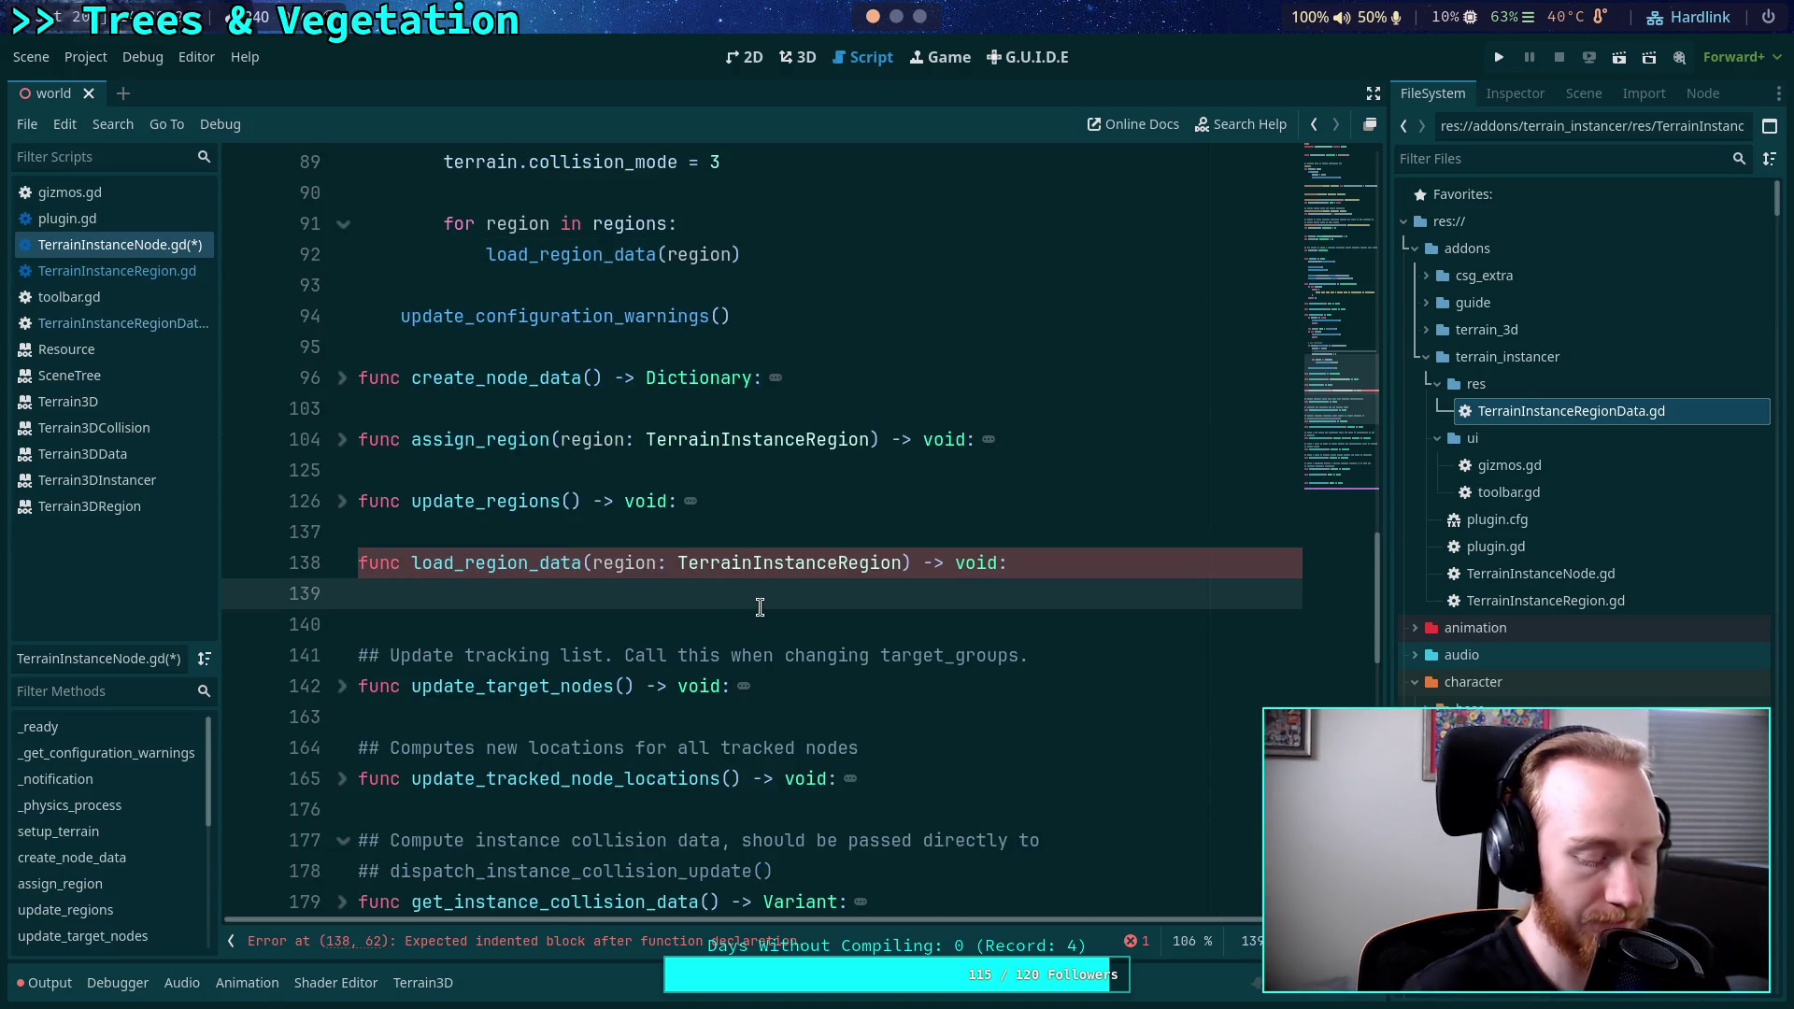
pyautogui.write('if reg')
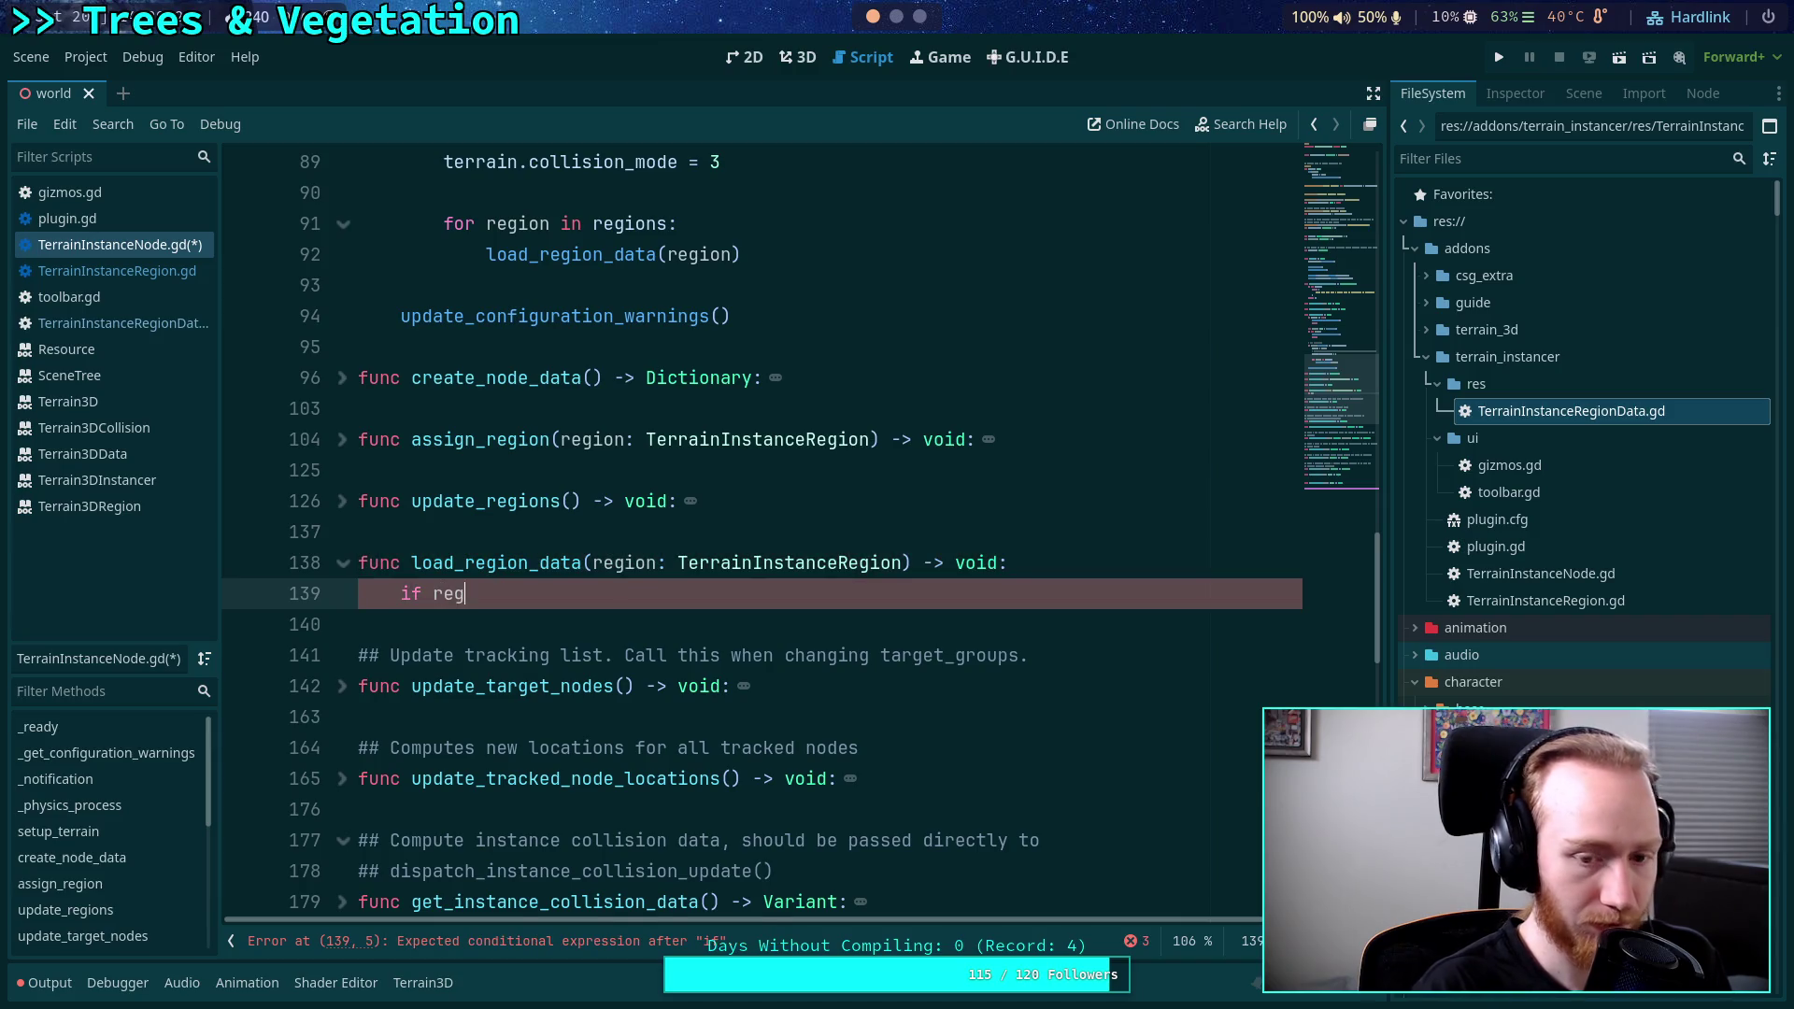
pyautogui.write('ion.re')
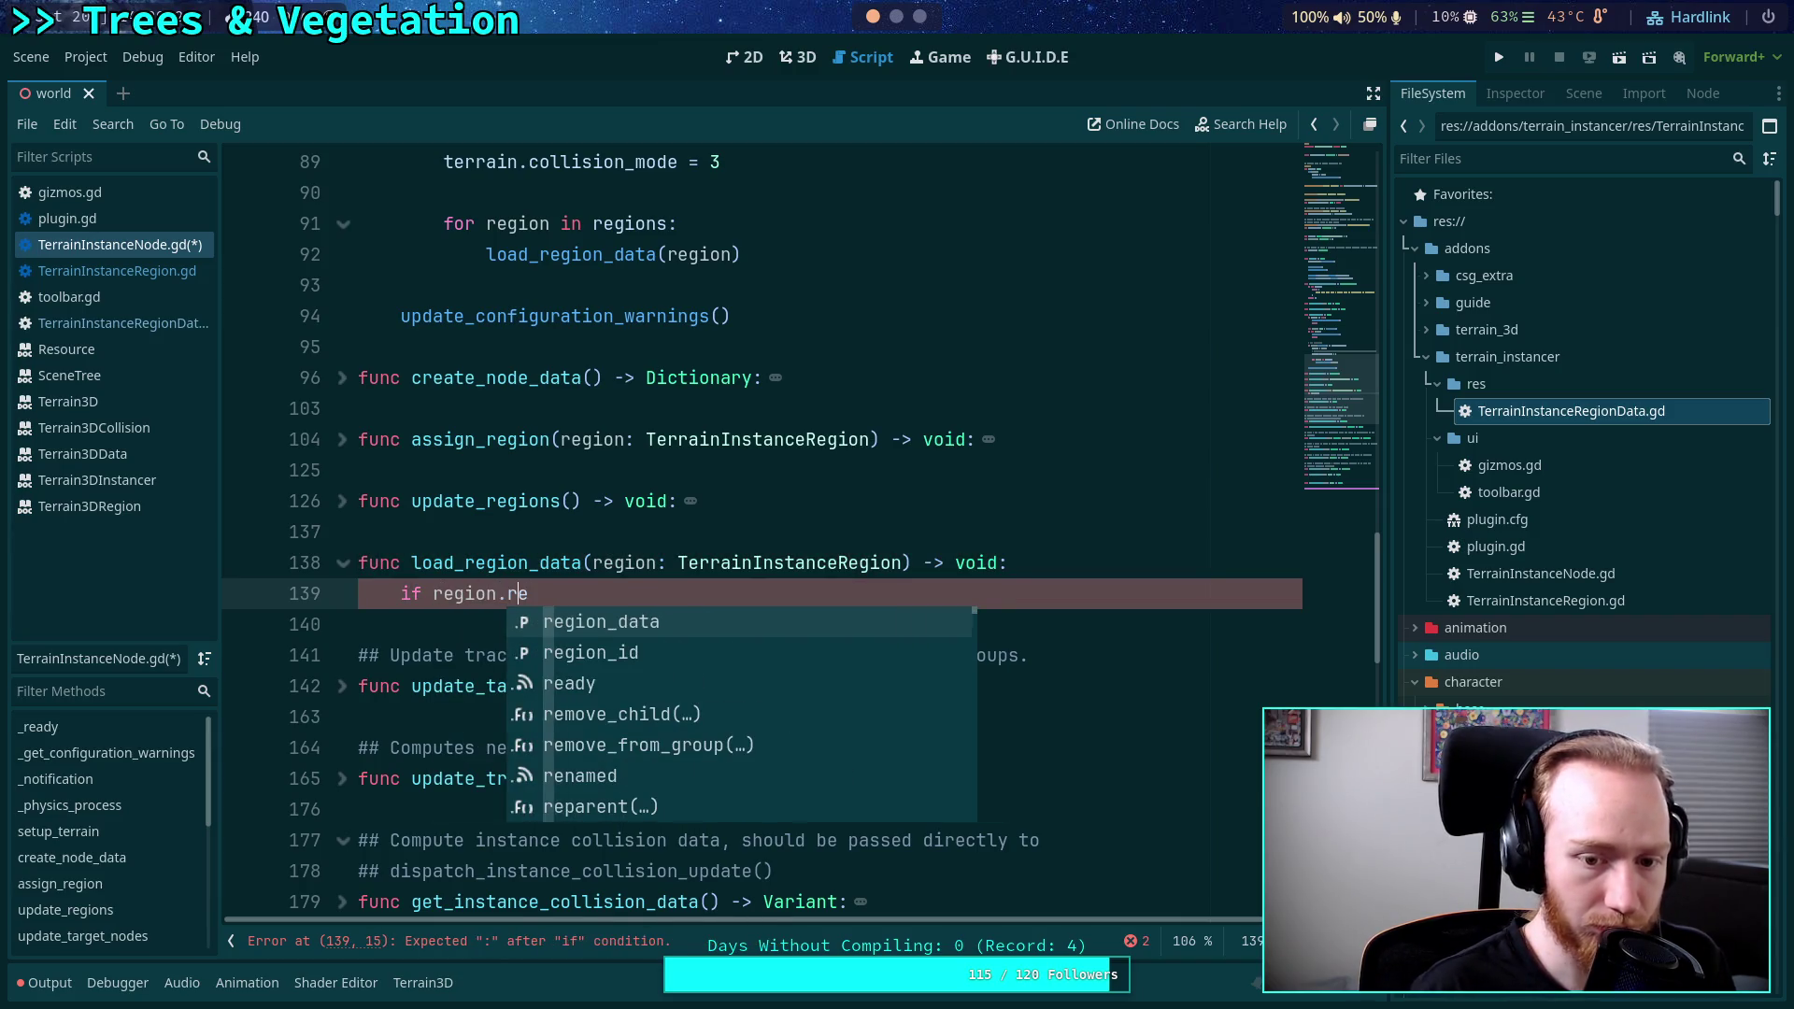
pyautogui.press('Return')
pyautogui.press('BackSpace')
pyautogui.press('BackSpace')
pyautogui.press('BackSpace')
pyautogui.write('_')
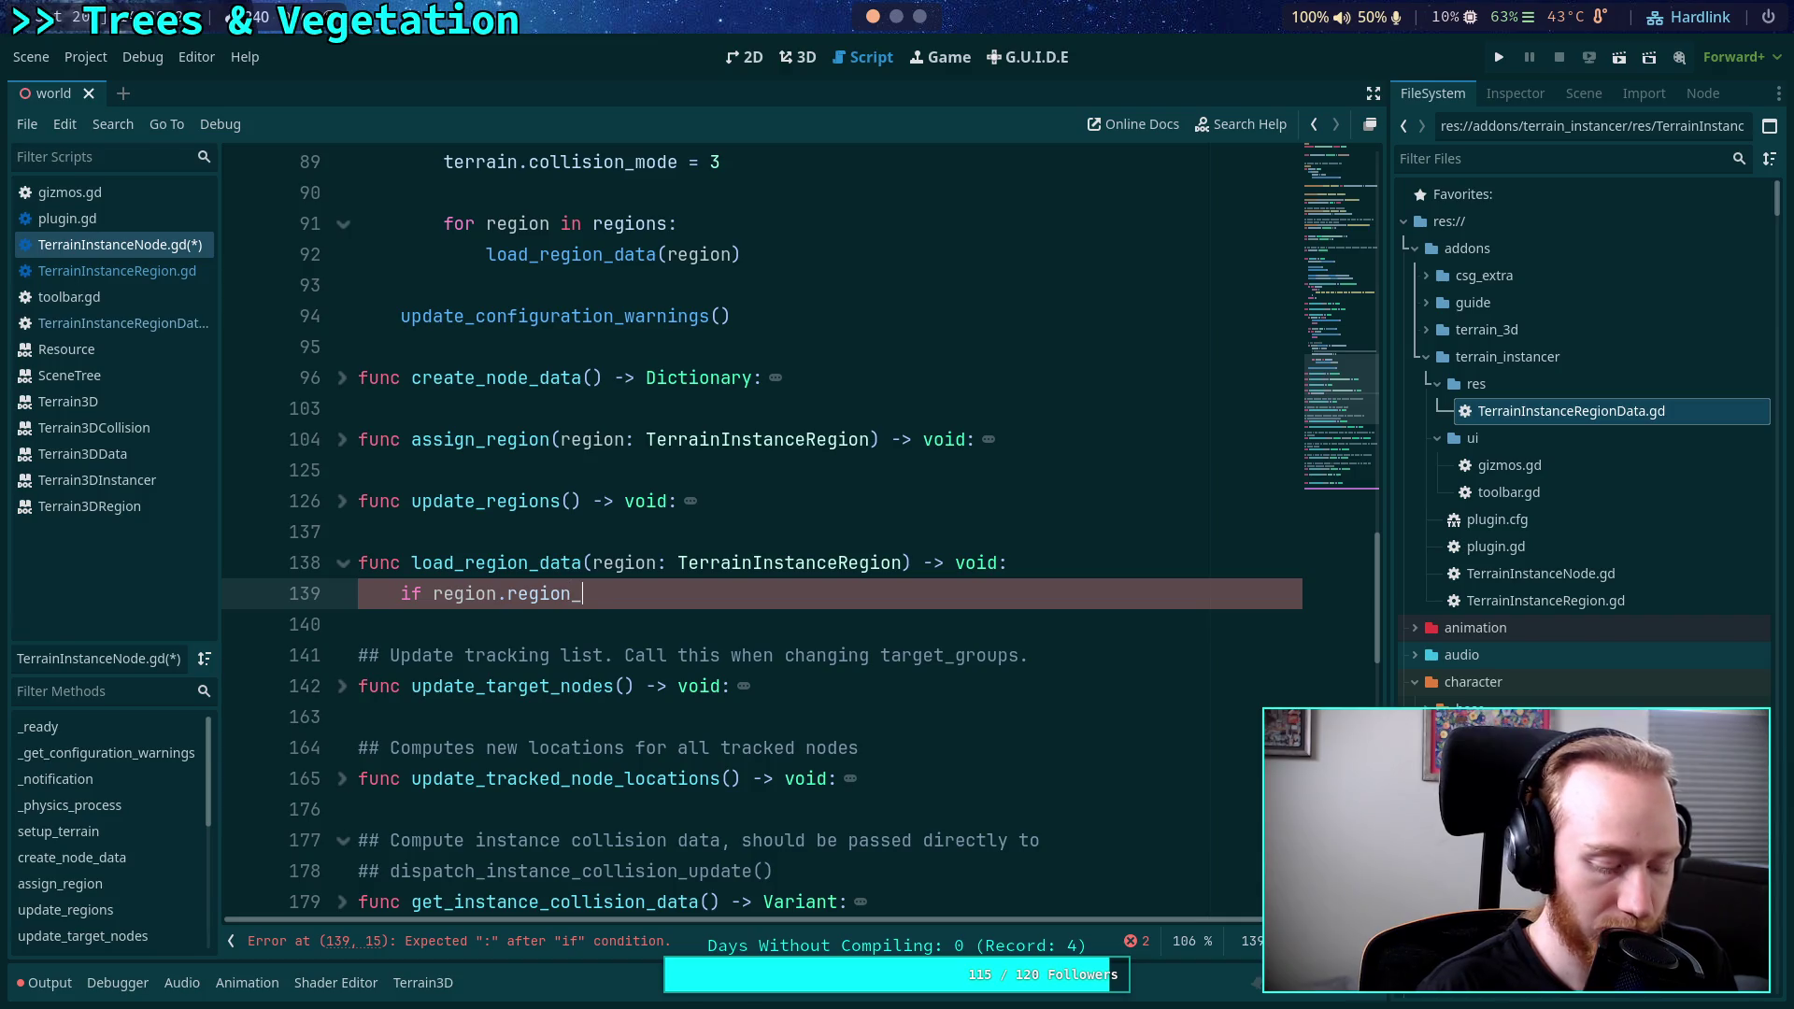
pyautogui.write('id == 0:')
pyautogui.press('Return')
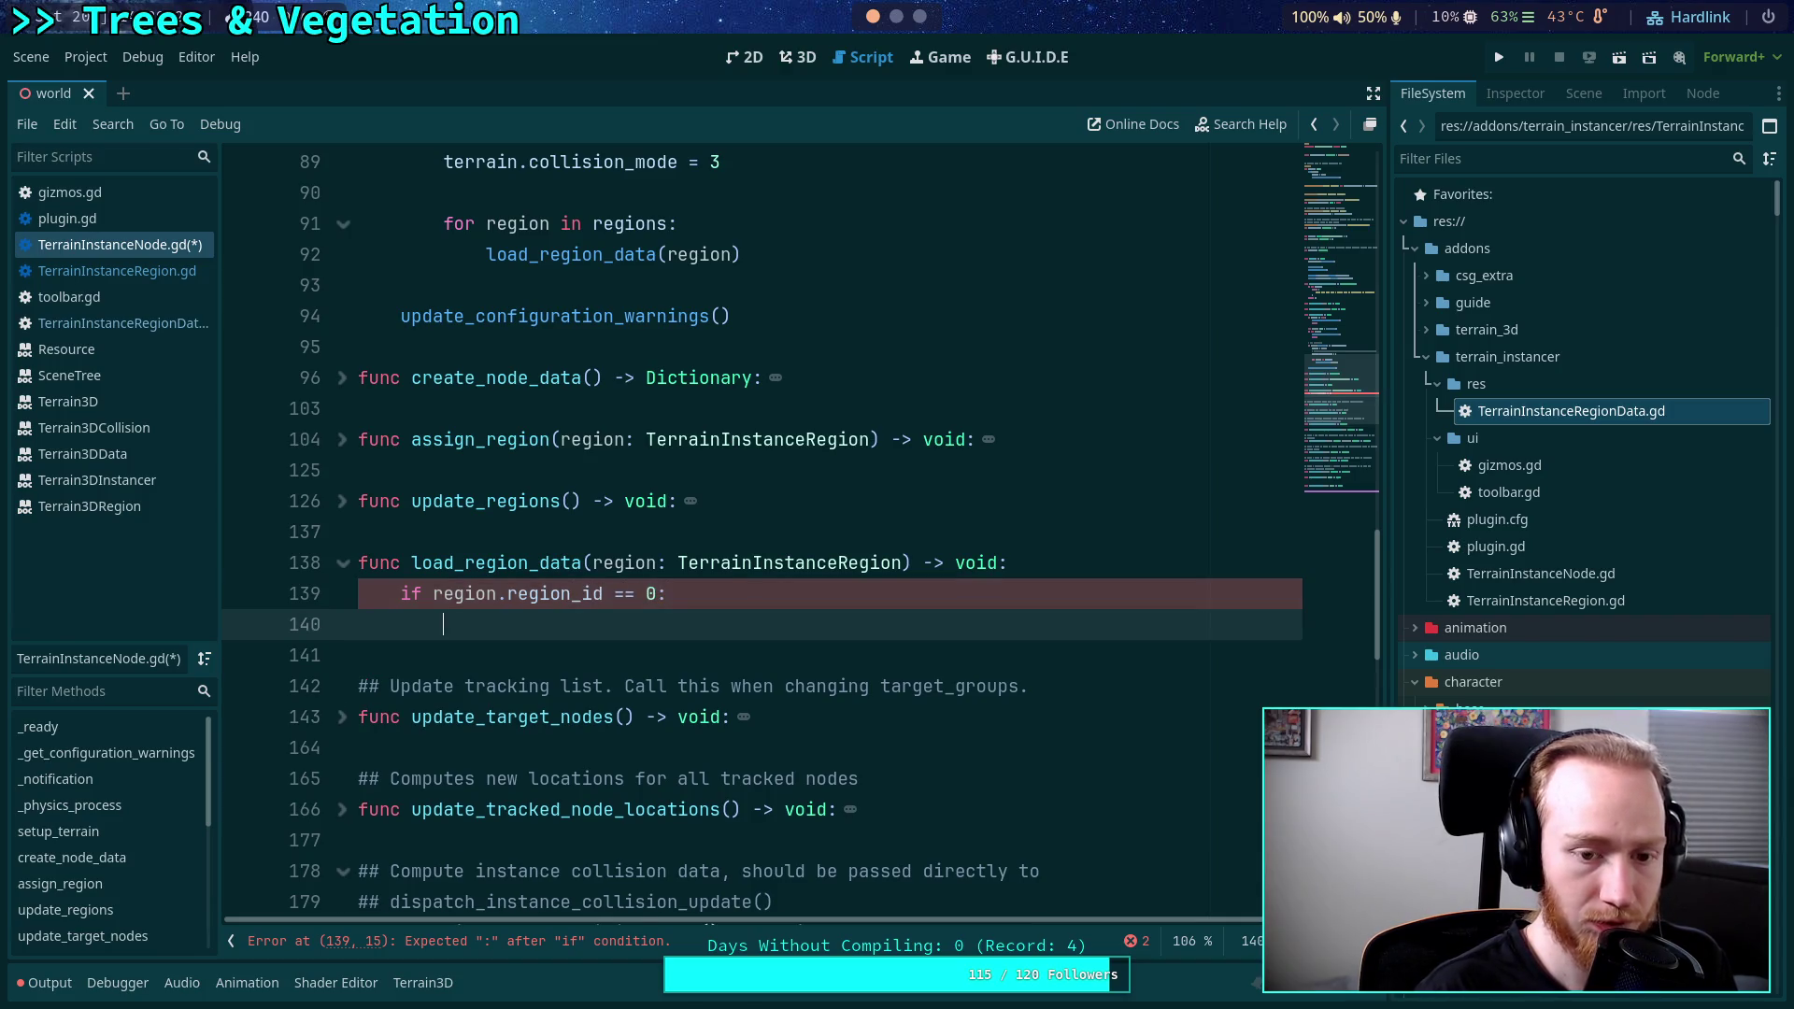
# Under it, push_error('Attempted to load data for region with no ID!') and return.
pyautogui.write("push_error('")
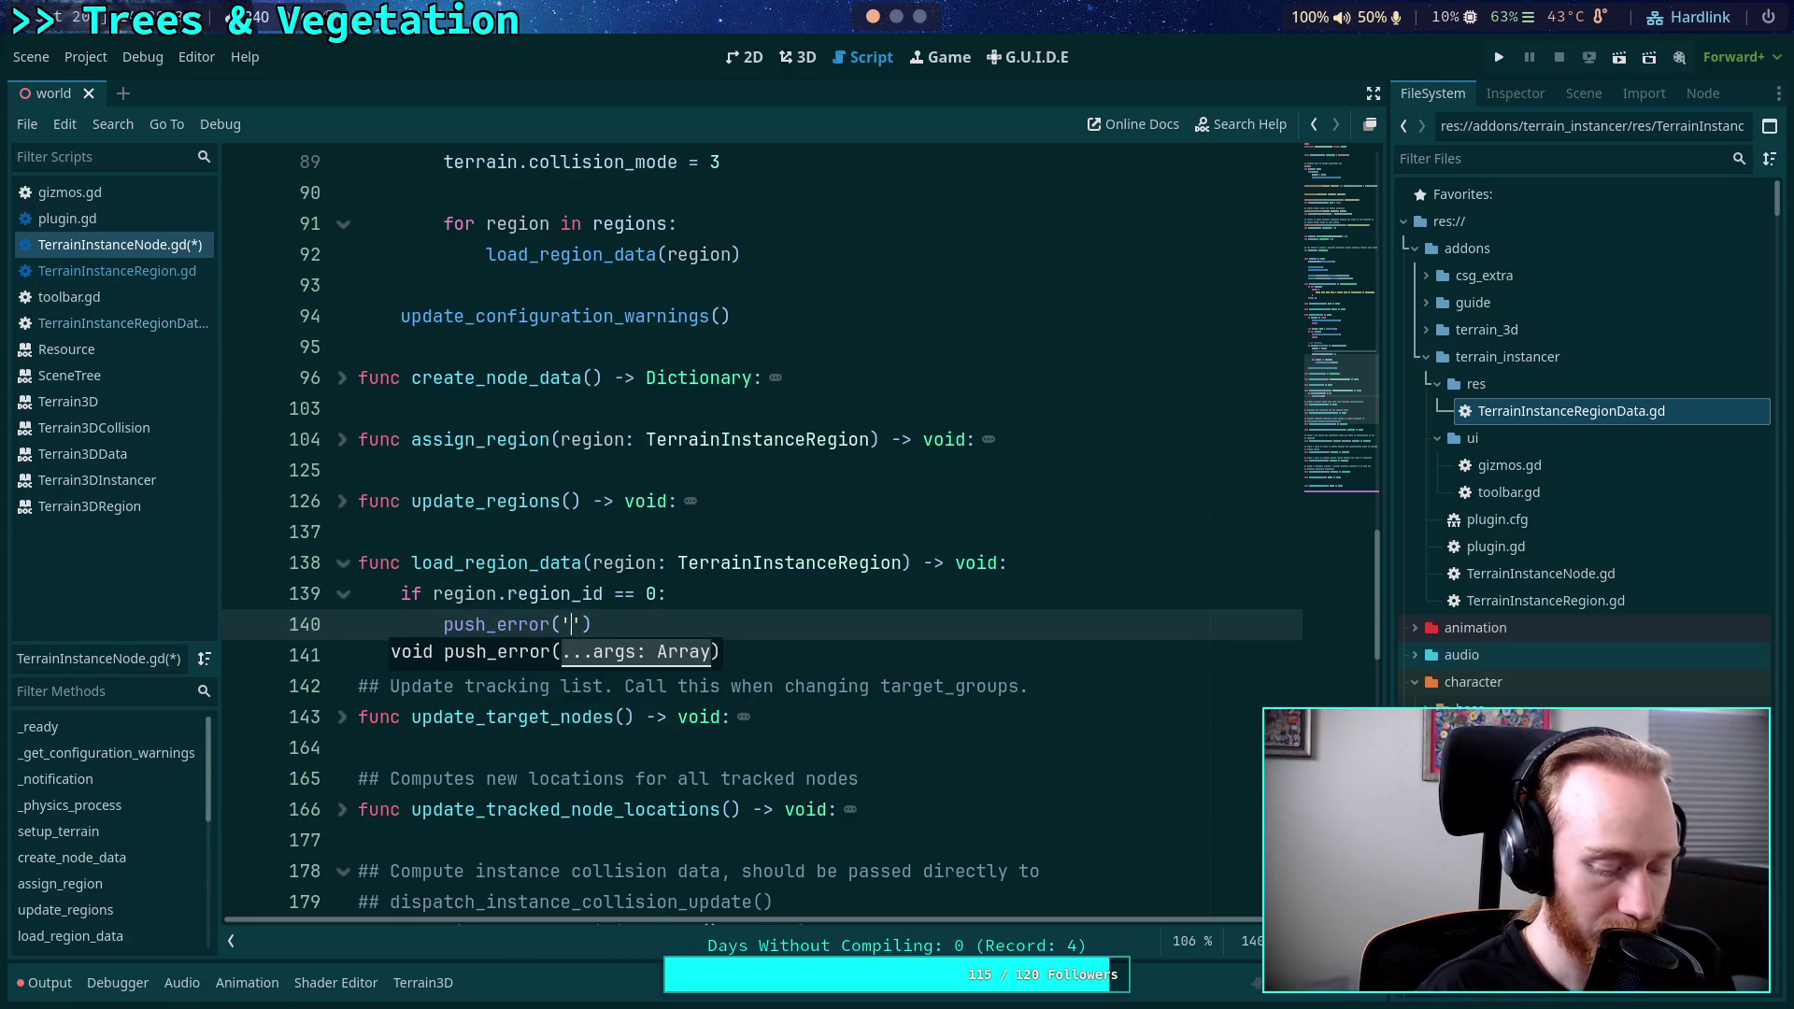
pyautogui.write('Eand')
pyautogui.press('BackSpace')
pyautogui.press('BackSpace')
pyautogui.press('BackSpace')
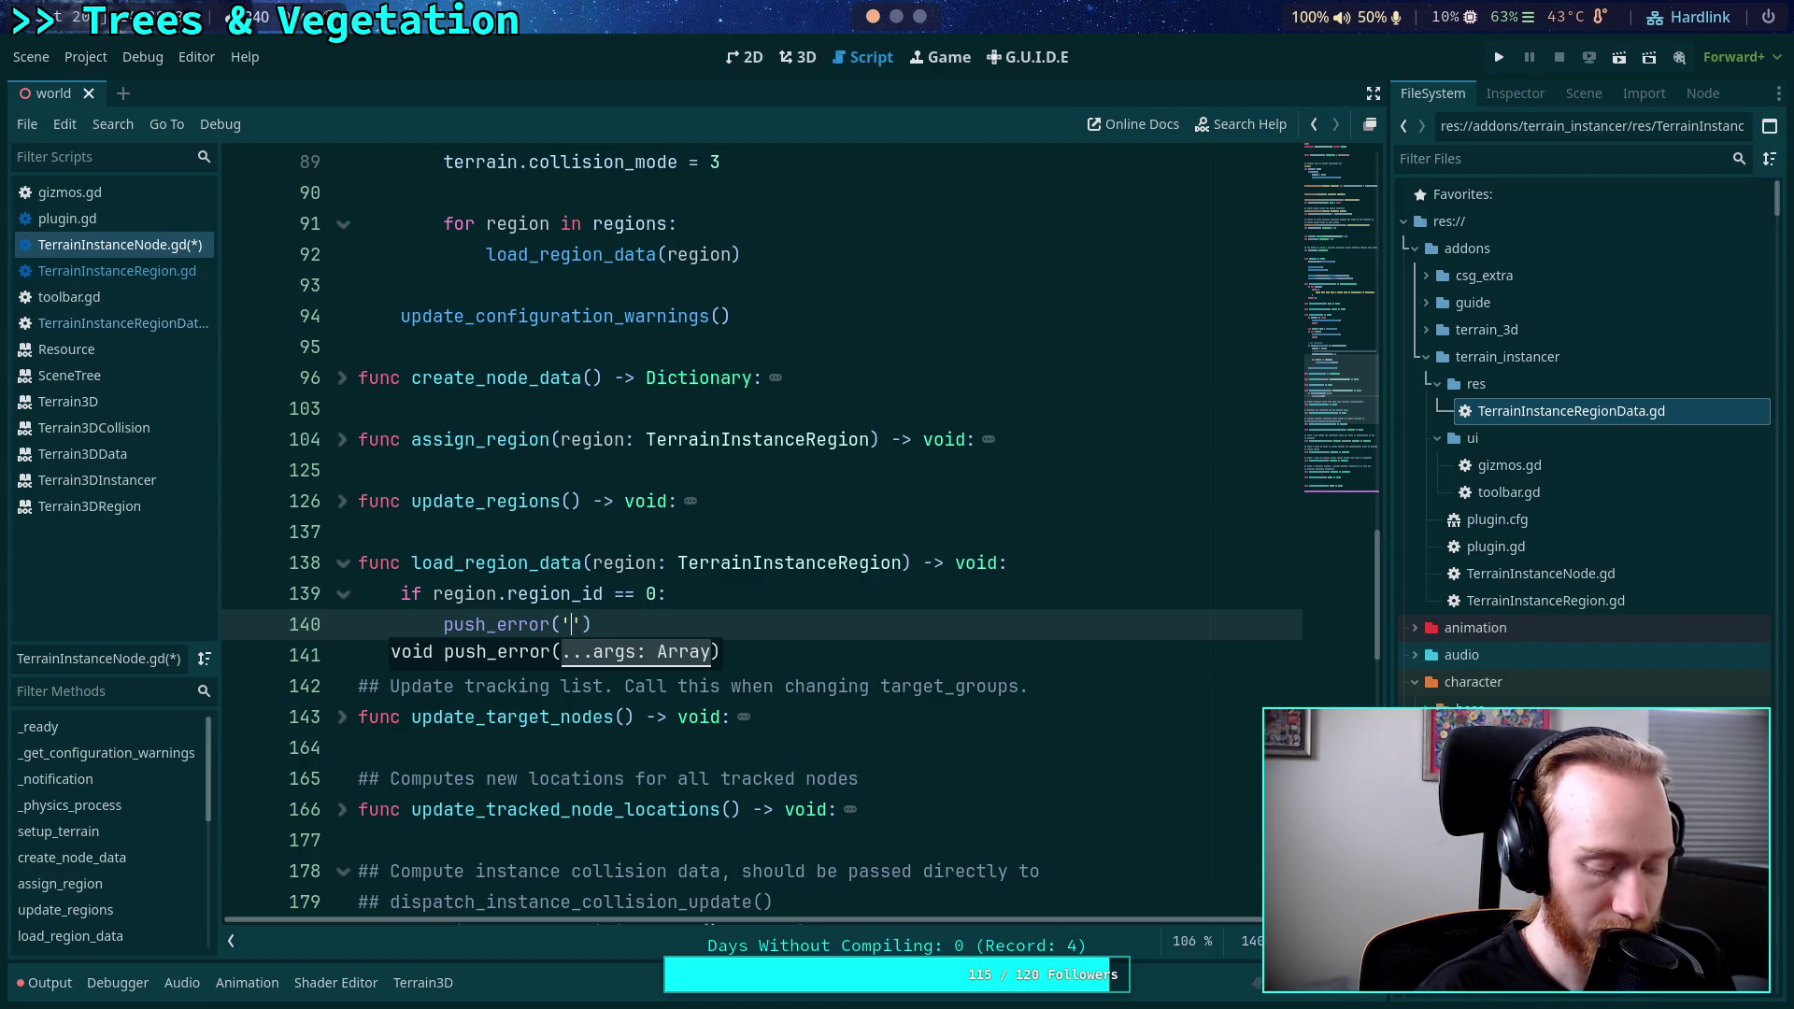
pyautogui.write('Attempted ')
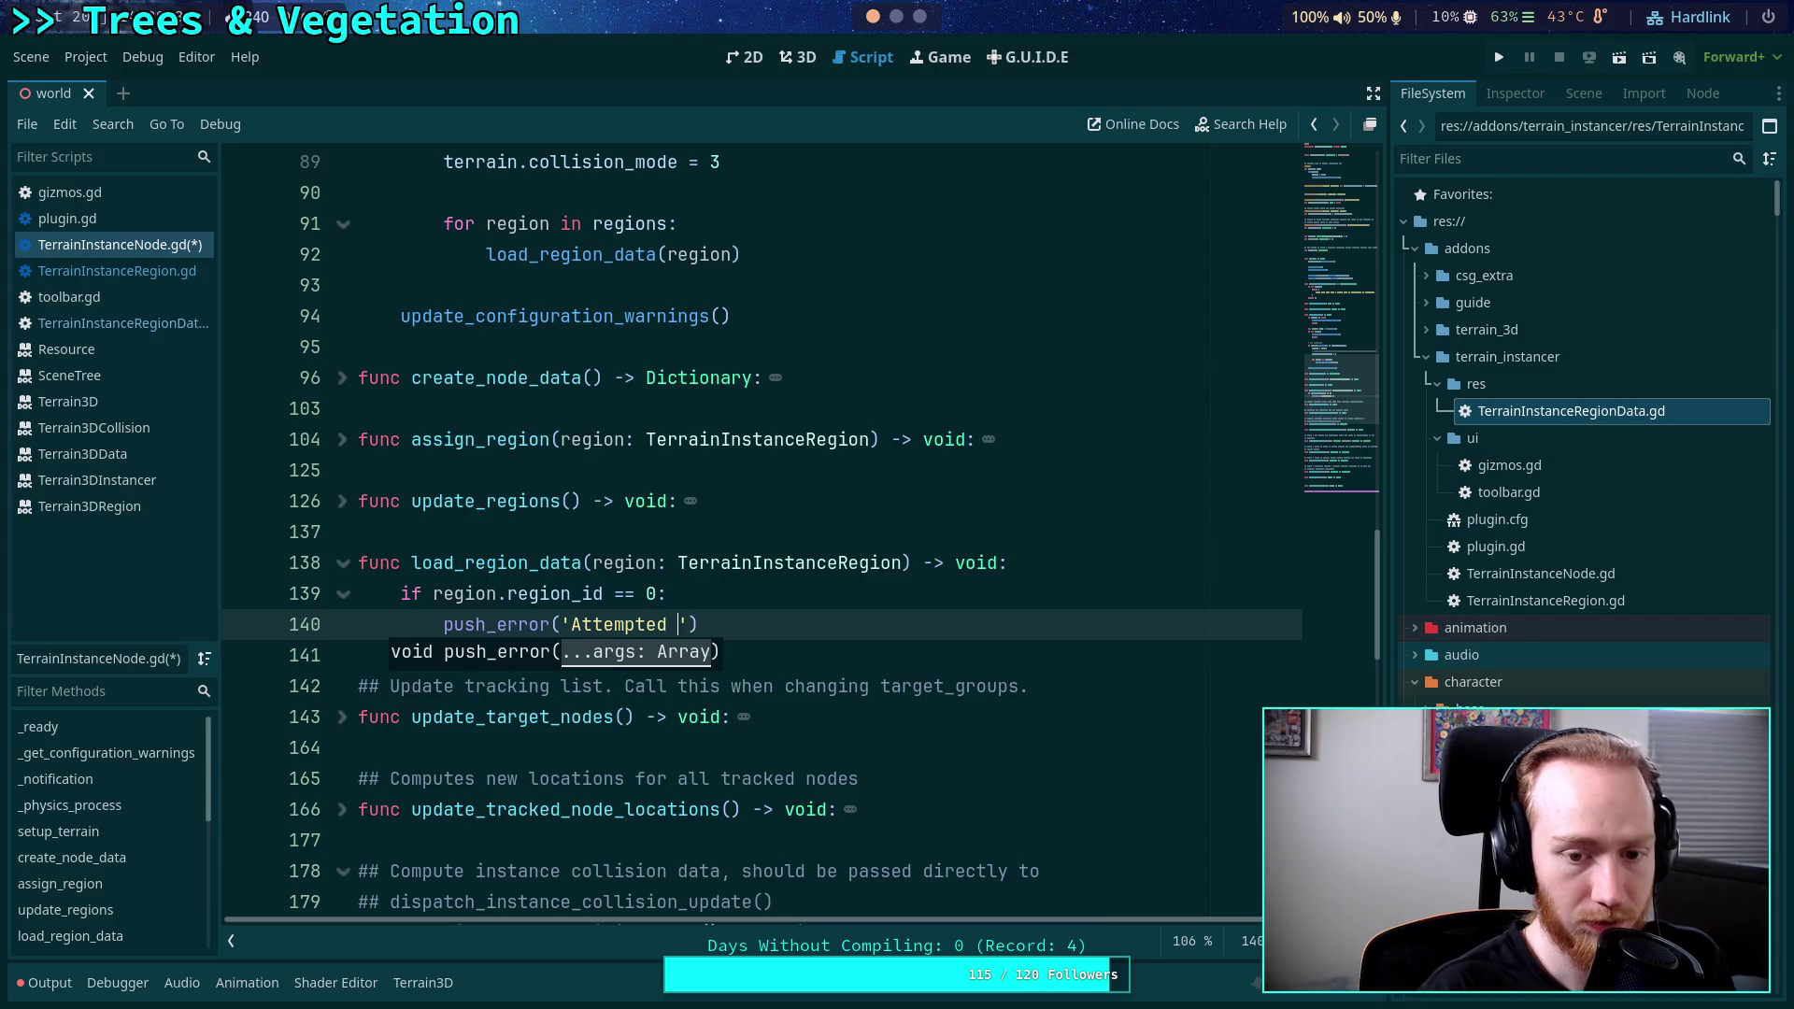
pyautogui.write('to l')
pyautogui.write('oad data for ')
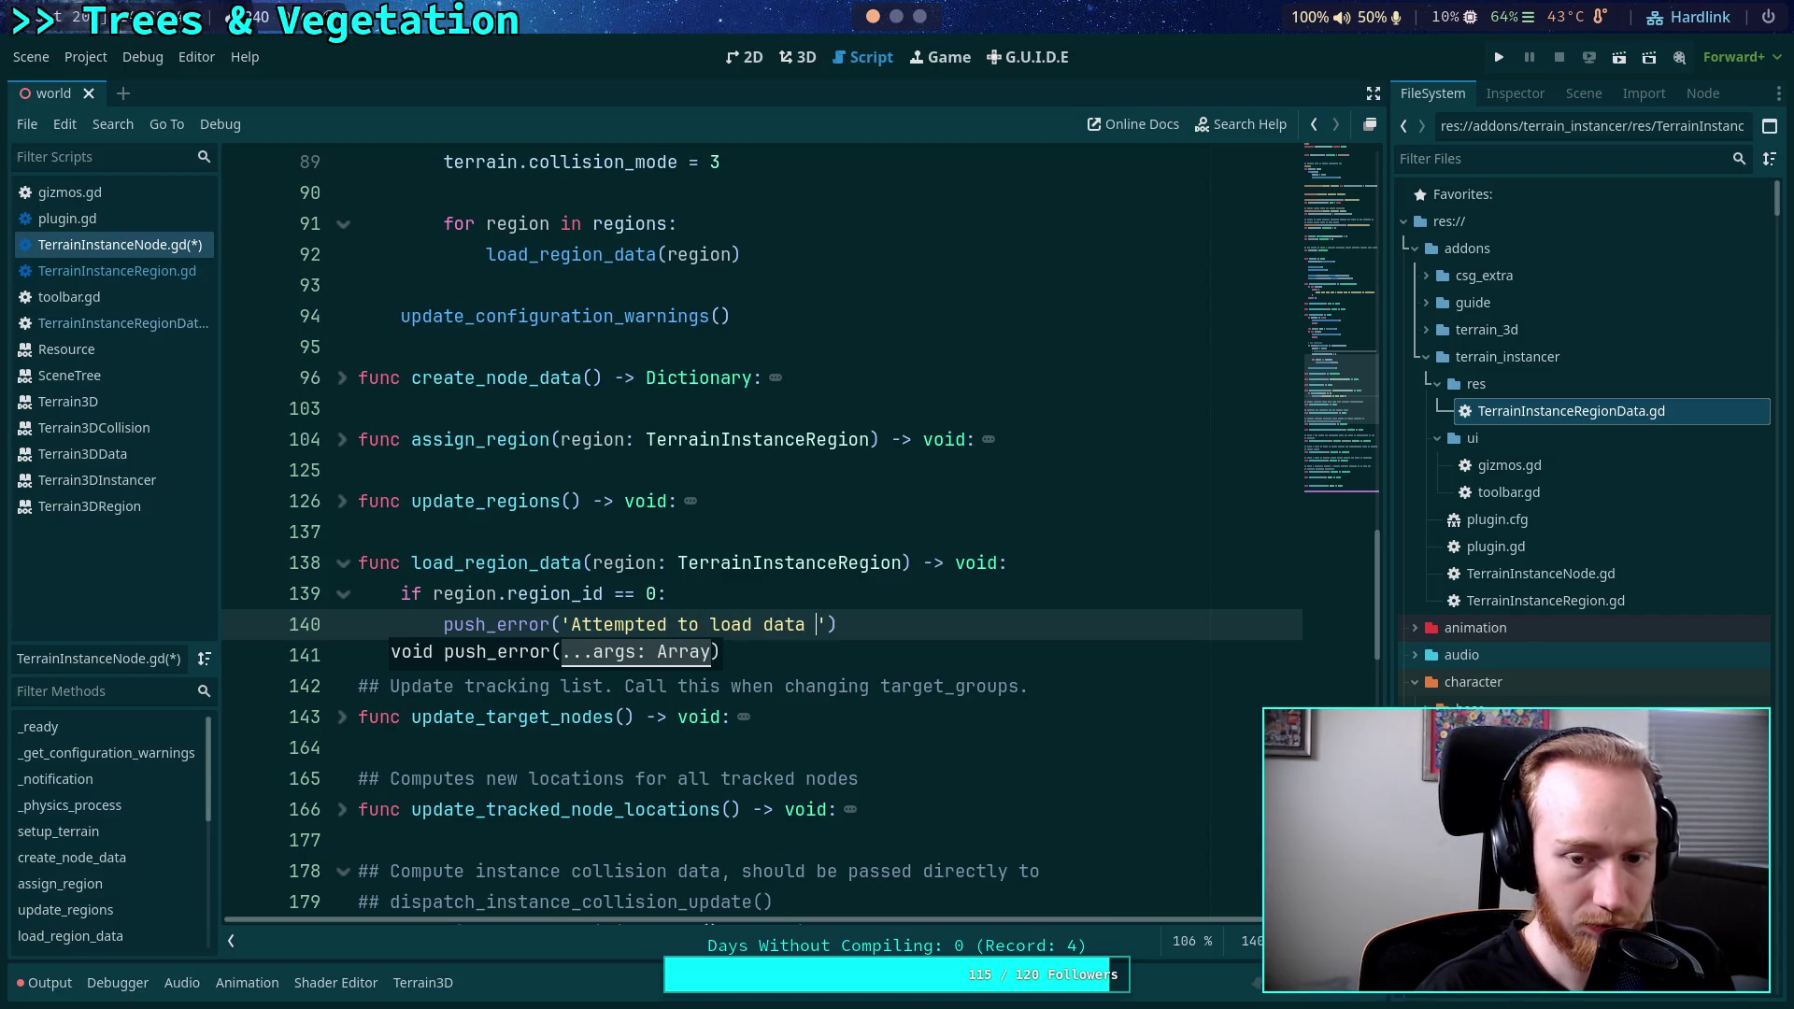
pyautogui.write('region with no ')
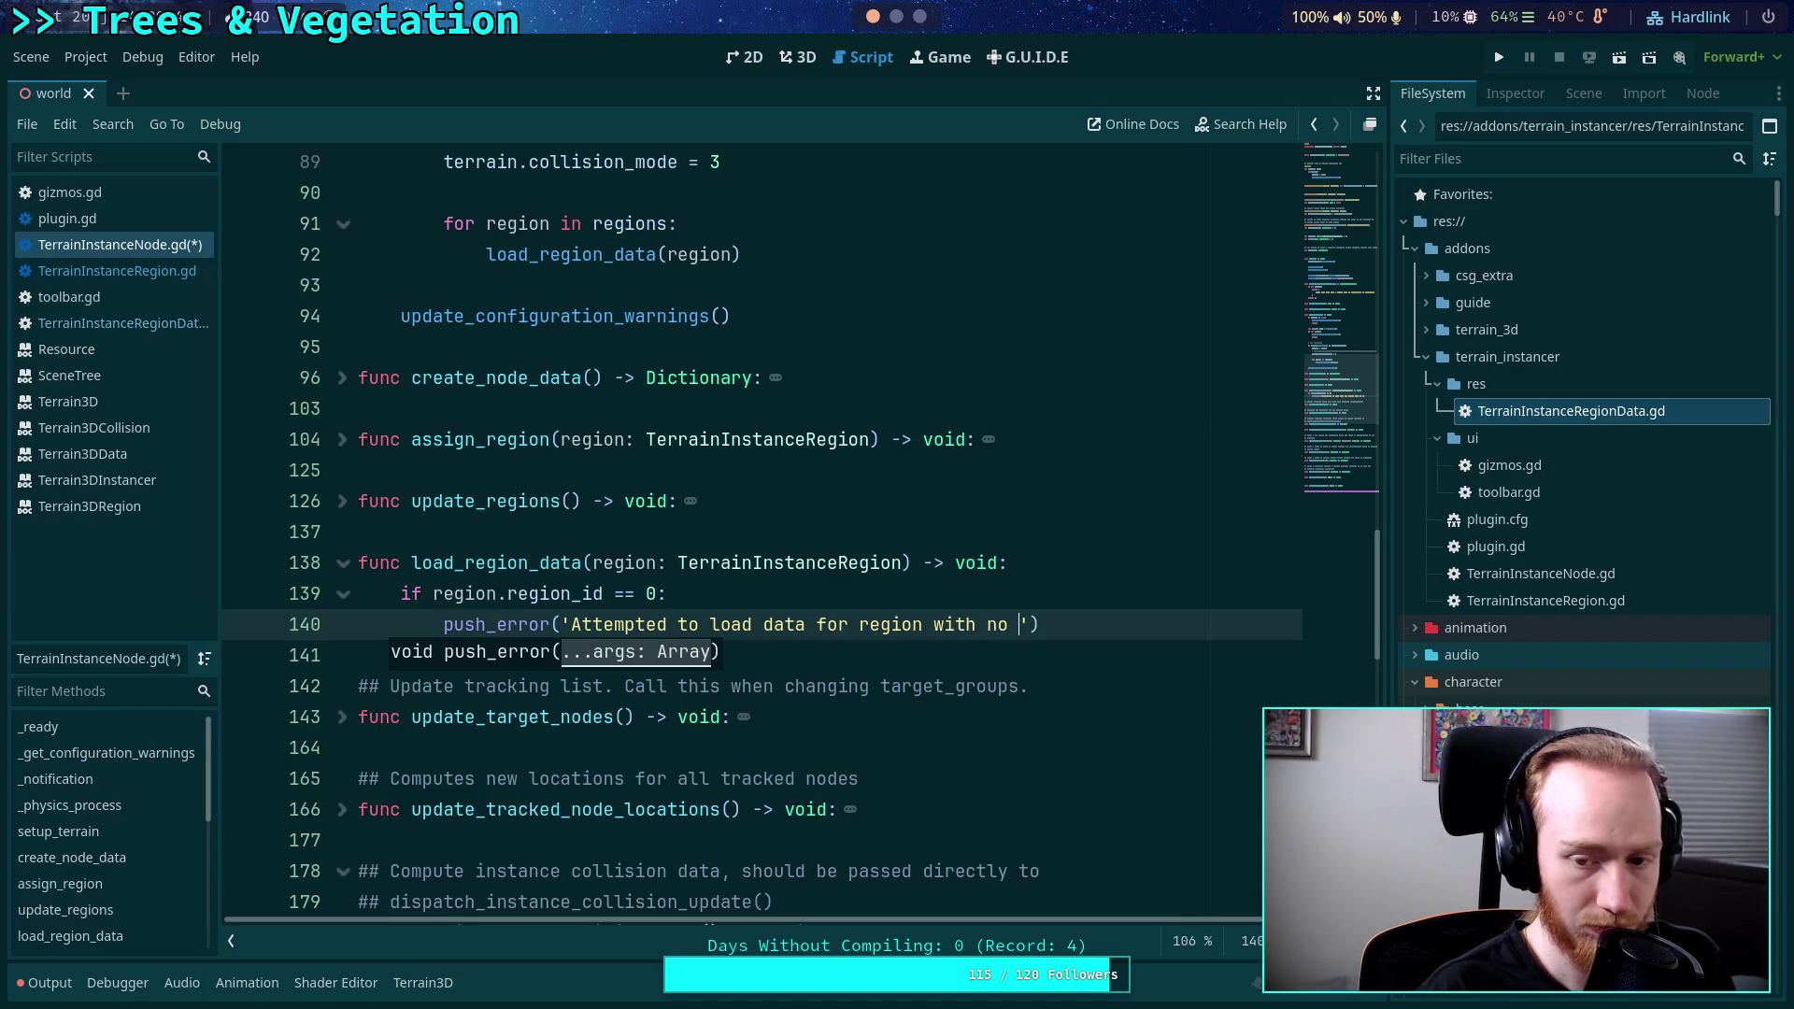
pyautogui.write('ID')
pyautogui.press('BackSpace')
pyautogui.write('!')
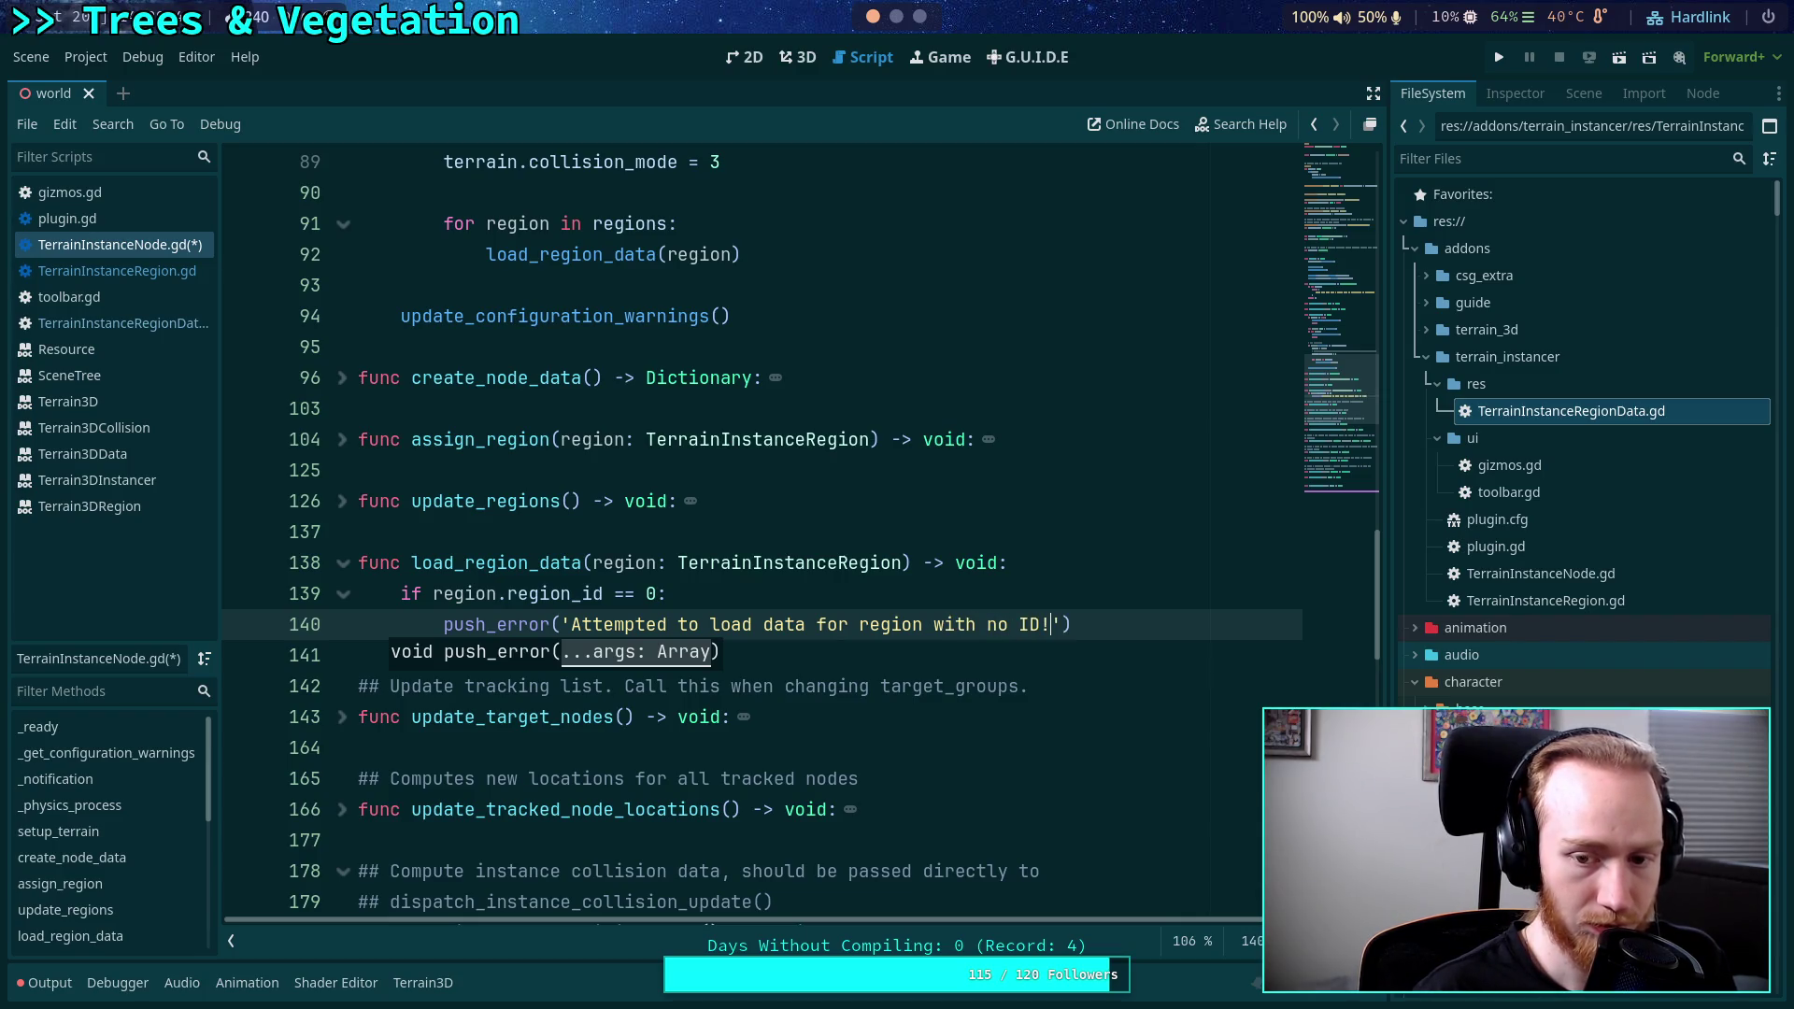
pyautogui.press('Return')
pyautogui.write('retun')
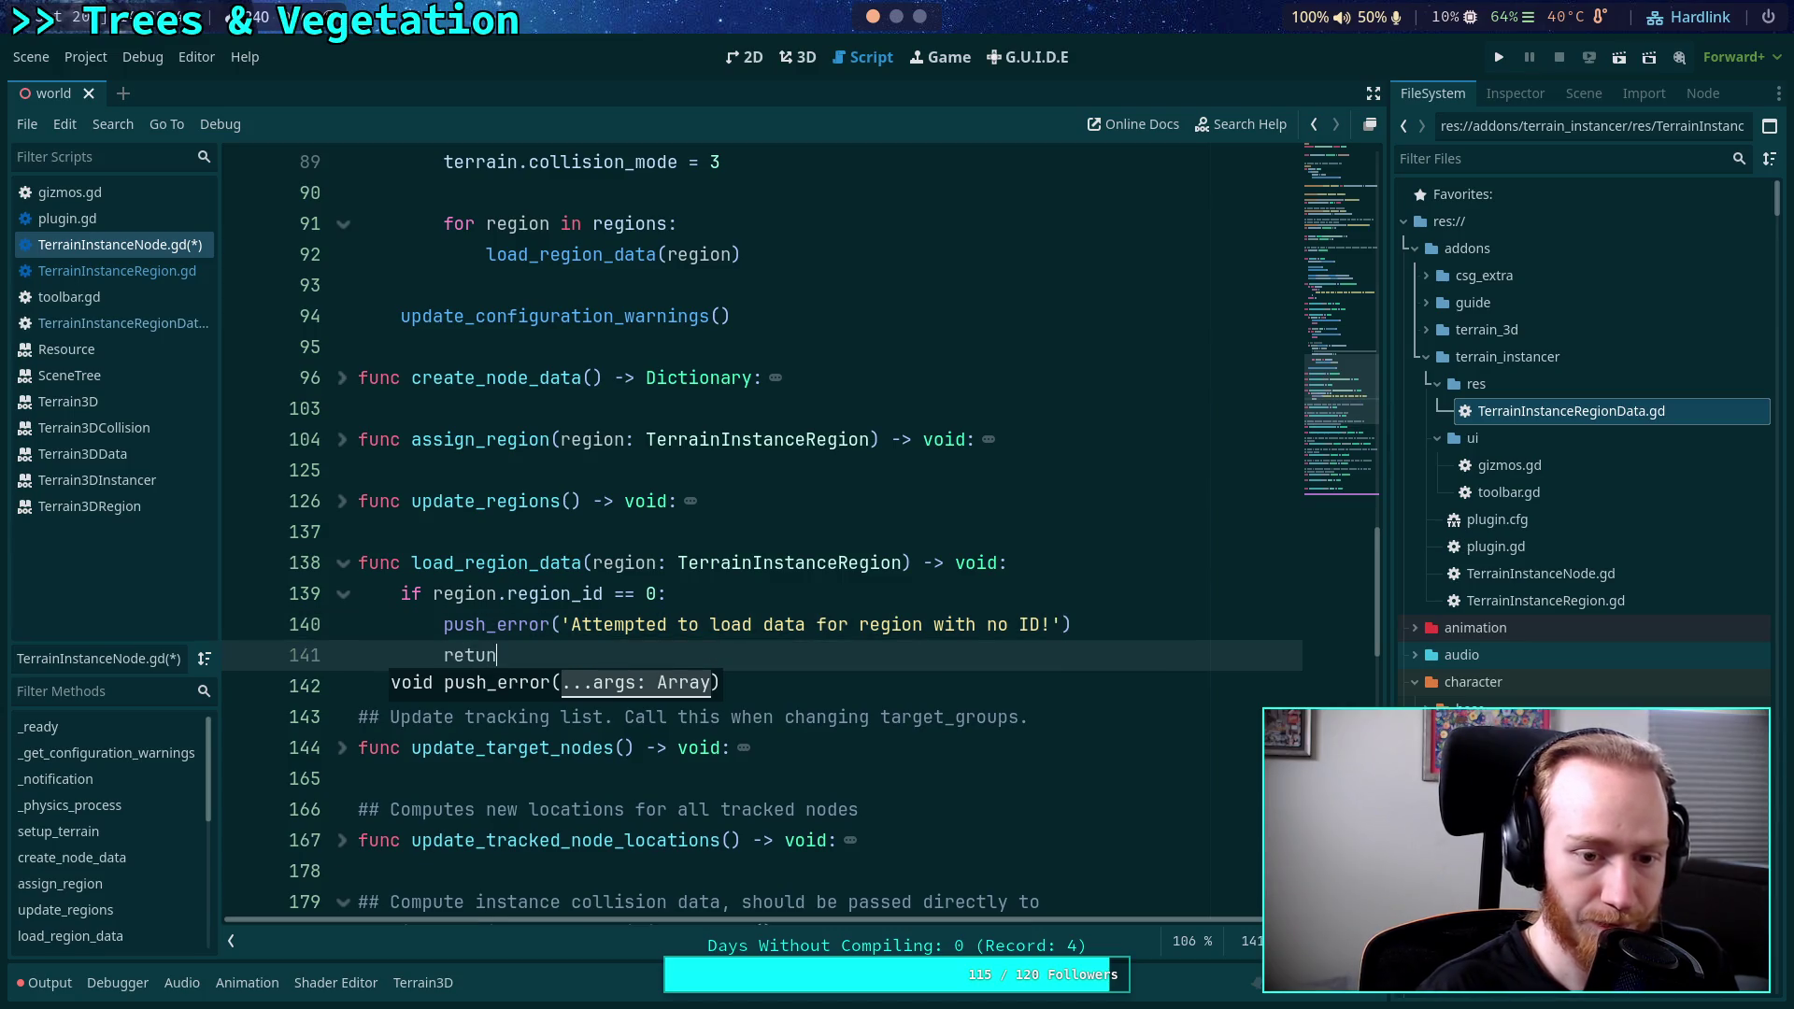
pyautogui.press('Return')
pyautogui.press('Return')
pyautogui.press('Return')
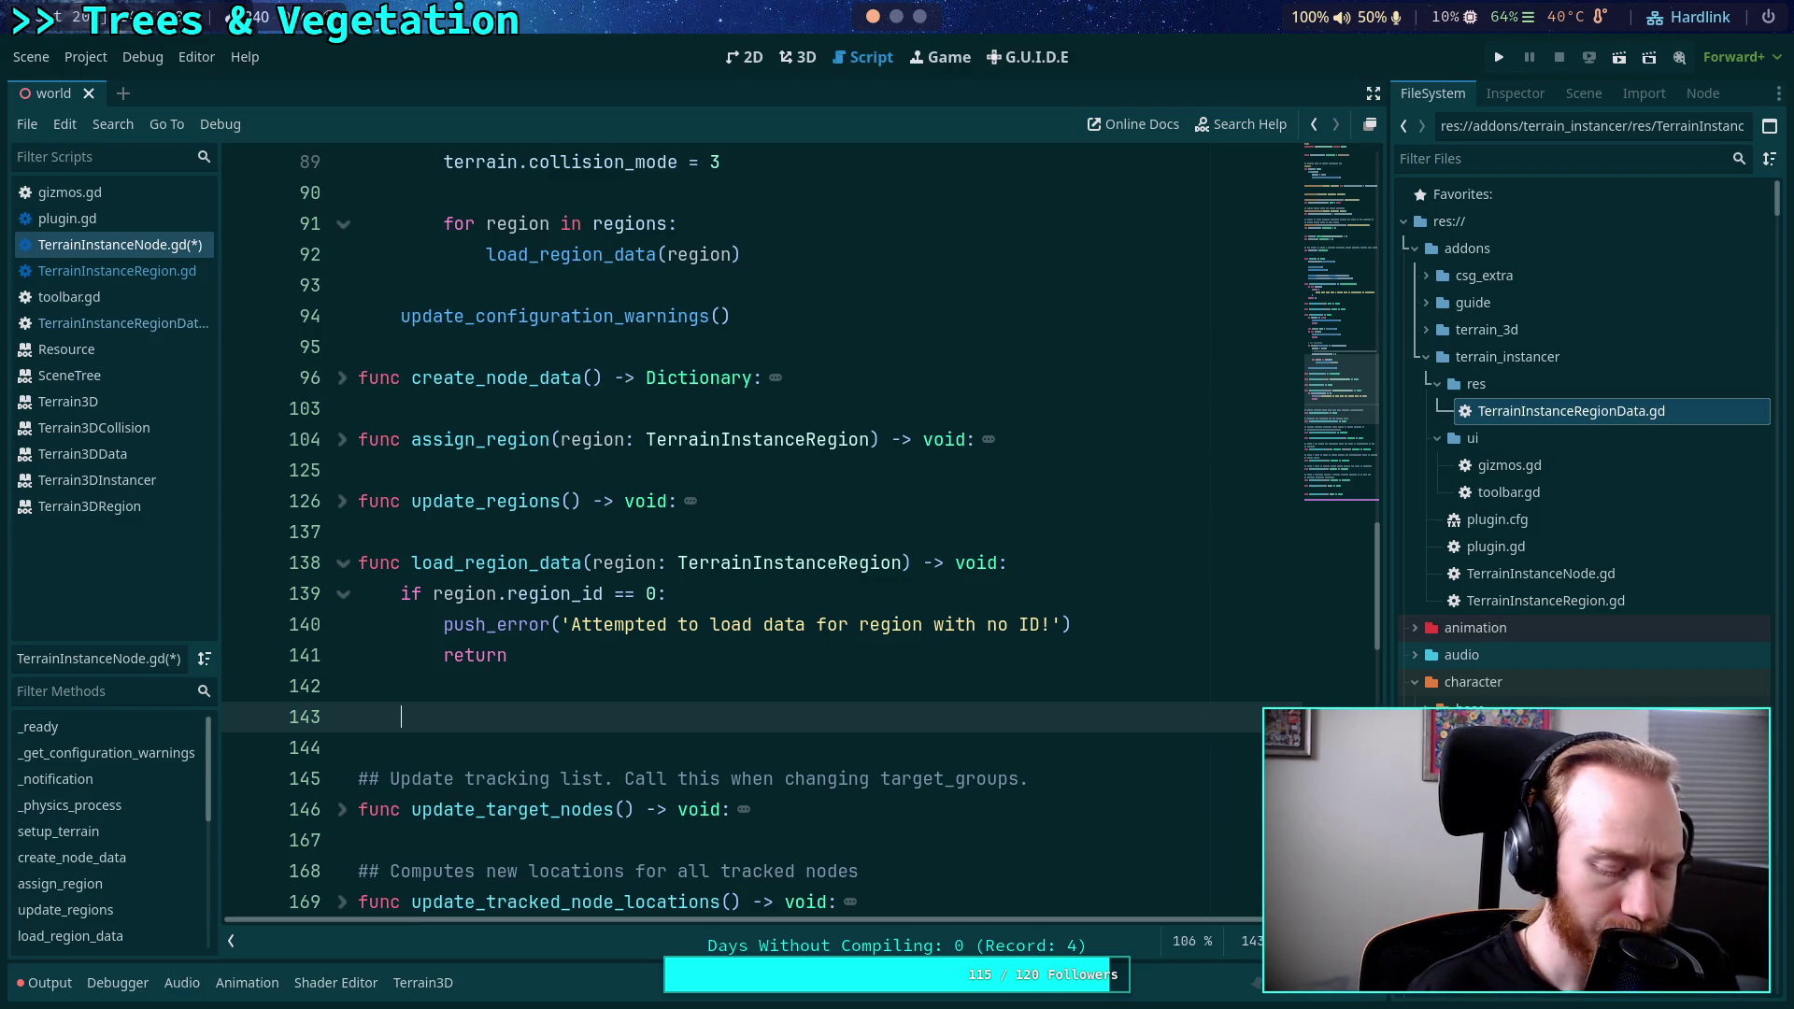
# Add 'if terrain.get_class() == CLASS_TERRAIN3D:' with an empty indented line beneath it.
pyautogui.write('if not')
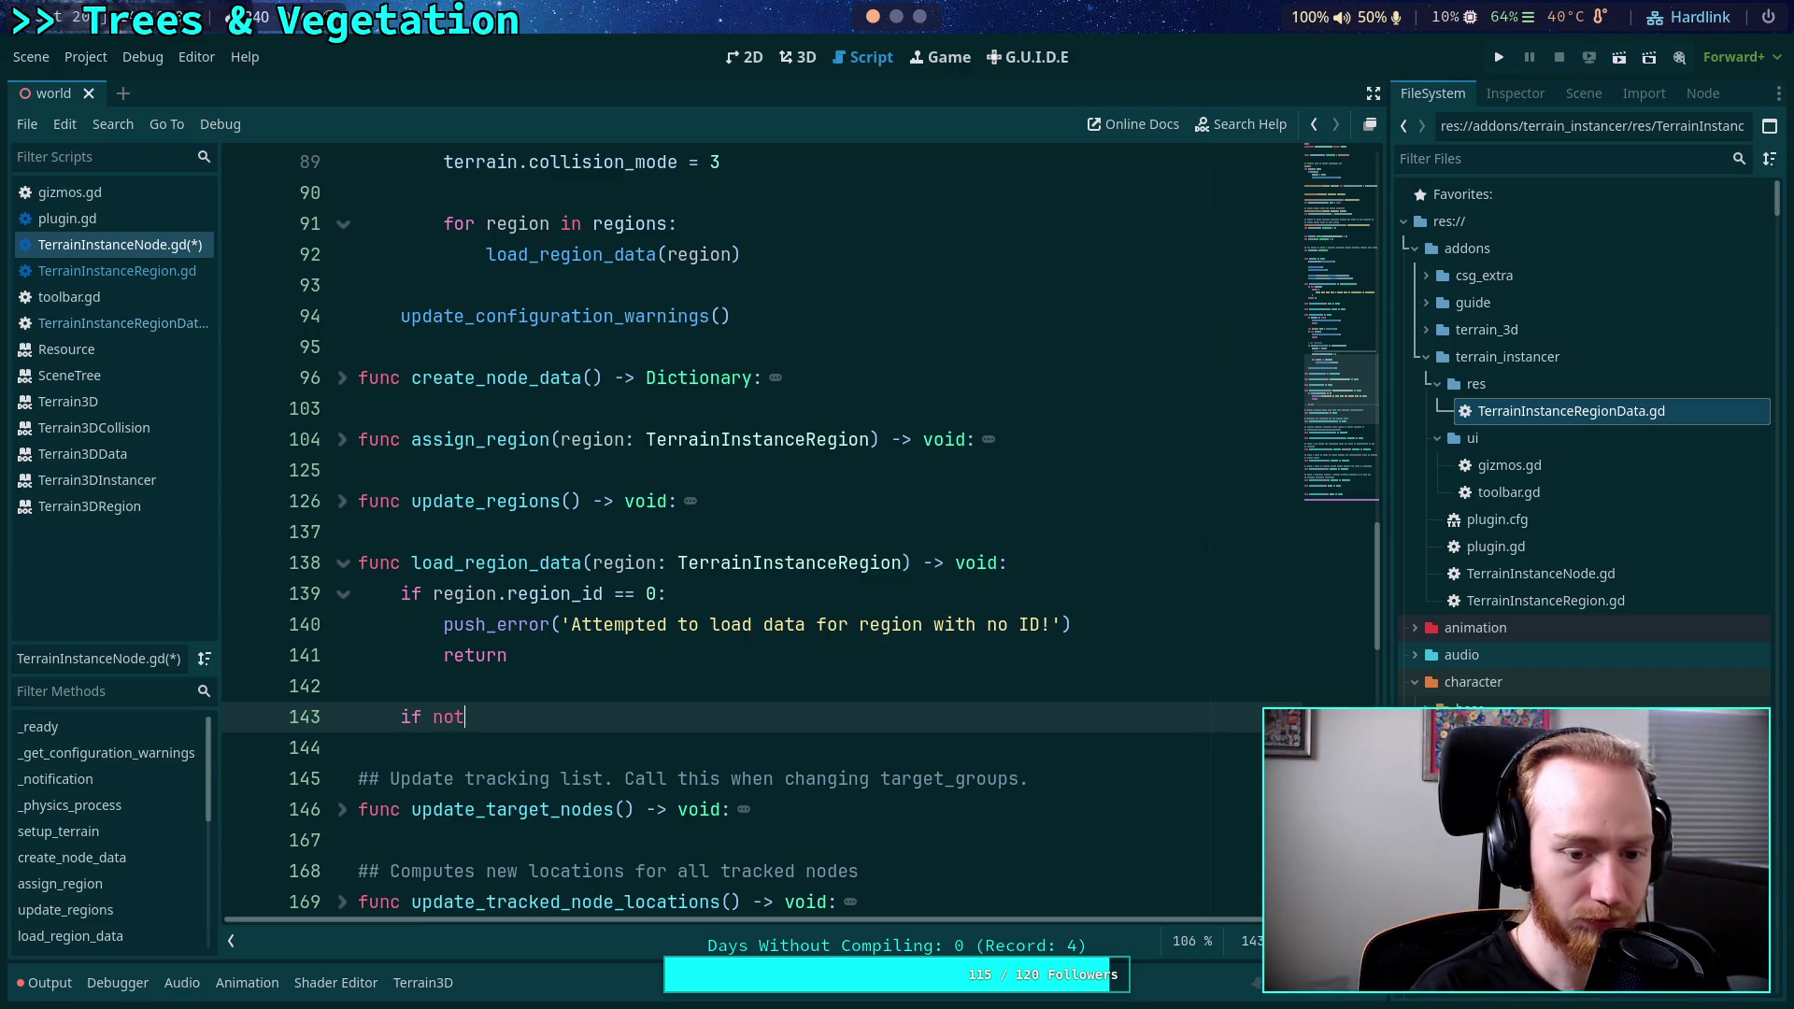
pyautogui.press('BackSpace')
pyautogui.press('BackSpace')
pyautogui.press('BackSpace')
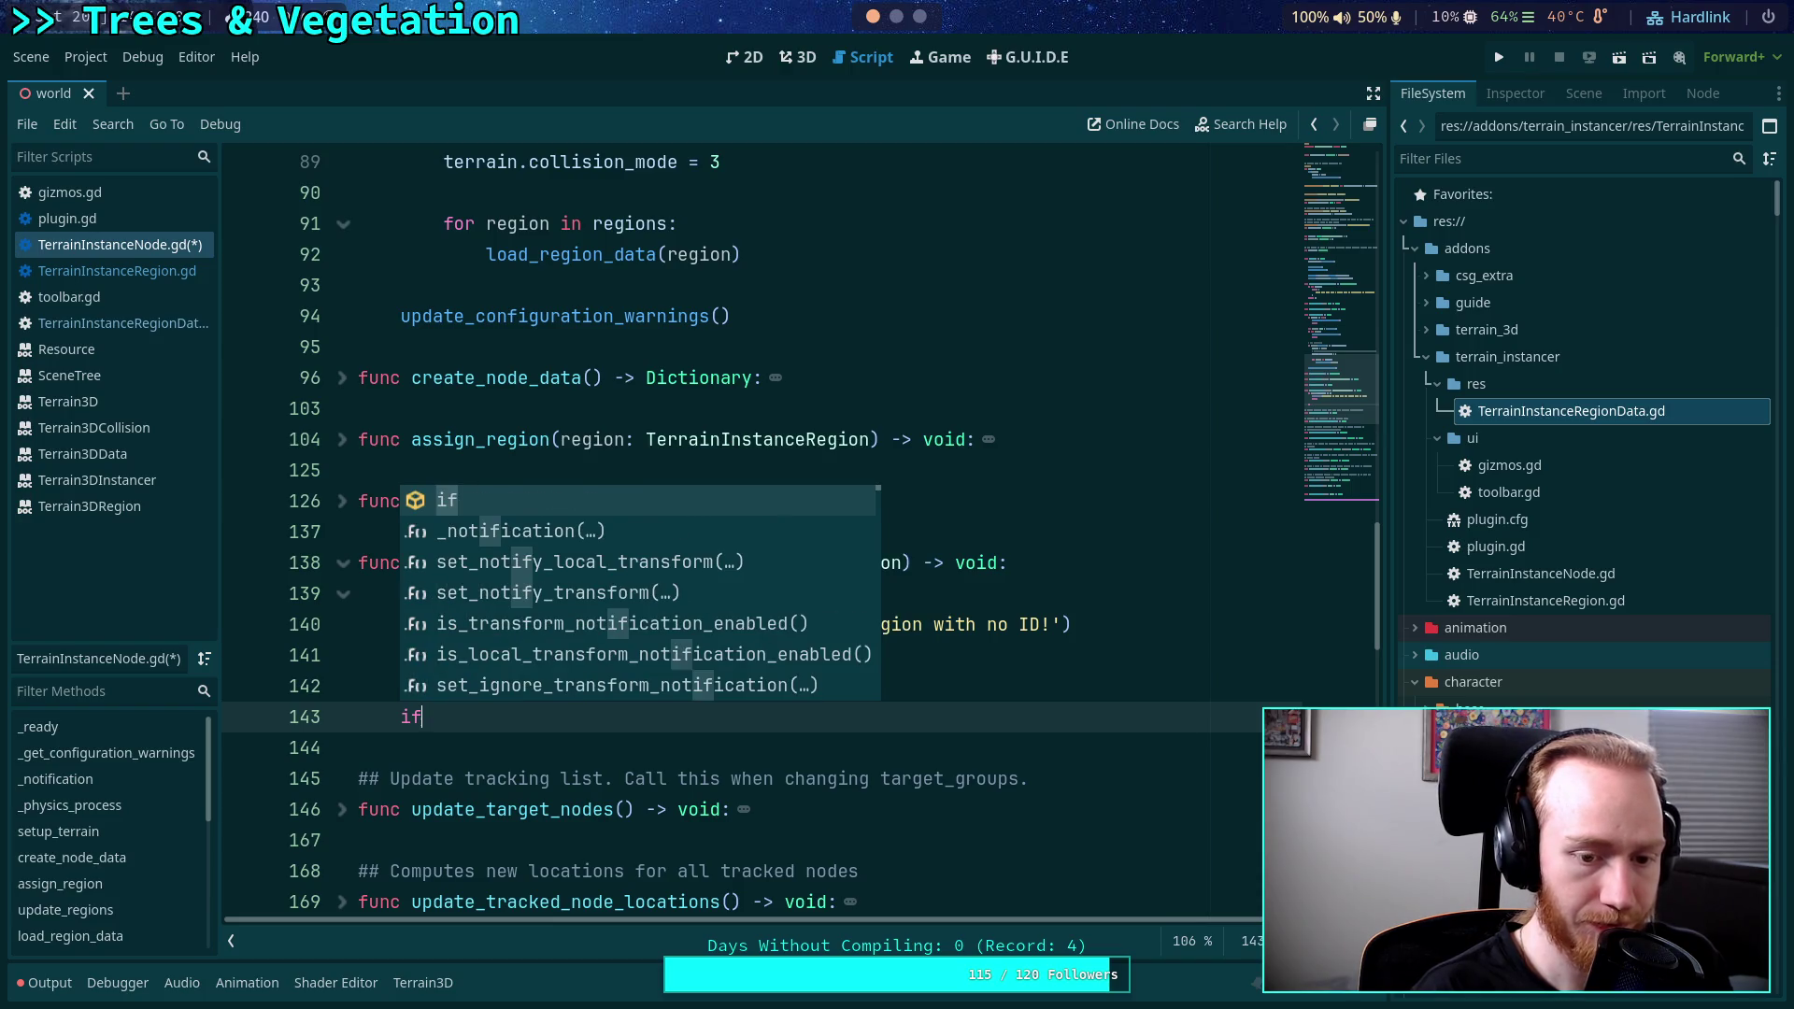
pyautogui.write(' terrain.')
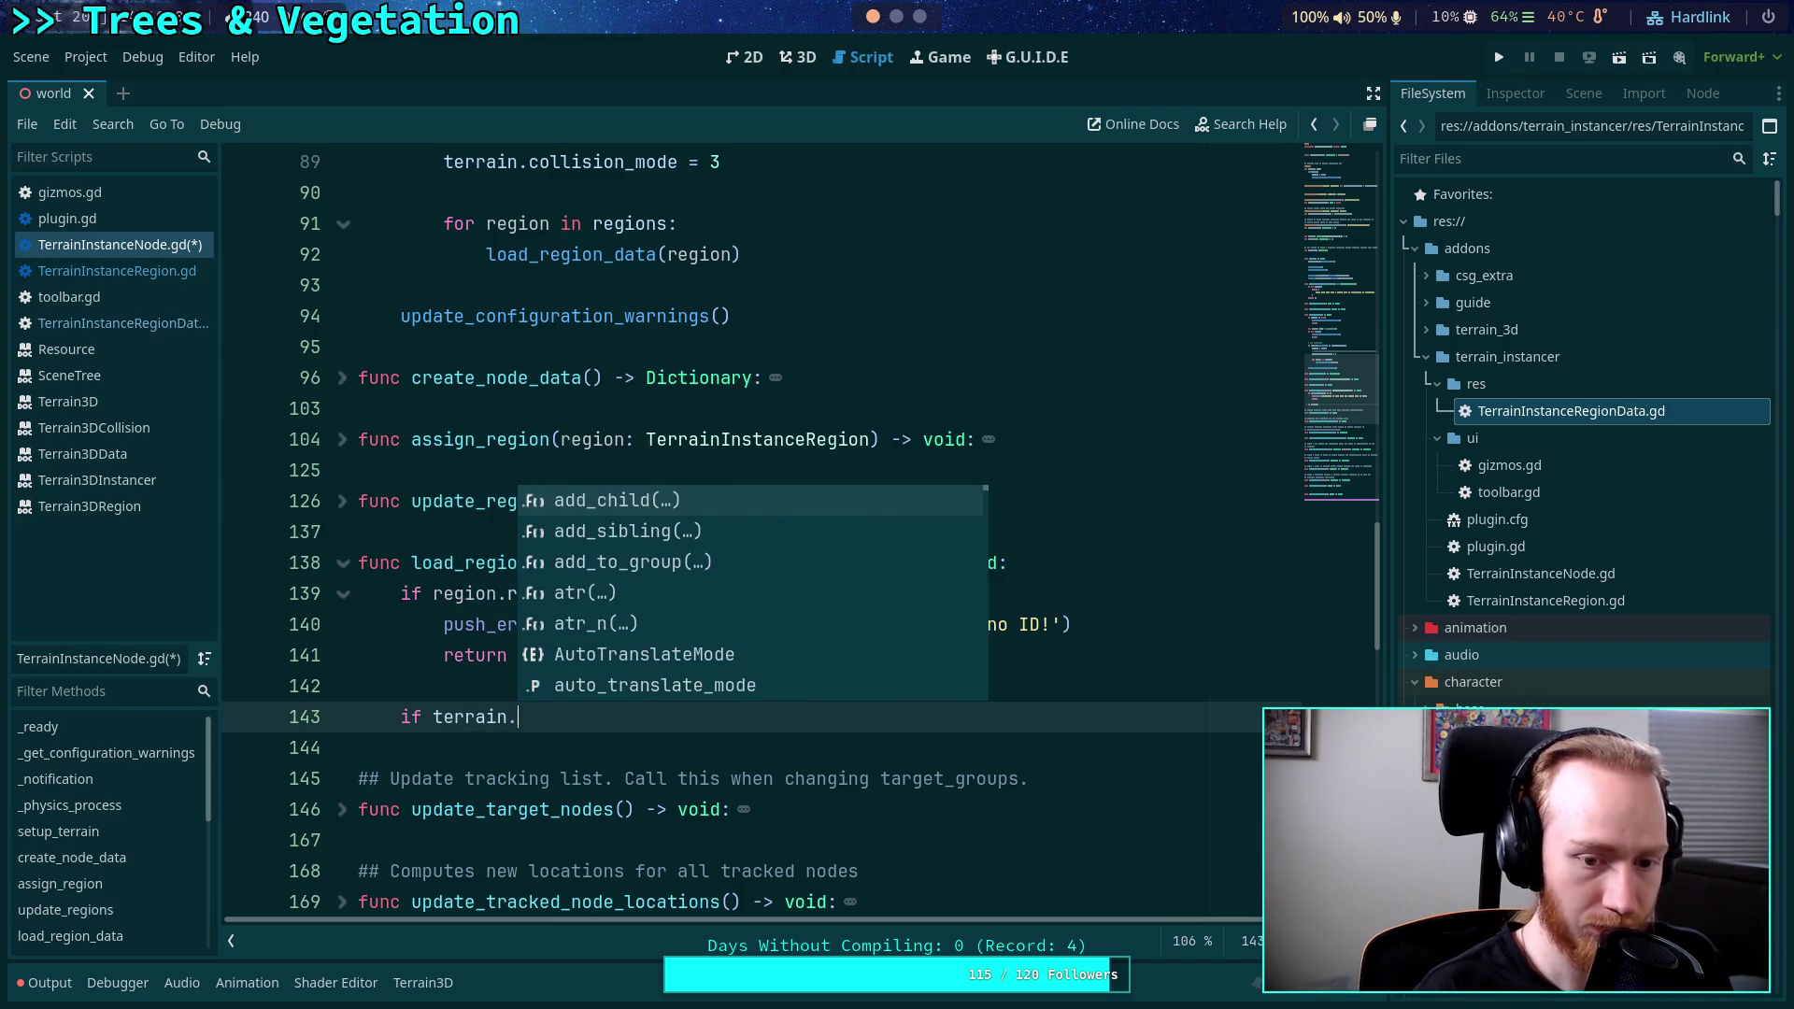
pyautogui.write('get_class')
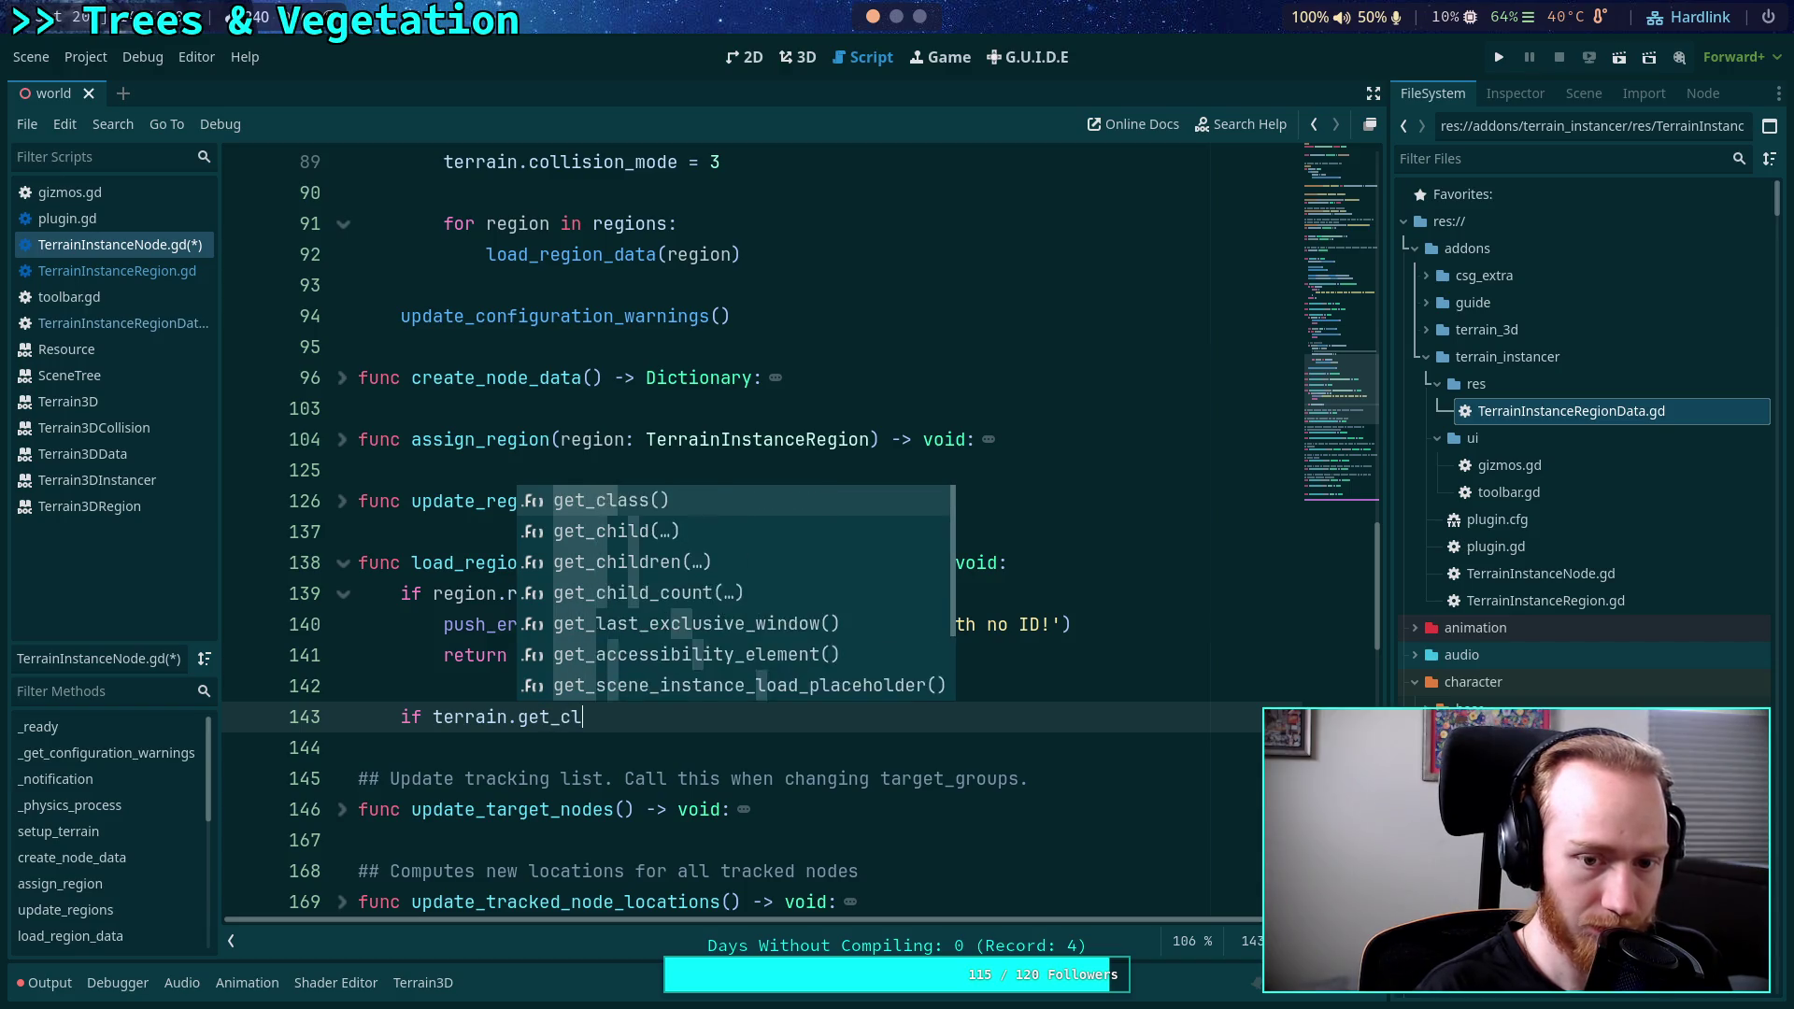
pyautogui.press('Return')
pyautogui.write('== TERR')
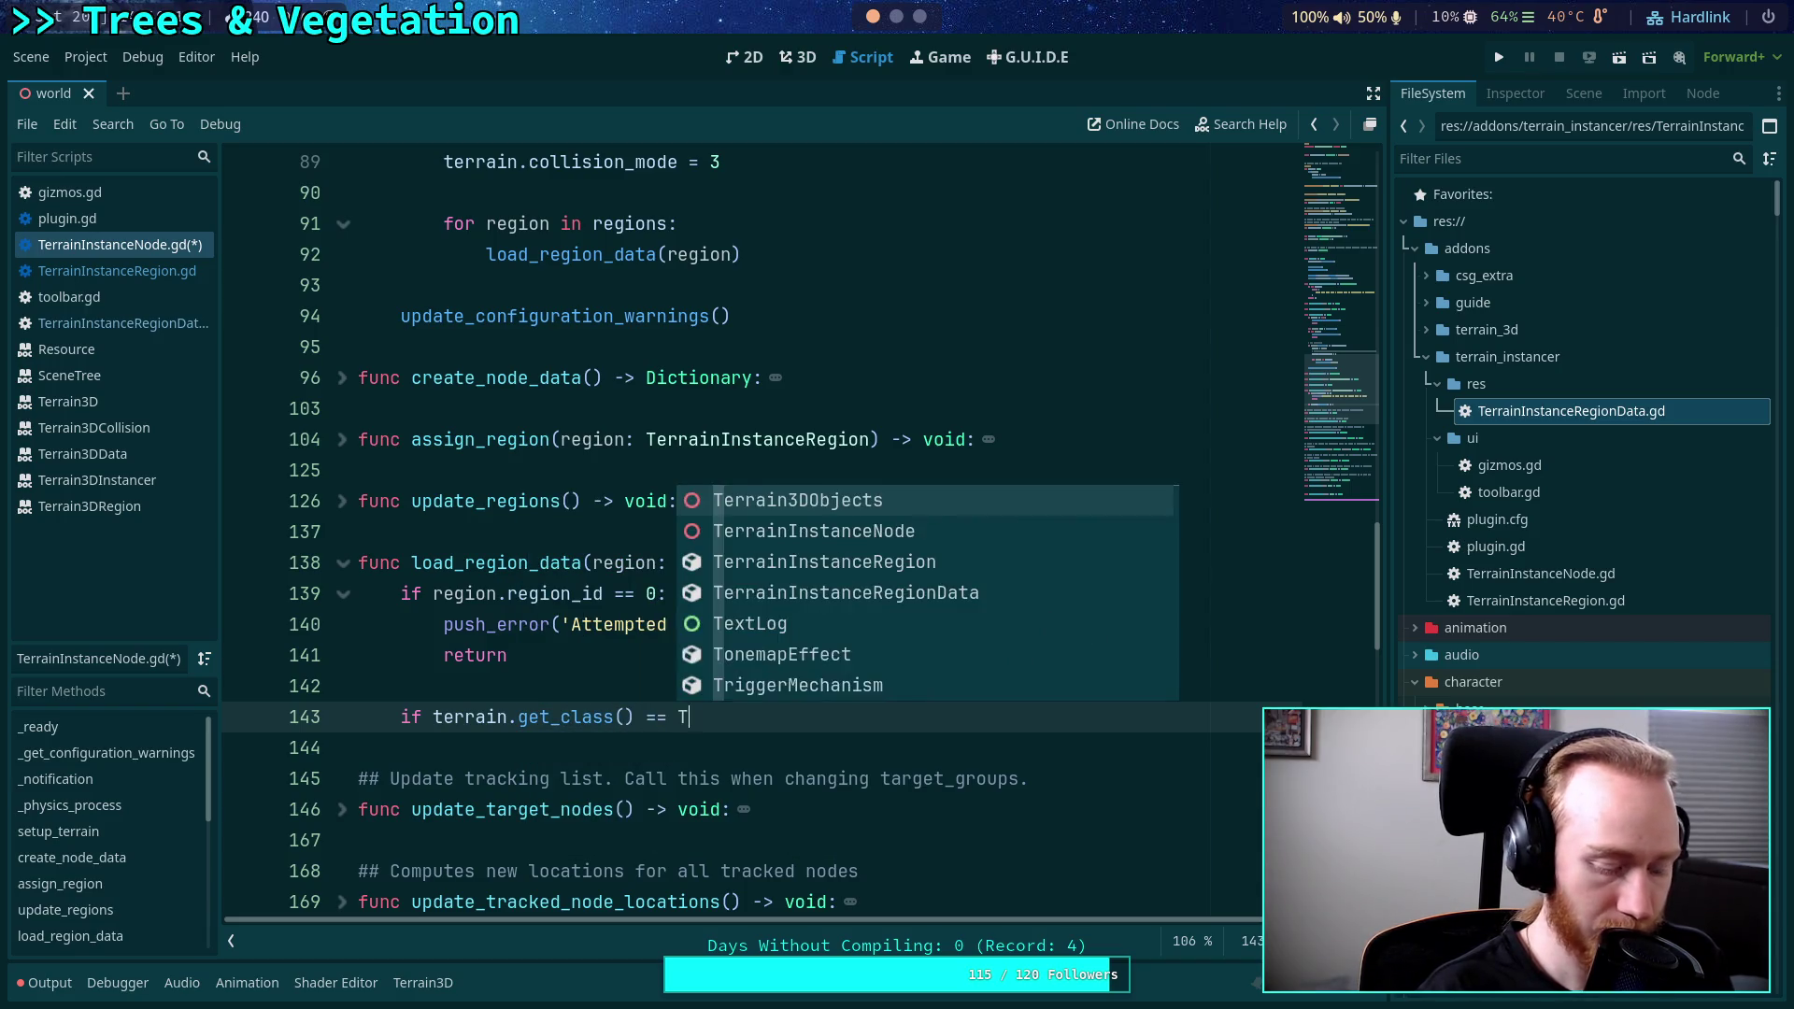
pyautogui.press('BackSpace')
pyautogui.press('BackSpace')
pyautogui.press('BackSpace')
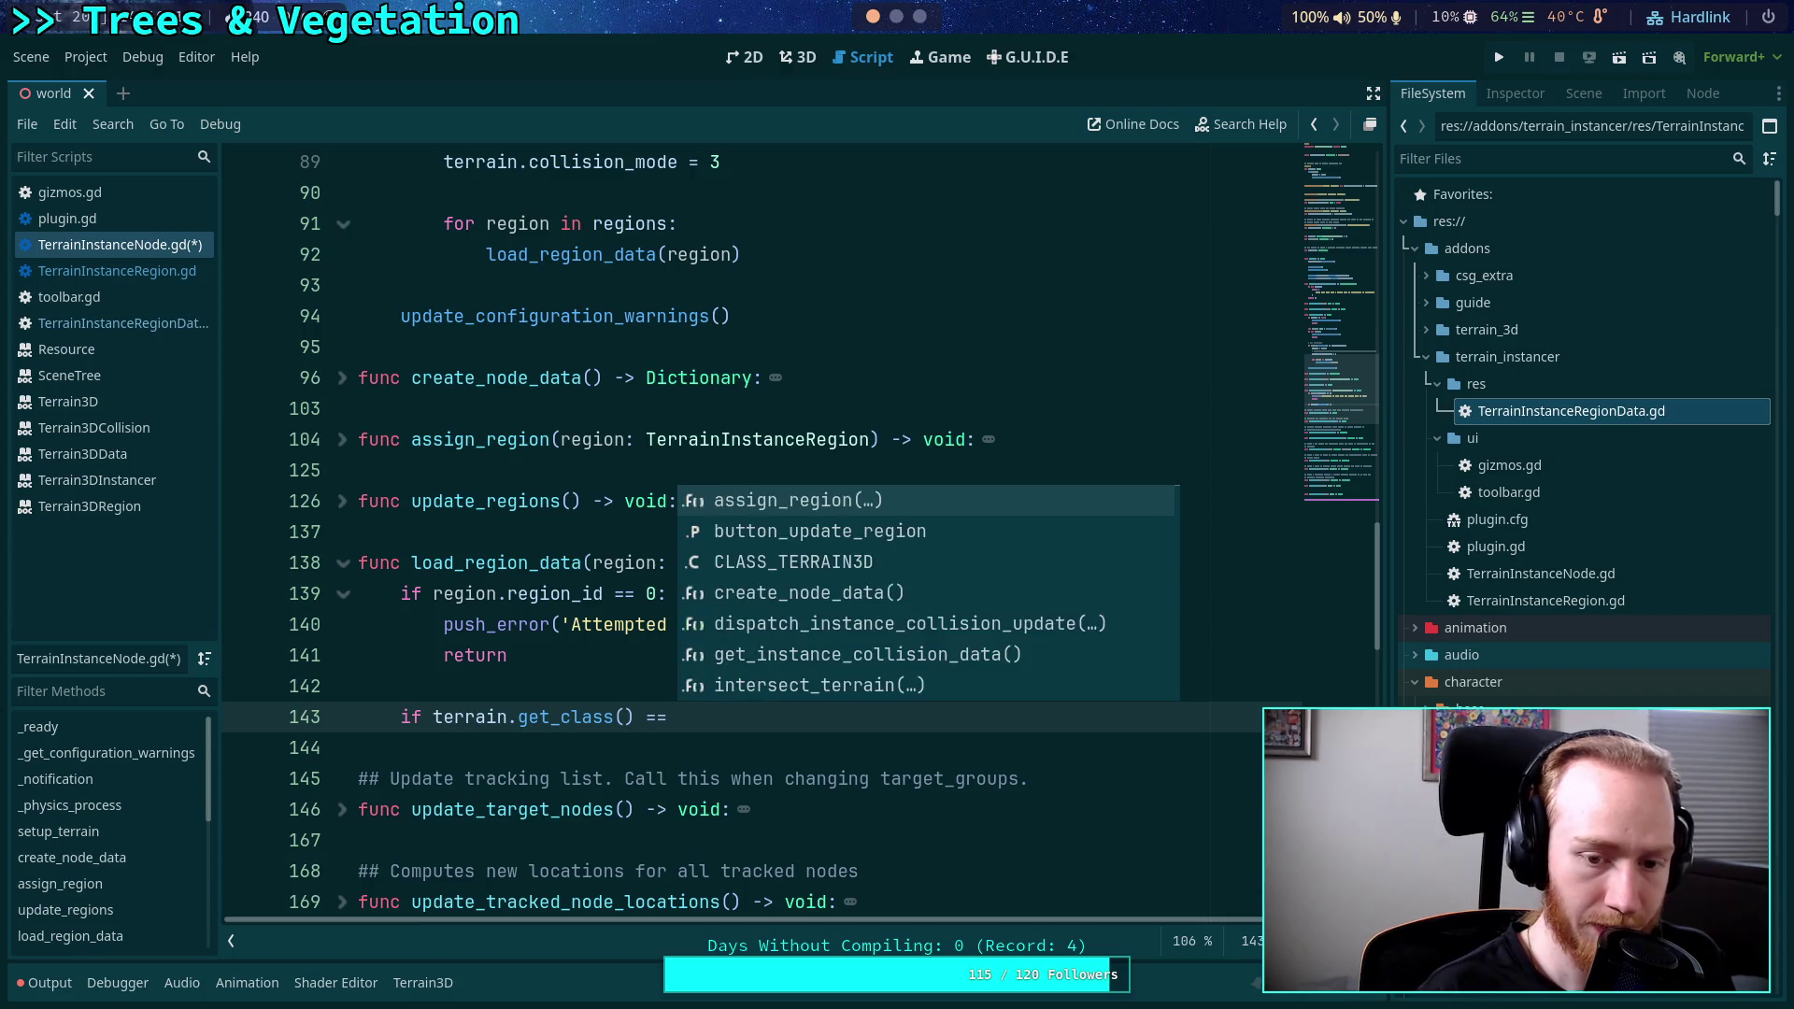
pyautogui.write('CLA')
pyautogui.press('Return')
pyautogui.write(':')
pyautogui.press('Return')
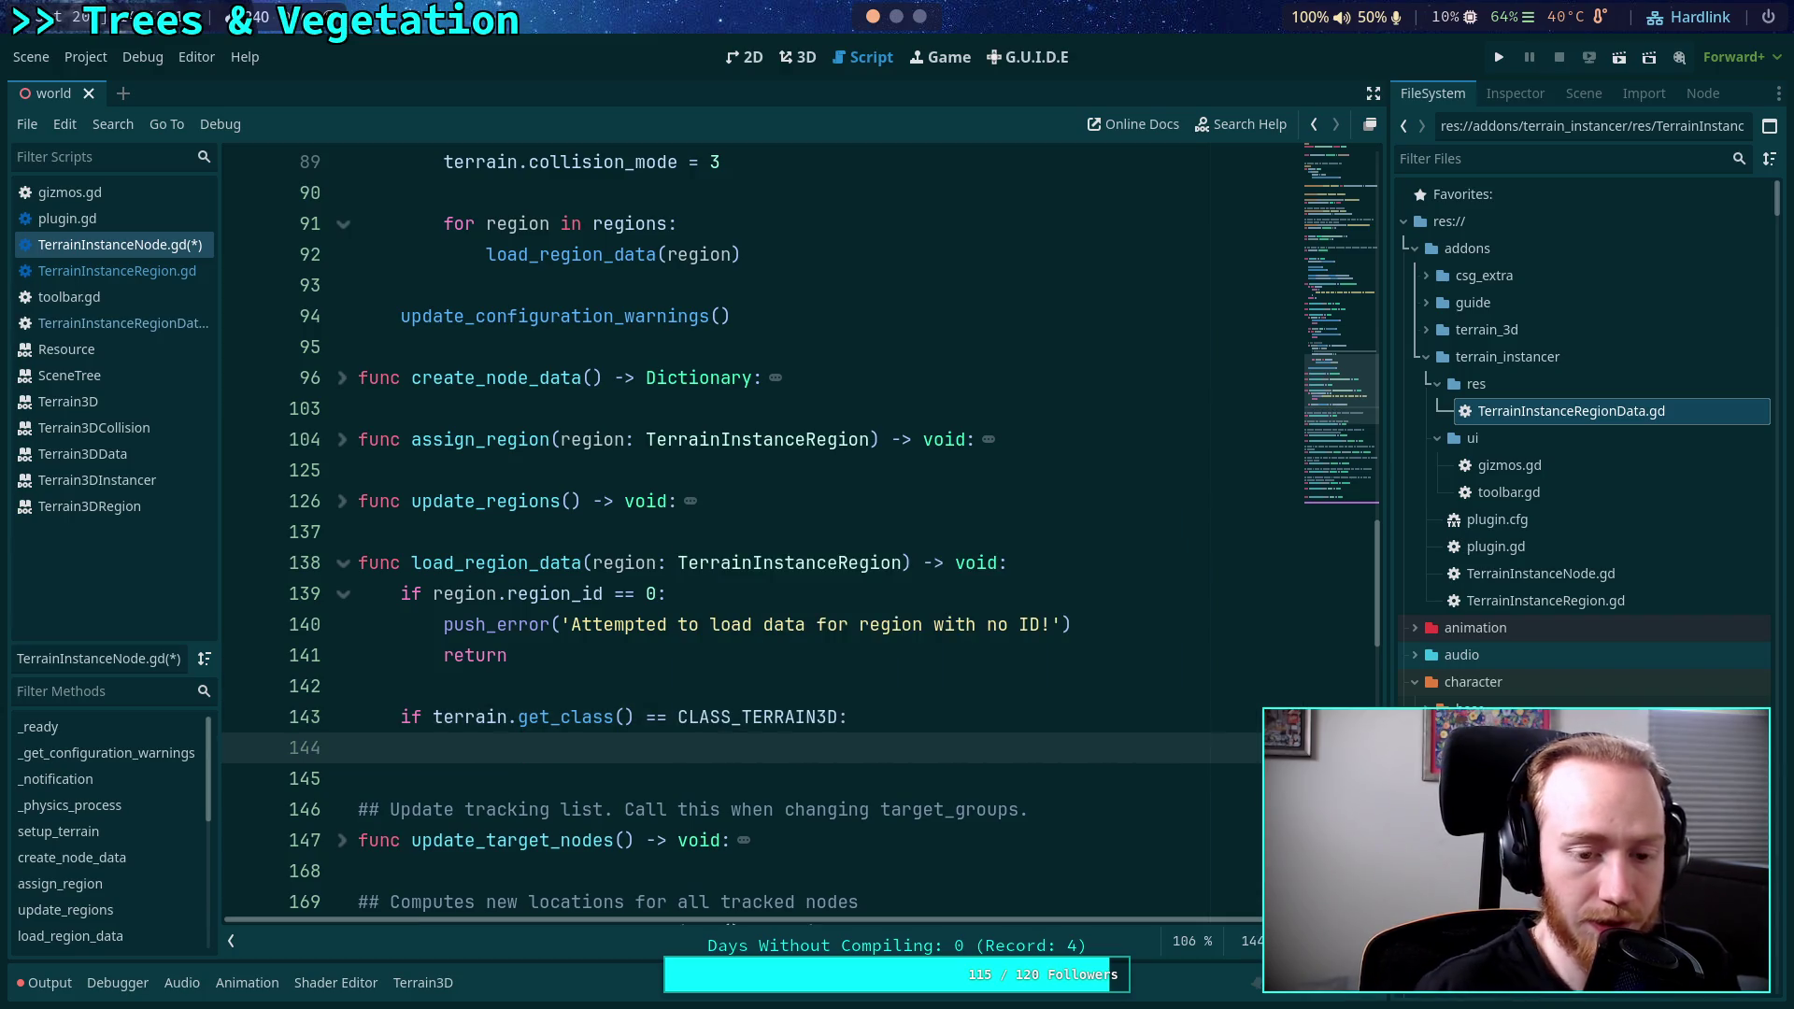
pyautogui.click(106, 408)
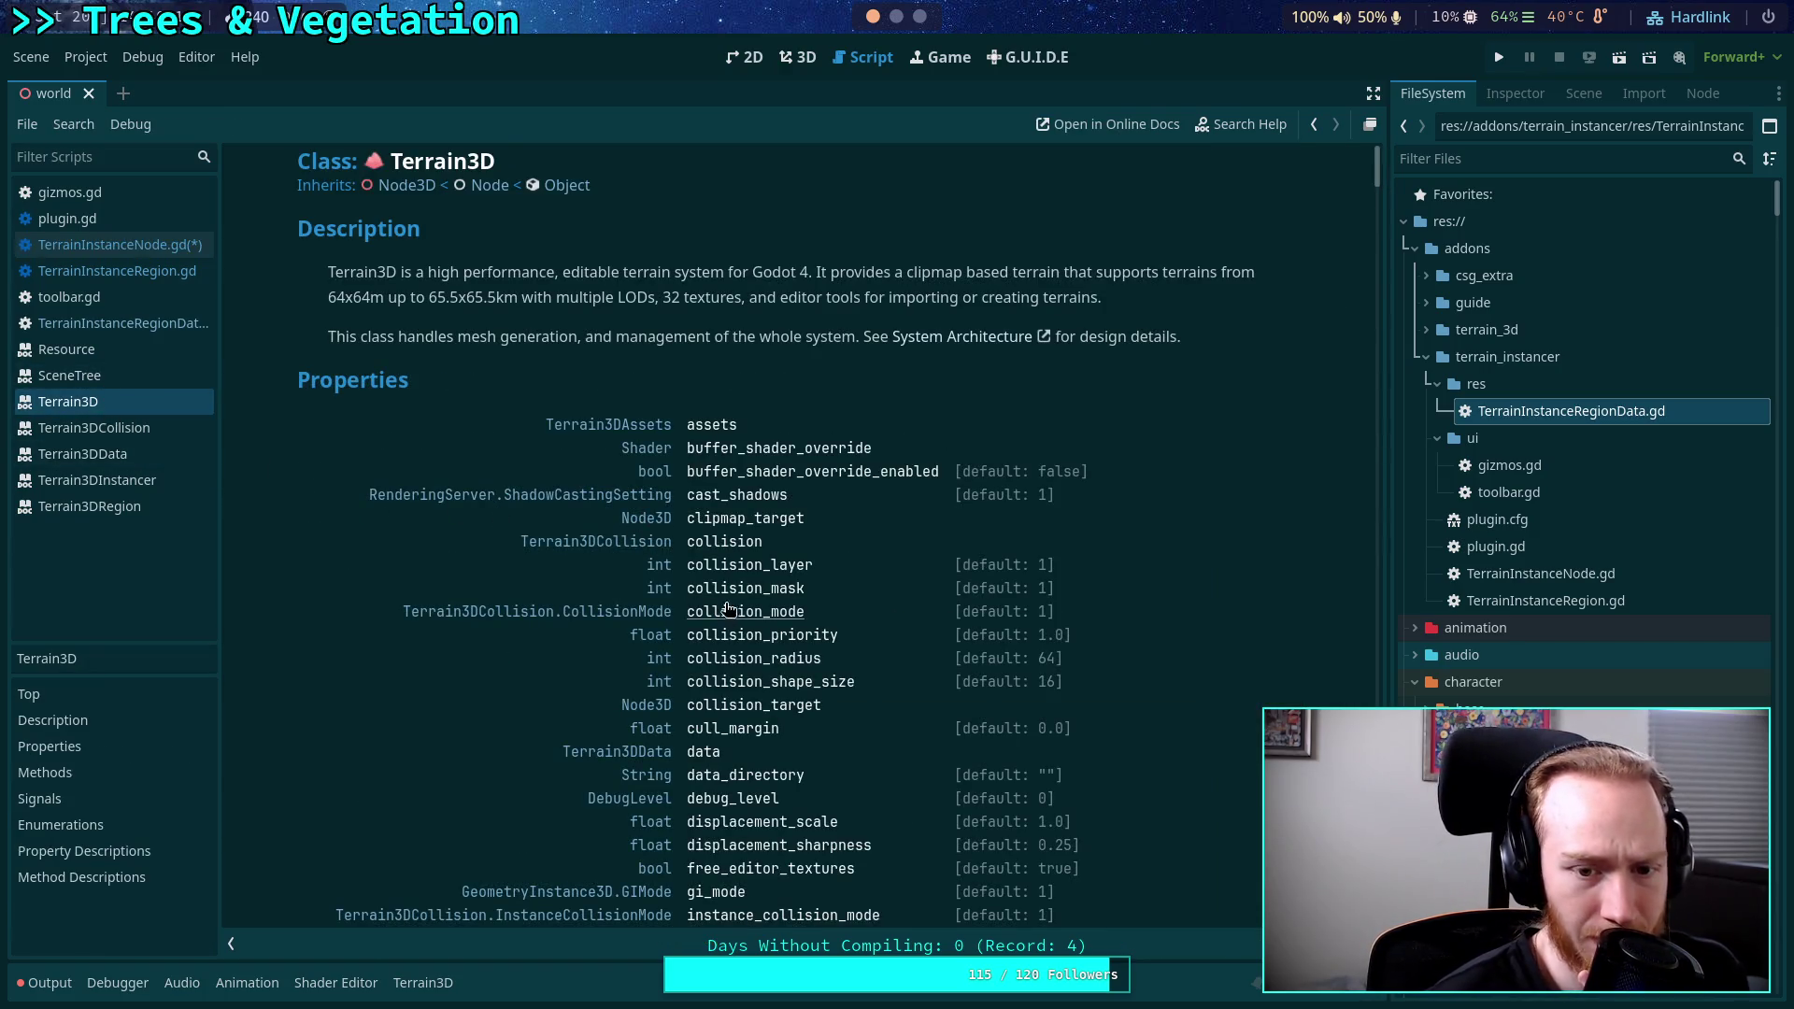
# Read the Terrain3D docs and check the Terrain3D node's Data Directory in the Inspector.
pyautogui.scroll(-2, 752, 584)
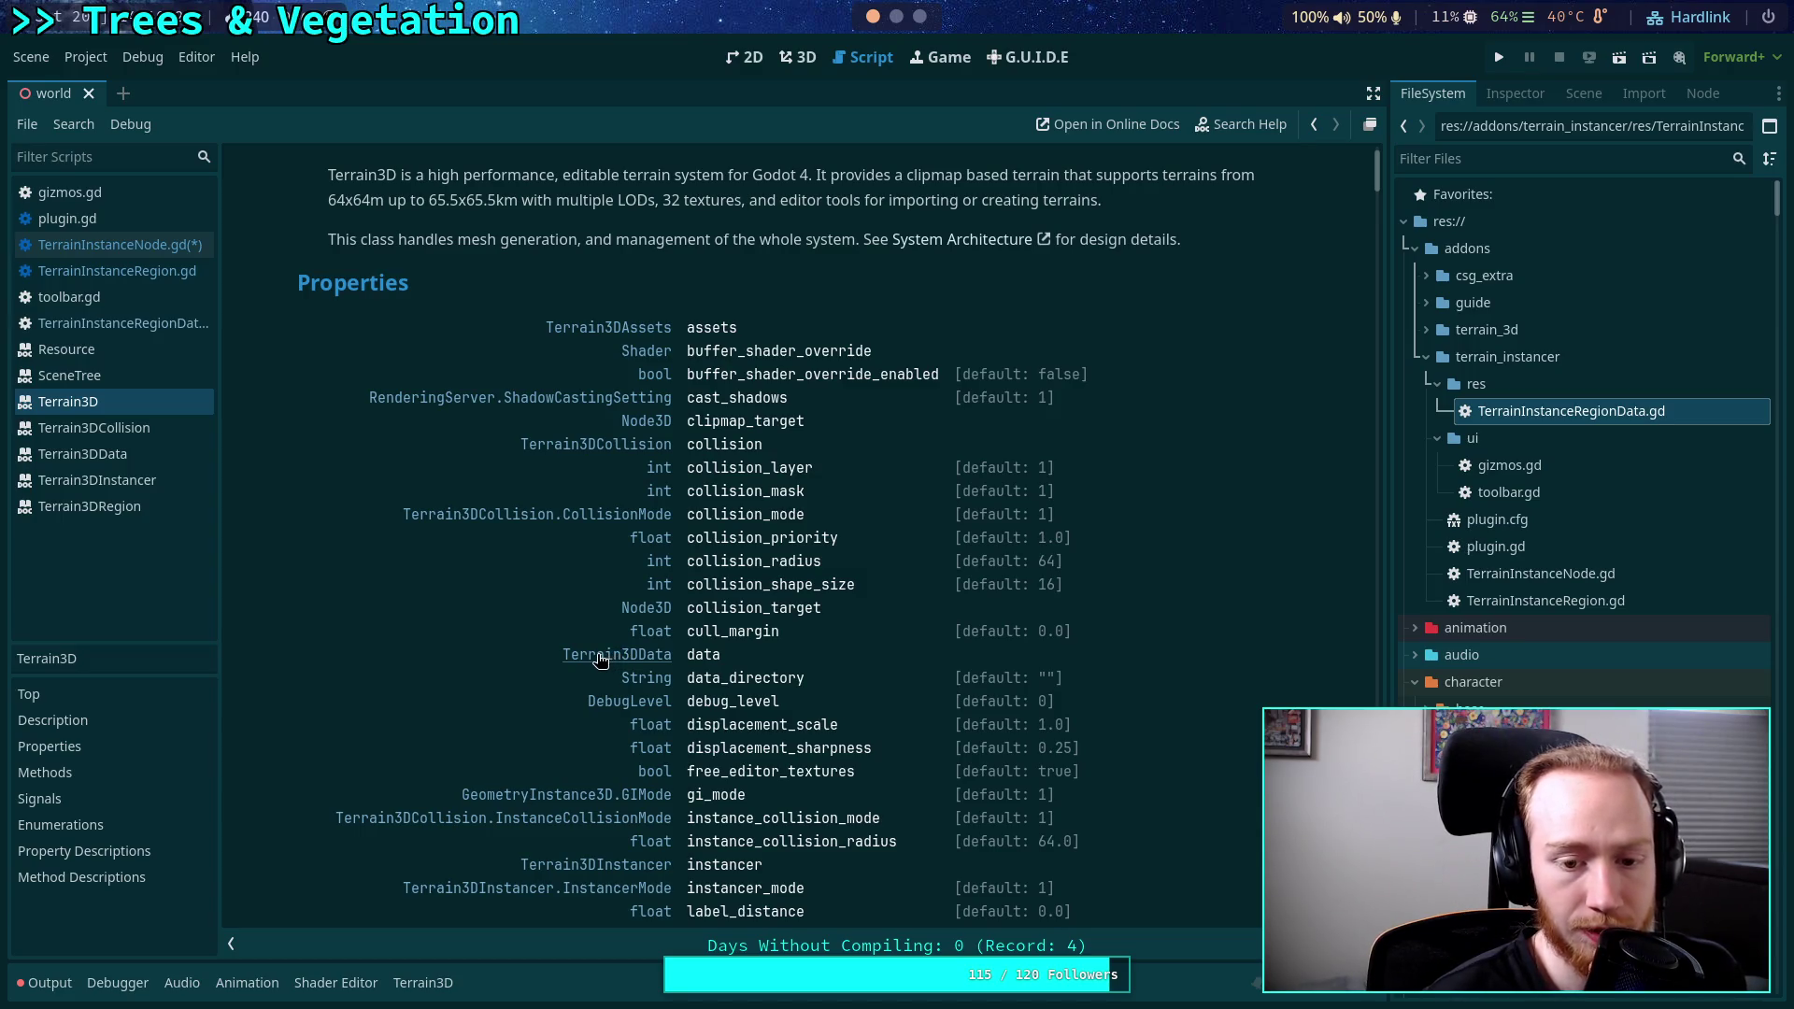
pyautogui.scroll(-2, 673, 616)
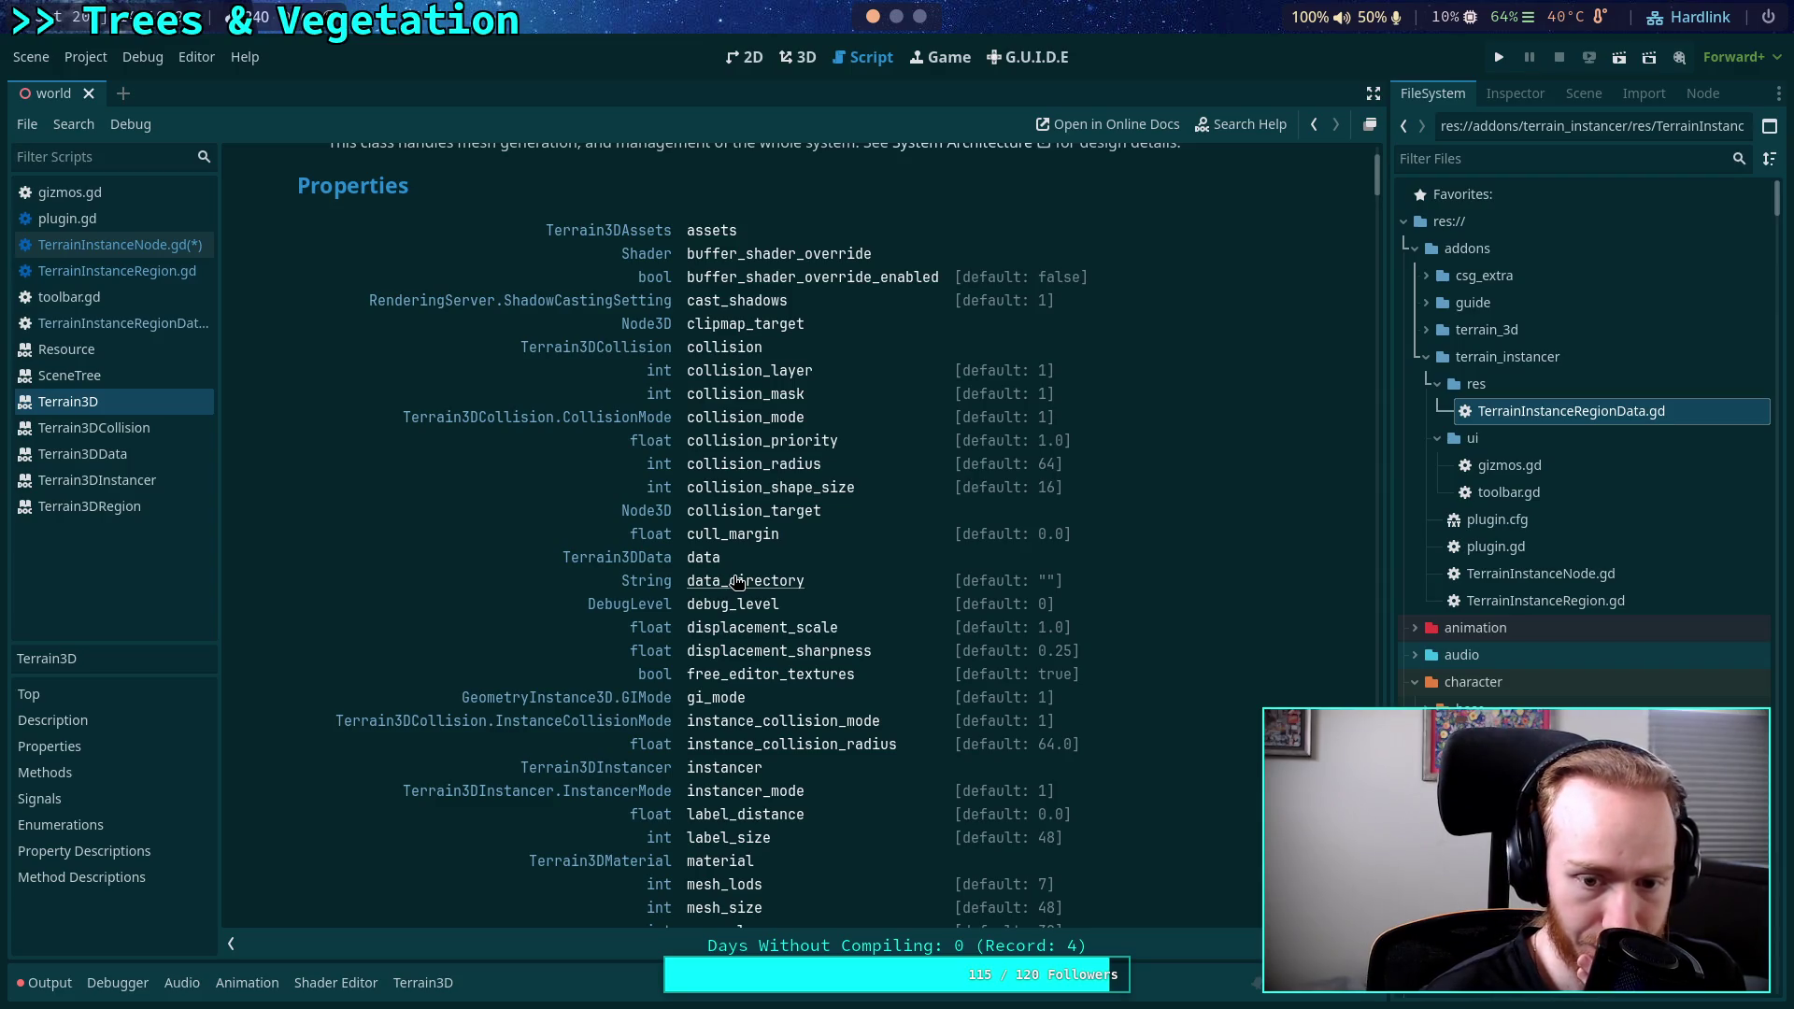
pyautogui.click(1584, 93)
pyautogui.click(1458, 514)
pyautogui.click(1513, 93)
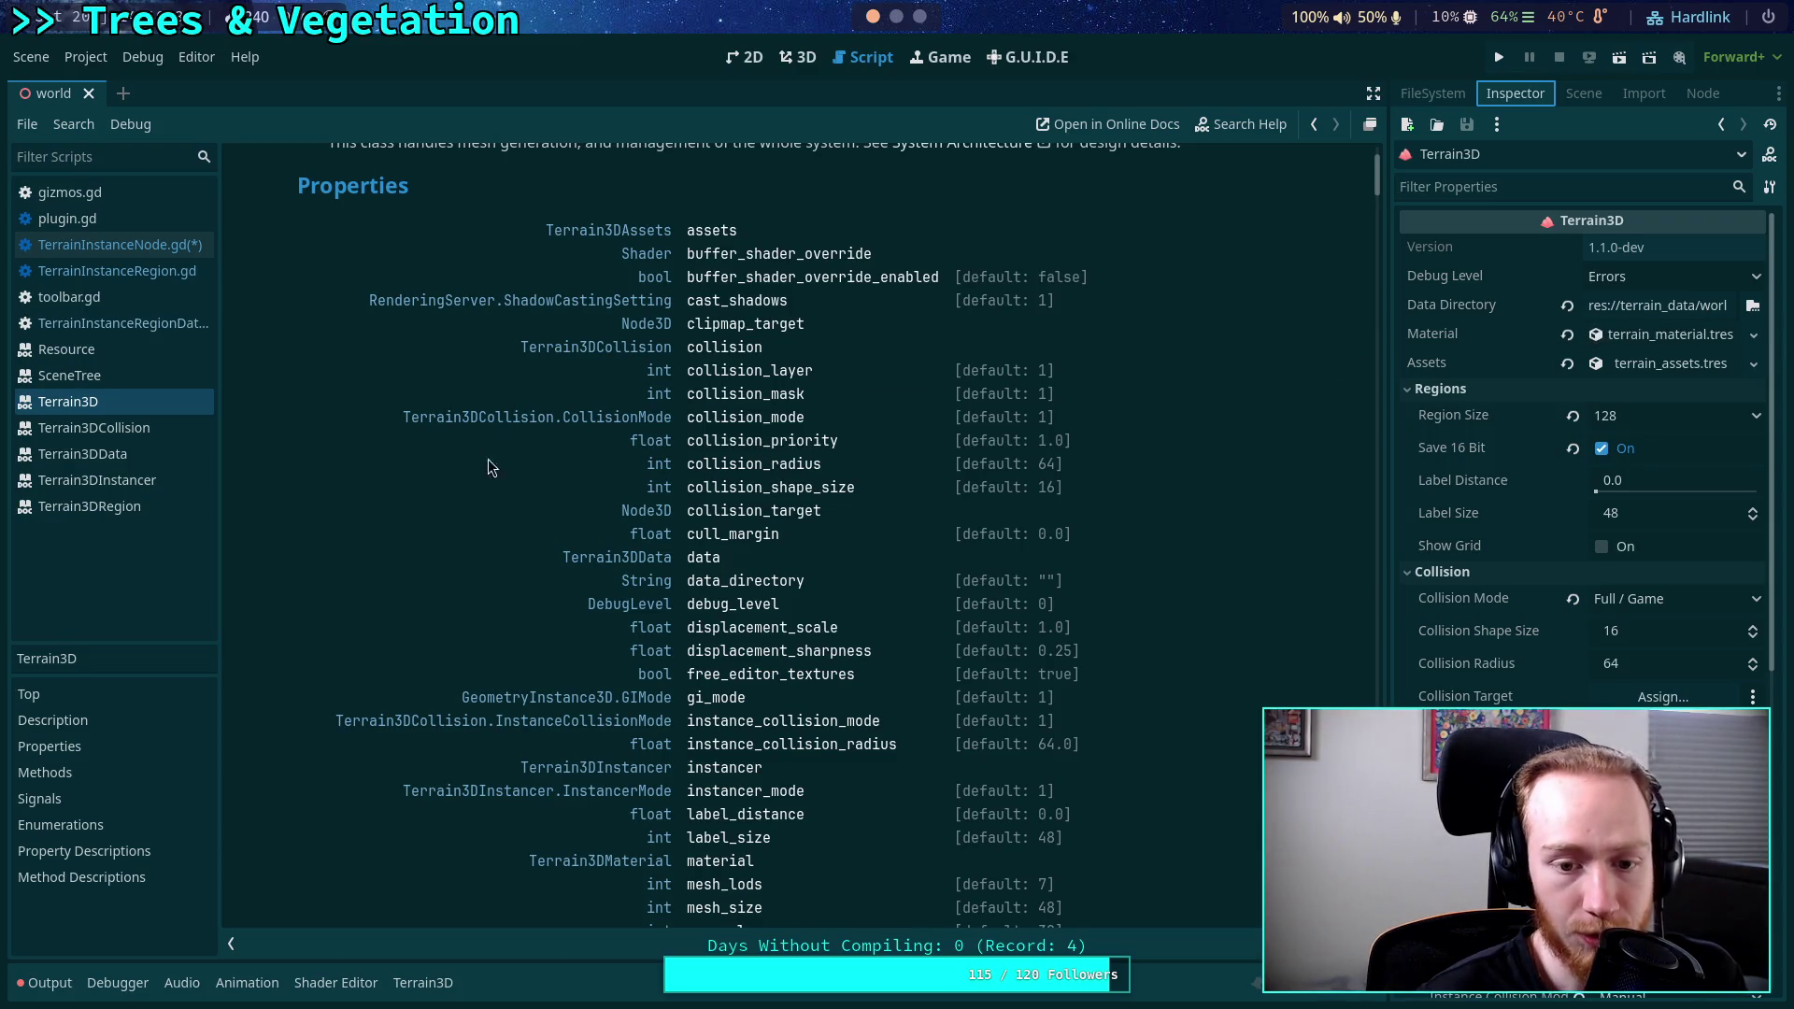
# In Neovim's Terrain3D source workspace, start a Live Grep for the data directory.
pyautogui.hotkey('alt', 'Tab')
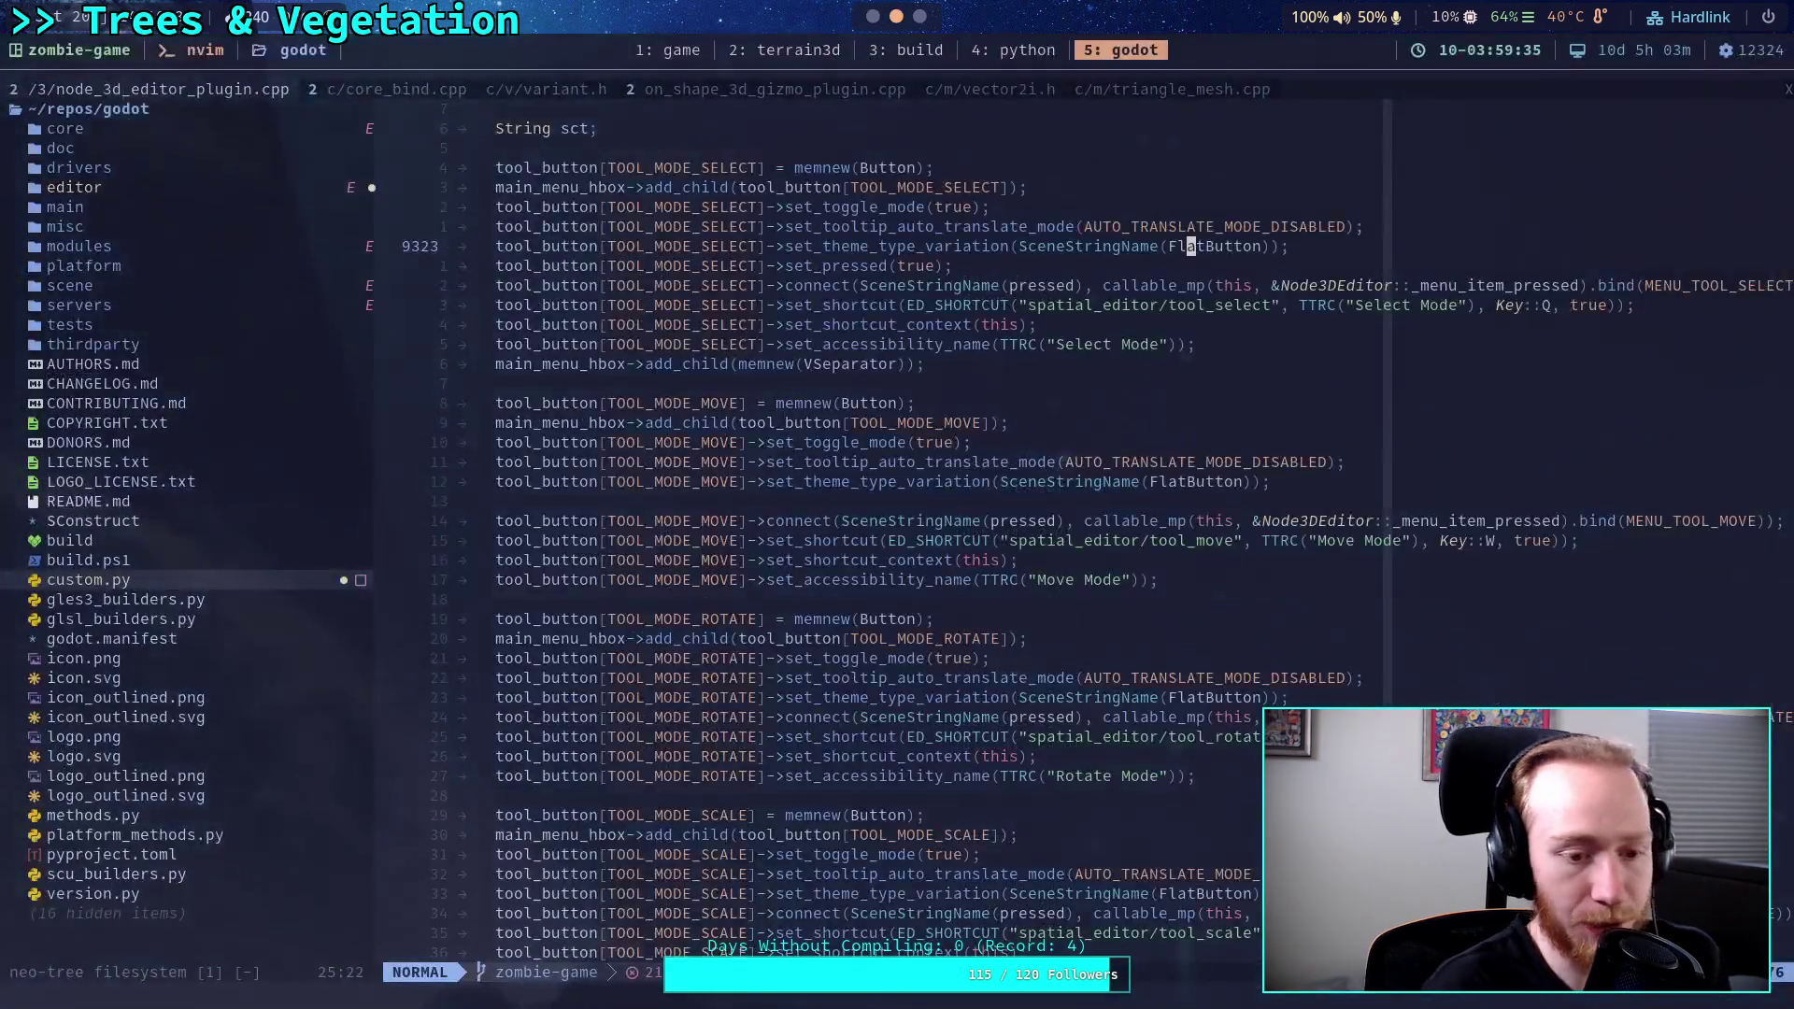
pyautogui.click(813, 58)
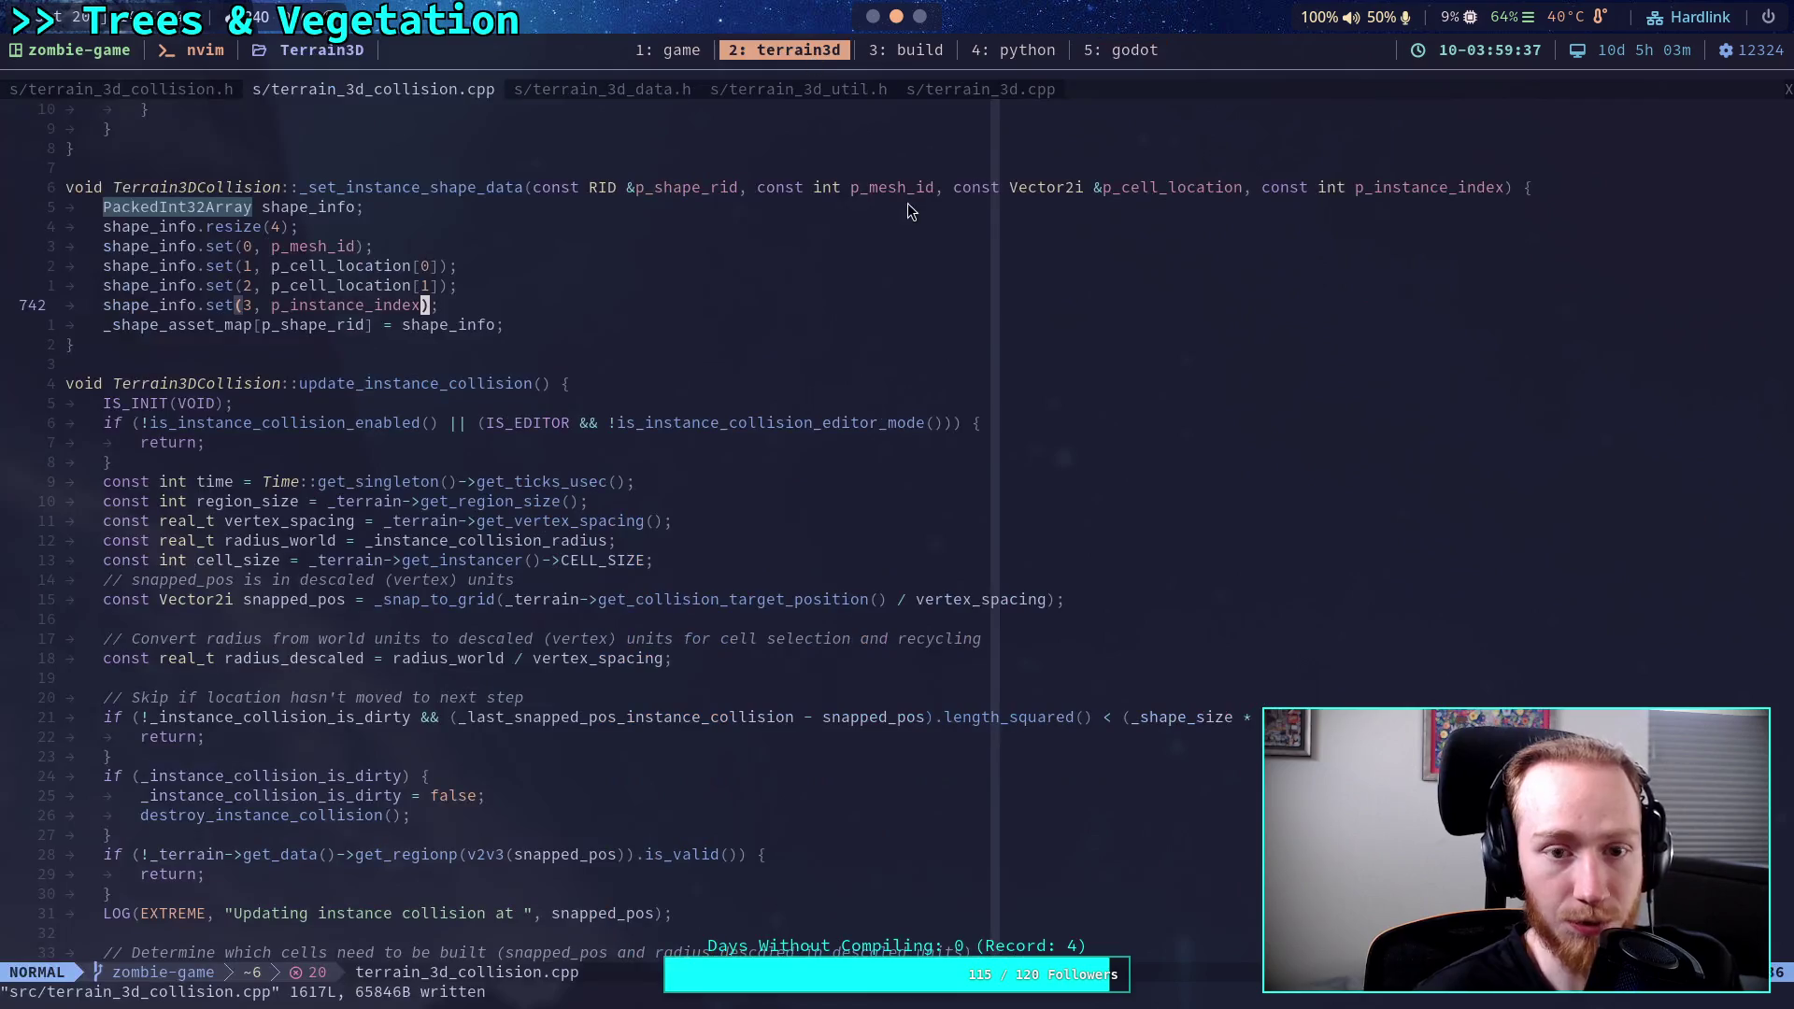
pyautogui.press('space')
pyautogui.write('fgdata_')
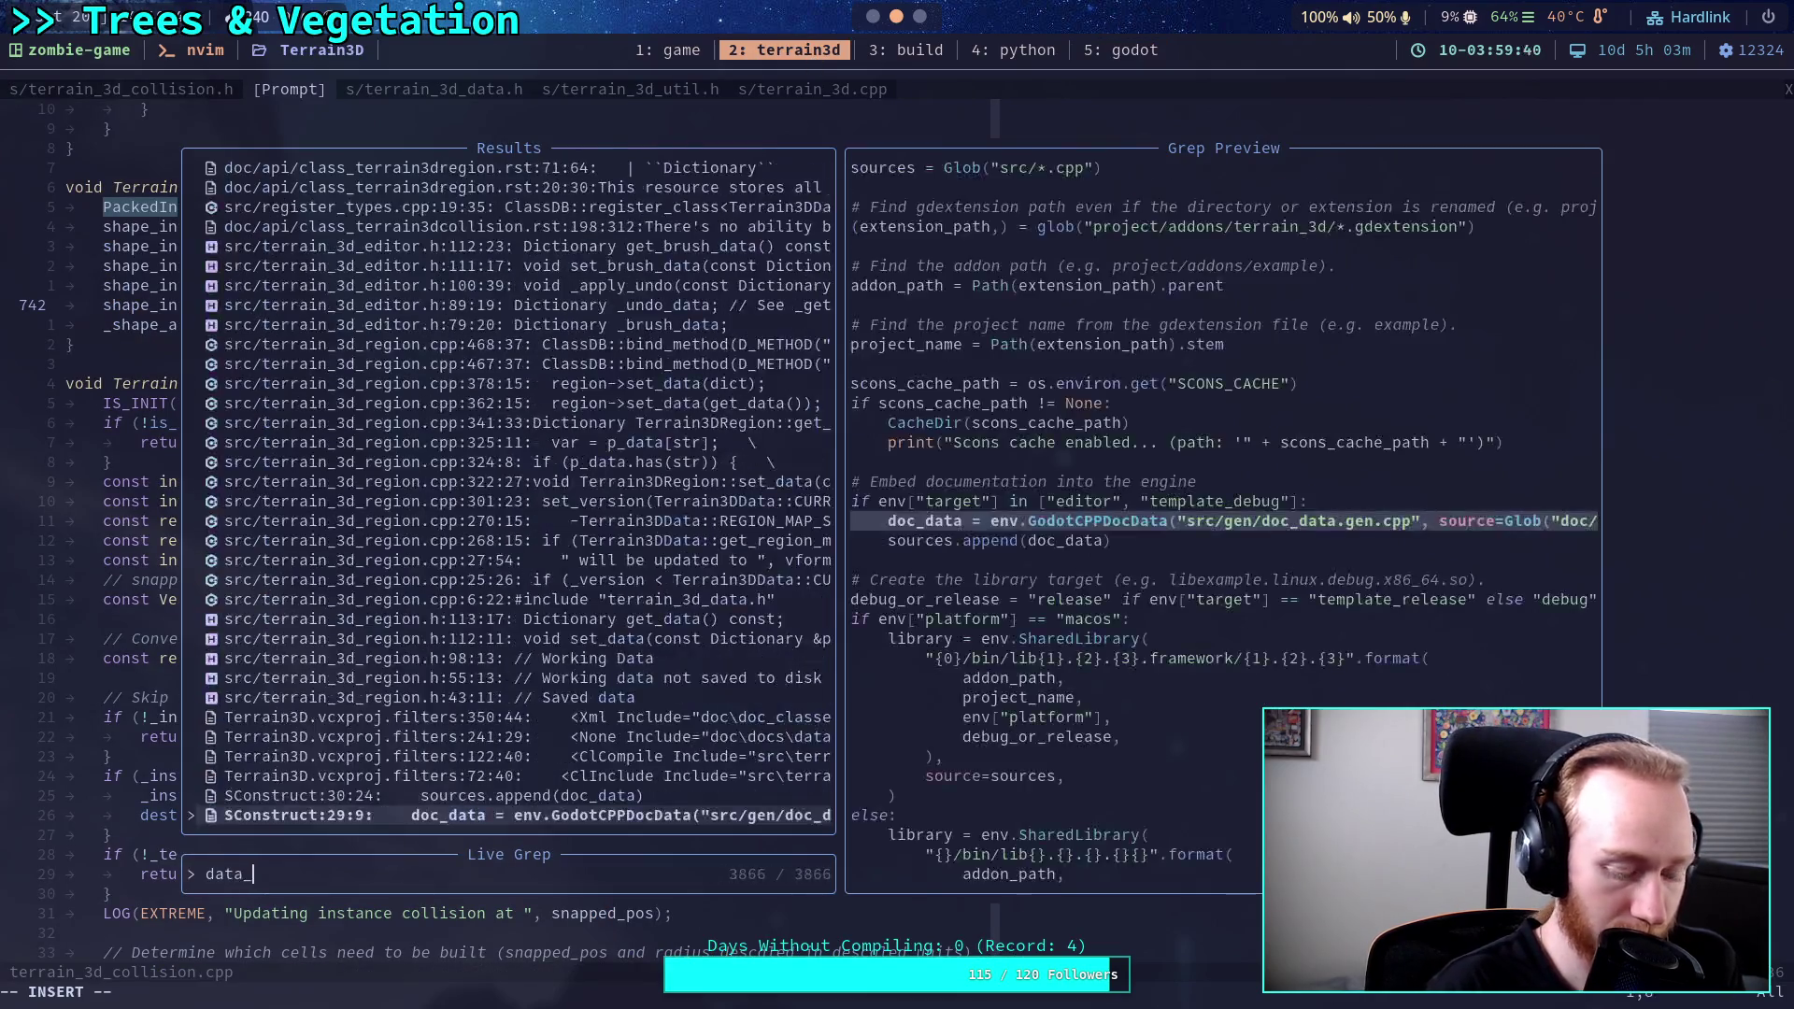
pyautogui.write('directio')
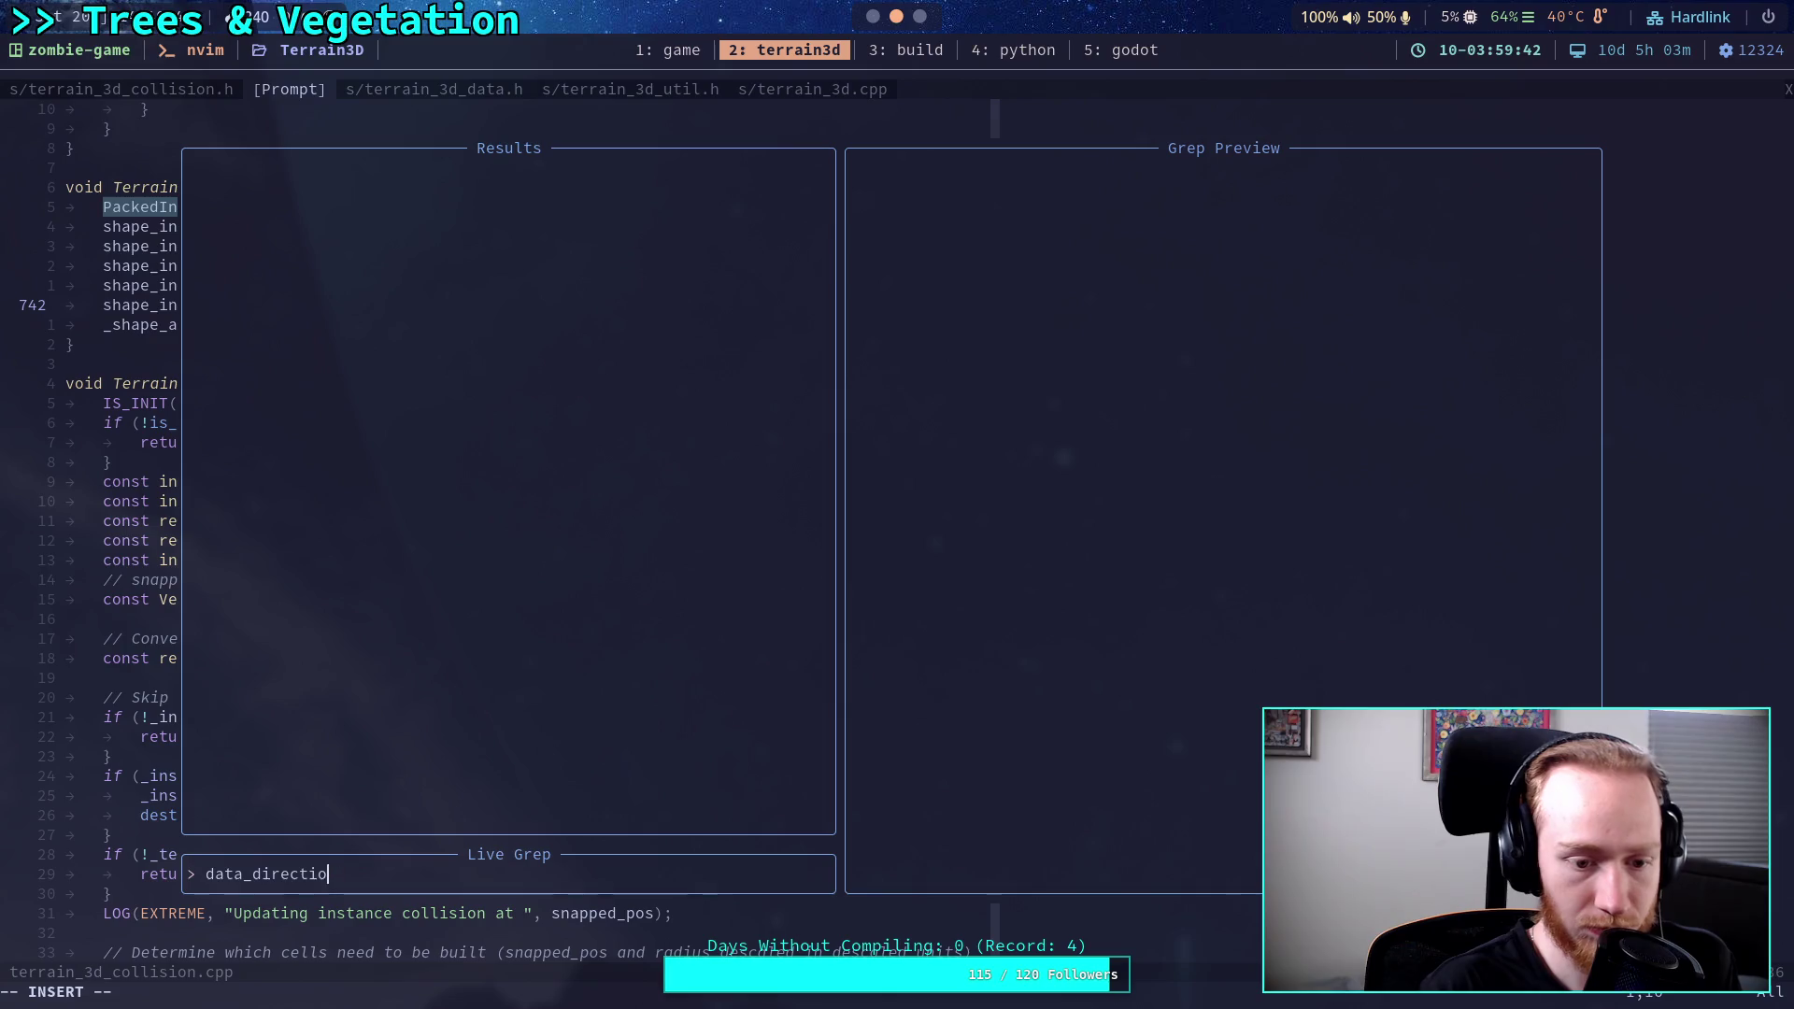
pyautogui.press('BackSpace')
pyautogui.press('BackSpace')
pyautogui.write('ory')
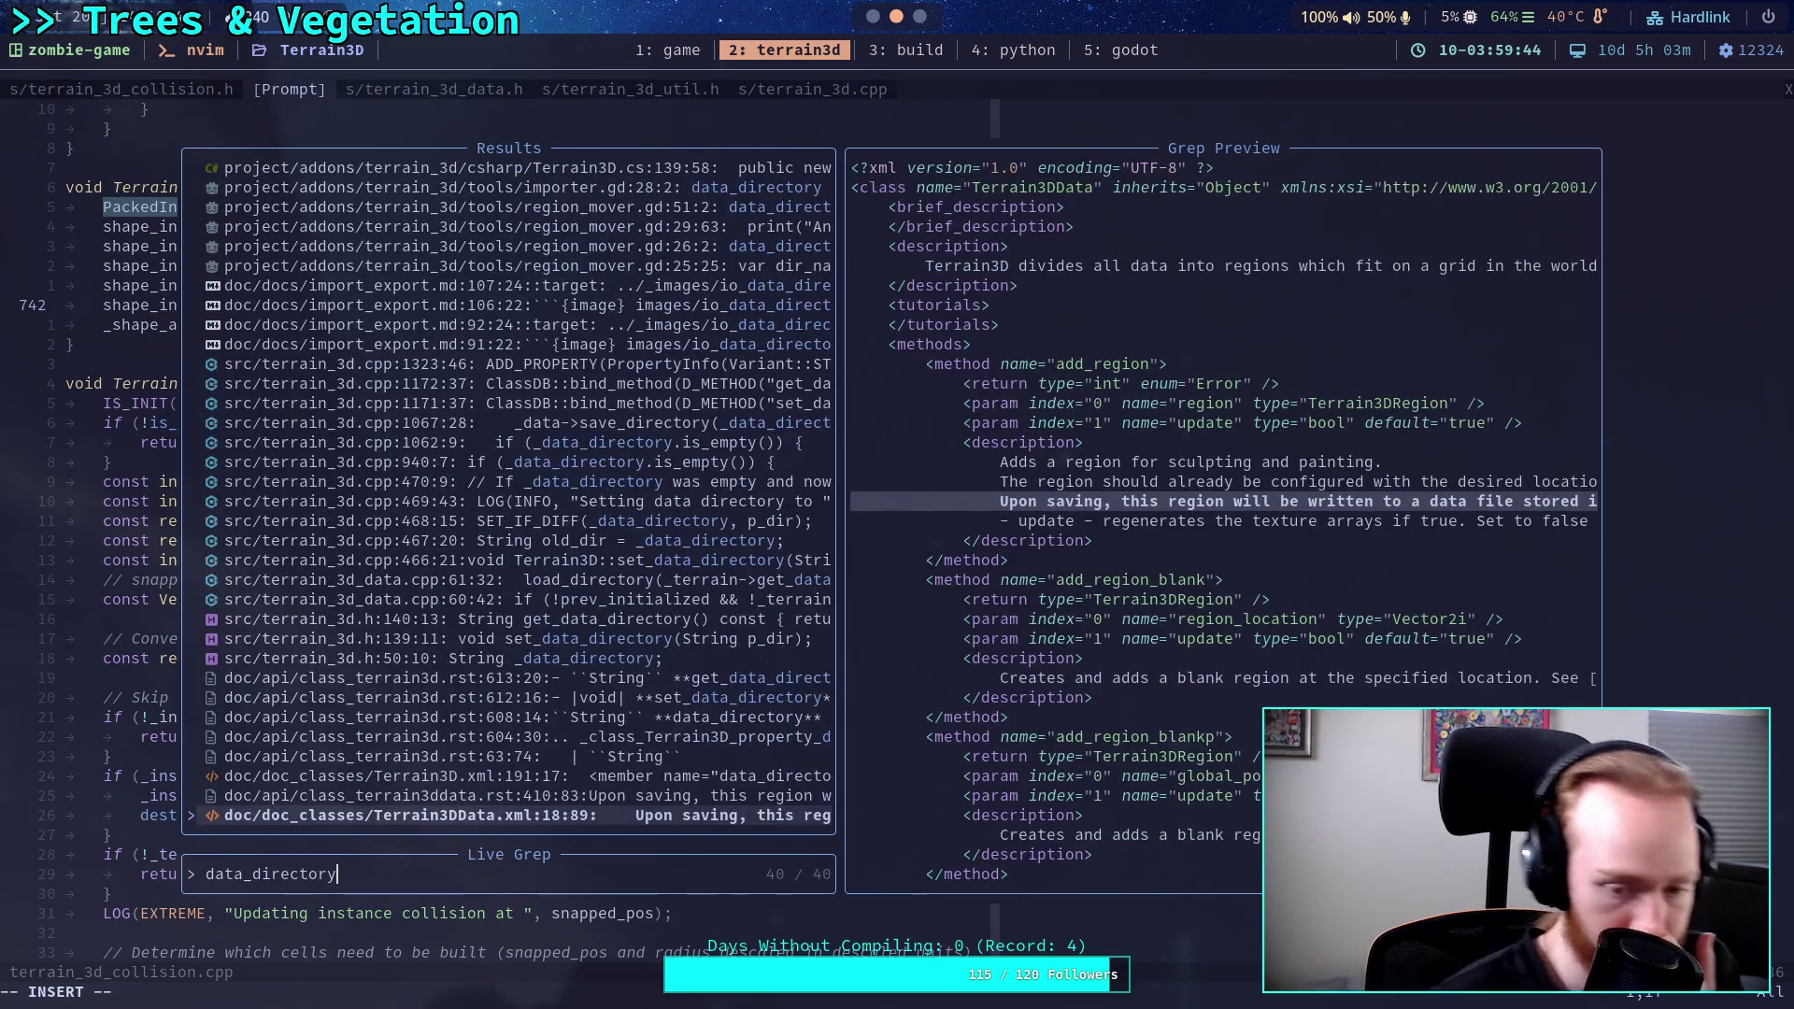
# Search '_data_directory' and open terrain_3d_data.cpp:61 at the load_directory call.
pyautogui.press('Up')
pyautogui.press('Up')
pyautogui.press('Up')
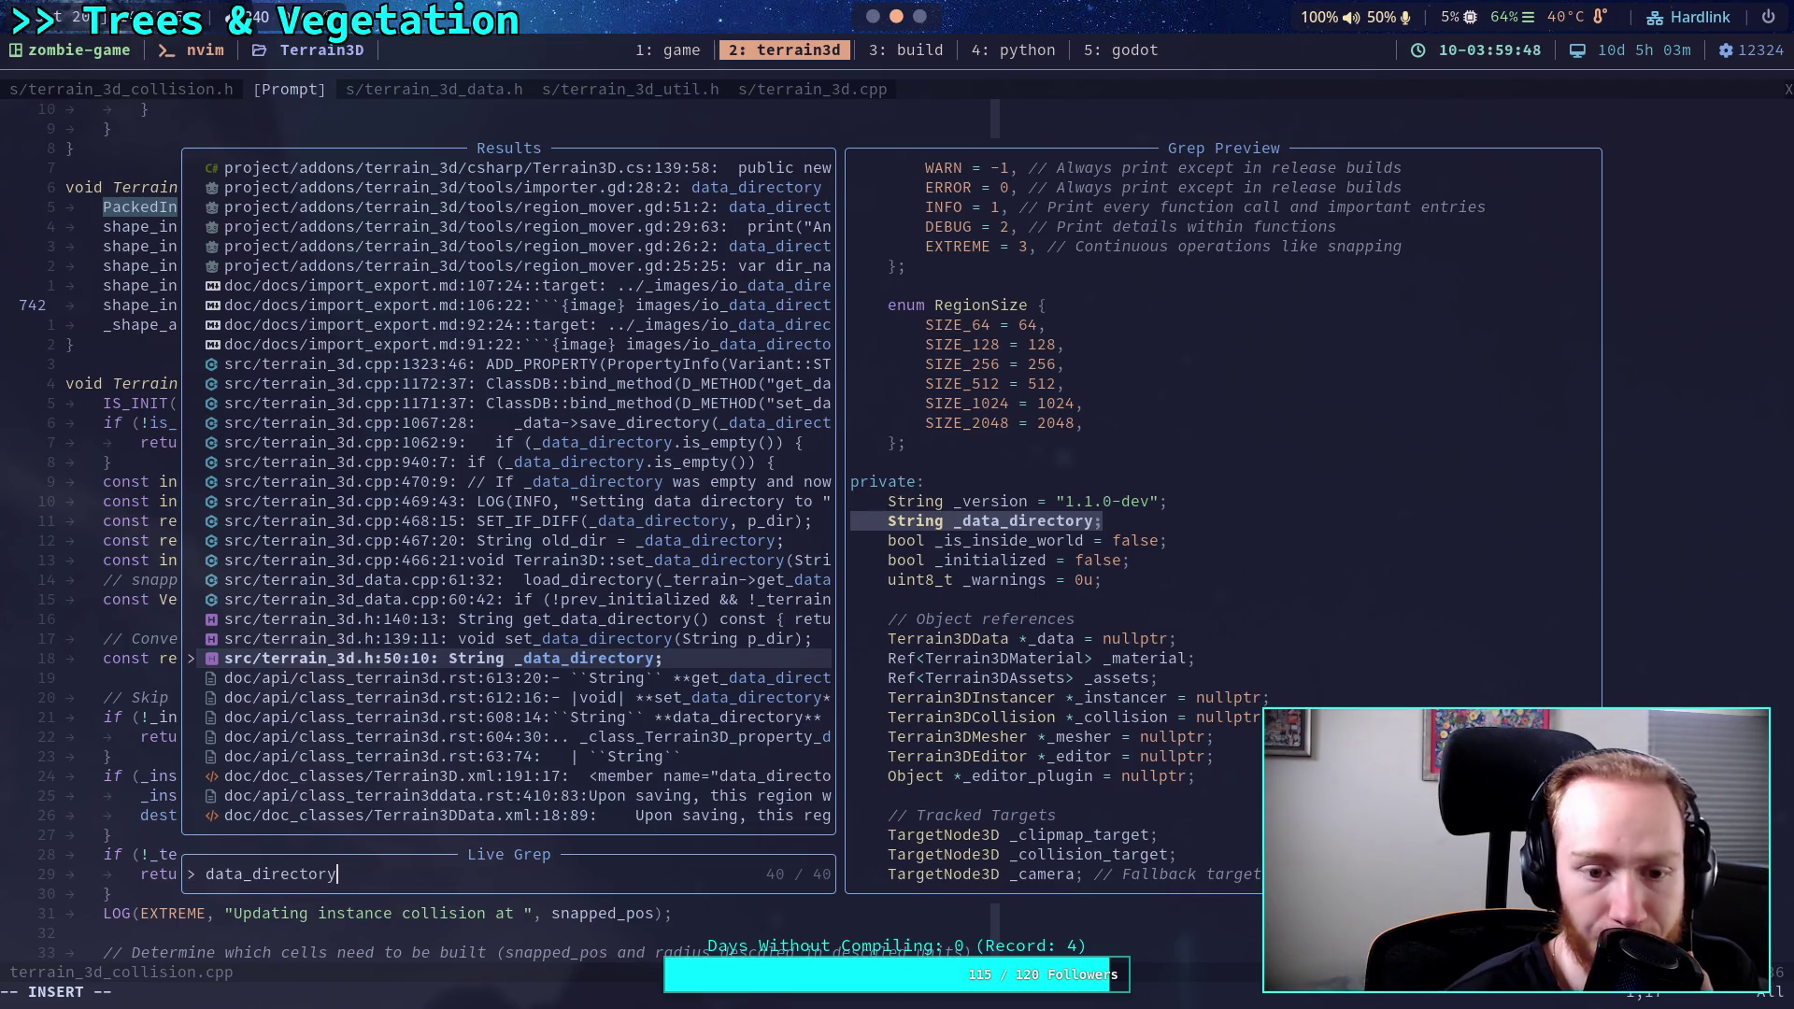
pyautogui.press('Up')
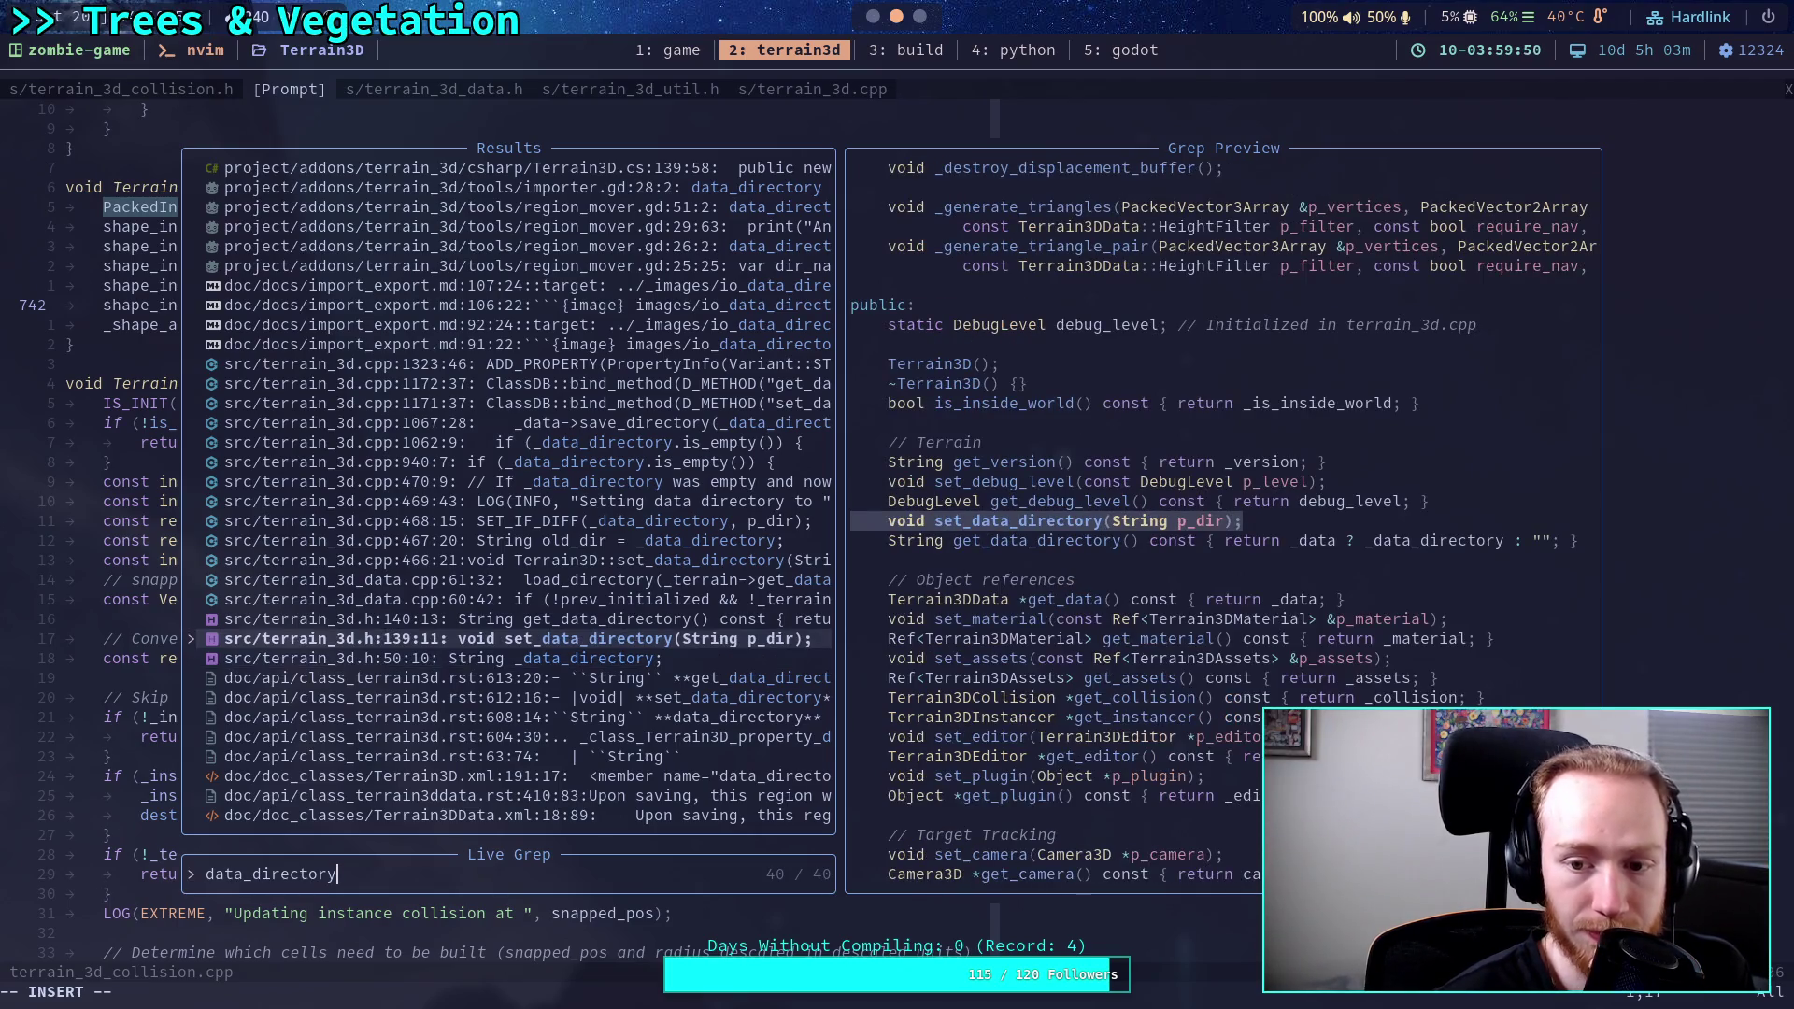
pyautogui.press('Up')
pyautogui.press('Up')
pyautogui.press('Up')
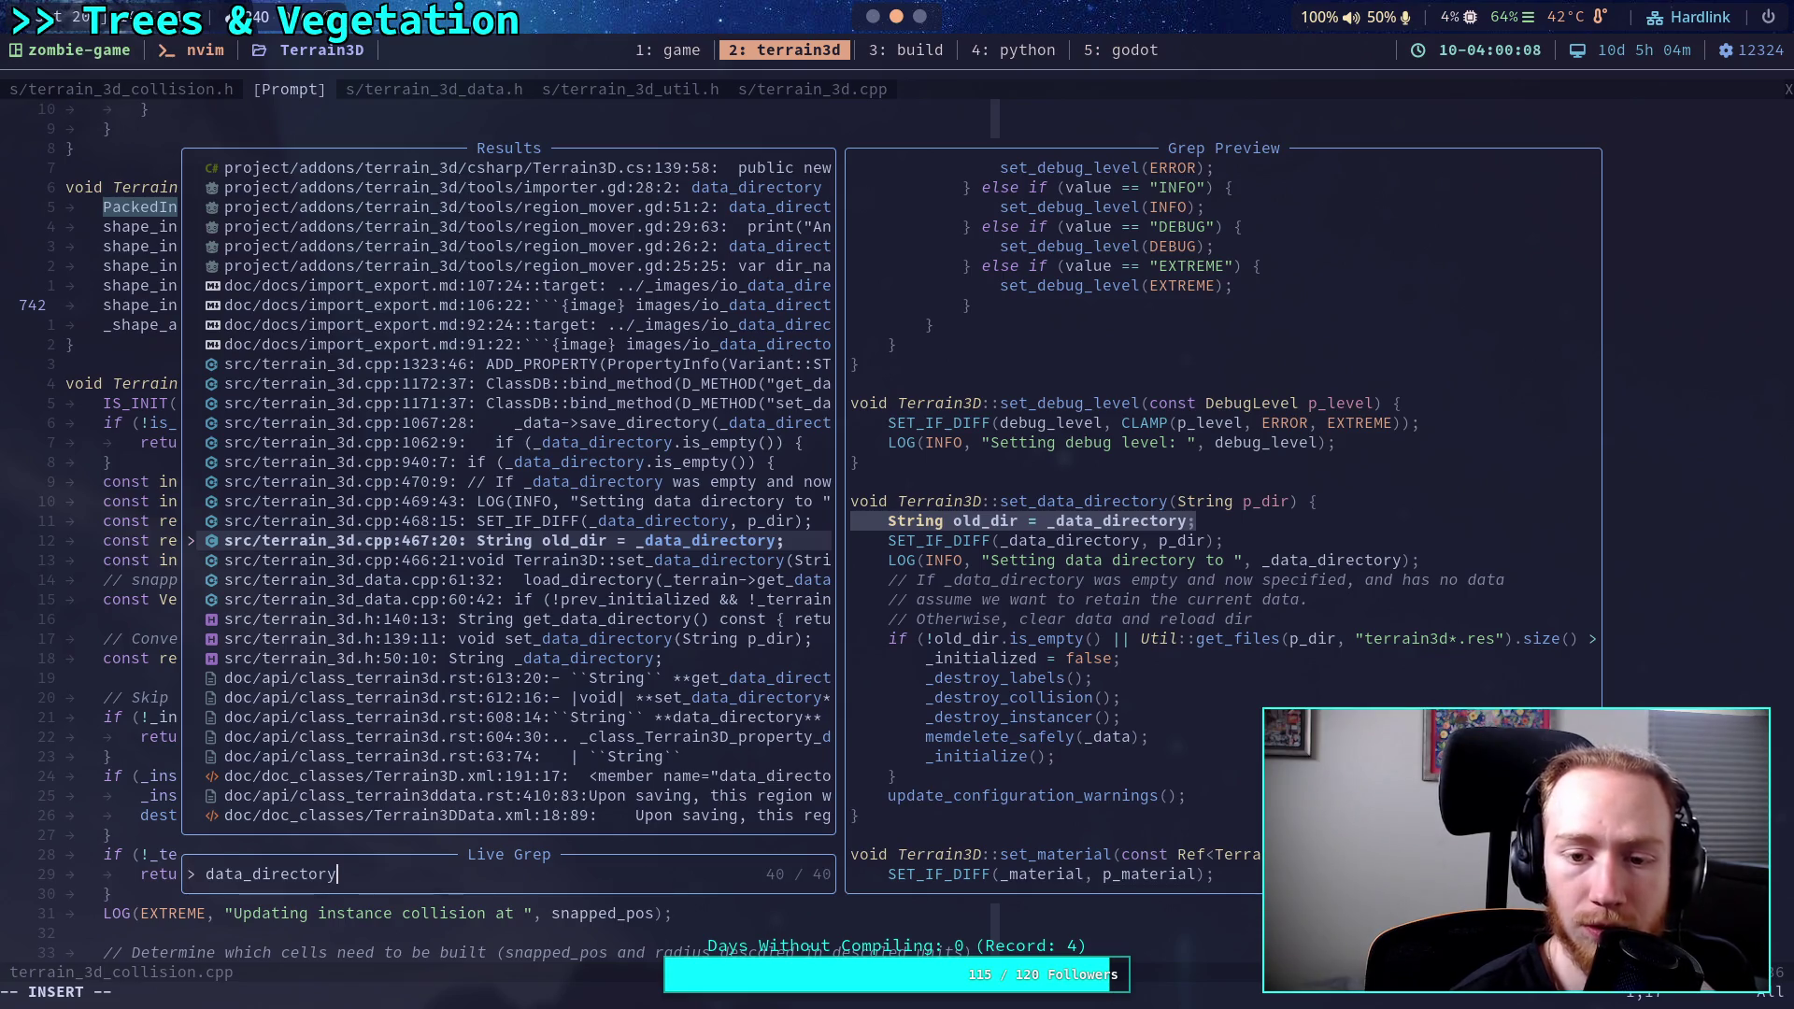
pyautogui.click(243, 873)
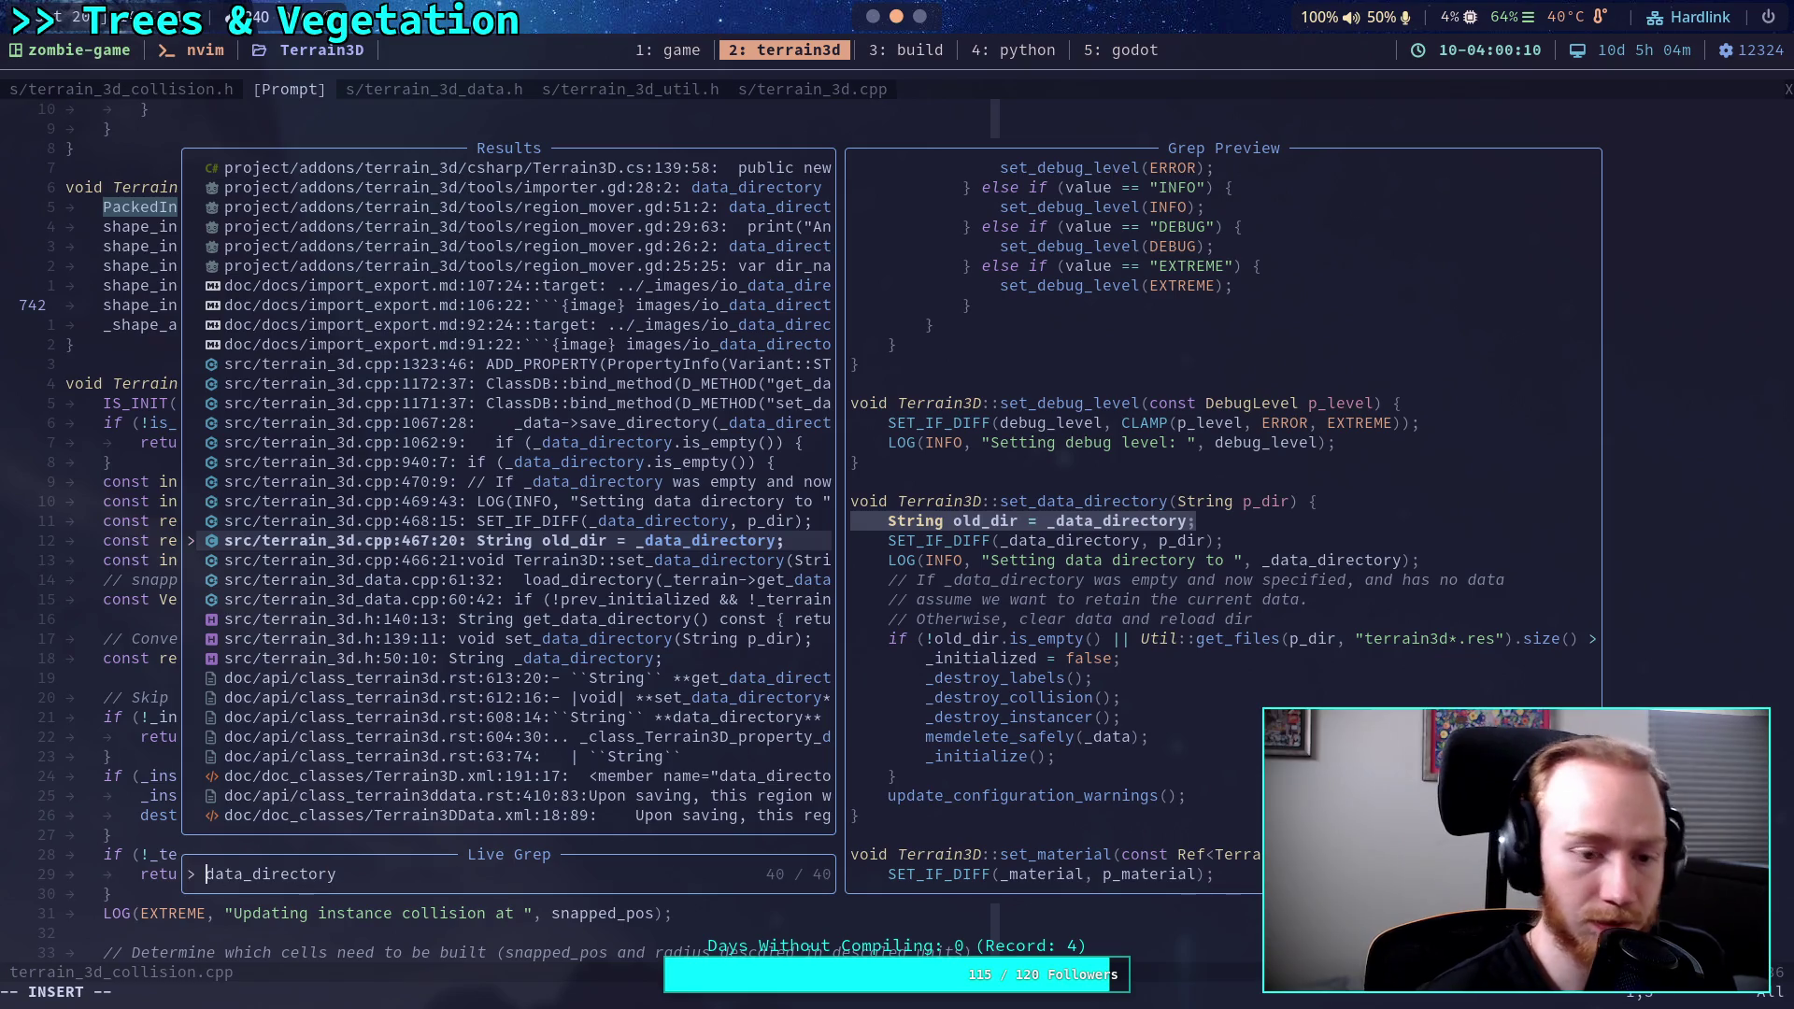
pyautogui.write('_')
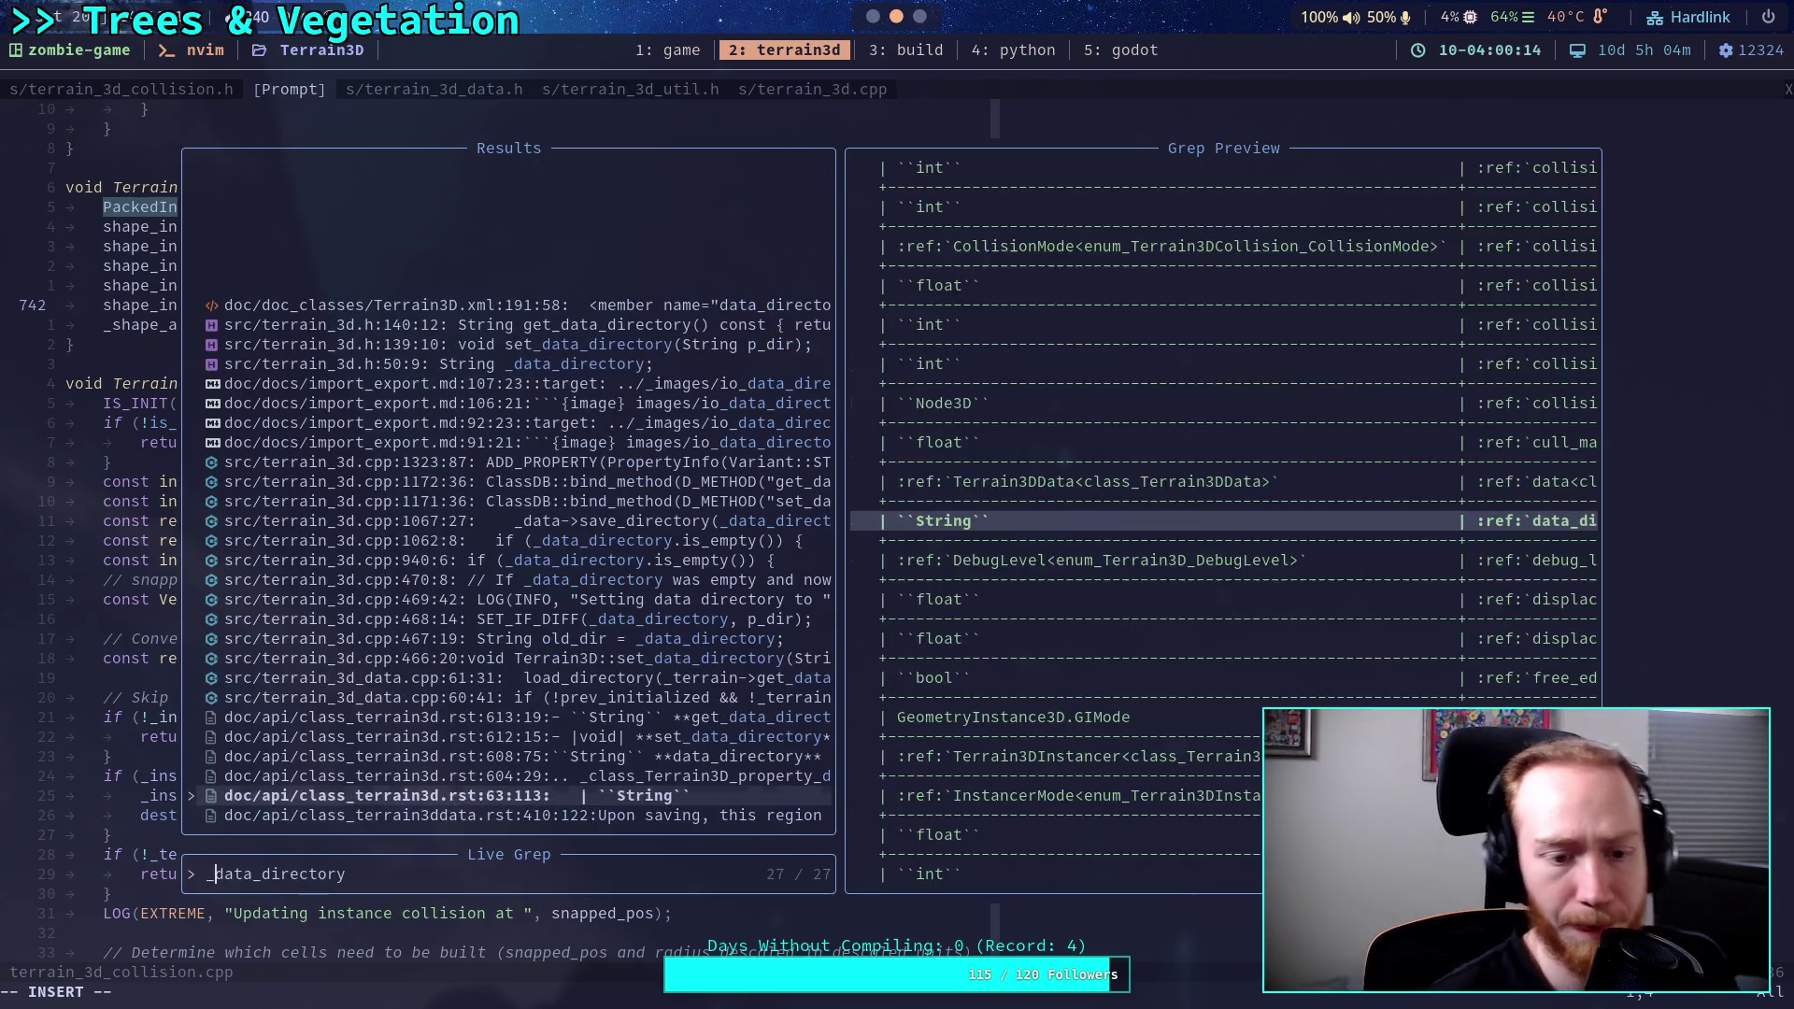
pyautogui.press('Up')
pyautogui.press('Up')
pyautogui.press('Up')
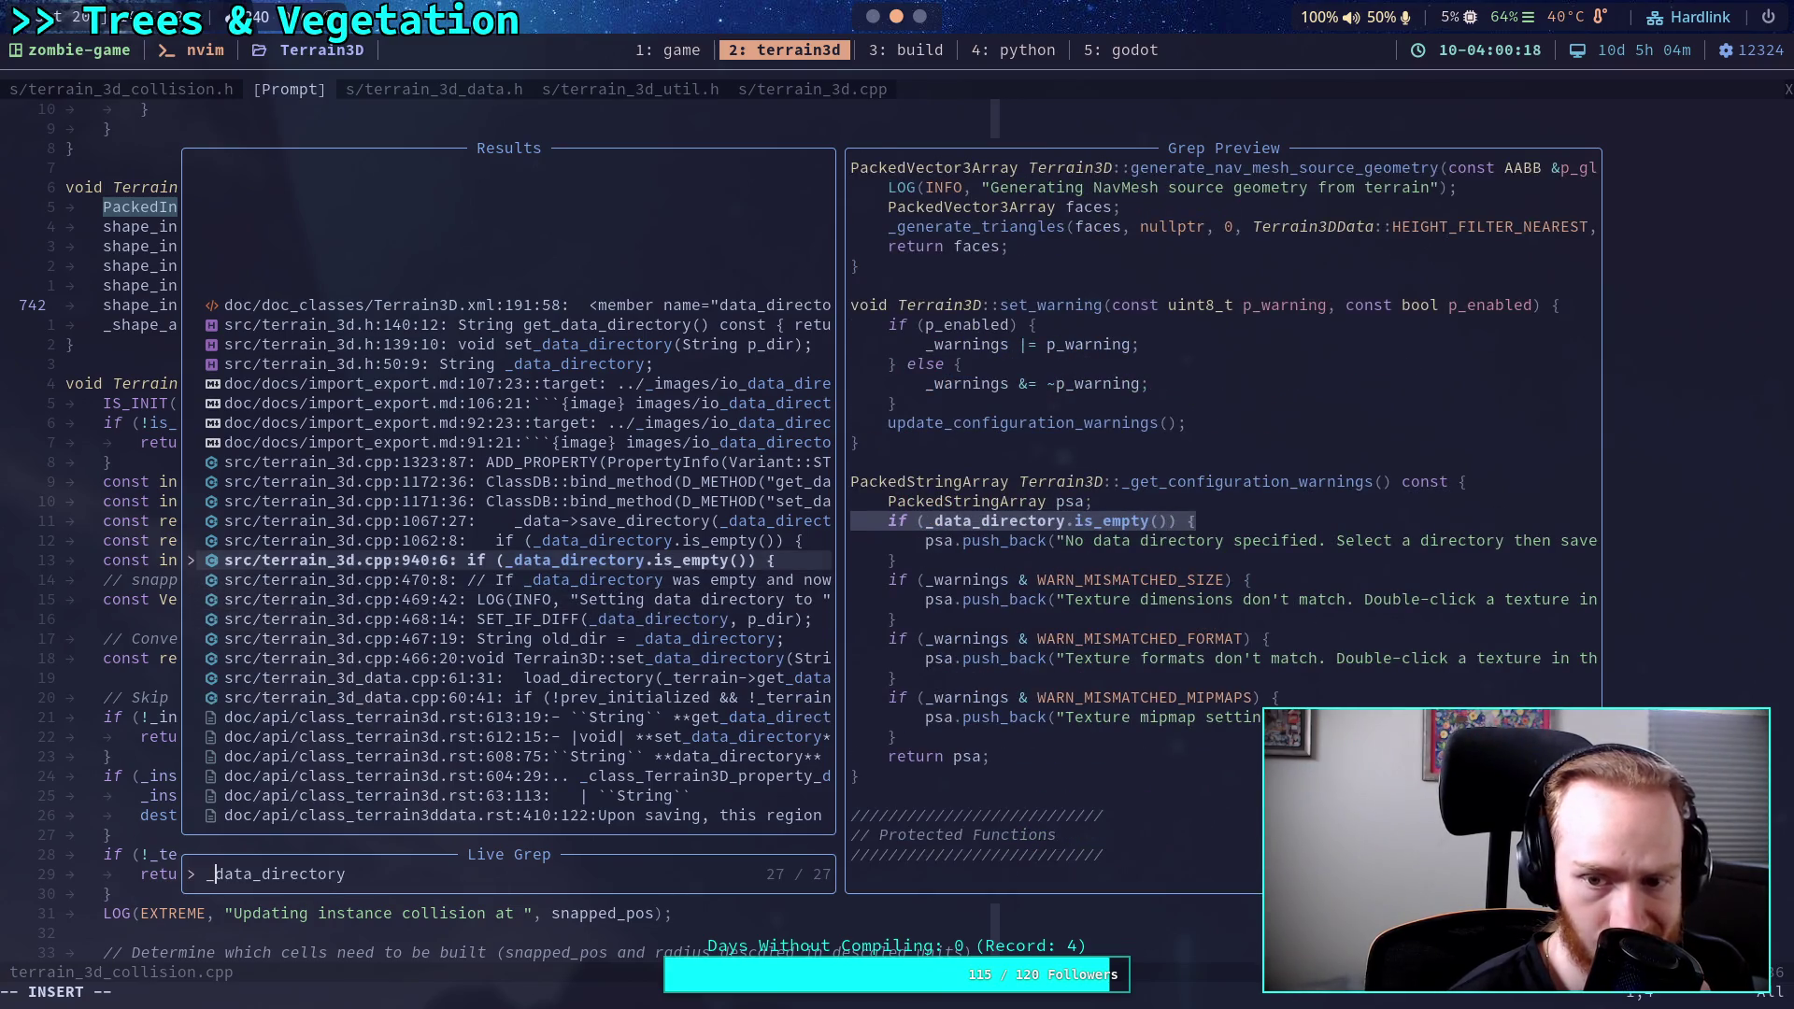
pyautogui.press('Up')
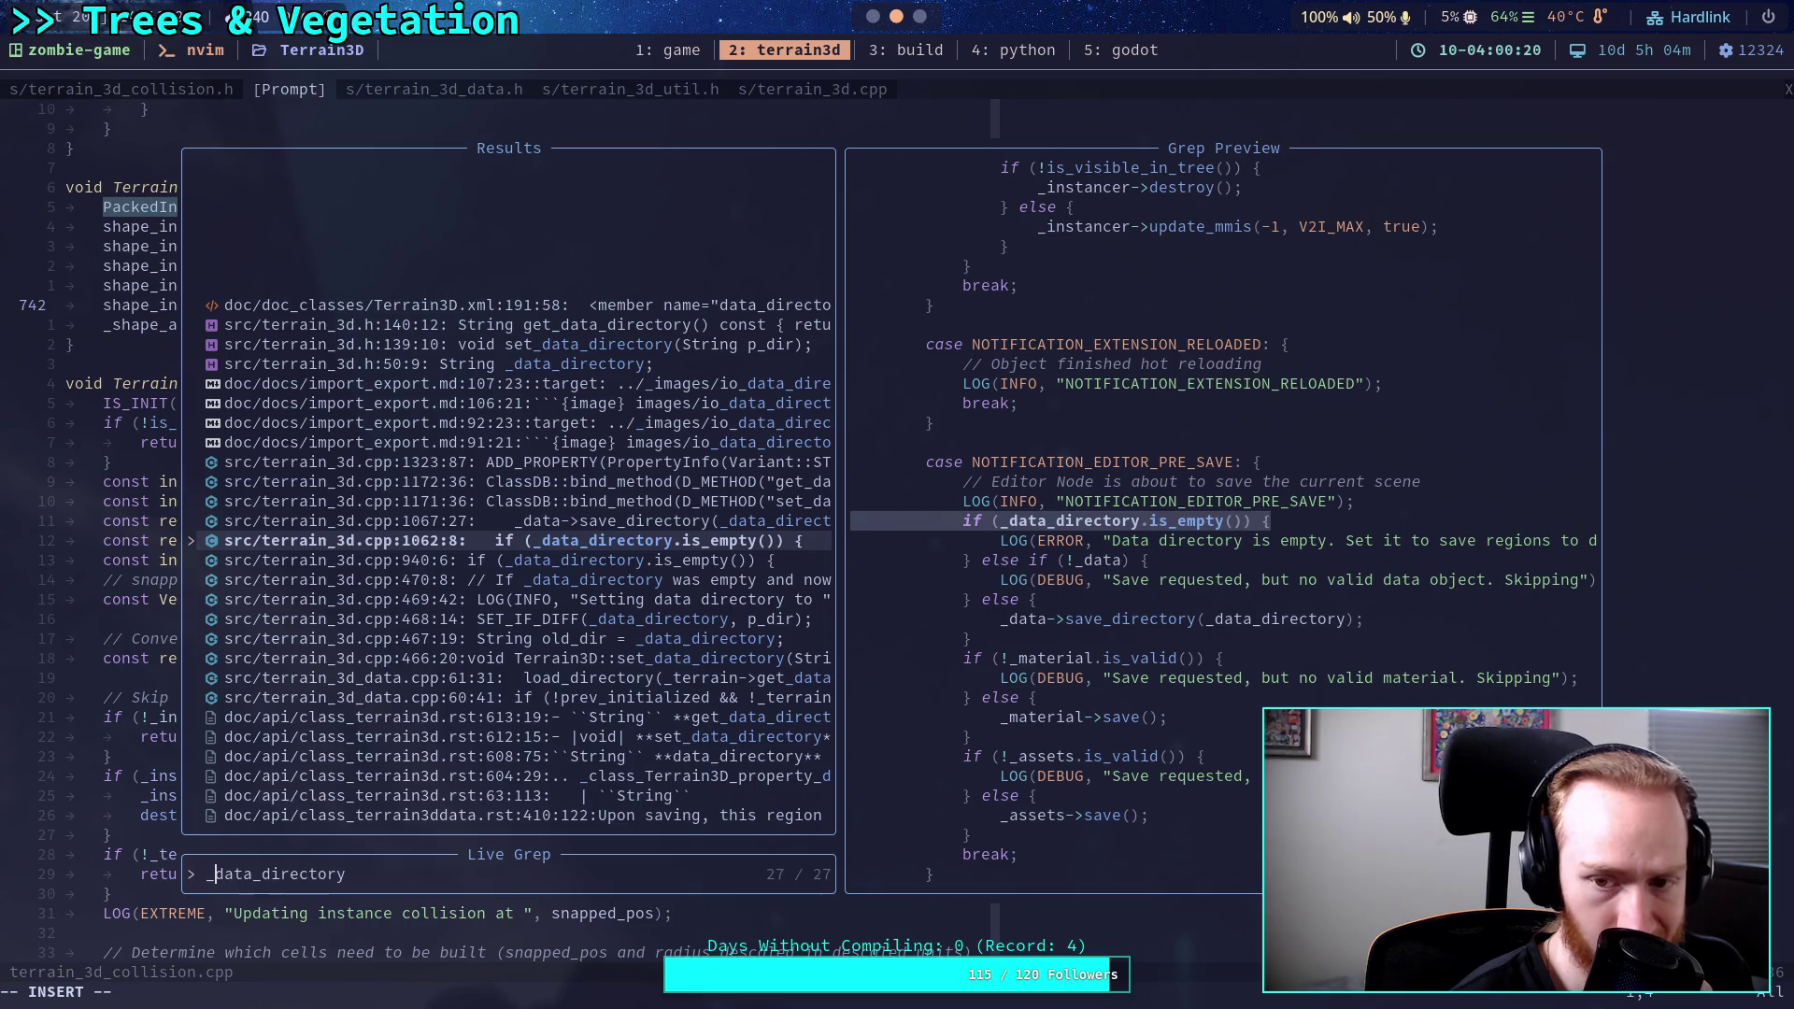
pyautogui.press('Up')
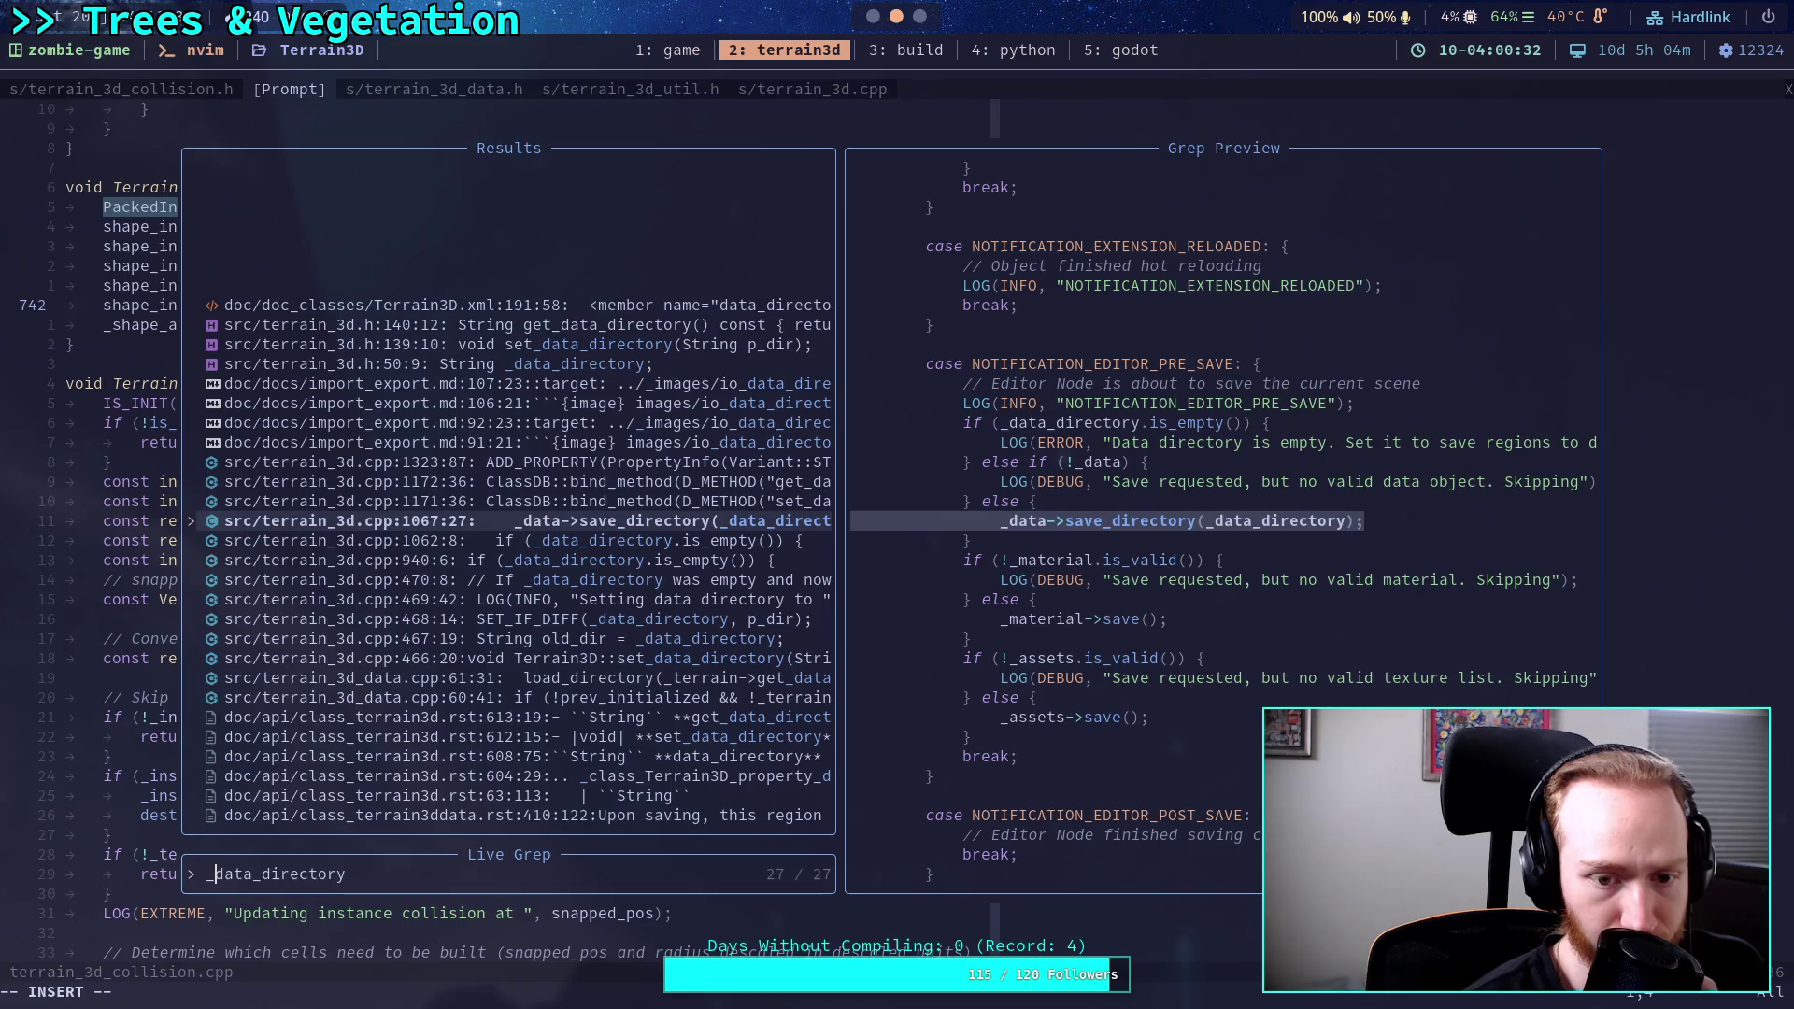
pyautogui.press('Down')
pyautogui.press('Down')
pyautogui.press('Down')
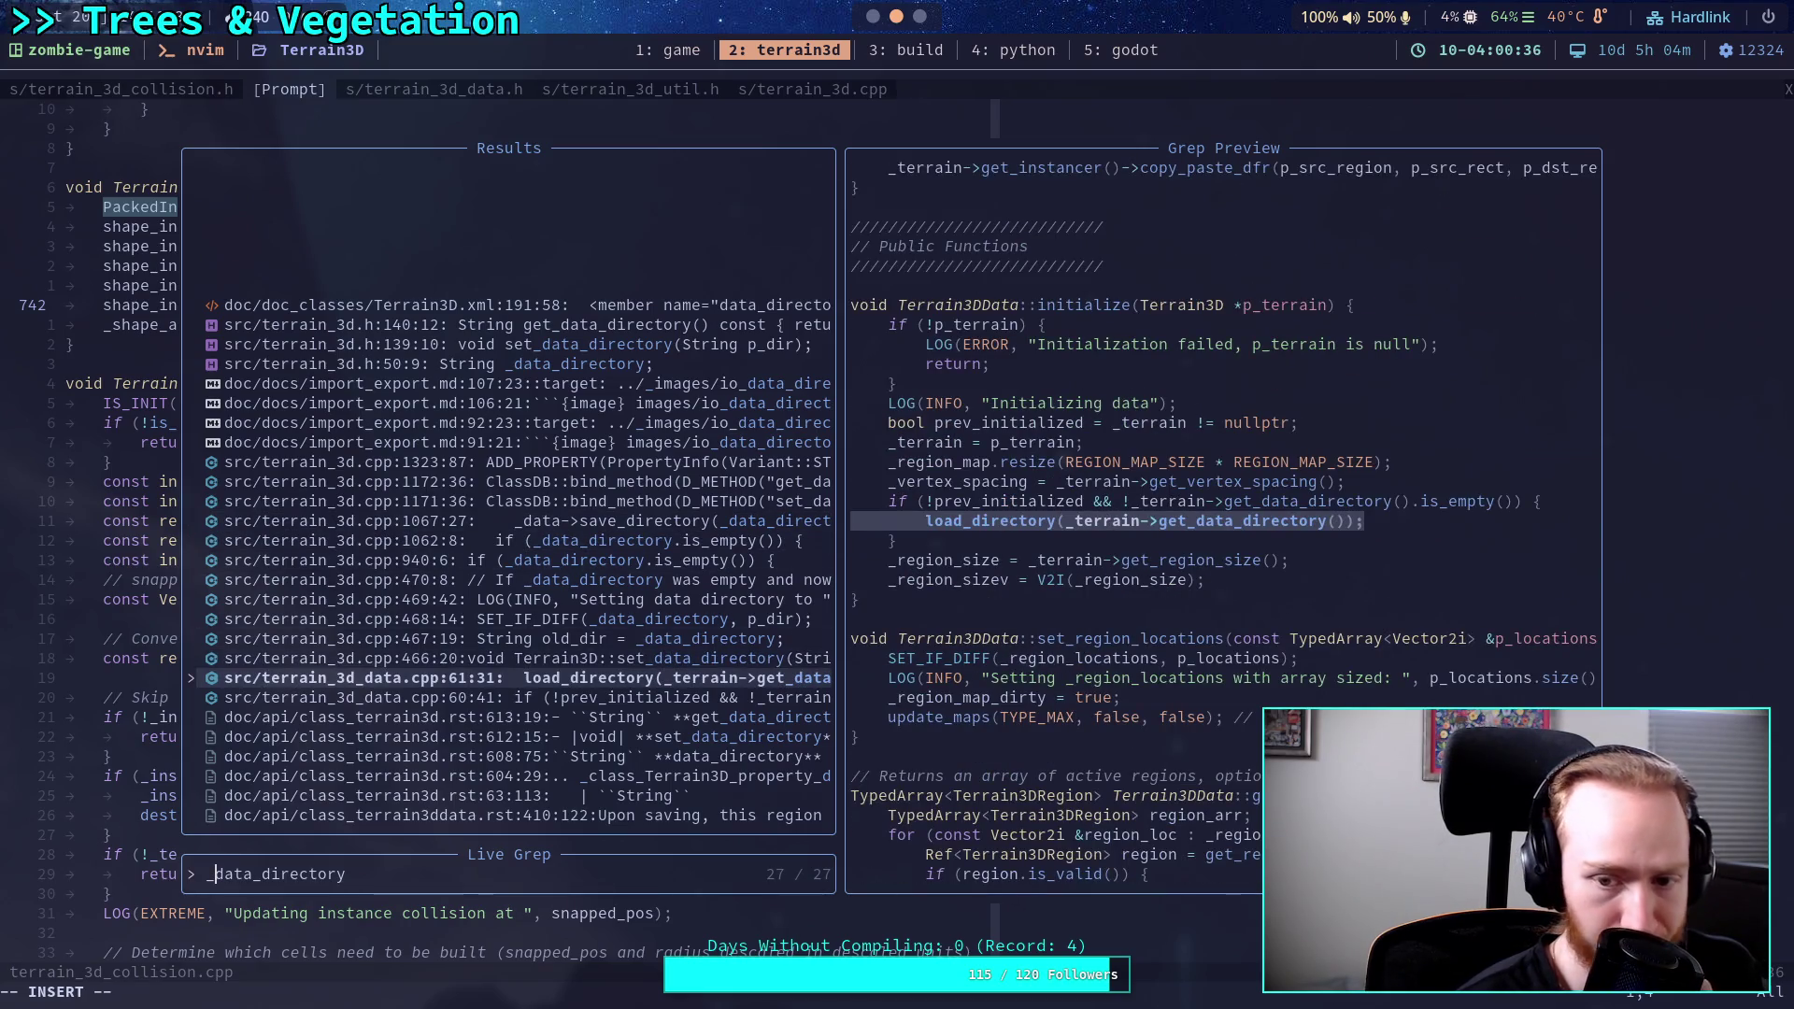
pyautogui.press('Down')
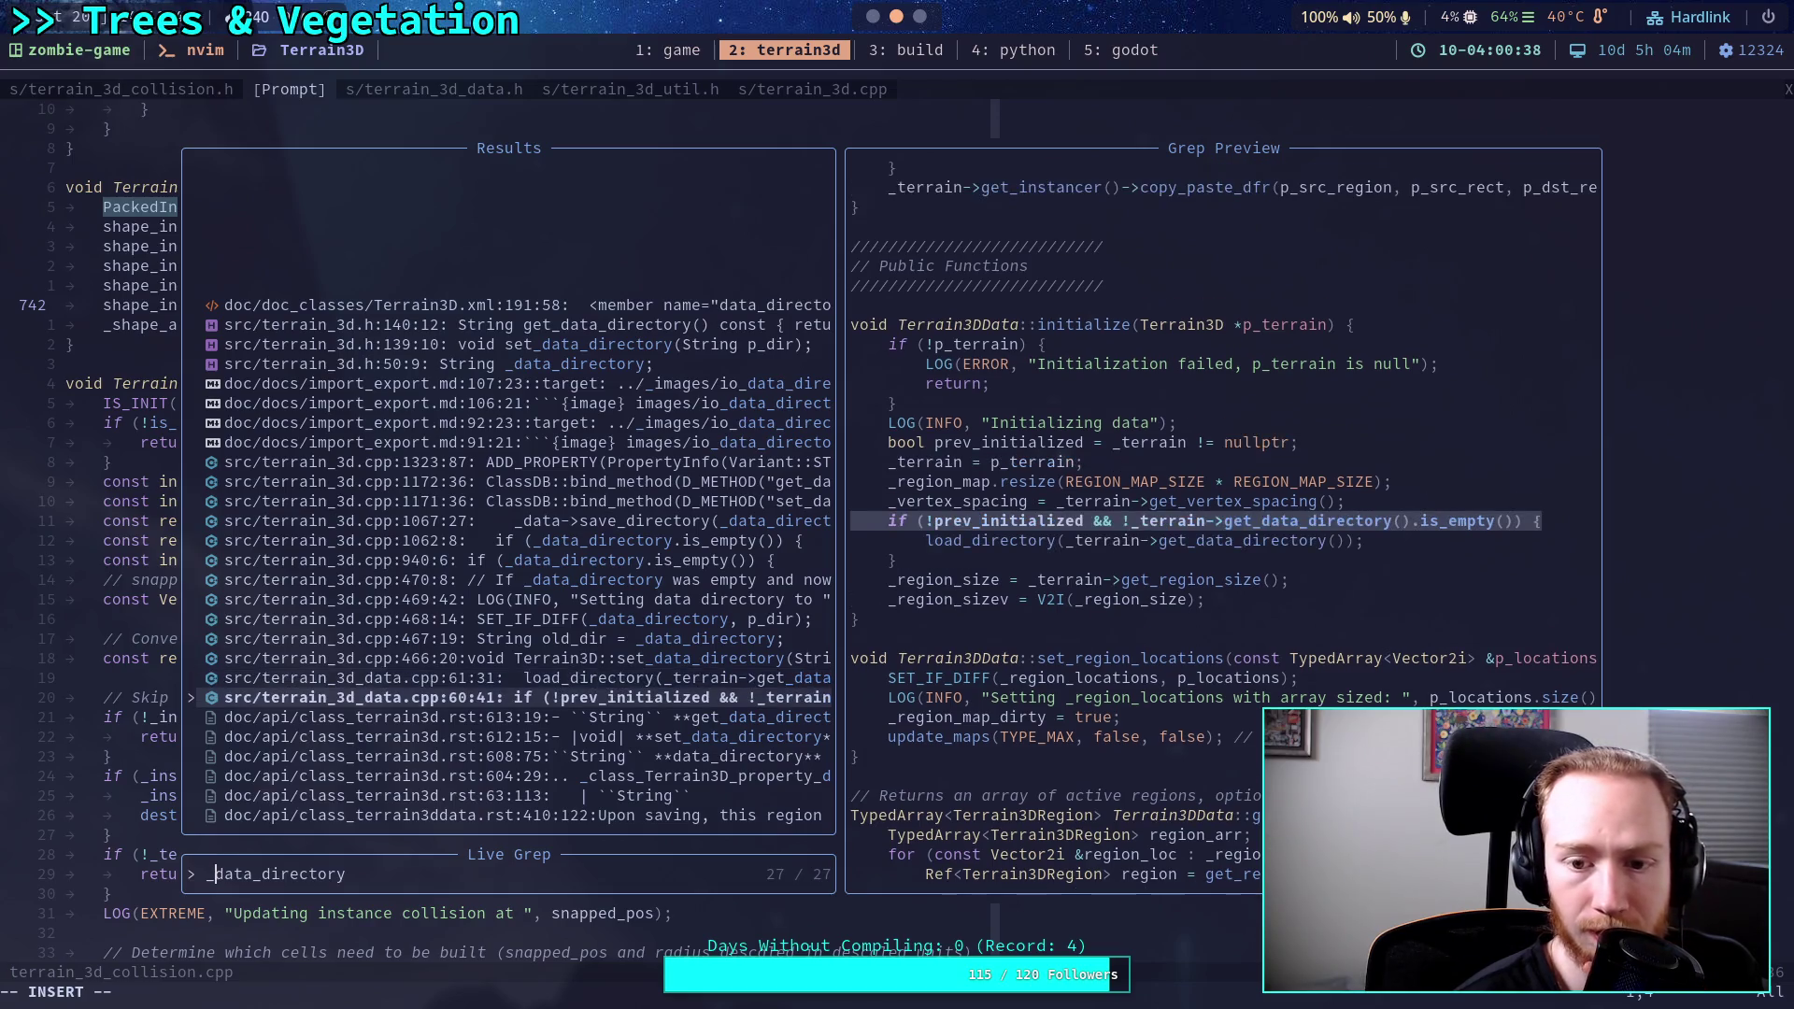
pyautogui.press('Up')
pyautogui.press('Return')
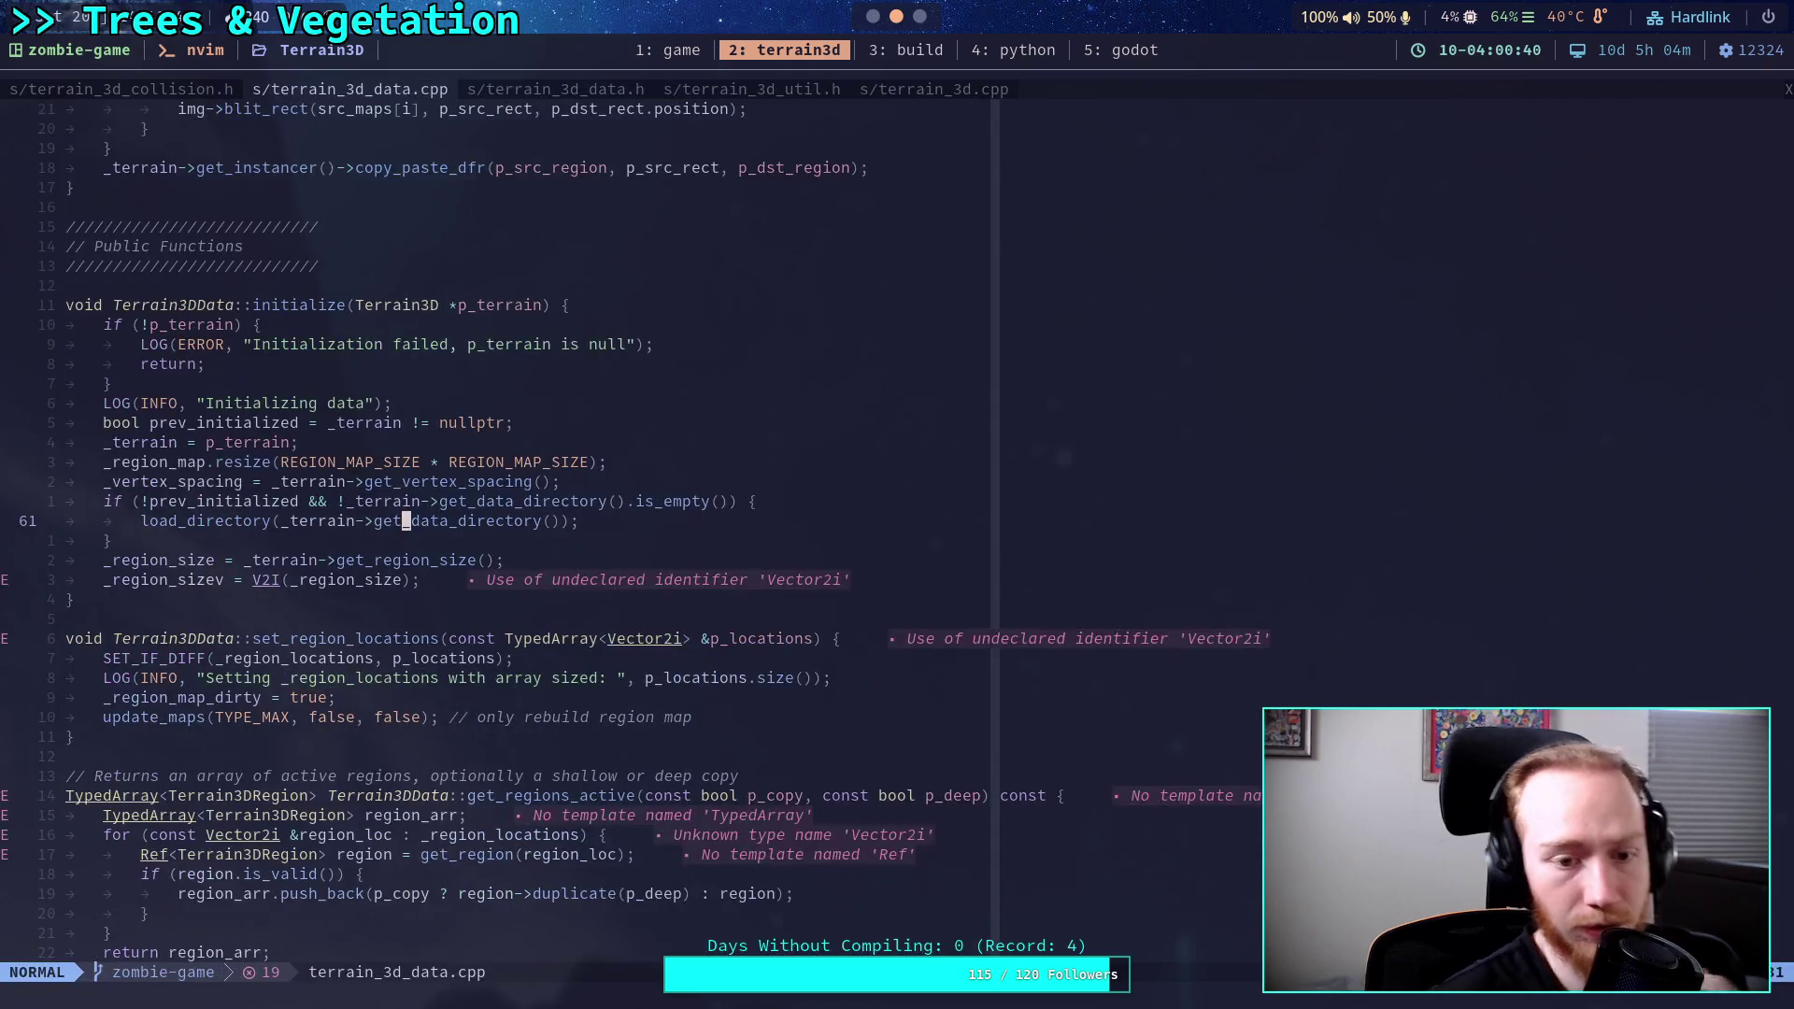
# Jump to Terrain3DData::load_directory in terrain_3d_data.cpp and open the Neo-tree file explorer.
pyautogui.press('/')
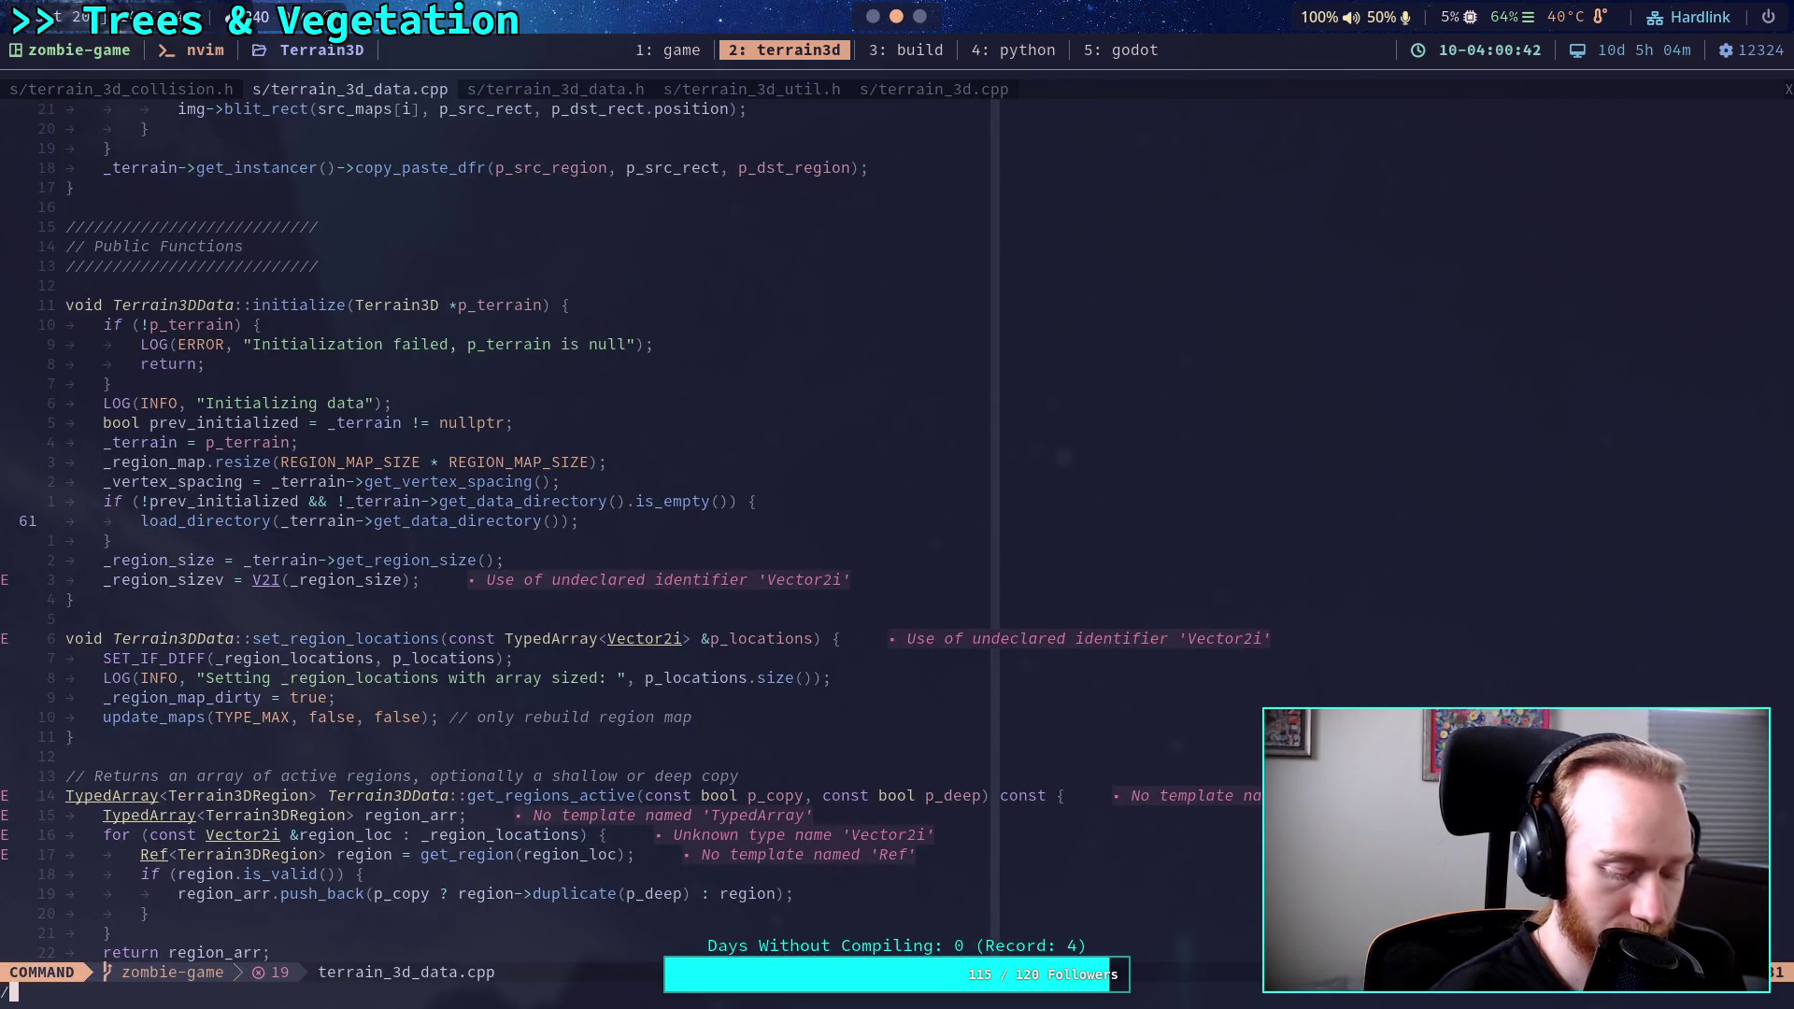
pyautogui.write('load_directory')
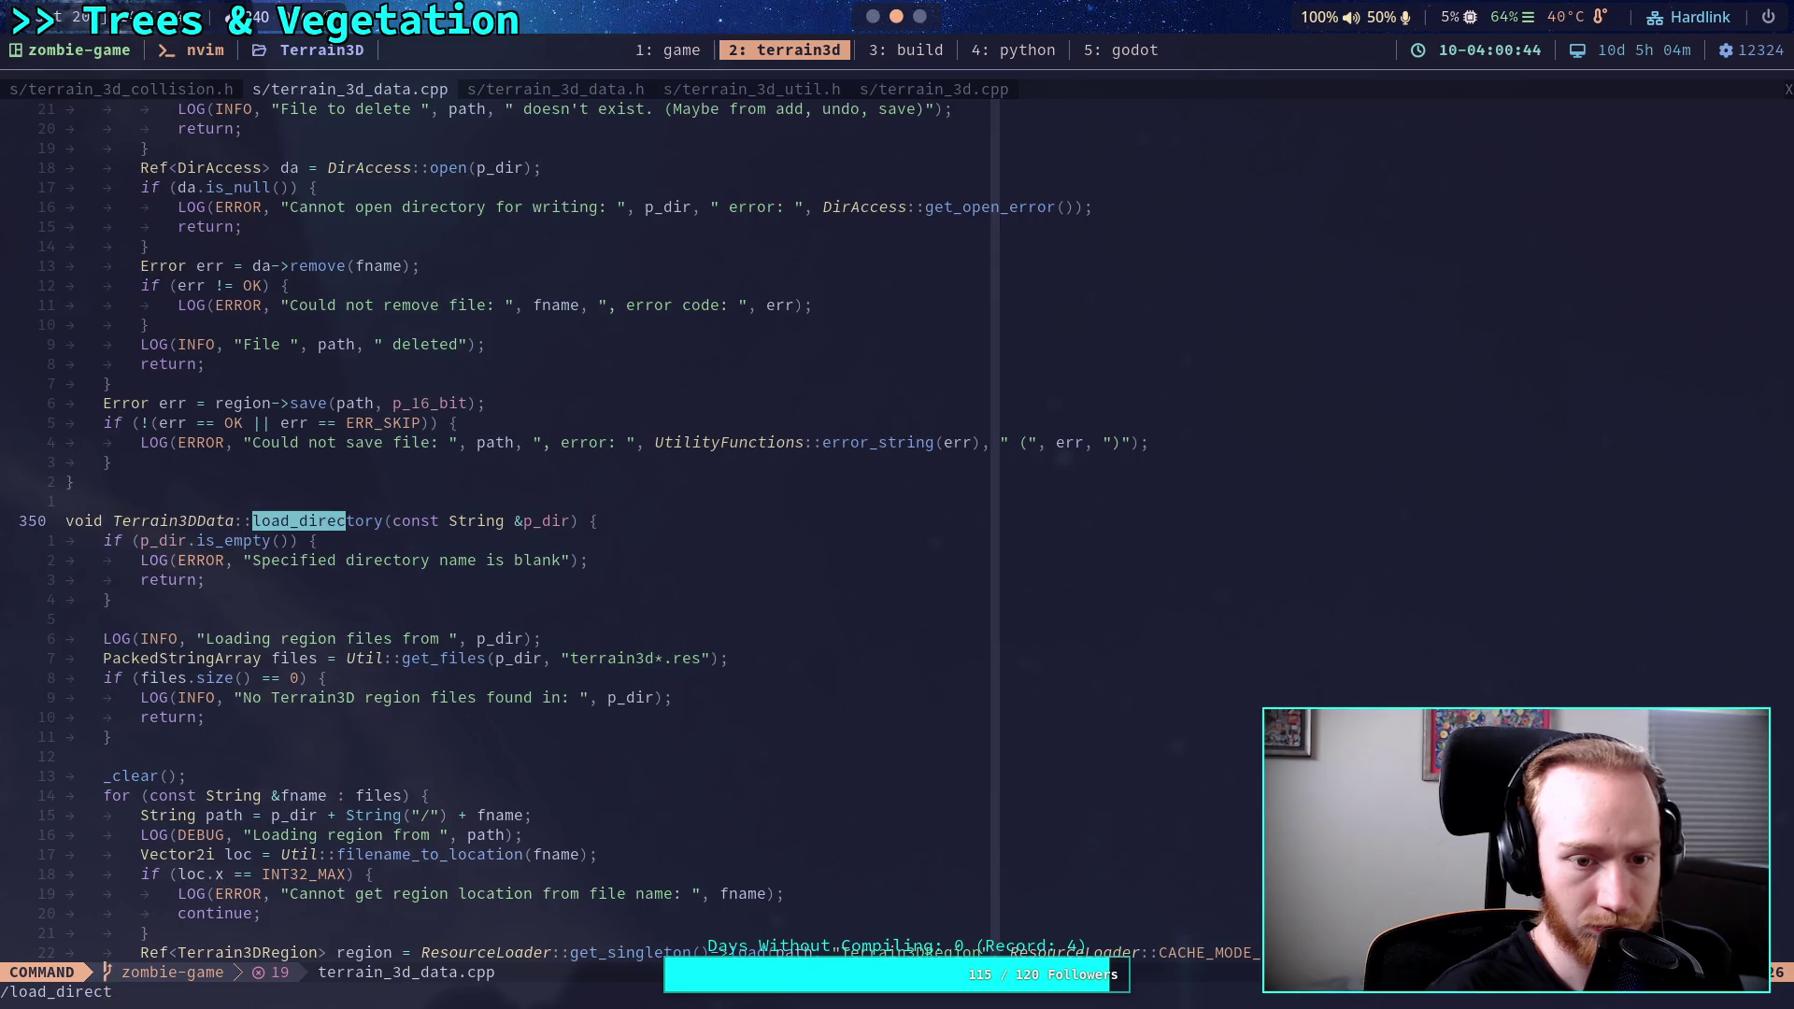
pyautogui.press('Return')
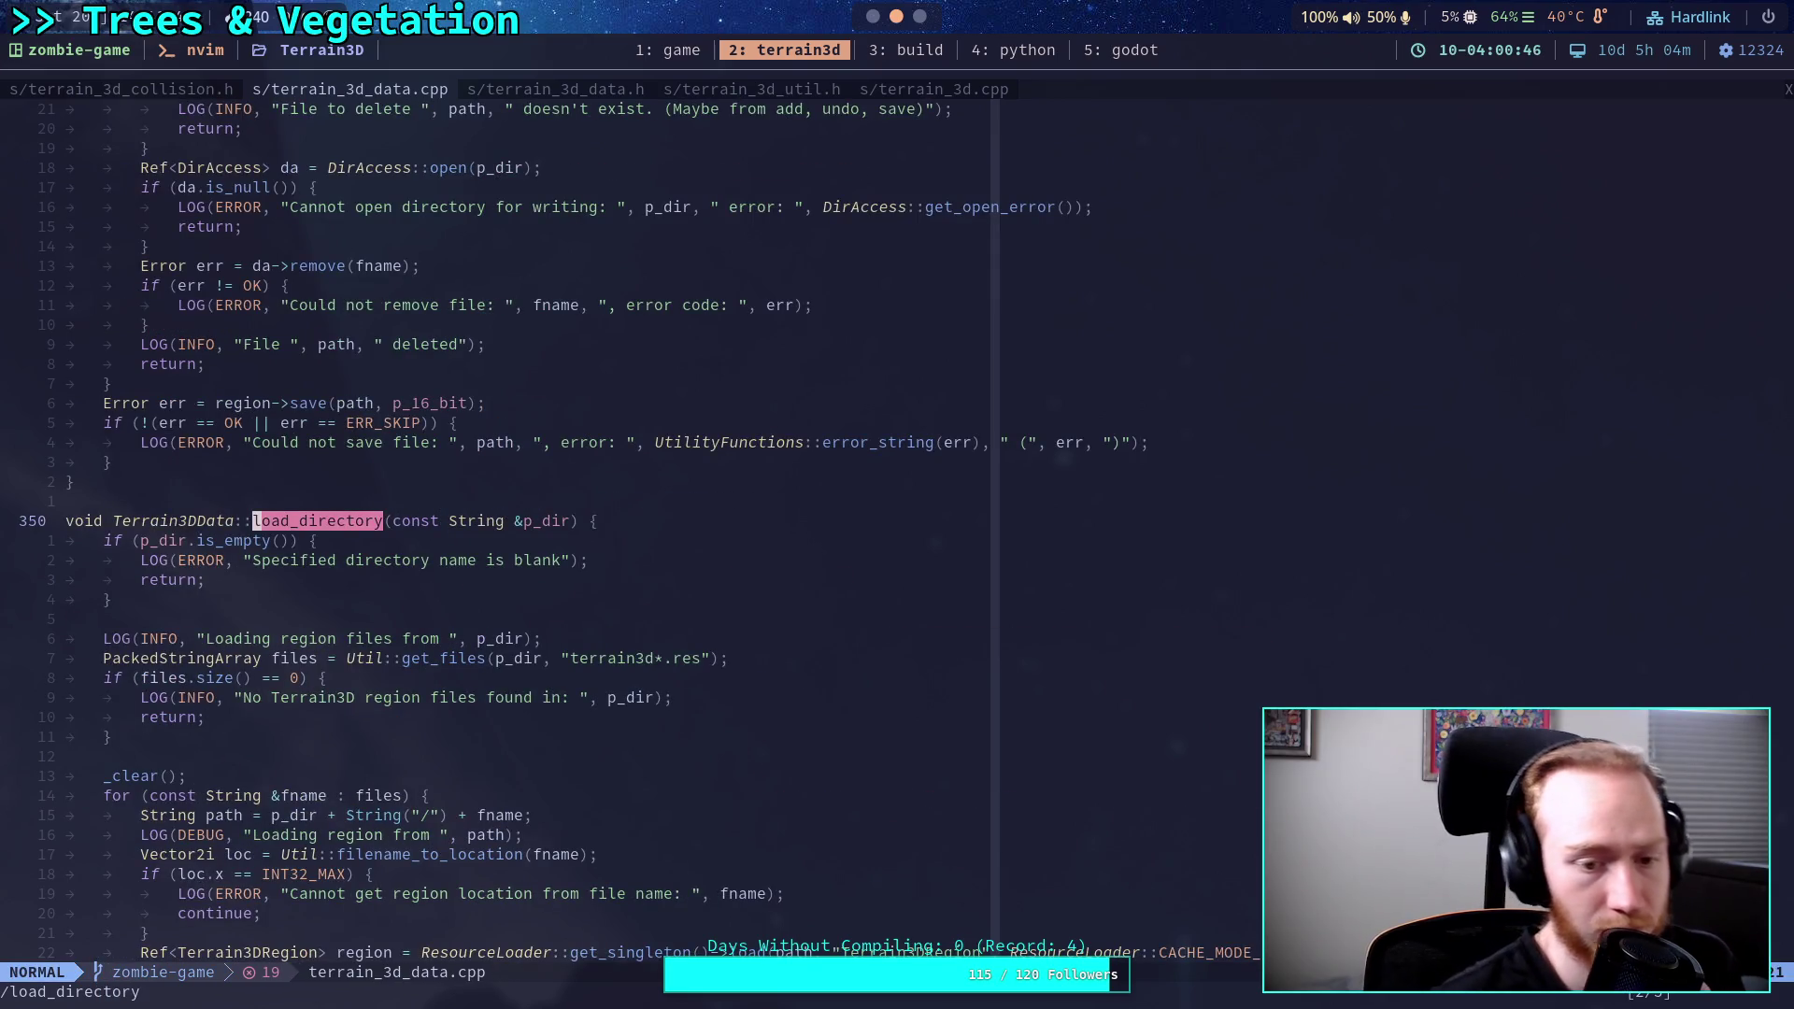
pyautogui.scroll(-3, 776, 424)
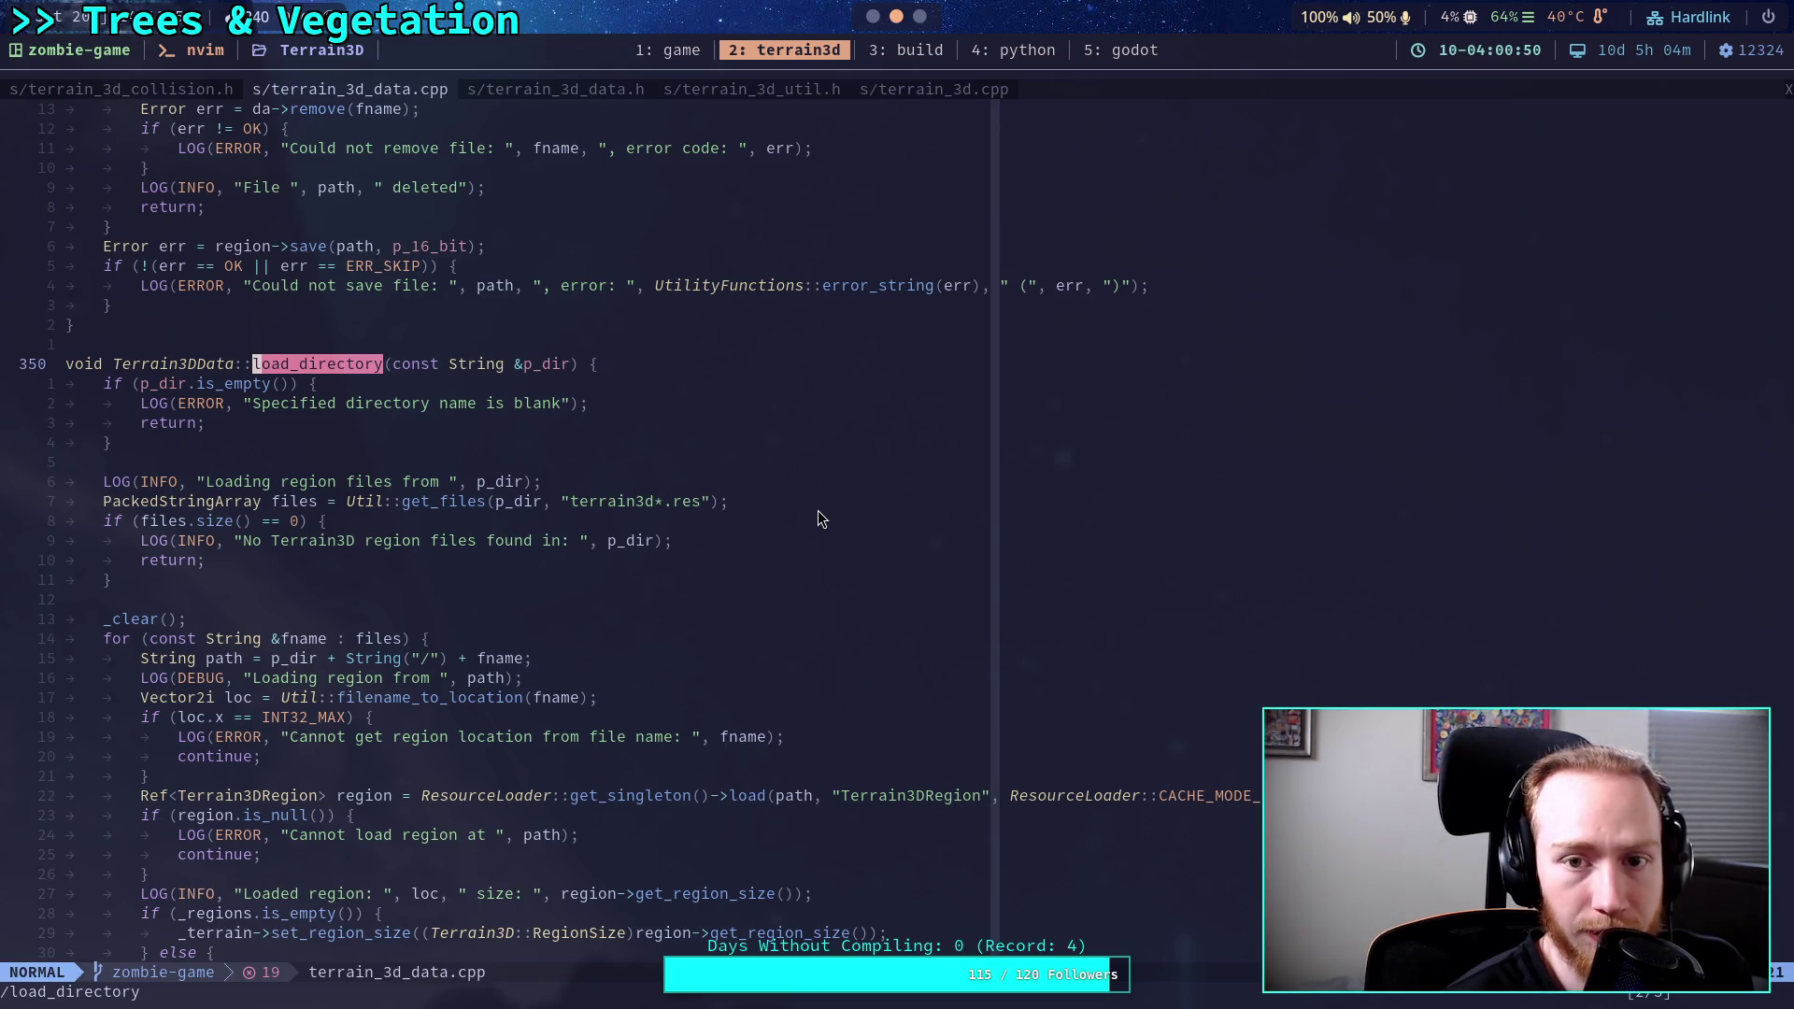
pyautogui.click(163, 93)
pyautogui.click(389, 109)
pyautogui.hotkey('ctrl', 'o')
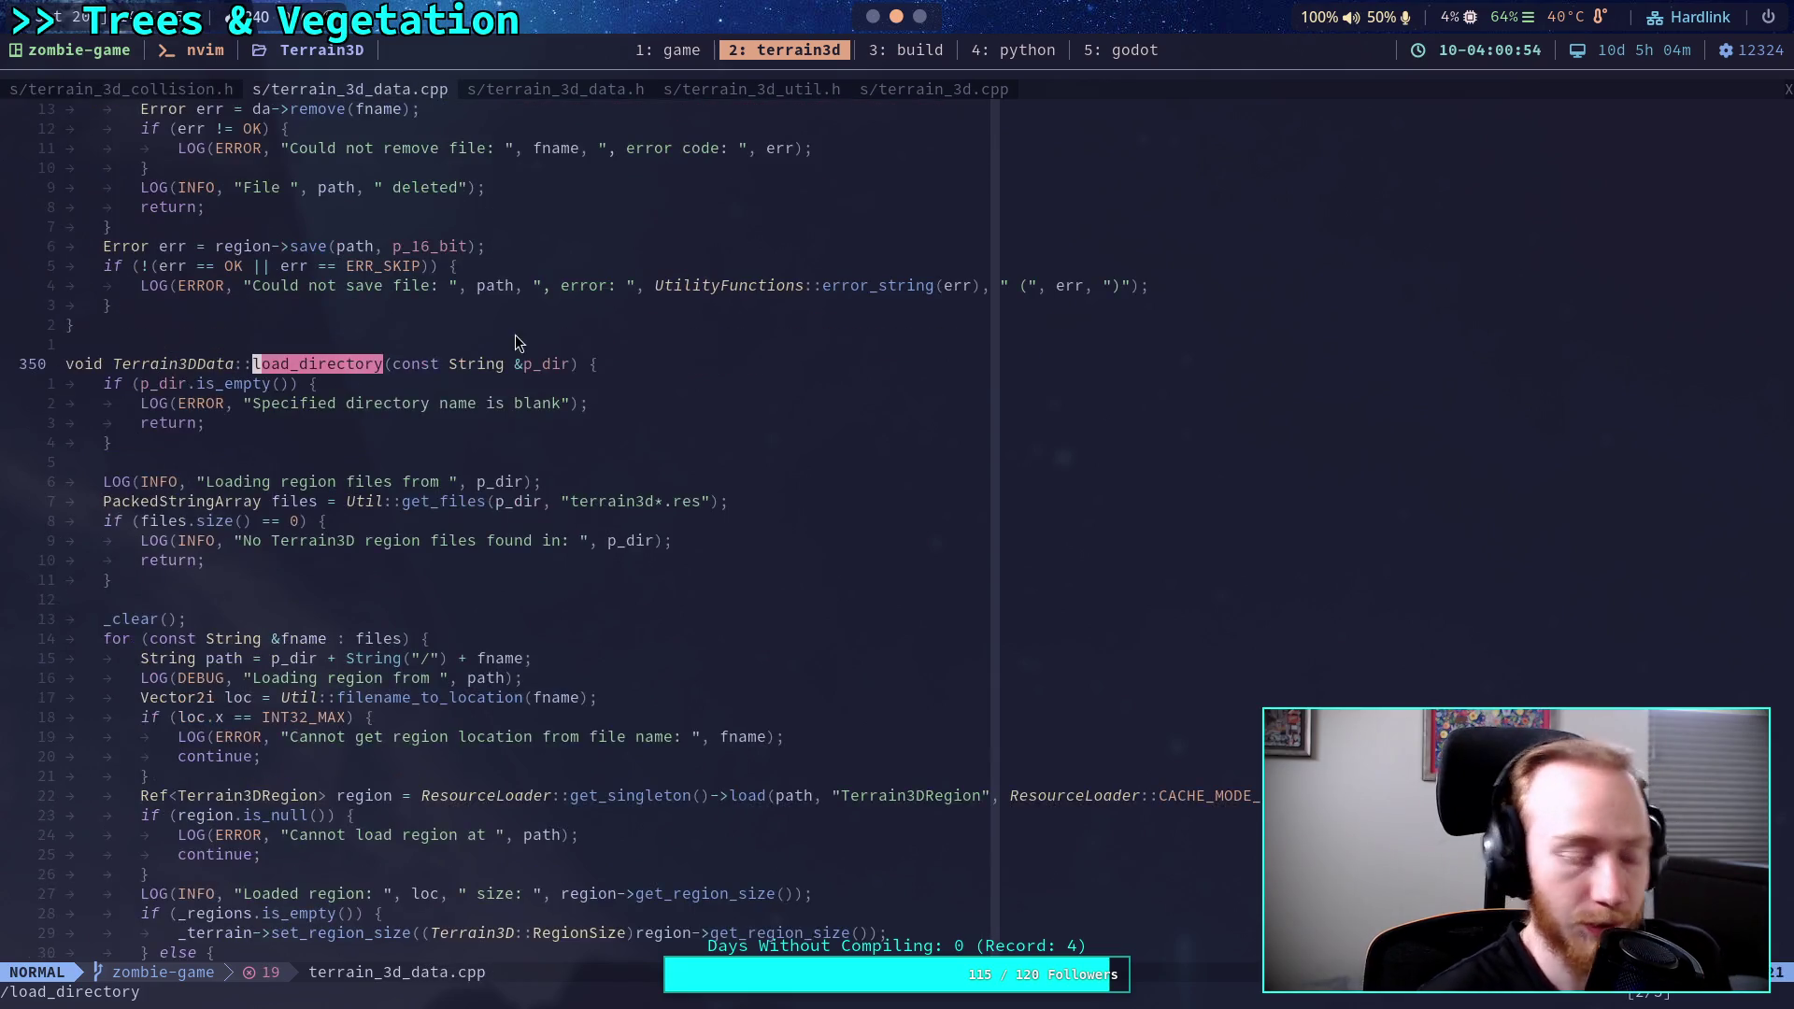
pyautogui.press('space')
# Expand the src folder in Neo-tree and open terrain_3d_util.h.
pyautogui.press('e')
pyautogui.press('k')
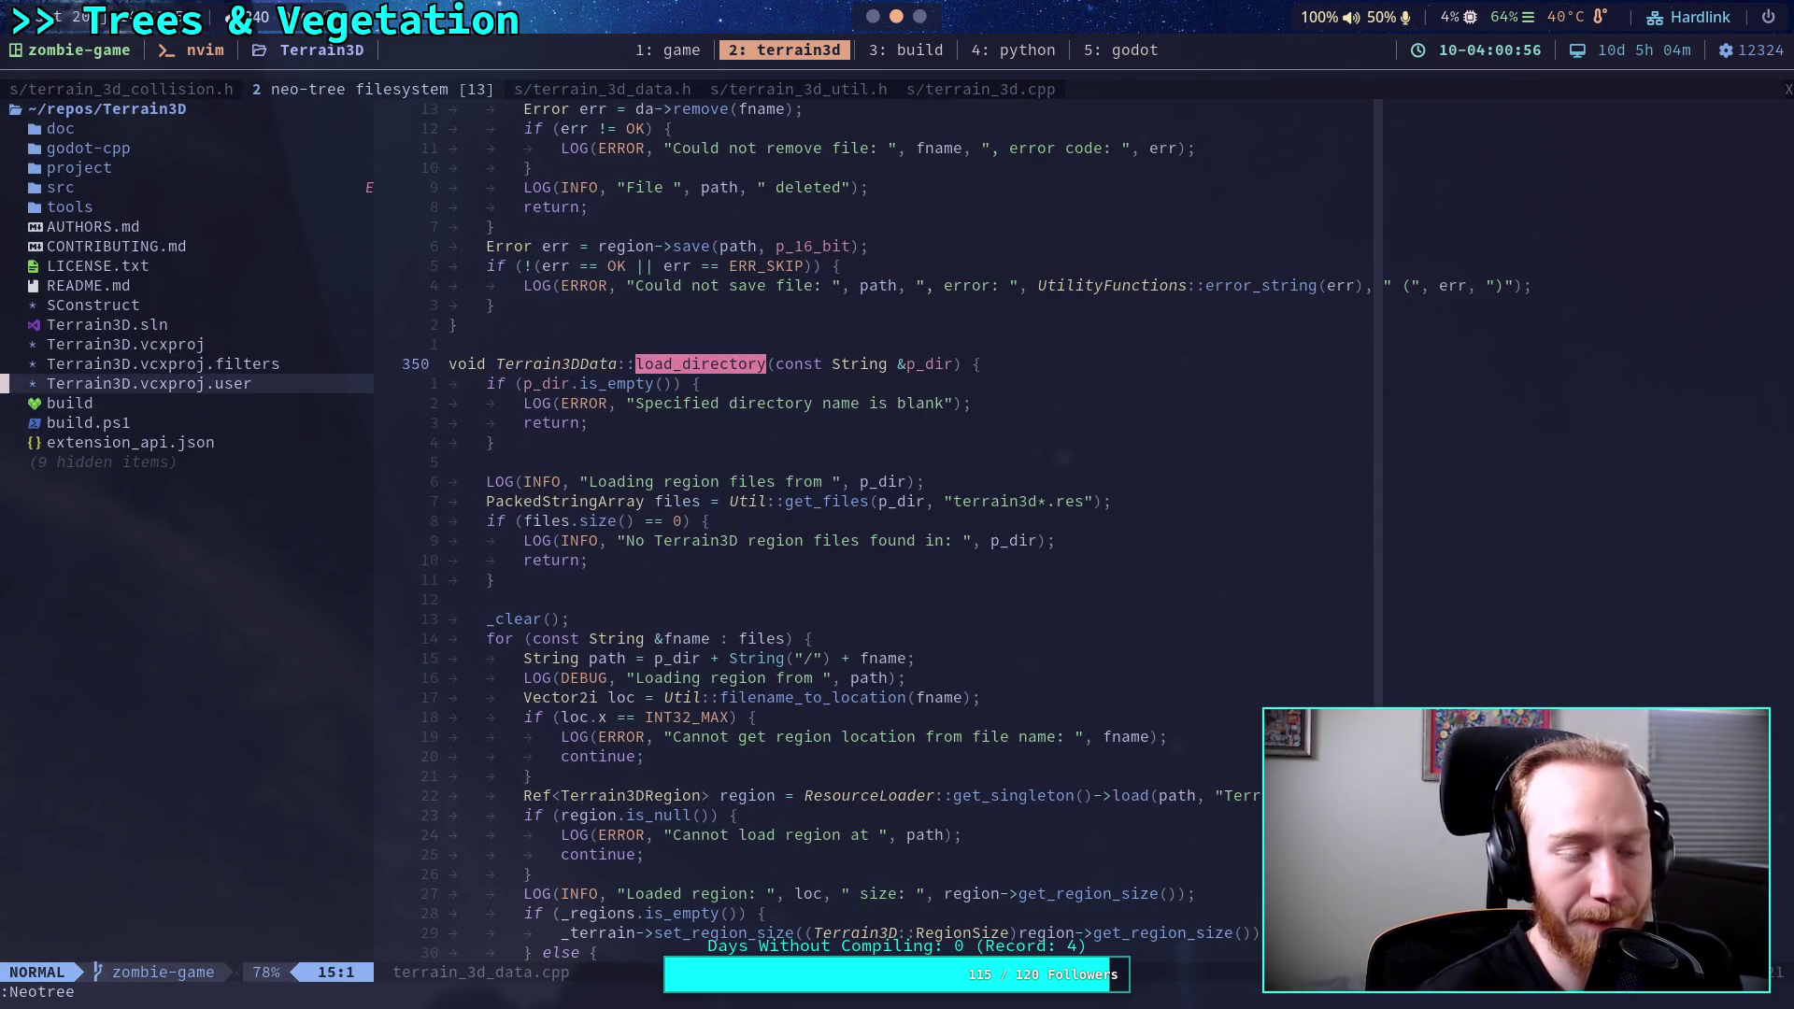
pyautogui.press('k')
pyautogui.press('k')
pyautogui.press('k')
pyautogui.press('j')
pyautogui.press('j')
pyautogui.press('Return')
pyautogui.press('j')
pyautogui.press('j')
pyautogui.press('j')
pyautogui.press('j')
pyautogui.press('j')
pyautogui.press('j')
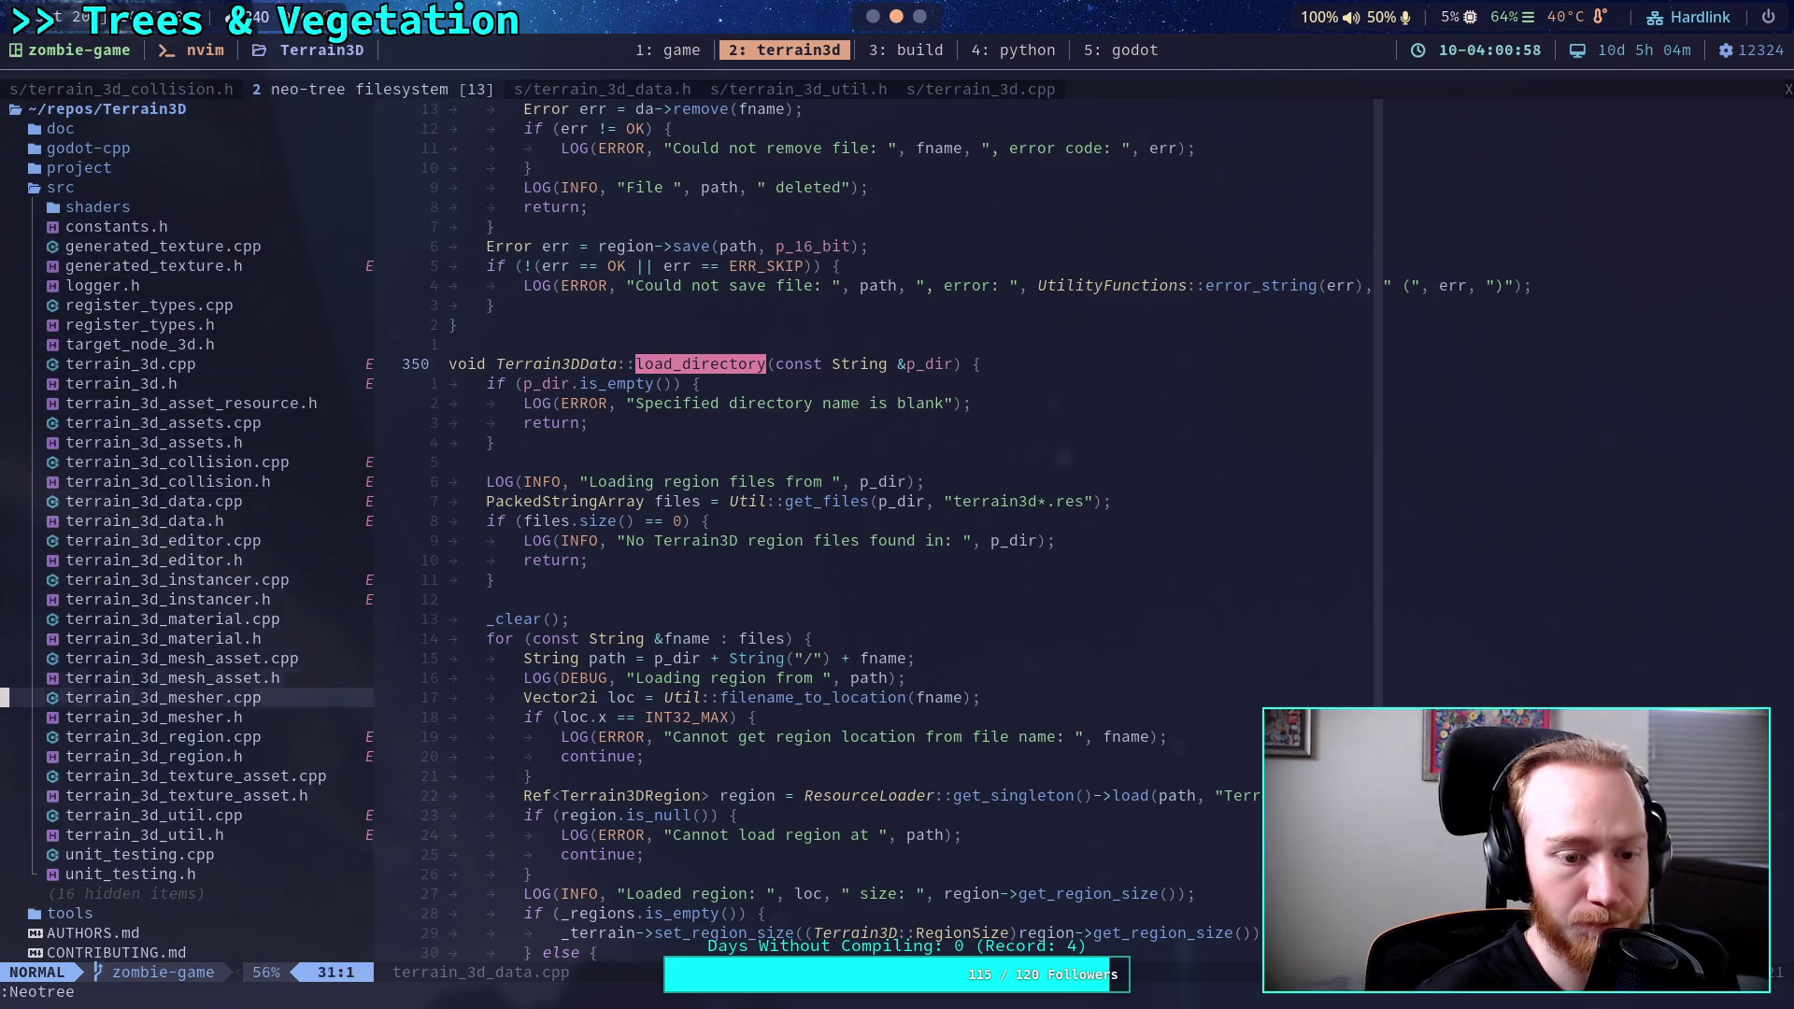
pyautogui.press('j')
pyautogui.press('Return')
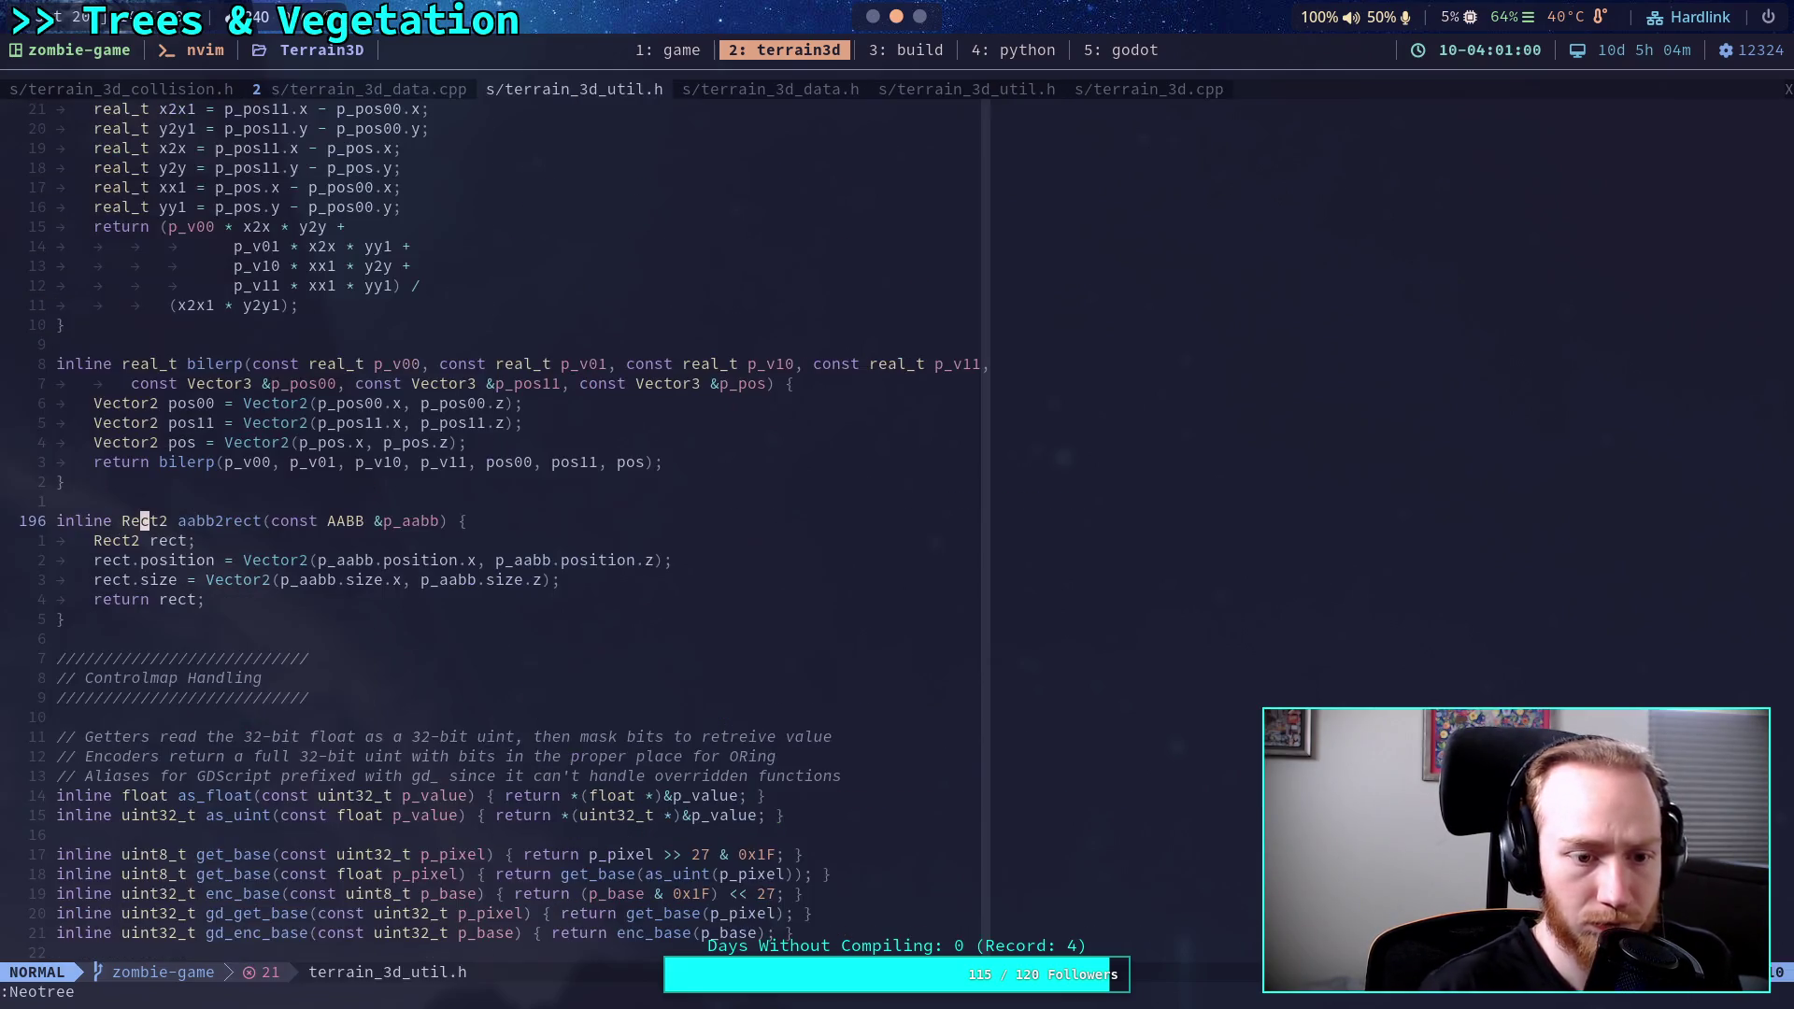
# Read through the Terrain3DUtil declarations, then go back to load_directory in terrain_3d_data.cpp.
pyautogui.scroll(-10, 517, 371)
pyautogui.scroll(-9, 514, 370)
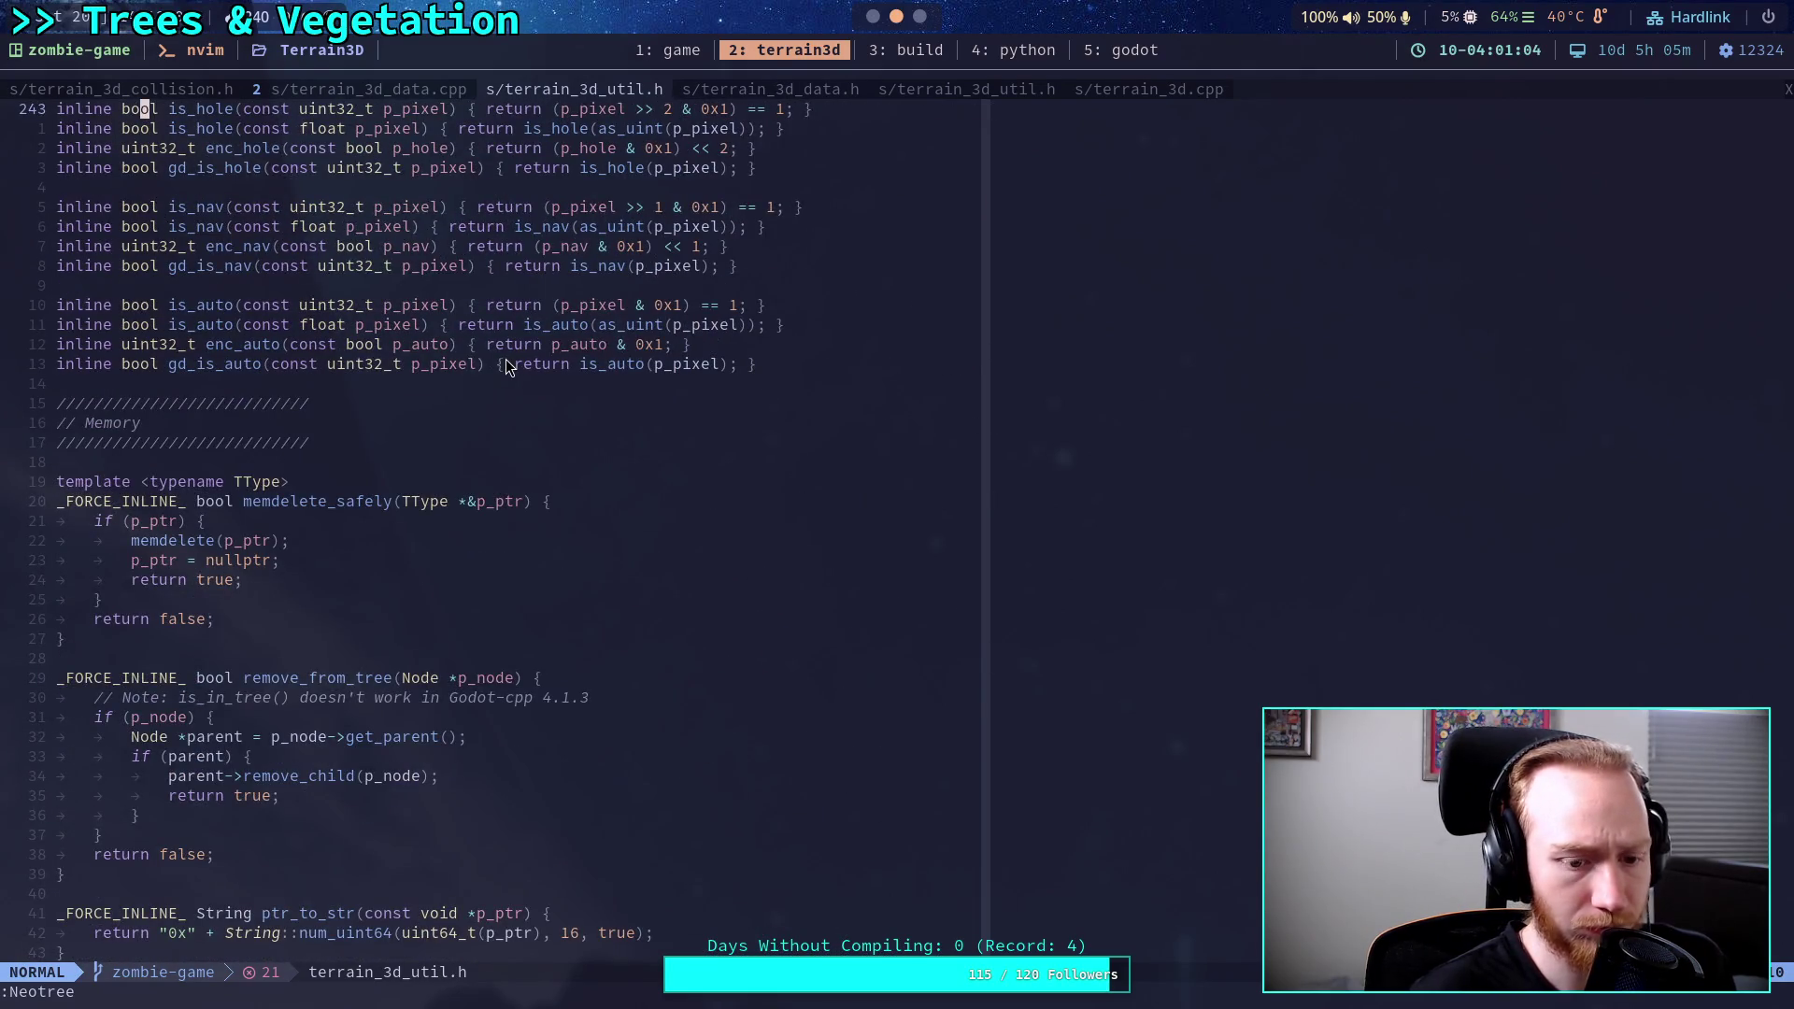
pyautogui.scroll(-20, 506, 365)
pyautogui.scroll(20, 506, 366)
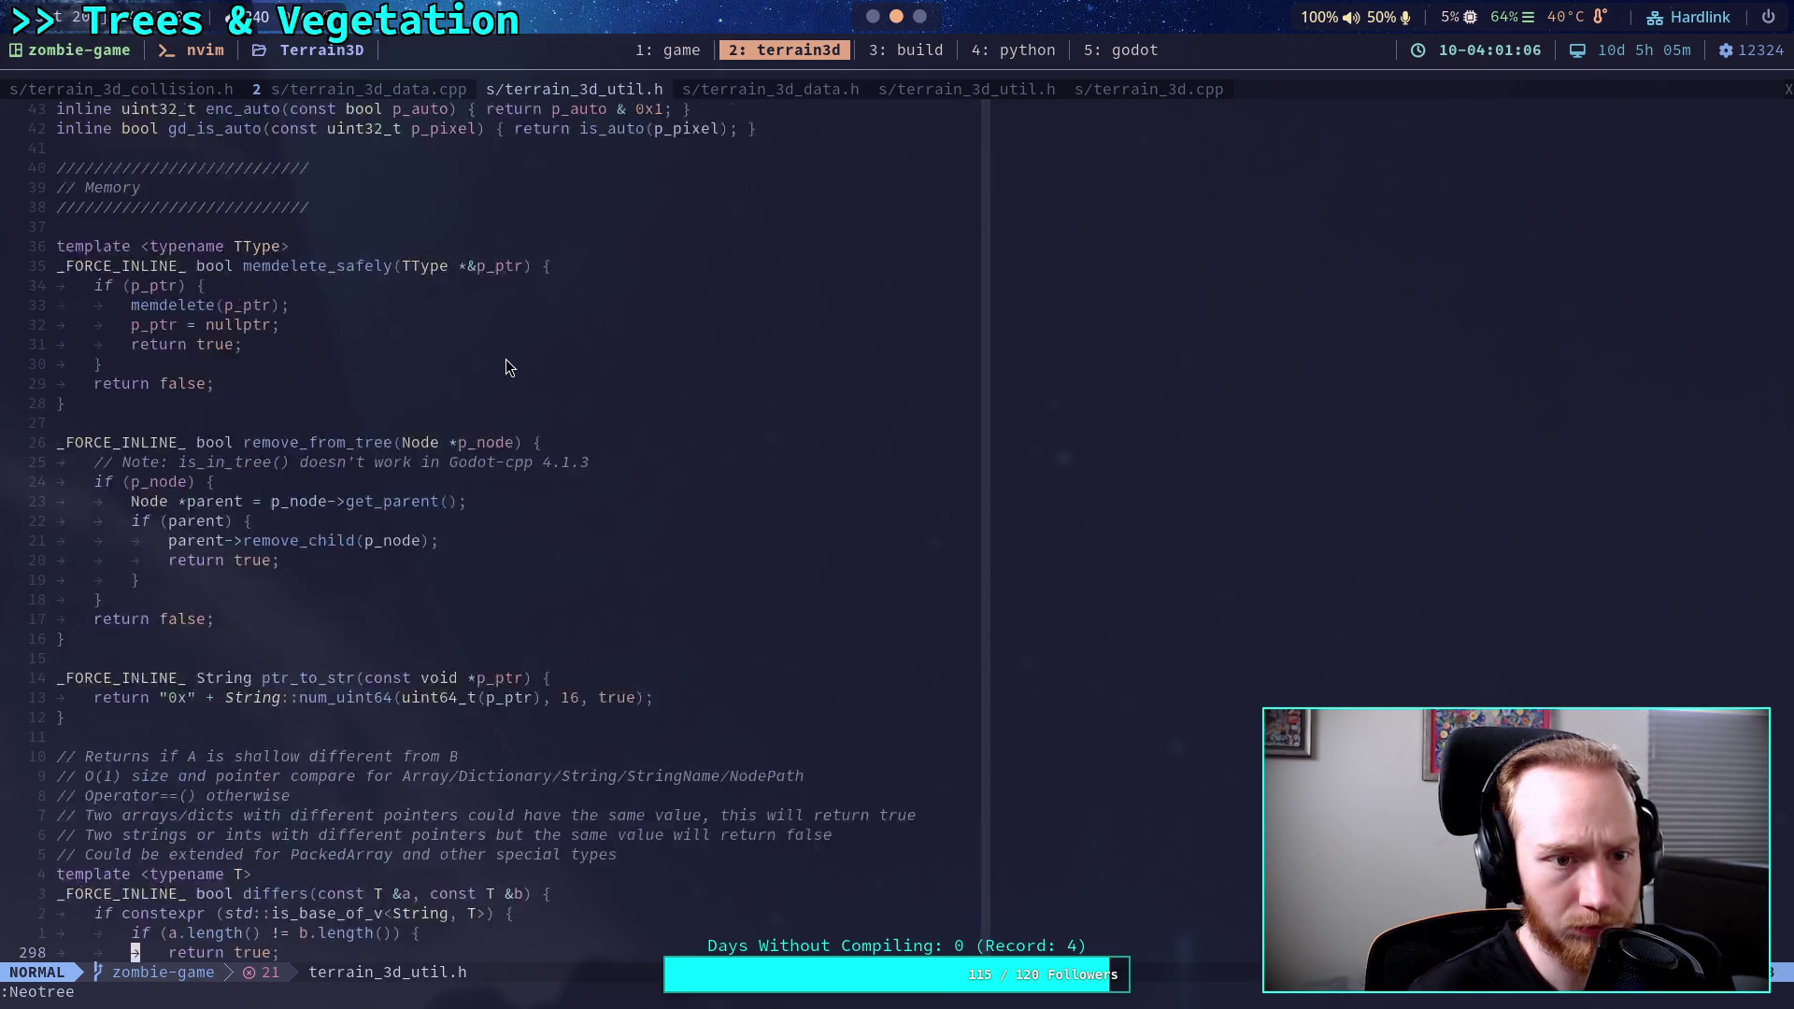
pyautogui.scroll(20, 504, 363)
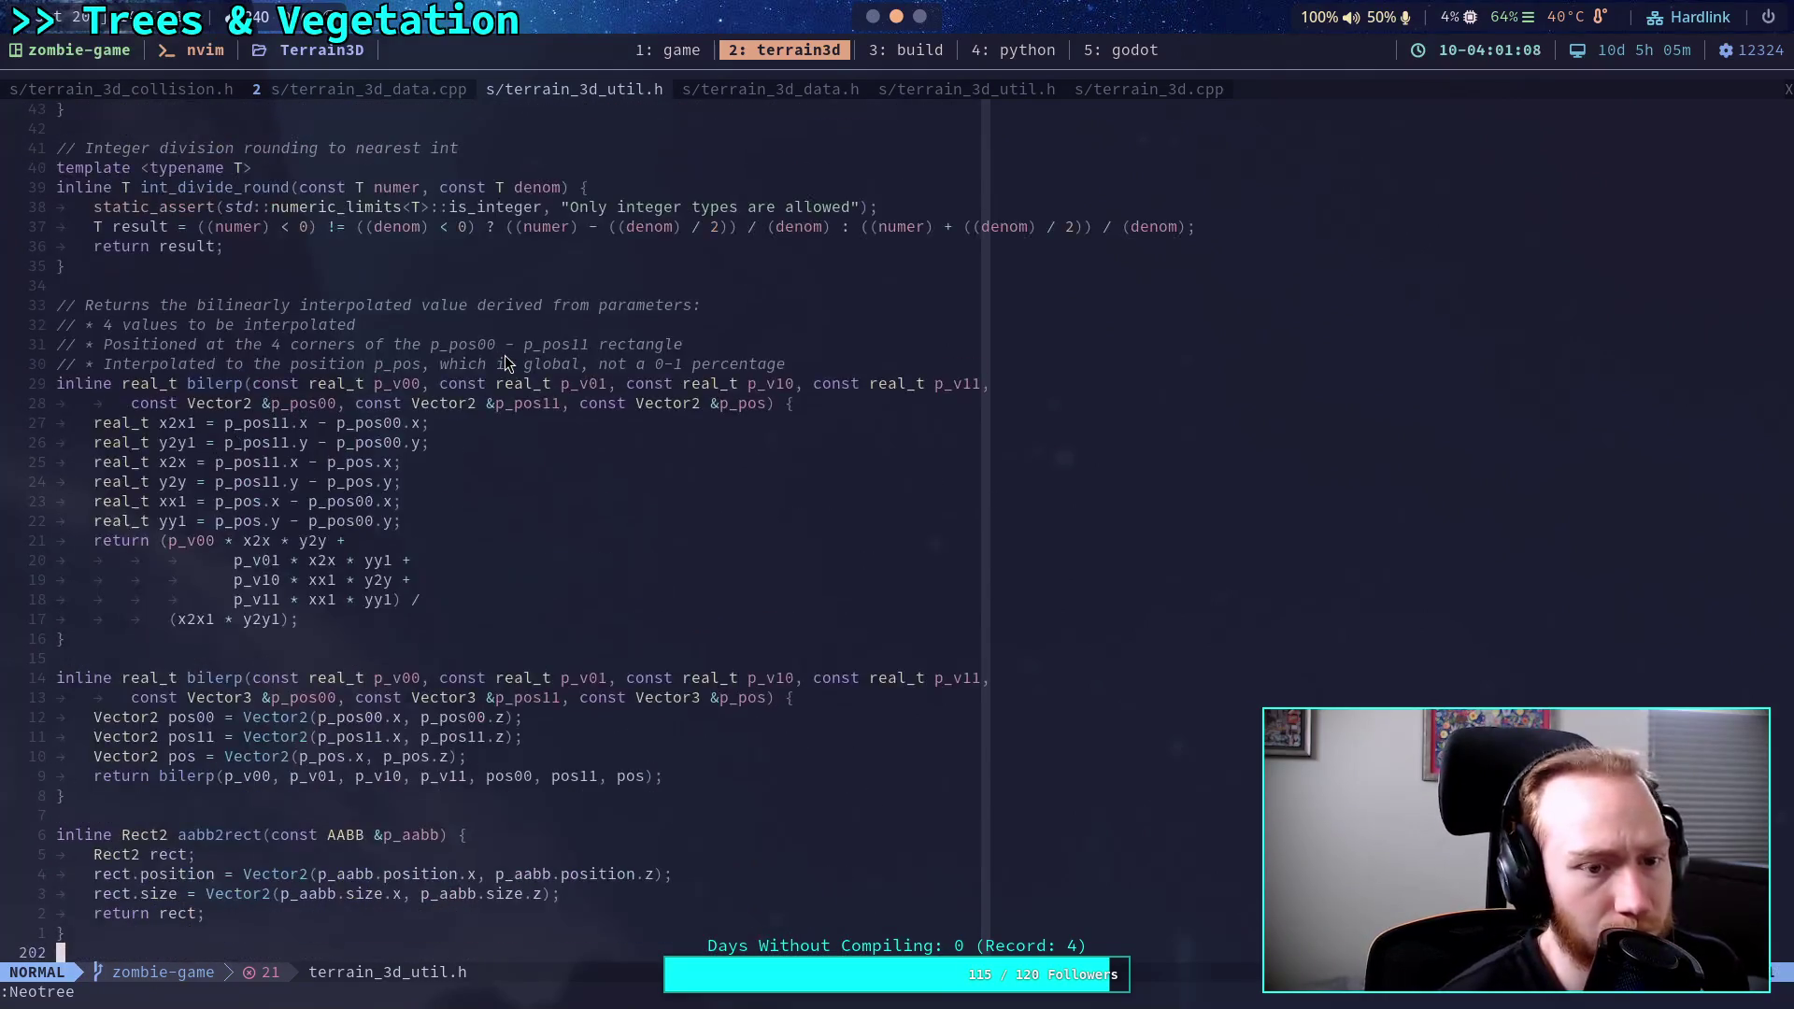
pyautogui.scroll(16, 505, 363)
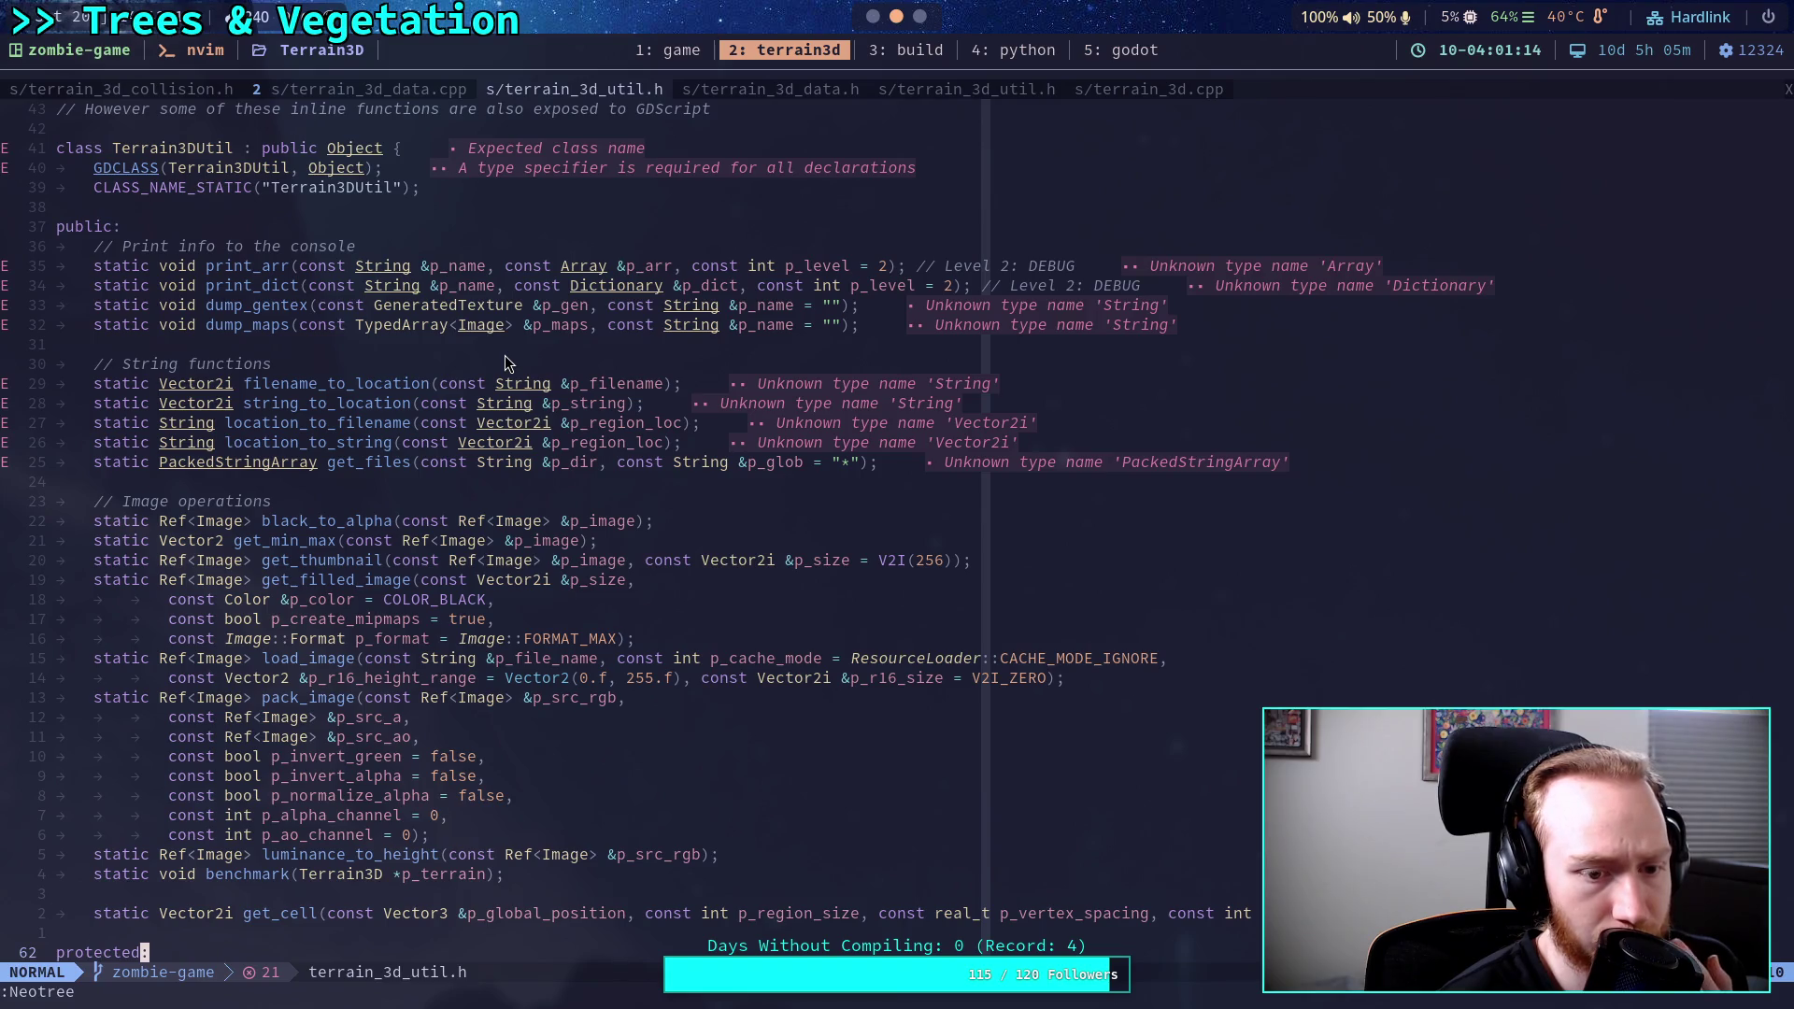
pyautogui.scroll(6, 505, 363)
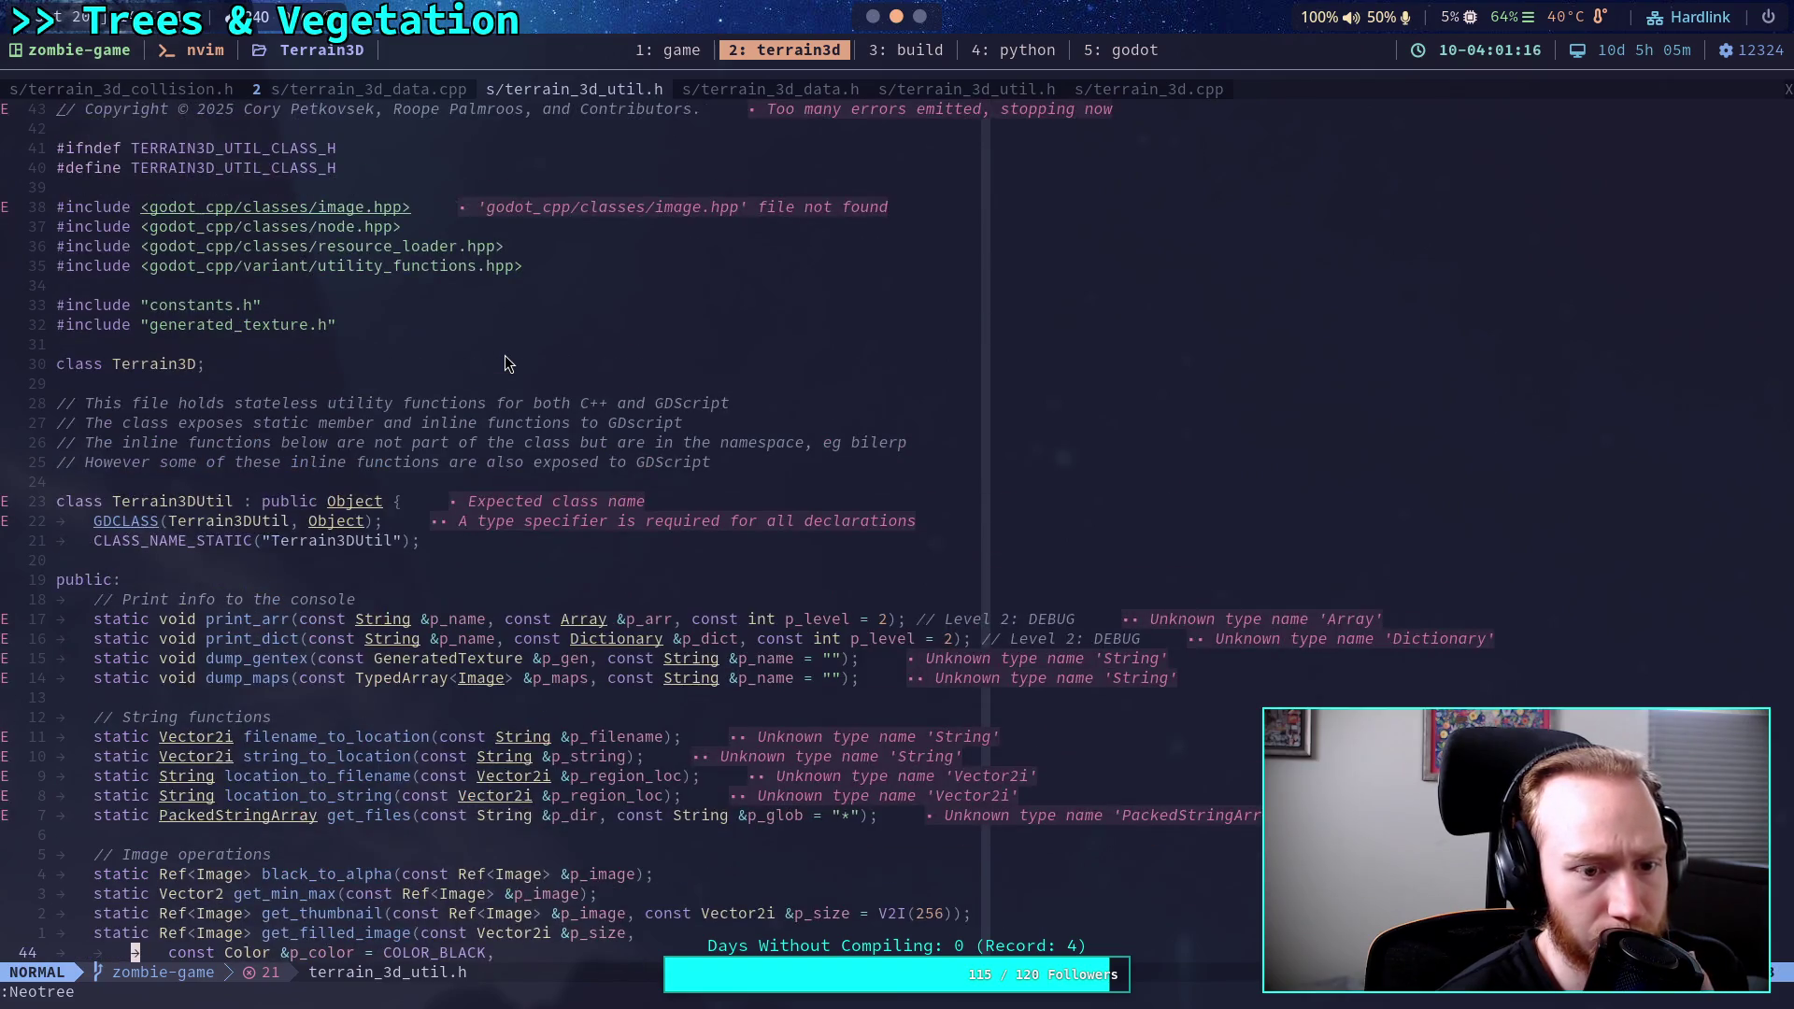
pyautogui.scroll(-5, 505, 364)
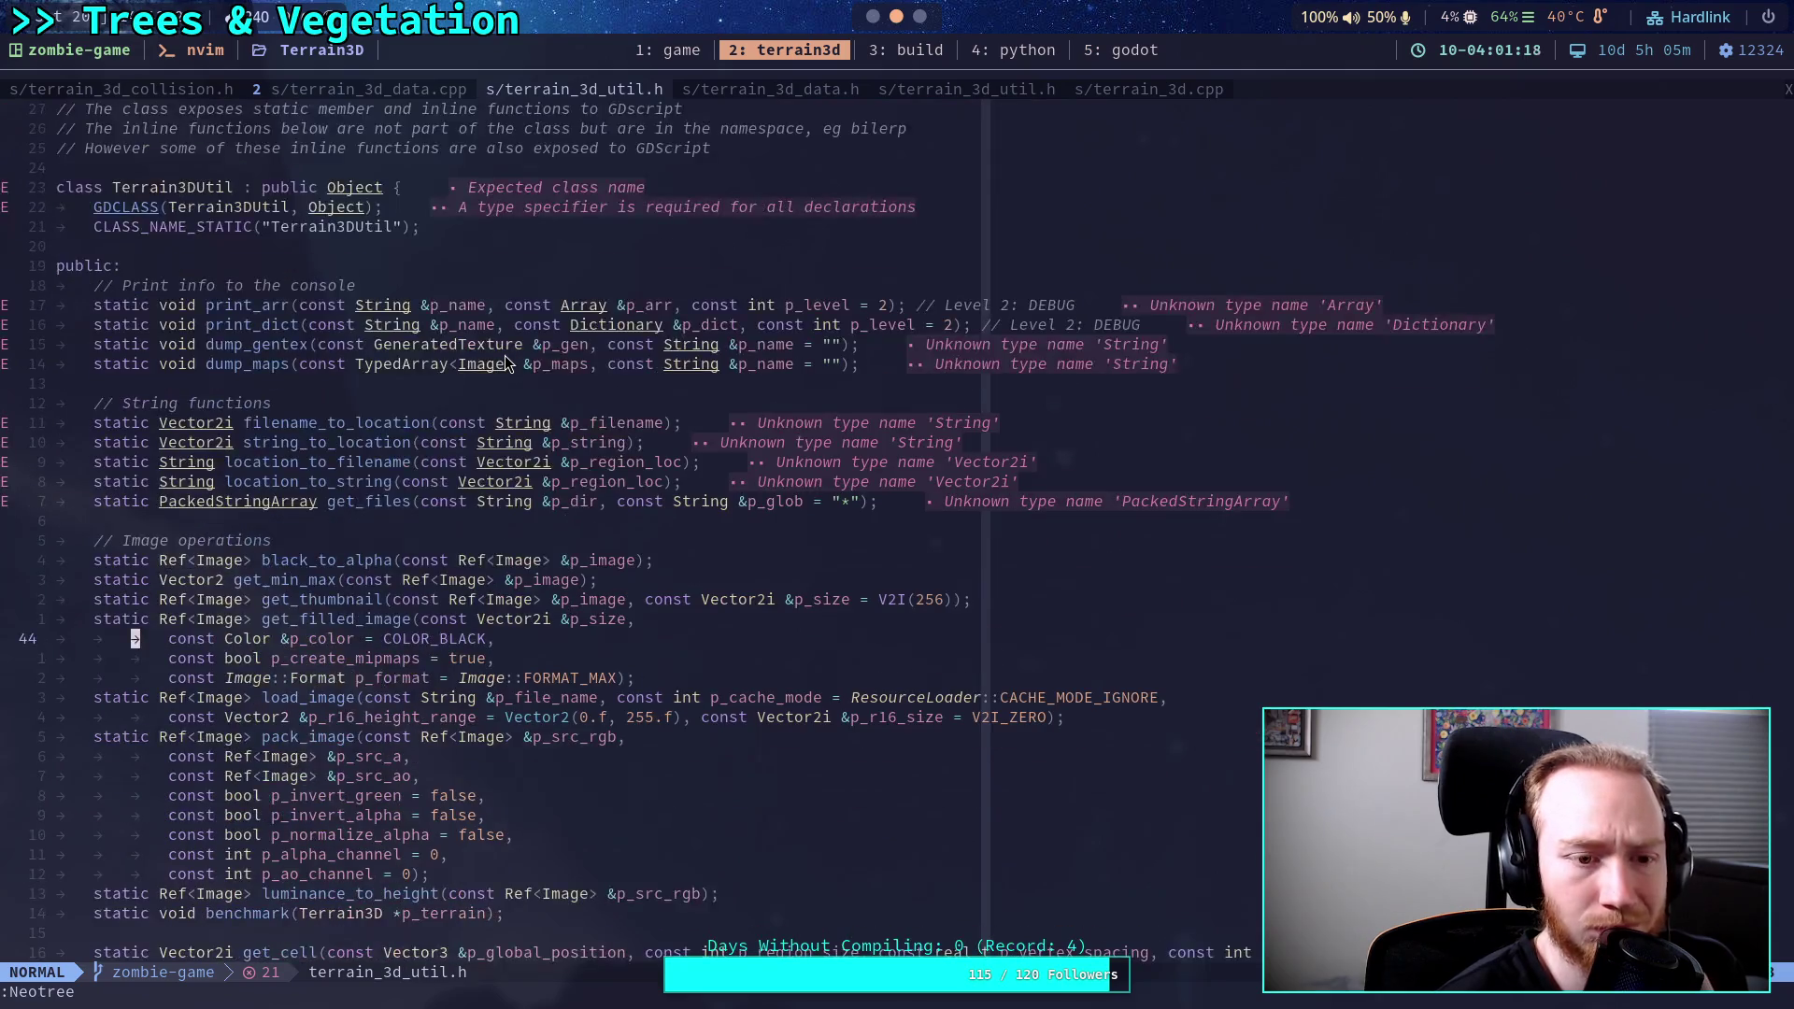
pyautogui.scroll(-1, 505, 364)
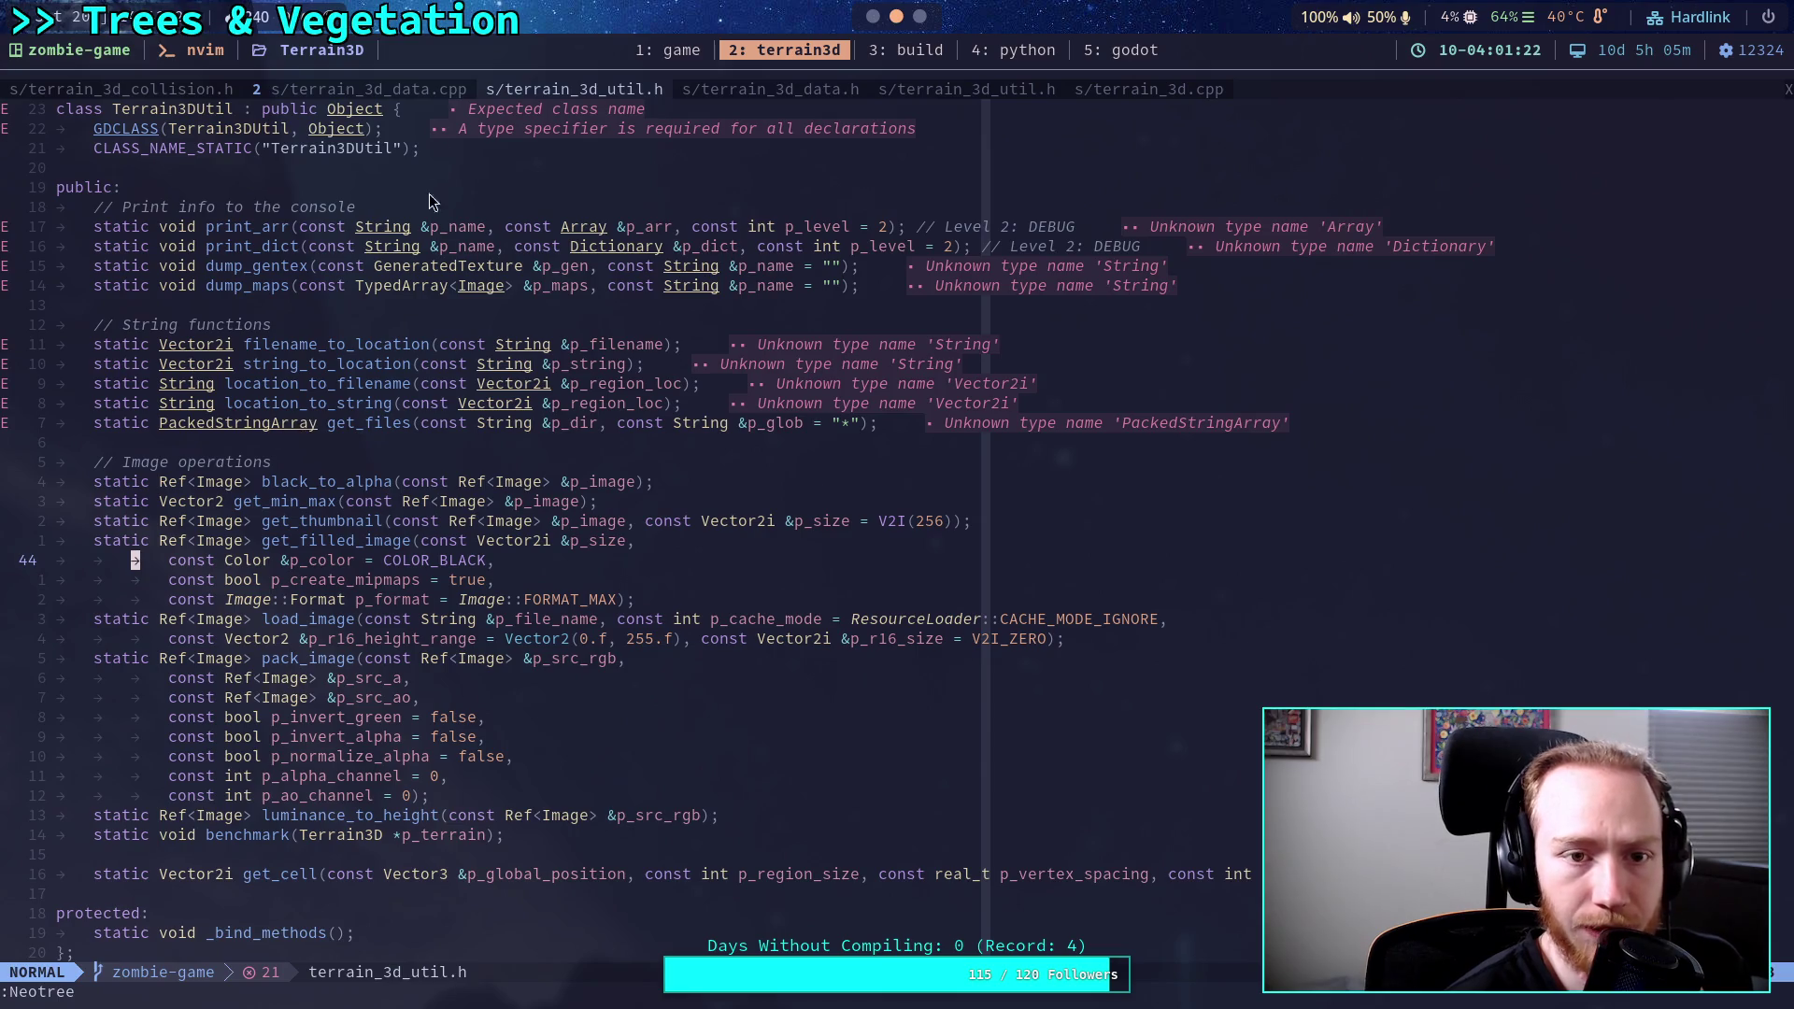
pyautogui.hotkey('ctrl', 'n')
pyautogui.click(430, 92)
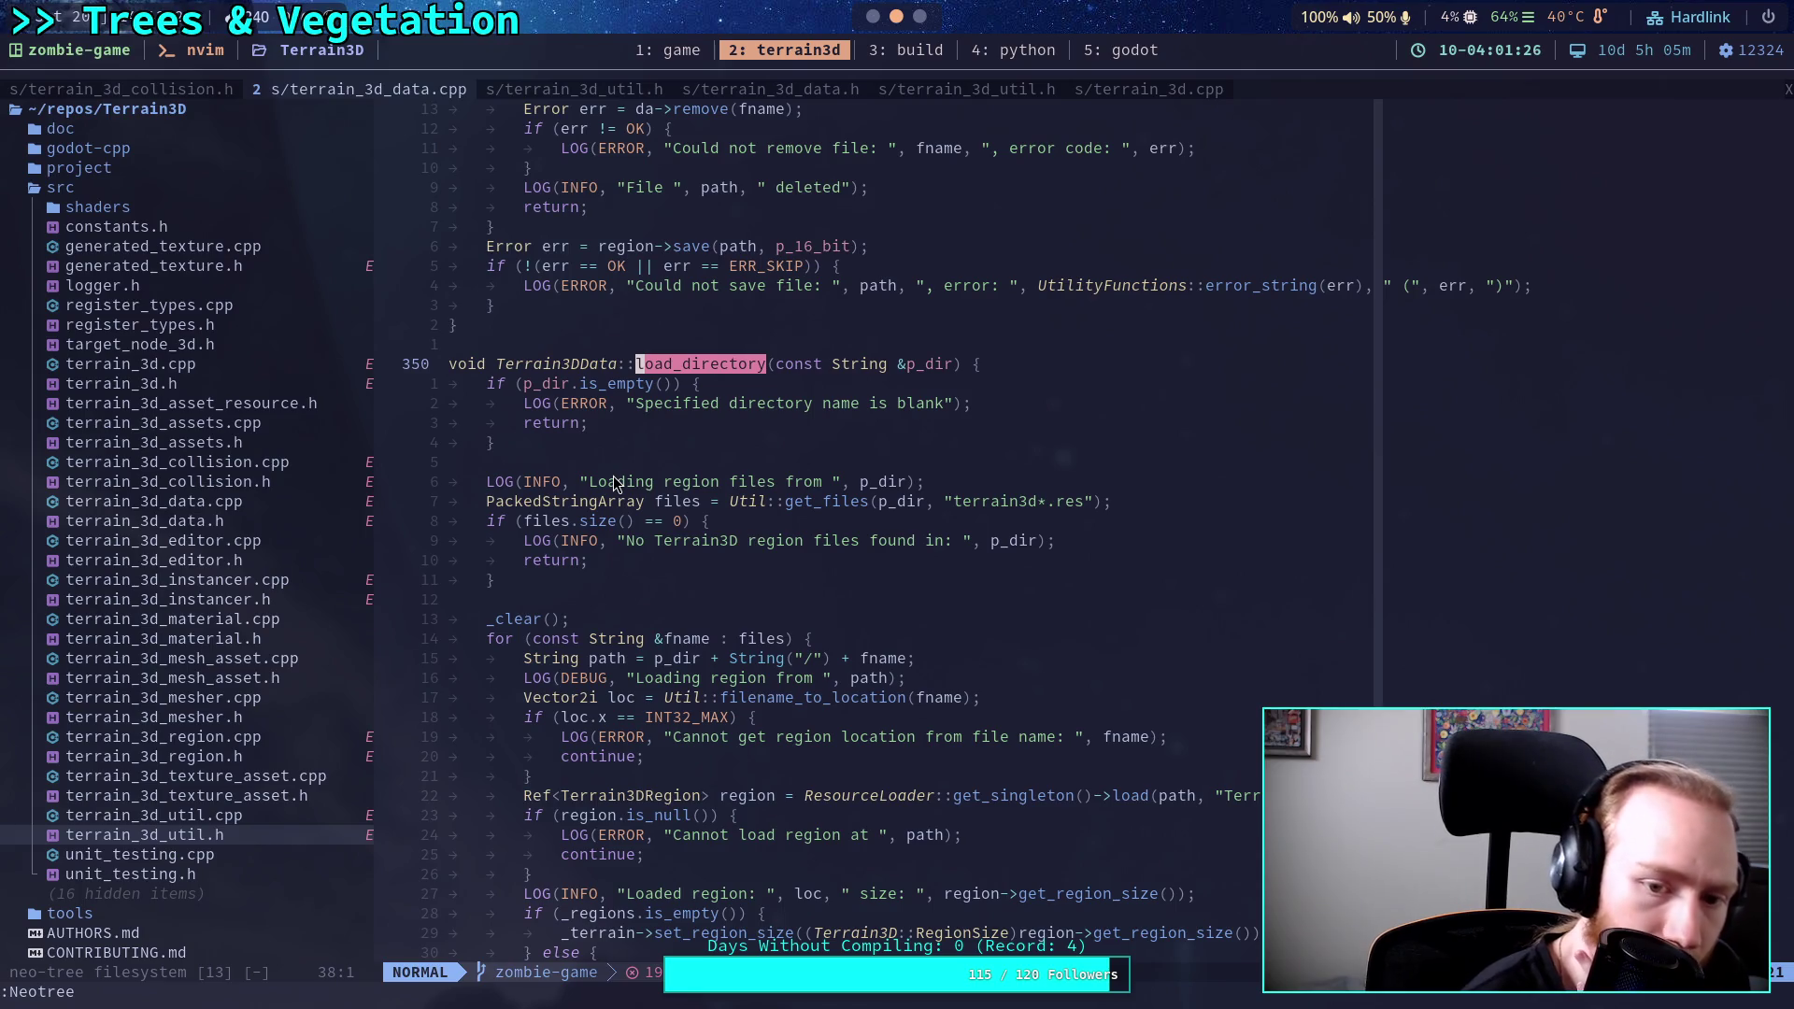
pyautogui.scroll(-3, 608, 479)
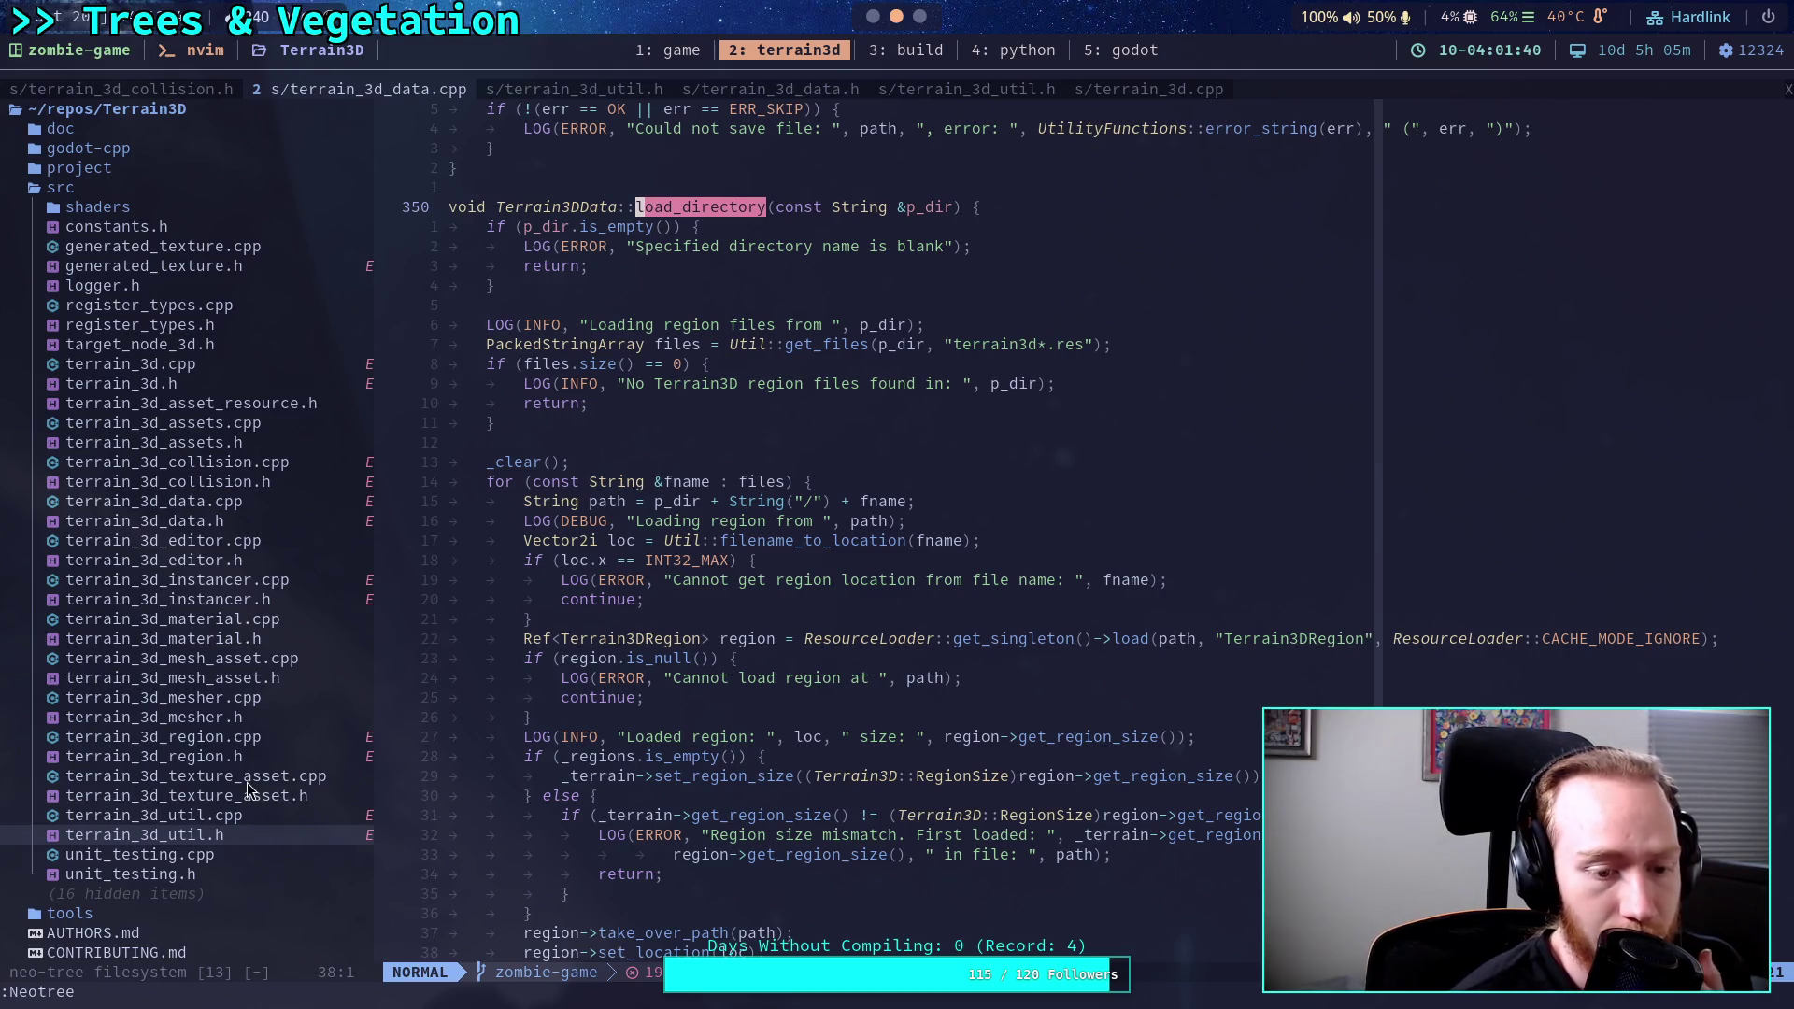
# Read get_files and location_to_filename in terrain_3d_util.cpp, then return to Godot's Terrain3D docs.
pyautogui.click(257, 817)
pyautogui.doubleClick(257, 817)
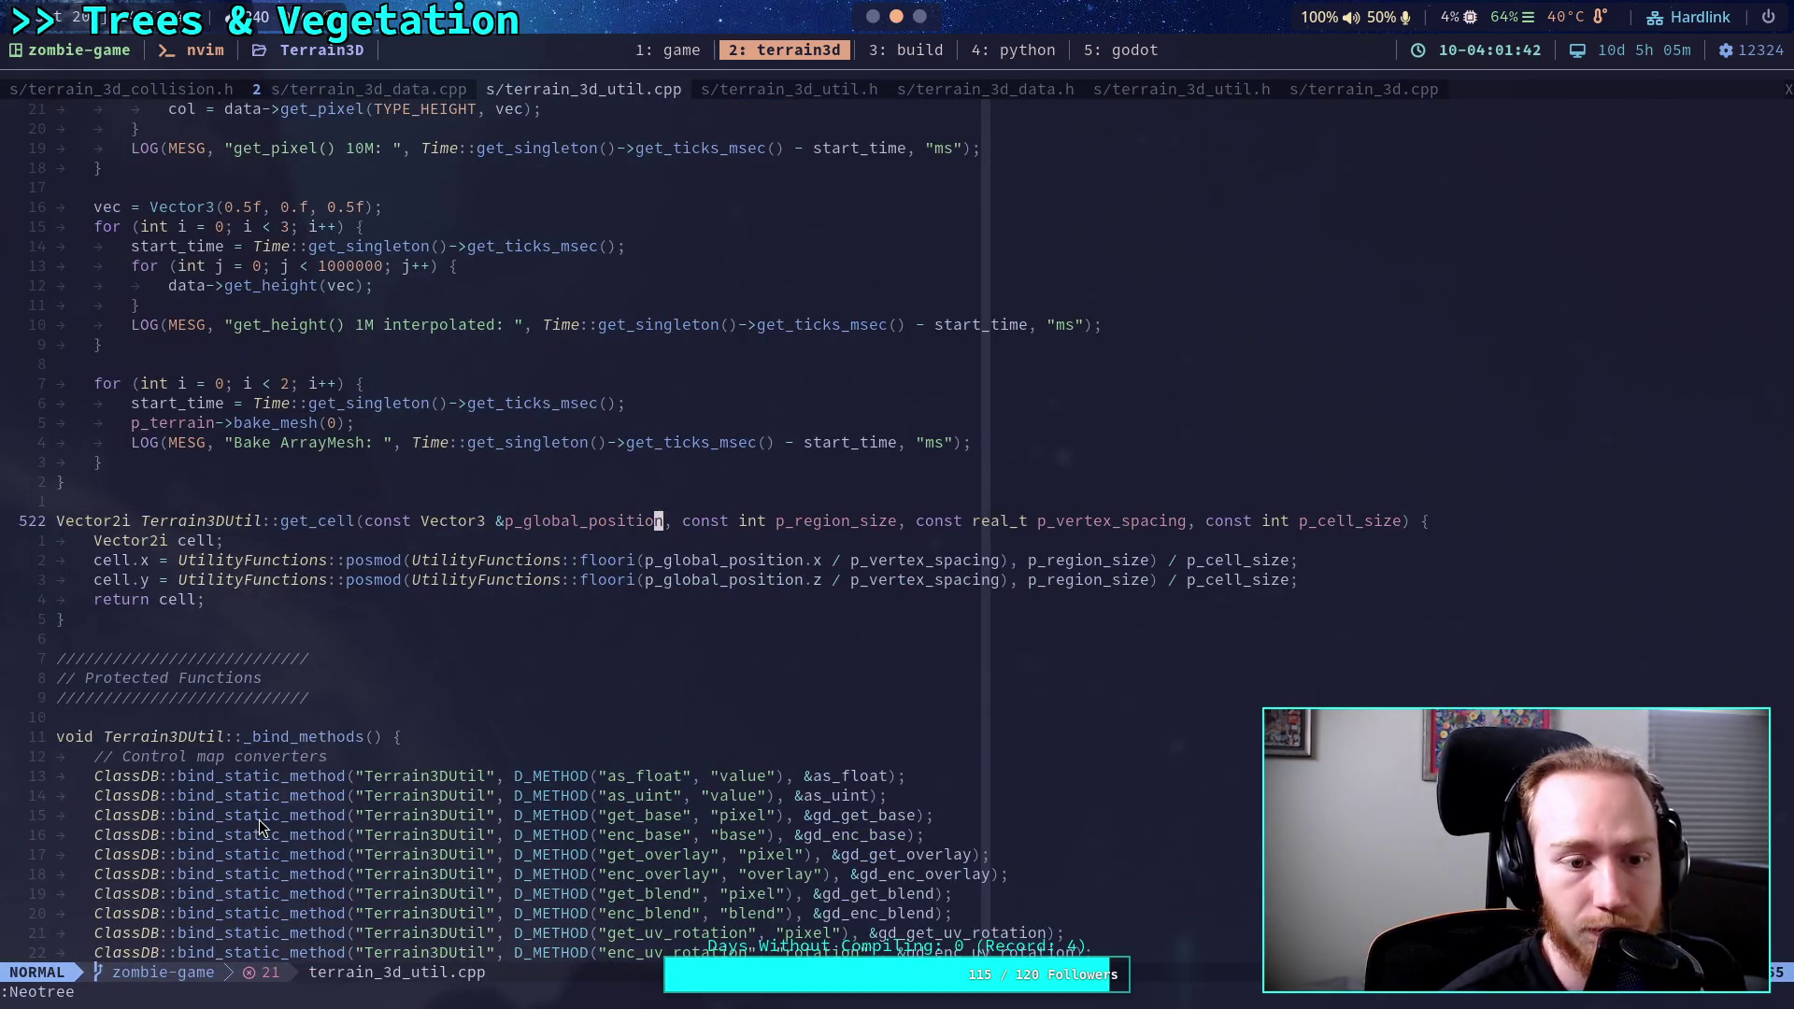
pyautogui.scroll(7, 310, 780)
pyautogui.scroll(20, 310, 764)
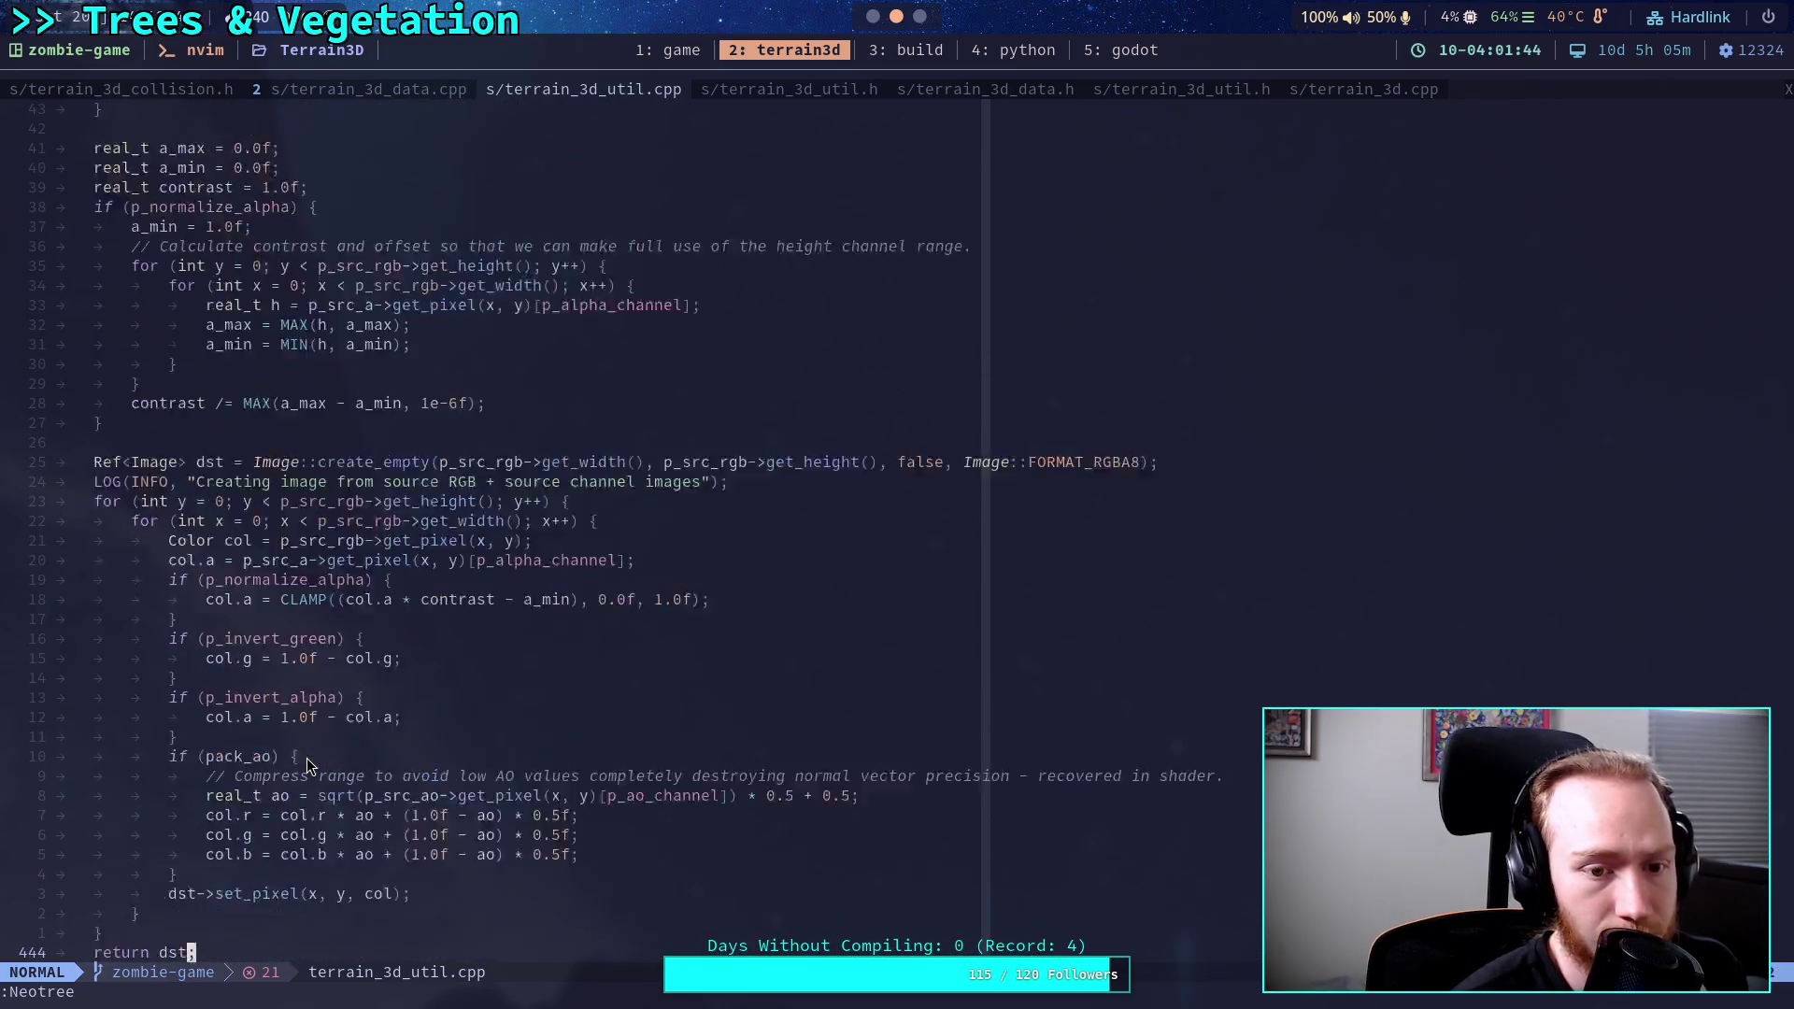
pyautogui.scroll(20, 307, 758)
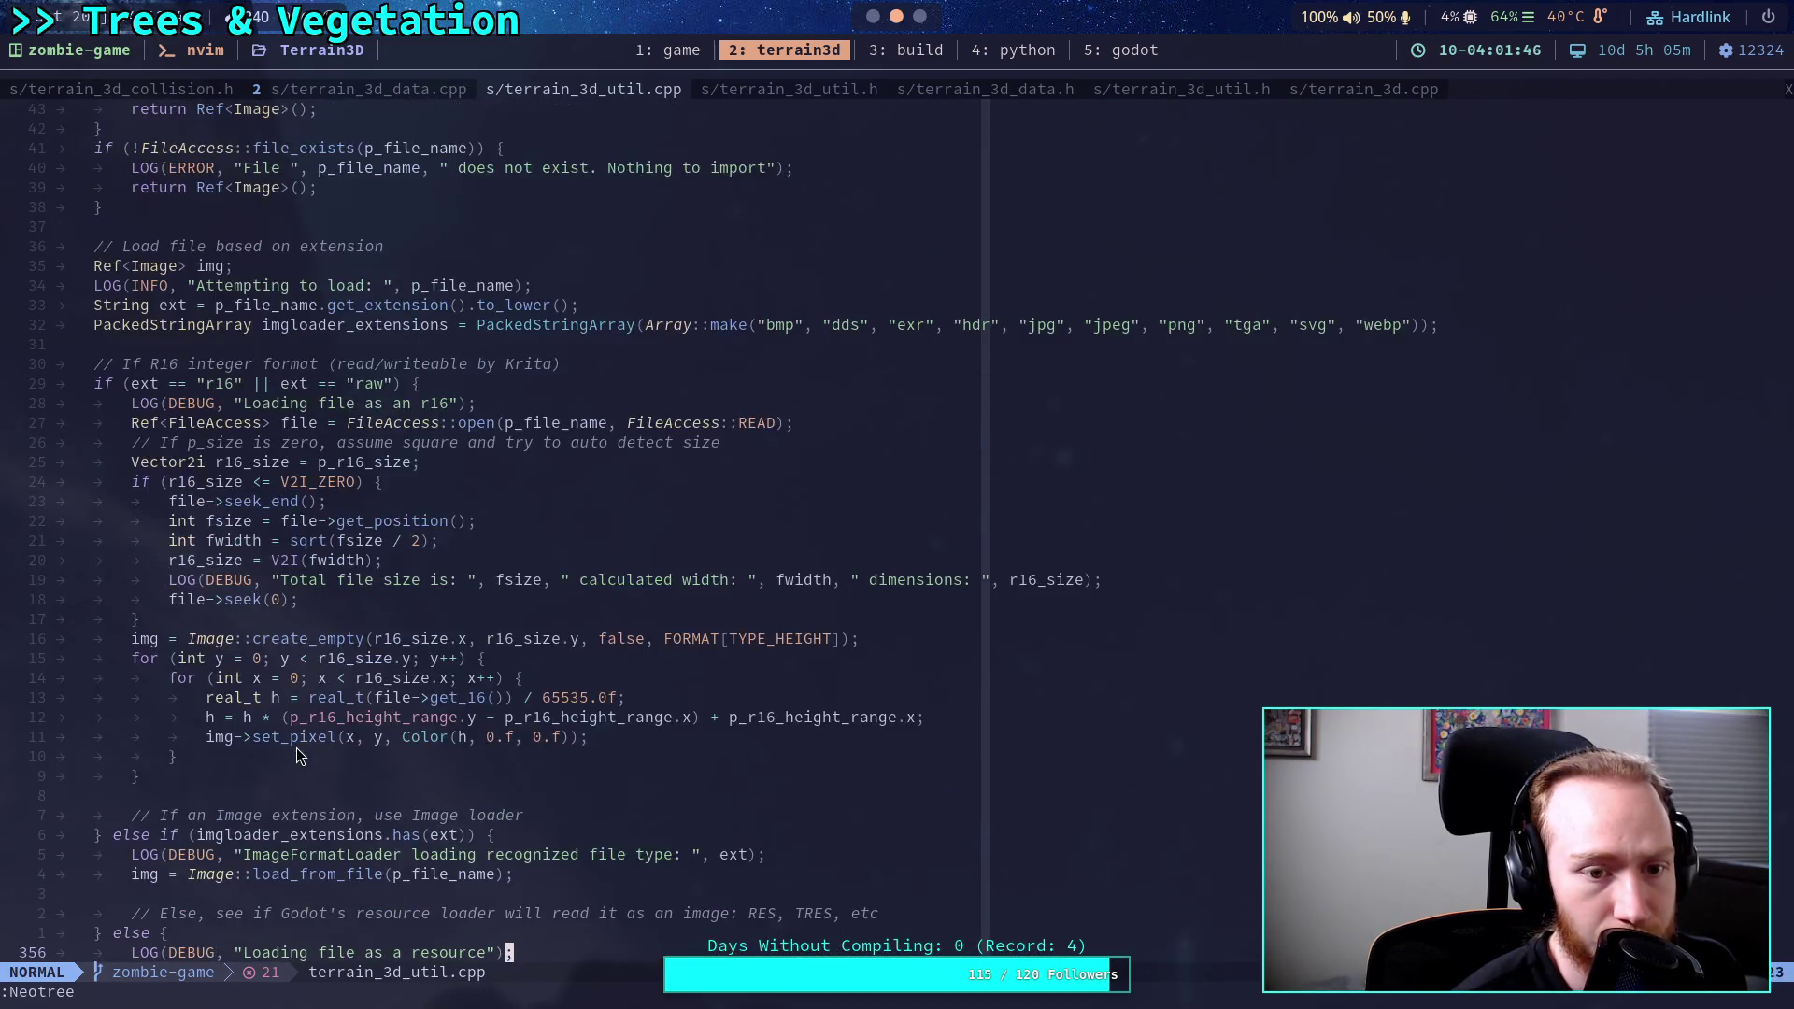
pyautogui.scroll(20, 283, 741)
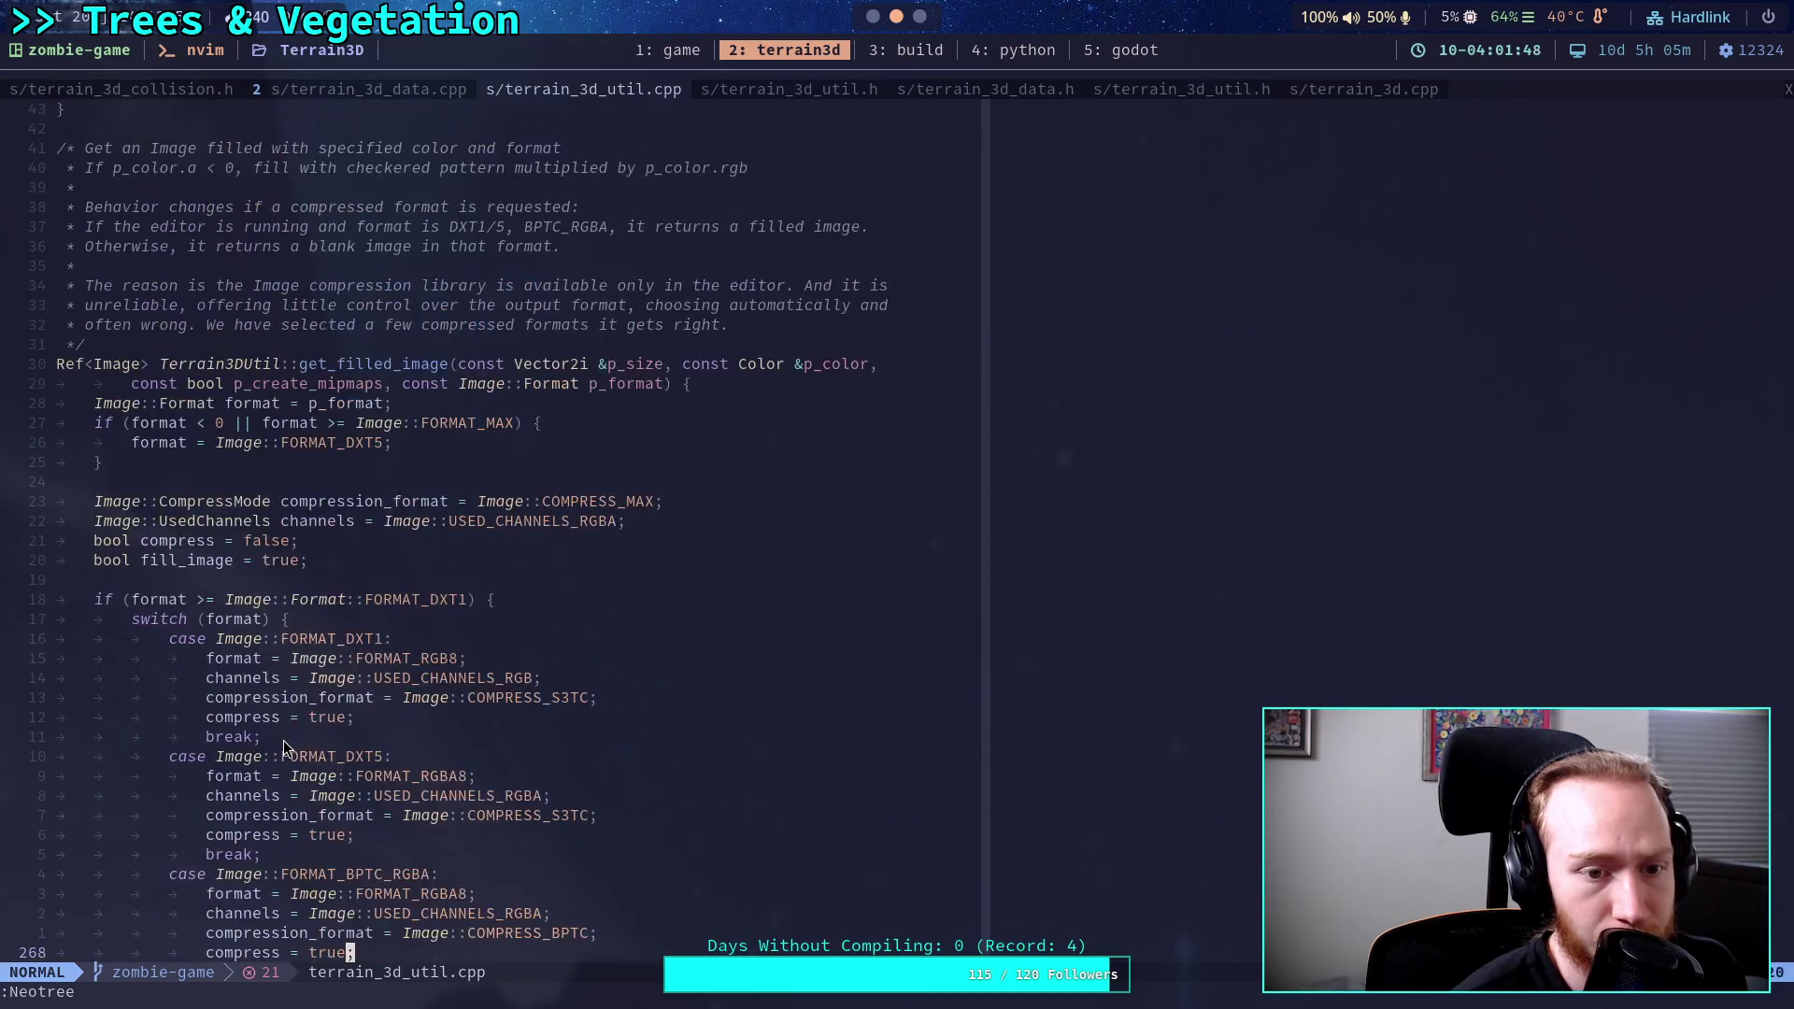
pyautogui.scroll(20, 283, 739)
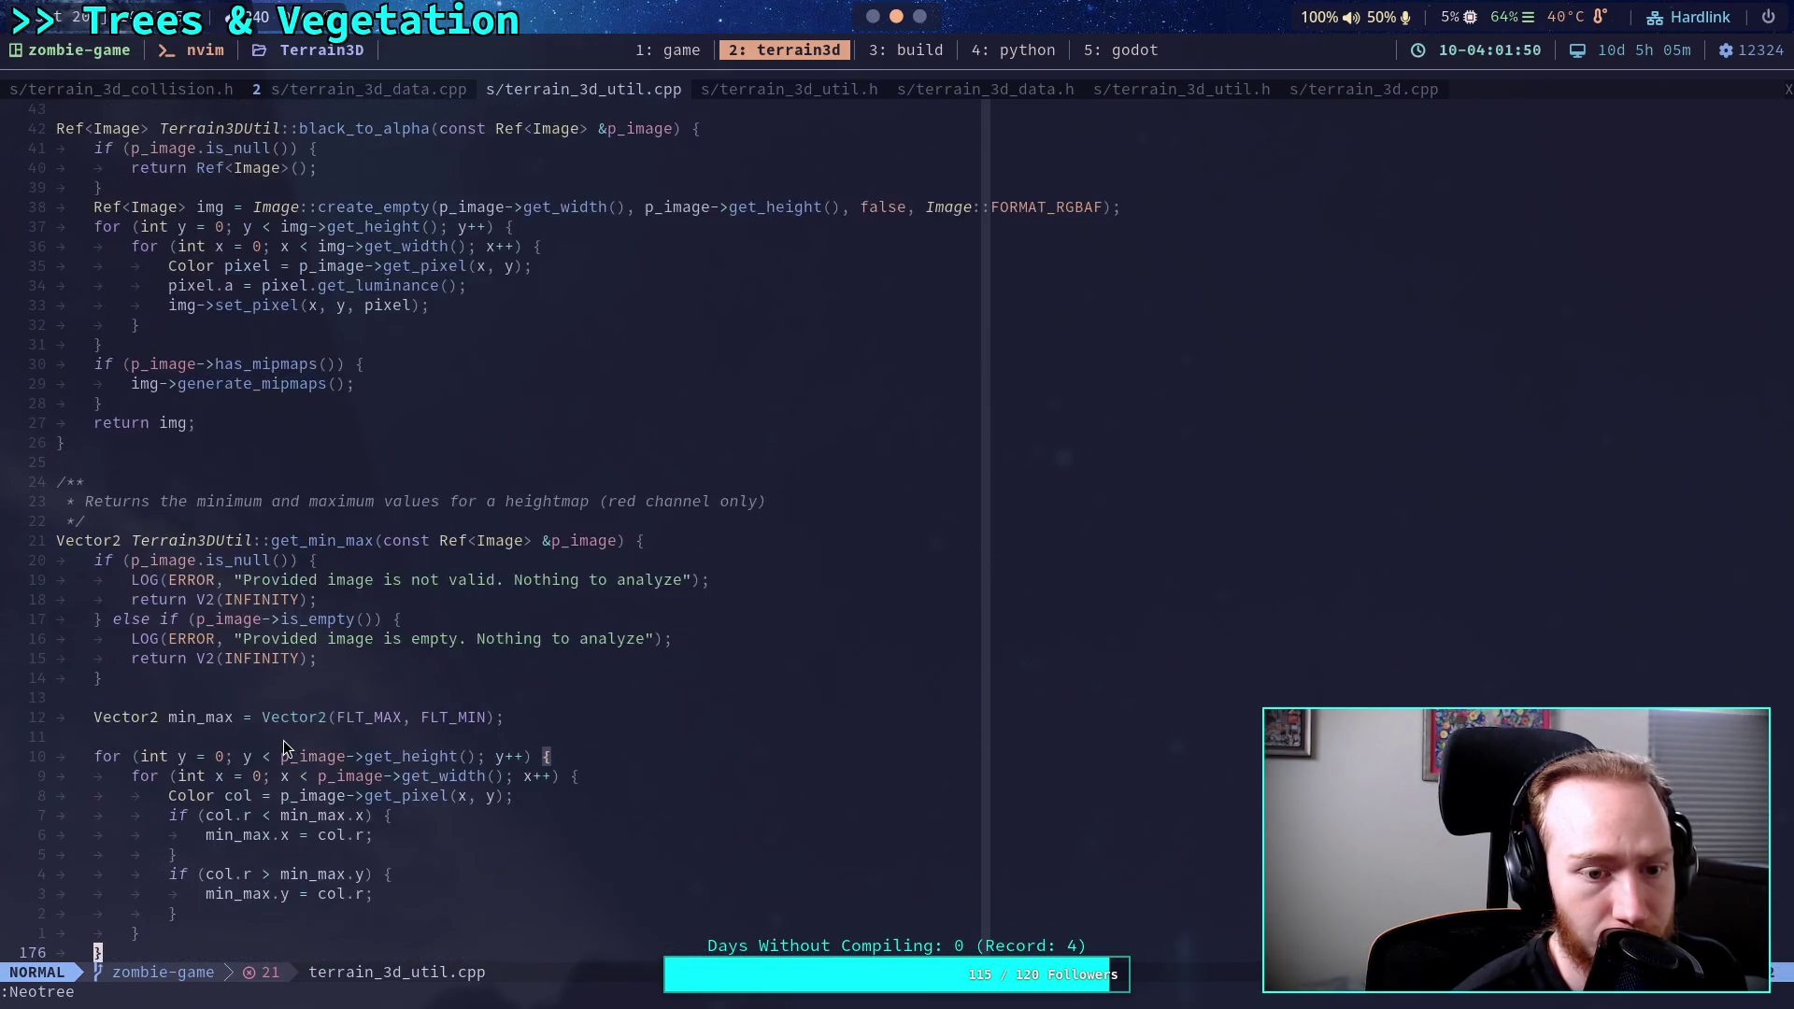
pyautogui.scroll(5, 283, 740)
pyautogui.scroll(-3, 283, 740)
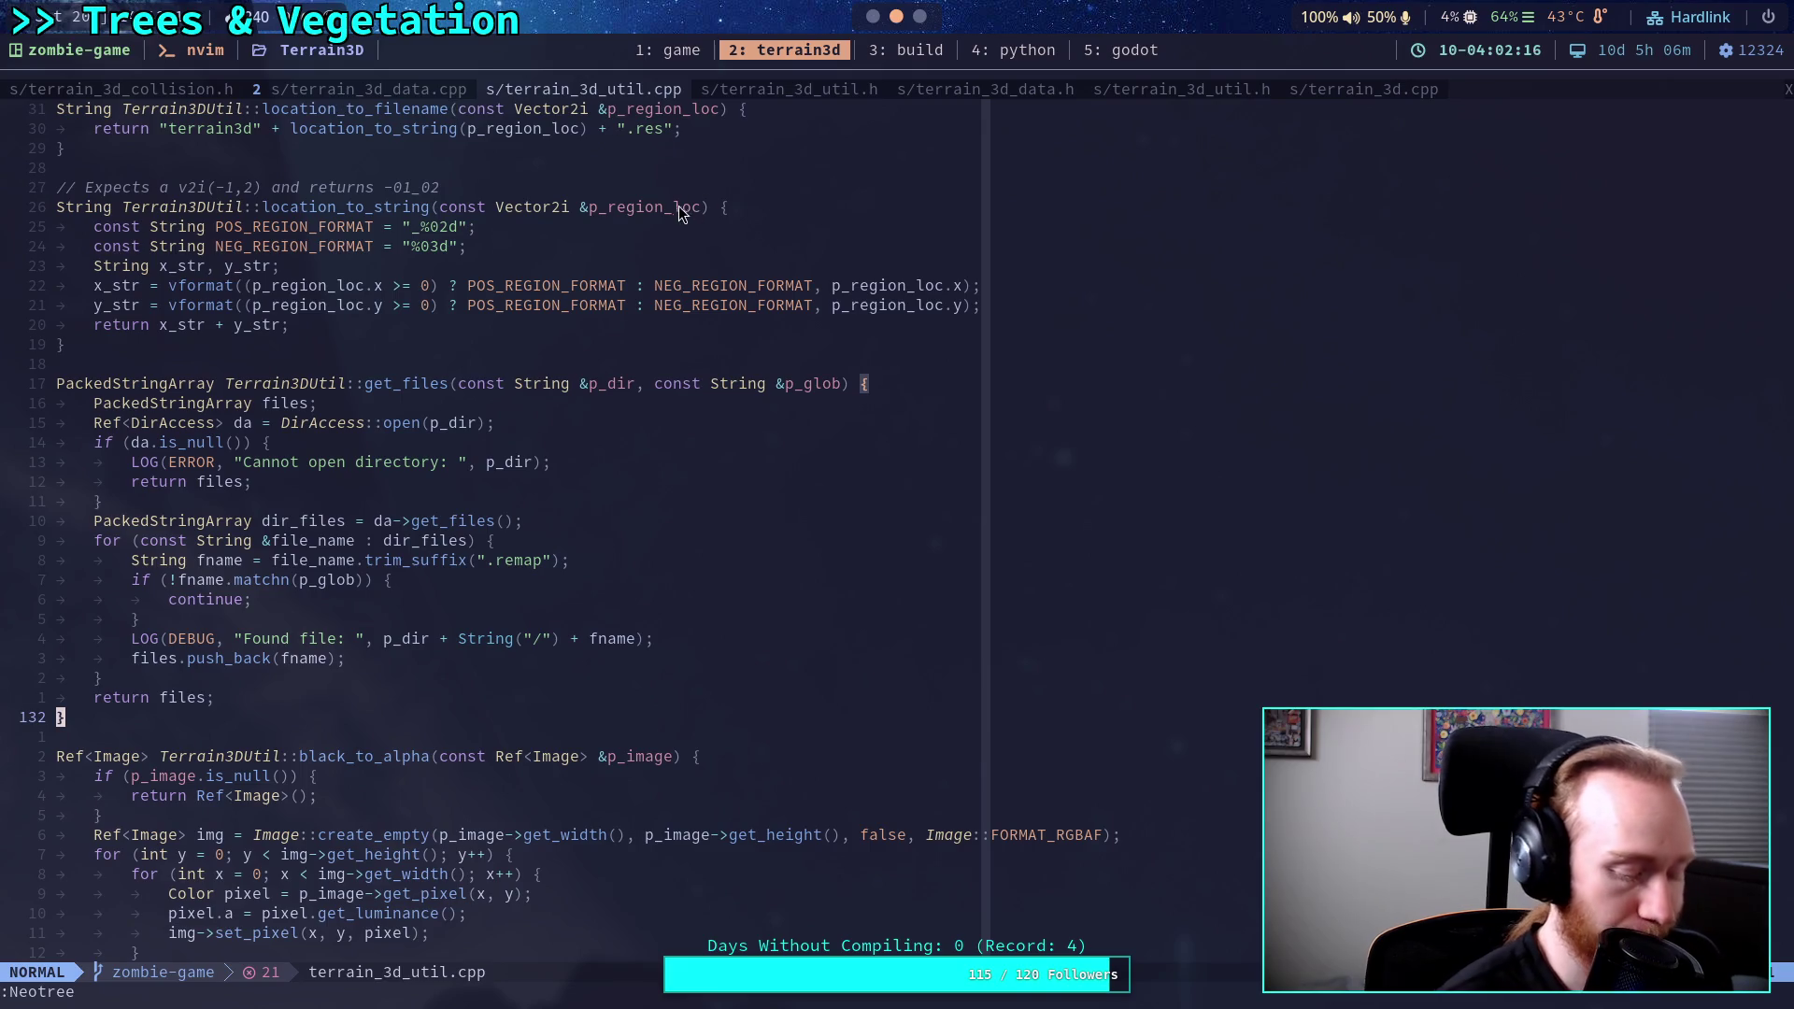
pyautogui.hotkey('alt', 'Tab')
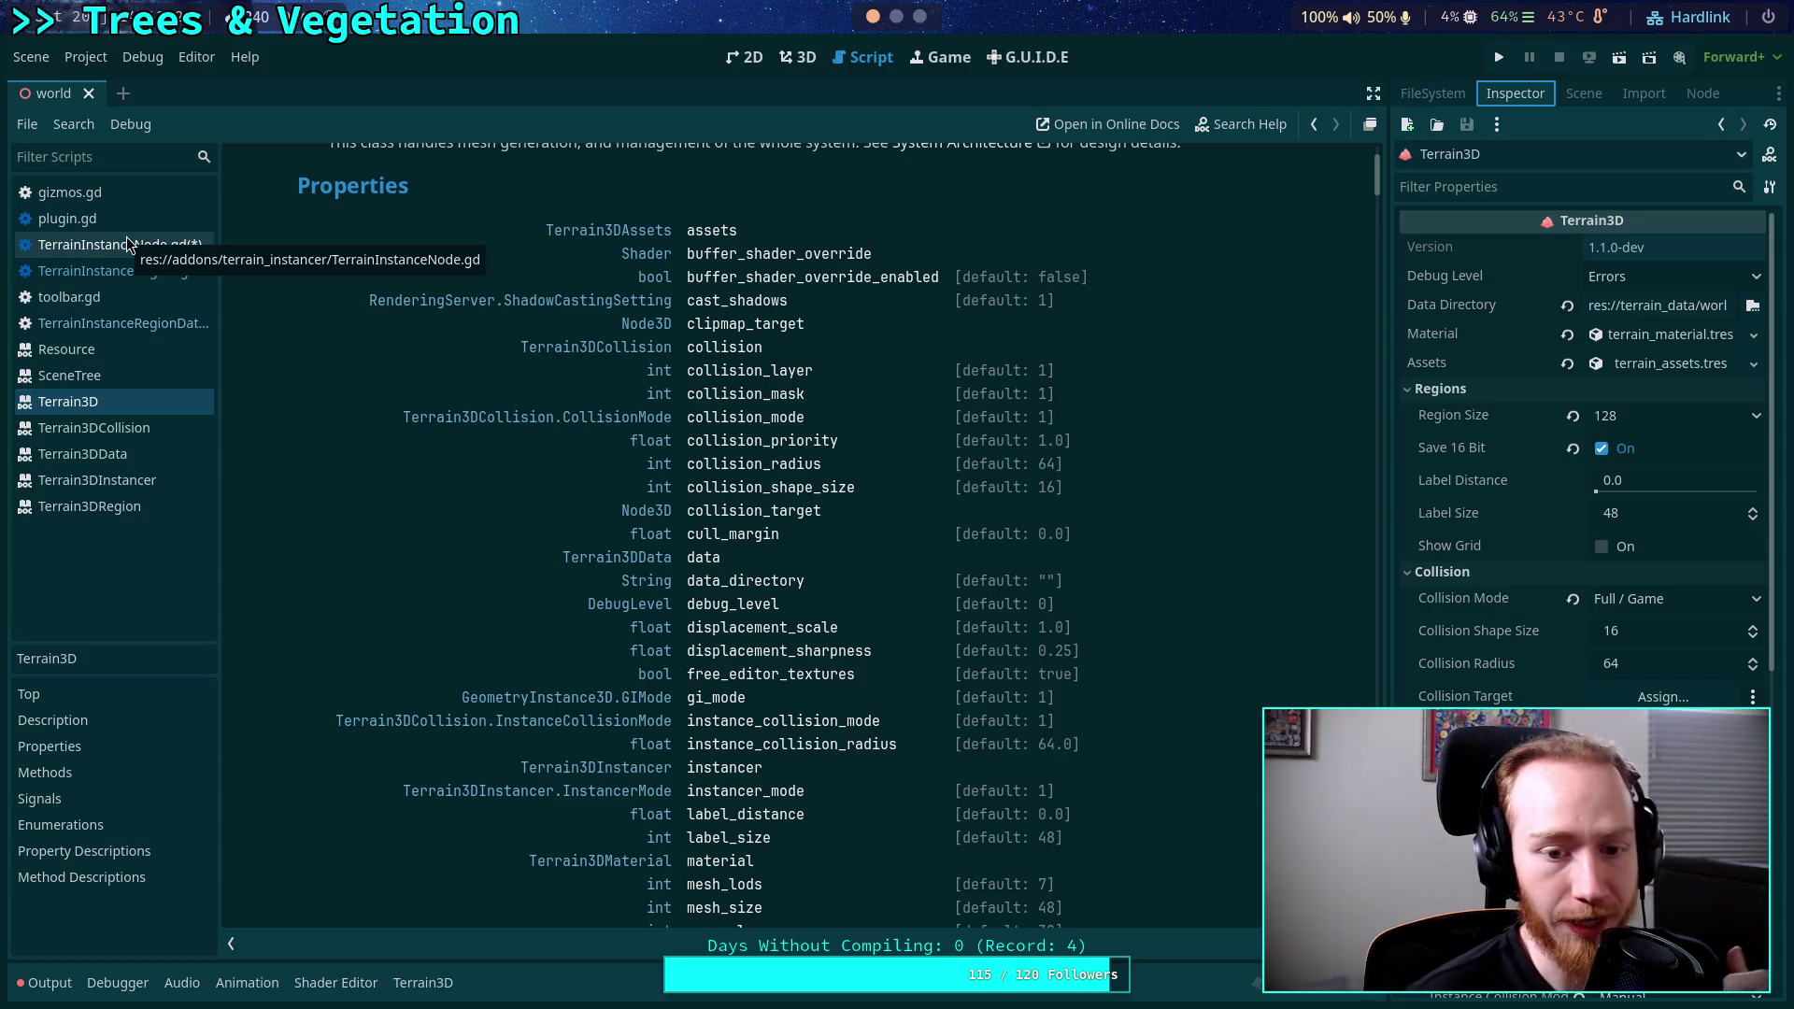
# Declare var directory: String = terrain.data_directory + '/' in load_region_data's Terrain3D branch.
pyautogui.click(128, 242)
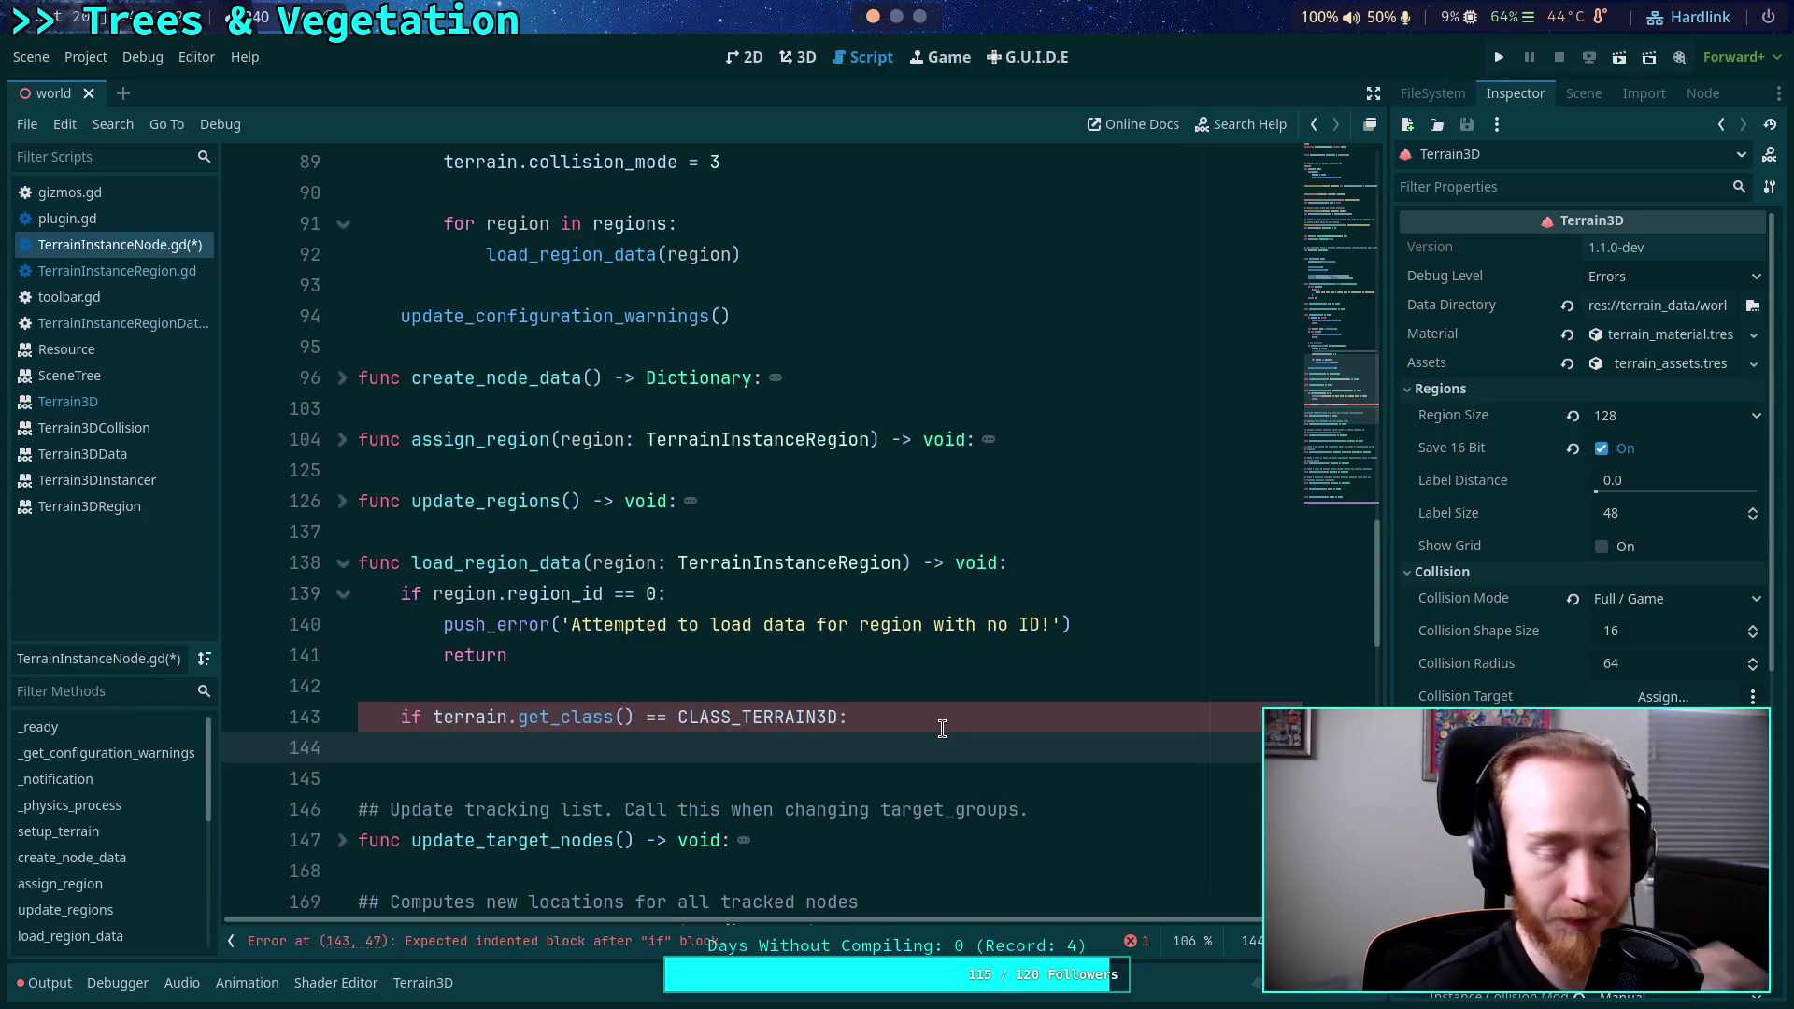
pyautogui.write('var ')
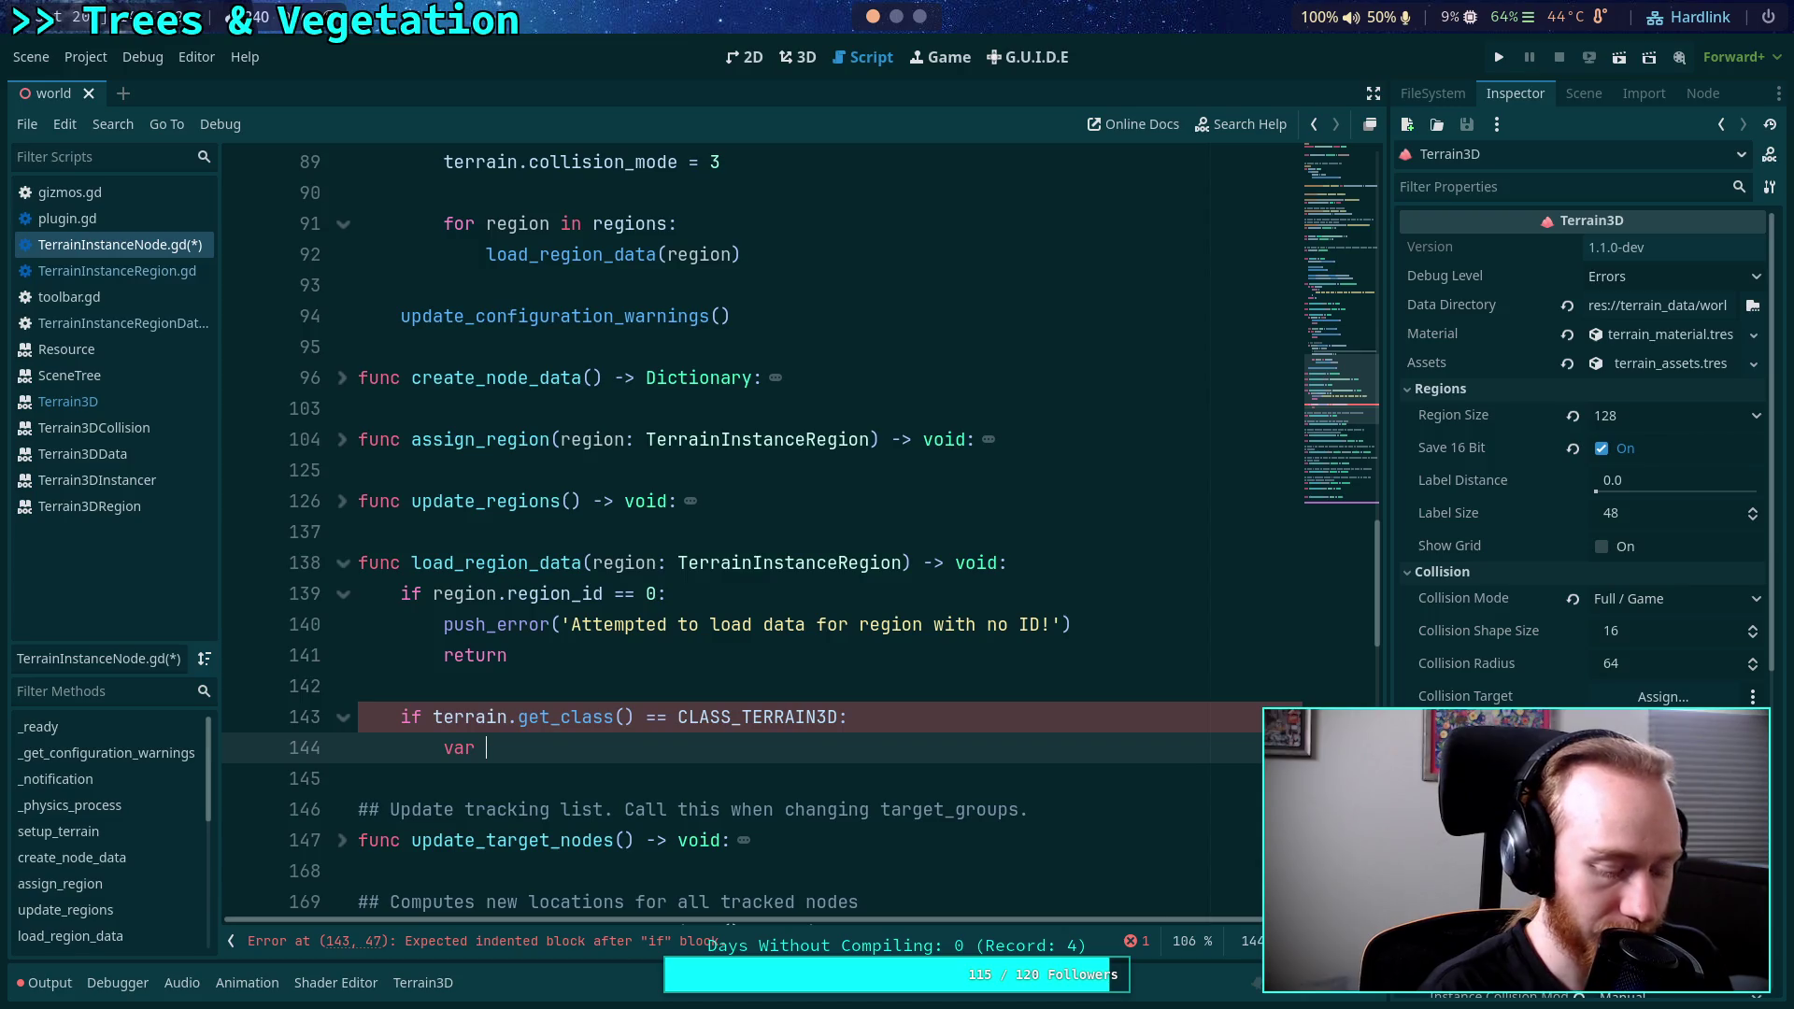
pyautogui.write('directory')
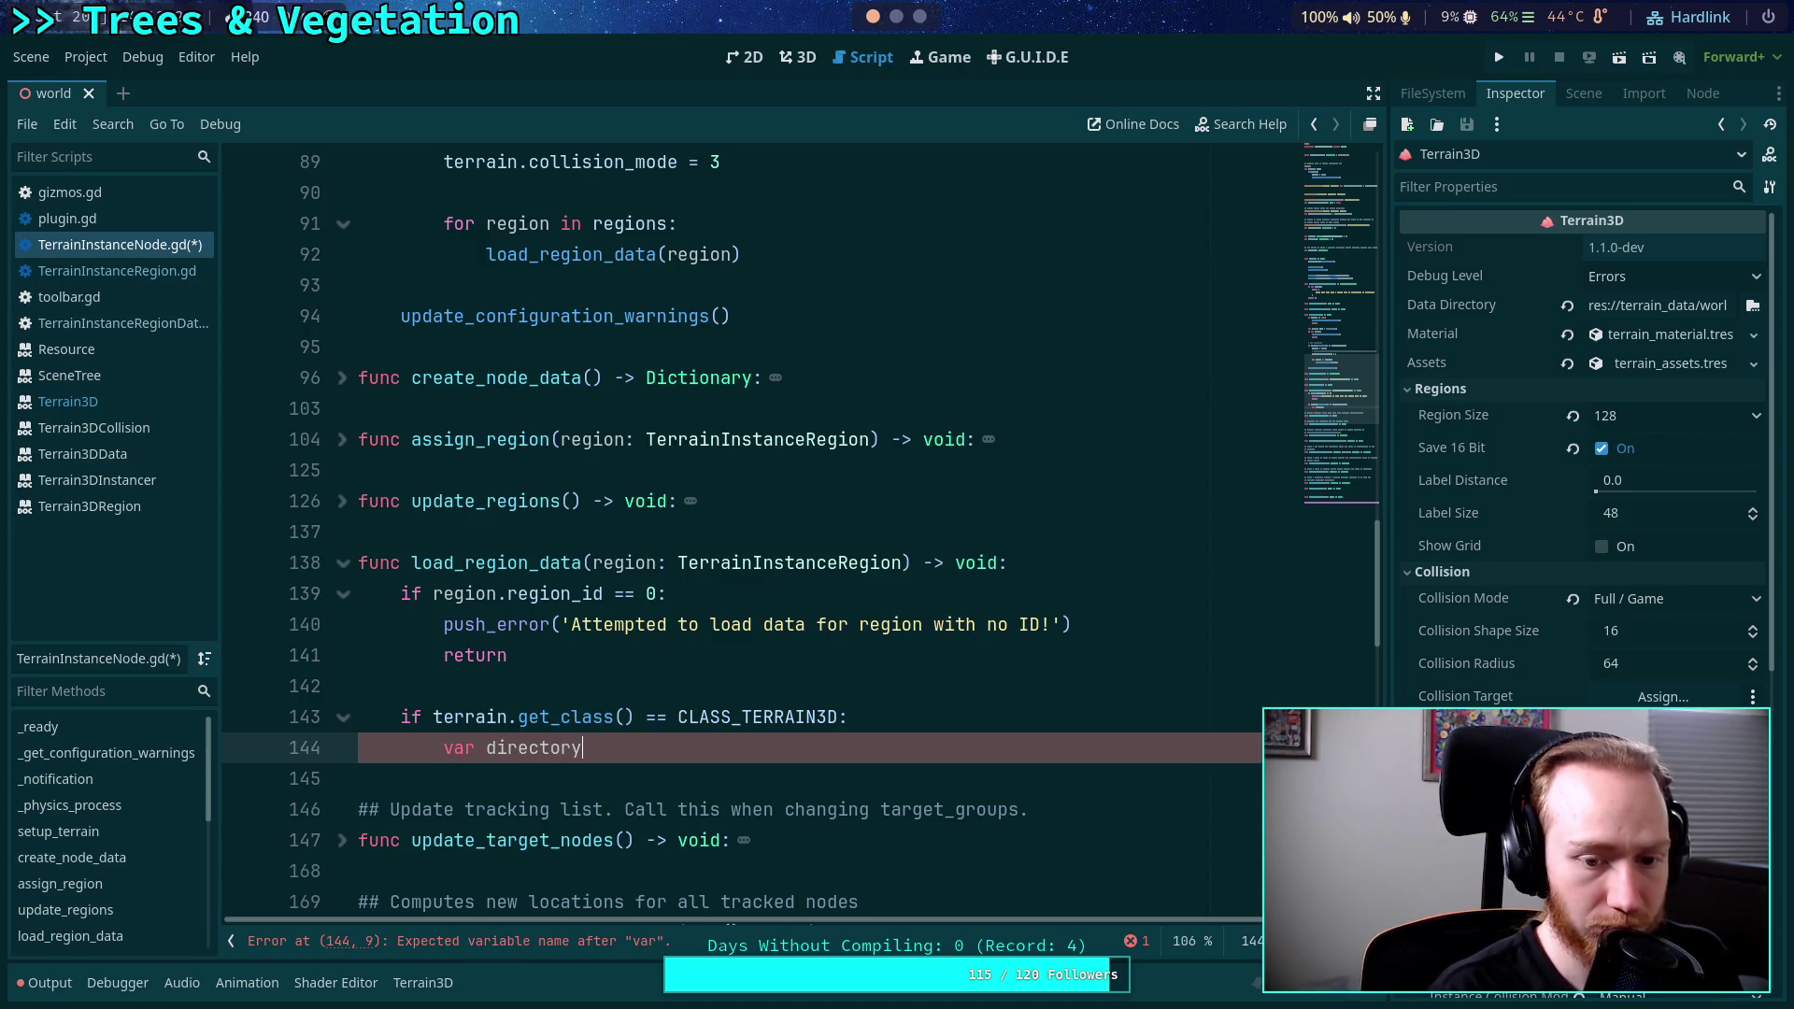
pyautogui.write(': String = ')
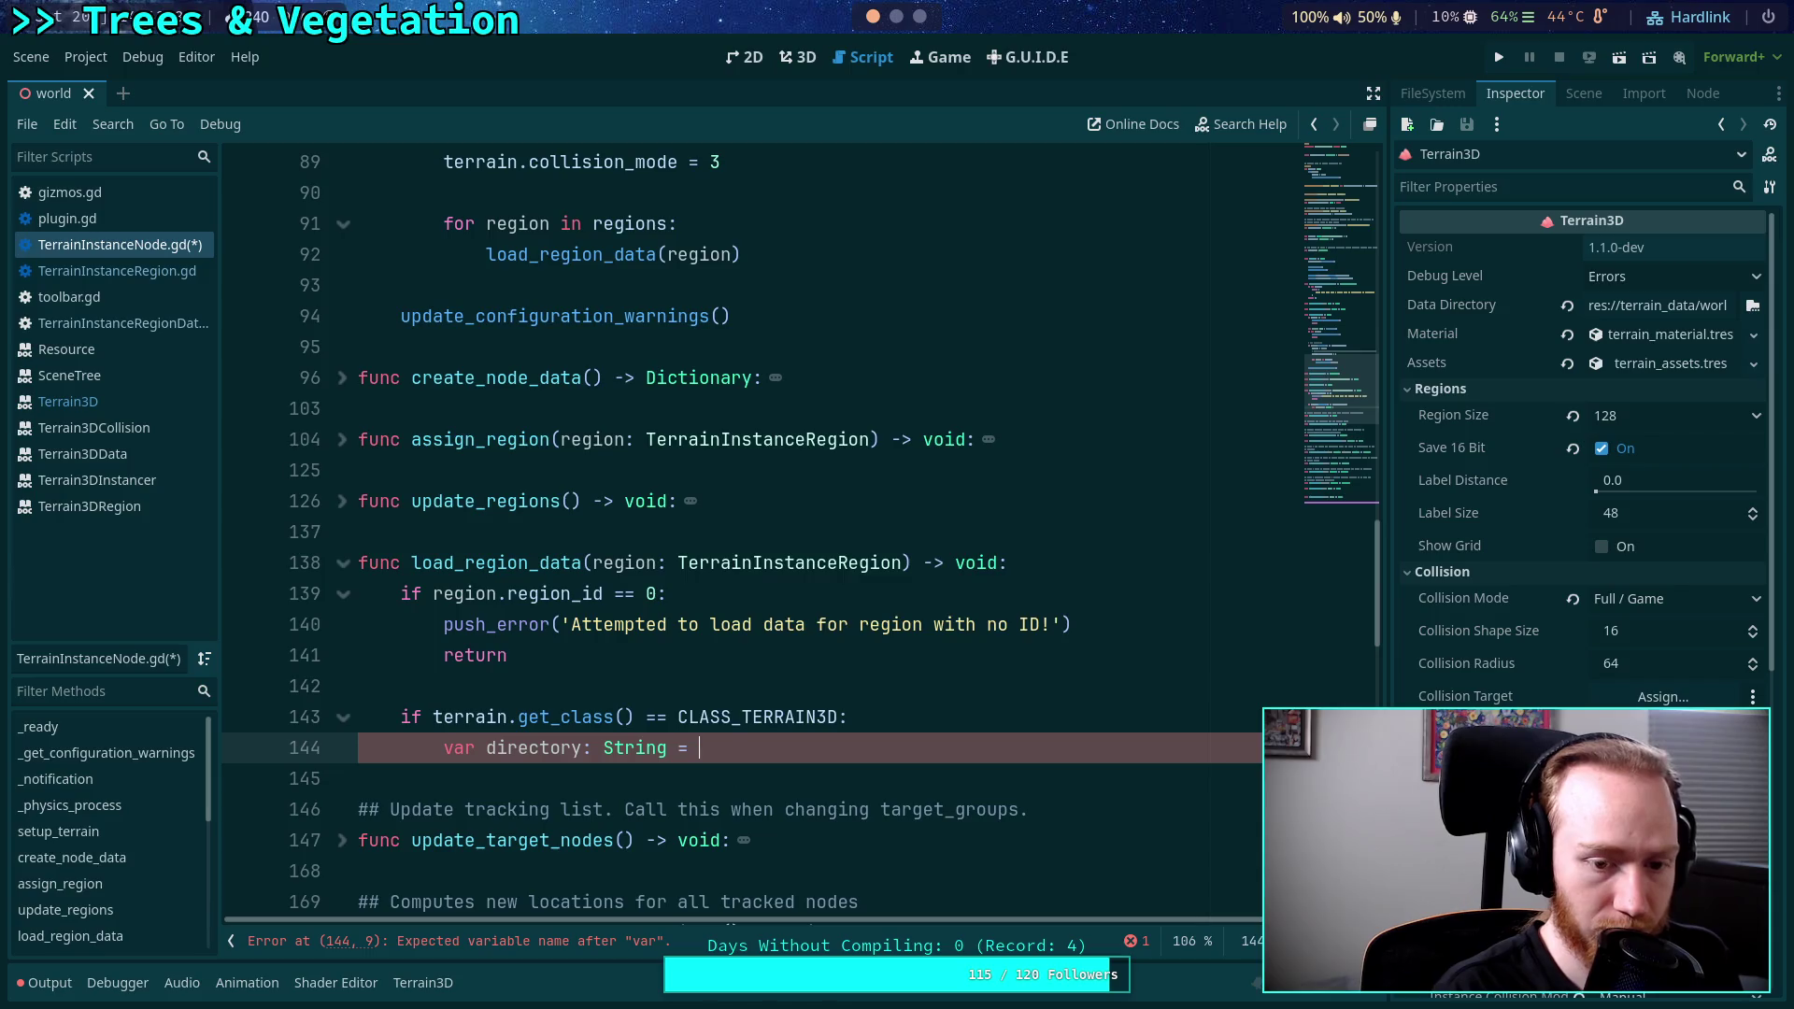
pyautogui.write('terrain')
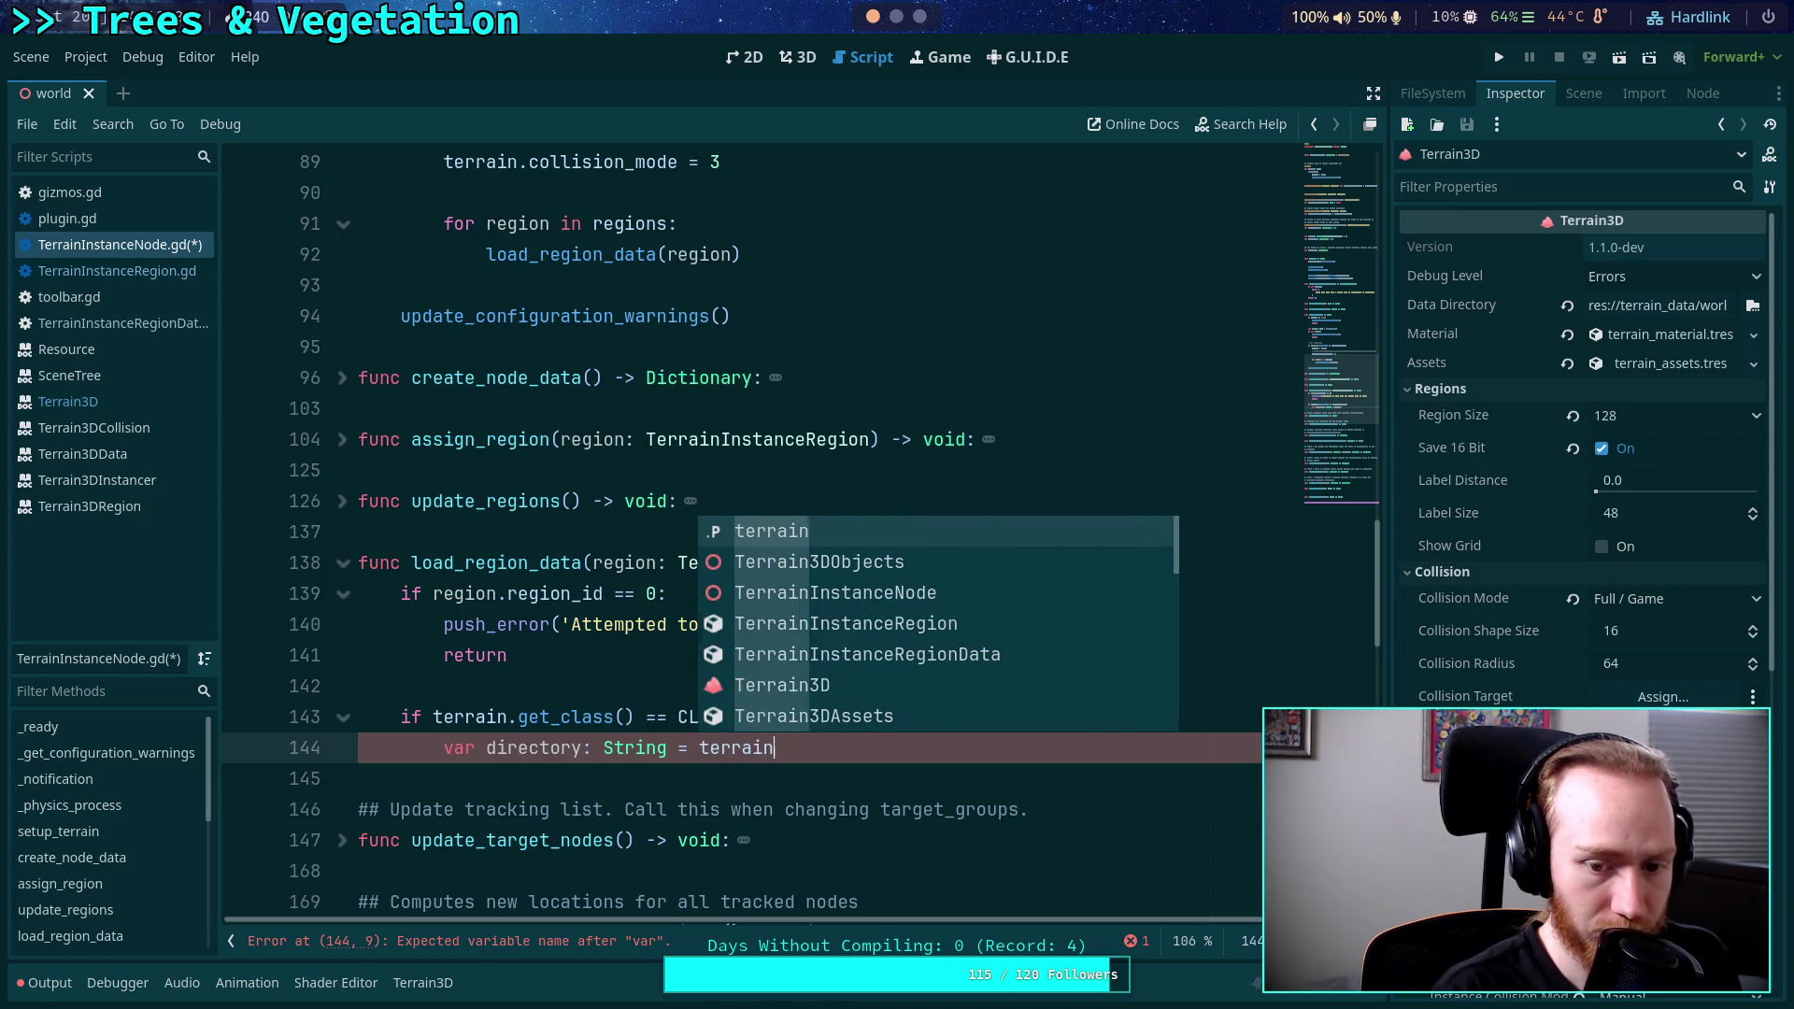
pyautogui.write('.data_direct')
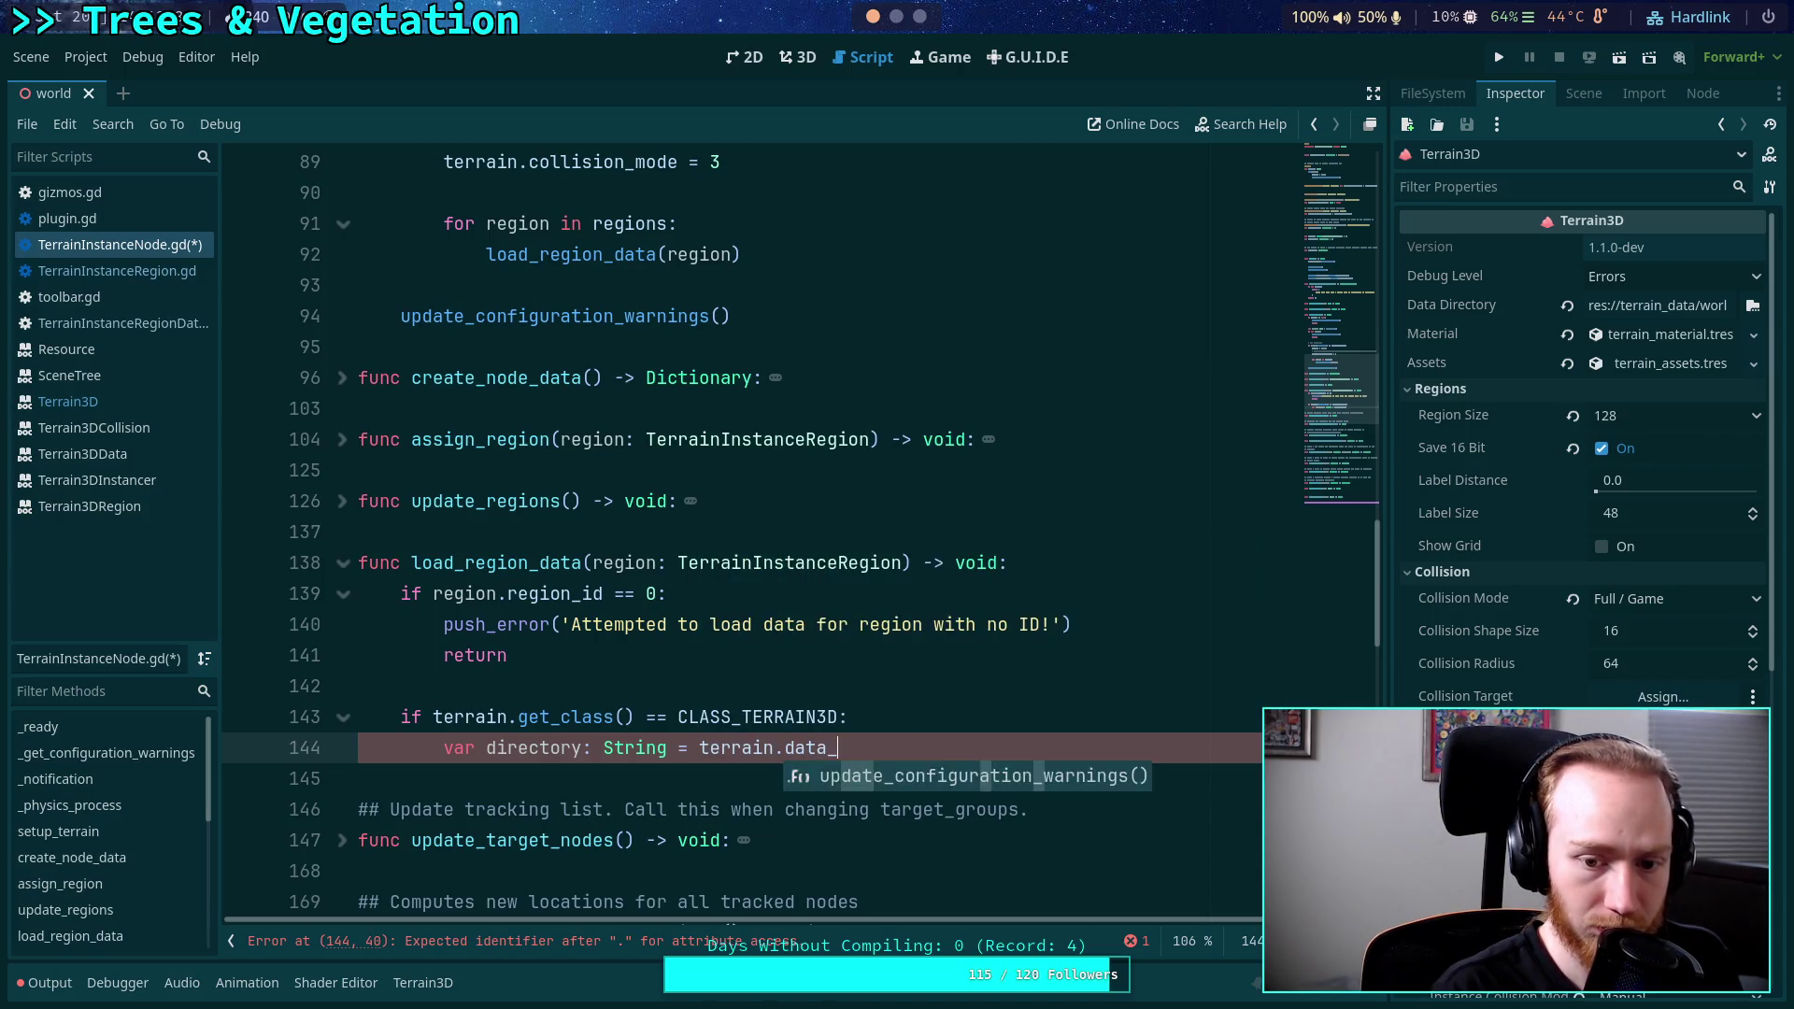
pyautogui.write('ory')
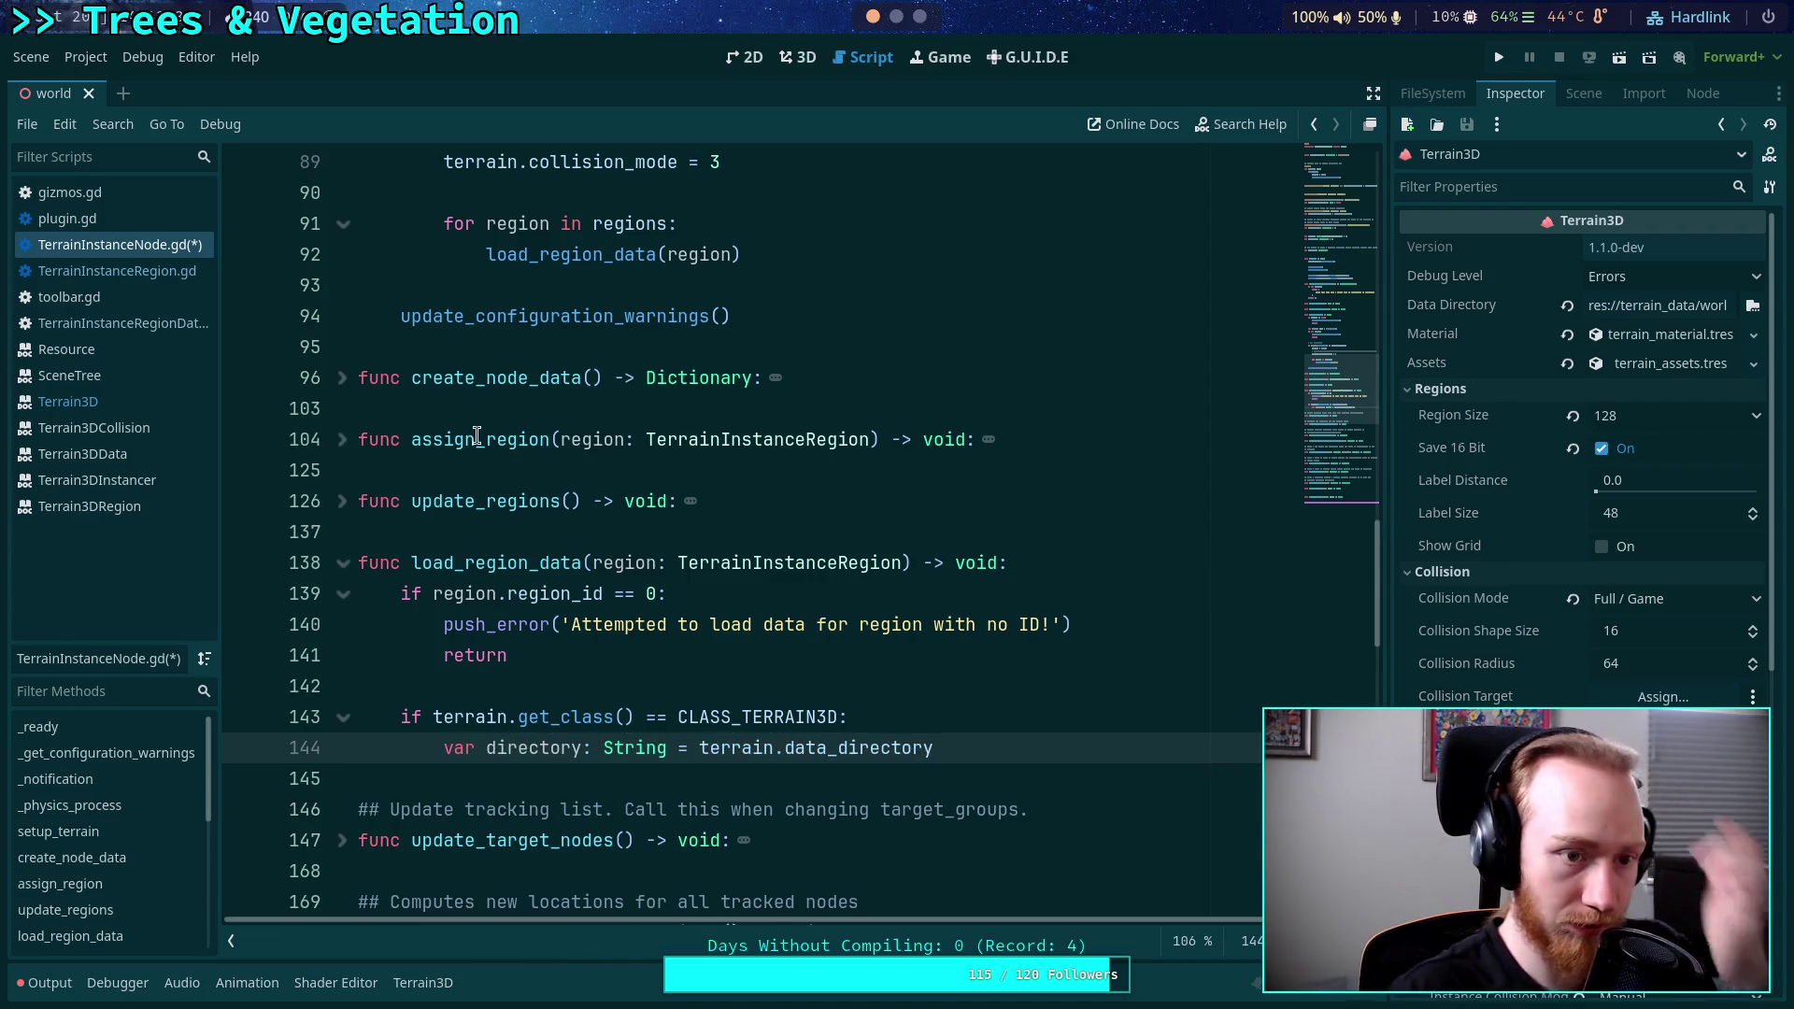
pyautogui.click(112, 408)
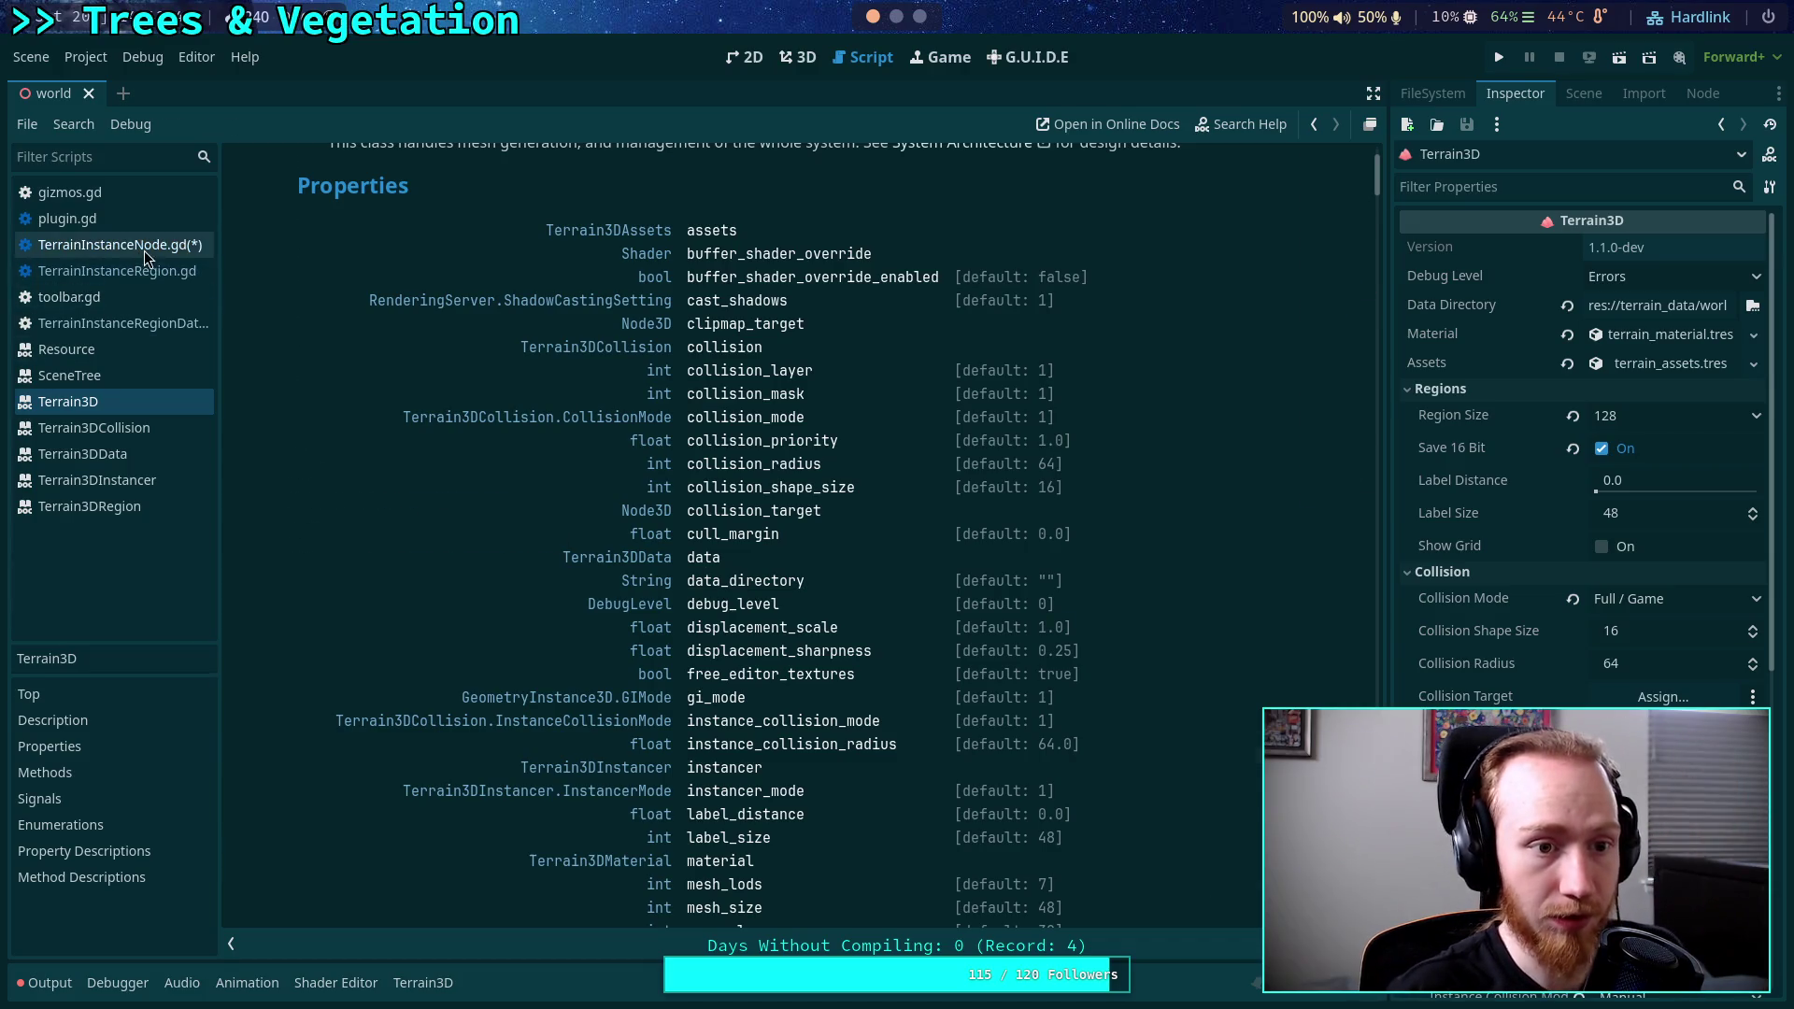
pyautogui.click(120, 244)
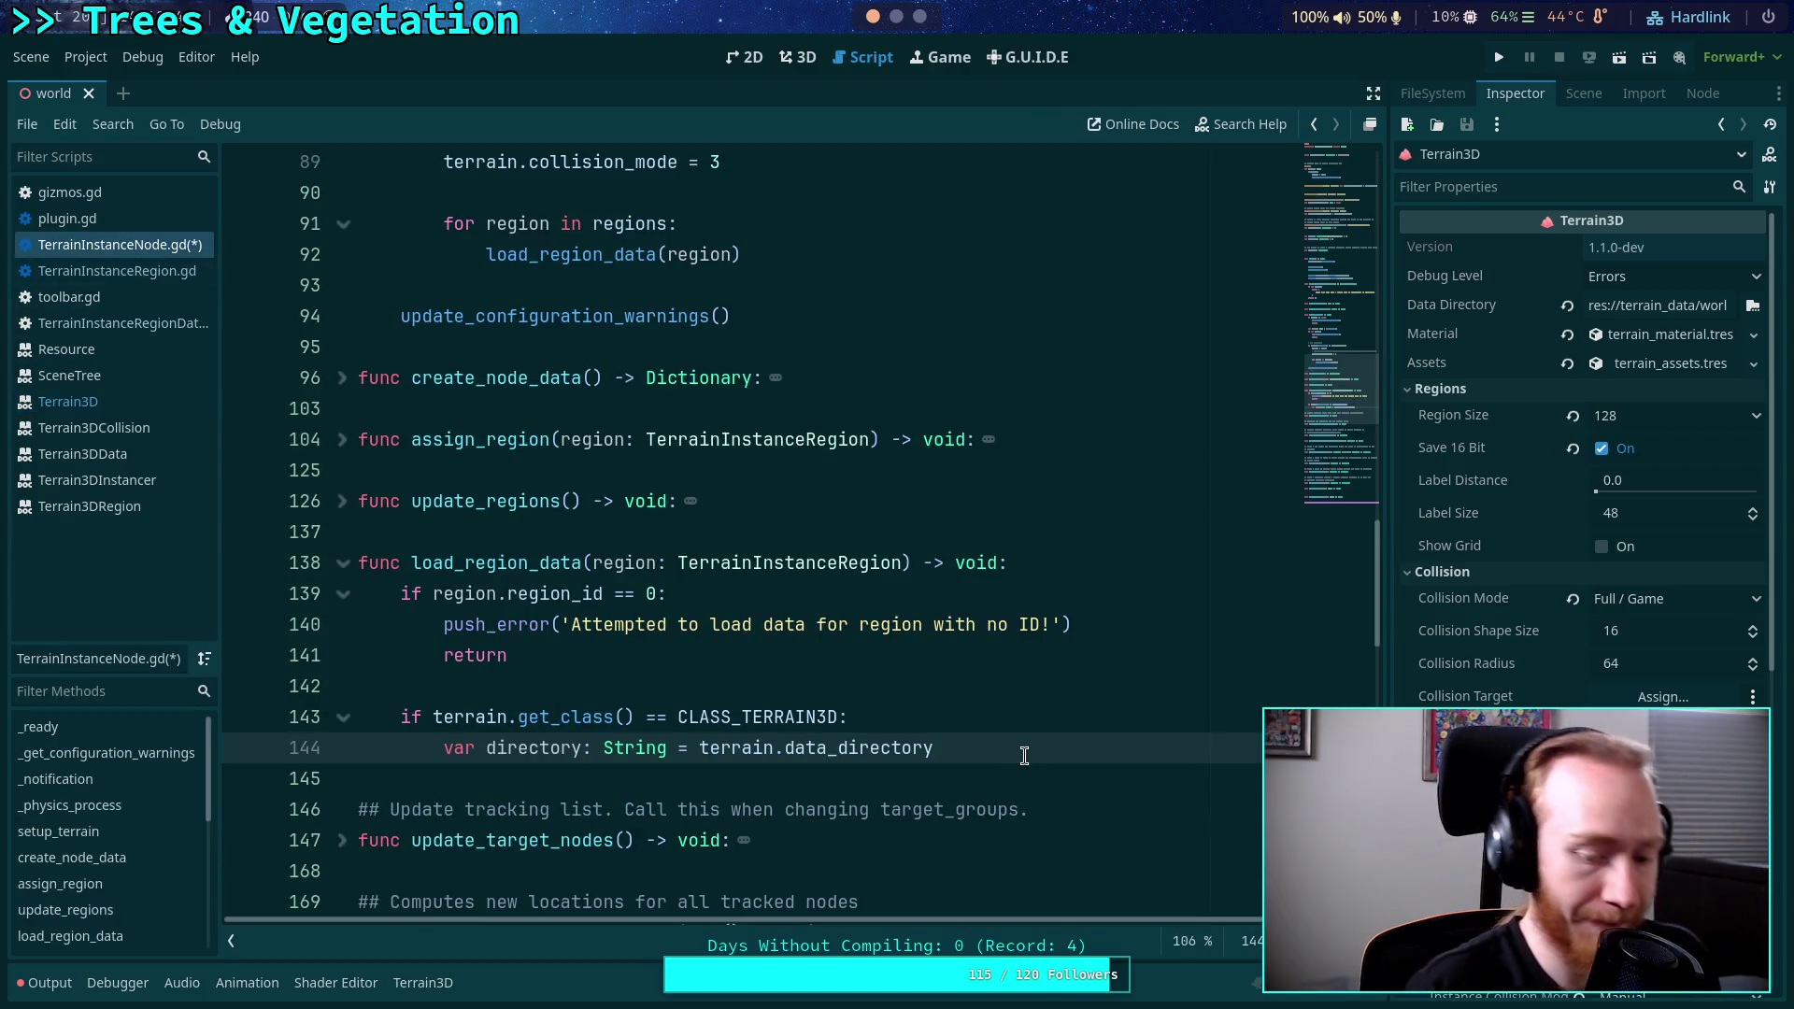
pyautogui.write('+ ')
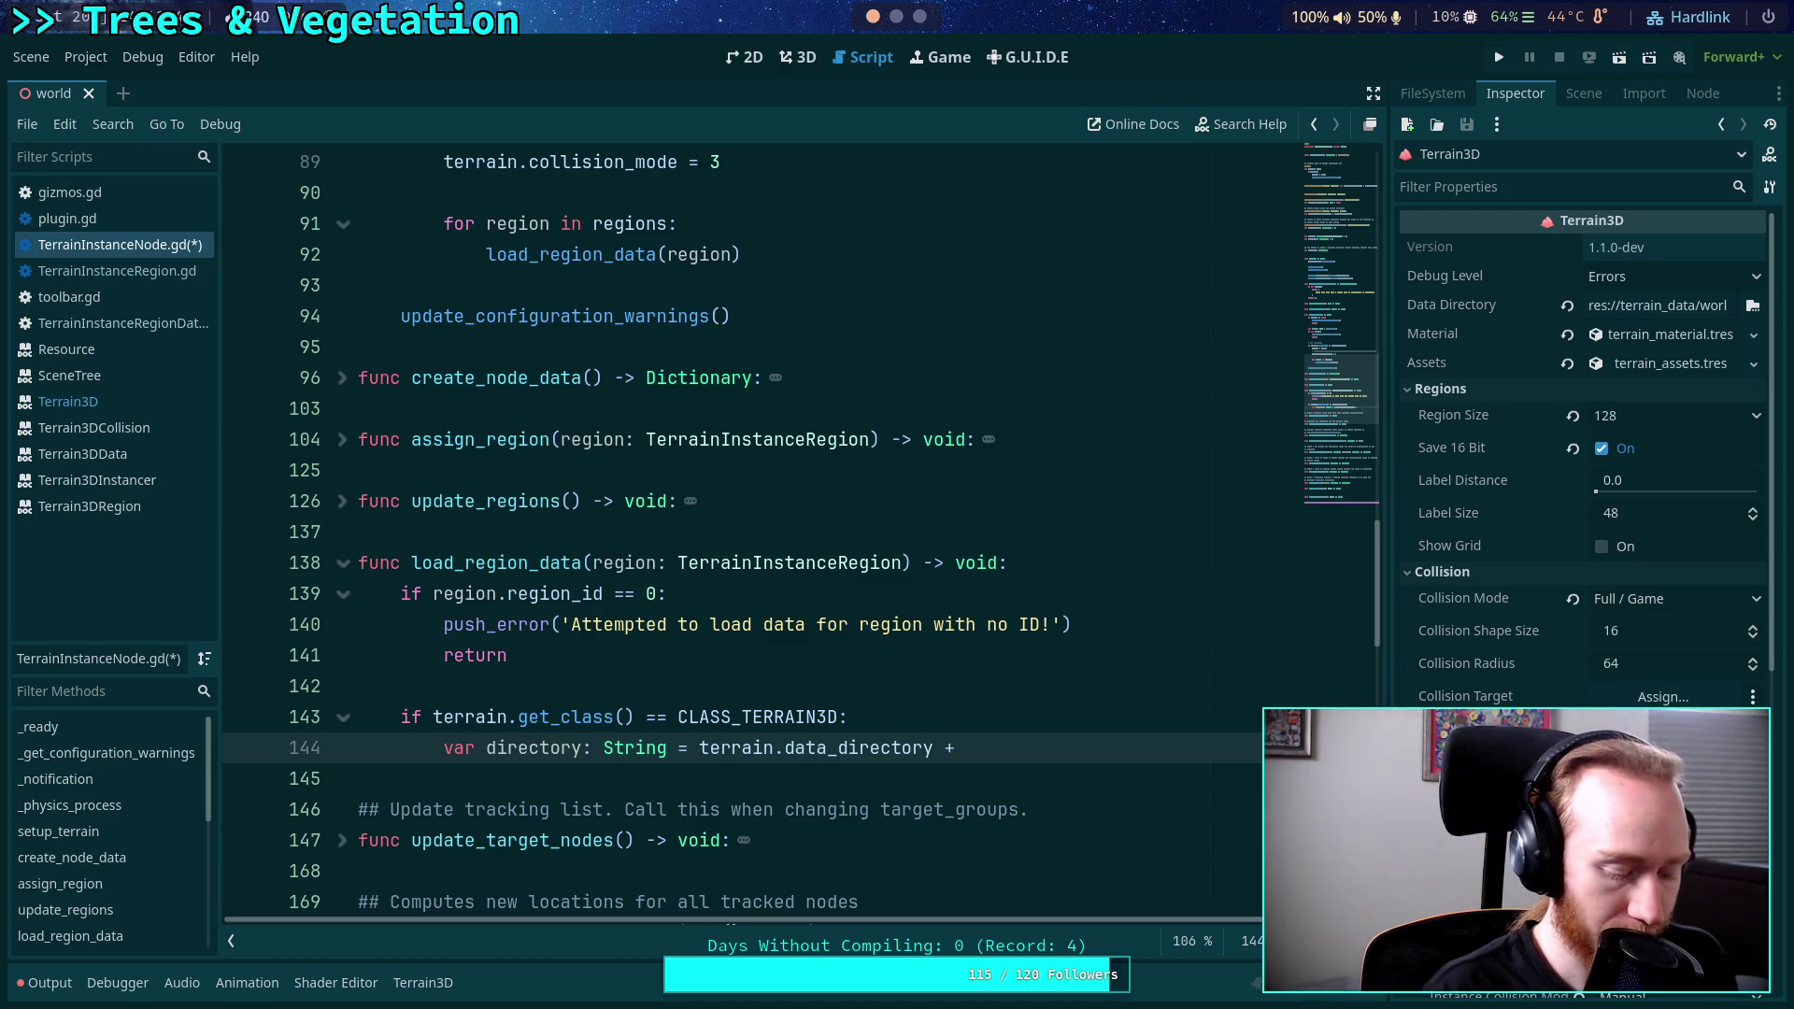
pyautogui.write("'/'")
pyautogui.press('Return')
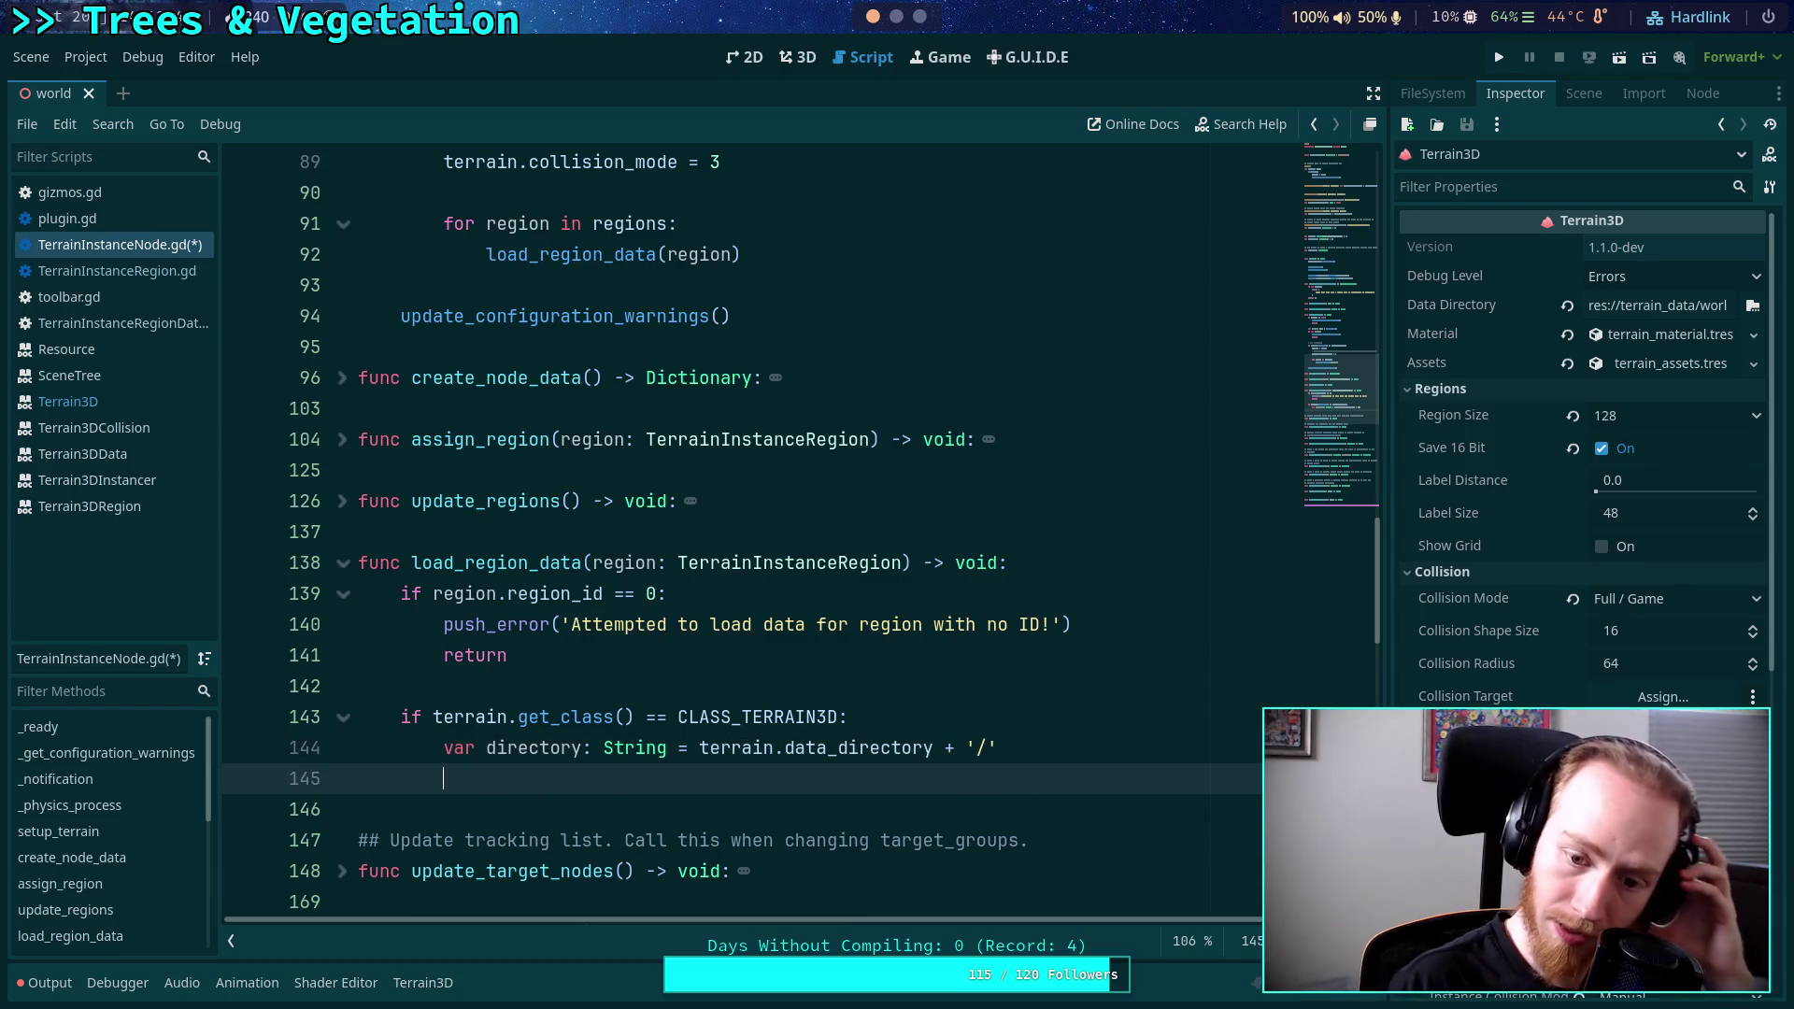
pyautogui.scroll(-1, 998, 673)
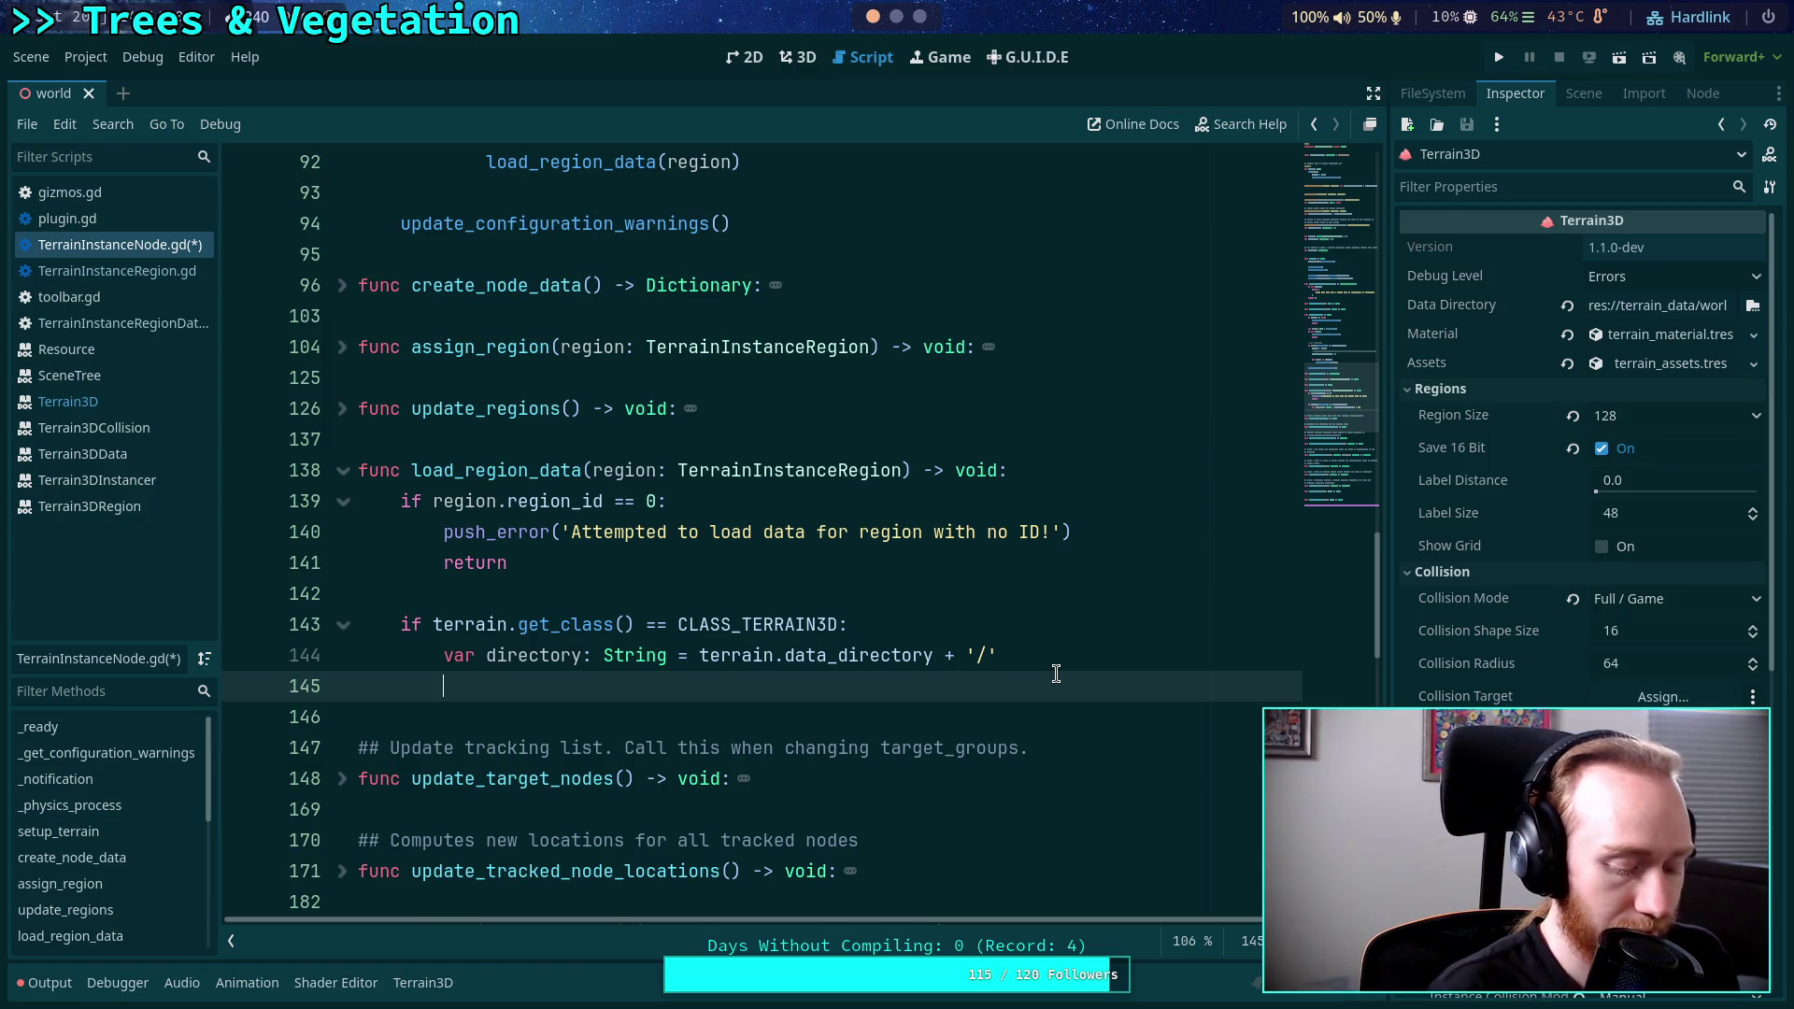
# Add a ResourceLoader.exists() call beneath the directory line.
pyautogui.write('ResourceL')
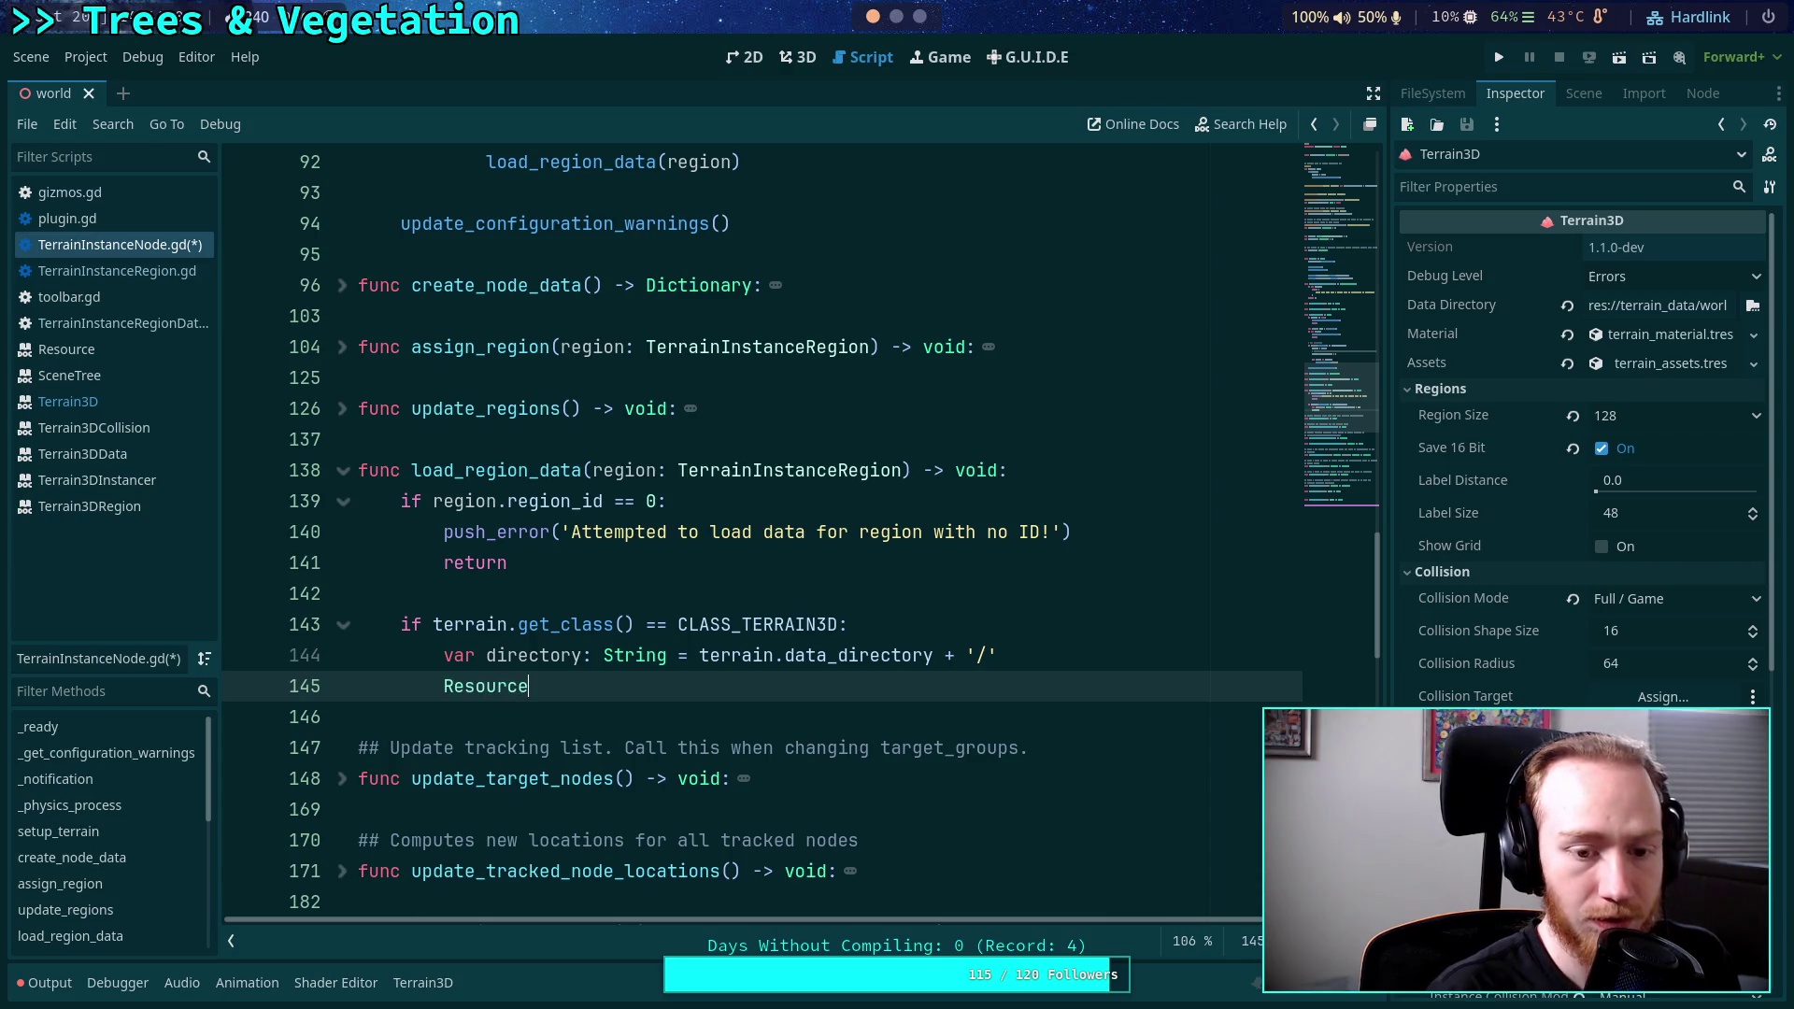
pyautogui.press('Return')
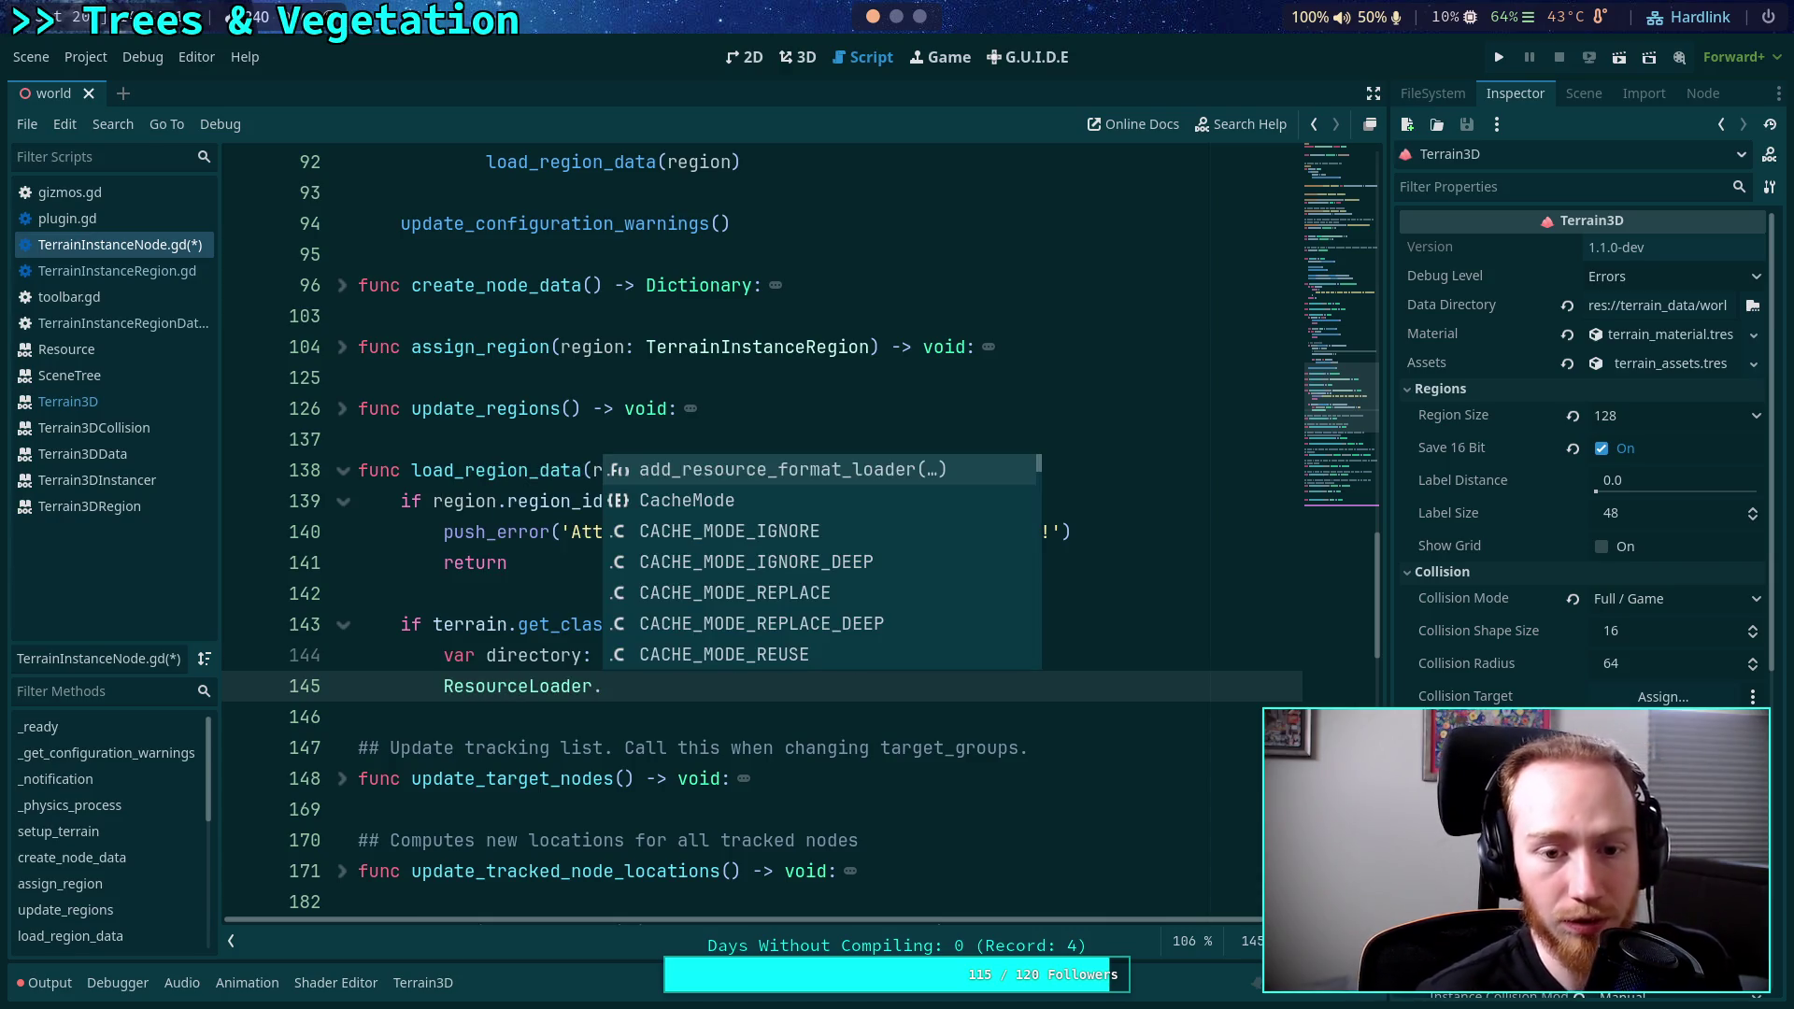
pyautogui.write('ex')
pyautogui.press('Return')
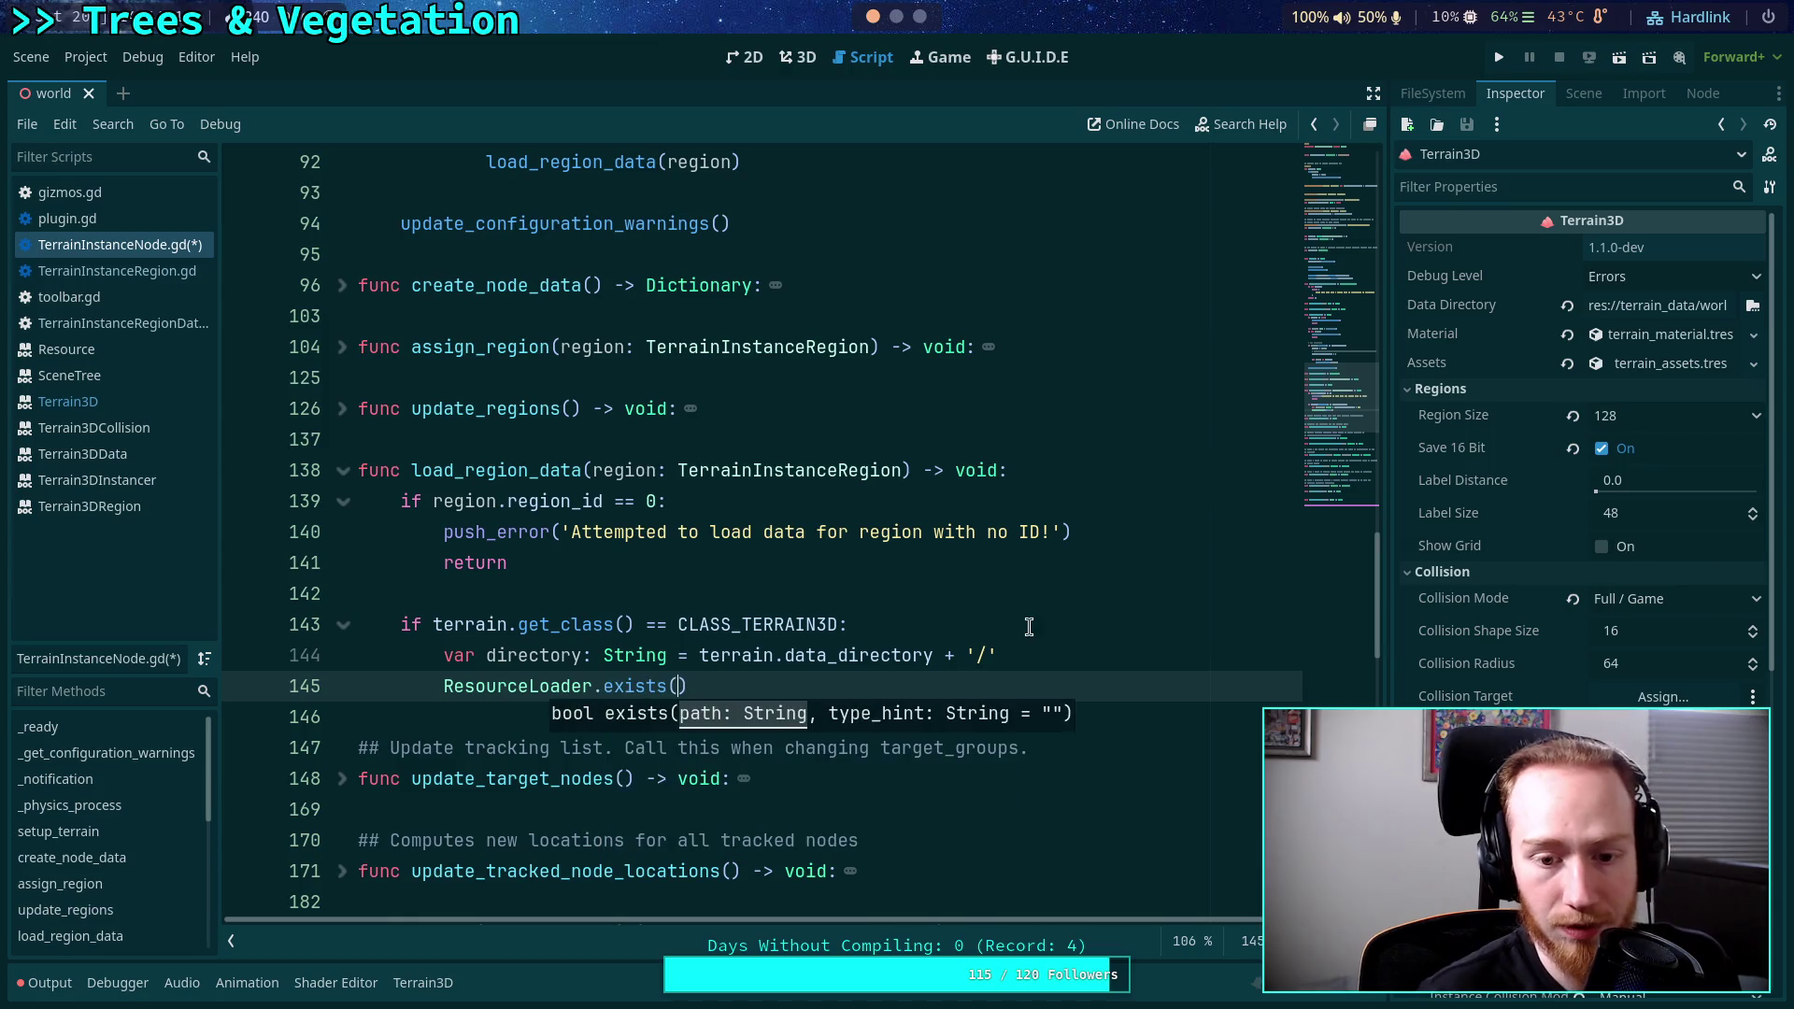
pyautogui.moveTo(633, 683)
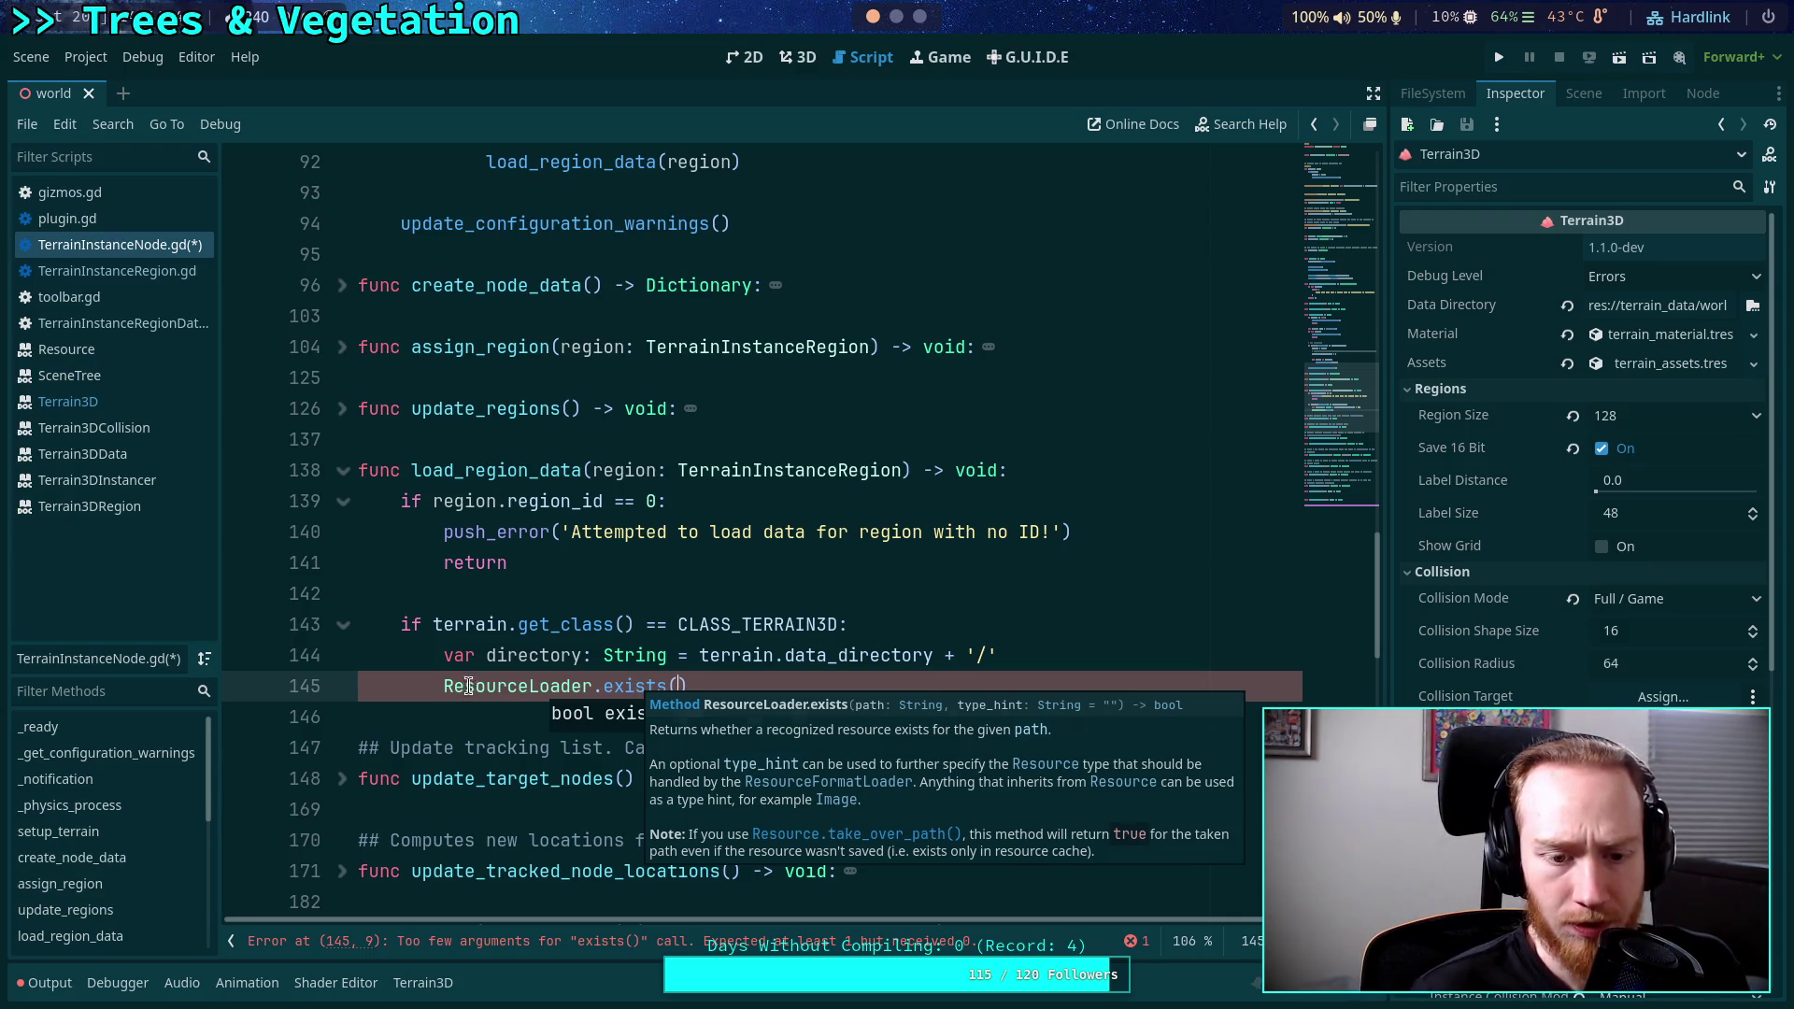
pyautogui.click(445, 688)
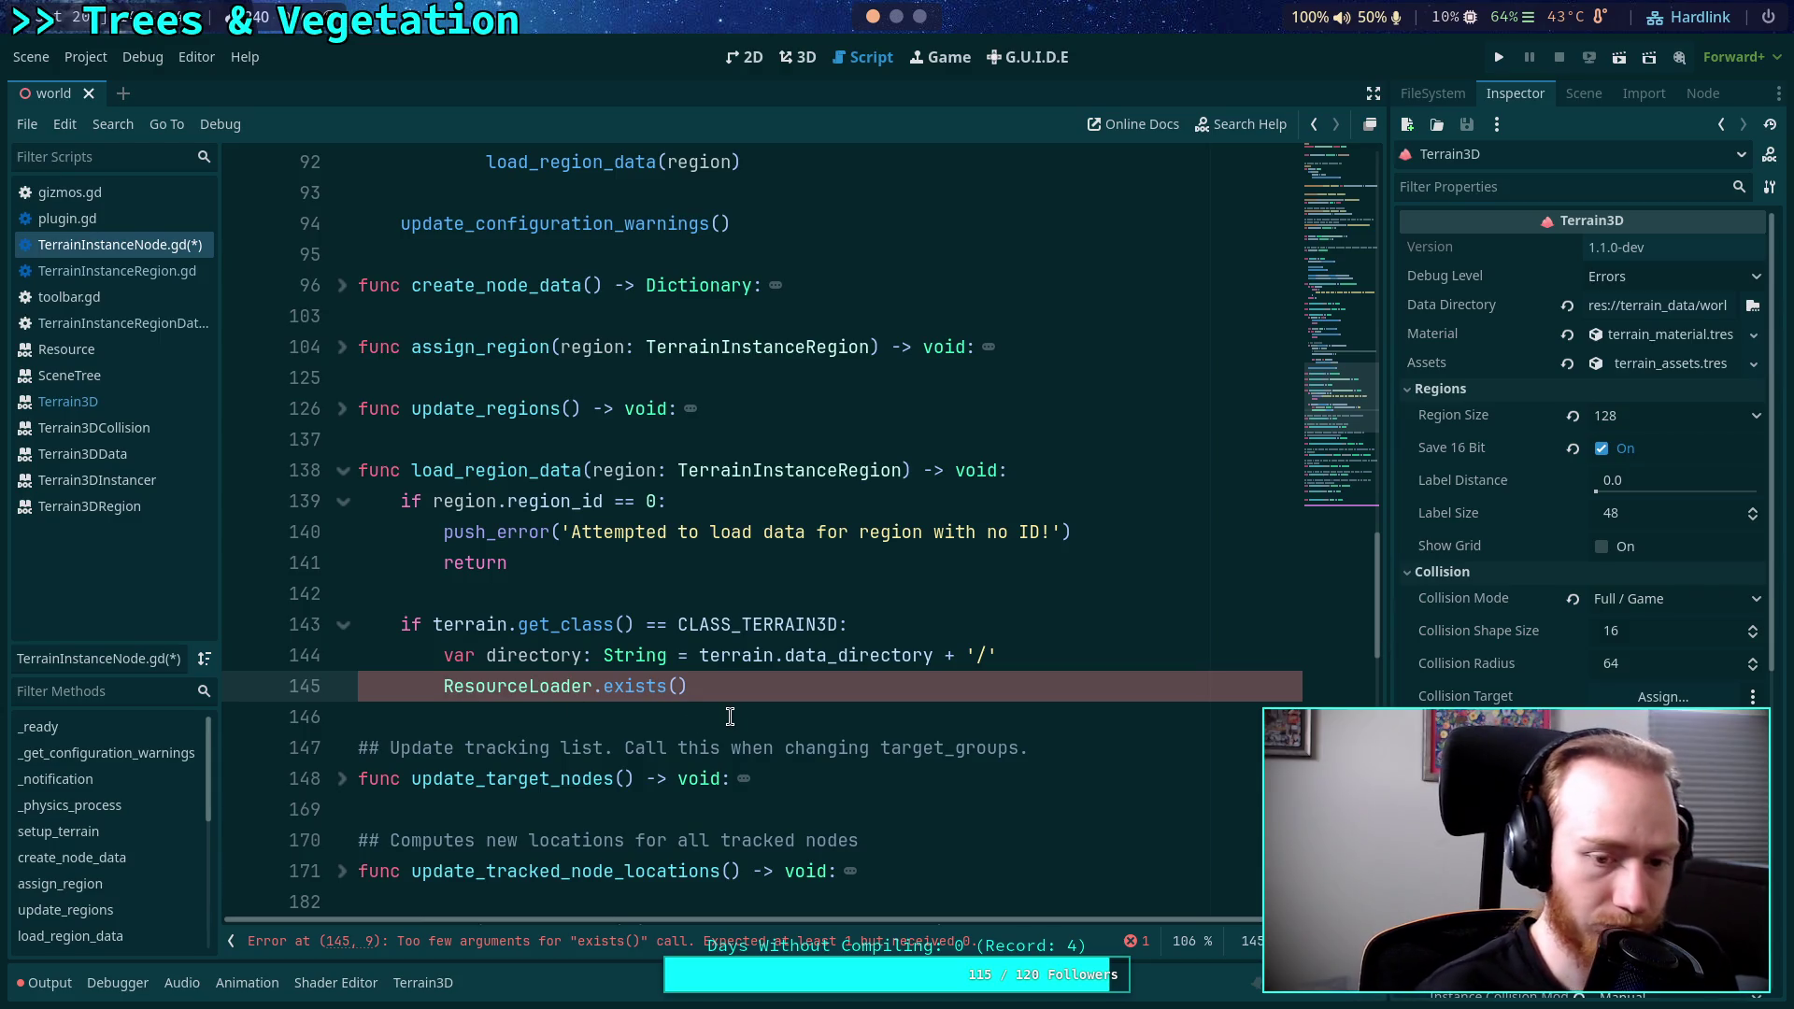
# Above it, begin declaring var file_path: String = directory + 'instancer.
pyautogui.press('Return')
pyautogui.press('Up')
pyautogui.write('var ')
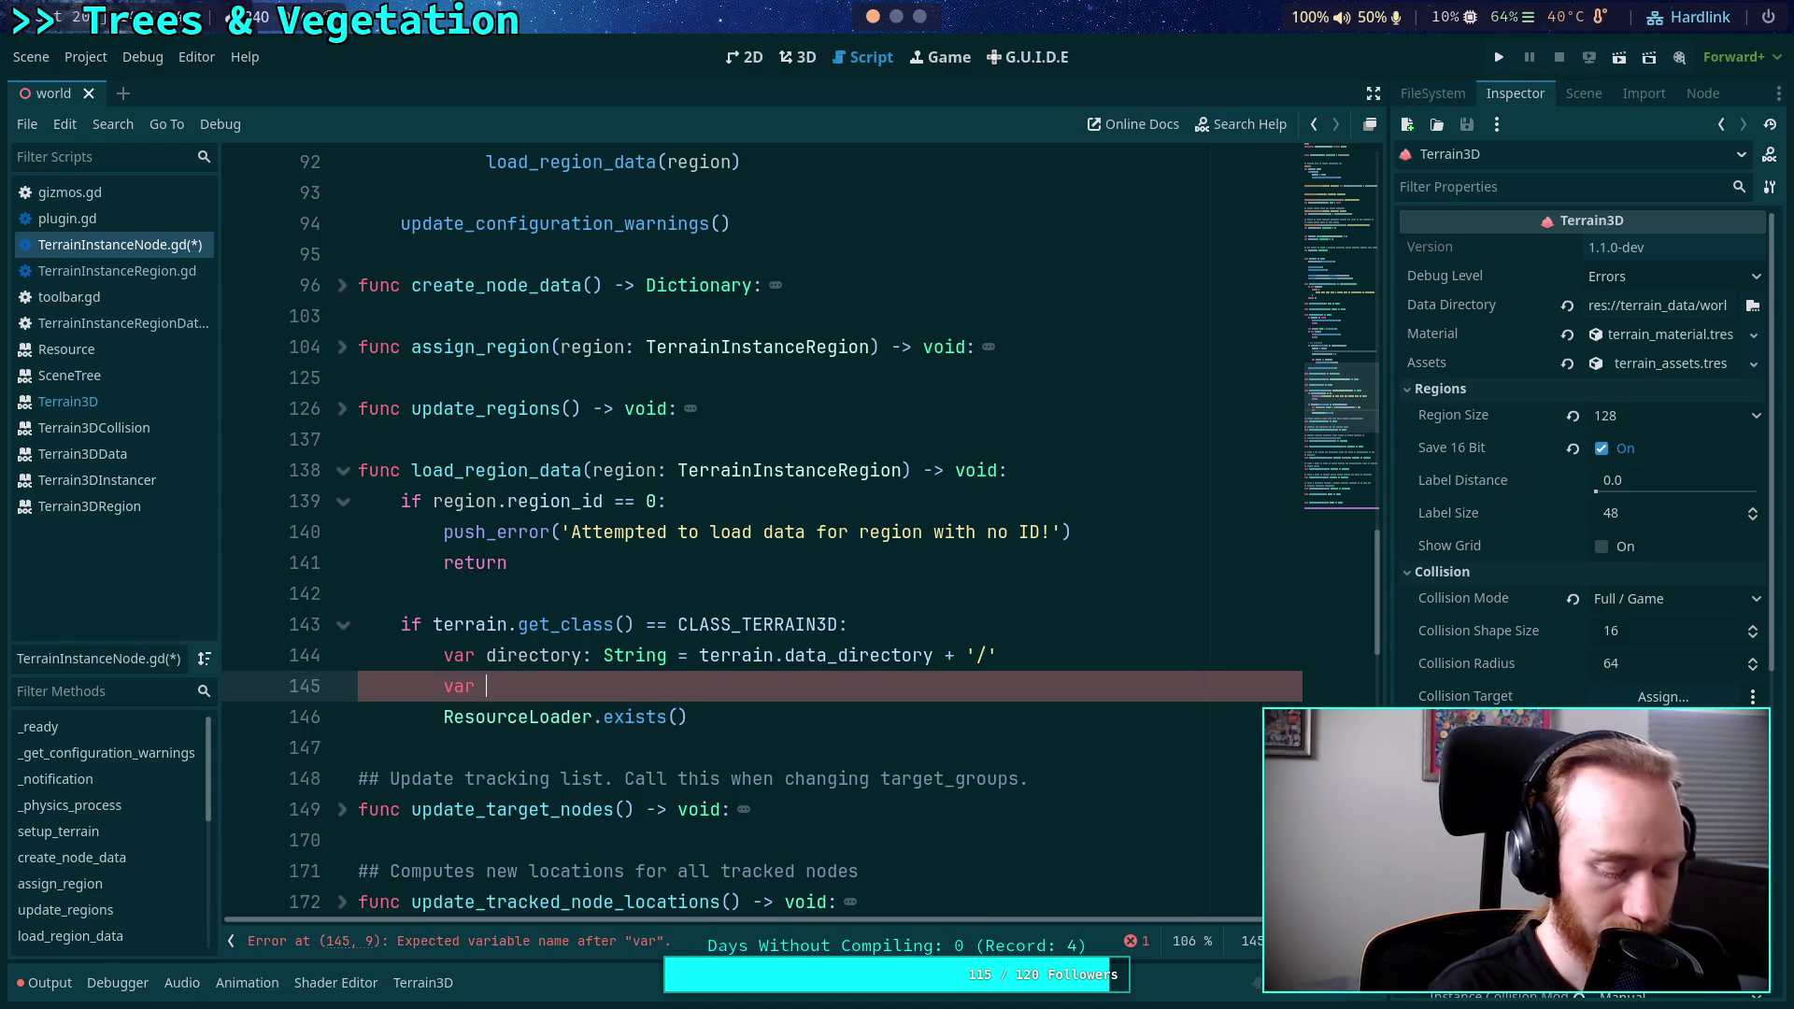
pyautogui.write('file_path: St')
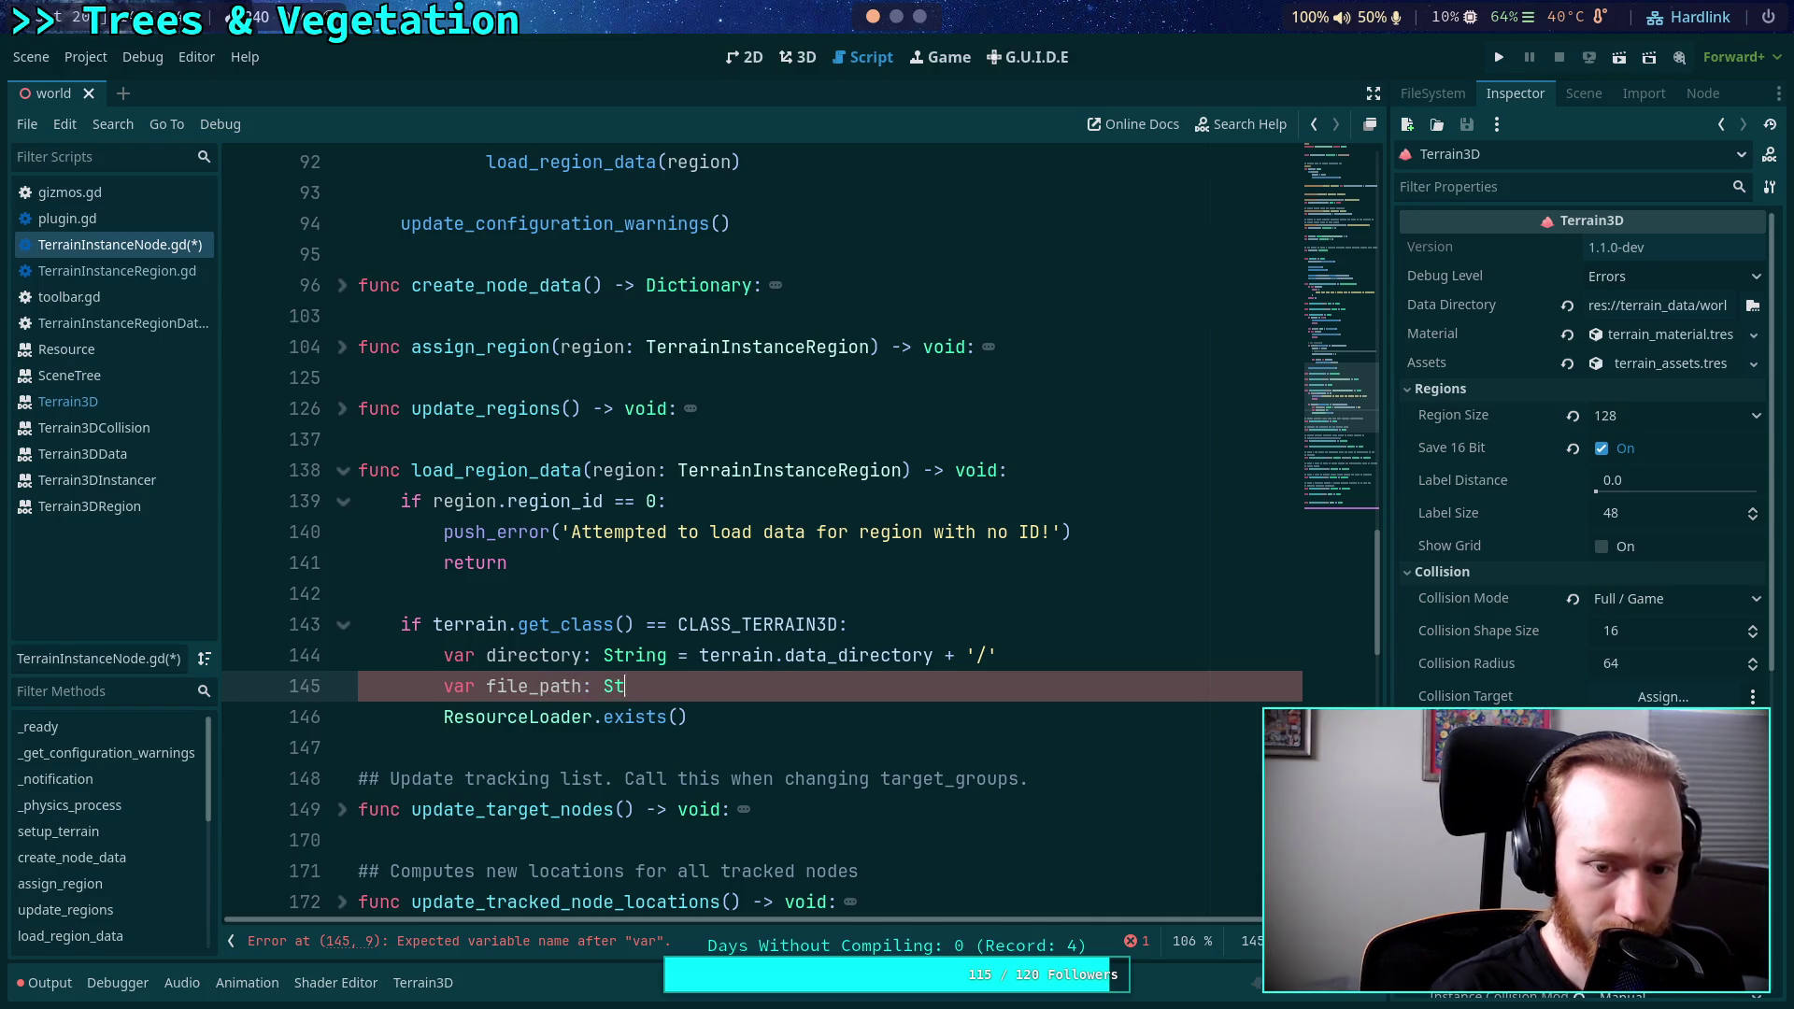
pyautogui.write('ring = di')
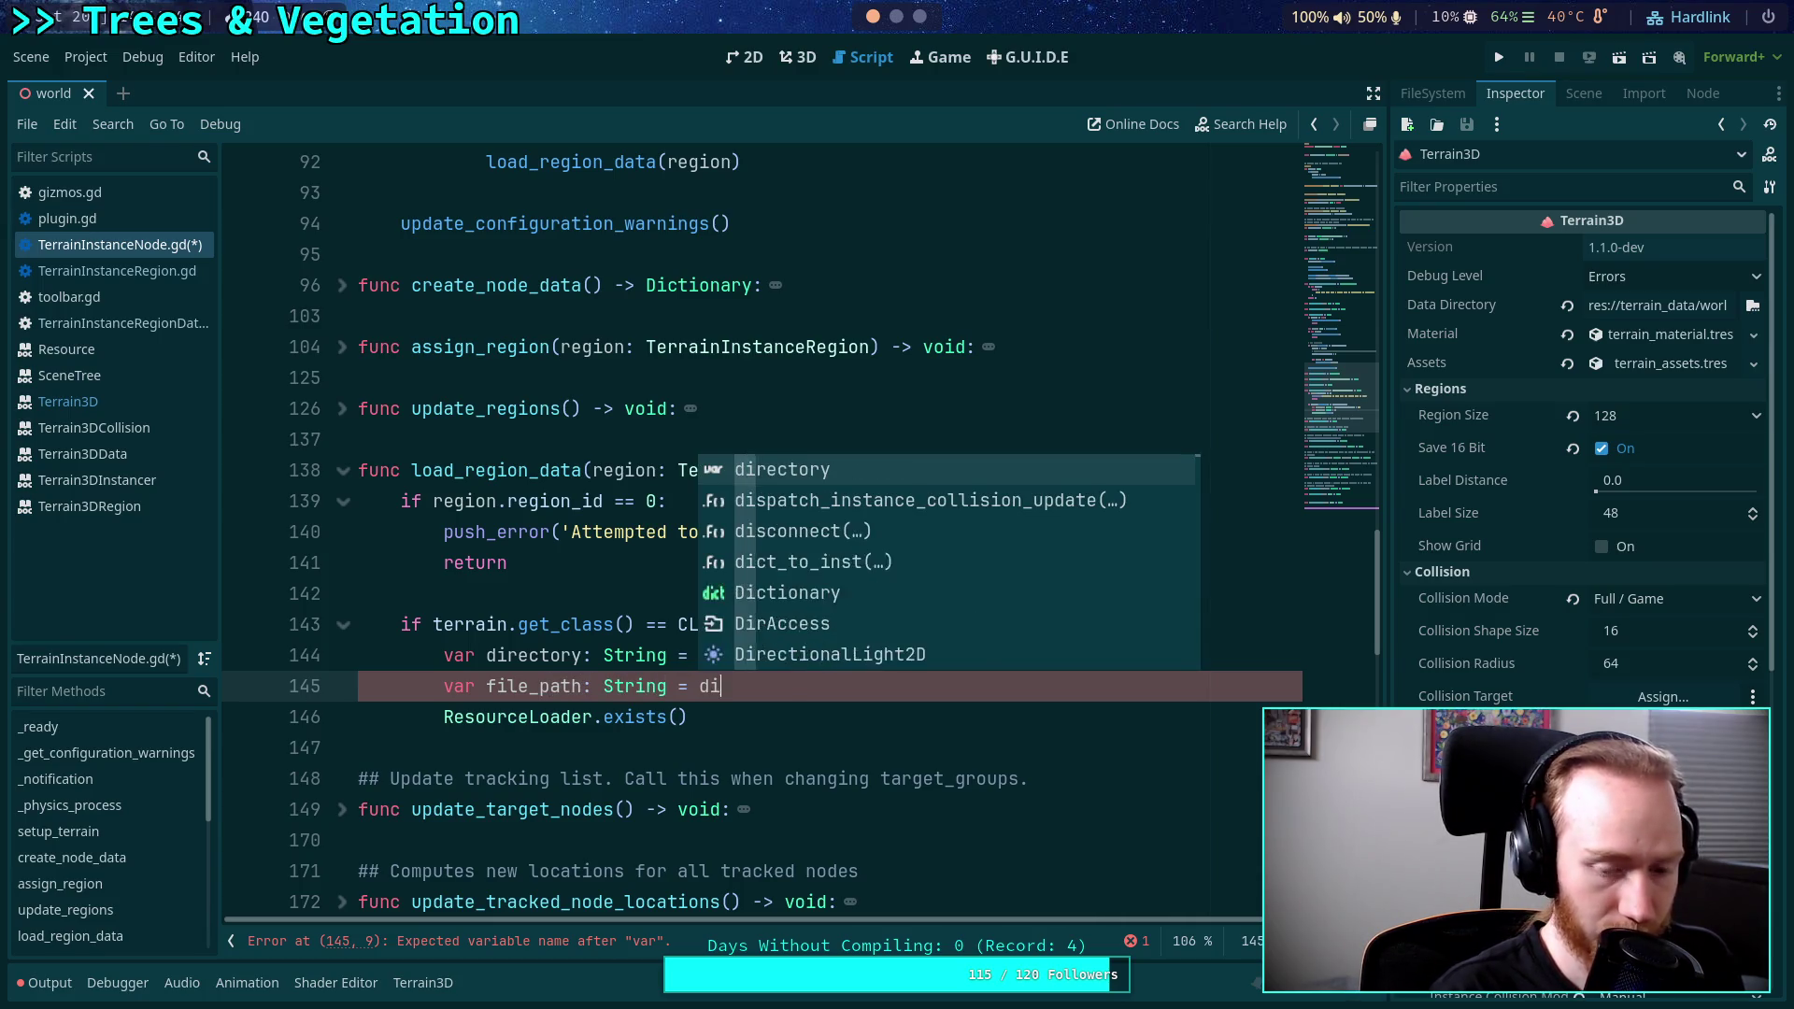
pyautogui.write('rectory + ')
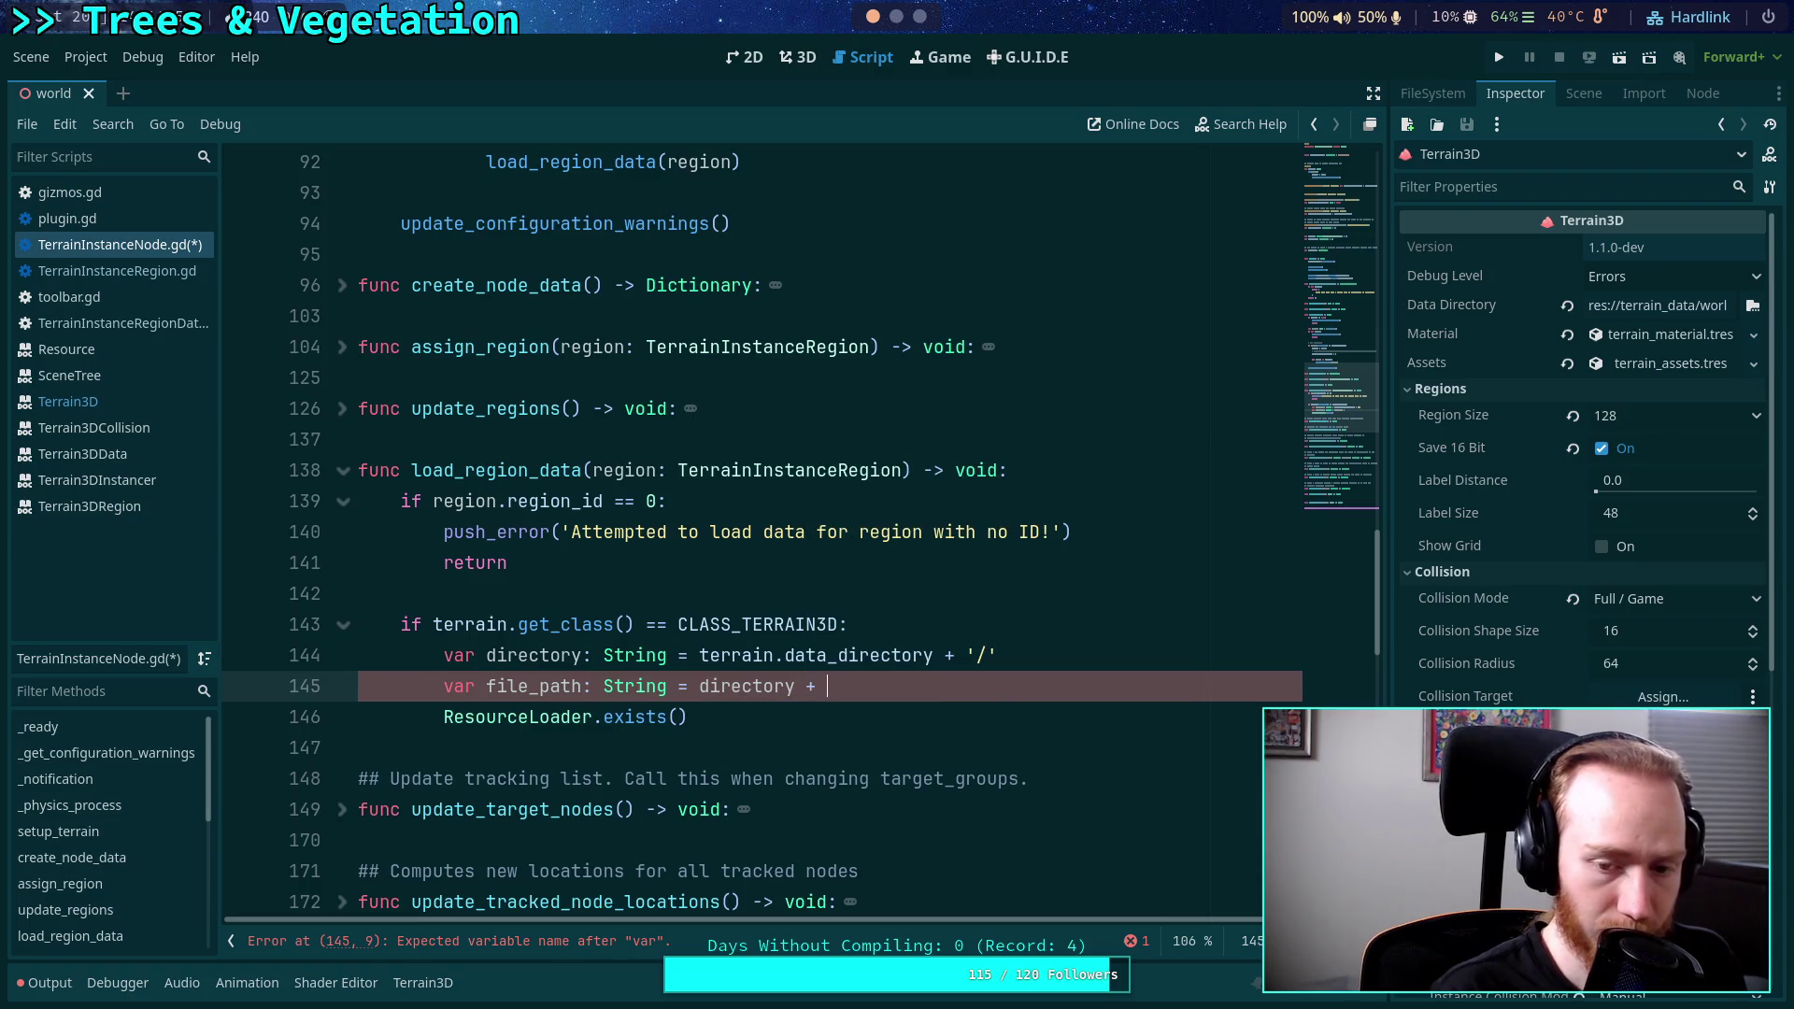
pyautogui.write("'")
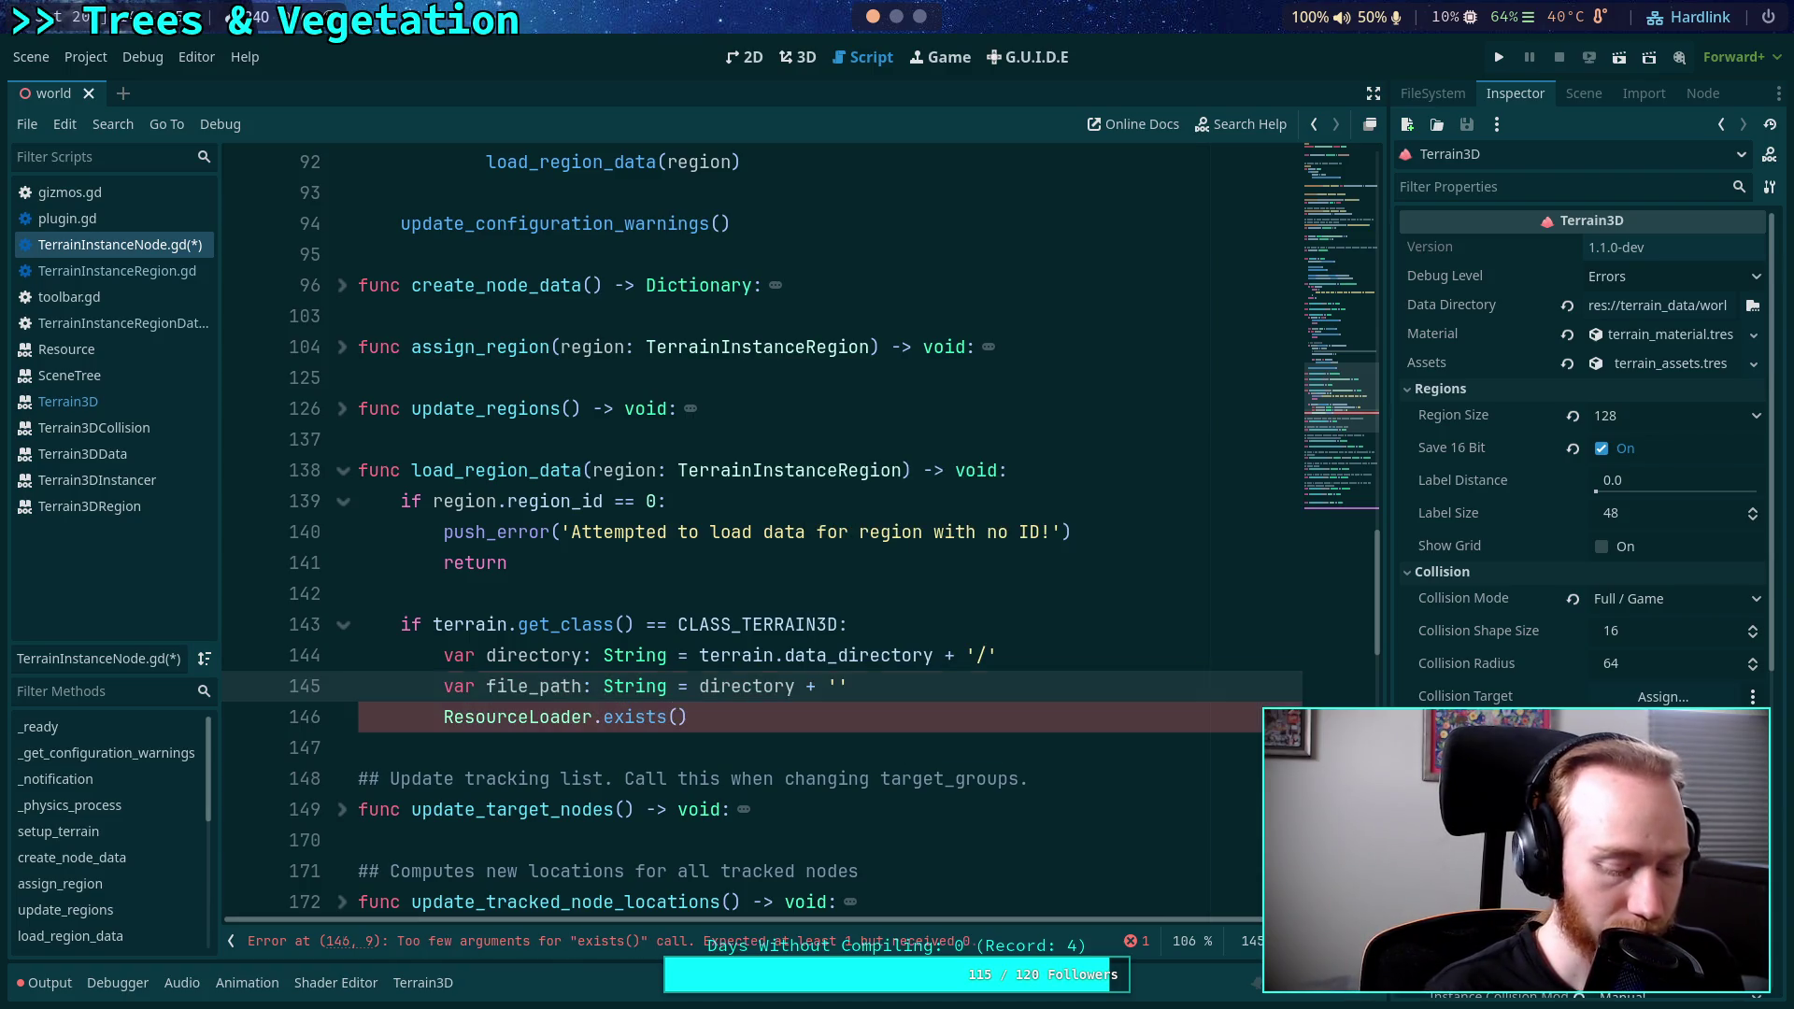
pyautogui.write('inst')
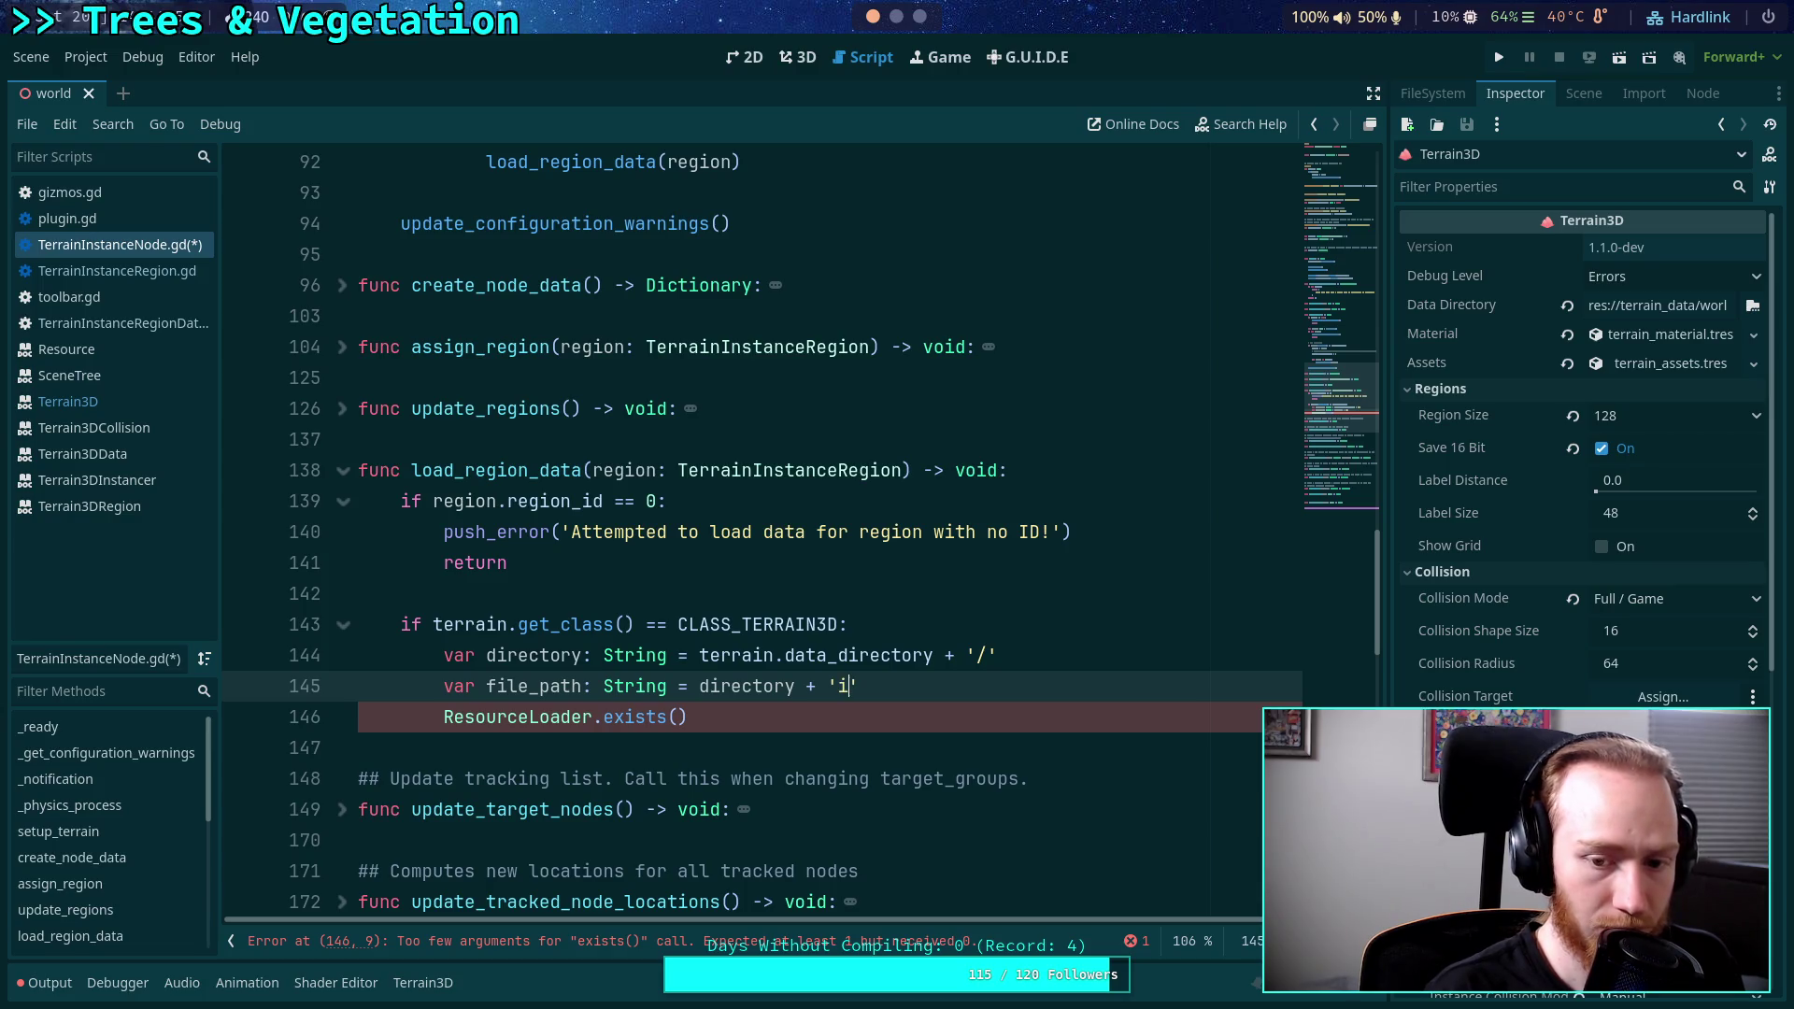
pyautogui.write('ancer')
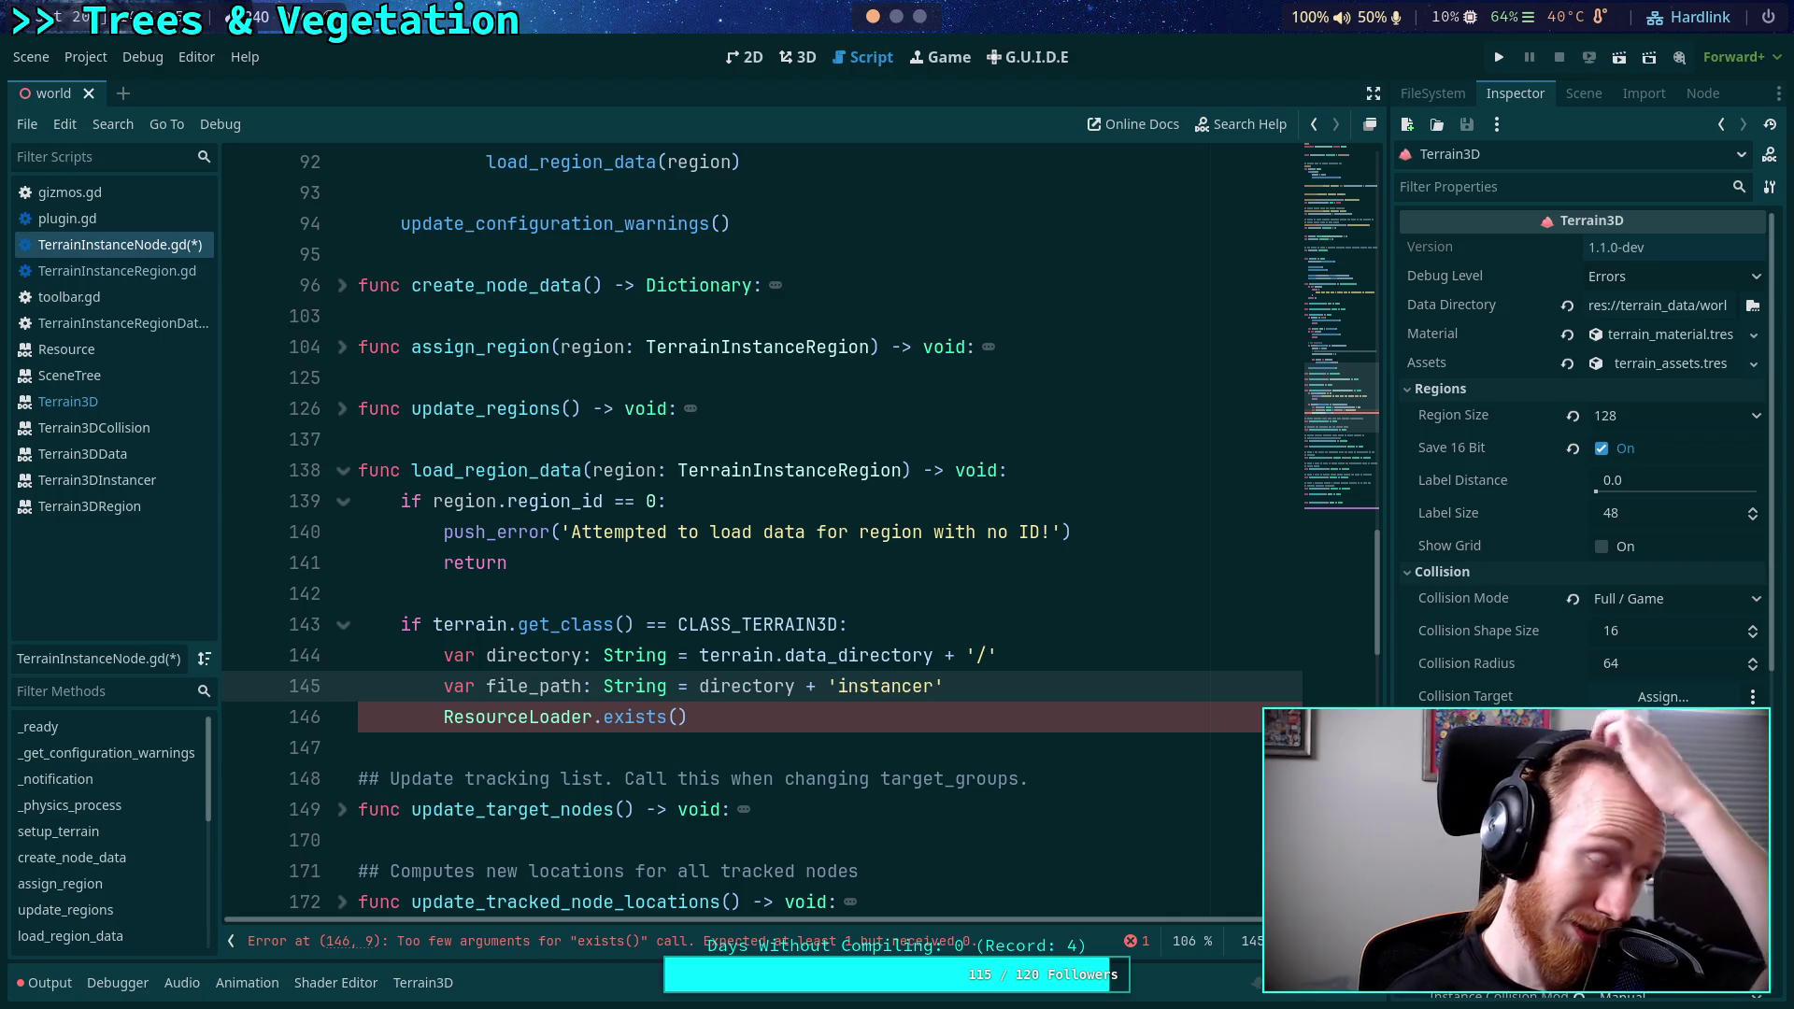
# Rewrite the quoted text after directory + in the file_path line, trying 'reg' then 'instance_region'.
pyautogui.press('BackSpace')
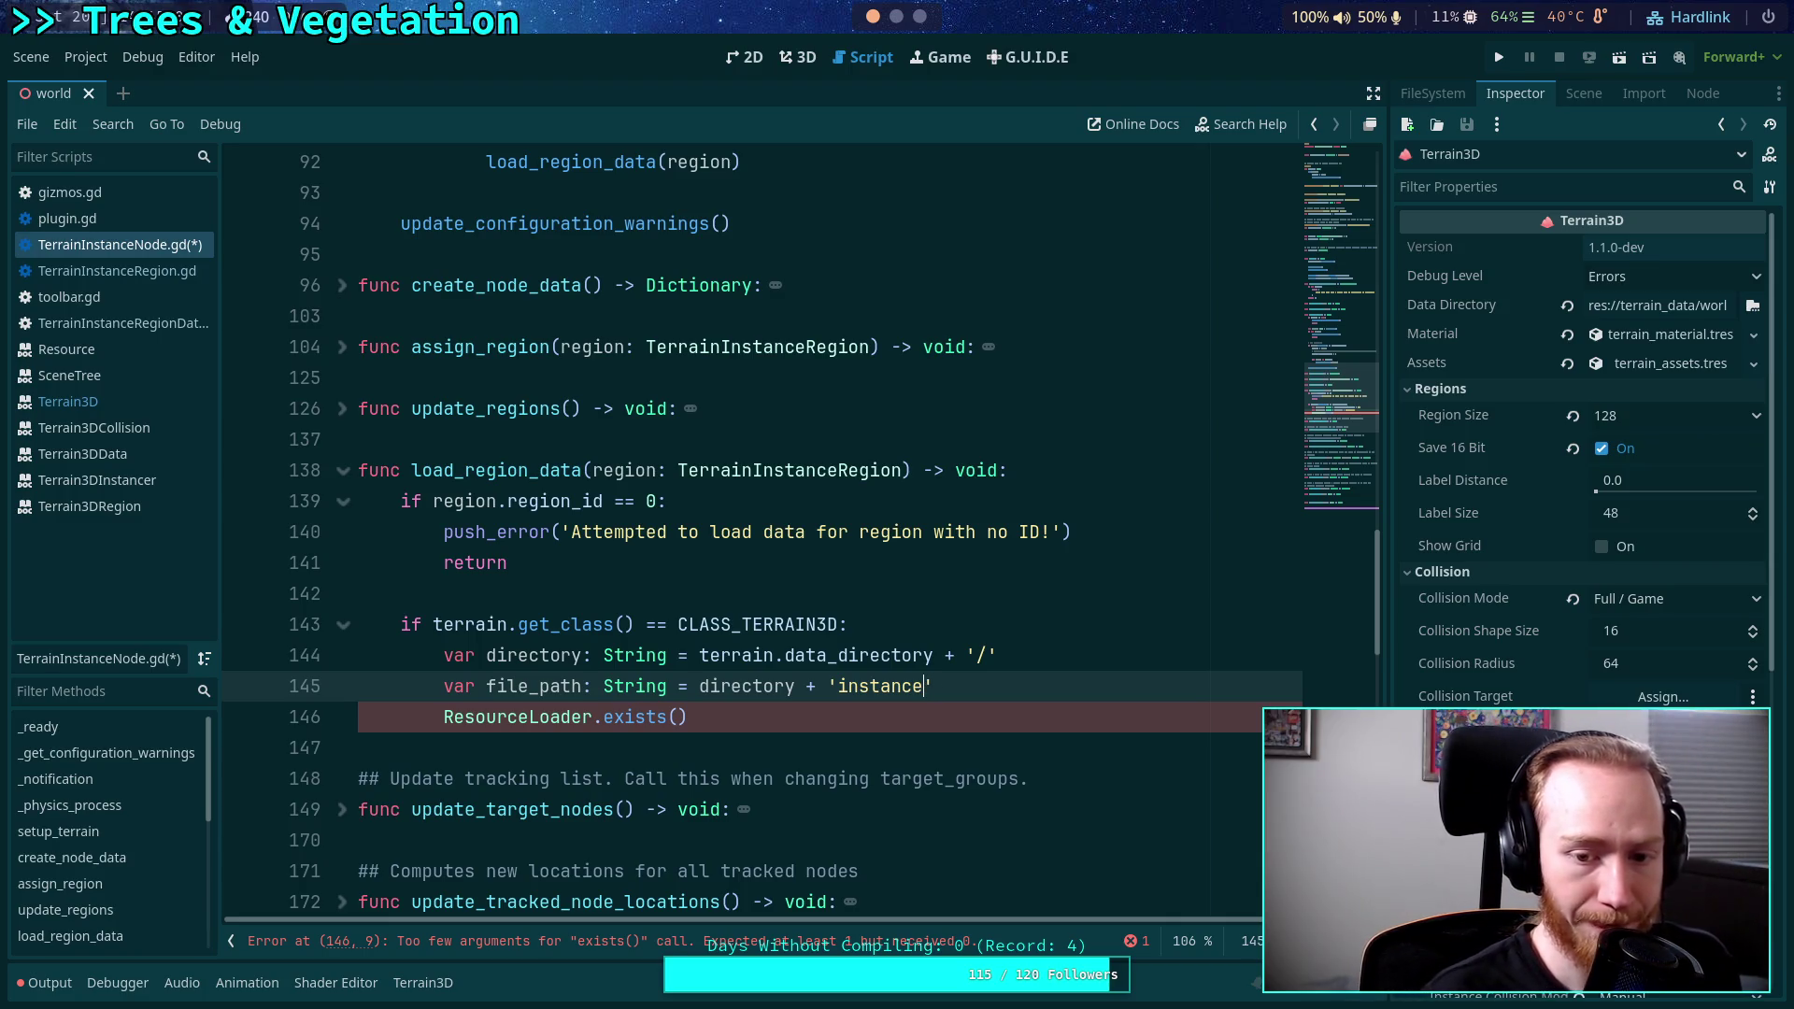
pyautogui.press('BackSpace')
pyautogui.press('BackSpace')
pyautogui.press('BackSpace')
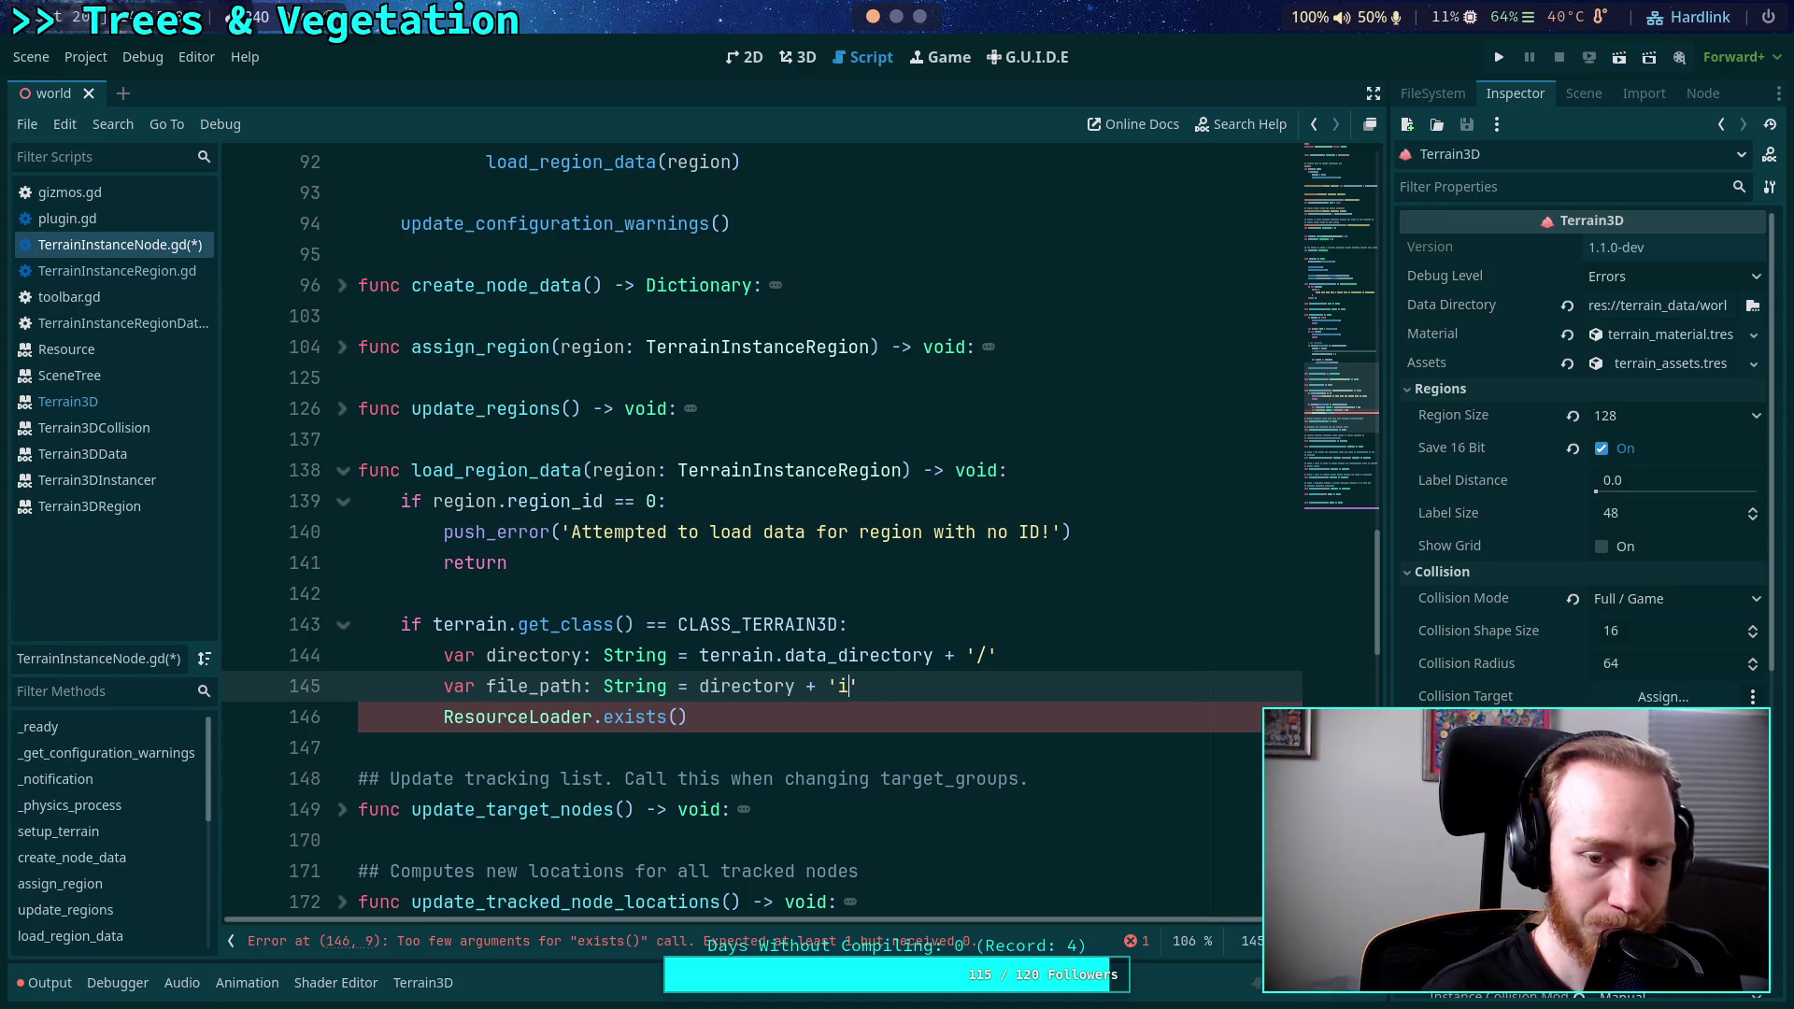
pyautogui.write('reg')
pyautogui.press('BackSpace')
pyautogui.press('BackSpace')
pyautogui.press('BackSpace')
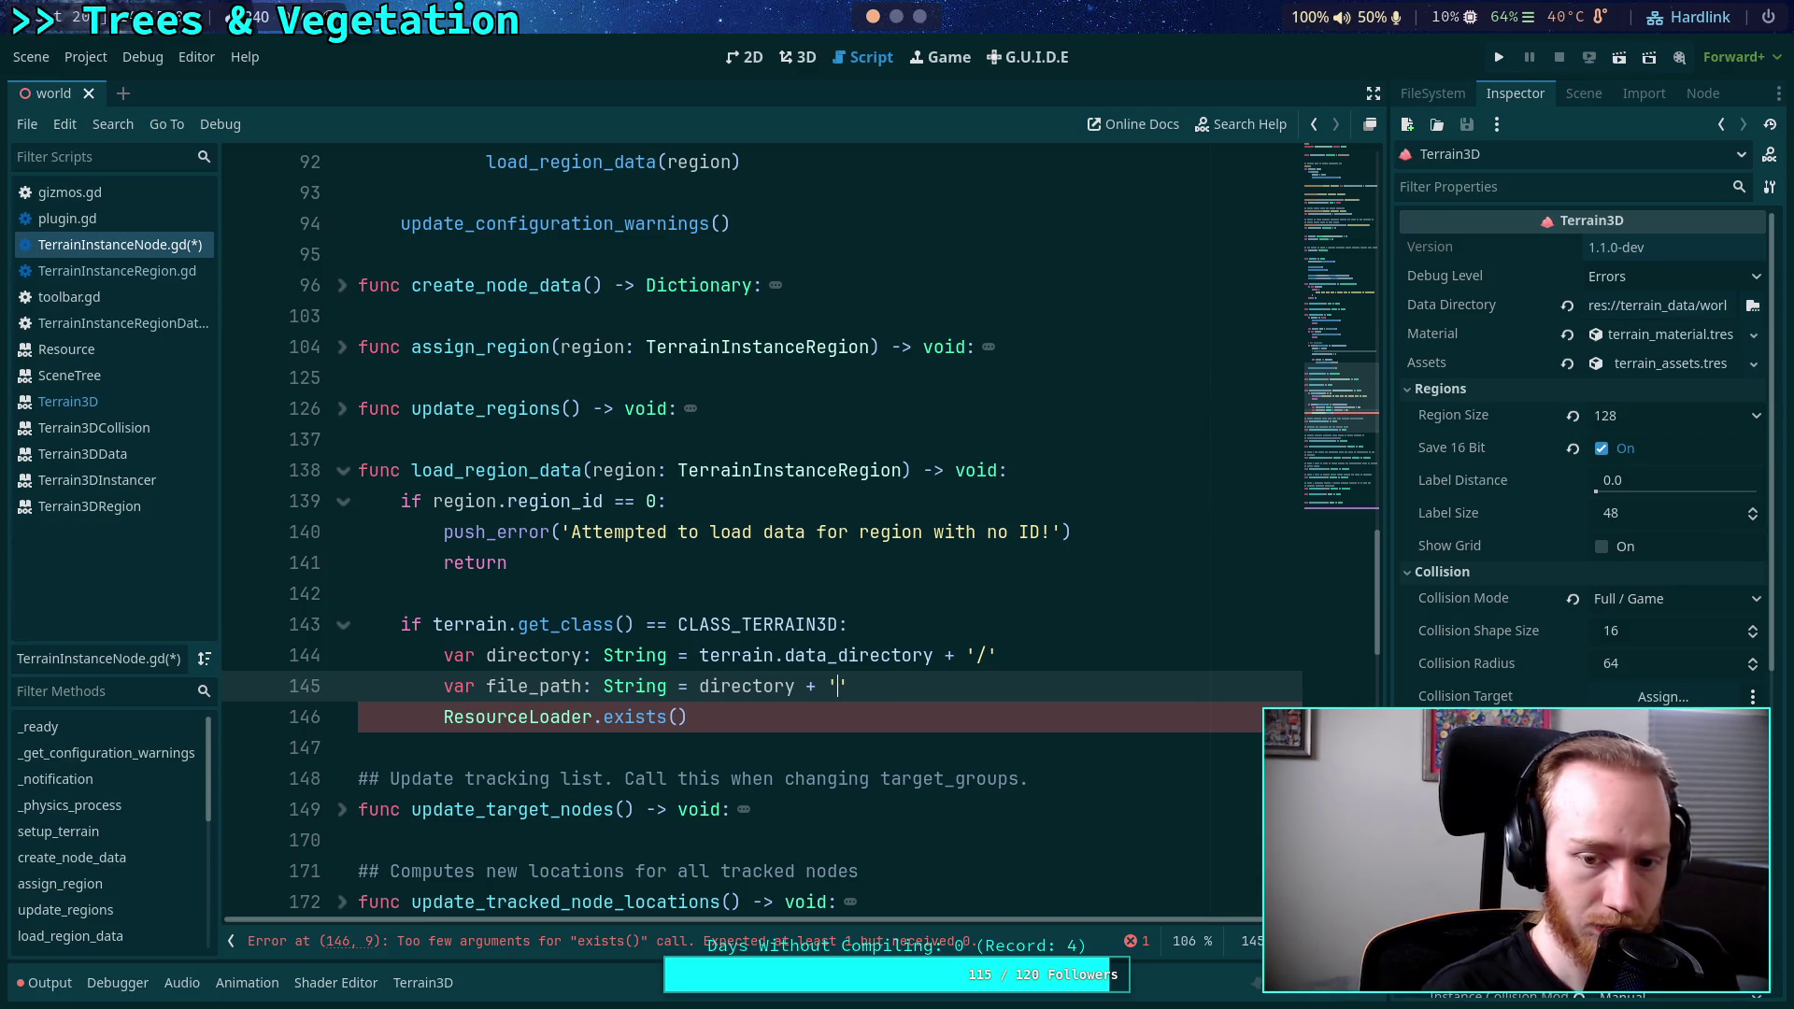
pyautogui.write('instance')
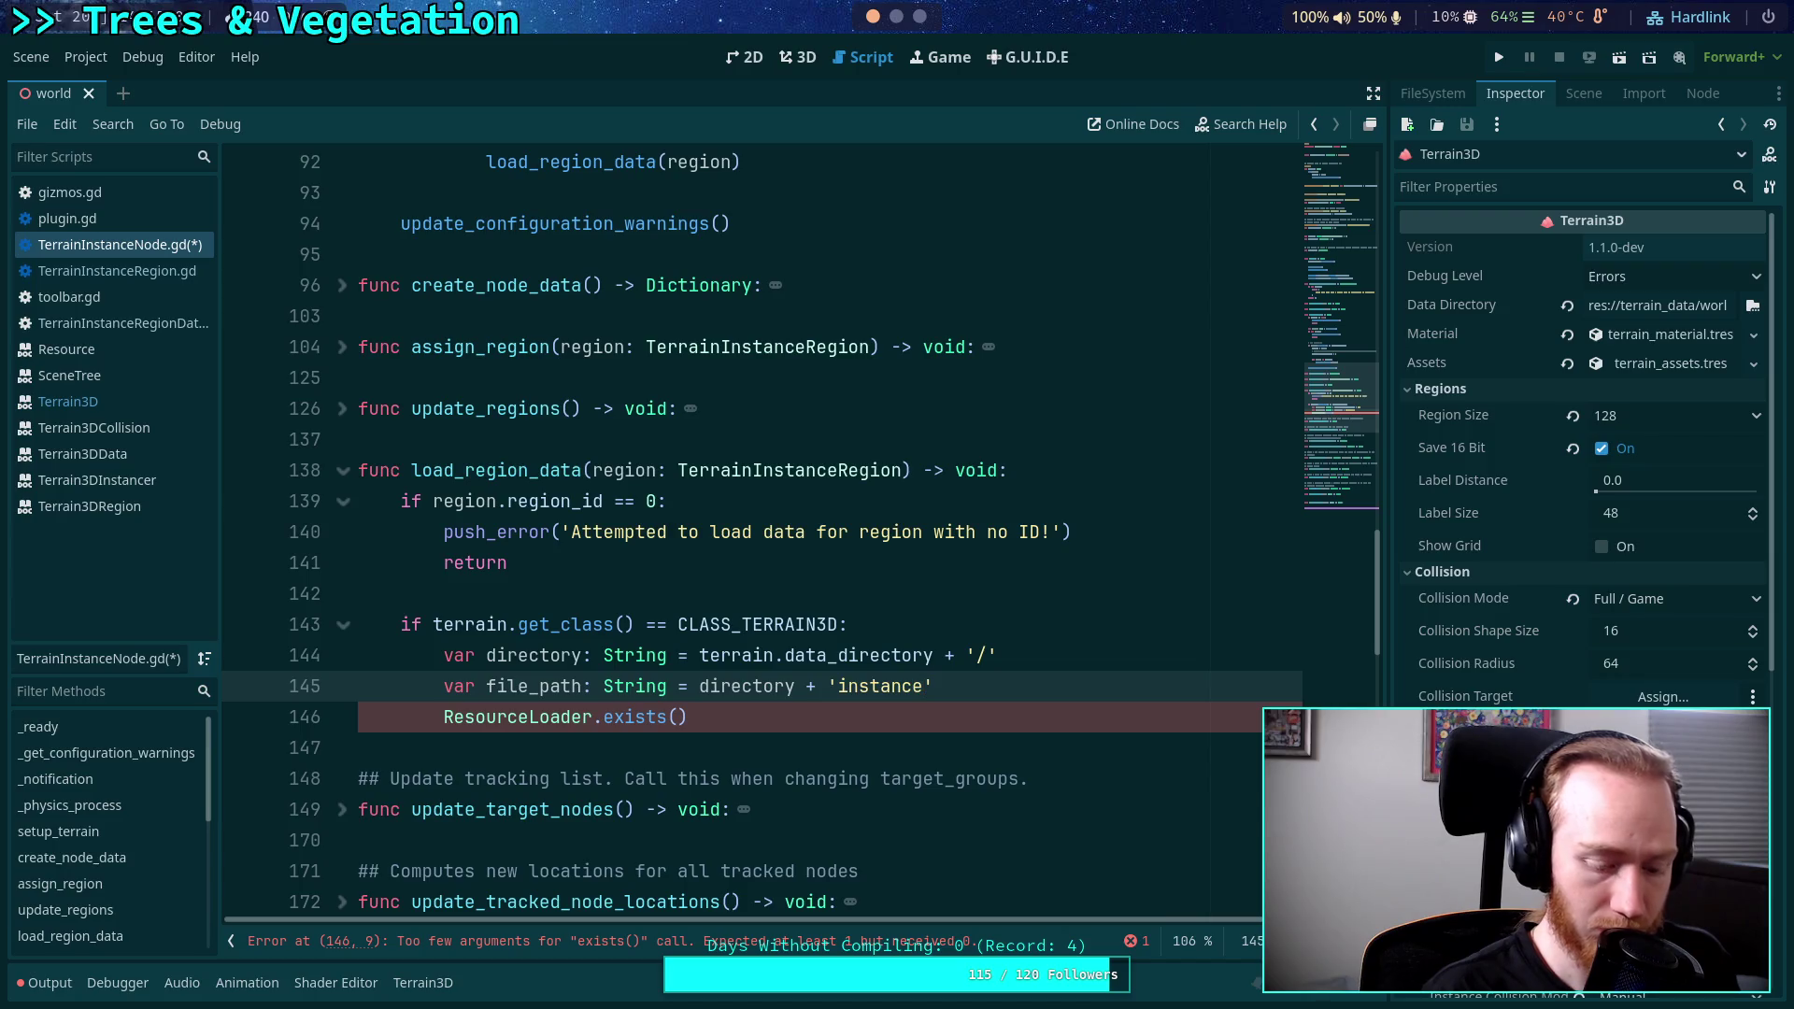
pyautogui.write('_region')
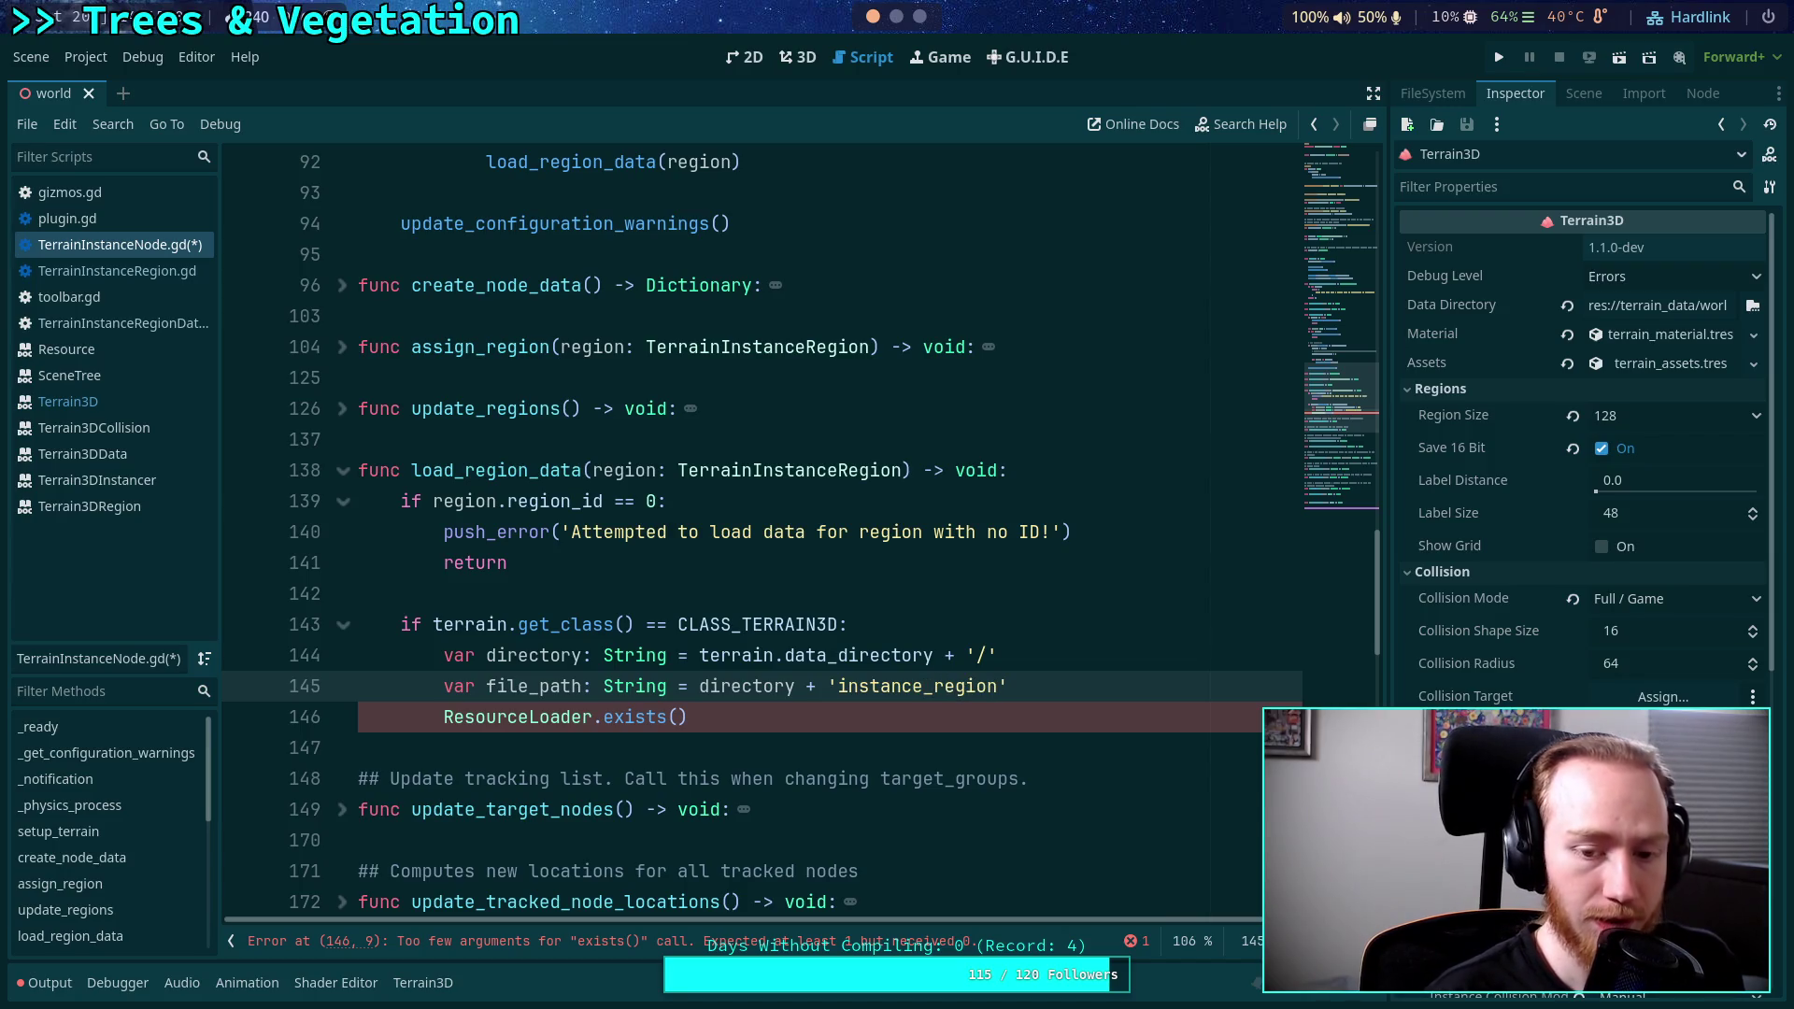
pyautogui.press('BackSpace')
pyautogui.press('BackSpace')
pyautogui.press('BackSpace')
pyautogui.press('BackSpace')
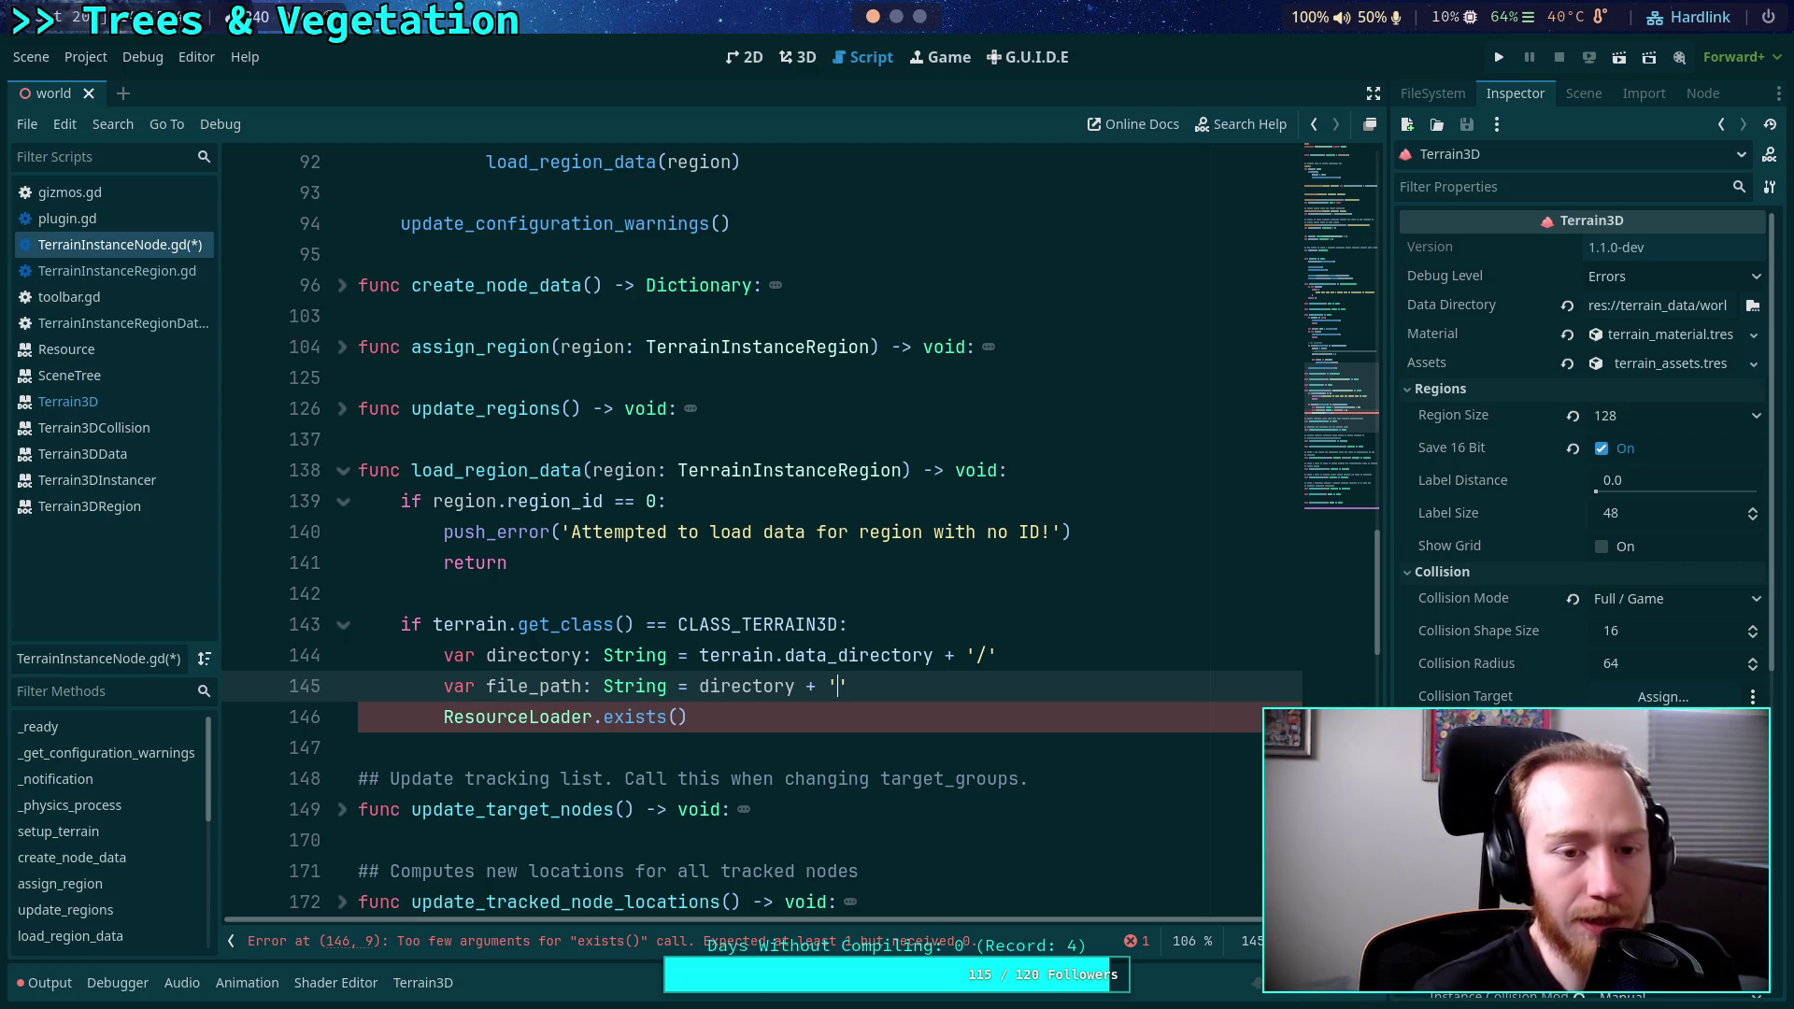
# Unfold assign_region and add a % modulo operator after randi() on line 108.
pyautogui.scroll(20, 663, 626)
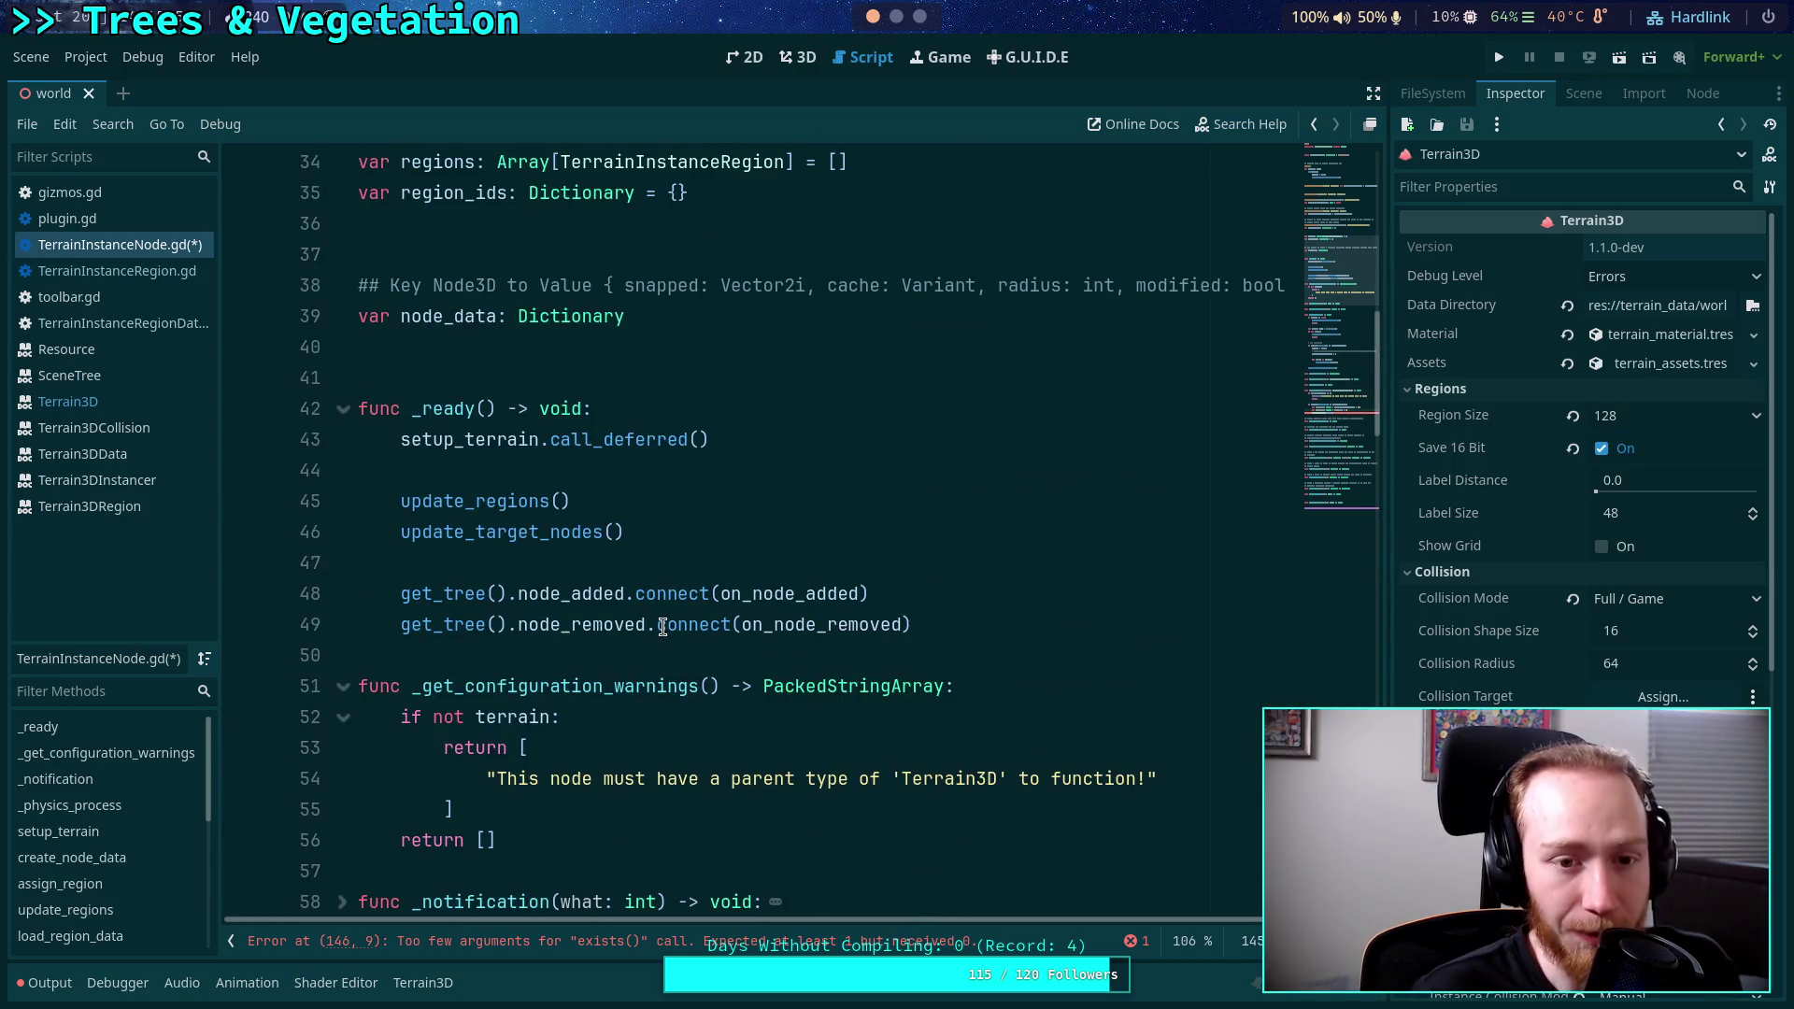
pyautogui.scroll(4, 621, 616)
pyautogui.scroll(-10, 620, 564)
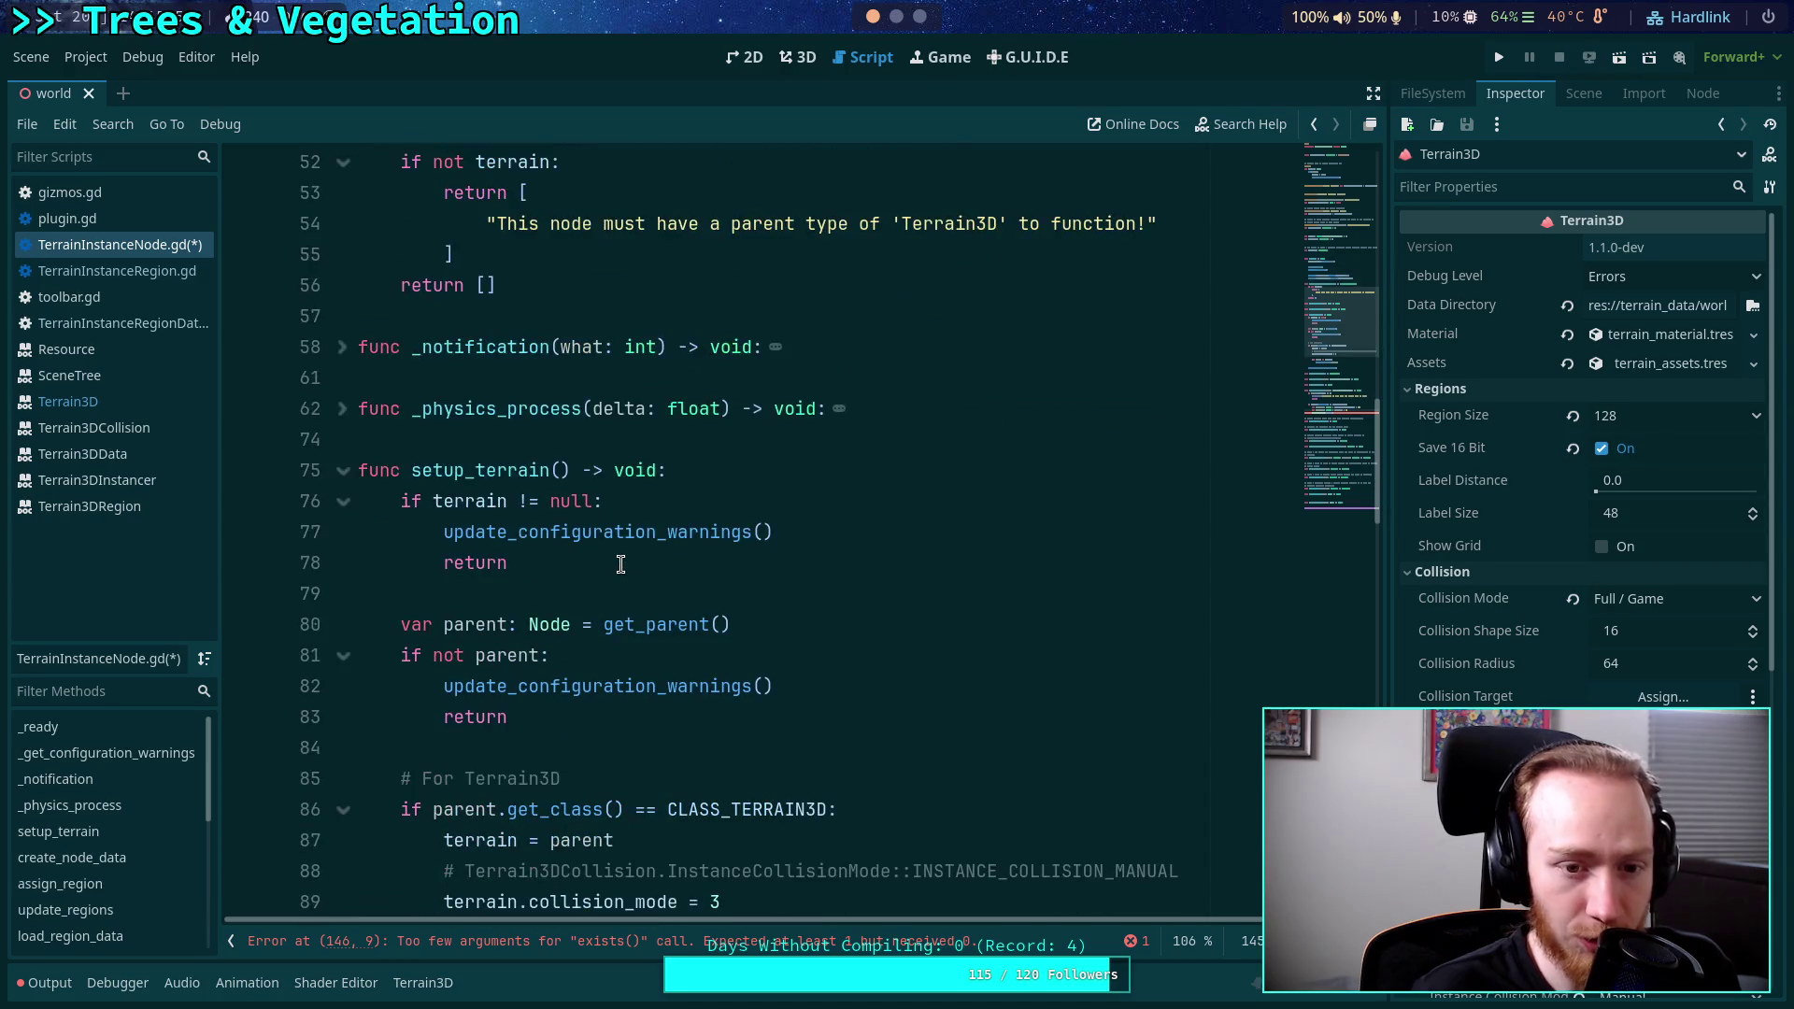
pyautogui.scroll(-8, 598, 541)
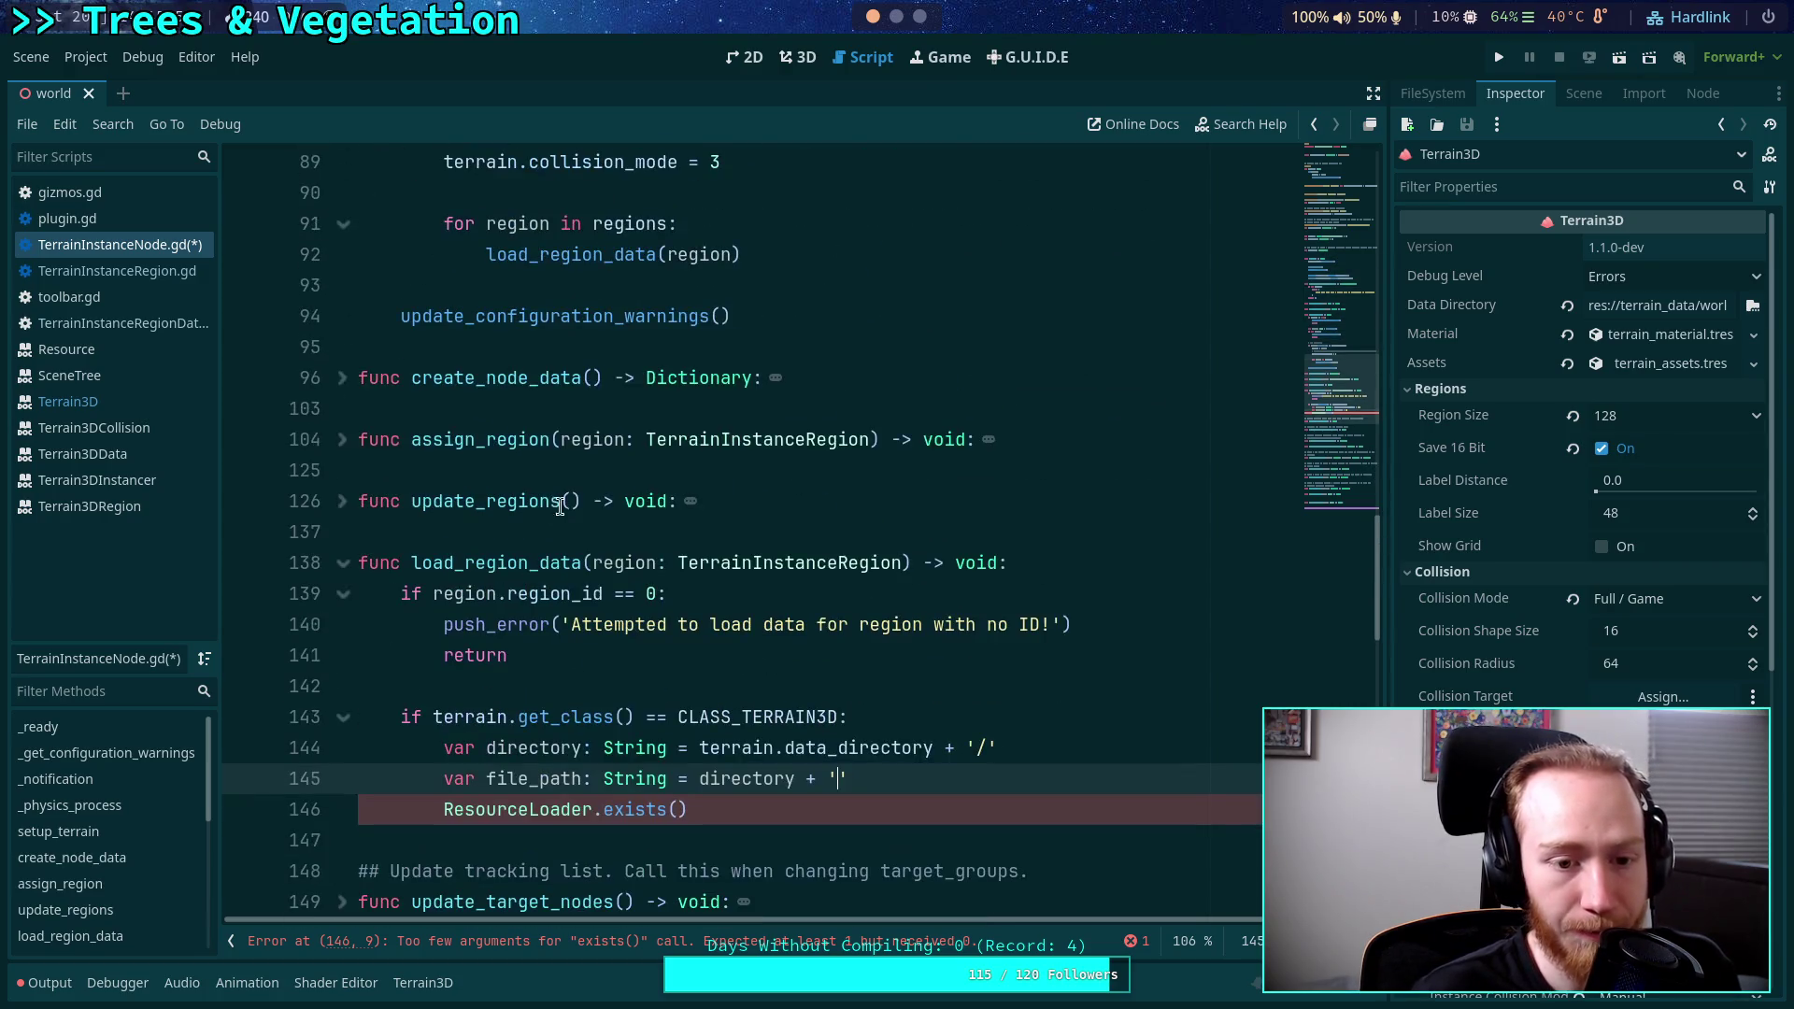
pyautogui.click(343, 440)
pyautogui.scroll(-1, 666, 523)
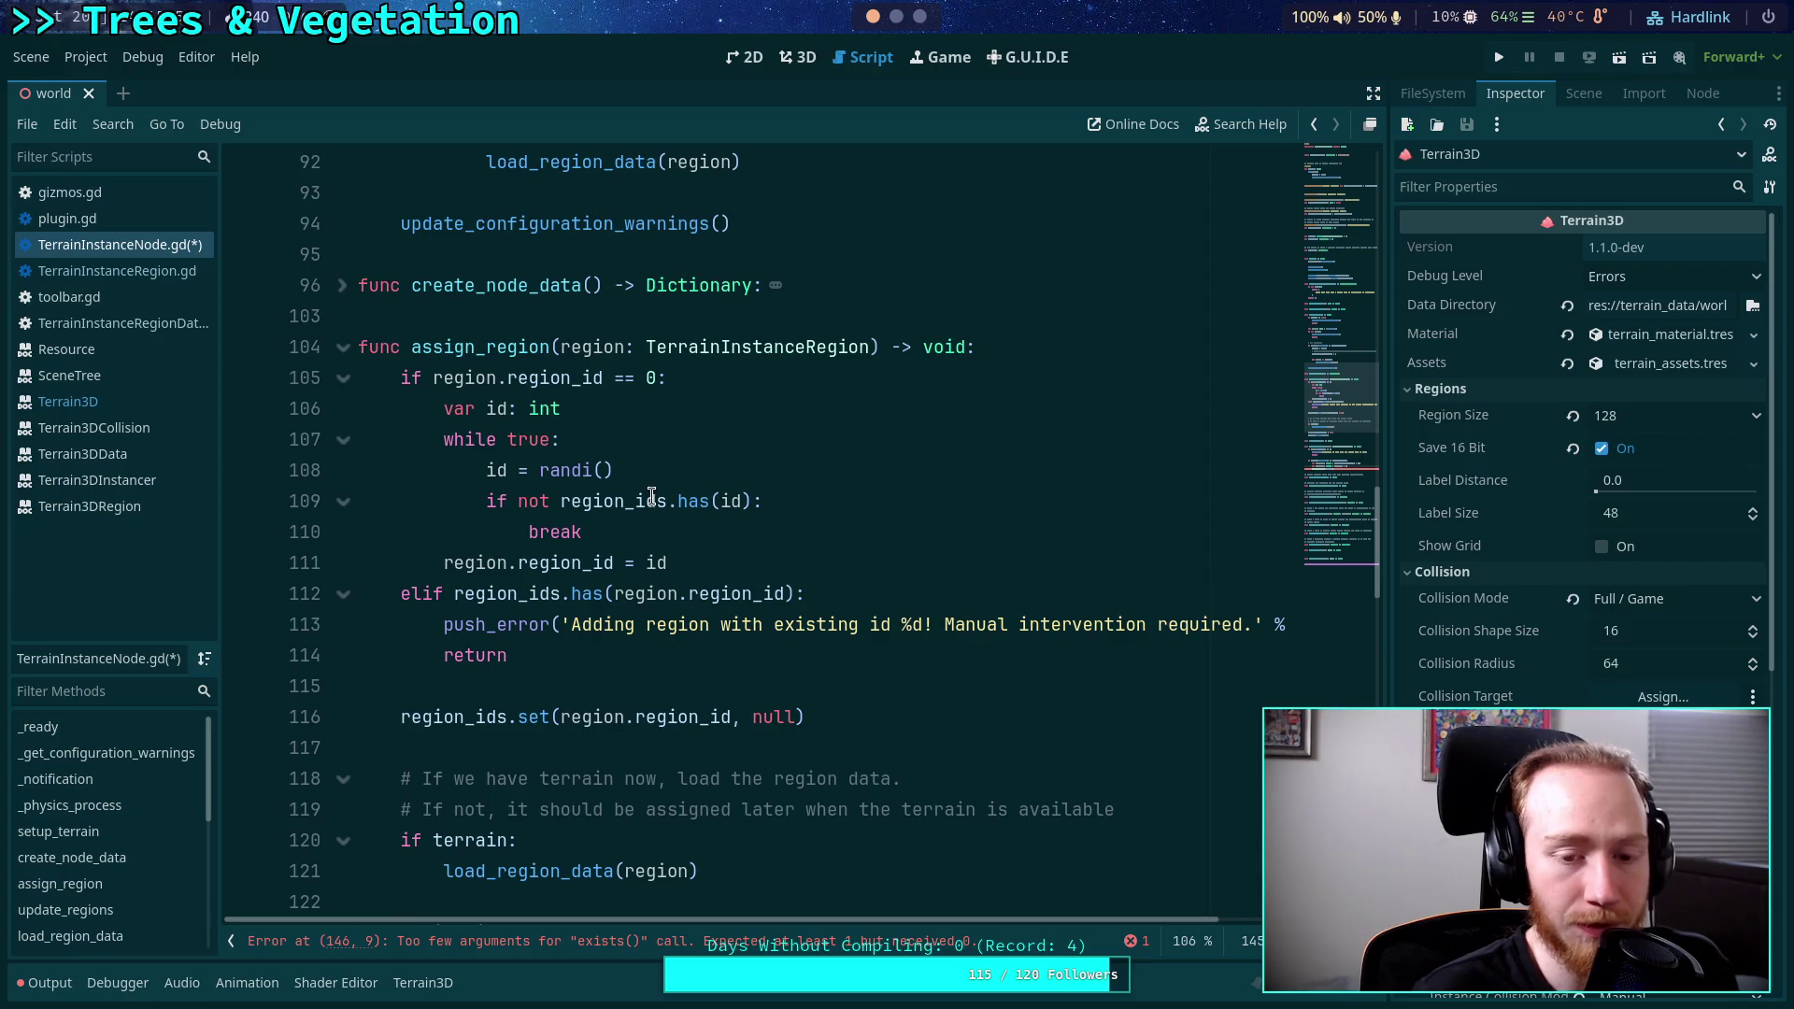
pyautogui.click(675, 472)
pyautogui.write('%')
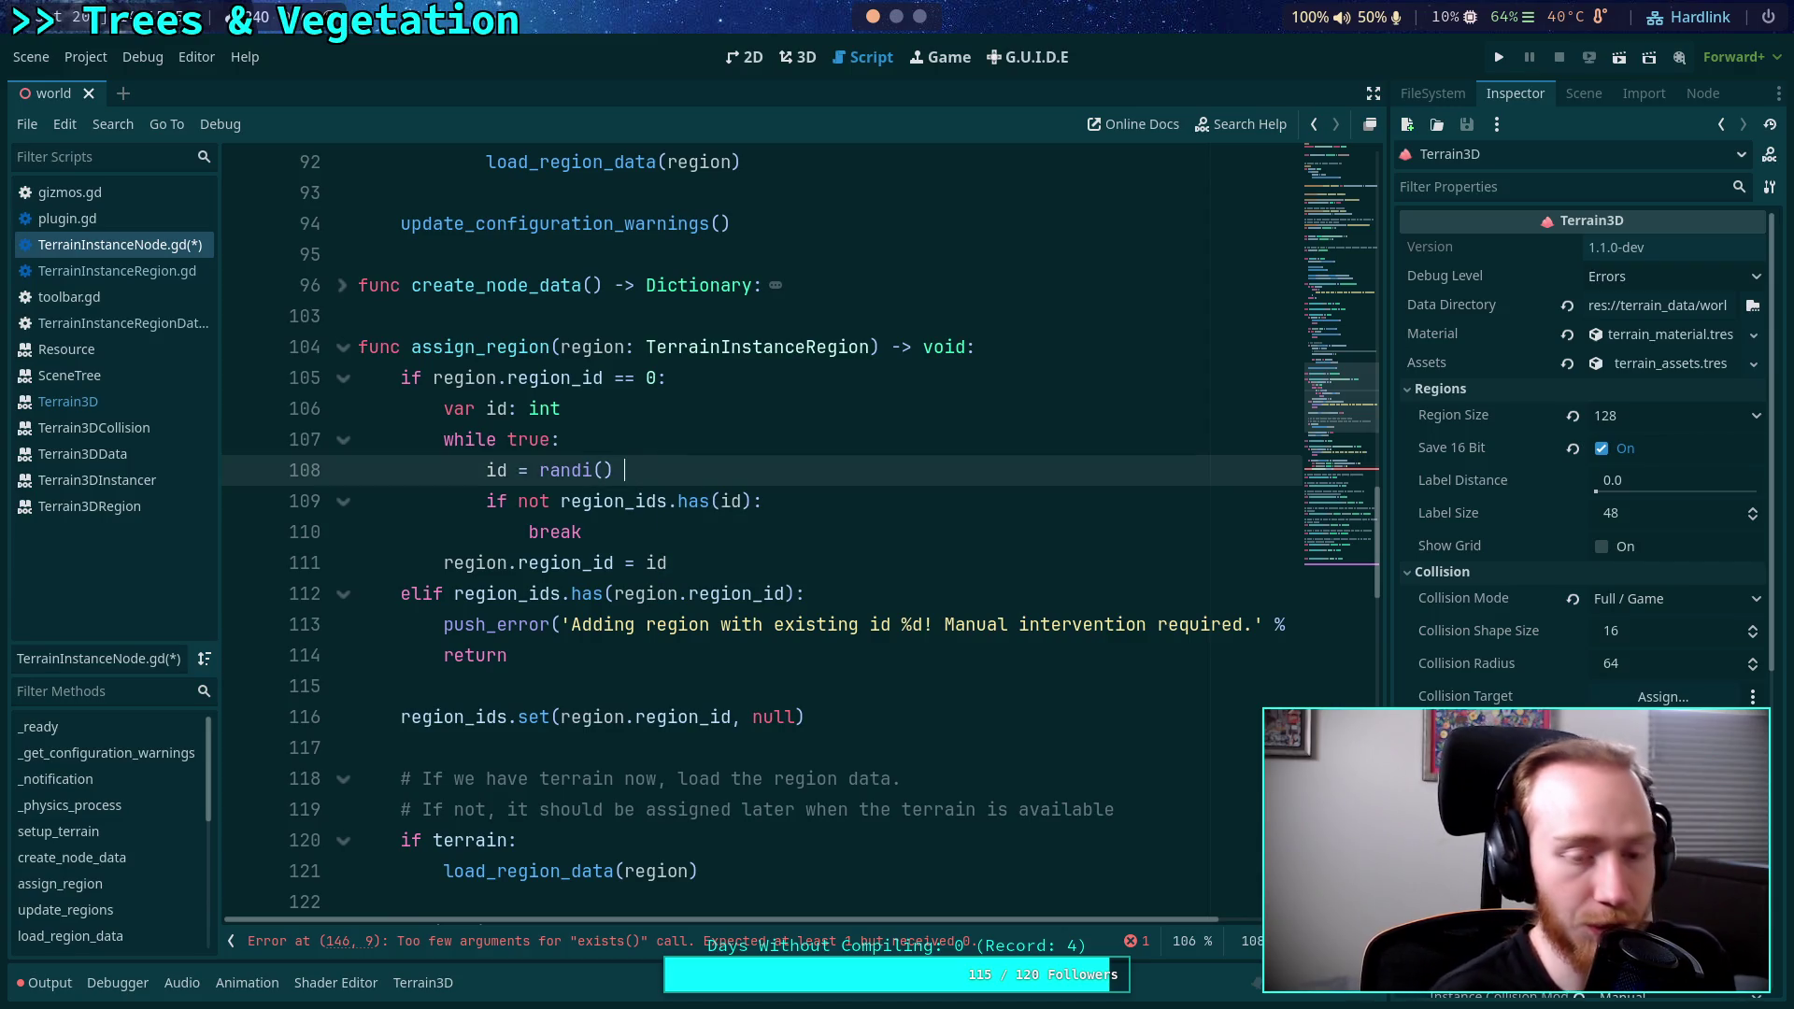
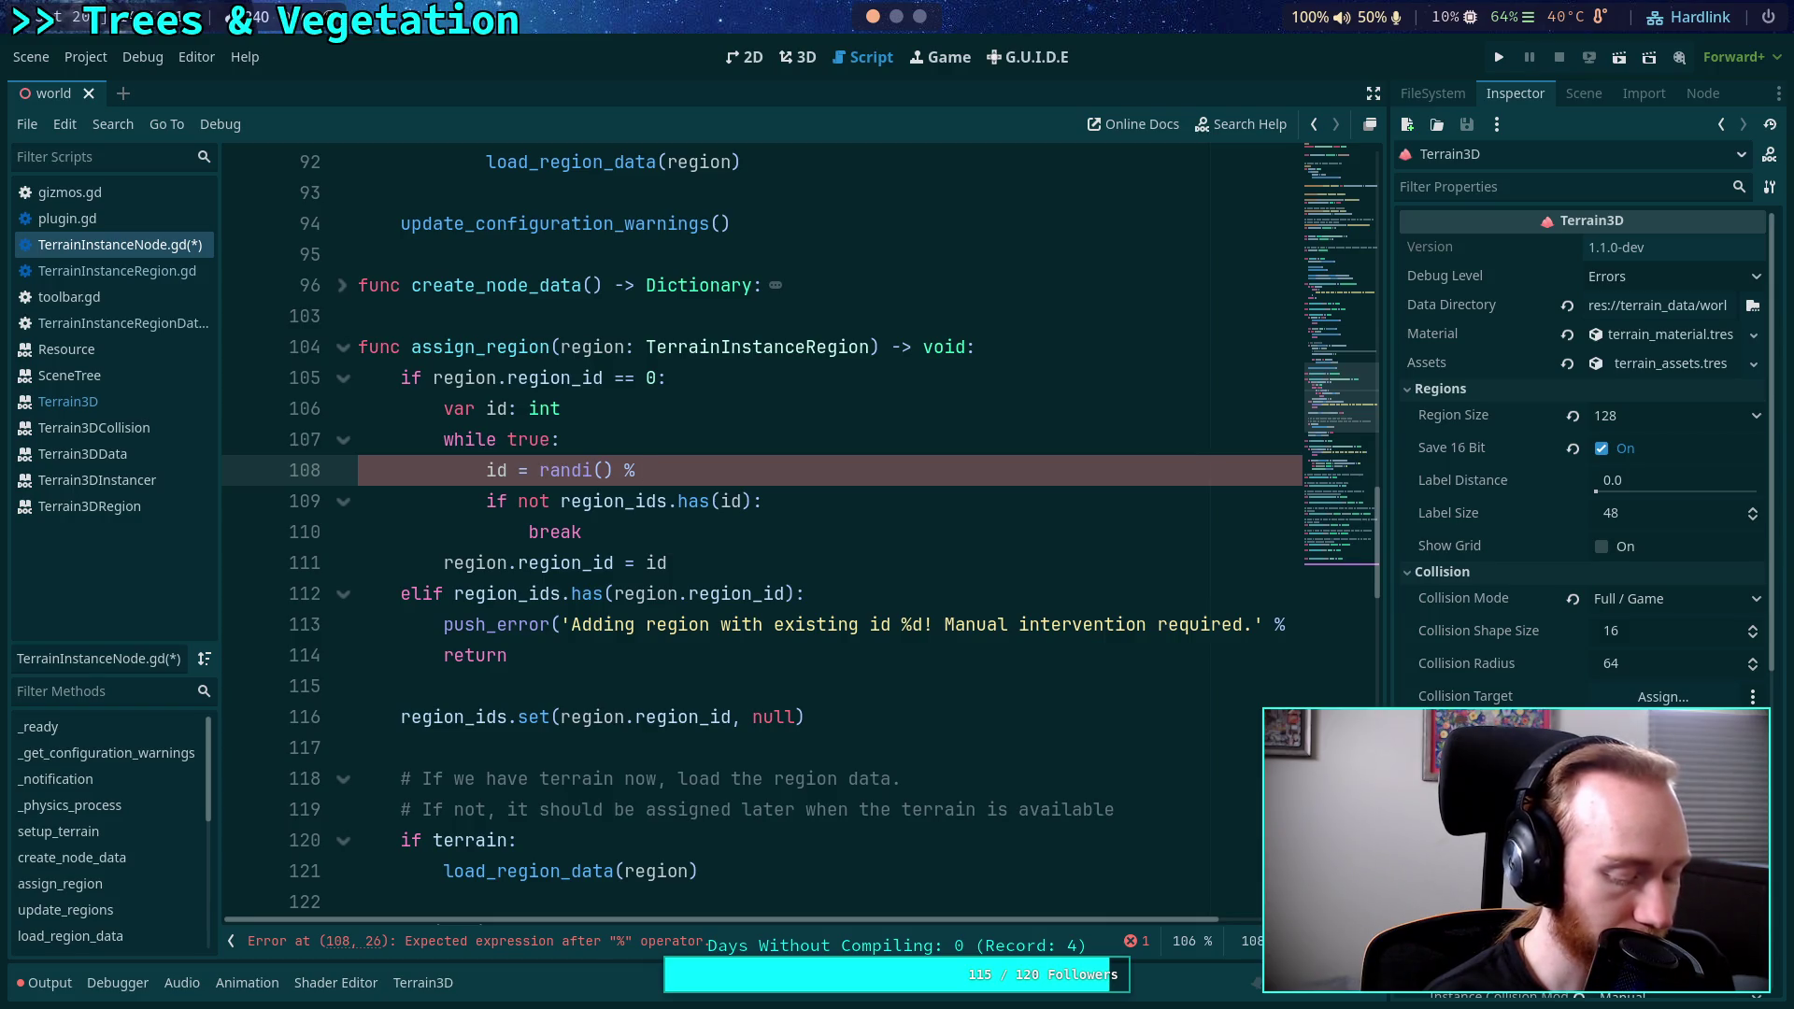
# On line 108, wrap randi() % 10000 in parentheses and append + 100.
pyautogui.write('10000')
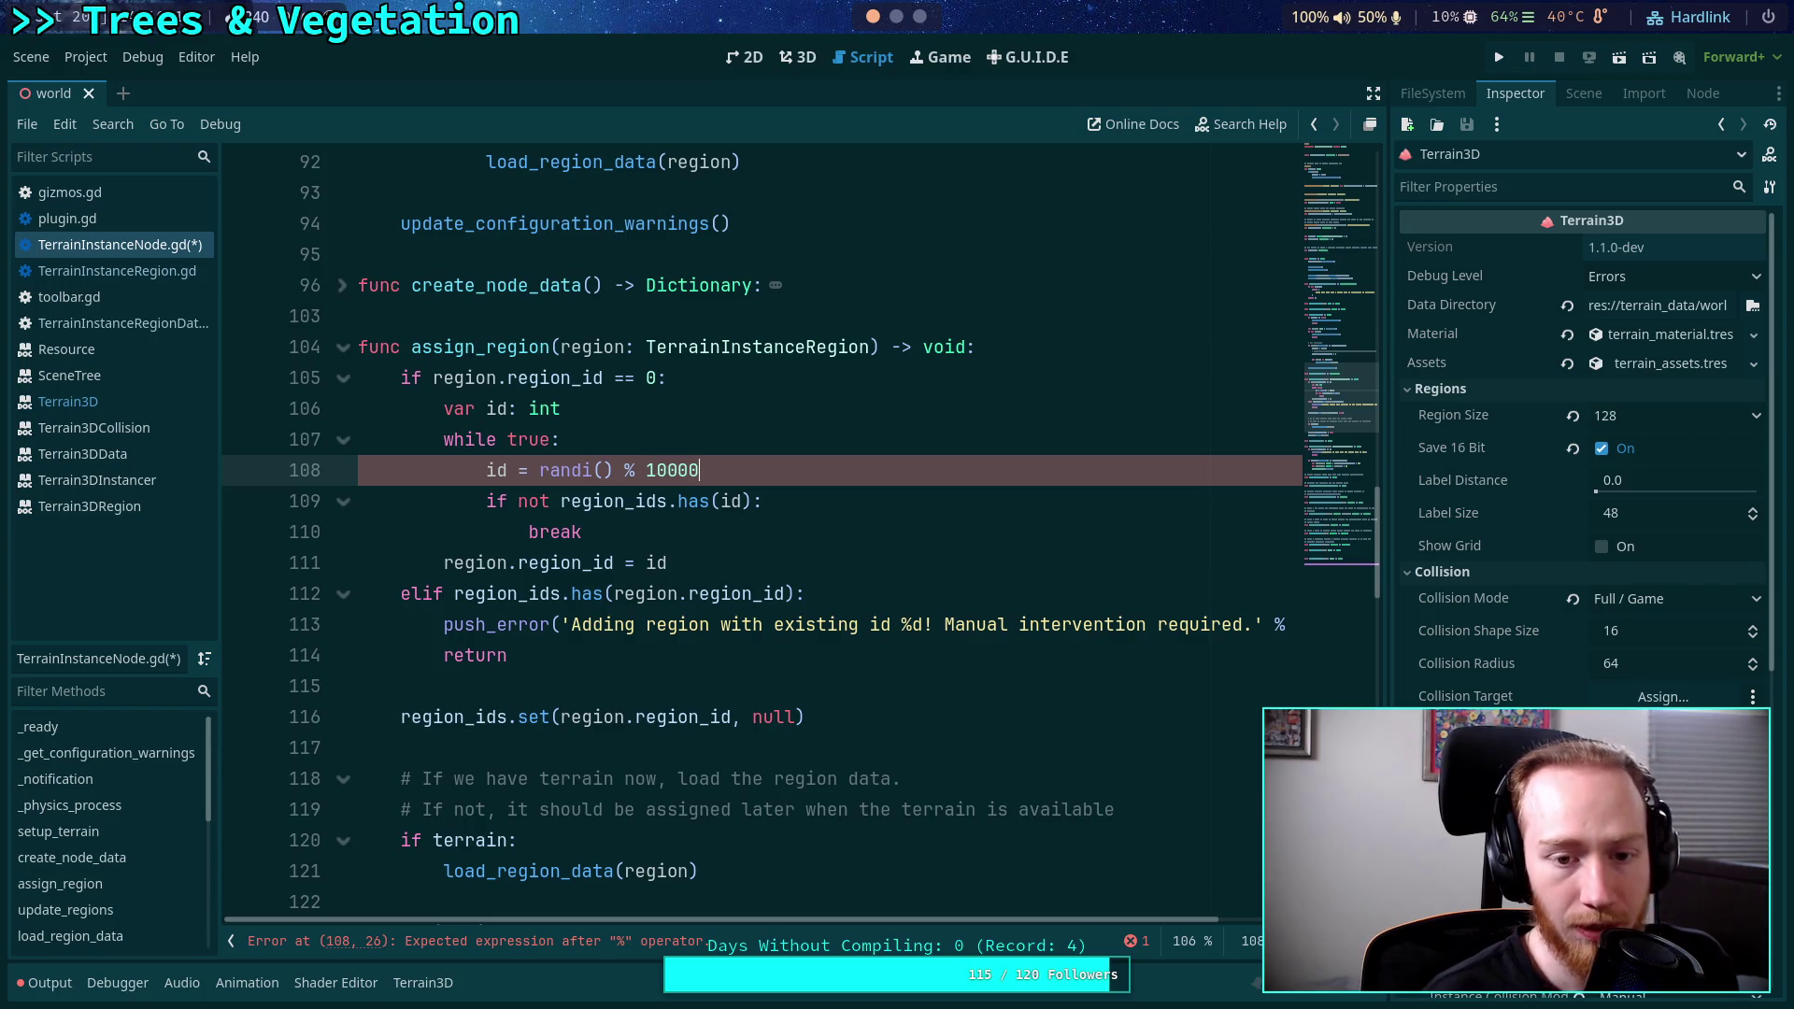
pyautogui.click(540, 470)
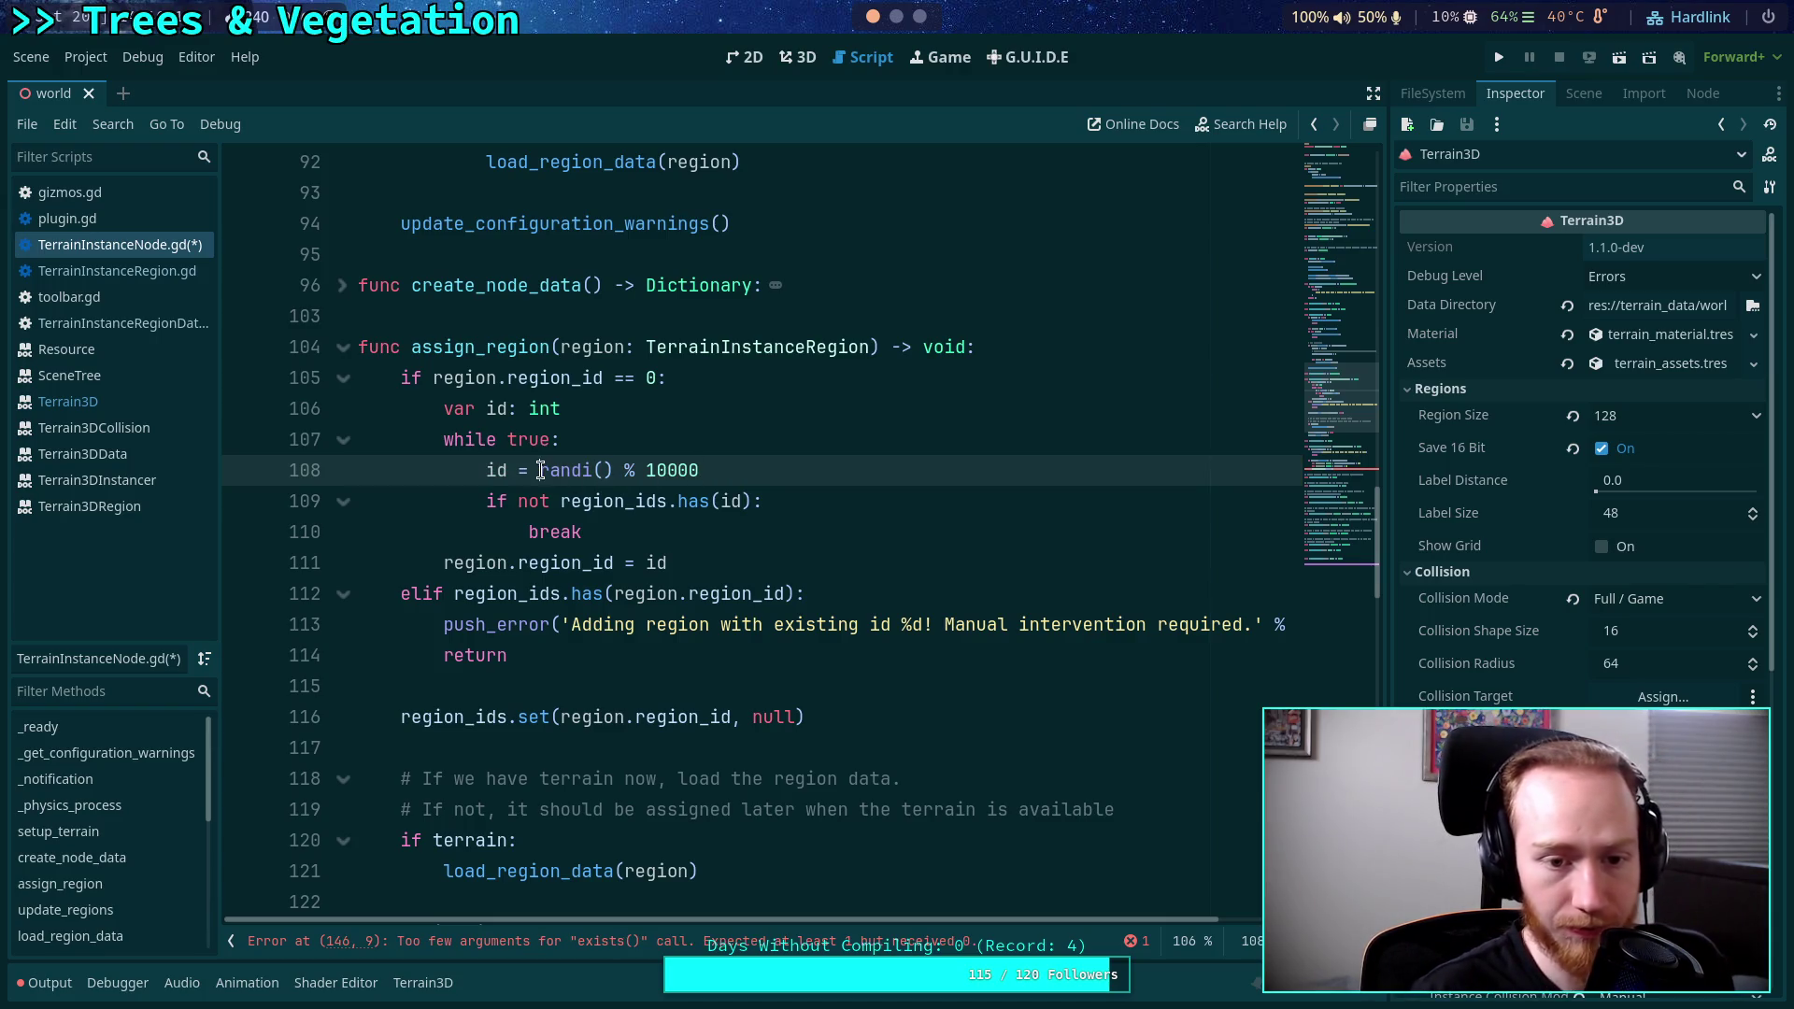
pyautogui.write('(')
pyautogui.click(838, 471)
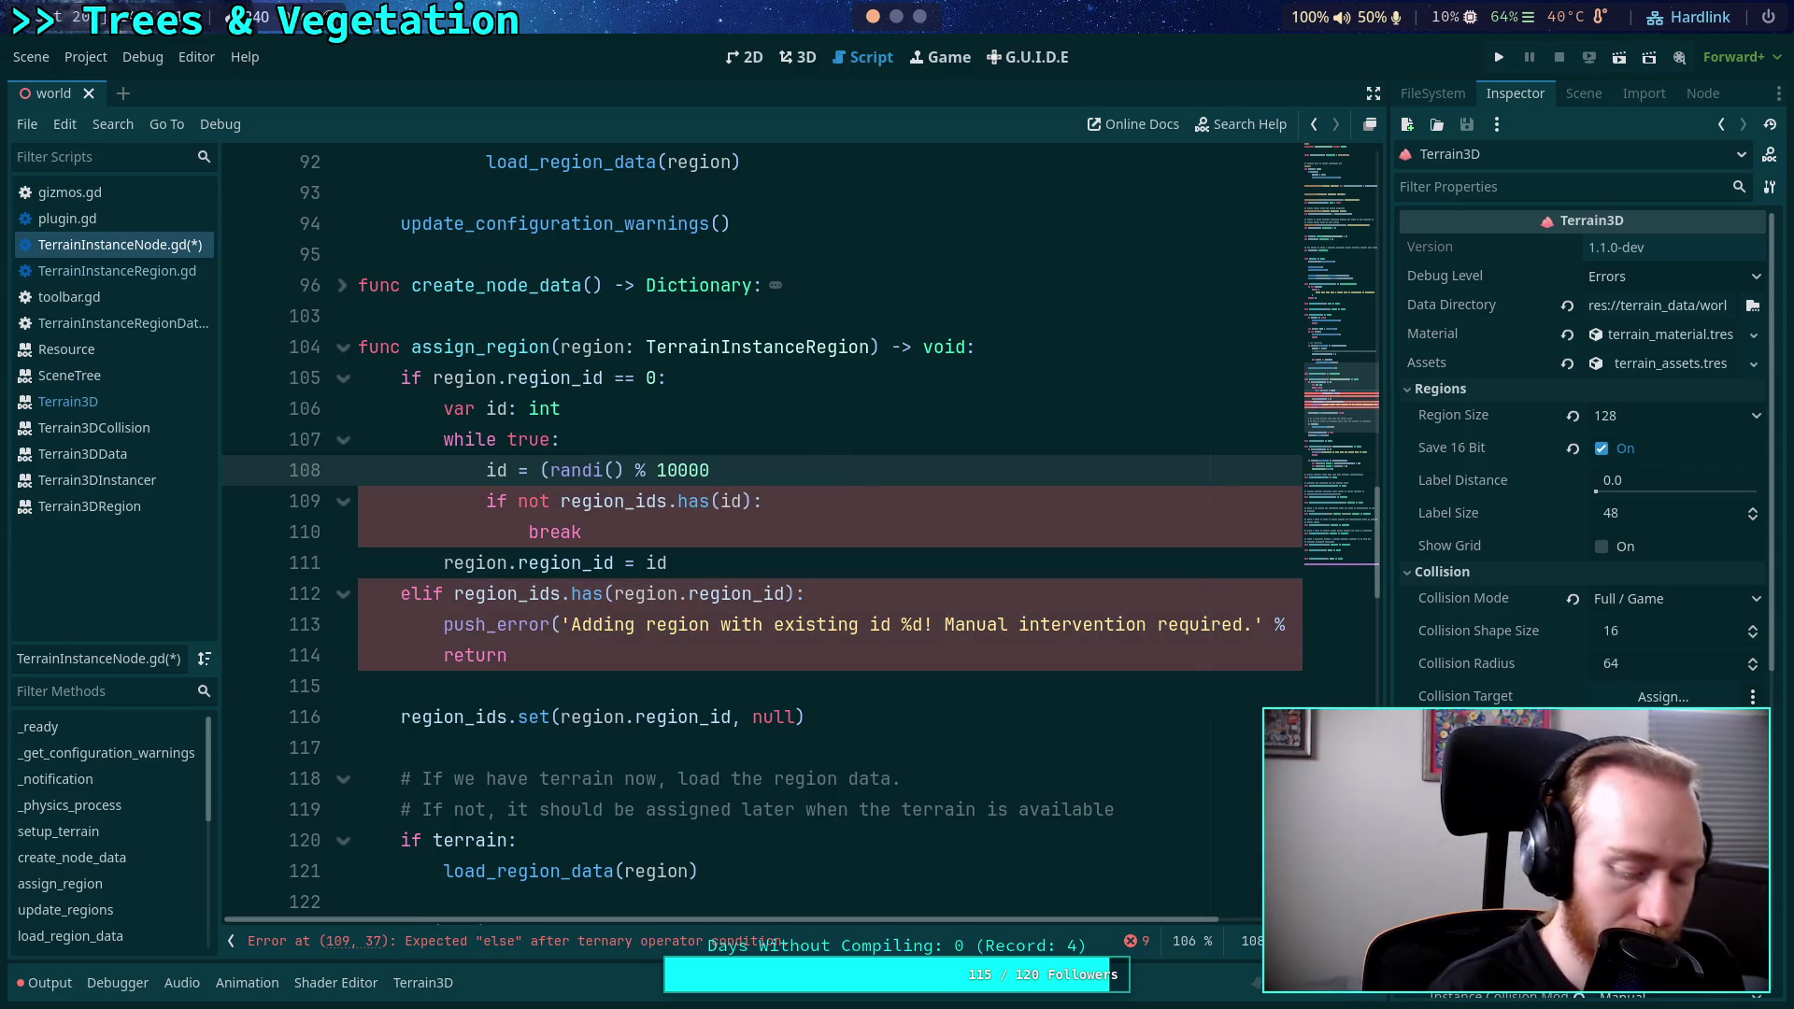
pyautogui.write(') + 1')
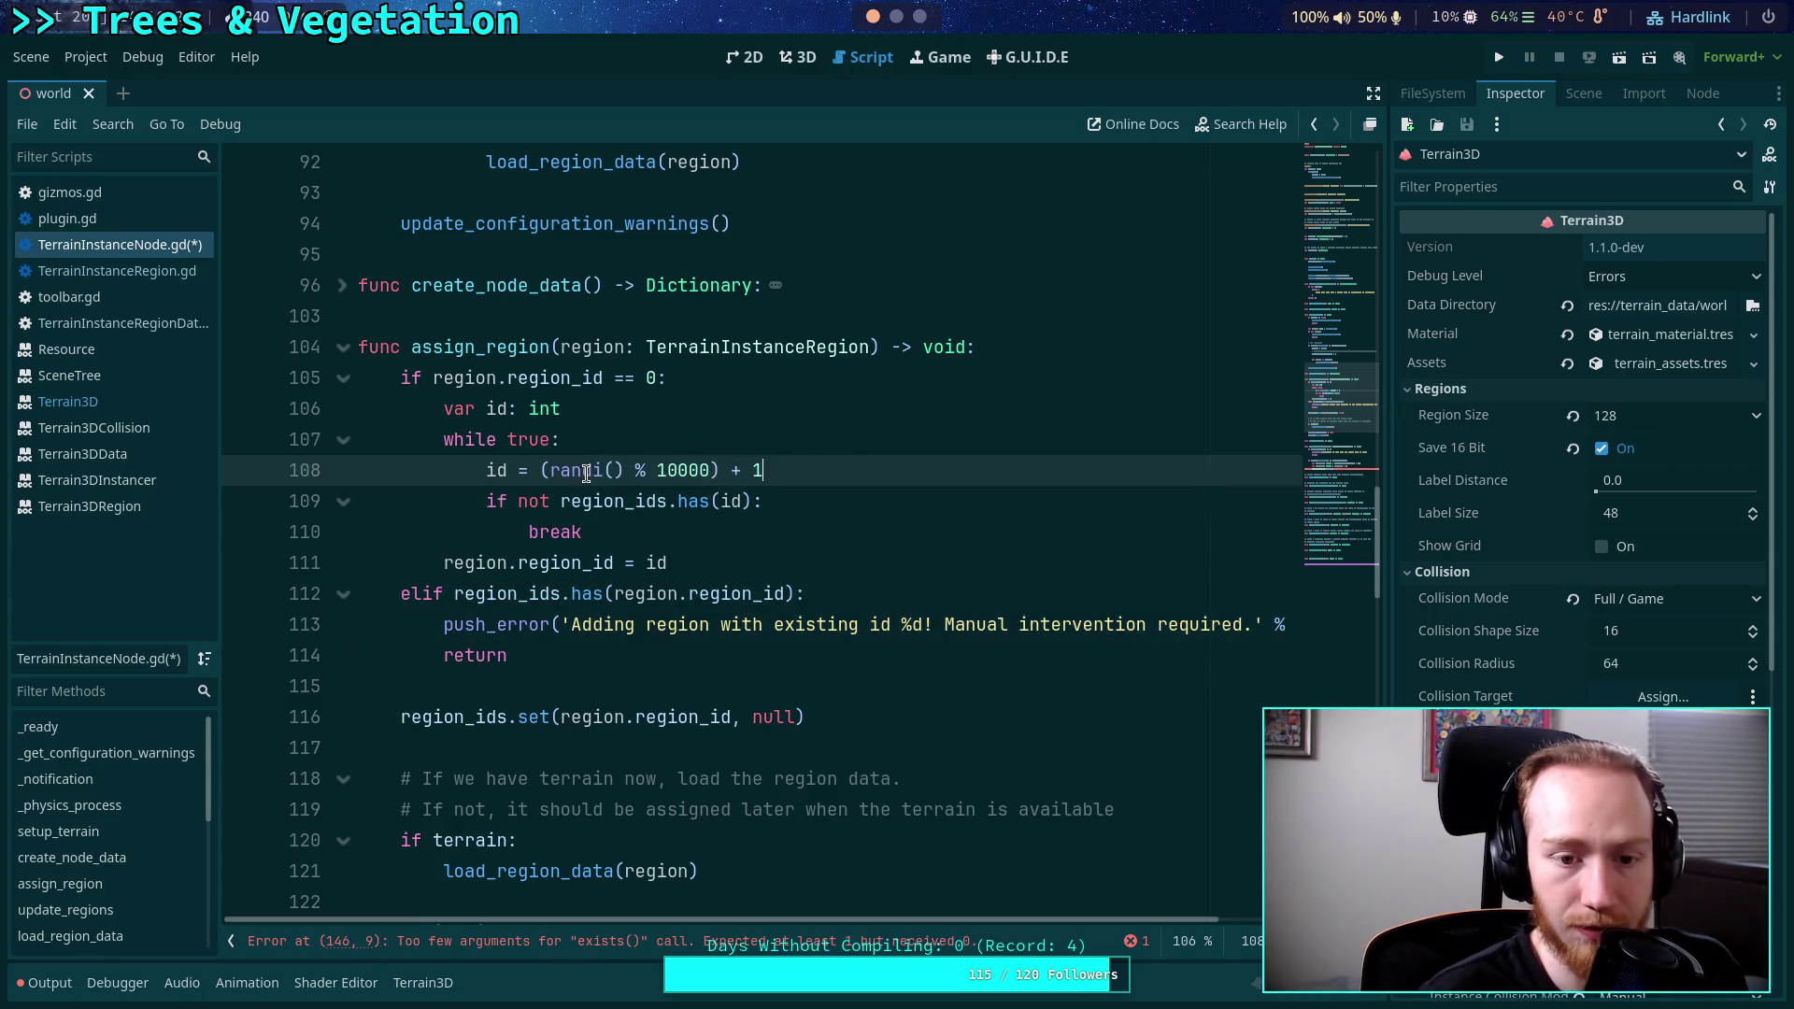
pyautogui.moveTo(586, 474)
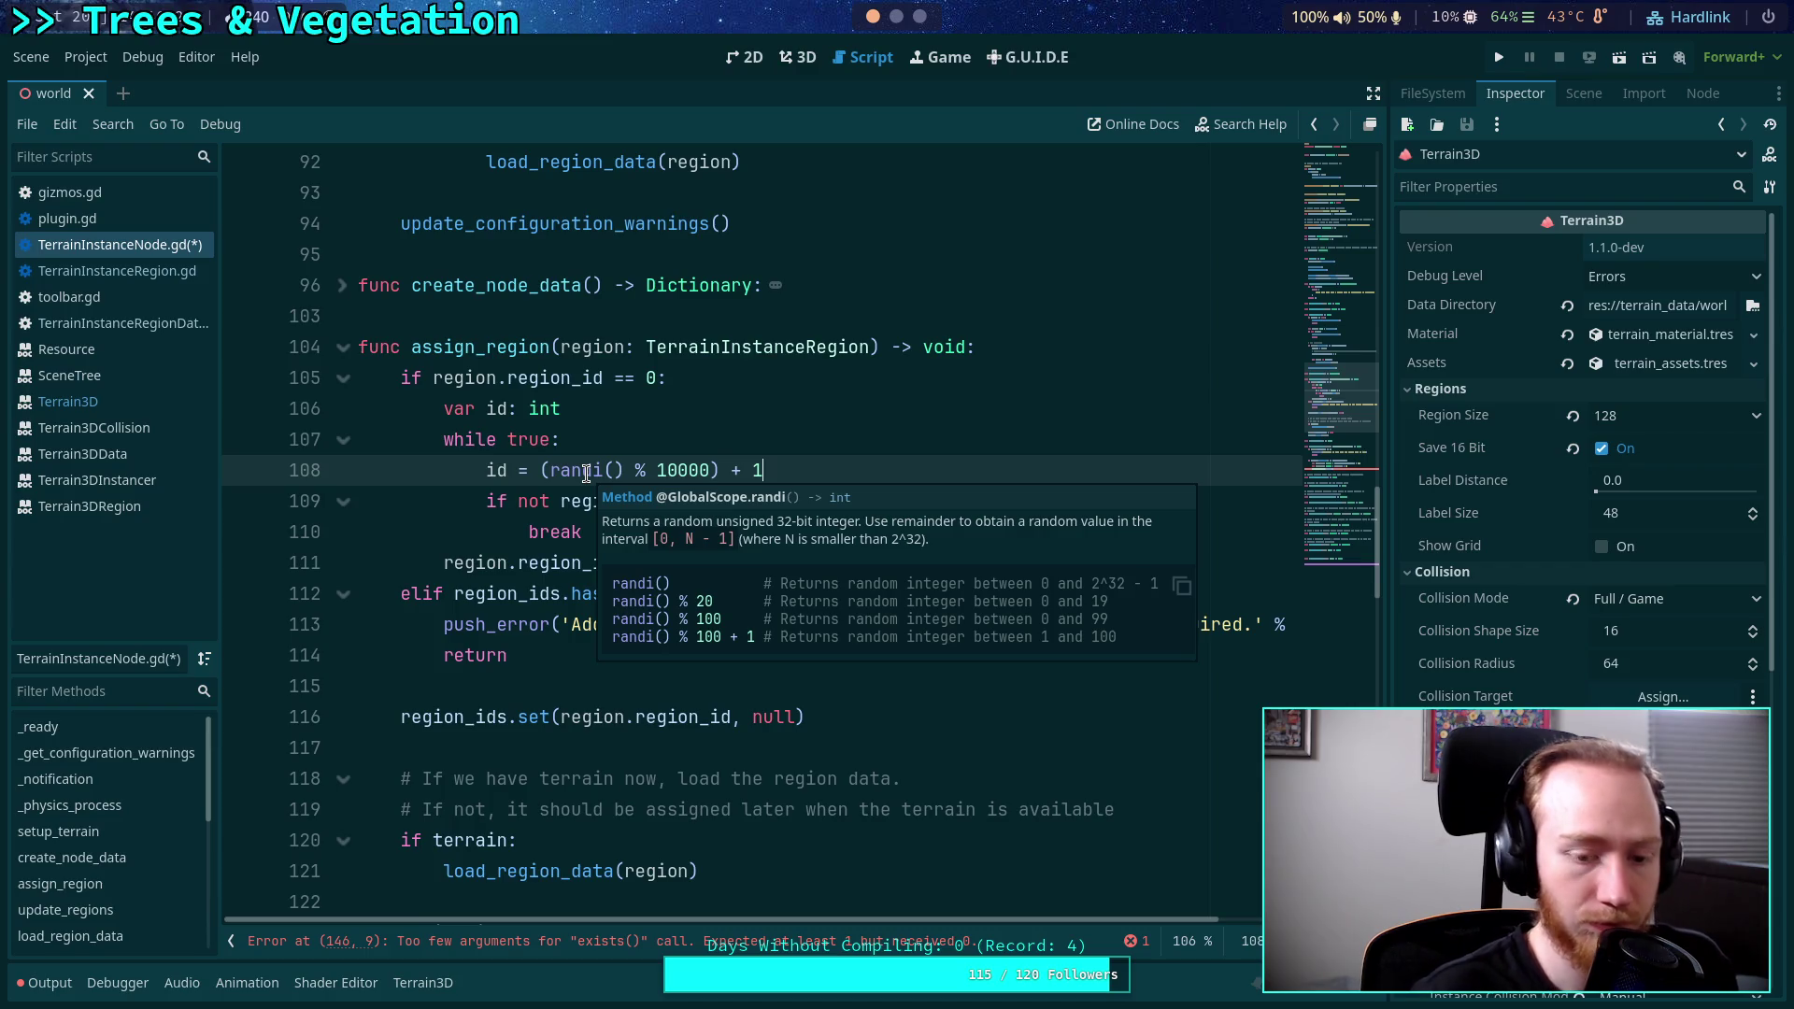
pyautogui.write('00')
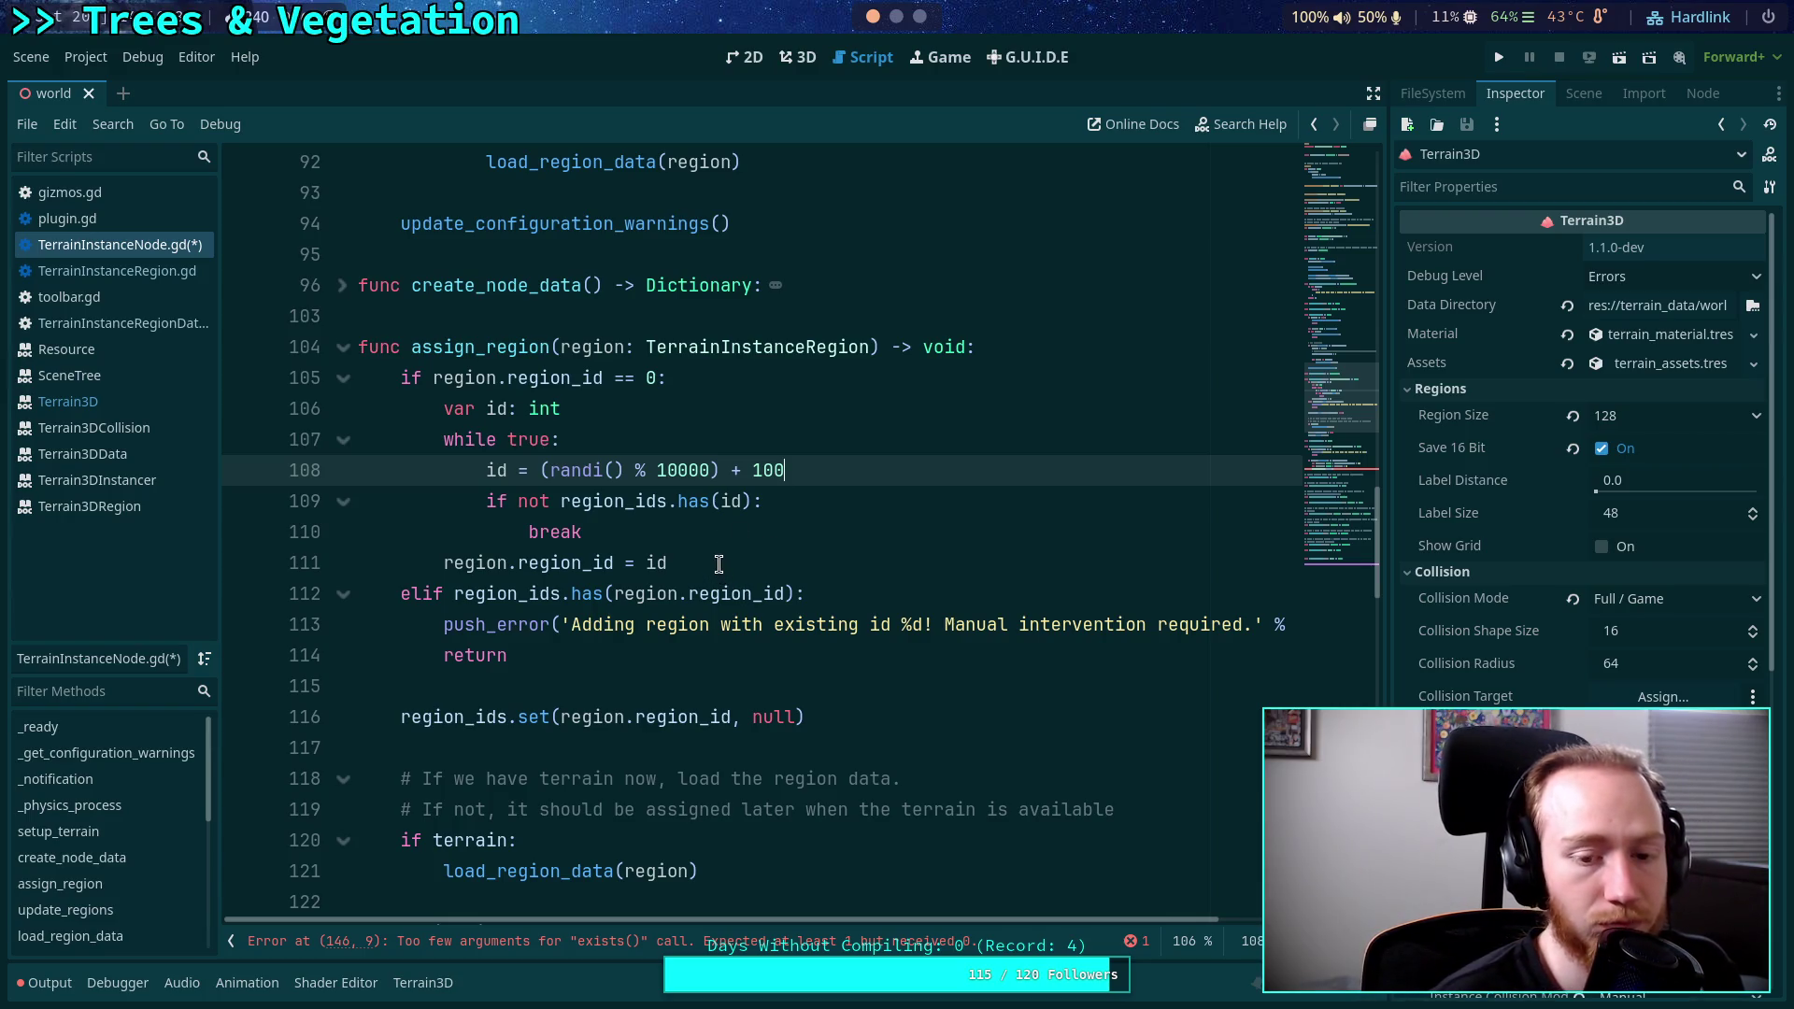
pyautogui.scroll(-2, 715, 569)
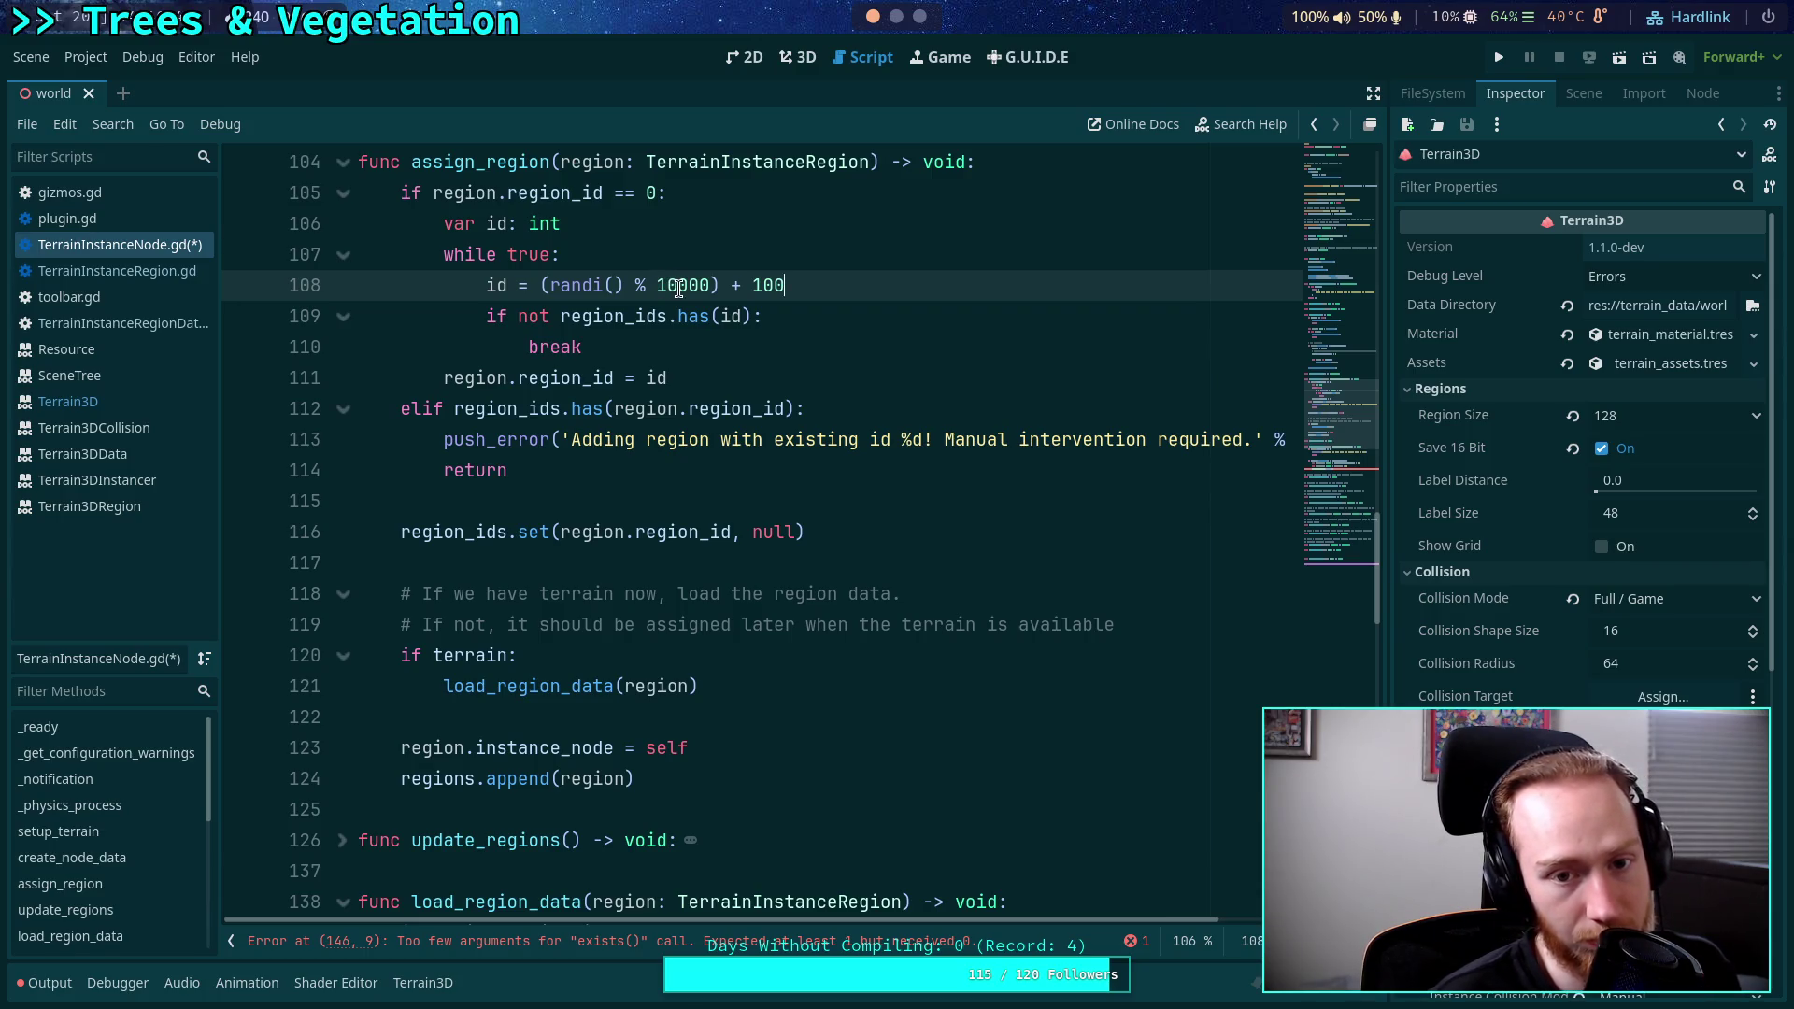
# Change the modulus on line 108 from 10000 to 9900.
pyautogui.moveTo(657, 285); pyautogui.dragTo(679, 285)
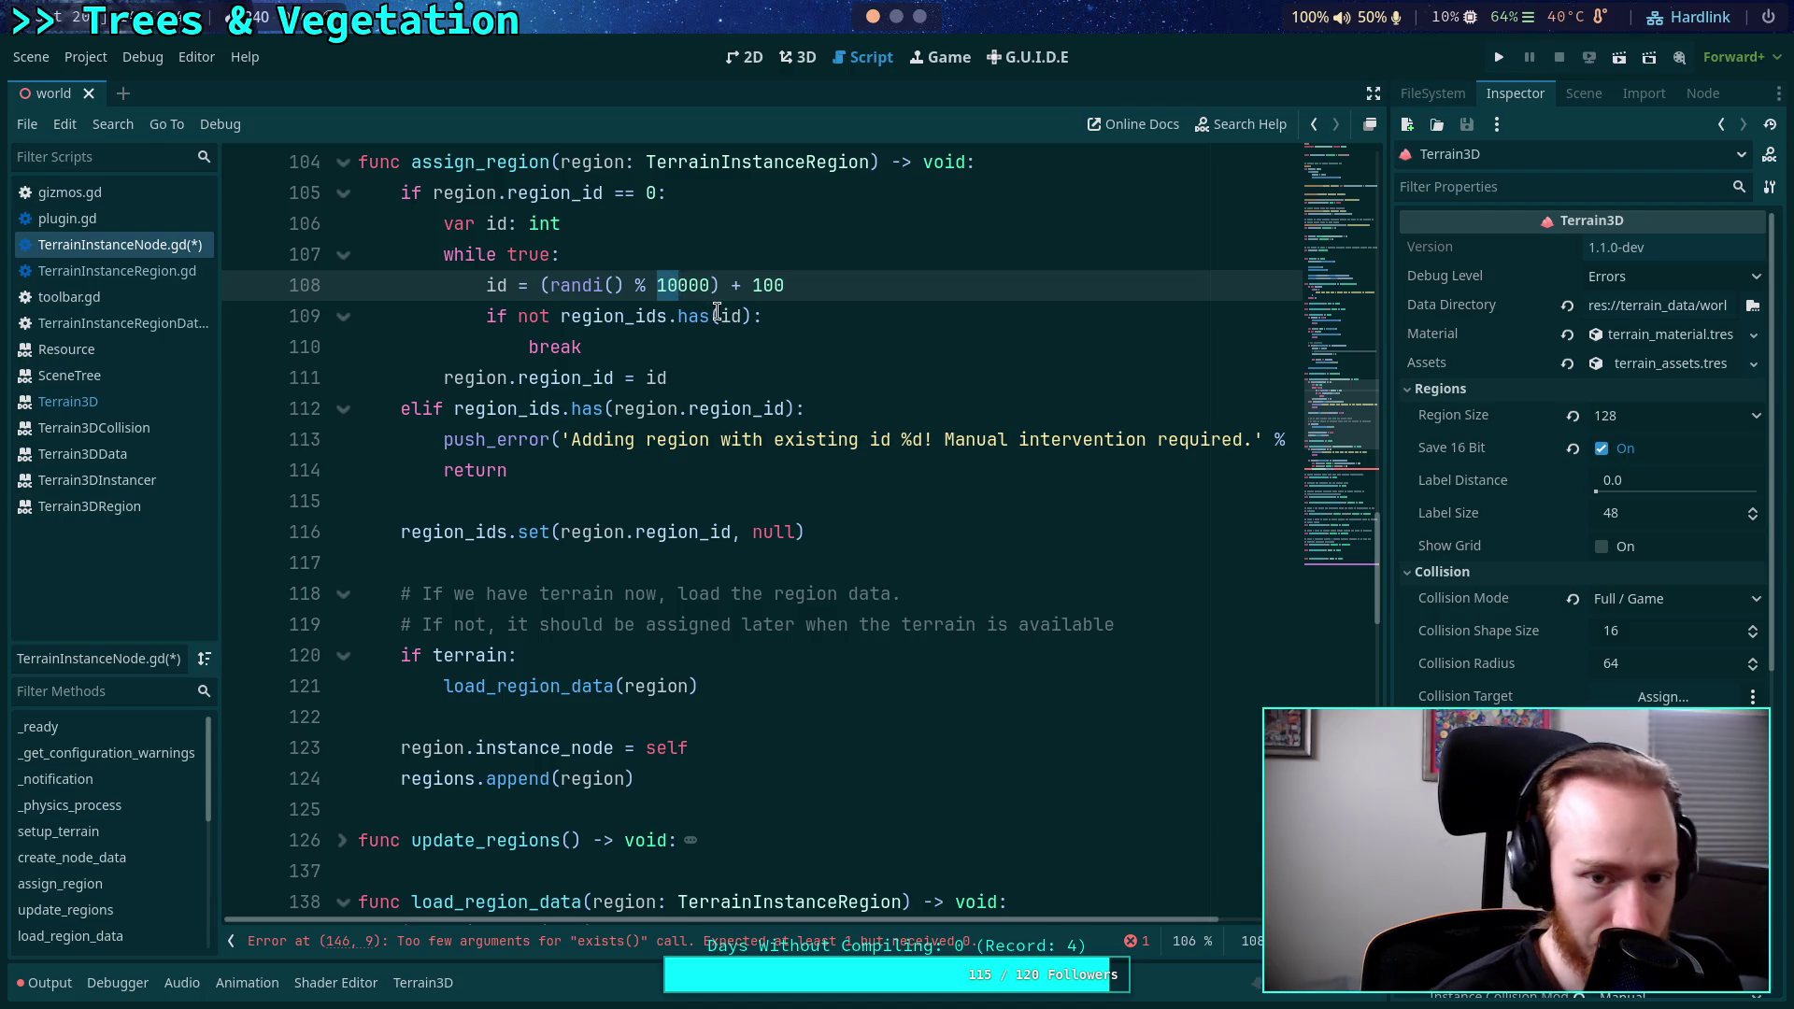
pyautogui.write('99')
pyautogui.press('Delete')
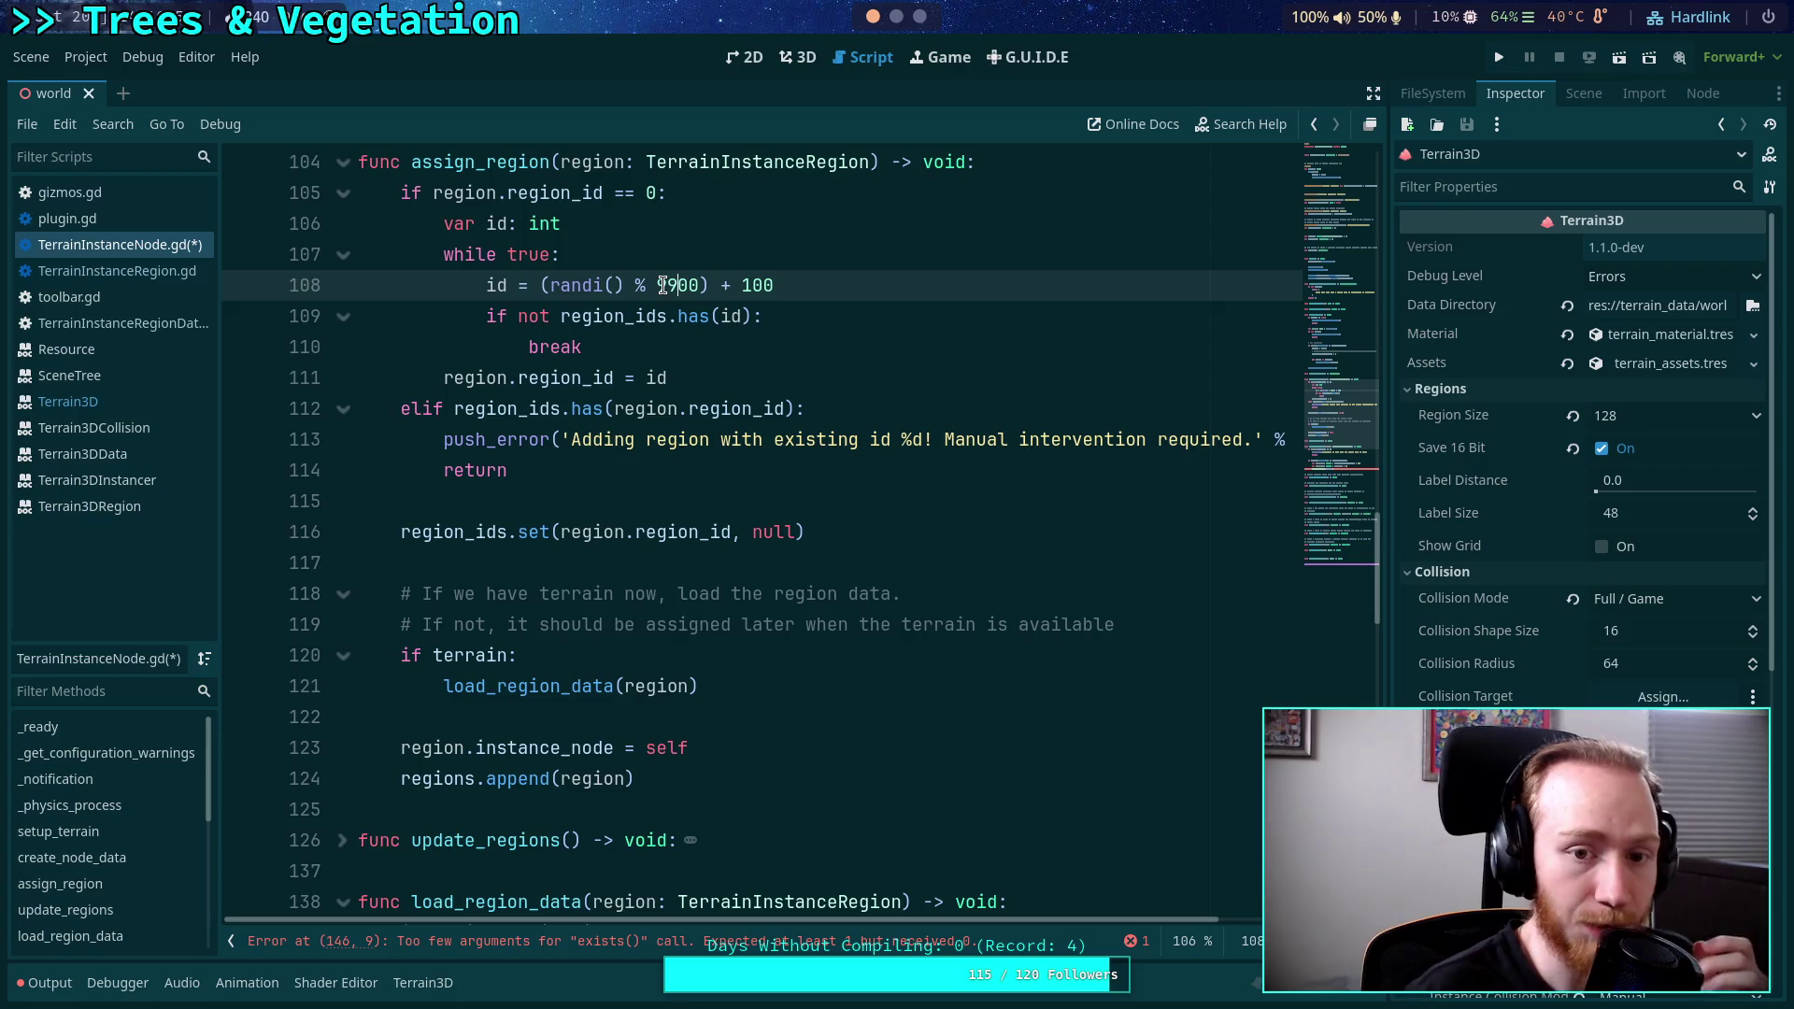
pyautogui.moveTo(664, 285); pyautogui.dragTo(698, 282)
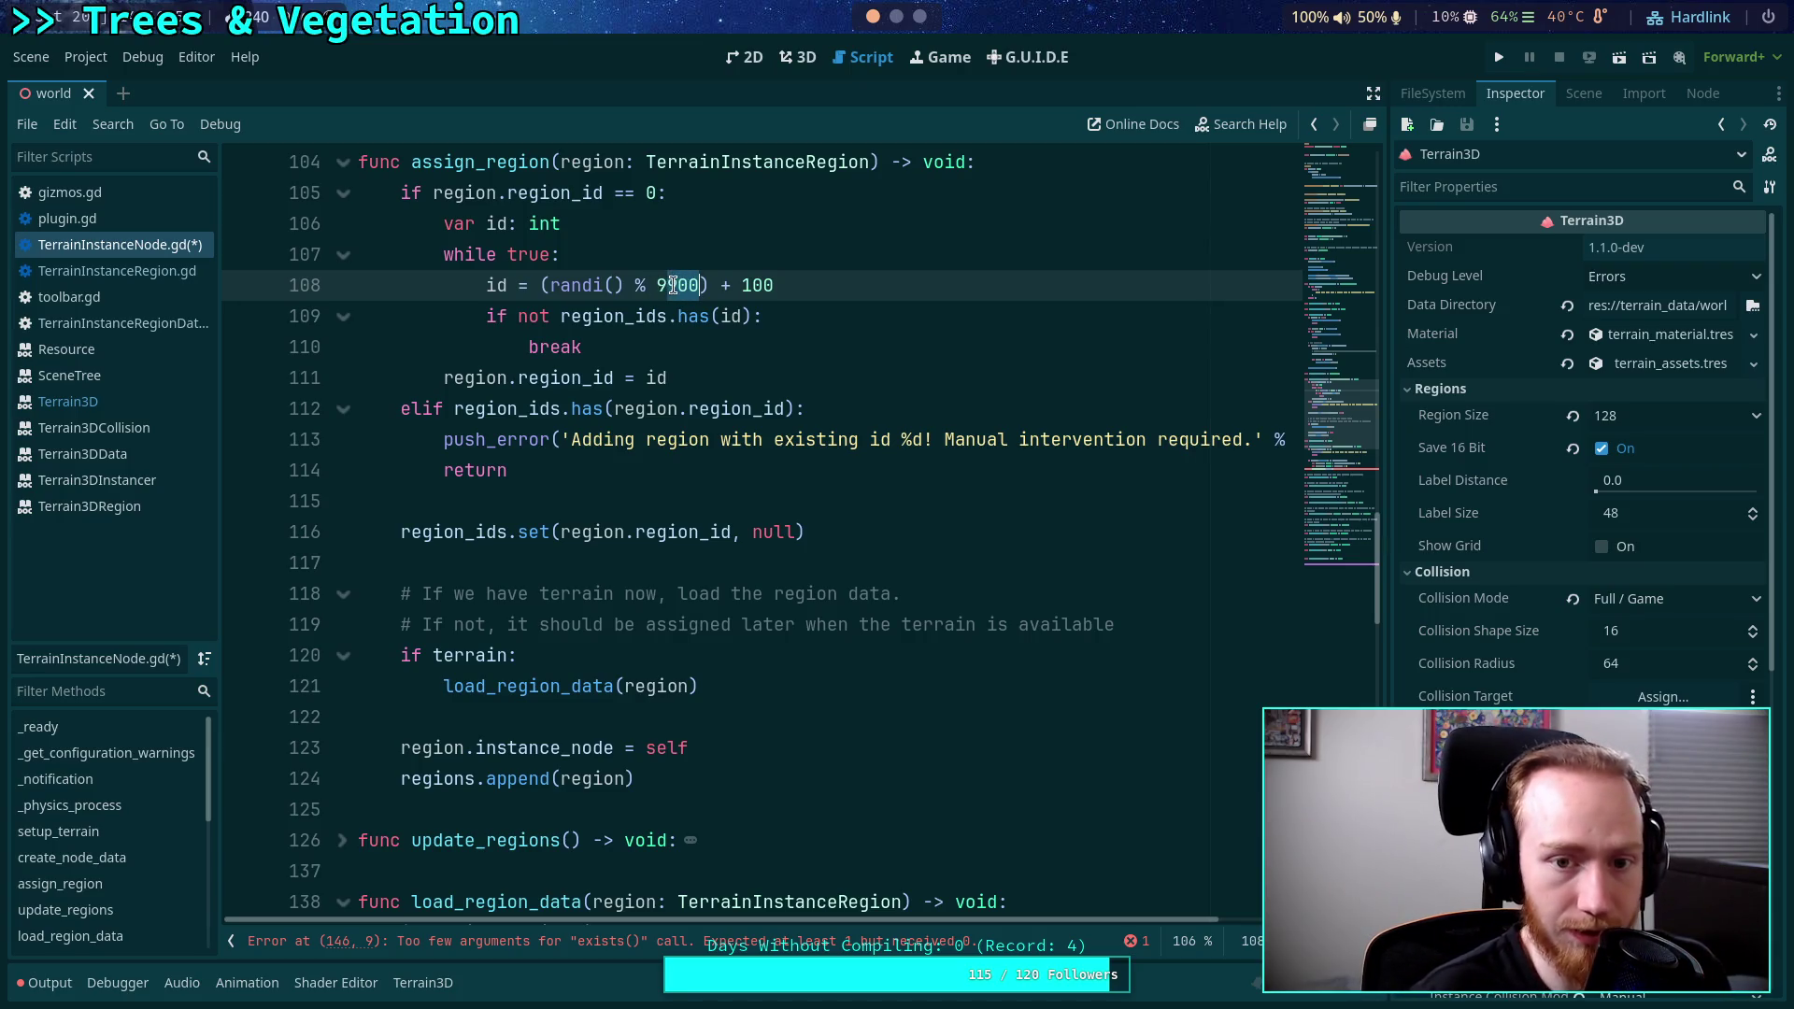
pyautogui.click(696, 282)
pyautogui.moveTo(656, 285); pyautogui.dragTo(699, 285)
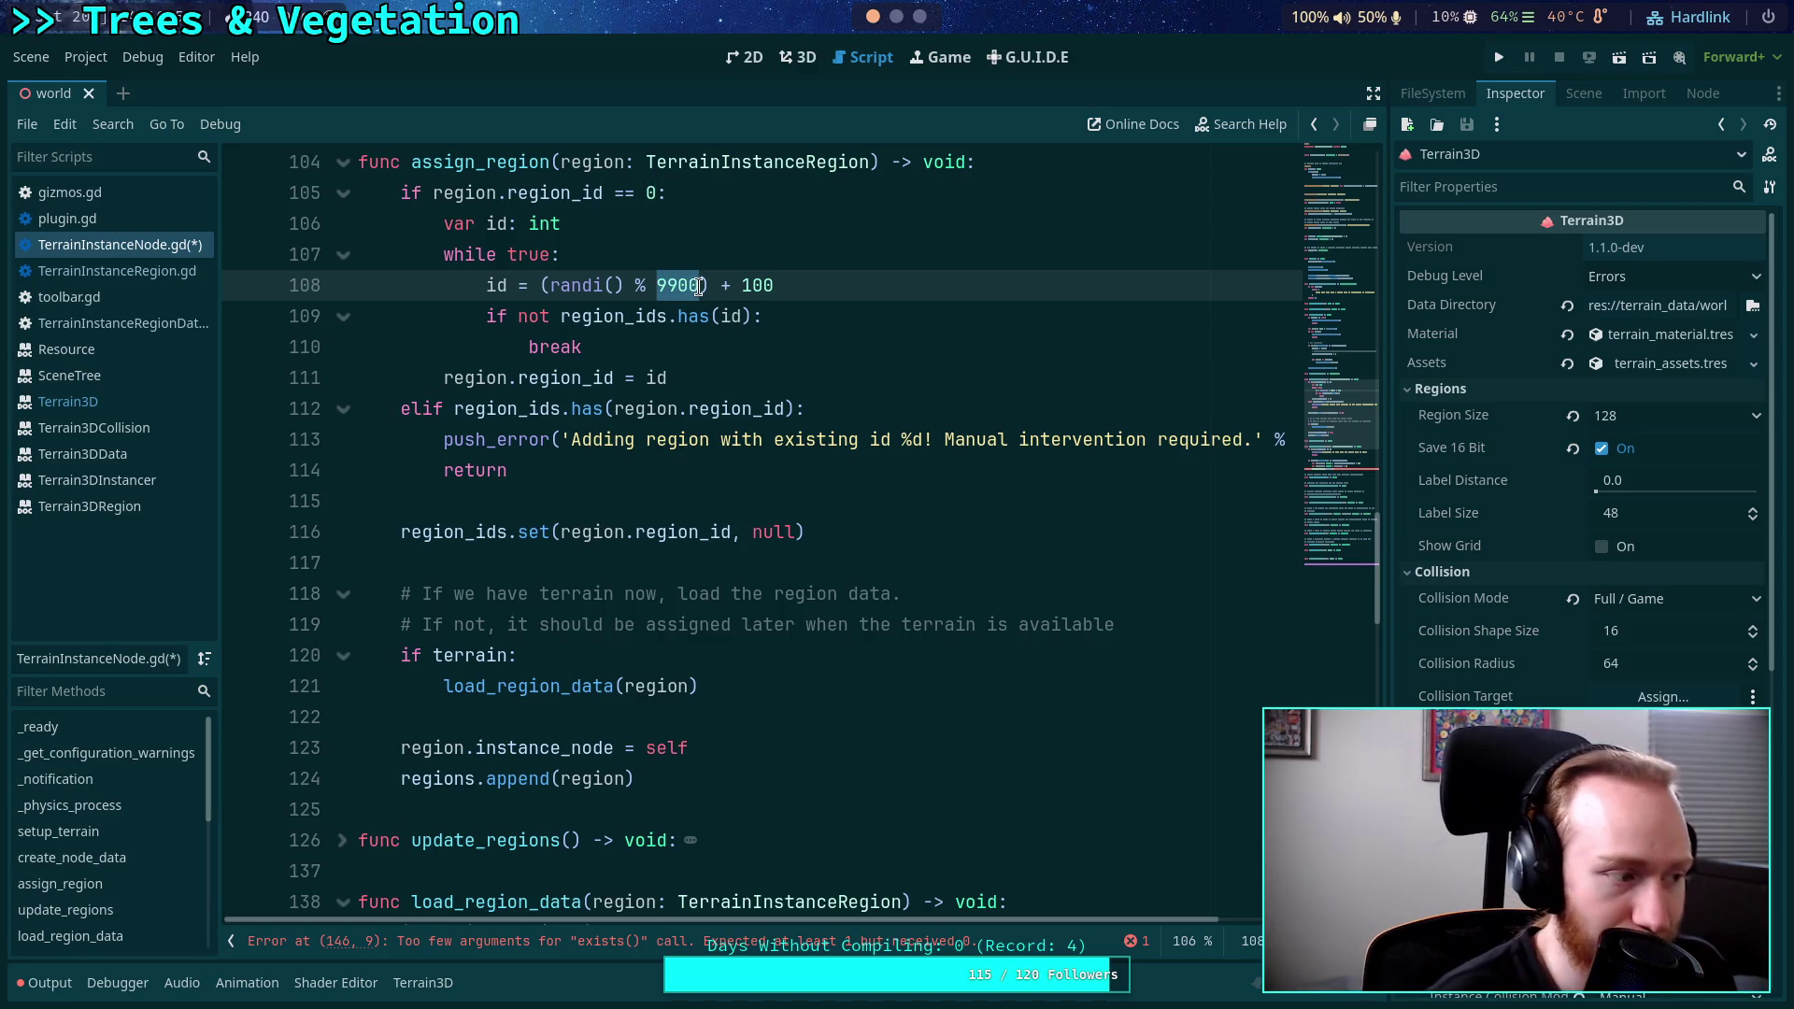
pyautogui.click(813, 418)
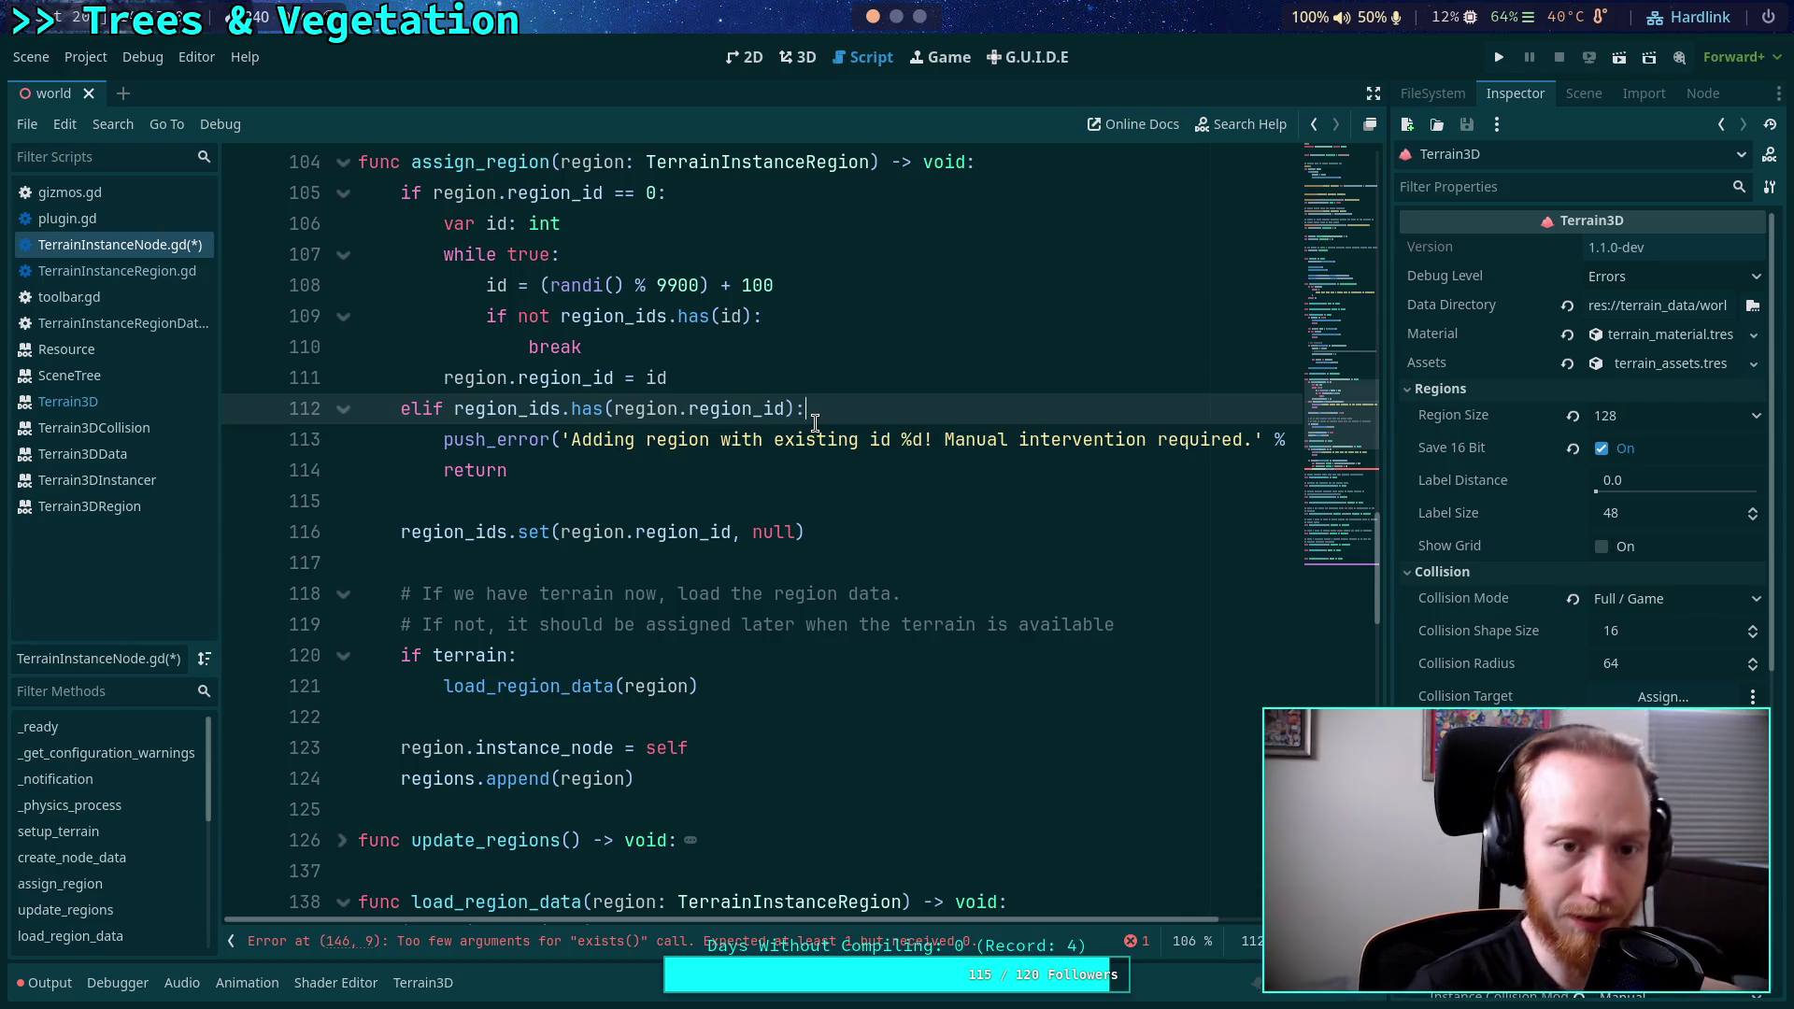
pyautogui.scroll(2, 841, 416)
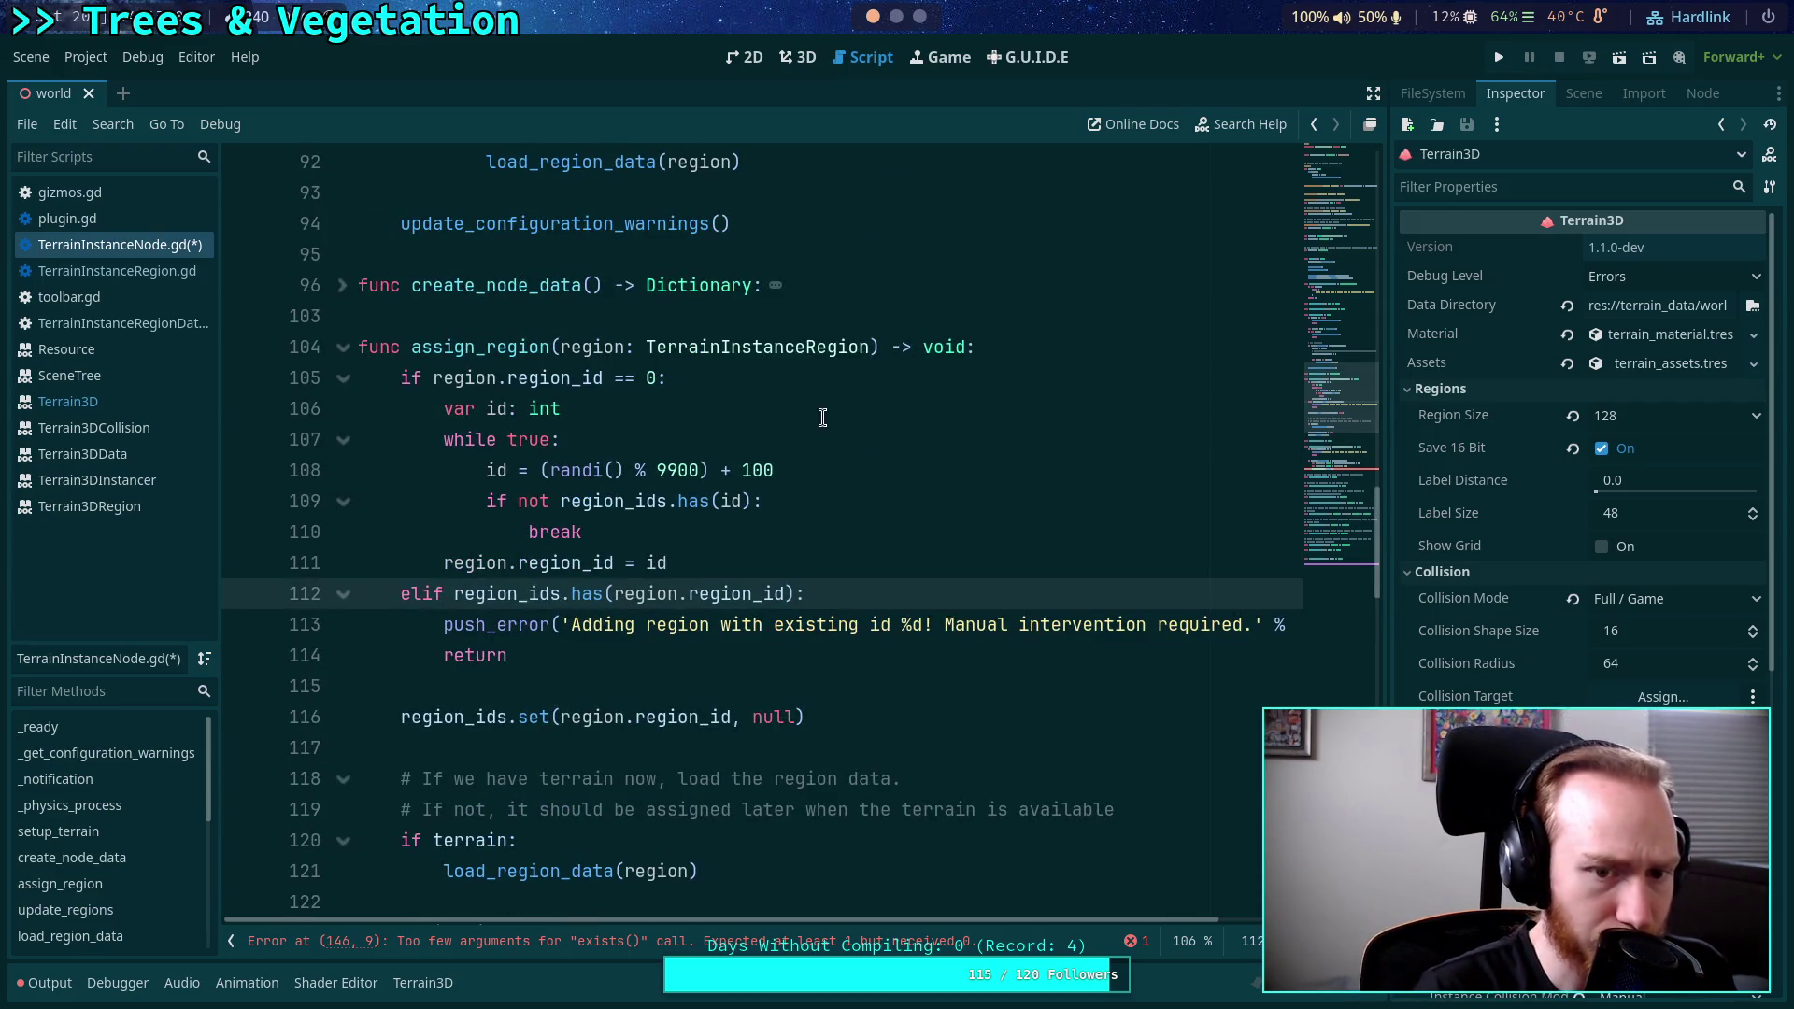
# Add 'var max_attempts: int = 50' below the id declaration.
pyautogui.click(654, 411)
pyautogui.press('Return')
pyautogui.write('var ')
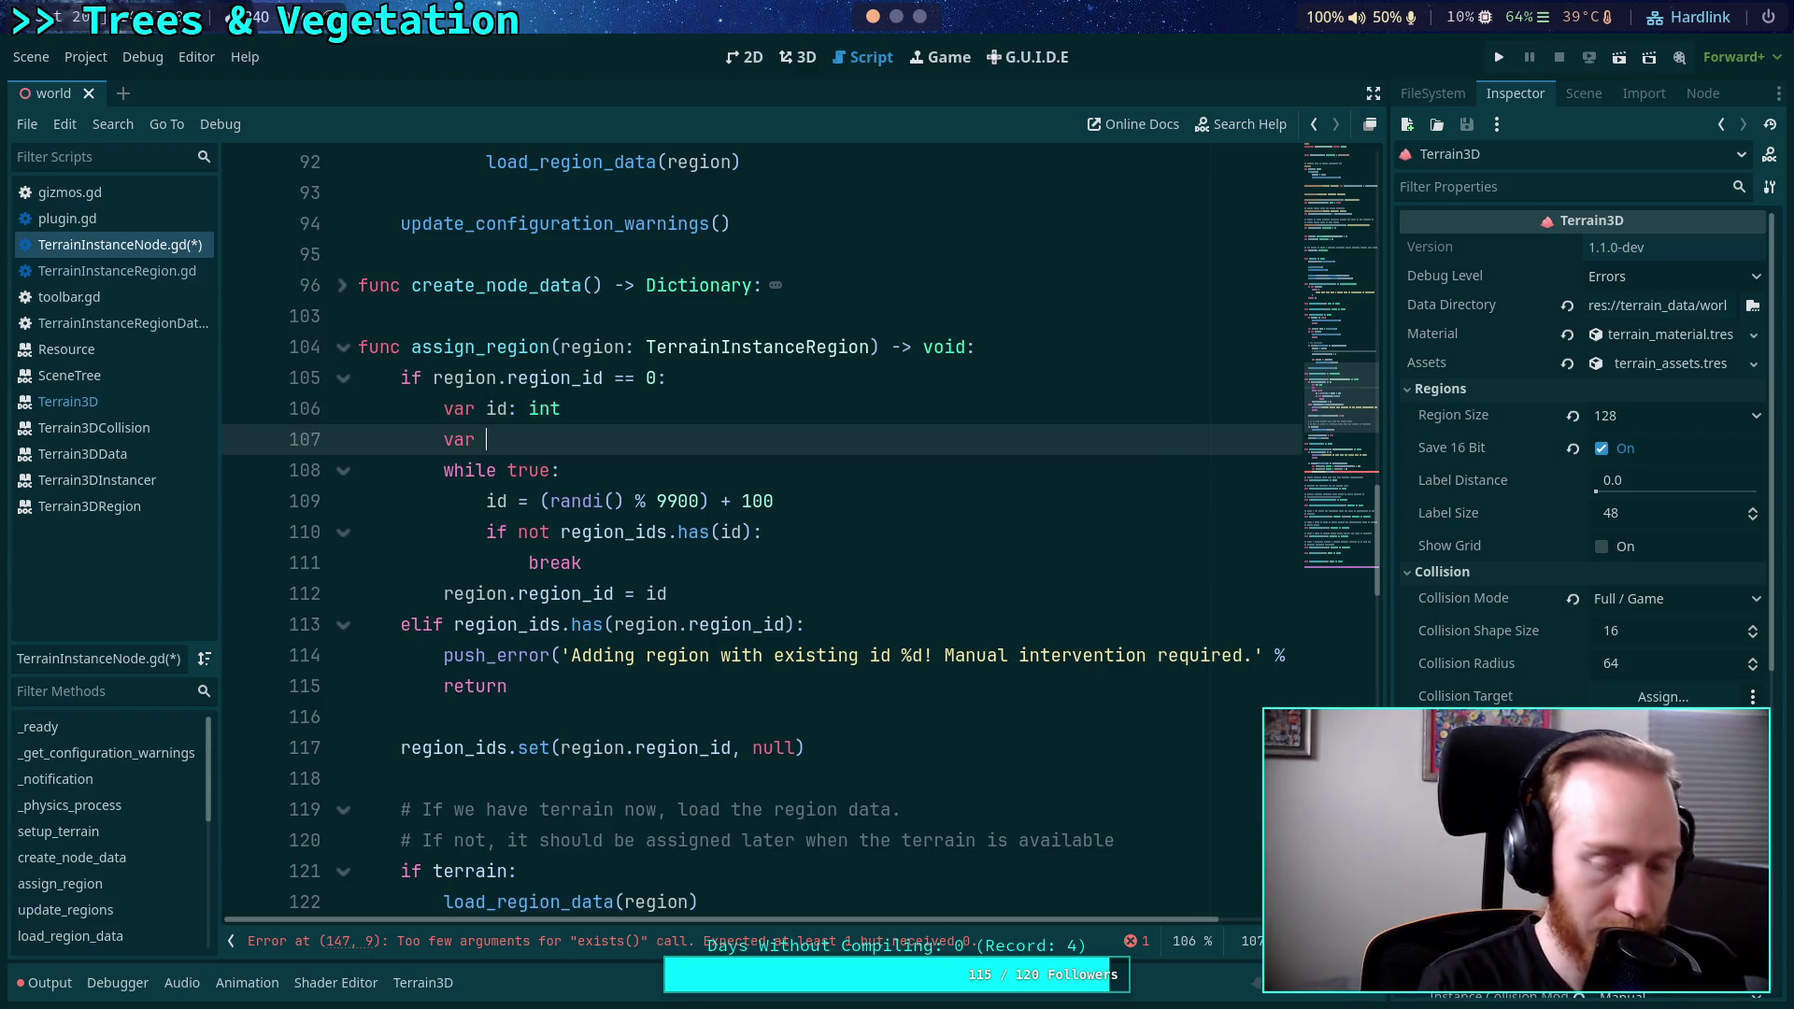
pyautogui.write('attep')
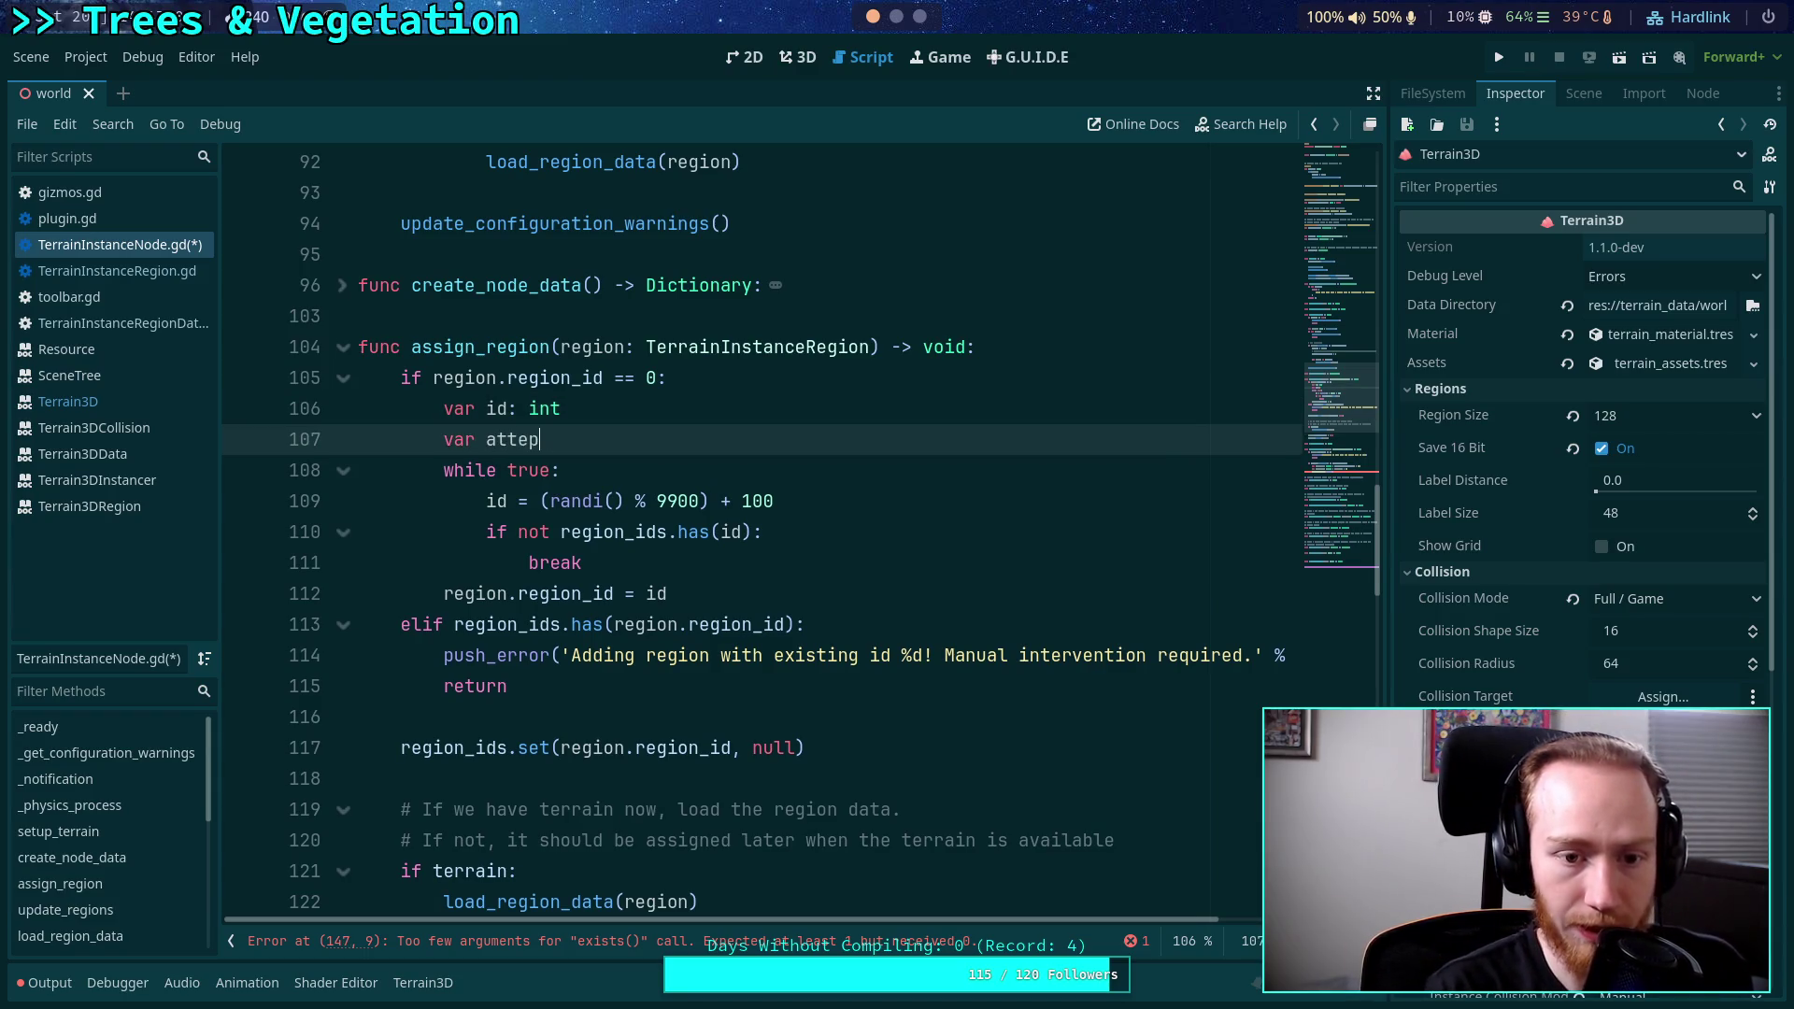
pyautogui.press('BackSpace')
pyautogui.write('mpts: i')
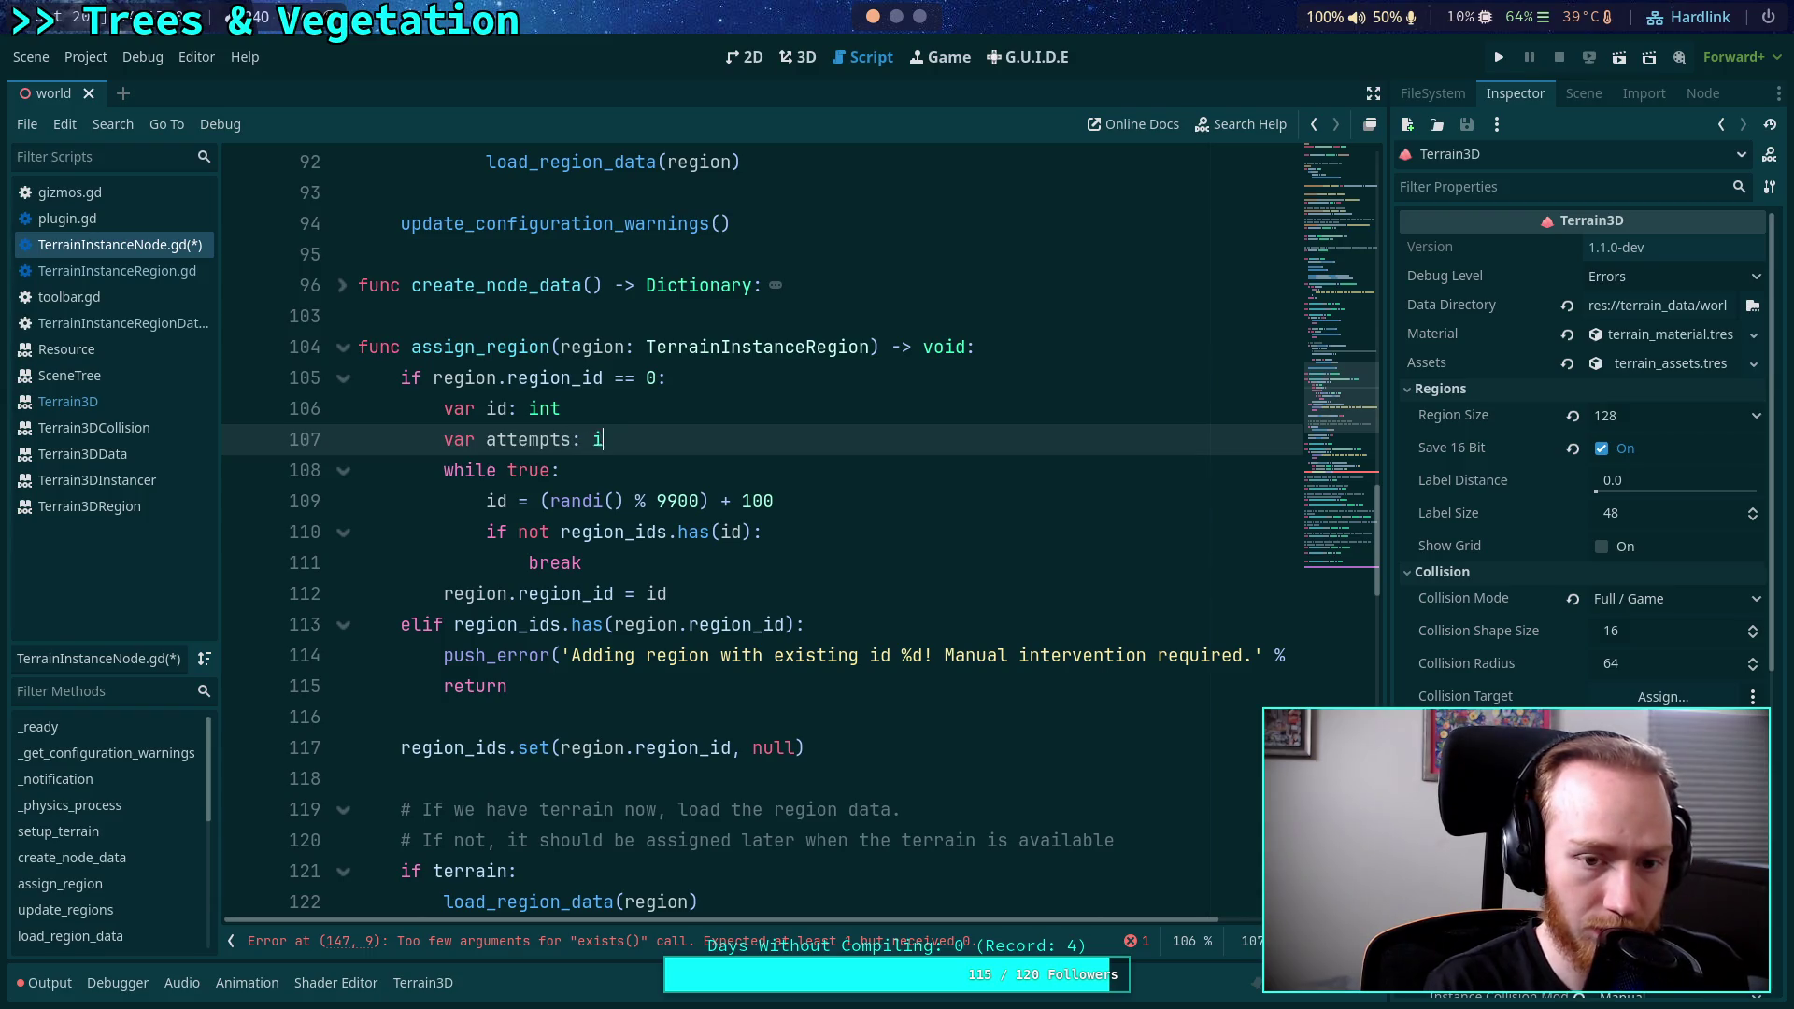
pyautogui.write('nt')
pyautogui.click(484, 442)
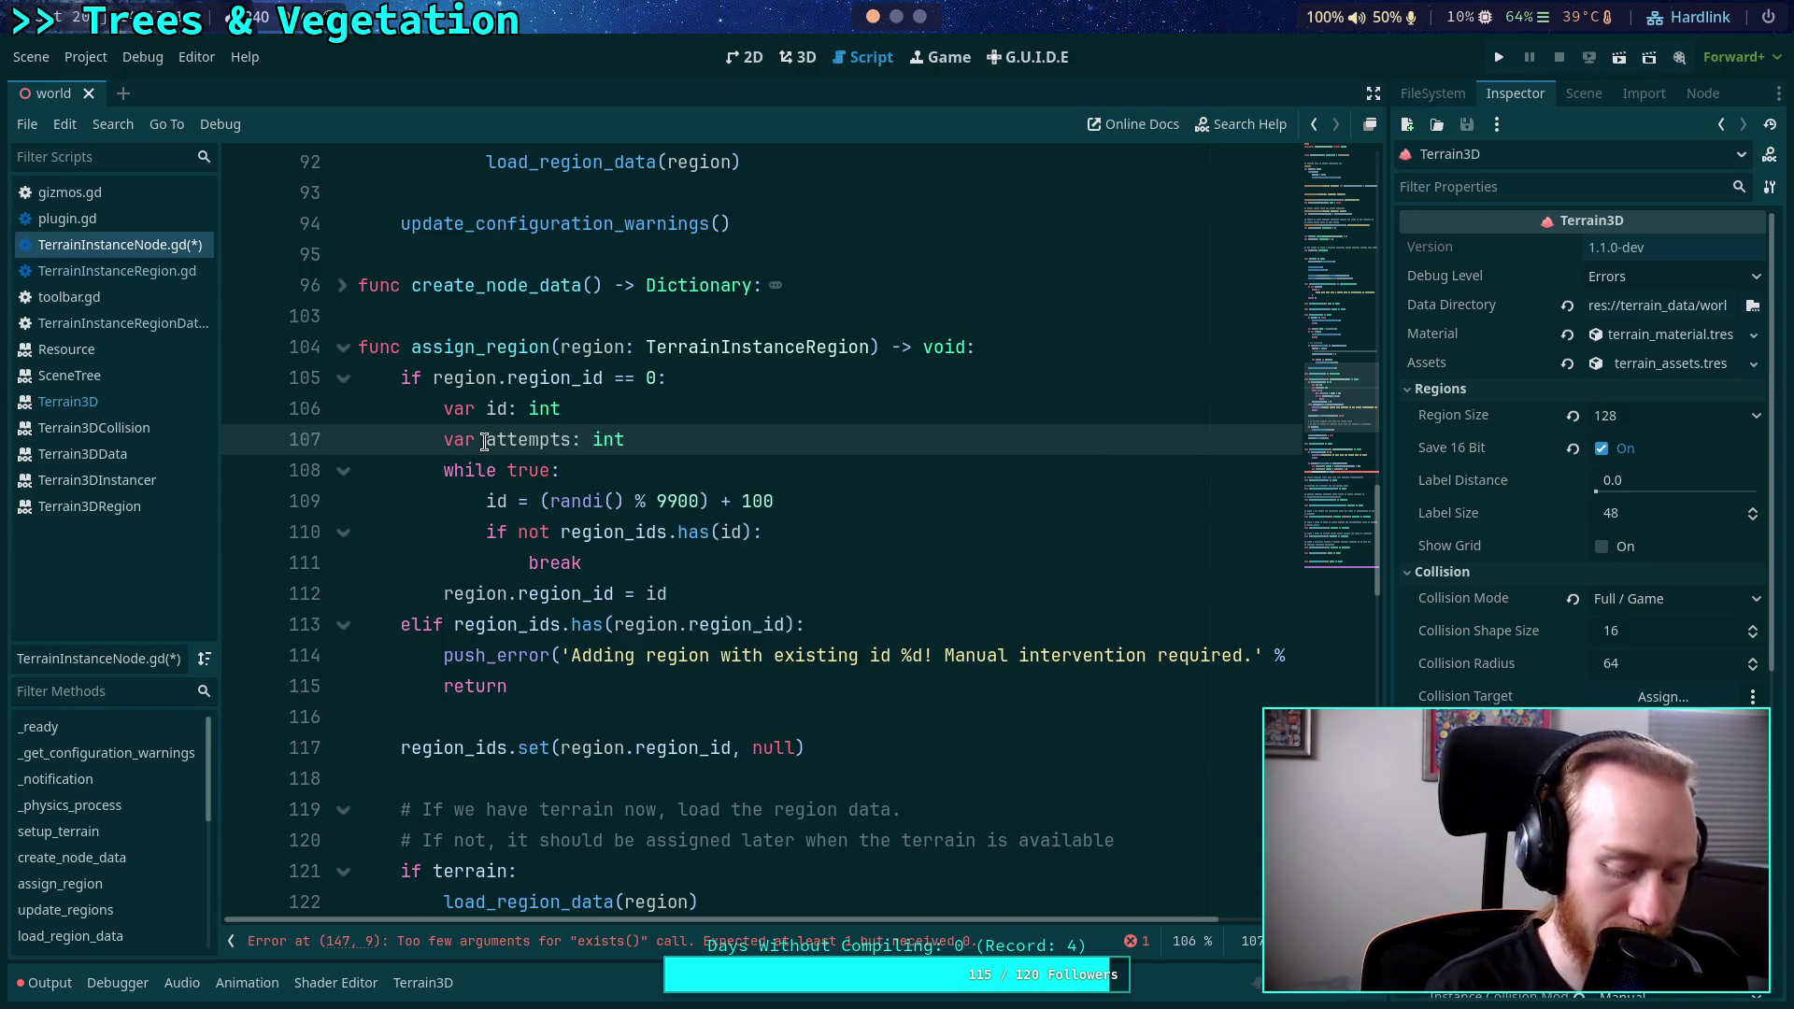
pyautogui.write('max_')
pyautogui.click(723, 451)
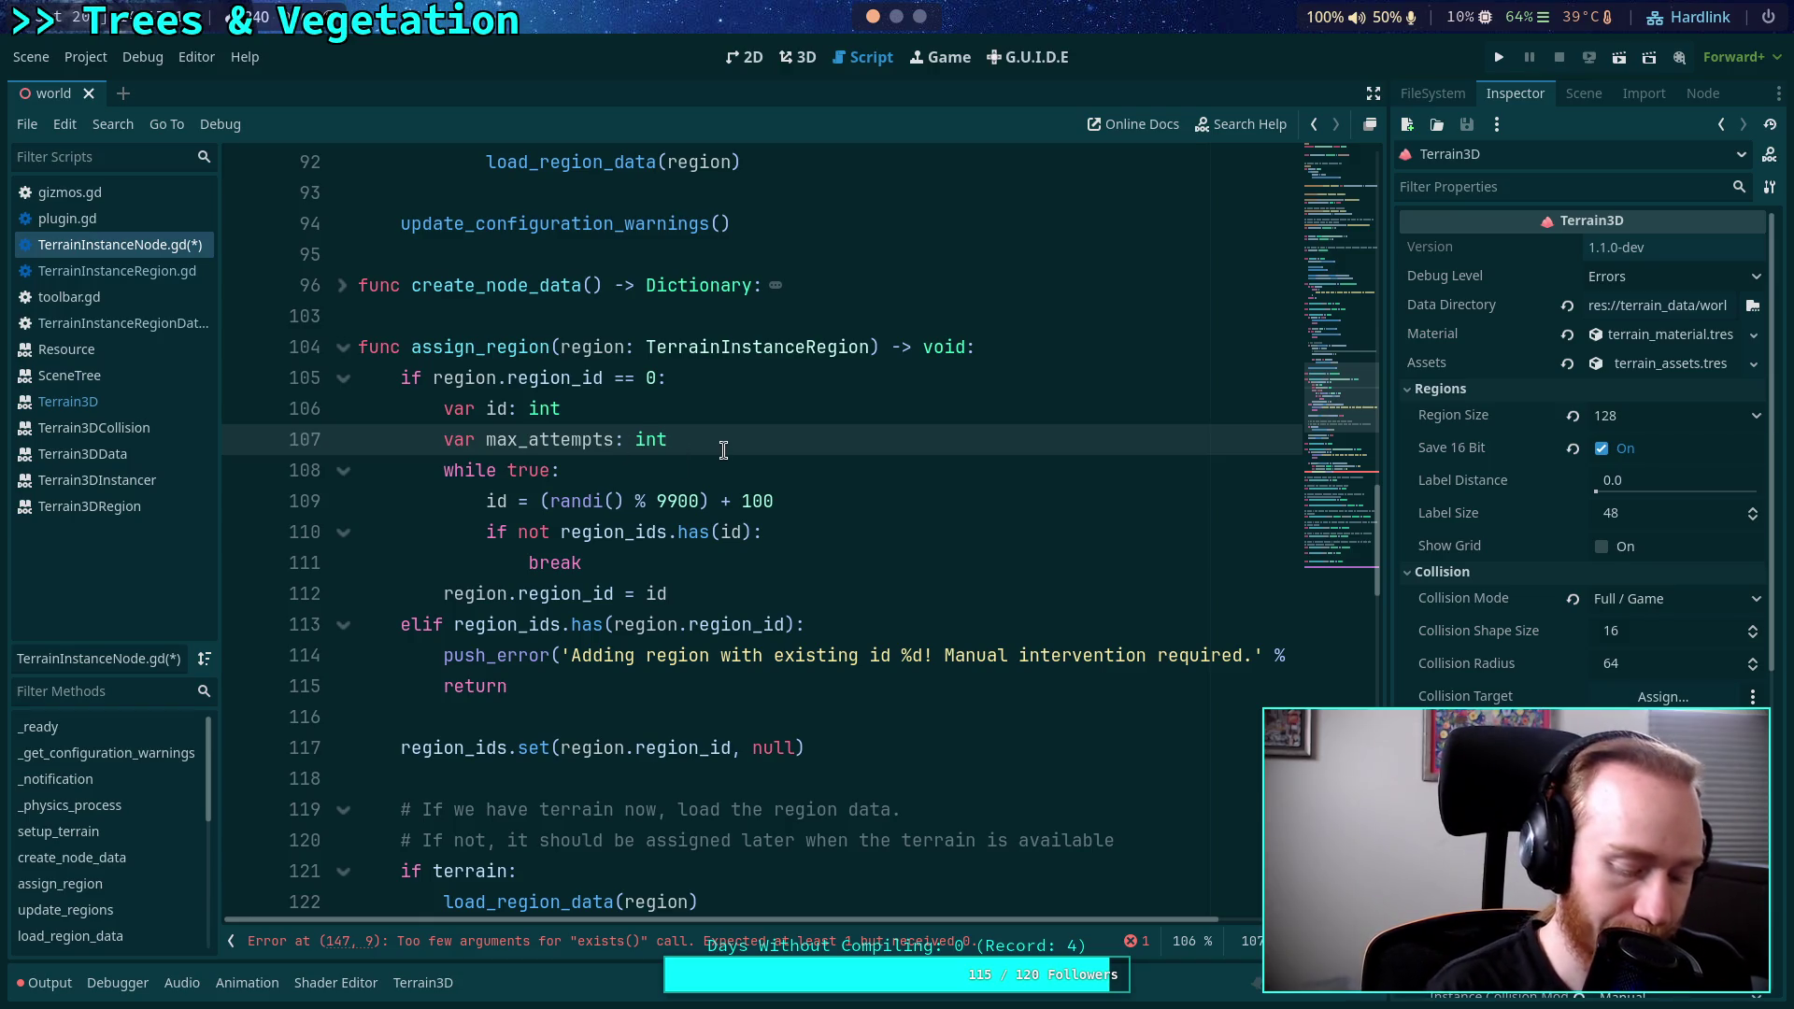
pyautogui.write(' =')
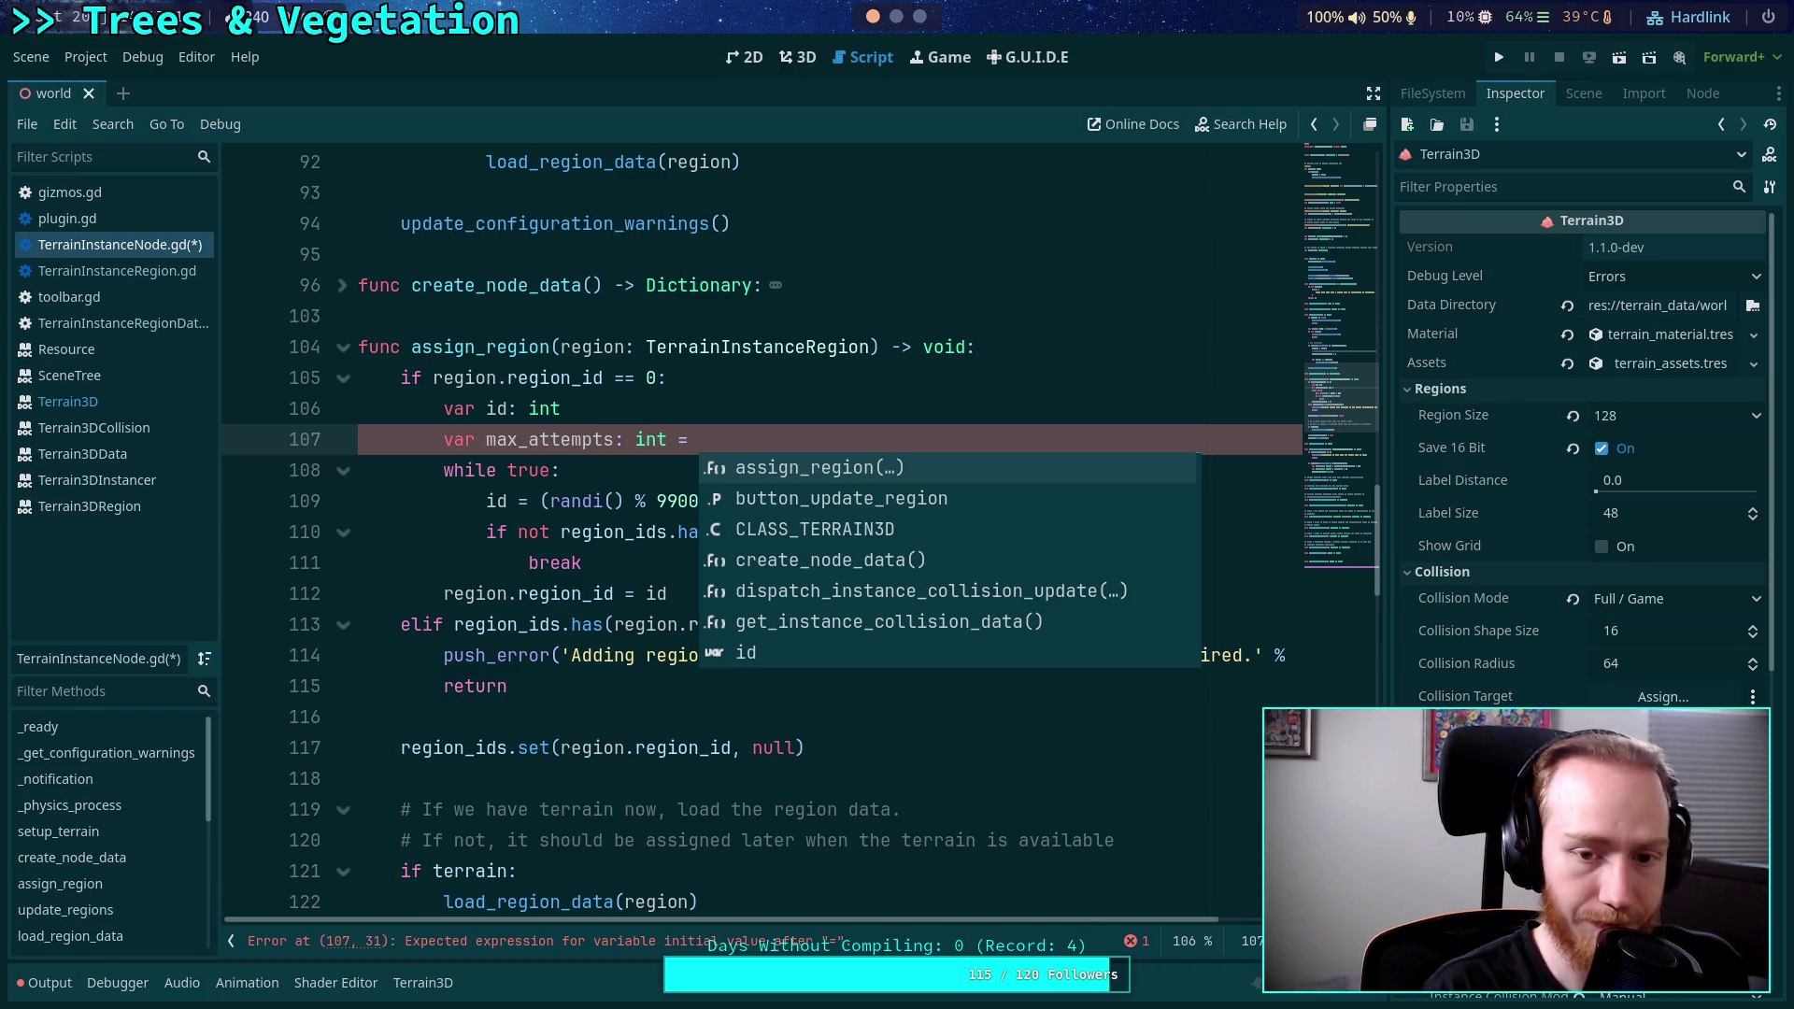
pyautogui.write(' 50')
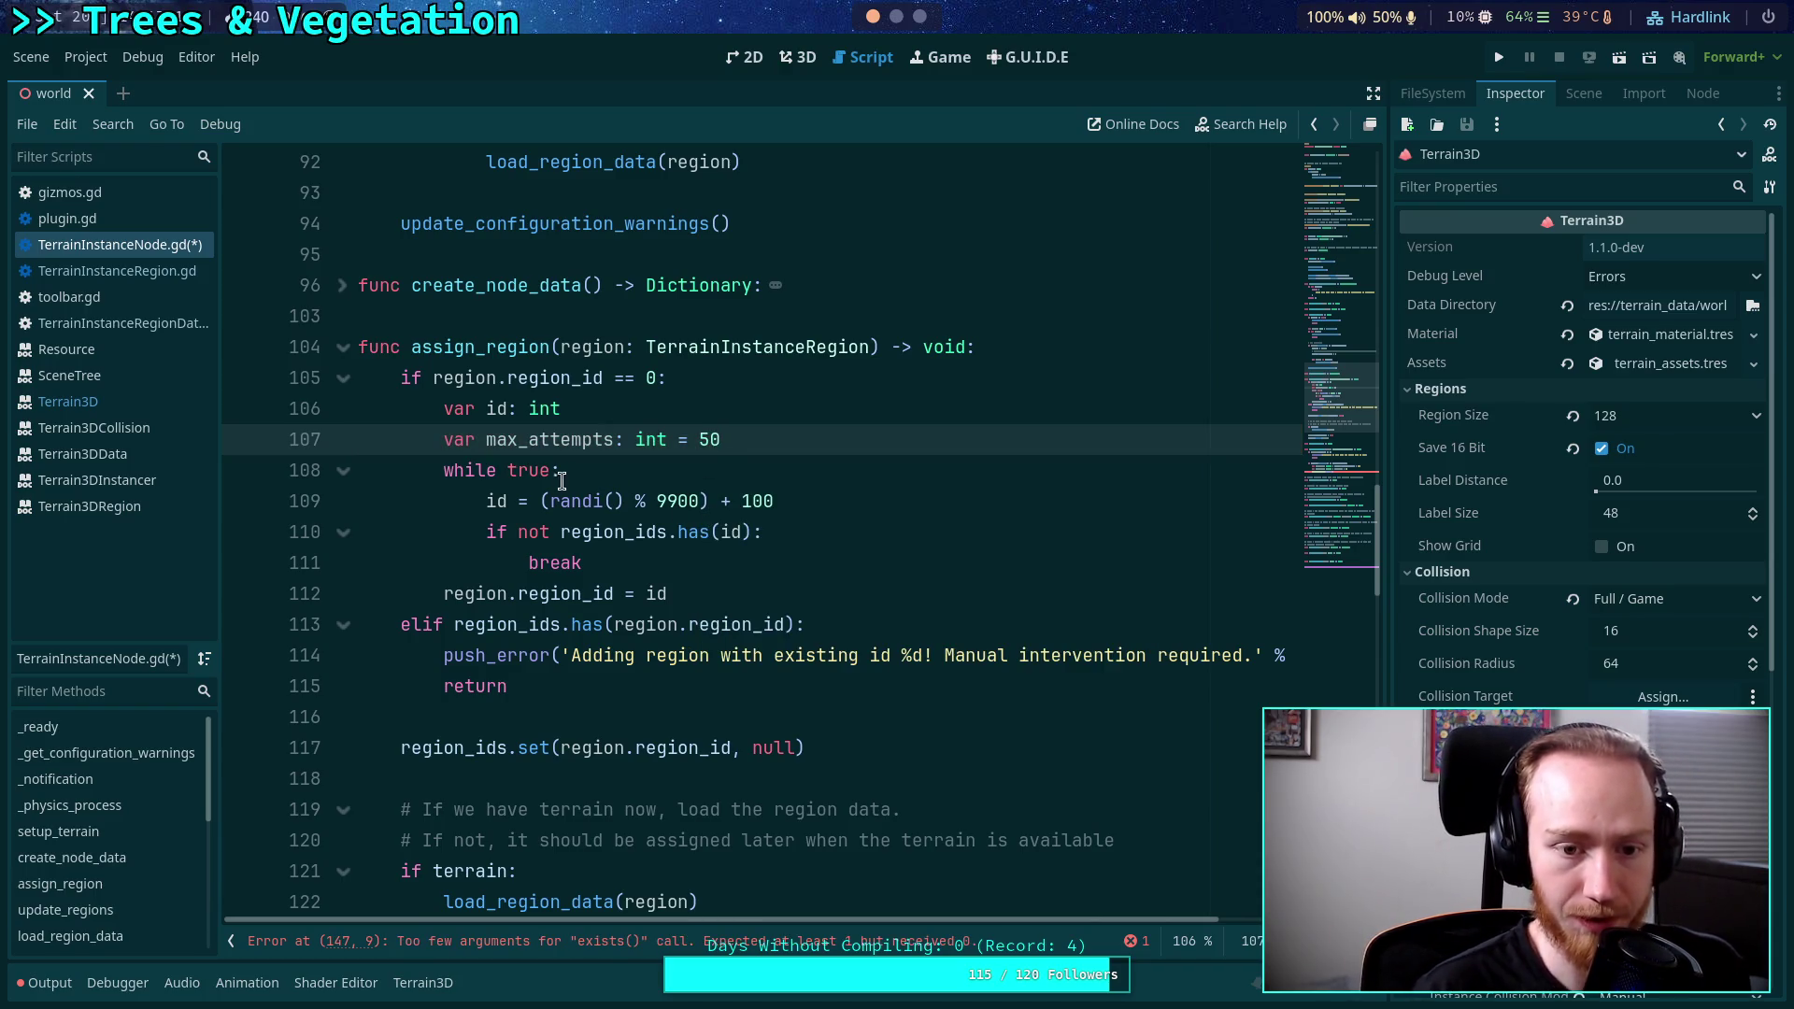
# Change the loop condition from 'while true' to 'while max_attempts > 0'.
pyautogui.doubleClick(534, 479)
pyautogui.write('max_attpe')
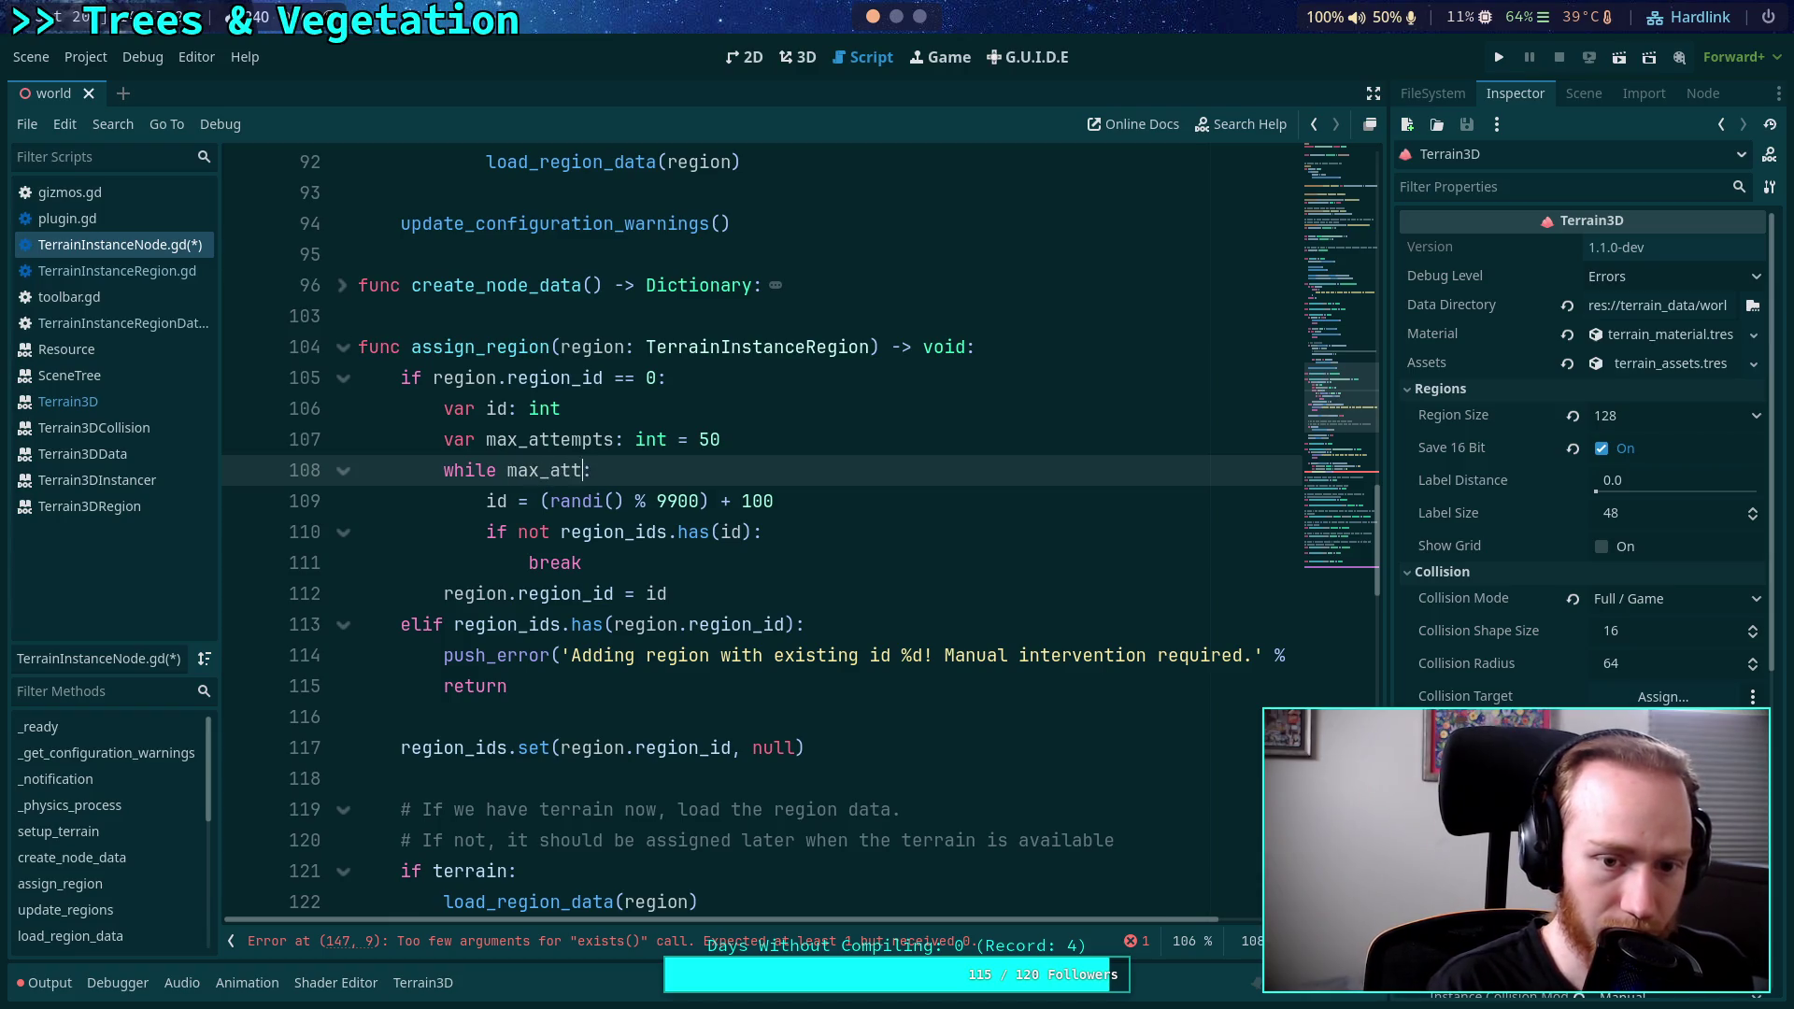
pyautogui.press('BackSpace')
pyautogui.press('BackSpace')
pyautogui.write('empts')
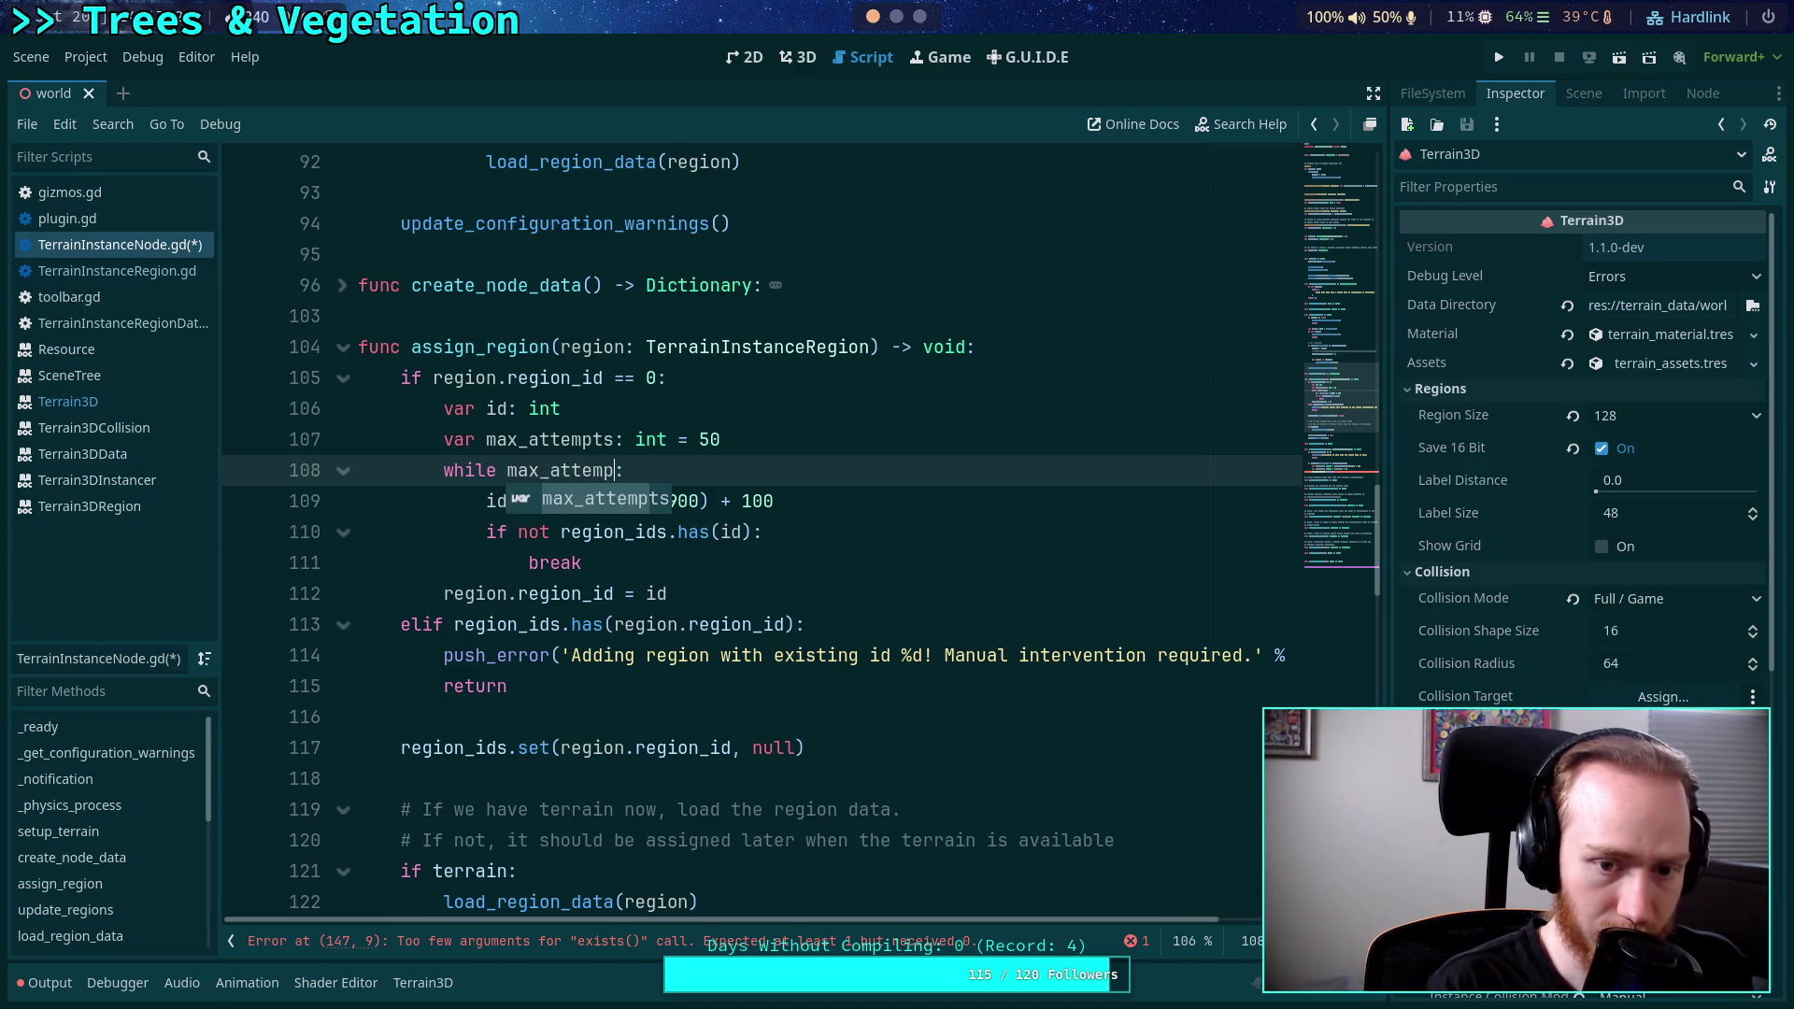
pyautogui.write(' > 0')
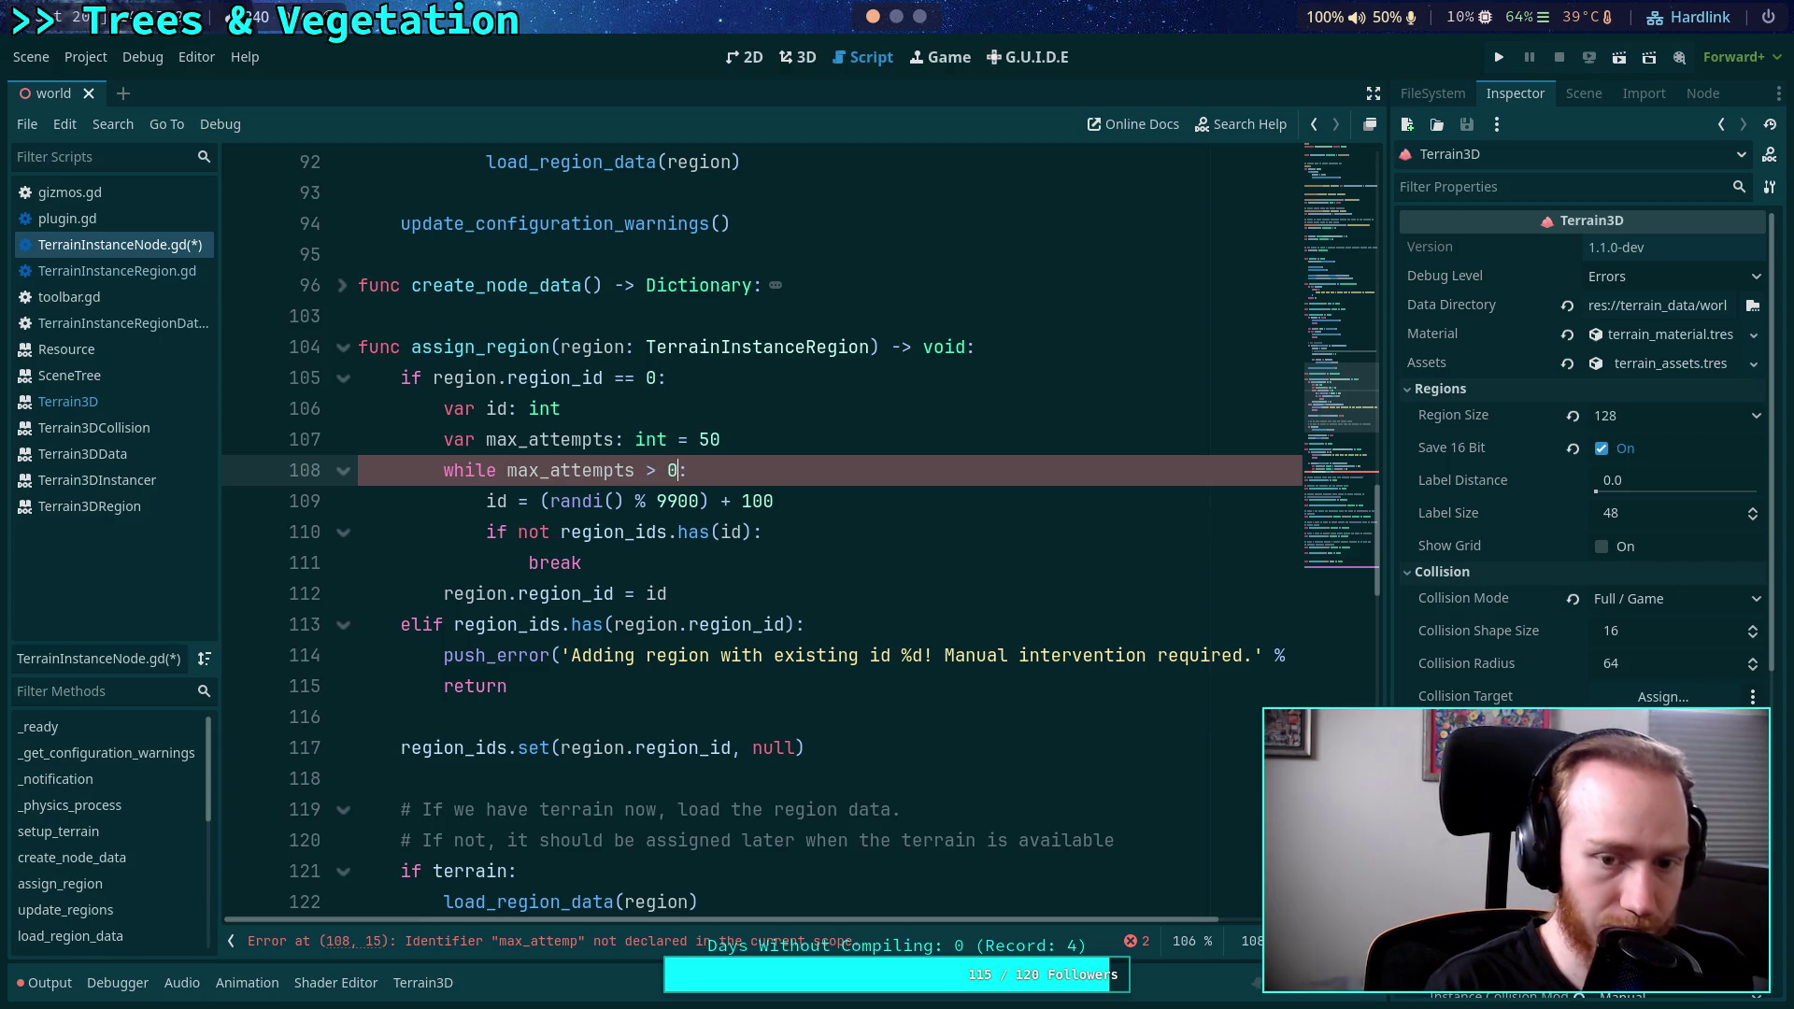
# Add 'max_attempts -= 1' after the break line and save the script.
pyautogui.click(695, 569)
pyautogui.press('Return')
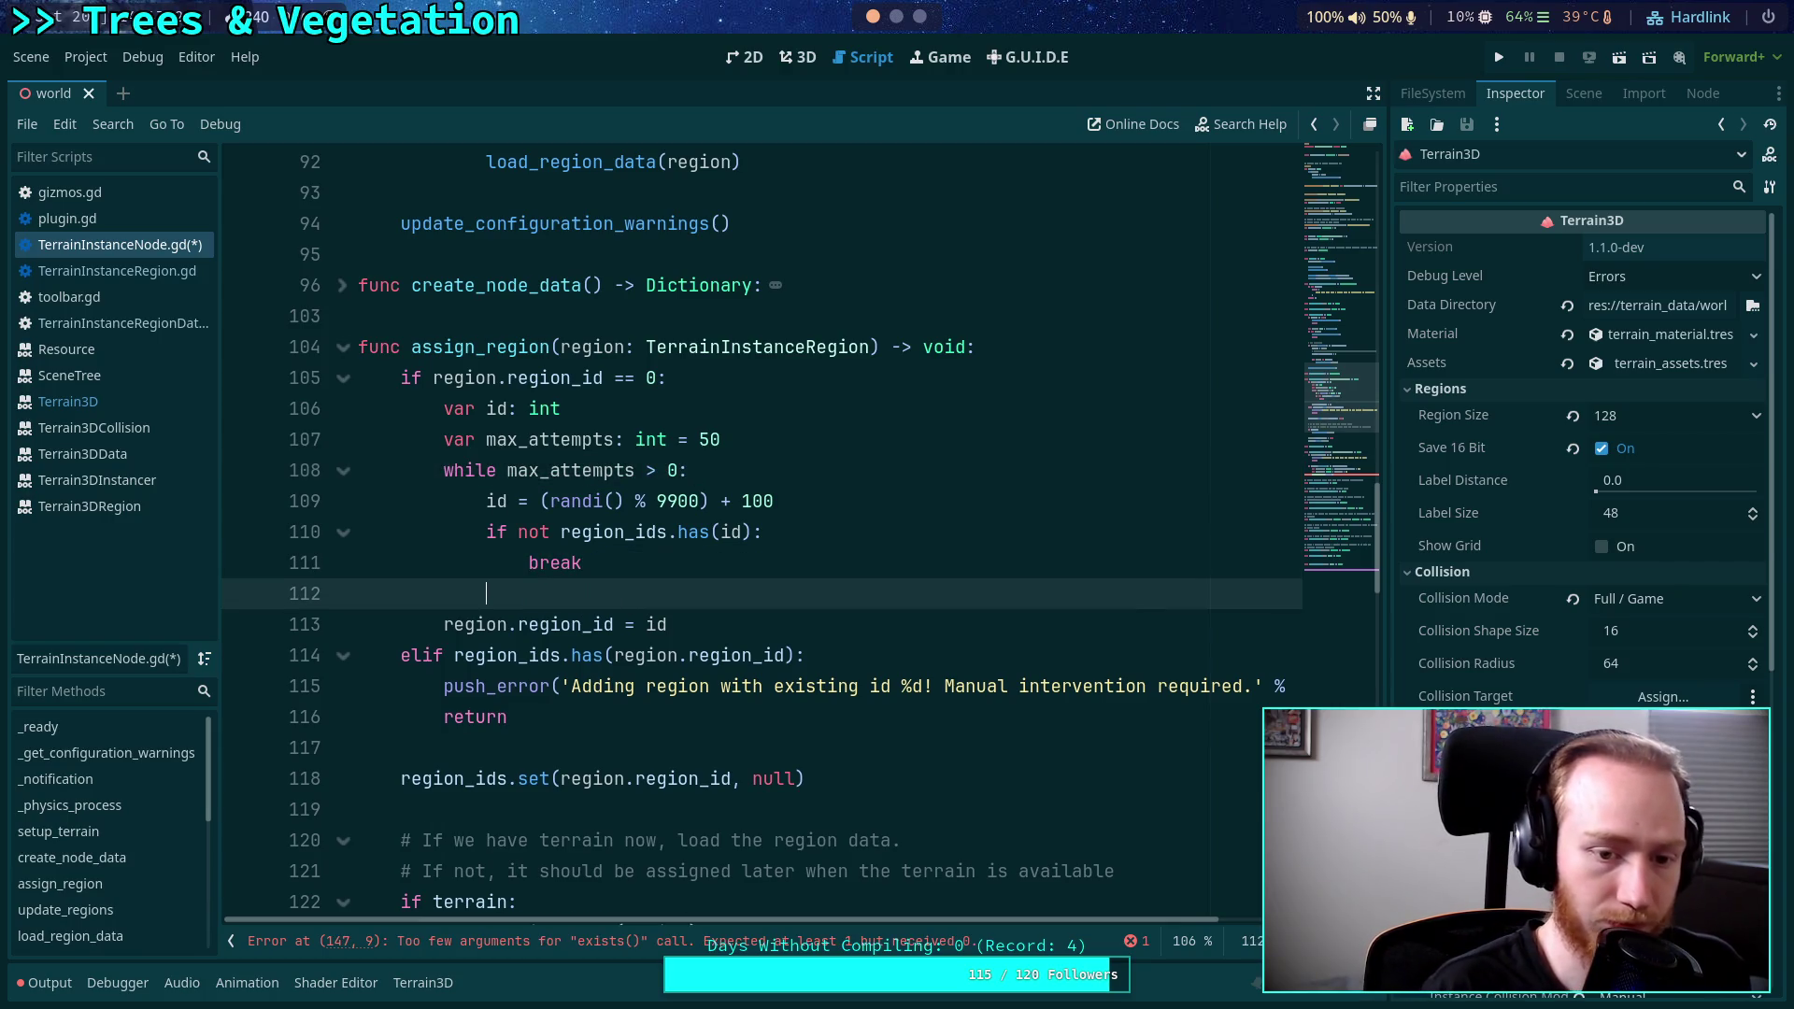
pyautogui.write('max_')
pyautogui.press('Return')
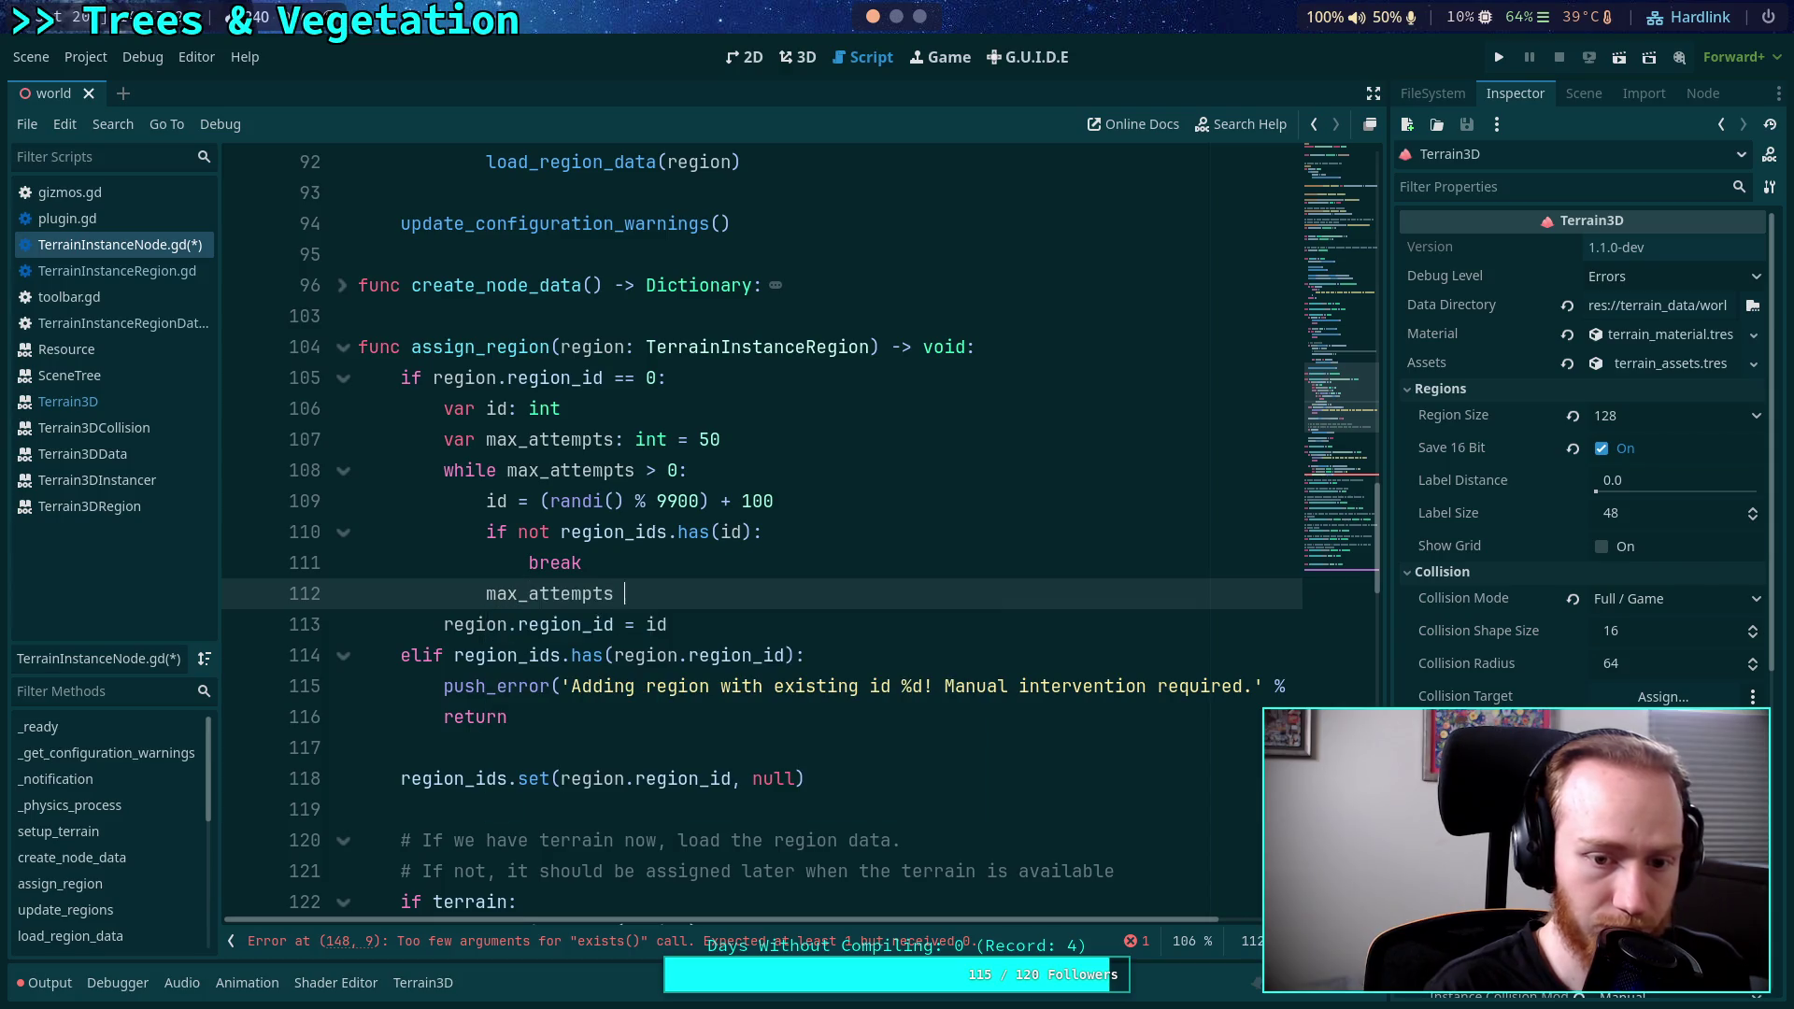
pyautogui.write('-= 1')
pyautogui.hotkey('ctrl', 's')
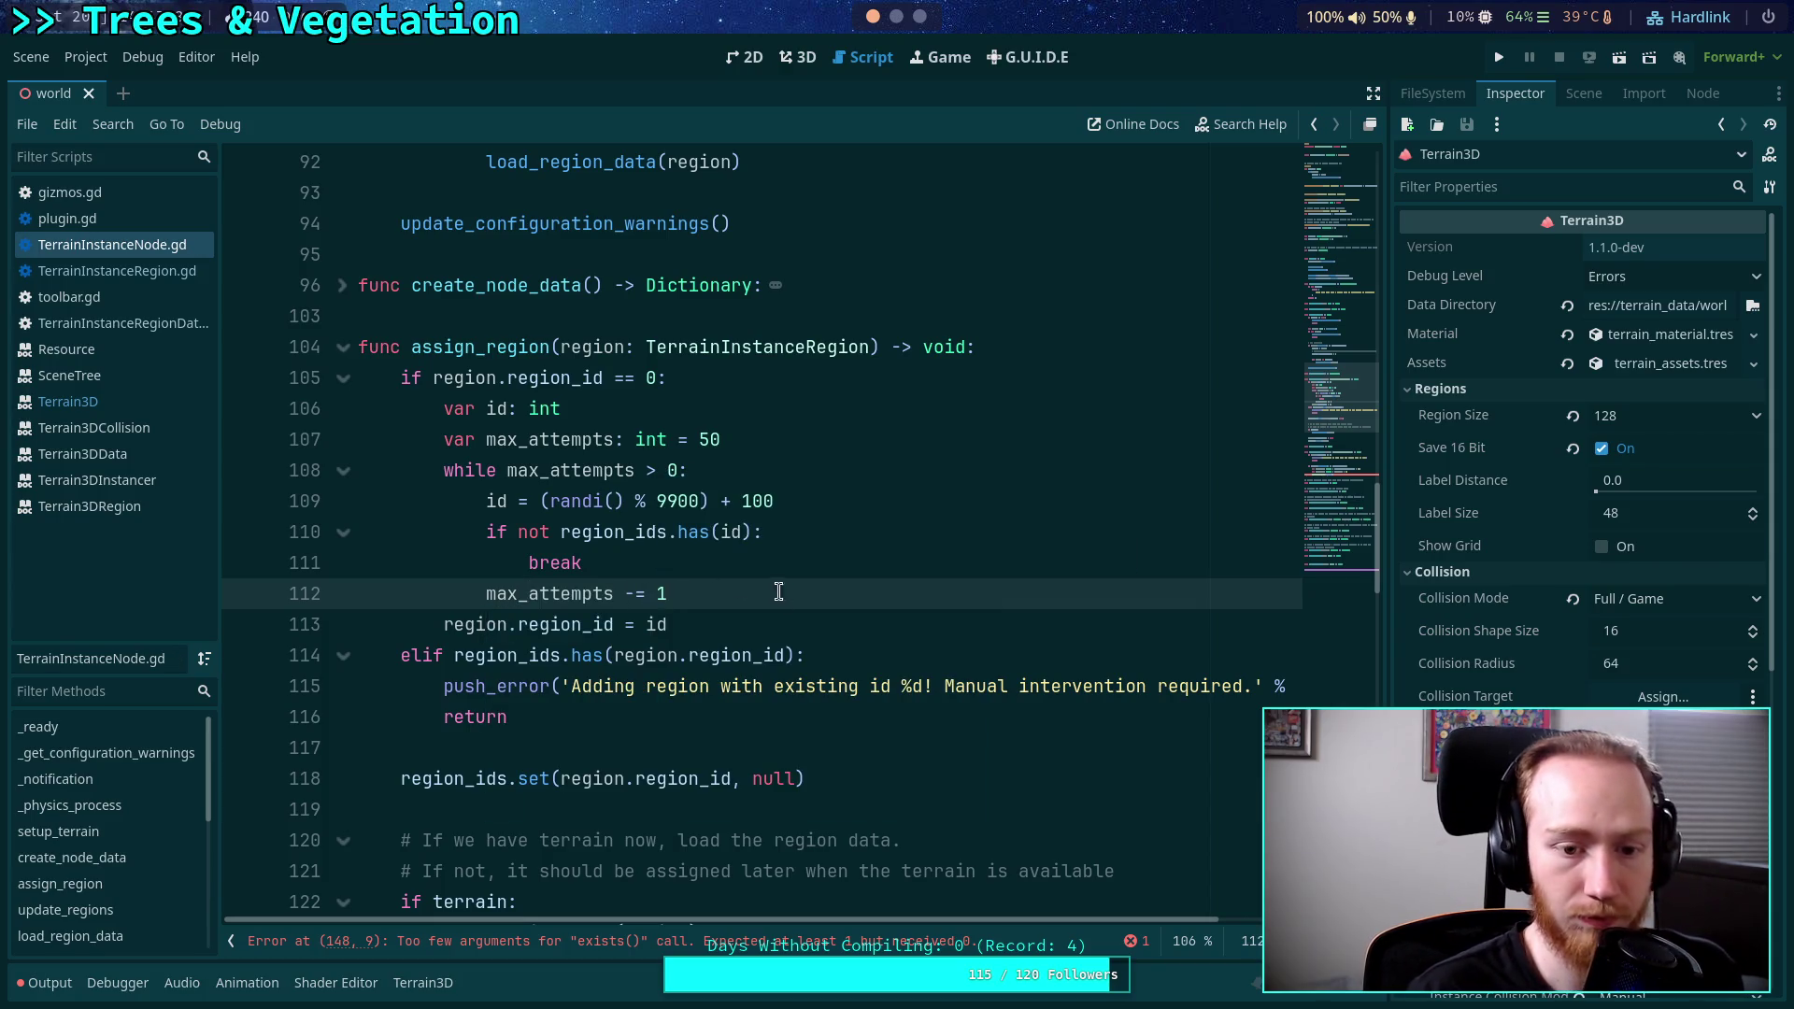
# Begin an outdented 'if' line after the loop.
pyautogui.press('Return')
pyautogui.press('BackSpace')
pyautogui.write('if')
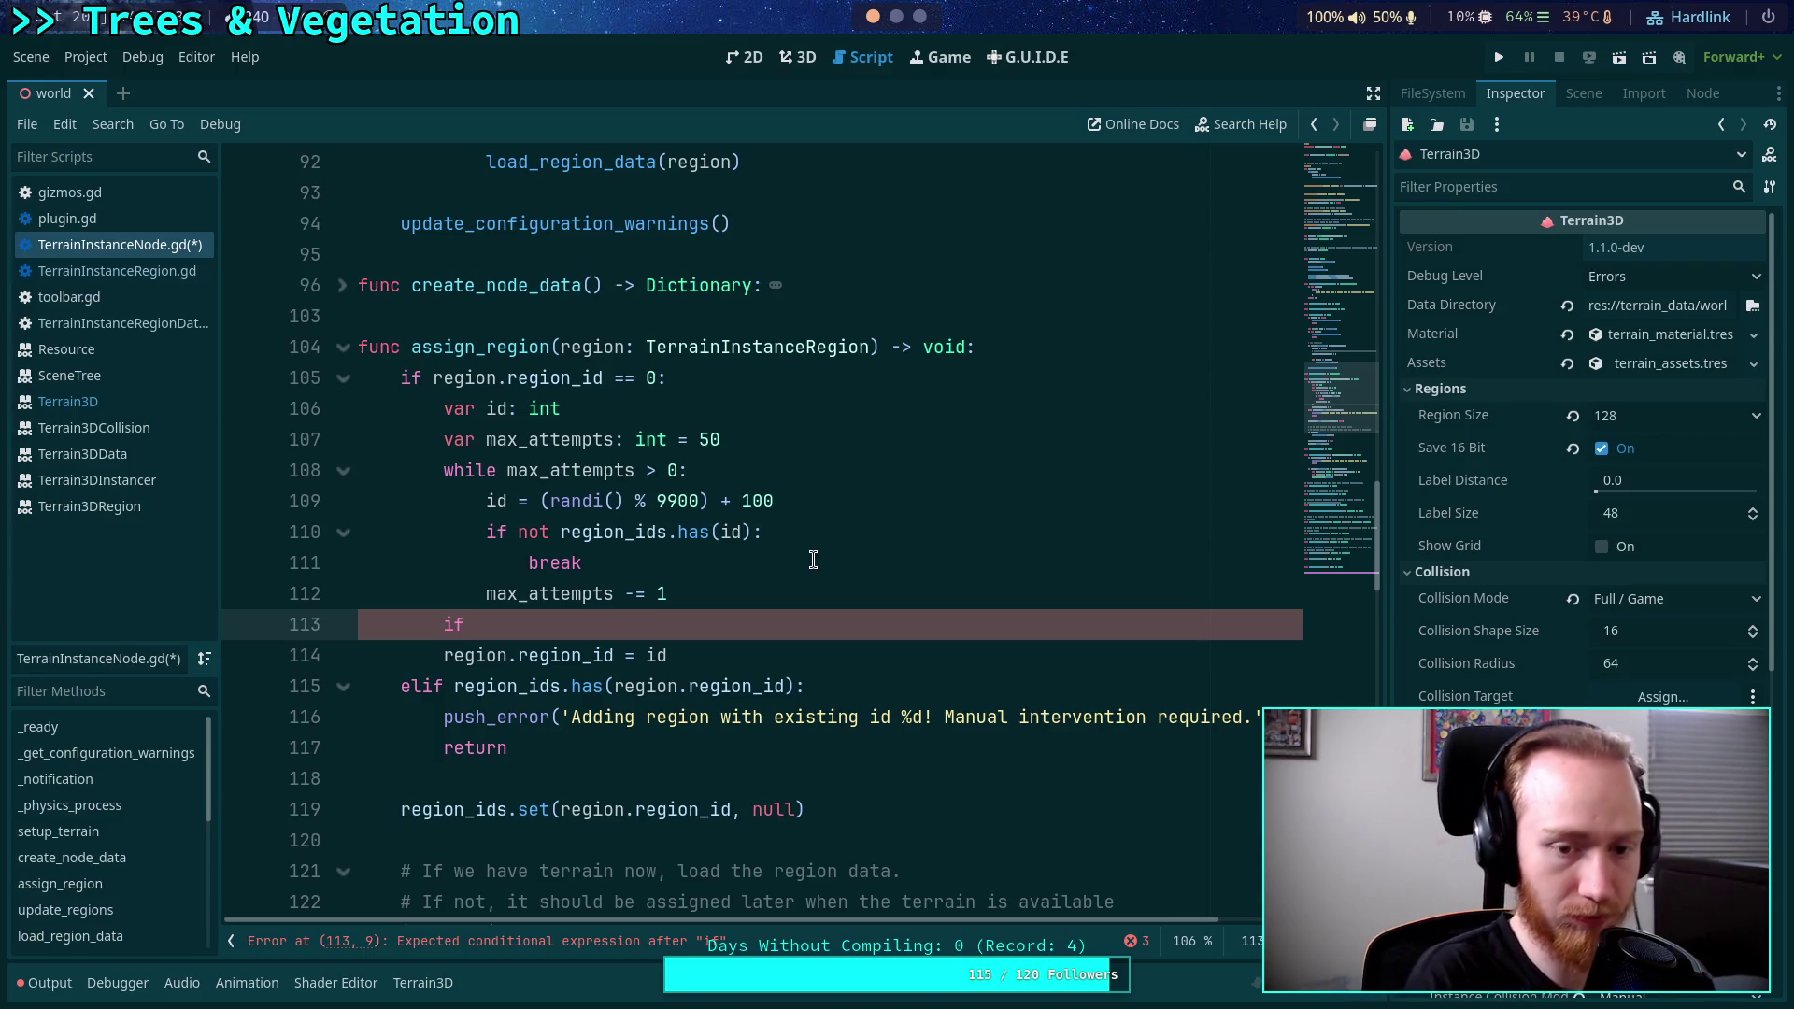
# Declare the random candidate as 'var test_id: int' inside the loop.
pyautogui.click(486, 502)
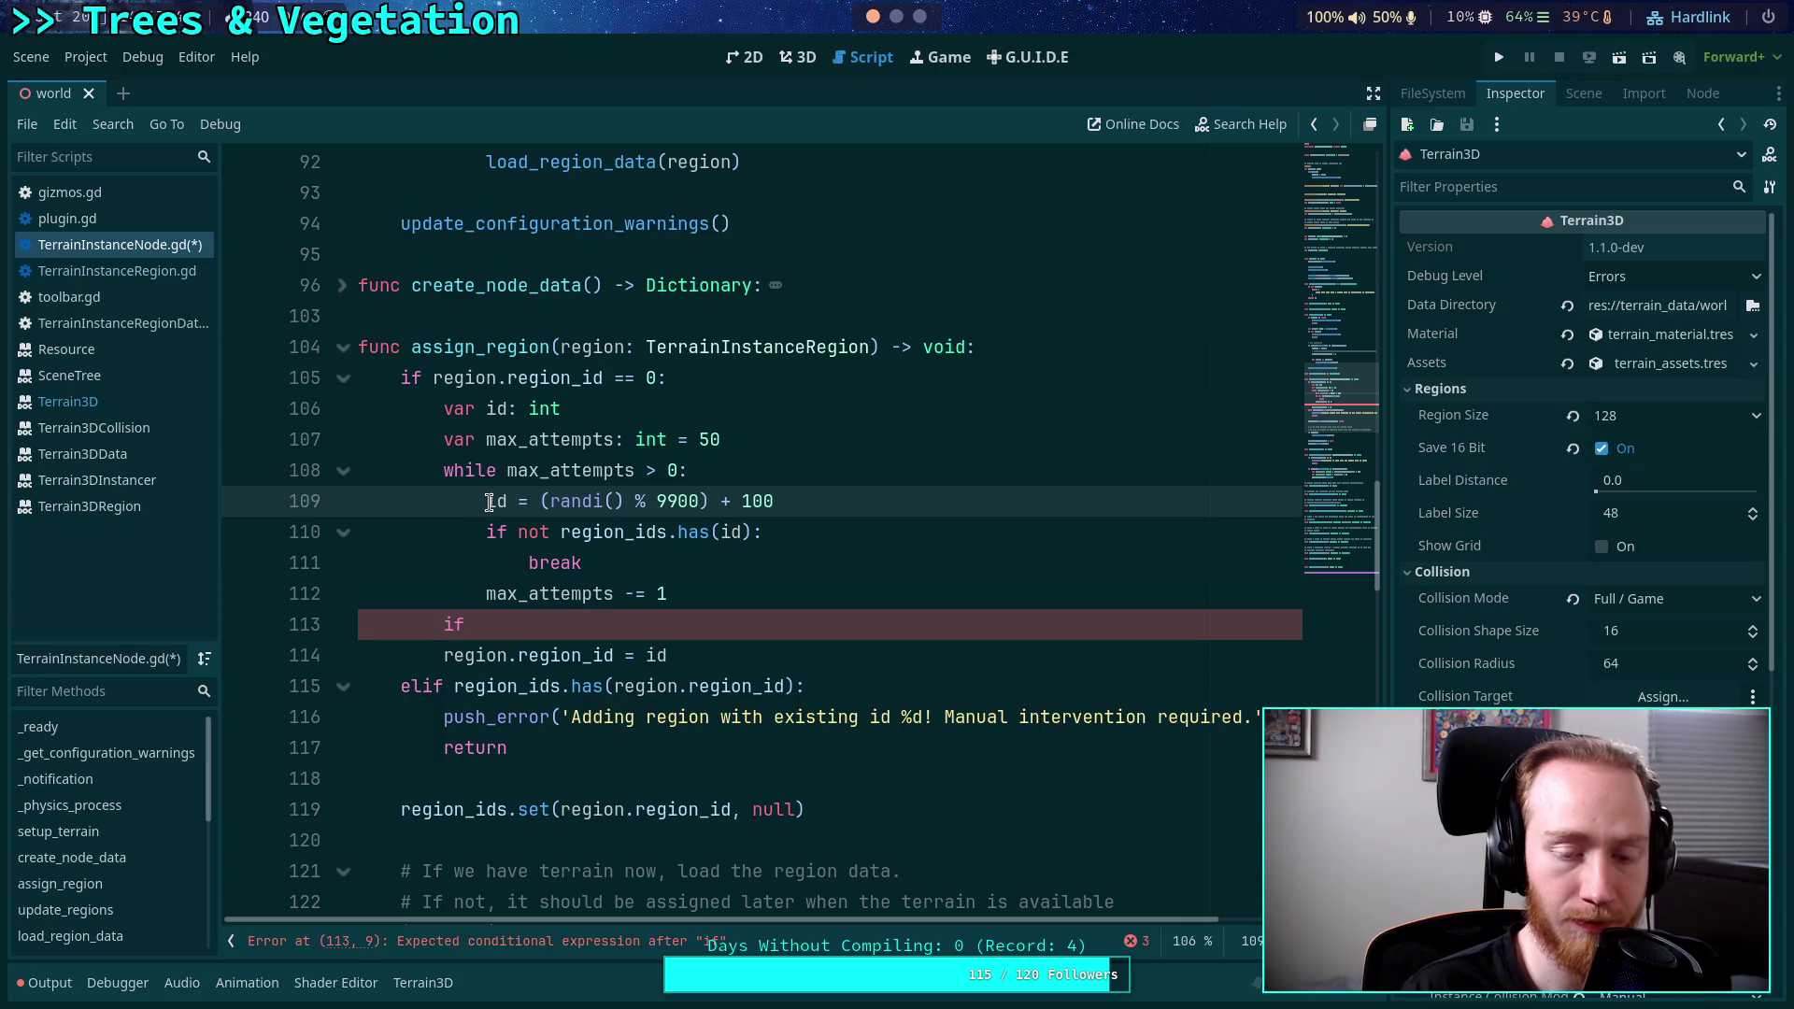
pyautogui.moveTo(707, 533)
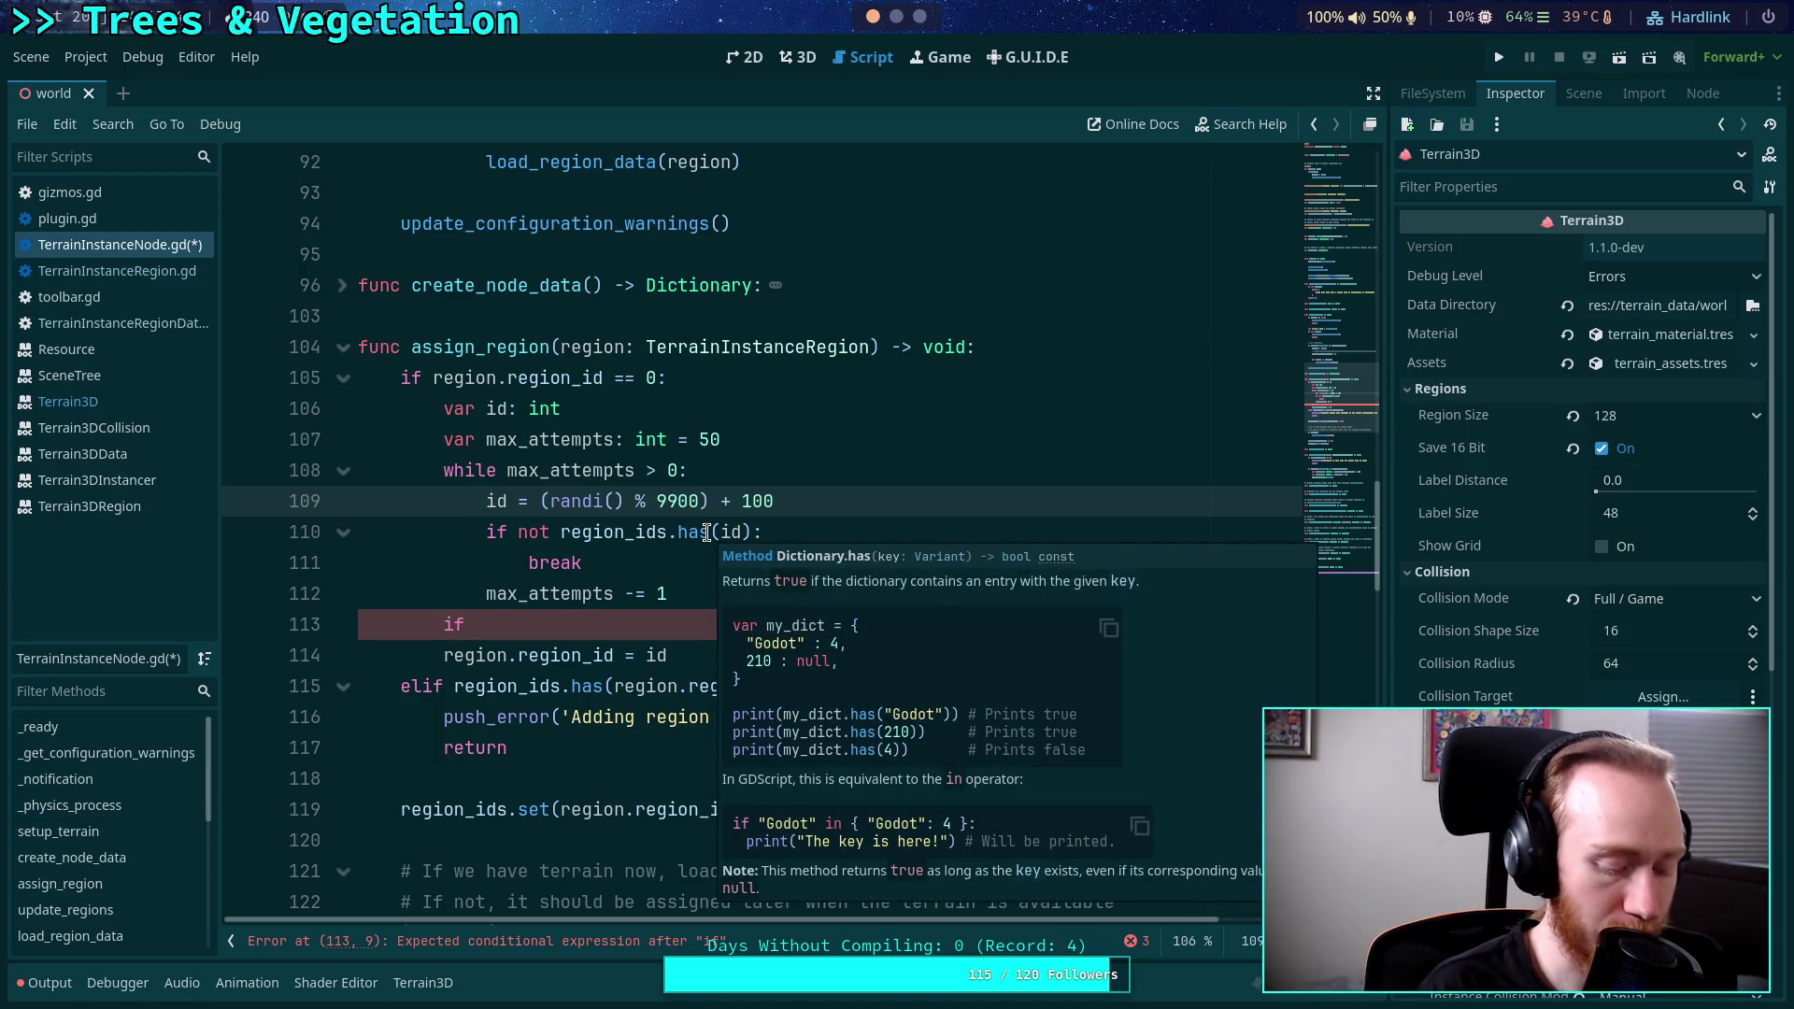
pyautogui.write('var ')
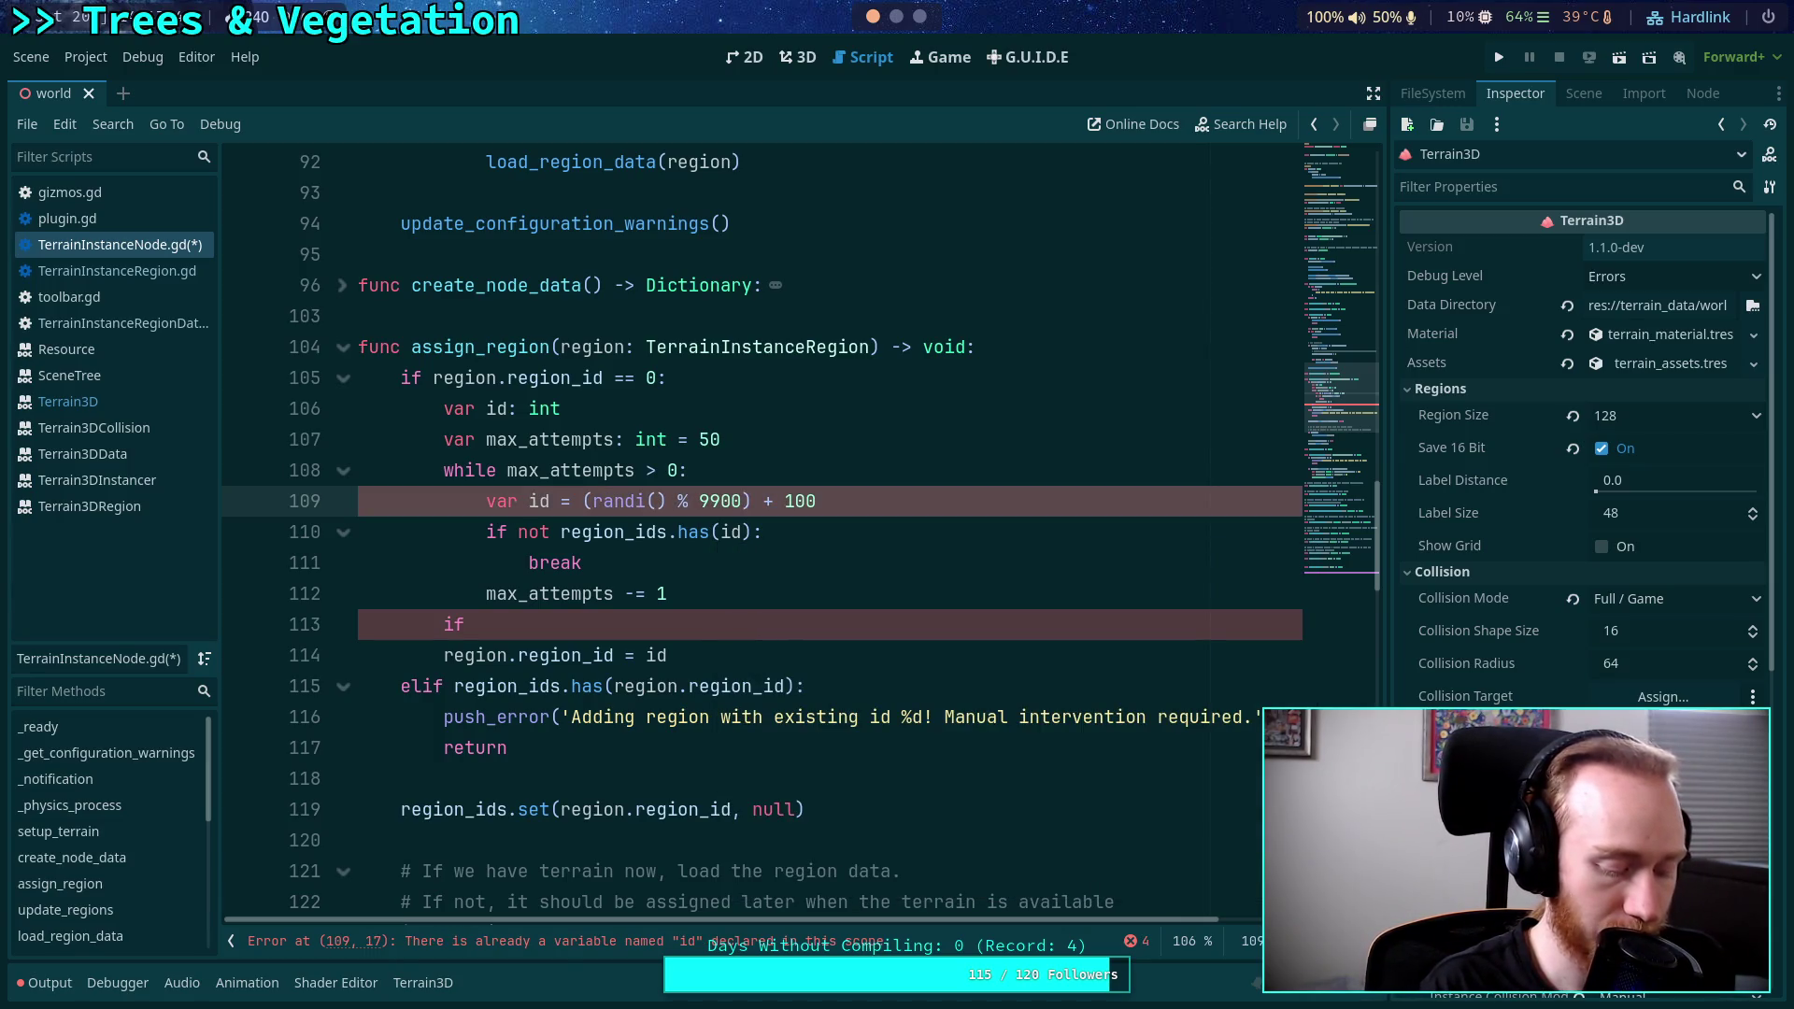
pyautogui.write('test_')
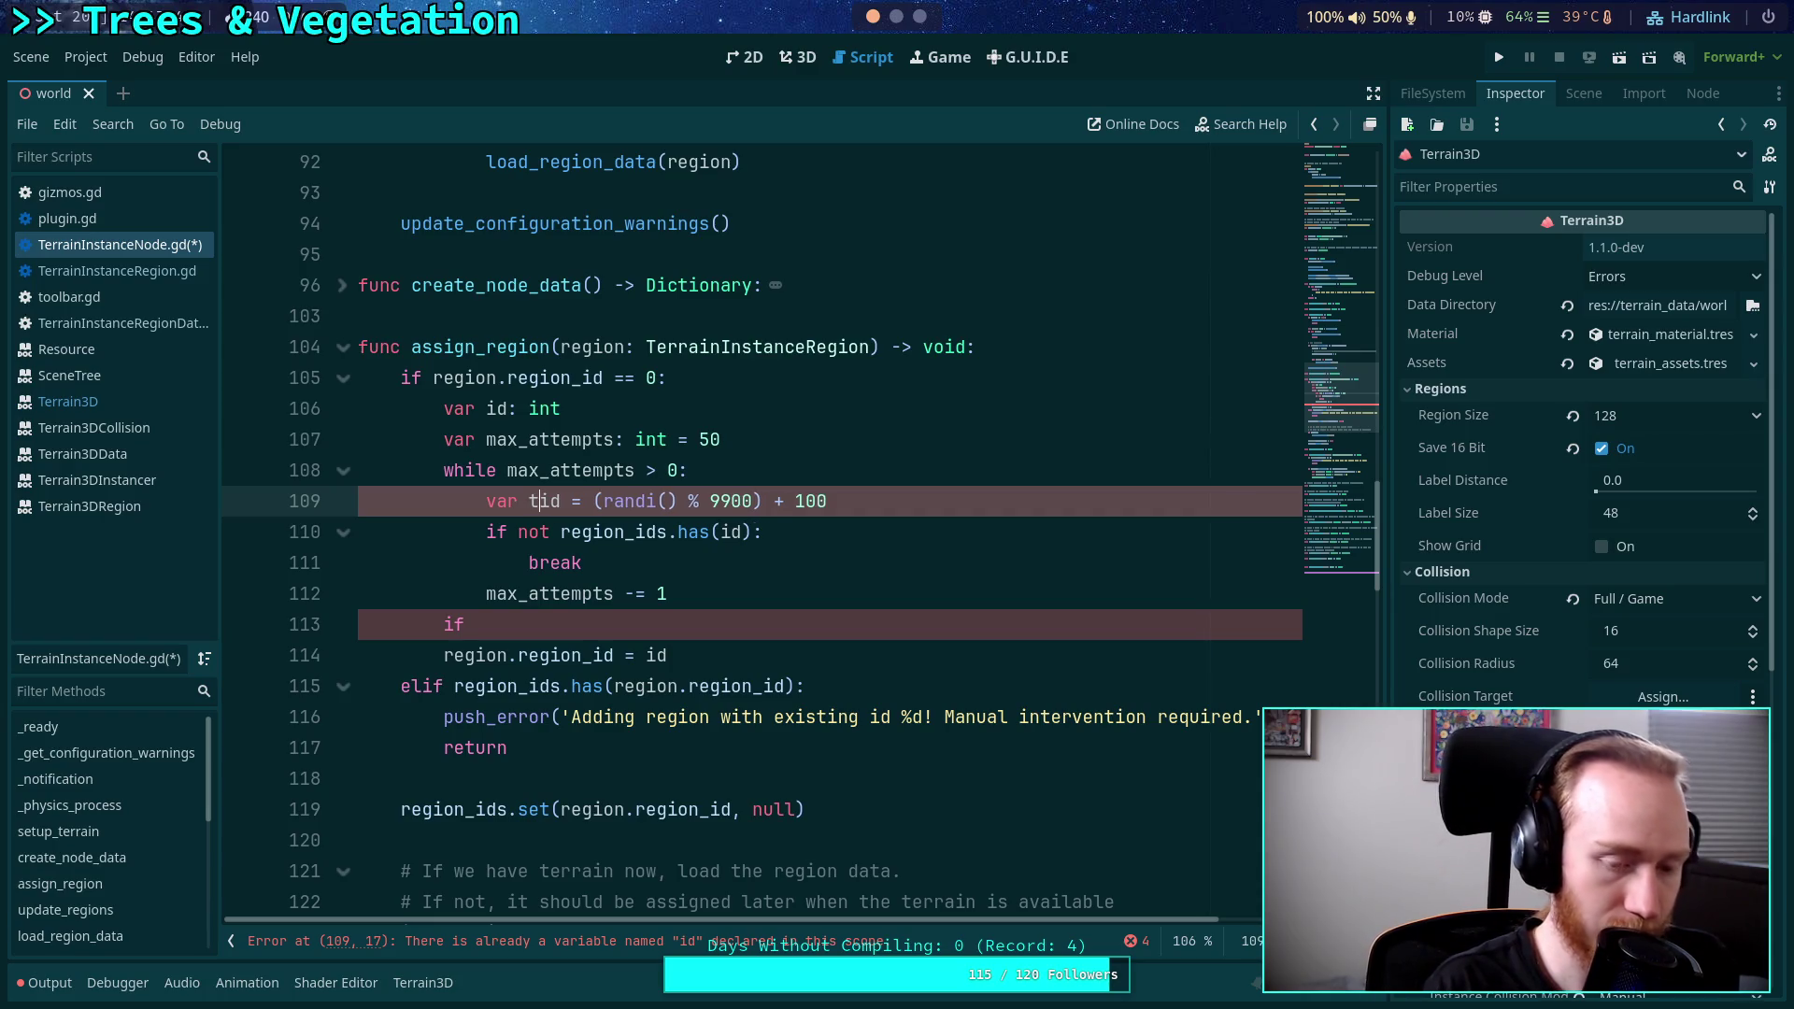
pyautogui.press('Right')
pyautogui.press('Right')
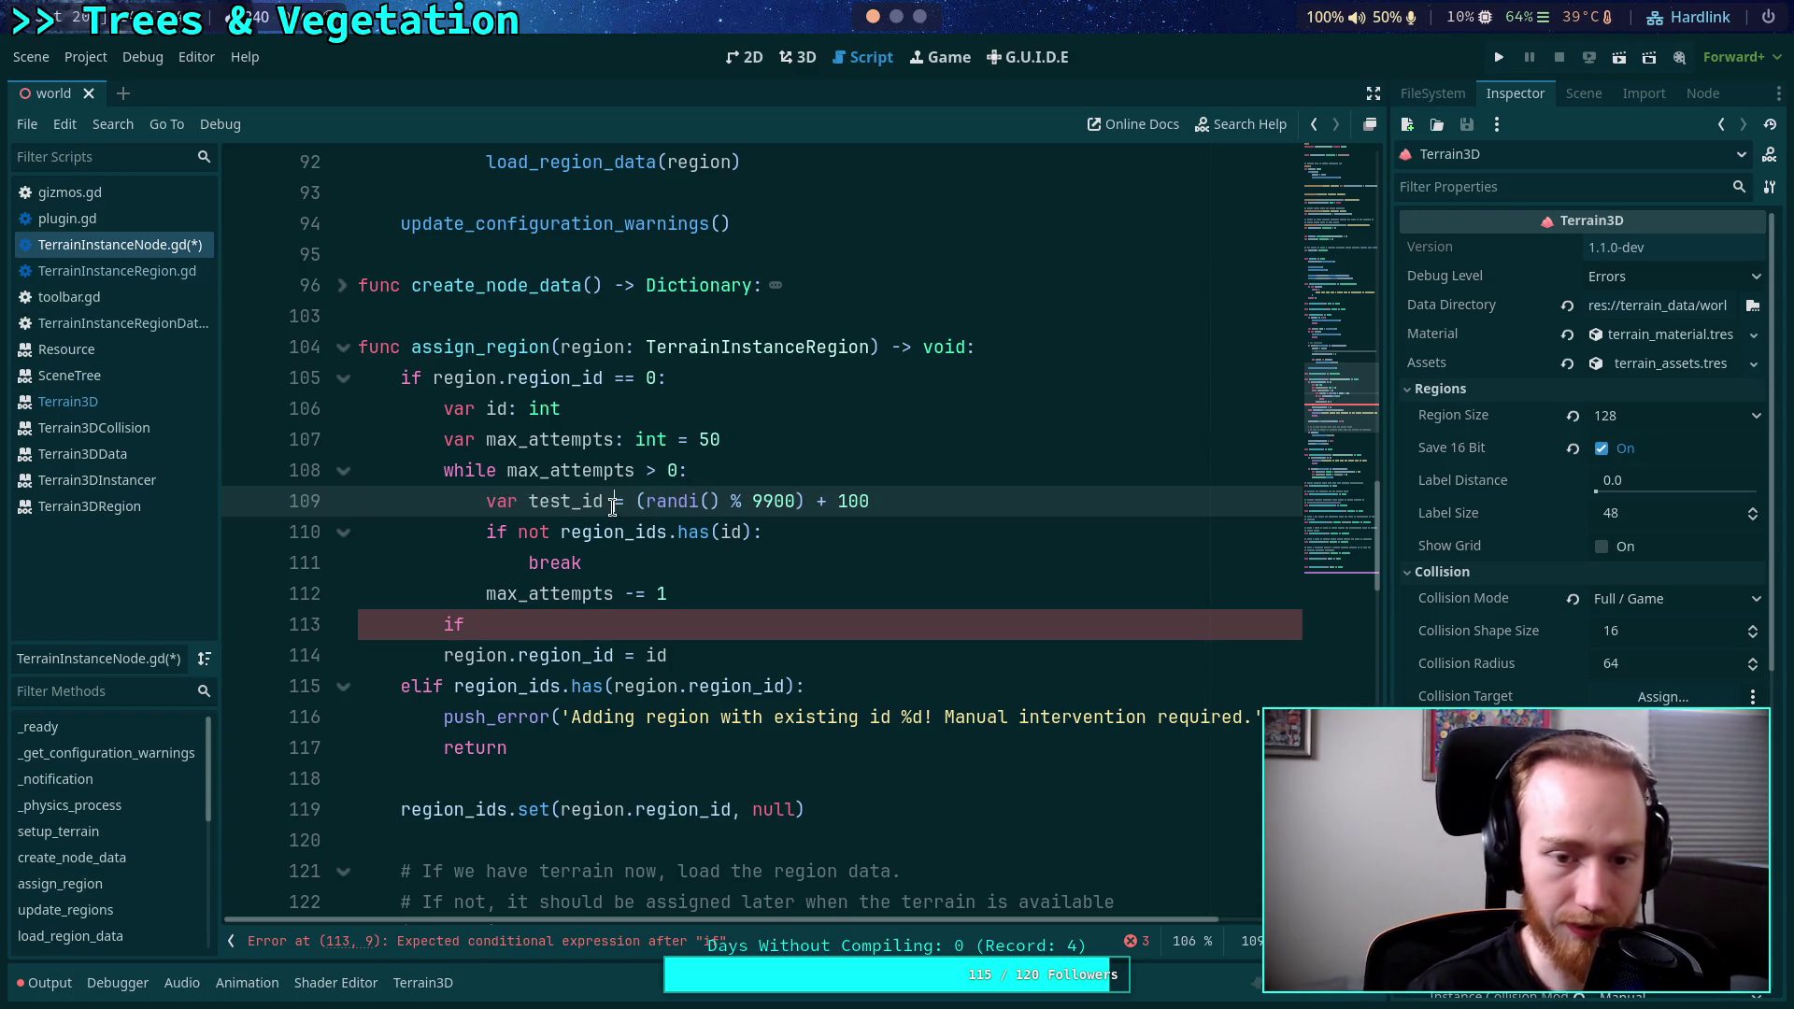
pyautogui.write(': int')
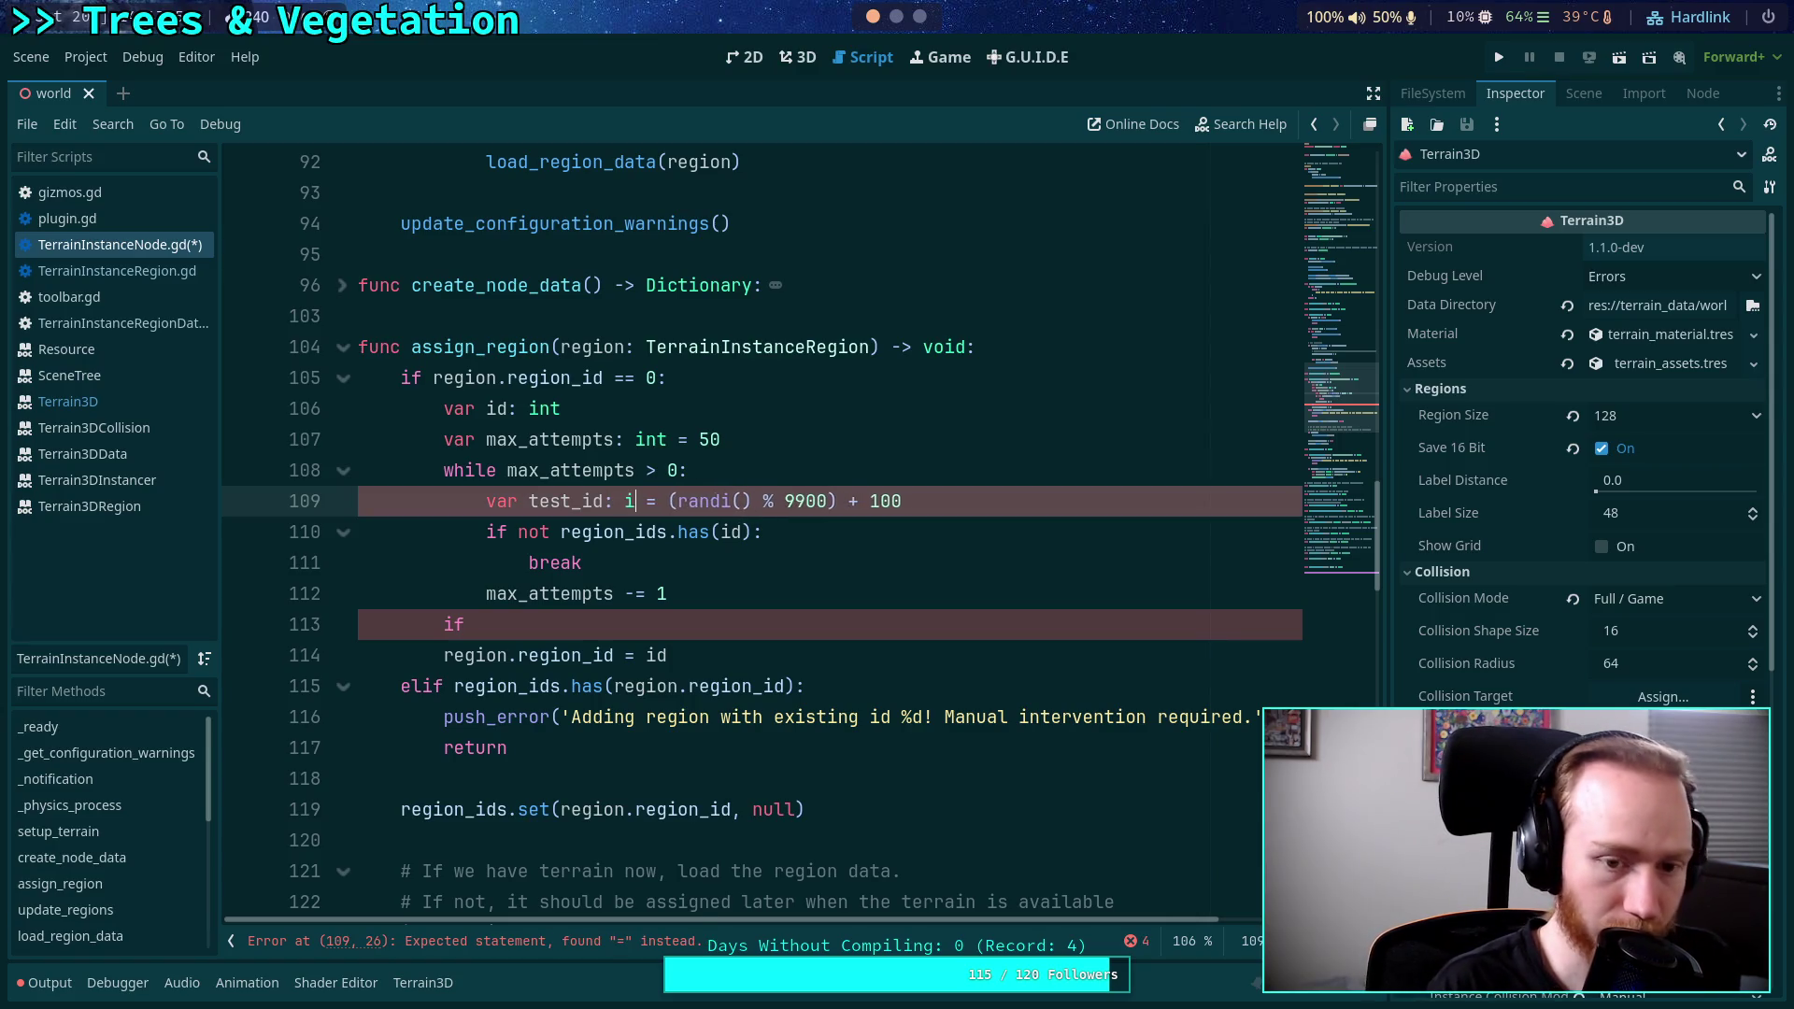
# Check test_id against existing region ids and set 'id = test_id' when unused.
pyautogui.doubleClick(562, 502)
pyautogui.hotkey('ctrl', 'c')
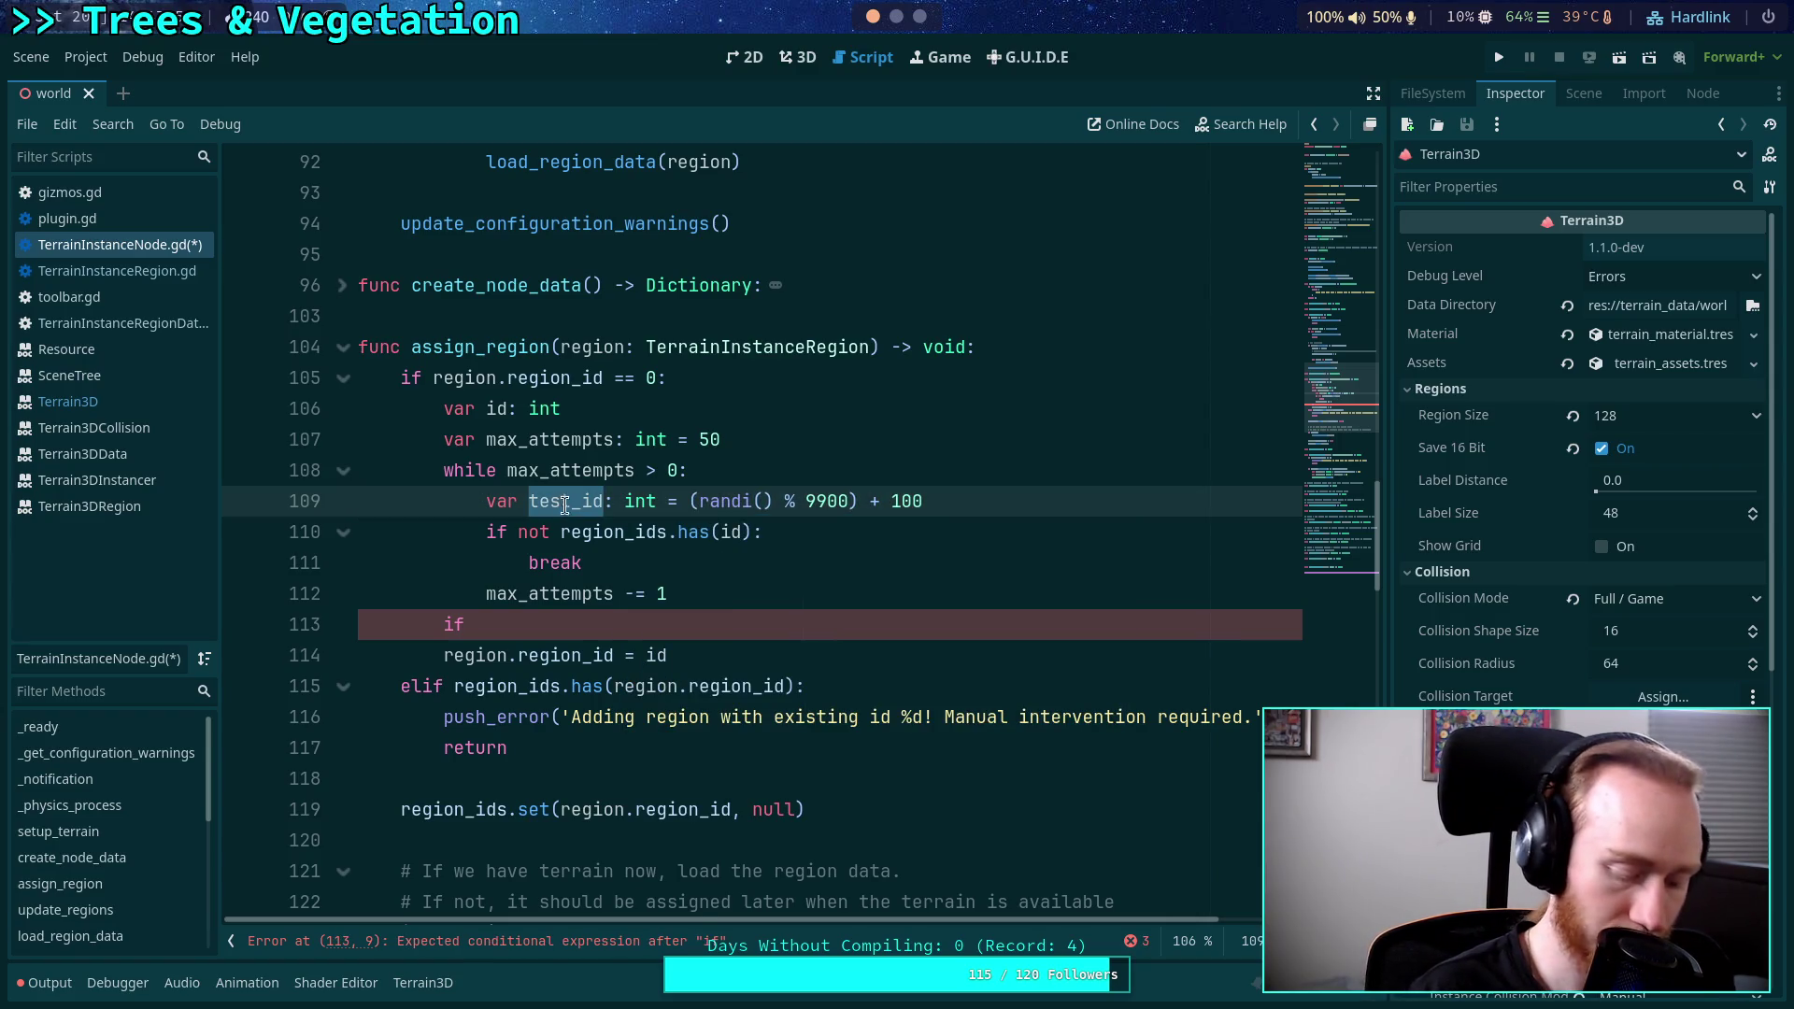
pyautogui.doubleClick(731, 532)
pyautogui.hotkey('ctrl', 'v')
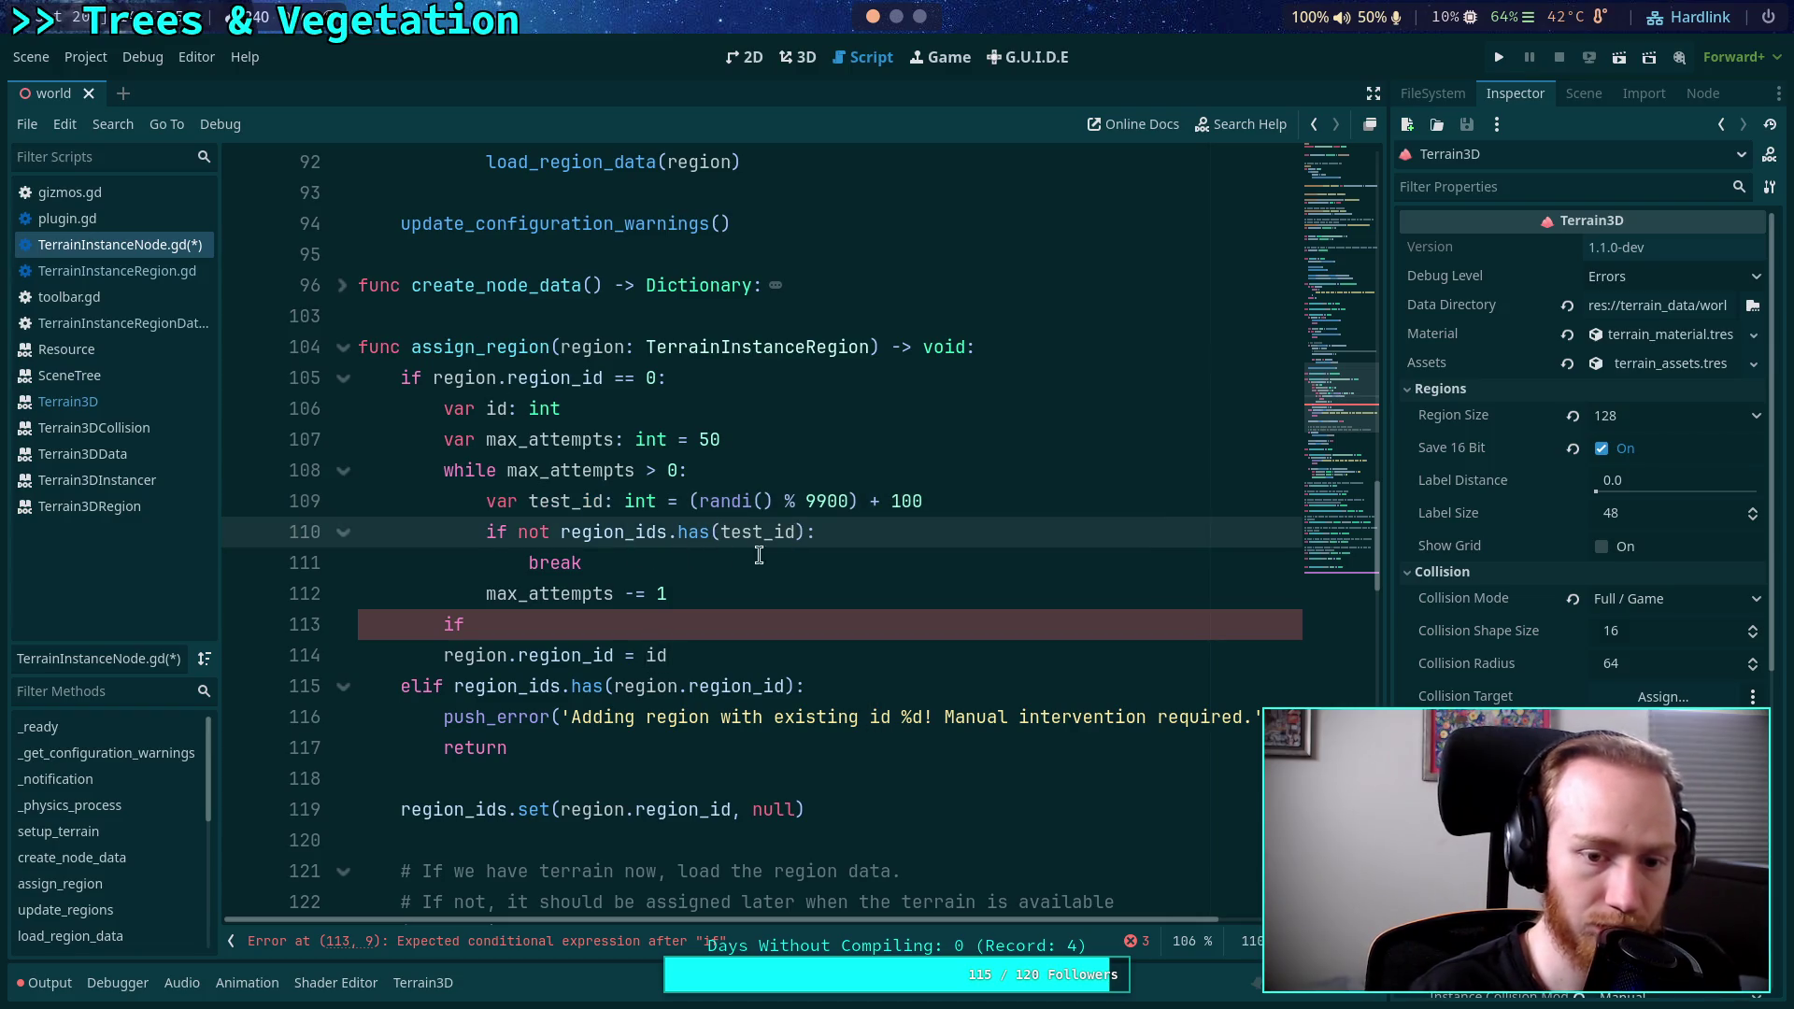
pyautogui.click(864, 532)
pyautogui.press('Return')
pyautogui.write('id ')
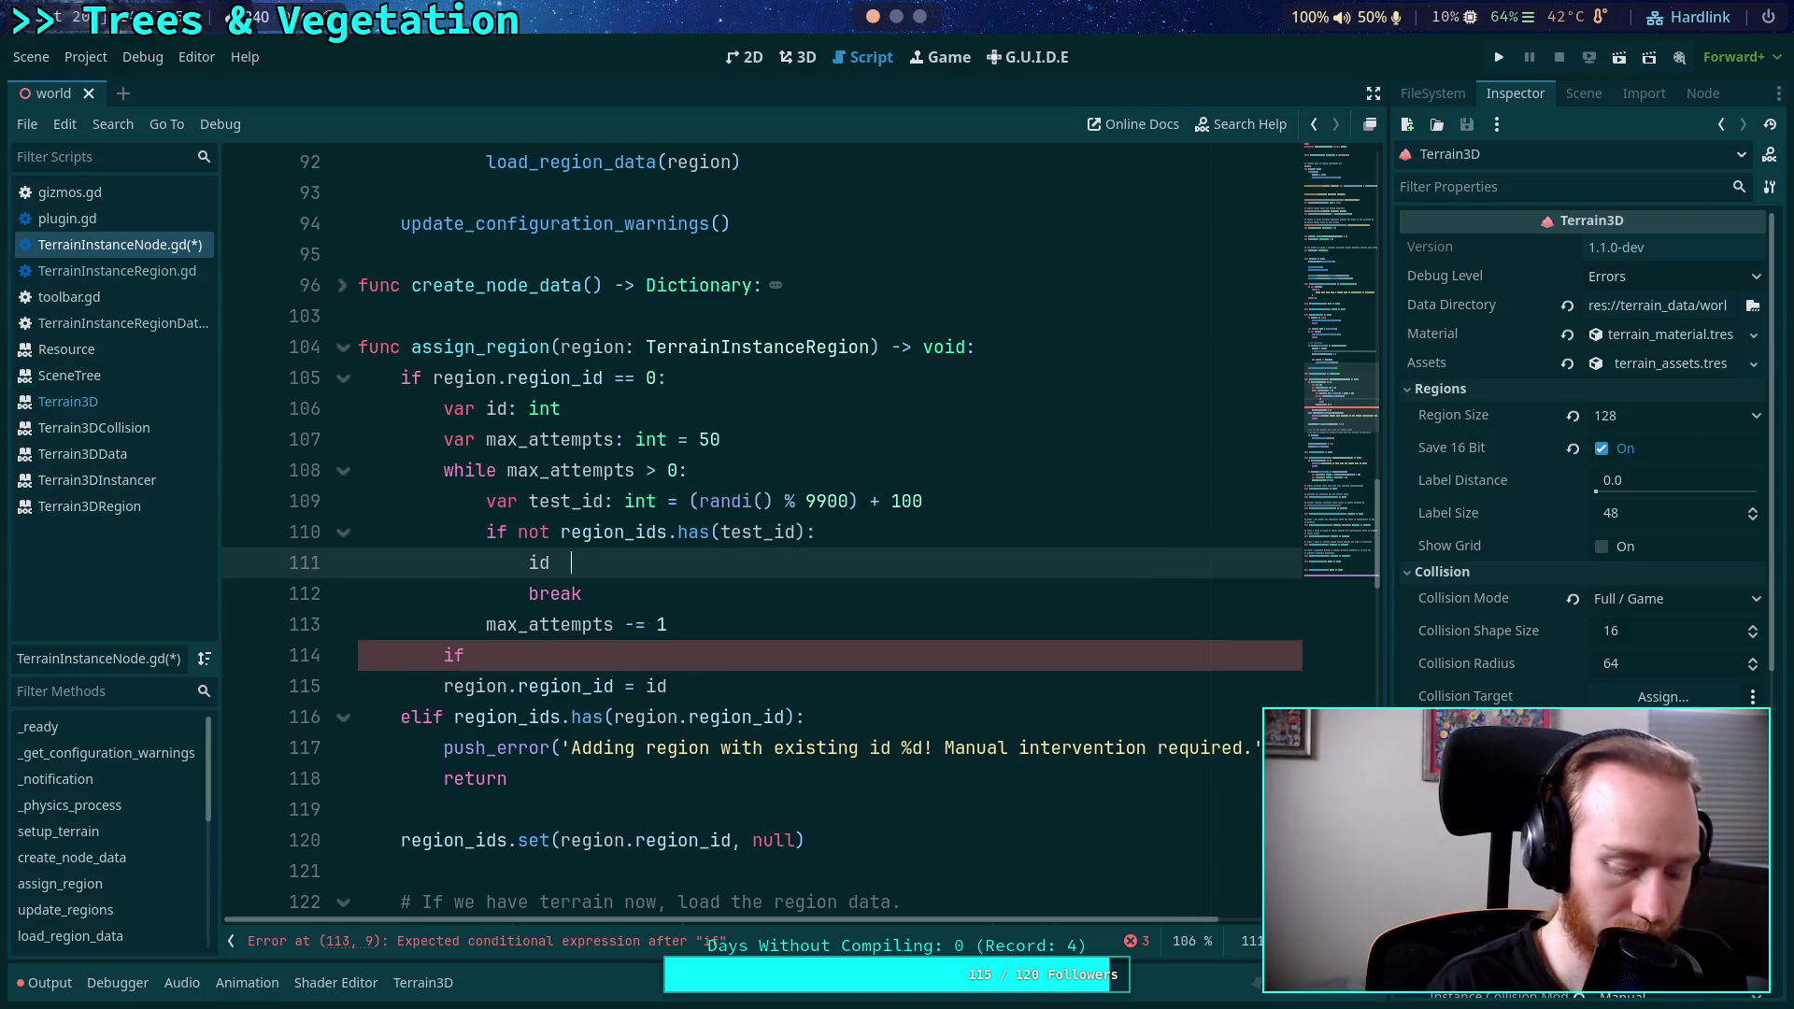
pyautogui.write('= test_id')
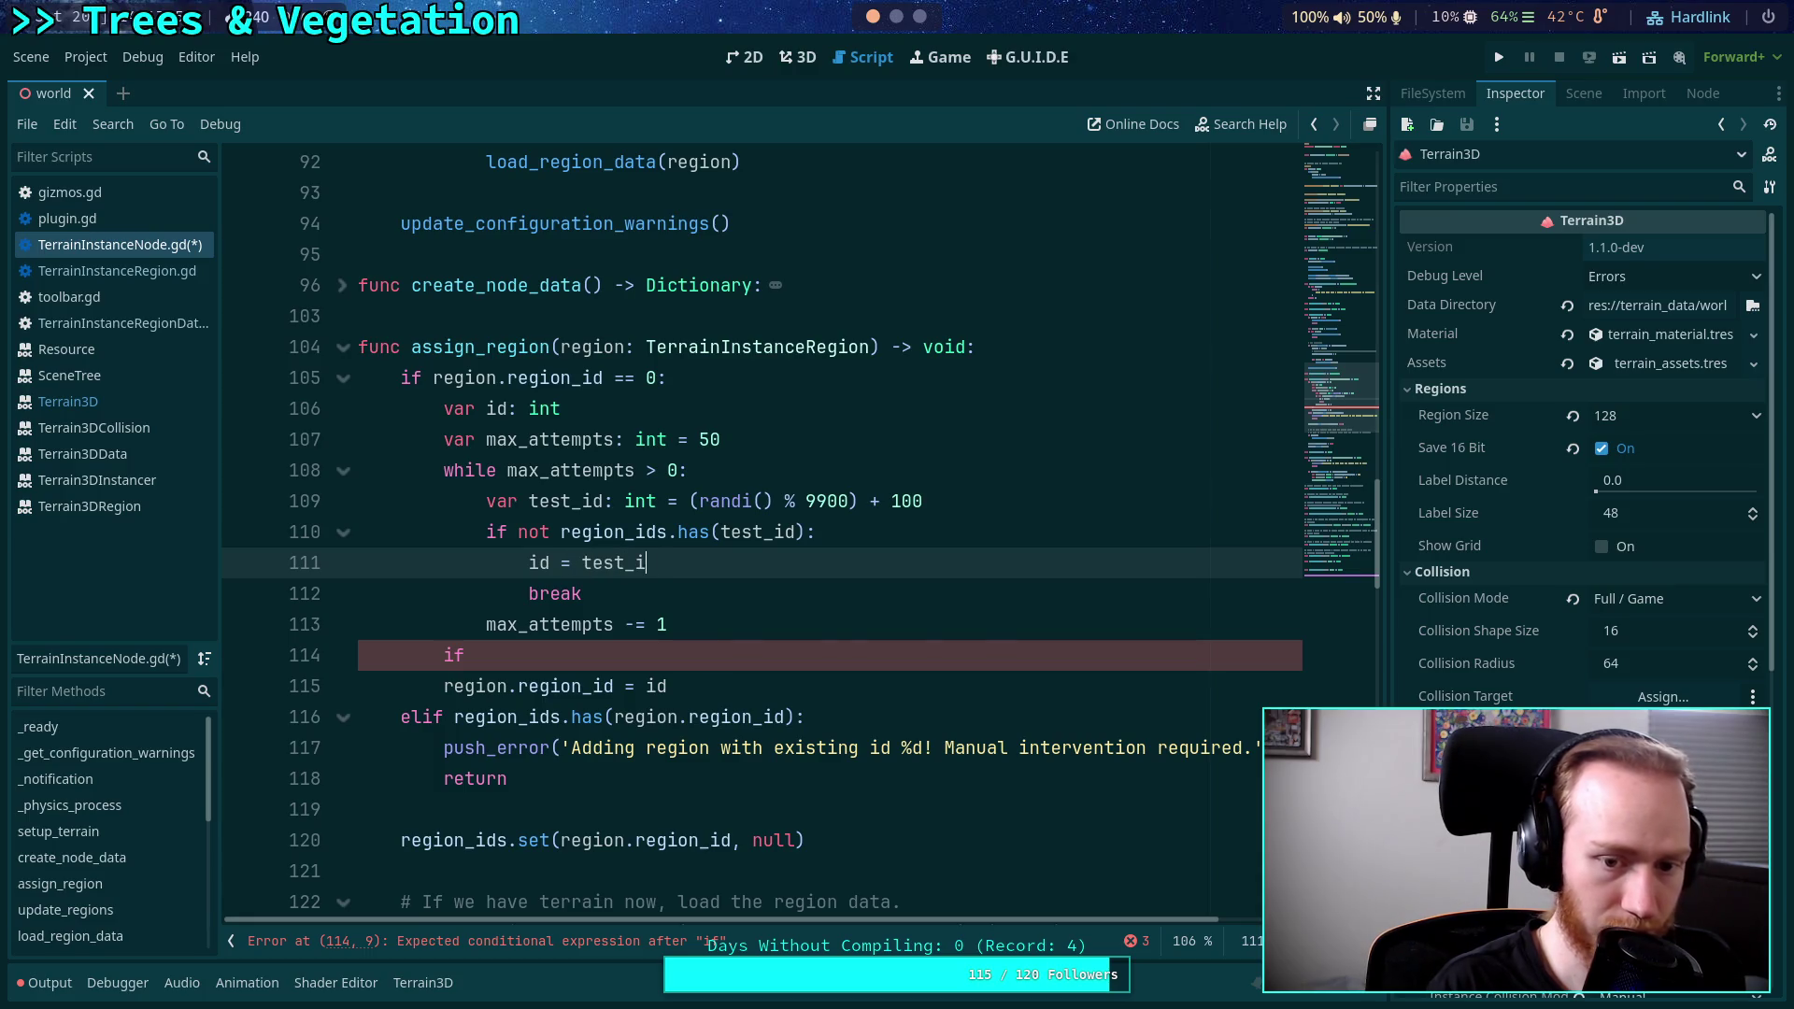
# Default id to -1 and add 'if id == -1:' after the loop.
pyautogui.click(682, 412)
pyautogui.write('= -1')
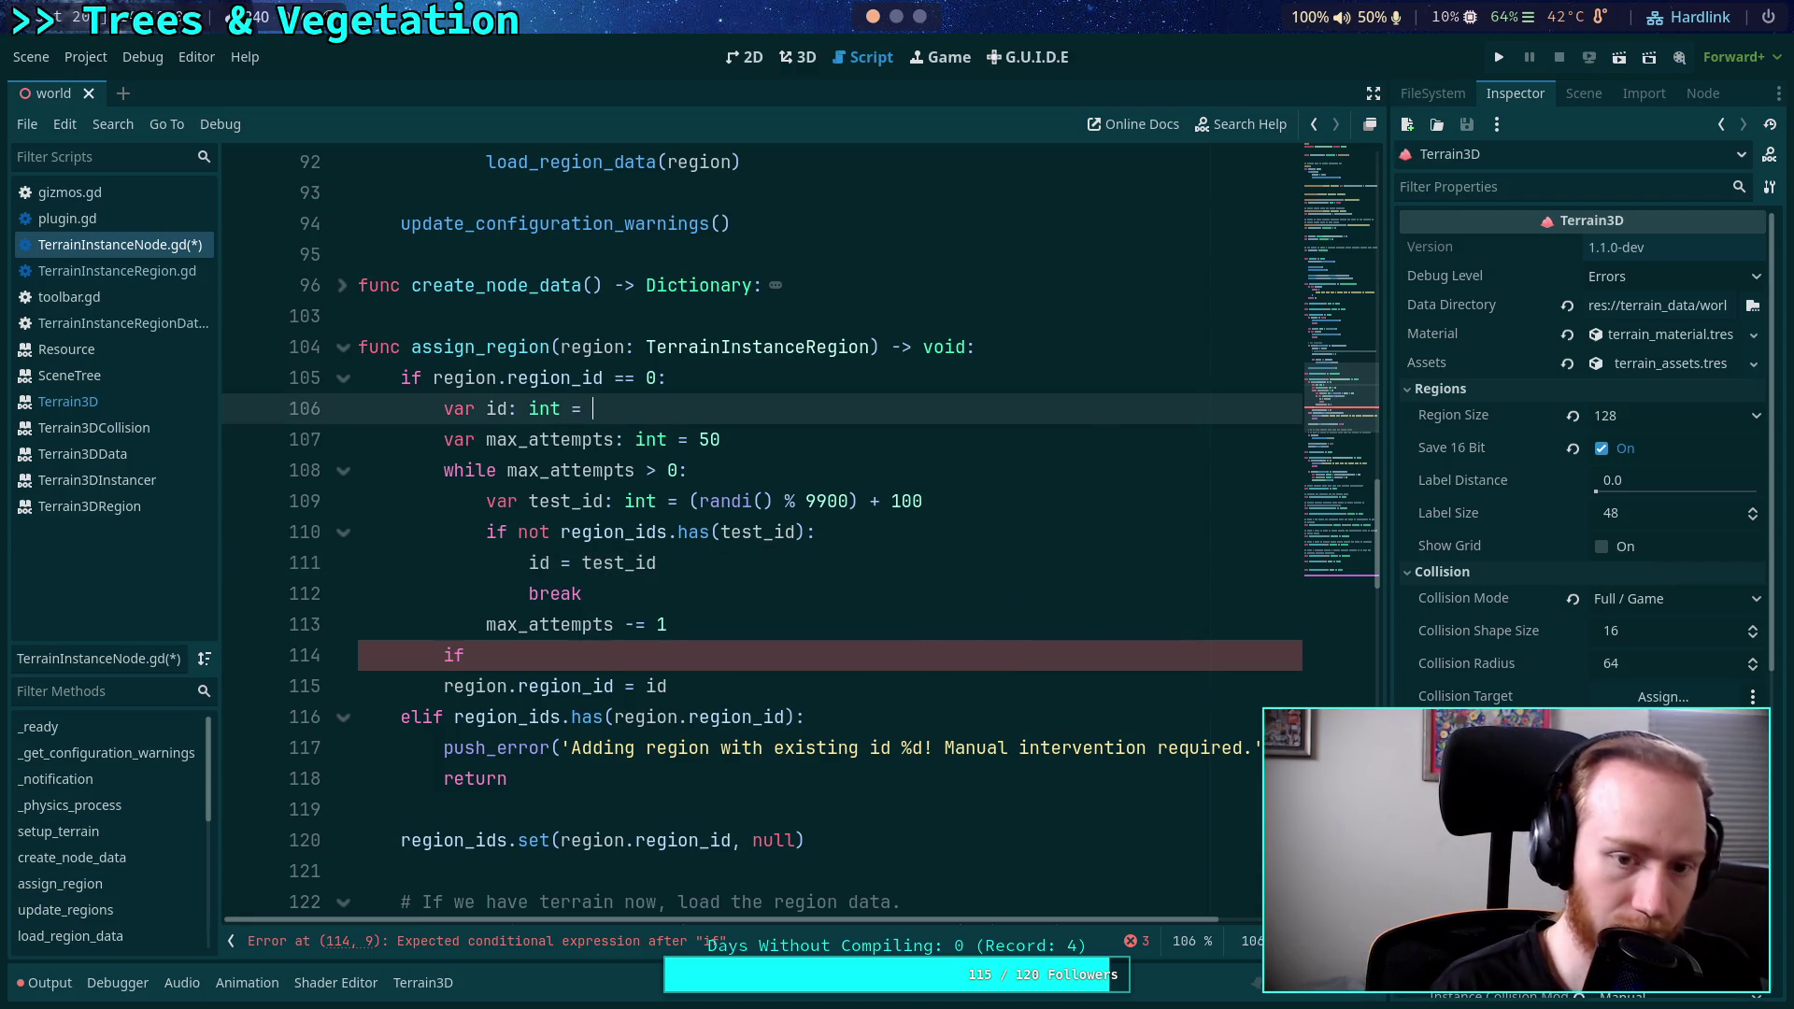
pyautogui.click(589, 654)
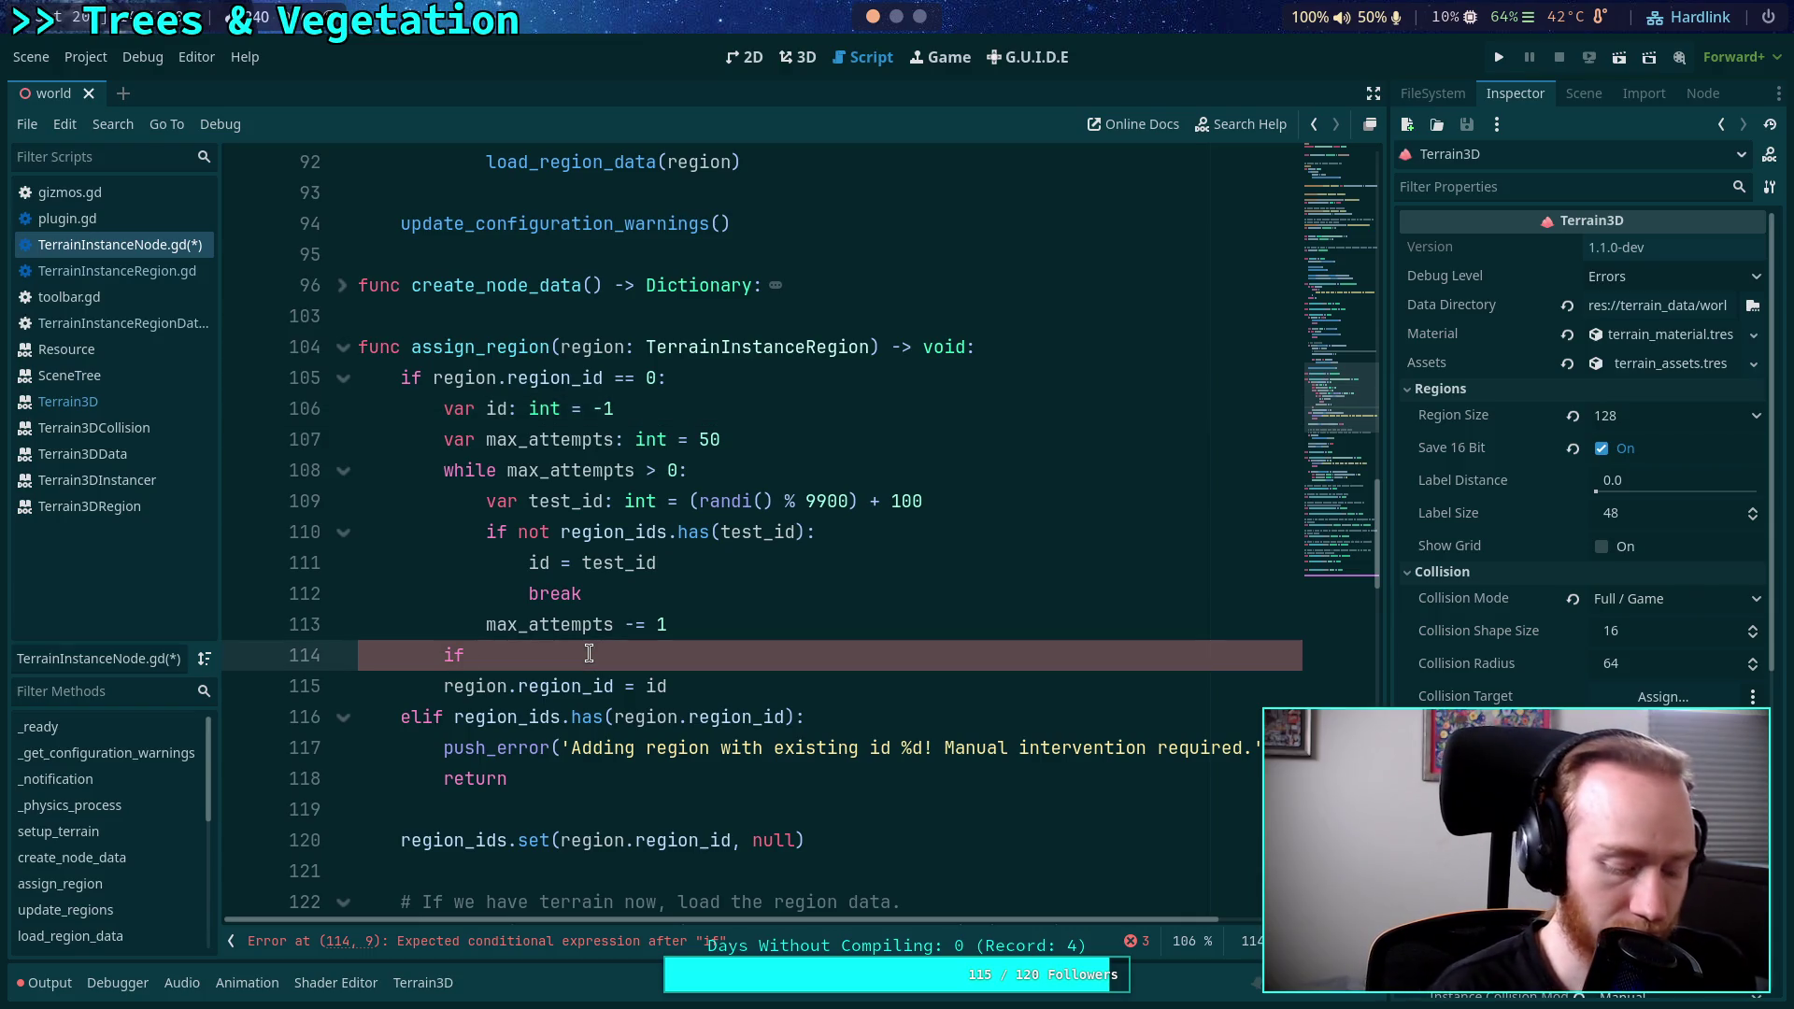
pyautogui.write('id == -1:')
pyautogui.press('Return')
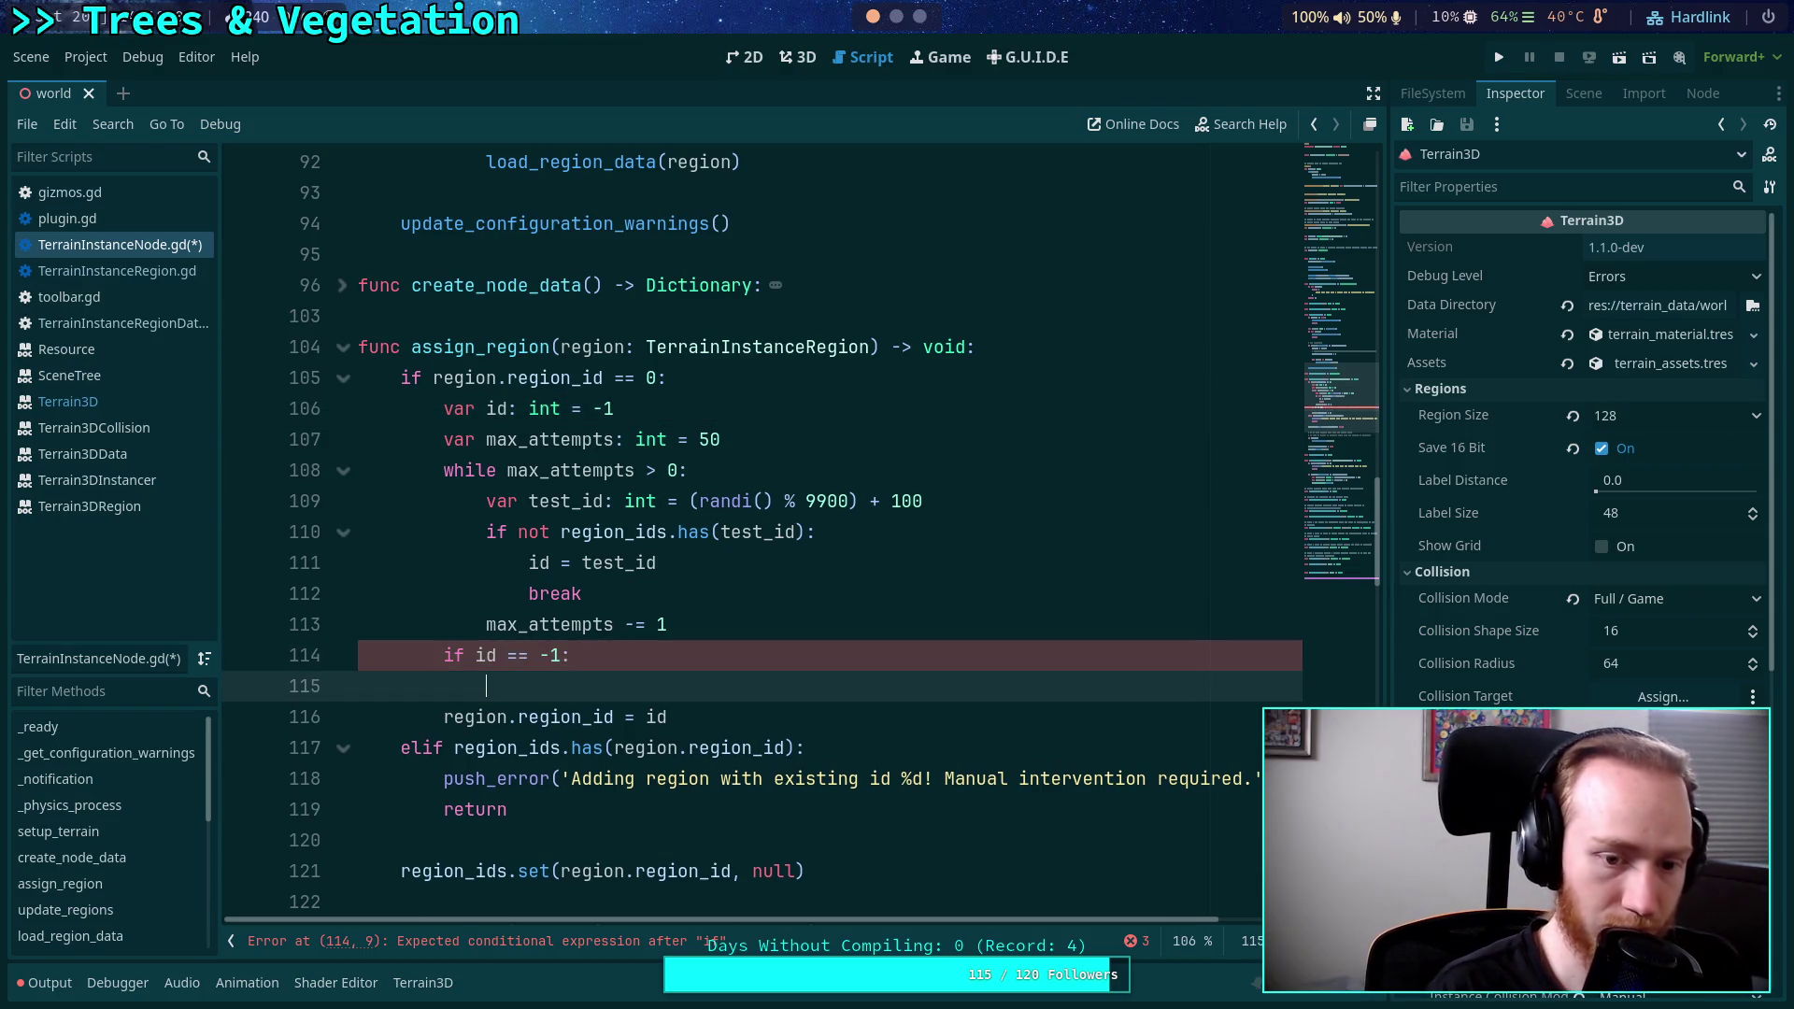
# Add push_error('Exceeded 50 attempts to produce a unique ID for region %s! Manual intervention required.' % region).
pyautogui.write('push_error')
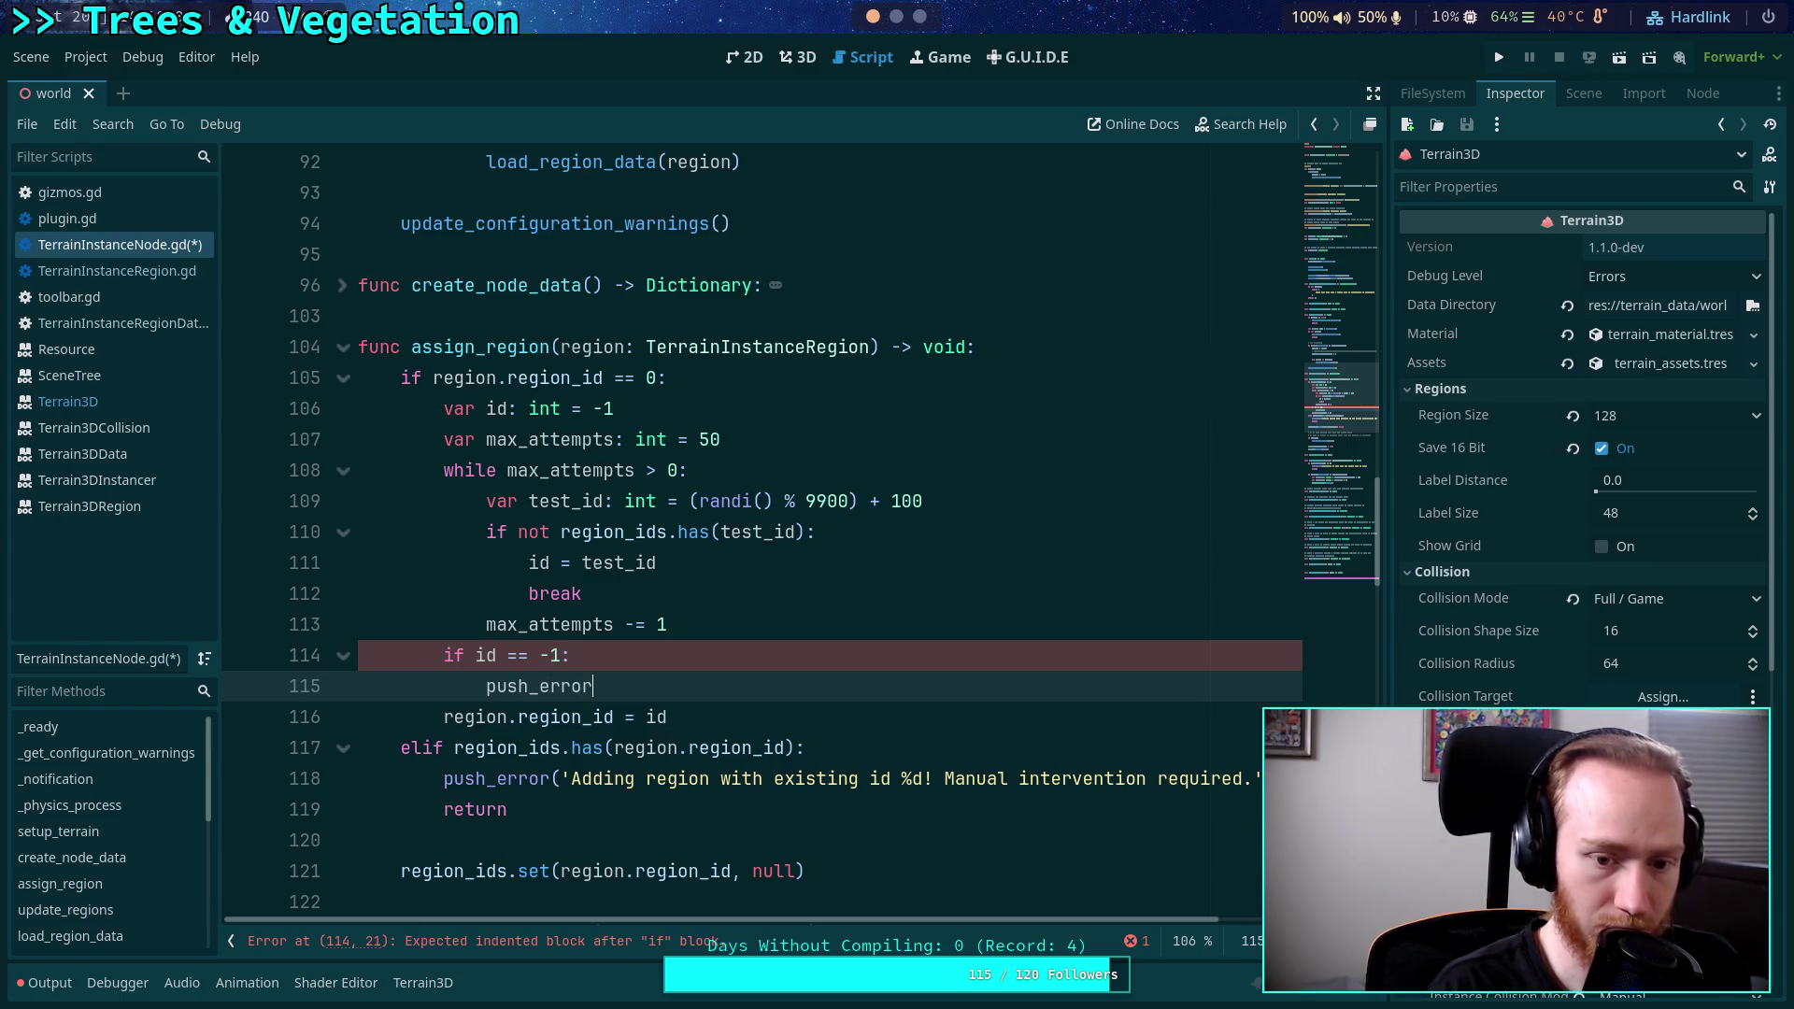
pyautogui.write("('")
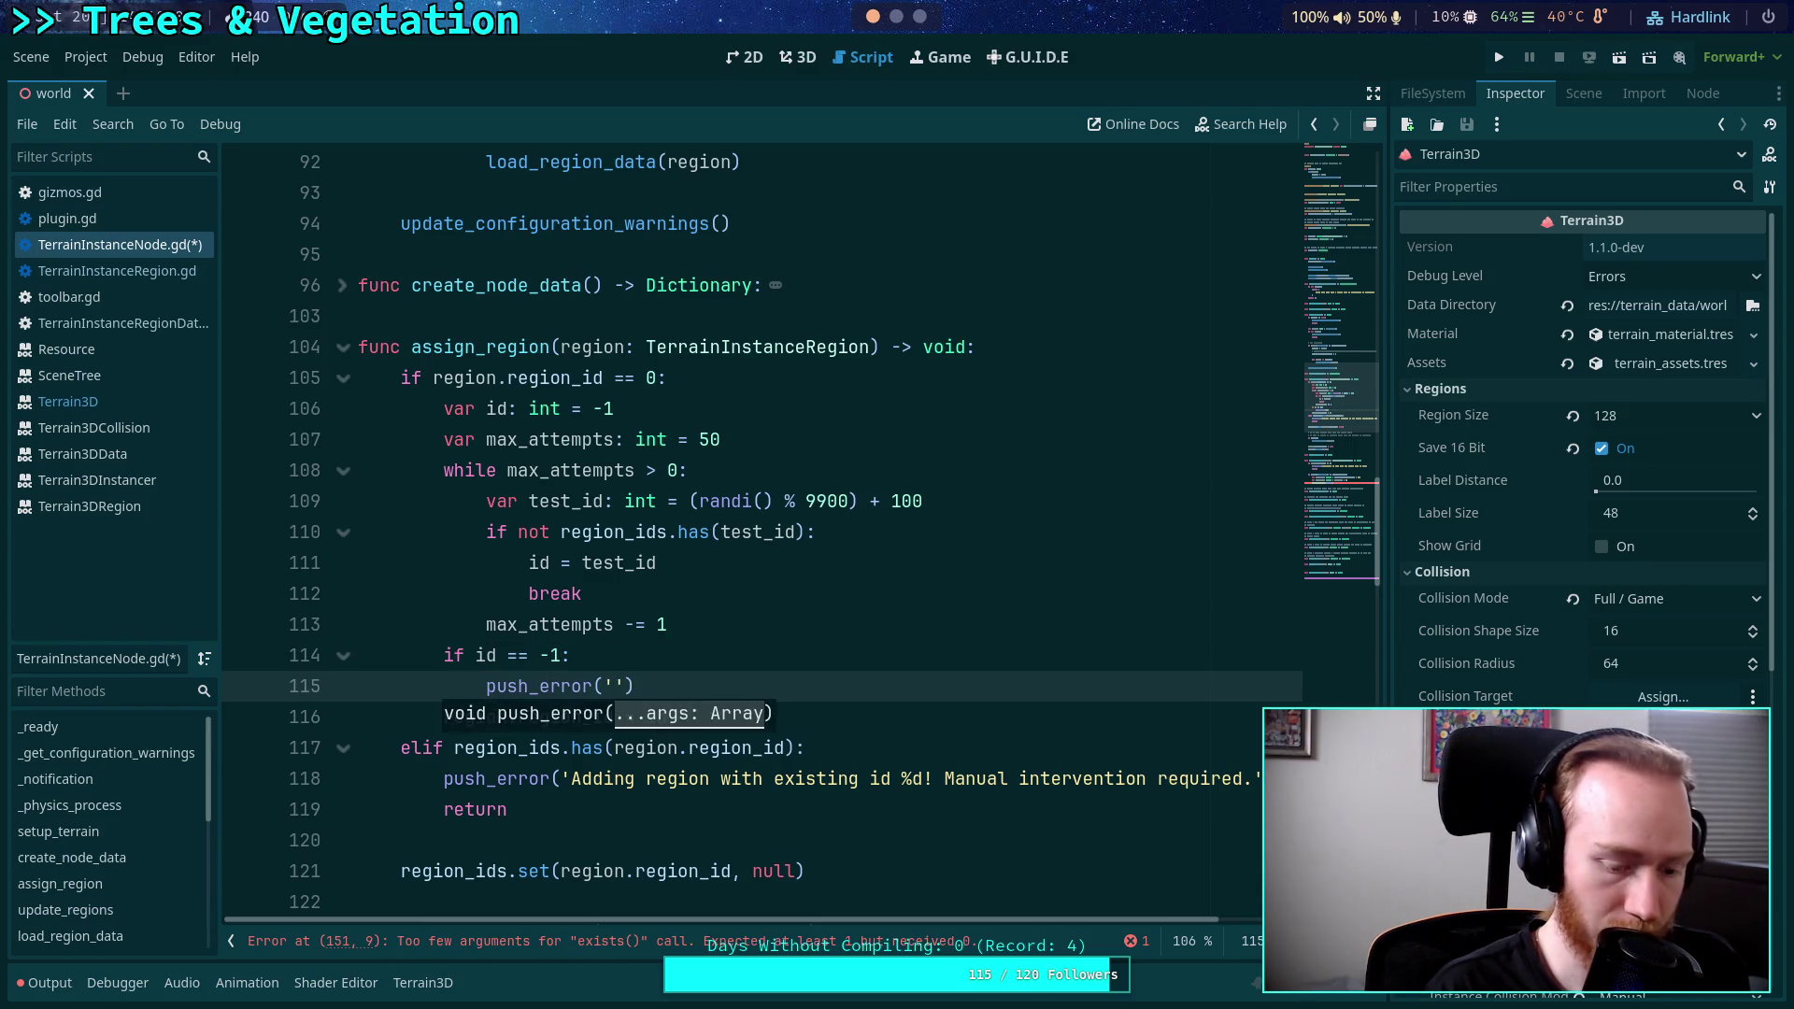
pyautogui.write('Exceedi')
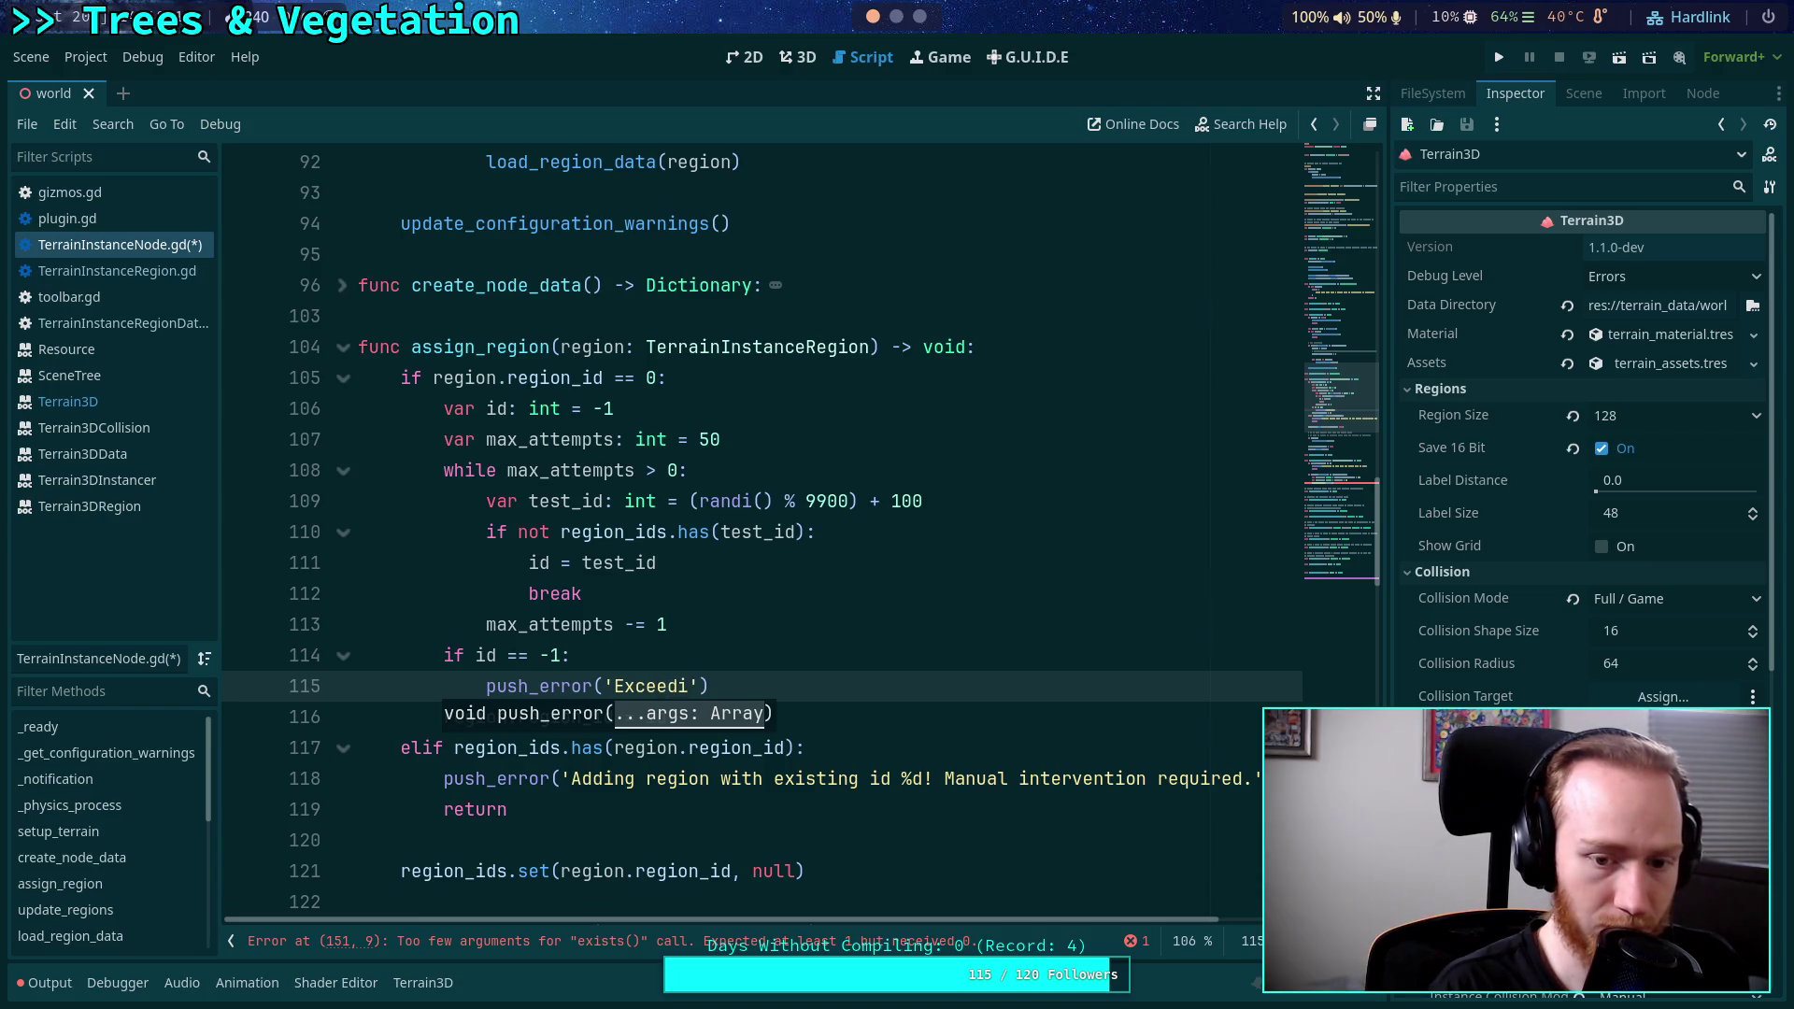
pyautogui.press('BackSpace')
pyautogui.write('ed')
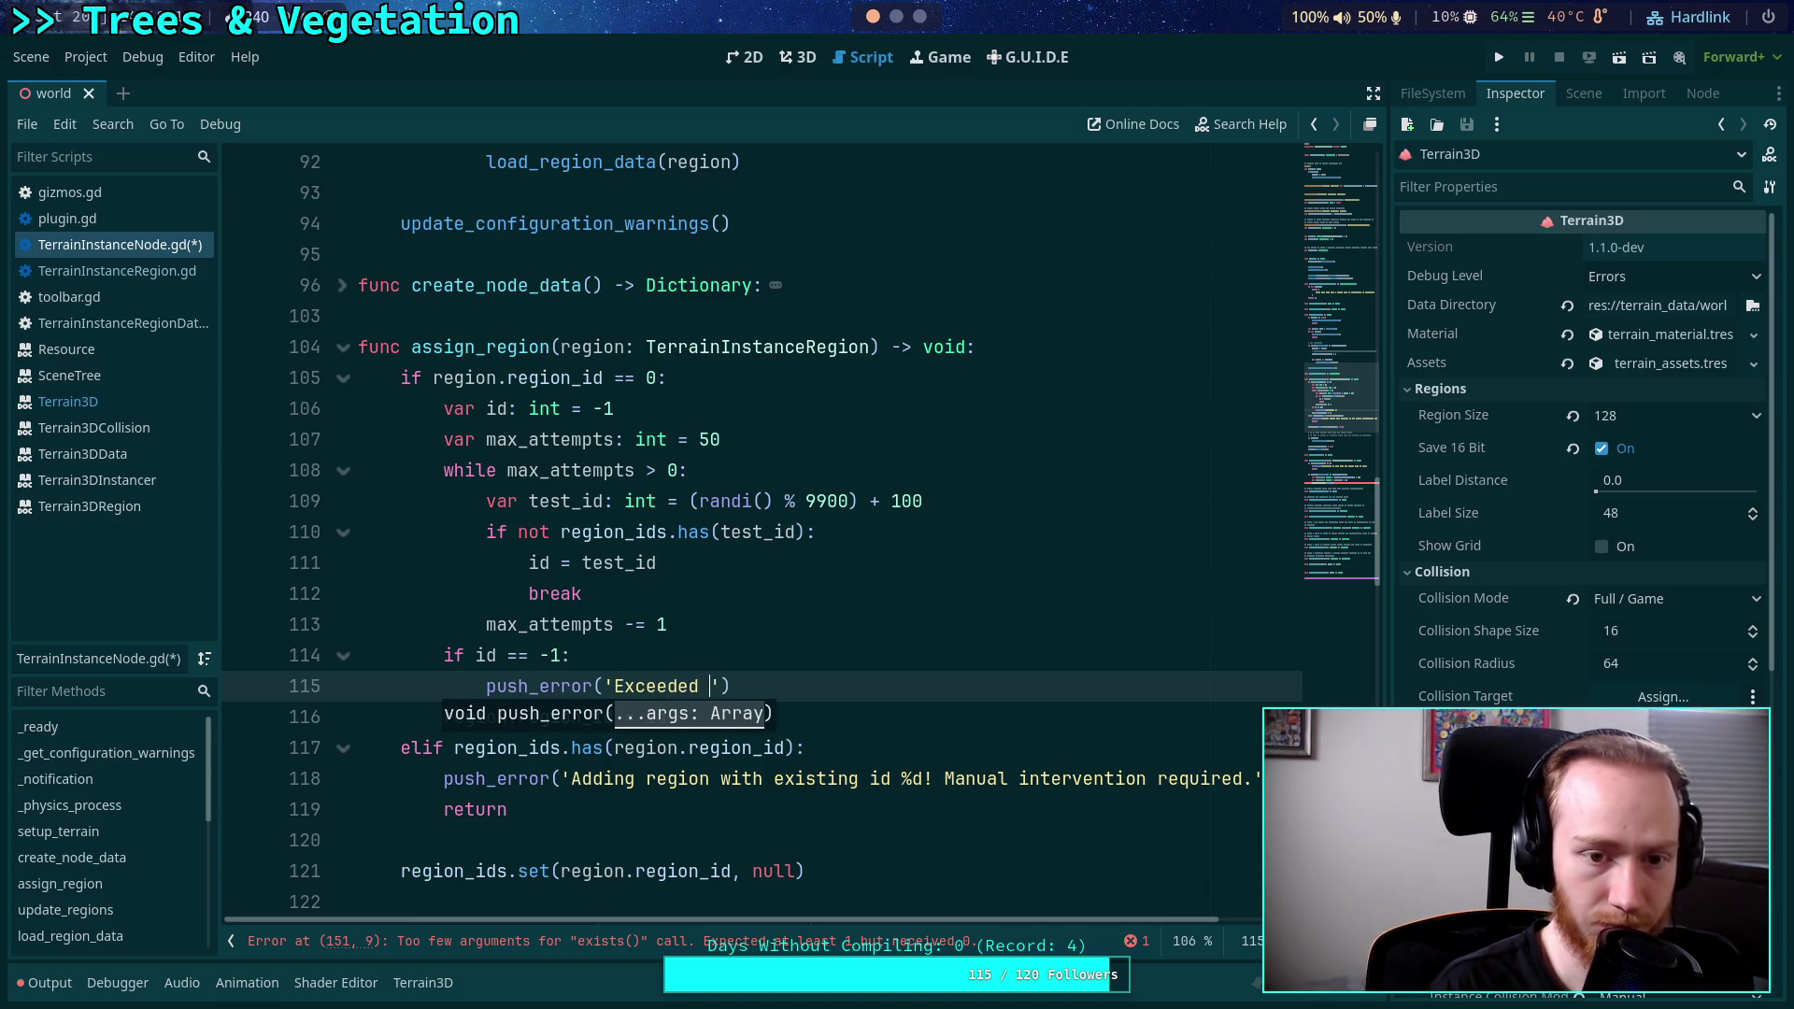
pyautogui.write(' 50 attepm')
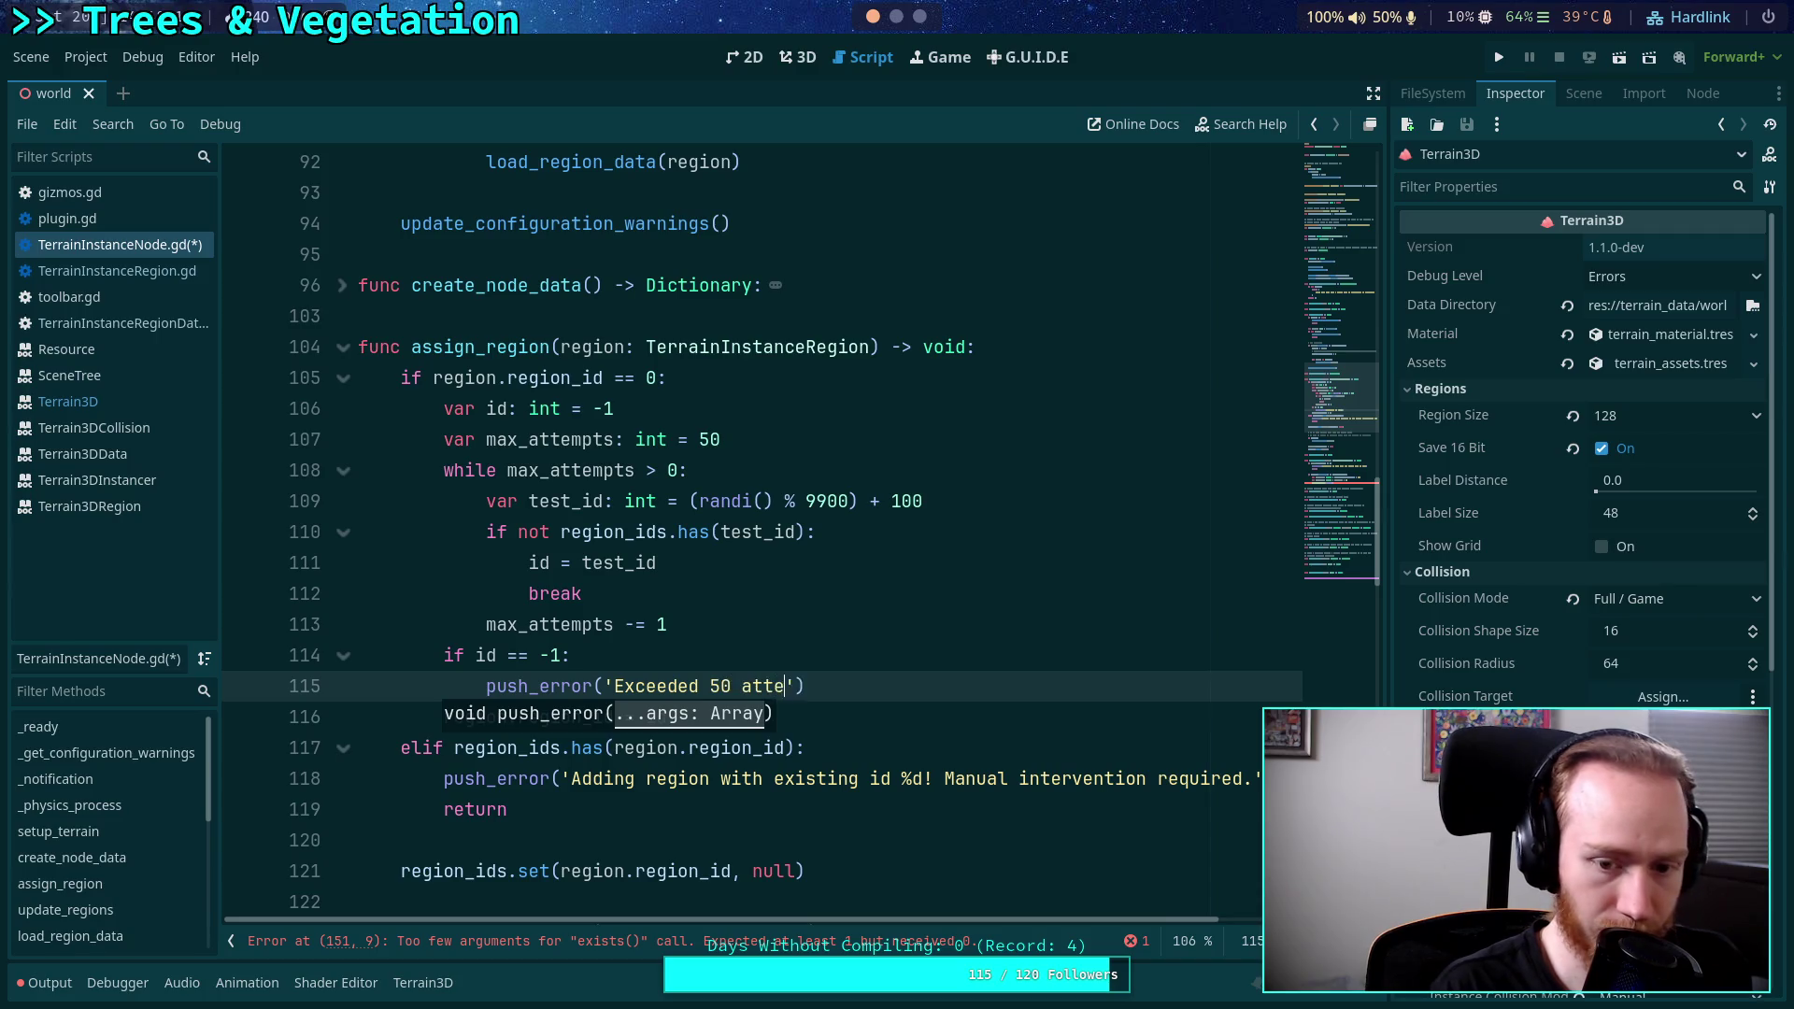
pyautogui.write('ts to produce')
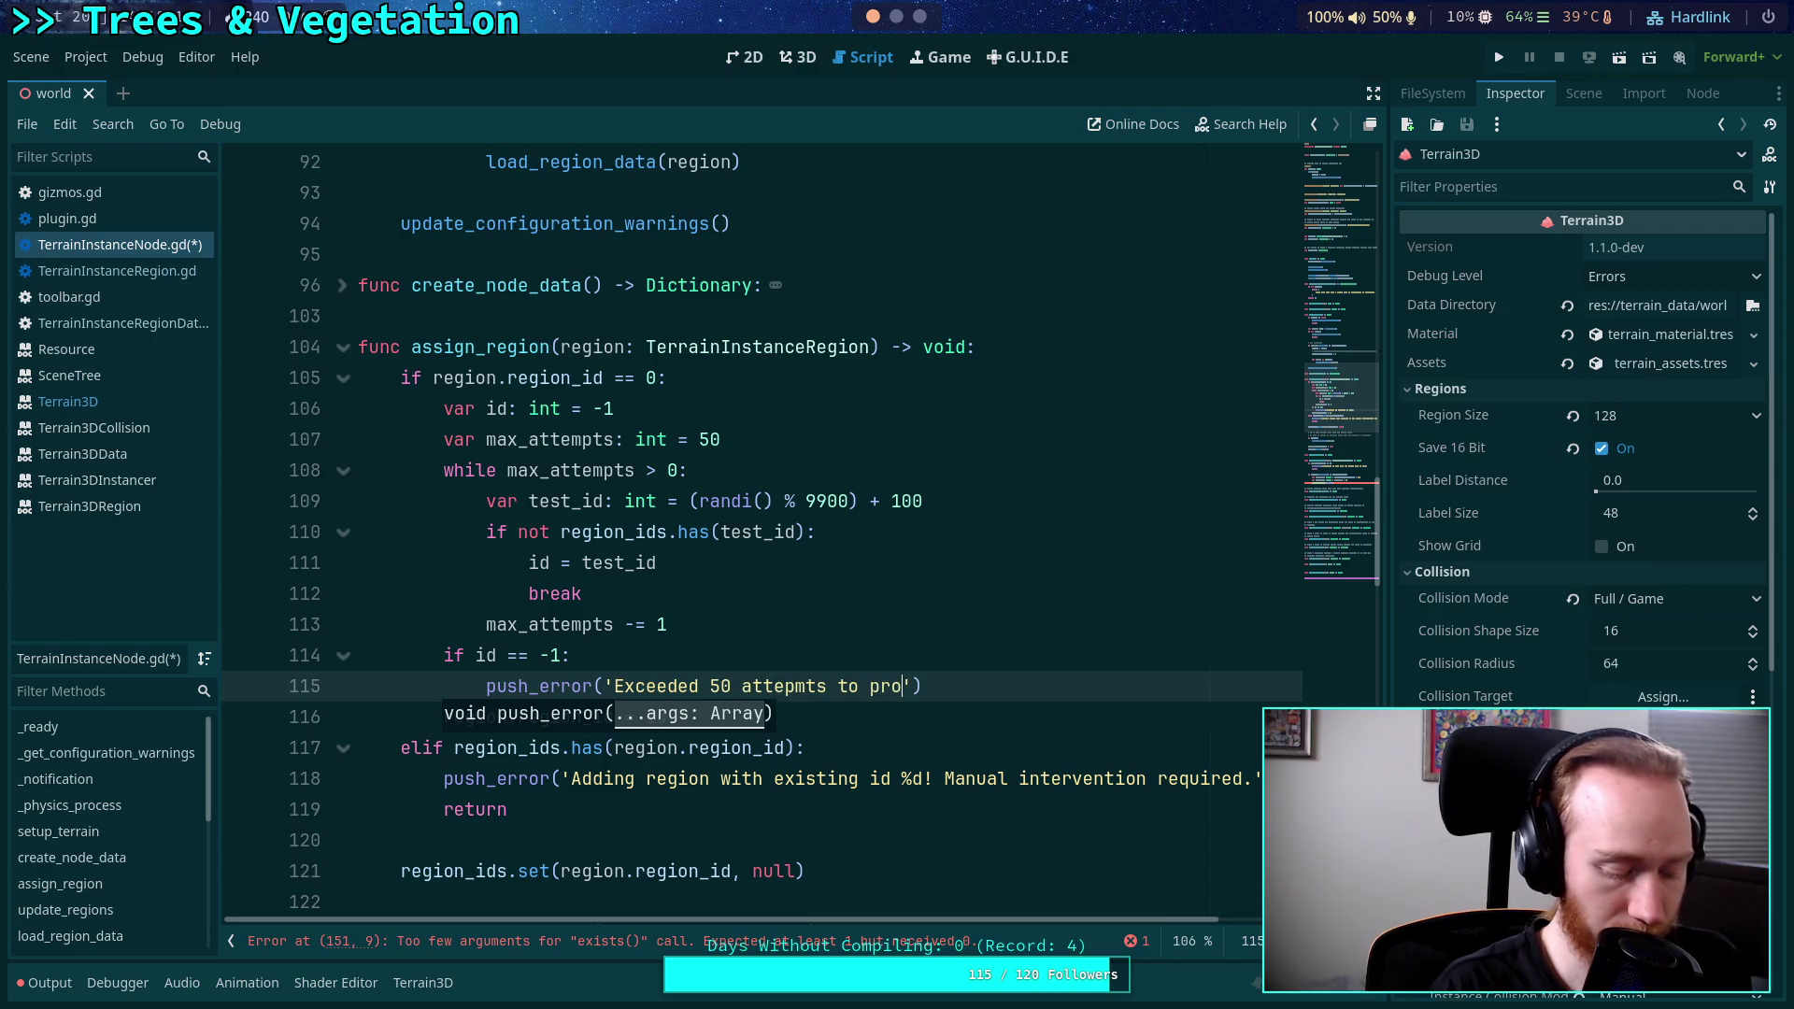
pyautogui.write(' a unqi')
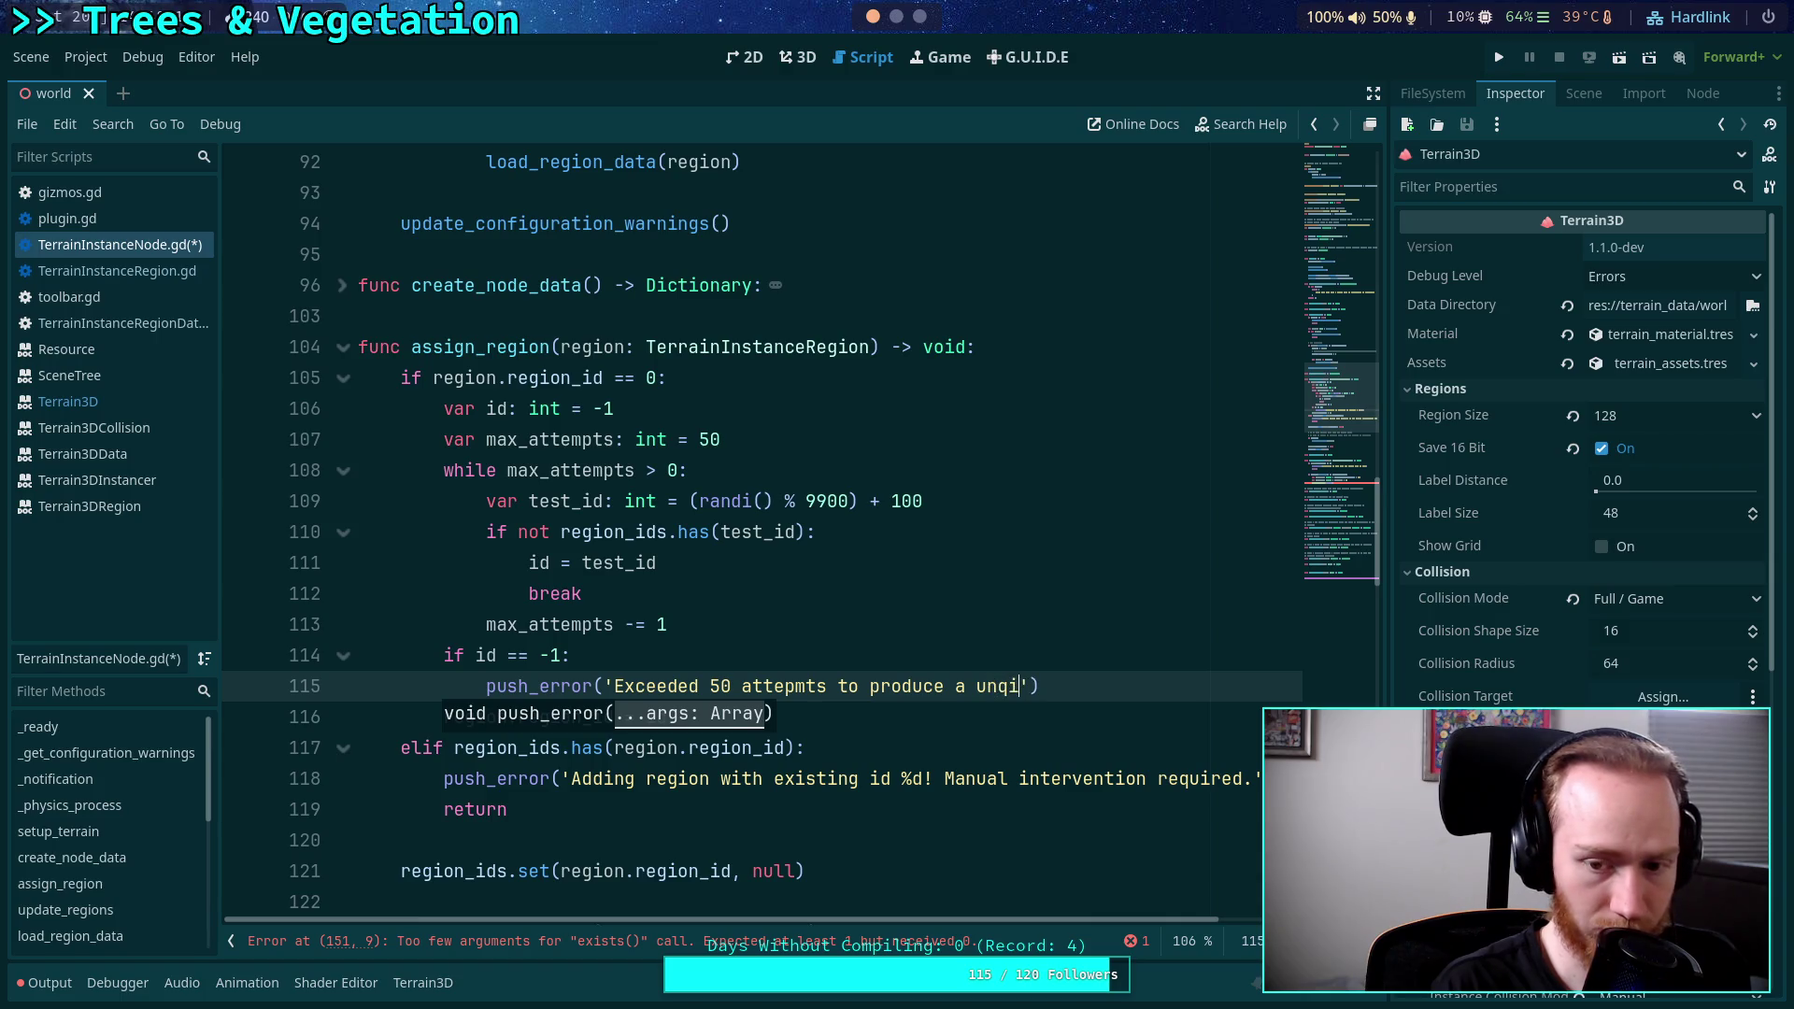
pyautogui.press('BackSpace')
pyautogui.press('BackSpace')
pyautogui.write('ique ')
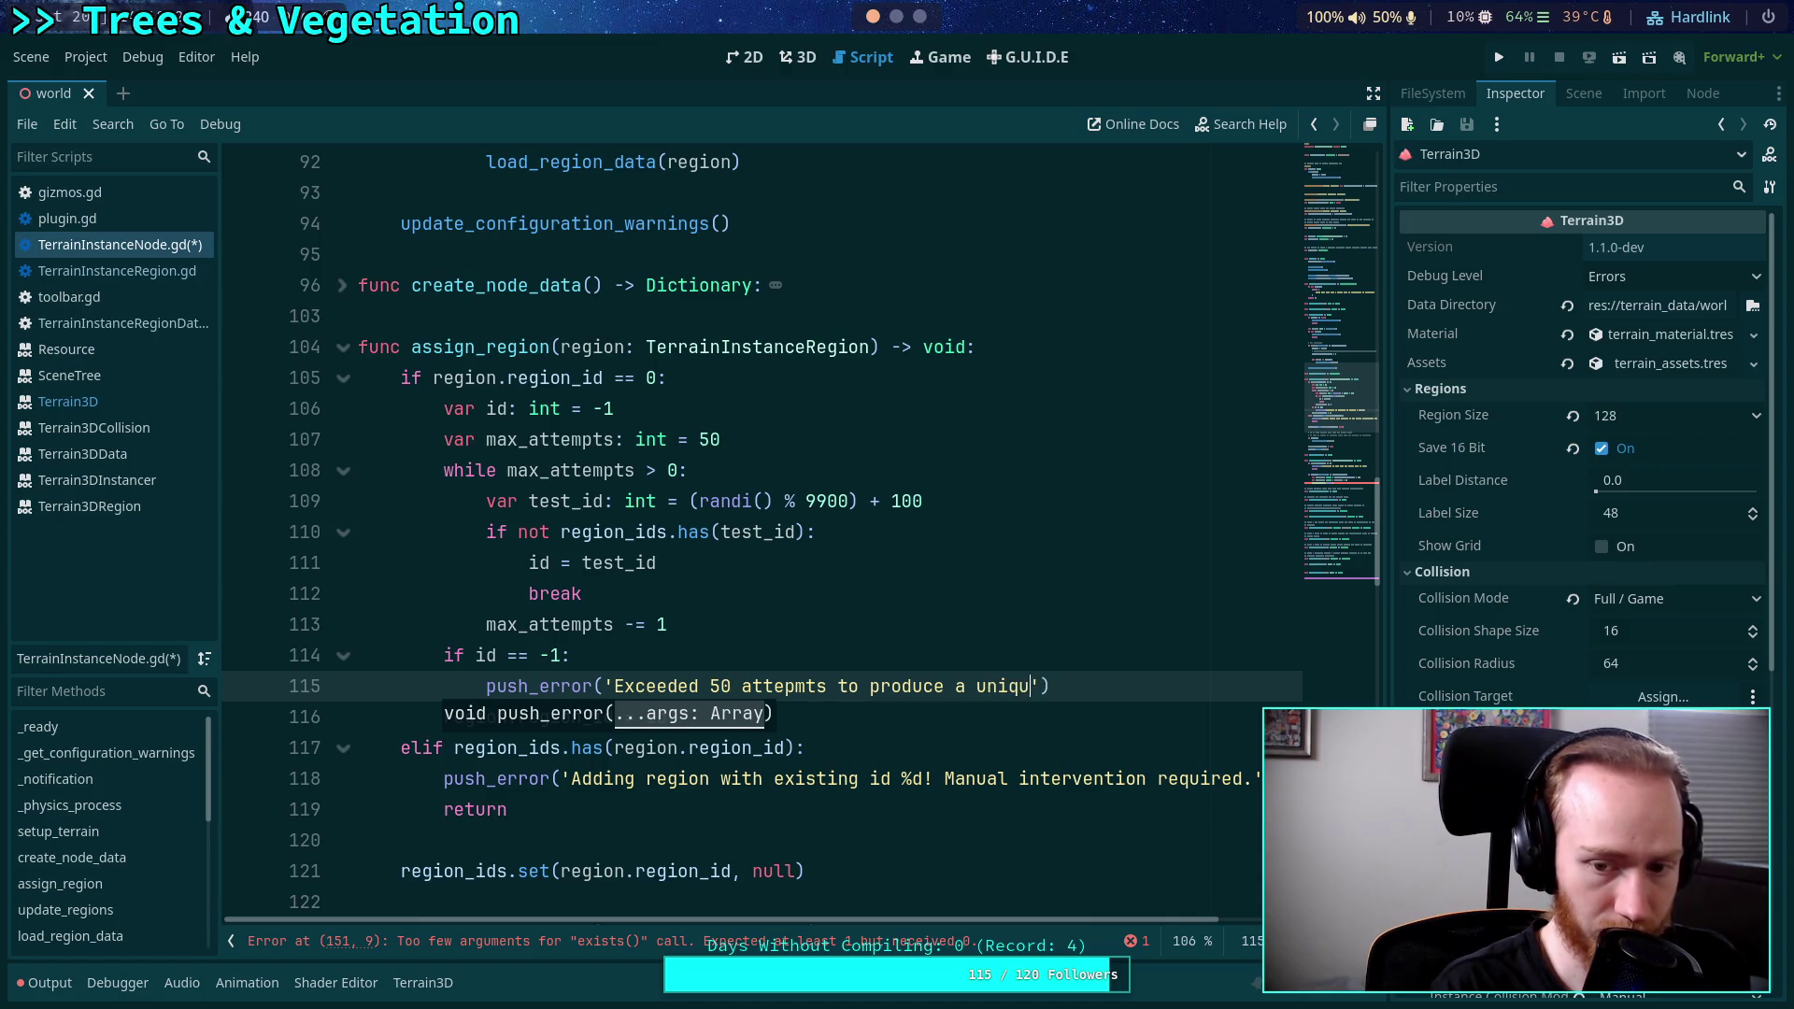
pyautogui.write('ID for ')
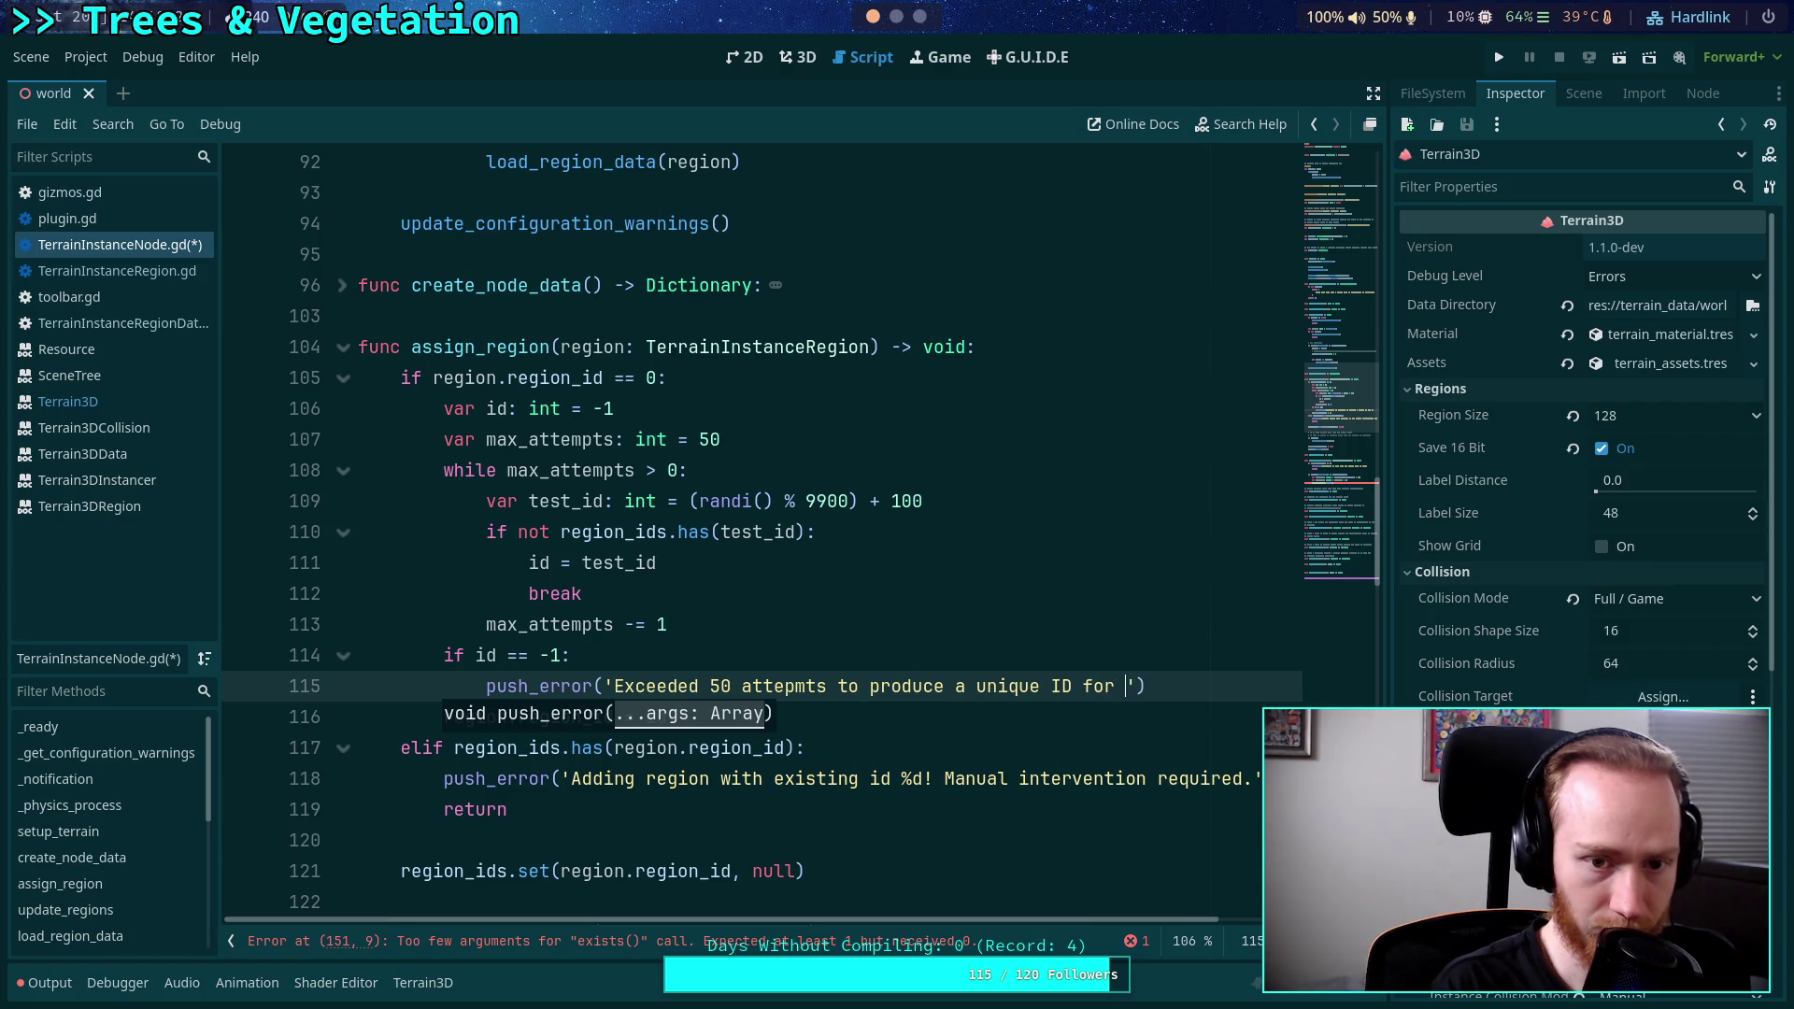
pyautogui.write('region ')
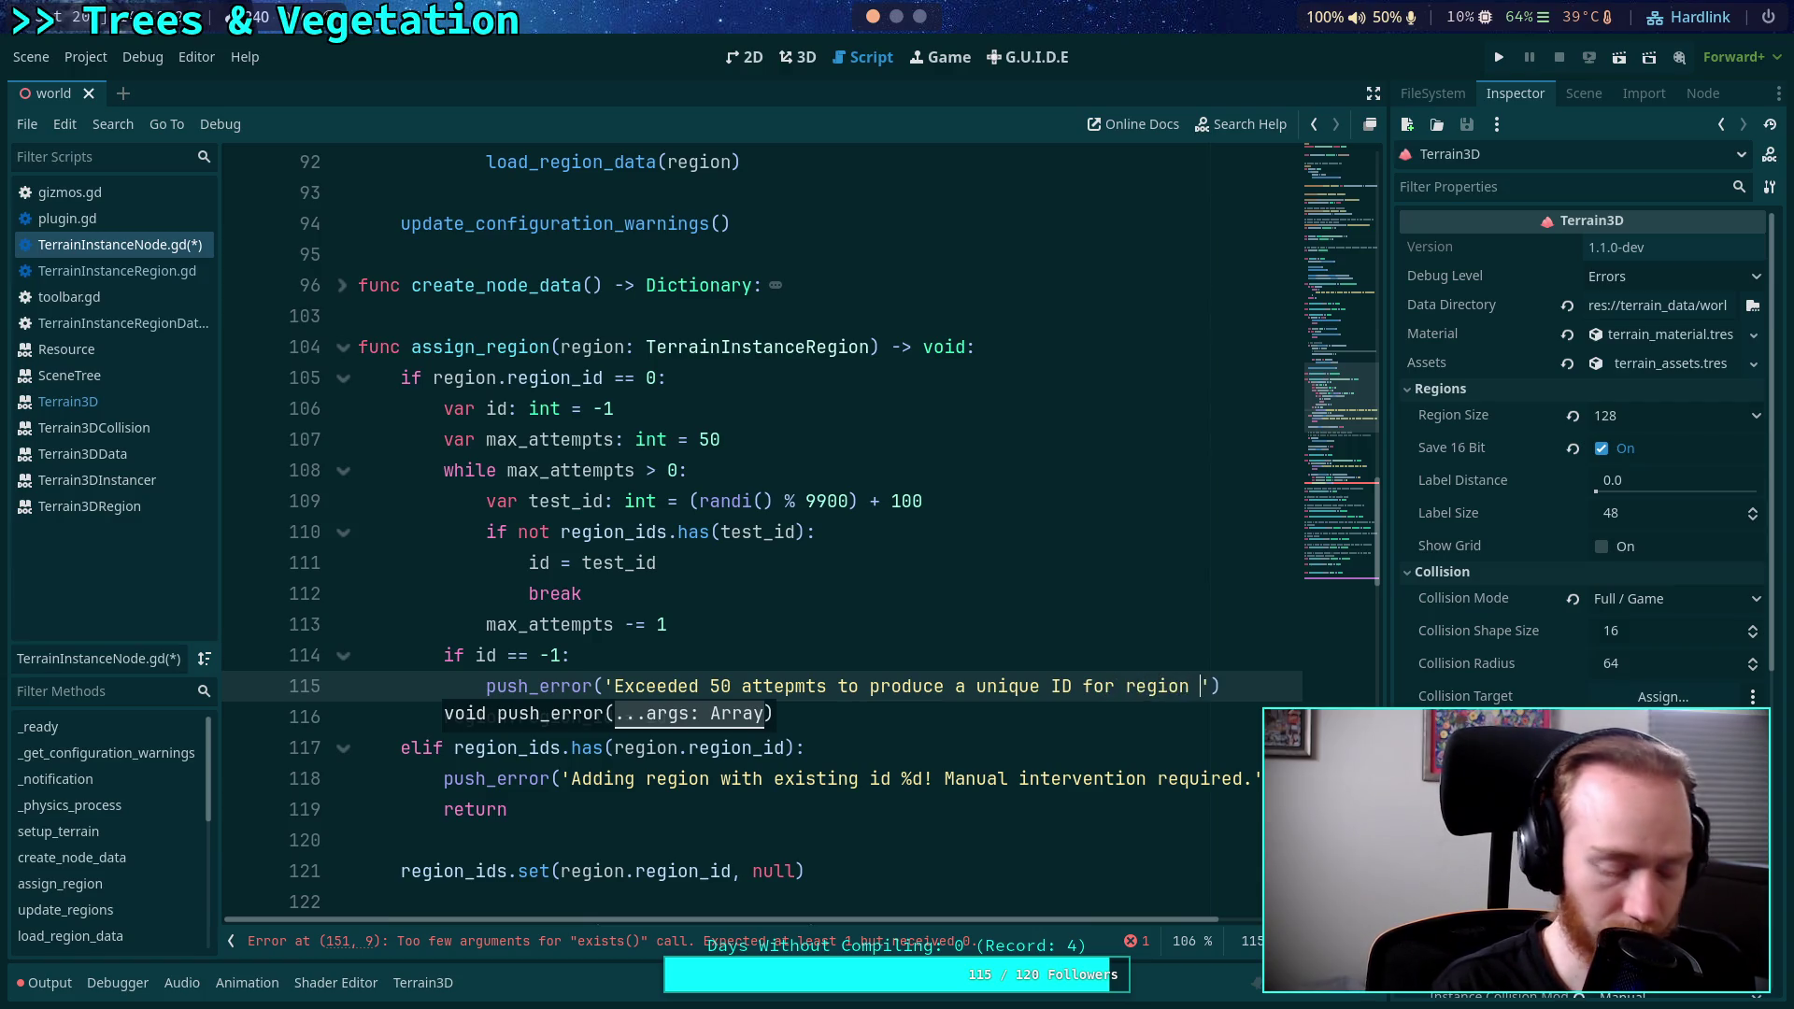
pyautogui.write('%s!')
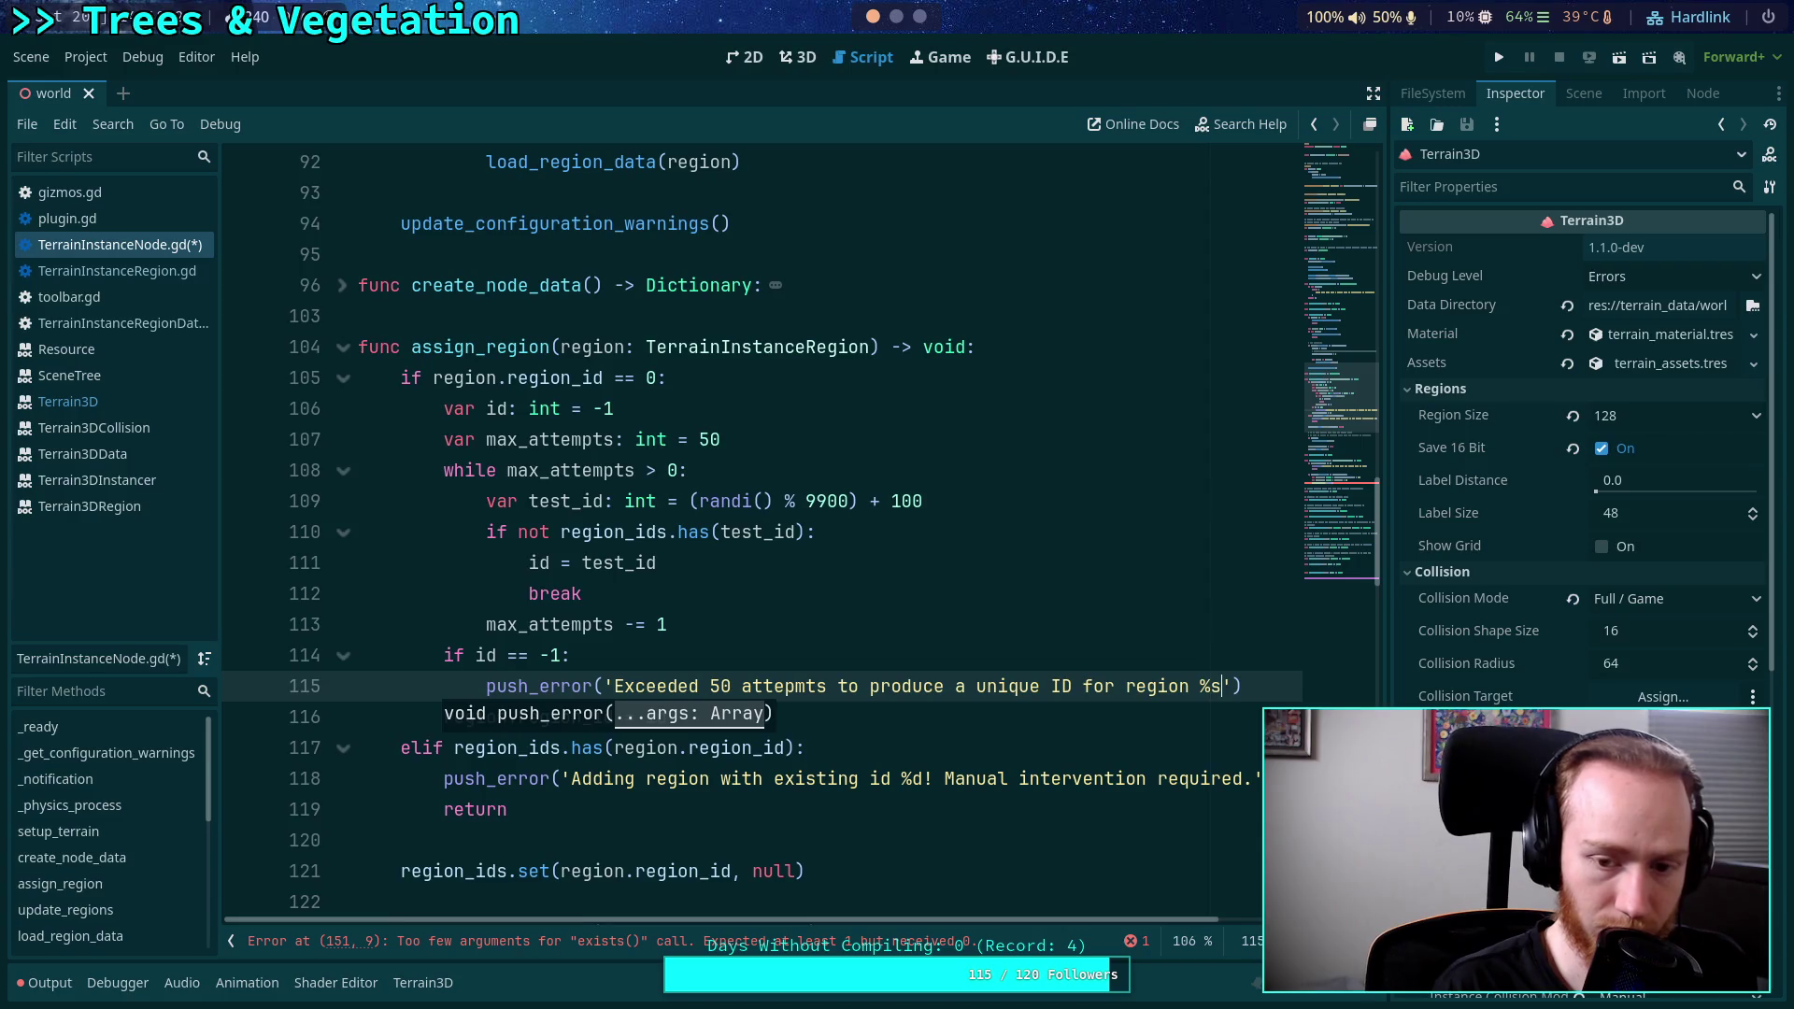
pyautogui.write(' Manual int')
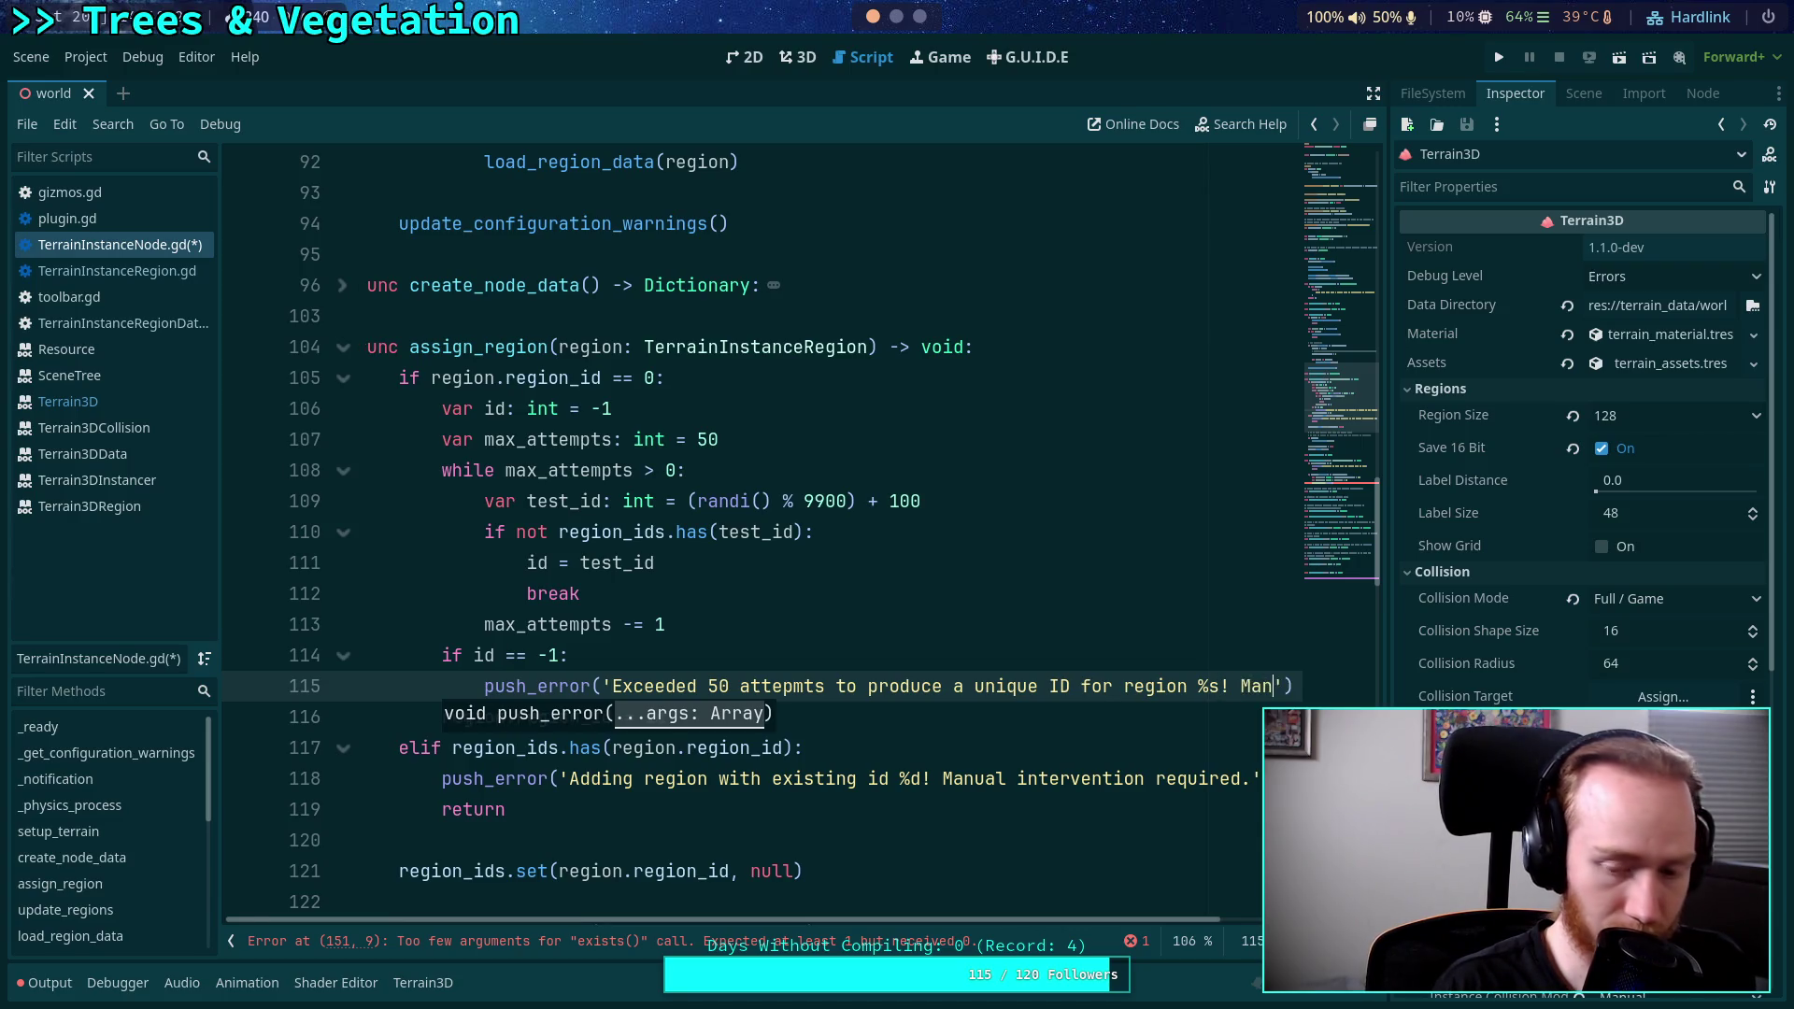
pyautogui.write('ventie')
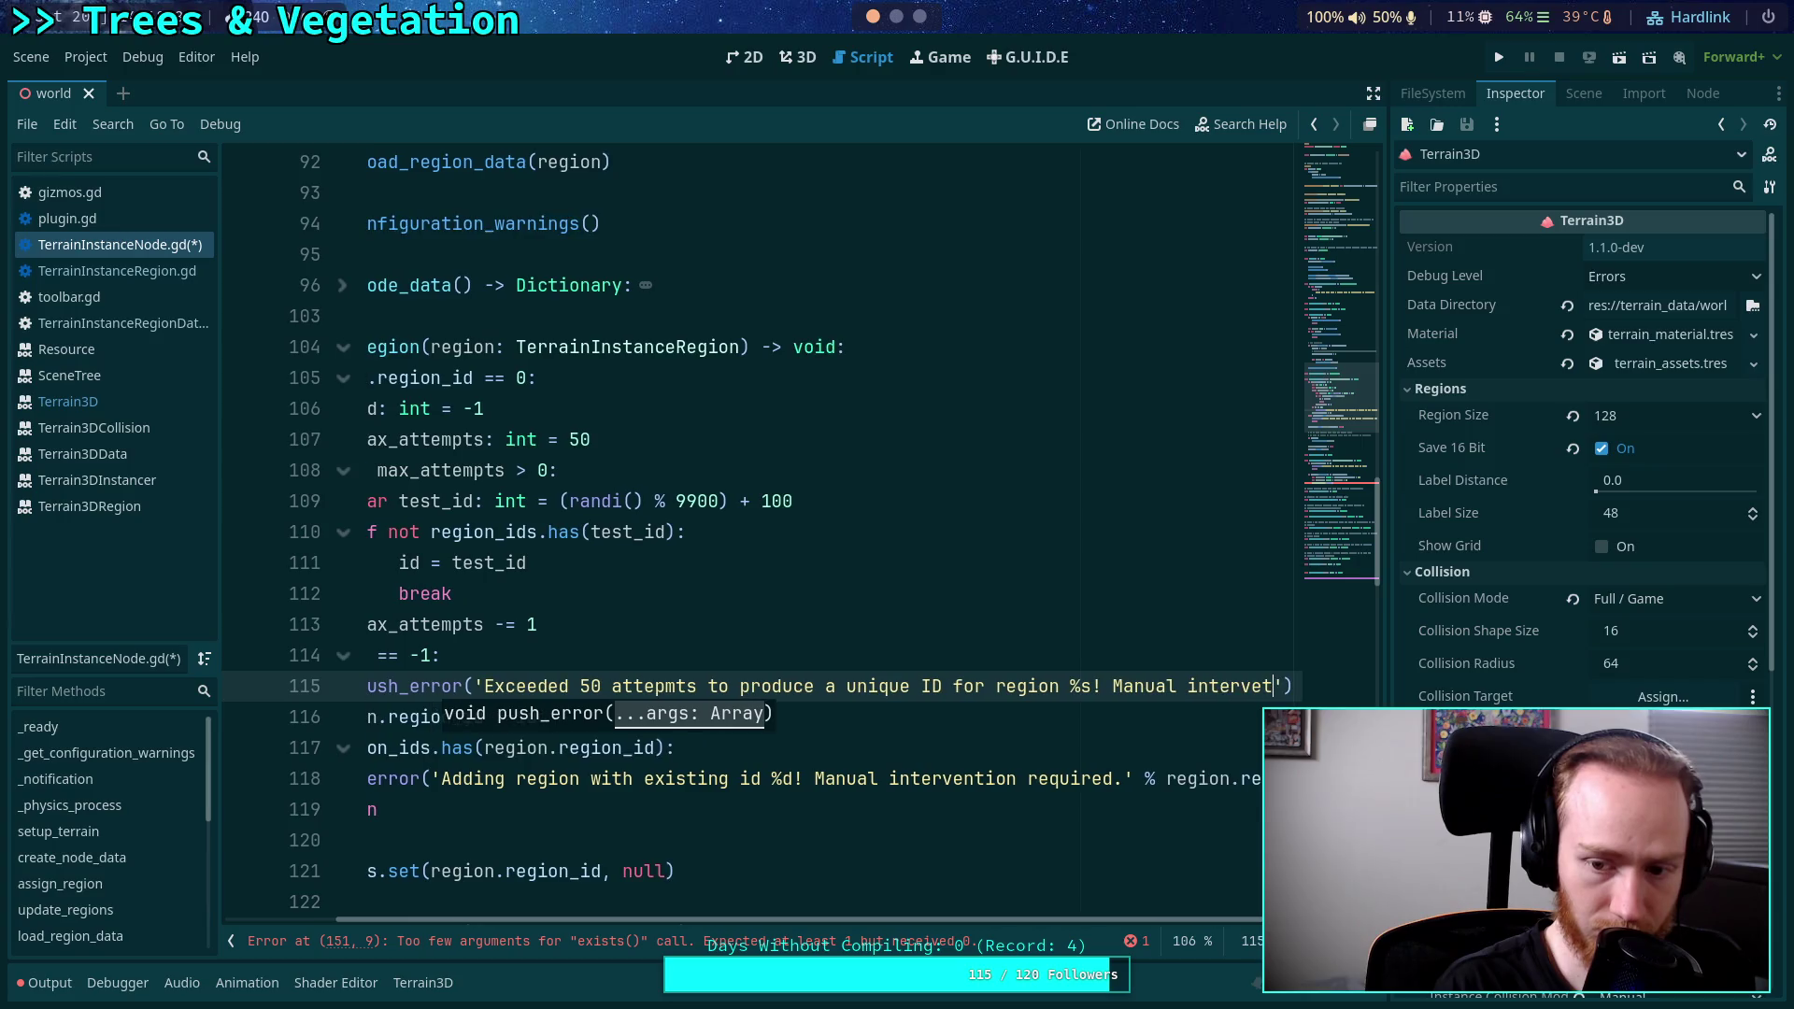
pyautogui.press('BackSpace')
pyautogui.write('on require')
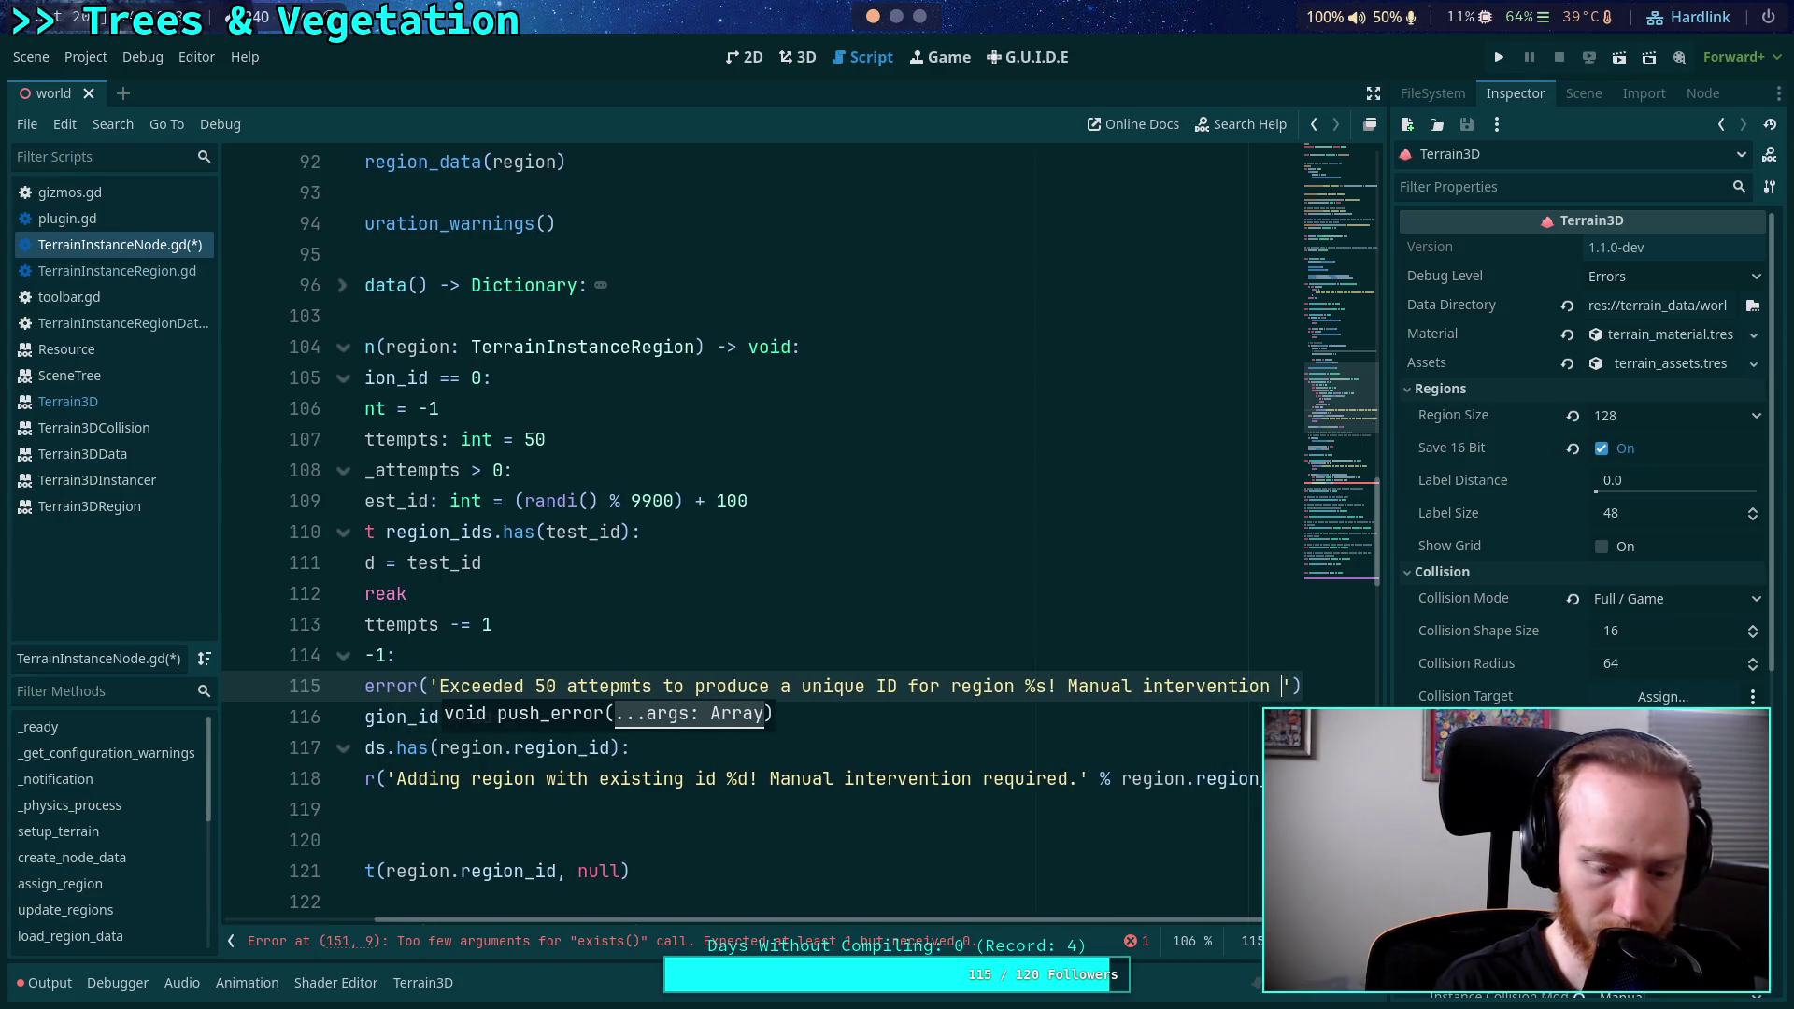
pyautogui.write("d.' ")
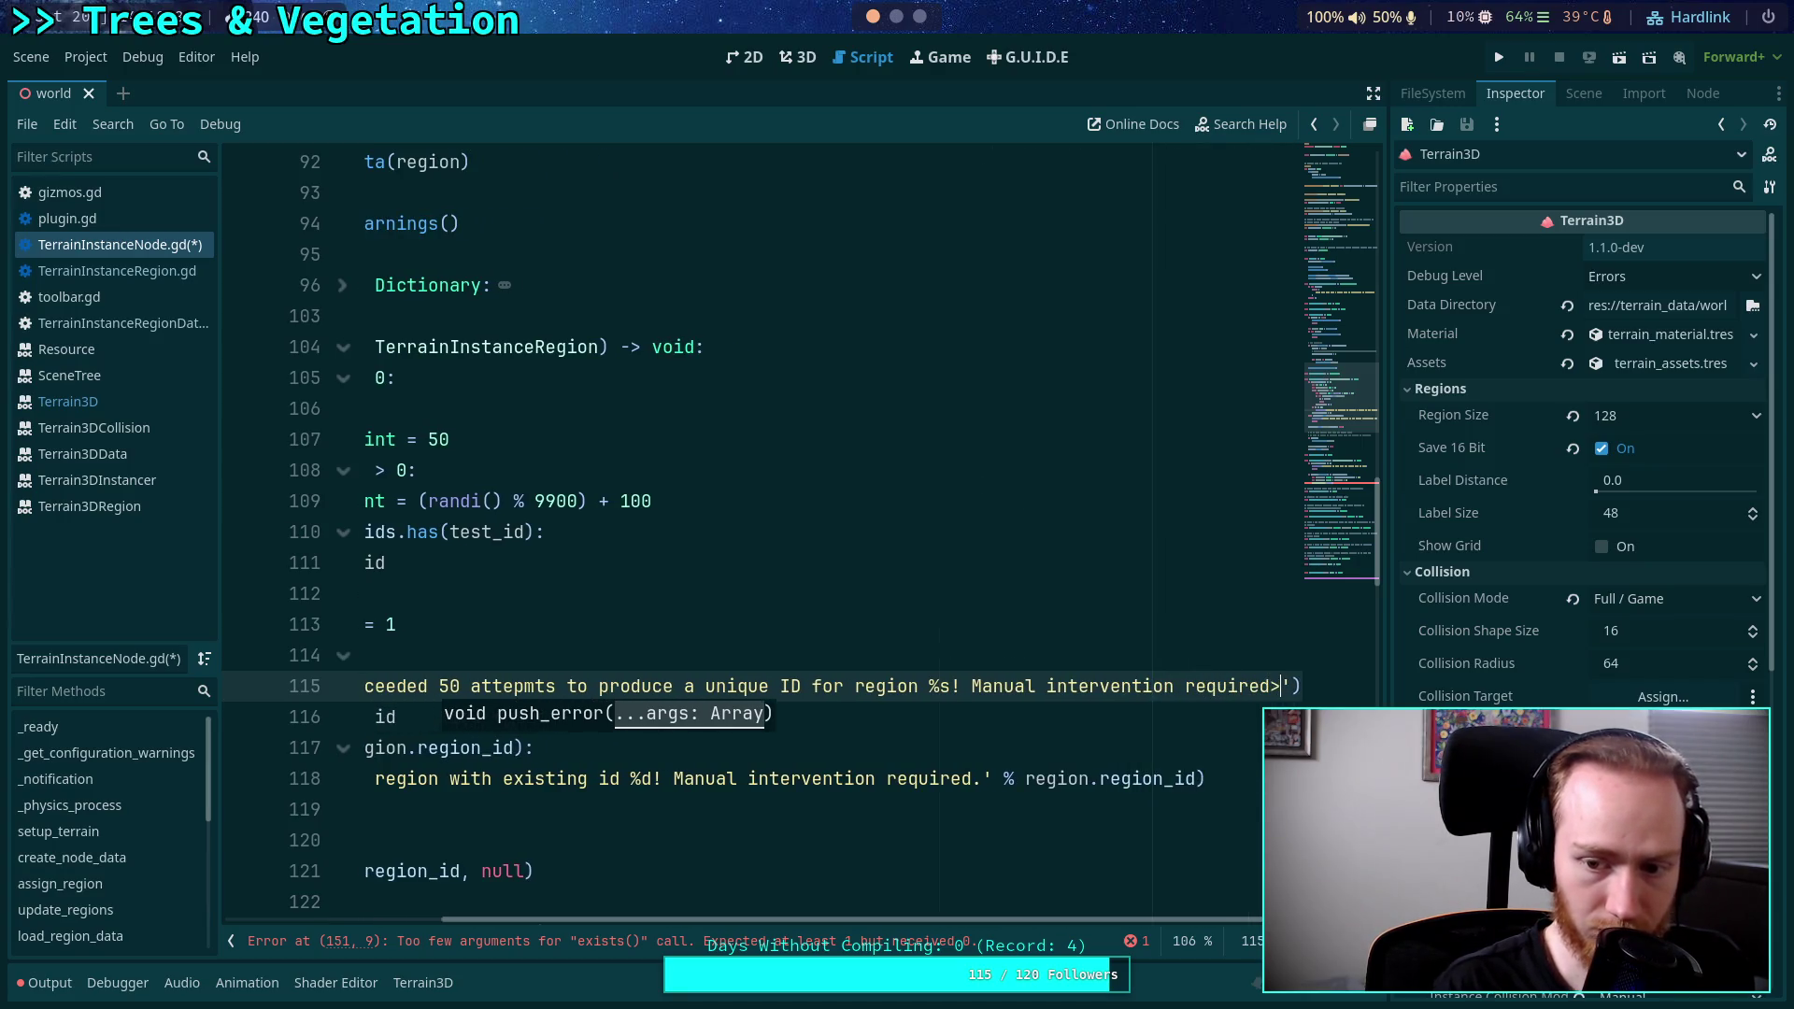
pyautogui.write('% ')
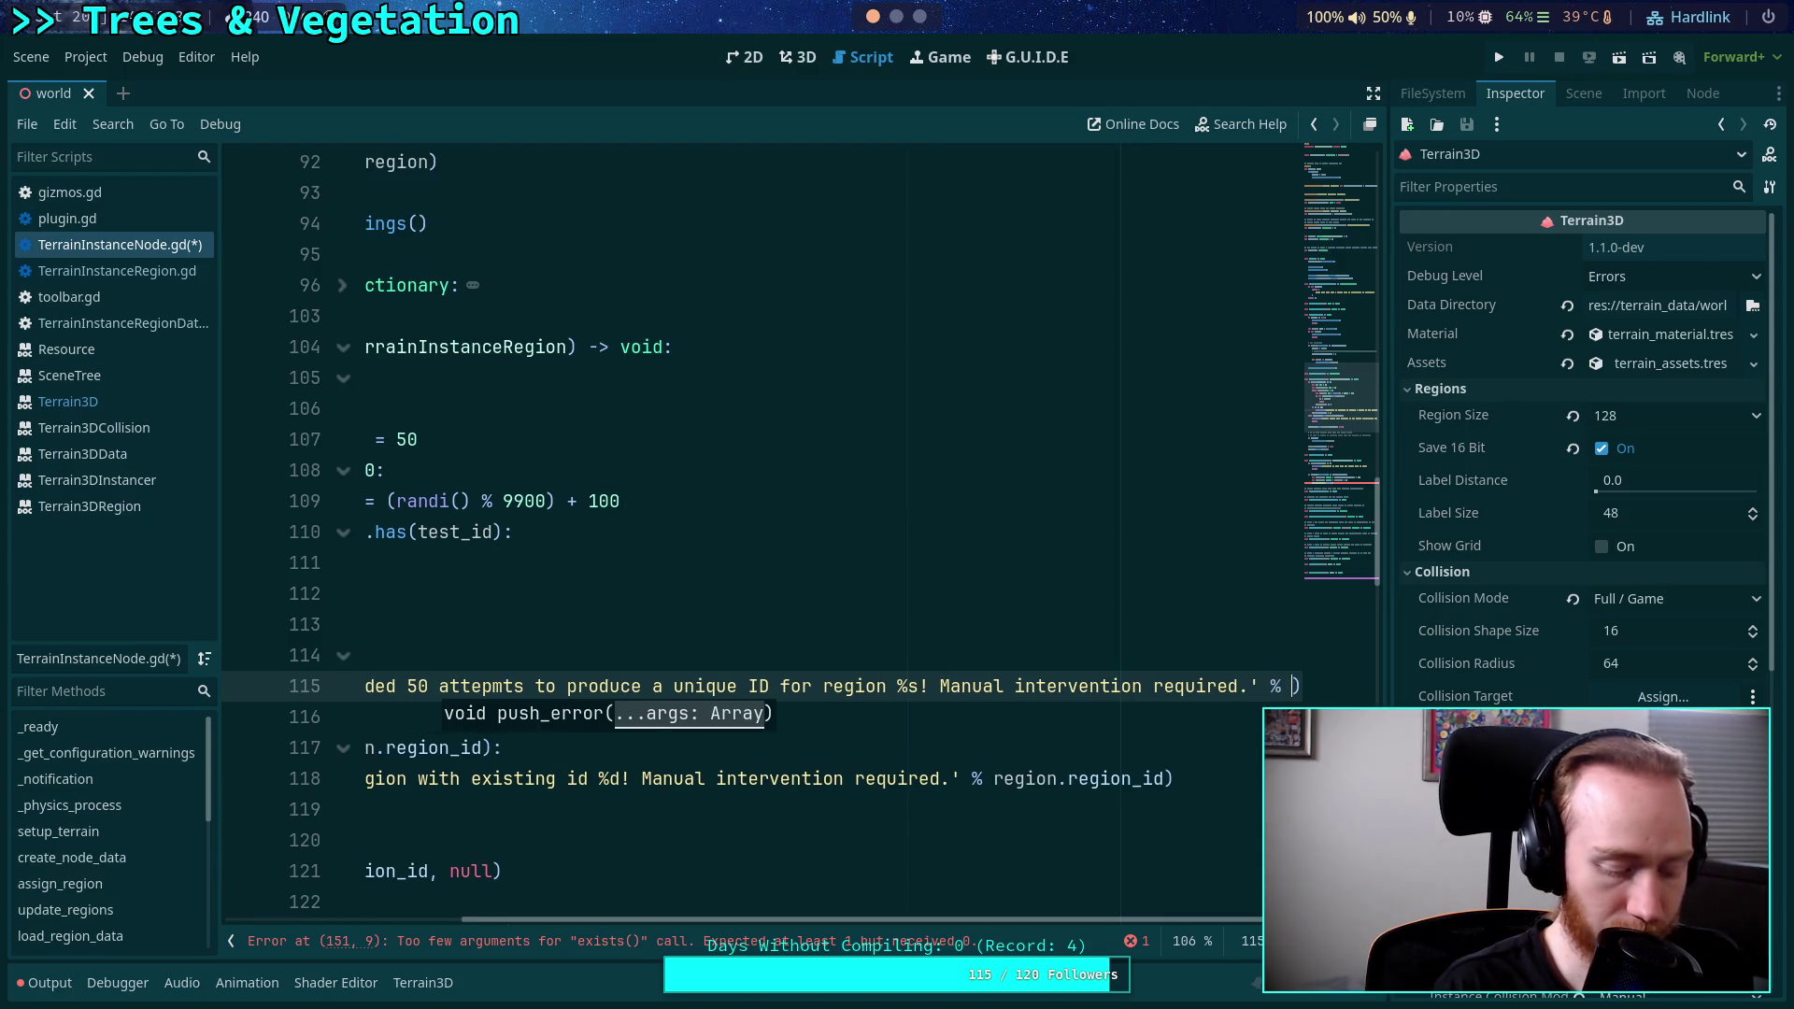
pyautogui.write('reg')
pyautogui.press('BackSpace')
pyautogui.press('BackSpace')
pyautogui.press('BackSpace')
pyautogui.write('region')
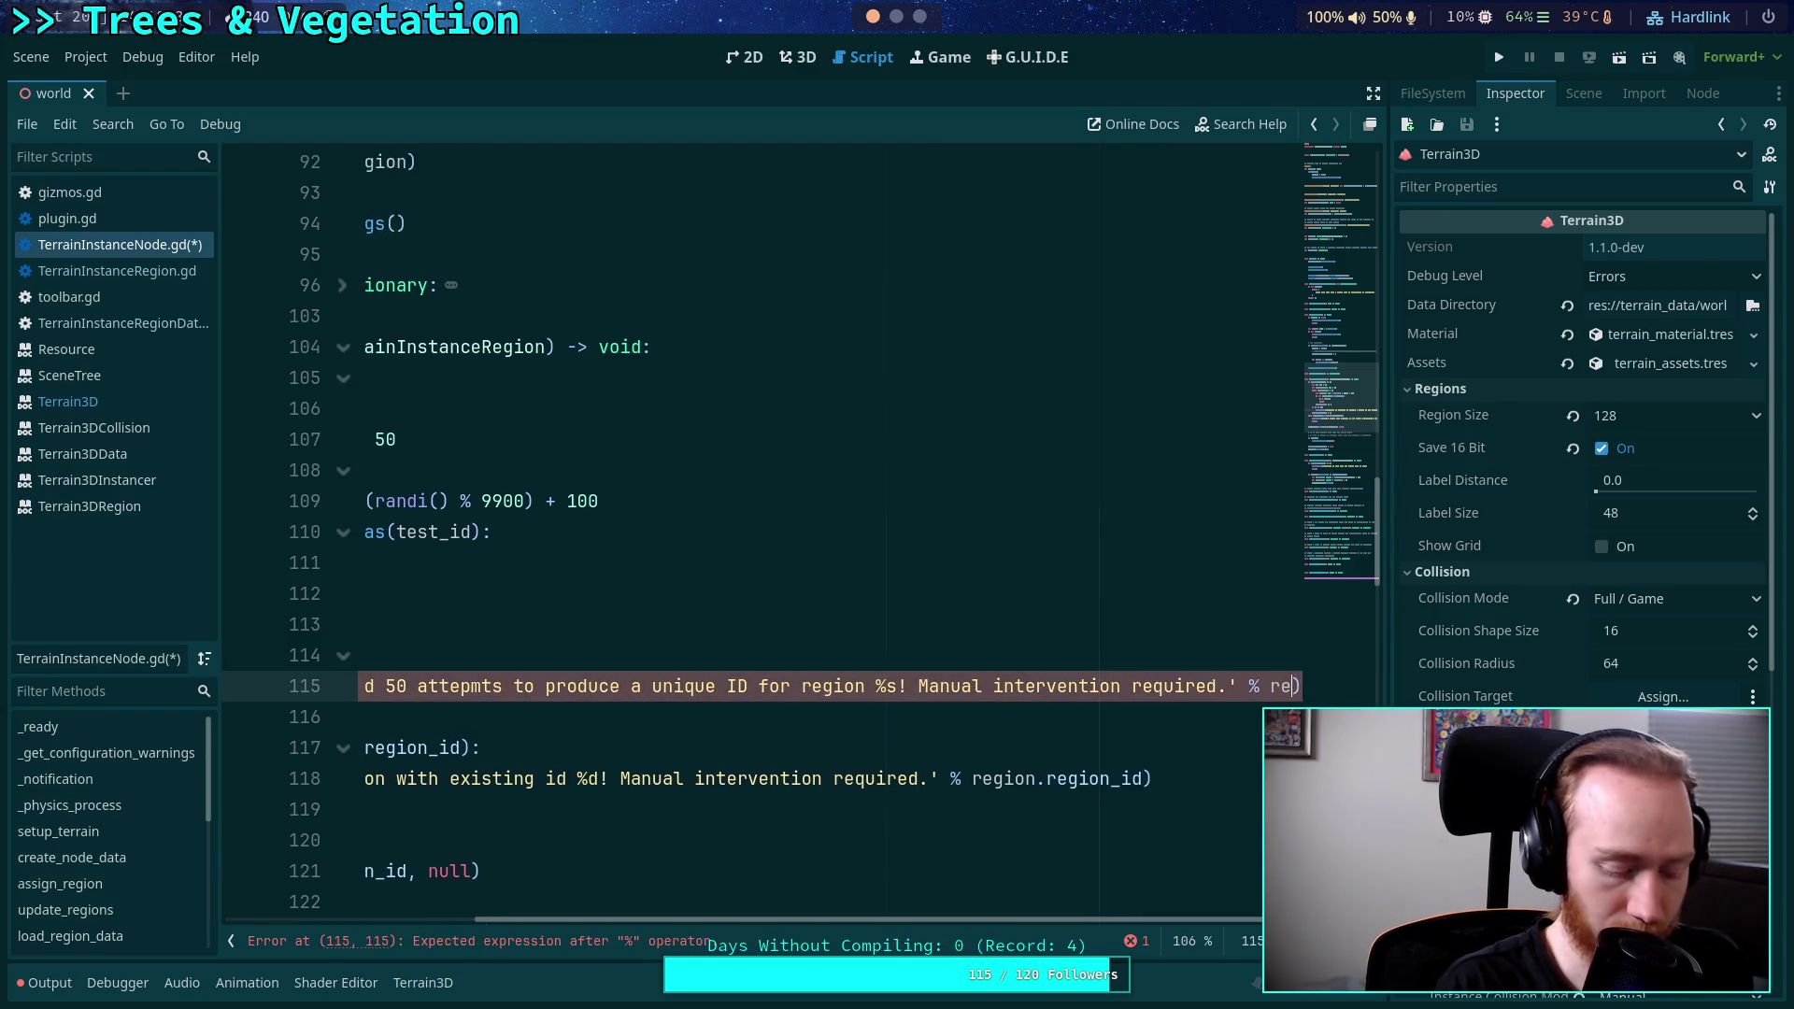
pyautogui.press('Escape')
pyautogui.press('Down')
pyautogui.press('Home')
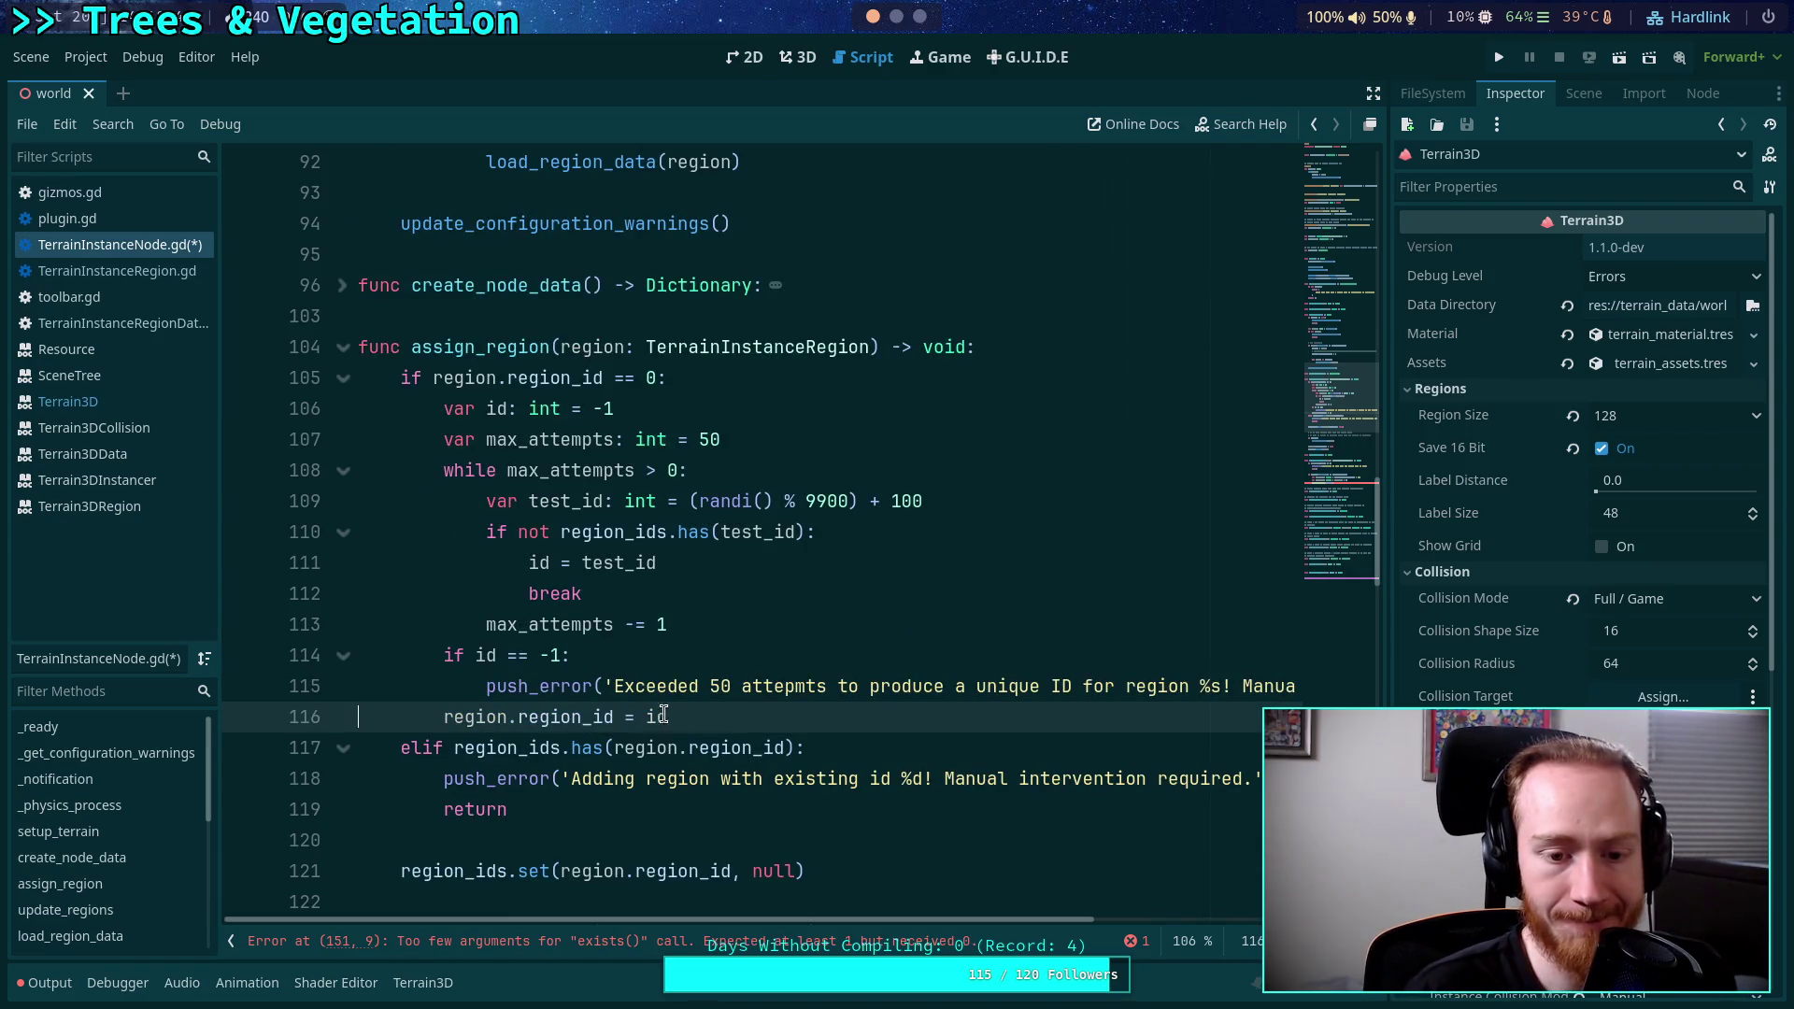
# Add a return after the push_error call and save the script.
pyautogui.click(686, 683)
pyautogui.press('End')
pyautogui.press('Return')
pyautogui.write('return')
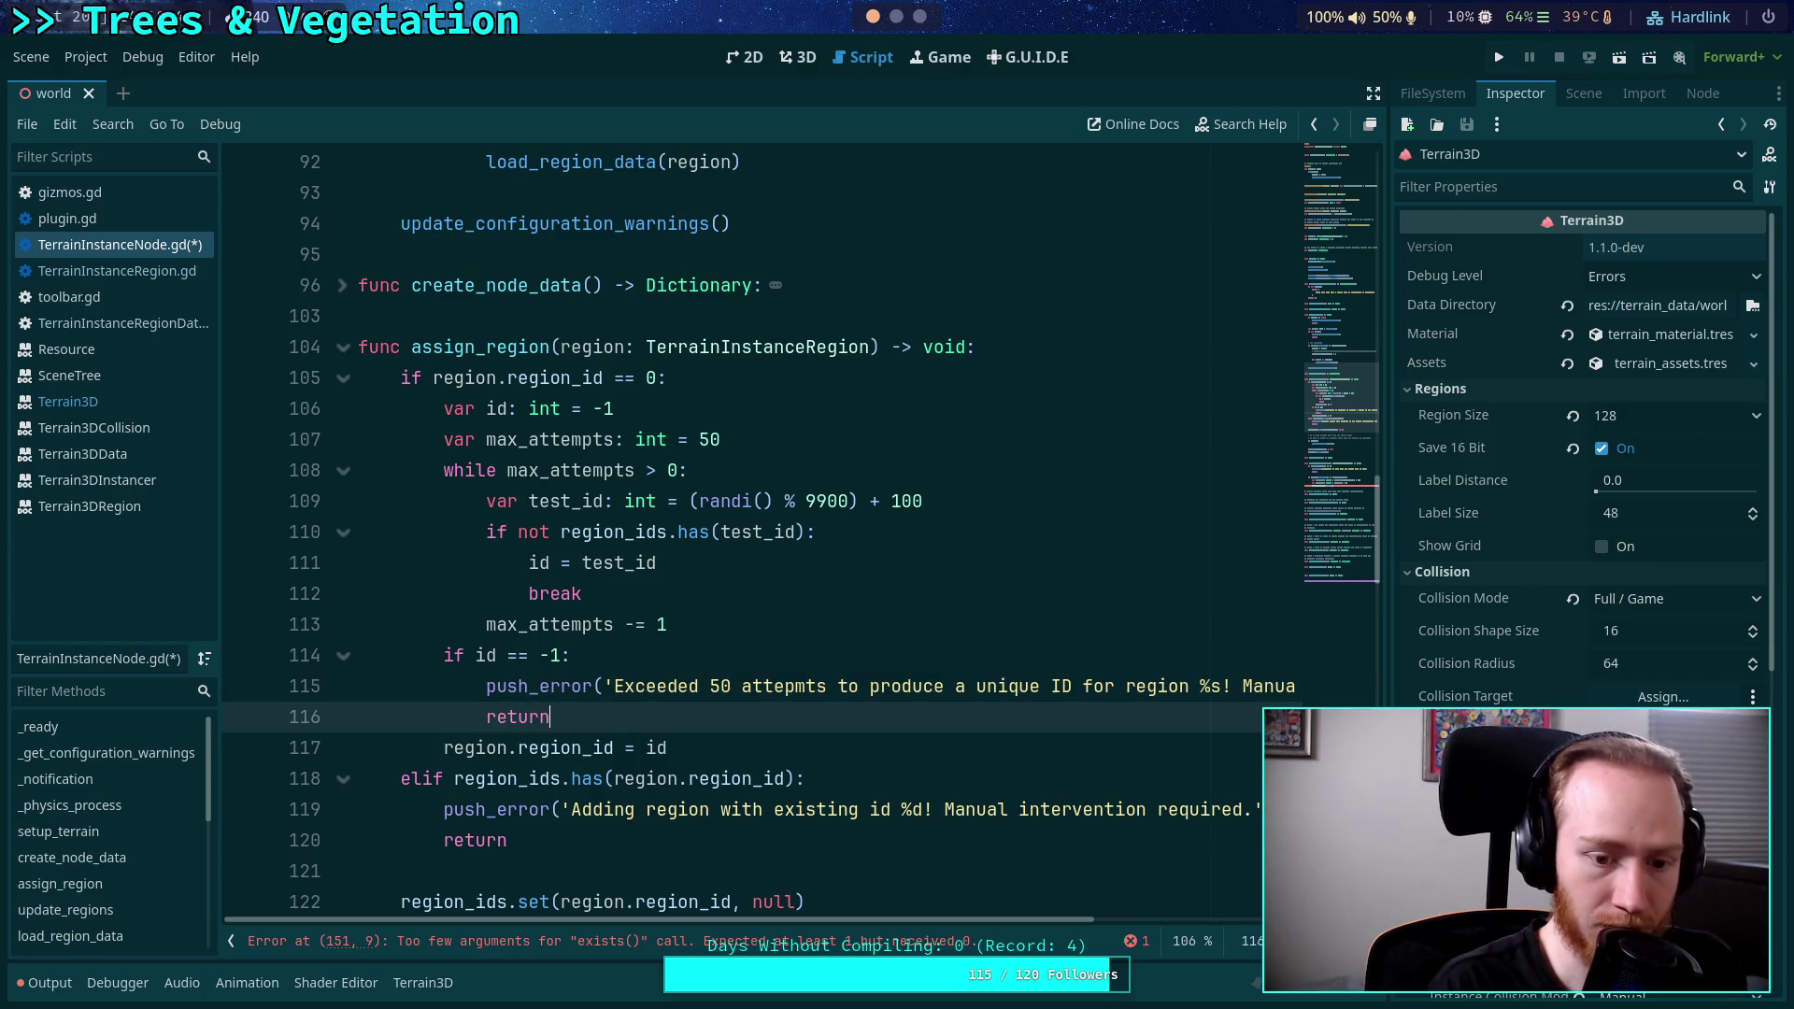
pyautogui.hotkey('ctrl', 's')
# Scroll down to load_region_data's line 151, then switch to the web browser.
pyautogui.scroll(-1, 764, 608)
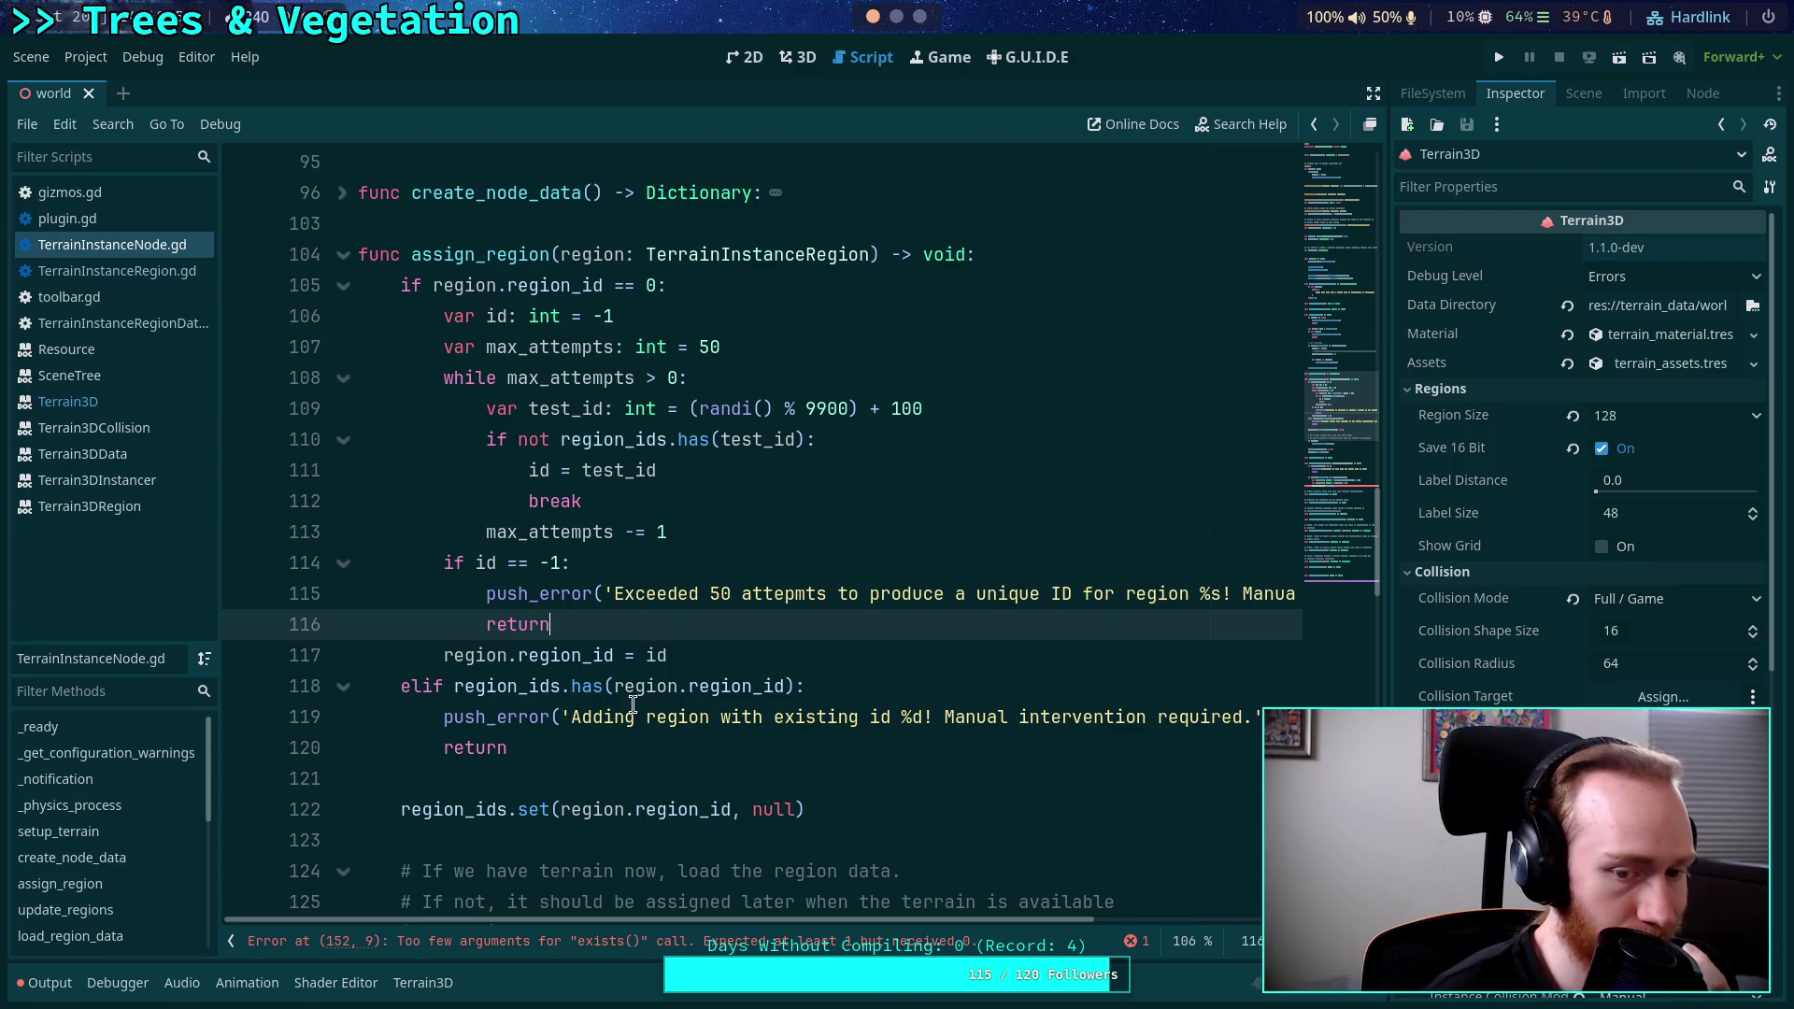
pyautogui.scroll(-1, 650, 705)
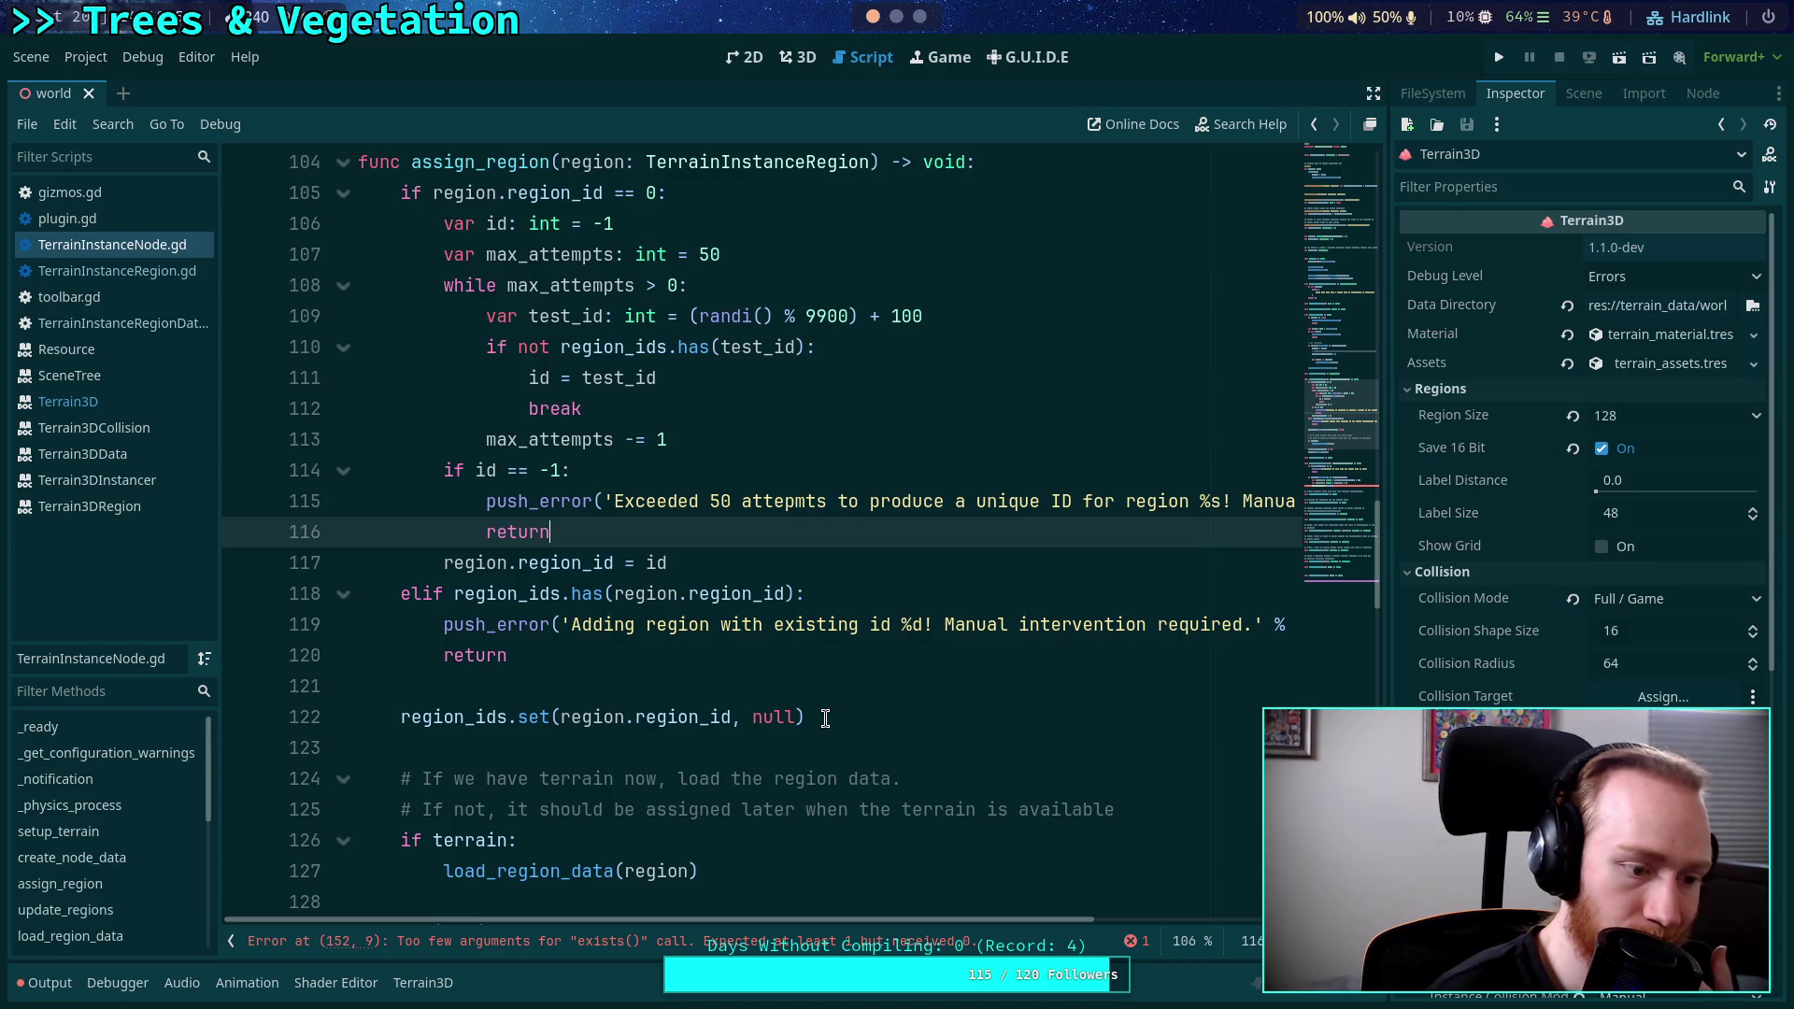
pyautogui.click(873, 717)
pyautogui.scroll(-1, 889, 707)
pyautogui.scroll(1, 892, 706)
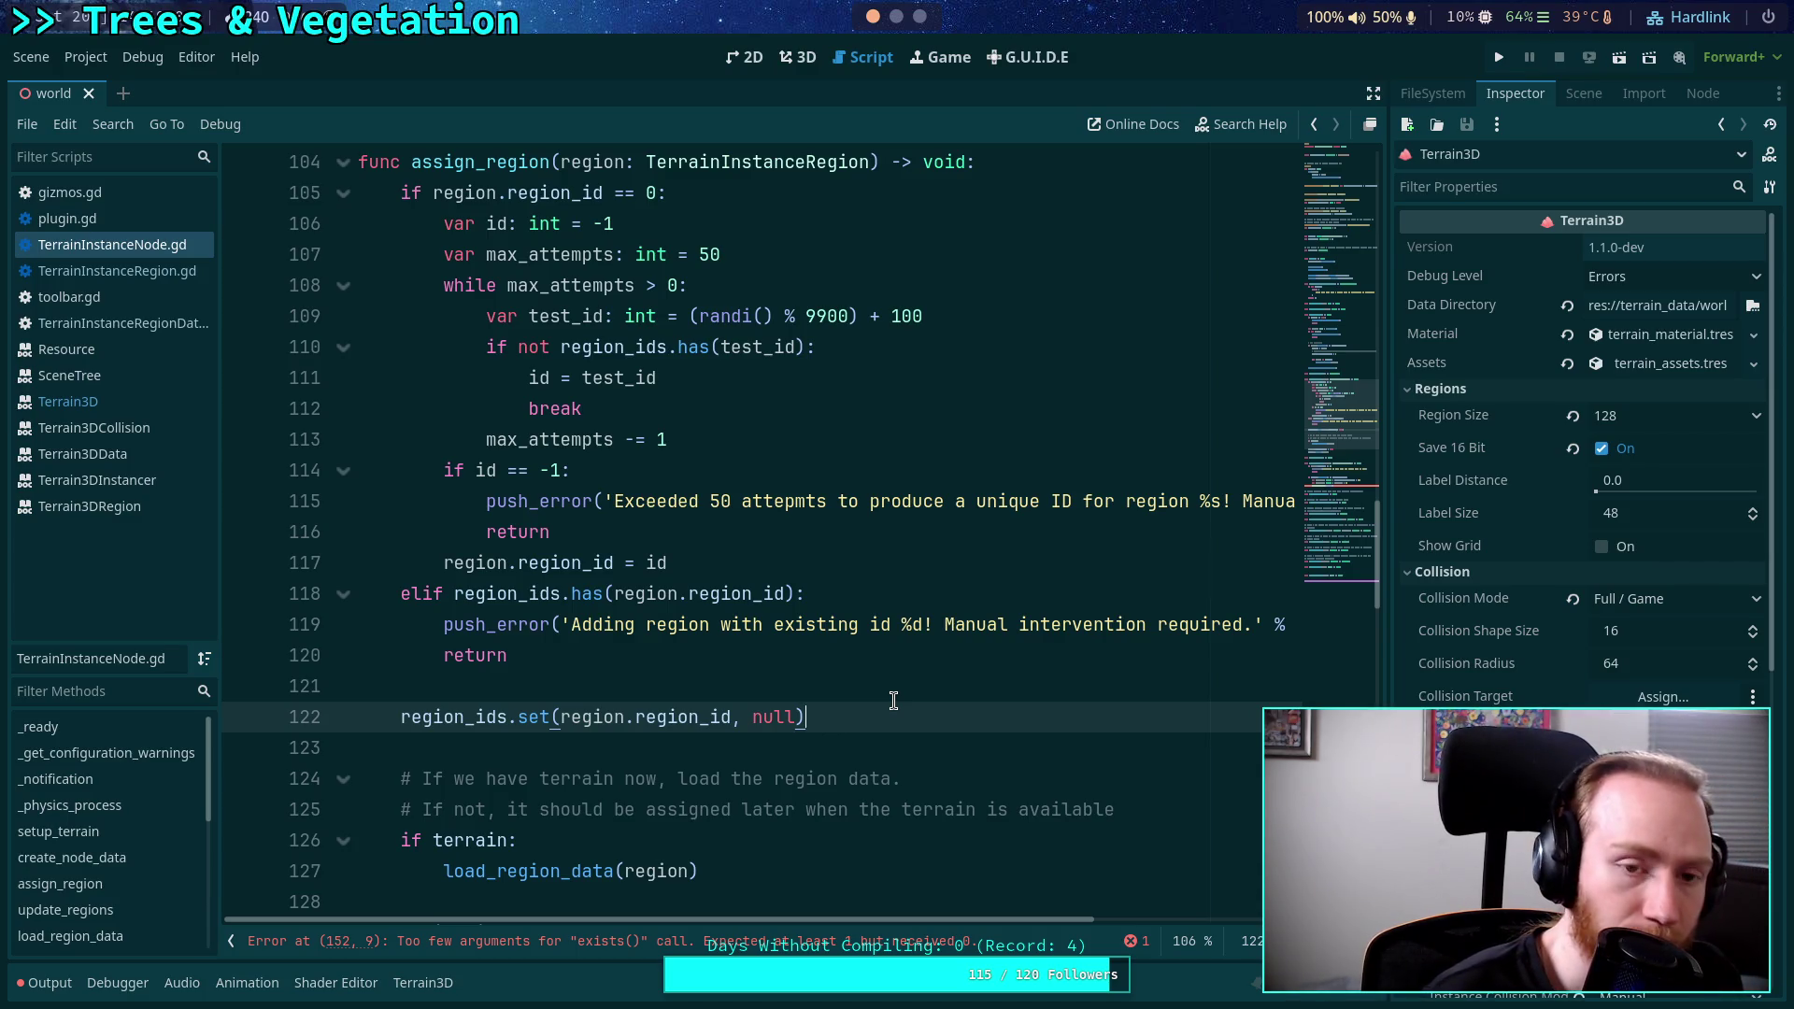
pyautogui.scroll(-2, 893, 701)
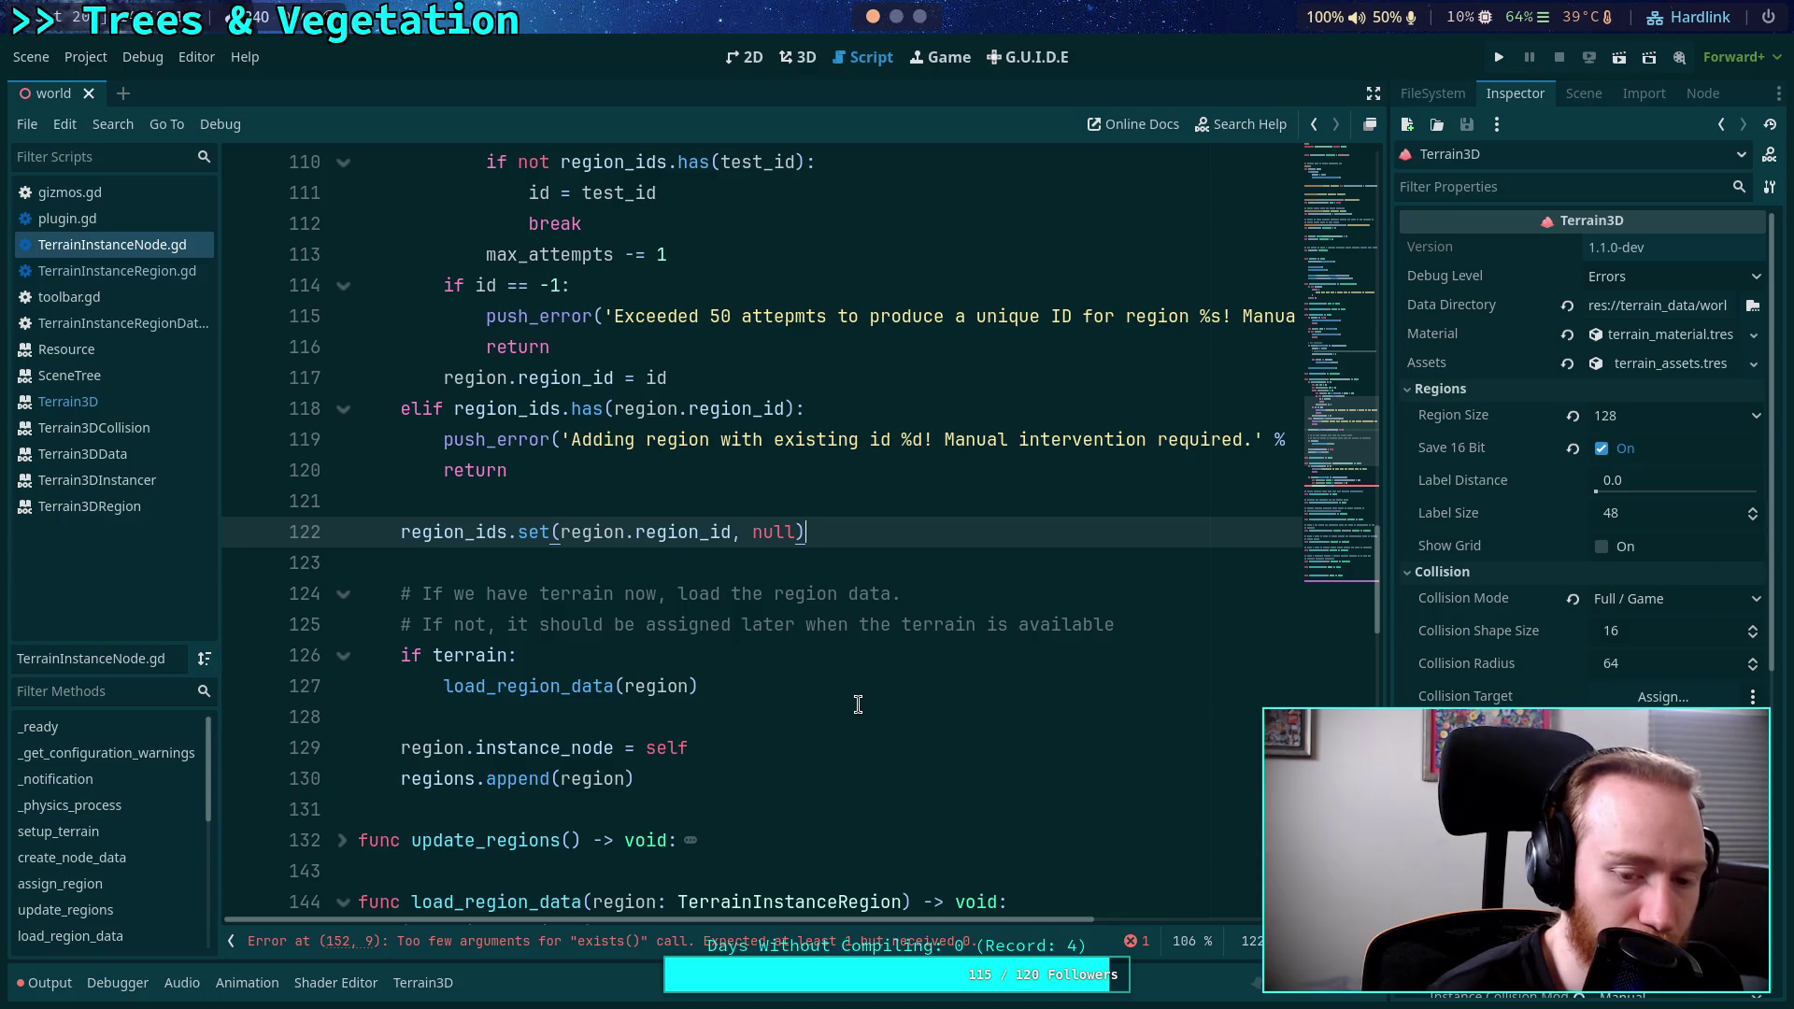
pyautogui.scroll(-4, 858, 703)
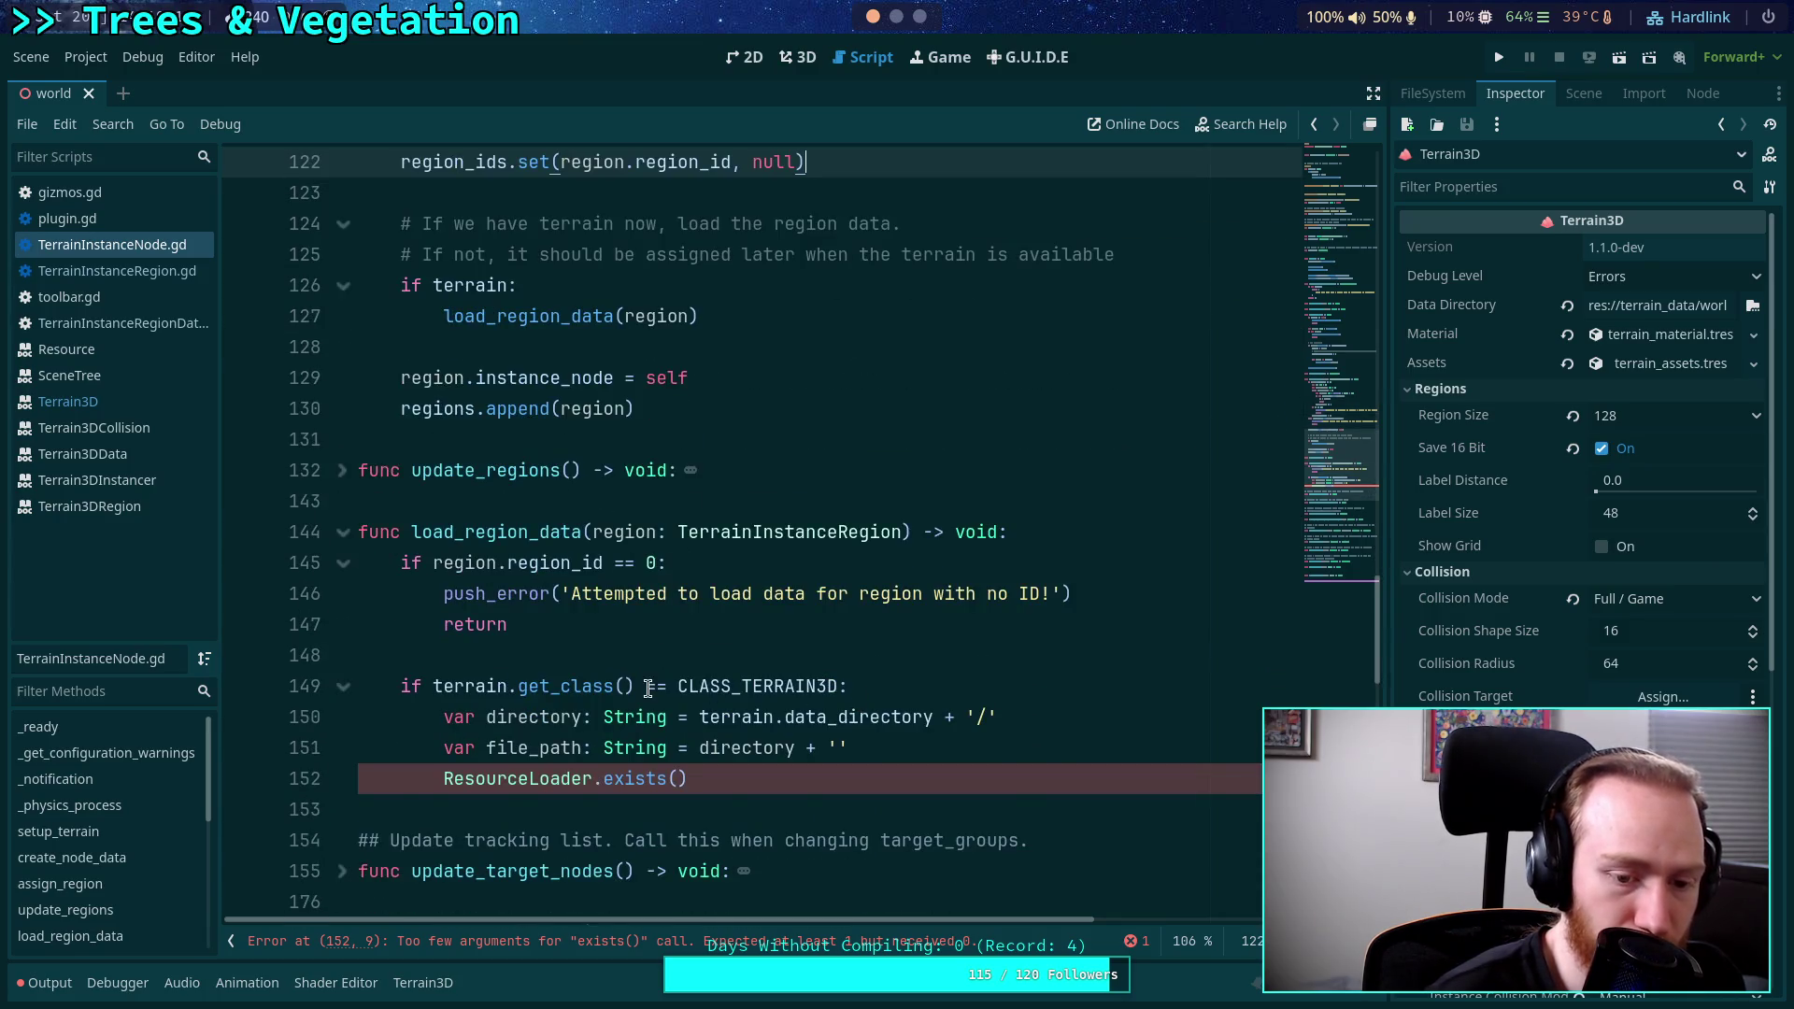
pyautogui.scroll(-2, 648, 689)
pyautogui.click(697, 596)
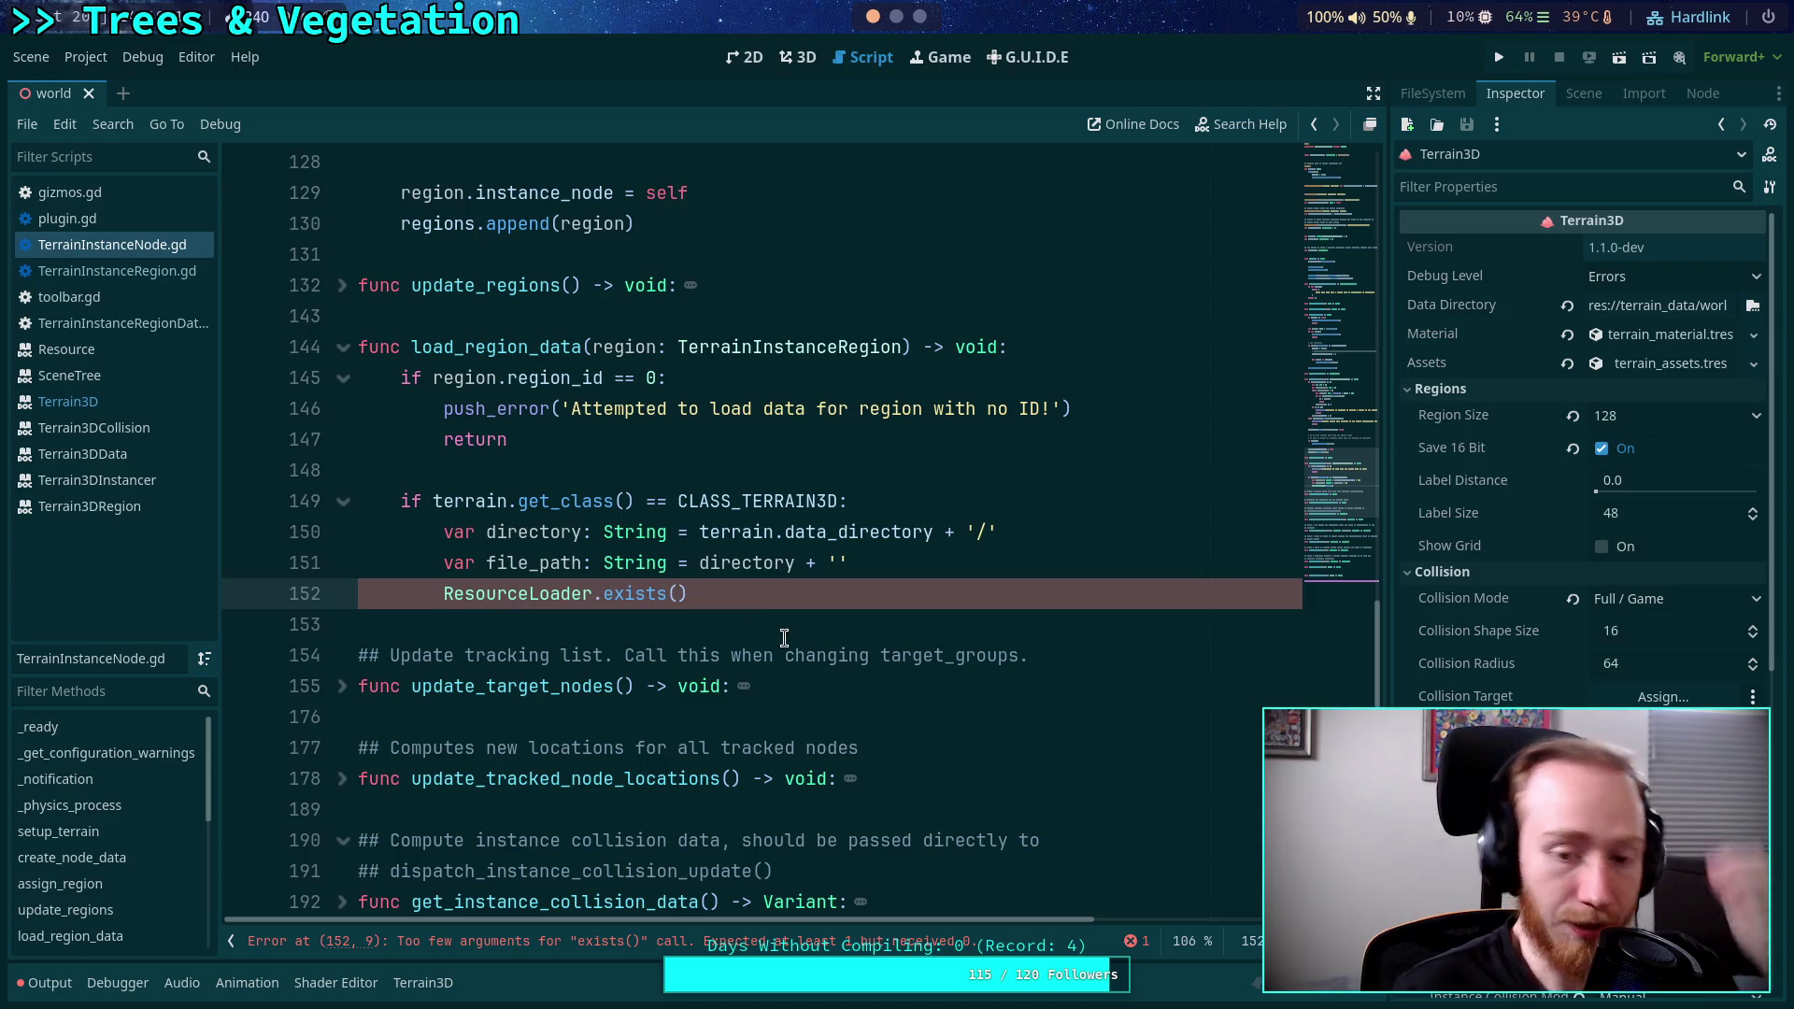
pyautogui.click(838, 563)
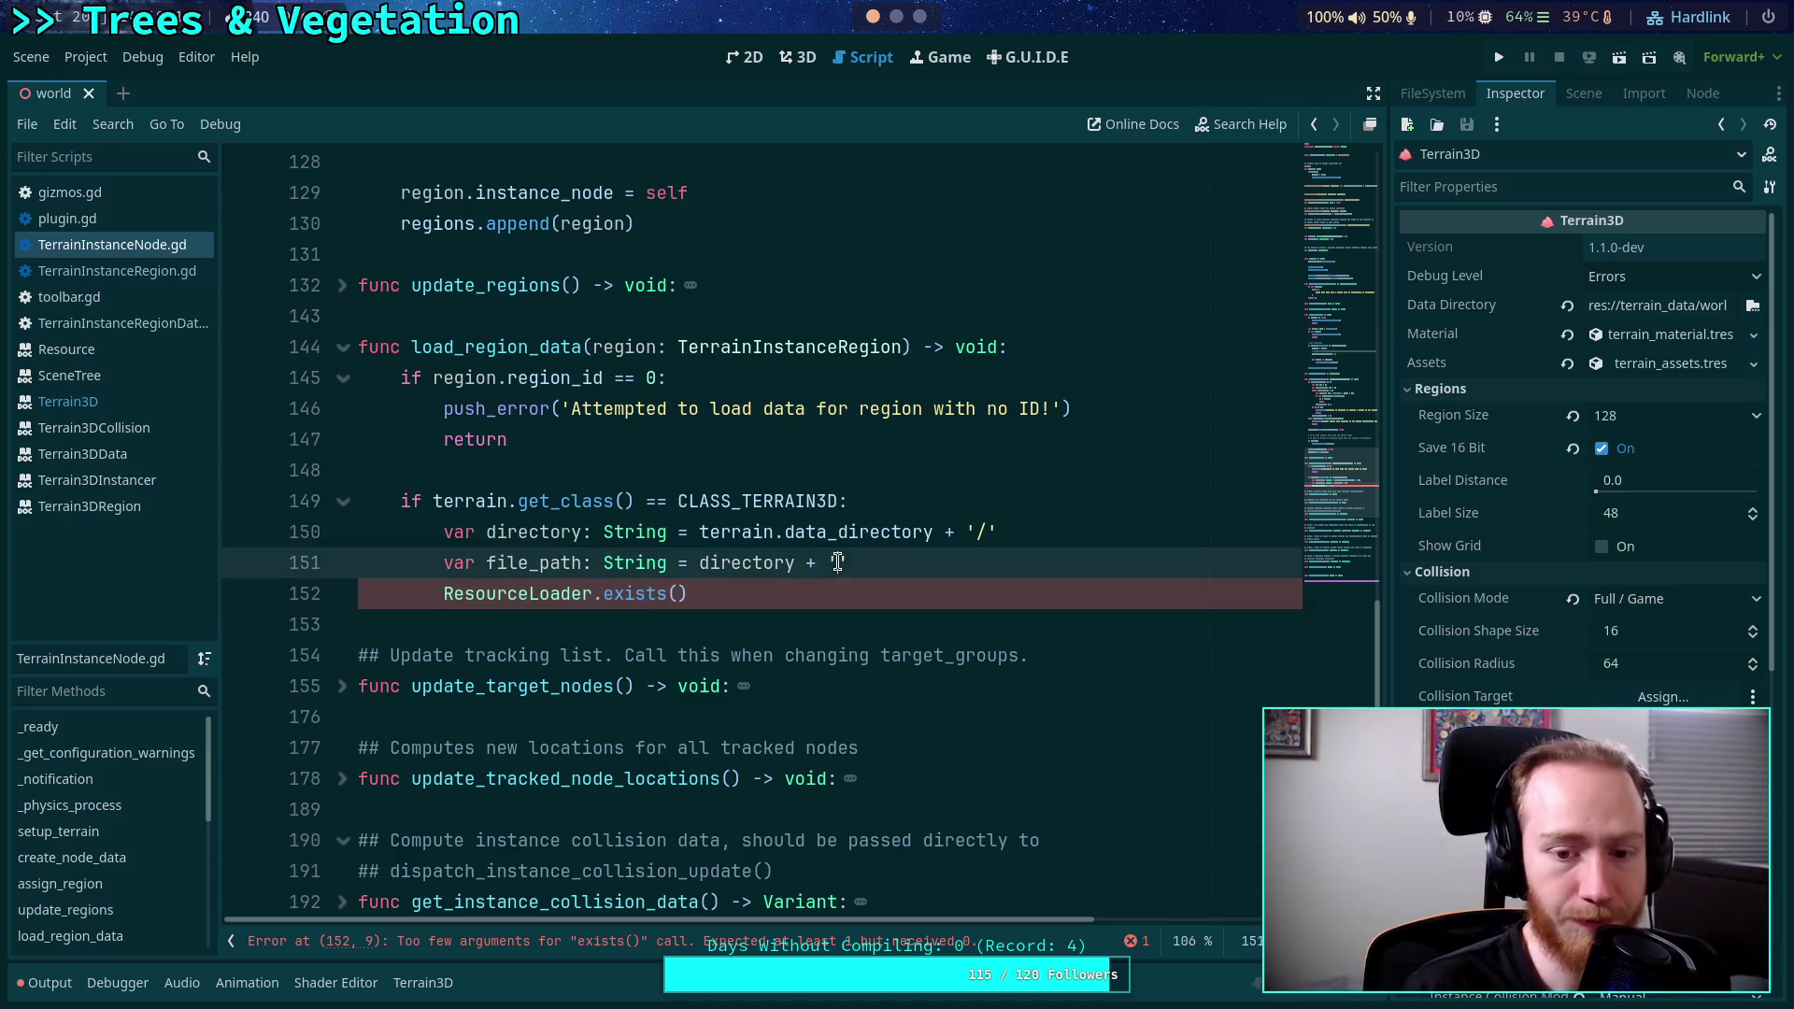
pyautogui.press('super+3')
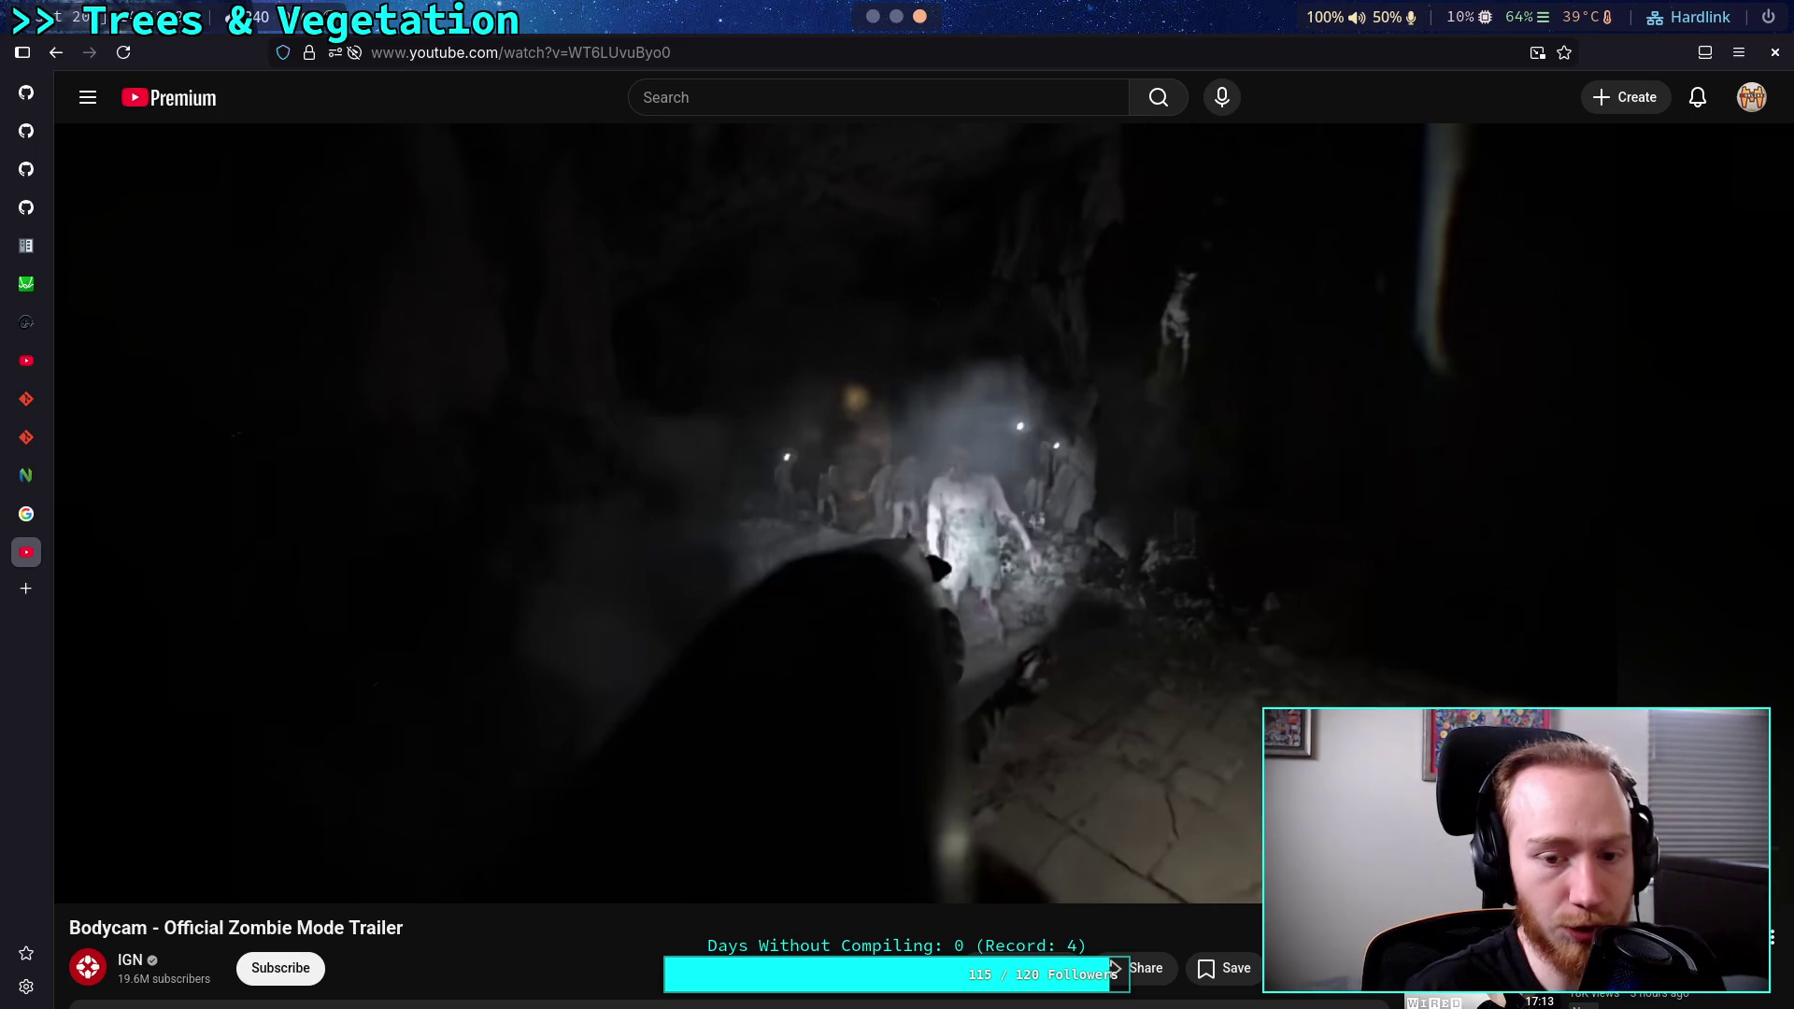
# Search the Godot docs for 'string format' and open the GDScript format strings page.
pyautogui.click(26, 245)
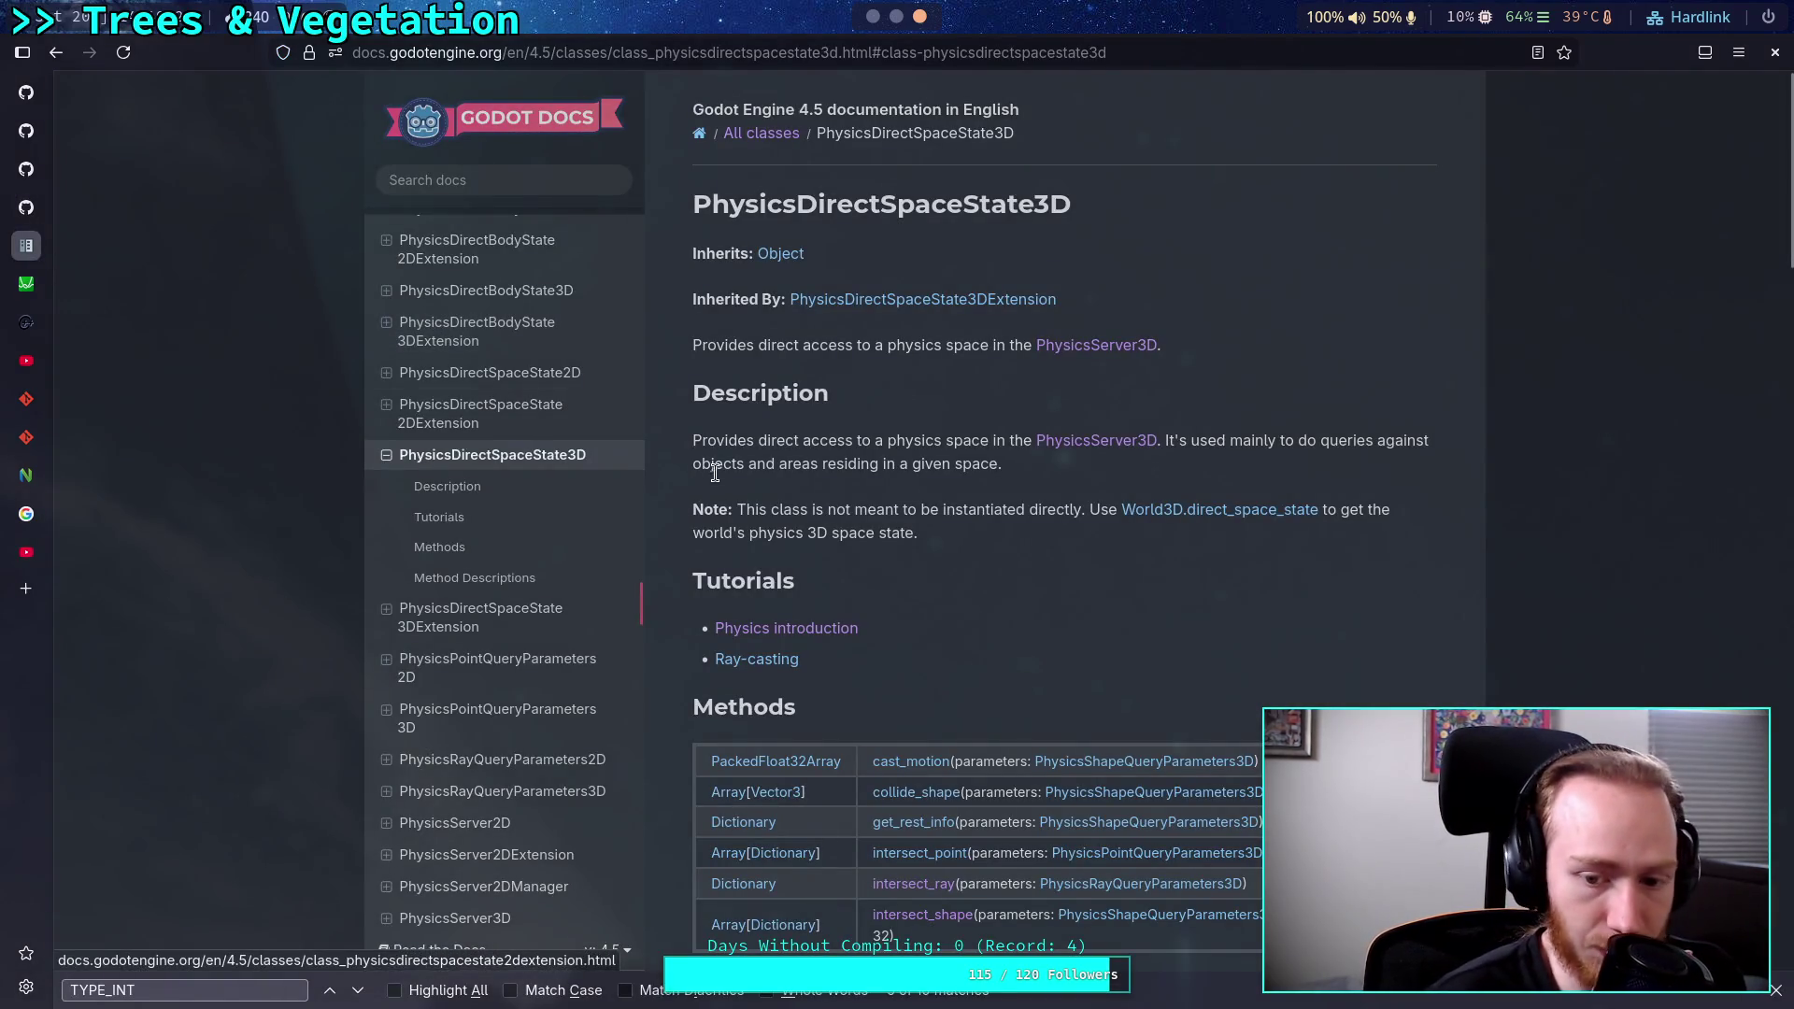
pyautogui.press('/')
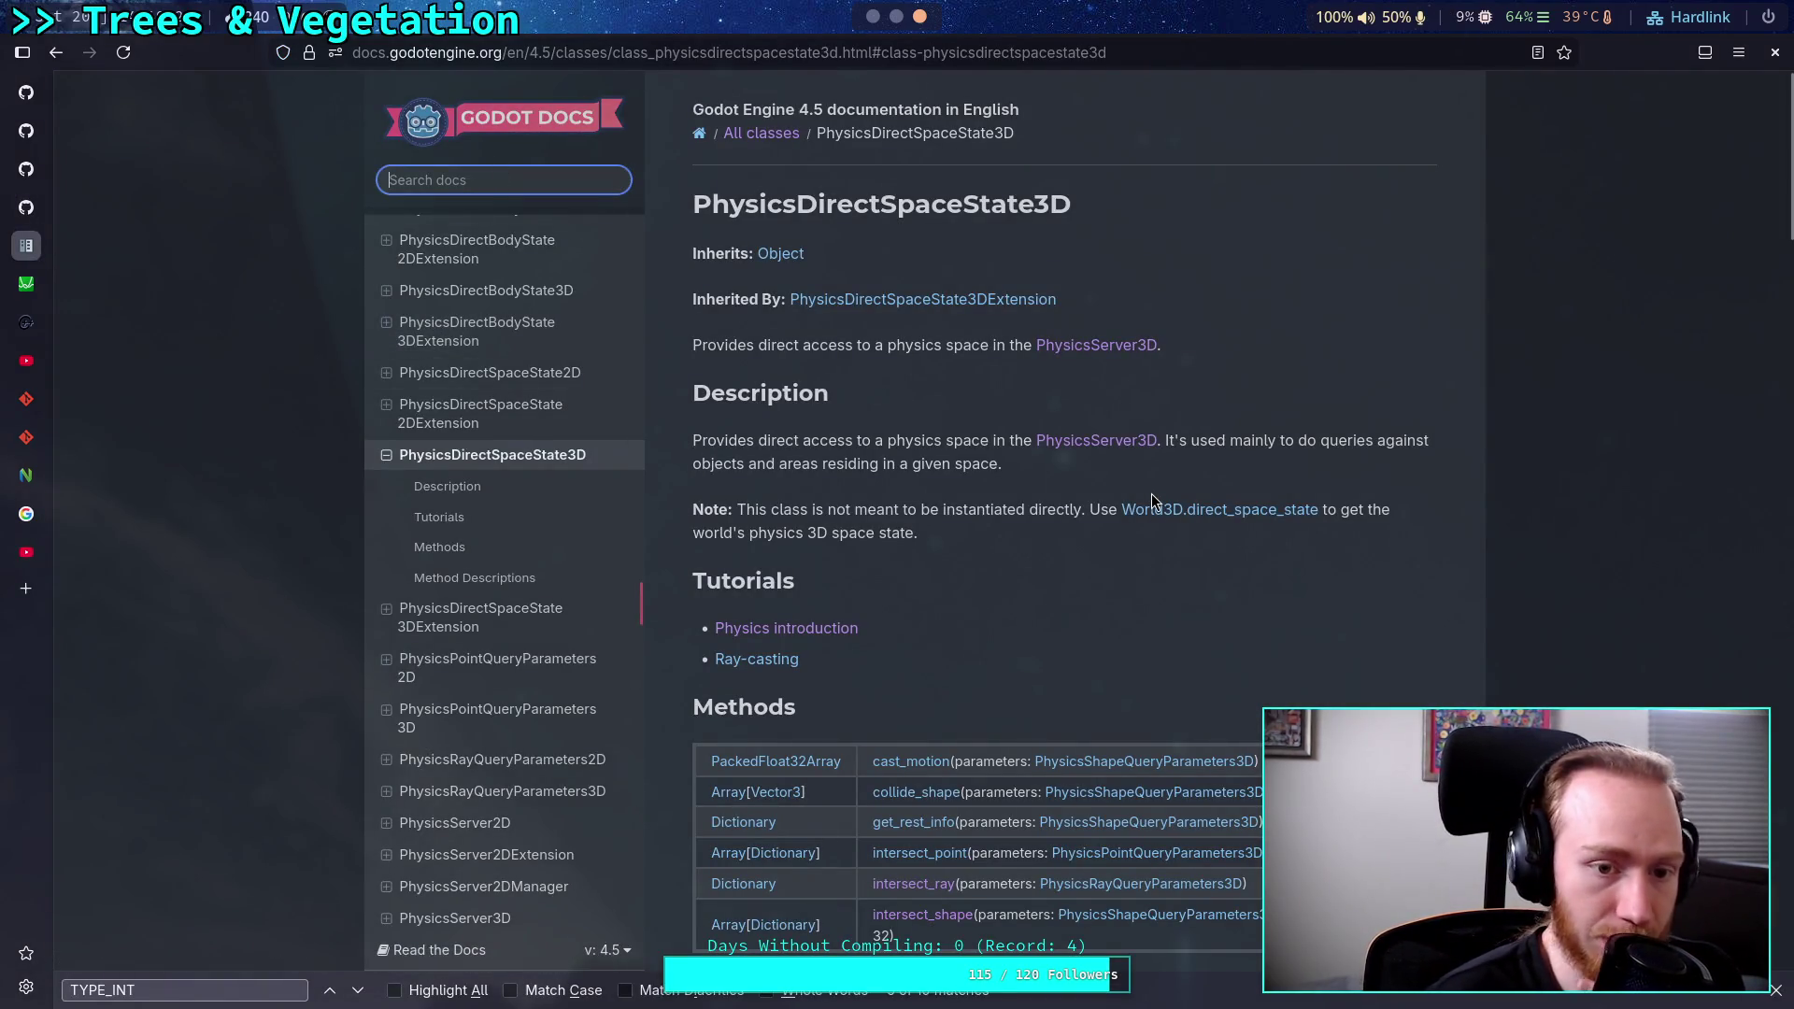
pyautogui.write('string format')
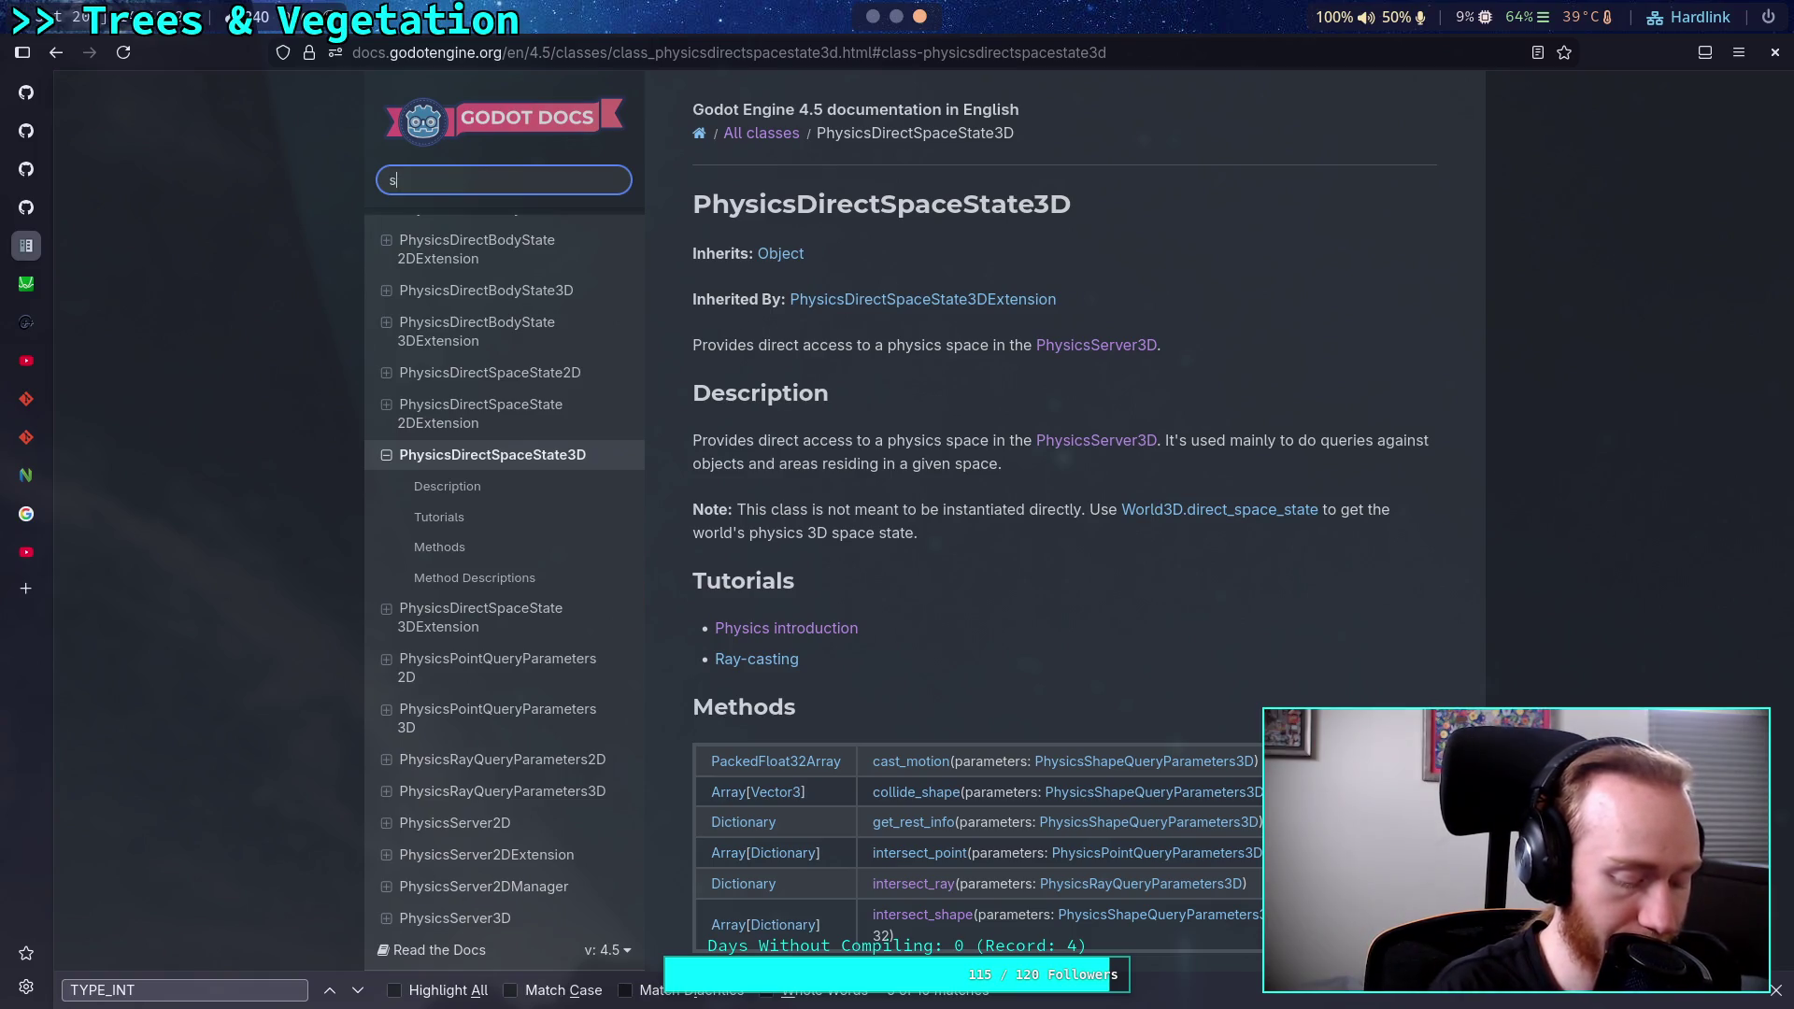
pyautogui.press('Return')
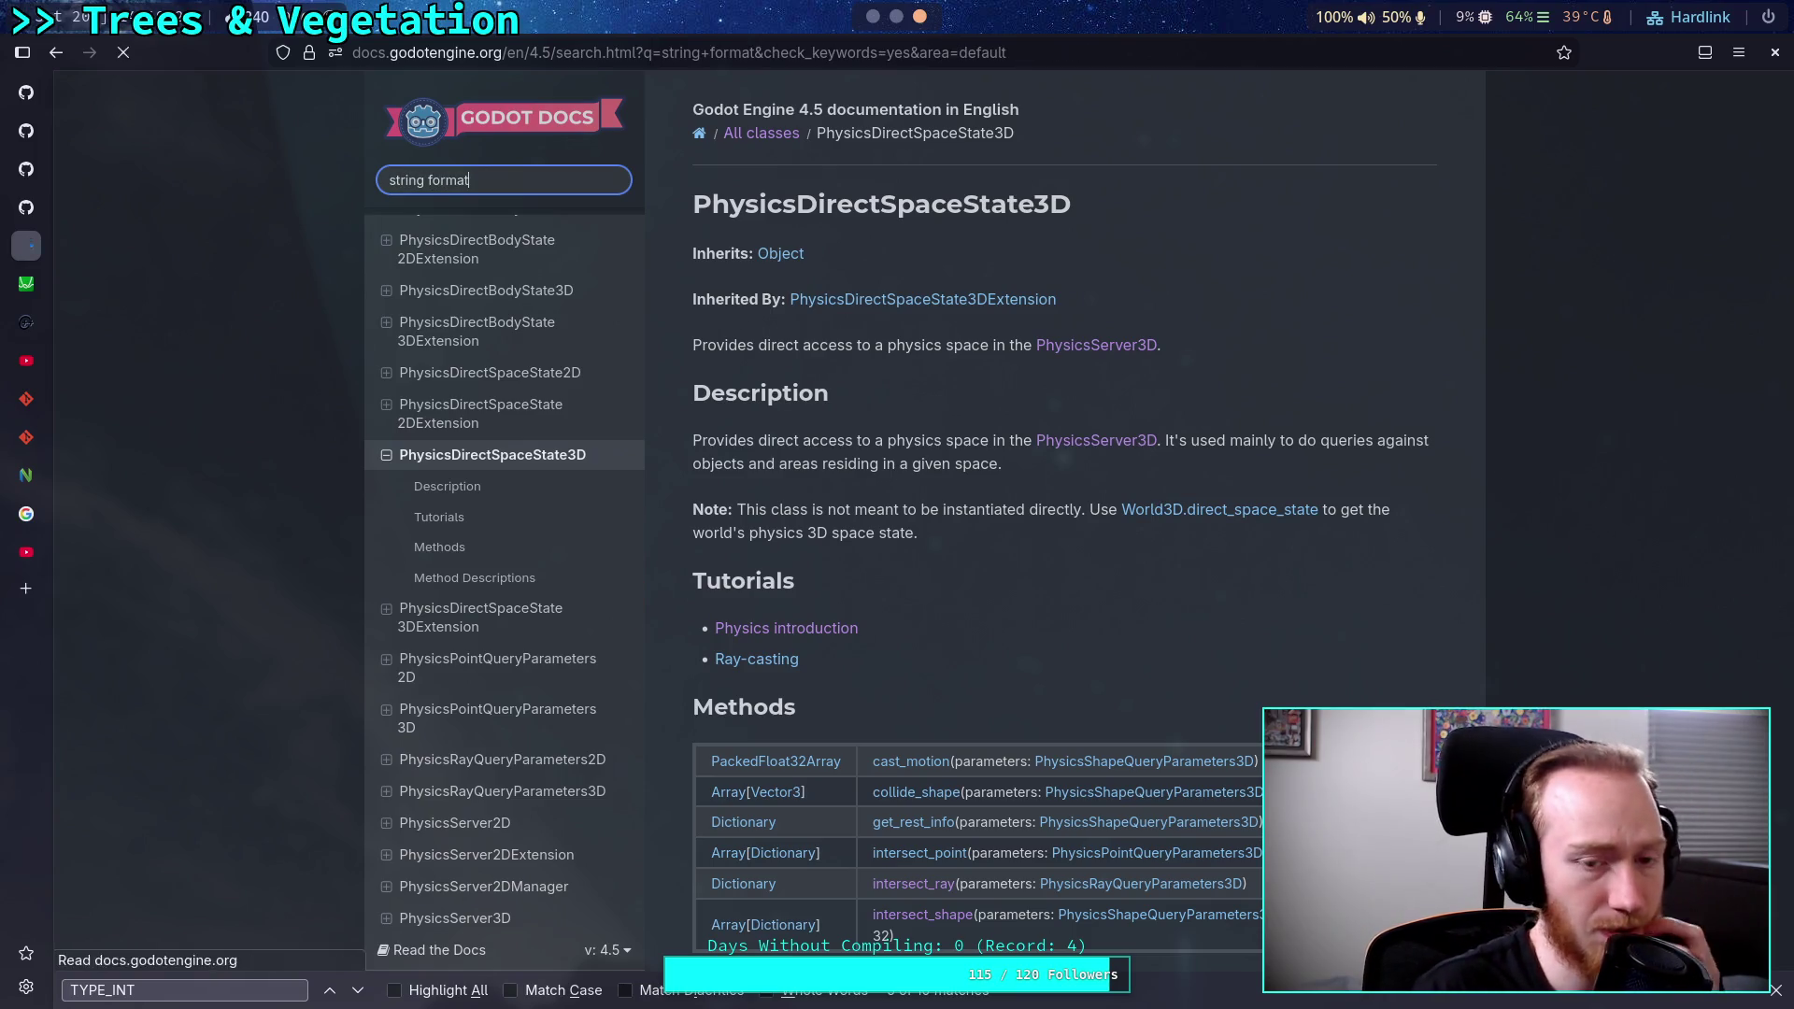
pyautogui.scroll(-3, 894, 486)
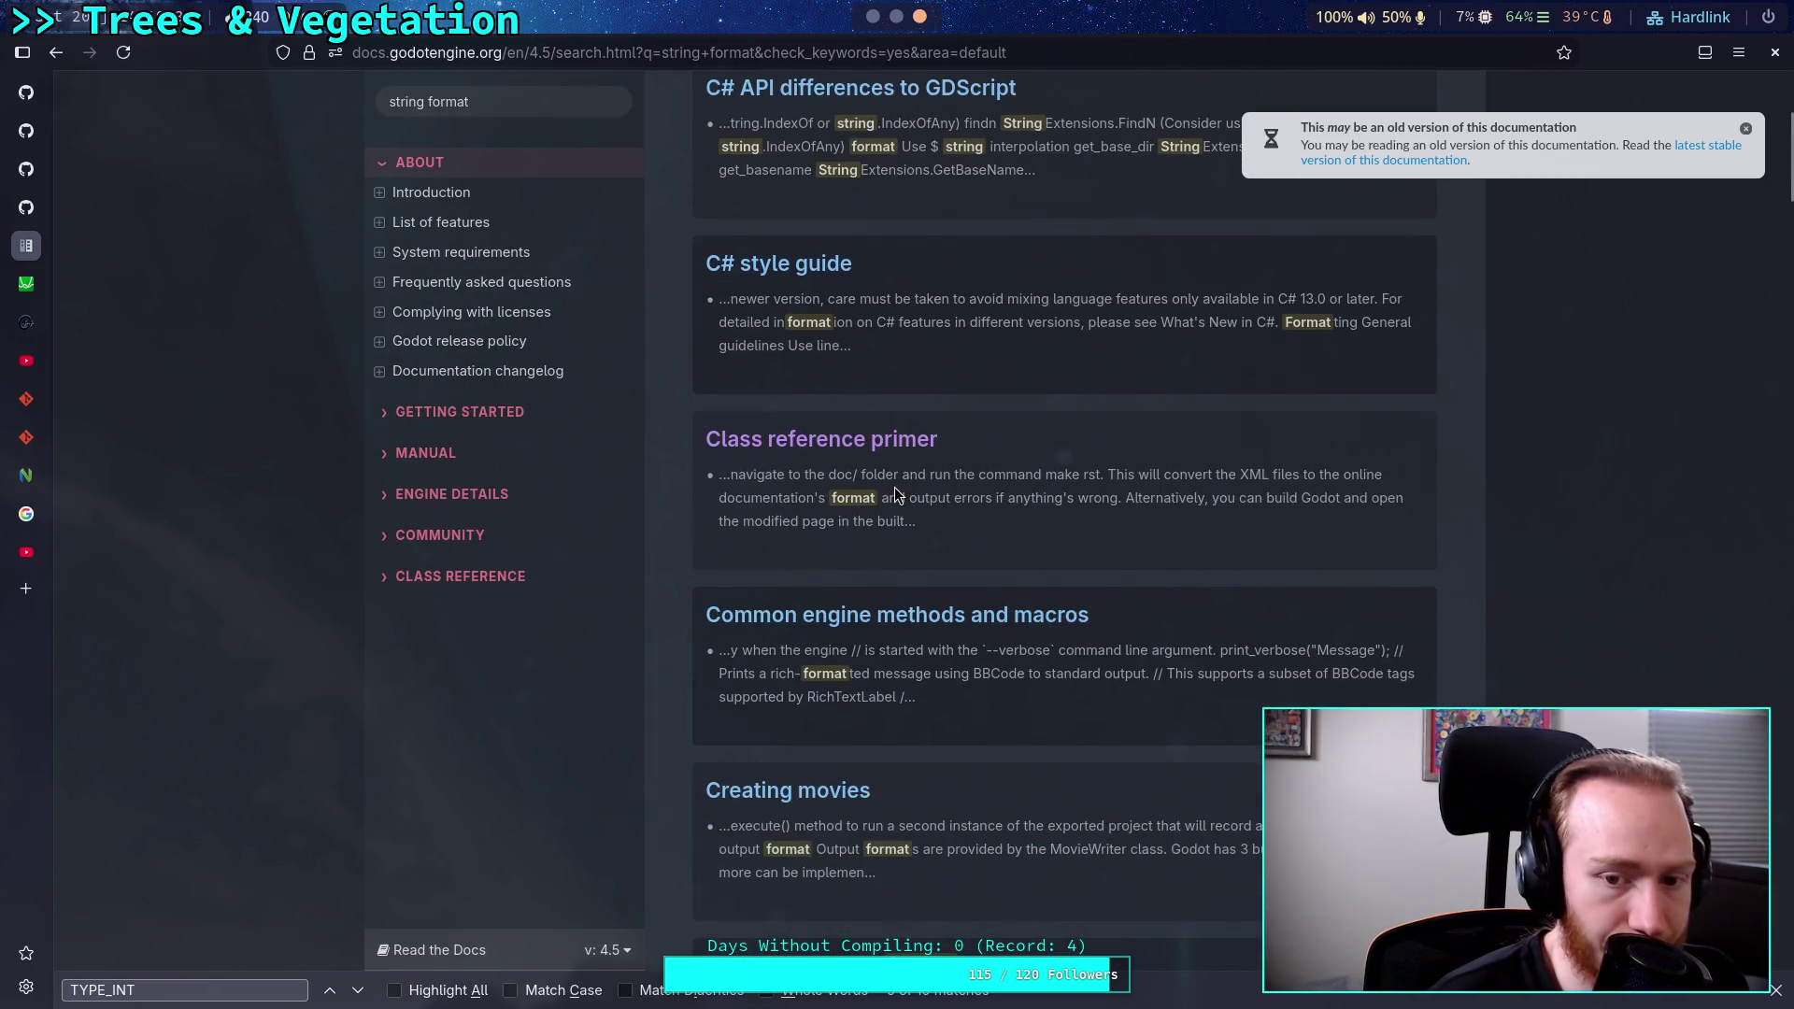
pyautogui.scroll(3, 895, 486)
pyautogui.scroll(-9, 857, 528)
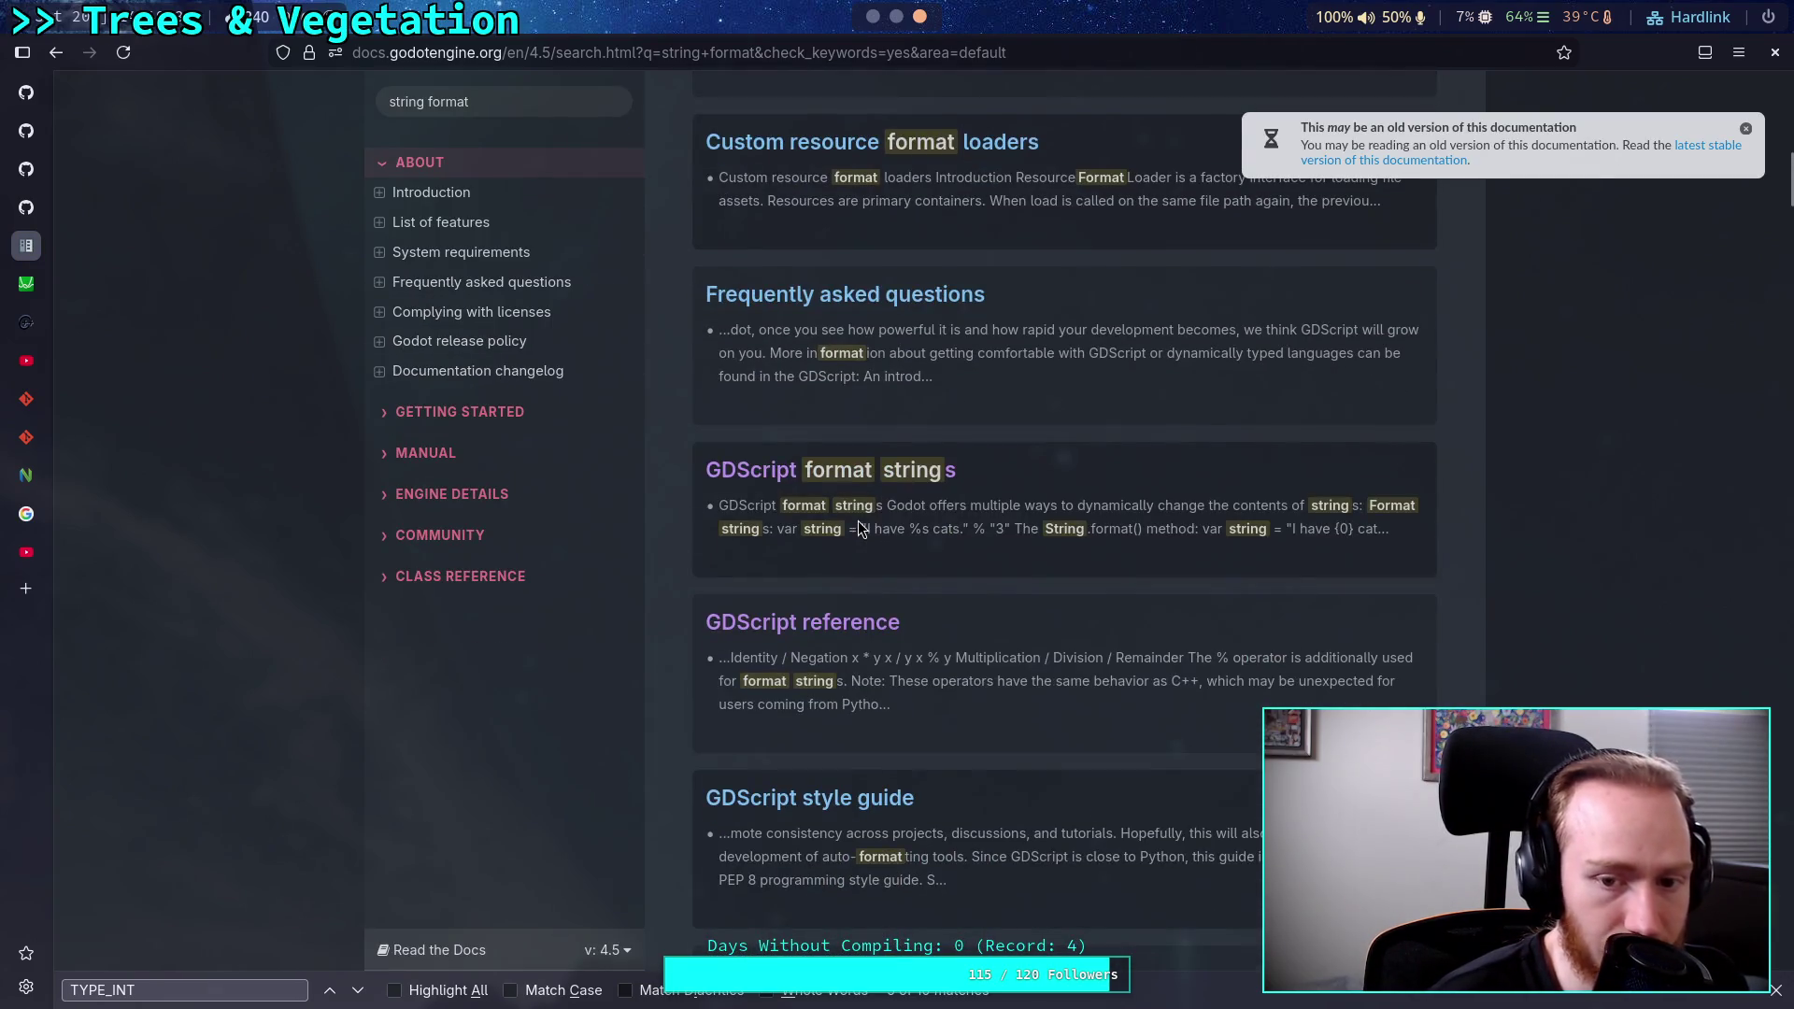
pyautogui.click(839, 471)
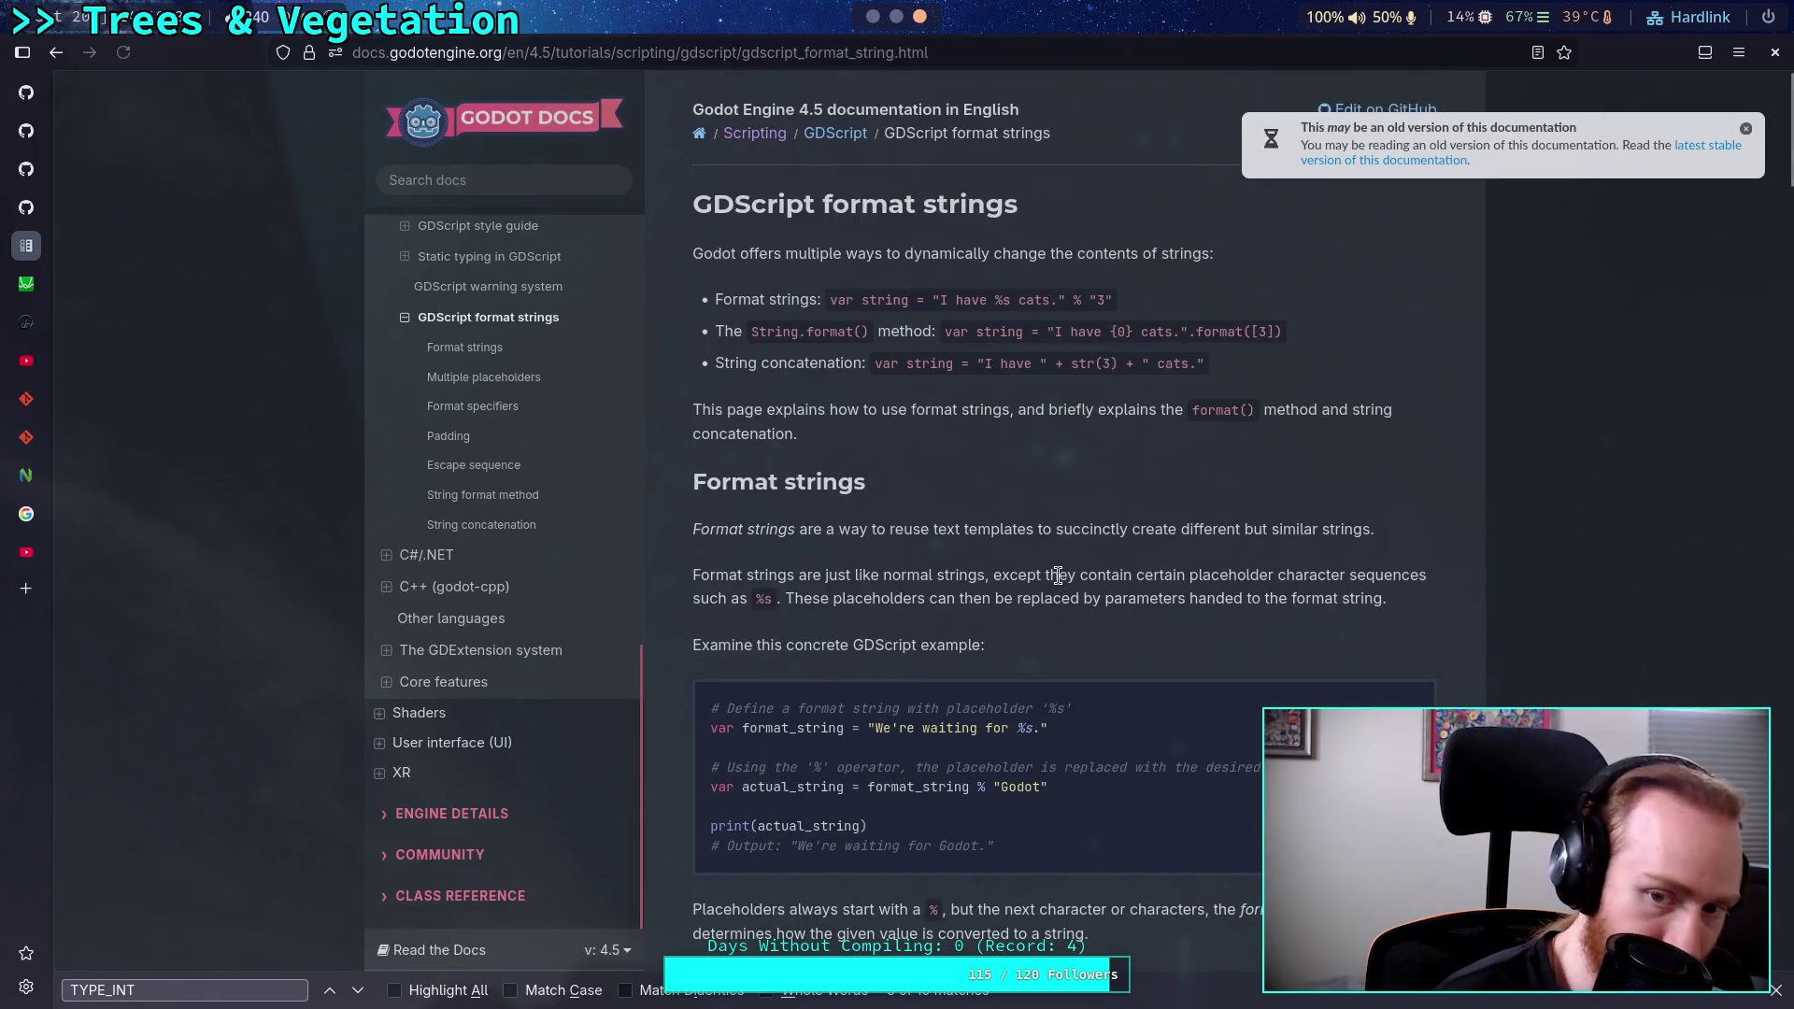
# Read the Placeholder types and Padding sections, then return to the Godot editor.
pyautogui.scroll(-2, 1057, 575)
pyautogui.scroll(-4, 1058, 576)
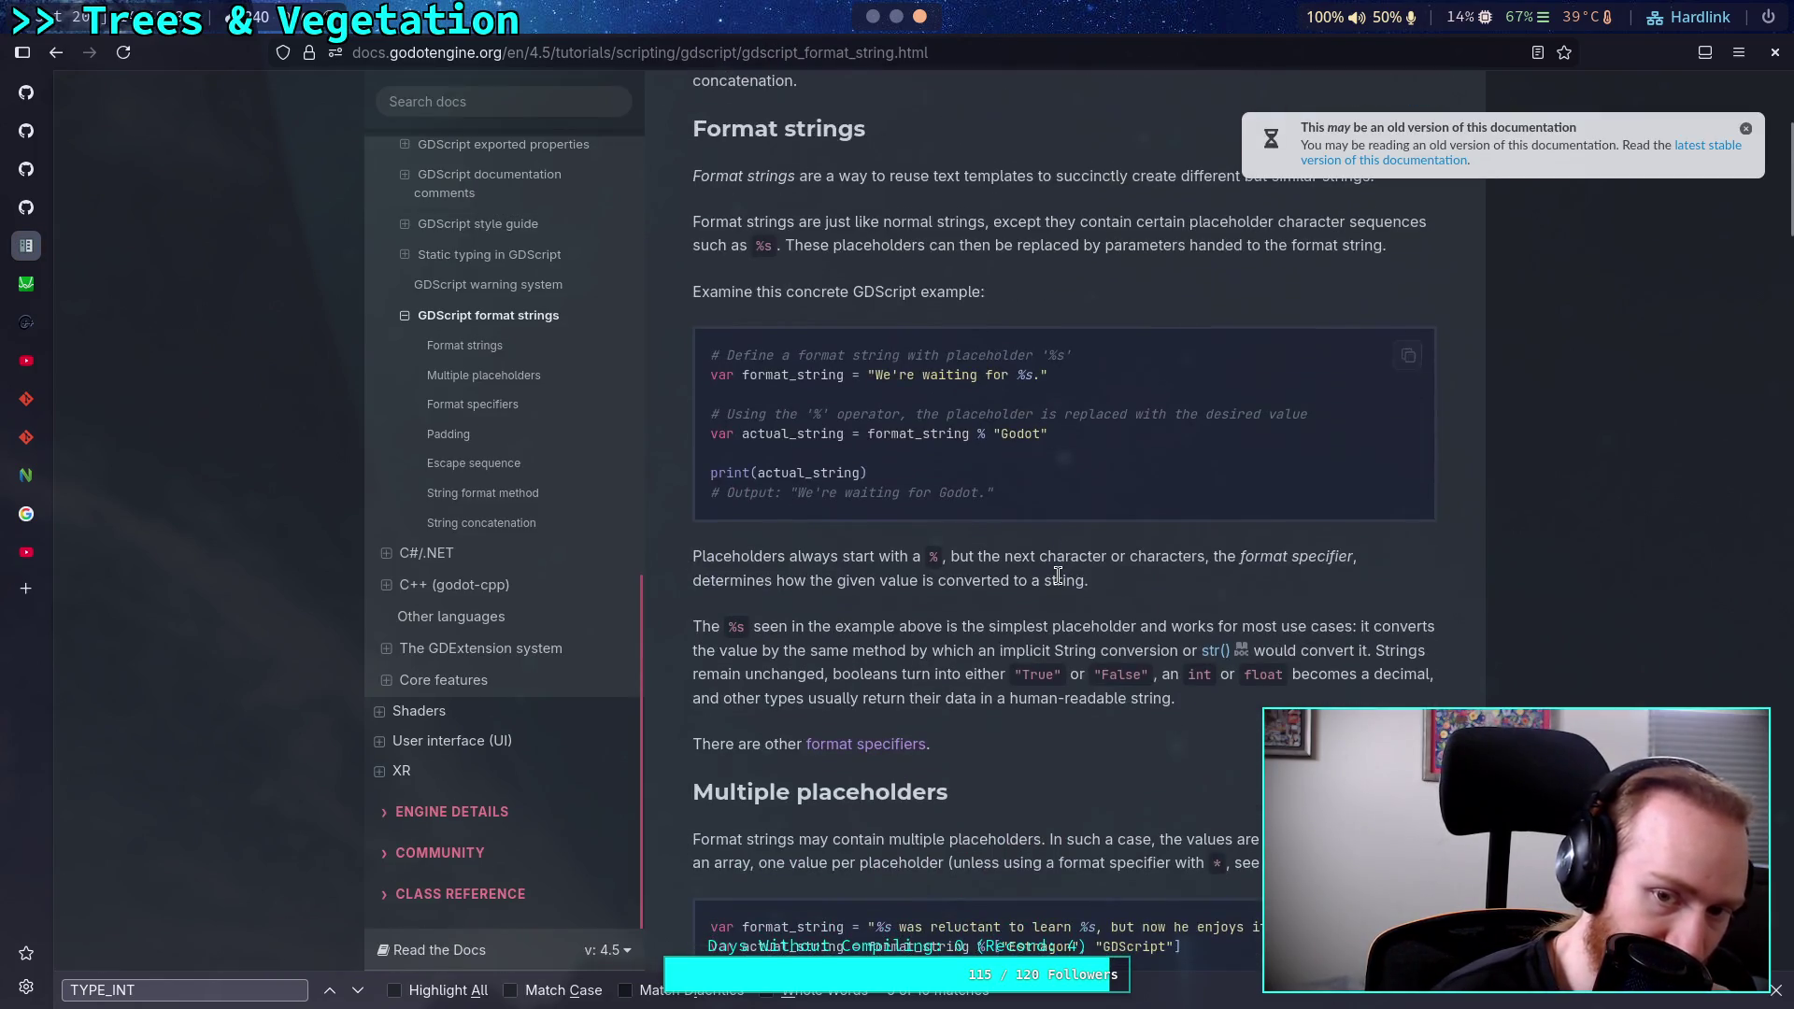
pyautogui.scroll(-8, 1057, 576)
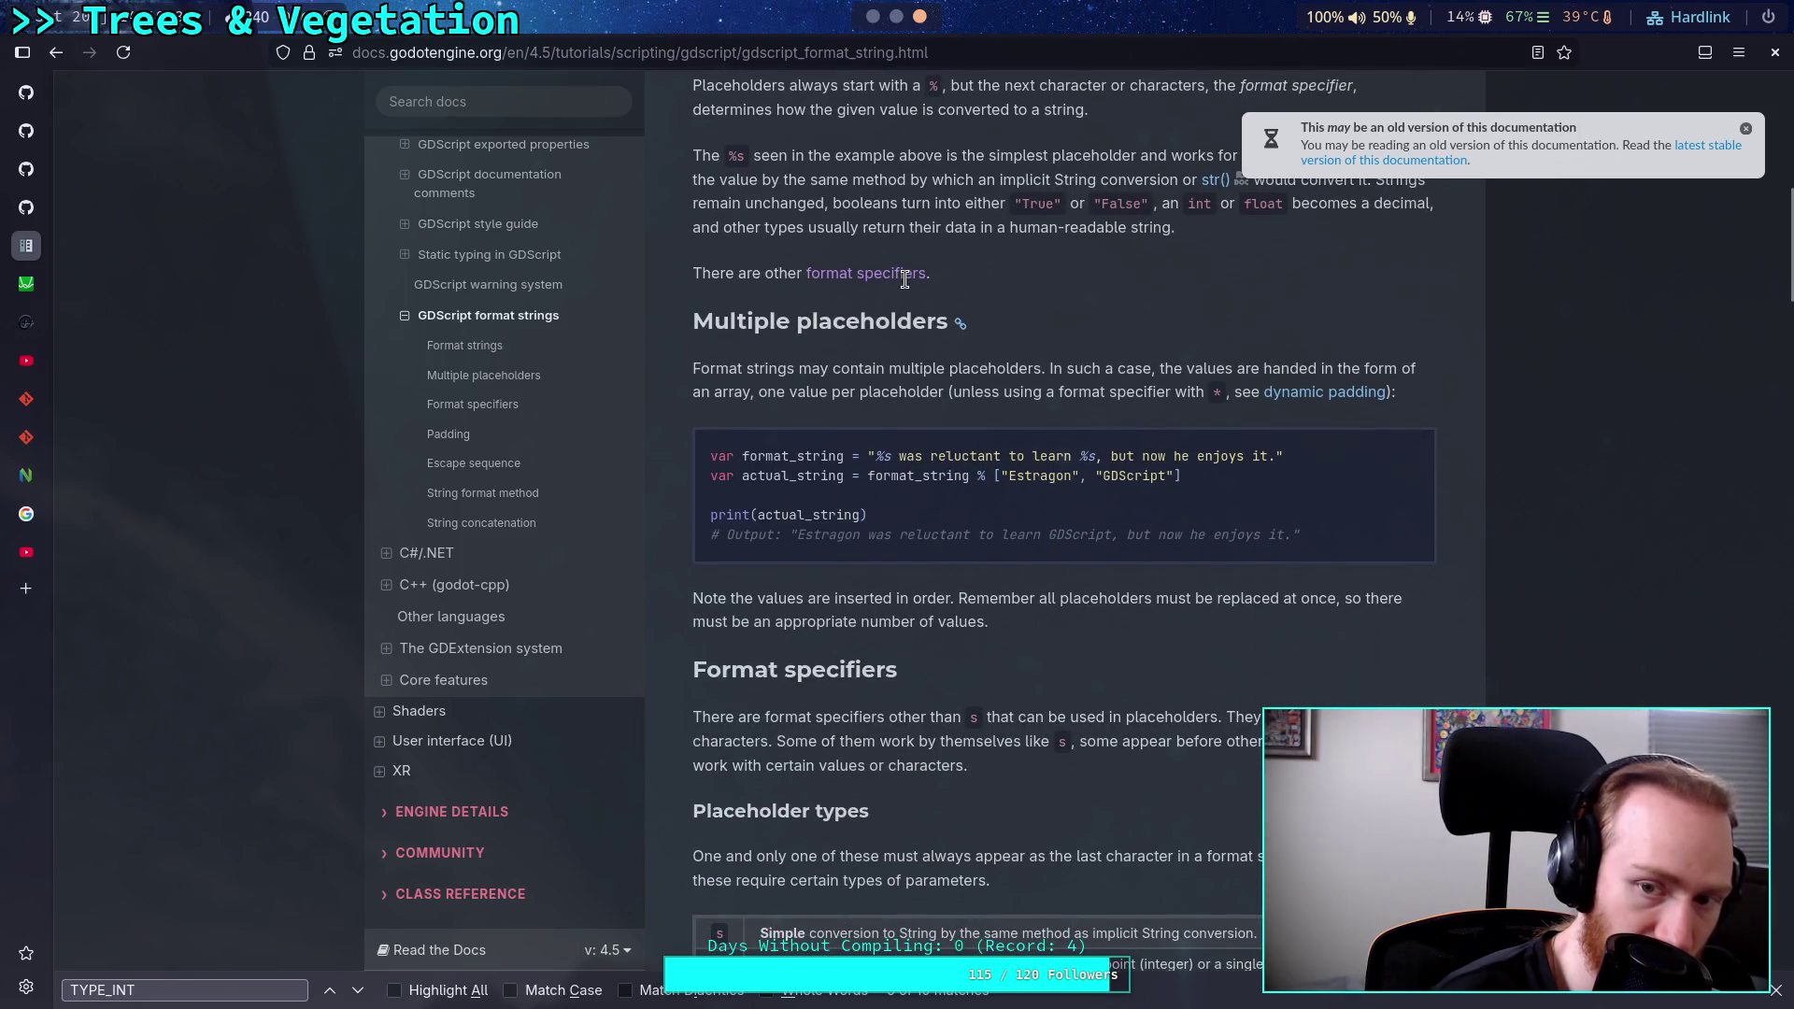
pyautogui.scroll(-8, 1062, 547)
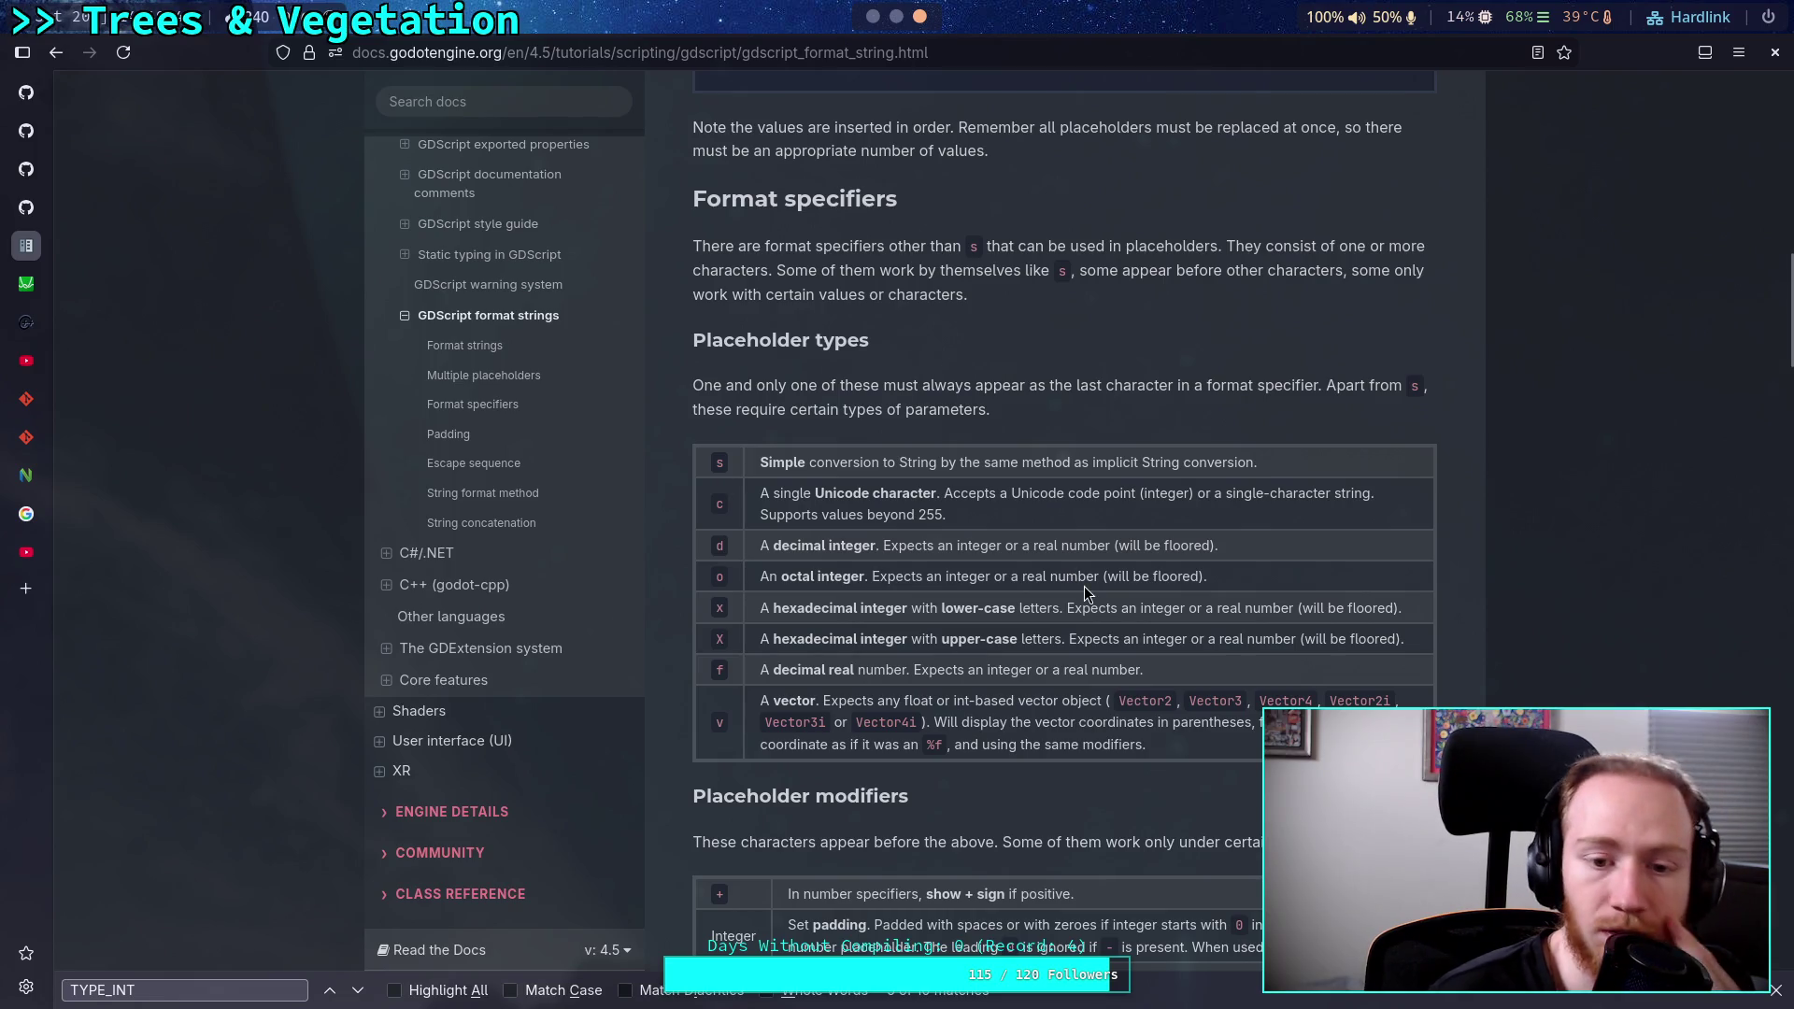
pyautogui.scroll(-4, 1084, 586)
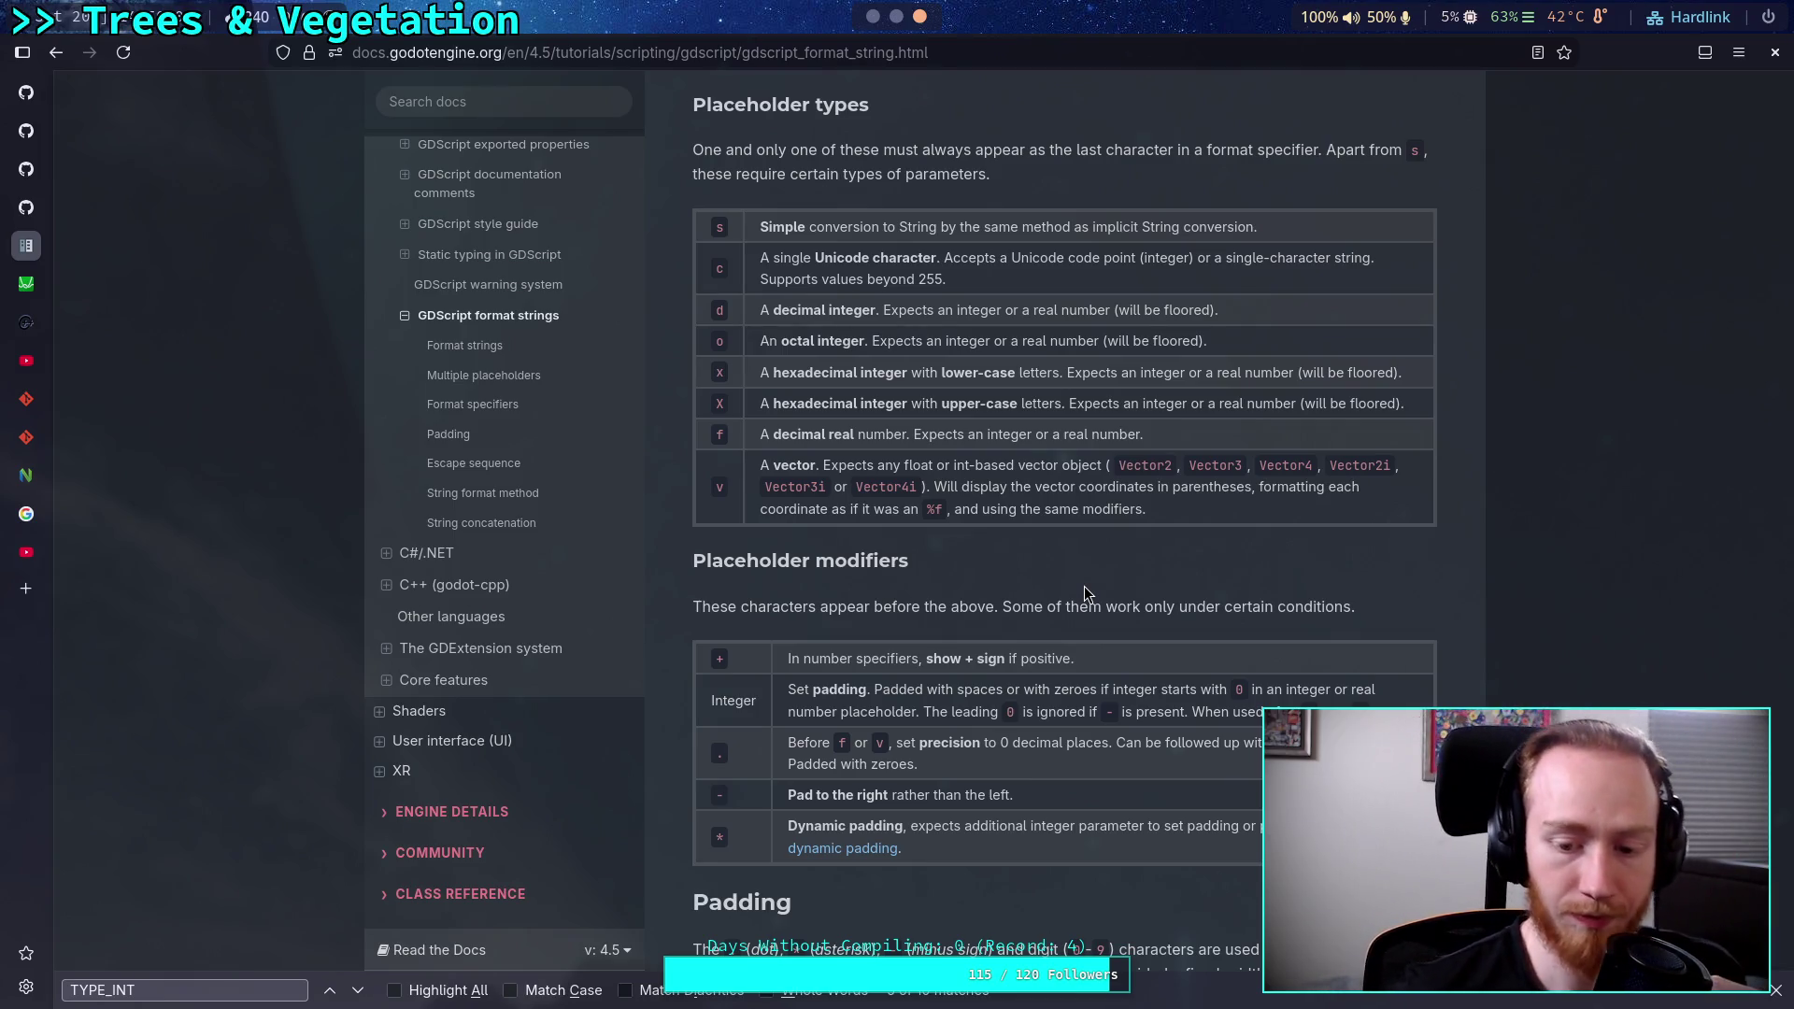
pyautogui.scroll(-3, 1083, 585)
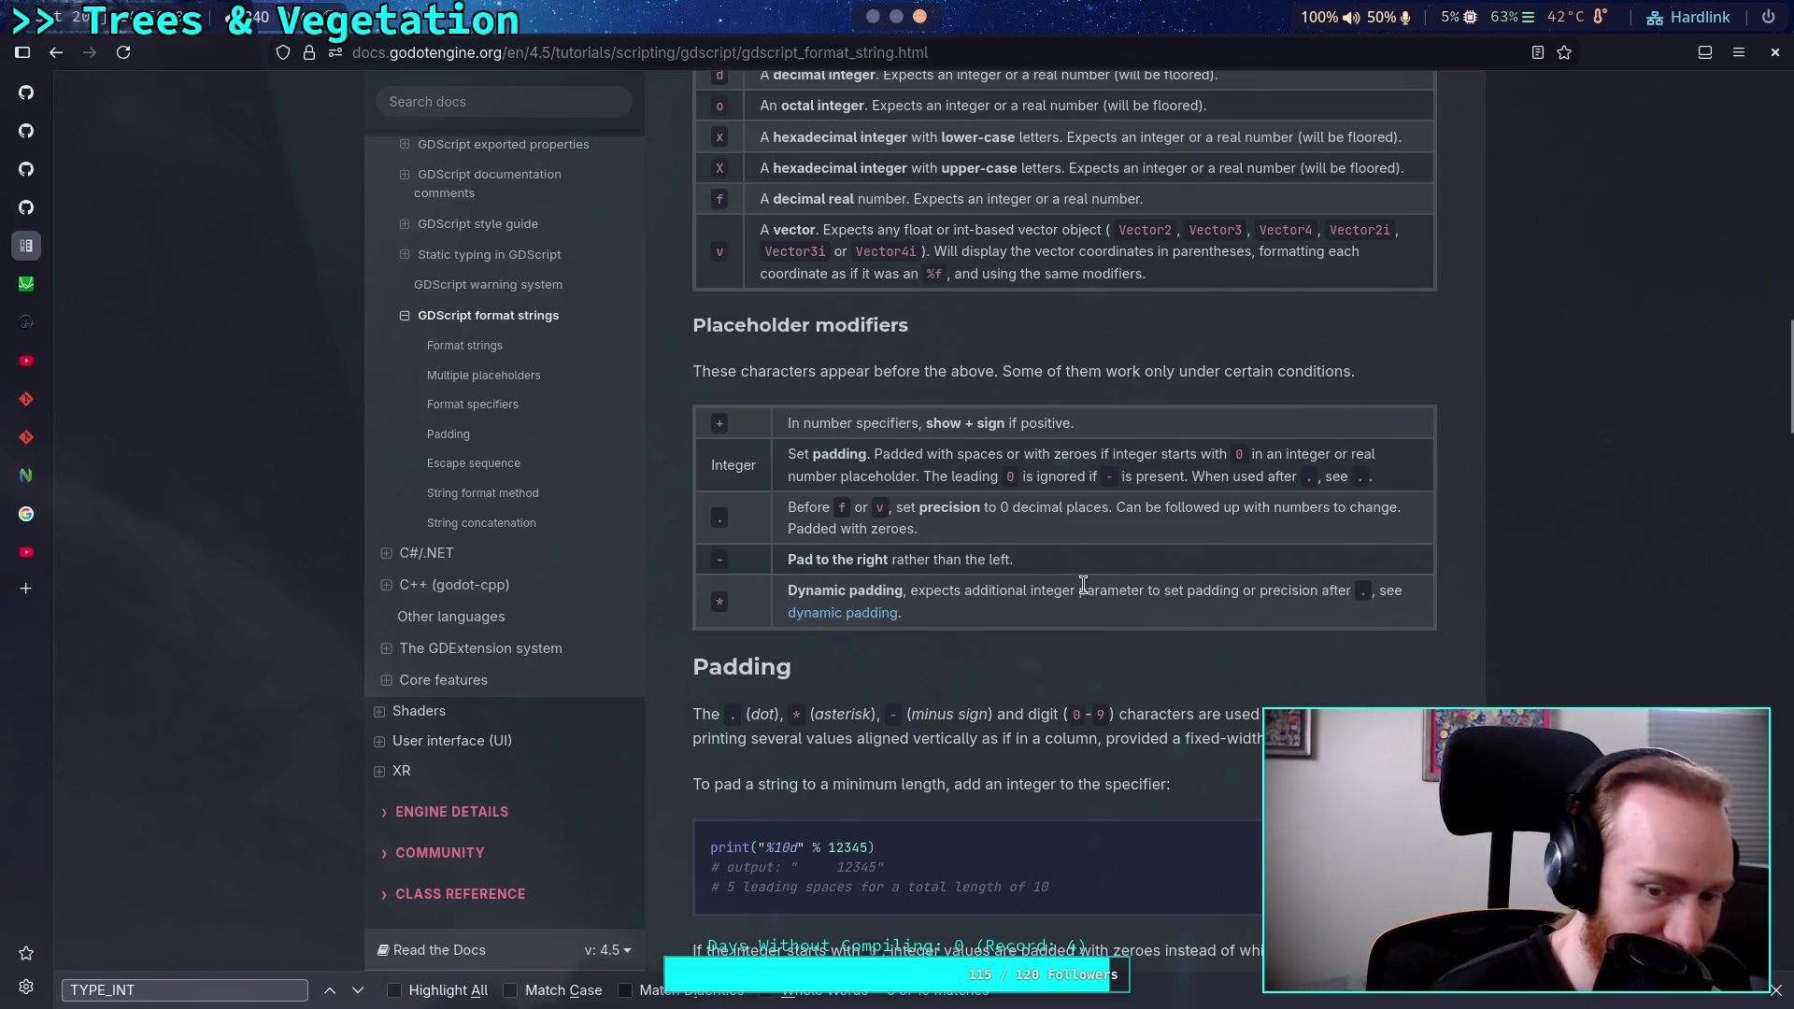
pyautogui.scroll(-2, 1084, 586)
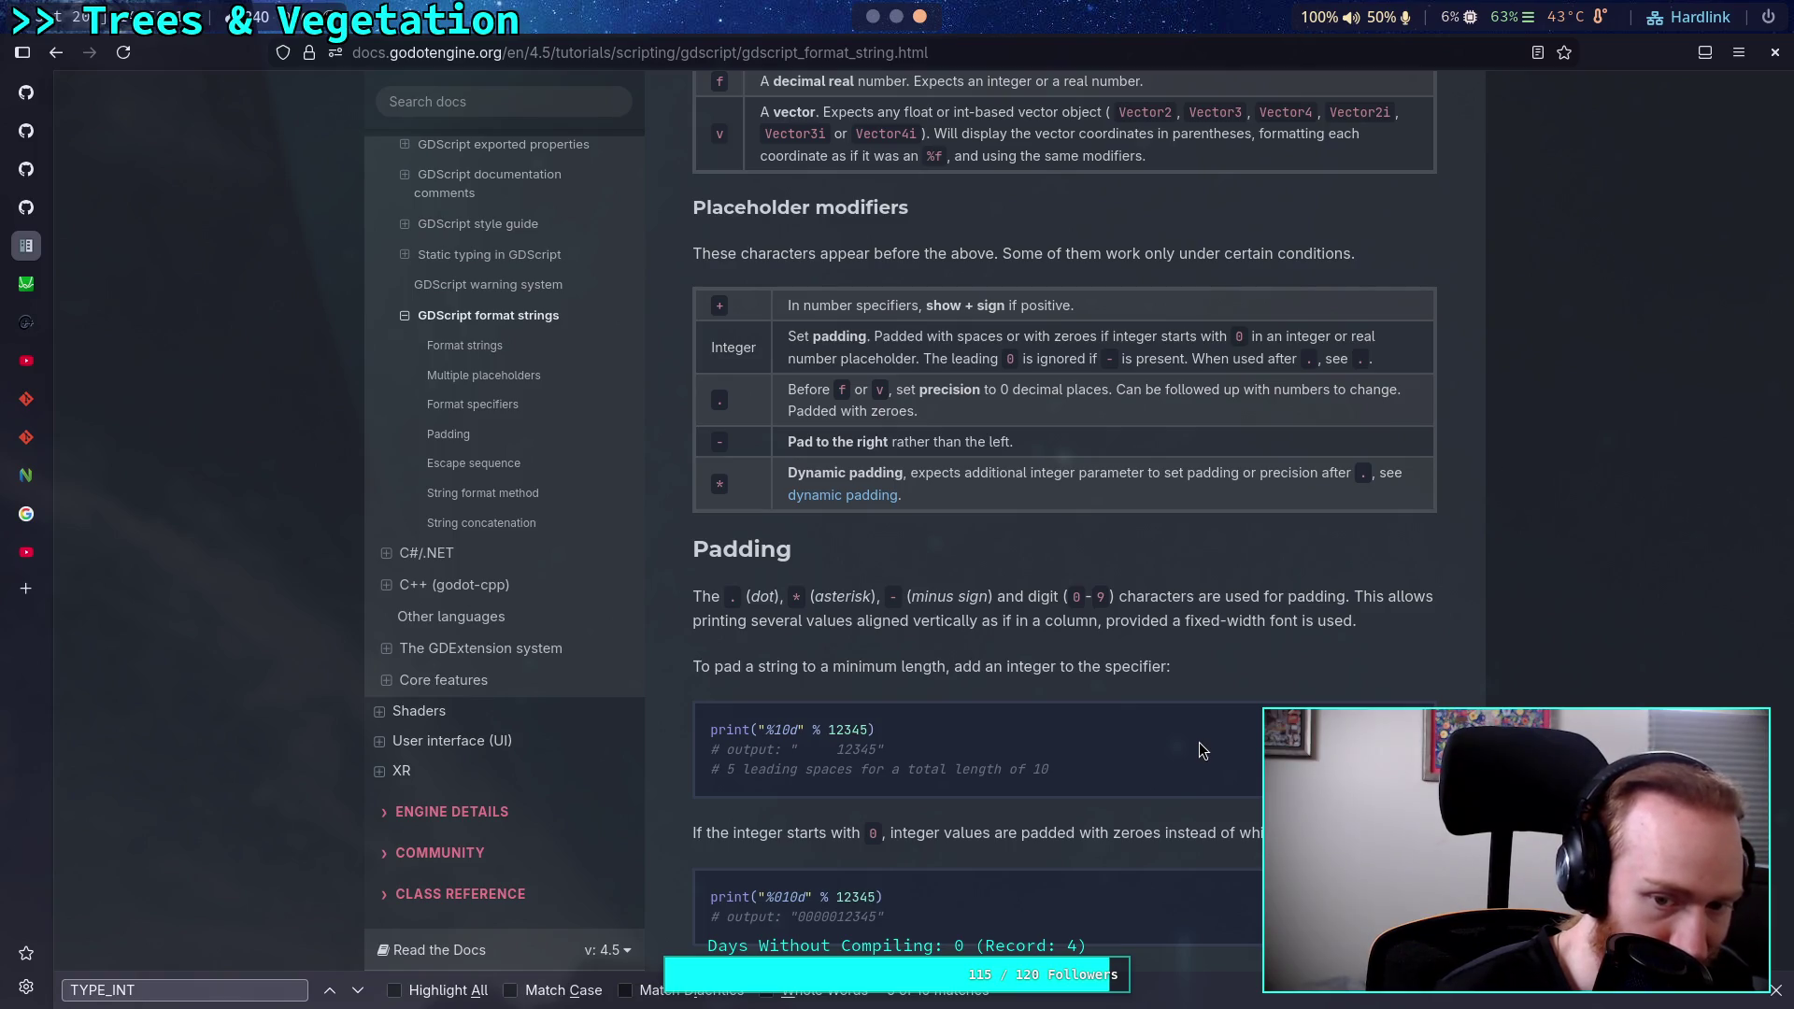
pyautogui.scroll(-2, 1200, 745)
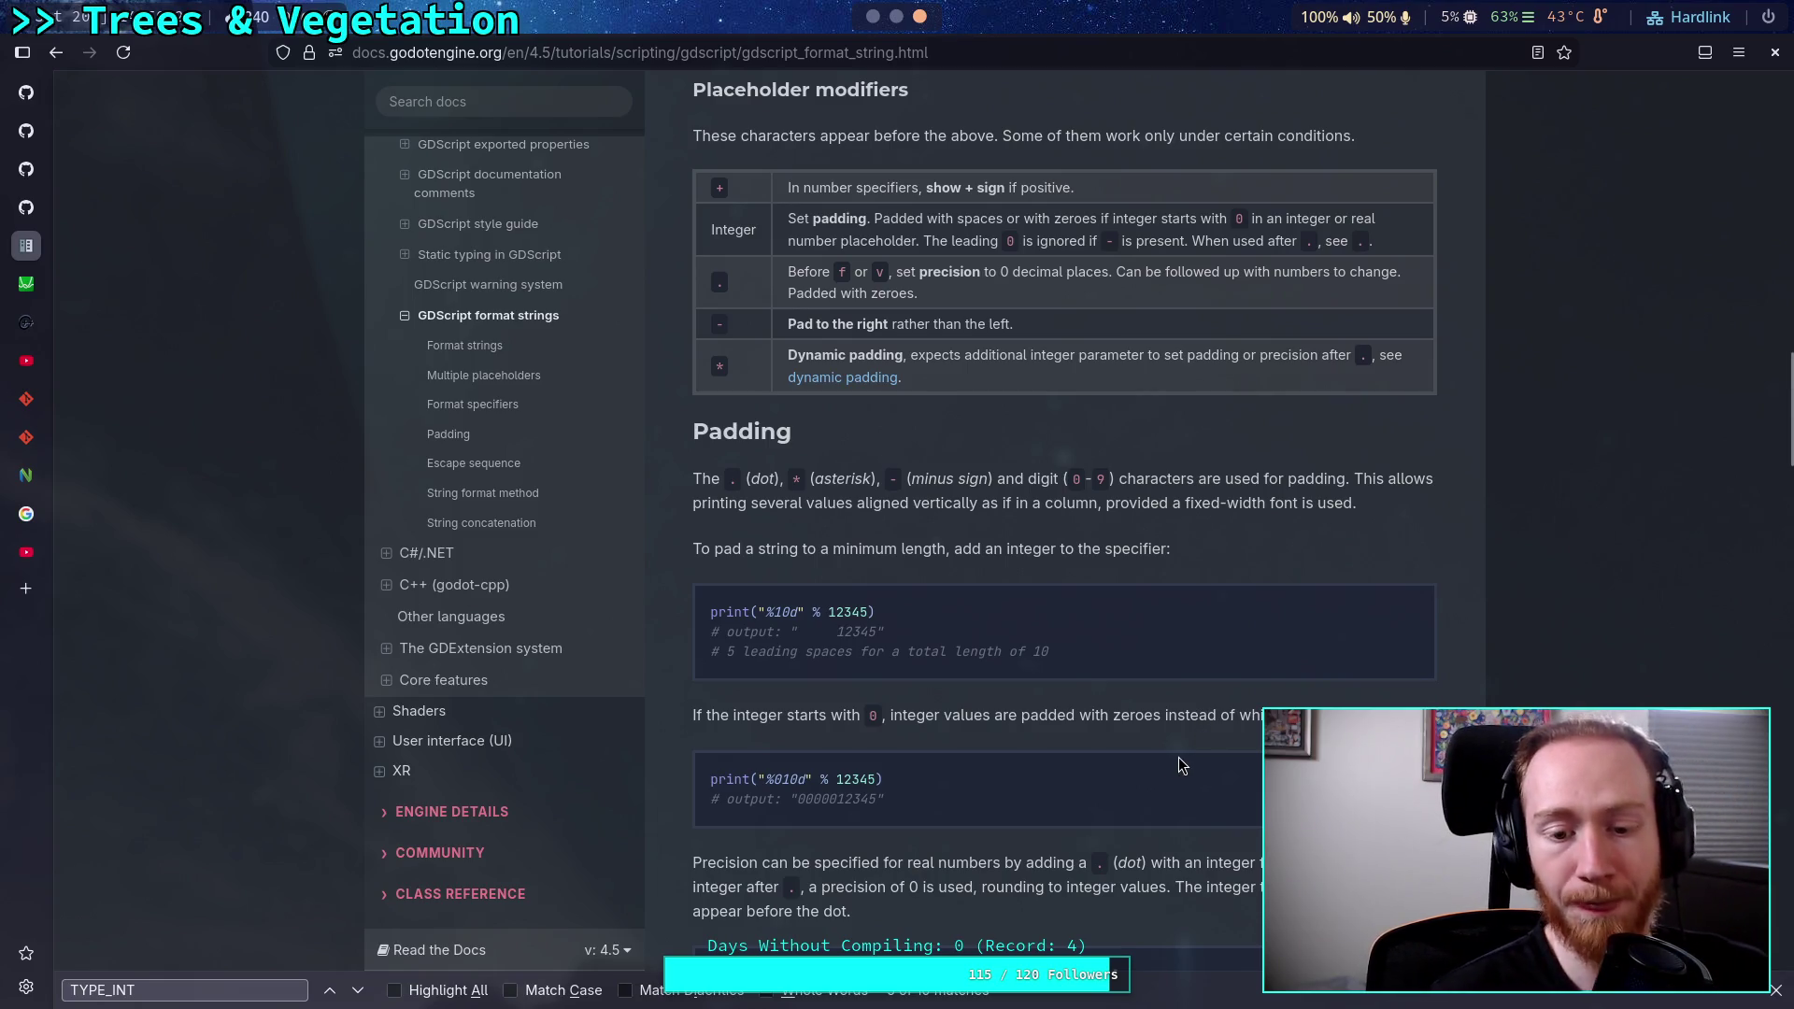
pyautogui.hotkey('alt', 'Tab')
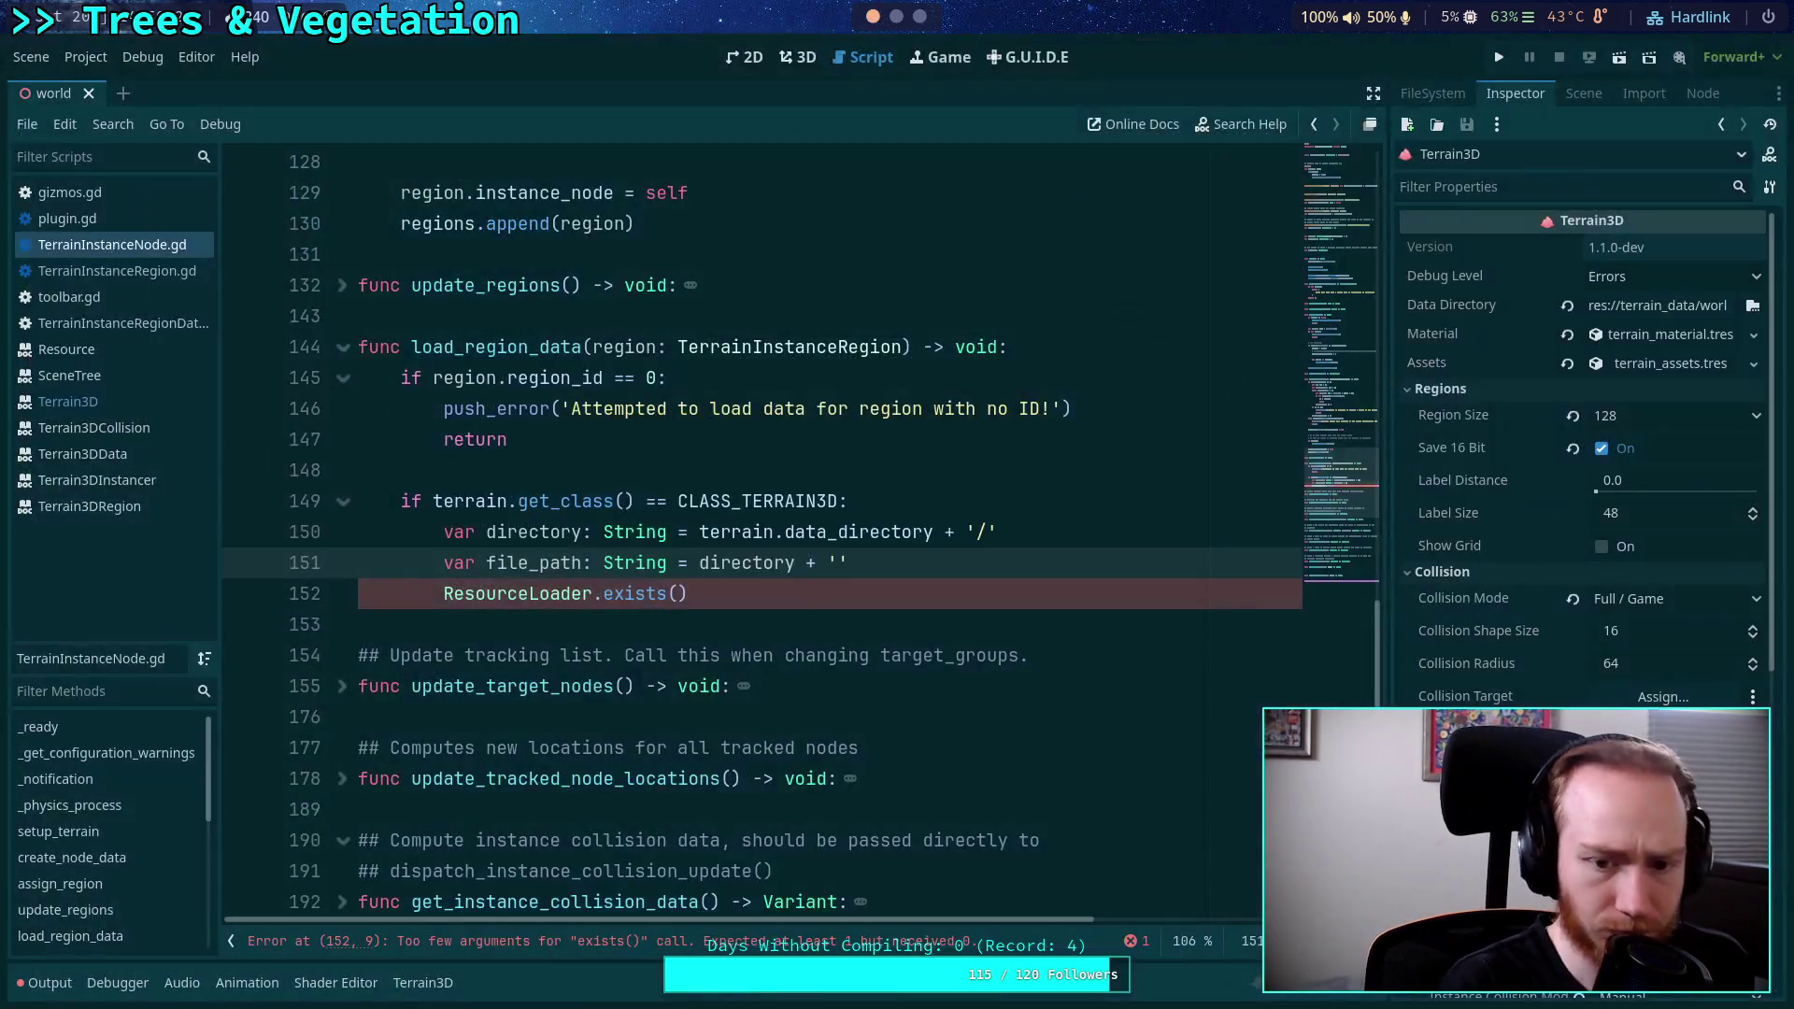
# Write the file path format '%04d' % region.region_id on line 151.
pyautogui.write("'")
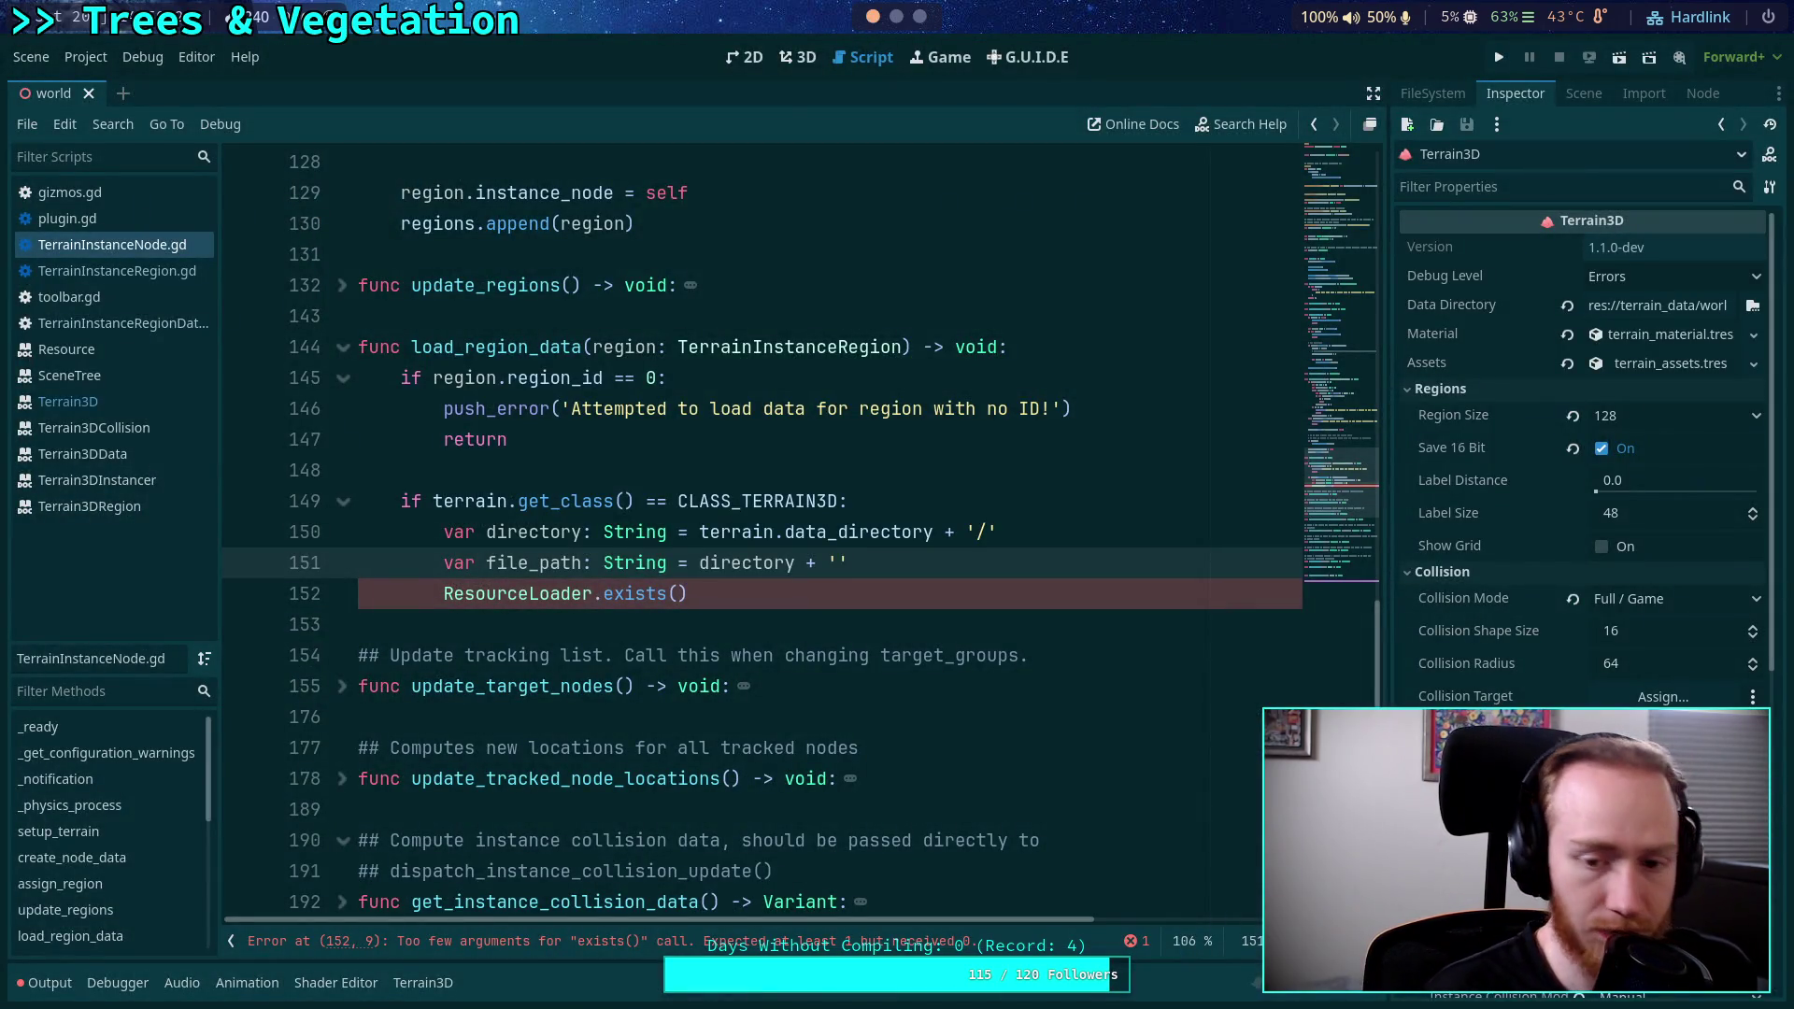
pyautogui.write('%0')
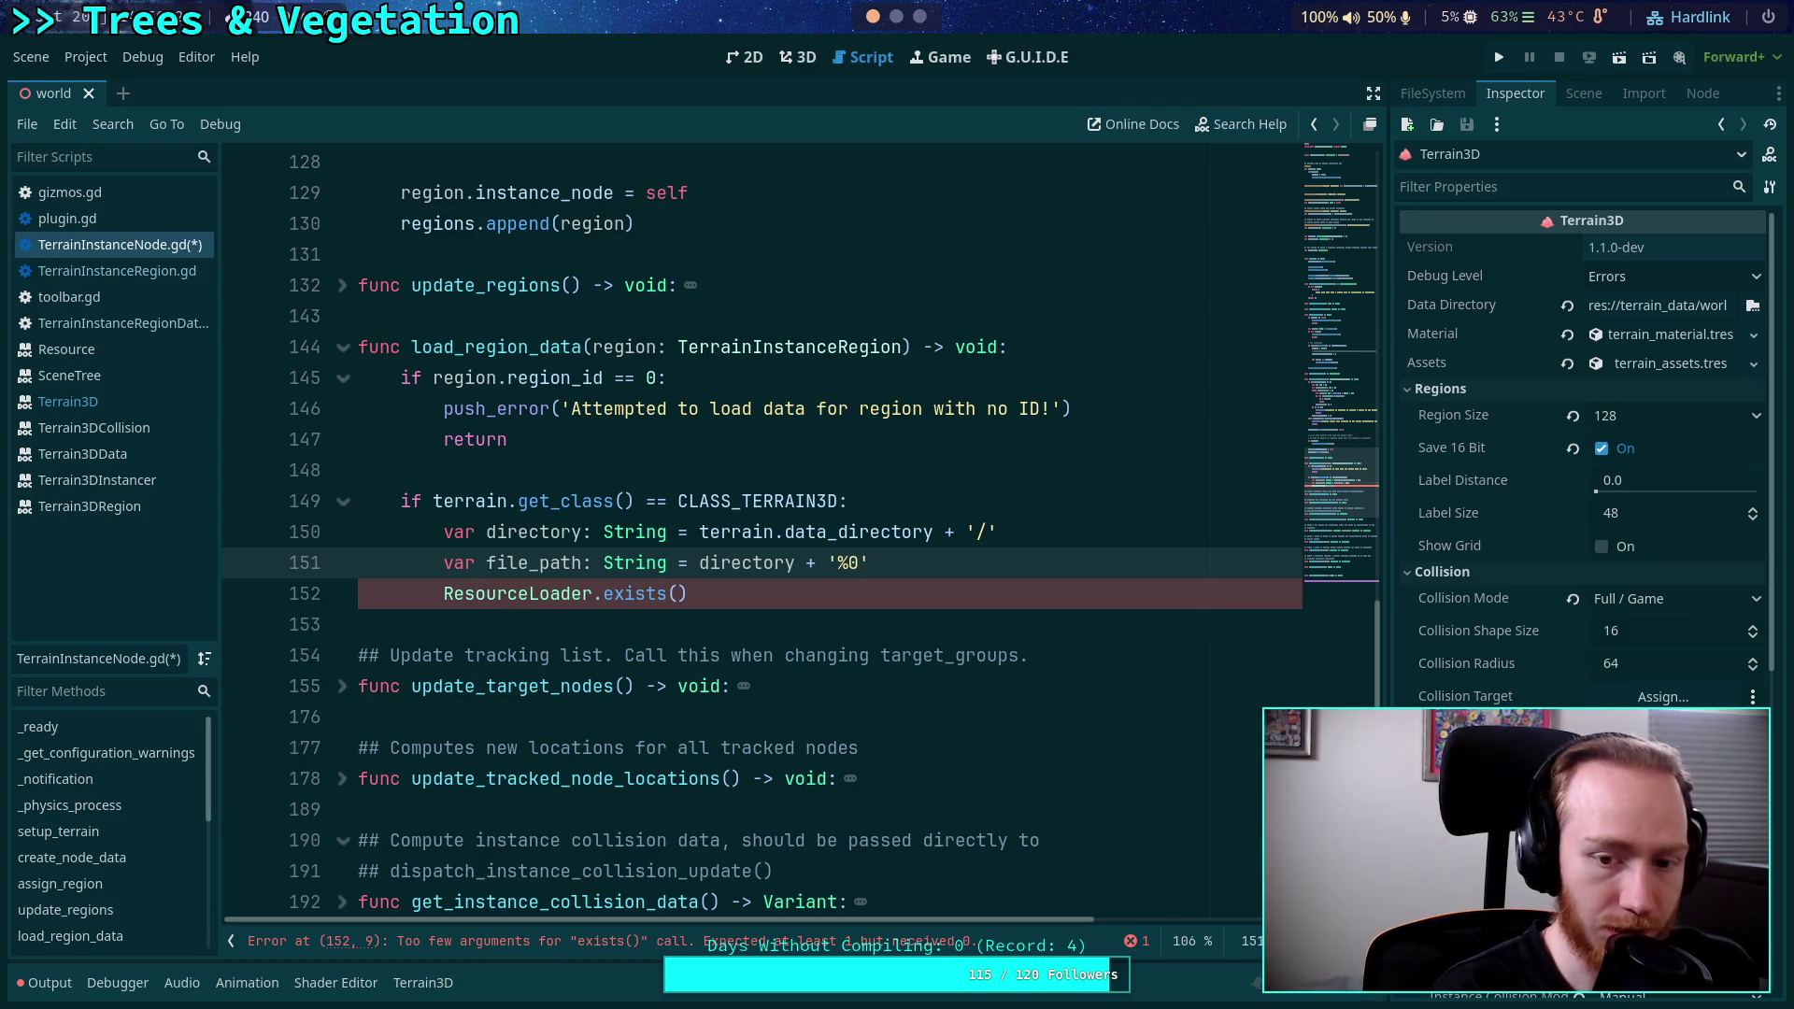
pyautogui.hotkey('alt', 'Tab')
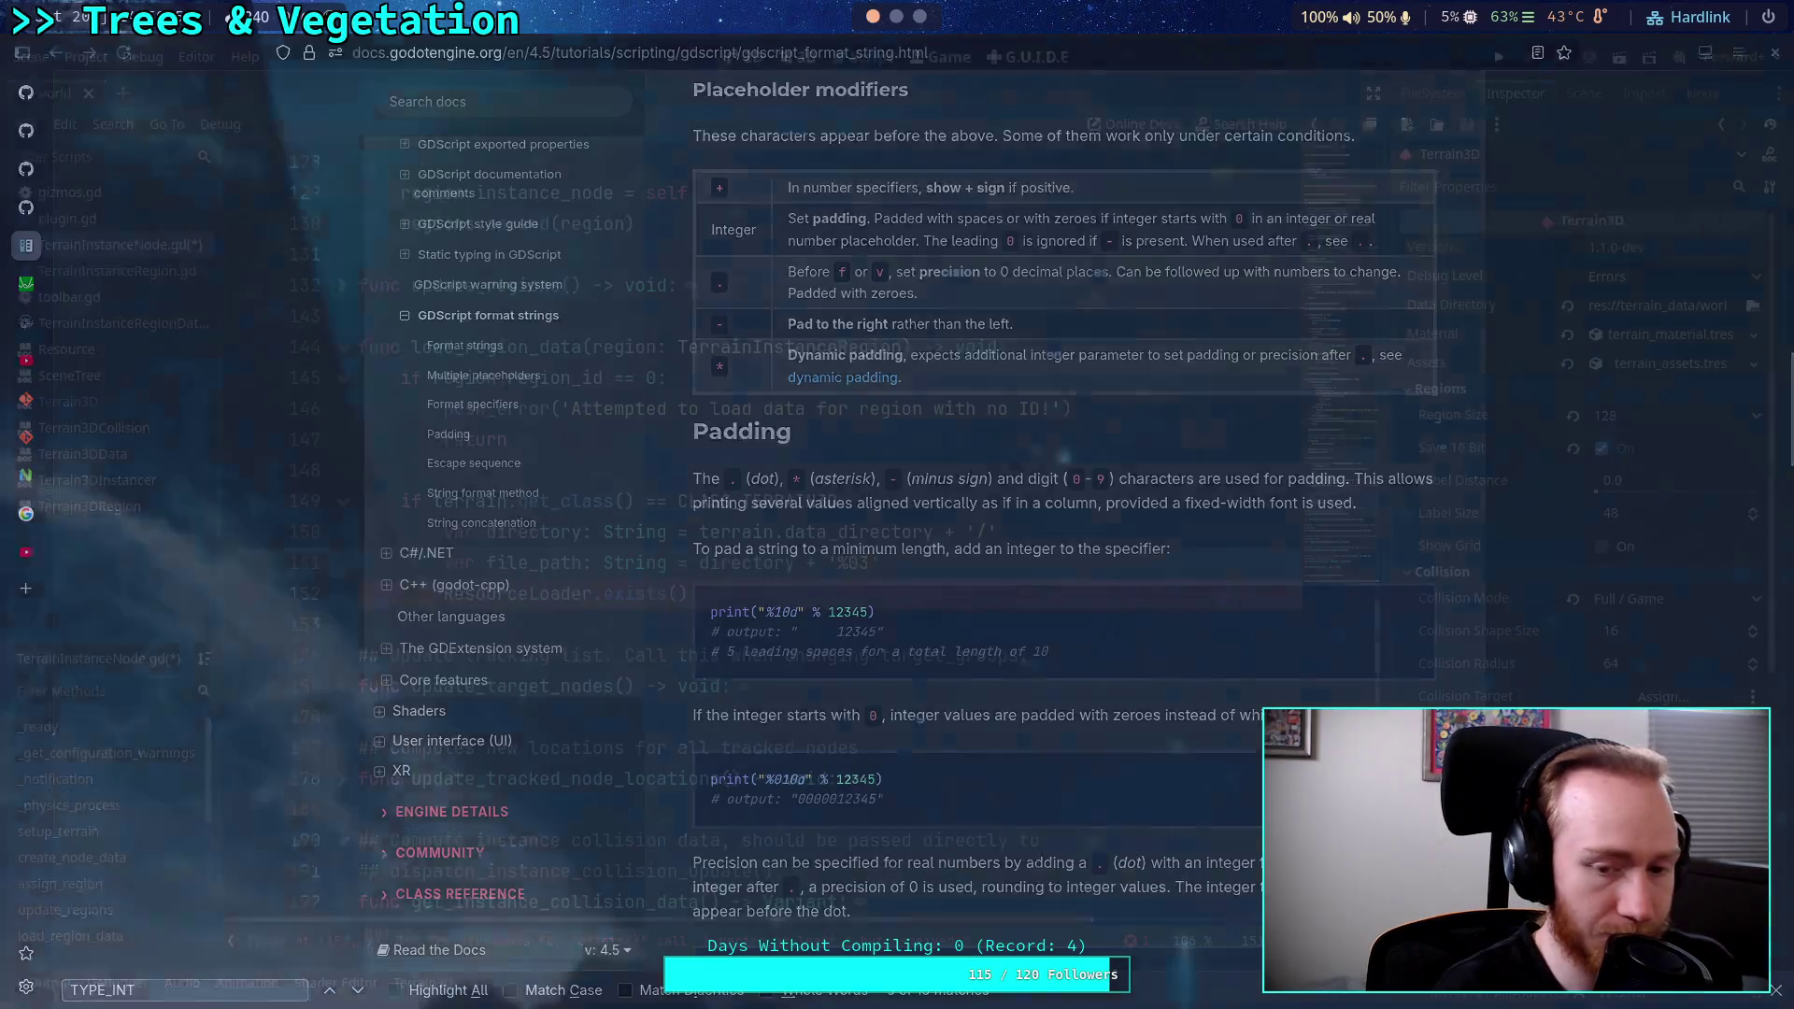
pyautogui.hotkey('alt', 'Tab')
pyautogui.write('3')
pyautogui.press('BackSpace')
pyautogui.write('4')
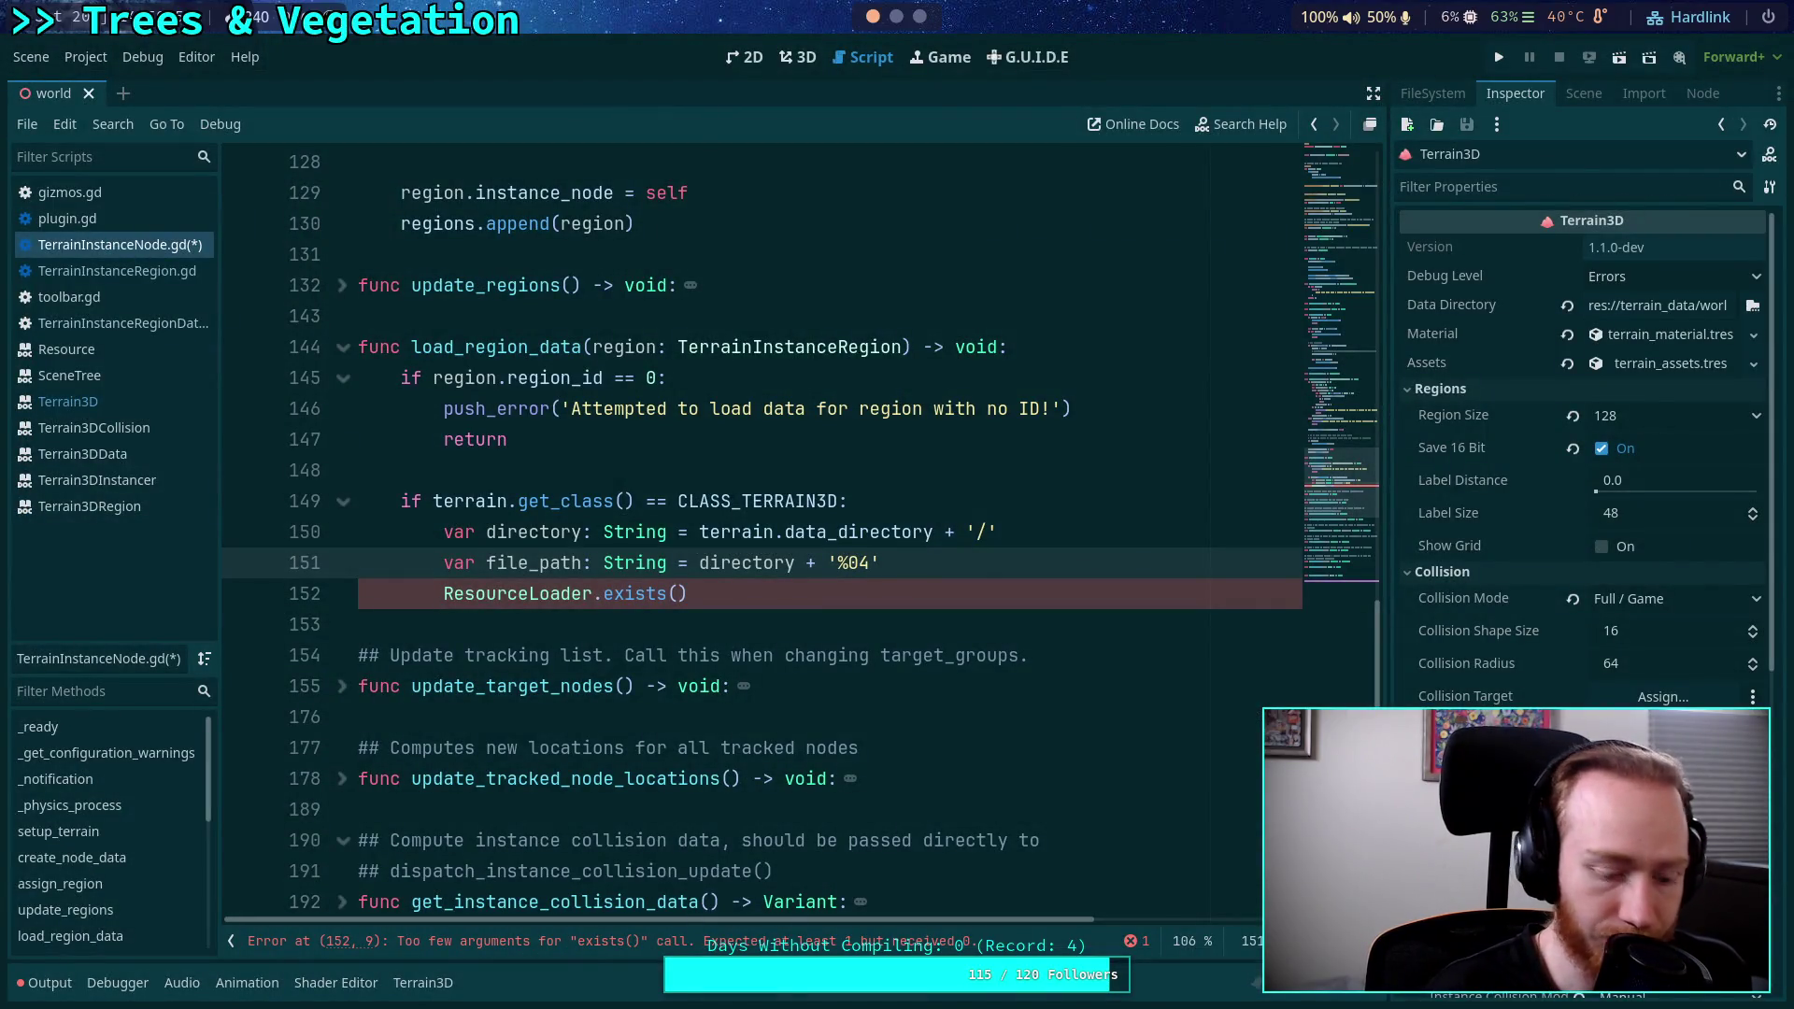
pyautogui.write("d'")
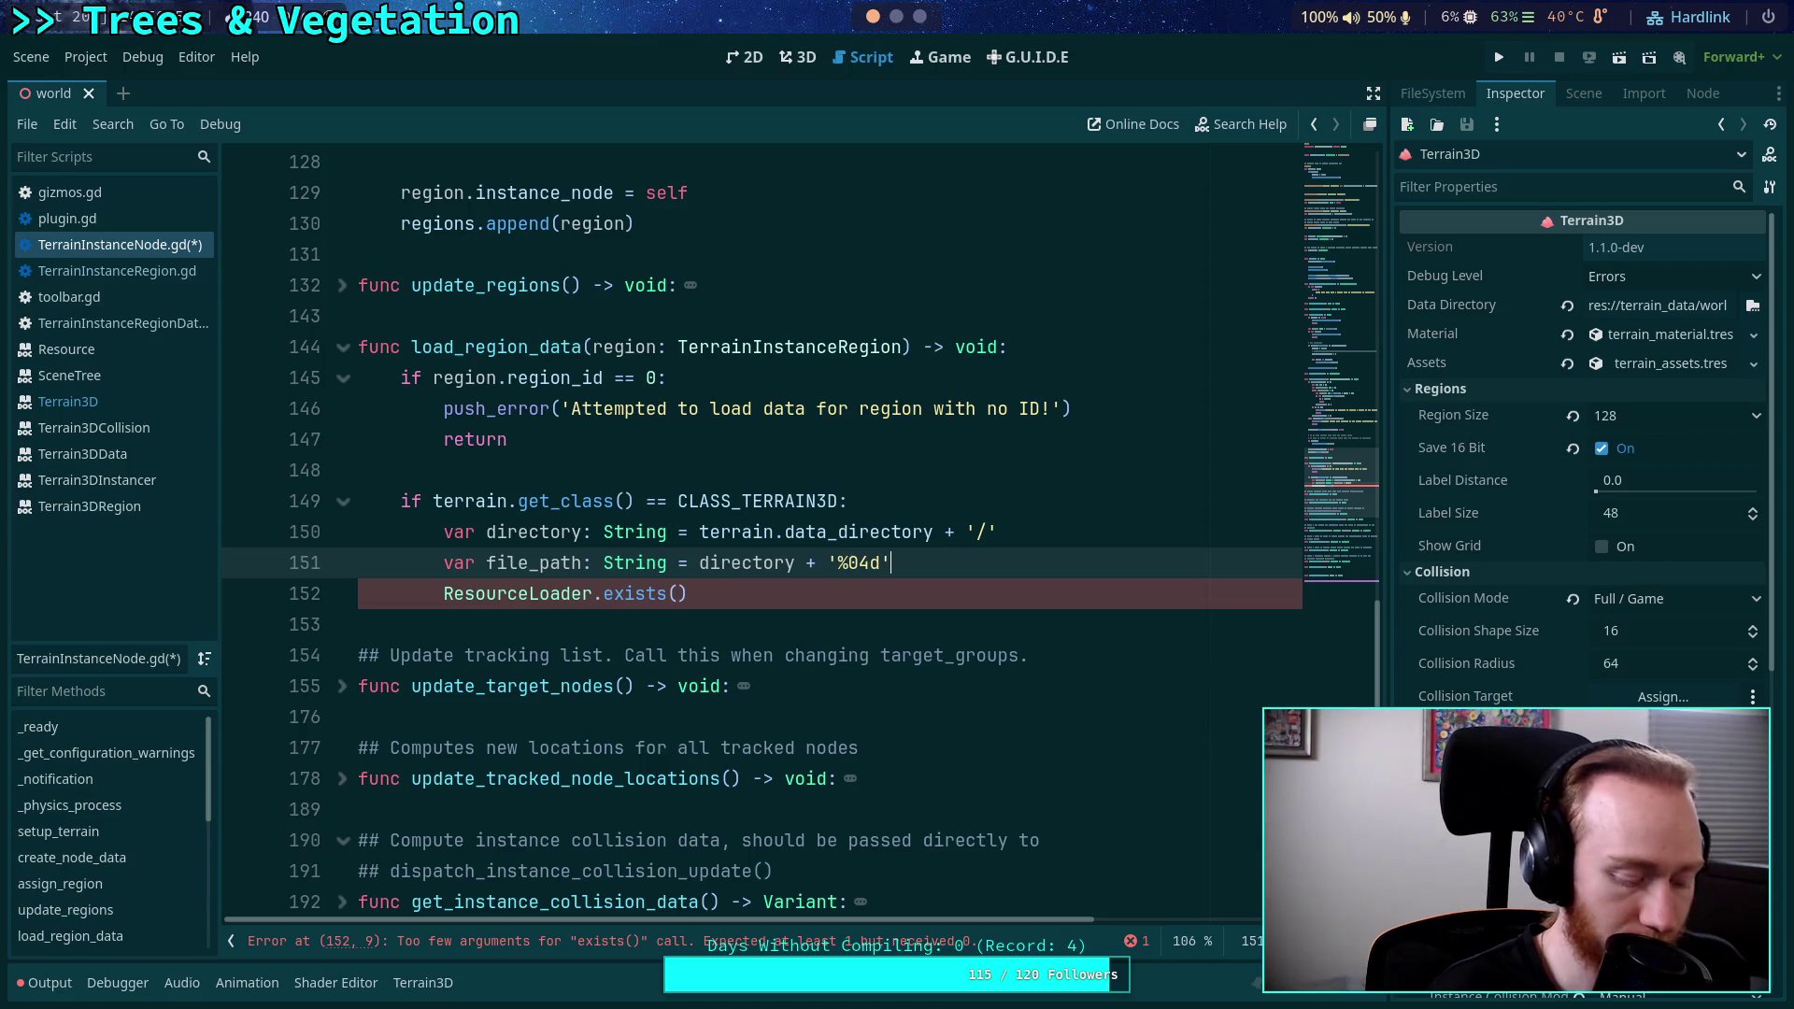
pyautogui.write(' % region.re')
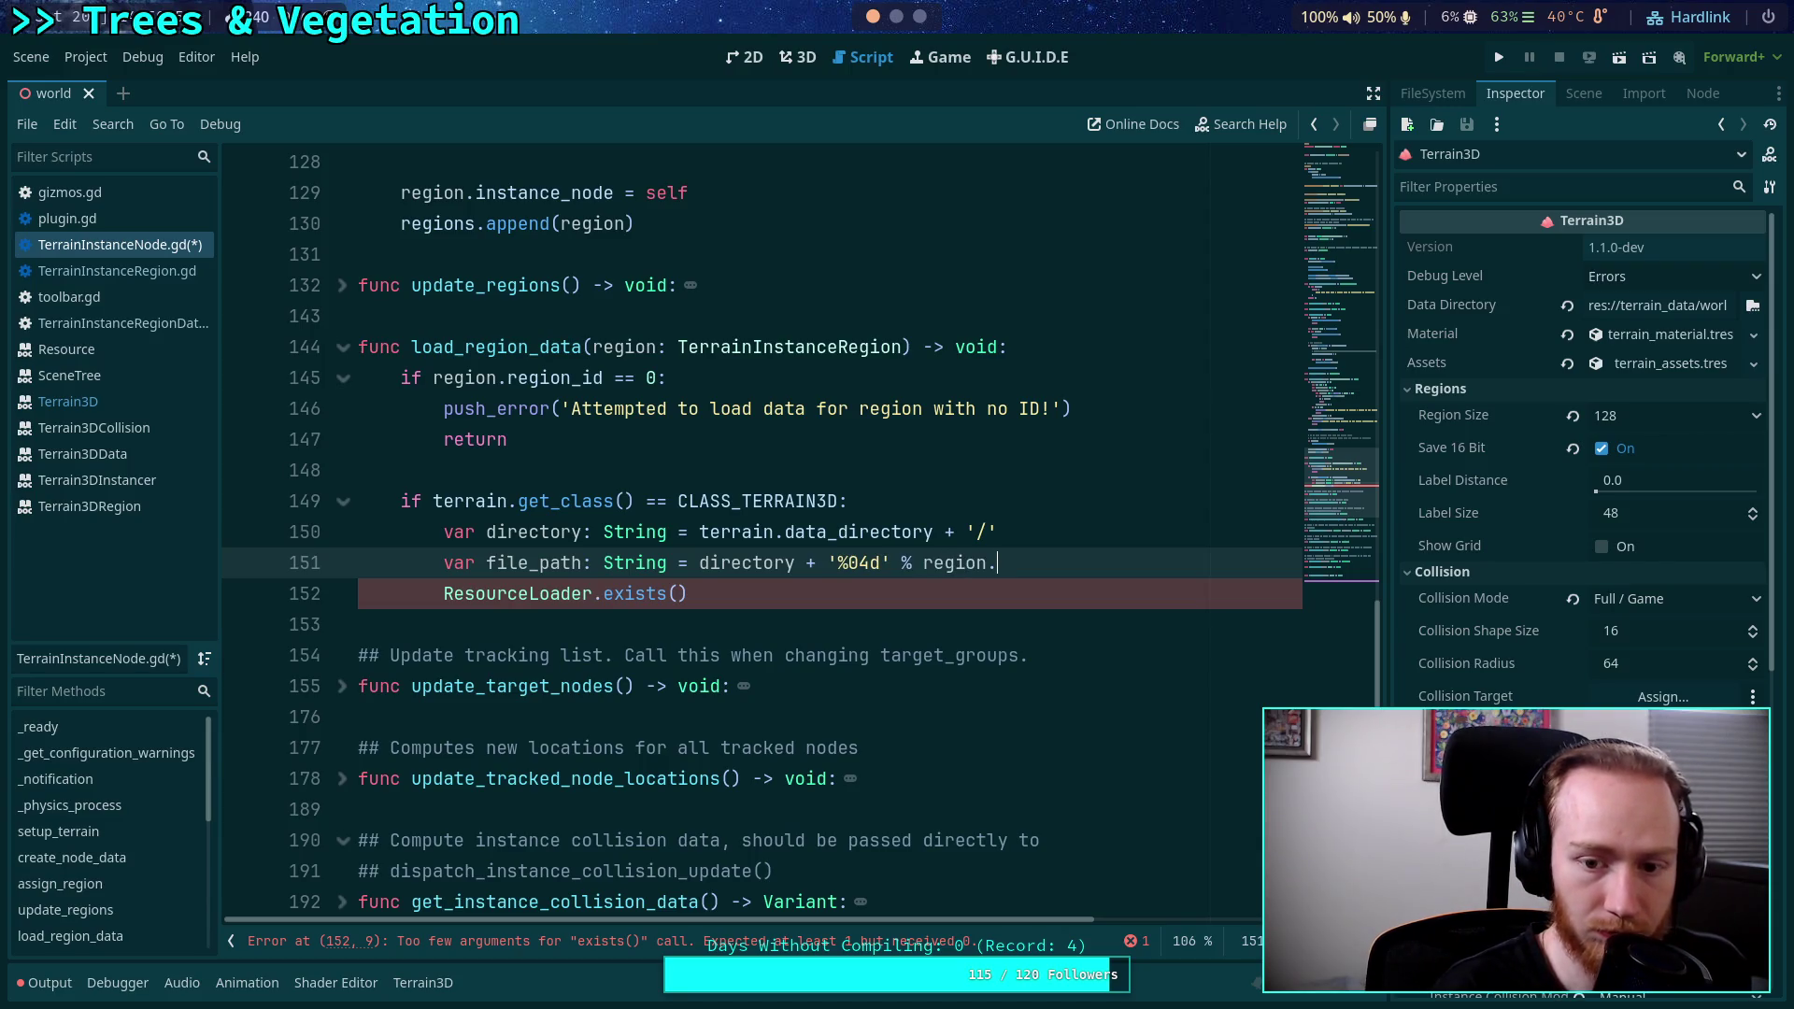
pyautogui.press('Down')
pyautogui.press('Return')
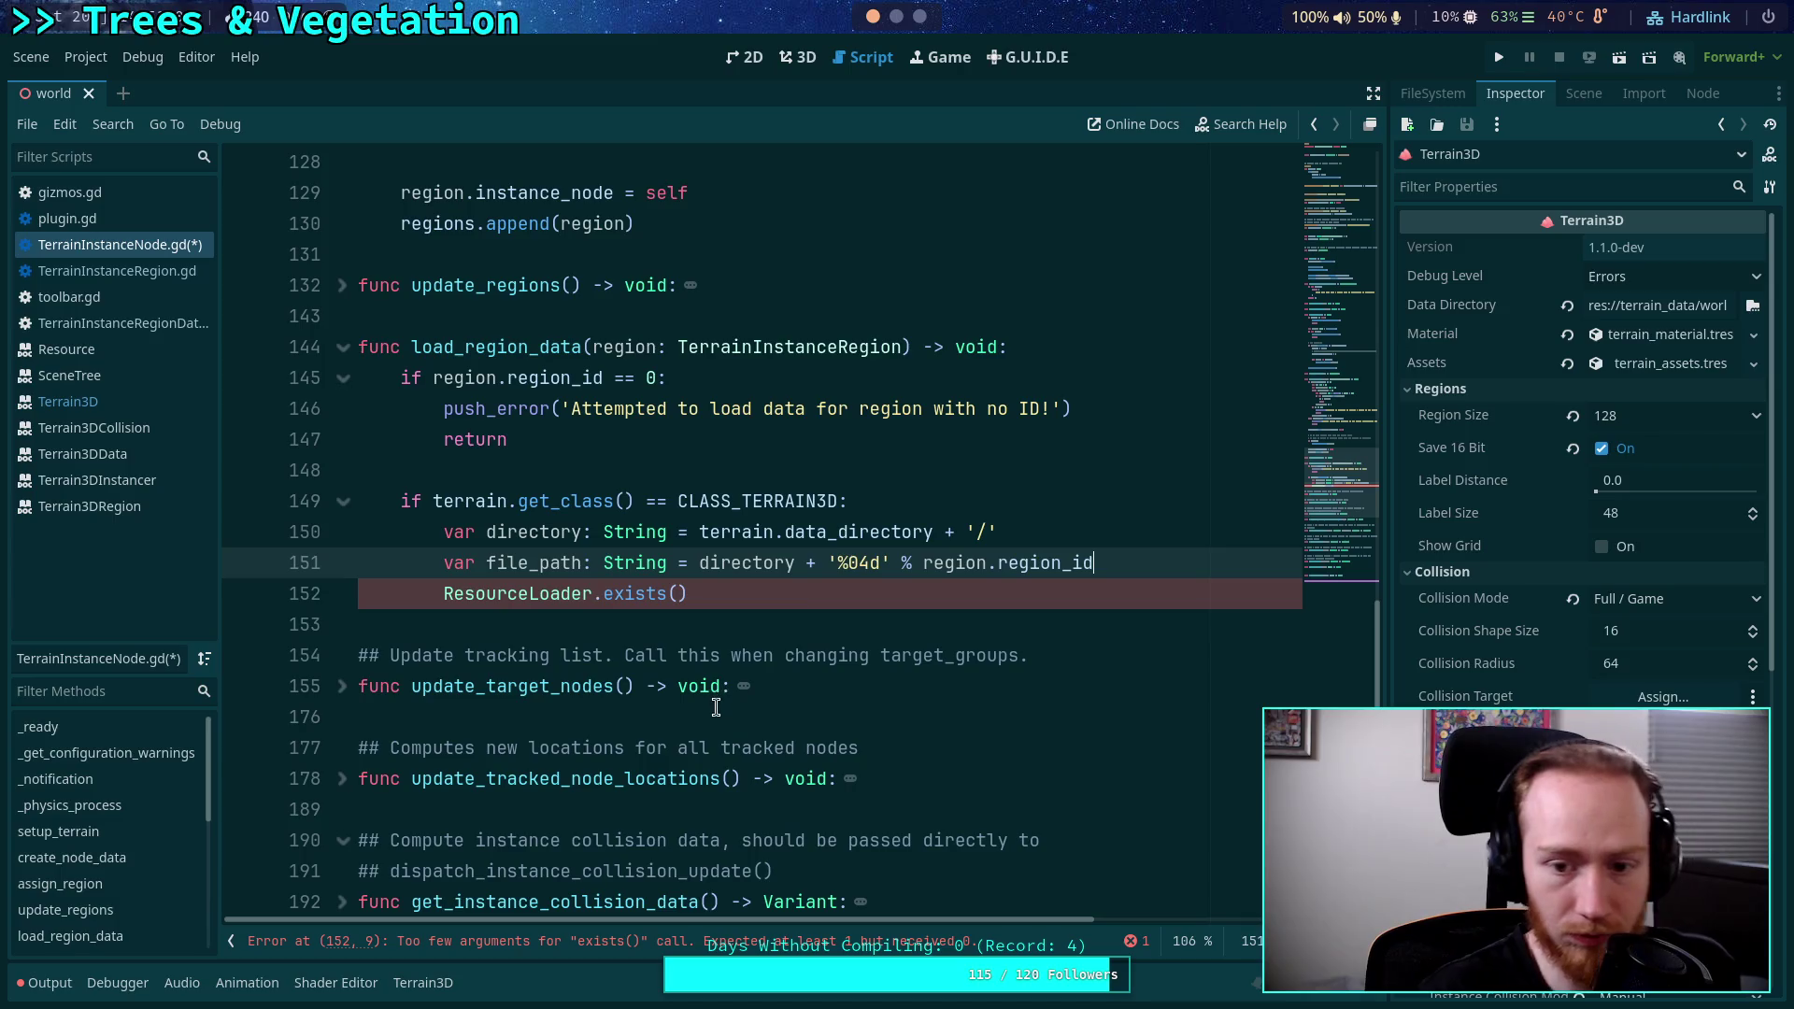
# Wrap '%04d' % region.region_id in parentheses, then switch to the Neovim workspace.
pyautogui.click(822, 563)
pyautogui.write('(')
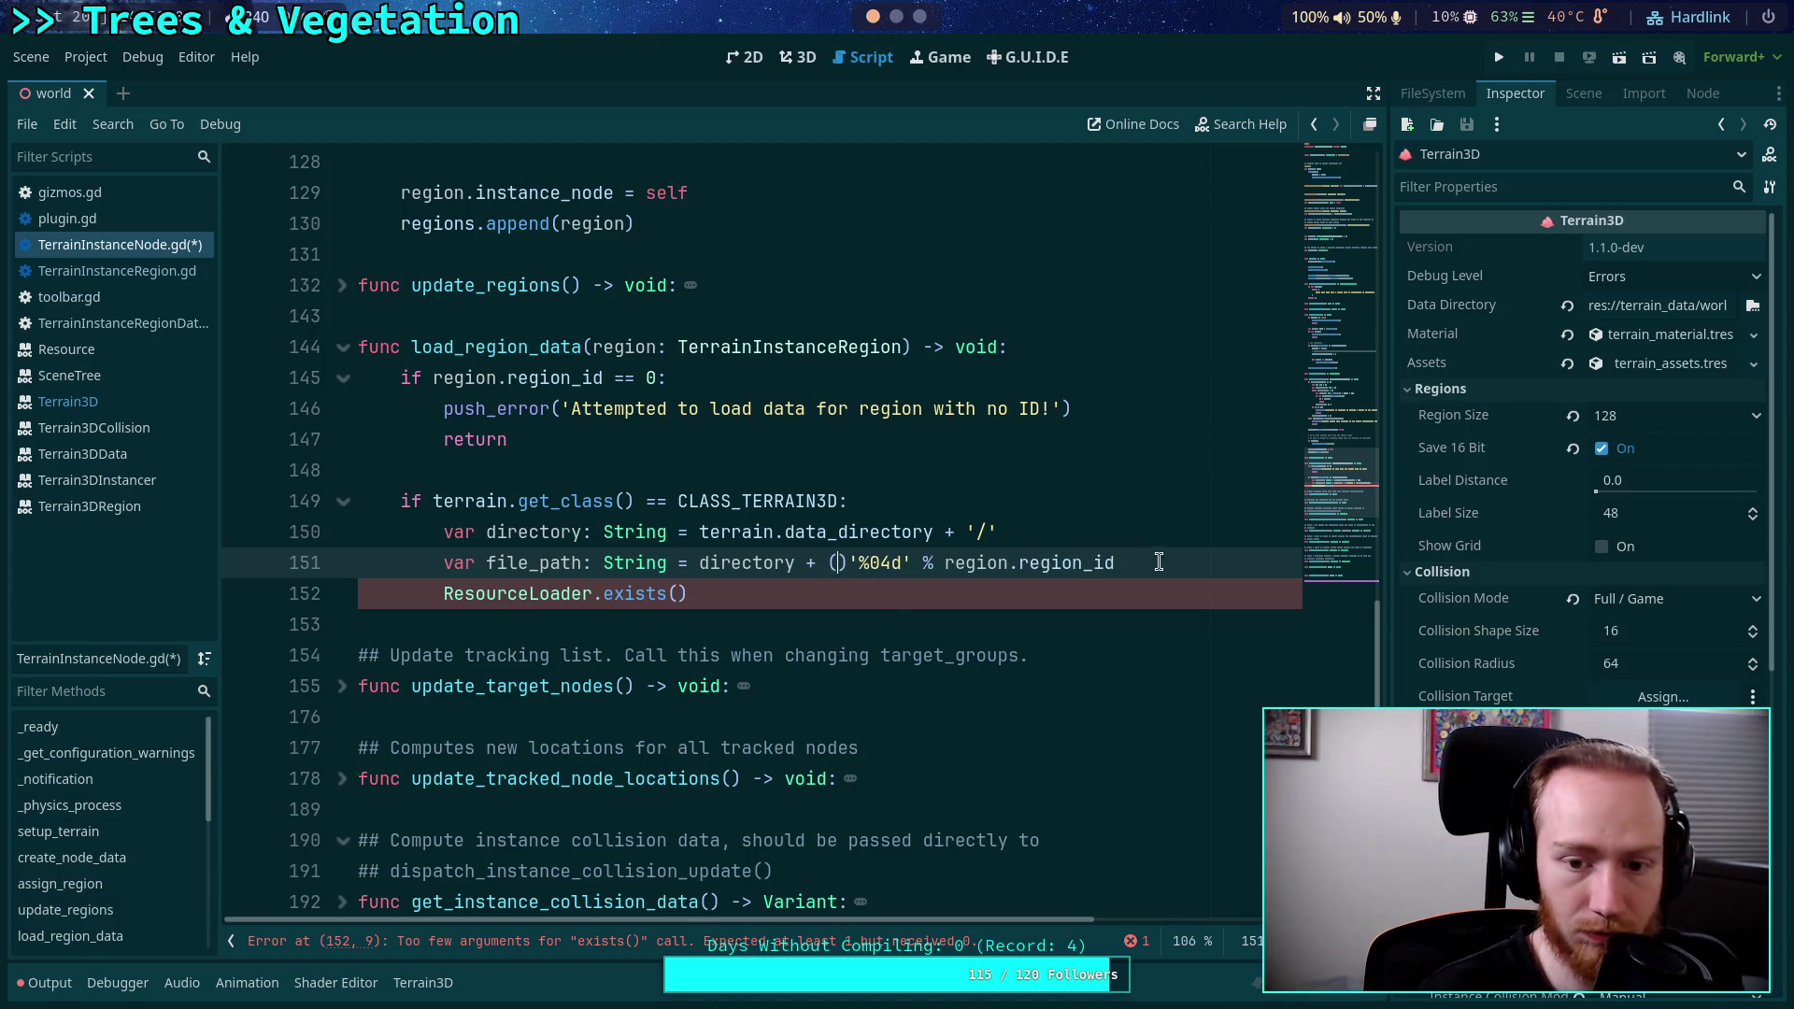
pyautogui.press('Delete')
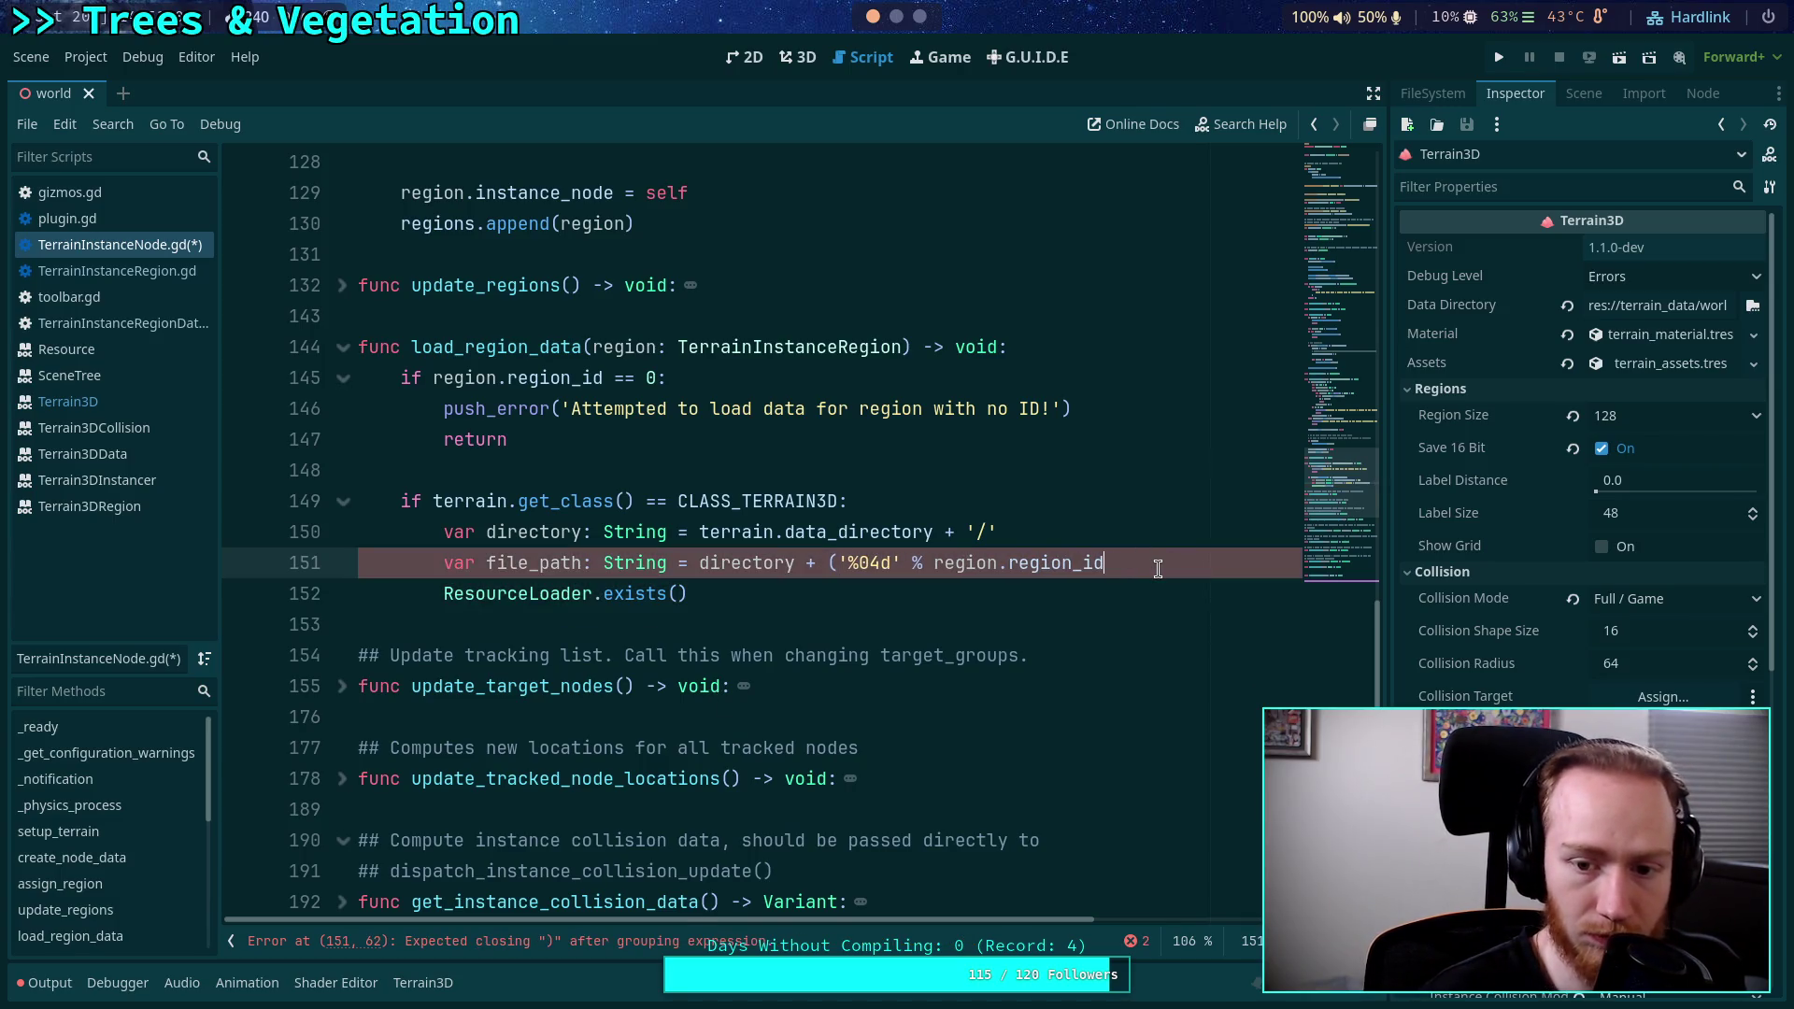
pyautogui.click(889, 563)
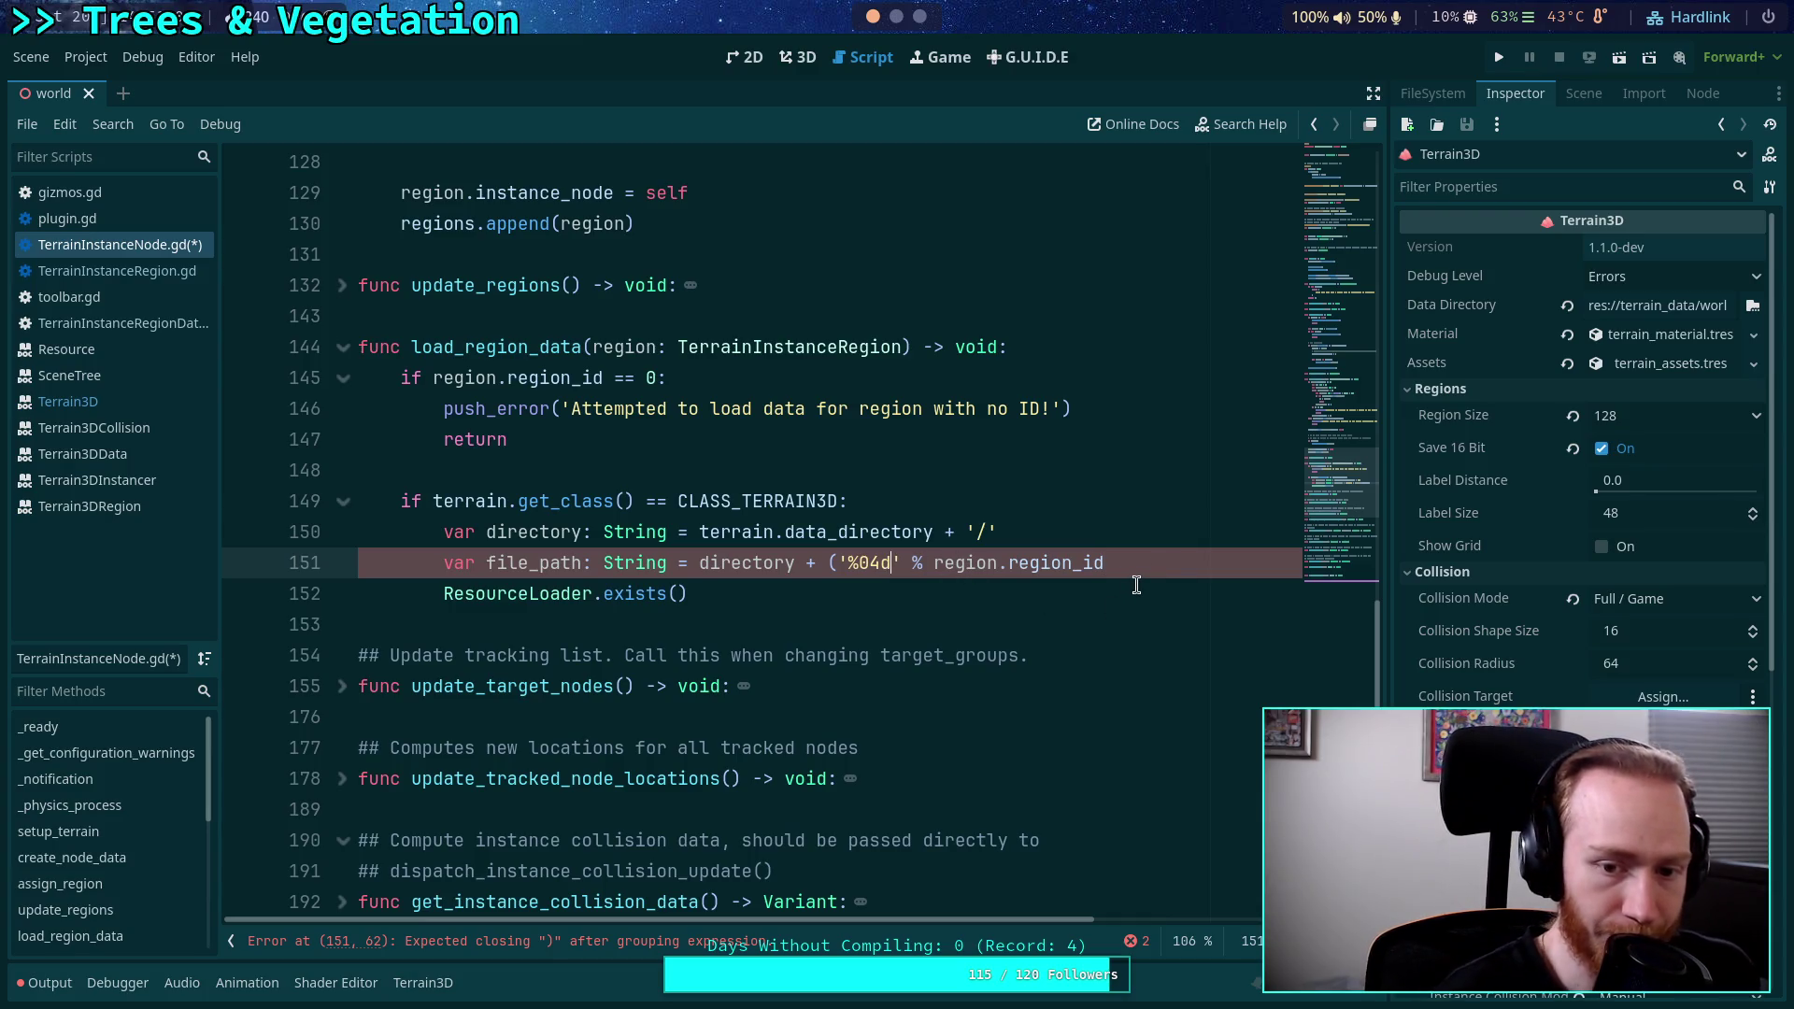
pyautogui.write('.')
pyautogui.press('BackSpace')
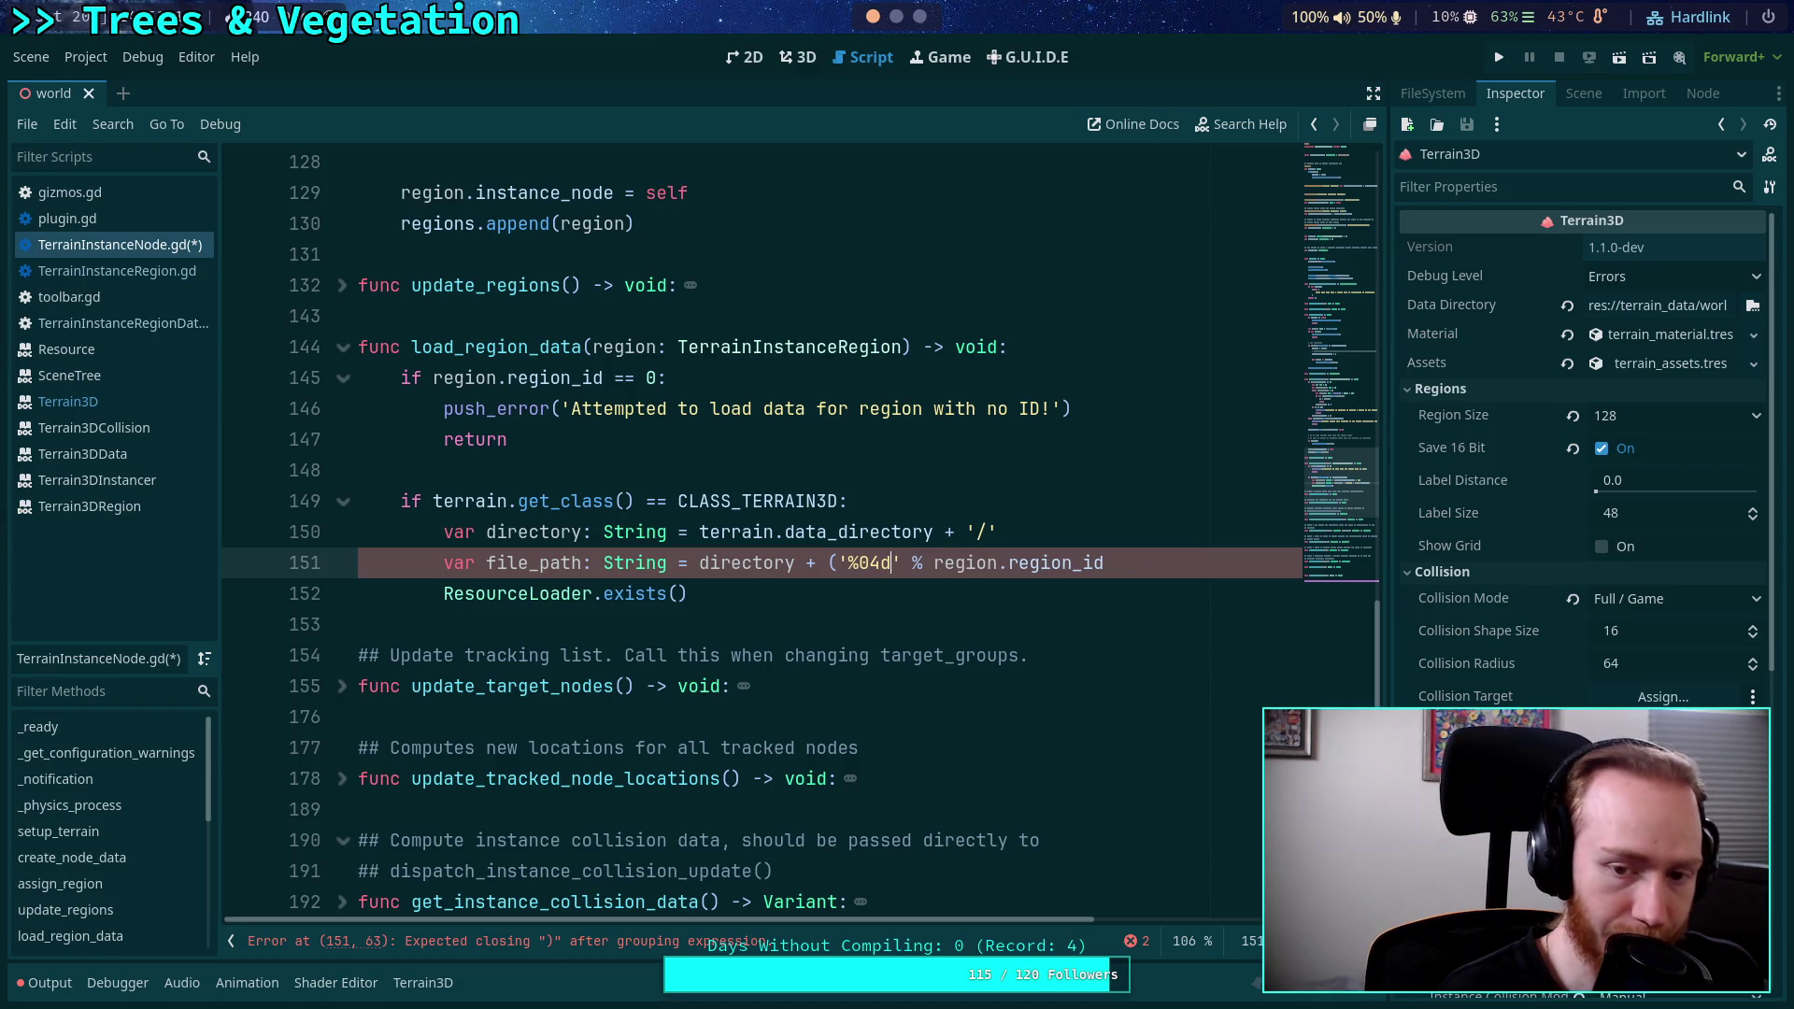
pyautogui.write(')')
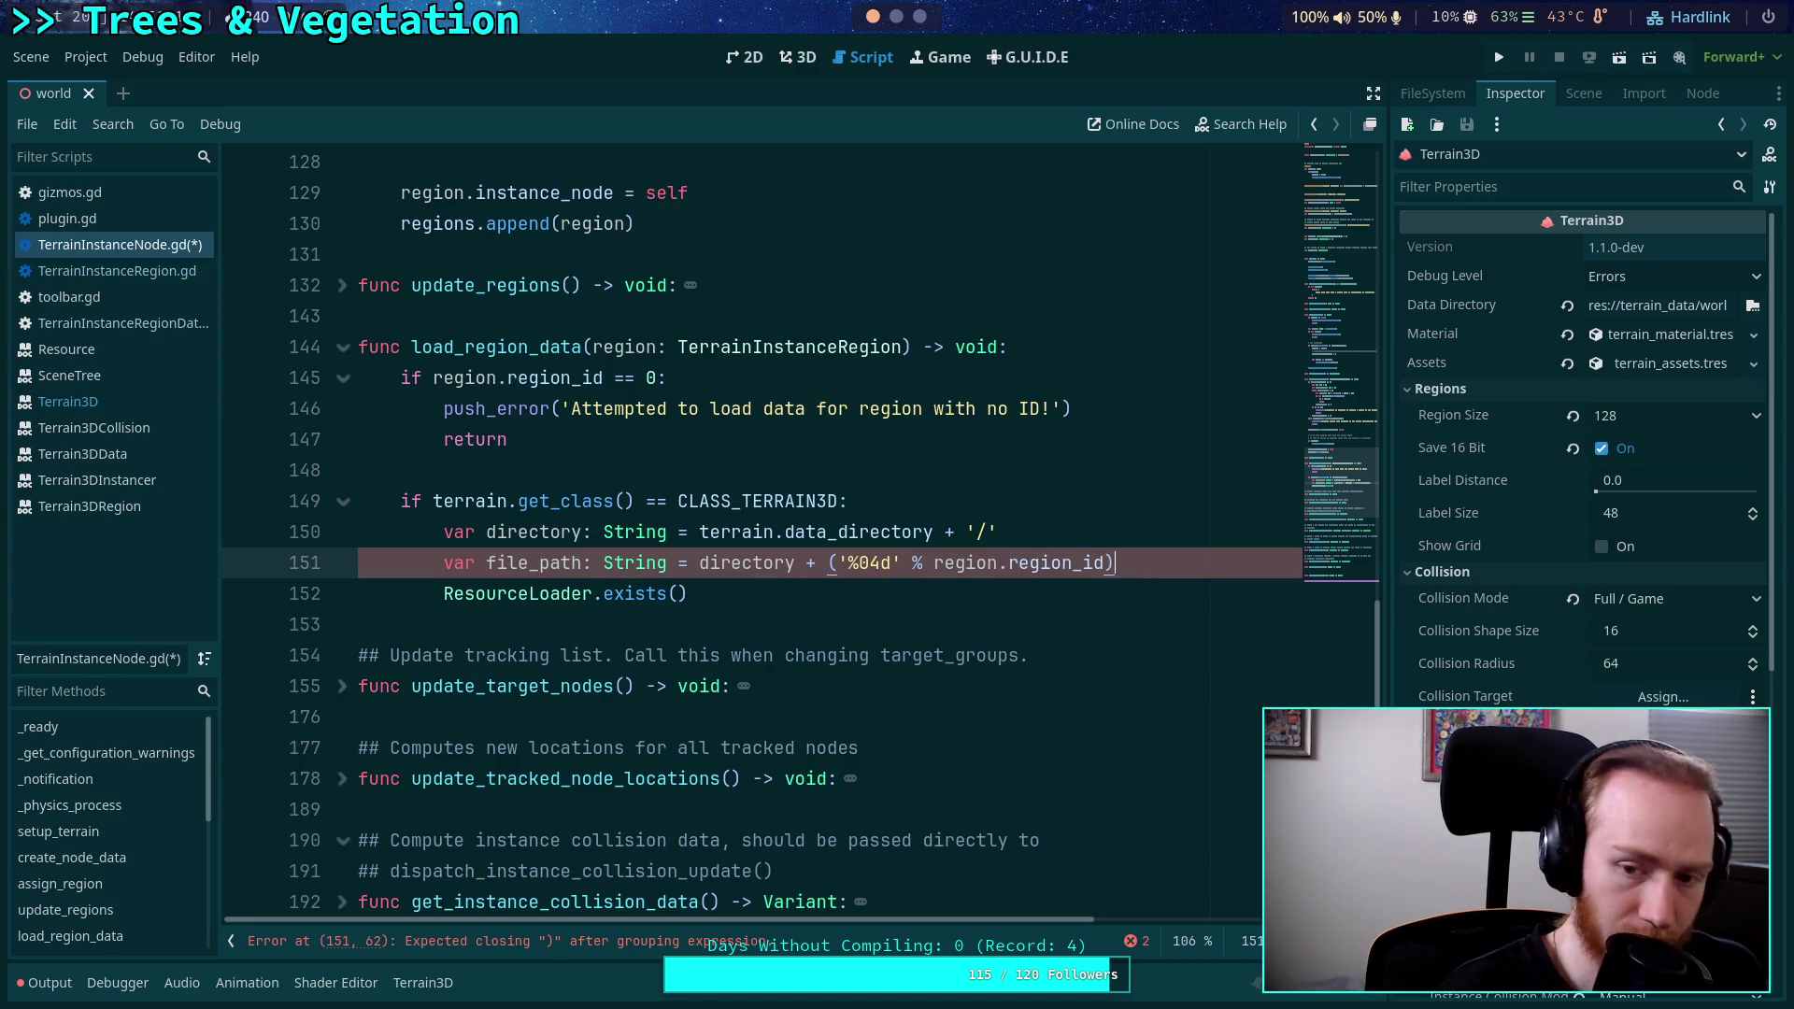
pyautogui.click(681, 593)
pyautogui.press('super+2')
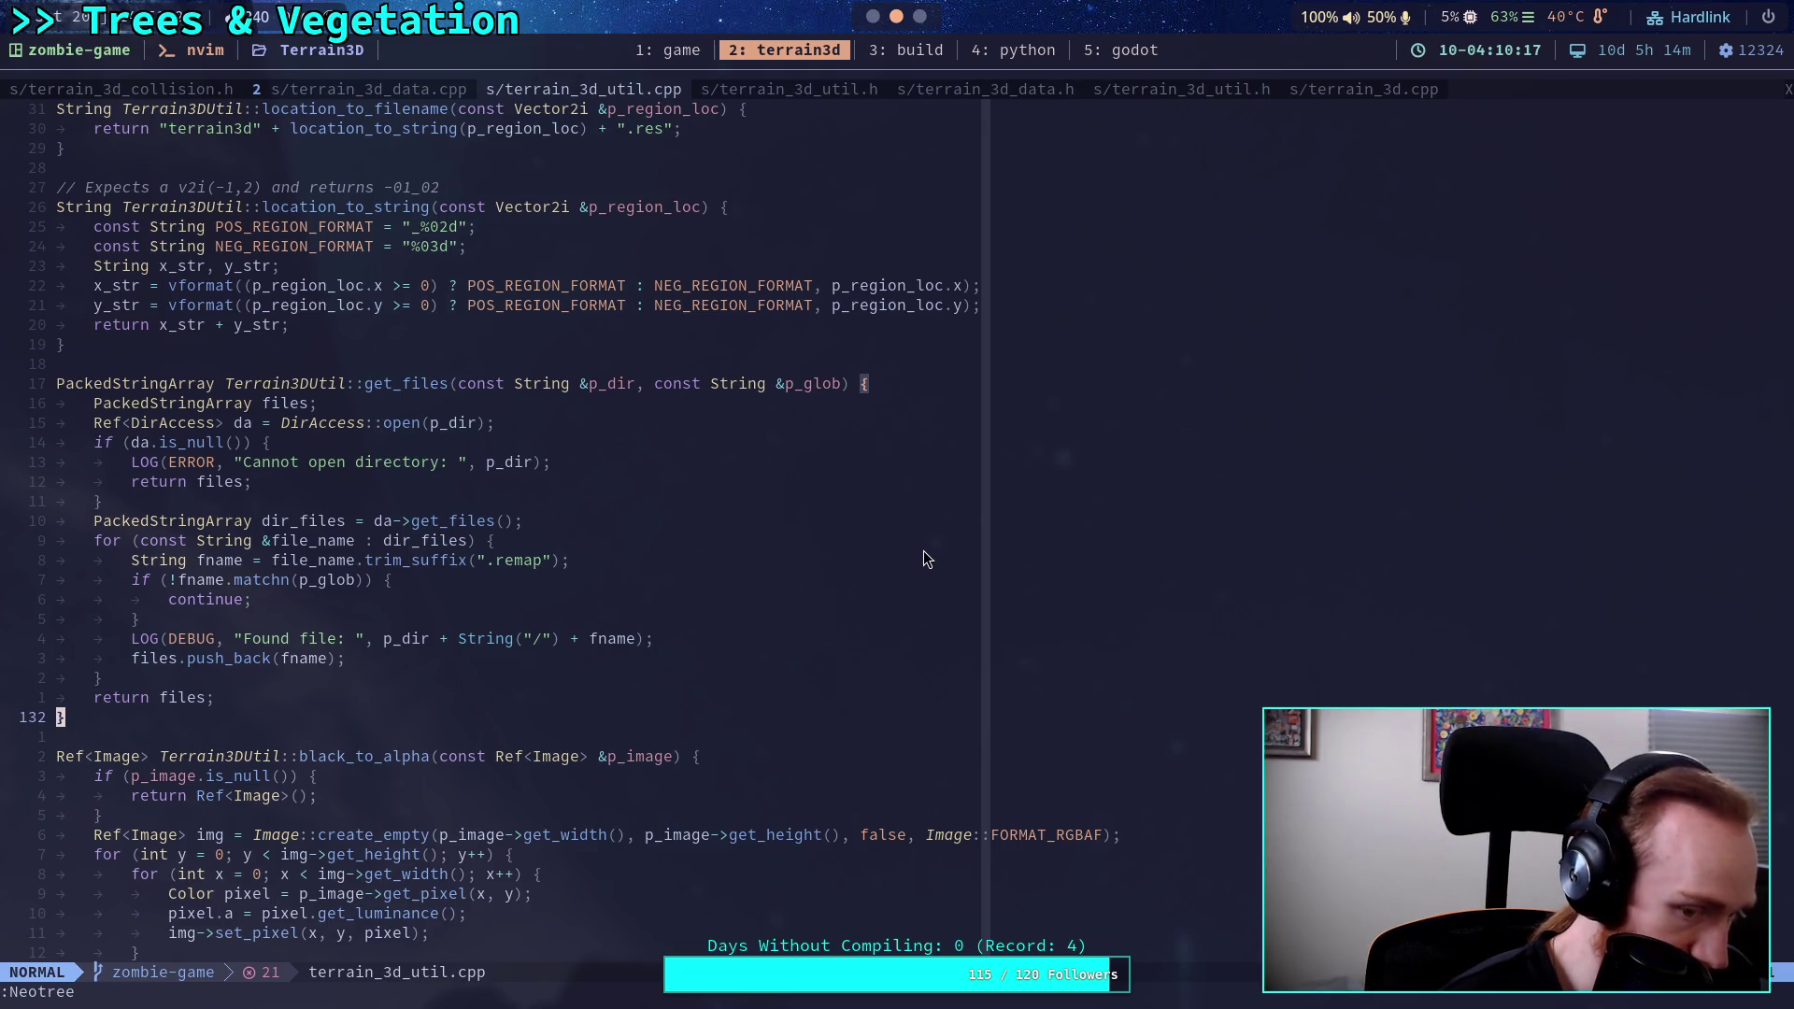
pyautogui.press('super+5')
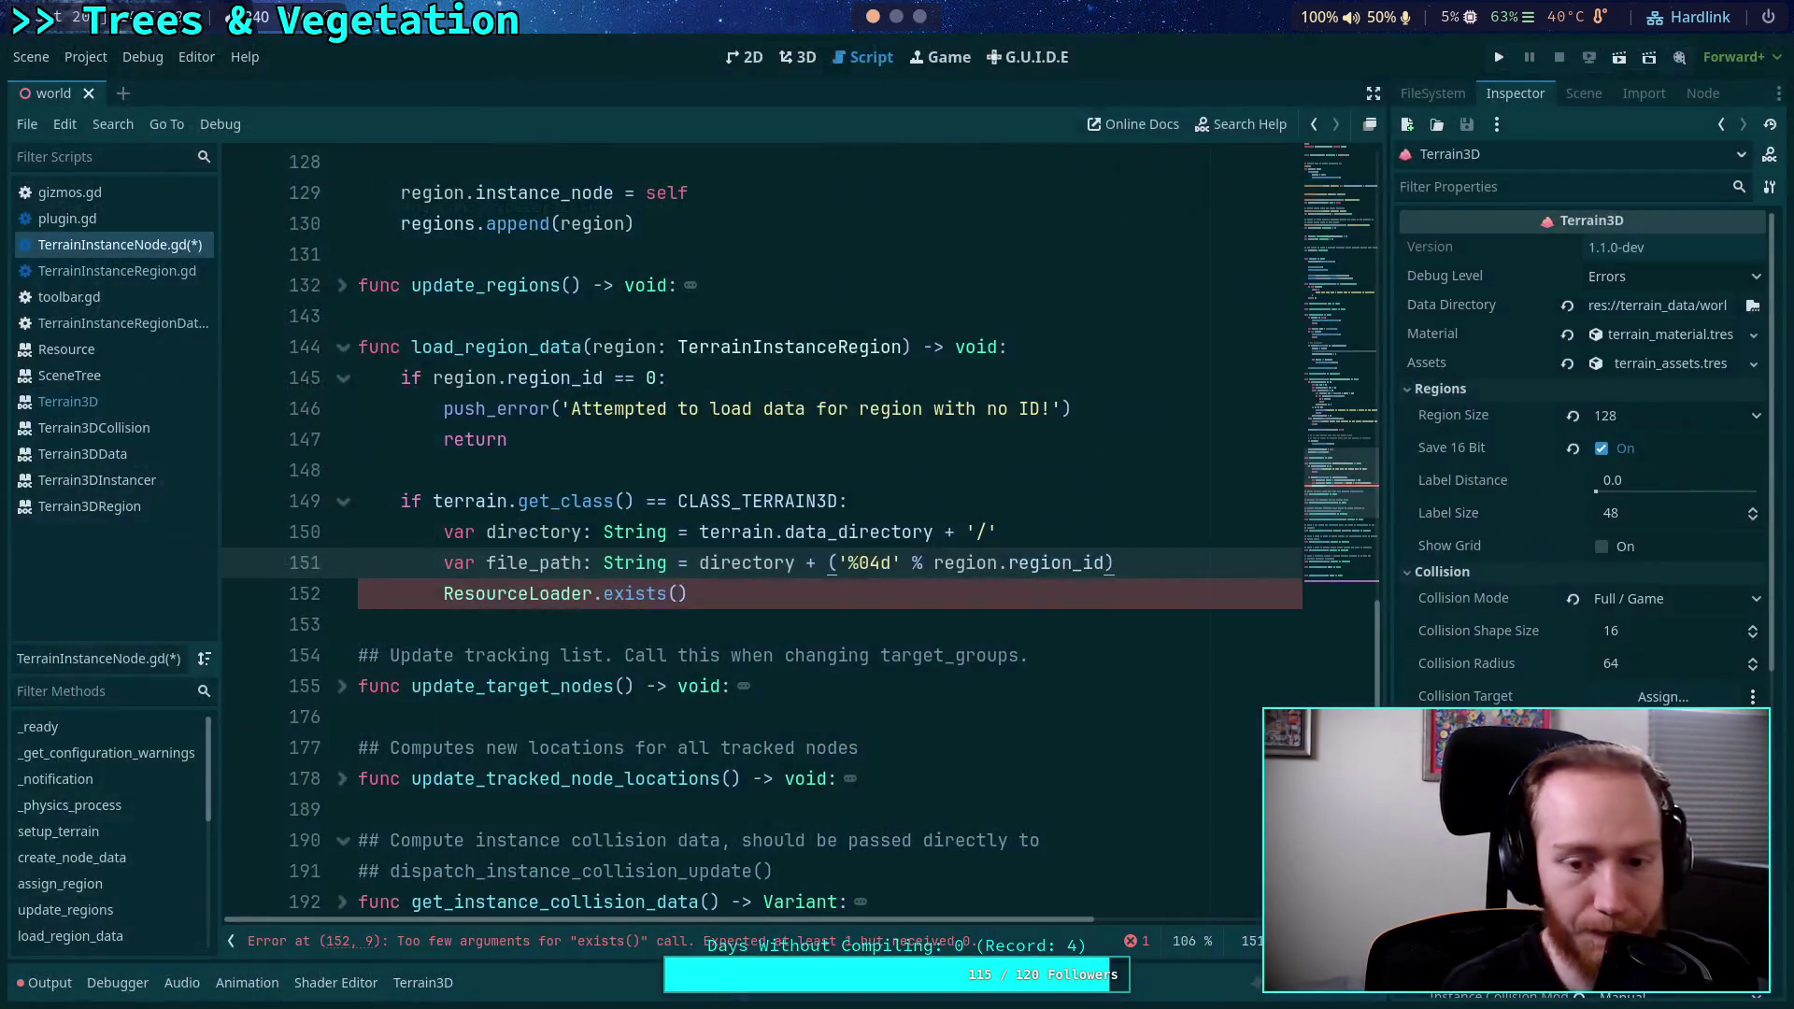
# Change line 151's format string from '%04d' to 'ird_%04d.res'.
pyautogui.click(905, 565)
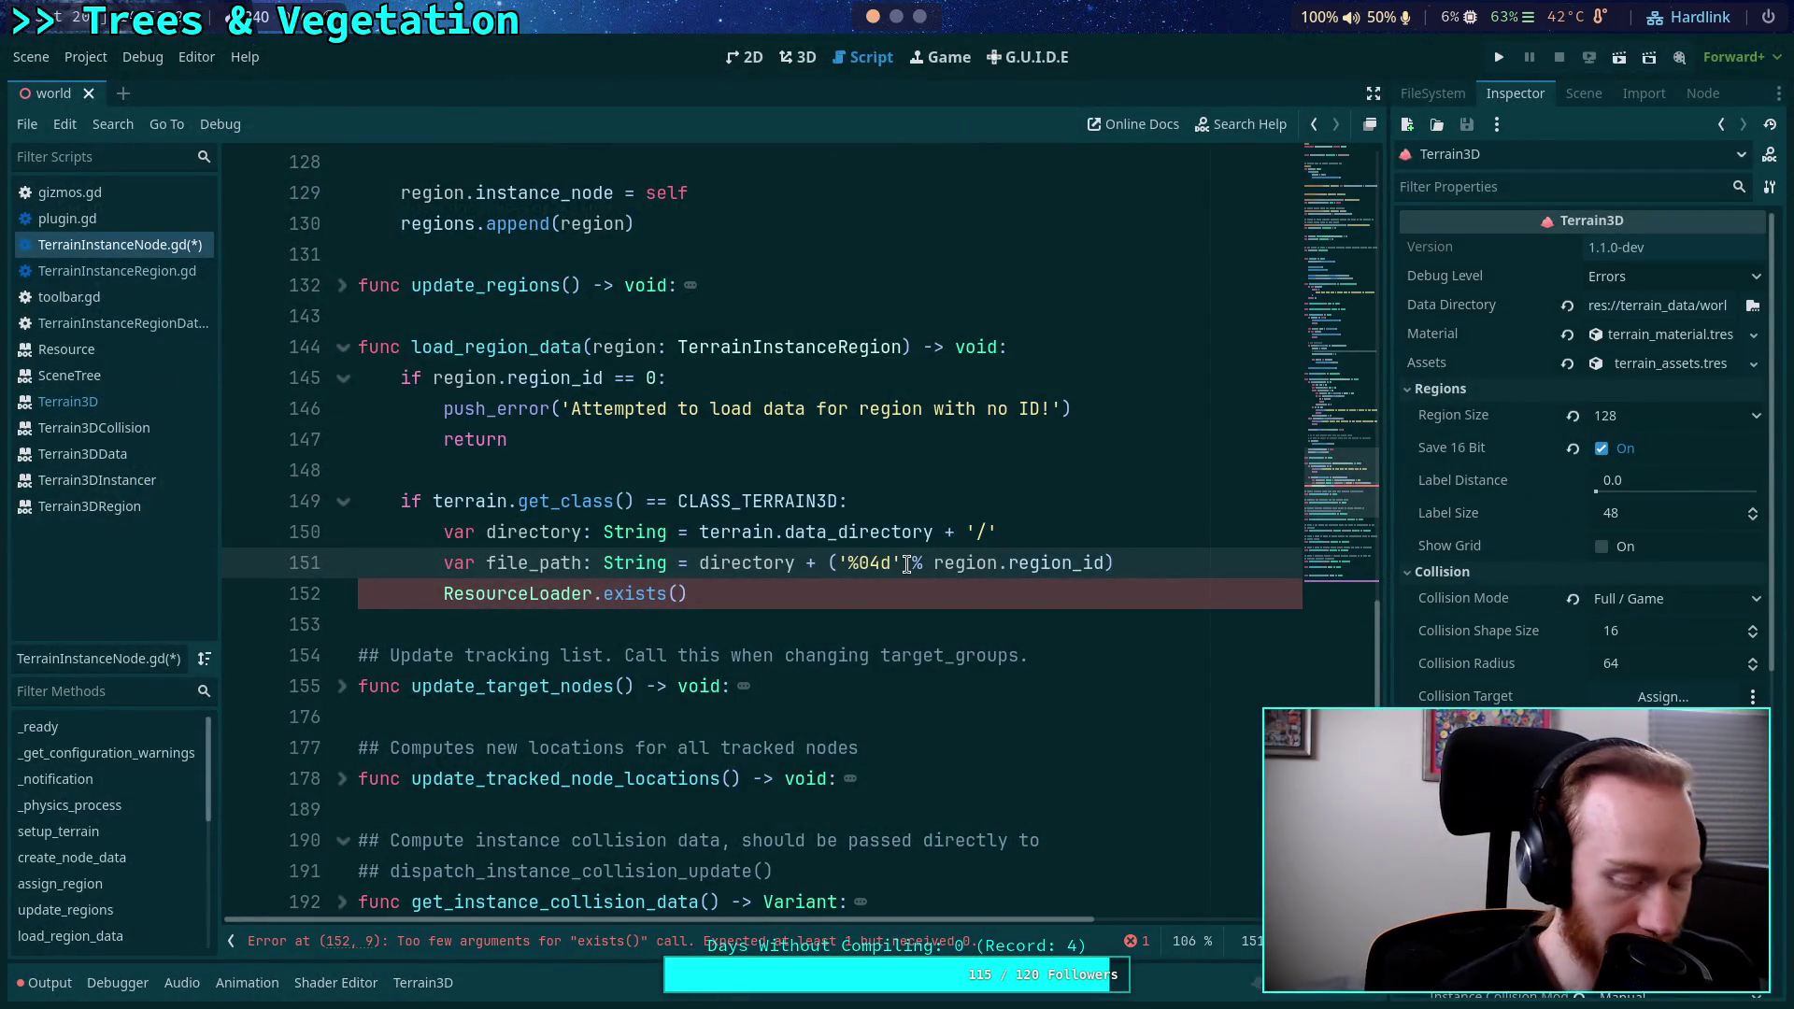
pyautogui.click(849, 562)
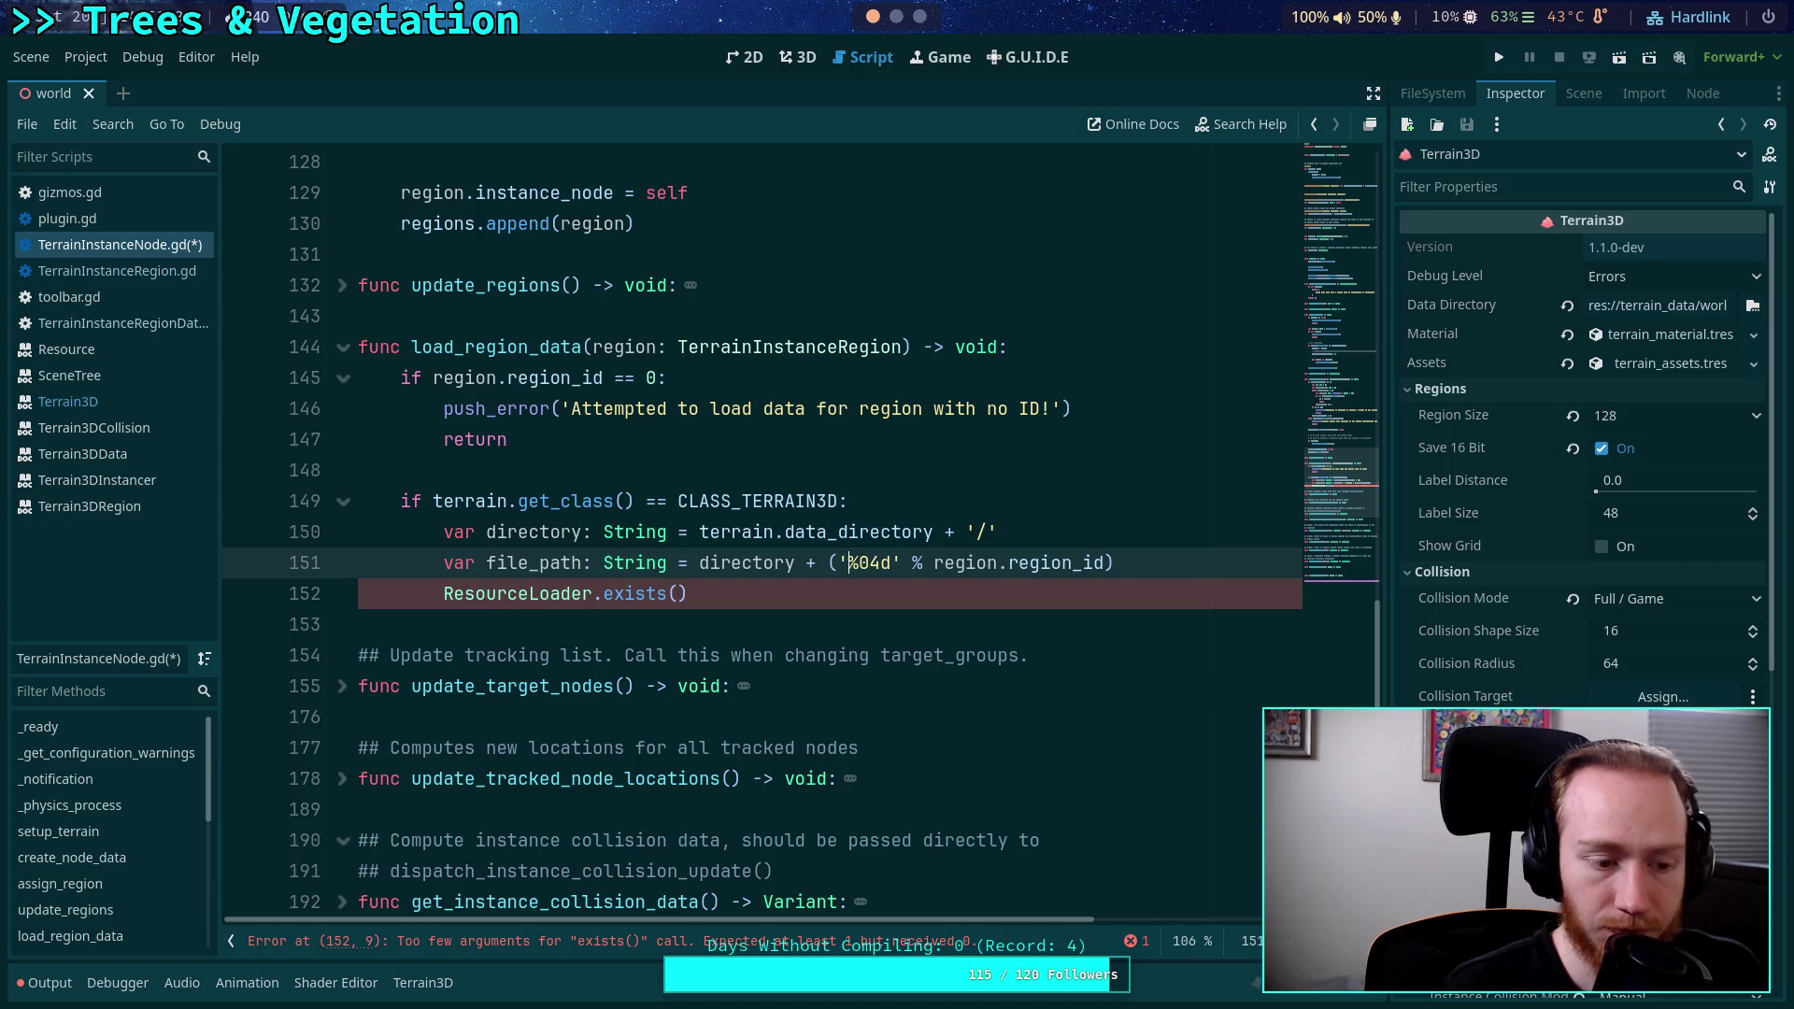
pyautogui.write('ird_')
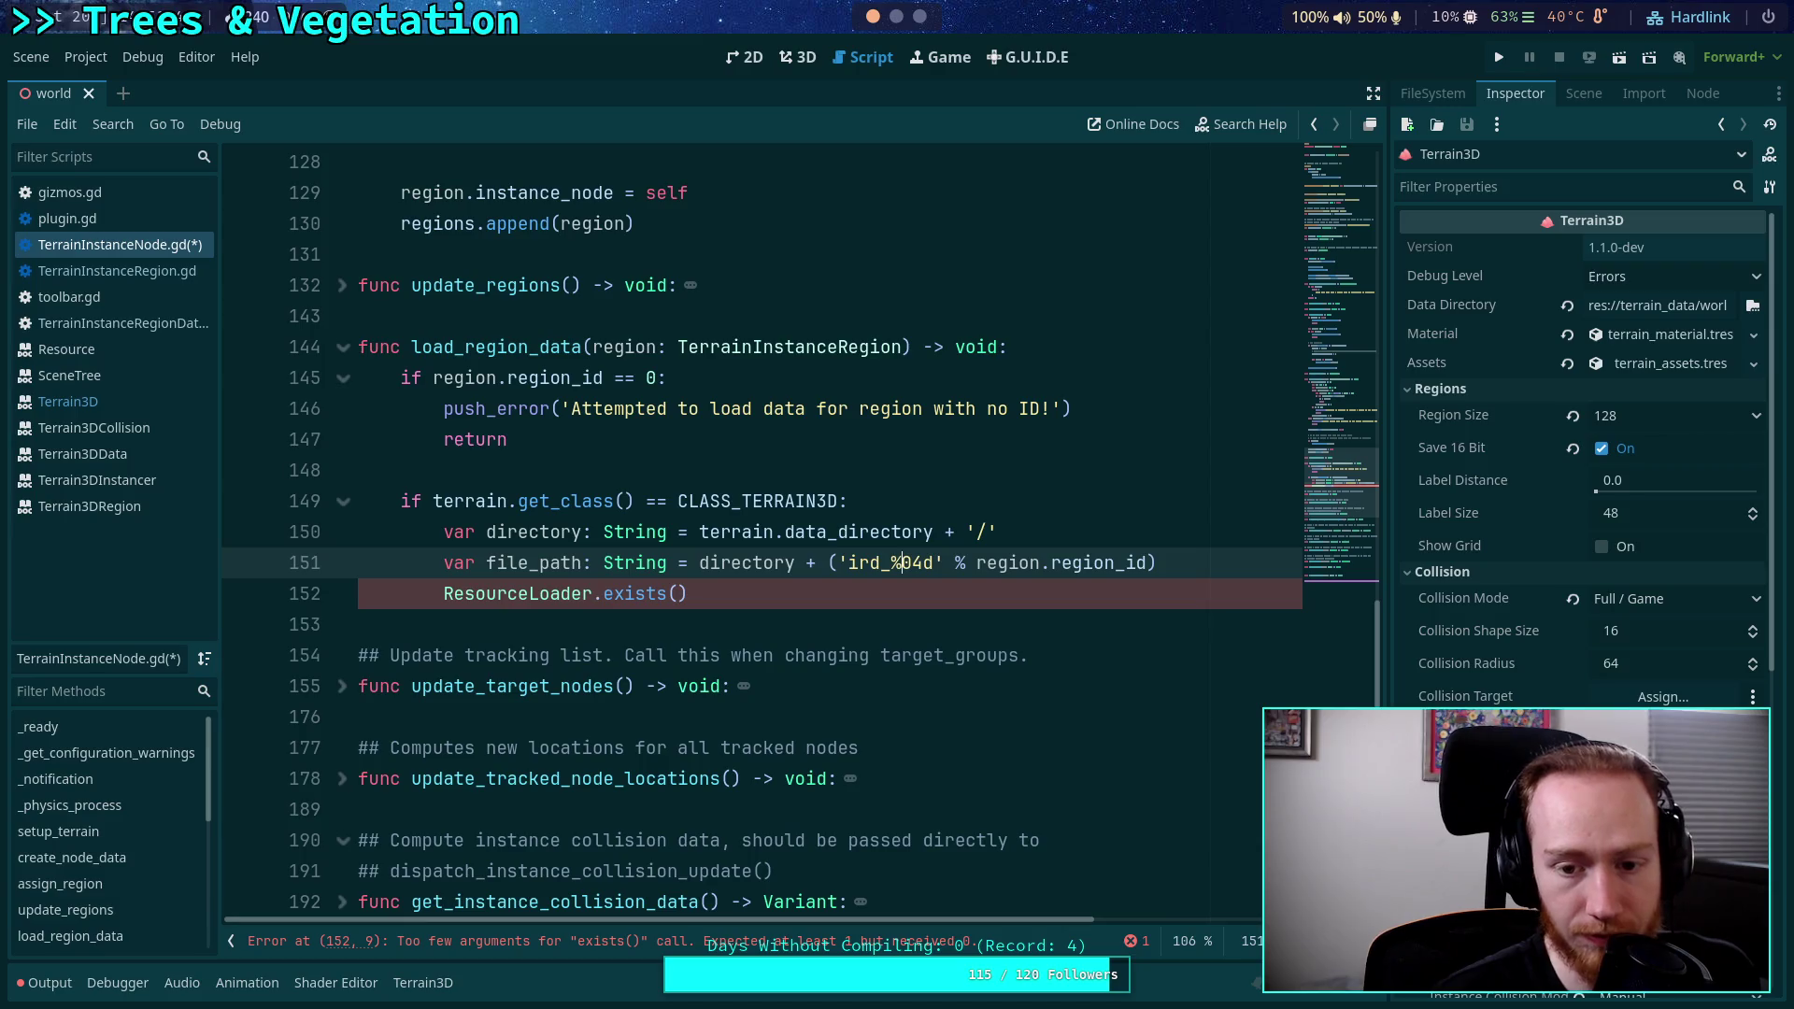
pyautogui.write('.')
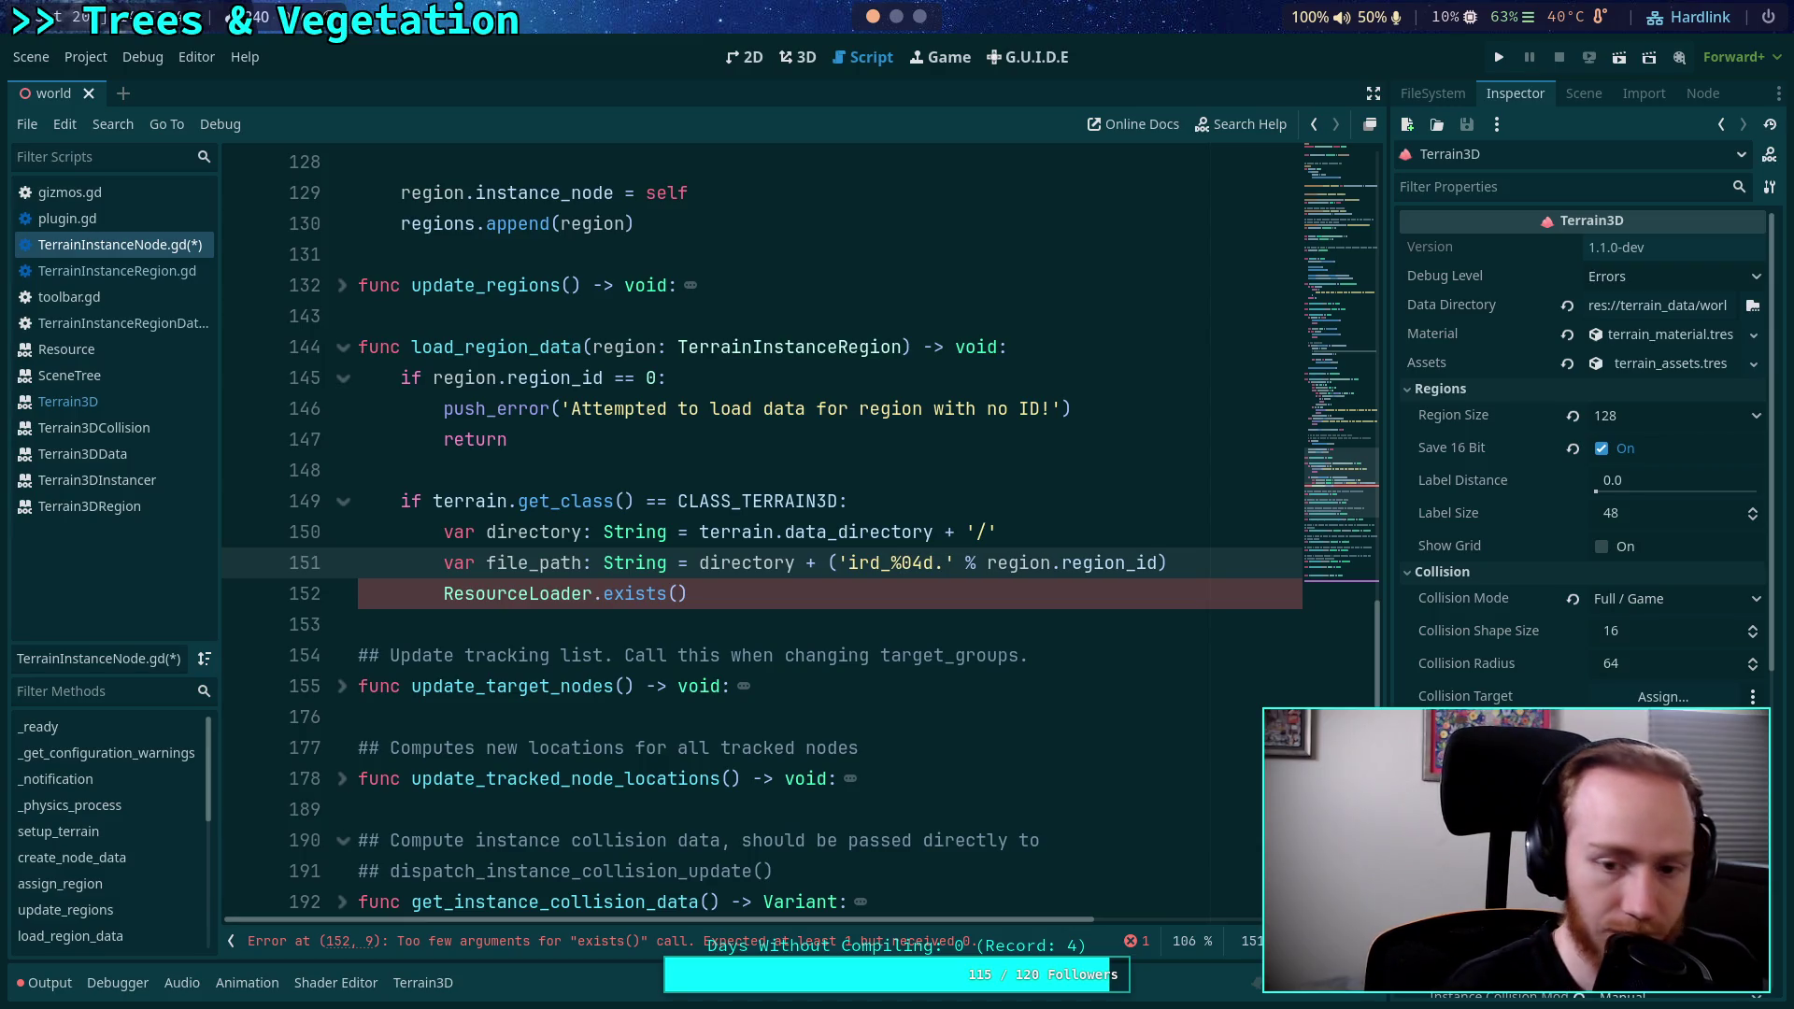
pyautogui.write('res')
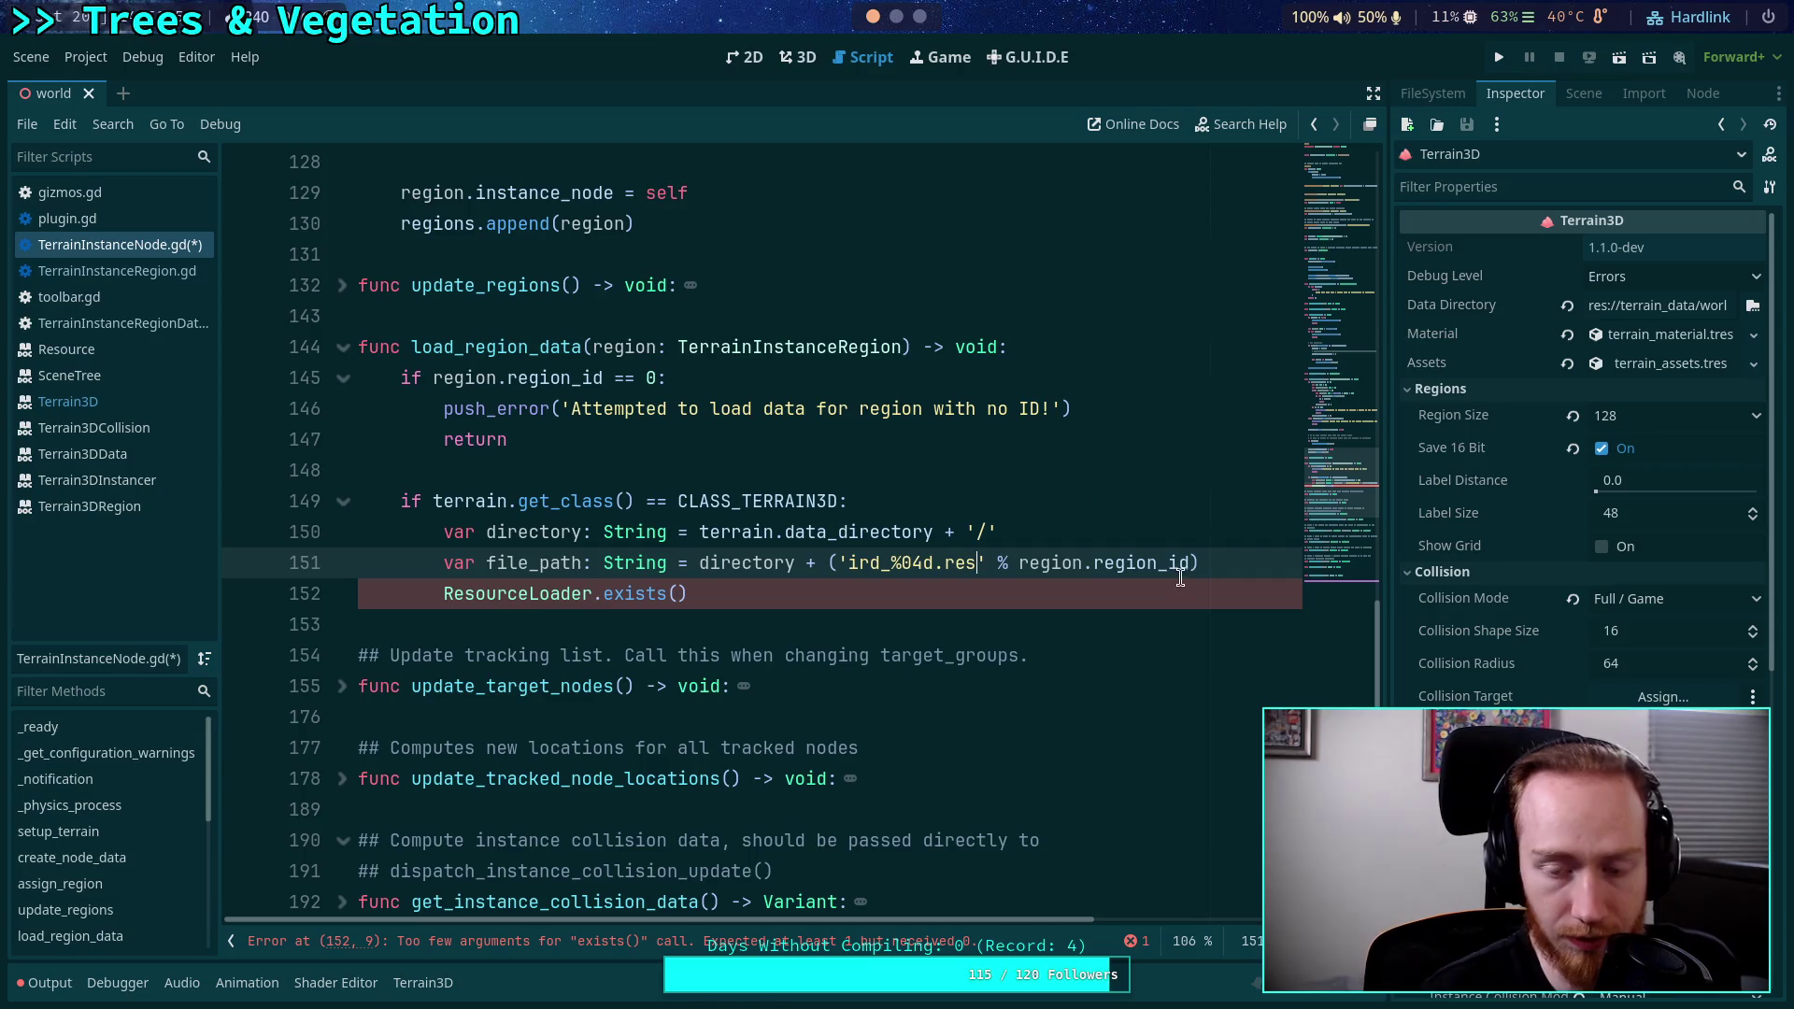
pyautogui.click(1211, 566)
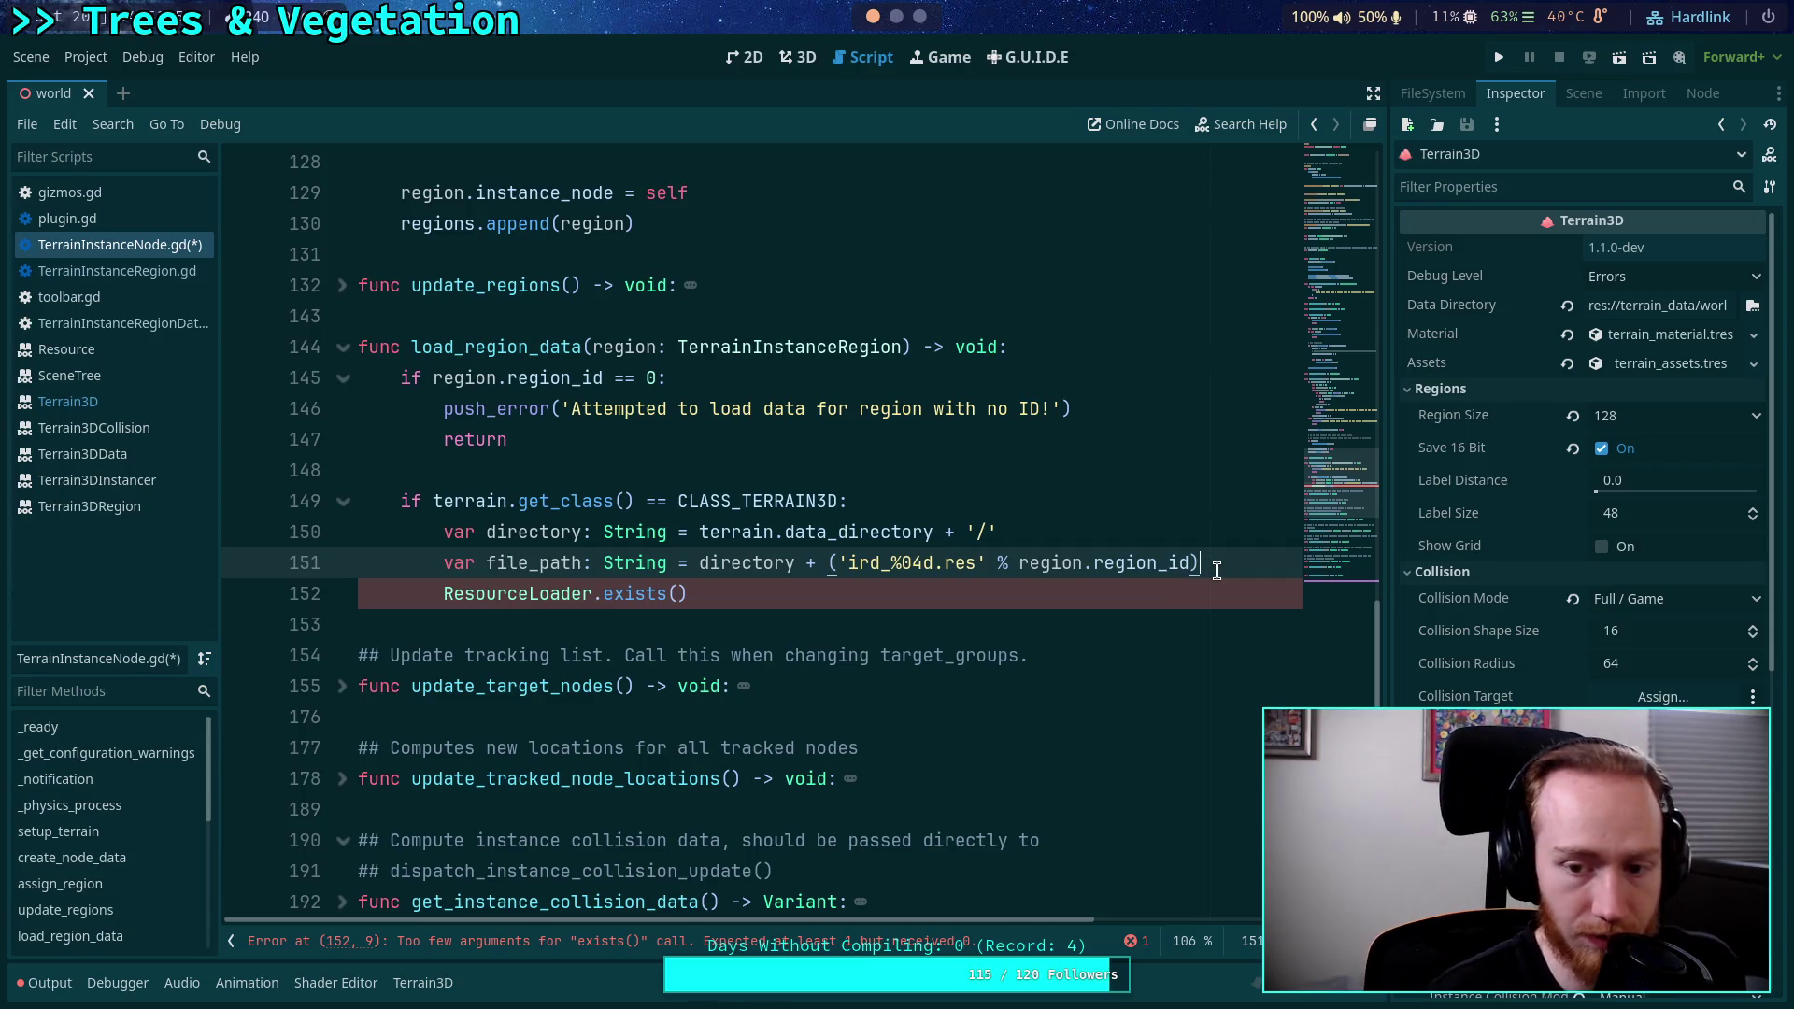
pyautogui.click(690, 594)
pyautogui.click(445, 594)
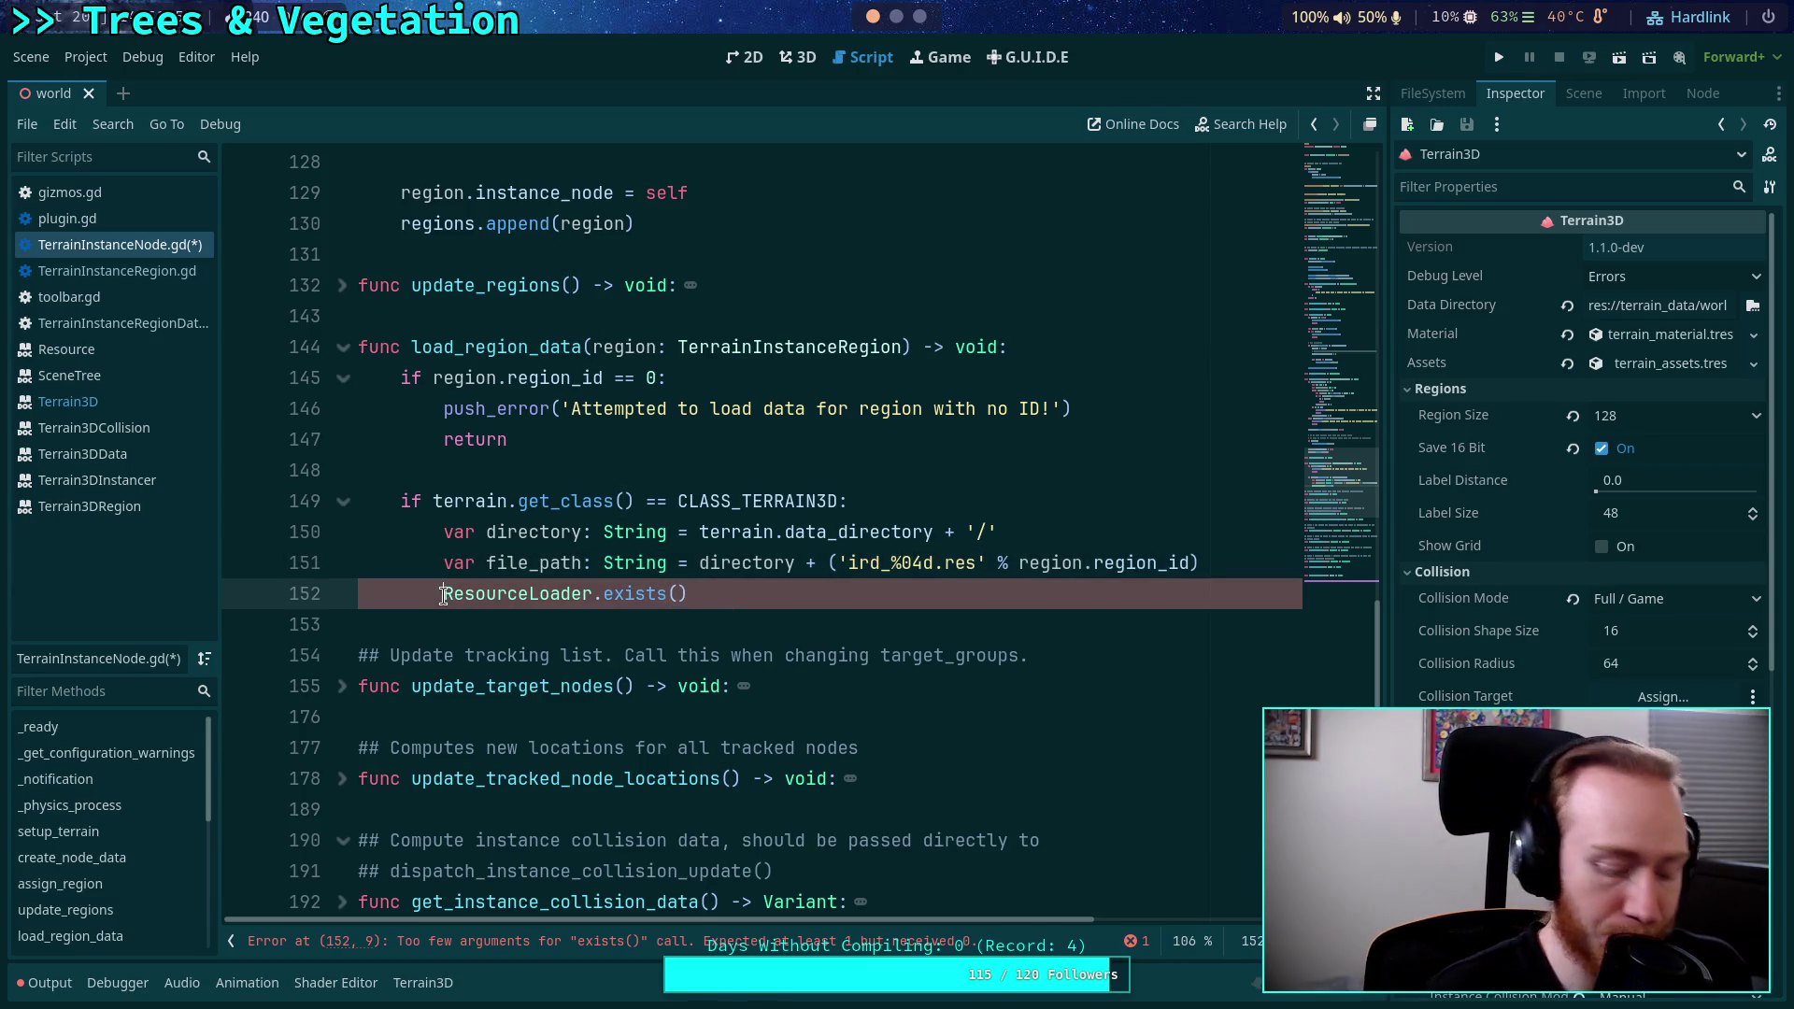
# Turn line 152 into an if statement that checks ResourceLoader.exists(file_path).
pyautogui.write('if')
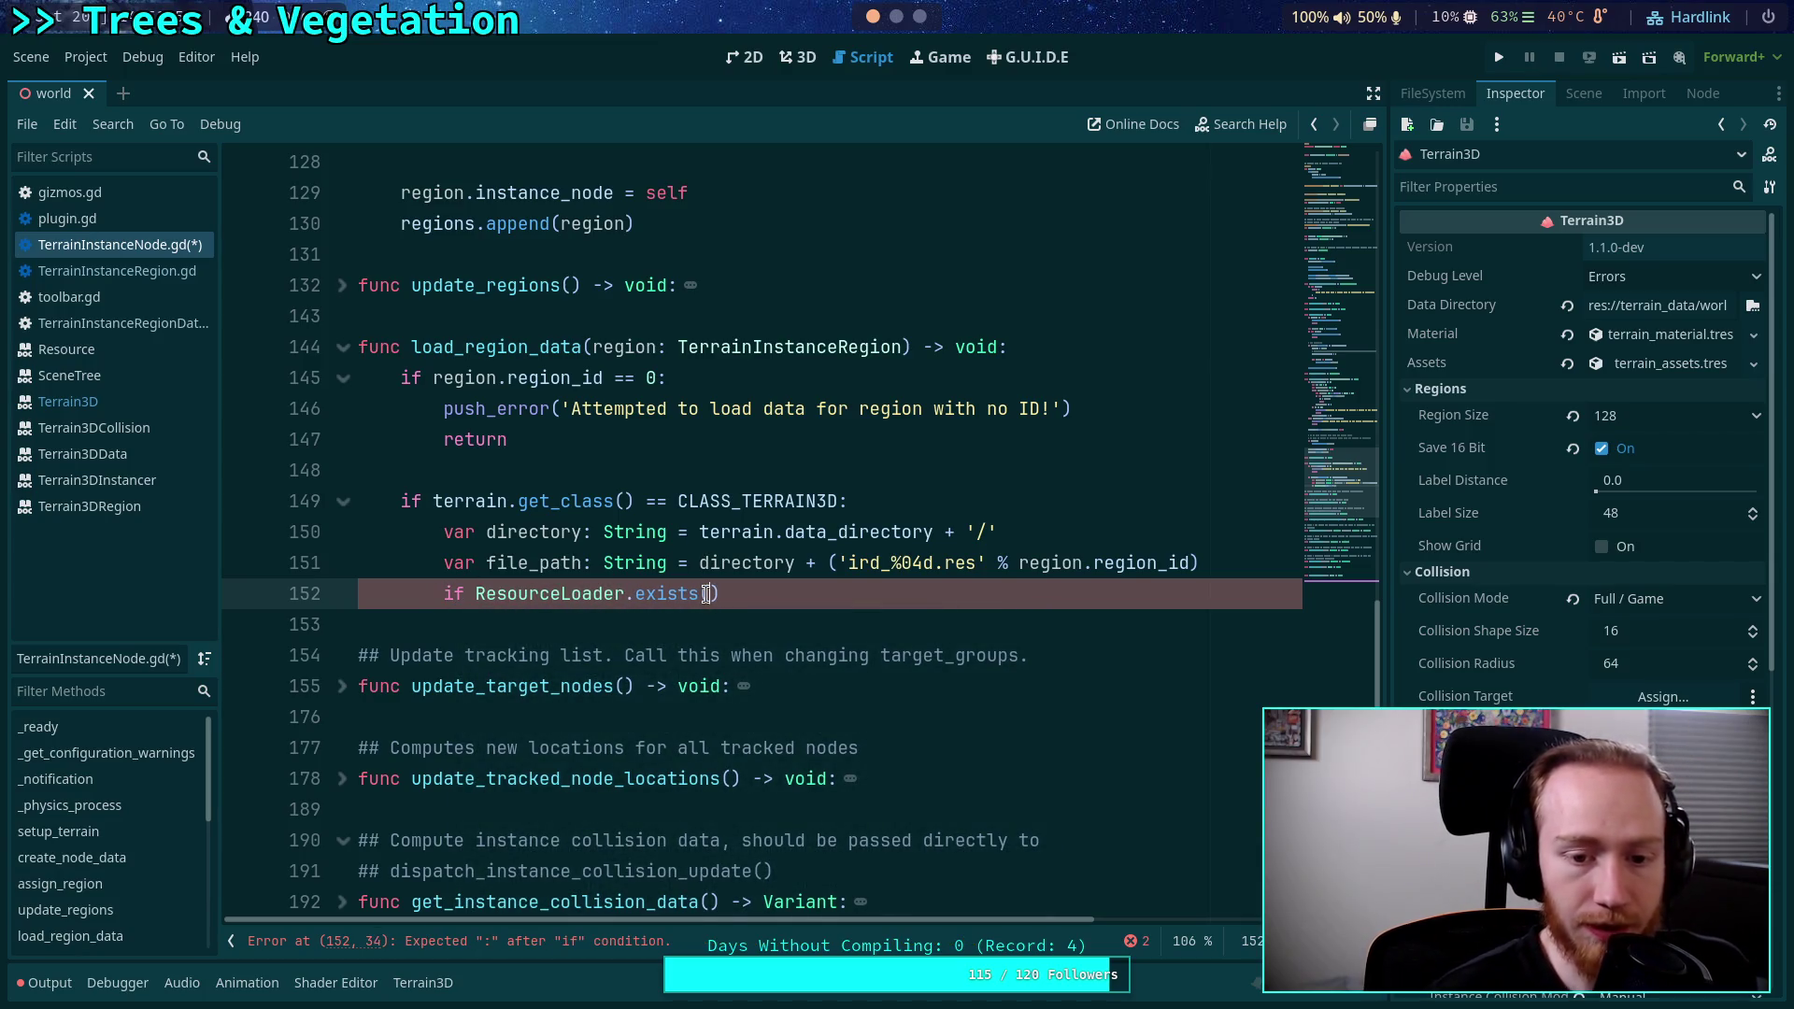
pyautogui.click(706, 594)
pyautogui.write('fil')
pyautogui.press('Return')
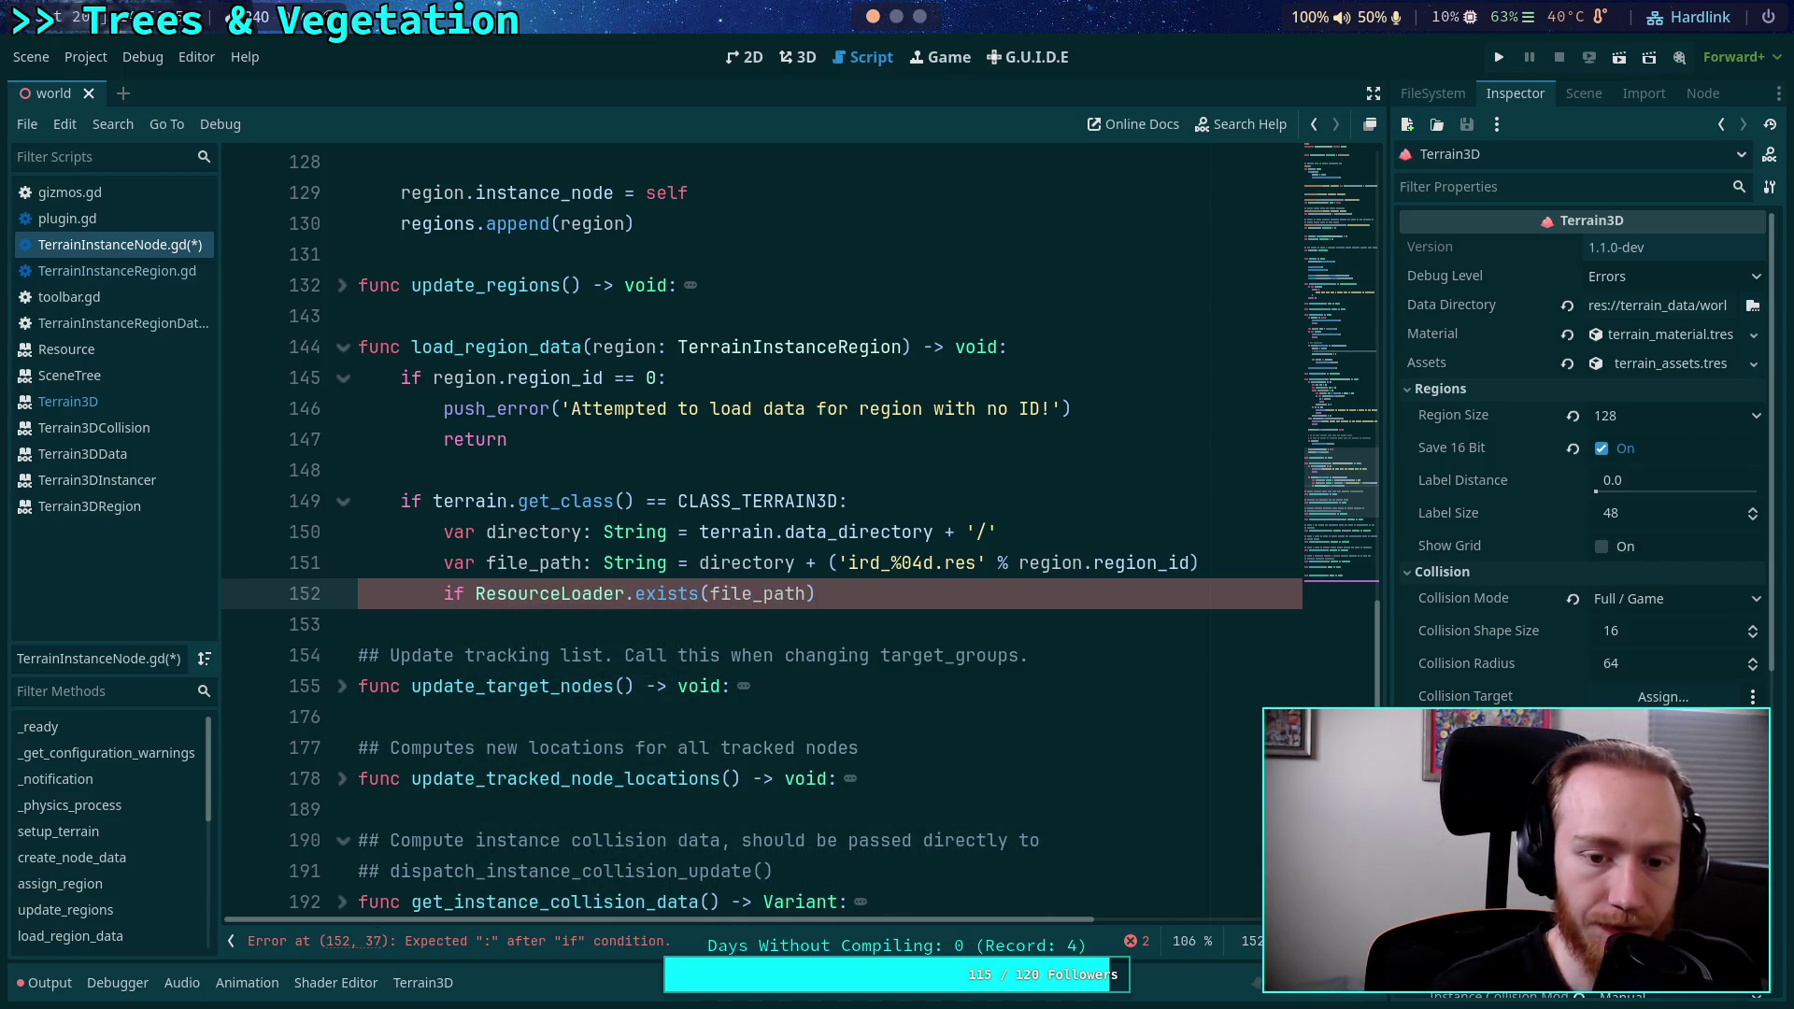
pyautogui.write(':')
pyautogui.press('Return')
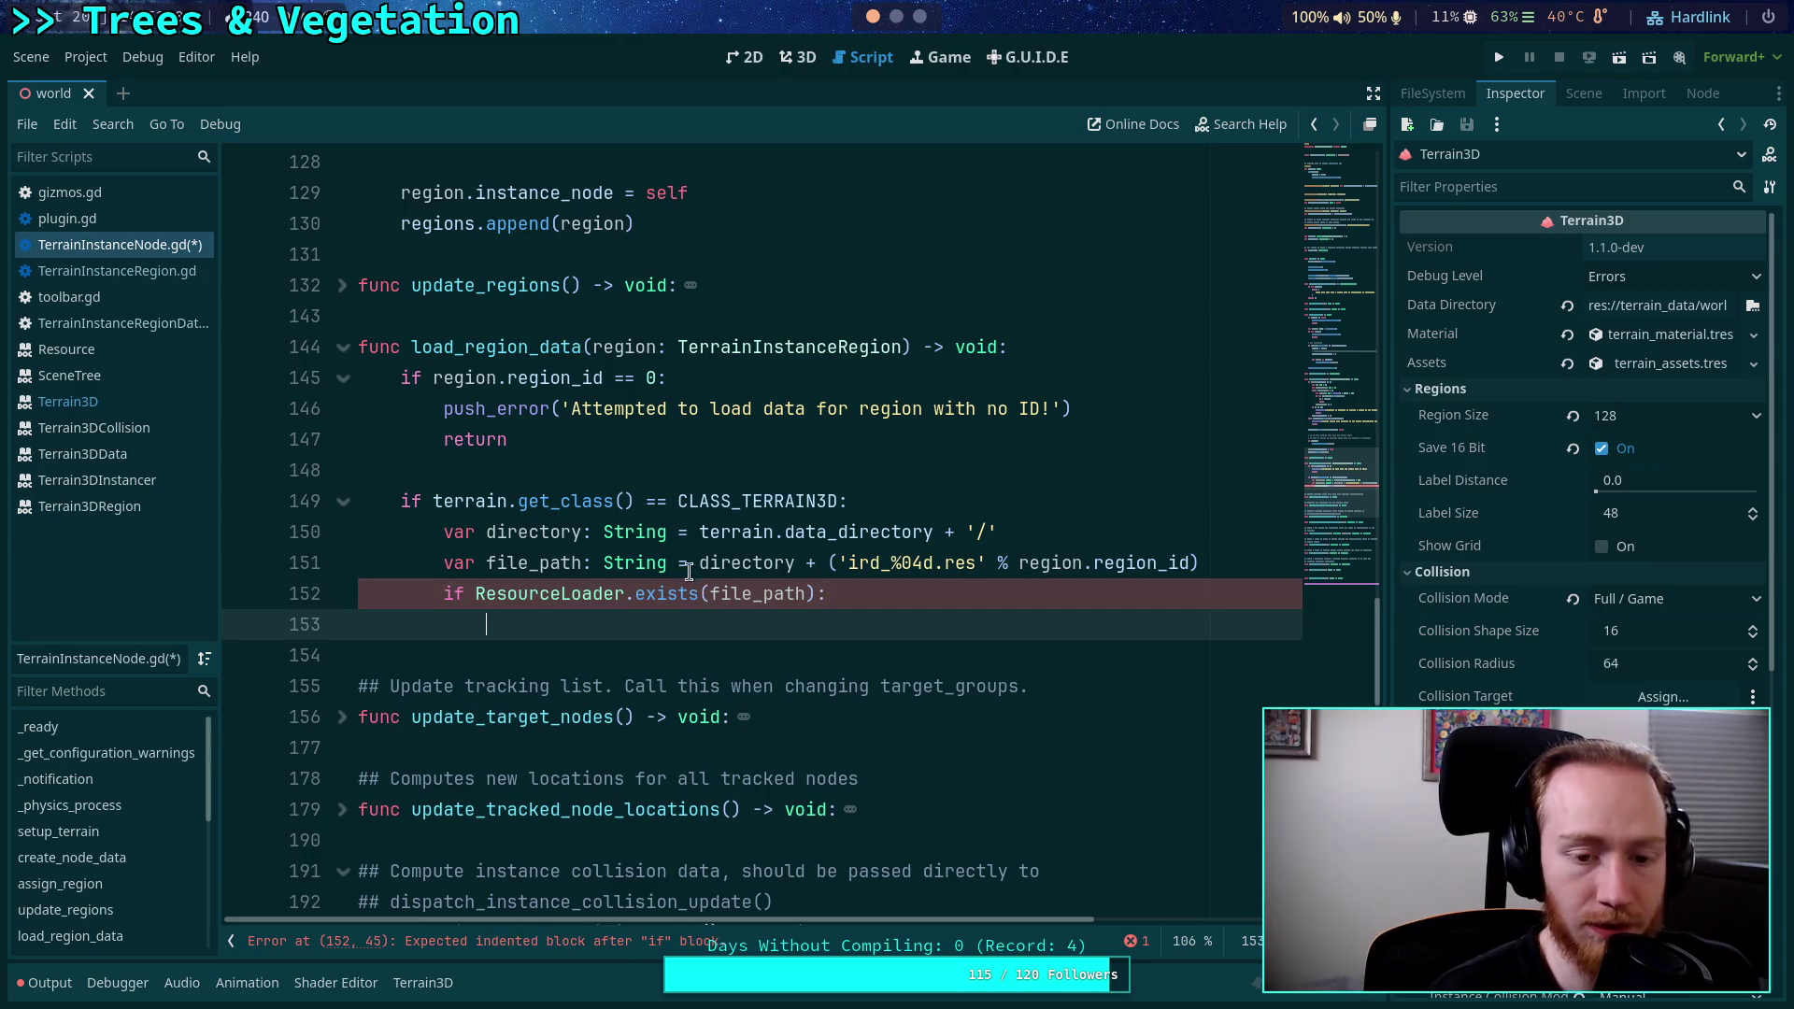
# In the if body, write region.region_data = ResourceLoader.load(file_path).
pyautogui.moveTo(668, 595)
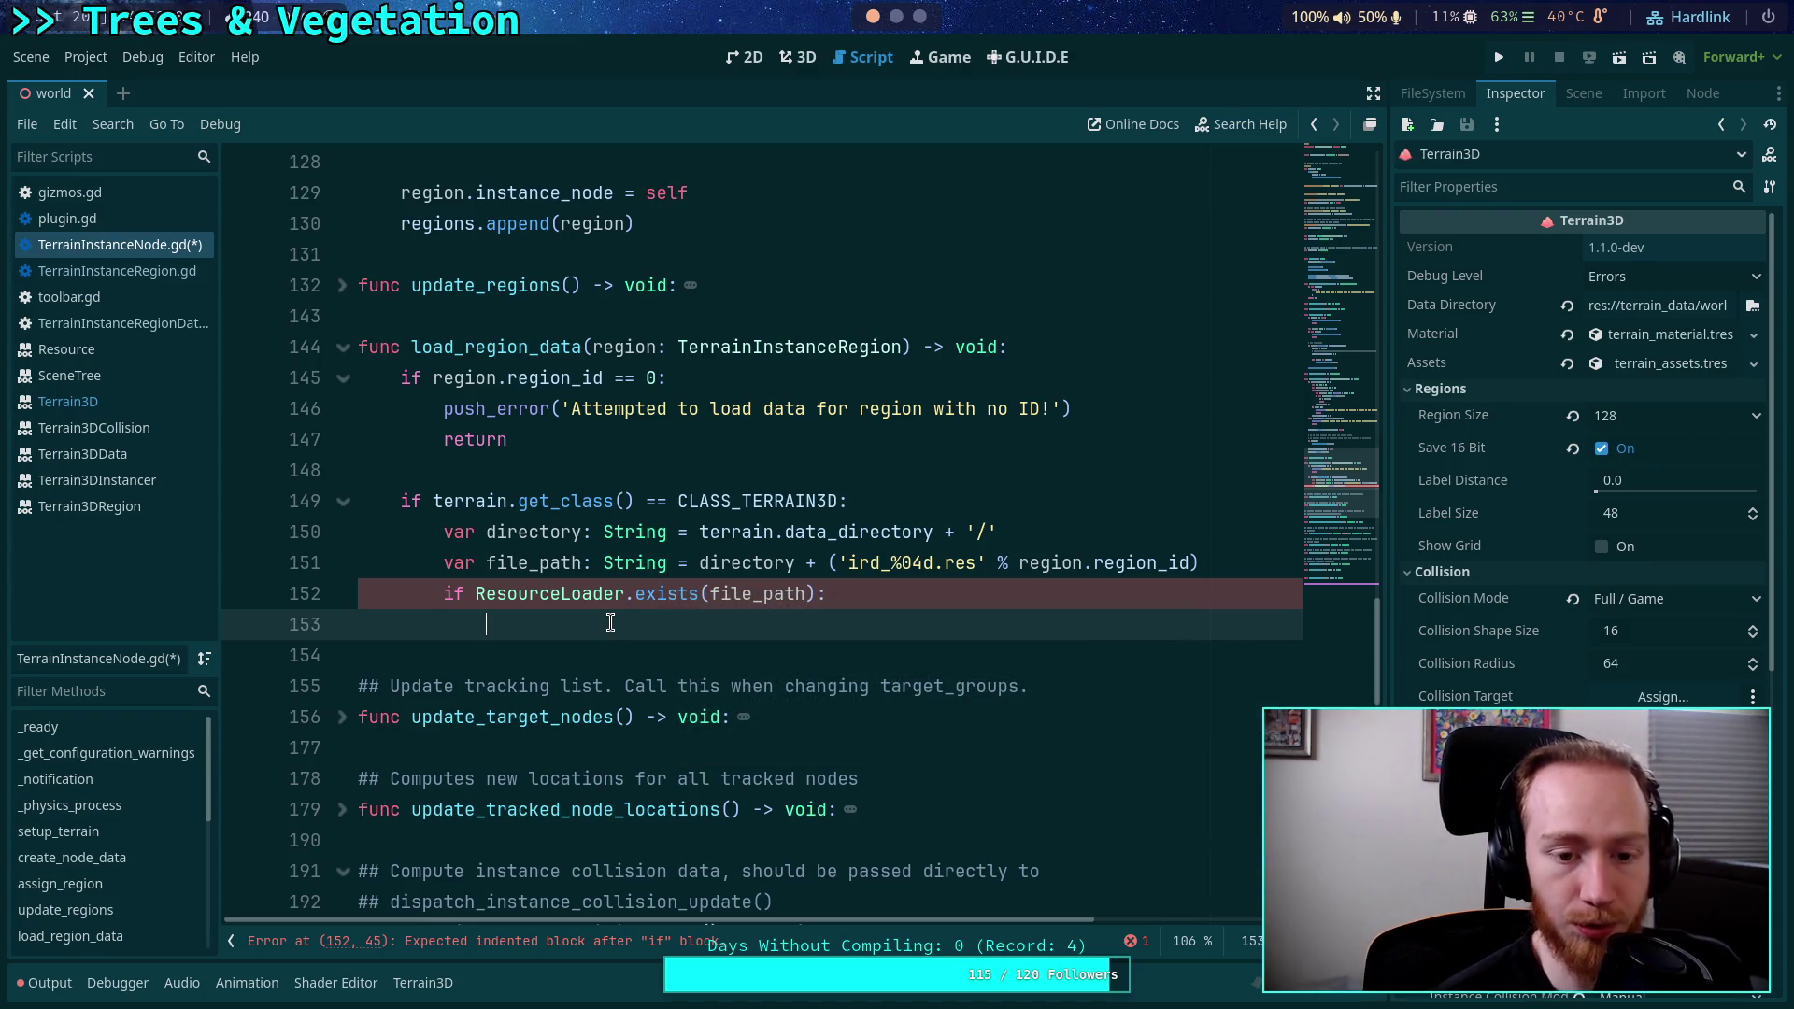
pyautogui.write('region')
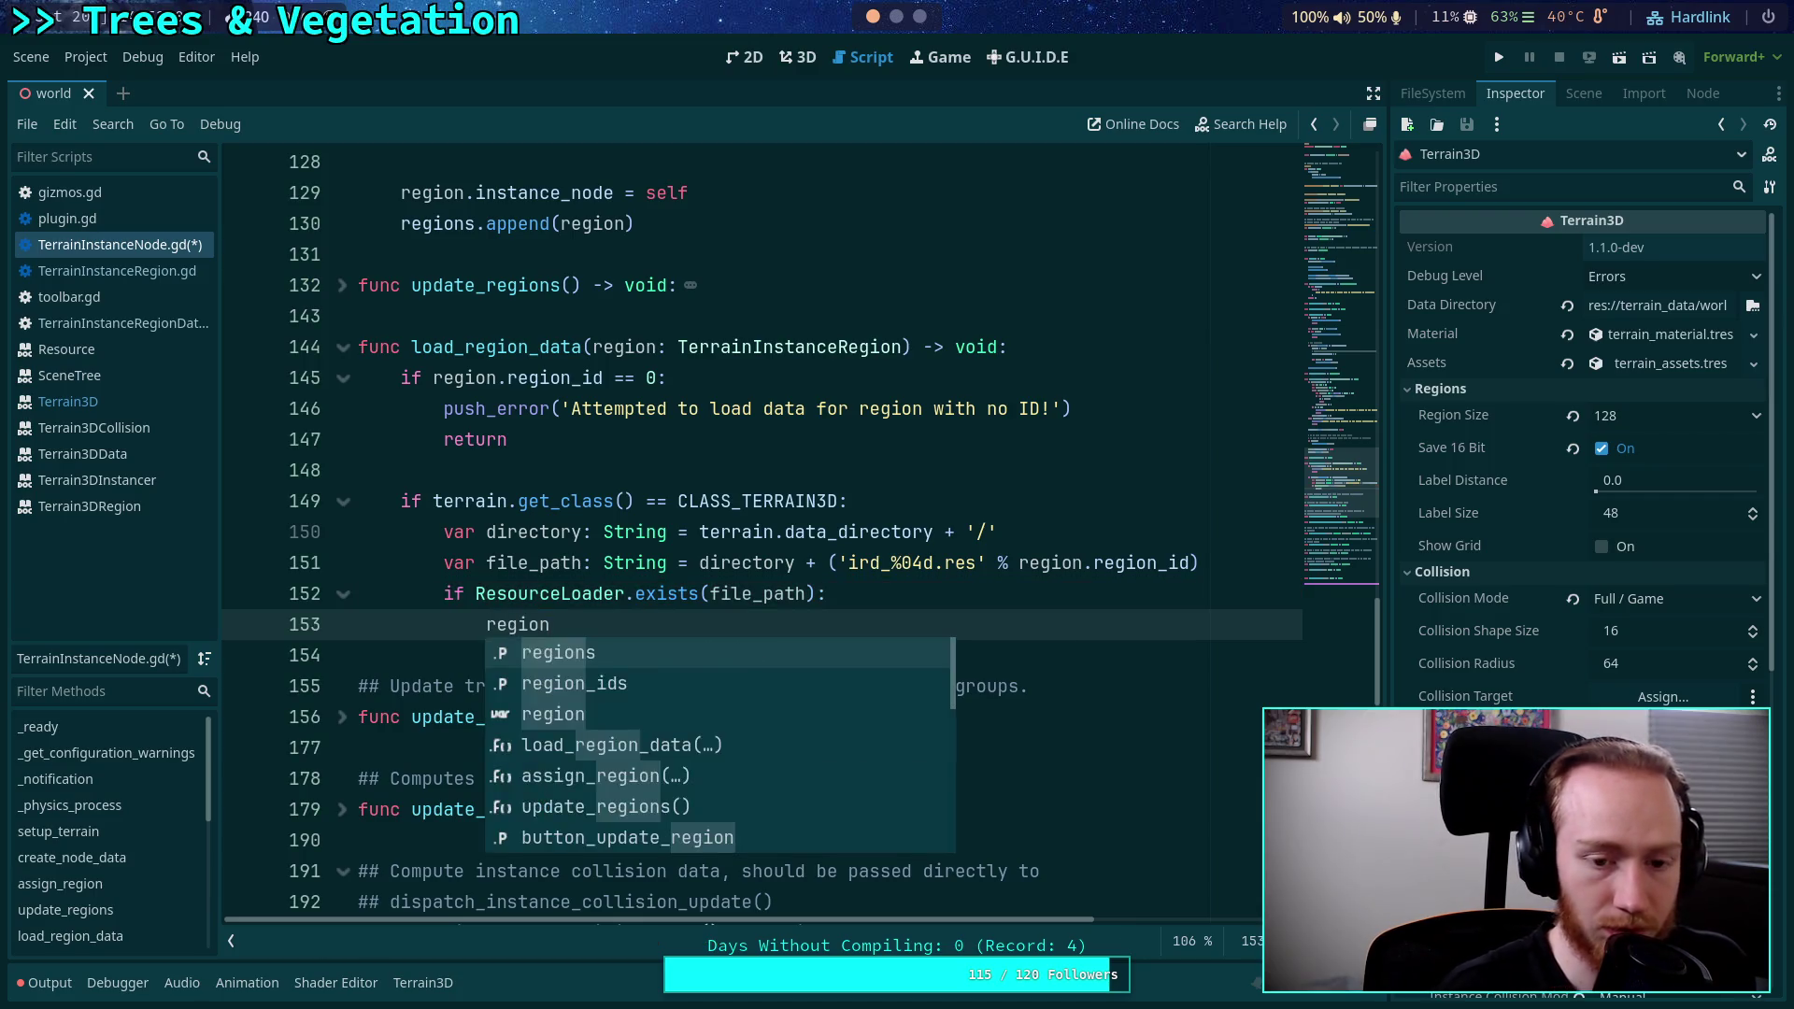
pyautogui.write('.r')
pyautogui.press('Return')
pyautogui.write('= ')
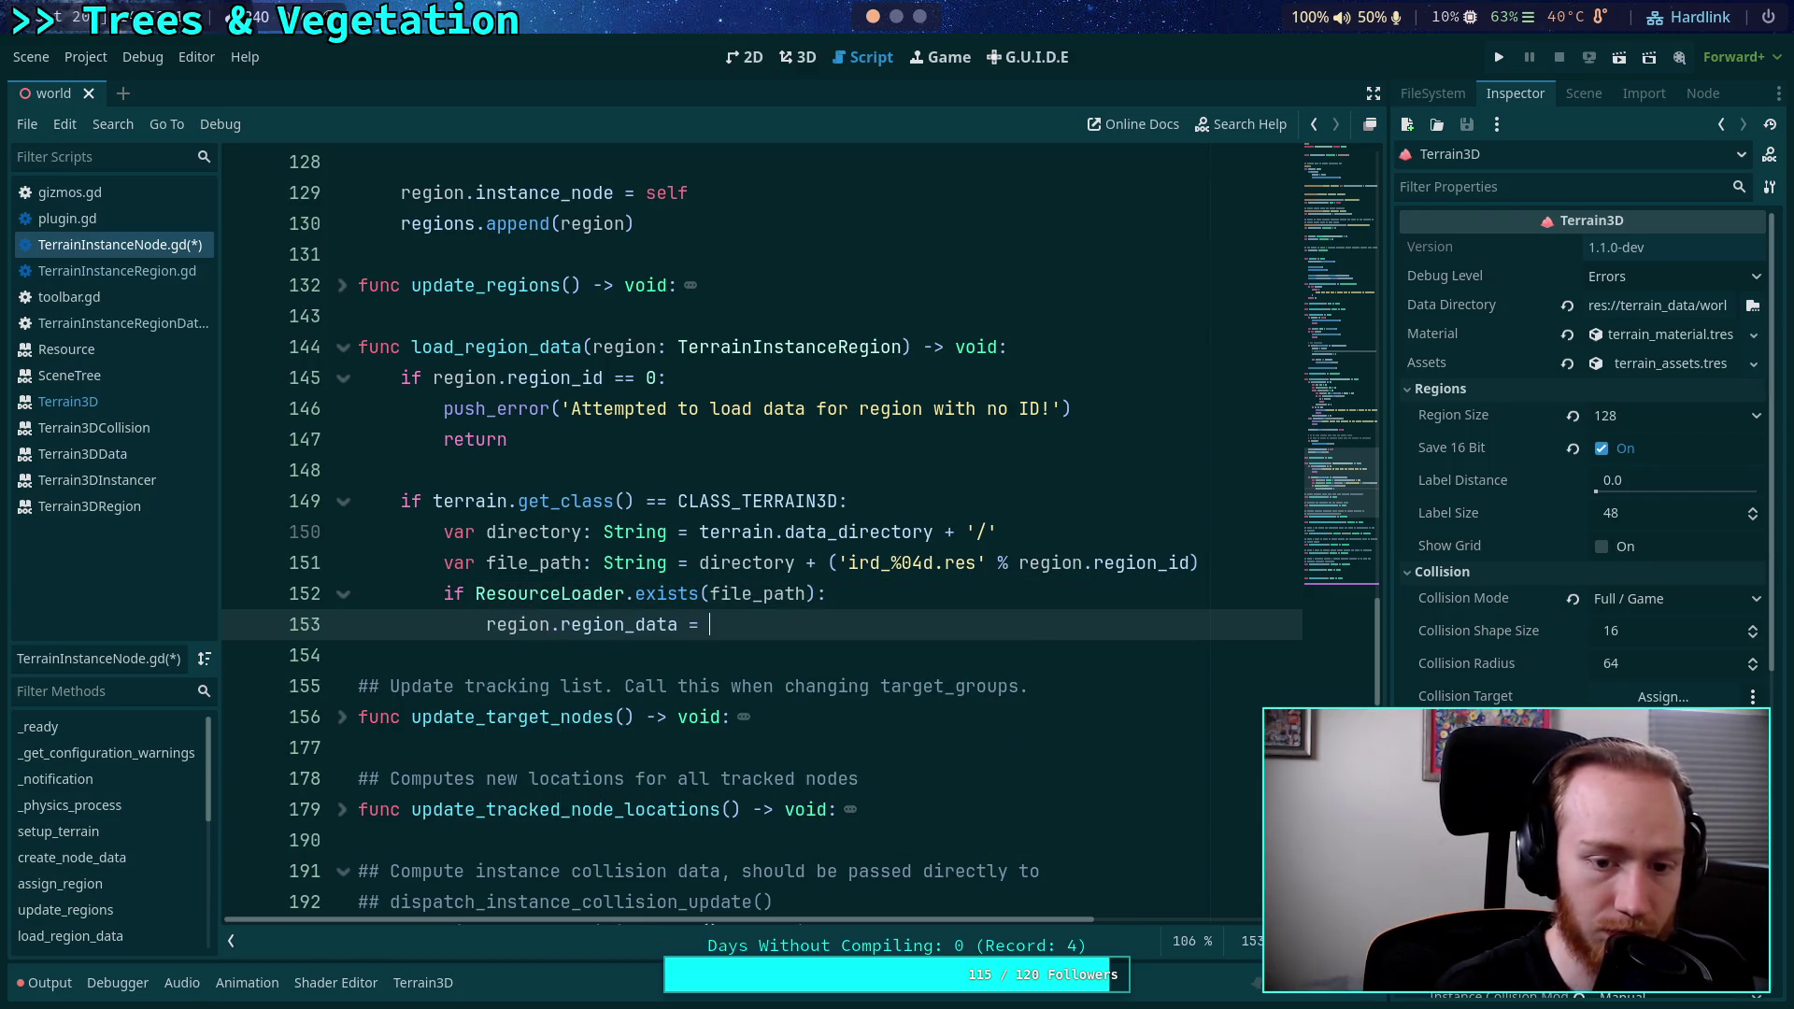
pyautogui.write('Resourc')
pyautogui.write('eL')
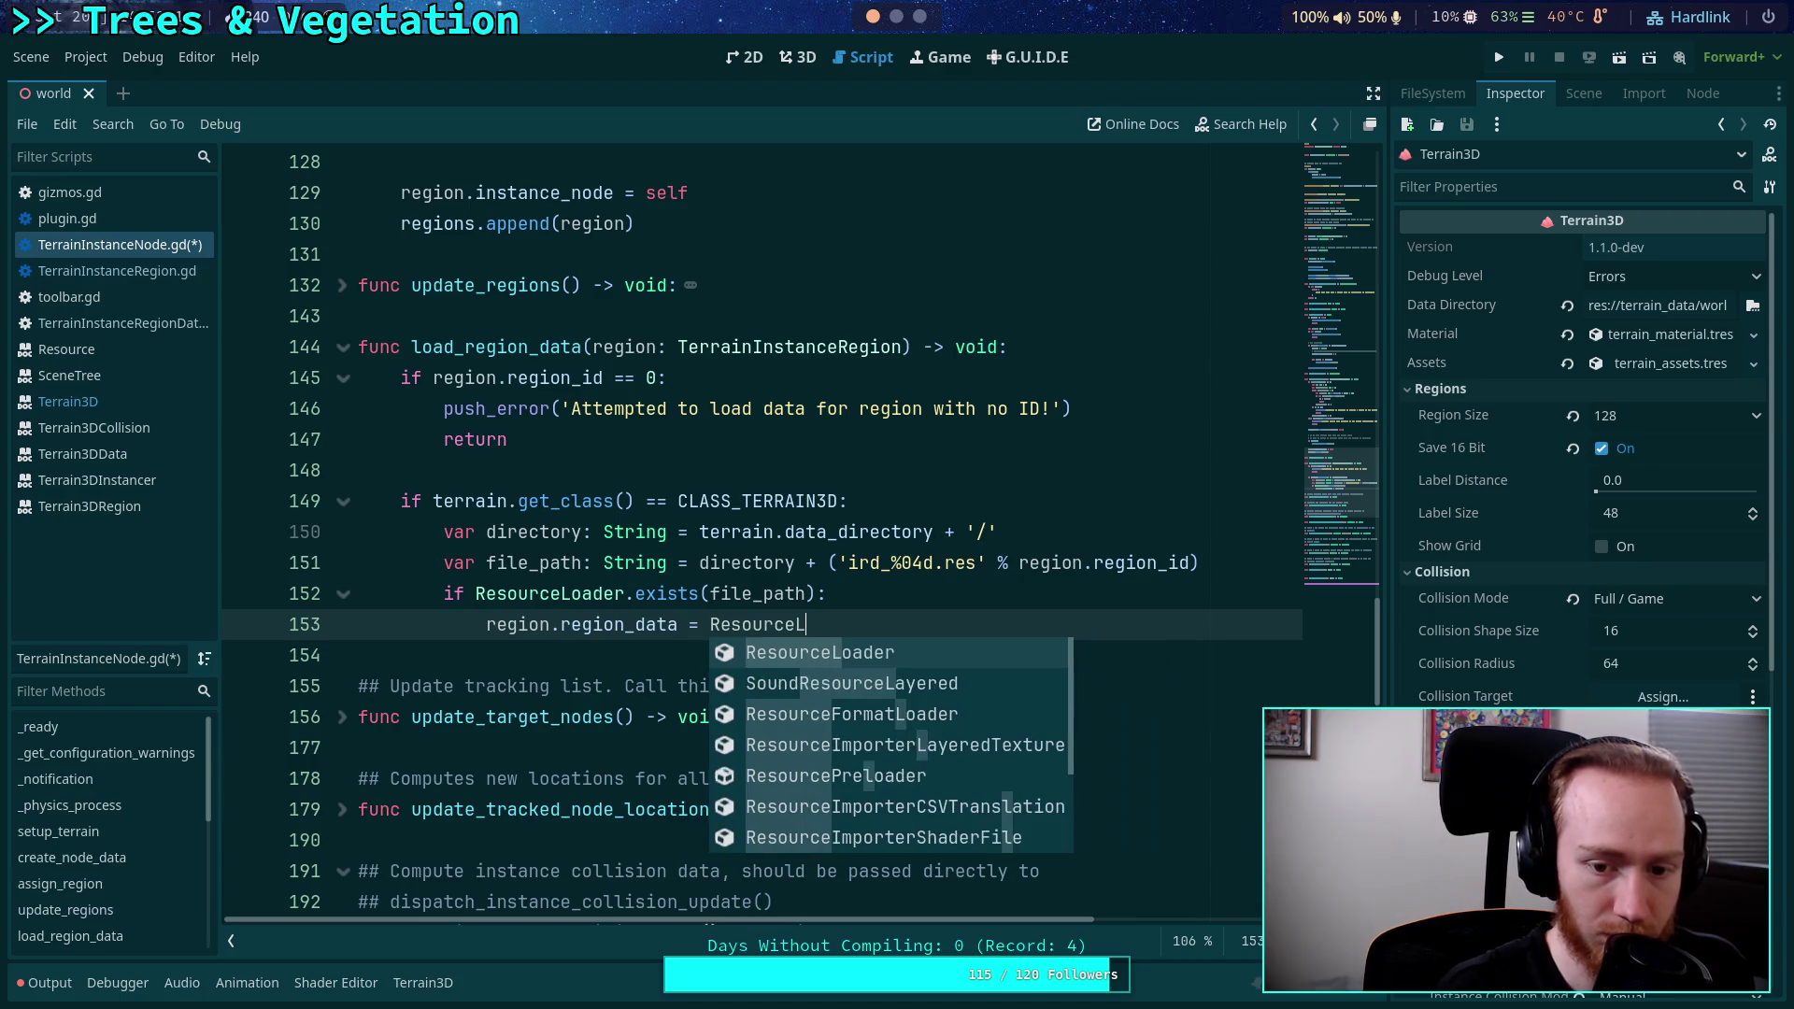
pyautogui.press('Return')
pyautogui.write('load')
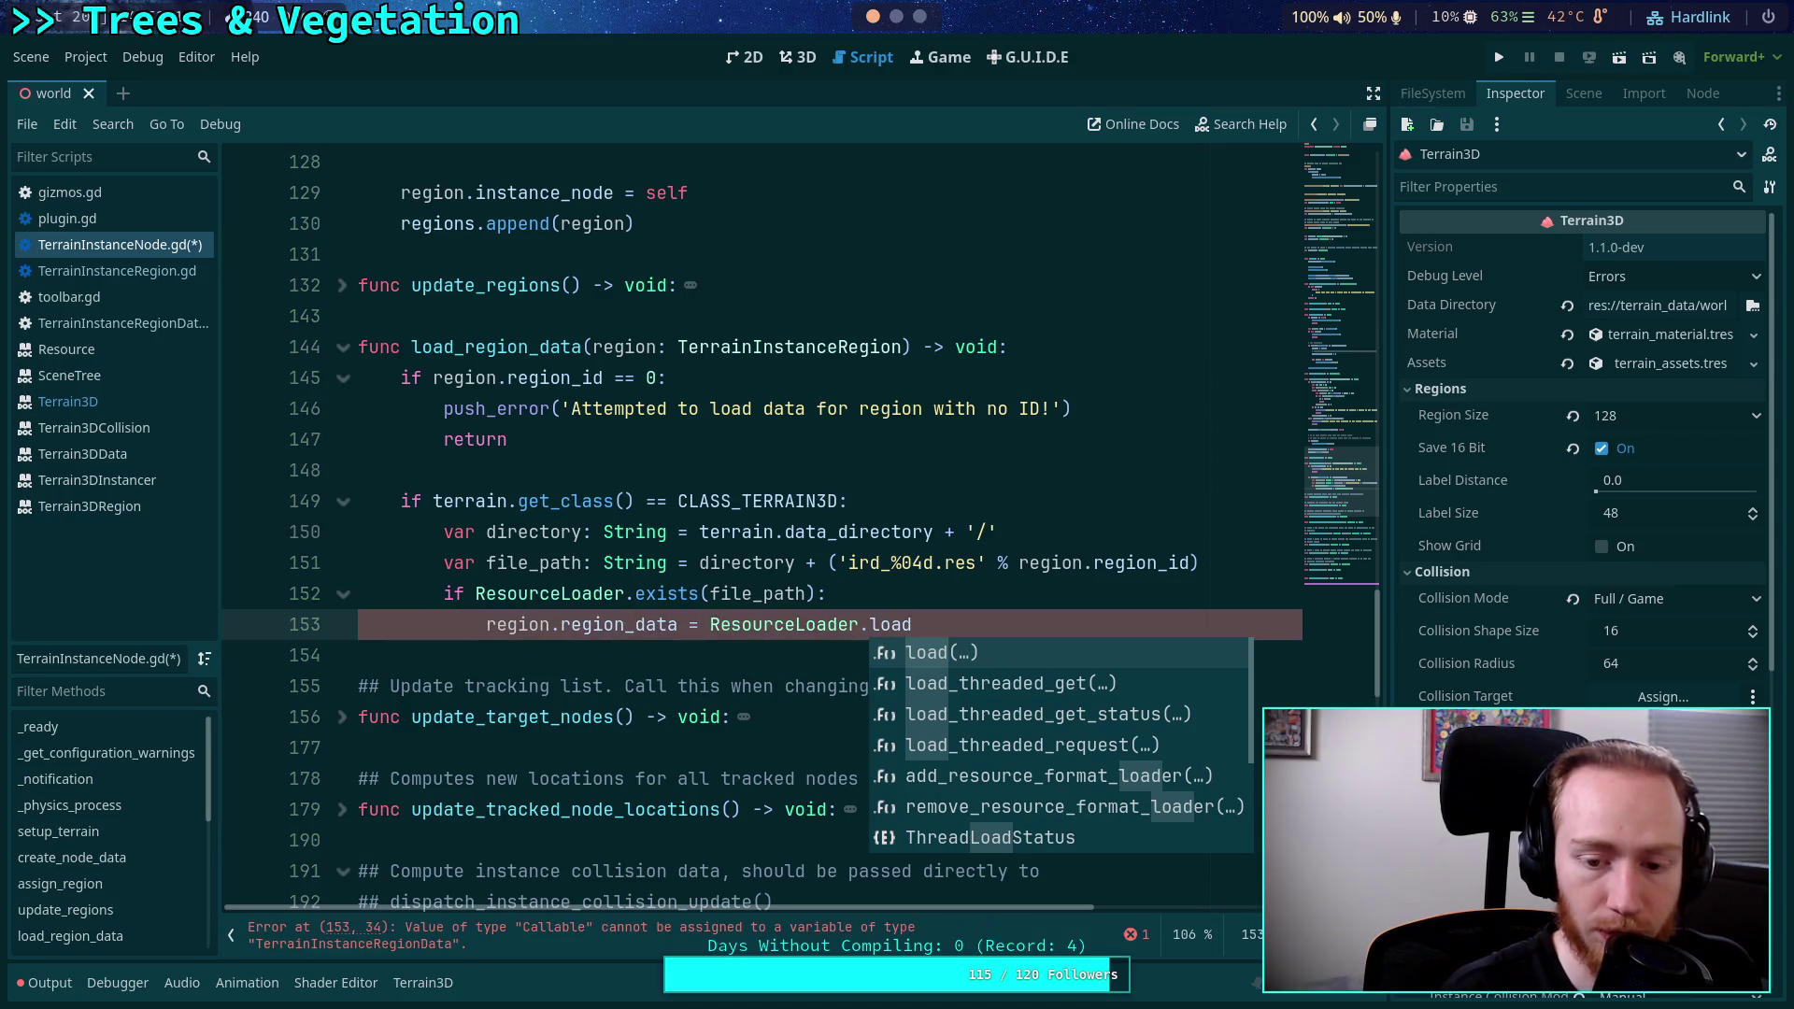
pyautogui.press('Return')
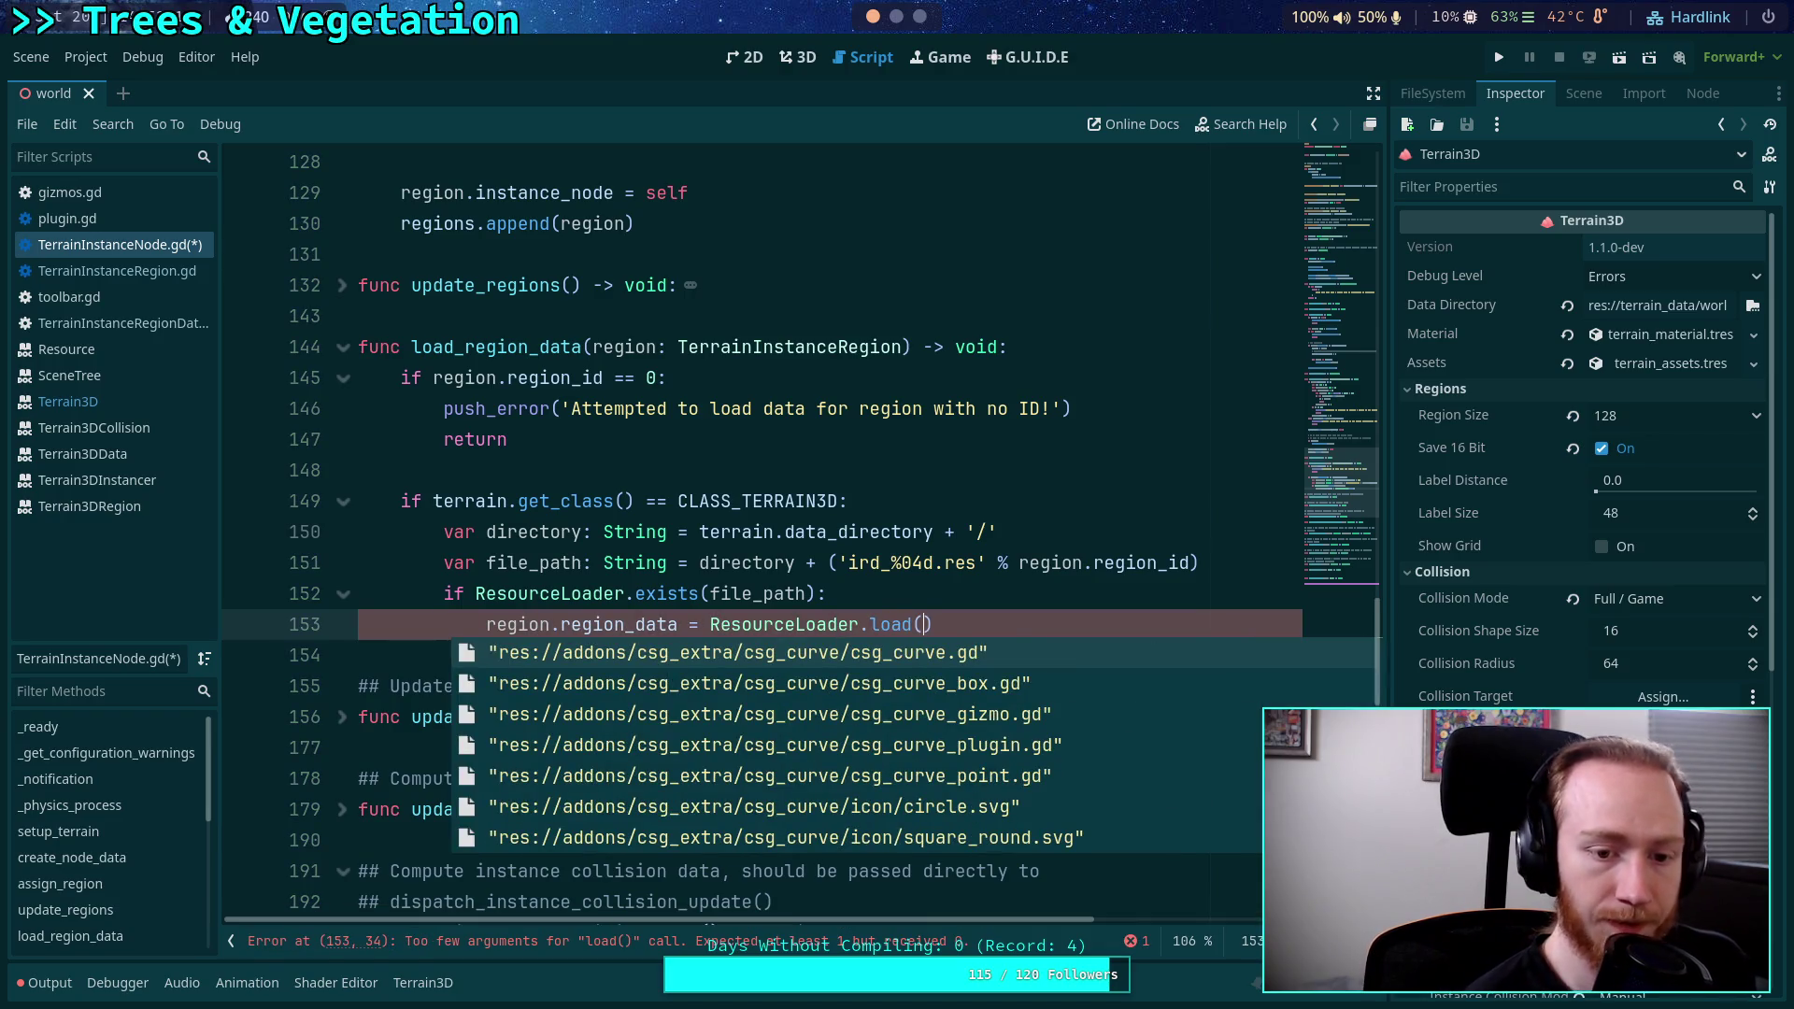
pyautogui.write('file_path')
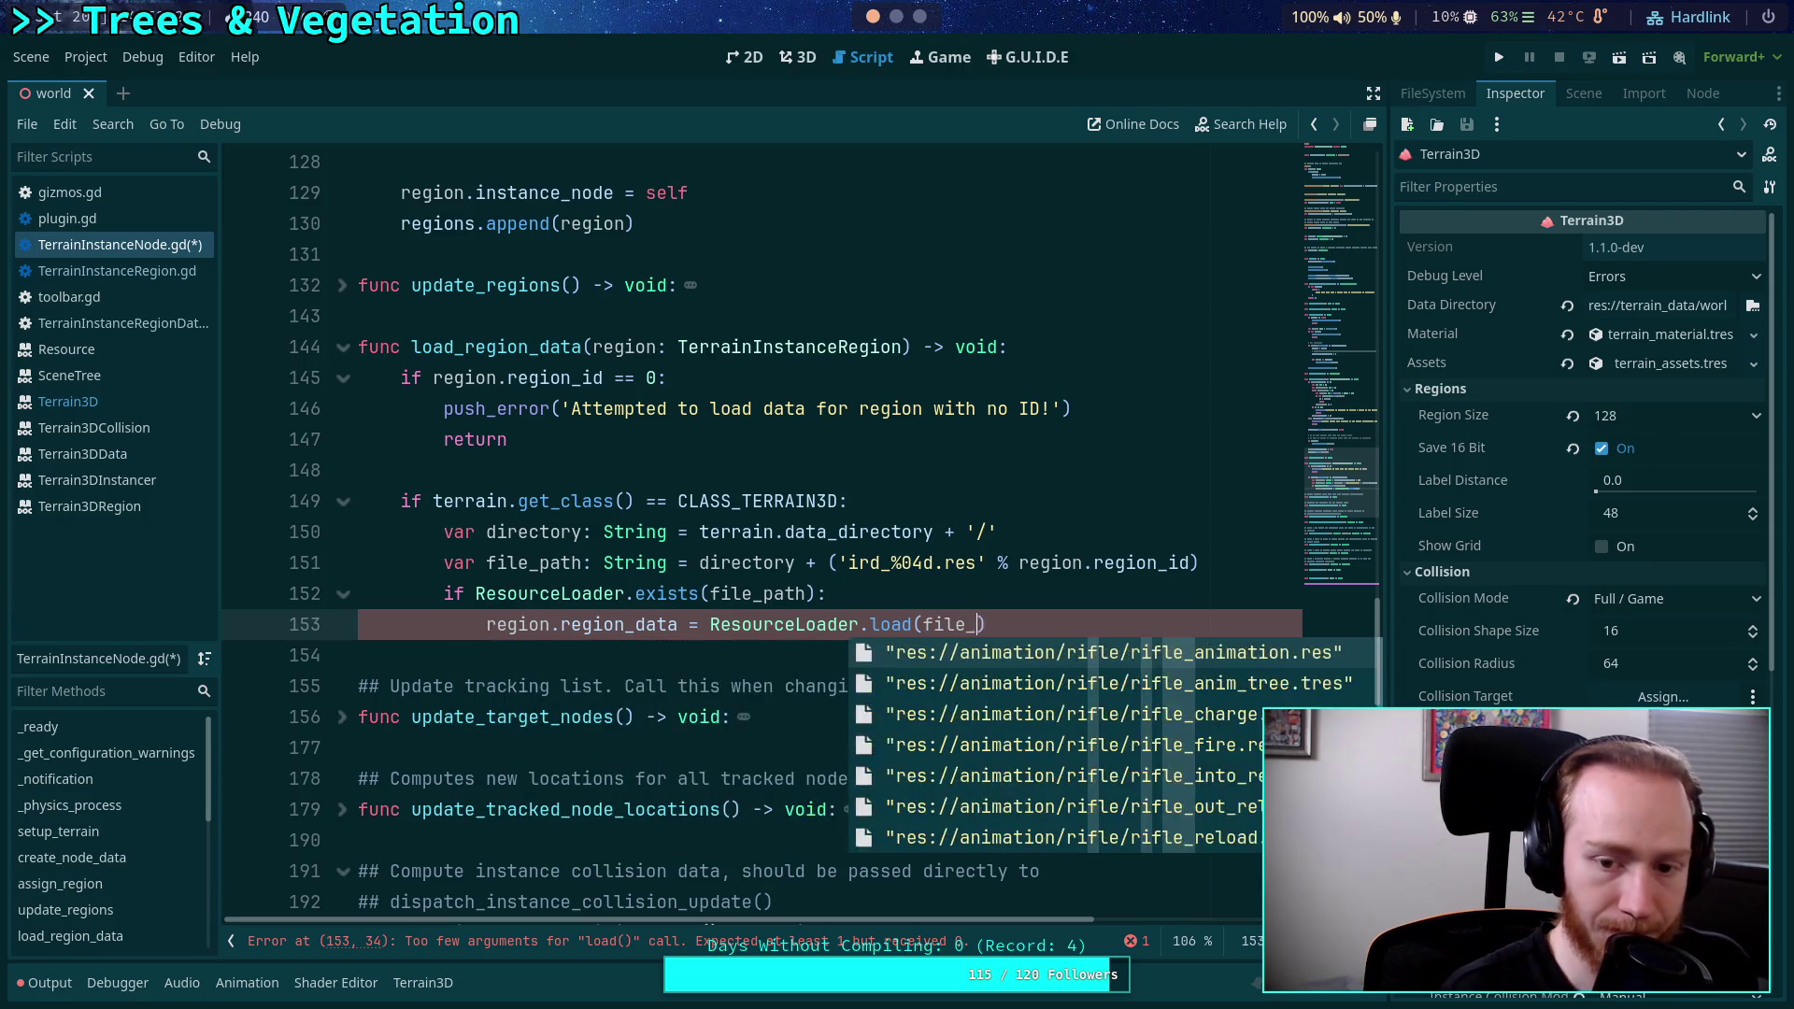
# Dedent to the if statement's level and add an else: branch.
pyautogui.press('Return')
pyautogui.press('BackSpace')
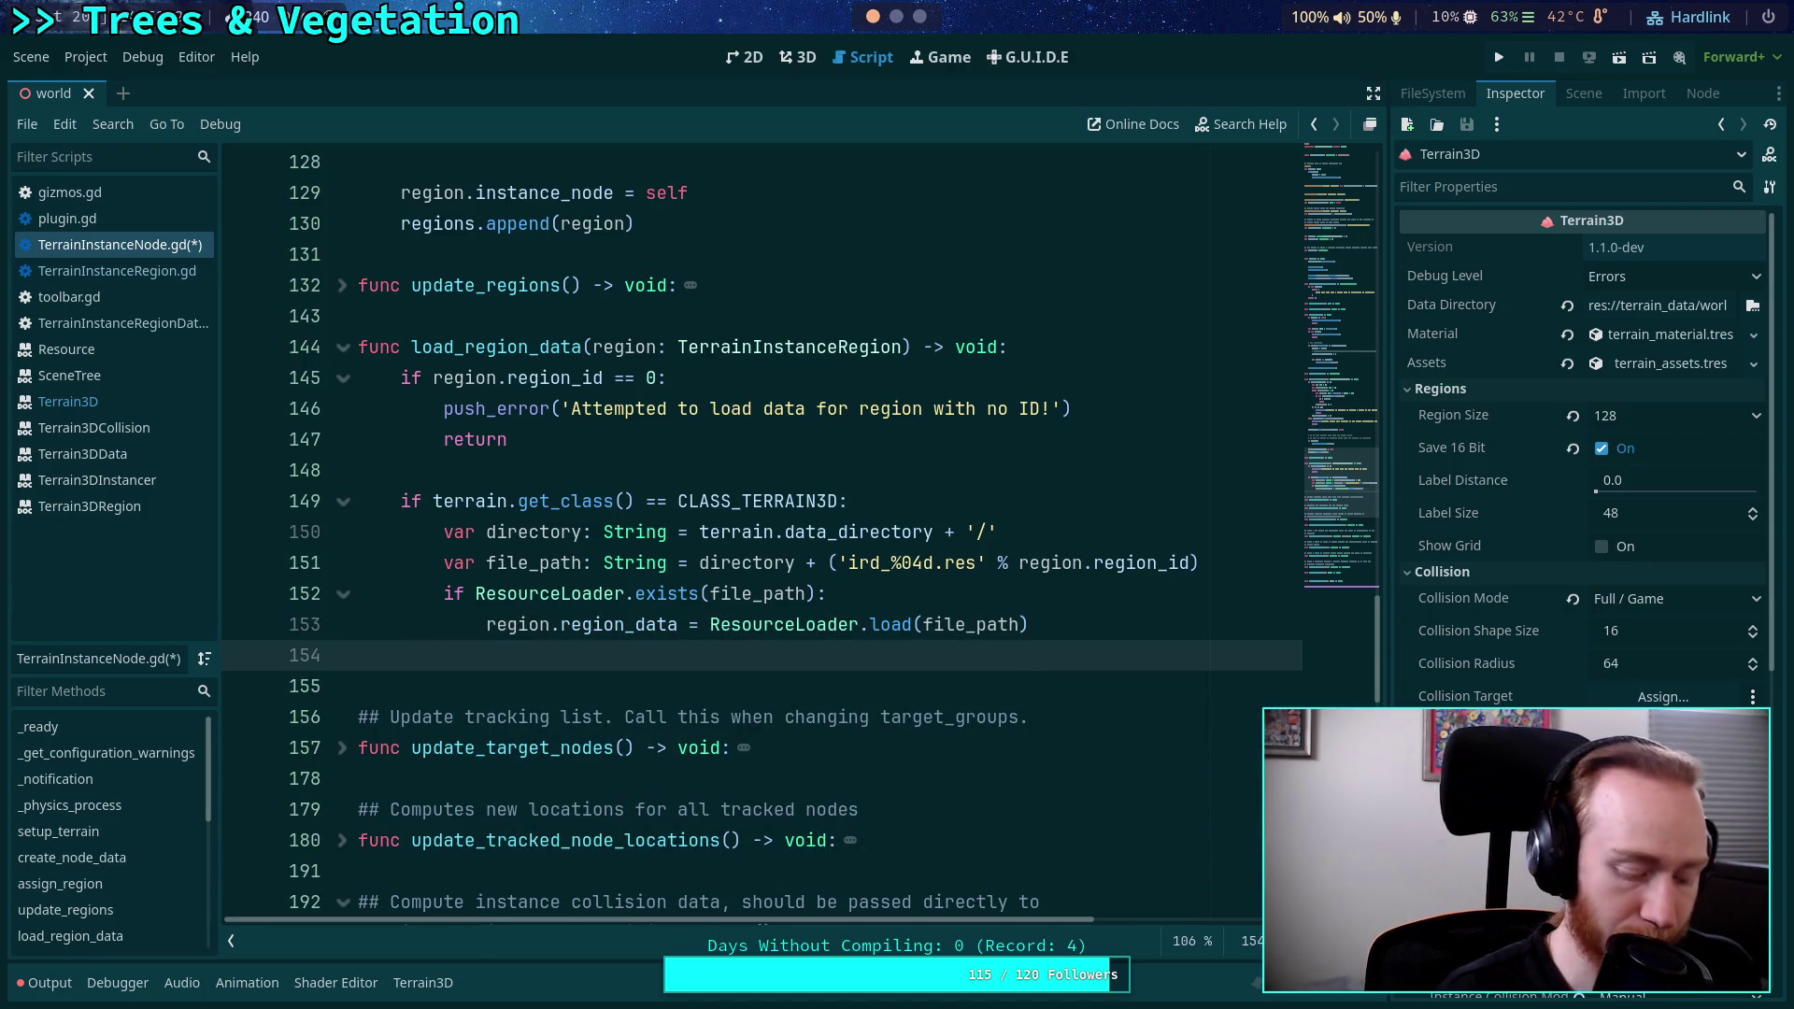
pyautogui.write('else:')
pyautogui.press('Return')
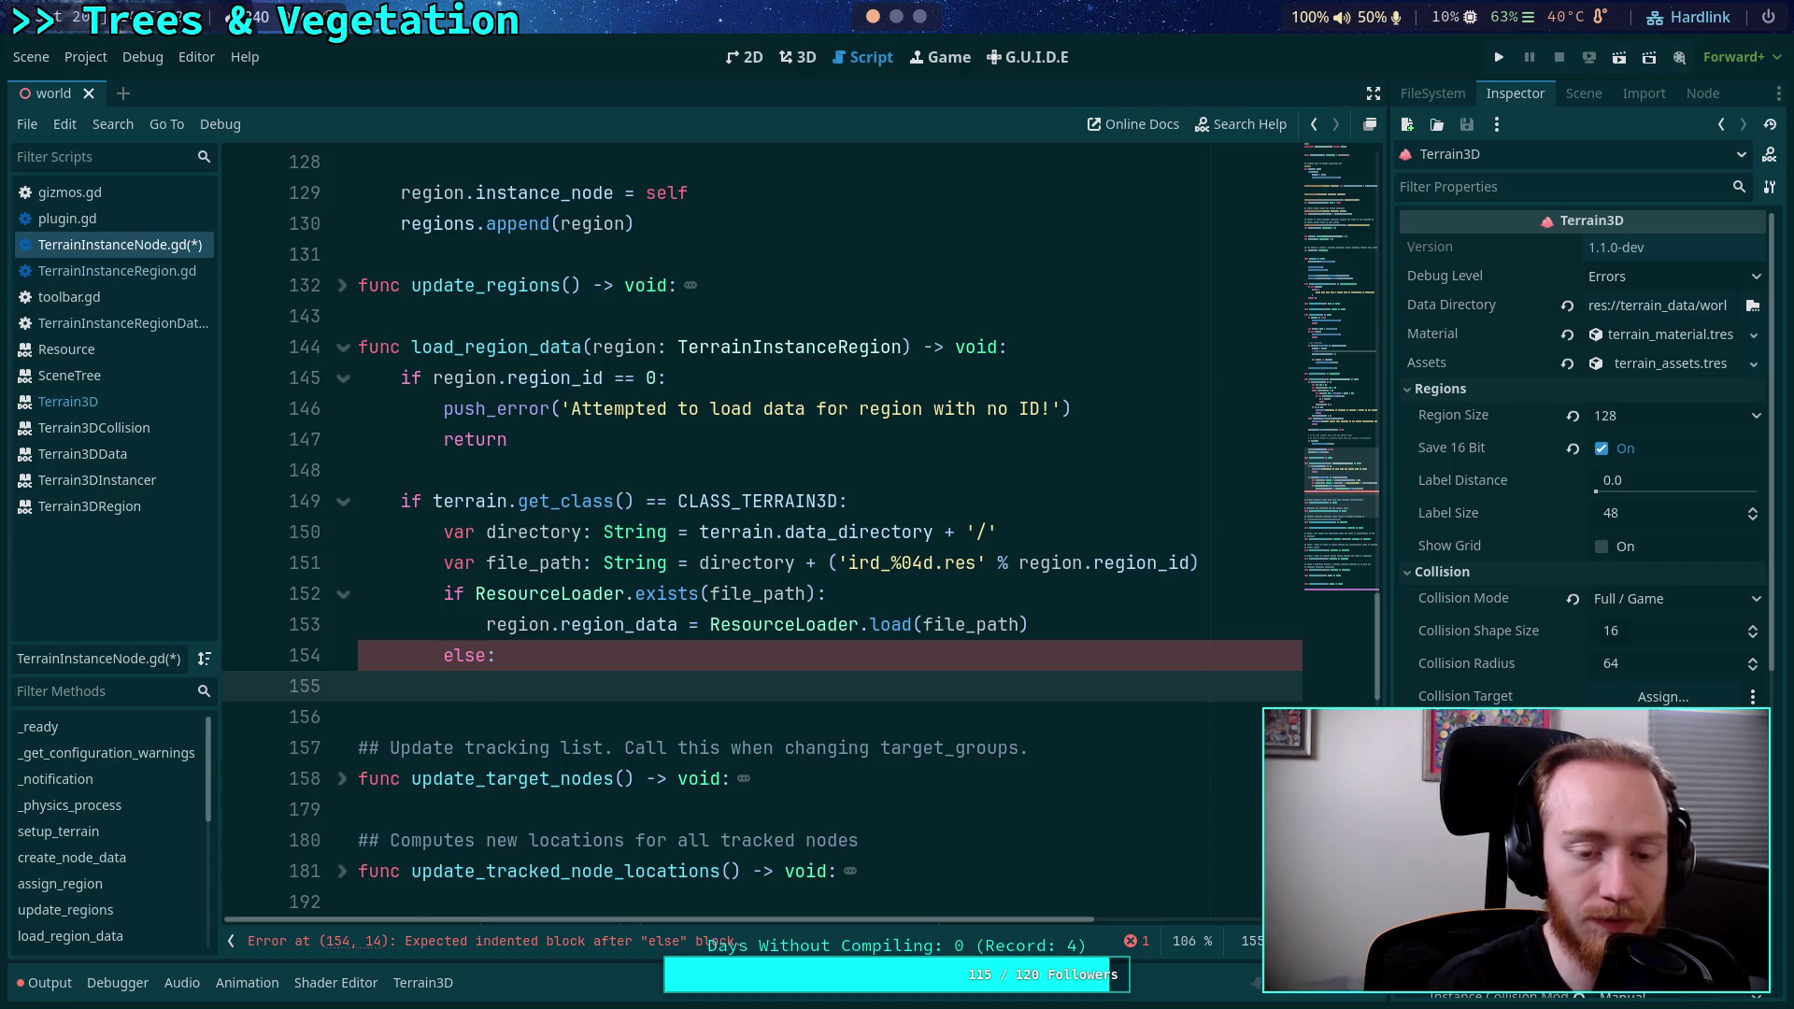
# Declare a data variable of type TerrainInstanceRegionData and make the load assign to data.
pyautogui.click(1214, 564)
pyautogui.press('Return')
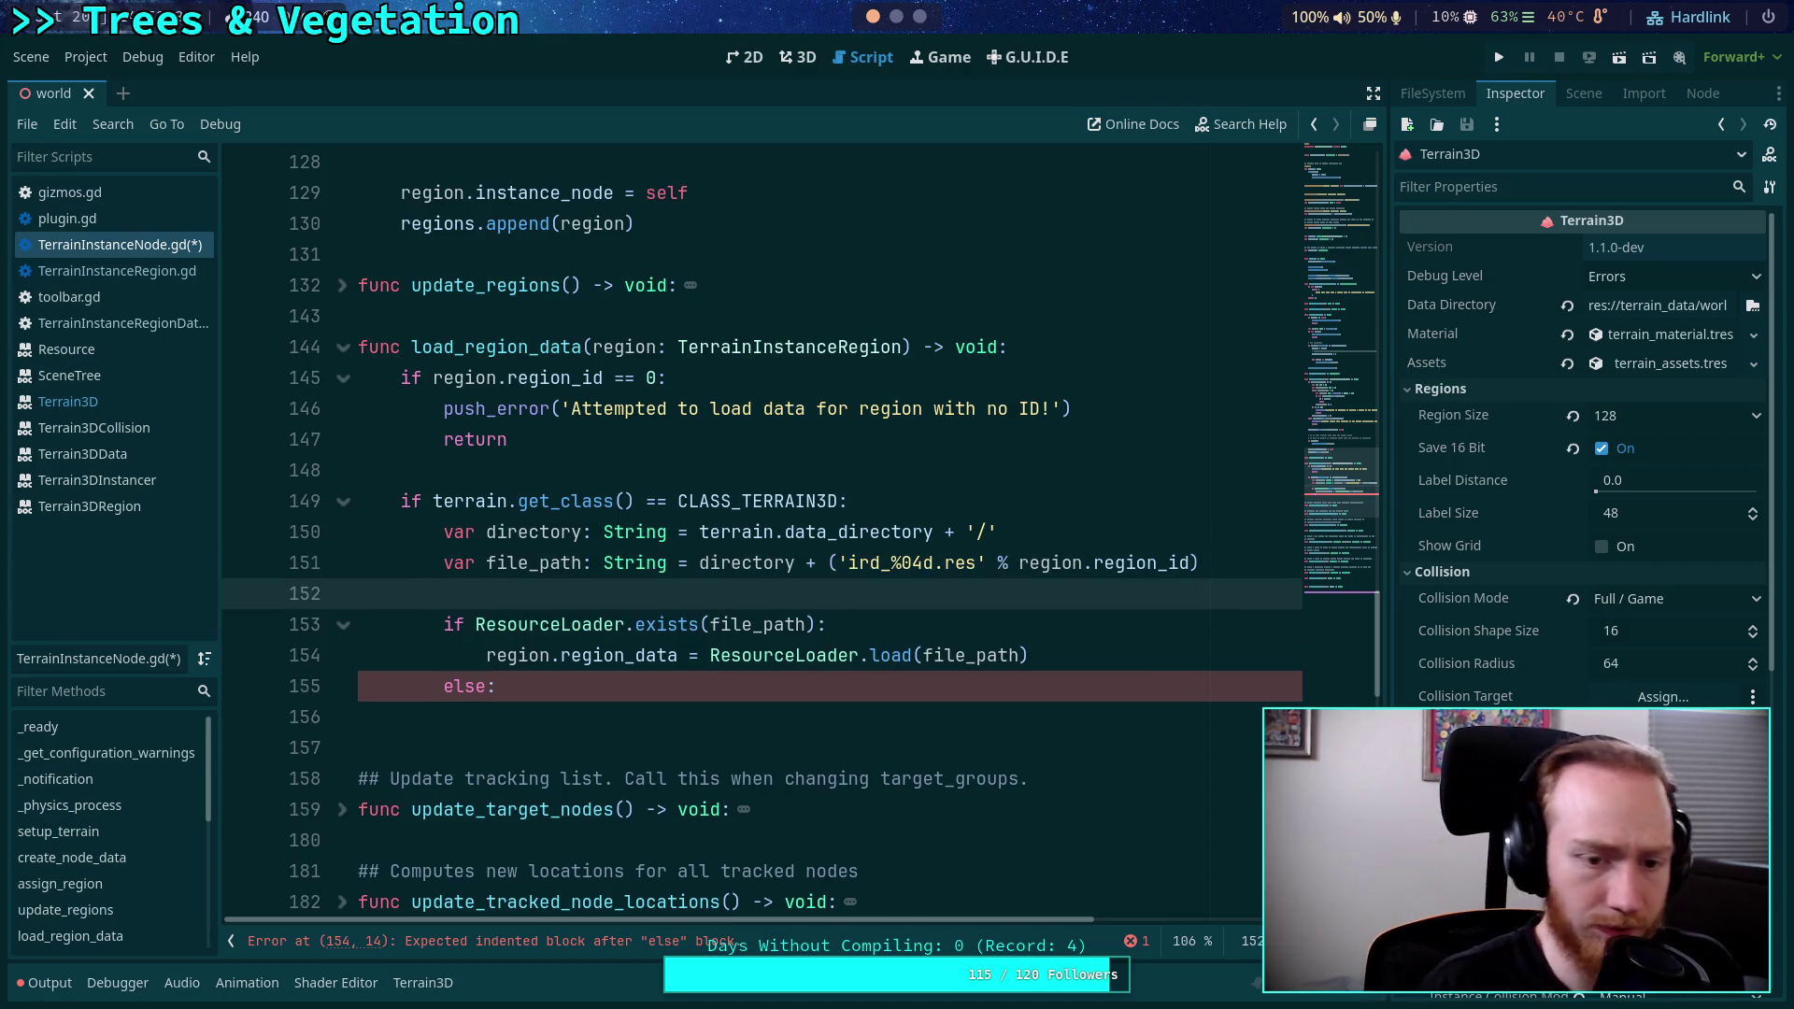
pyautogui.write('var data: Ins')
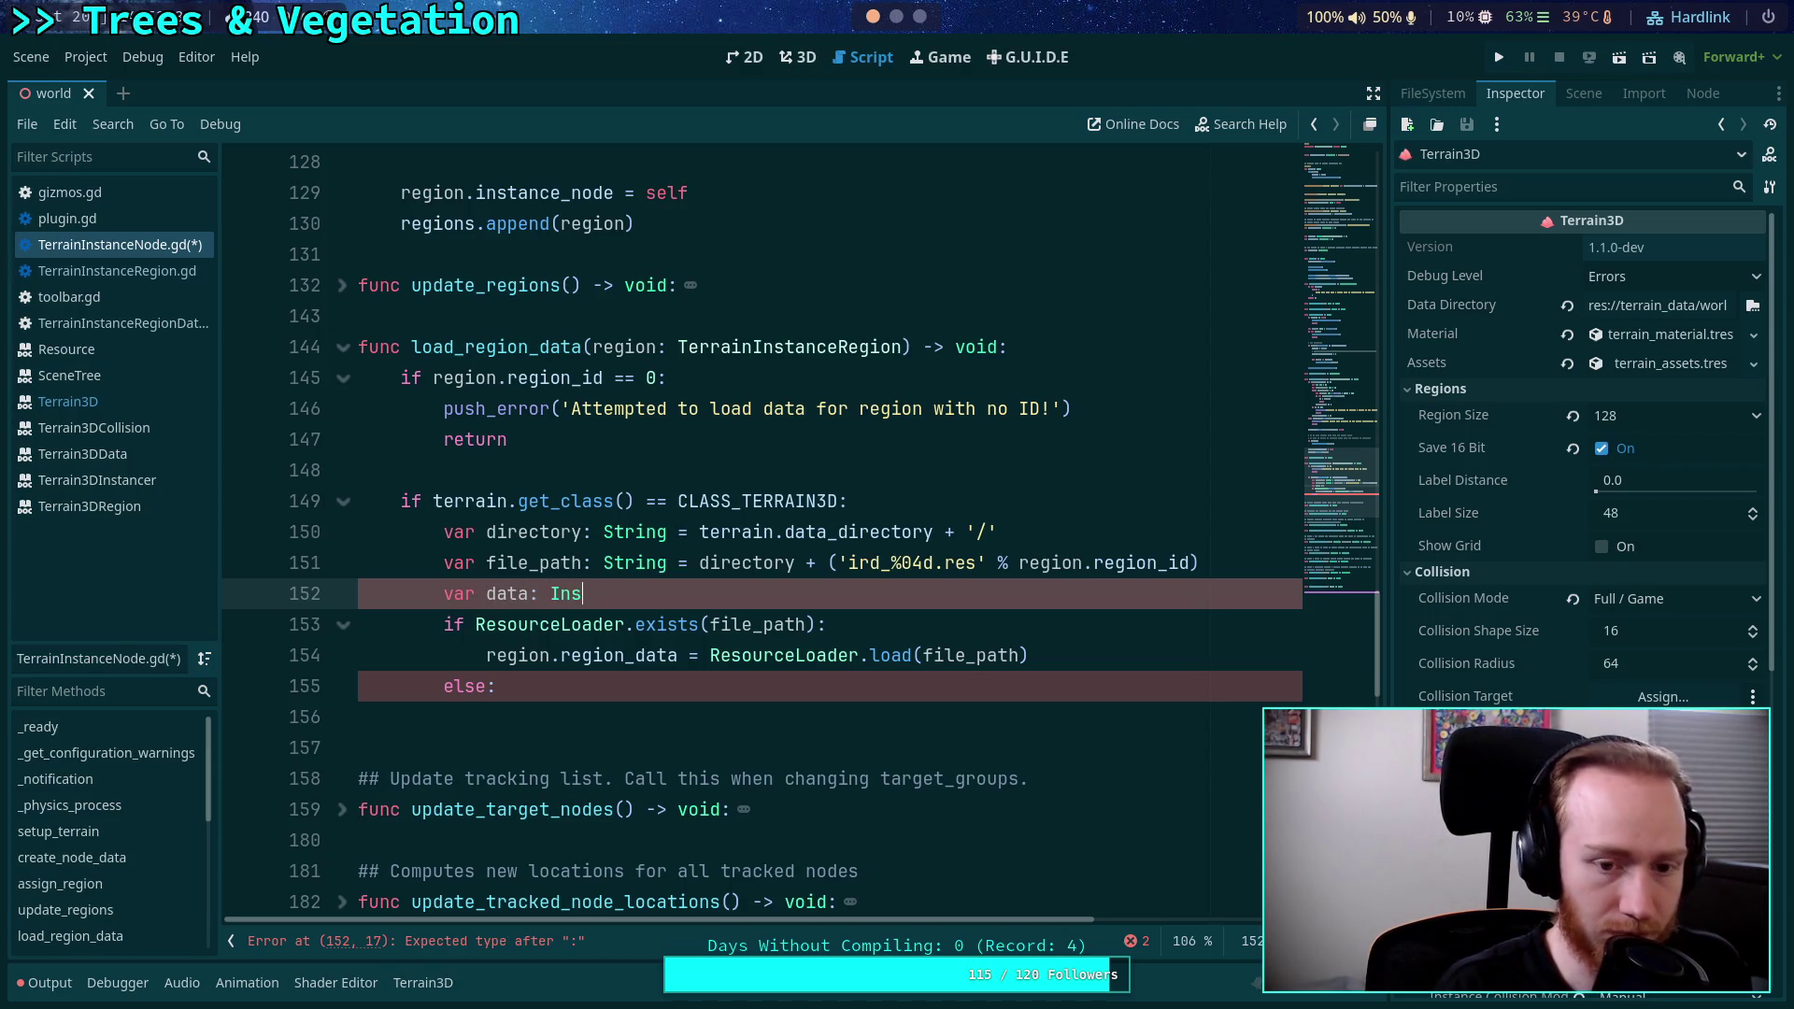
pyautogui.press('BackSpace')
pyautogui.press('BackSpace')
pyautogui.press('BackSpace')
pyautogui.write('rainR')
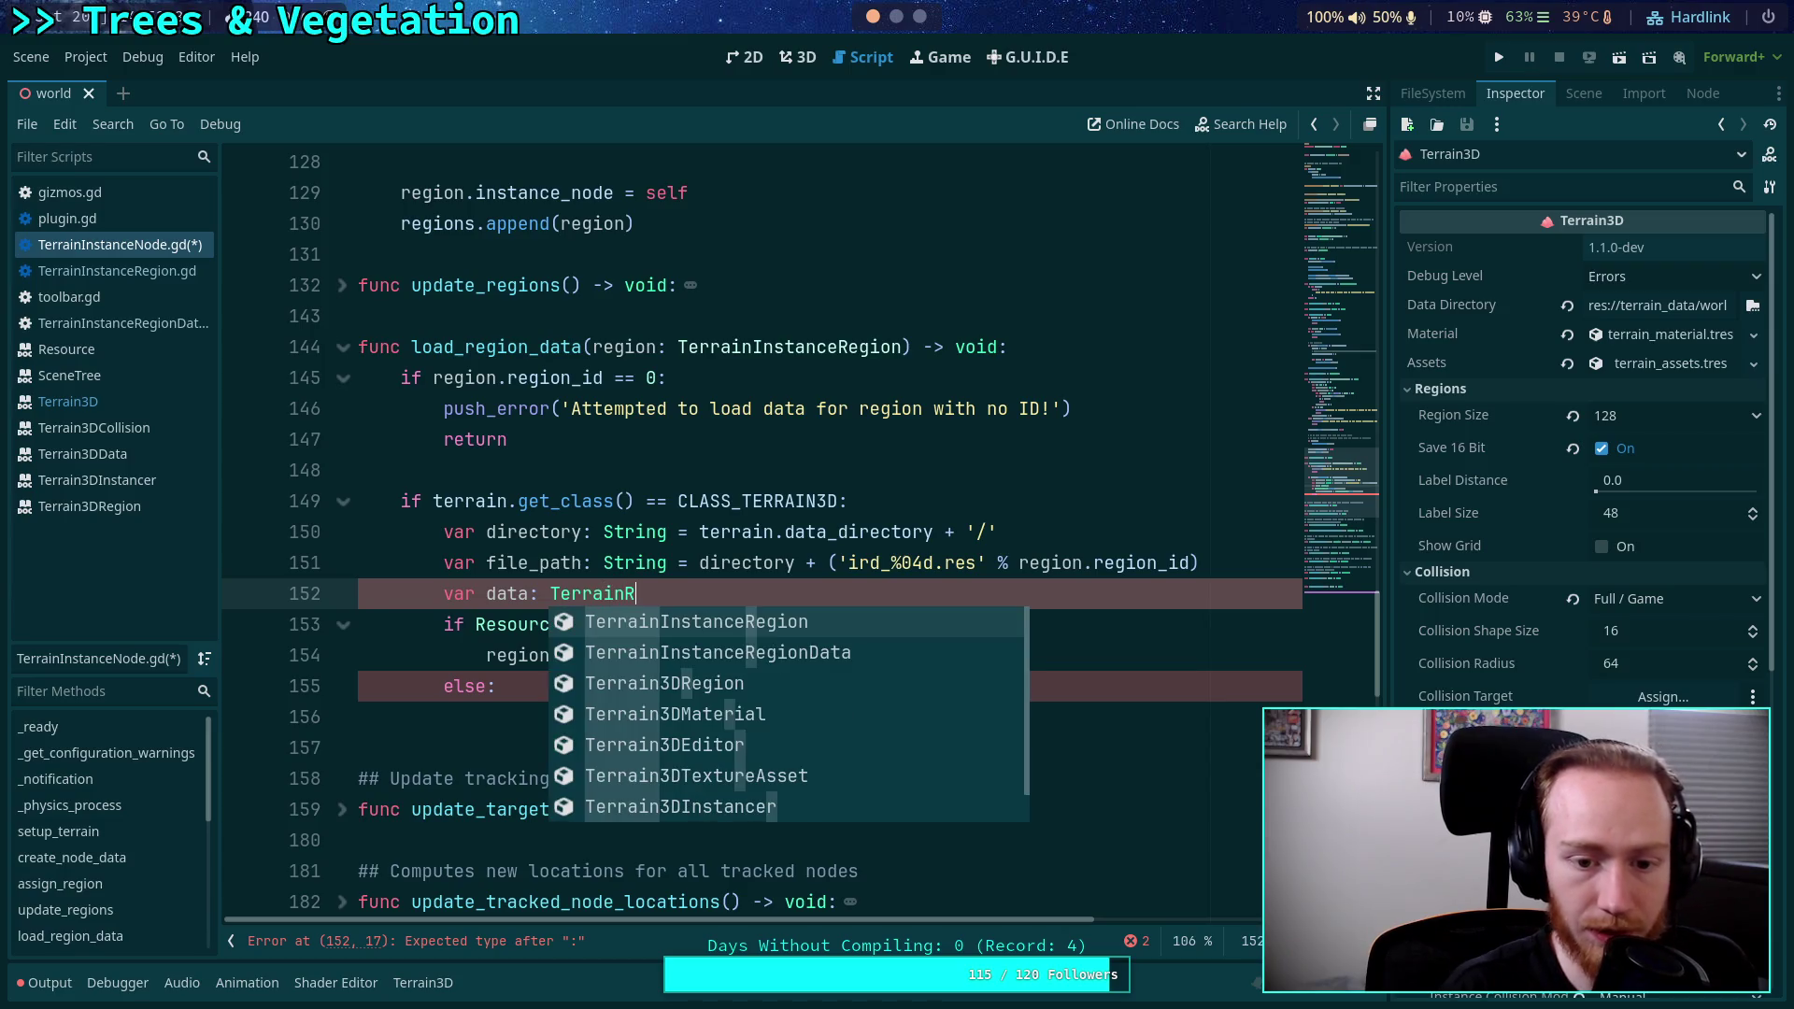
pyautogui.press('Down')
pyautogui.press('Return')
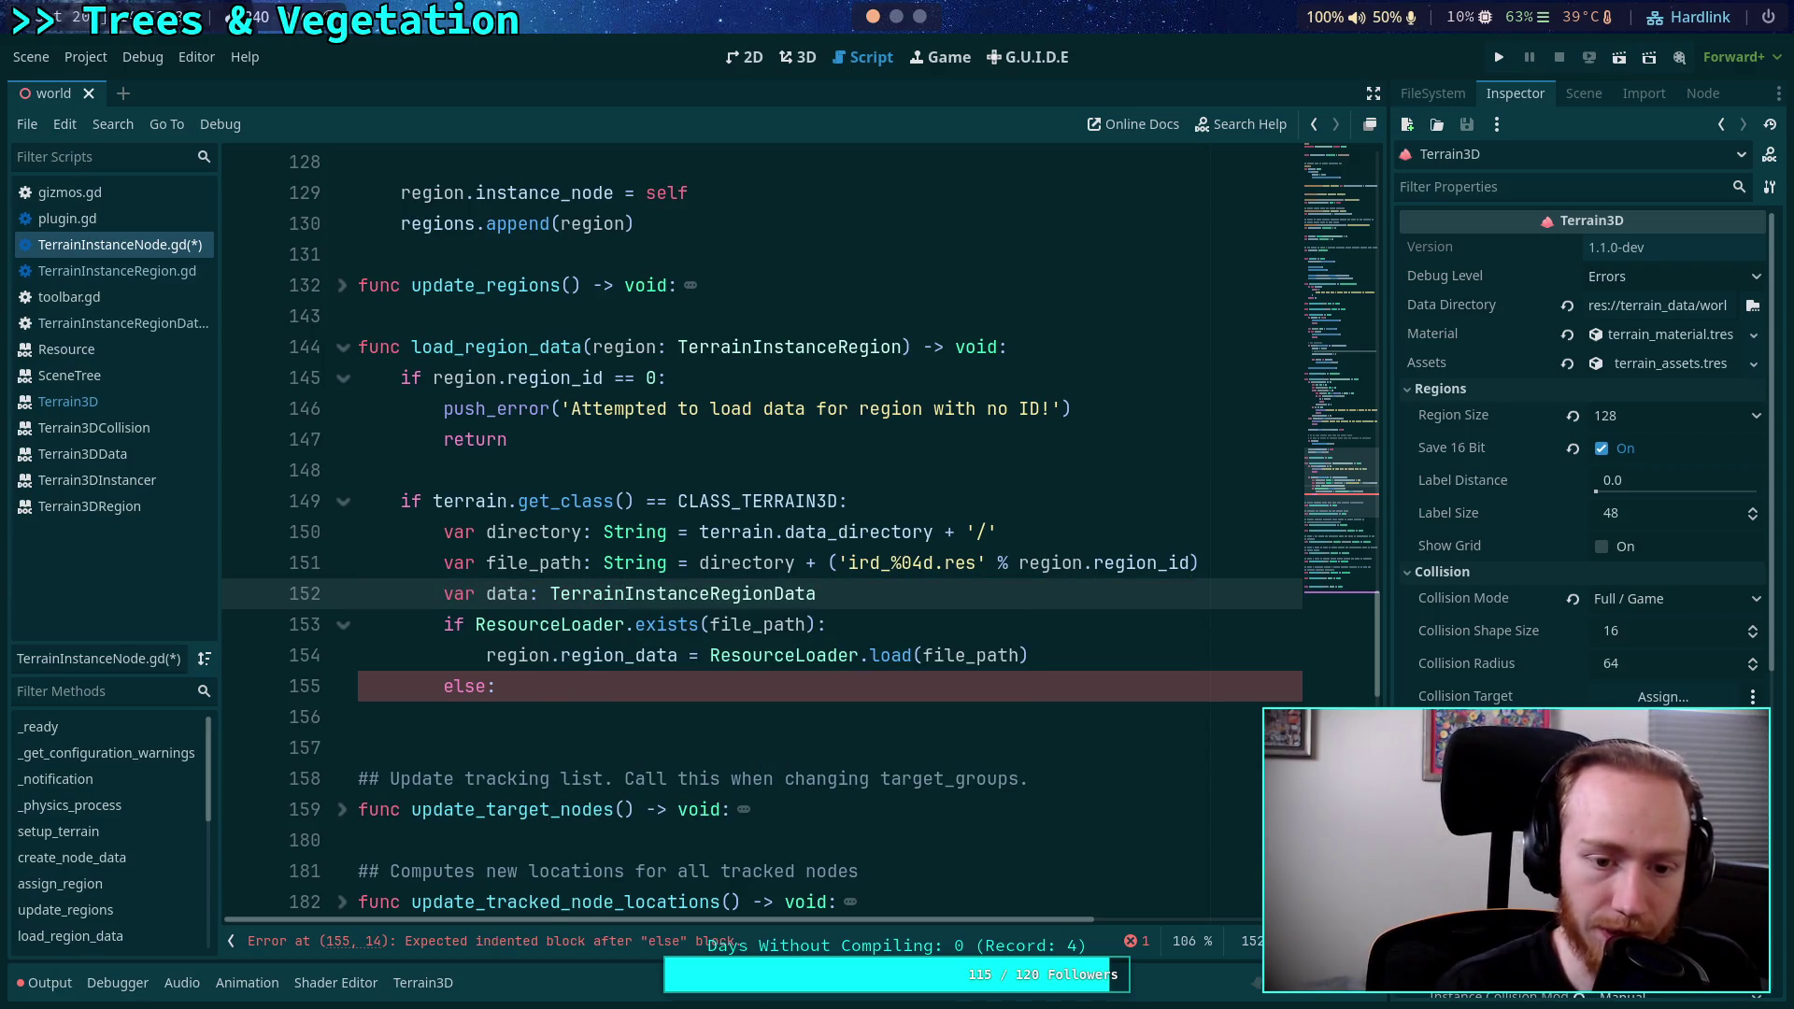
pyautogui.moveTo(486, 655); pyautogui.dragTo(677, 655)
pyautogui.write('data')
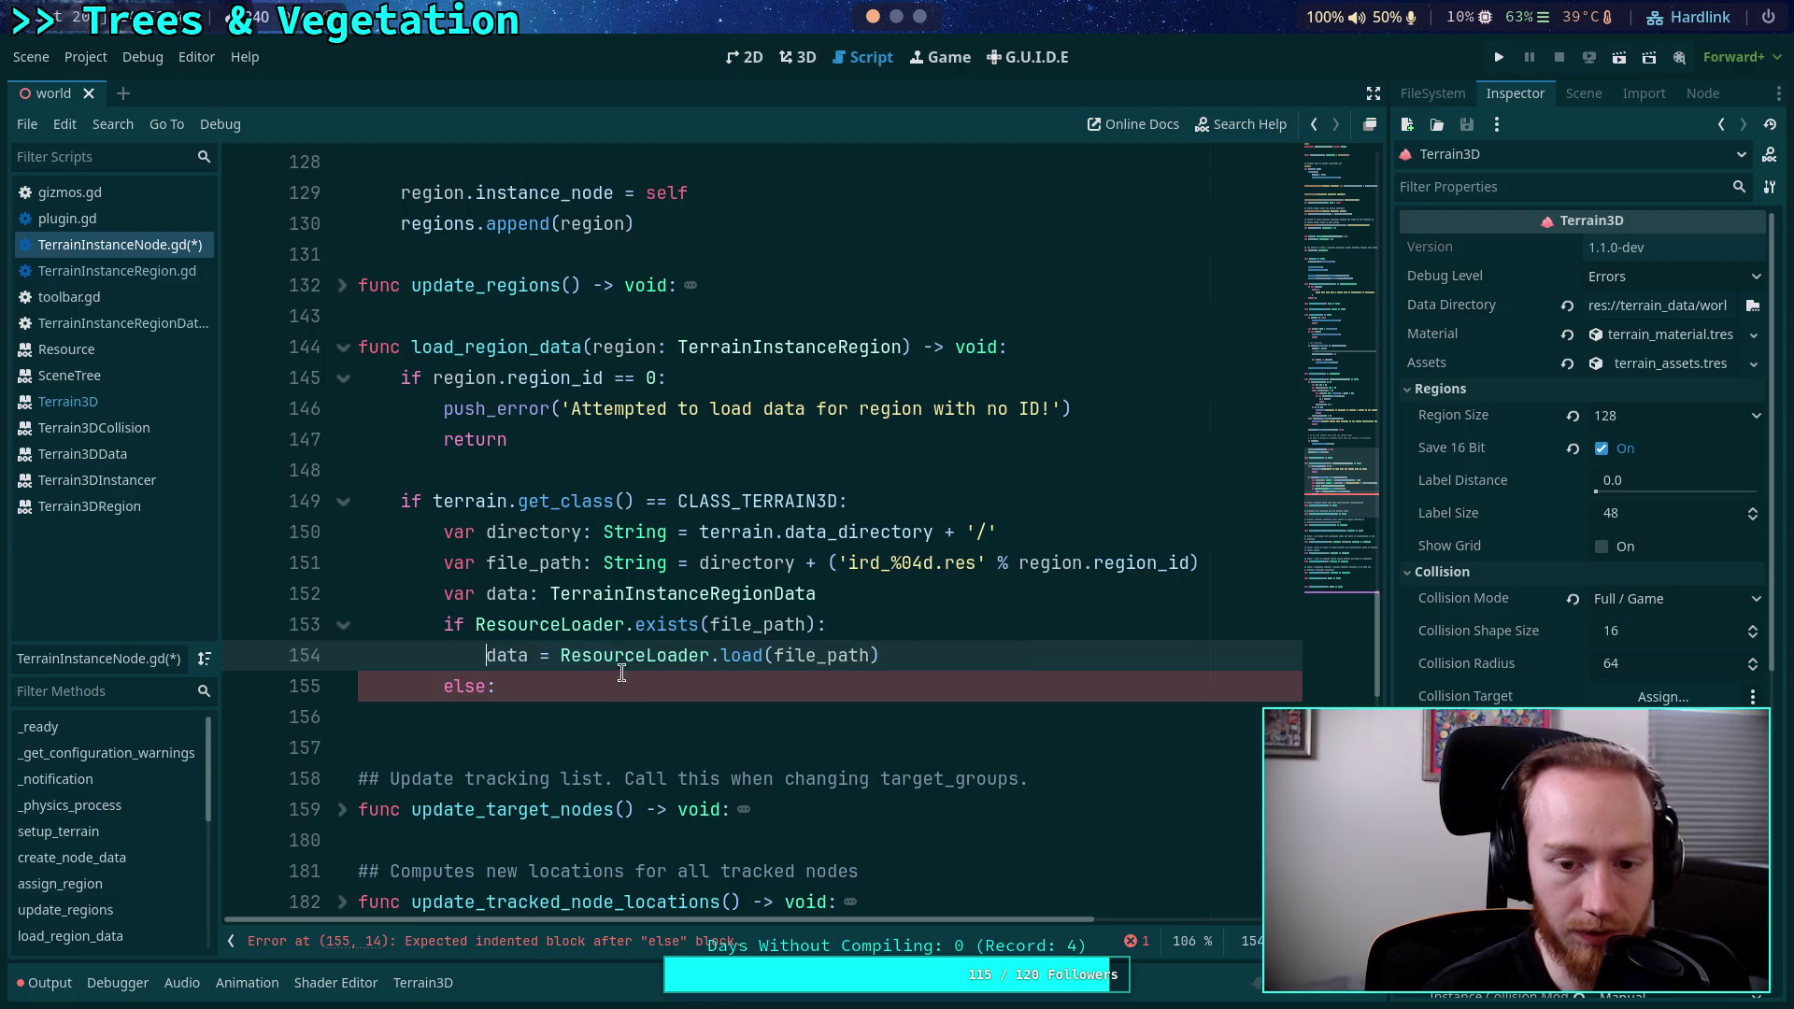
# In the else branch, write data = TerrainInstanceRegionData.new().
pyautogui.click(703, 689)
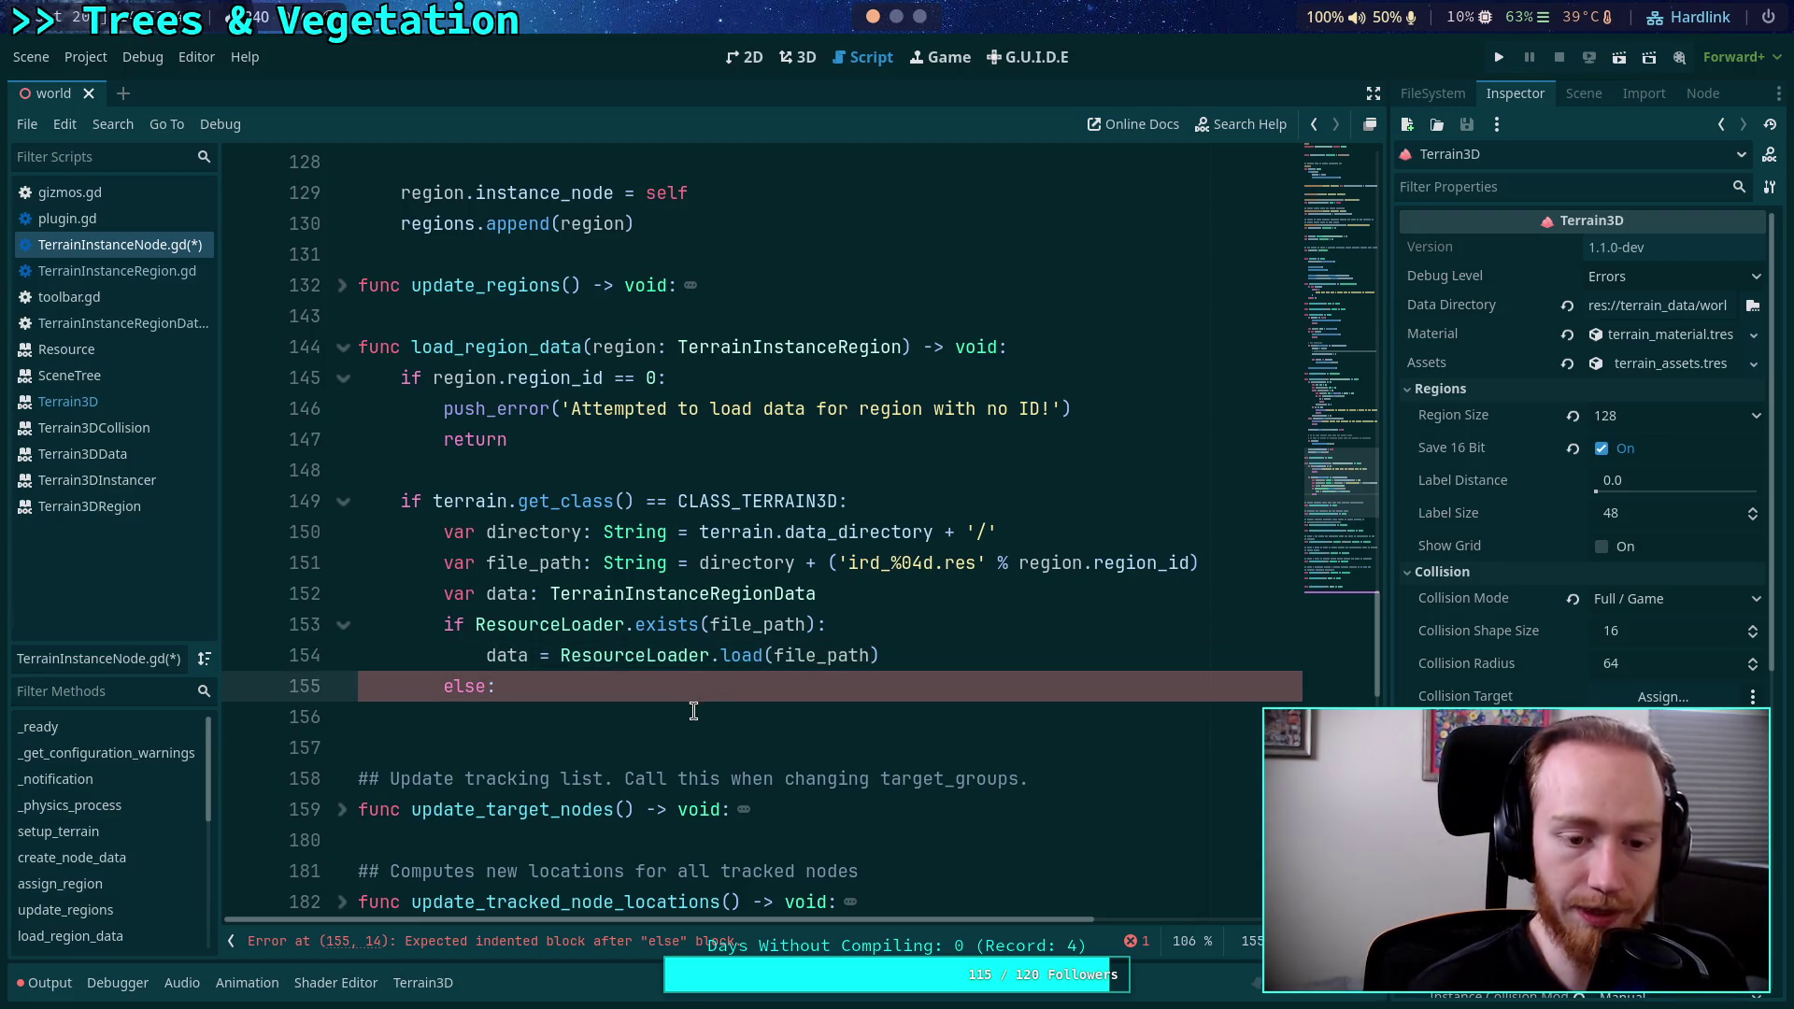
pyautogui.click(692, 709)
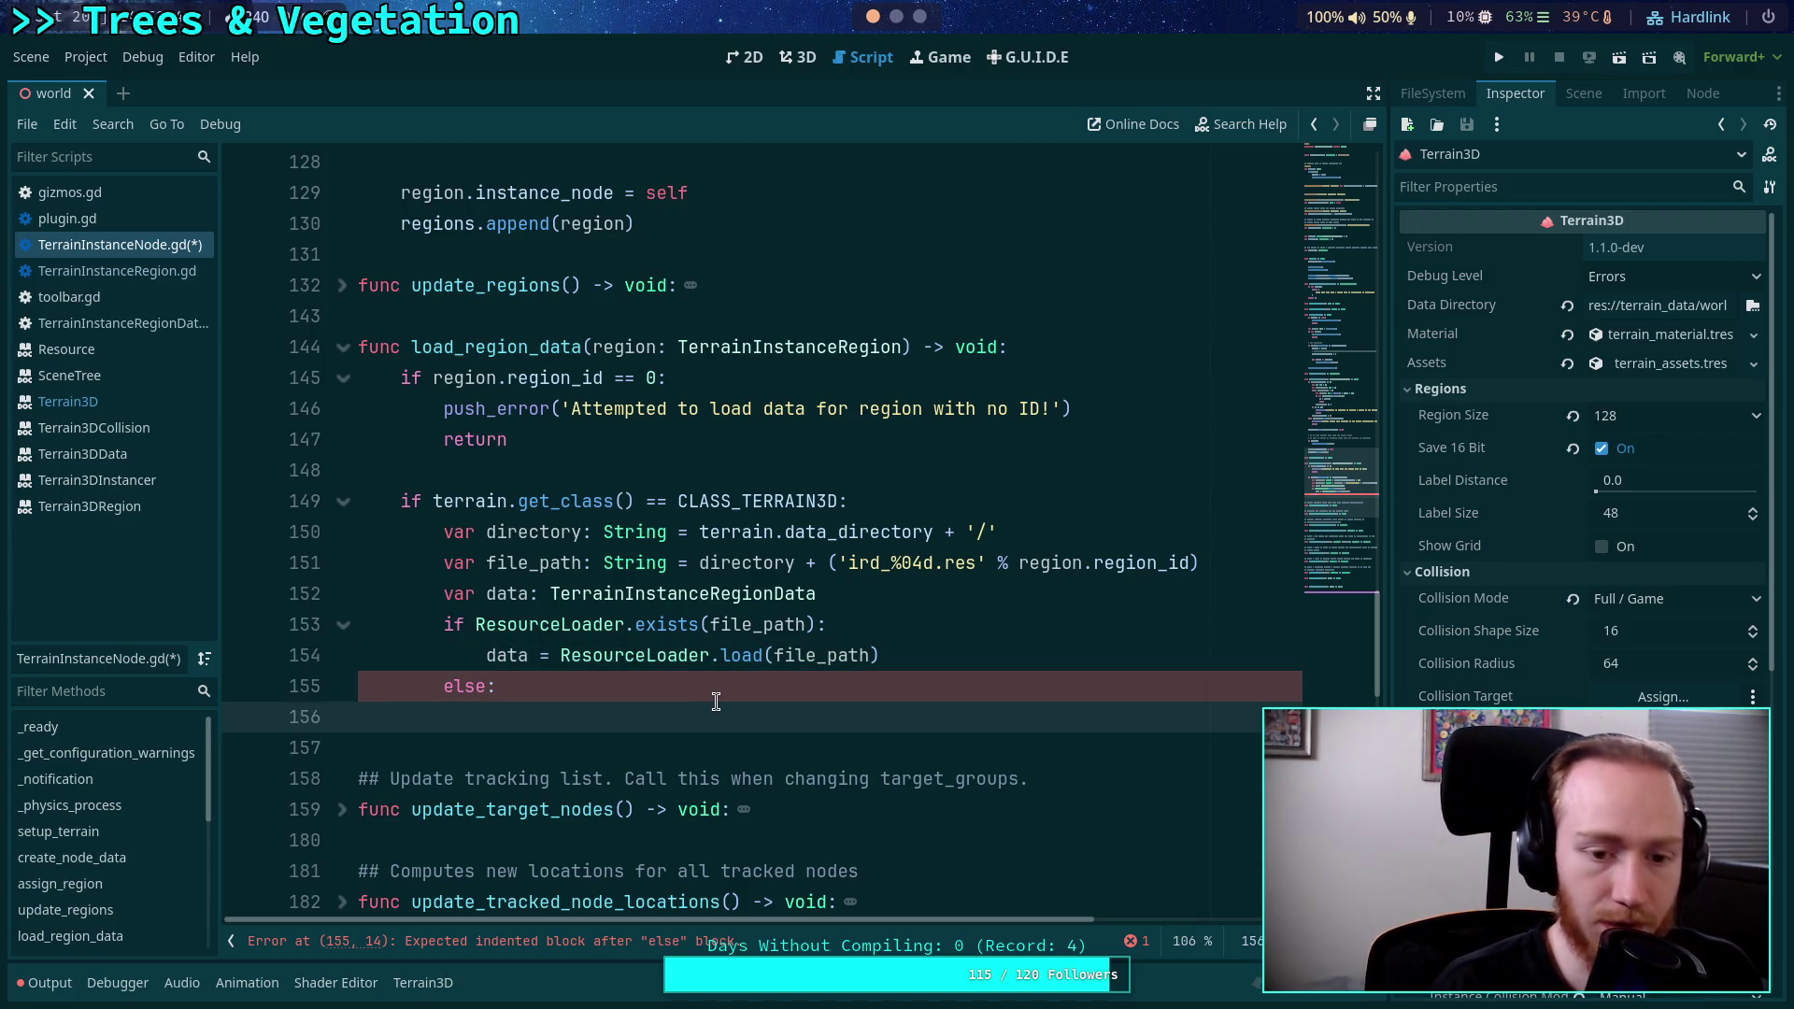
pyautogui.write('data = Terr')
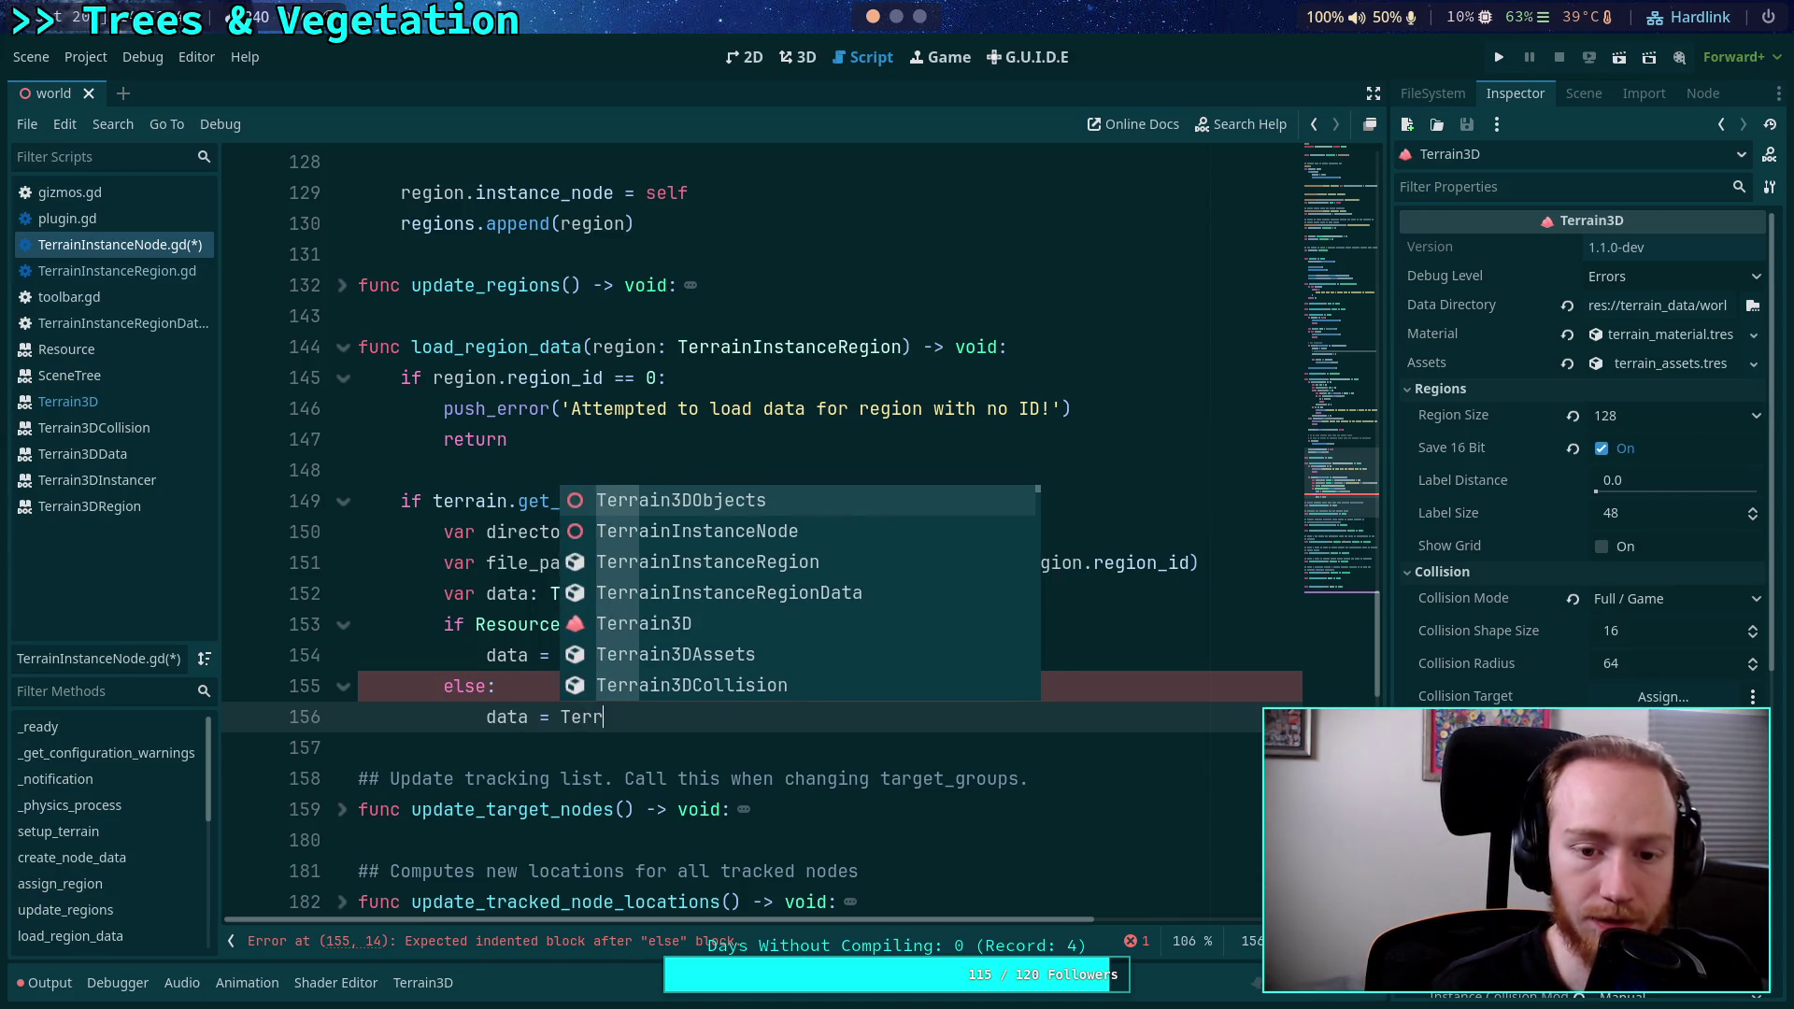
pyautogui.press('Down')
pyautogui.press('Down')
pyautogui.press('Down')
pyautogui.press('Return')
pyautogui.write('.new()')
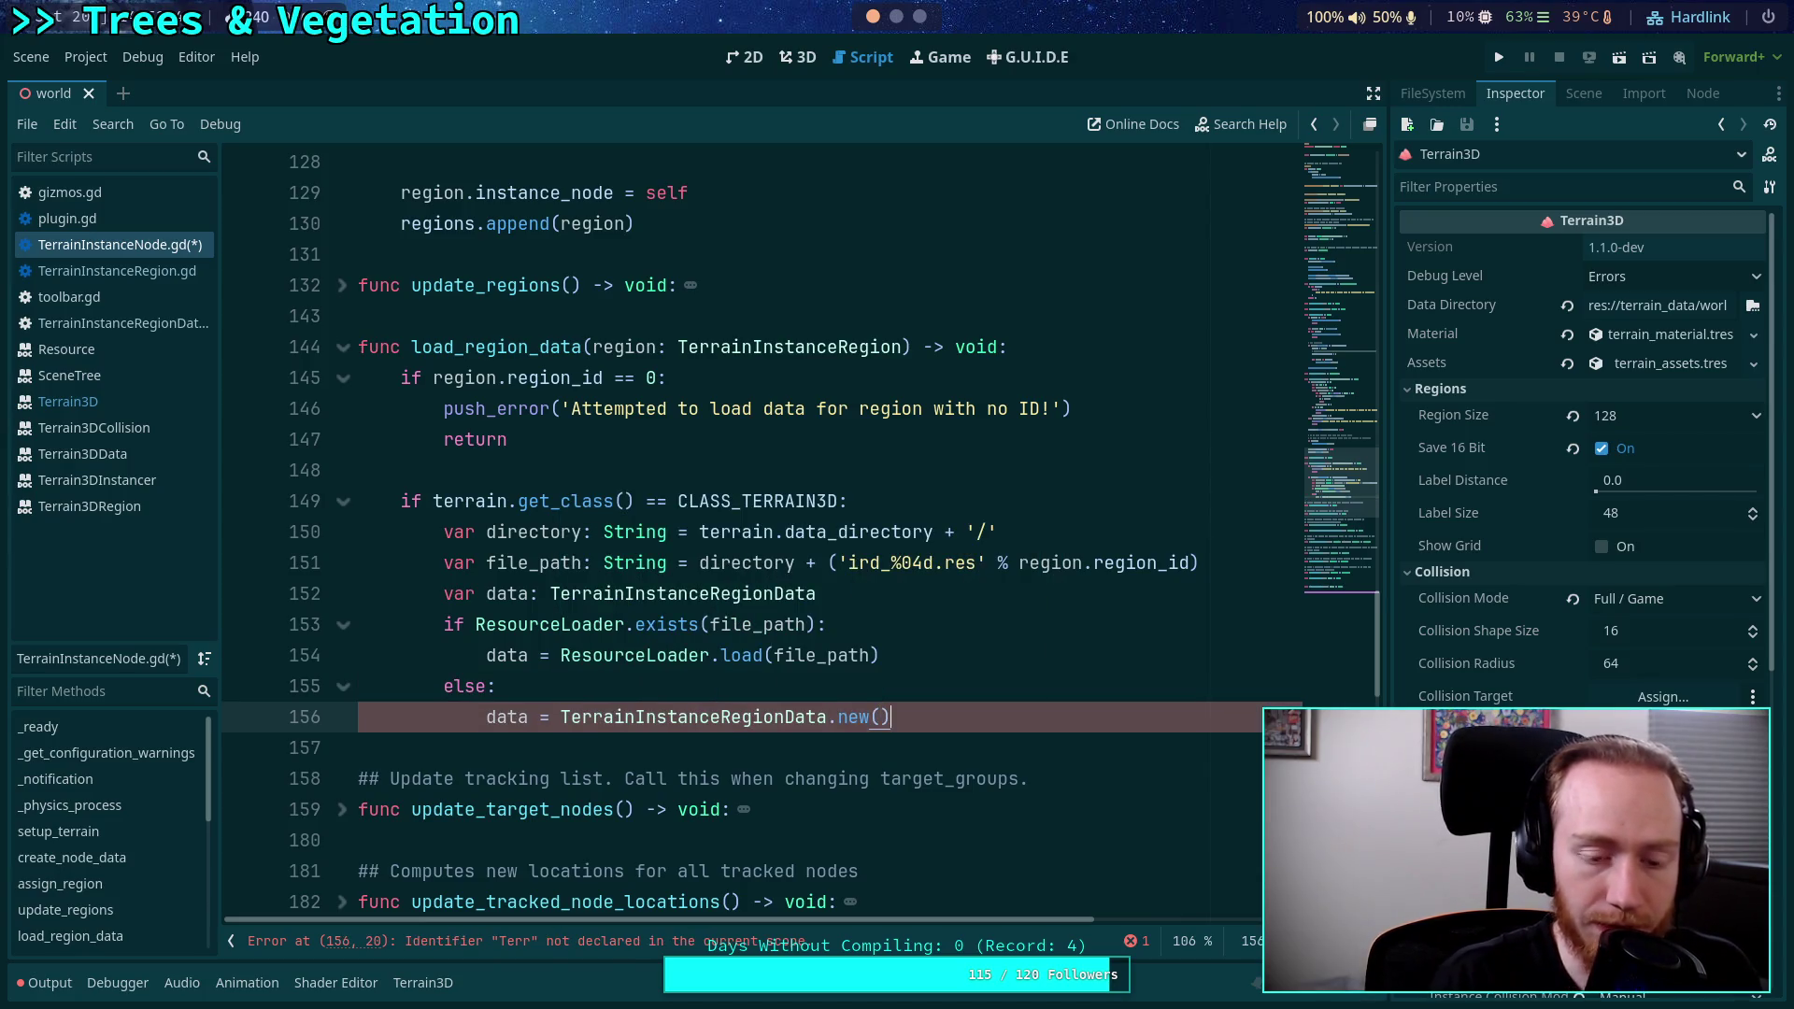
pyautogui.press('Return')
# Add data.take_over_path(file_path) on the next line.
pyautogui.write('data.ta')
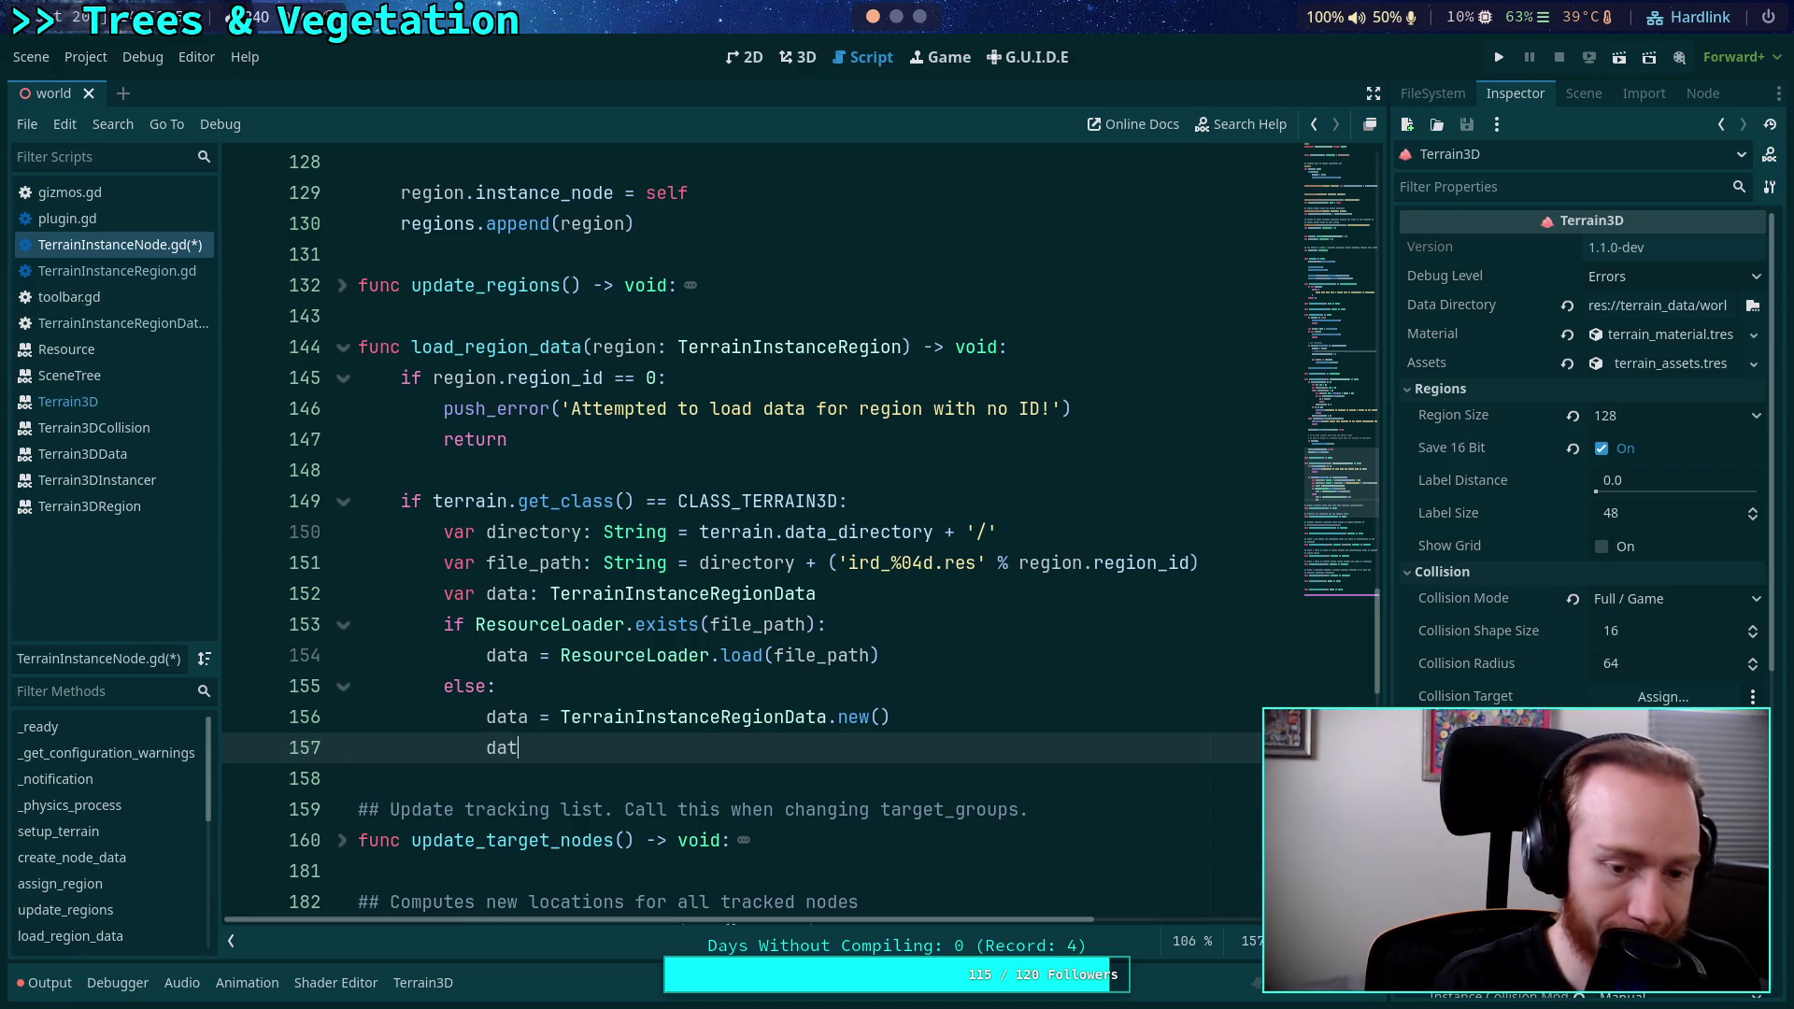
pyautogui.press('Return')
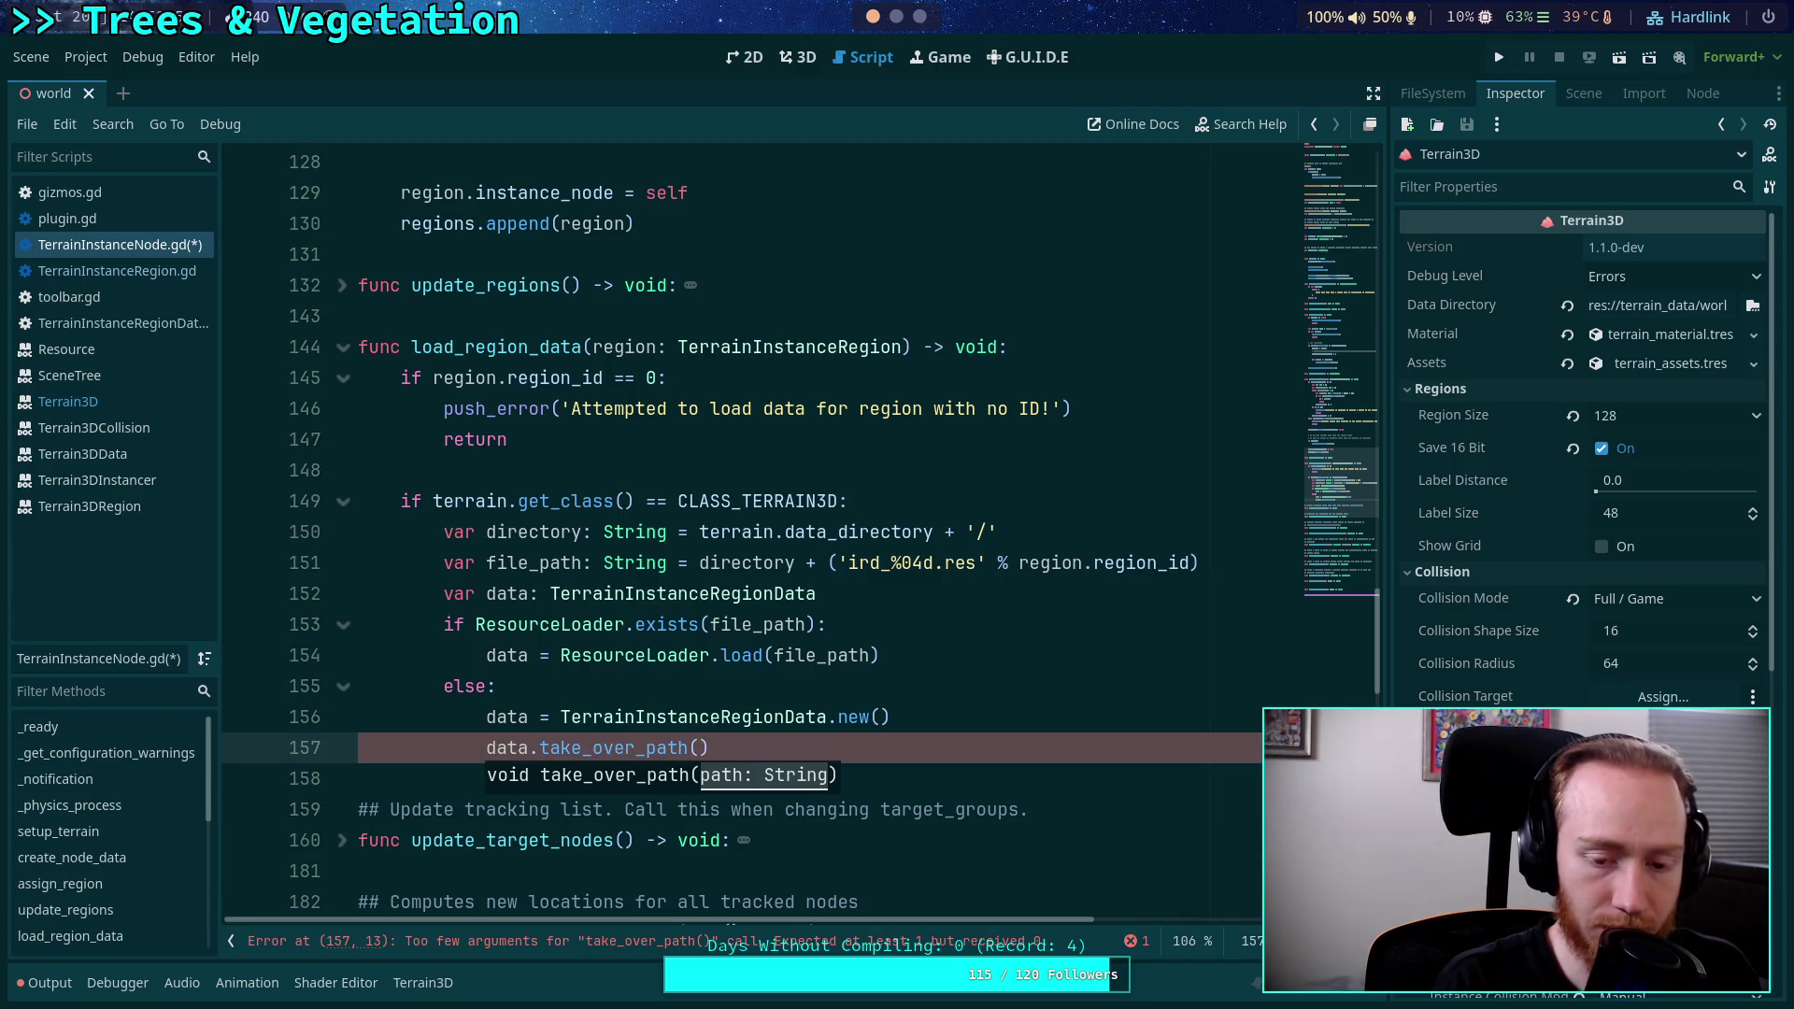
pyautogui.write('fi')
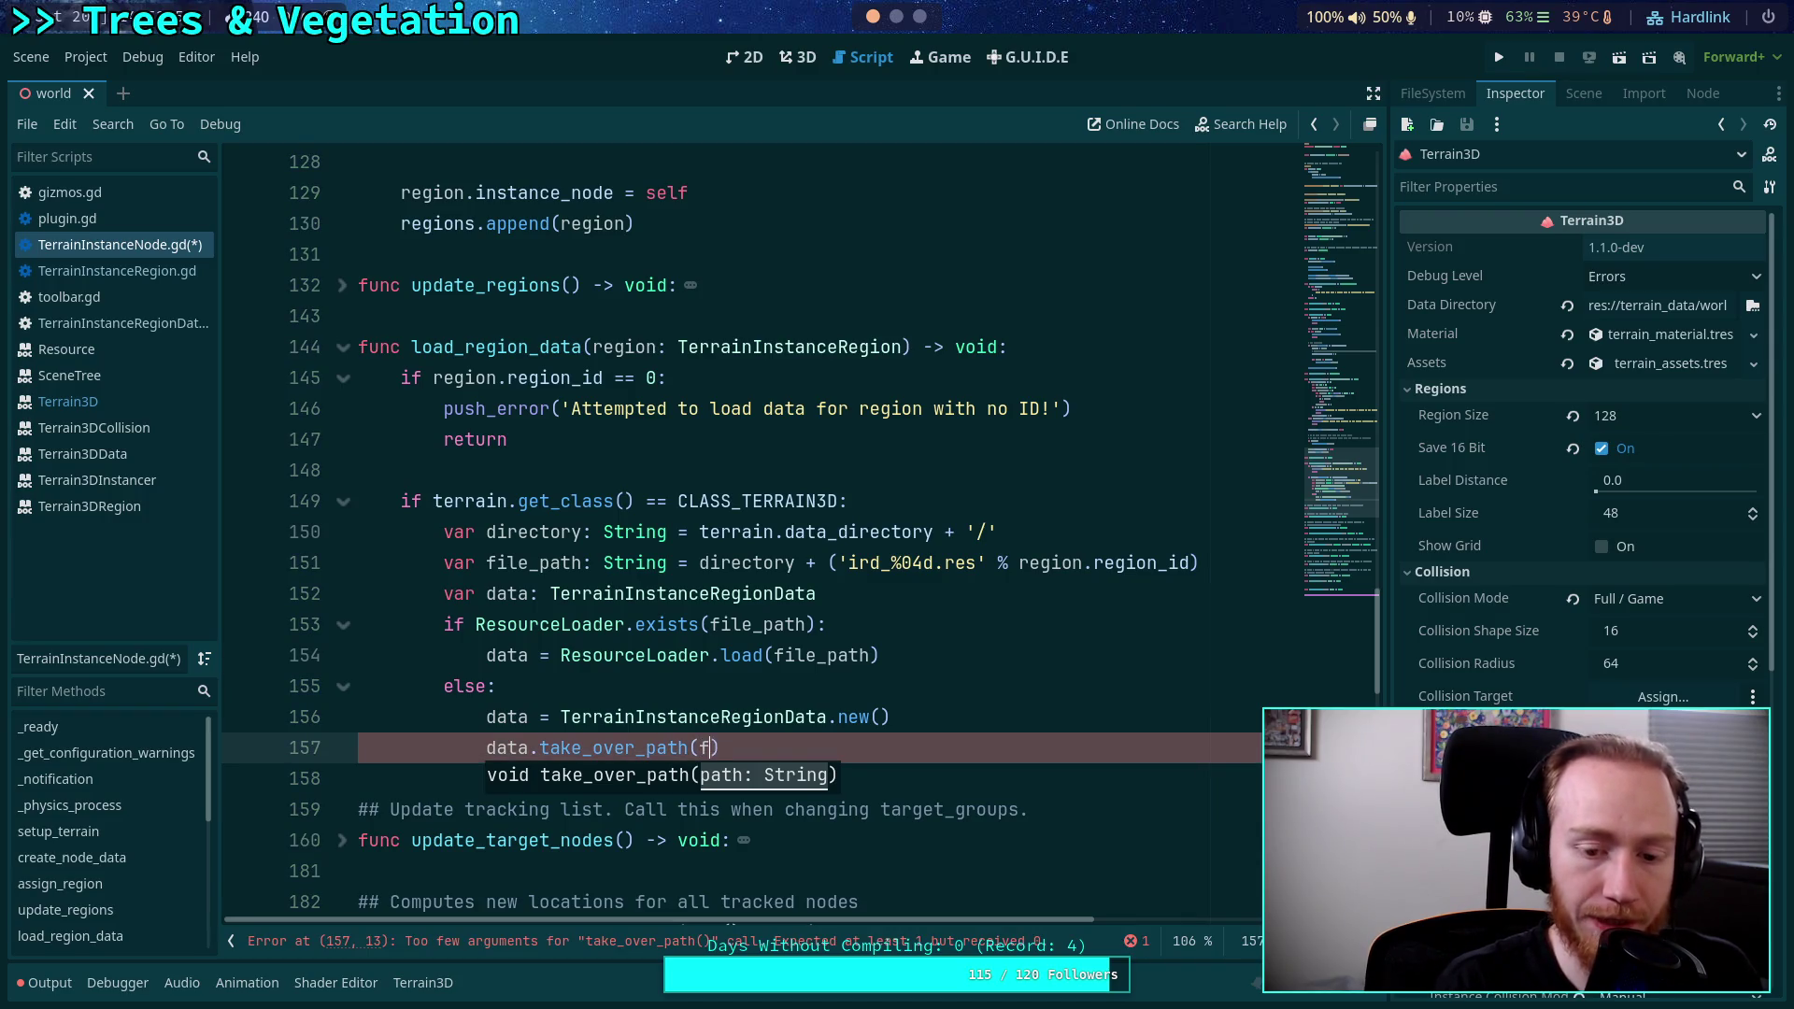
pyautogui.press('Return')
pyautogui.press('End')
pyautogui.press('Return')
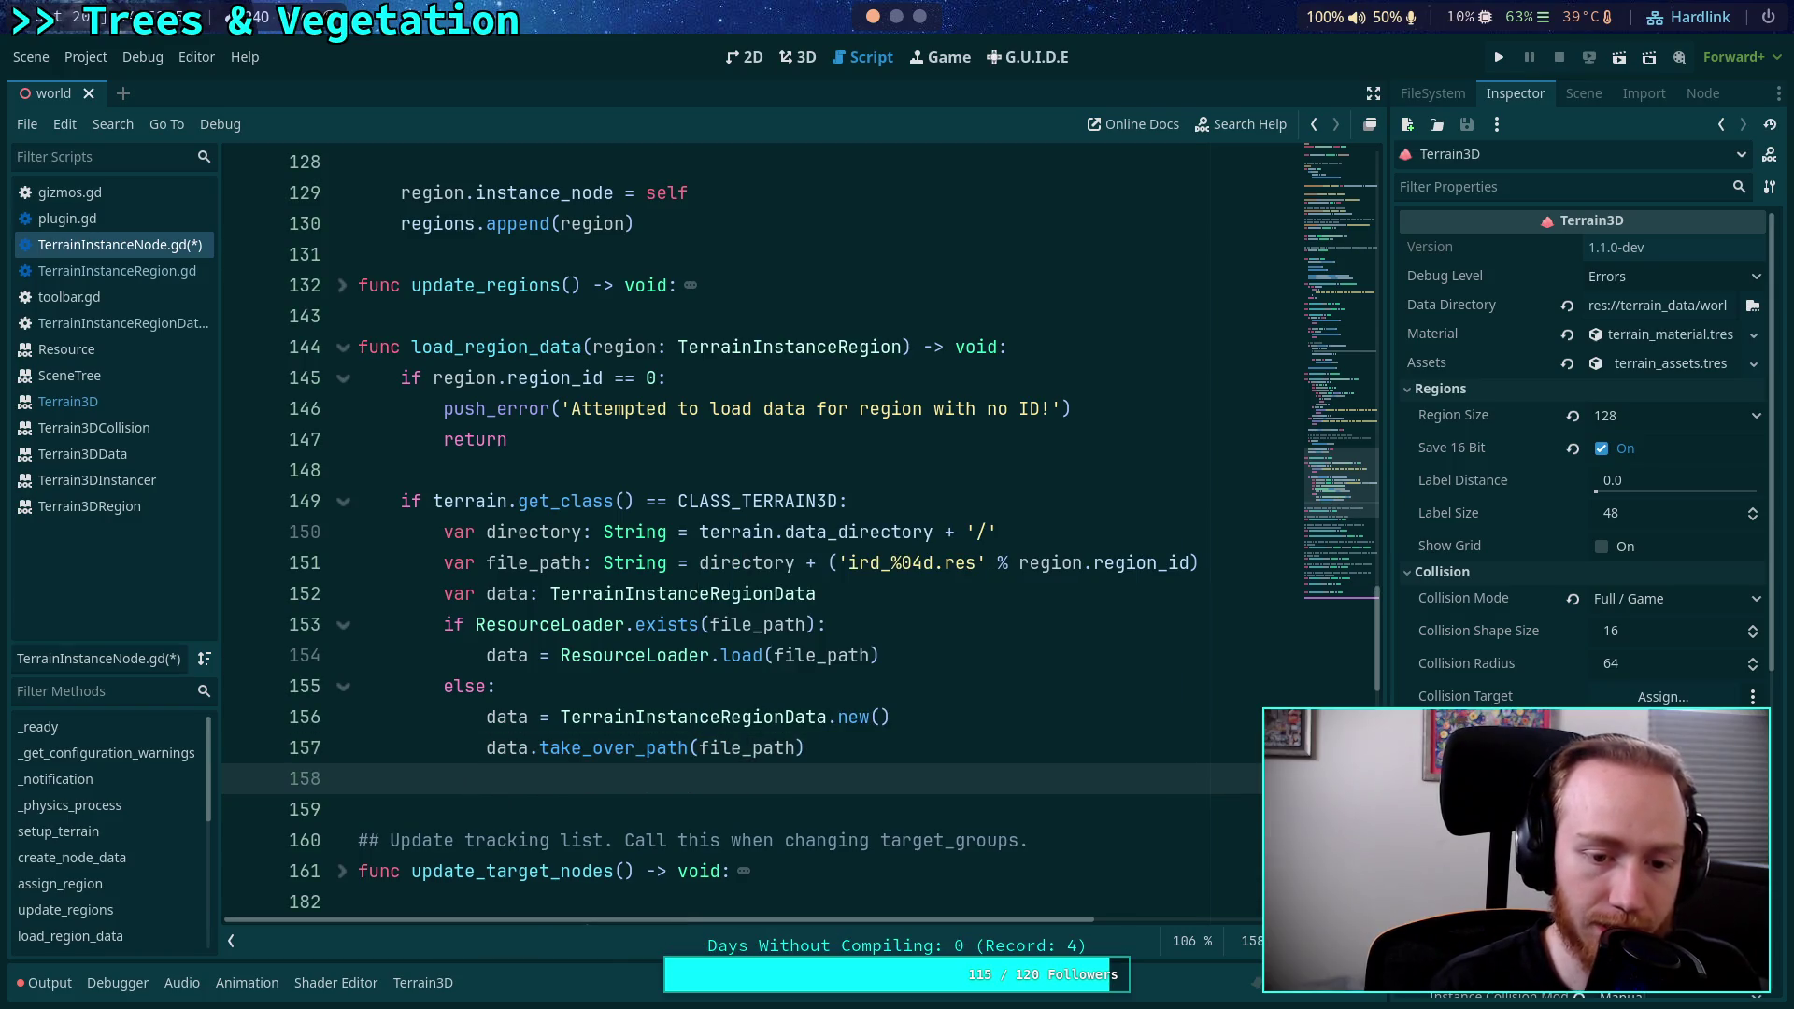
# Add ResourceSaver.save(data, file_path), checking the ResourceSaver documentation before returning to the script.
pyautogui.write('ResourceS')
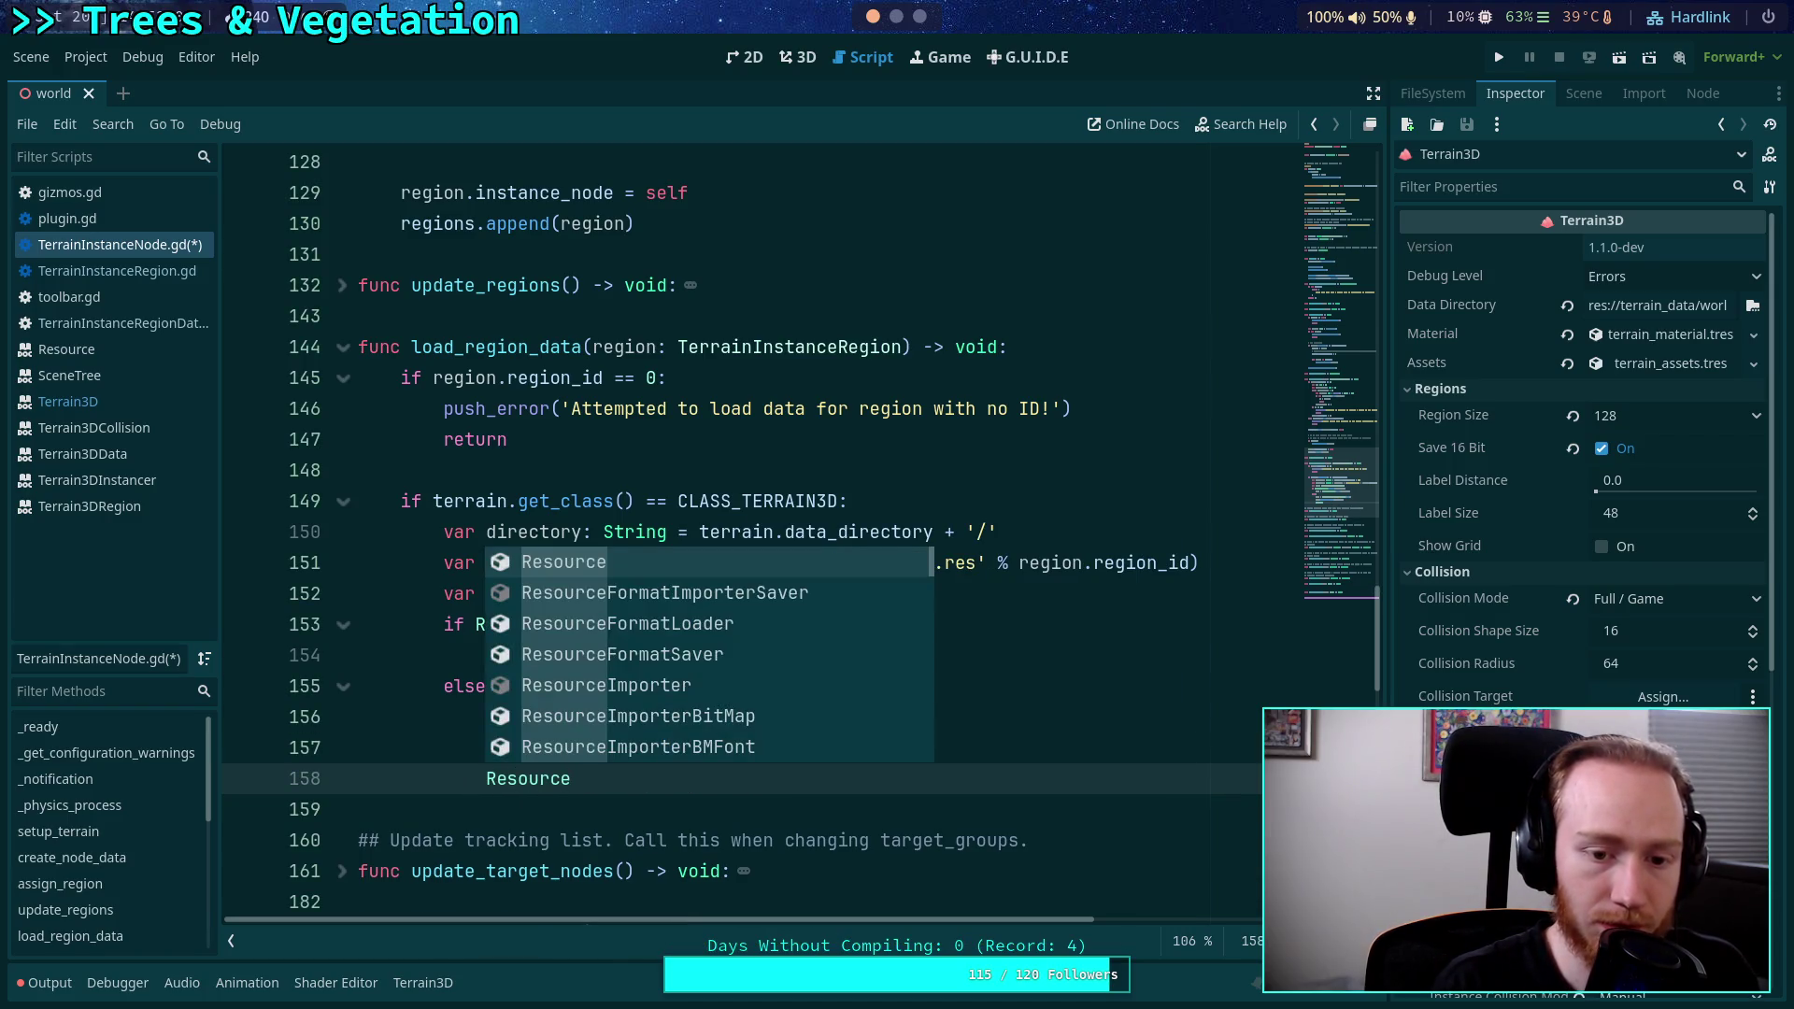
pyautogui.press('Return')
pyautogui.write('.save(')
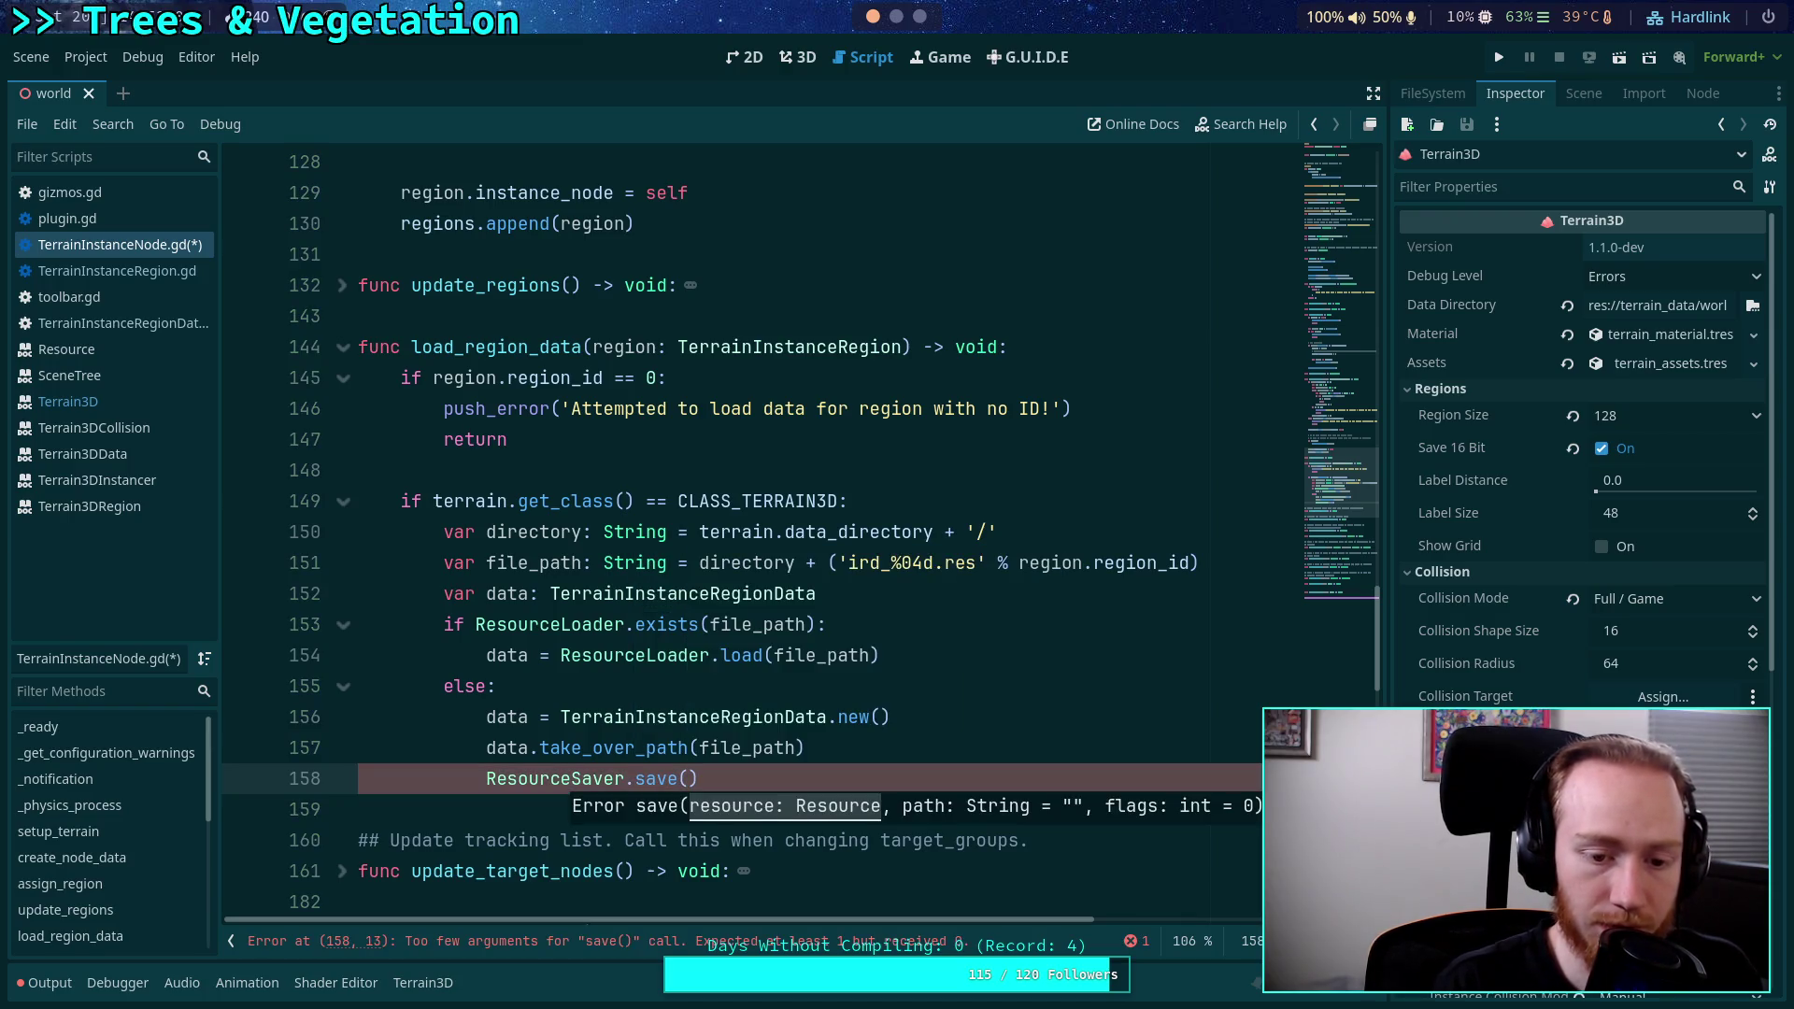
pyautogui.write('data,')
pyautogui.write(' file')
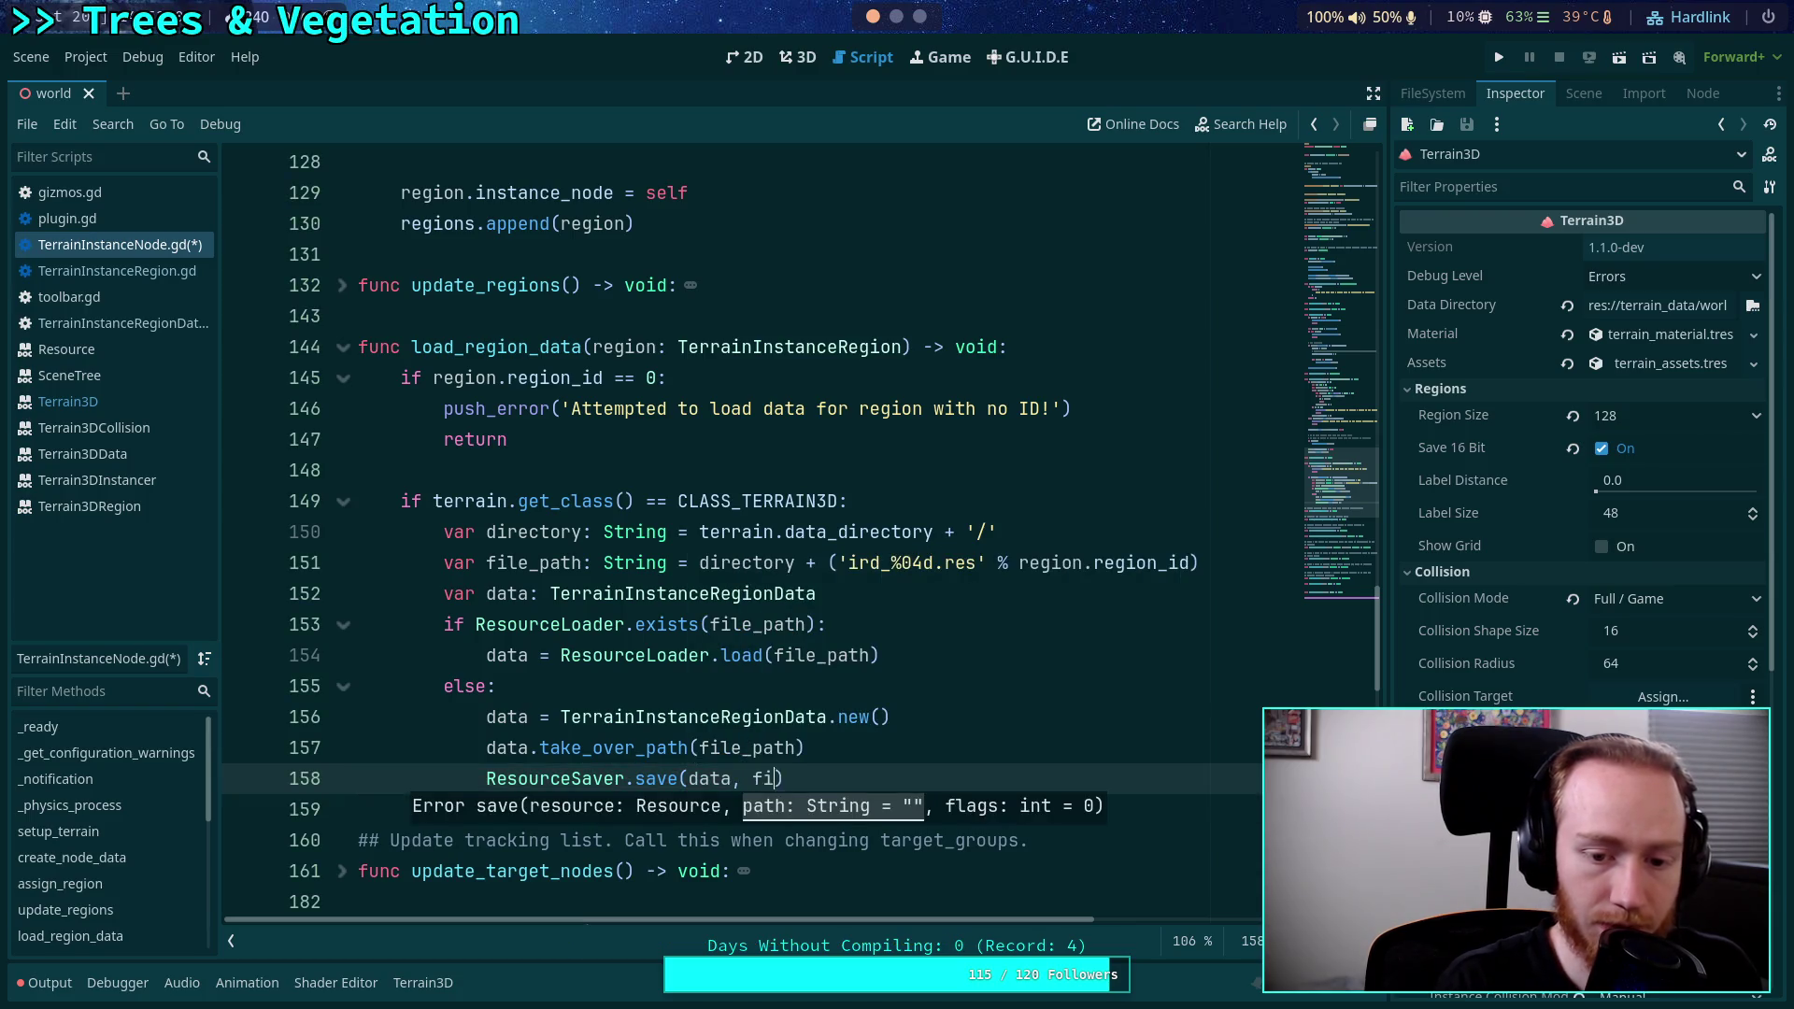
pyautogui.press('Return')
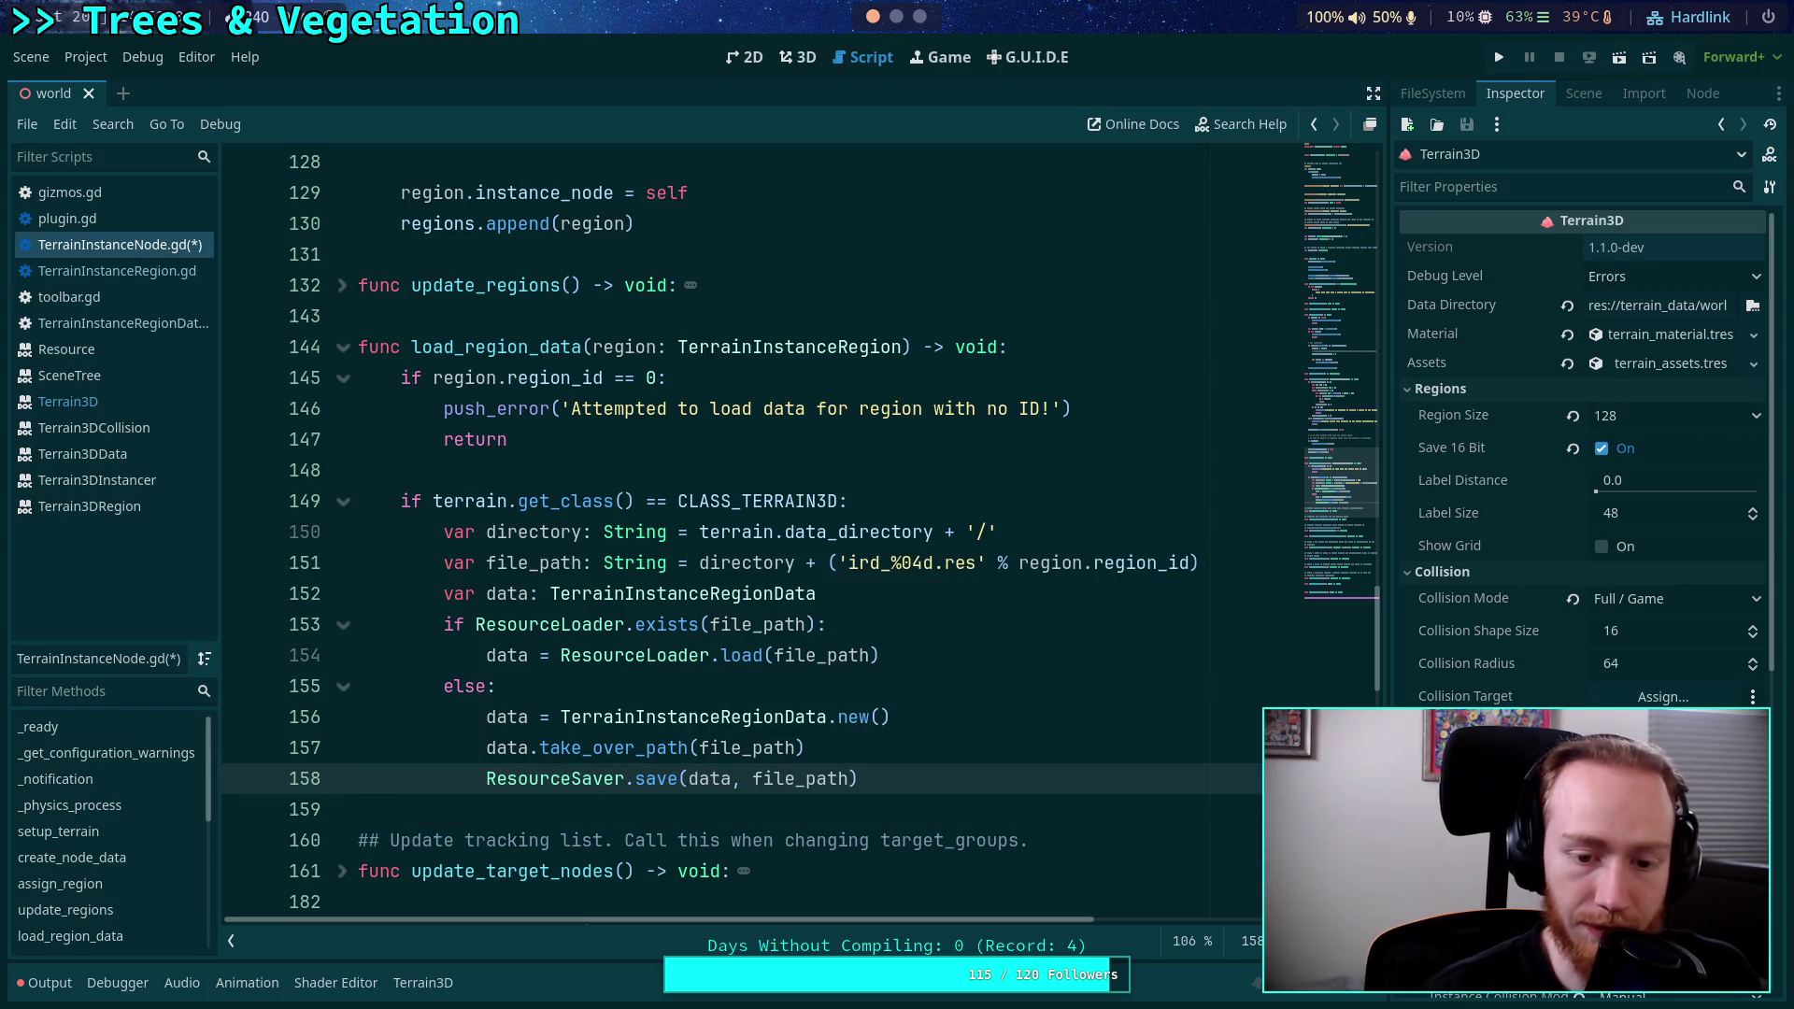
pyautogui.press('End')
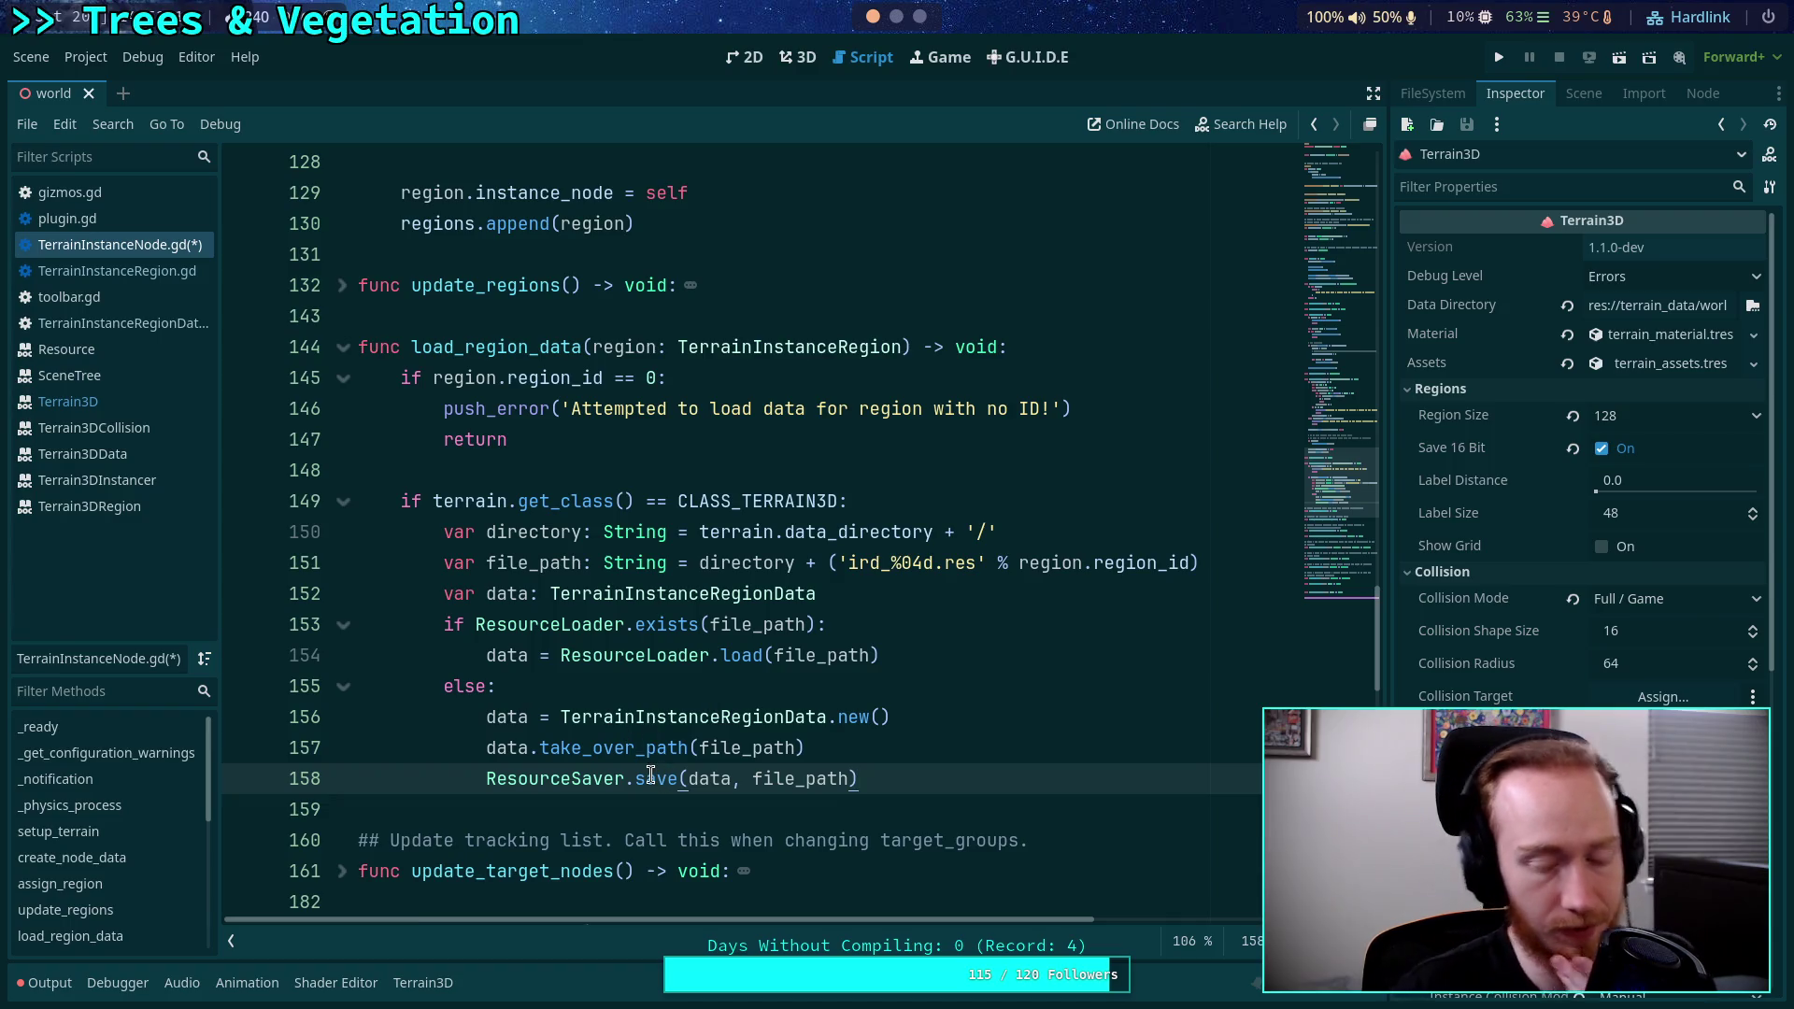
pyautogui.moveTo(651, 774)
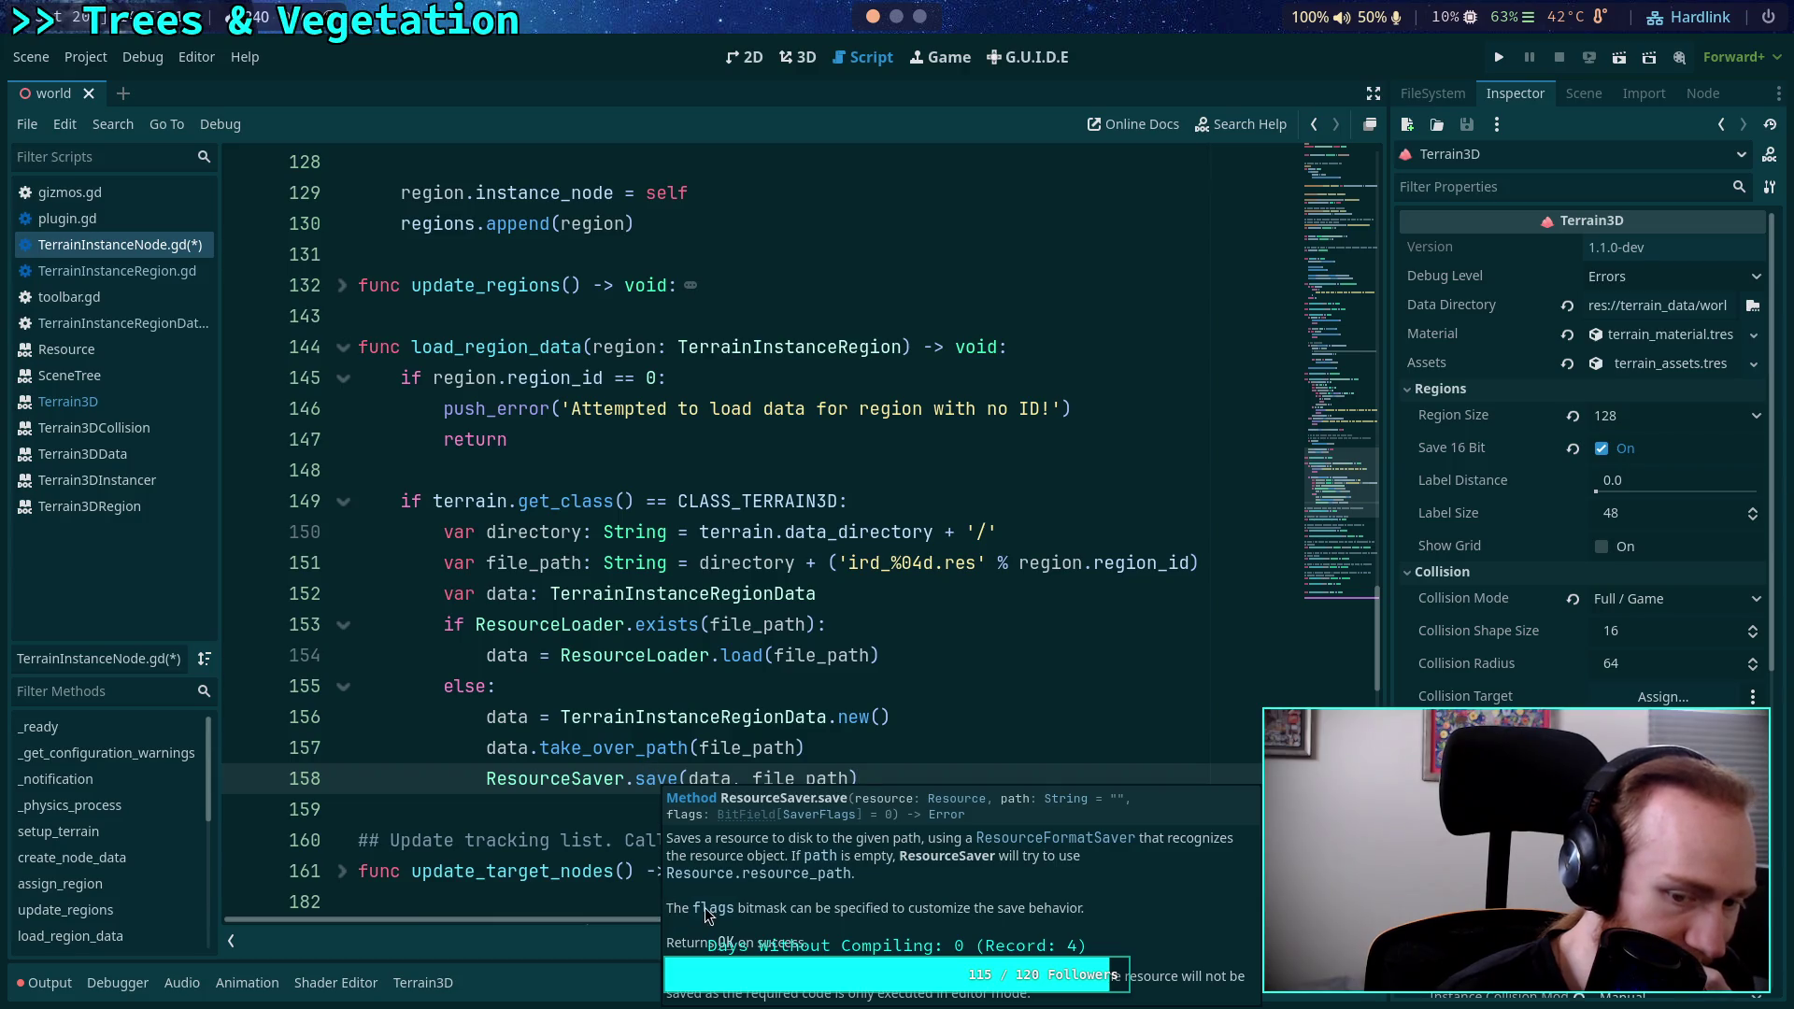
pyautogui.click(837, 813)
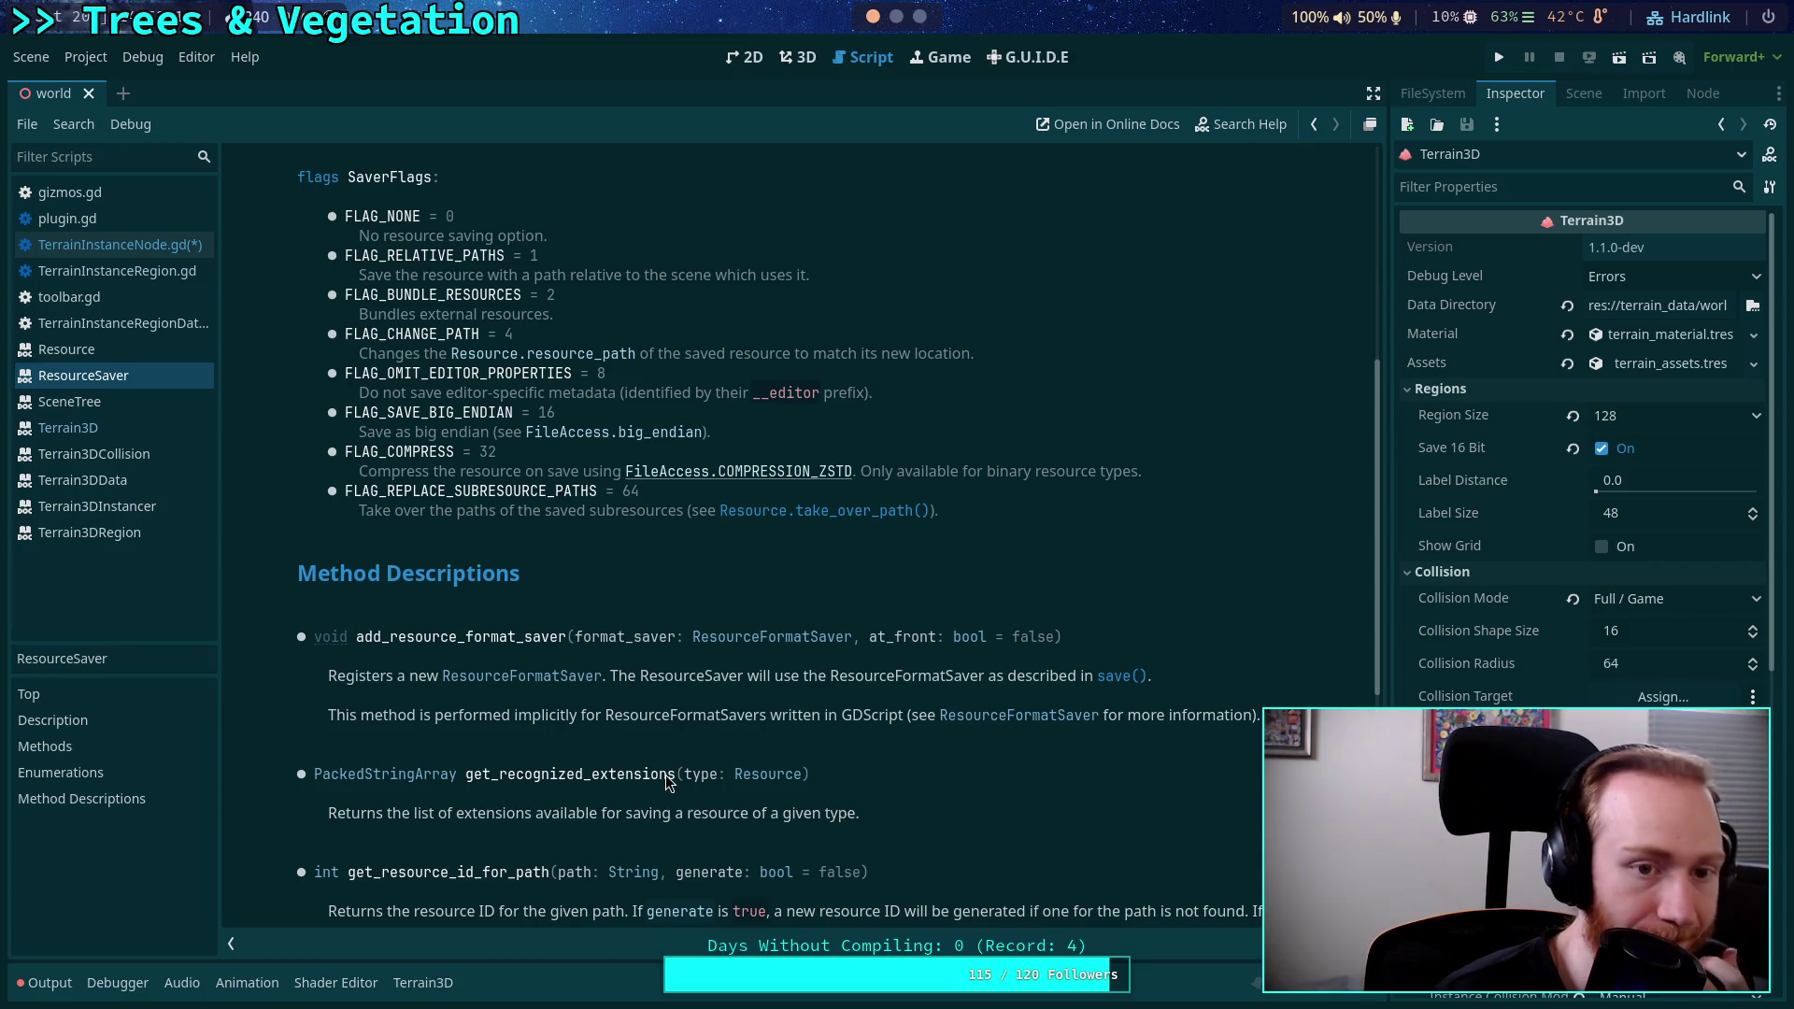
pyautogui.click(119, 243)
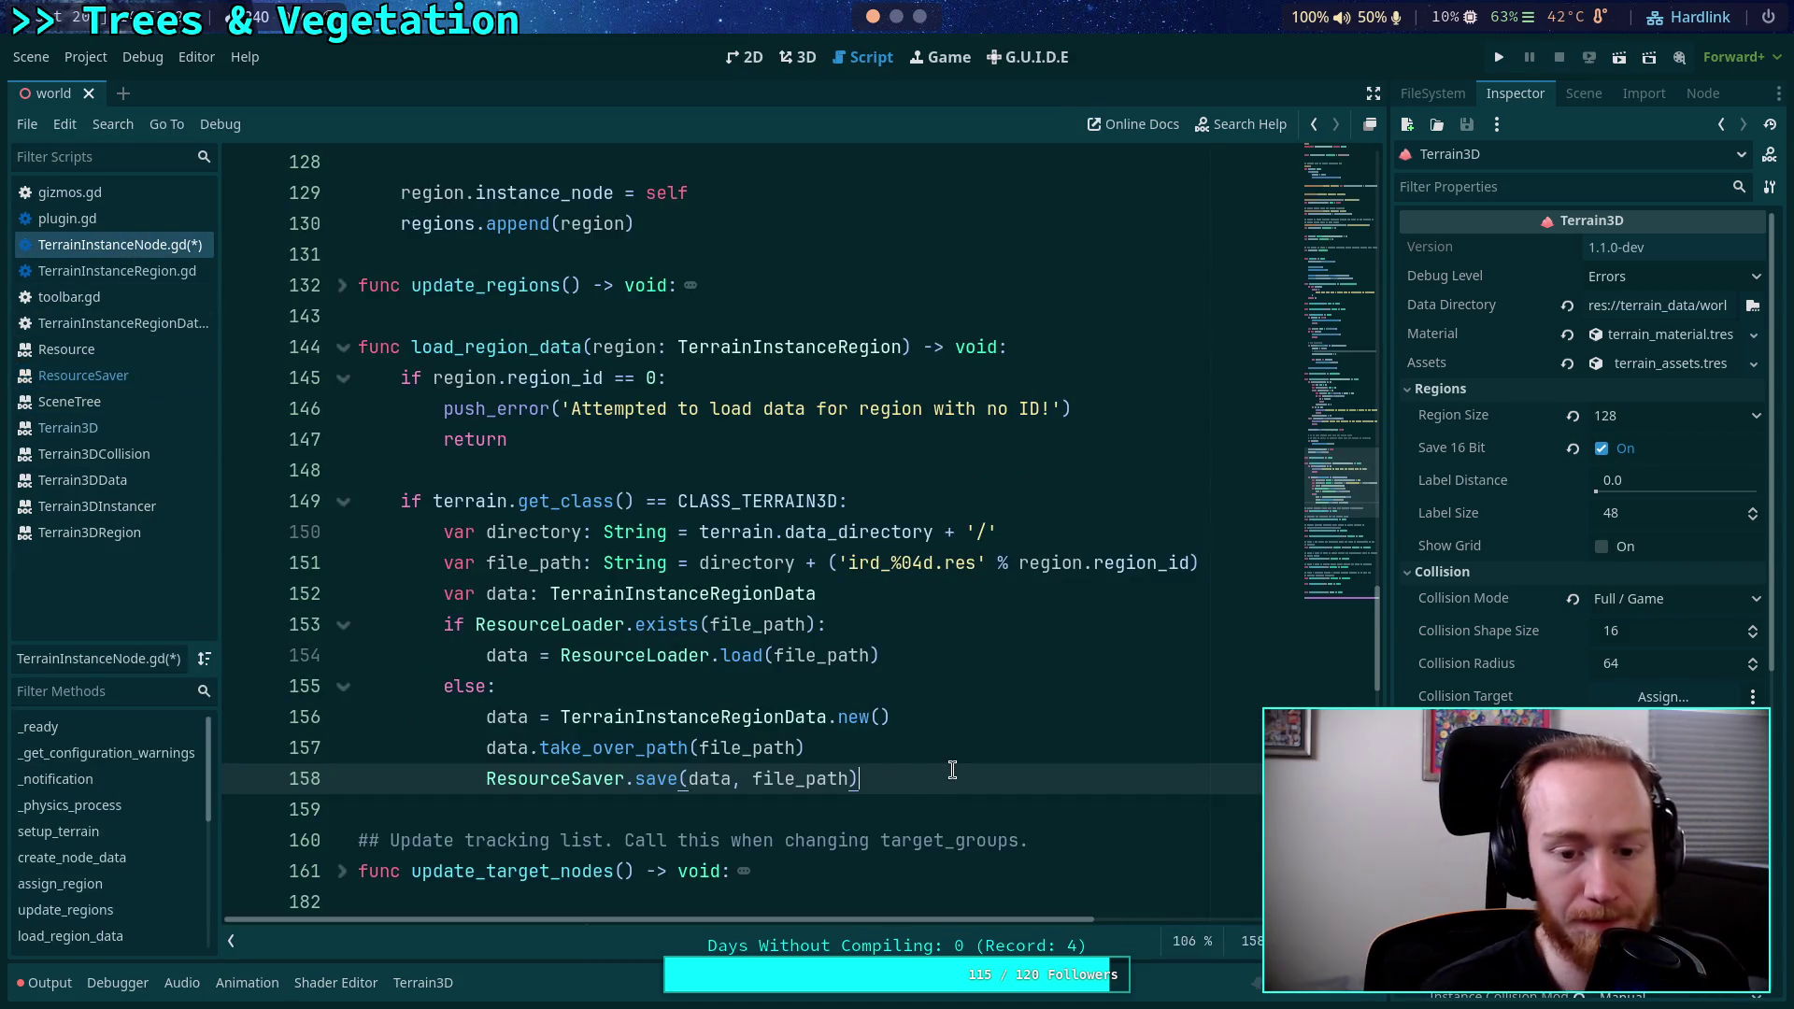
pyautogui.press('Up')
pyautogui.press('Up')
pyautogui.press('Up')
pyautogui.press('Return')
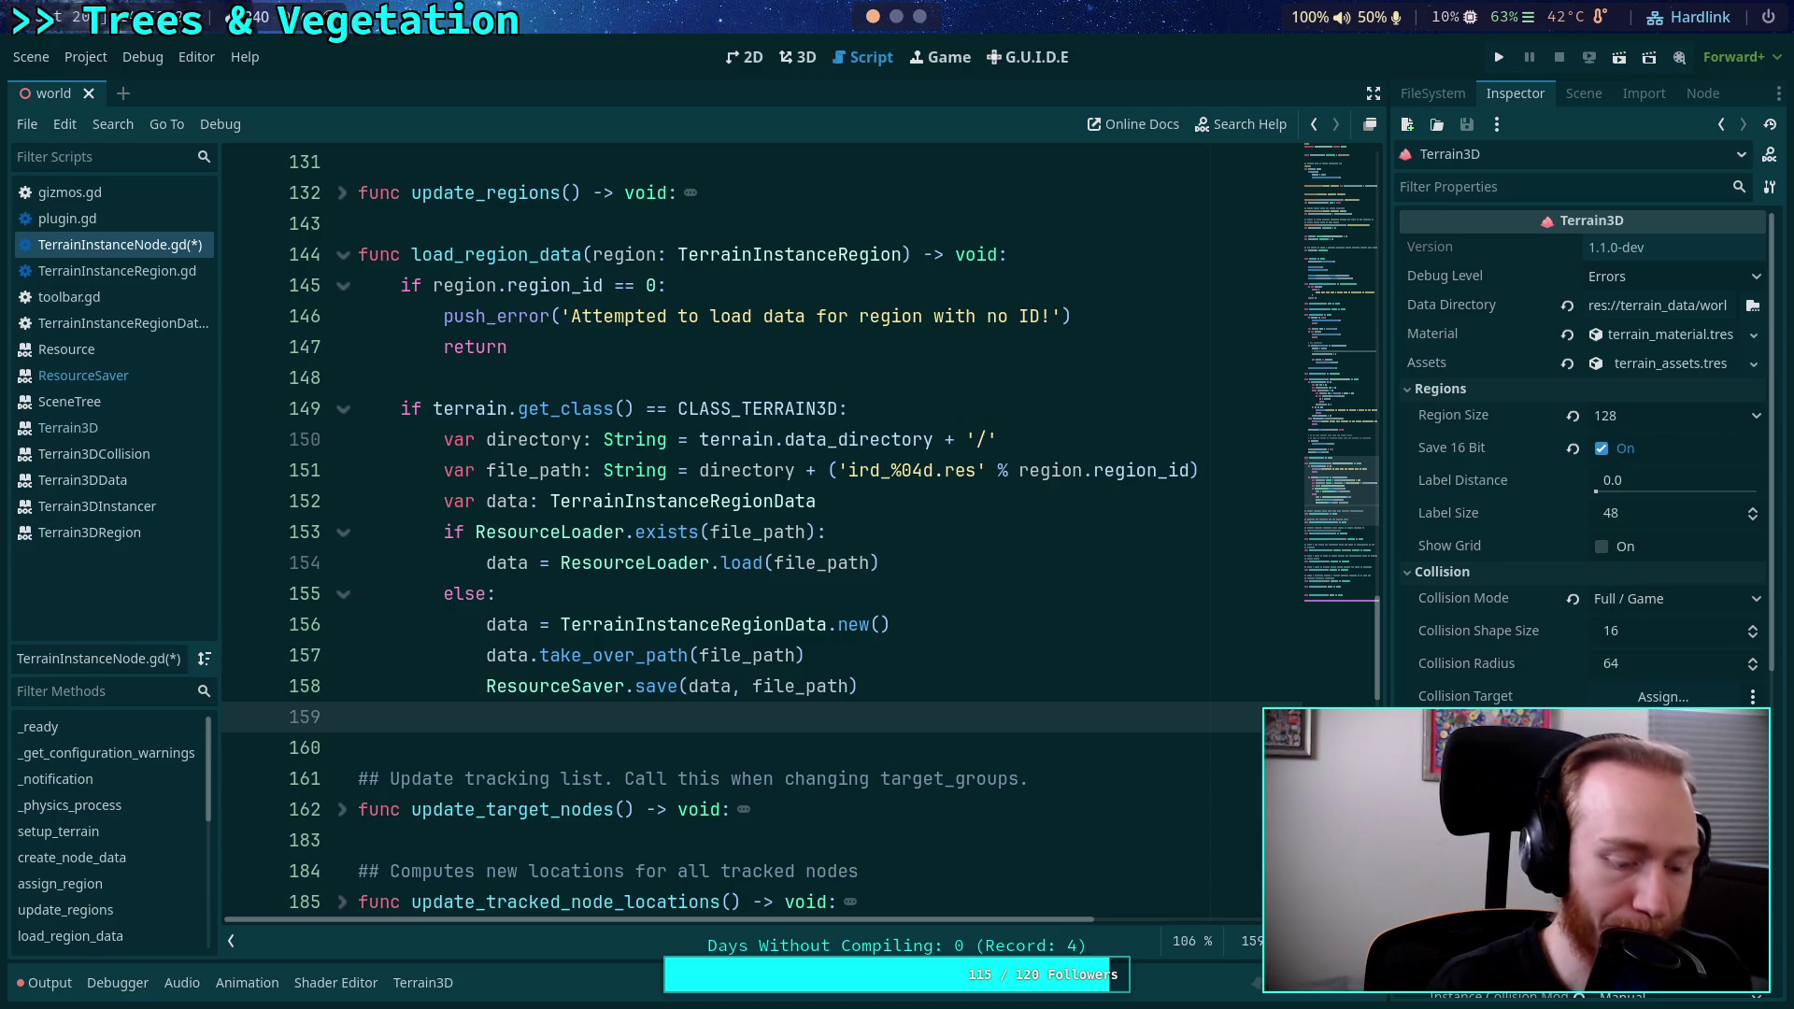
# Write region.region_data = data followed by a return line, saving the script.
pyautogui.write('region.reg')
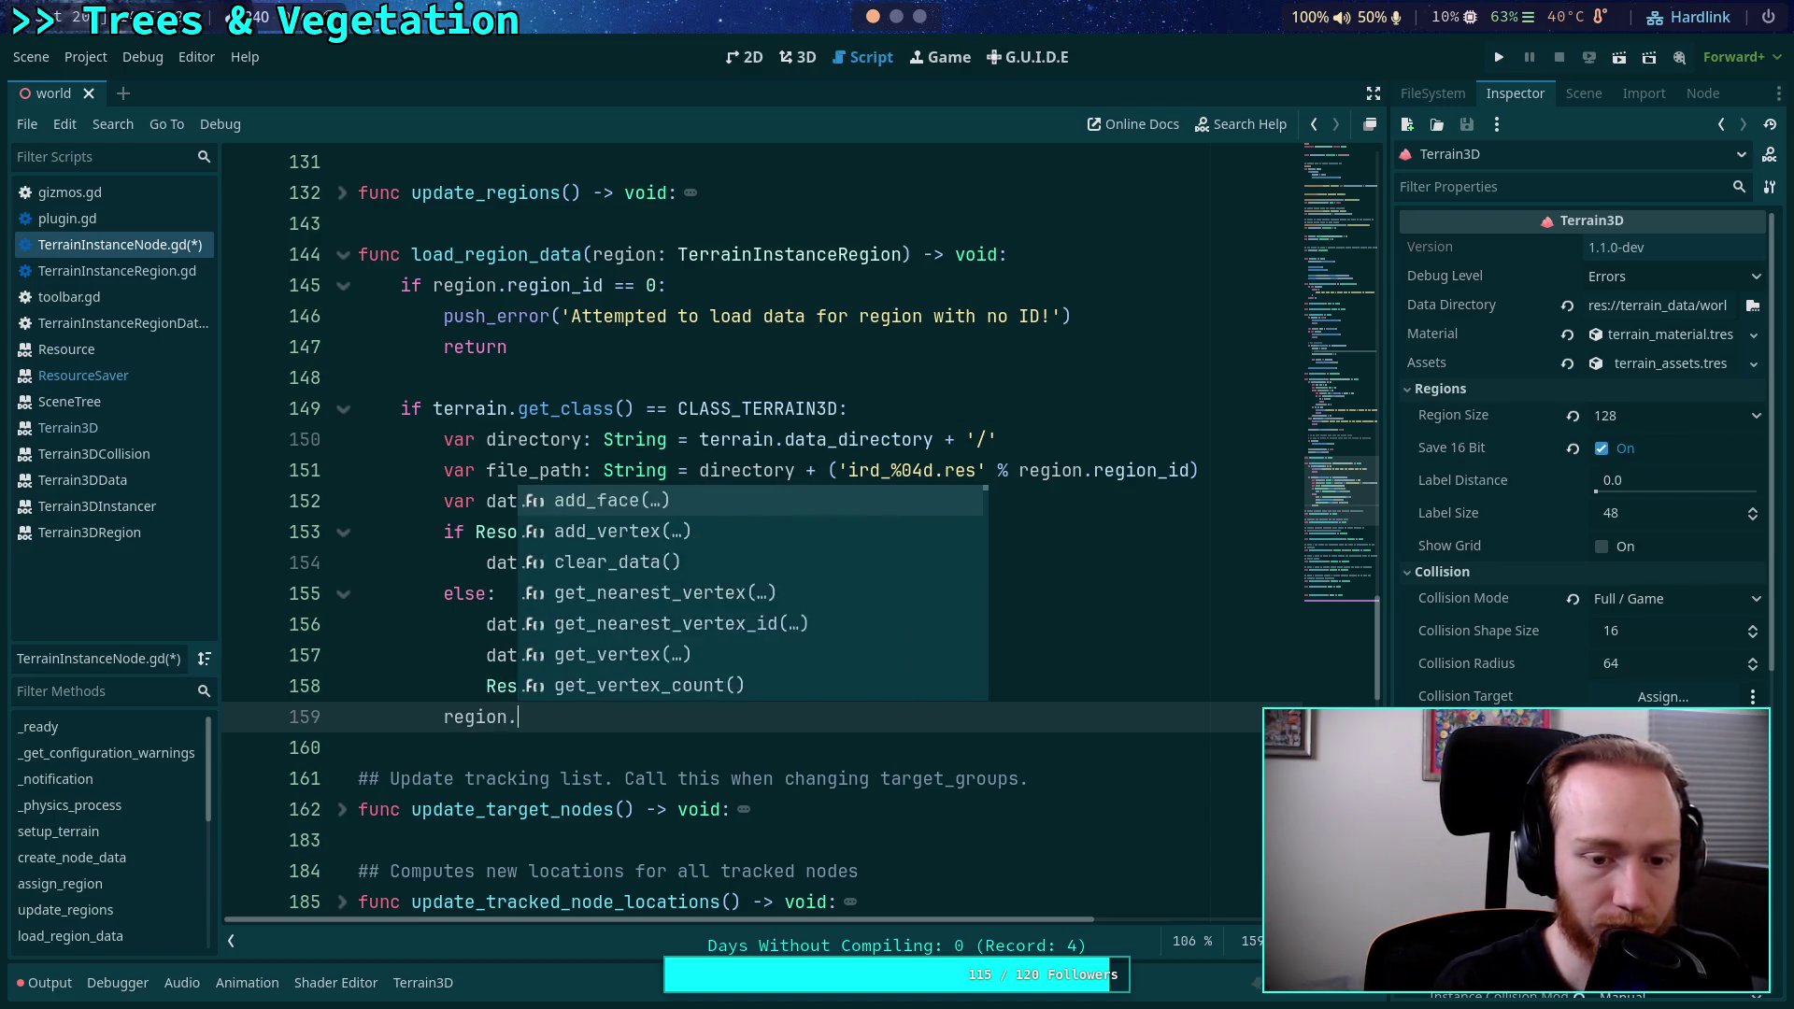
pyautogui.press('Return')
pyautogui.write('data = data')
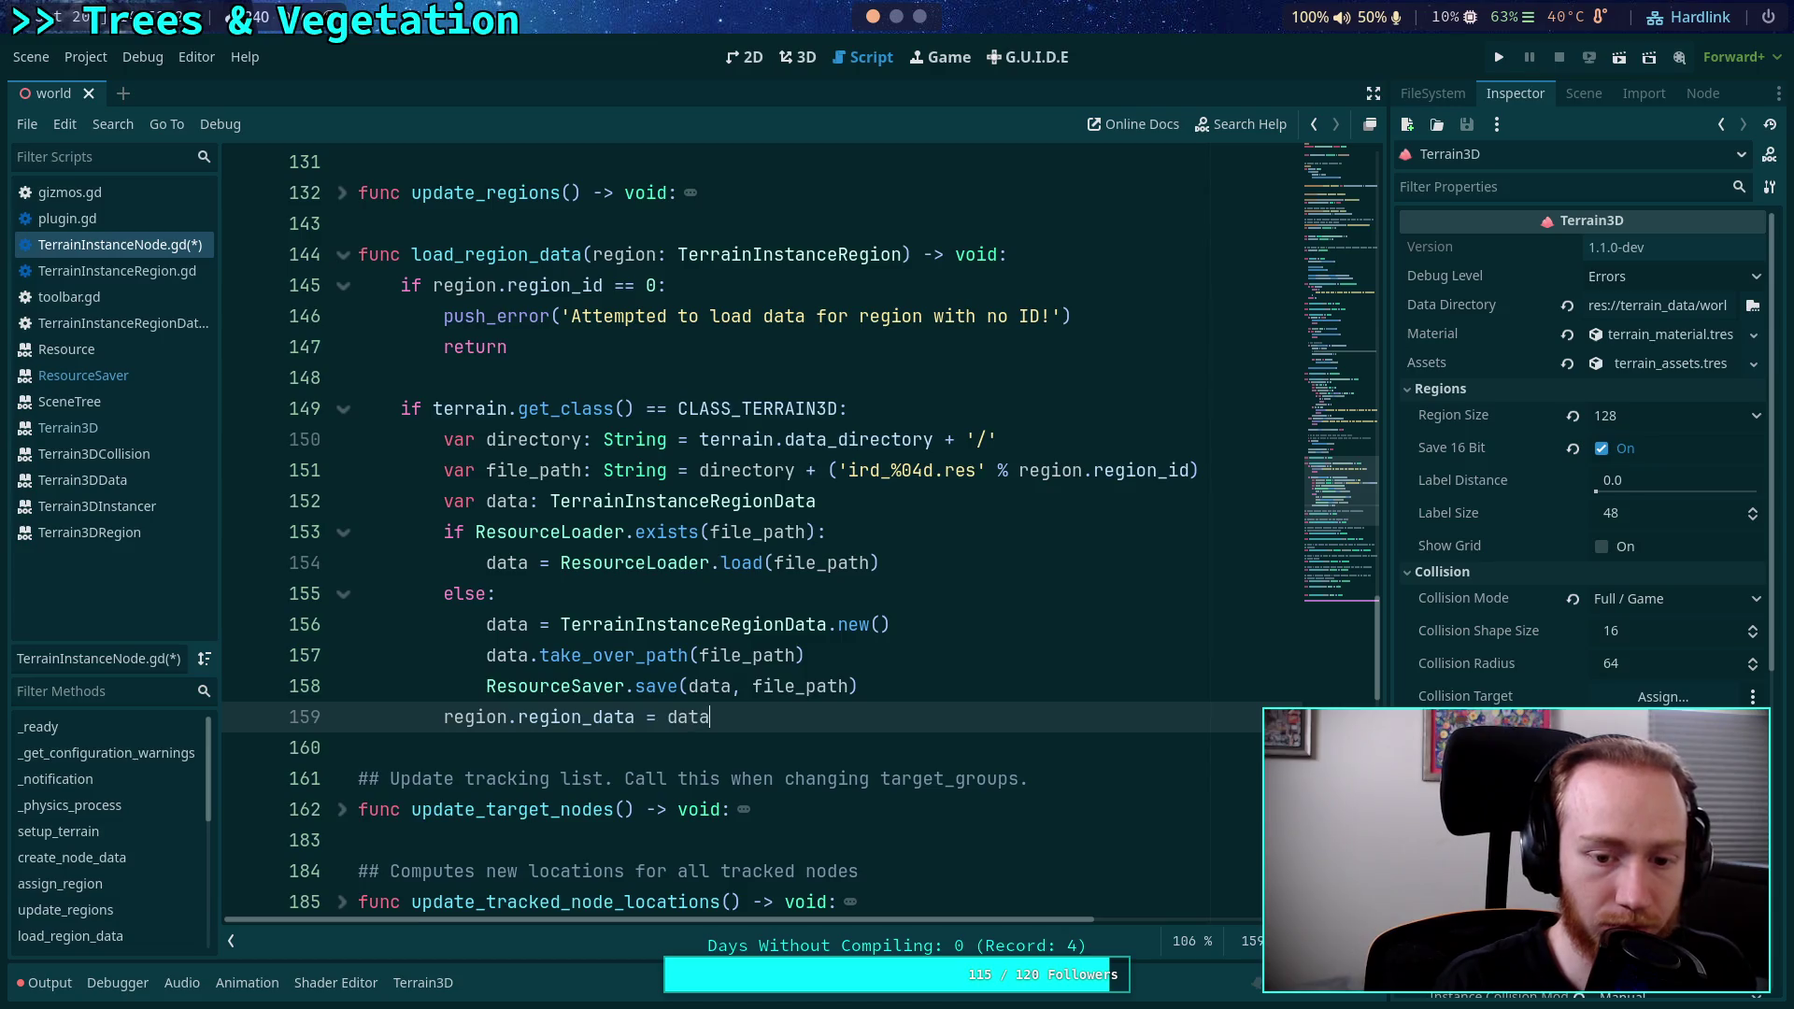
pyautogui.hotkey('ctrl', 's')
pyautogui.press('Escape')
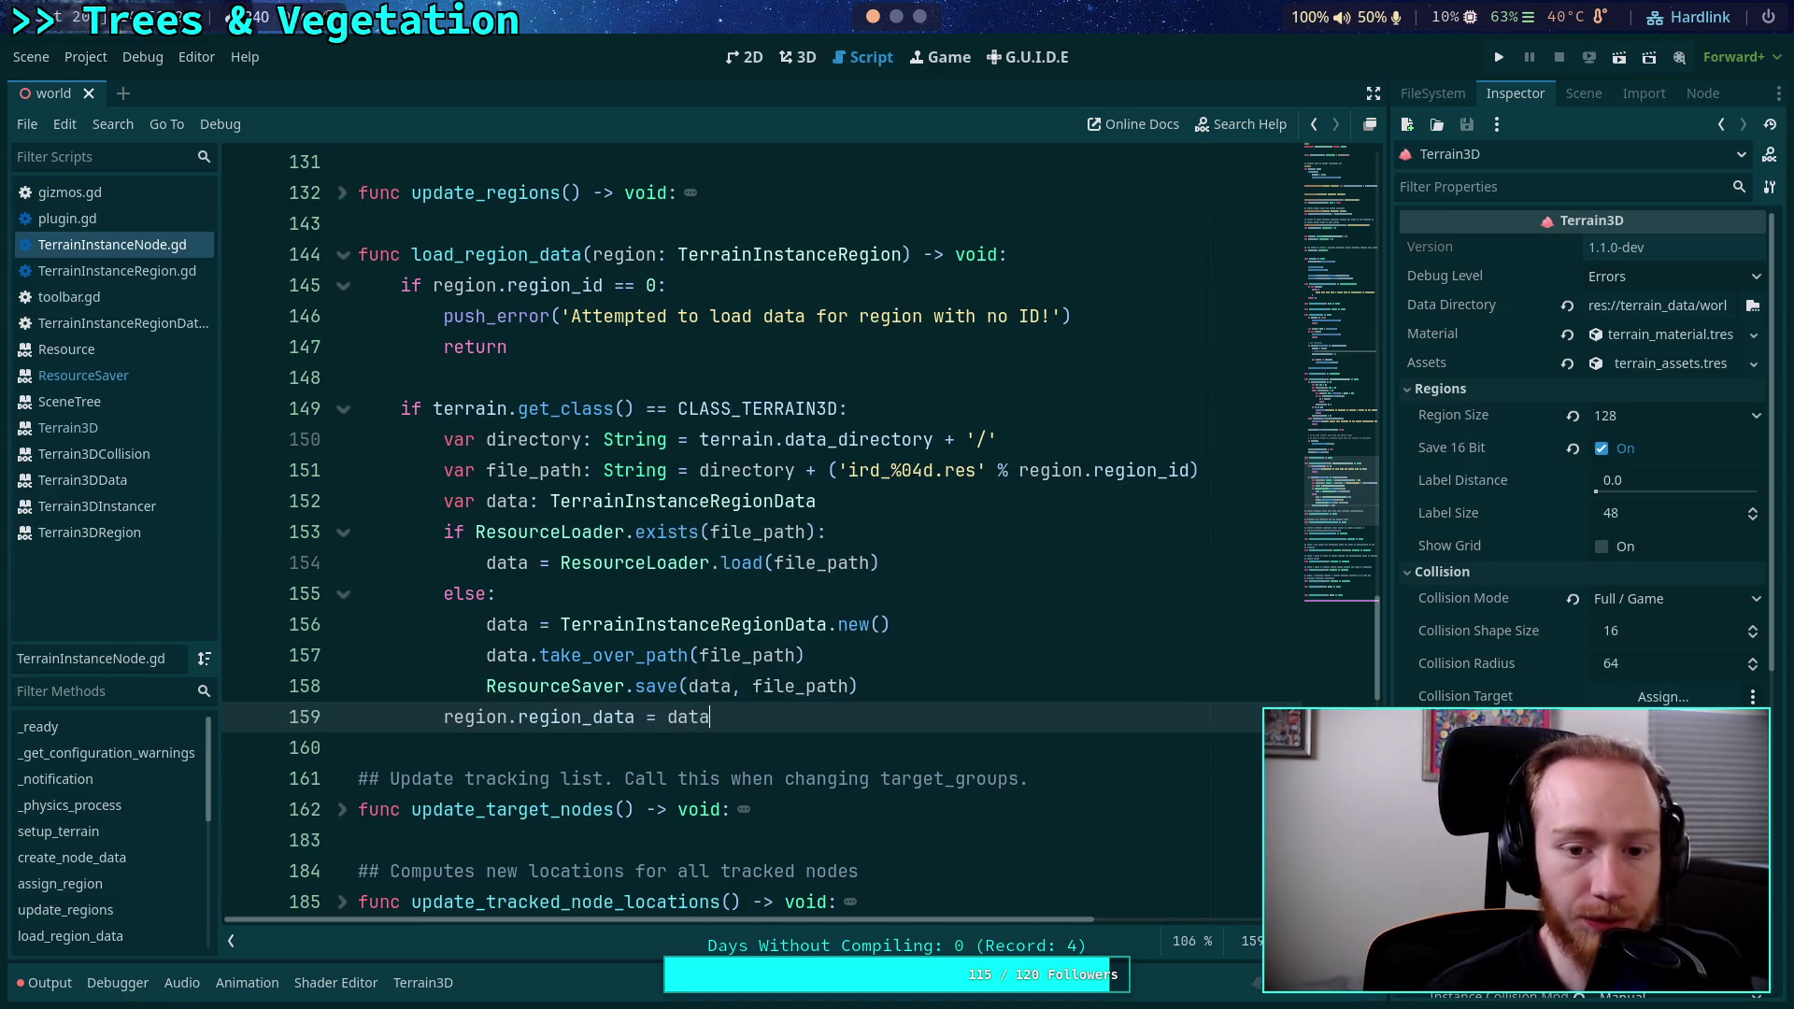
pyautogui.press('Return')
pyautogui.write('r')
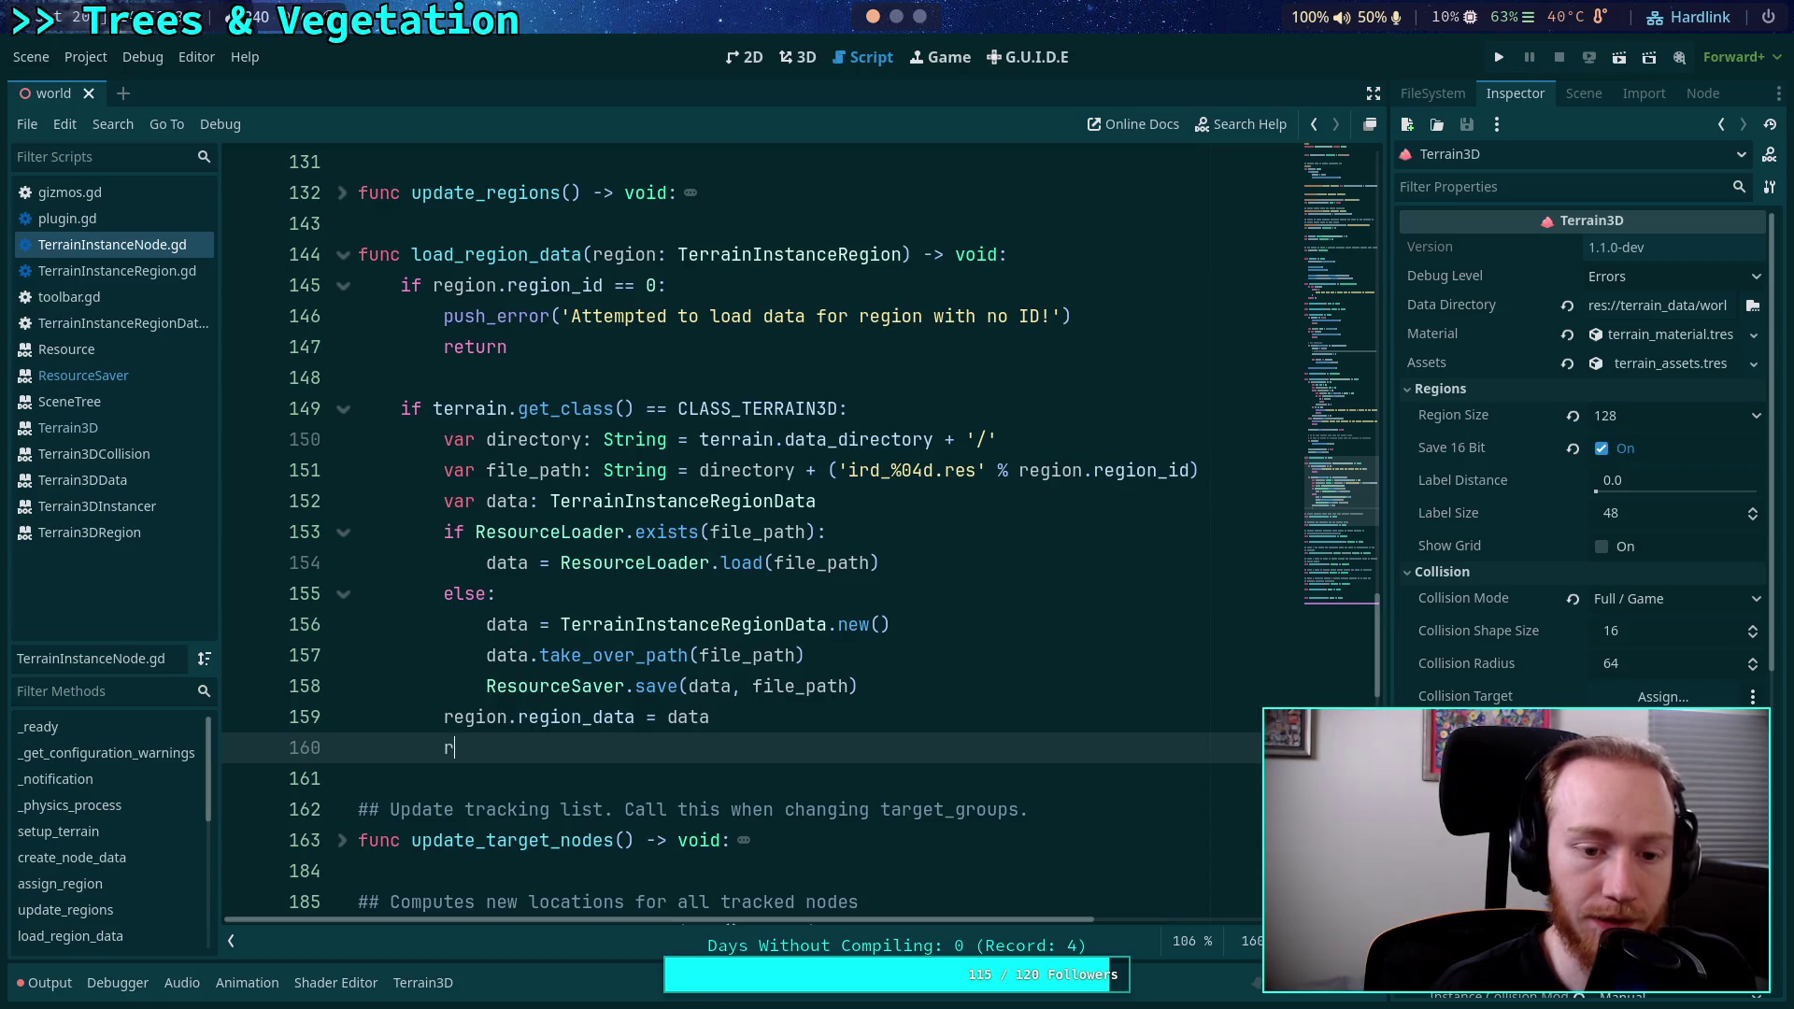
pyautogui.write('eturn')
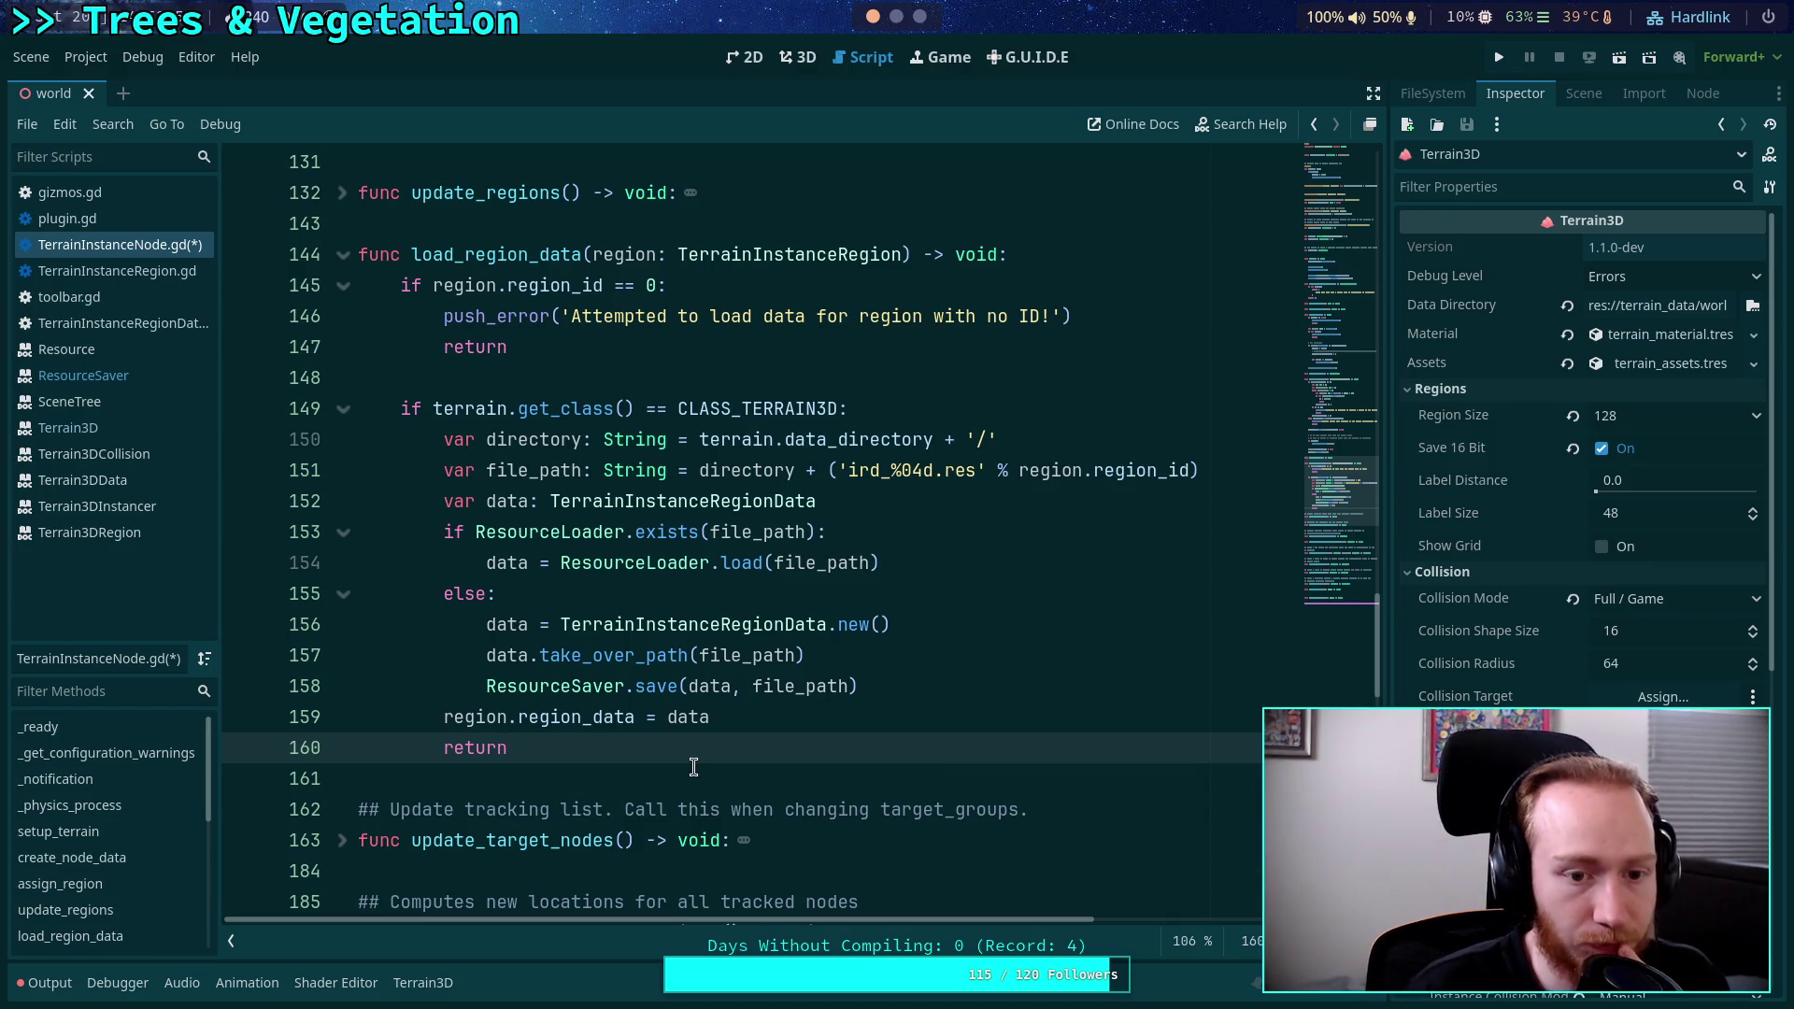
# Add push_warning('No terrain loaded, cannot provide regions with data') after the return and save.
pyautogui.click(693, 766)
pyautogui.press('Return')
pyautogui.write('push')
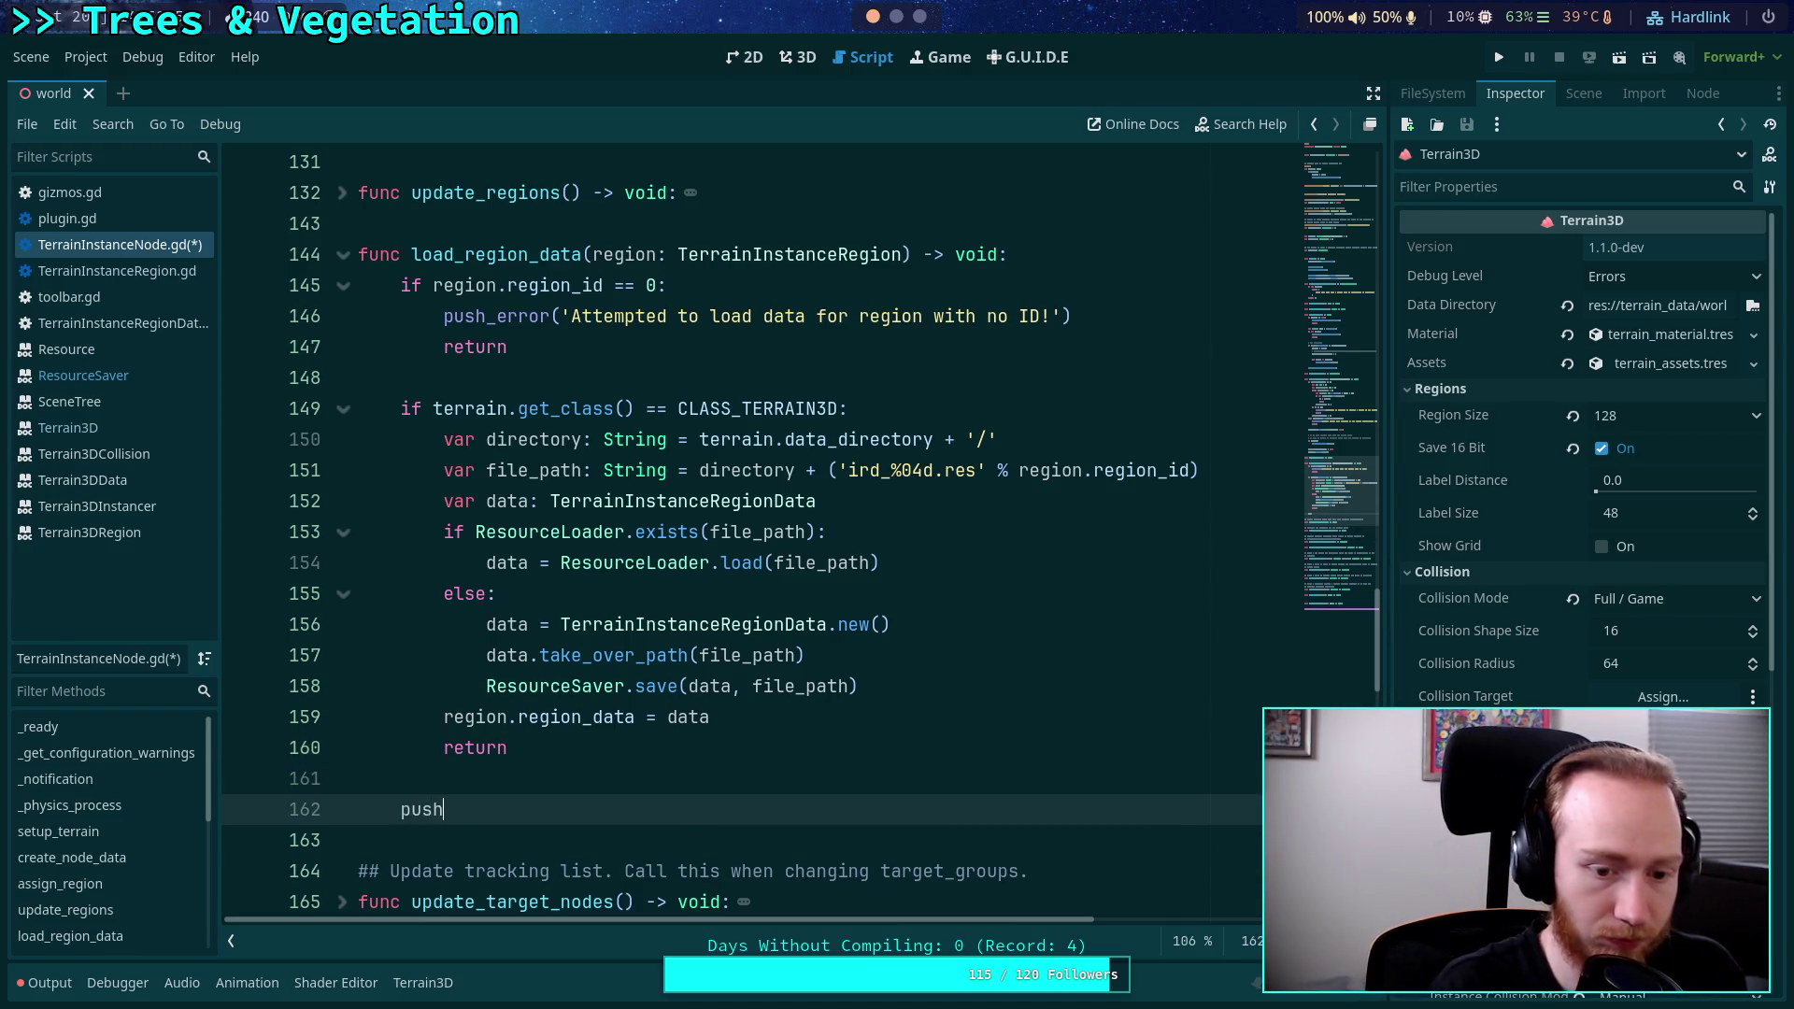
pyautogui.write('_')
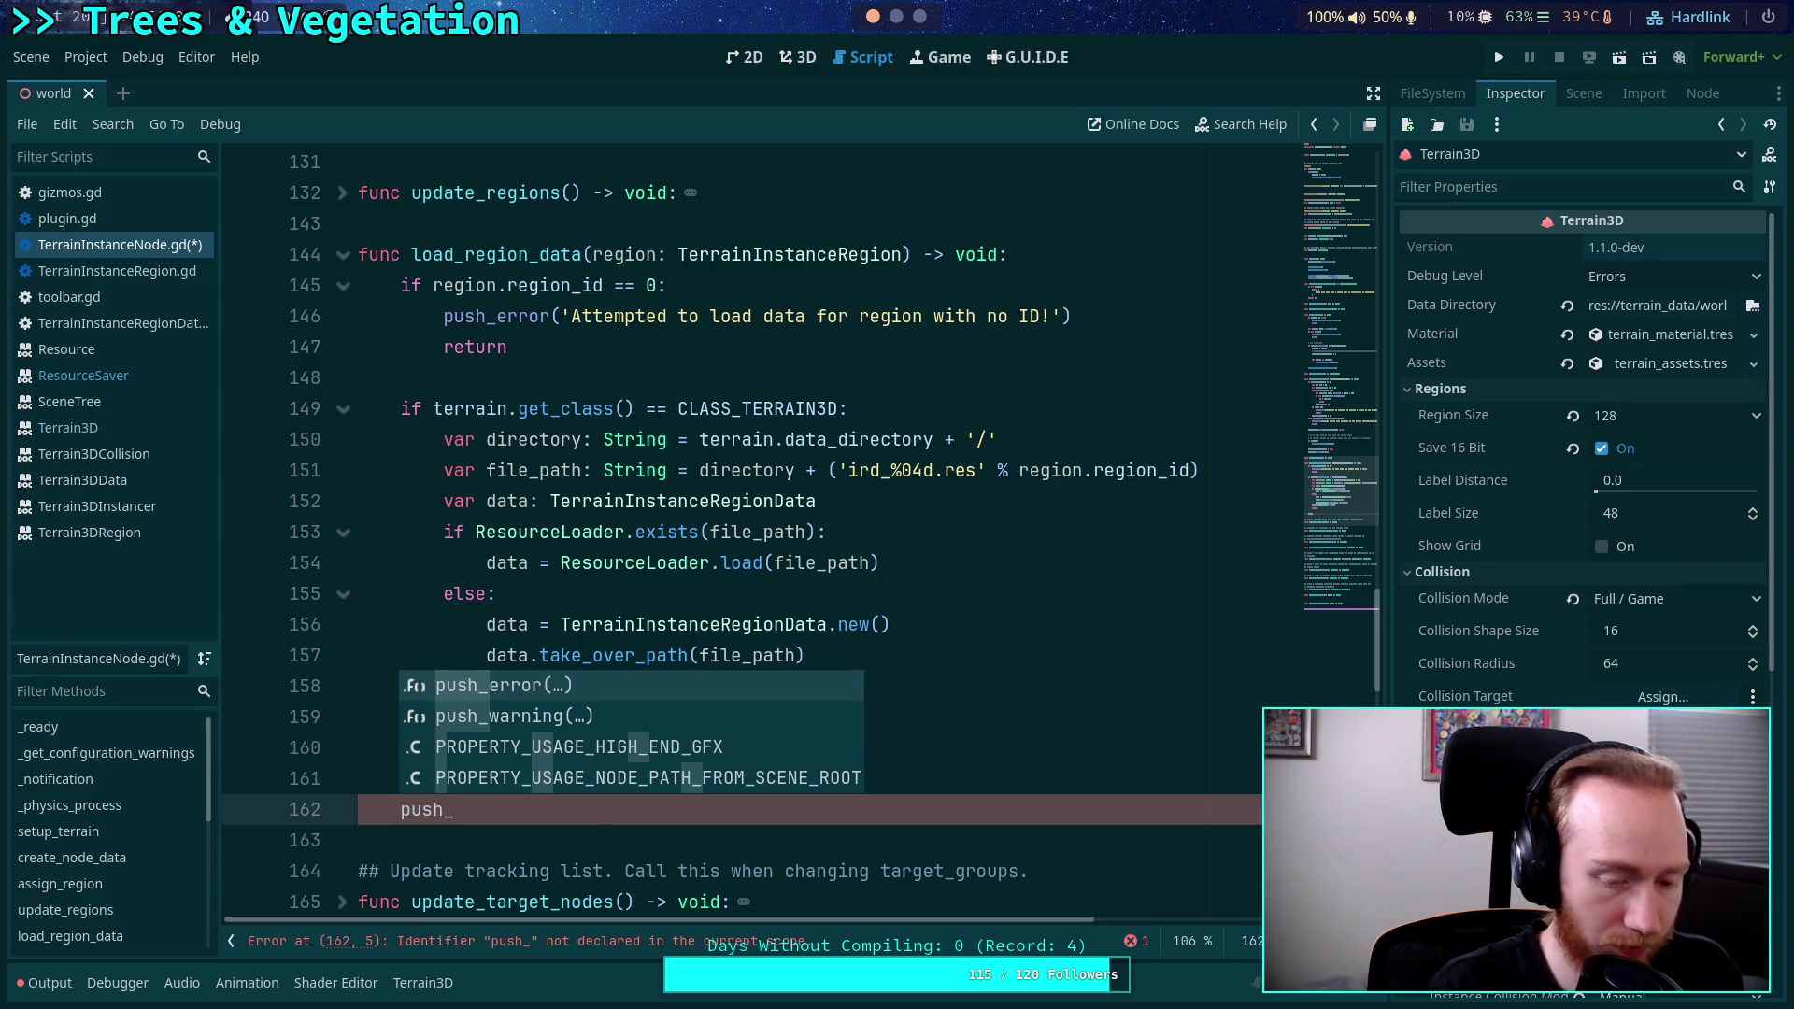
pyautogui.write('war')
pyautogui.press('Return')
pyautogui.write("'No")
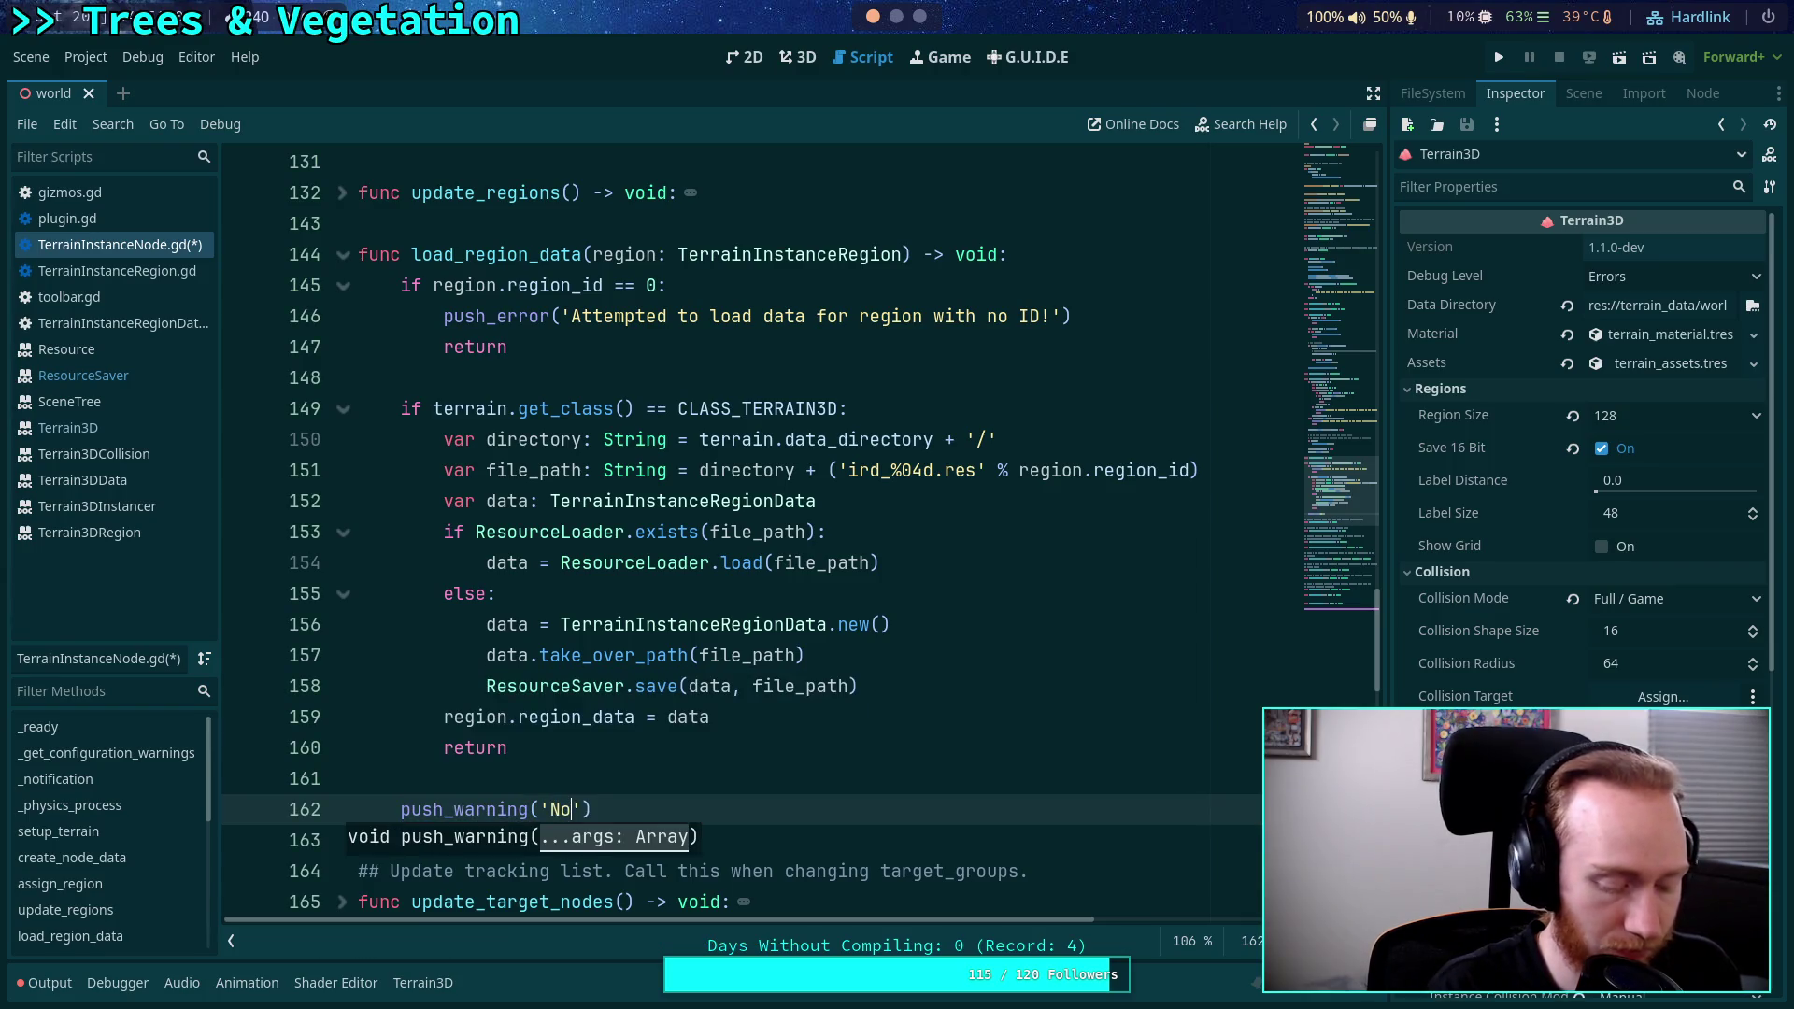
pyautogui.write(' terrain')
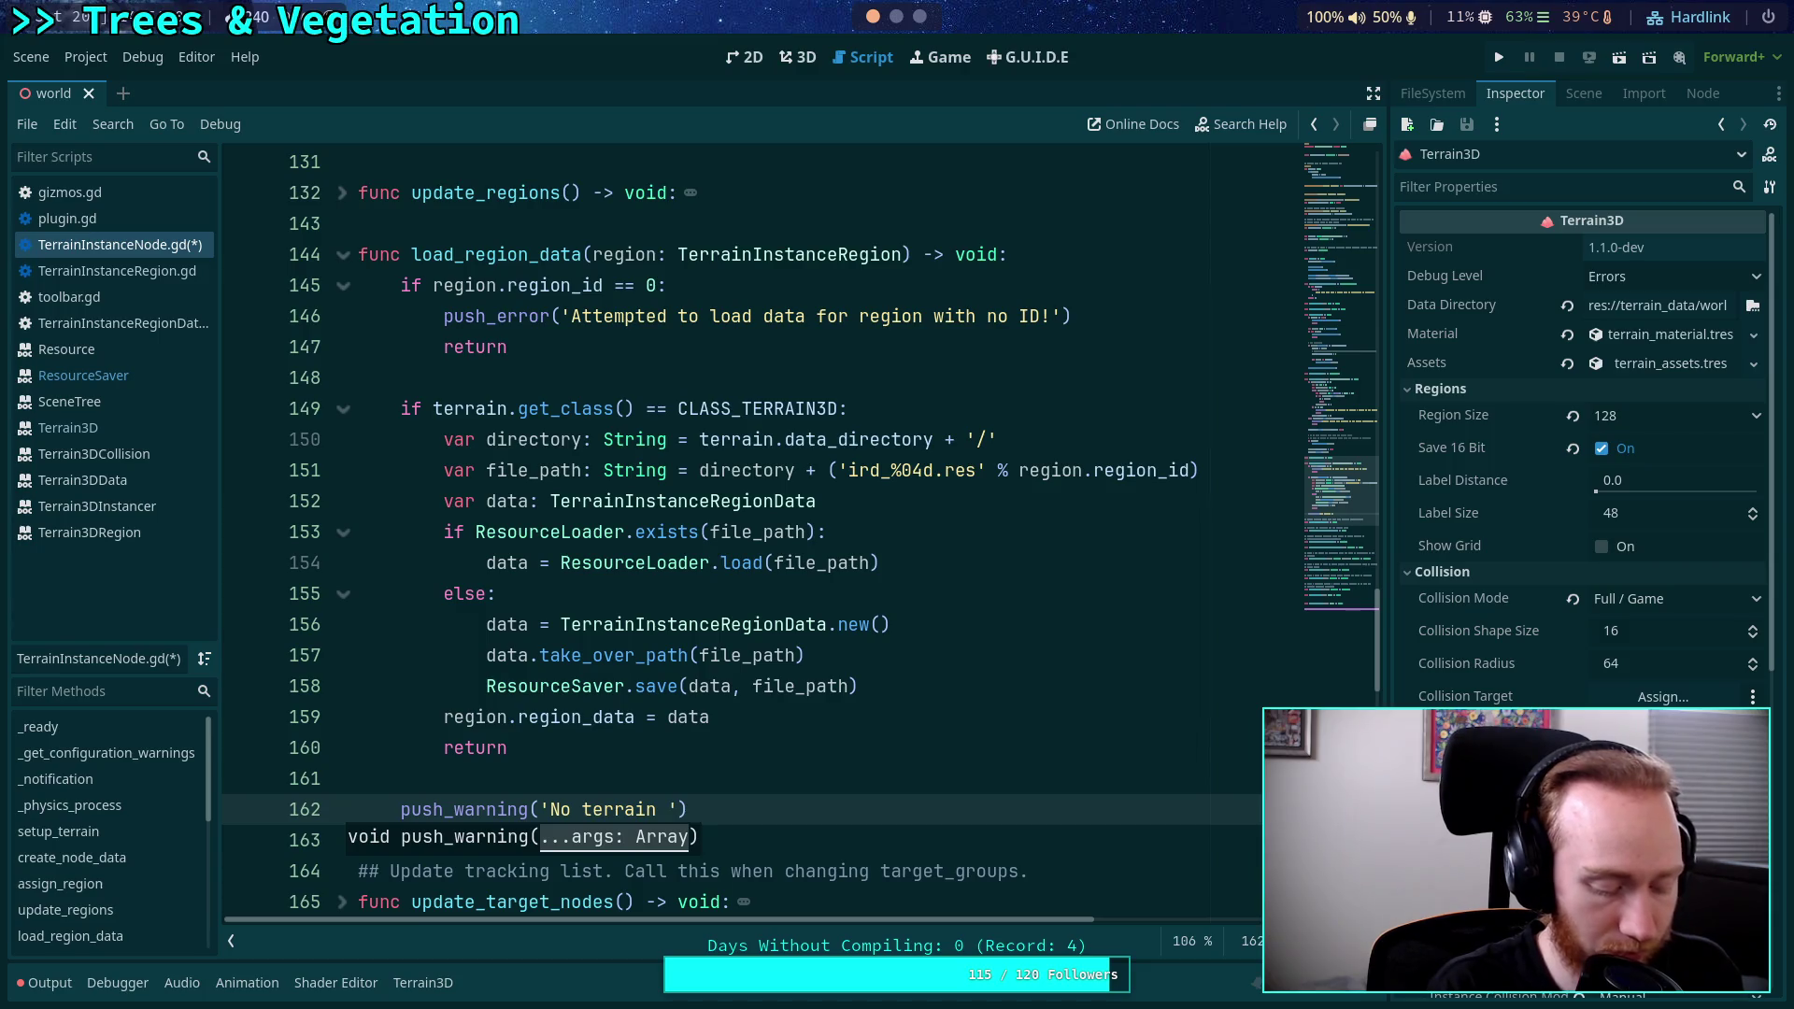
pyautogui.write(' loadi')
pyautogui.write('d, cannot pr')
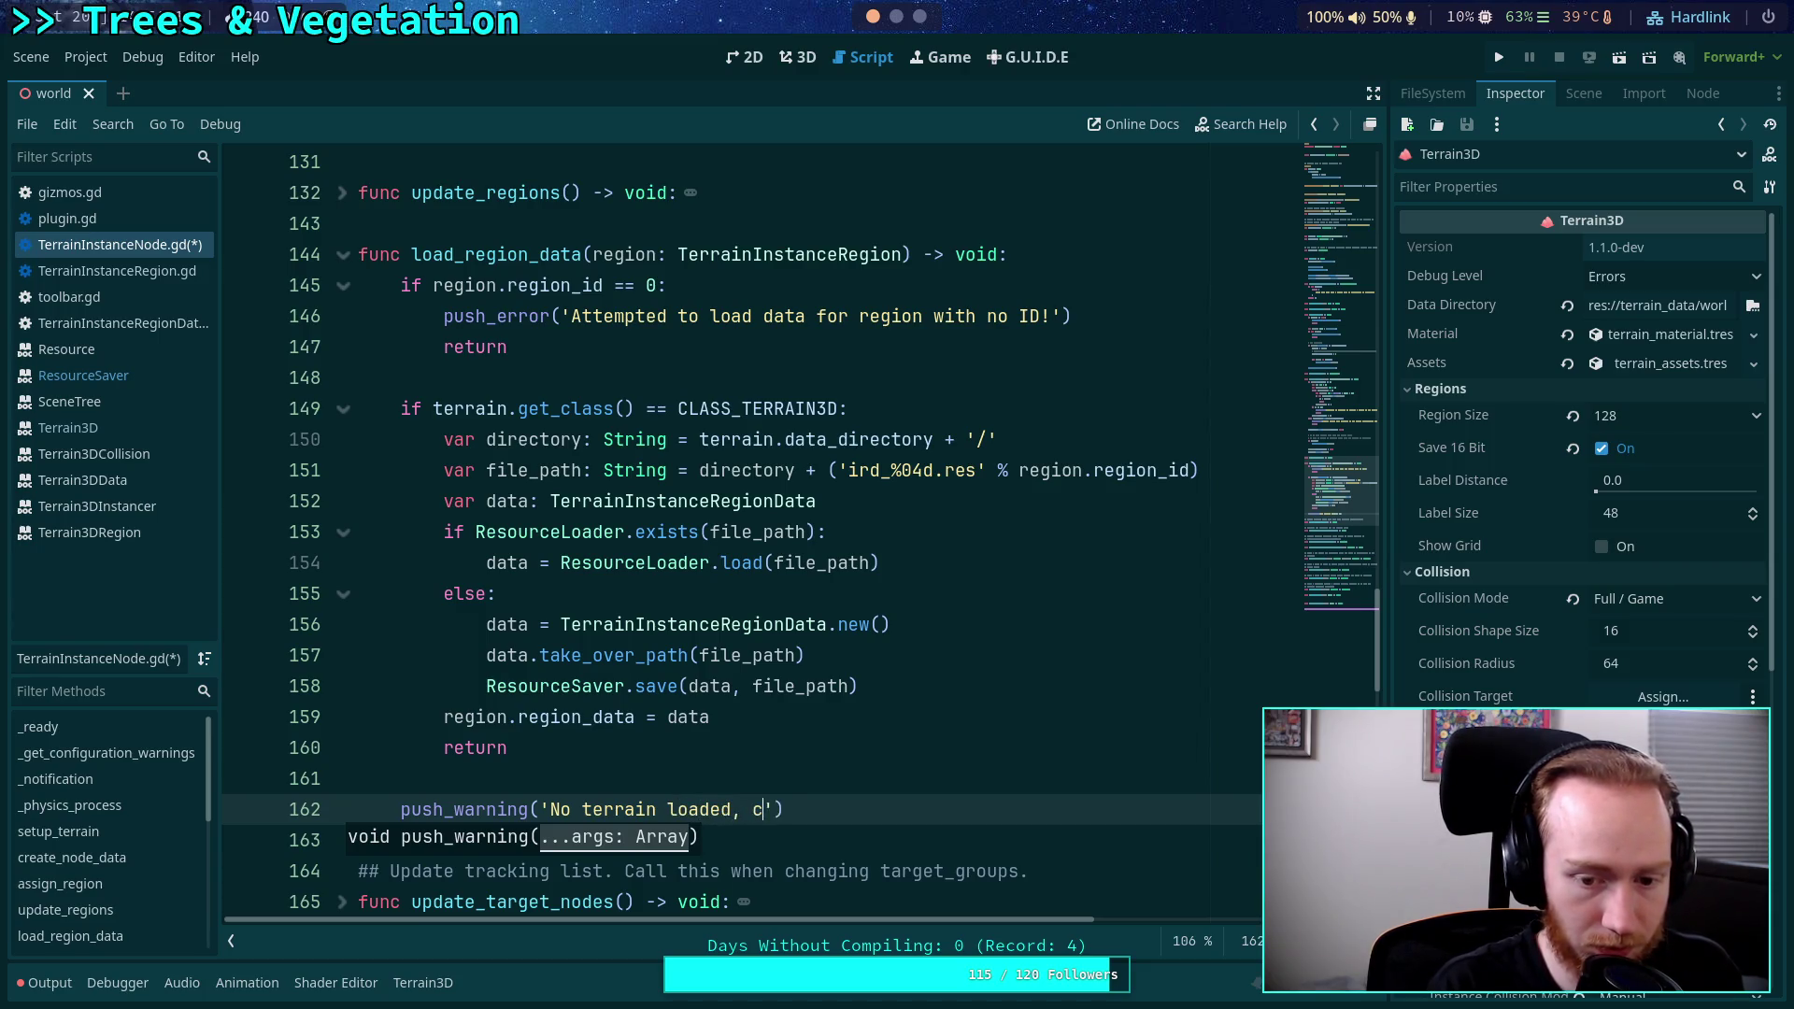
pyautogui.write('ovide regio')
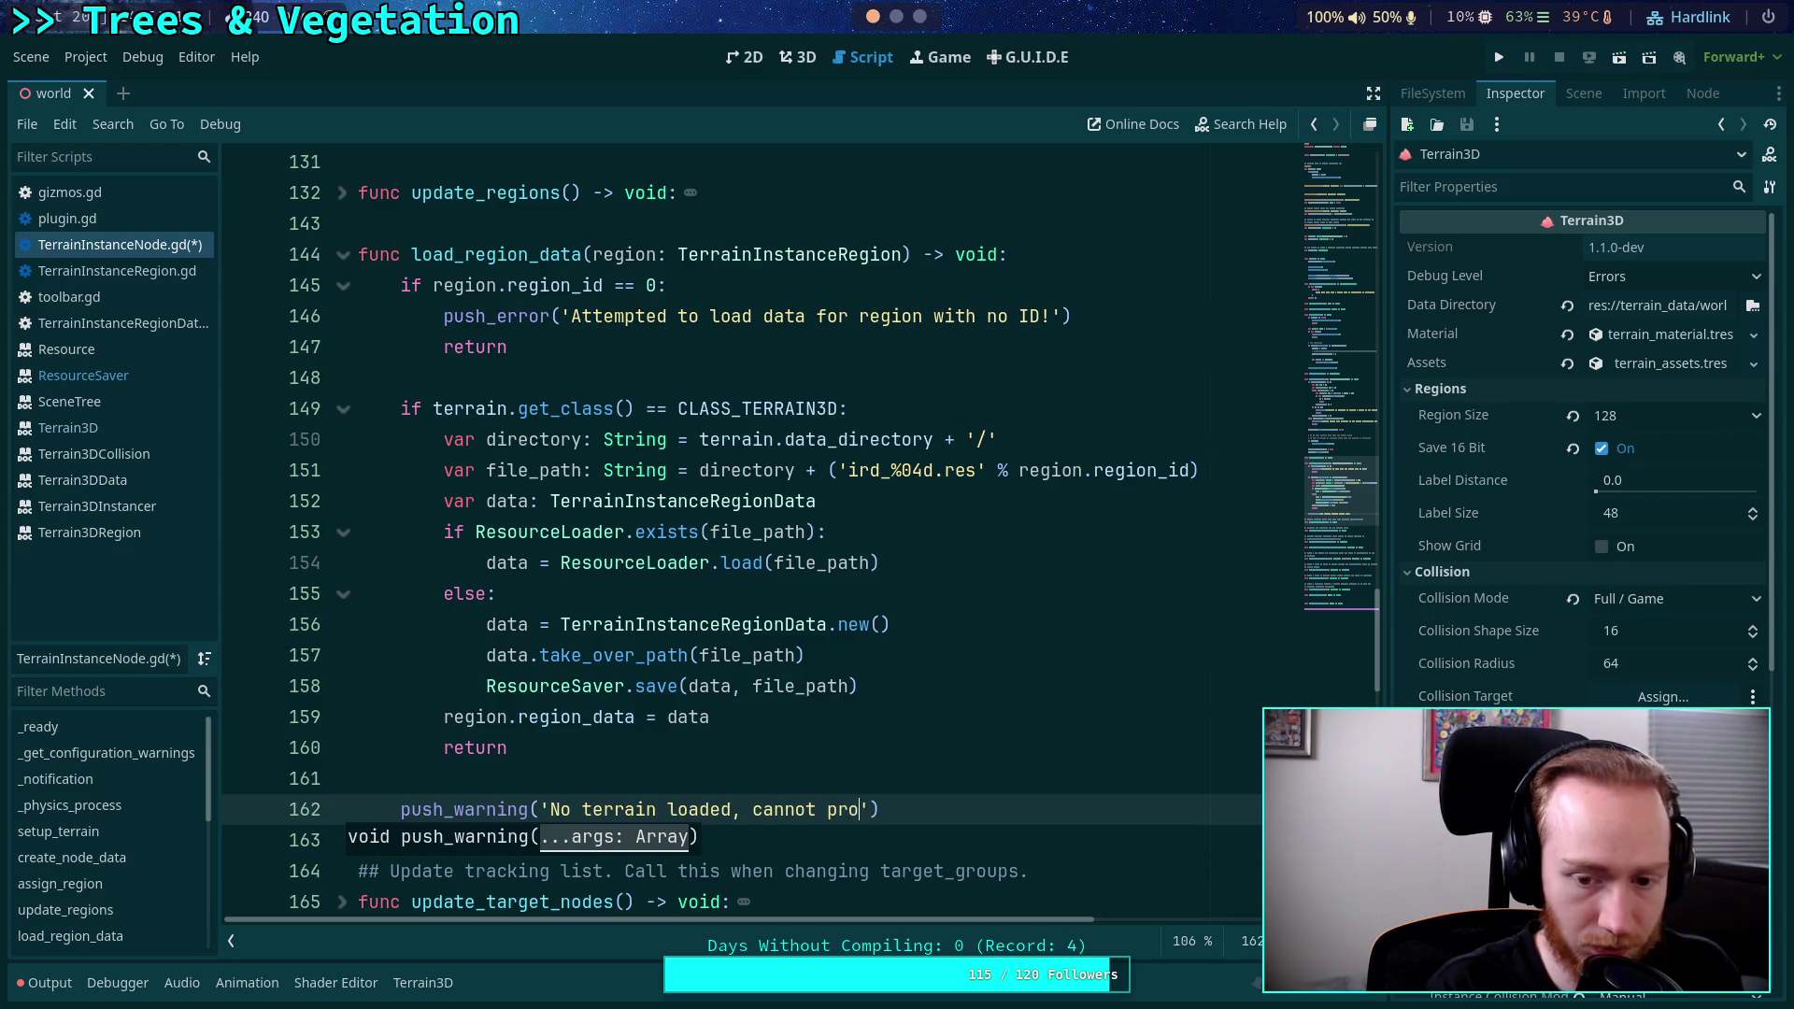
pyautogui.write('ns with data')
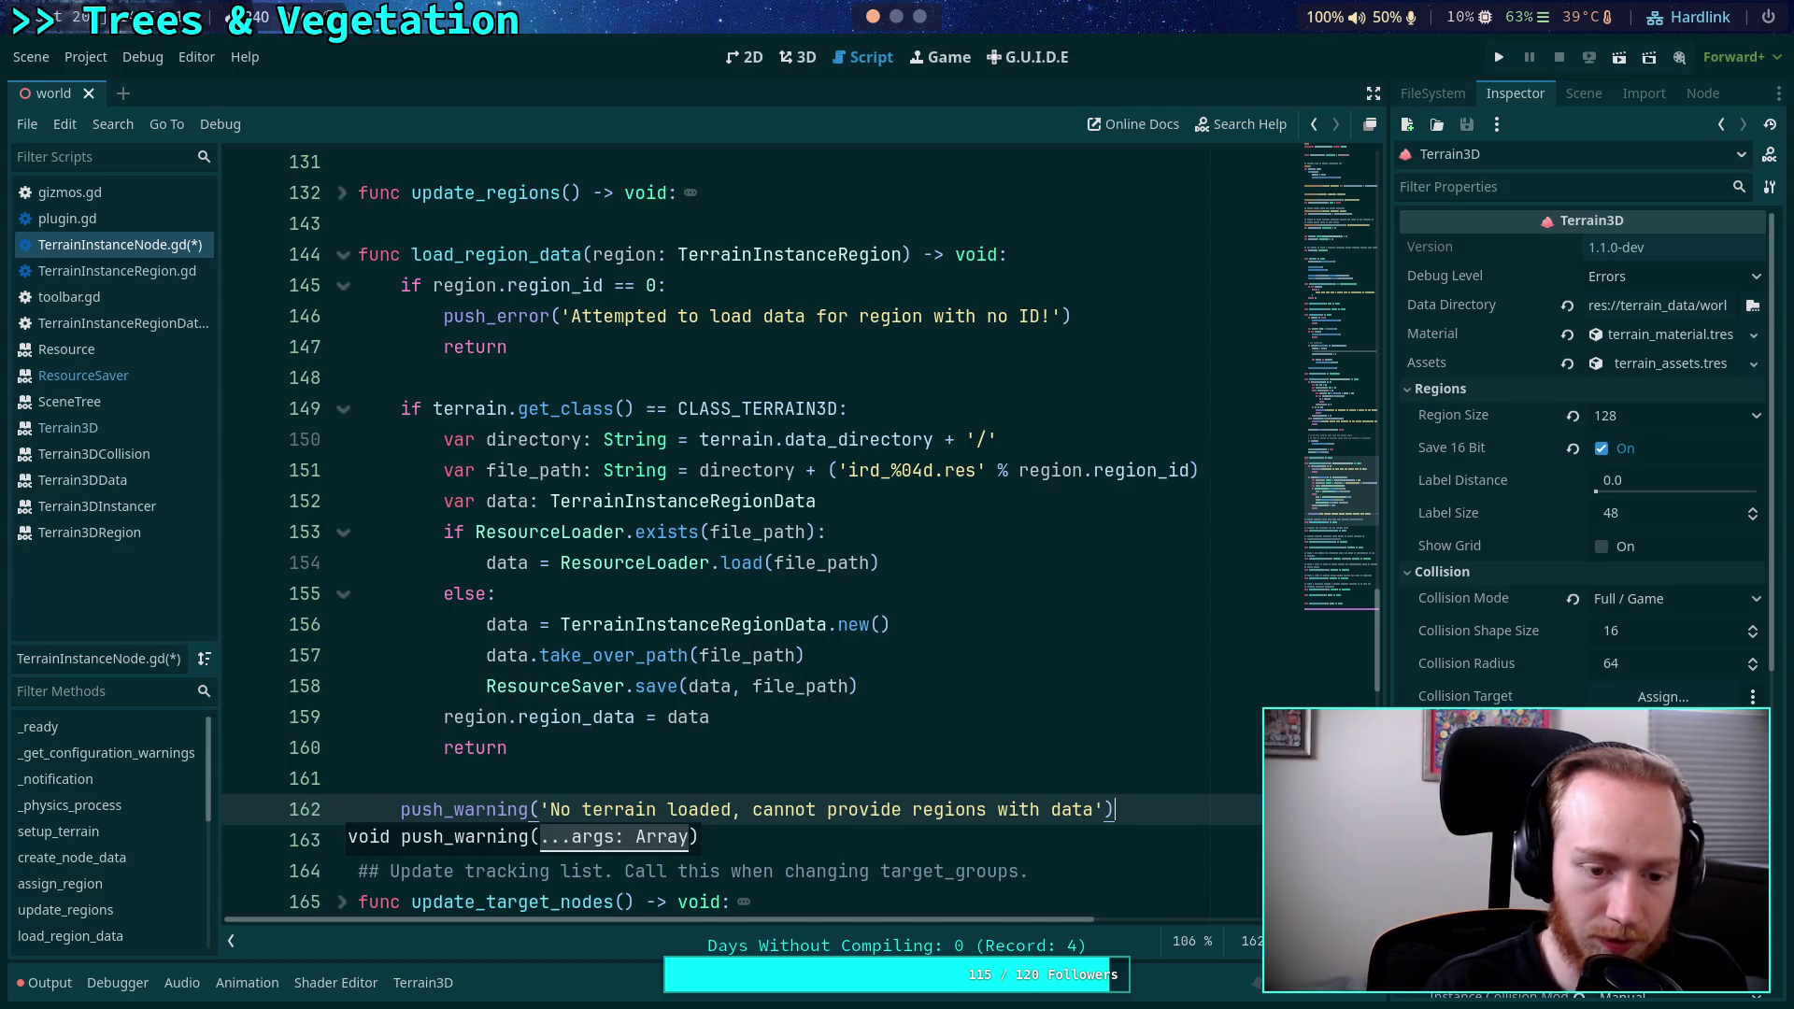
pyautogui.scroll(-1, 801, 753)
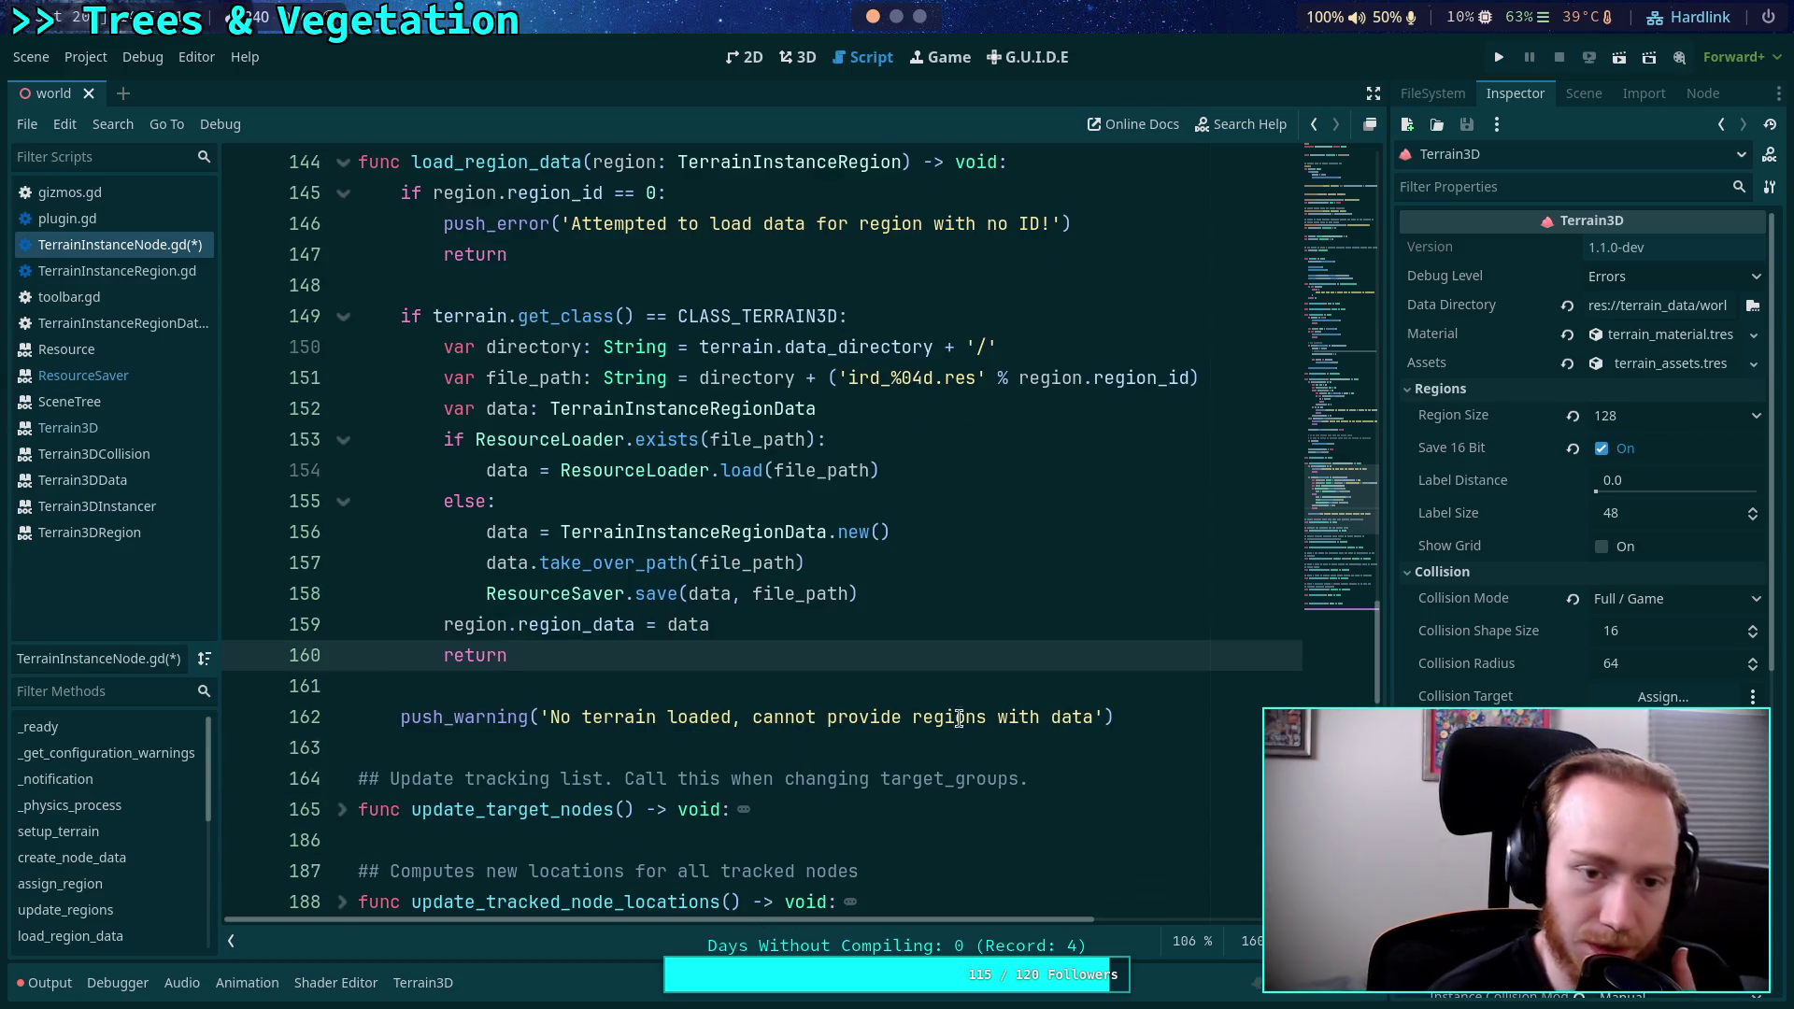
pyautogui.click(1156, 698)
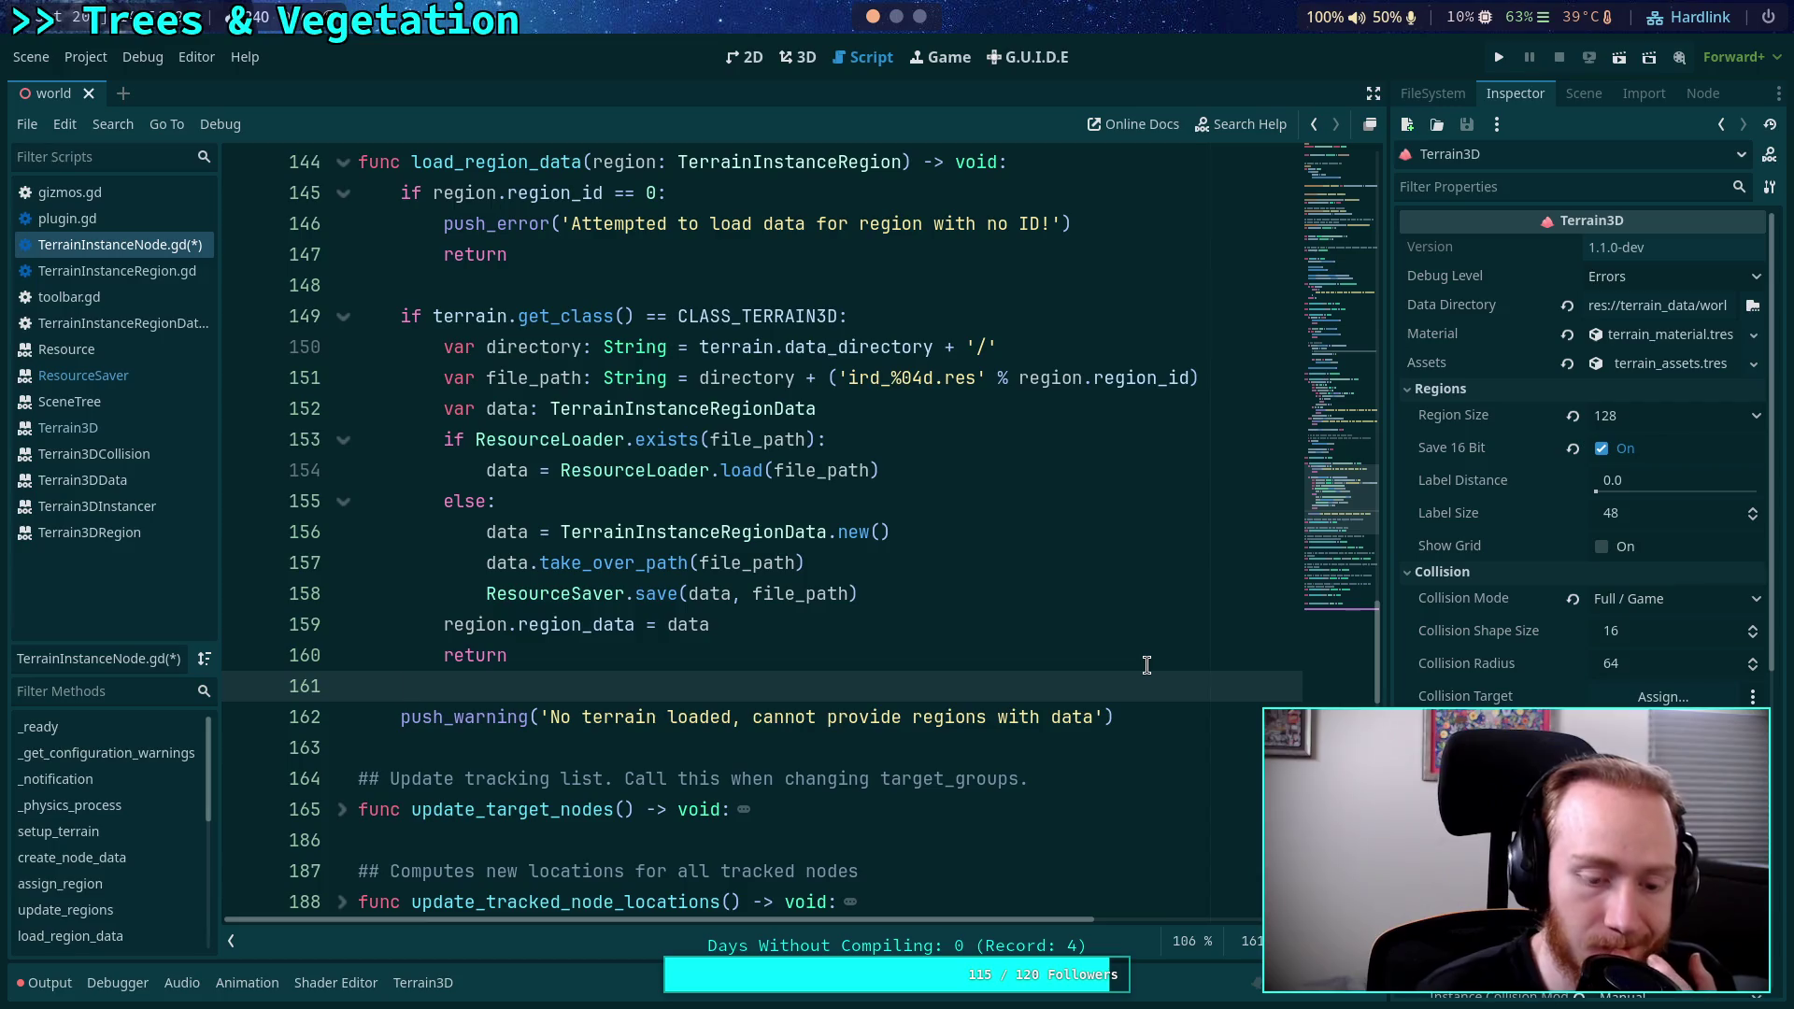
pyautogui.hotkey('ctrl', 's')
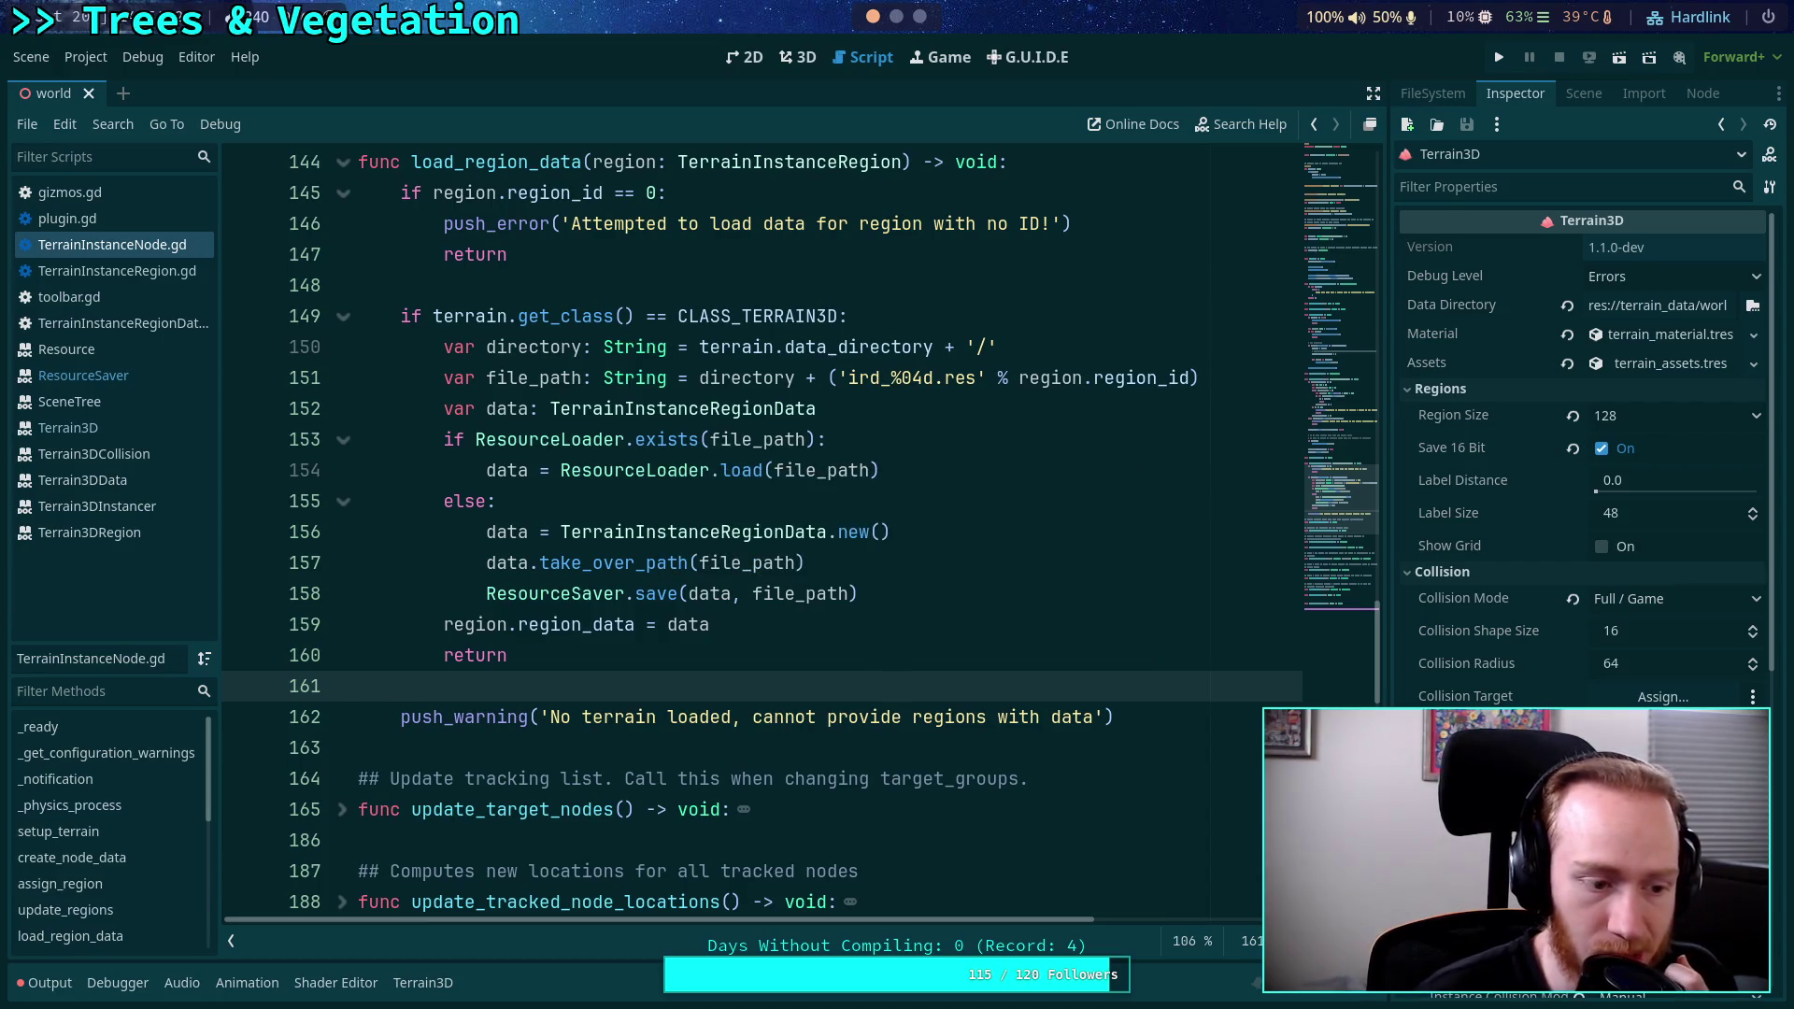
# Browse the terrain3d .res region data files in the FileSystem dock.
pyautogui.scroll(3, 827, 667)
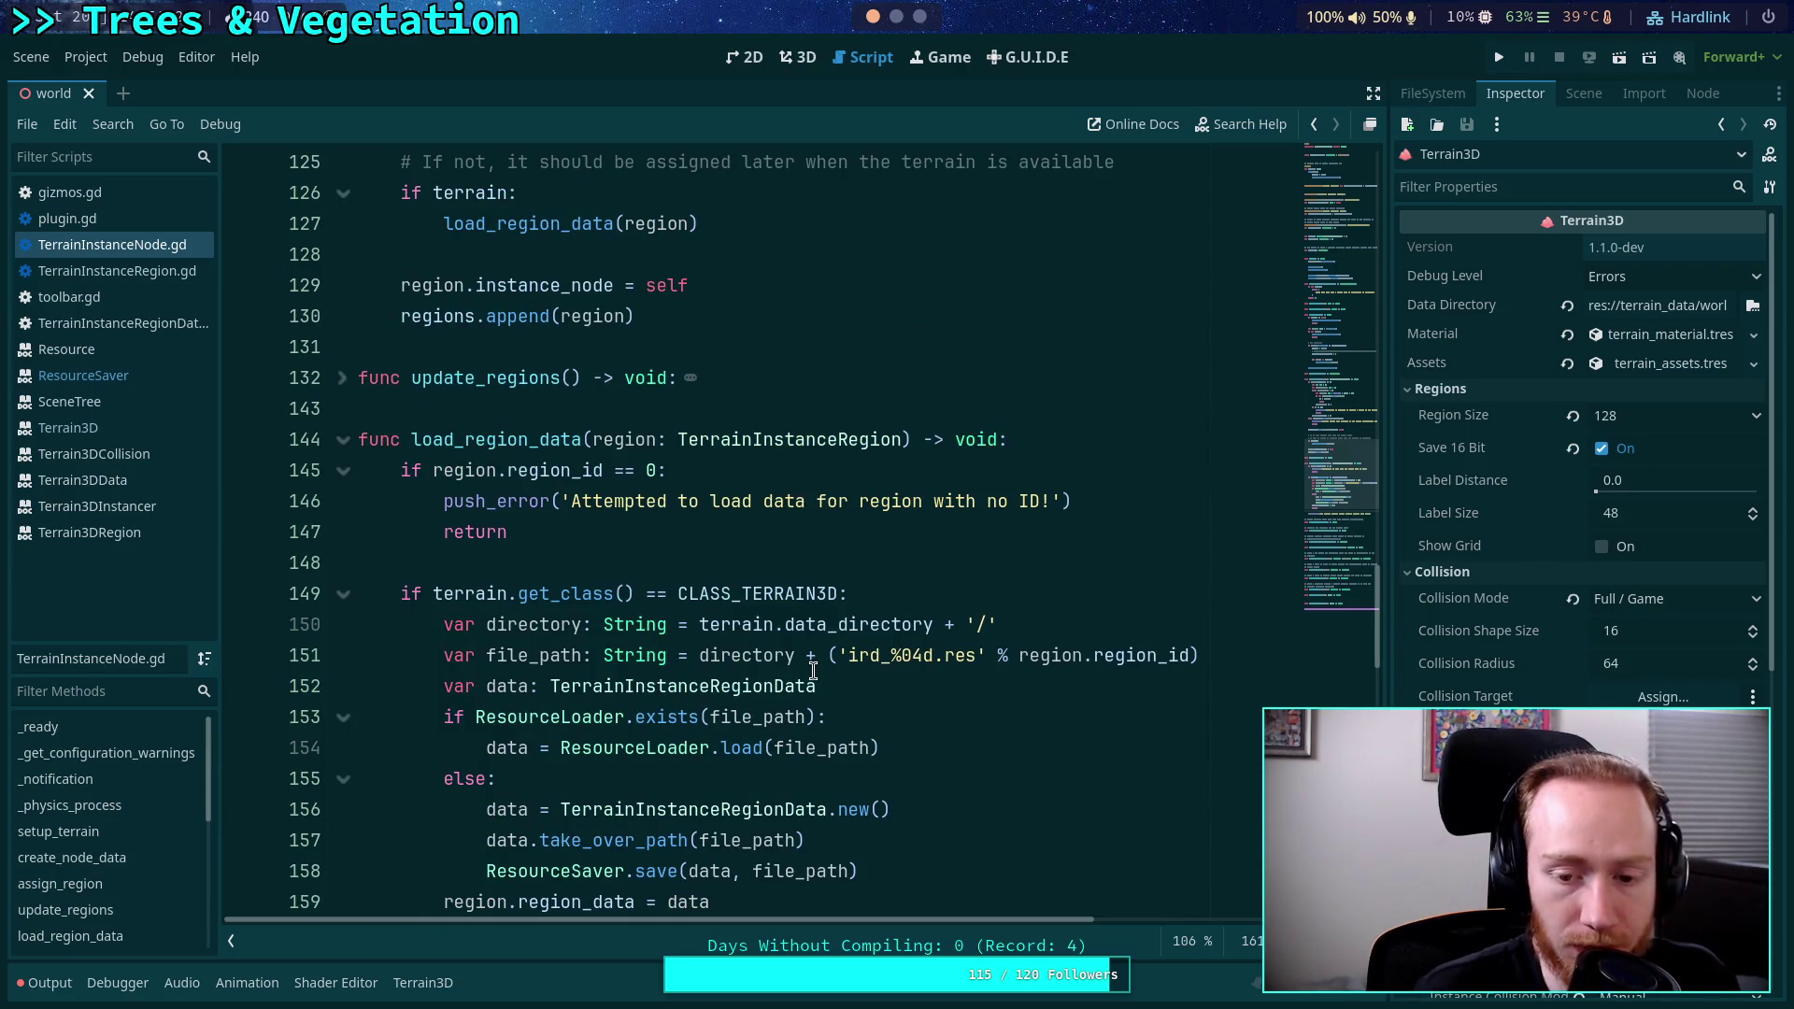
pyautogui.scroll(-2, 813, 671)
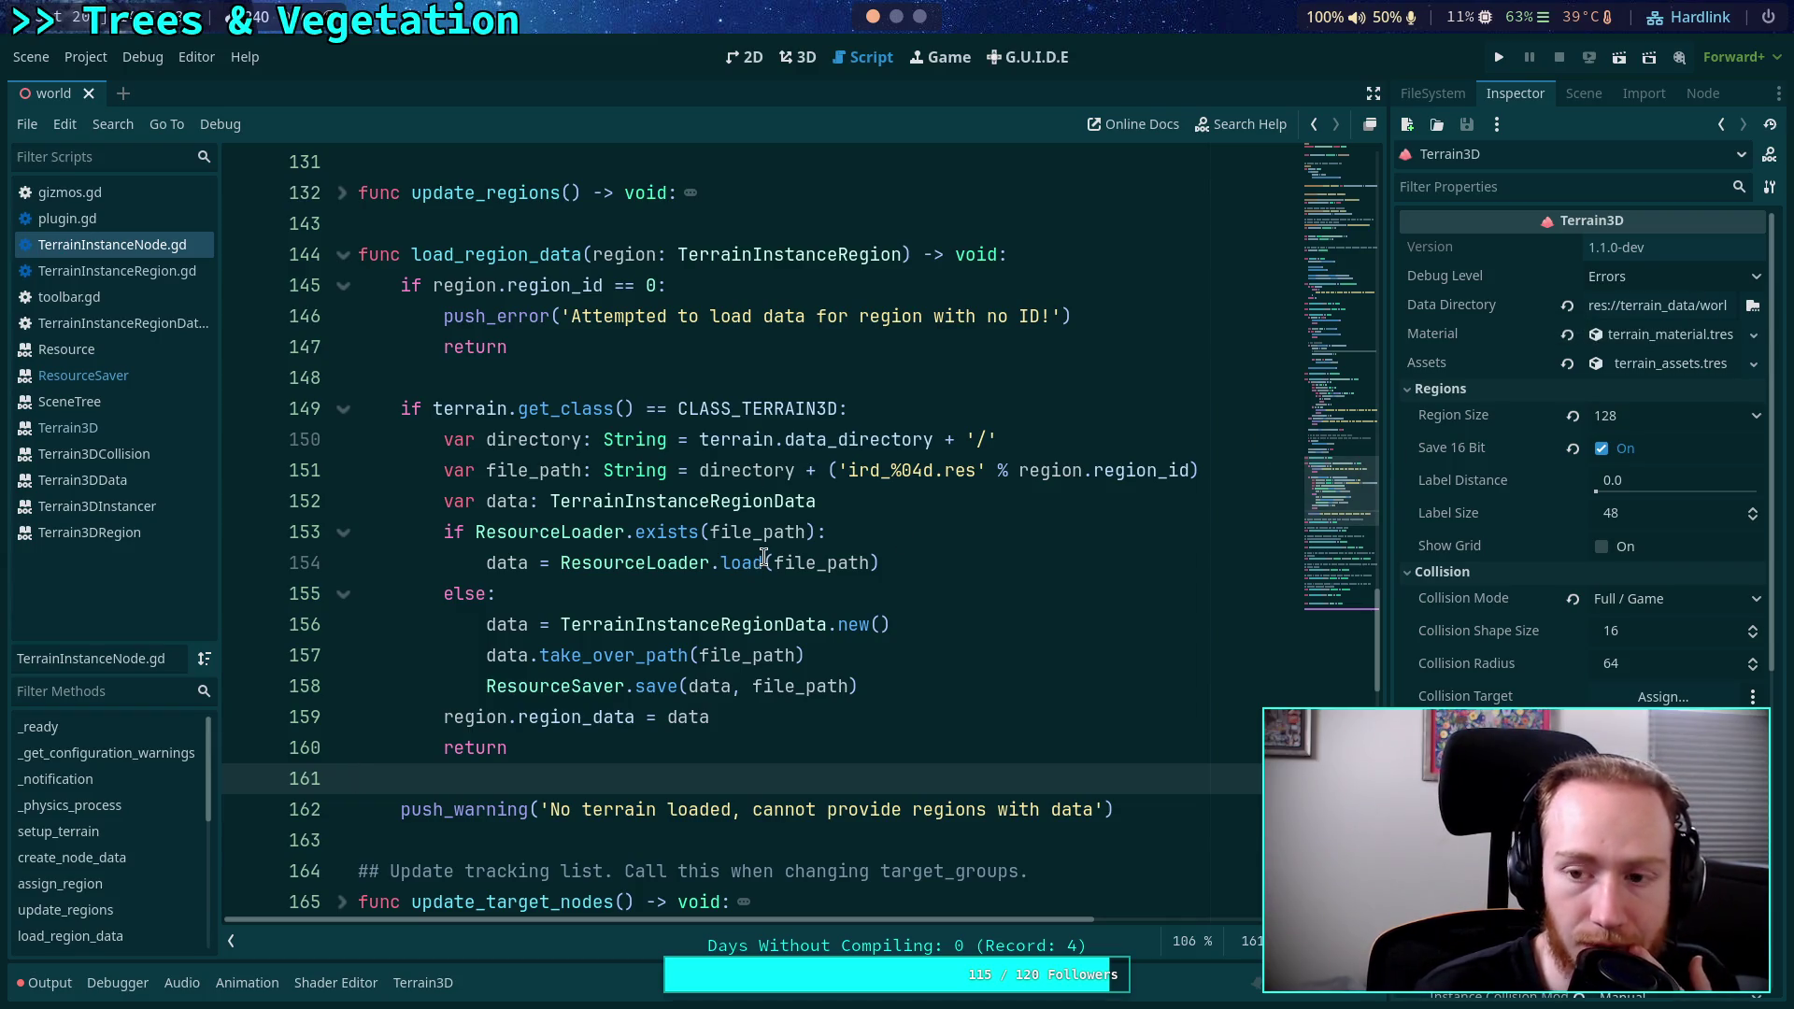
pyautogui.click(553, 589)
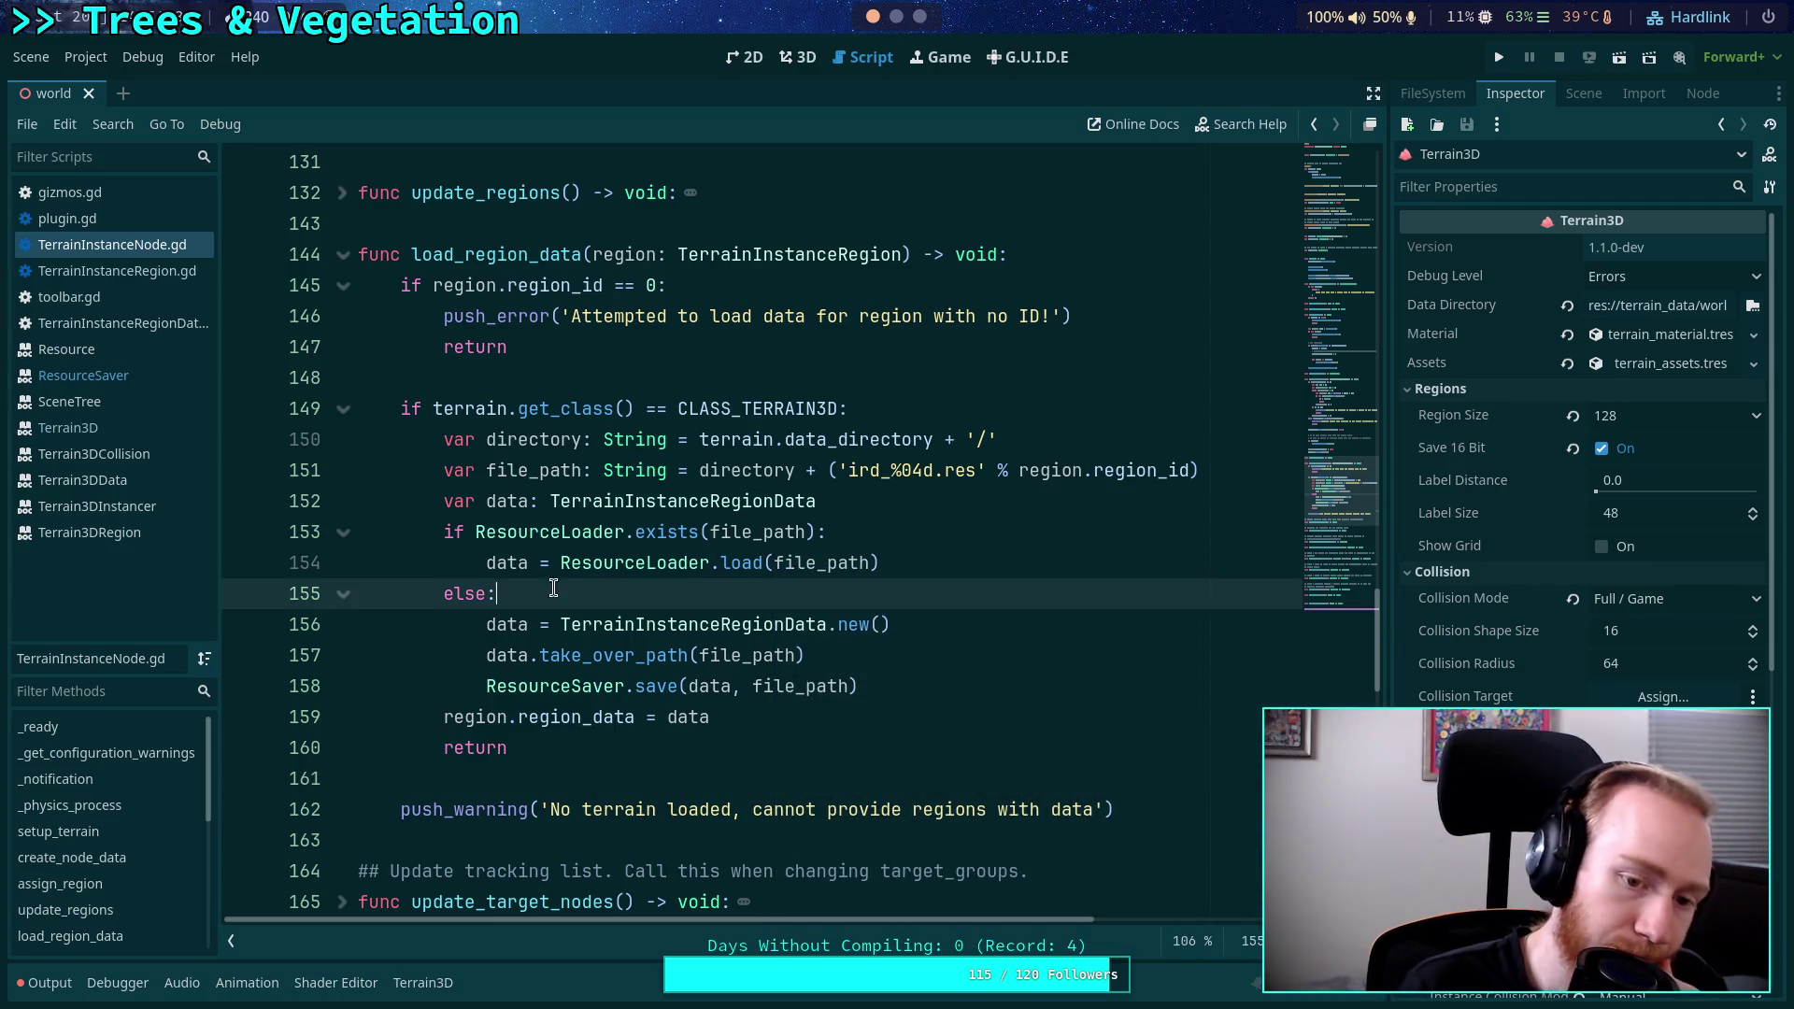
pyautogui.click(1575, 98)
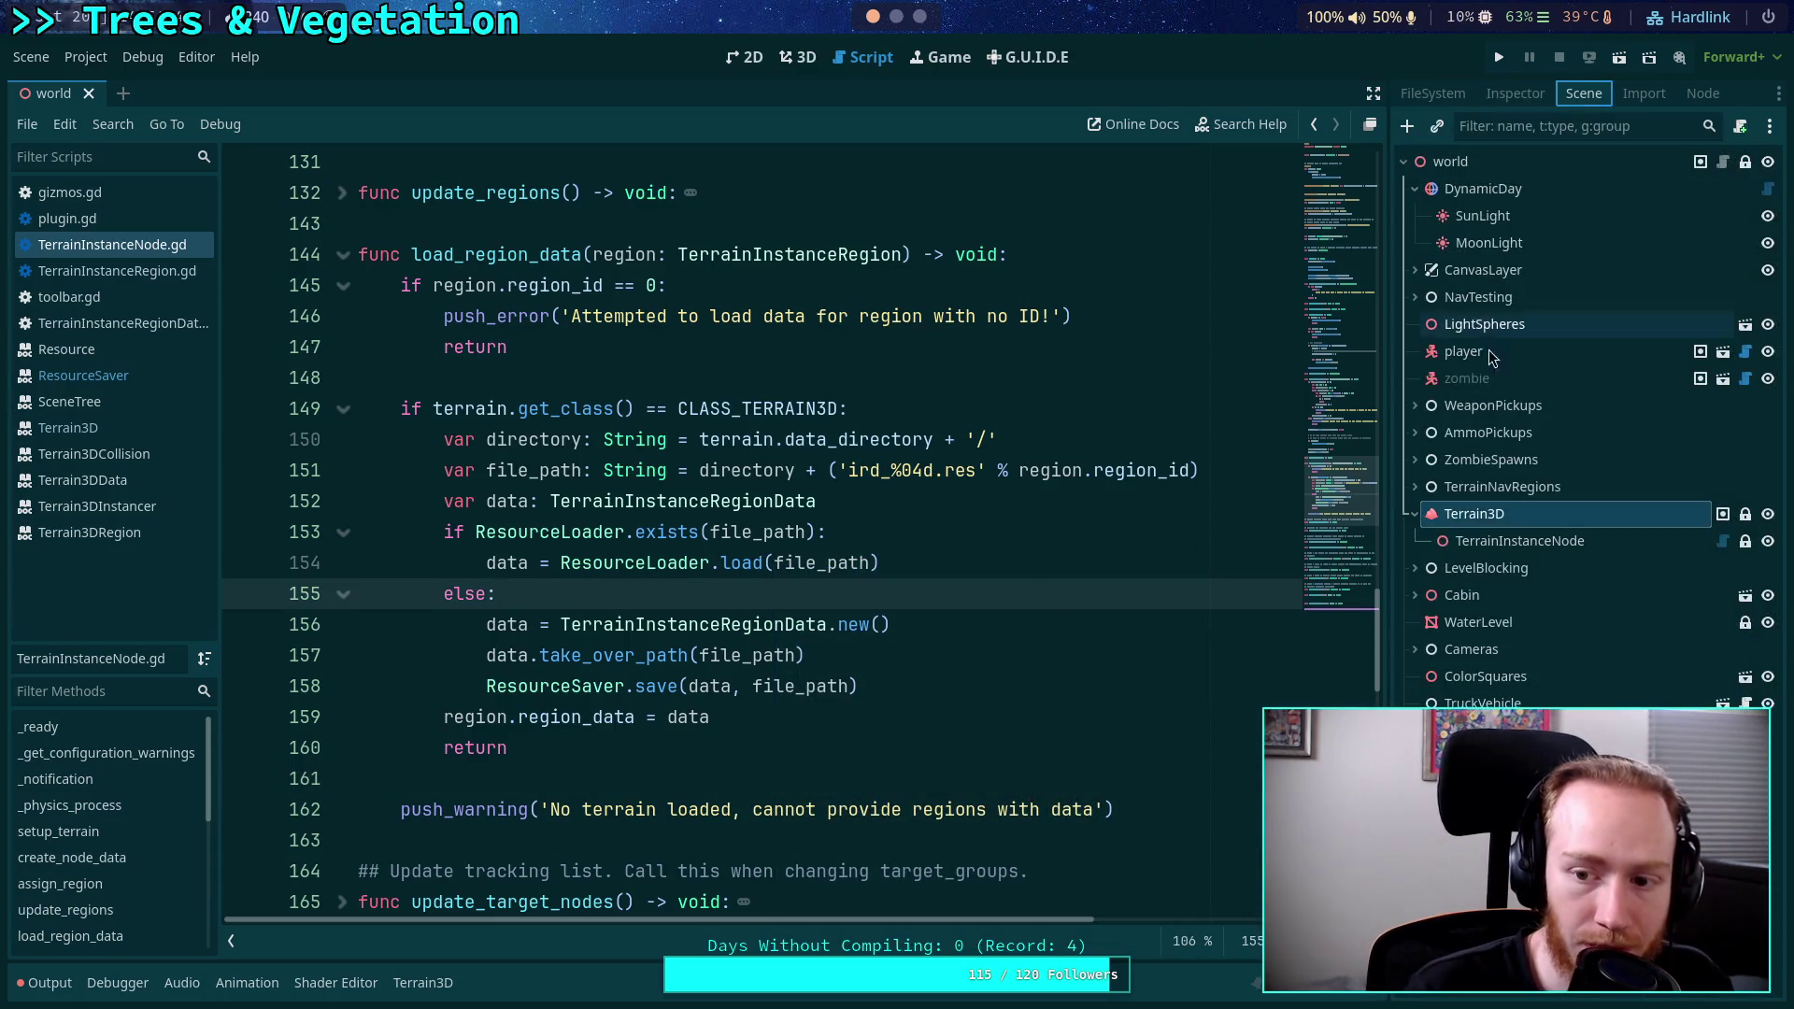
pyautogui.click(1432, 93)
pyautogui.scroll(-5, 1497, 561)
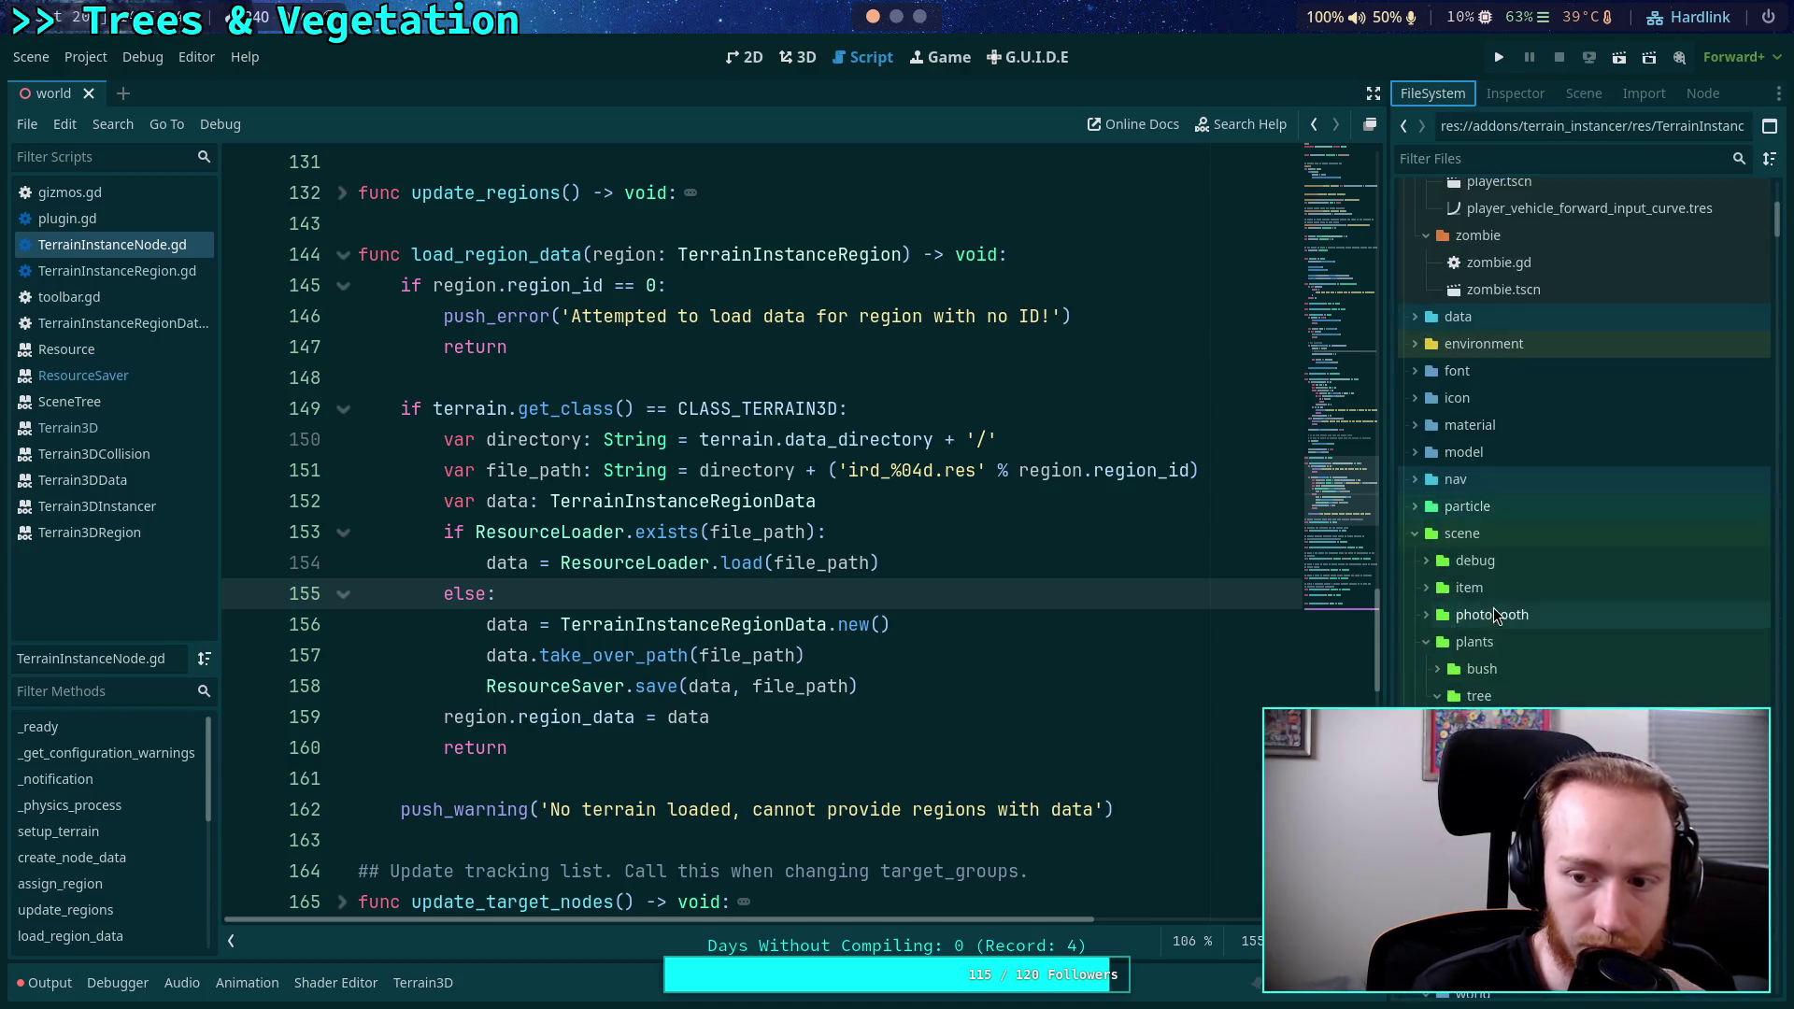
pyautogui.scroll(-15, 1493, 613)
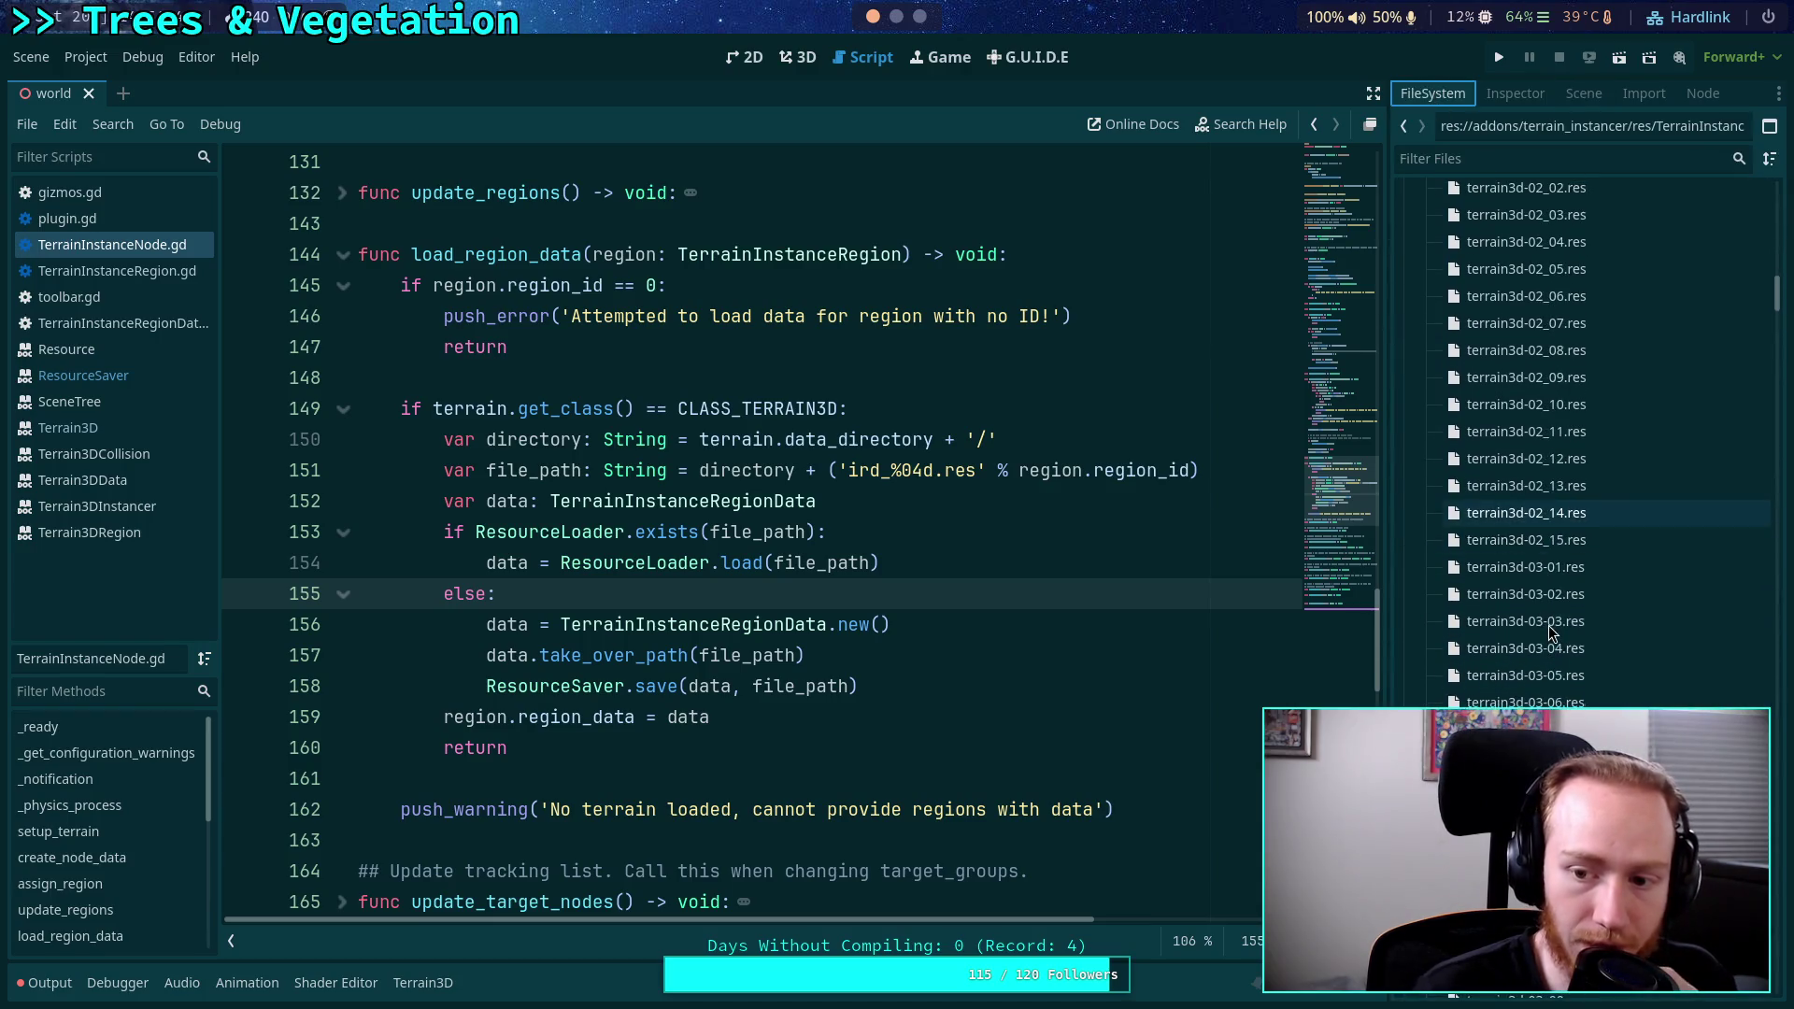
pyautogui.scroll(5, 1549, 619)
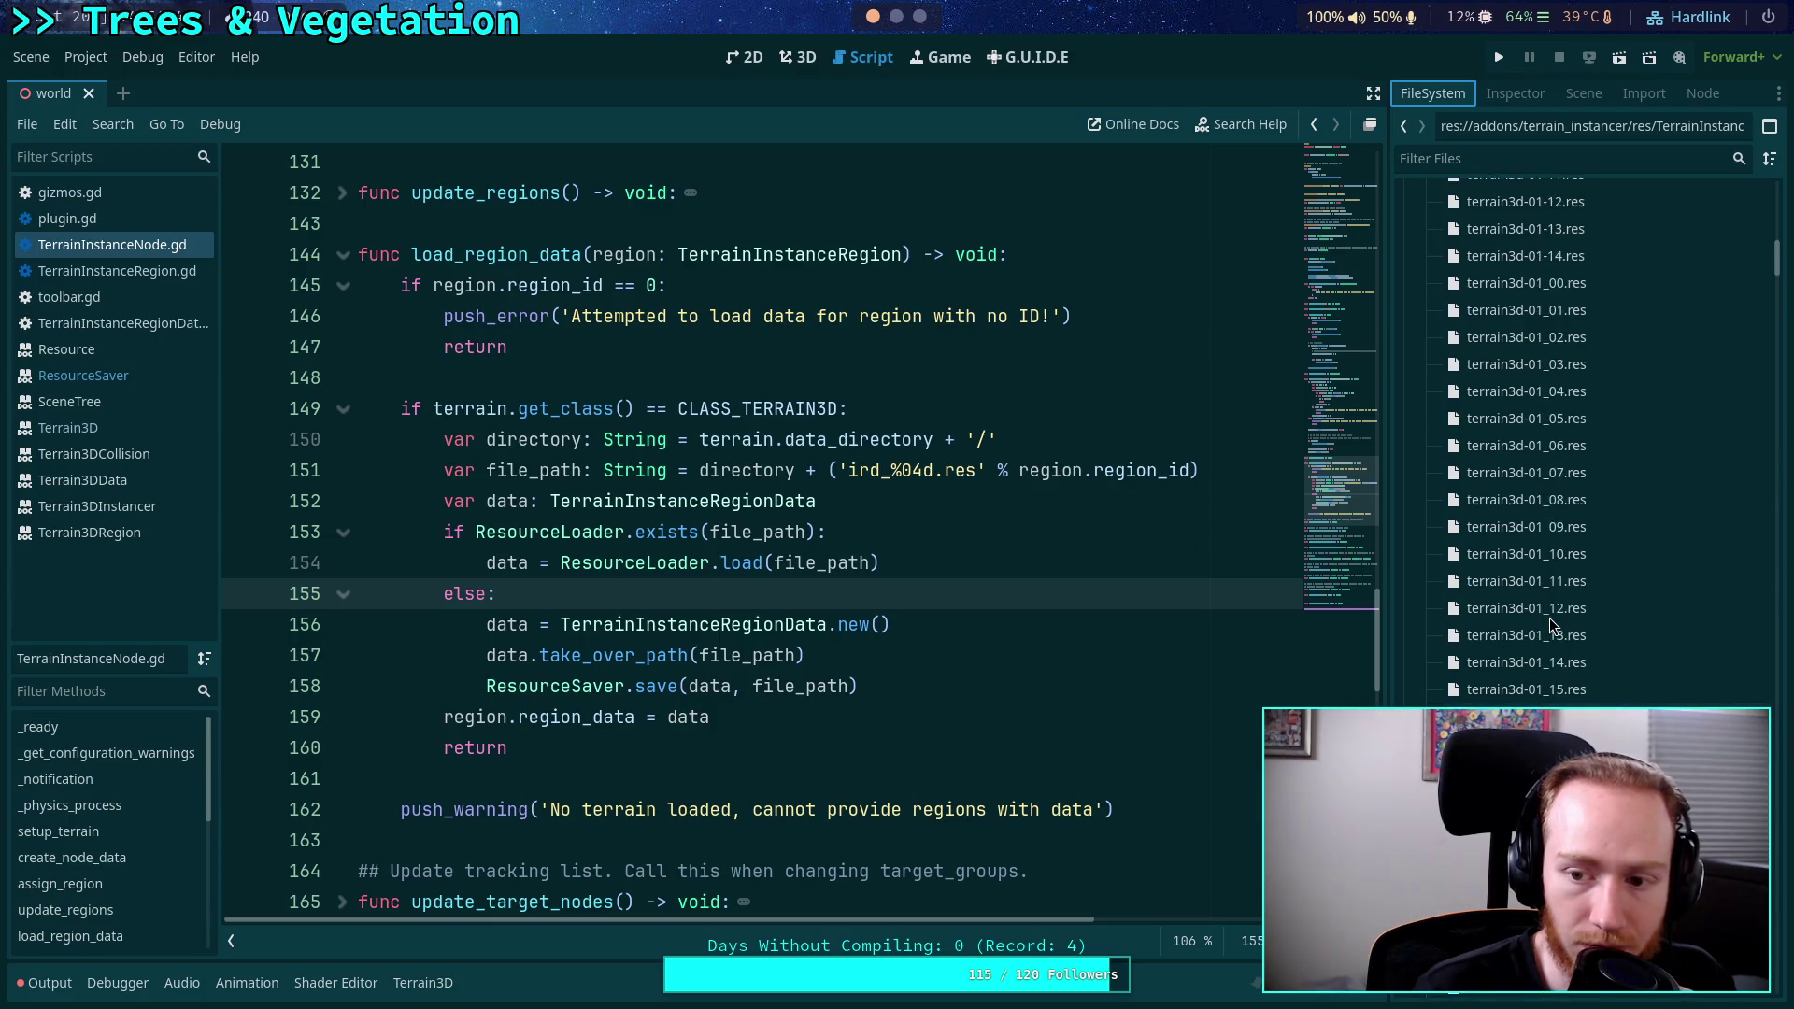
pyautogui.scroll(10, 1549, 619)
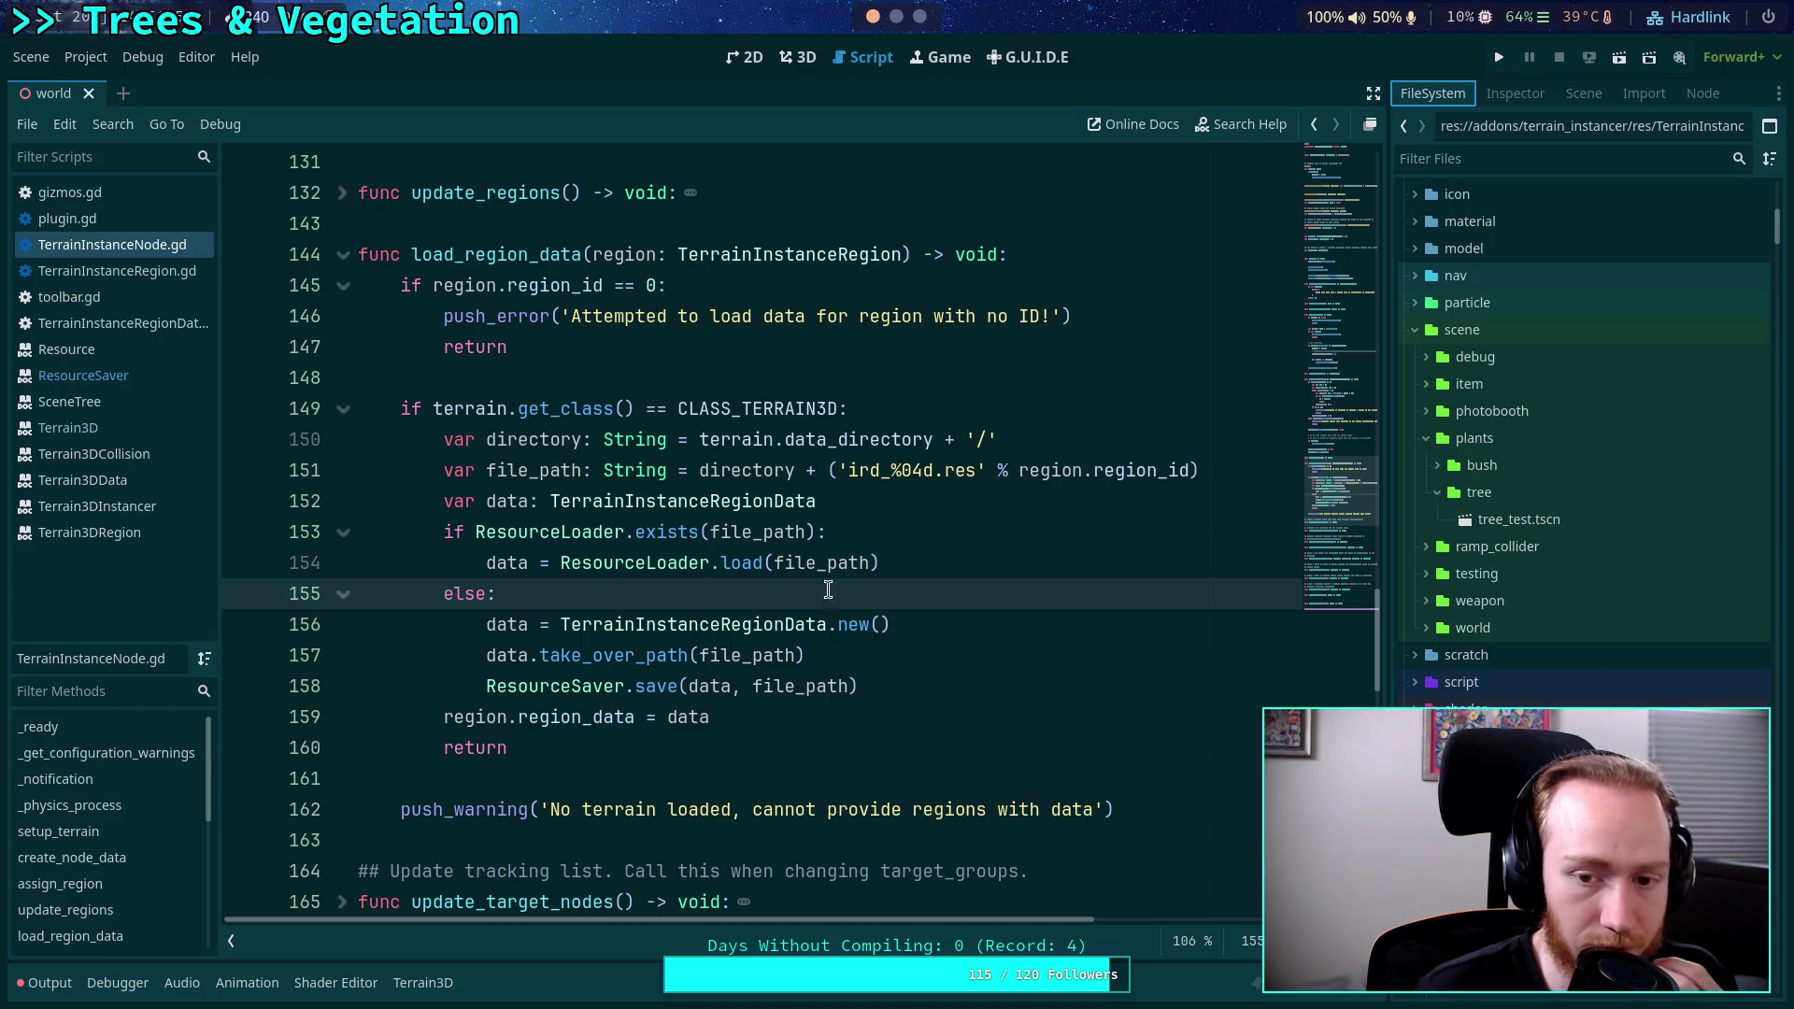
# Review the file_path variable on line 154 and save the scene and scripts.
pyautogui.click(796, 565)
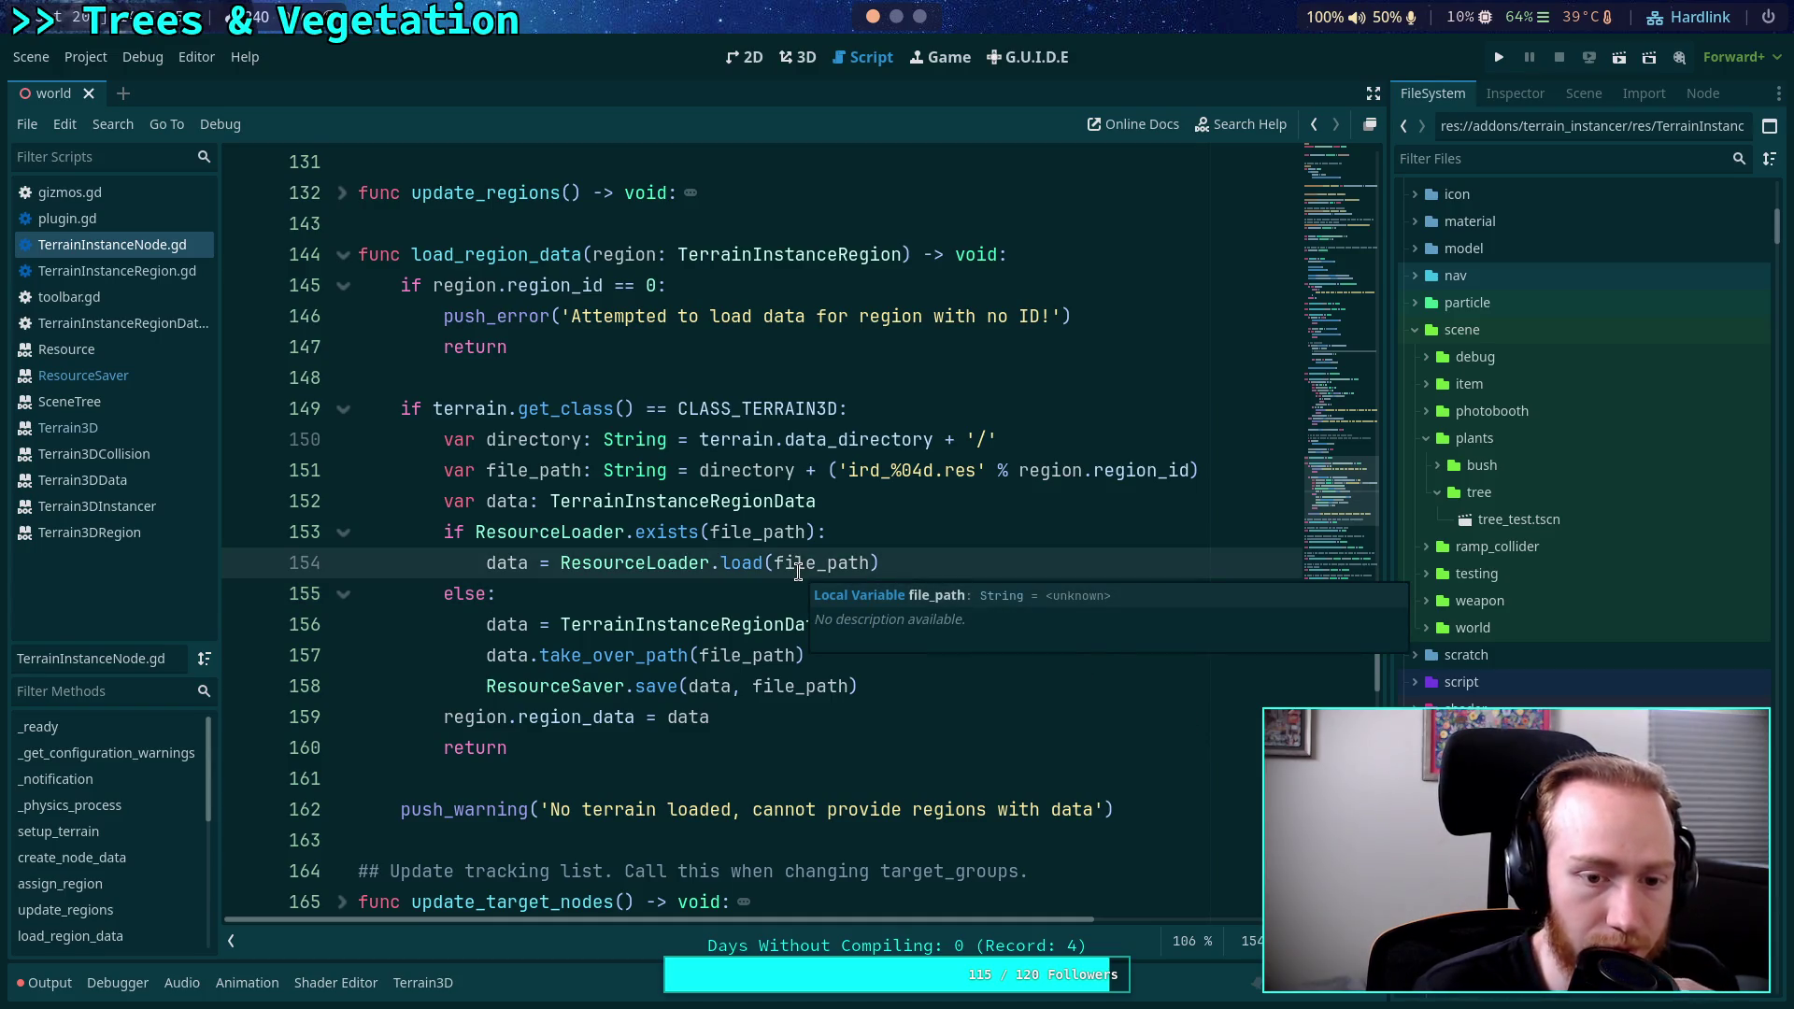
pyautogui.scroll(6, 798, 571)
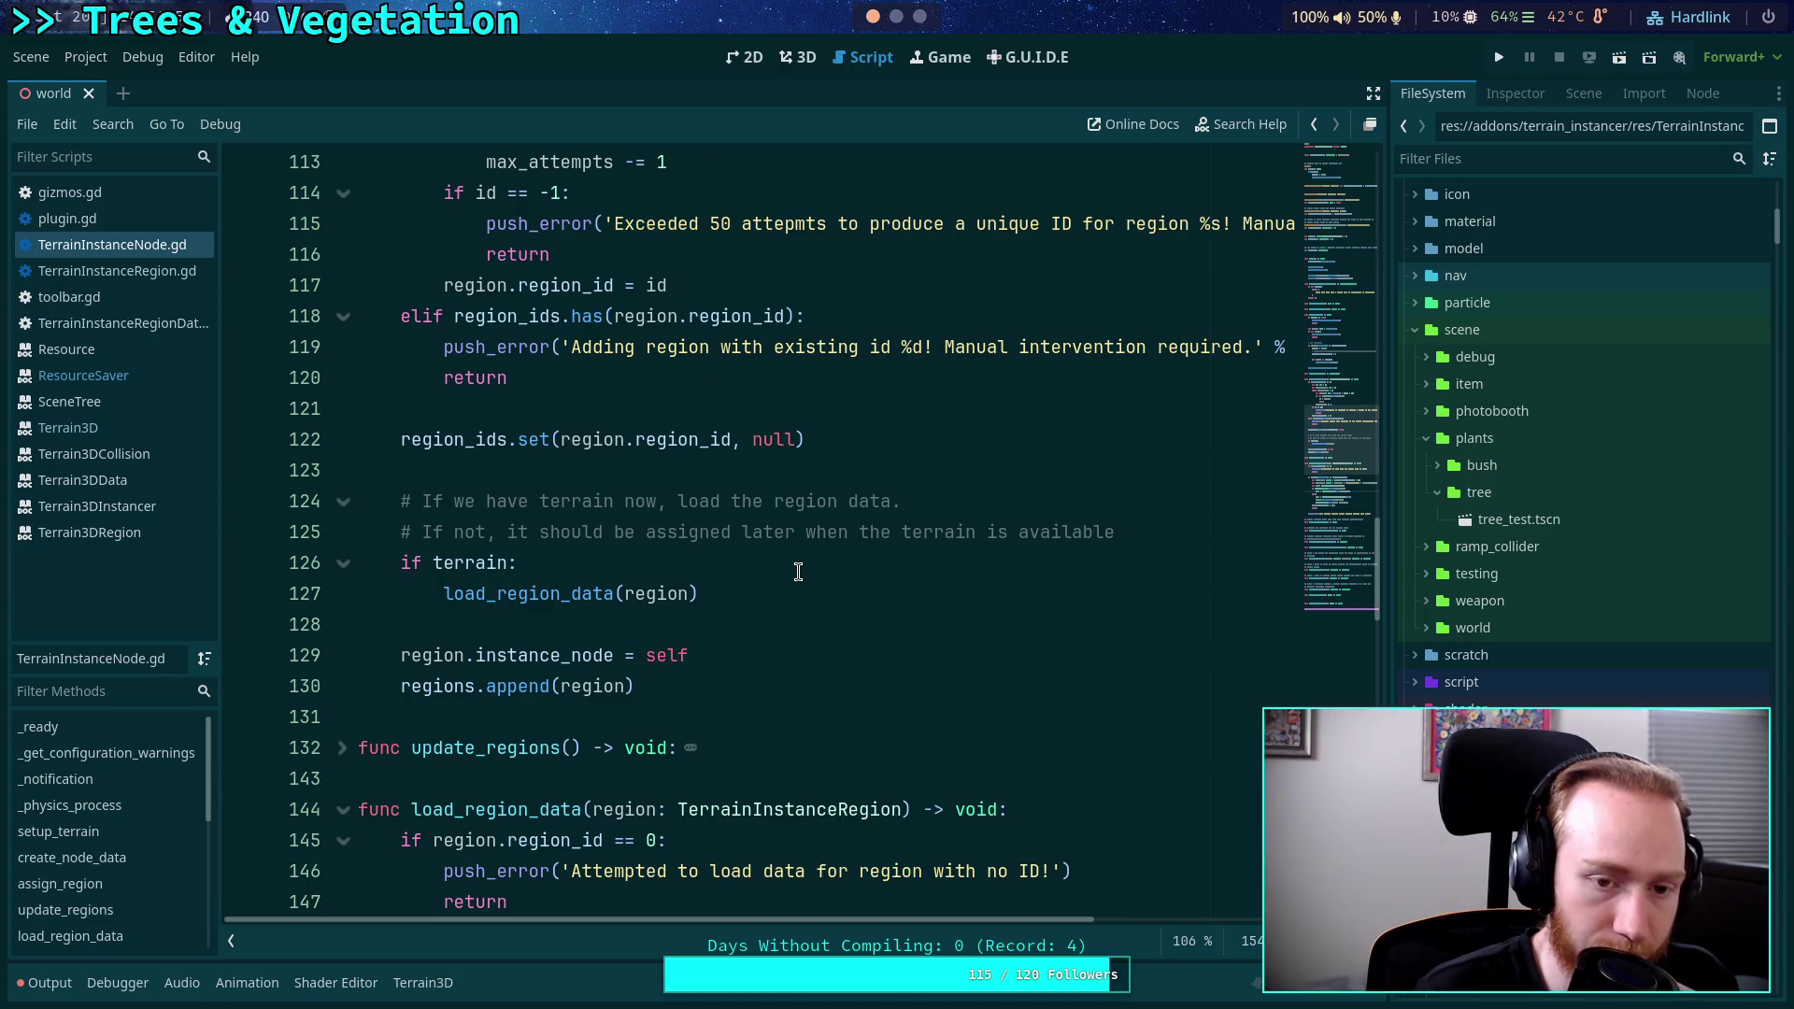
pyautogui.scroll(10, 798, 572)
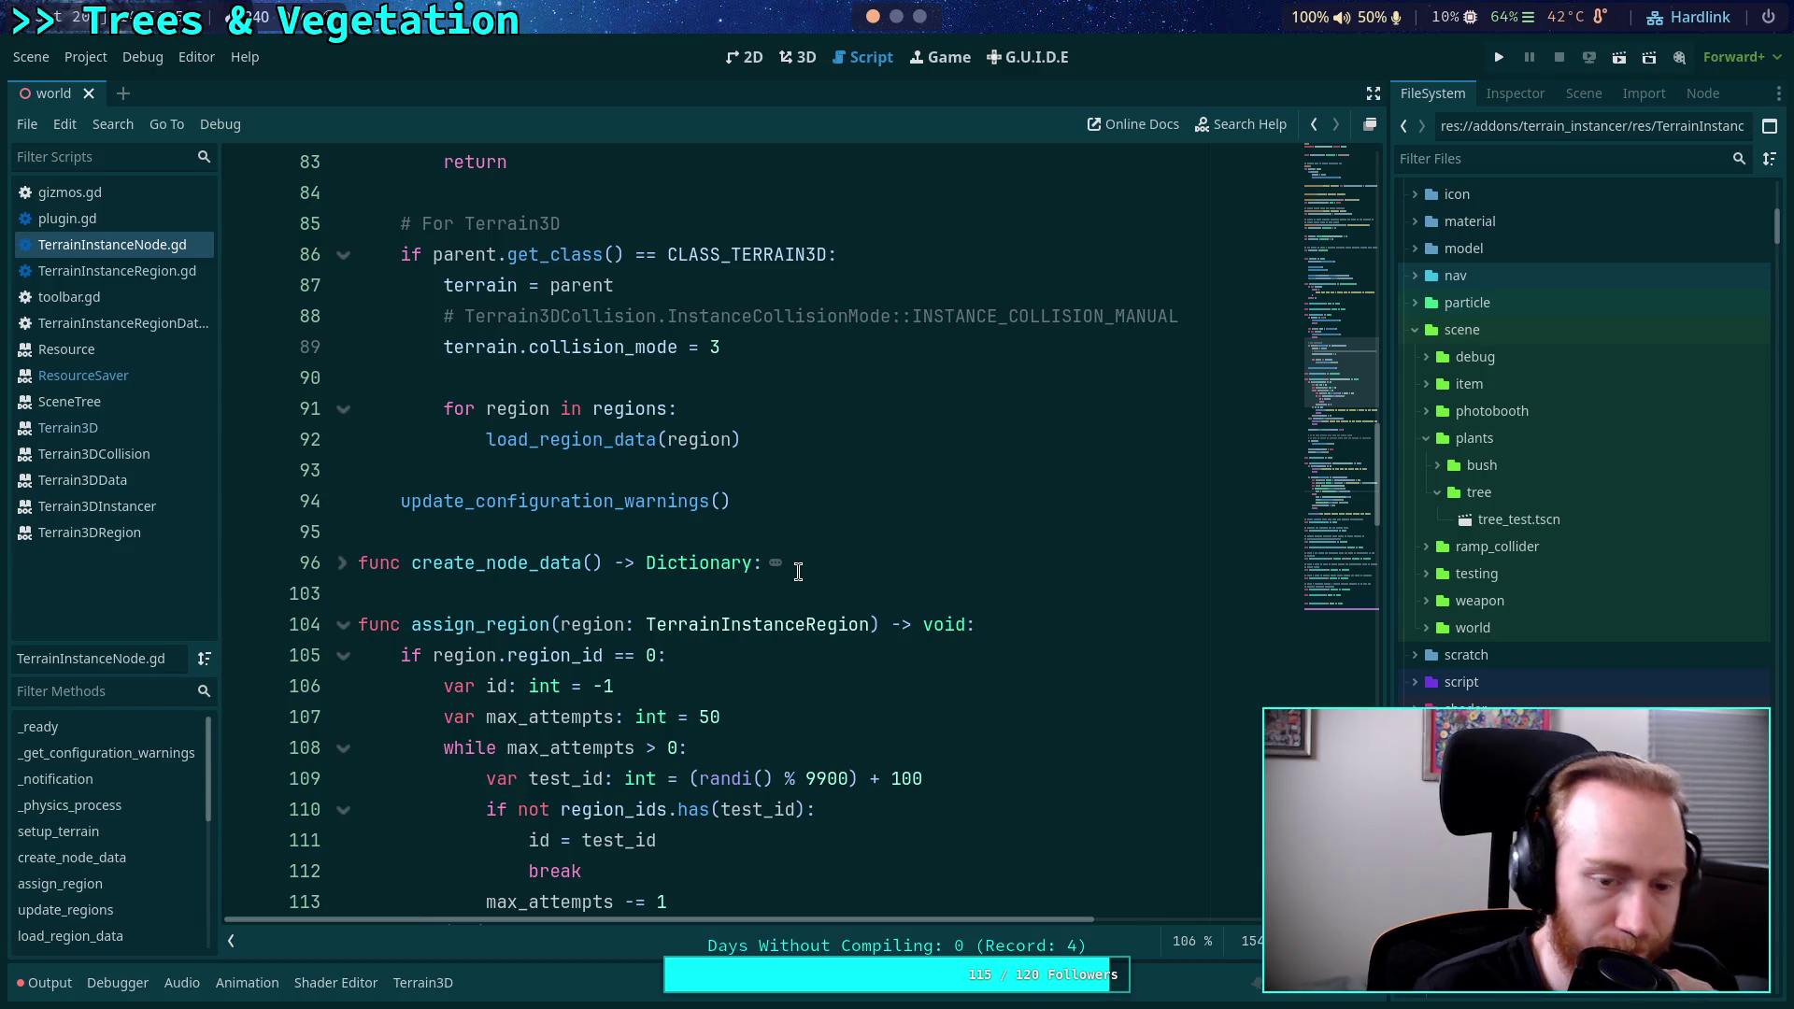
pyautogui.hotkey('ctrl', 's')
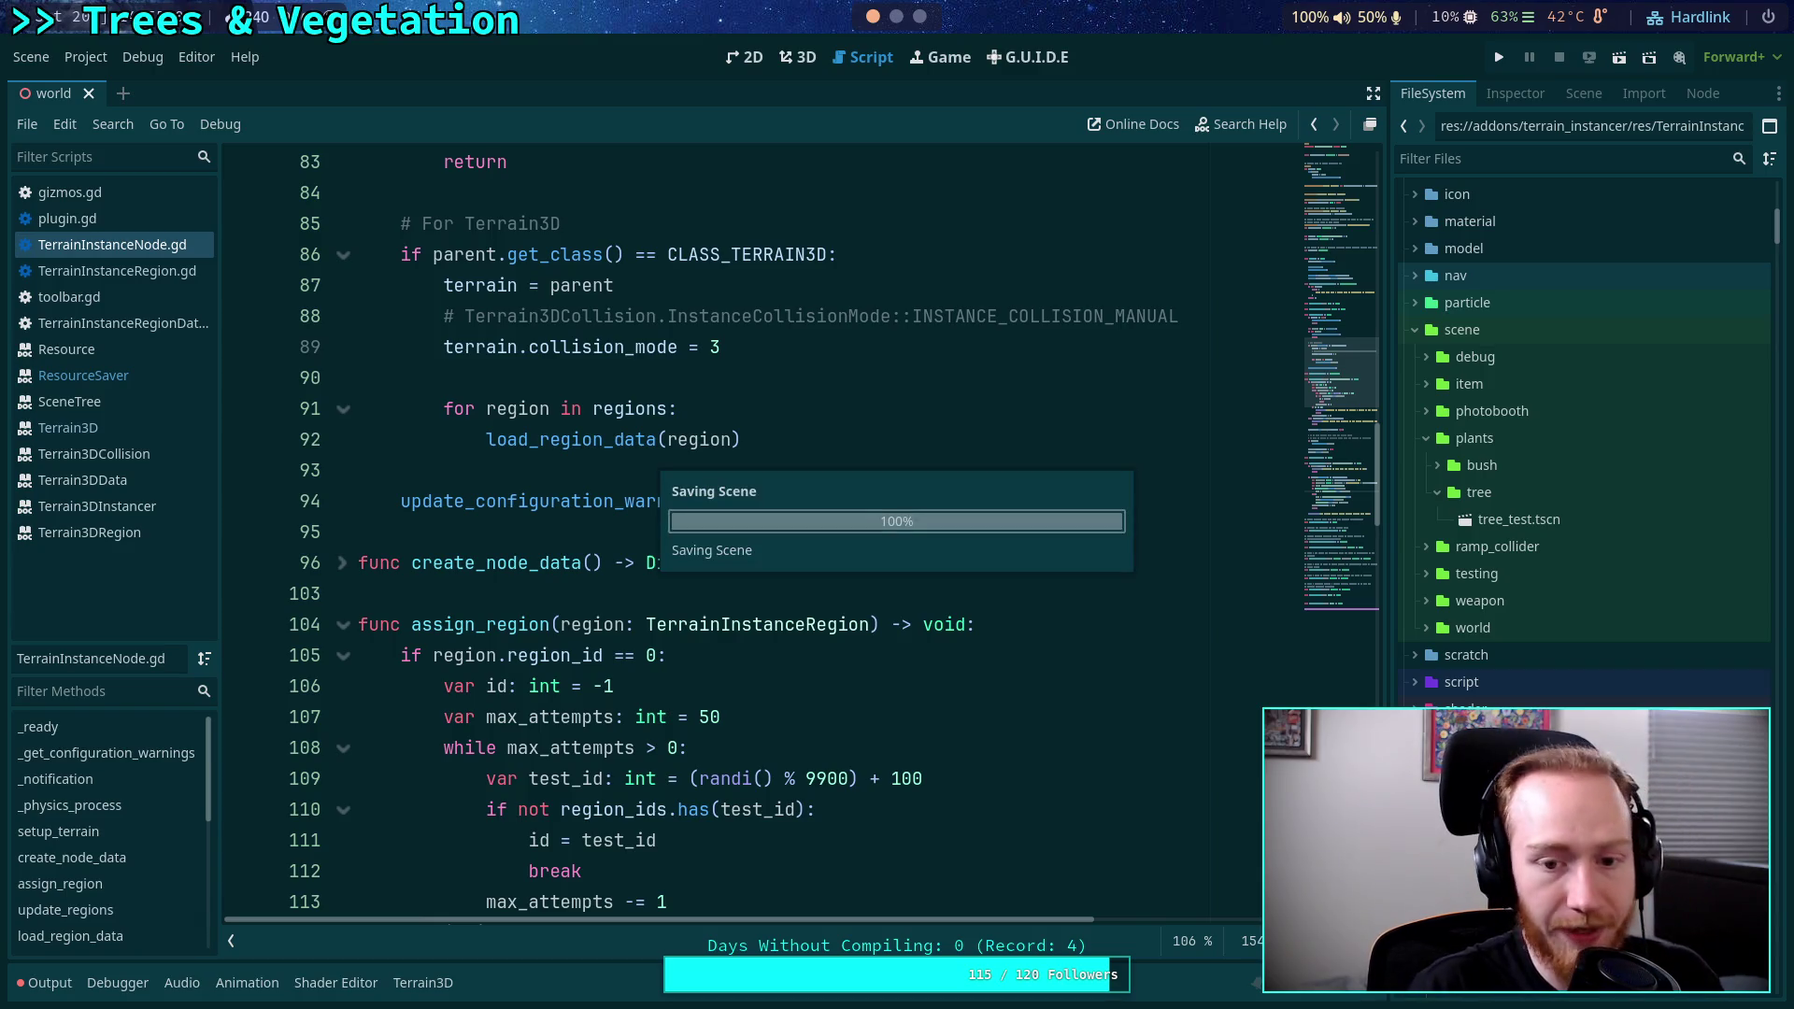
# Check the on_node_added errors in the Output log, then switch to the 2D workspace.
pyautogui.click(46, 982)
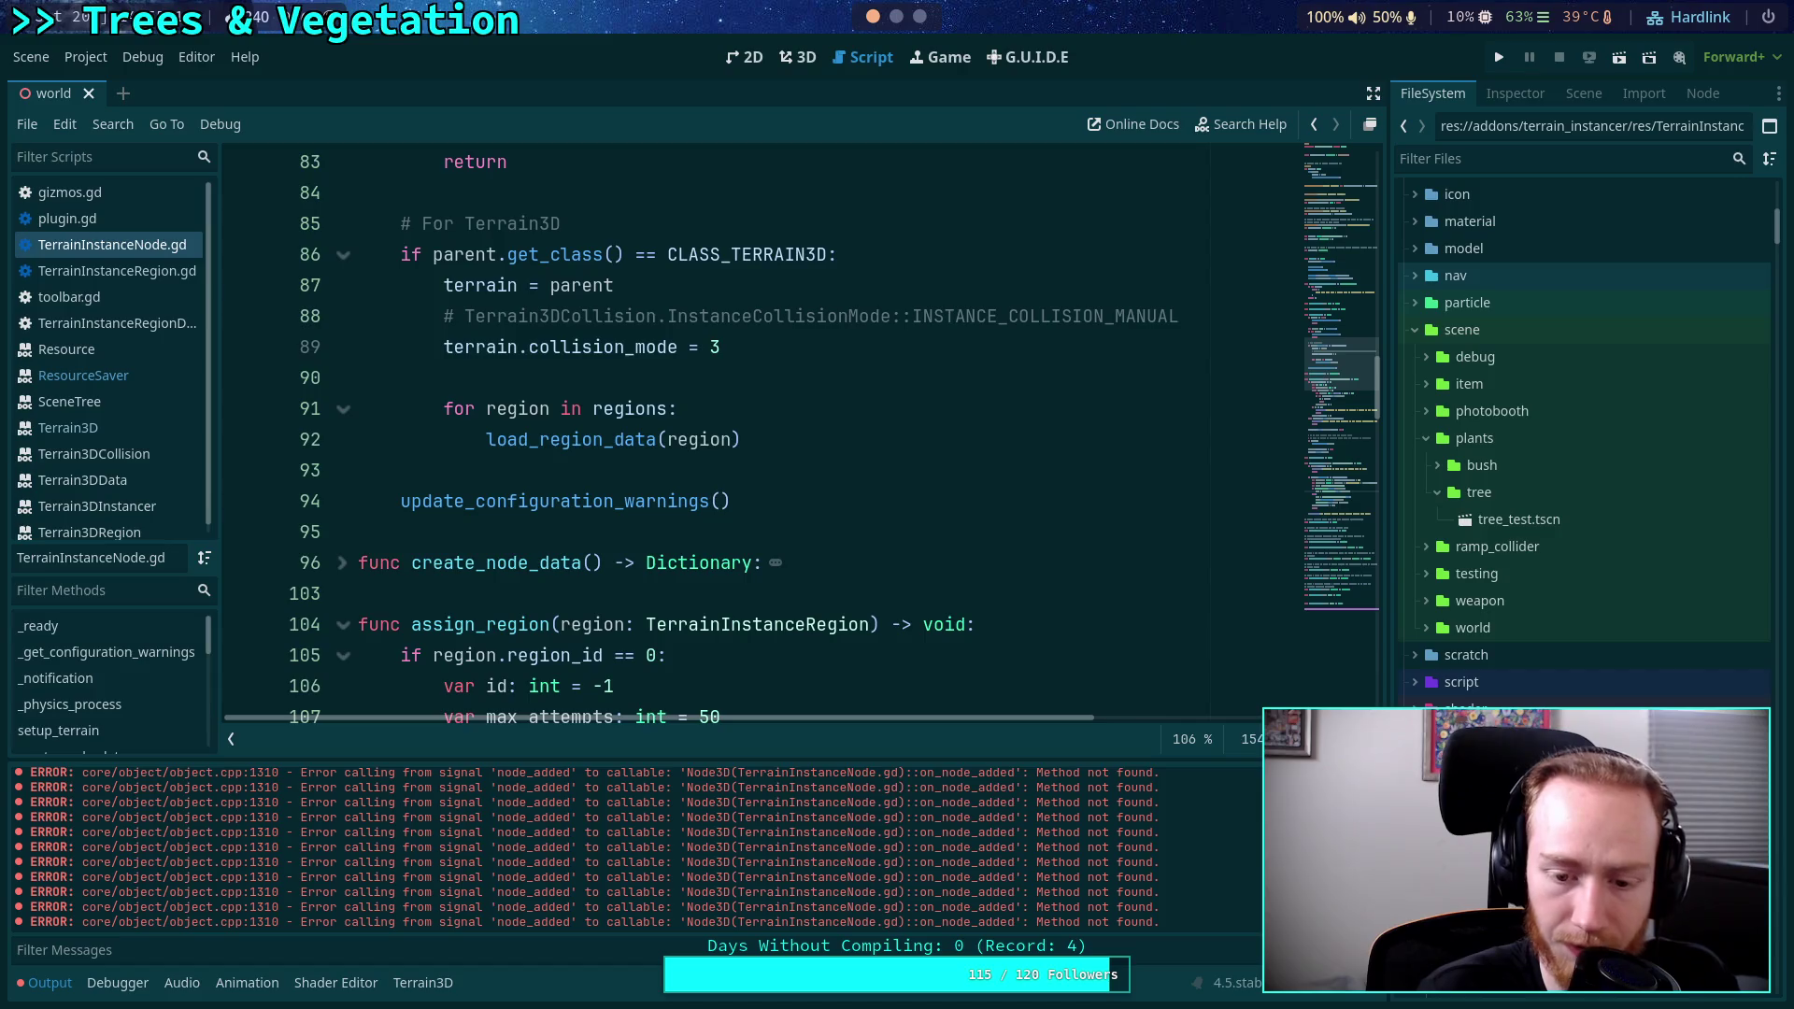
pyautogui.moveTo(1337, 353)
pyautogui.mouseDown()
pyautogui.moveTo(1342, 578)
pyautogui.moveTo(1347, 193)
pyautogui.moveTo(1340, 316)
pyautogui.moveTo(1342, 297)
pyautogui.mouseUp()
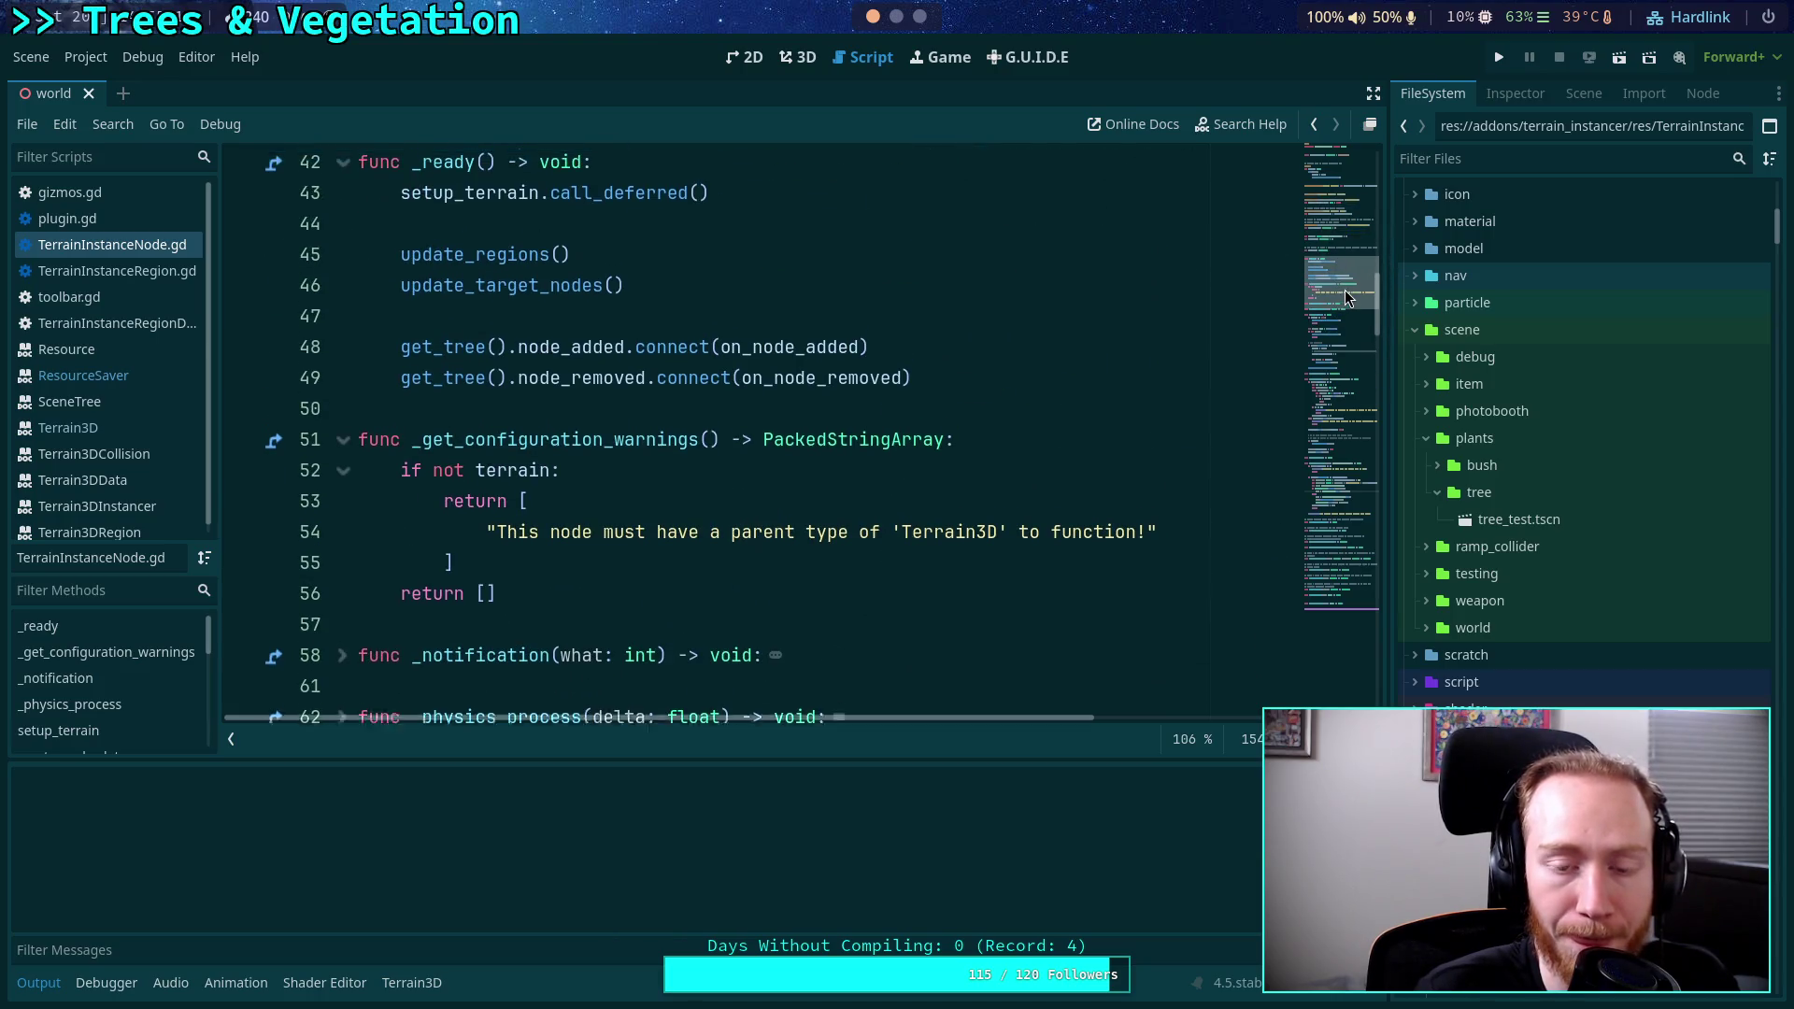
pyautogui.click(744, 58)
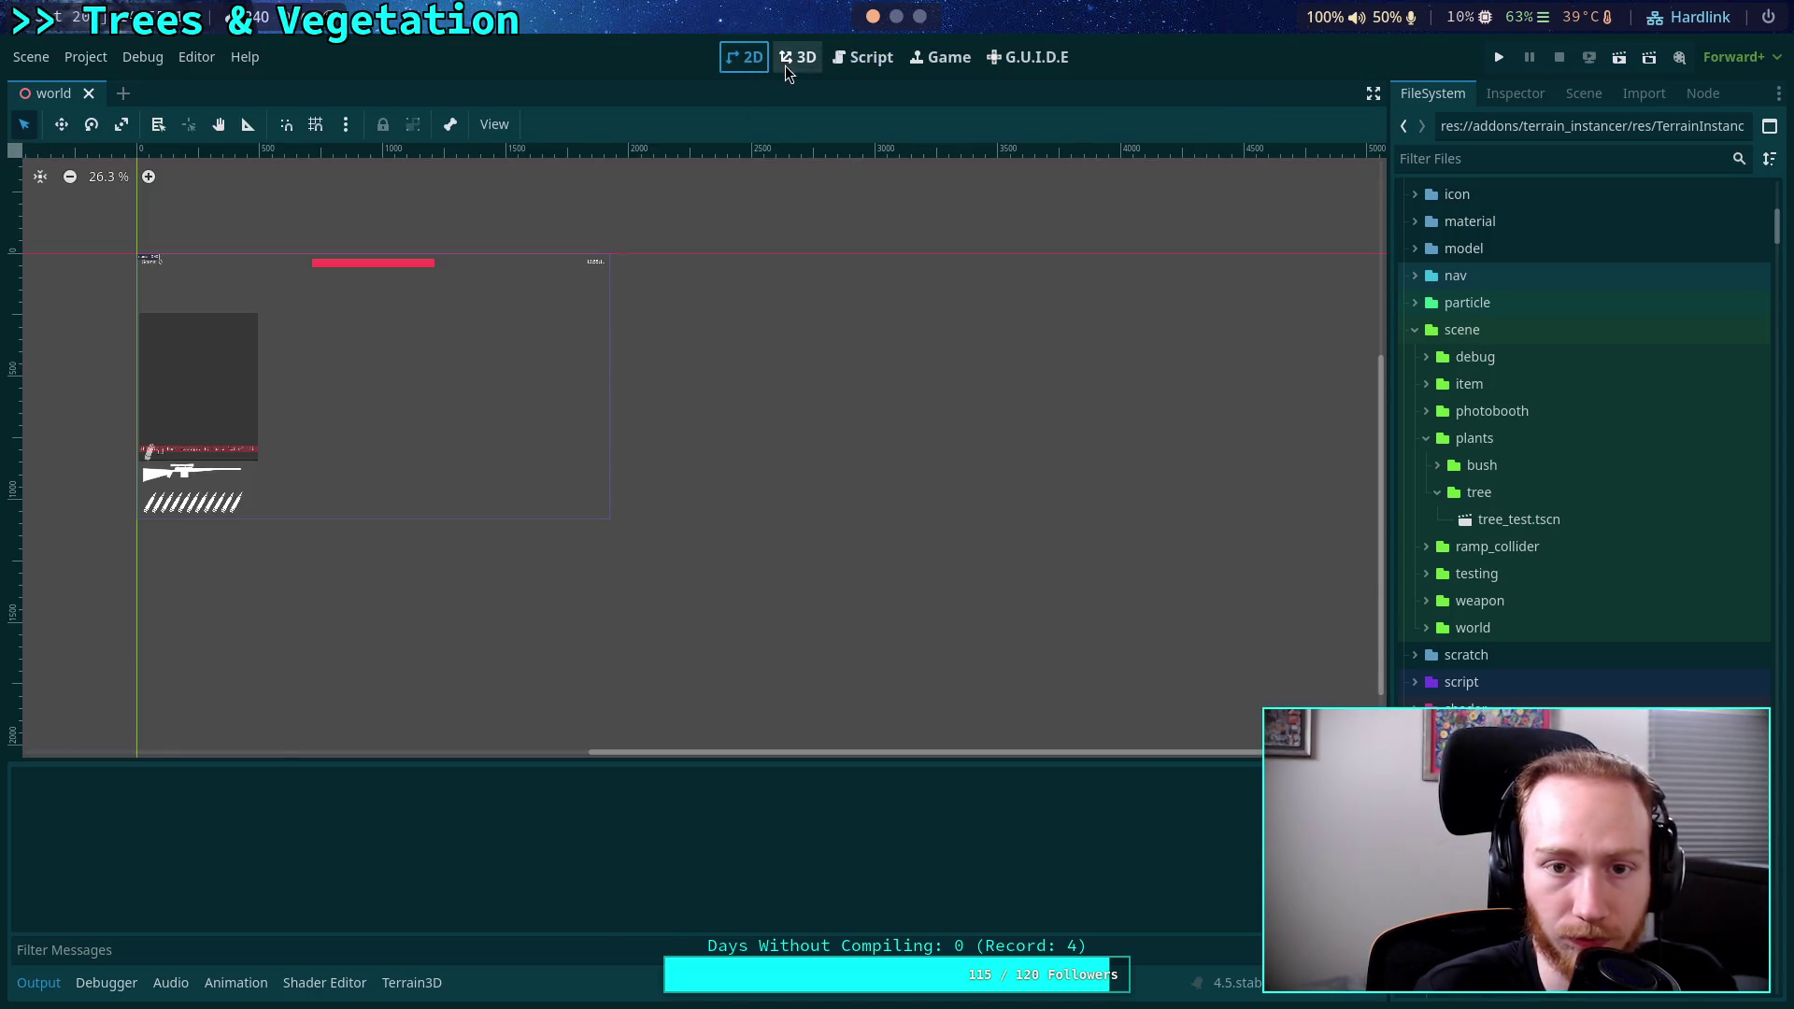
# Glance at the 3D terrain viewport, then open gizmos.gd in the script editor.
pyautogui.click(791, 62)
pyautogui.scroll(3, 794, 489)
pyautogui.scroll(-3, 794, 489)
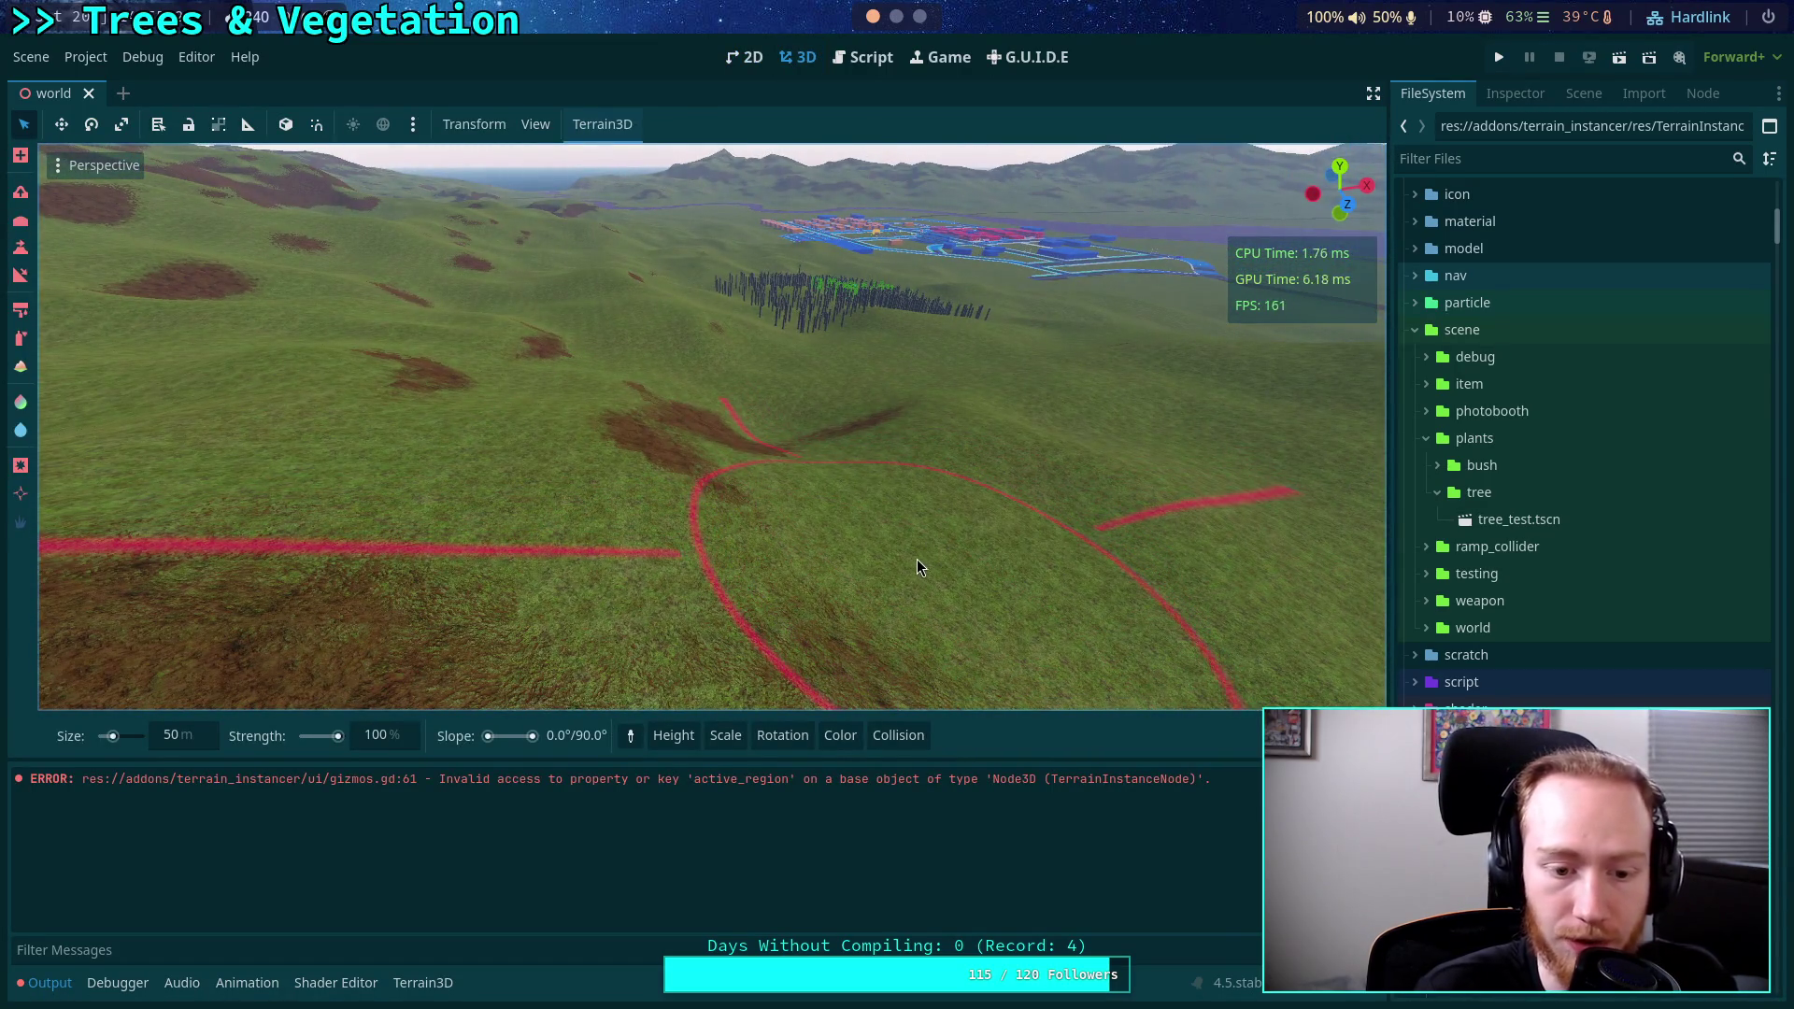
pyautogui.click(889, 60)
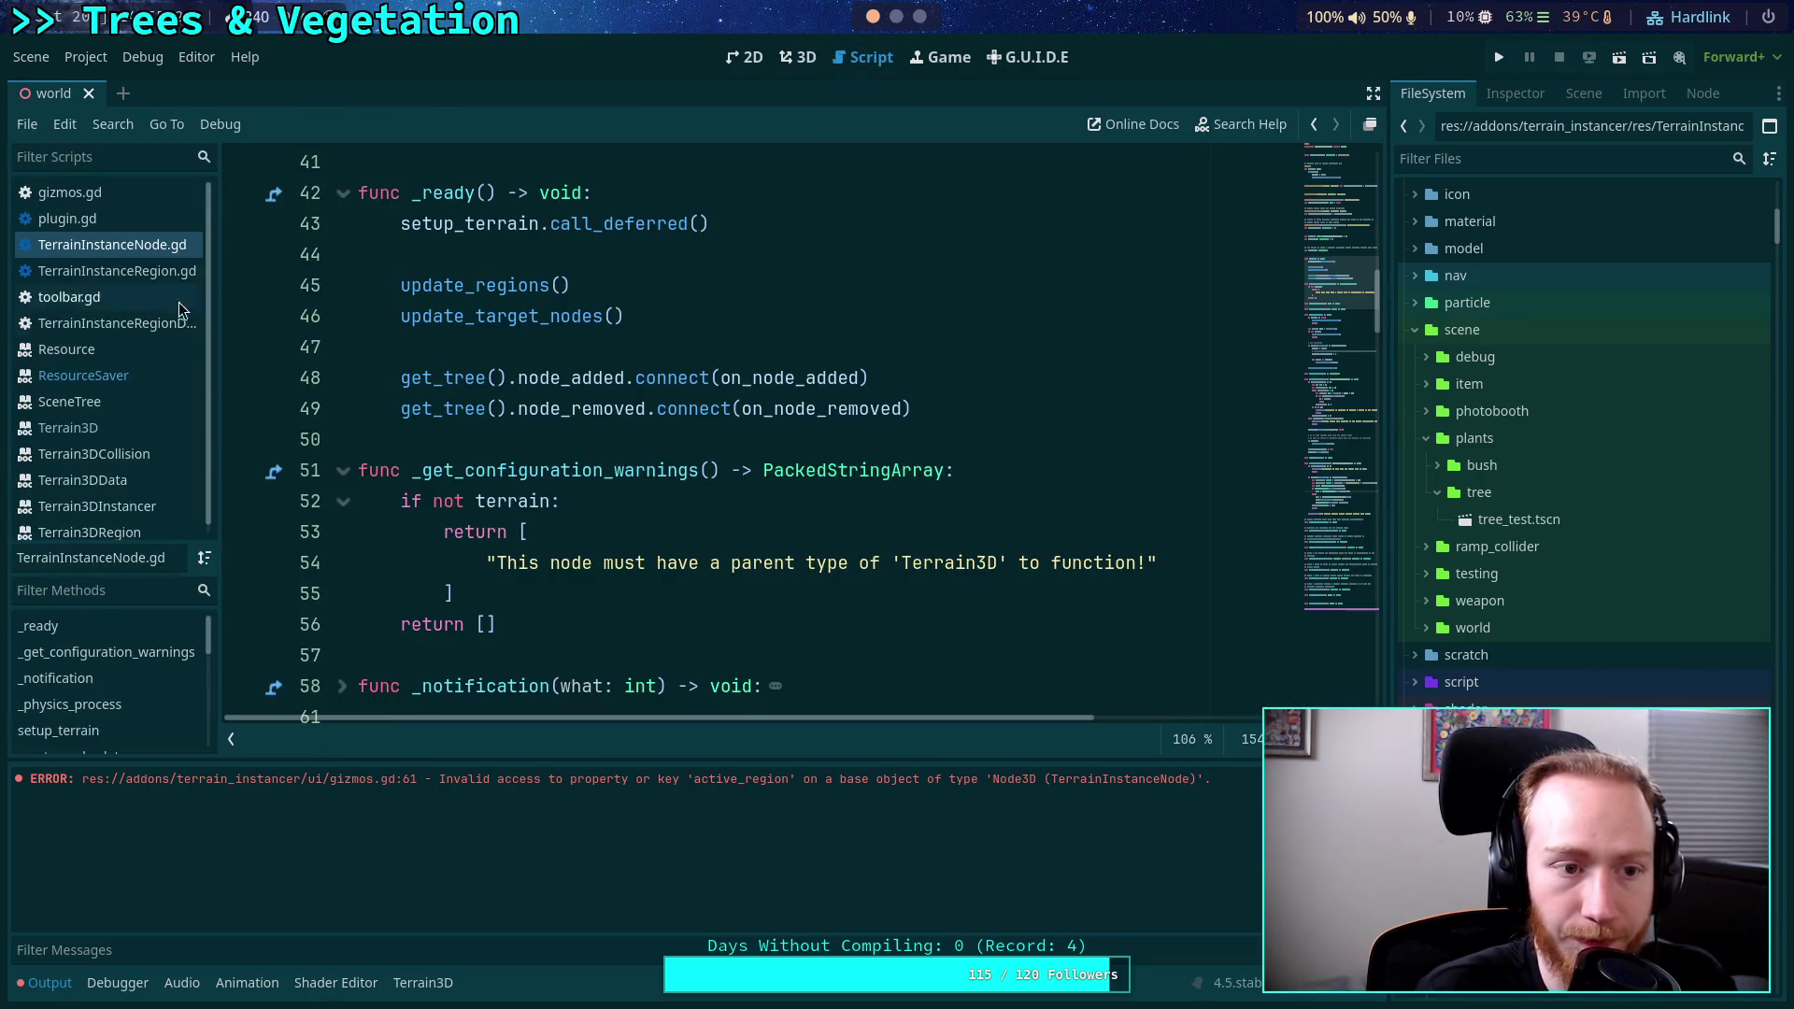
pyautogui.click(133, 194)
pyautogui.scroll(14, 795, 446)
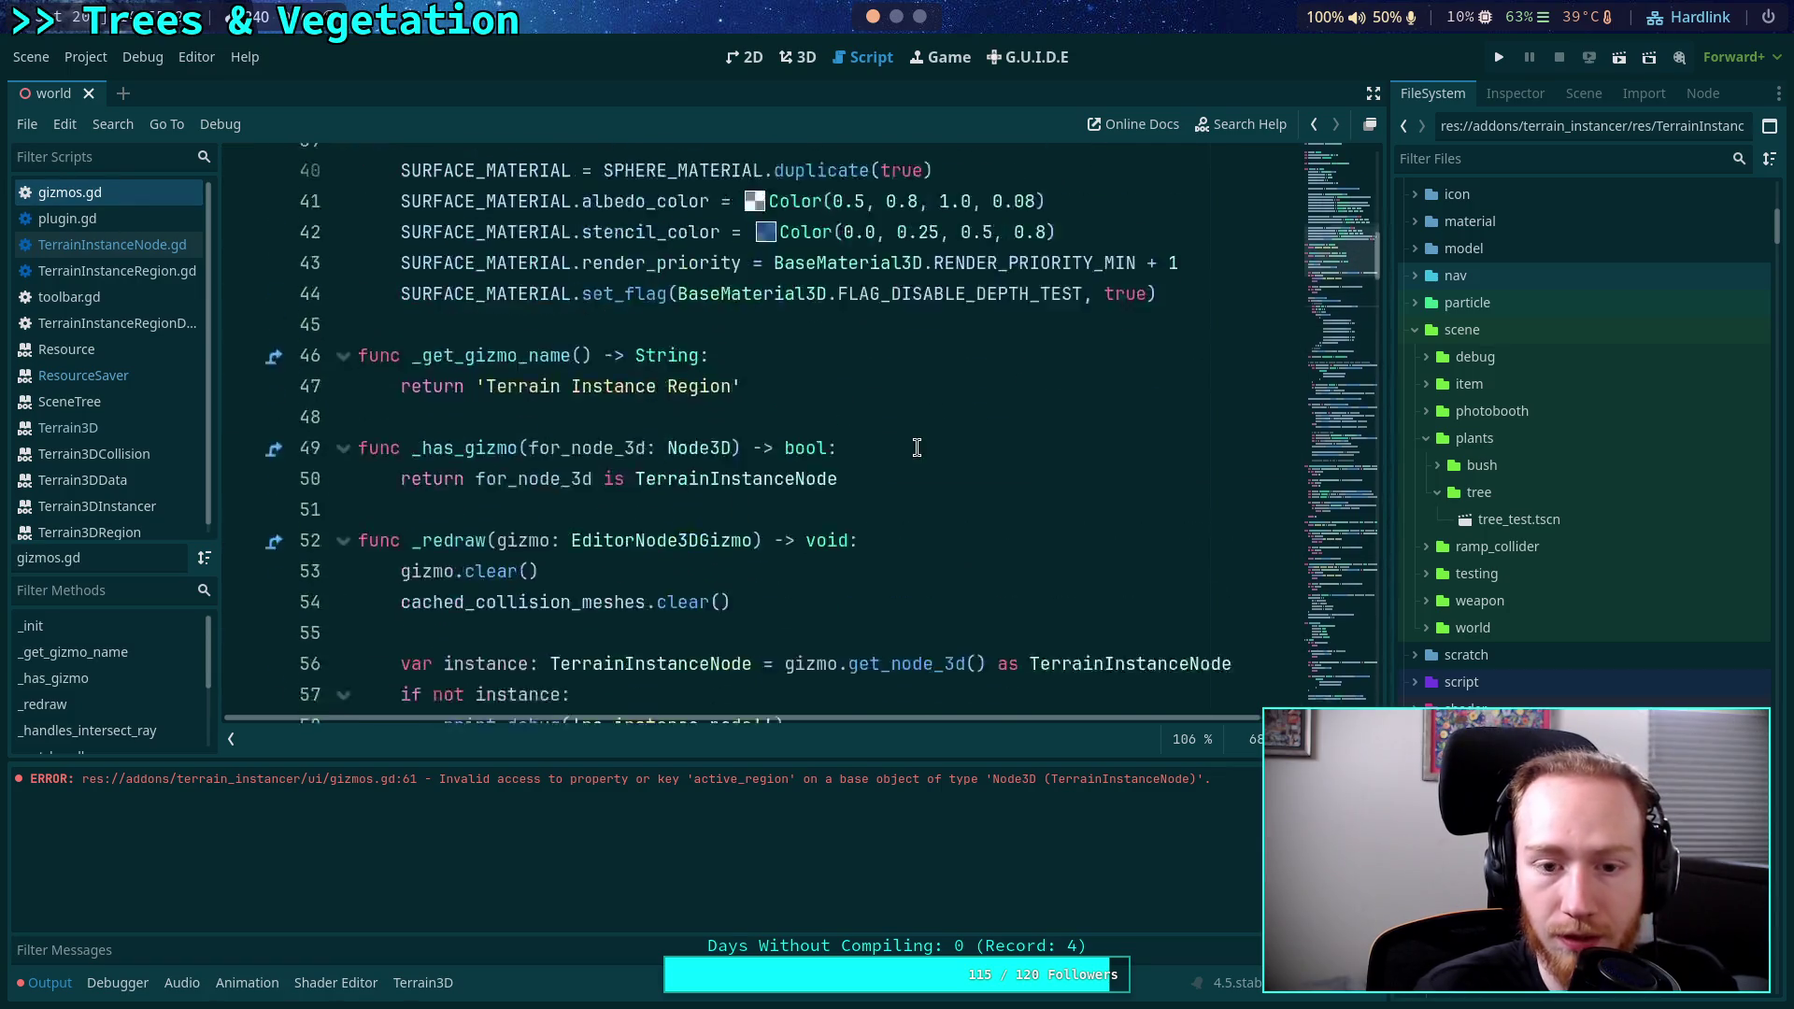
# Search gizmos.gd for active_r and review the code around line 63.
pyautogui.hotkey('ctrl', 'f')
pyautogui.write('active_r')
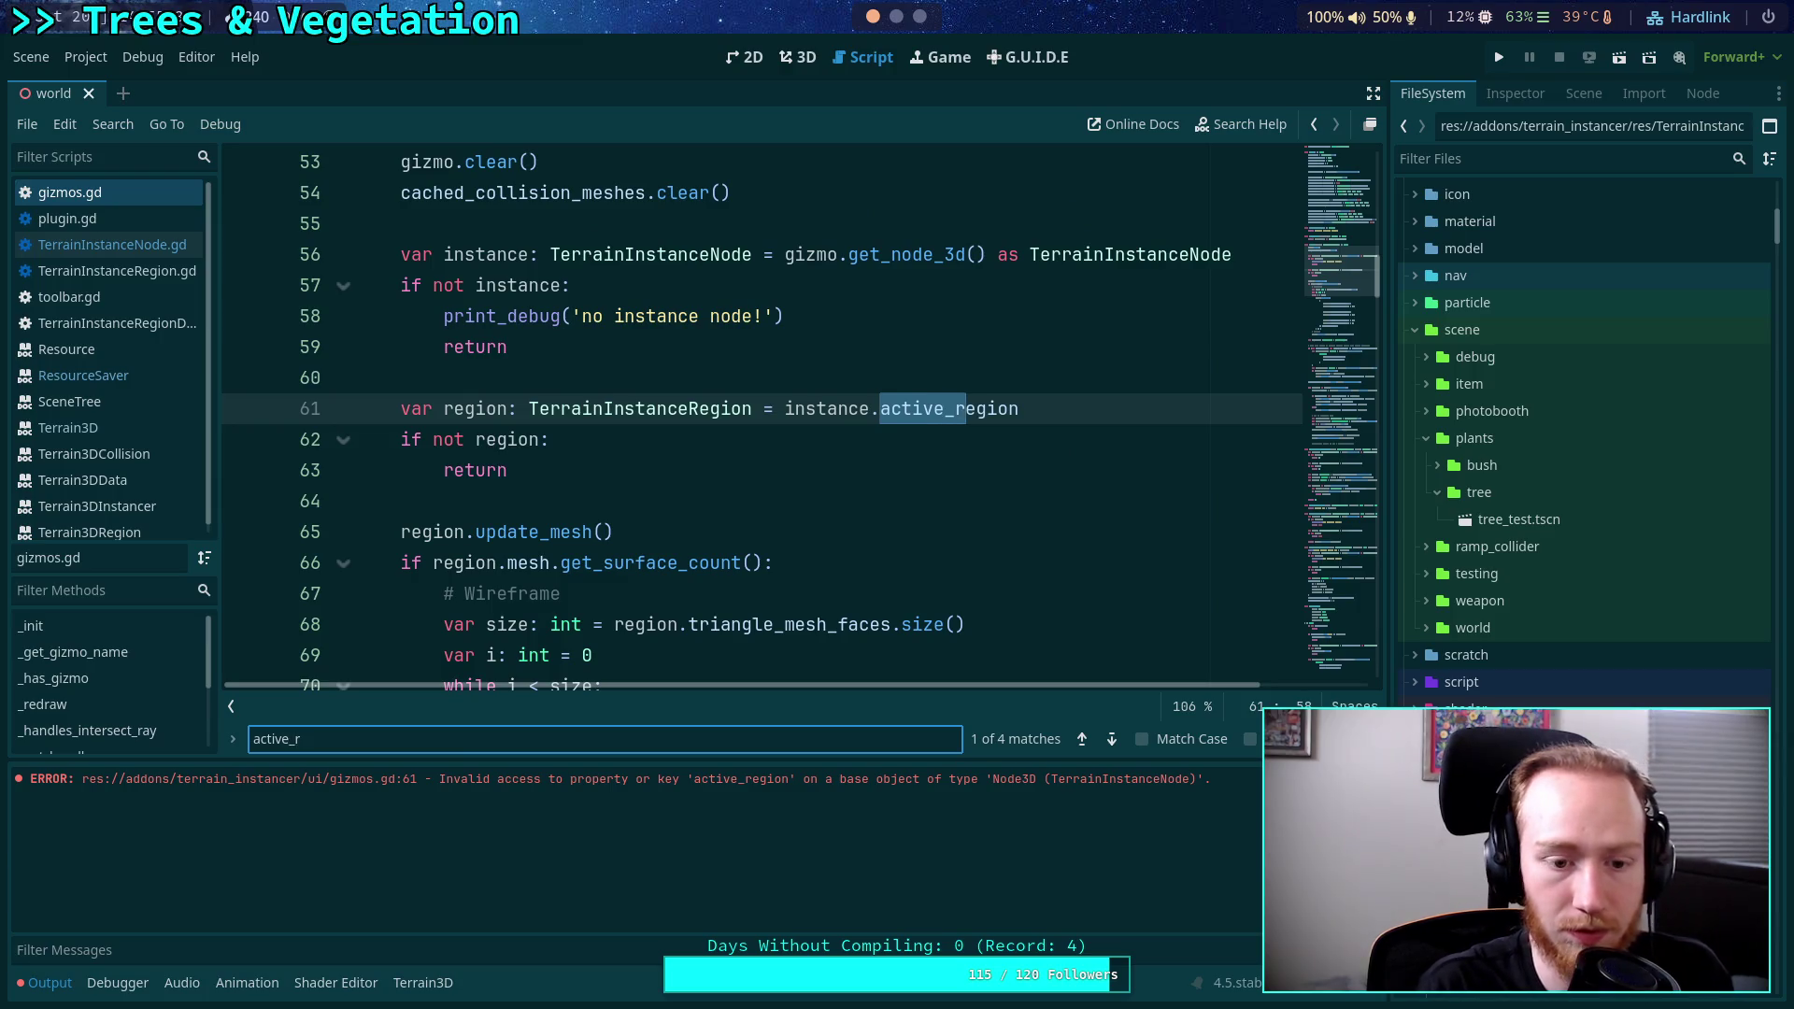
pyautogui.click(813, 464)
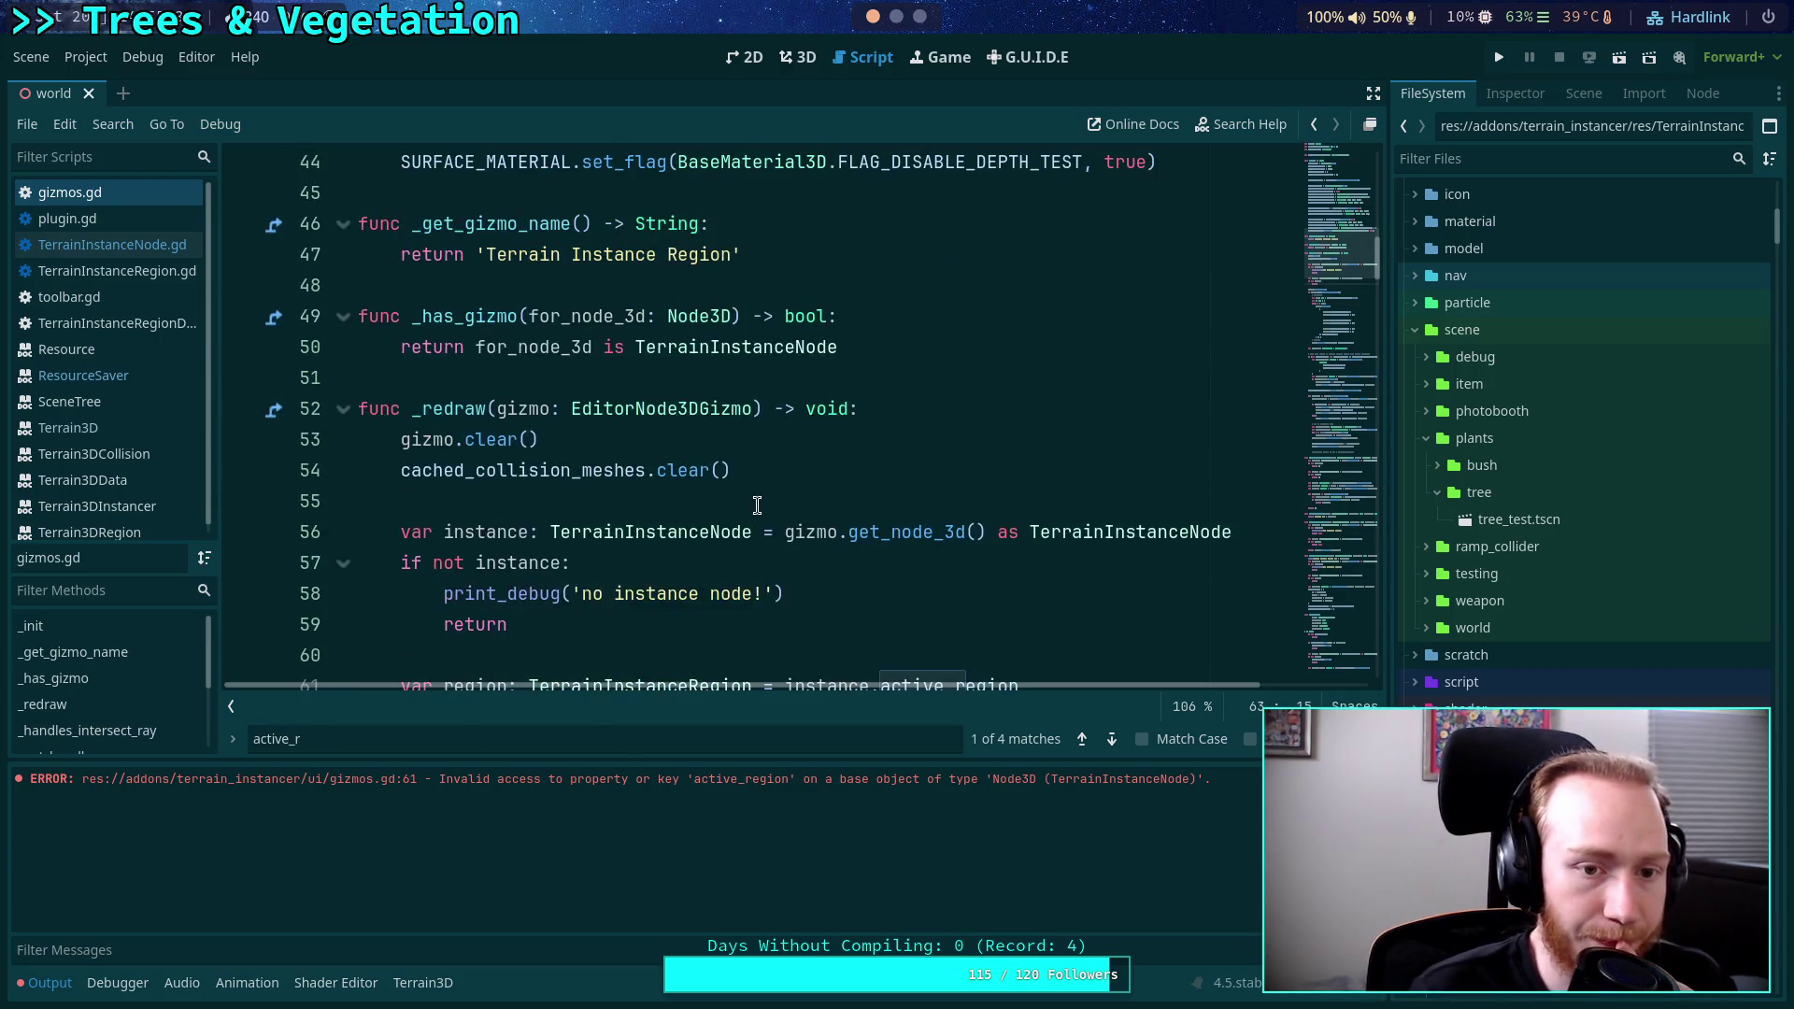
pyautogui.scroll(3, 755, 496)
pyautogui.scroll(-2, 755, 496)
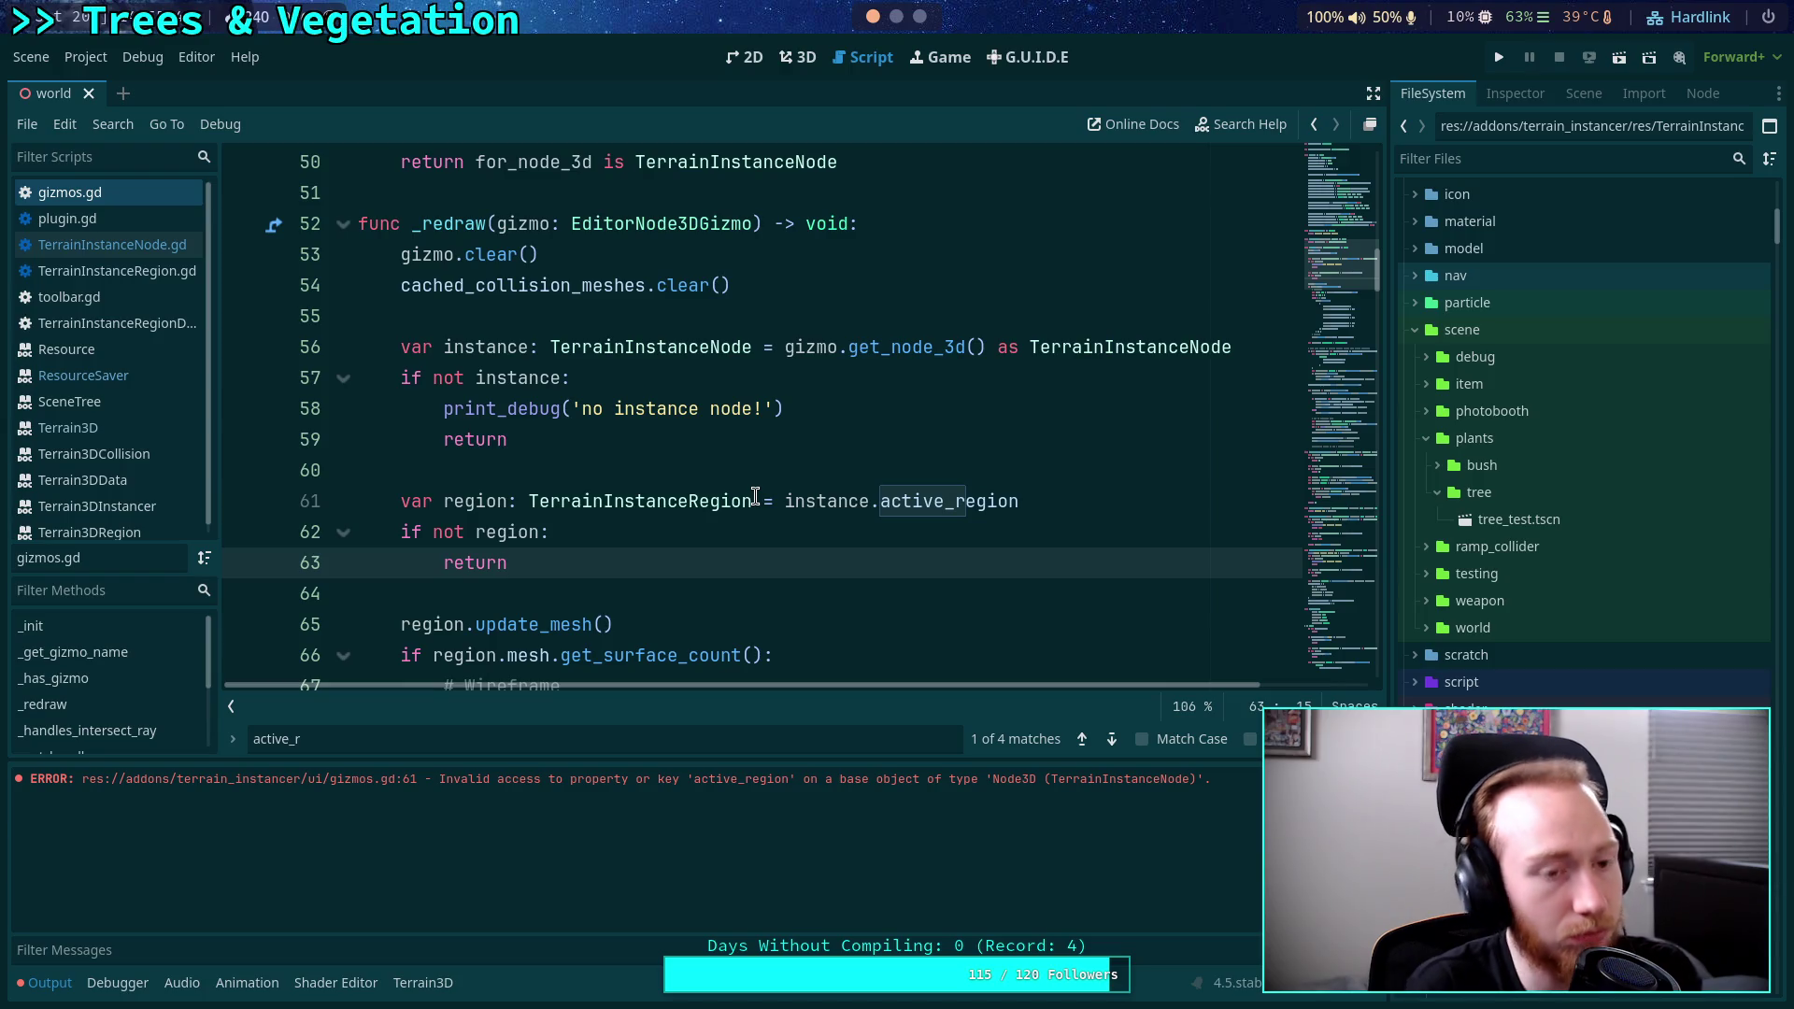
pyautogui.scroll(4, 781, 519)
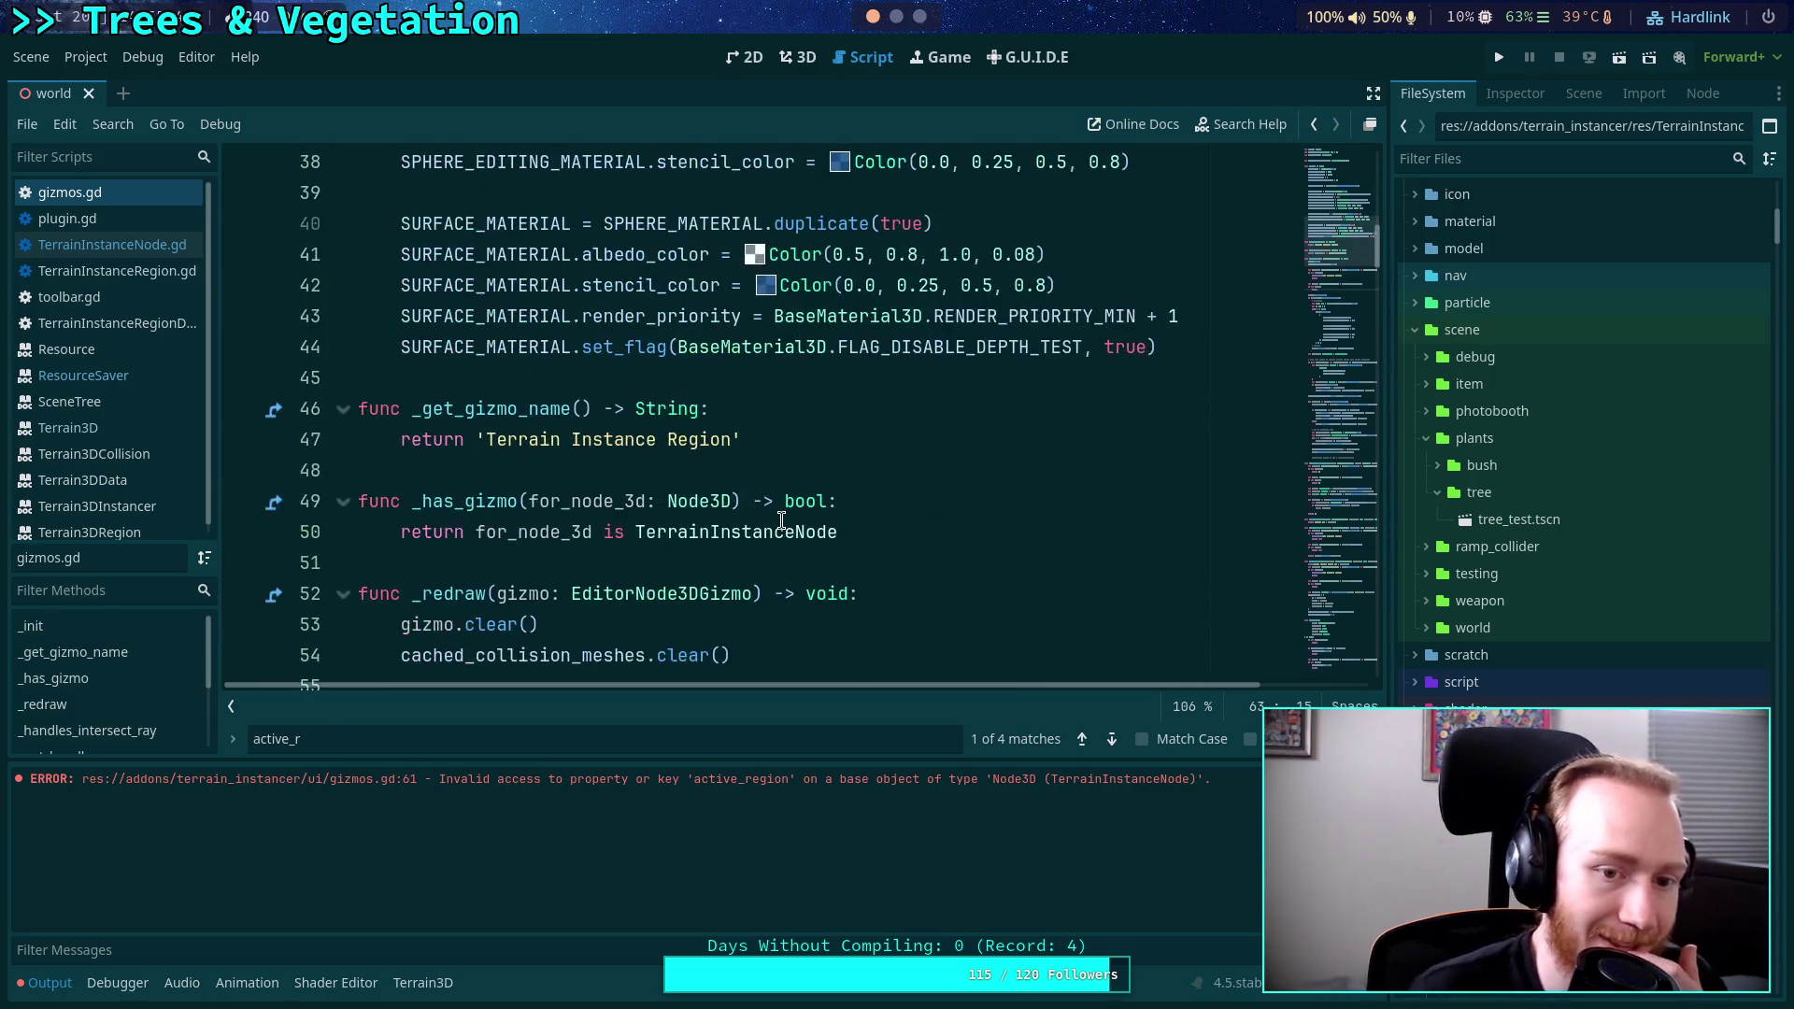
pyautogui.scroll(12, 781, 520)
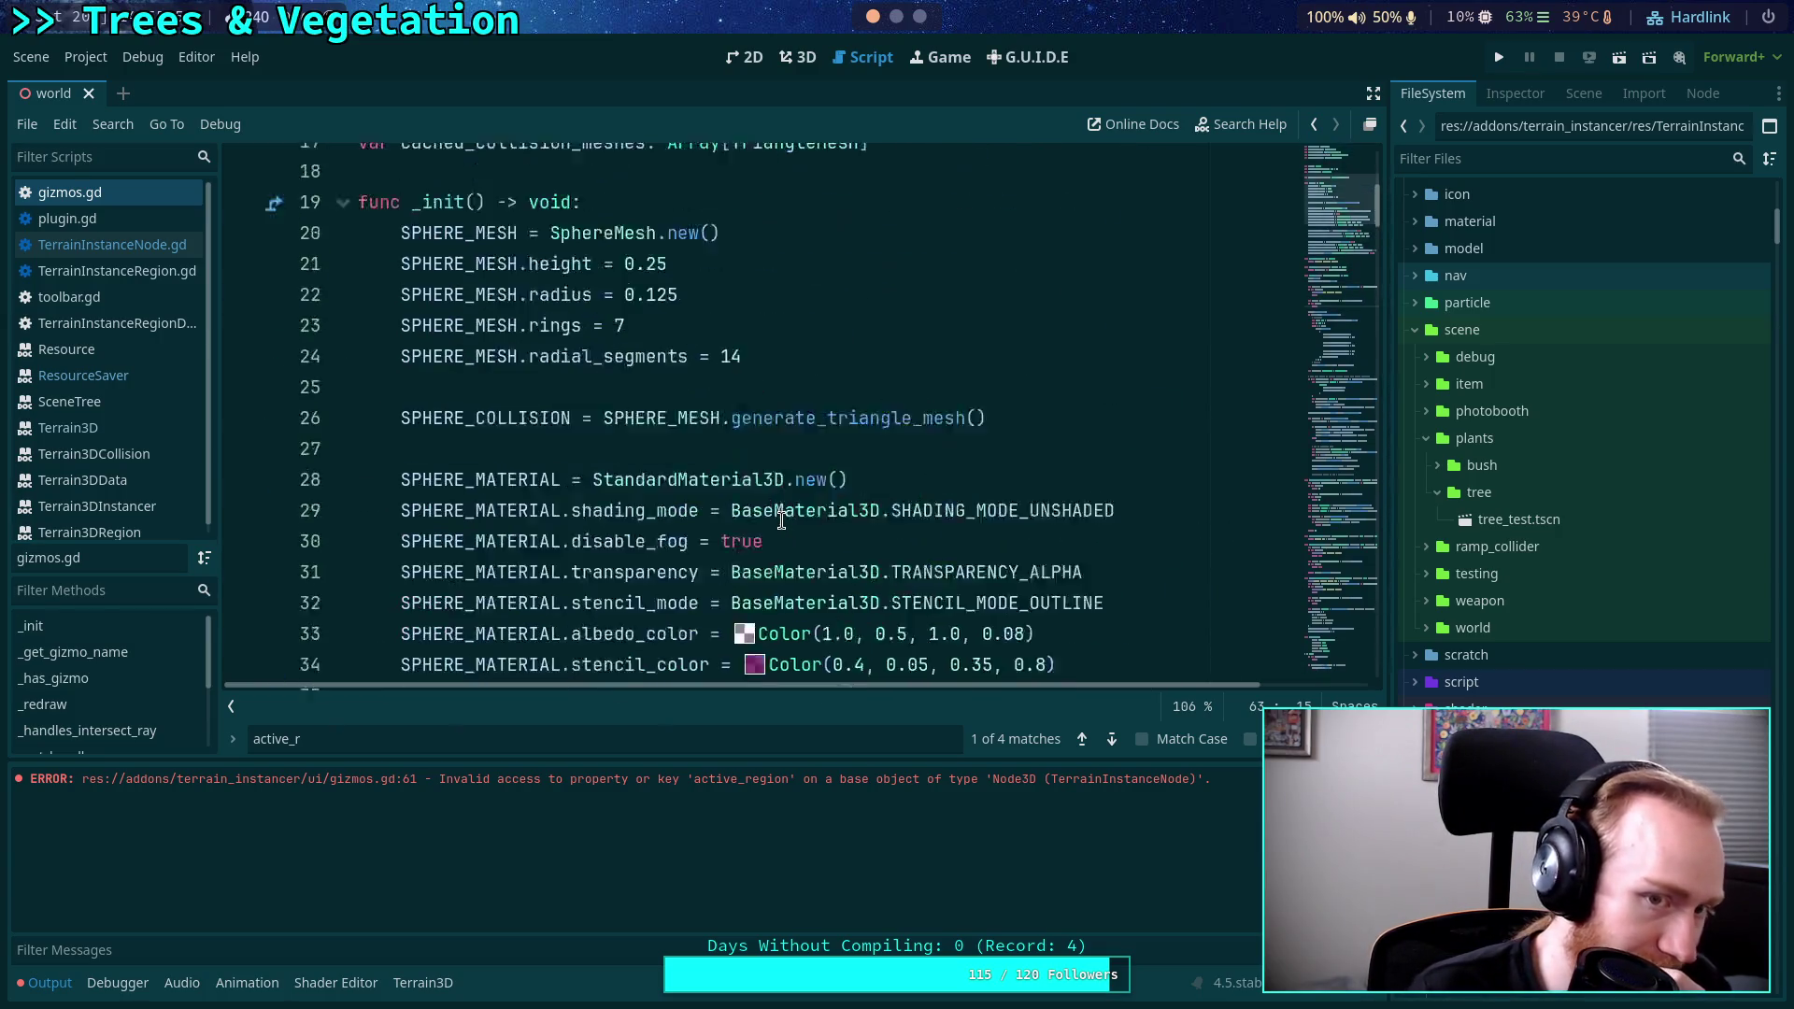
pyautogui.scroll(-1, 781, 519)
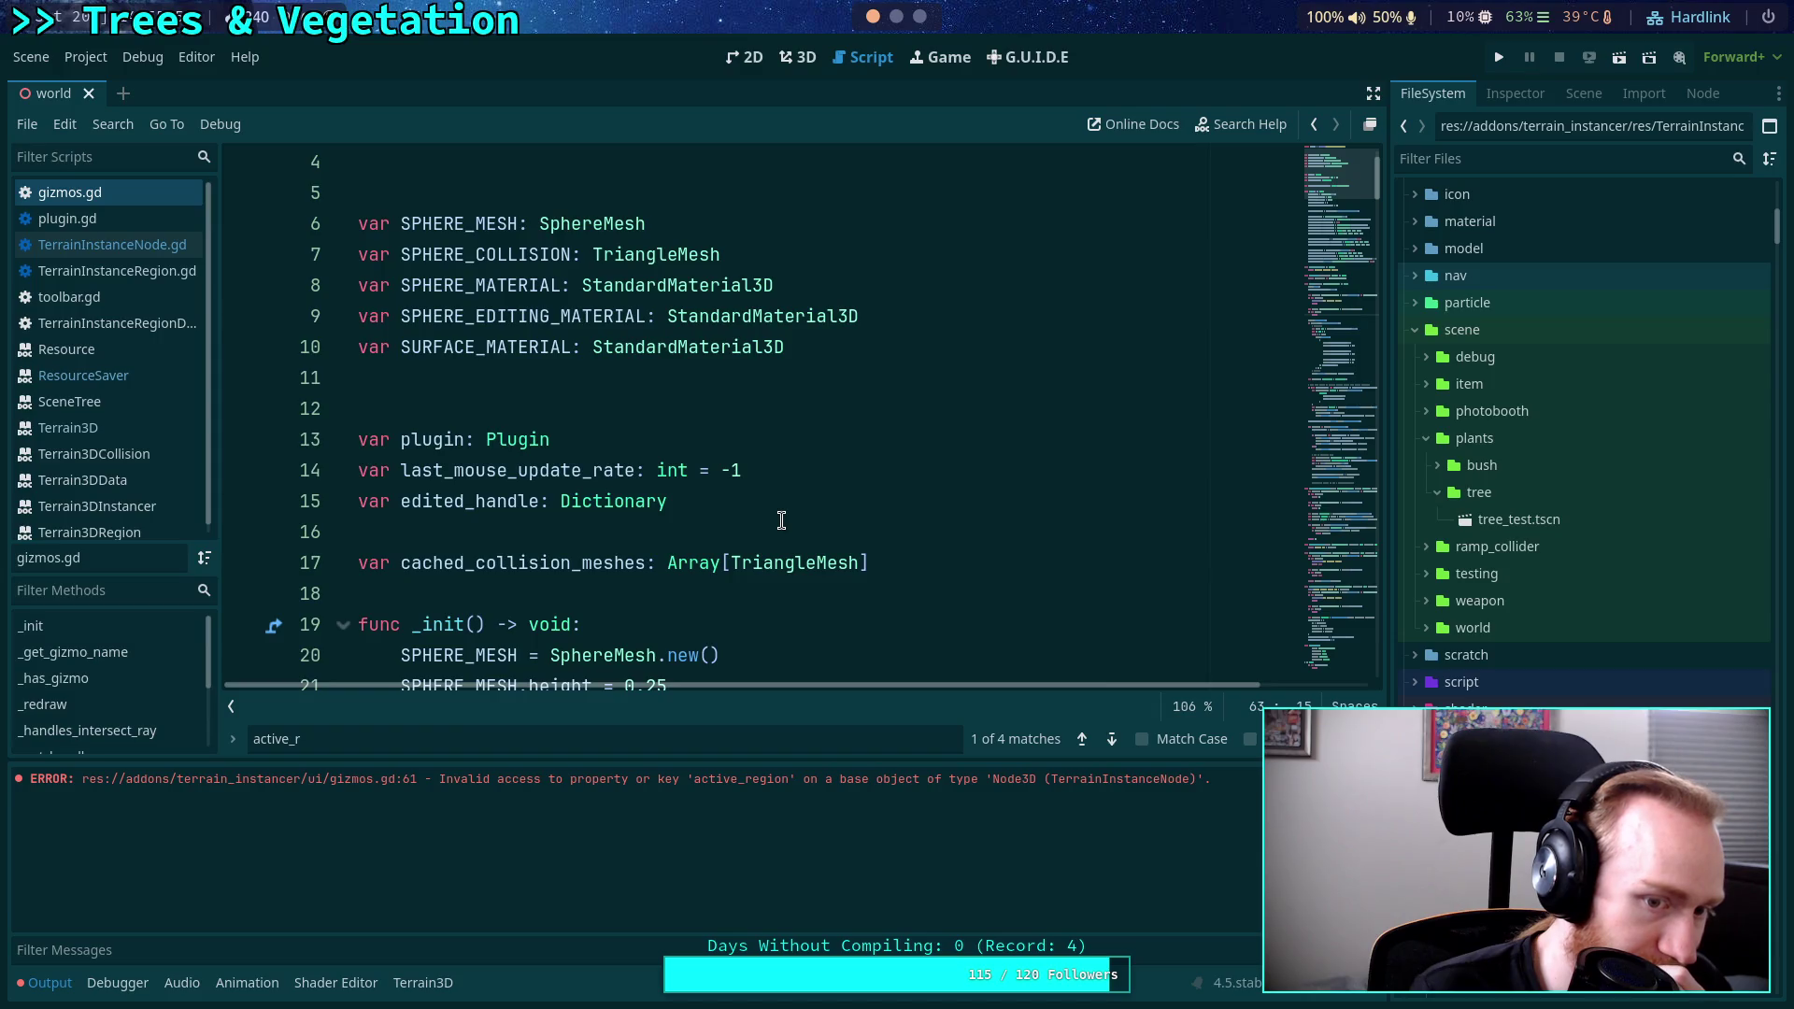
pyautogui.scroll(1, 781, 519)
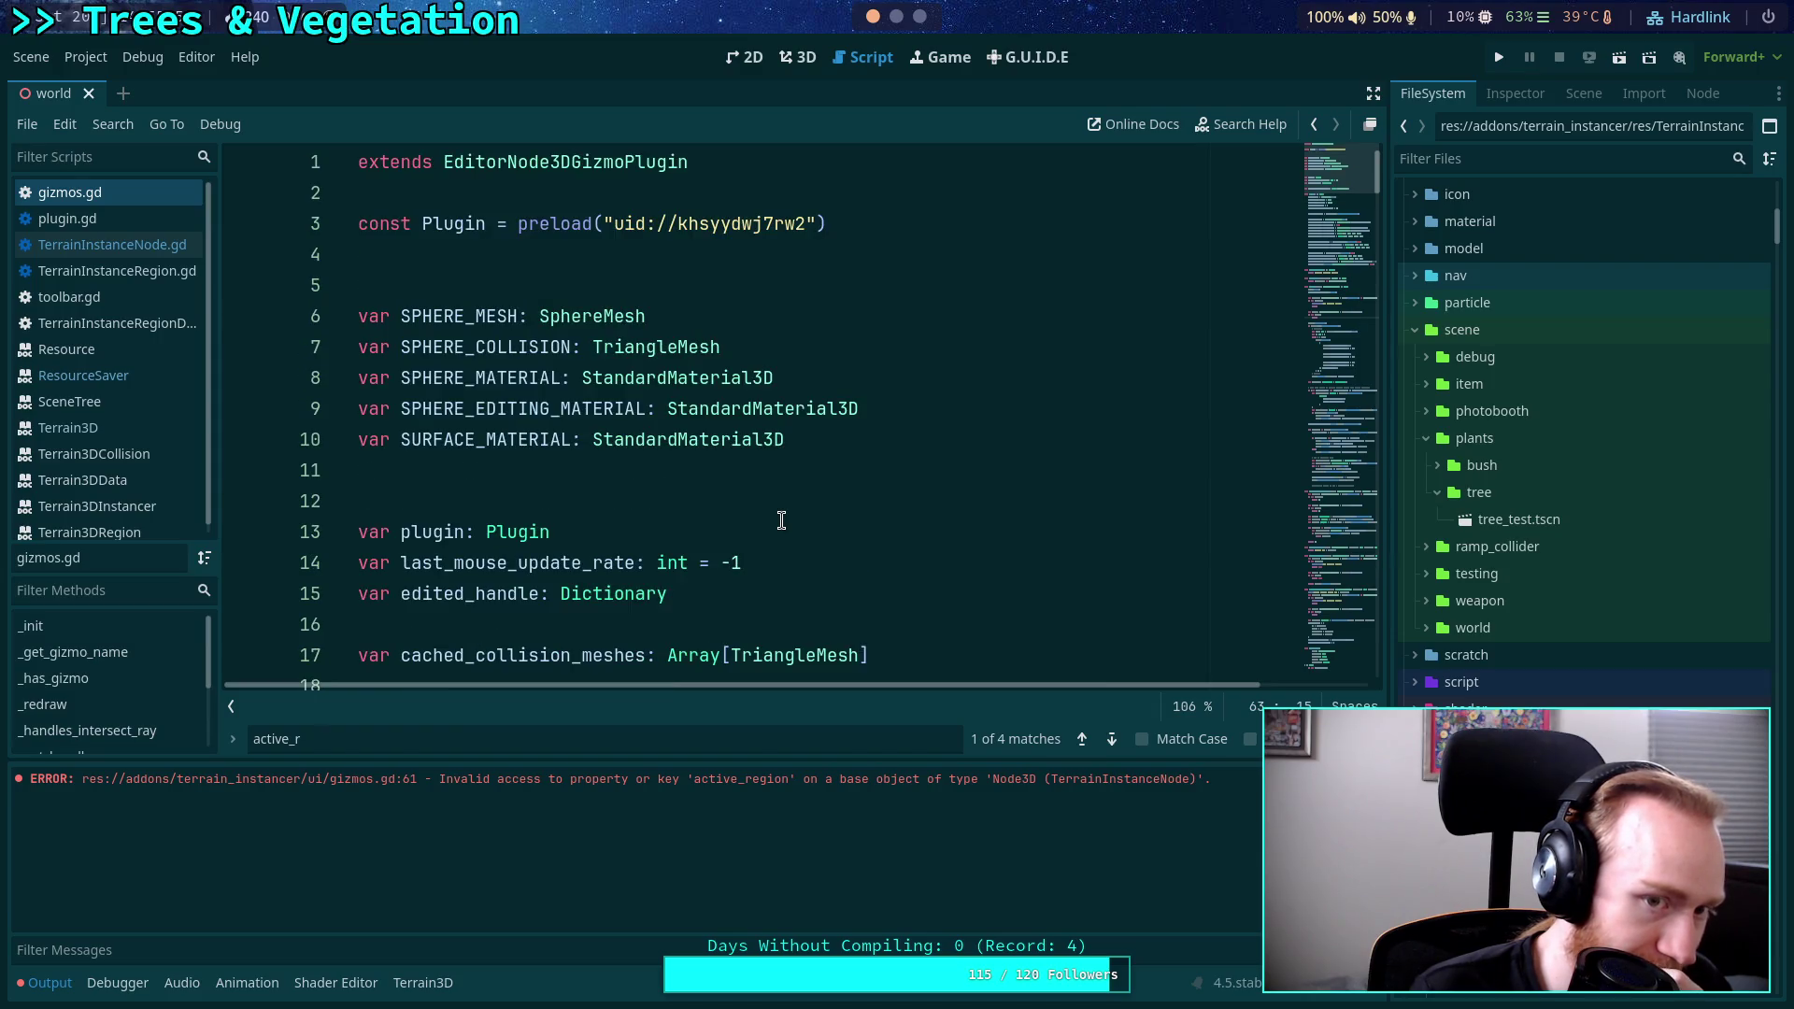
pyautogui.scroll(-2, 781, 519)
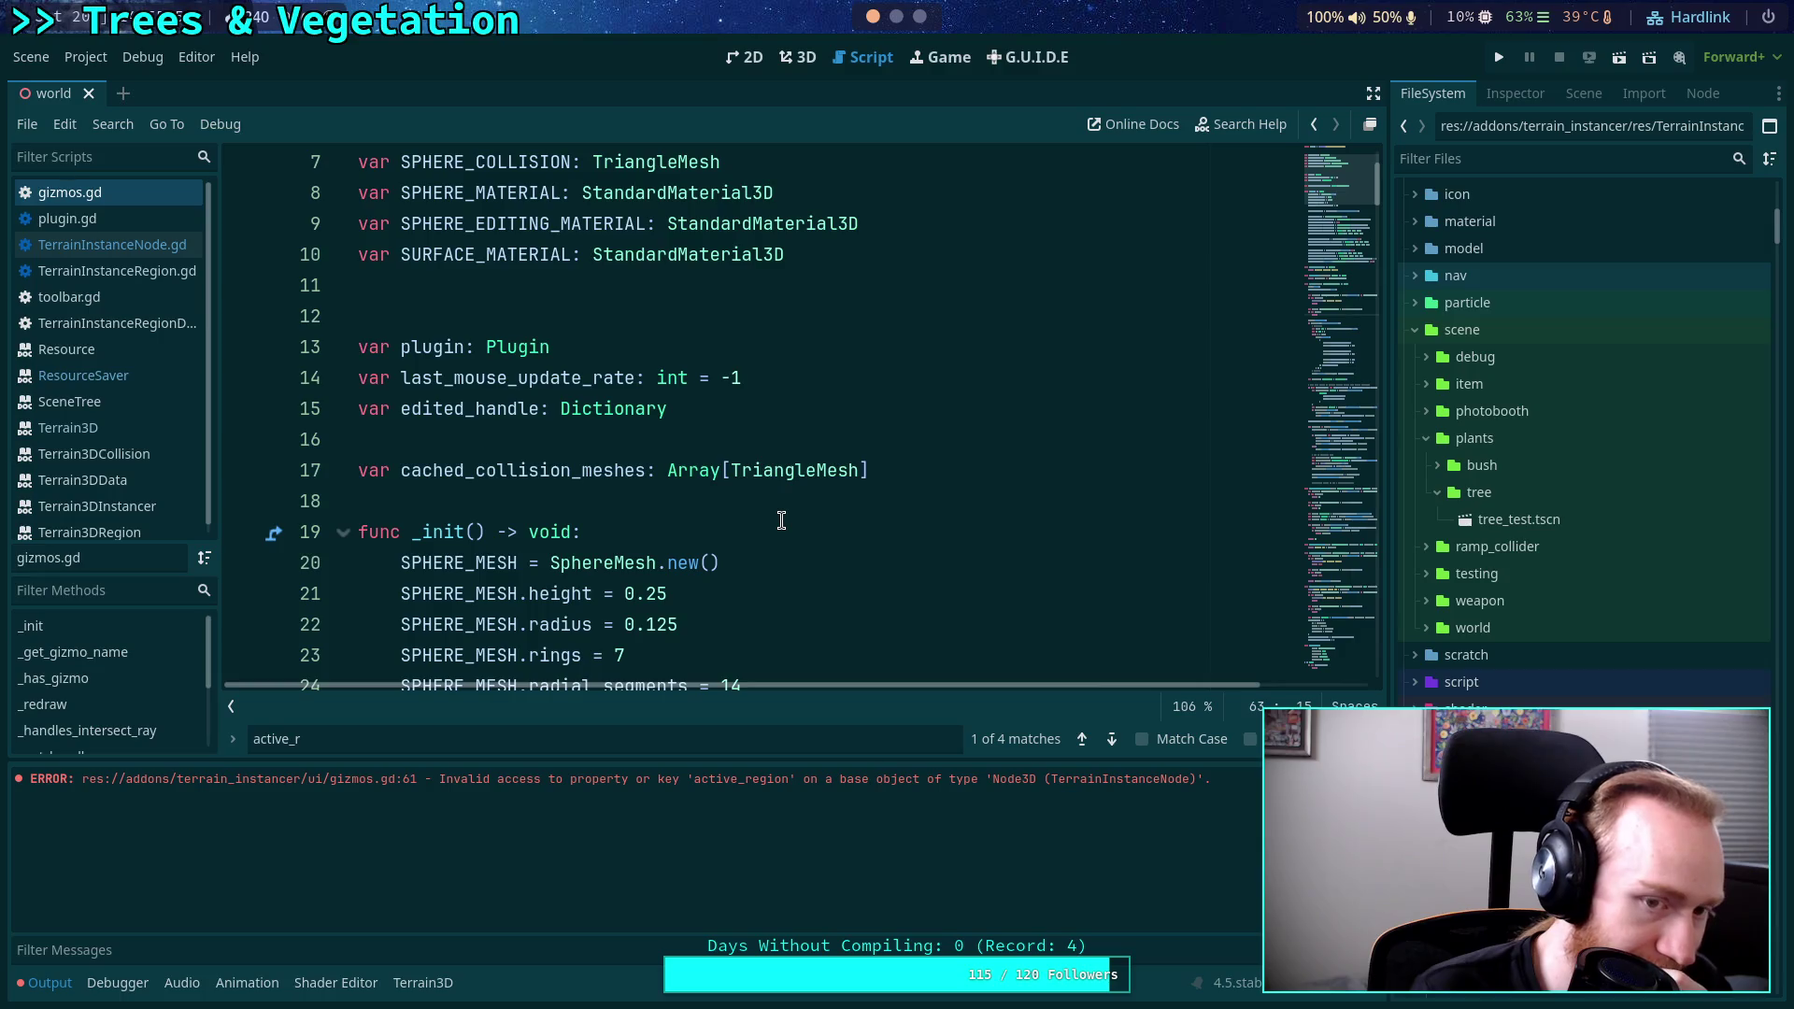
pyautogui.scroll(2, 781, 519)
pyautogui.scroll(-16, 781, 520)
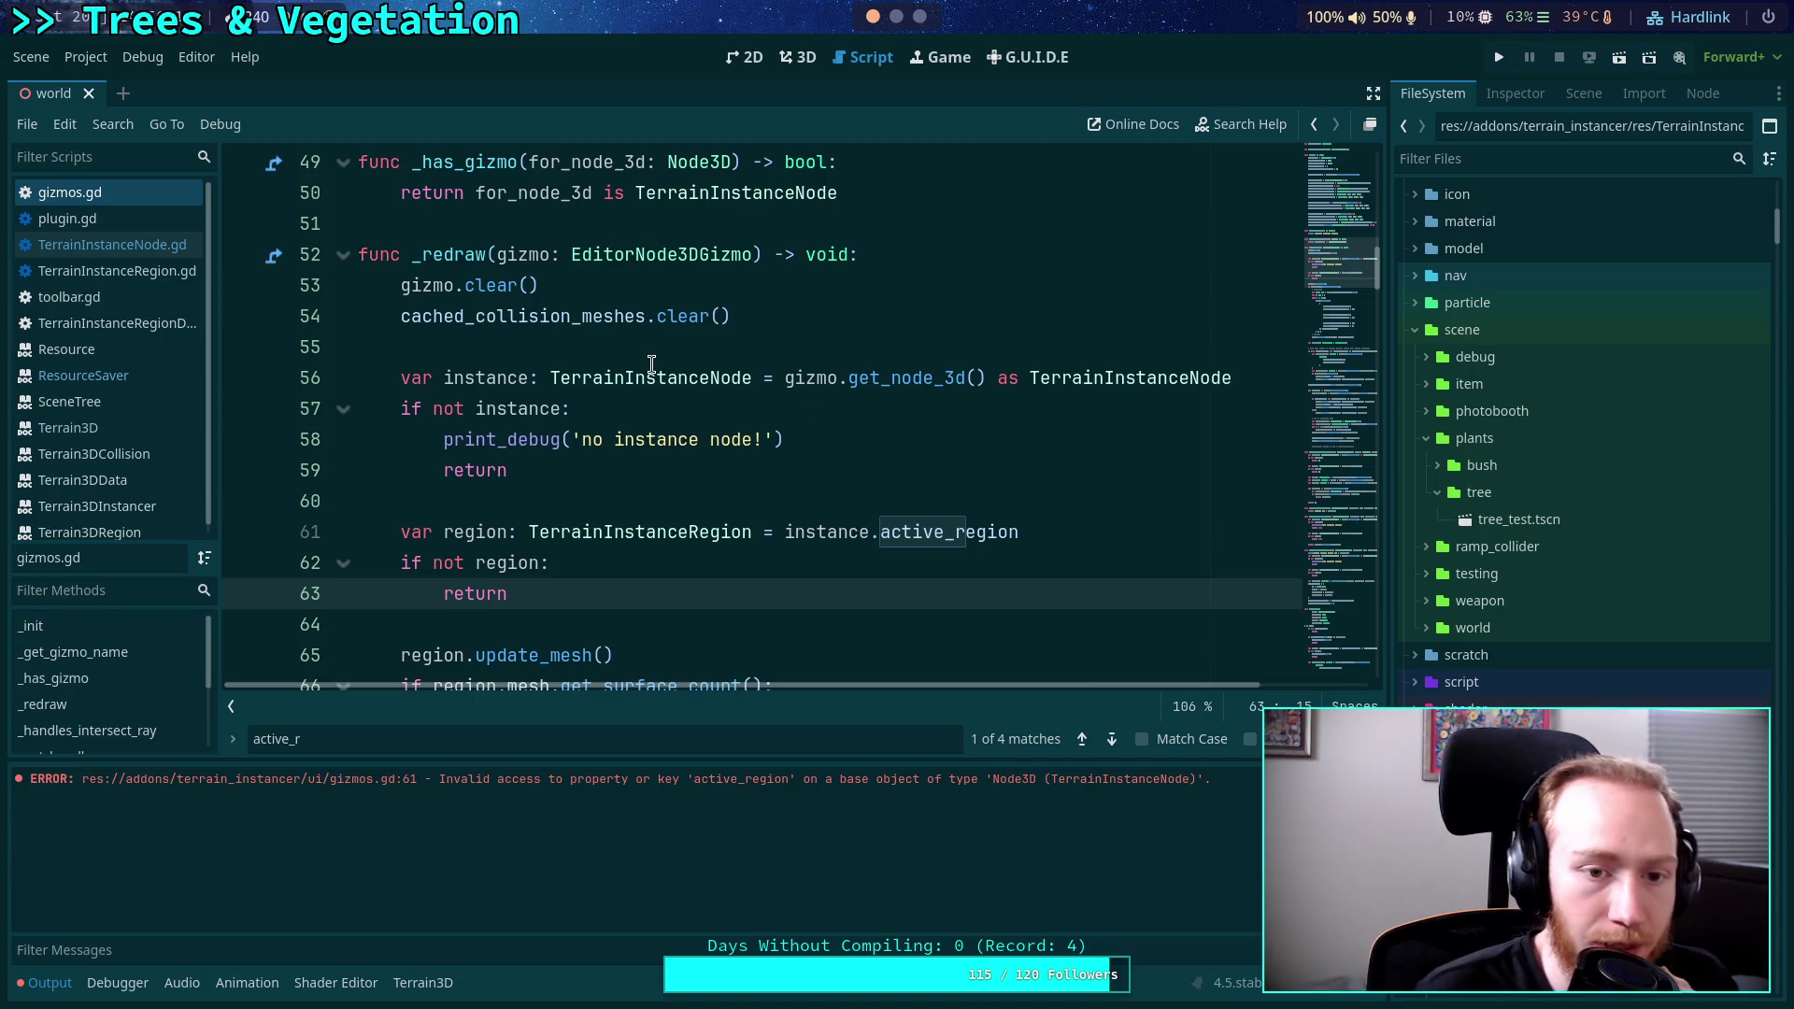
# Select cached_collision_meshes, put the caret on line 60, and collapse the Output panel.
pyautogui.doubleClick(532, 315)
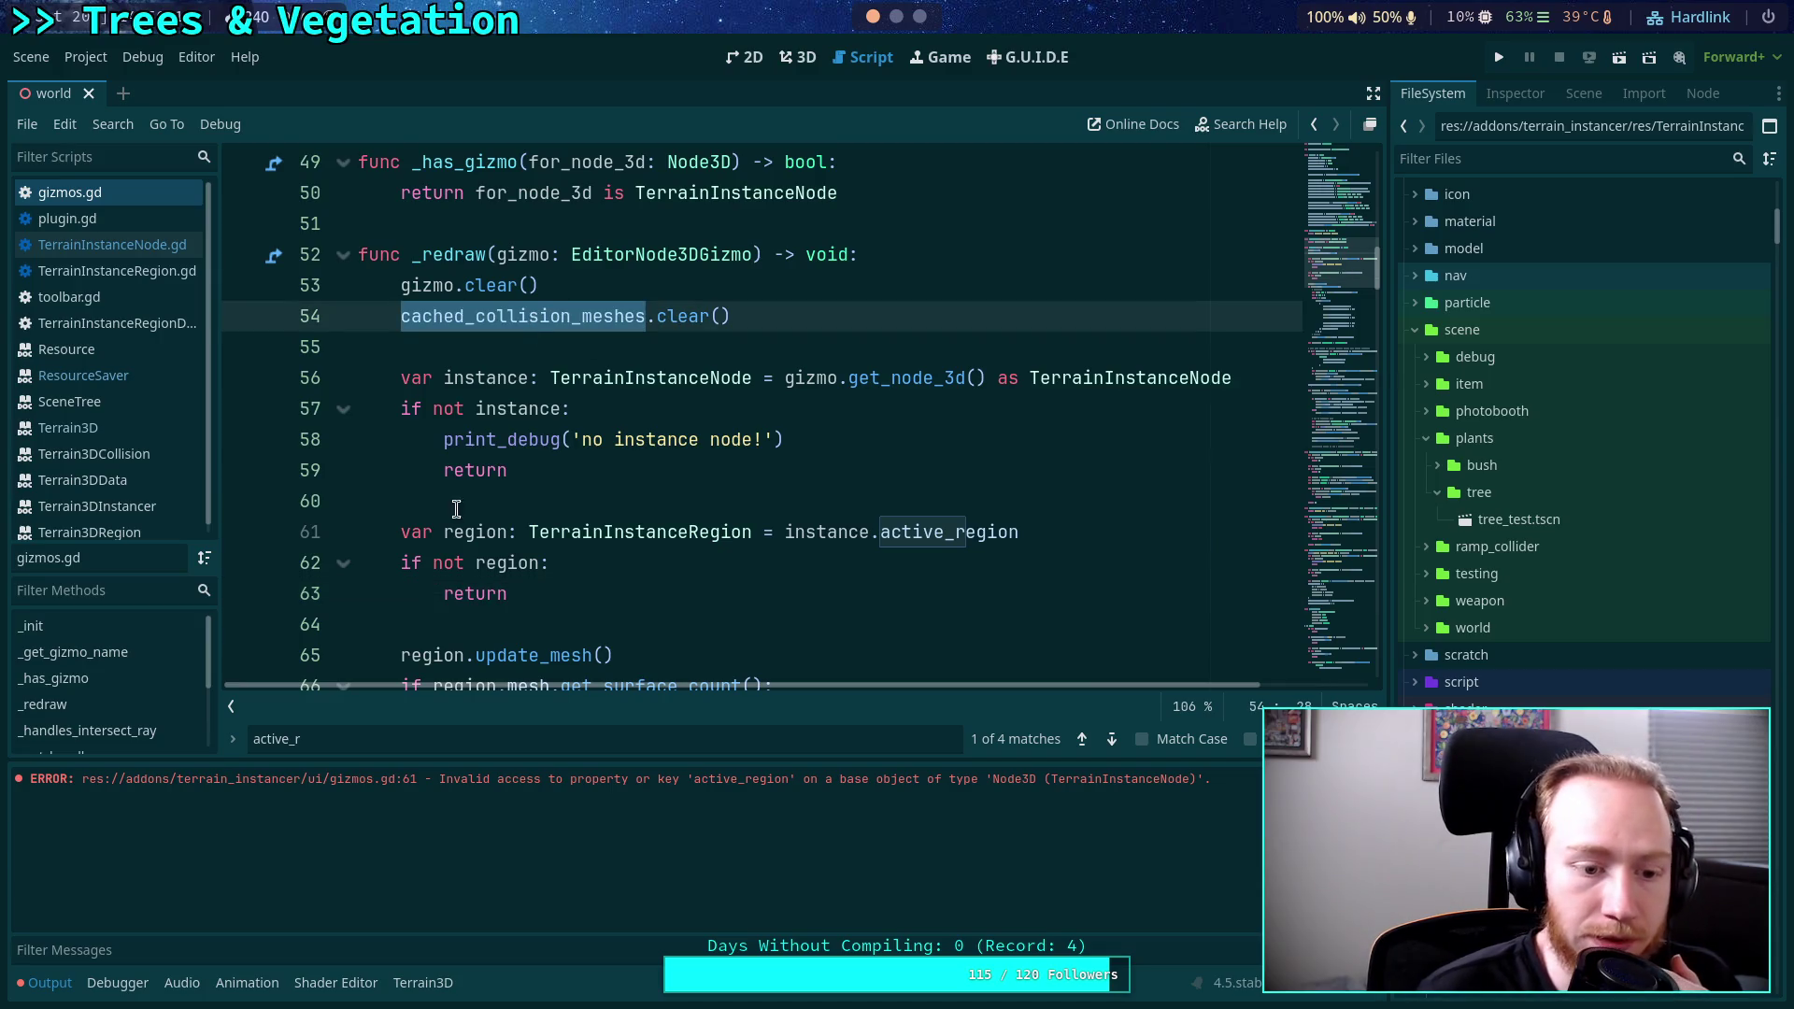
pyautogui.scroll(4, 586, 479)
pyautogui.scroll(2, 587, 480)
pyautogui.scroll(-6, 589, 476)
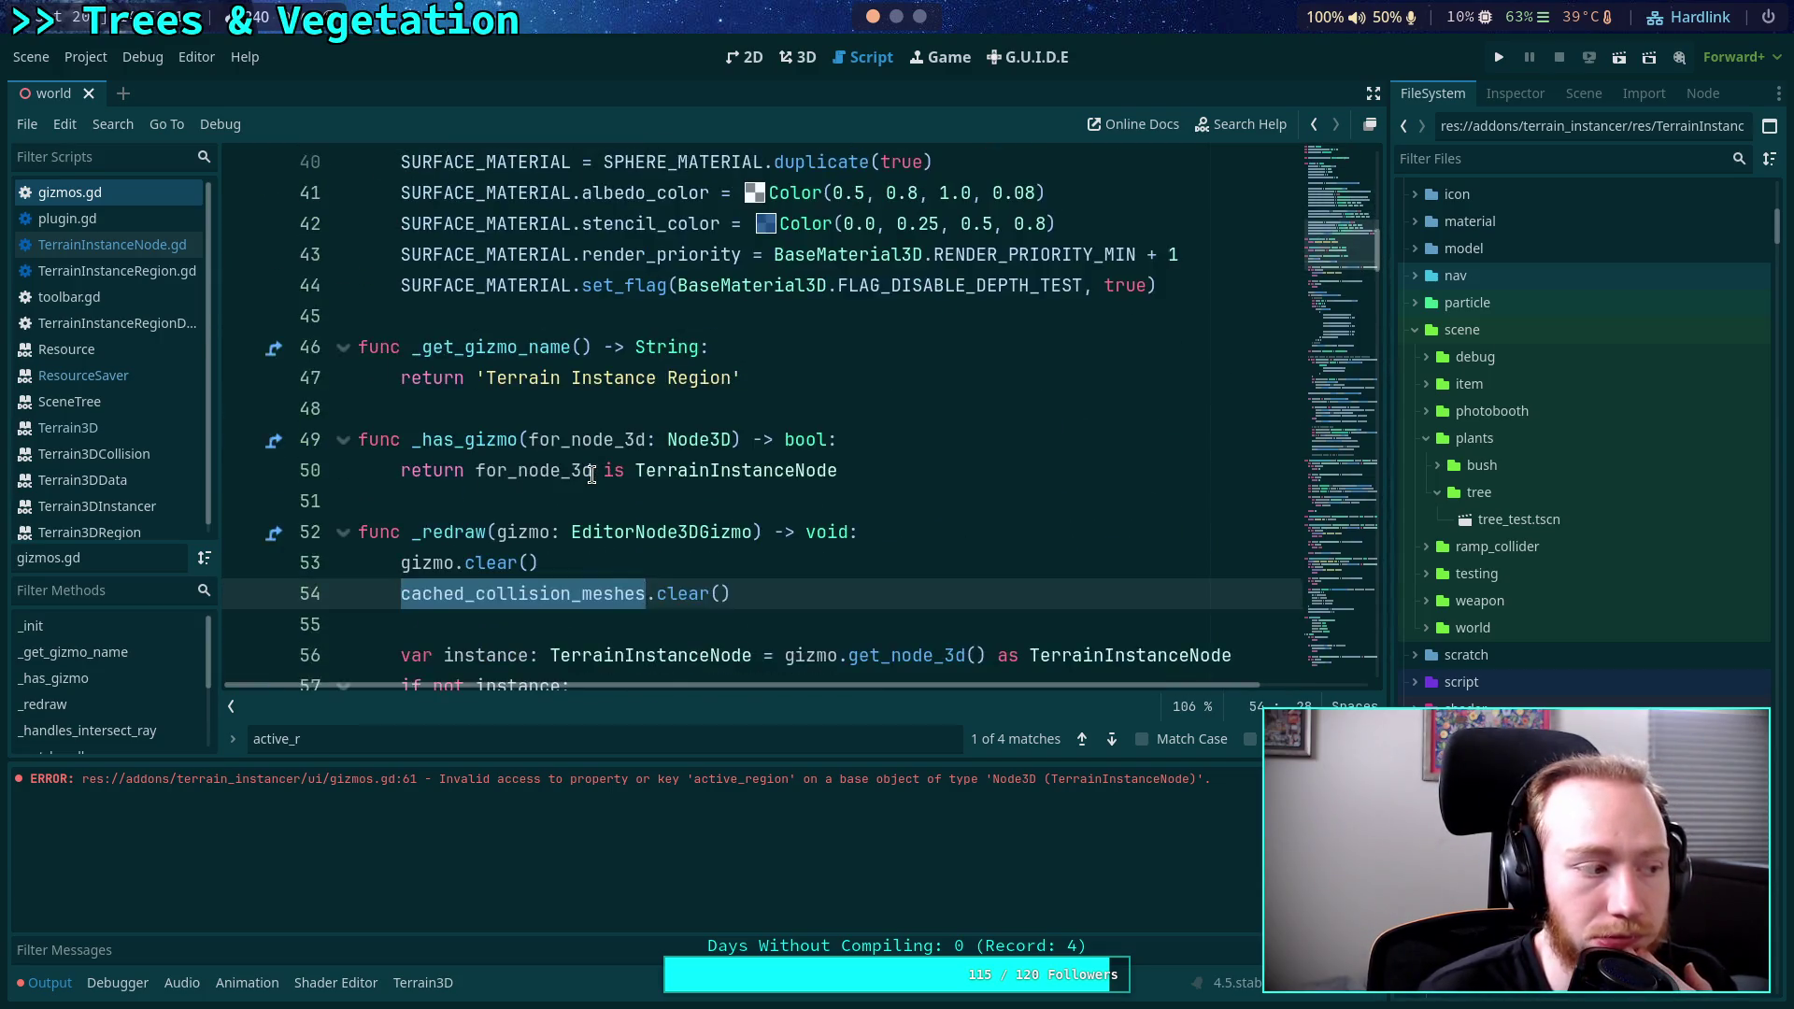
pyautogui.click(560, 504)
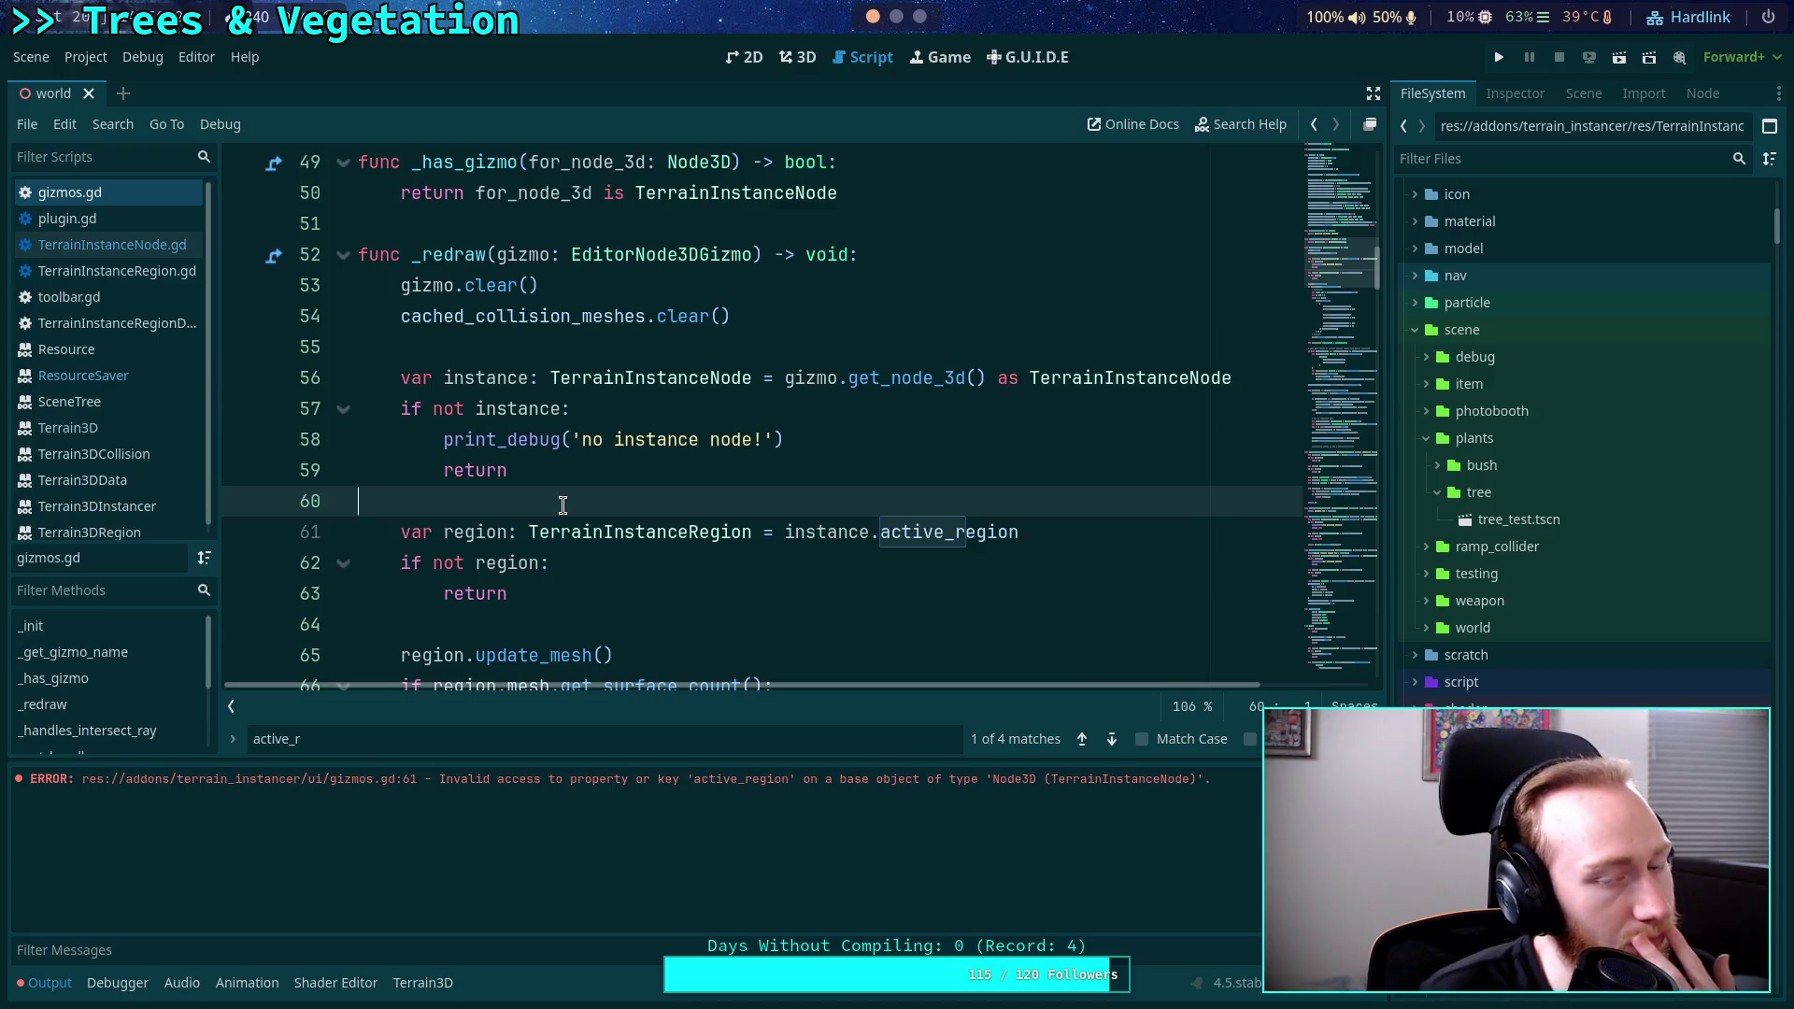
pyautogui.click(61, 980)
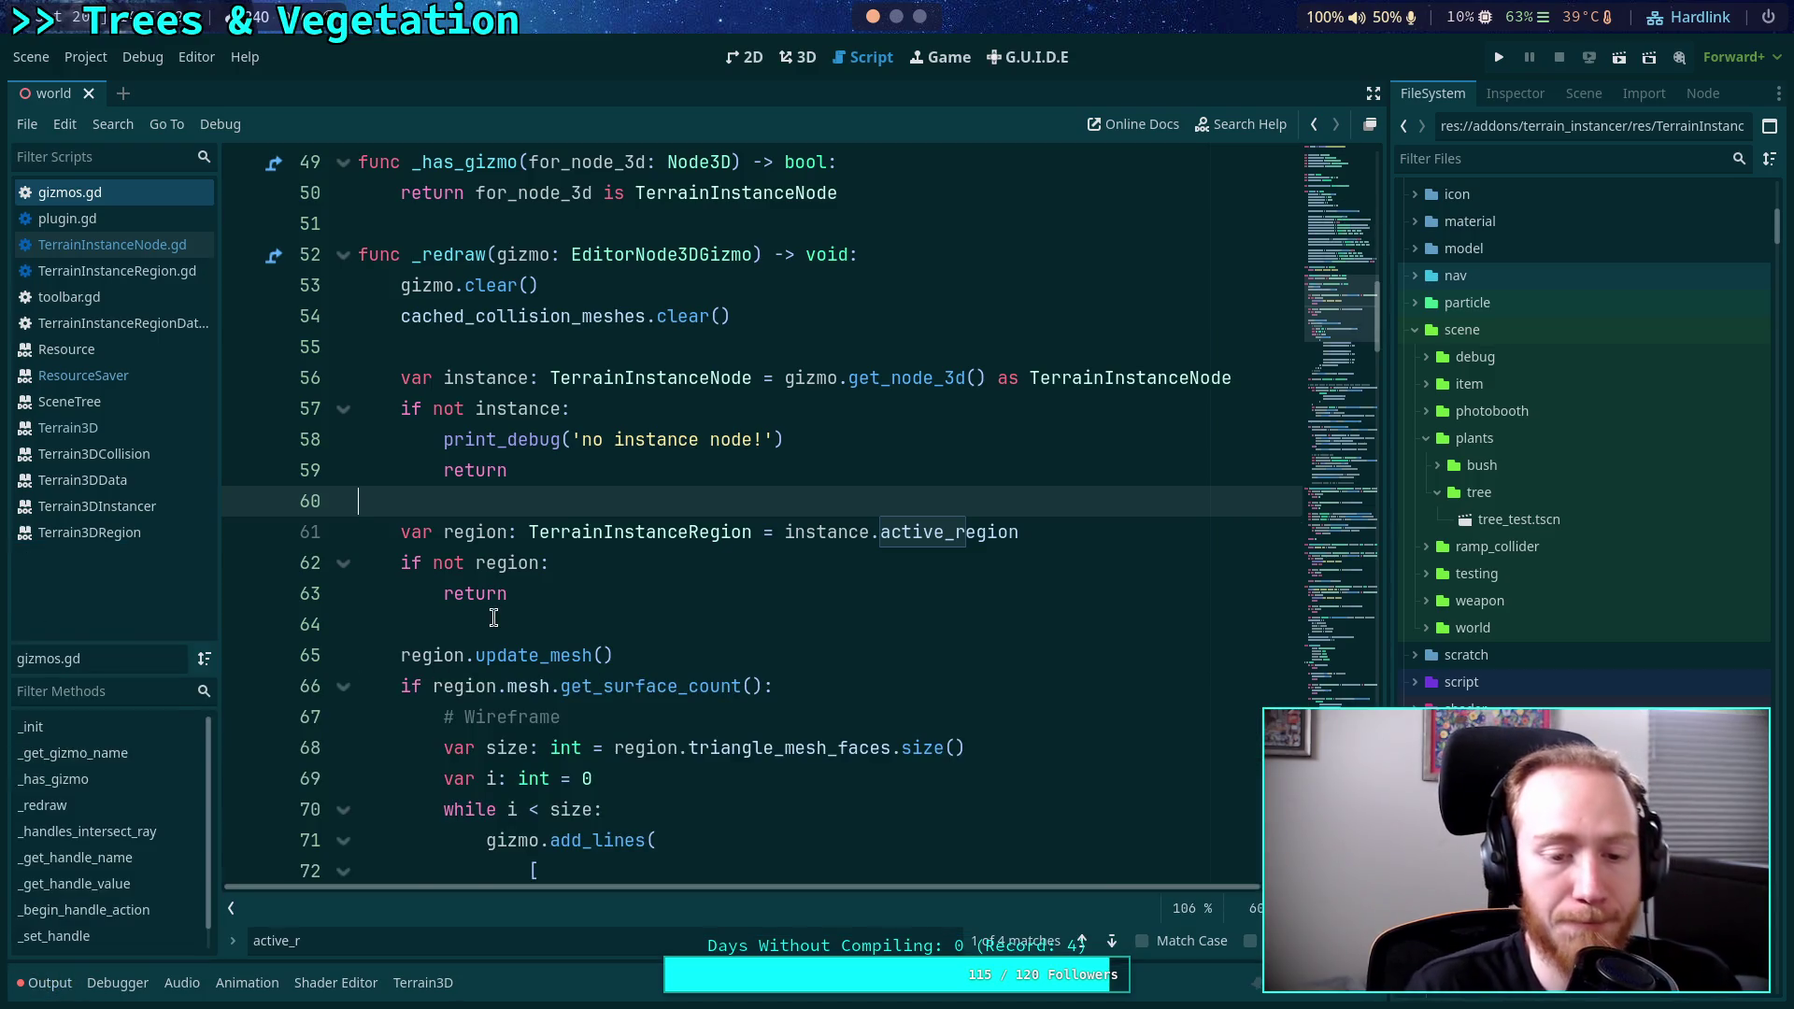
# Close the active_r search and take a quick look at plugin.gd.
pyautogui.press('Escape')
pyautogui.click(672, 607)
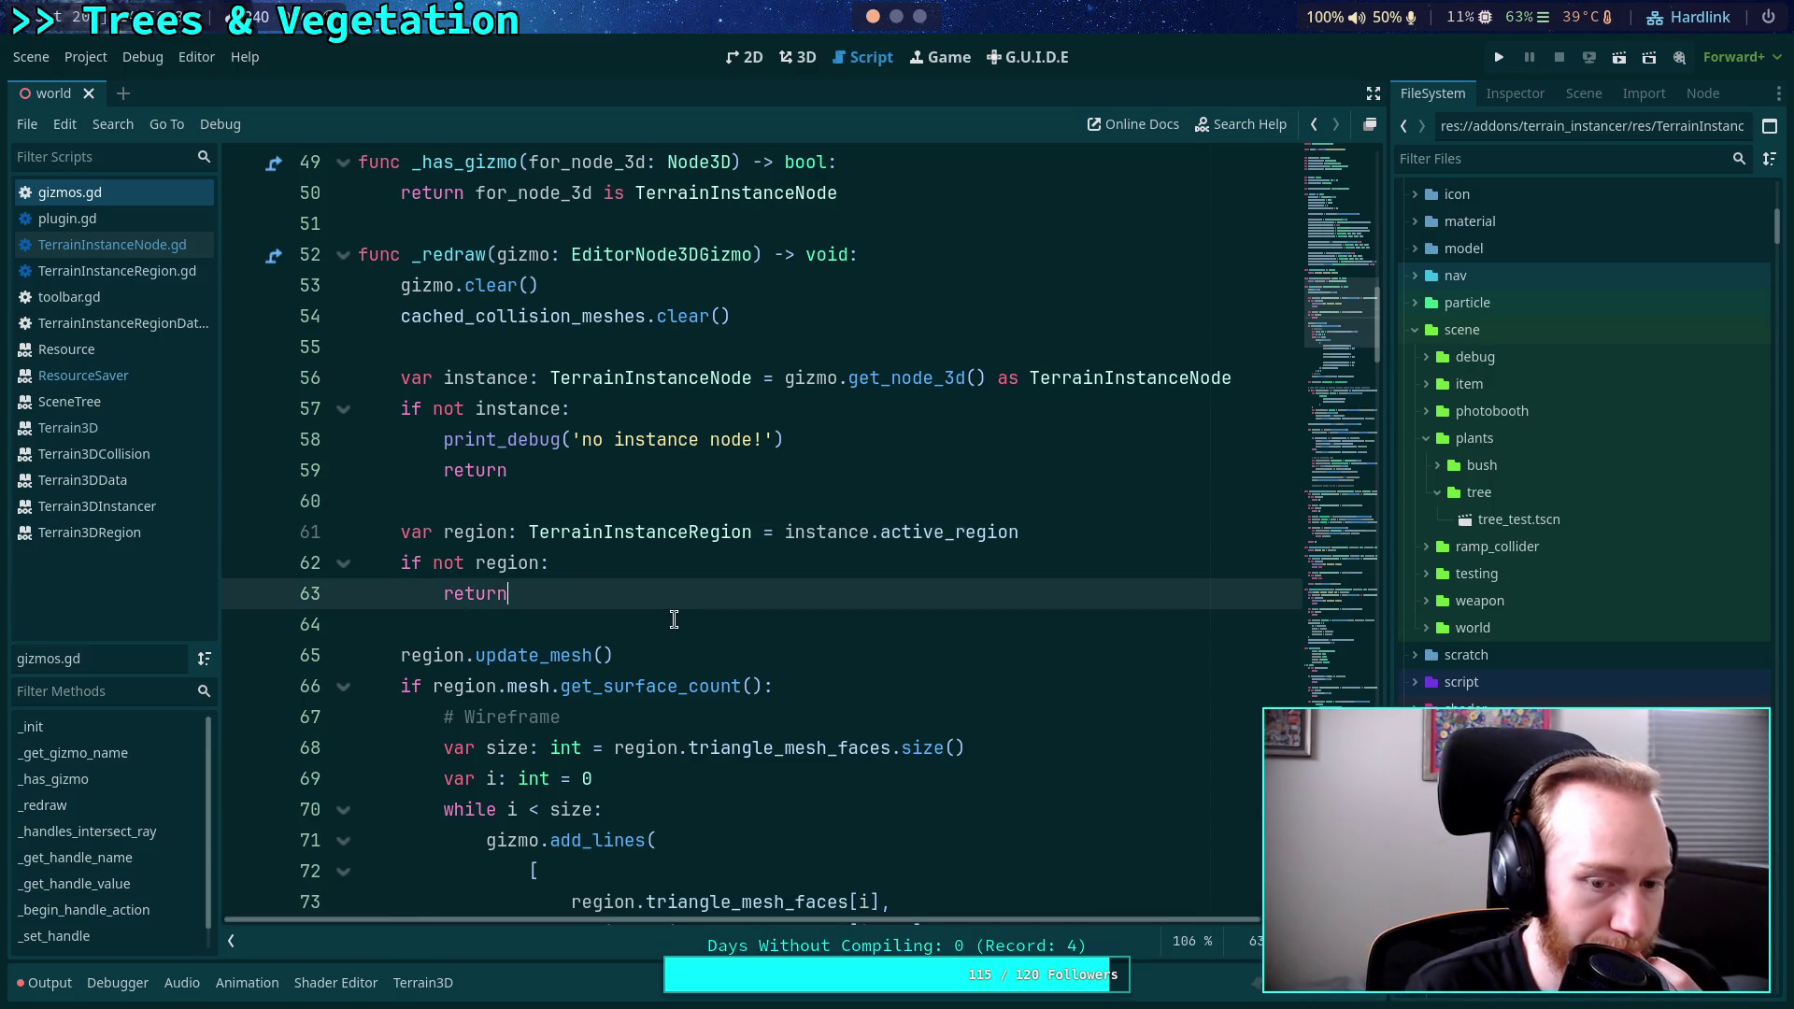
pyautogui.scroll(-2, 674, 620)
pyautogui.scroll(3, 674, 619)
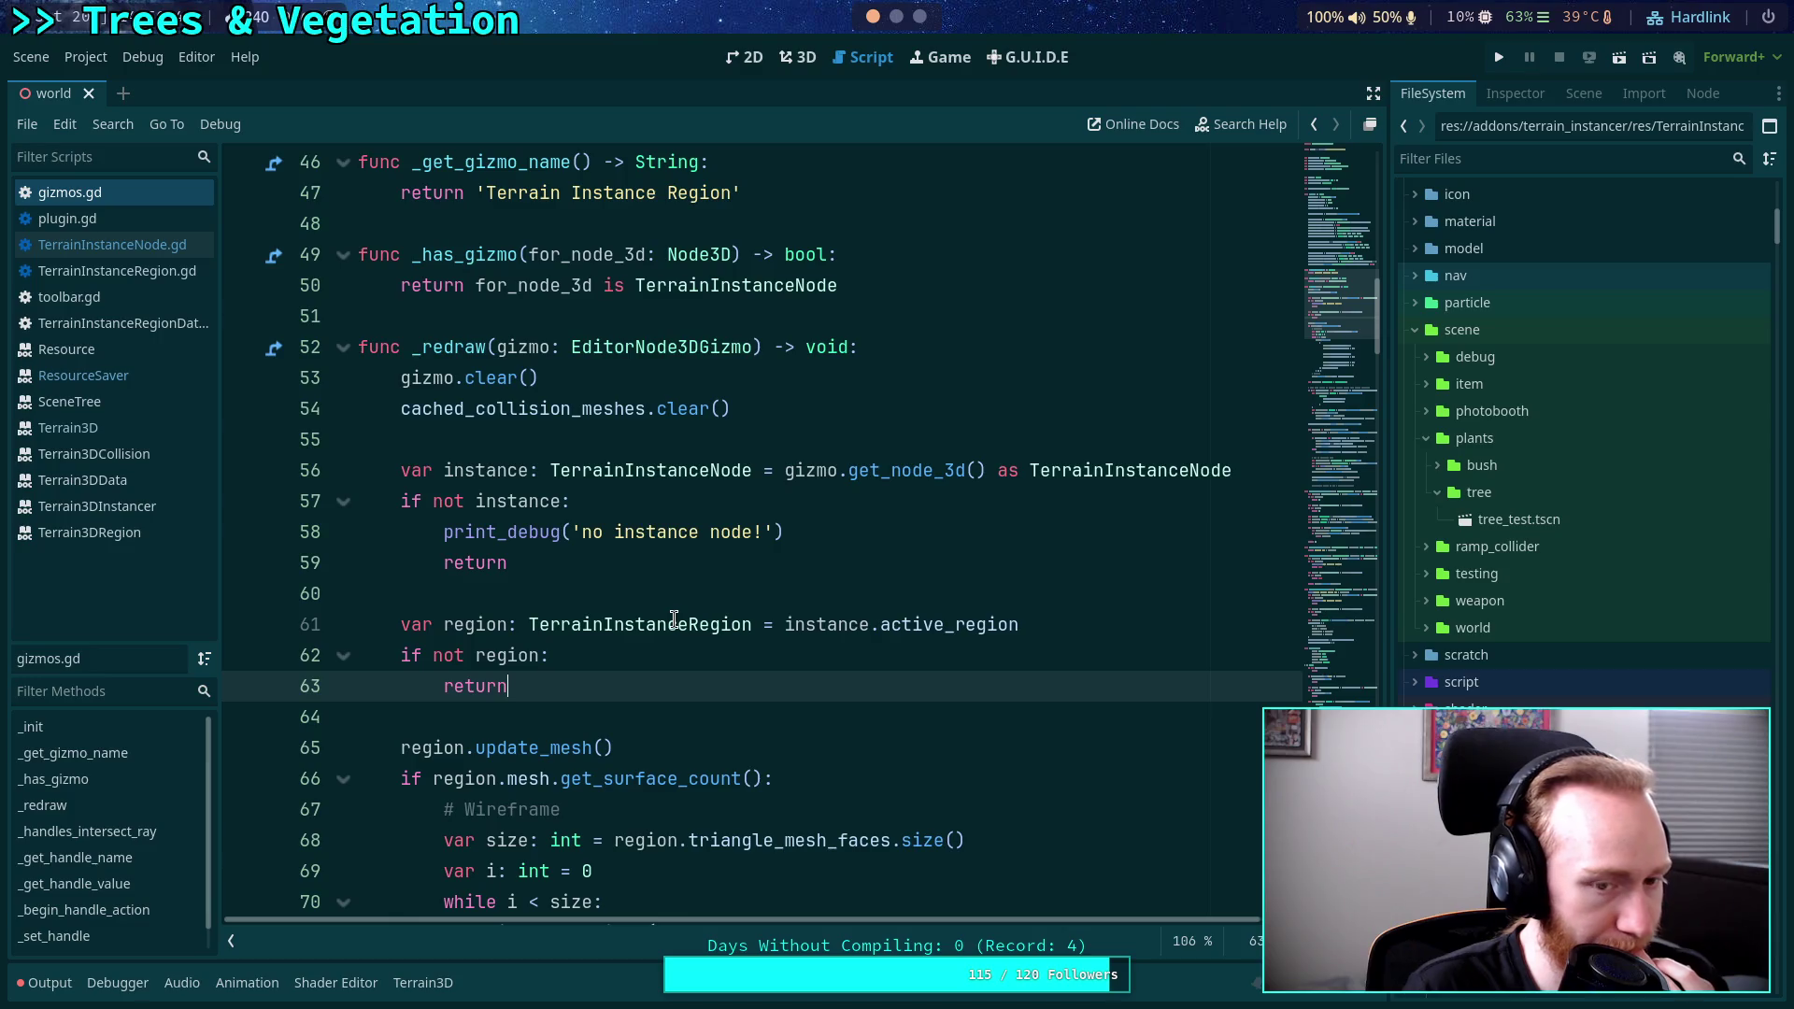
pyautogui.click(149, 224)
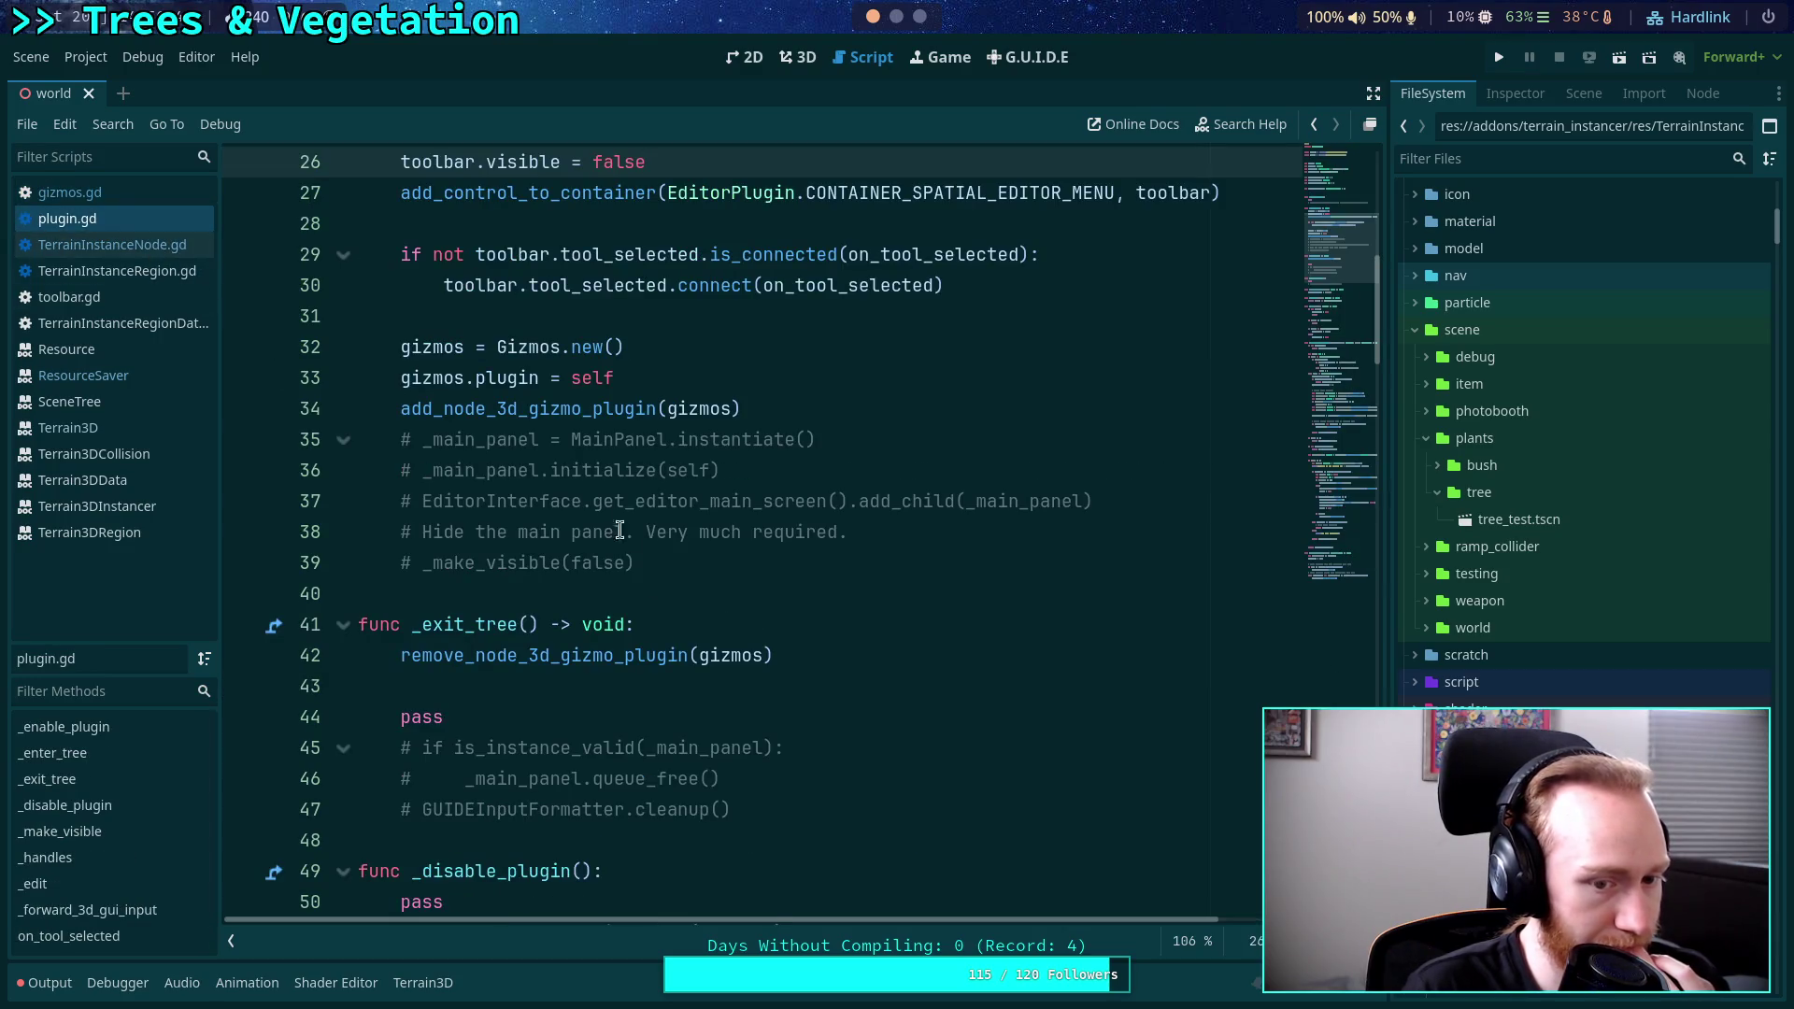
pyautogui.scroll(-2, 759, 657)
pyautogui.scroll(5, 759, 656)
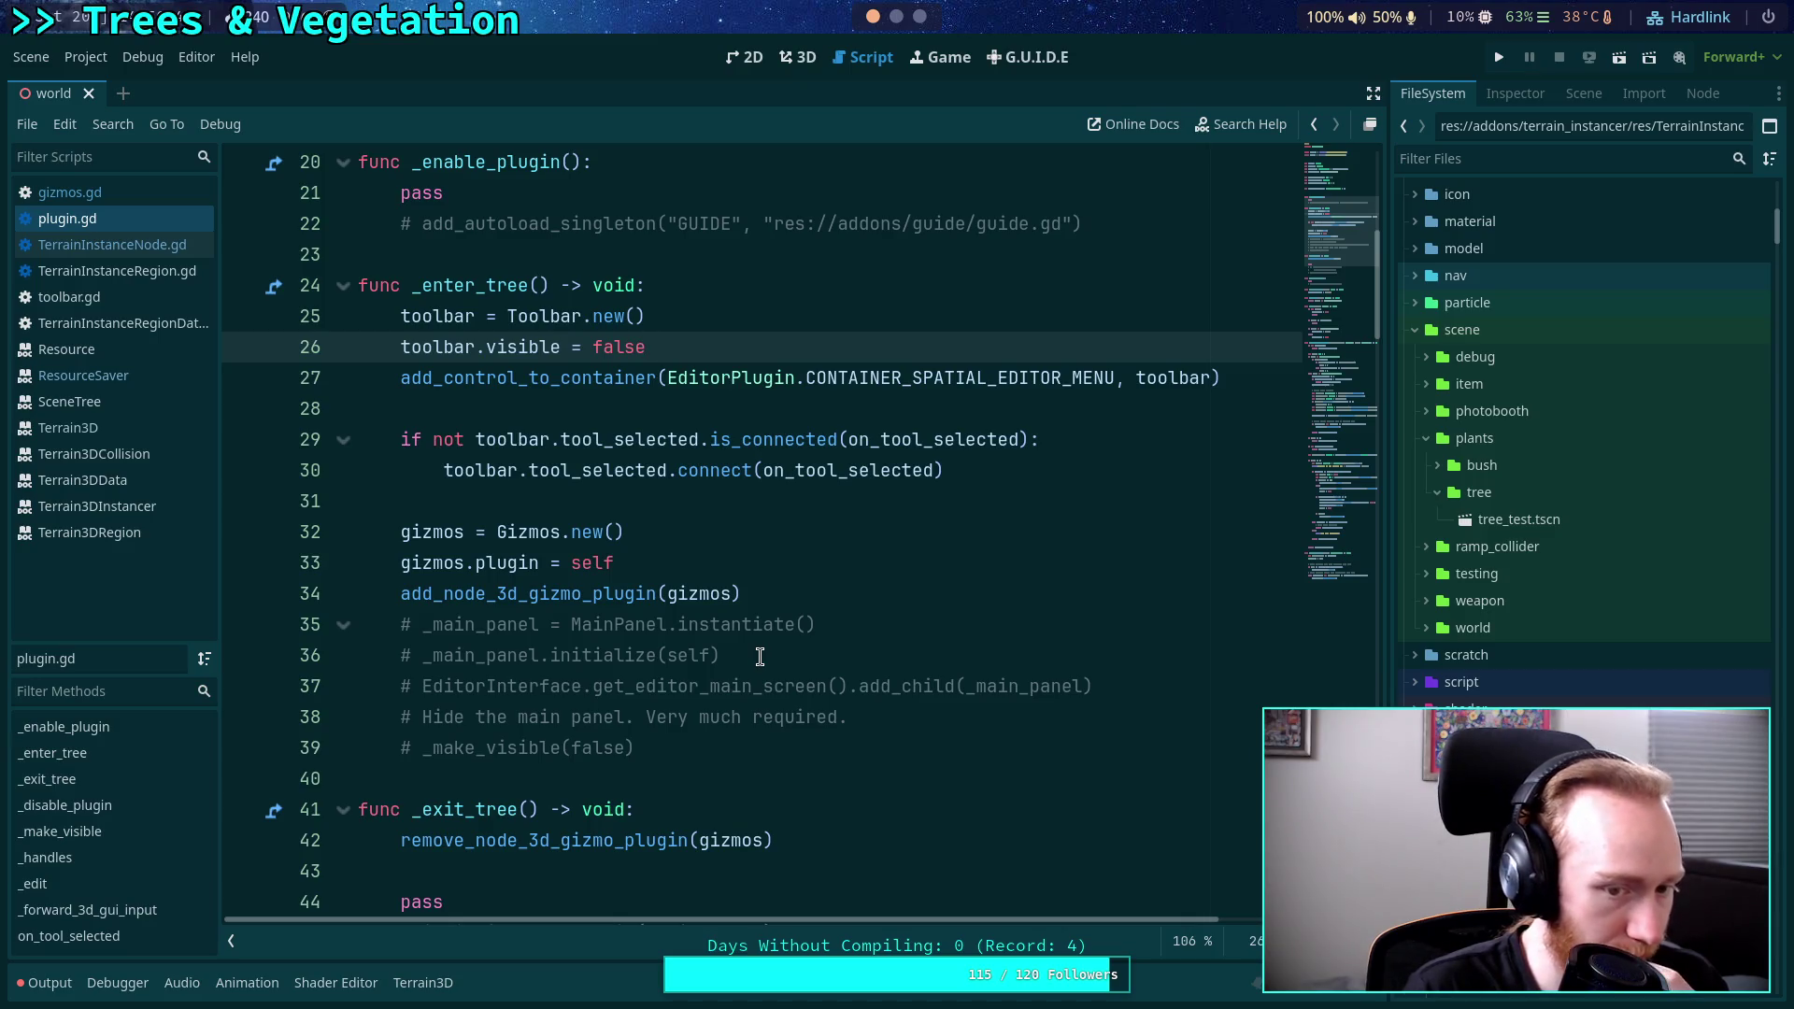
# Return to gizmos.gd and scroll down through the _redraw function.
pyautogui.hotkey('alt', 'Left')
pyautogui.scroll(1, 712, 652)
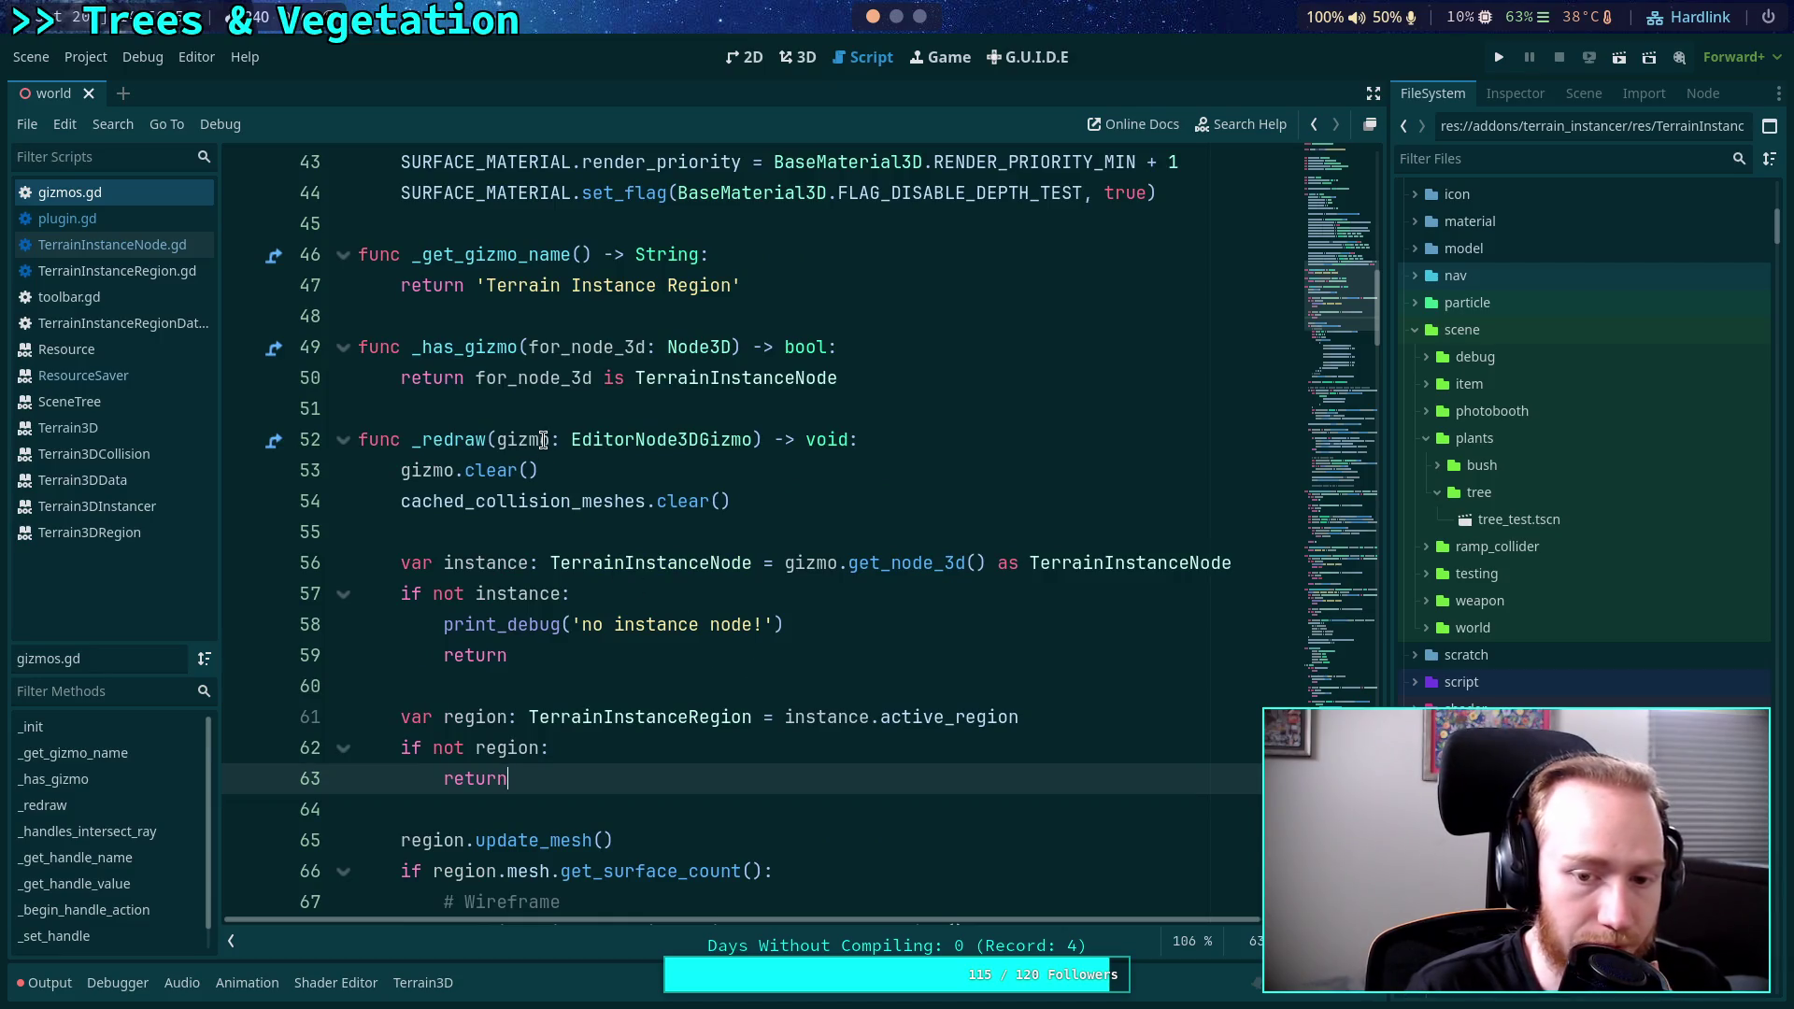
pyautogui.scroll(-1, 701, 608)
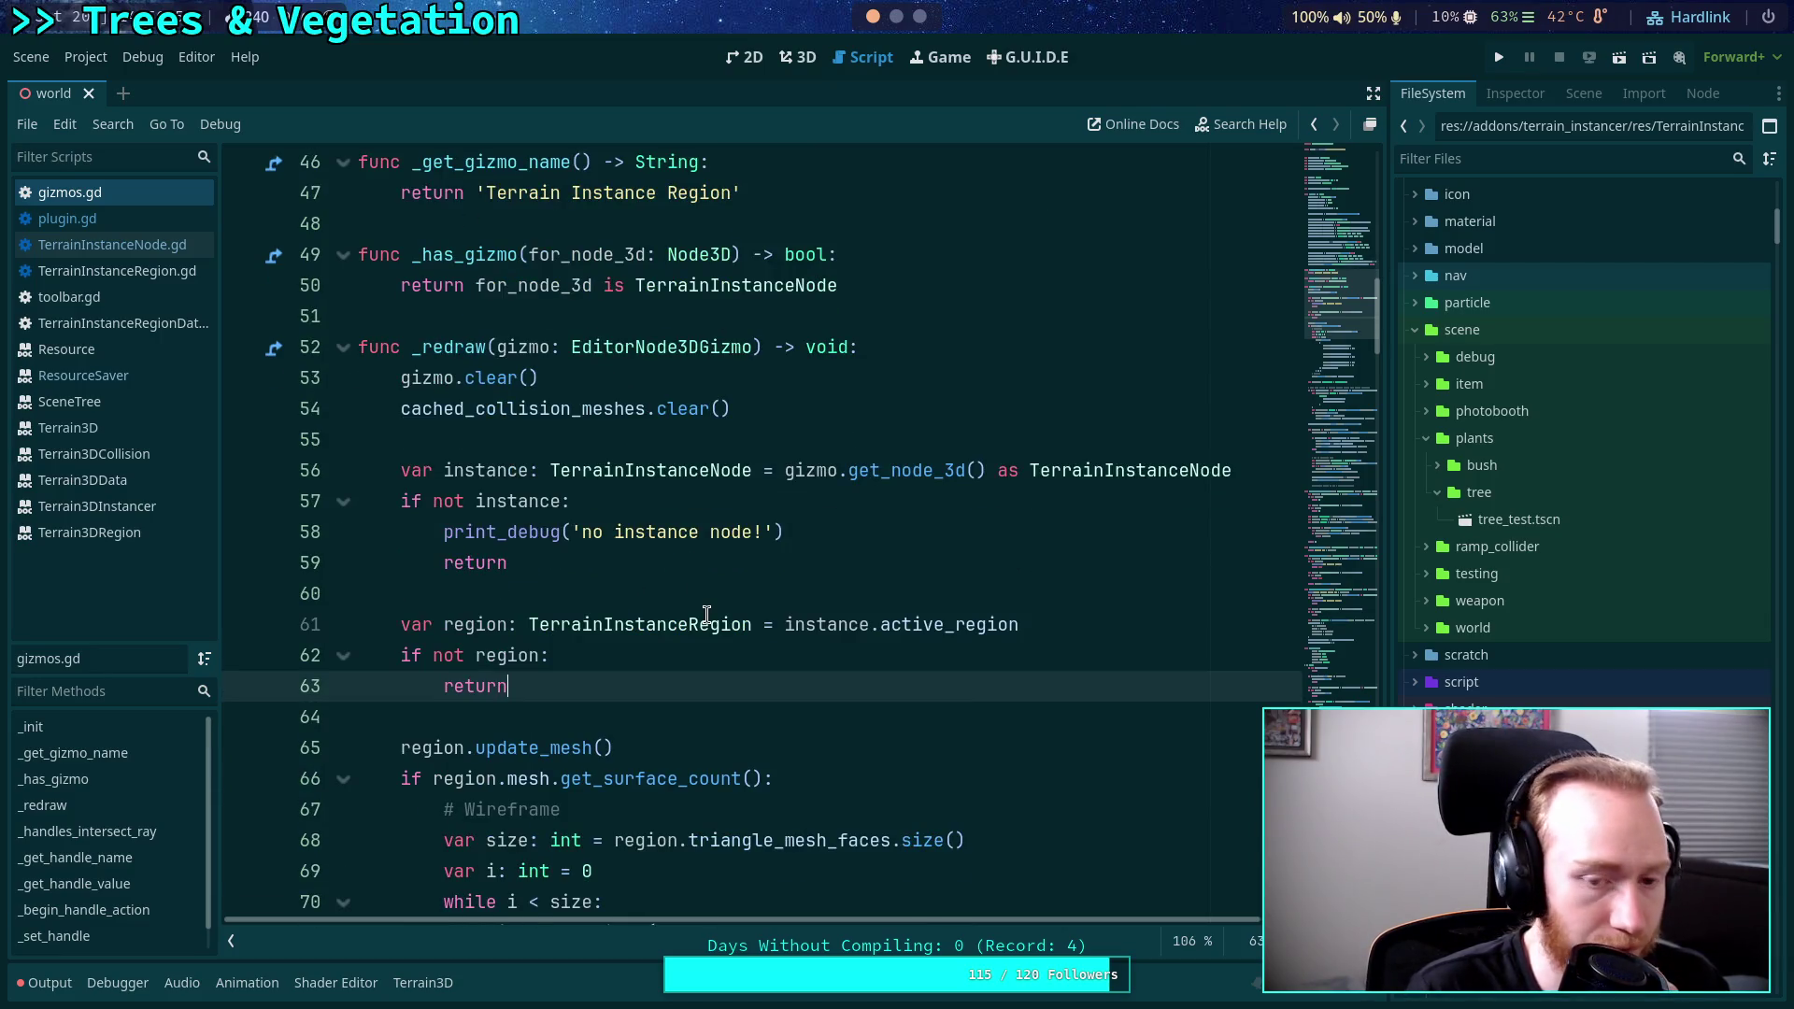
pyautogui.scroll(2, 678, 586)
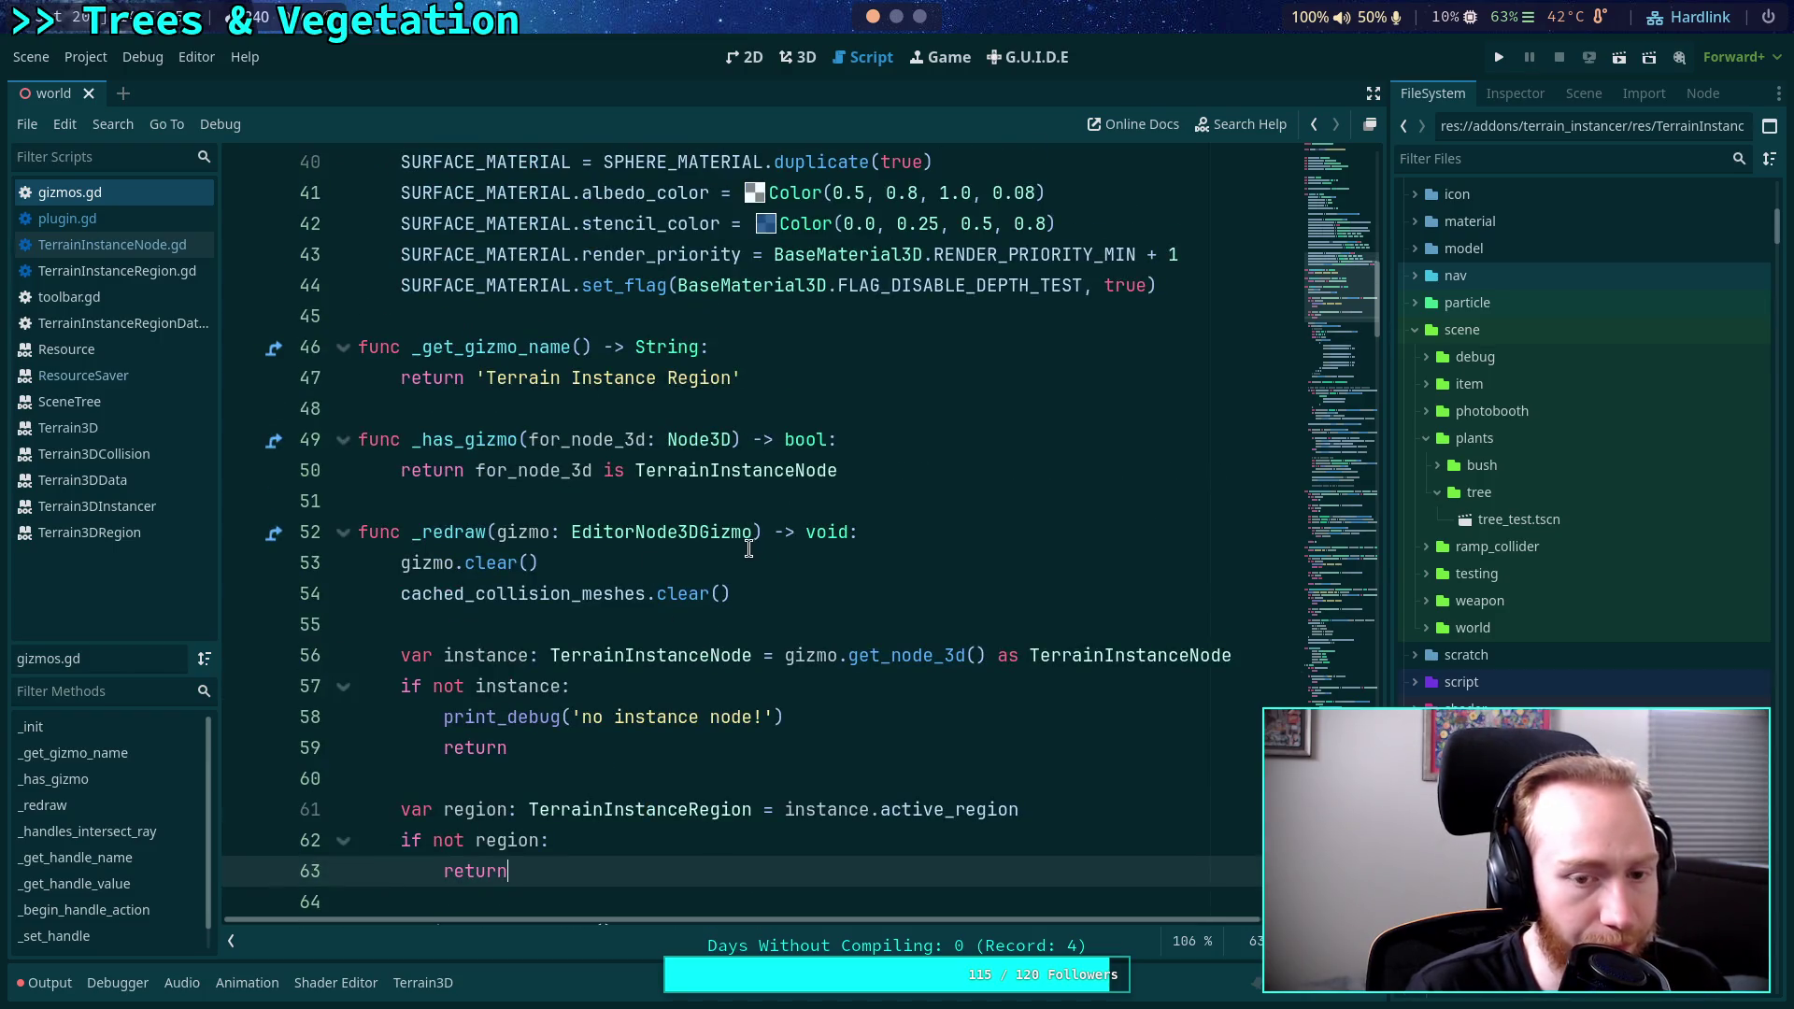
pyautogui.moveTo(747, 546)
pyautogui.scroll(-3, 772, 560)
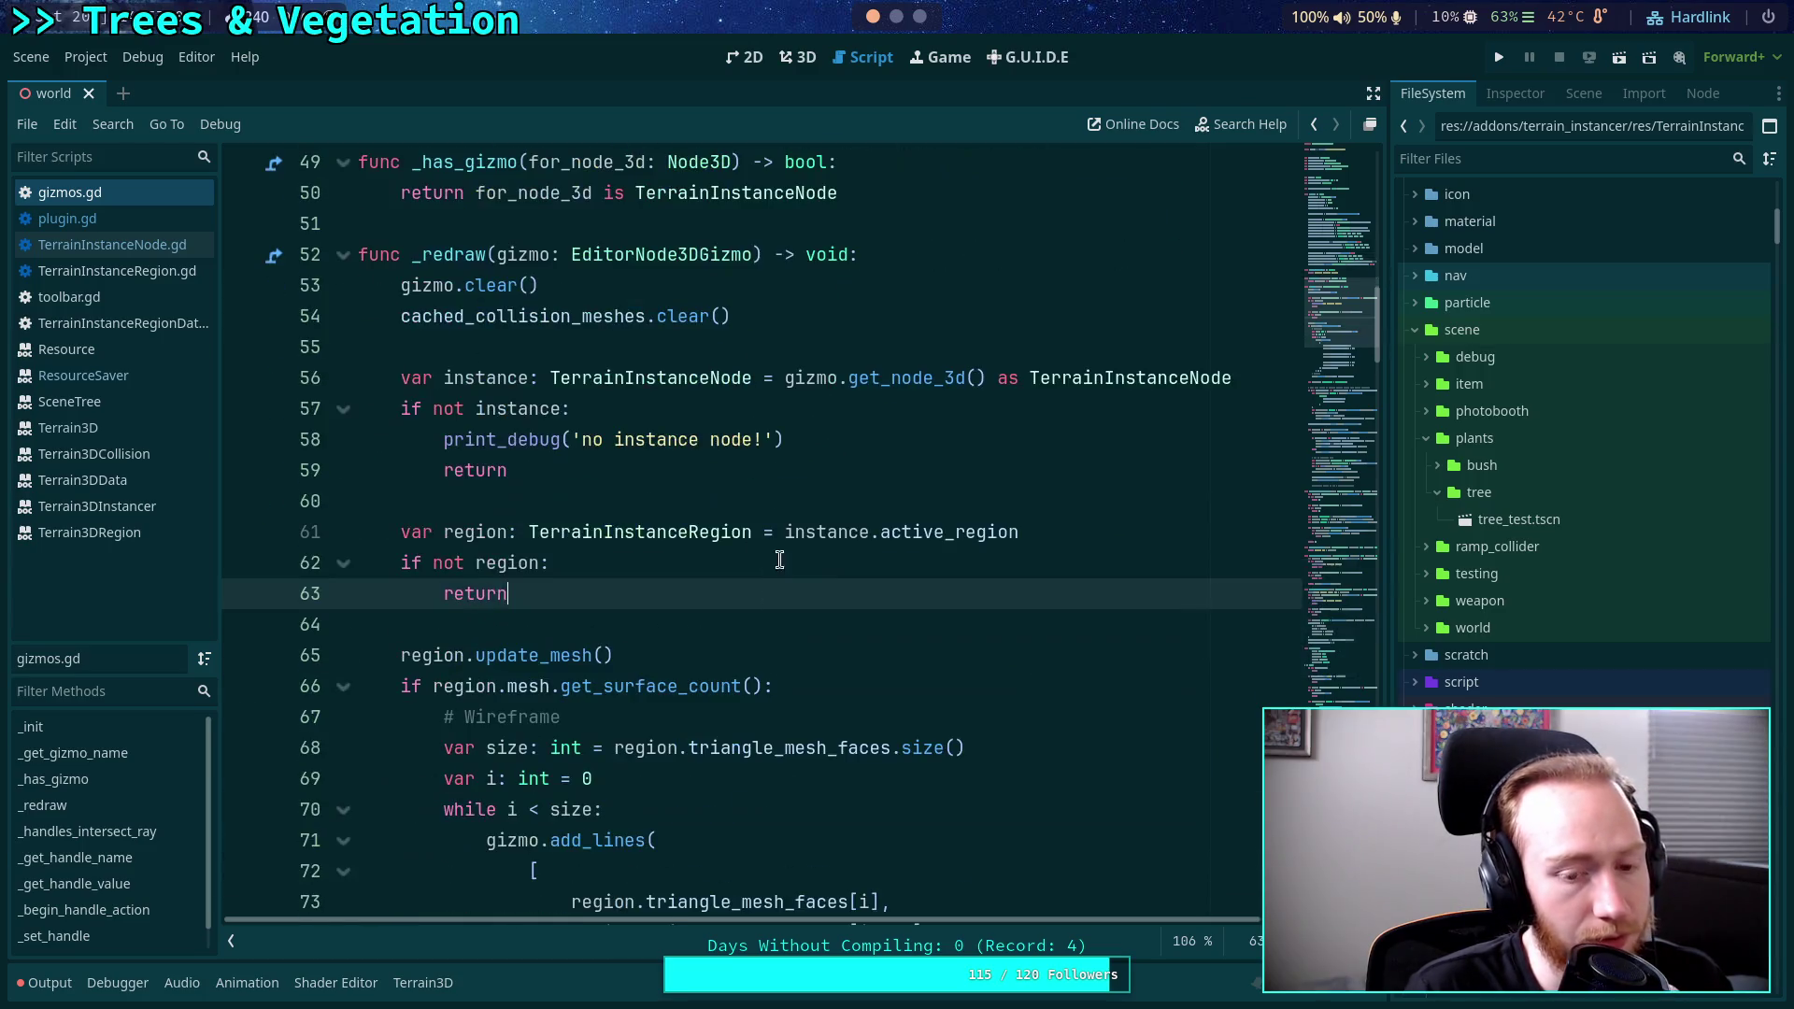
pyautogui.scroll(-2, 874, 603)
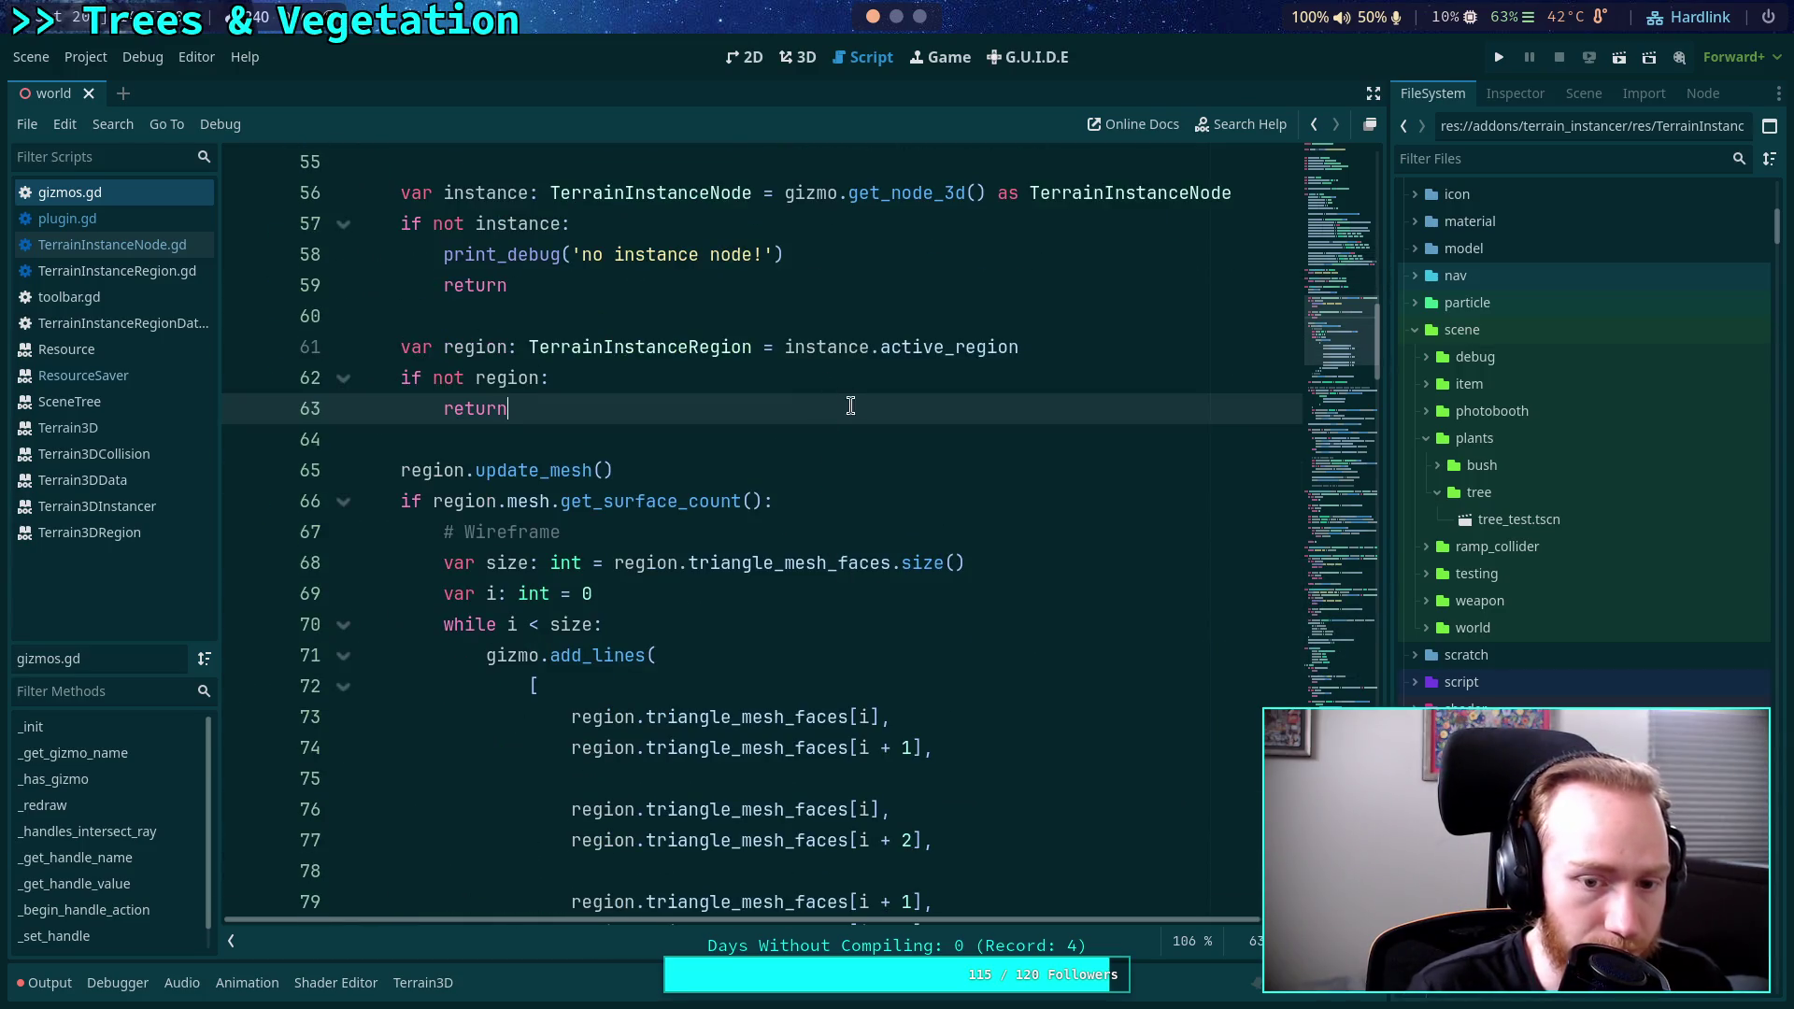
pyautogui.scroll(-3, 902, 513)
pyautogui.scroll(-1, 718, 521)
pyautogui.scroll(-4, 717, 521)
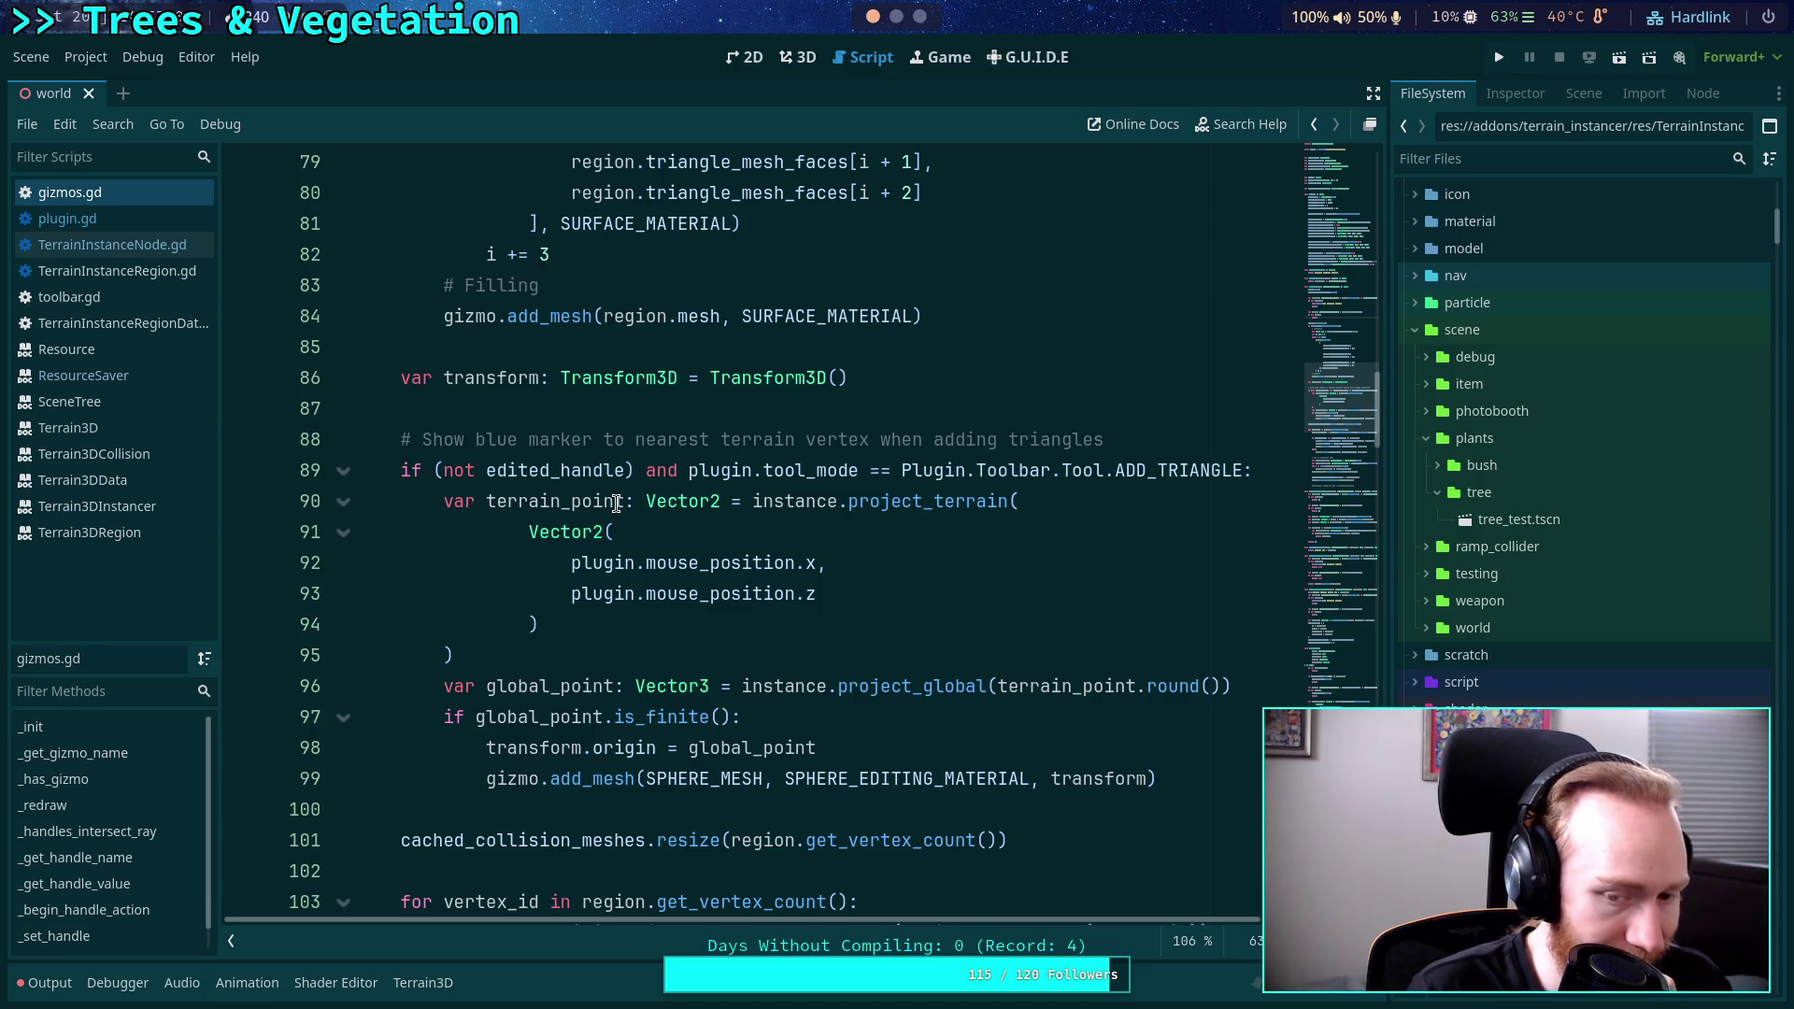
pyautogui.scroll(-2, 616, 504)
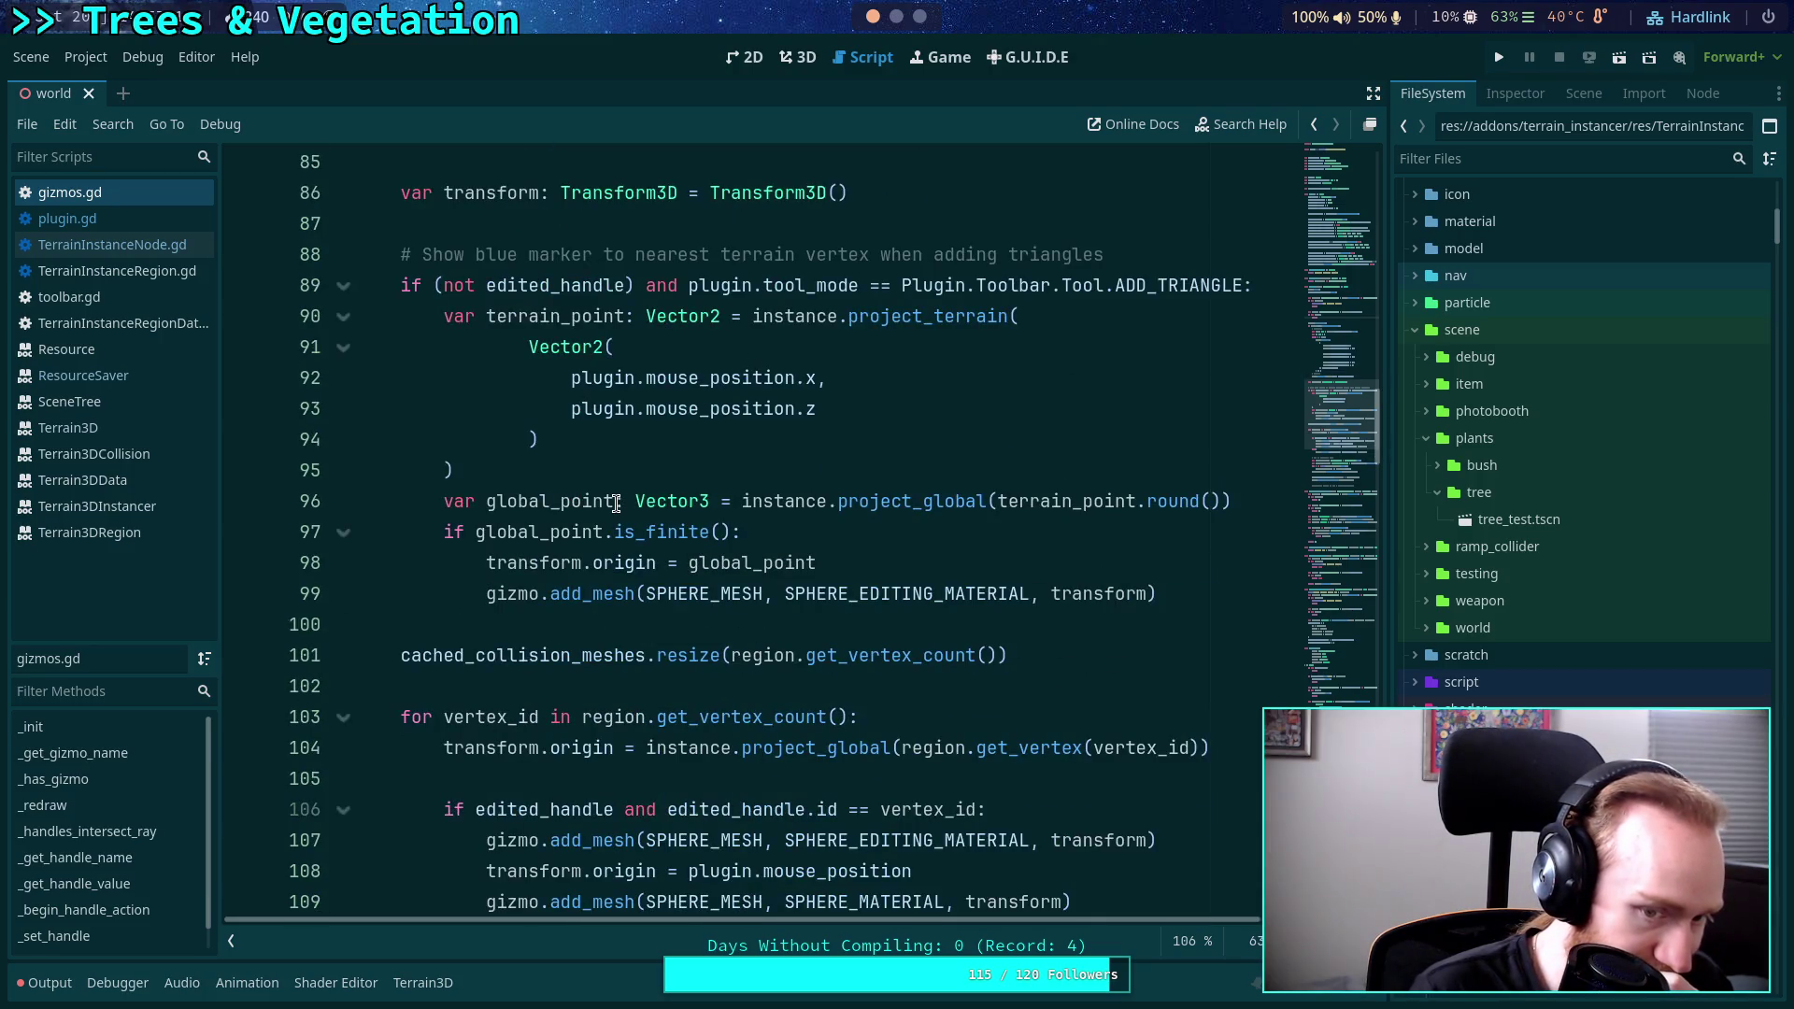
pyautogui.scroll(-2, 617, 504)
# Place the caret on empty line 102 and switch the side dock to the scene tree.
pyautogui.click(649, 491)
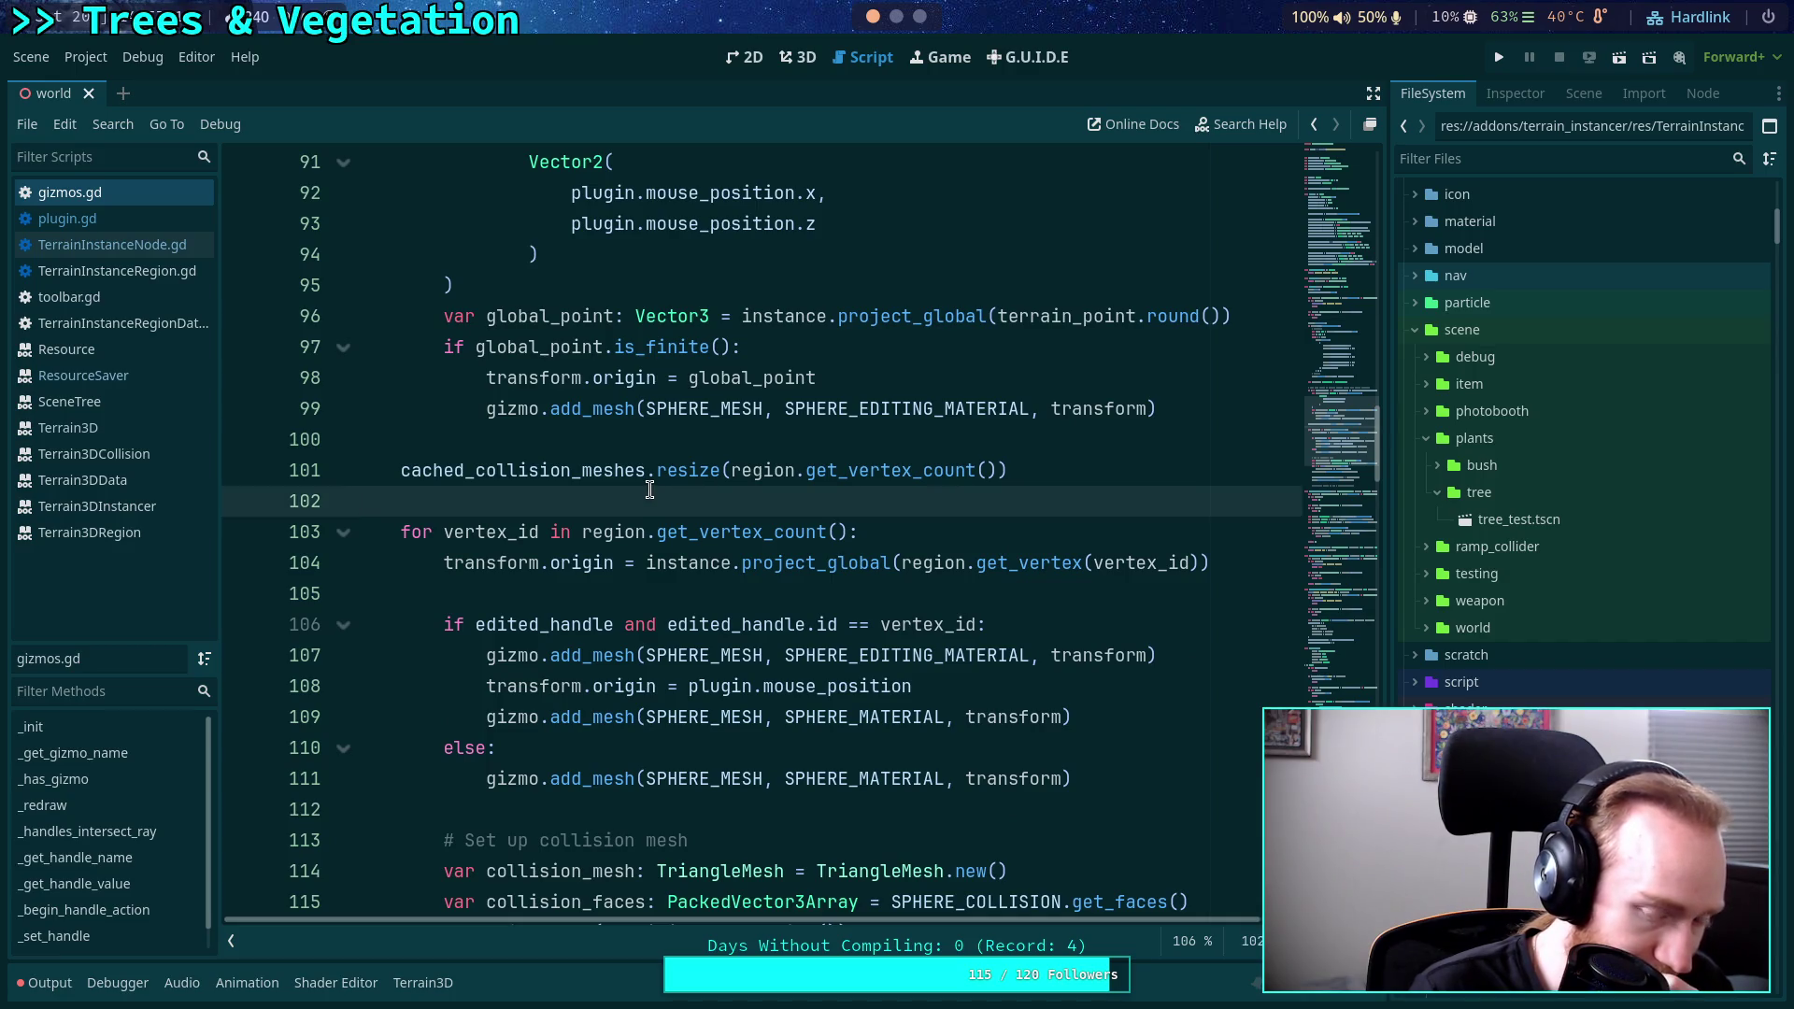
pyautogui.scroll(-6, 649, 489)
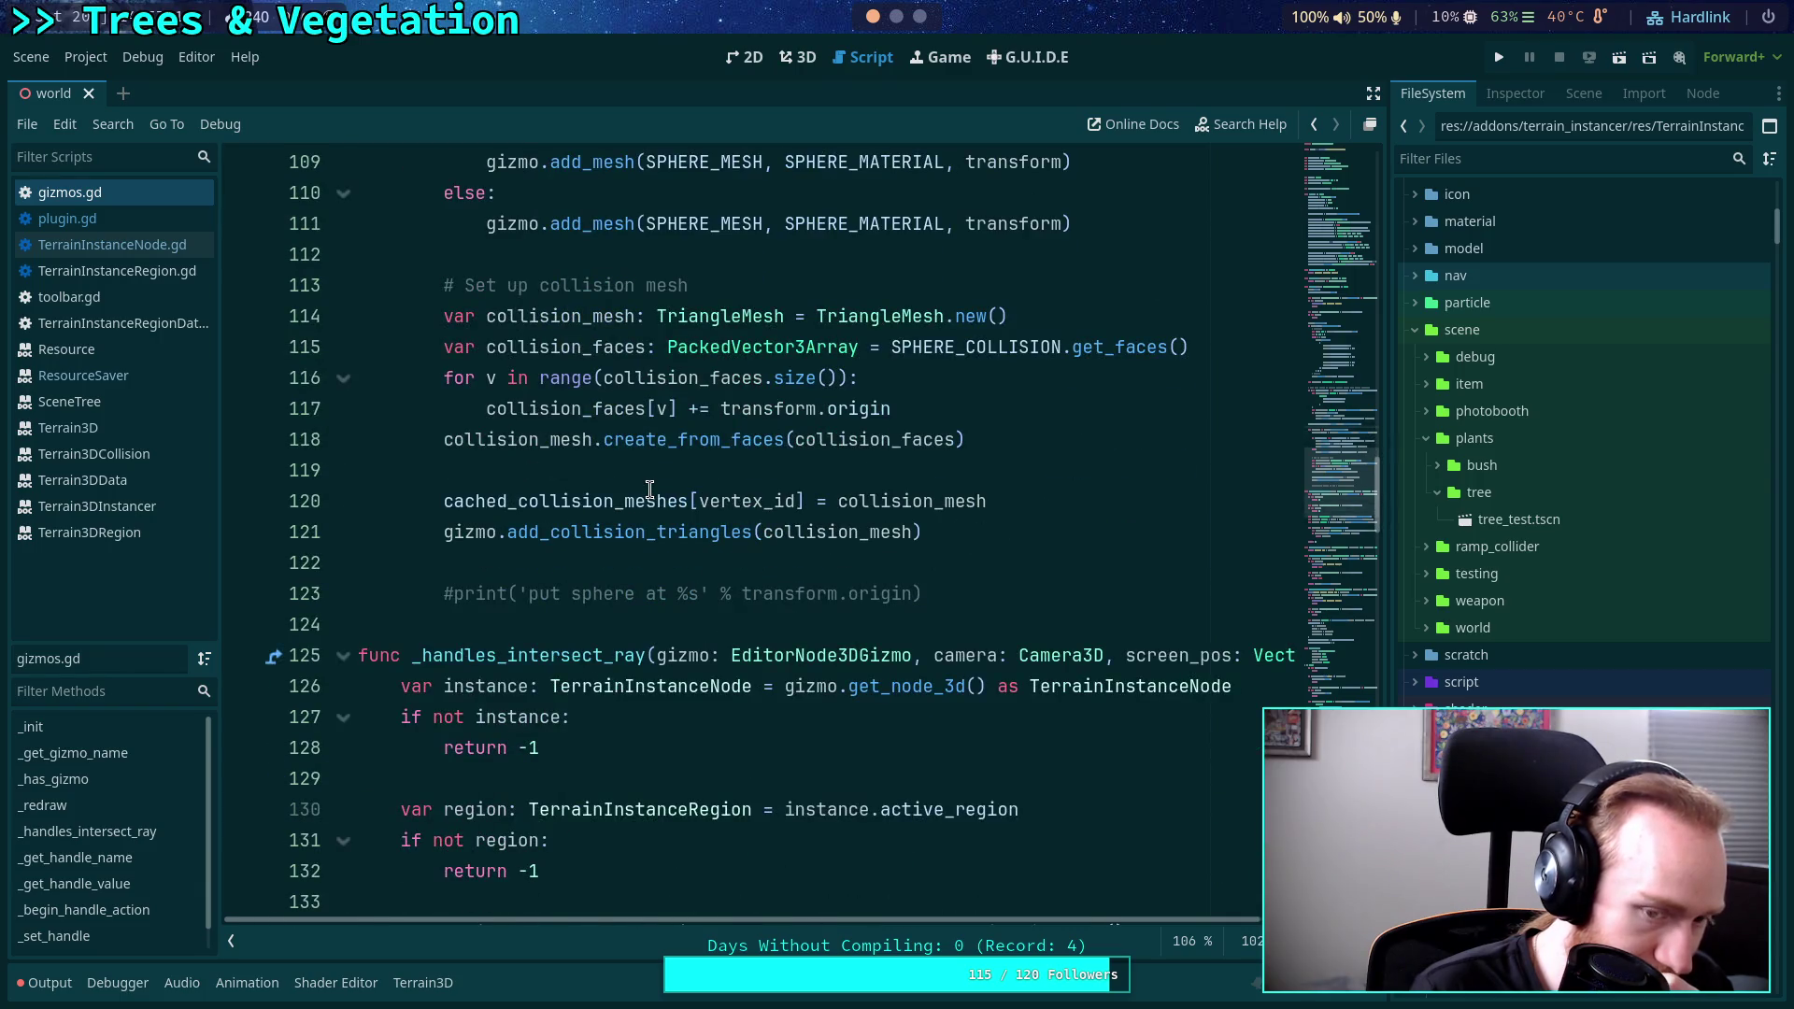
pyautogui.scroll(8, 649, 490)
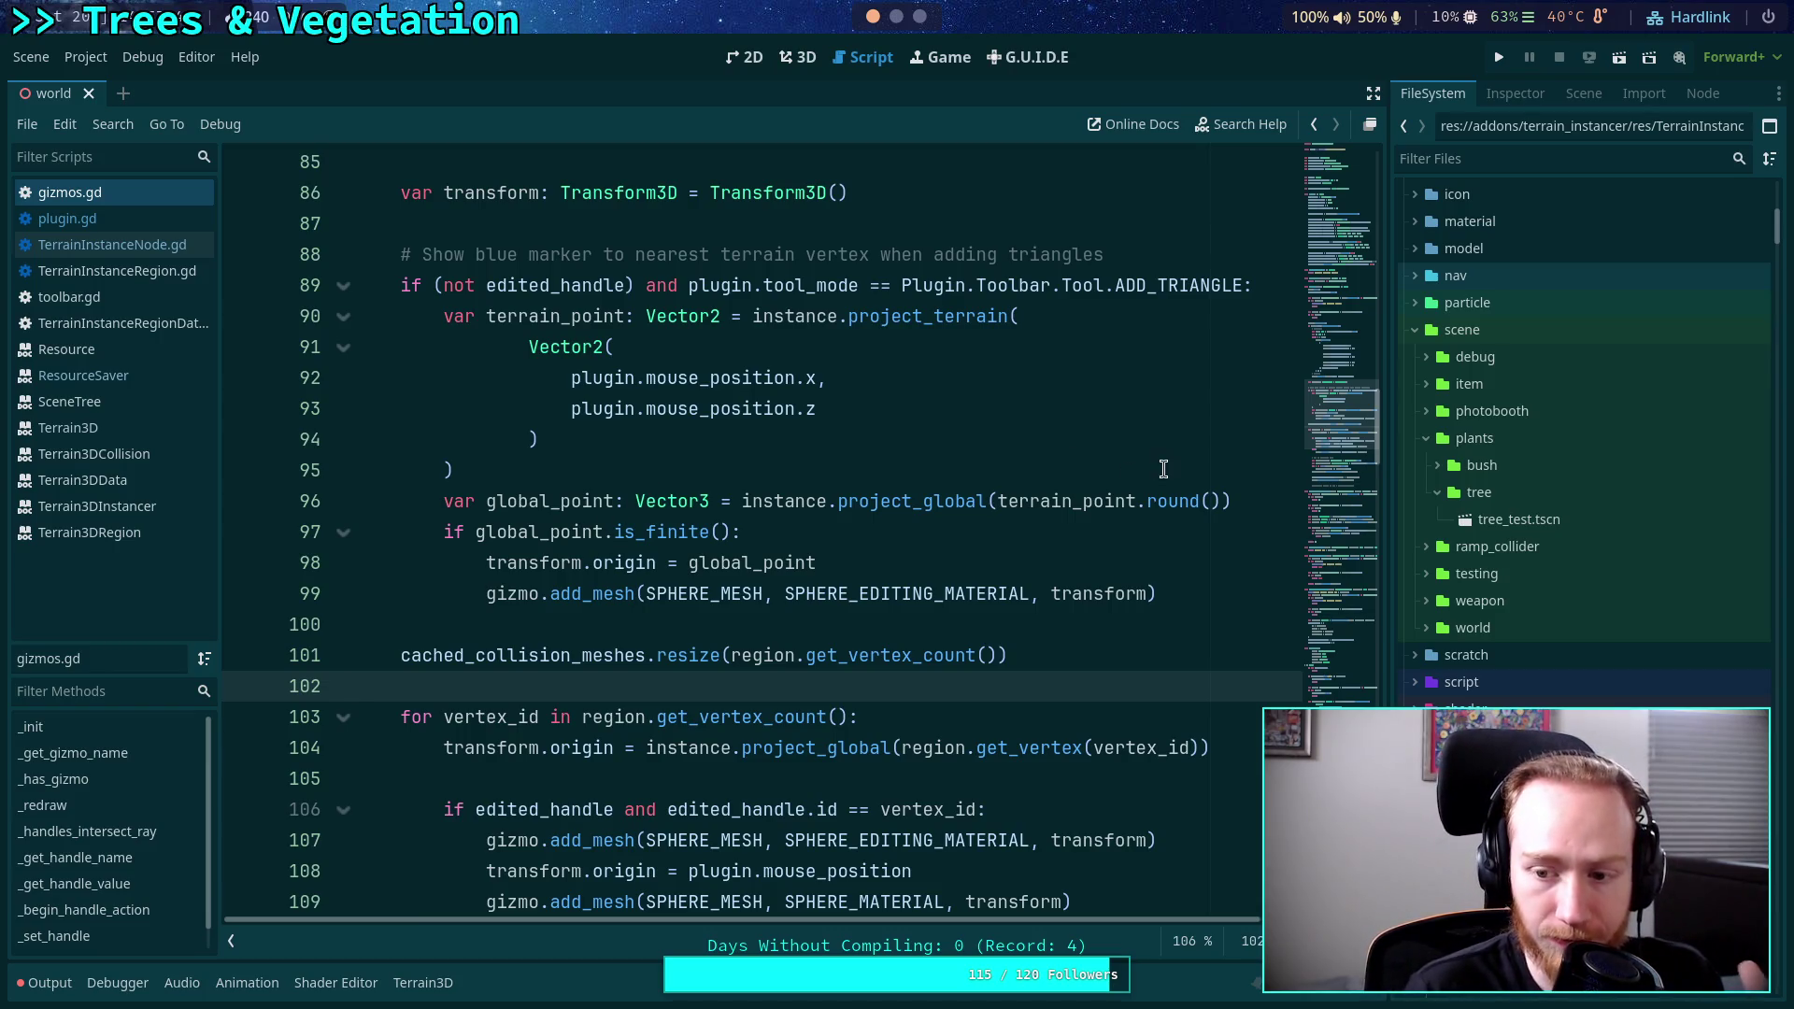
pyautogui.click(1515, 94)
# Open the TerrainInstanceNode.gd script from the scene tree and scroll through it.
pyautogui.click(1584, 93)
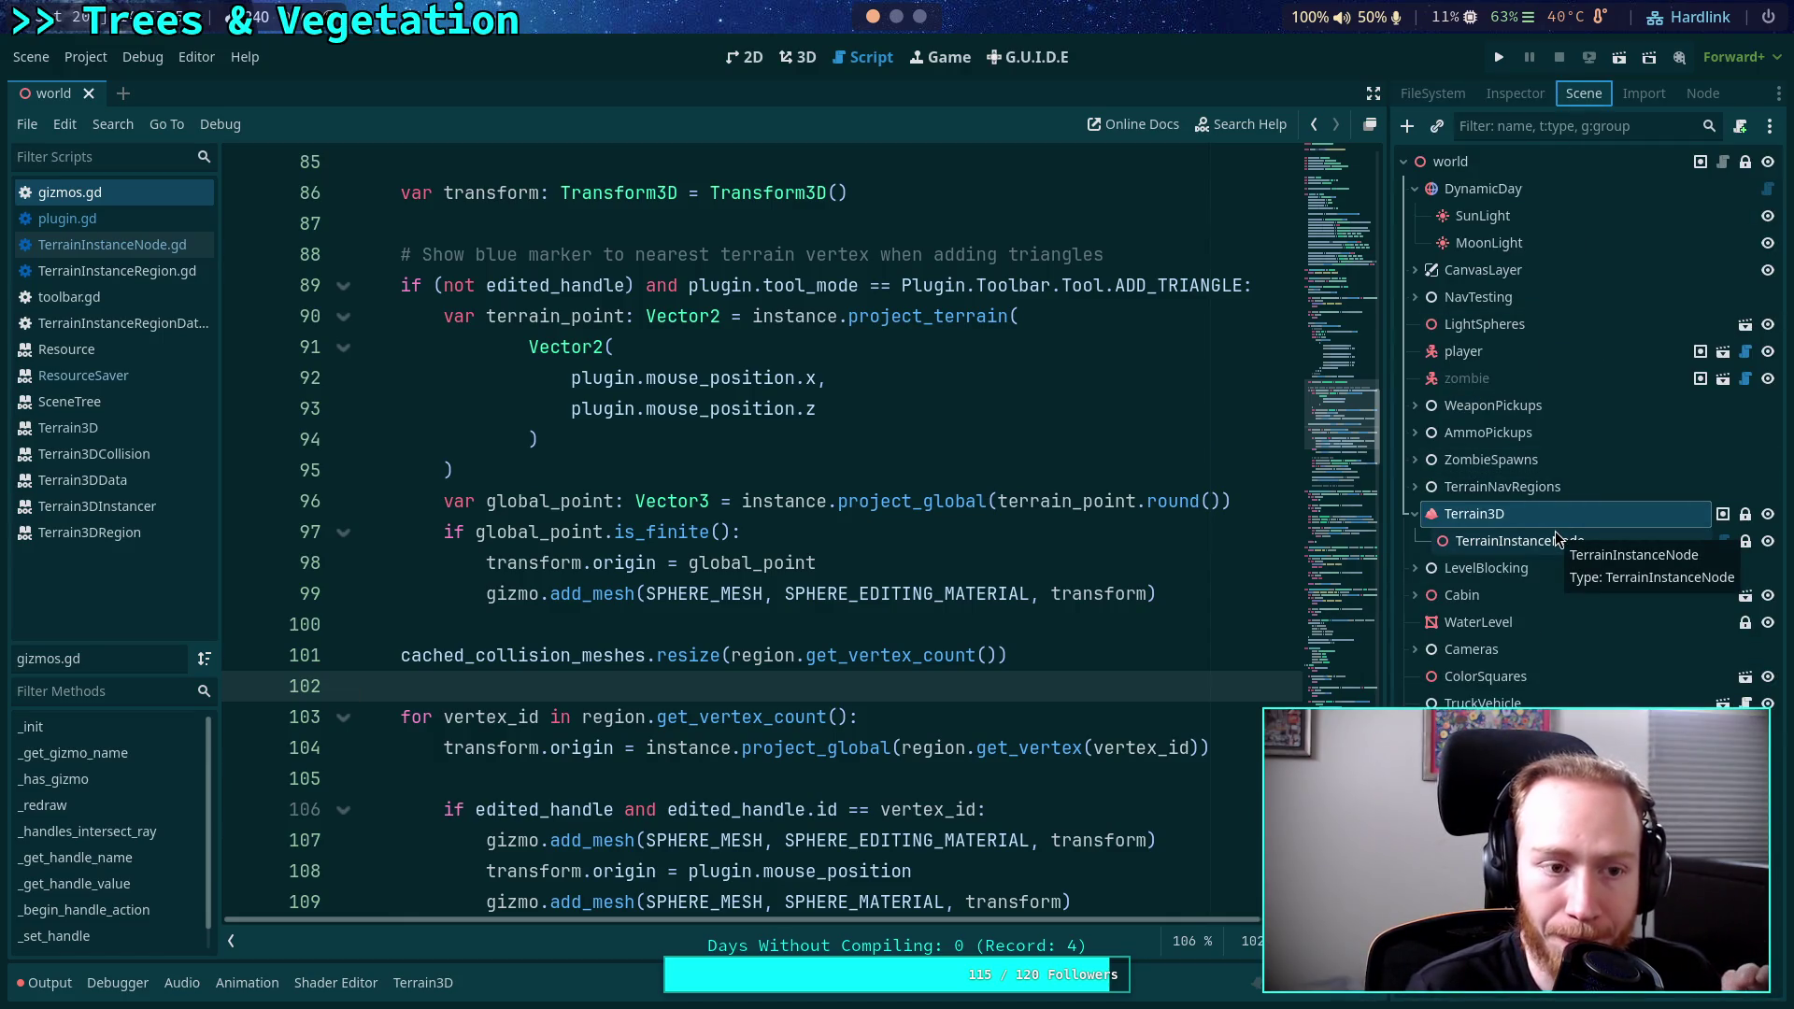
pyautogui.click(112, 244)
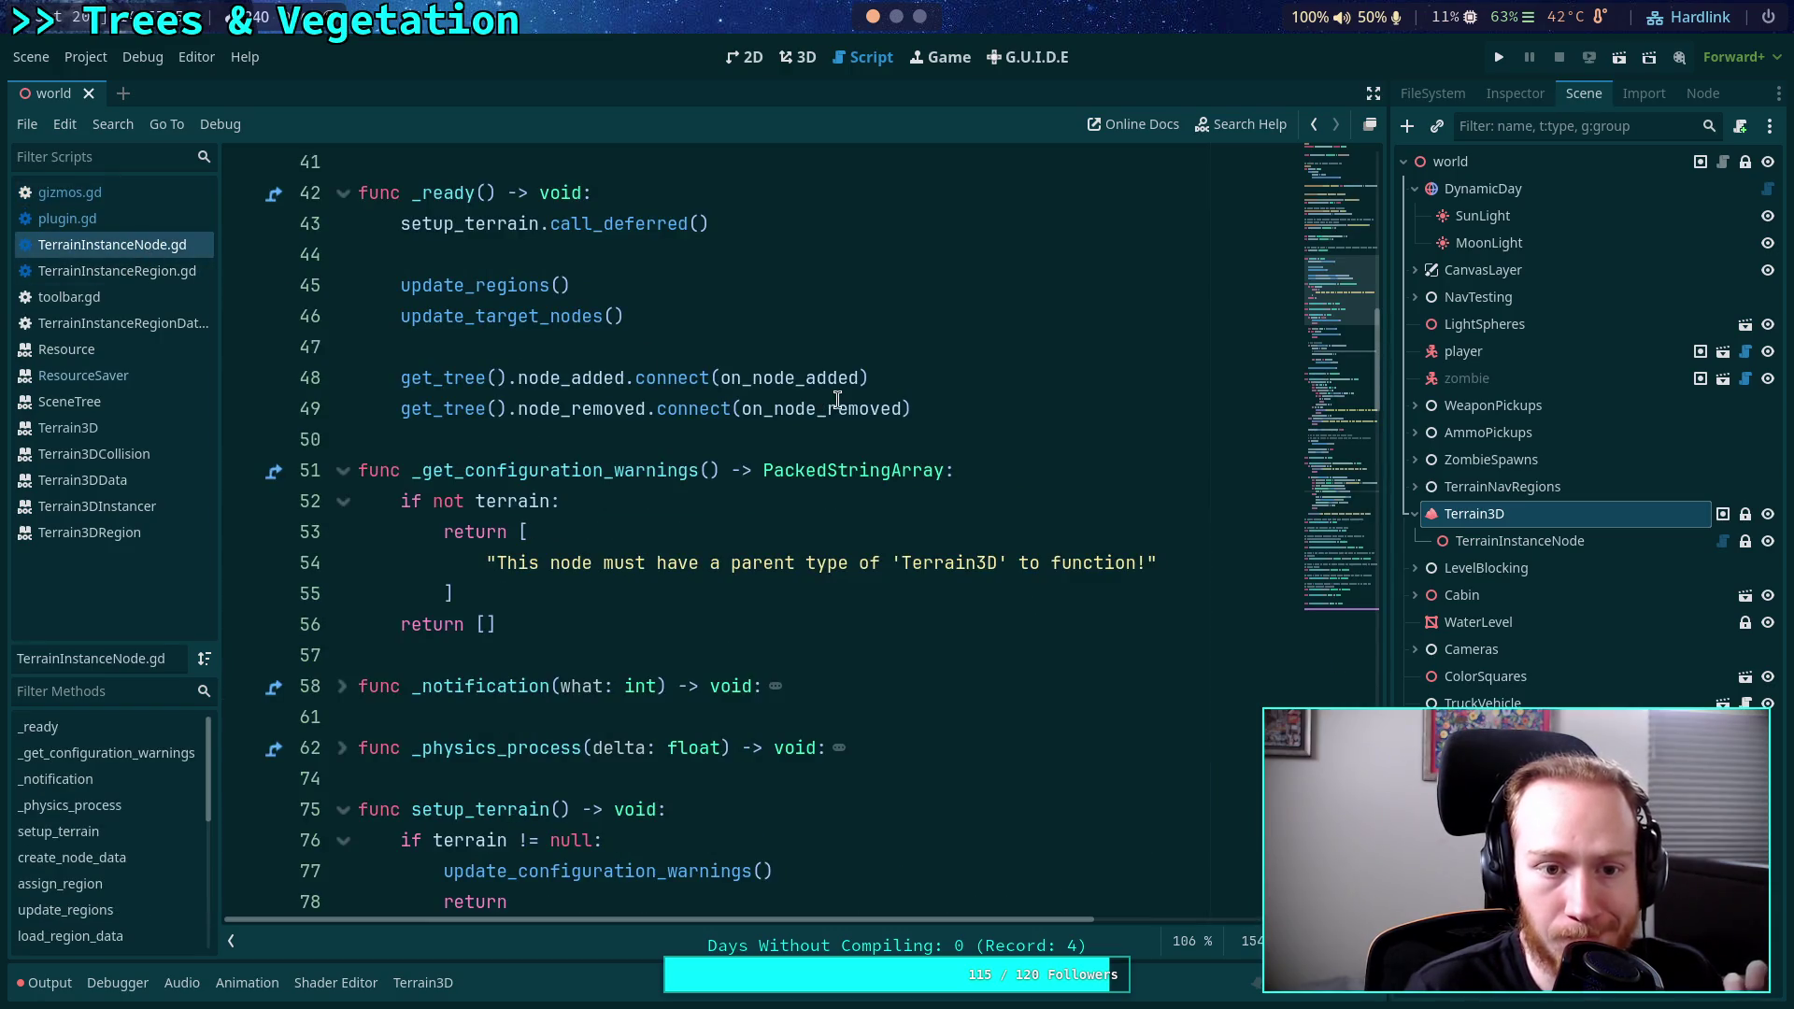
pyautogui.scroll(1, 823, 399)
pyautogui.scroll(-10, 838, 400)
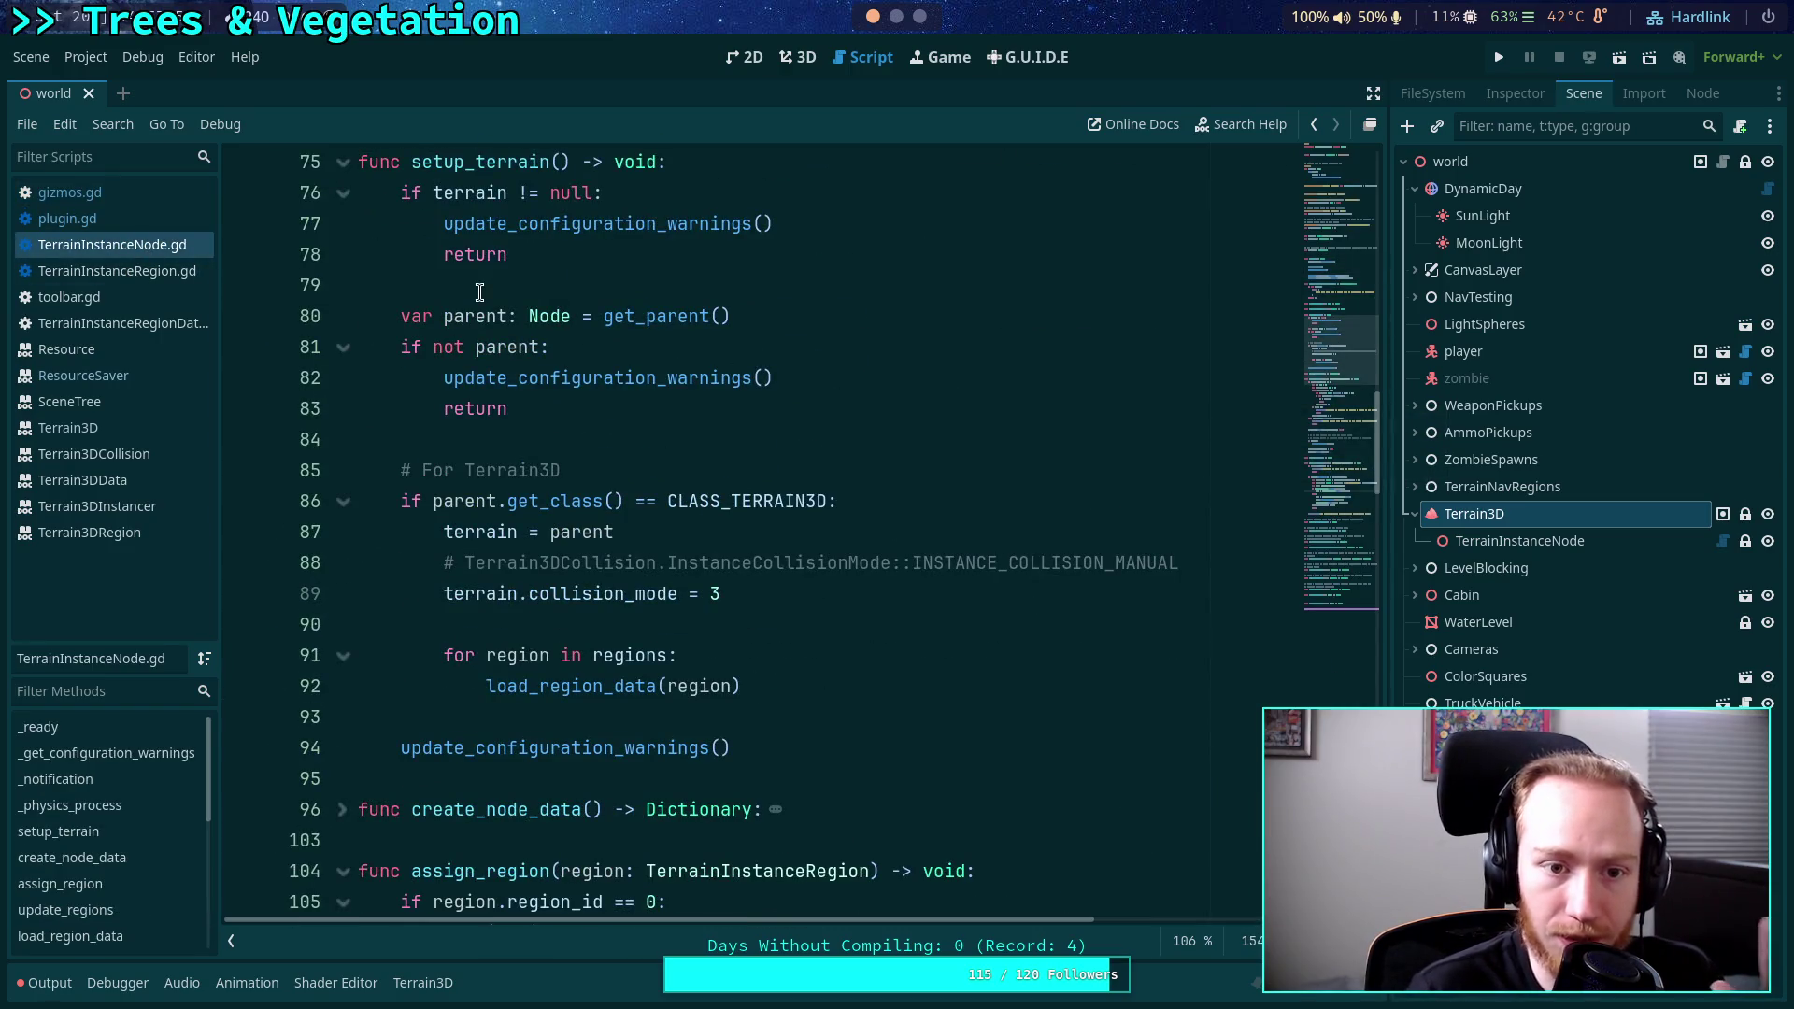
pyautogui.scroll(-4, 480, 290)
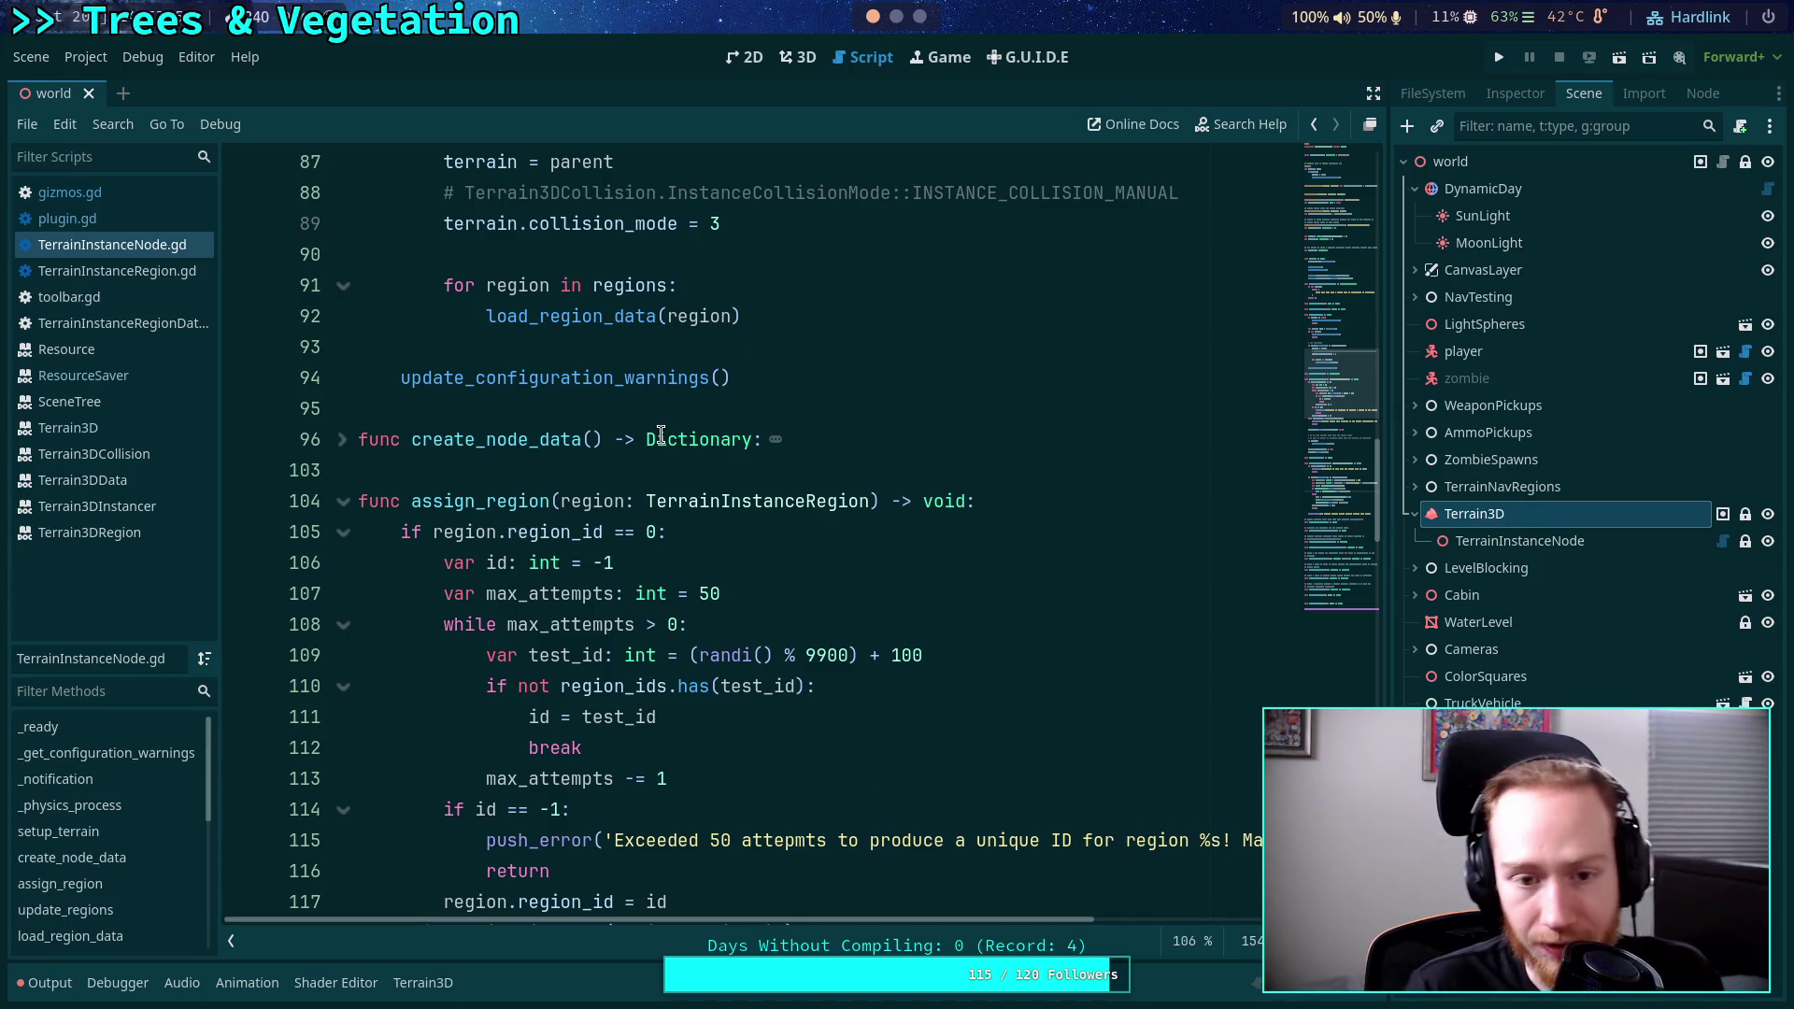
pyautogui.moveTo(660, 435)
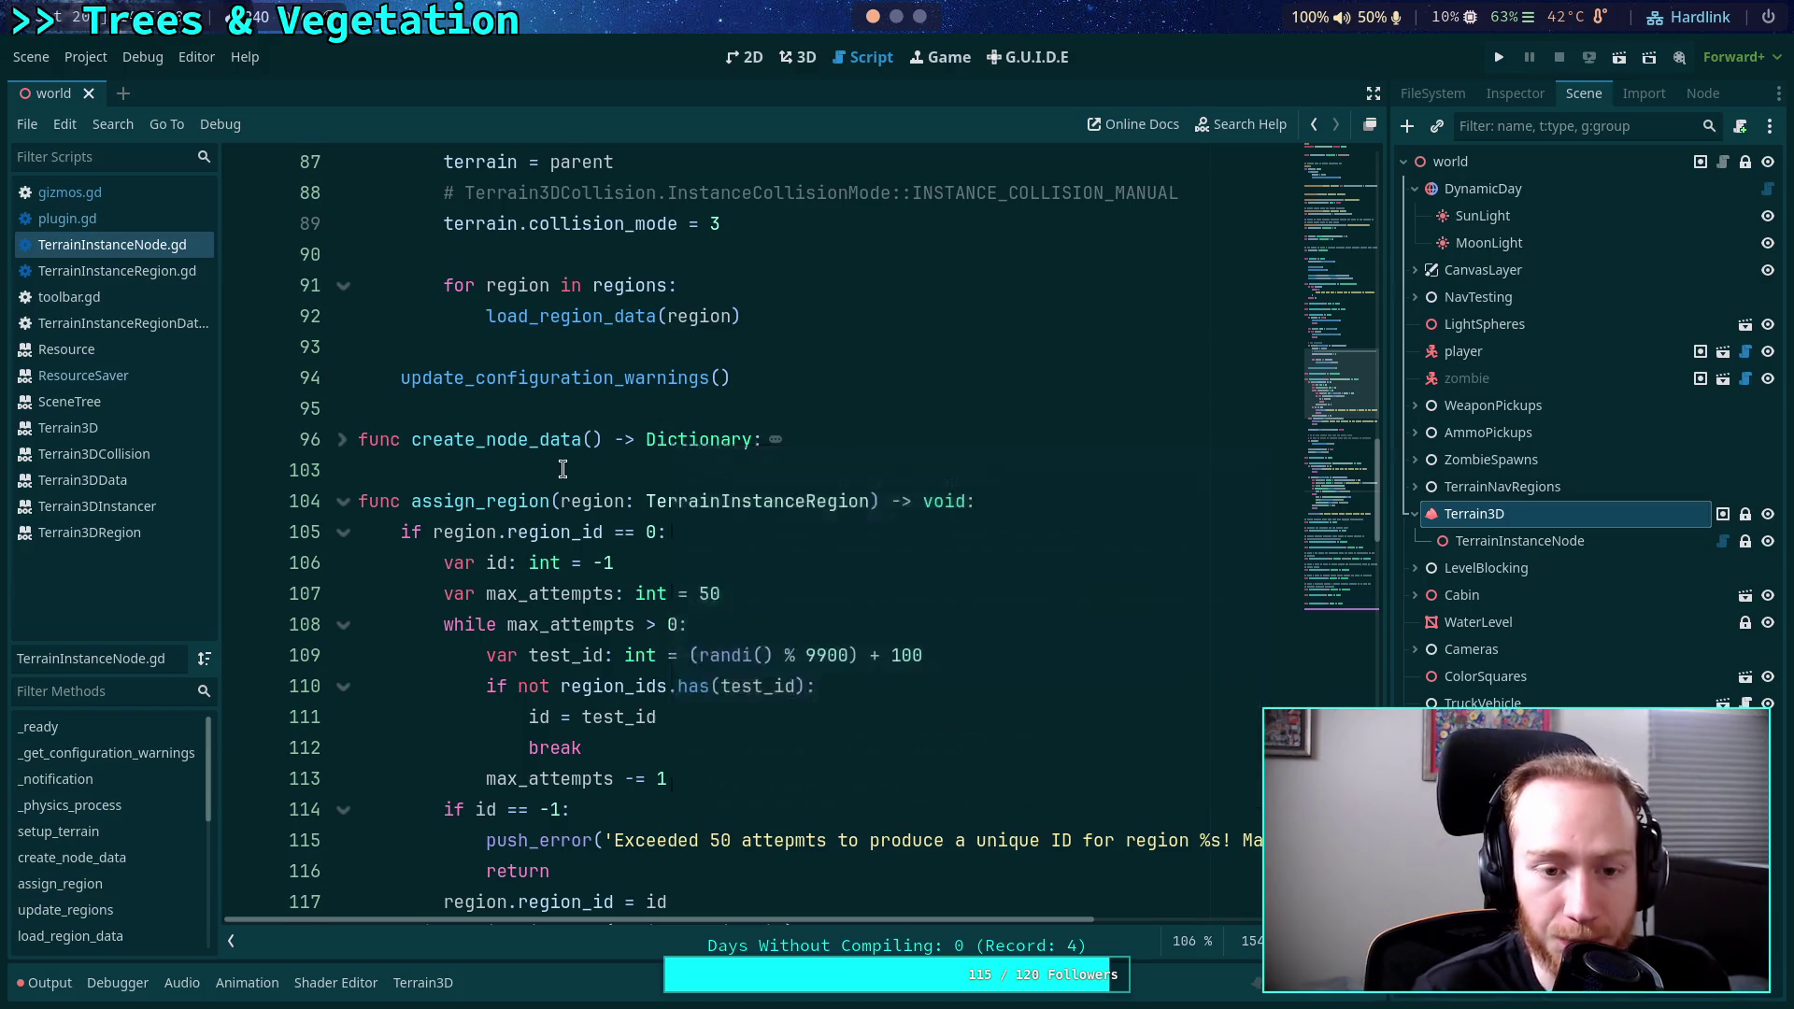
pyautogui.scroll(-2, 563, 465)
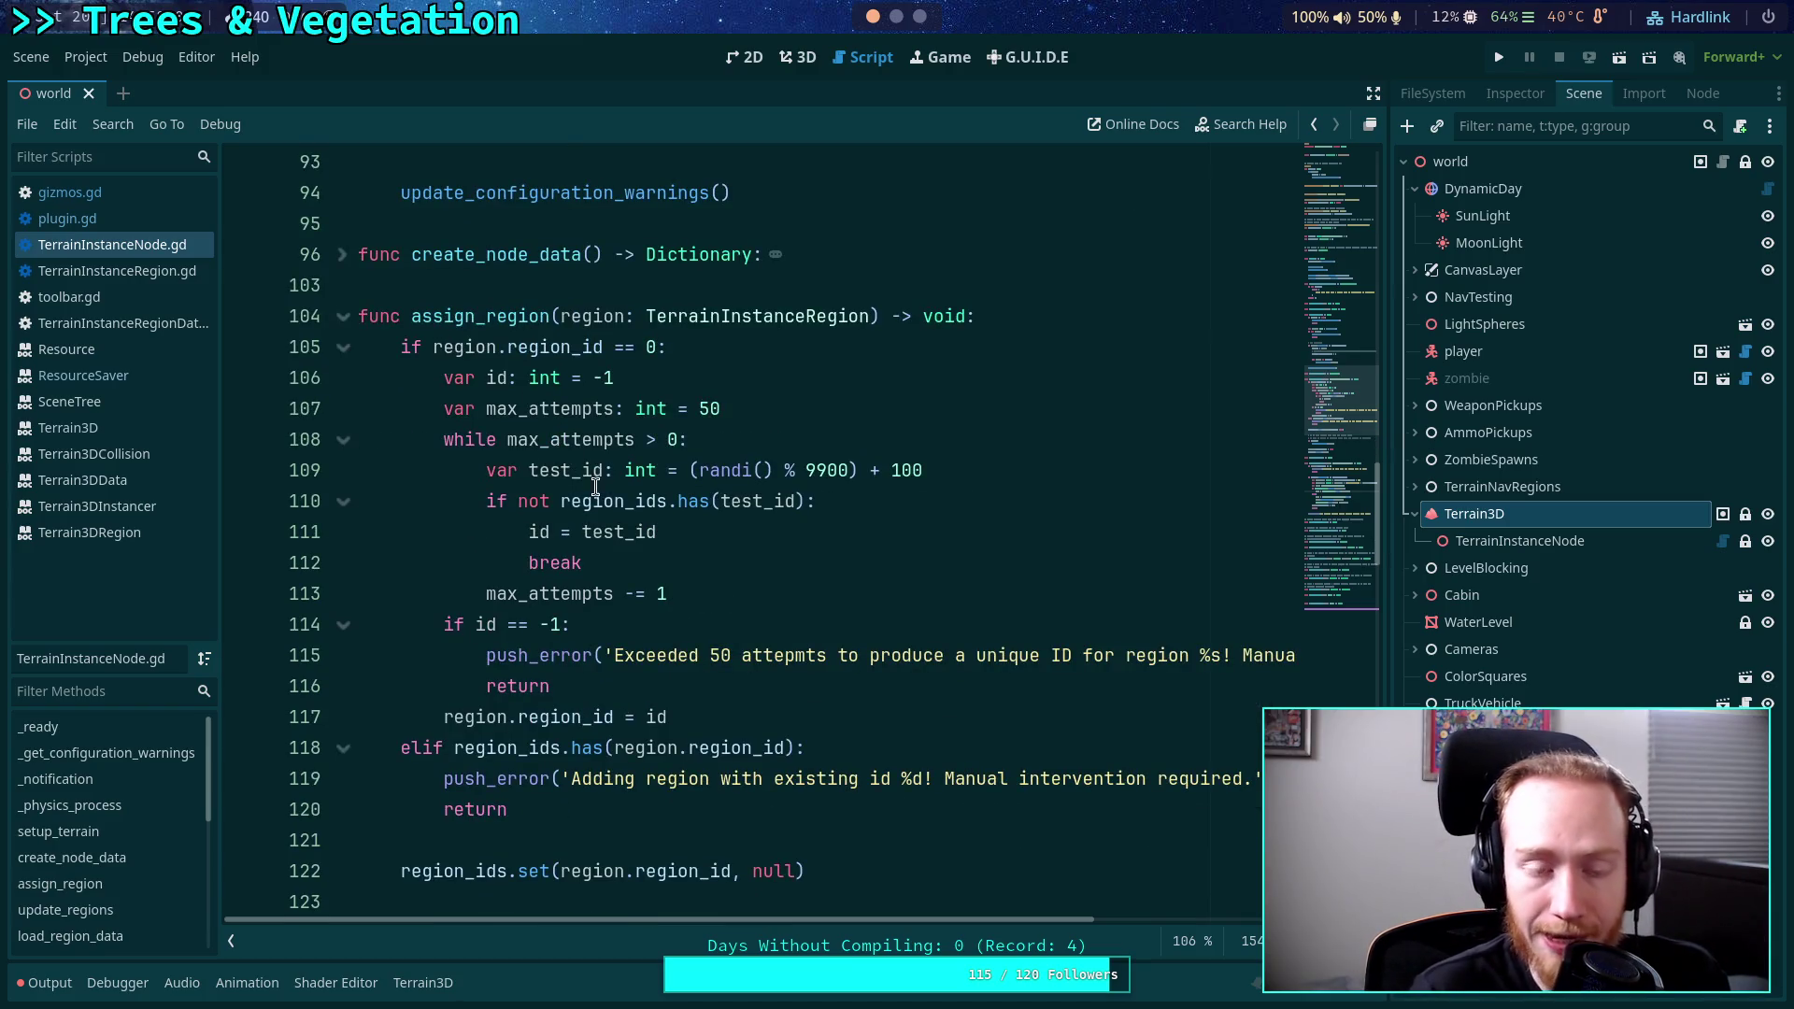
pyautogui.scroll(-10, 613, 484)
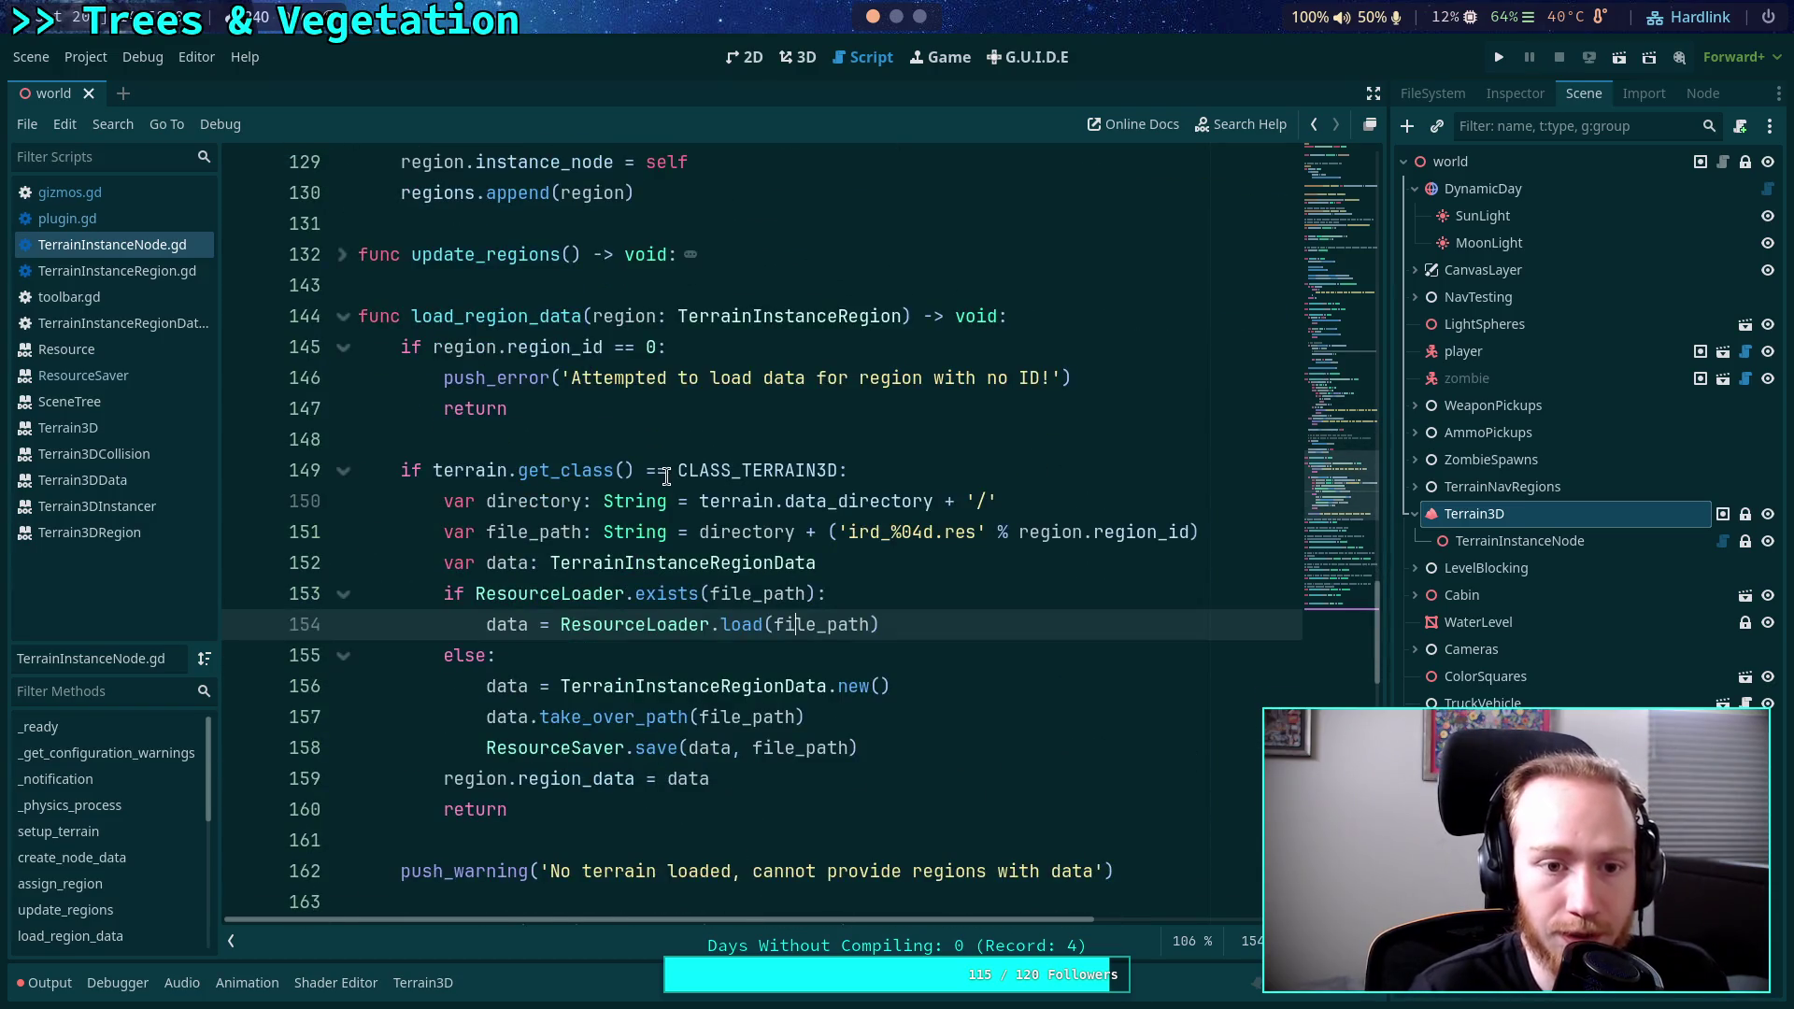
pyautogui.scroll(-8, 662, 474)
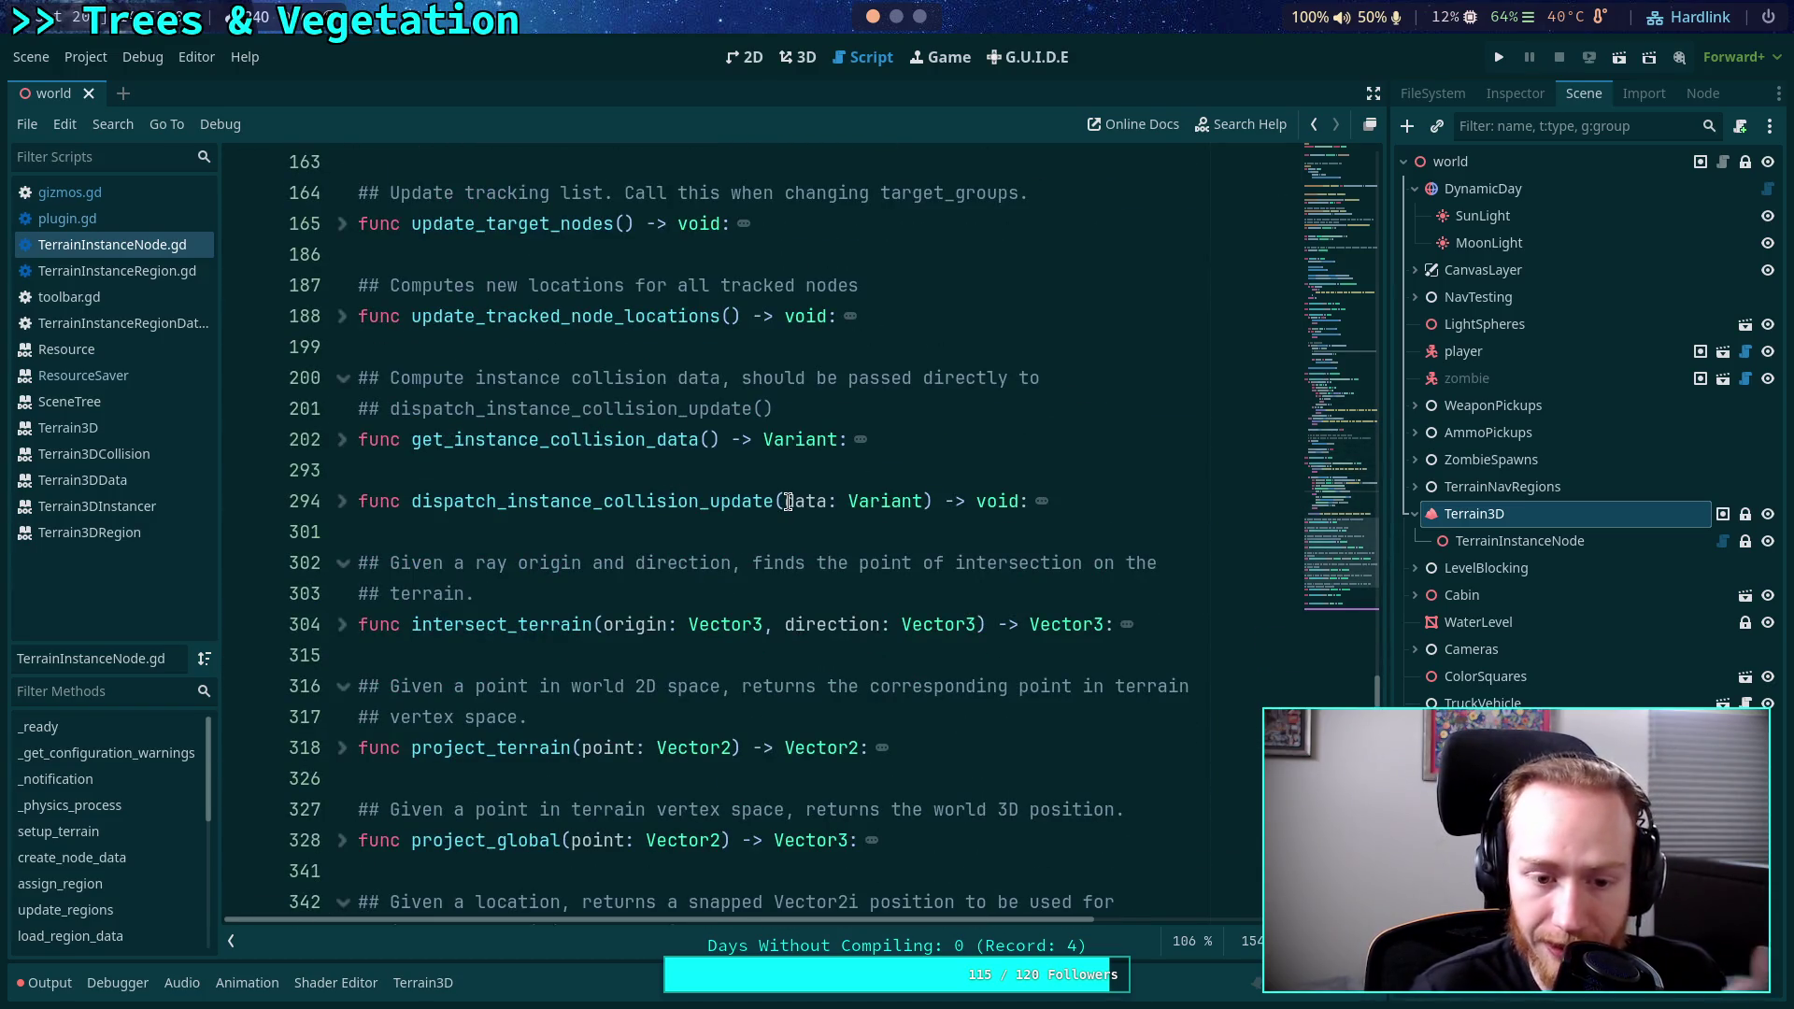
# Delete the extra blank line 384 in TerrainInstanceNode.gd and check the snap_terrain function.
pyautogui.click(421, 224)
pyautogui.click(733, 287)
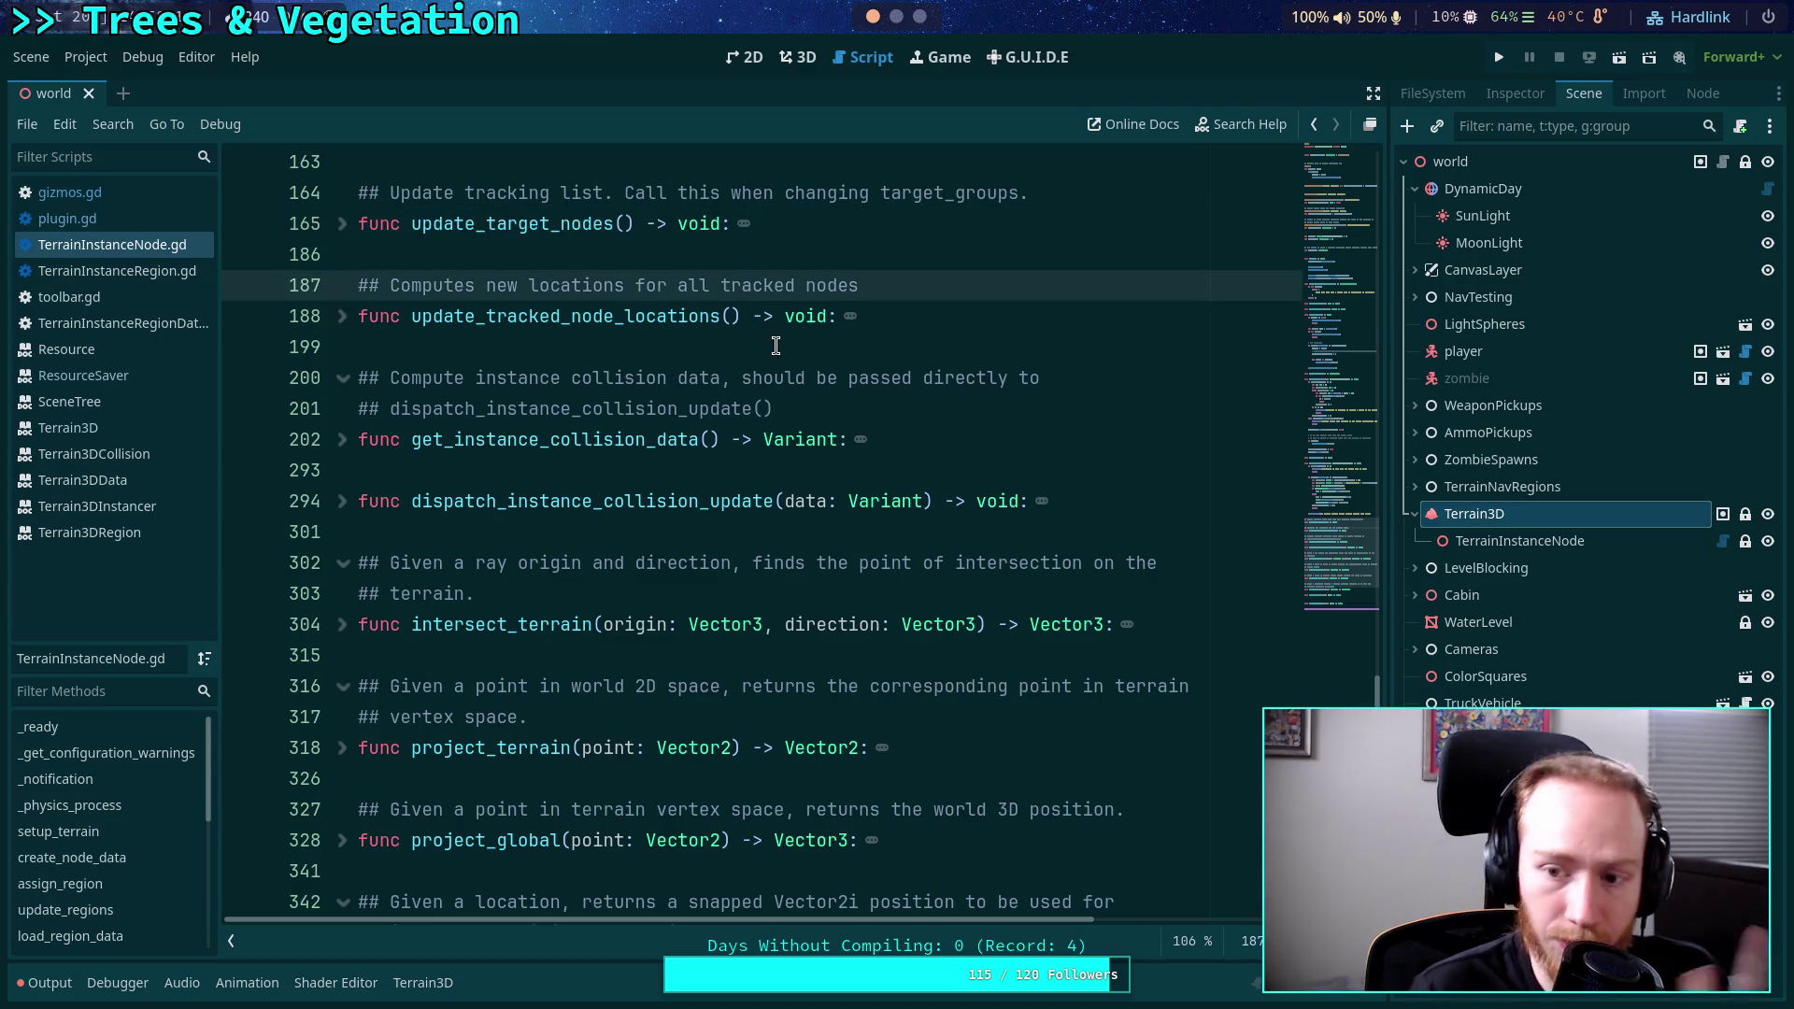
pyautogui.scroll(-3, 790, 376)
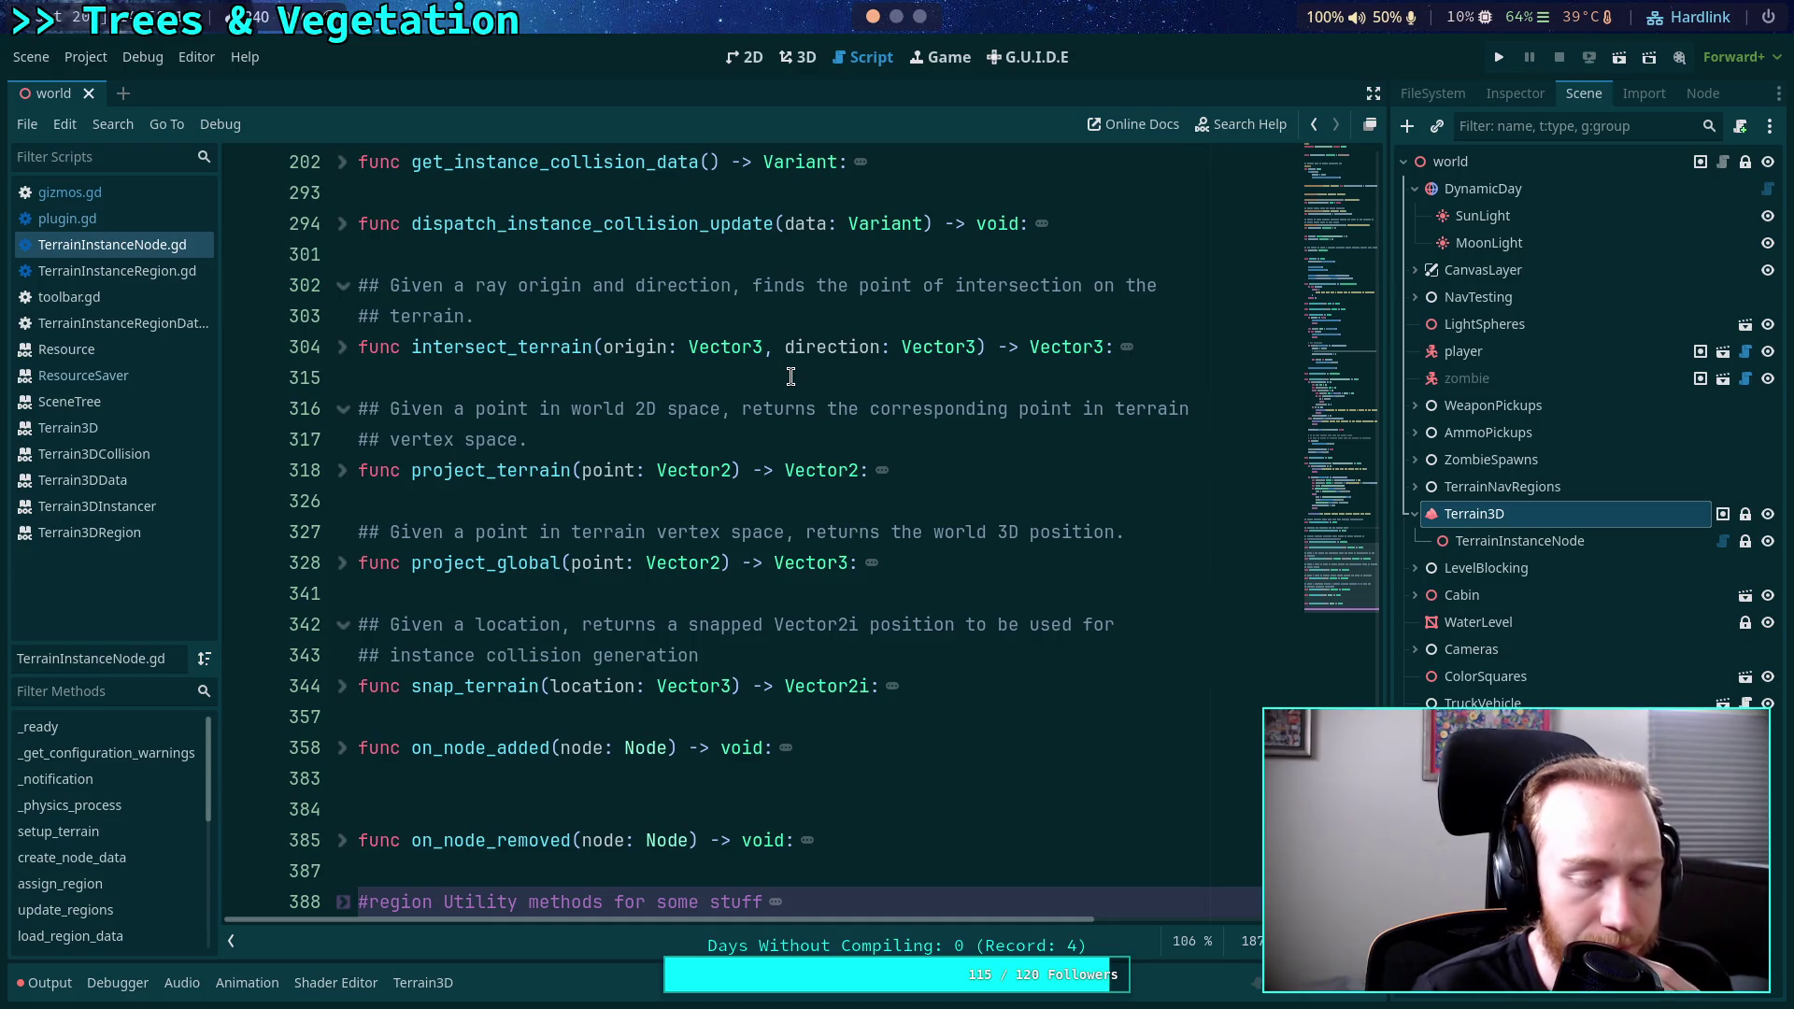
pyautogui.scroll(-1, 791, 377)
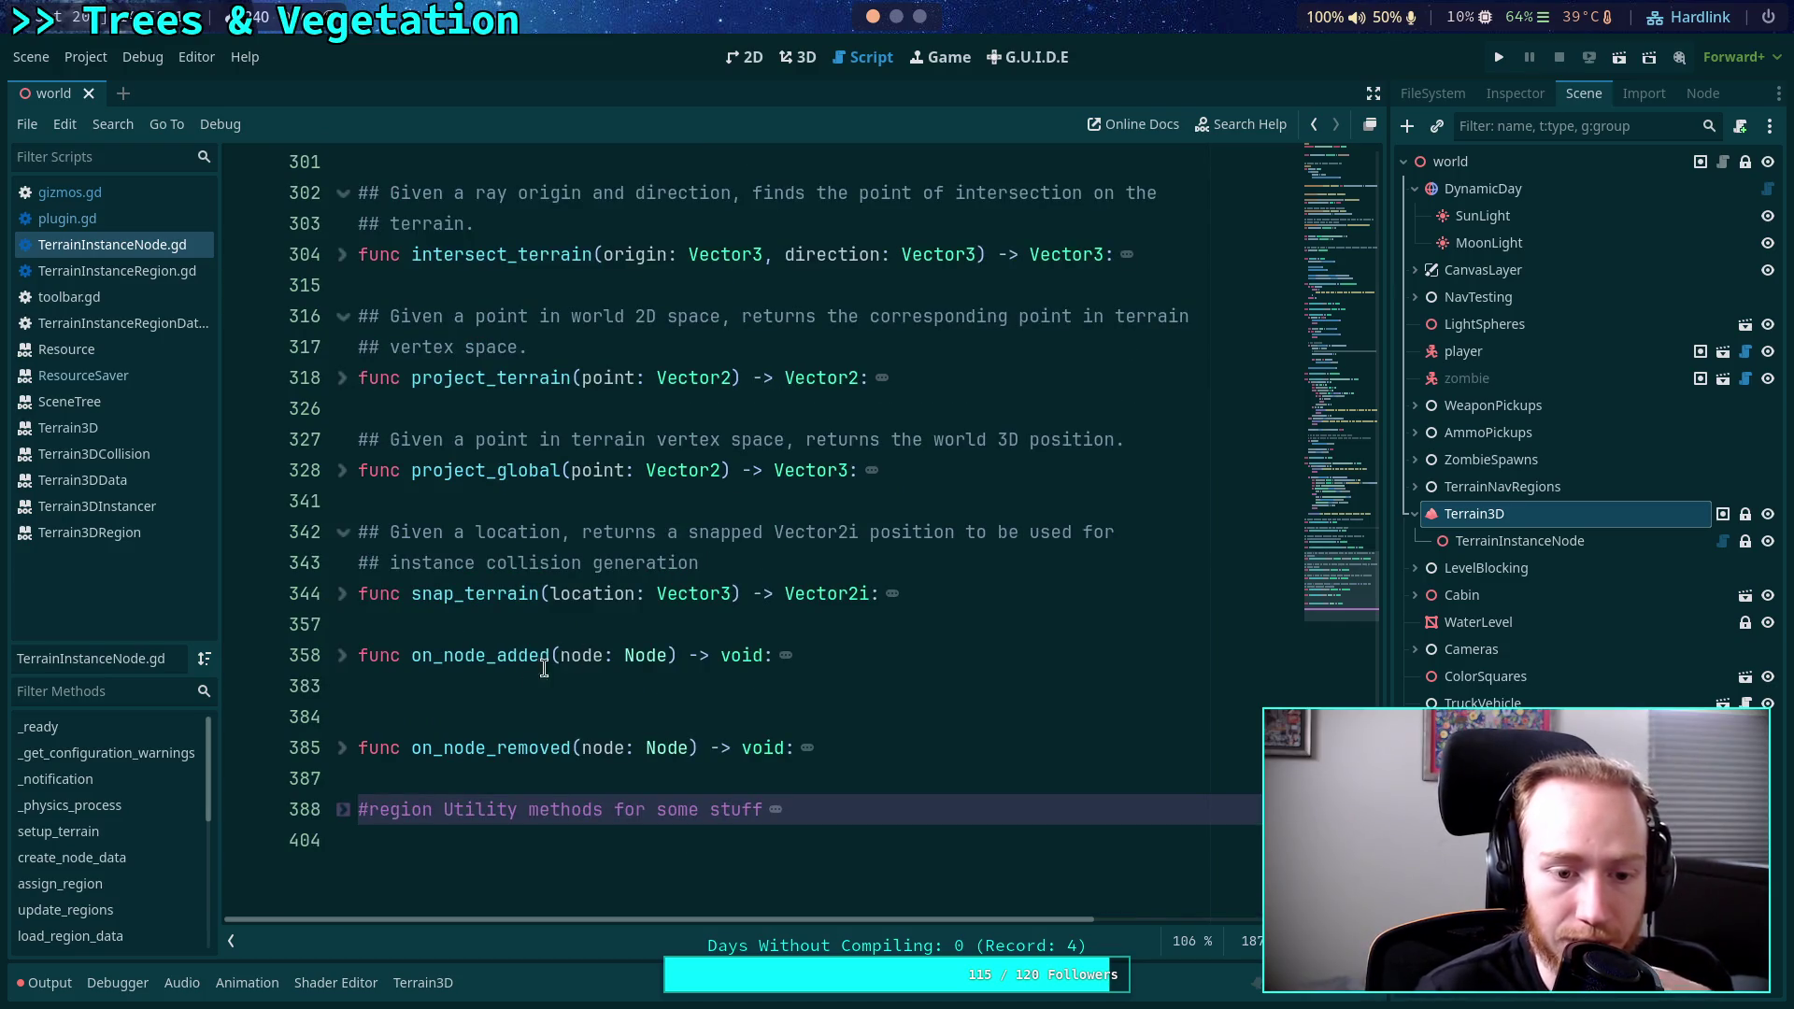
pyautogui.click(529, 718)
pyautogui.press('BackSpace')
pyautogui.click(499, 633)
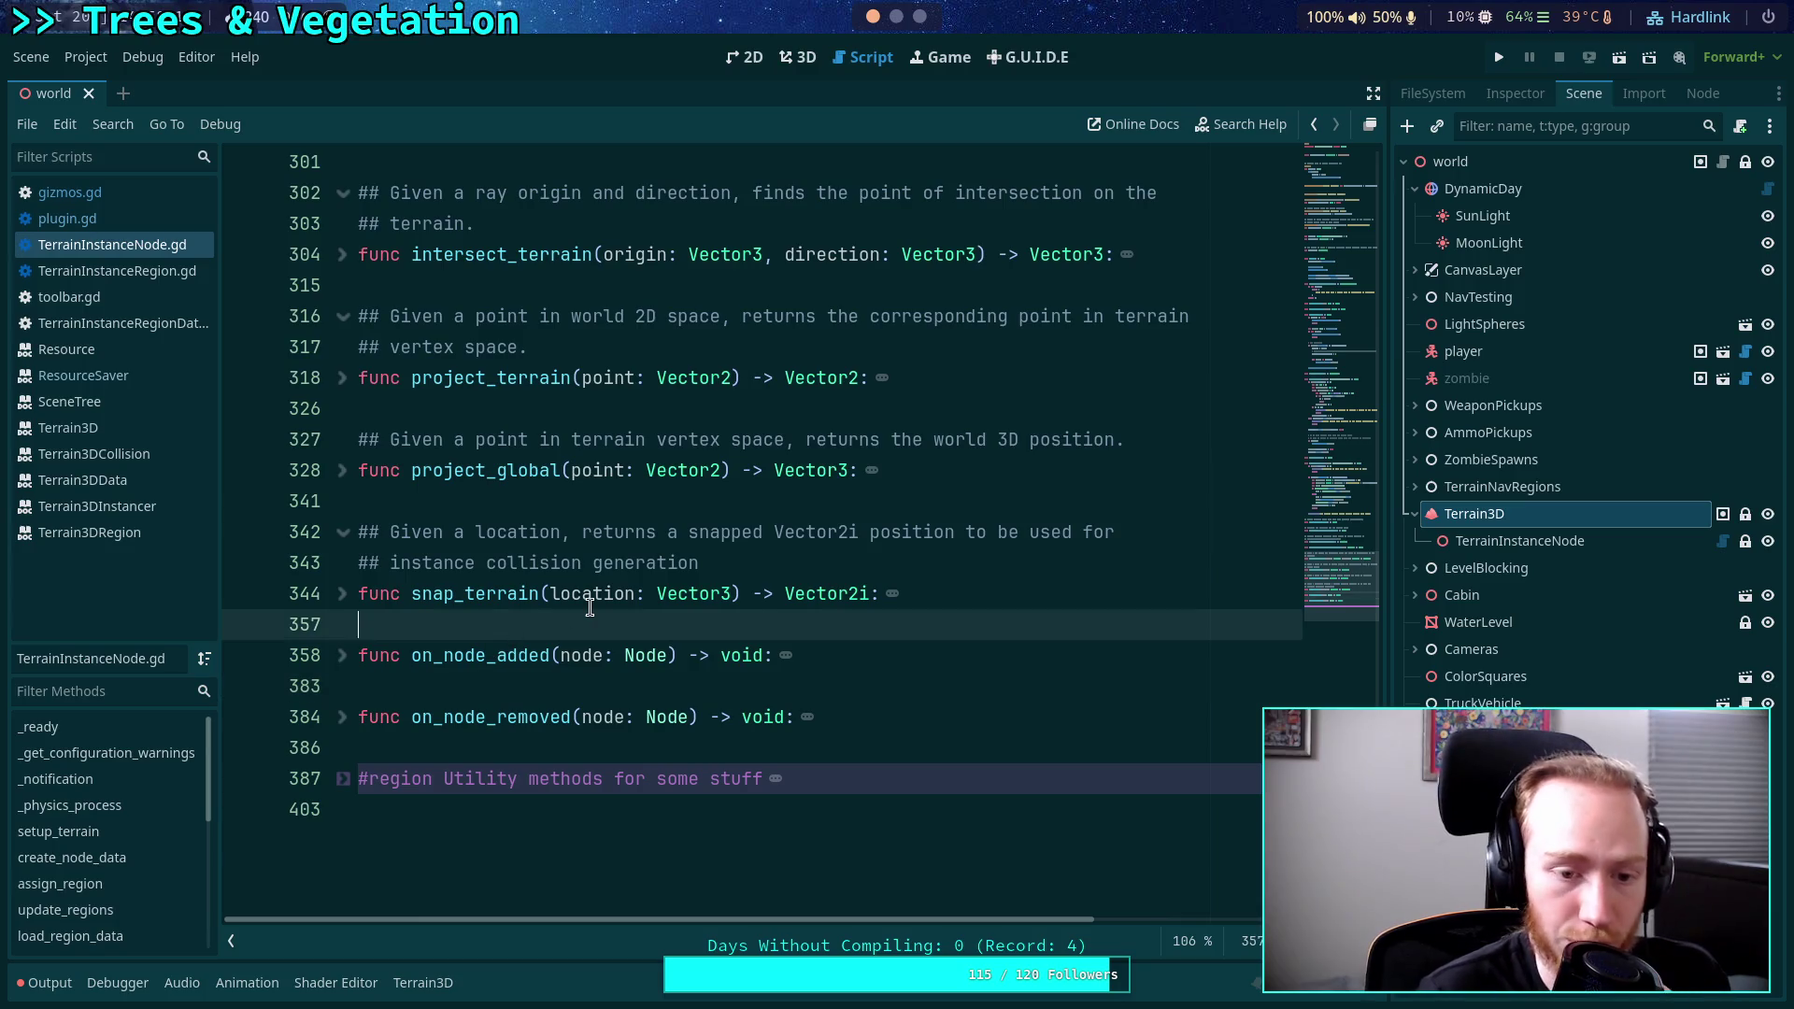
pyautogui.click(342, 593)
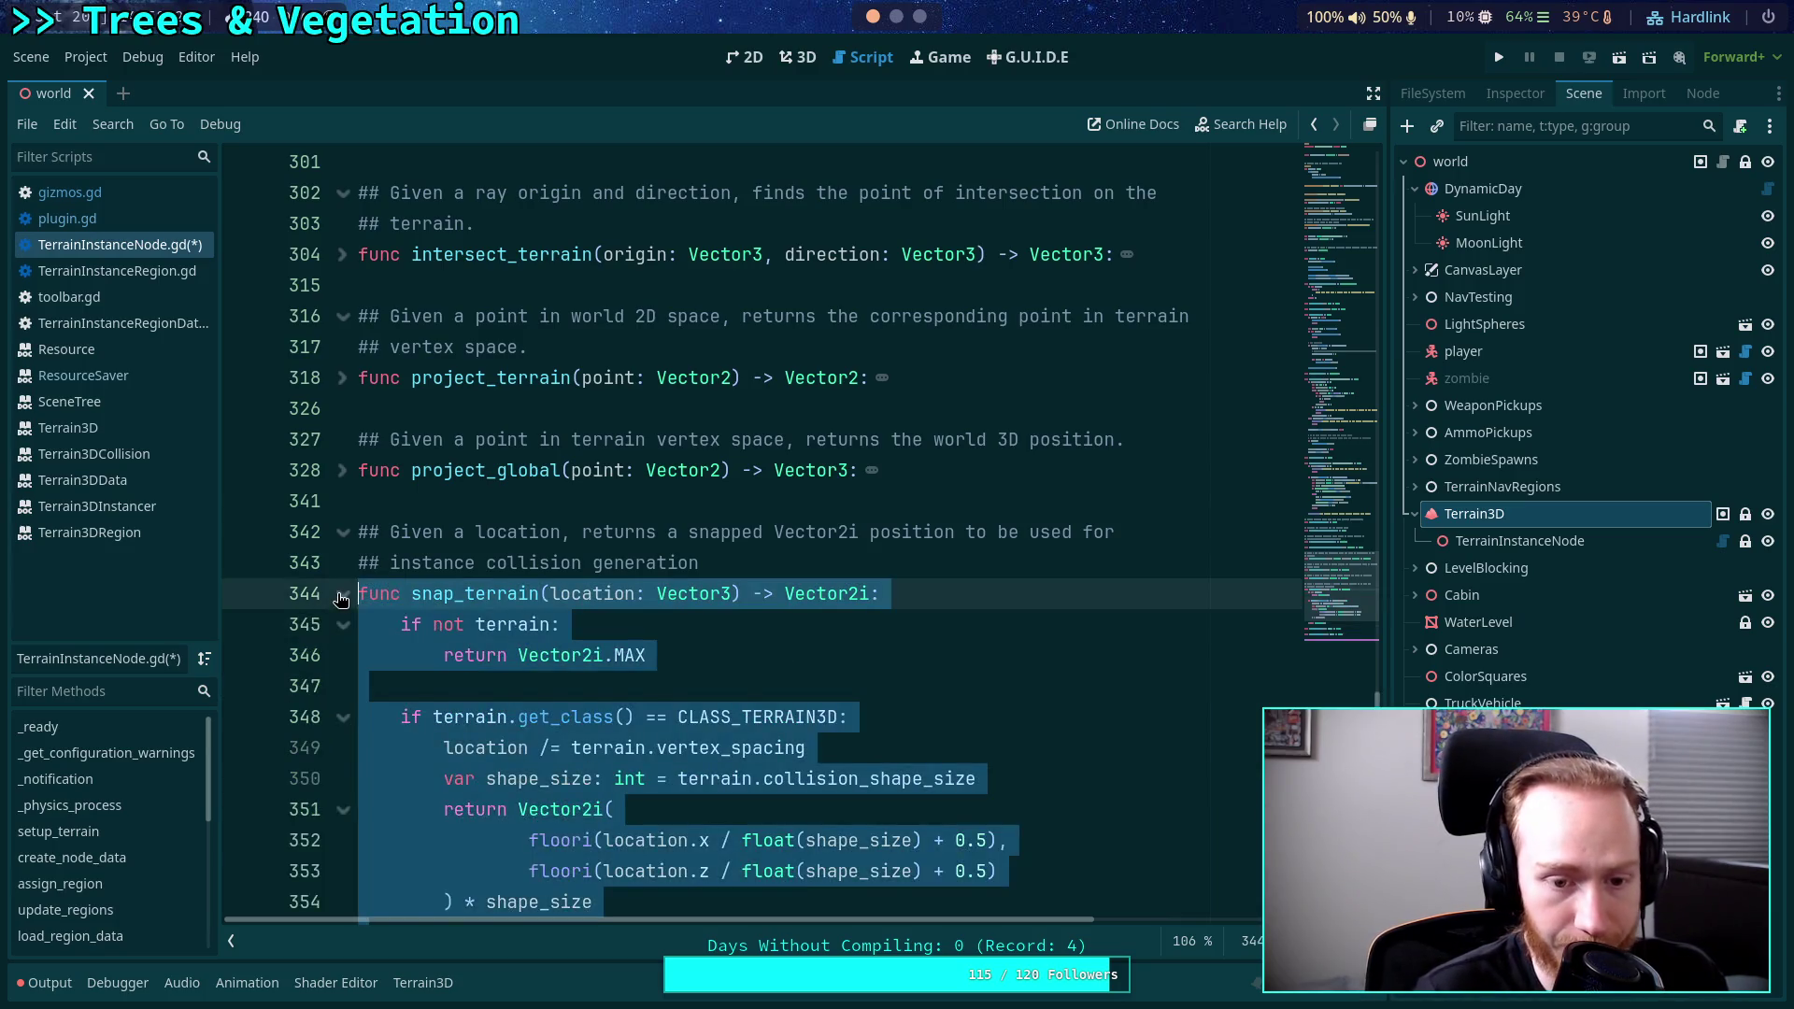
pyautogui.click(342, 593)
pyautogui.click(488, 505)
pyautogui.scroll(20, 504, 500)
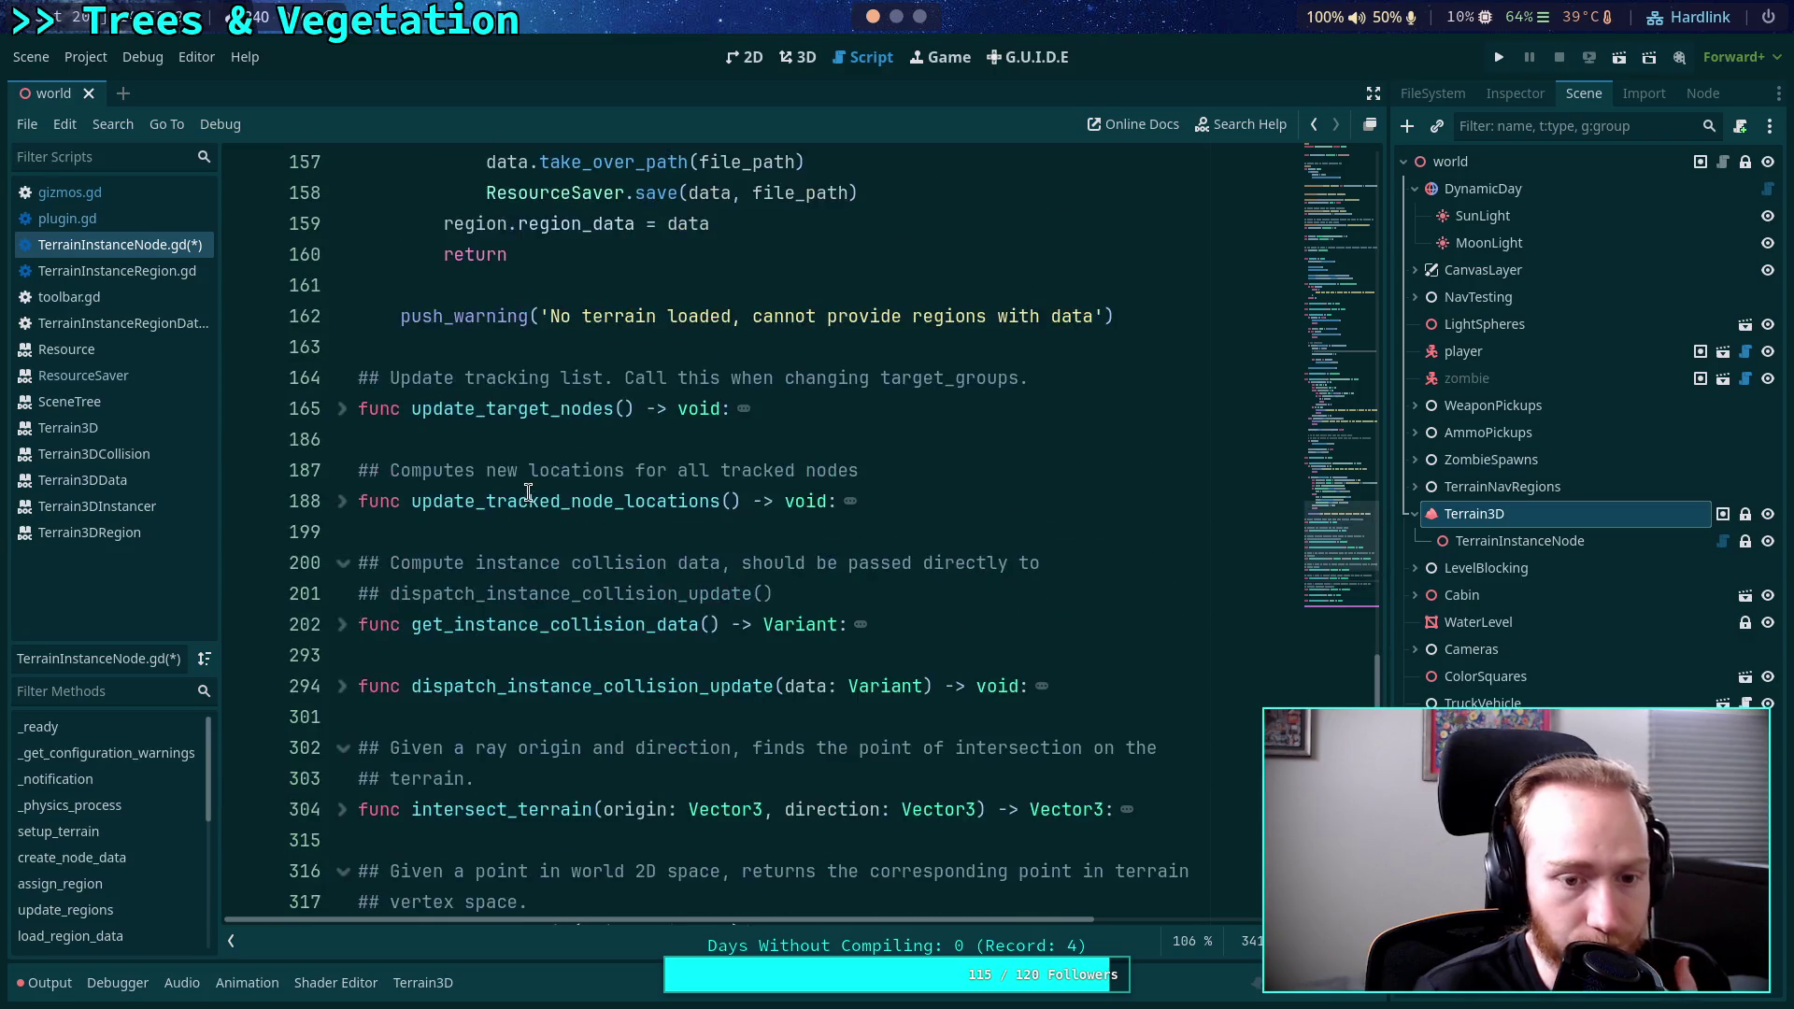
# Check the TerrainInstanceRegion script, then show plugin.gd's _handles and _edit functions.
pyautogui.click(133, 277)
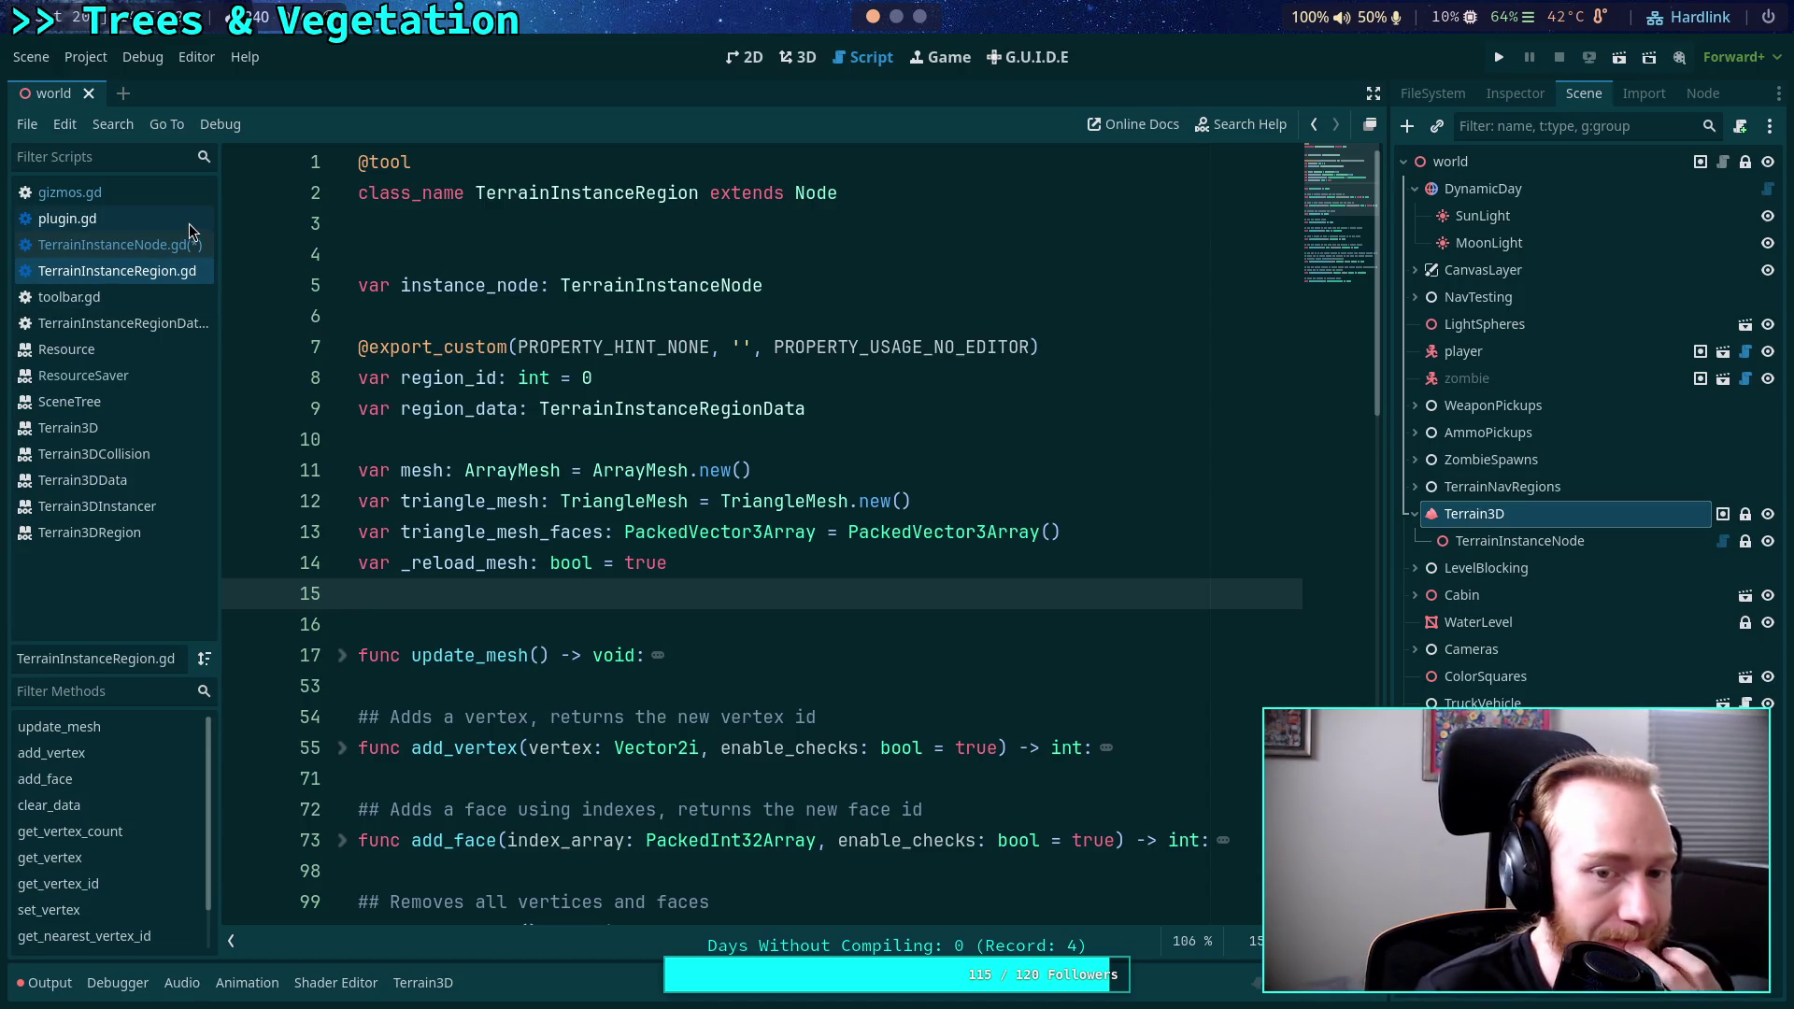
pyautogui.scroll(-2, 614, 499)
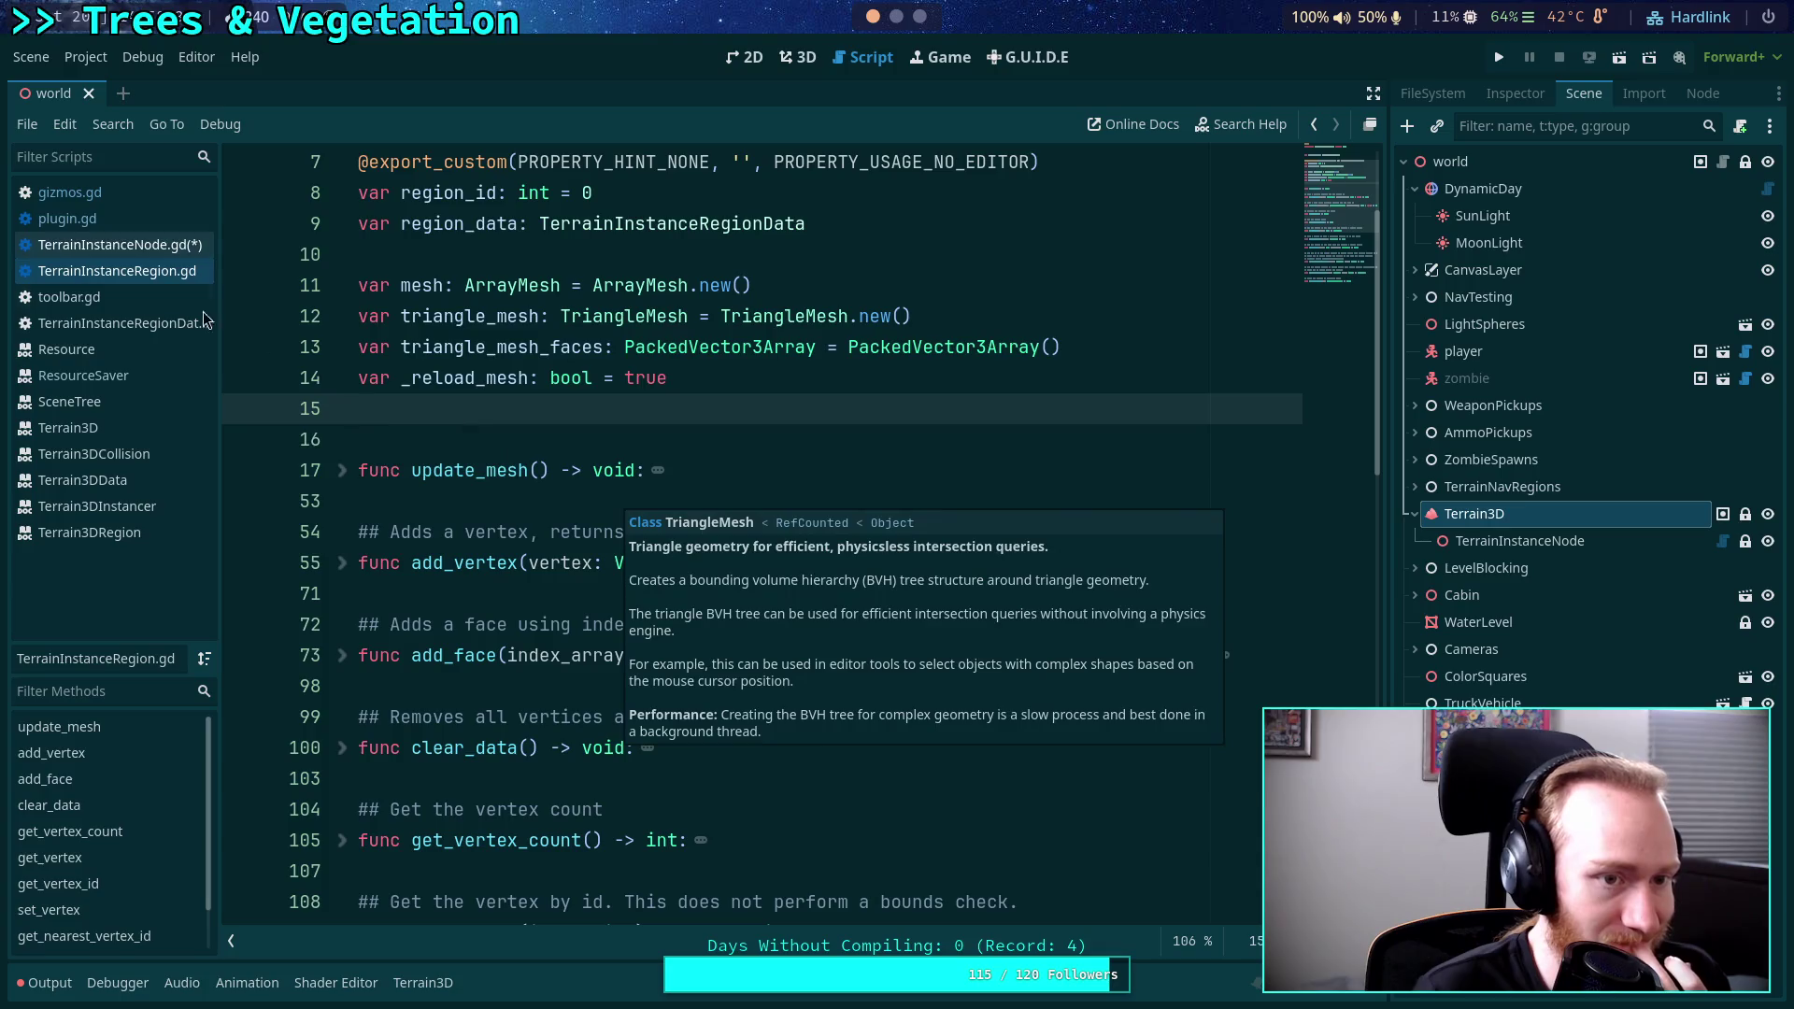
pyautogui.click(151, 219)
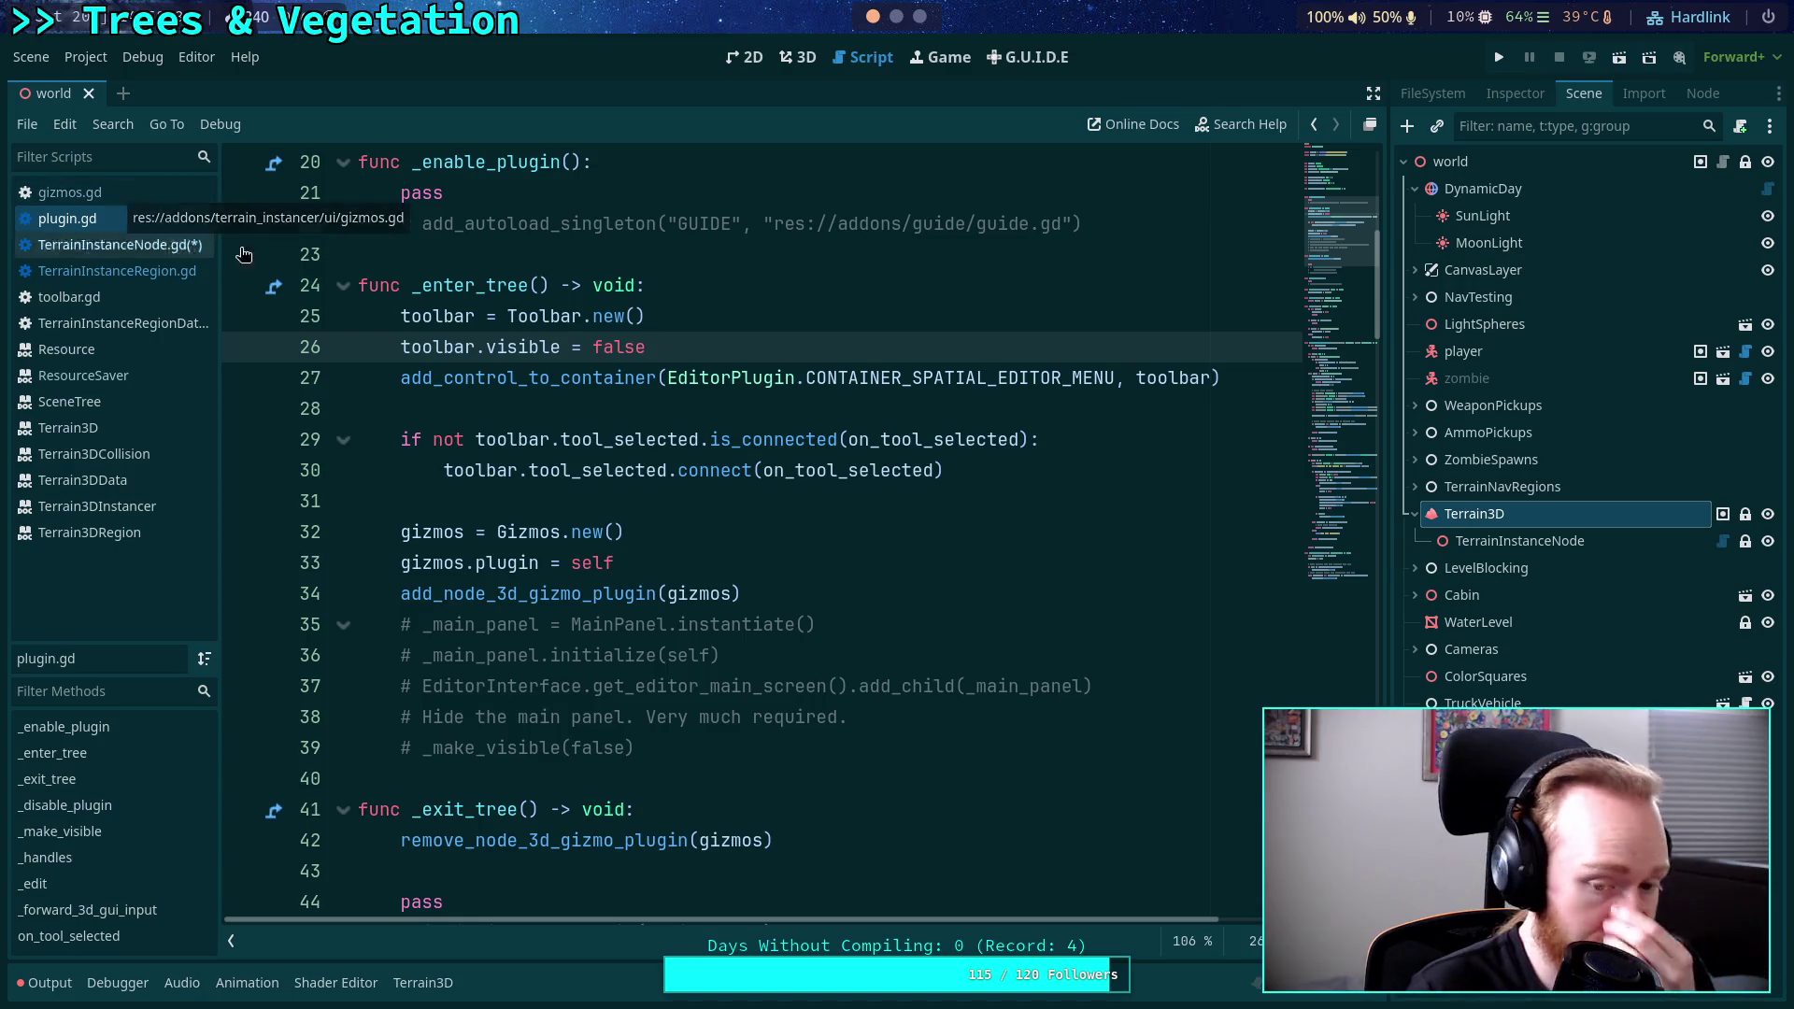
pyautogui.scroll(-6, 788, 476)
pyautogui.scroll(-4, 787, 476)
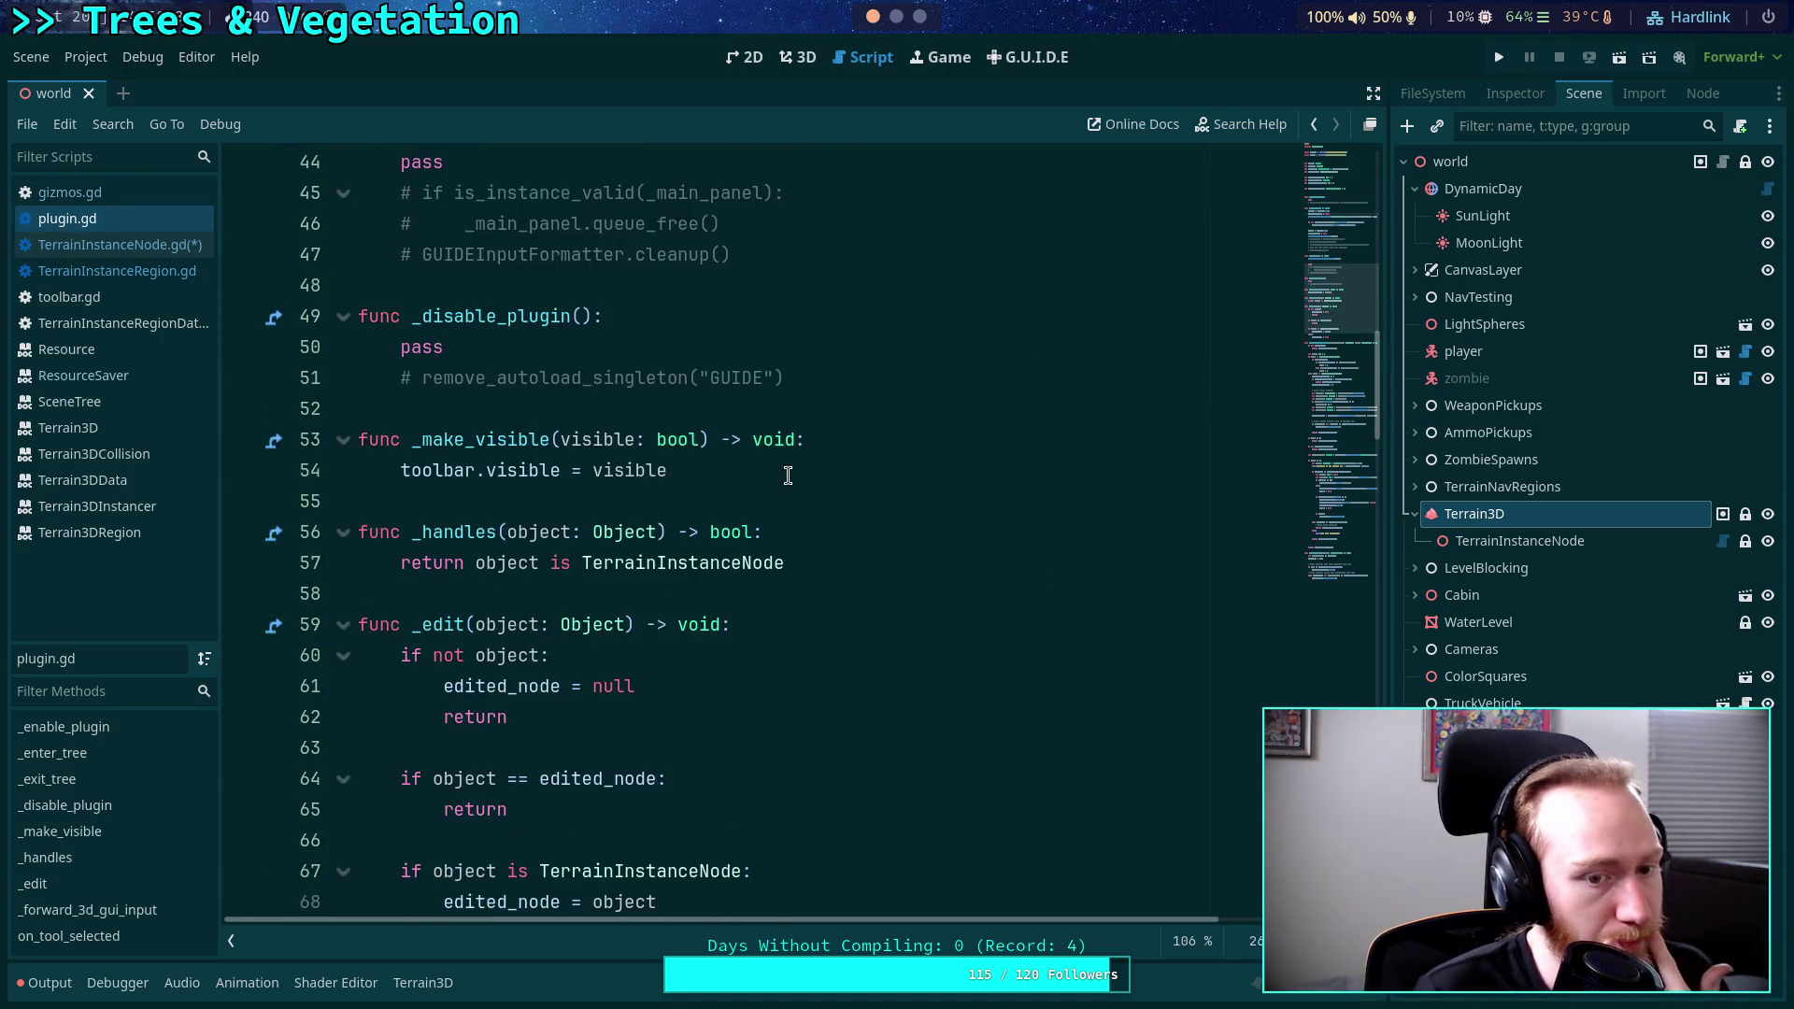
# Select edited_node on line 68 and find every match with Ctrl+F, then return to _handles' return line.
pyautogui.click(864, 374)
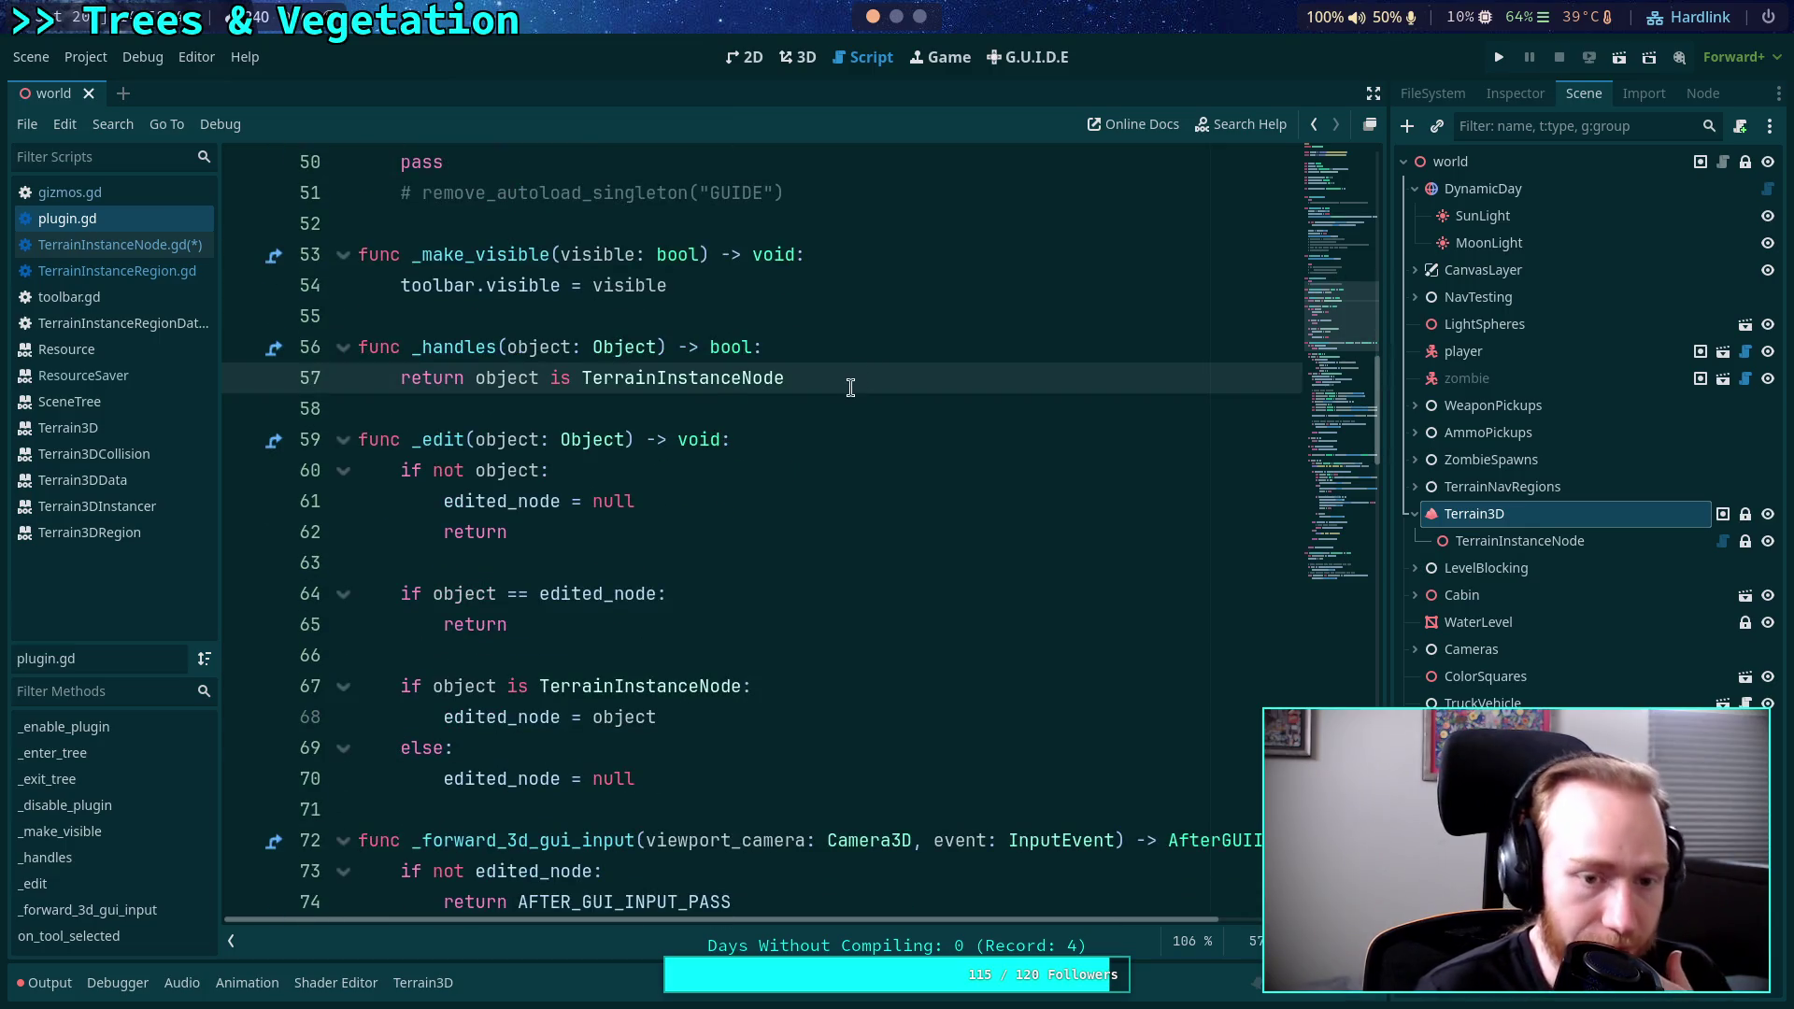
pyautogui.scroll(-2, 850, 378)
pyautogui.scroll(1, 849, 381)
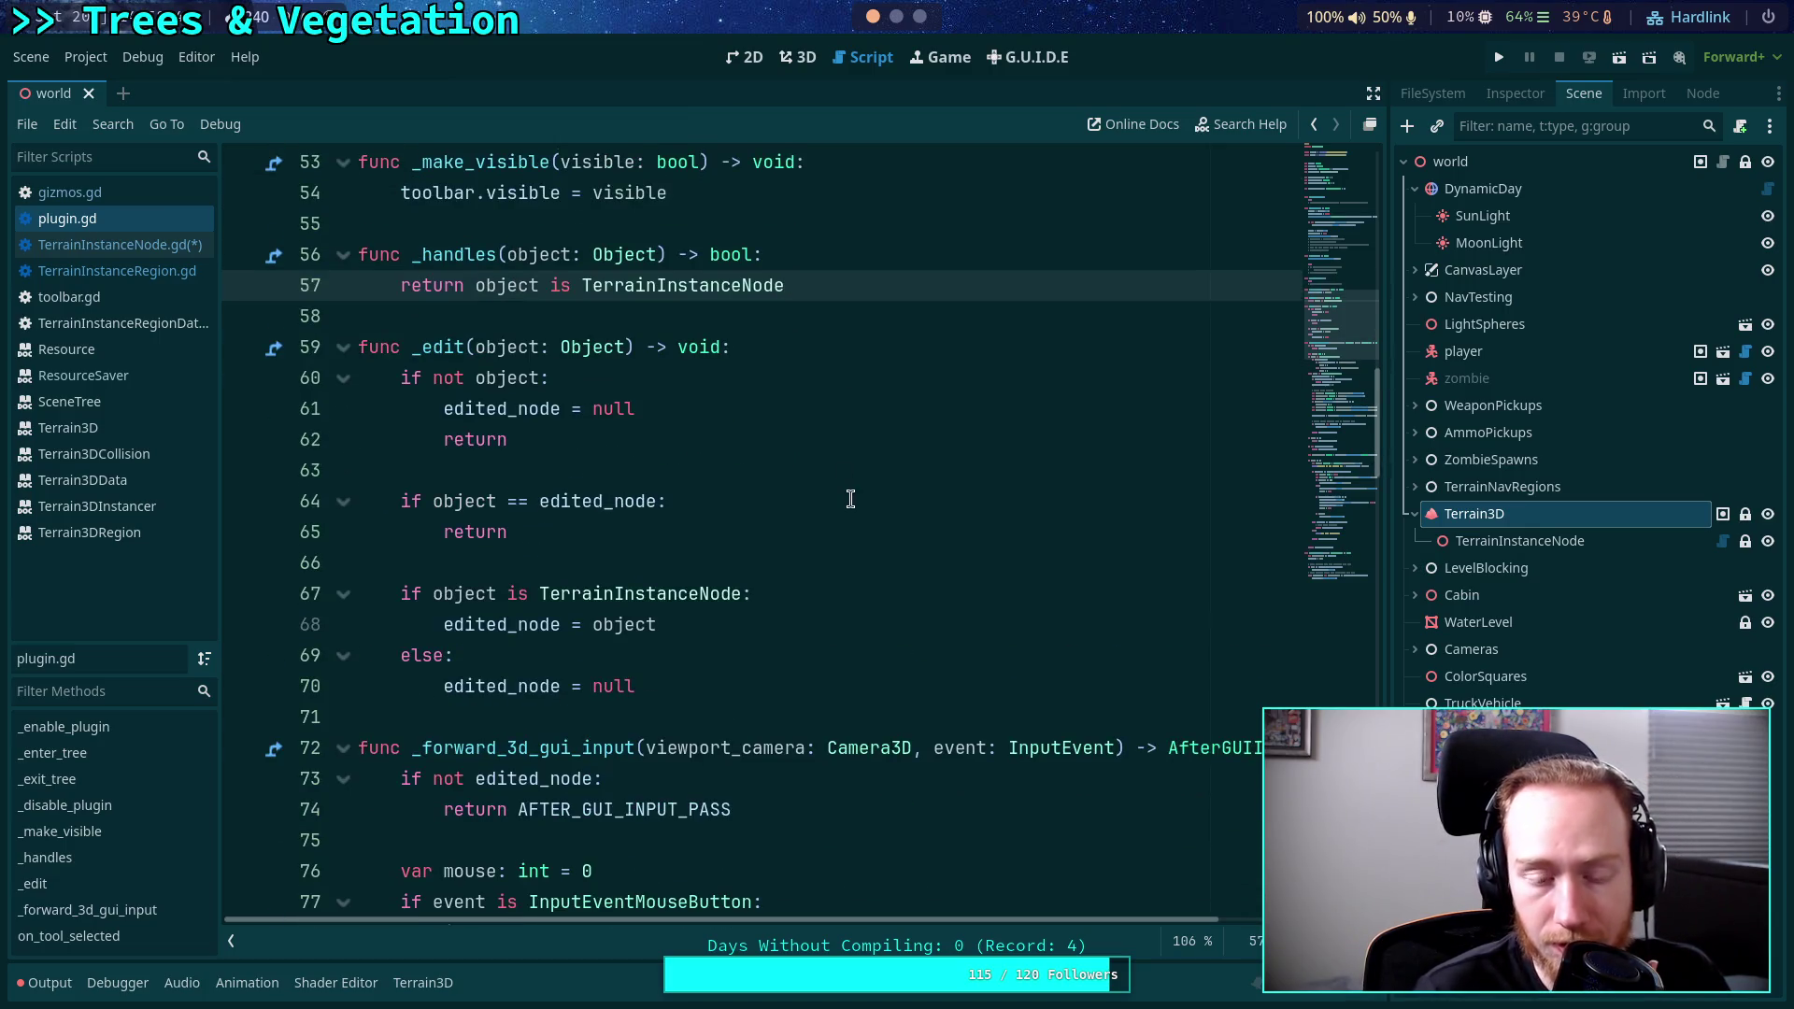
pyautogui.scroll(-2, 887, 505)
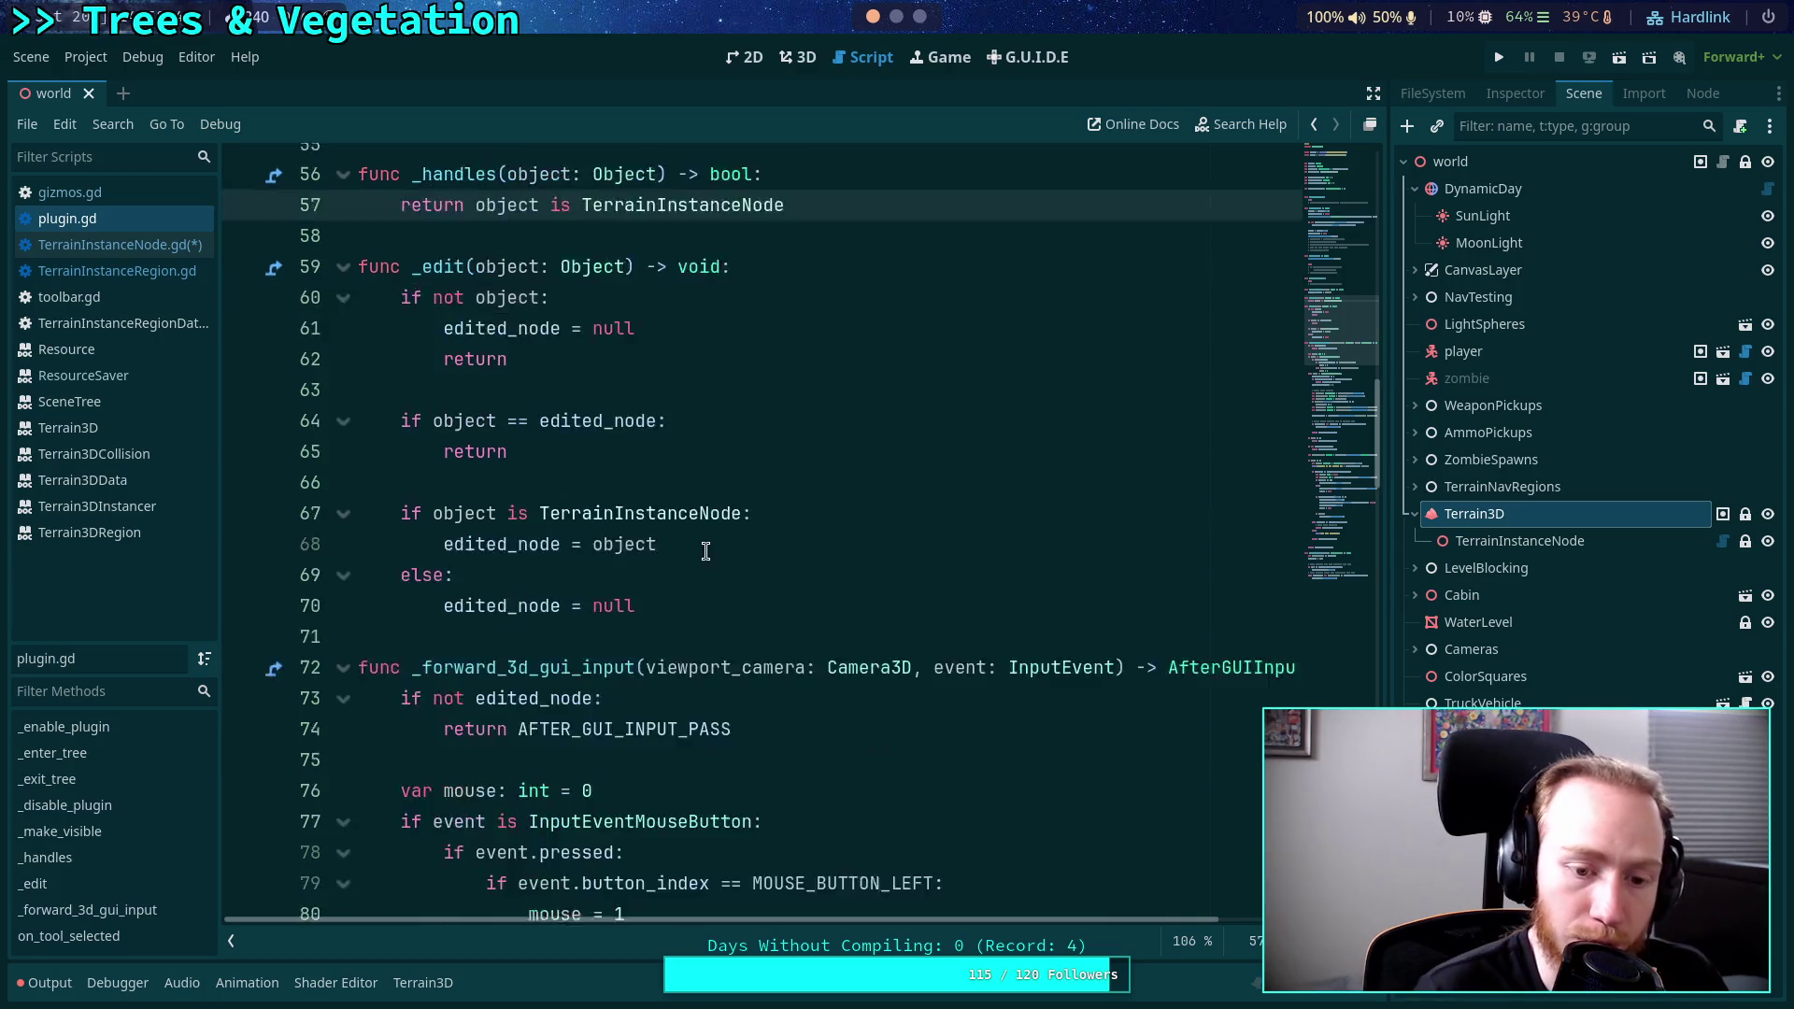
pyautogui.doubleClick(559, 440)
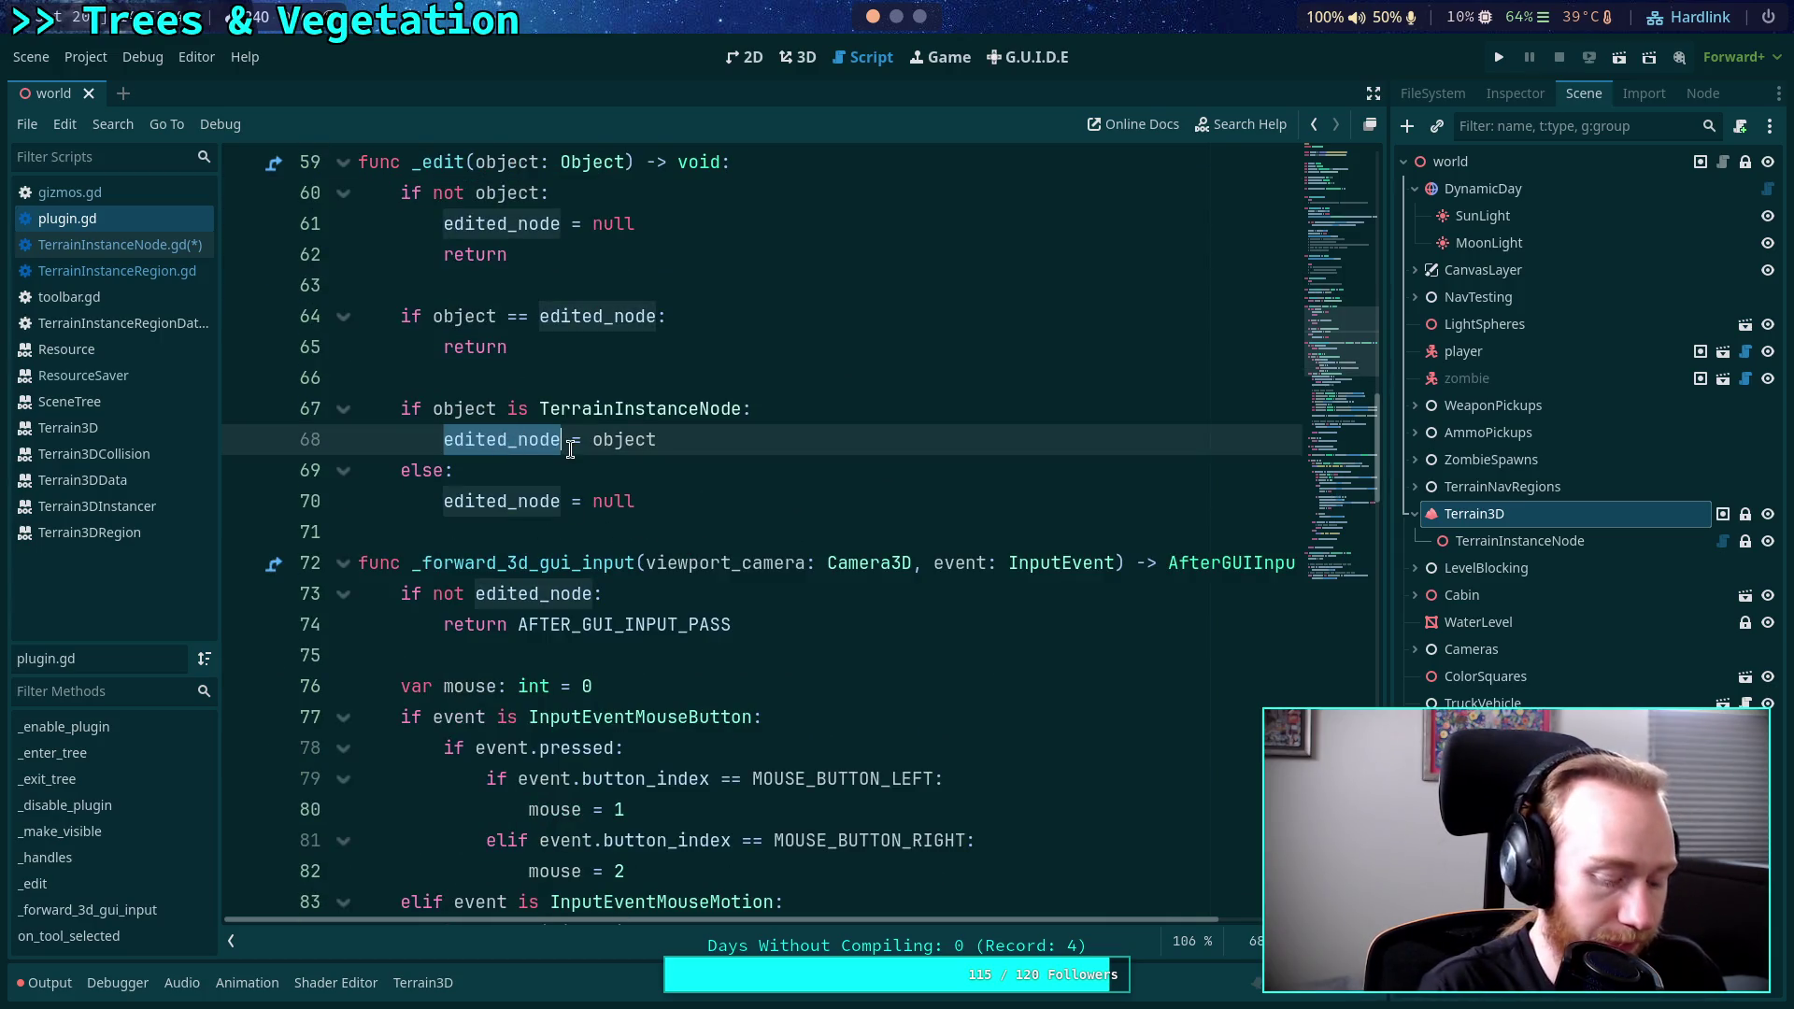
pyautogui.hotkey('ctrl', 'f')
pyautogui.scroll(-10, 849, 647)
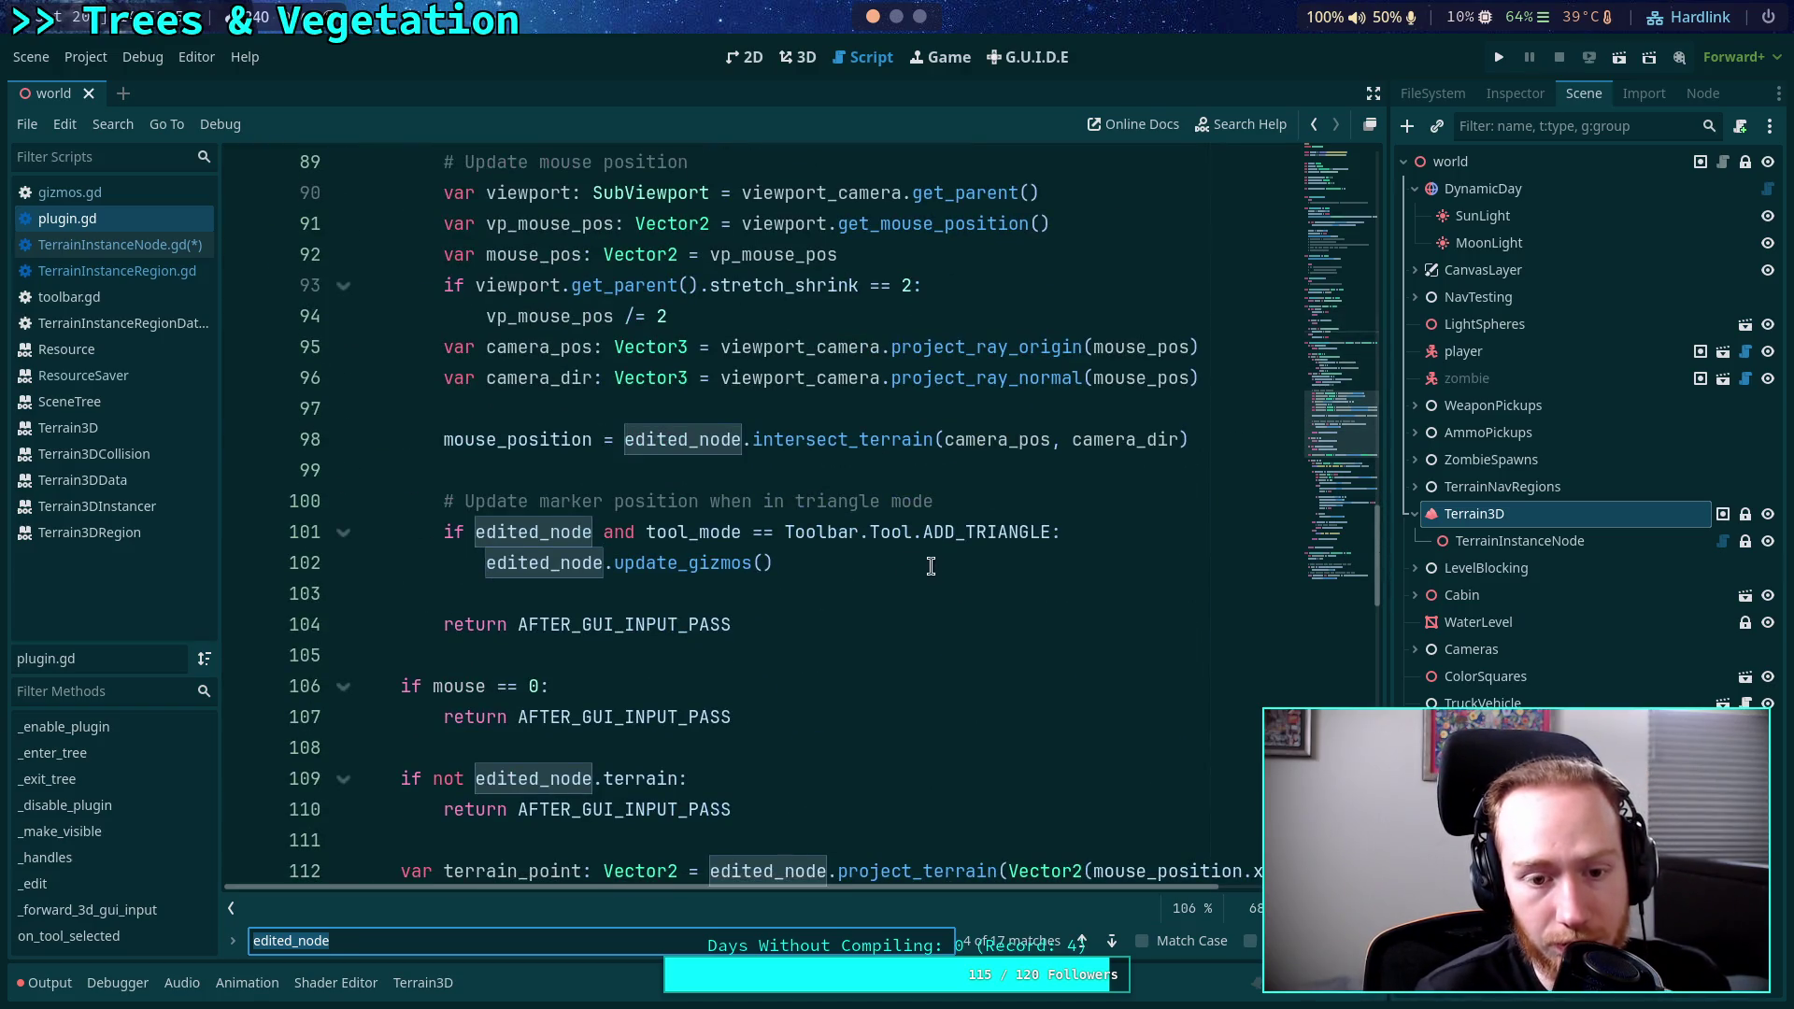
pyautogui.scroll(8, 934, 568)
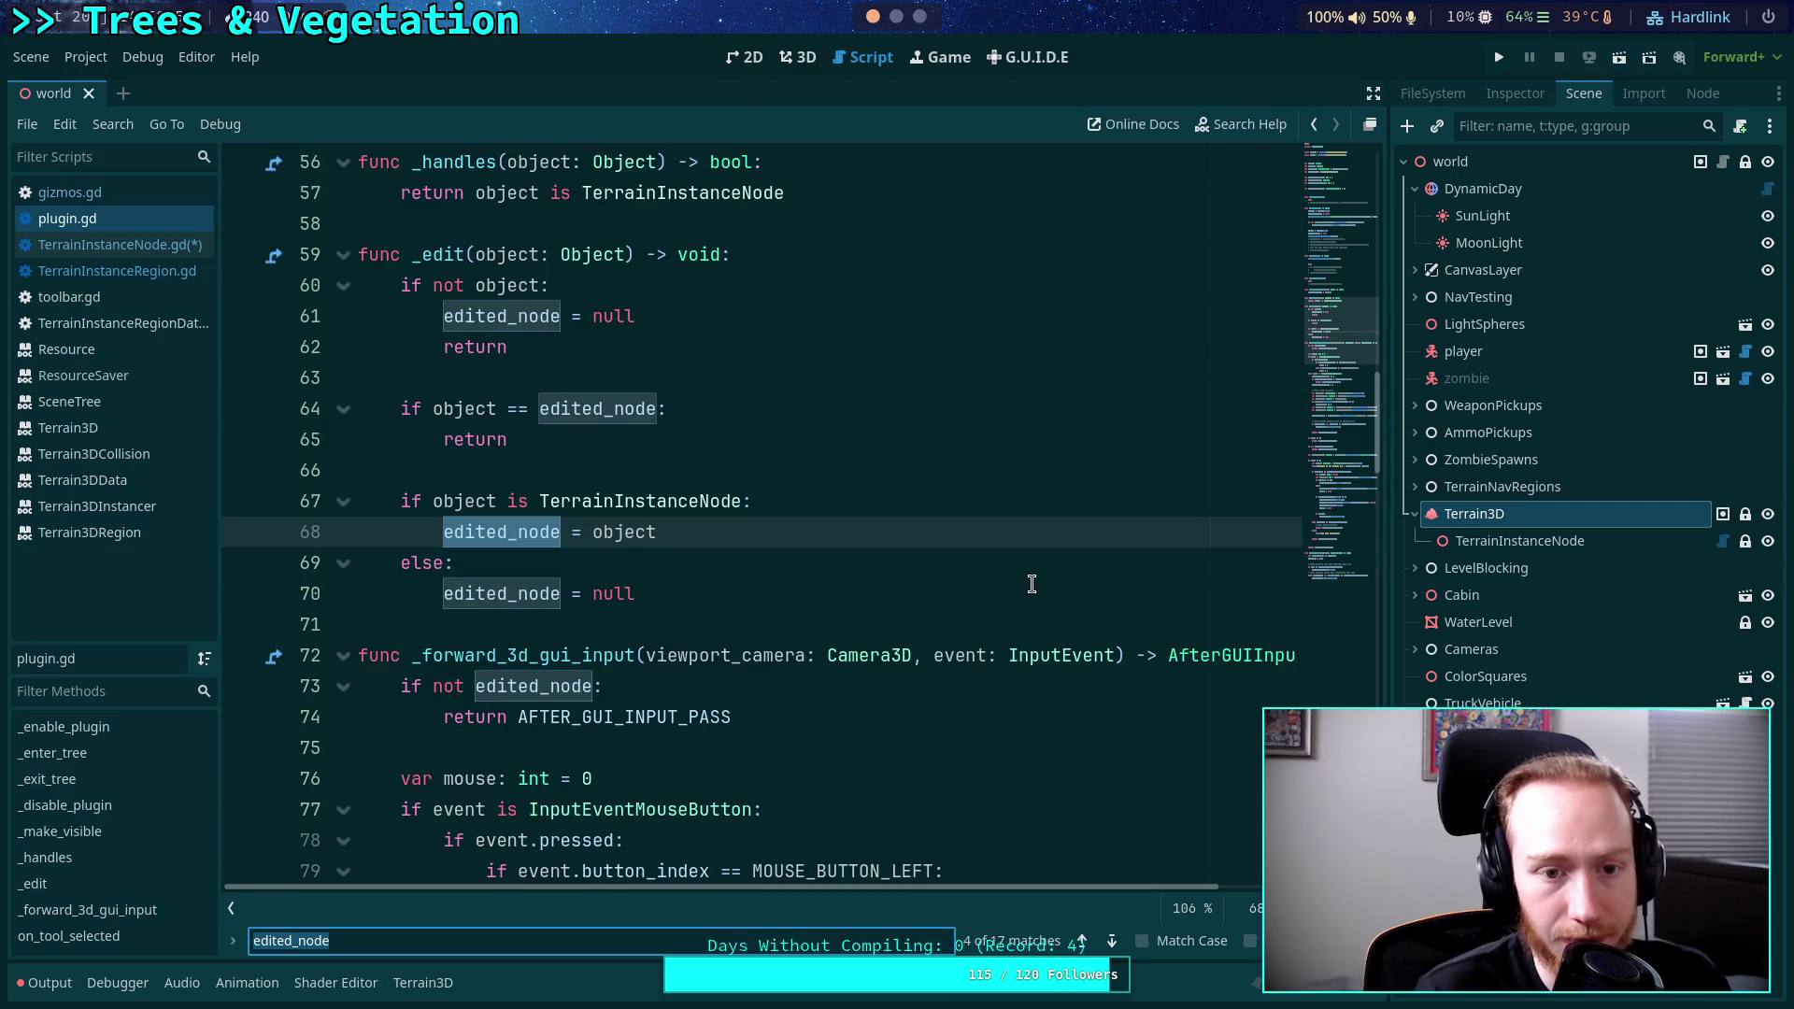
pyautogui.scroll(2, 1031, 584)
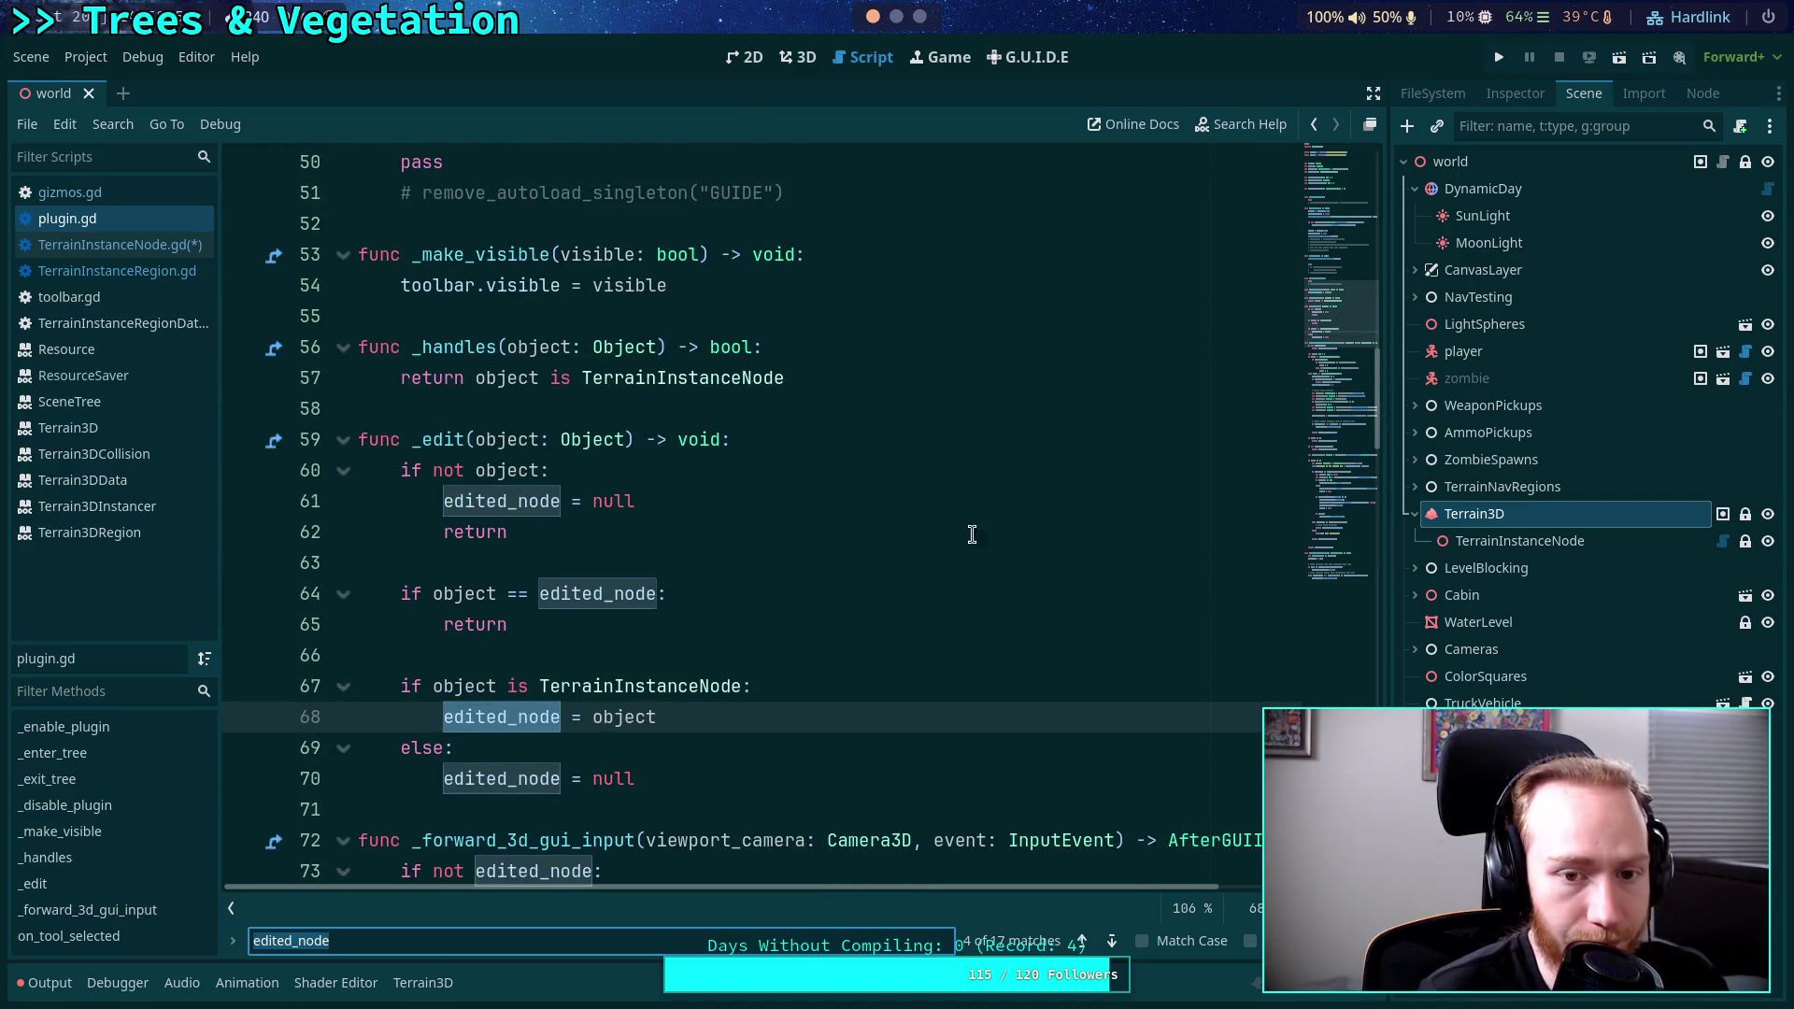
pyautogui.click(836, 375)
pyautogui.write('or')
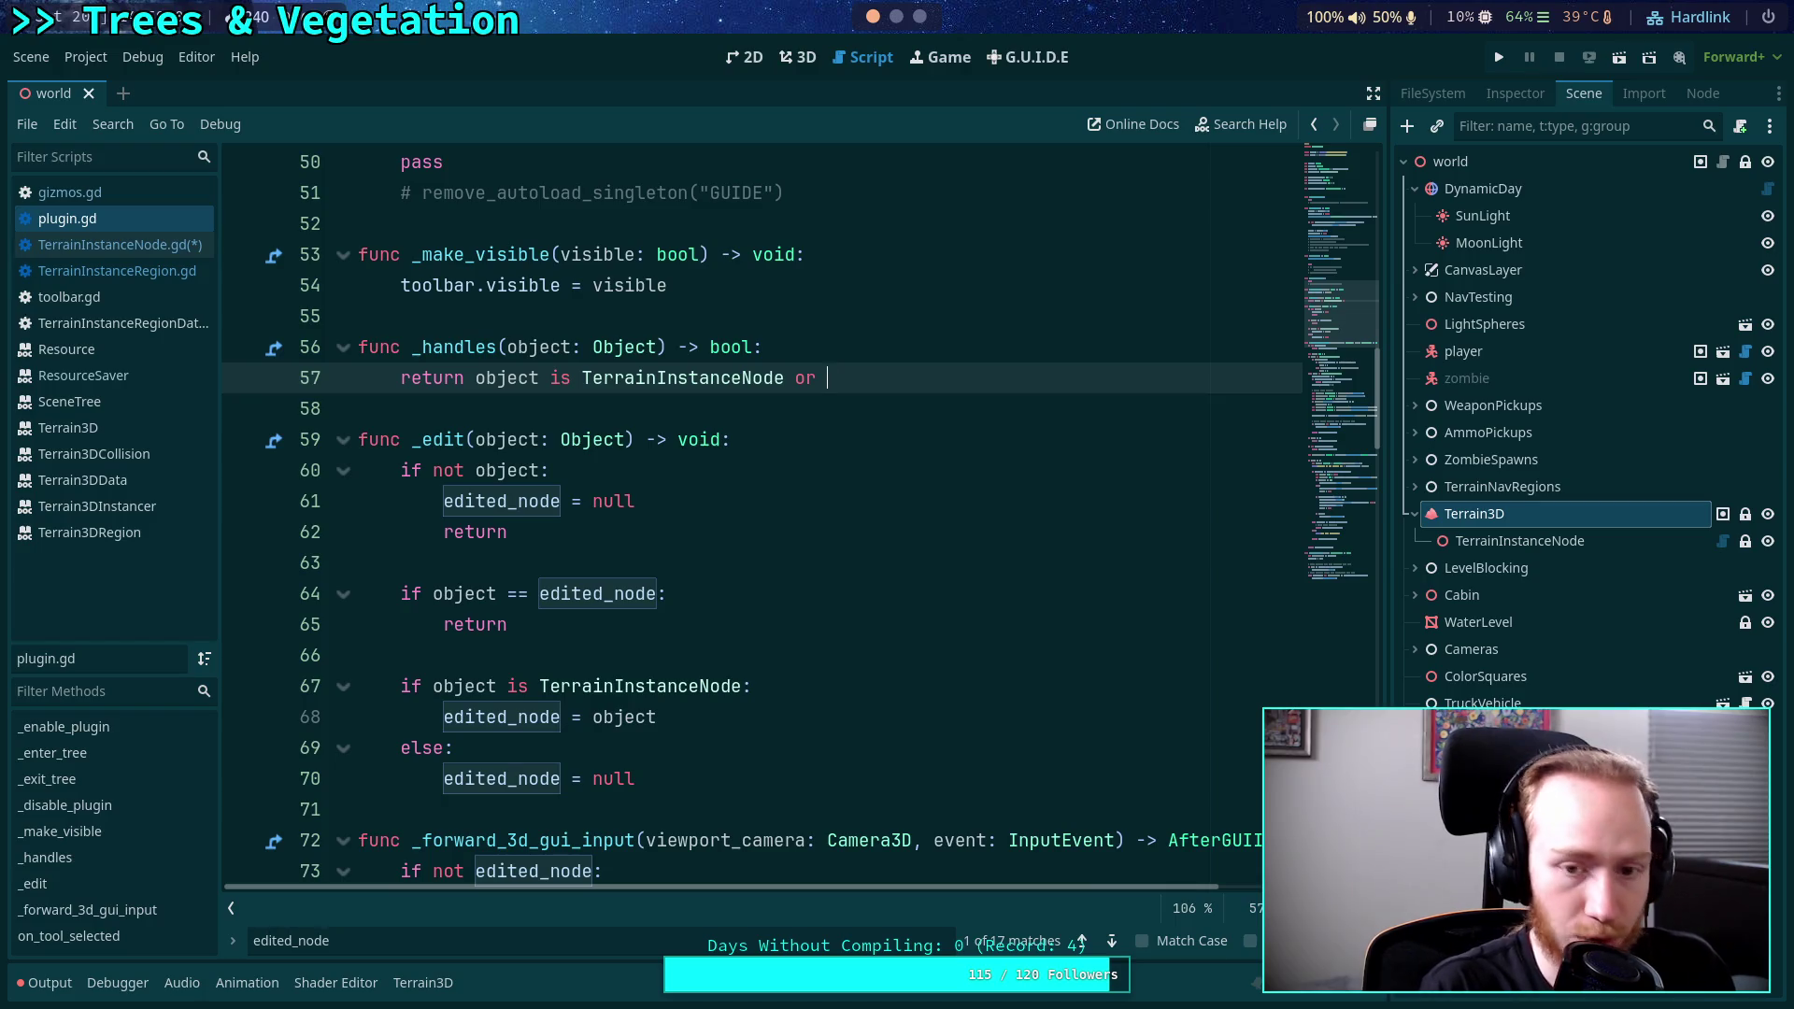
# Append 'object is TerrainInstanceRegion' to the _handles return condition.
pyautogui.write('object is T')
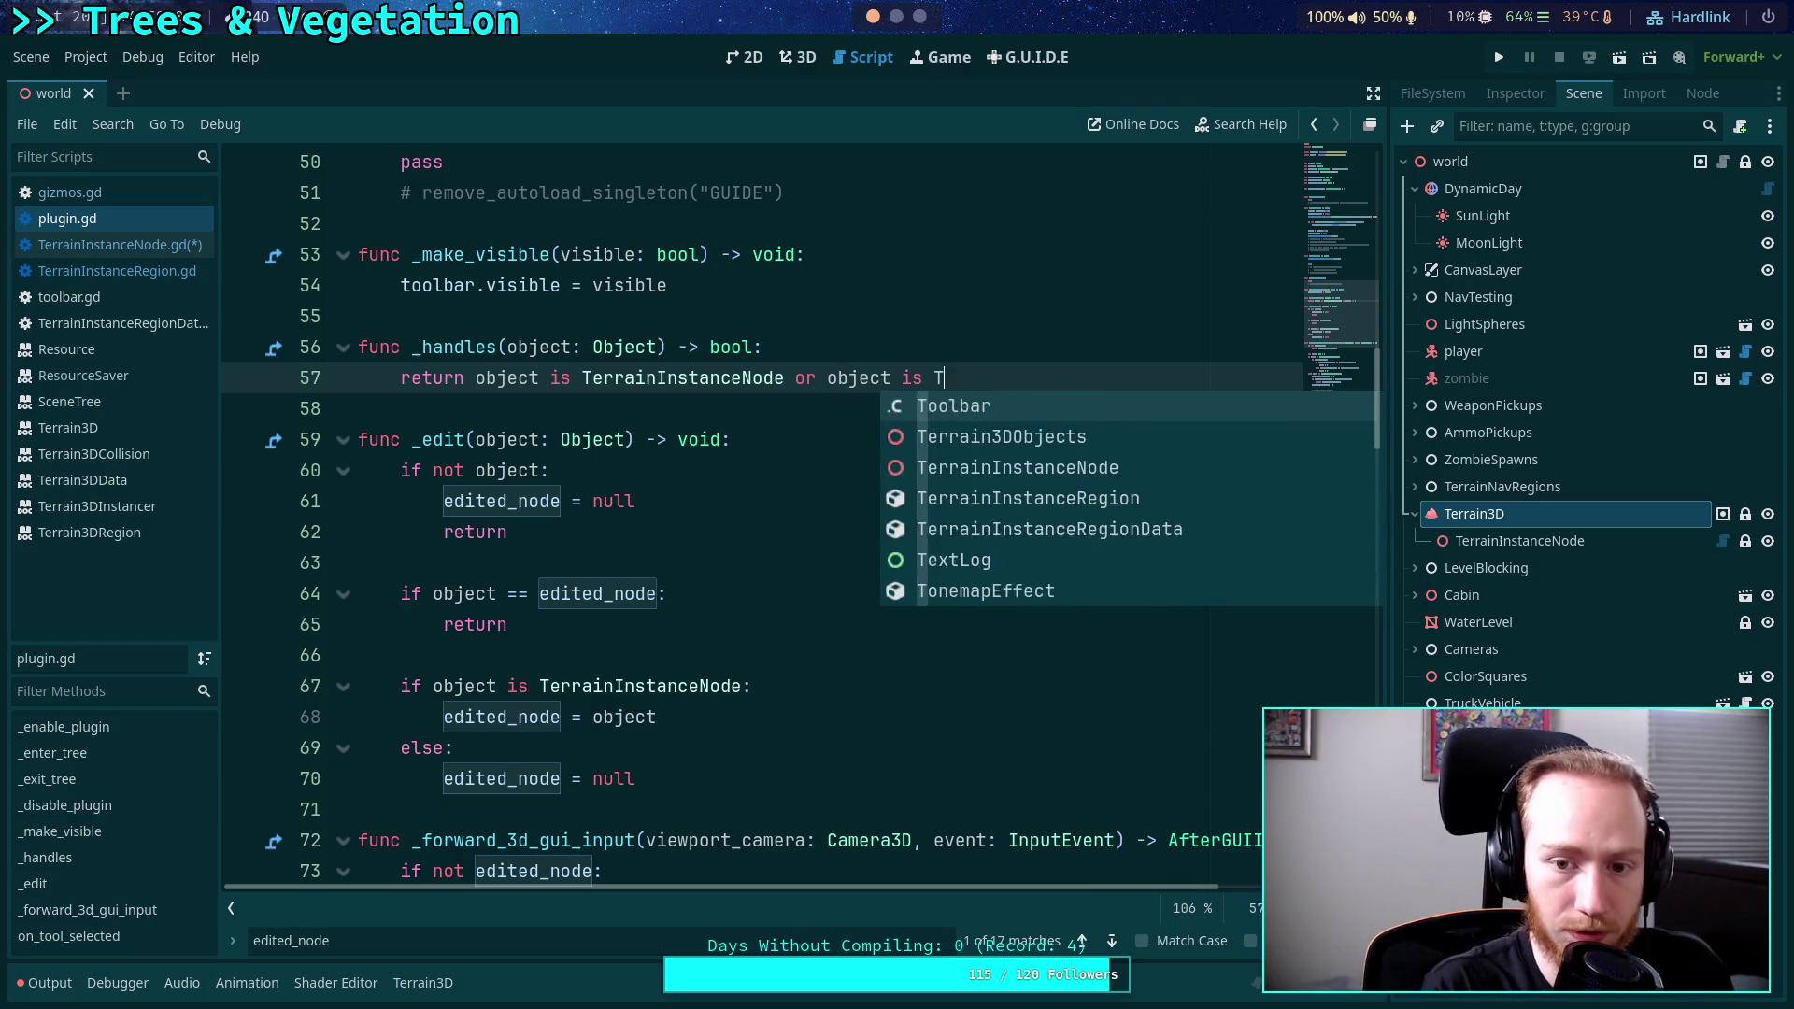
pyautogui.write('errain')
pyautogui.press('Down')
pyautogui.press('Down')
pyautogui.press('Return')
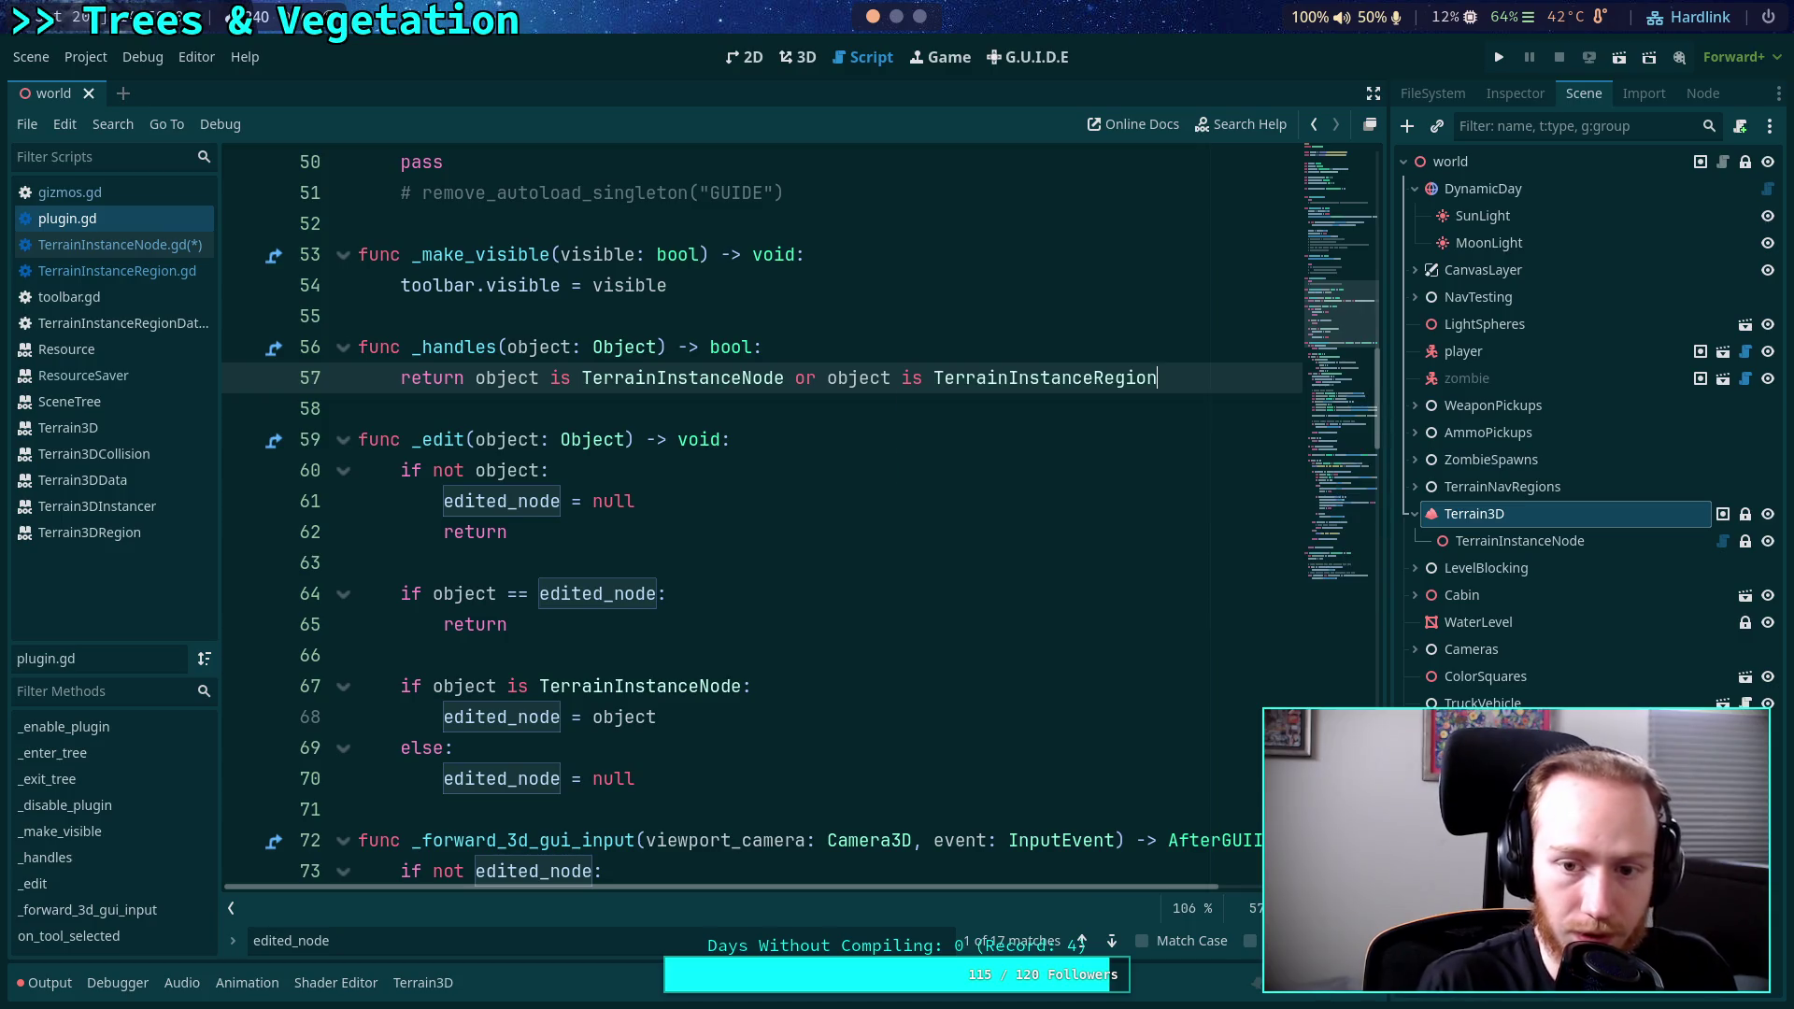
# Wrap the _handles return condition in parentheses, splitting it across indented lines.
pyautogui.click(474, 378)
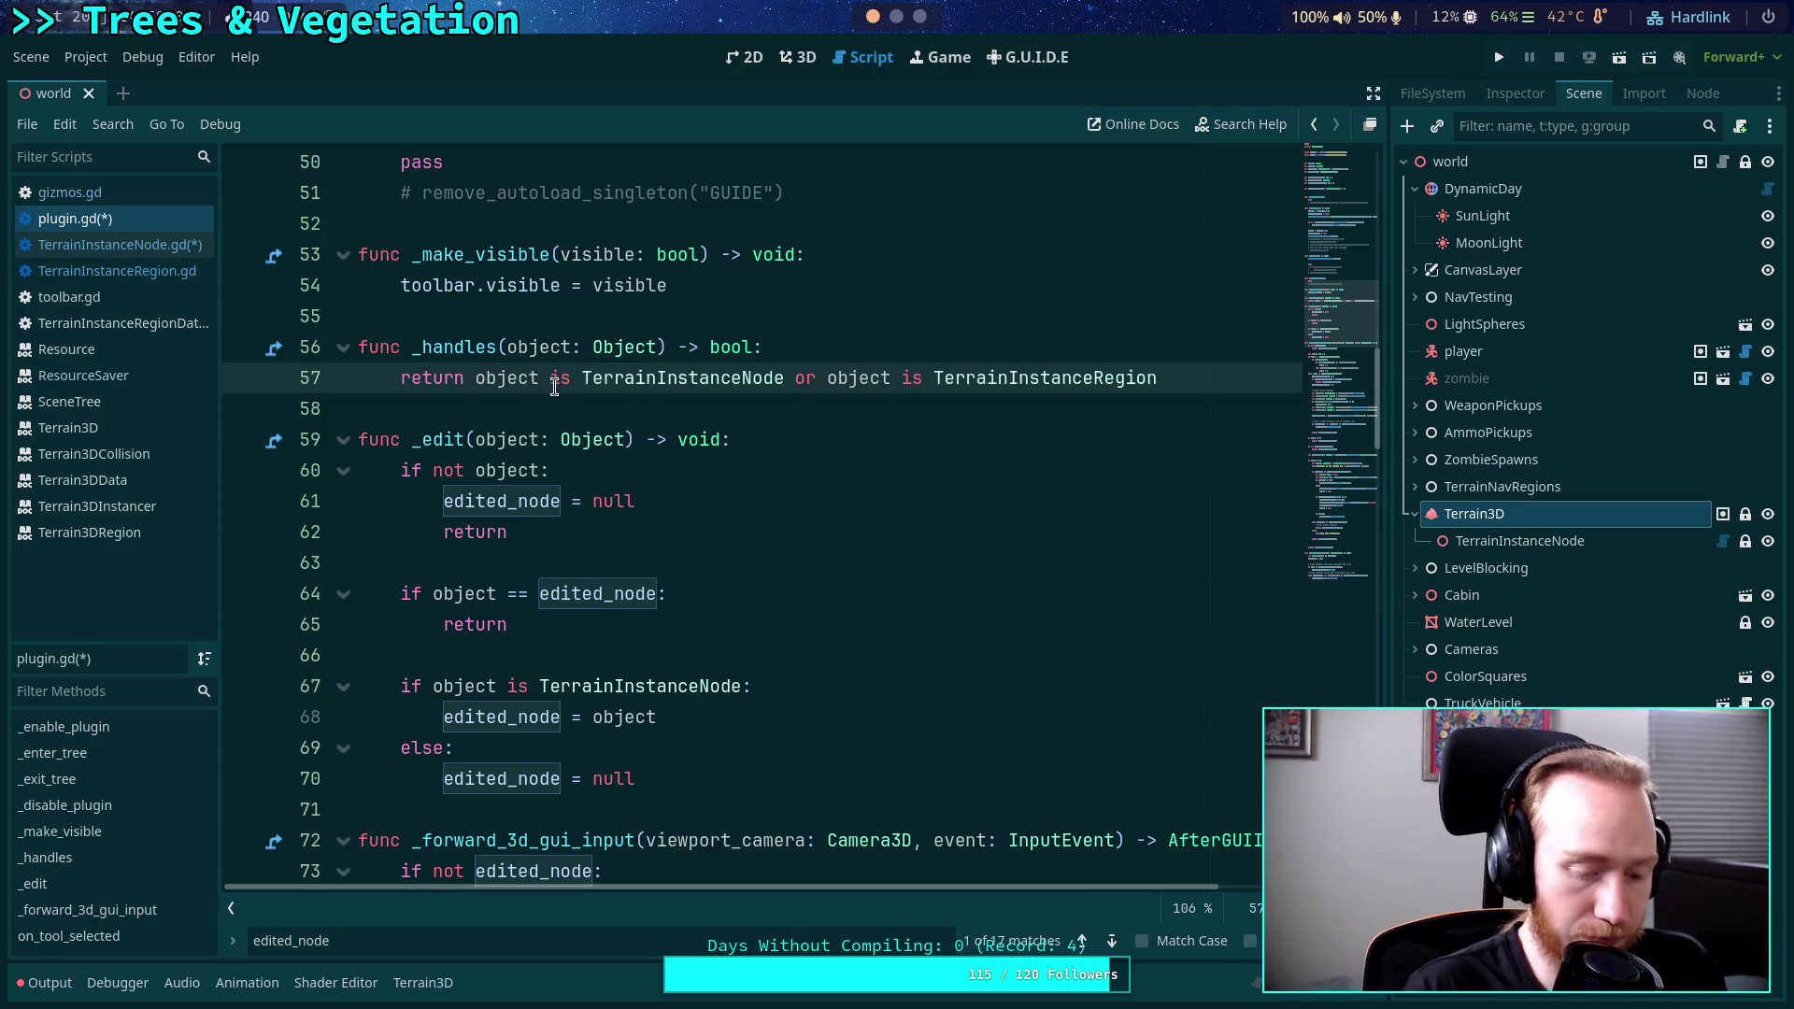
pyautogui.write('(')
pyautogui.press('Return')
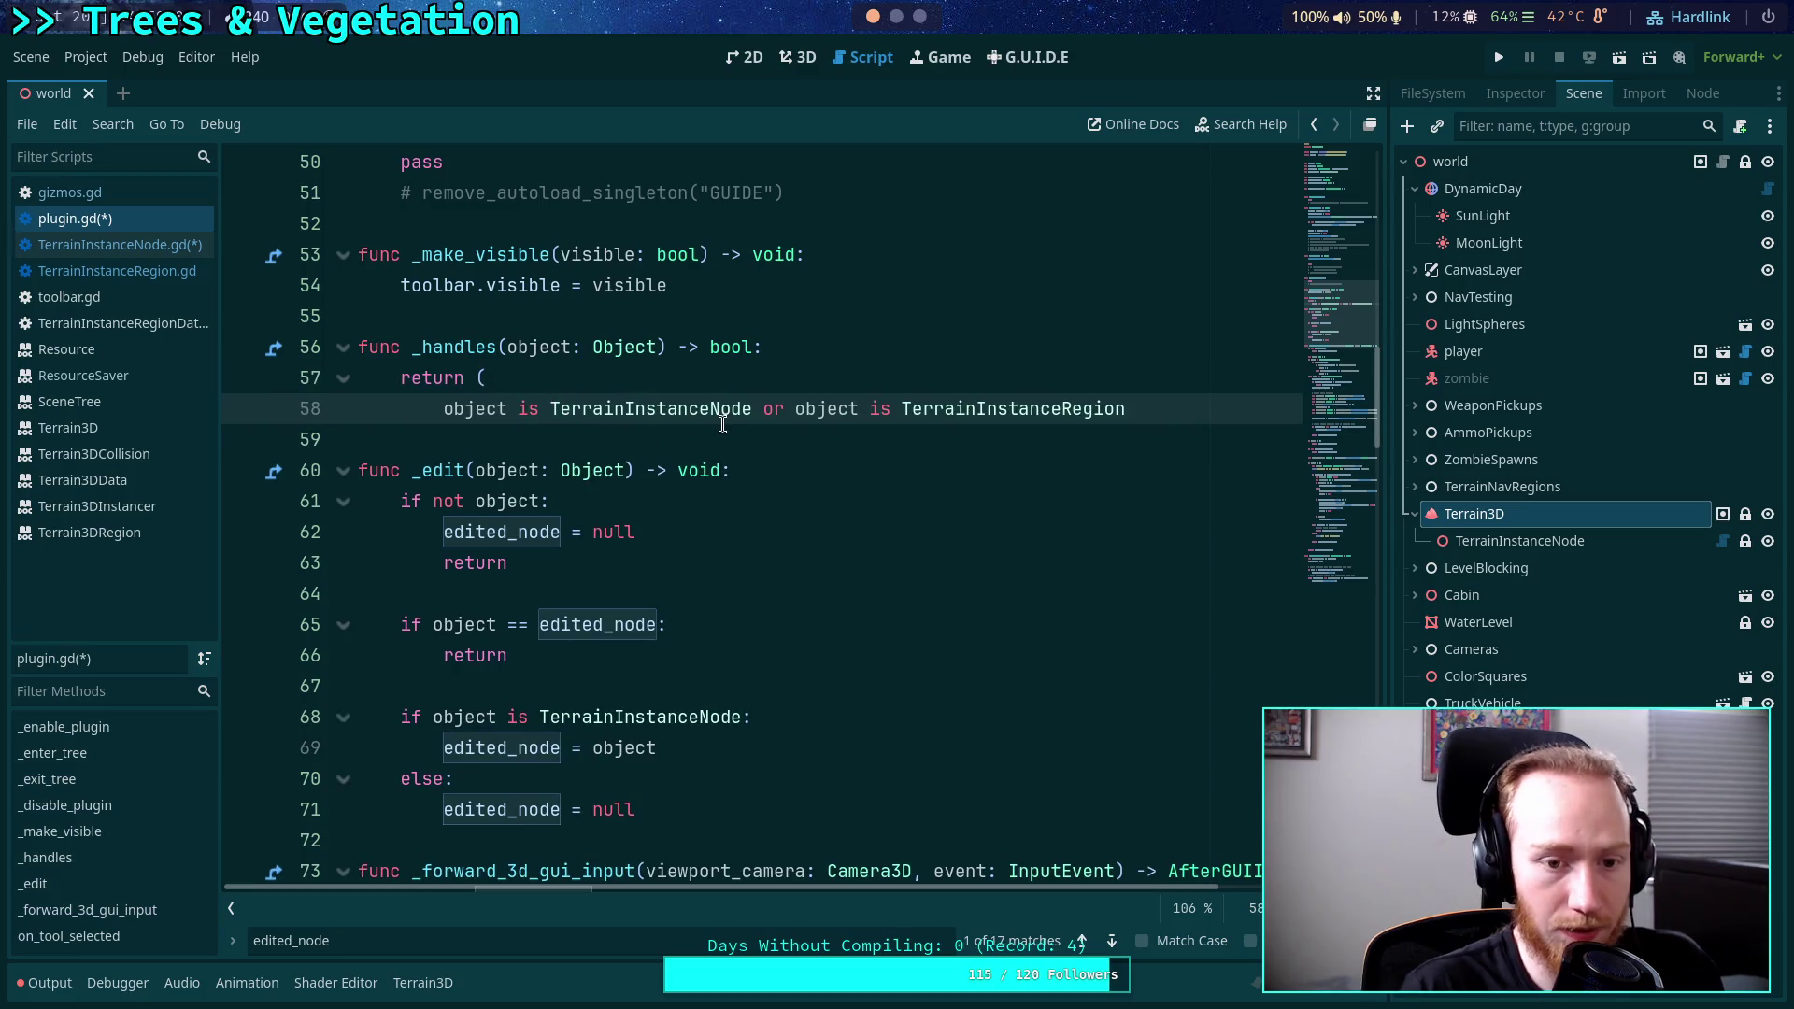
pyautogui.click(805, 409)
pyautogui.press('Return')
pyautogui.press('Up')
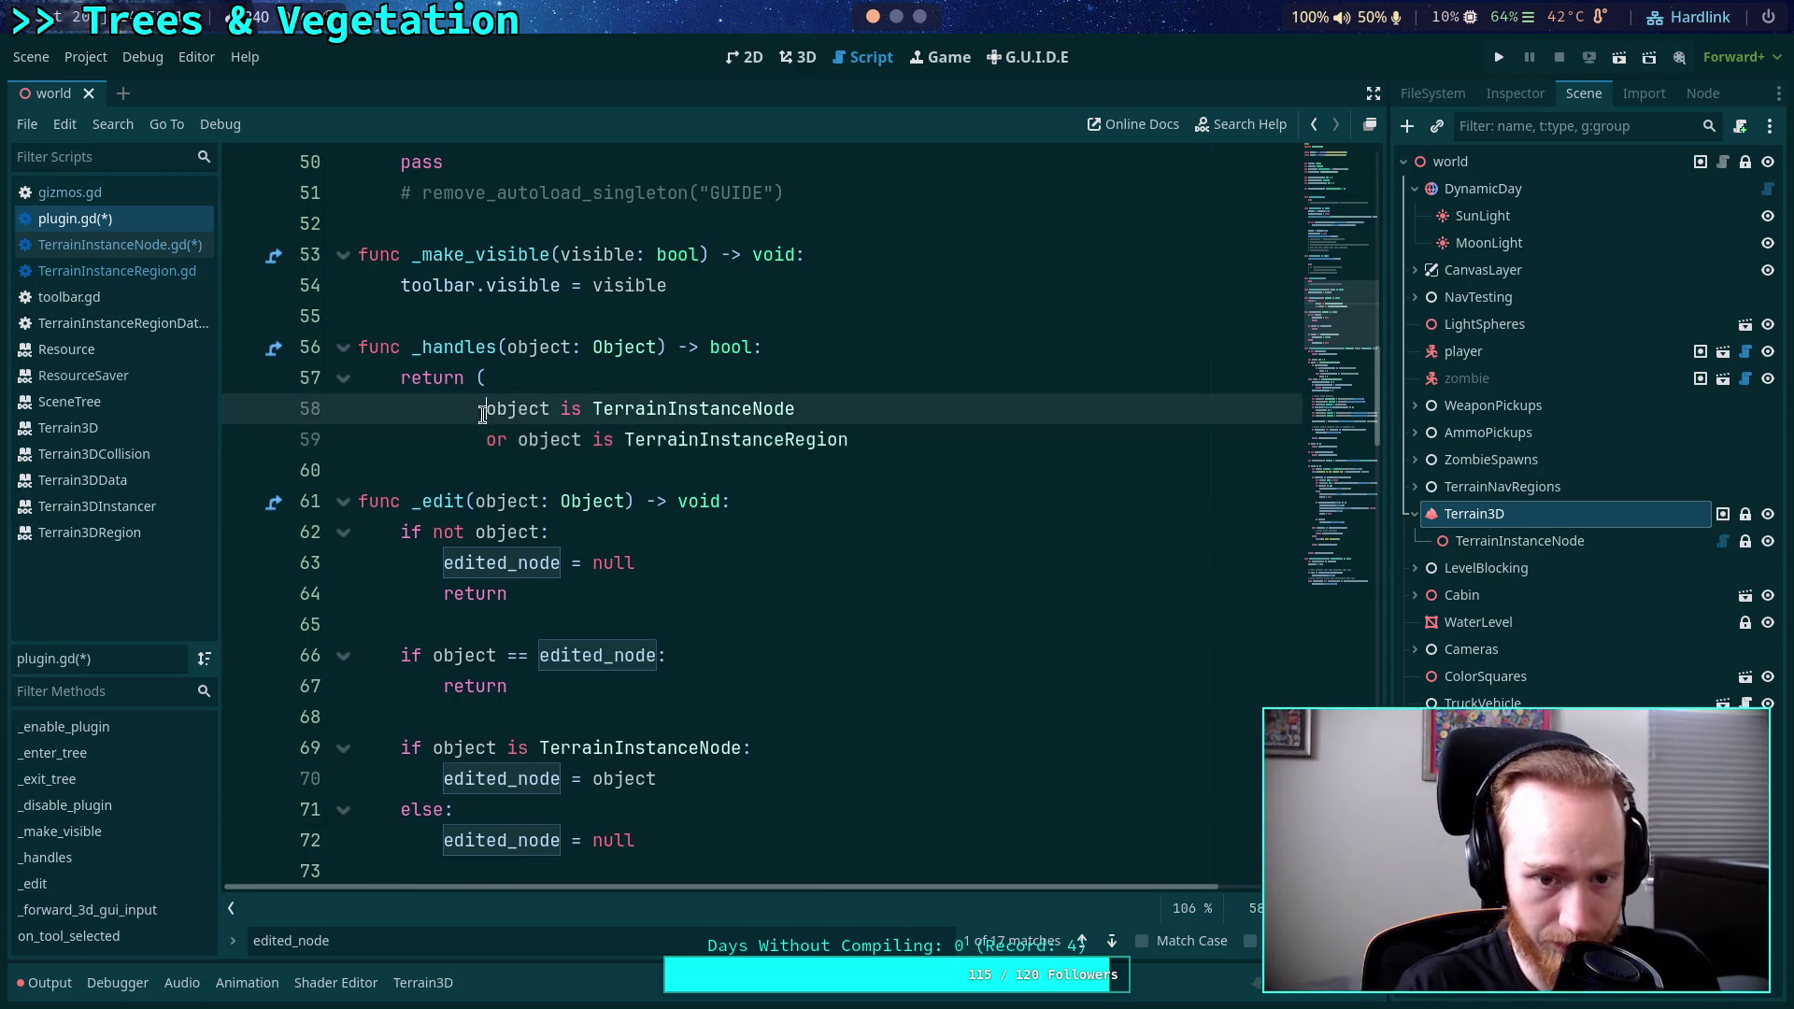
pyautogui.click(937, 439)
pyautogui.press('Return')
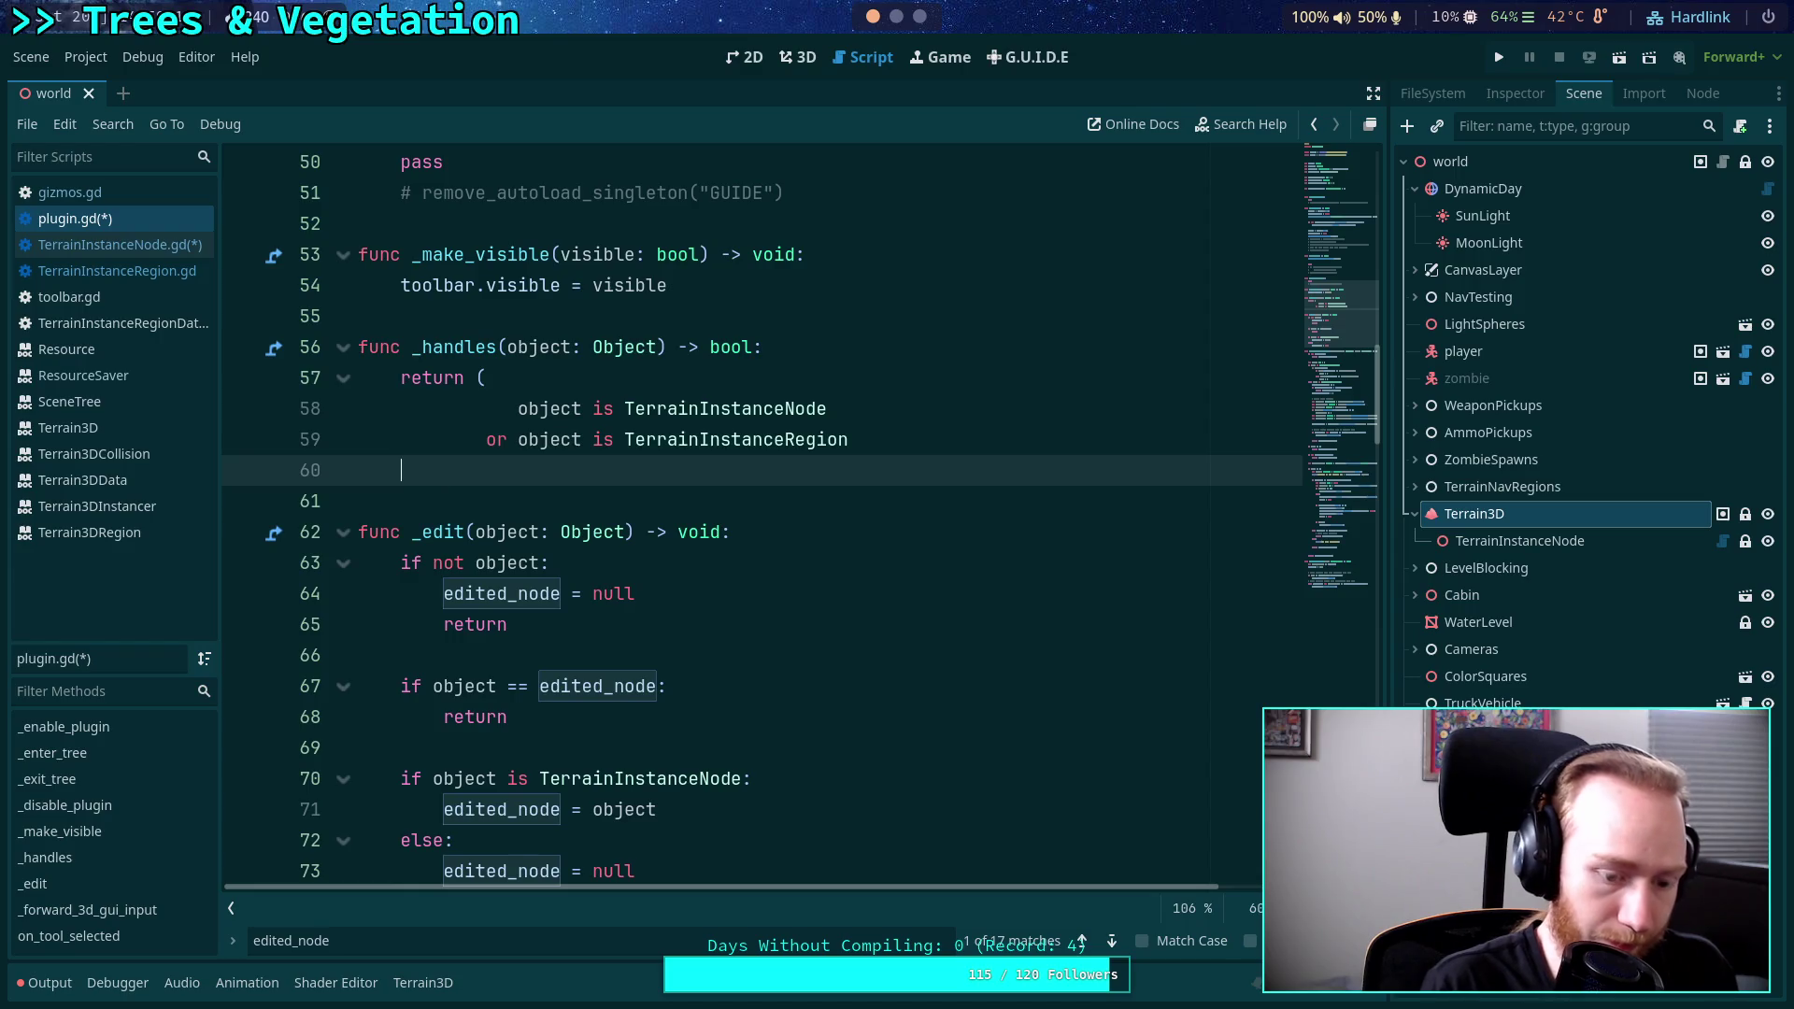
pyautogui.write(')')
pyautogui.scroll(-1, 869, 469)
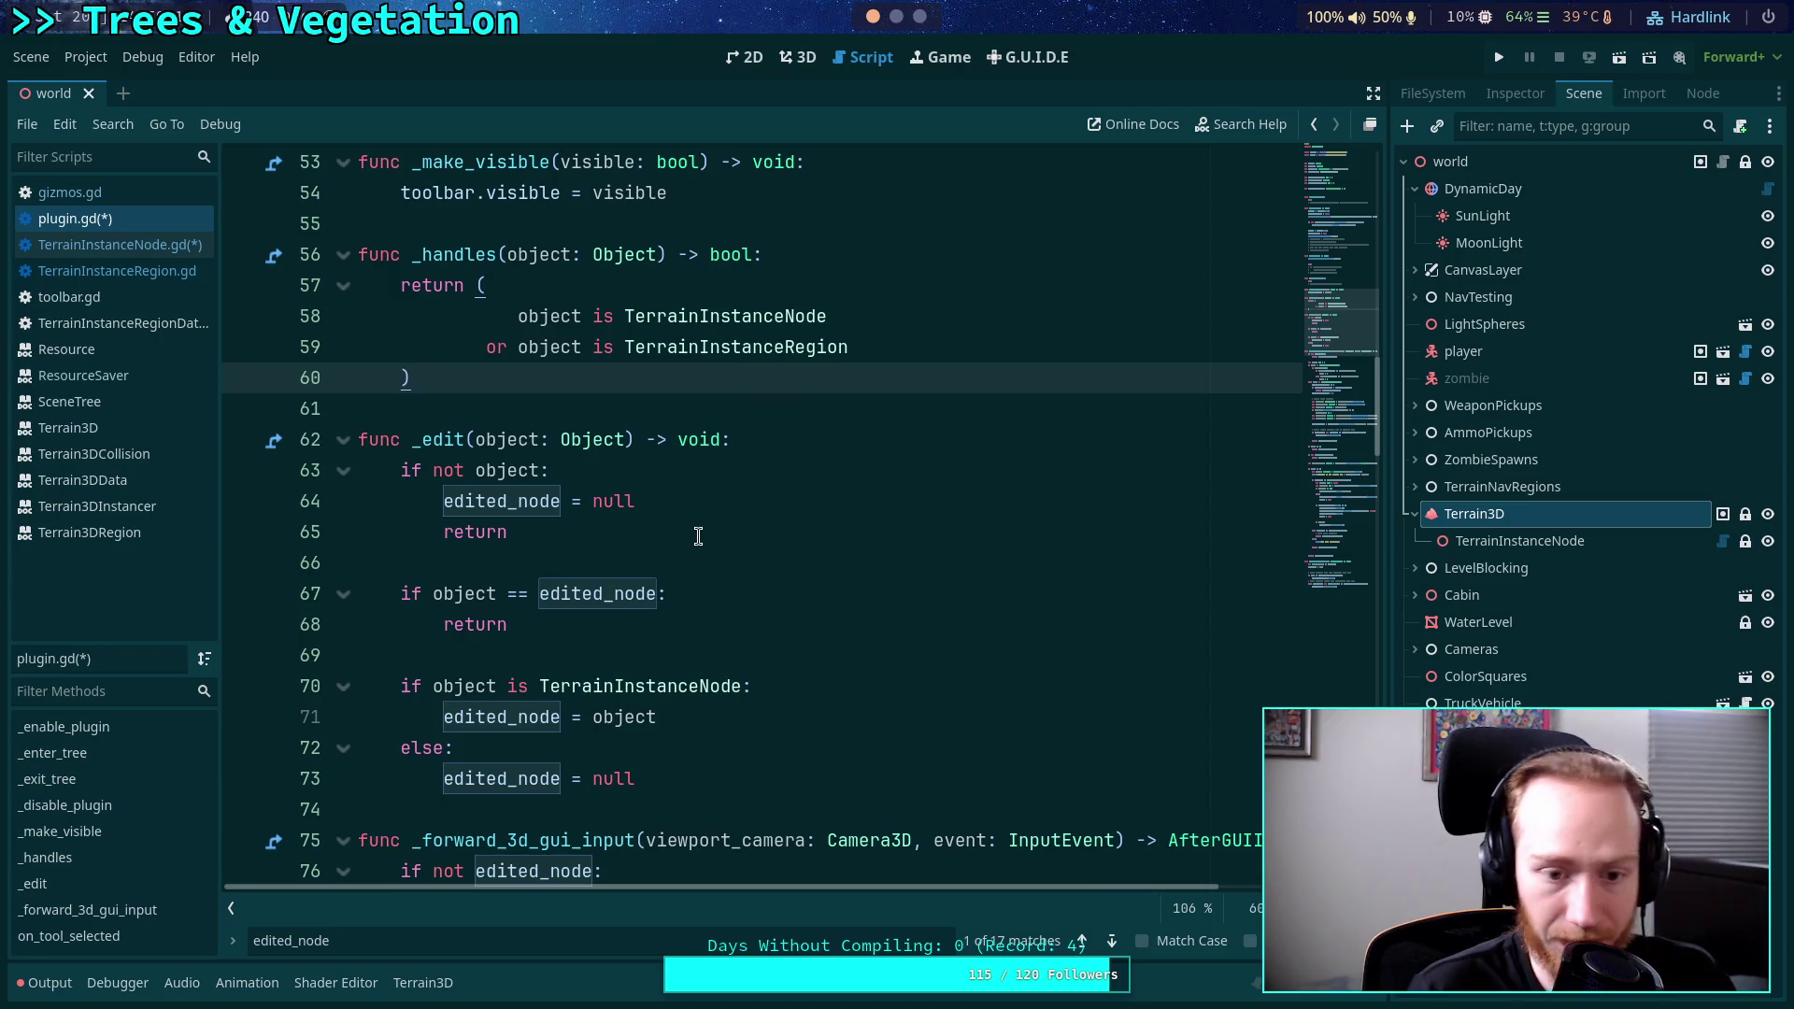
pyautogui.click(507, 603)
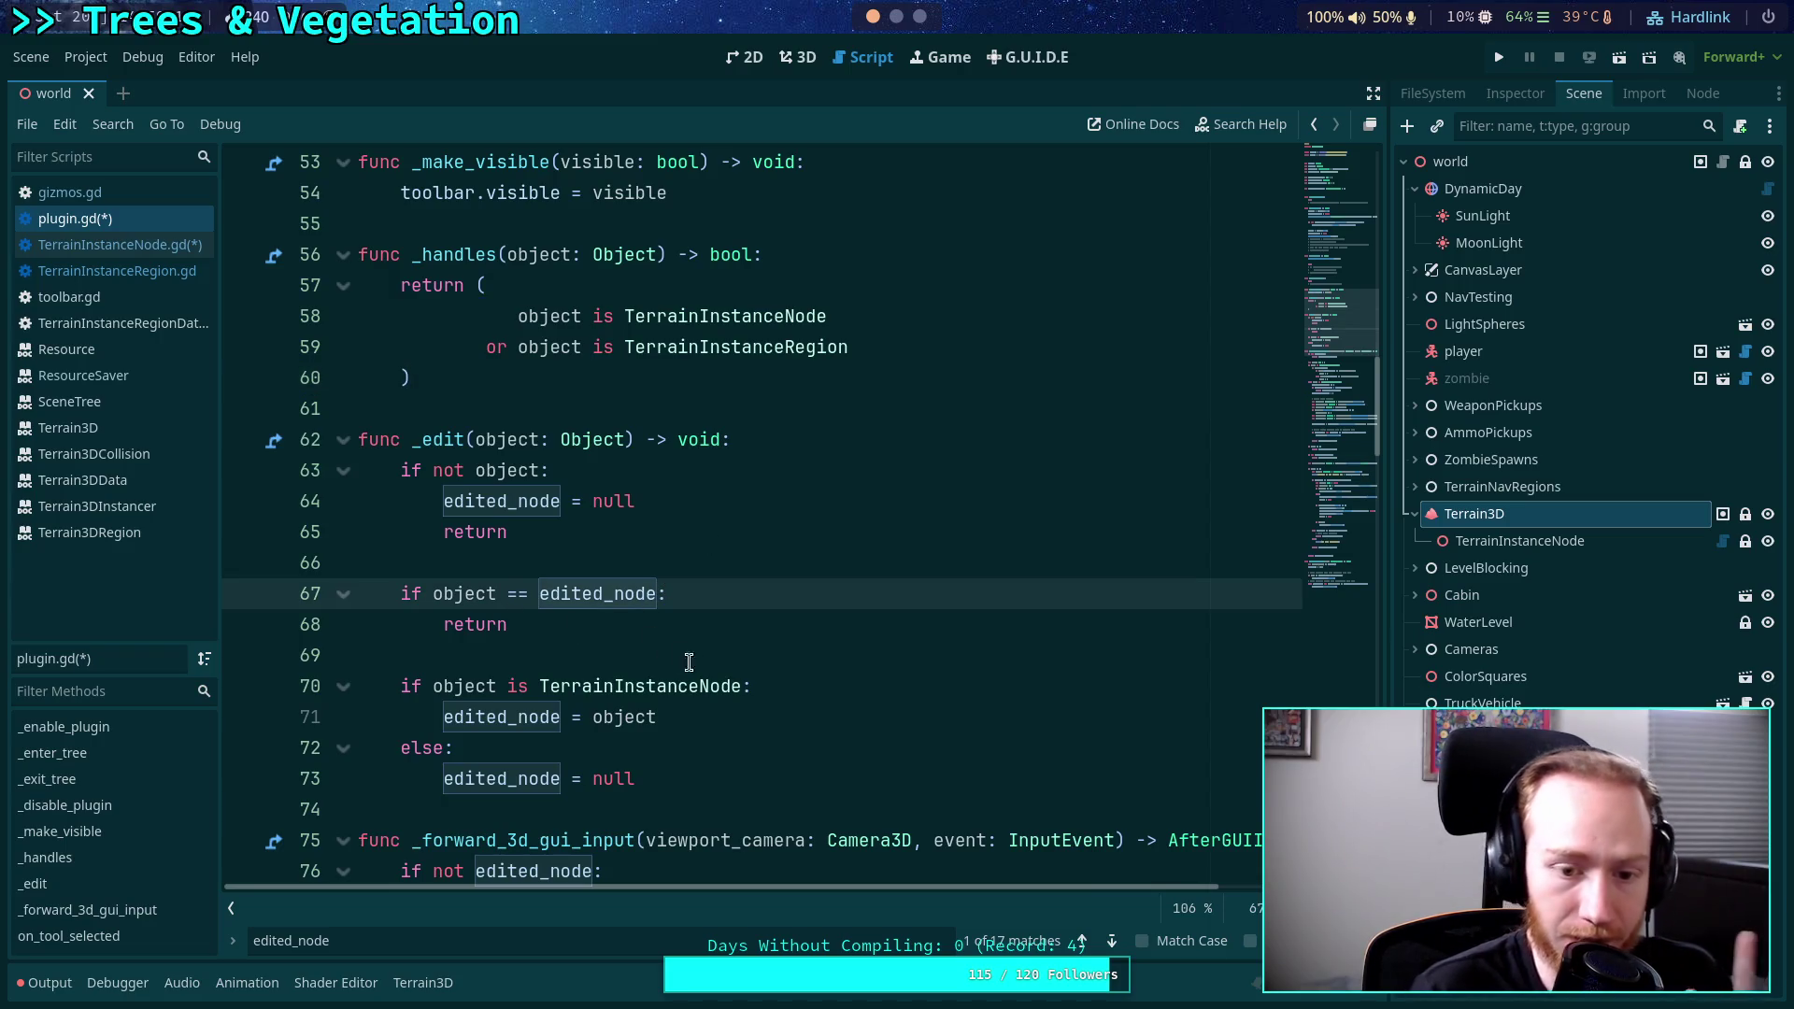
pyautogui.scroll(-1, 733, 675)
pyautogui.click(822, 632)
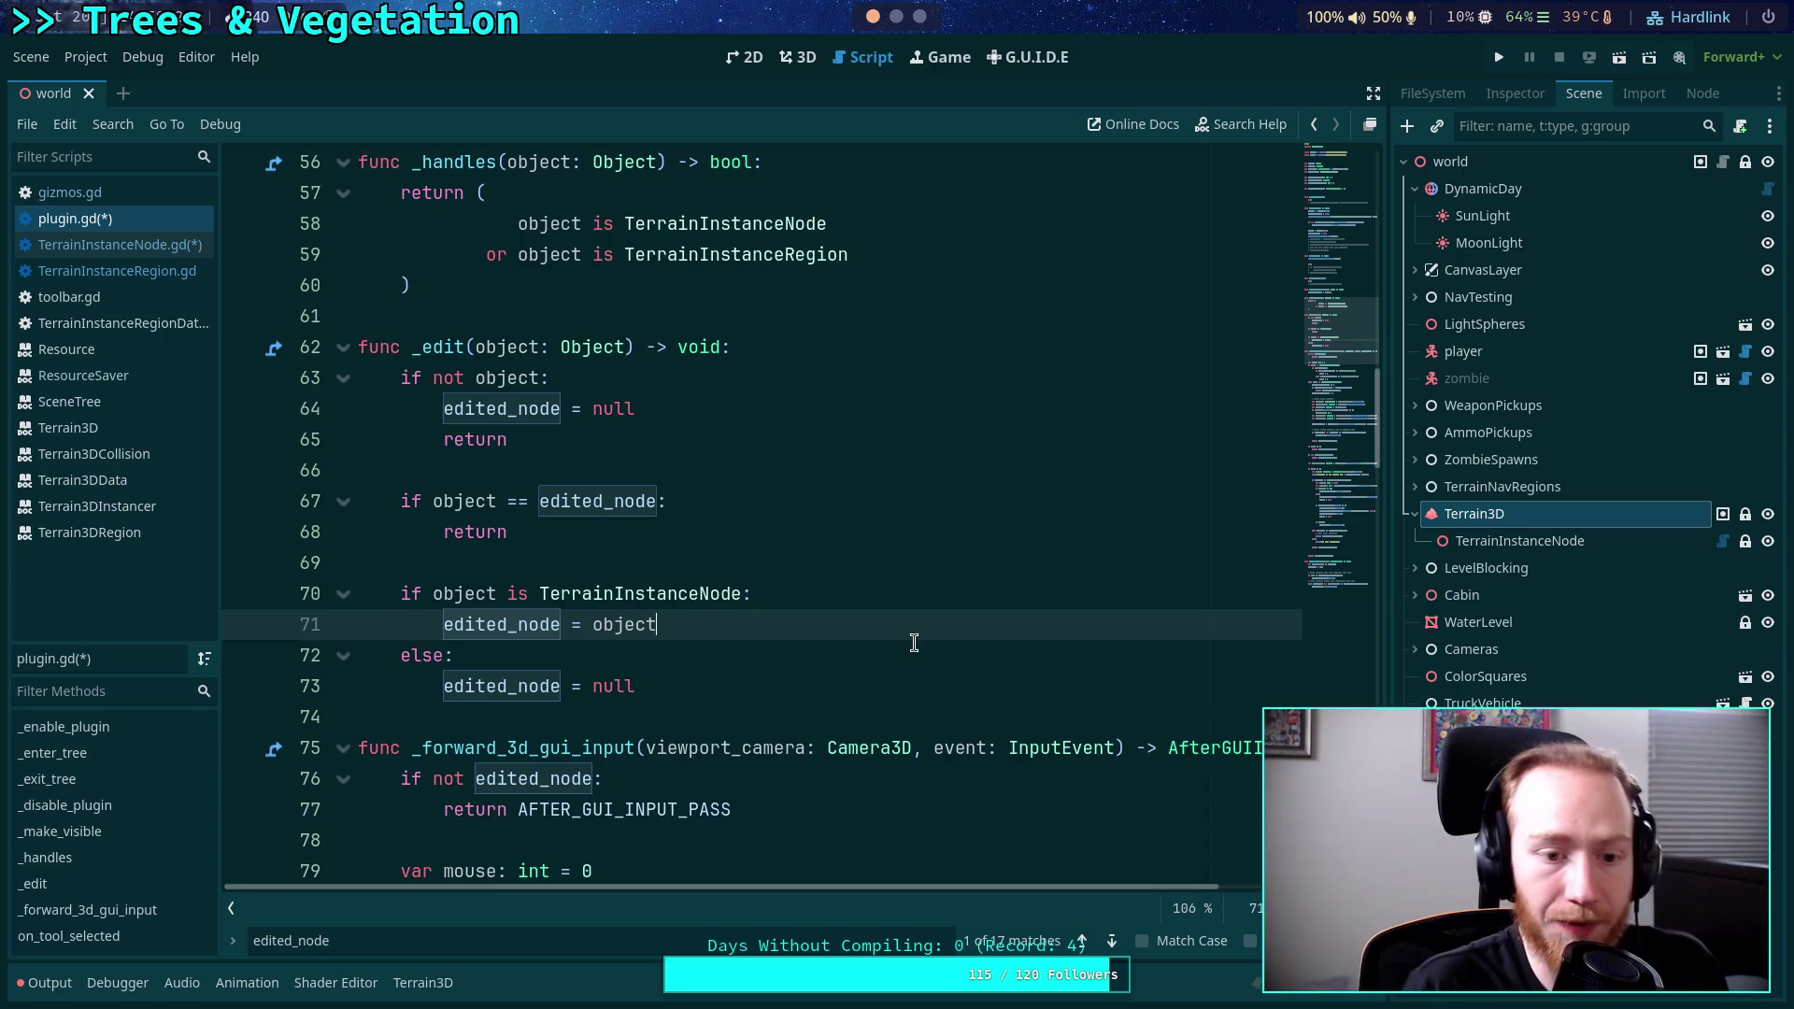
# Add an 'elif object is TerrainInstanceRegion' branch setting edited_node = object when object.instance_node exists.
pyautogui.press('Return')
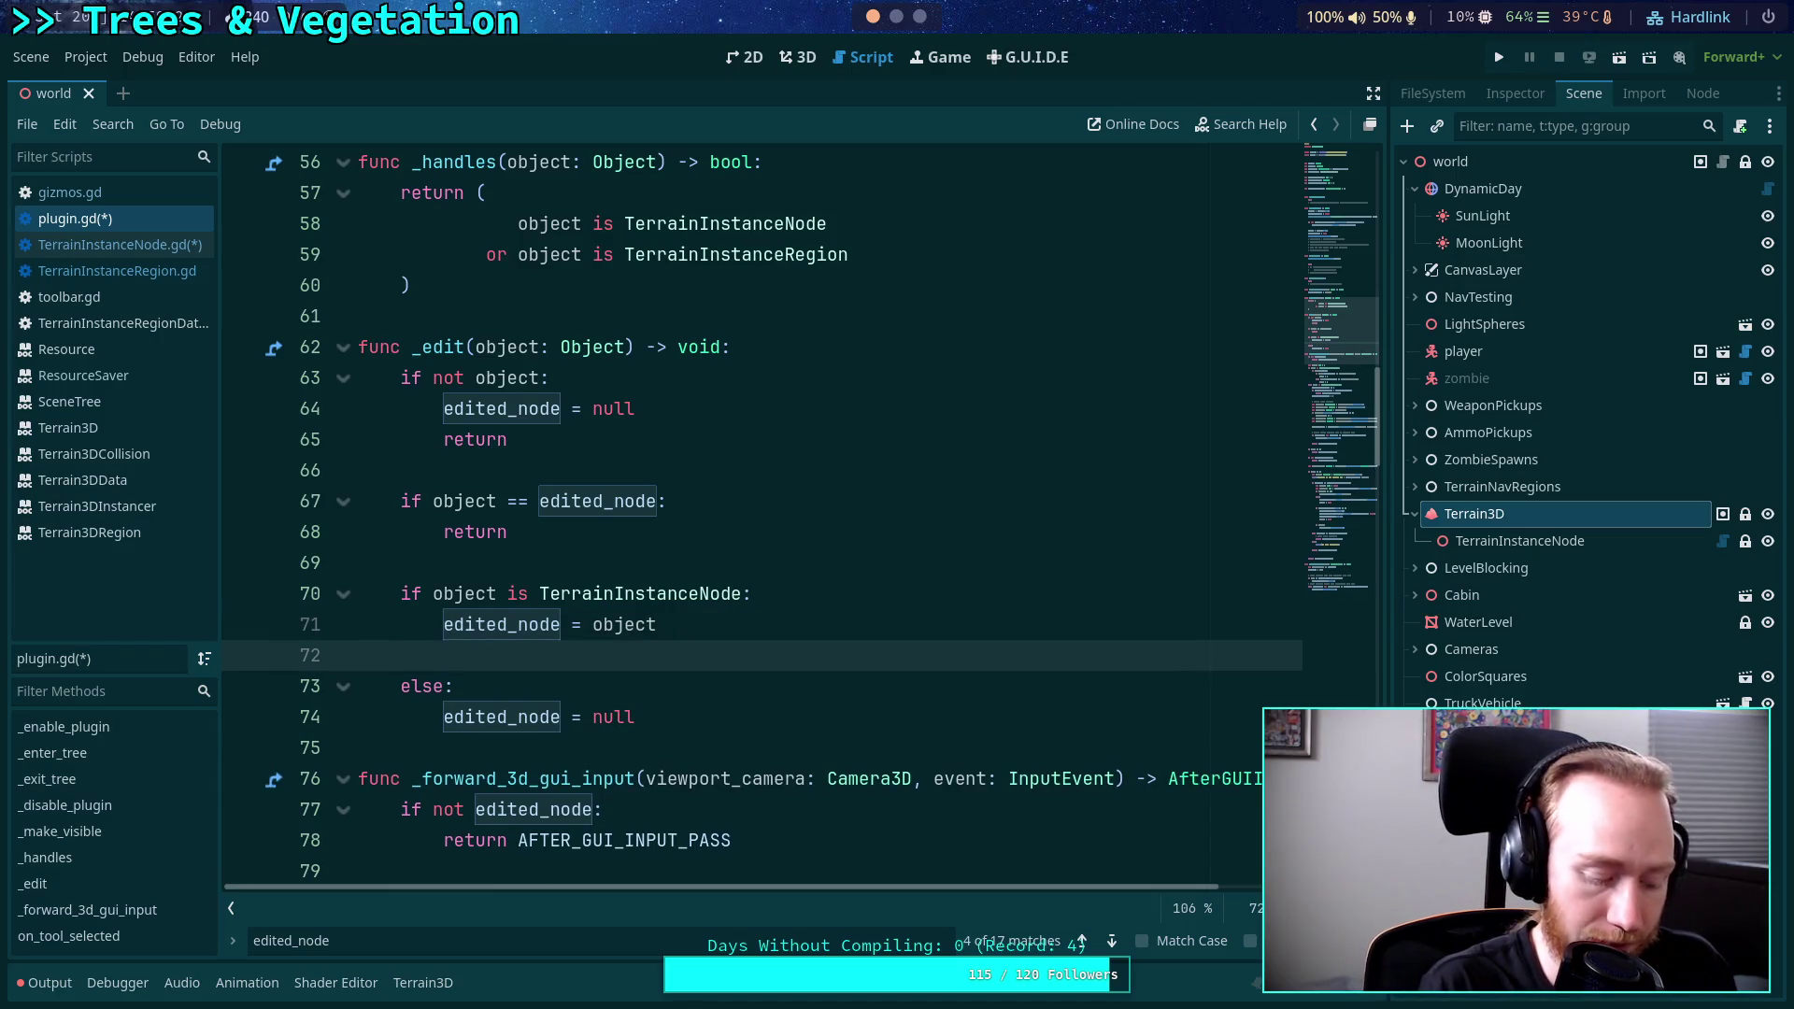
pyautogui.write('elif object is ')
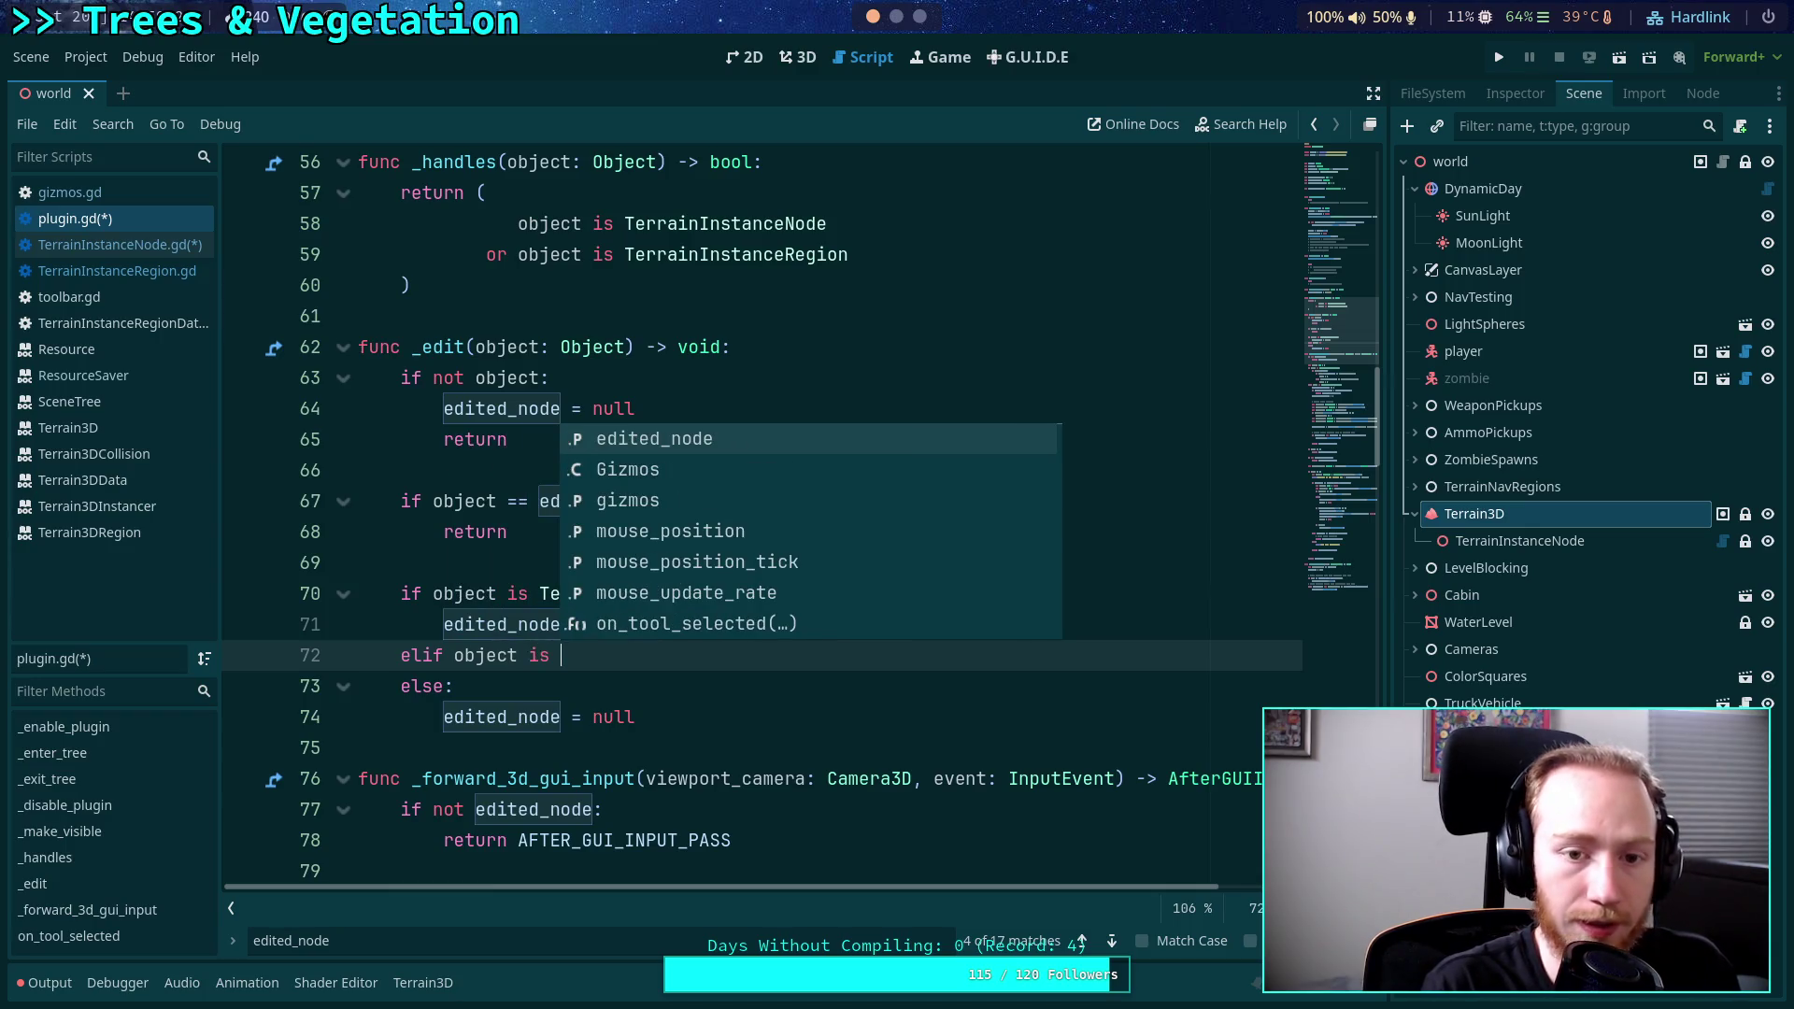
pyautogui.write('Terr')
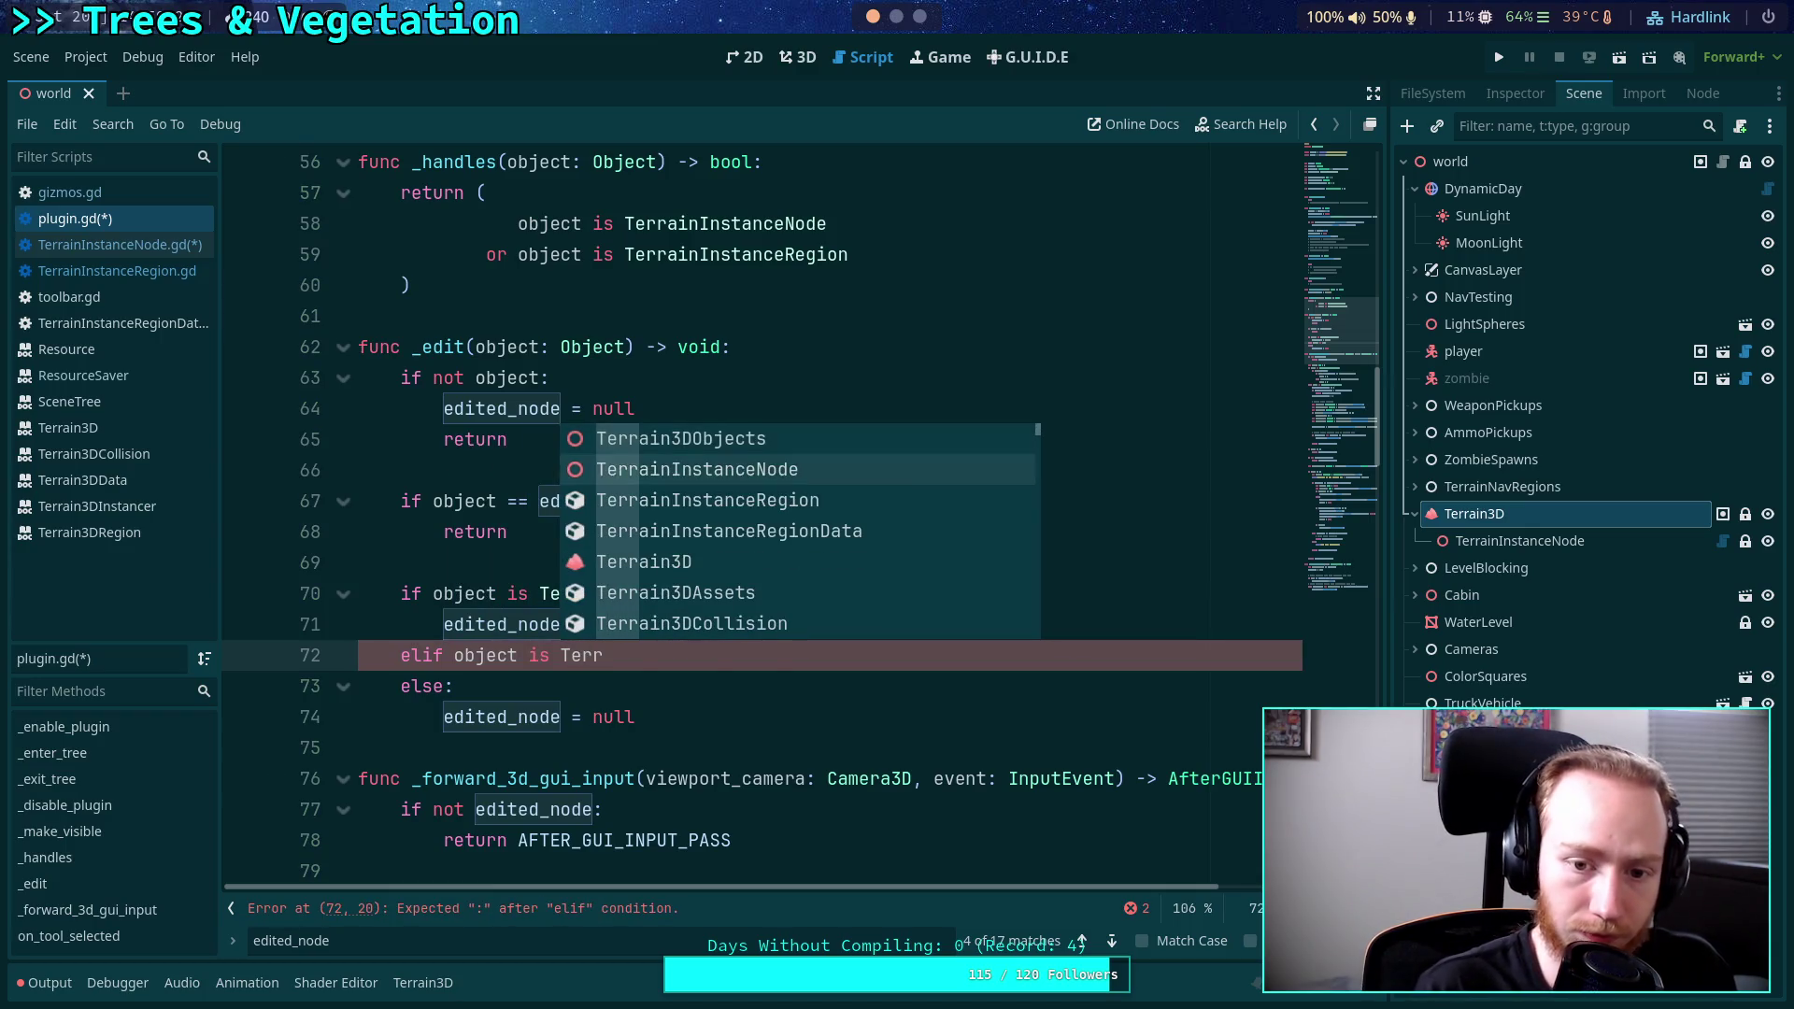
pyautogui.press('Down')
pyautogui.press('Return')
pyautogui.press('Return')
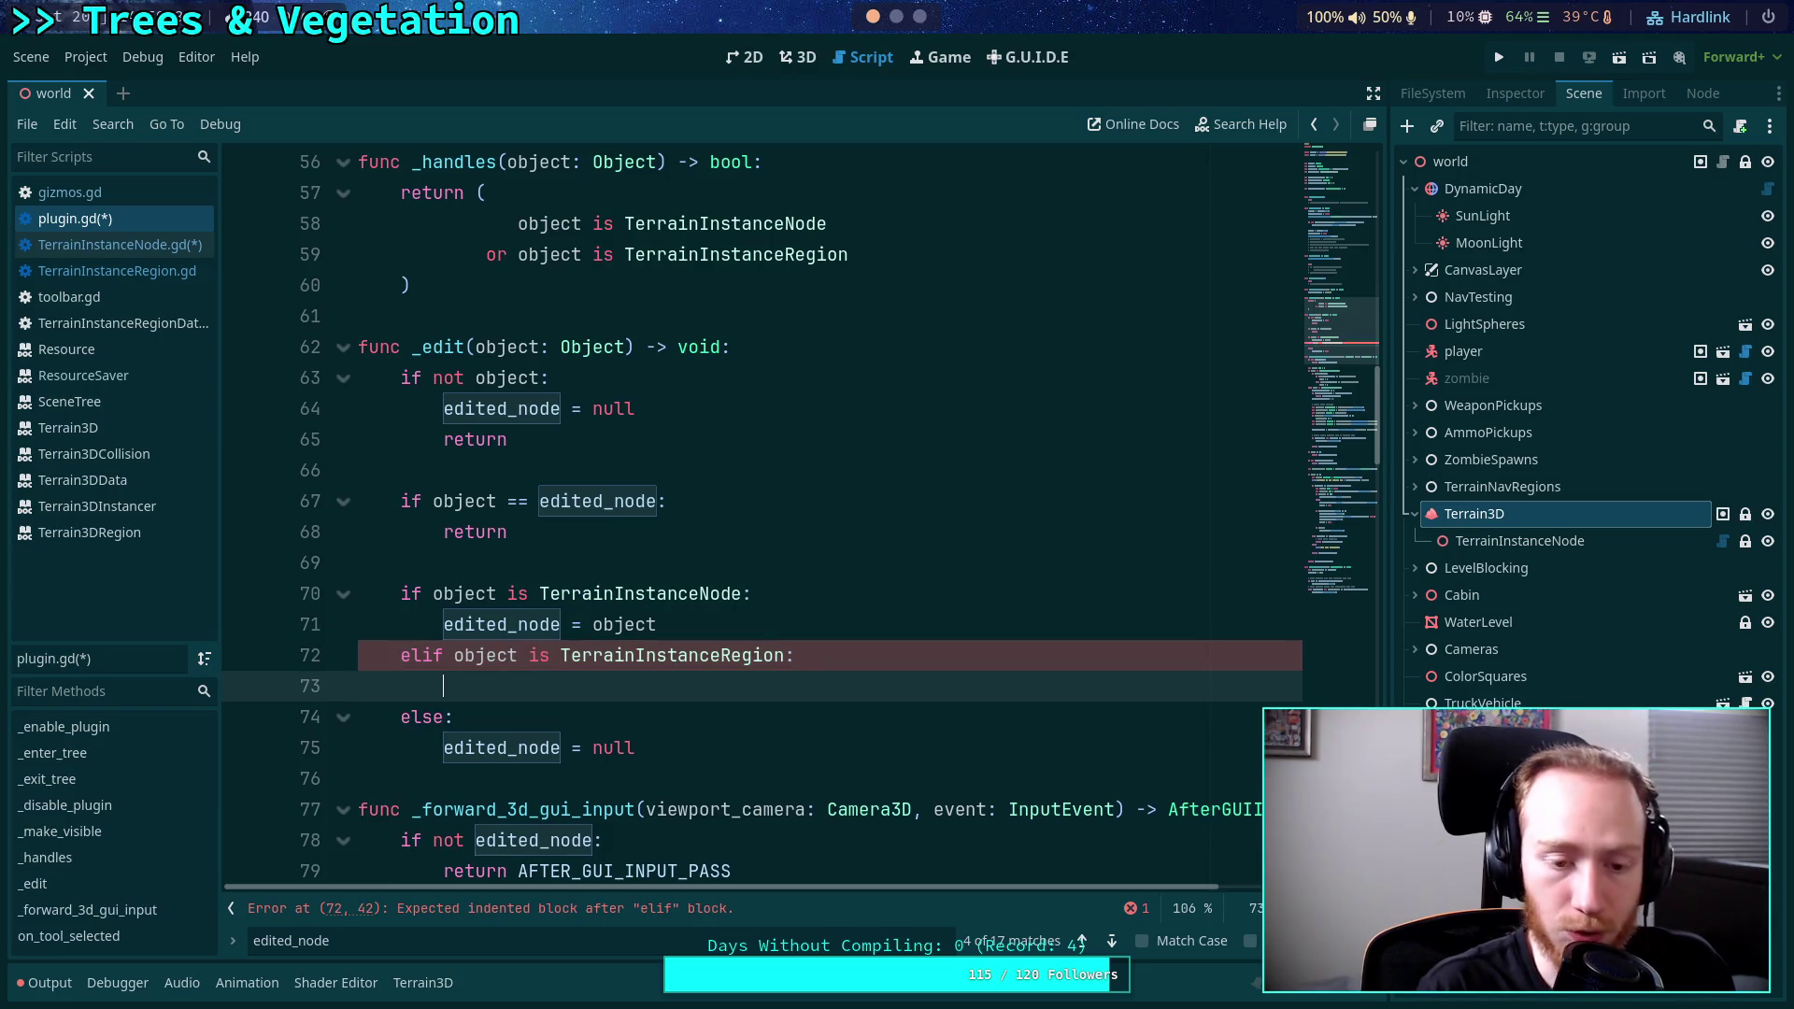
pyautogui.write('if ')
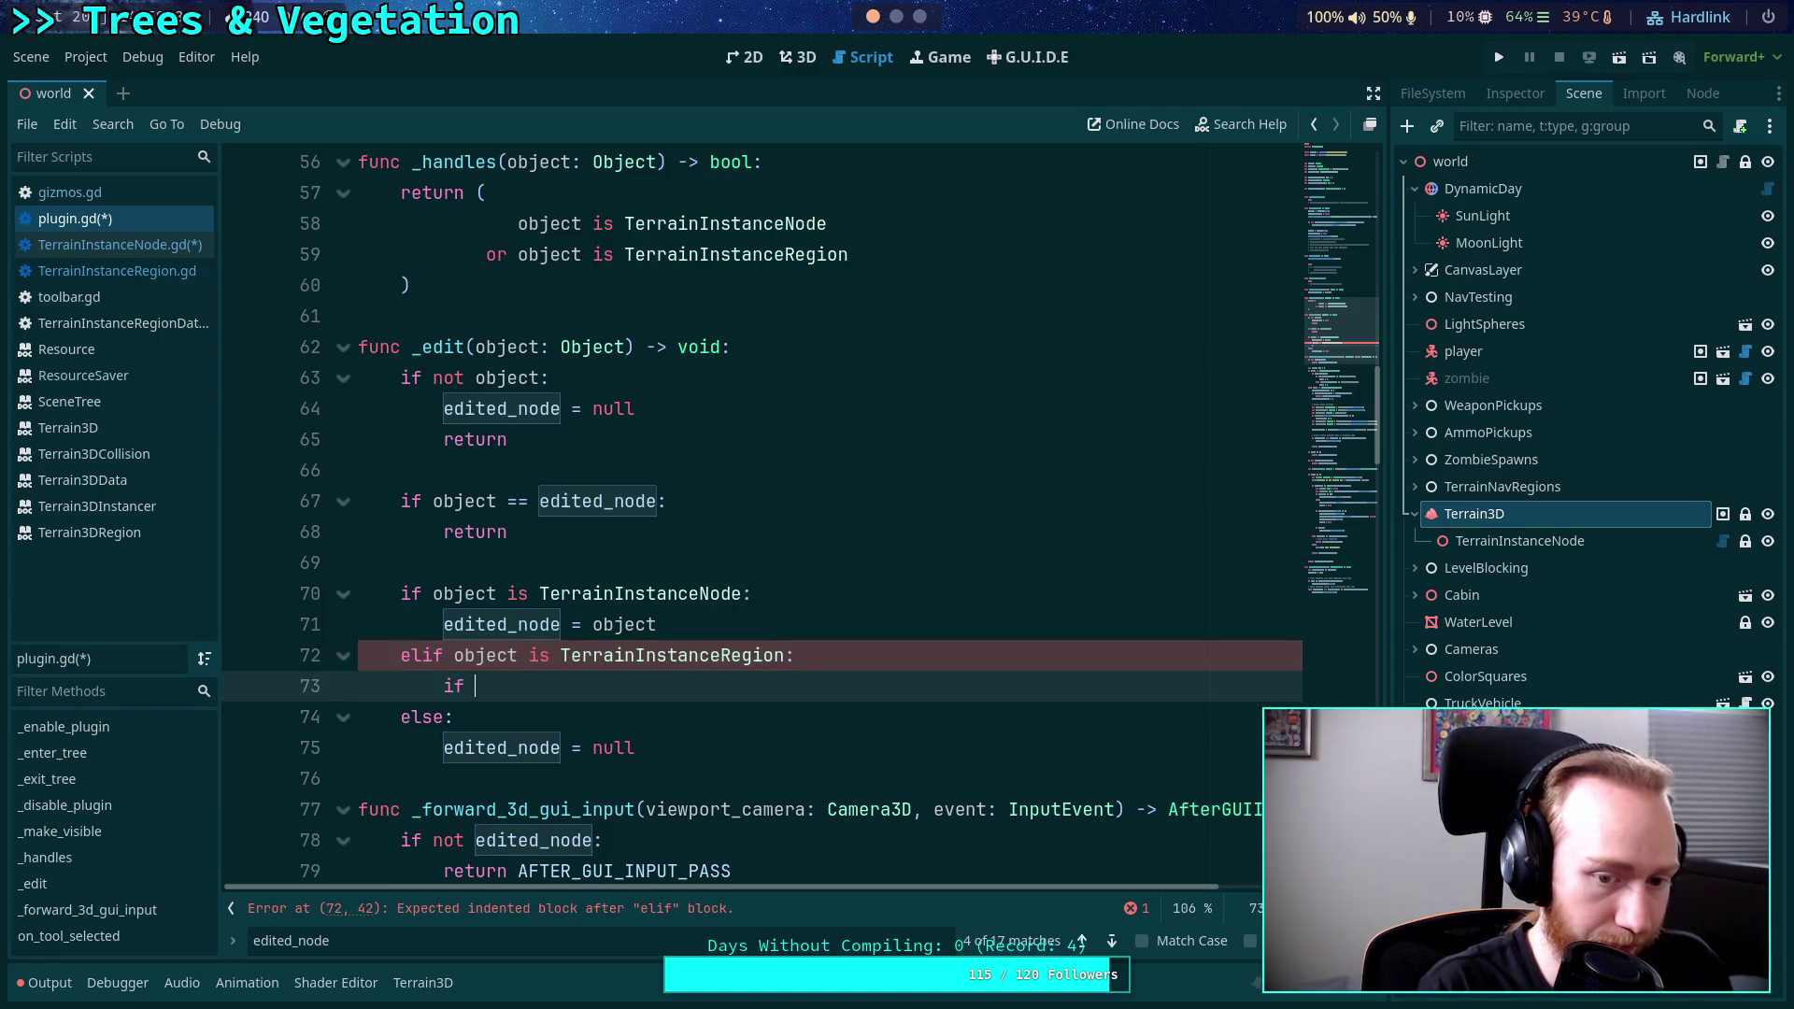
pyautogui.write('object.in')
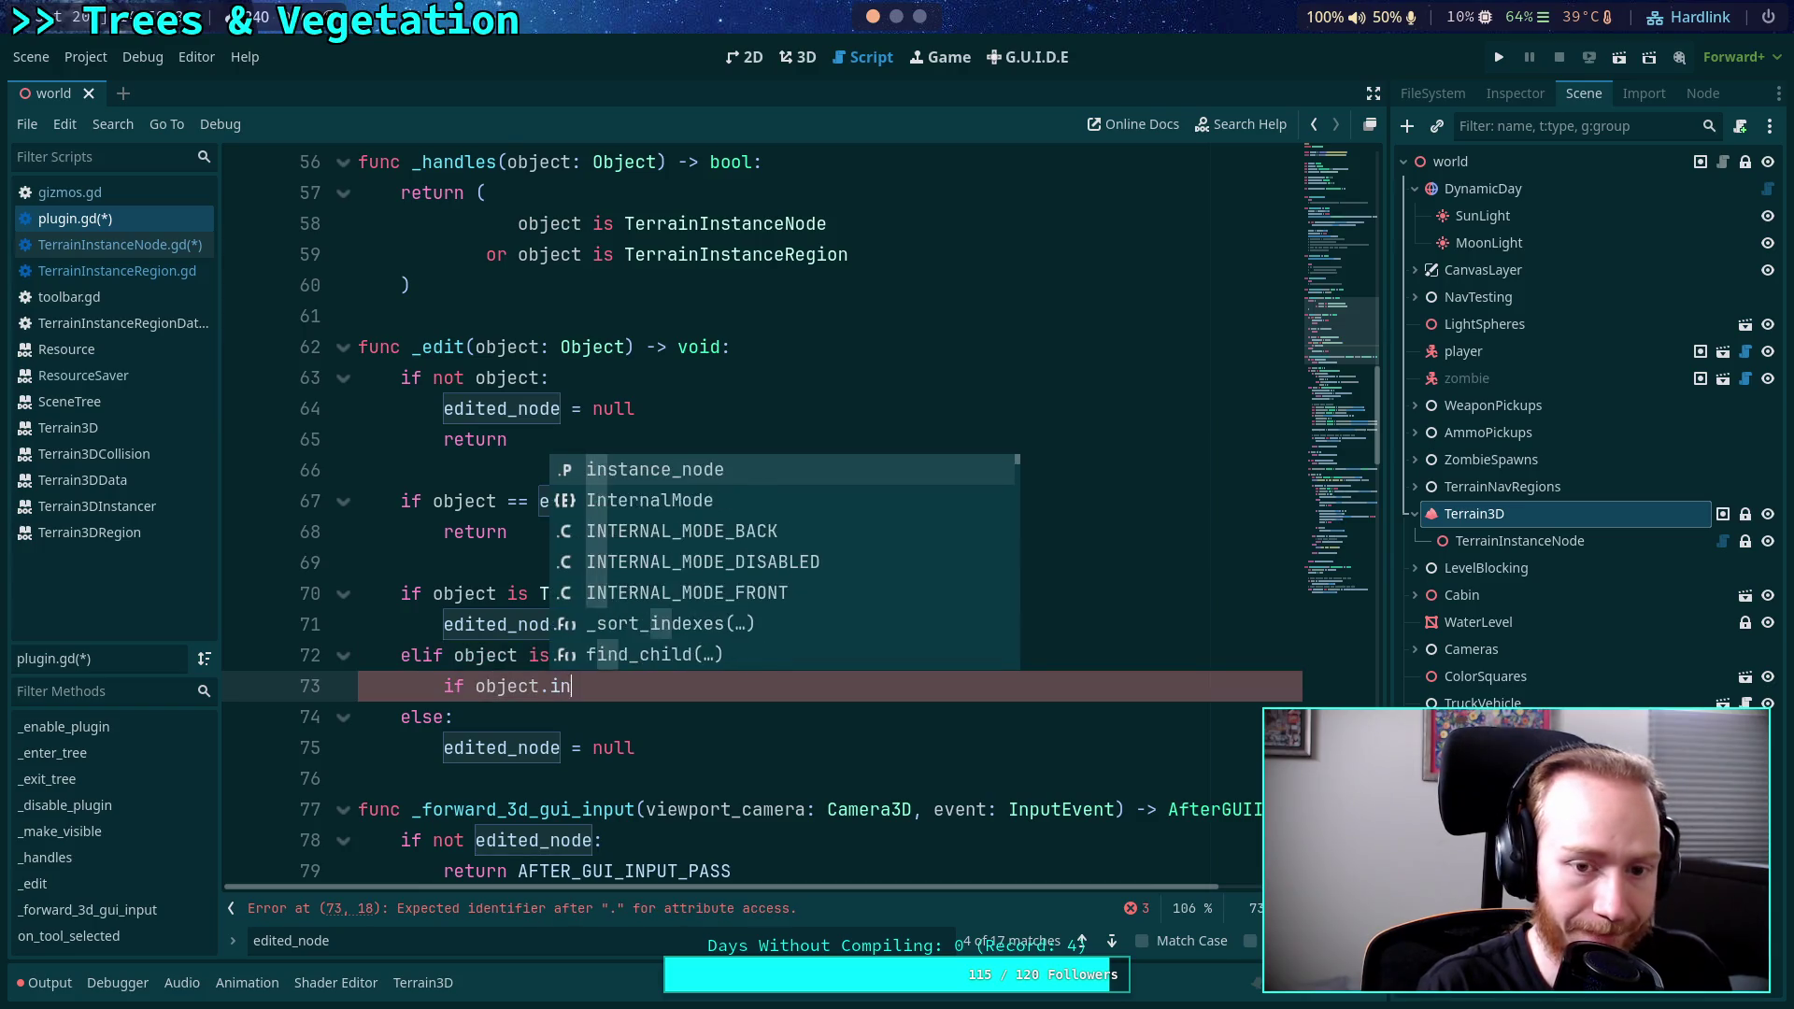
pyautogui.press('Return')
pyautogui.write(':')
pyautogui.press('Return')
pyautogui.write('edit')
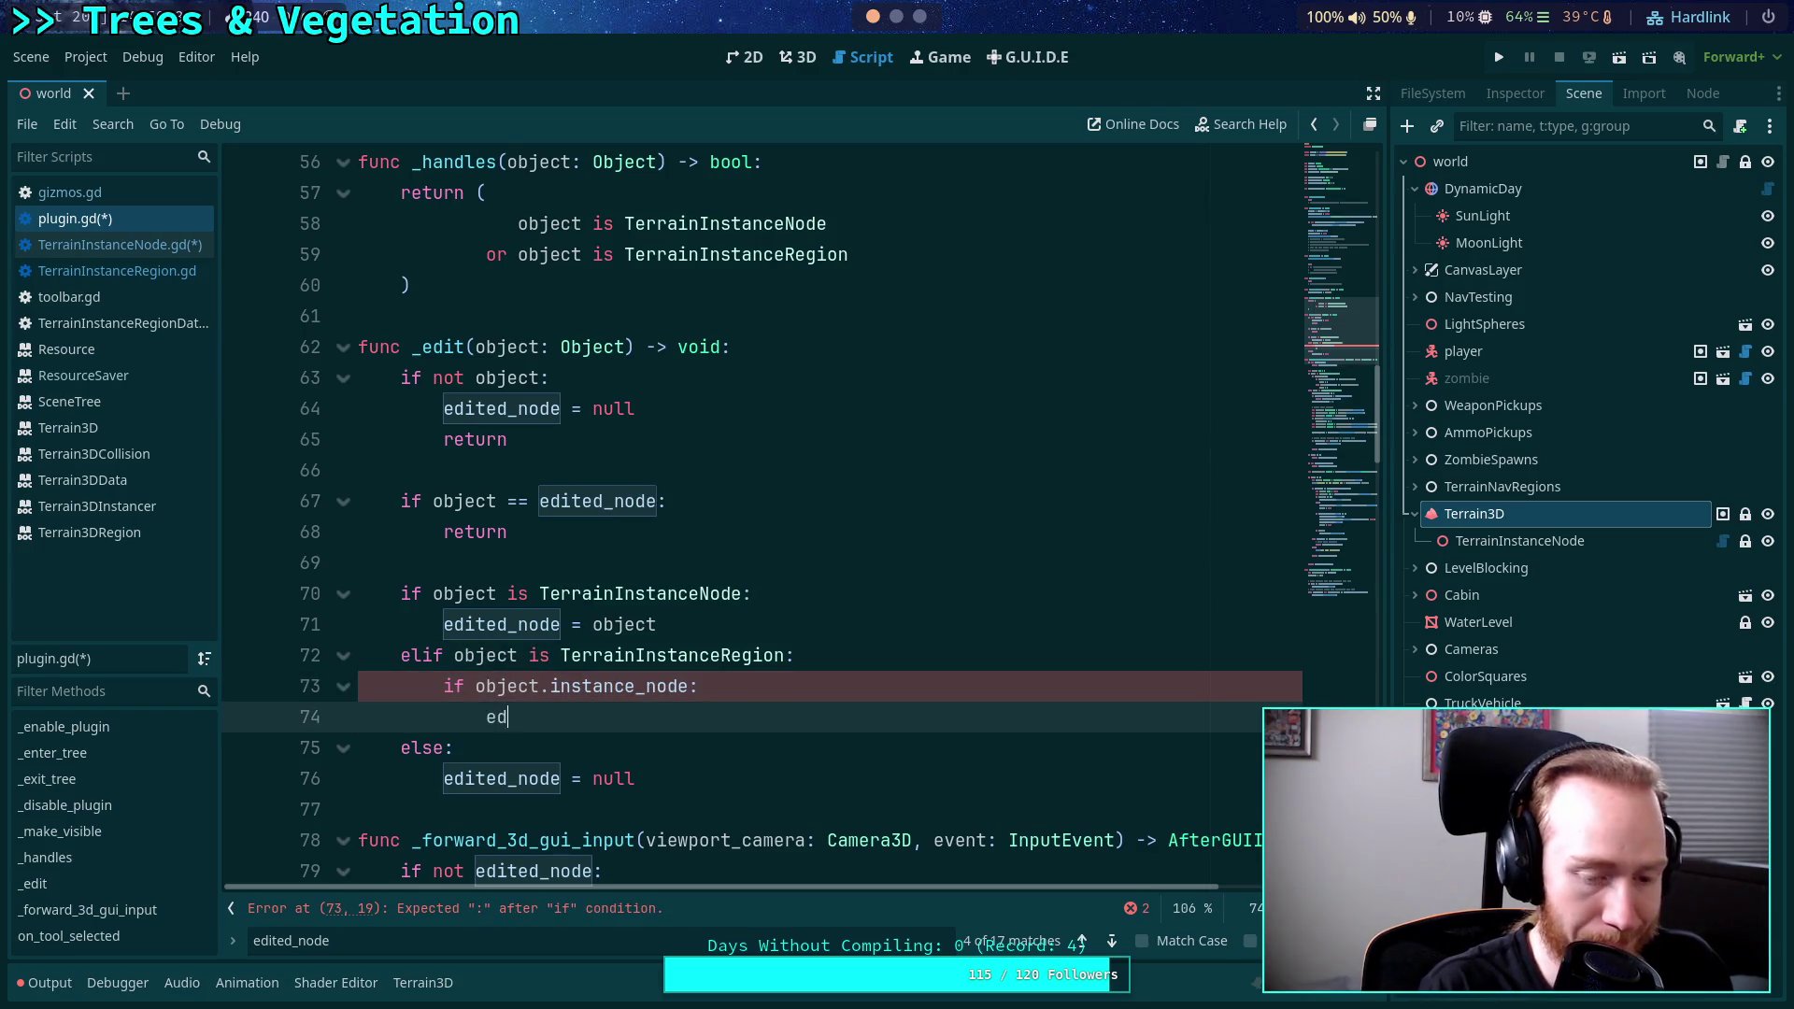
pyautogui.press('Return')
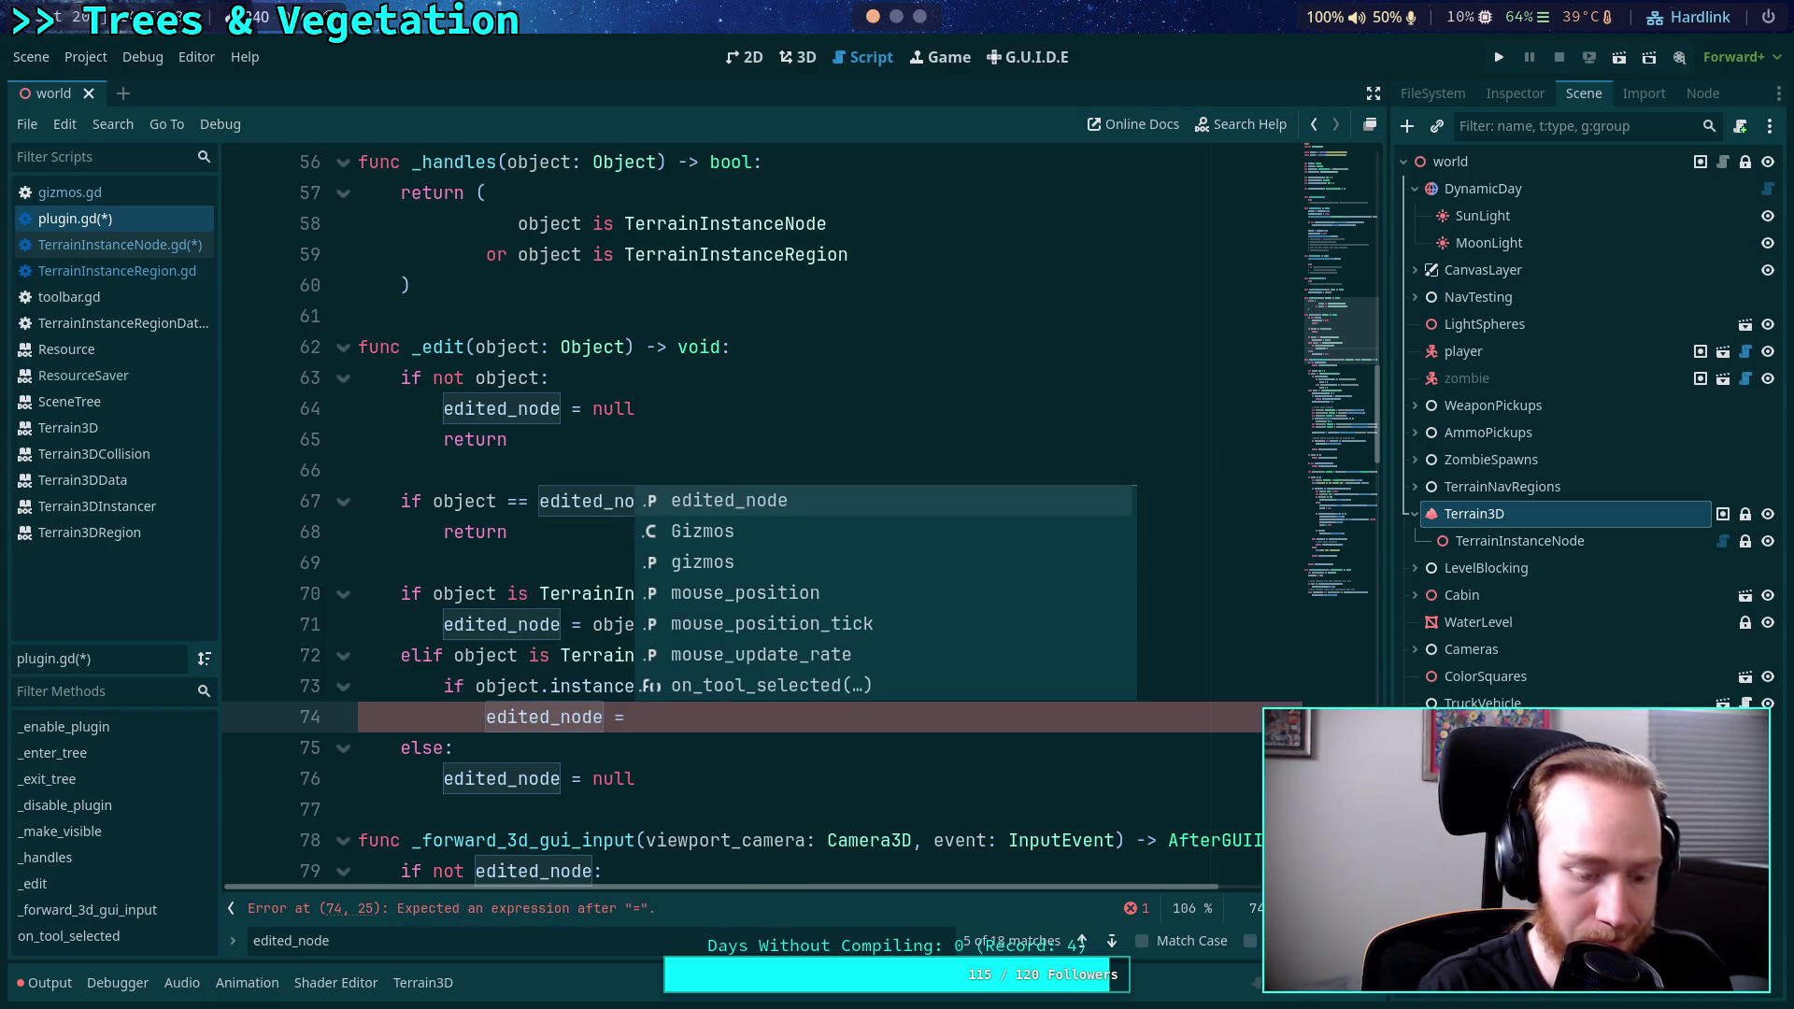
pyautogui.write('object')
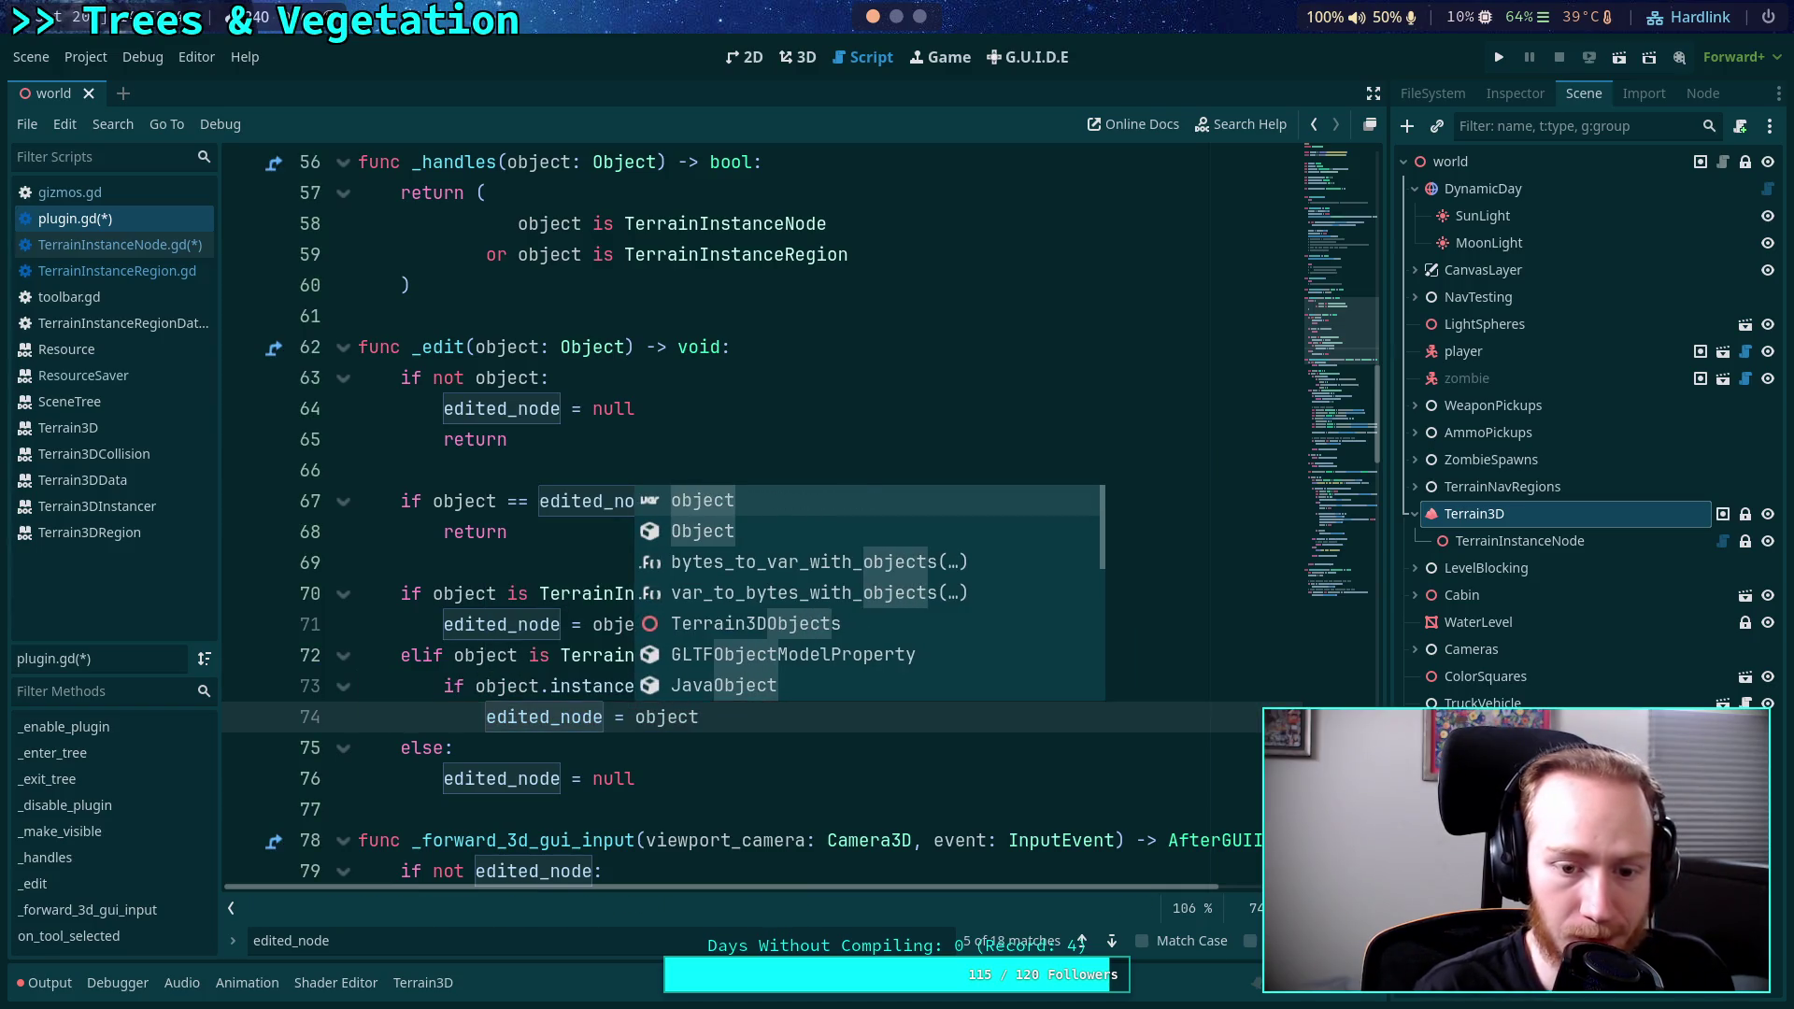
pyautogui.press('Escape')
pyautogui.press('Return')
# Start an else branch and try push_warning and EditorToaster for the warning, then clear the line.
pyautogui.write('else:')
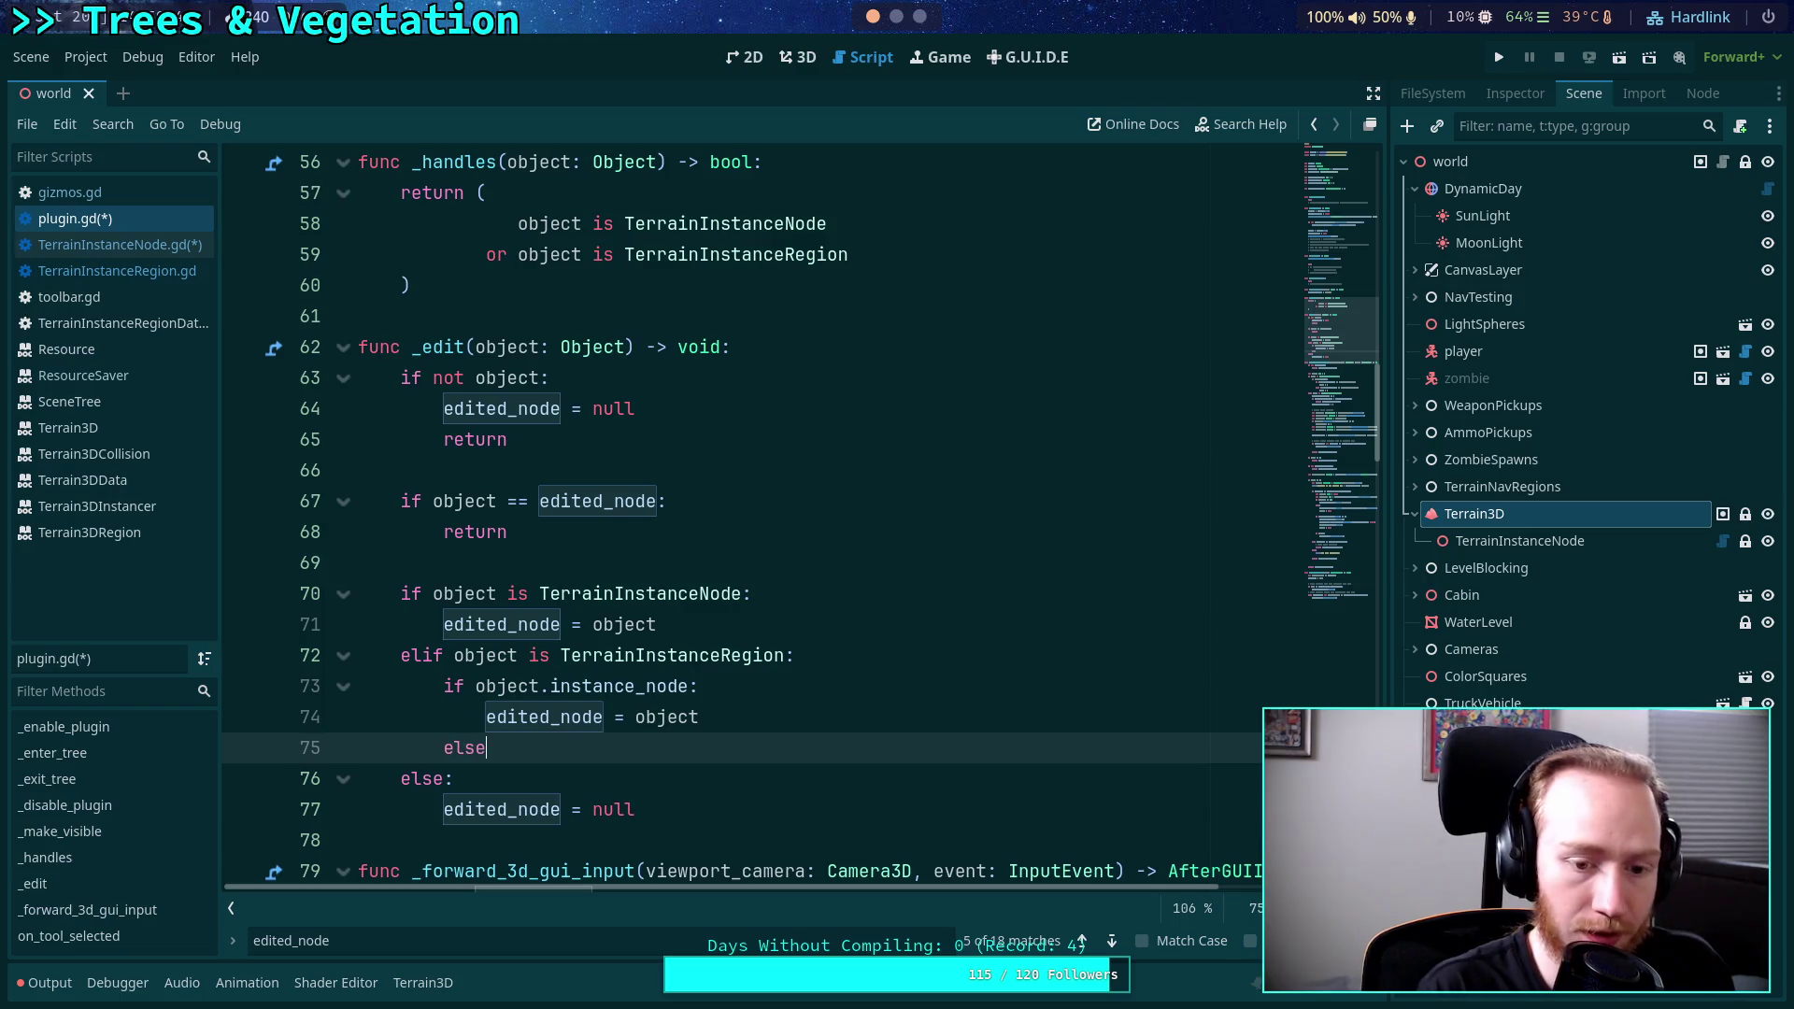
pyautogui.press('Return')
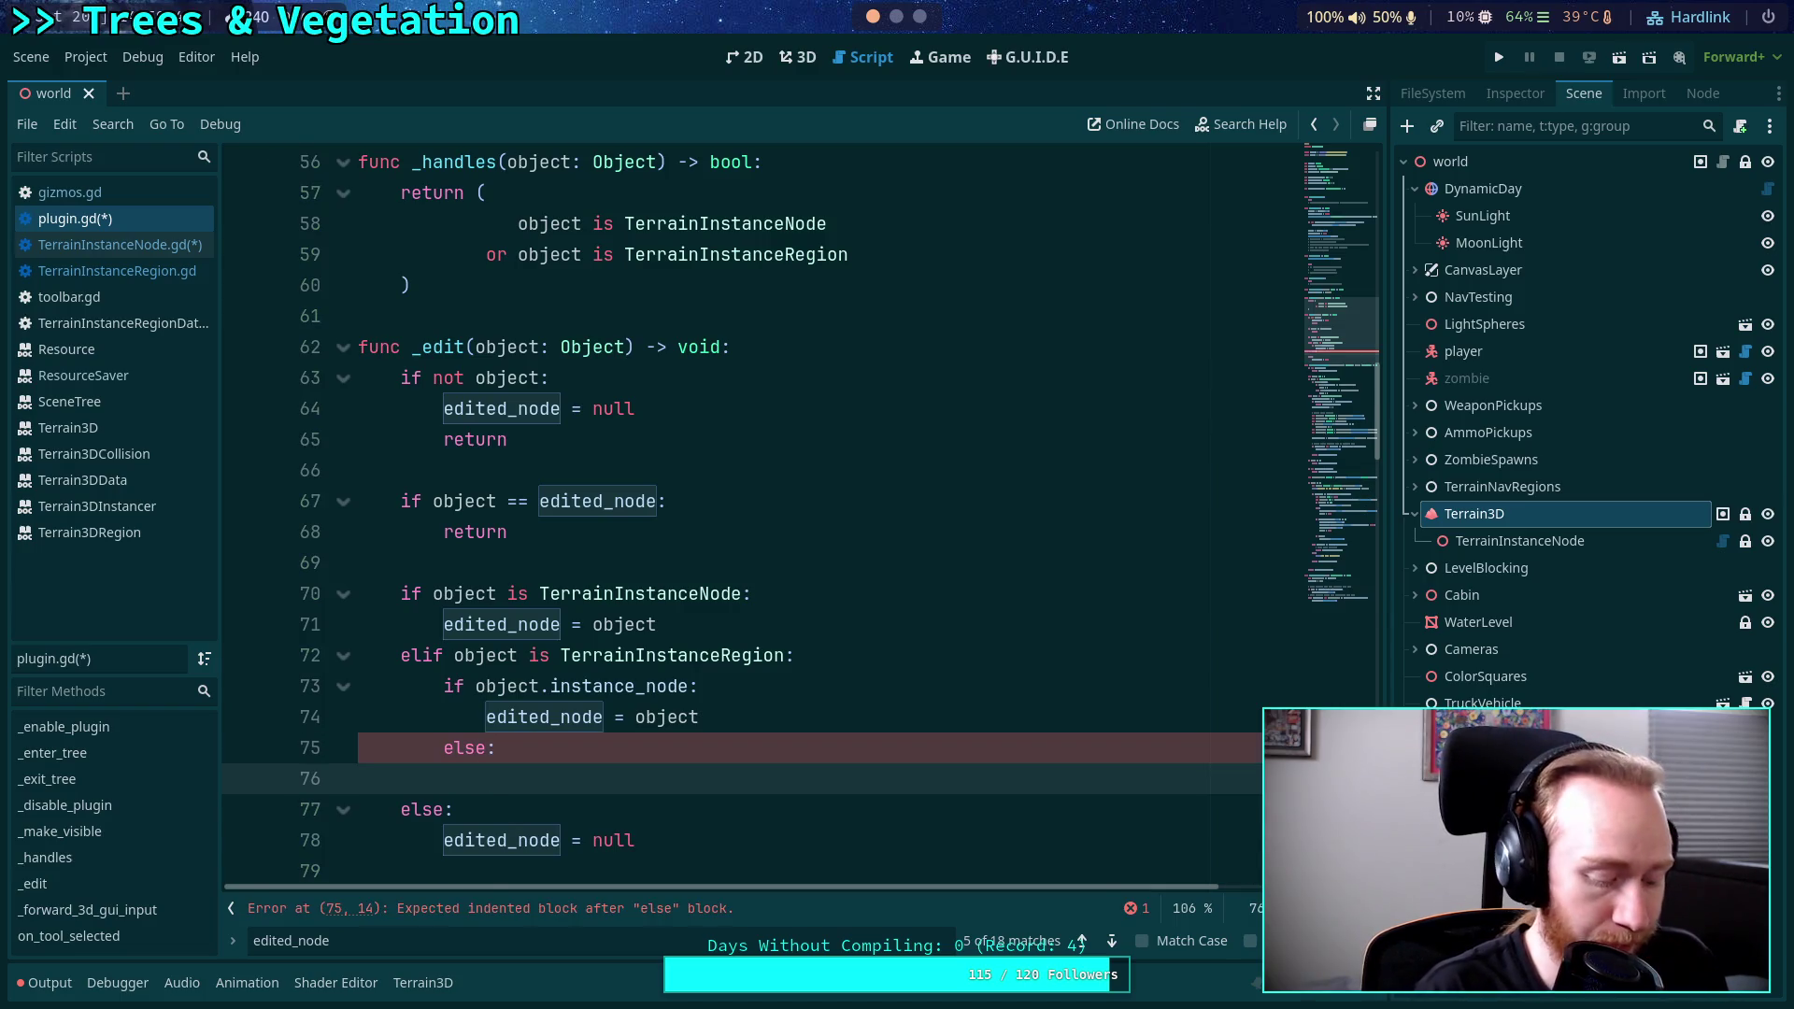
pyautogui.write('push_war')
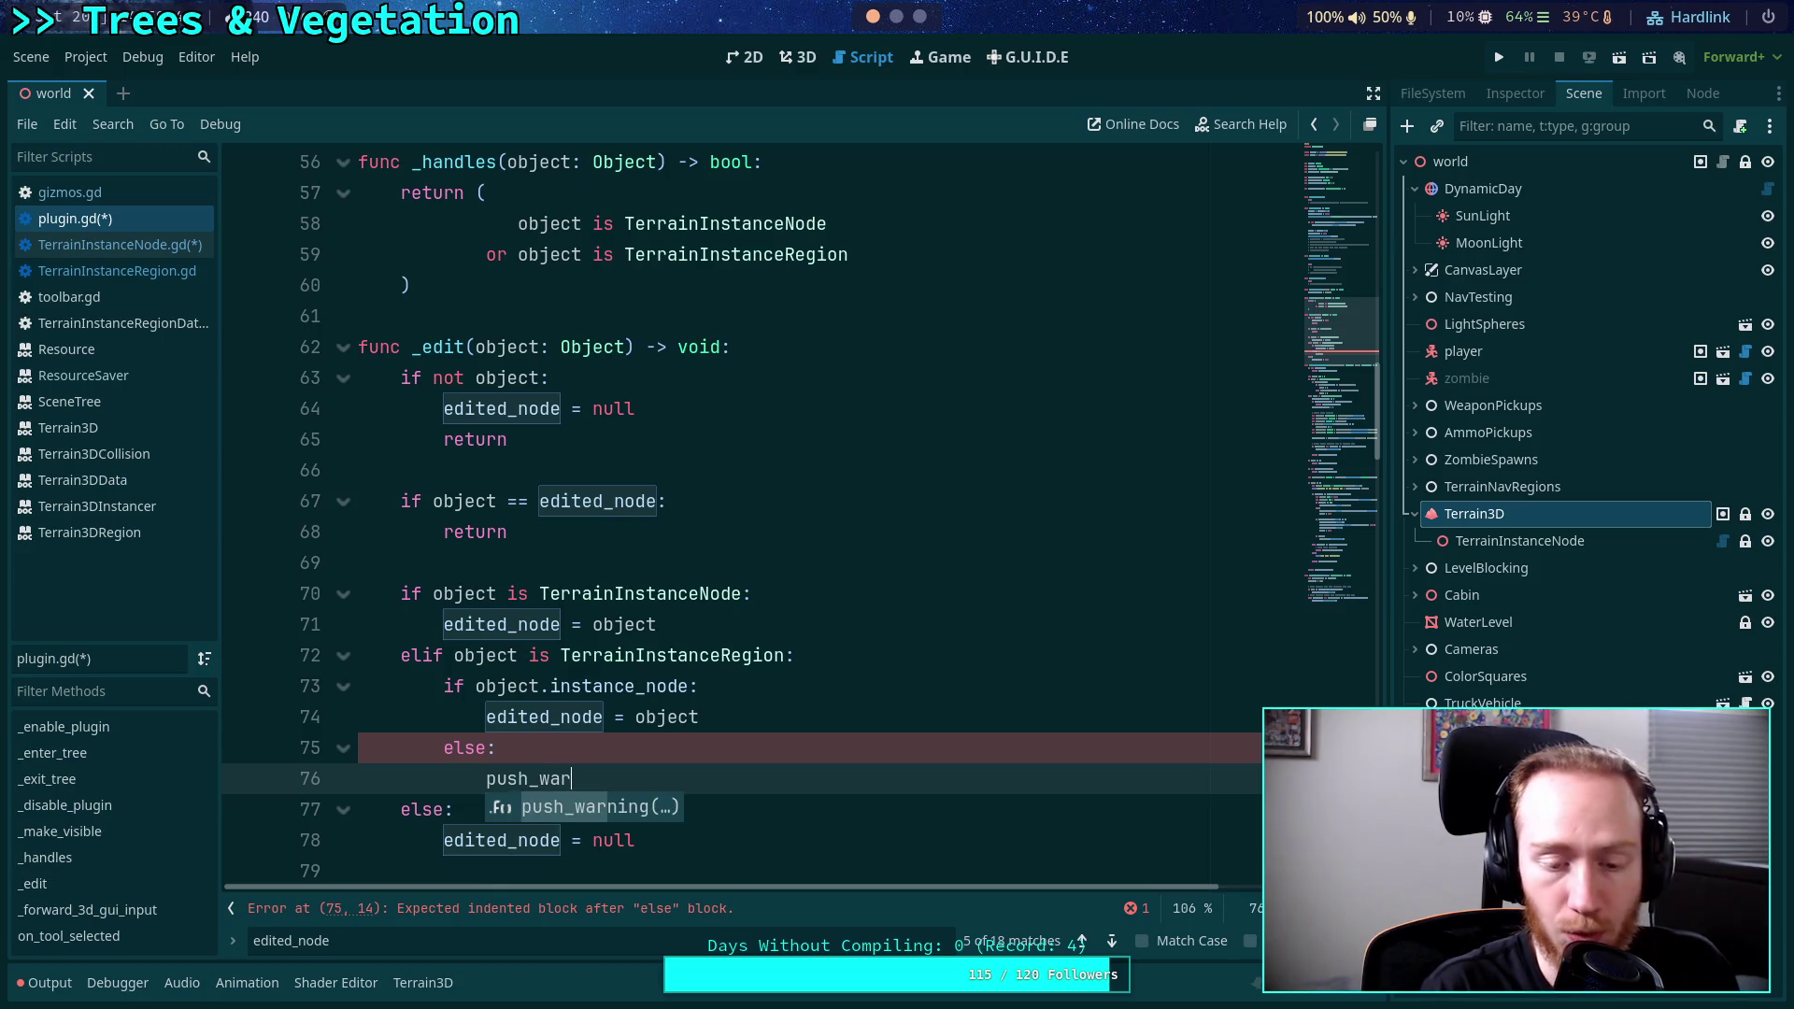
pyautogui.press('BackSpace')
pyautogui.press('BackSpace')
pyautogui.press('BackSpace')
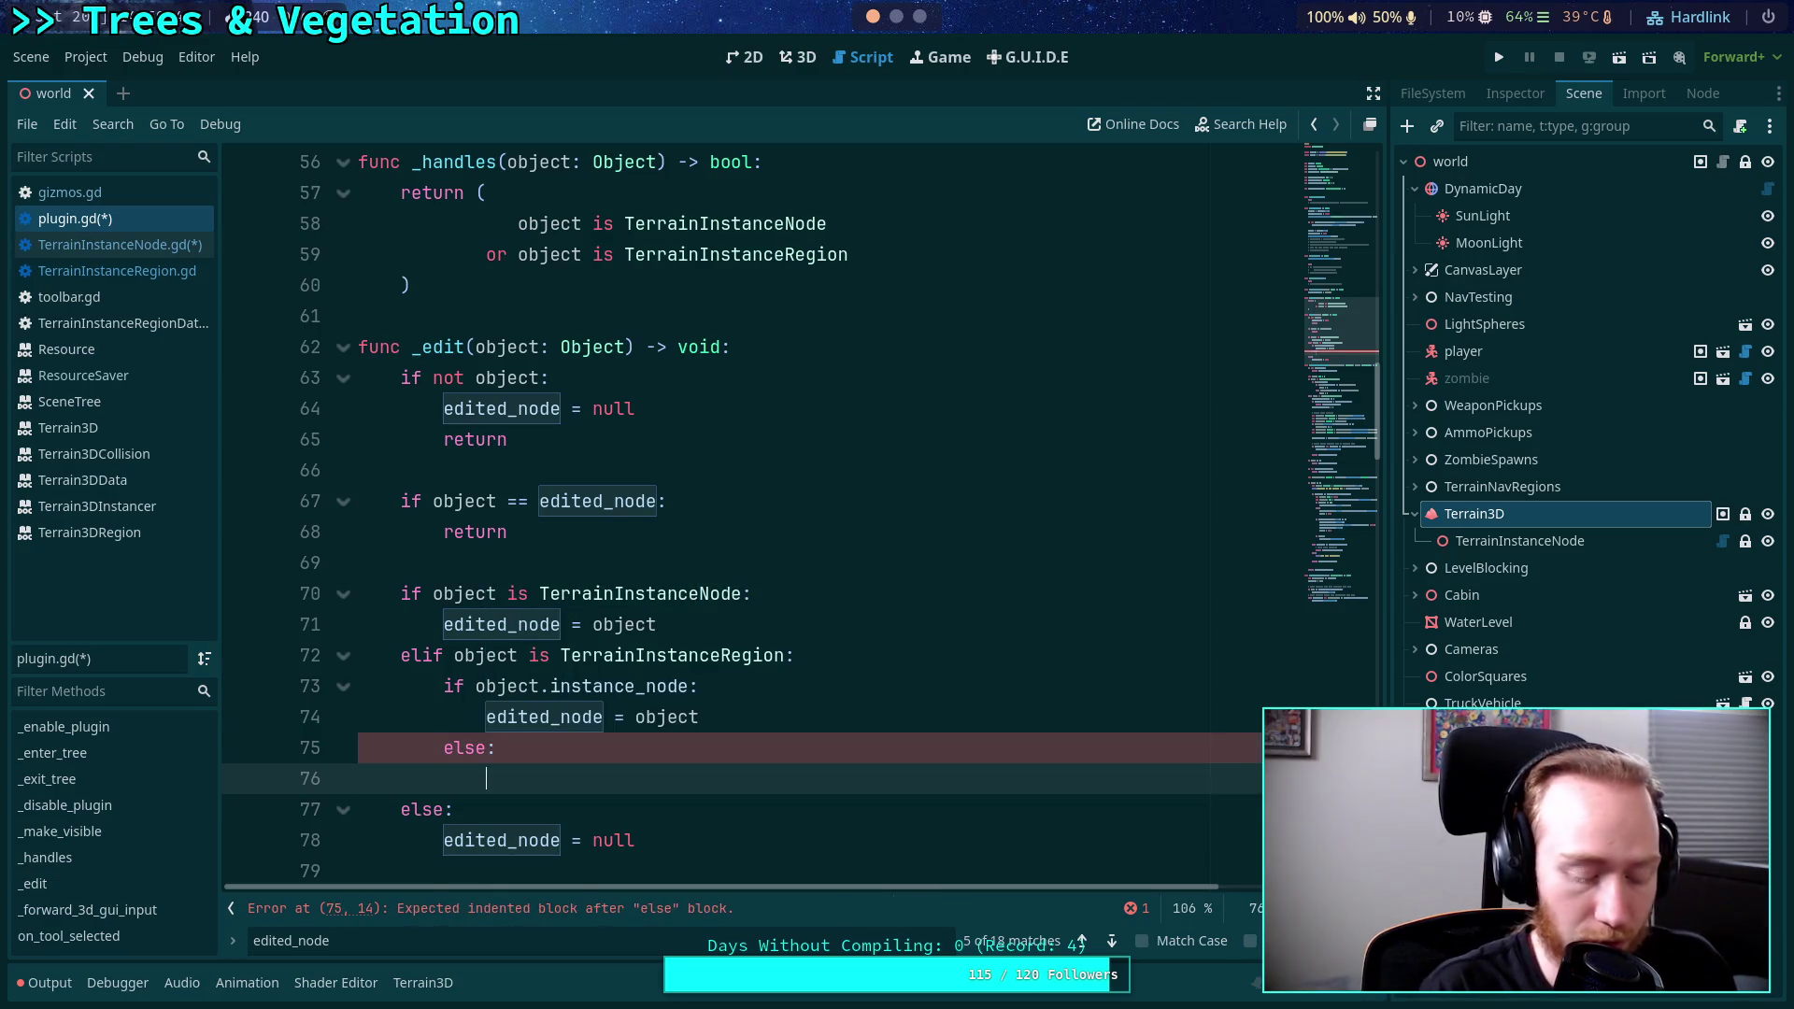
pyautogui.write('Toa')
pyautogui.press('Return')
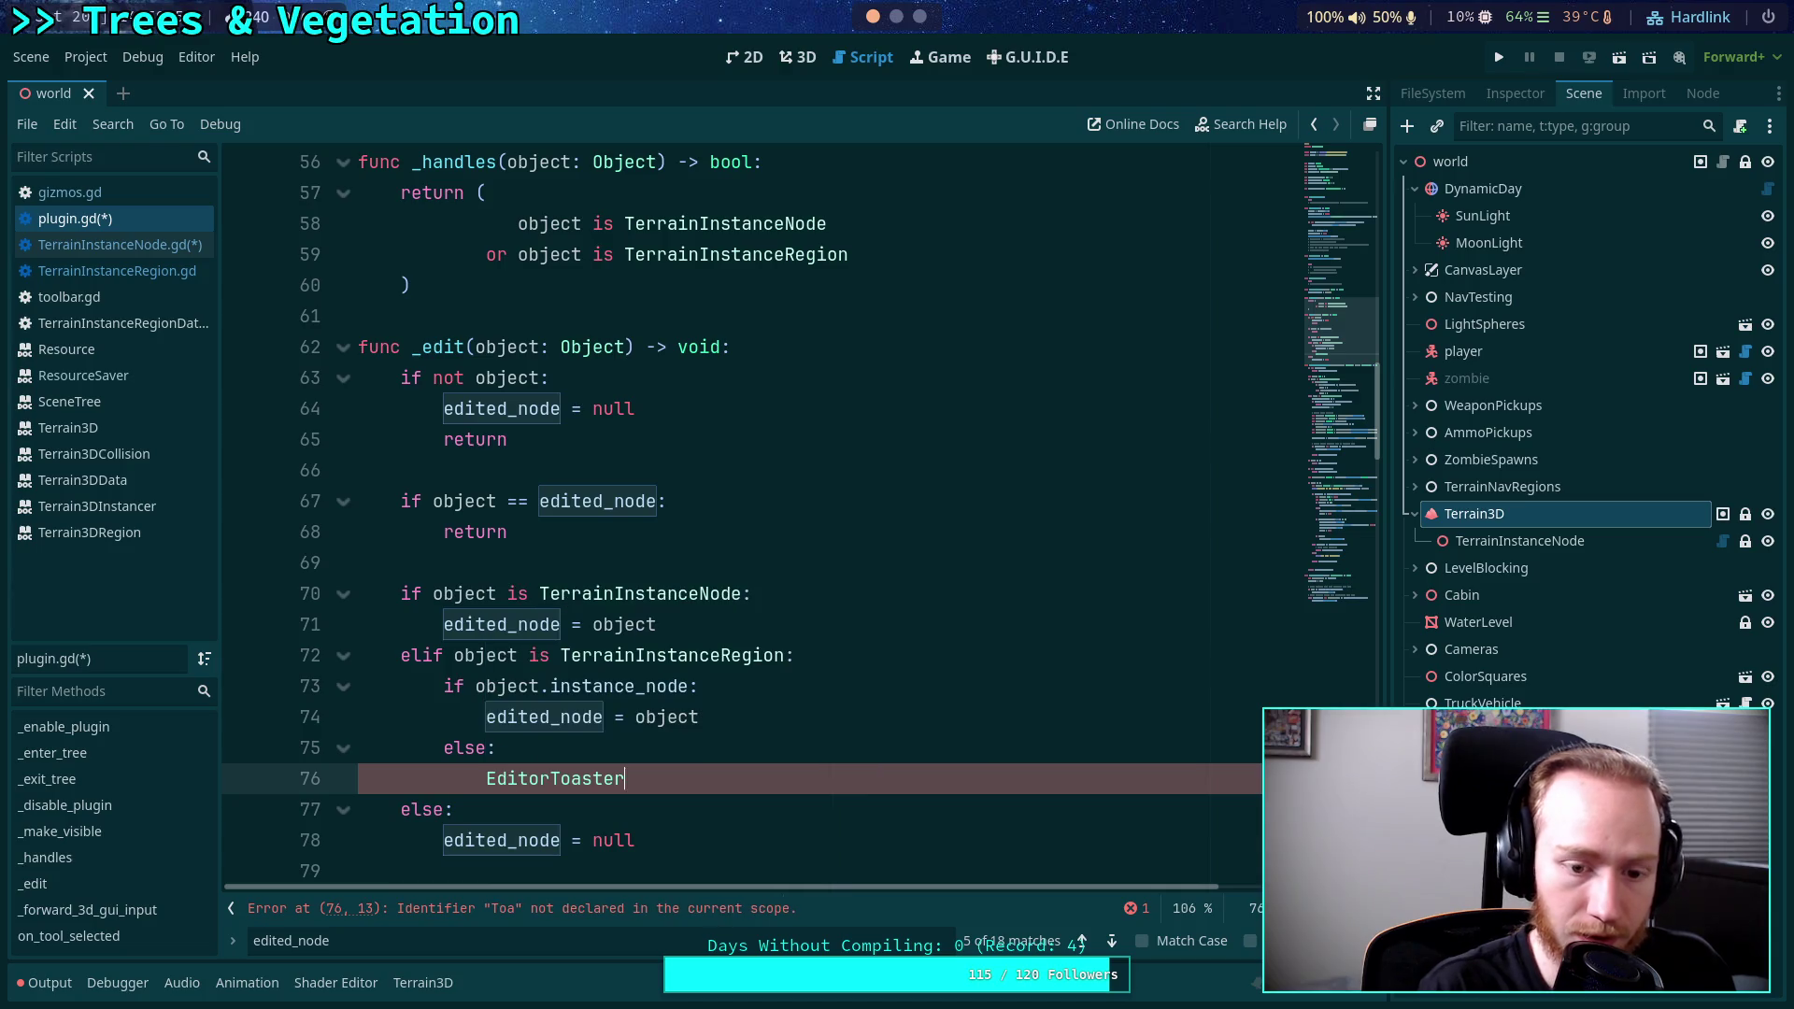
pyautogui.write('.t')
pyautogui.press('BackSpace')
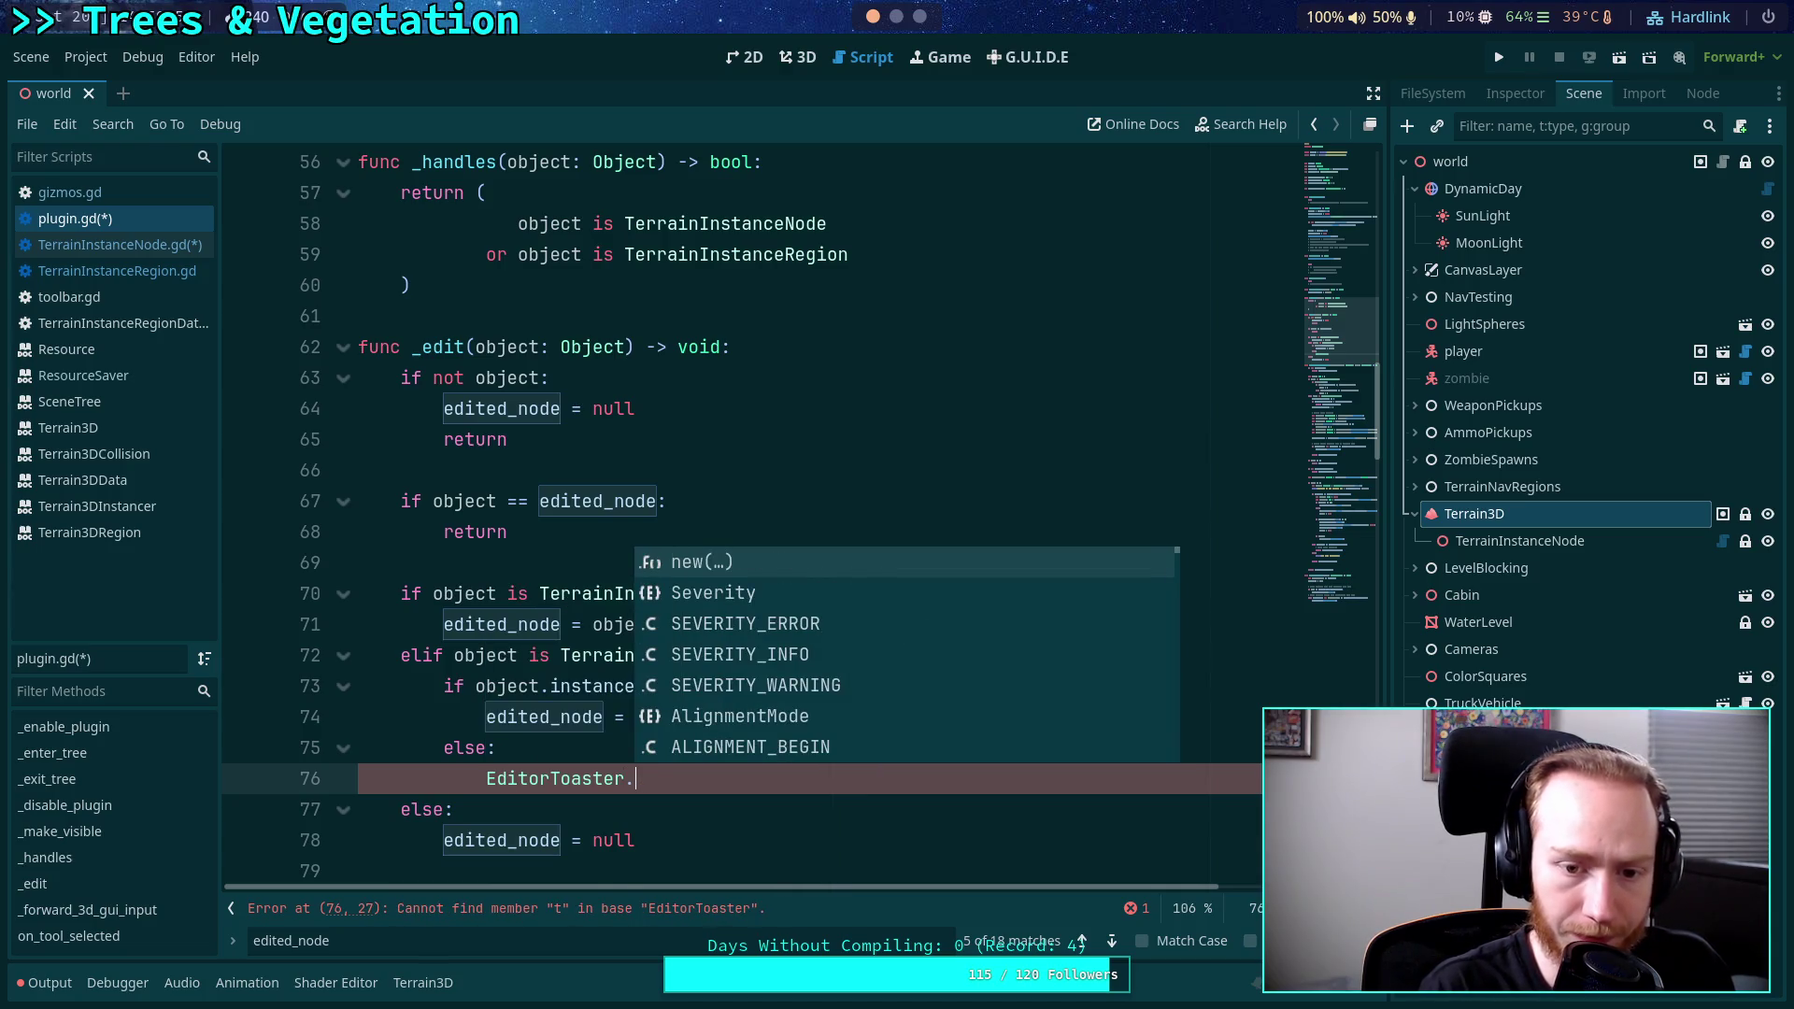
pyautogui.write('te')
pyautogui.press('BackSpace')
pyautogui.press('BackSpace')
pyautogui.press('BackSpace')
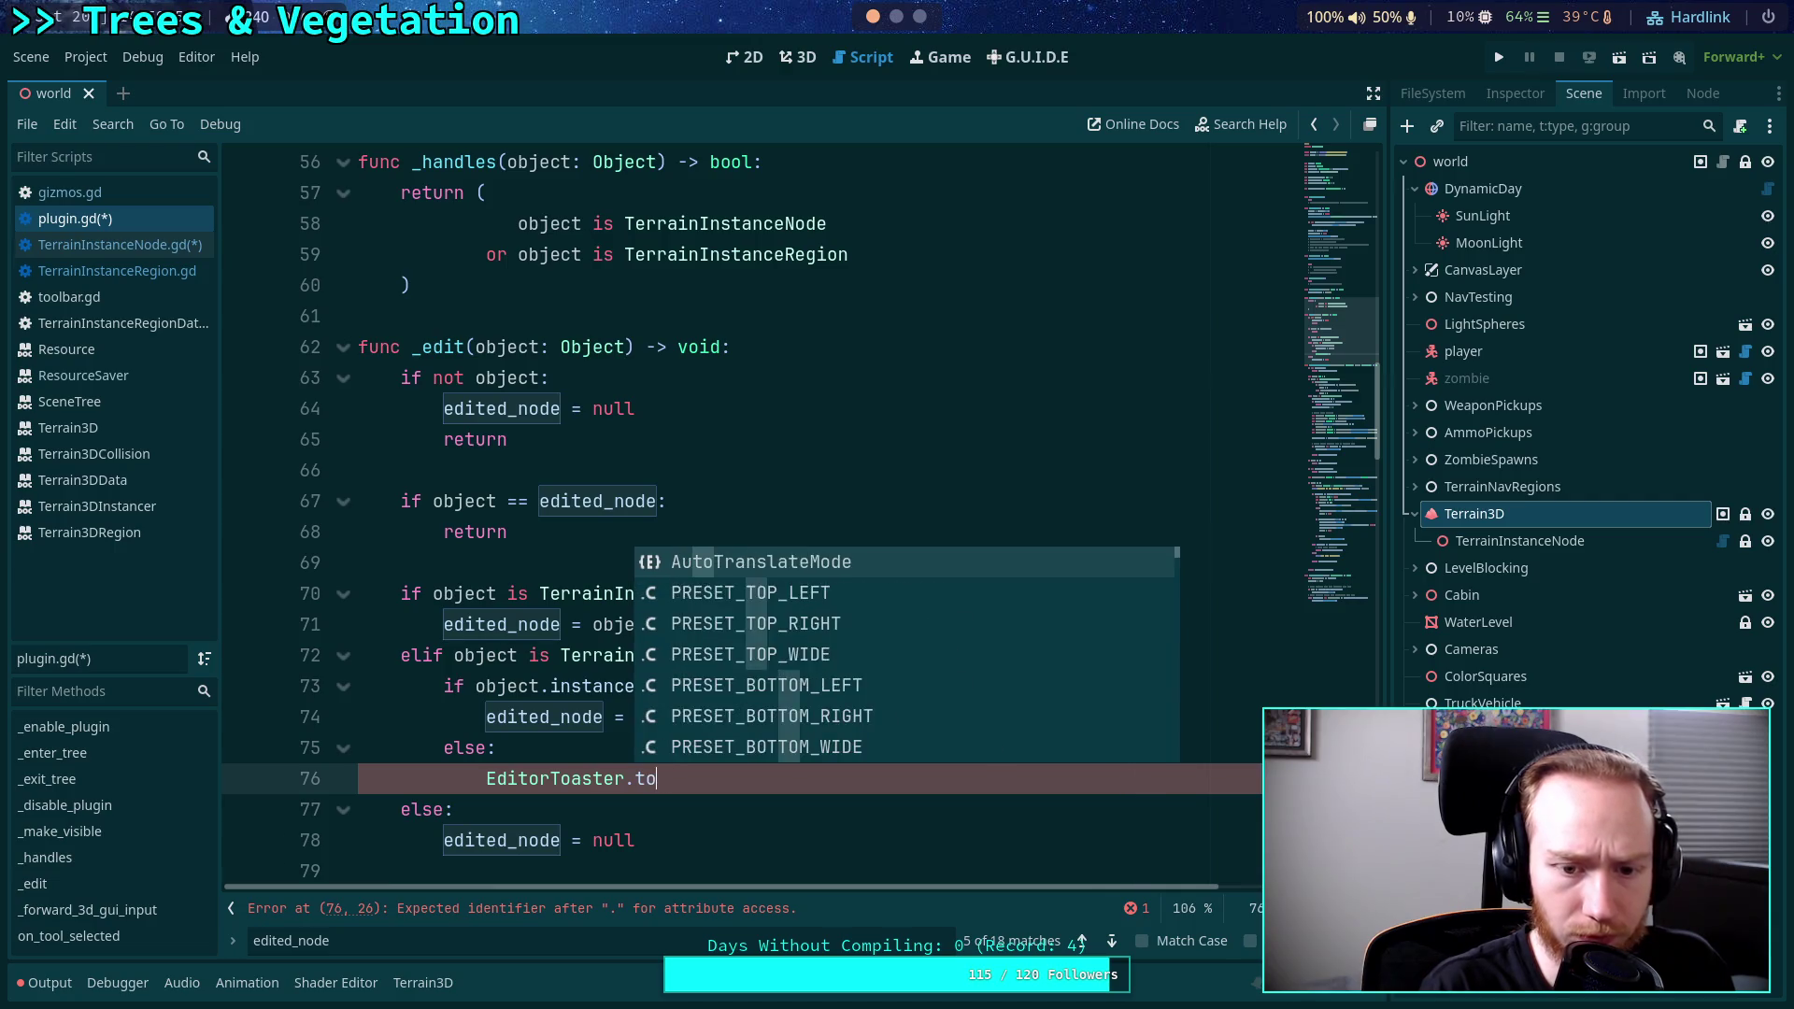
pyautogui.press('BackSpace')
pyautogui.press('BackSpace')
pyautogui.press('BackSpace')
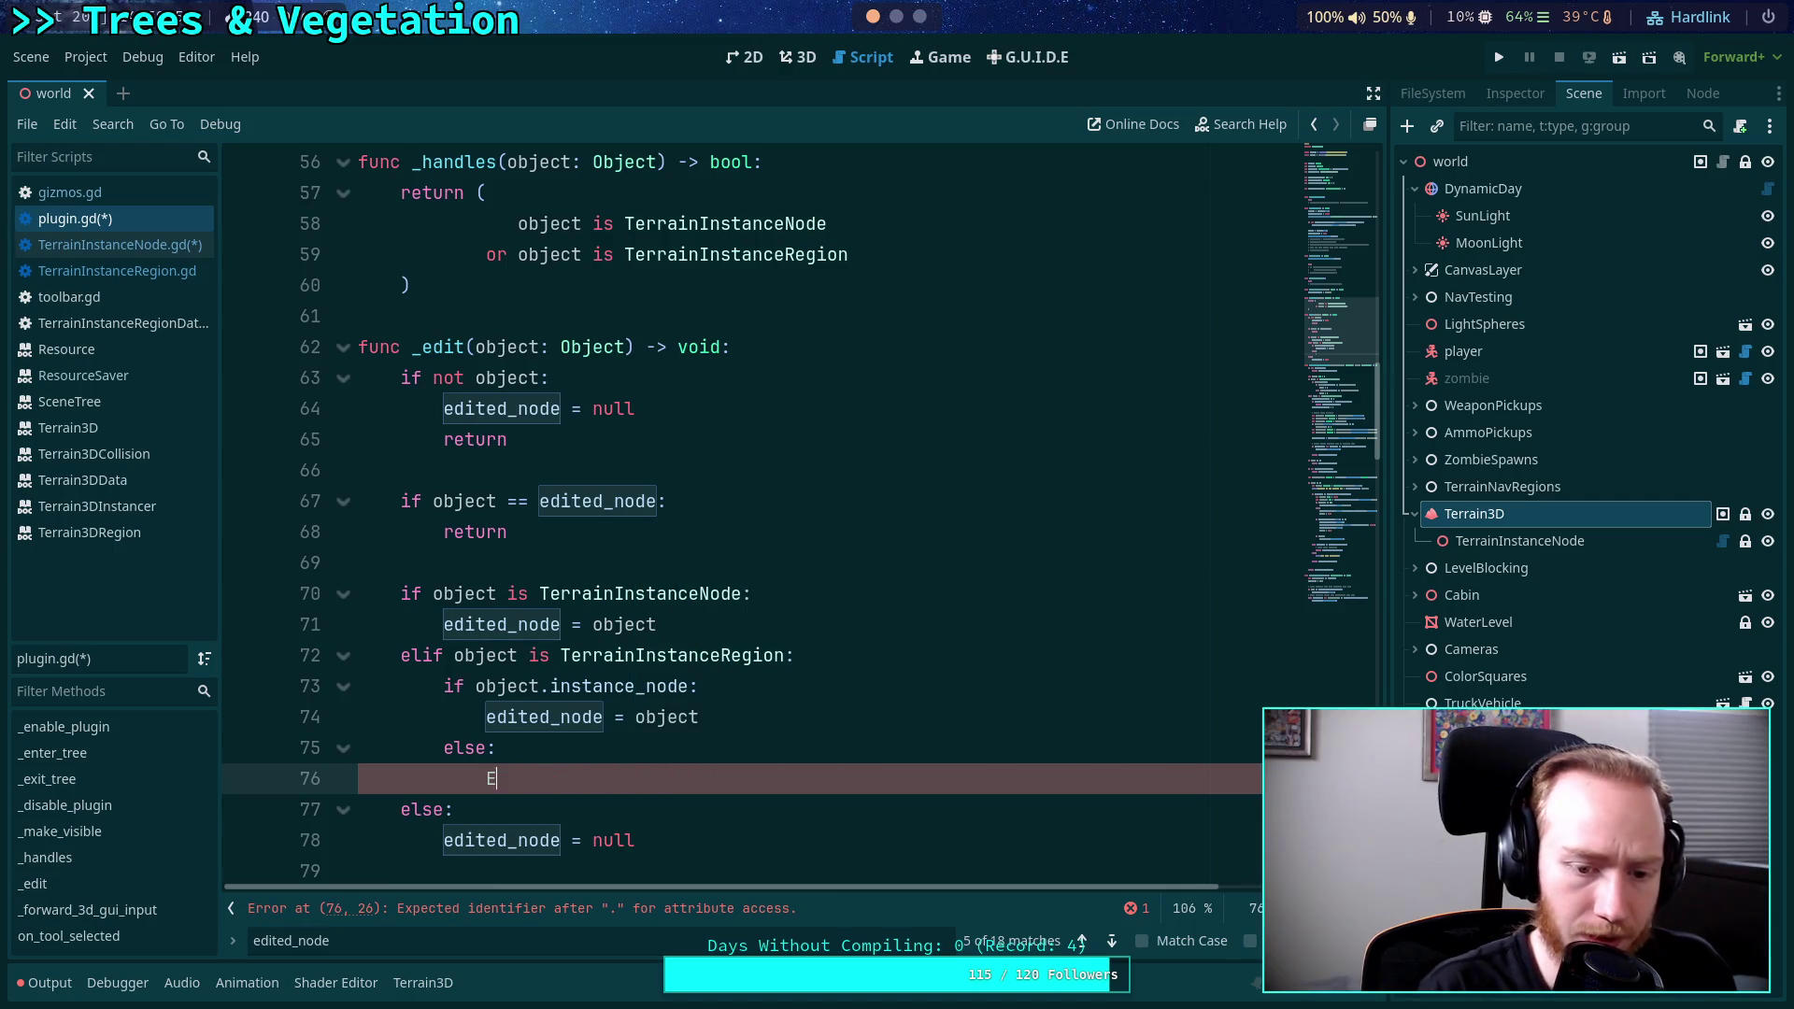
# Browse the 'toast' and 'get_t' completion suggestions for a toaster call, then erase them.
pyautogui.write('toast')
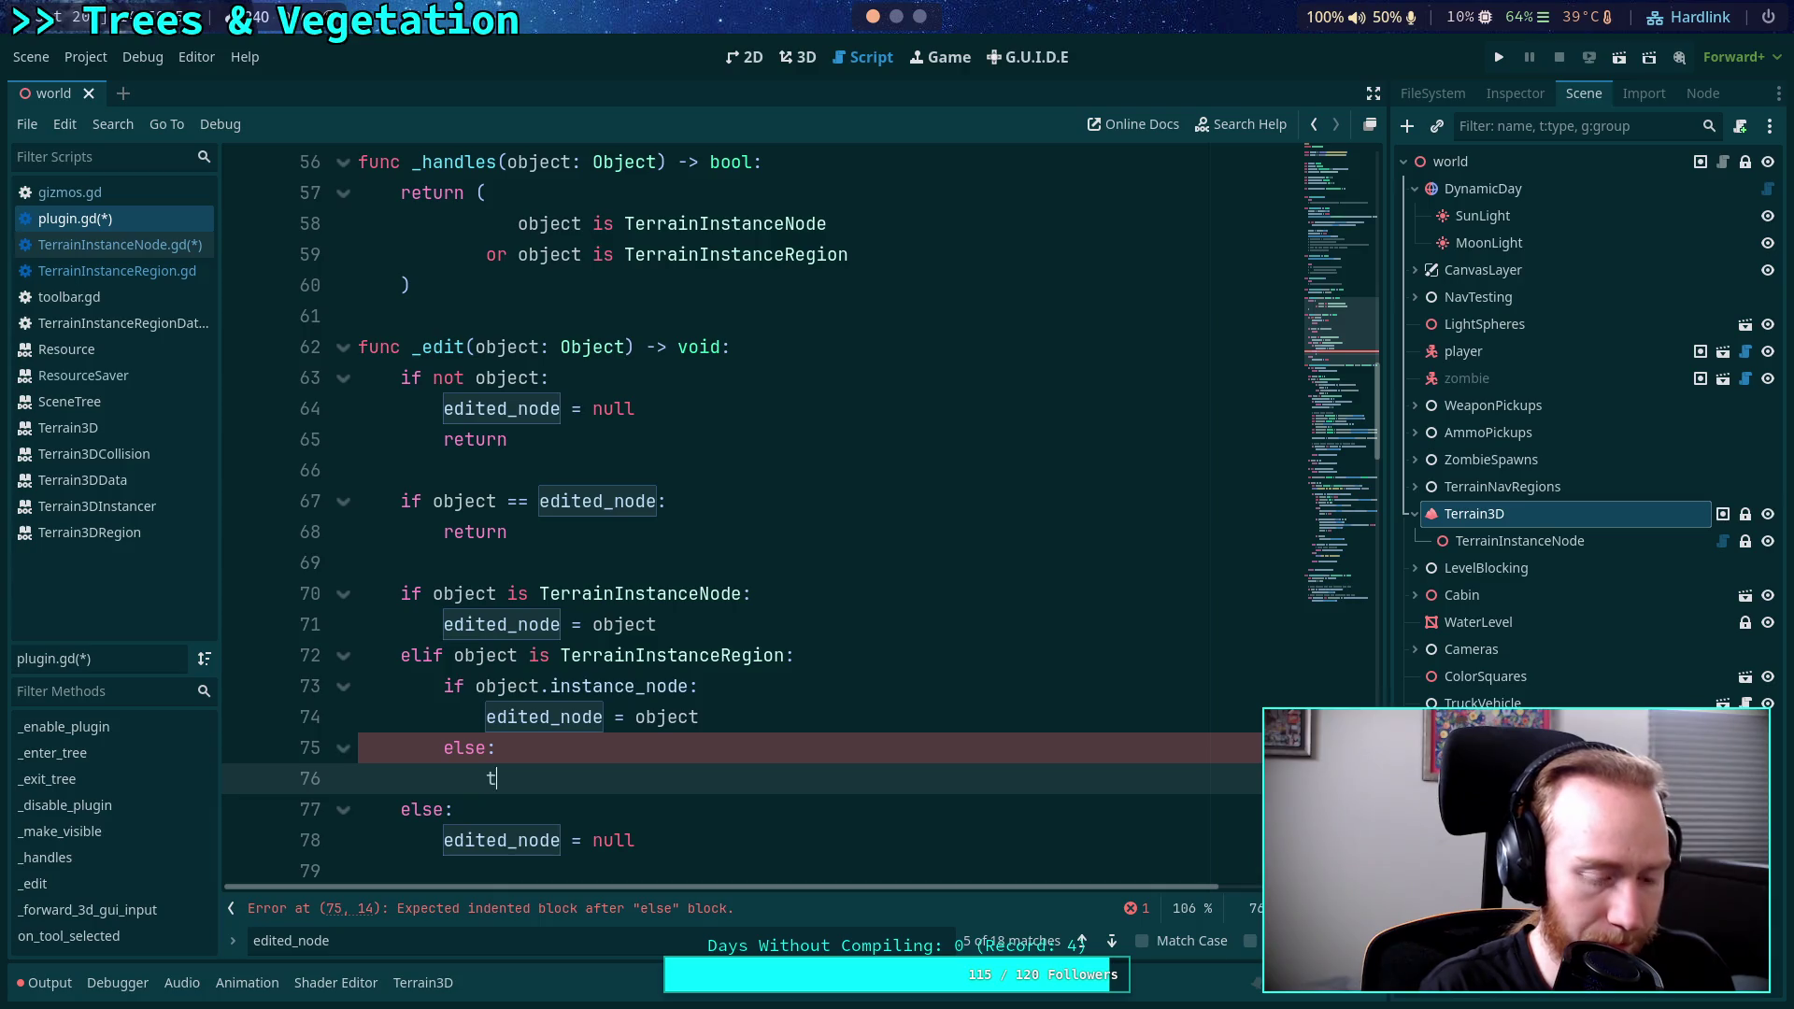
pyautogui.press('Down')
pyautogui.press('Down')
pyautogui.press('Down')
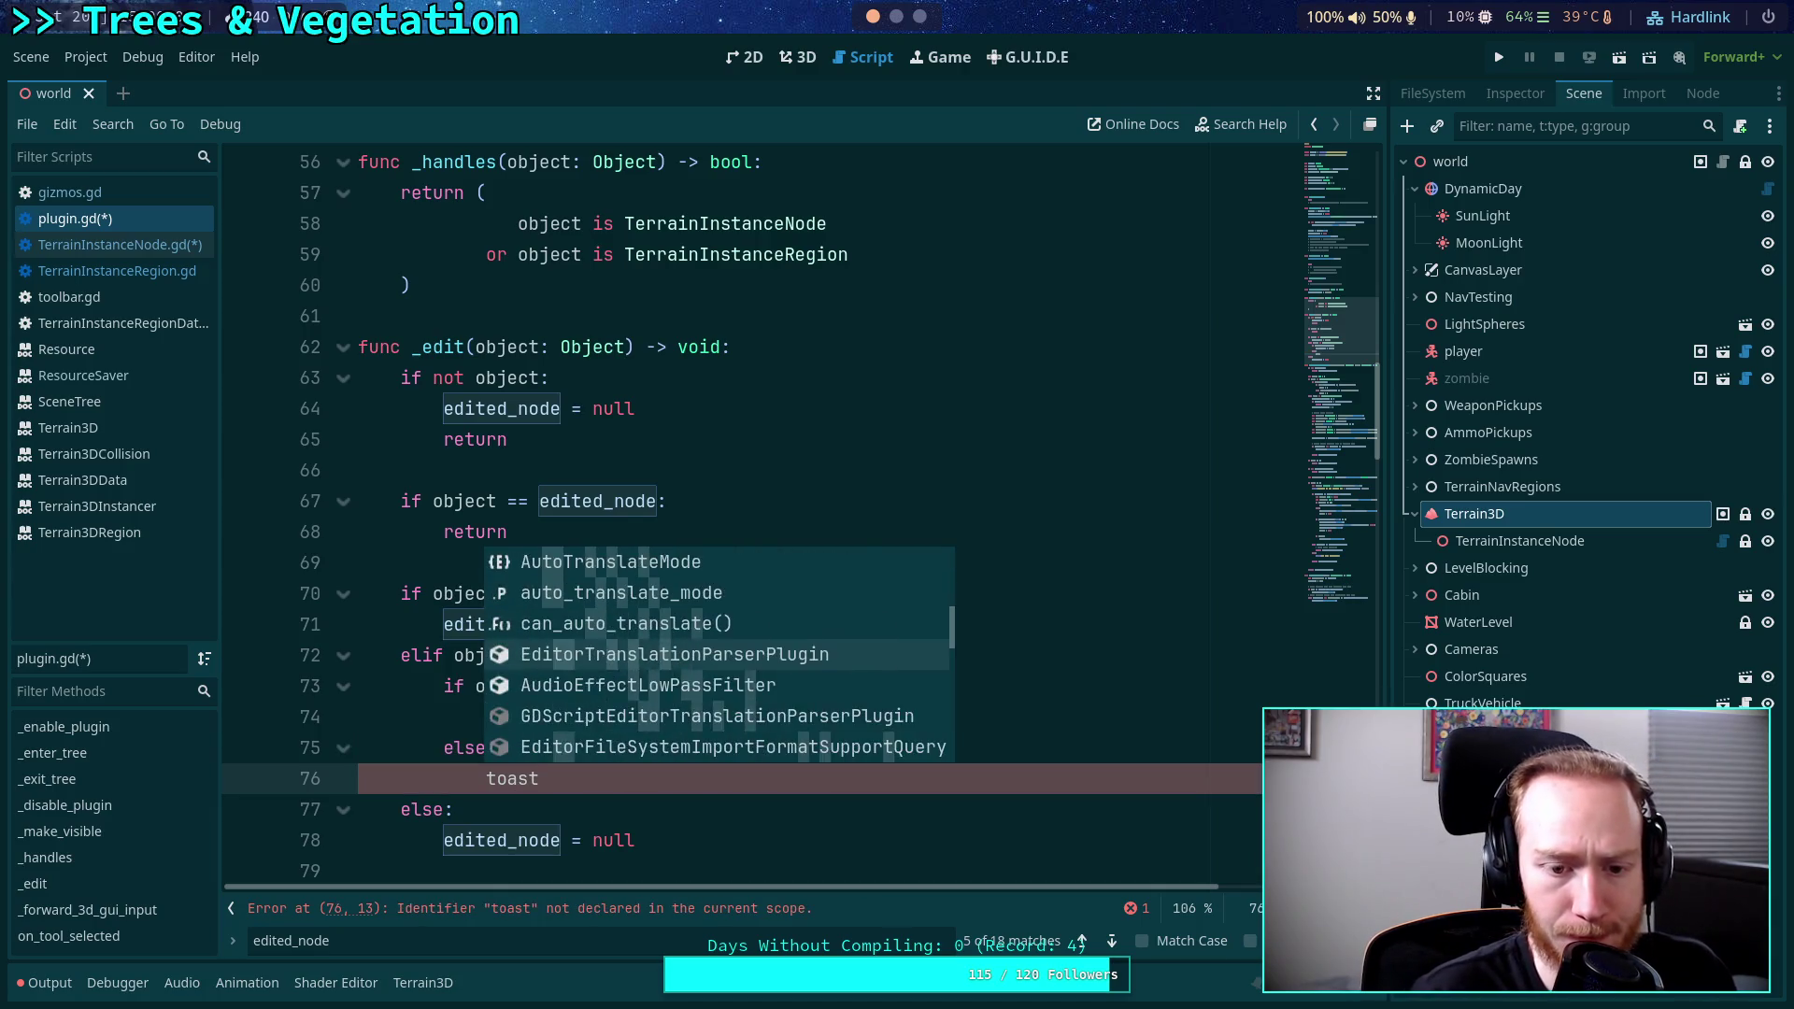
pyautogui.press('Up')
pyautogui.press('Up')
pyautogui.press('Up')
pyautogui.press('Down')
pyautogui.press('Down')
pyautogui.press('Down')
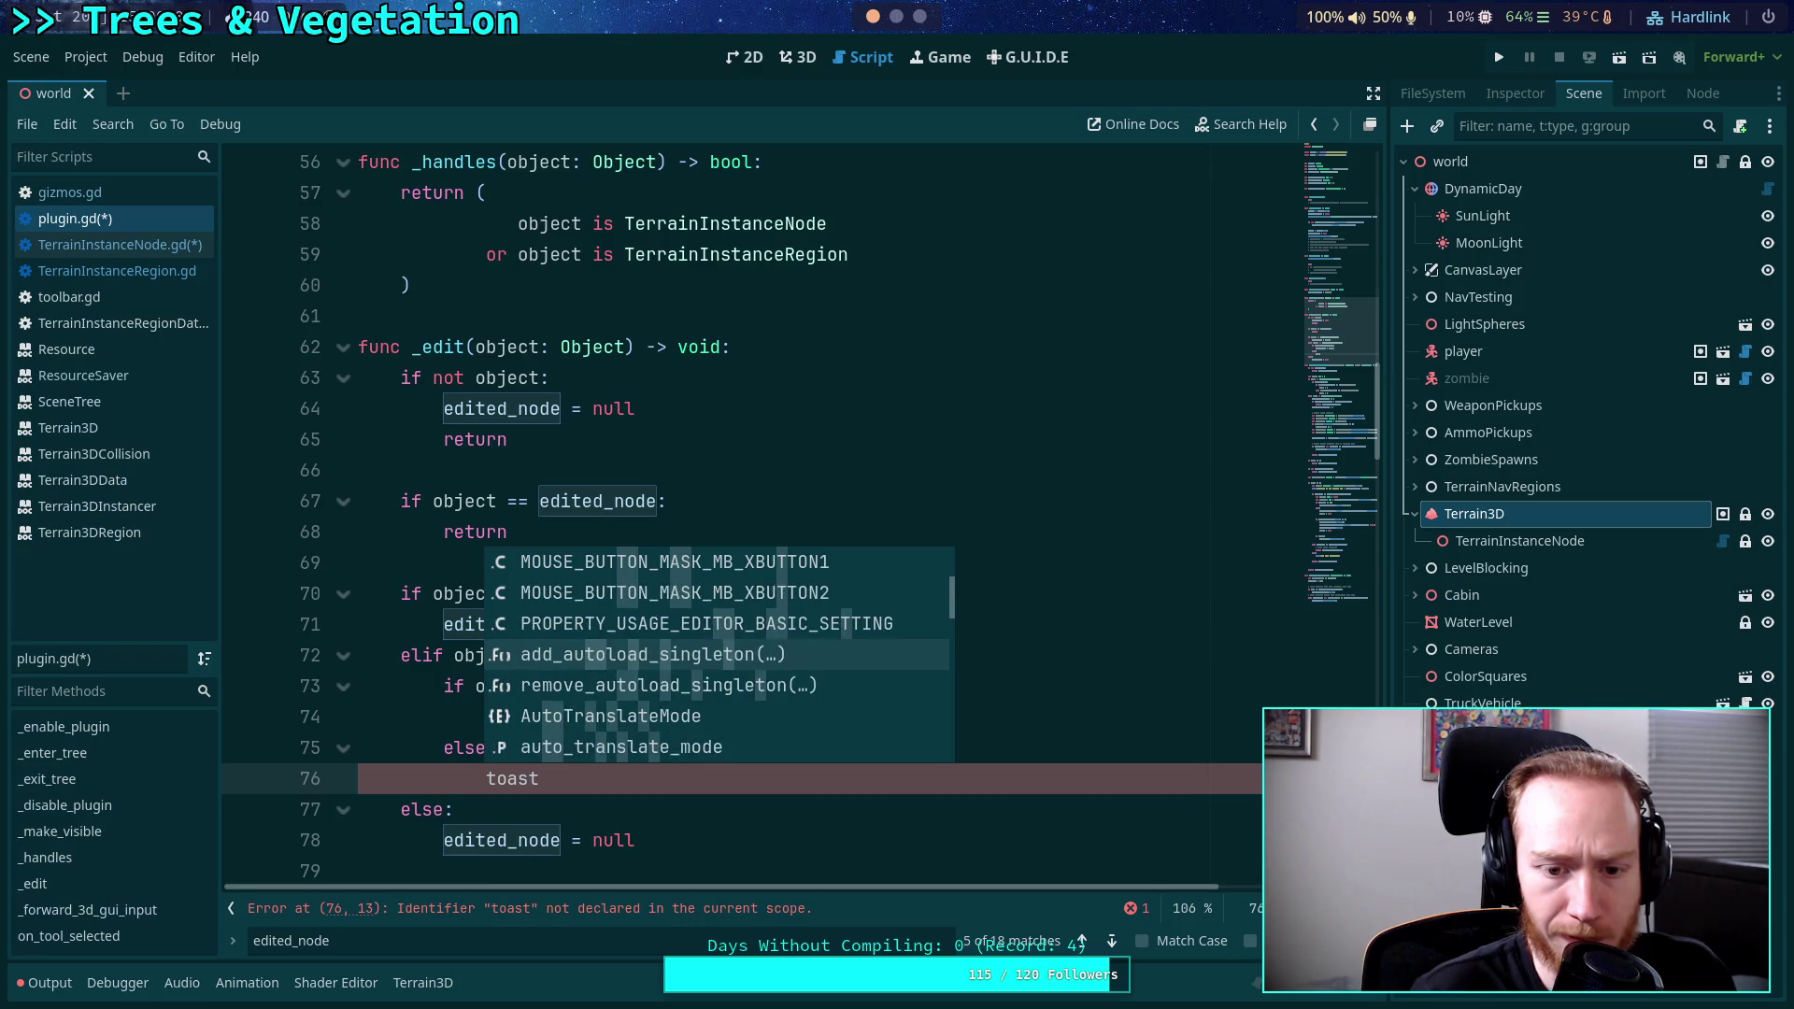
pyautogui.press('Down')
pyautogui.press('Down')
pyautogui.press('Down')
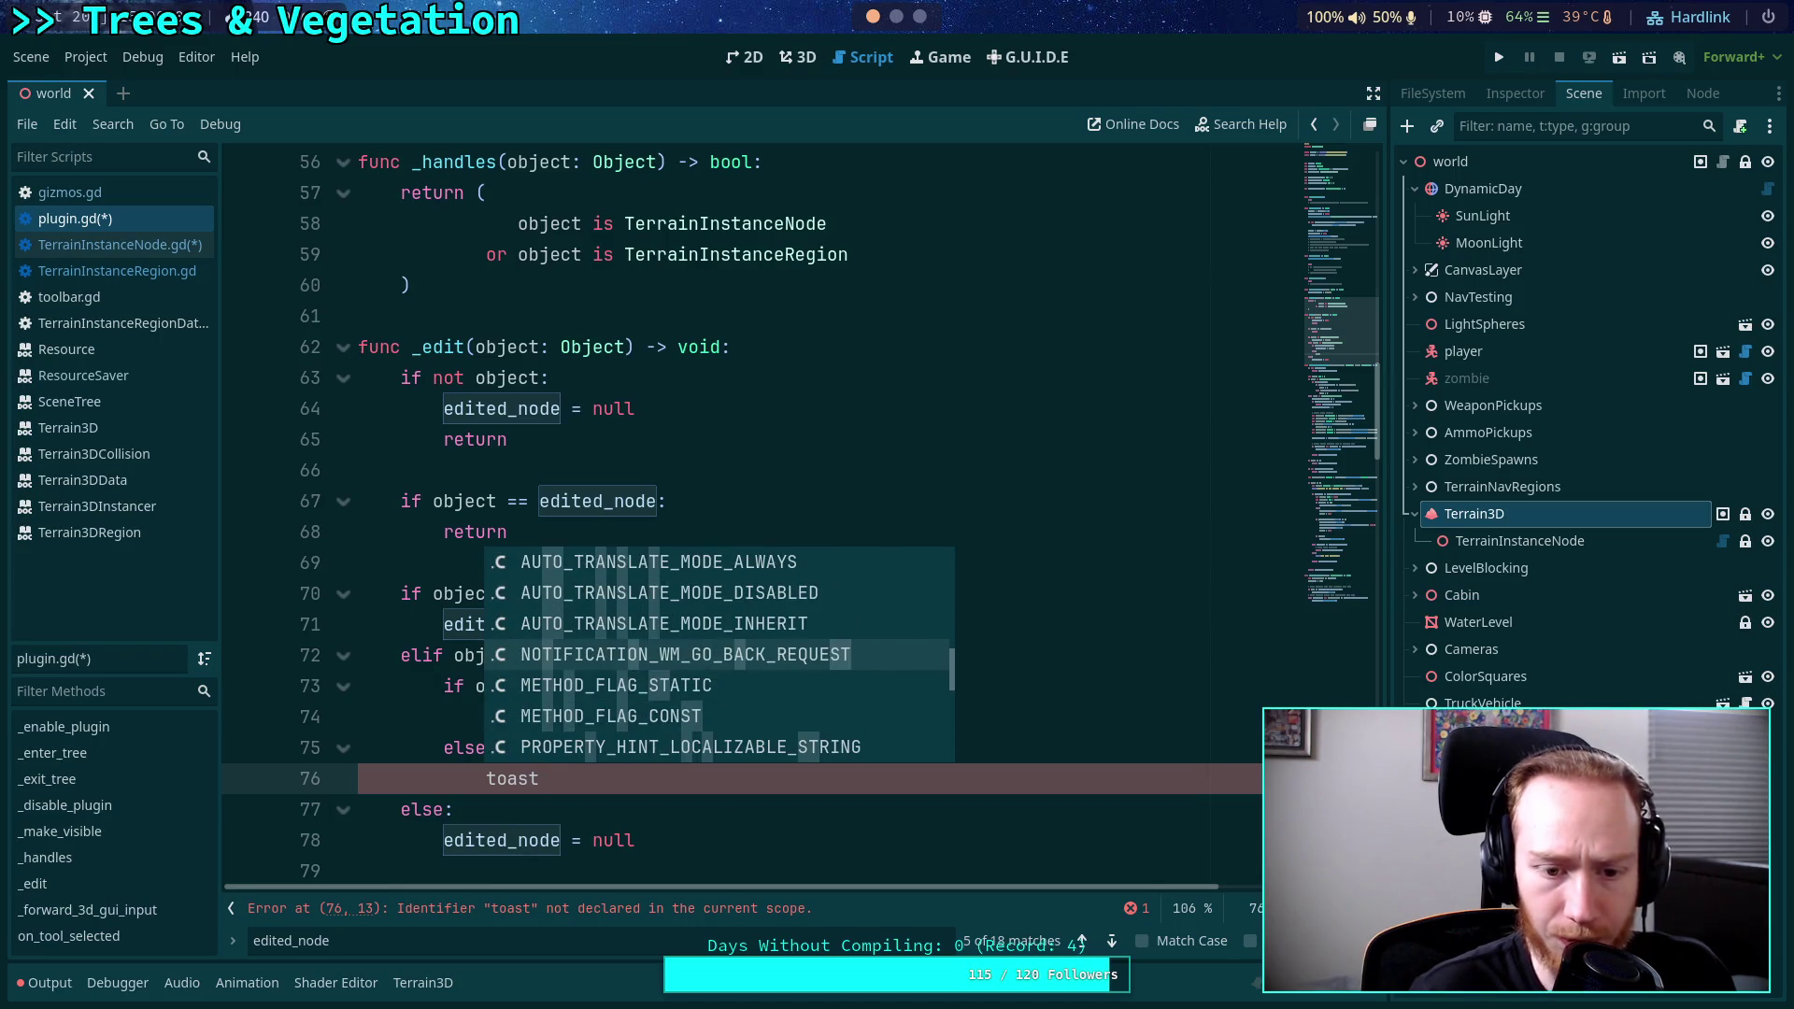
pyautogui.press('BackSpace')
pyautogui.press('BackSpace')
pyautogui.press('BackSpace')
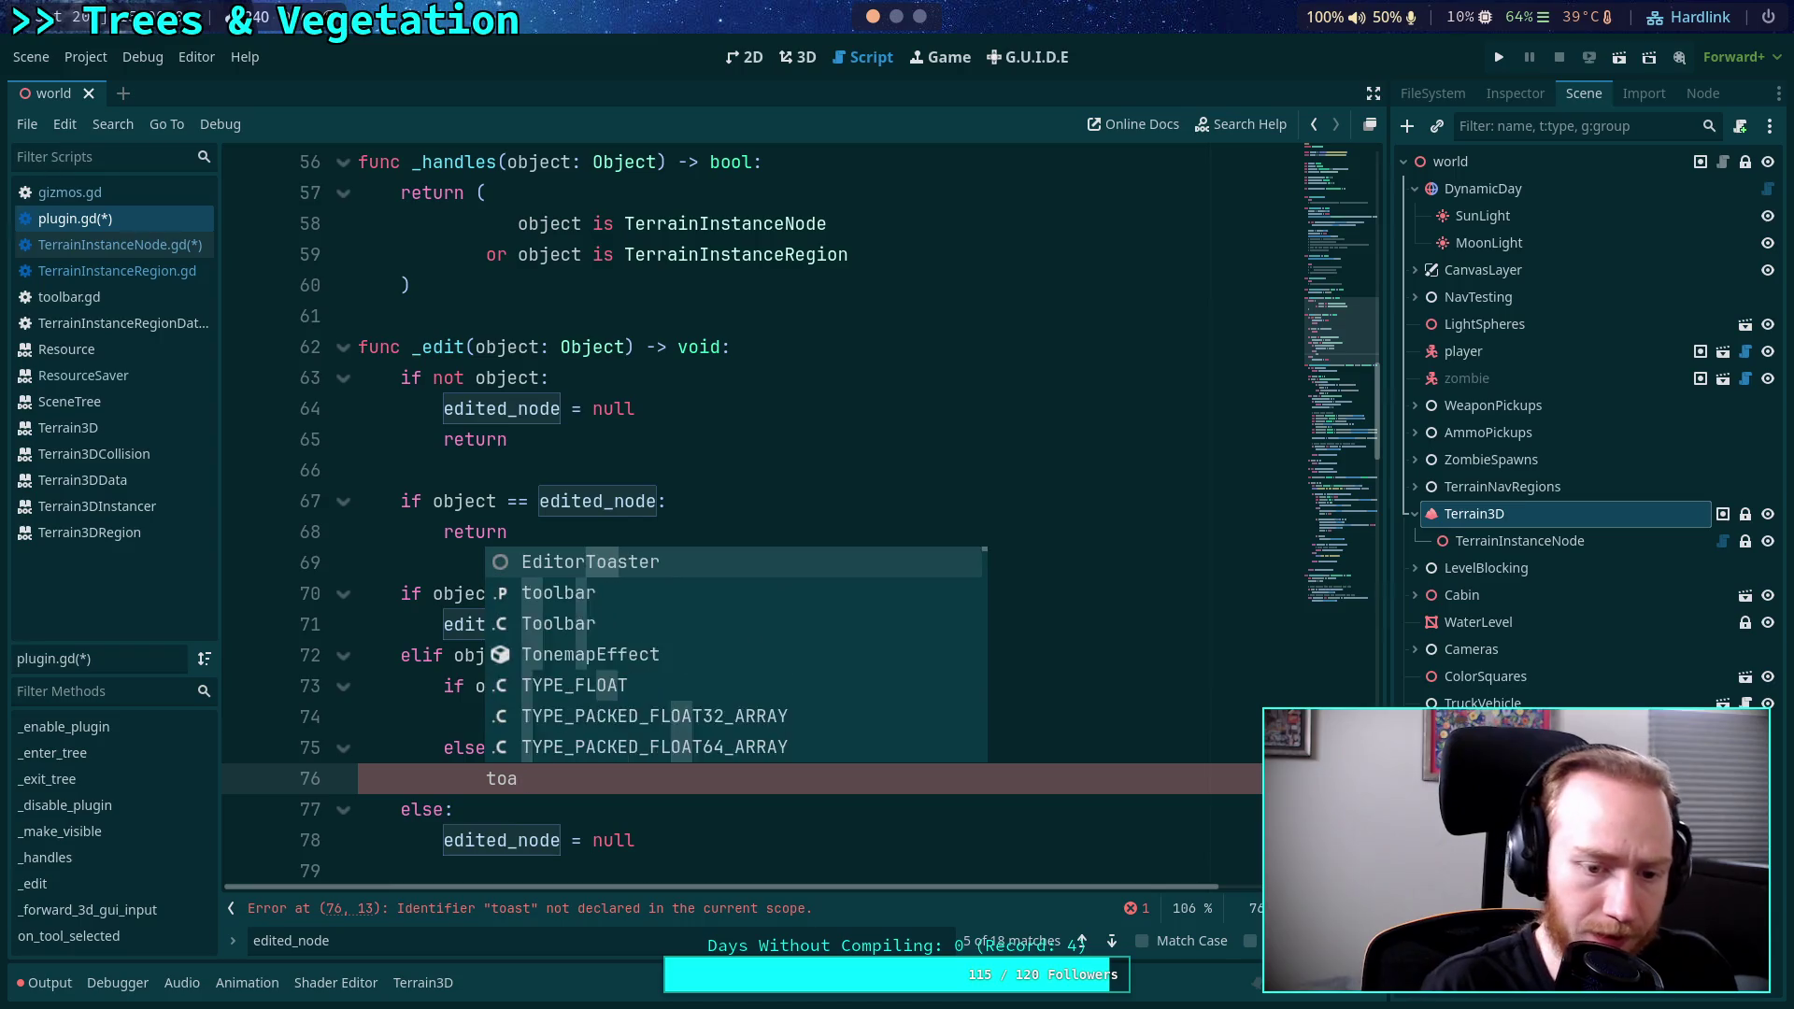
pyautogui.write('get')
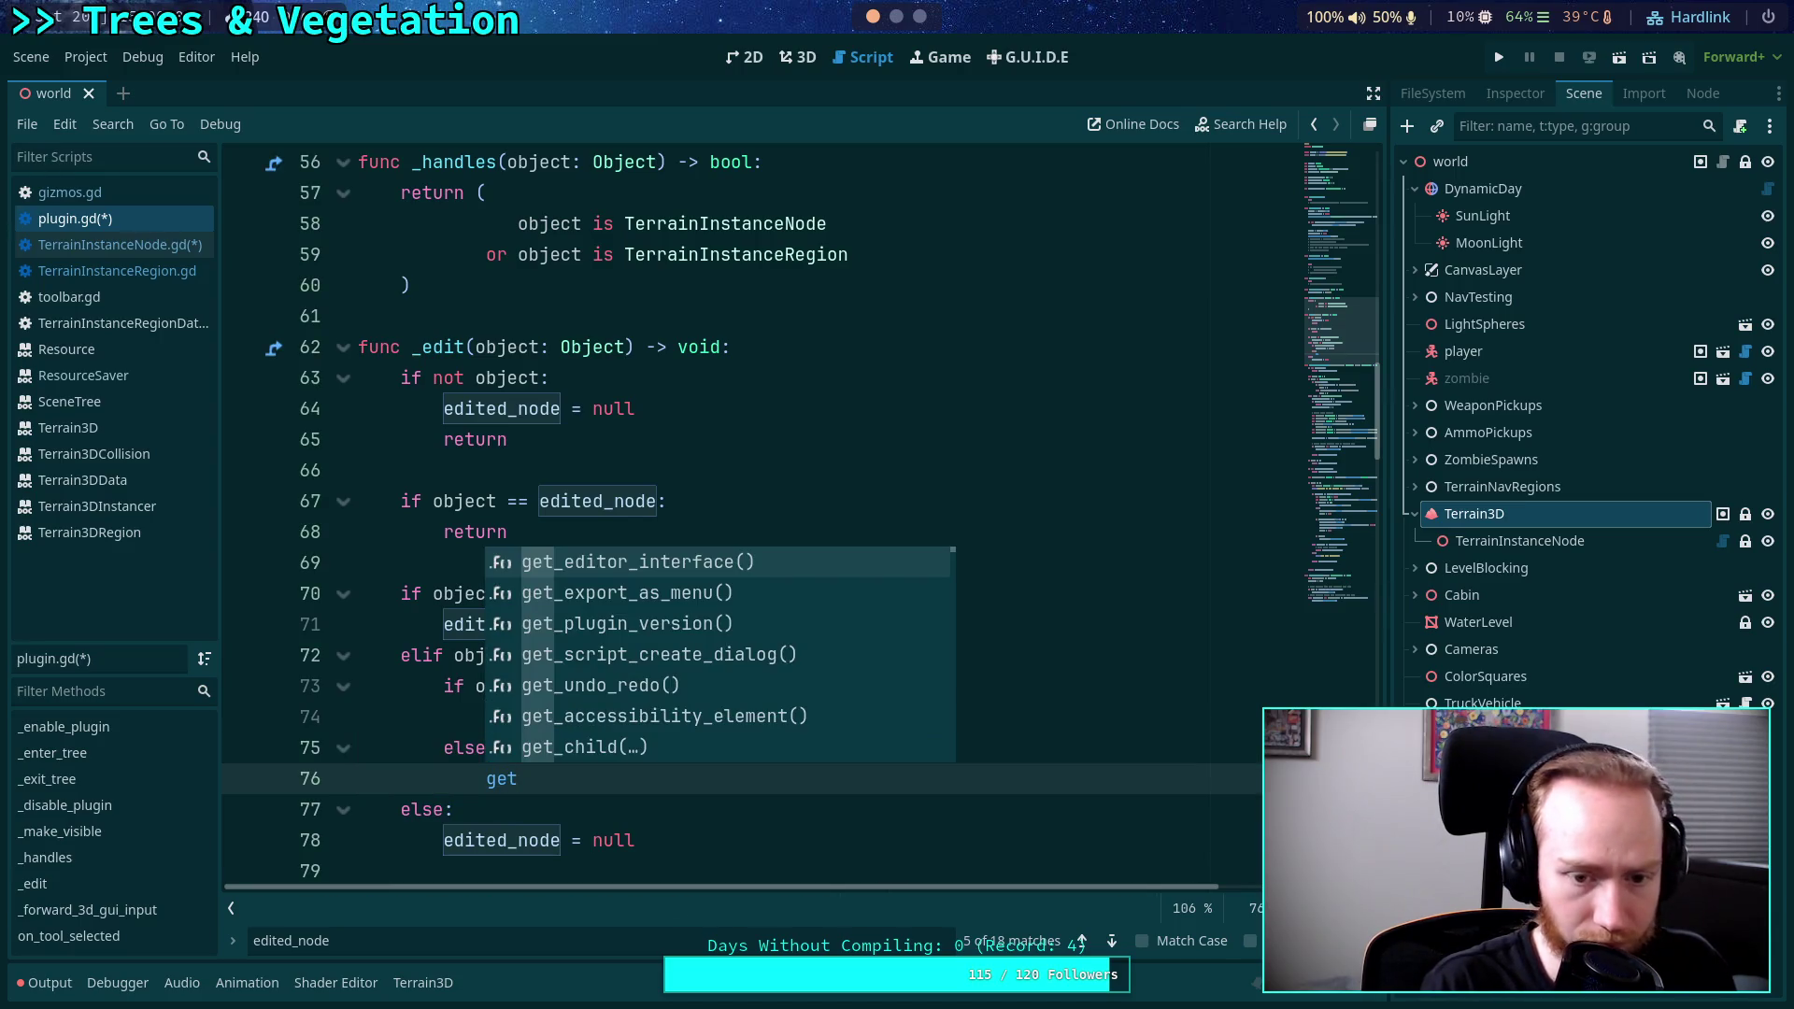
pyautogui.write('_t')
pyautogui.press('Down')
pyautogui.press('Down')
pyautogui.press('Down')
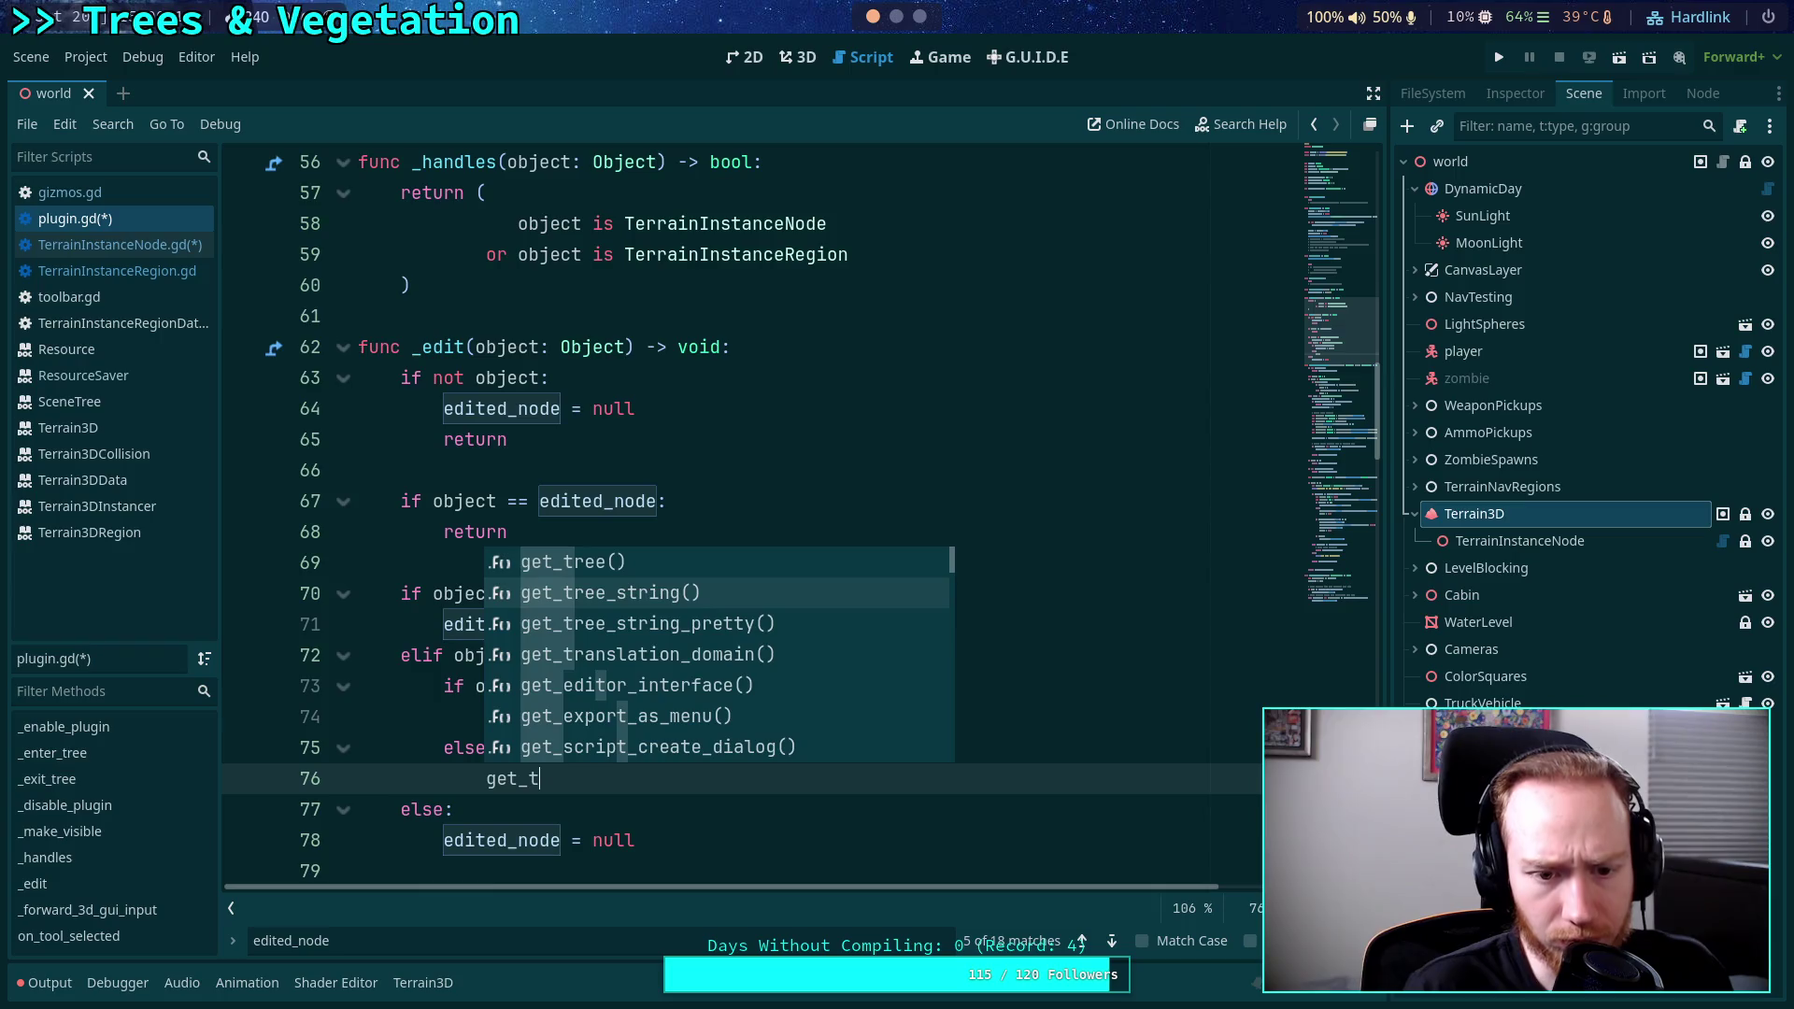
pyautogui.press('Down')
pyautogui.press('Down')
pyautogui.press('Down')
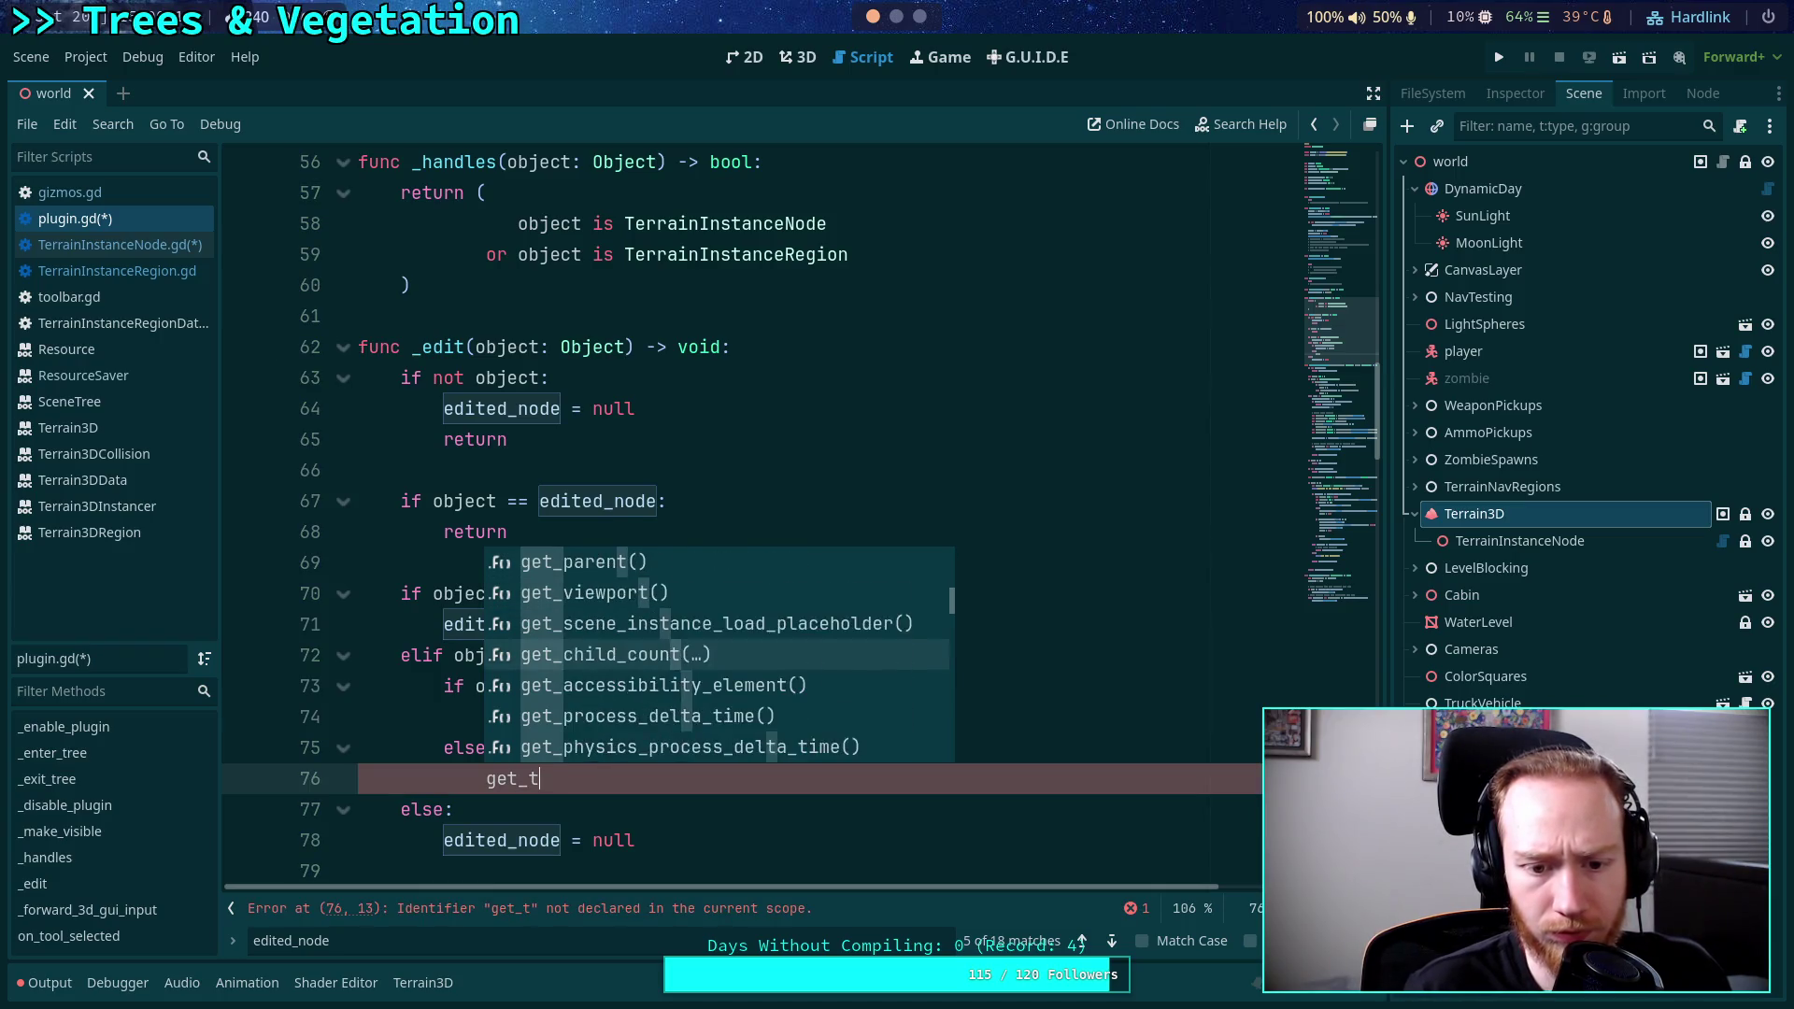
pyautogui.press('Down')
pyautogui.press('Down')
pyautogui.press('Down')
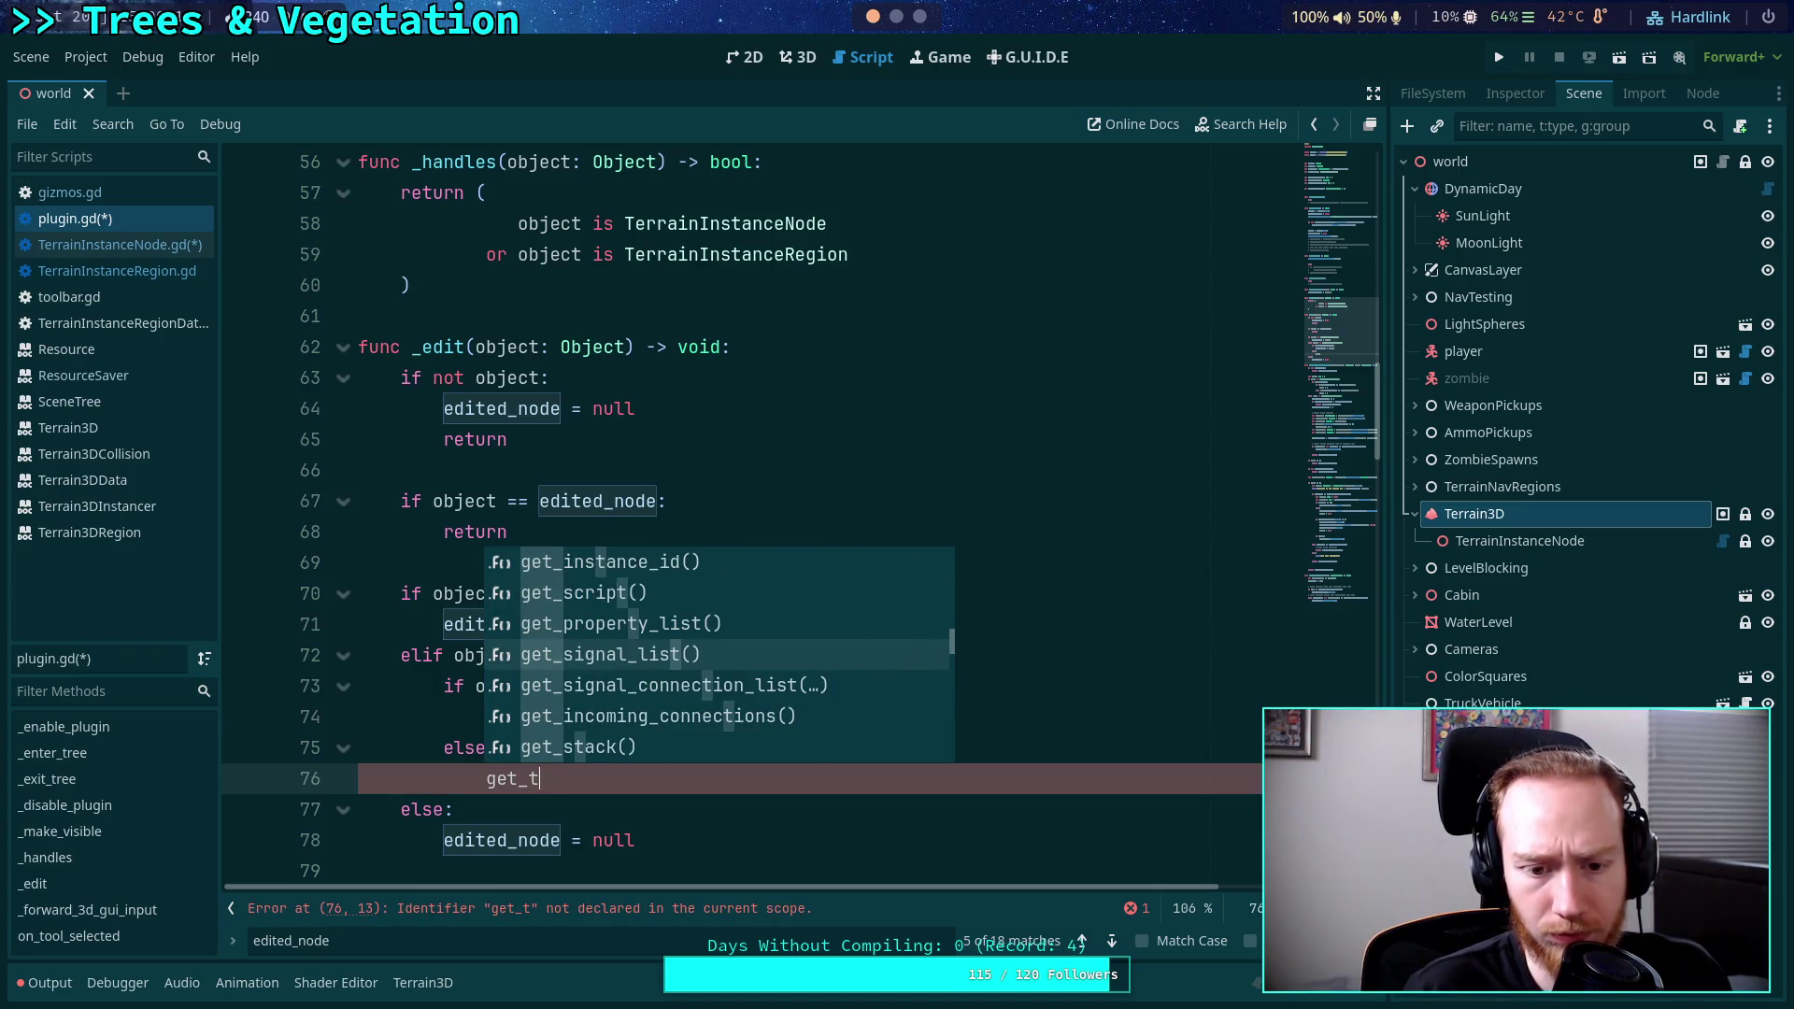
pyautogui.press('BackSpace')
pyautogui.press('BackSpace')
pyautogui.press('BackSpace')
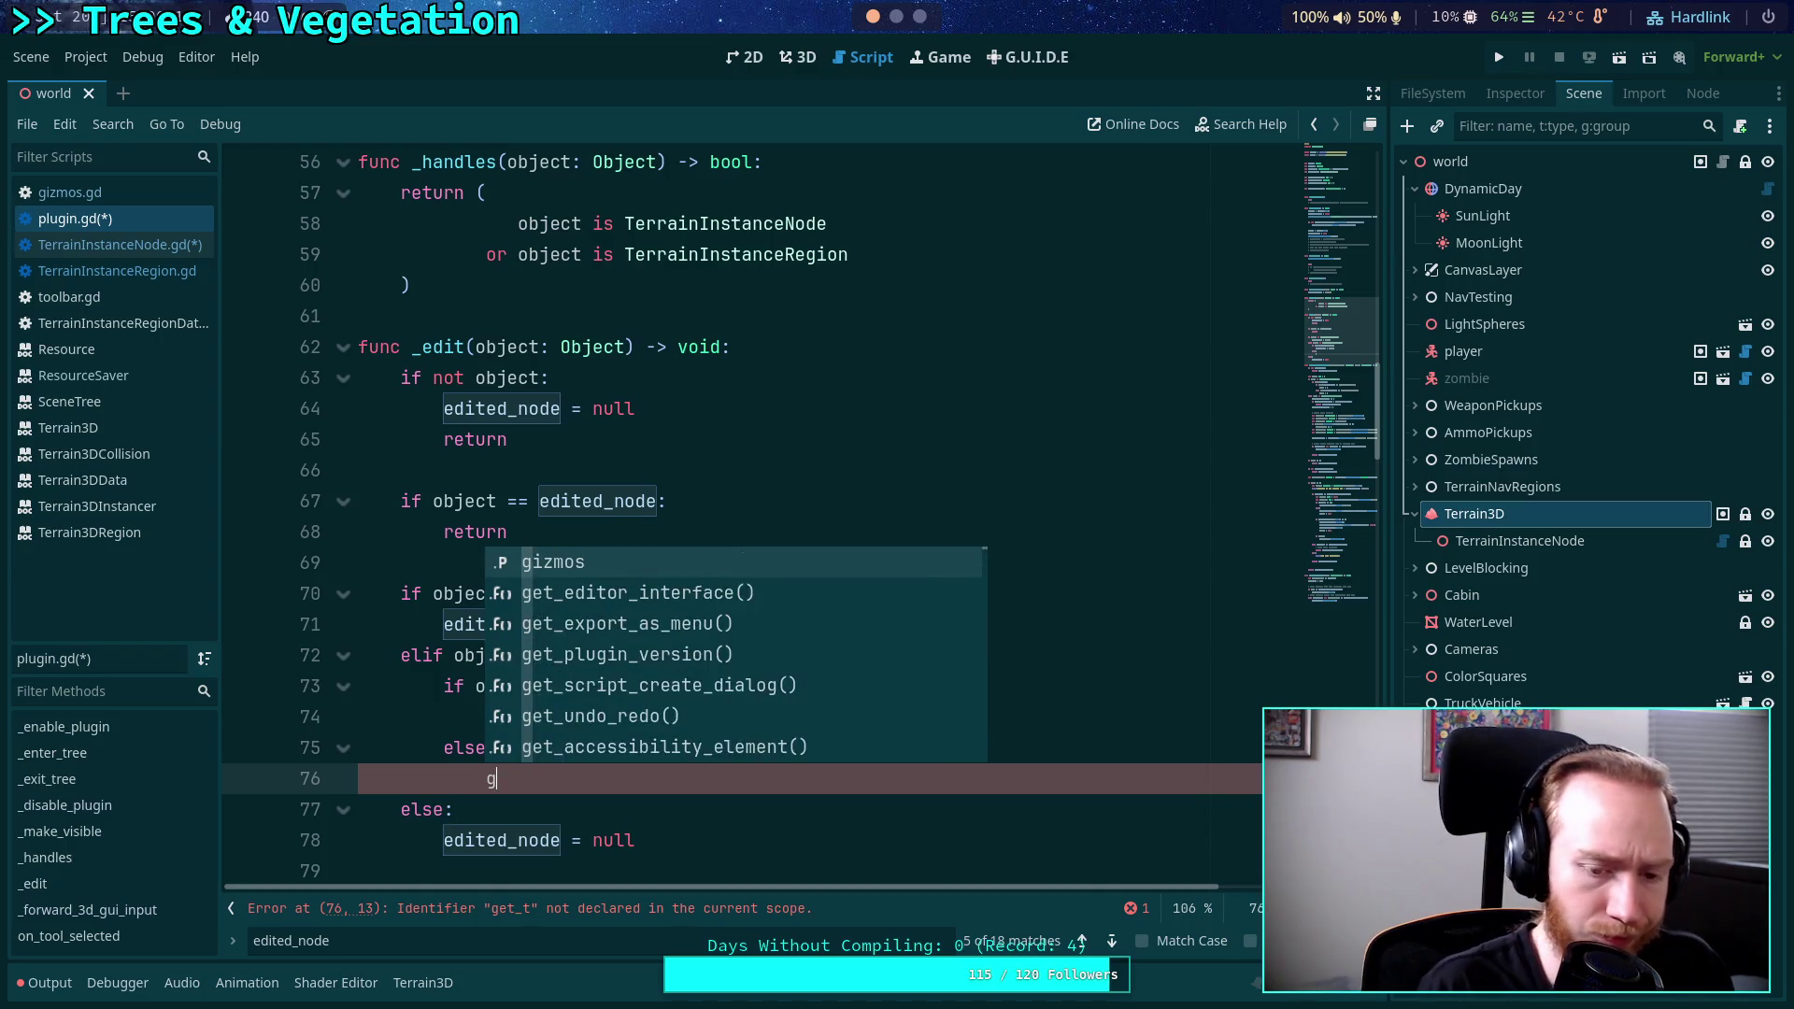
# Write EditorInterface.get_editor_toaster().push_toast( in the else branch via autocomplete.
pyautogui.write('Editor')
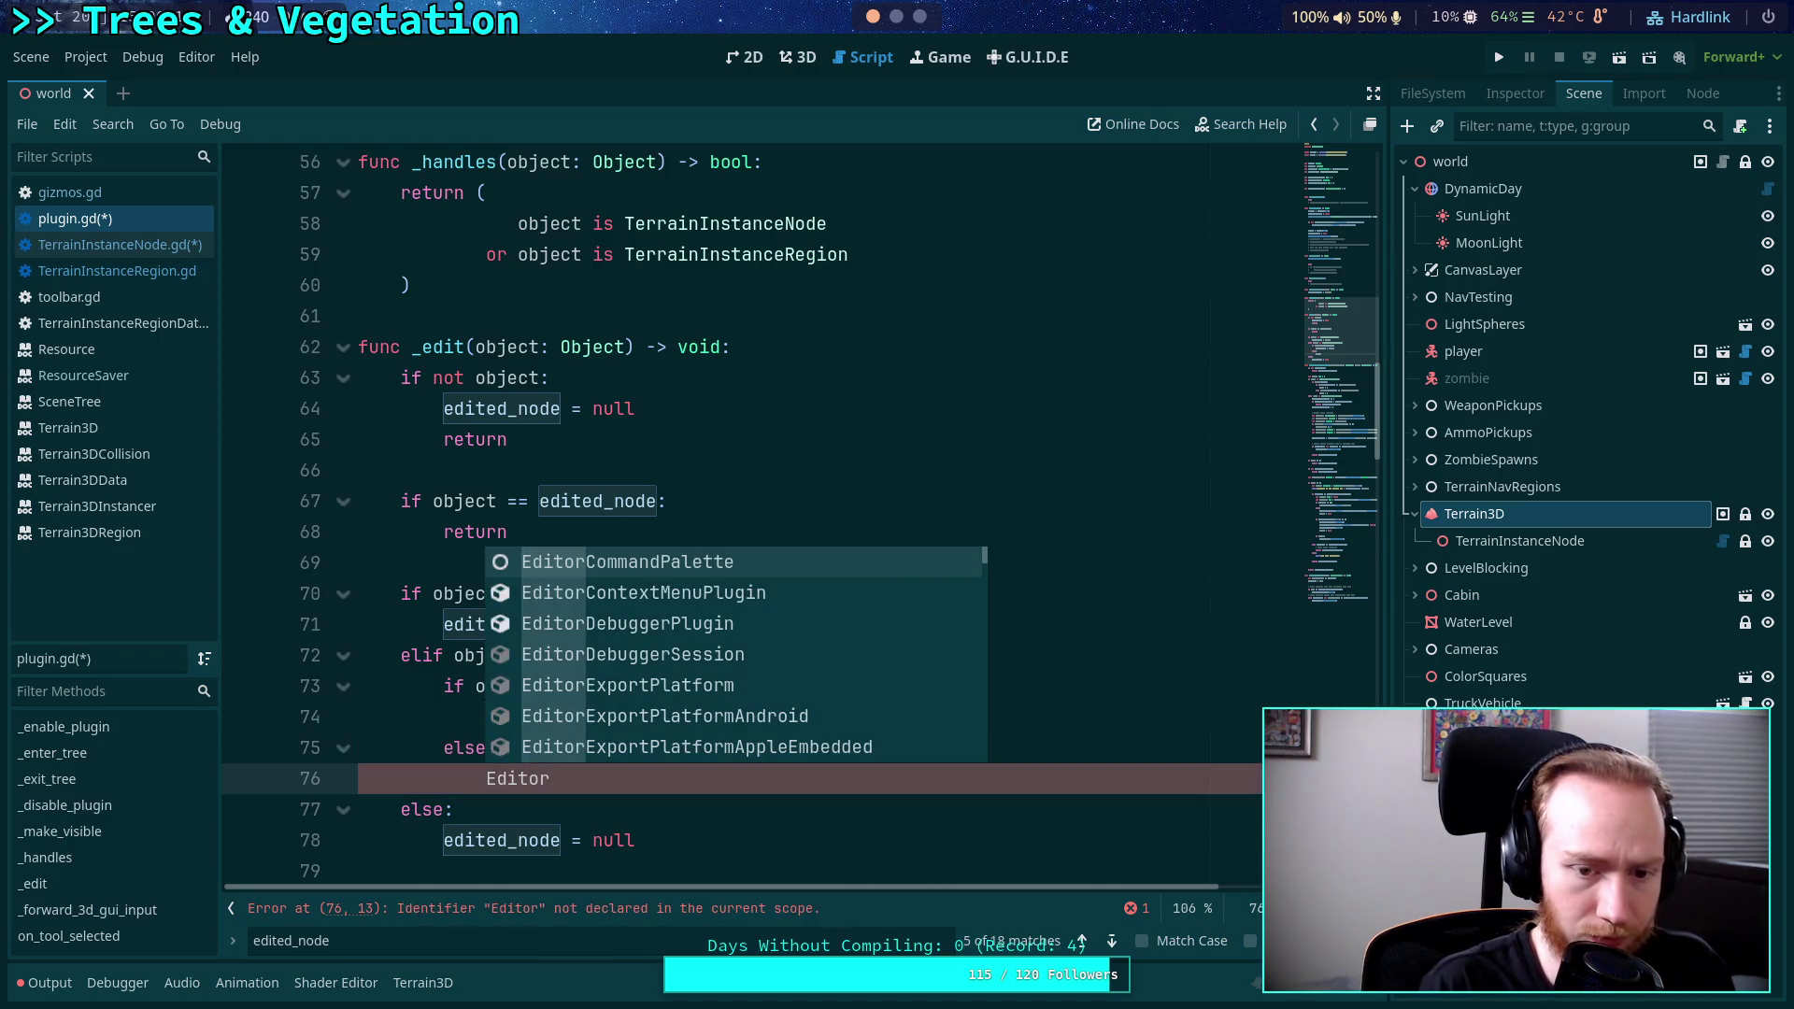
pyautogui.write('IN')
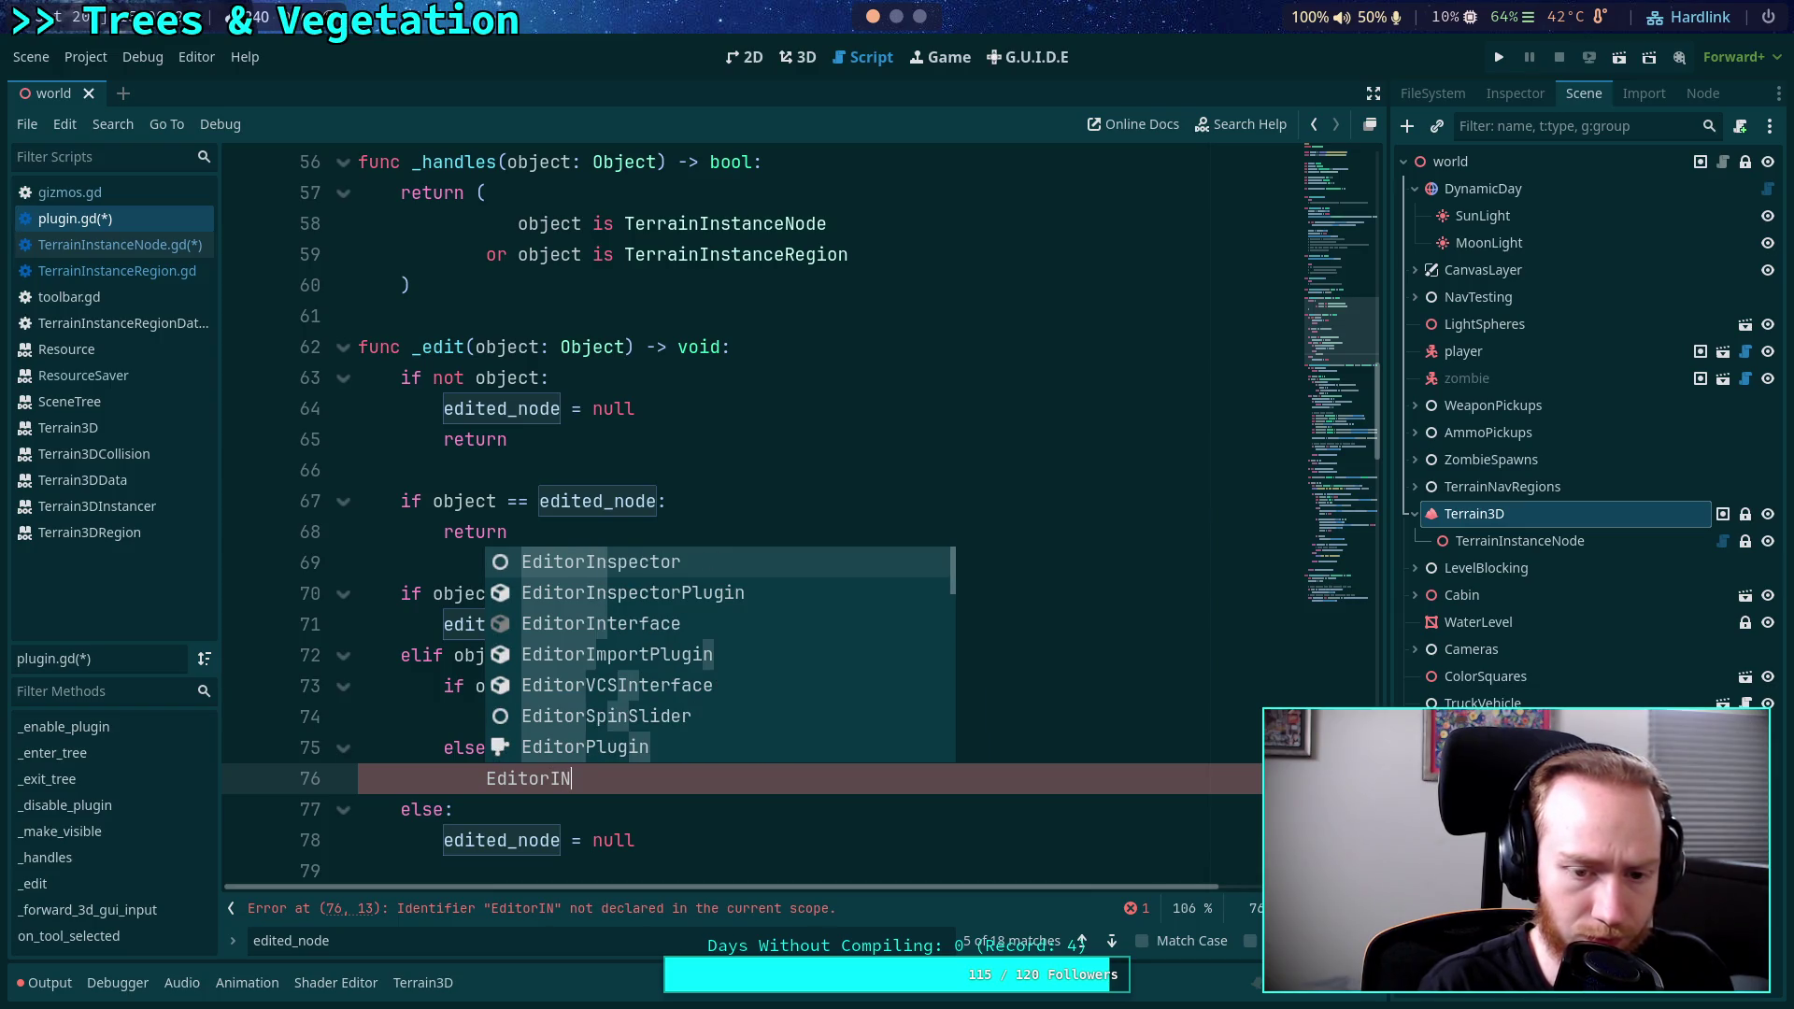
pyautogui.press('Down')
pyautogui.press('Down')
pyautogui.press('Return')
pyautogui.write('.t')
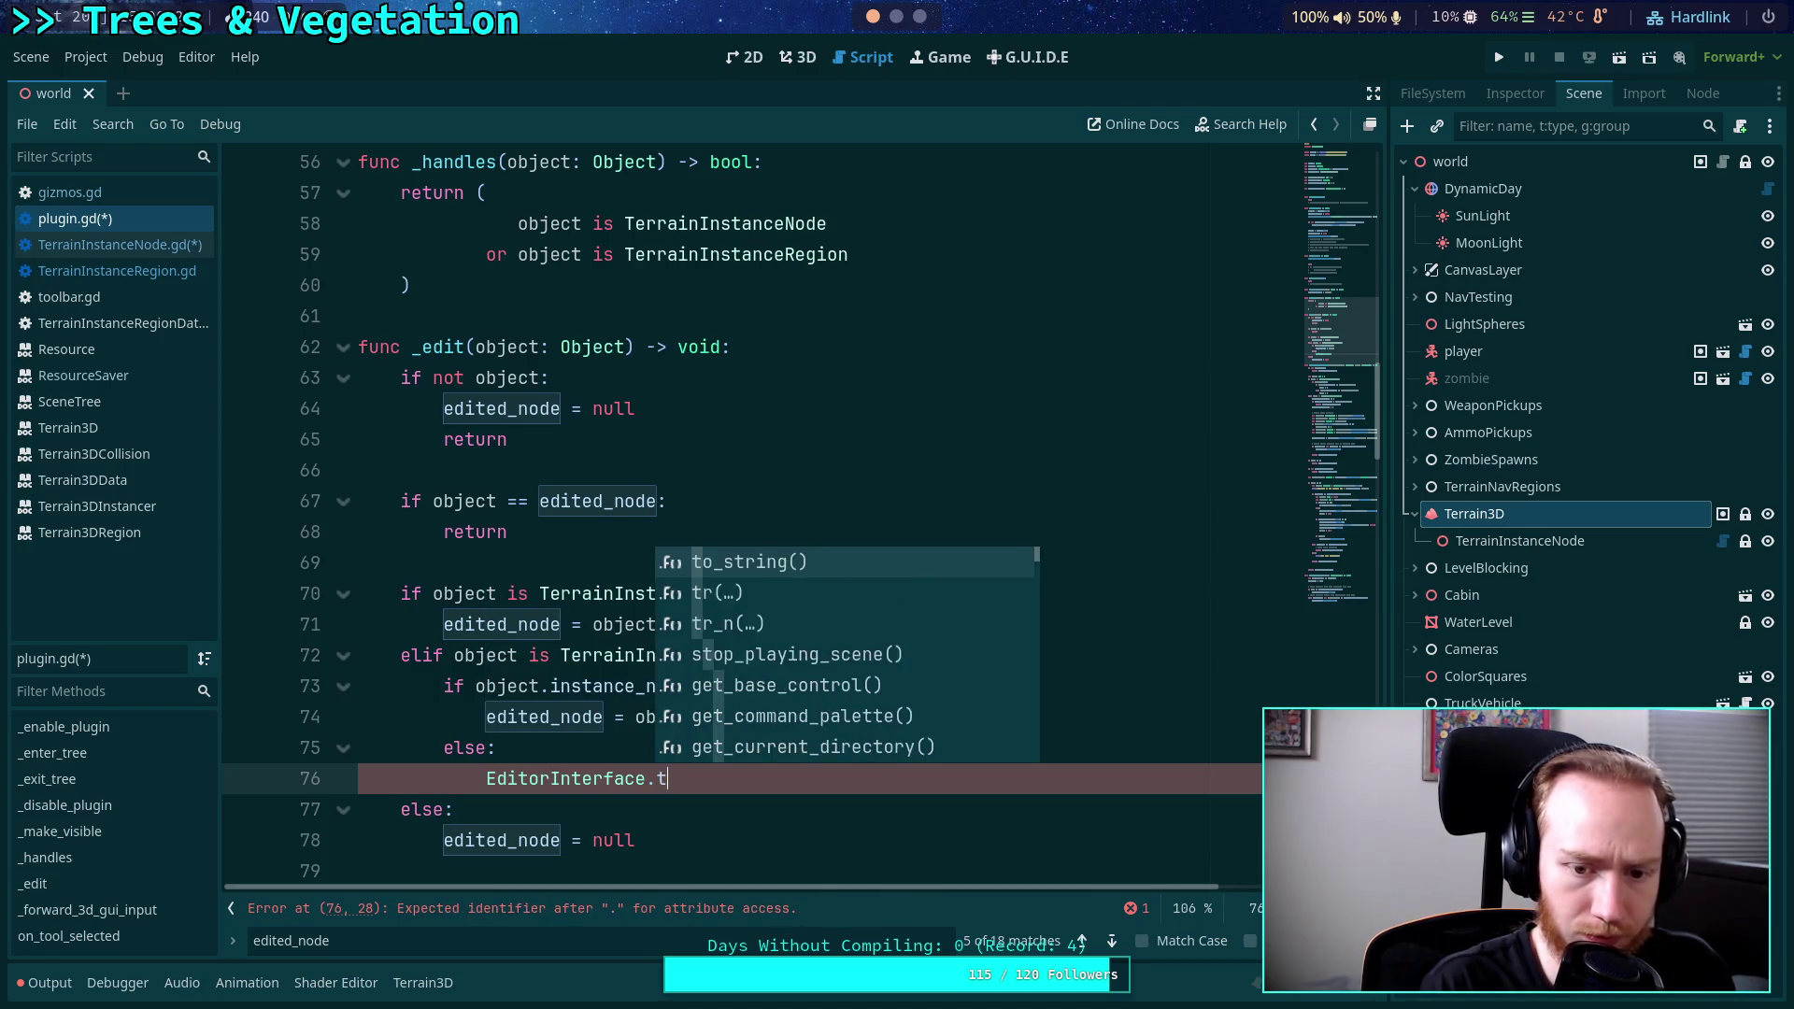
pyautogui.write('oast')
pyautogui.press('Return')
pyautogui.write('.')
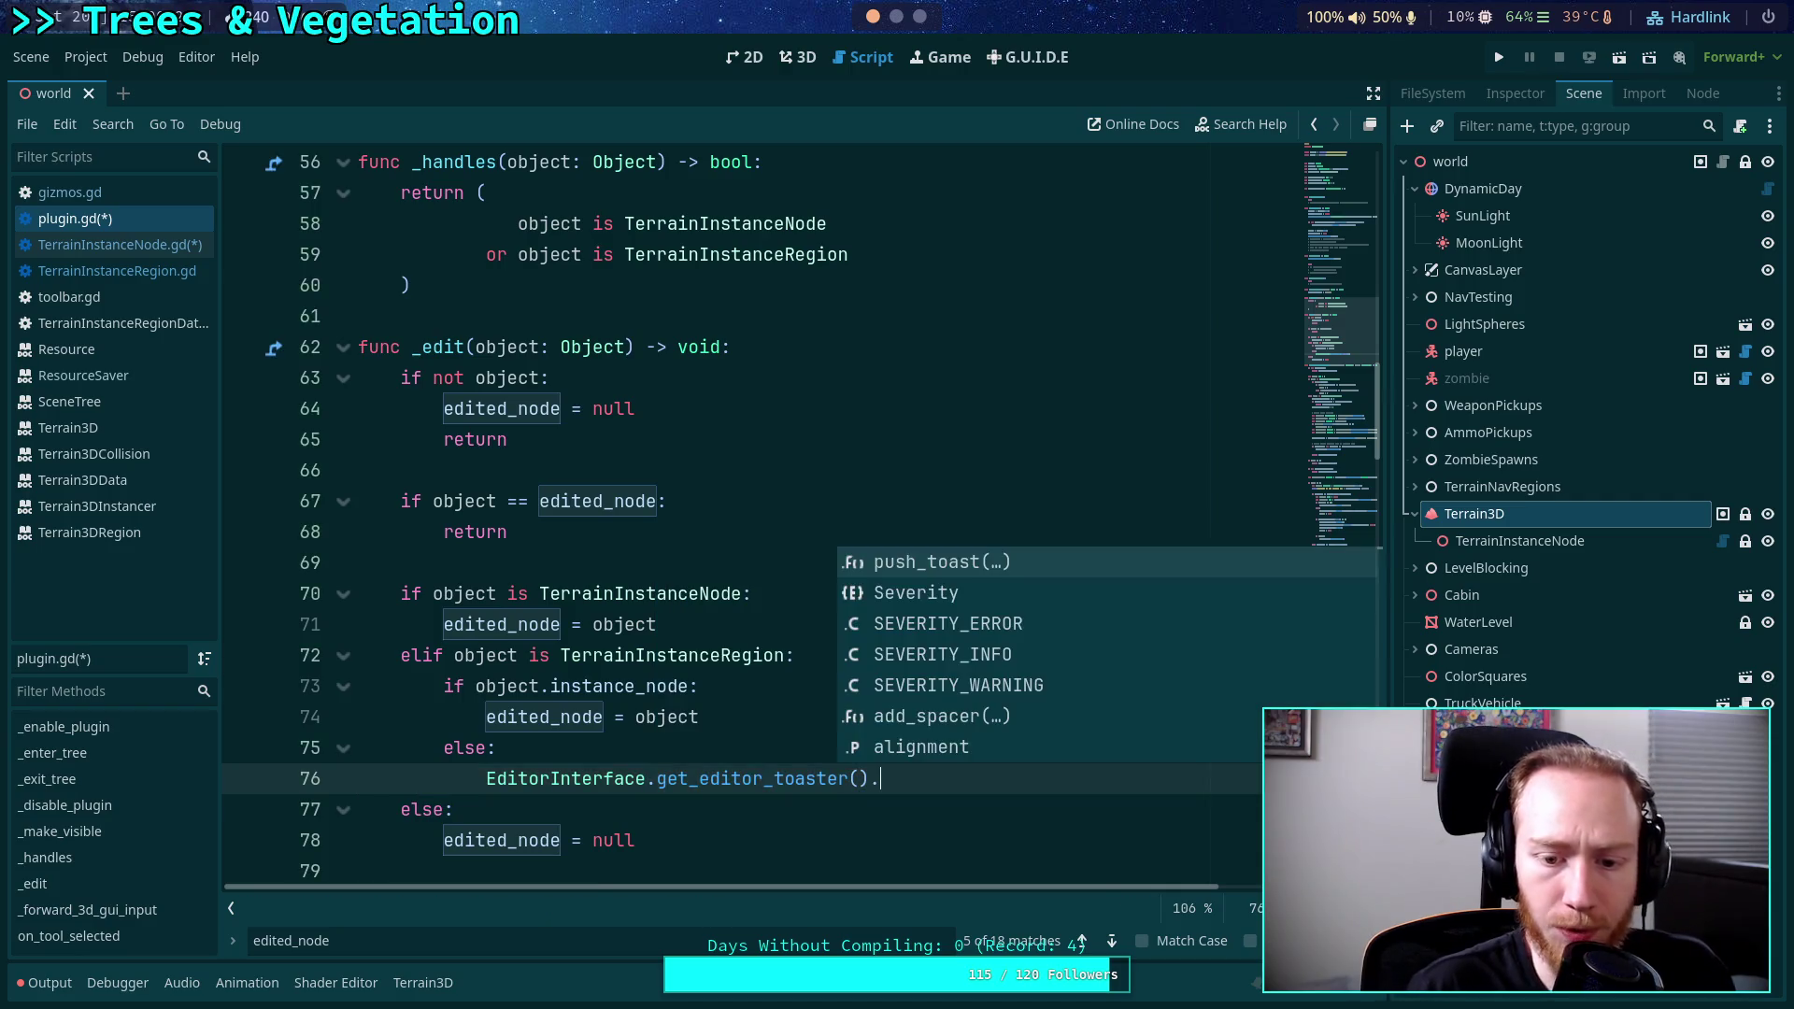
pyautogui.press('Return')
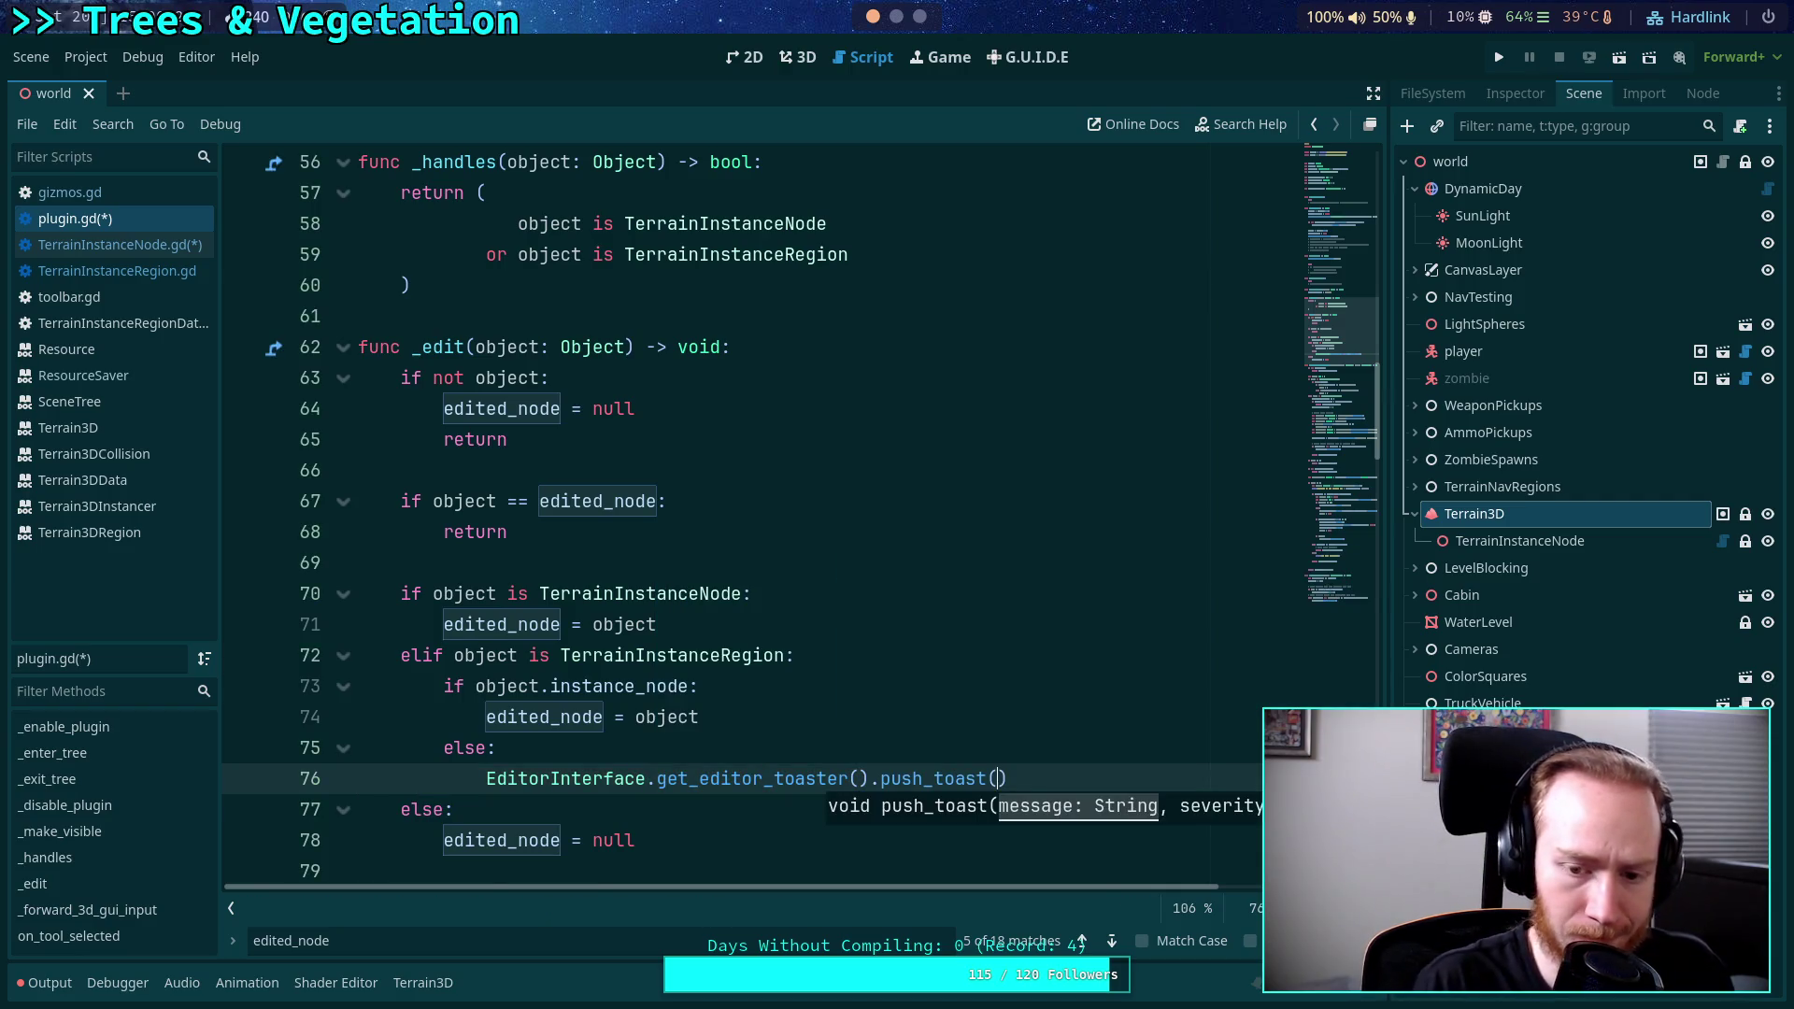
pyautogui.press('Return')
pyautogui.write("'")
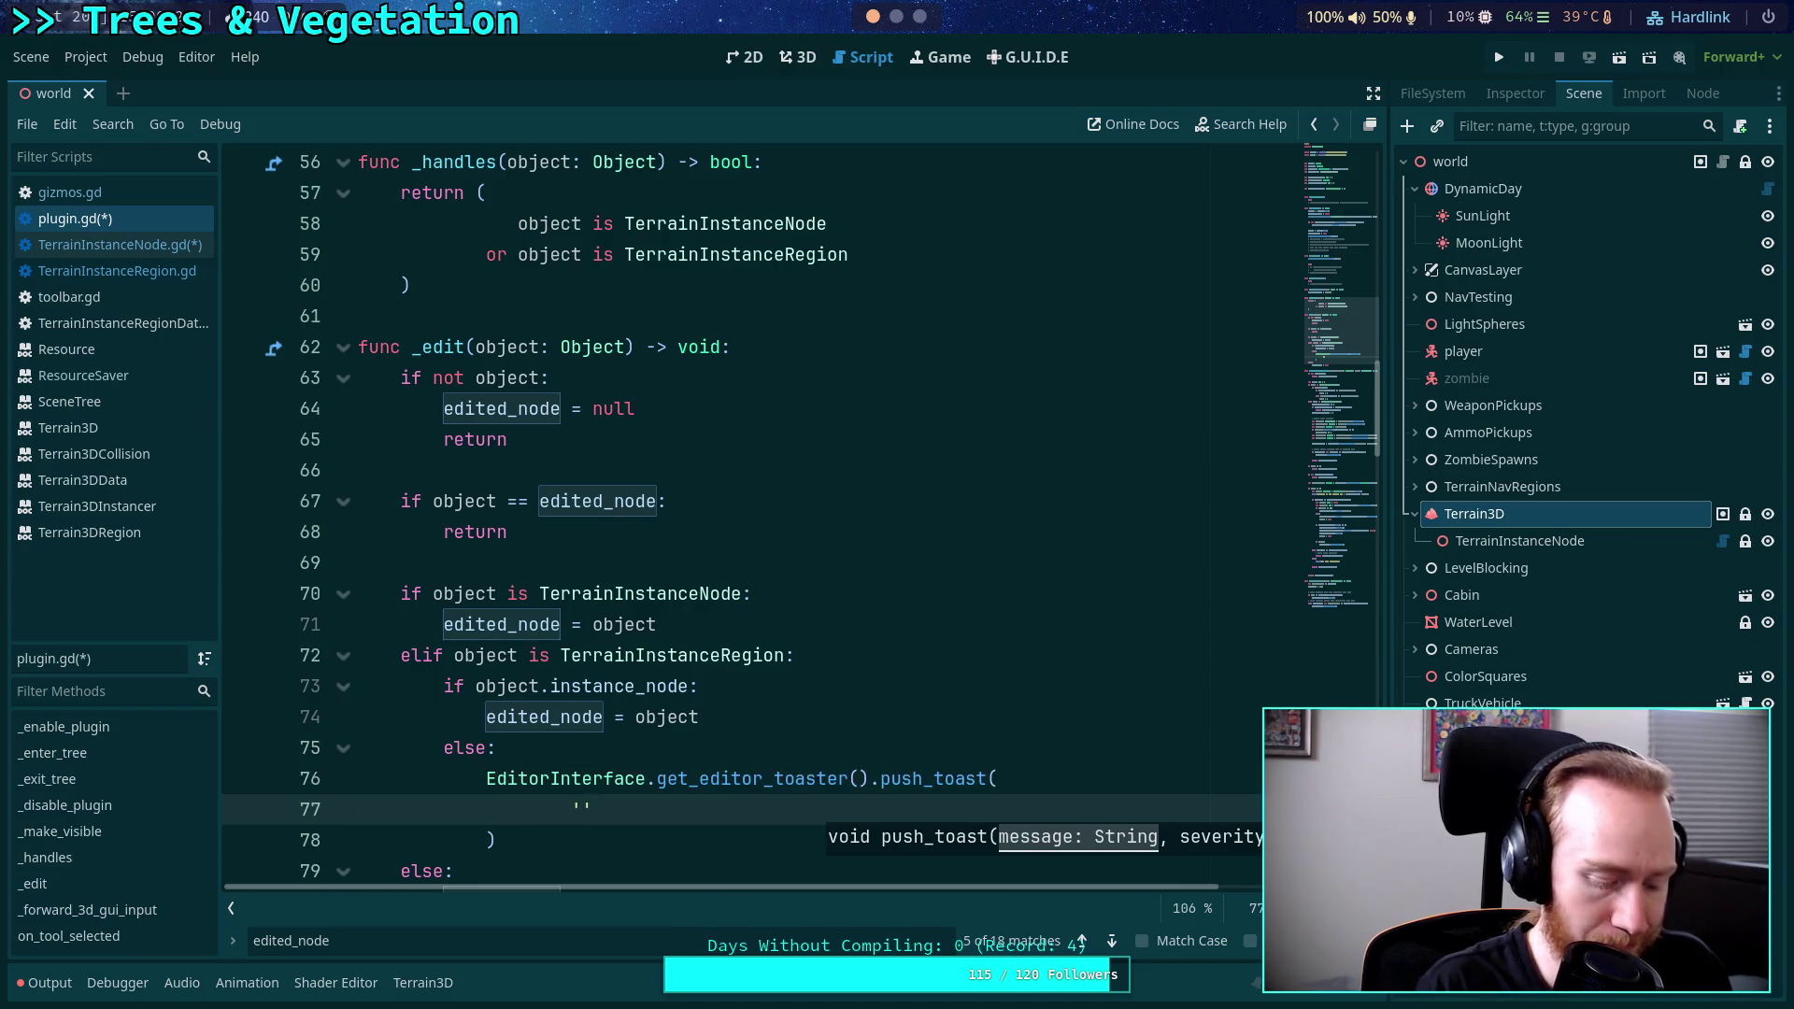
# Type the message 'TerrainInstanceRegion selected has no owning TerrainInstanceNode!' and begin 'Please ensure the region'.
pyautogui.write('TerrainIn')
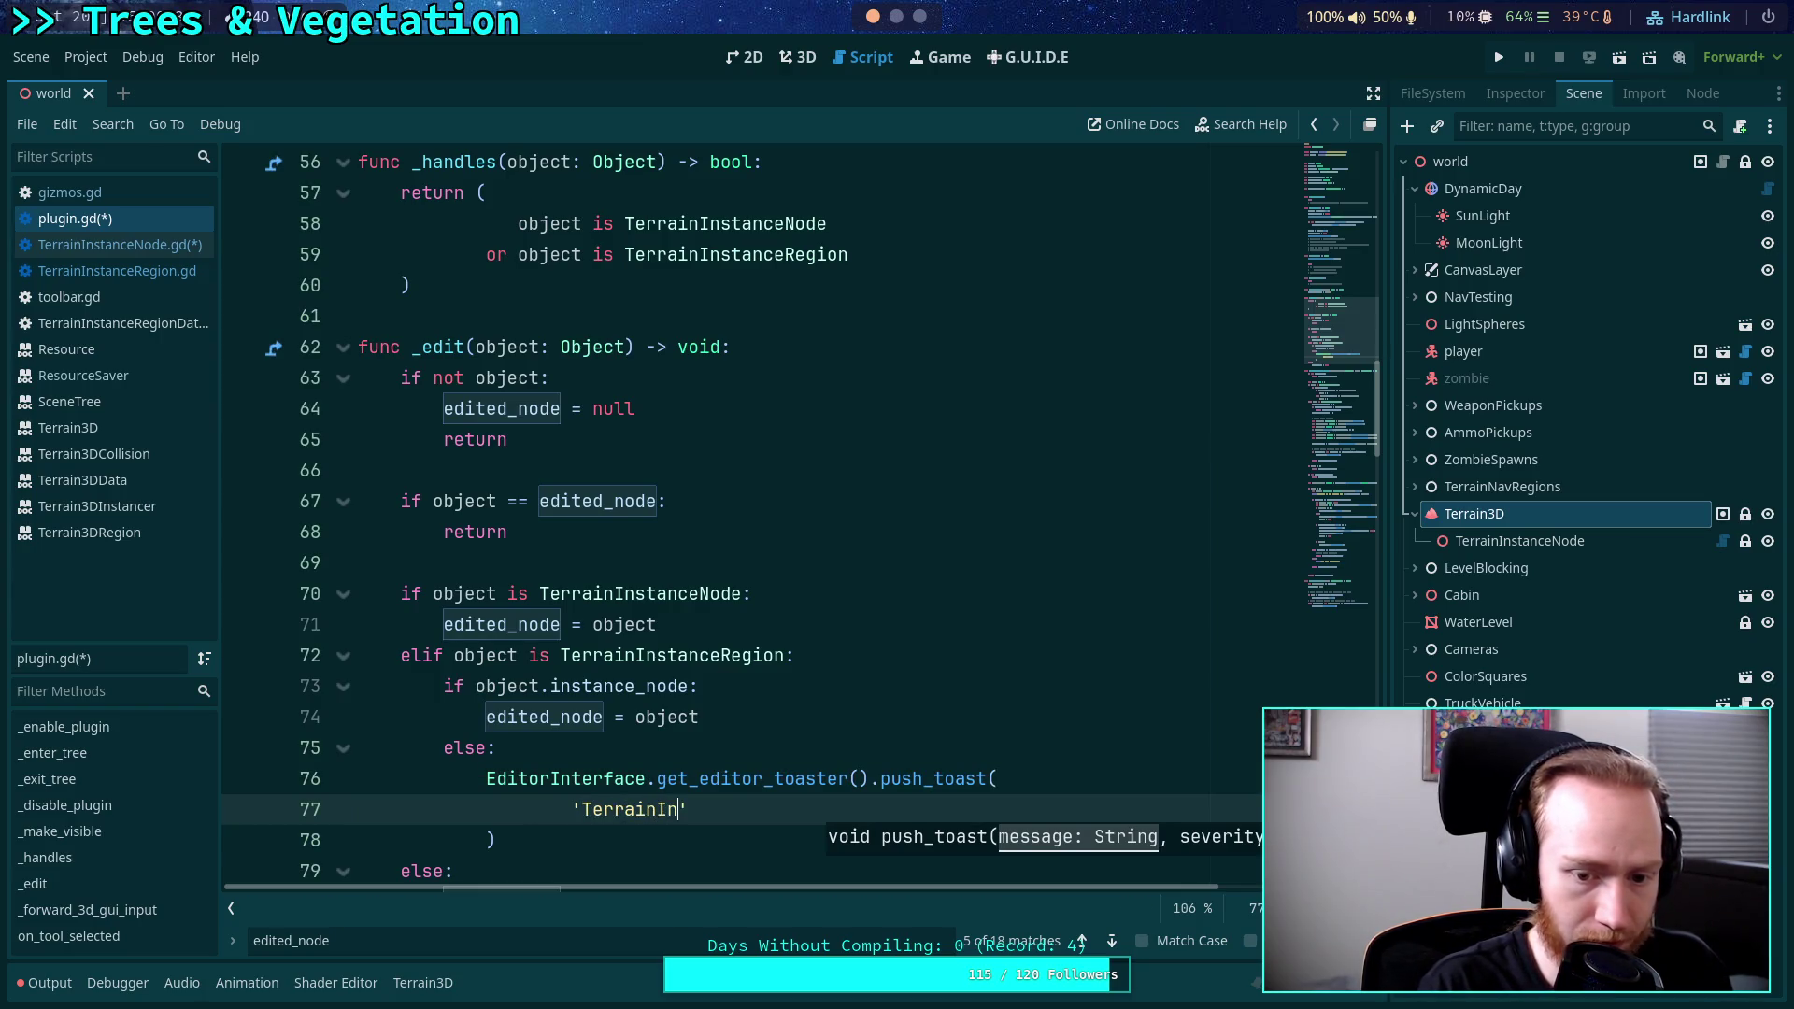
pyautogui.write('anceRegion ')
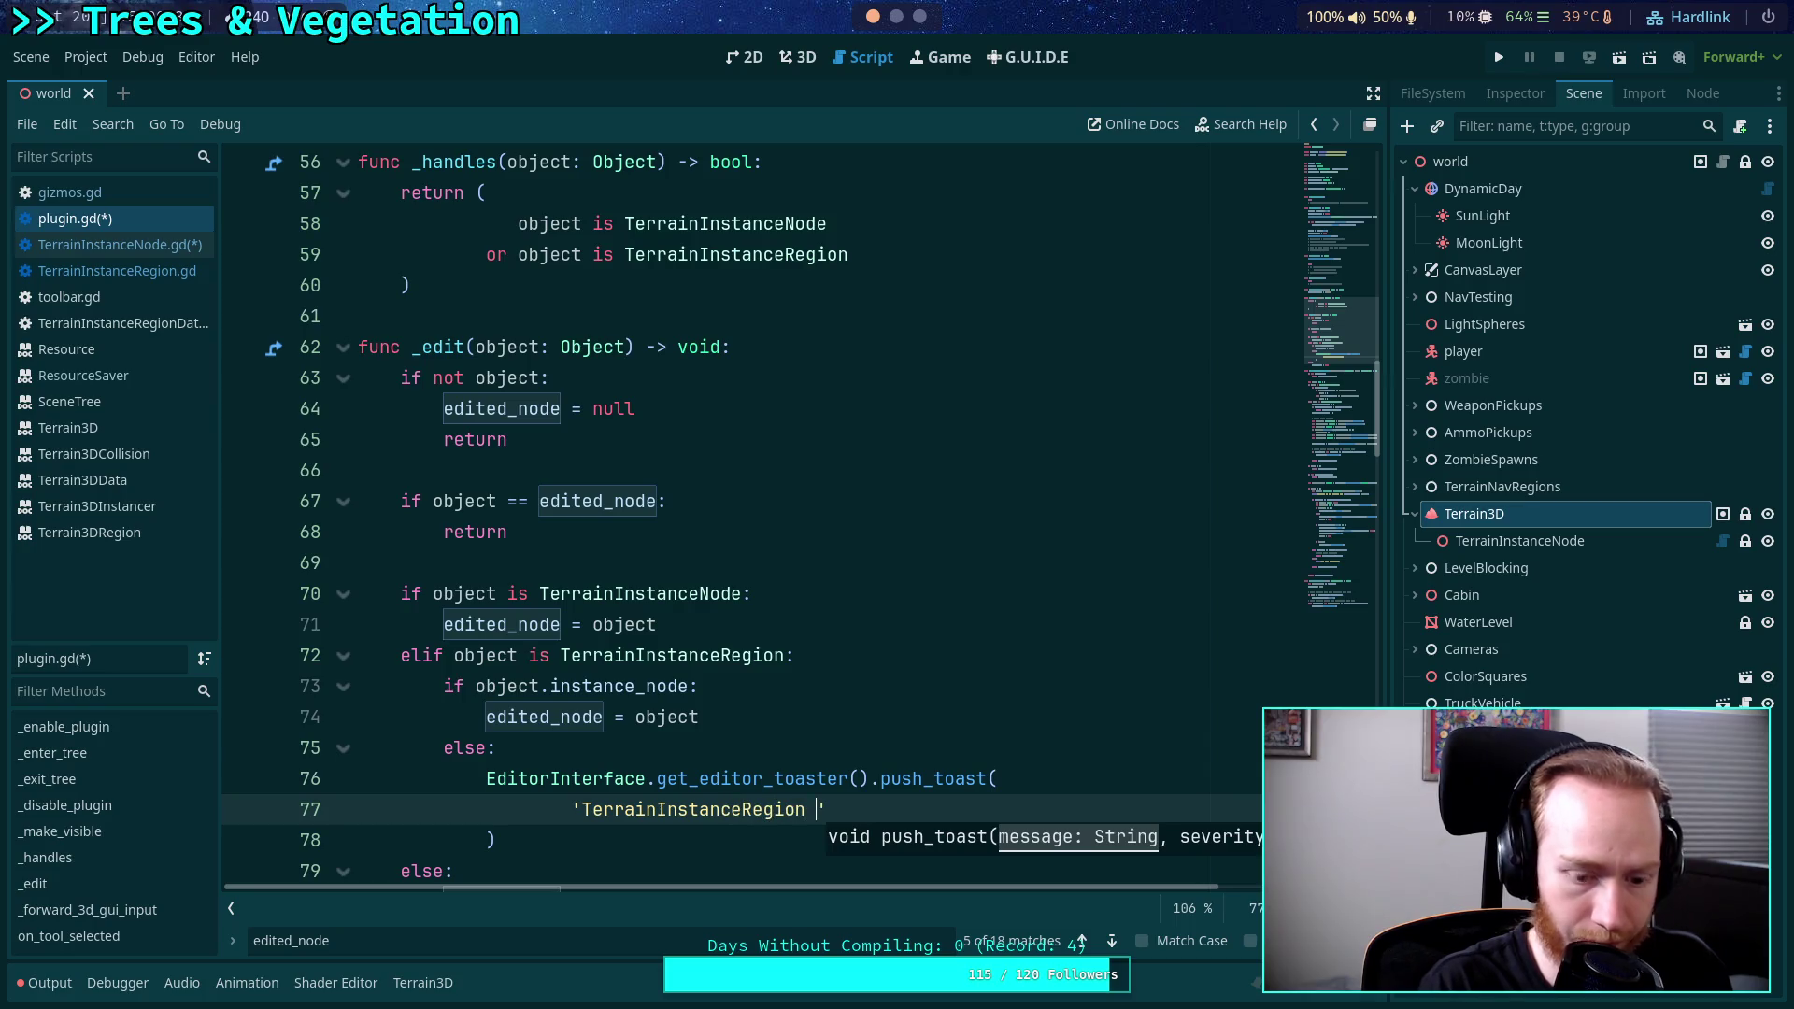
pyautogui.write('selected ')
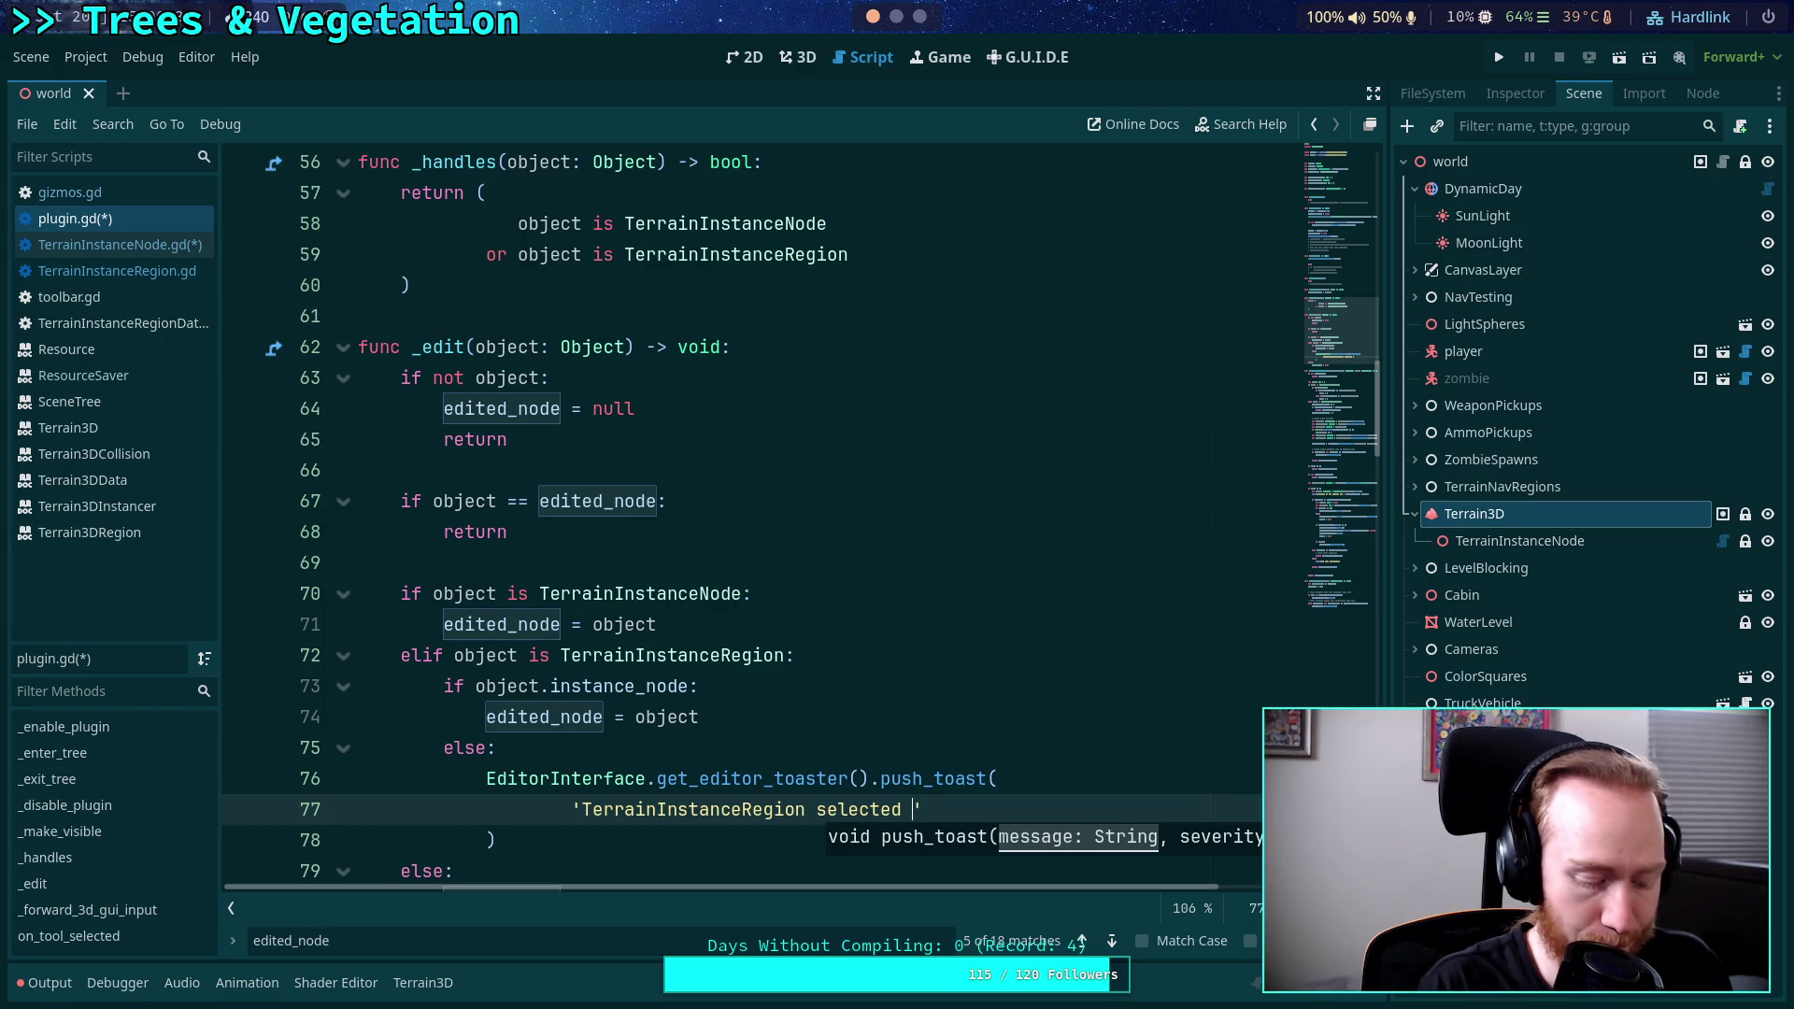
pyautogui.write('has no ')
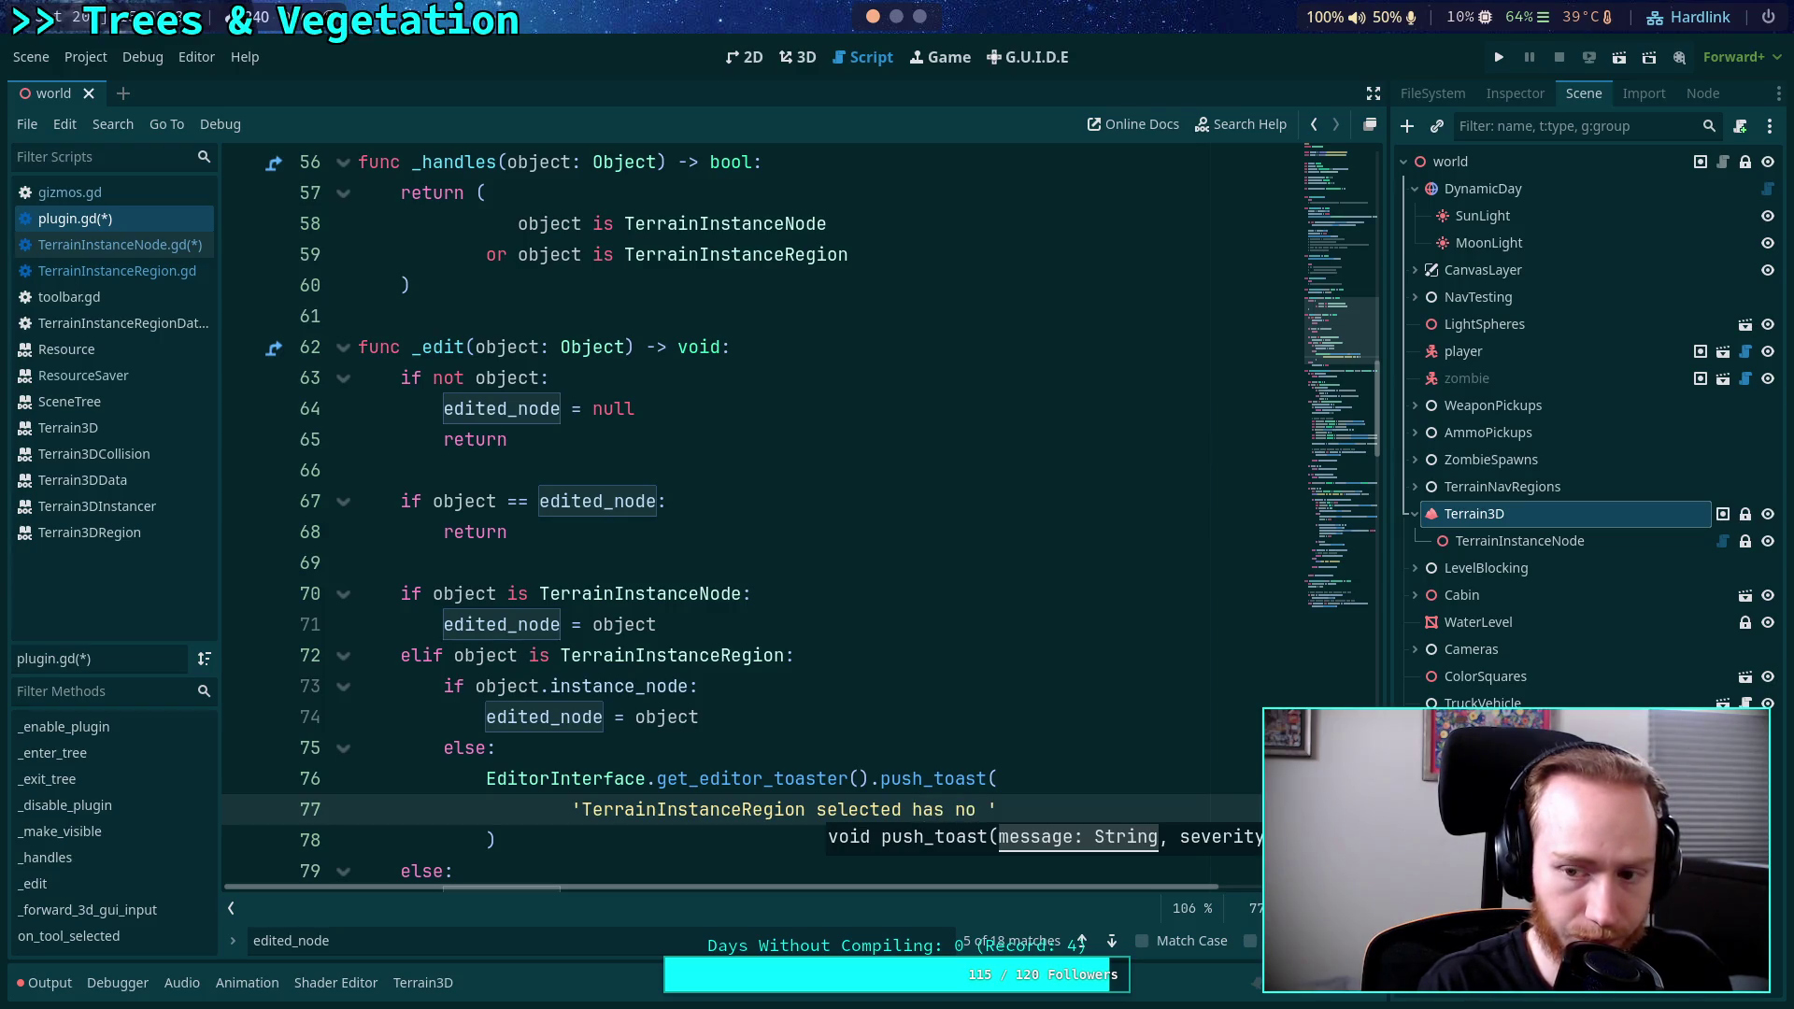
pyautogui.write('wning Terrain')
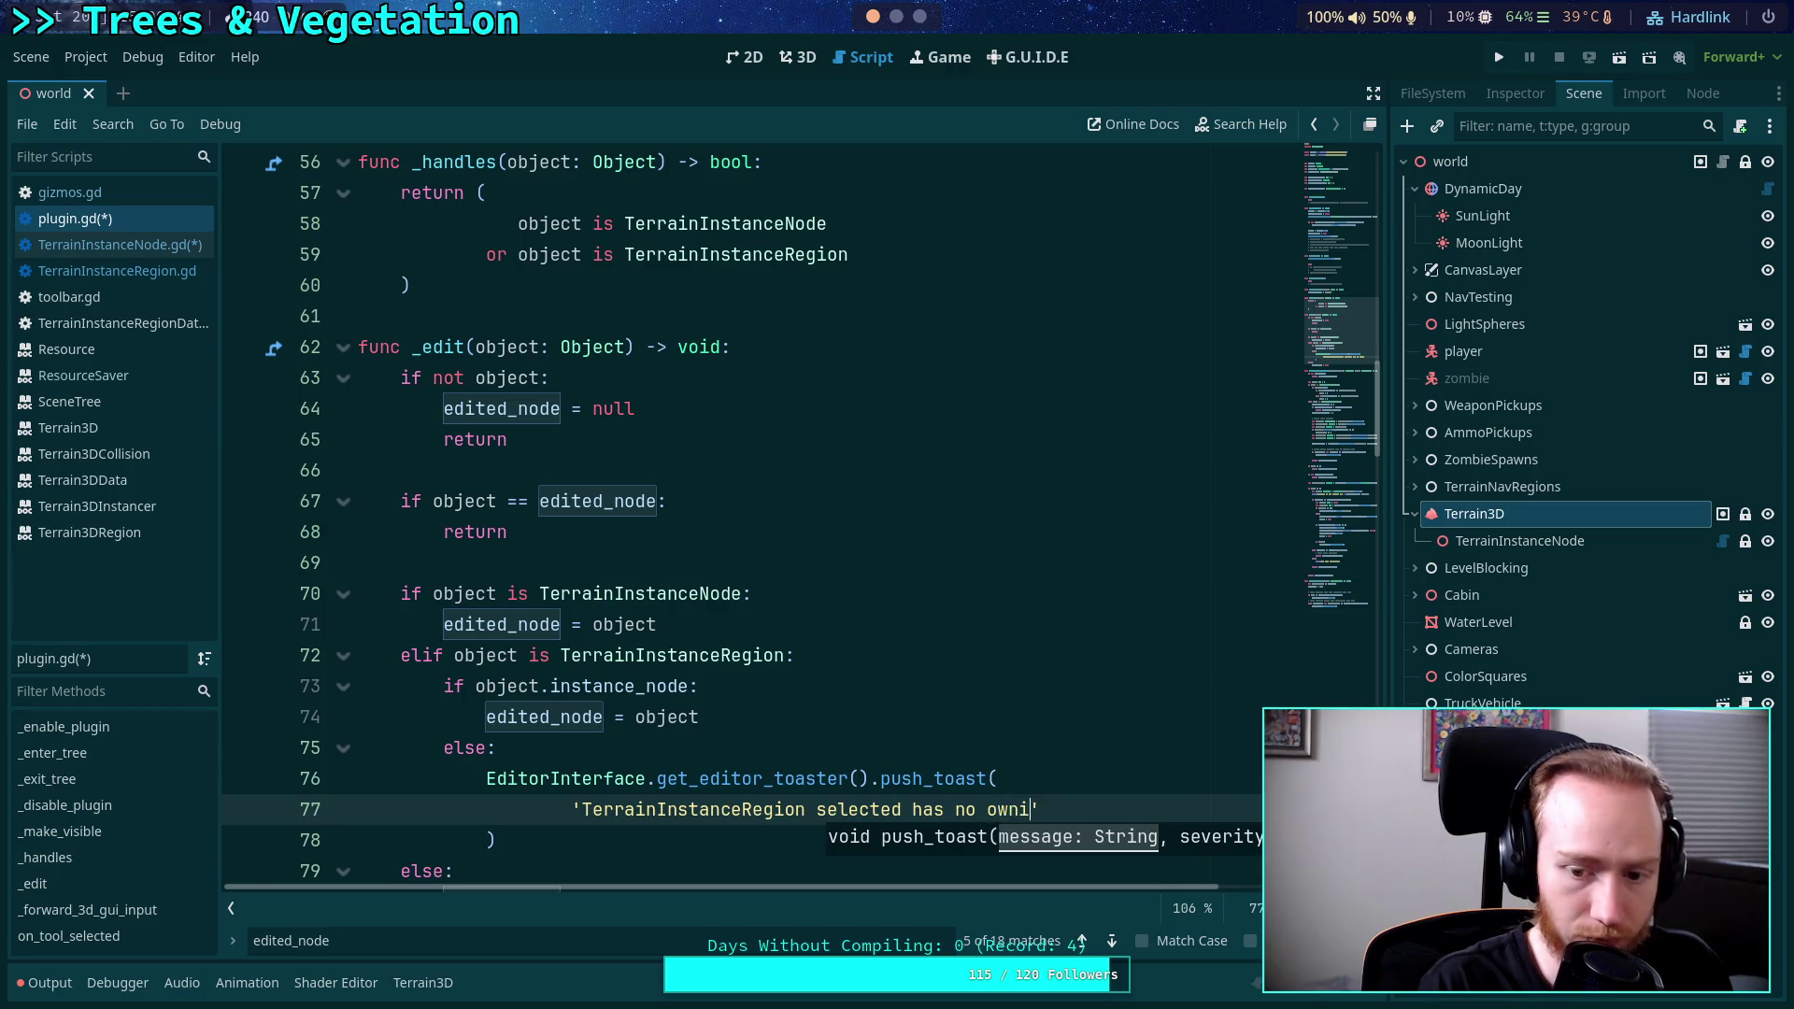
pyautogui.write('InstanceNode')
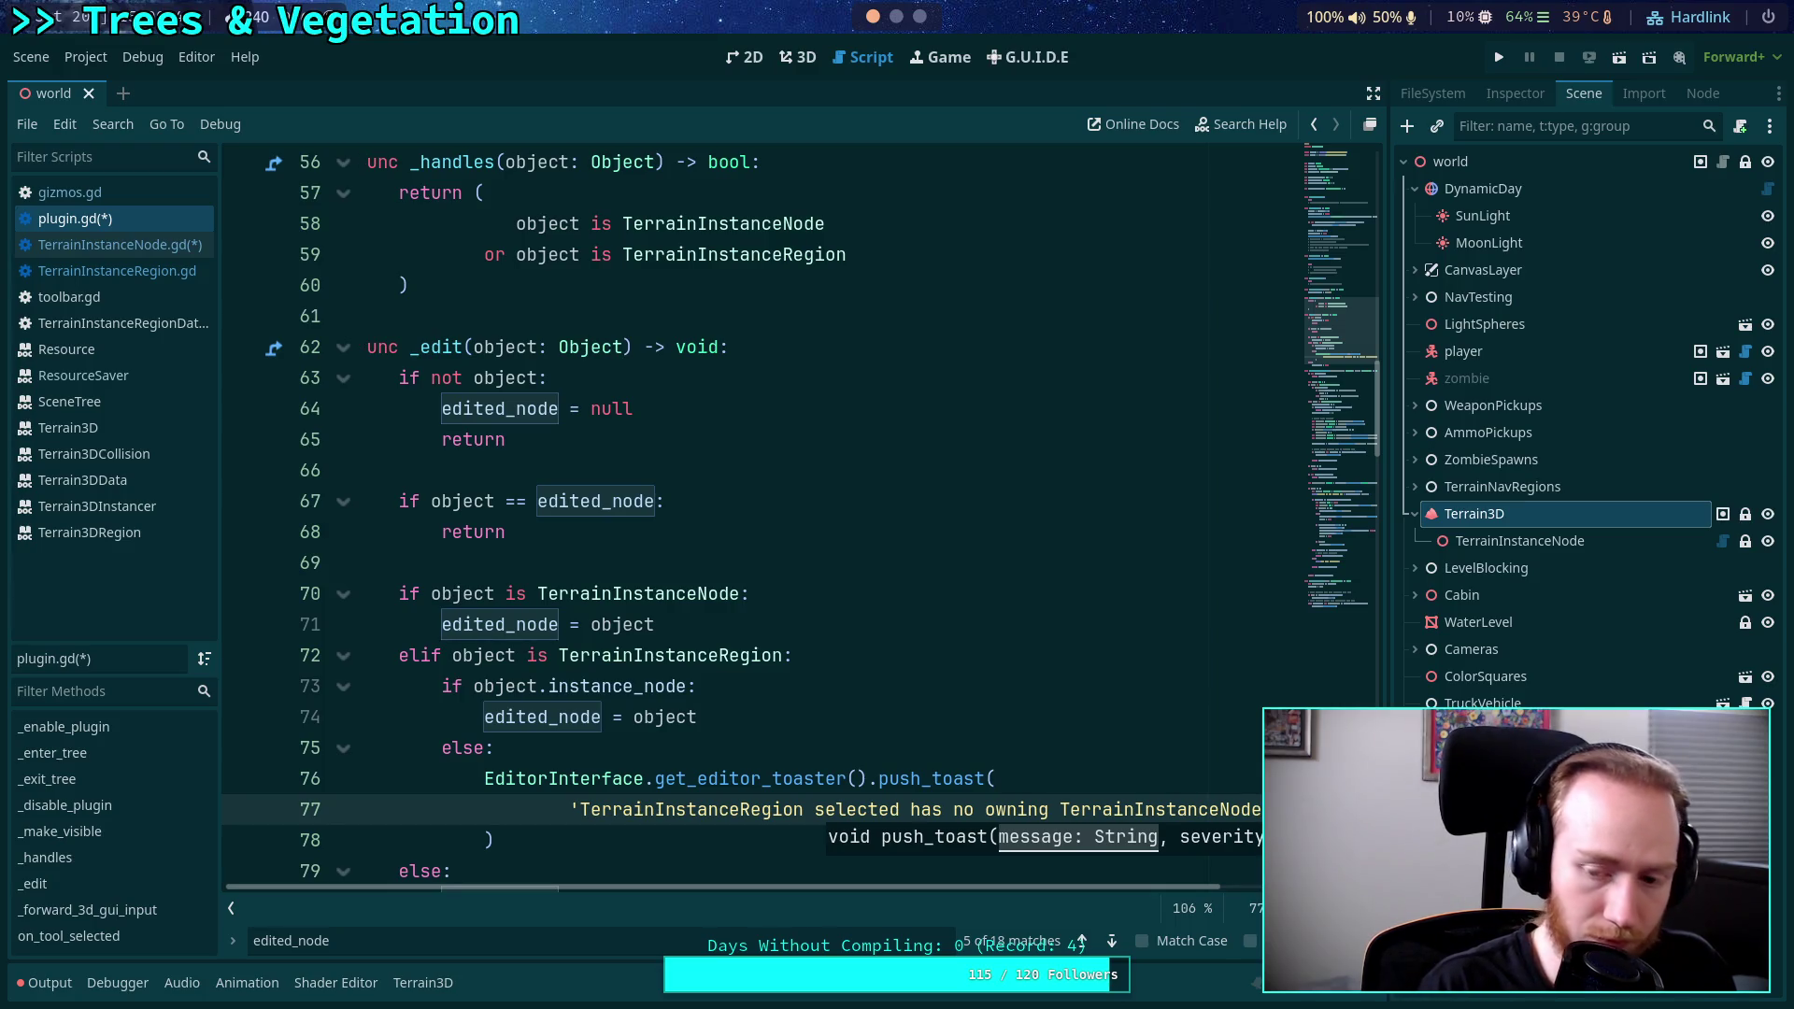
pyautogui.write(' ! ')
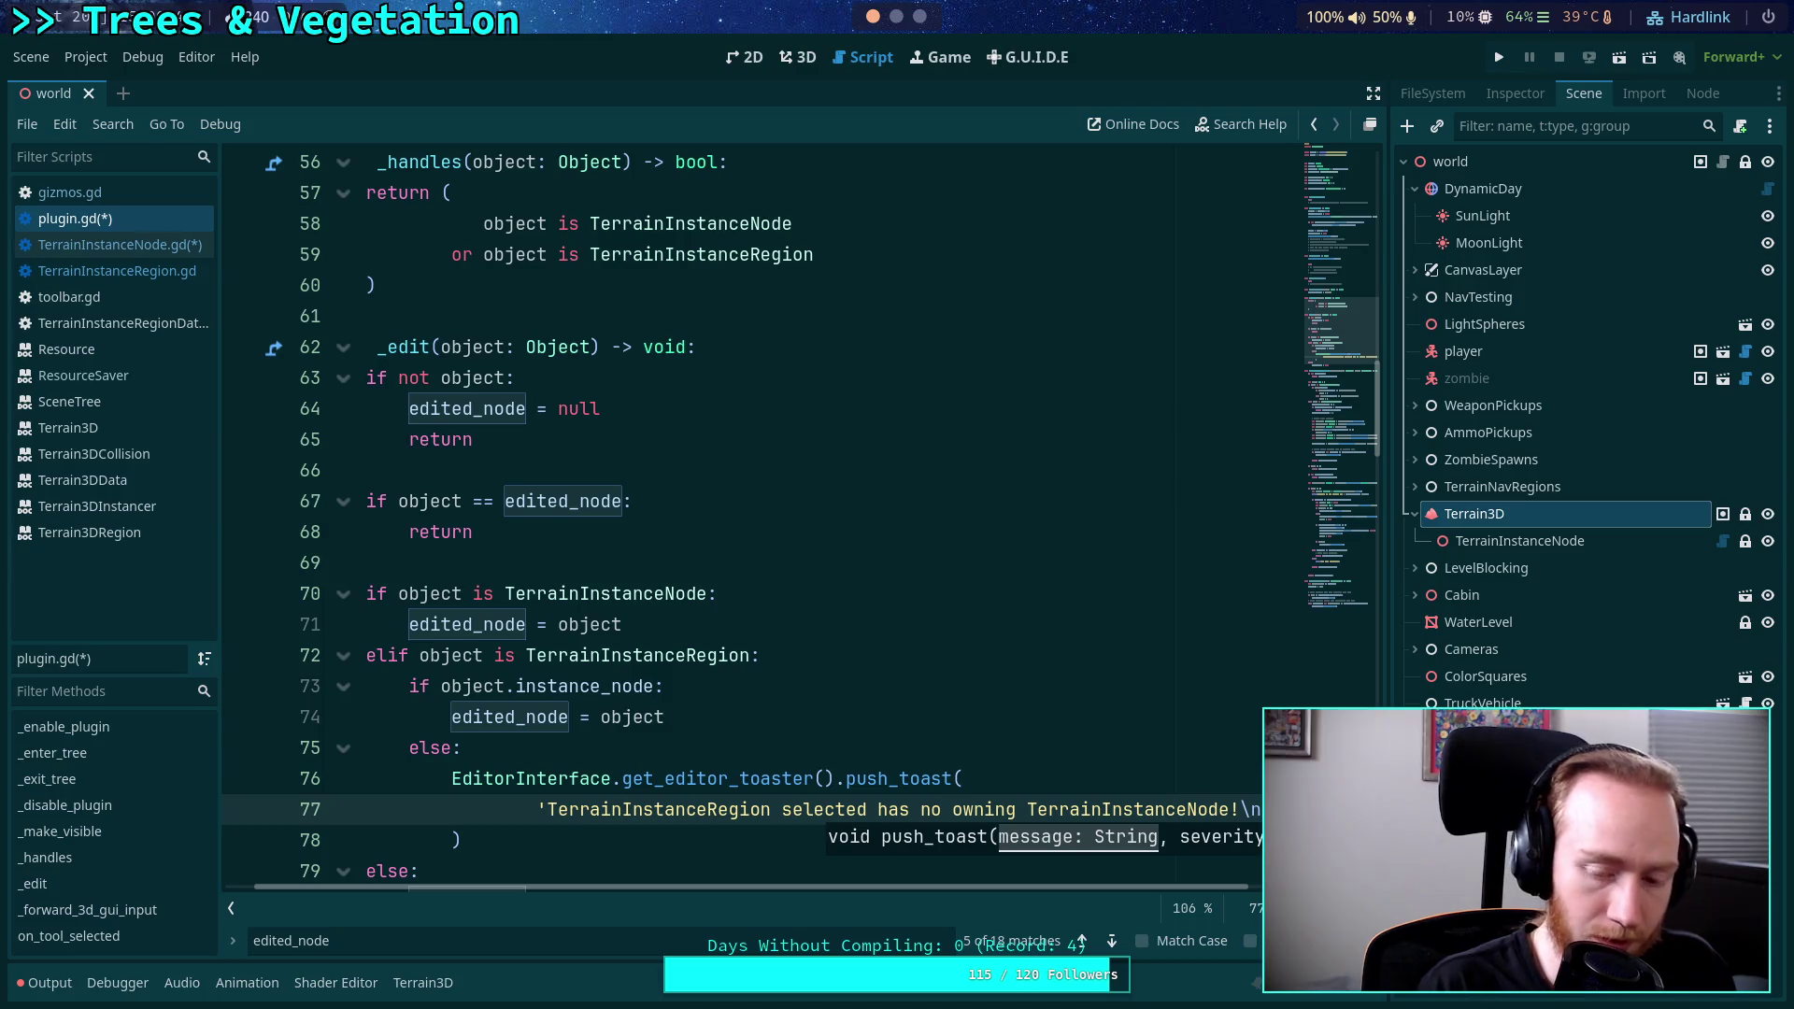
pyautogui.write("'")
pyautogui.press('Return')
pyautogui.write("'")
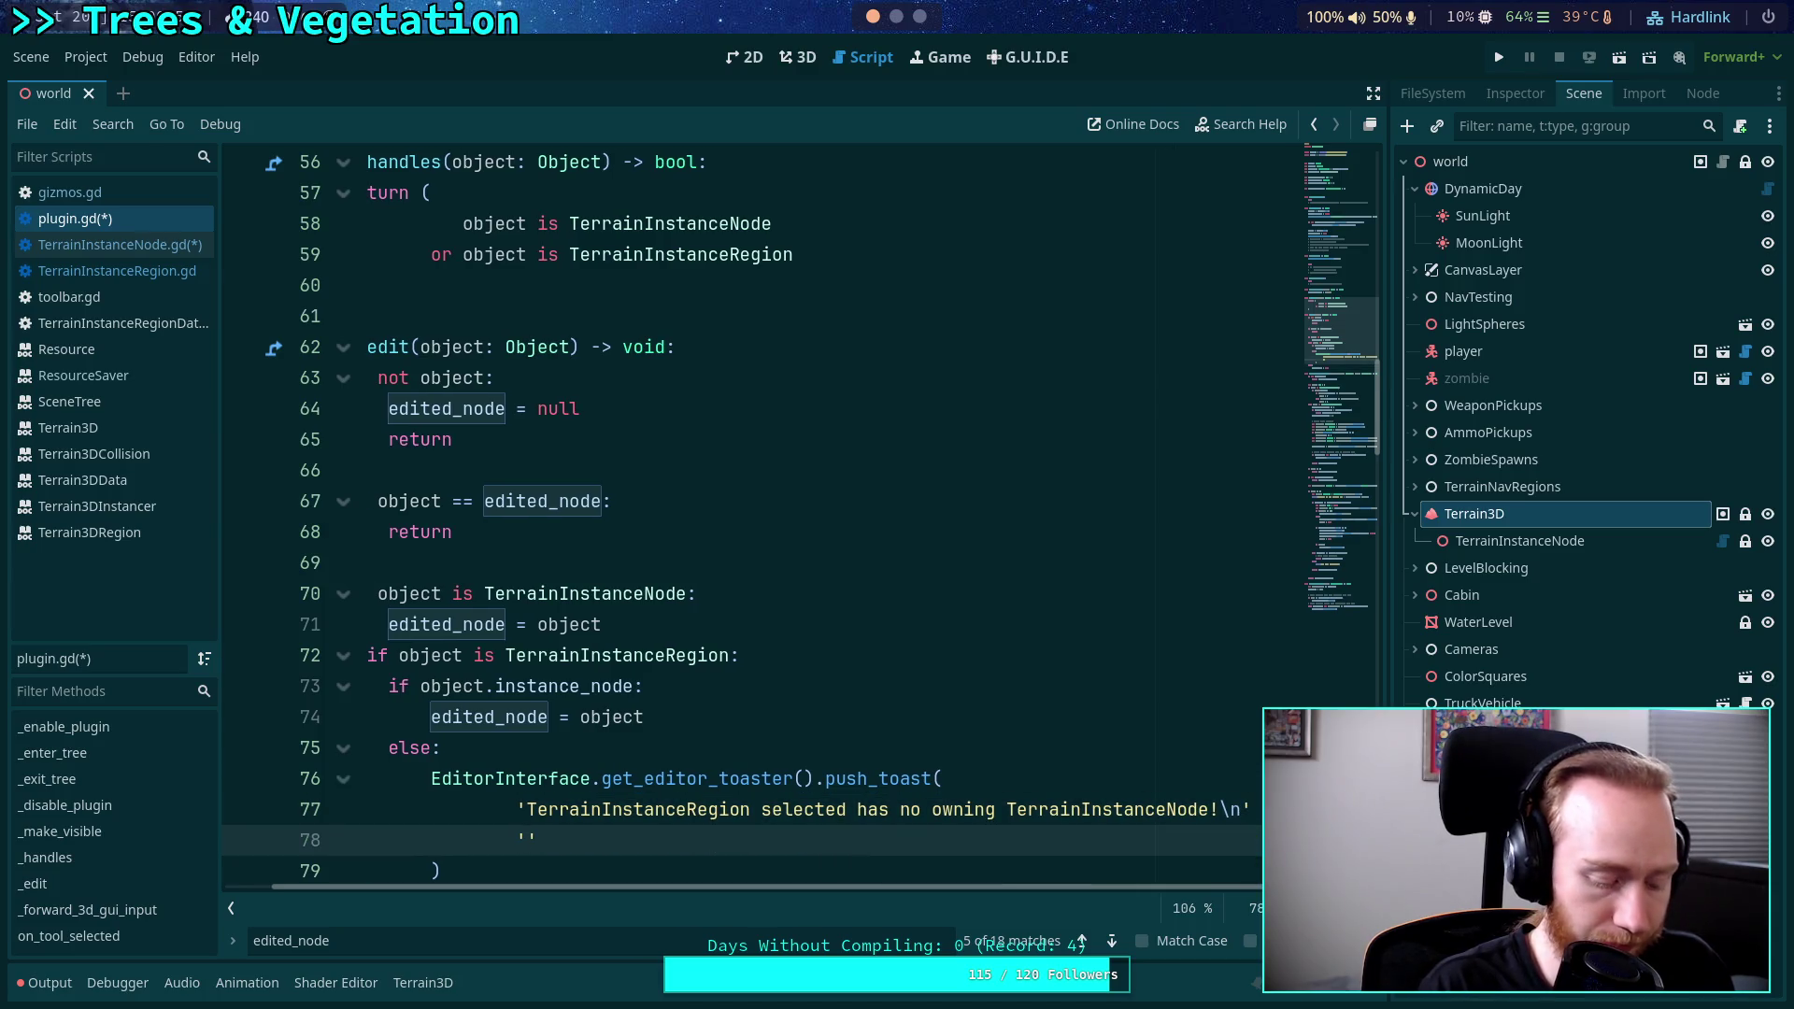
pyautogui.write('Plea')
pyautogui.press('BackSpace')
pyautogui.write('e ensure the ')
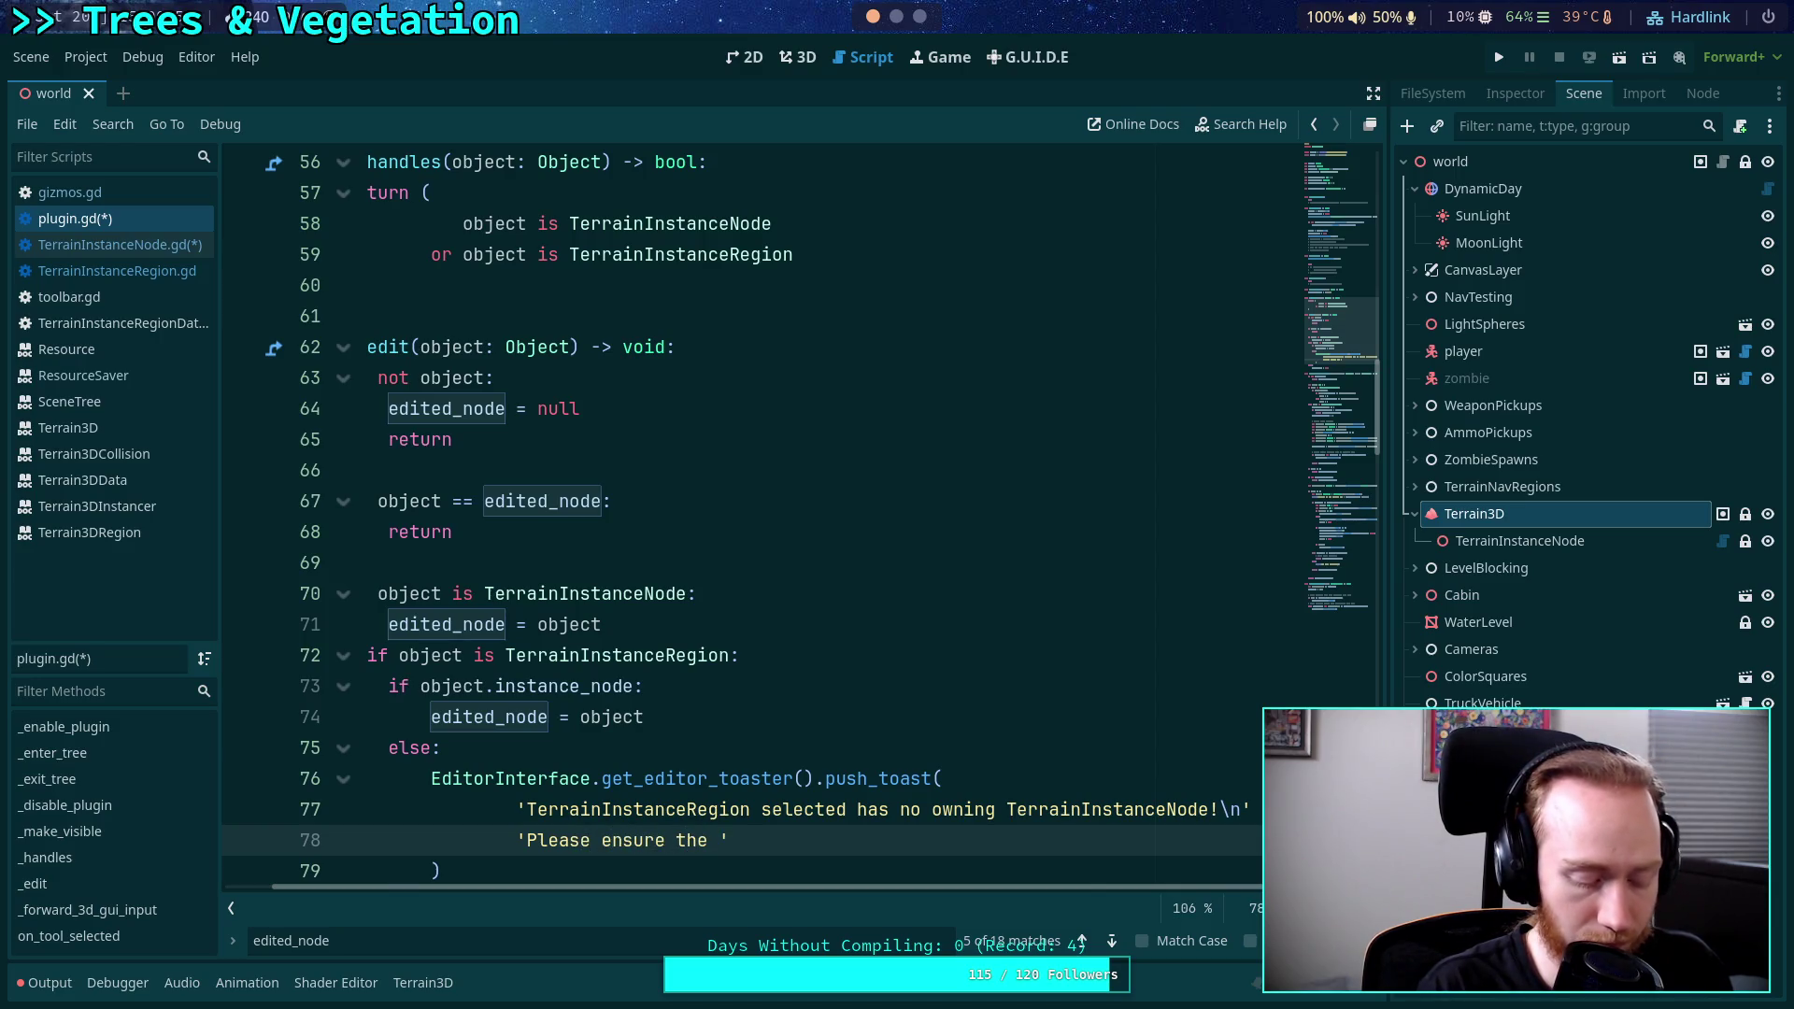
pyautogui.write('region')
# Continue the toast message: 'has a parent node and select "Update Regions" to edit this region'.
pyautogui.press('BackSpace')
pyautogui.press('BackSpace')
pyautogui.press('BackSpace')
pyautogui.write('on ')
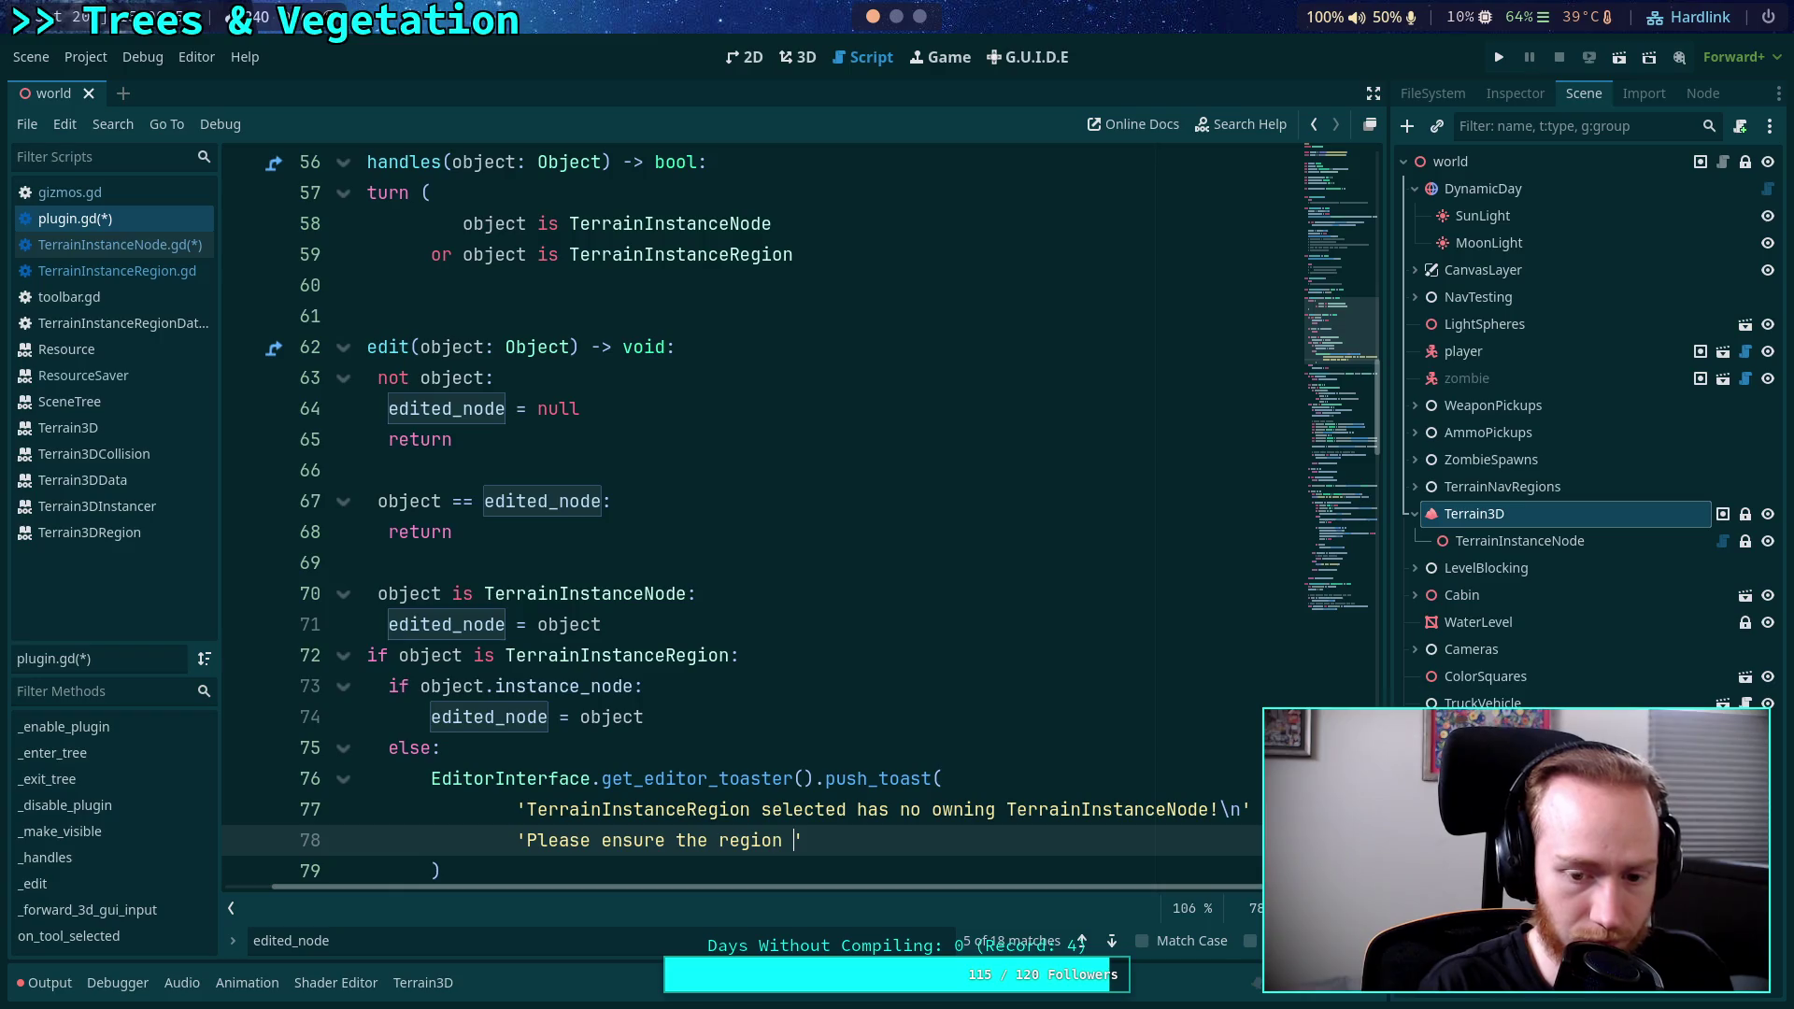
pyautogui.write('has a parnt')
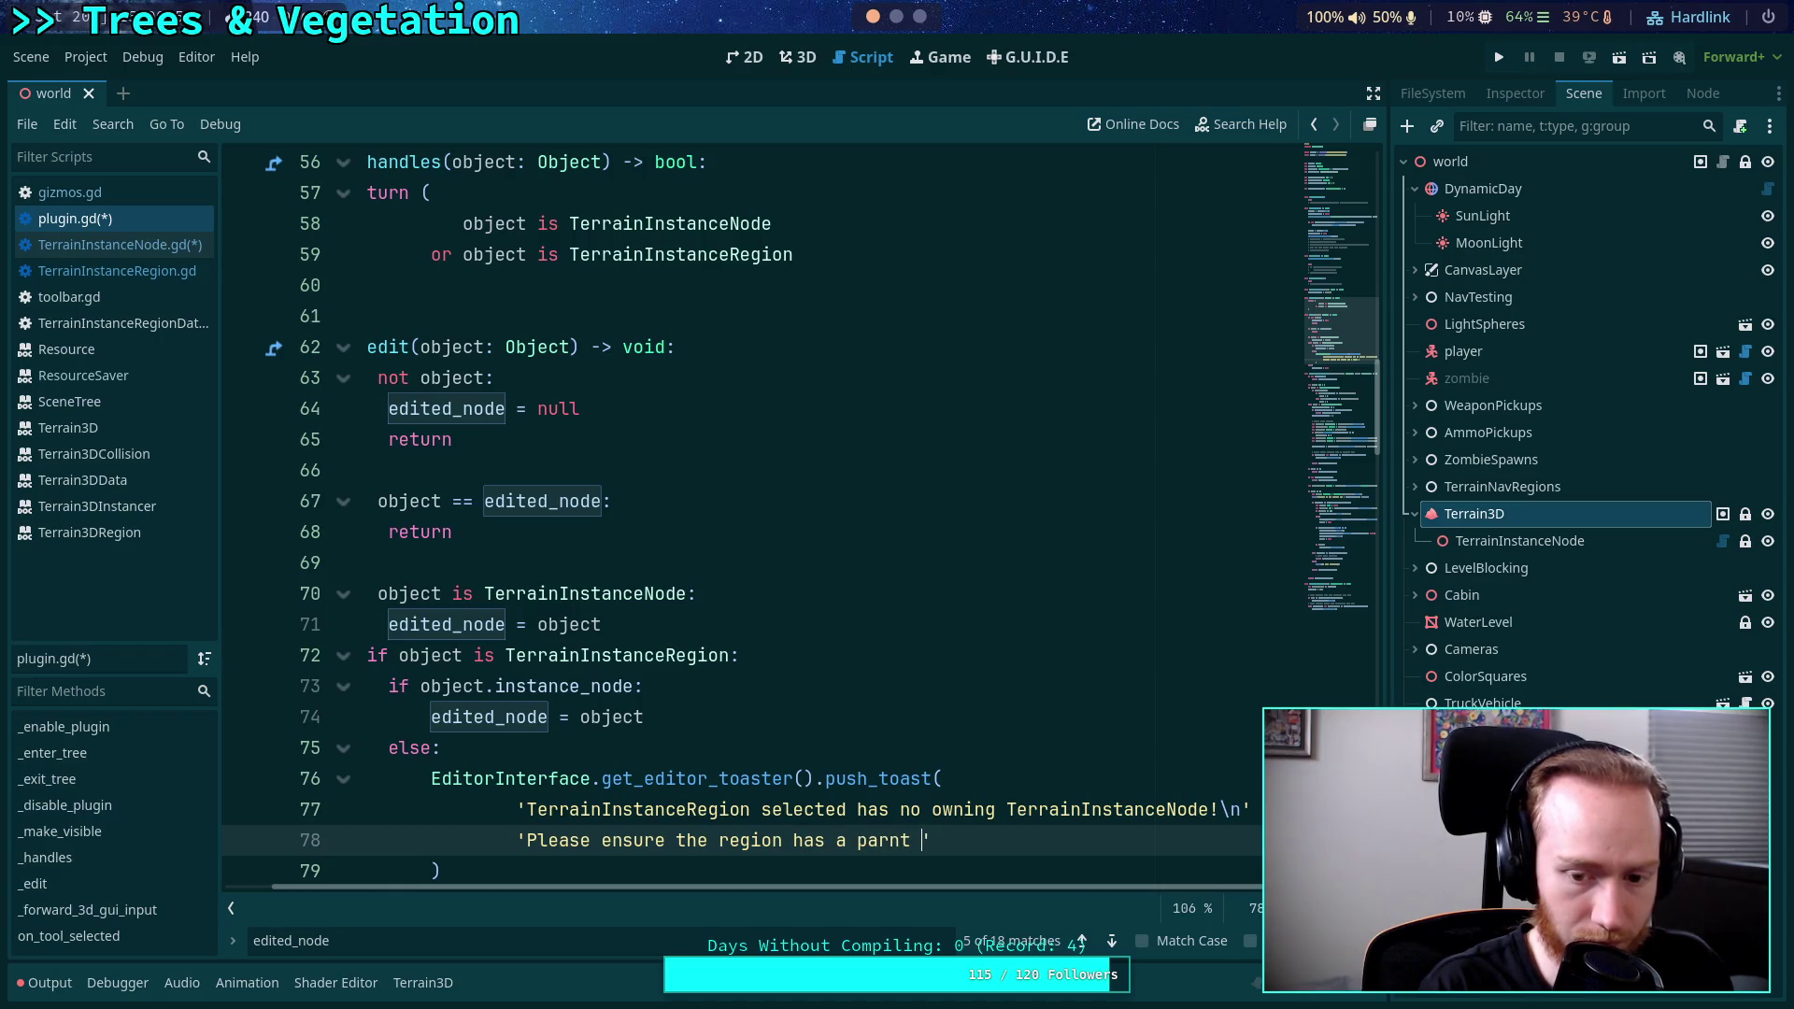
pyautogui.press('BackSpace')
pyautogui.write('ent ')
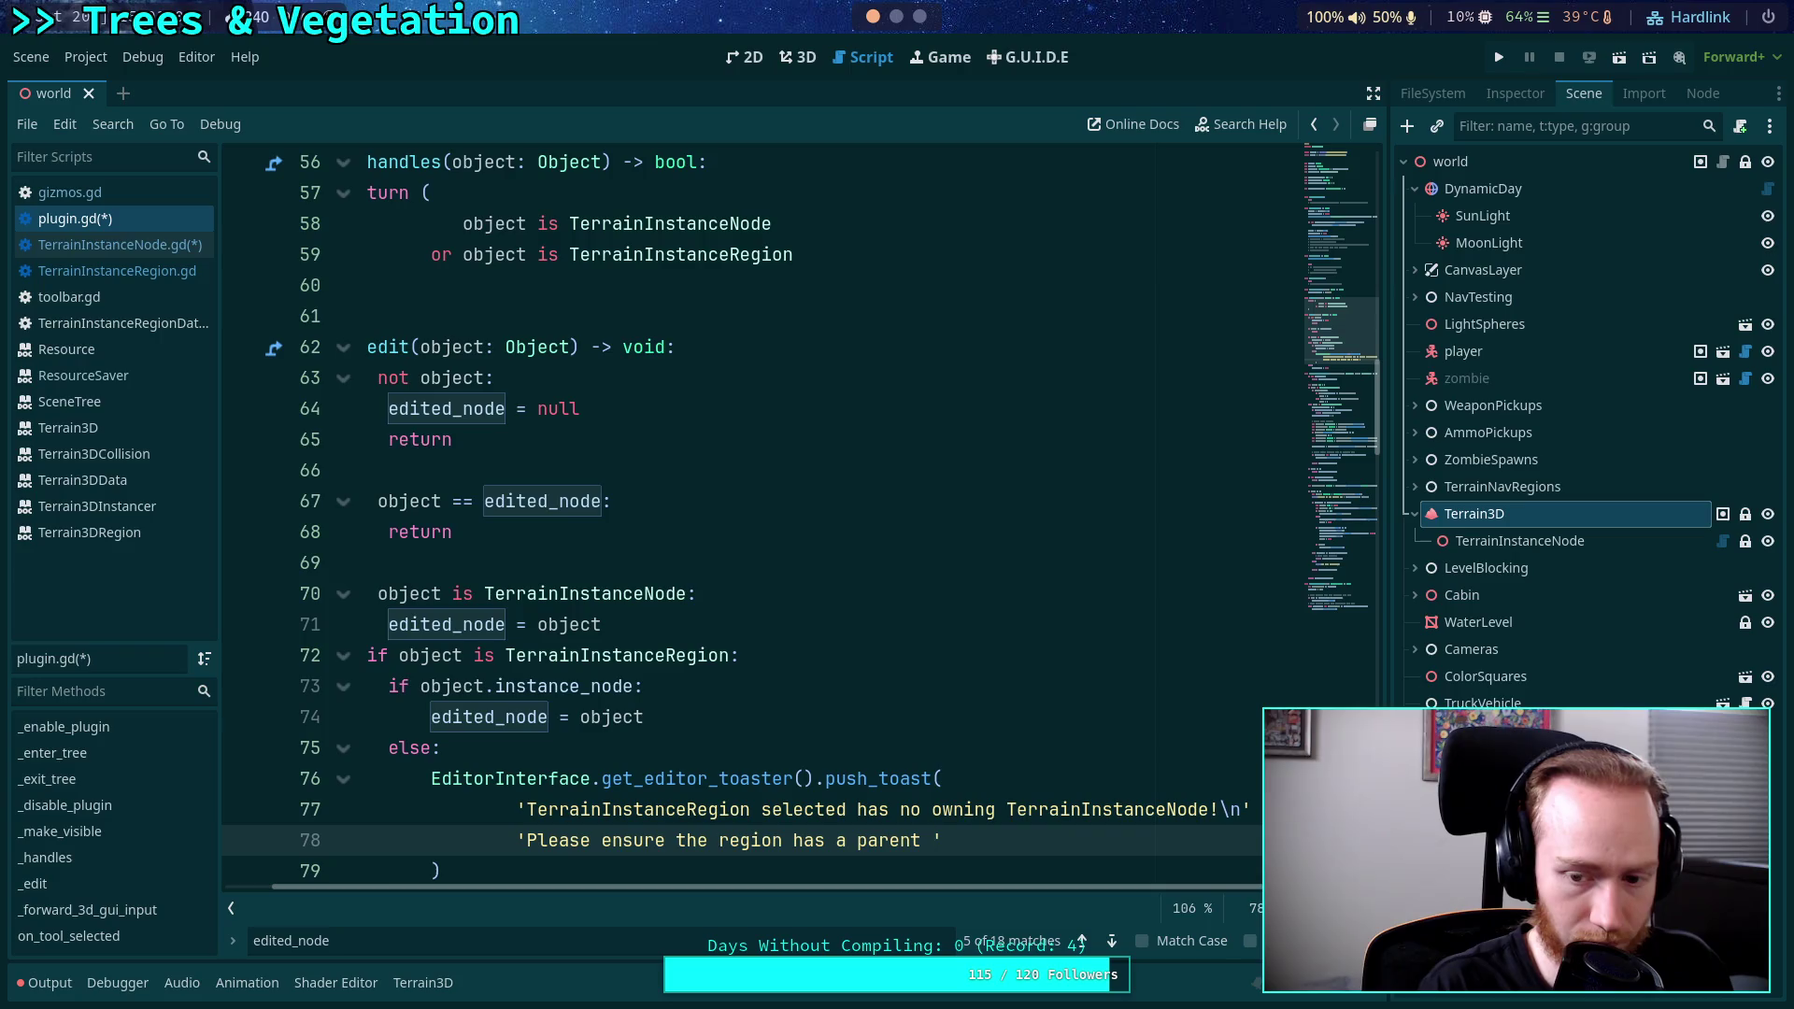
pyautogui.write('node and ')
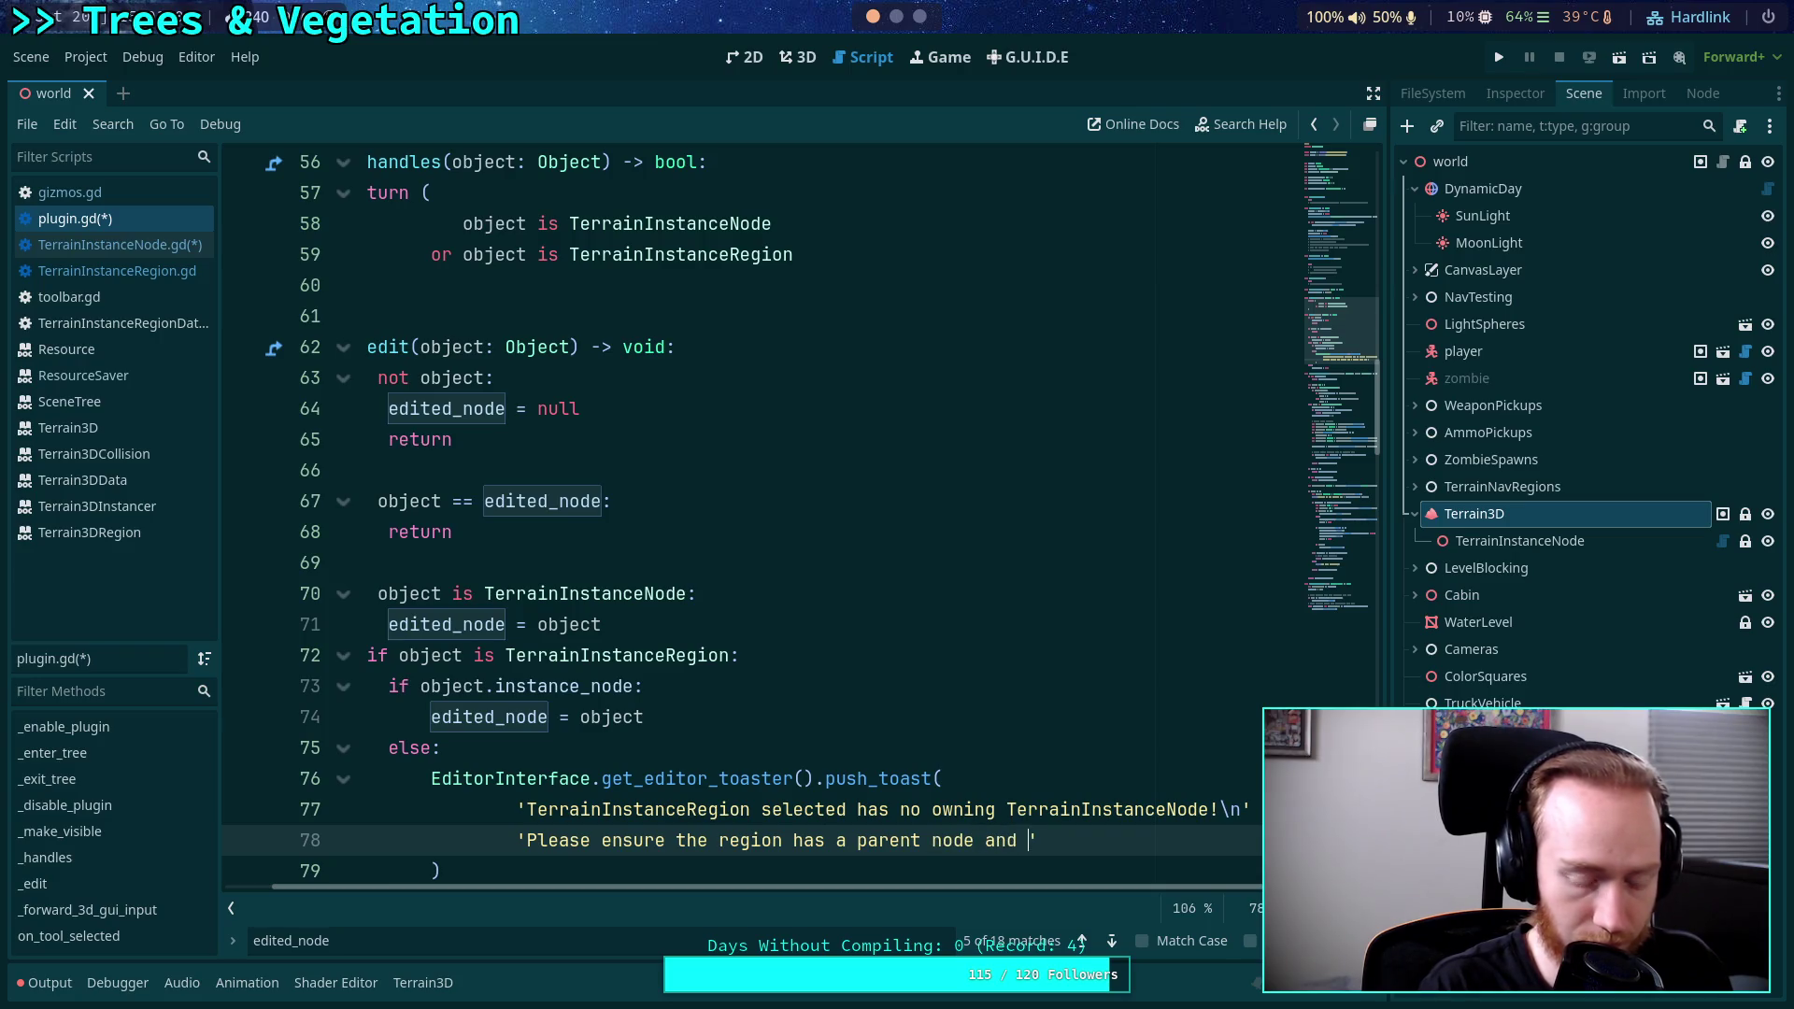
pyautogui.write('select \\')
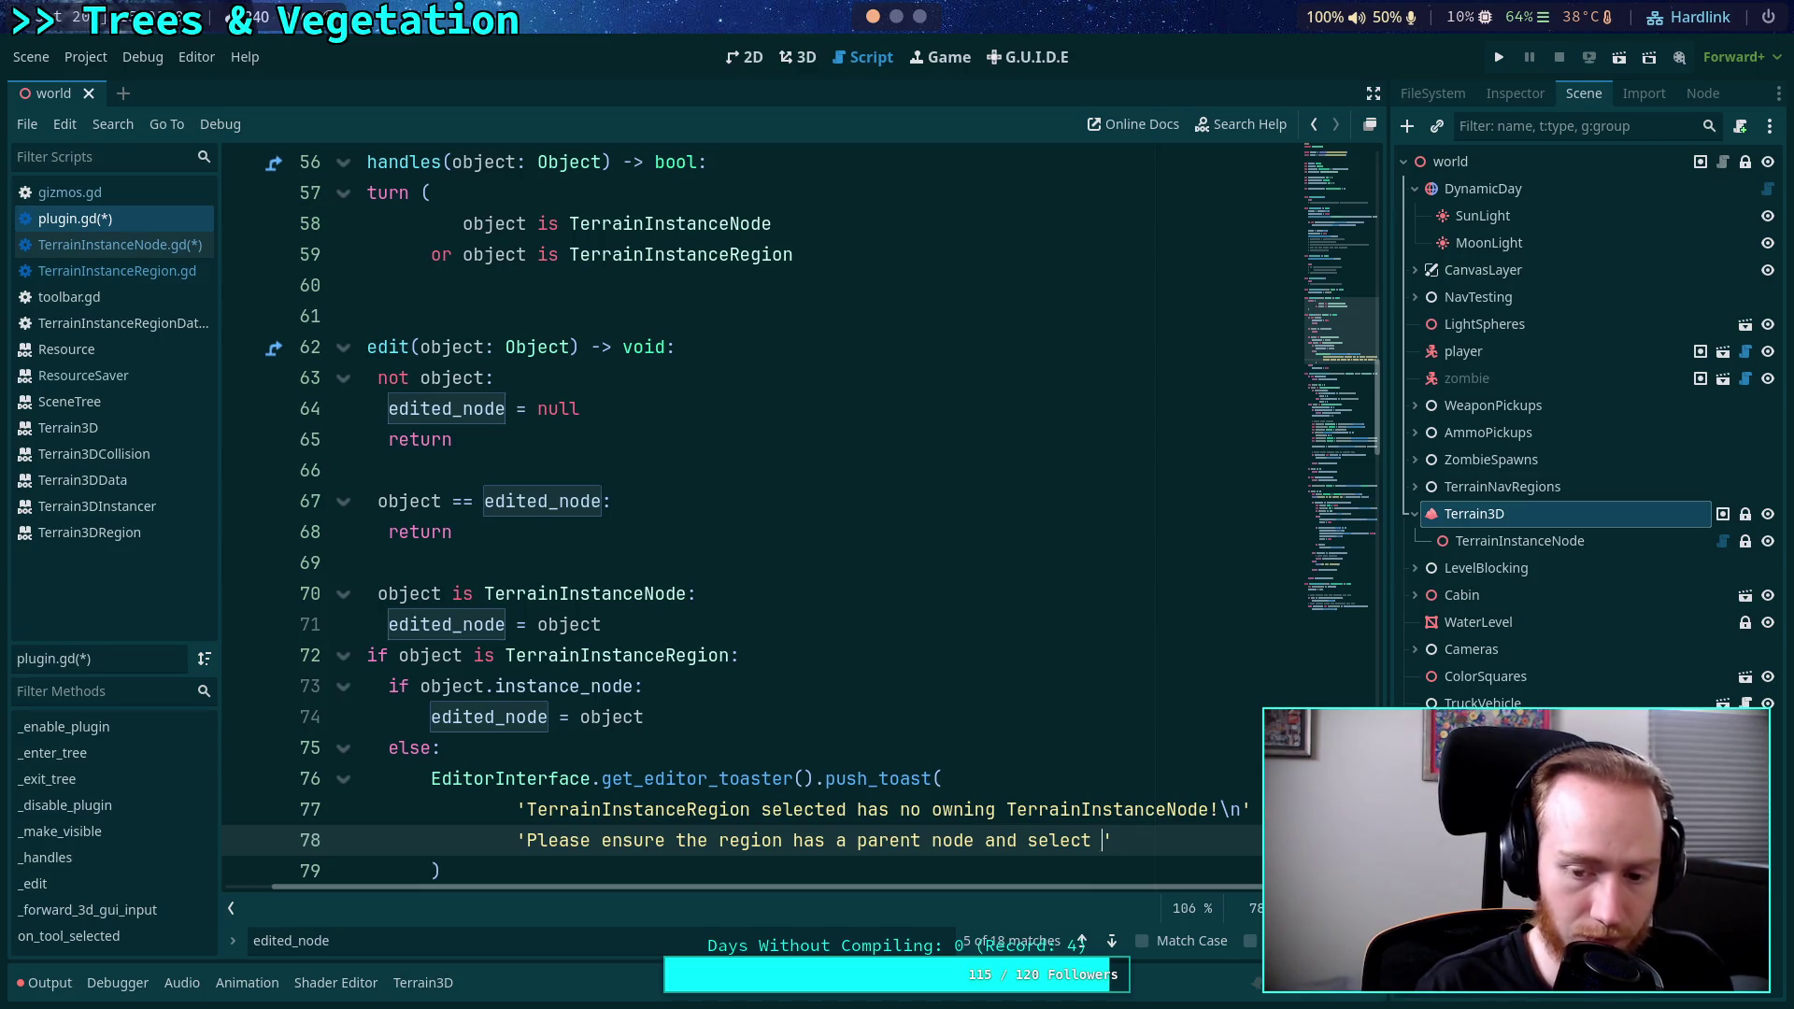
pyautogui.write("'")
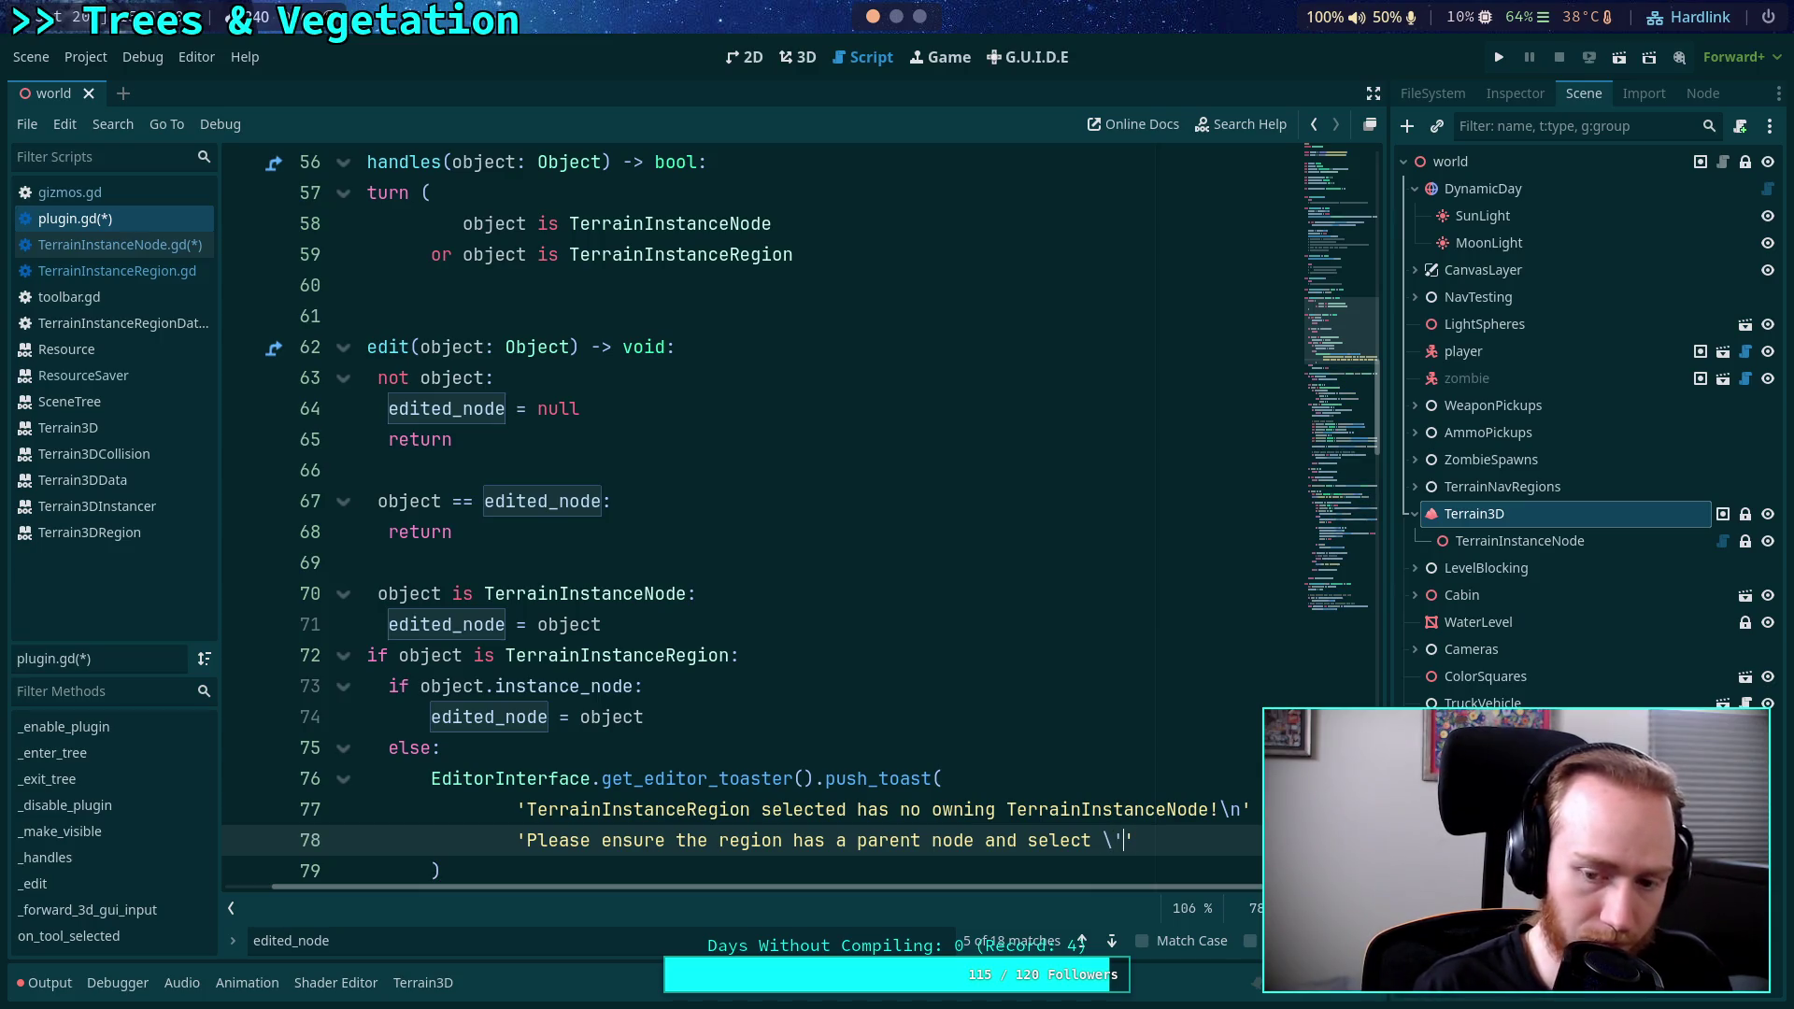
pyautogui.press('BackSpace')
pyautogui.press('BackSpace')
pyautogui.write('"\'')
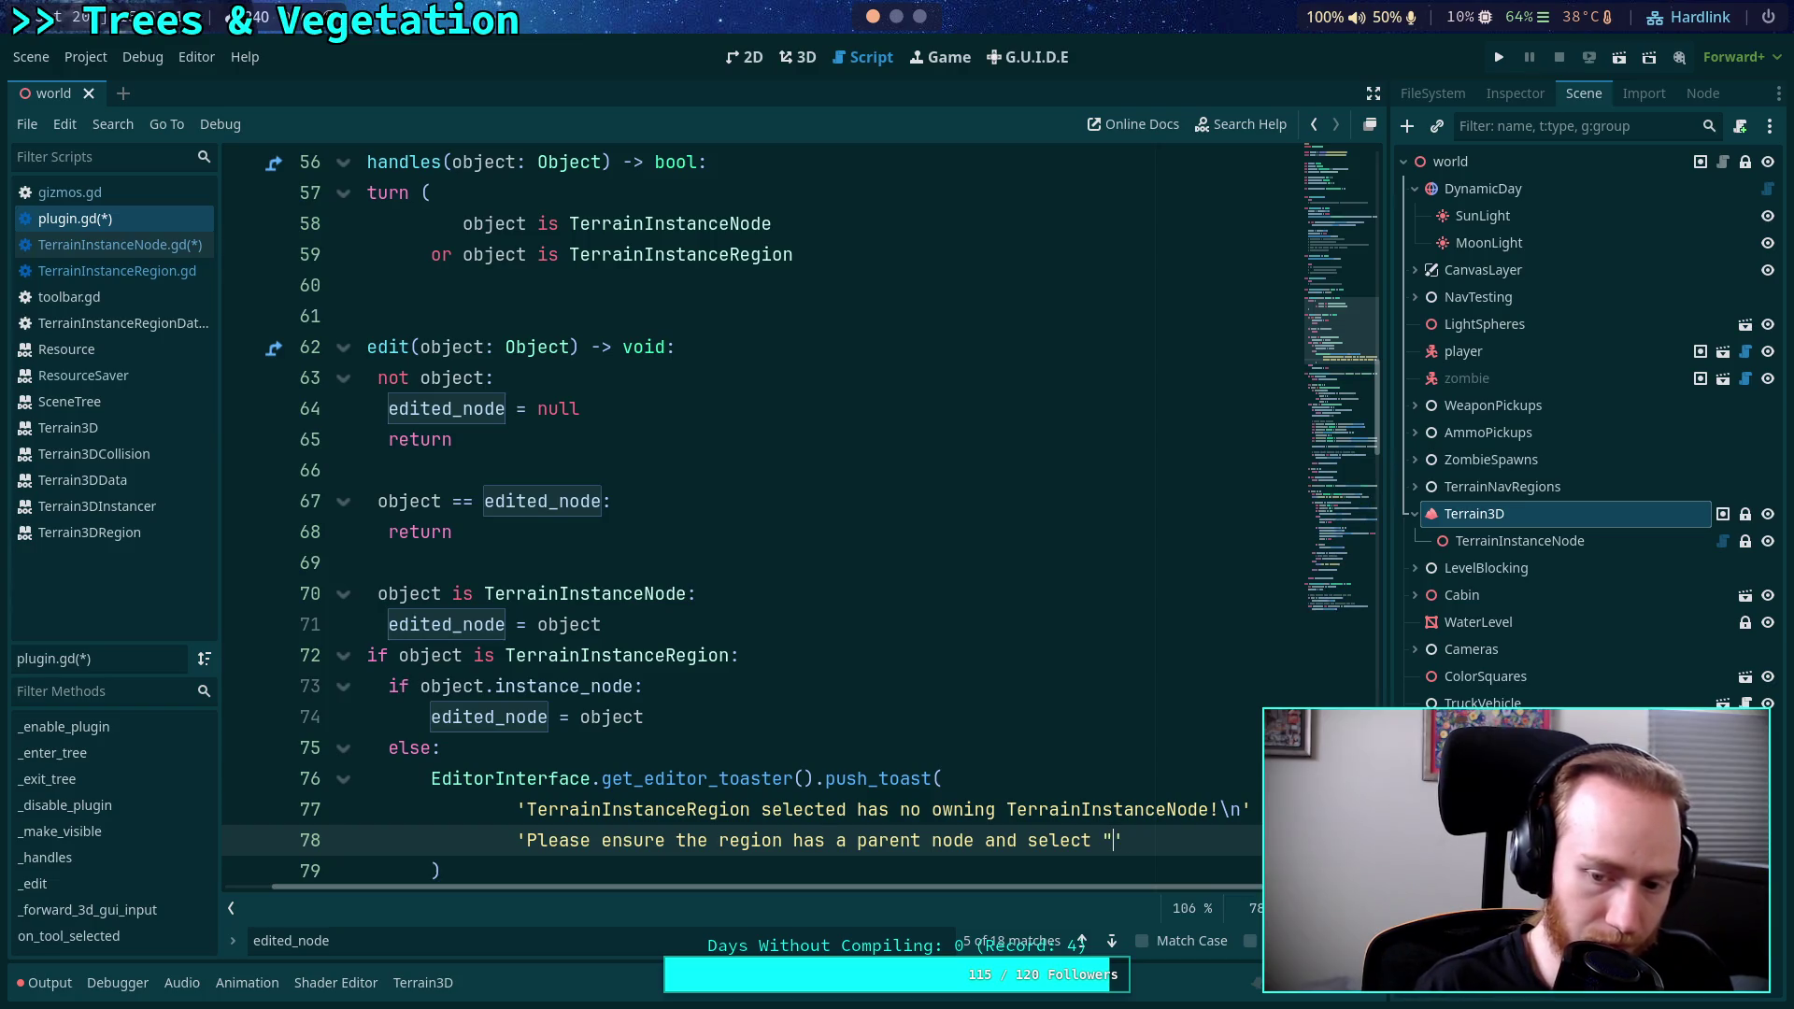
pyautogui.write('Update ')
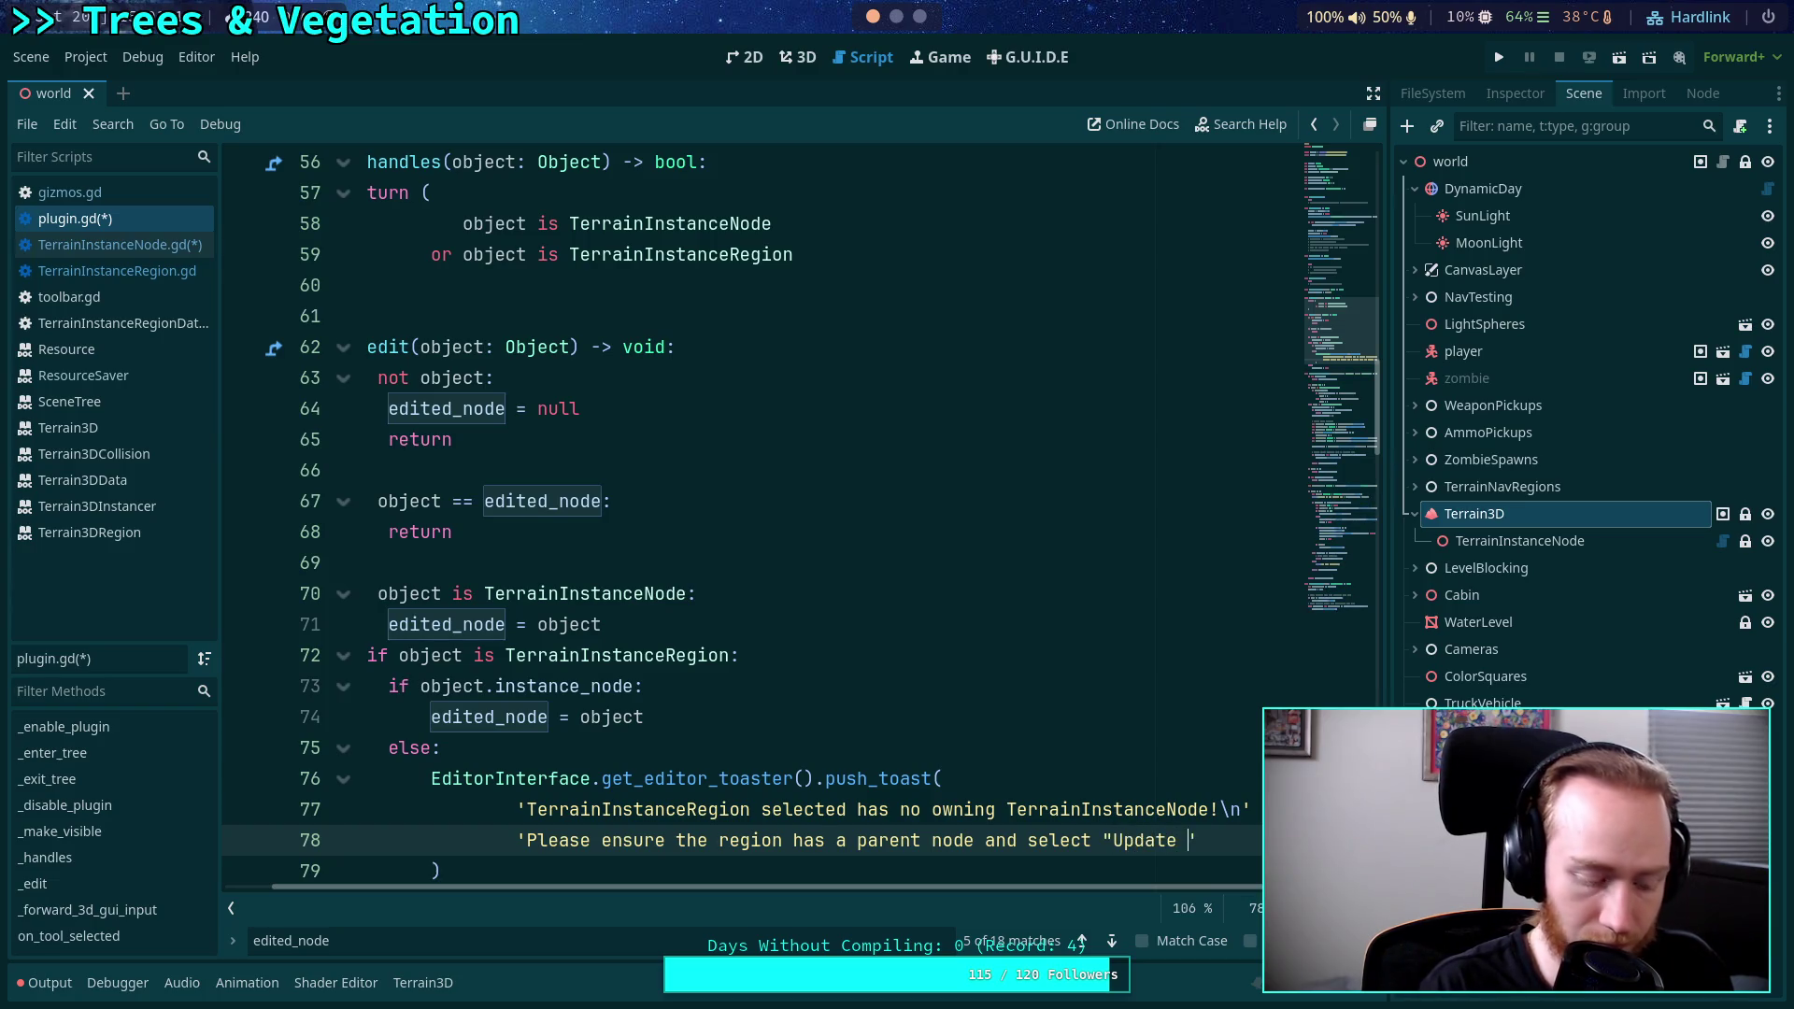
pyautogui.write('Regions"')
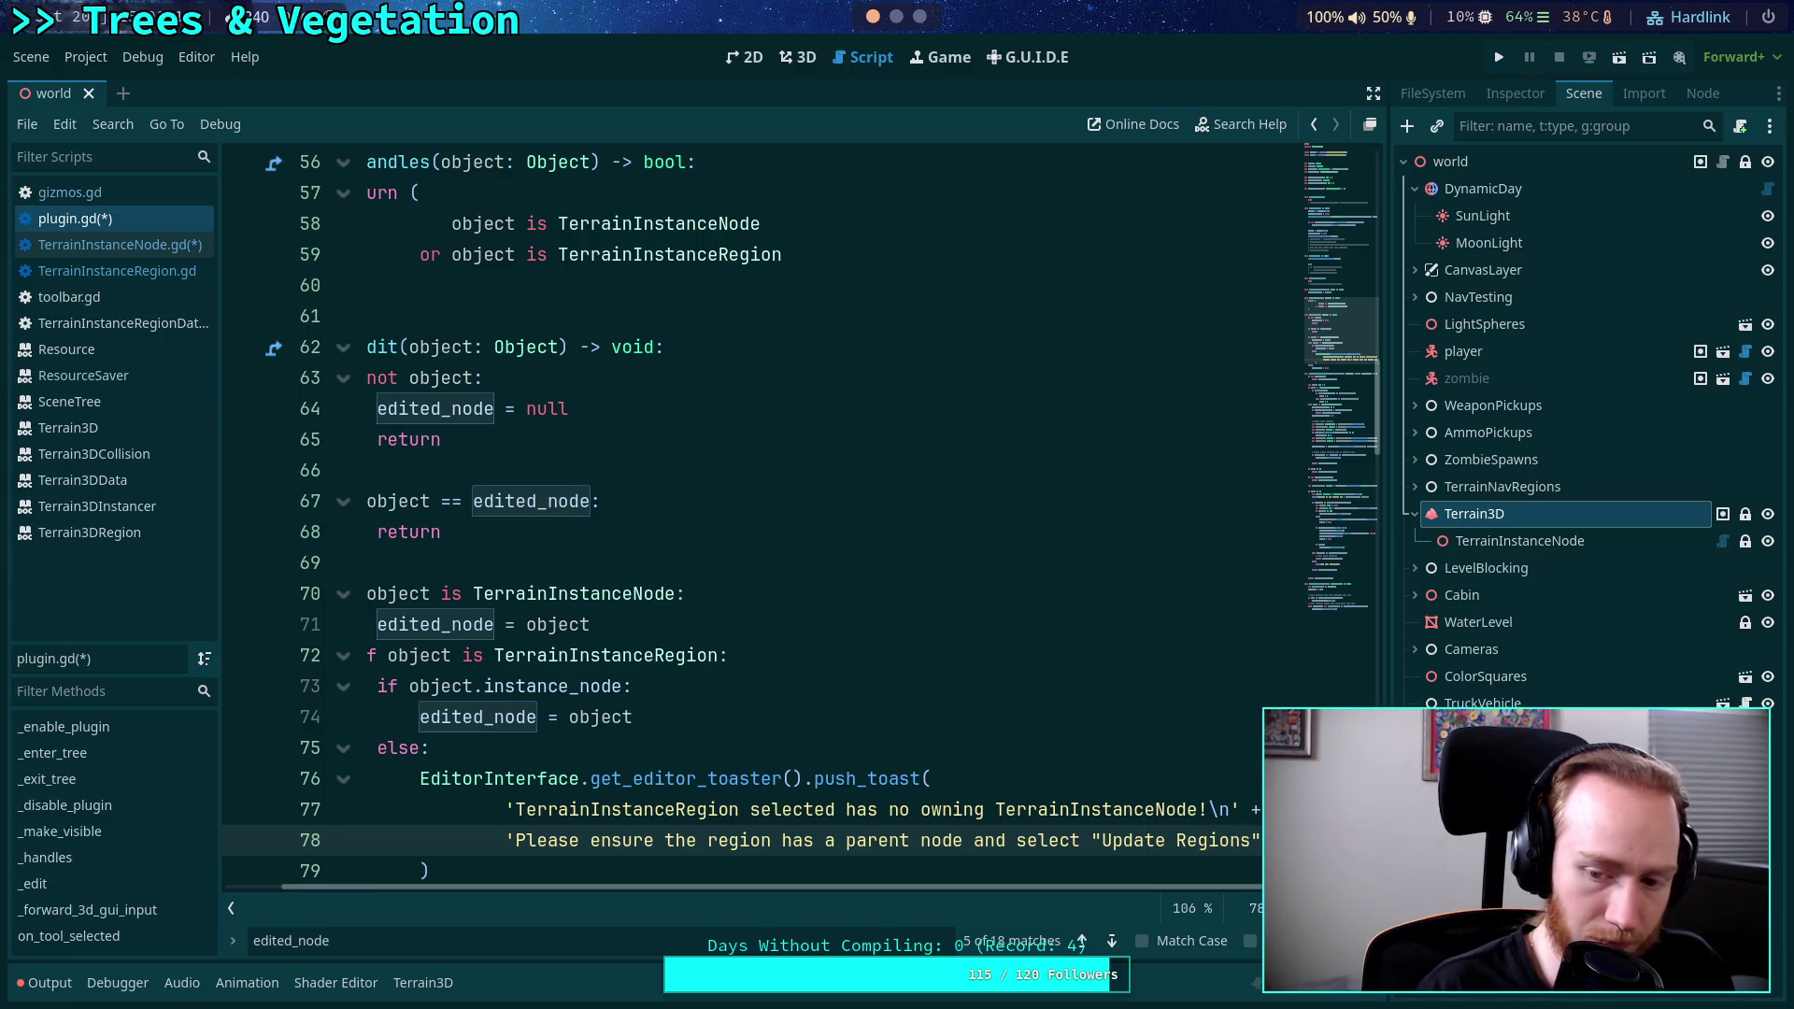
pyautogui.write(" '")
pyautogui.press('Return')
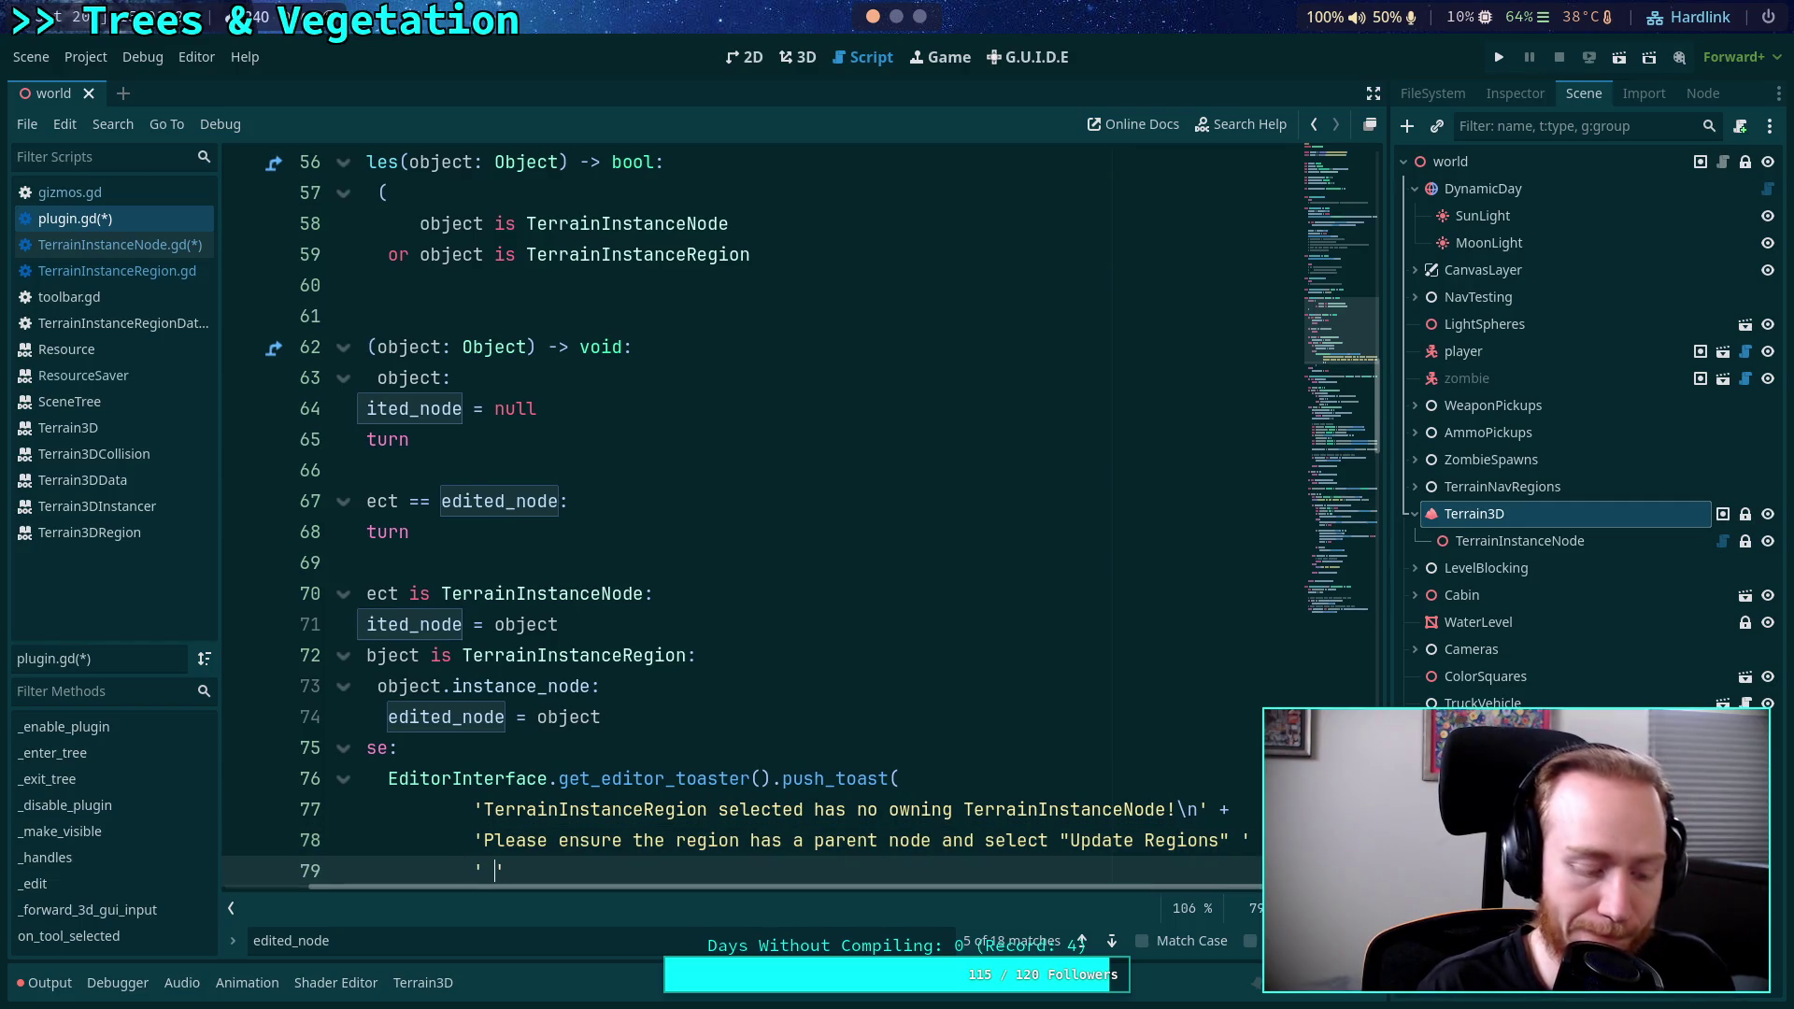
pyautogui.write('to e')
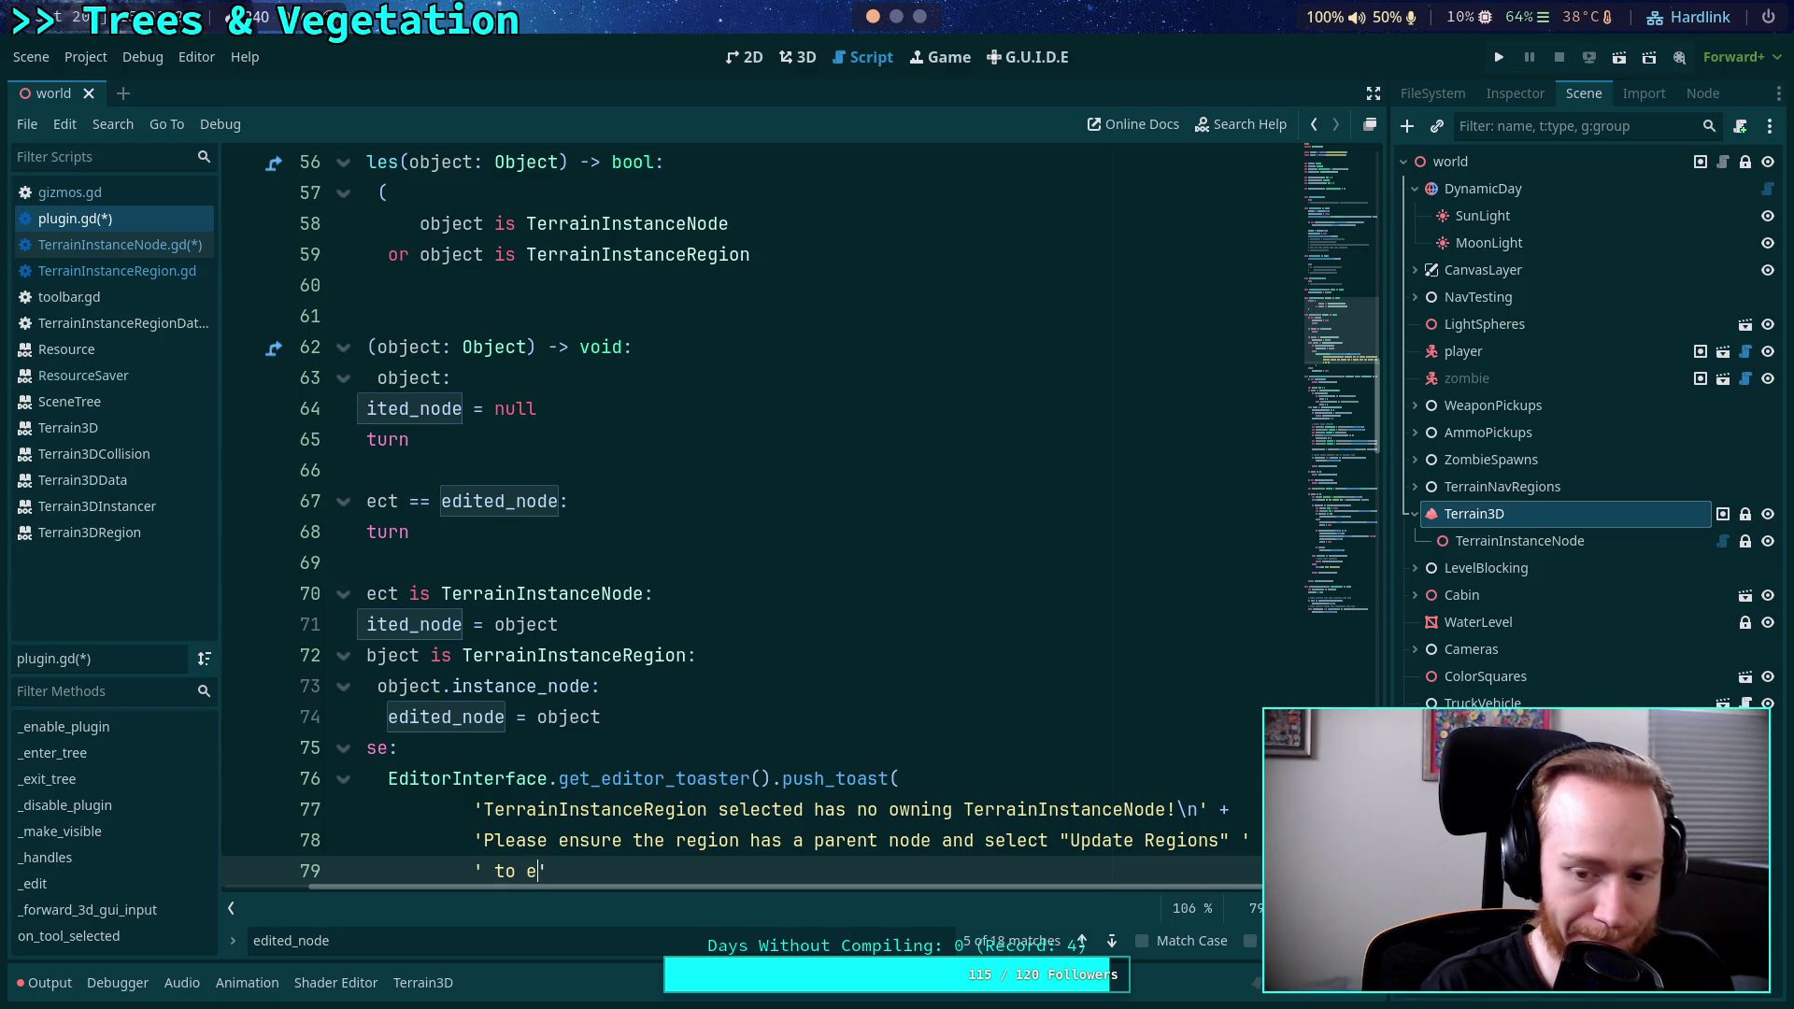
pyautogui.press('BackSpace')
pyautogui.press('BackSpace')
pyautogui.press('BackSpace')
pyautogui.write('edit this region.')
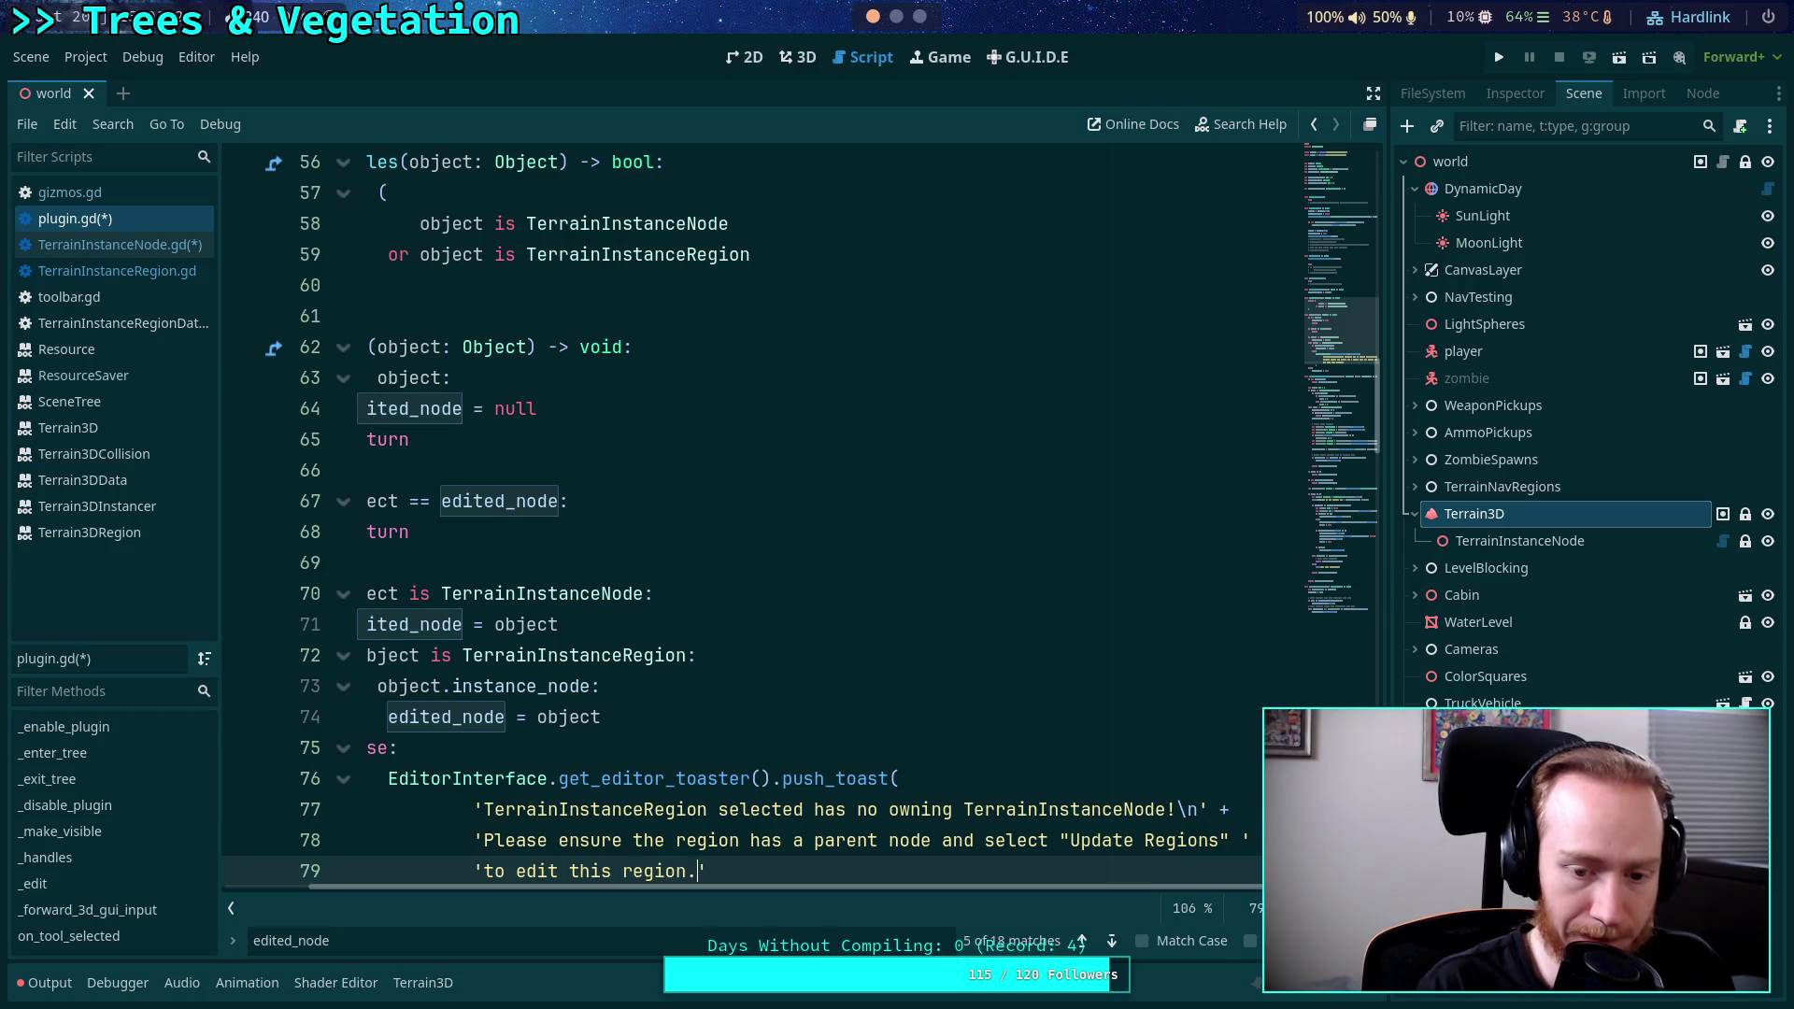
# Add 'edited_node = null' after the push_toast call and save plugin.gd.
pyautogui.scroll(-4, 748, 514)
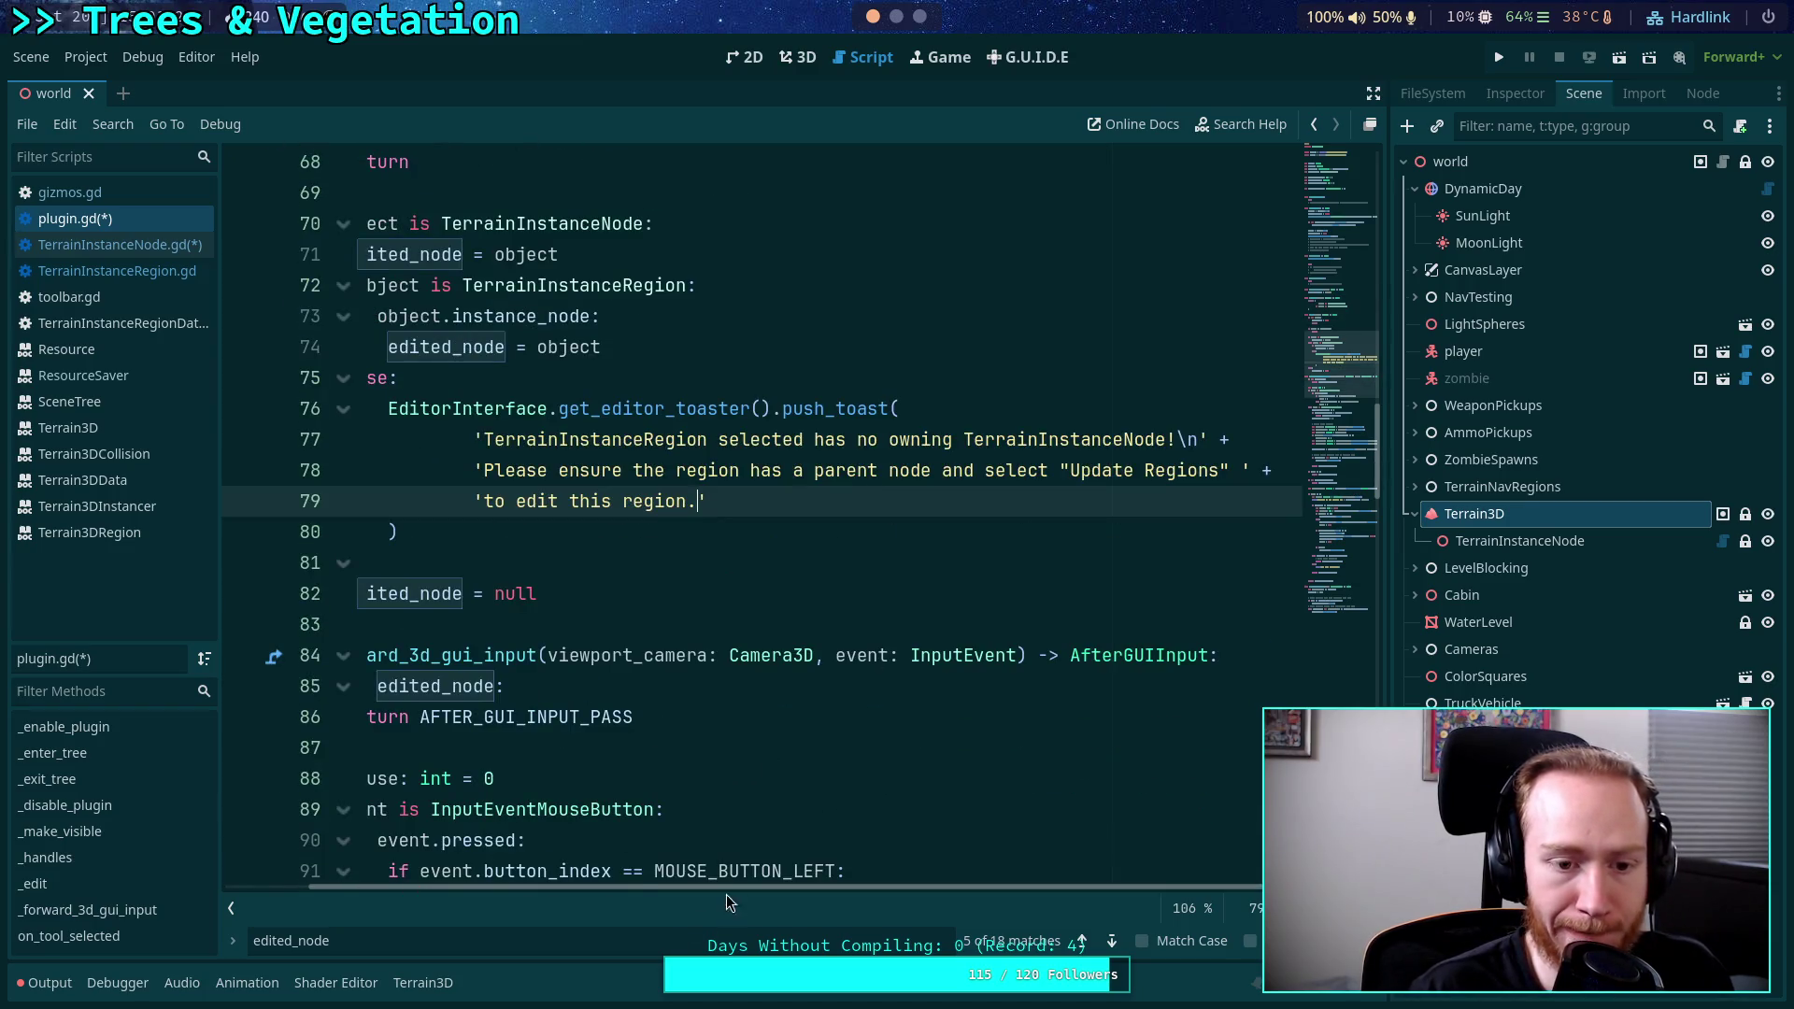
pyautogui.hscroll(-3, 652, 888)
pyautogui.scroll(2, 707, 716)
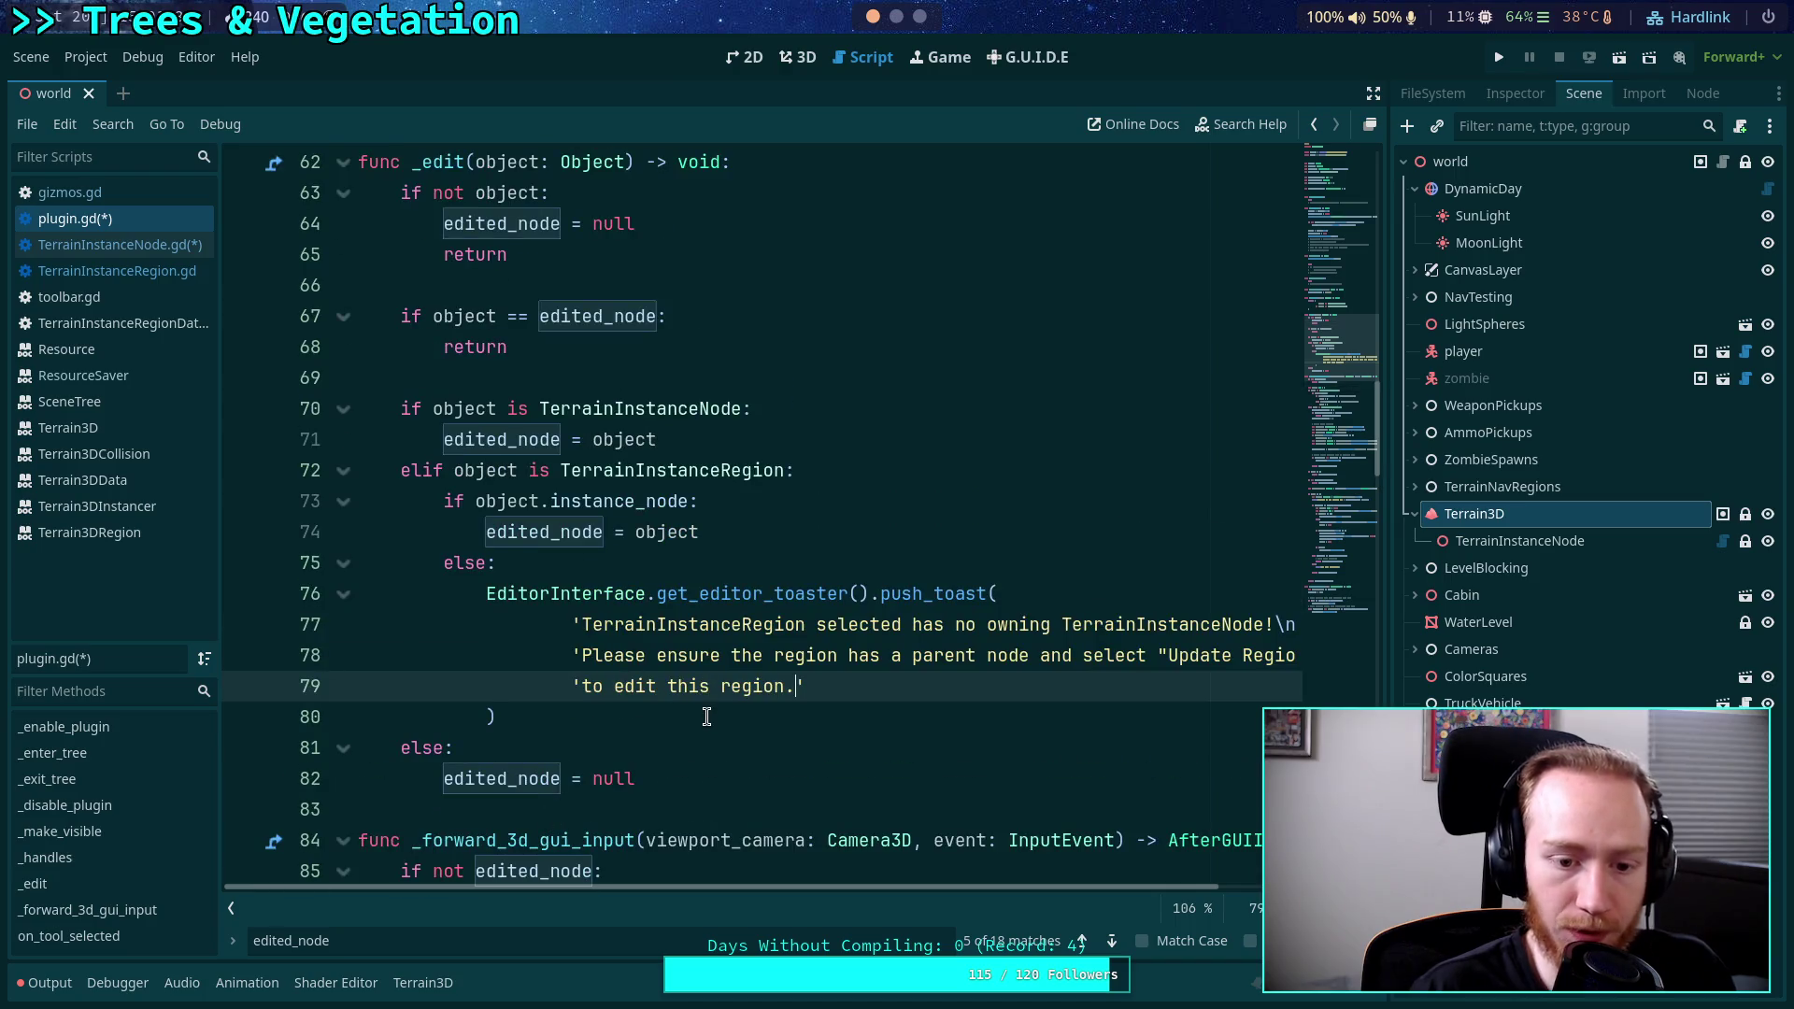
pyautogui.click(707, 717)
pyautogui.press('Return')
pyautogui.write('edit')
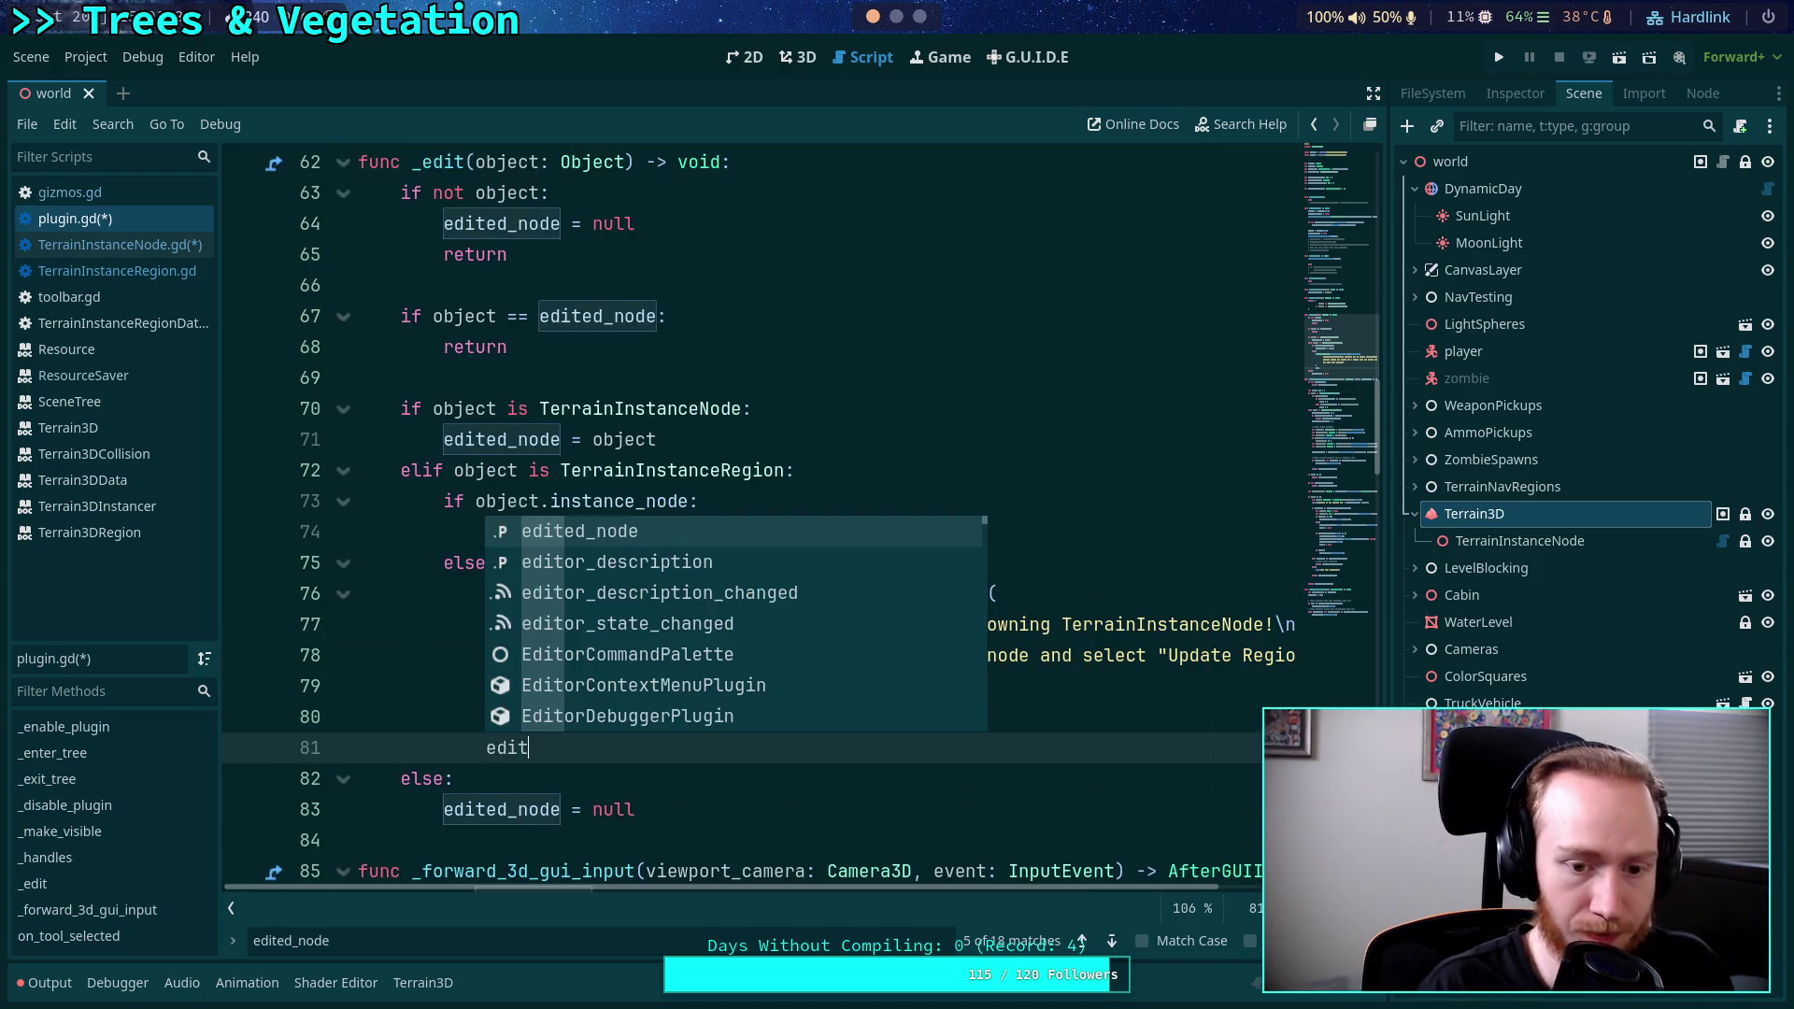
pyautogui.press('Return')
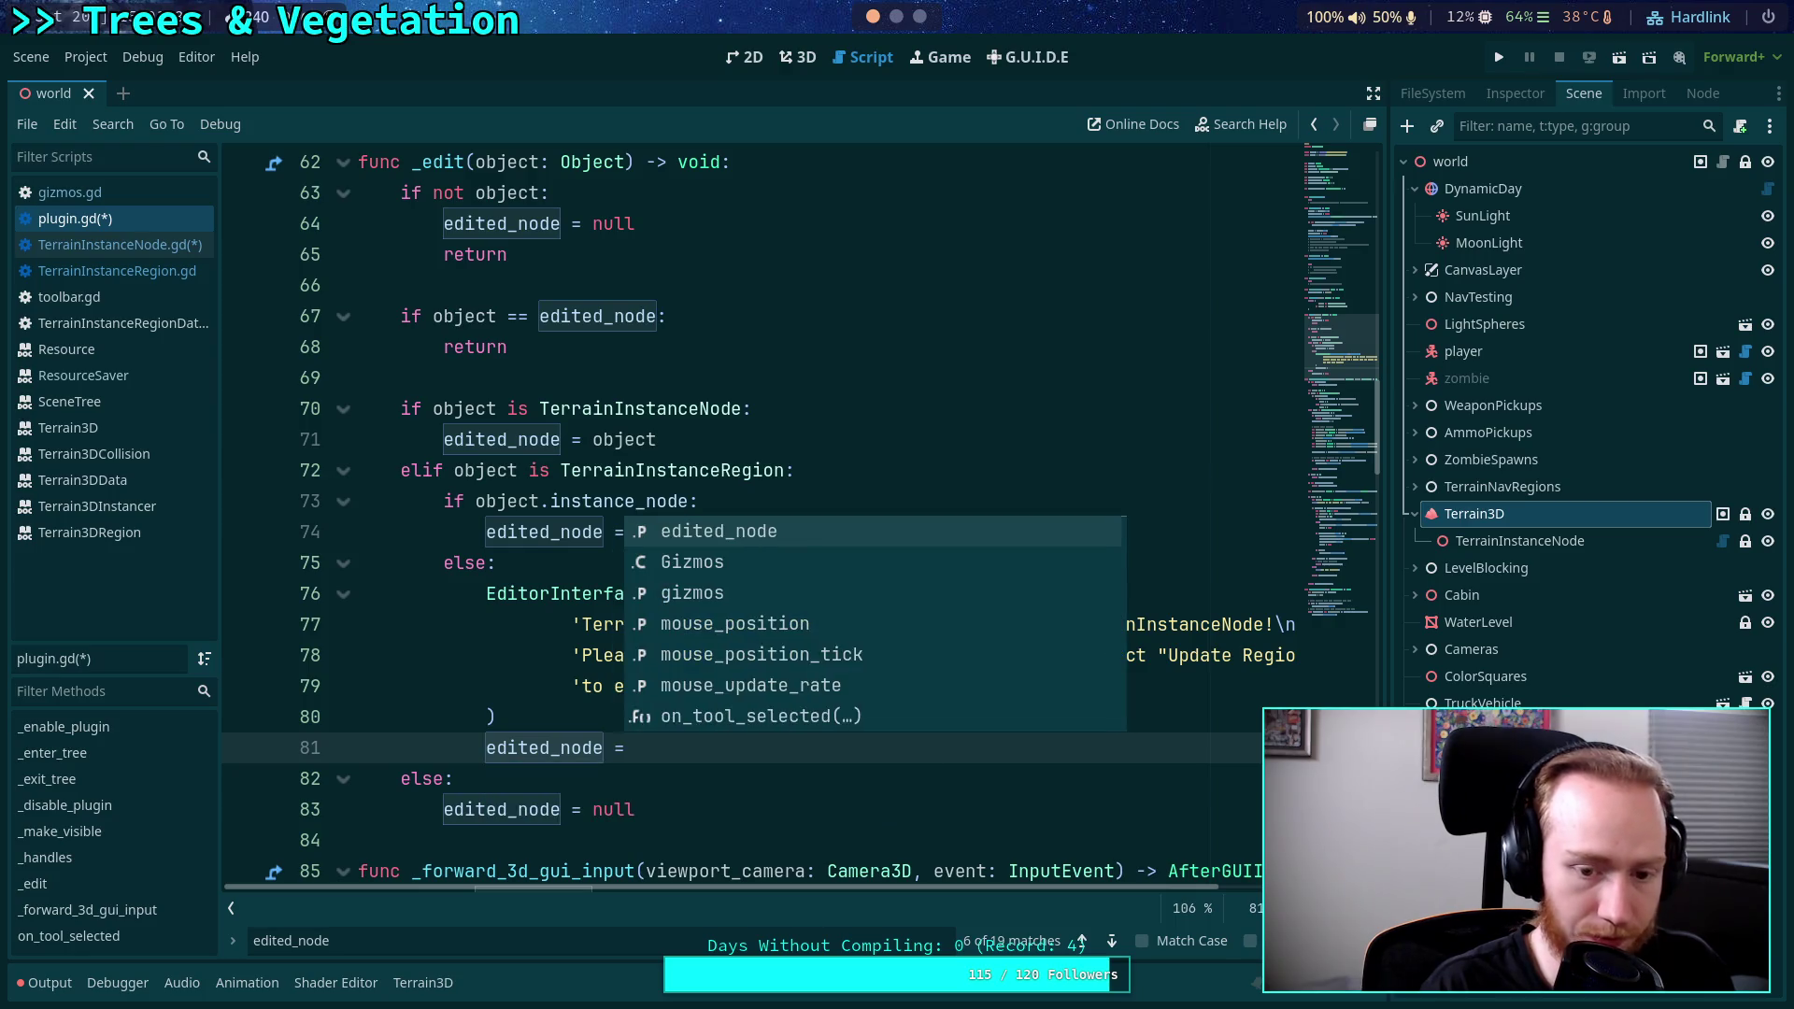
pyautogui.write('null')
pyautogui.hotkey('ctrl', 's')
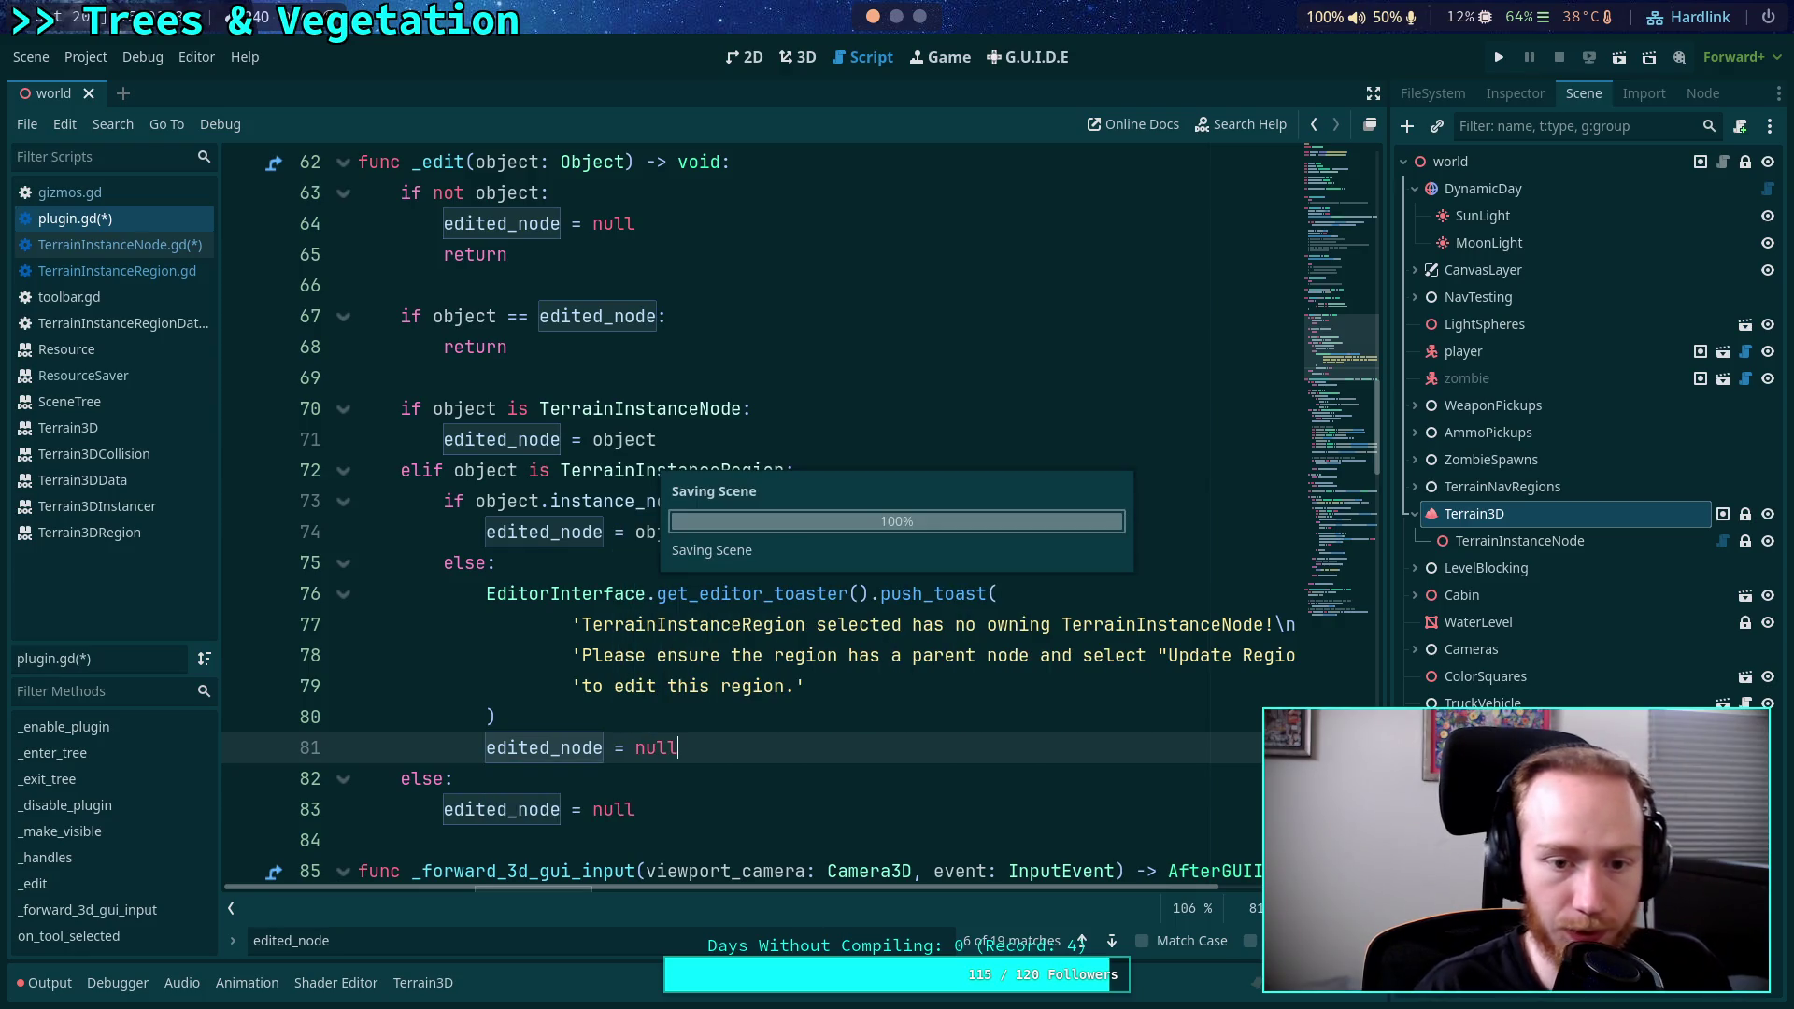
pyautogui.scroll(4, 745, 753)
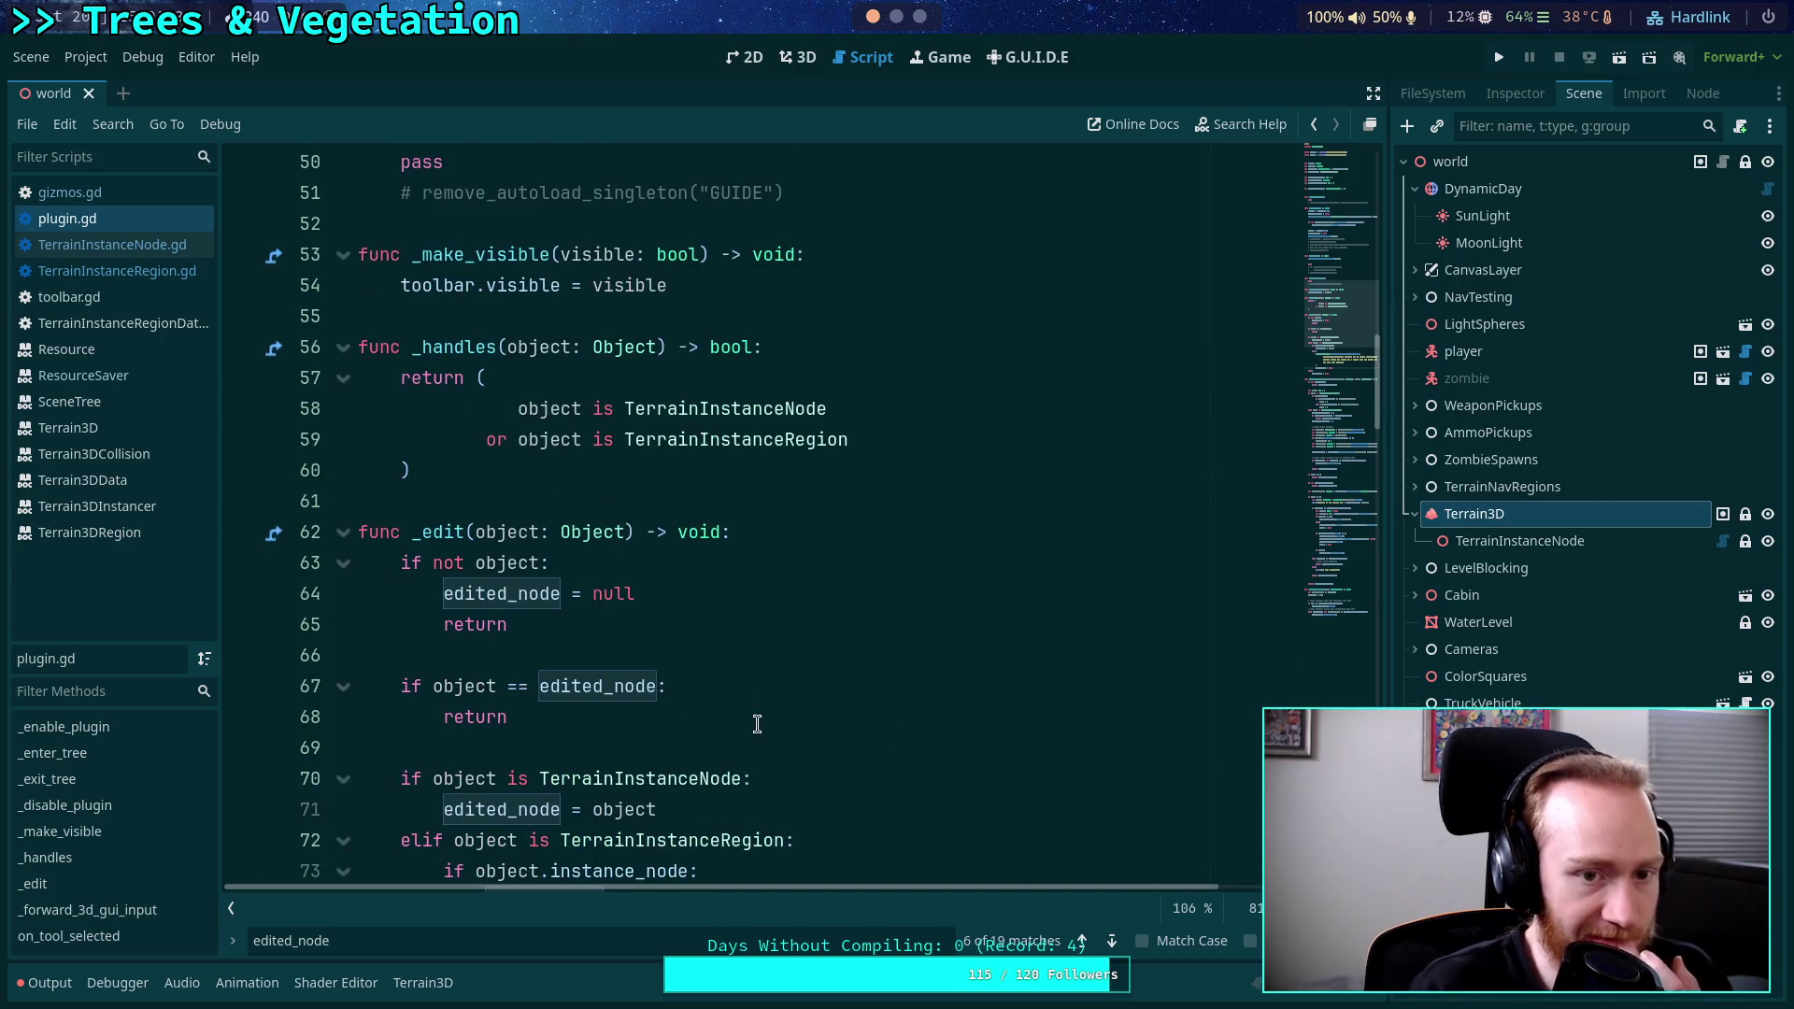
pyautogui.scroll(3, 656, 708)
pyautogui.scroll(3, 677, 696)
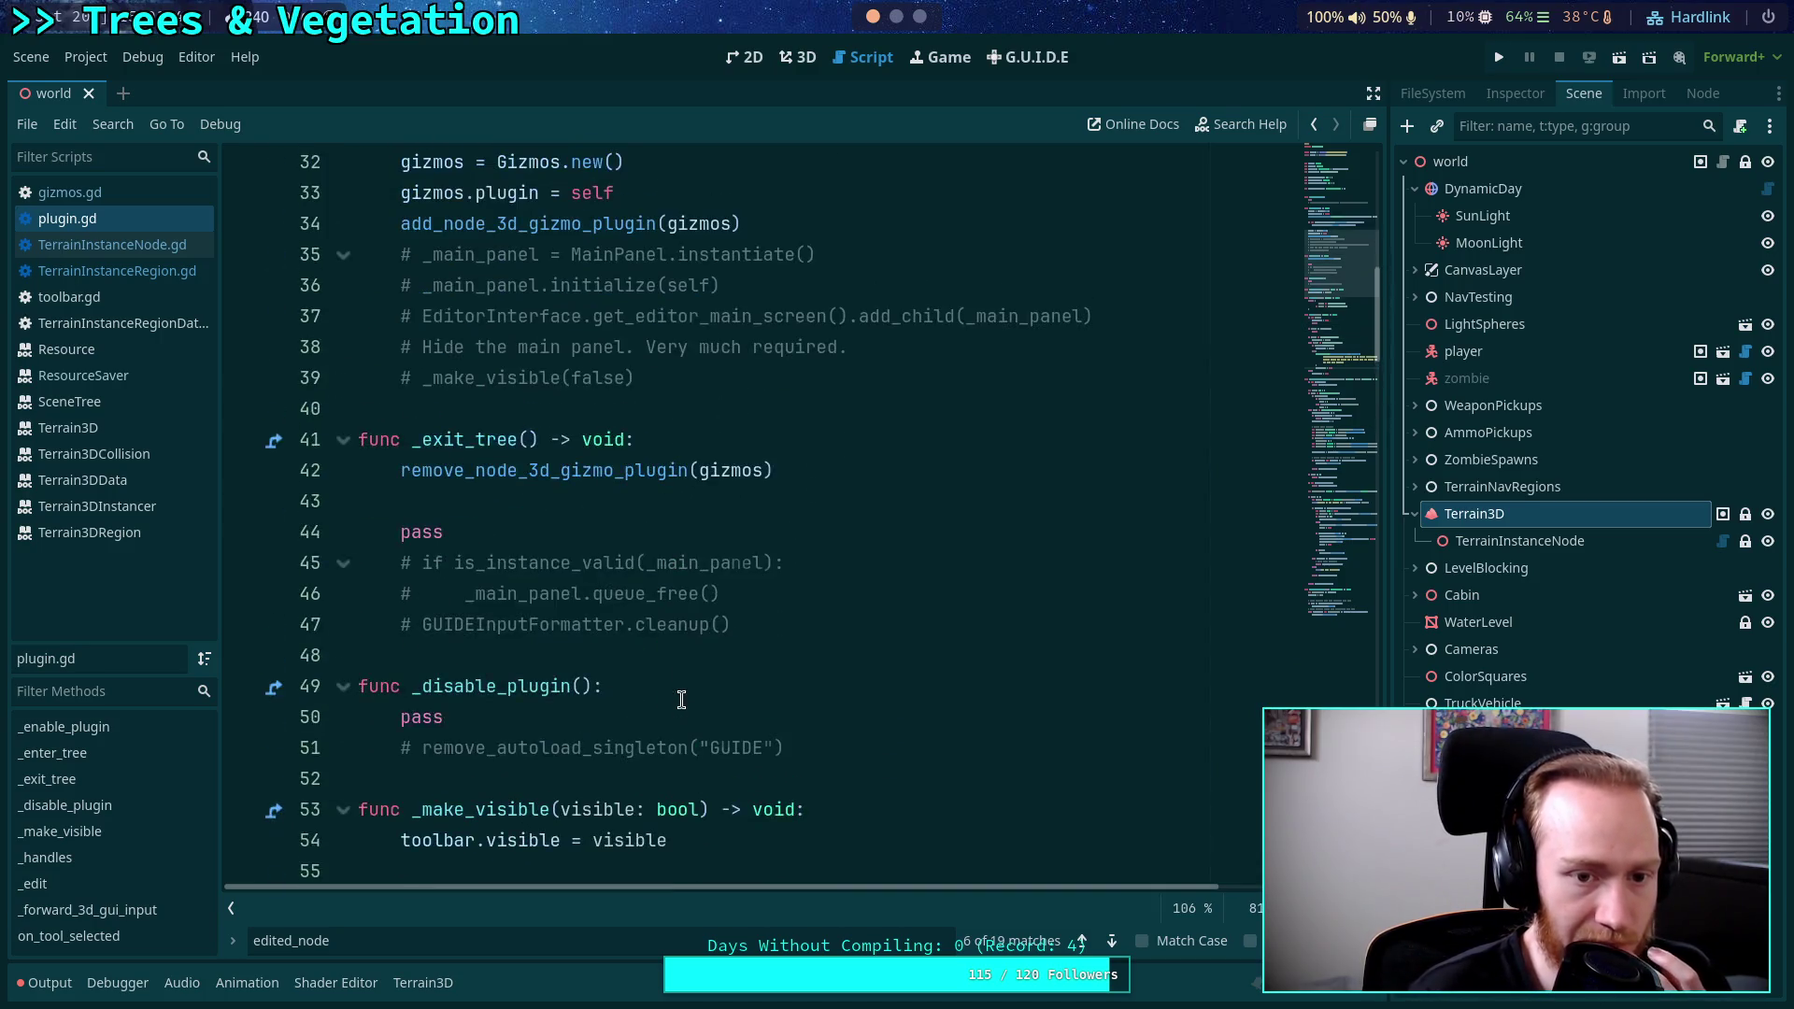
pyautogui.scroll(-16, 695, 683)
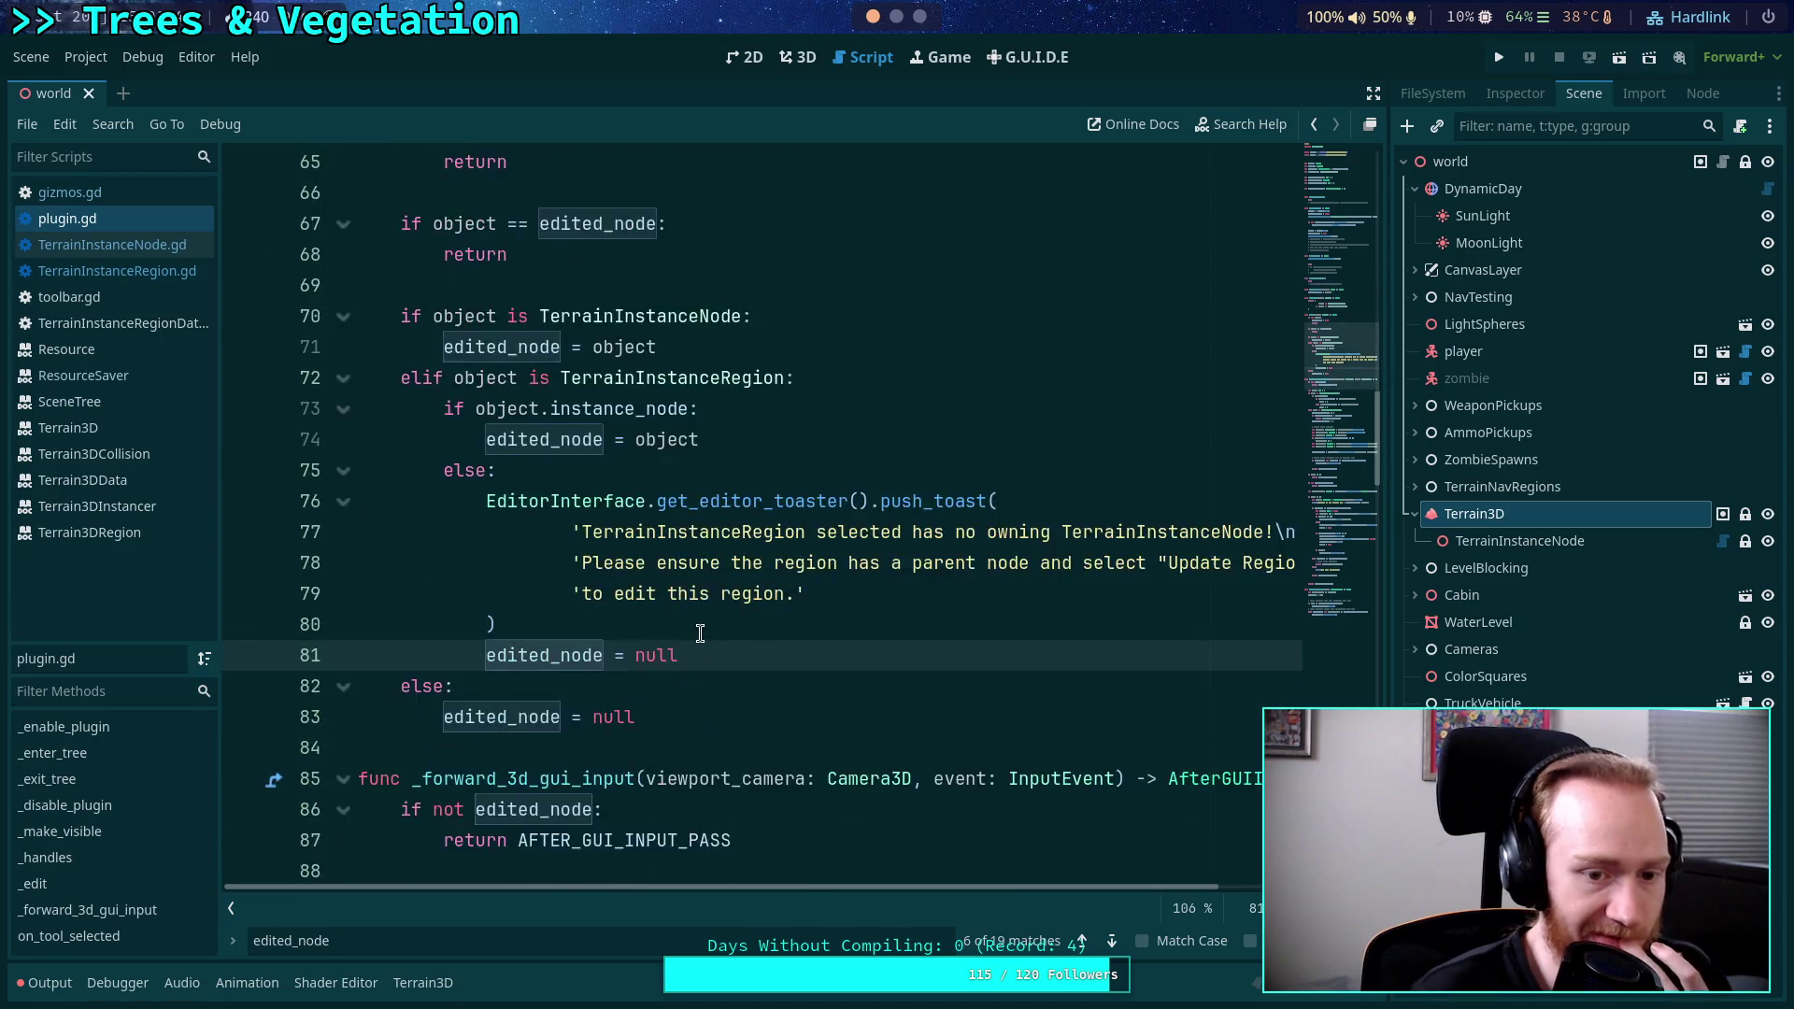
pyautogui.scroll(-10, 710, 626)
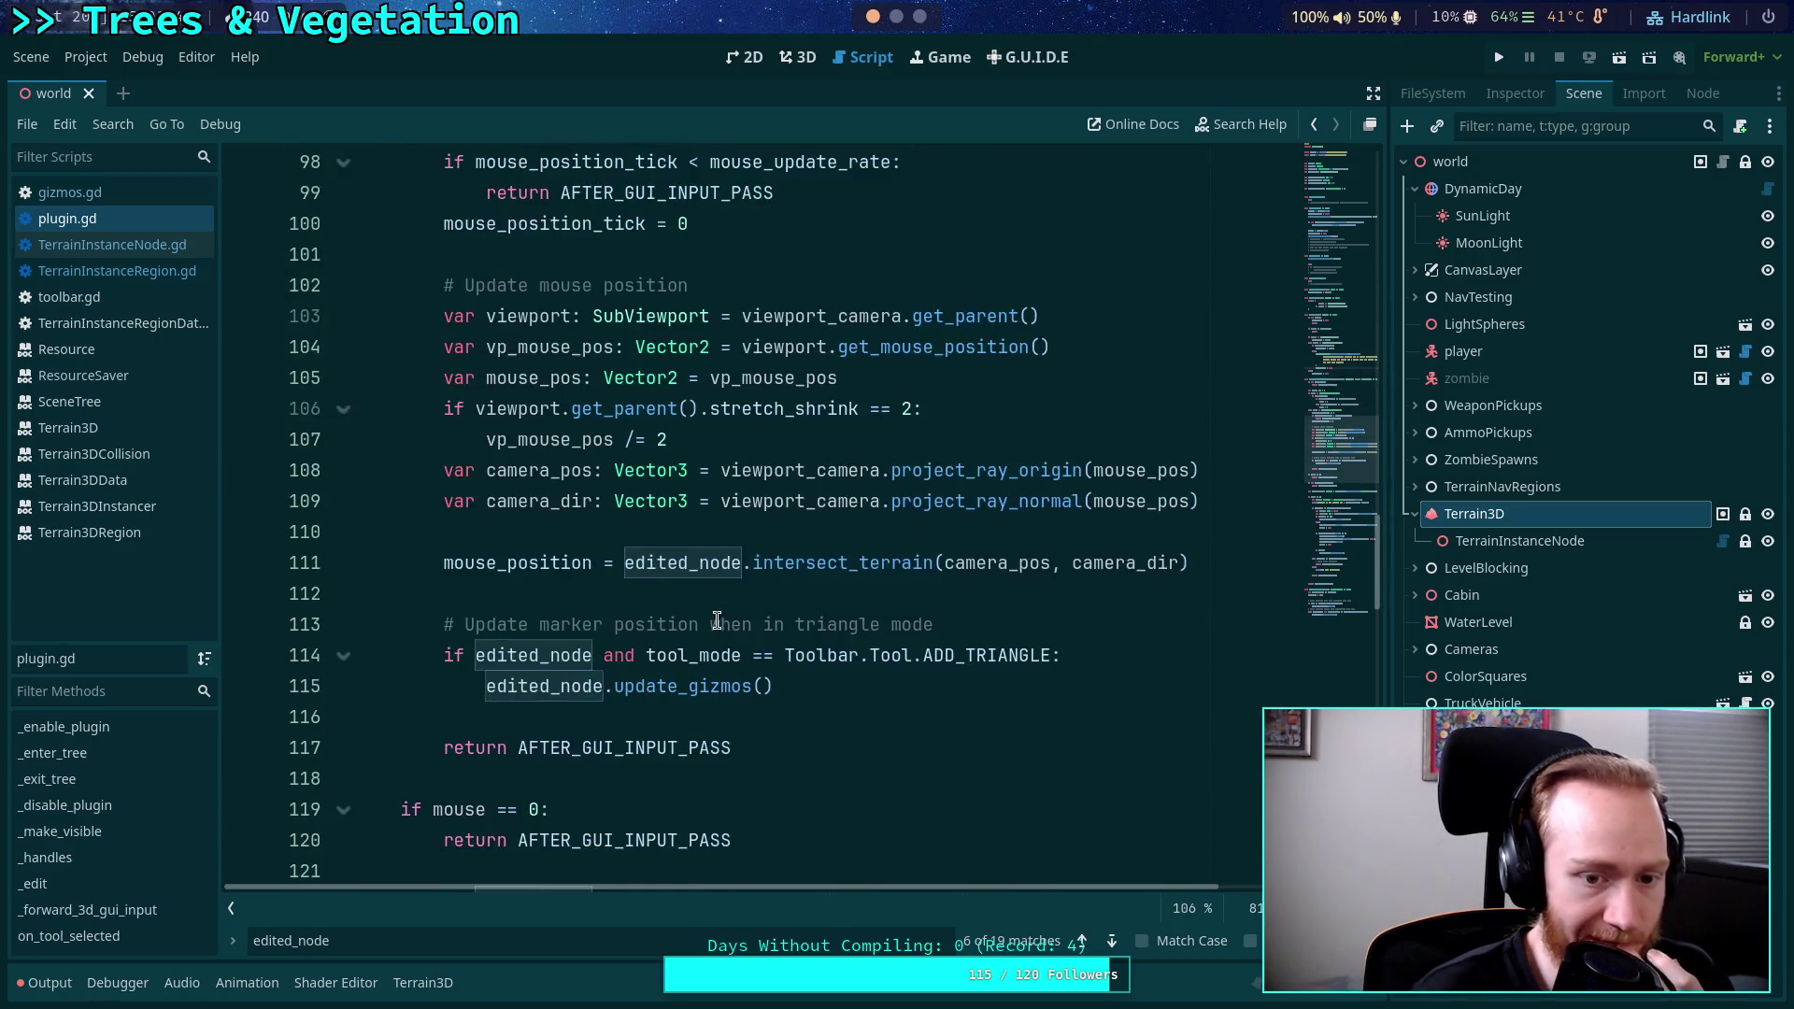
pyautogui.scroll(-3, 716, 620)
pyautogui.scroll(-3, 717, 620)
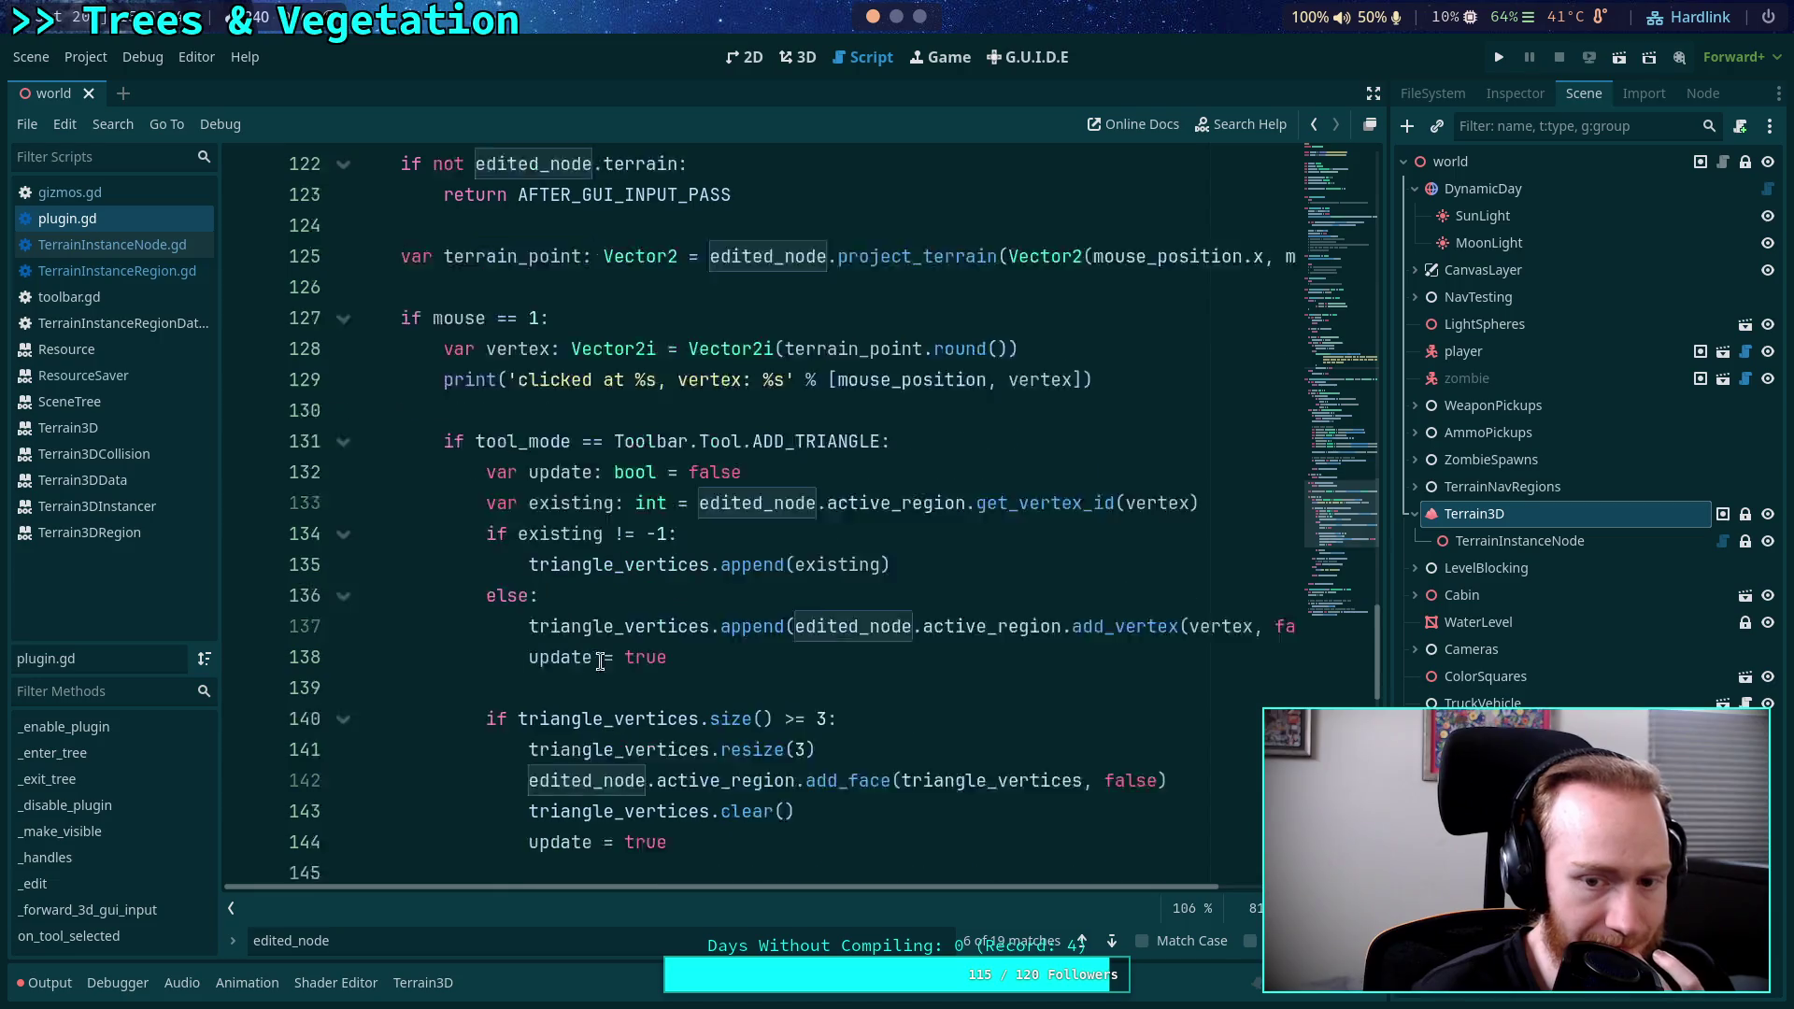
pyautogui.scroll(2, 600, 656)
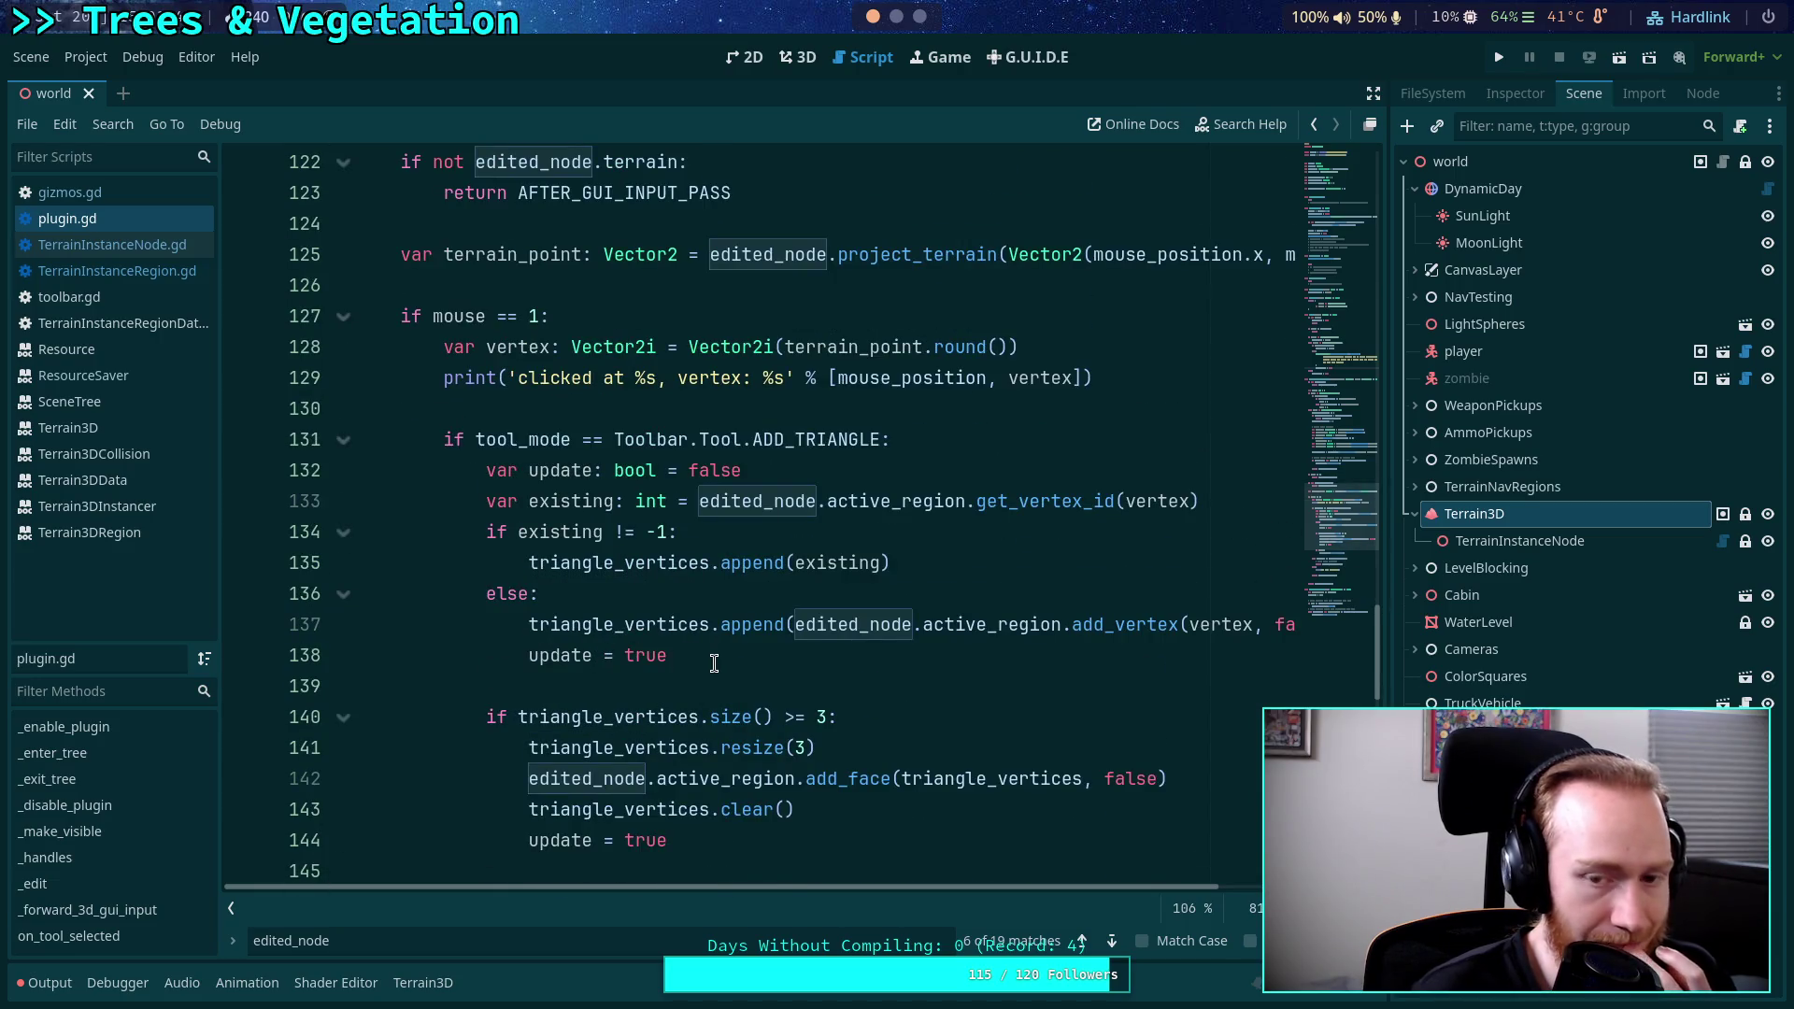
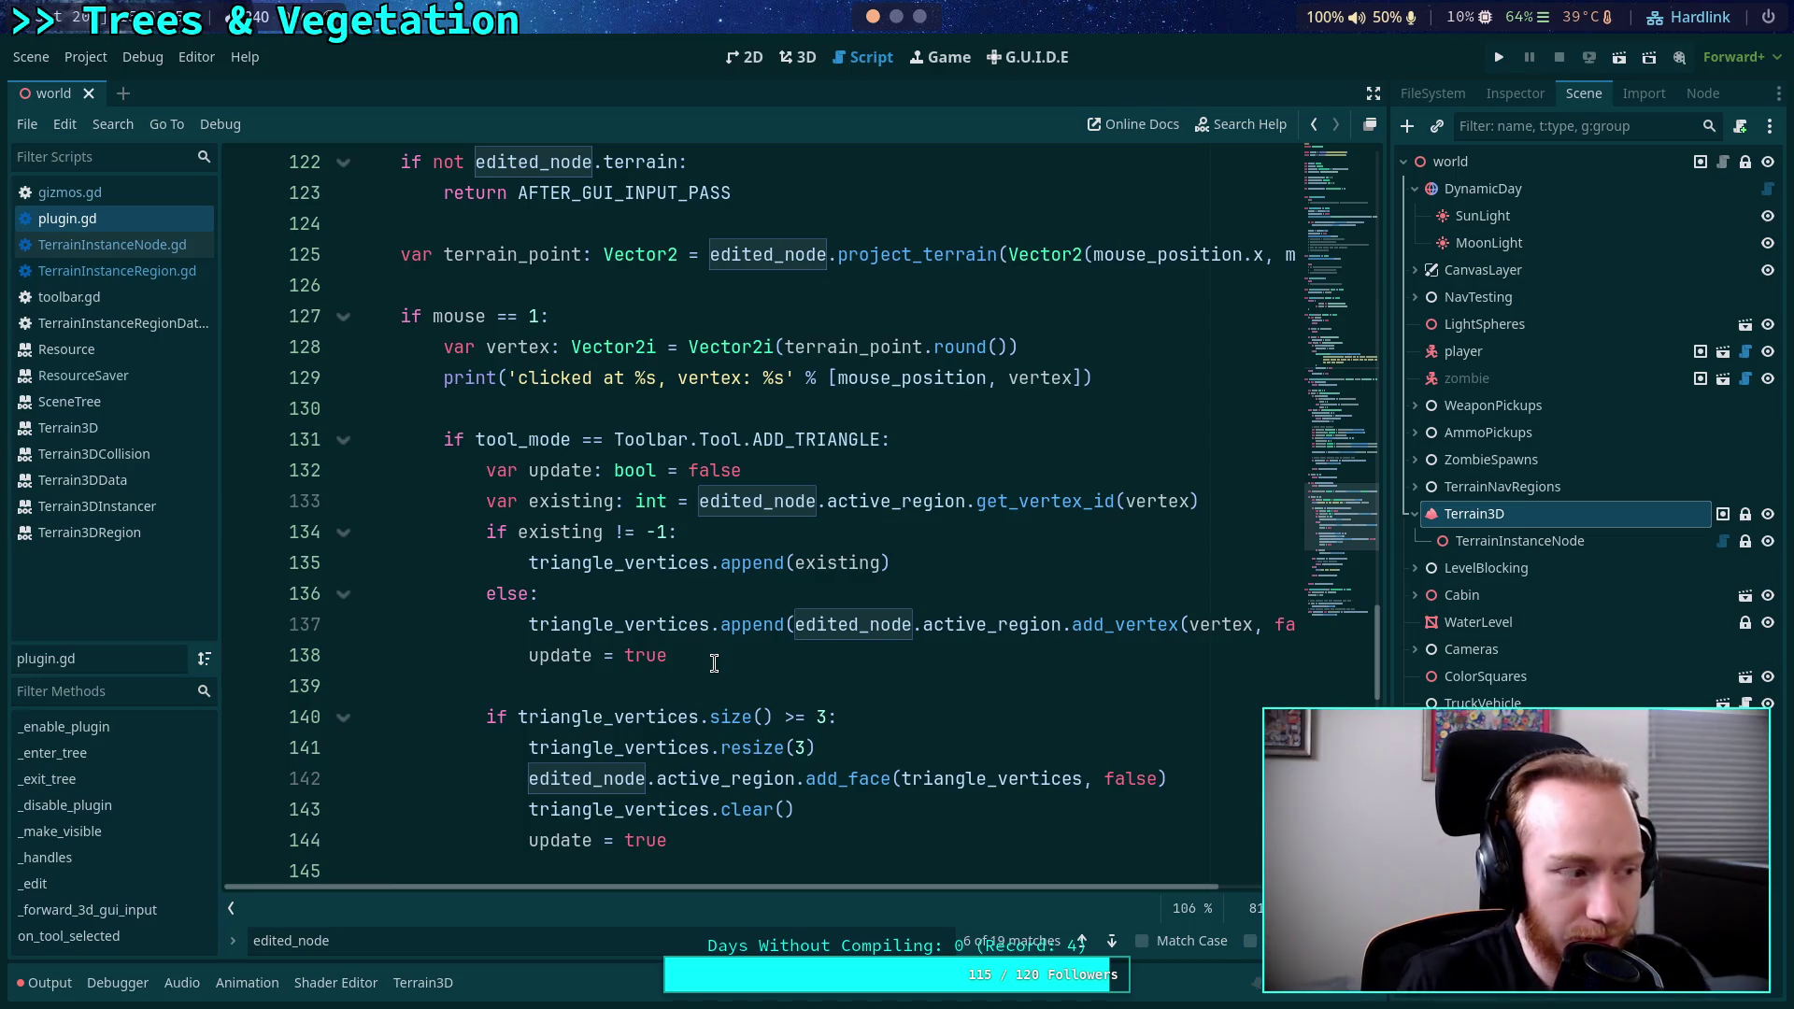
# Add 'var edited_region: TerrainInstanceRegion' on a new line after edited_node in plugin.gd.
pyautogui.scroll(18, 716, 626)
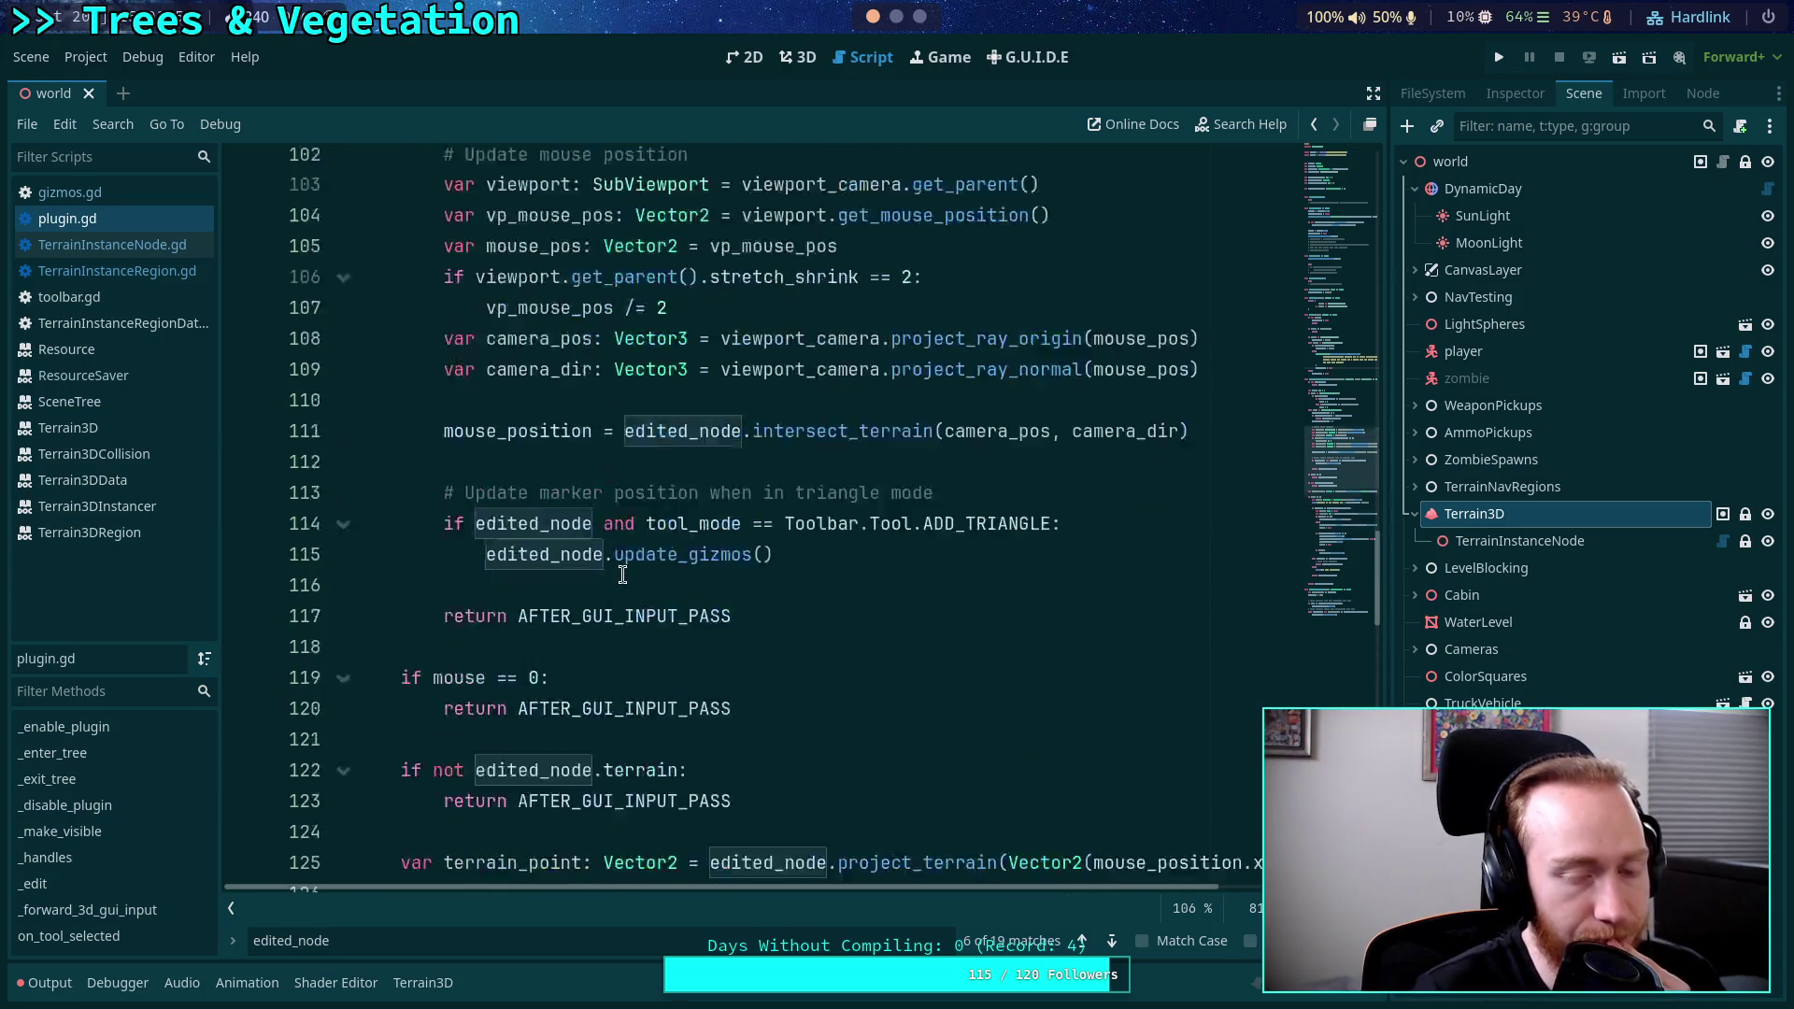
pyautogui.scroll(11, 616, 562)
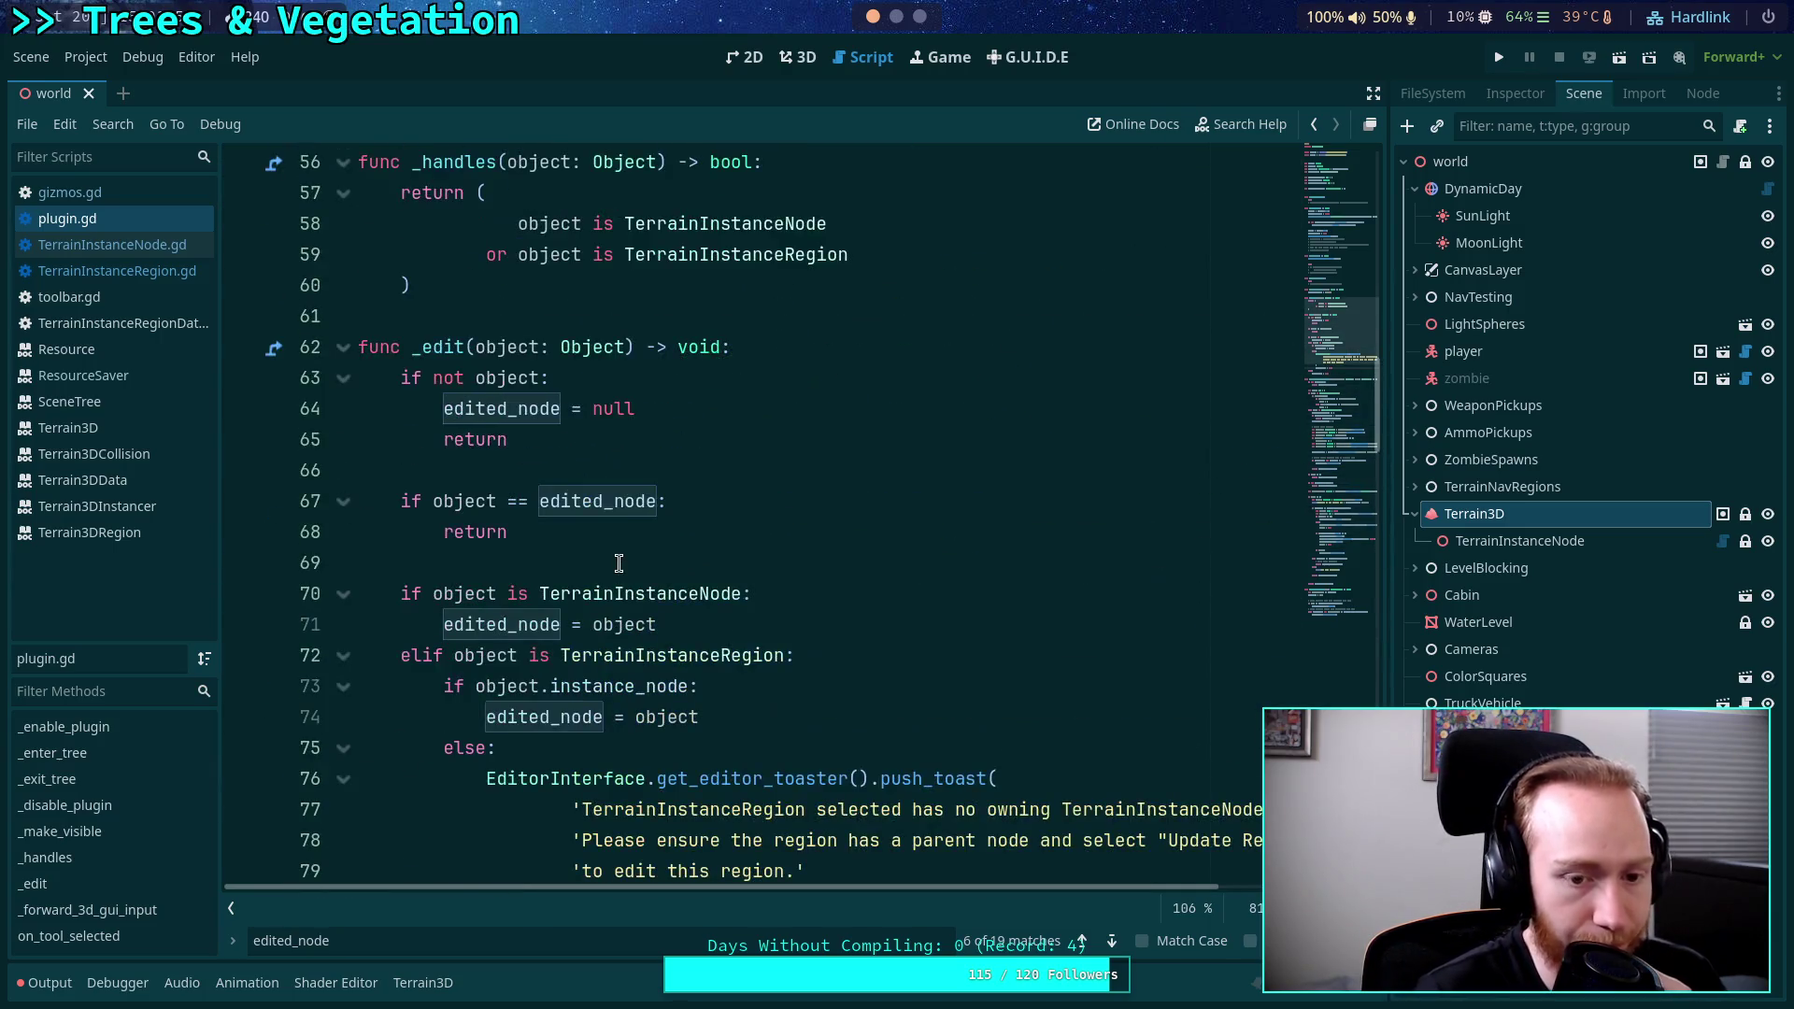
pyautogui.scroll(11, 613, 560)
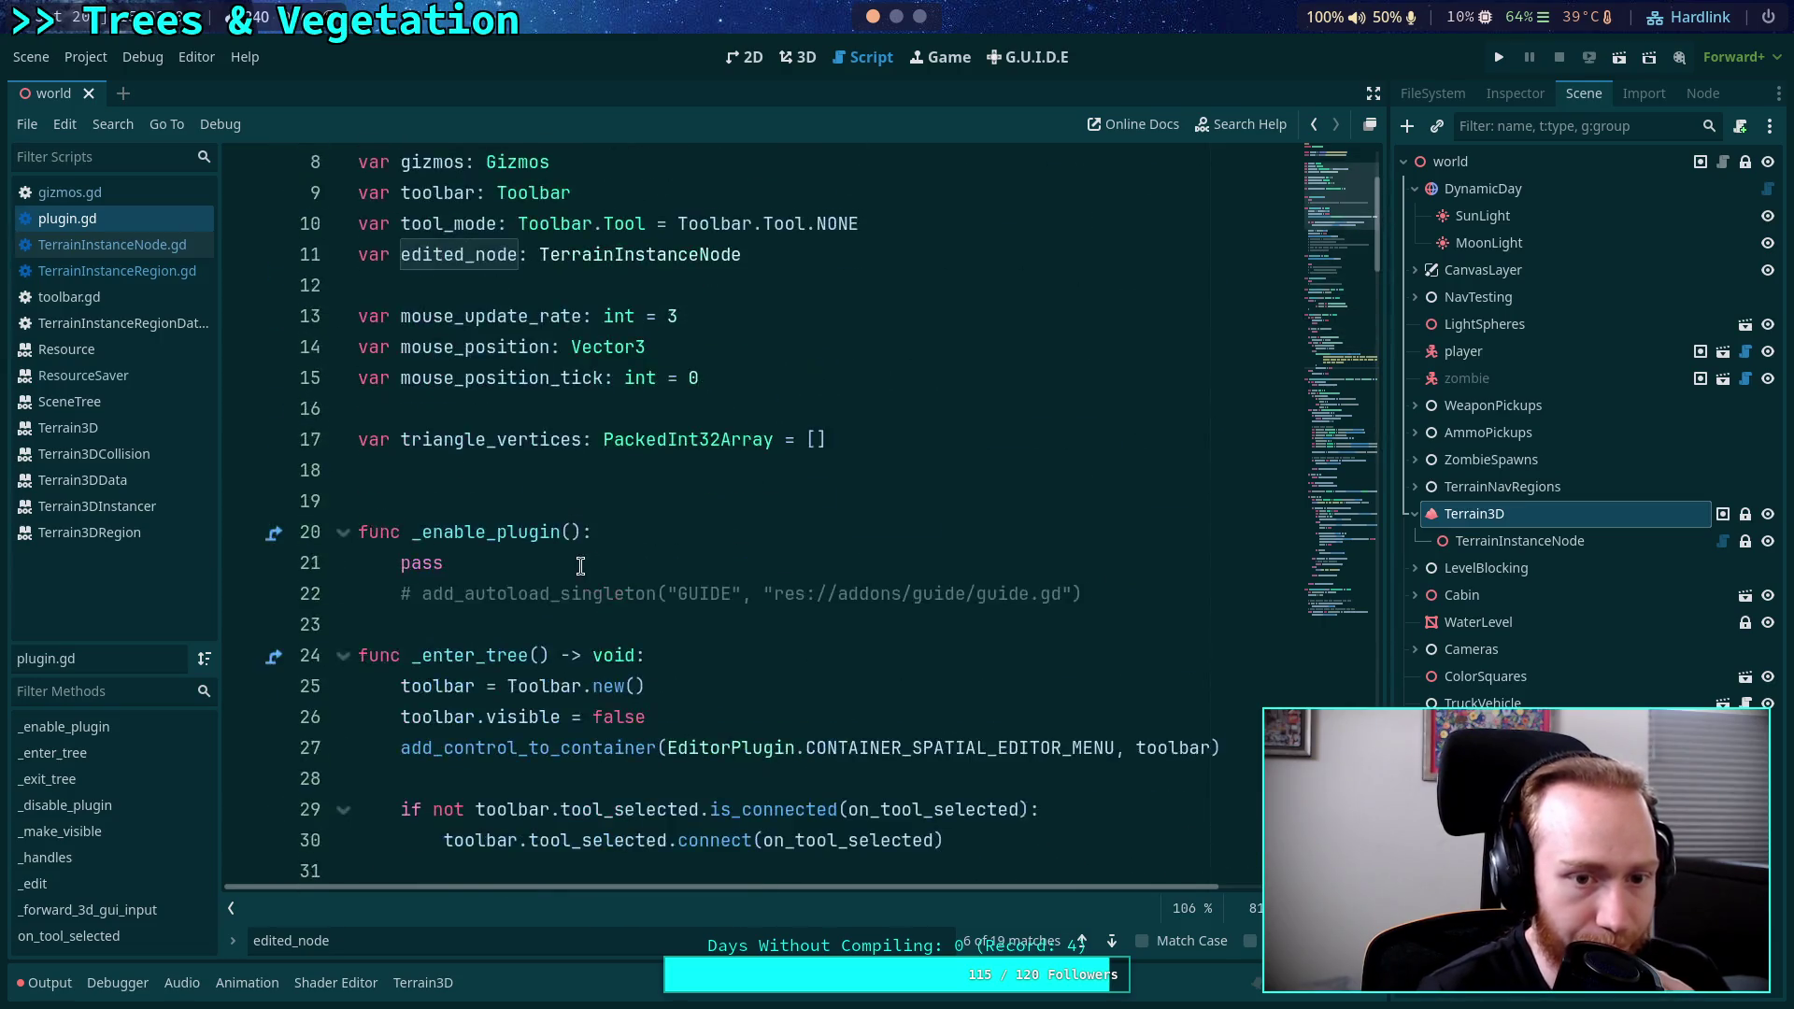
pyautogui.click(903, 468)
pyautogui.press('Return')
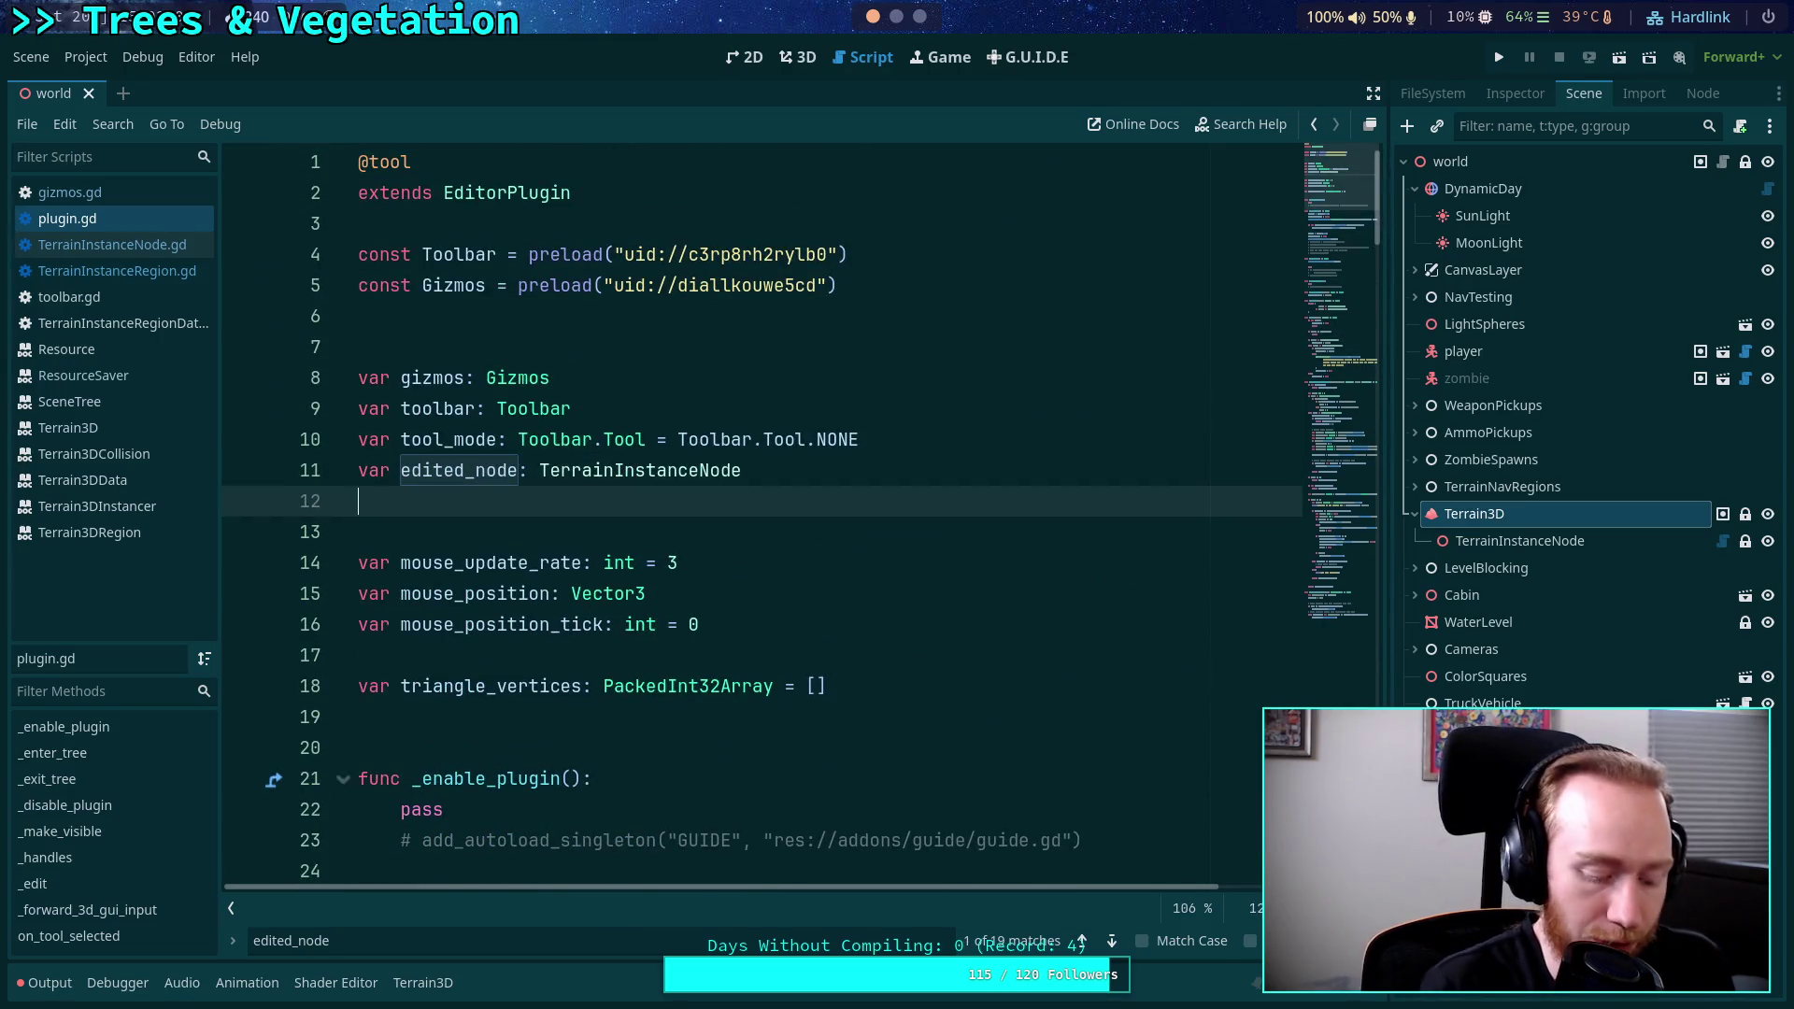
pyautogui.write('var edited_re')
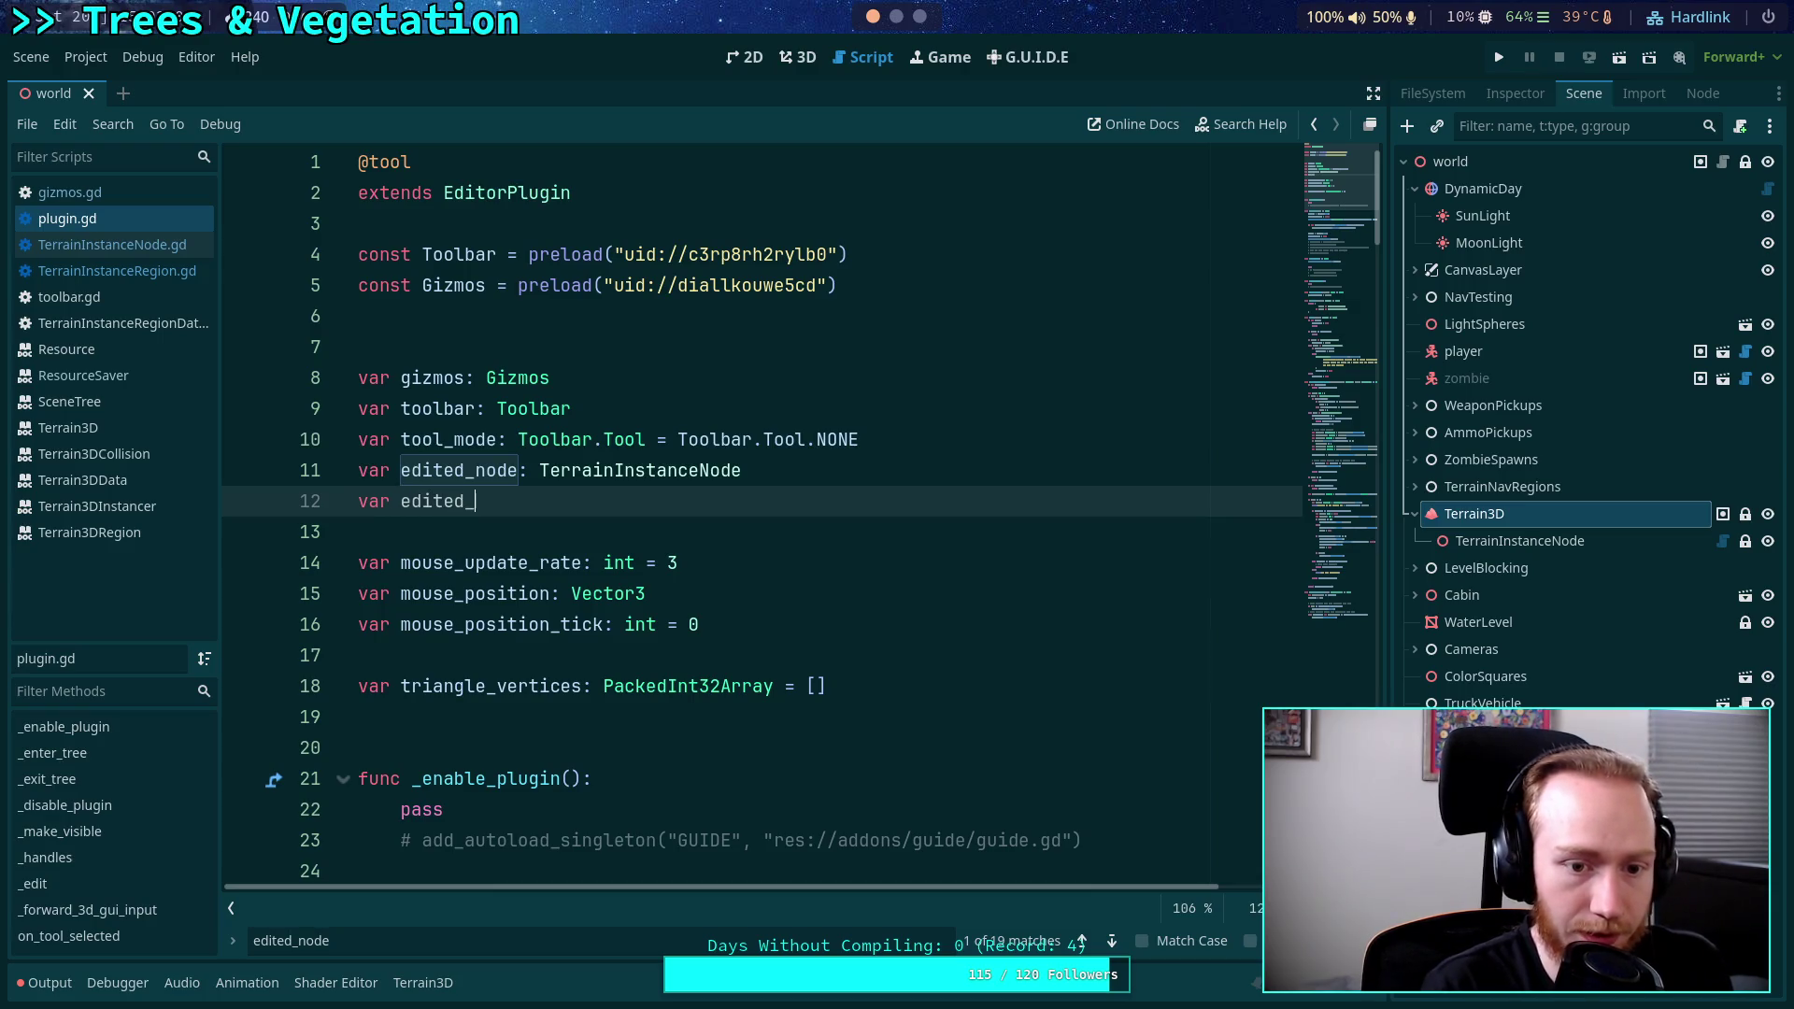
pyautogui.write('gion: TerrainIn')
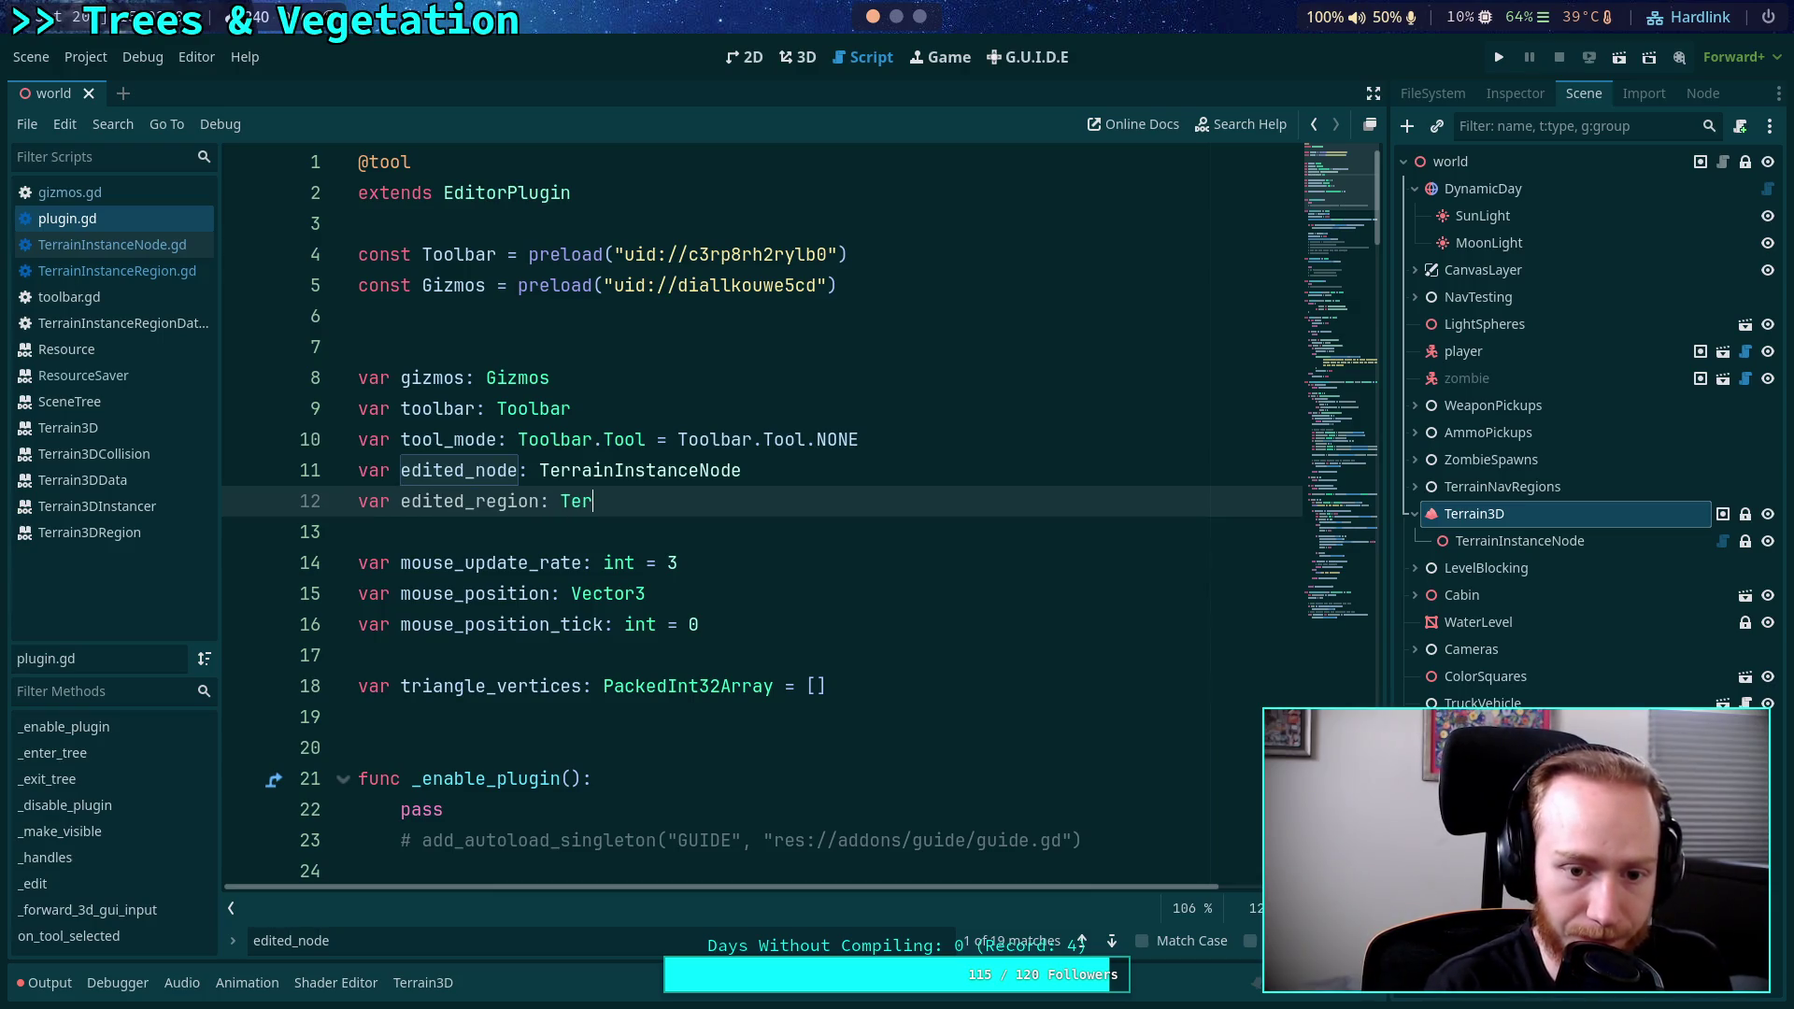
pyautogui.write('stanceR')
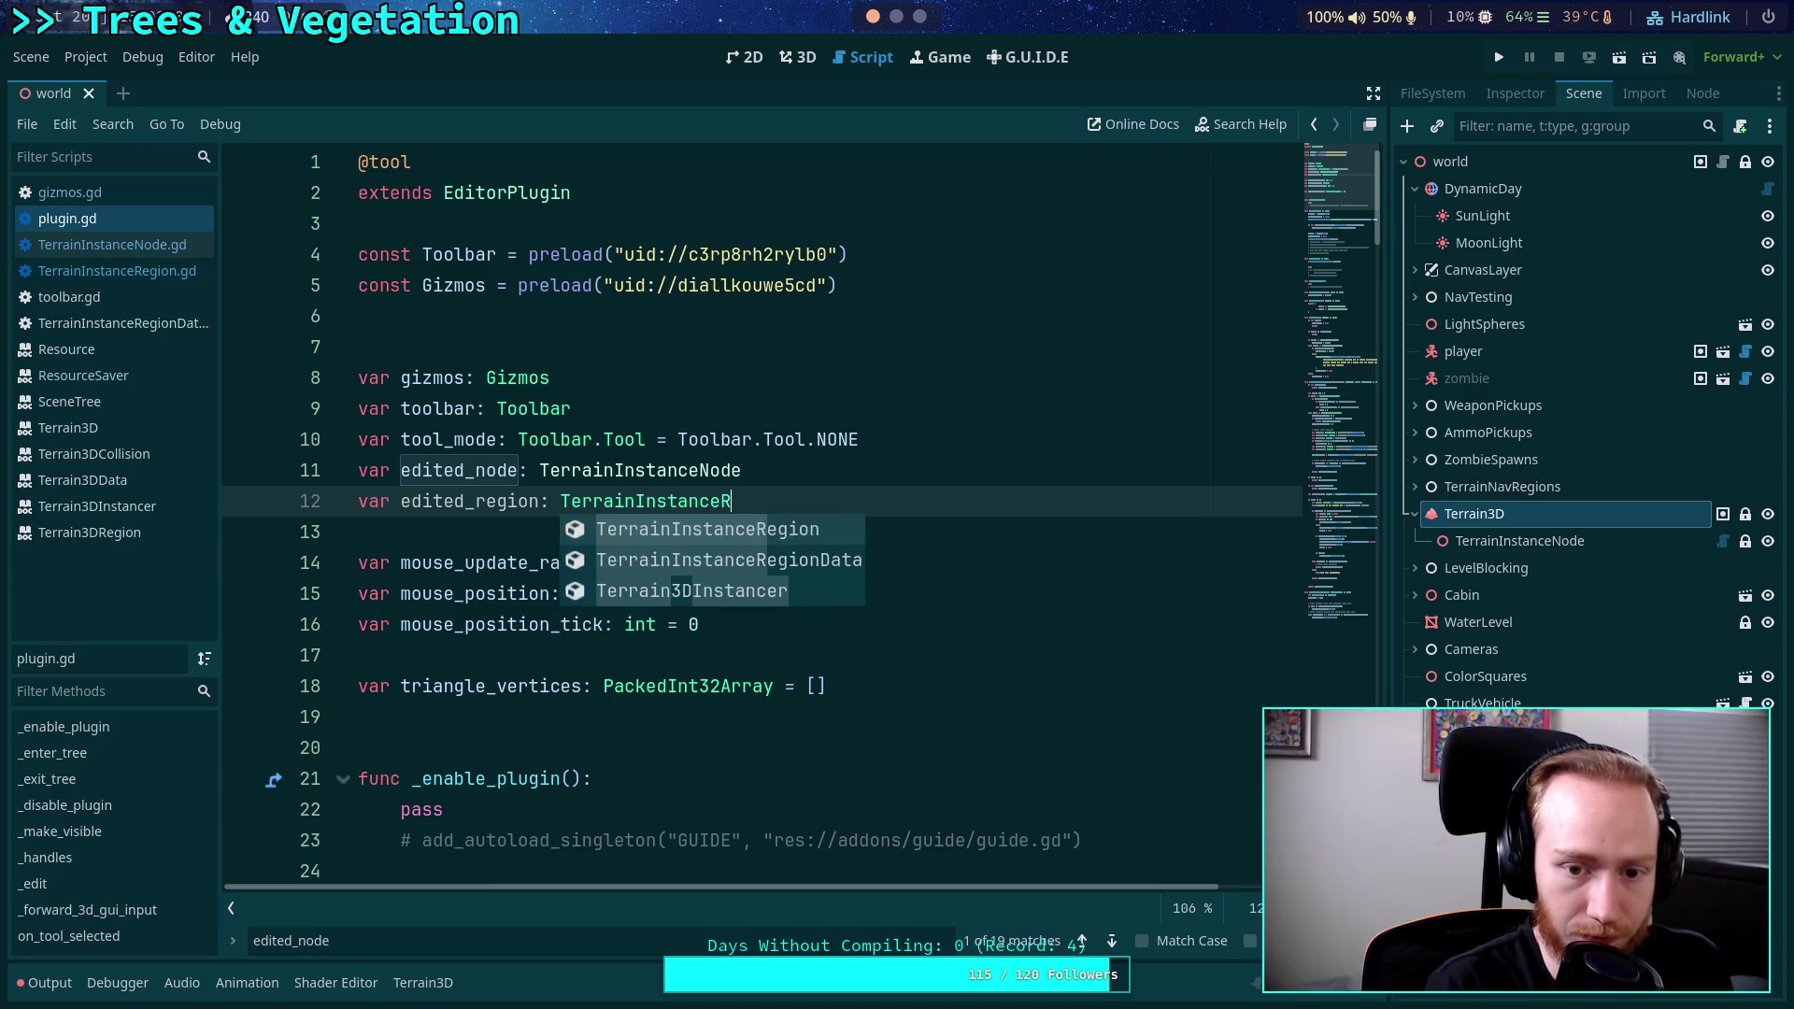
pyautogui.press('Return')
pyautogui.scroll(-1, 858, 453)
pyautogui.scroll(-20, 858, 453)
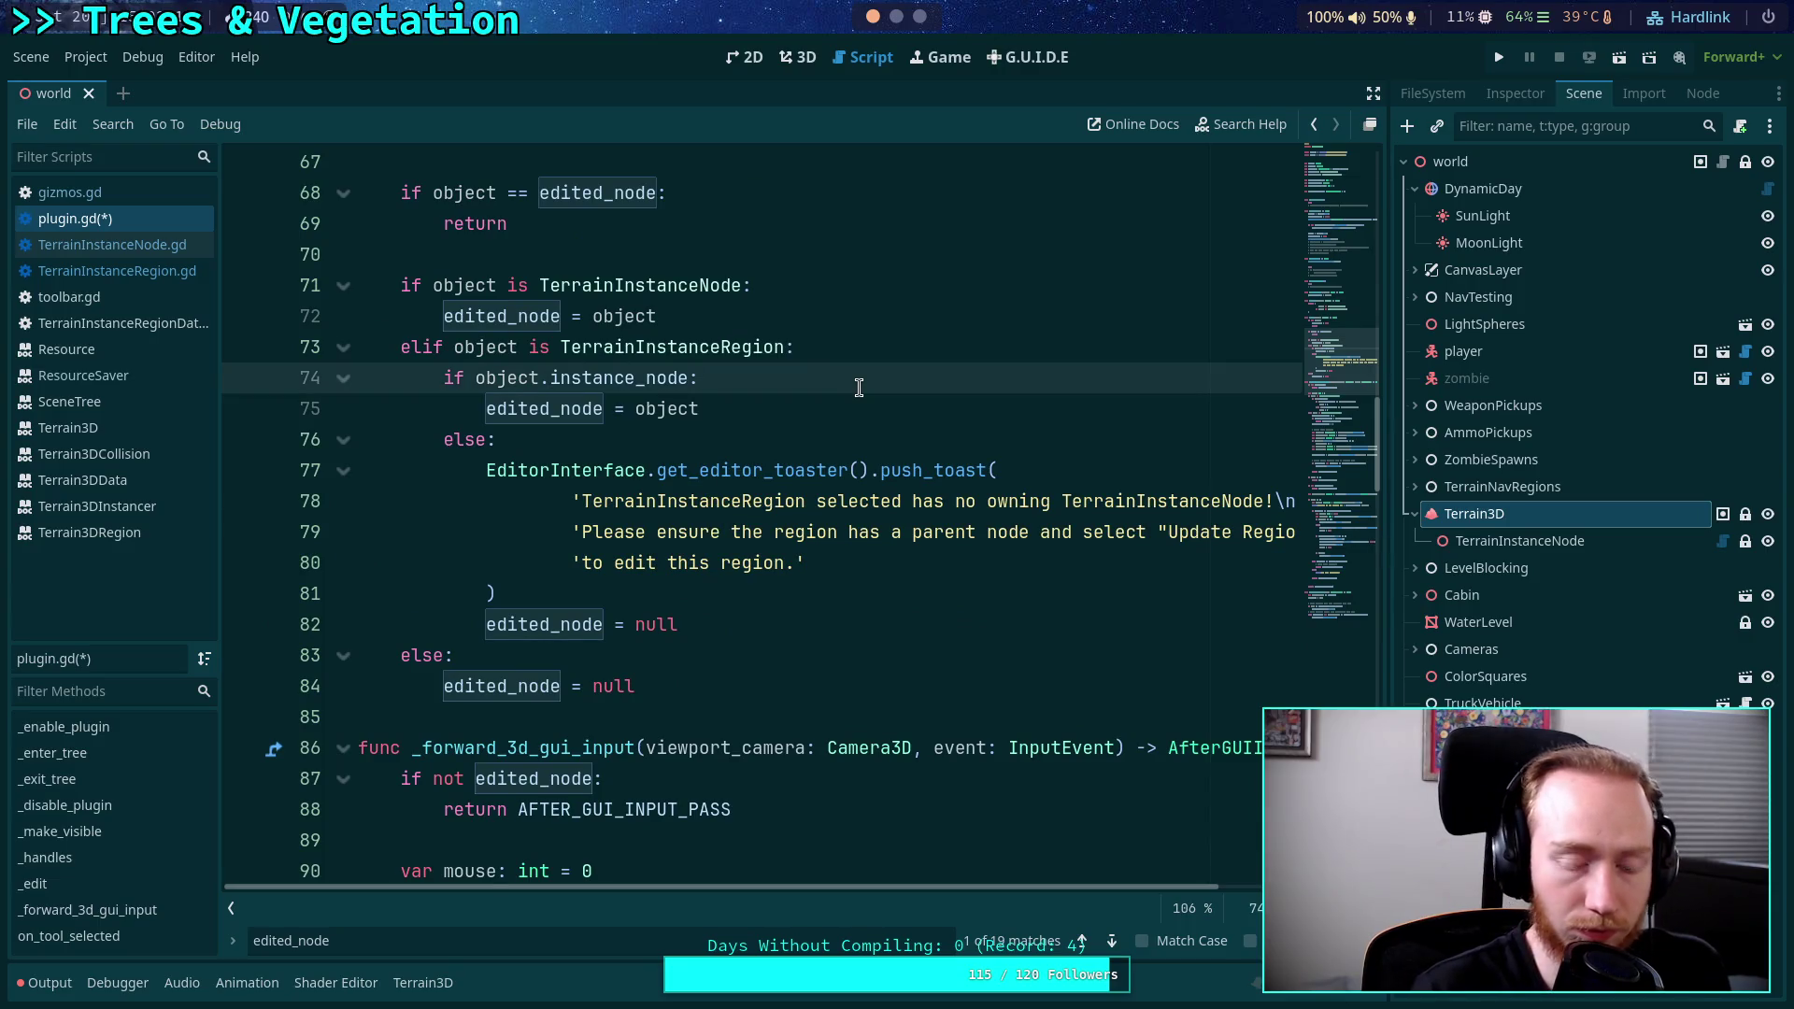
# Insert 'edited_region = object' in the instance_node check of _edit.
pyautogui.press('Return')
pyautogui.write('edited_')
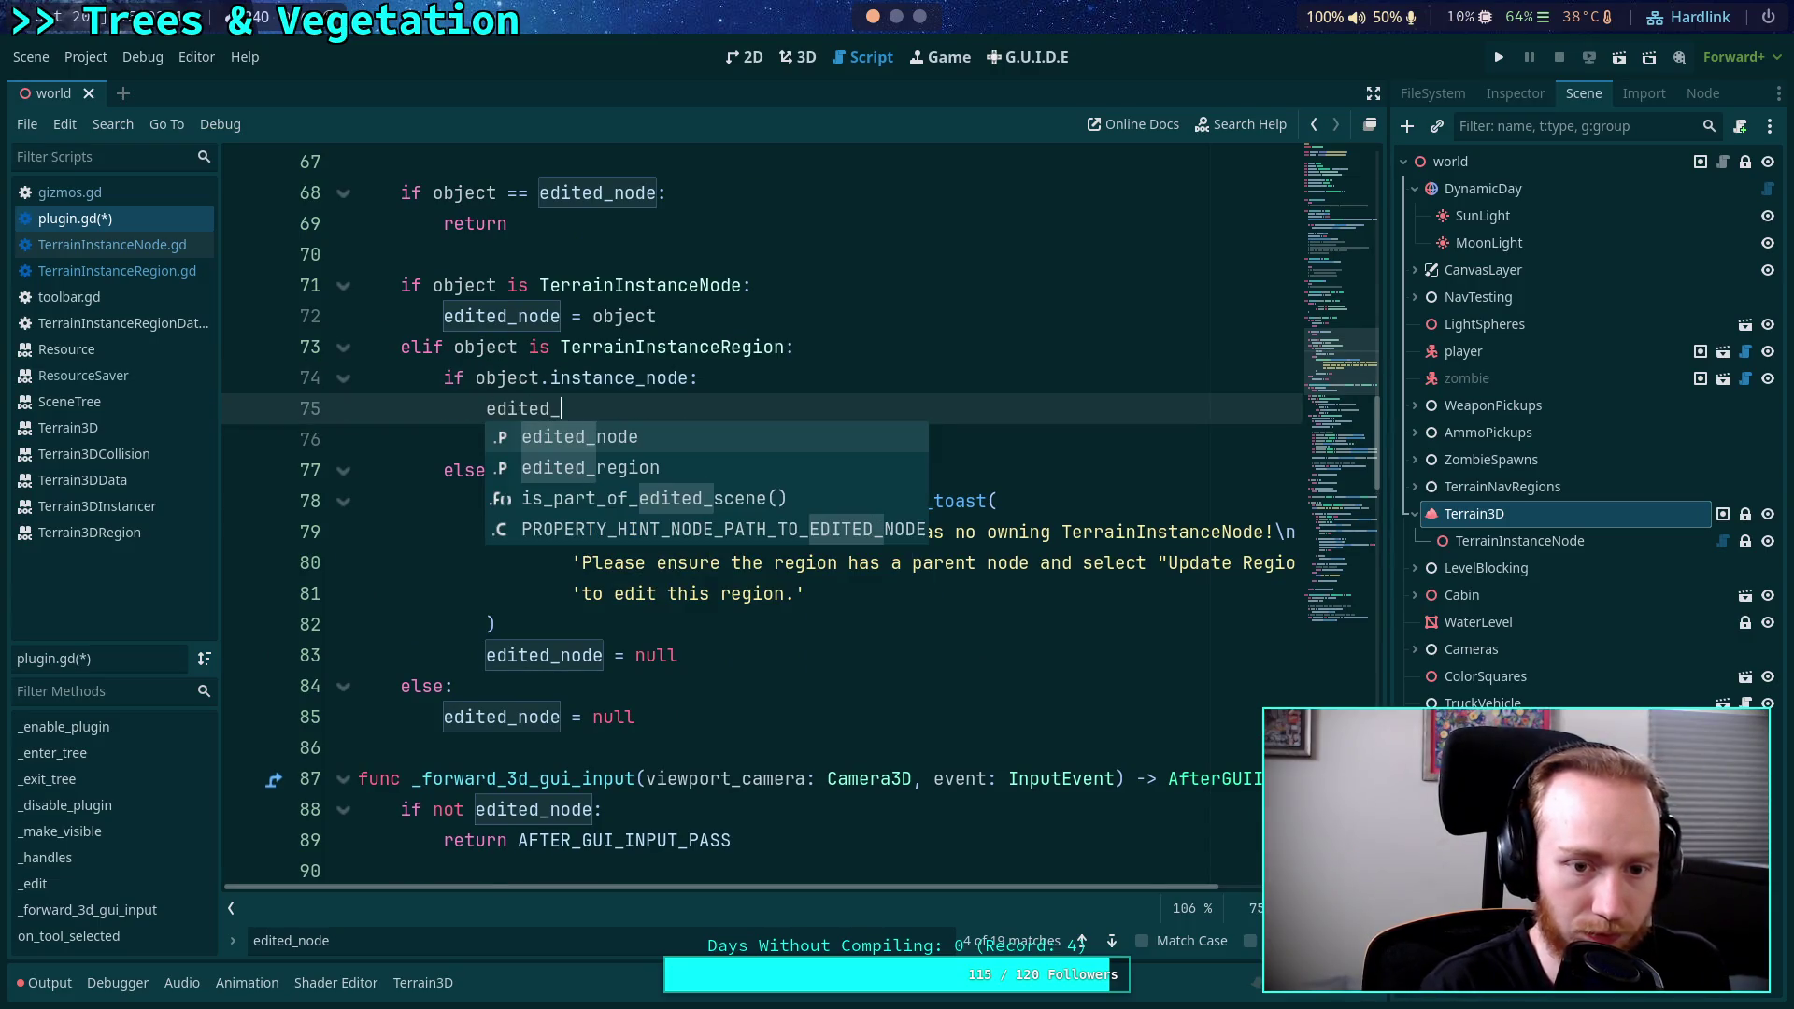
pyautogui.write('r')
pyautogui.press('Return')
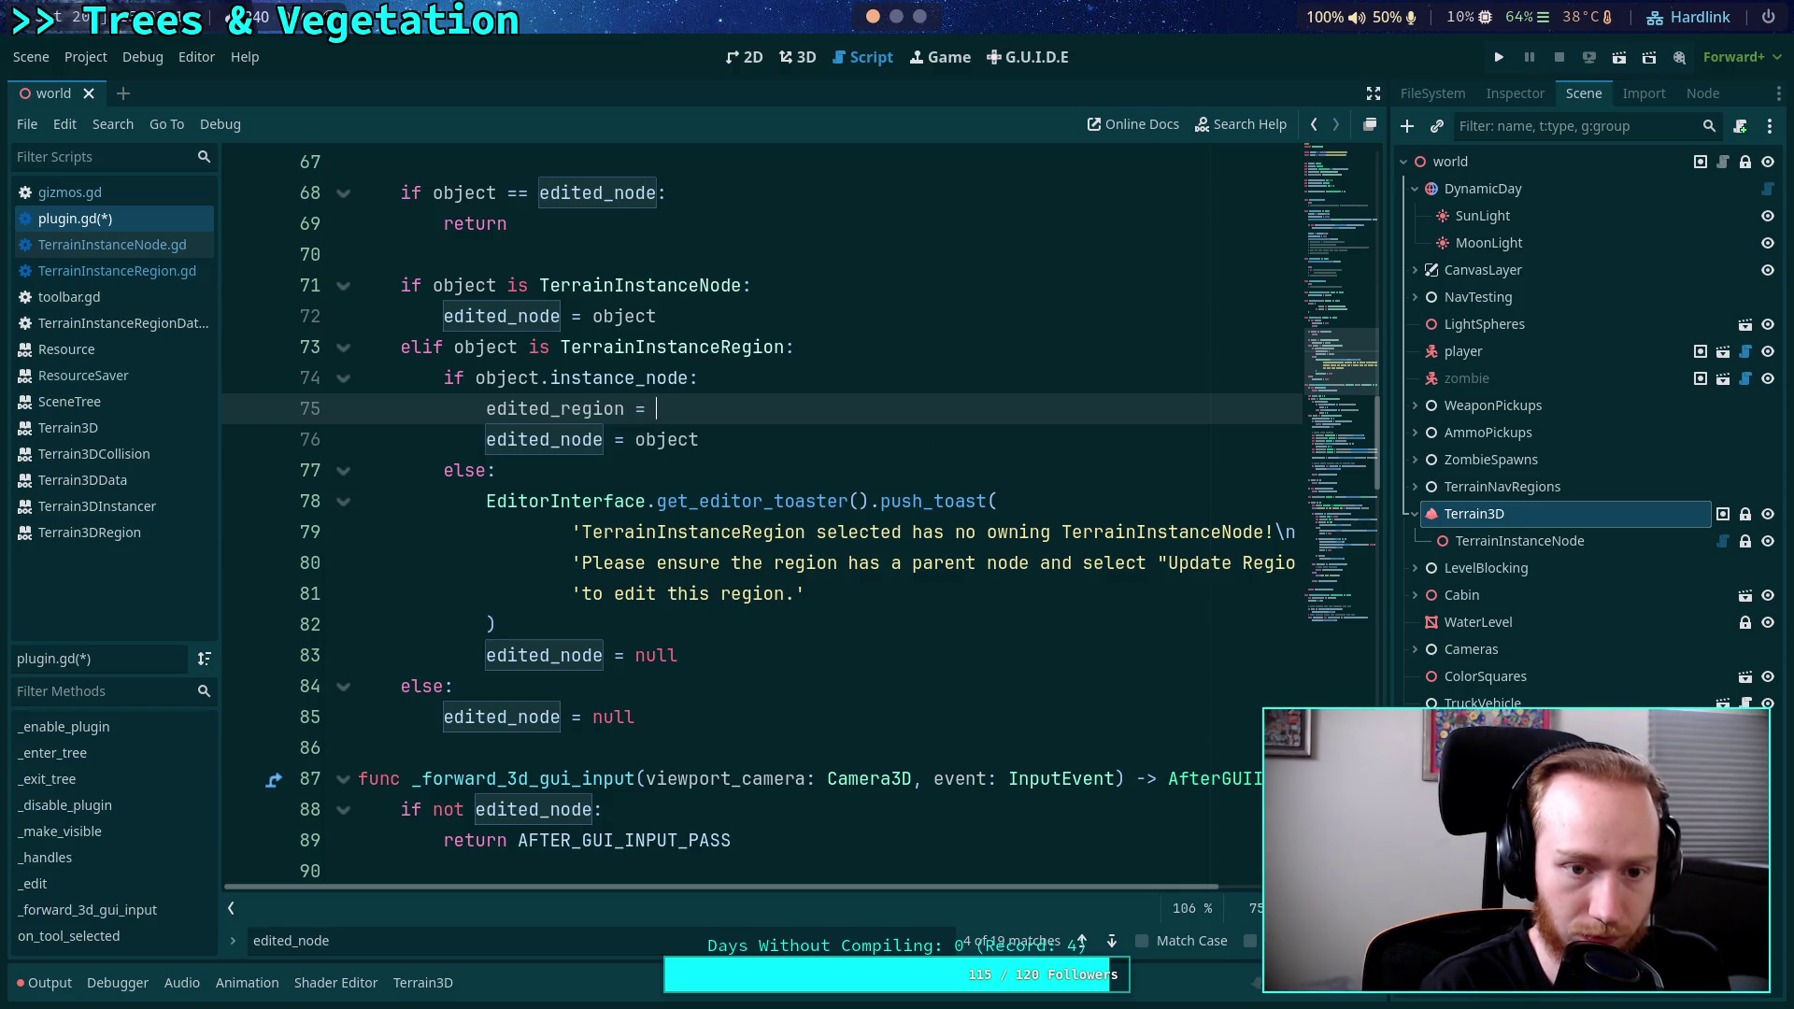
pyautogui.write('object')
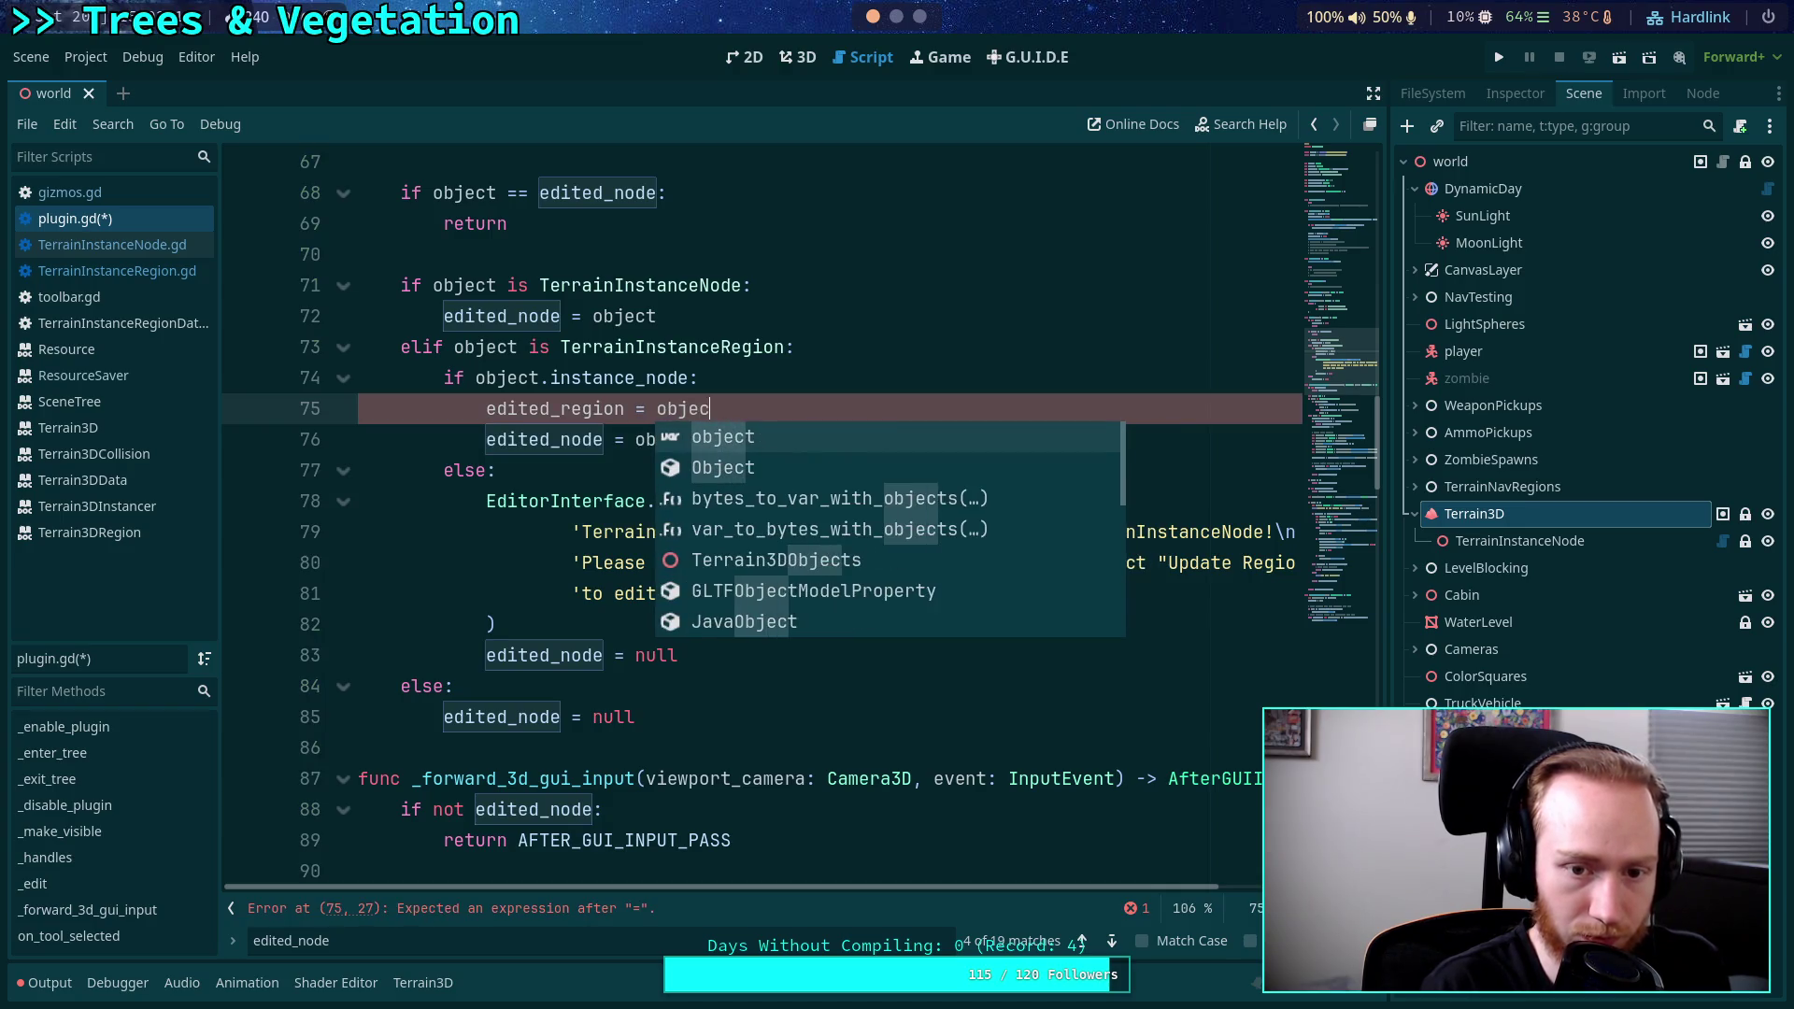
pyautogui.click(823, 358)
# Change the next line to 'edited_node = edited_region.instance_node'.
pyautogui.click(769, 440)
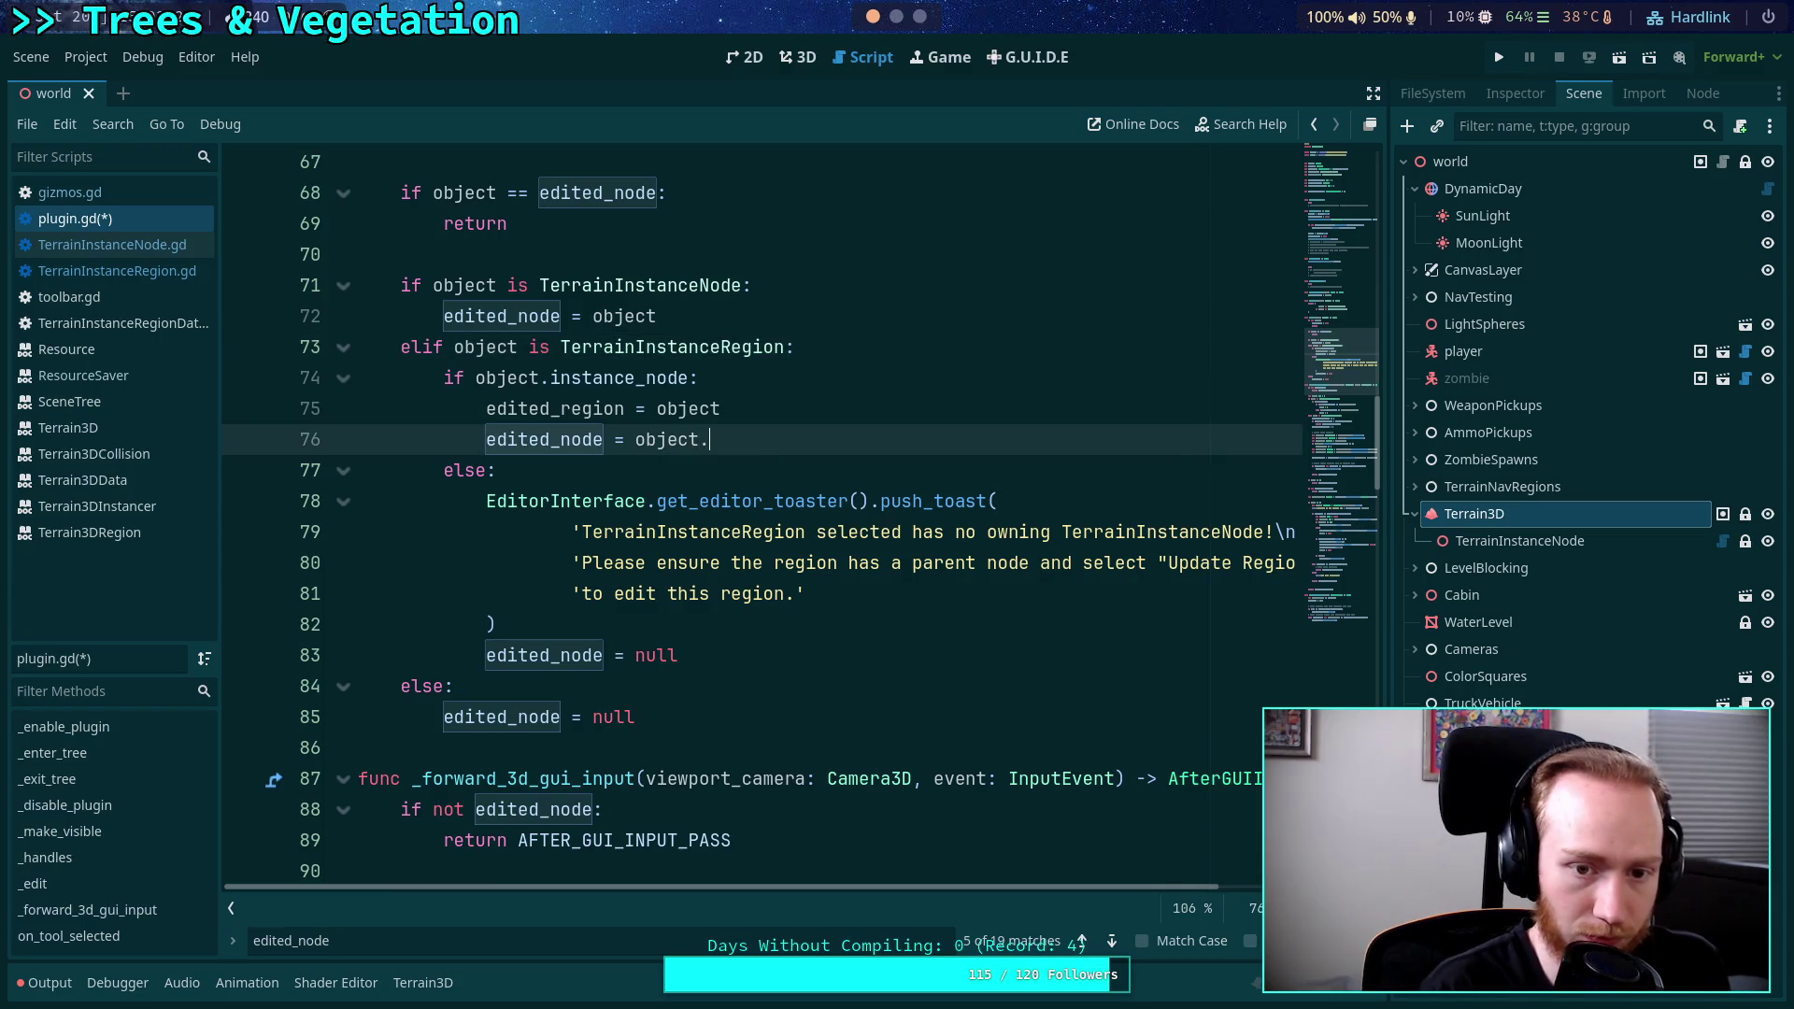
pyautogui.write('.ins')
pyautogui.press('Return')
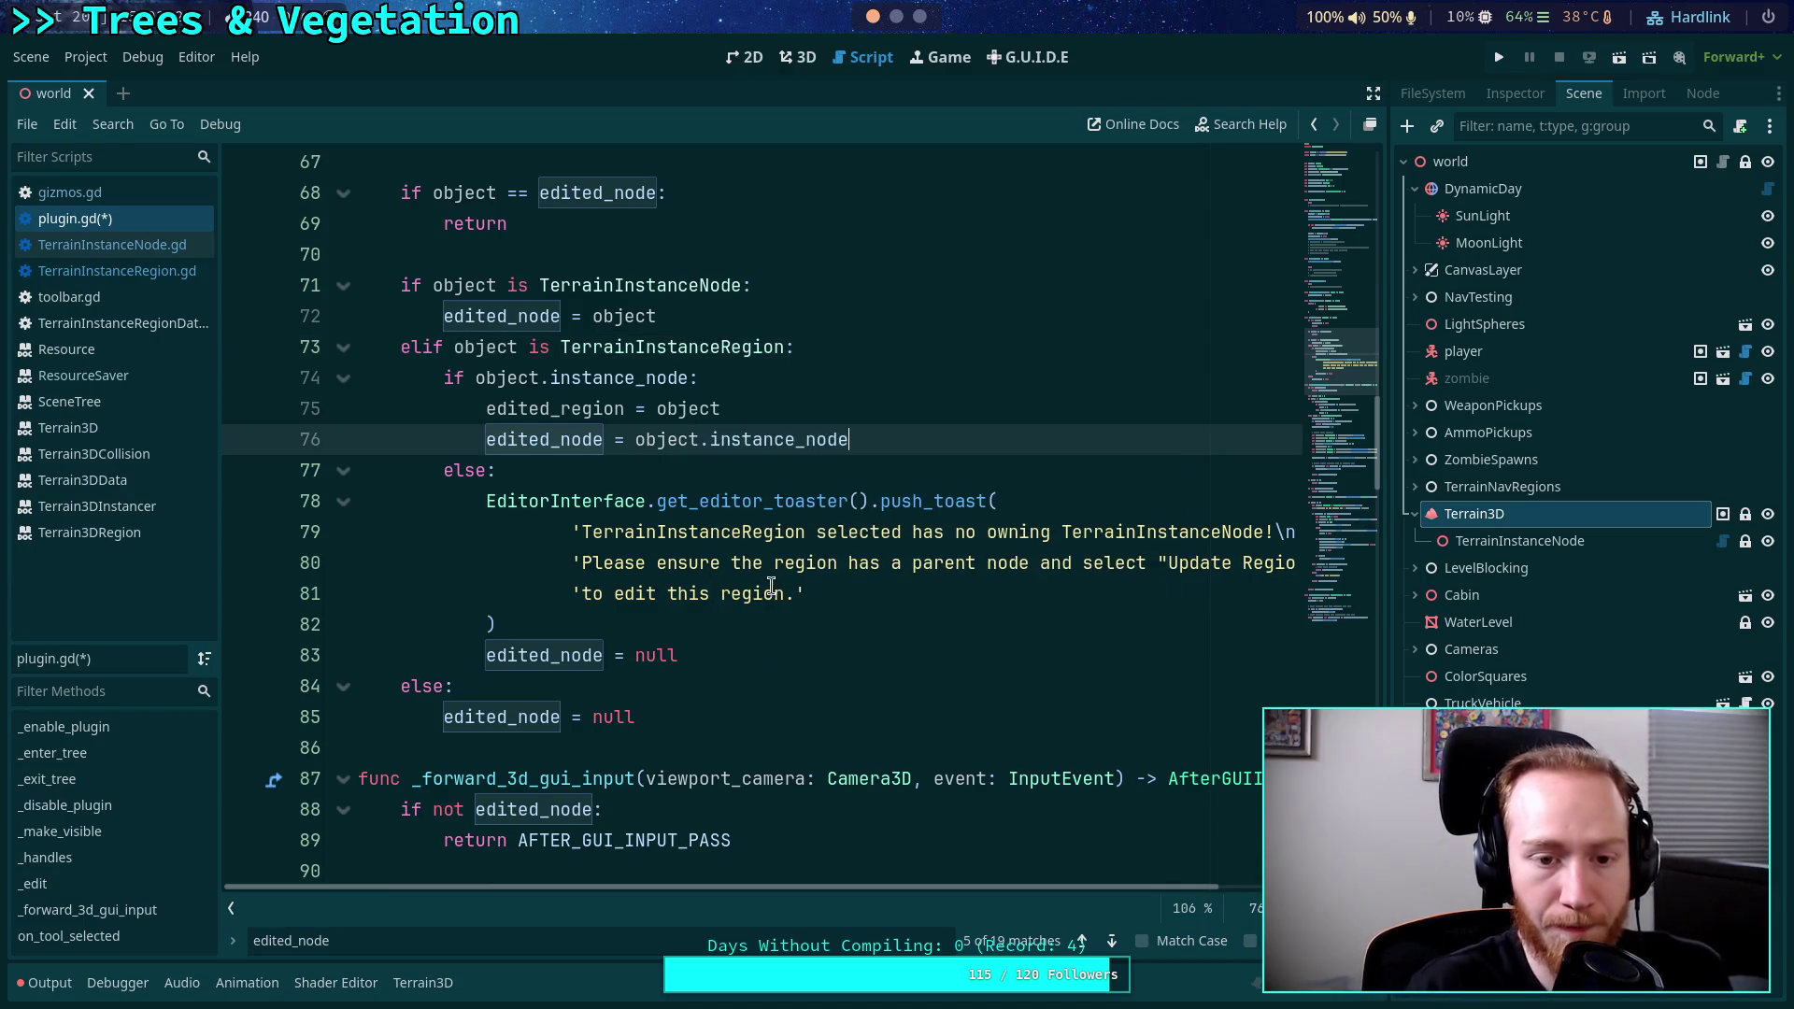
pyautogui.click(580, 403)
pyautogui.doubleClick(580, 409)
pyautogui.hotkey('ctrl', 'c')
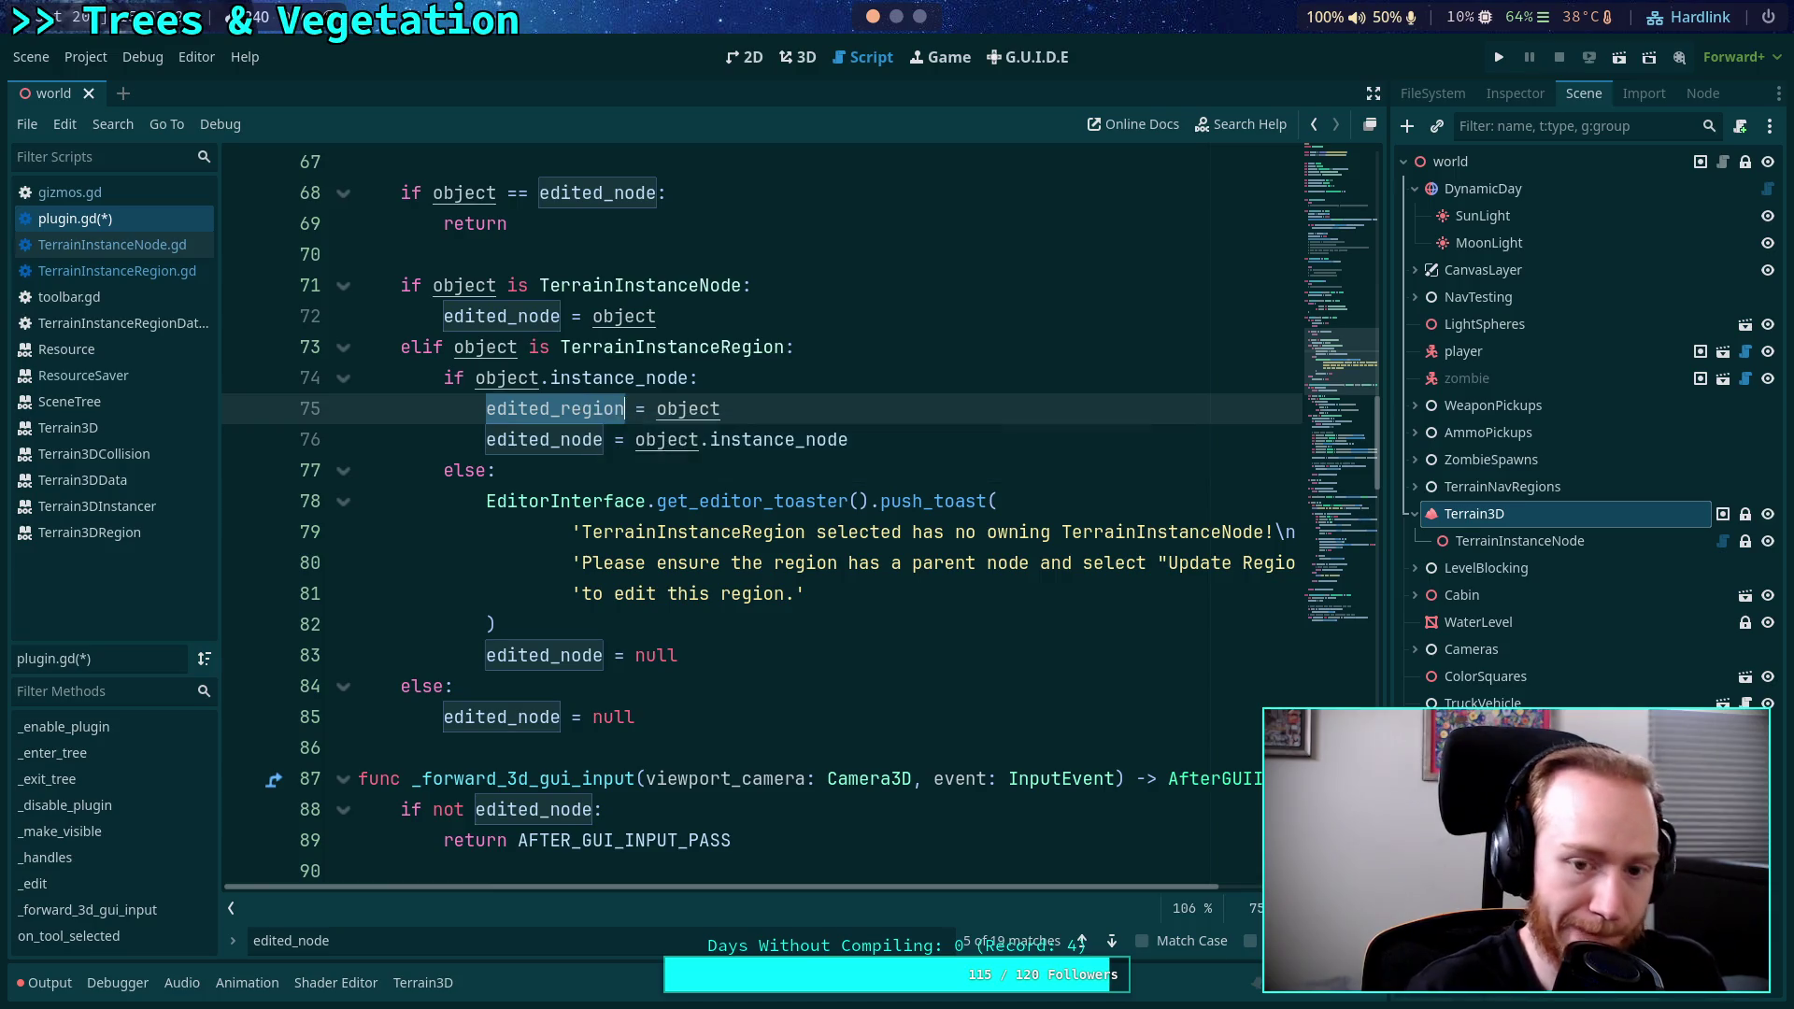
pyautogui.doubleClick(665, 439)
pyautogui.hotkey('ctrl', 'v')
pyautogui.click(693, 476)
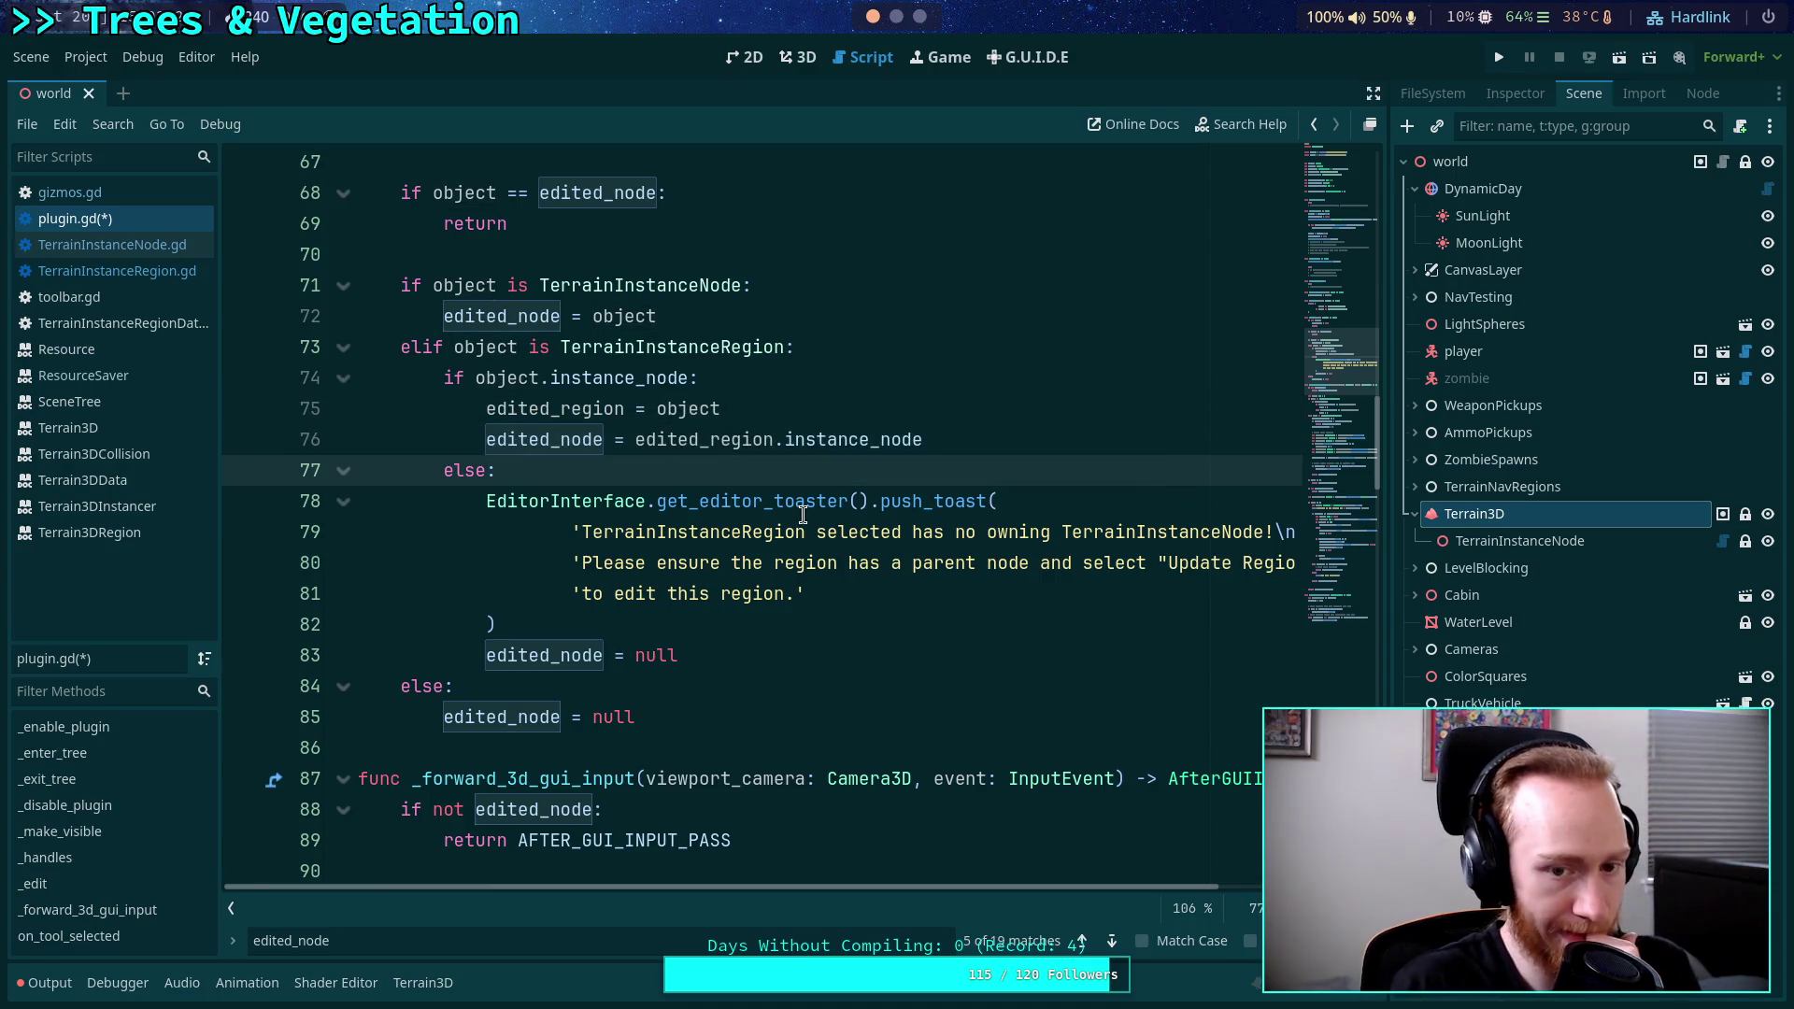
pyautogui.scroll(-6, 785, 571)
# Remove 'node.active_' on lines 135, 139 and 144 so get_vertex_id, add_vertex and add_face use edited_region.
pyautogui.scroll(-5, 784, 547)
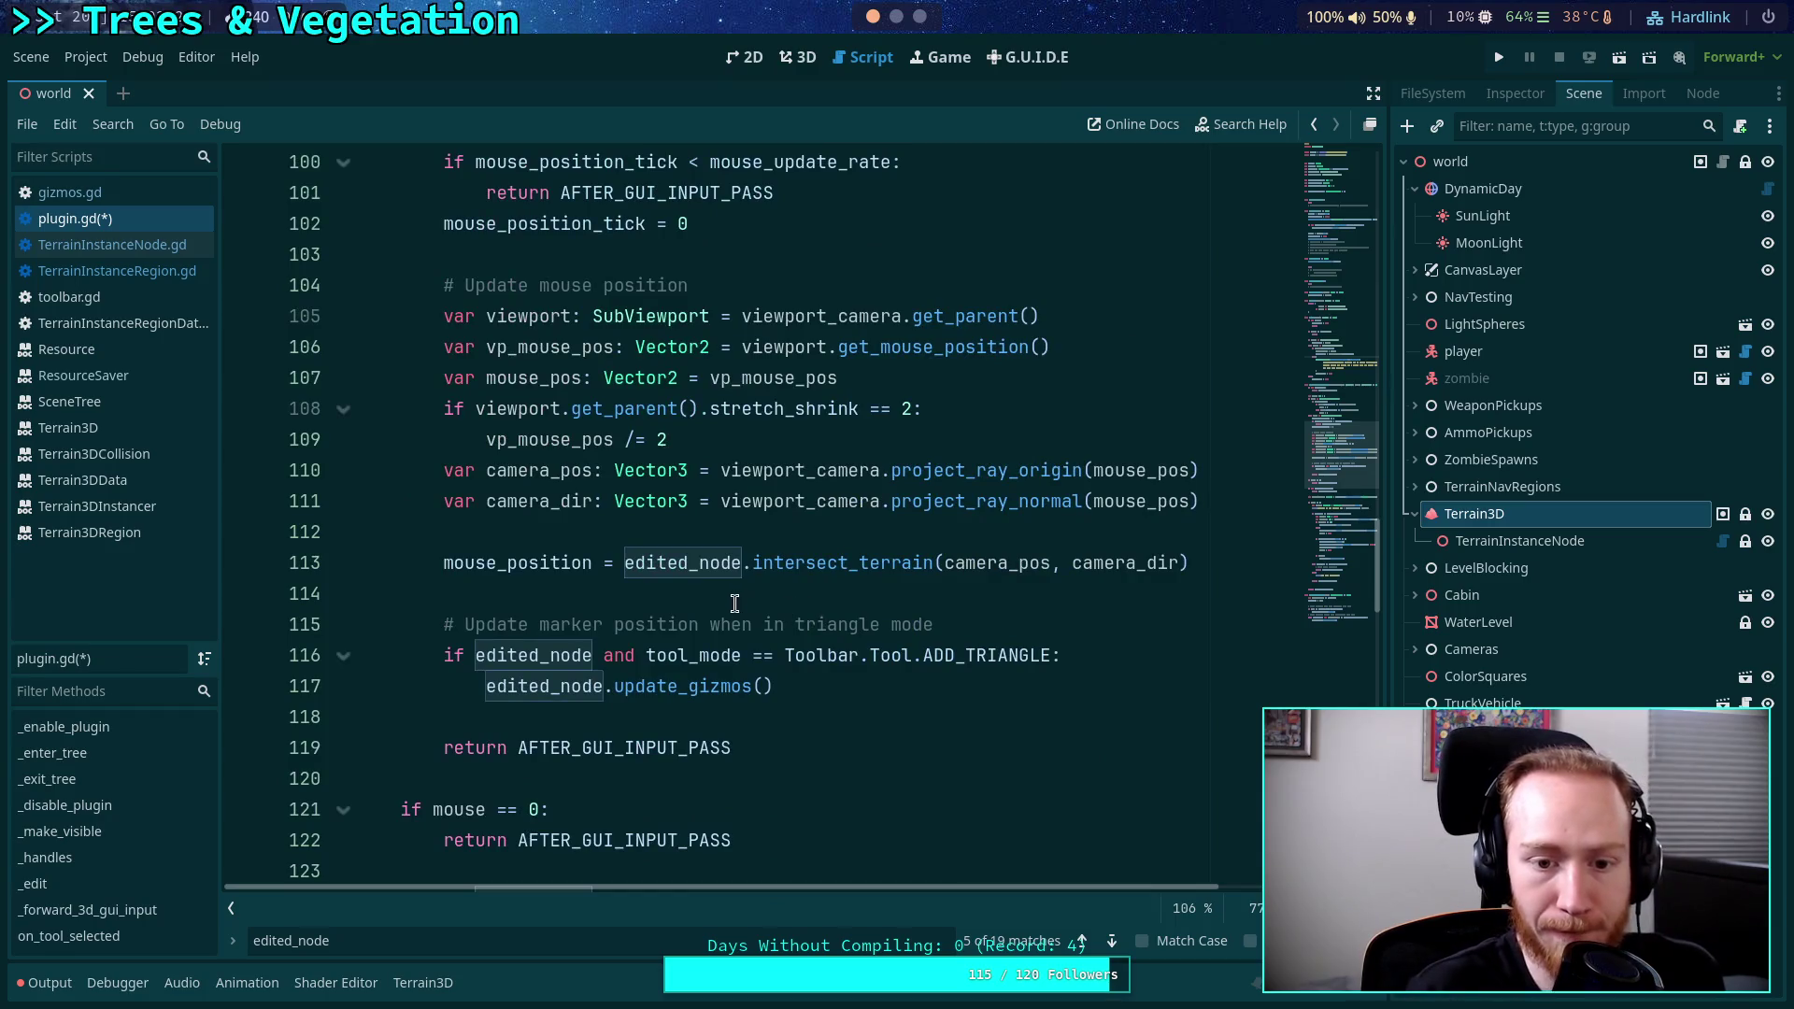
pyautogui.scroll(-4, 707, 580)
pyautogui.scroll(-3, 725, 579)
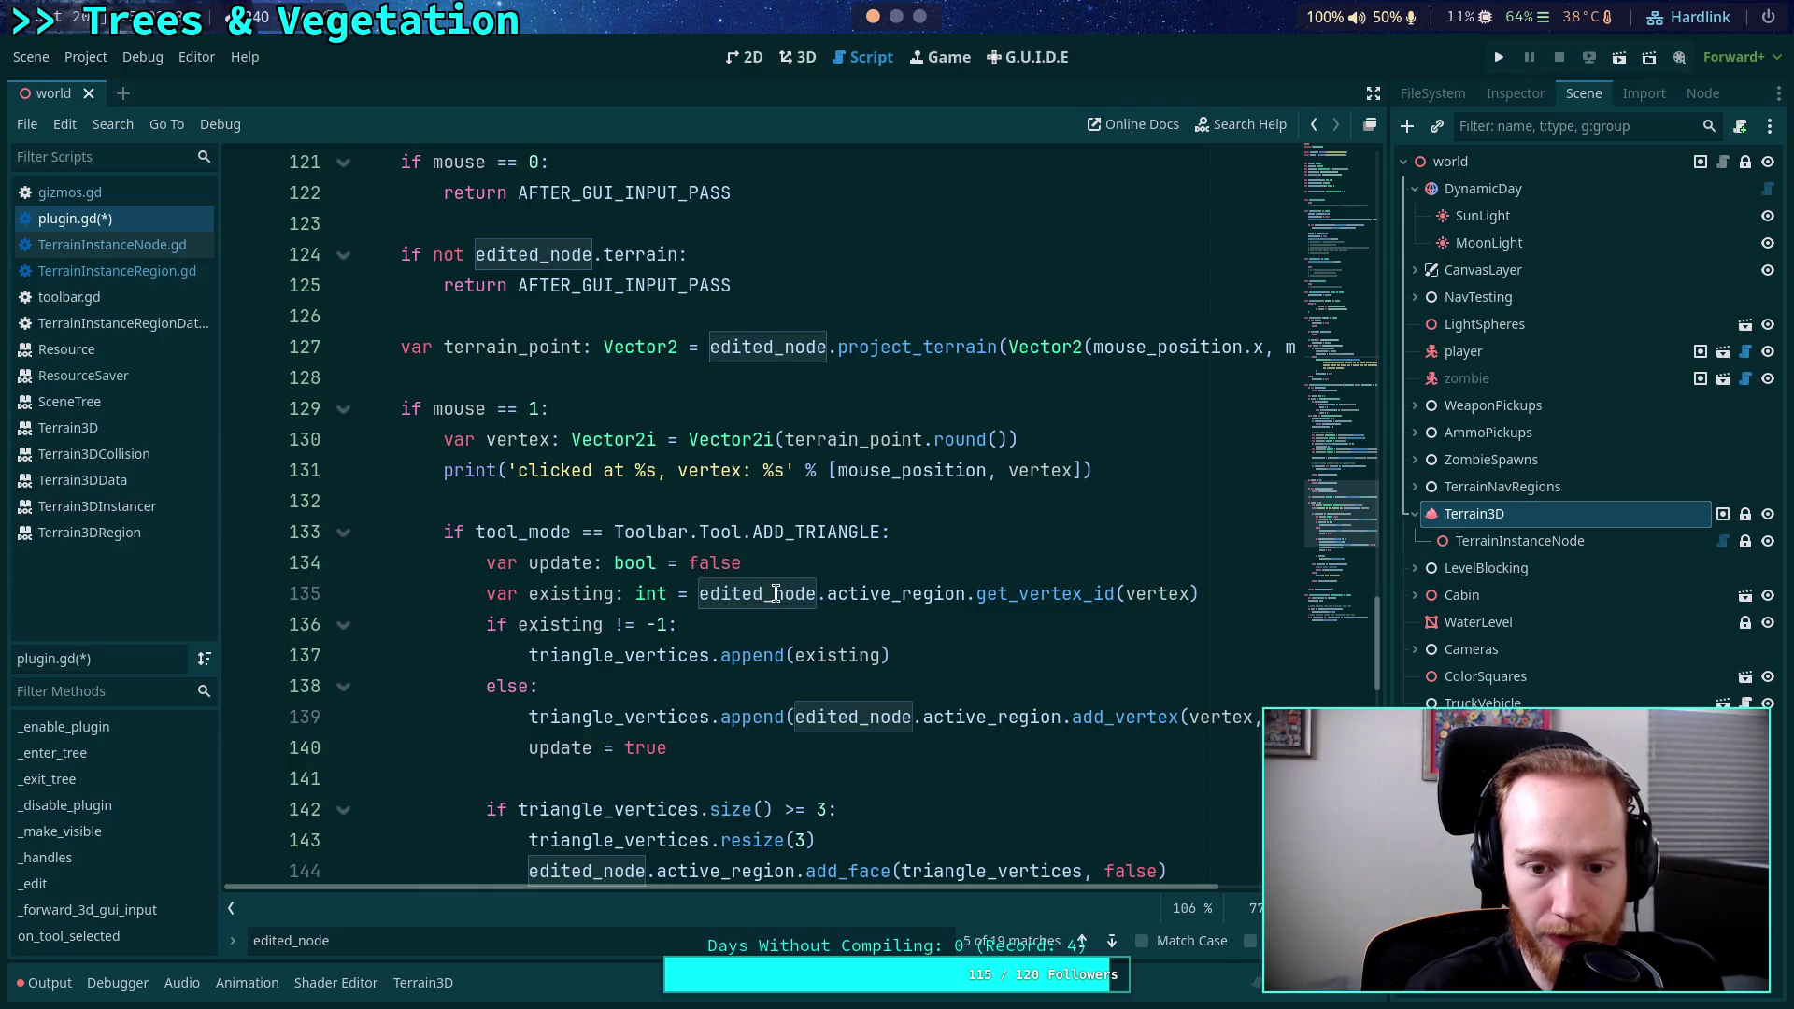
pyautogui.moveTo(772, 594); pyautogui.dragTo(893, 597)
pyautogui.press('BackSpace')
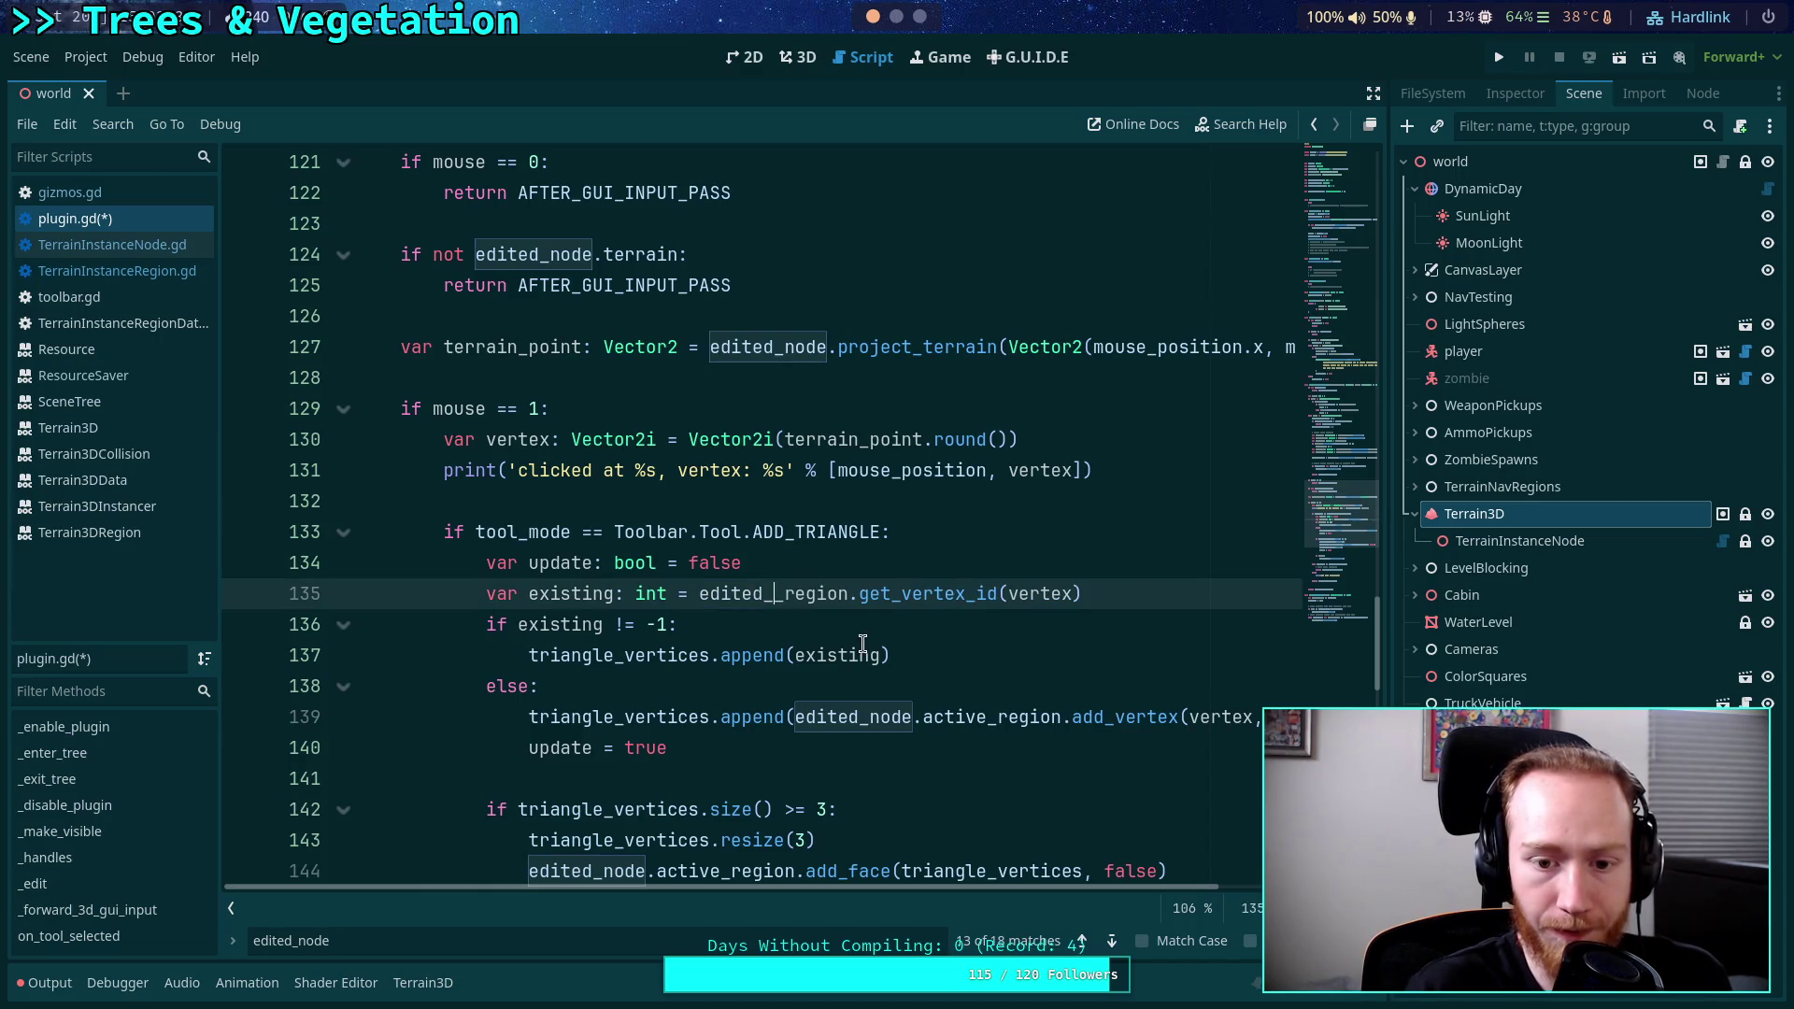
pyautogui.scroll(-2, 869, 622)
pyautogui.moveTo(870, 533); pyautogui.dragTo(997, 533)
pyautogui.press('BackSpace')
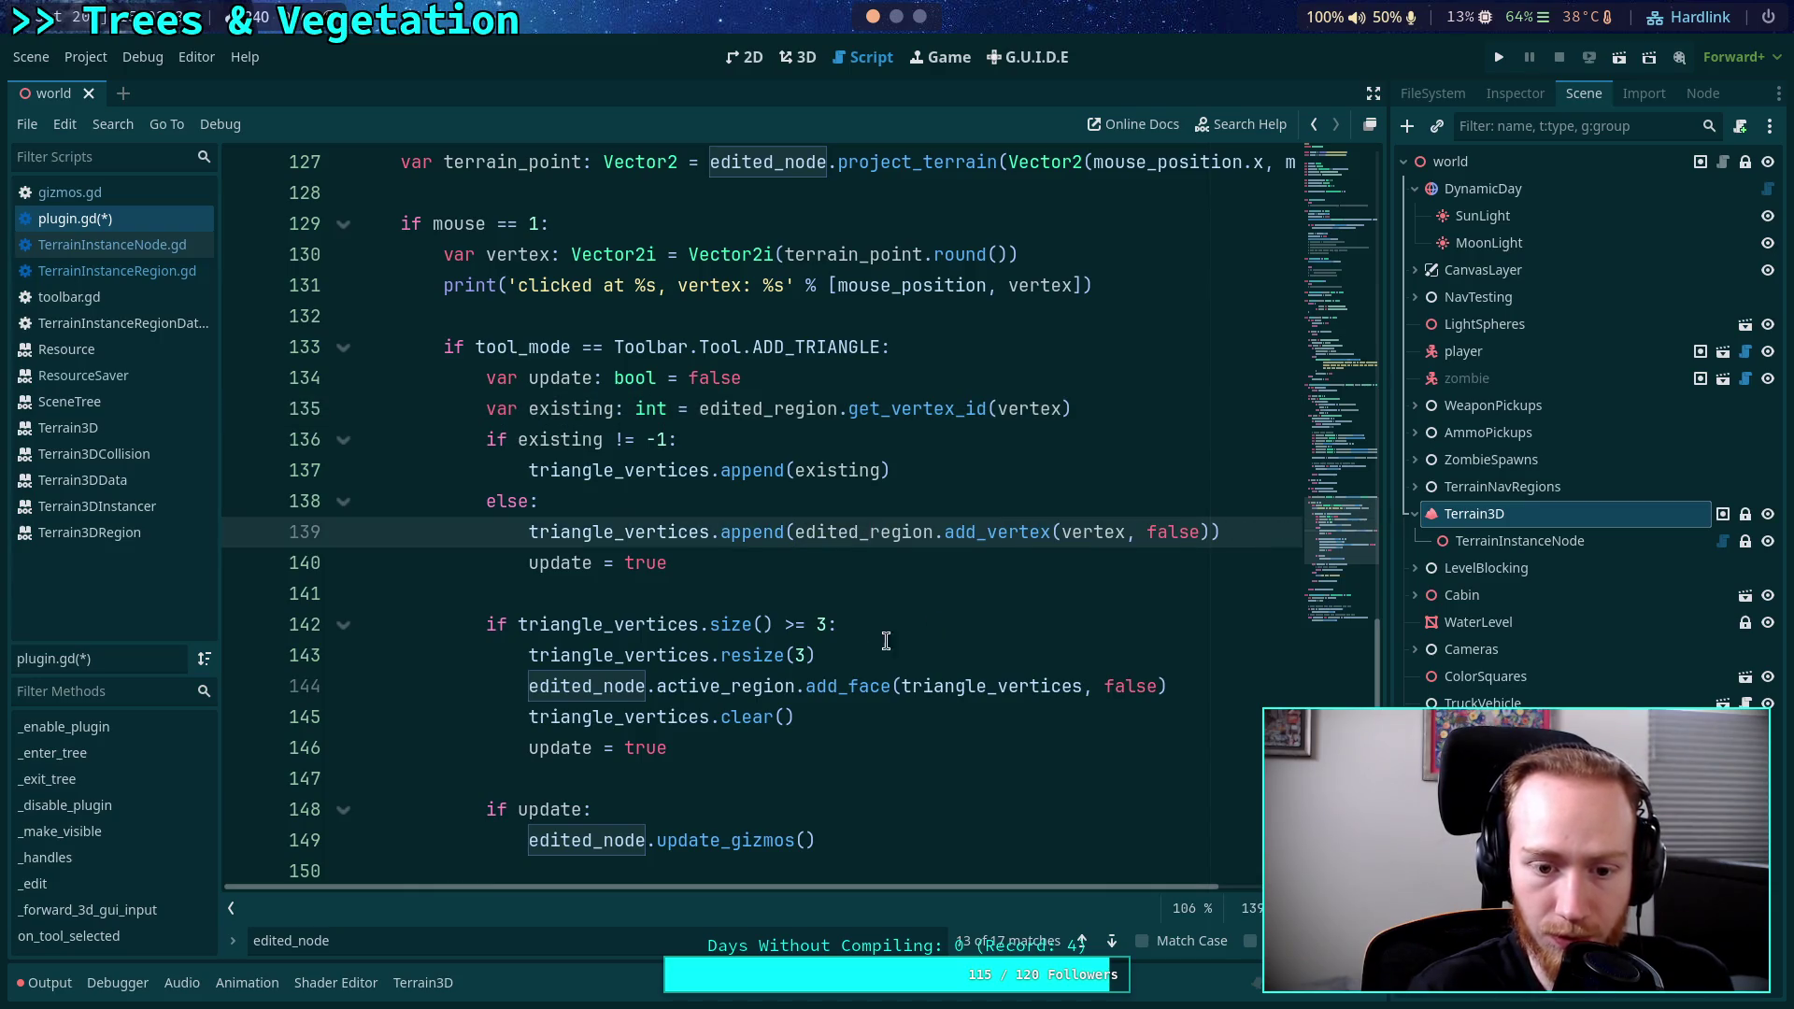
pyautogui.scroll(-1, 691, 626)
pyautogui.moveTo(600, 596); pyautogui.dragTo(740, 596)
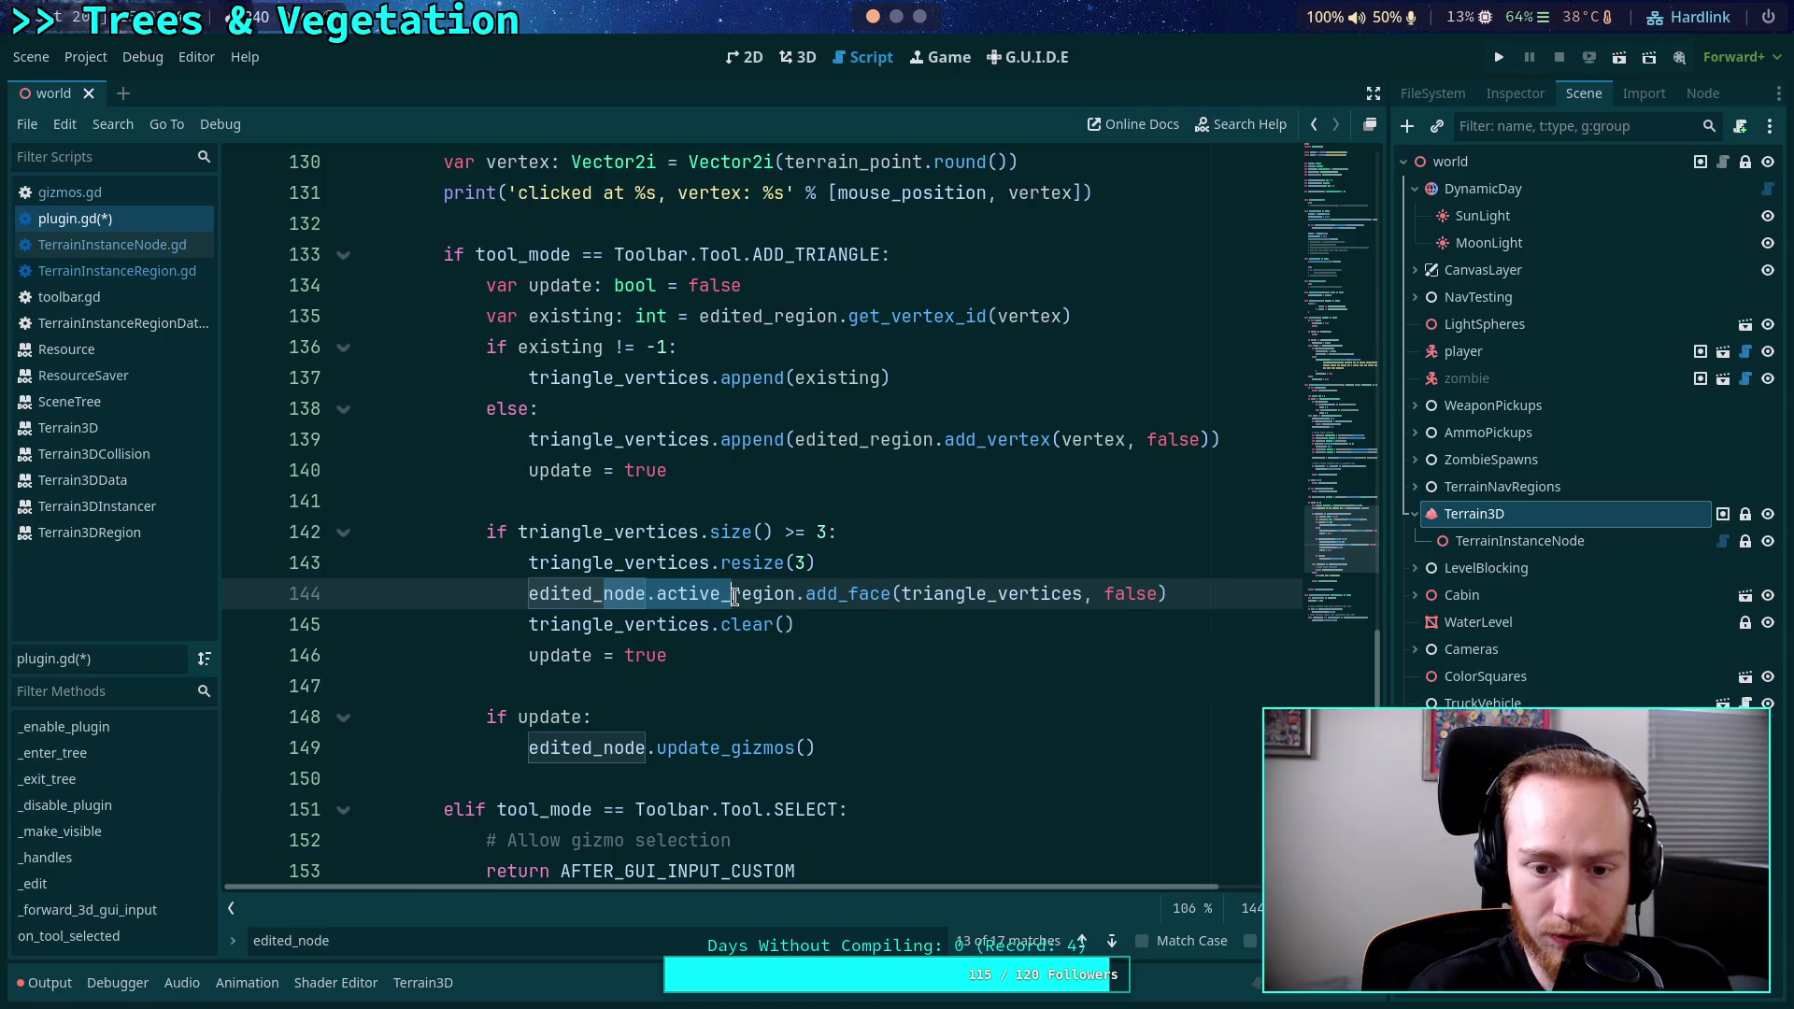
pyautogui.press('BackSpace')
# Save plugin.gd and switch to gizmos.gd.
pyautogui.scroll(-1, 741, 653)
pyautogui.scroll(-1, 741, 653)
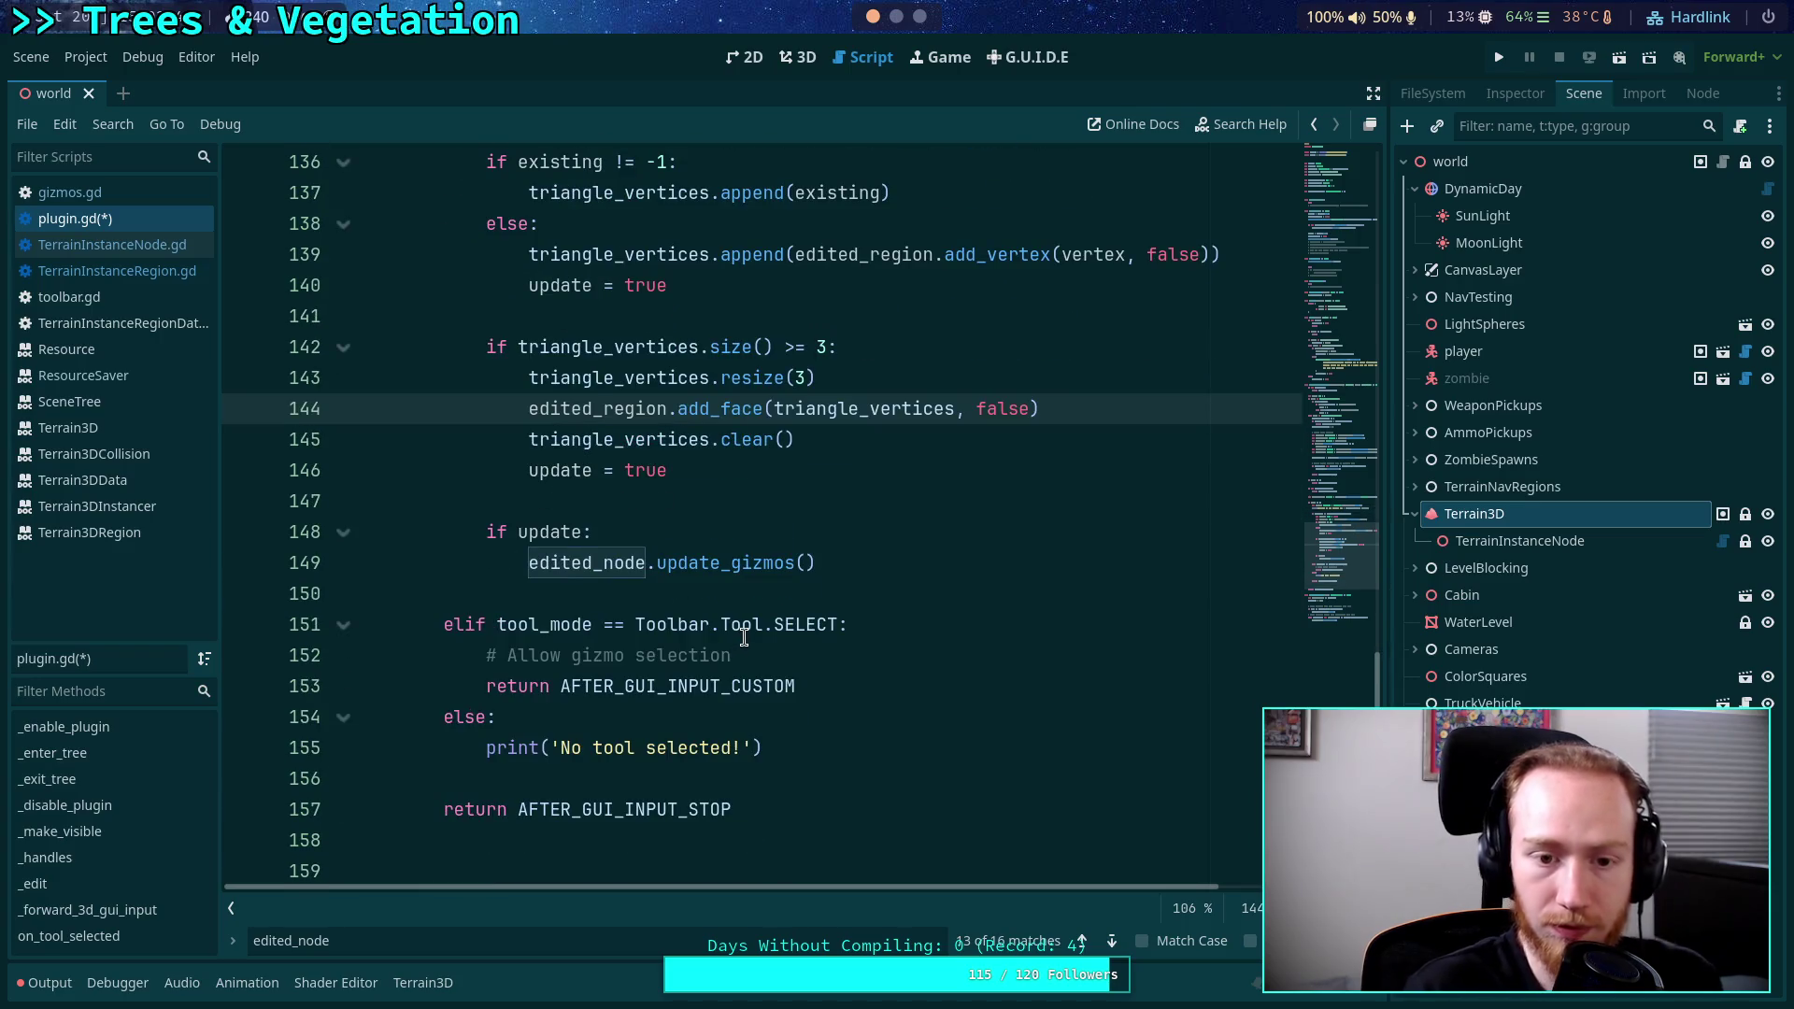
pyautogui.scroll(-7, 759, 614)
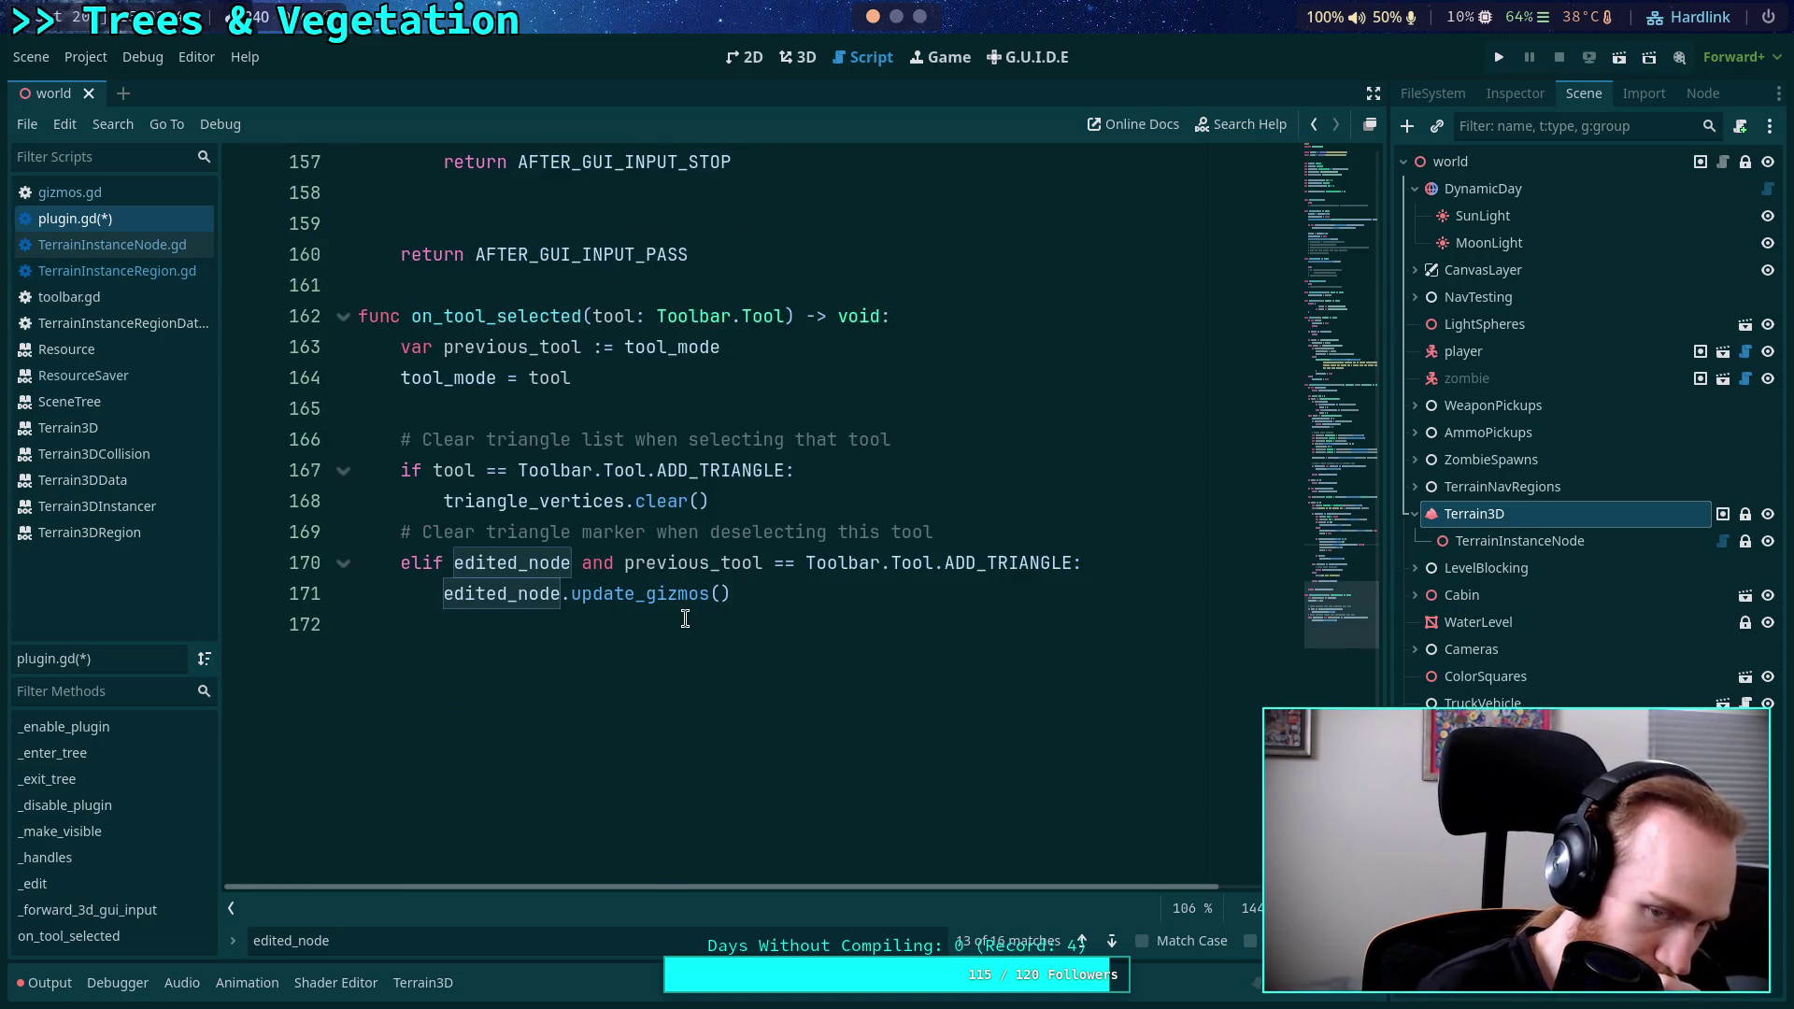
pyautogui.scroll(8, 685, 620)
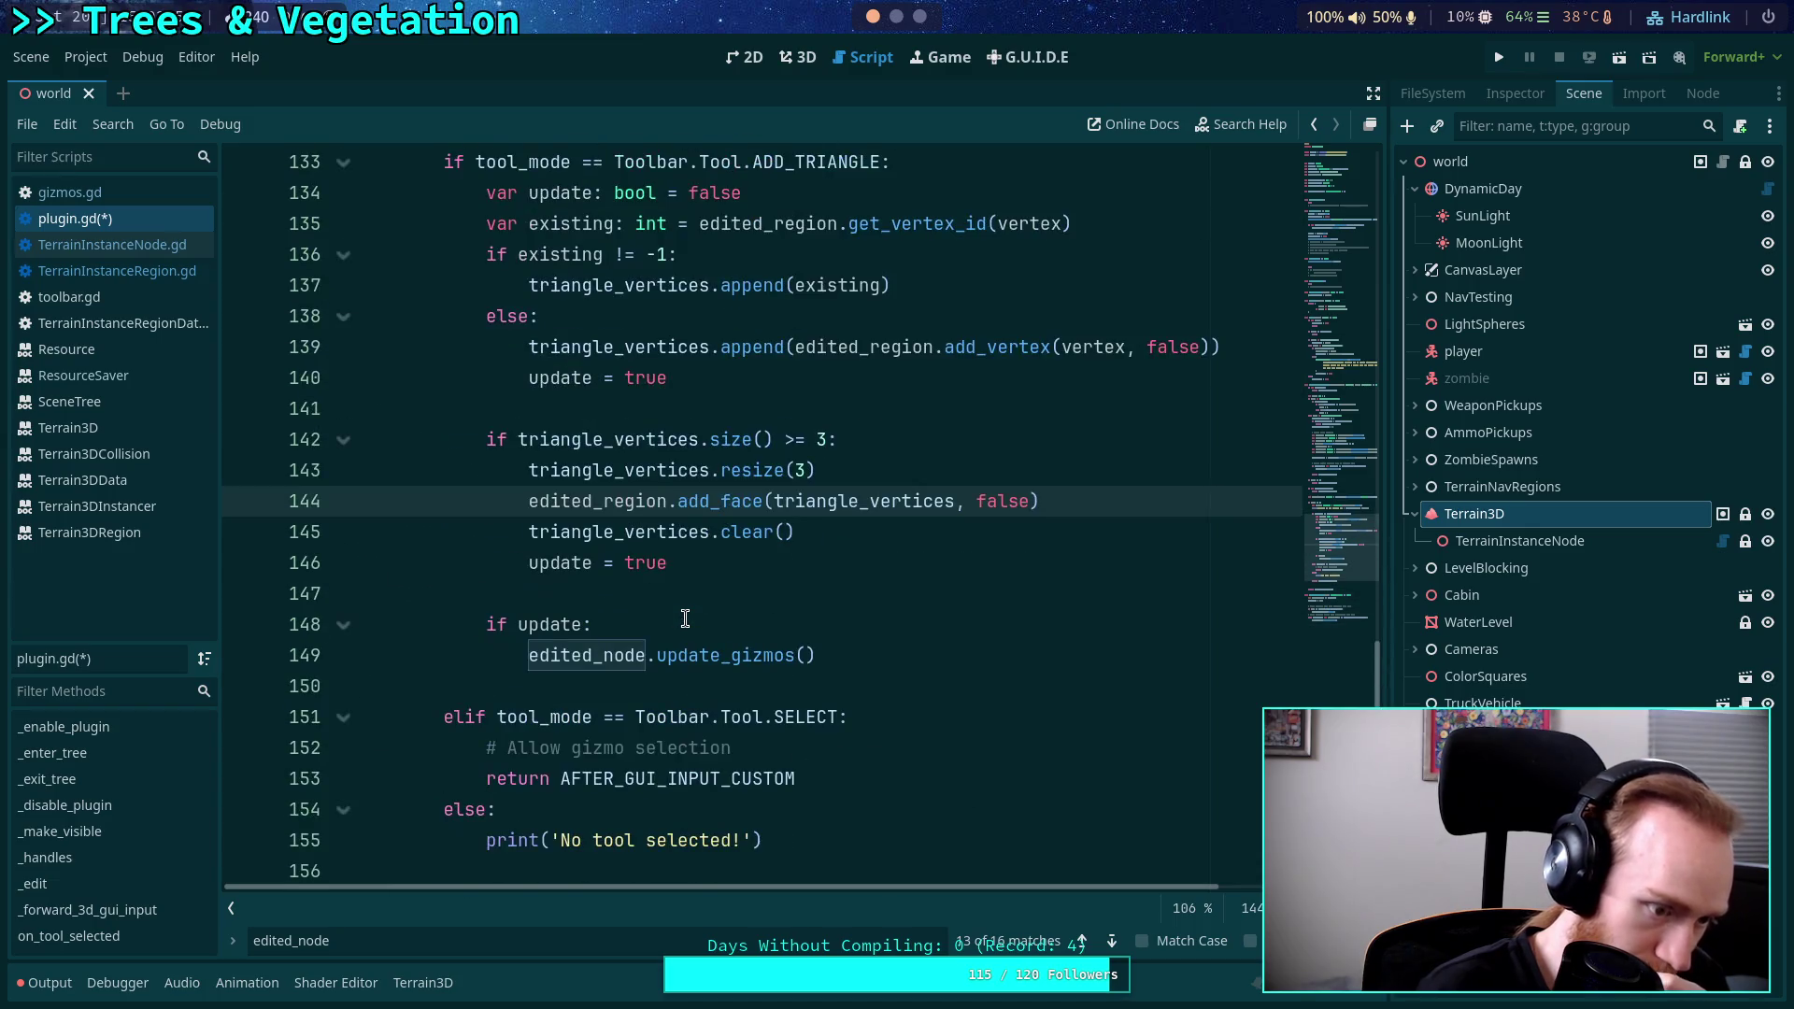
pyautogui.click(741, 564)
pyautogui.hotkey('ctrl', 's')
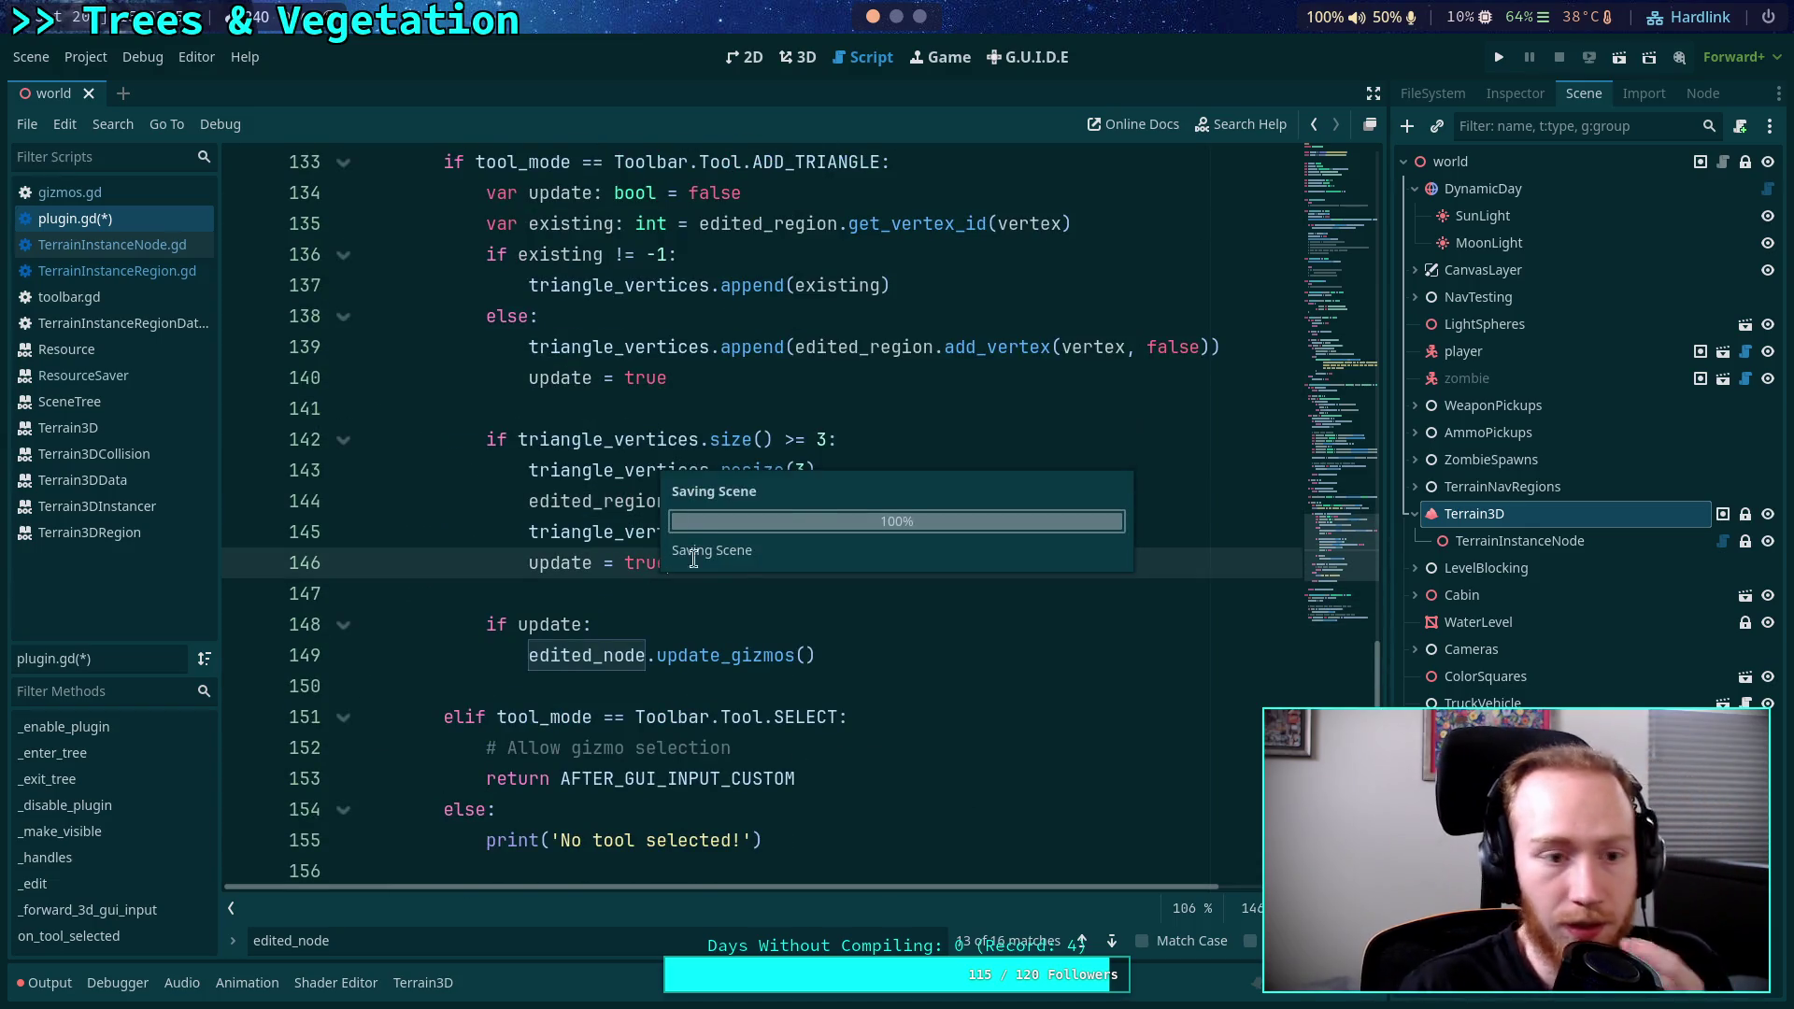
pyautogui.click(96, 193)
# Search gizmos.gd for 'active_' and highlight where the instance variable is used.
pyautogui.scroll(2, 562, 423)
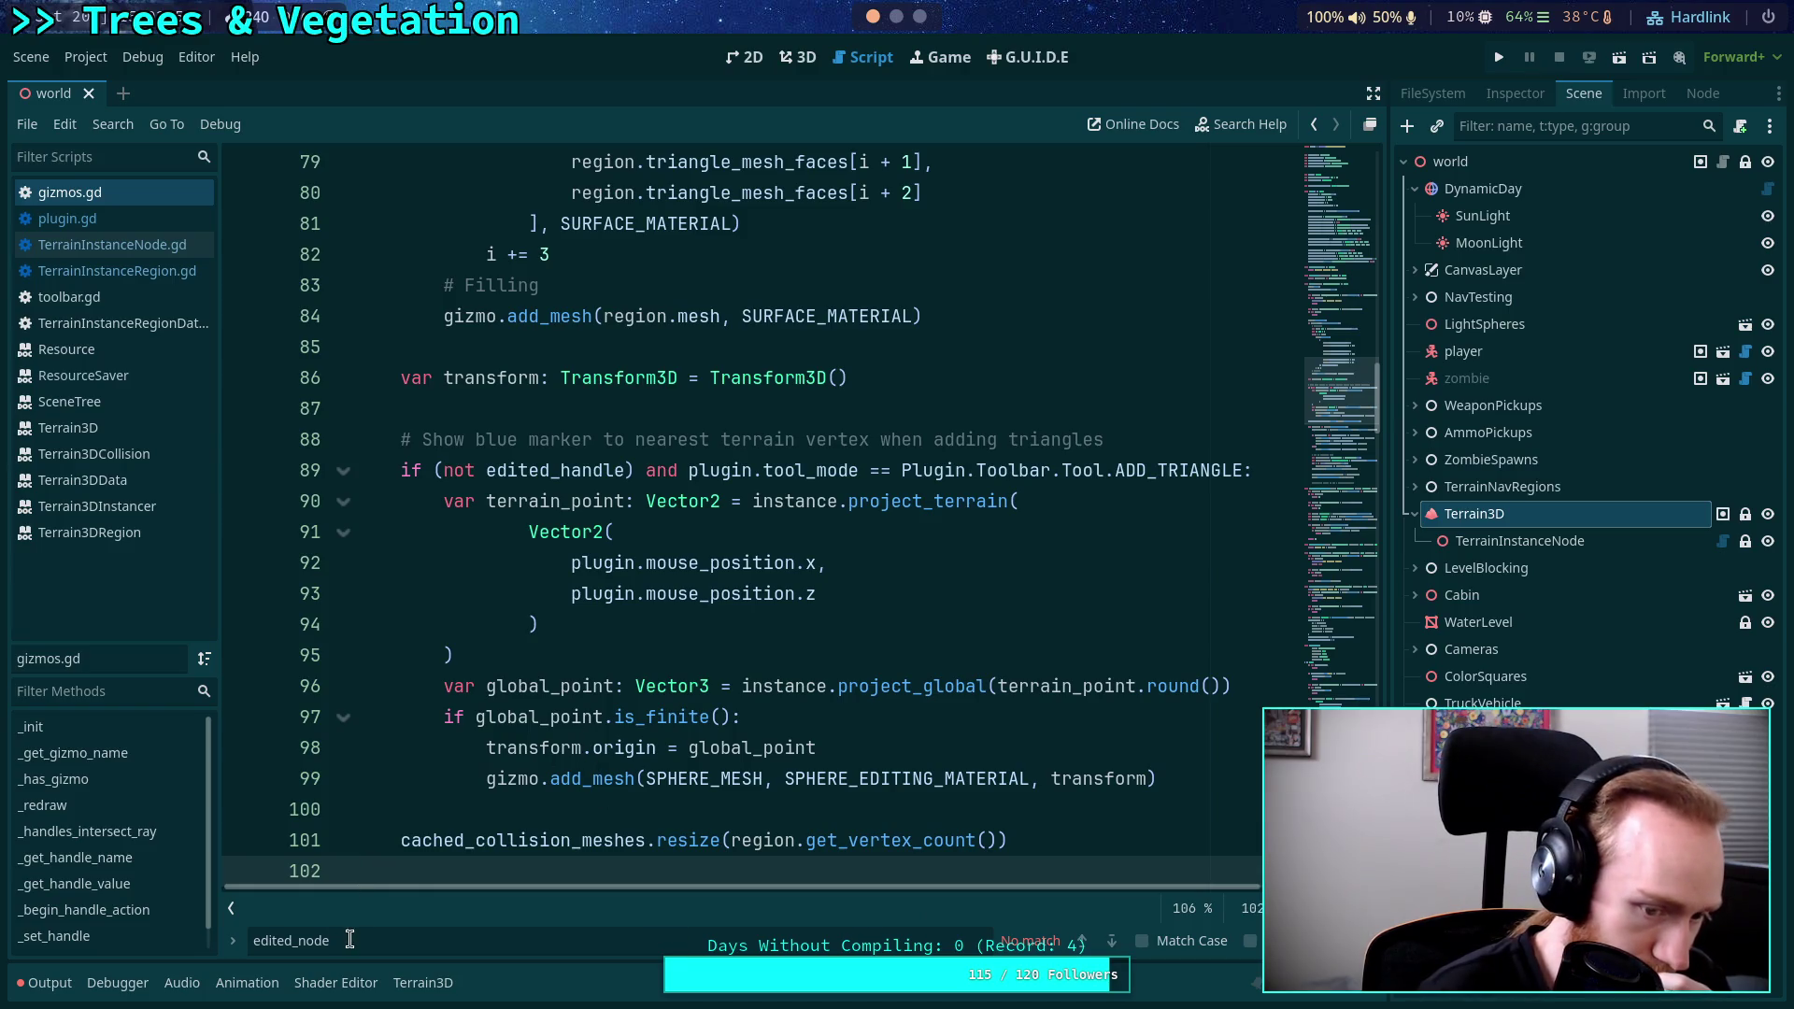
pyautogui.scroll(-1, 696, 645)
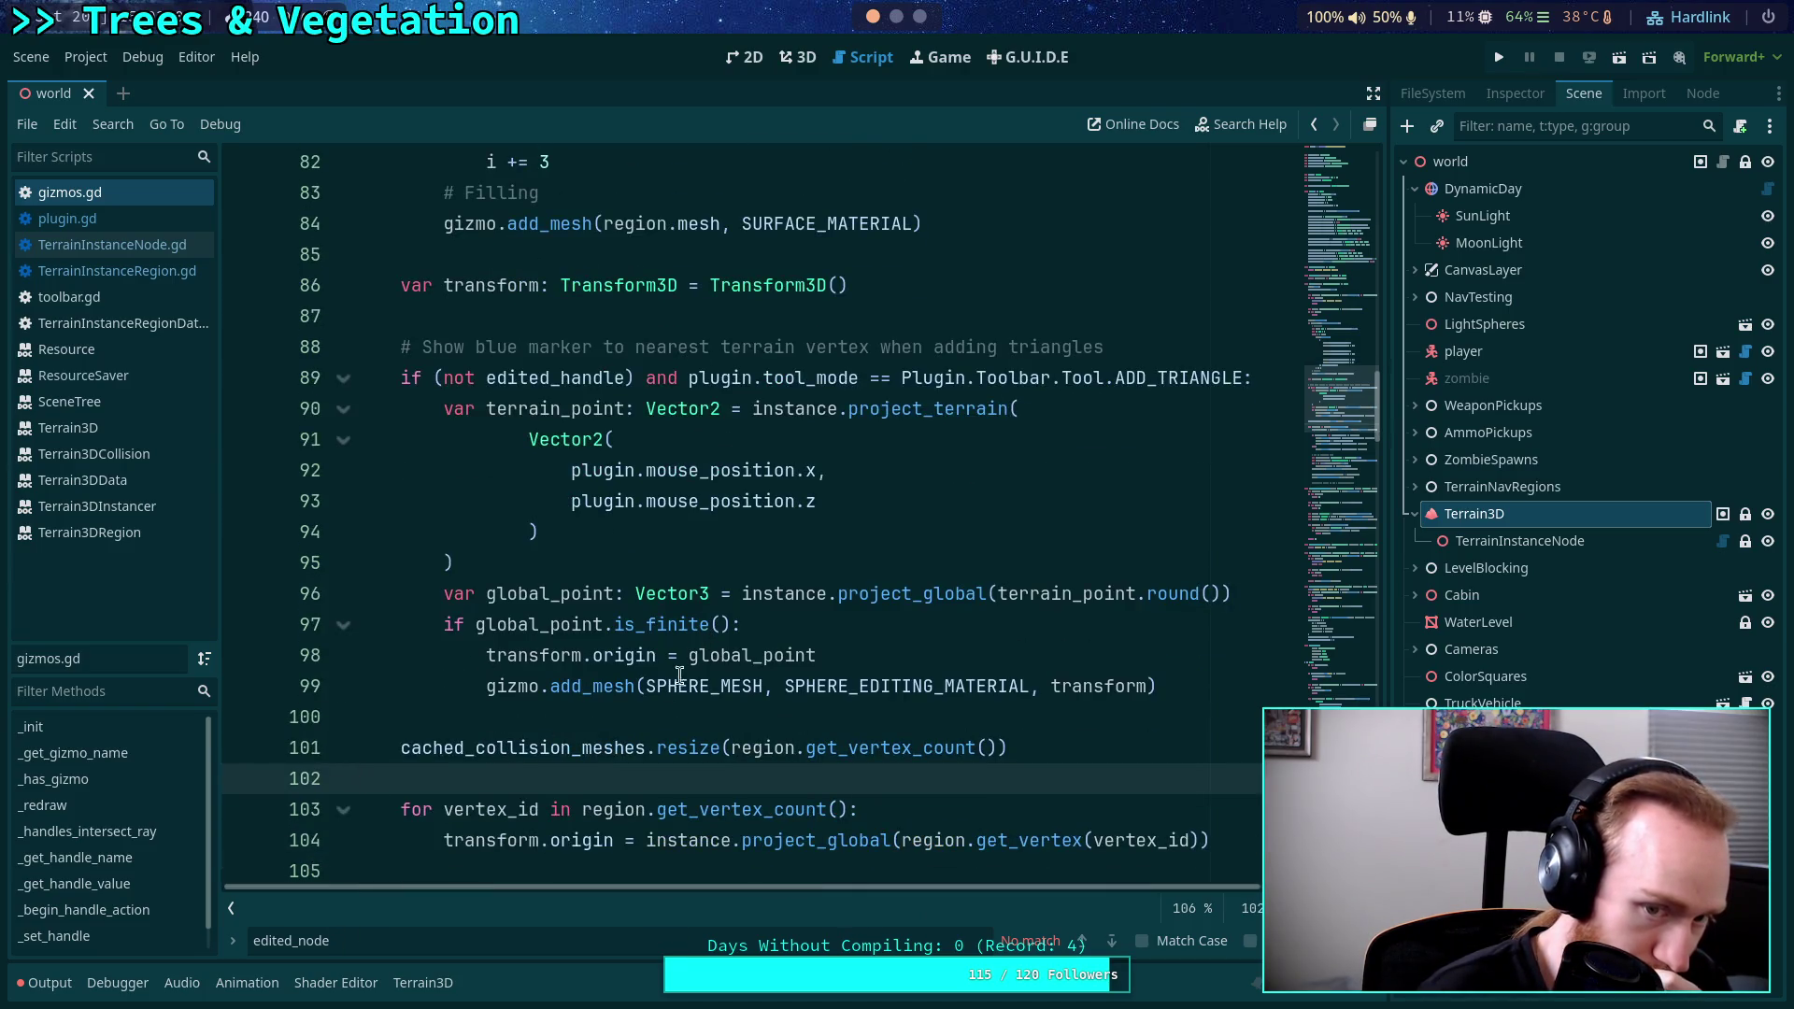
pyautogui.hotkey('ctrl', 'f')
pyautogui.write('activ')
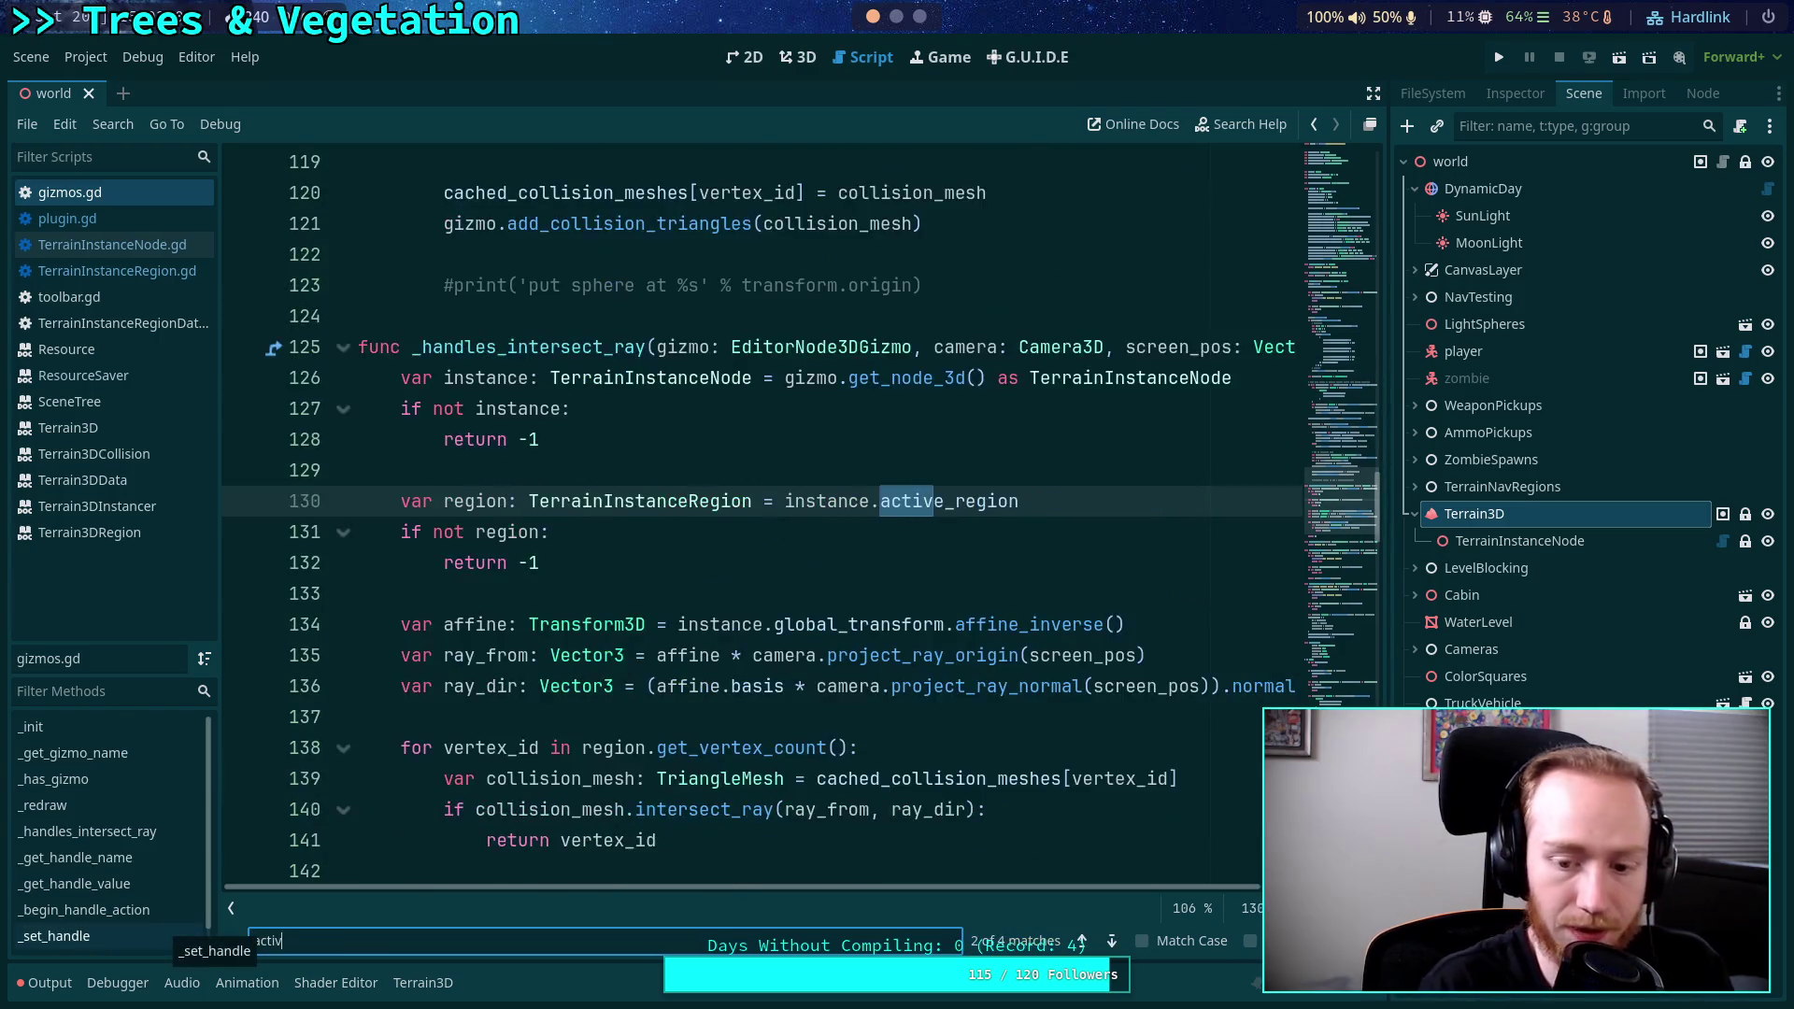
pyautogui.write('e_')
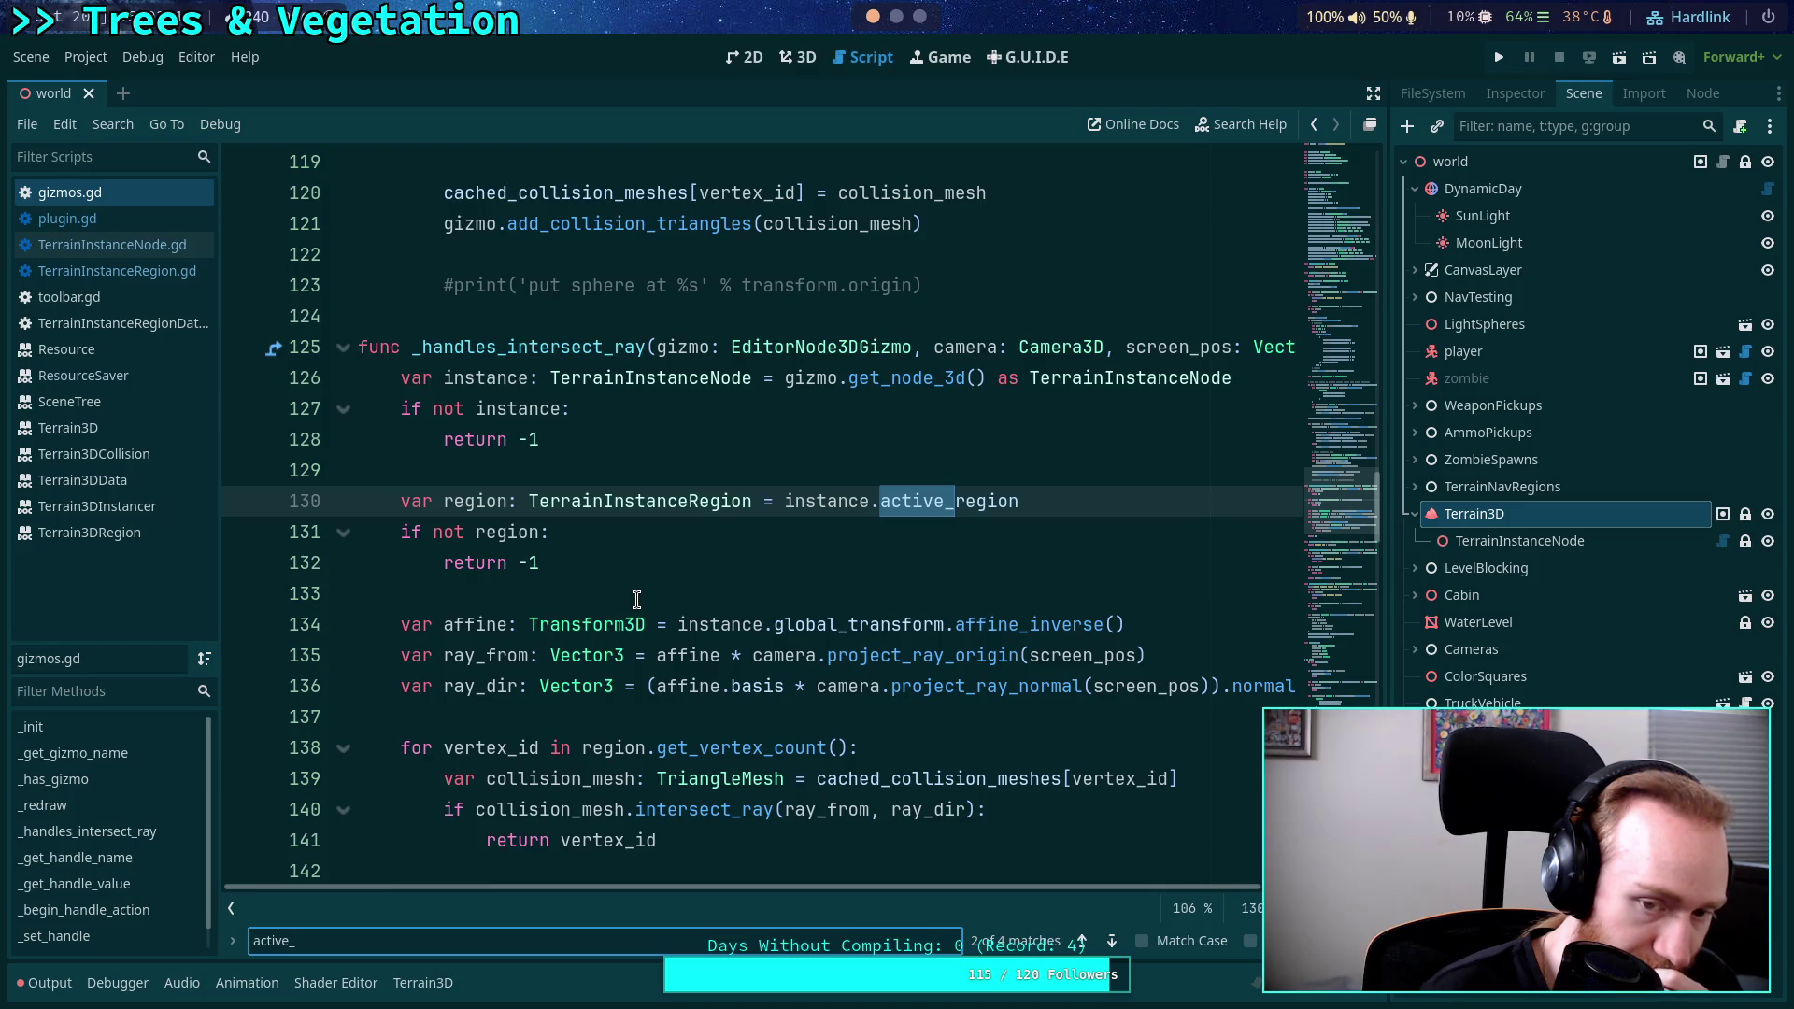
pyautogui.scroll(-2, 636, 599)
pyautogui.scroll(1, 636, 599)
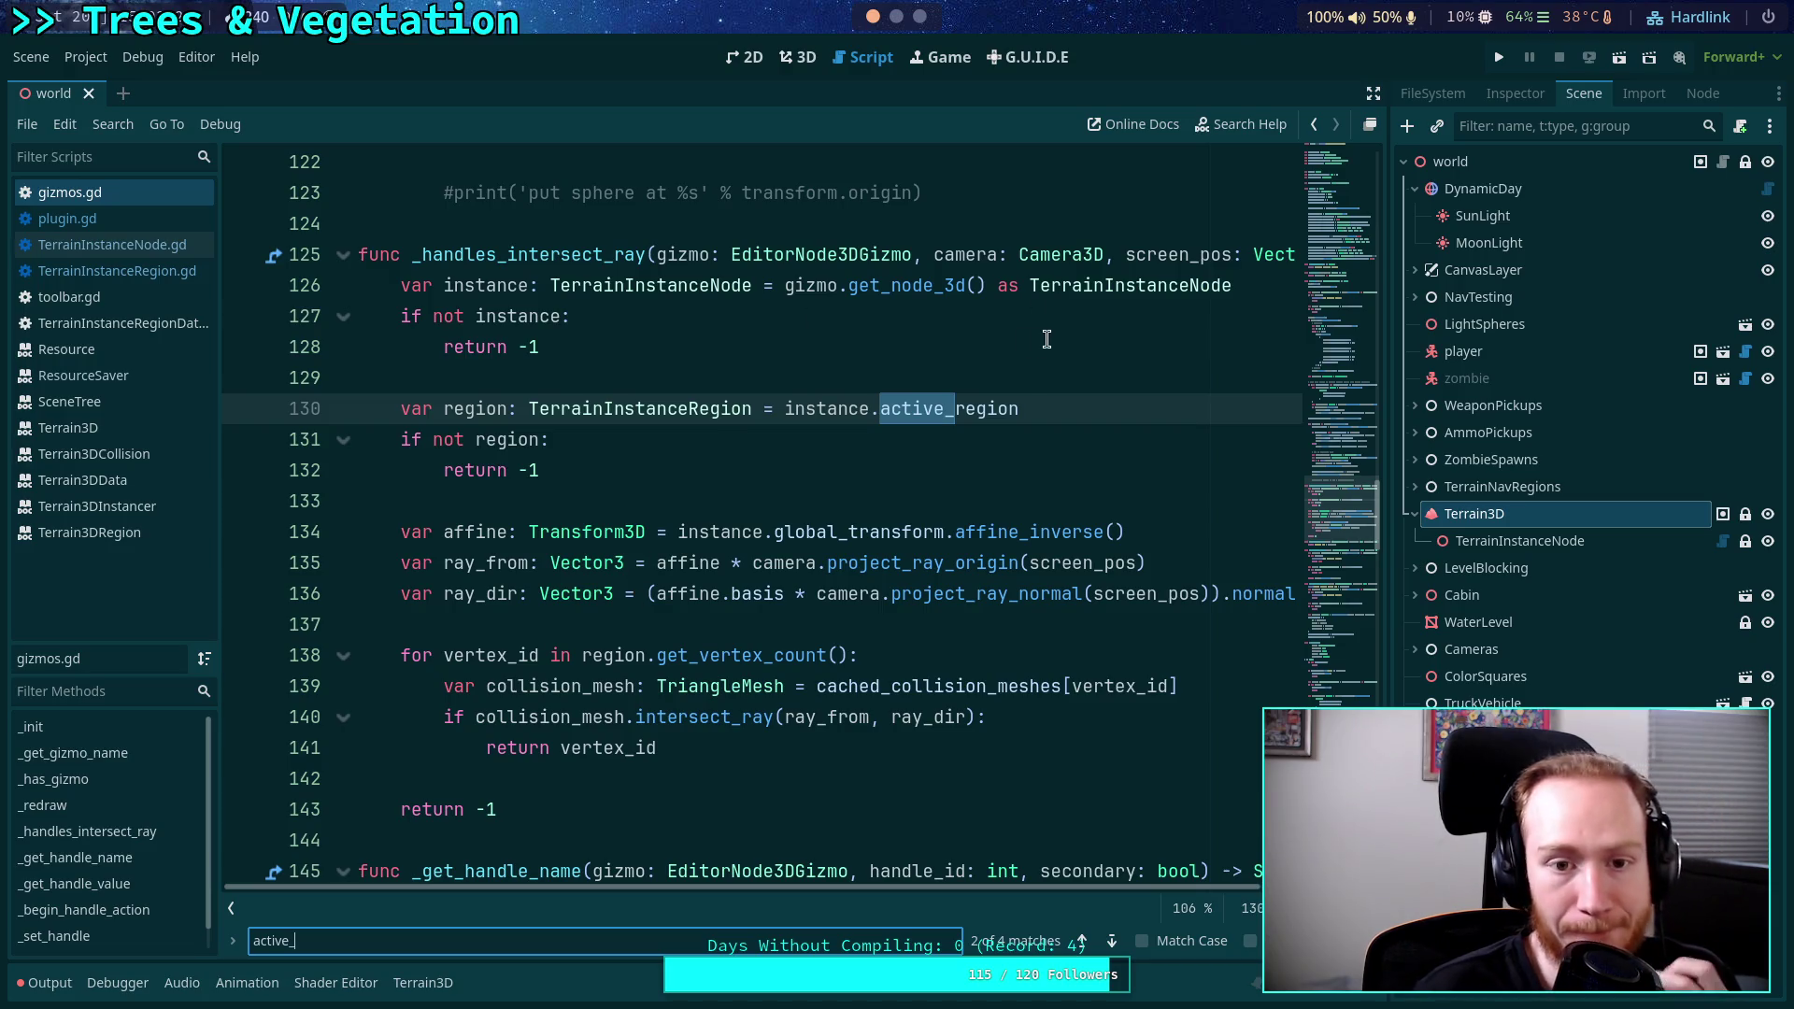
pyautogui.doubleClick(507, 286)
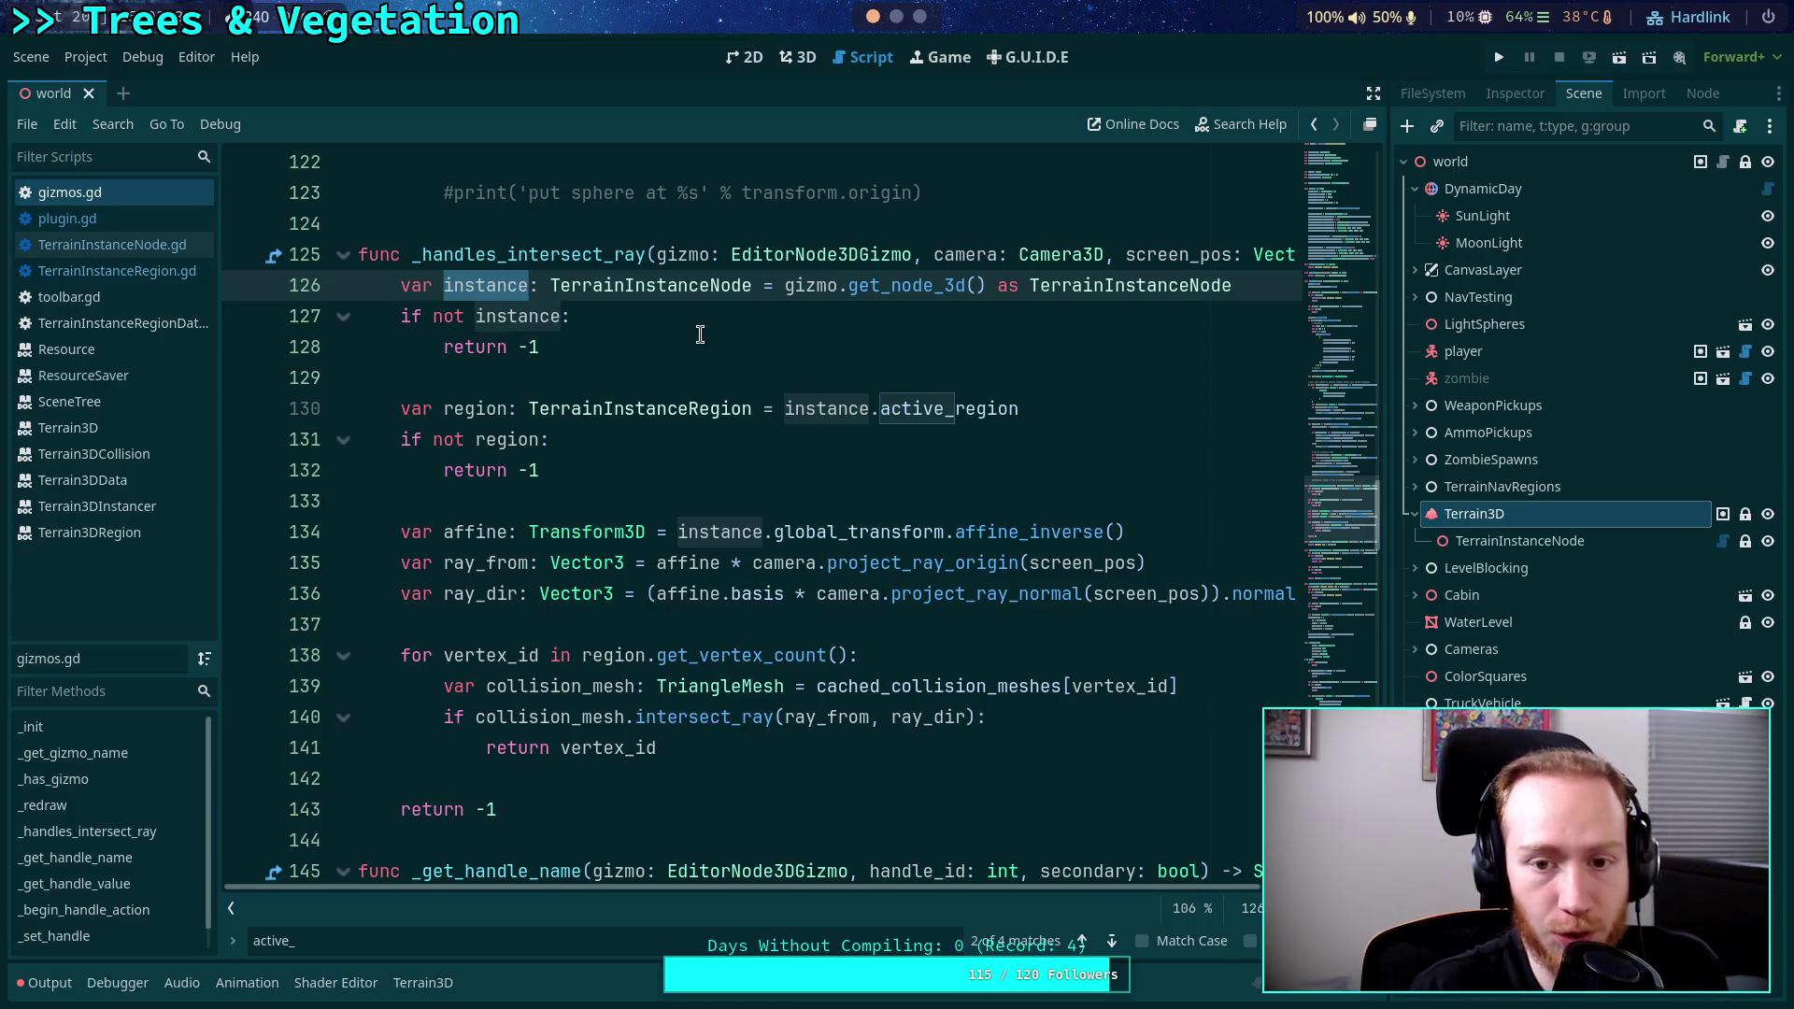
# Change the cast and declared type on line 126 from TerrainInstanceNode to TerrainInstanceRegion.
pyautogui.click(1109, 286)
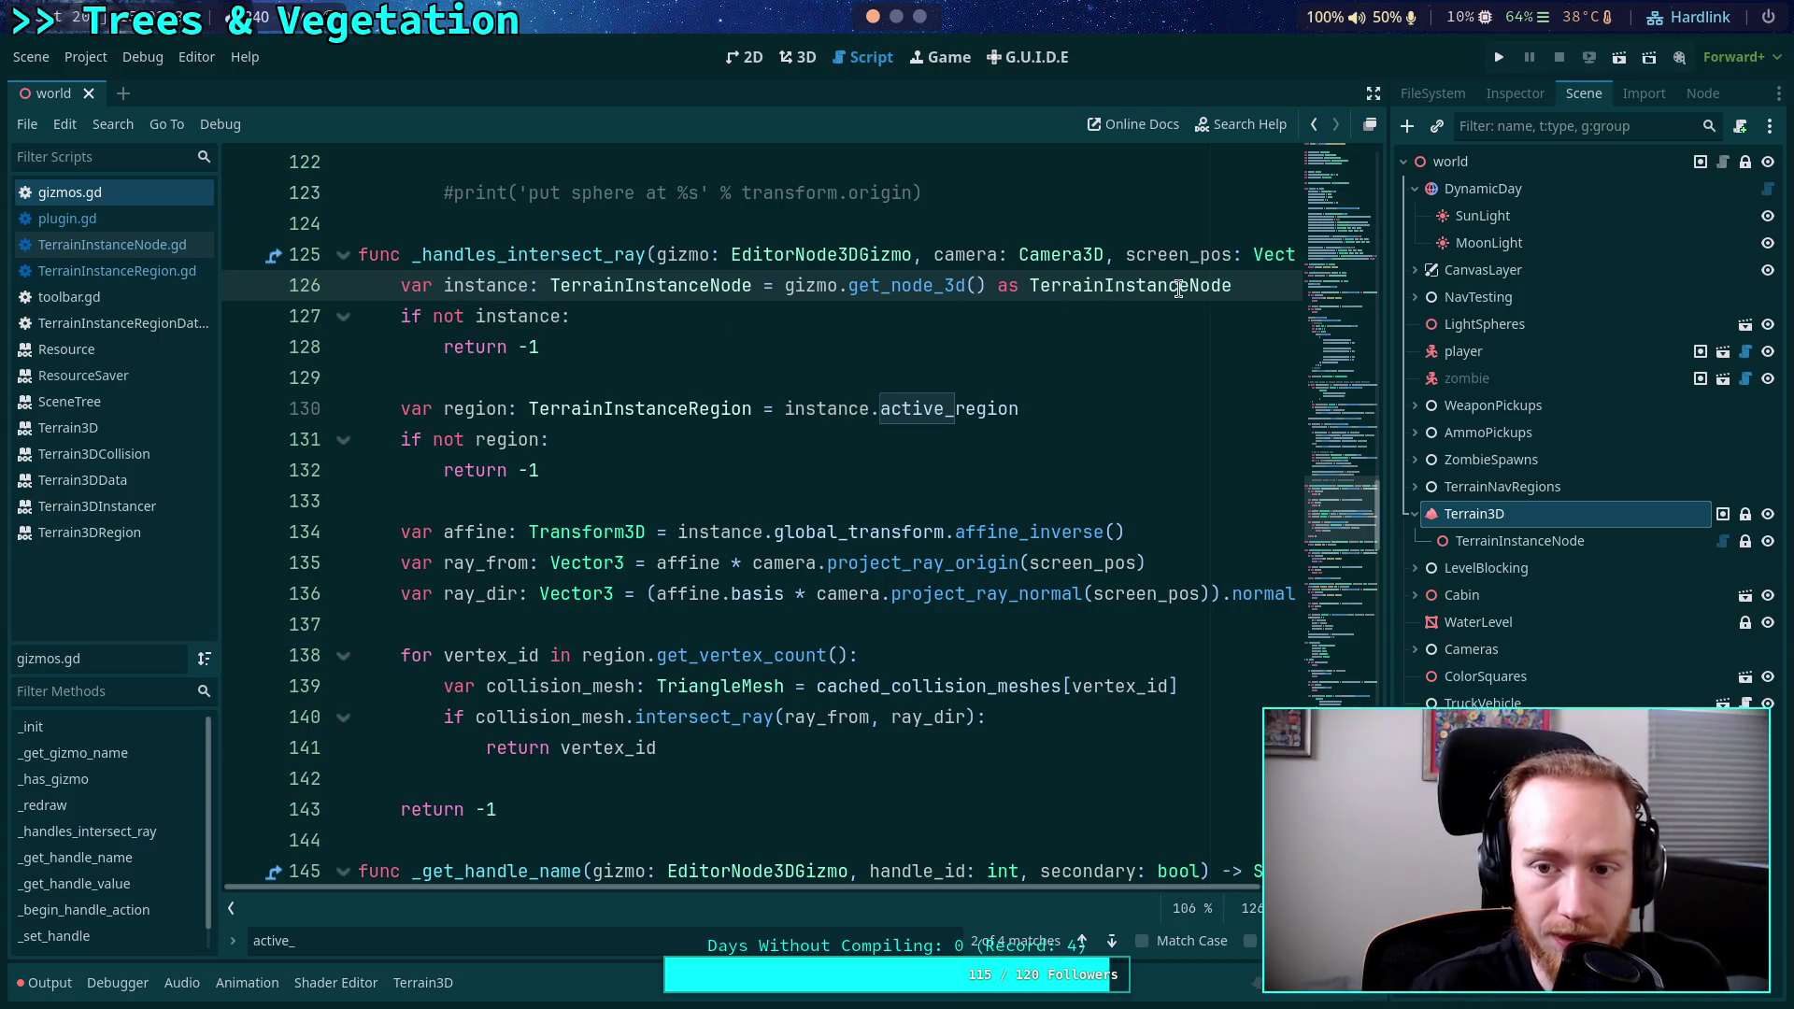
pyautogui.moveTo(1191, 285); pyautogui.dragTo(1234, 285)
pyautogui.press('BackSpace')
pyautogui.write('Region')
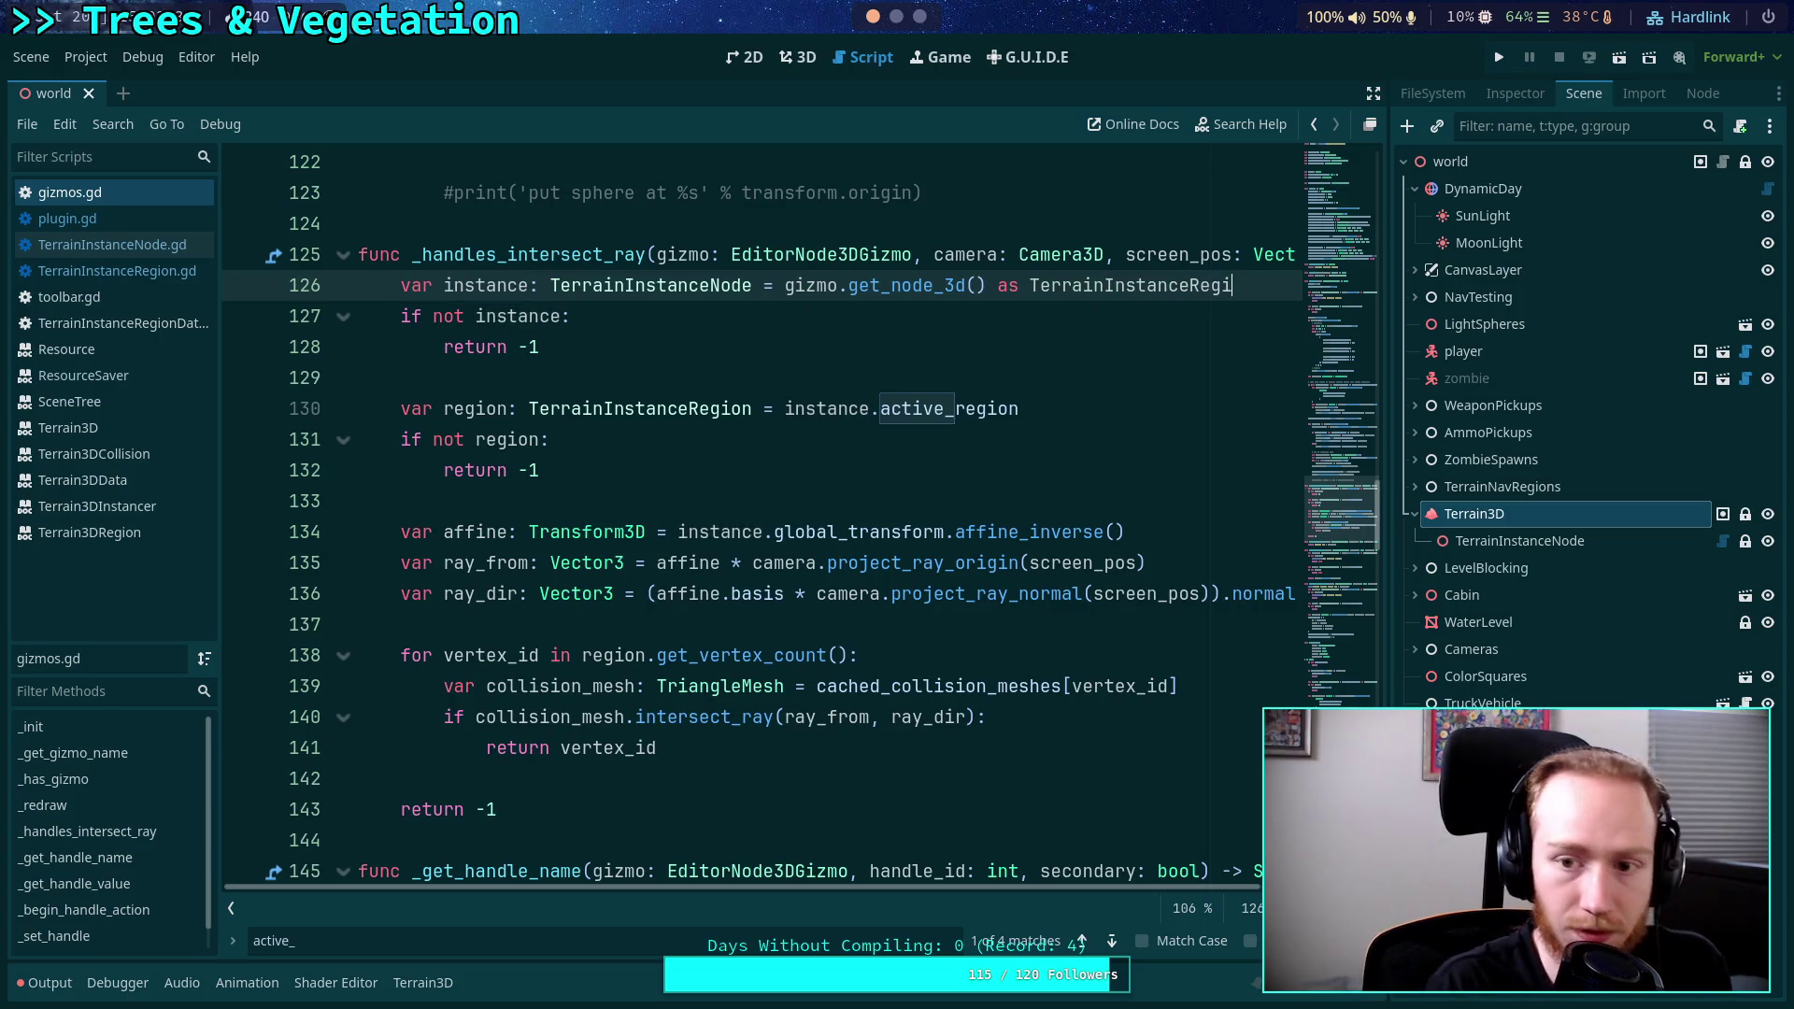
pyautogui.doubleClick(476, 286)
pyautogui.moveTo(712, 286); pyautogui.dragTo(753, 285)
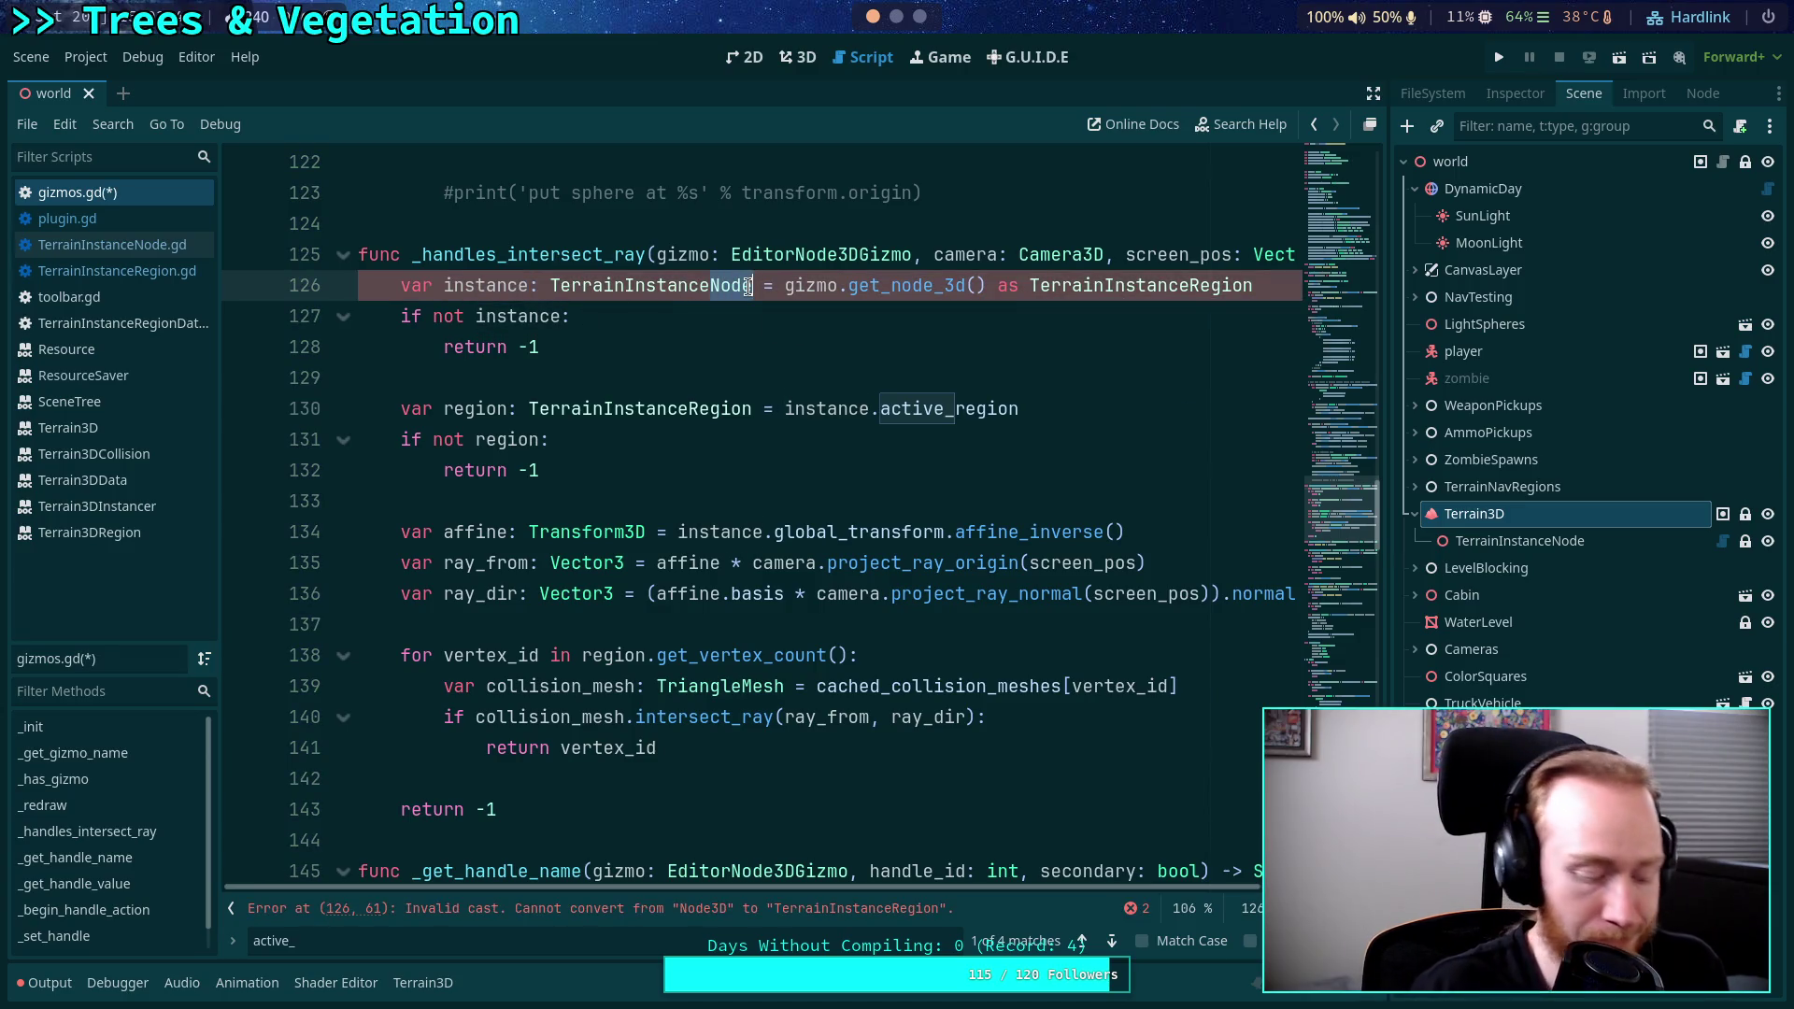
pyautogui.write('Region')
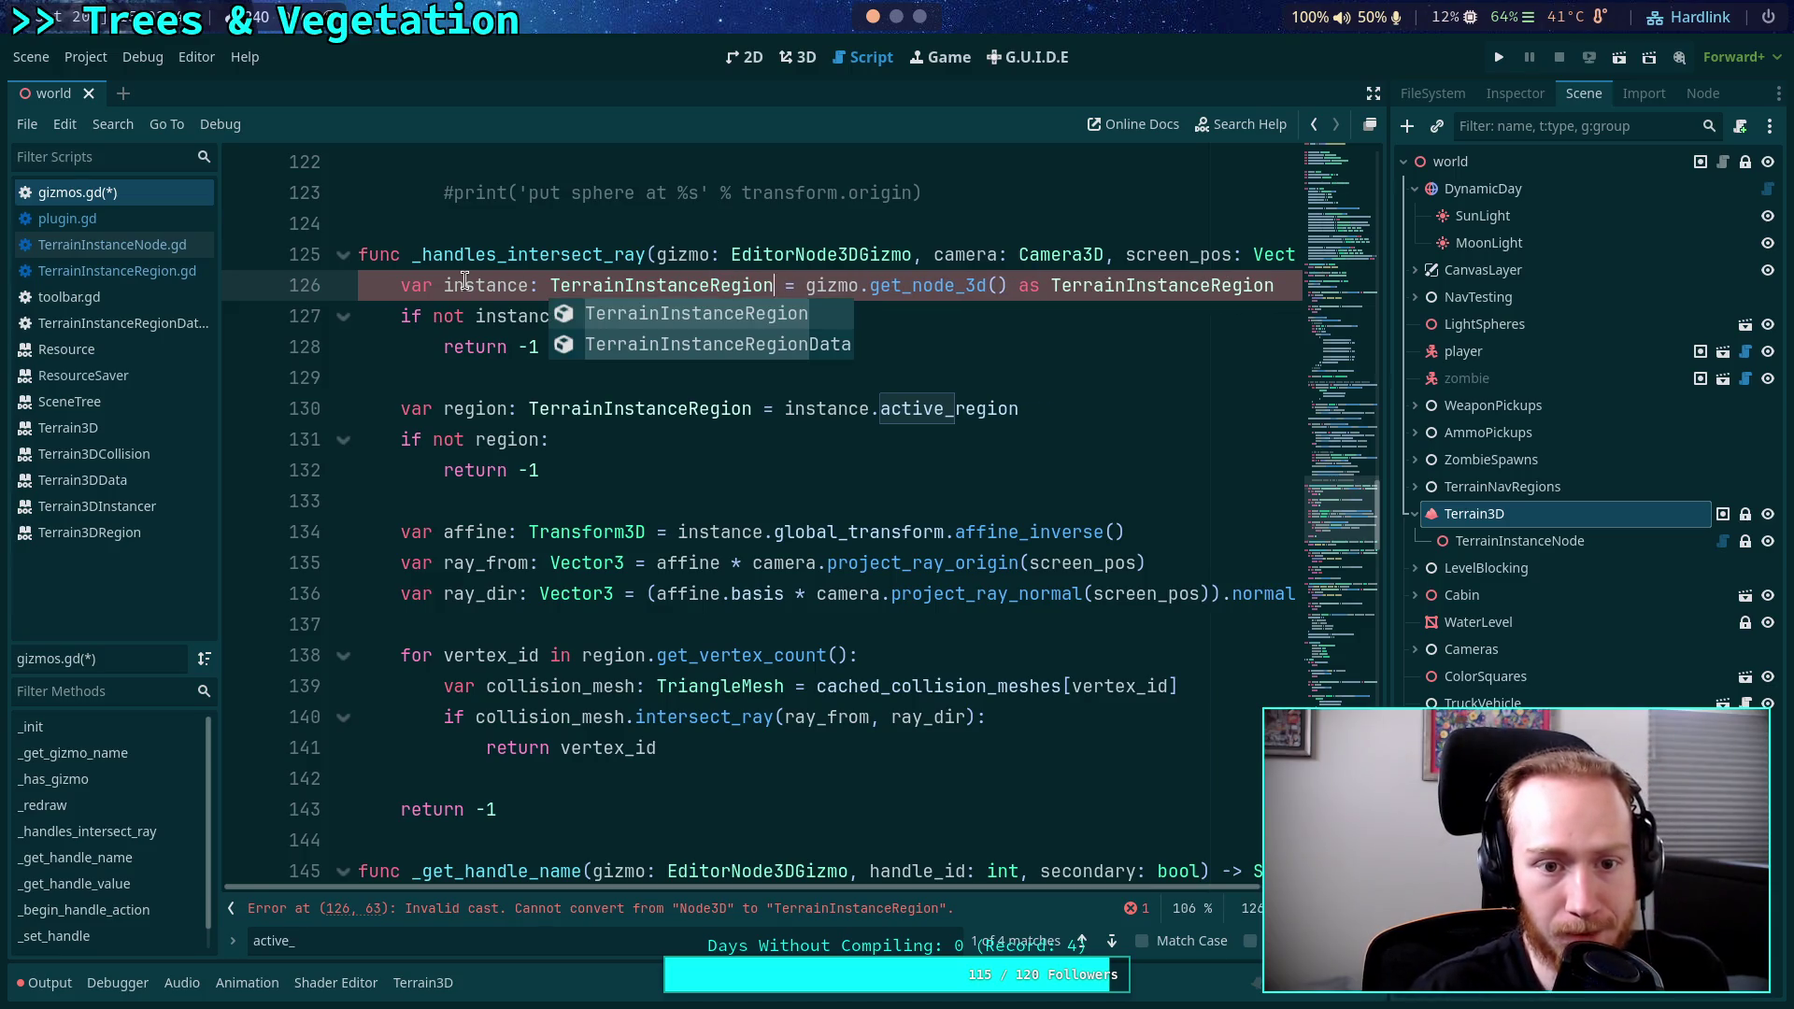
# Rename that variable to 'region' and use region in the null check on line 127.
pyautogui.doubleClick(465, 282)
pyautogui.write('region')
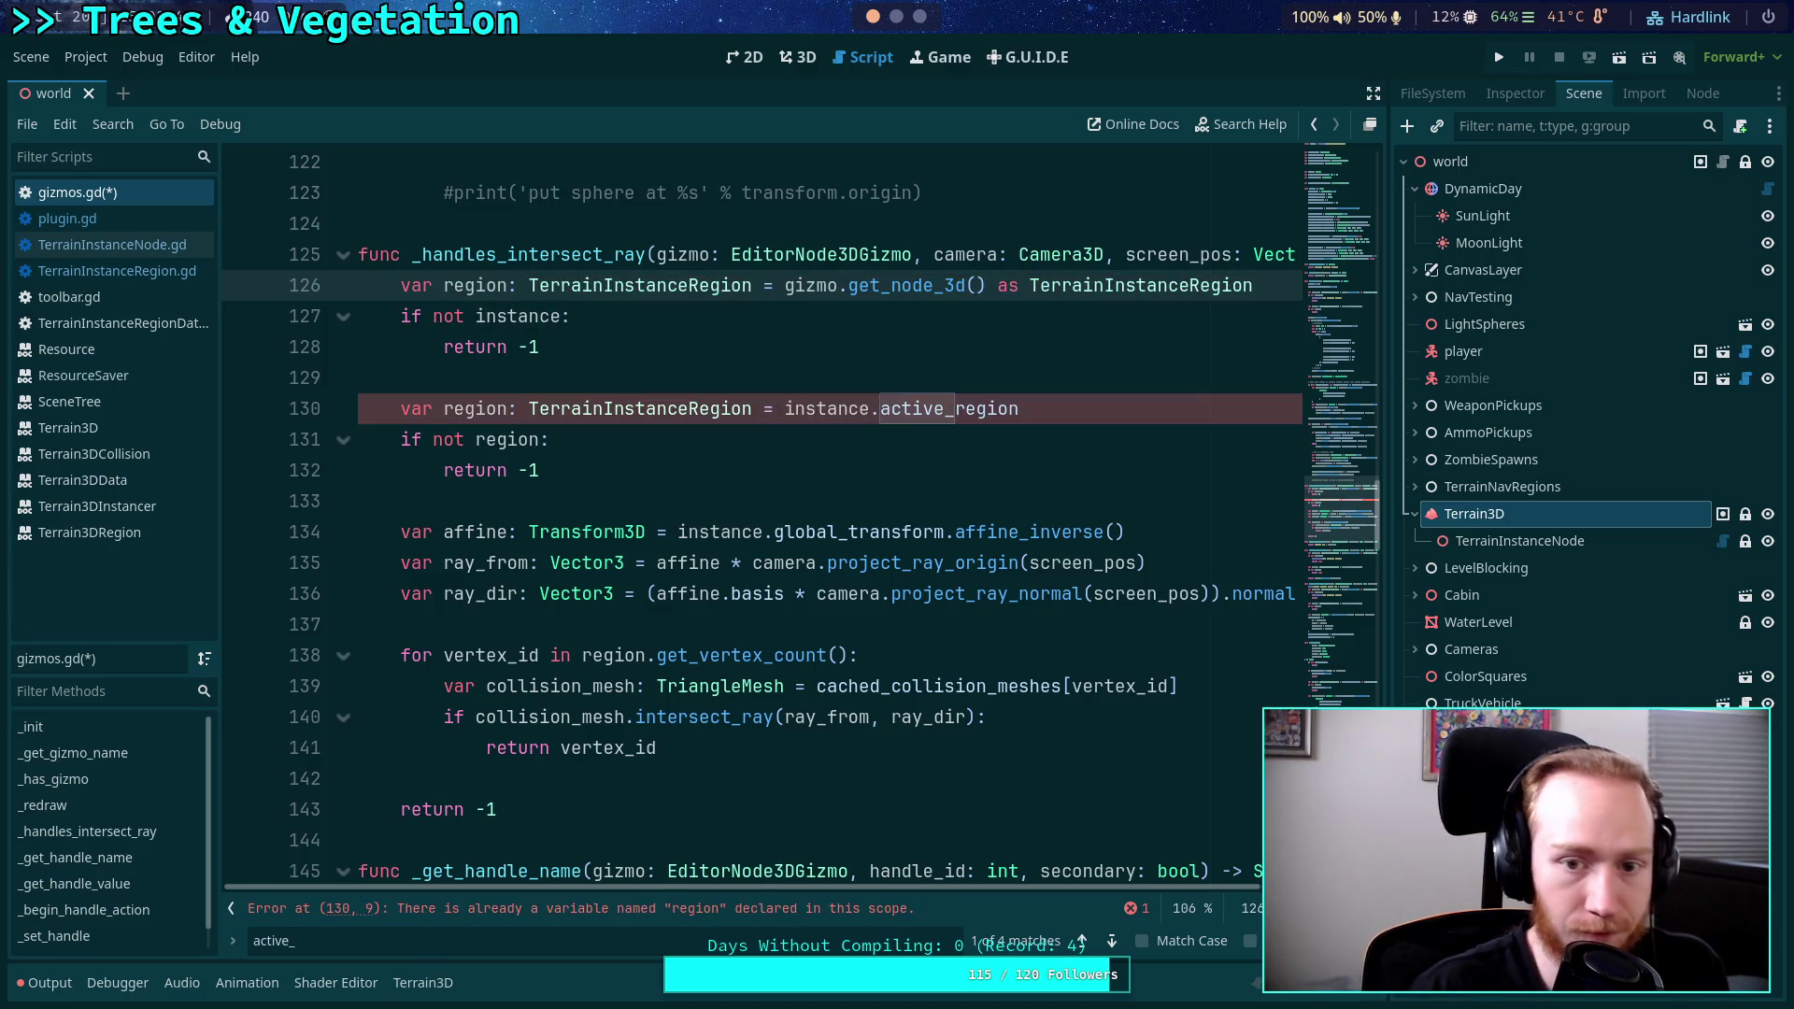
pyautogui.doubleClick(496, 285)
pyautogui.hotkey('ctrl', 'c')
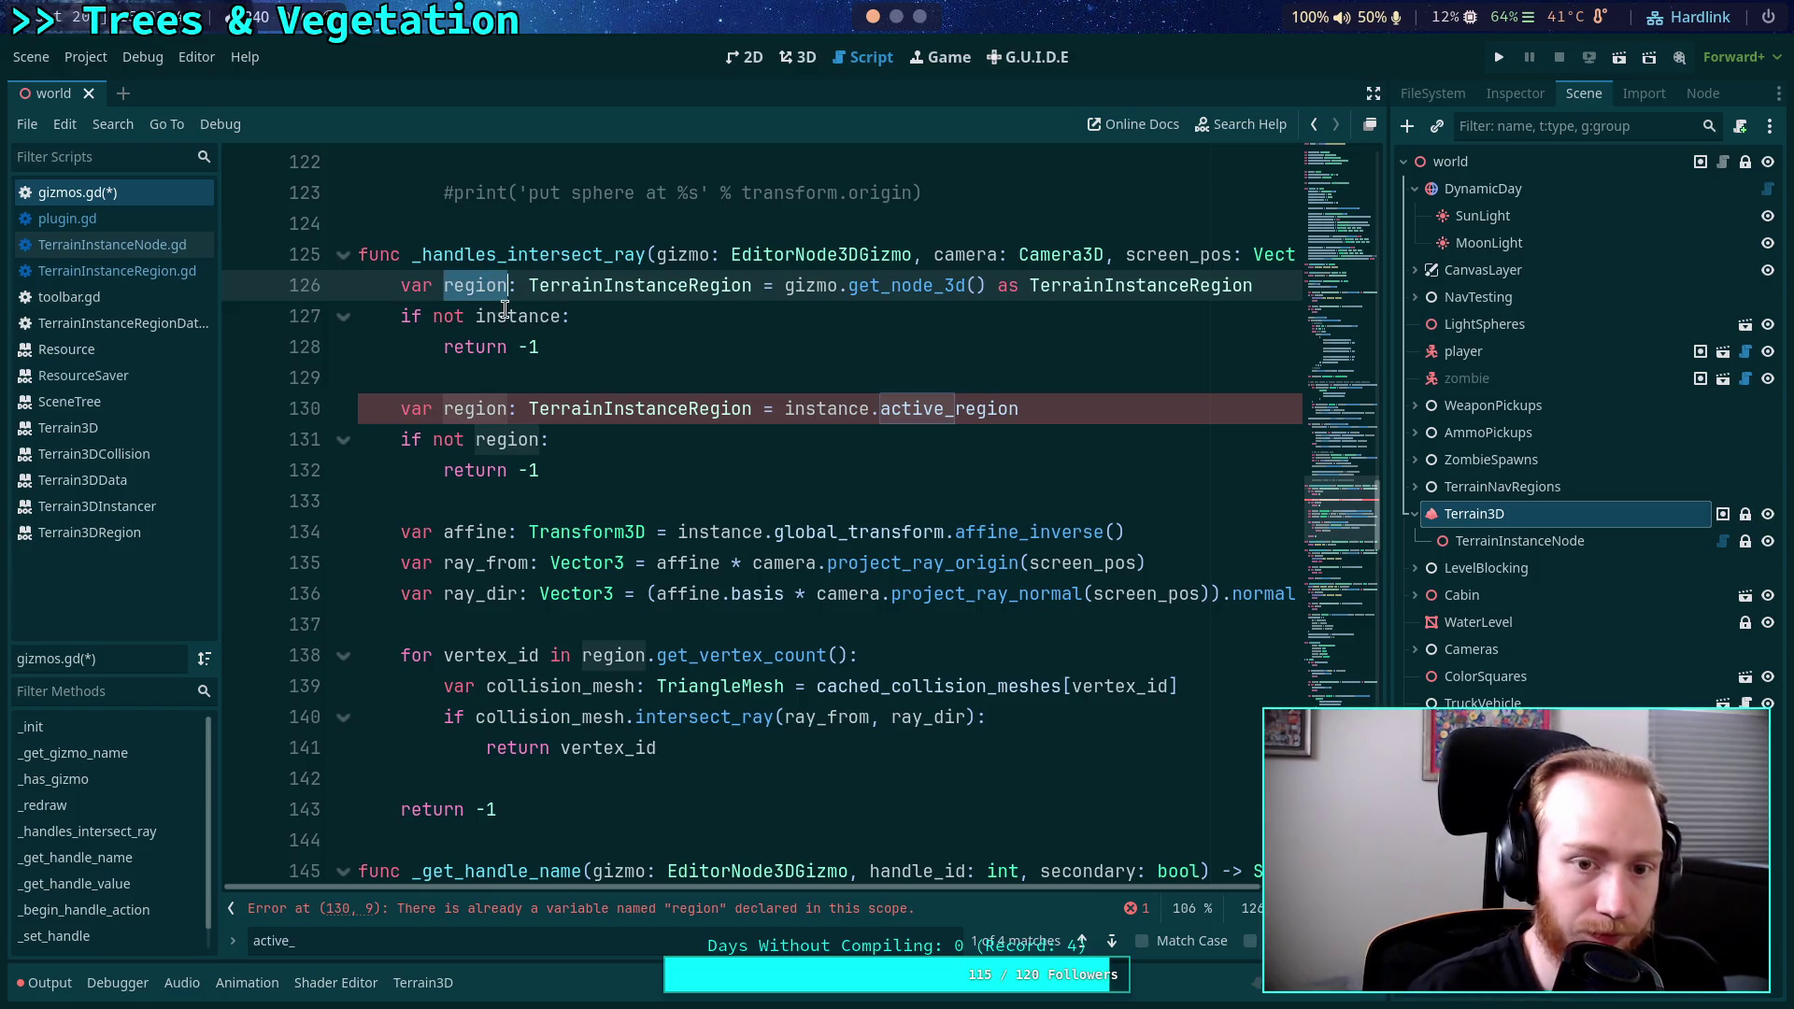
pyautogui.doubleClick(504, 316)
pyautogui.hotkey('ctrl', 'v')
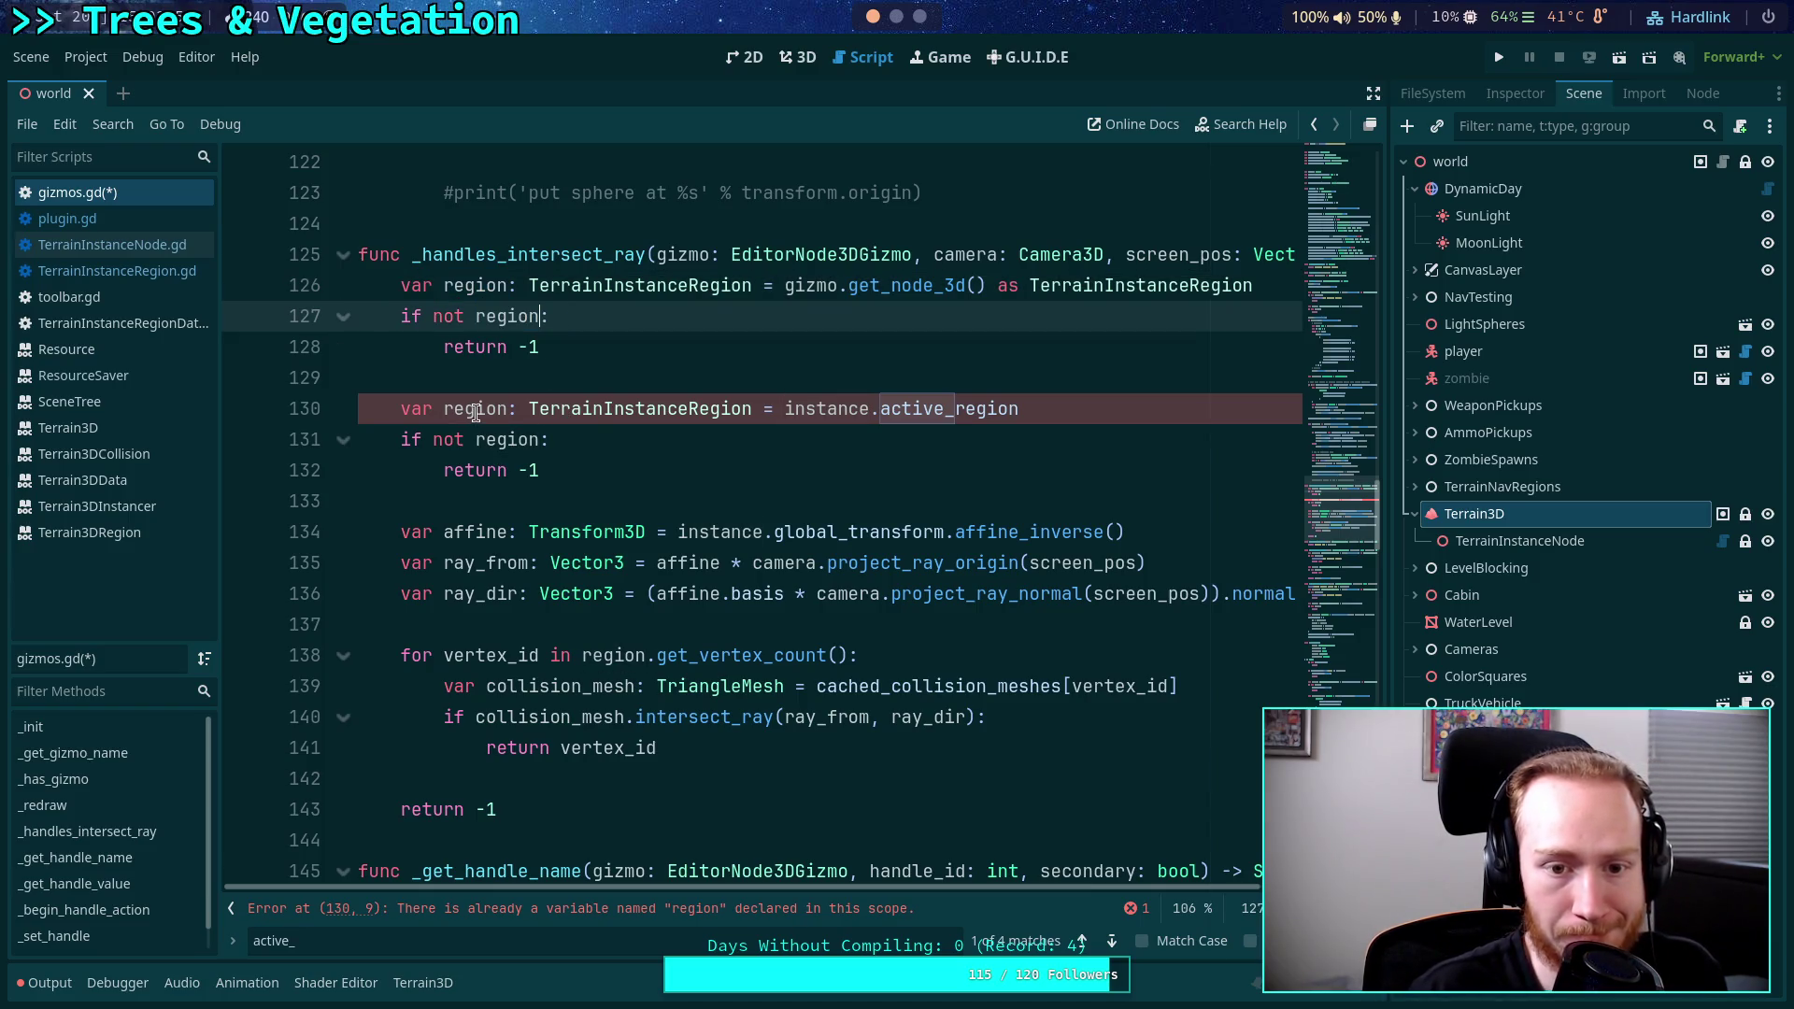
# Add 'var instance: TerrainInstanceNode = region.instance_node' on a new line below.
pyautogui.click(535, 383)
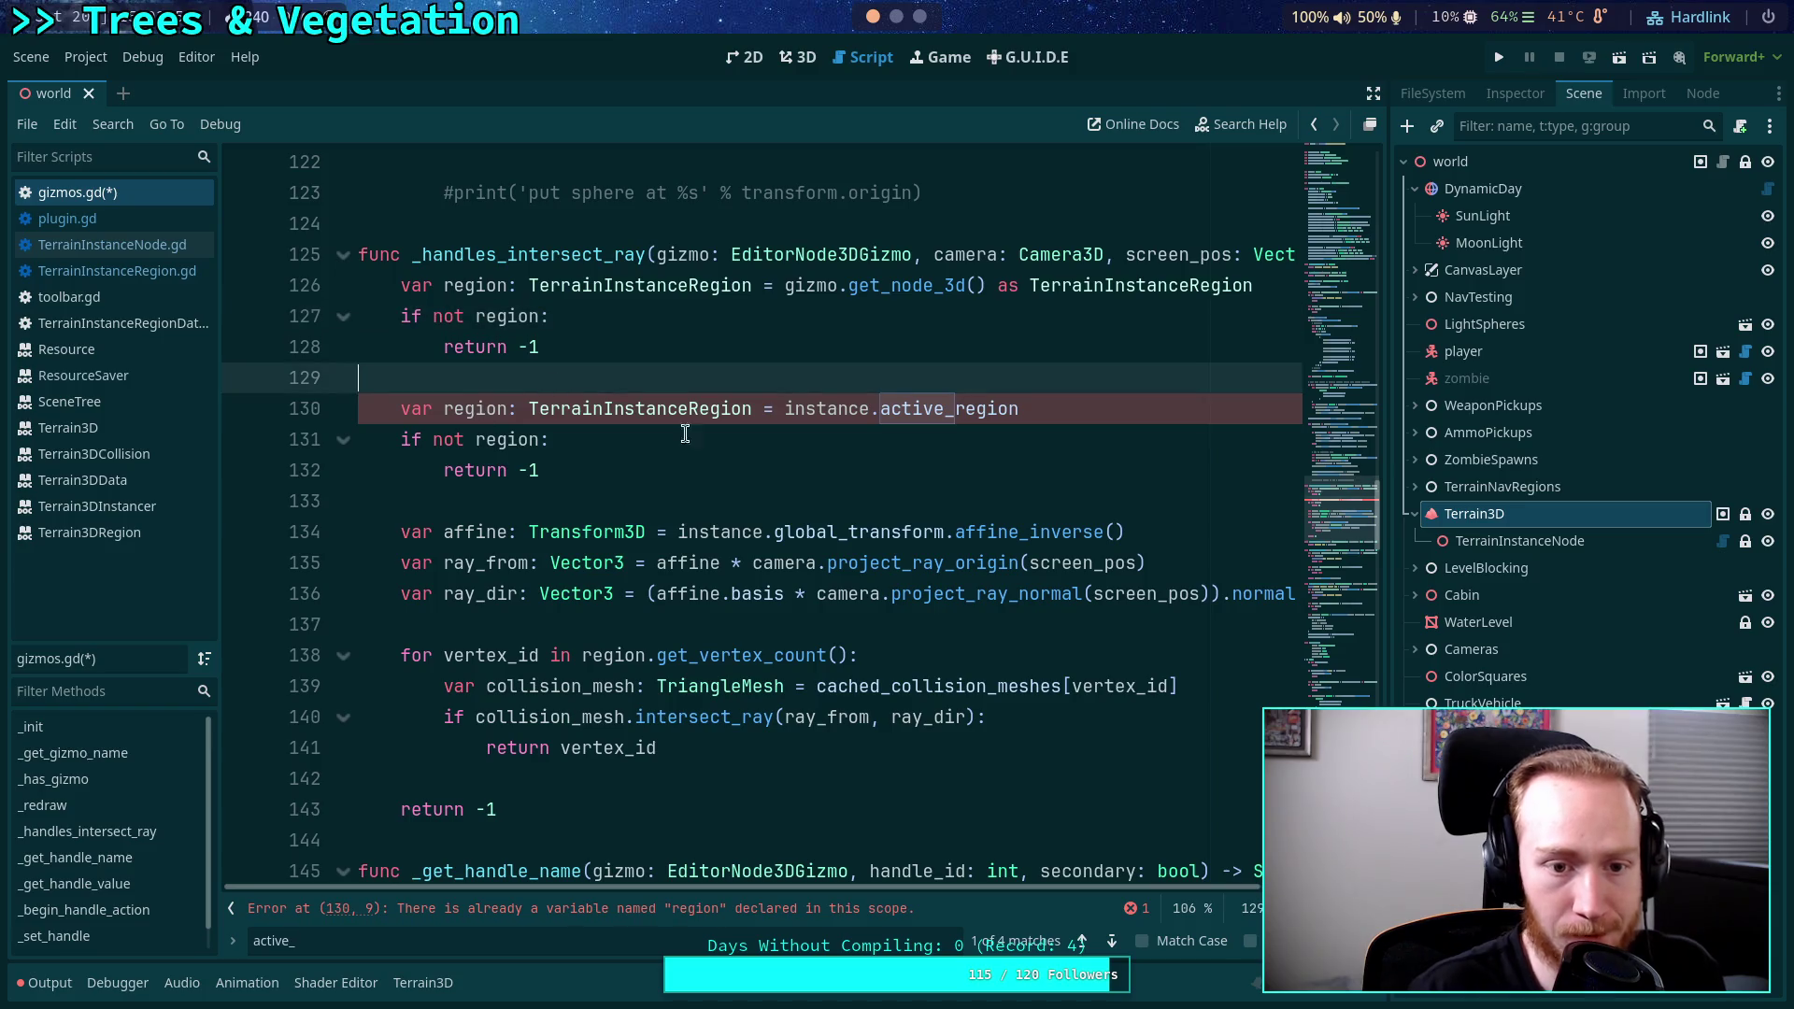
pyautogui.press('Return')
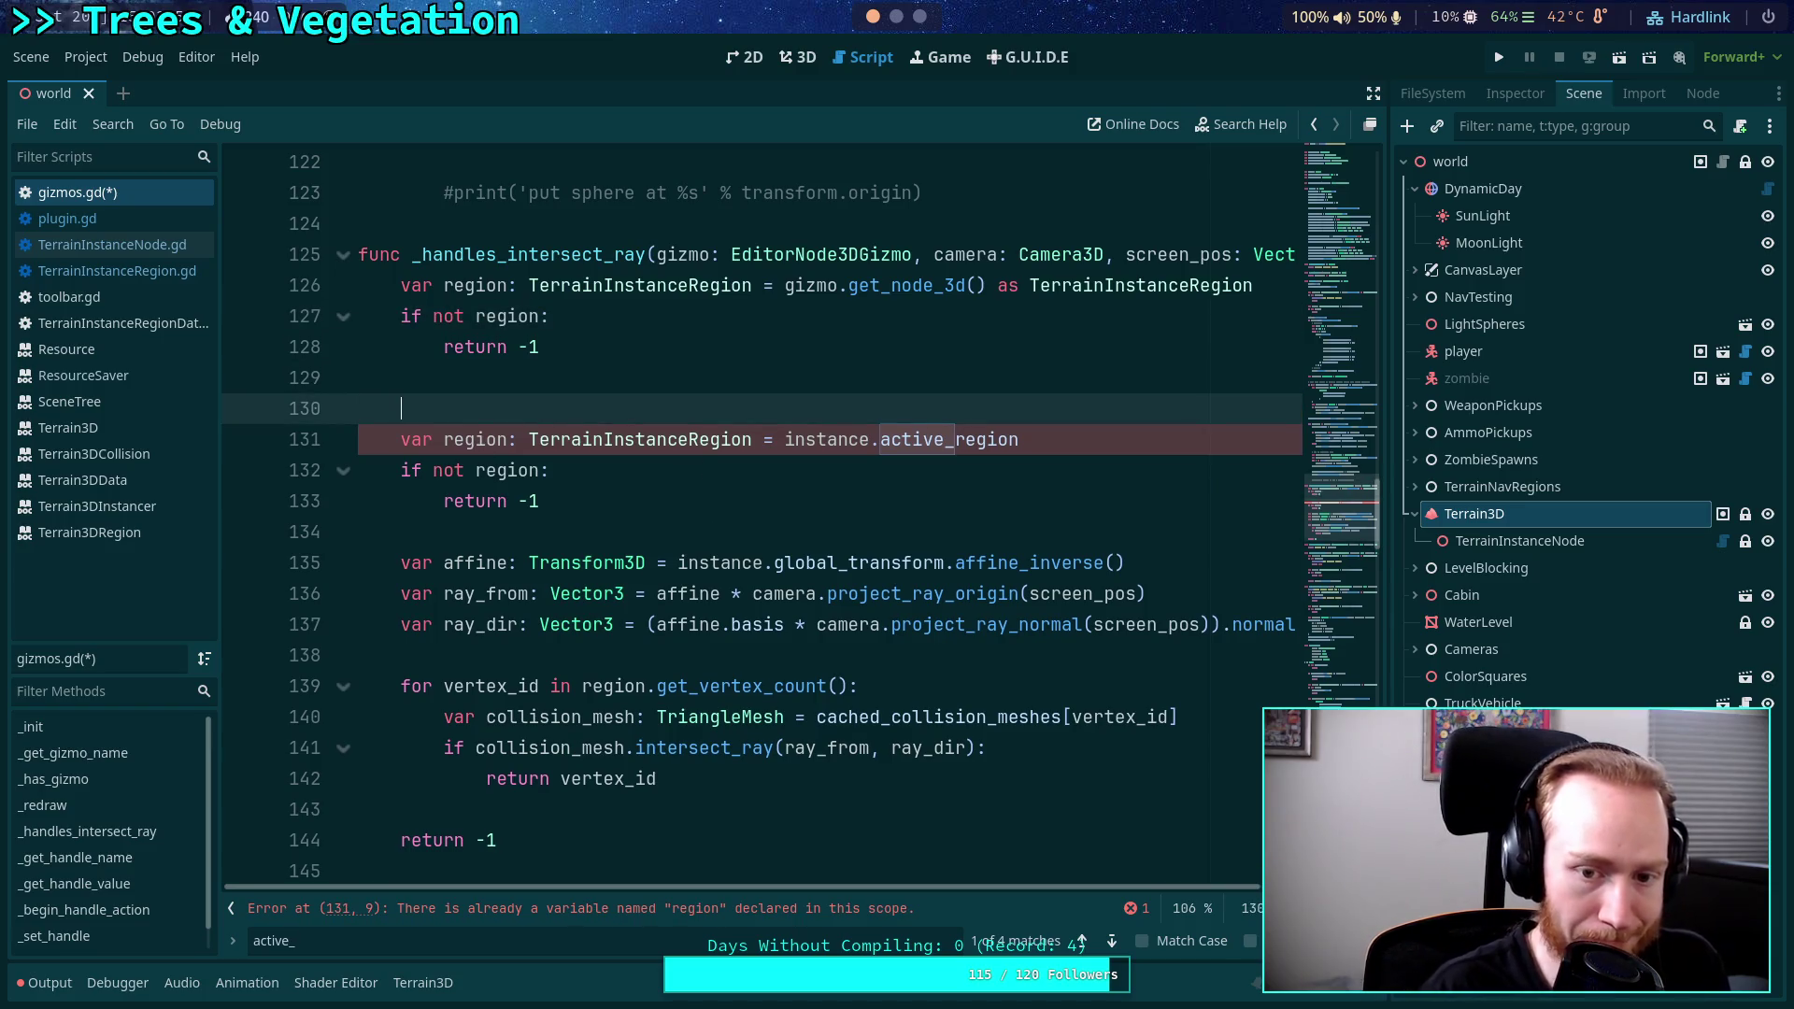
pyautogui.write('var instanc')
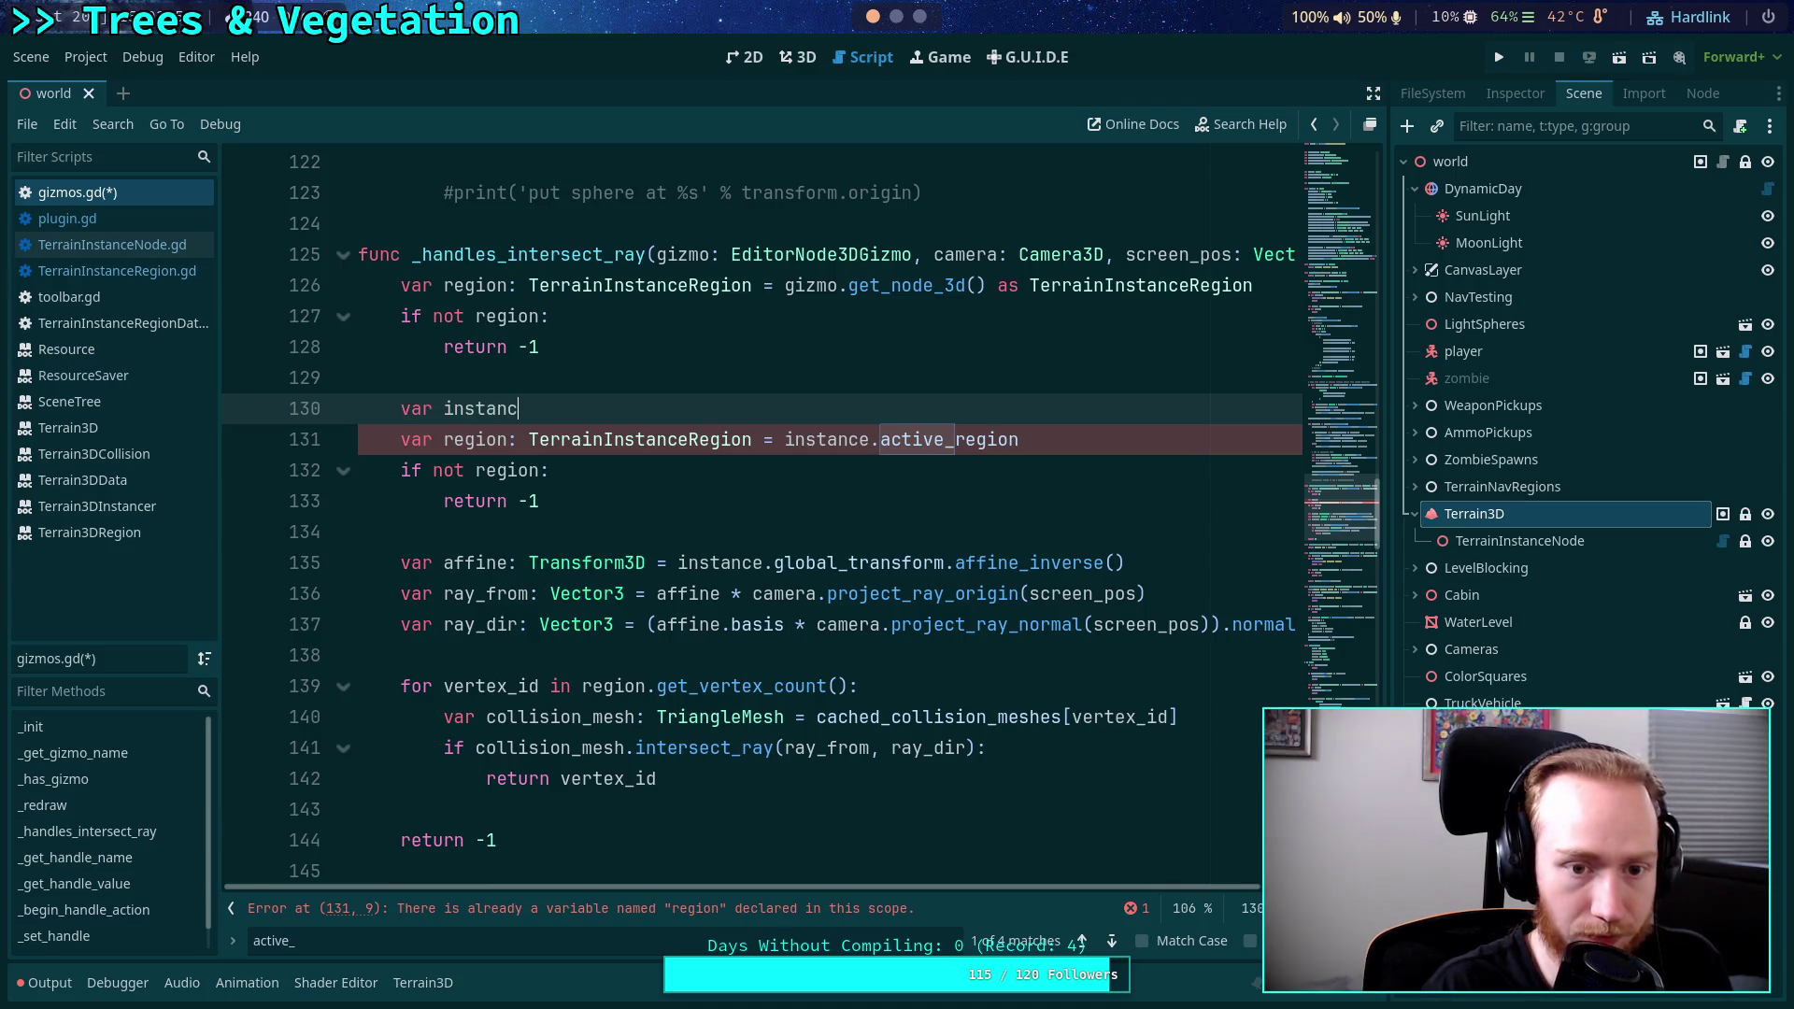
pyautogui.write('e: Terrain')
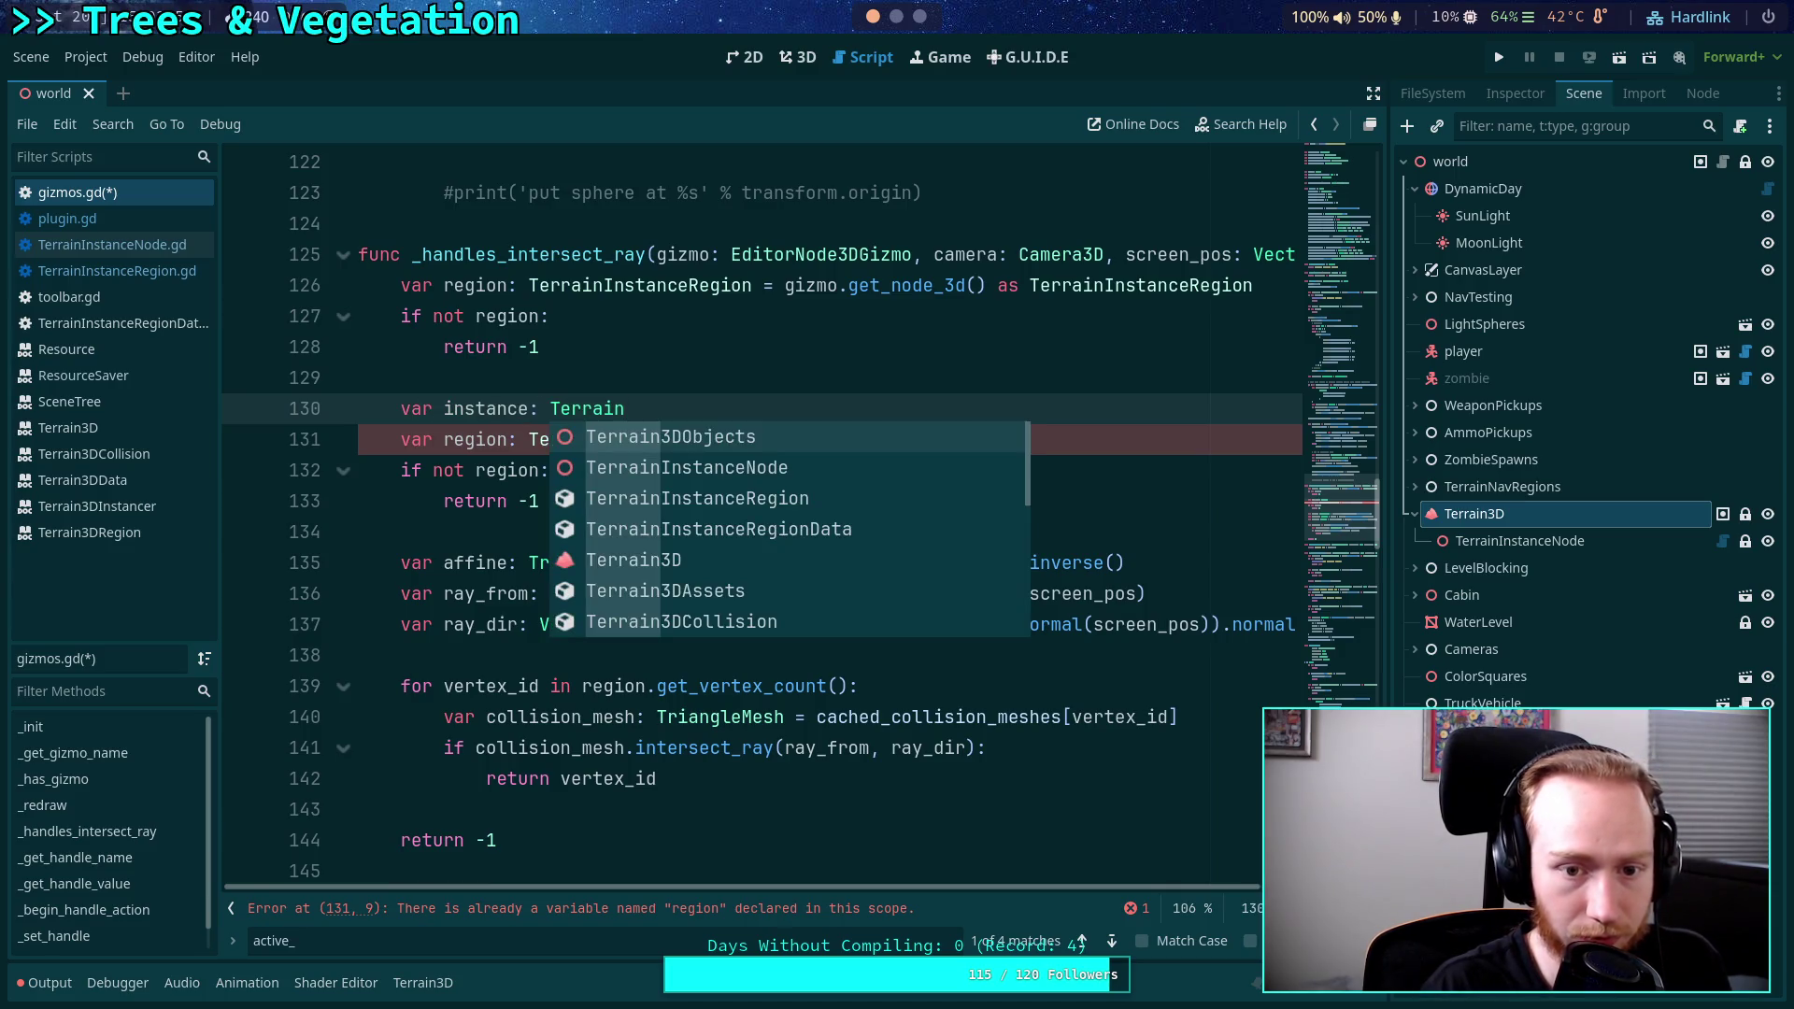
pyautogui.write('In')
pyautogui.press('Return')
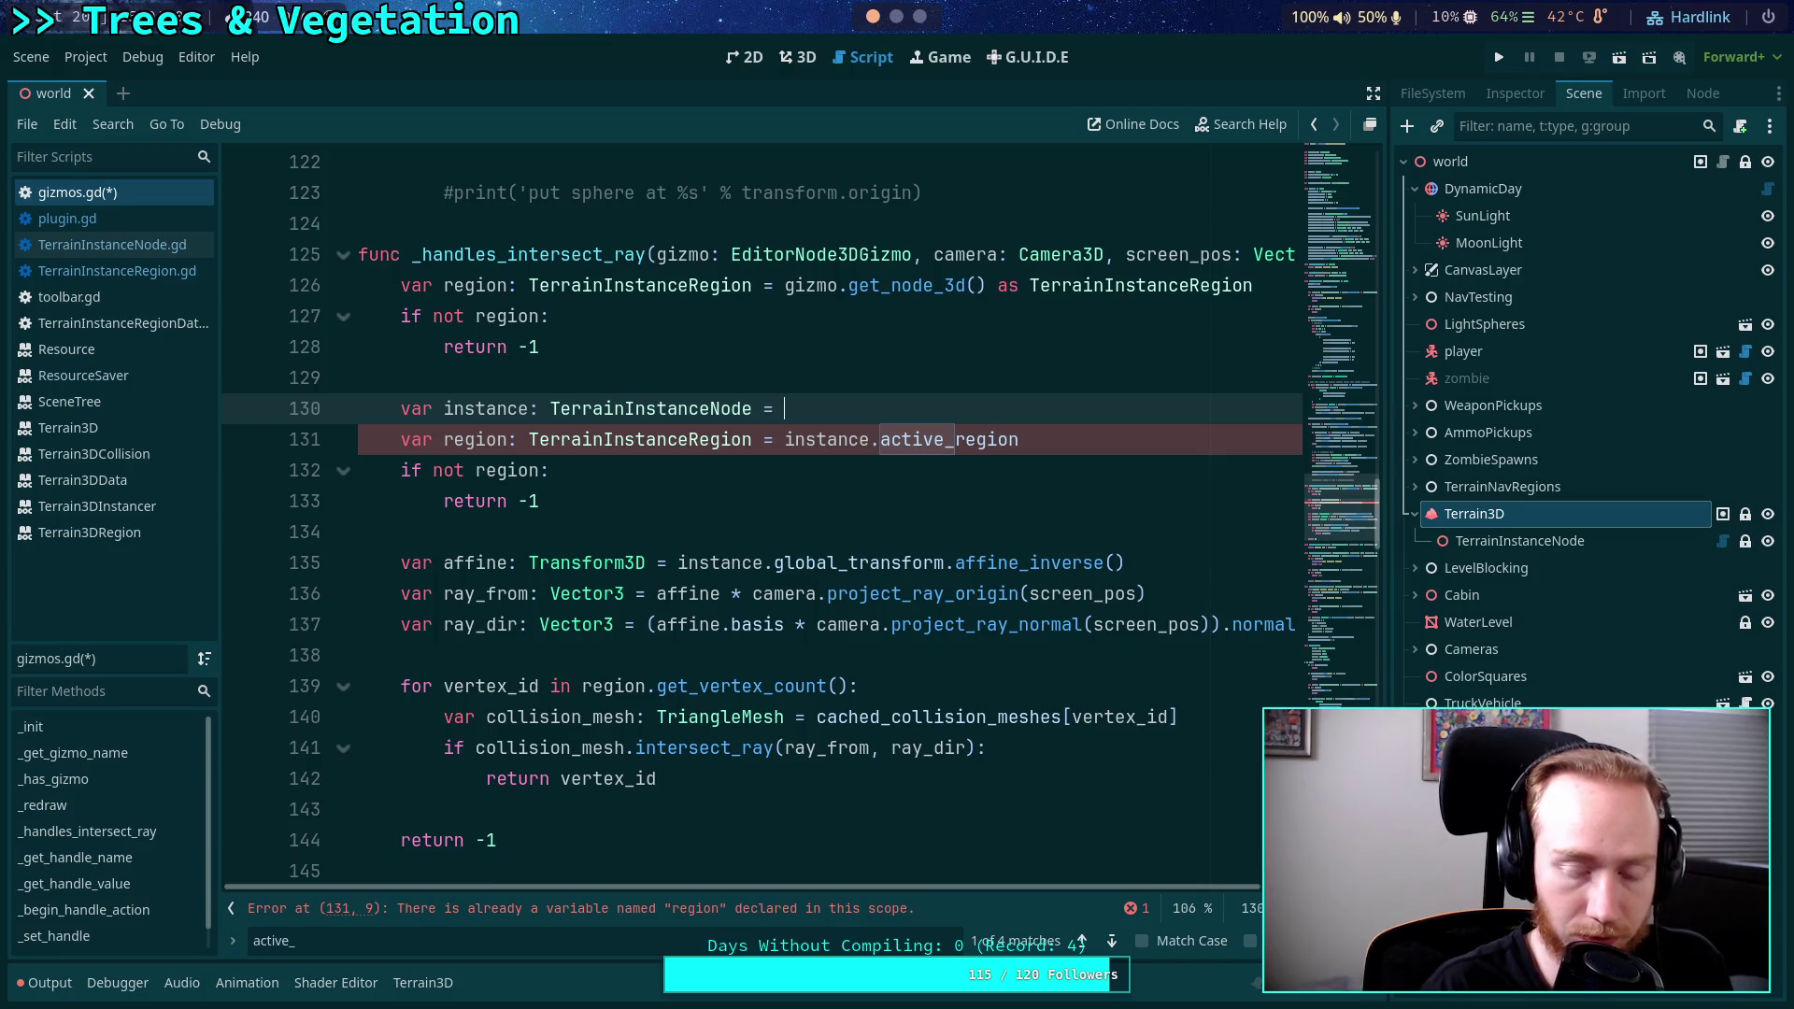
pyautogui.write('region.')
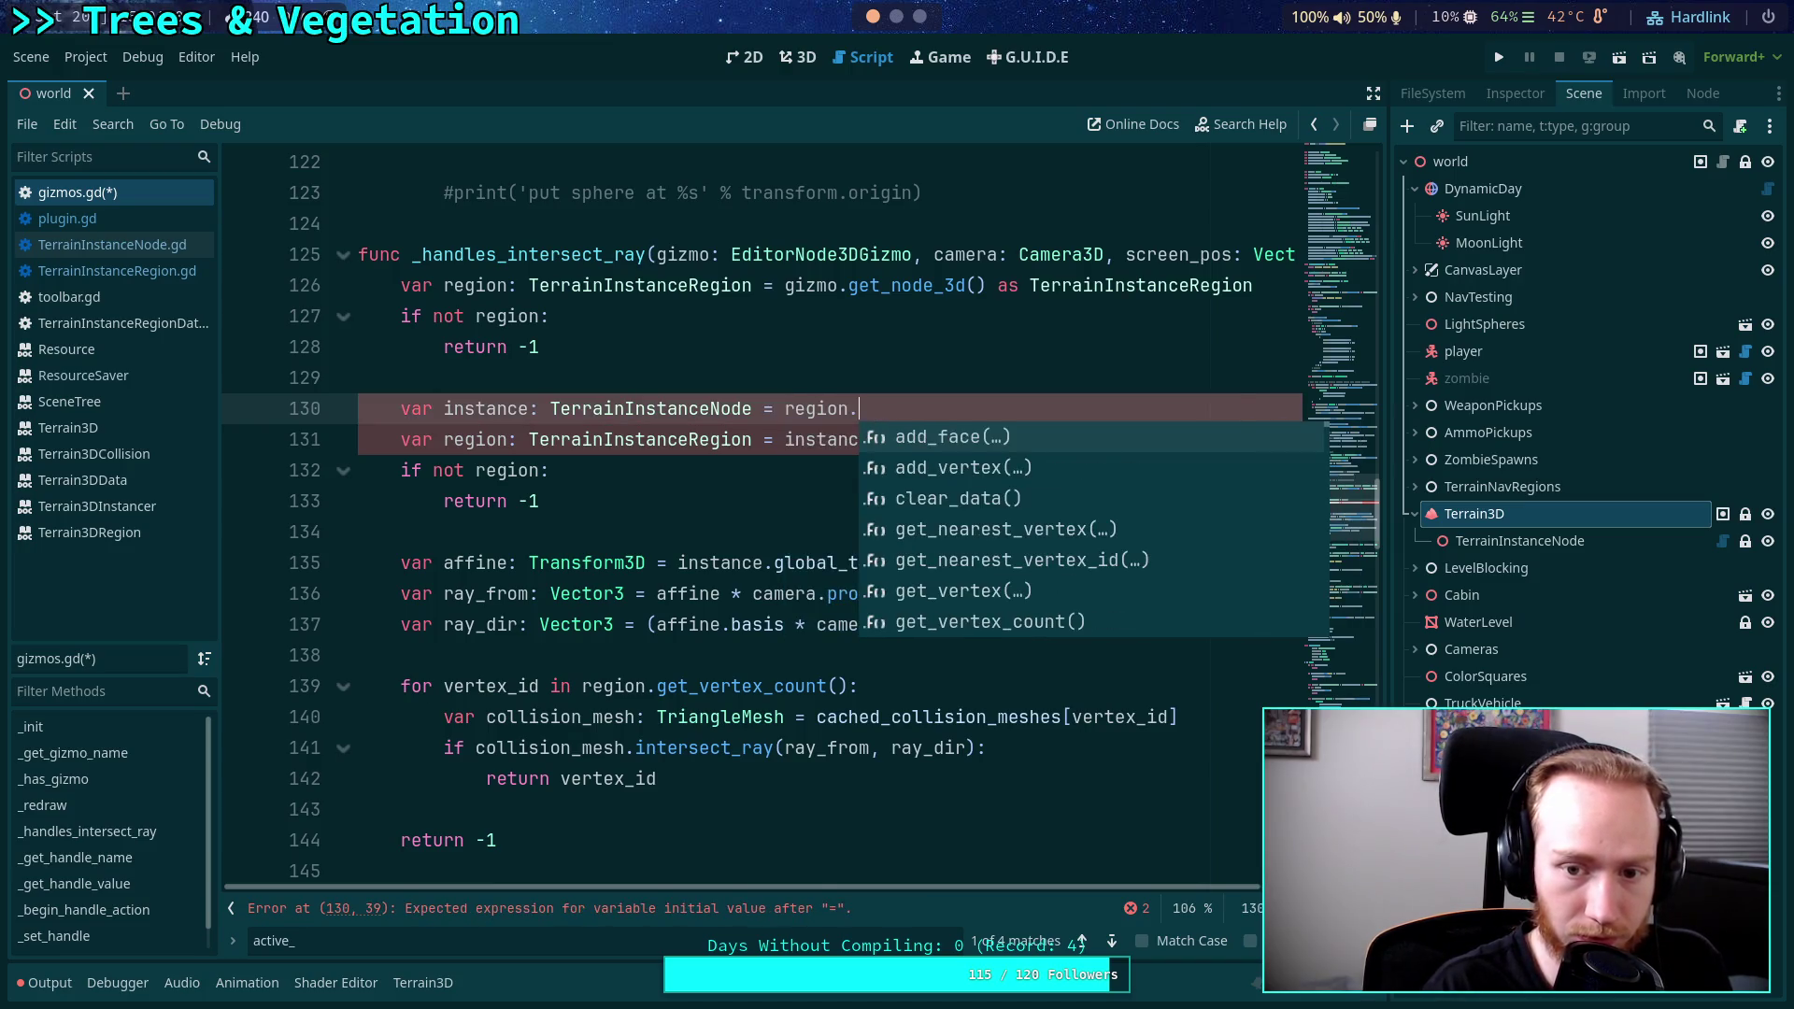
pyautogui.write('inst')
pyautogui.press('Return')
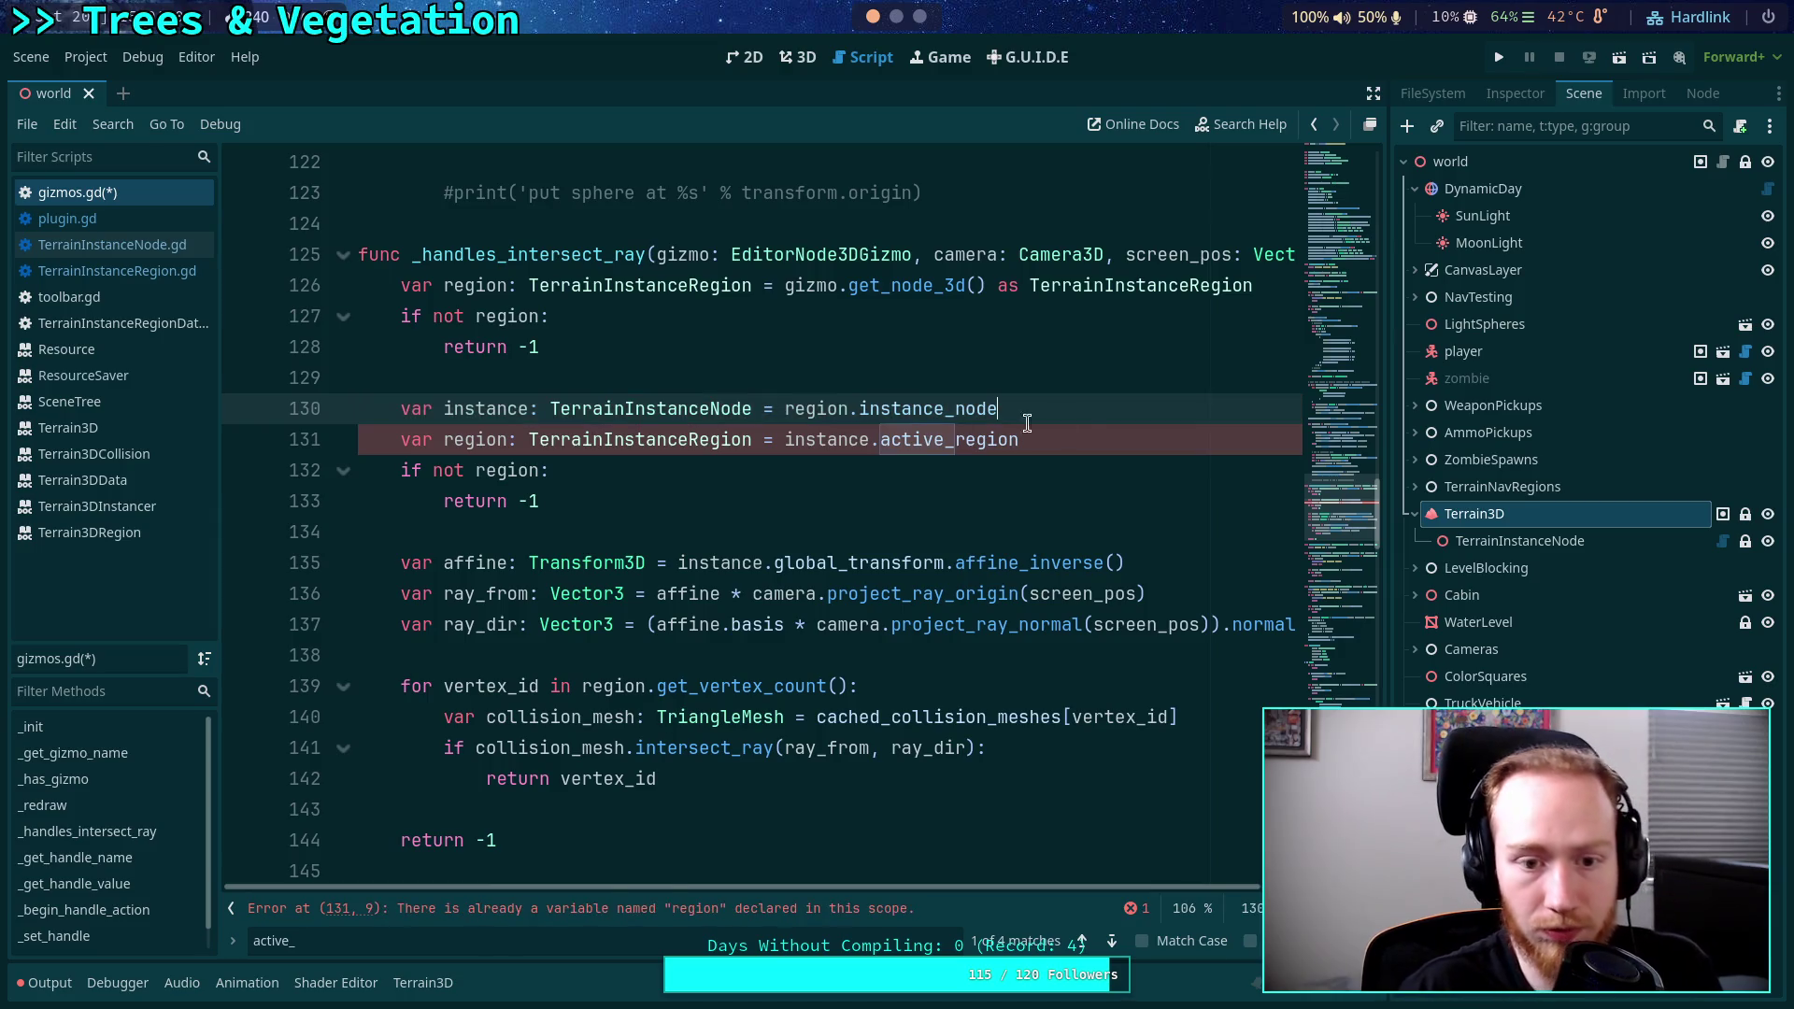
# Delete the old active_region declaration and make the following null check test instance.
pyautogui.keyDown('shift'); pyautogui.click(1074, 439); pyautogui.keyUp('shift')
pyautogui.press('BackSpace')
pyautogui.doubleClick(481, 411)
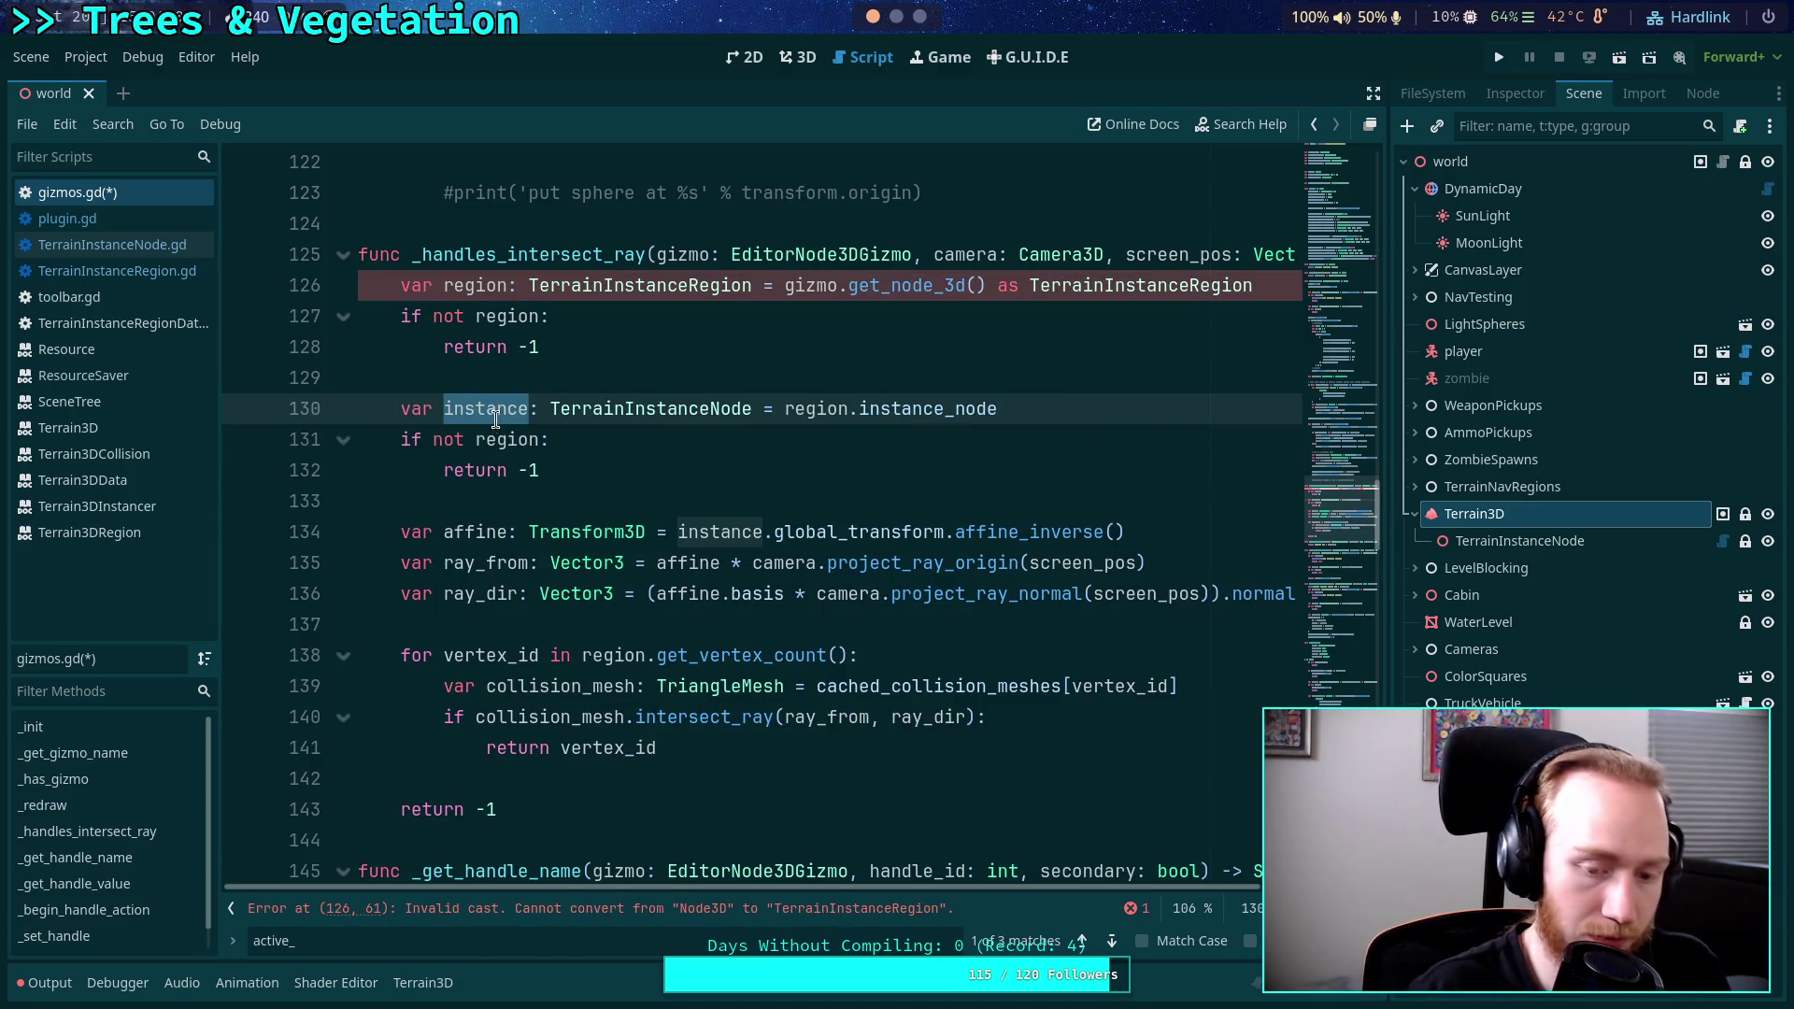
pyautogui.hotkey('ctrl', 'c')
pyautogui.doubleClick(514, 440)
pyautogui.hotkey('ctrl', 'v')
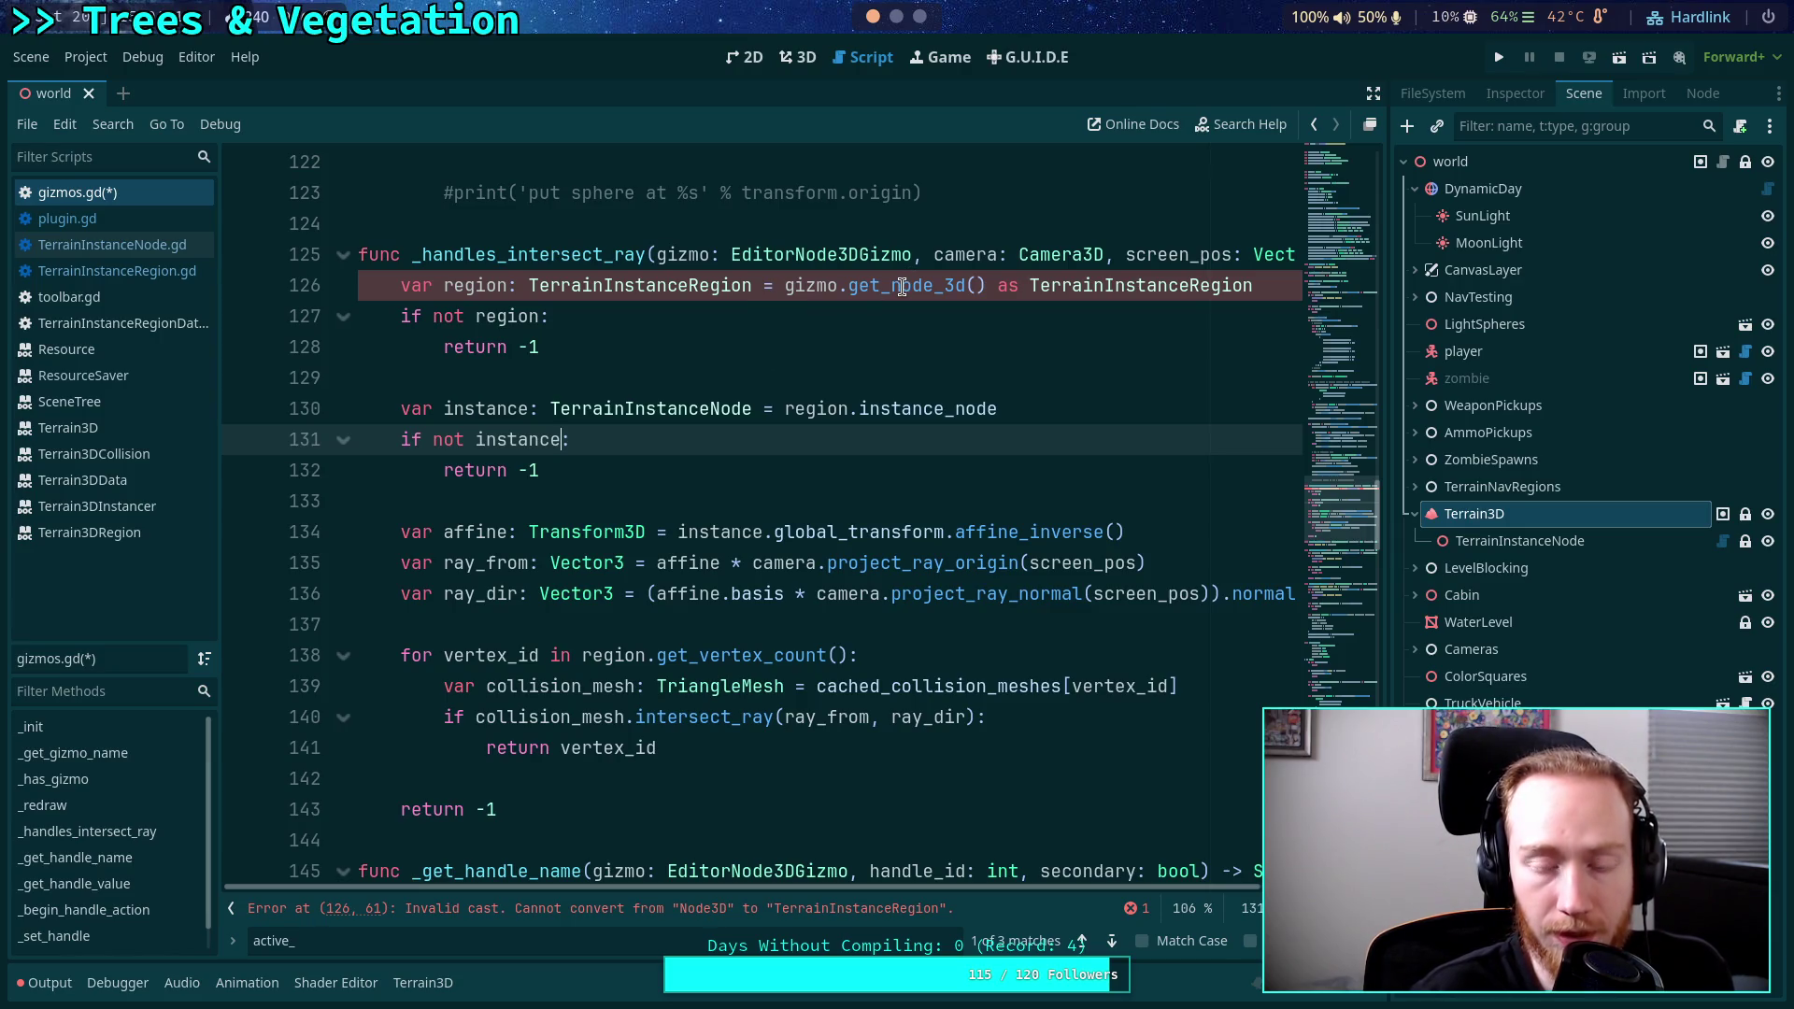
pyautogui.moveTo(901, 286)
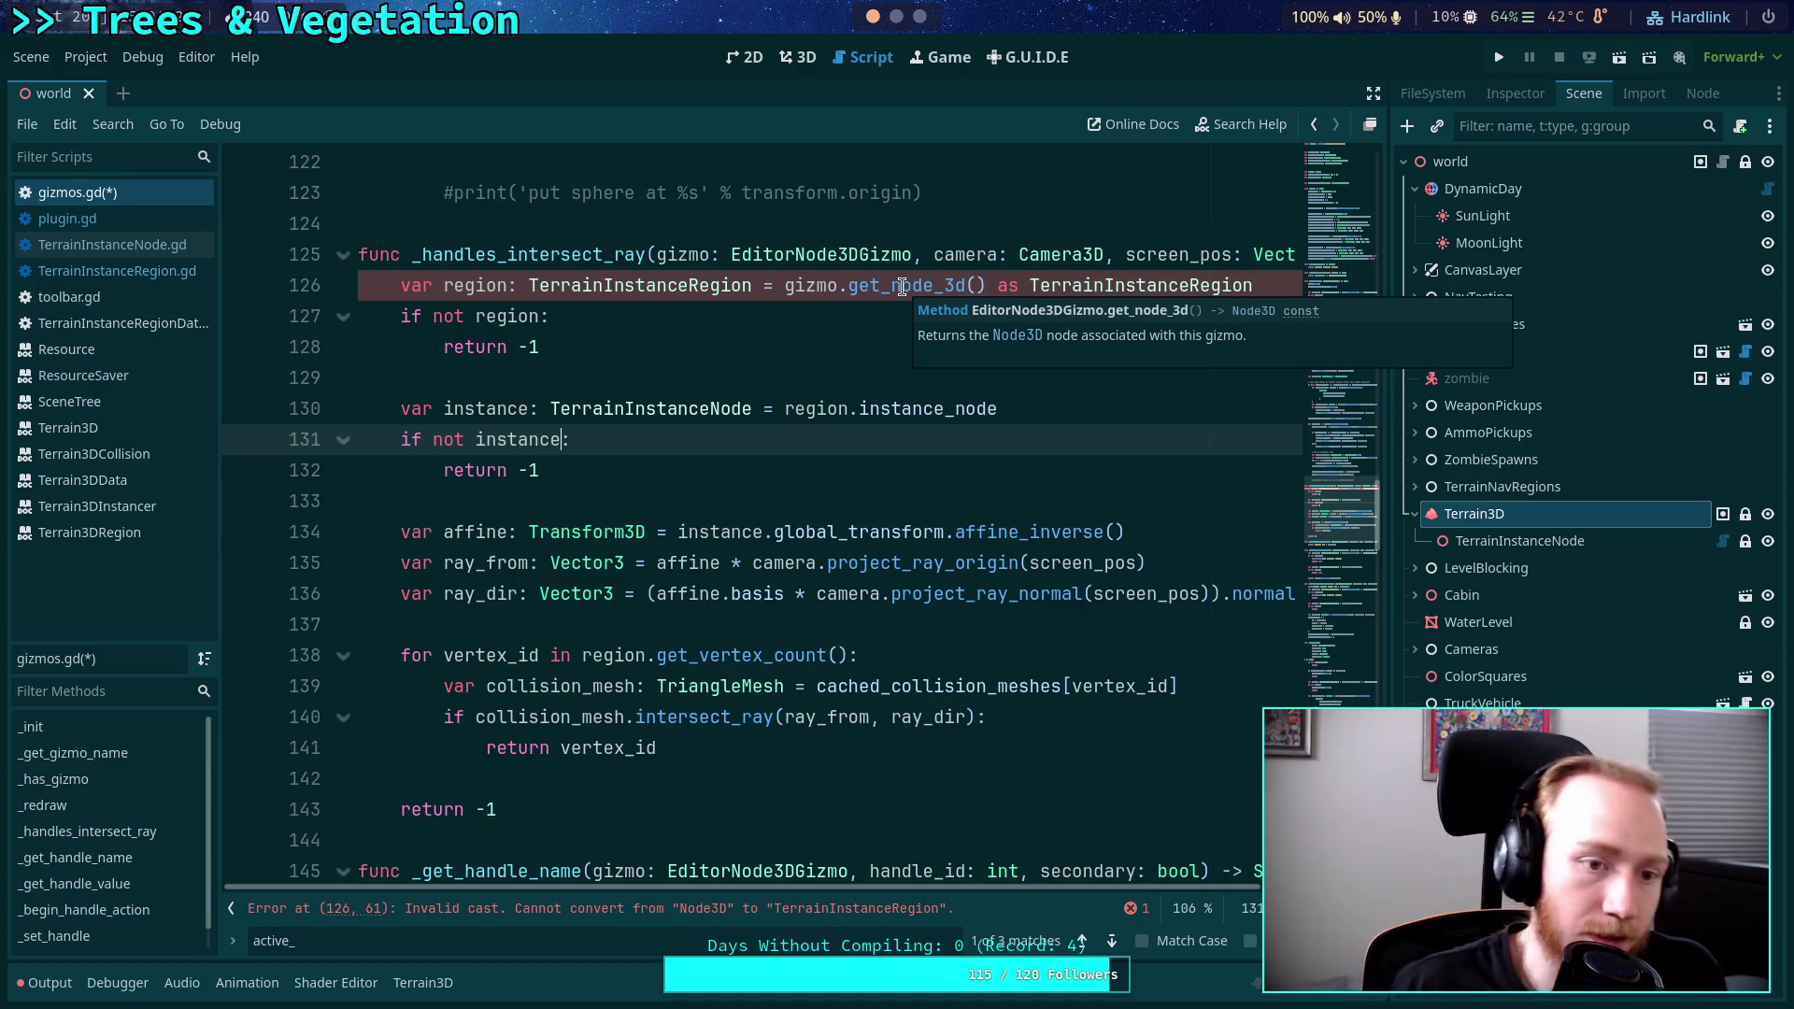
# Change TerrainInstanceRegion to extend Node3D and save the script.
pyautogui.keyDown('ctrl'); pyautogui.click(561, 285); pyautogui.keyUp('ctrl')
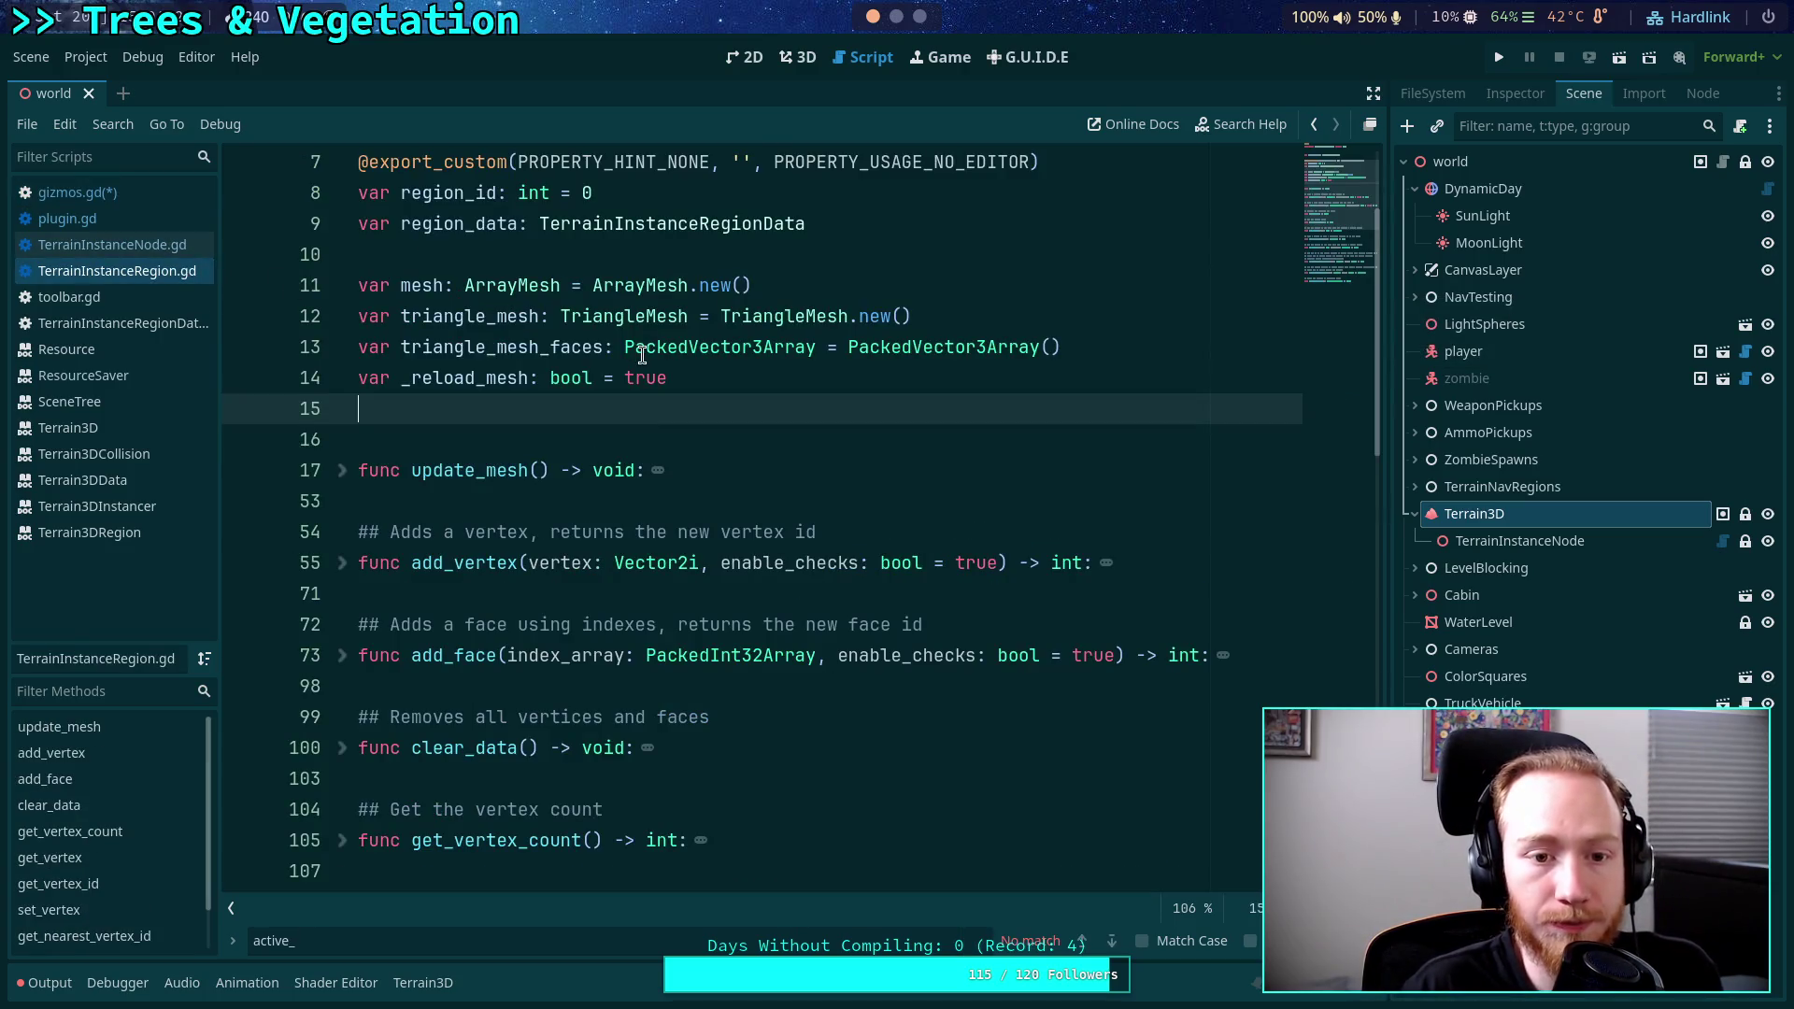
pyautogui.scroll(2, 644, 350)
pyautogui.click(864, 191)
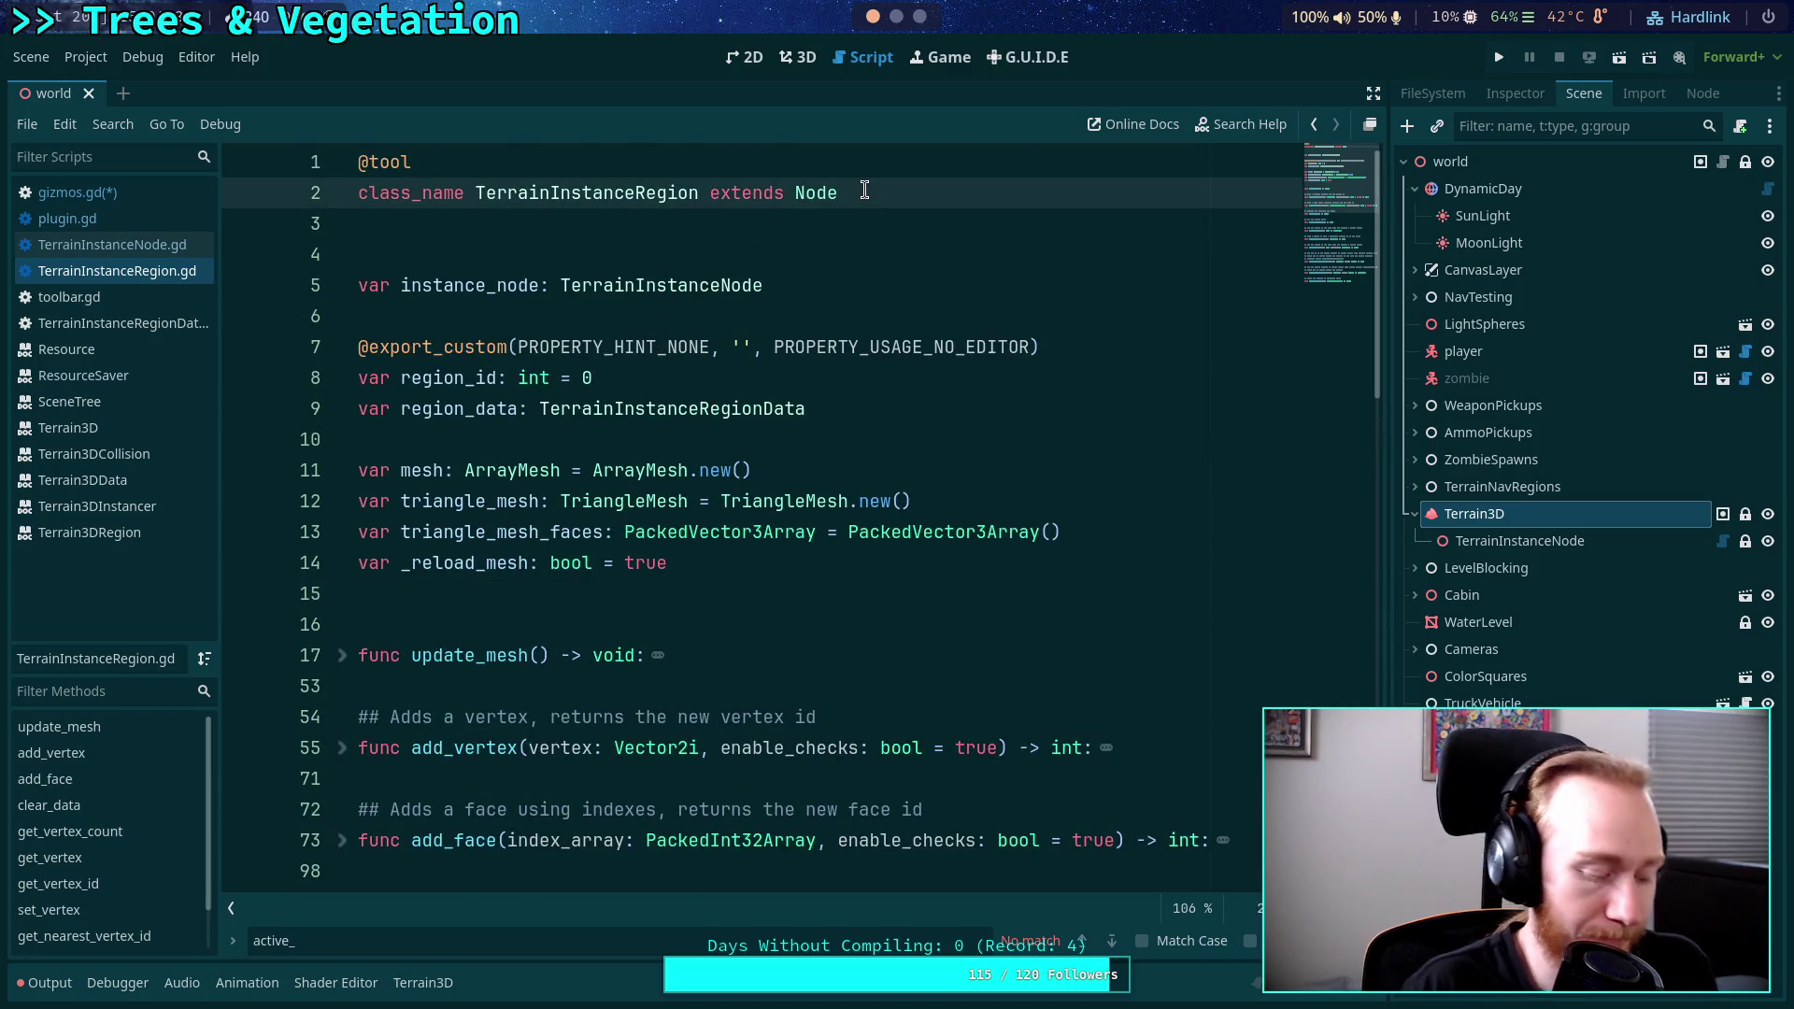
pyautogui.write('3D')
pyautogui.hotkey('ctrl', 's')
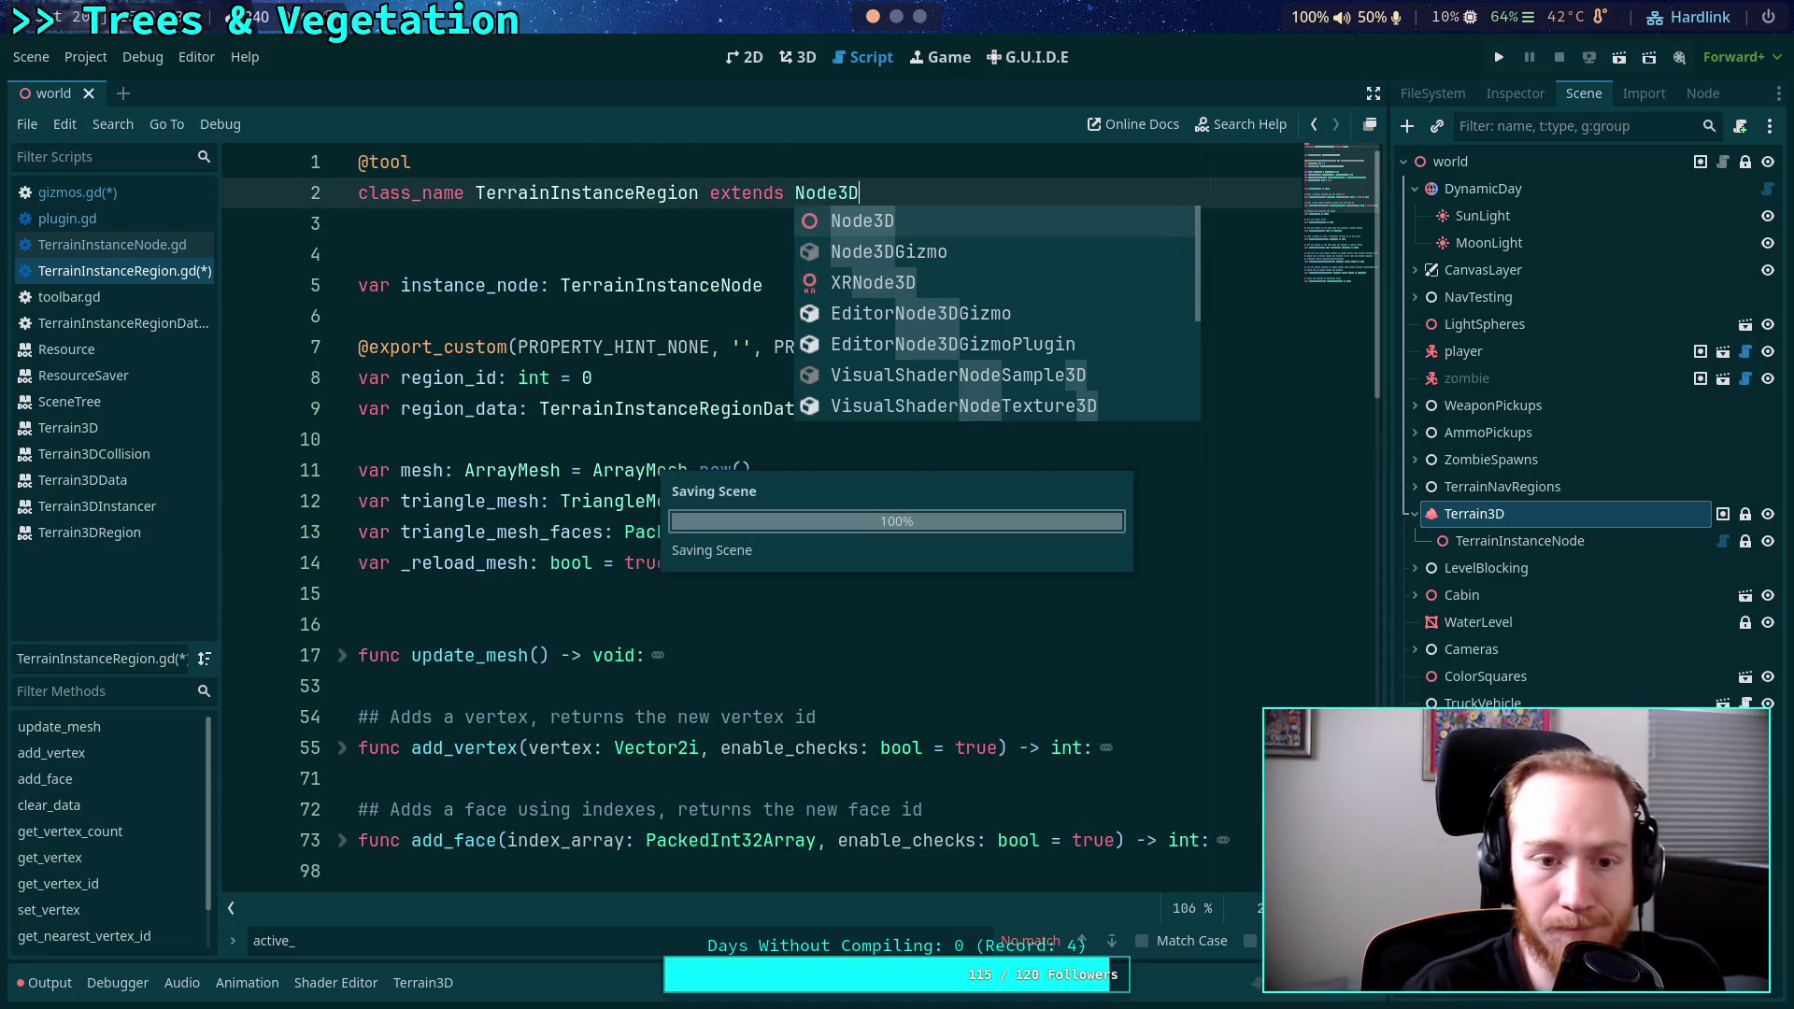
pyautogui.click(478, 563)
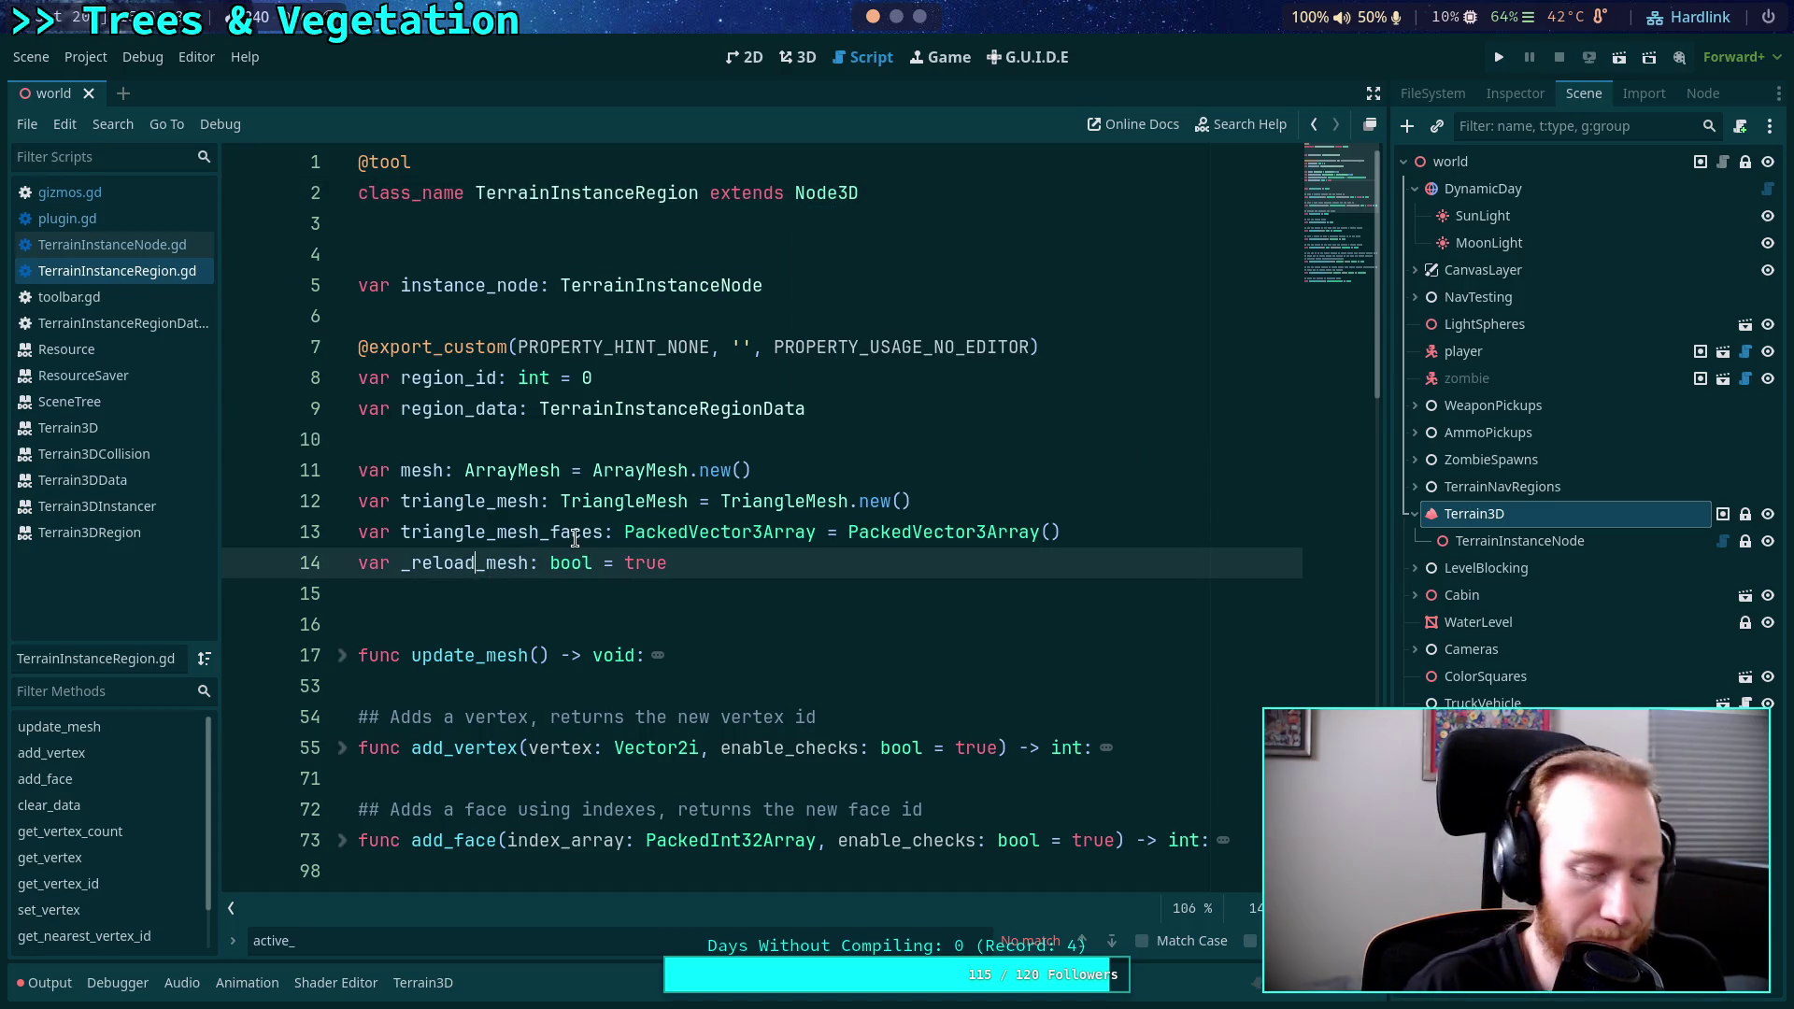
# Search the script for 'position' and 'transform', then close the find bar.
pyautogui.hotkey('ctrl', 'f')
pyautogui.write('posi')
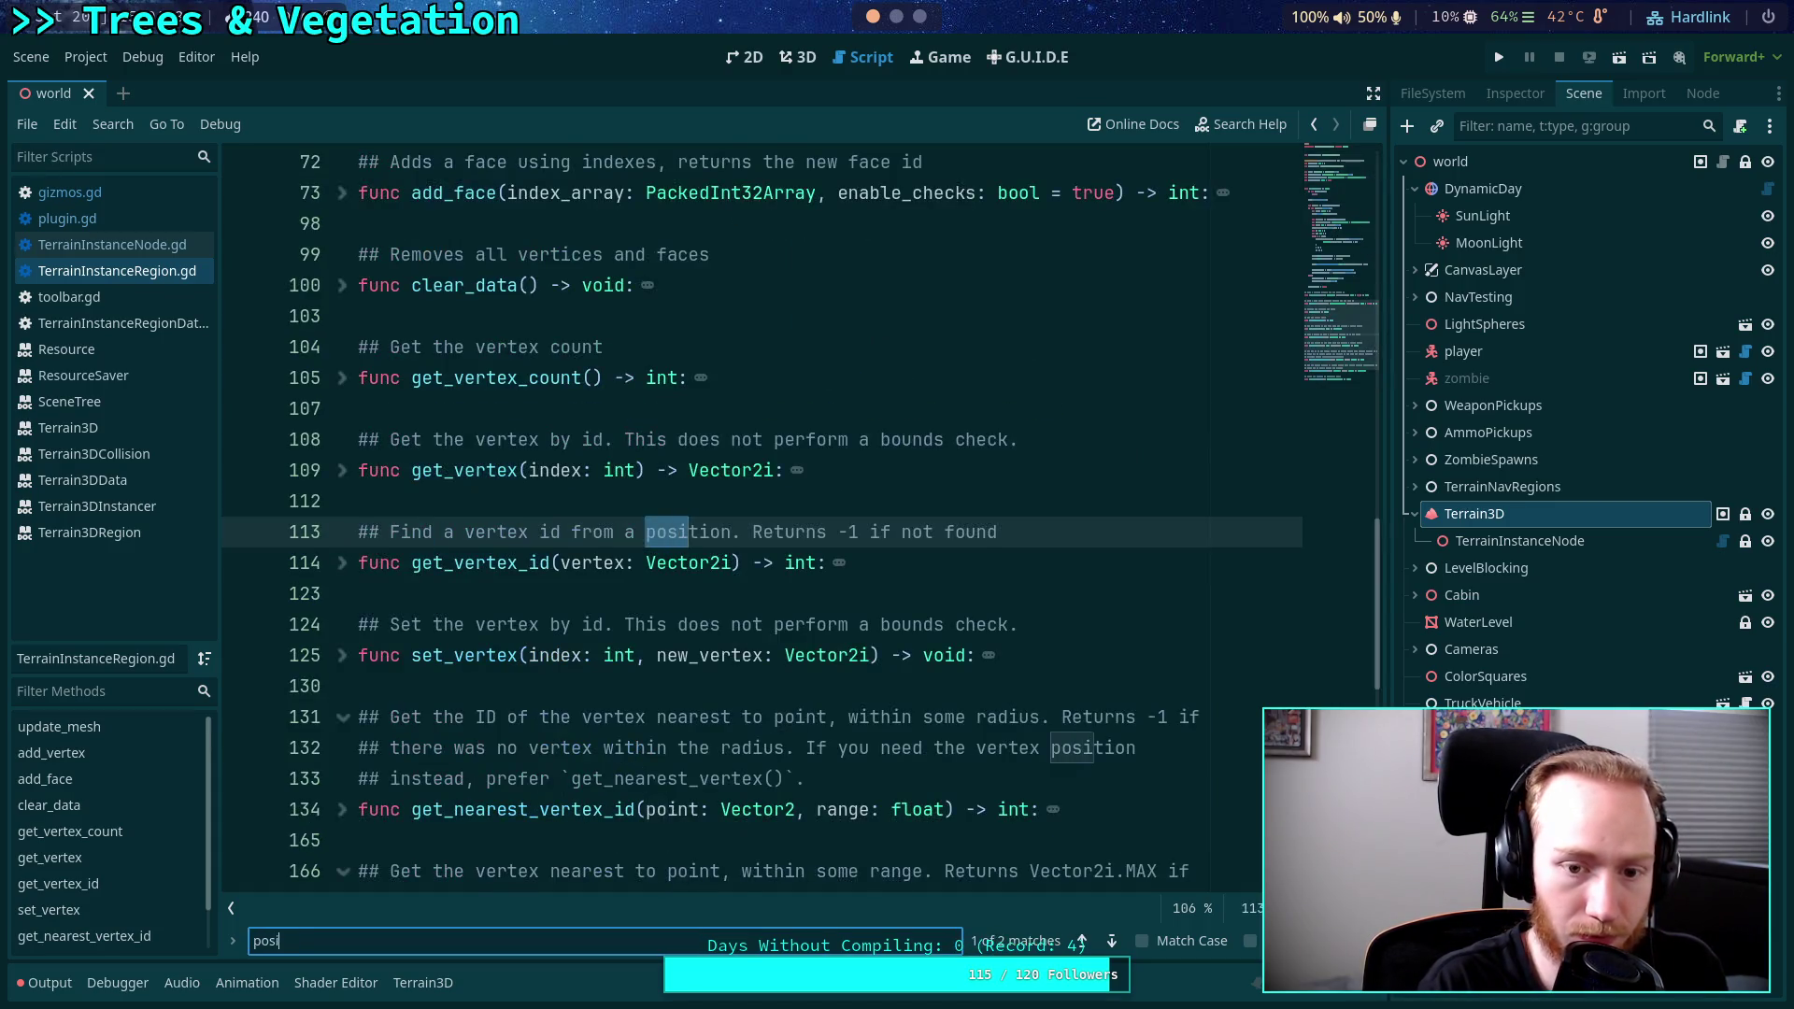
pyautogui.write('tion')
pyautogui.click(1113, 942)
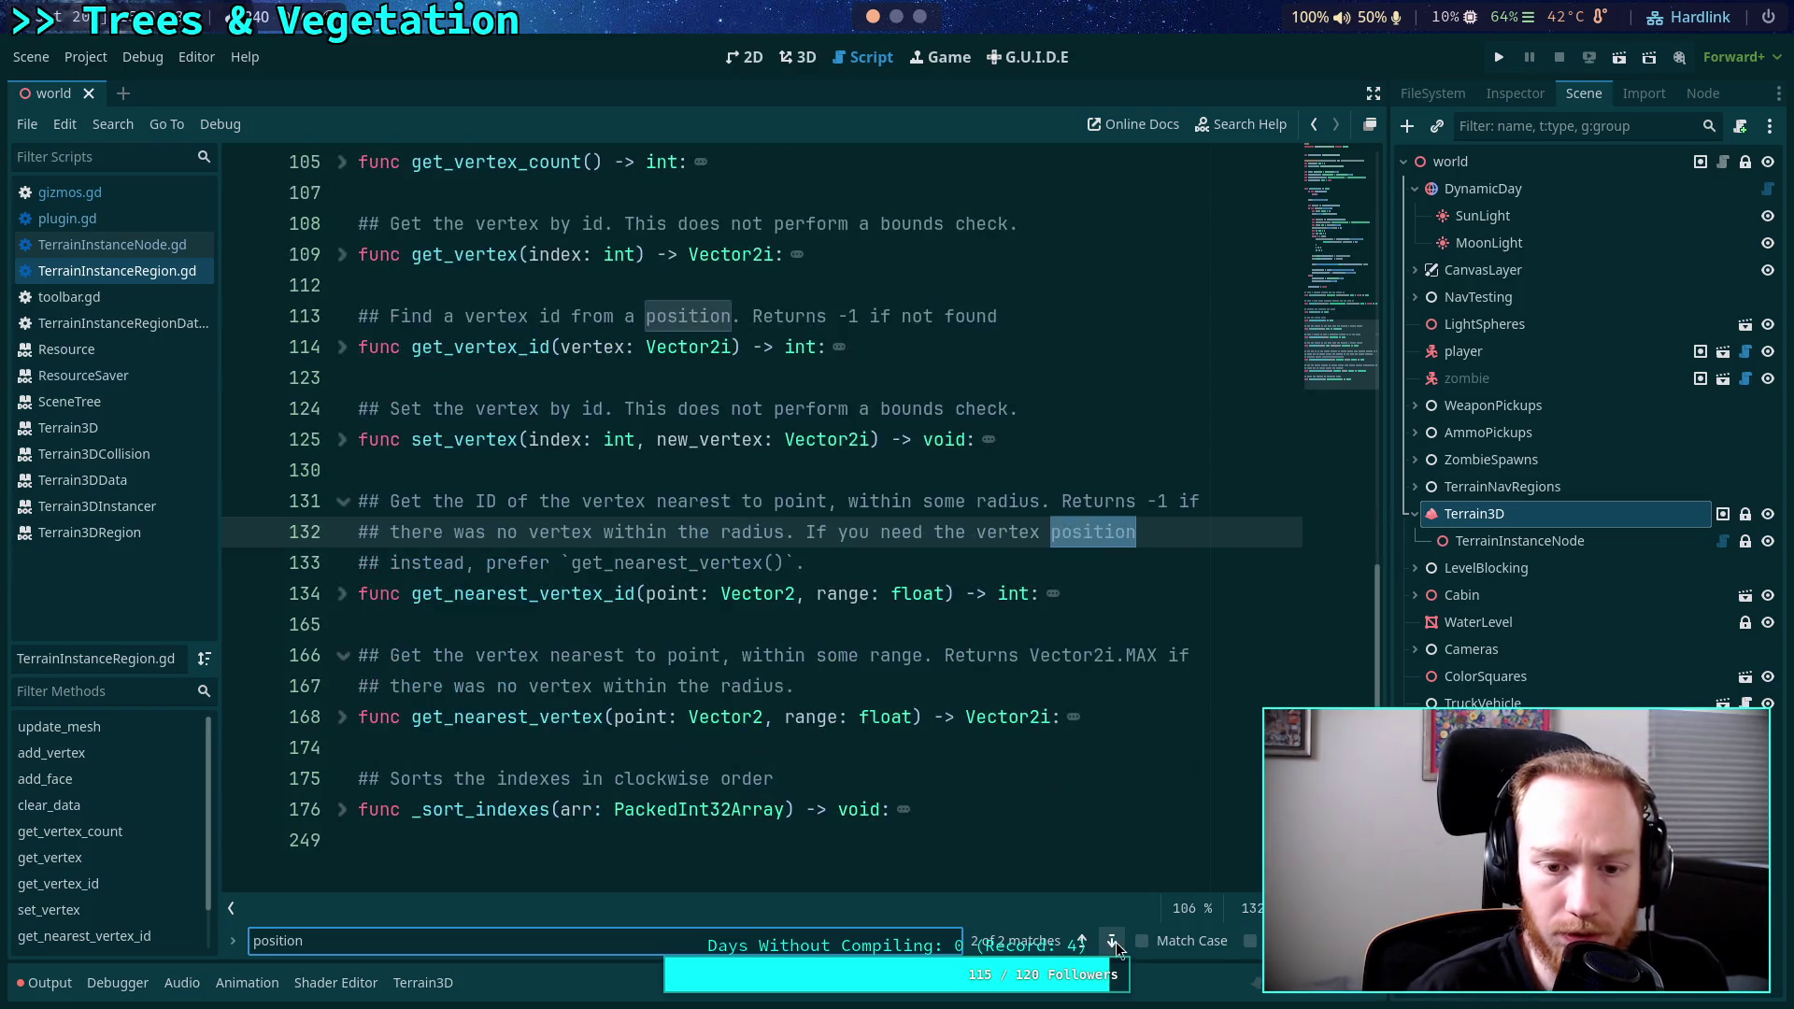
pyautogui.hotkey('ctrl', 'f')
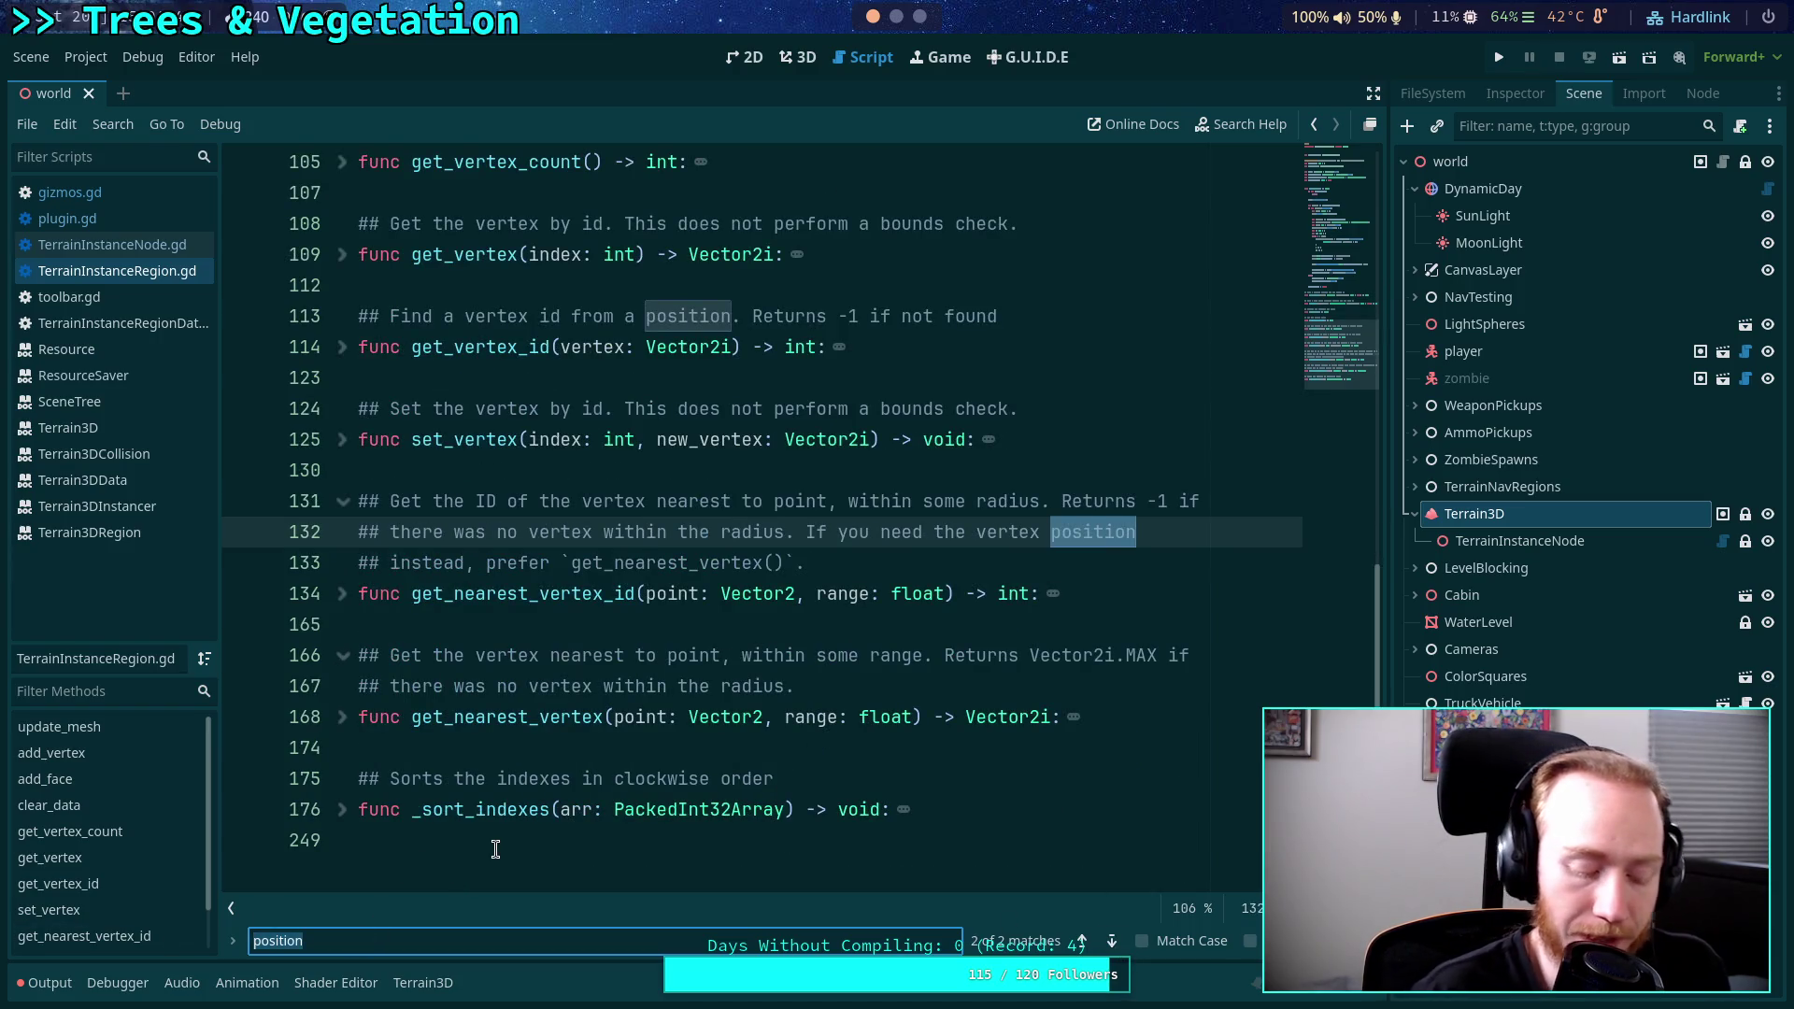
pyautogui.write('transform')
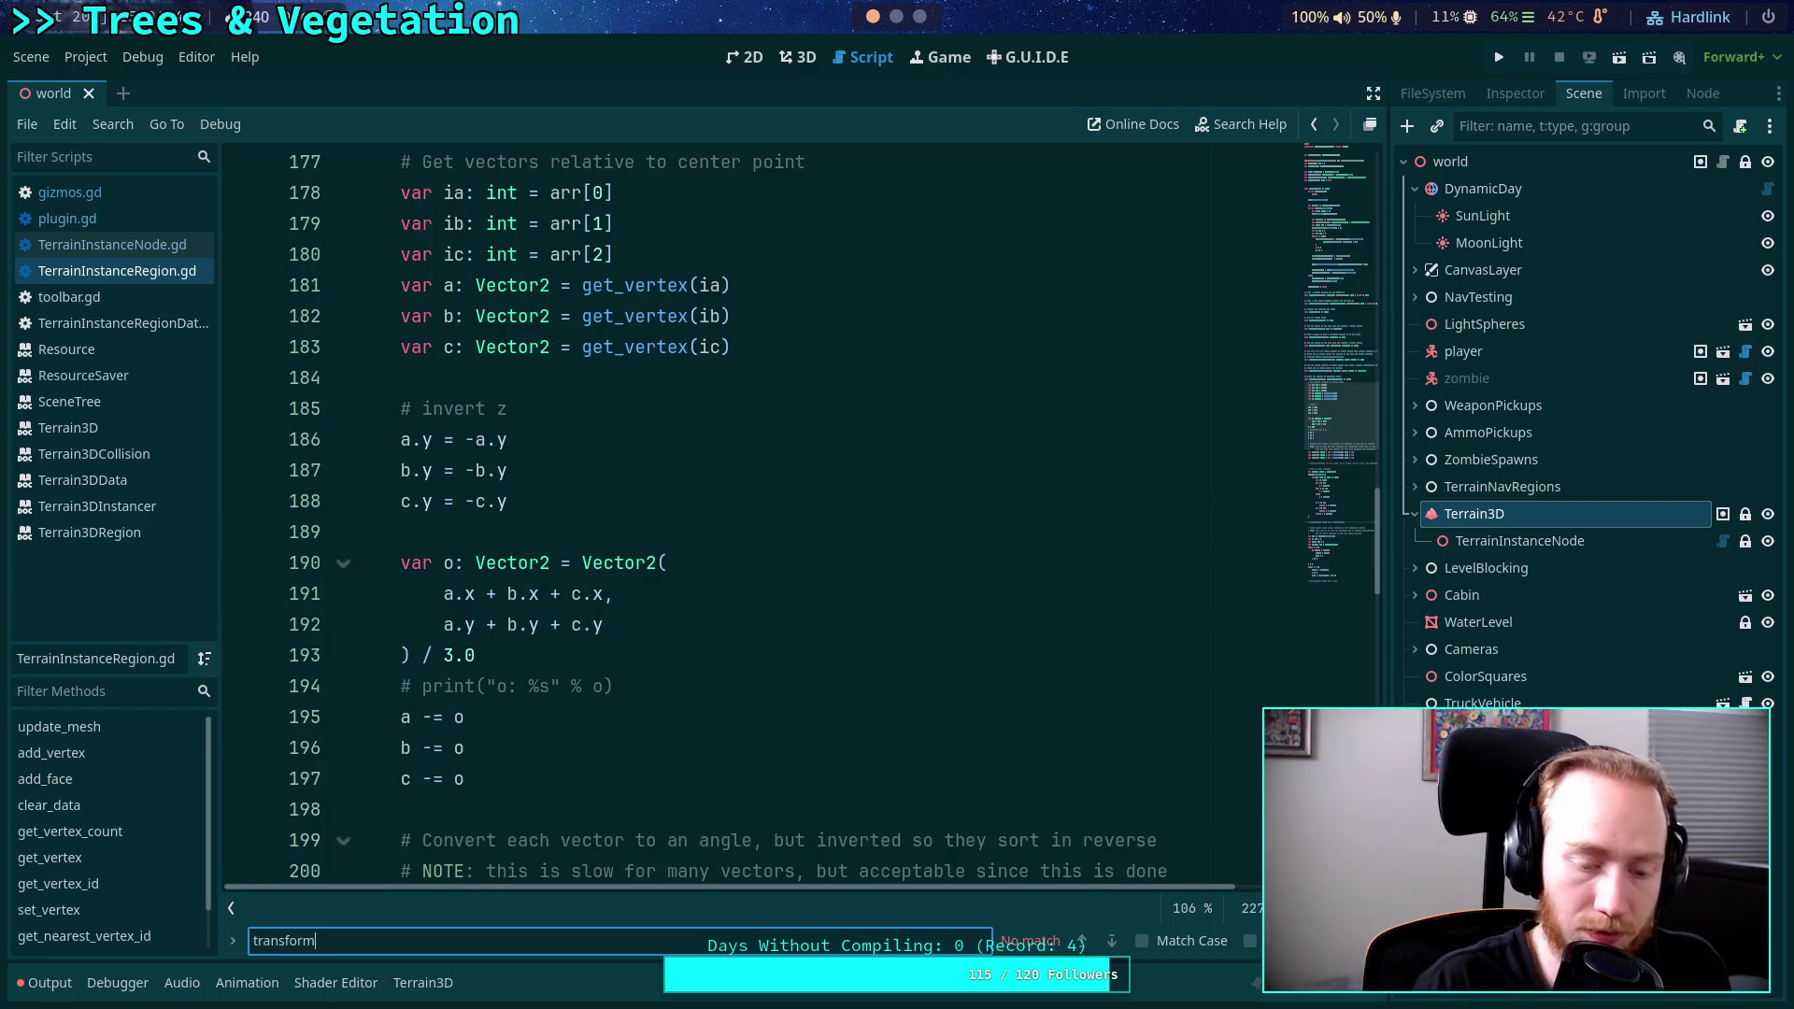
pyautogui.press('BackSpace')
pyautogui.press('BackSpace')
pyautogui.press('BackSpace')
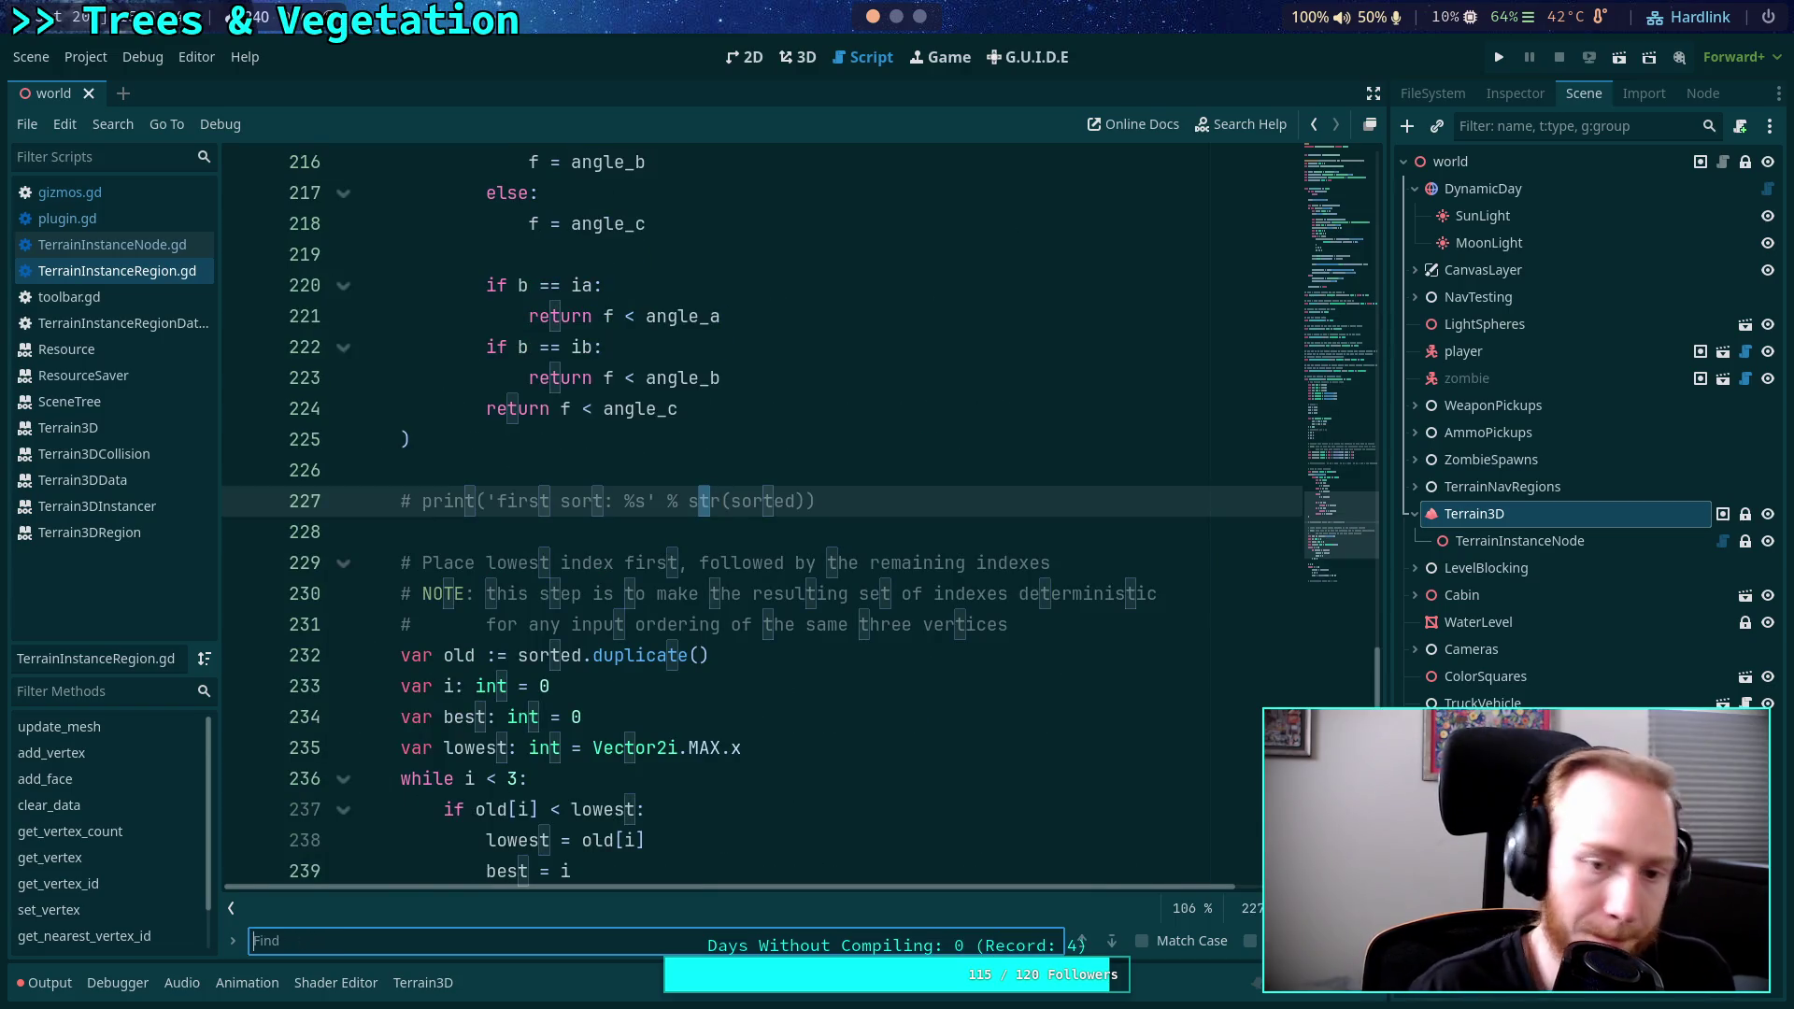
pyautogui.press('Escape')
pyautogui.scroll(15, 333, 631)
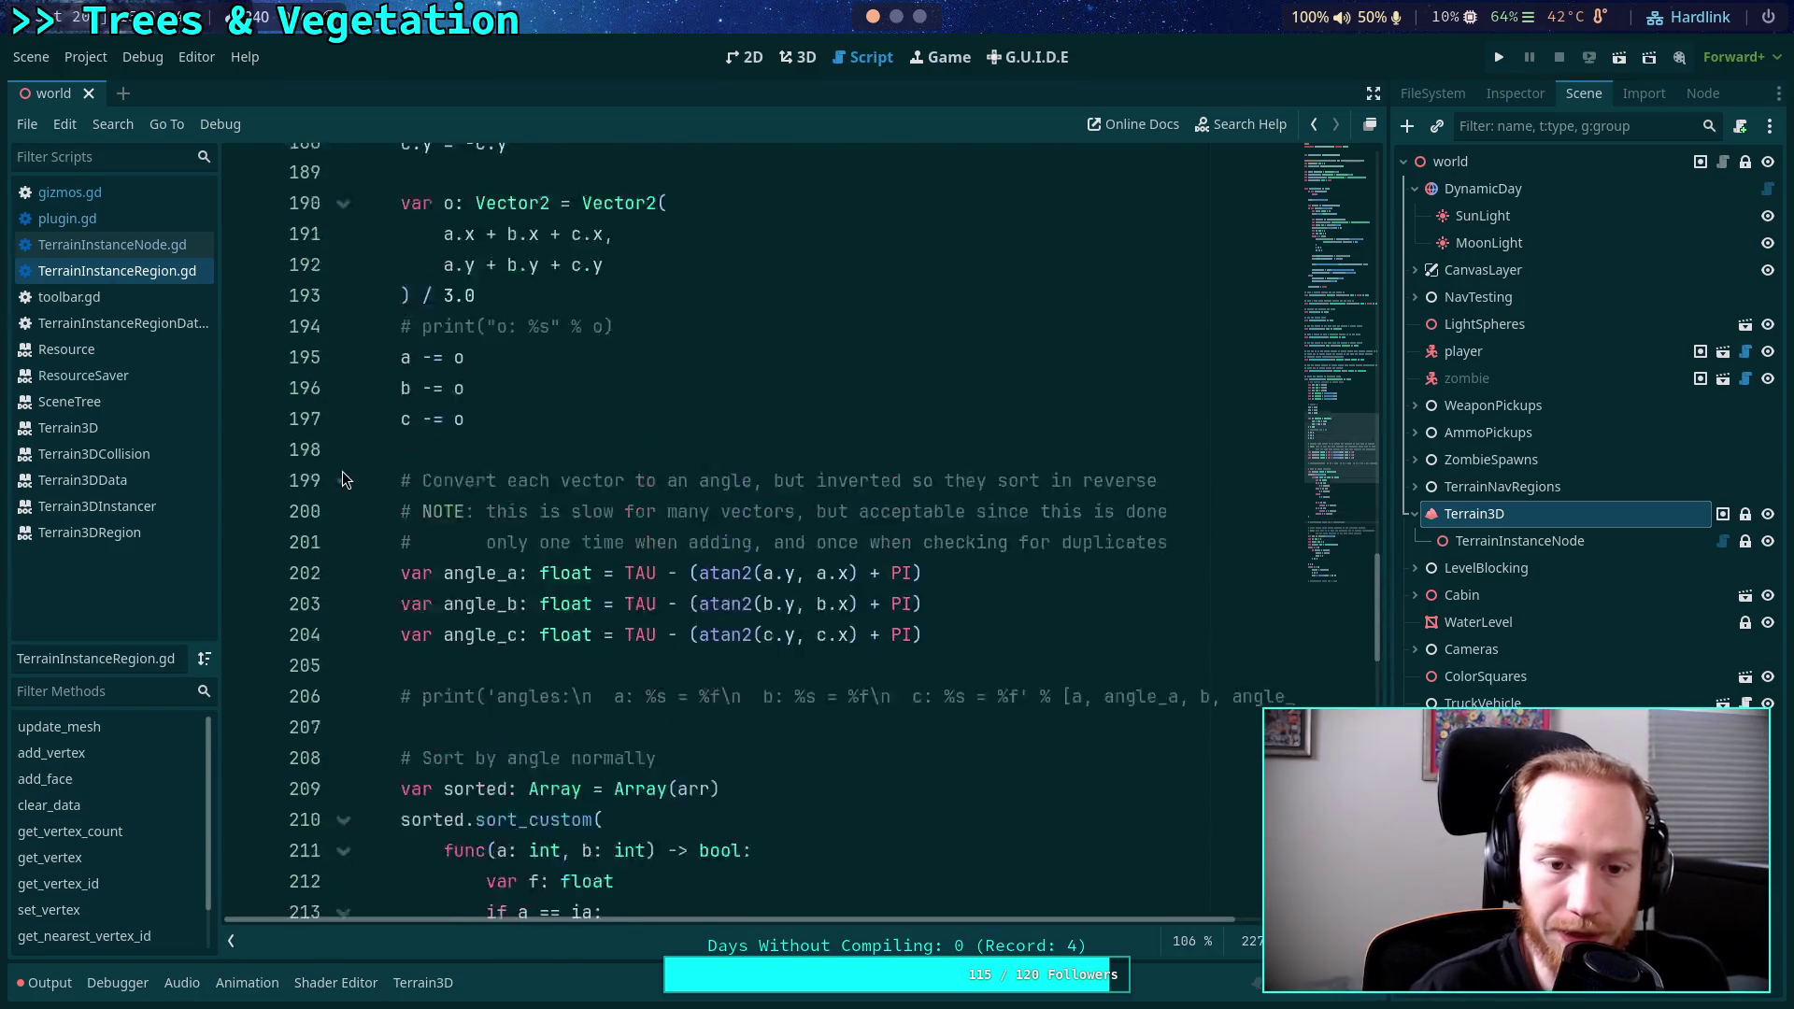
# Fold the _sort_indexes function and open TerrainInstanceNode.gd.
pyautogui.click(343, 593)
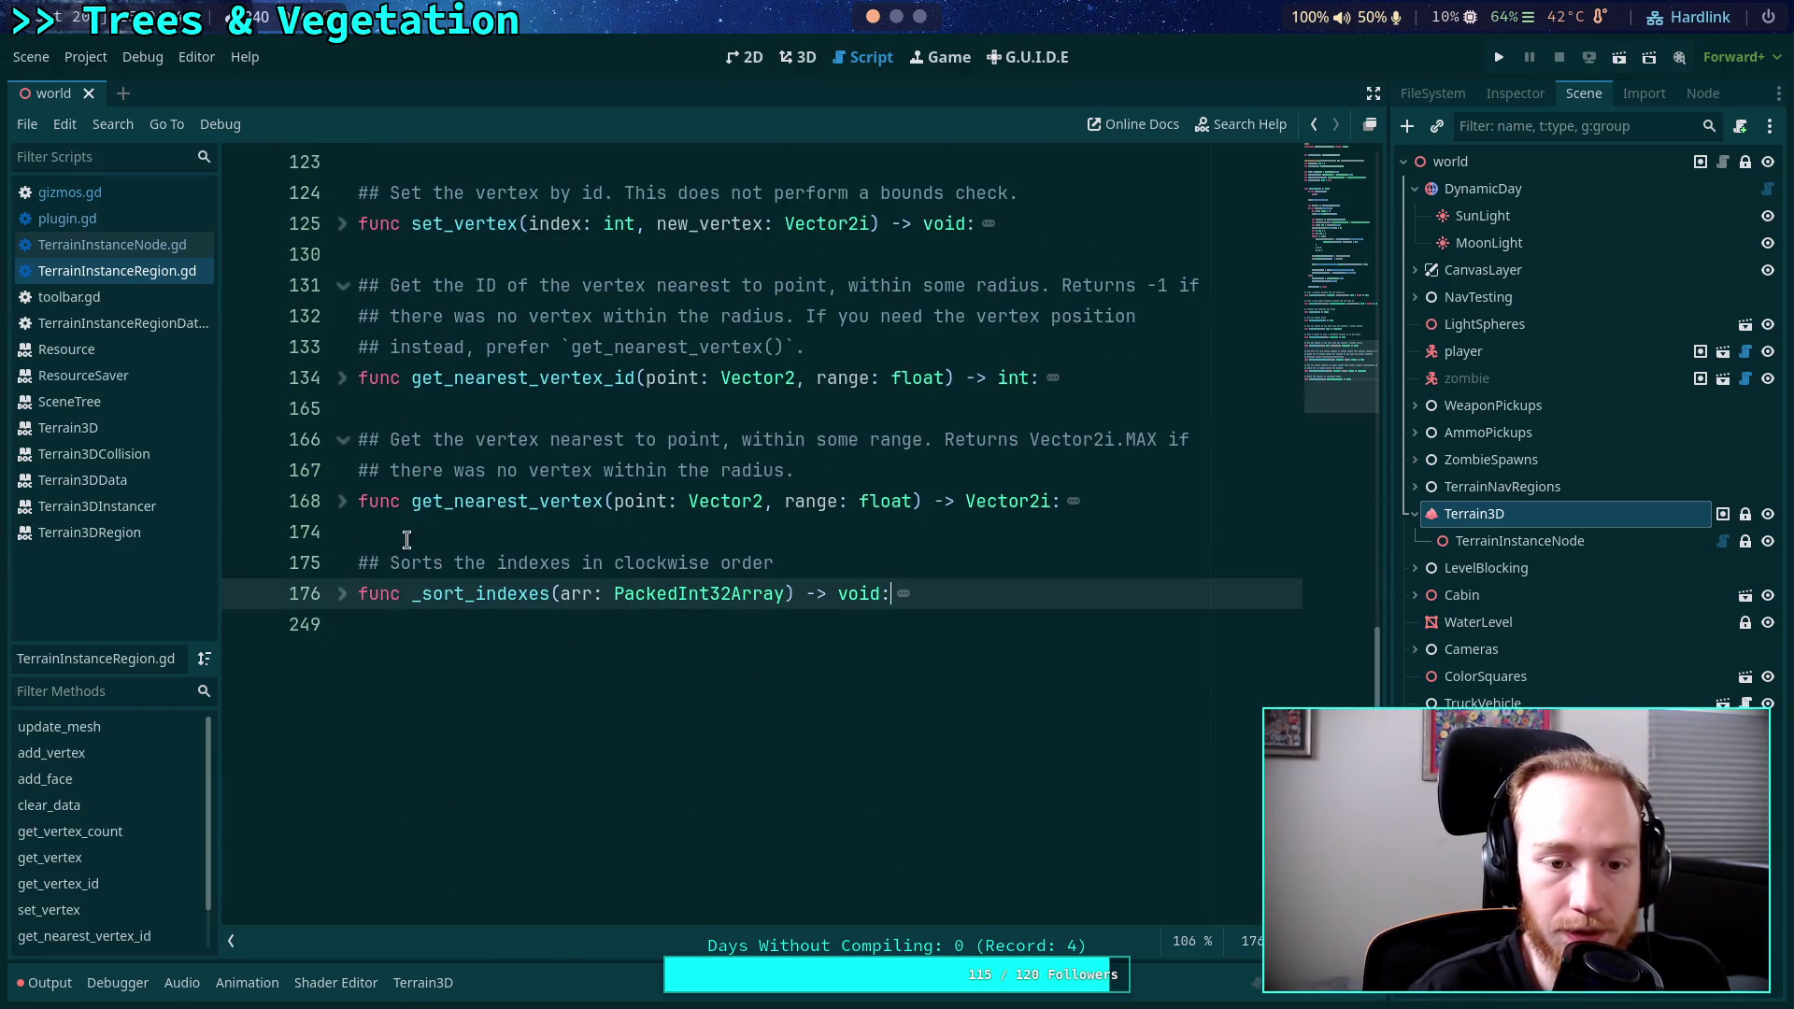
pyautogui.click(407, 532)
pyautogui.scroll(4, 406, 531)
pyautogui.click(127, 244)
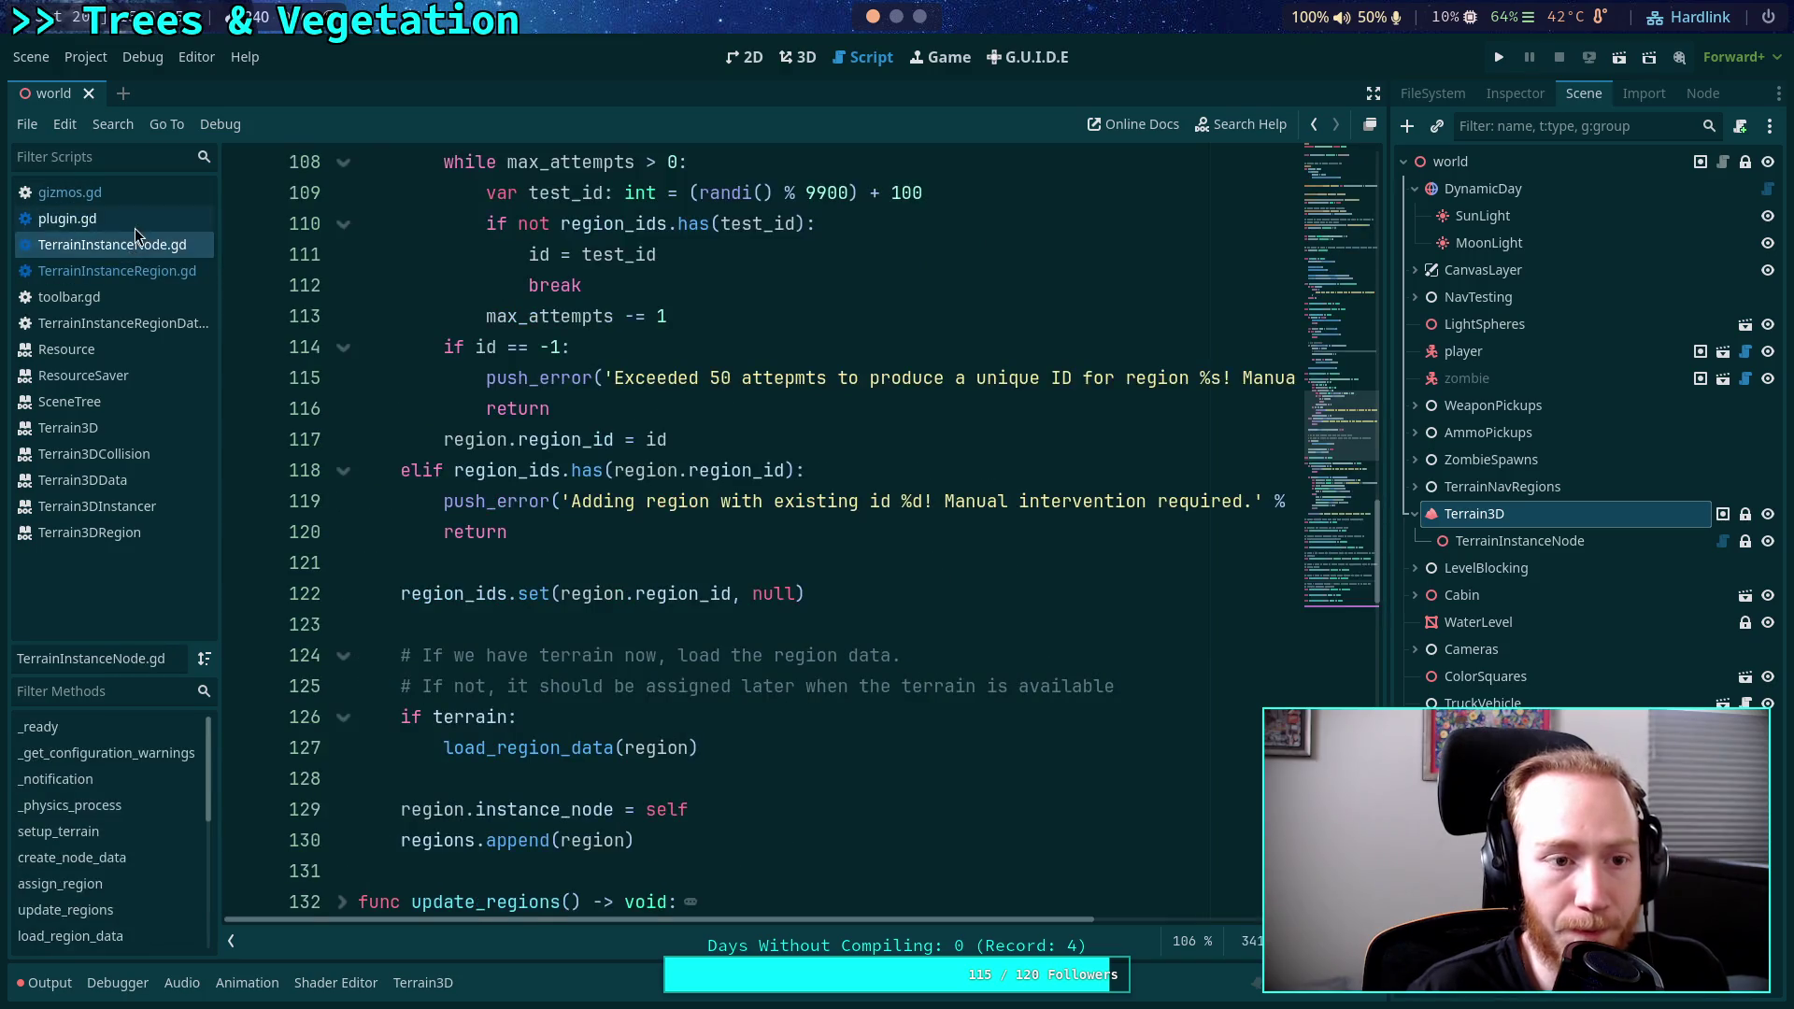
# In gizmos.gd line 134, change instance.global_transform to instance.terrain.global_transform.
pyautogui.click(142, 193)
pyautogui.click(807, 563)
pyautogui.scroll(1, 807, 563)
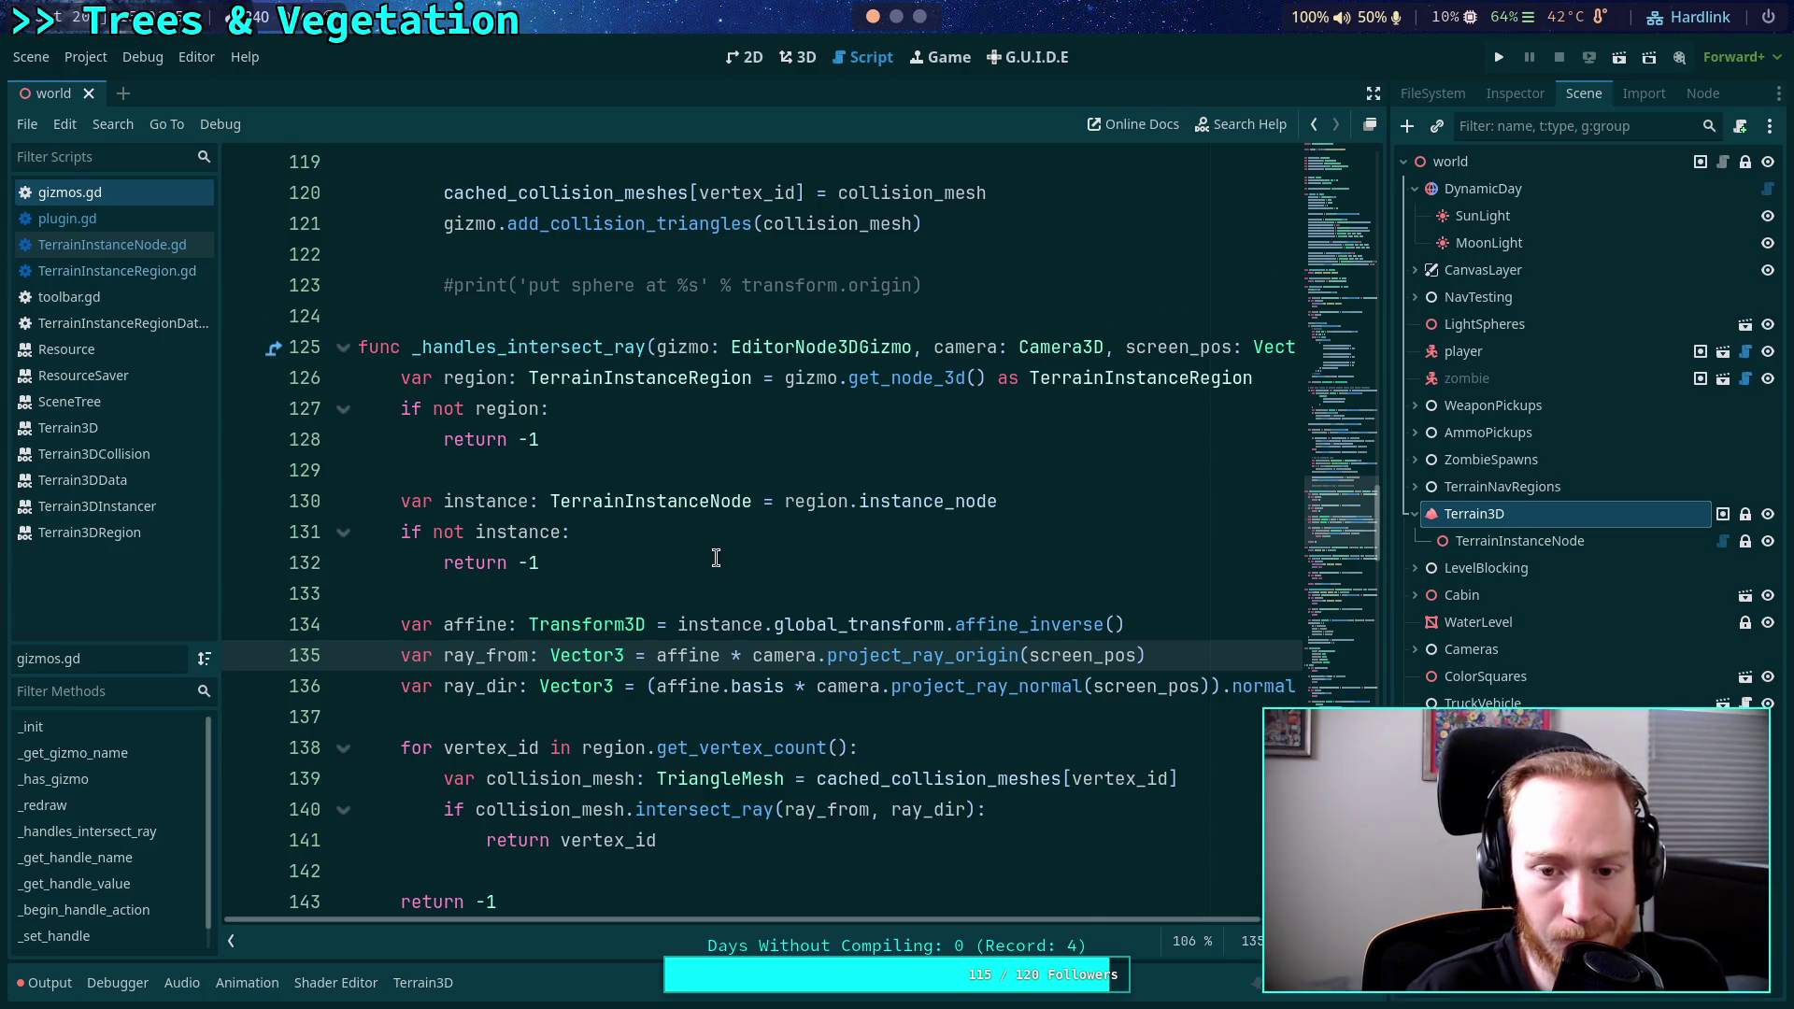
pyautogui.scroll(-1, 716, 558)
pyautogui.doubleClick(478, 286)
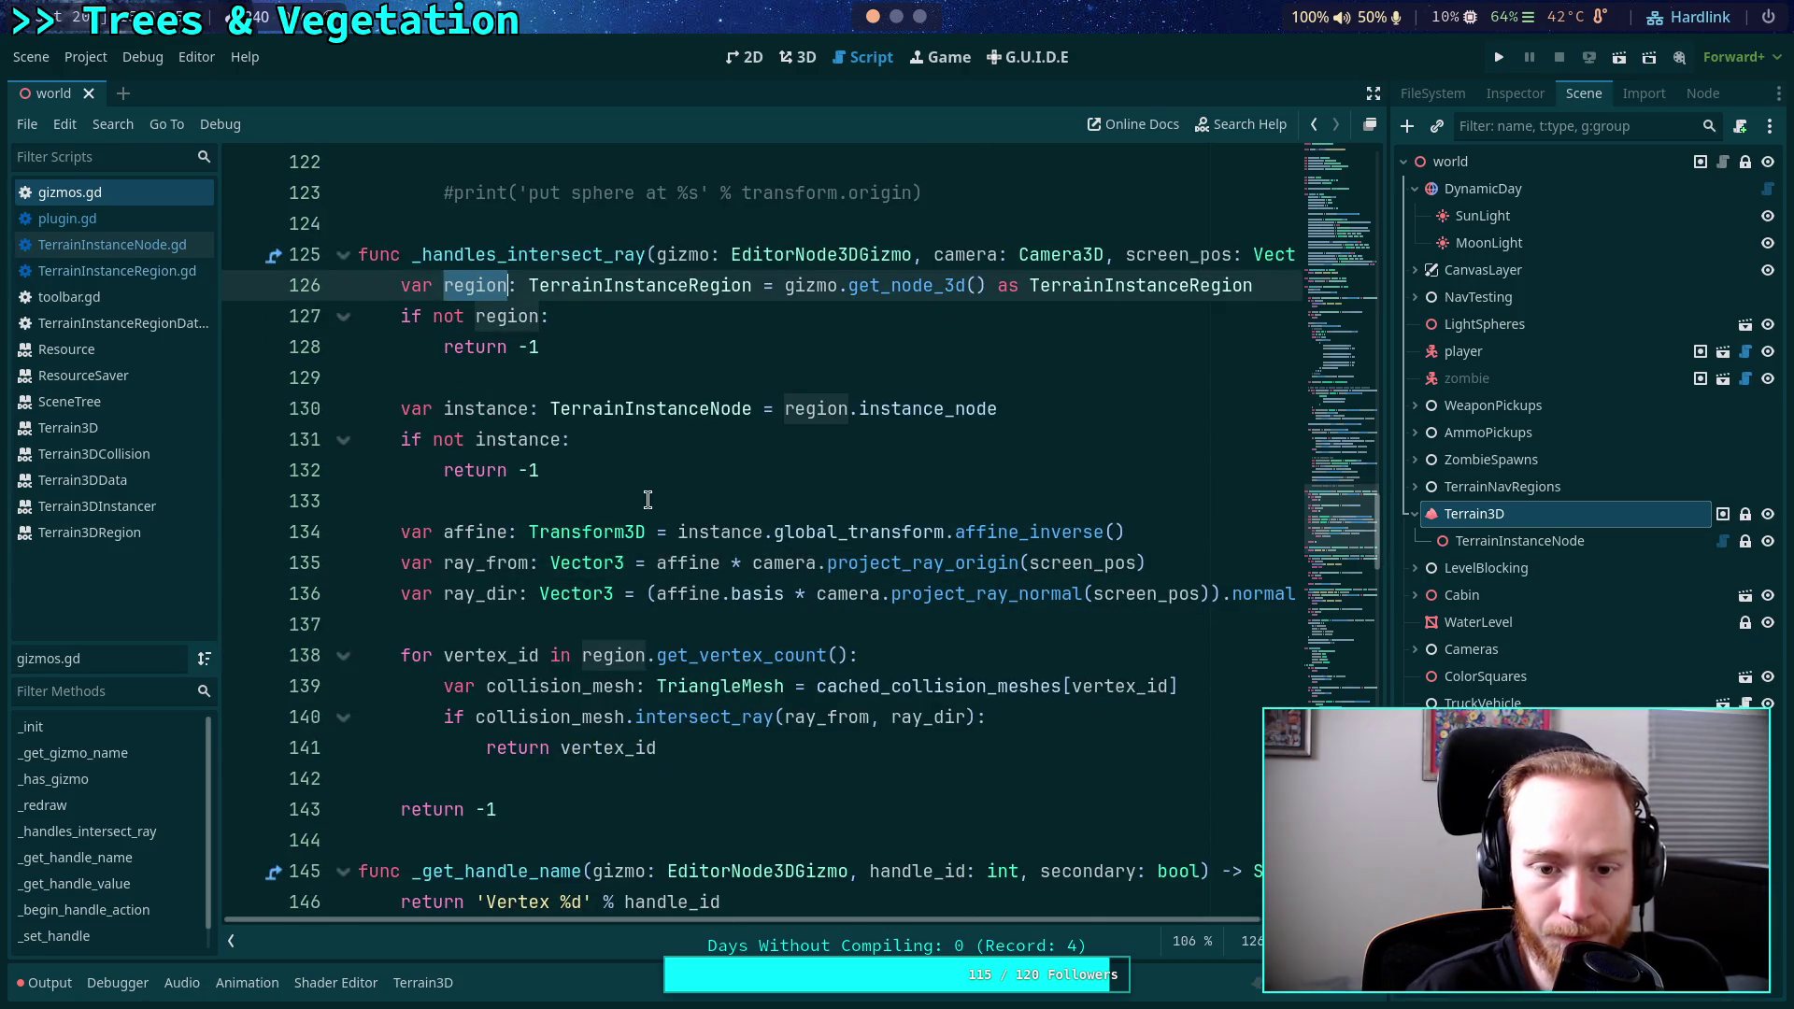
pyautogui.moveTo(696, 559)
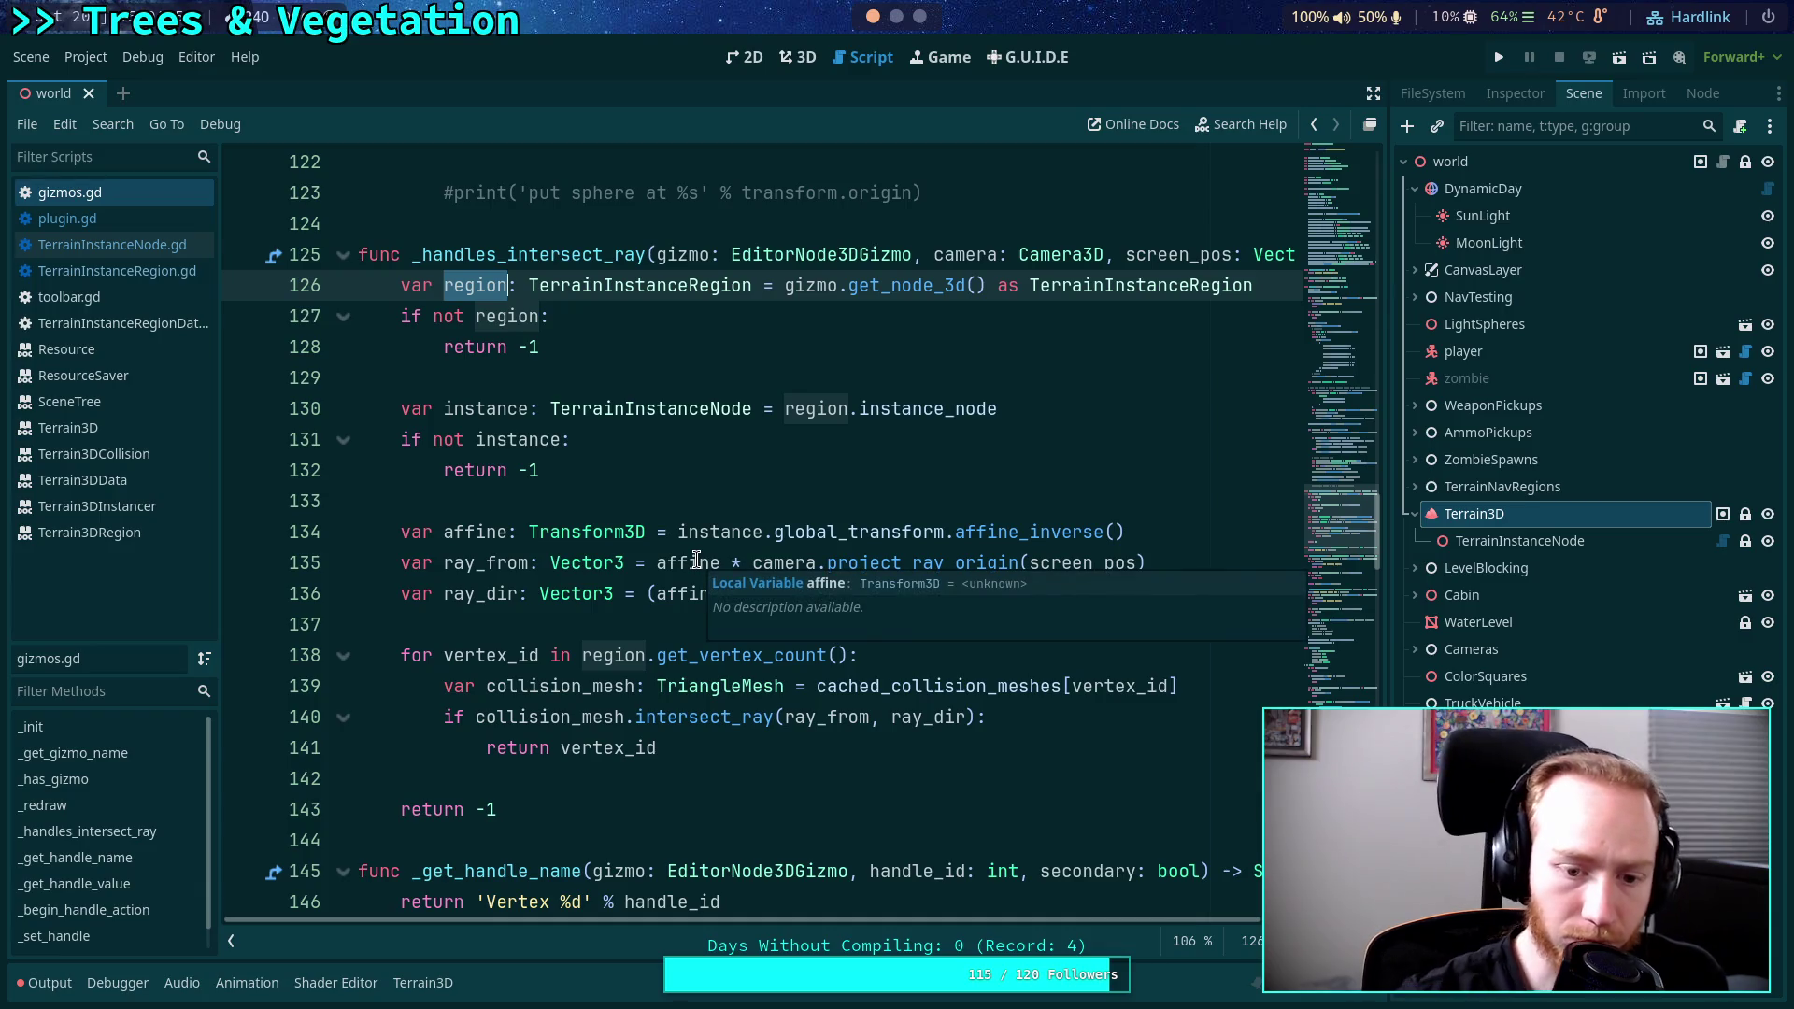
pyautogui.doubleClick(716, 533)
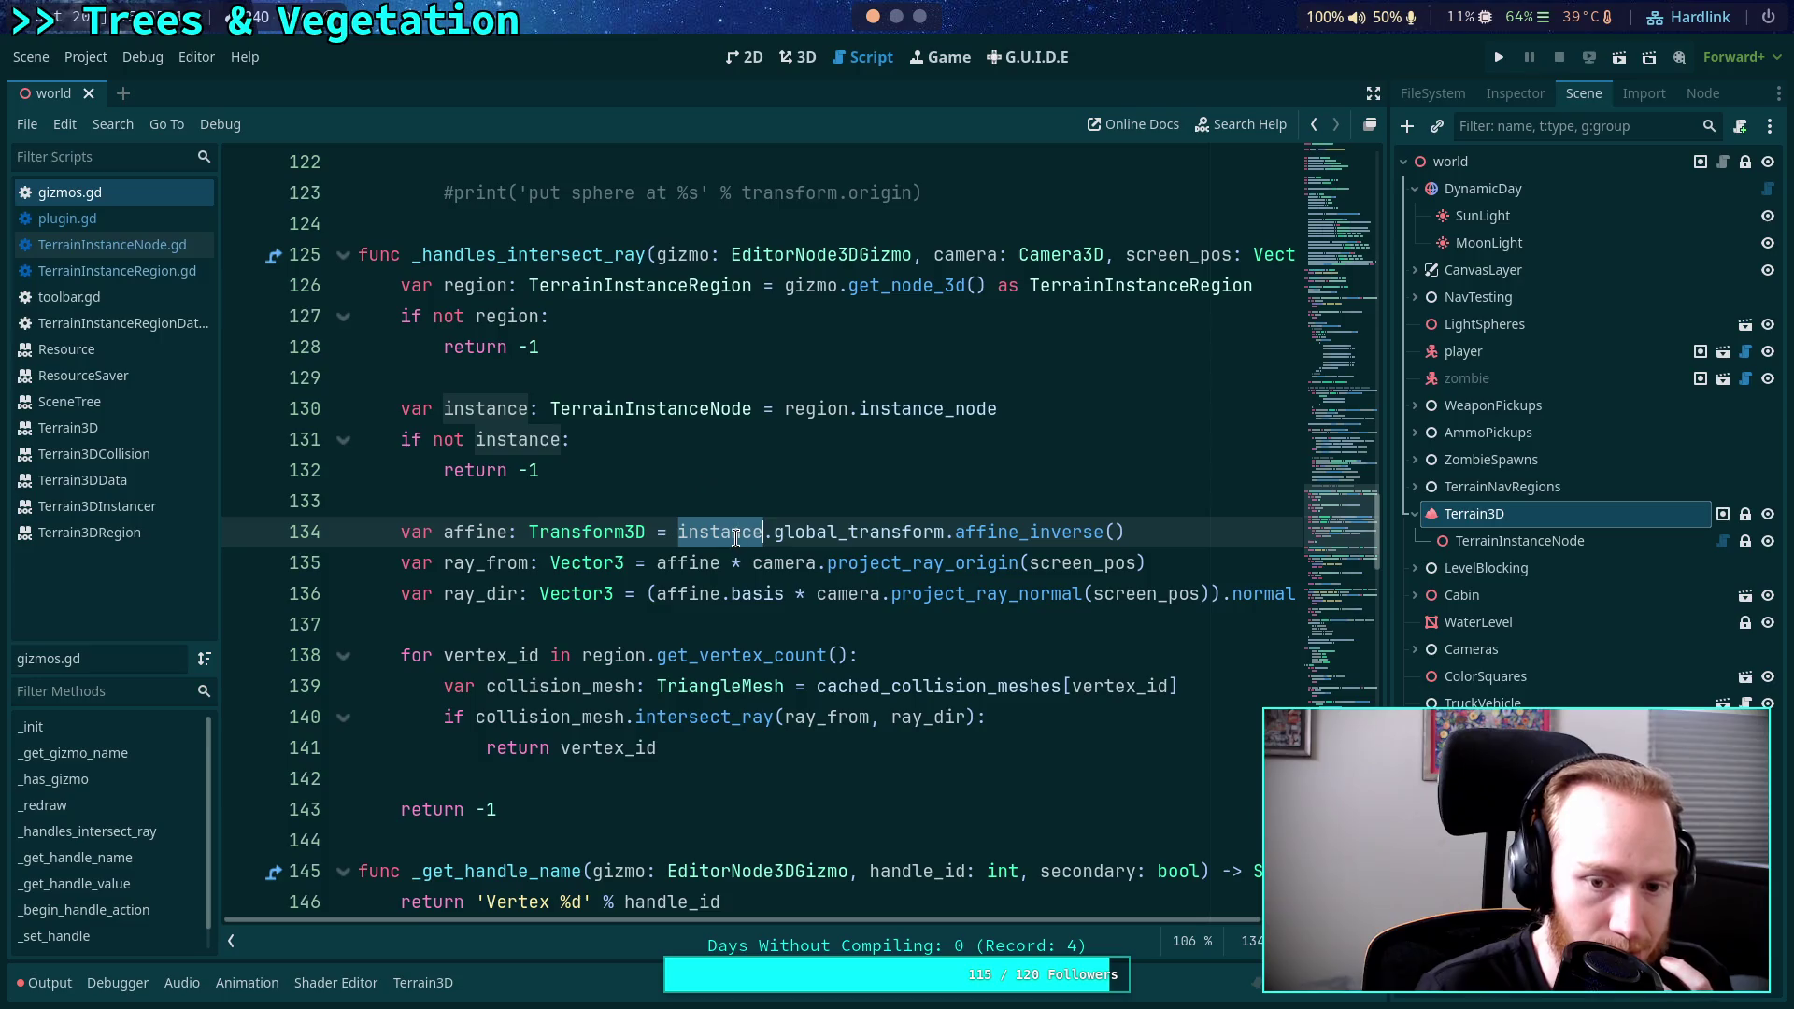
pyautogui.click(765, 531)
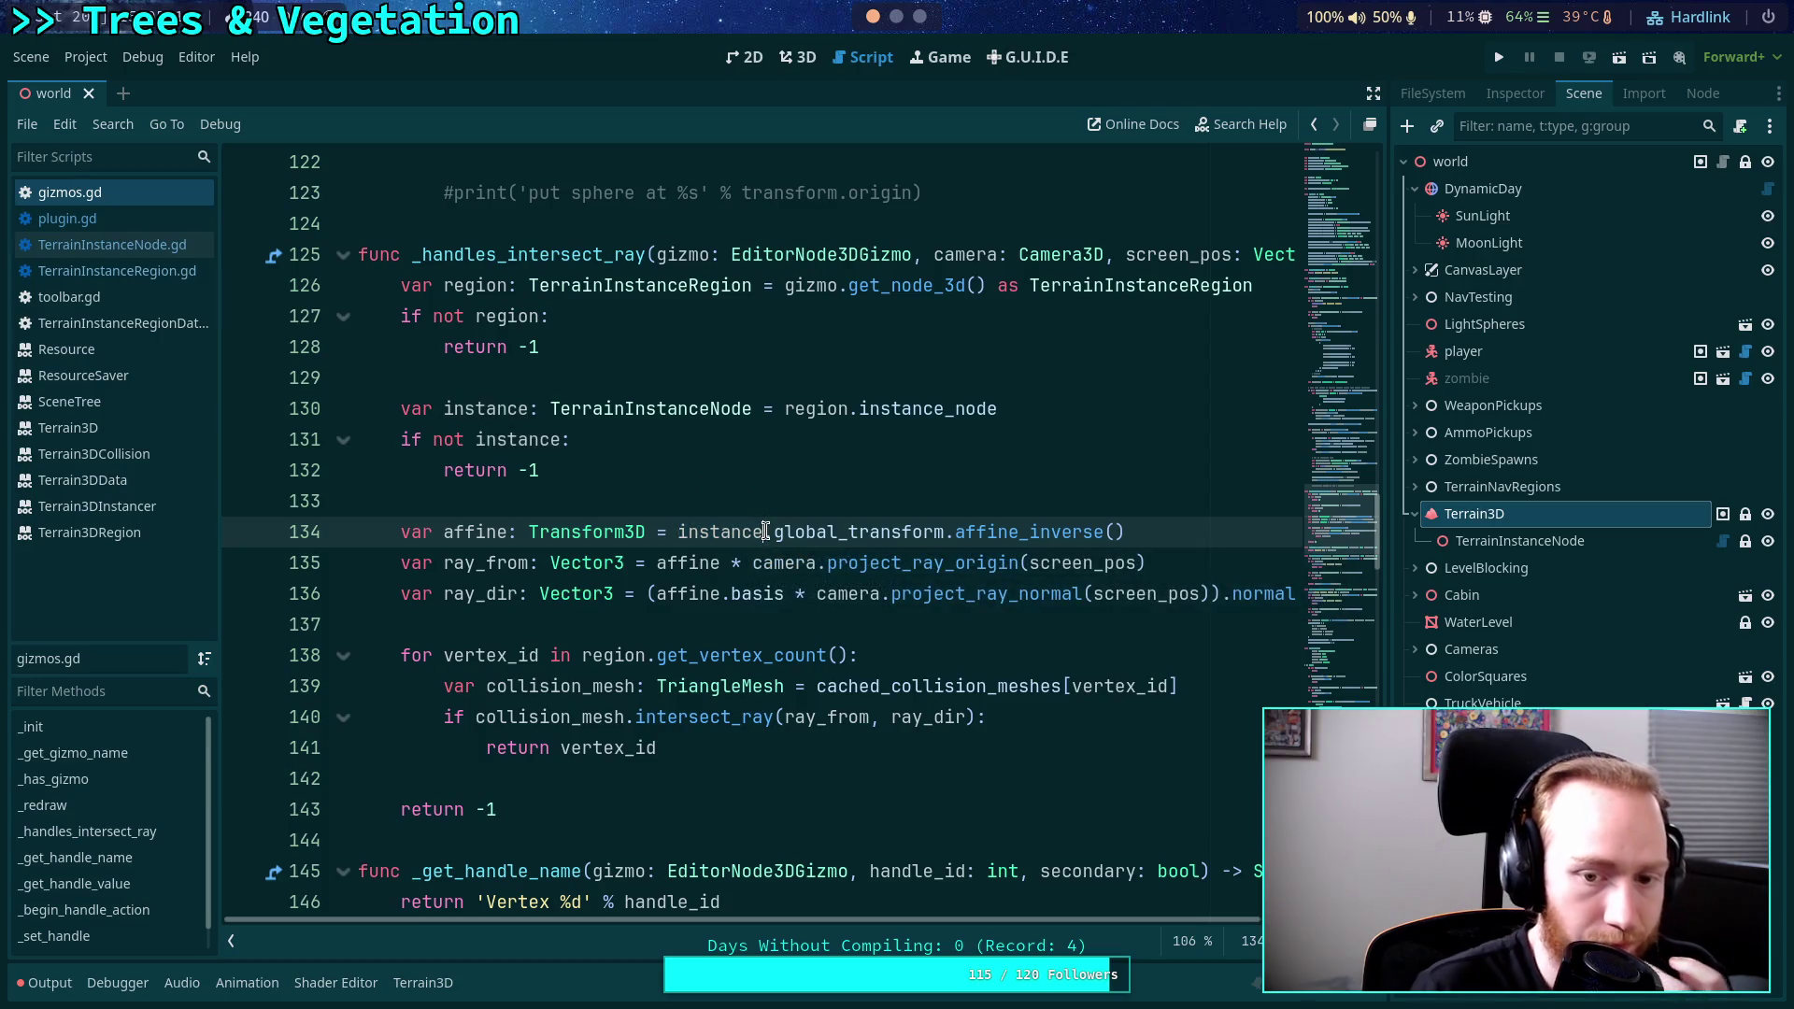
pyautogui.write('.terrain')
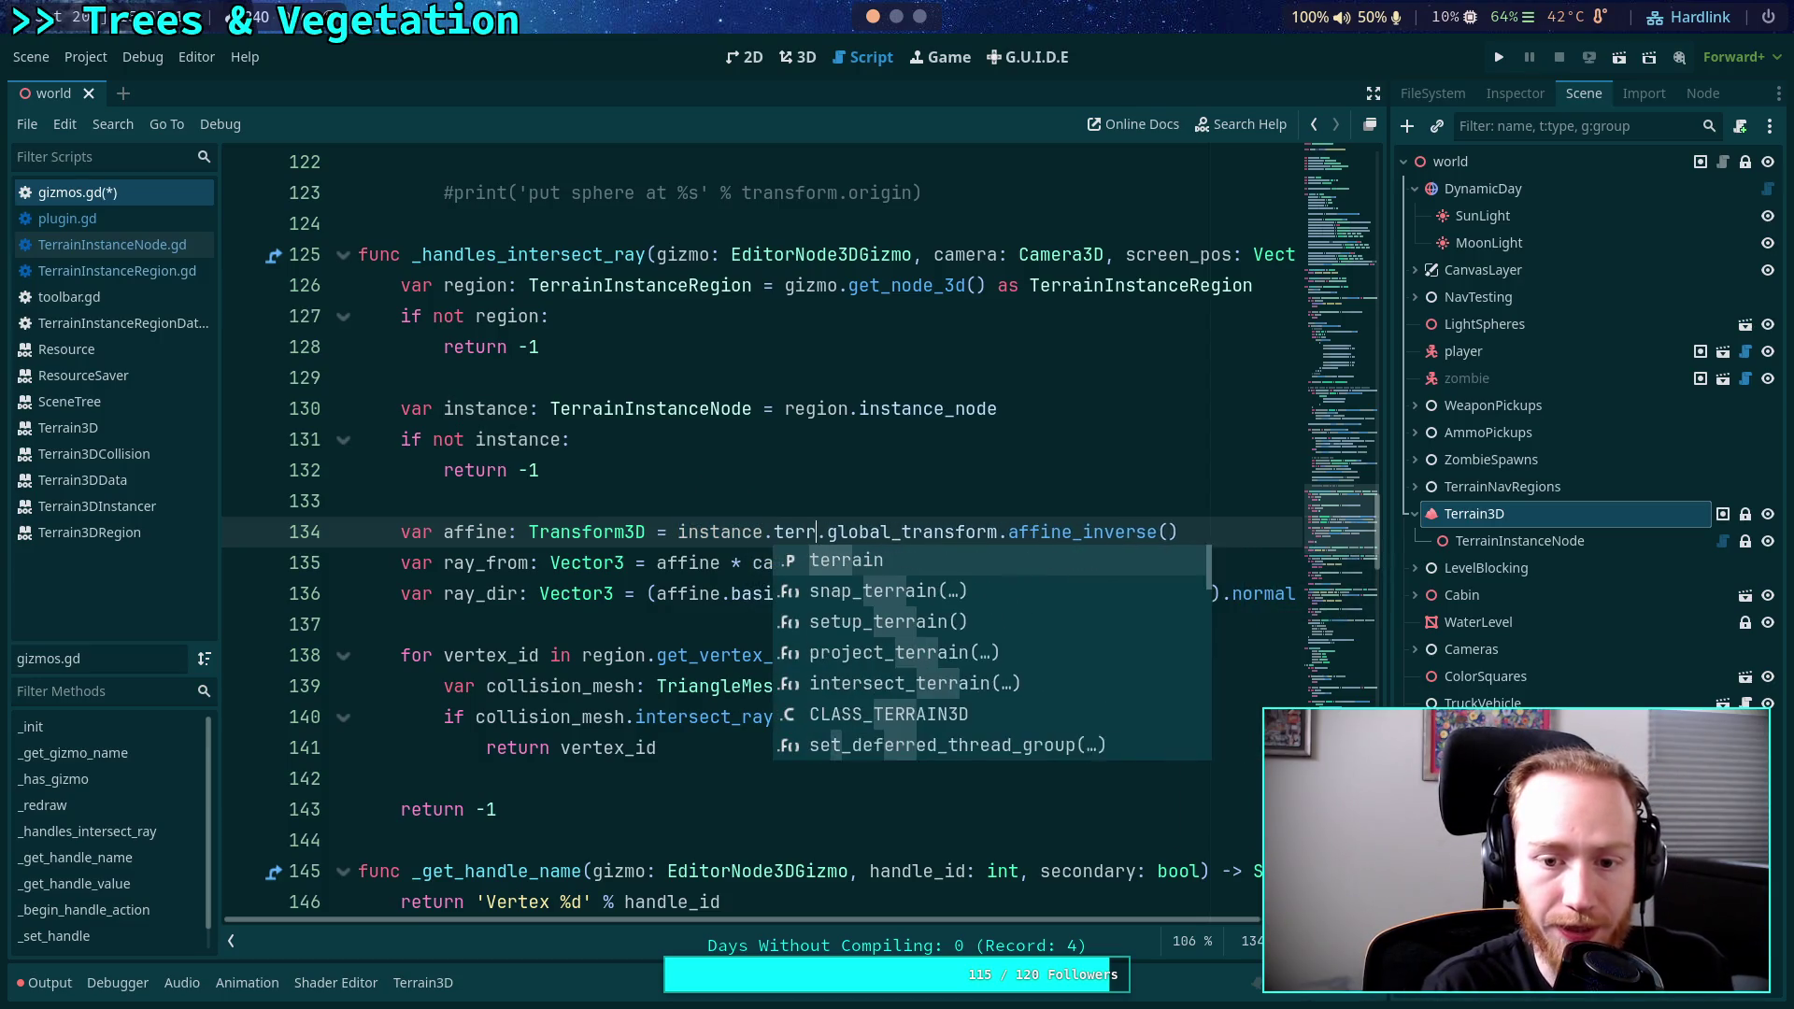
pyautogui.press('Escape')
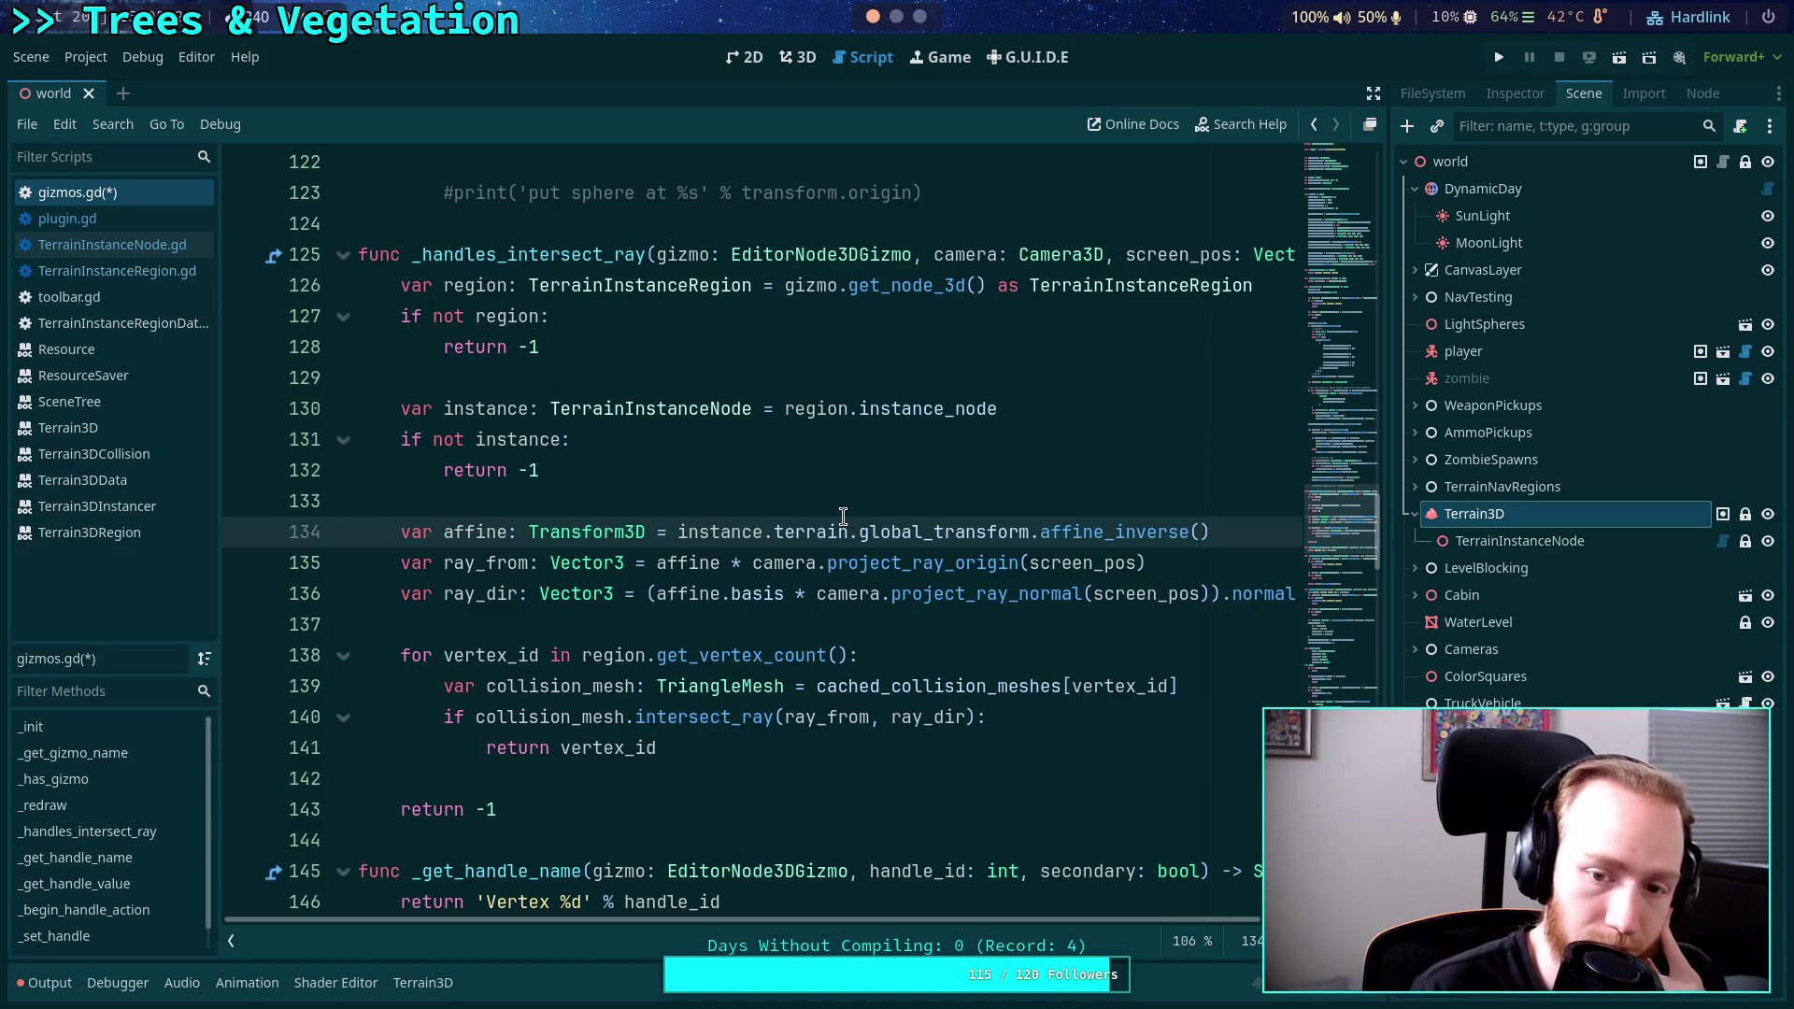
# Review the surrounding _handles_intersect_ray lines and scroll back to _has_gizmo.
pyautogui.click(717, 500)
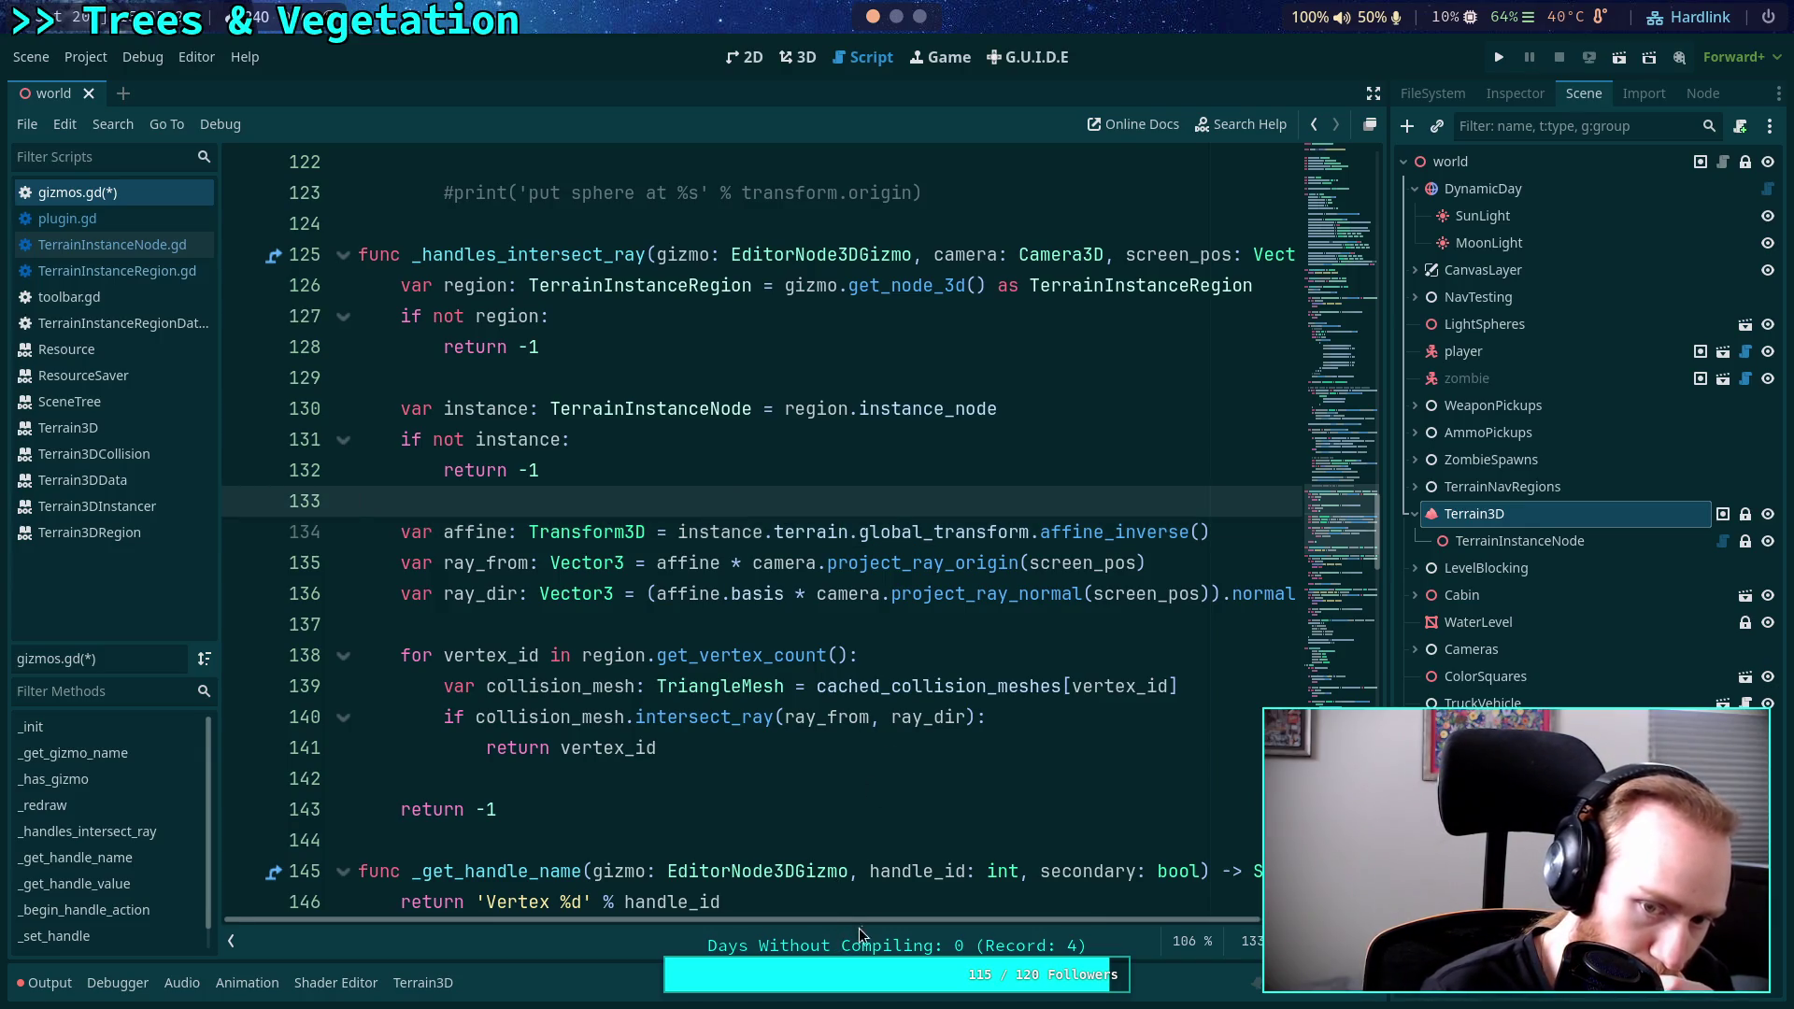
pyautogui.moveTo(883, 918)
pyautogui.mouseDown()
pyautogui.moveTo(1101, 917)
pyautogui.moveTo(815, 911)
pyautogui.mouseUp()
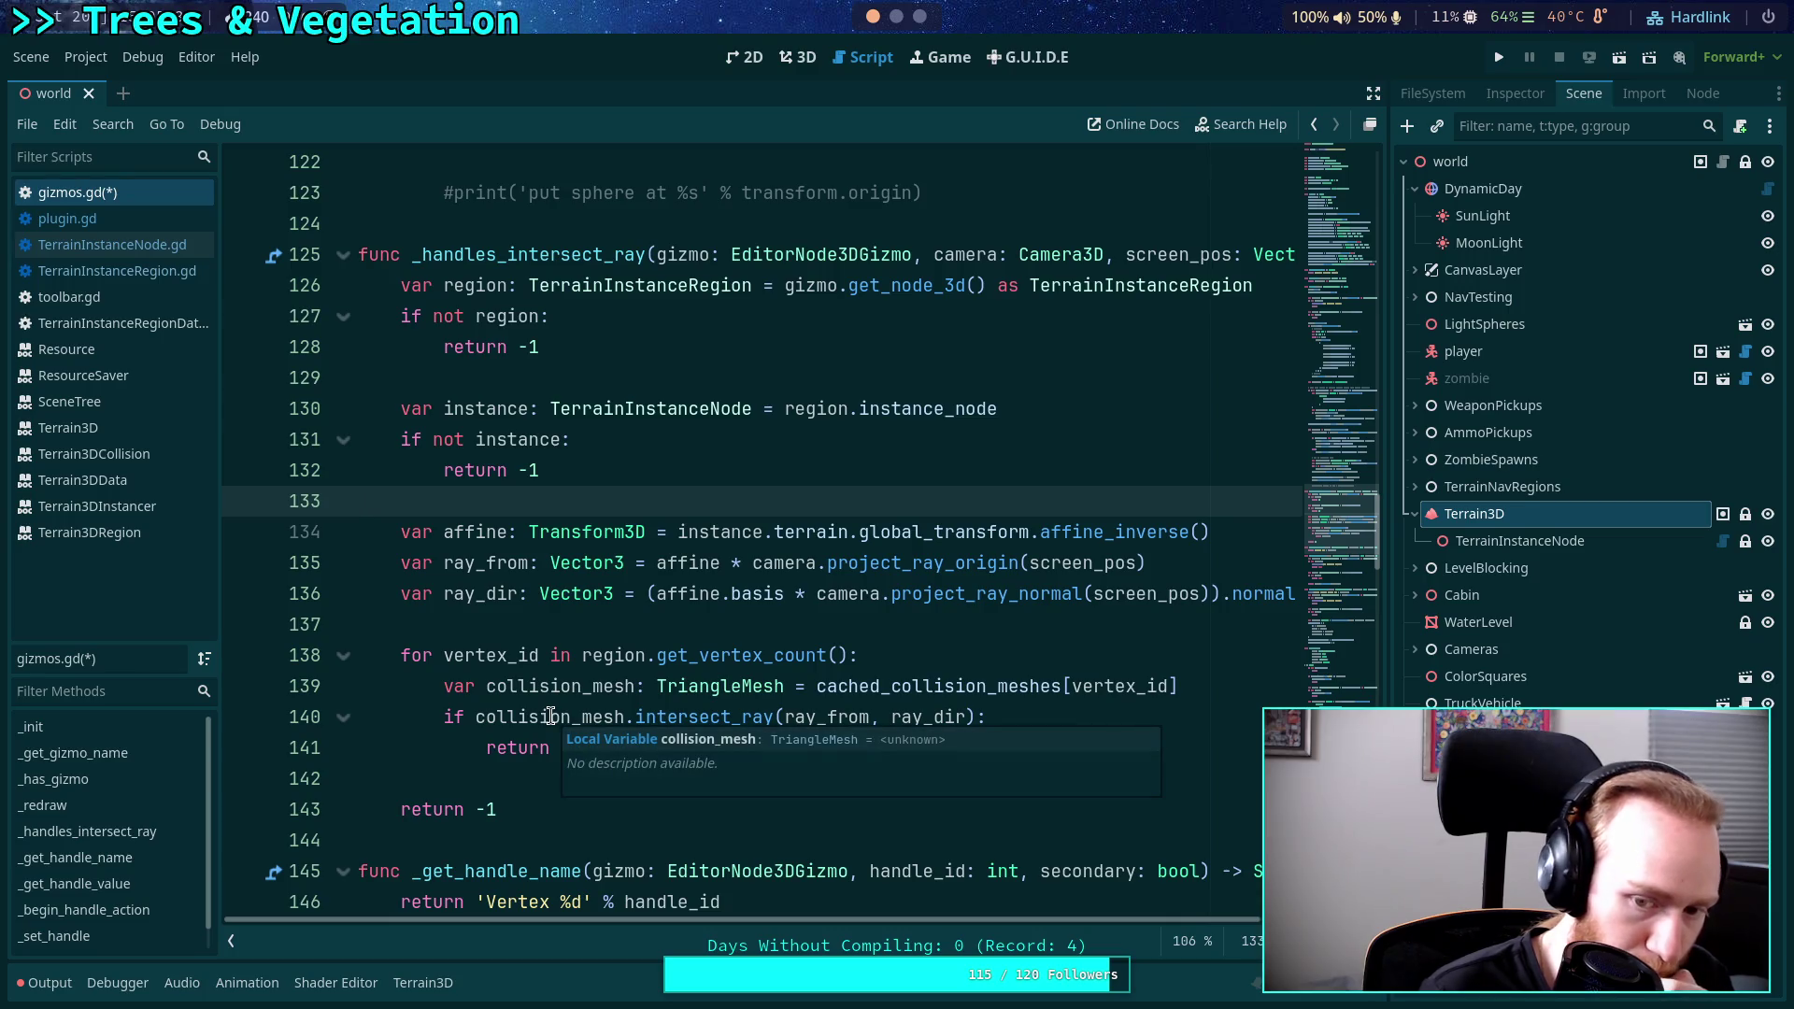
pyautogui.click(525, 626)
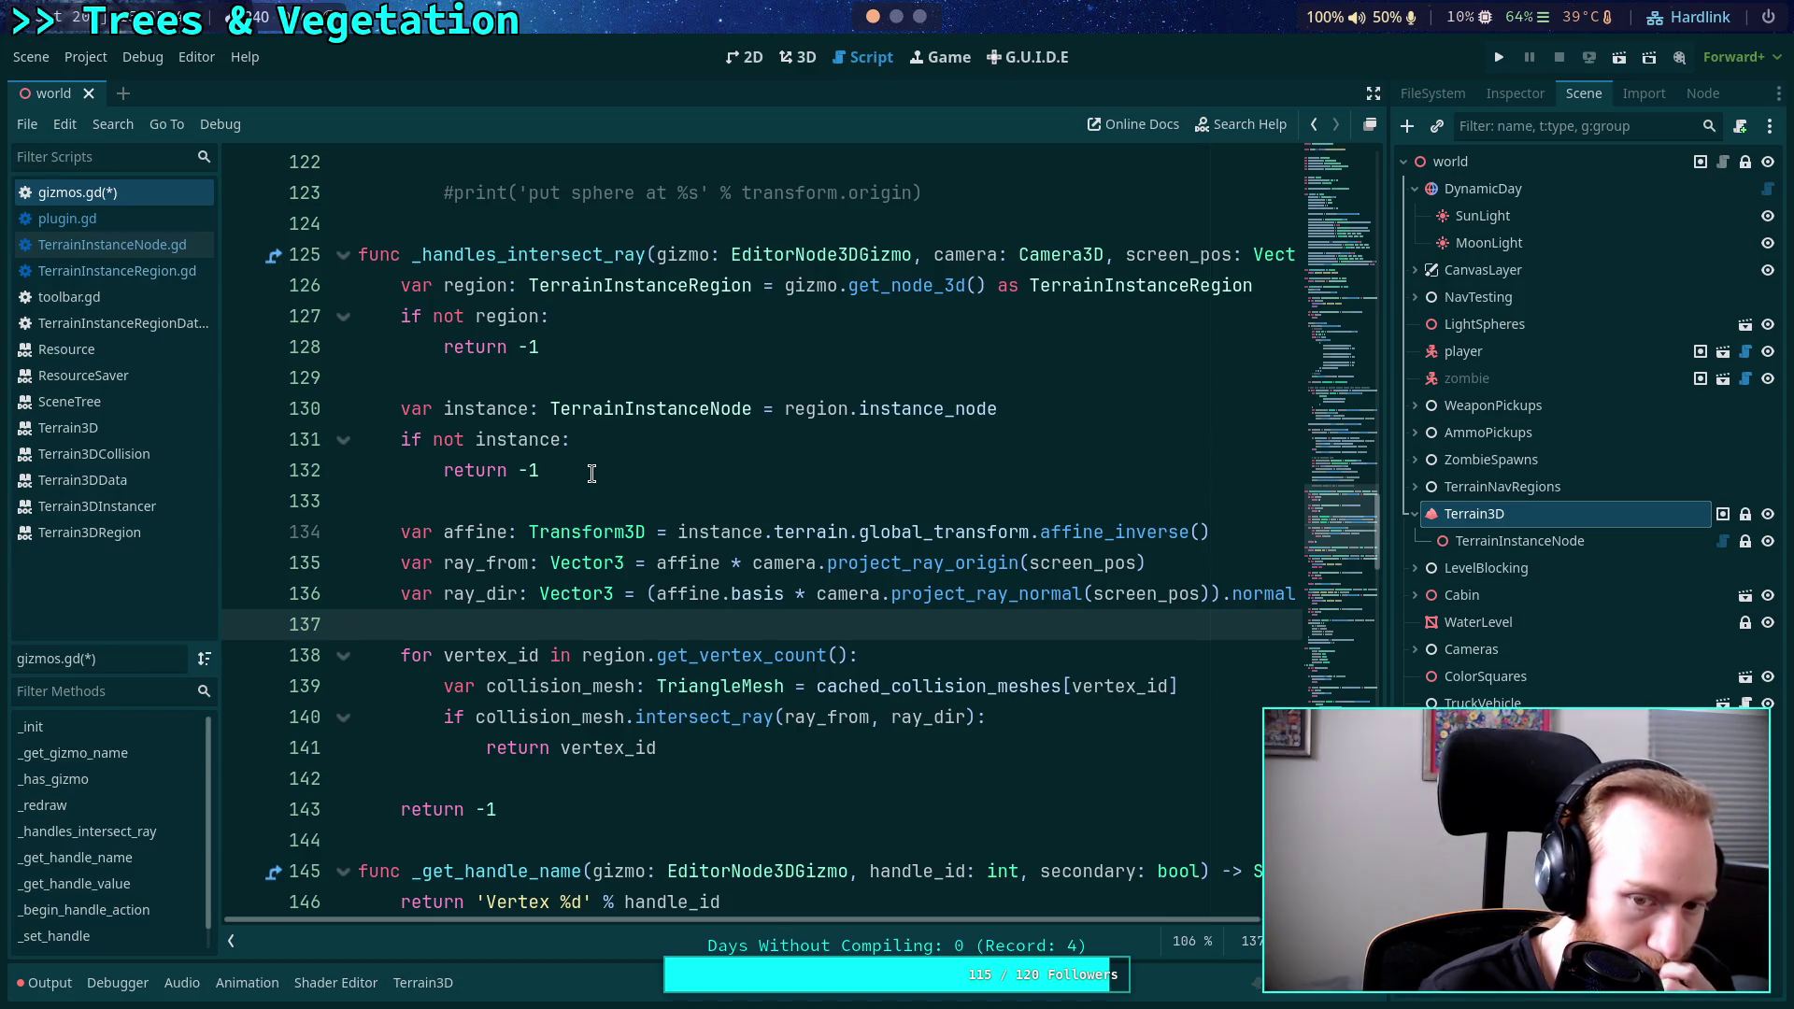
pyautogui.click(591, 472)
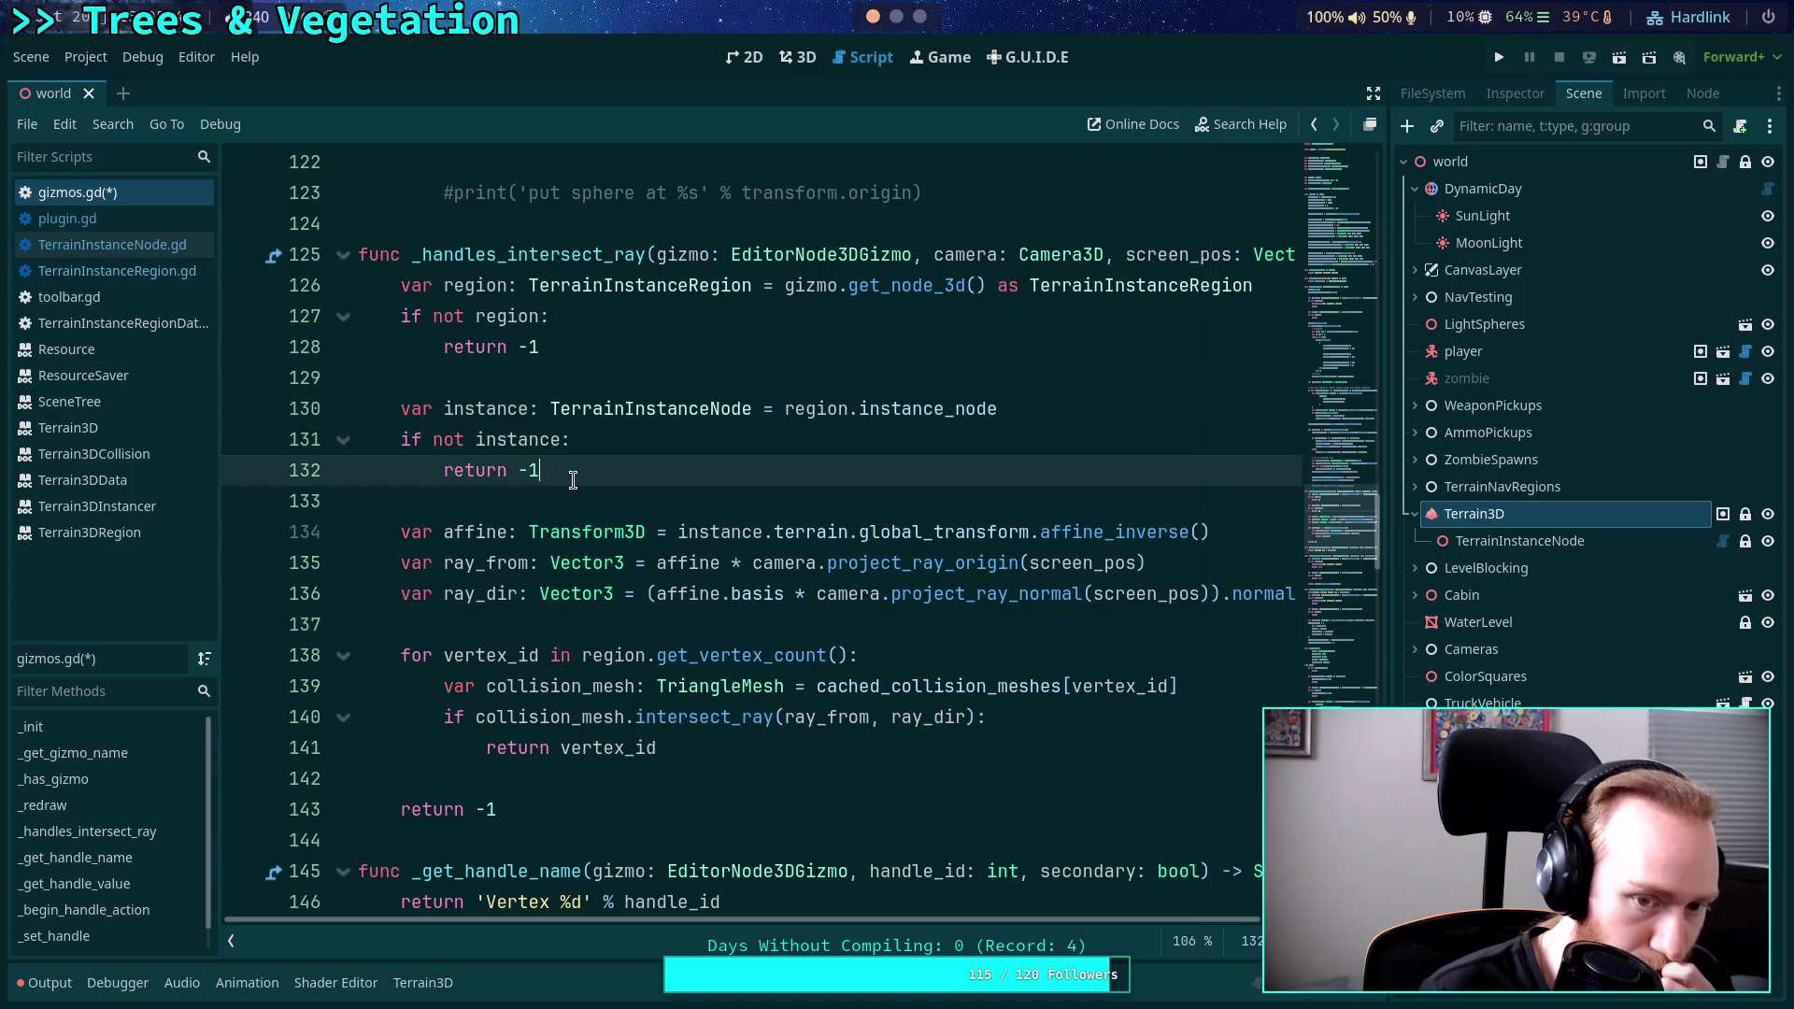
pyautogui.click(557, 507)
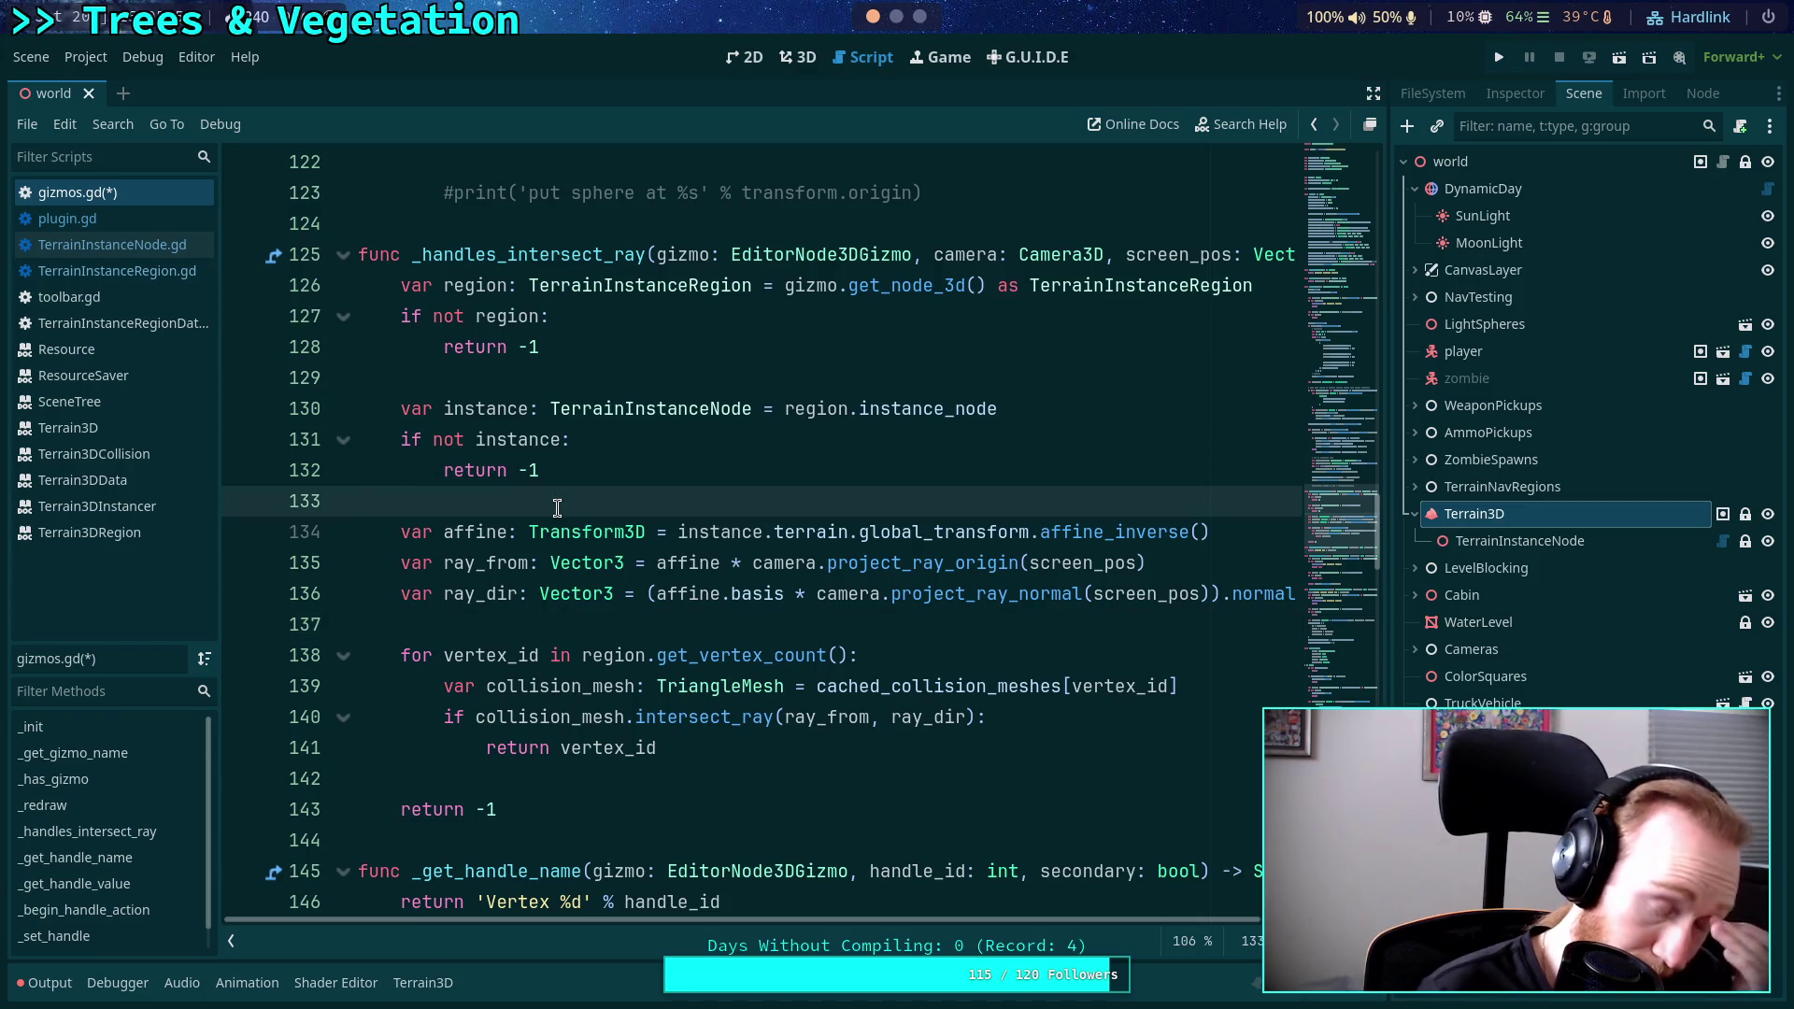
pyautogui.scroll(-1, 558, 508)
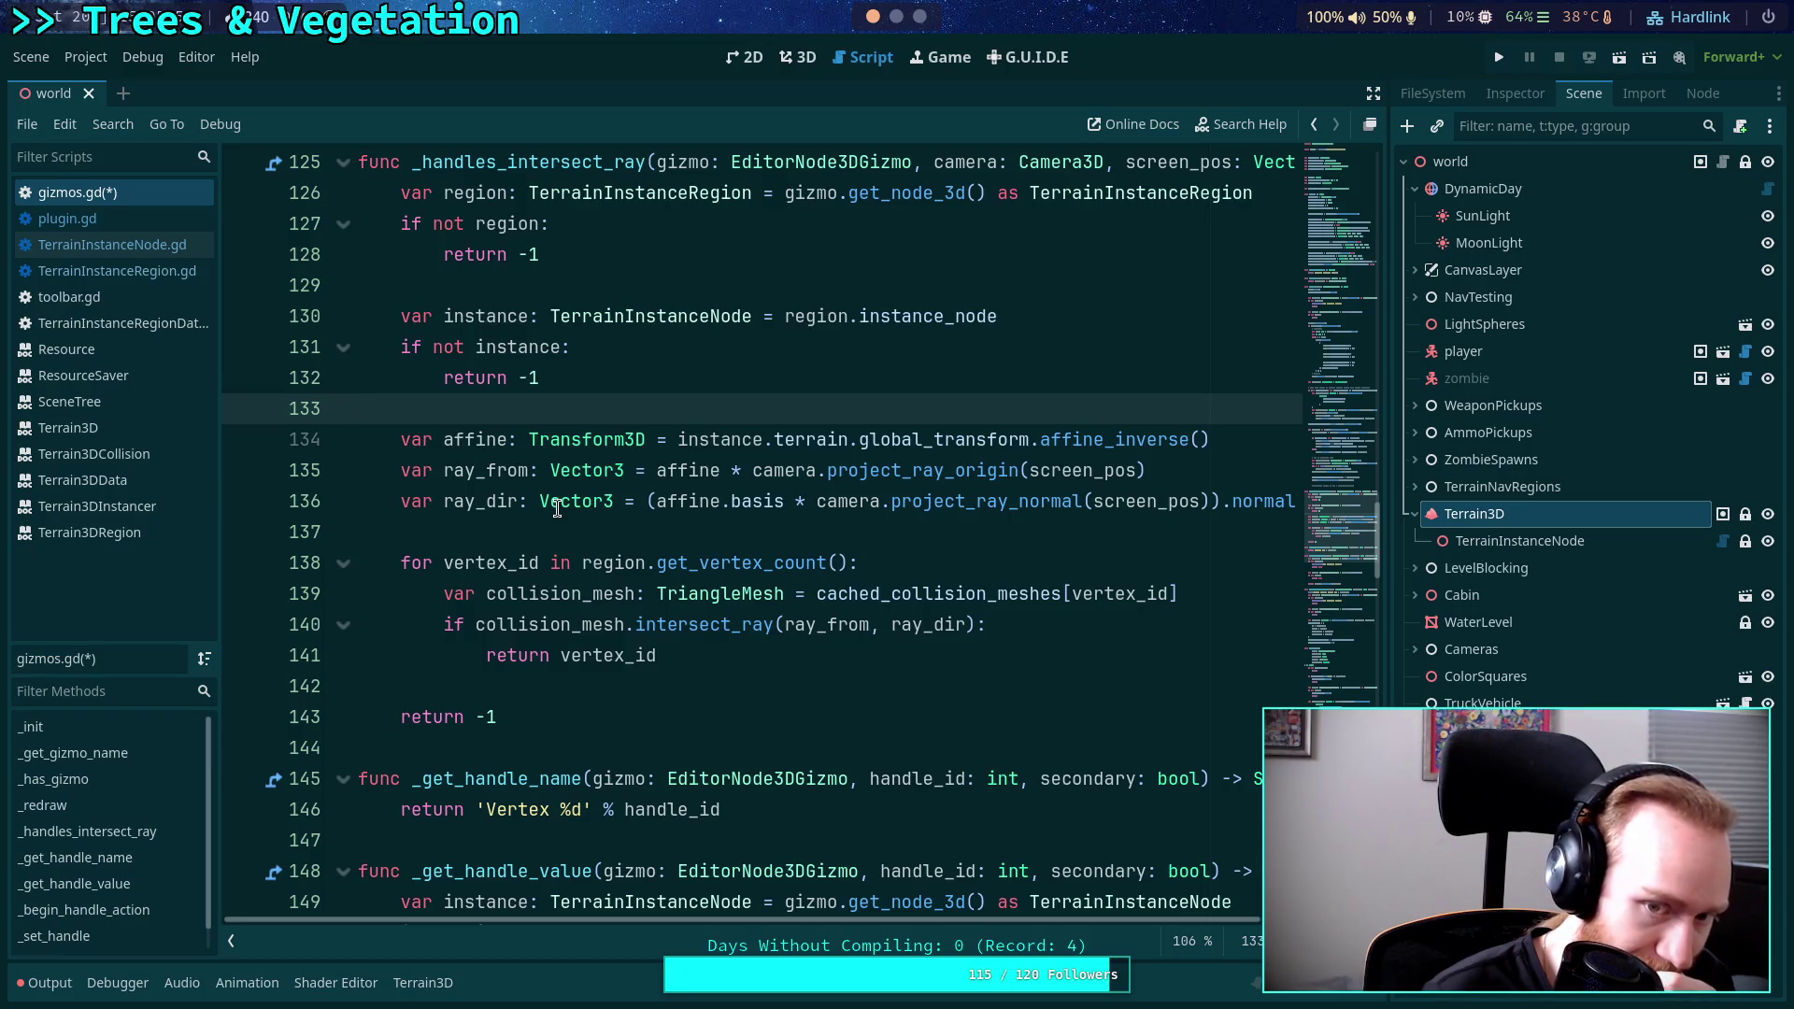
pyautogui.scroll(-1, 558, 508)
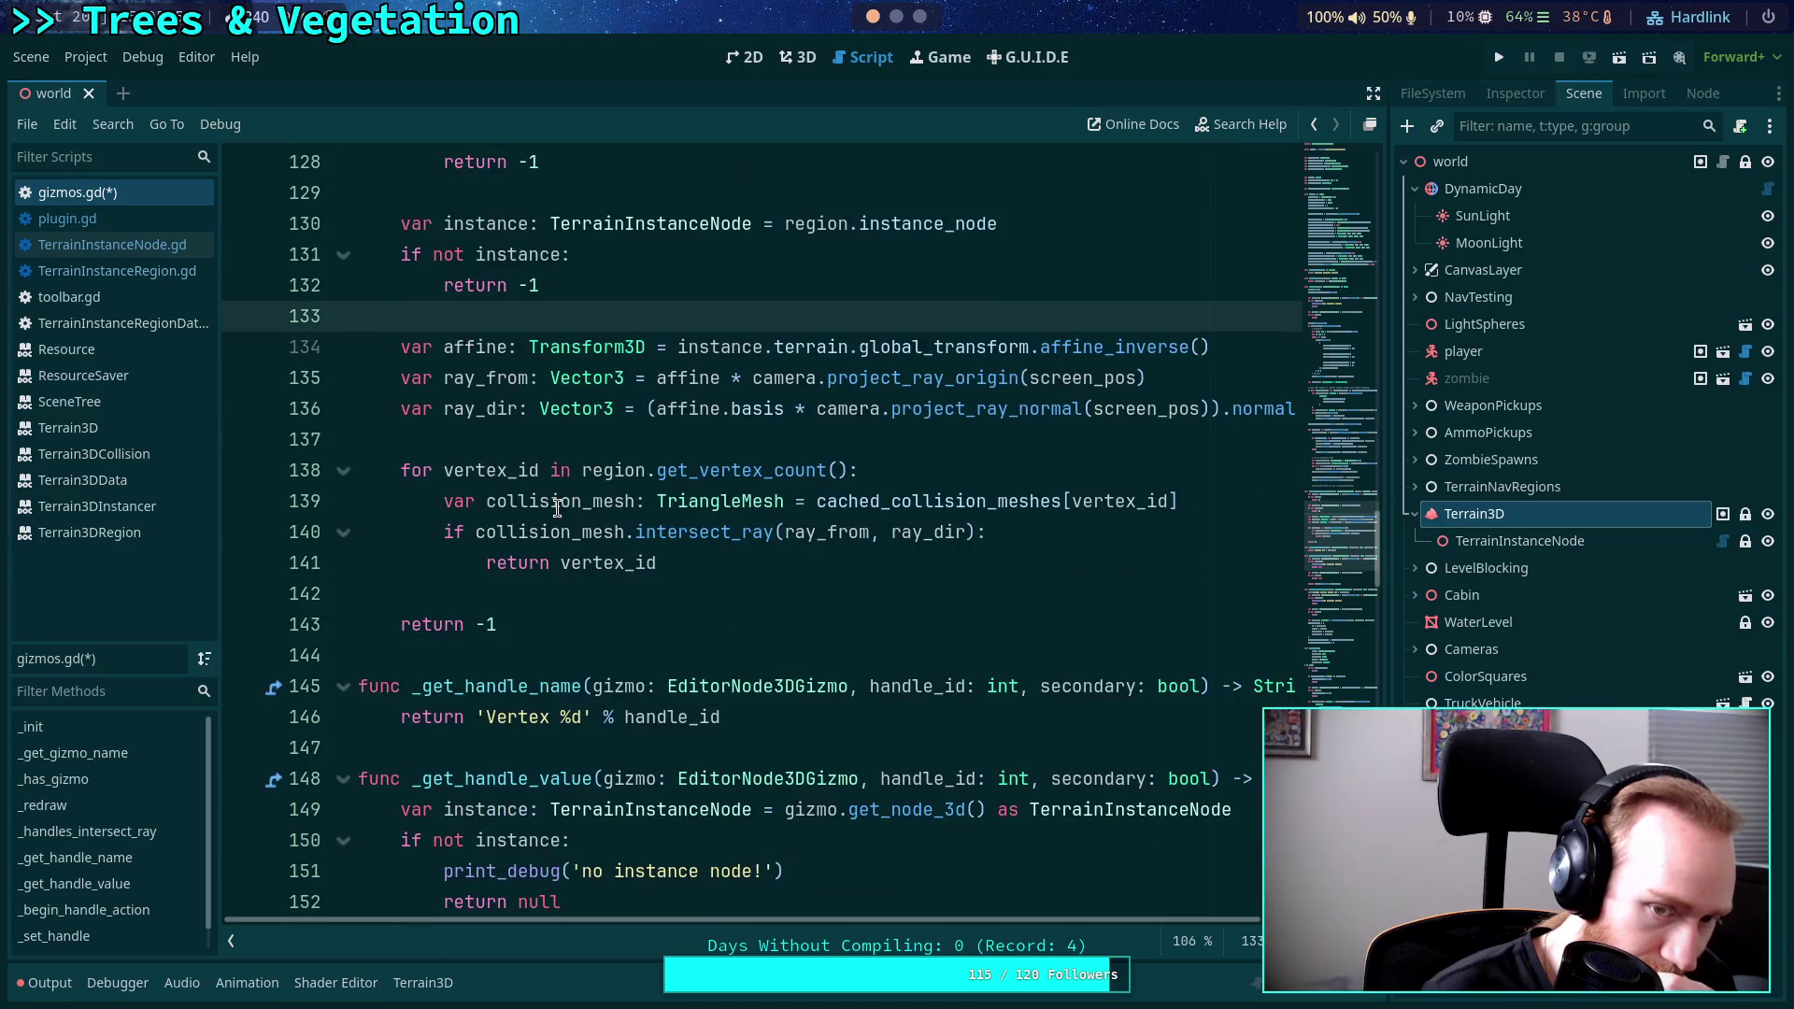
pyautogui.scroll(-4, 558, 508)
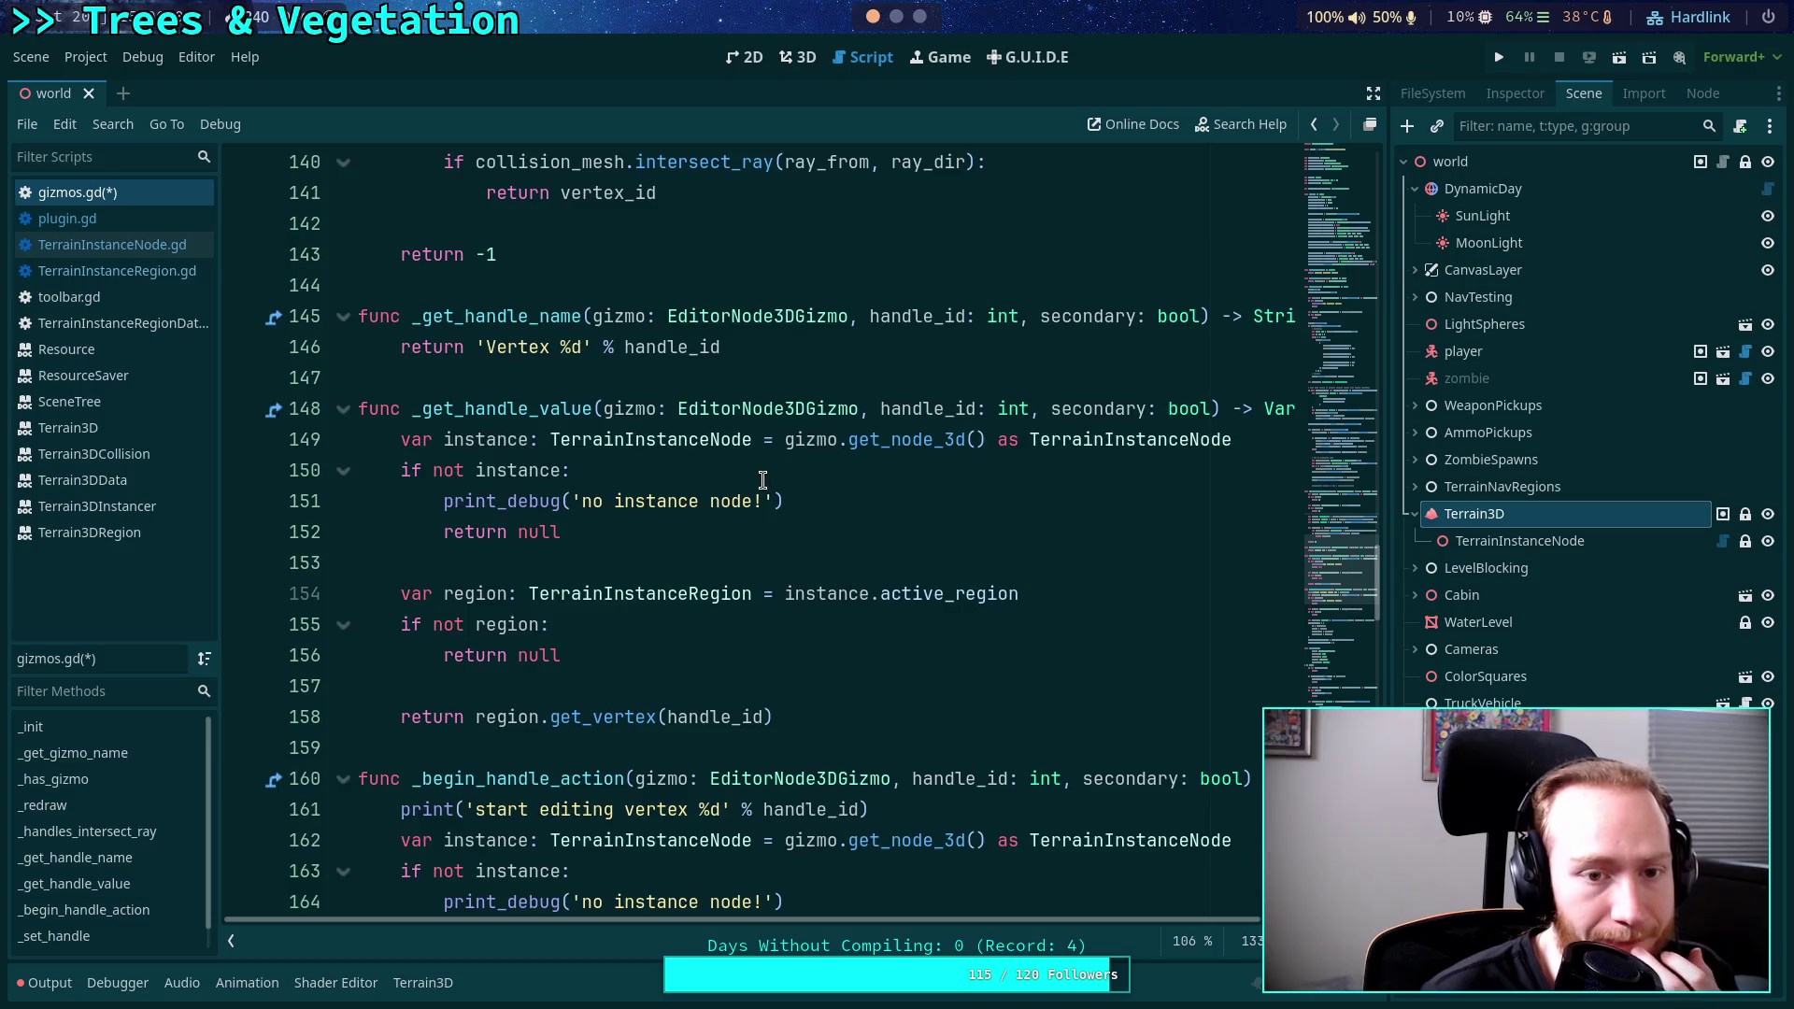
pyautogui.scroll(16, 760, 478)
pyautogui.scroll(19, 759, 479)
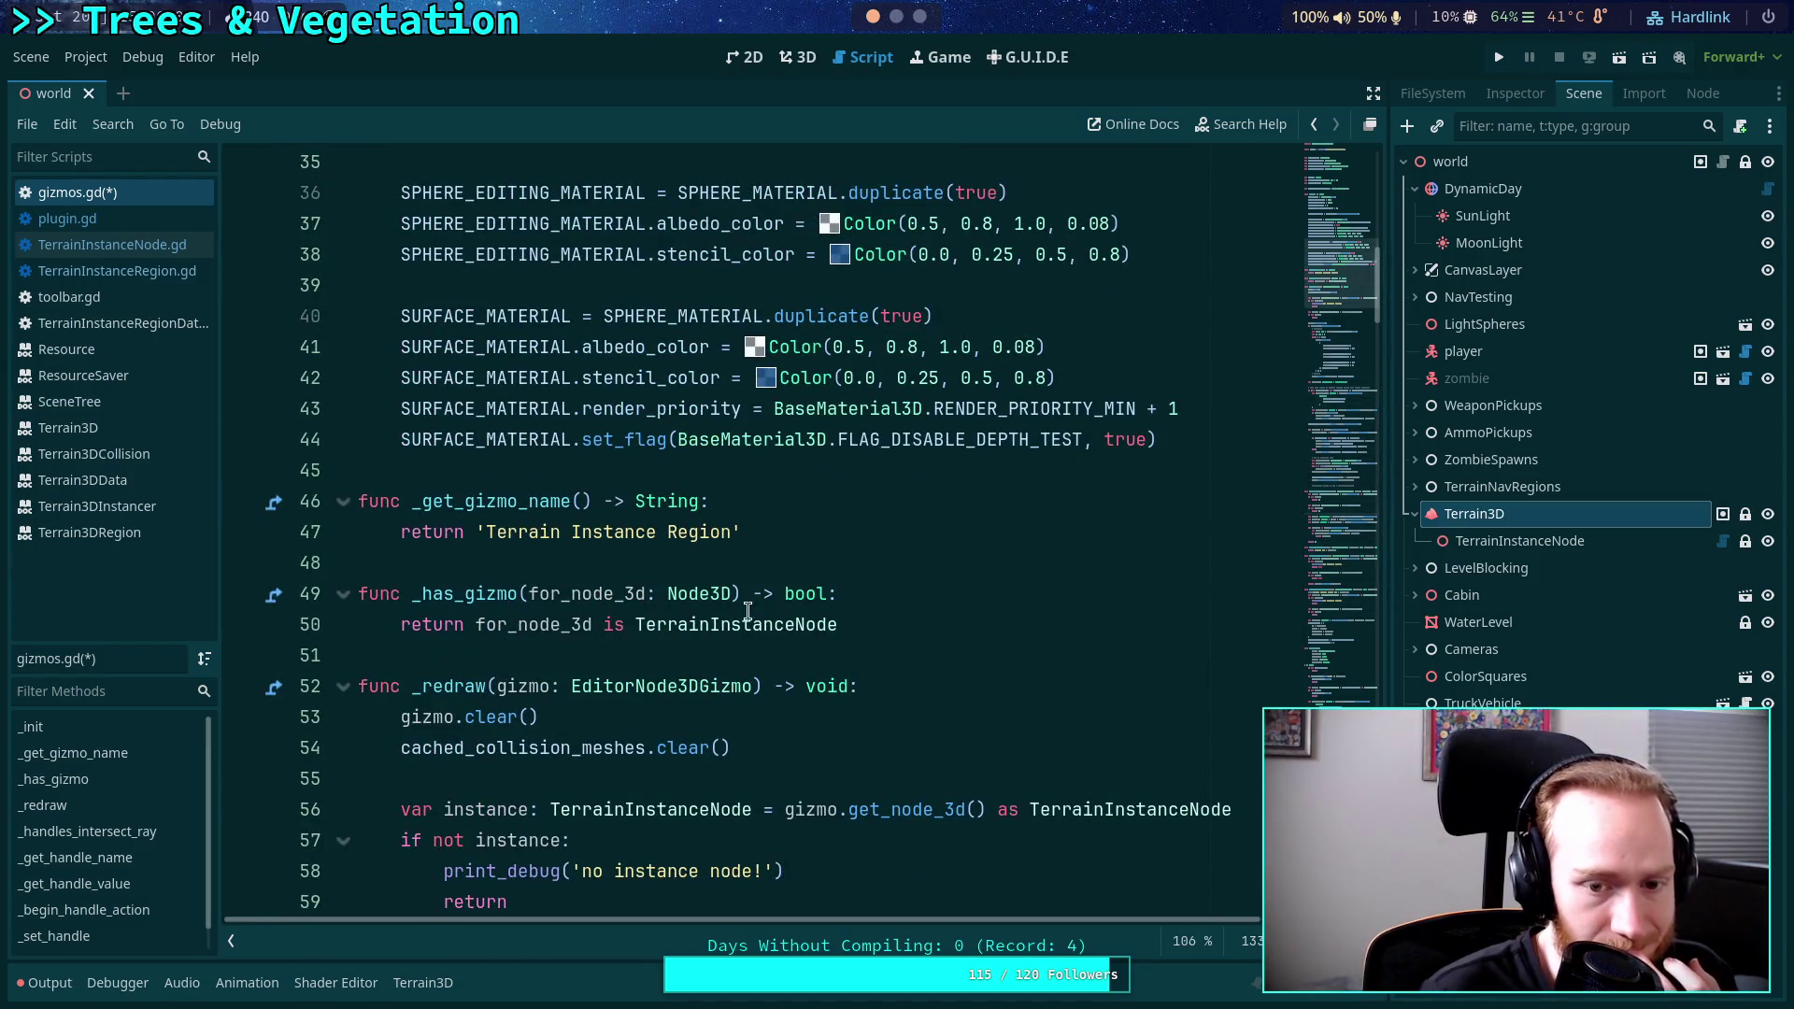
# Open a parenthesis in _has_gizmo's return and add 'or for_node_3d is TerrainInstanceRegion' below.
pyautogui.click(478, 626)
pyautogui.write('(')
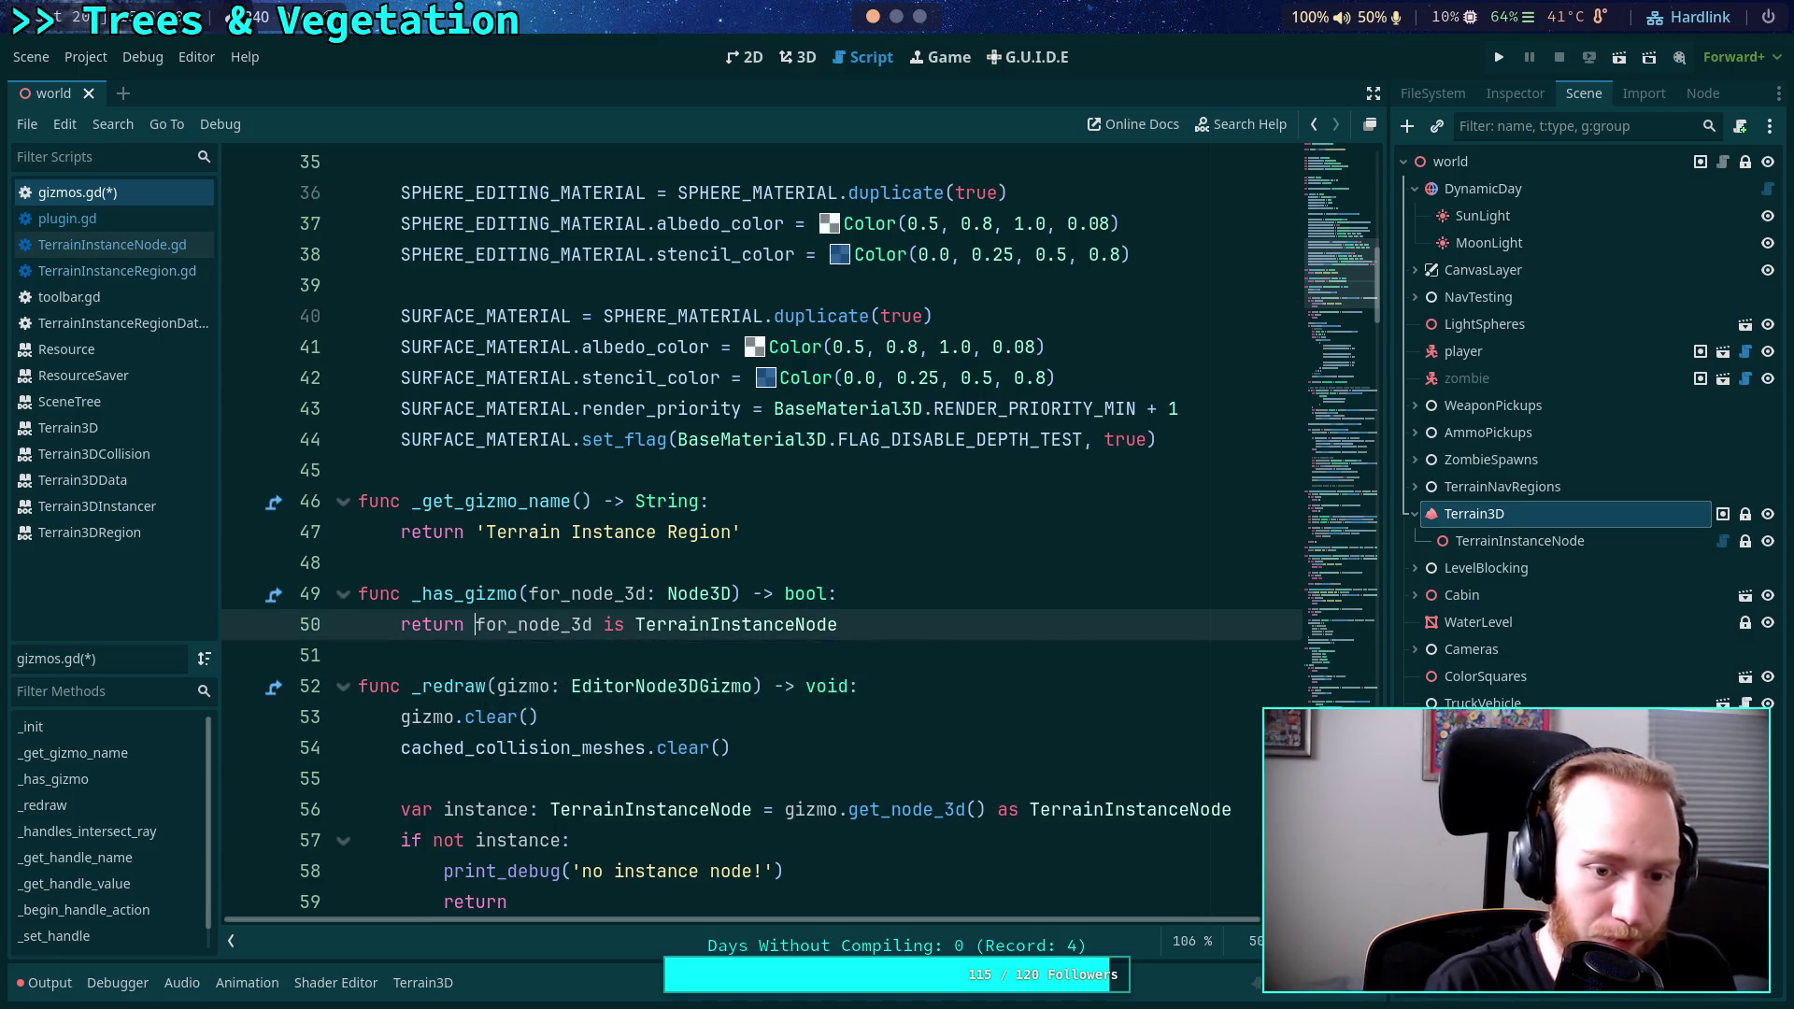
pyautogui.press('Return')
pyautogui.press('End')
pyautogui.press('Return')
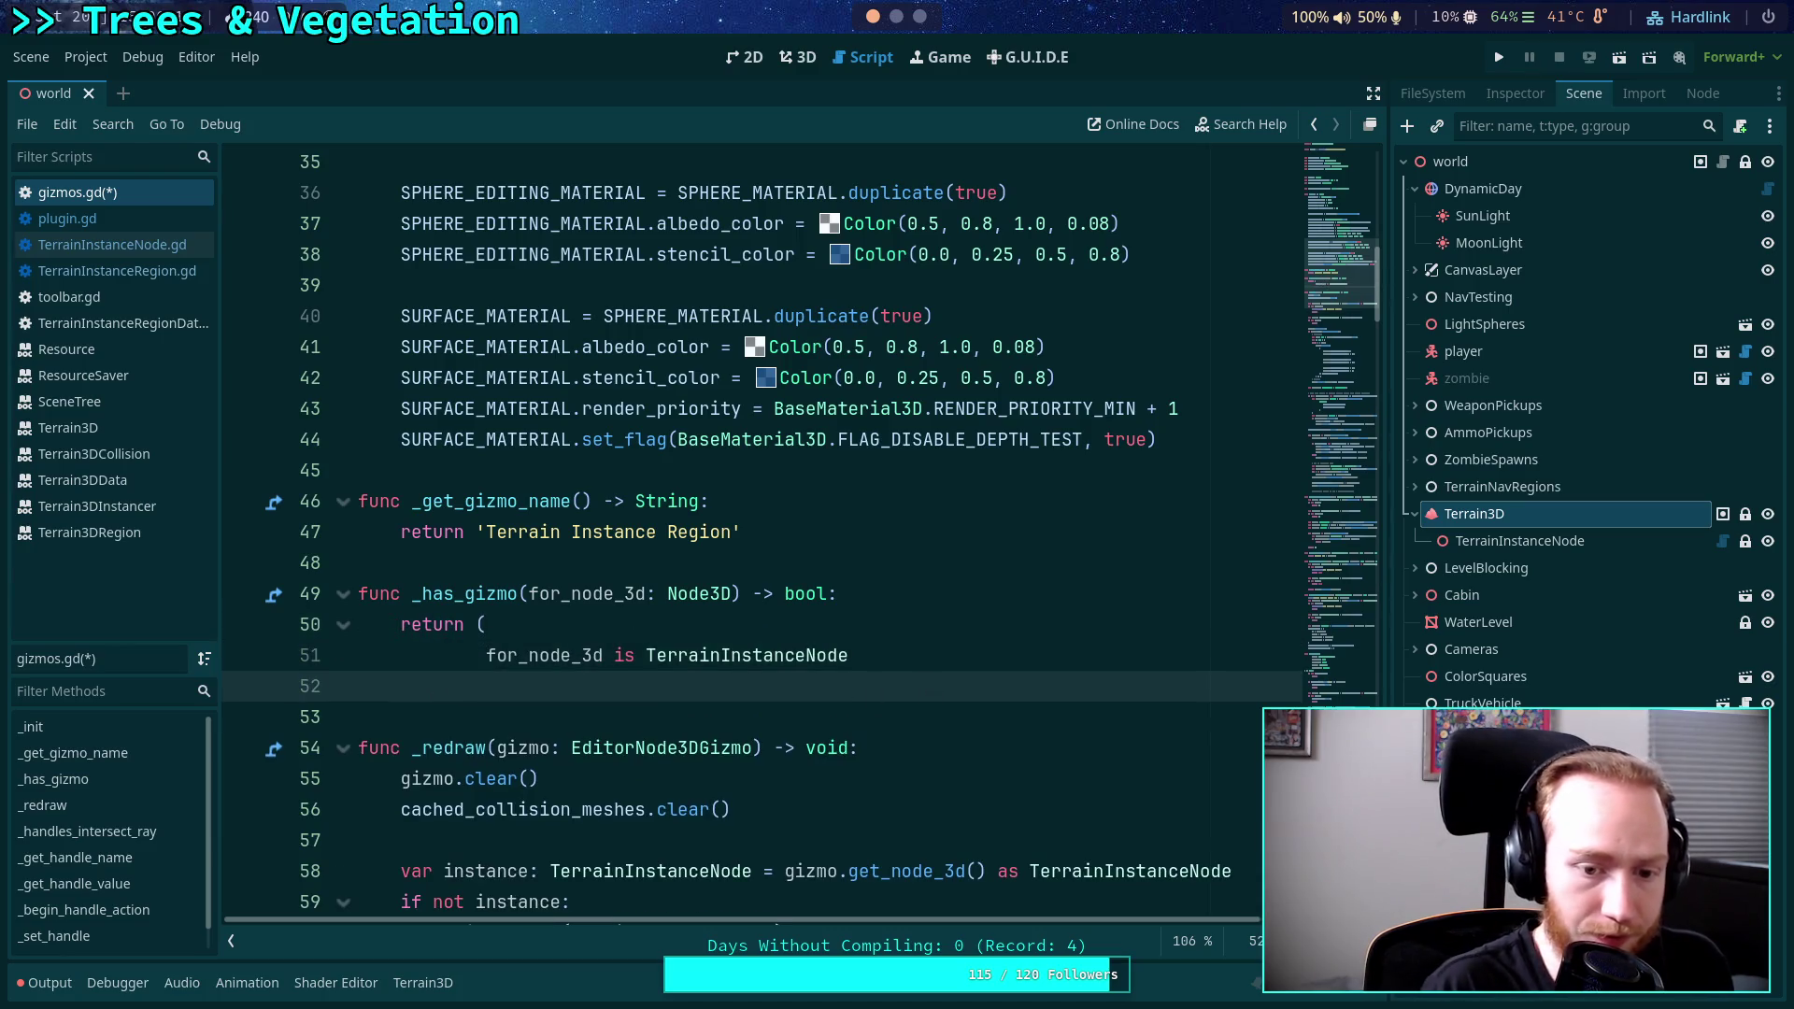
pyautogui.write('or for')
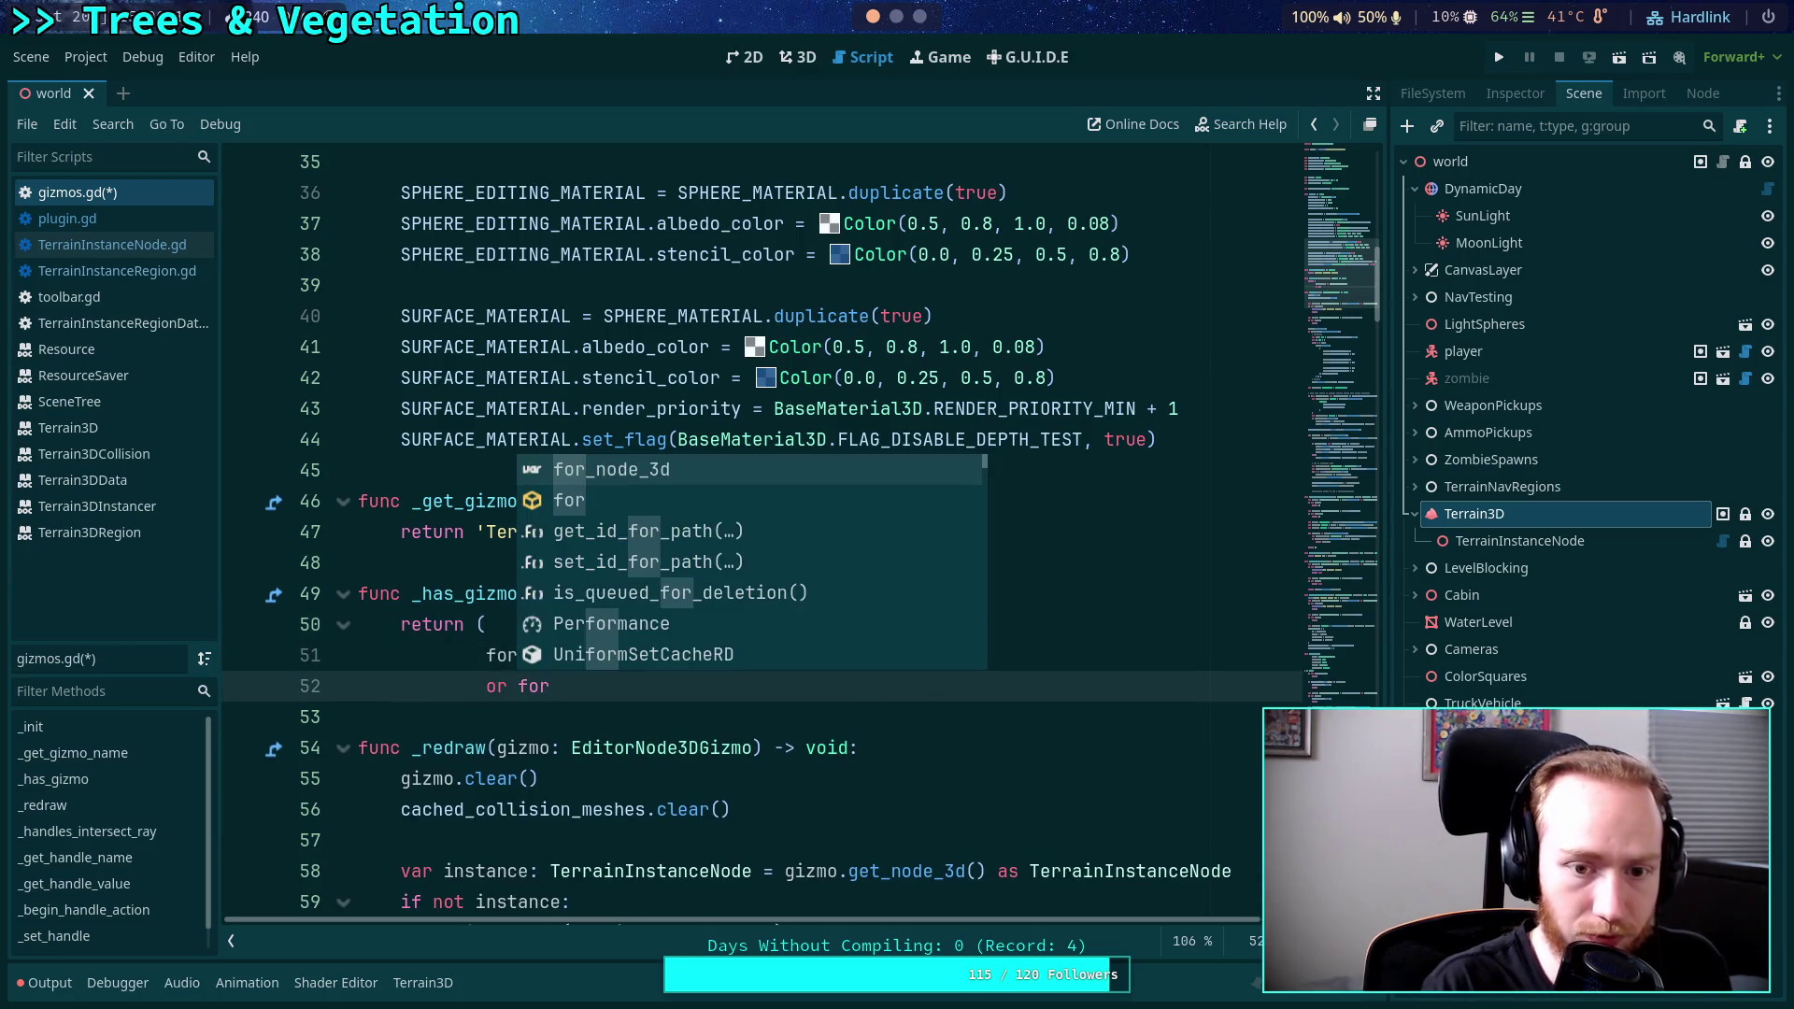
pyautogui.press('Return')
pyautogui.write('is Te')
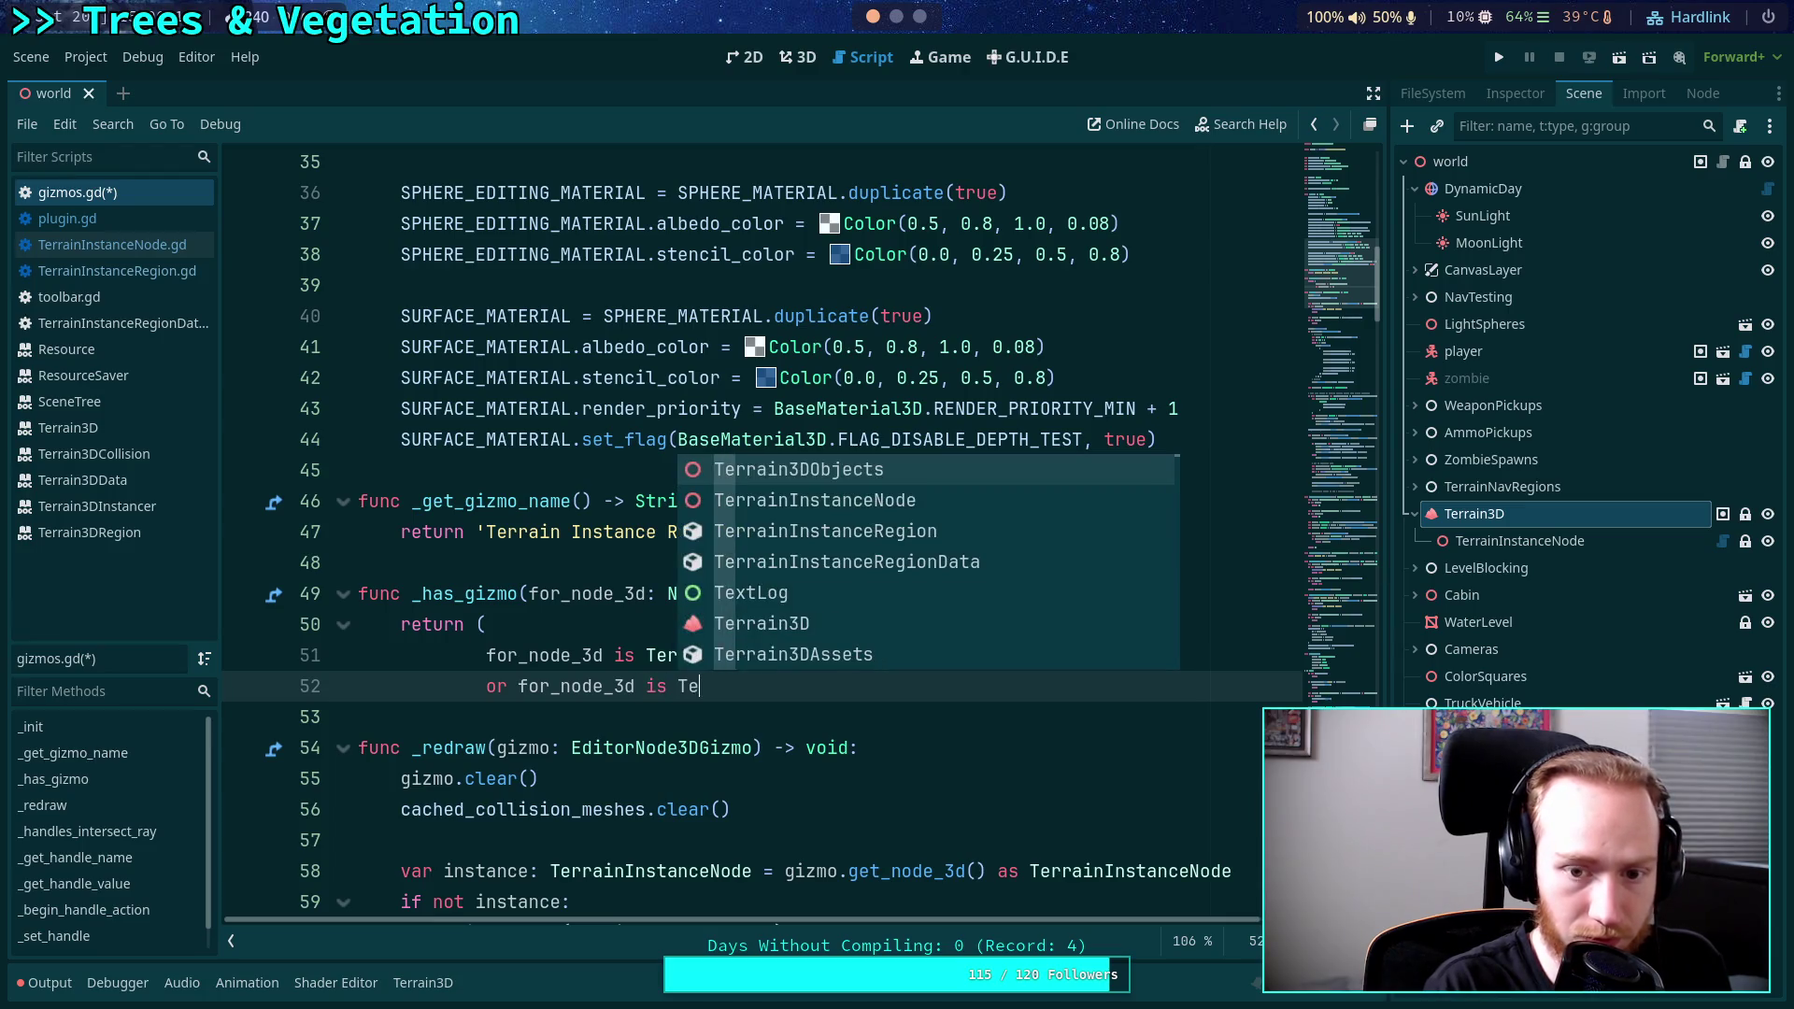
pyautogui.press('Down')
pyautogui.press('Down')
pyautogui.press('Return')
# Close the parenthesis on its own line, then highlight uses of cached_collision_meshes.
pyautogui.click(486, 655)
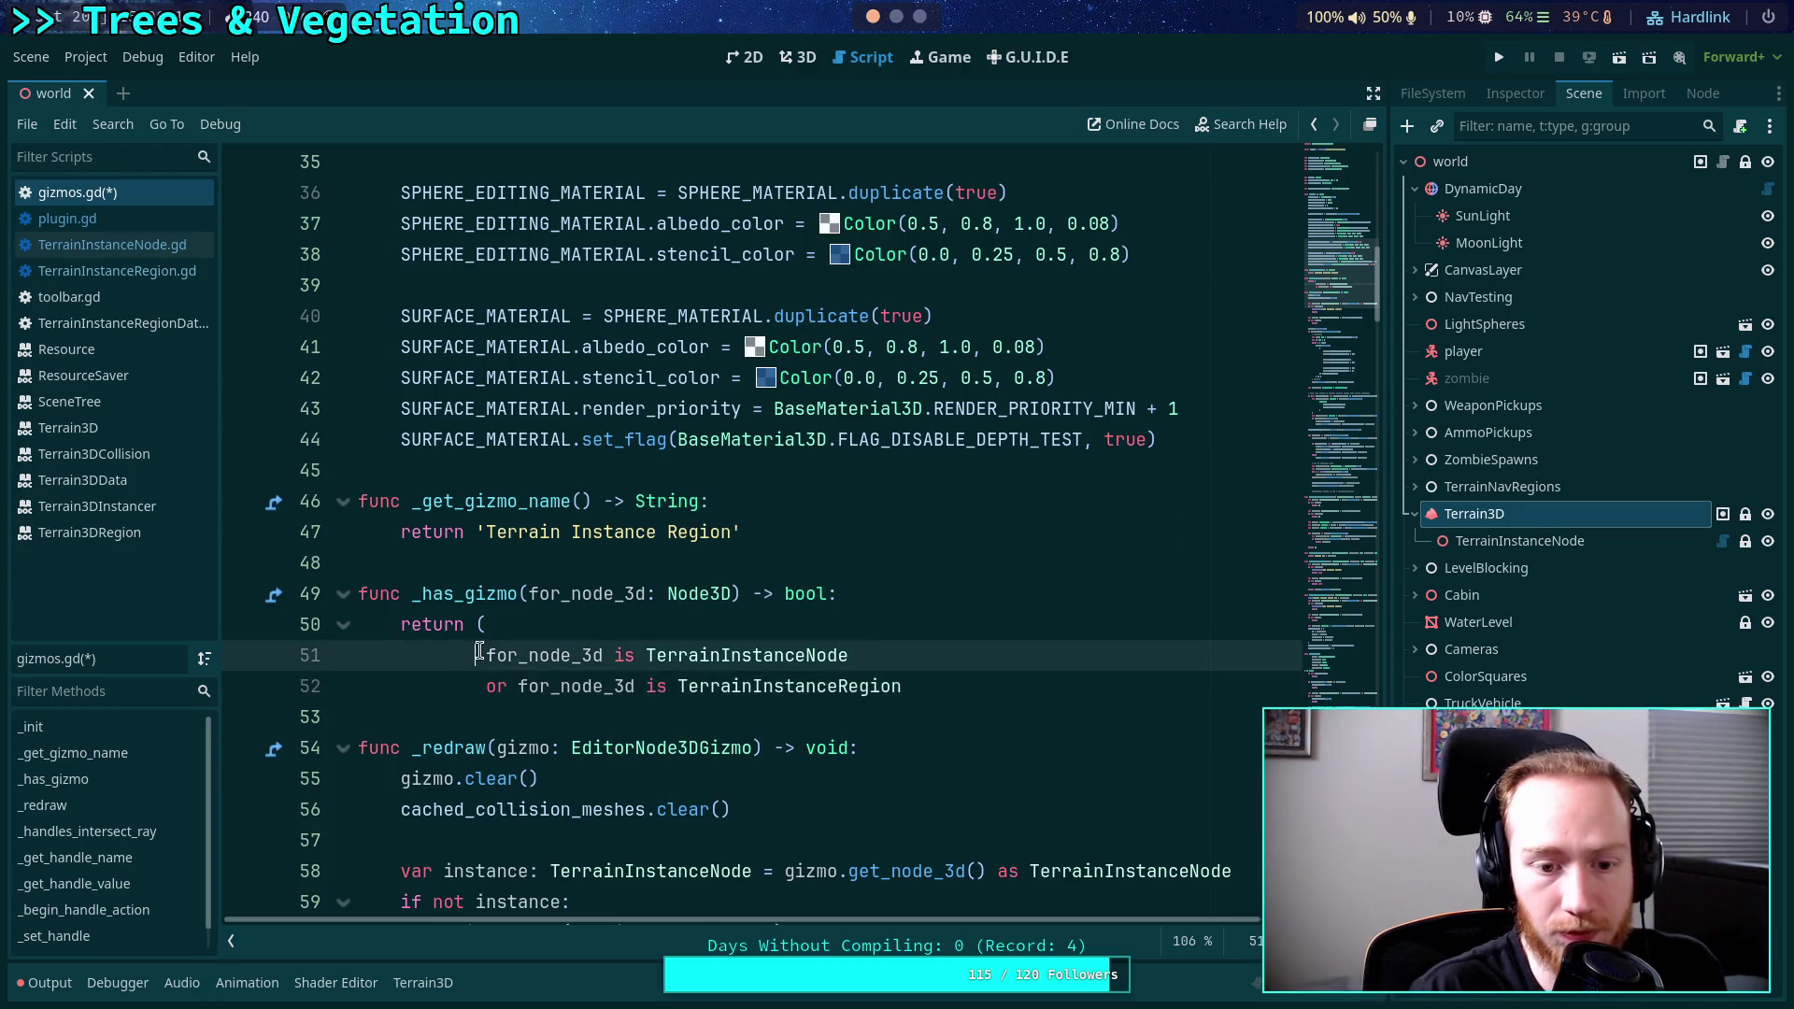
pyautogui.click(1024, 686)
pyautogui.press('Return')
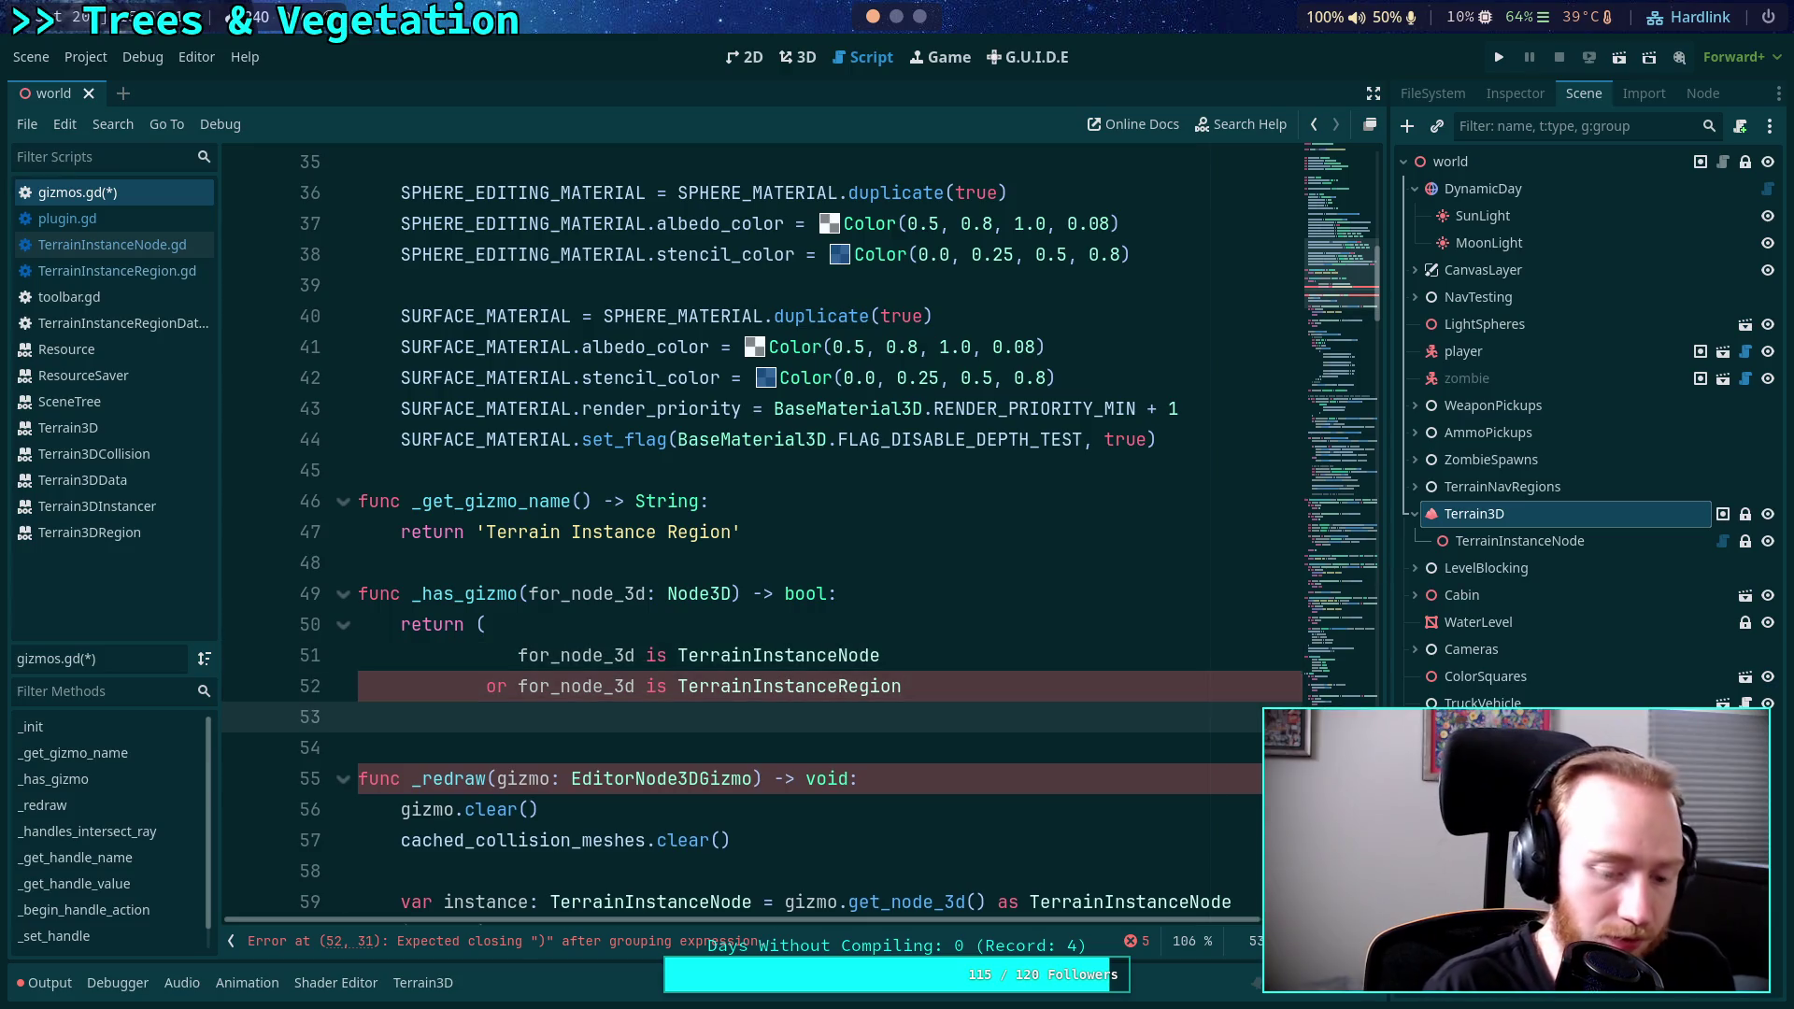
pyautogui.write(')')
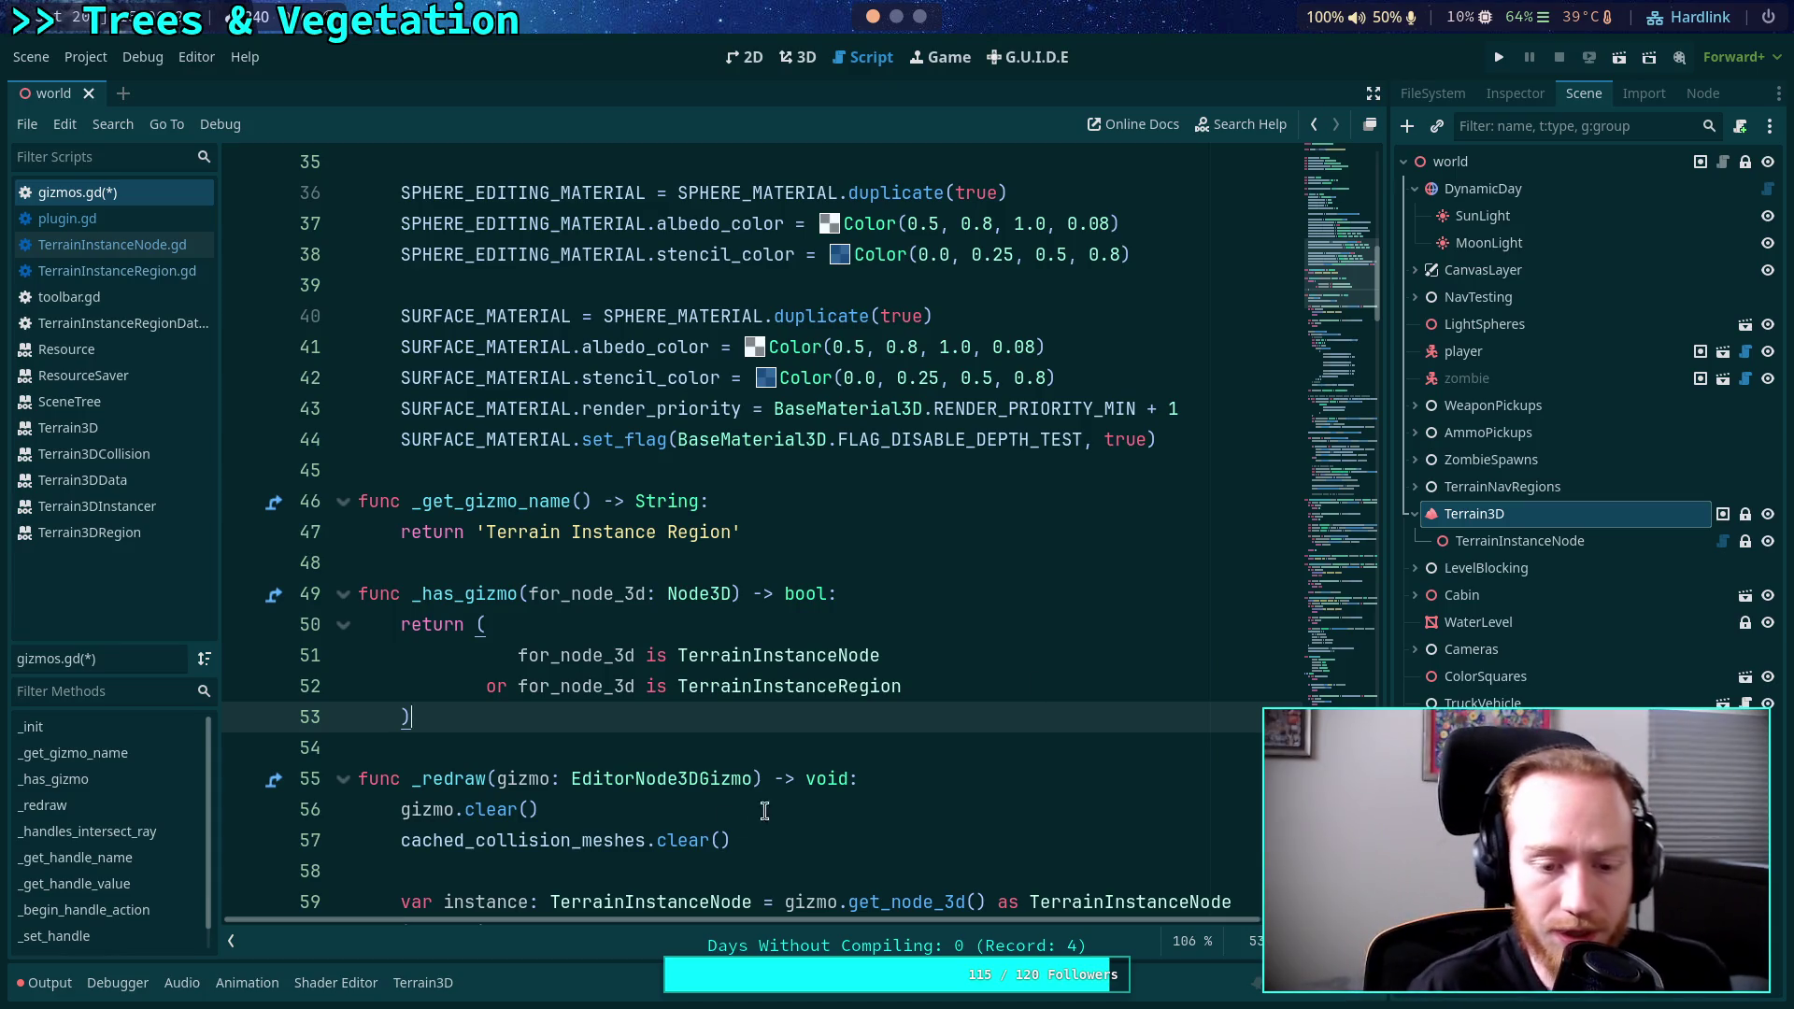
pyautogui.doubleClick(620, 840)
pyautogui.scroll(5, 645, 738)
pyautogui.scroll(6, 634, 712)
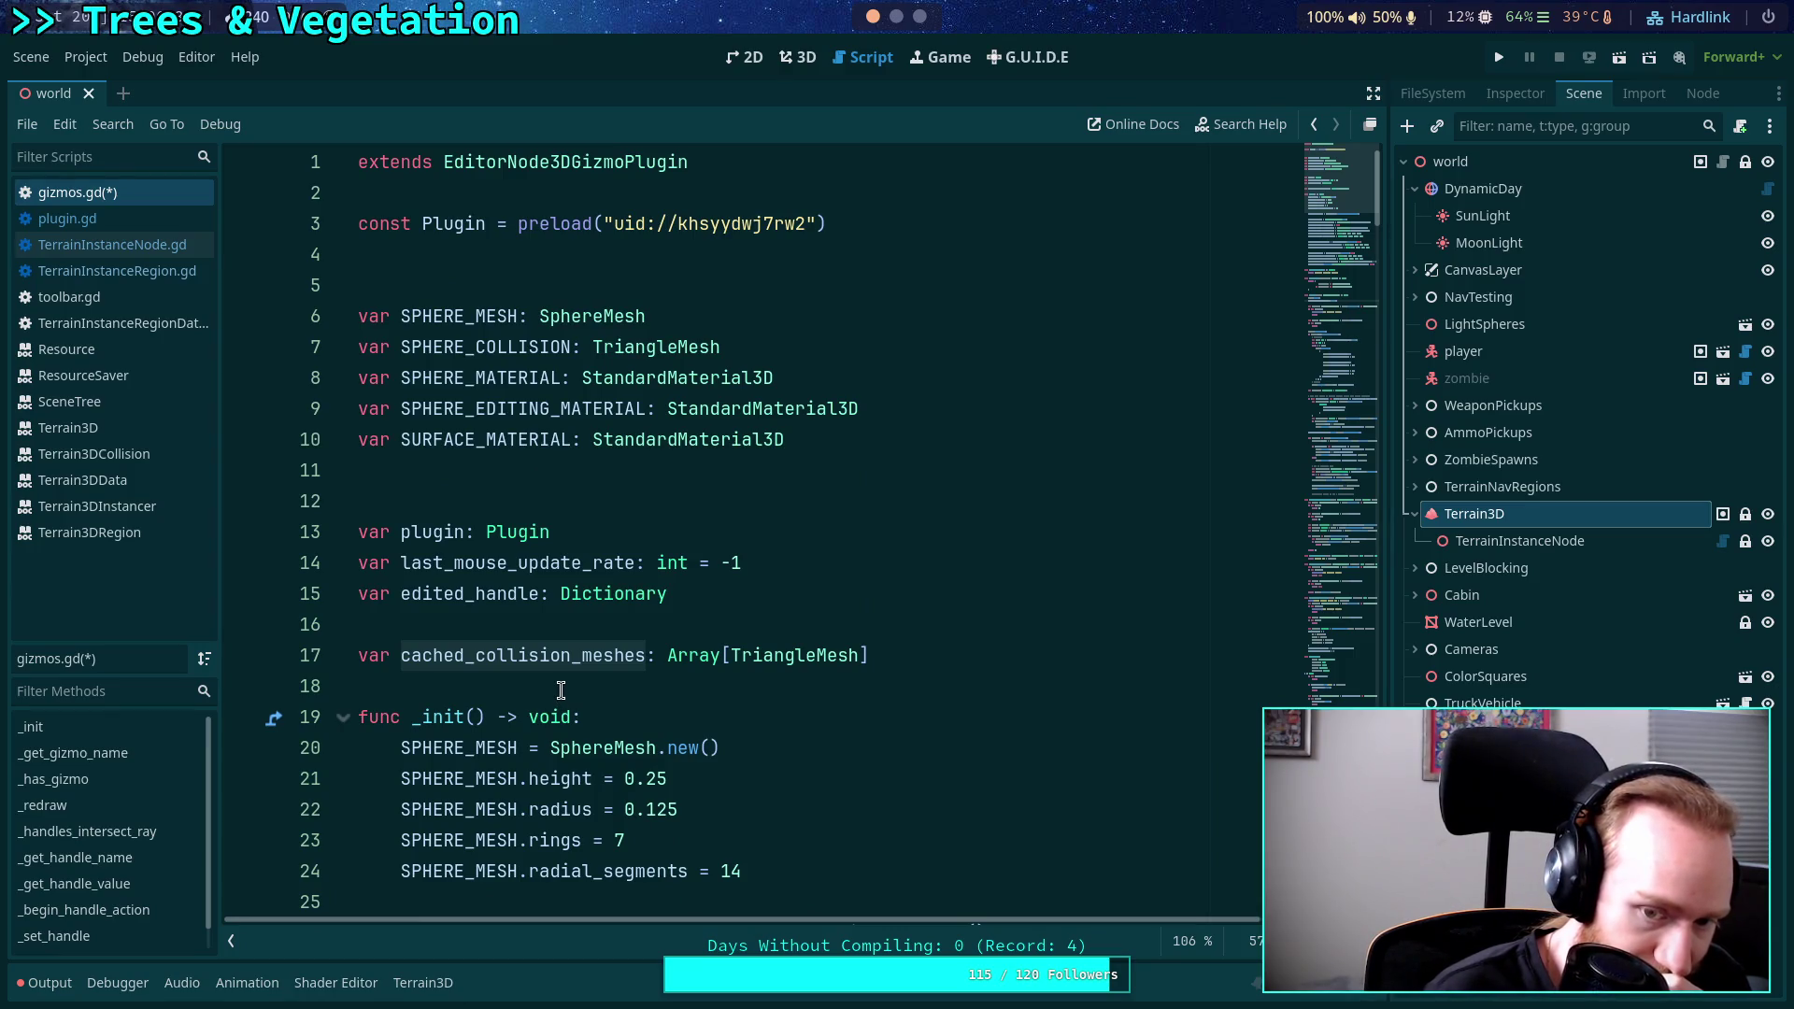
pyautogui.scroll(-18, 561, 690)
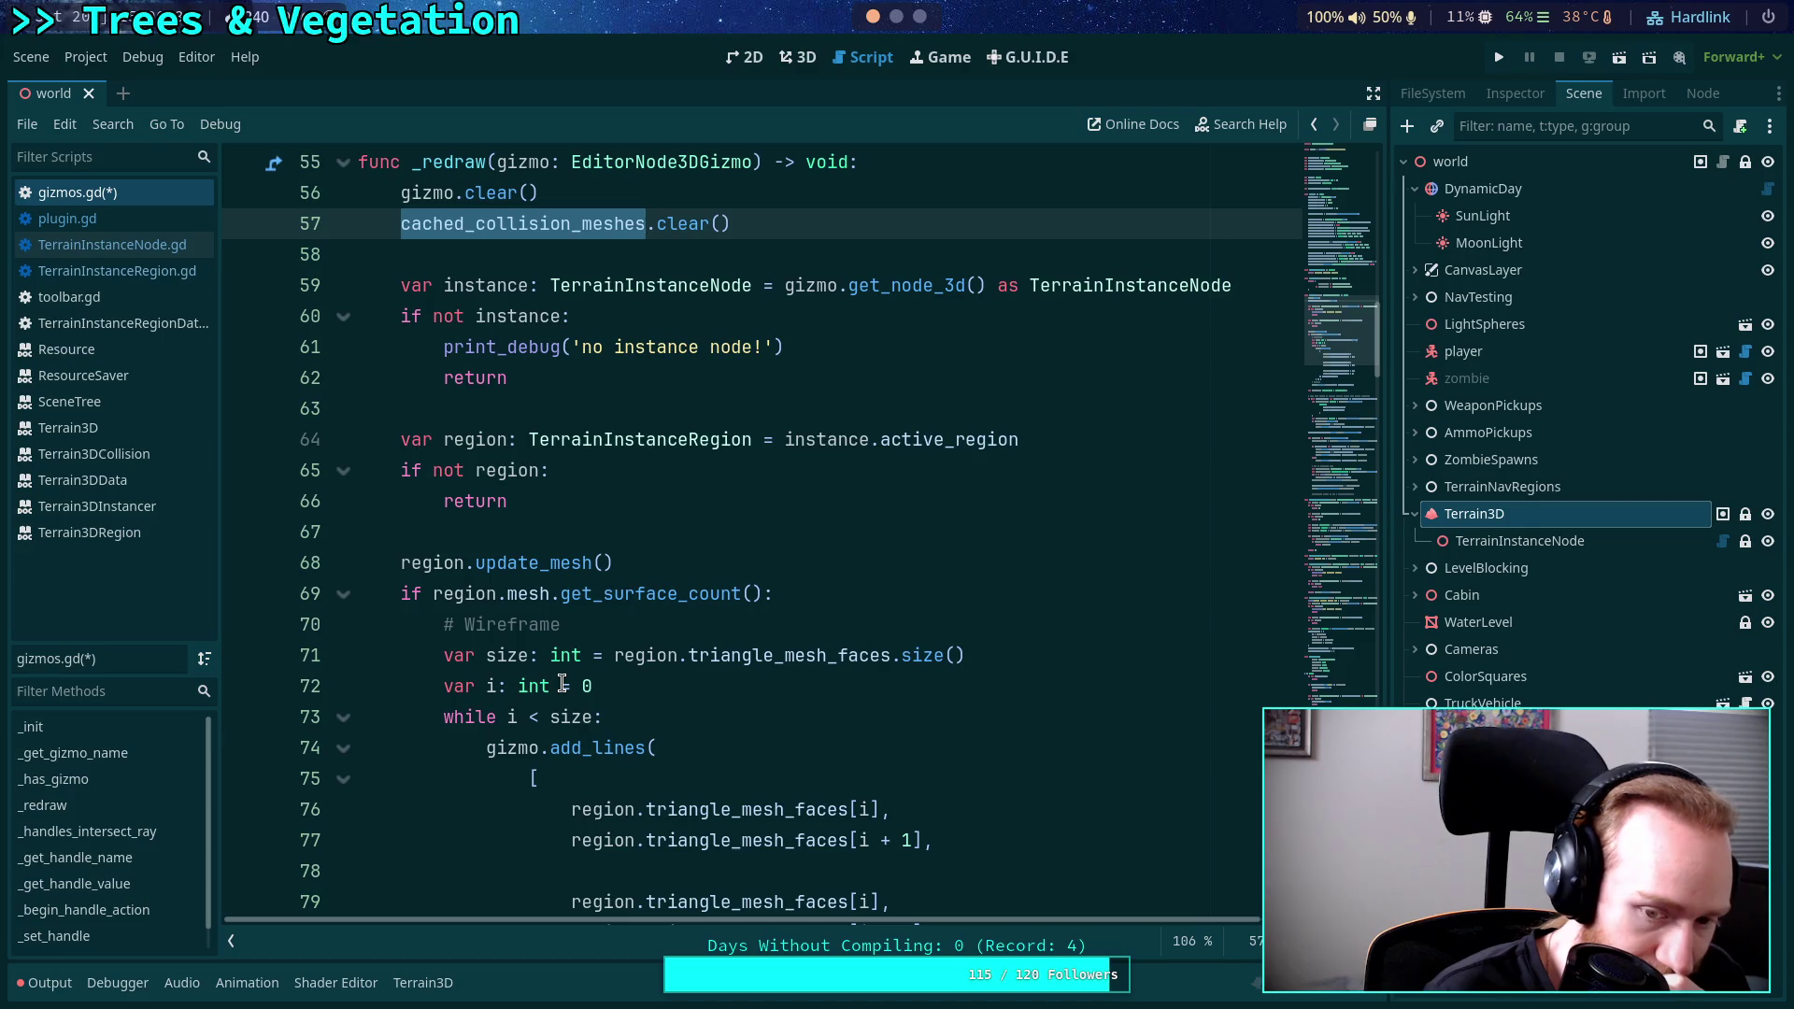
pyautogui.scroll(-12, 561, 685)
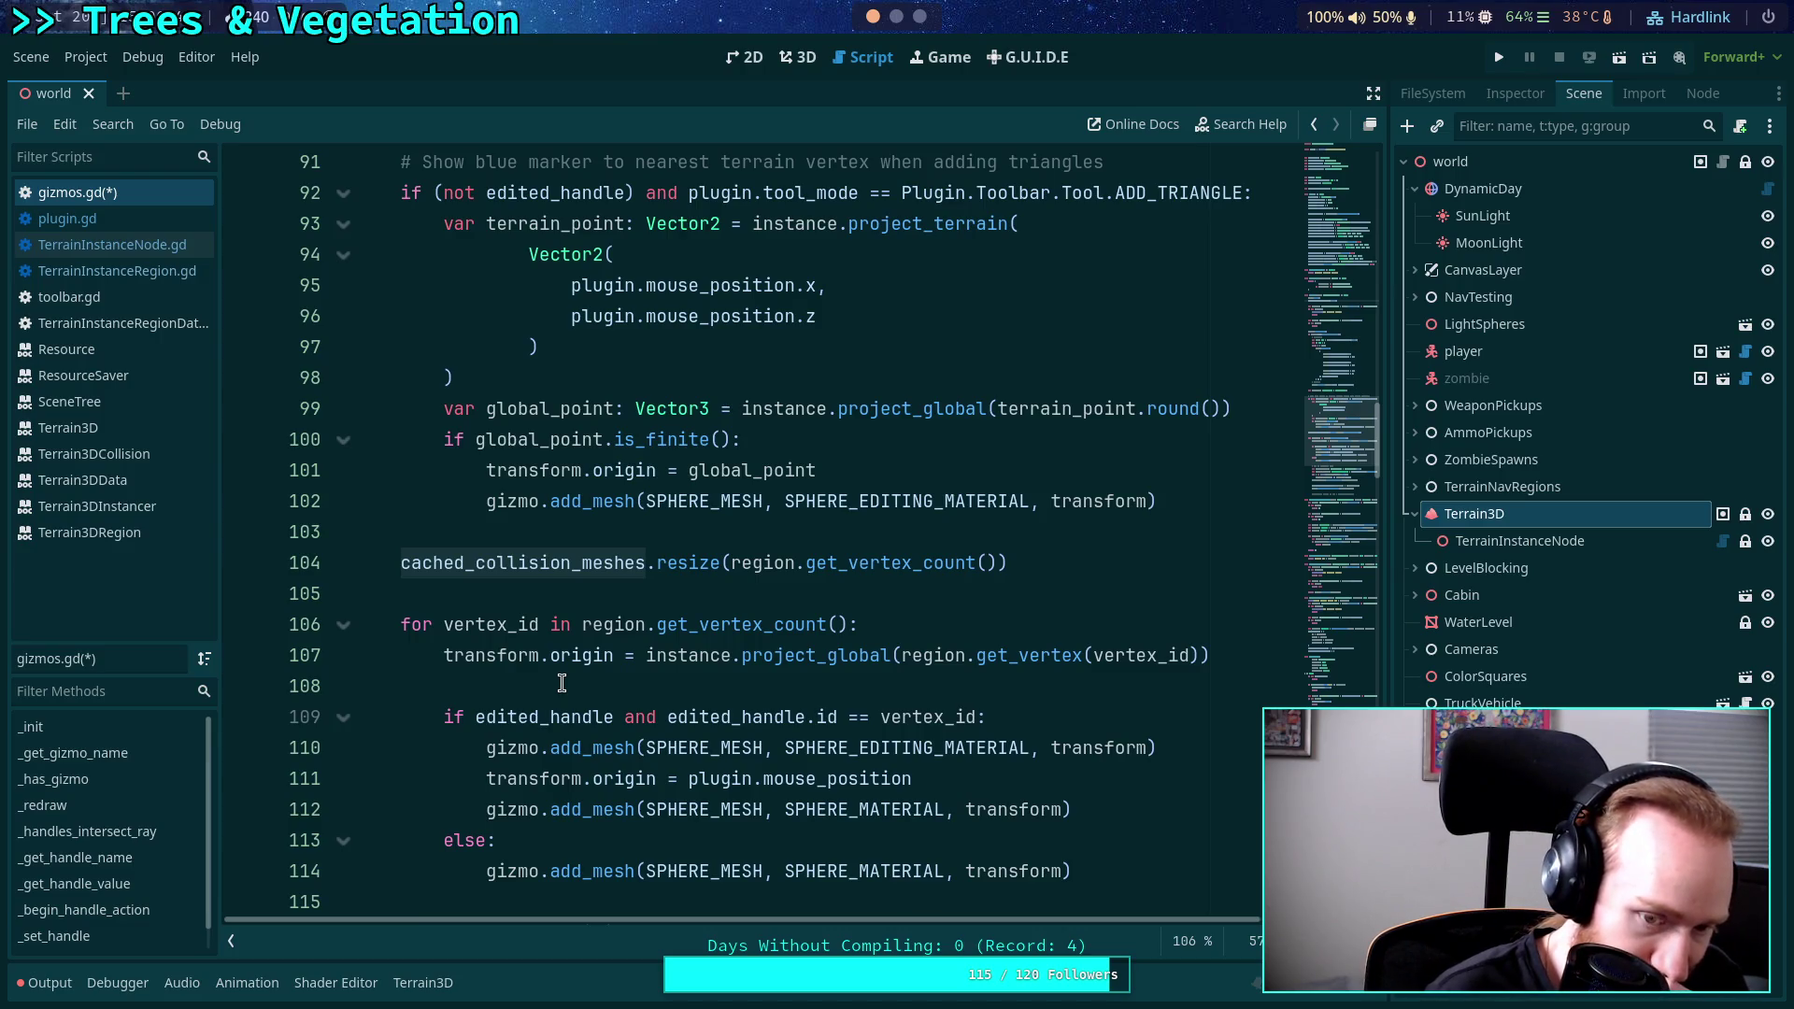
pyautogui.scroll(15, 562, 683)
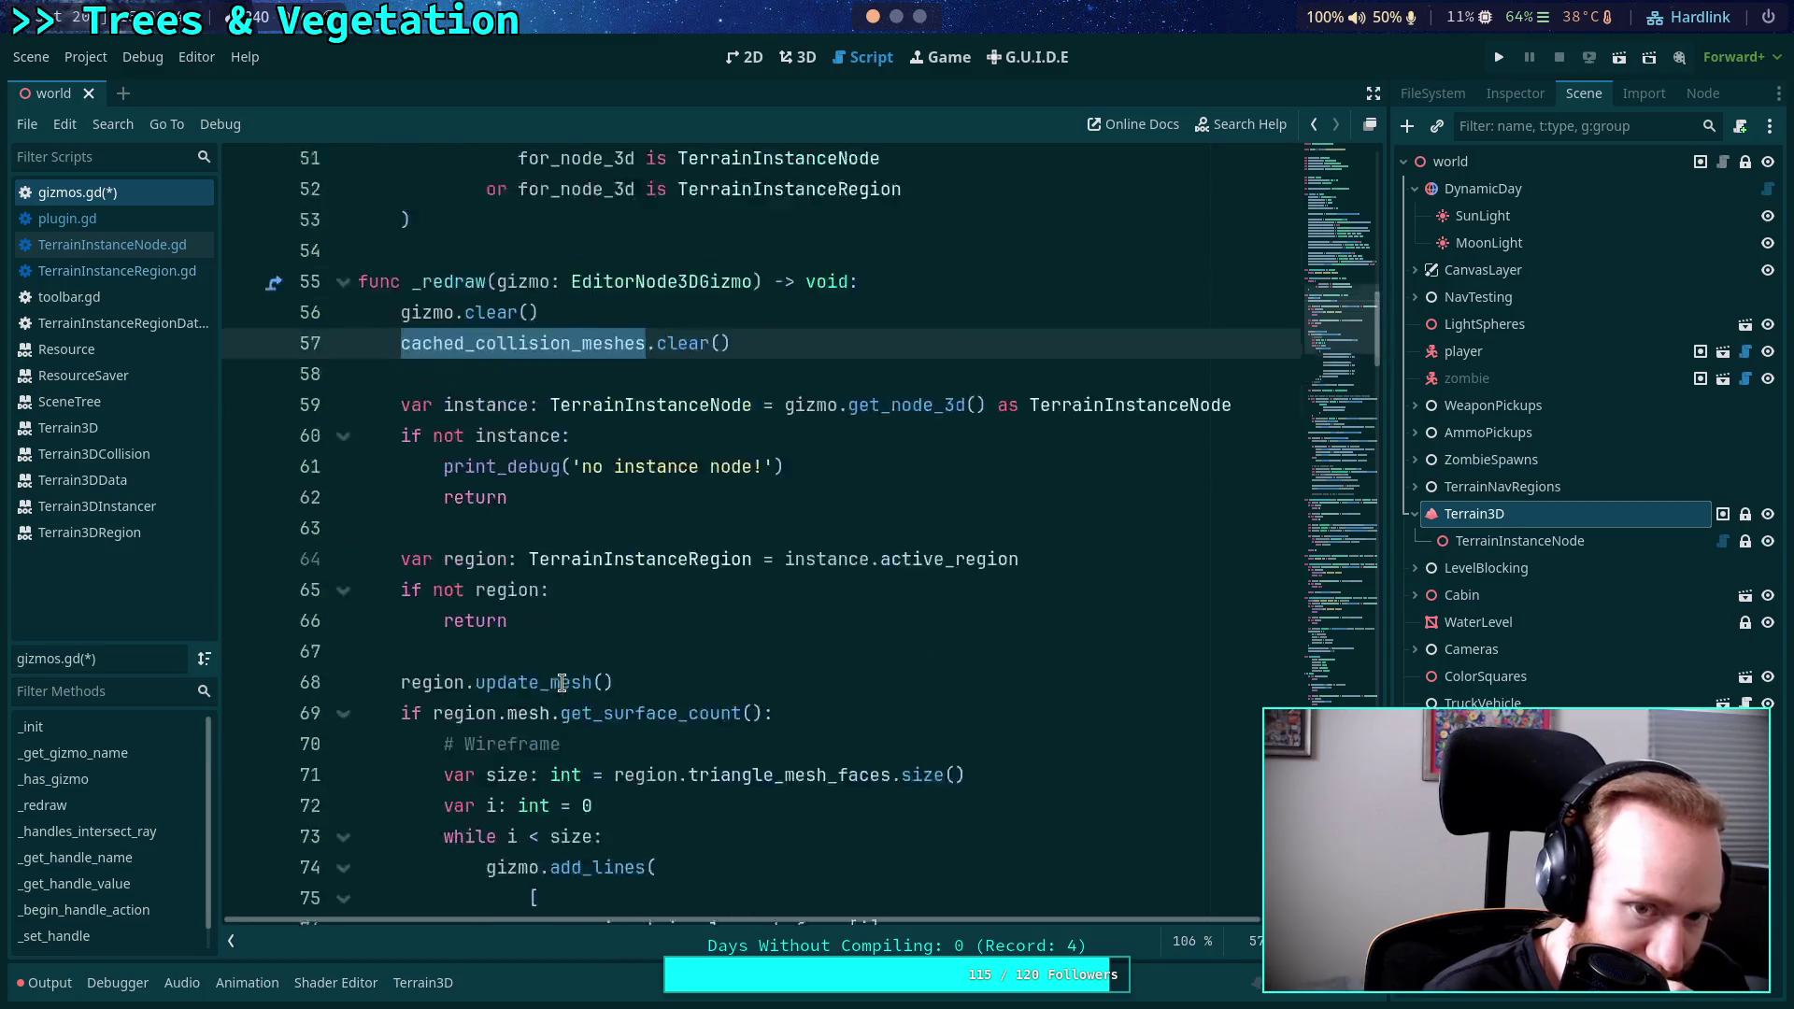
pyautogui.scroll(-19, 561, 683)
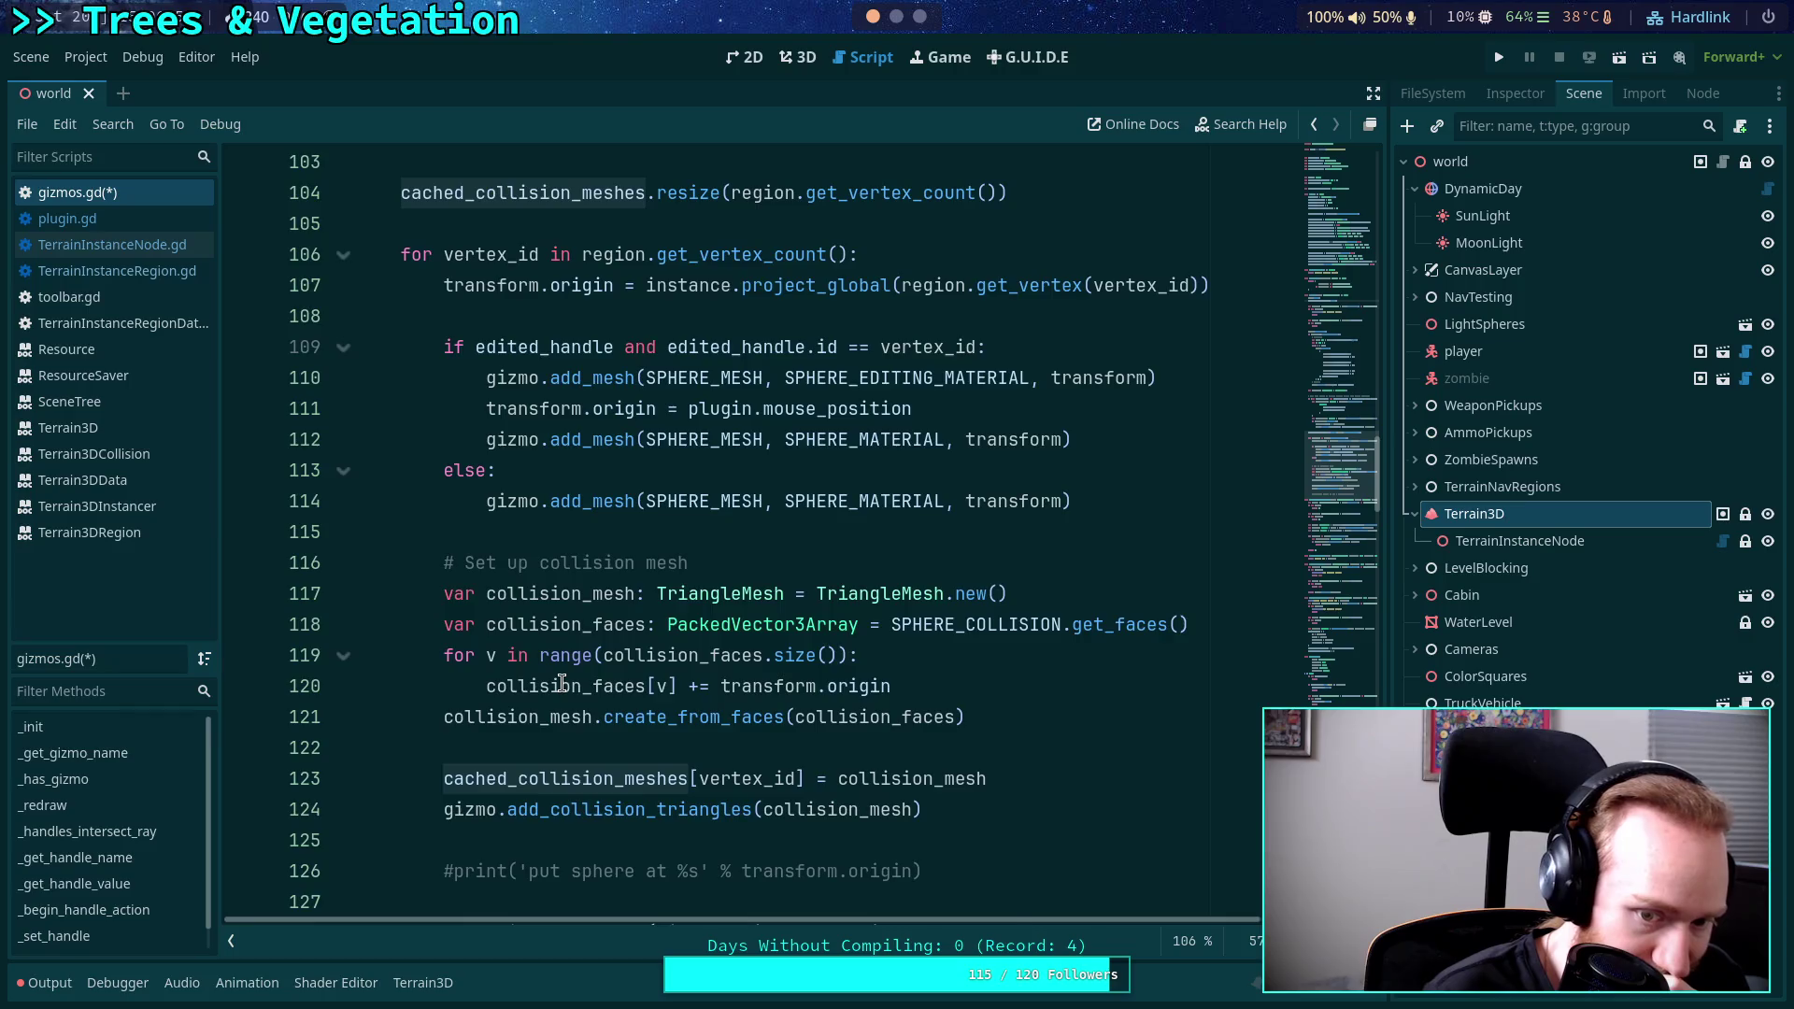
pyautogui.scroll(-3, 561, 683)
pyautogui.scroll(6, 561, 682)
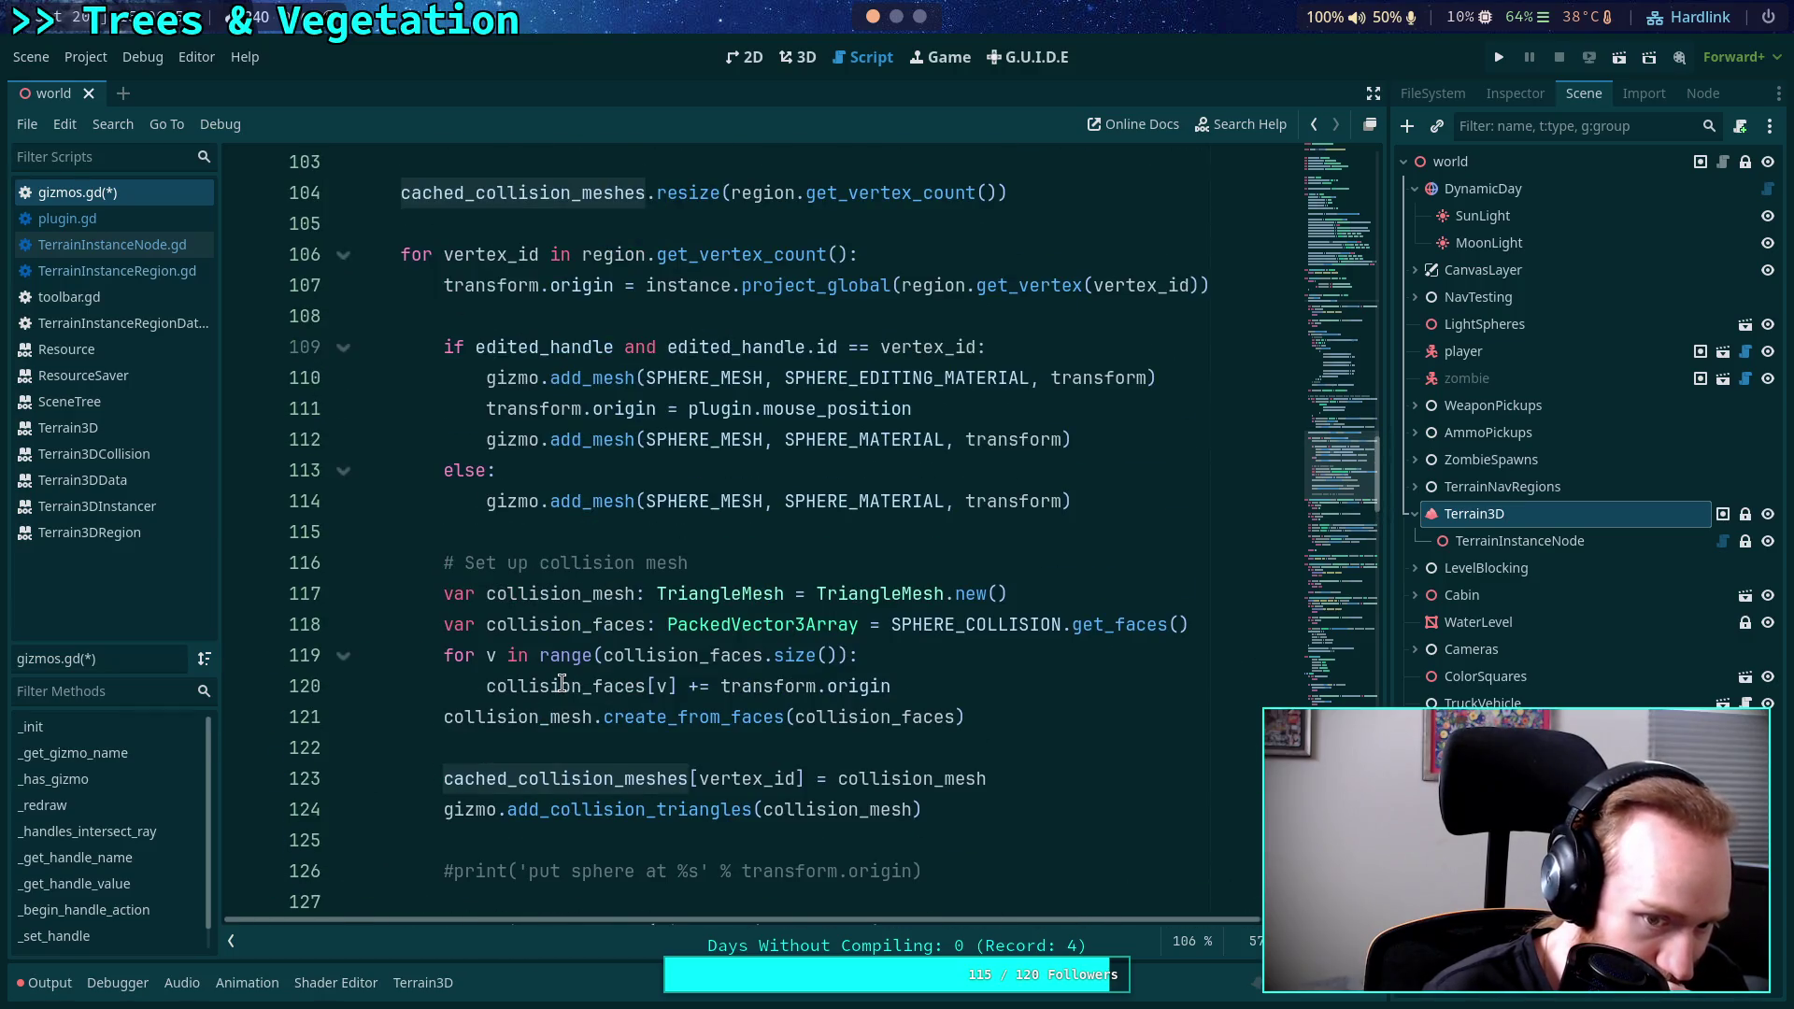
pyautogui.scroll(-4, 562, 683)
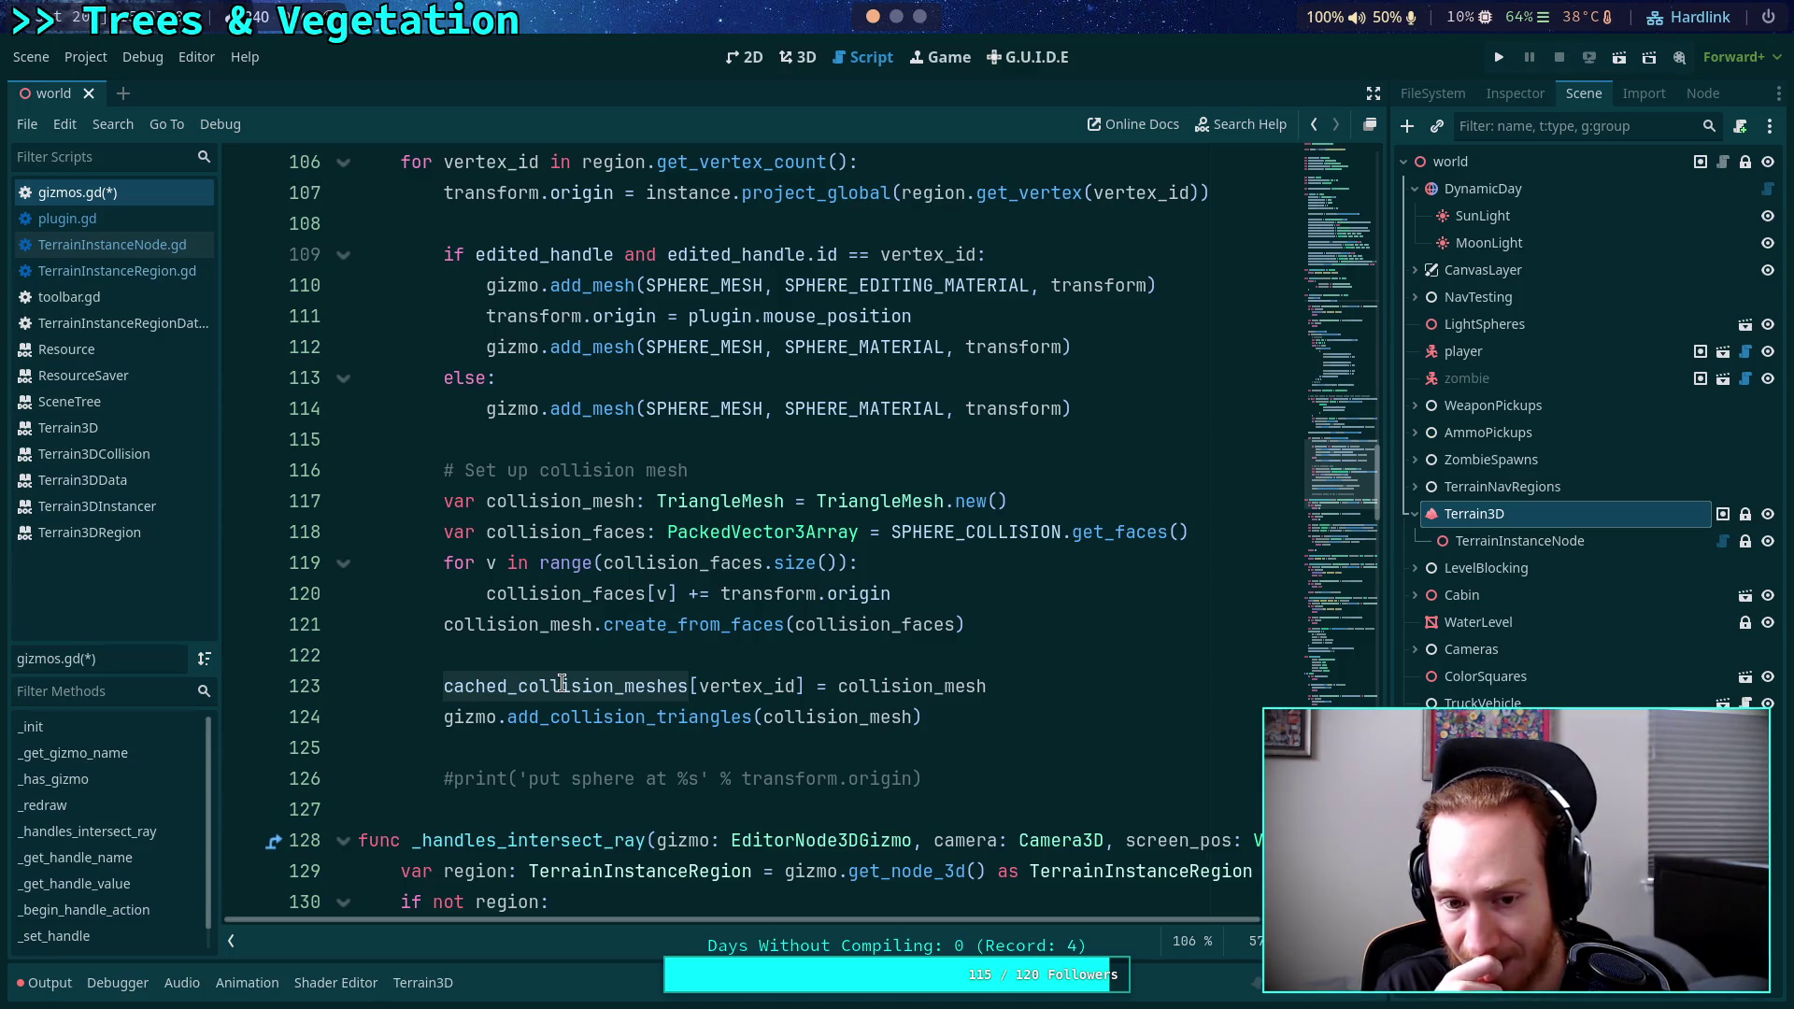
pyautogui.doubleClick(561, 683)
pyautogui.scroll(15, 568, 673)
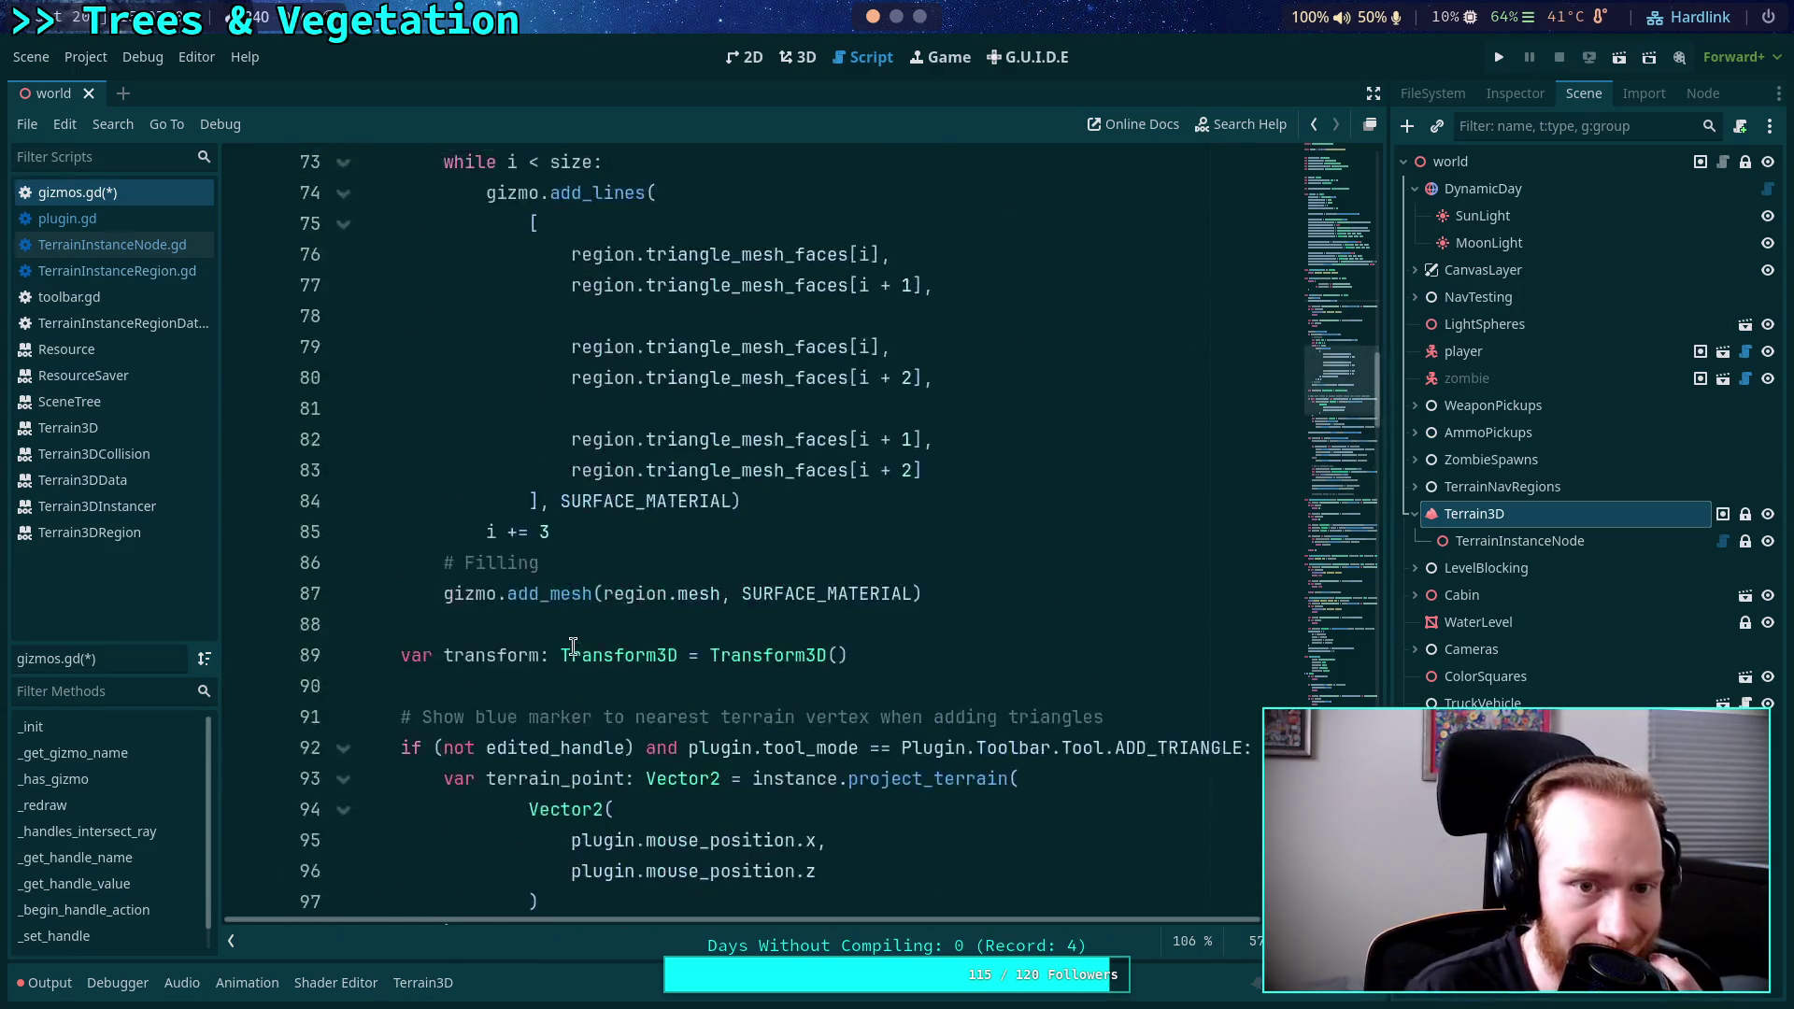
pyautogui.scroll(3, 587, 639)
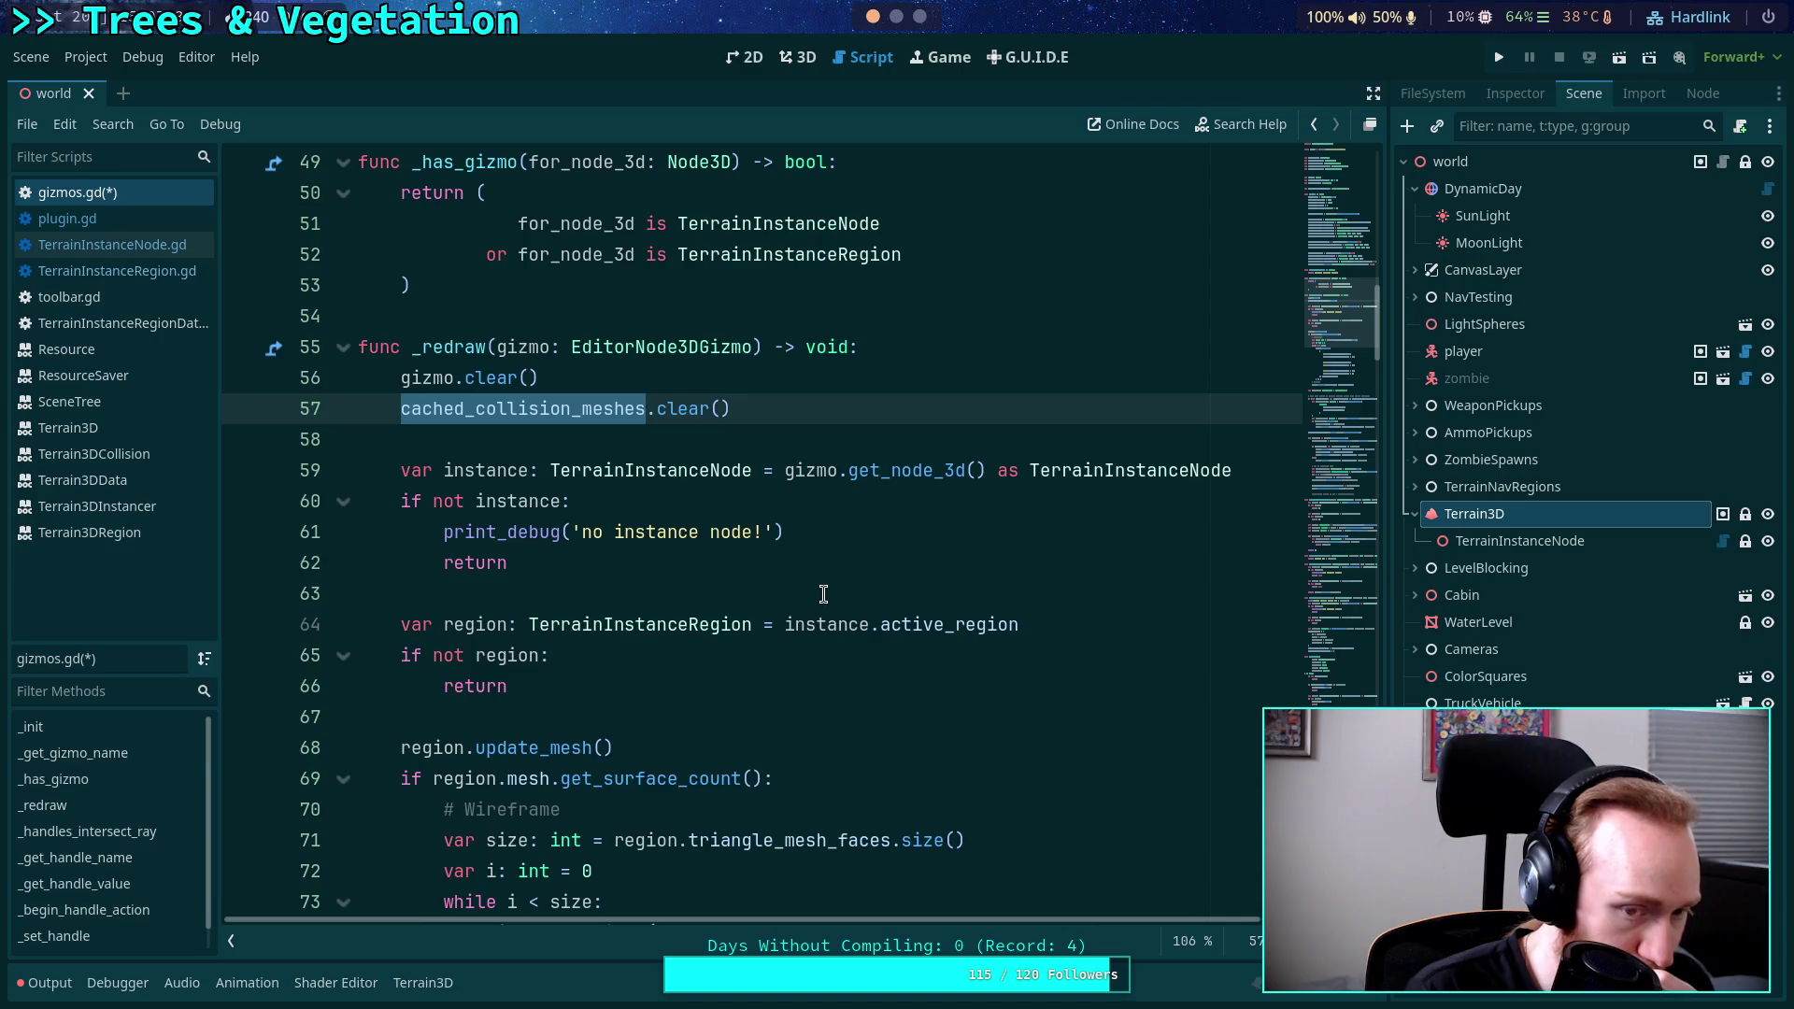
# Delete the 'no instance node!' print_debug and move 'var region' up under 'var instance' with Alt+Up.
pyautogui.moveTo(785, 532); pyautogui.dragTo(449, 532)
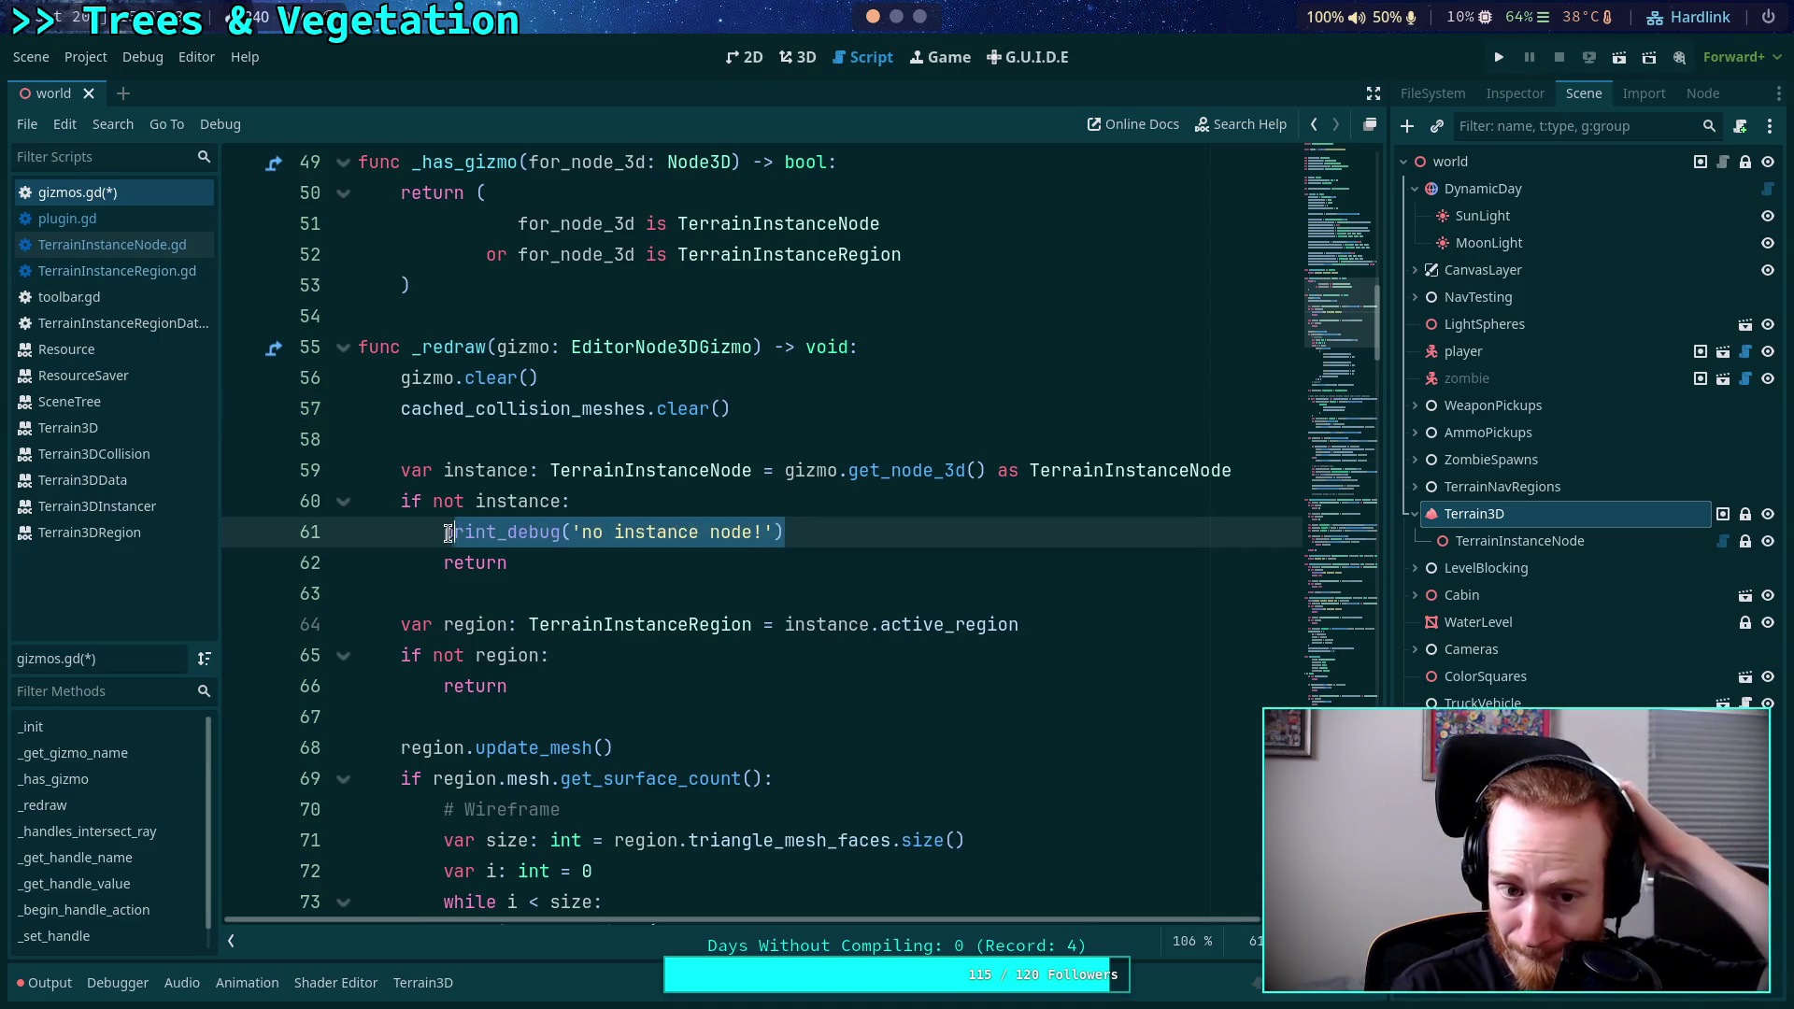
pyautogui.press('Delete')
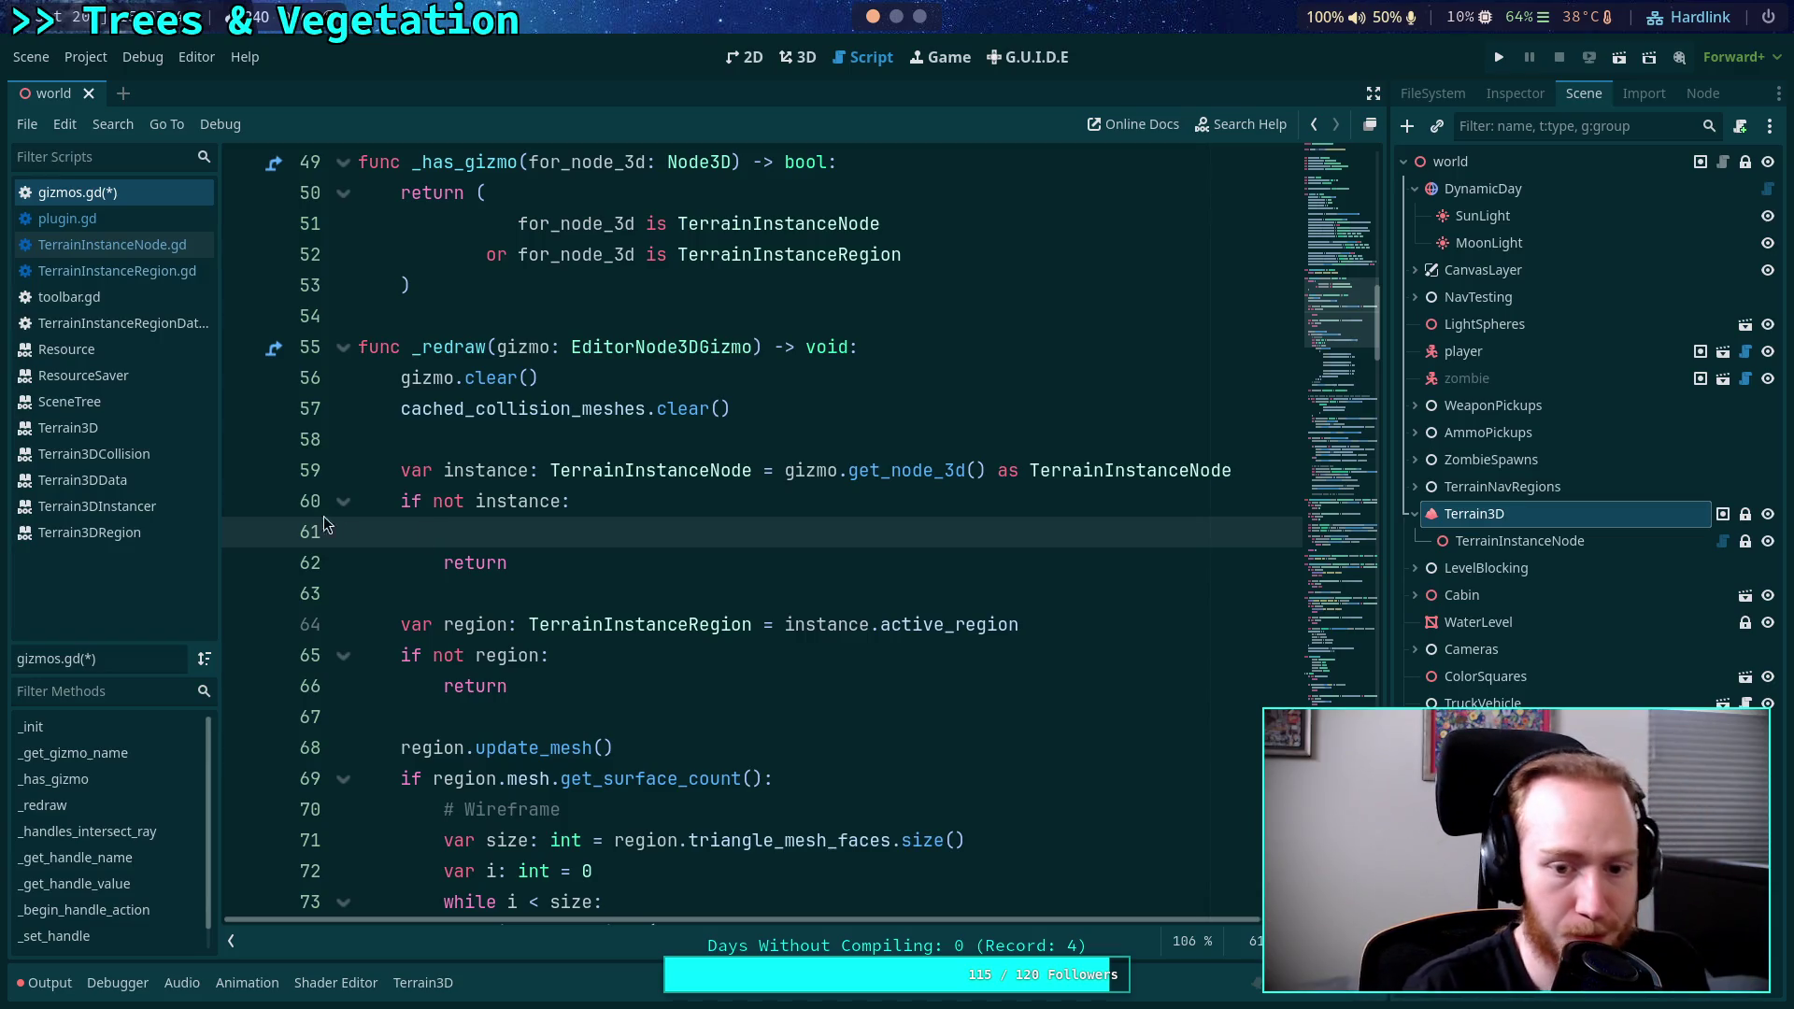
pyautogui.click(742, 624)
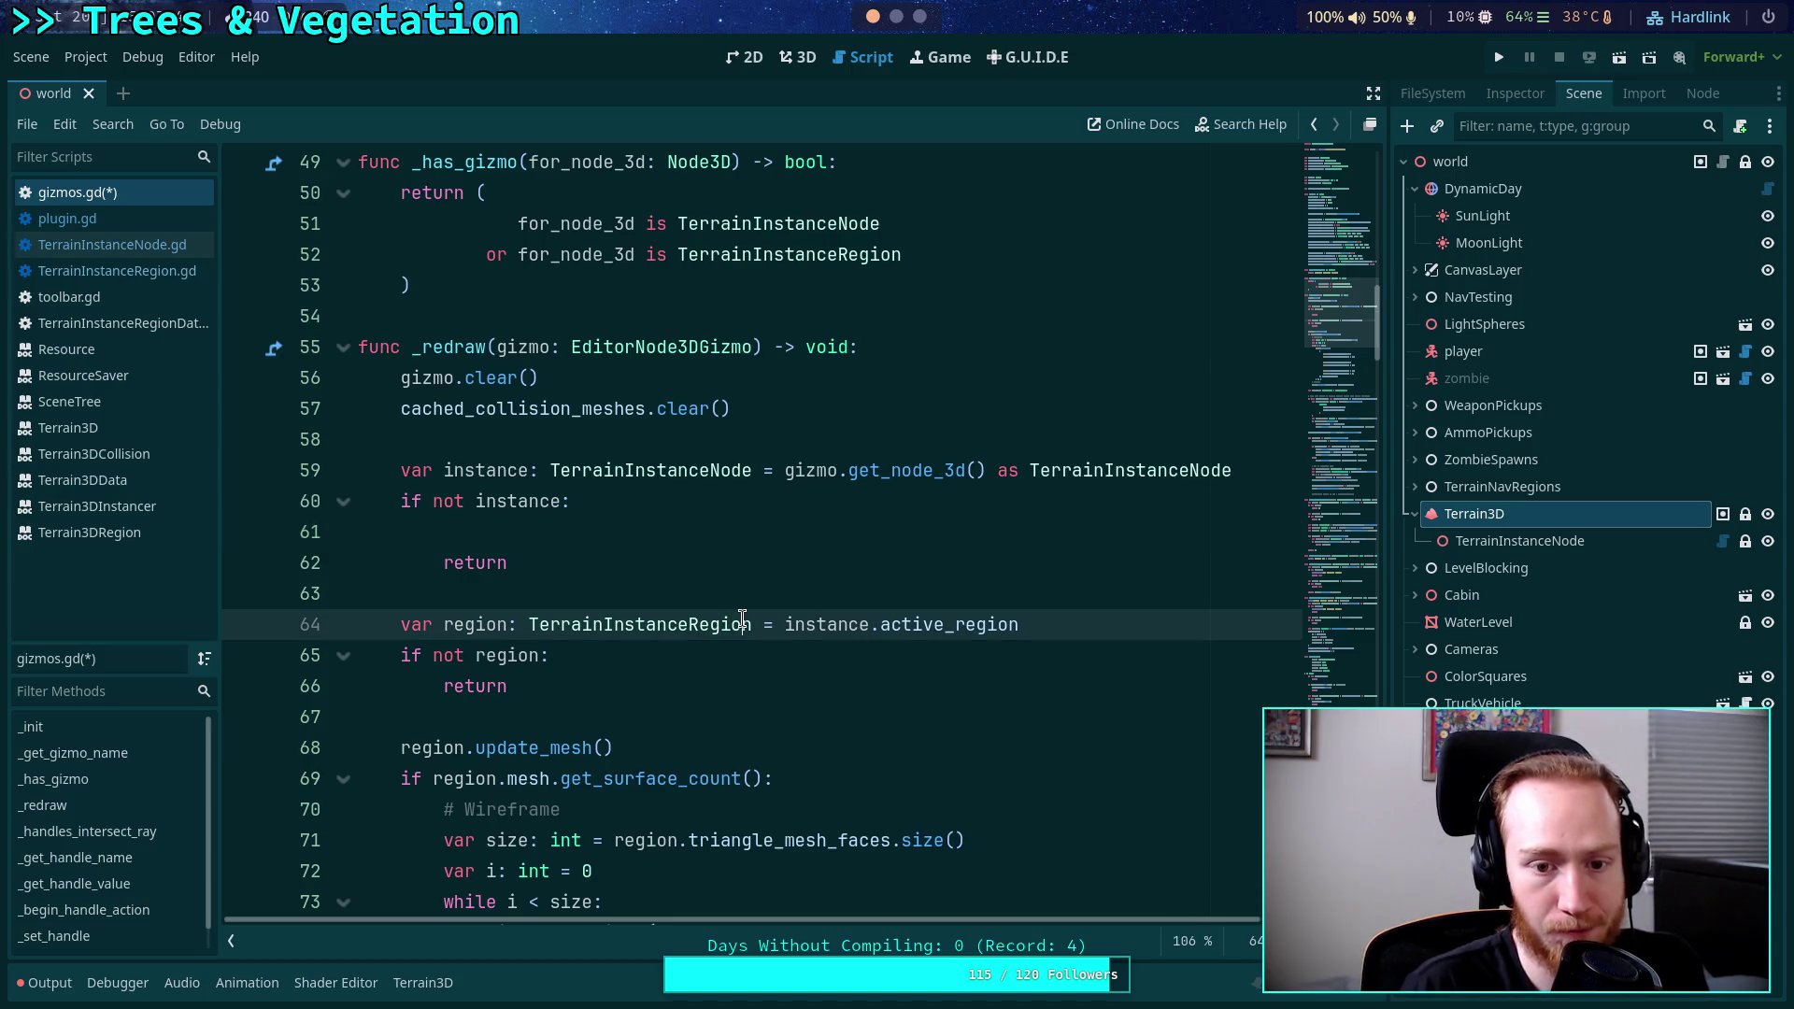
pyautogui.hotkey('alt', 'Up')
pyautogui.hotkey('alt', 'Up')
pyautogui.hotkey('alt', 'Up')
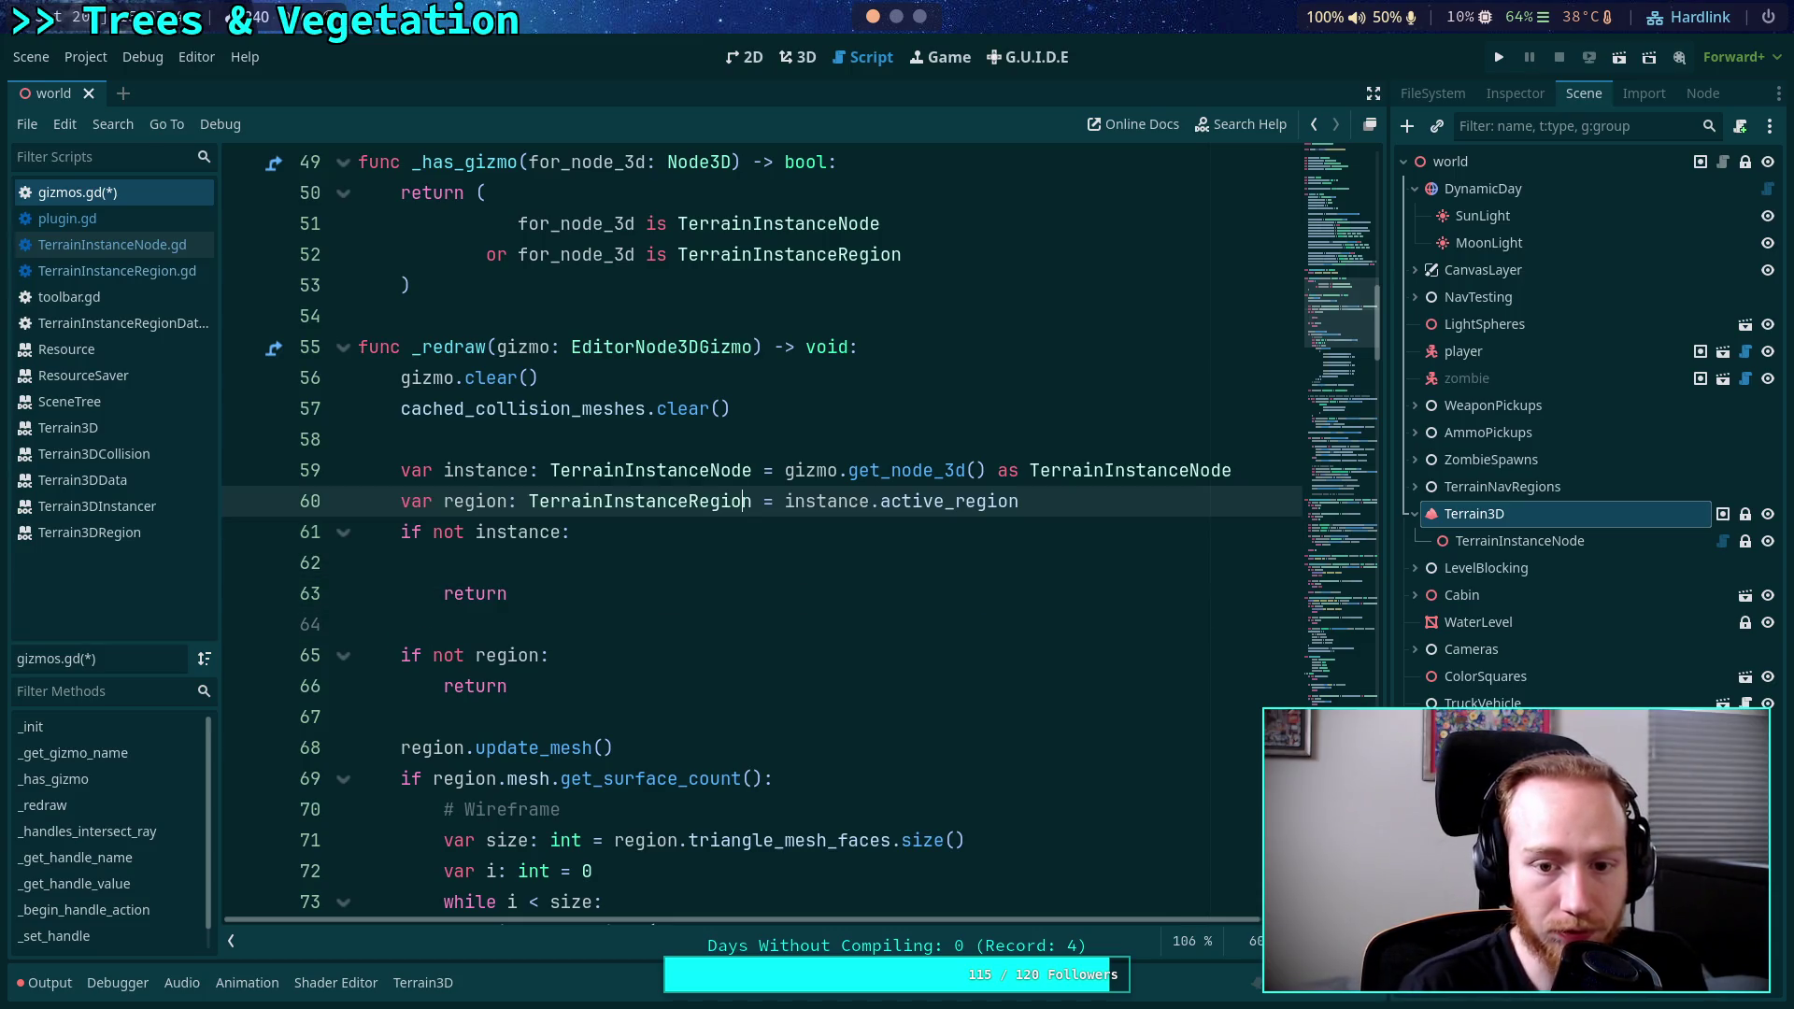
pyautogui.moveTo(785, 470); pyautogui.dragTo(1265, 470)
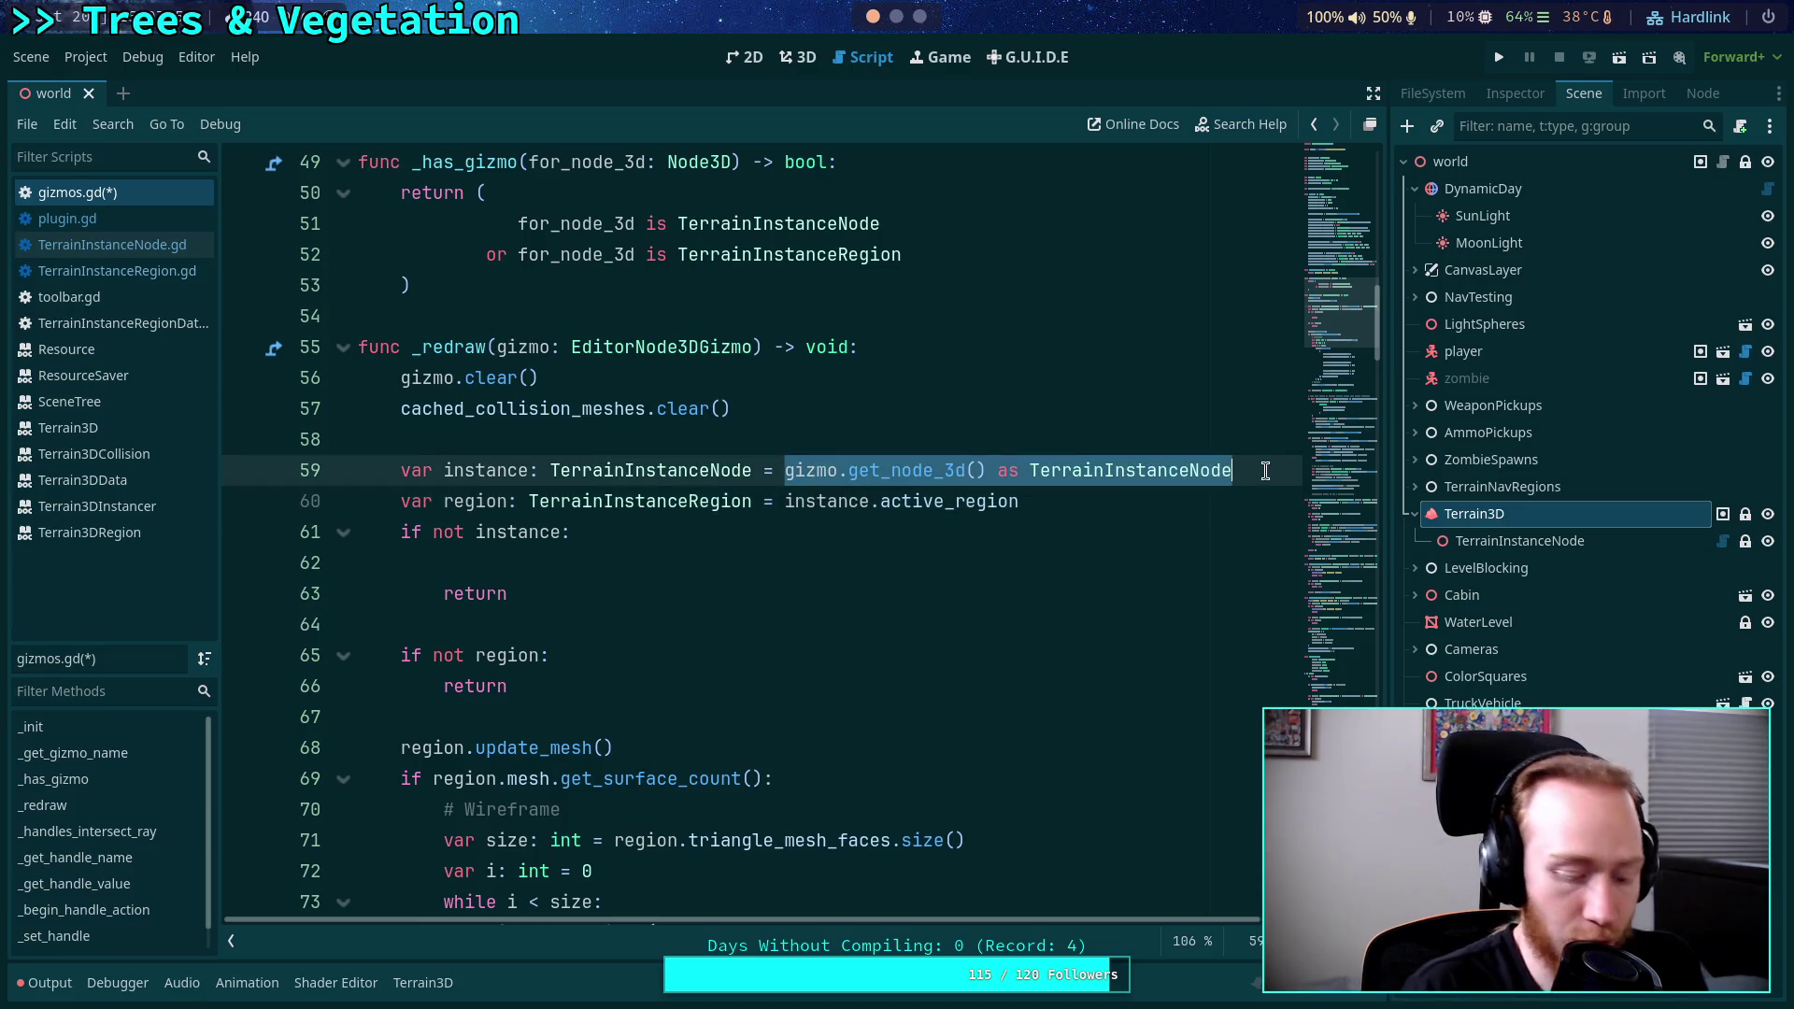